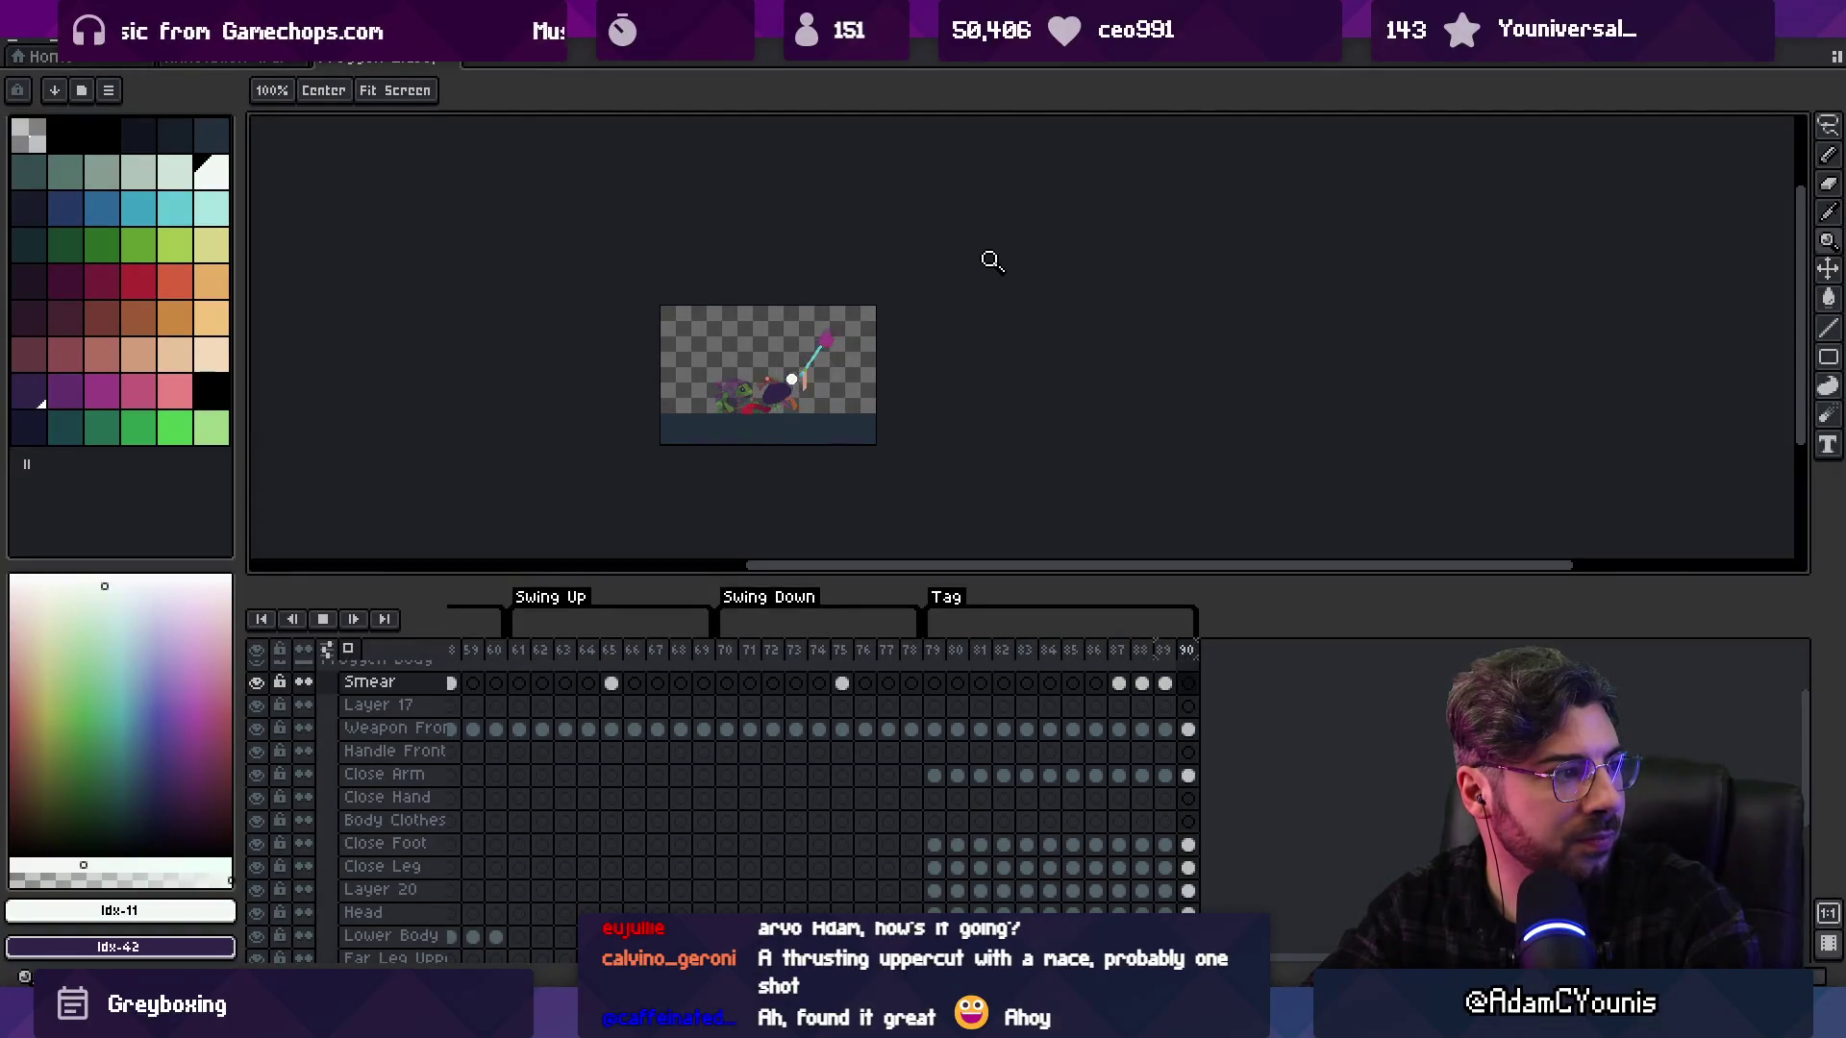
Zoom in on the swinging mace and stop playback around frames 87–88
{"action": "left_click", "coordinate": [868, 331]}
{"action": "left_click", "coordinate": [835, 451]}
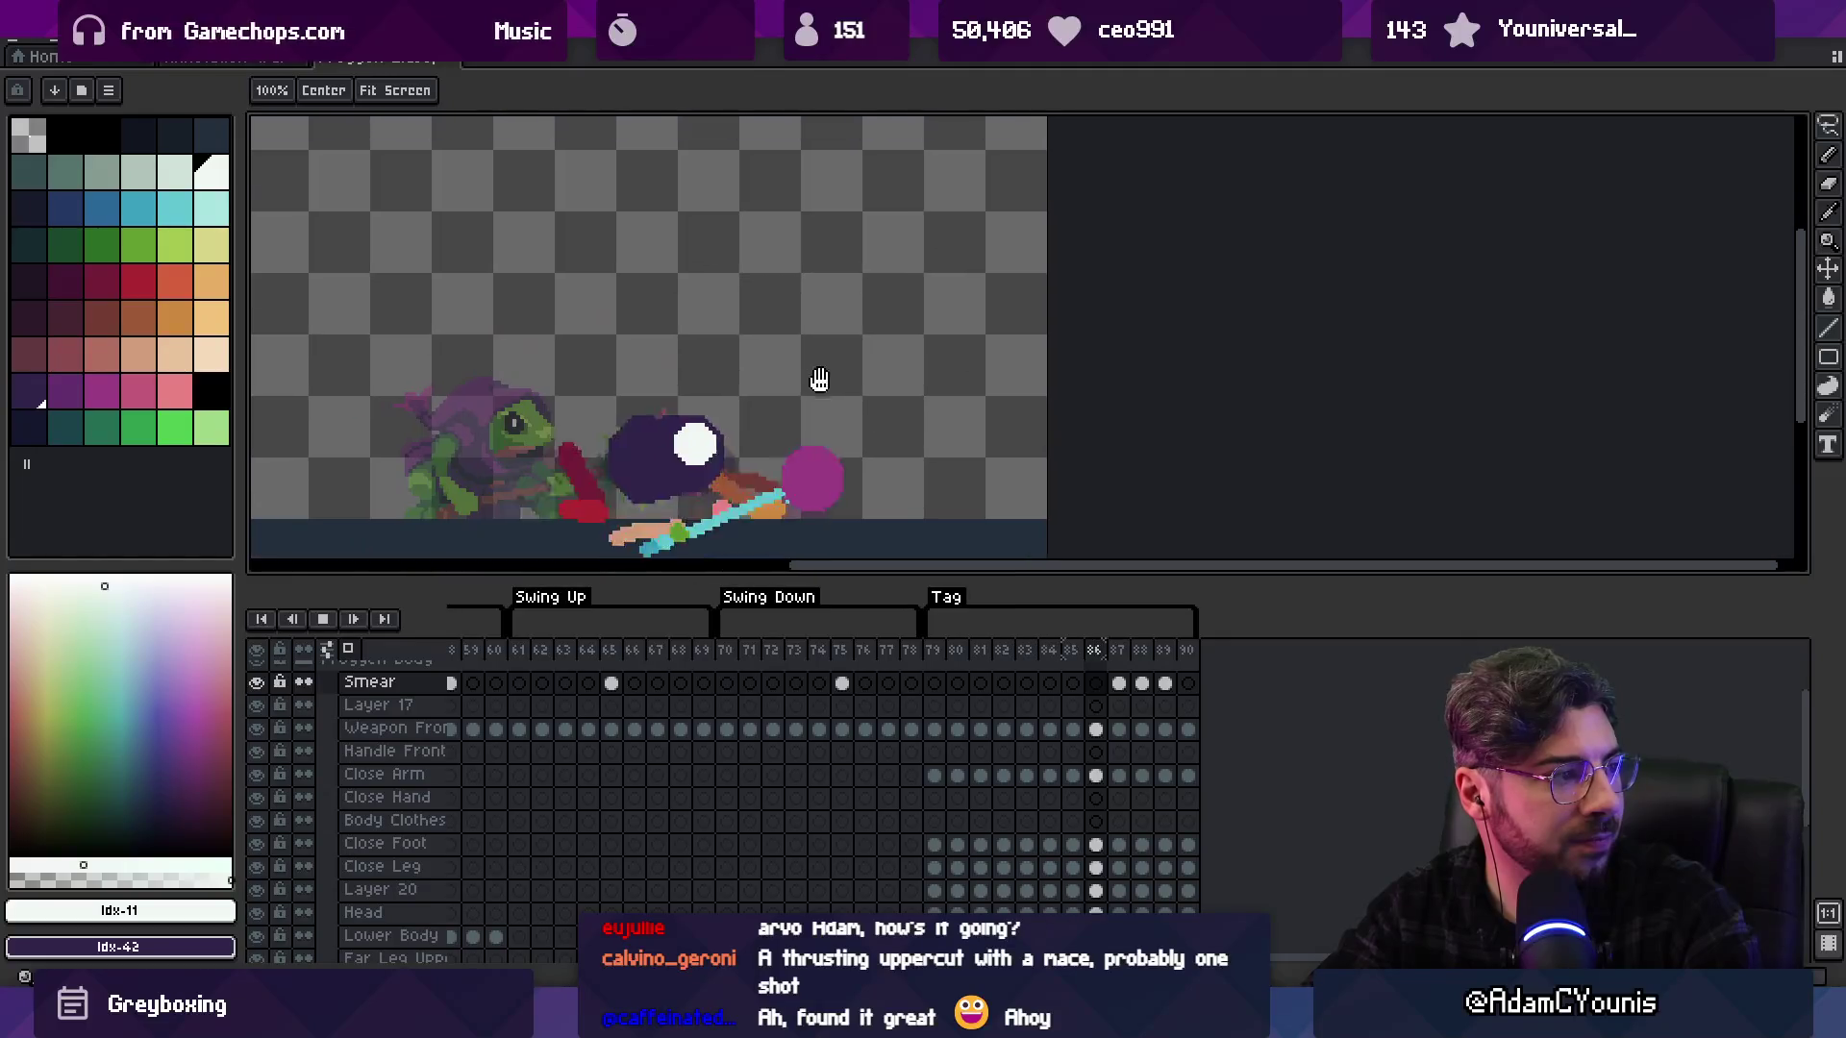
{"action": "mouse_move", "coordinate": [1778, 14]}
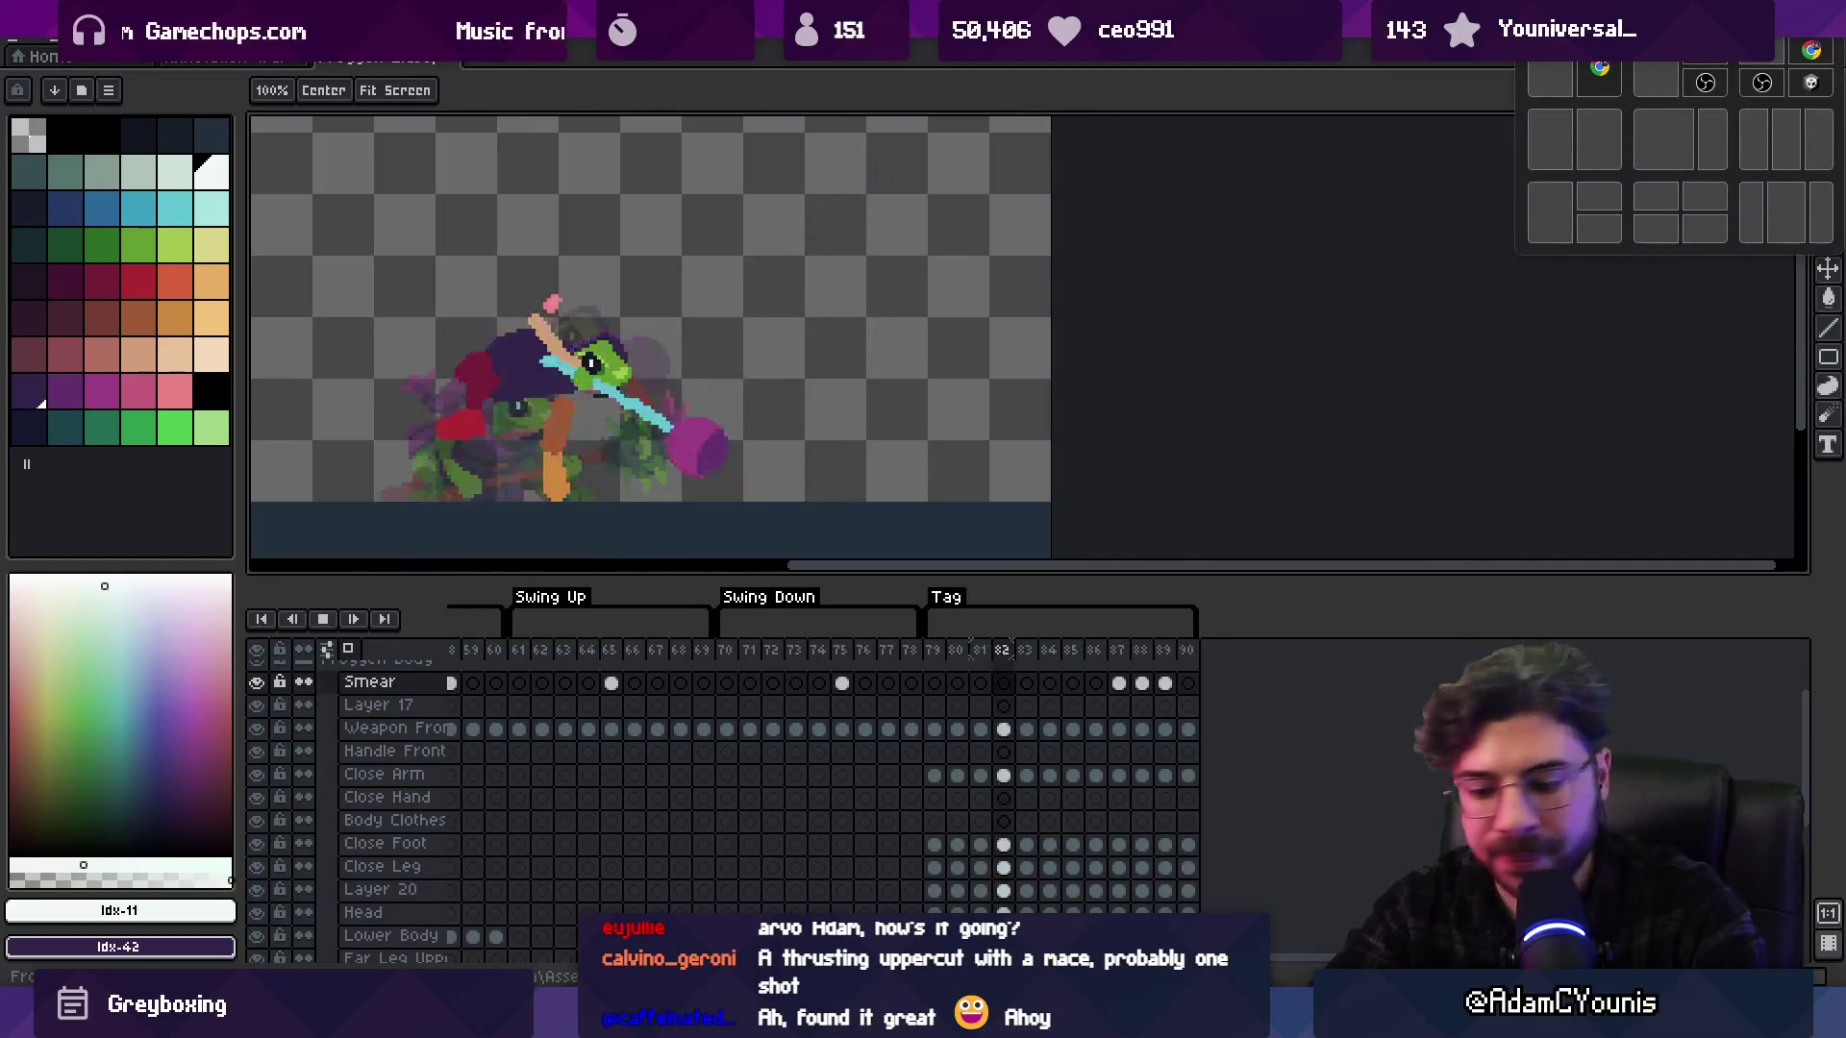
{"action": "key", "text": "Return"}
{"action": "key", "text": "Left"}
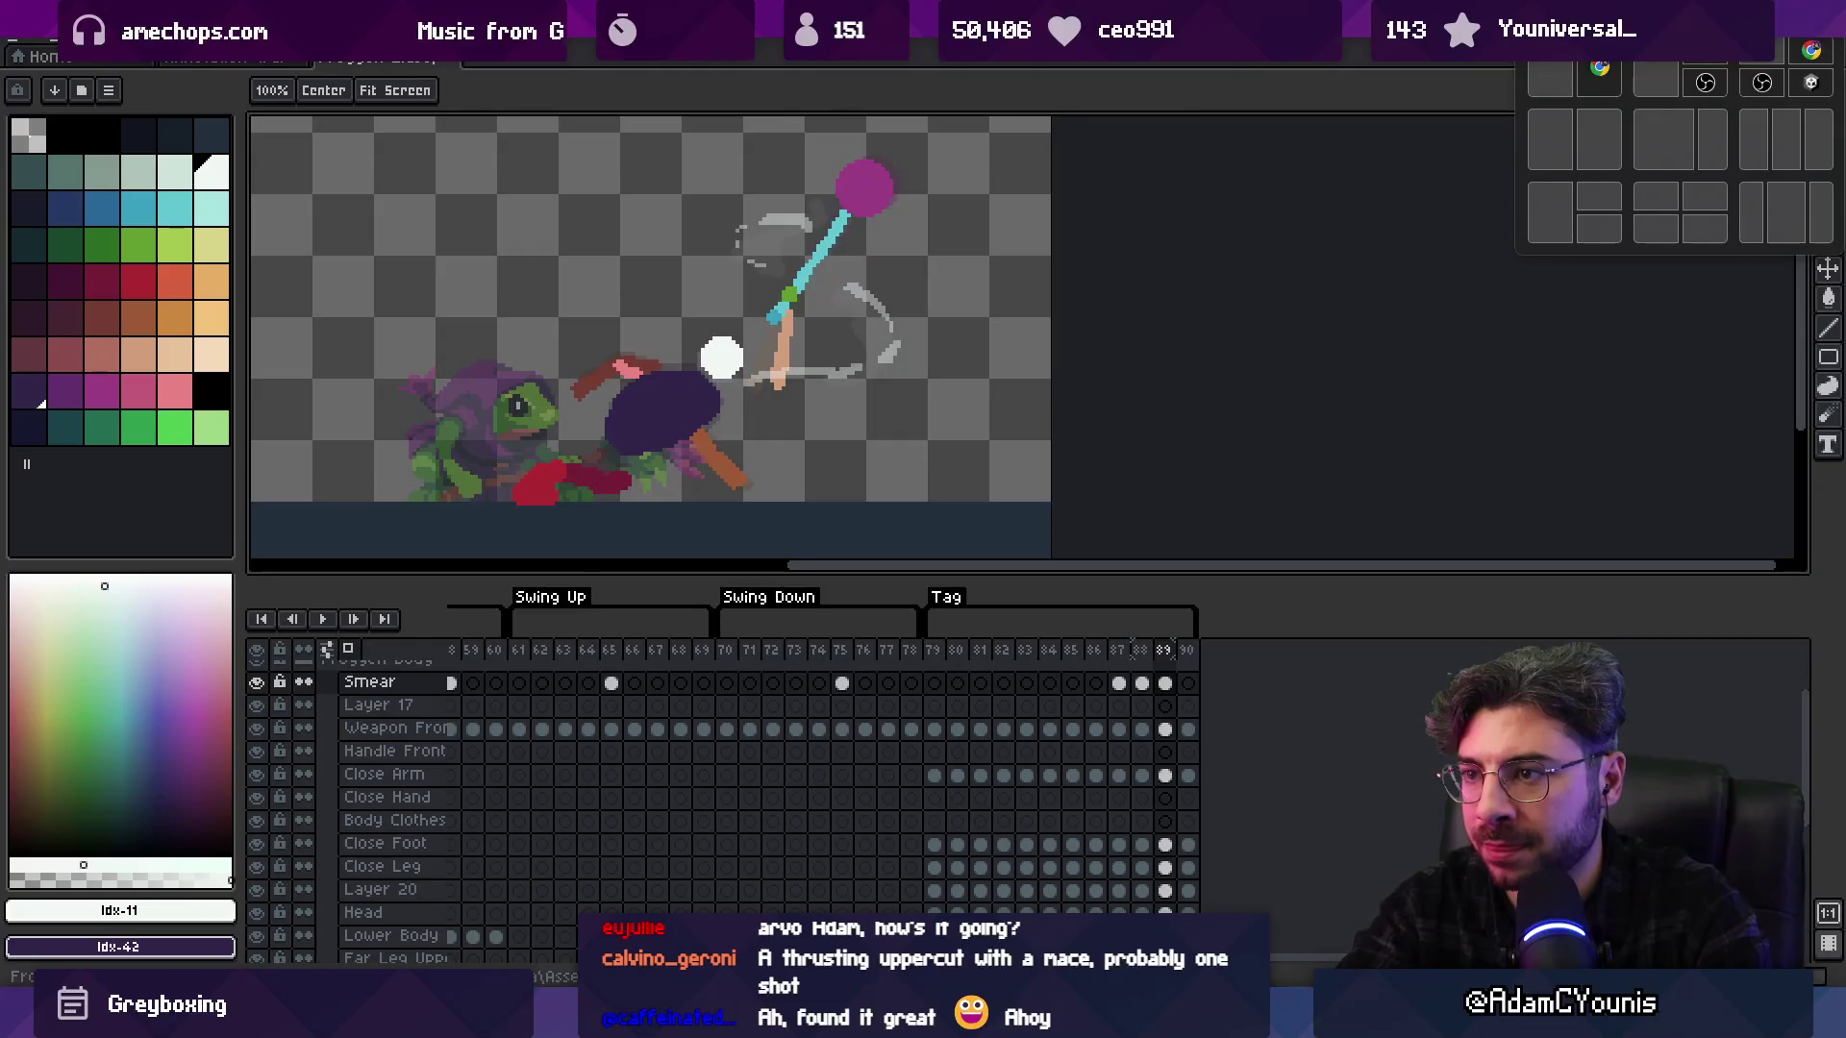
{"action": "key", "text": "Right"}
Touch up the grey smear on frames 88–89 with pencil and eraser, then replay the swing
{"action": "key", "text": "b"}
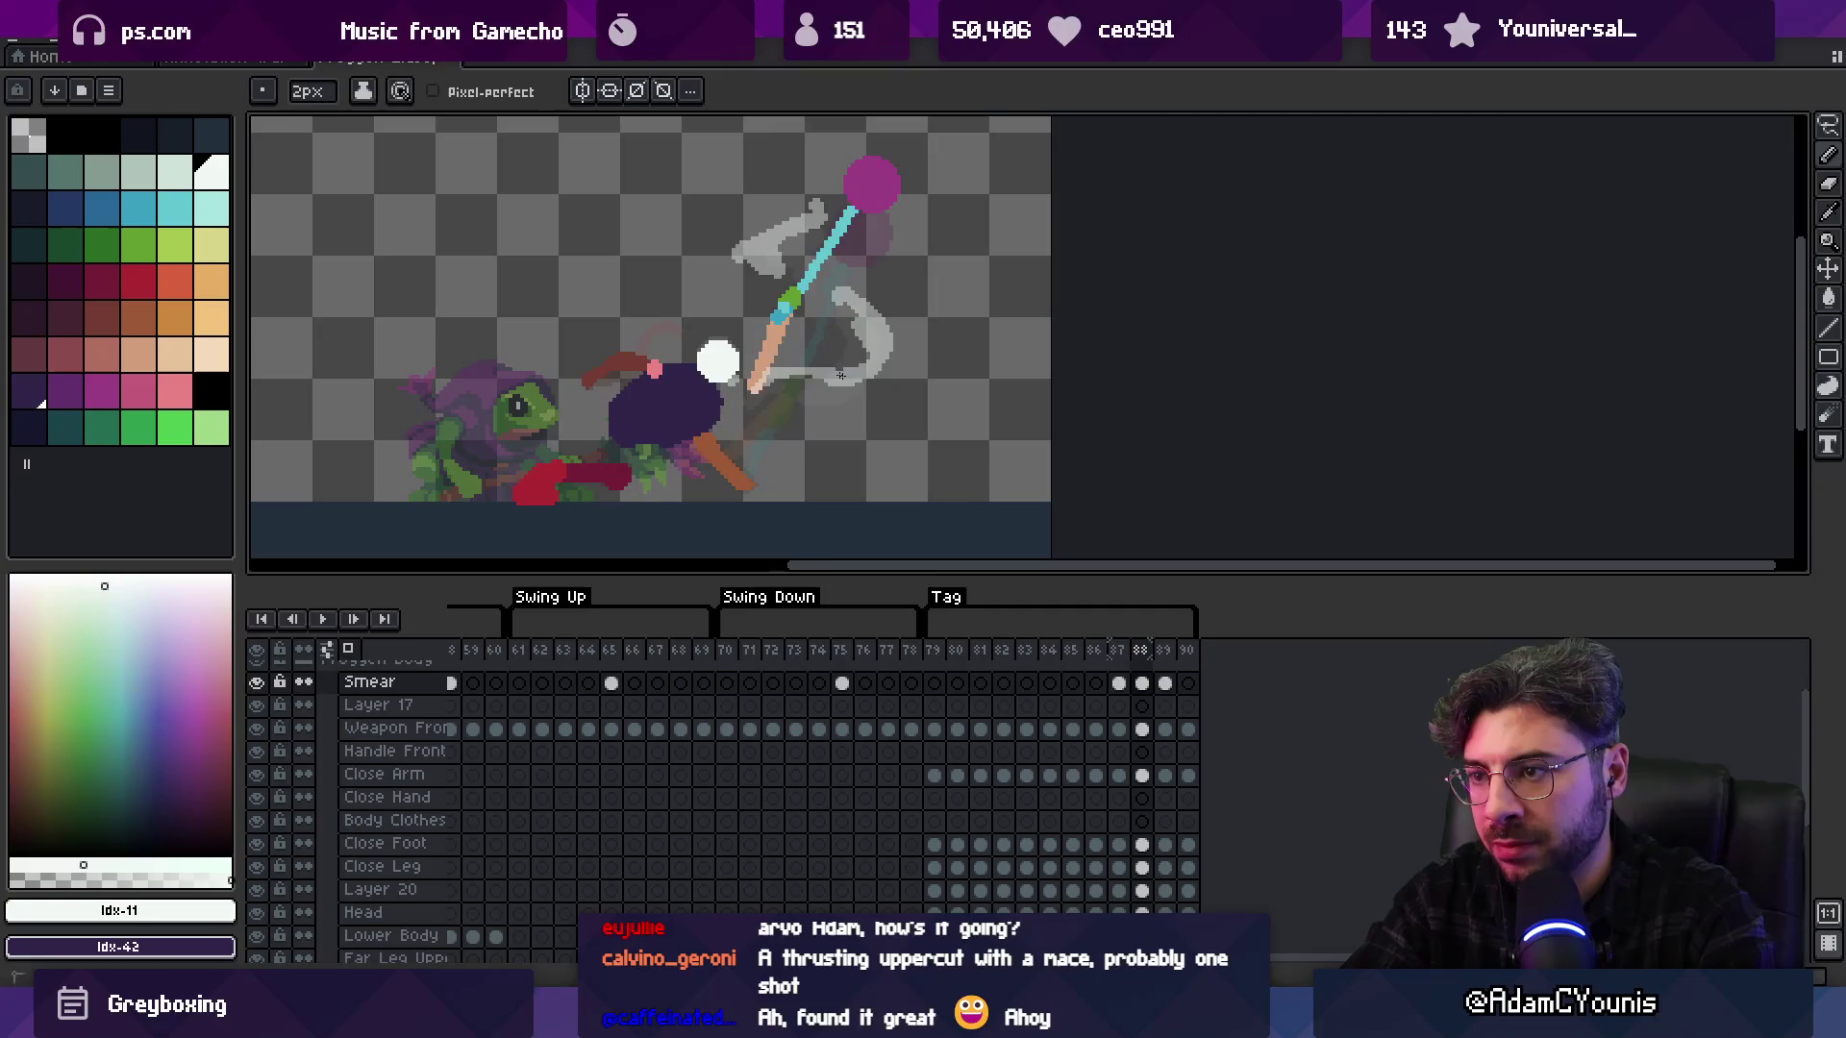
{"action": "key", "text": "e"}
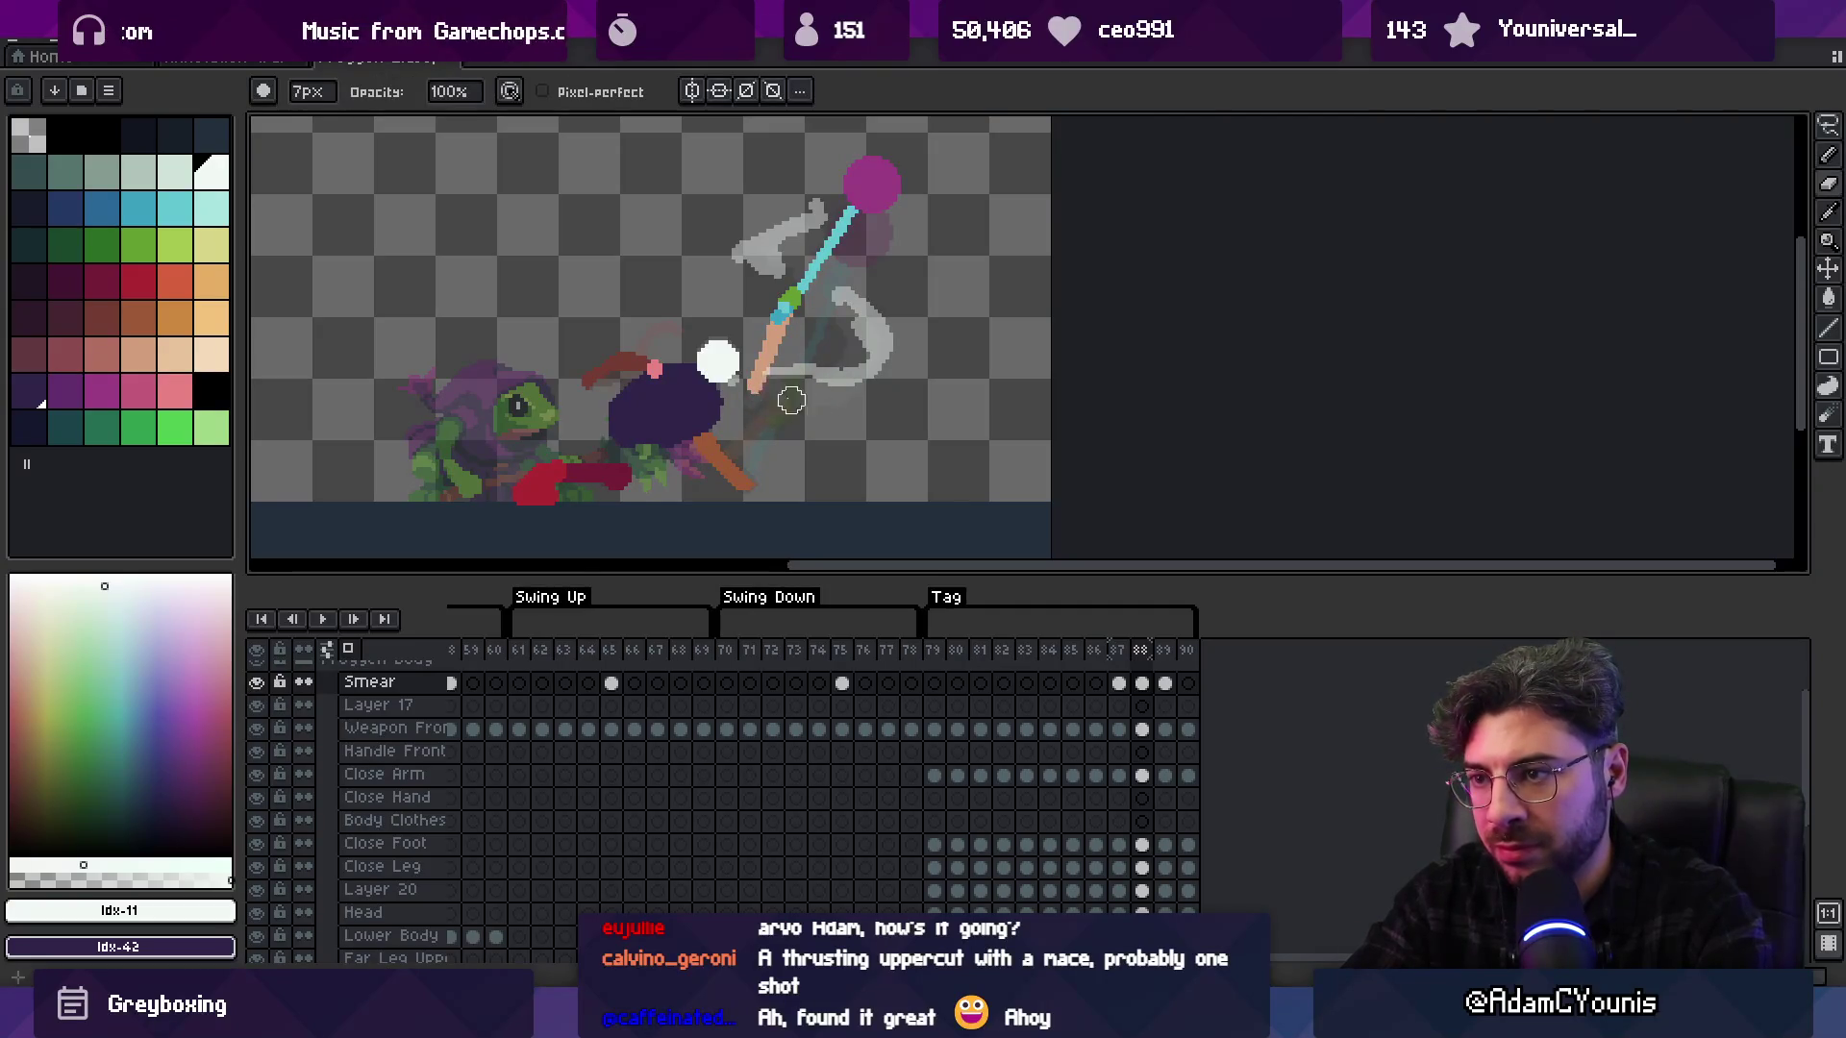
{"action": "key", "text": "Right"}
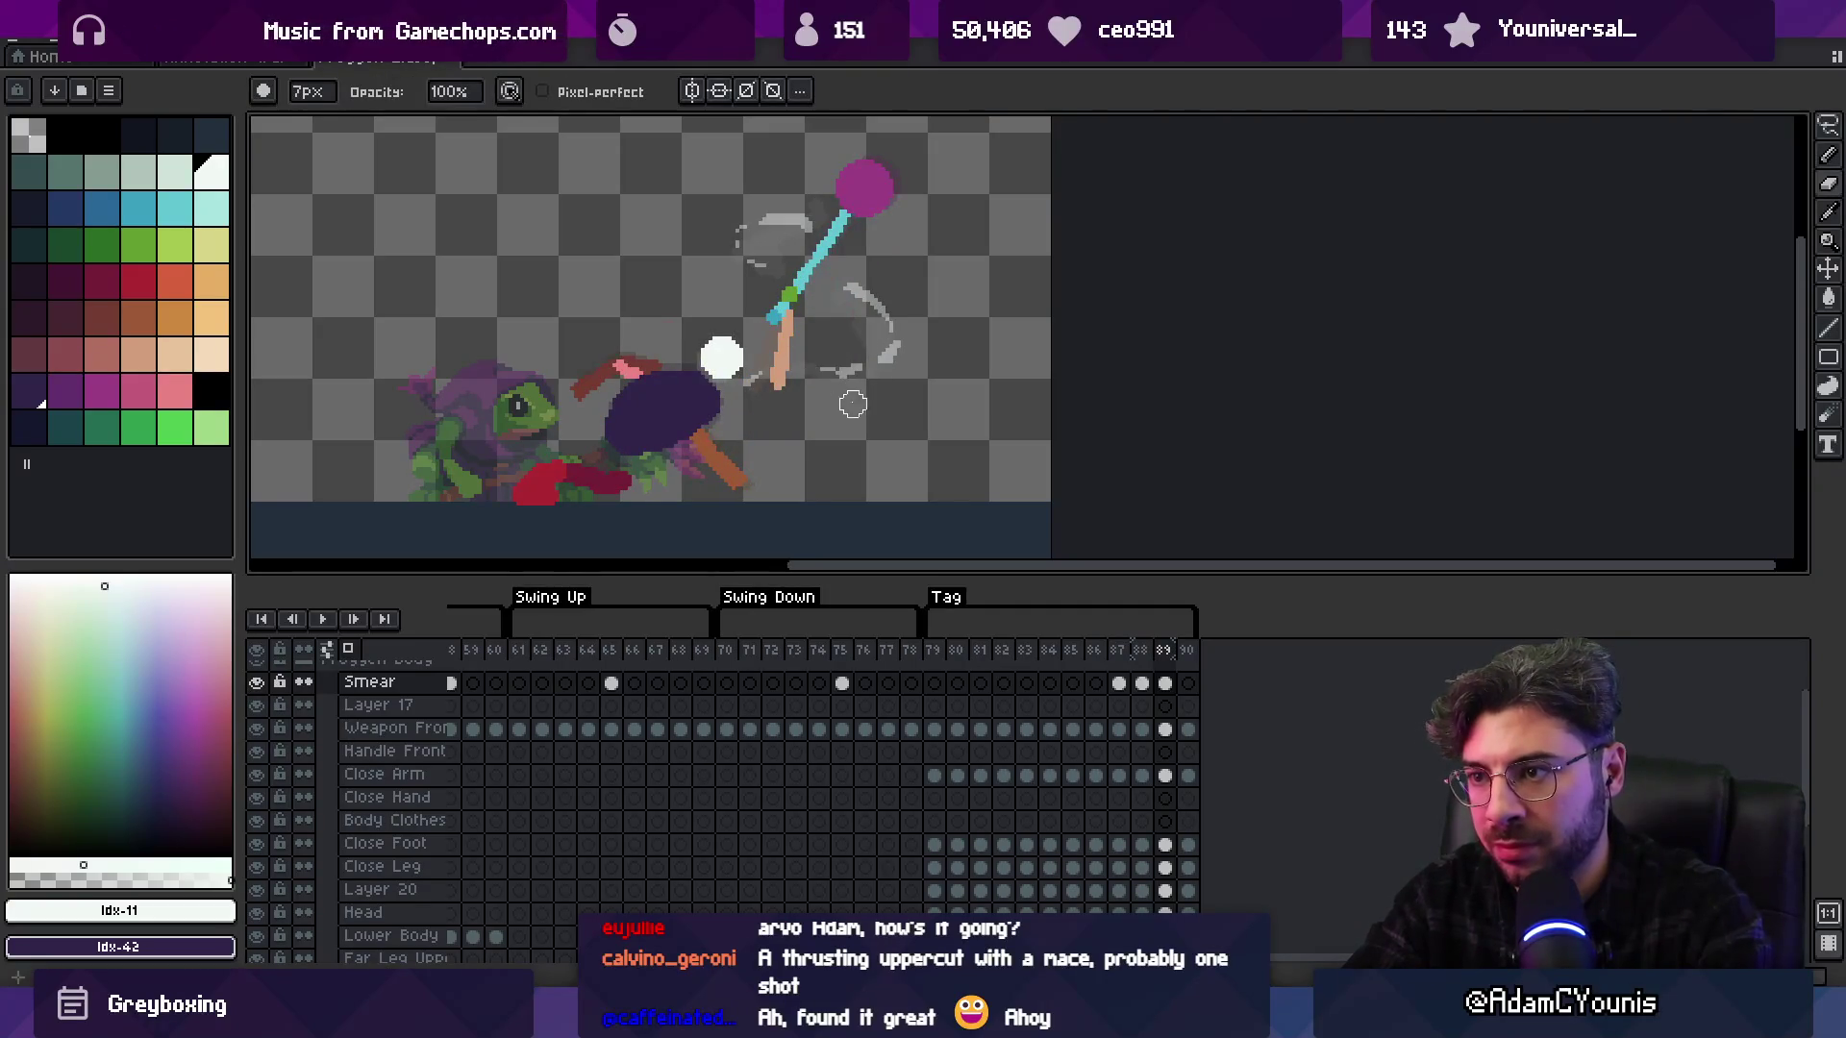
{"action": "key", "text": "z"}
{"action": "scroll", "coordinate": [803, 296], "scroll_direction": "down", "scroll_amount": 4}
{"action": "key", "text": "Return"}
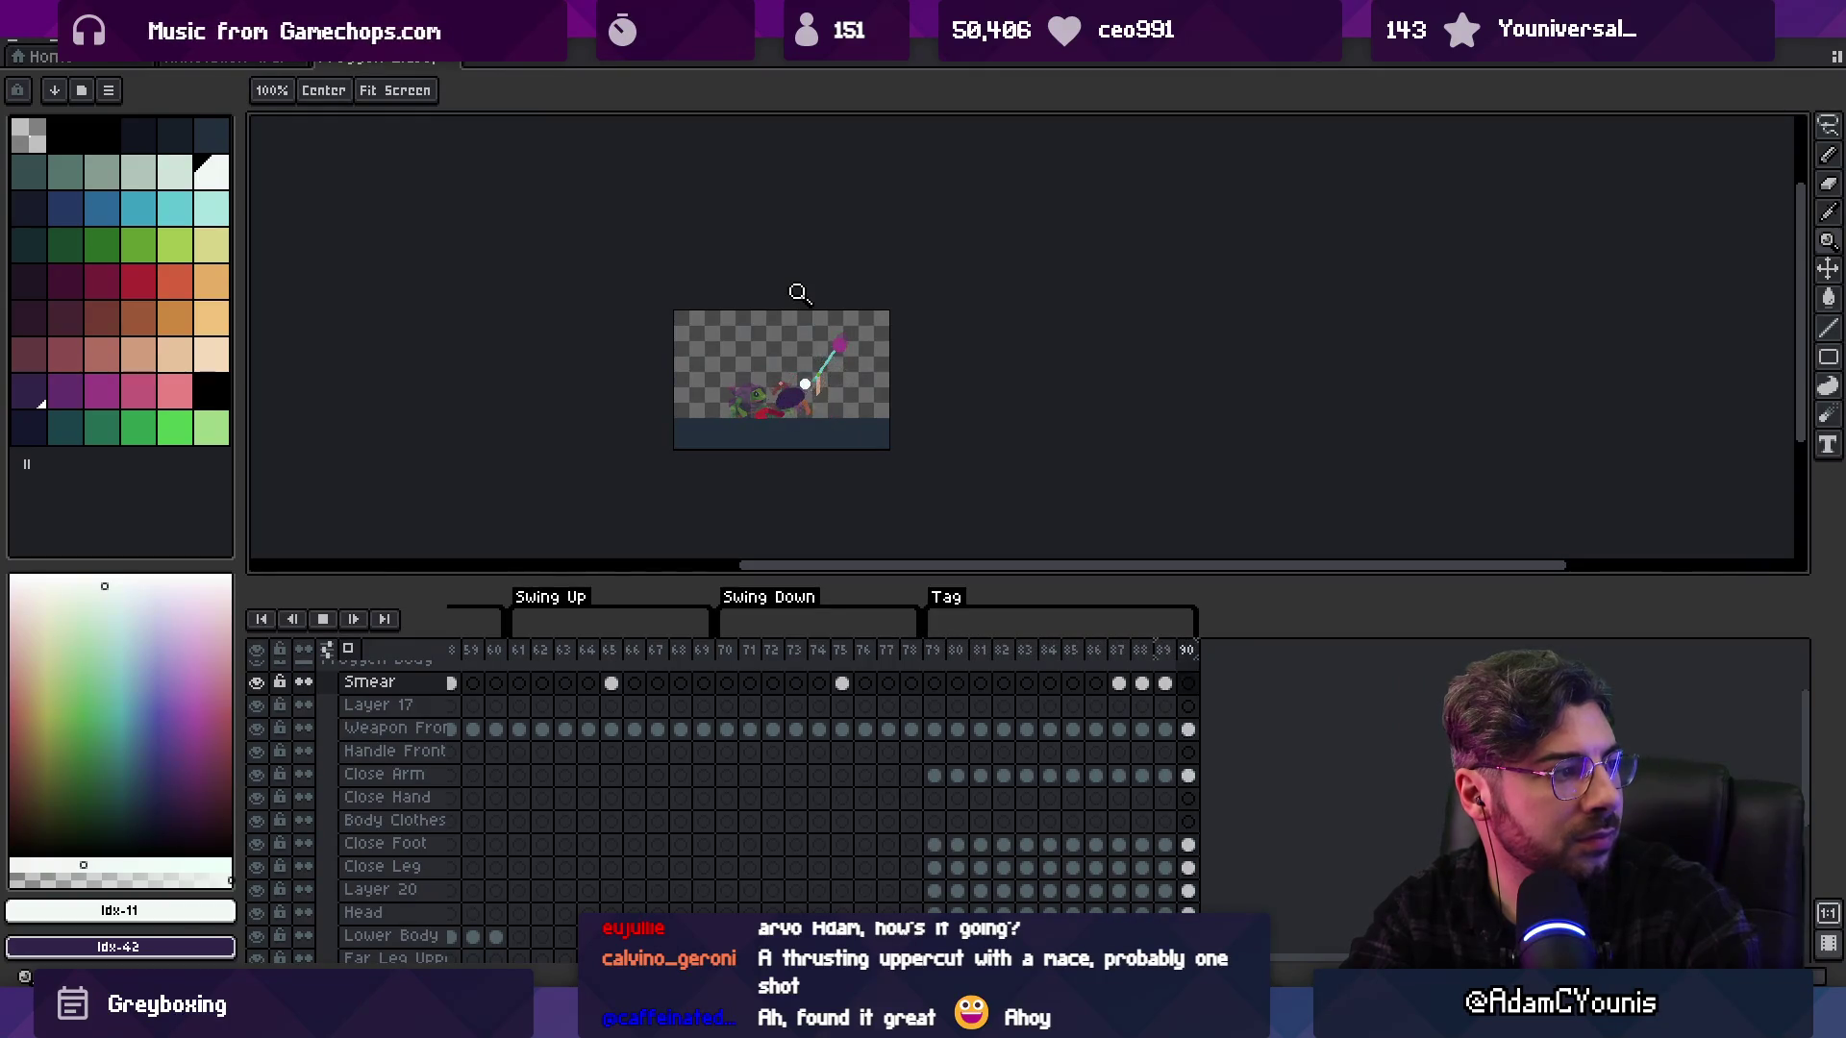
{"action": "key", "text": "Return"}
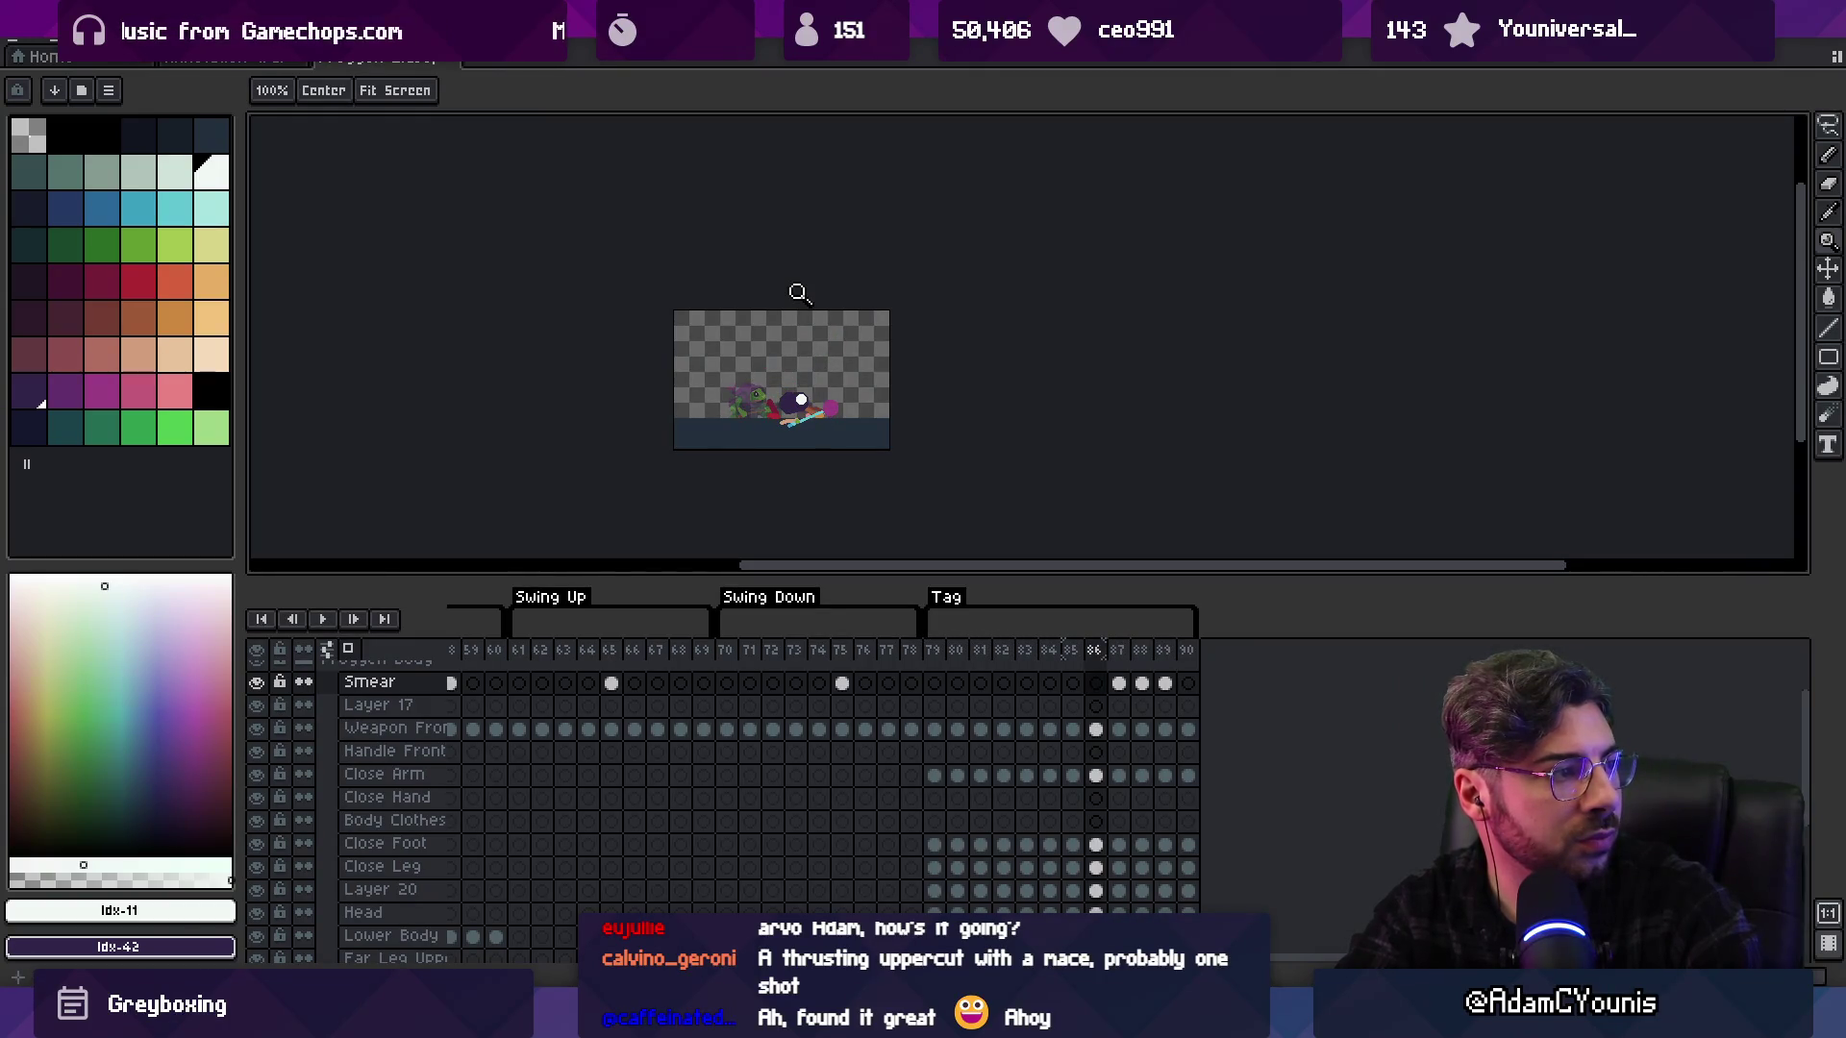
{"action": "key", "text": "Right"}
{"action": "key", "text": "Right"}
{"action": "key", "text": "Left"}
{"action": "scroll", "coordinate": [850, 368], "scroll_direction": "up", "scroll_amount": 5}
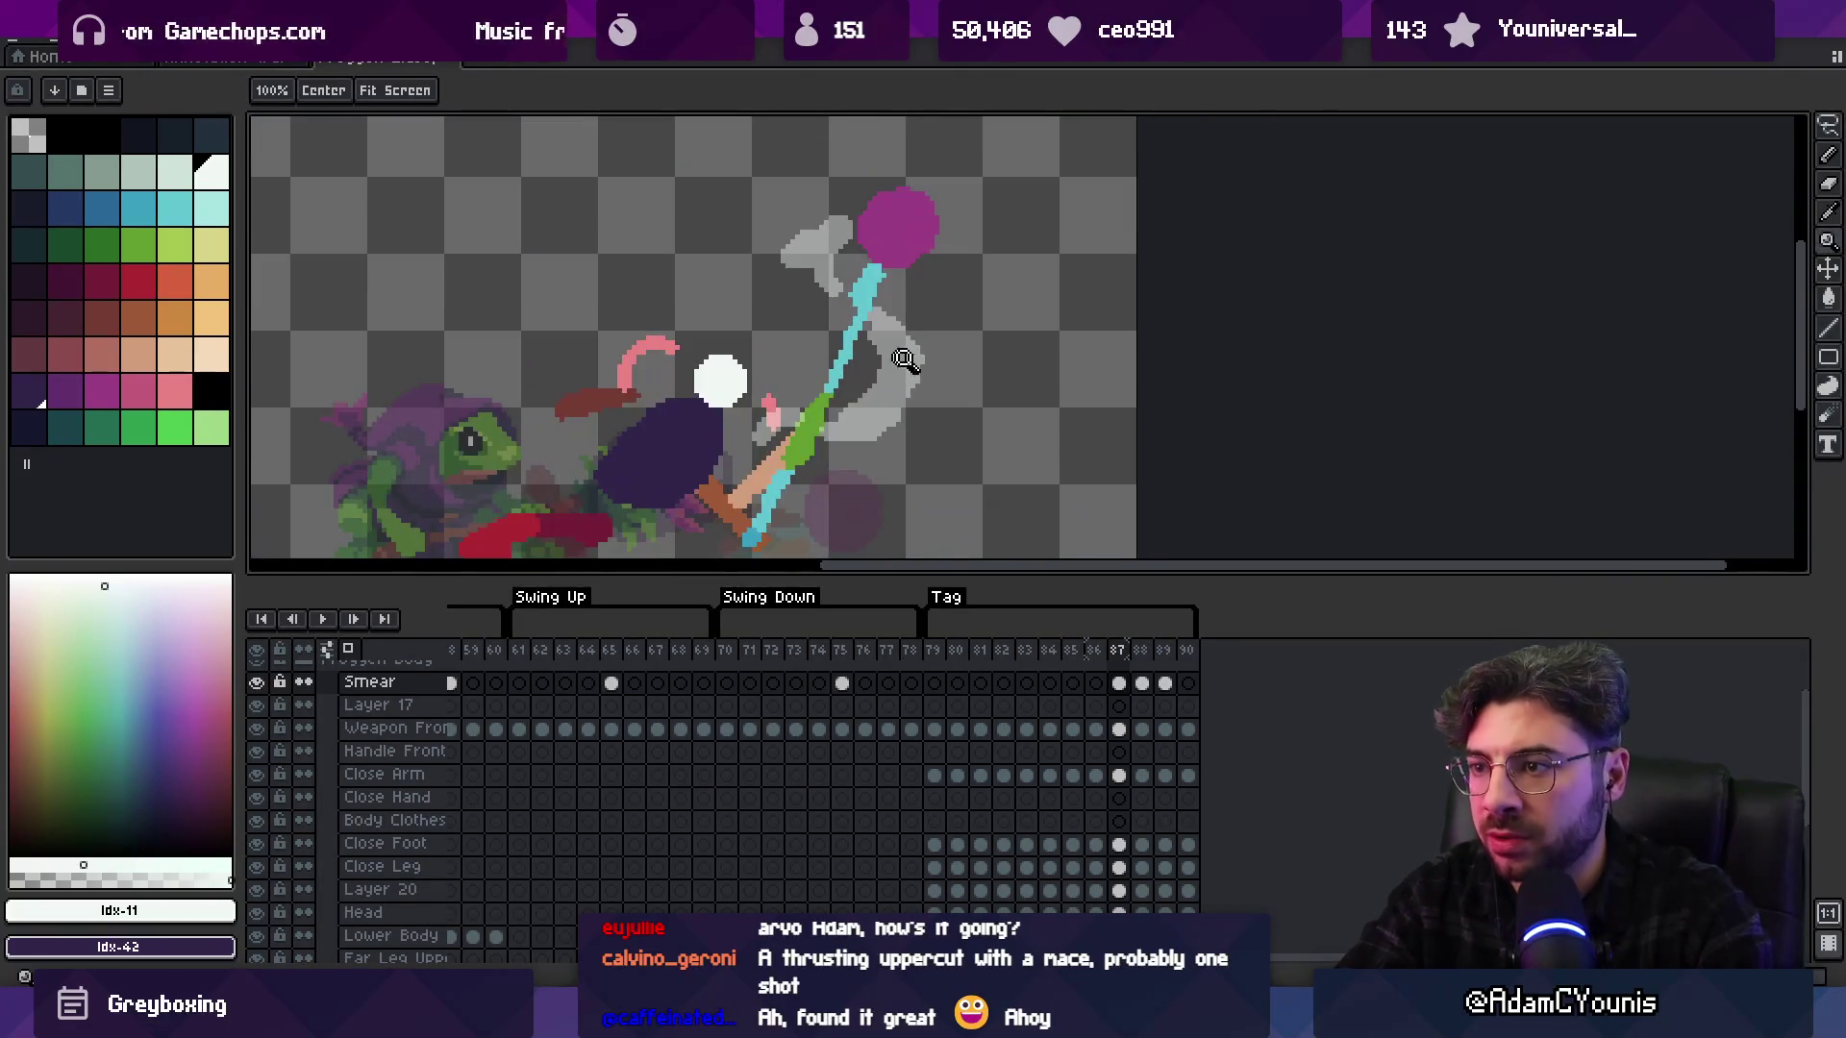
Undo the stray grey smear strokes on frame 87 and redraw the smear with 3px and 7px brushes
{"action": "key", "text": "b"}
{"action": "key", "text": "ctrl+z"}
{"action": "key", "text": "b"}
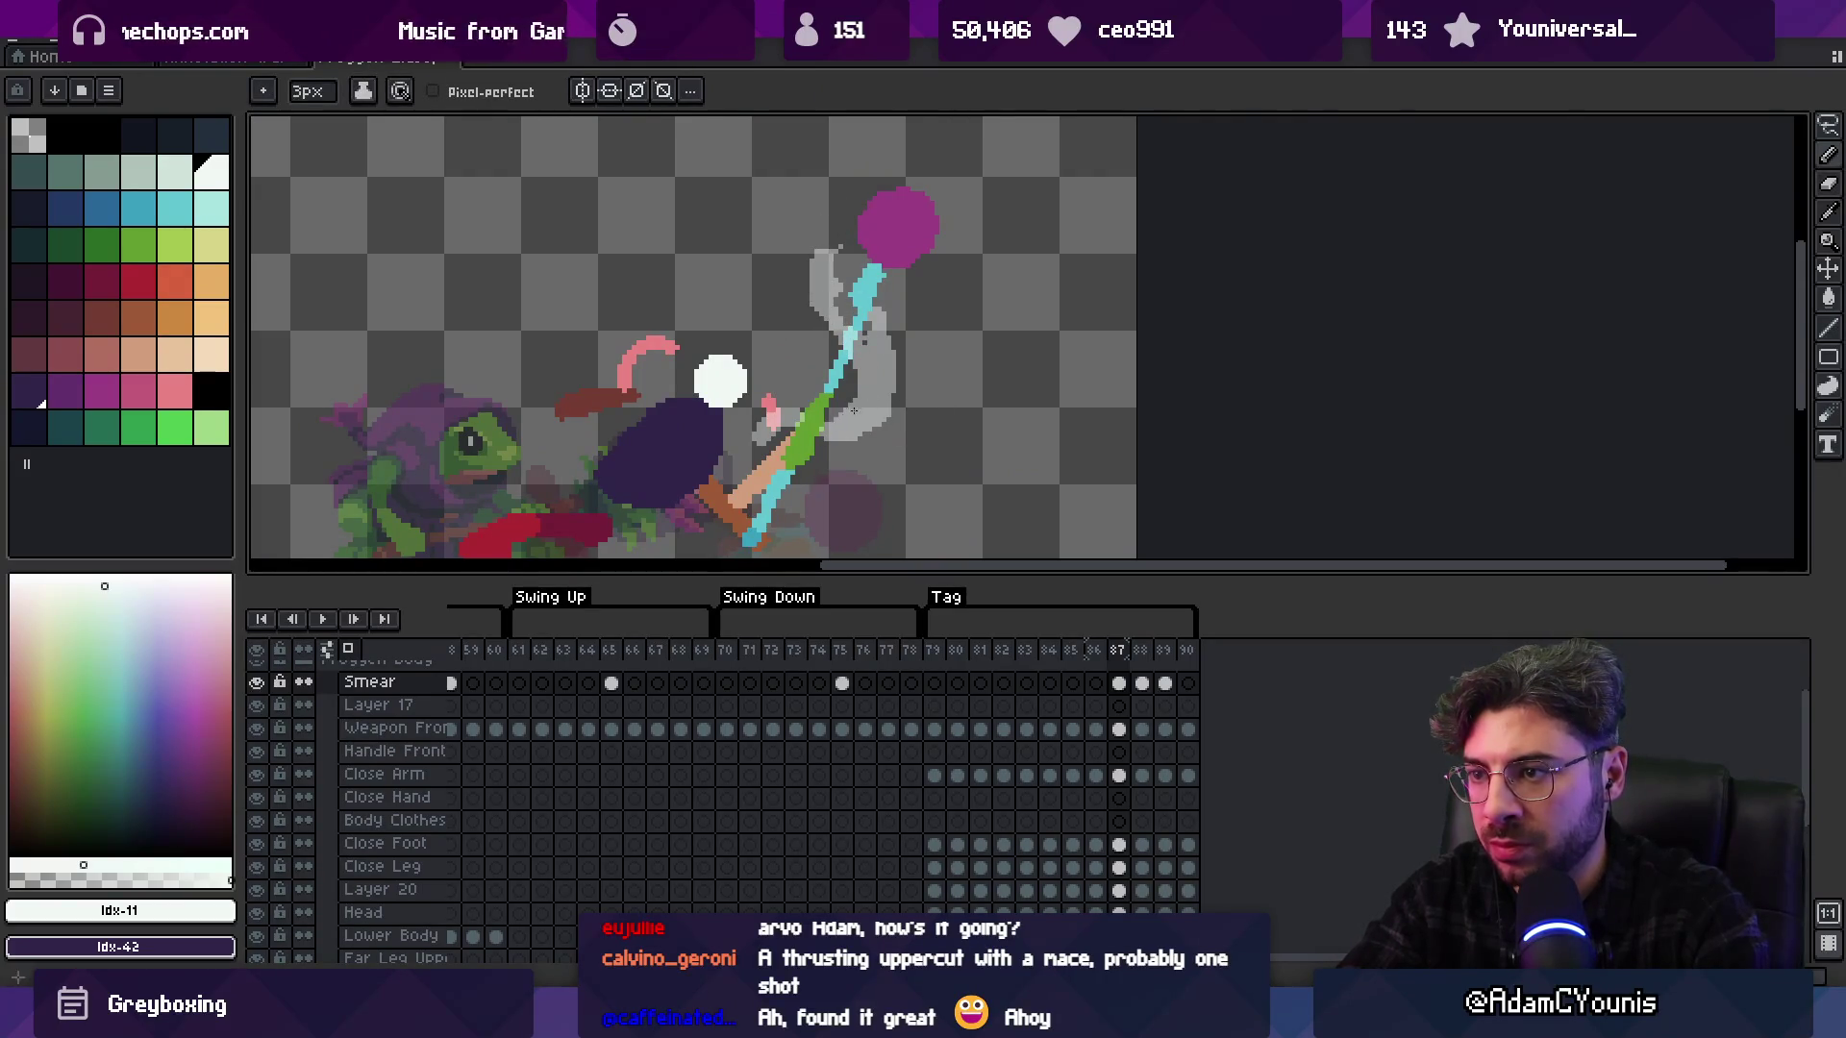
{"action": "key", "text": "b"}
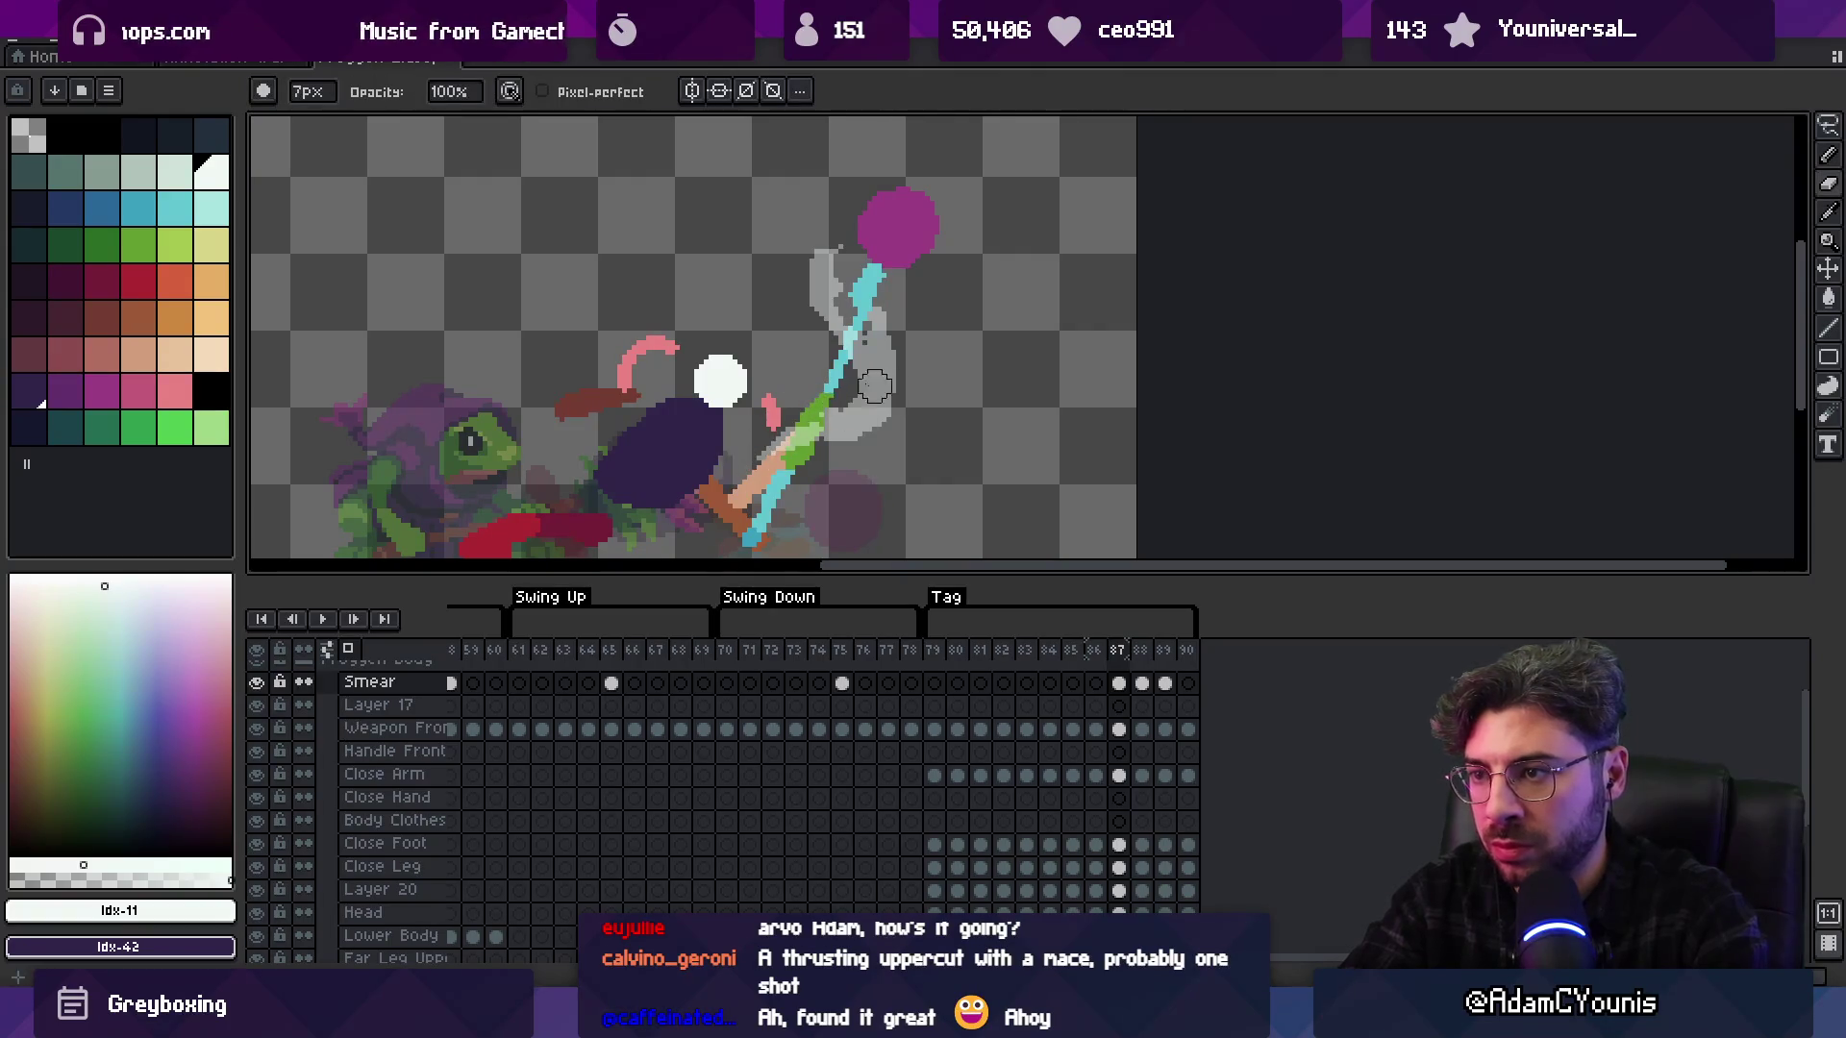
{"action": "key", "text": "e"}
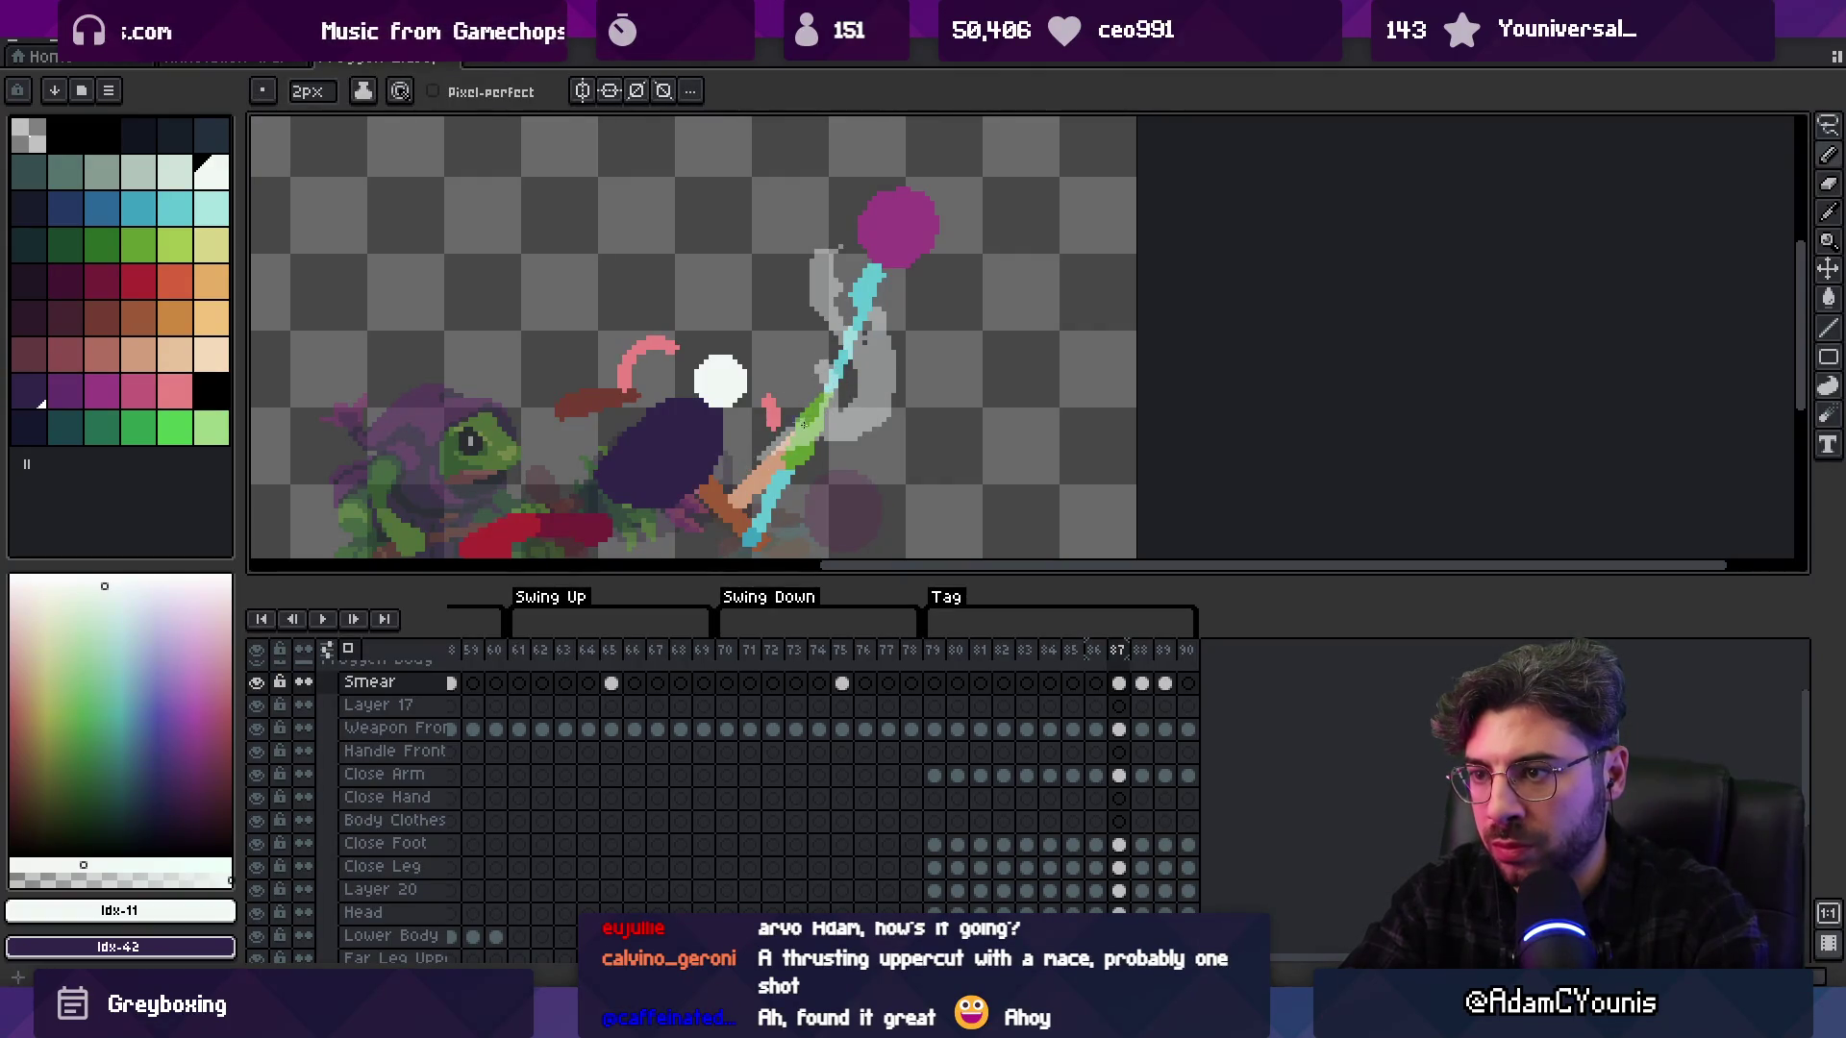
{"action": "key", "text": "z"}
{"action": "scroll", "coordinate": [831, 414], "scroll_direction": "down", "scroll_amount": 2}
Play the swing to check the redrawn smear, stopping on frames 87 and 88
{"action": "key", "text": "Return"}
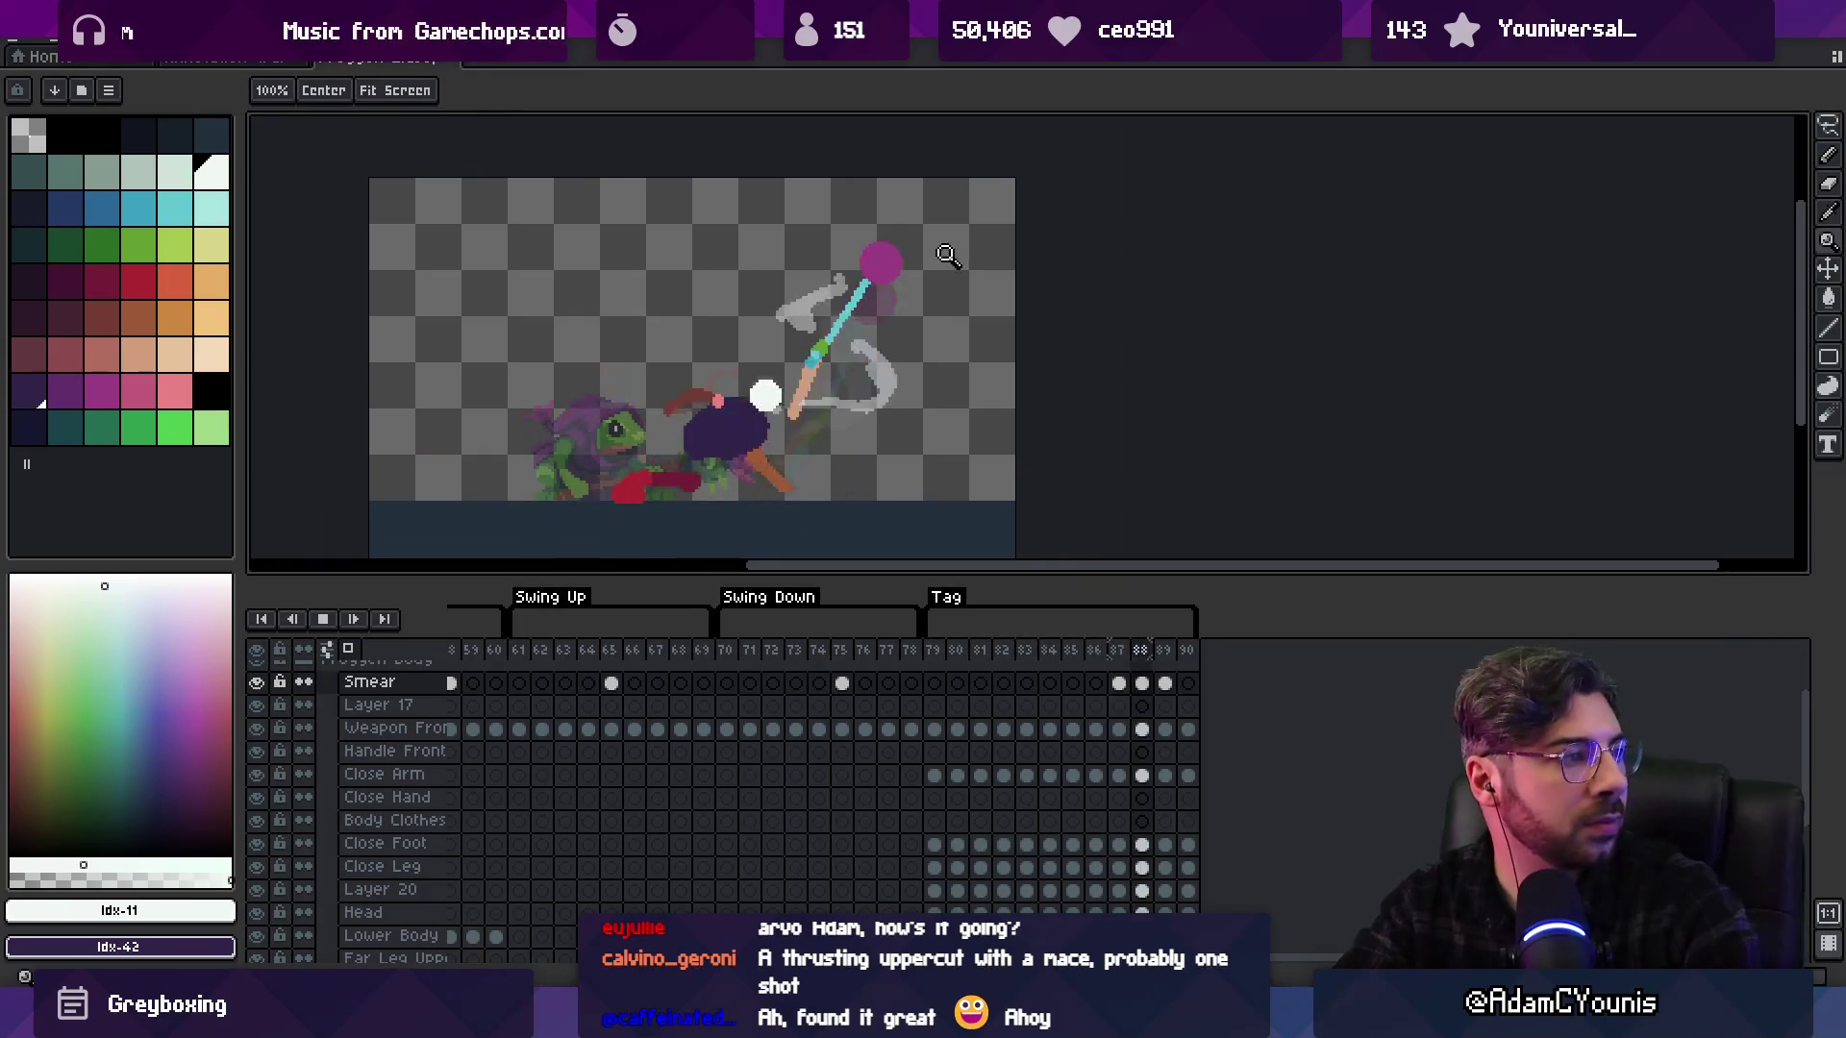
{"action": "scroll", "coordinate": [948, 255], "scroll_direction": "down", "scroll_amount": 2}
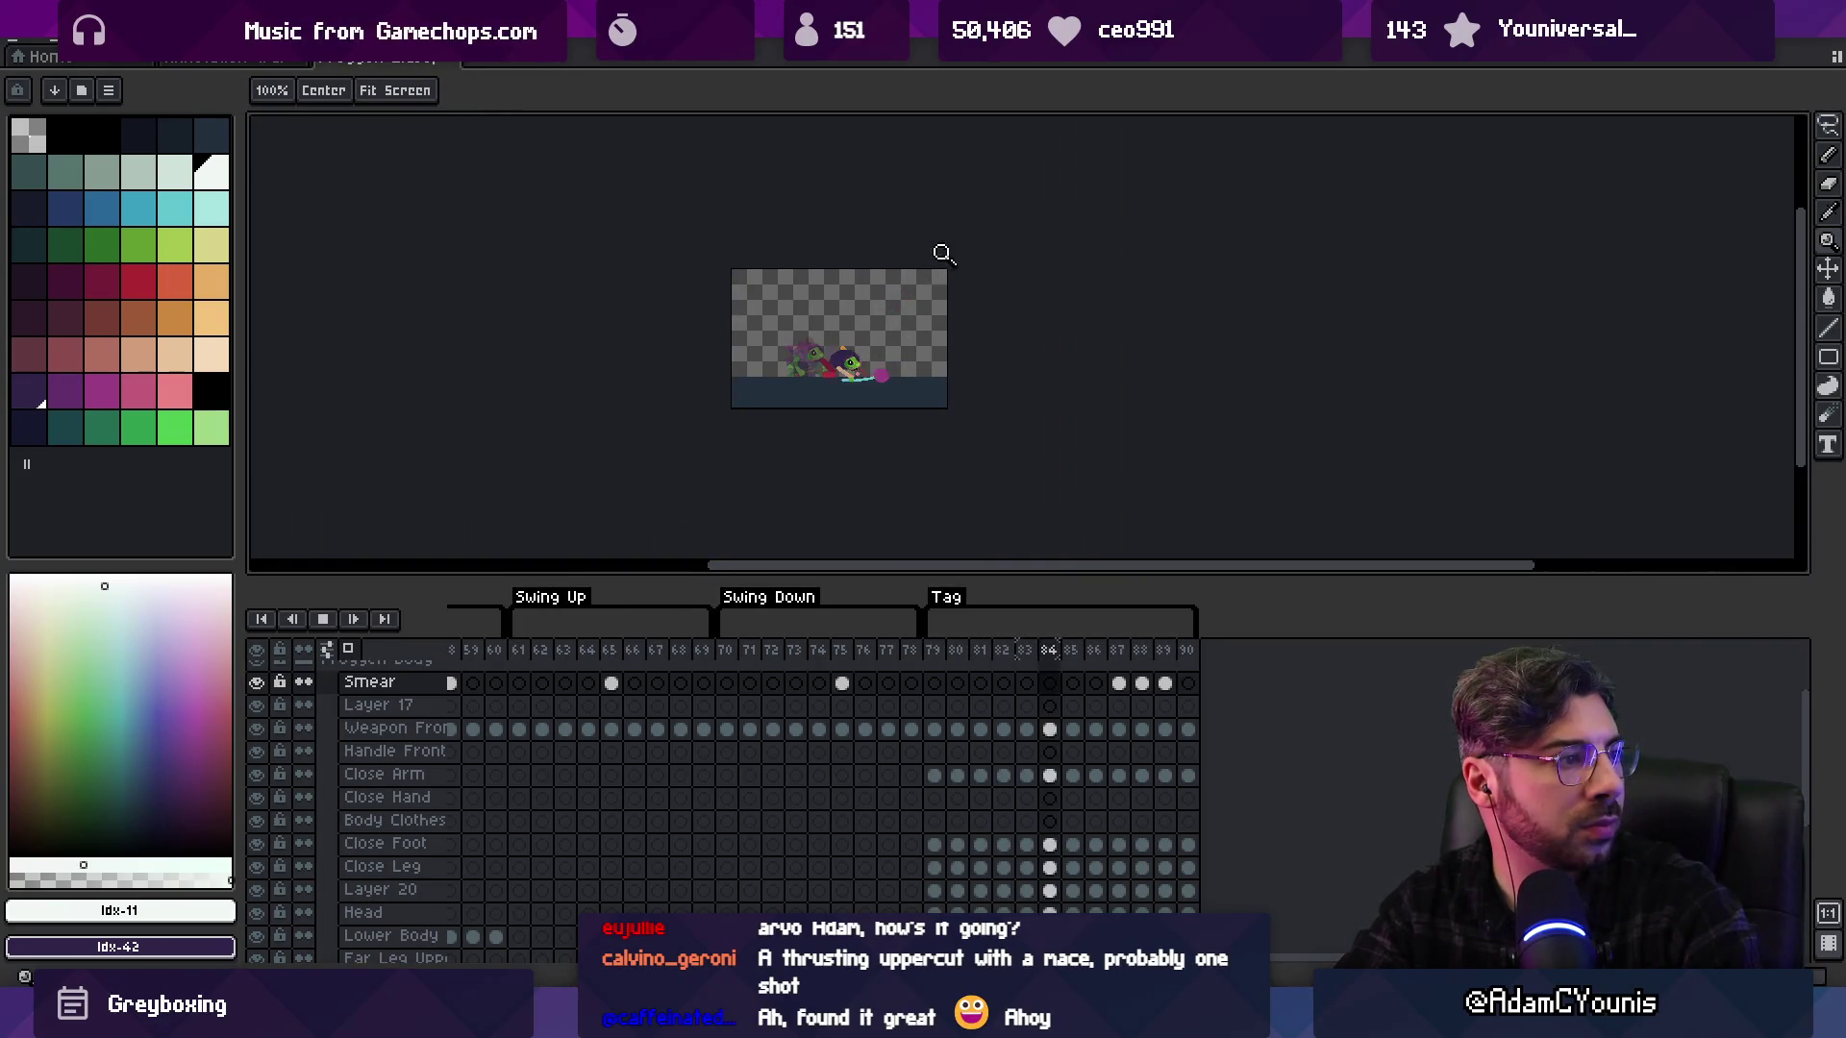
{"action": "key", "text": "Return"}
{"action": "key", "text": "v"}
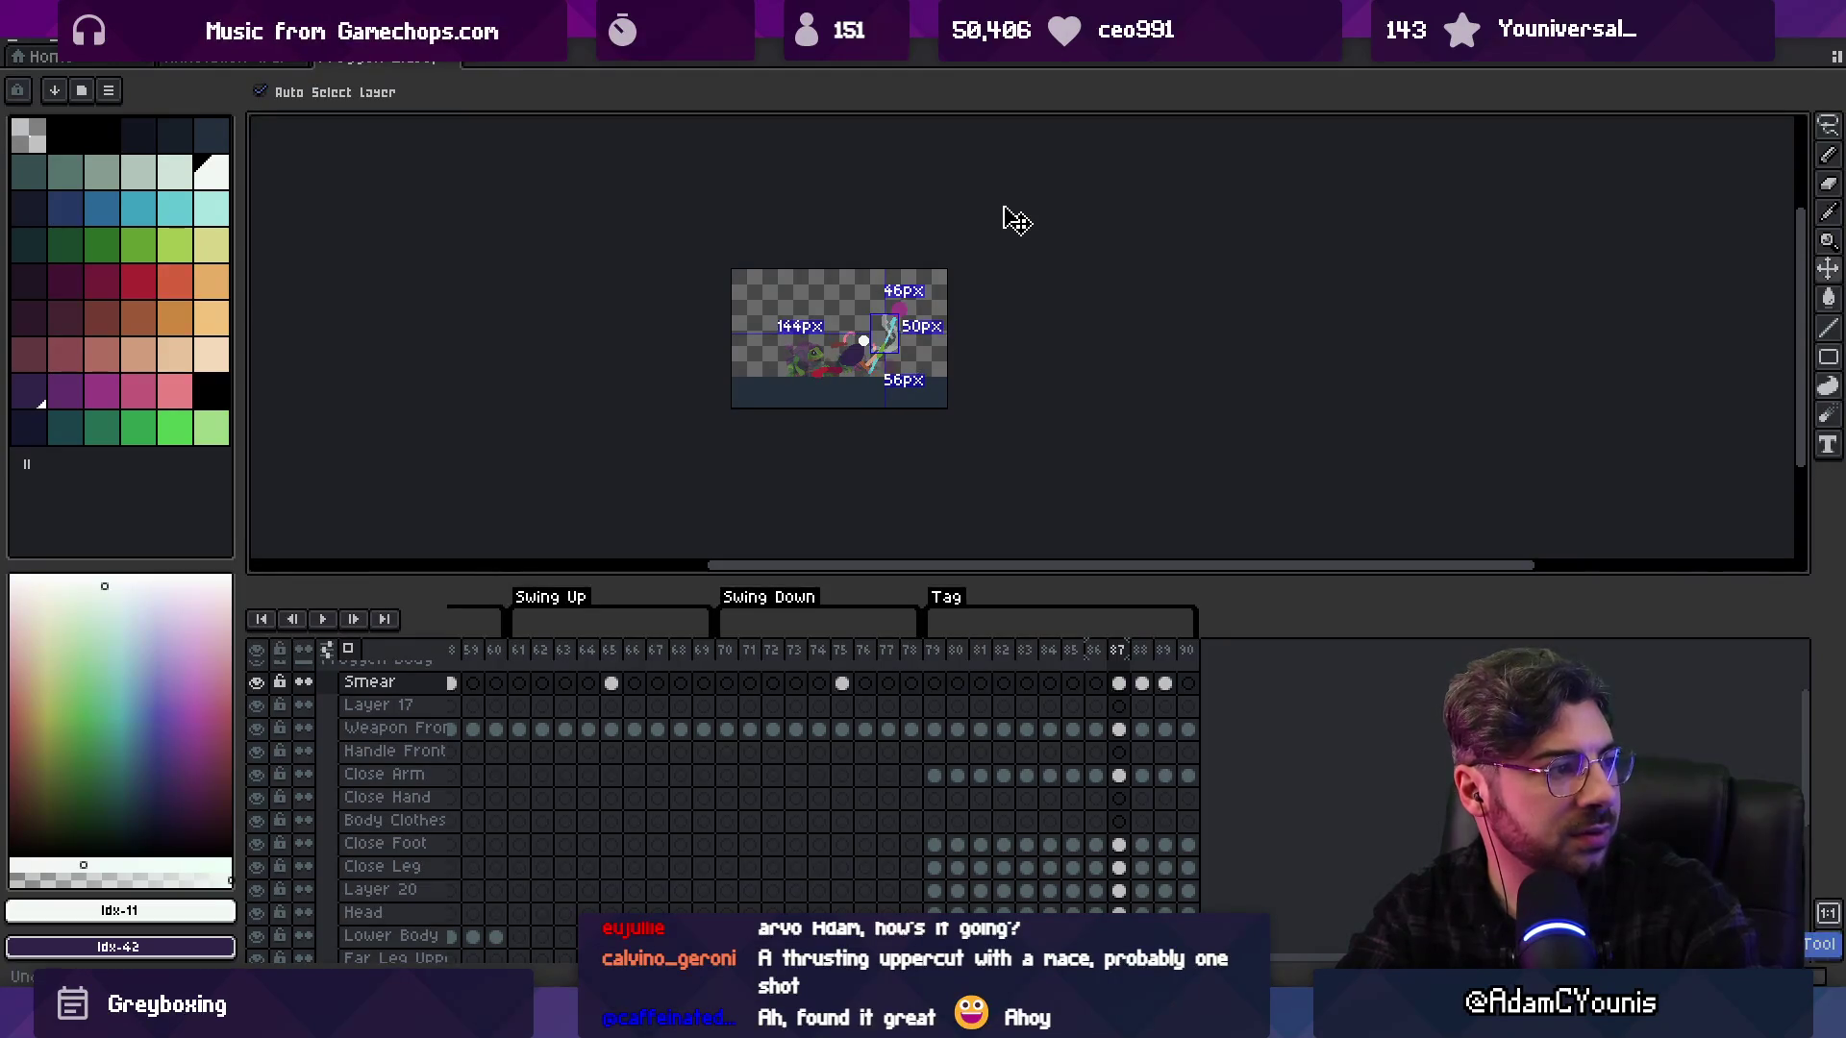
{"action": "key", "text": "Return"}
{"action": "key", "text": "z"}
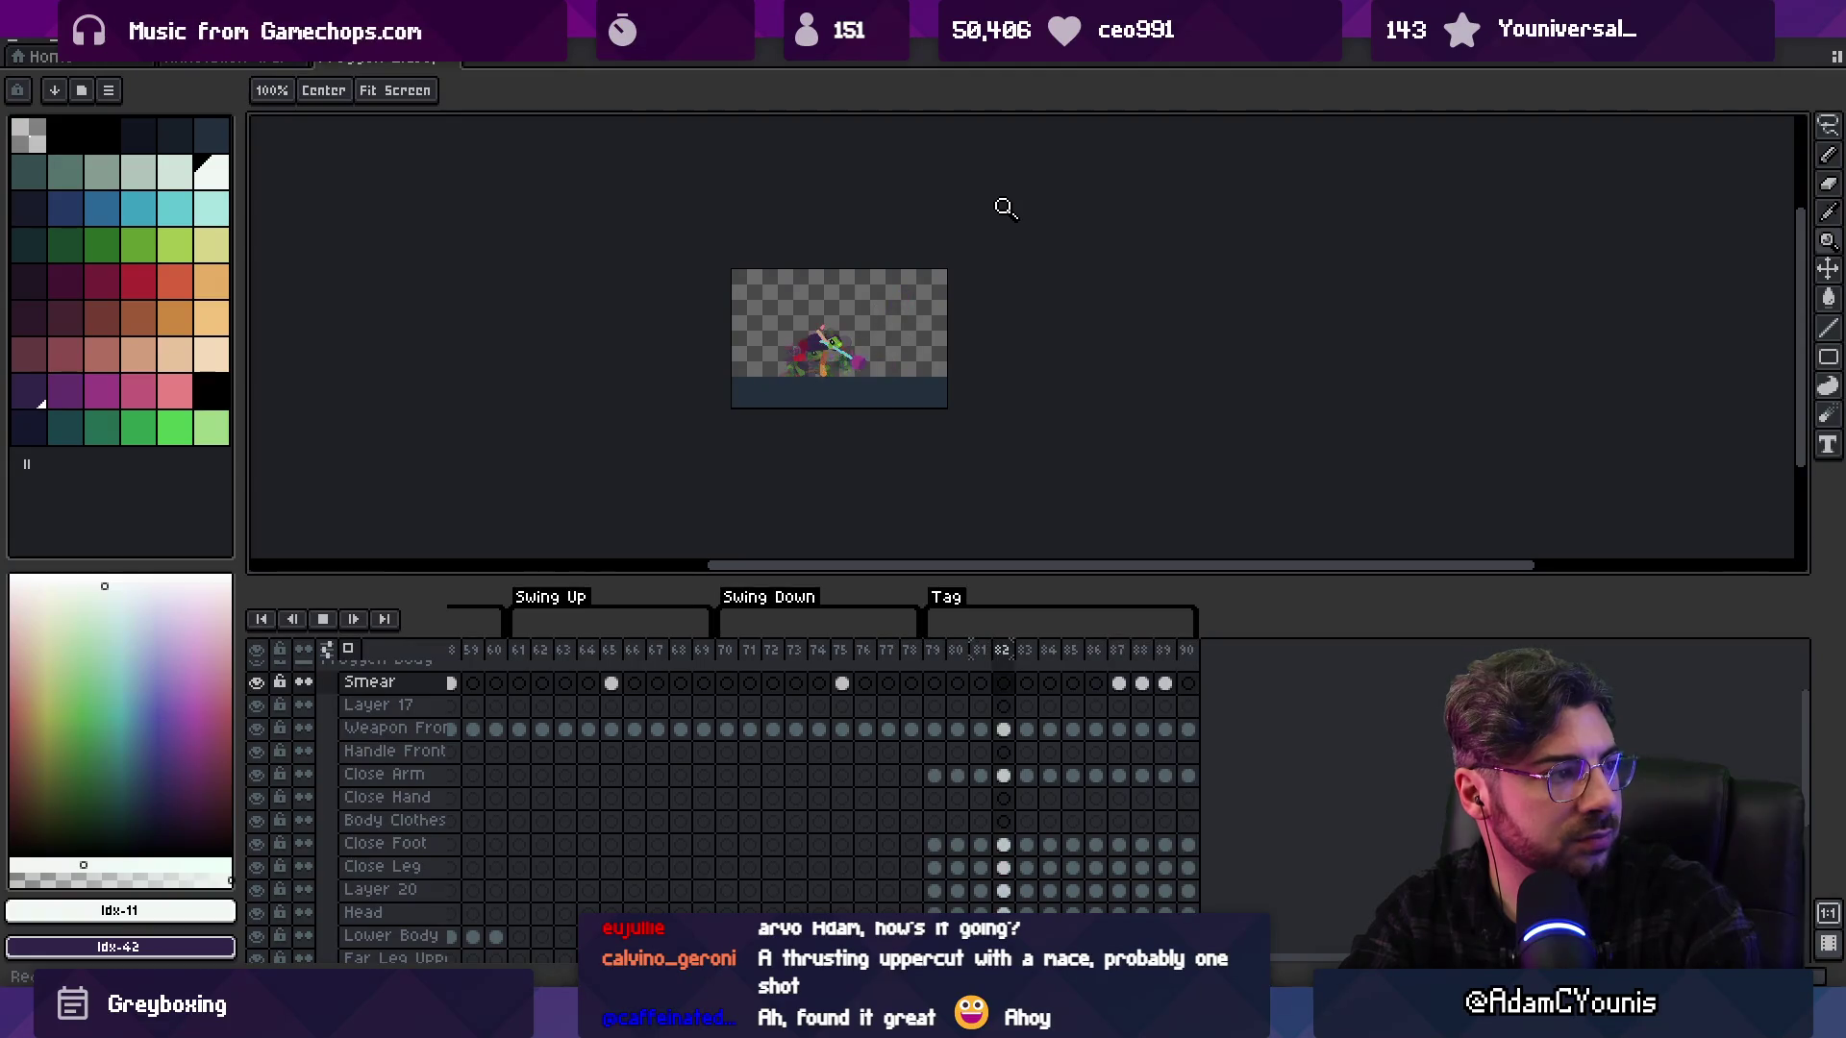
{"action": "key", "text": "Return"}
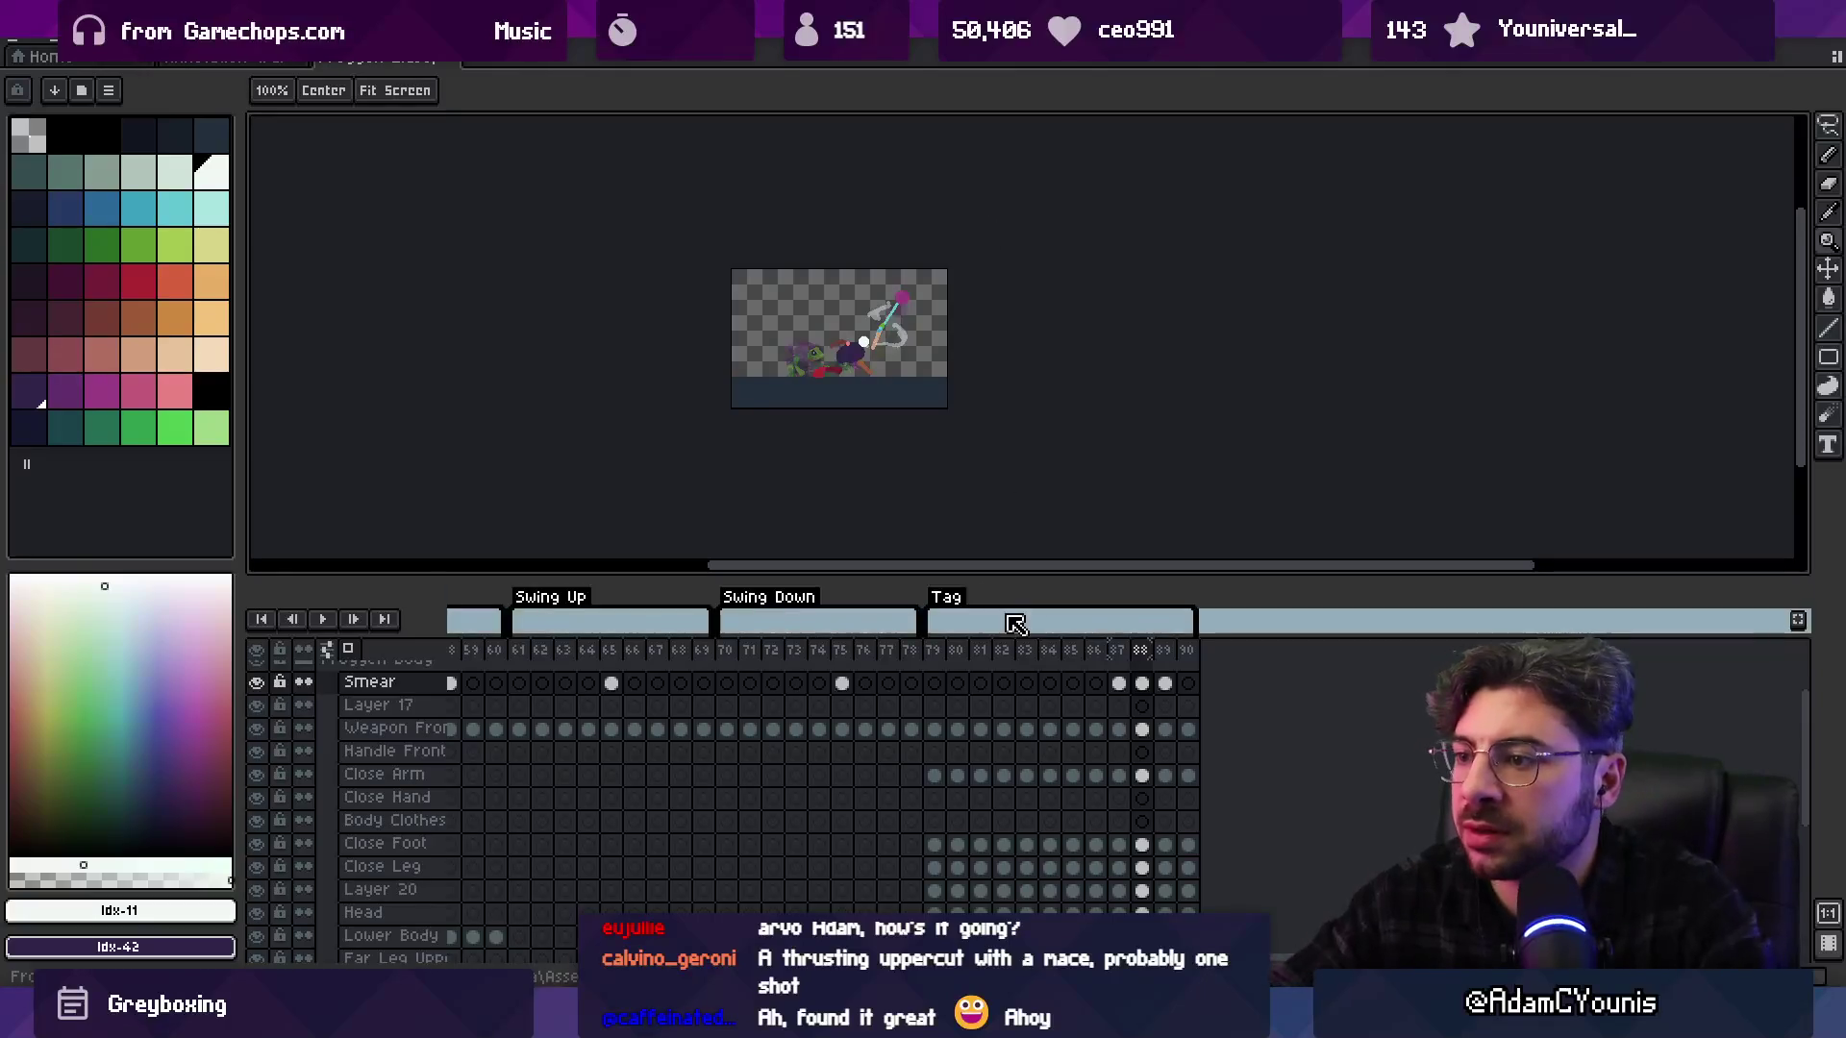
Open the Tag properties, close them without changes, and return to the move tool
{"action": "double_click", "coordinate": [948, 600]}
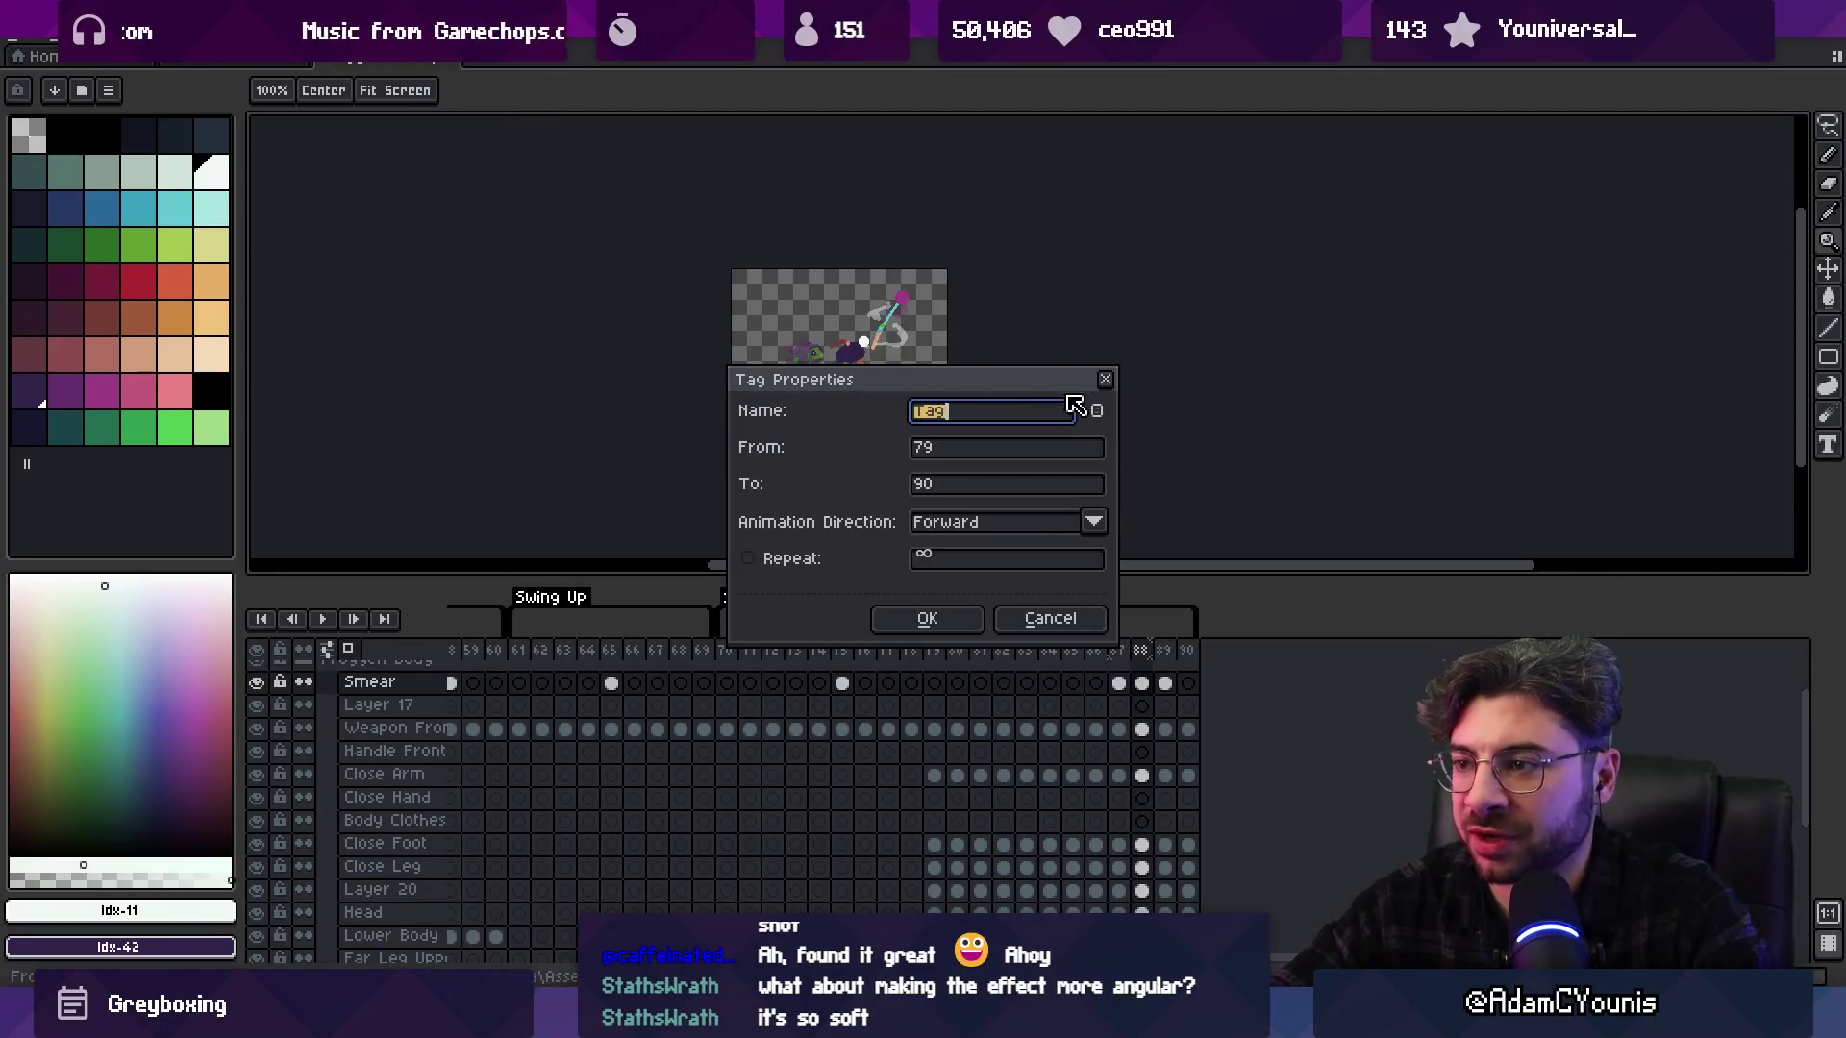
{"action": "left_click", "coordinate": [1103, 380]}
{"action": "scroll", "coordinate": [1046, 519], "scroll_direction": "up", "scroll_amount": 3}
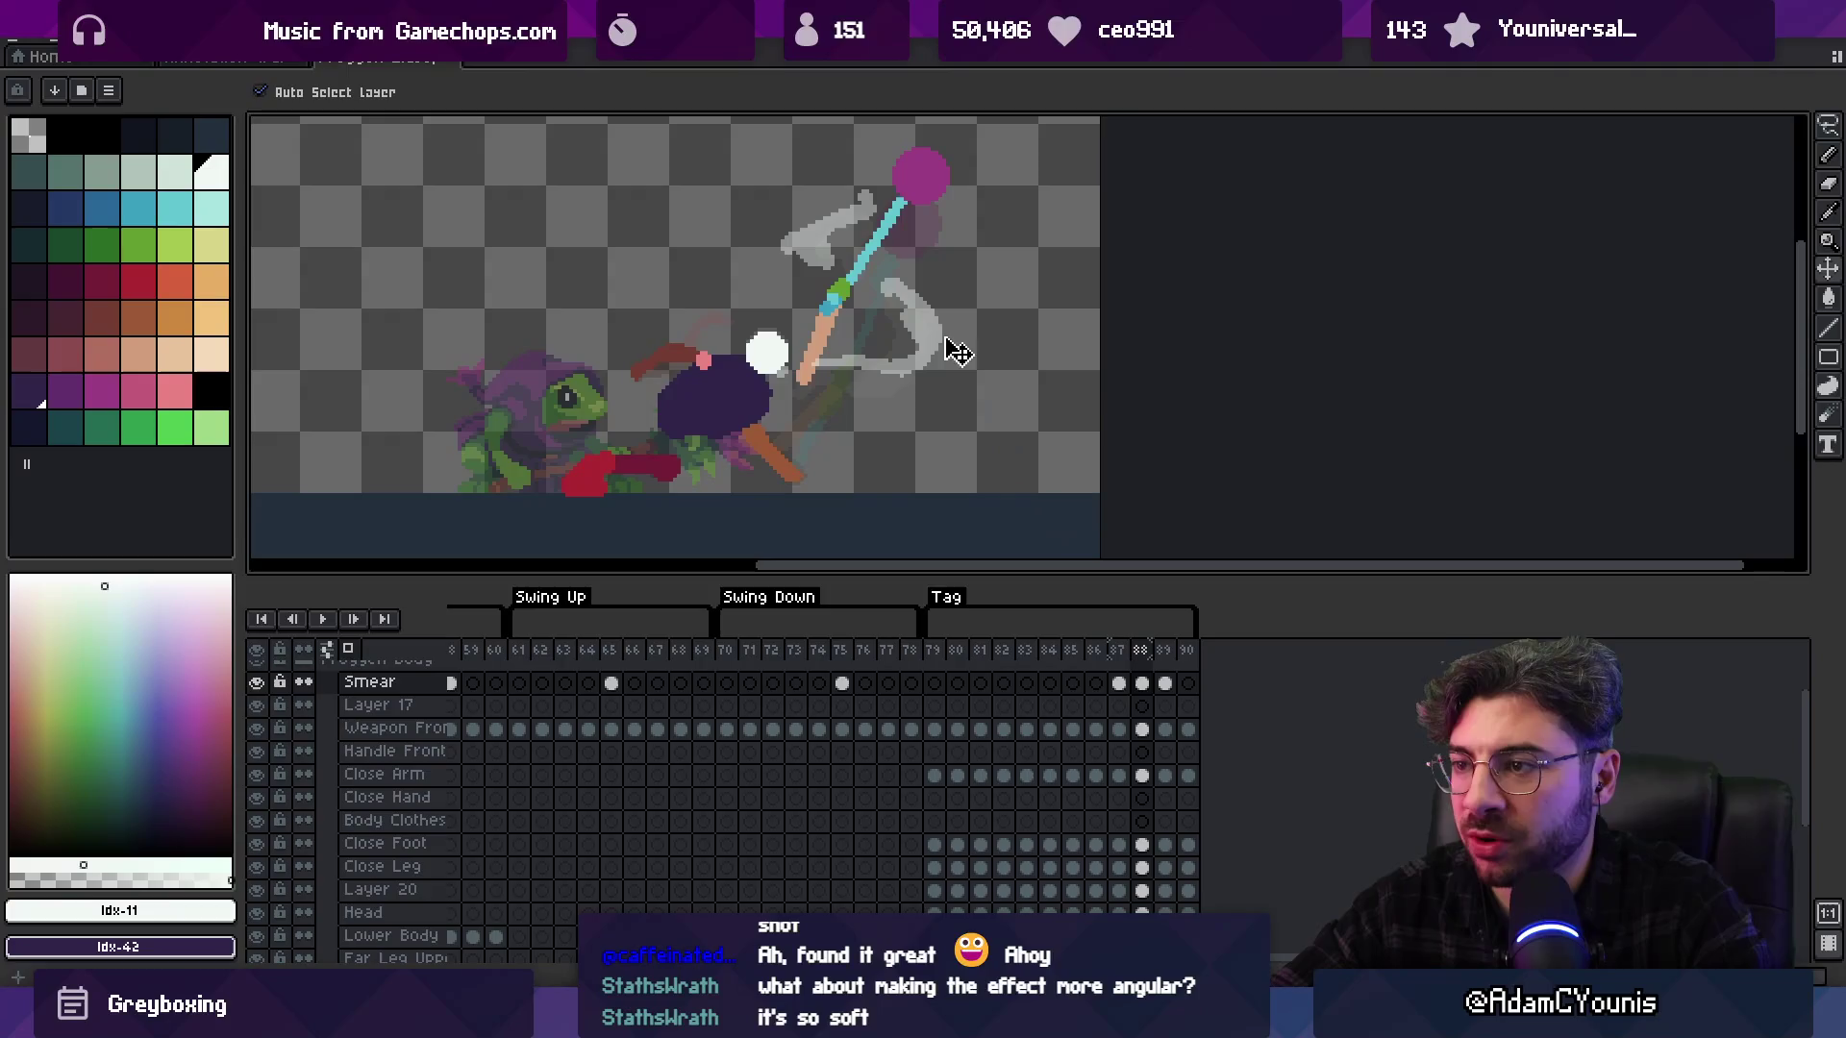
{"action": "key", "text": "b"}
{"action": "key", "text": "v"}
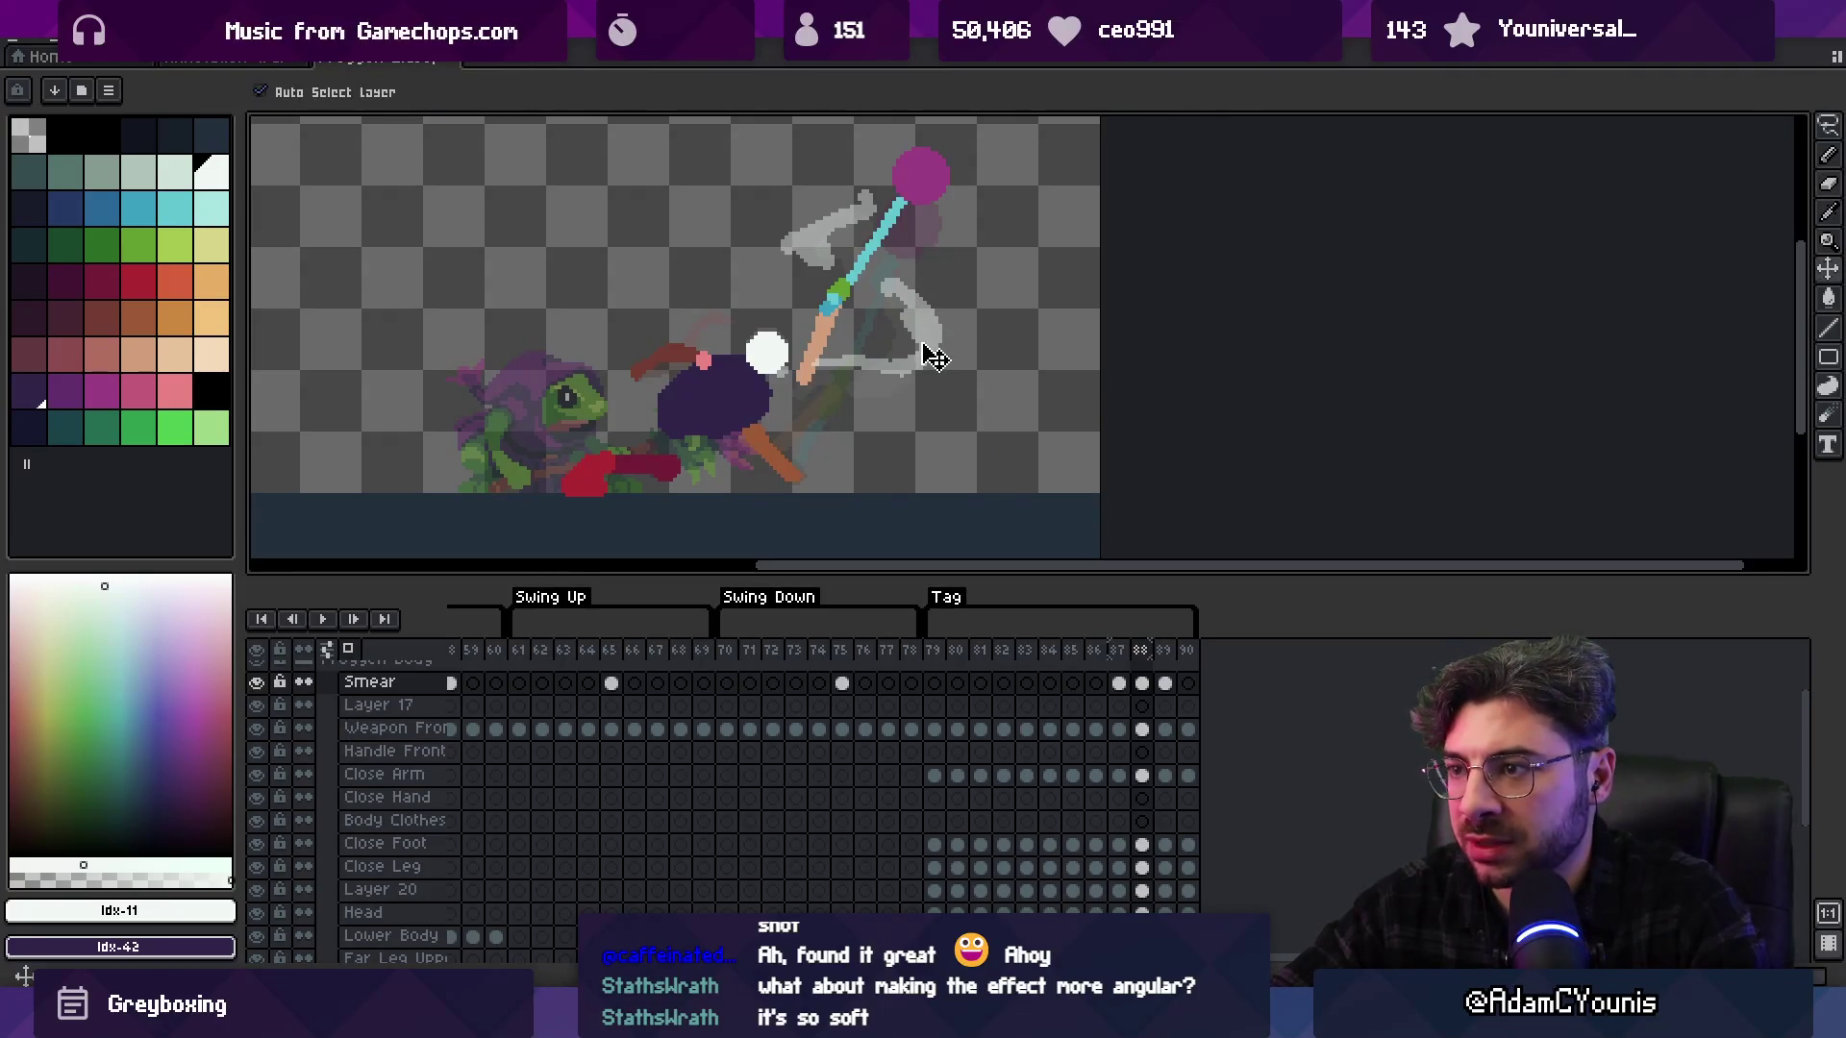
Select frames 79 through 88 across all layers in the timeline, then open the 79–90 tag's properties
{"action": "mouse_move", "coordinate": [1117, 684]}
{"action": "left_mouse_down"}
{"action": "mouse_move", "coordinate": [1167, 690]}
{"action": "mouse_move", "coordinate": [1122, 683]}
{"action": "mouse_move", "coordinate": [1146, 694]}
{"action": "left_mouse_up"}
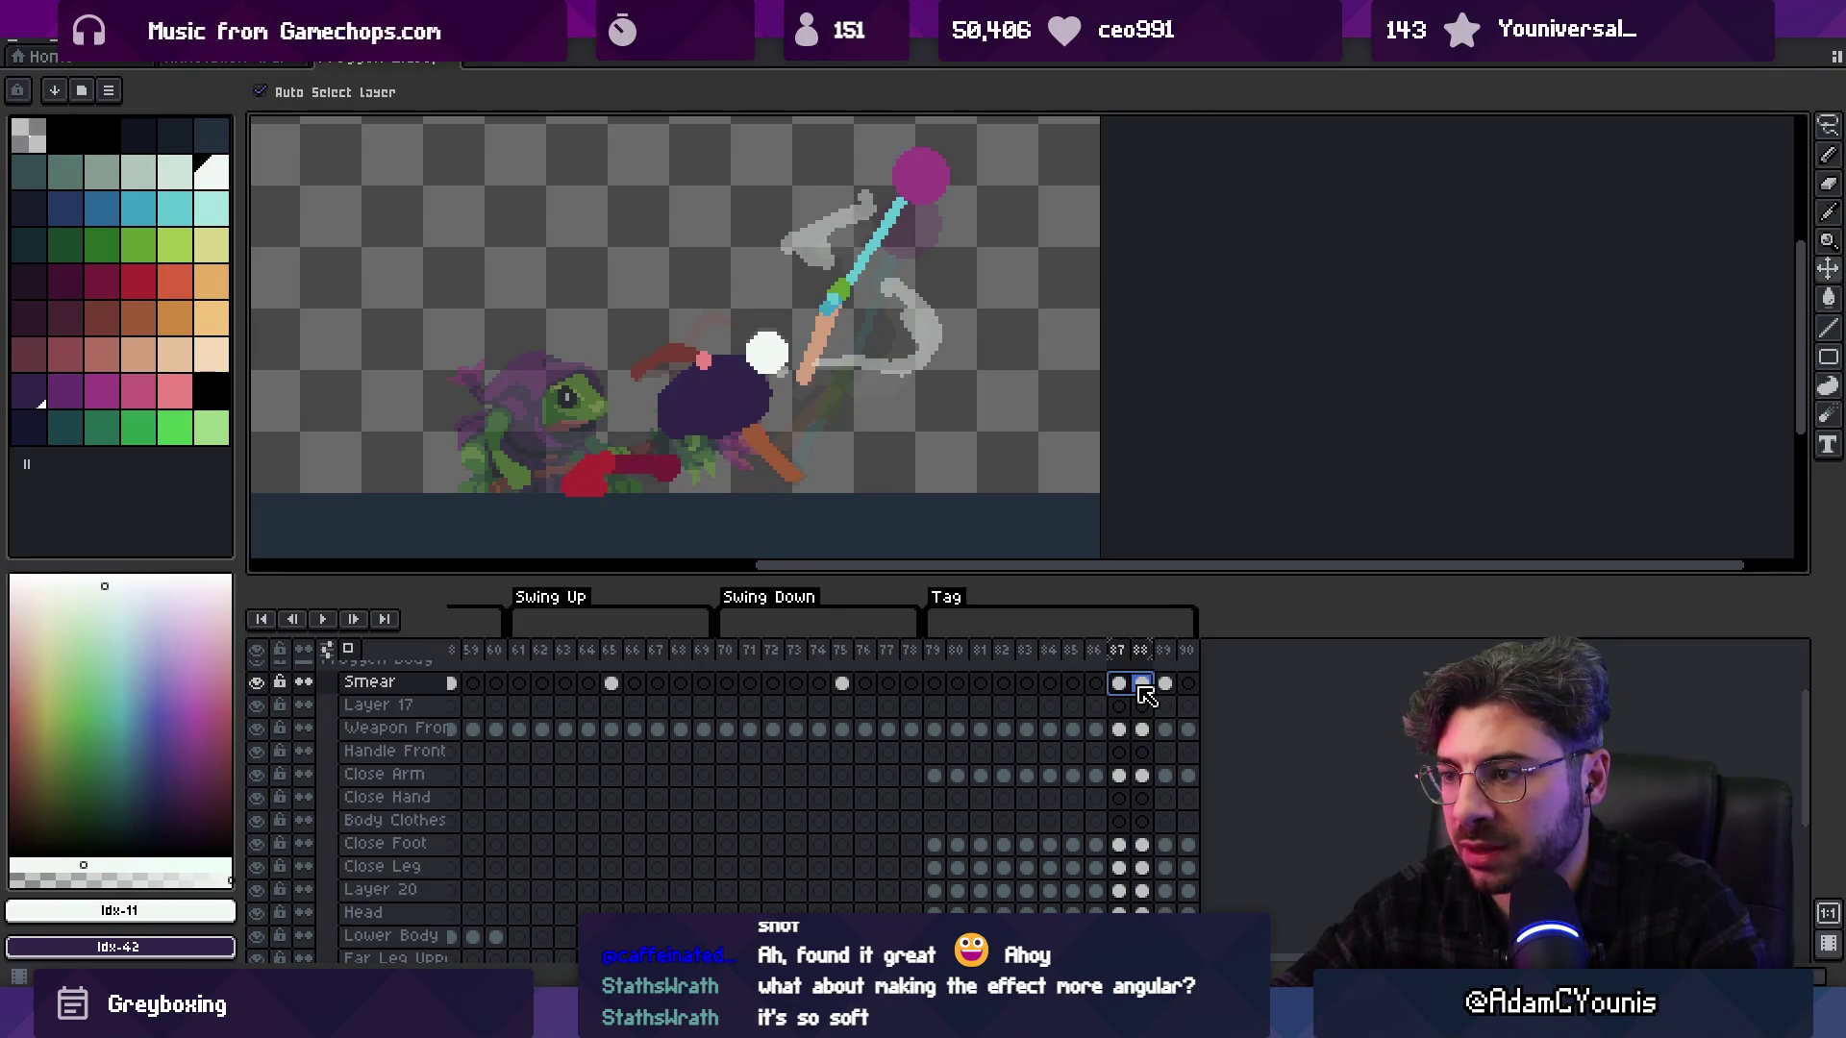
{"action": "key", "text": "Escape"}
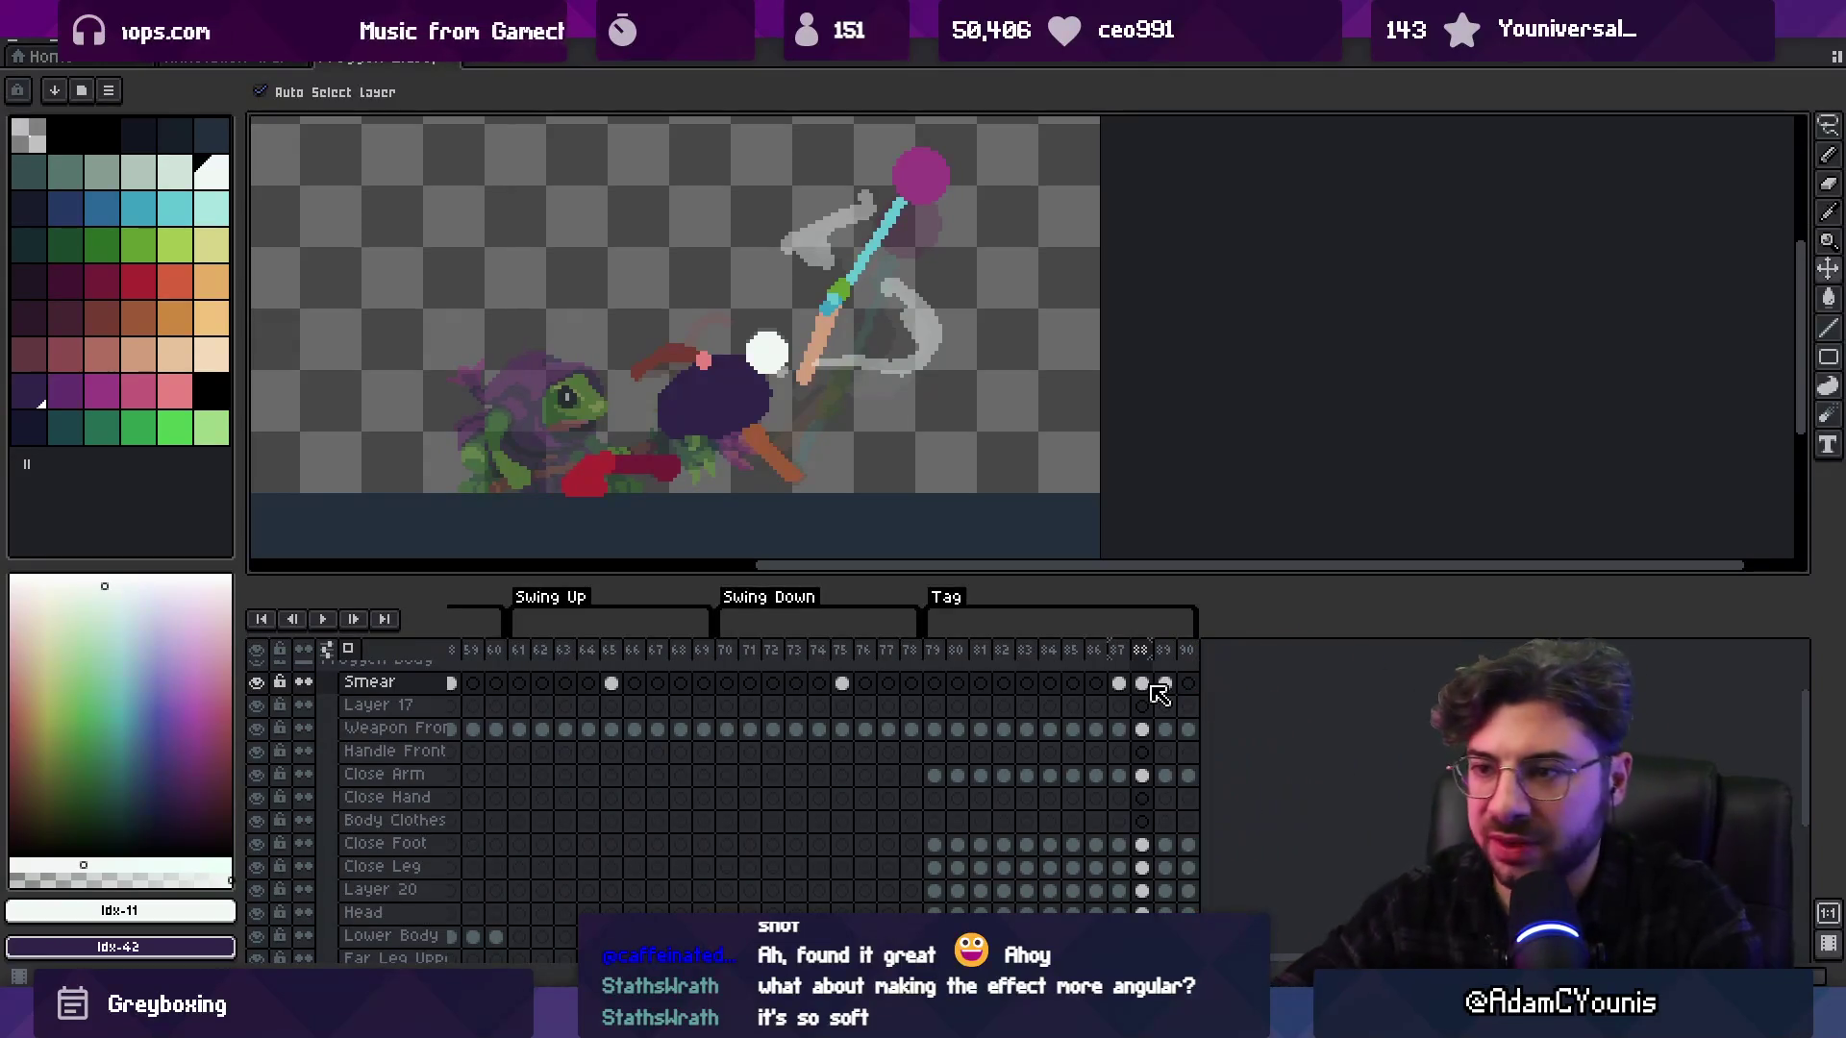
{"action": "mouse_move", "coordinate": [932, 650]}
{"action": "left_mouse_down"}
{"action": "mouse_move", "coordinate": [1166, 661]}
{"action": "mouse_move", "coordinate": [1144, 662]}
{"action": "left_mouse_up"}
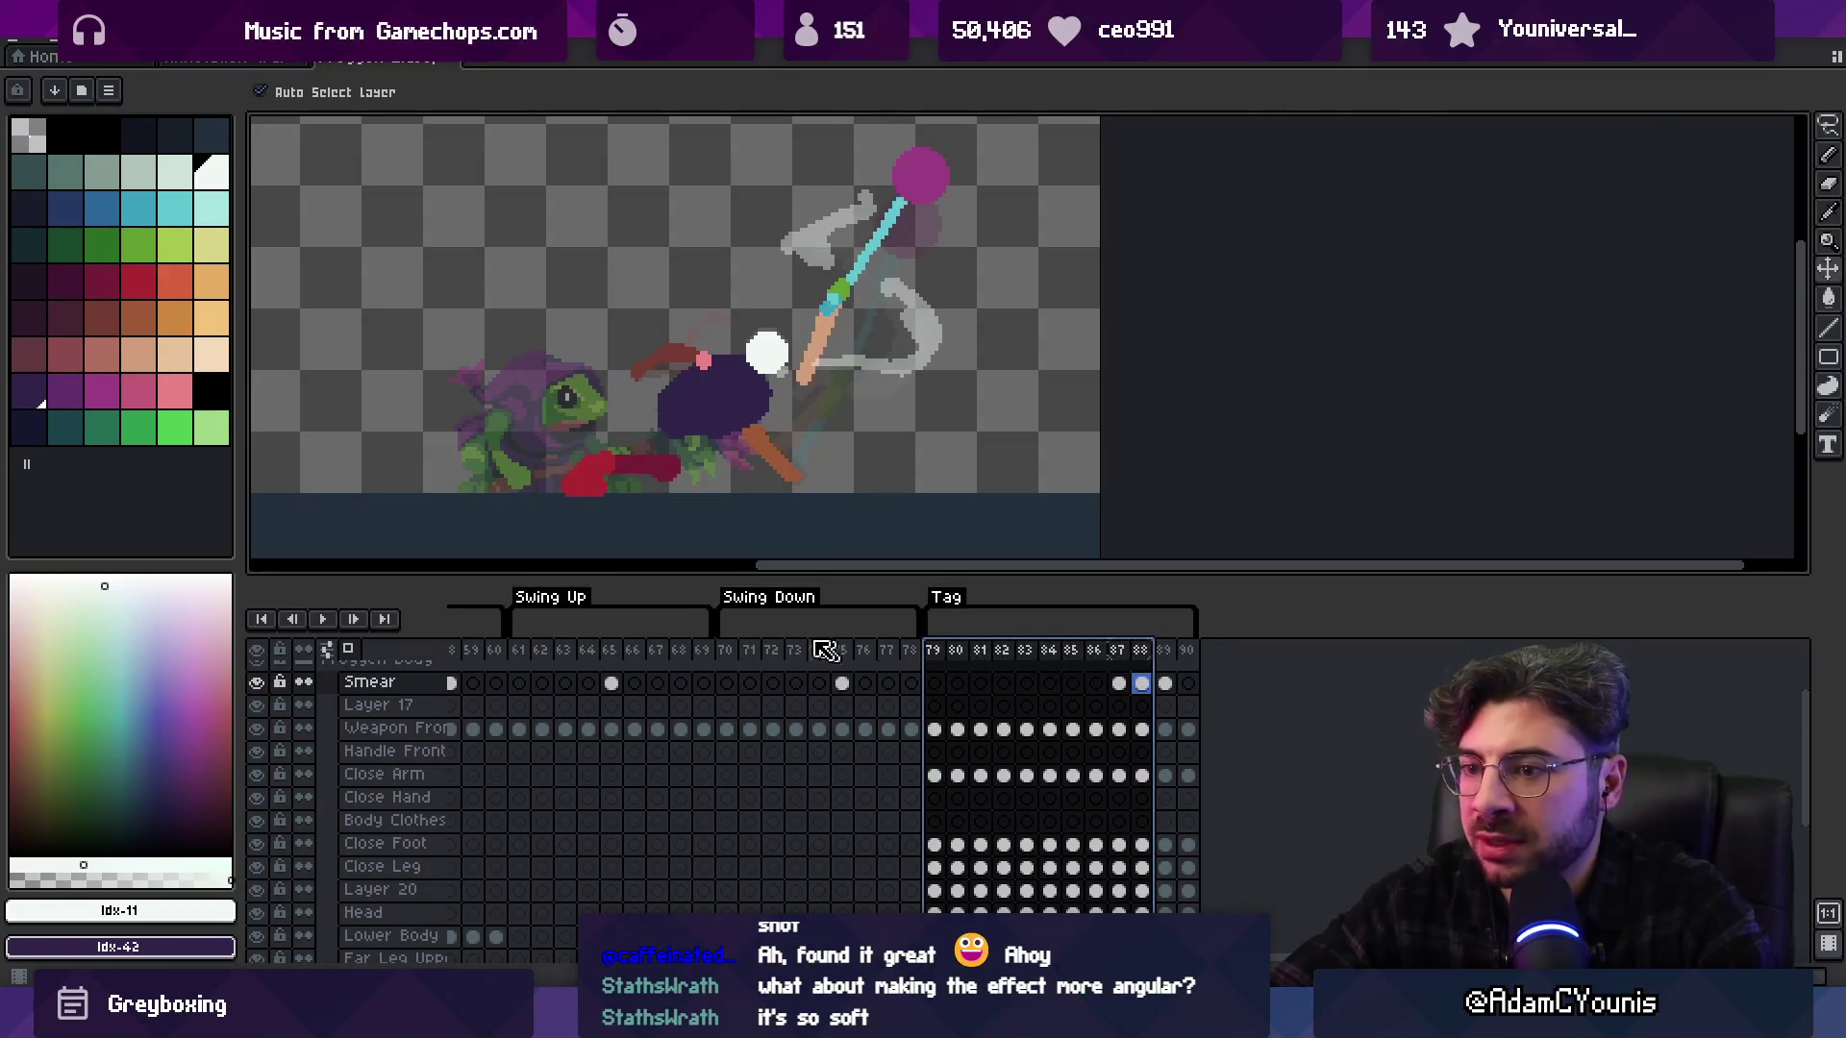
{"action": "double_click", "coordinate": [1011, 613]}
Name the 79–90 tag 'Swing Up' and rename the older tag 'Swing Up-old'
{"action": "type", "text": "Swing S"}
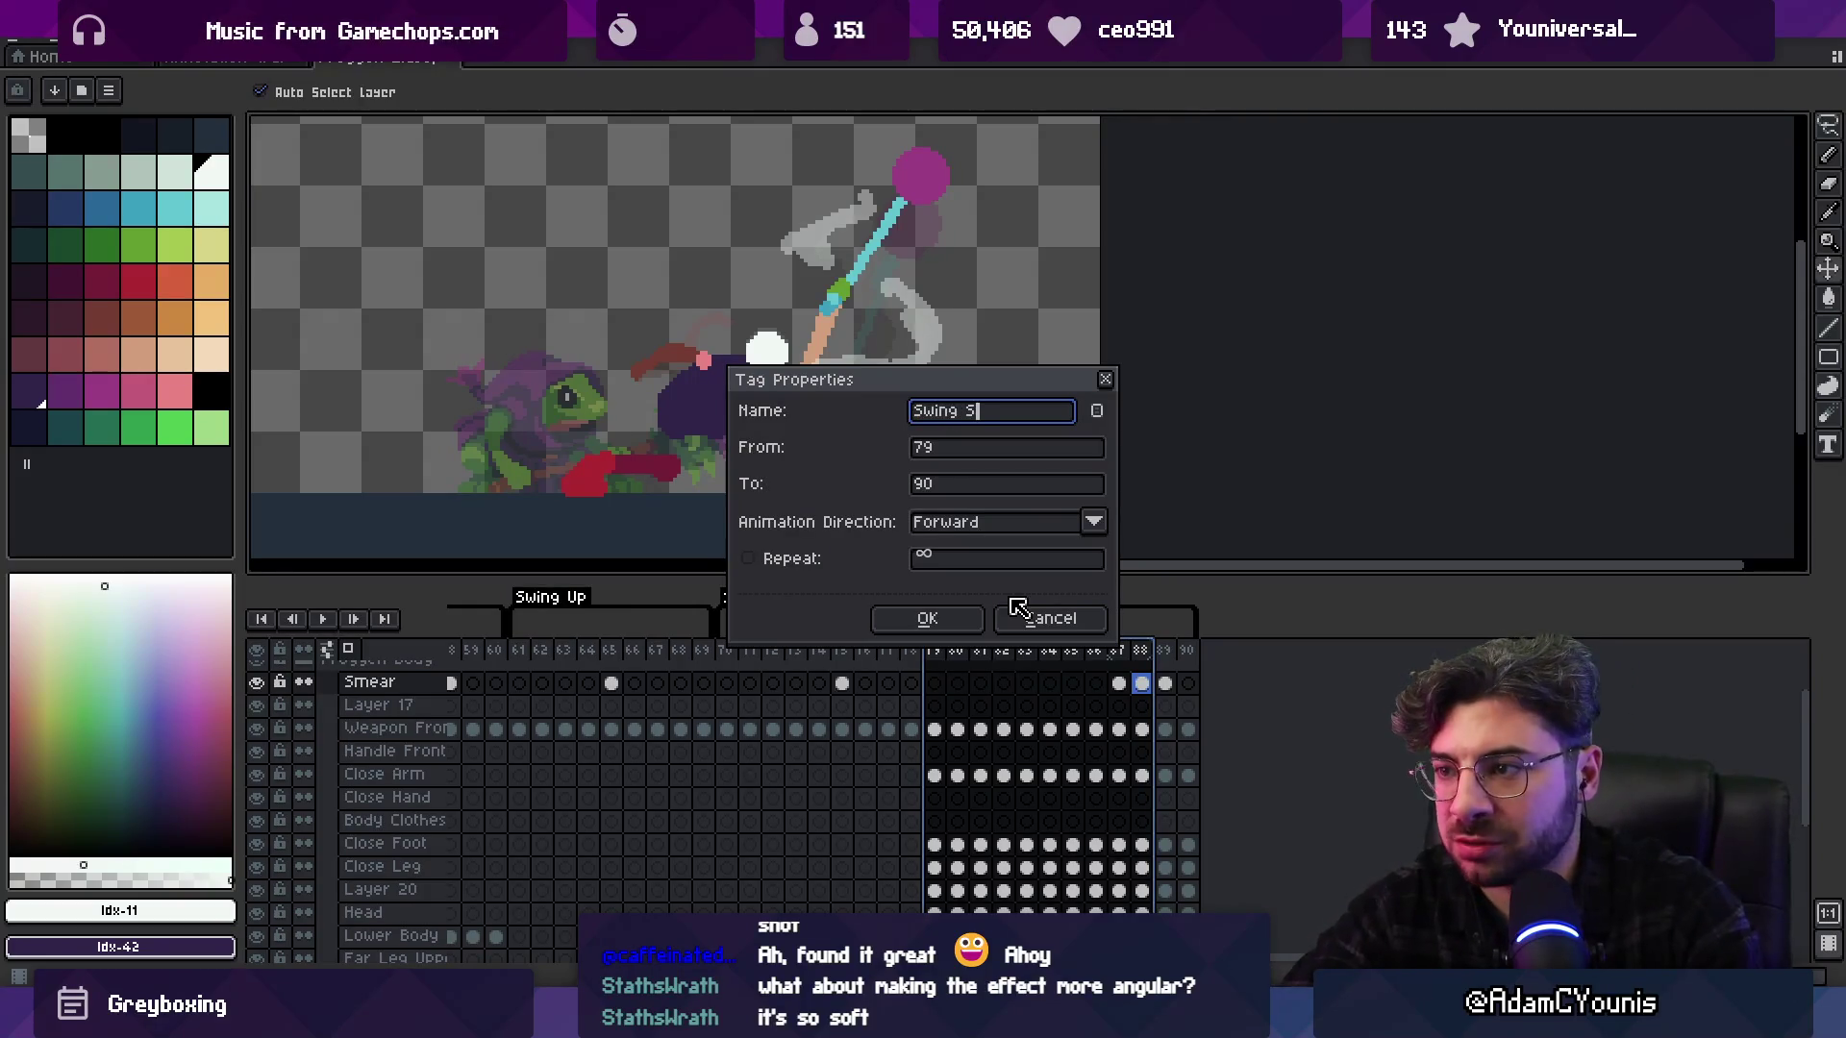
{"action": "type", "text": "Up"}
{"action": "left_click", "coordinate": [926, 618]}
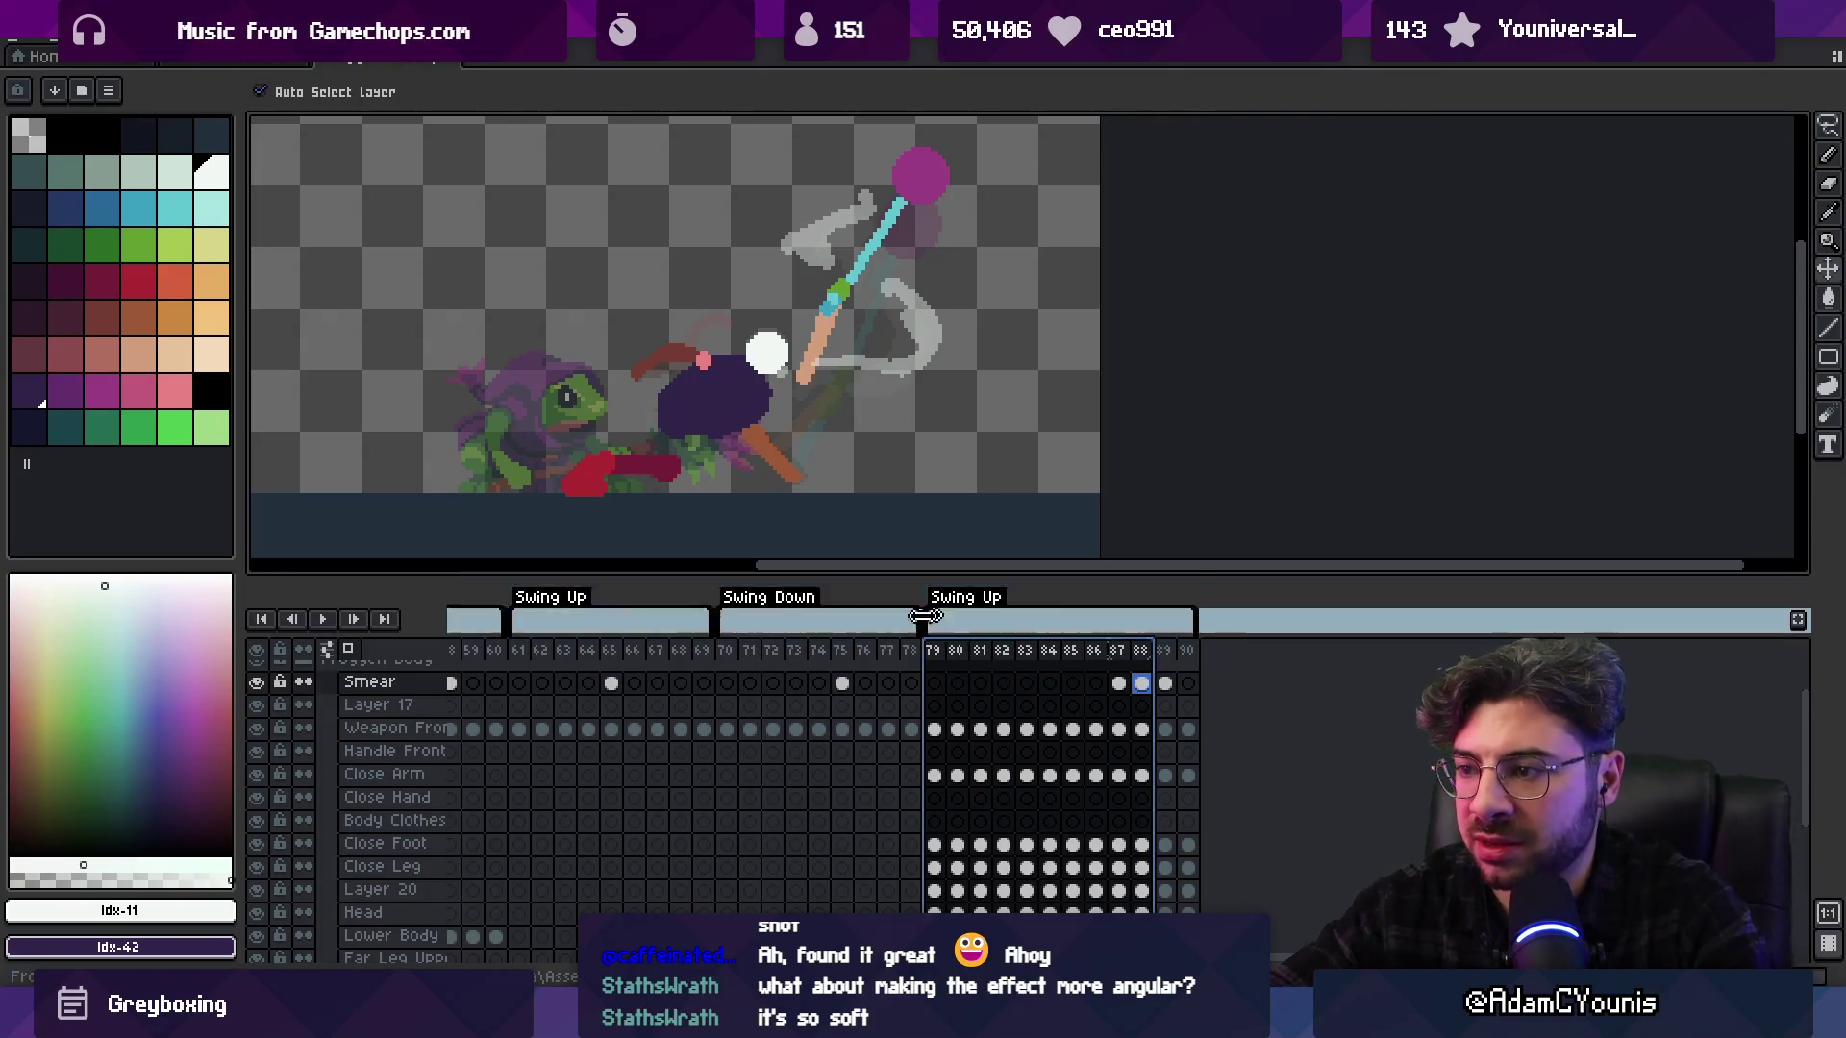
{"action": "double_click", "coordinate": [583, 600]}
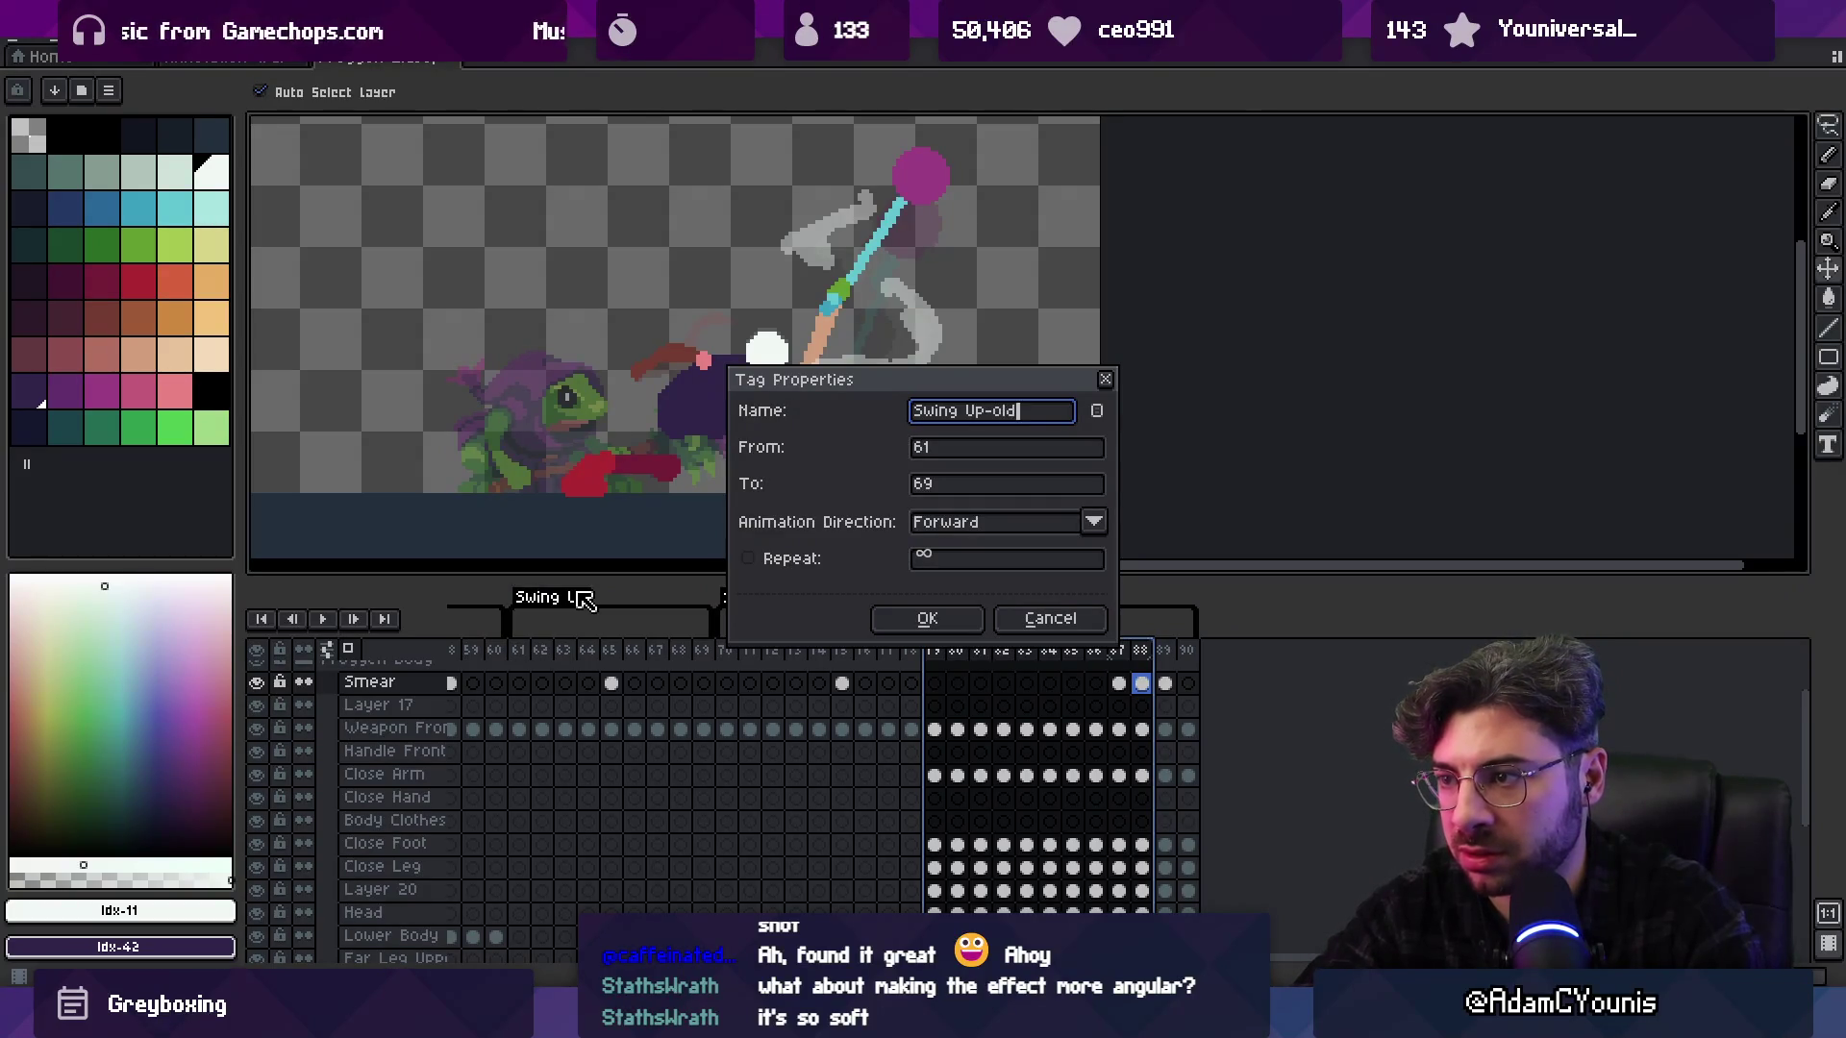
{"action": "key", "text": "Return"}
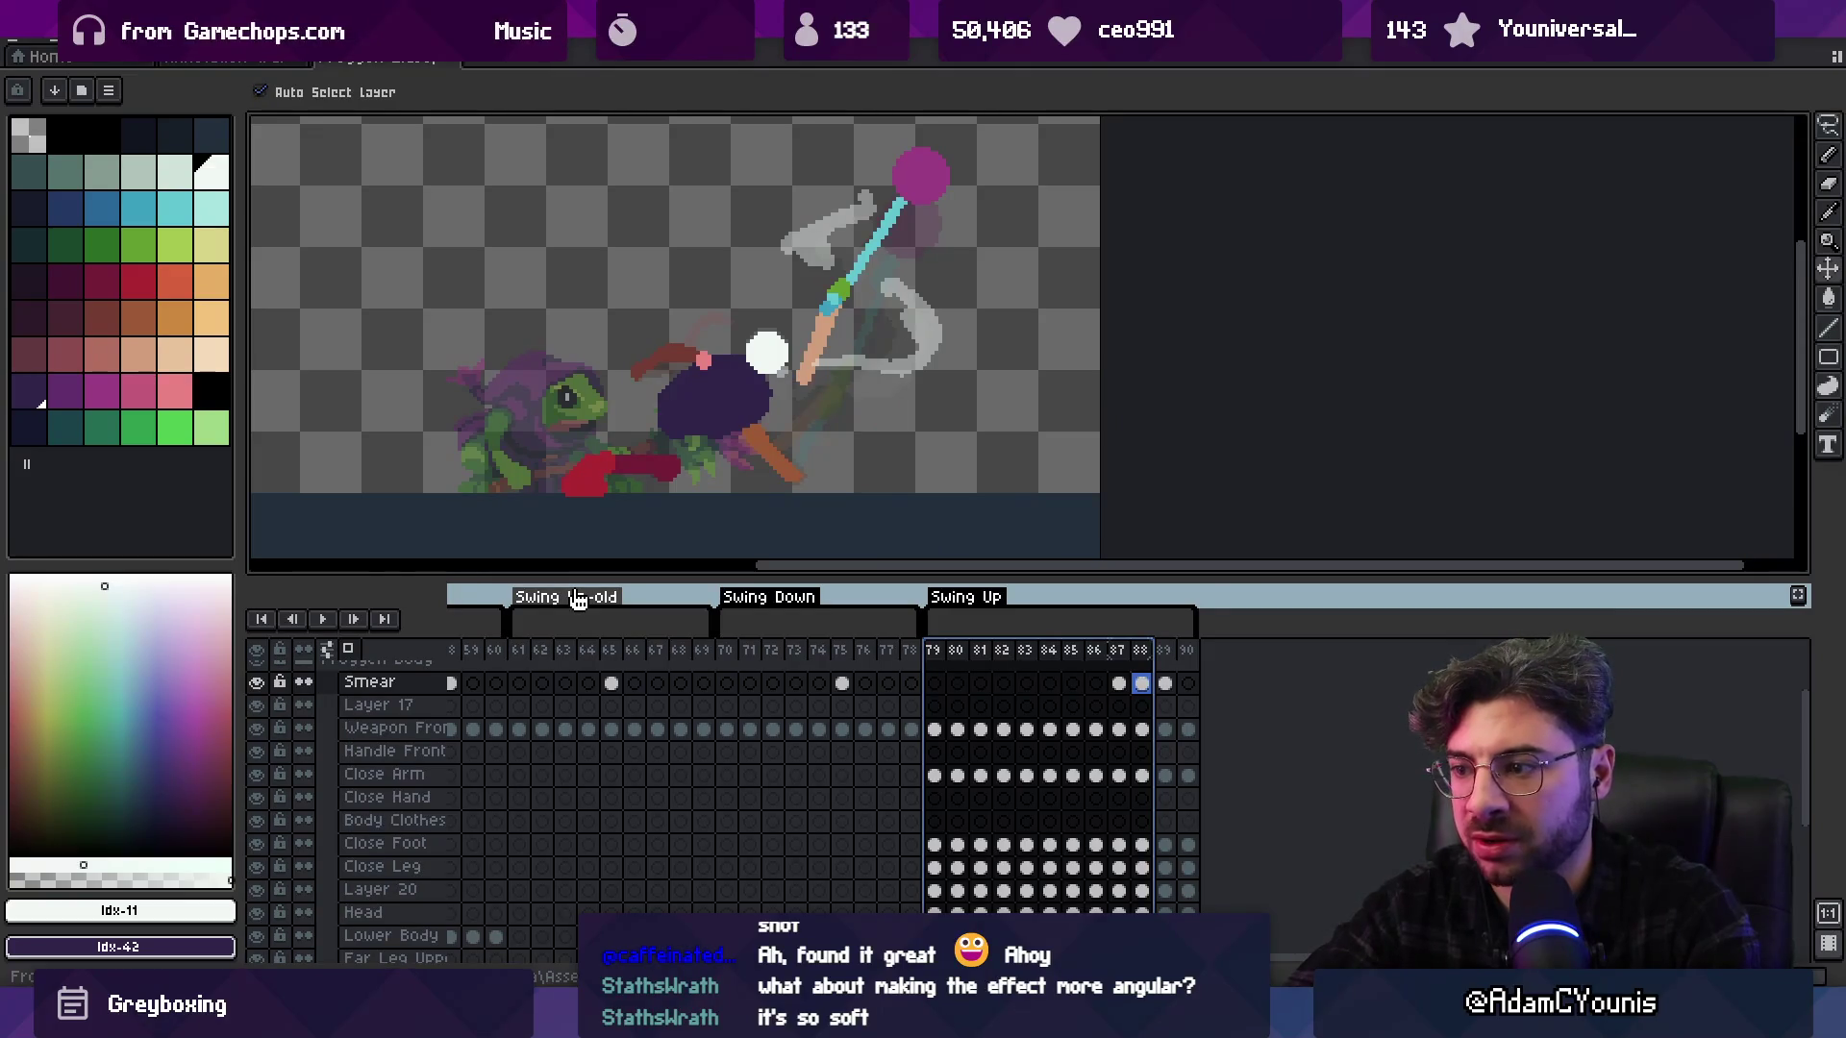
Export the sprite sheets per tag, overwriting, then hide onion skin and export again
{"action": "key", "text": "ctrl+shift+x"}
{"action": "key", "text": "Return"}
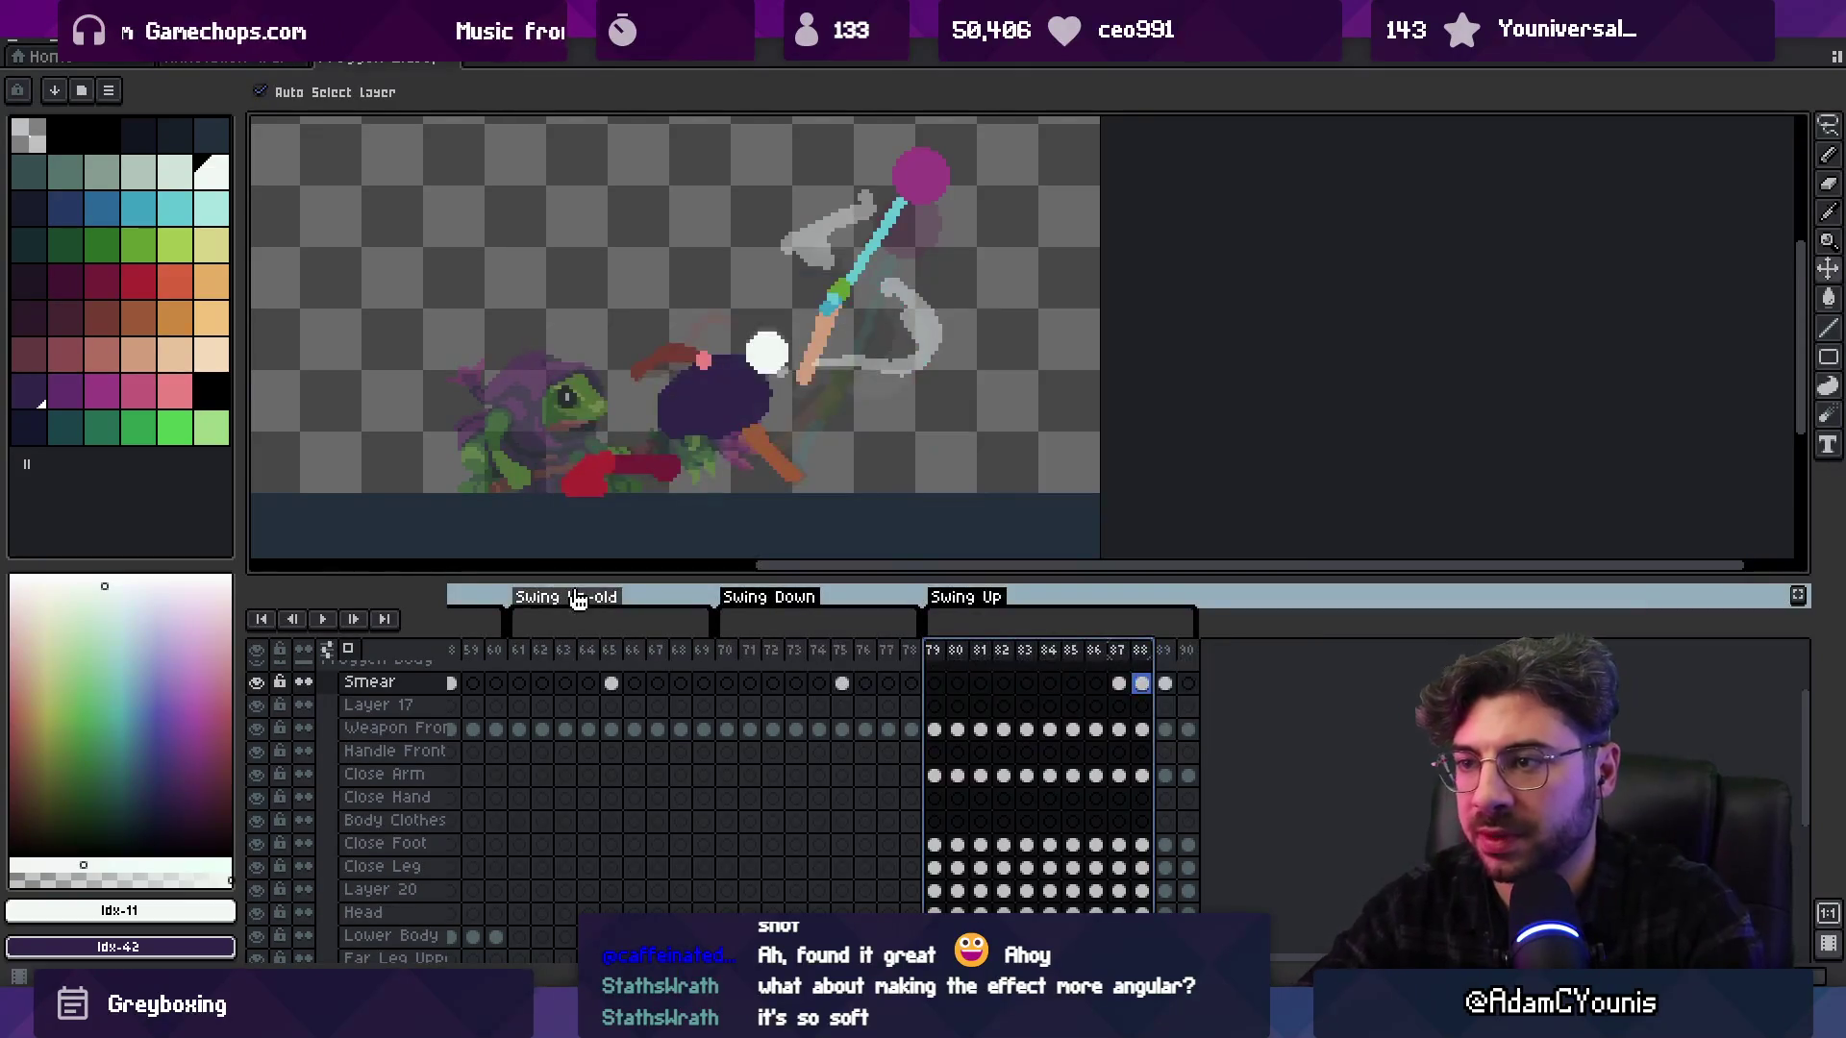
{"action": "scroll", "coordinate": [750, 407], "scroll_direction": "down", "scroll_amount": 1}
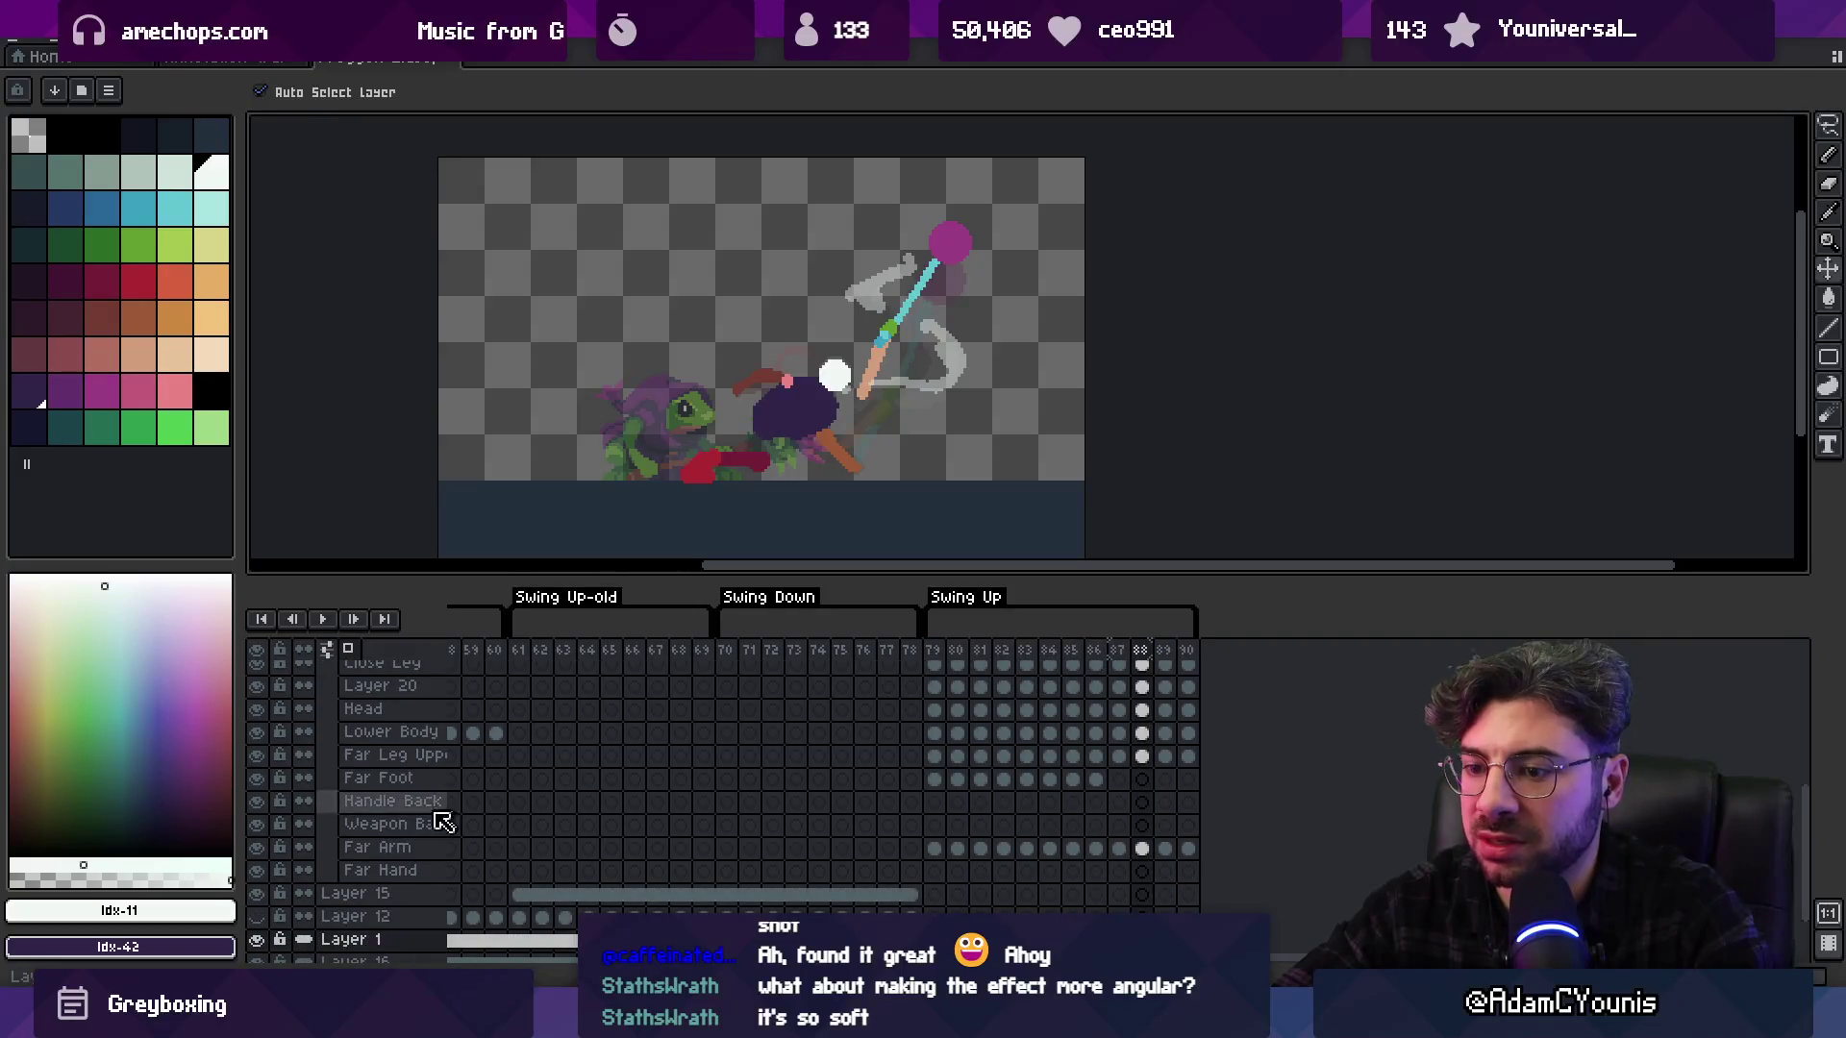
{"action": "left_click_drag", "start_coordinate": [653, 393], "coordinate": [666, 316]}
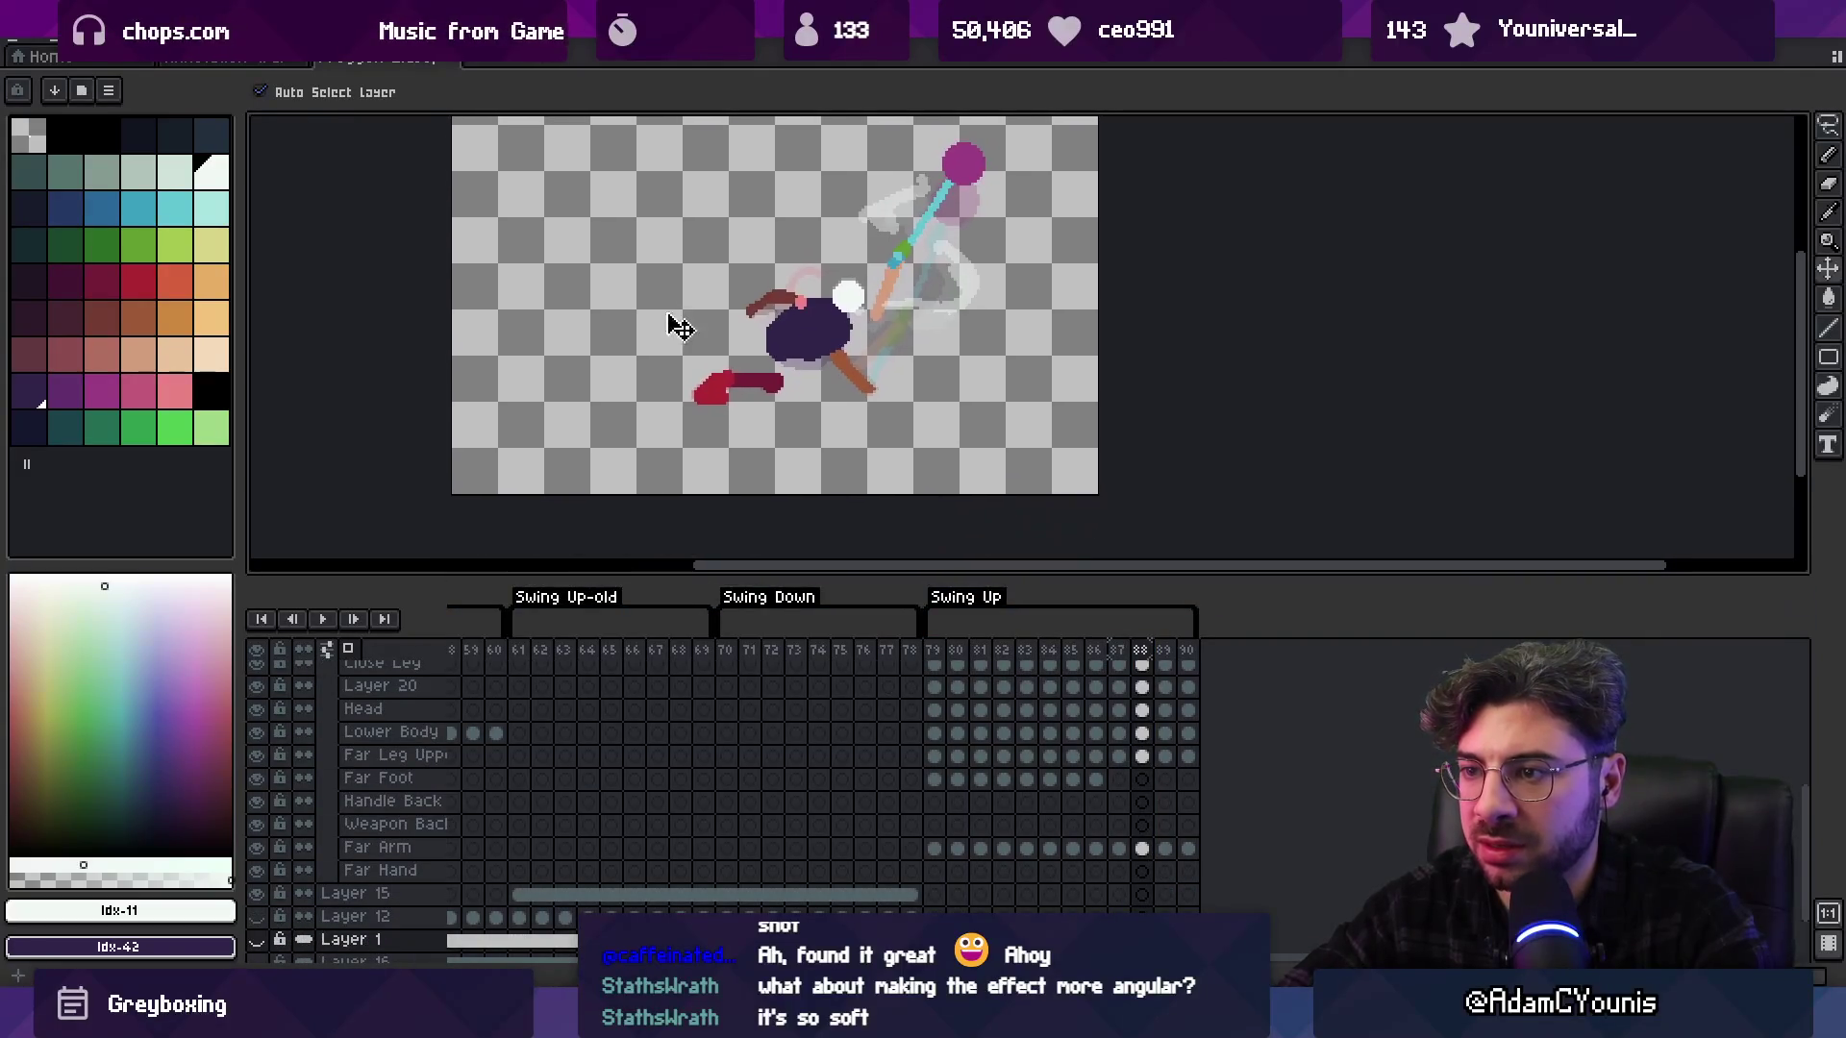
{"action": "left_click", "coordinate": [356, 651]}
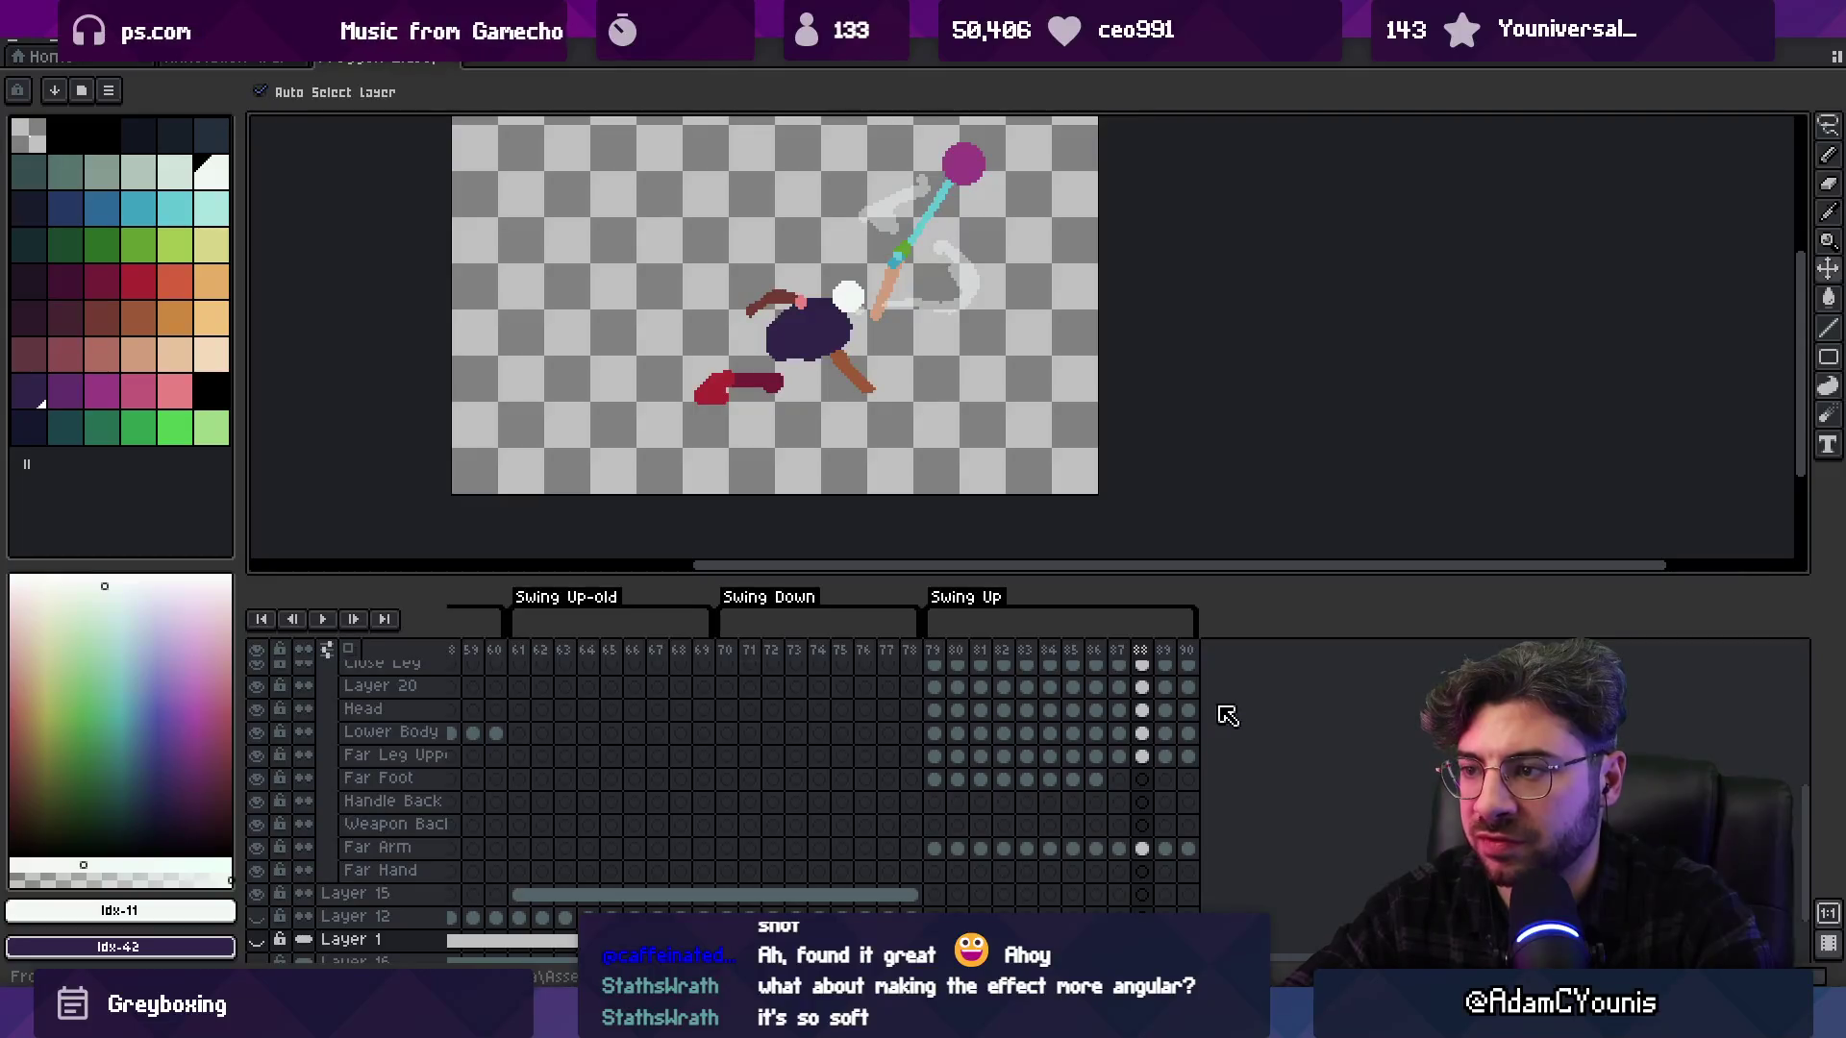
{"action": "mouse_move", "coordinate": [1192, 661]}
{"action": "left_mouse_down"}
{"action": "mouse_move", "coordinate": [538, 634]}
{"action": "mouse_move", "coordinate": [1091, 634]}
{"action": "left_mouse_up"}
{"action": "key", "text": "ctrl+shift+x"}
{"action": "key", "text": "Return"}
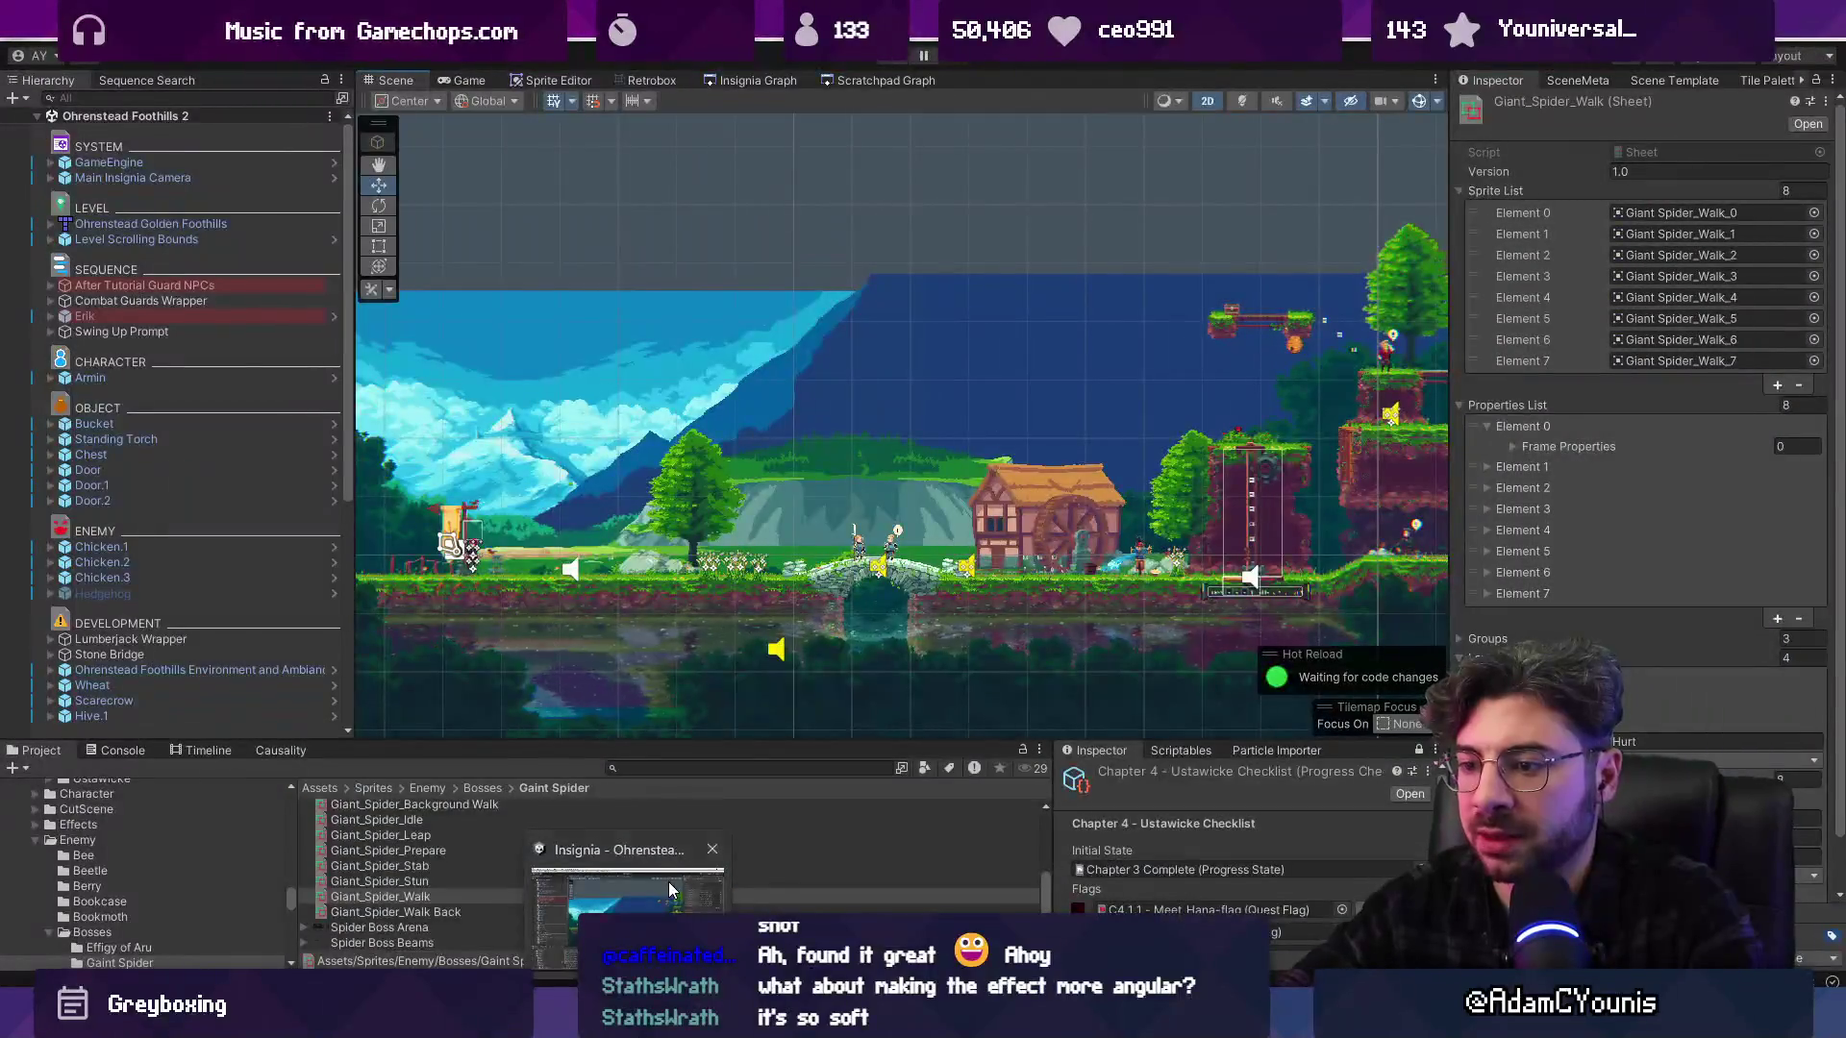
Search the Project for 'roggen swing up', select the Froggen 2-Swing Up sheet, and pause it in Retrobox
{"action": "left_click", "coordinate": [670, 889]}
{"action": "type", "text": "roggen swing up"}
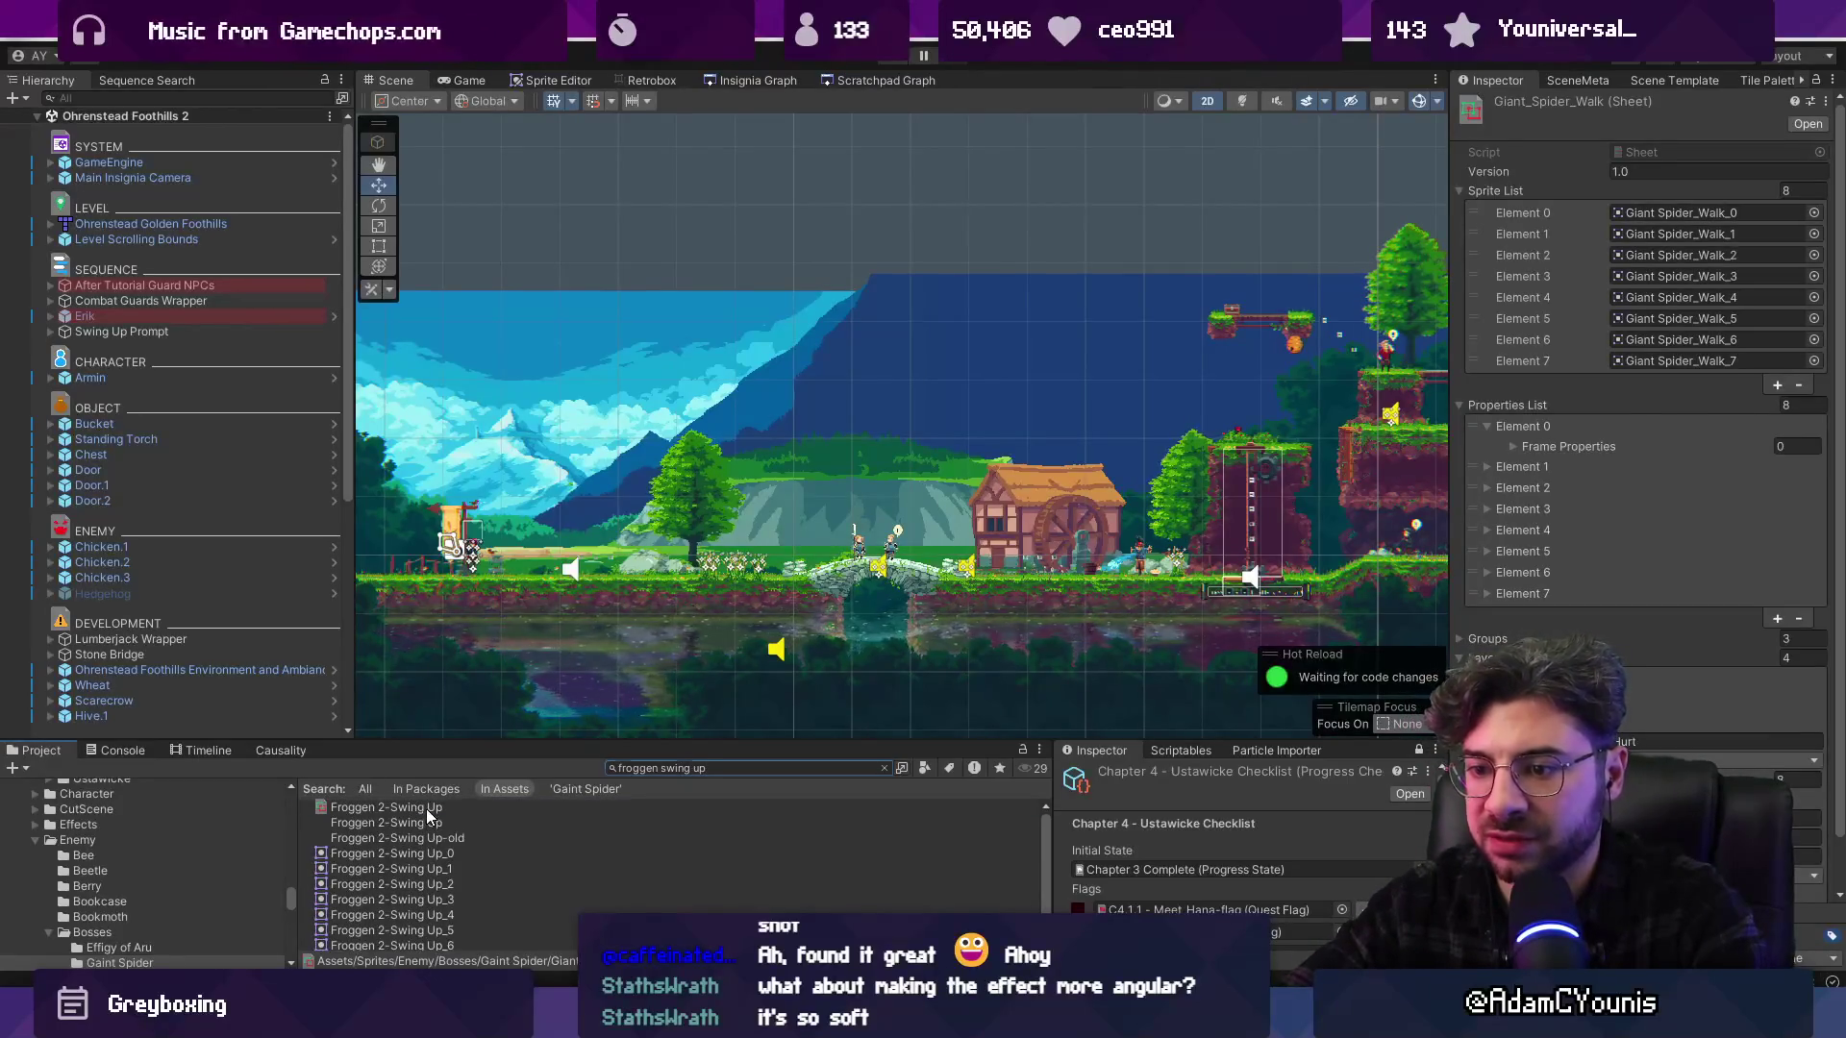
{"action": "left_click", "coordinate": [427, 809]}
{"action": "left_click", "coordinate": [636, 80]}
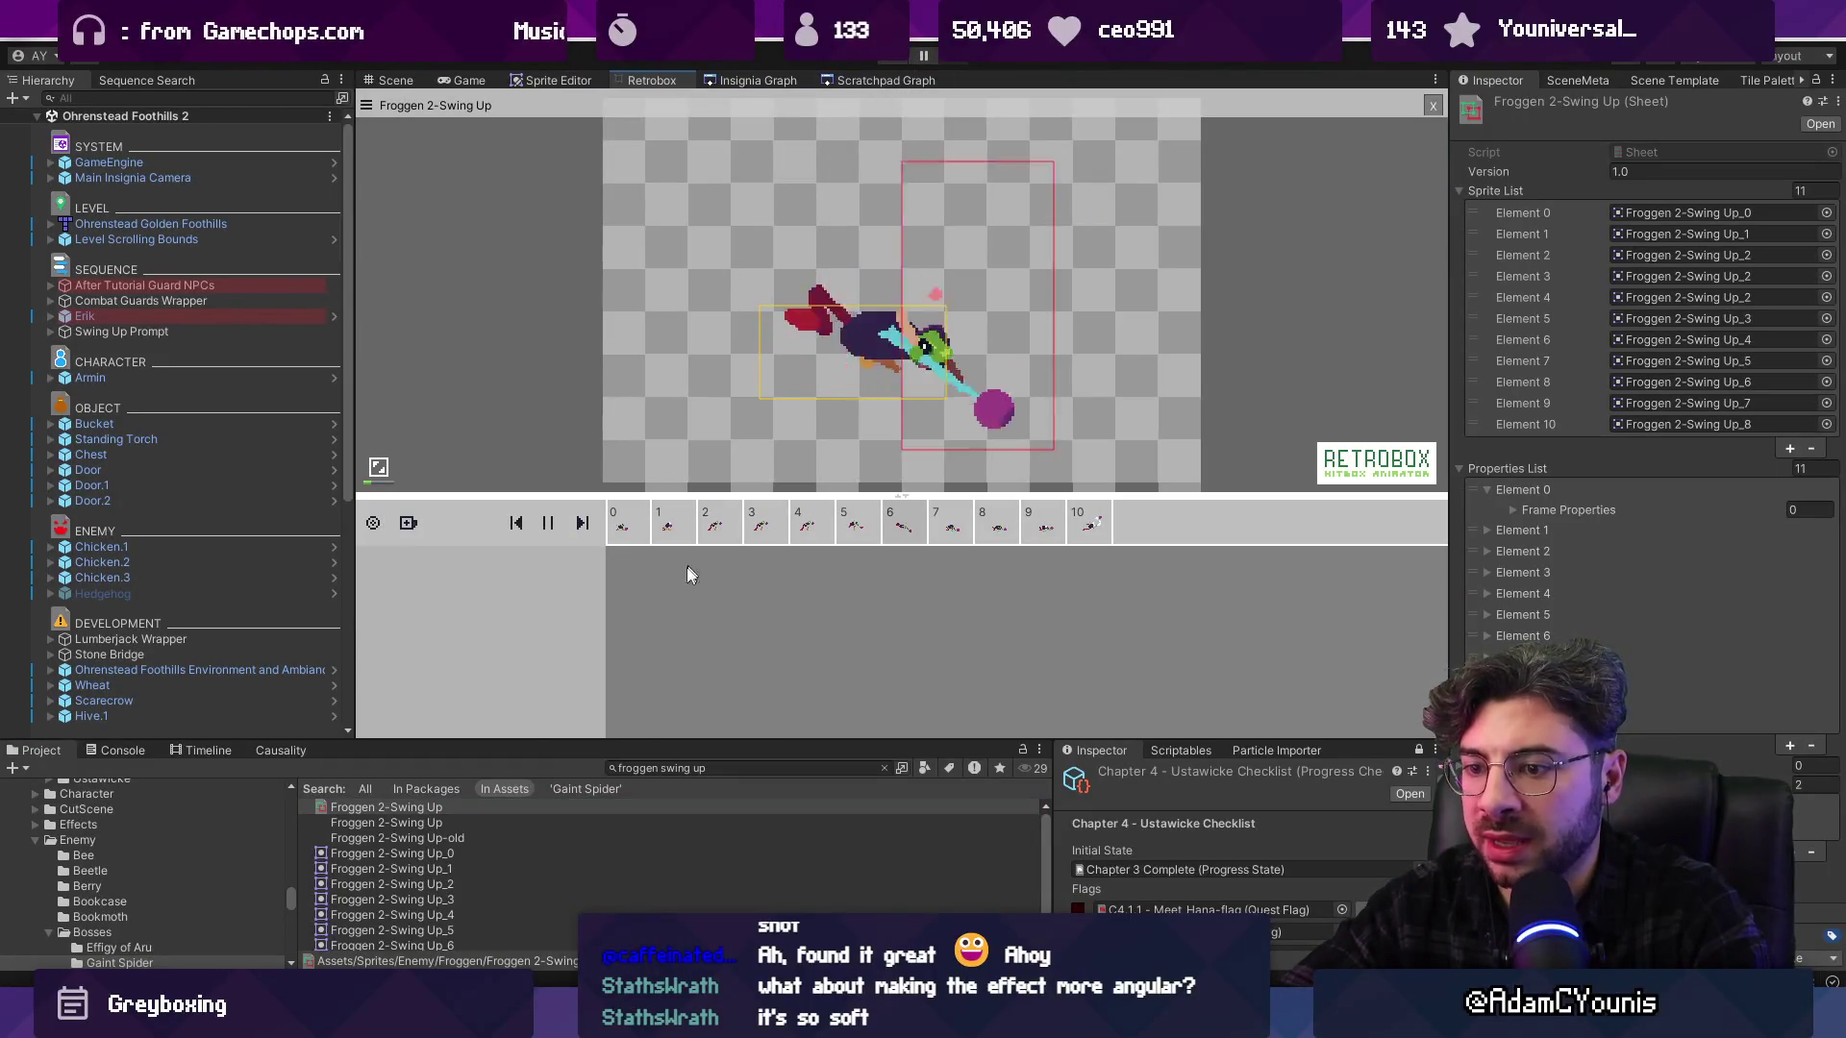
{"action": "left_click", "coordinate": [551, 524]}
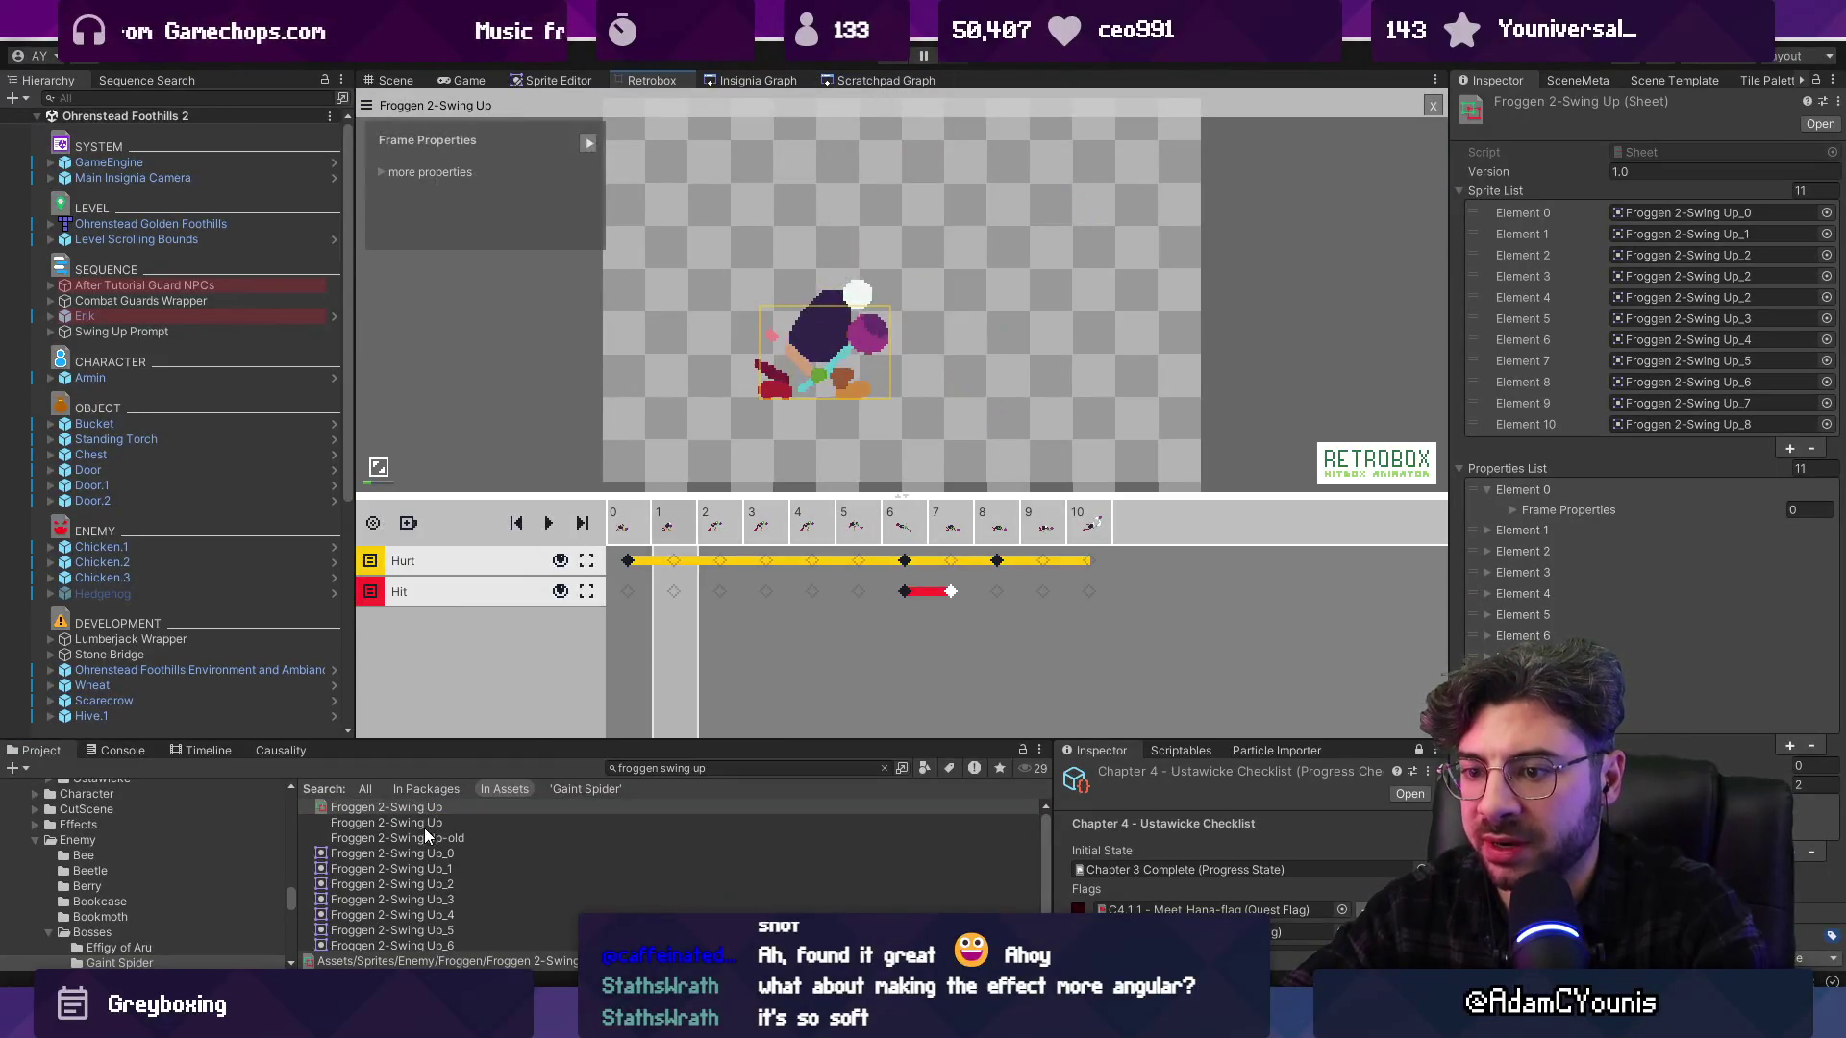
{"action": "left_click", "coordinate": [529, 79]}
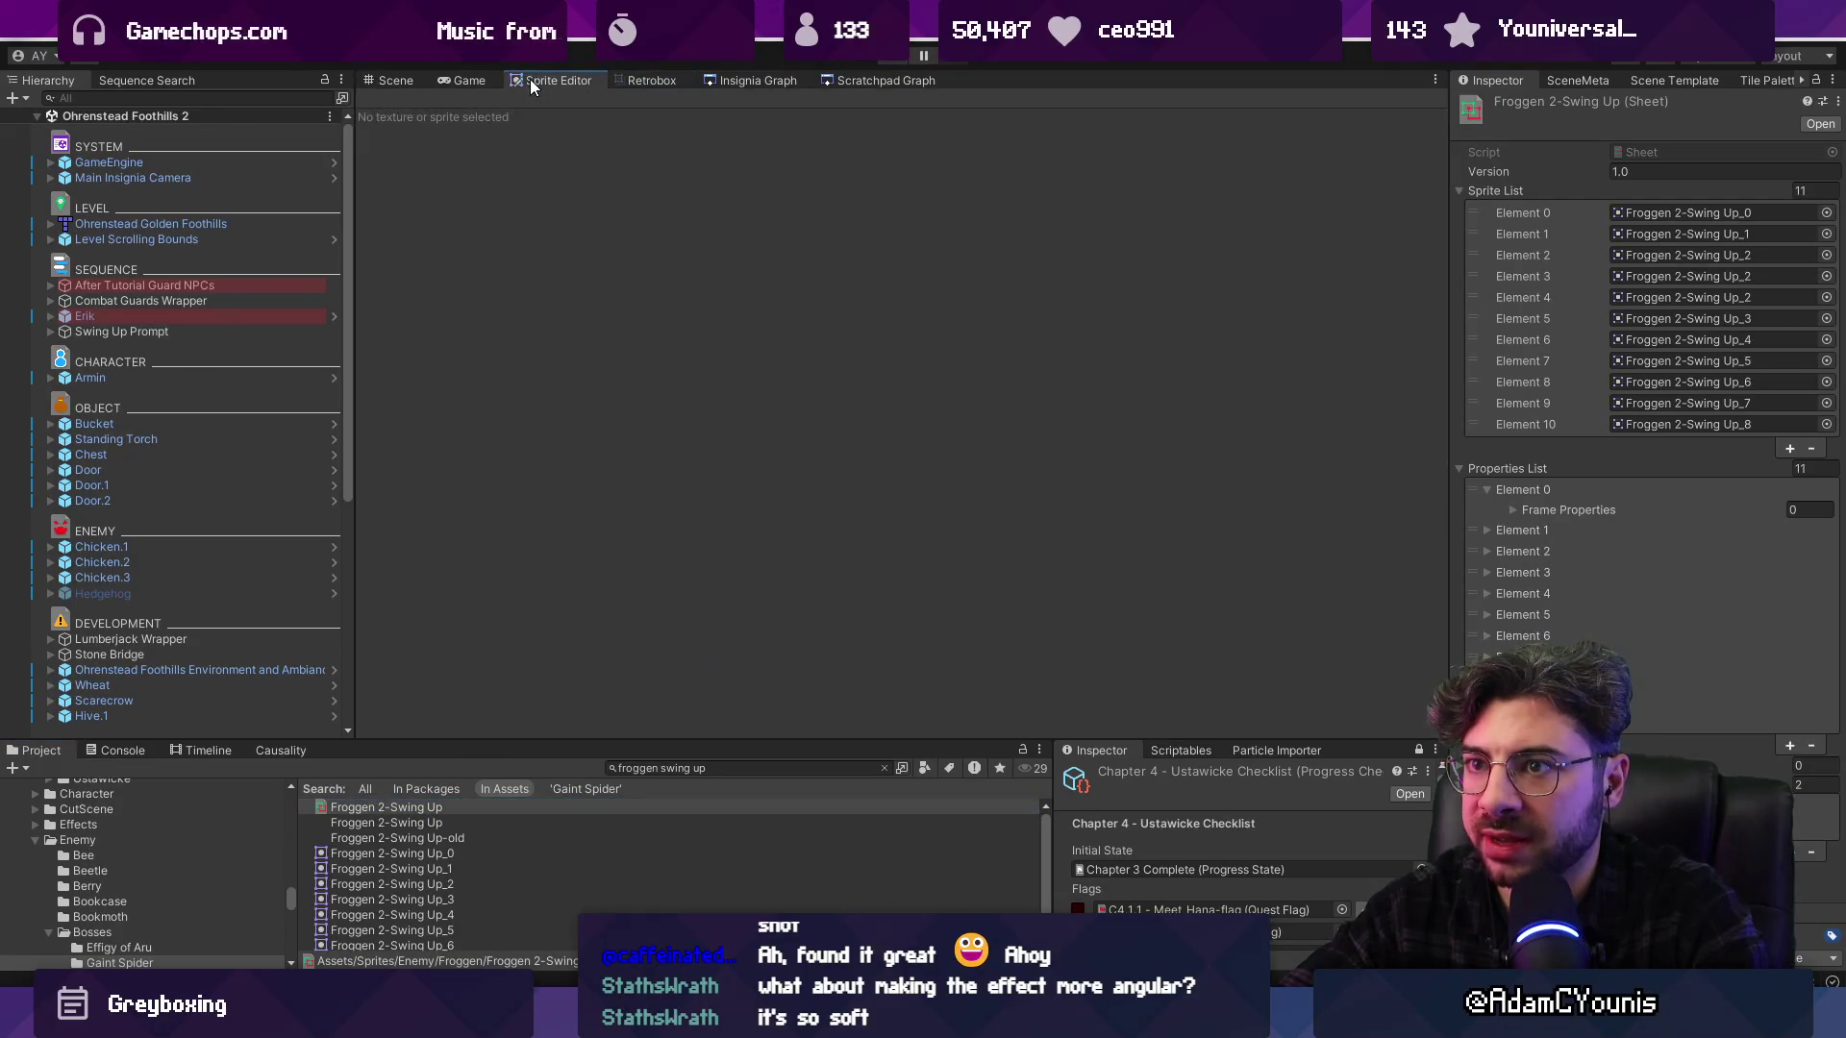
Select the Froggen 2-Swing Up texture and set the slice type to Grid By Cell Count
{"action": "left_click", "coordinate": [447, 823]}
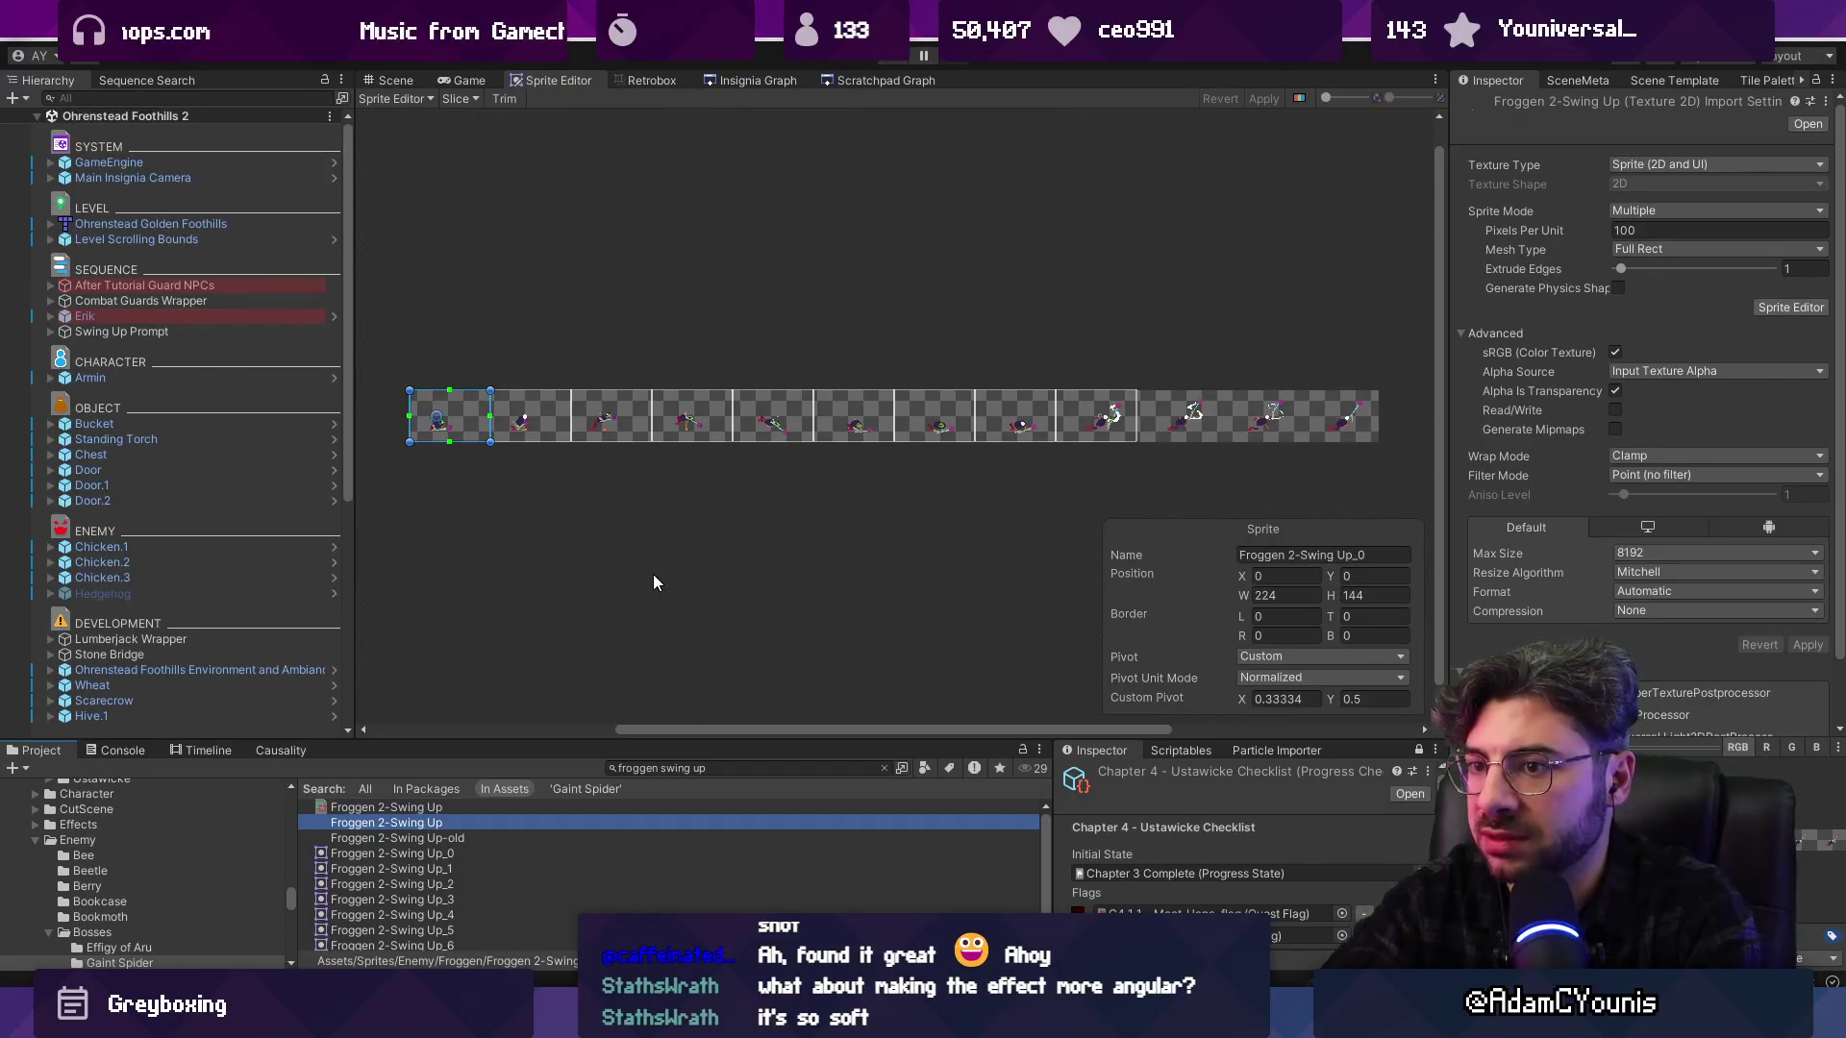
{"action": "scroll", "coordinate": [1181, 437], "scroll_direction": "up", "scroll_amount": 5}
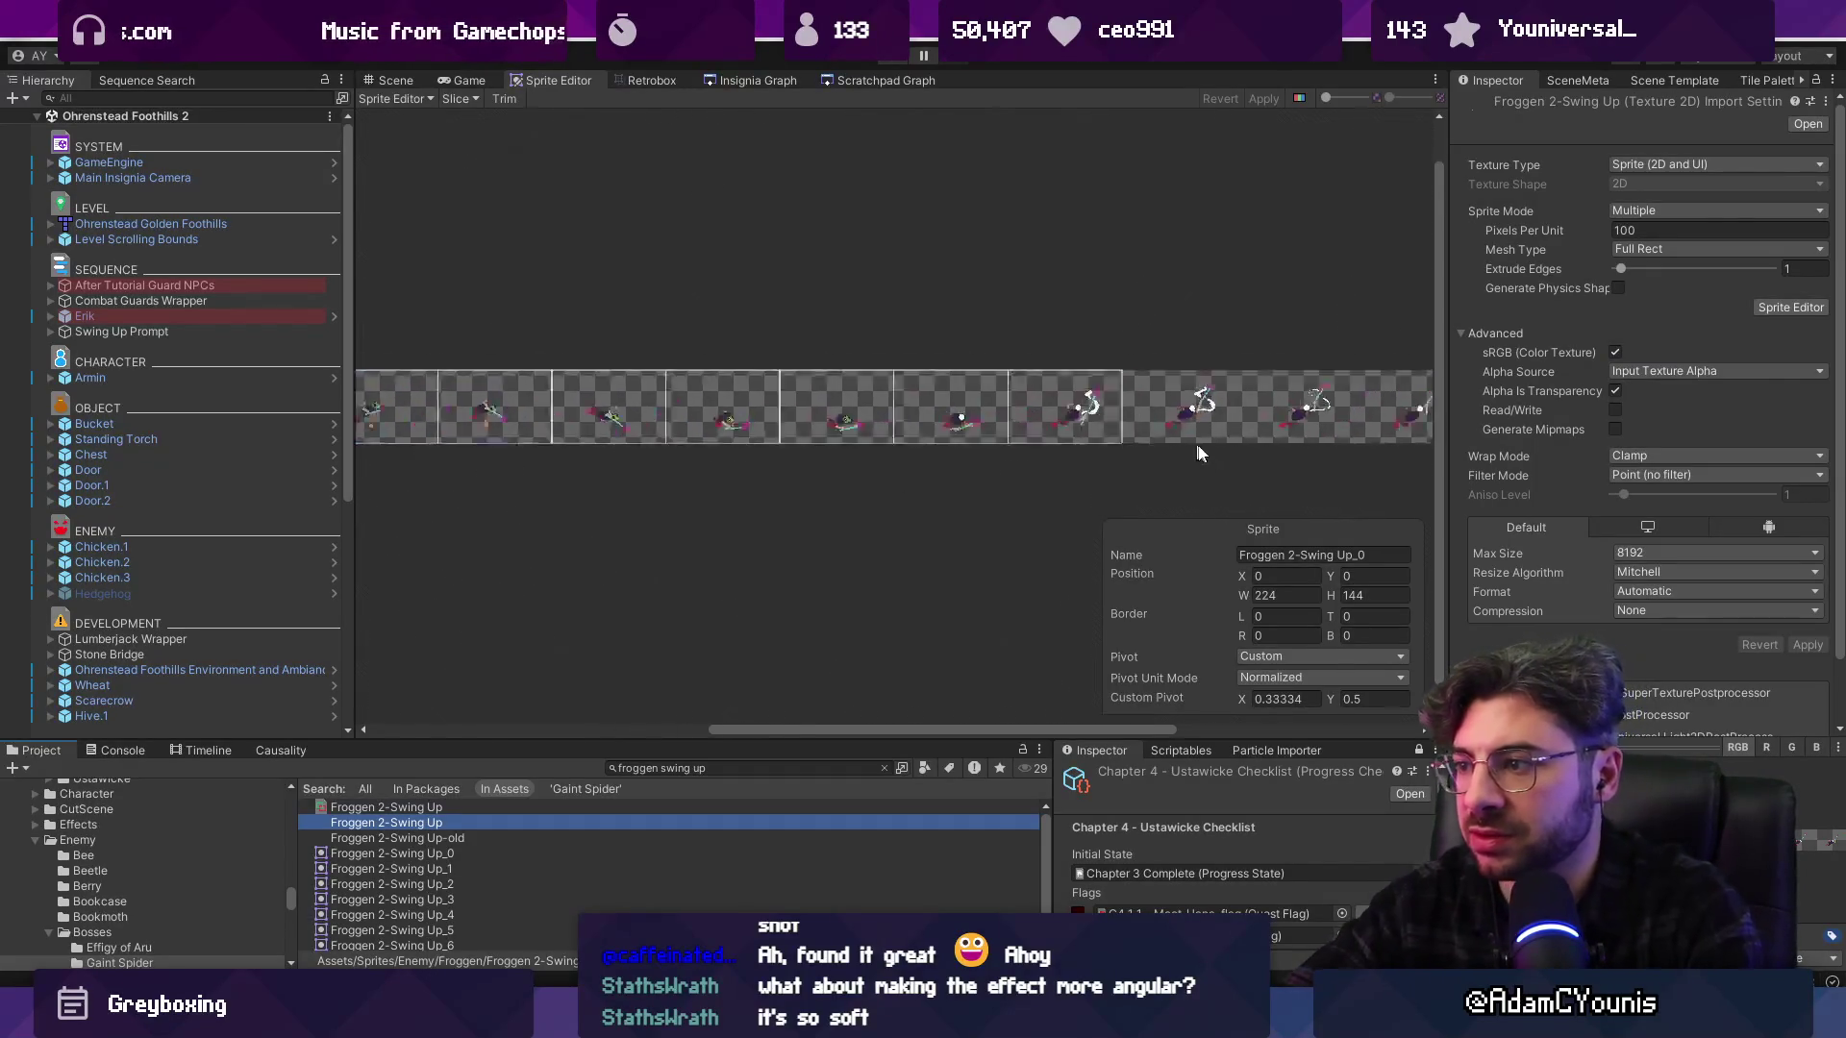
{"action": "left_click", "coordinate": [461, 98]}
{"action": "left_click", "coordinate": [624, 117]}
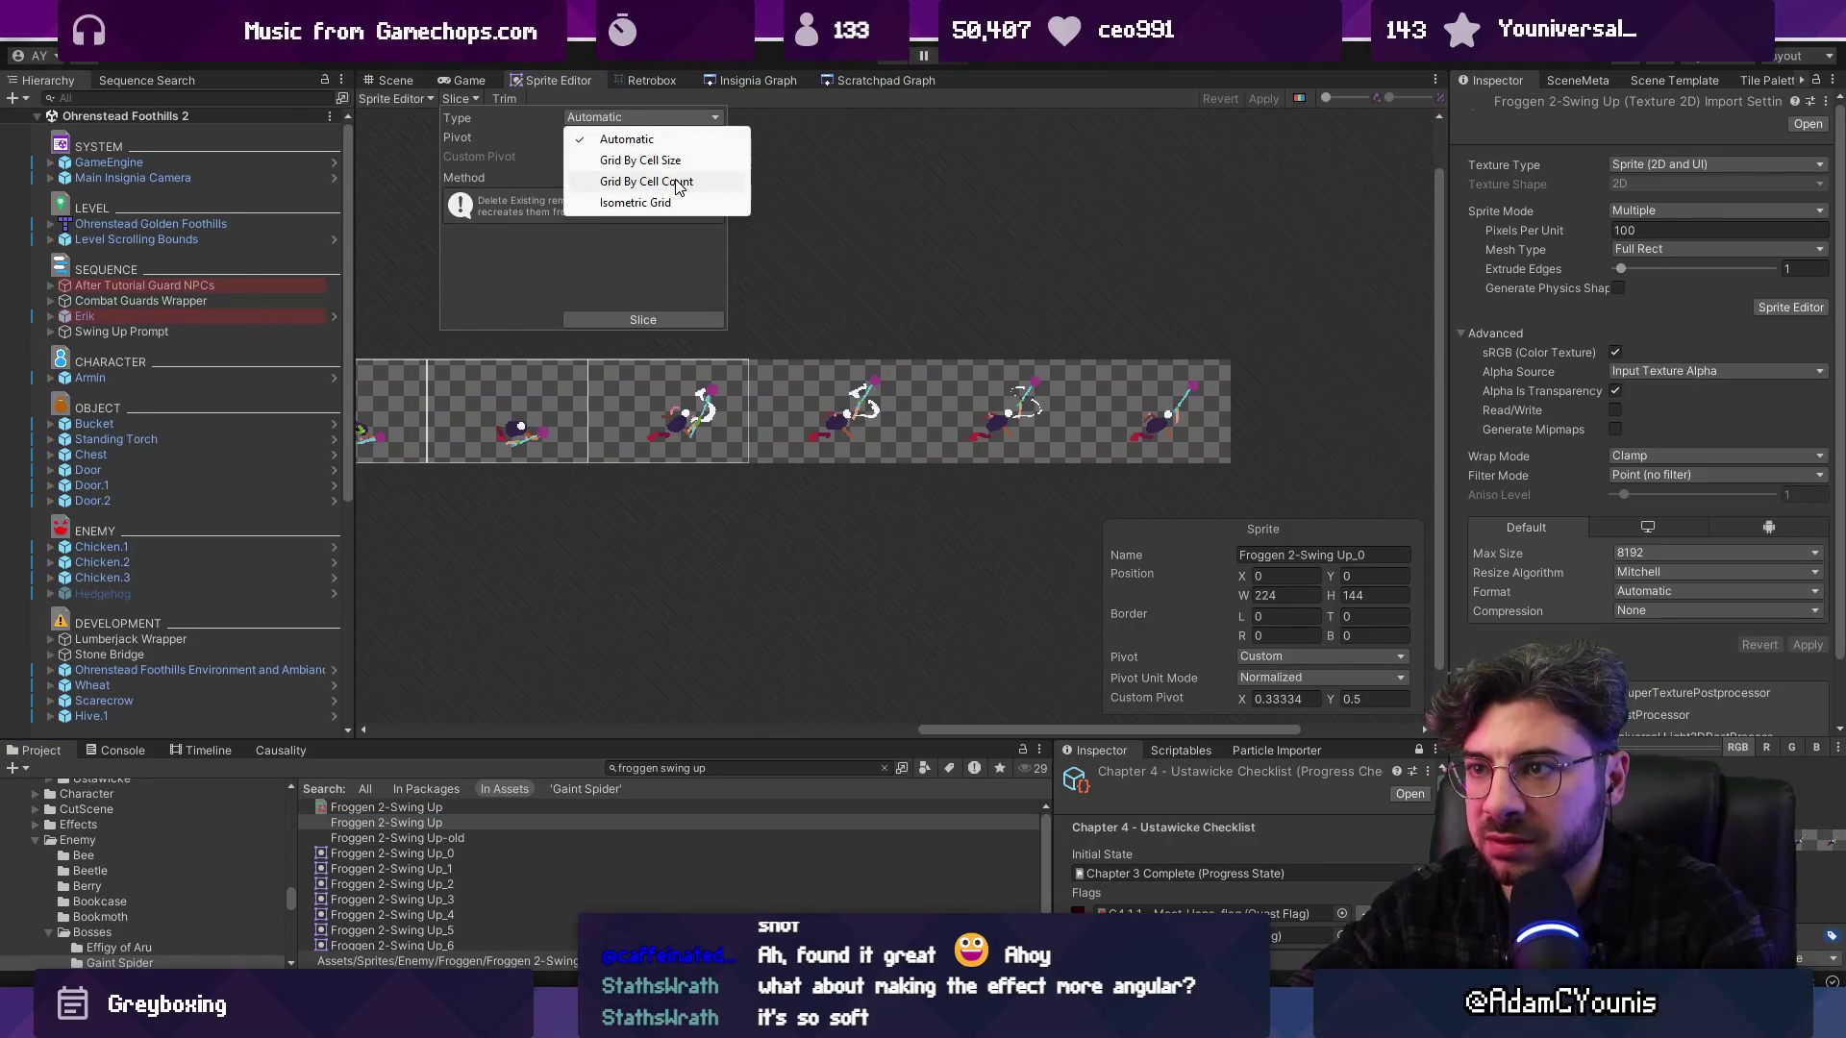
{"action": "left_click", "coordinate": [661, 183]}
{"action": "left_click", "coordinate": [613, 120]}
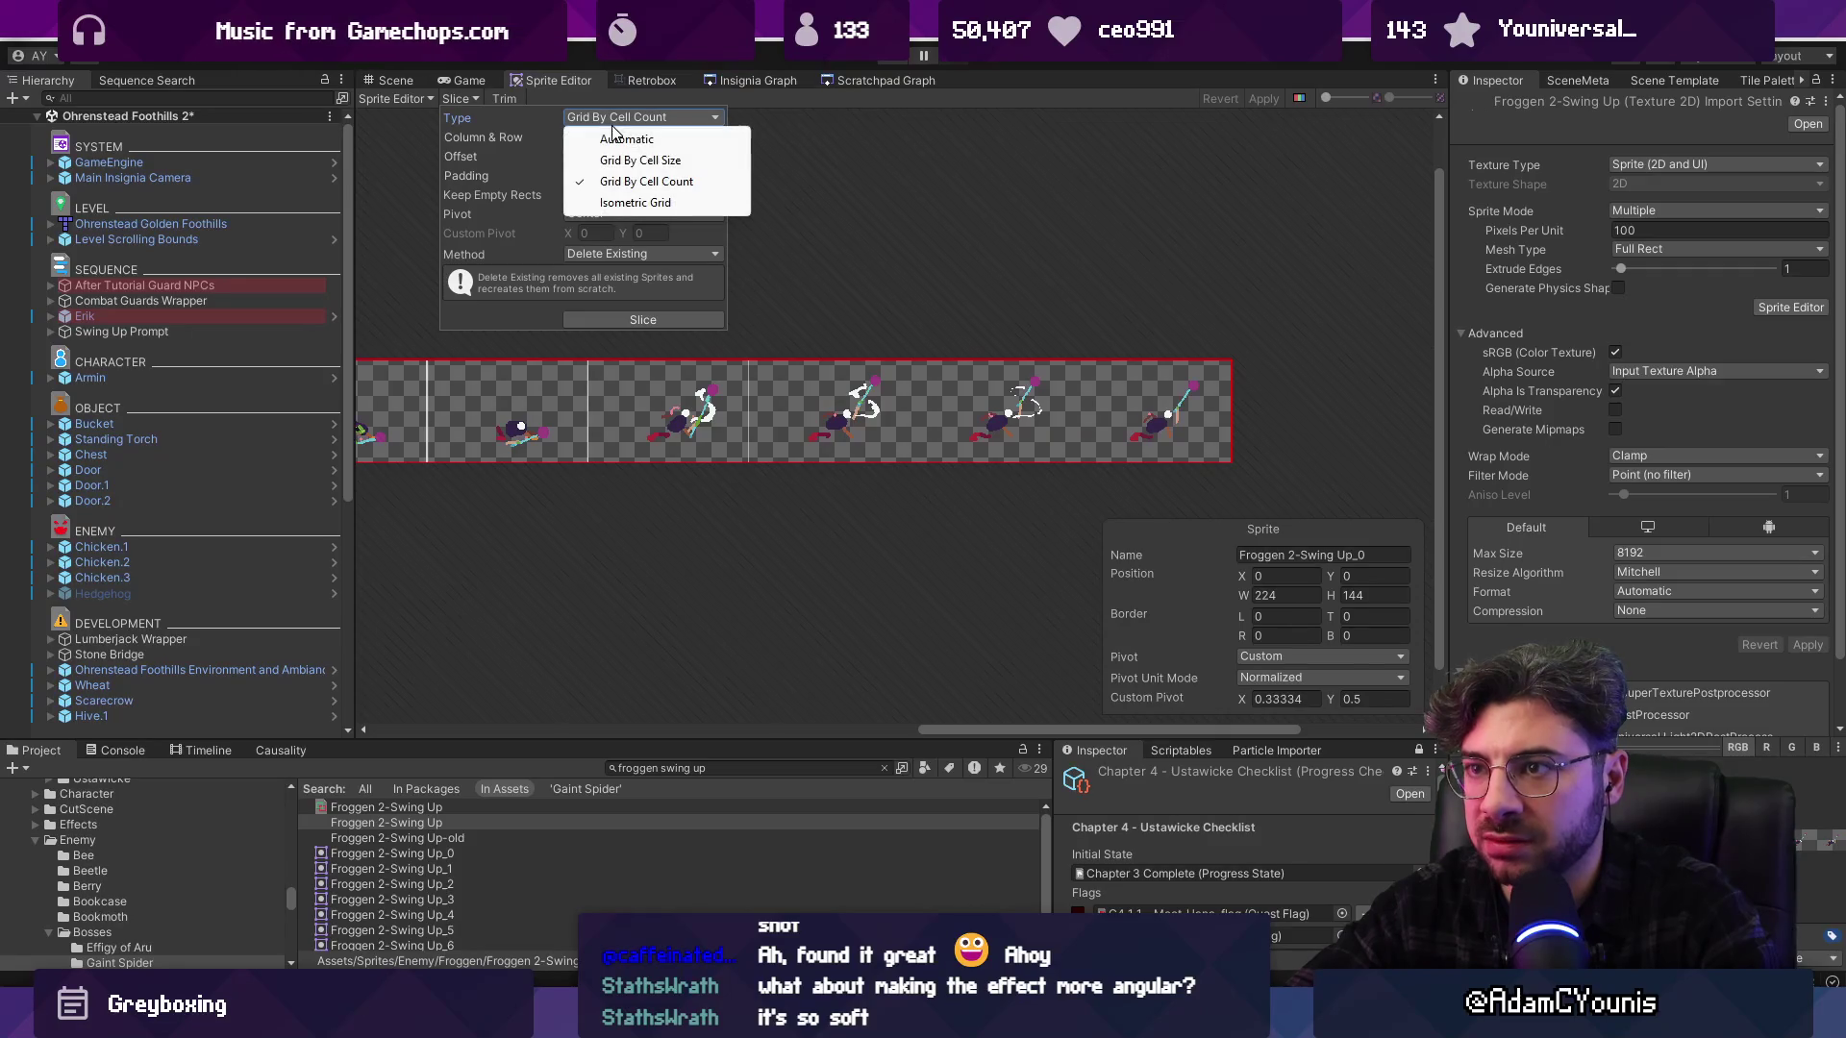
{"action": "left_click", "coordinate": [926, 239]}
{"action": "scroll", "coordinate": [1175, 242], "scroll_direction": "down", "scroll_amount": 3}
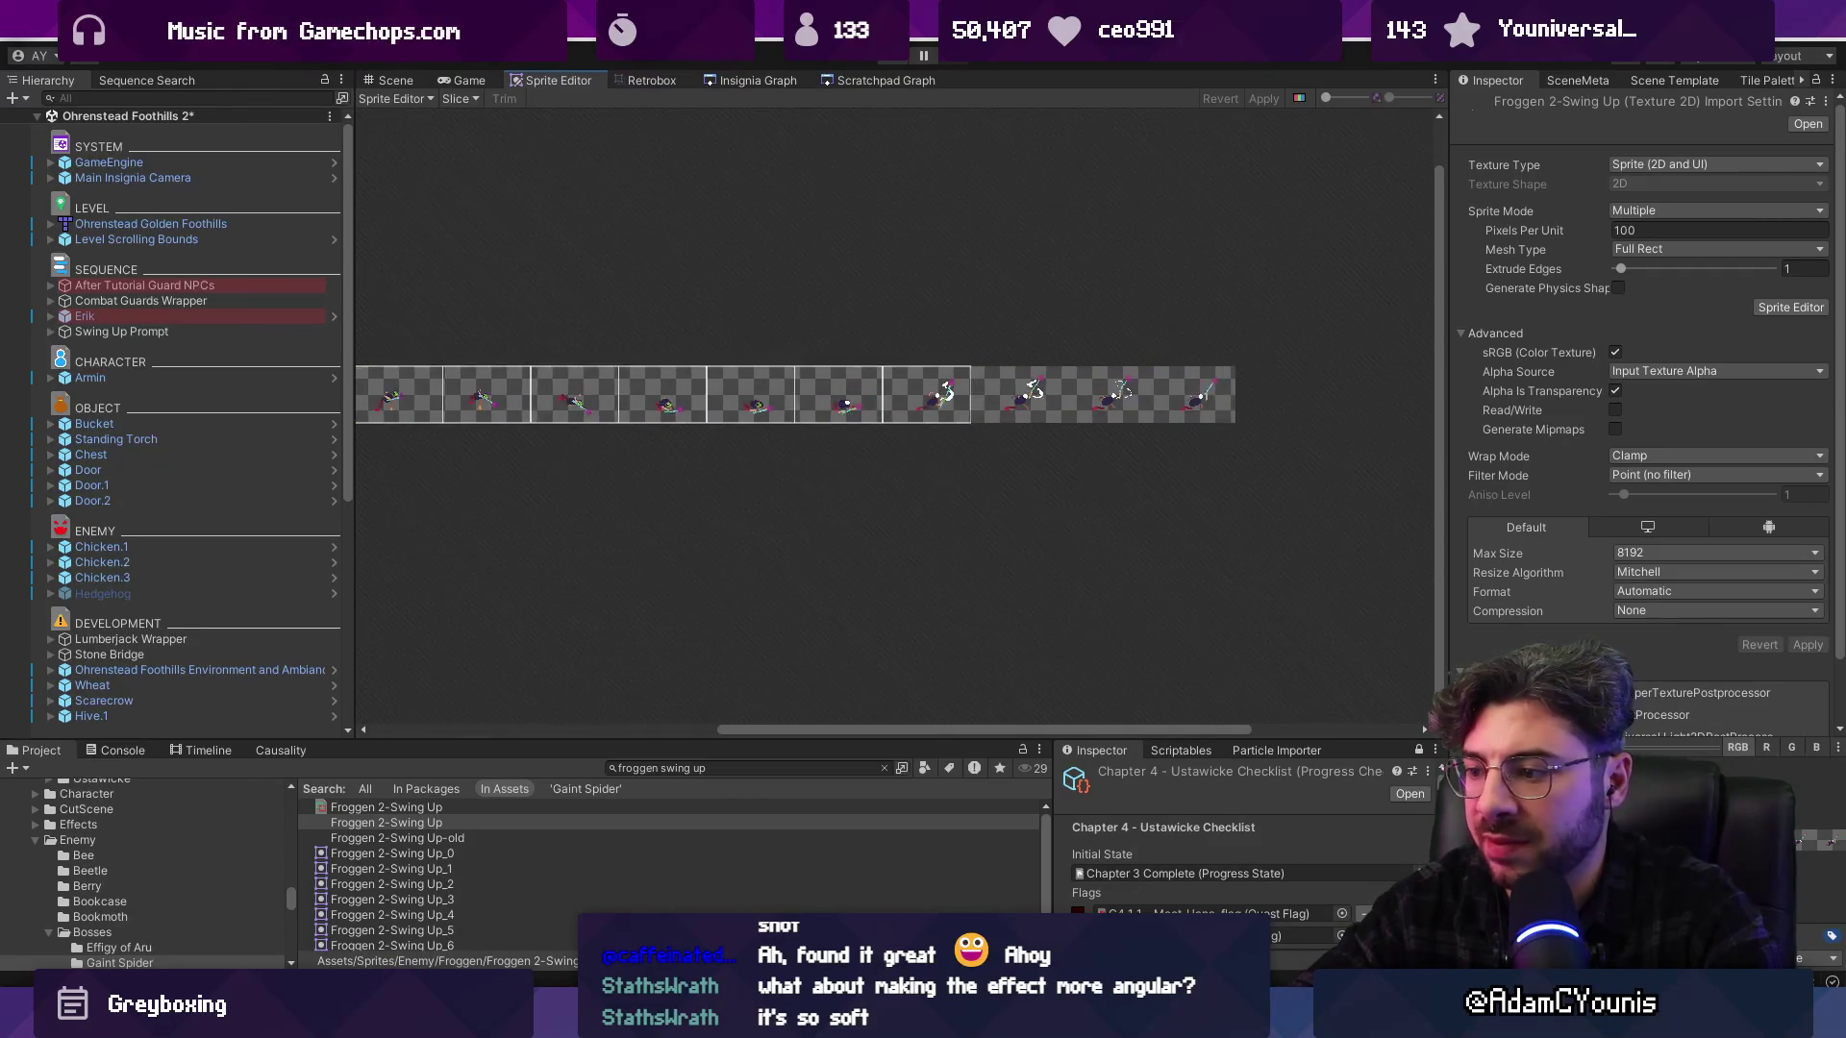
Check Swing Up frames 79 to 83 in Aseprite before slicing
{"action": "key", "text": "alt+Tab"}
{"action": "left_click_drag", "start_coordinate": [1013, 658], "coordinate": [1271, 665]}
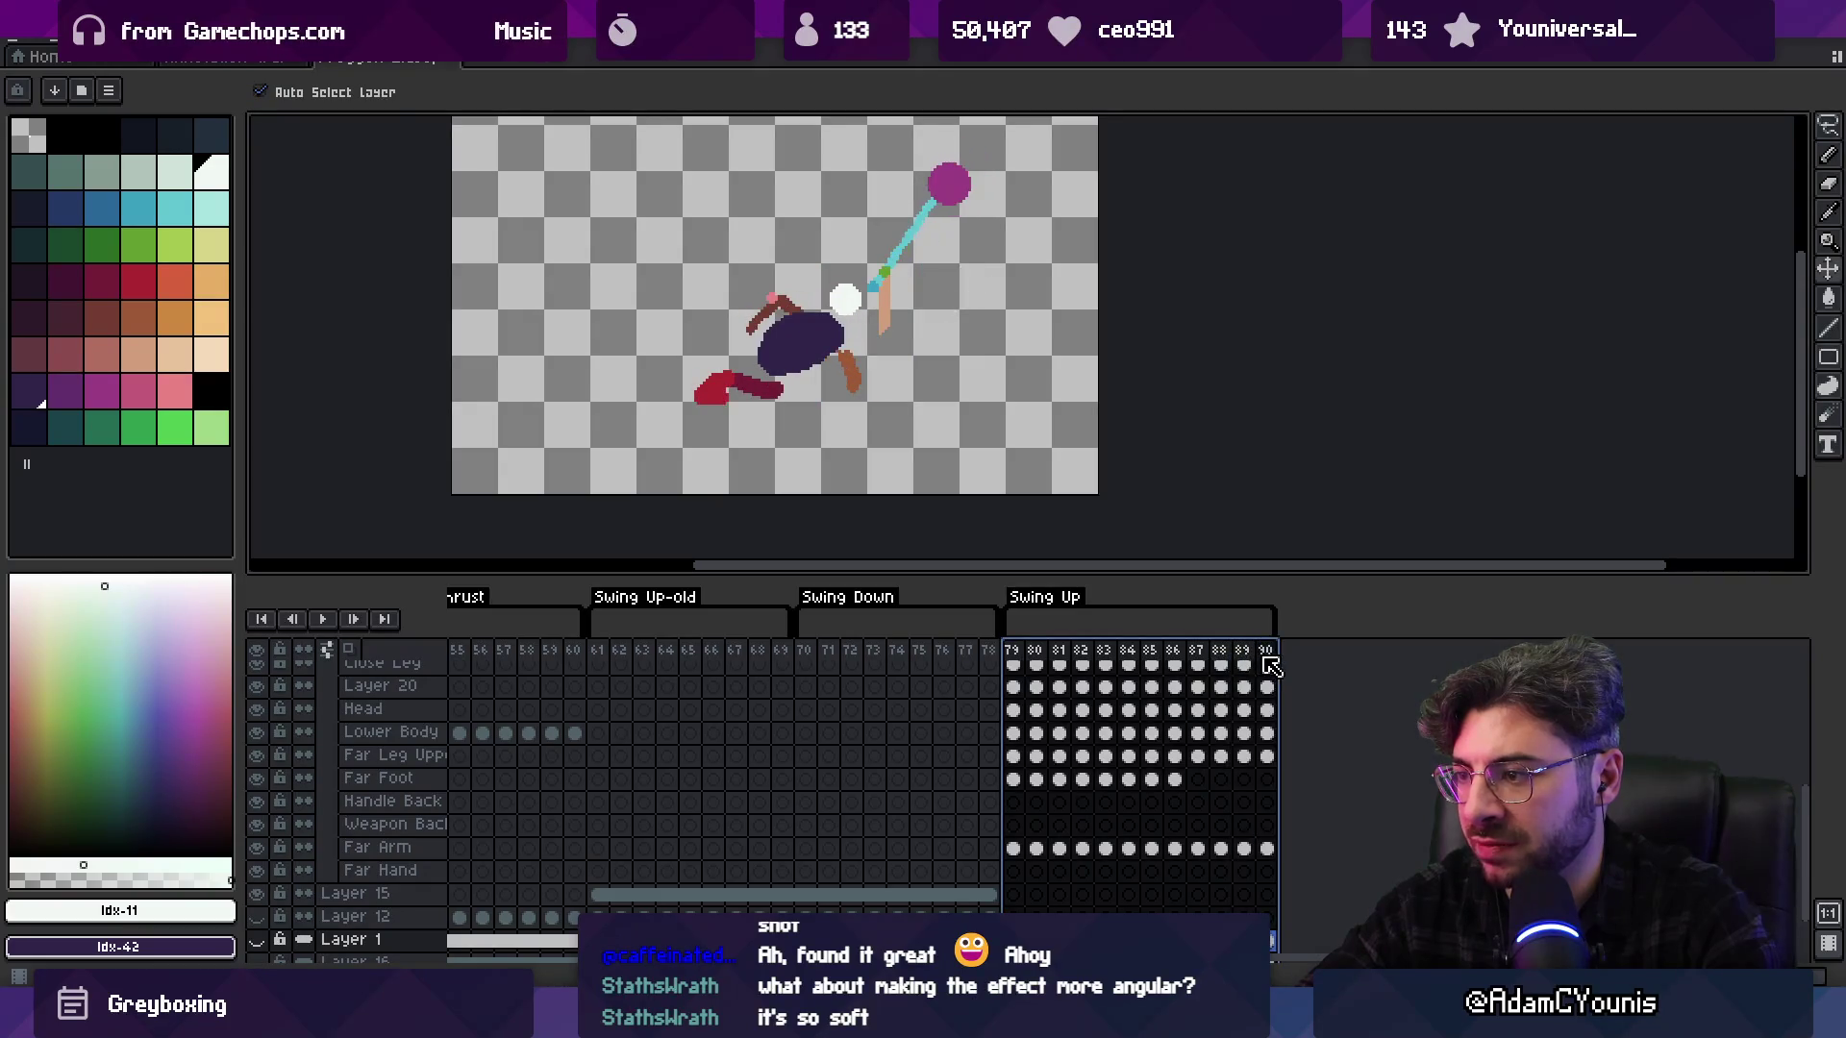
{"action": "key", "text": "alt+Tab"}
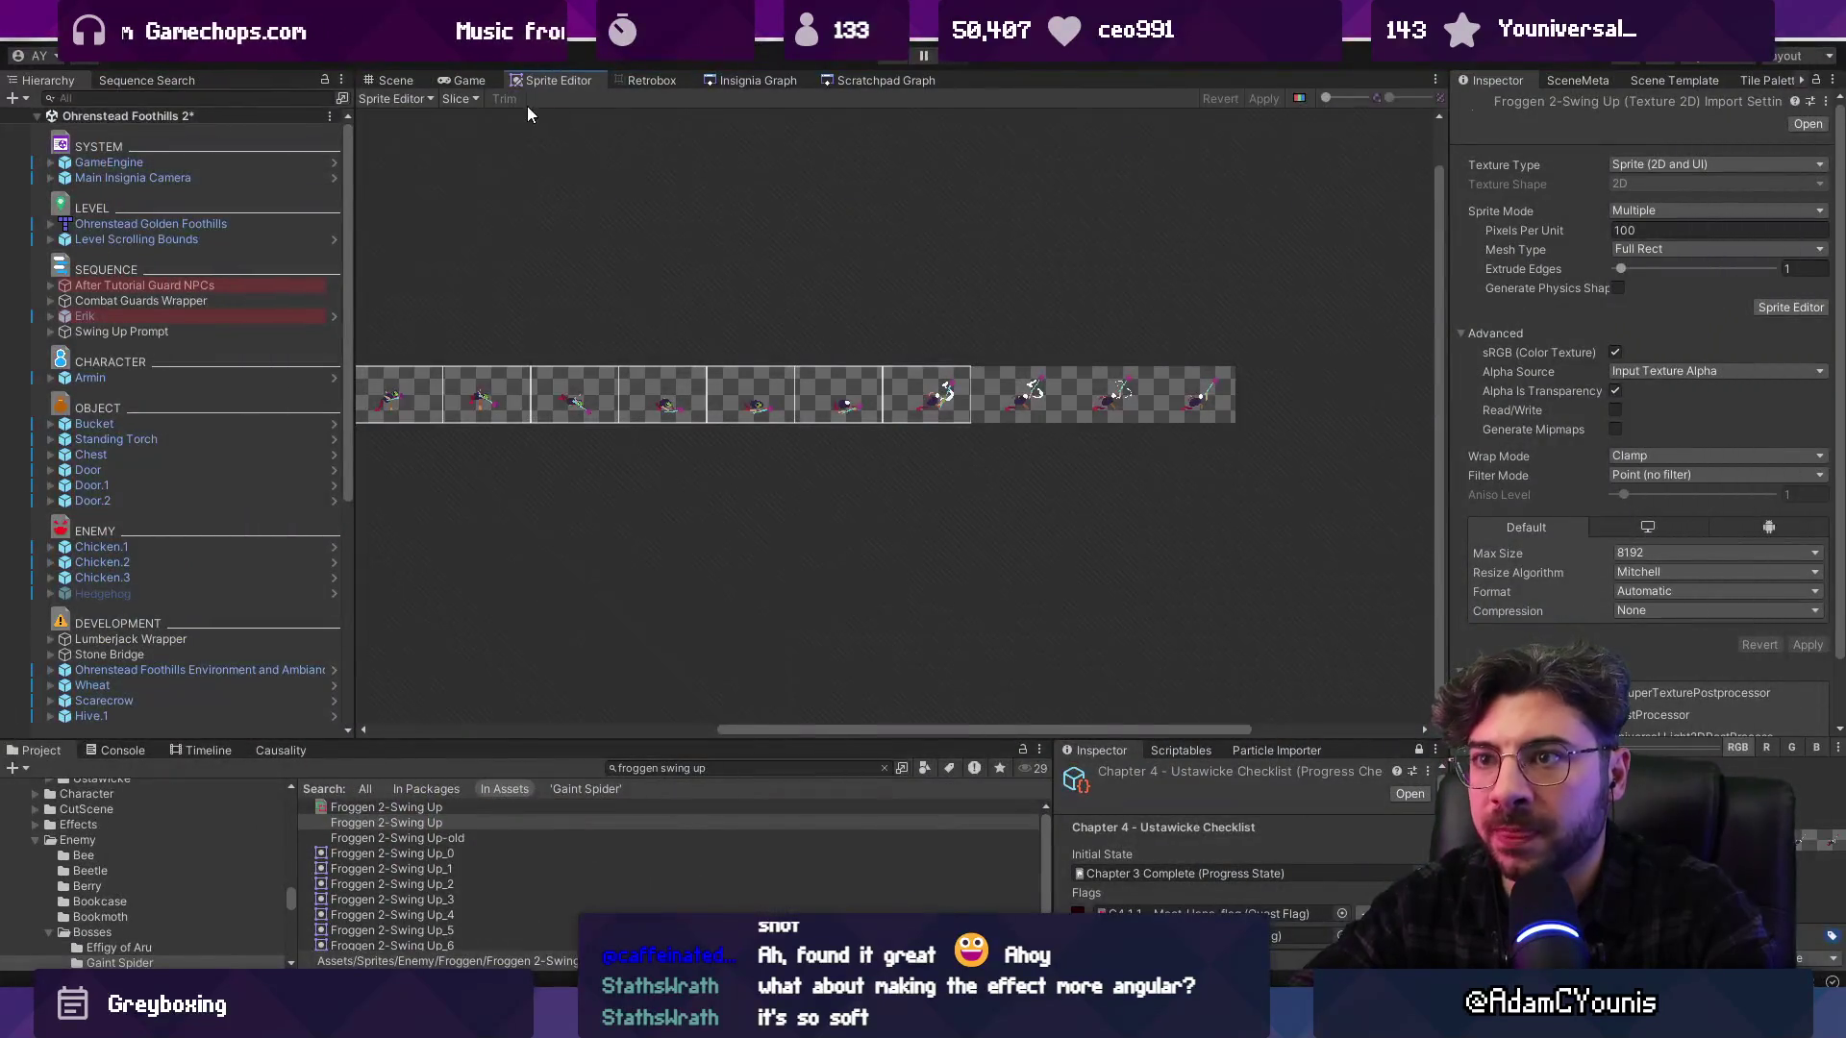
Slice the sheet as a 12×1 grid with custom pivot 0.33, 0.5 and apply it
{"action": "left_click", "coordinate": [457, 98]}
{"action": "left_click", "coordinate": [634, 214]}
{"action": "left_click", "coordinate": [596, 533]}
{"action": "left_click", "coordinate": [603, 232]}
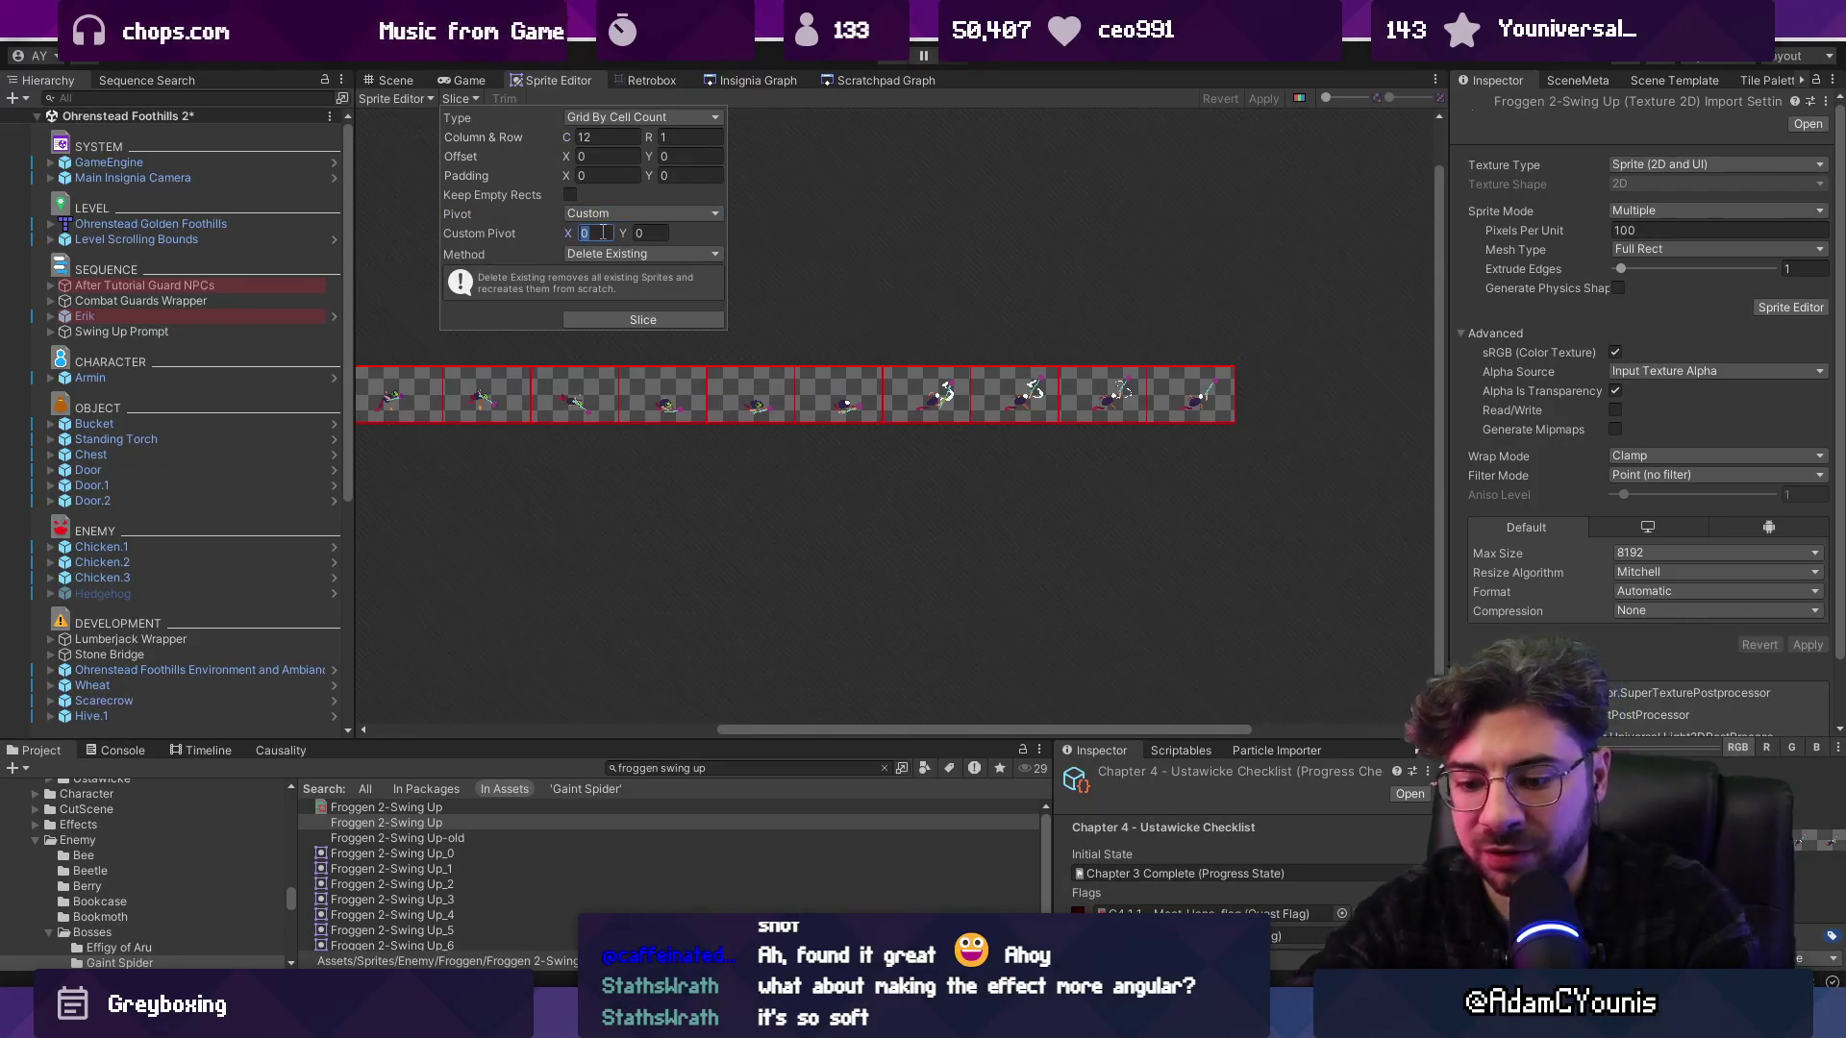
{"action": "type", "text": "0.33"}
{"action": "key", "text": "Tab"}
{"action": "type", "text": "0.5"}
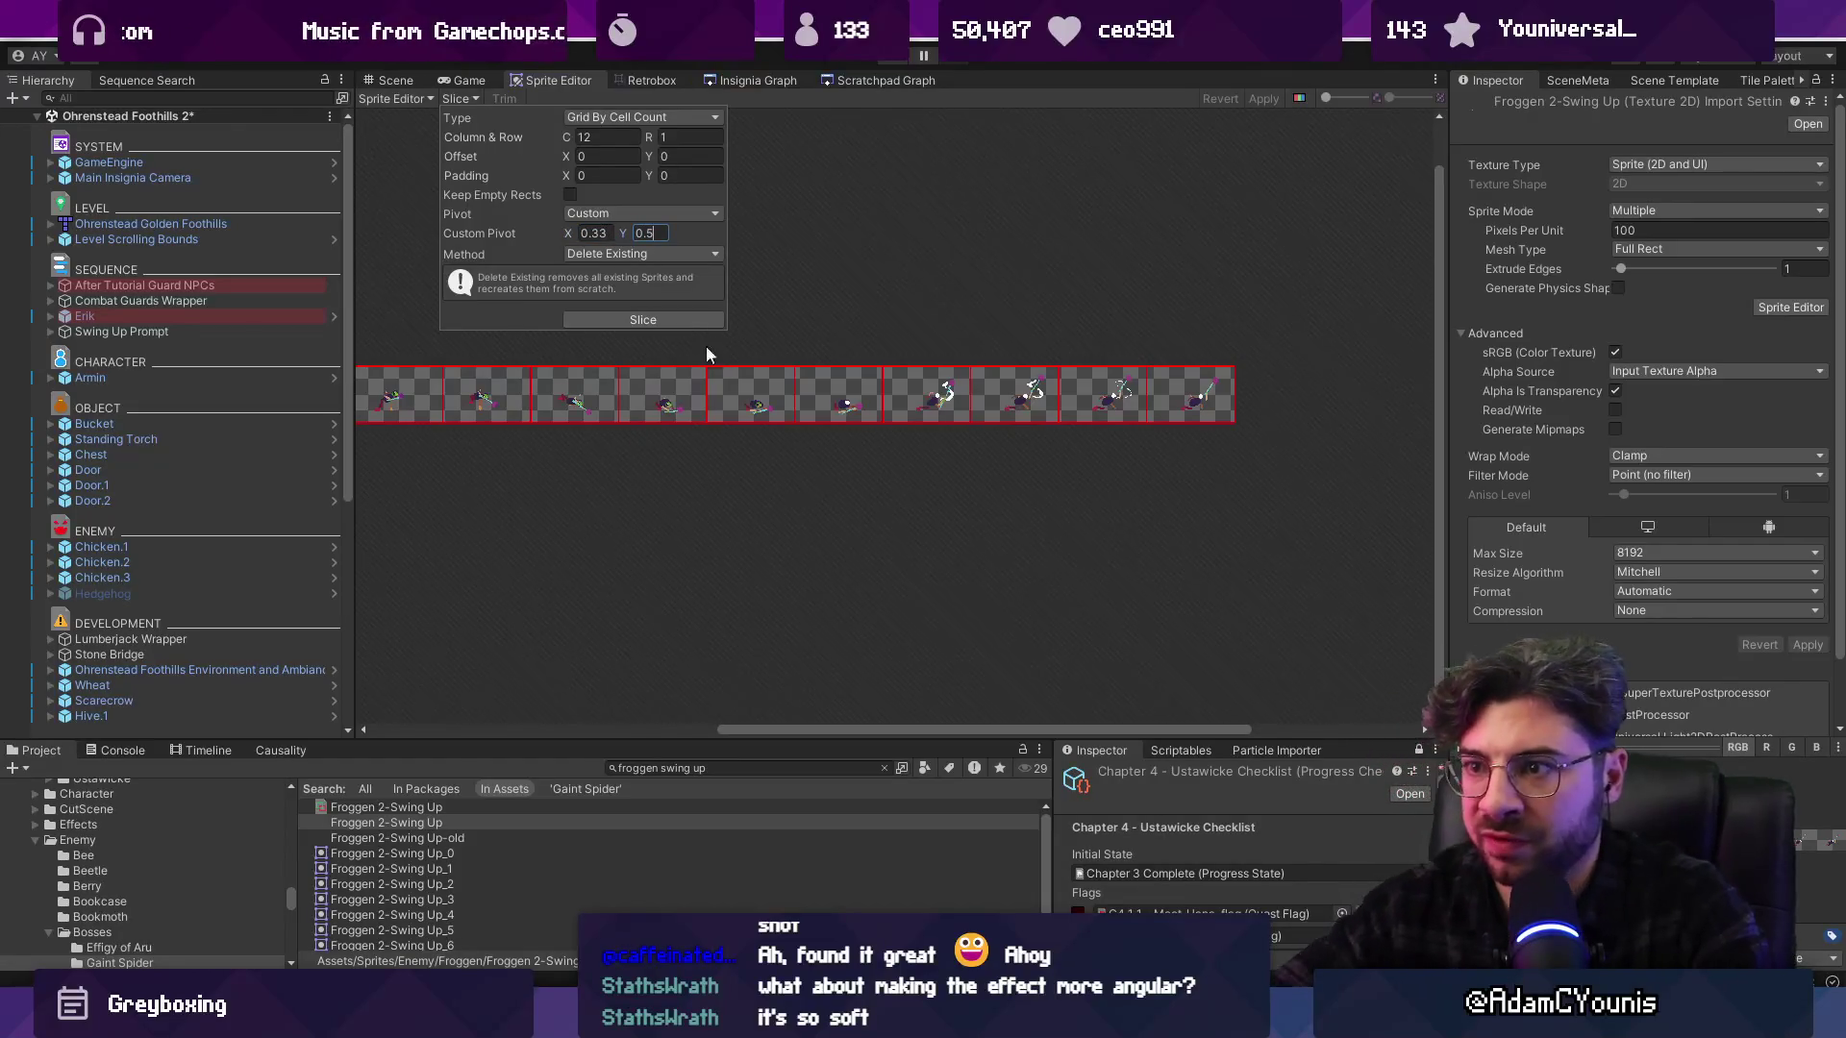
{"action": "key", "text": "Return"}
{"action": "left_click", "coordinate": [1279, 97]}
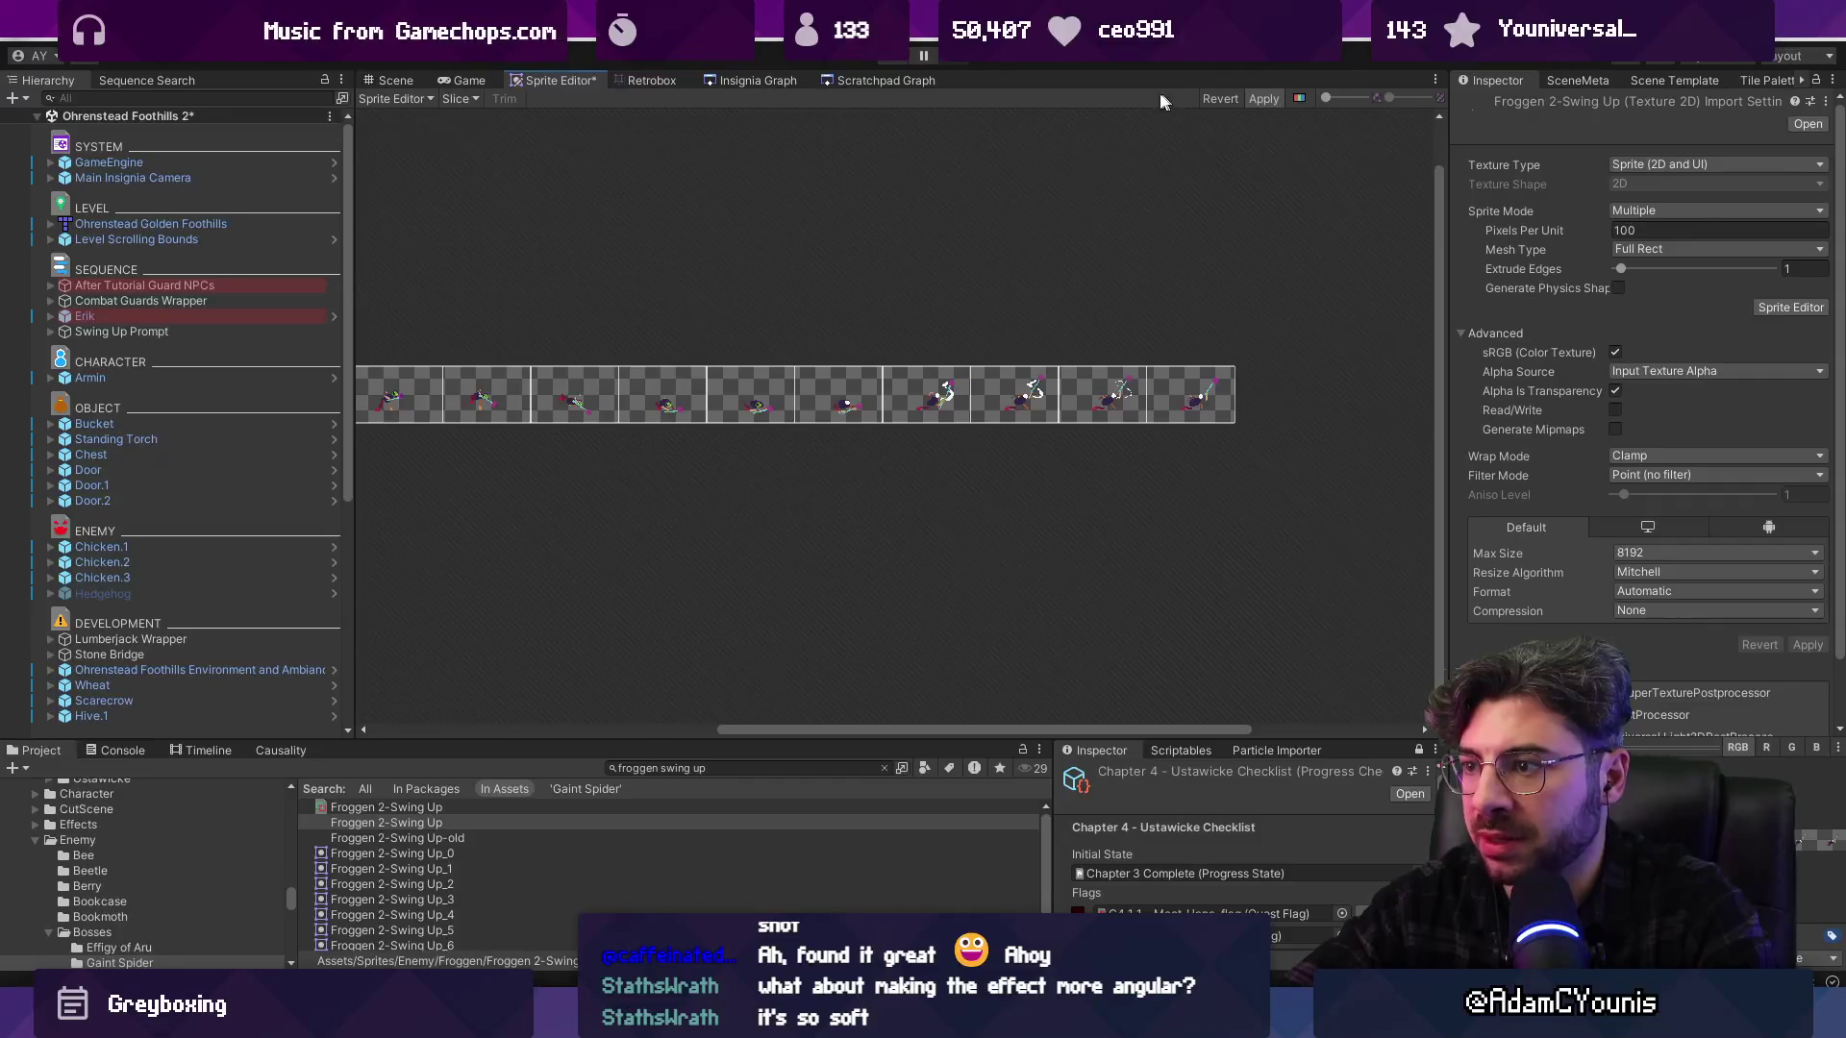
{"action": "left_click", "coordinate": [389, 80]}
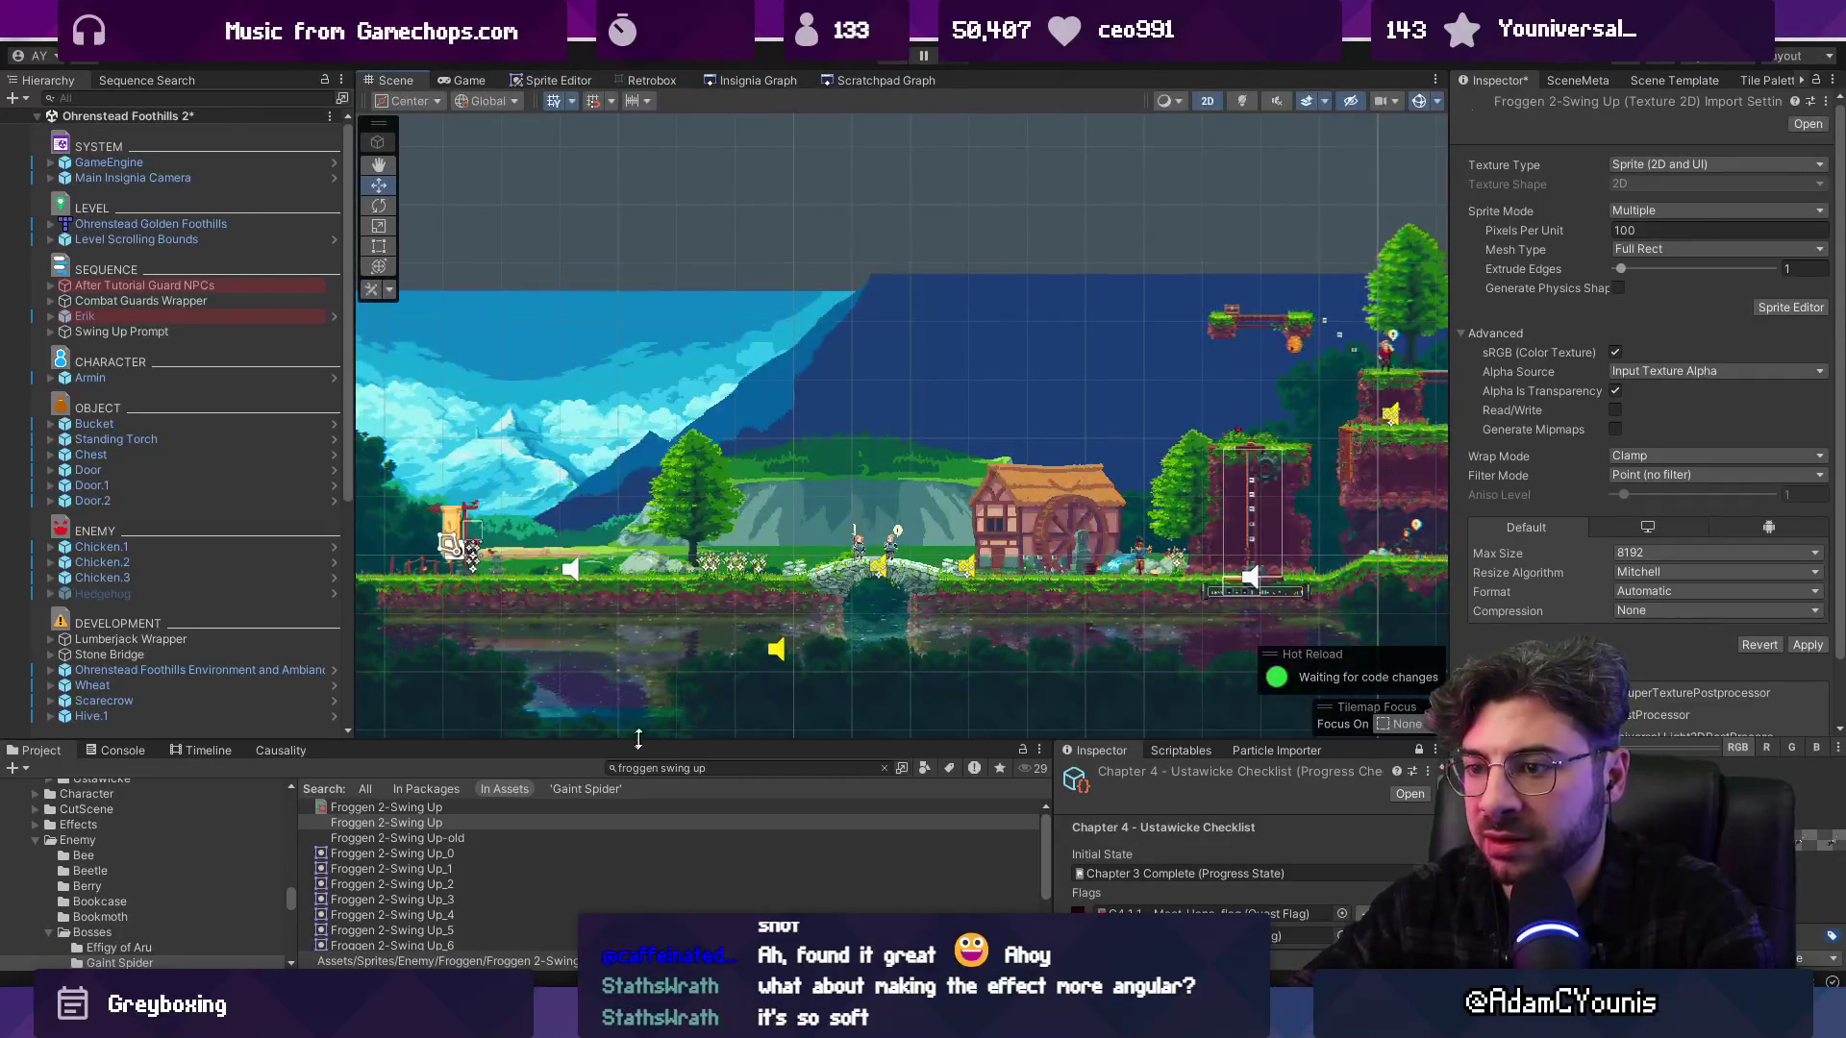
{"action": "left_click", "coordinate": [644, 79]}
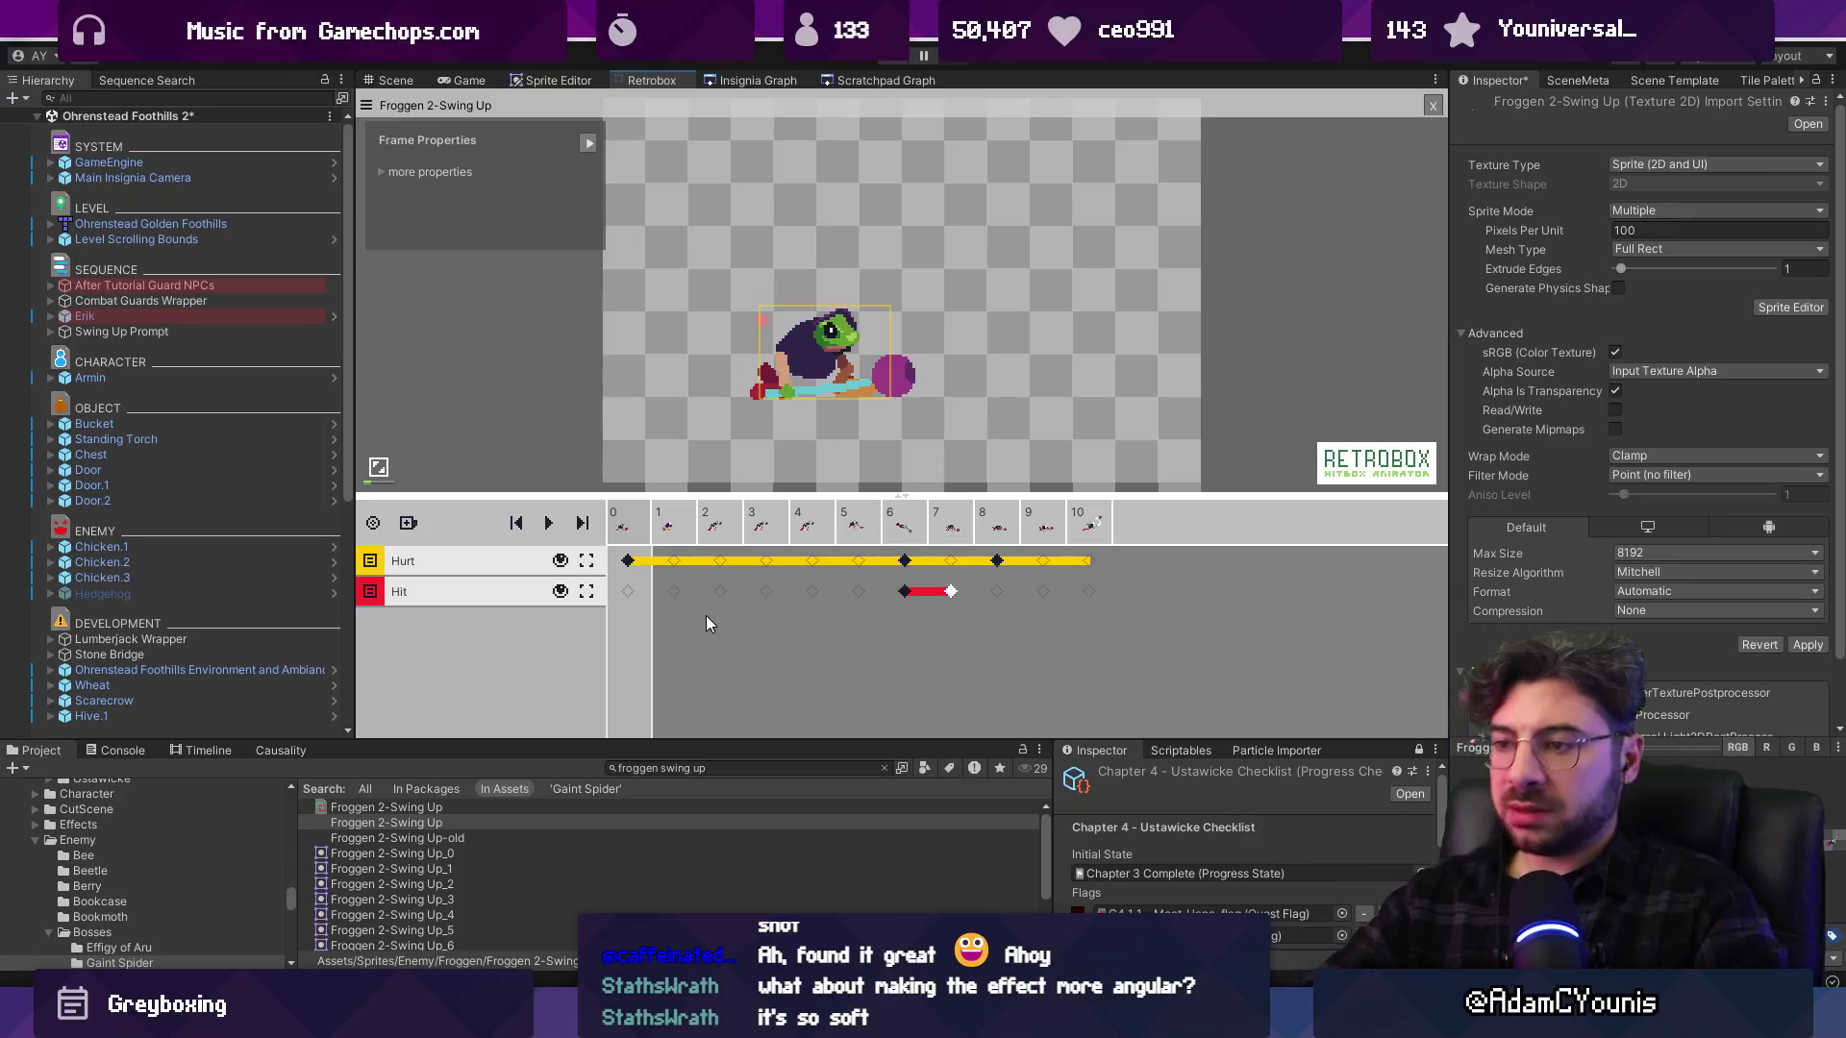
Move the Hit keyframe and delete the stray one at frame 7, checking frame 10's hitbox
{"action": "left_click", "coordinate": [670, 526]}
{"action": "key", "text": "space"}
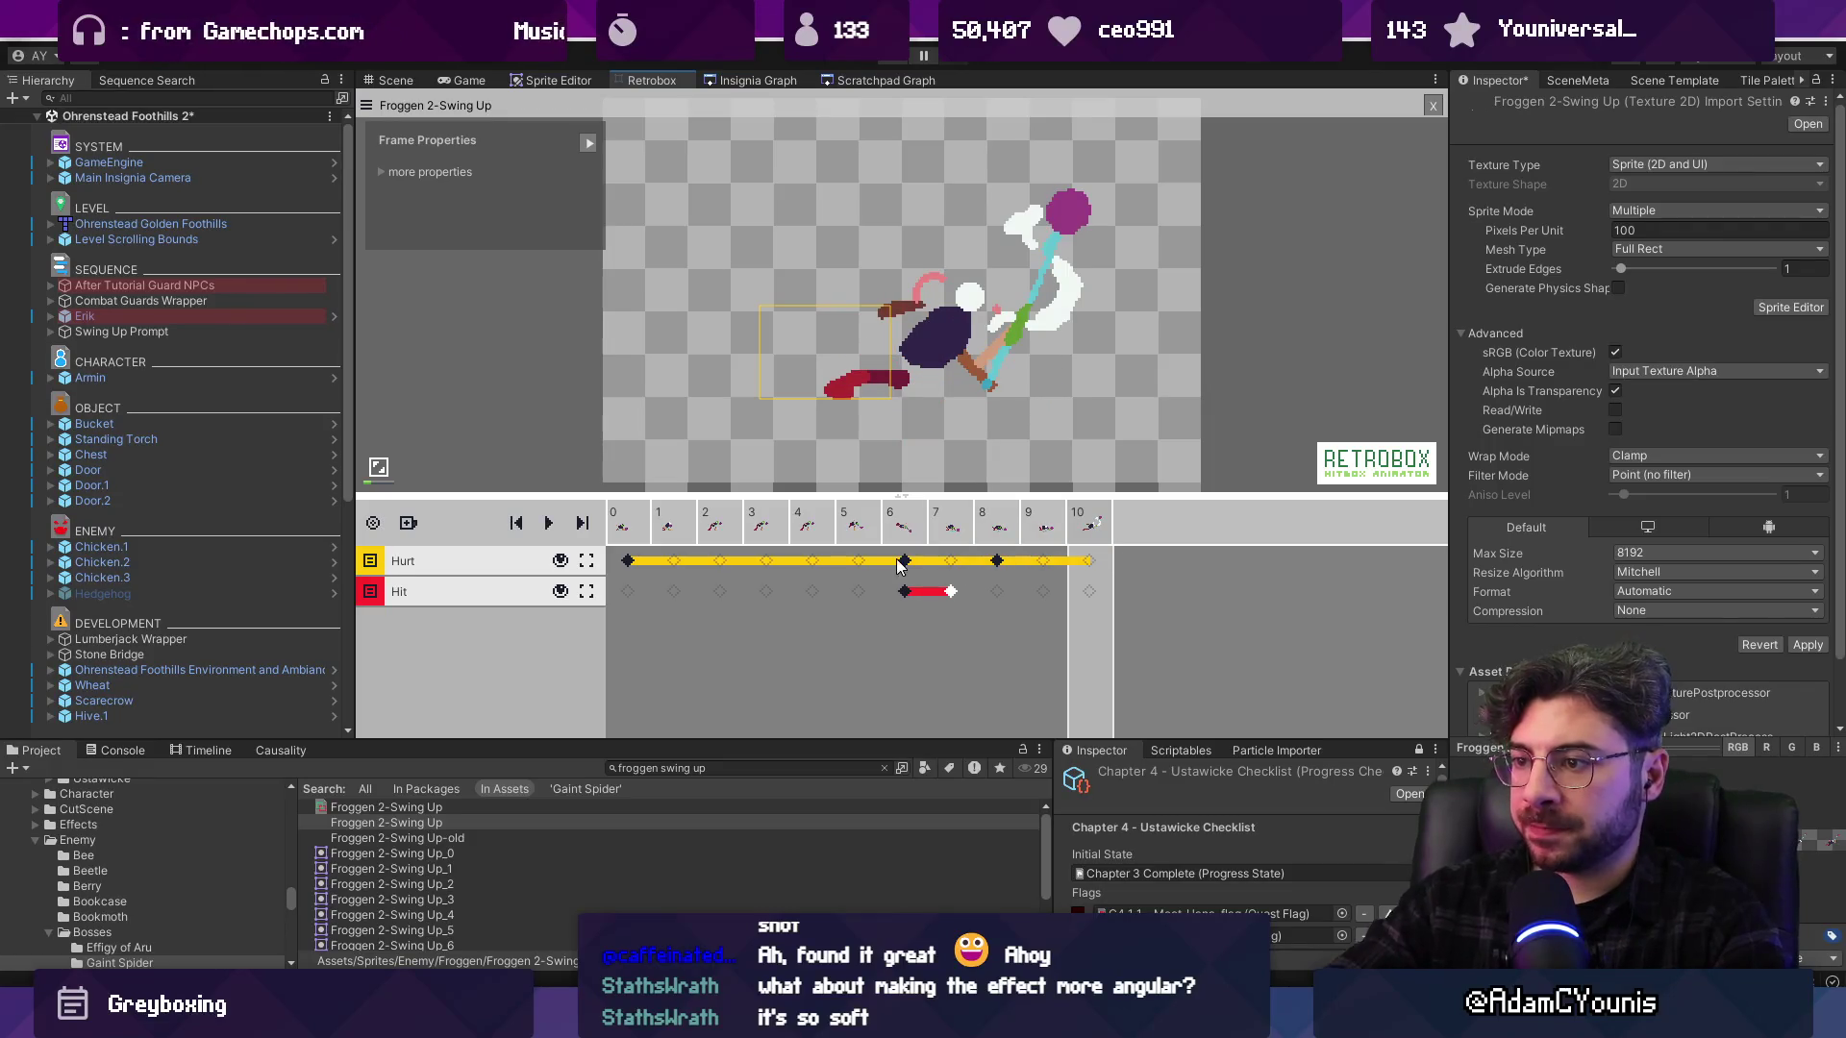
{"action": "left_click", "coordinate": [902, 591]}
{"action": "left_click", "coordinate": [1089, 591]}
{"action": "left_click_drag", "start_coordinate": [901, 592], "coordinate": [952, 593]}
{"action": "left_click", "coordinate": [952, 593]}
{"action": "left_click", "coordinate": [1075, 531]}
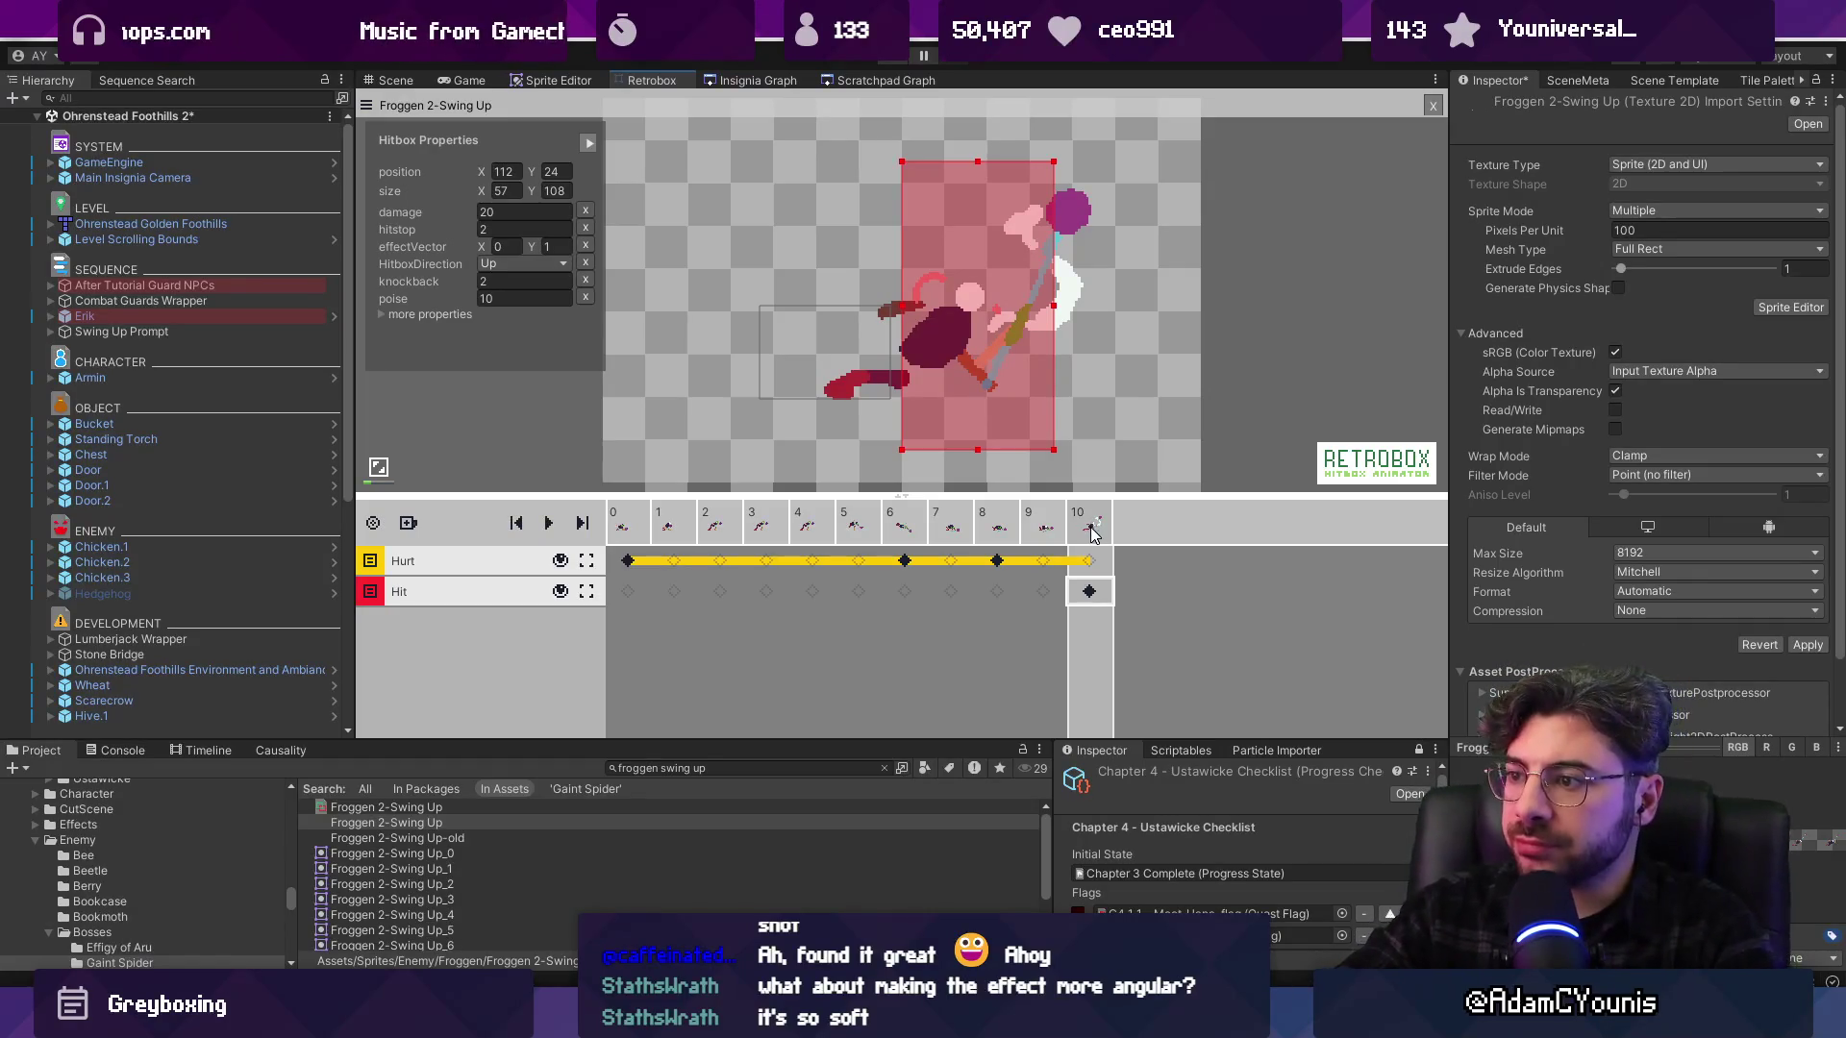
{"action": "scroll", "coordinate": [542, 845], "scroll_direction": "down", "scroll_amount": 3}
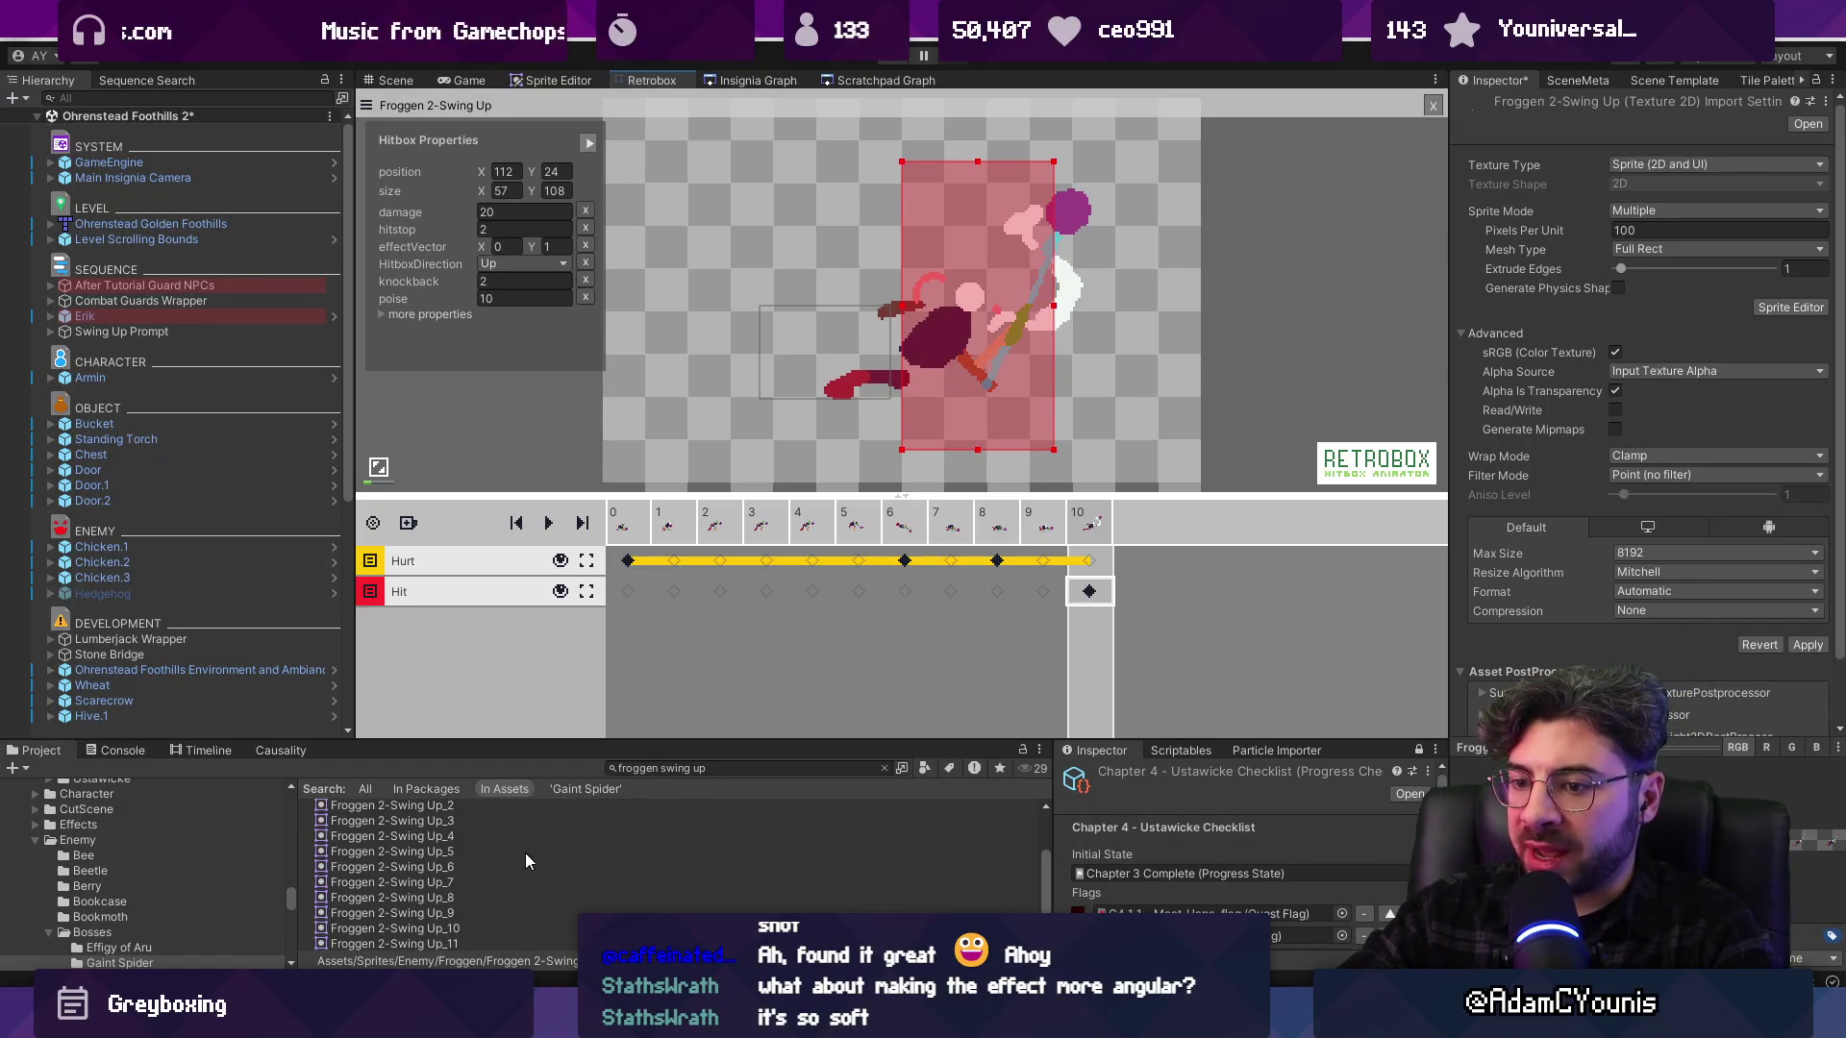
Add Froggen 2-Swing Up_10 and _11 as the final frames, then step through to frame 12
{"action": "left_click", "coordinate": [470, 928]}
{"action": "left_click", "coordinate": [1168, 532]}
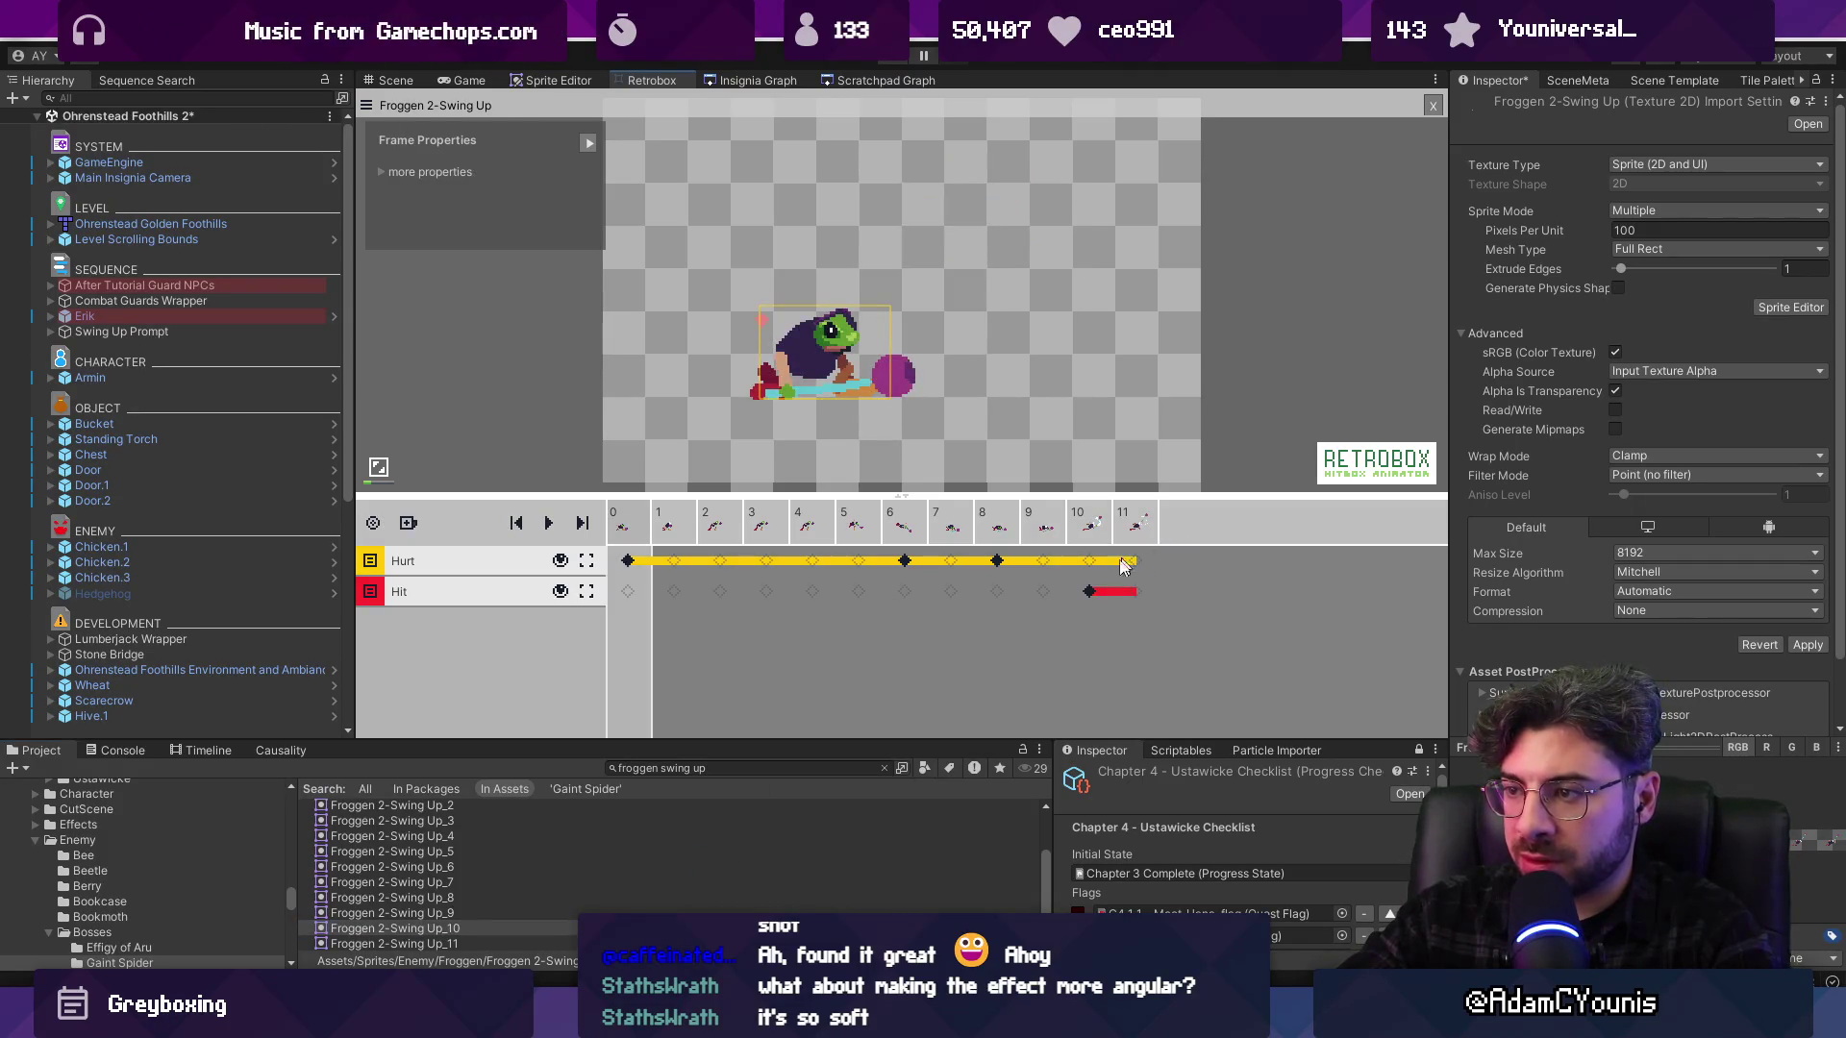
{"action": "mouse_move", "coordinate": [434, 947]}
{"action": "left_mouse_down"}
{"action": "mouse_move", "coordinate": [1215, 659]}
{"action": "mouse_move", "coordinate": [1198, 523]}
{"action": "left_mouse_up"}
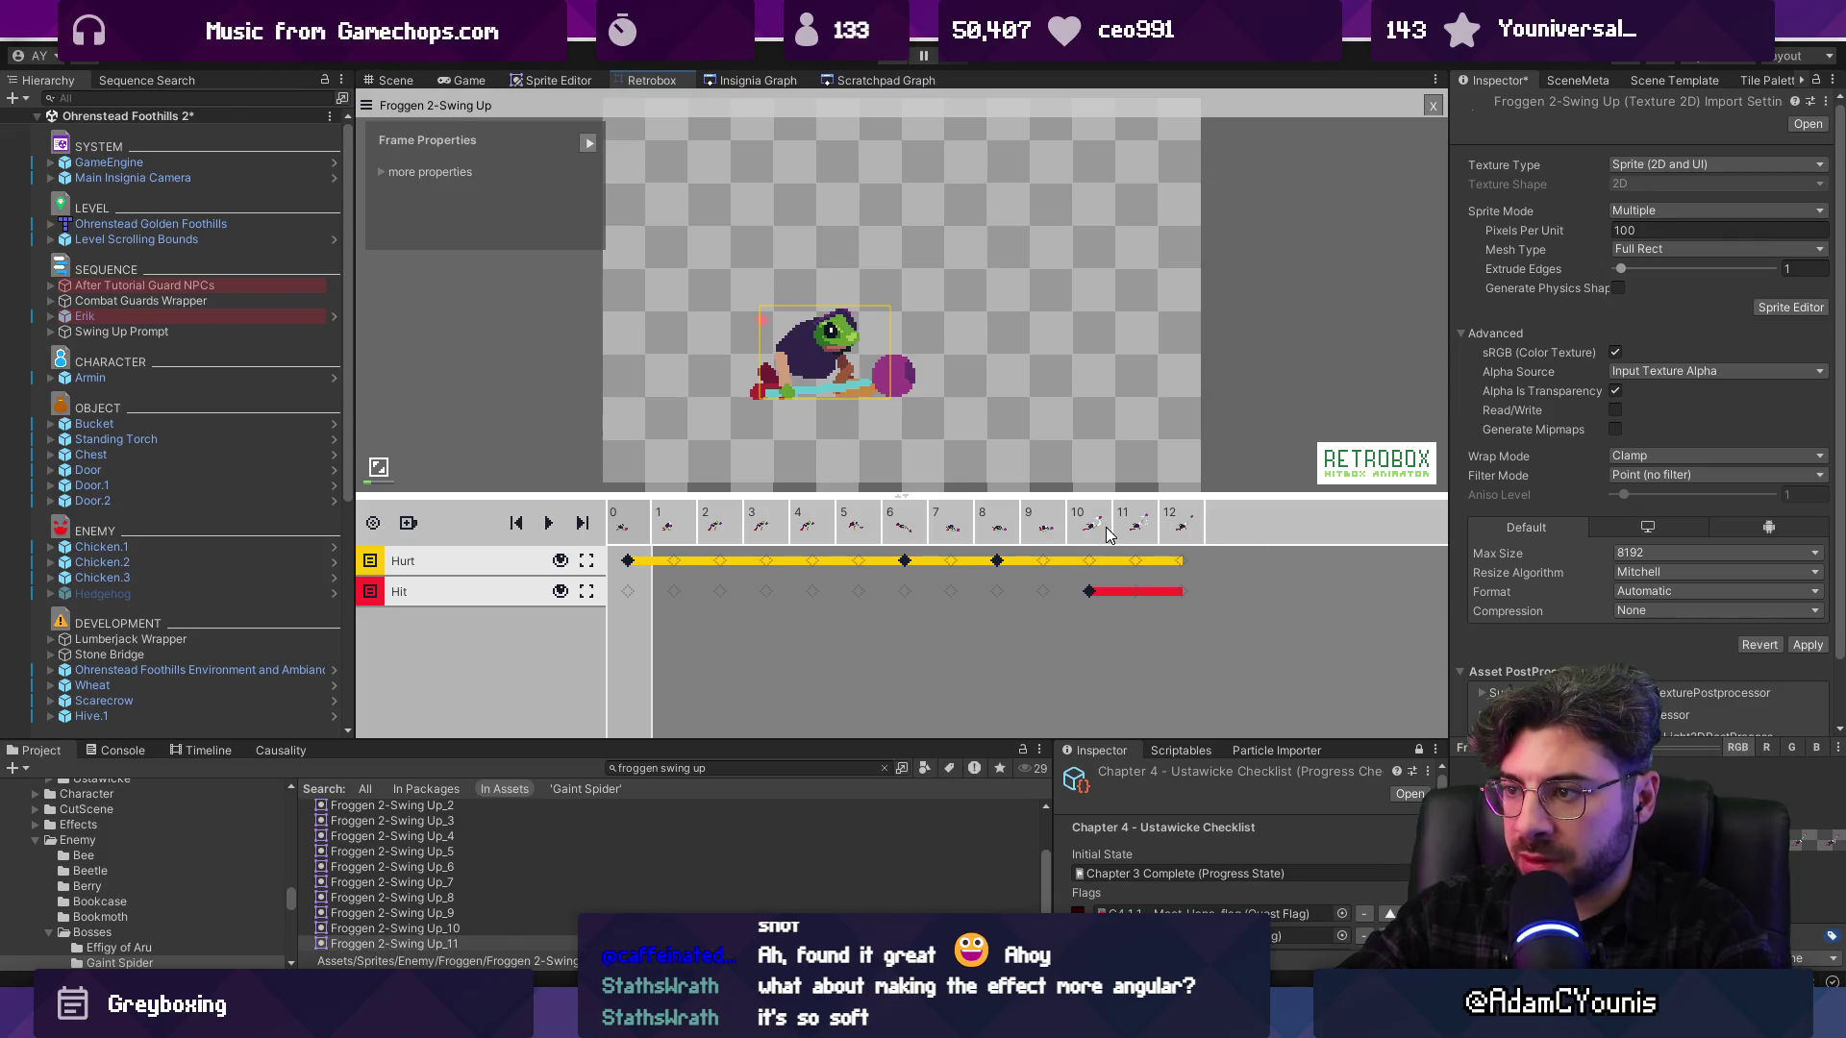
{"action": "left_click", "coordinate": [1099, 530]}
{"action": "key", "text": "Right"}
{"action": "key", "text": "Right"}
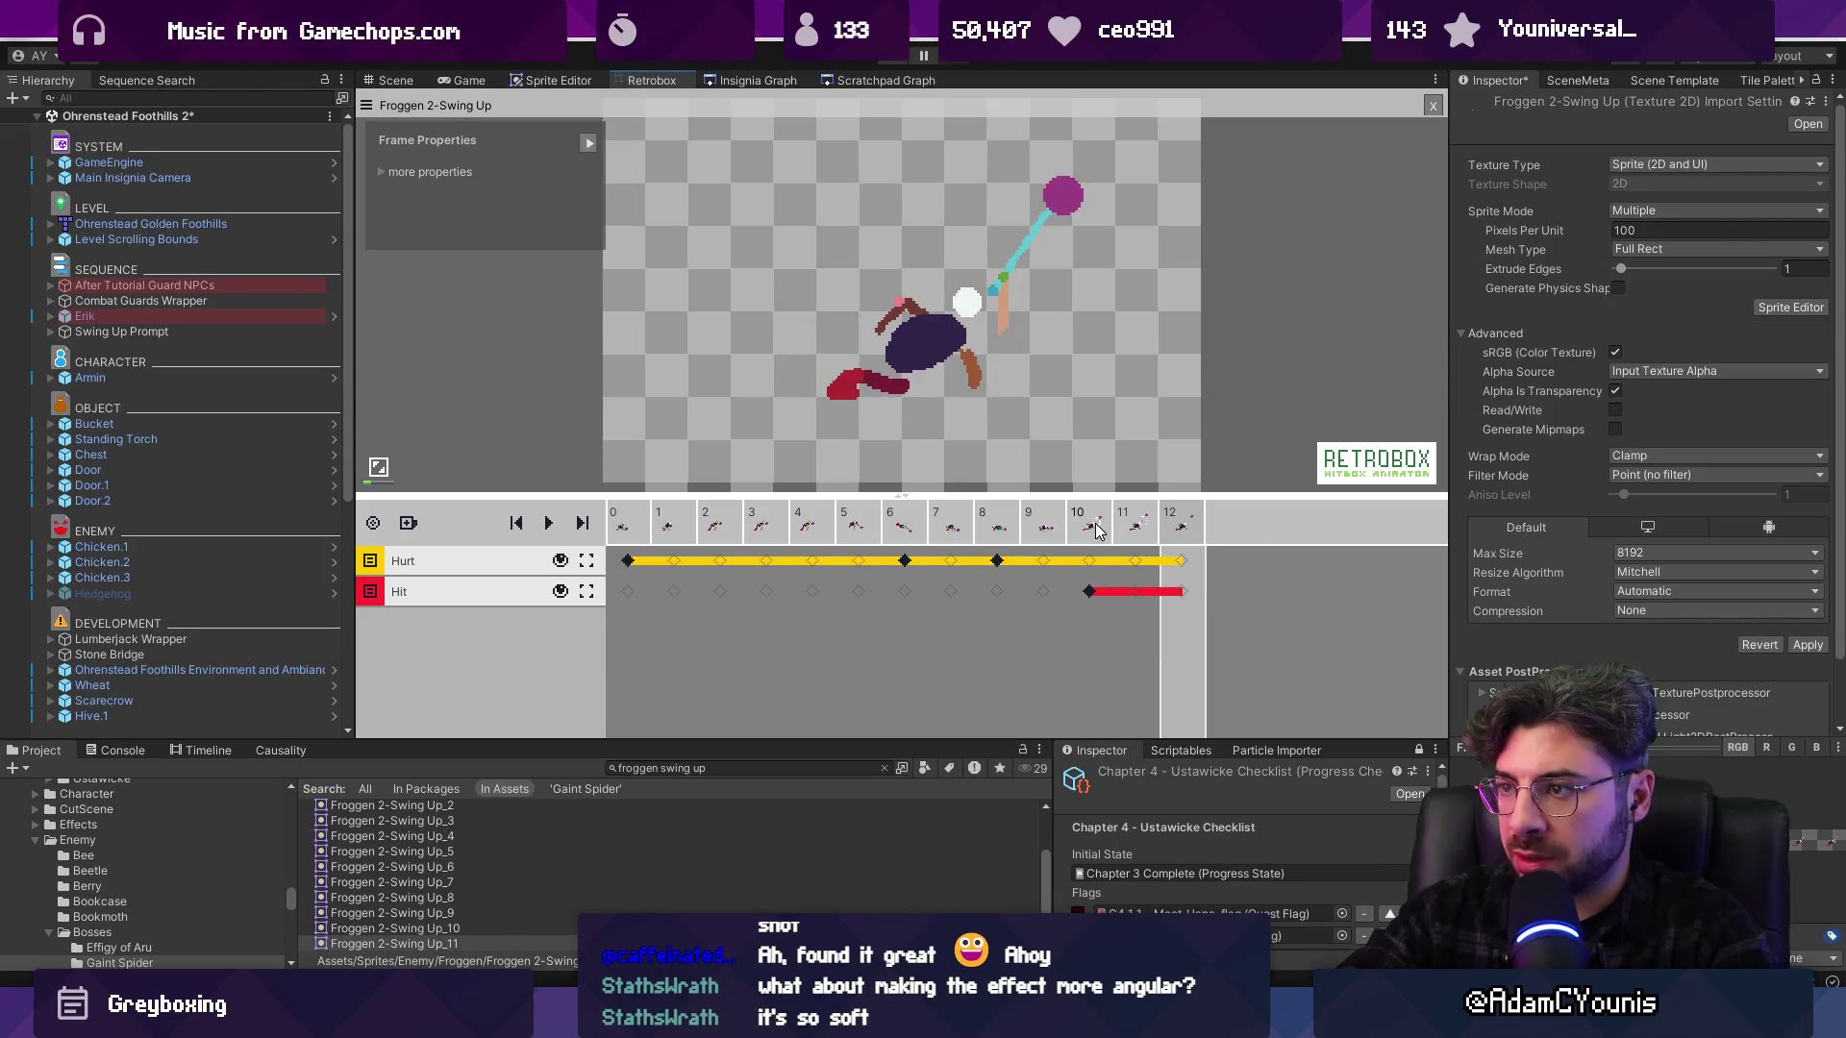
{"action": "key", "text": "Left"}
{"action": "key", "text": "Left"}
{"action": "key", "text": "Right"}
{"action": "key", "text": "Right"}
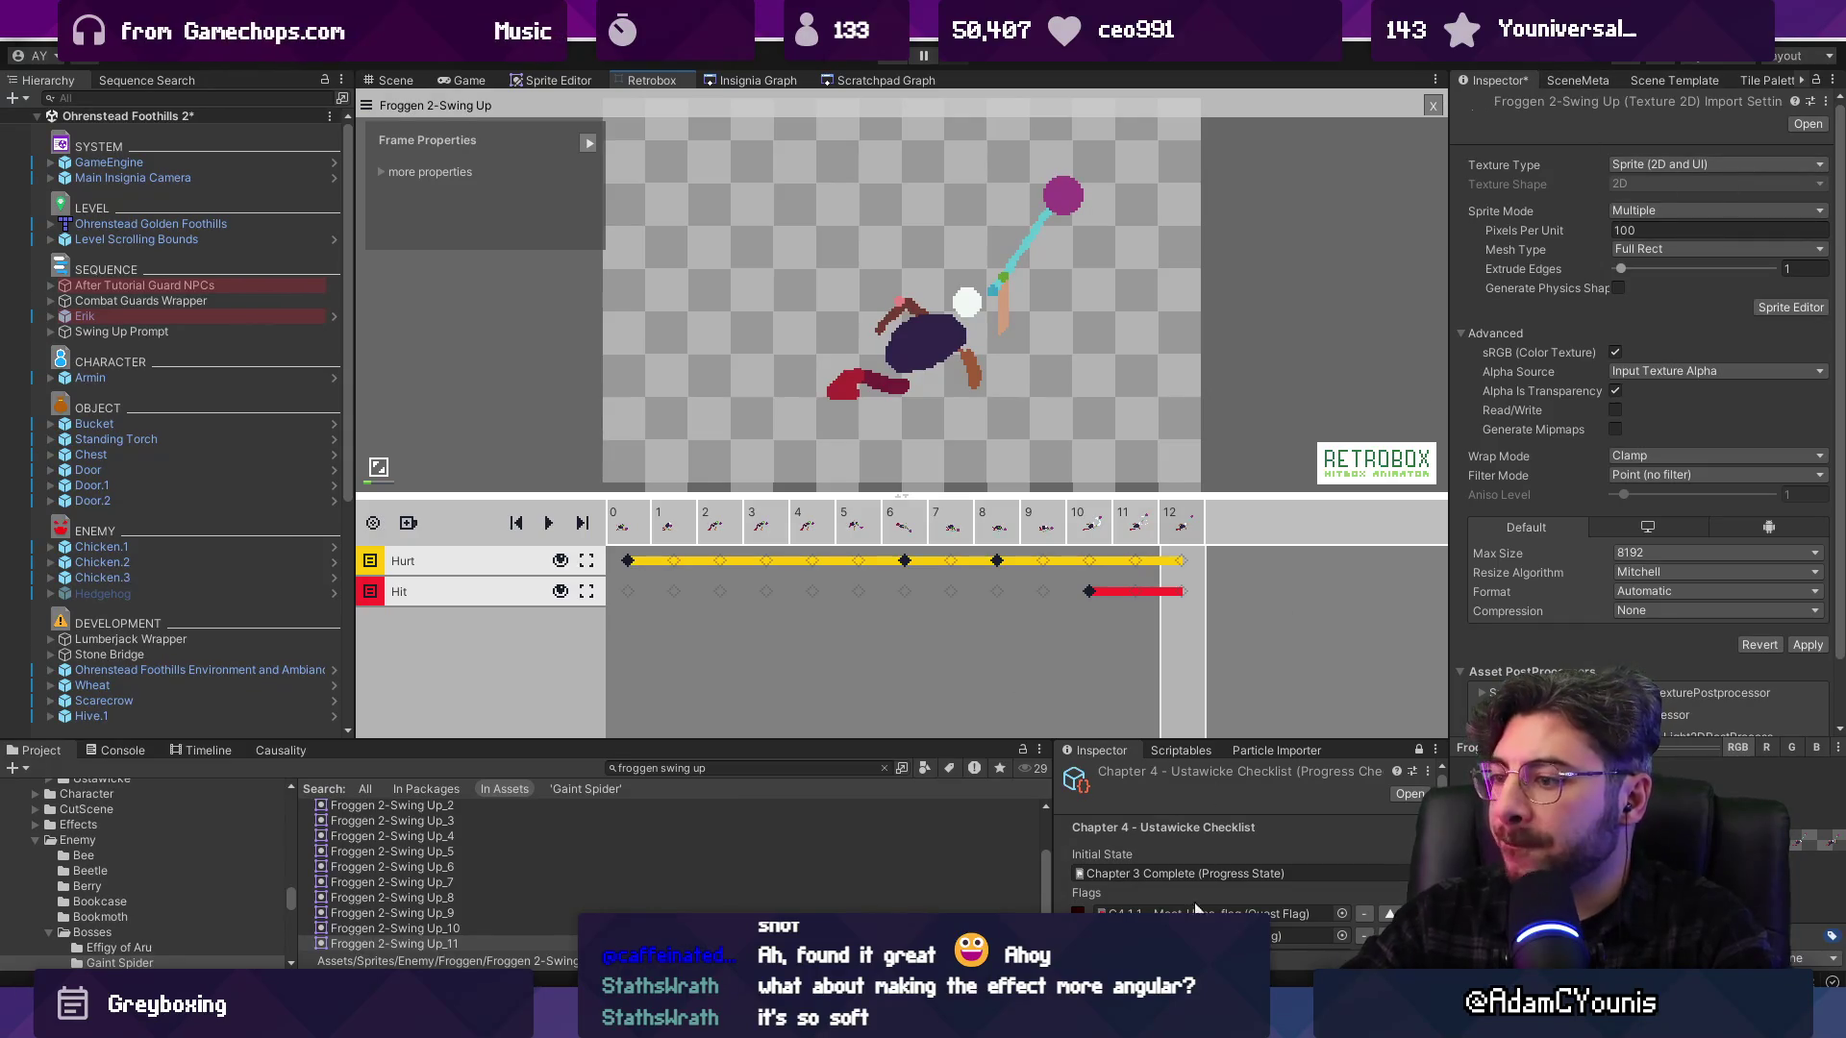
{"action": "key", "text": "alt+Tab"}
{"action": "left_click", "coordinate": [1243, 659]}
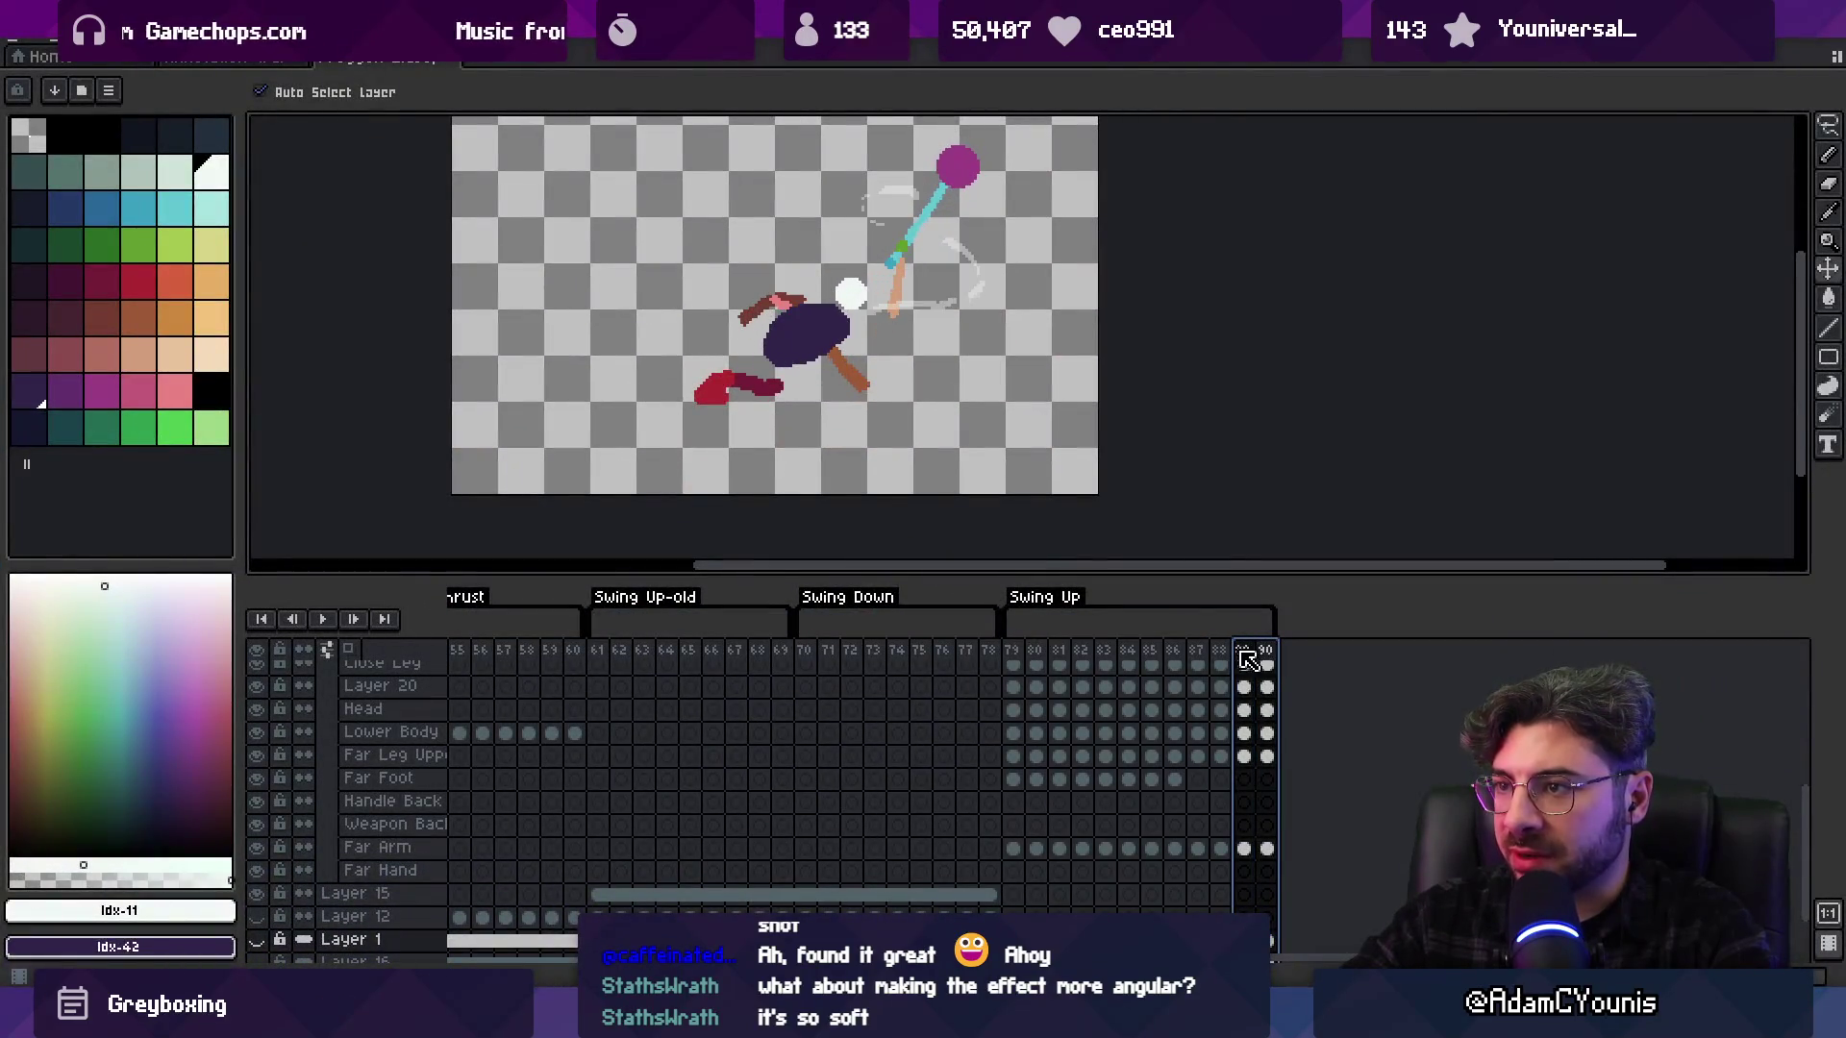
{"action": "left_click", "coordinate": [1209, 657]}
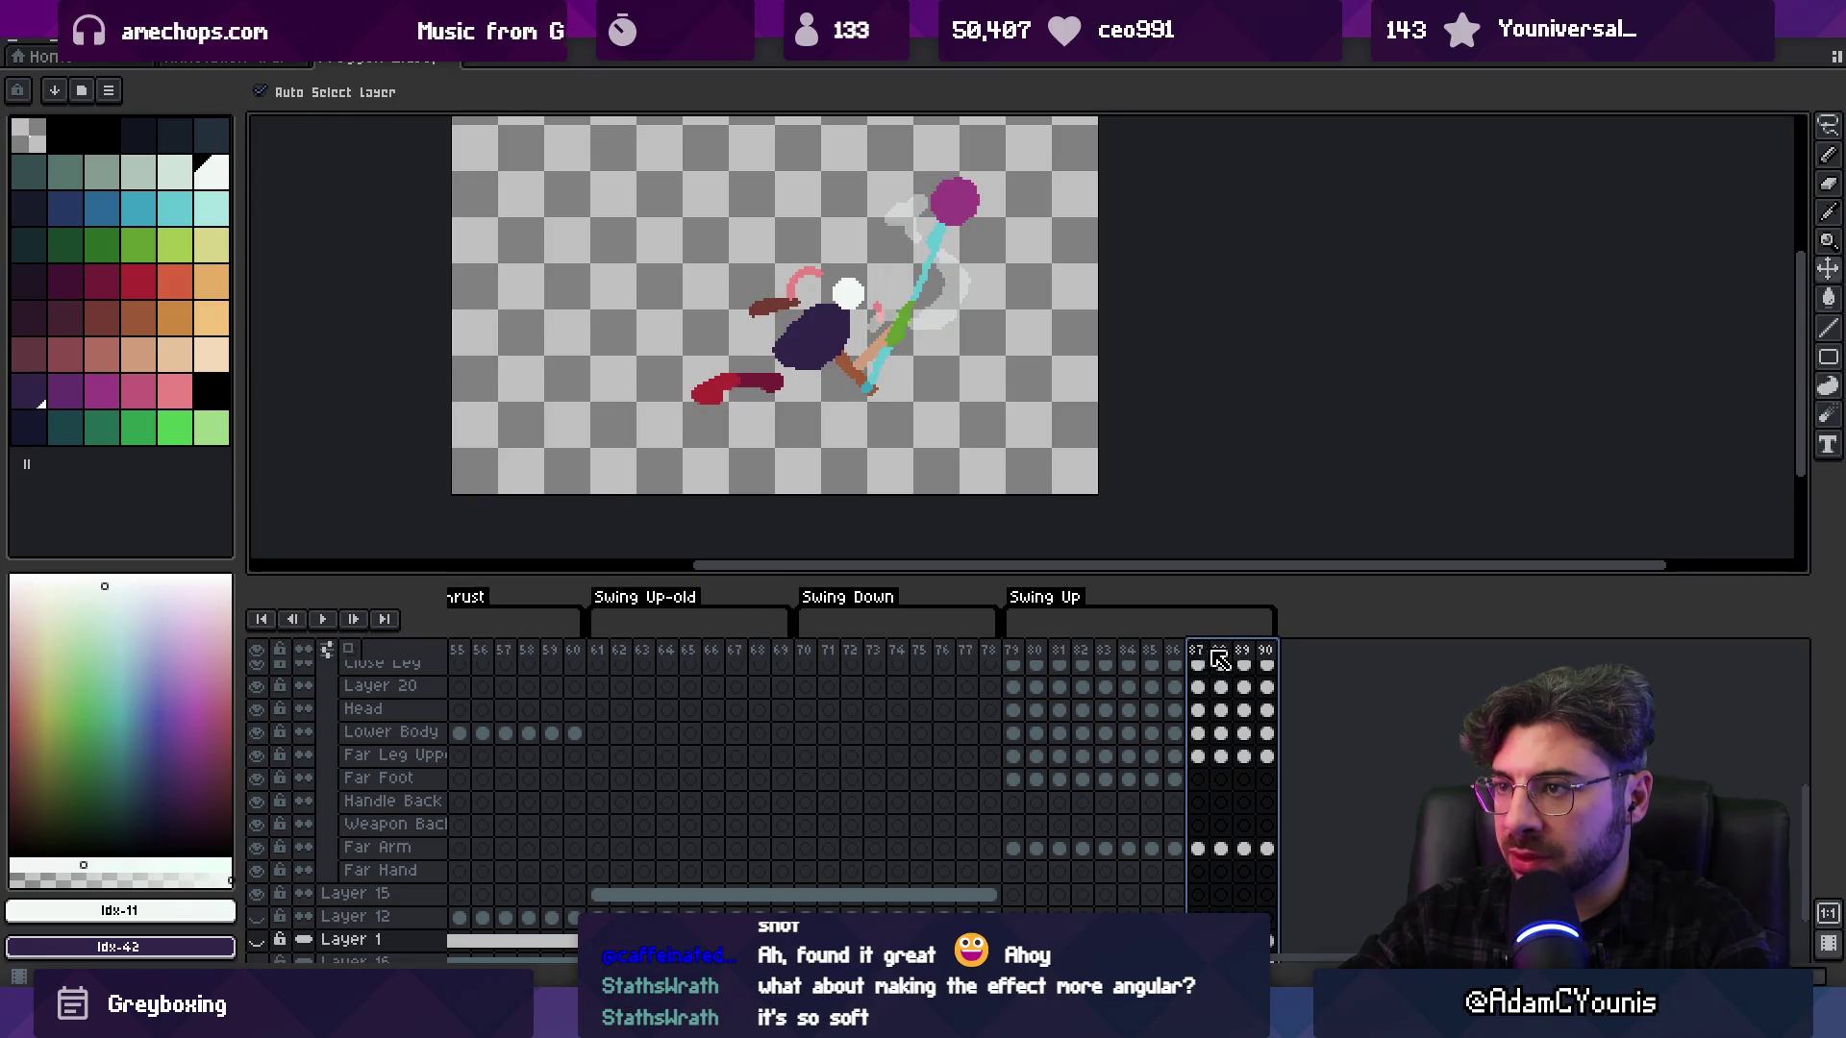
{"action": "left_click", "coordinate": [1242, 658]}
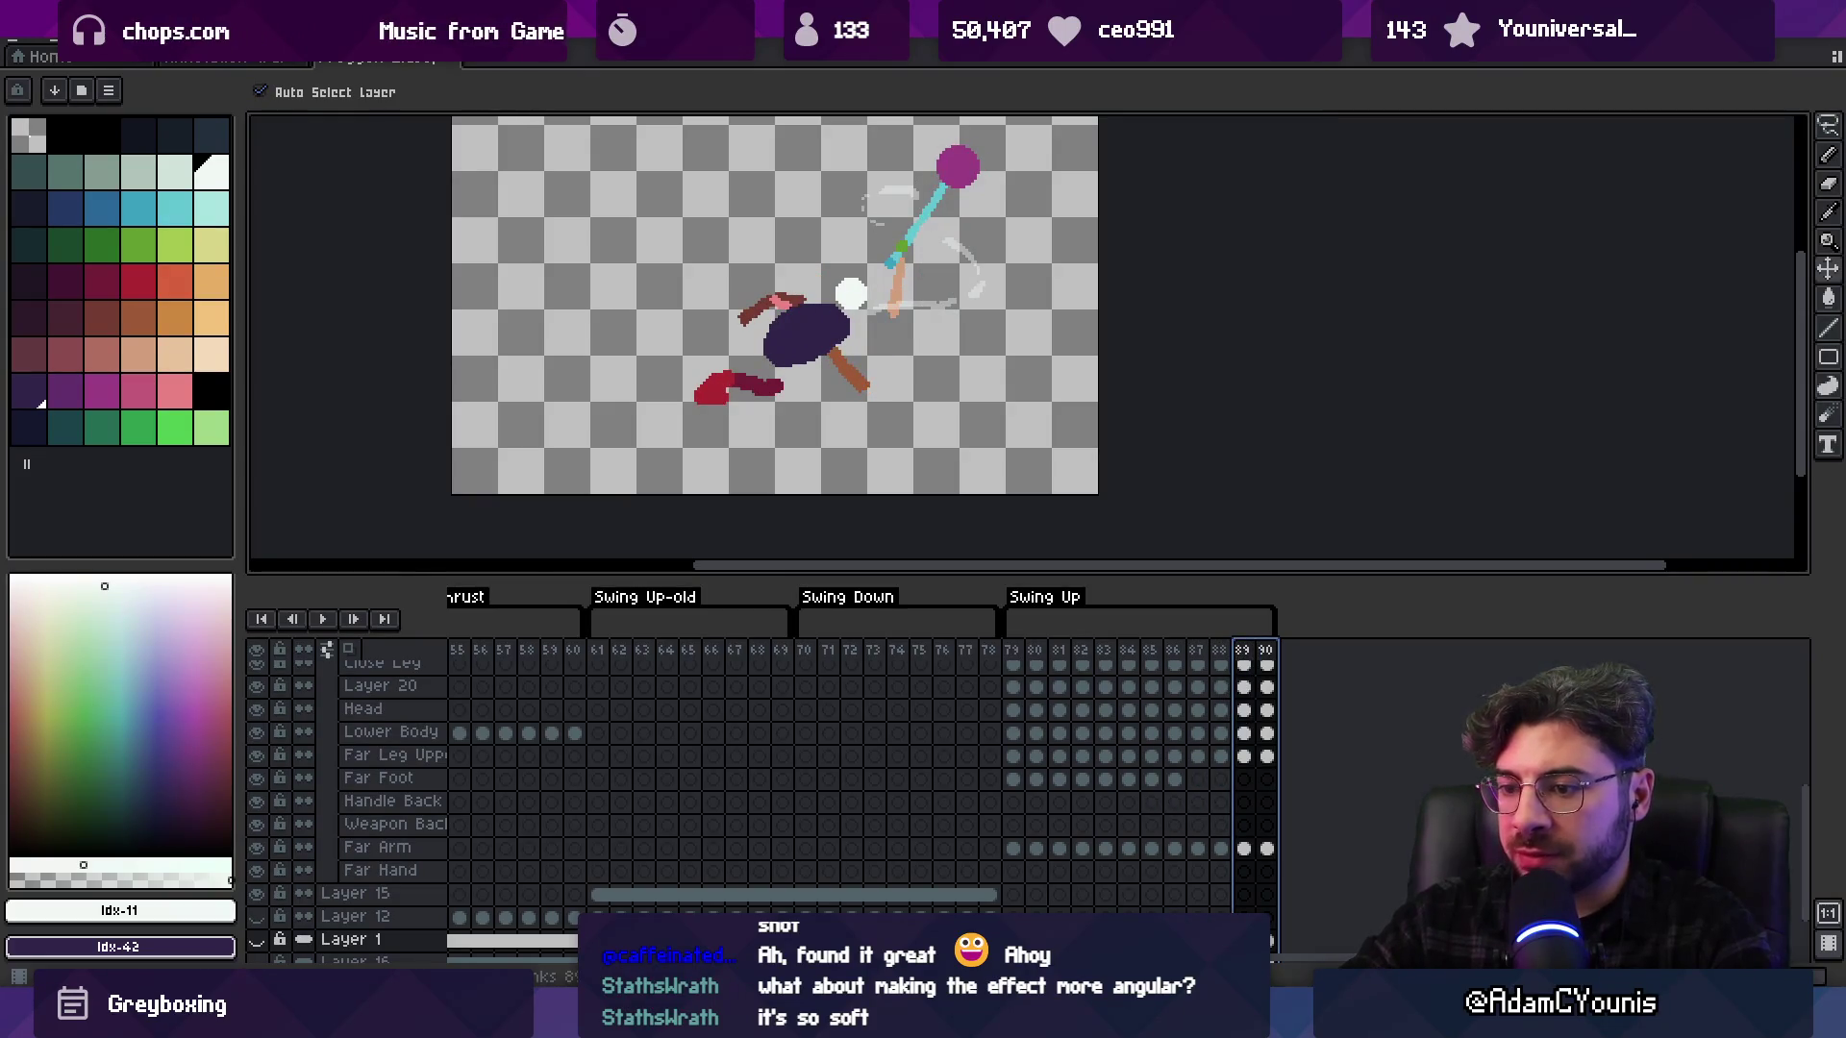
{"action": "key", "text": "alt+Tab"}
{"action": "left_click", "coordinate": [1103, 542]}
{"action": "key", "text": "Right"}
{"action": "key", "text": "Right"}
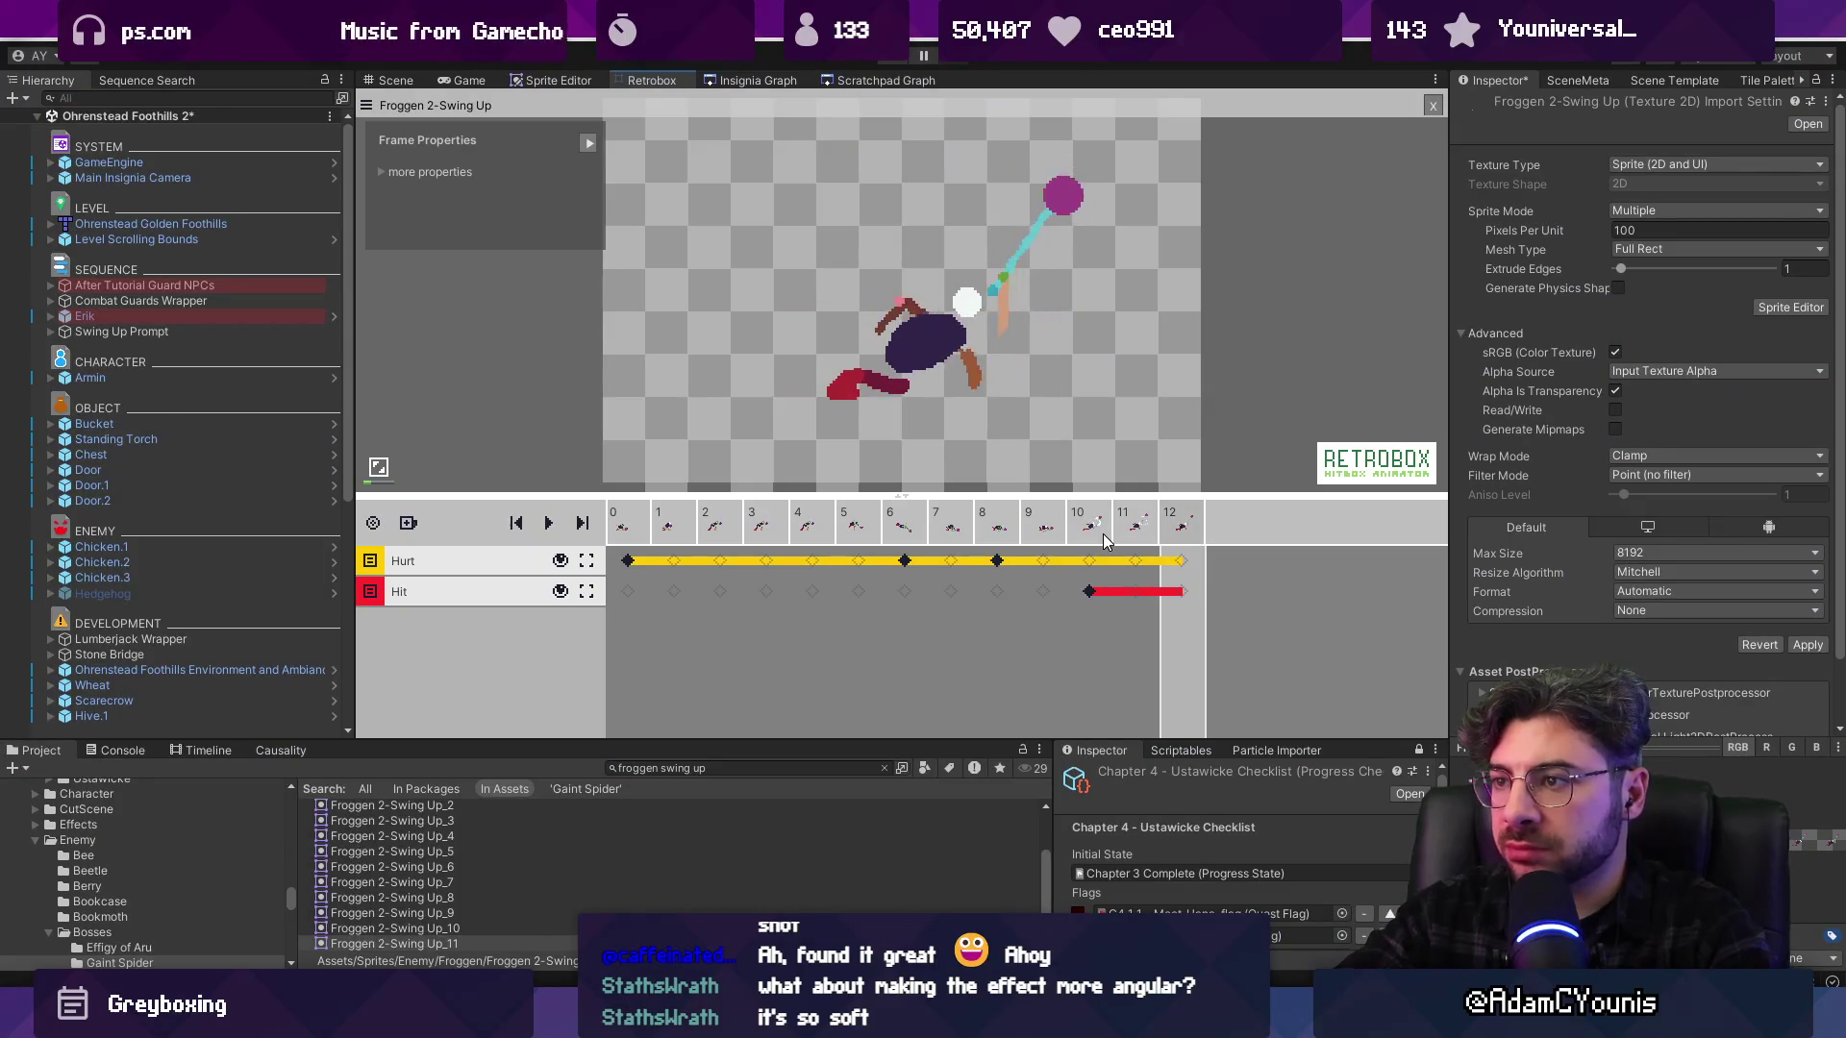
{"action": "key", "text": "Left"}
{"action": "key", "text": "Left"}
{"action": "key", "text": "Left"}
{"action": "key", "text": "Right"}
{"action": "key", "text": "Right"}
{"action": "key", "text": "Right"}
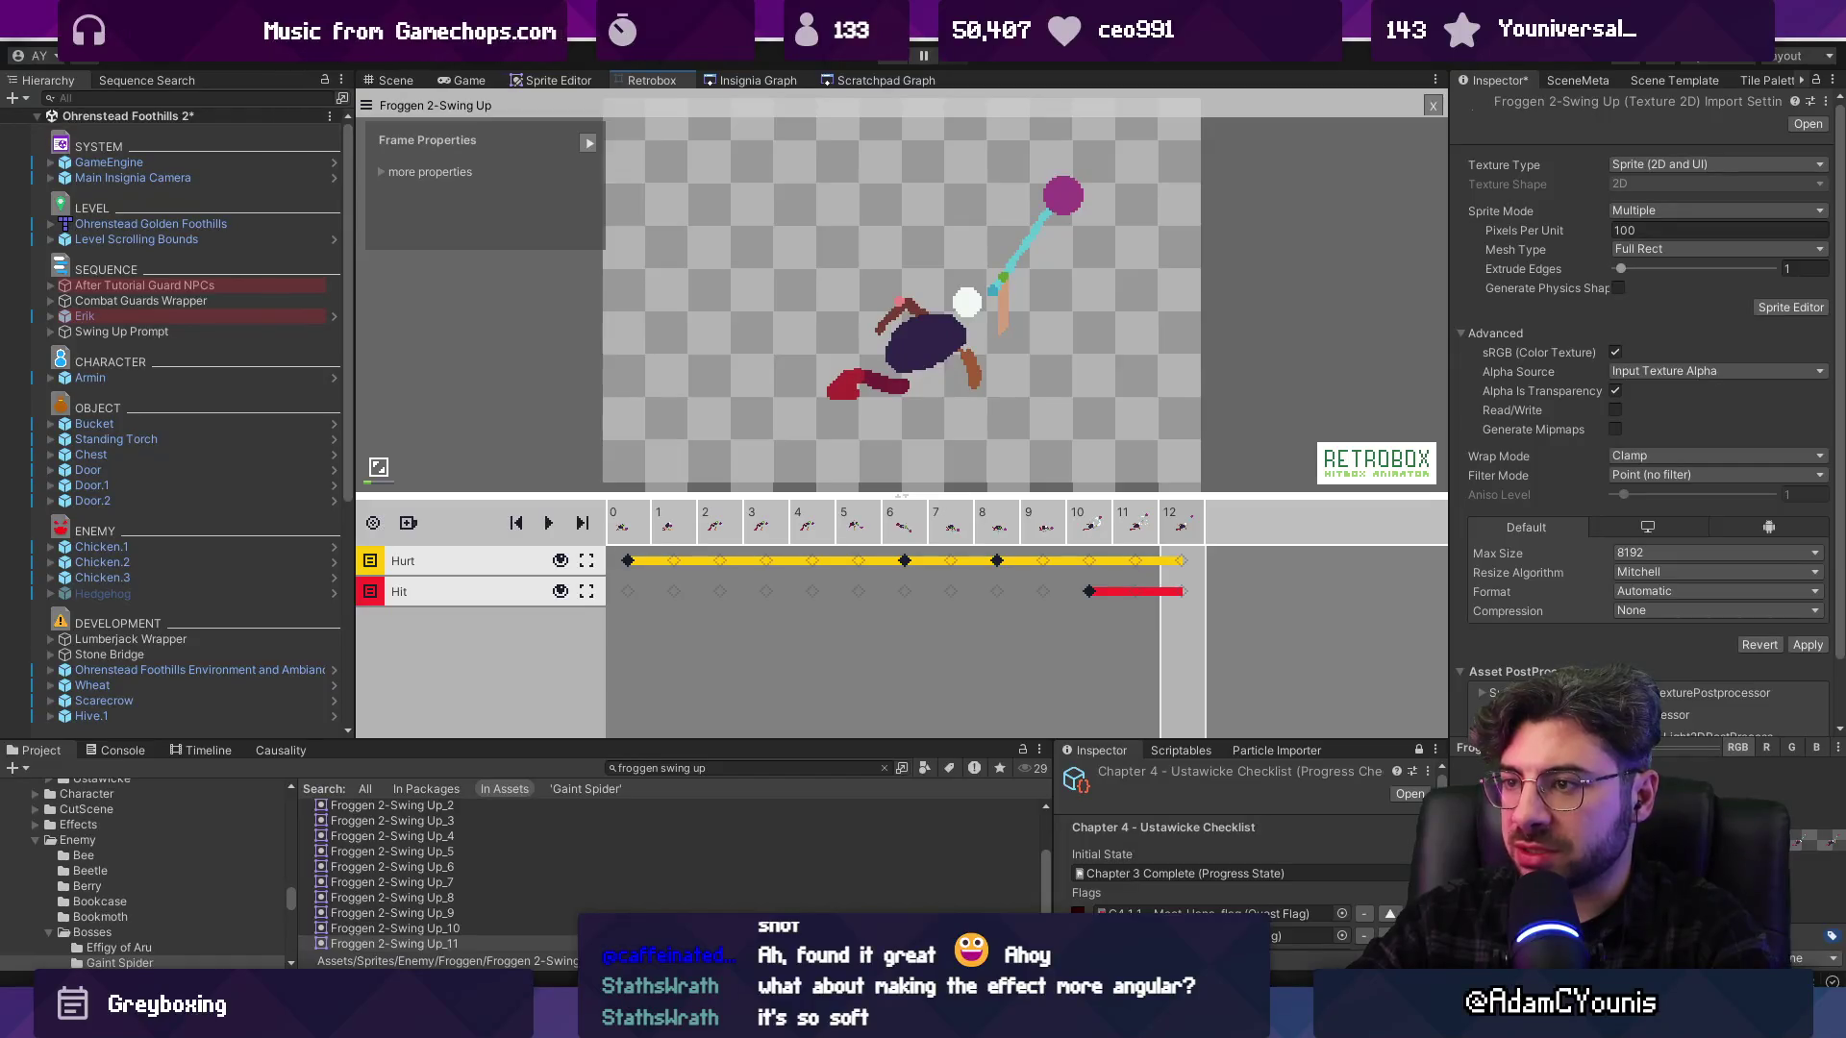
{"action": "key", "text": "alt+Tab"}
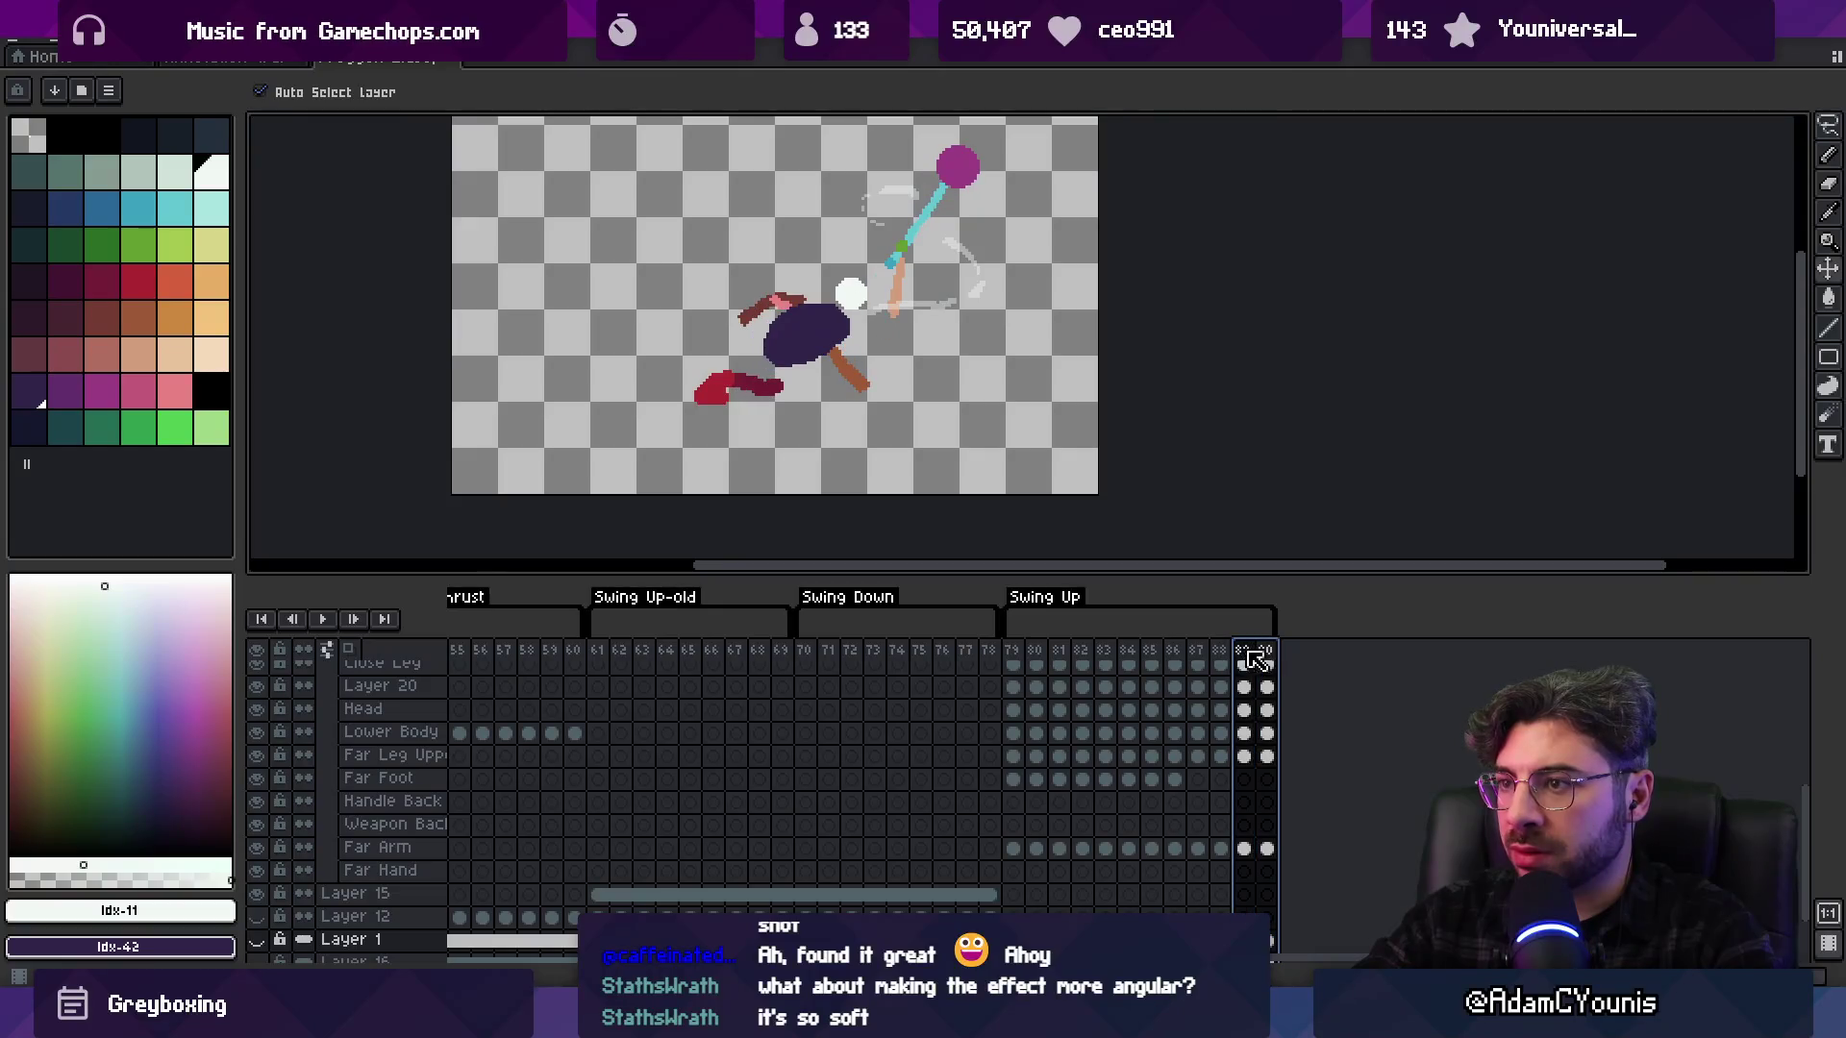
{"action": "key", "text": "alt+Tab"}
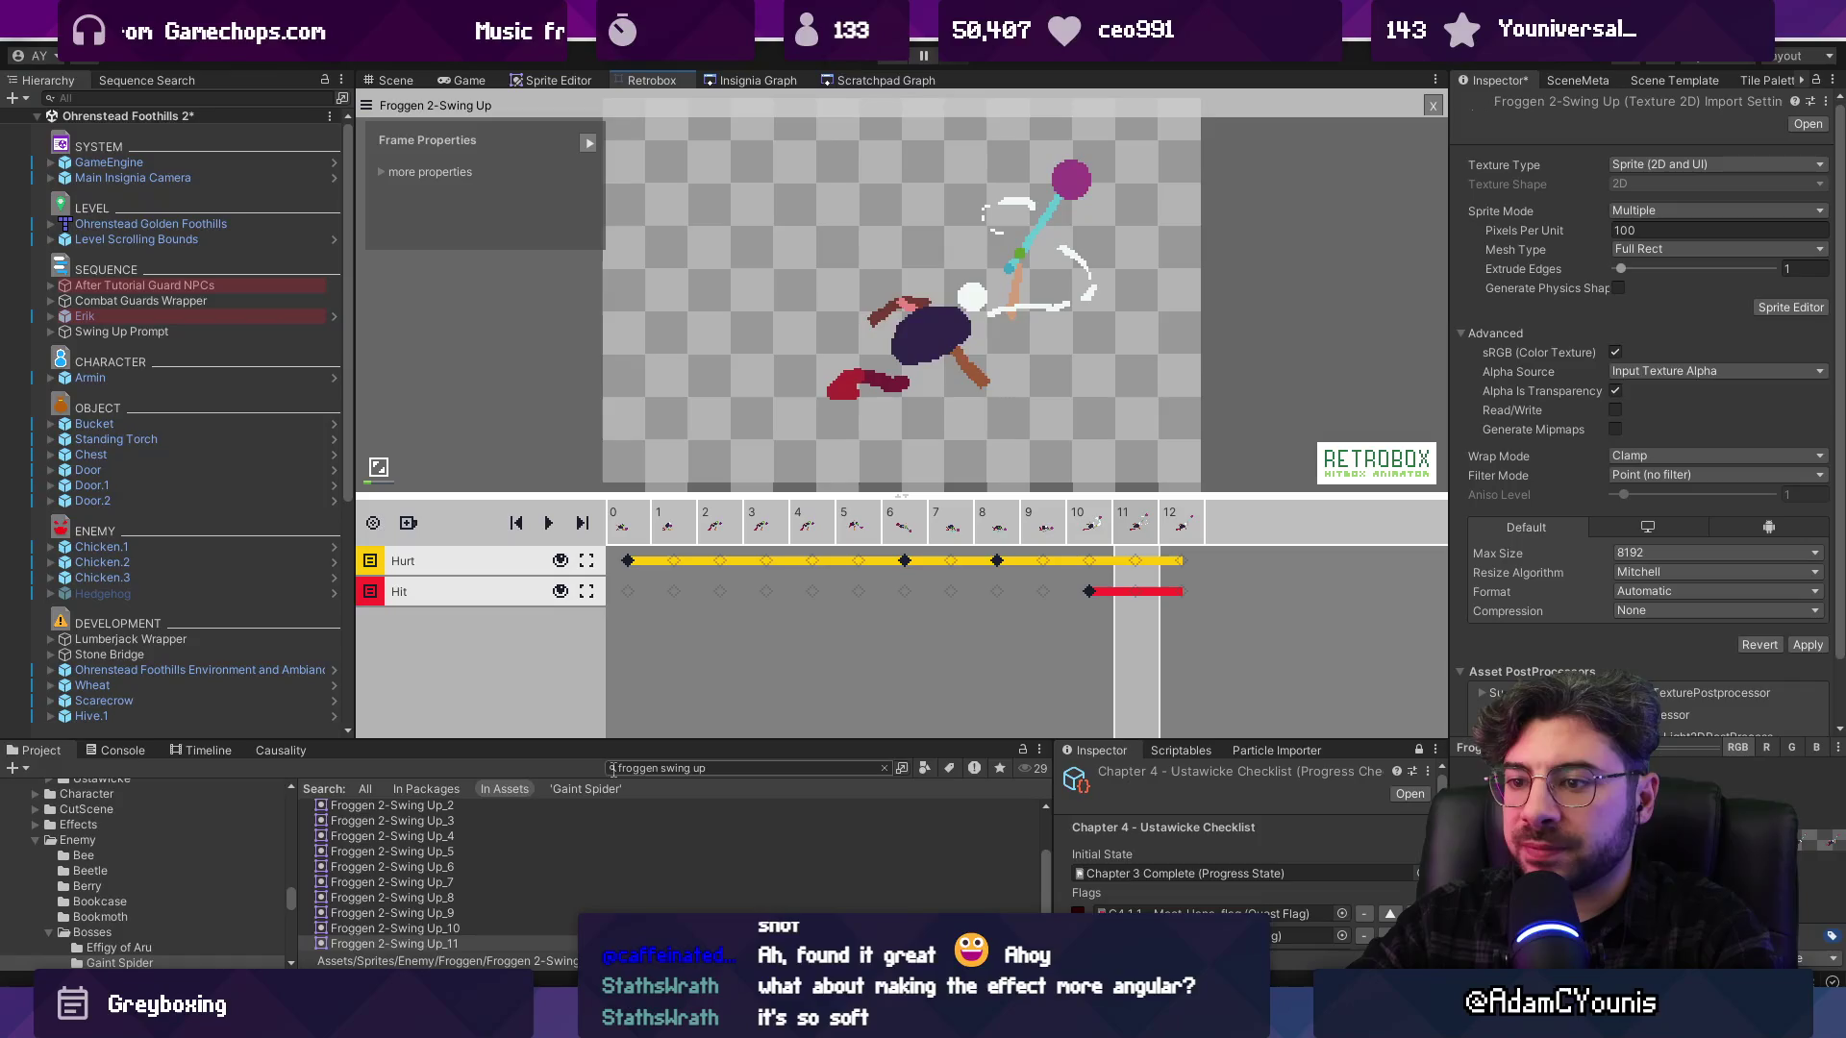
Select the Froggen 2-Swing Up sheet, resolve the pending import settings, and pick sprite list element 11
{"action": "scroll", "coordinate": [623, 834], "scroll_direction": "up", "scroll_amount": 2}
{"action": "left_click", "coordinate": [567, 810]}
{"action": "left_click", "coordinate": [894, 539]}
{"action": "scroll", "coordinate": [1613, 363], "scroll_direction": "down", "scroll_amount": 2}
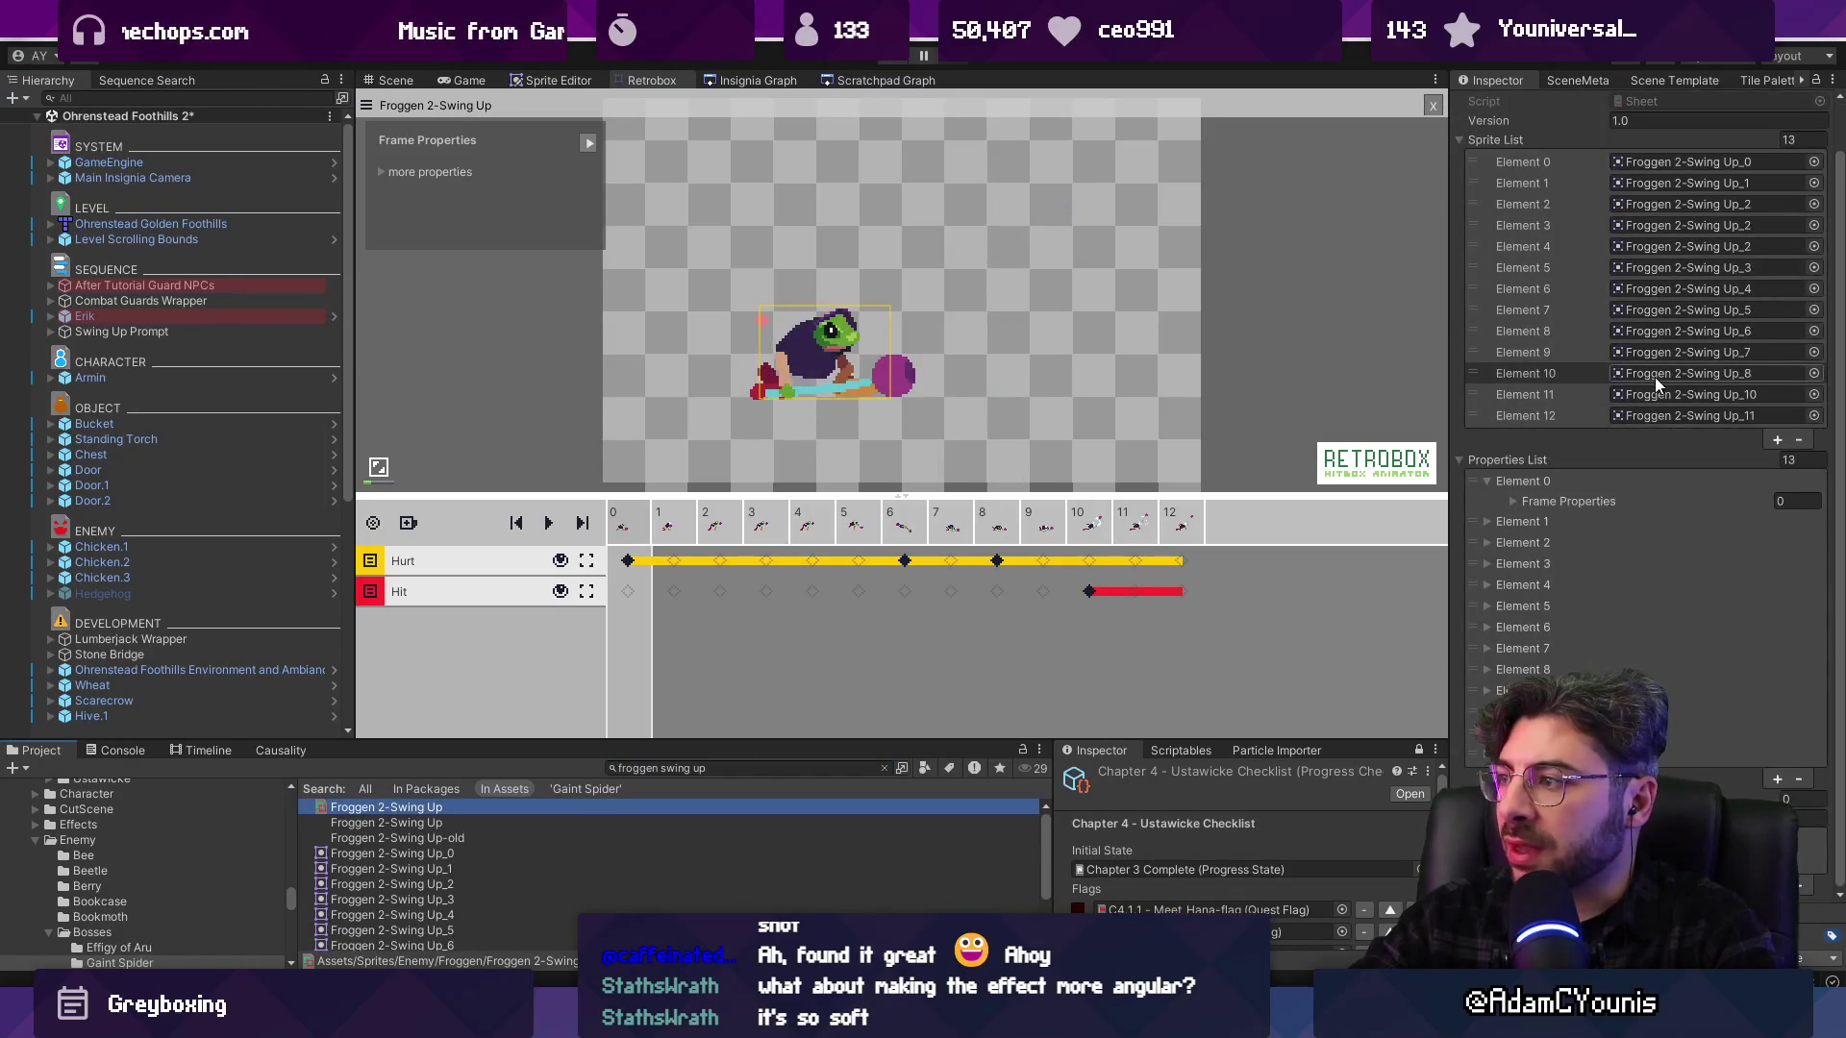
{"action": "left_click", "coordinate": [1544, 393]}
{"action": "scroll", "coordinate": [454, 892], "scroll_direction": "down", "scroll_amount": 3}
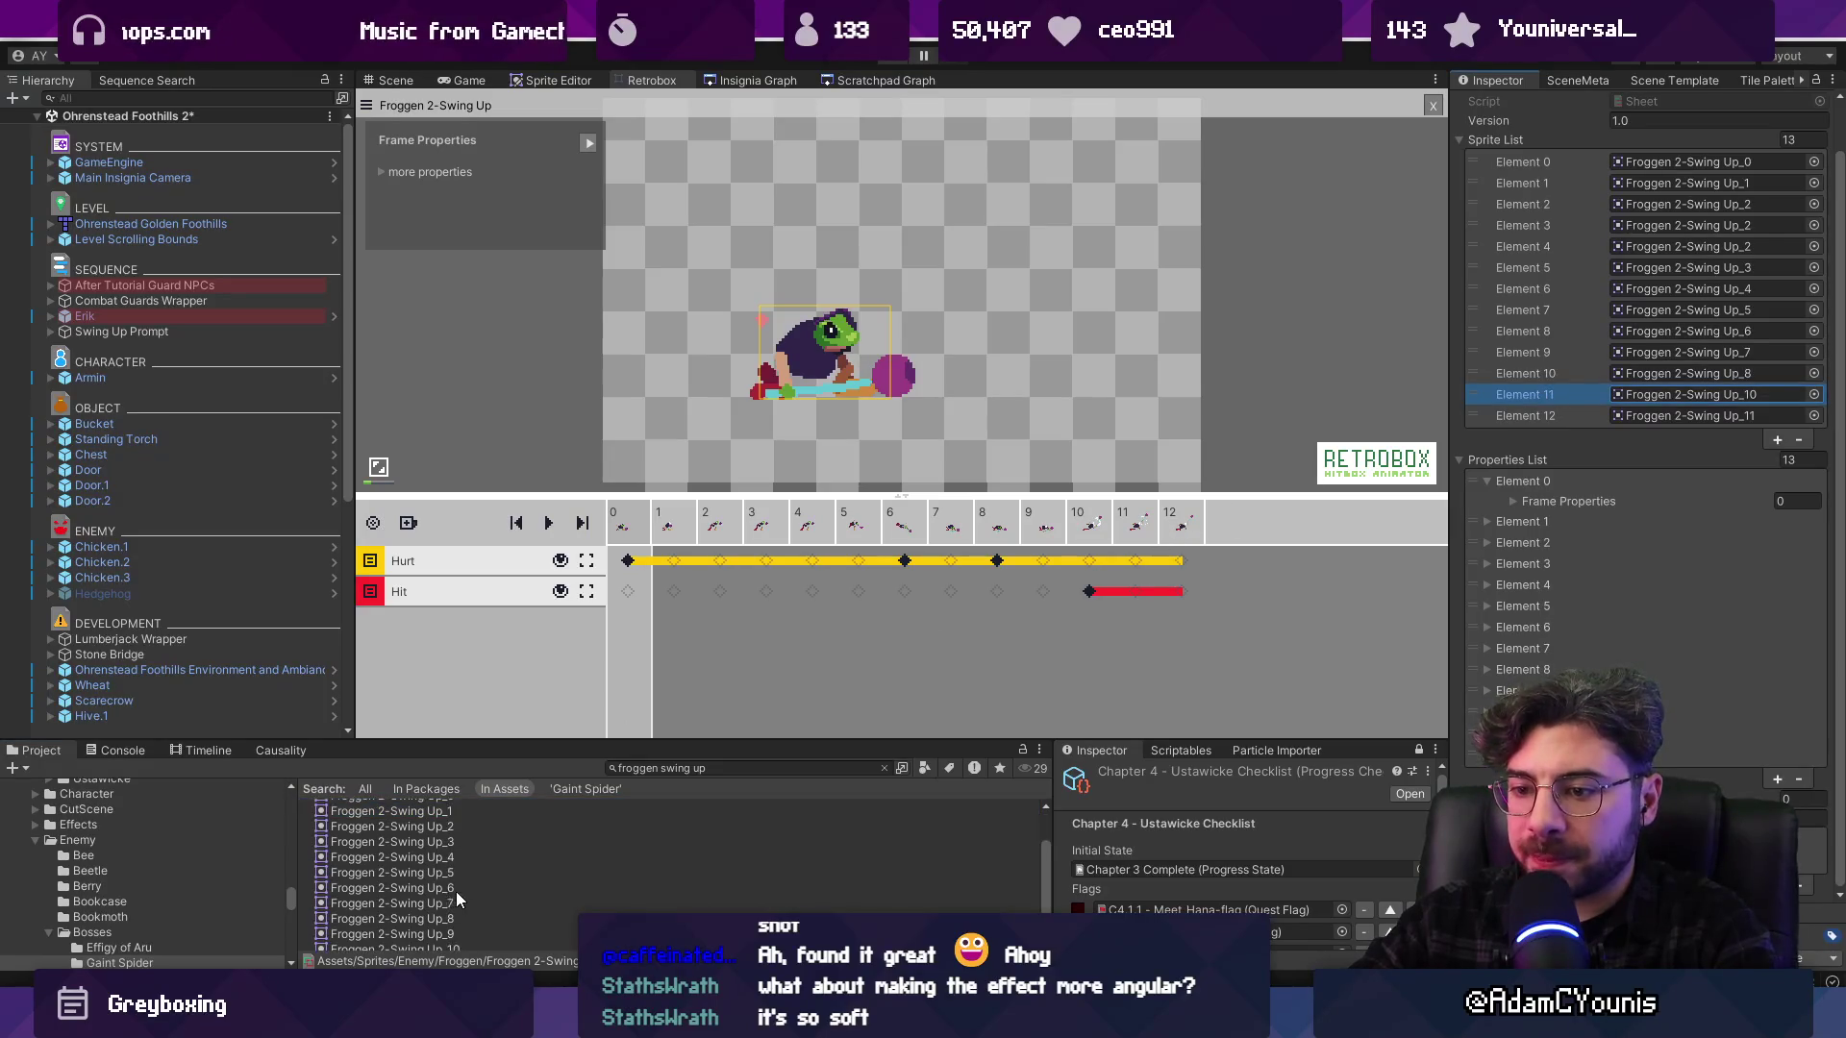
{"action": "scroll", "coordinate": [489, 907], "scroll_direction": "up", "scroll_amount": 2}
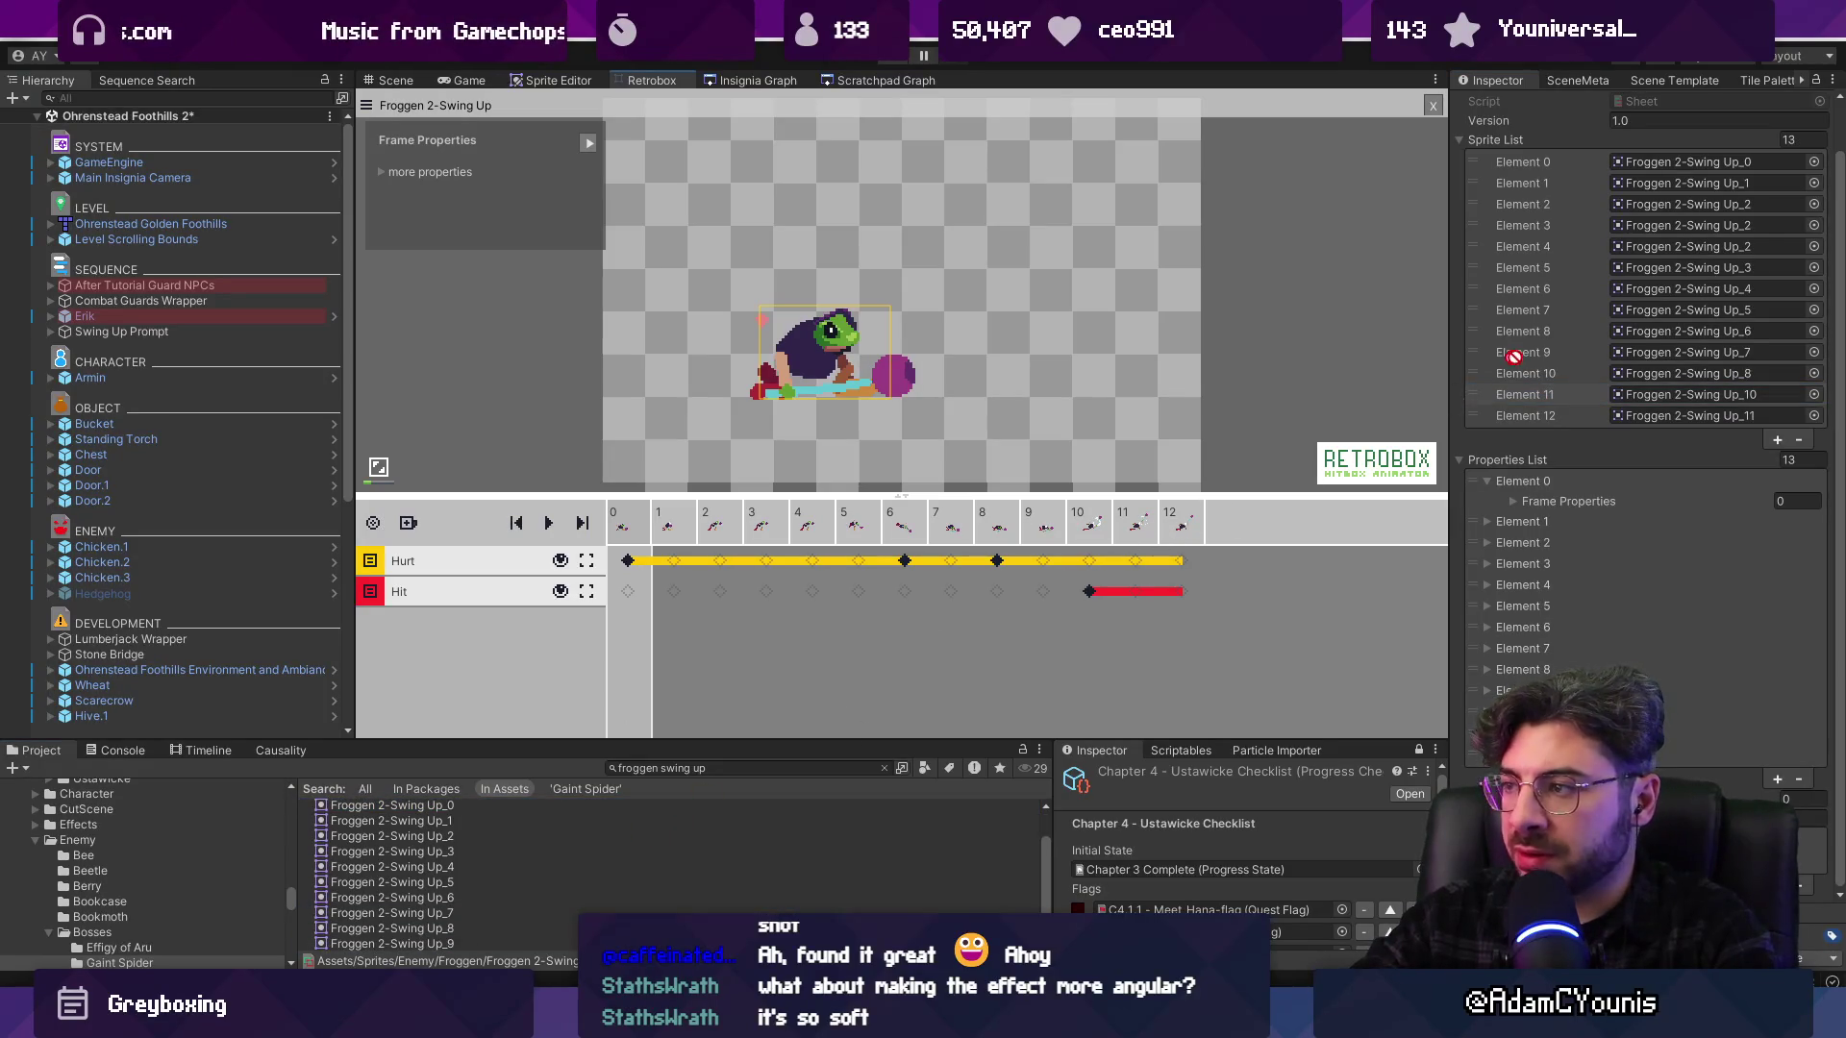
Add Swing Up_9 as element 13, move it ahead of Up_10, and scrub frames 8–10
{"action": "left_click_drag", "start_coordinate": [1200, 528], "coordinate": [1200, 529]}
{"action": "left_click", "coordinate": [1599, 405]}
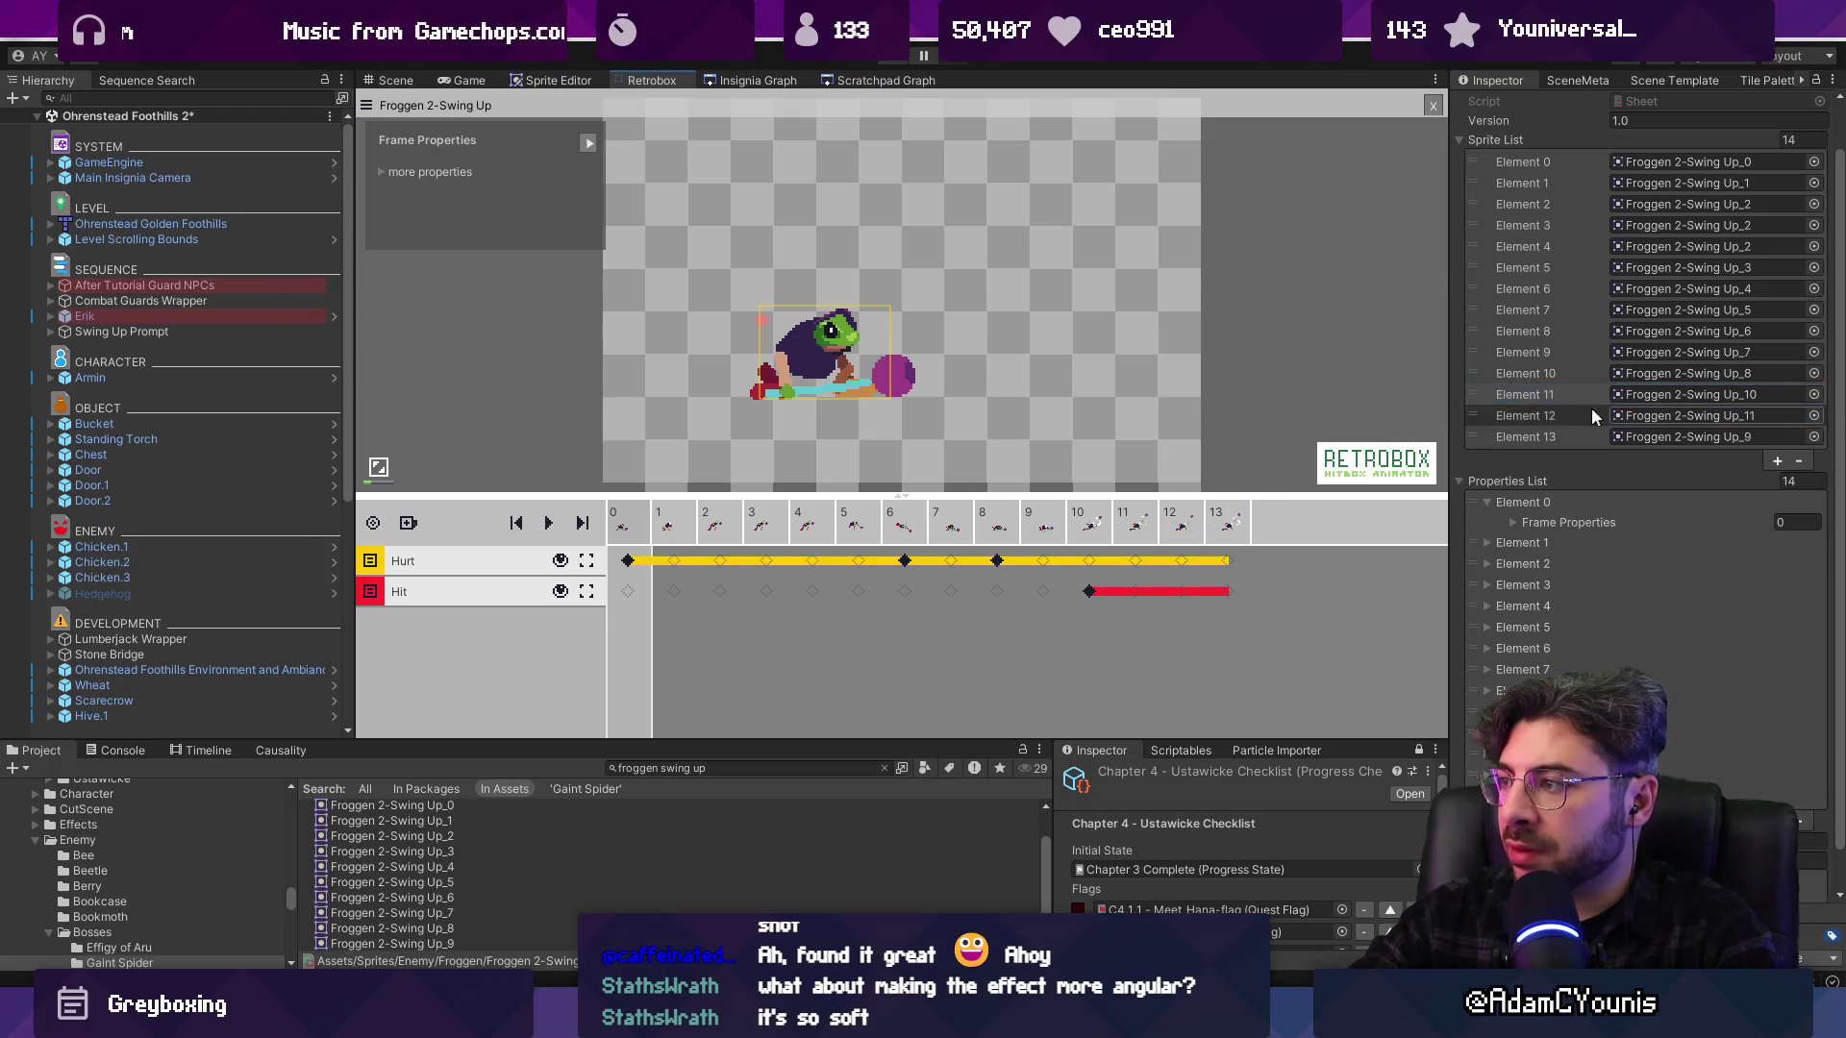
{"action": "left_click_drag", "start_coordinate": [1479, 433], "coordinate": [1486, 395]}
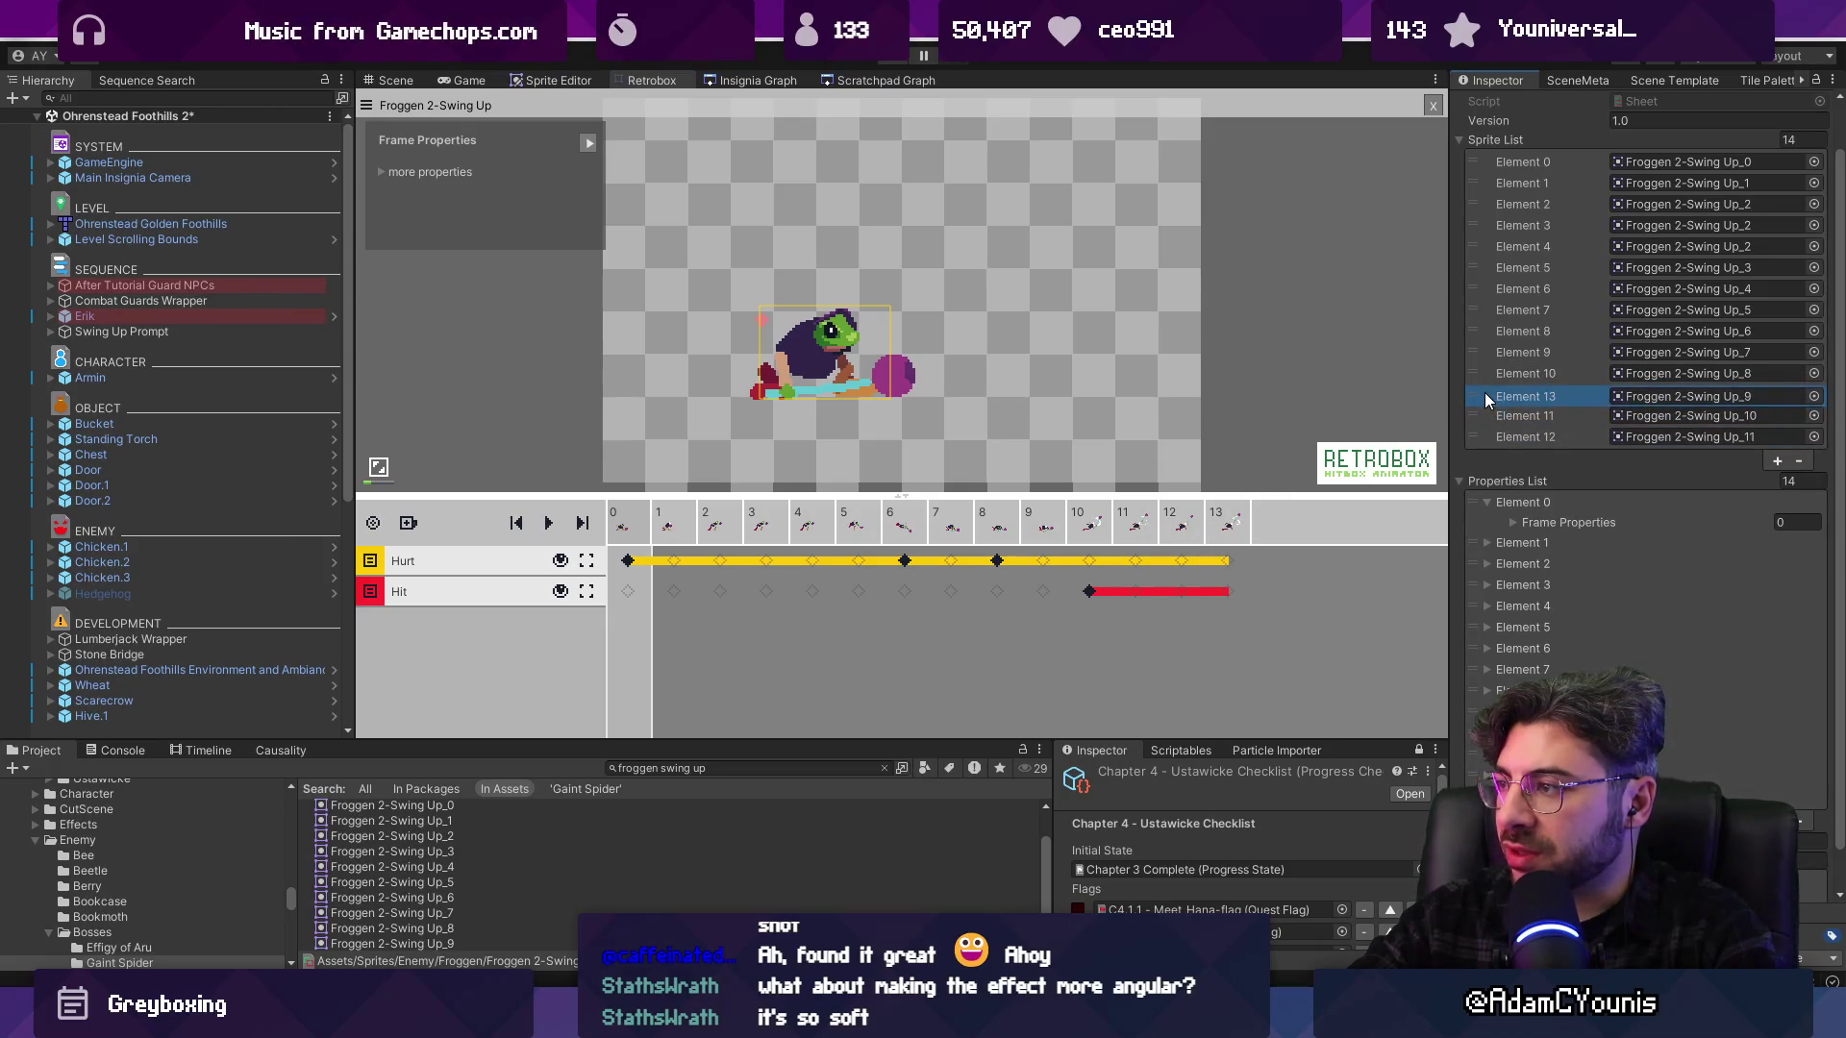
{"action": "left_click", "coordinate": [1077, 529]}
{"action": "mouse_move", "coordinate": [1077, 529]}
{"action": "left_mouse_down"}
{"action": "mouse_move", "coordinate": [991, 529]}
{"action": "mouse_move", "coordinate": [1075, 534]}
{"action": "left_mouse_up"}
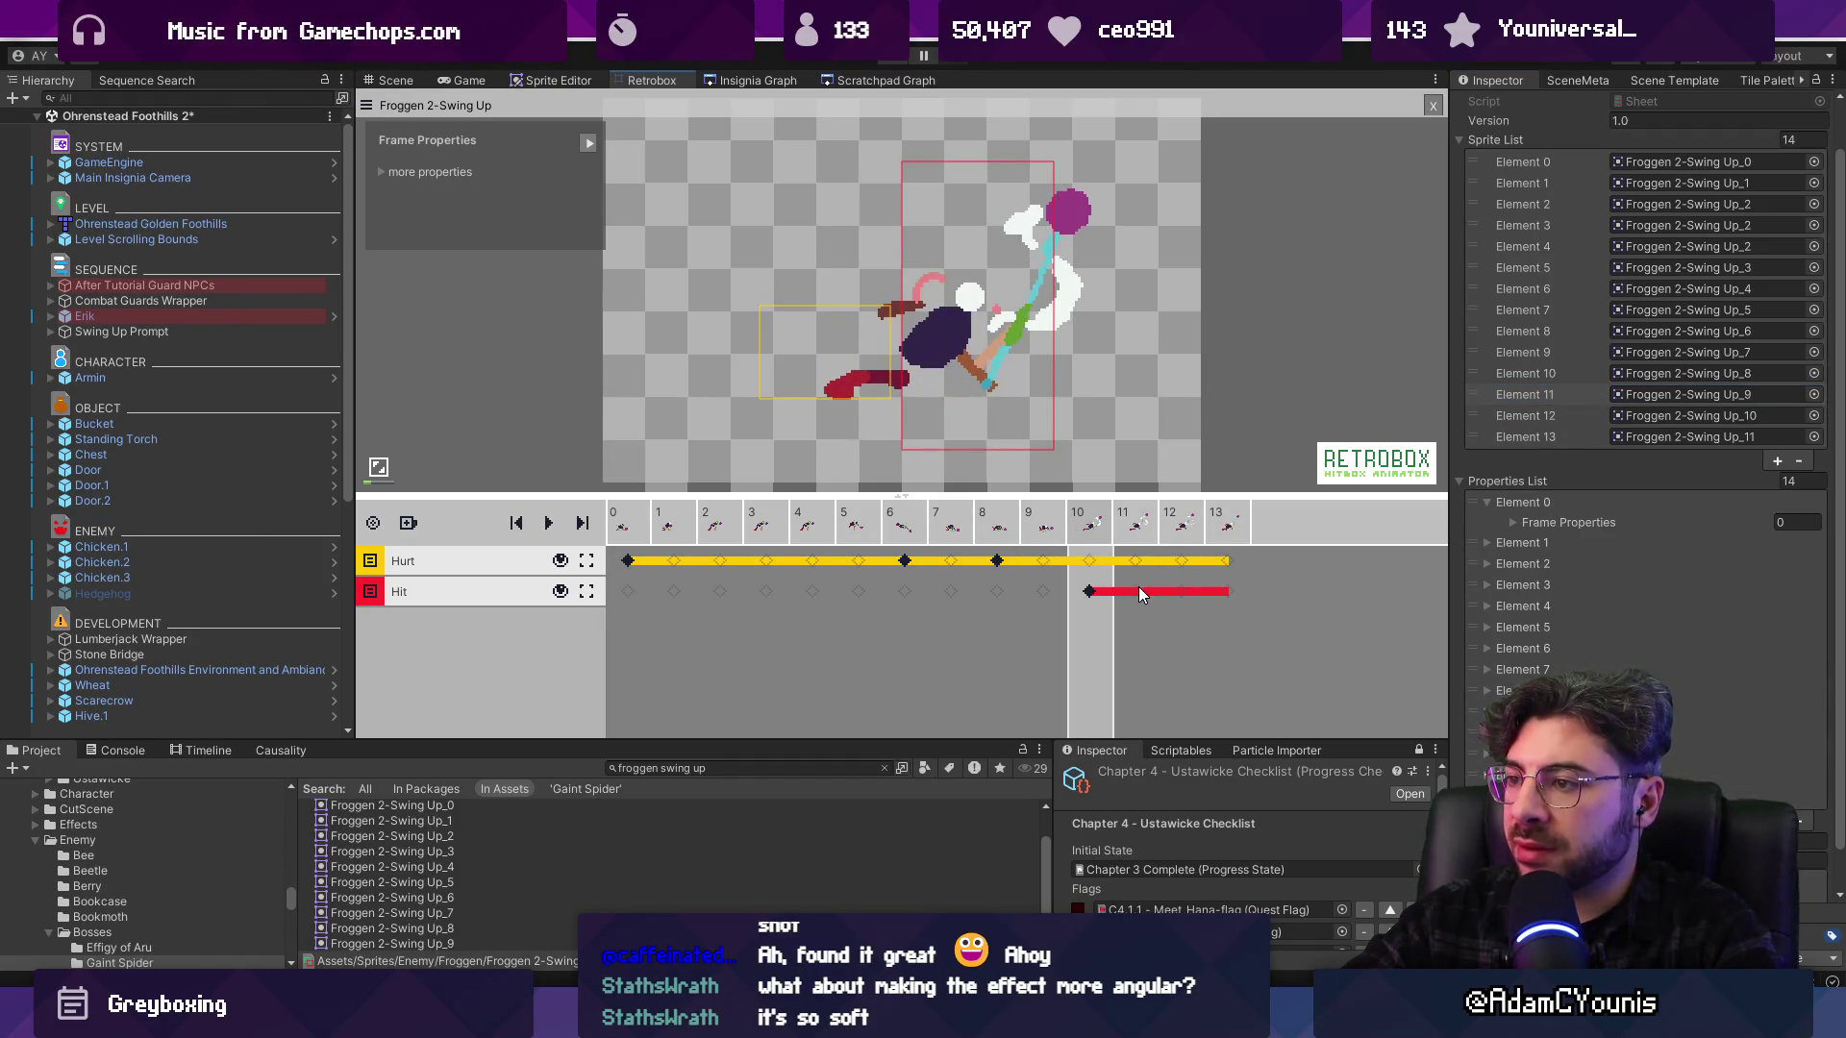
Extend the Hit window to end at frame 12, then scrub back to the first frame
{"action": "left_click", "coordinate": [1146, 524]}
{"action": "left_click", "coordinate": [1188, 520]}
{"action": "left_click", "coordinate": [1183, 593]}
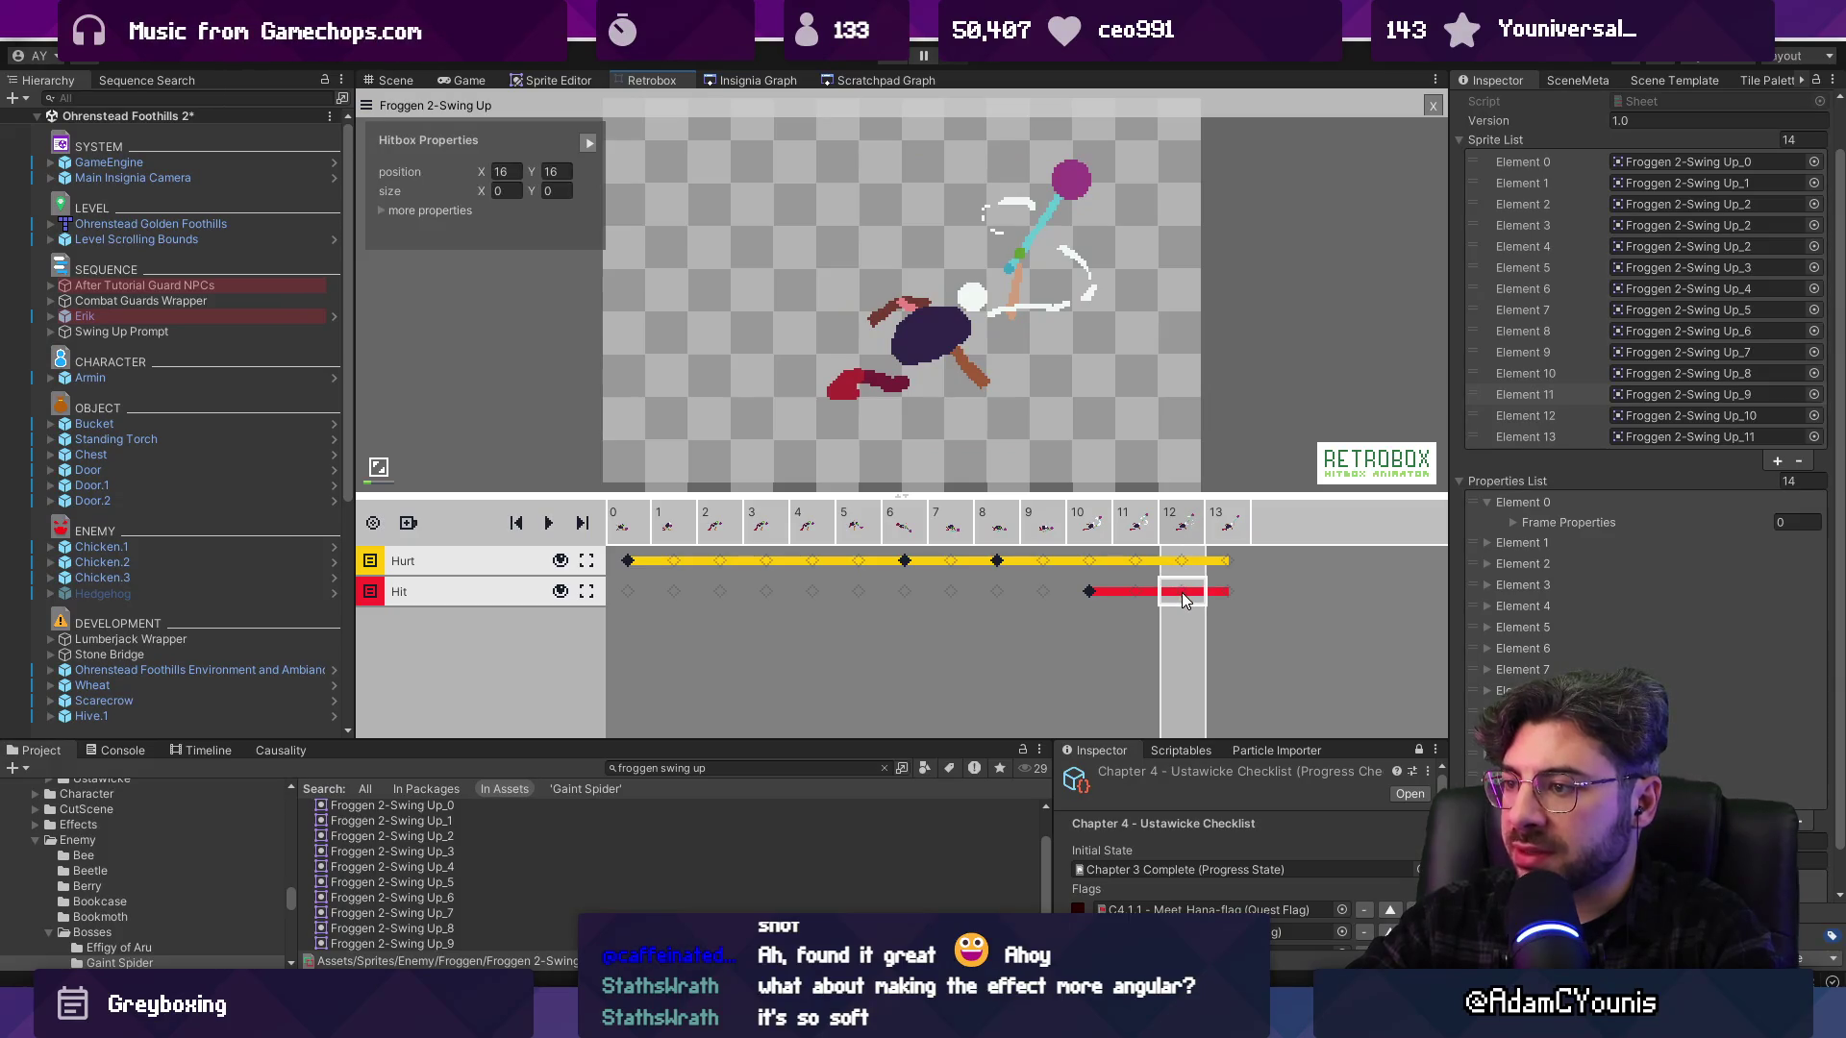
{"action": "left_click", "coordinate": [1109, 532]}
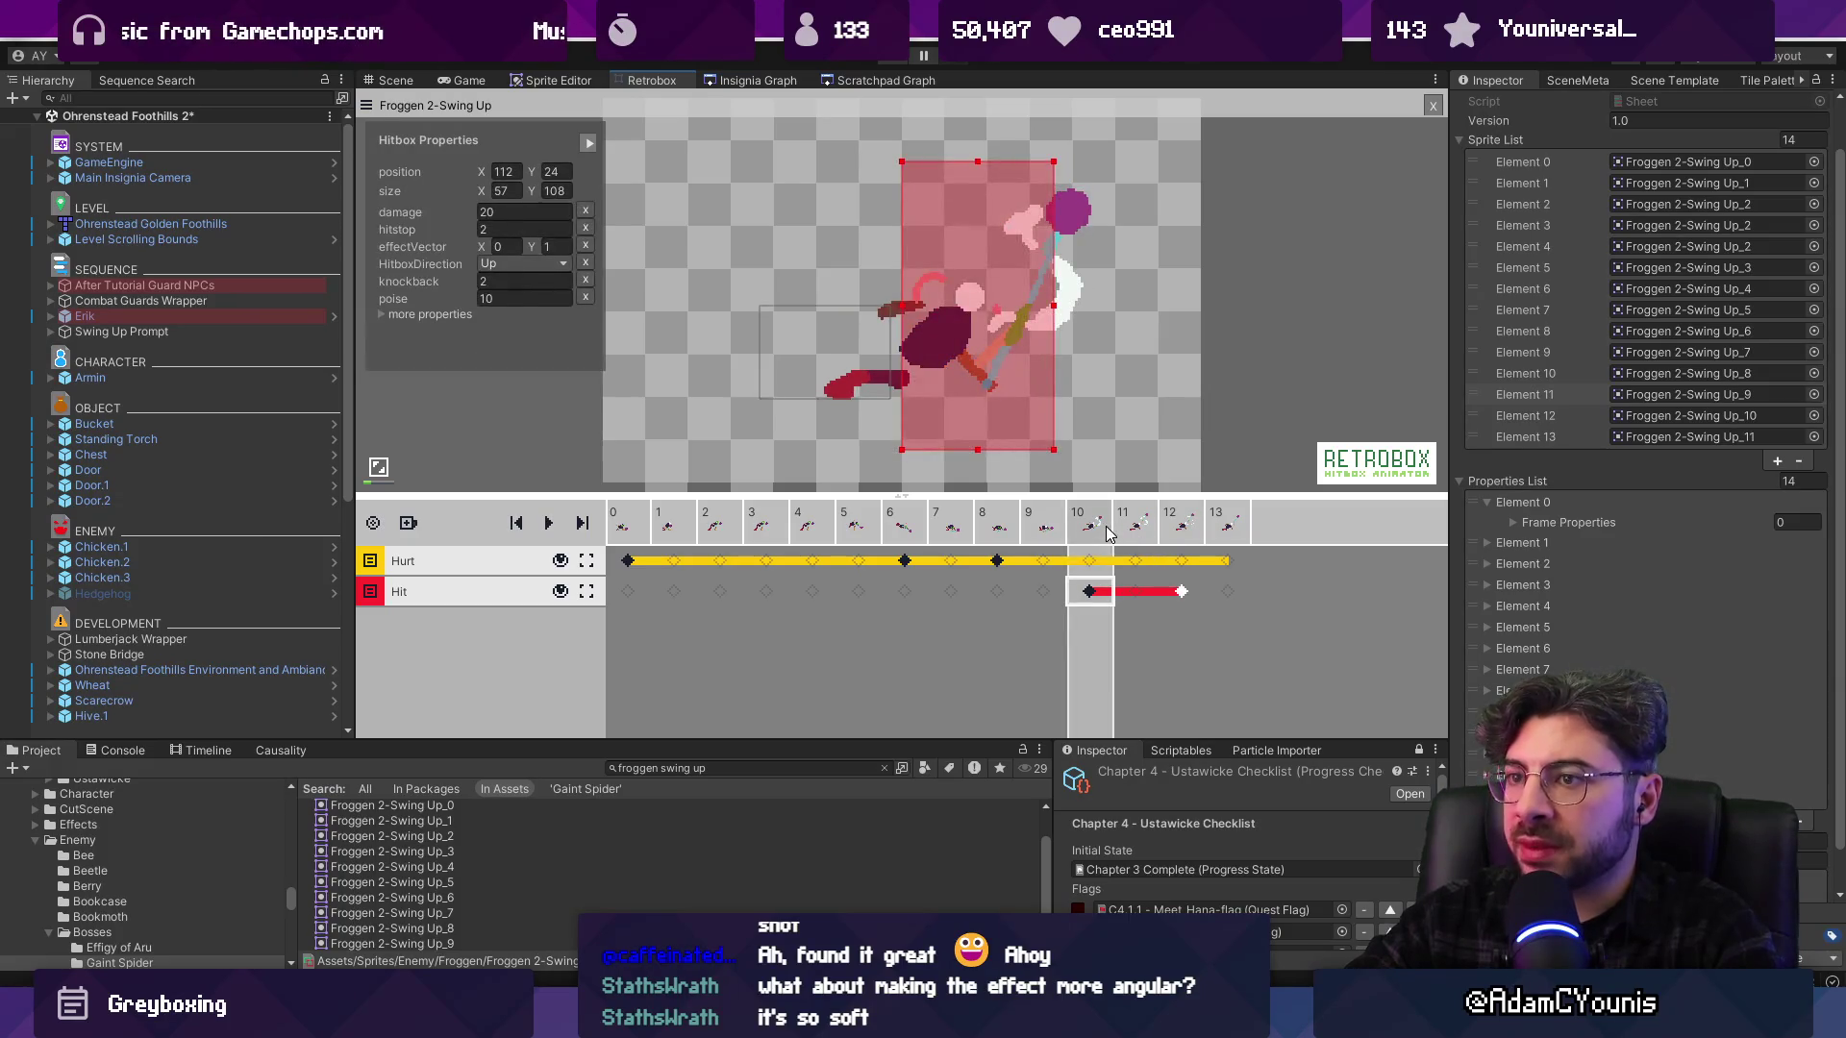
{"action": "left_click", "coordinate": [998, 539]}
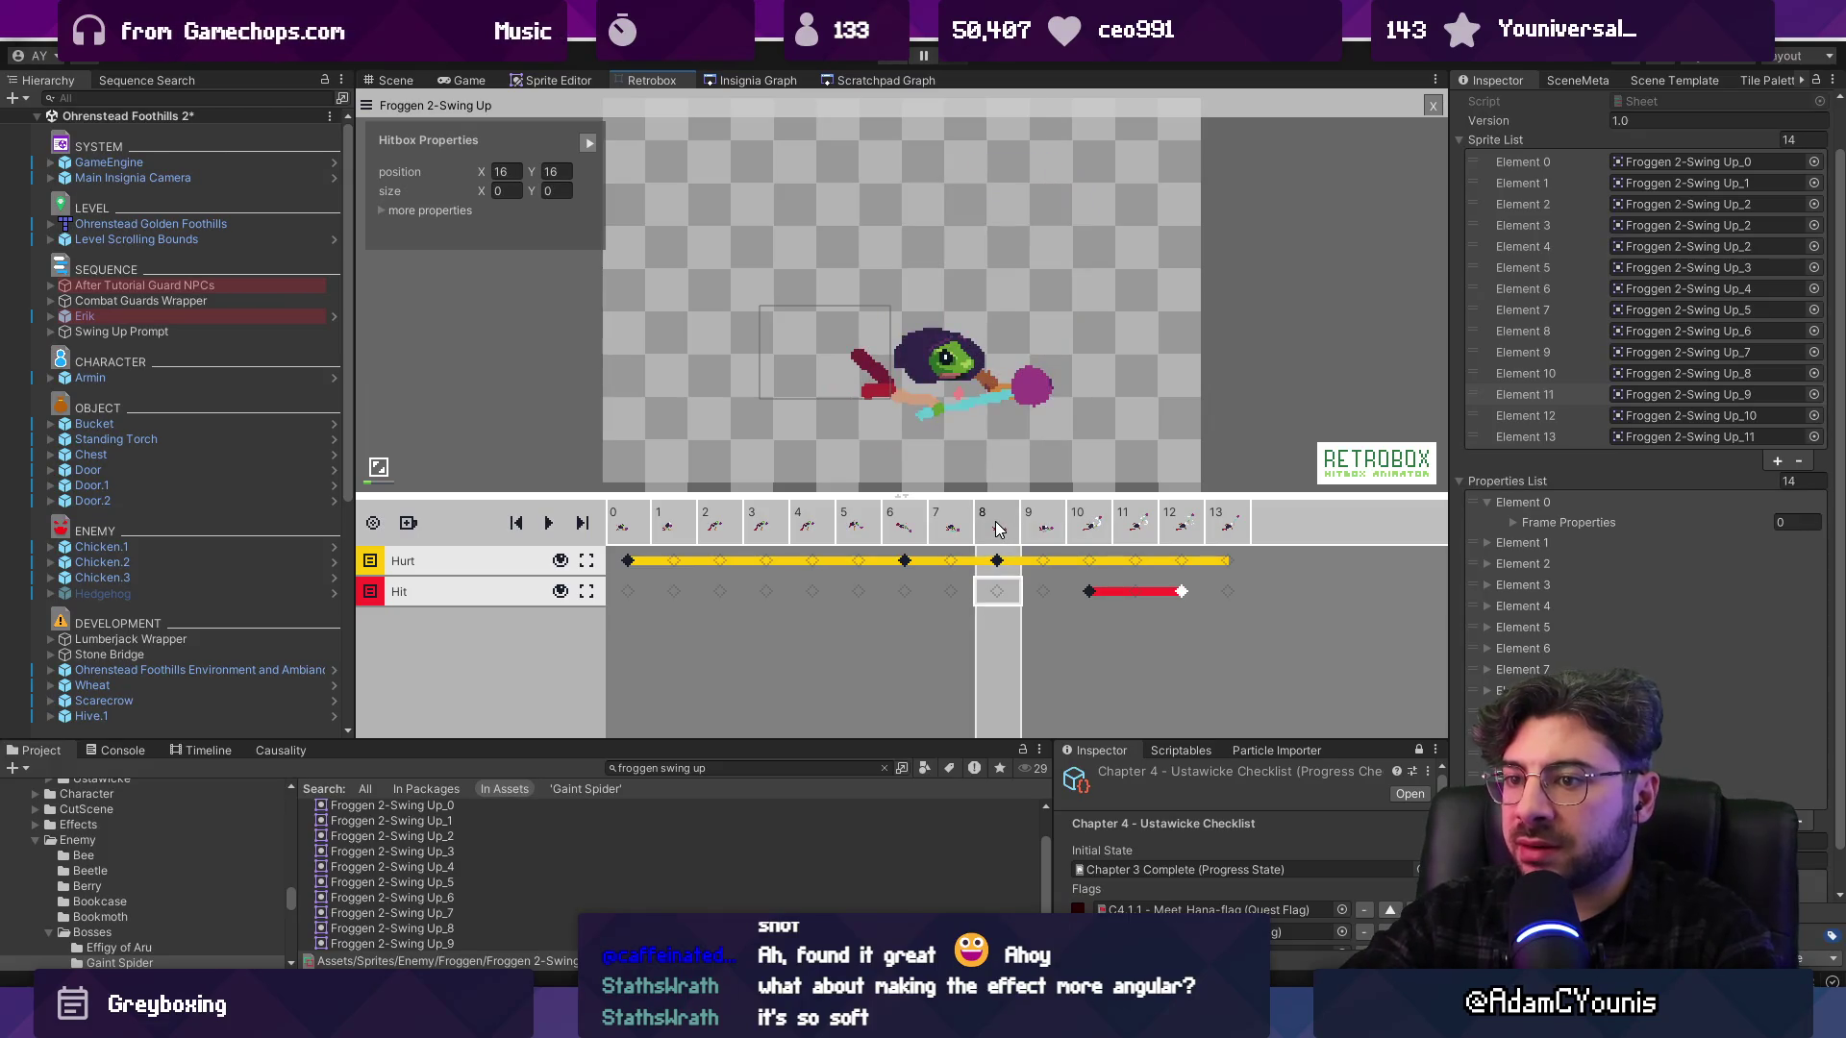
{"action": "key", "text": "Left"}
{"action": "mouse_move", "coordinate": [998, 529]}
{"action": "left_mouse_down"}
{"action": "mouse_move", "coordinate": [634, 562]}
{"action": "mouse_move", "coordinate": [780, 563]}
{"action": "left_mouse_up"}
Refit the Hurt boxes: raise frame 3's, narrow frame 5's left edge, shift frame 6's right
{"action": "left_click", "coordinate": [832, 398]}
{"action": "left_click_drag", "start_coordinate": [823, 396], "coordinate": [829, 278]}
{"action": "left_click", "coordinate": [810, 532]}
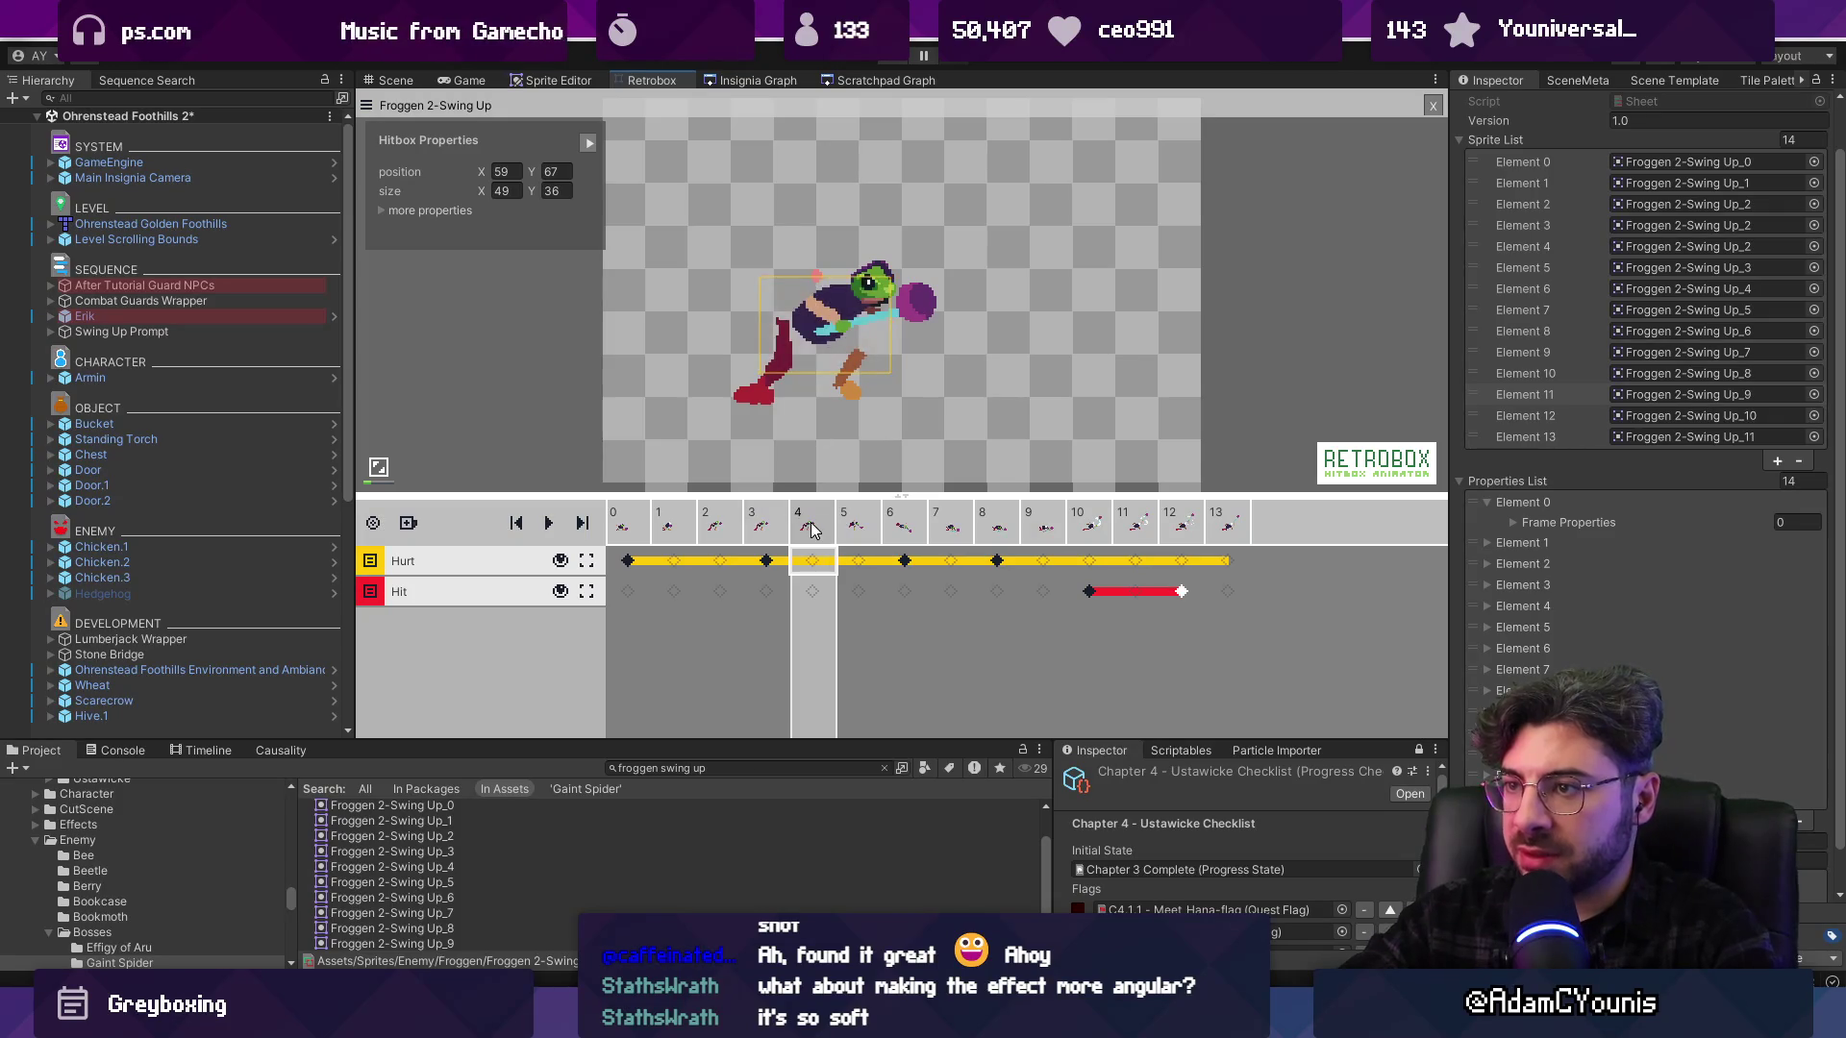
{"action": "key", "text": "Right"}
{"action": "key", "text": "Right"}
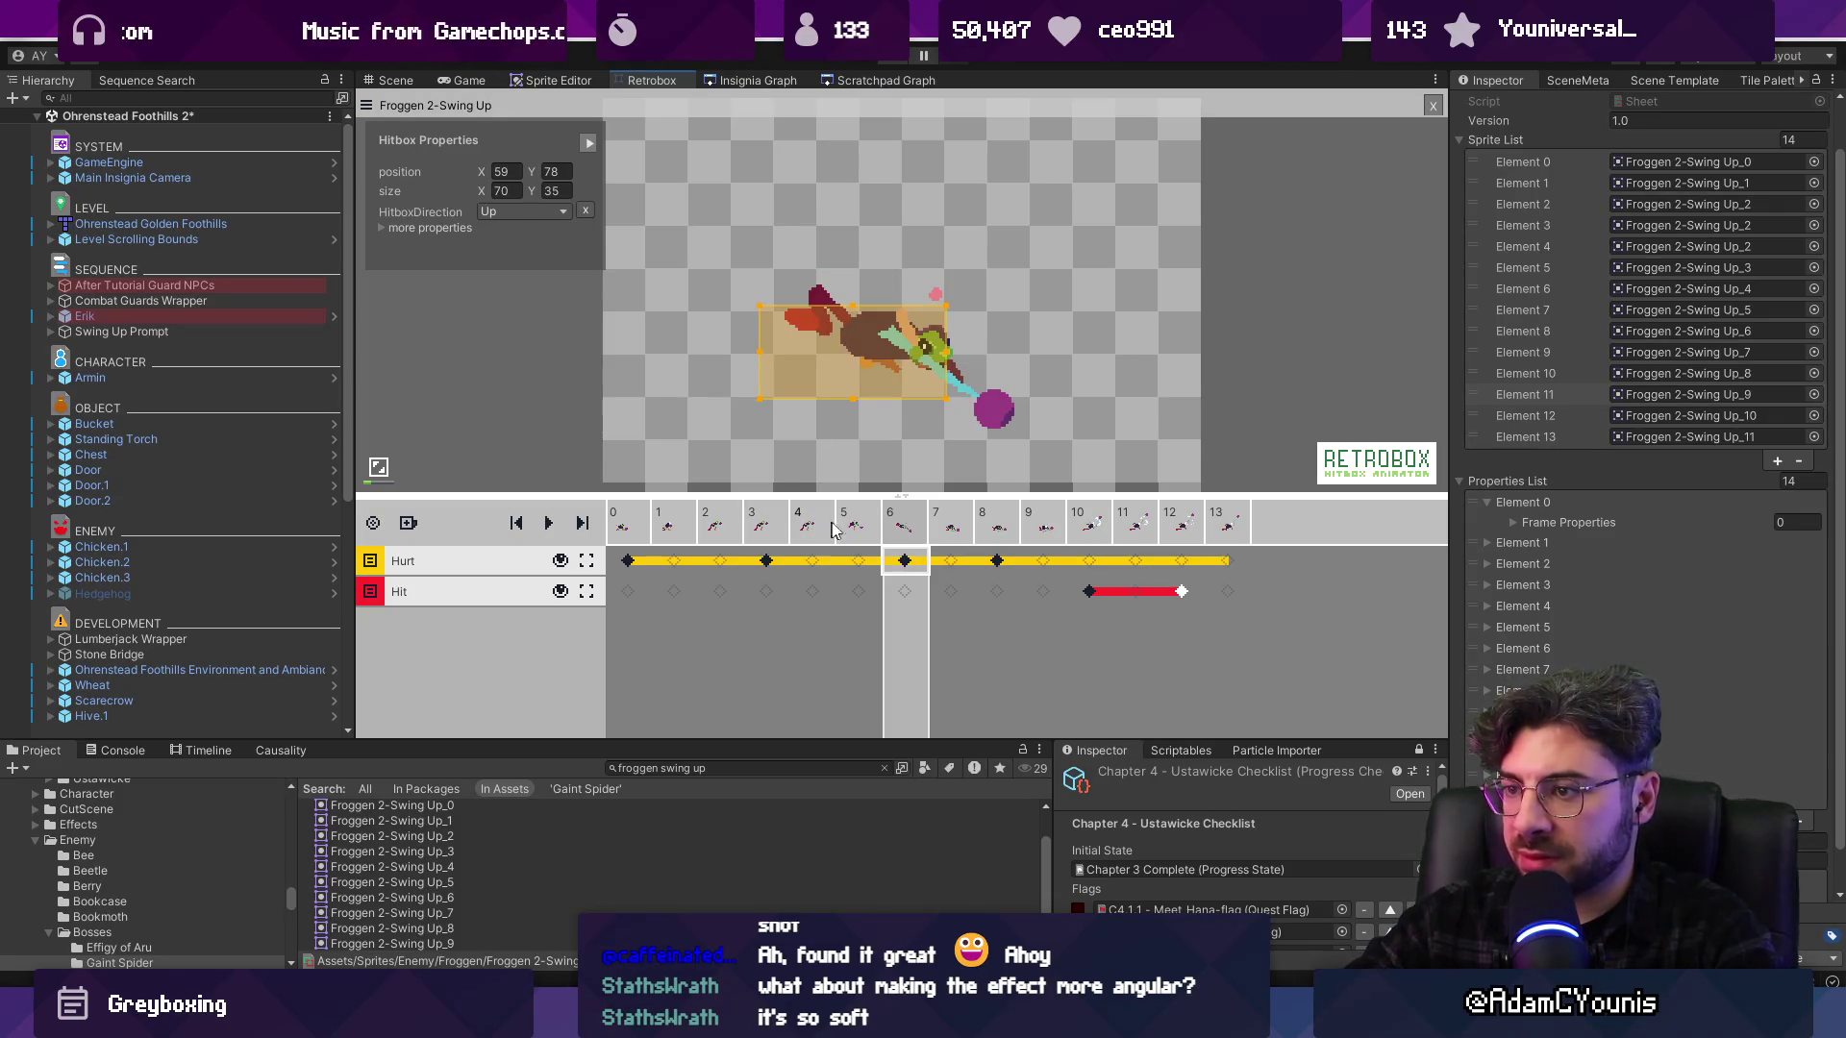
{"action": "left_click_drag", "start_coordinate": [784, 353], "coordinate": [792, 352]}
{"action": "left_click", "coordinate": [956, 524]}
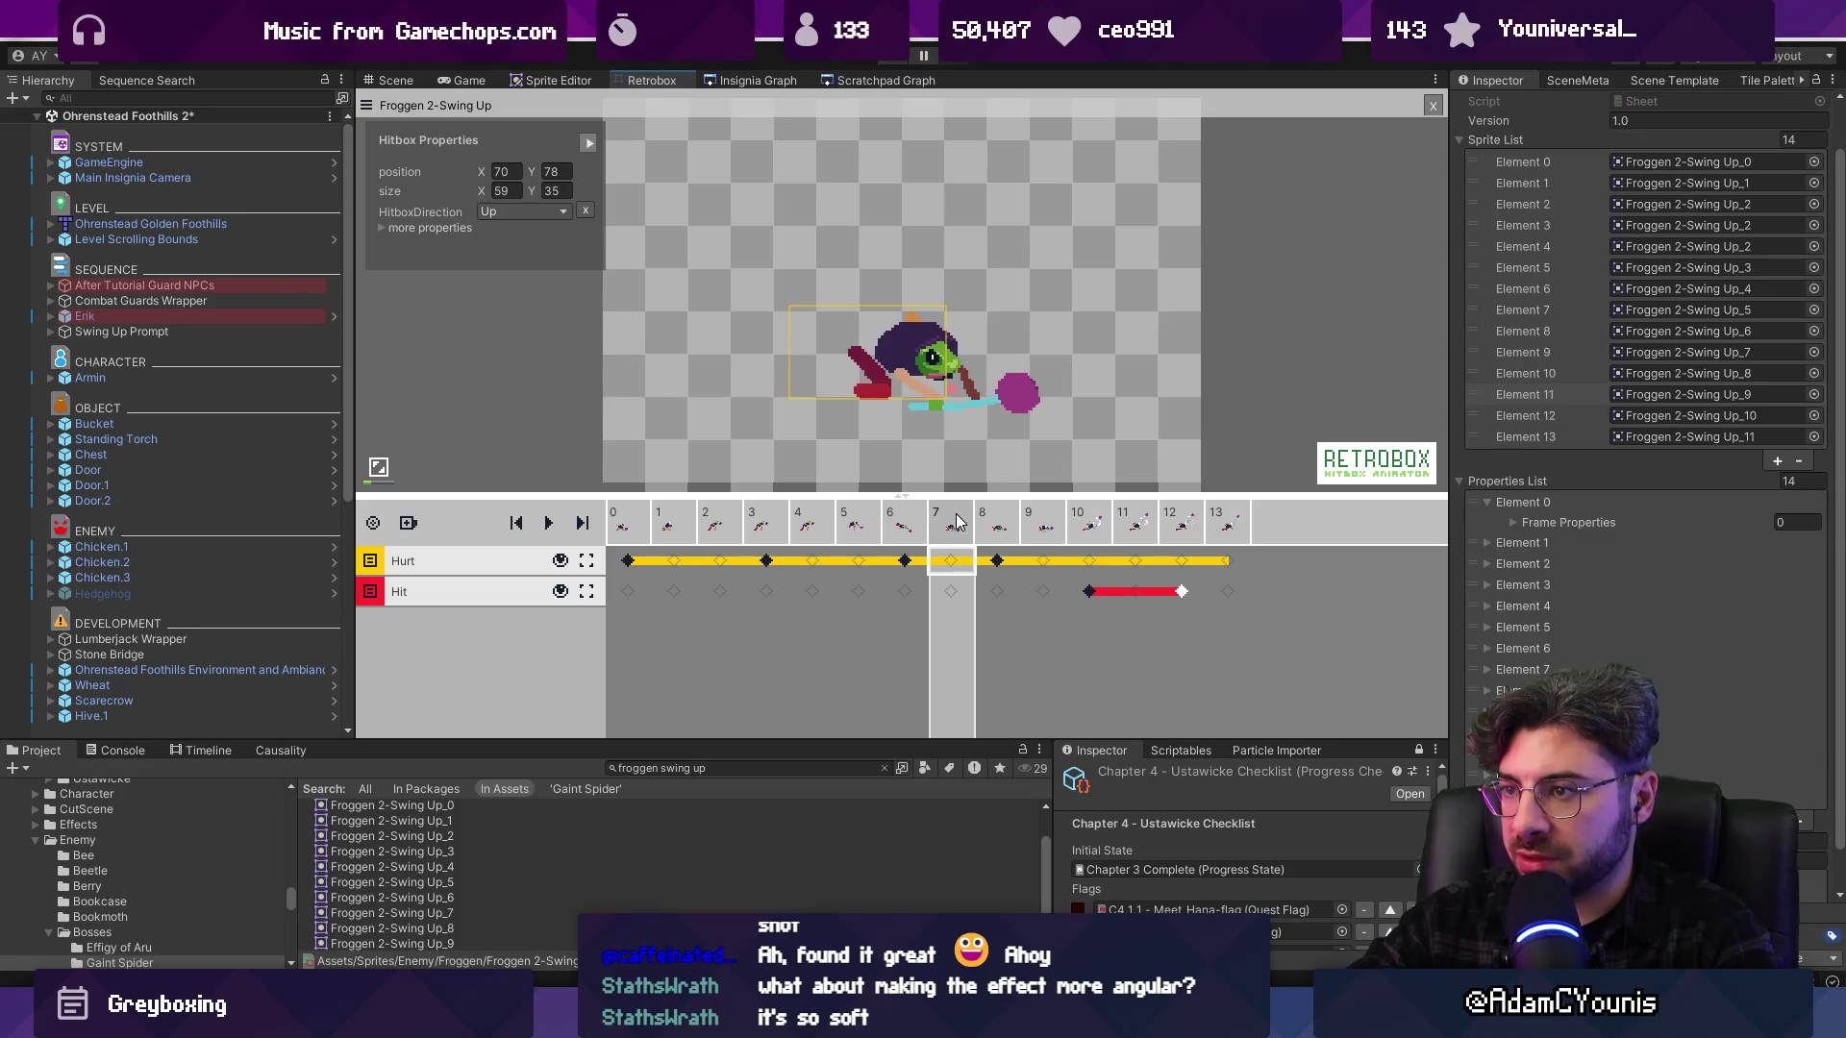
{"action": "left_click", "coordinate": [904, 560]}
{"action": "left_click_drag", "start_coordinate": [862, 363], "coordinate": [894, 360]}
Key Hurt boxes on frames 7, 8 and 10, narrowing frame 7's and enlarging frame 10's to 55×47
{"action": "left_click", "coordinate": [957, 524]}
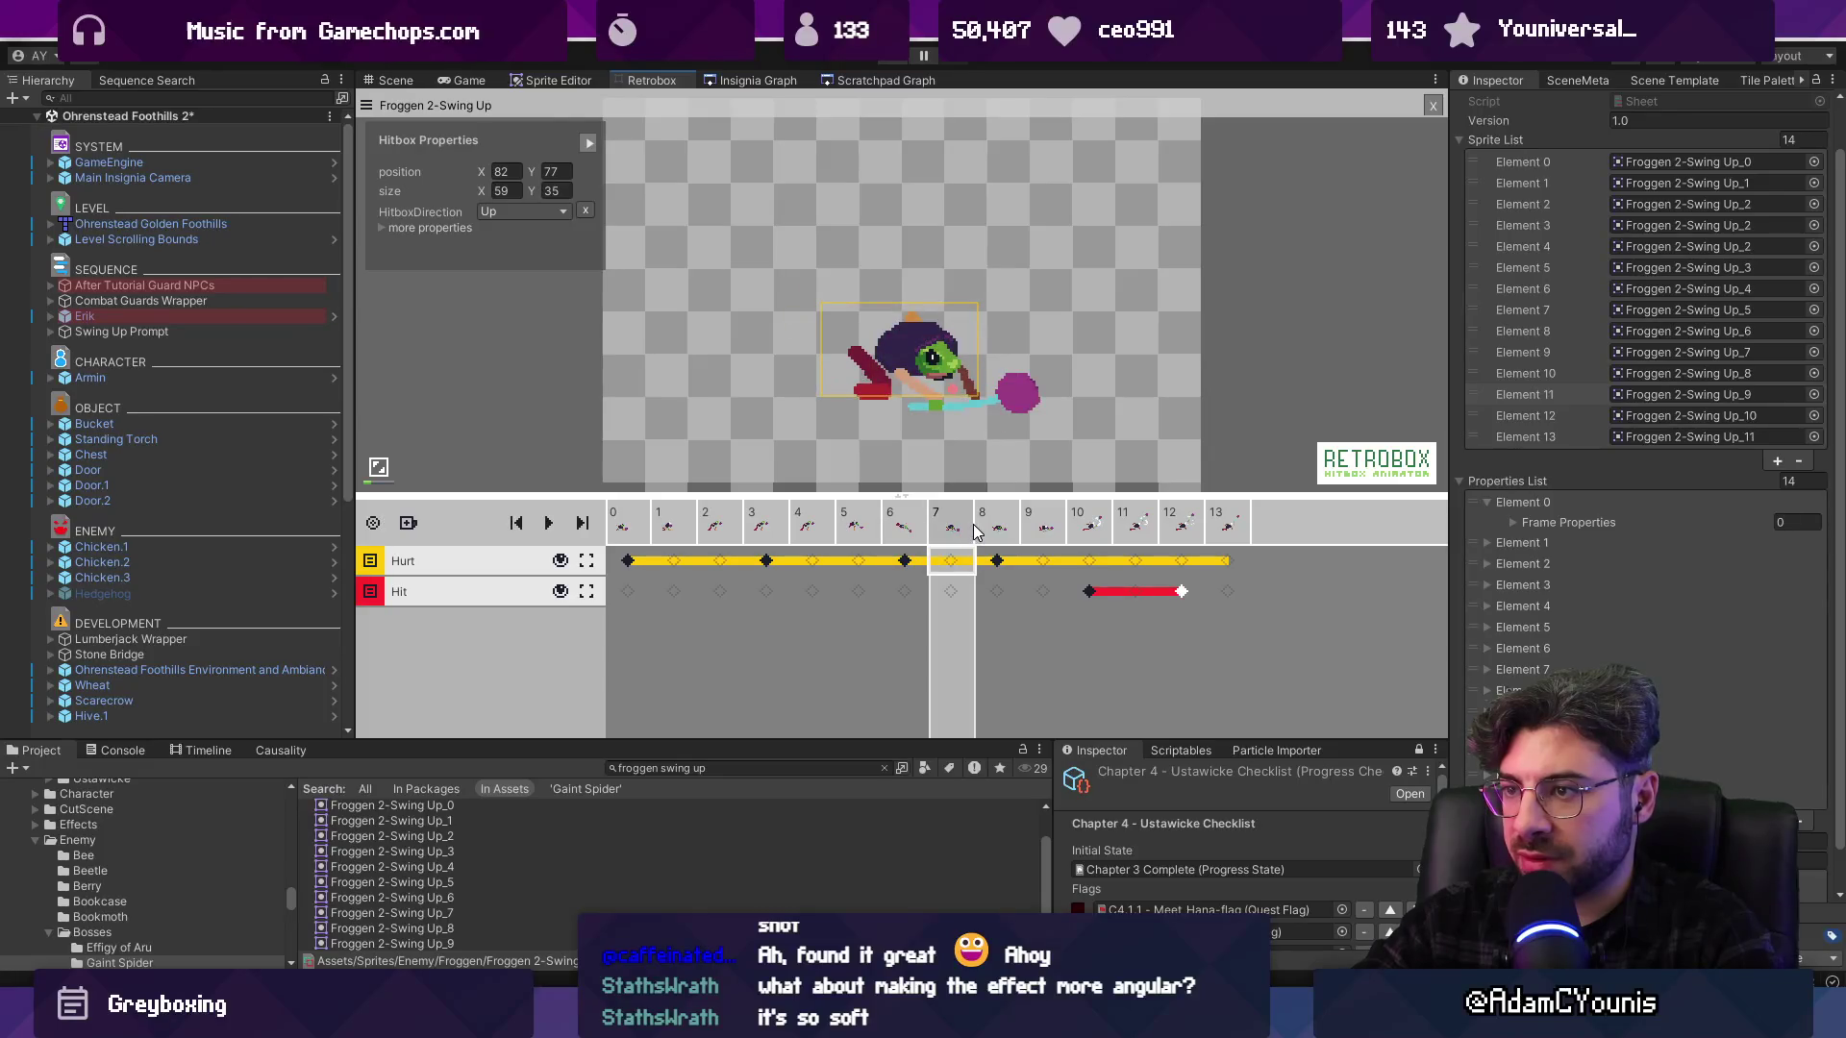
{"action": "left_click", "coordinate": [951, 561]}
{"action": "left_click_drag", "start_coordinate": [822, 350], "coordinate": [949, 349]}
{"action": "left_click", "coordinate": [997, 560]}
{"action": "left_click", "coordinate": [1038, 520]}
{"action": "left_click", "coordinate": [1087, 520]}
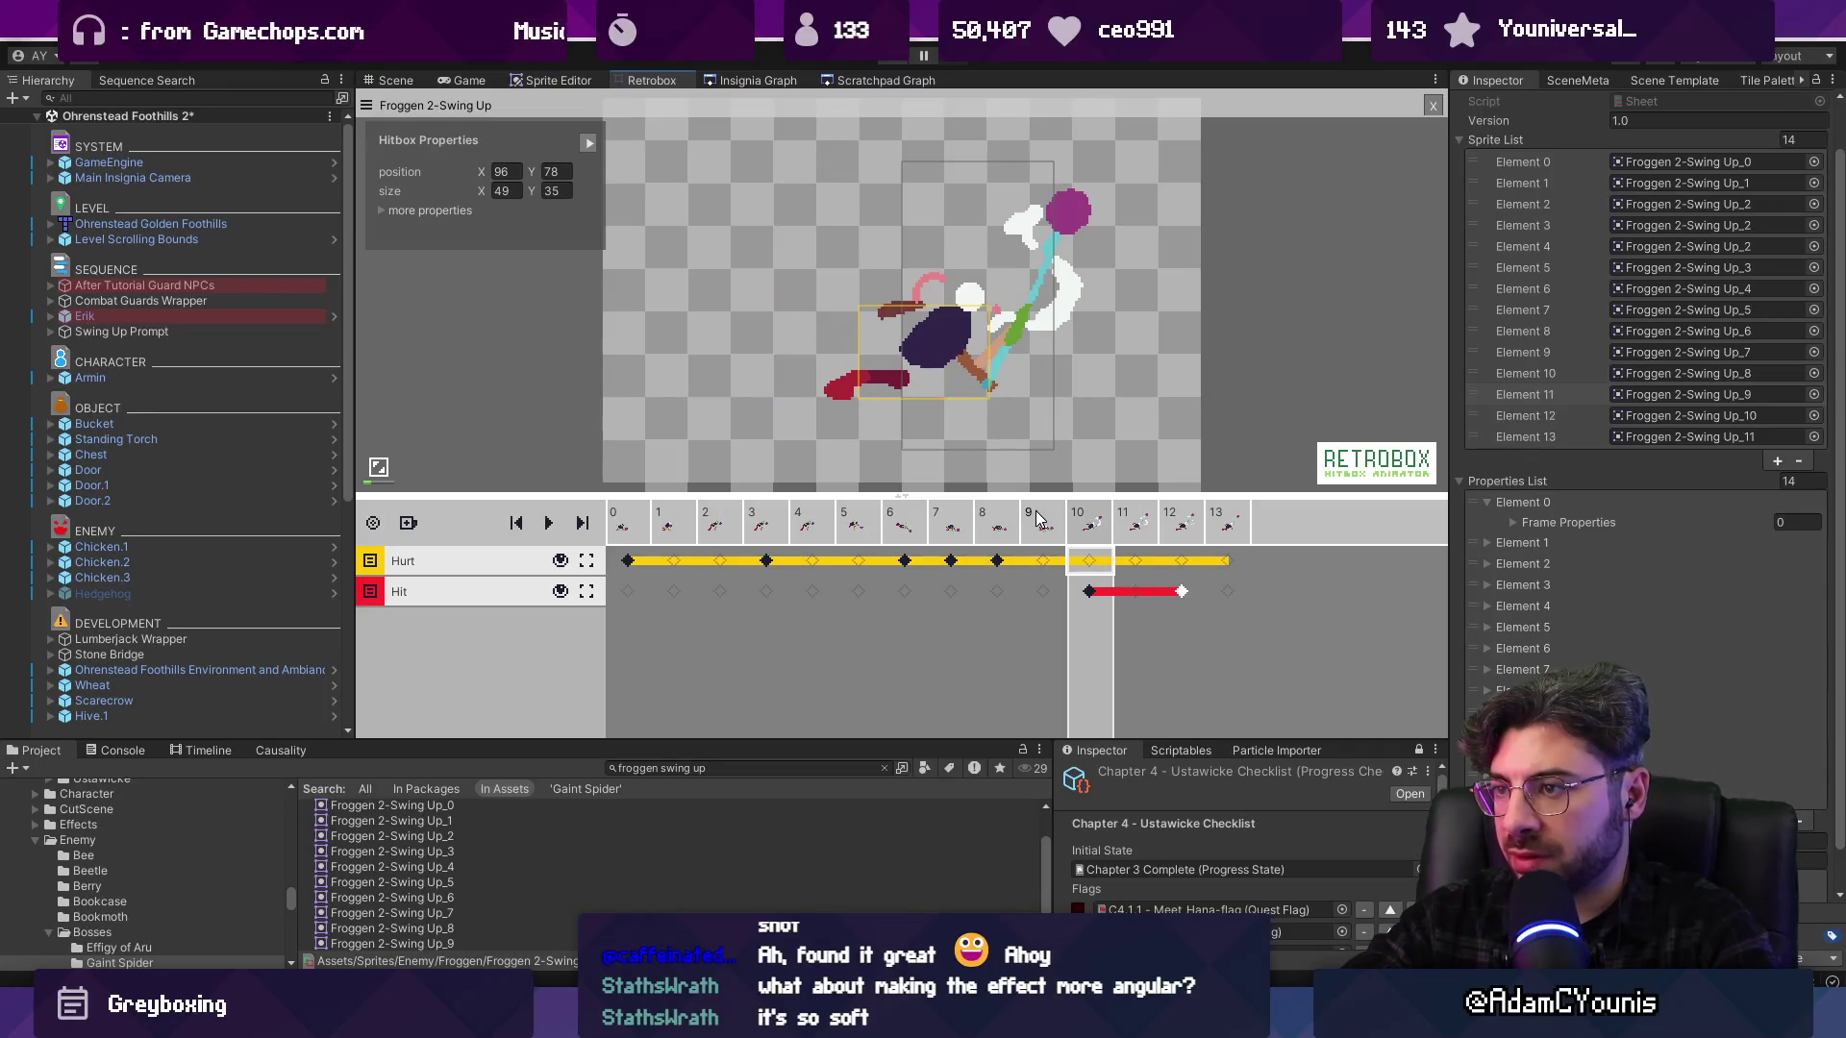
{"action": "left_click", "coordinate": [1089, 560]}
{"action": "left_click_drag", "start_coordinate": [926, 303], "coordinate": [924, 273]}
{"action": "left_click_drag", "start_coordinate": [851, 348], "coordinate": [836, 347]}
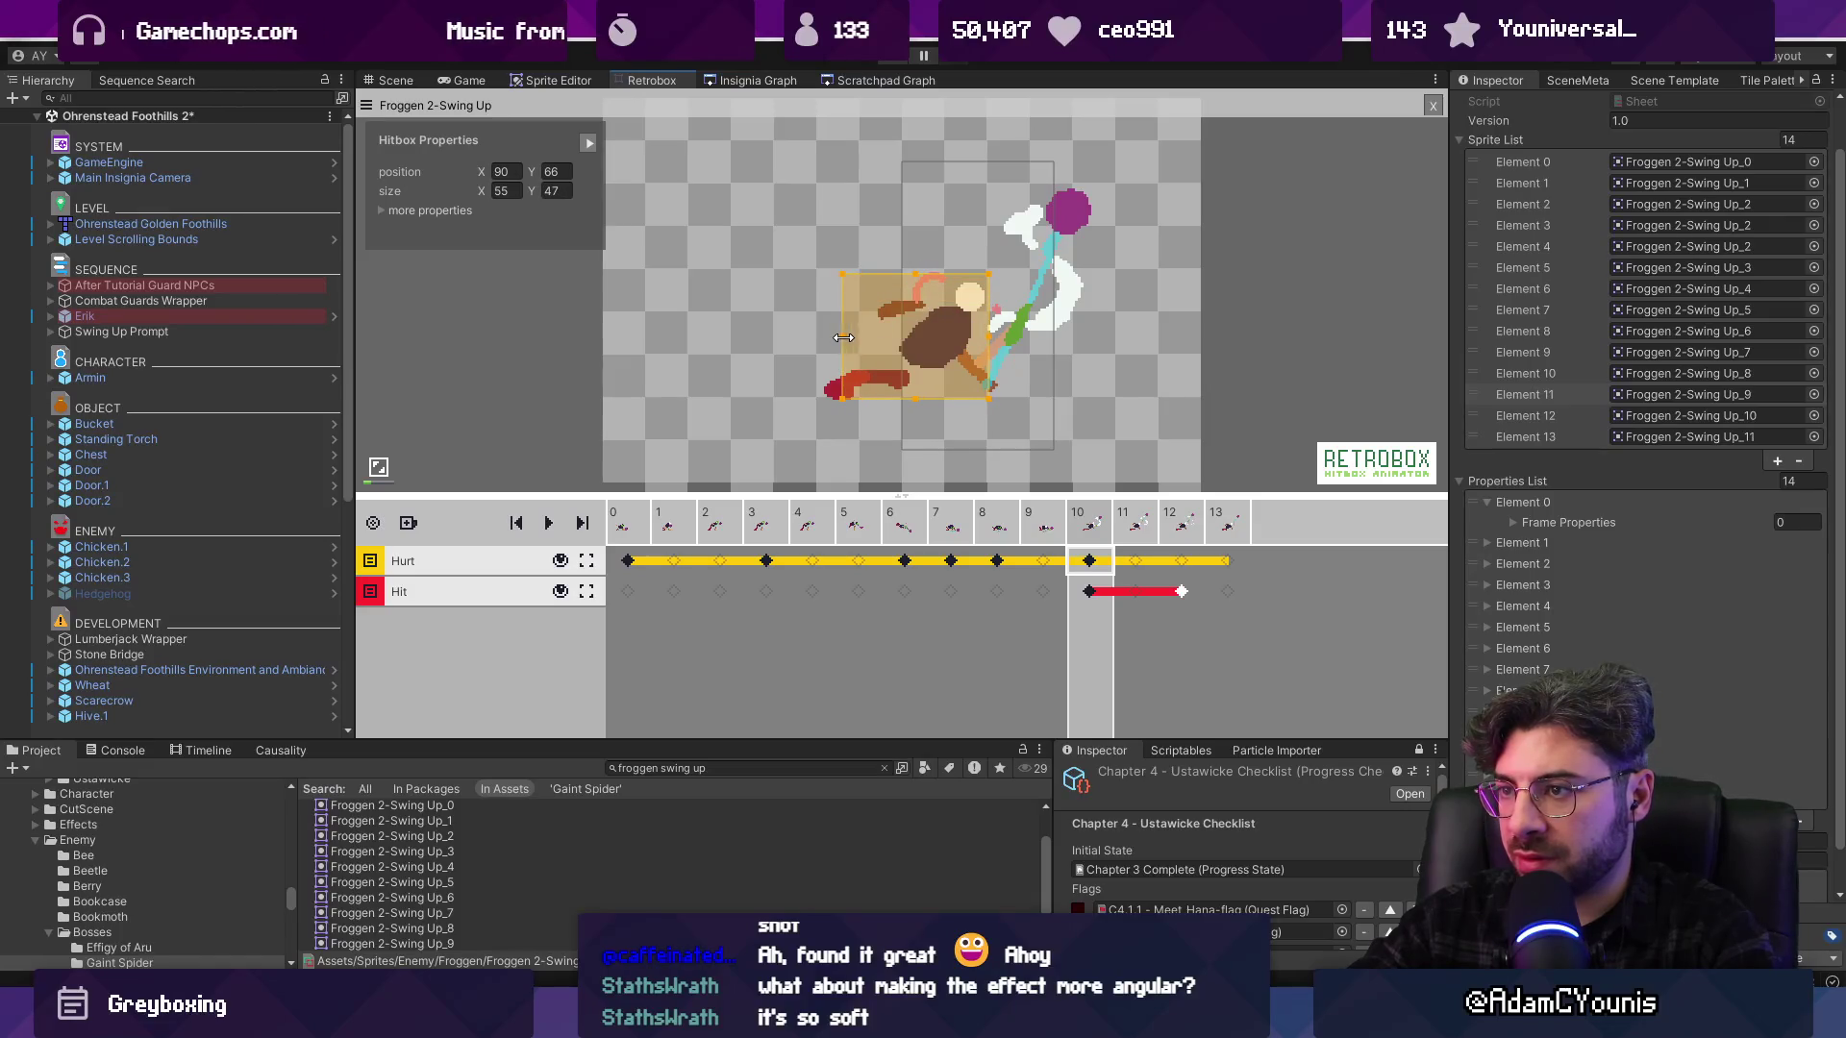
{"action": "left_click", "coordinate": [1154, 527]}
{"action": "left_click", "coordinate": [1199, 529]}
{"action": "left_click", "coordinate": [1217, 525]}
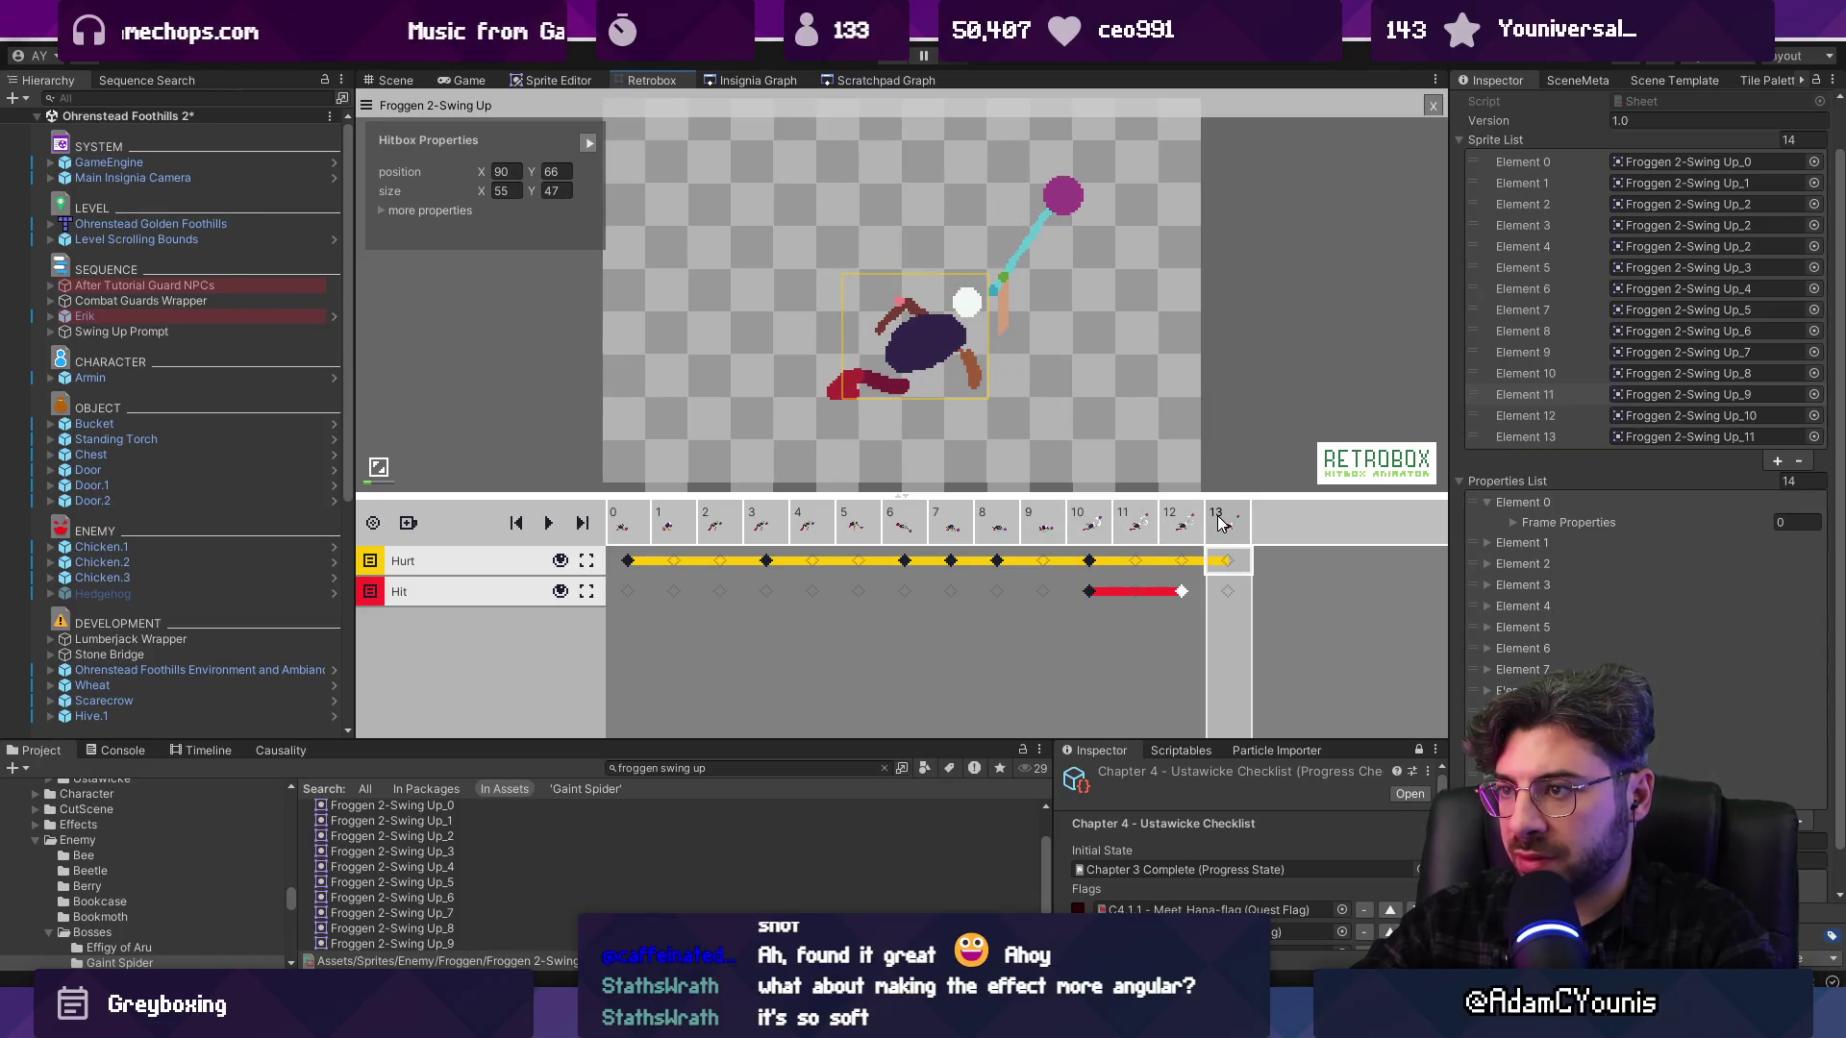
Add the HitboxDirection property to frame 10's Hurt box and set it to Up
{"action": "left_click", "coordinate": [1089, 562]}
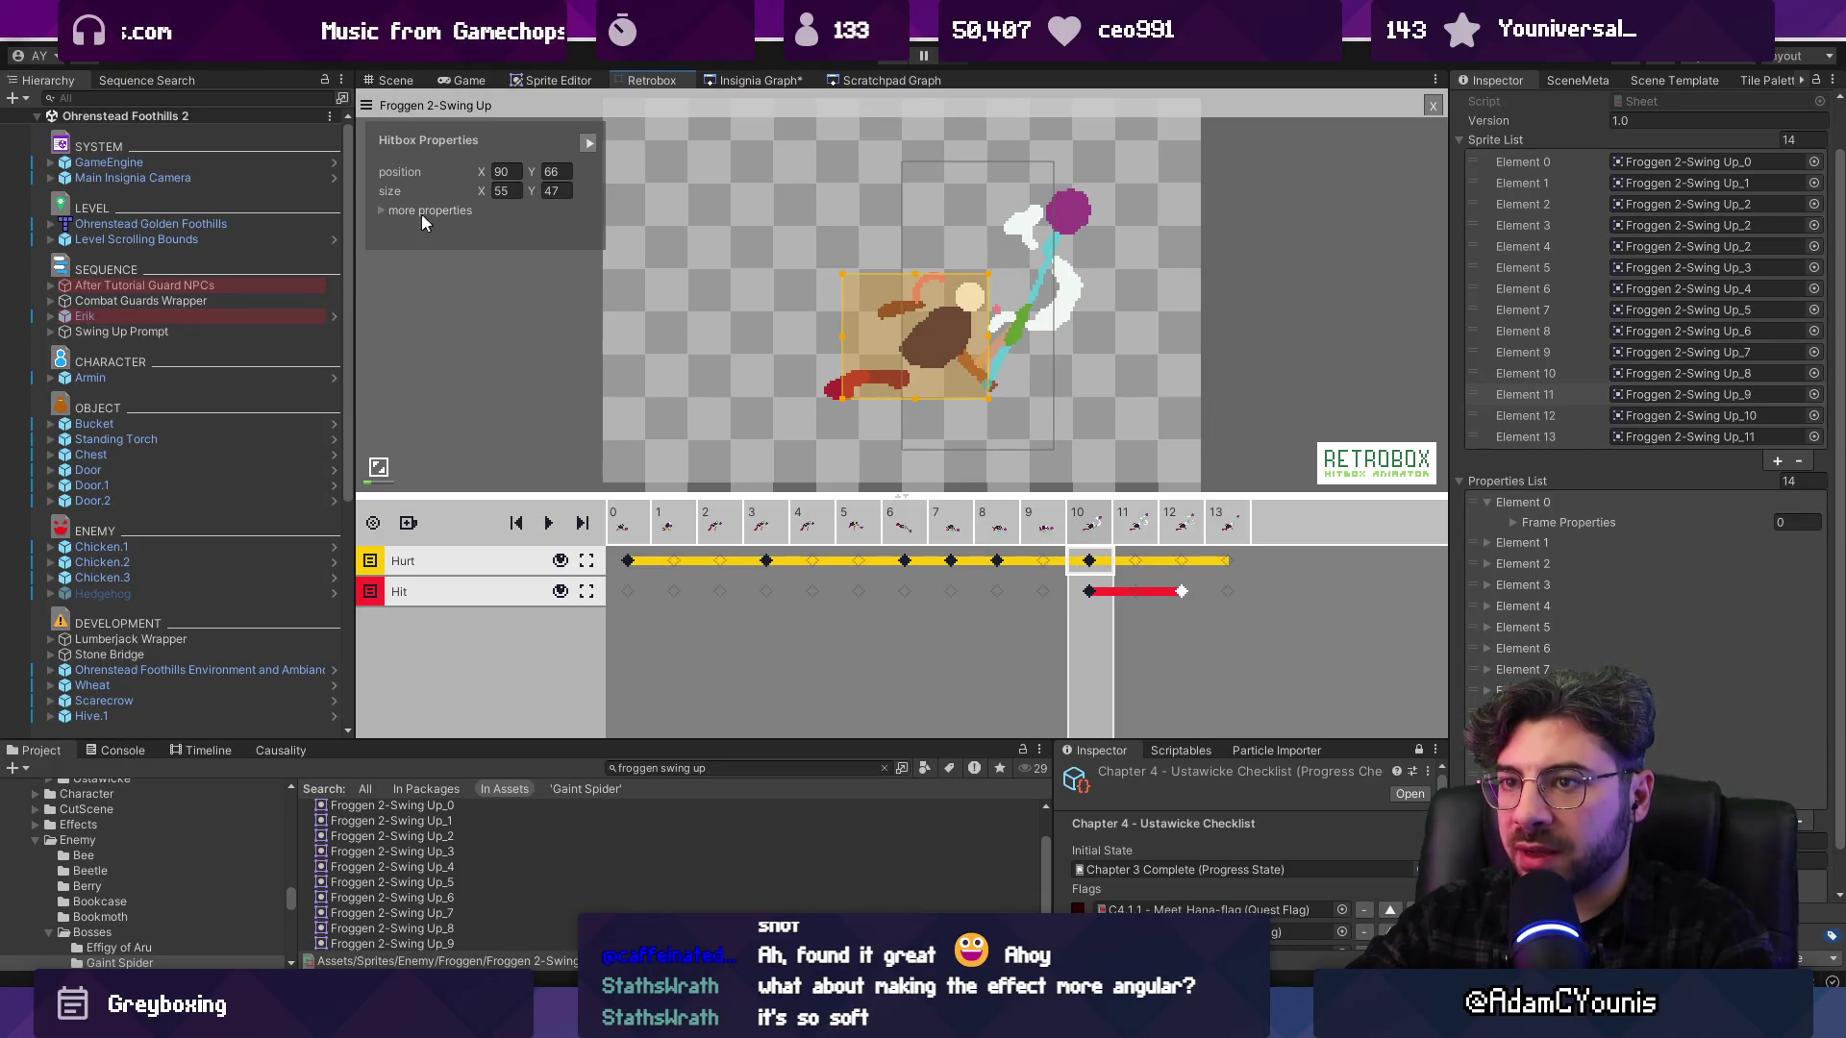
{"action": "left_click", "coordinate": [385, 210]}
{"action": "left_click", "coordinate": [585, 315]}
{"action": "left_click", "coordinate": [524, 211]}
{"action": "left_click", "coordinate": [547, 257]}
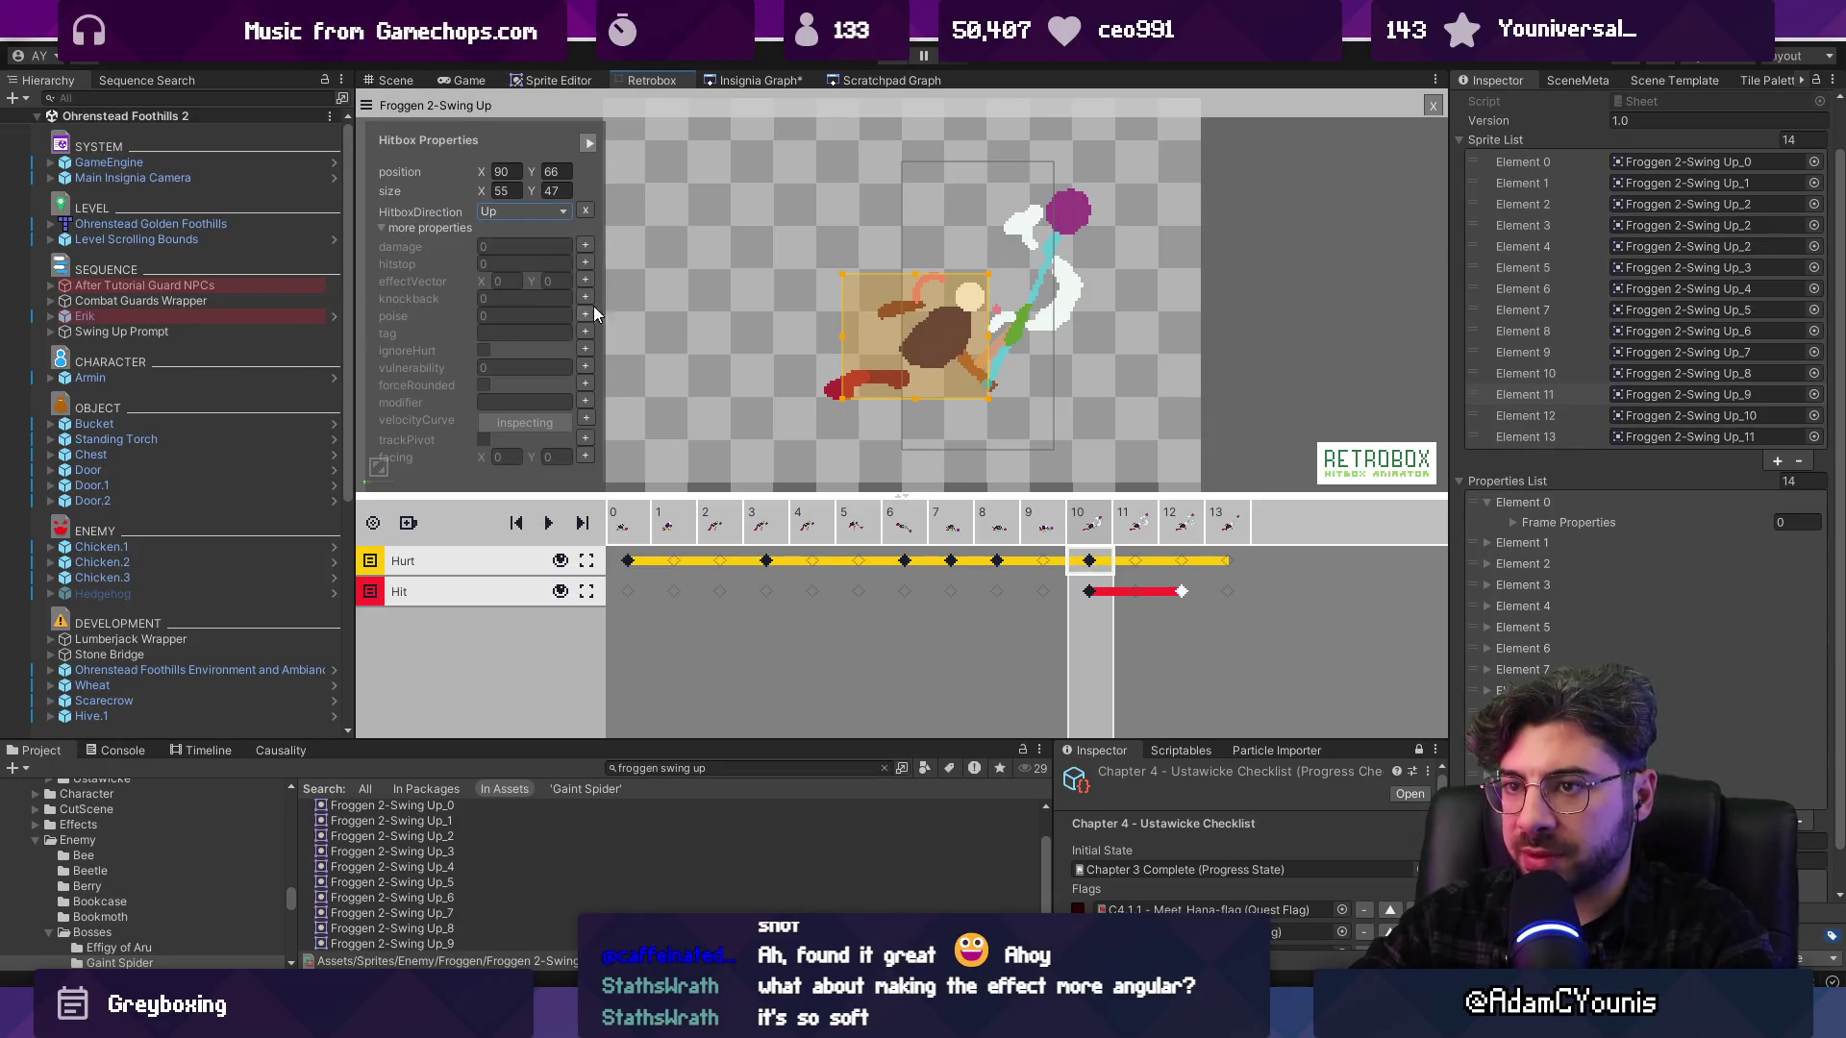
{"action": "left_click", "coordinate": [1221, 423]}
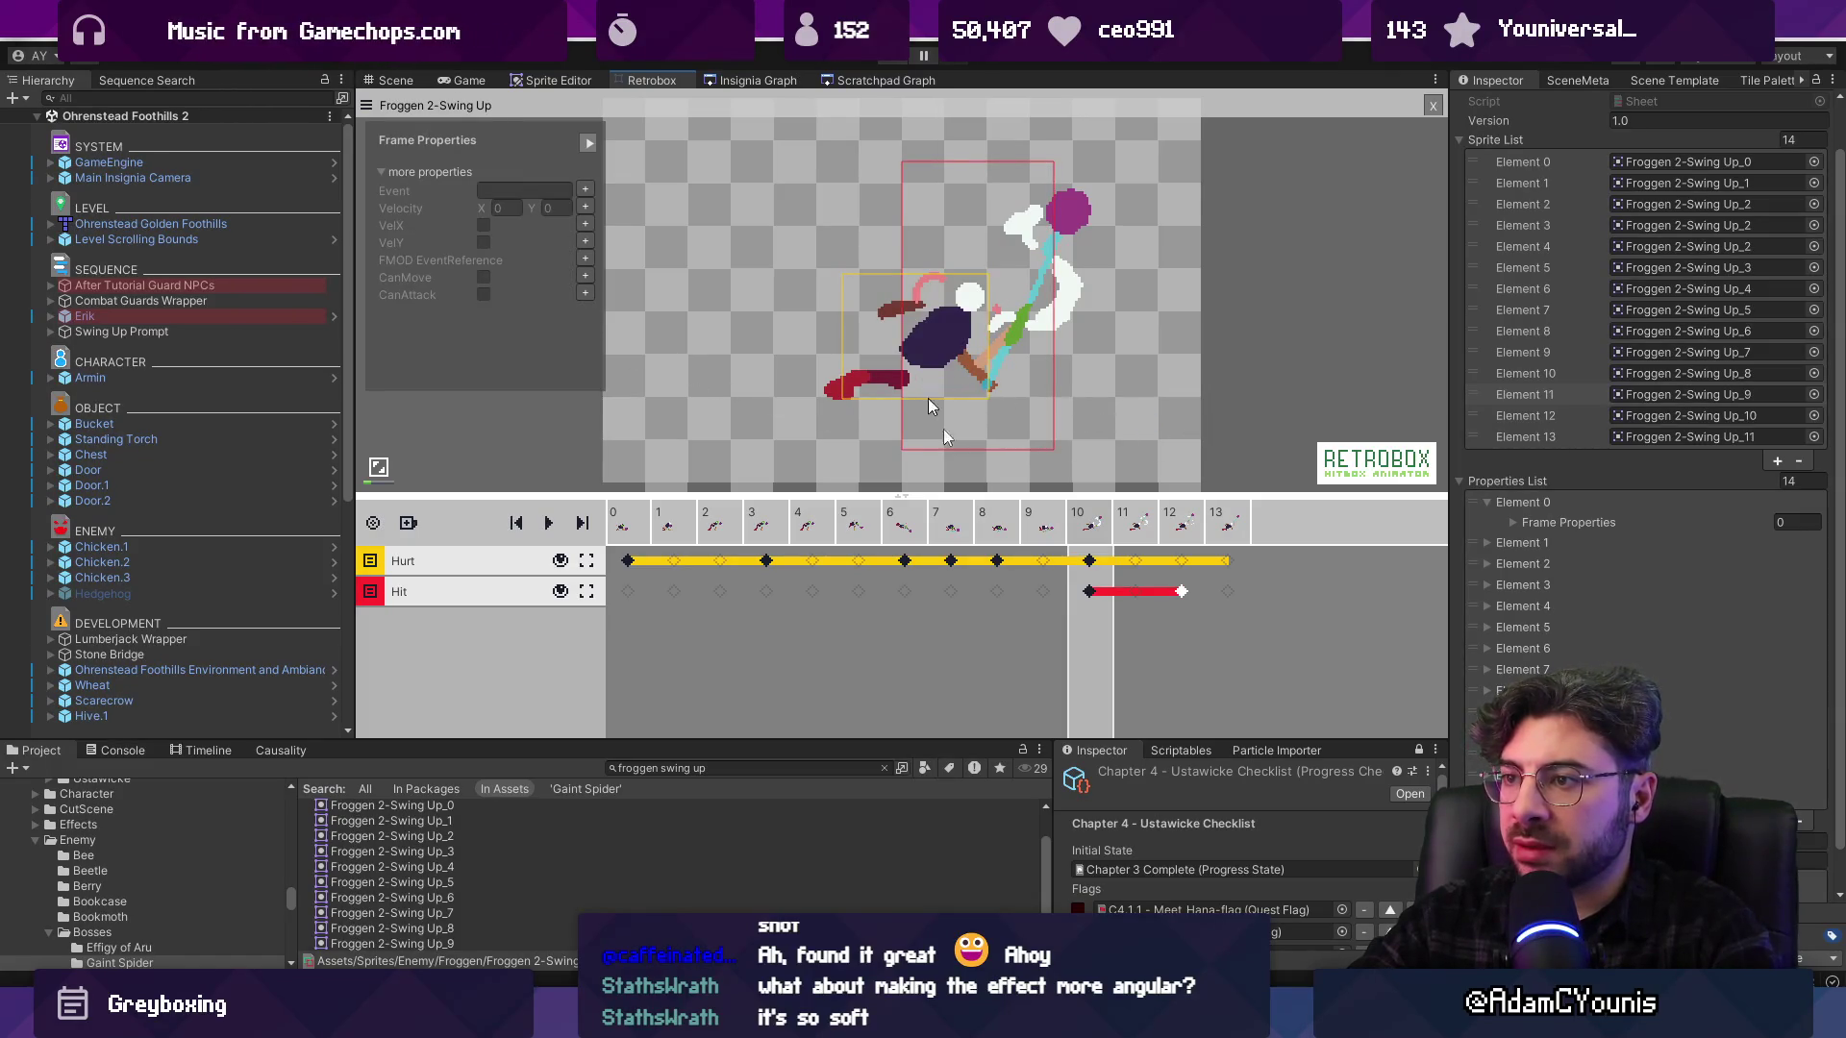
{"action": "left_click", "coordinate": [1096, 564]}
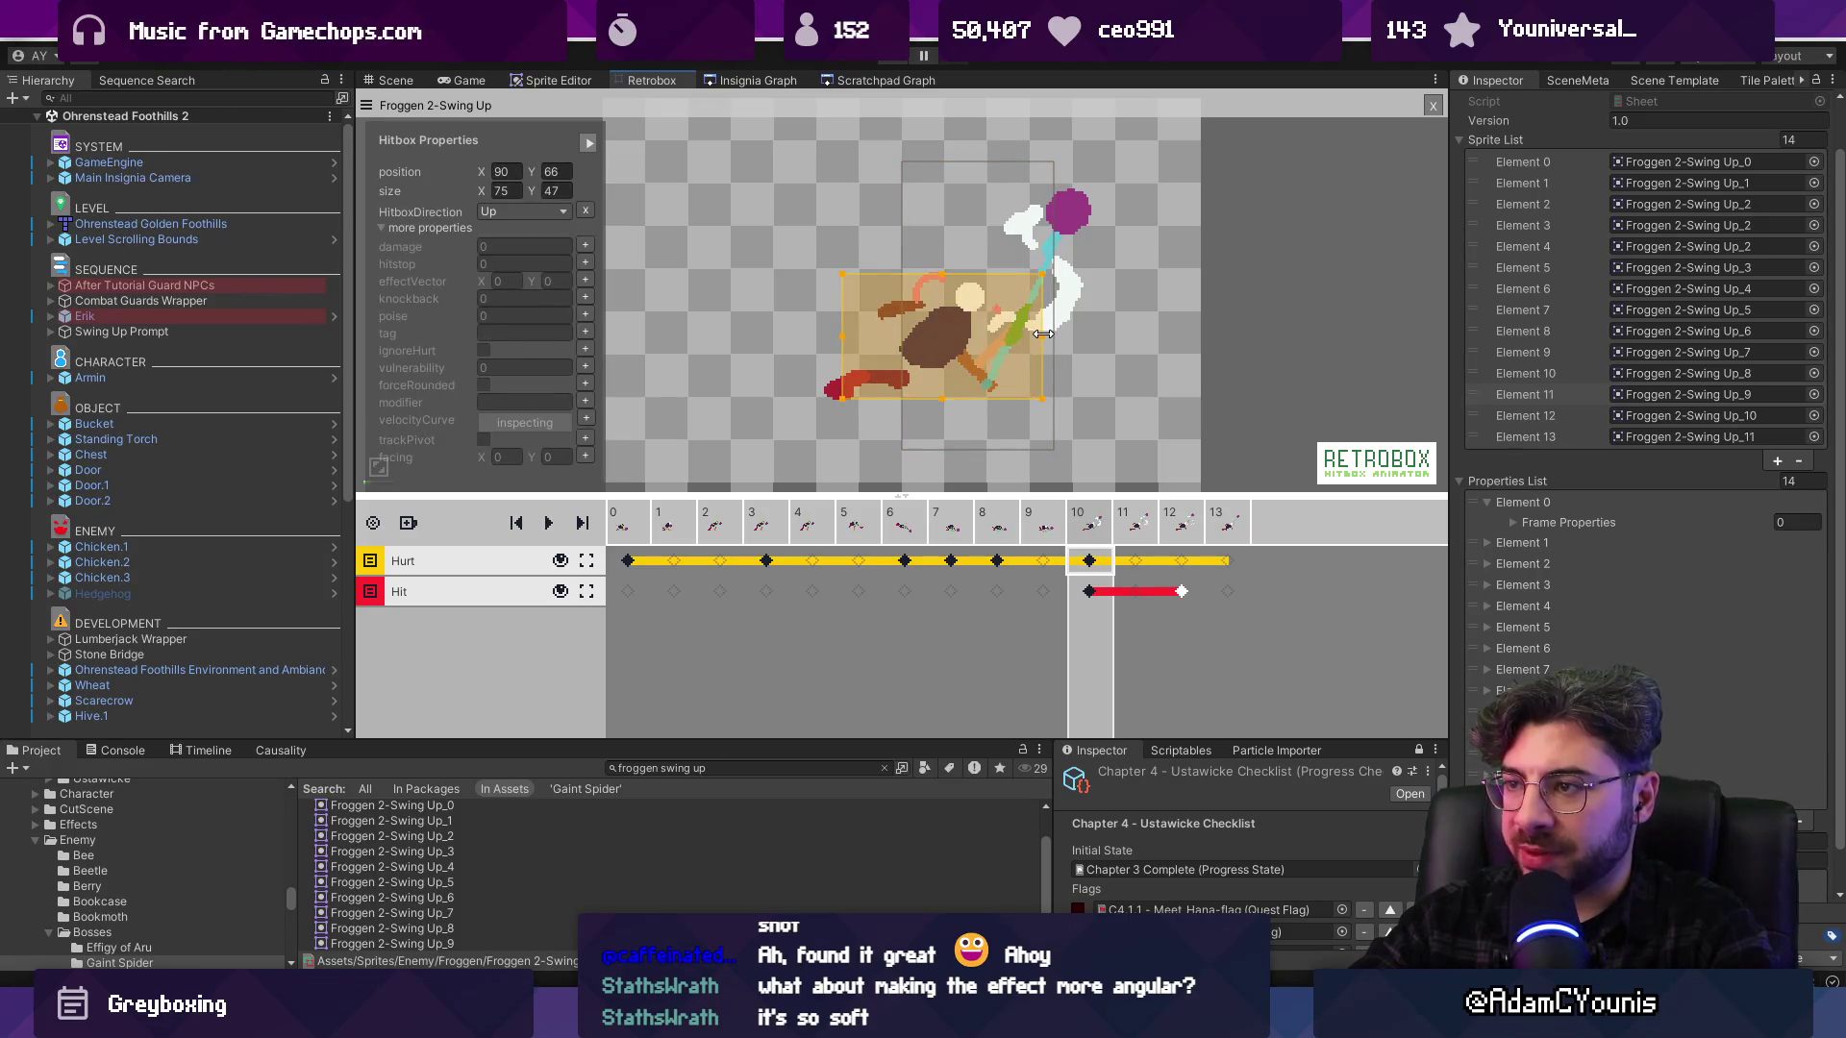
{"action": "left_click", "coordinate": [1252, 291]}
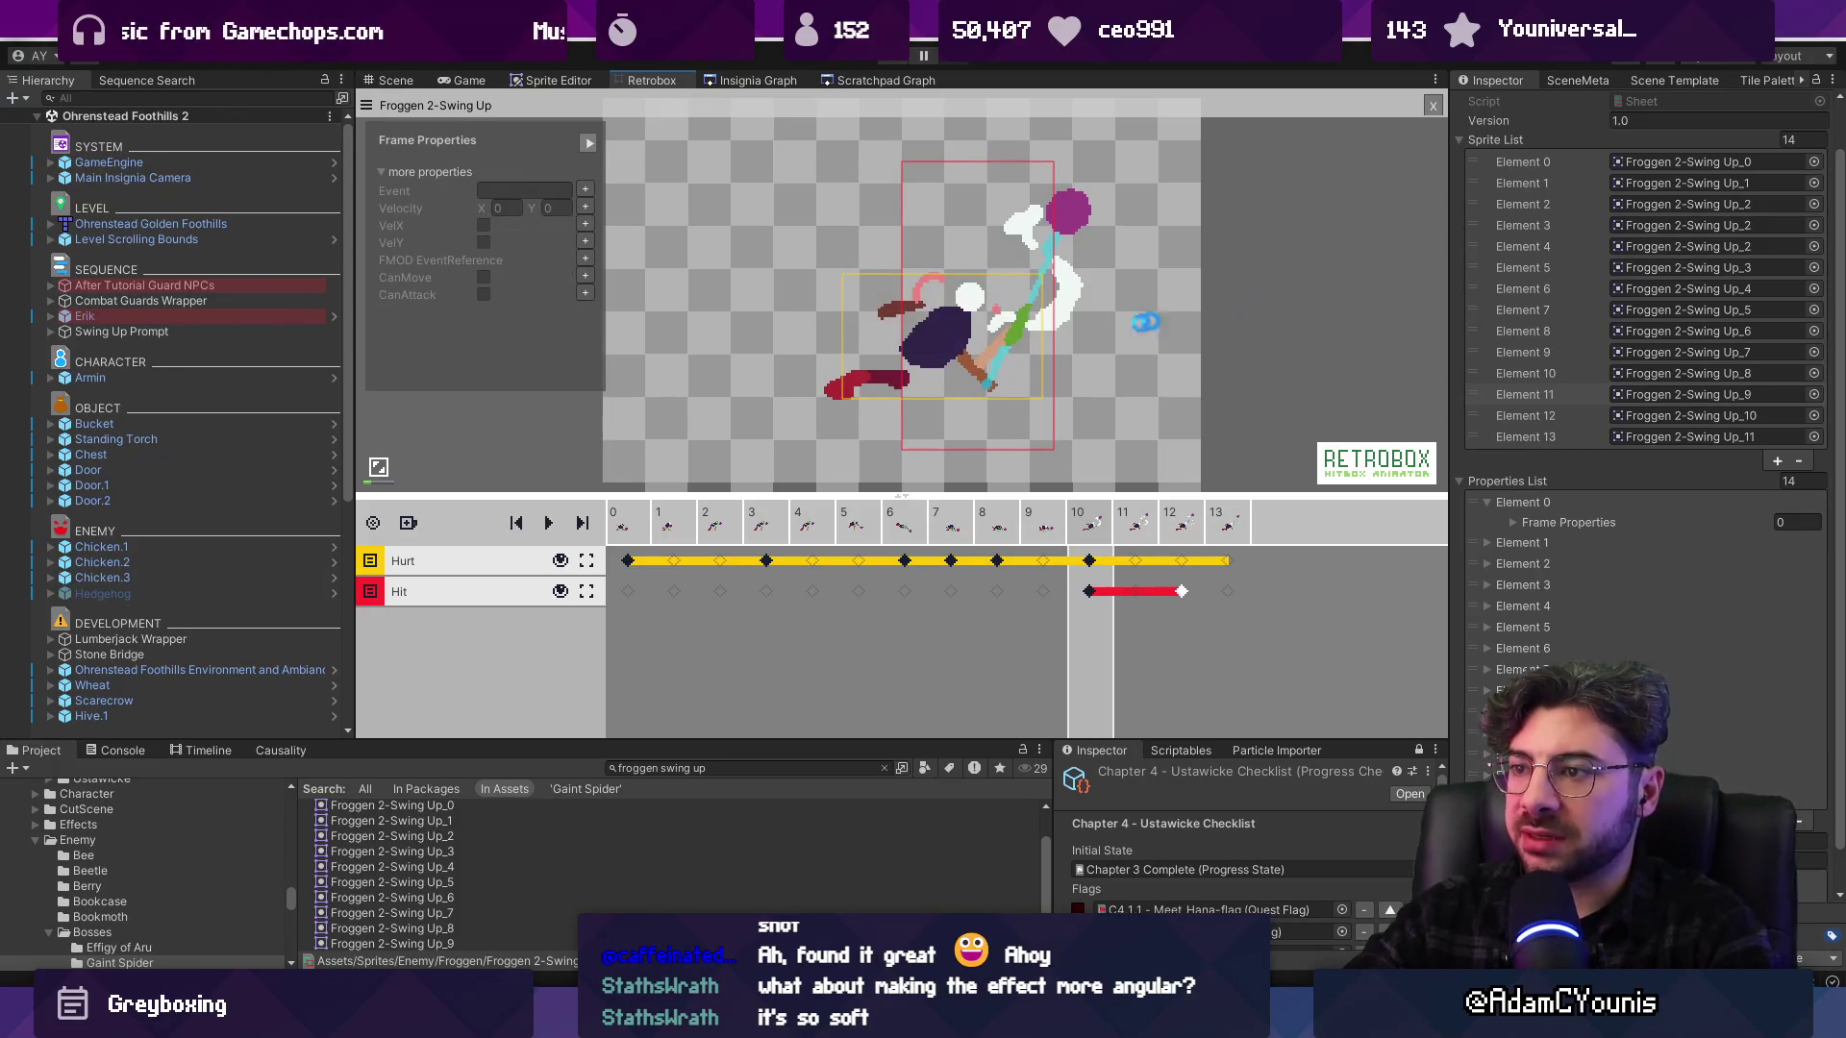
Move frame 10's Hit box right onto the swing, shrink it, and key a matching box on frame 11
{"action": "left_click_drag", "start_coordinate": [999, 233], "coordinate": [1038, 233]}
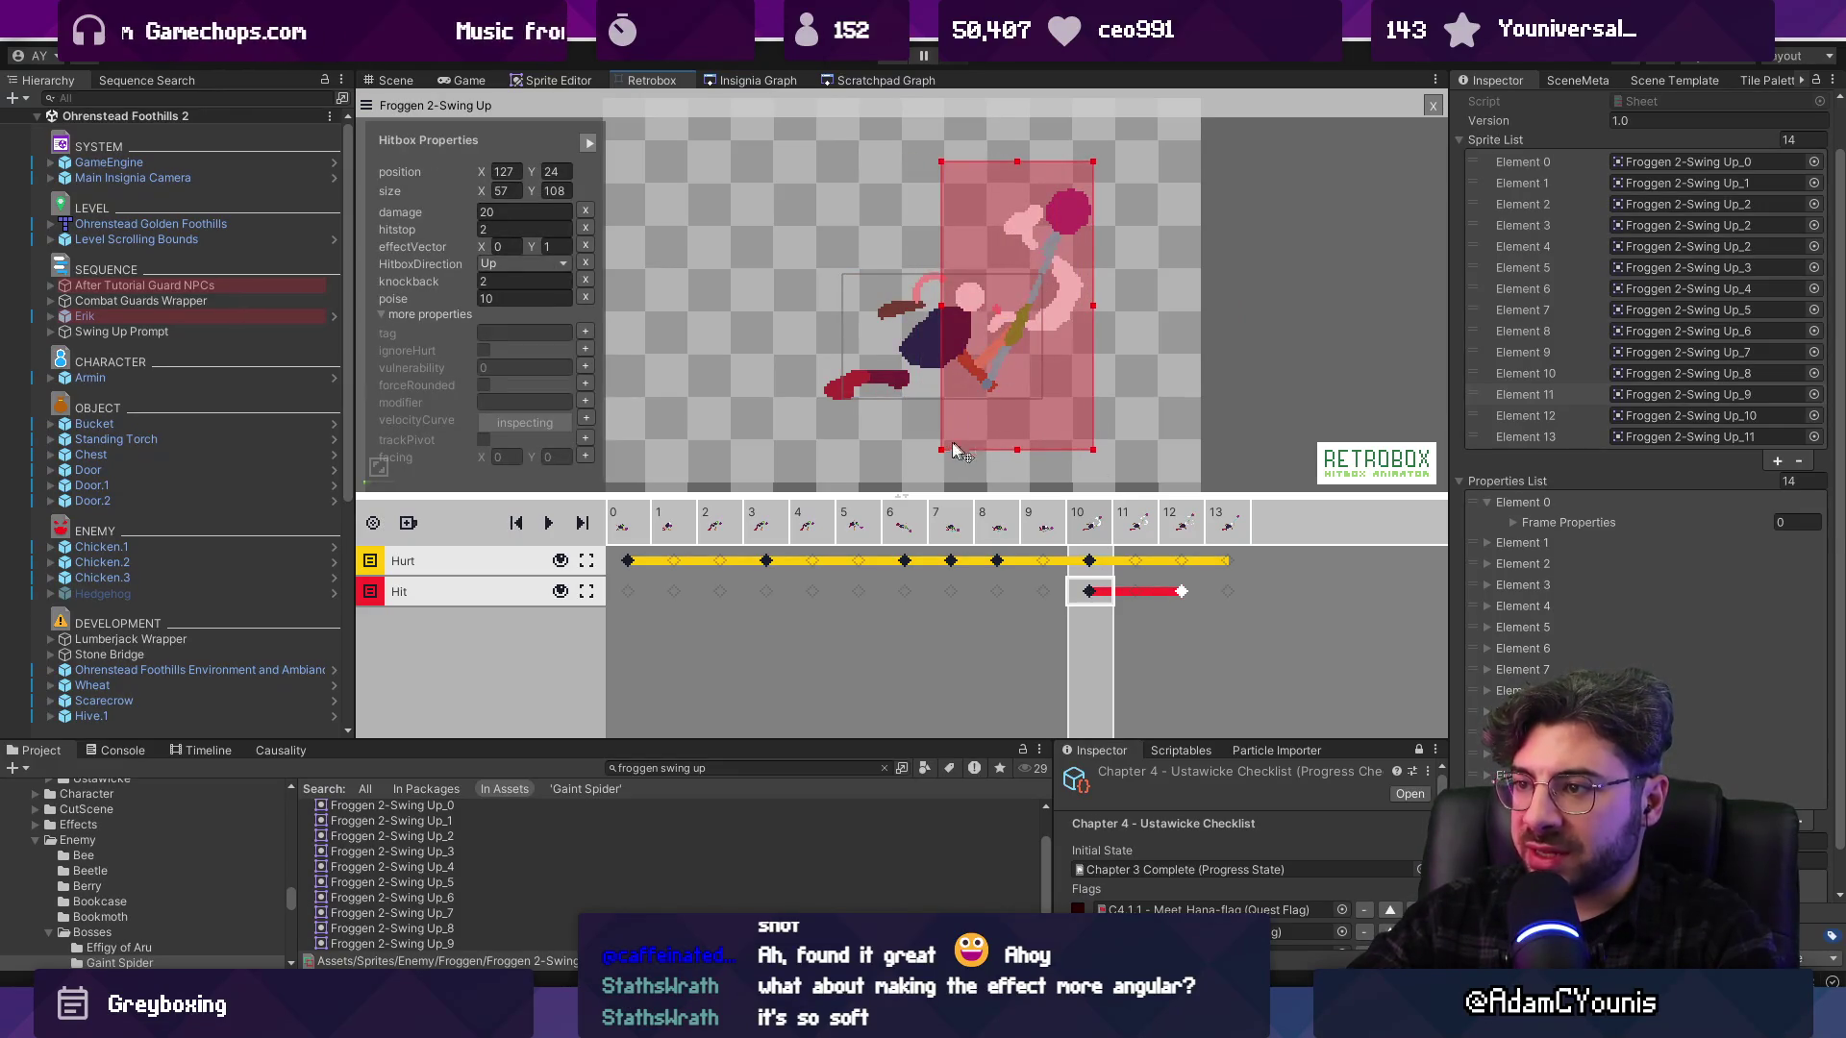
{"action": "left_click_drag", "start_coordinate": [941, 449], "coordinate": [938, 427]}
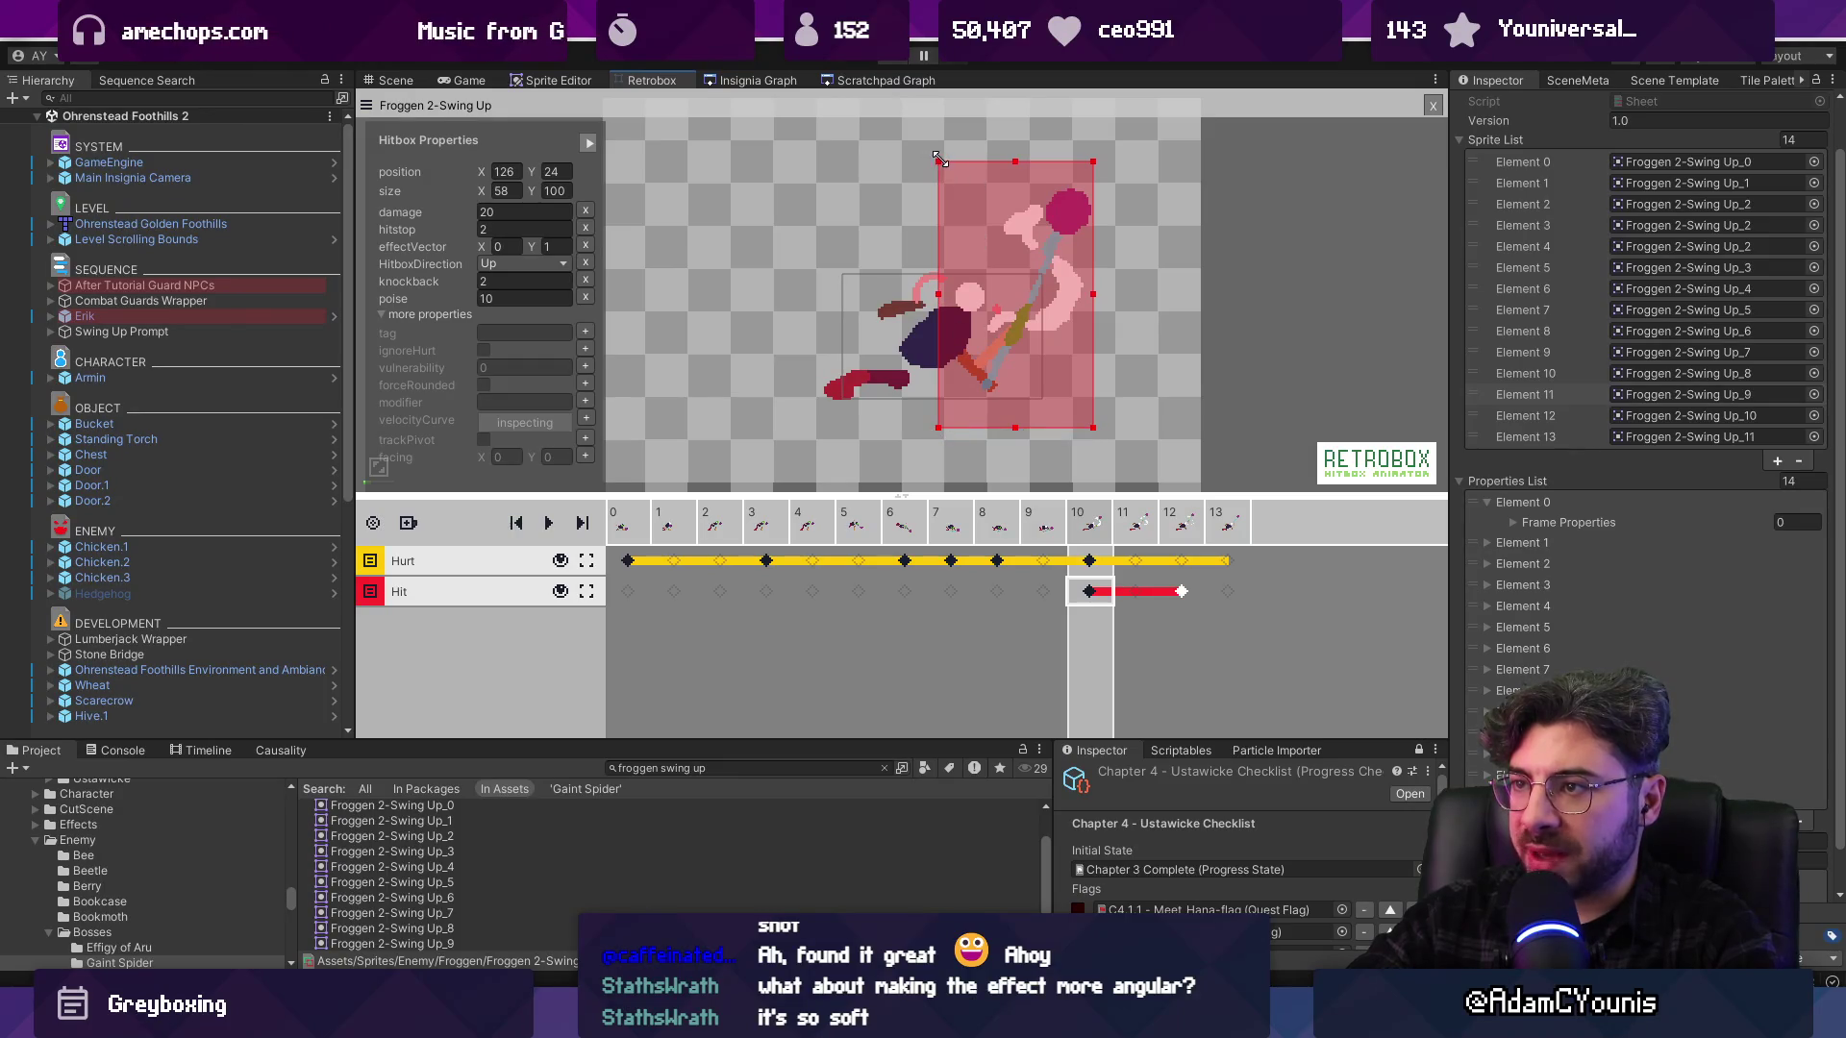
{"action": "left_click_drag", "start_coordinate": [939, 160], "coordinate": [958, 184]}
{"action": "left_click", "coordinate": [1140, 527]}
{"action": "left_click", "coordinate": [1091, 524]}
{"action": "left_click", "coordinate": [1140, 530]}
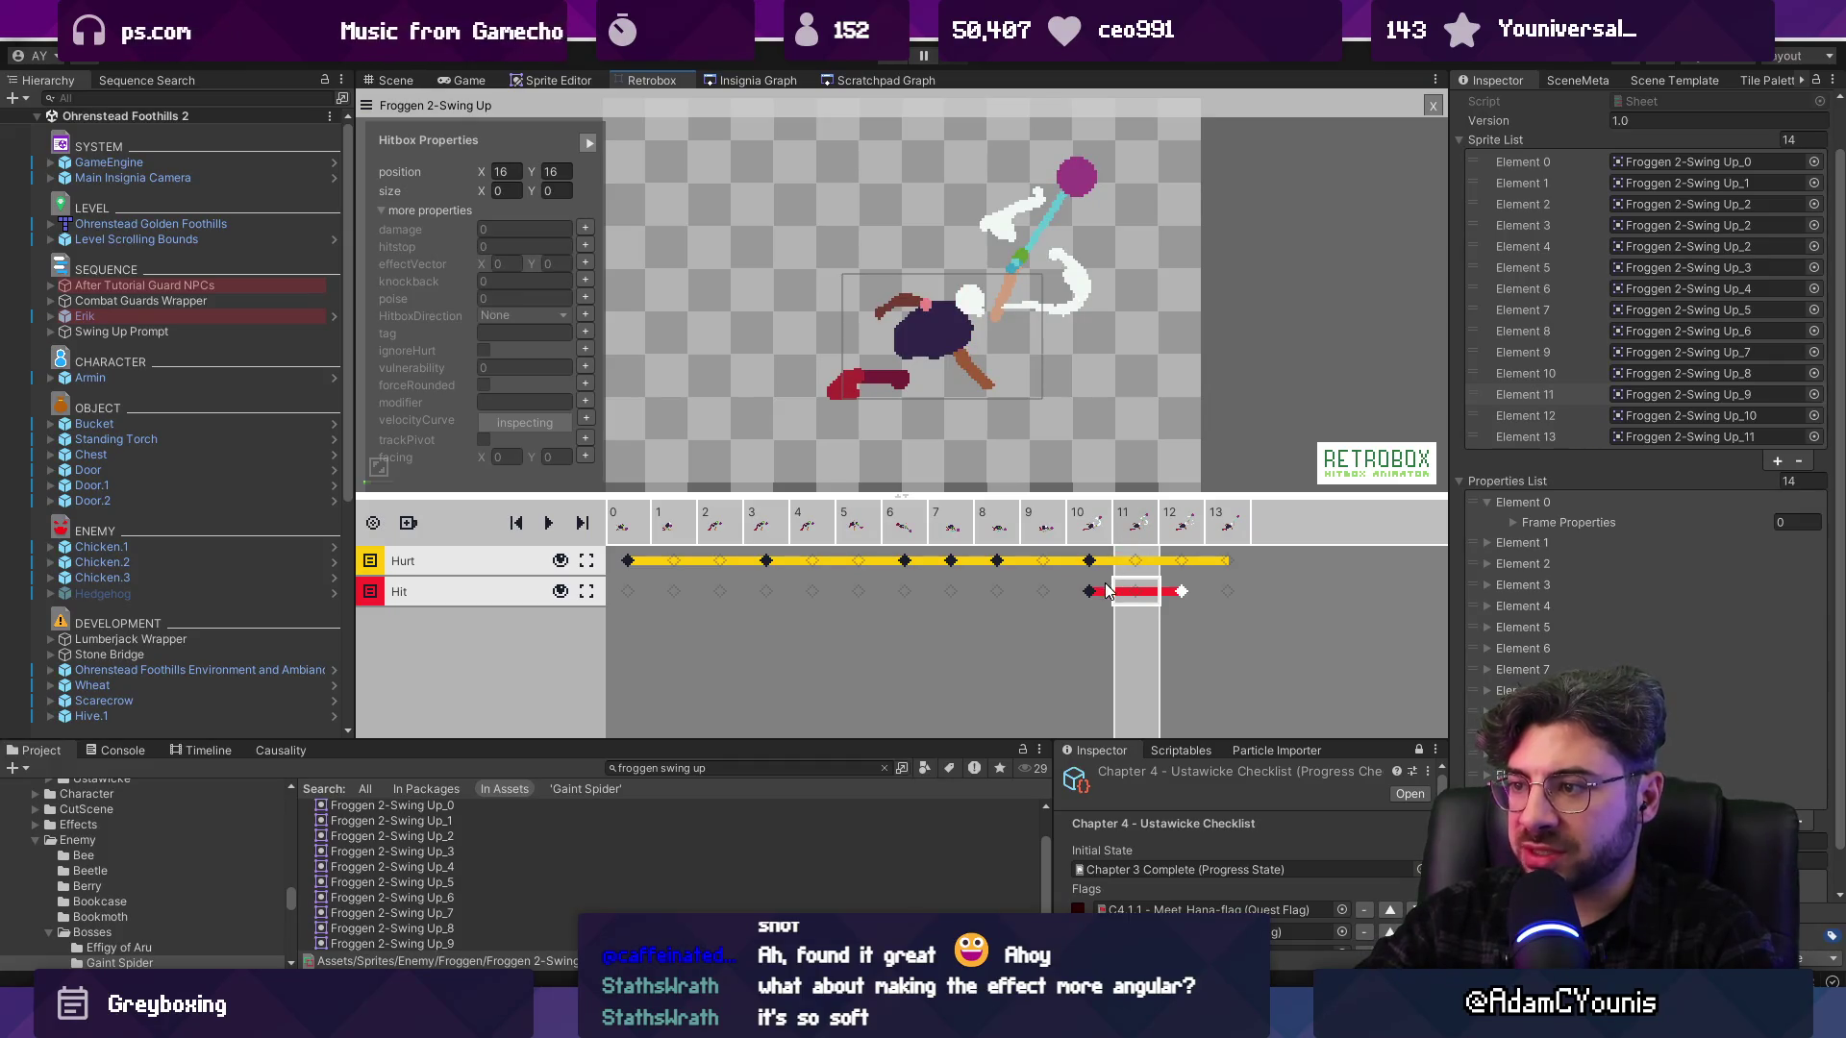
{"action": "left_click", "coordinate": [1141, 598]}
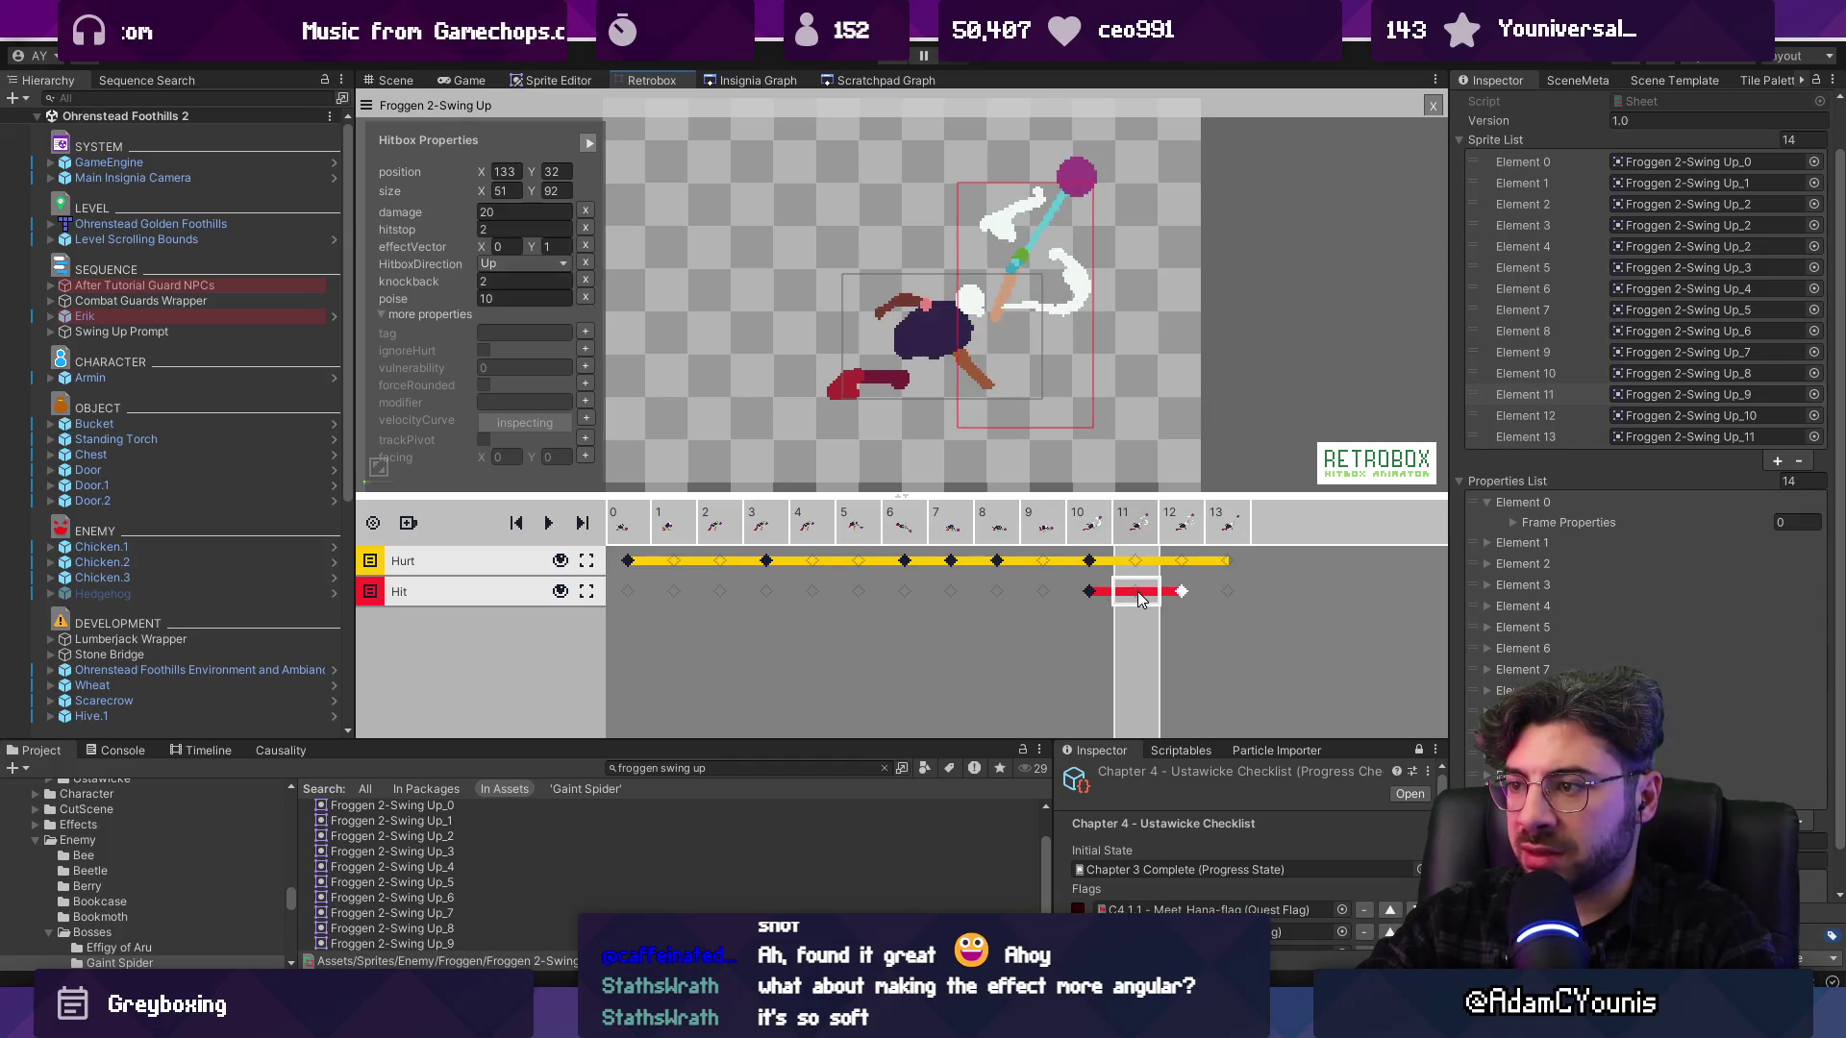
Widen frame 10's Hurt box to 81×47 at position 90, 66
{"action": "left_click", "coordinate": [1093, 591]}
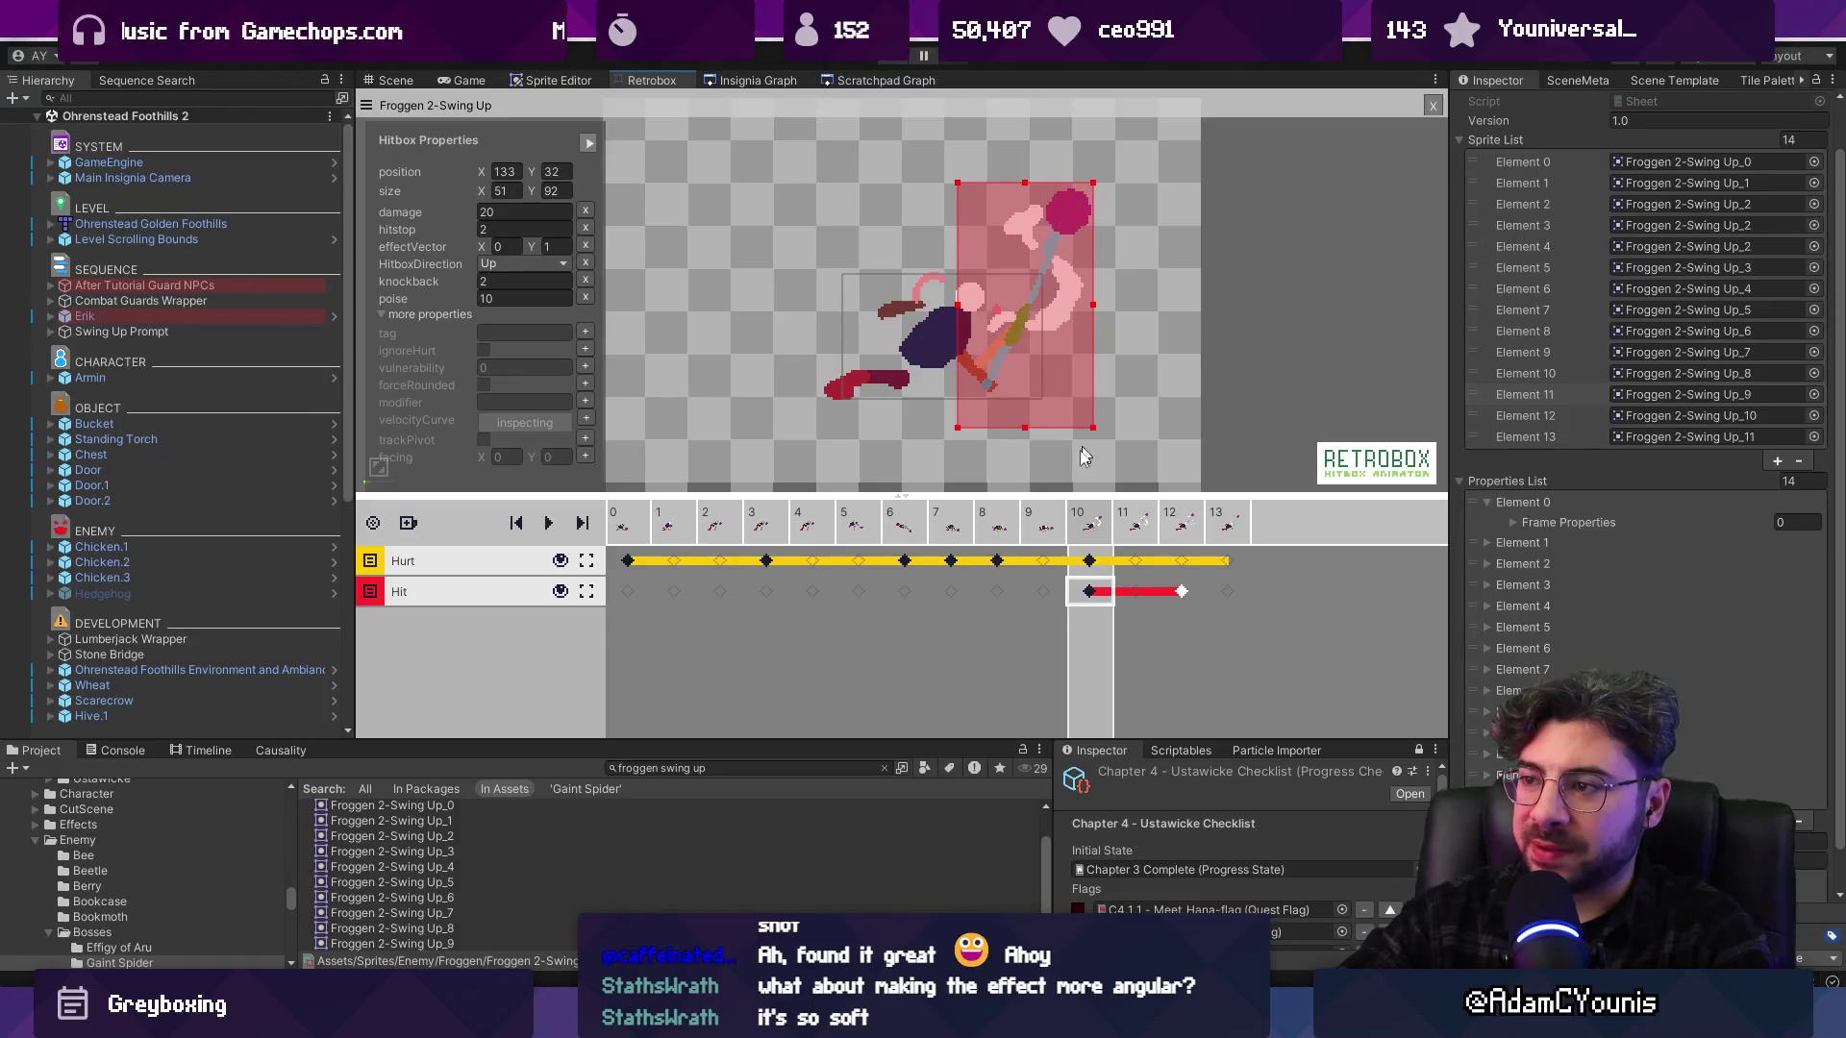
{"action": "left_click", "coordinate": [1089, 561]}
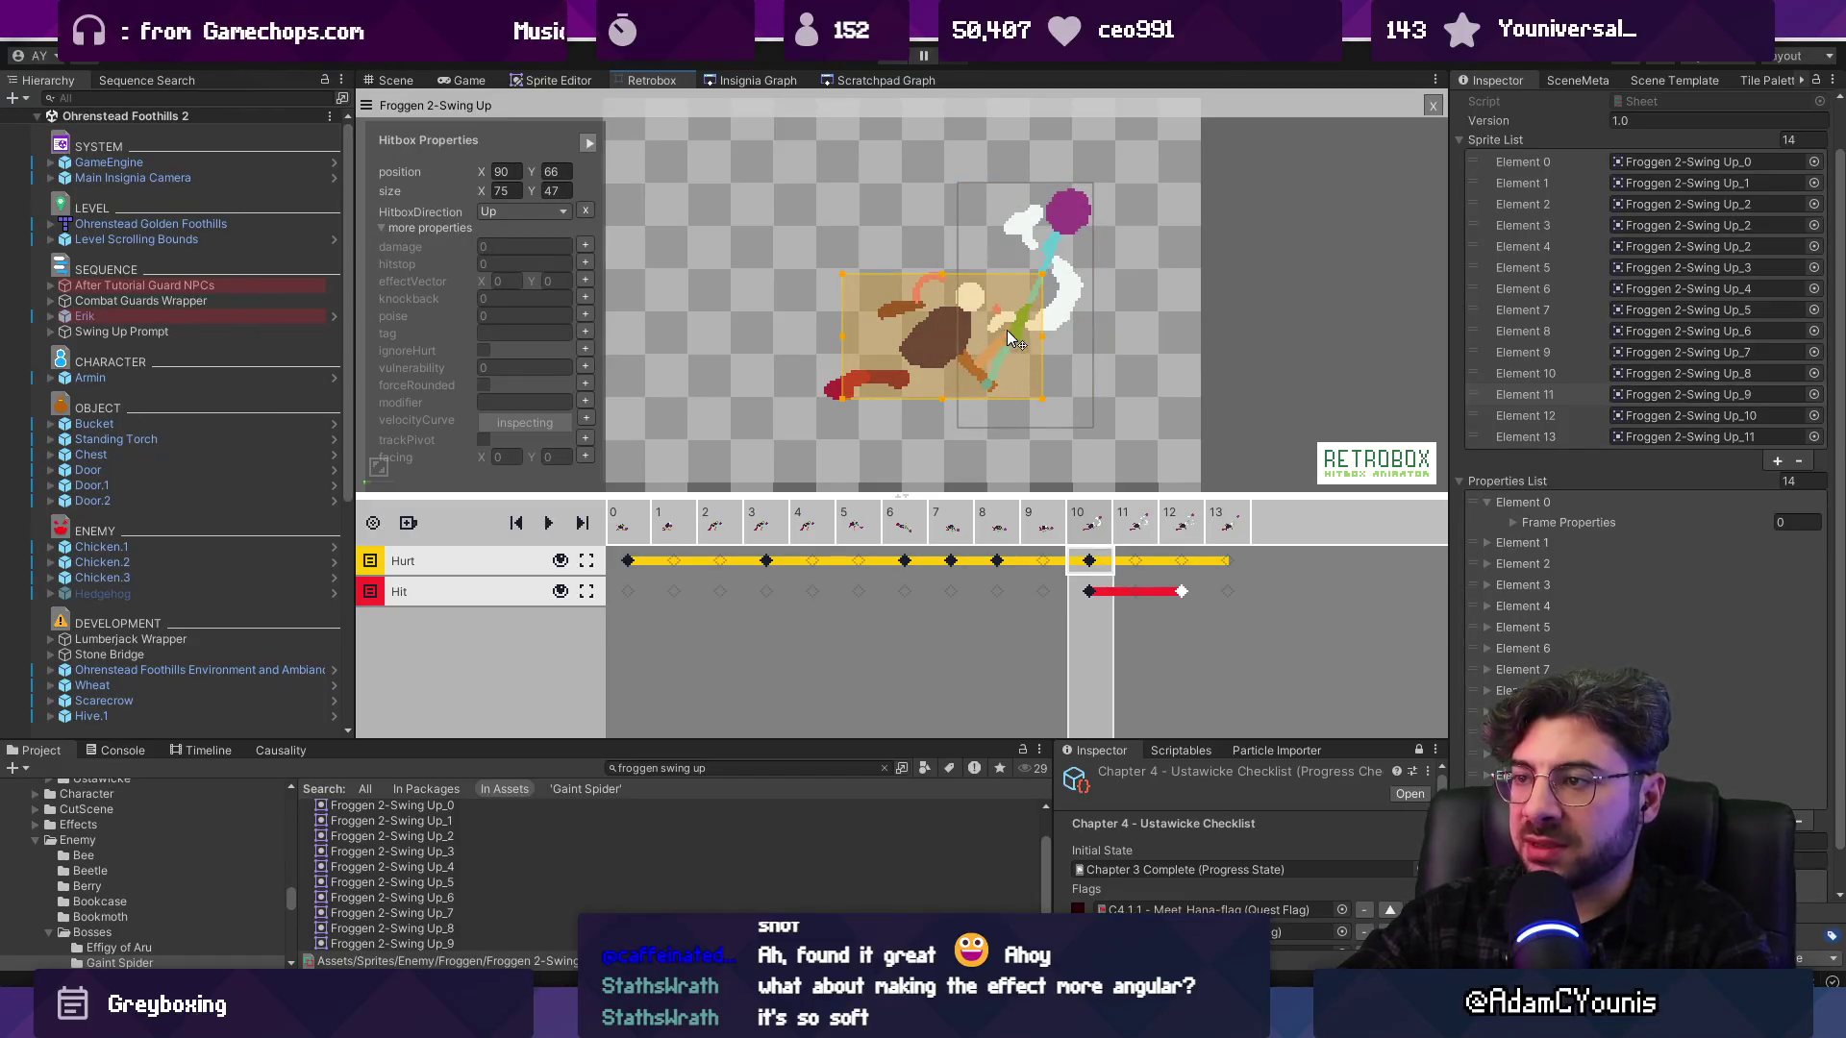
{"action": "left_click_drag", "start_coordinate": [1042, 336], "coordinate": [1060, 338]}
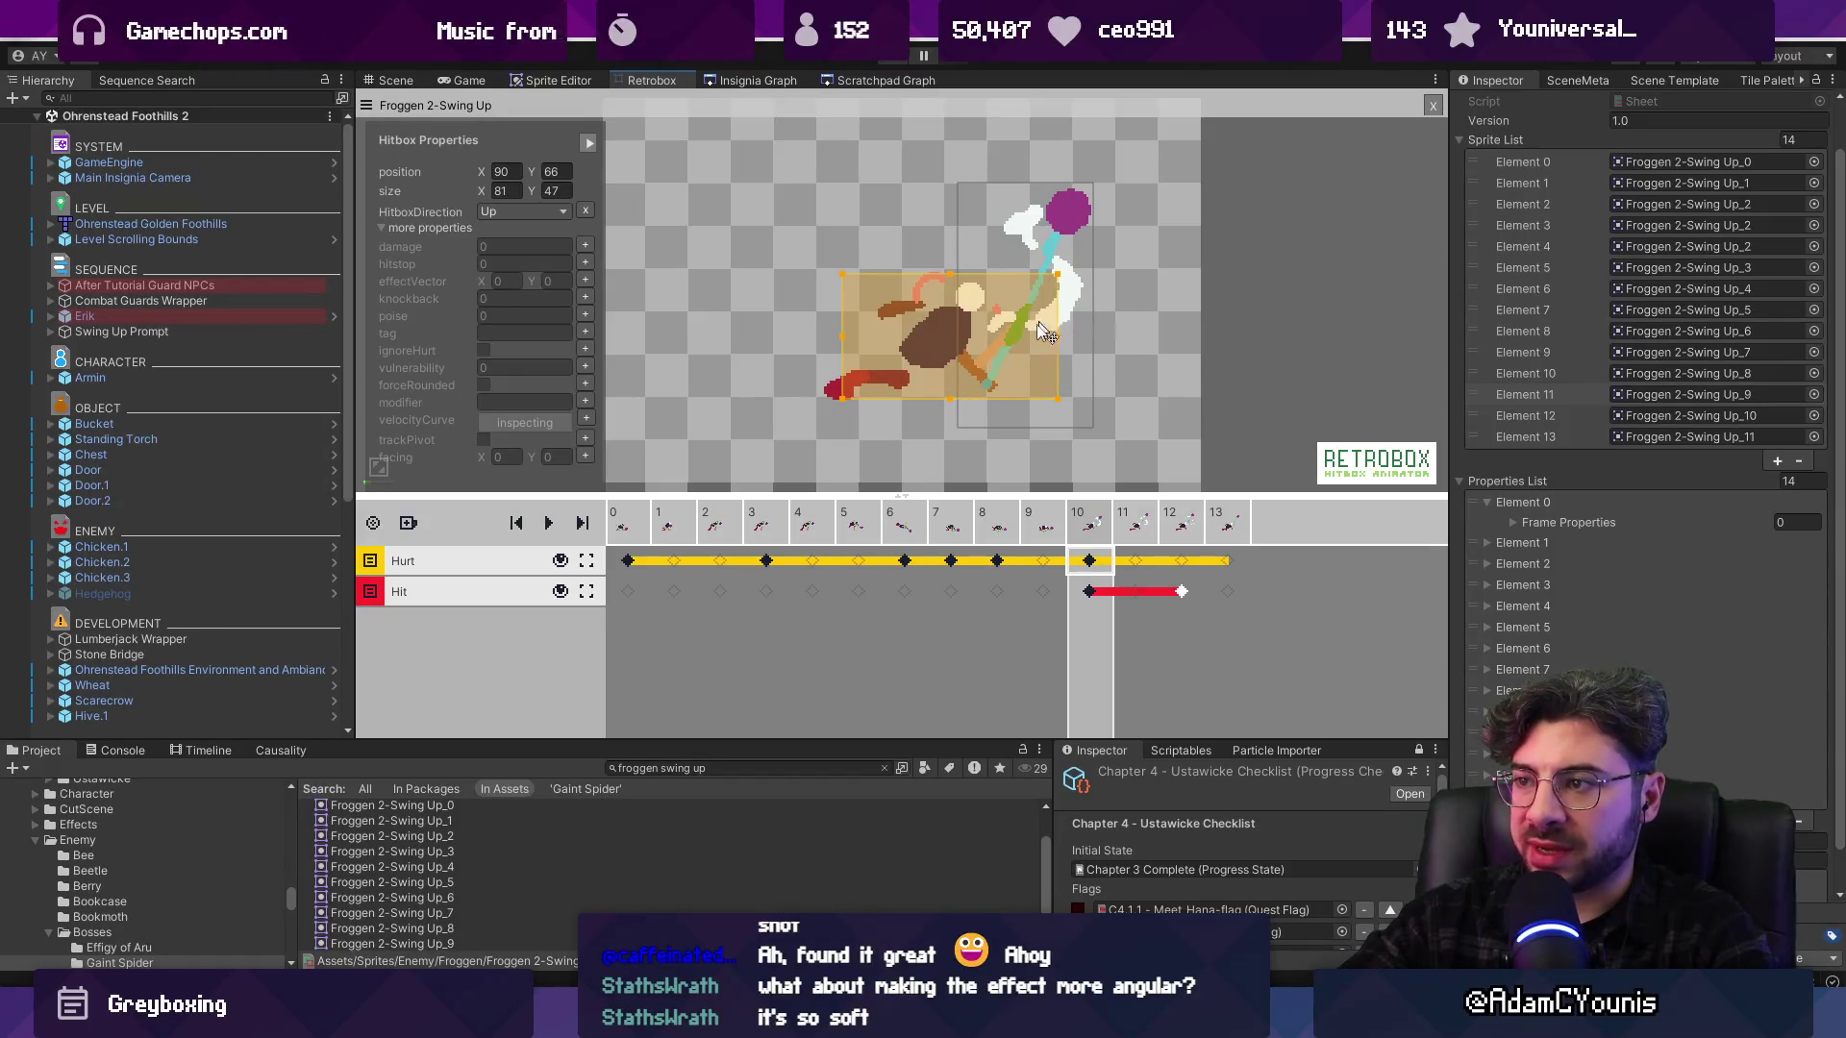
{"action": "left_click", "coordinate": [1225, 401]}
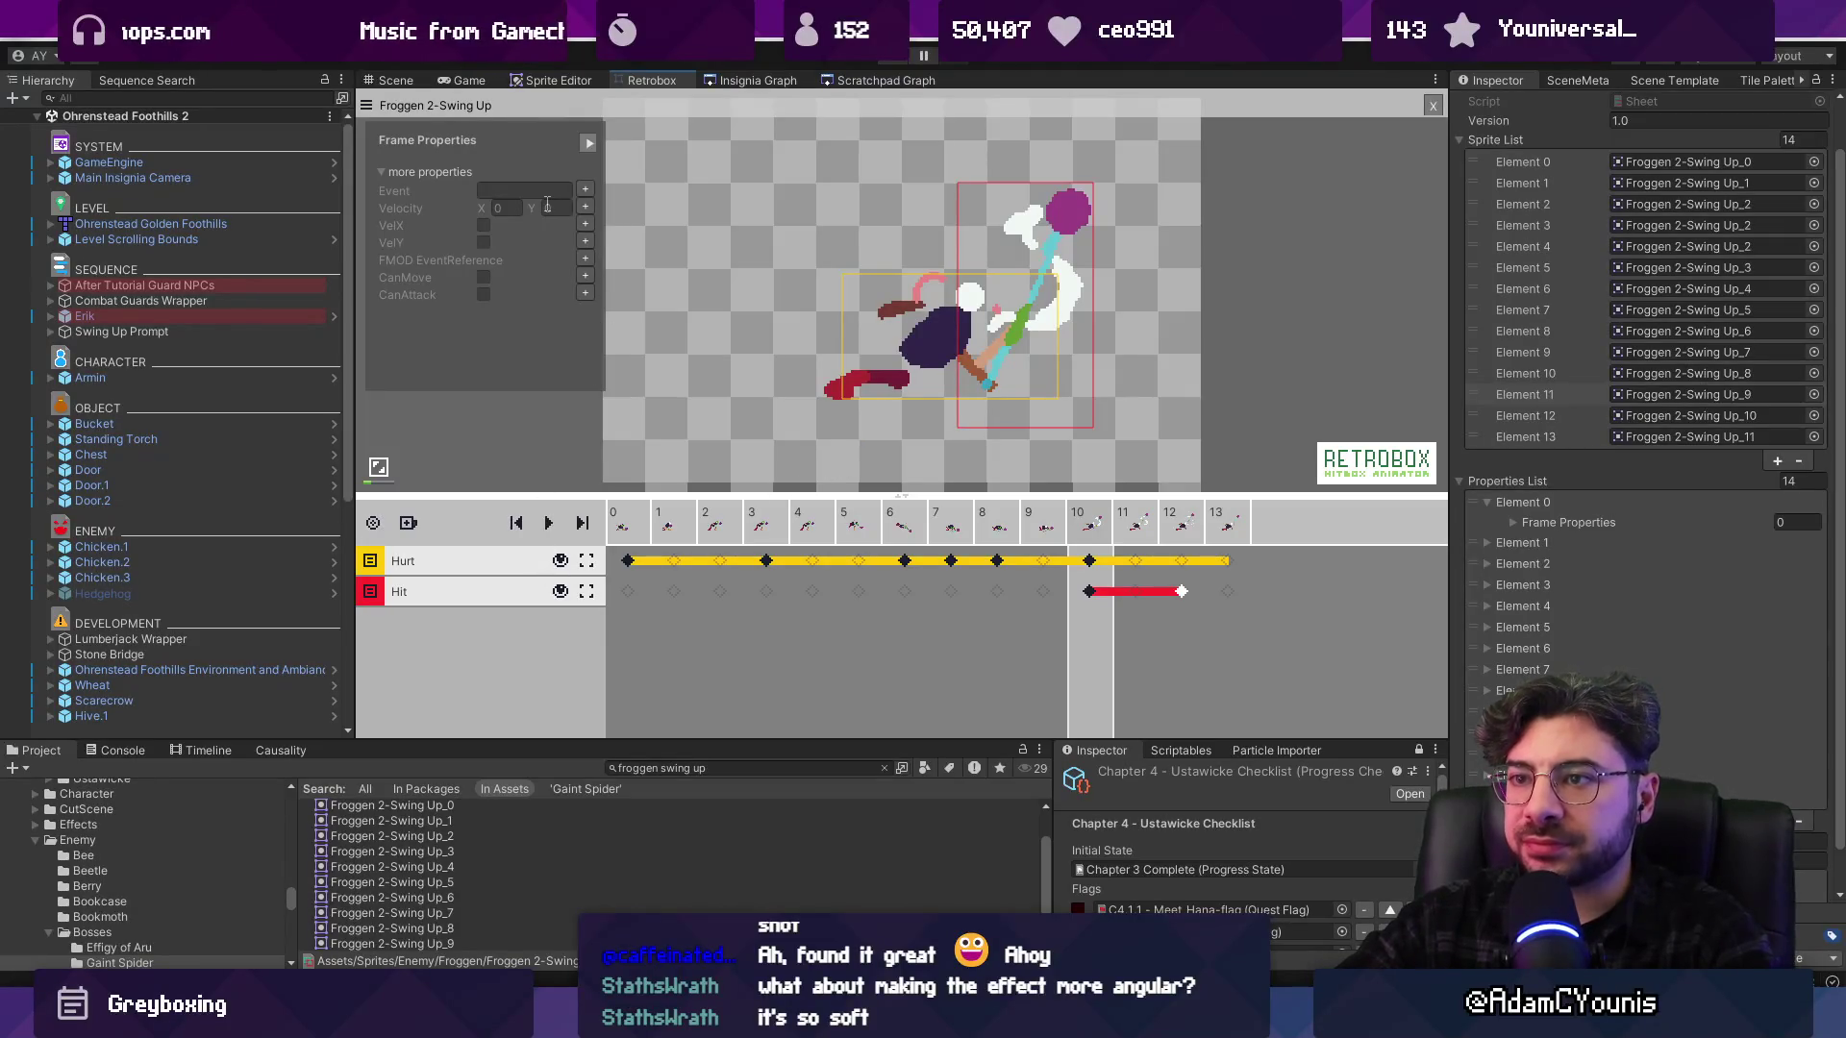
{"action": "left_click", "coordinate": [647, 519]}
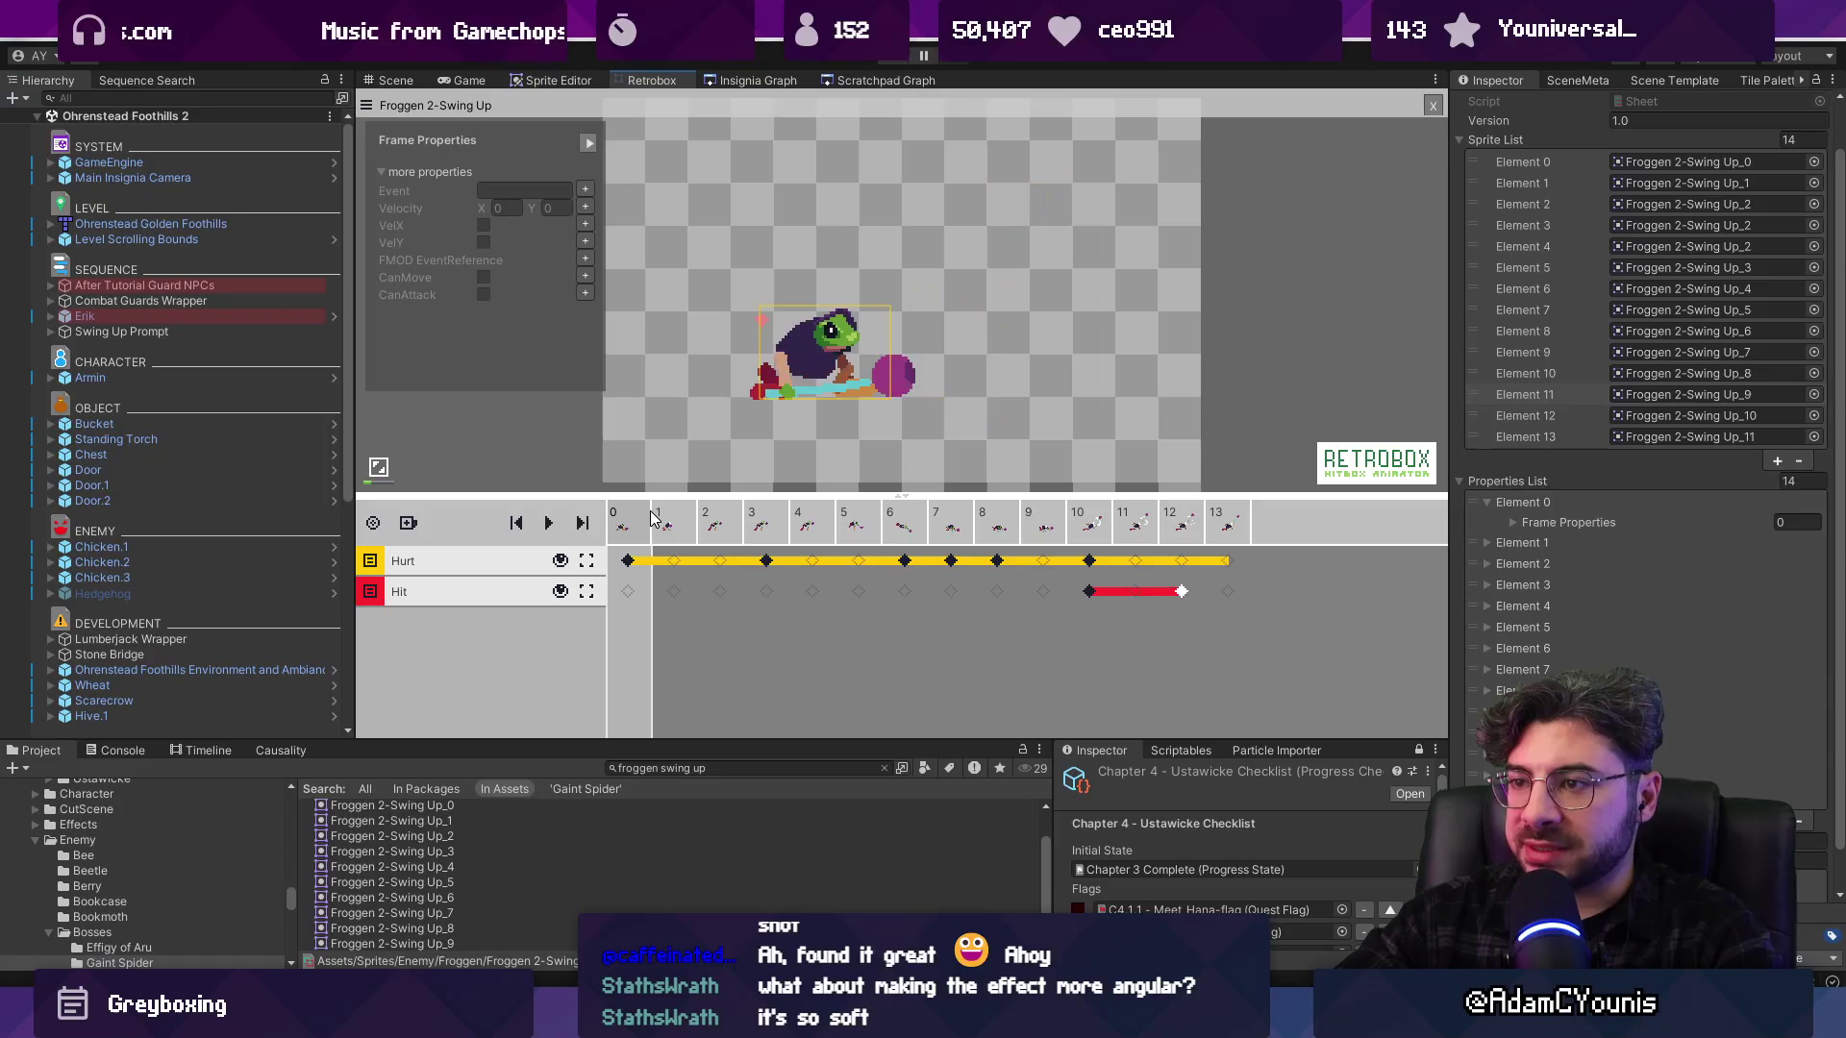
Remove Velocity and VelX from the frame's active properties, previewing the animation before and after
{"action": "key", "text": "space"}
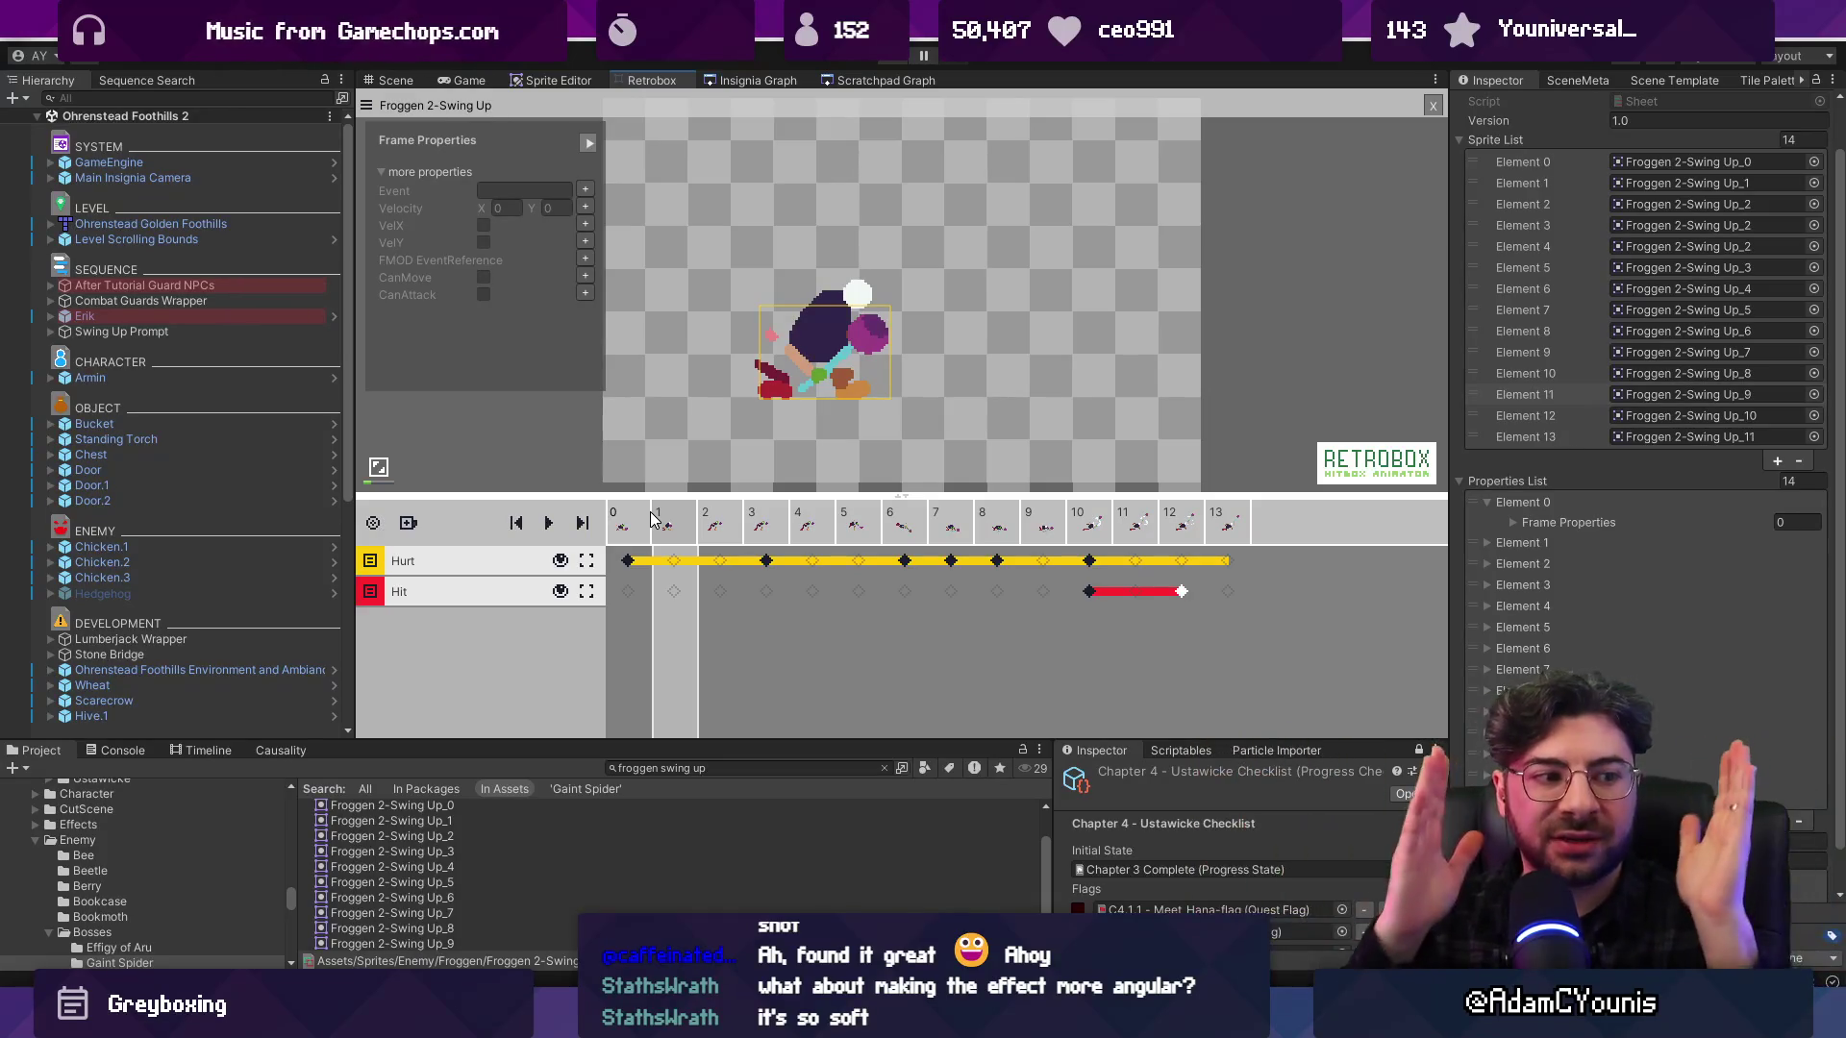
{"action": "key", "text": "space"}
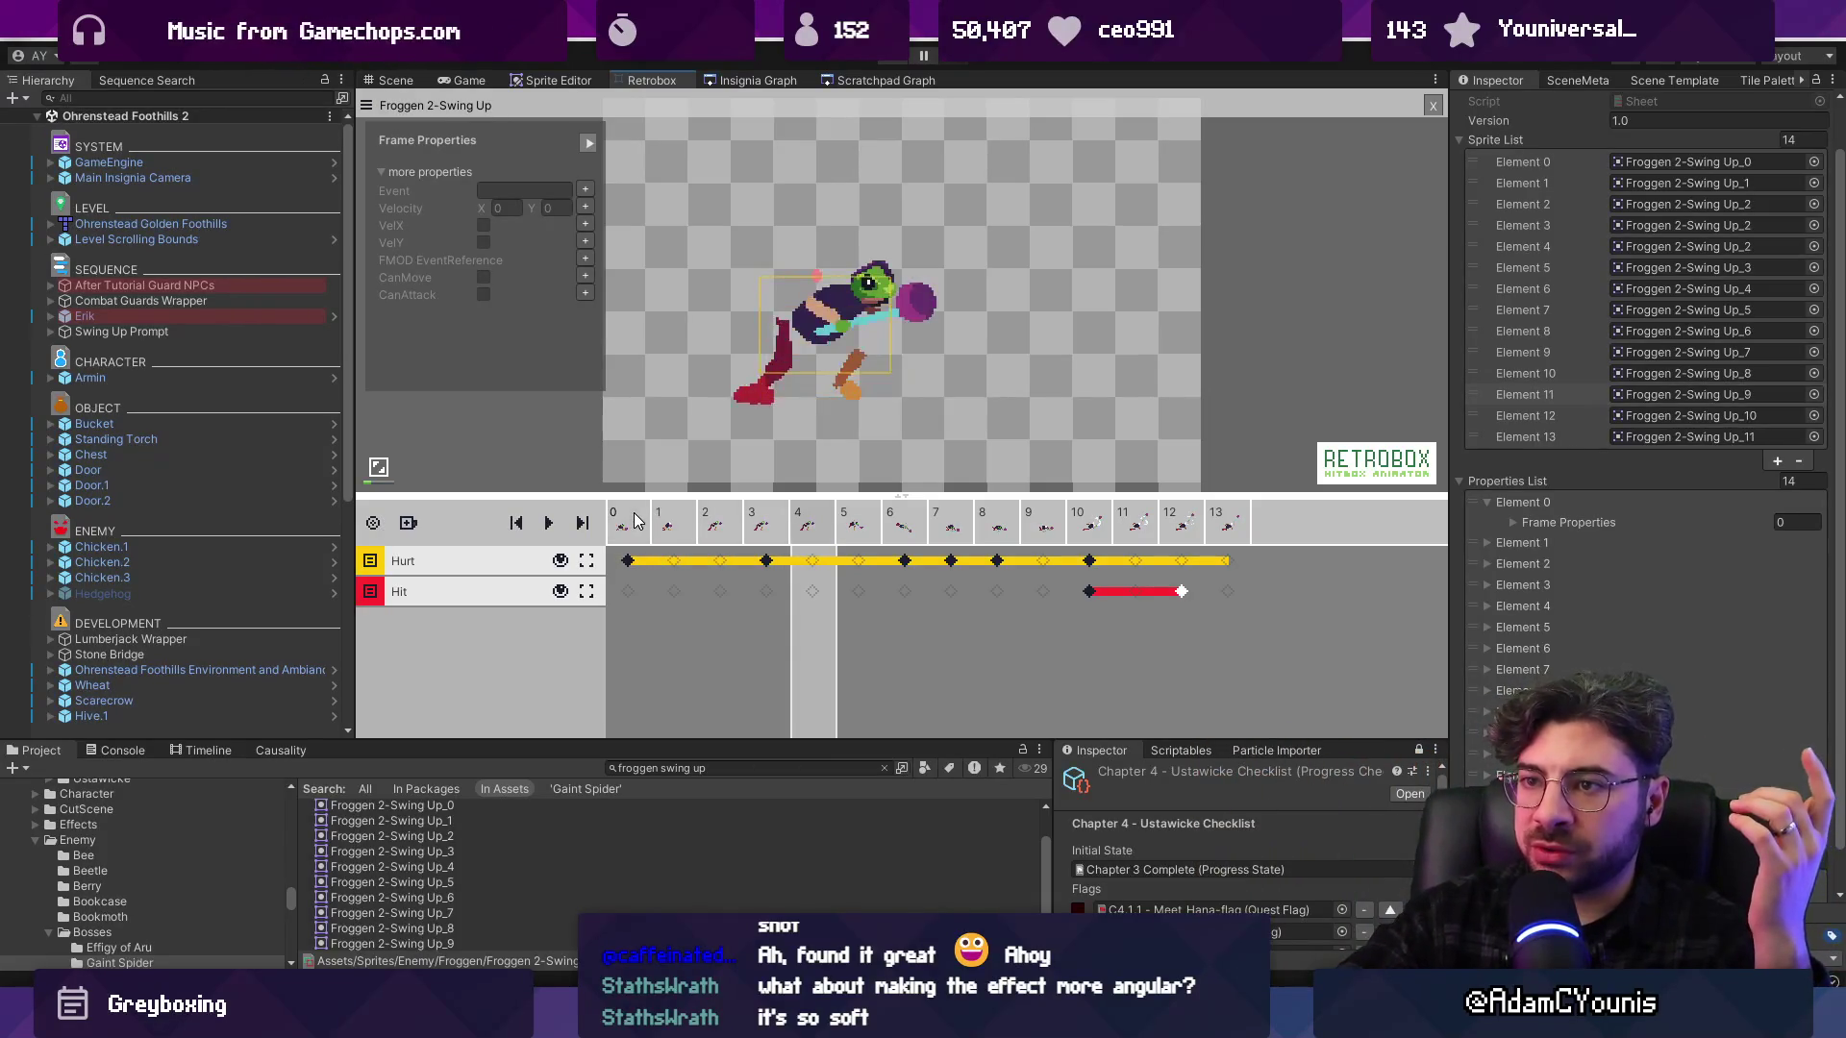
{"action": "key", "text": "space"}
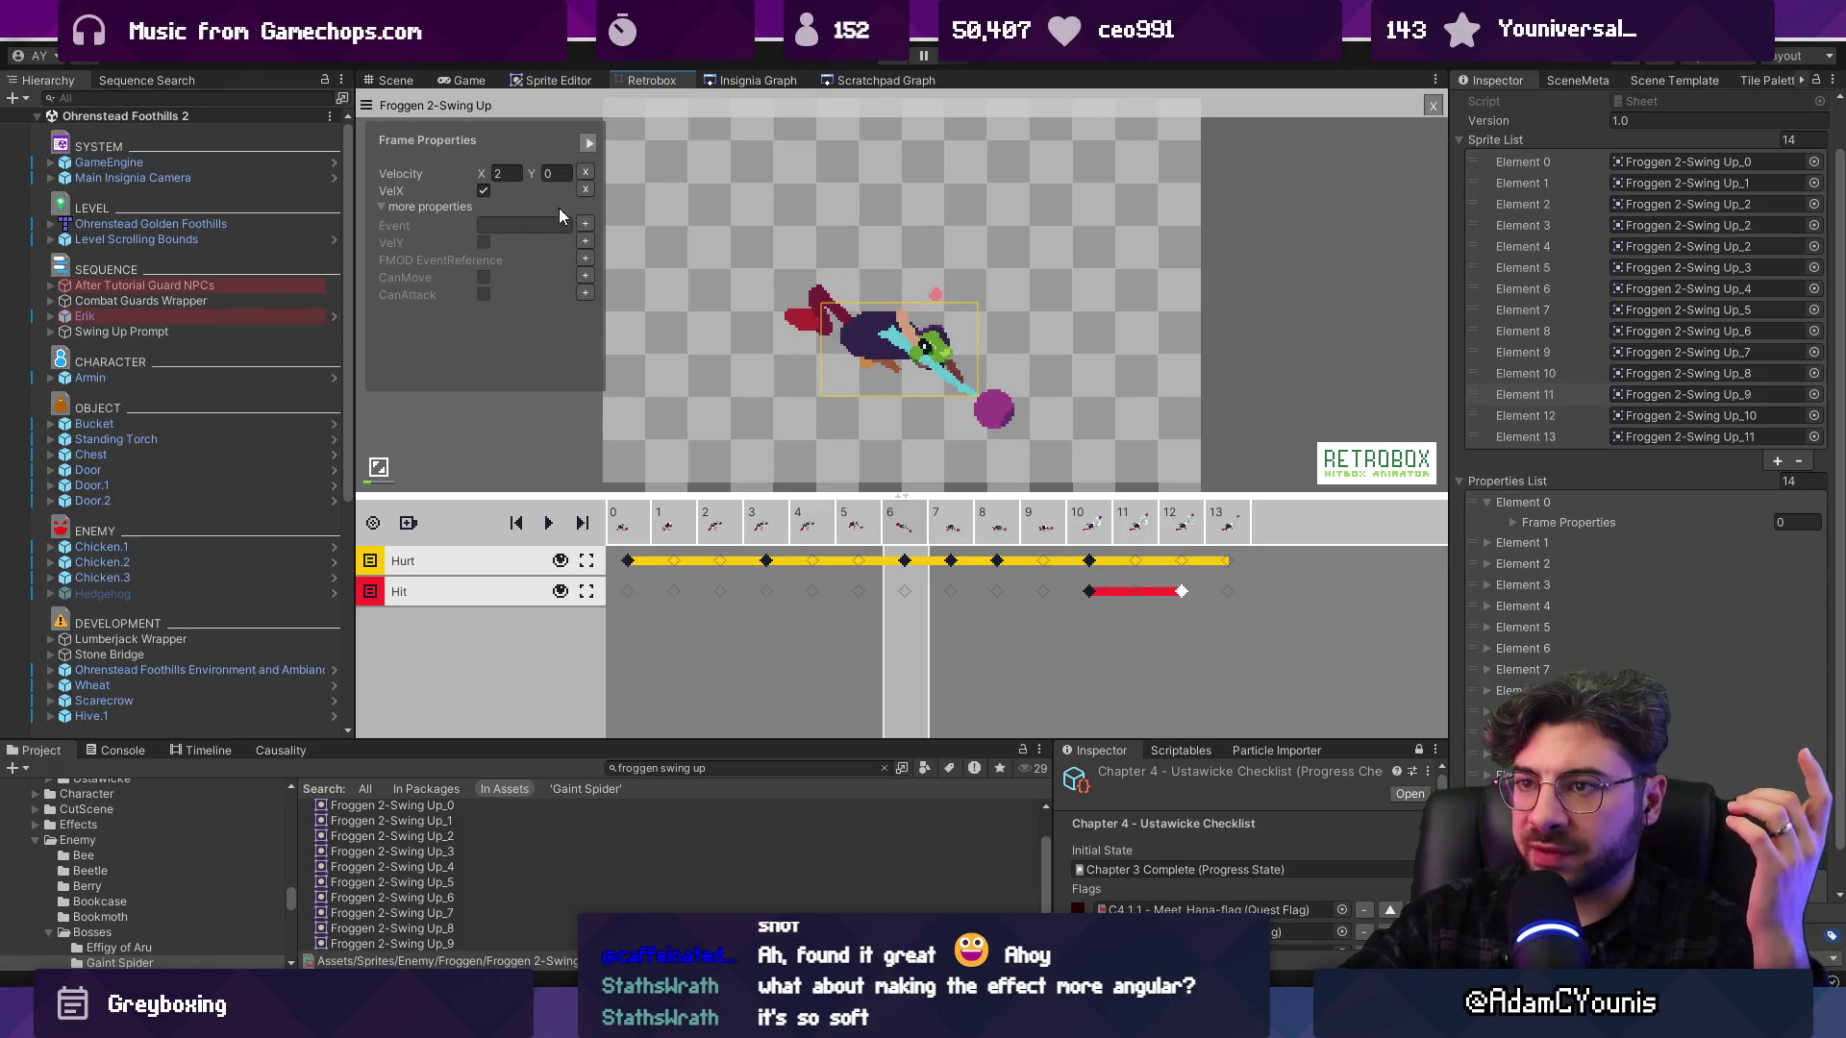
{"action": "left_click", "coordinate": [586, 173]}
{"action": "left_click", "coordinate": [586, 173]}
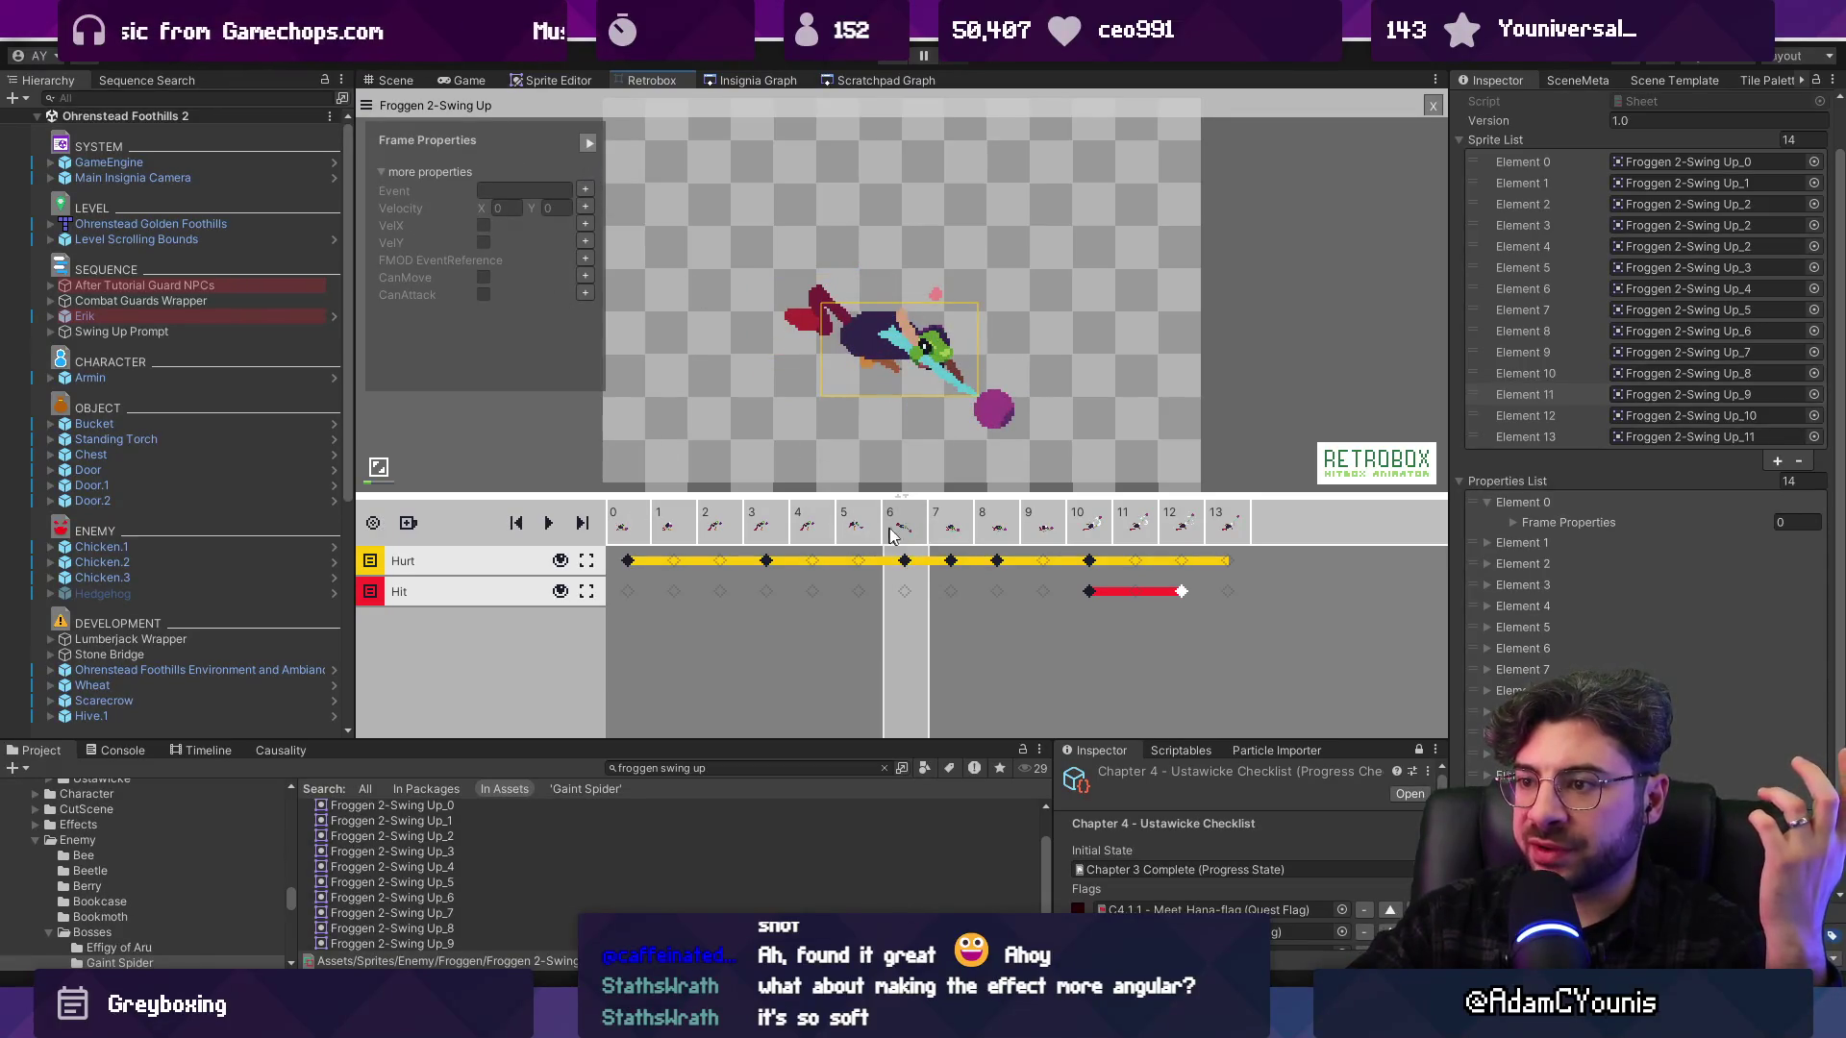
{"action": "key", "text": "space"}
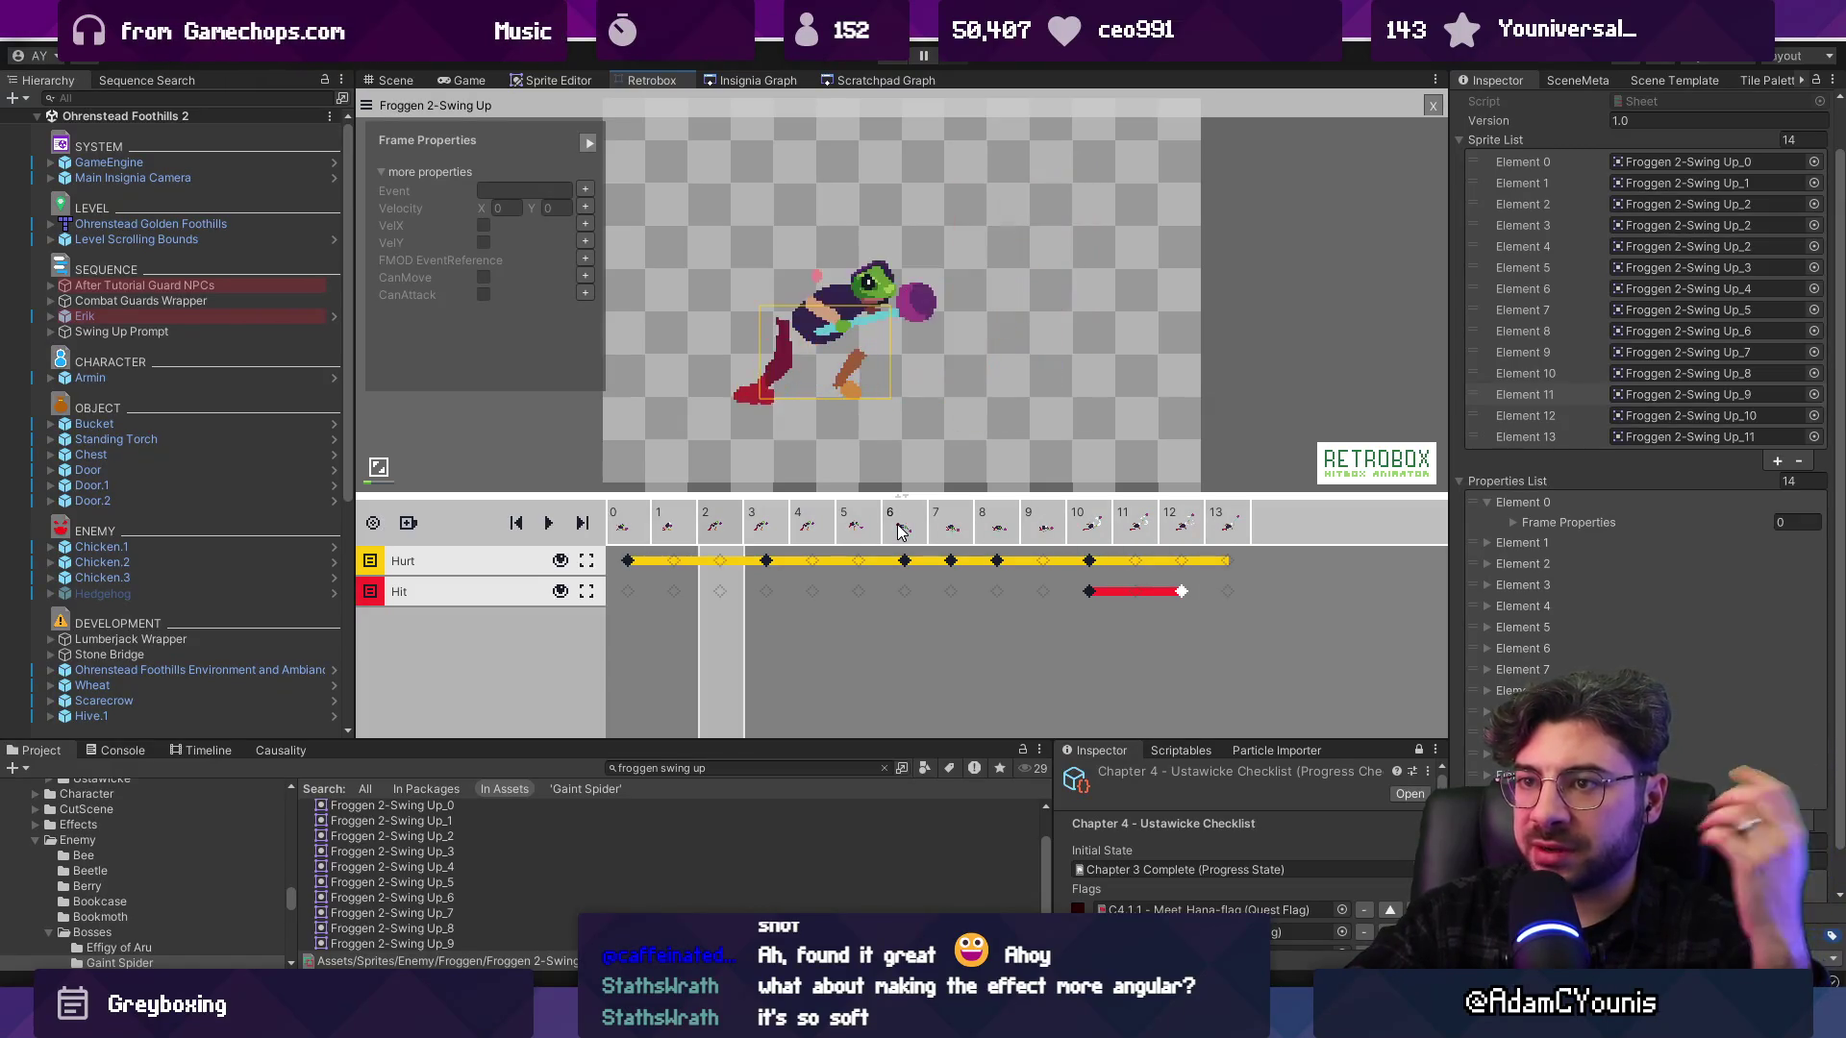
{"action": "key", "text": "space"}
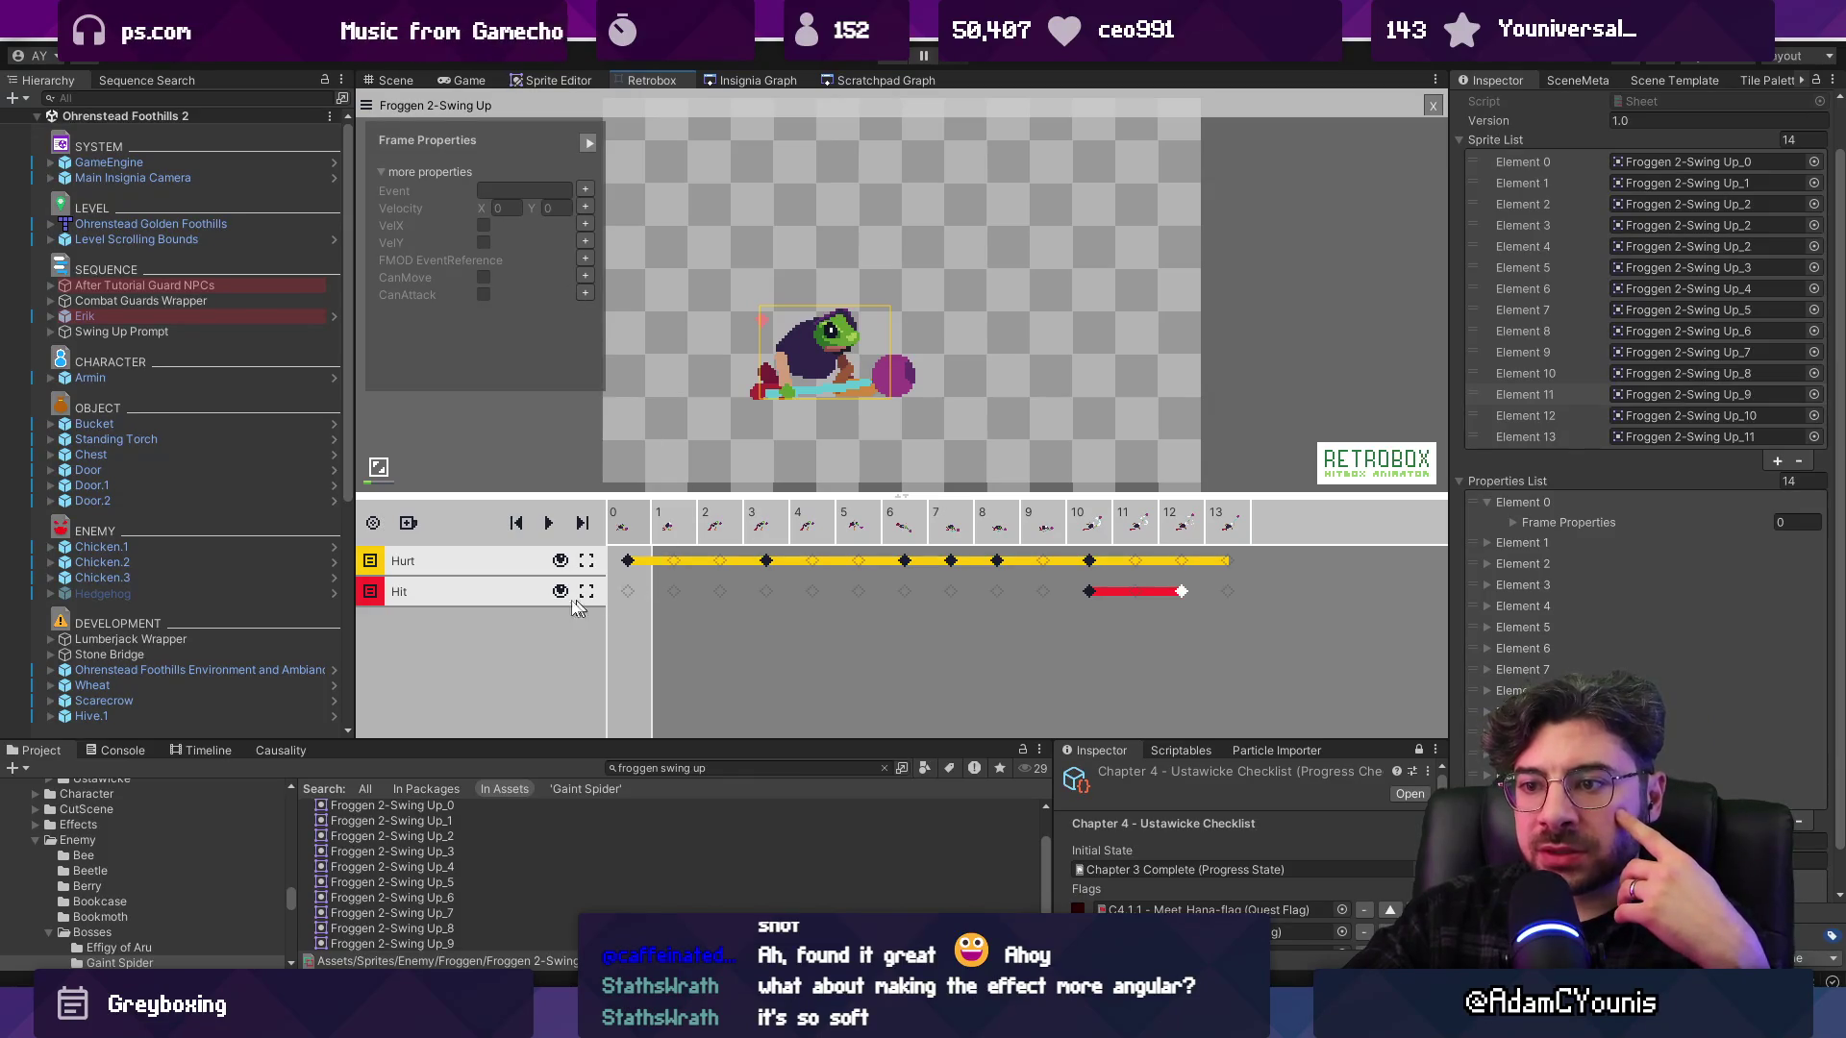
{"action": "left_click", "coordinate": [410, 522]}
Add a VelocityOffset track and enable velocityCurve and trackPivot on its frame-0 keyframe, then play it
{"action": "left_click", "coordinate": [471, 563]}
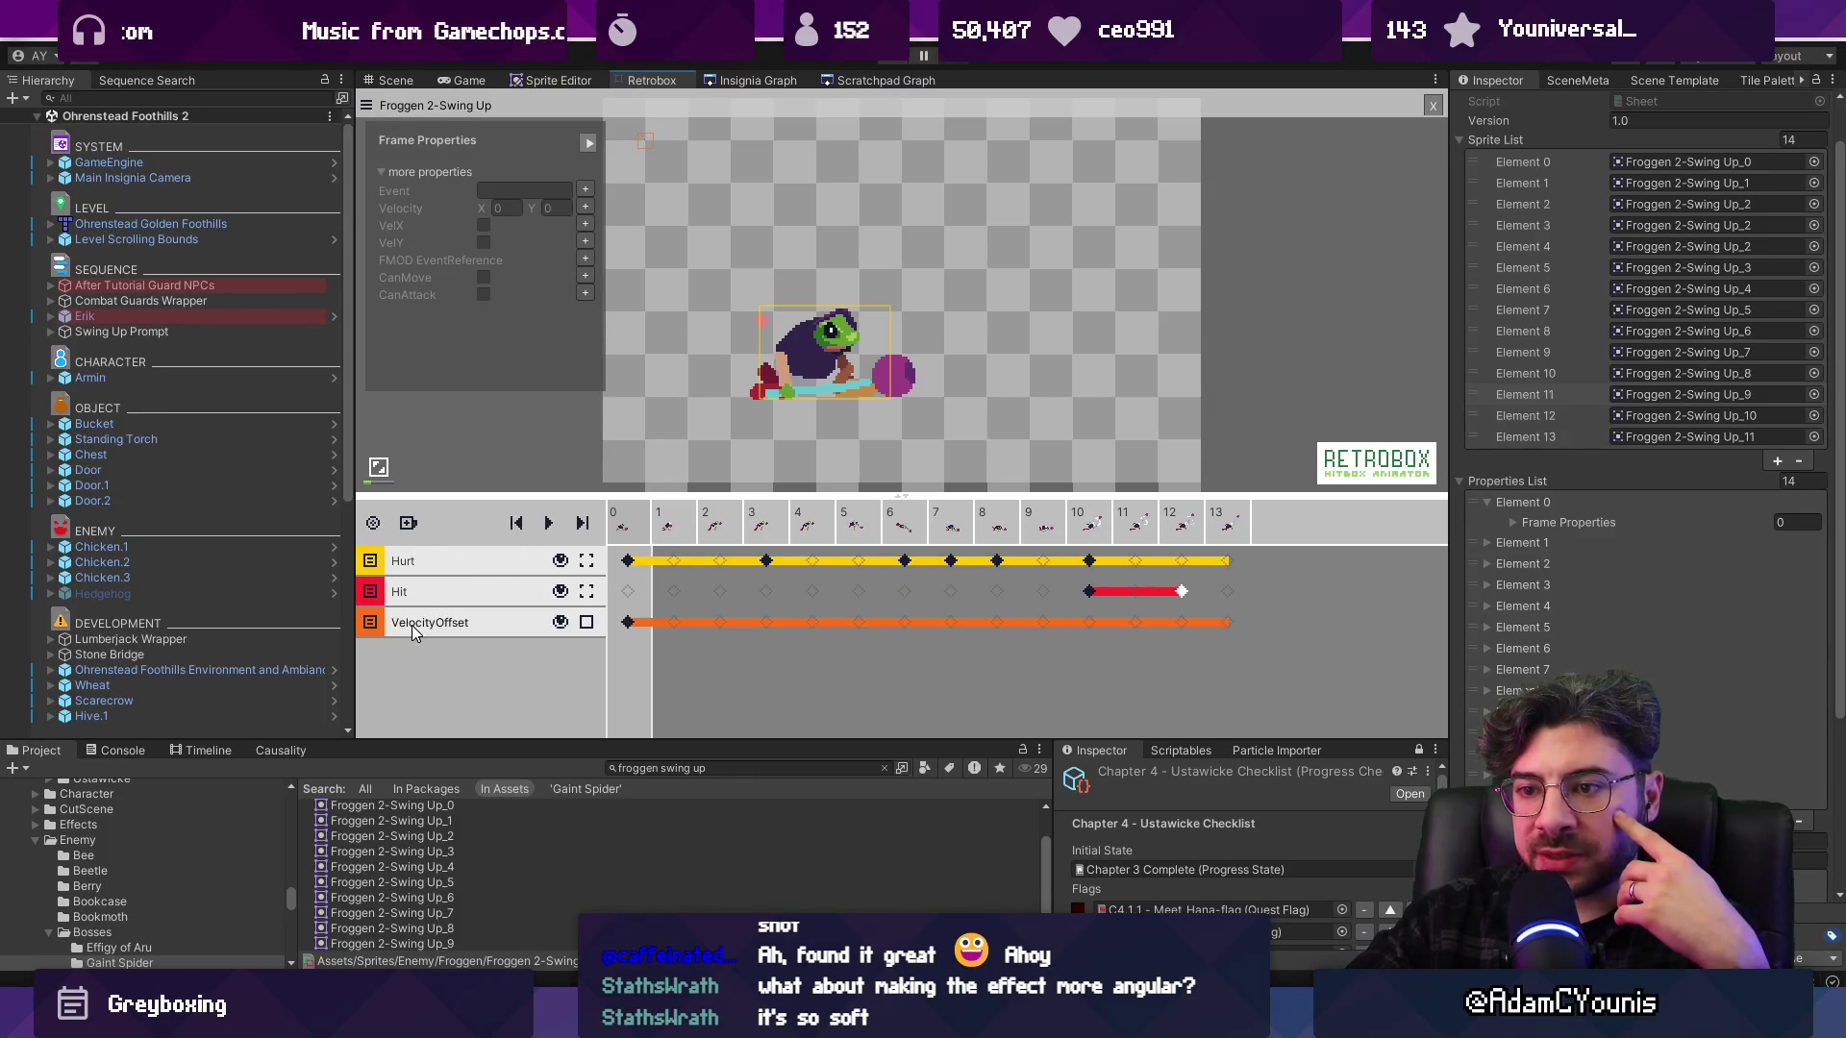
{"action": "left_click", "coordinate": [588, 624]}
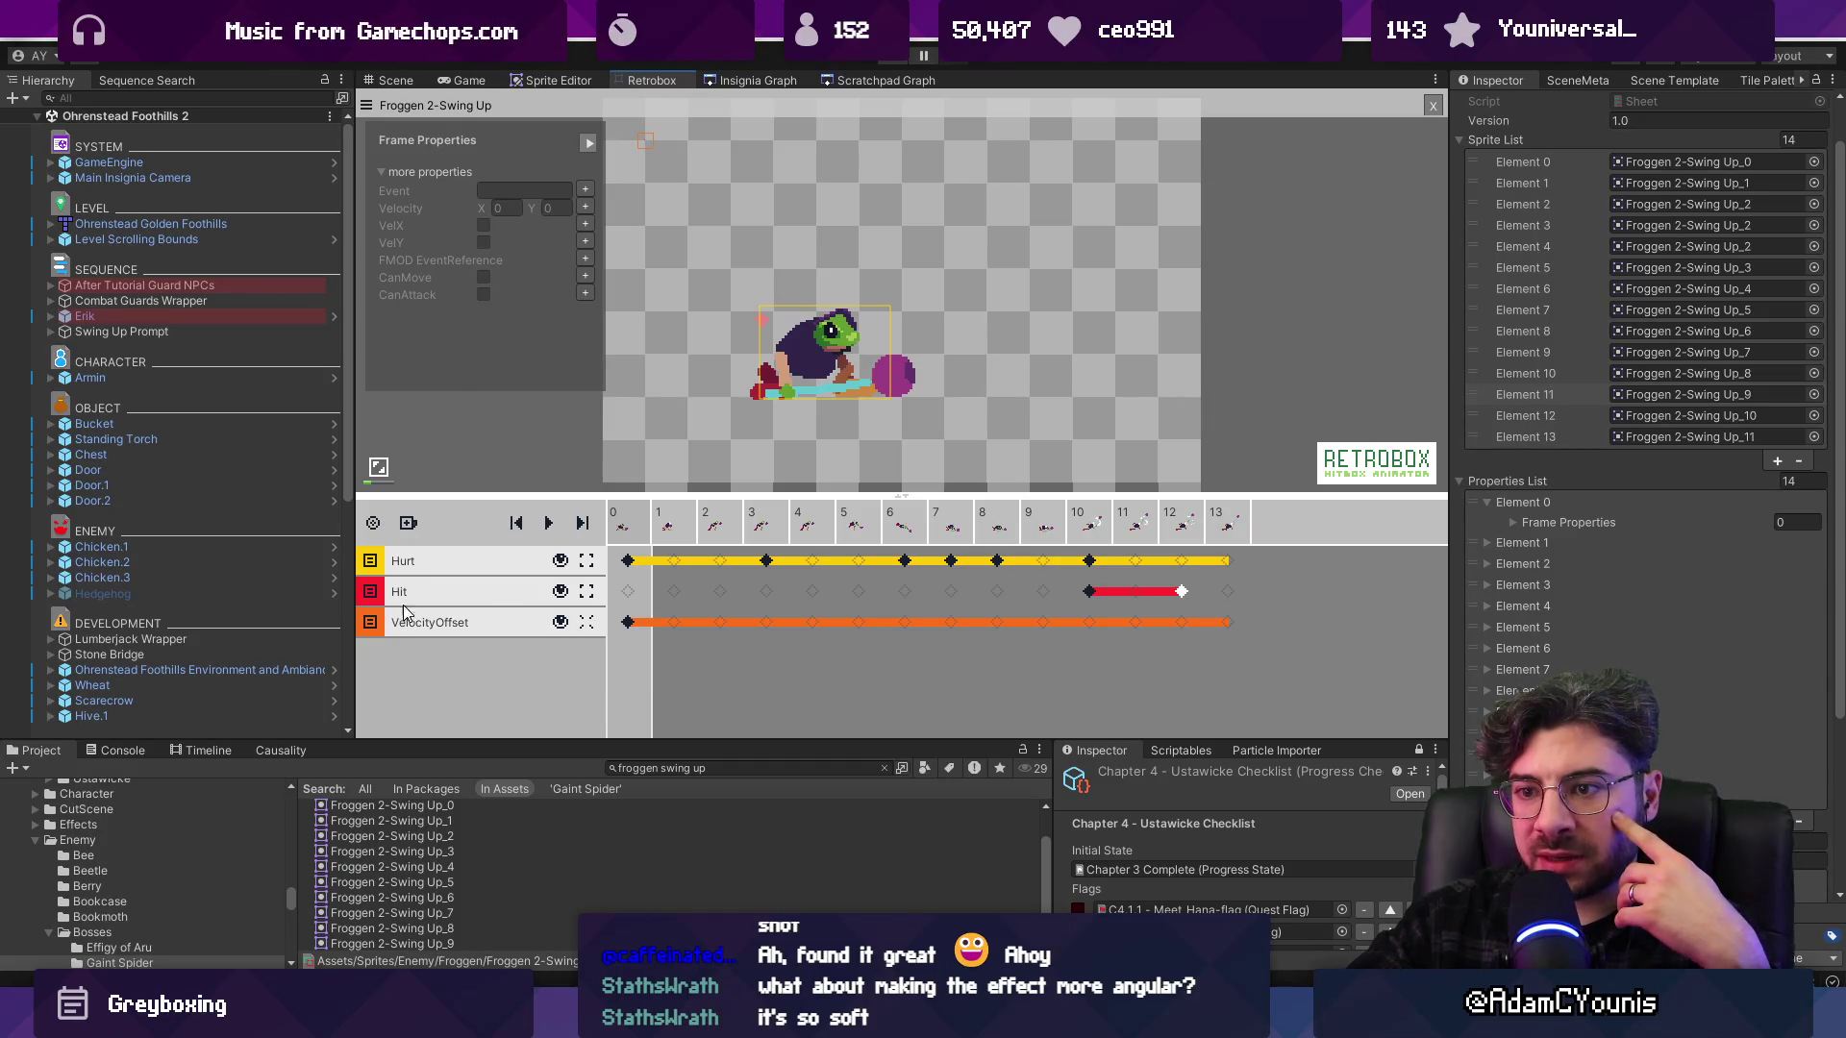
{"action": "left_click", "coordinate": [628, 622]}
{"action": "left_click_drag", "start_coordinate": [654, 492], "coordinate": [650, 566]}
{"action": "left_click", "coordinate": [586, 447]}
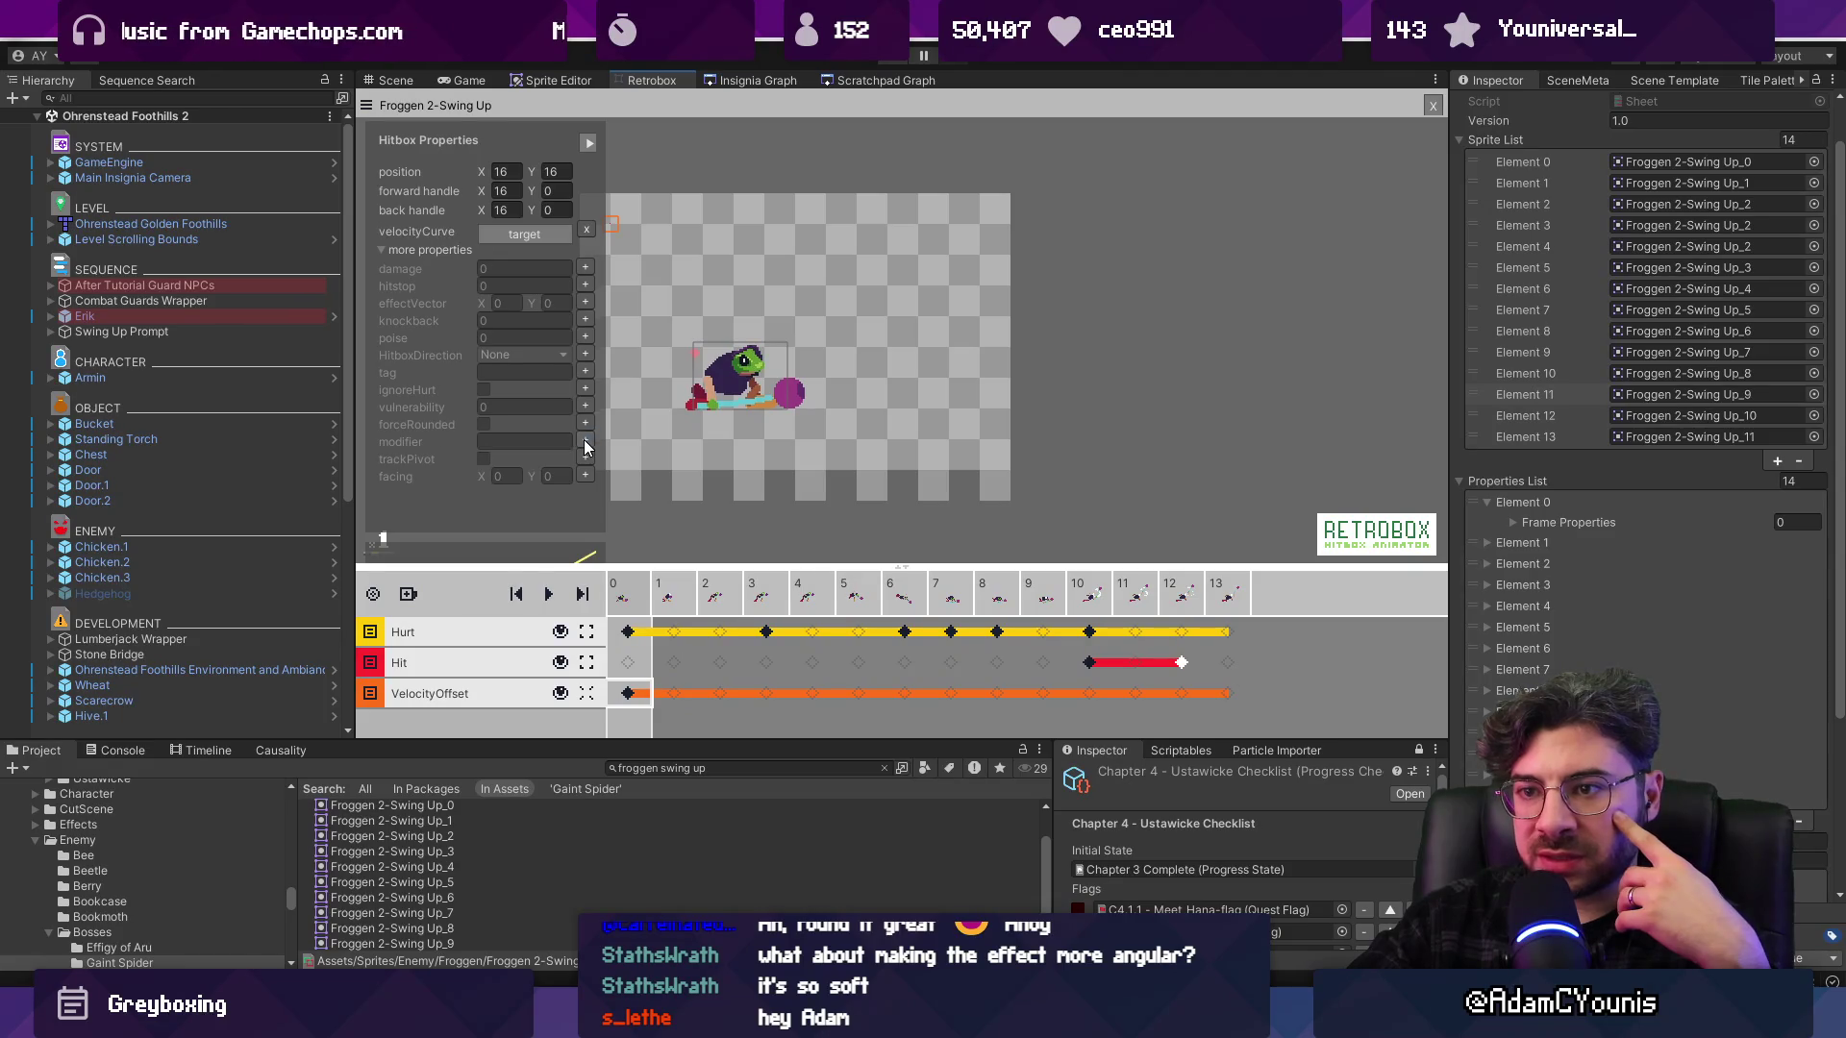
{"action": "left_click", "coordinate": [590, 454]}
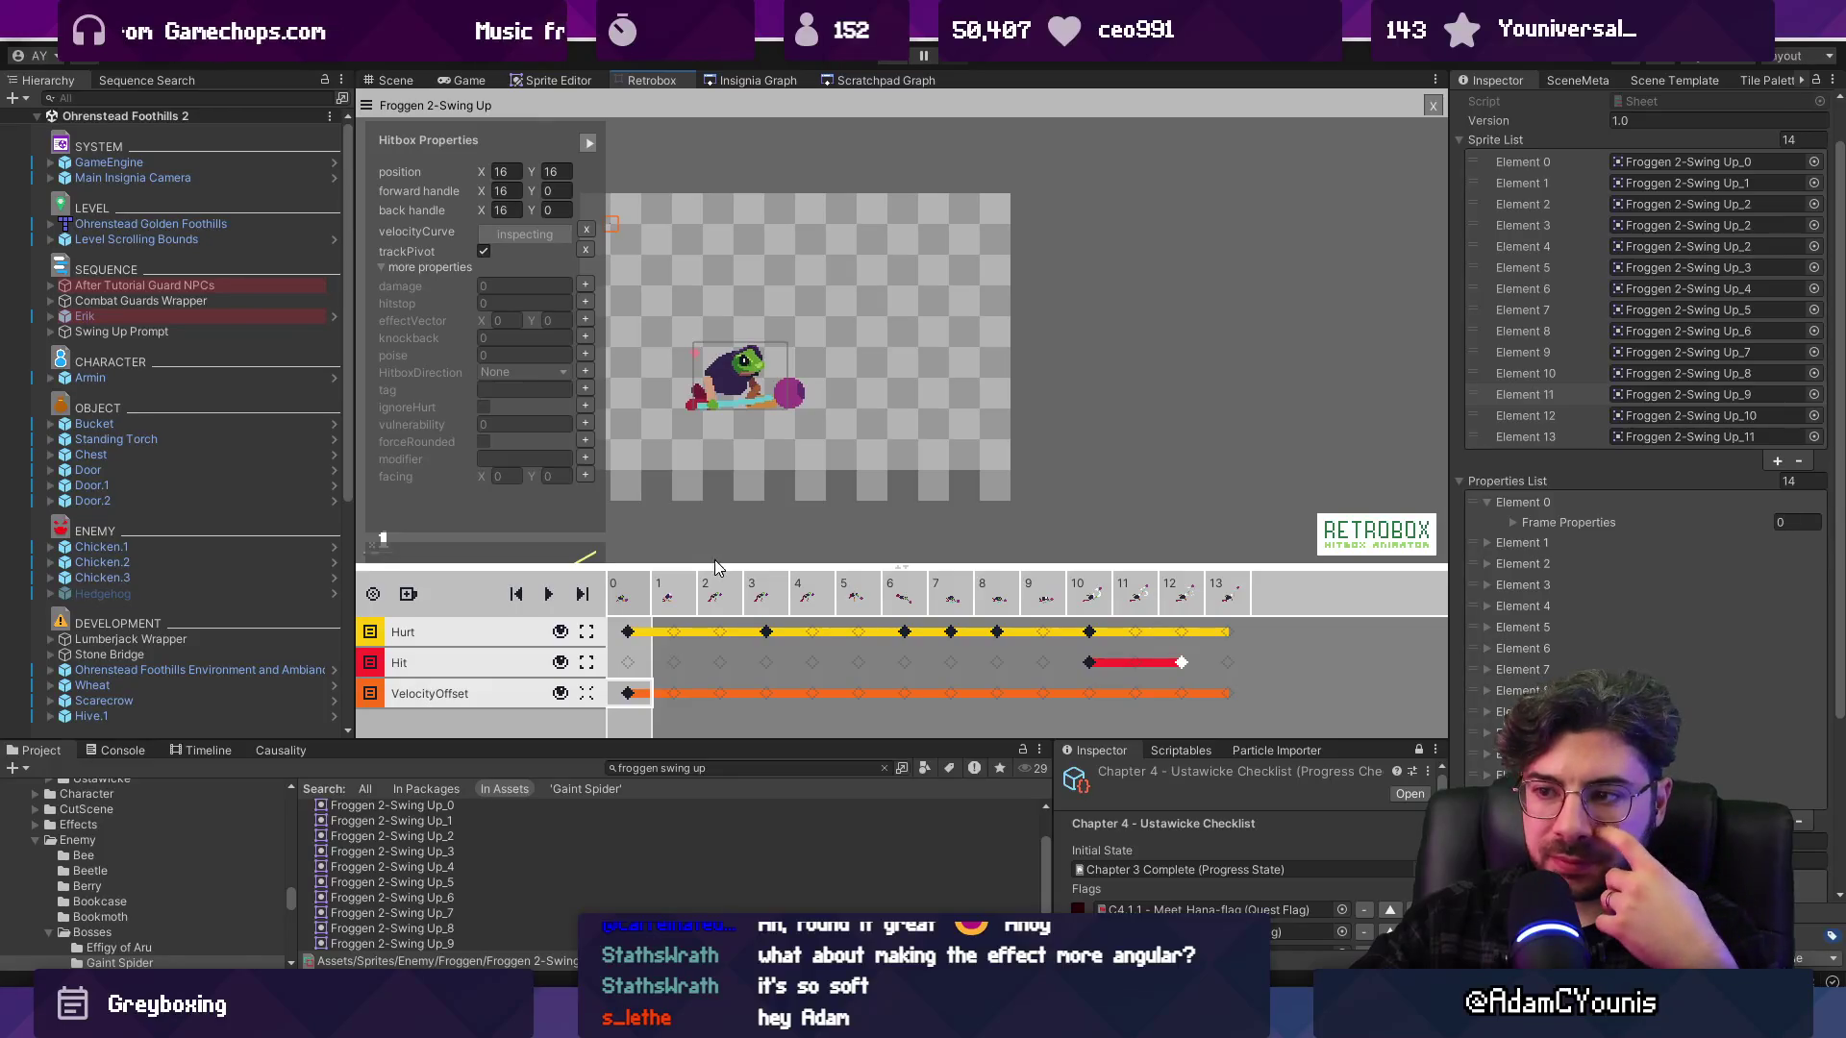
{"action": "left_click", "coordinate": [381, 271]}
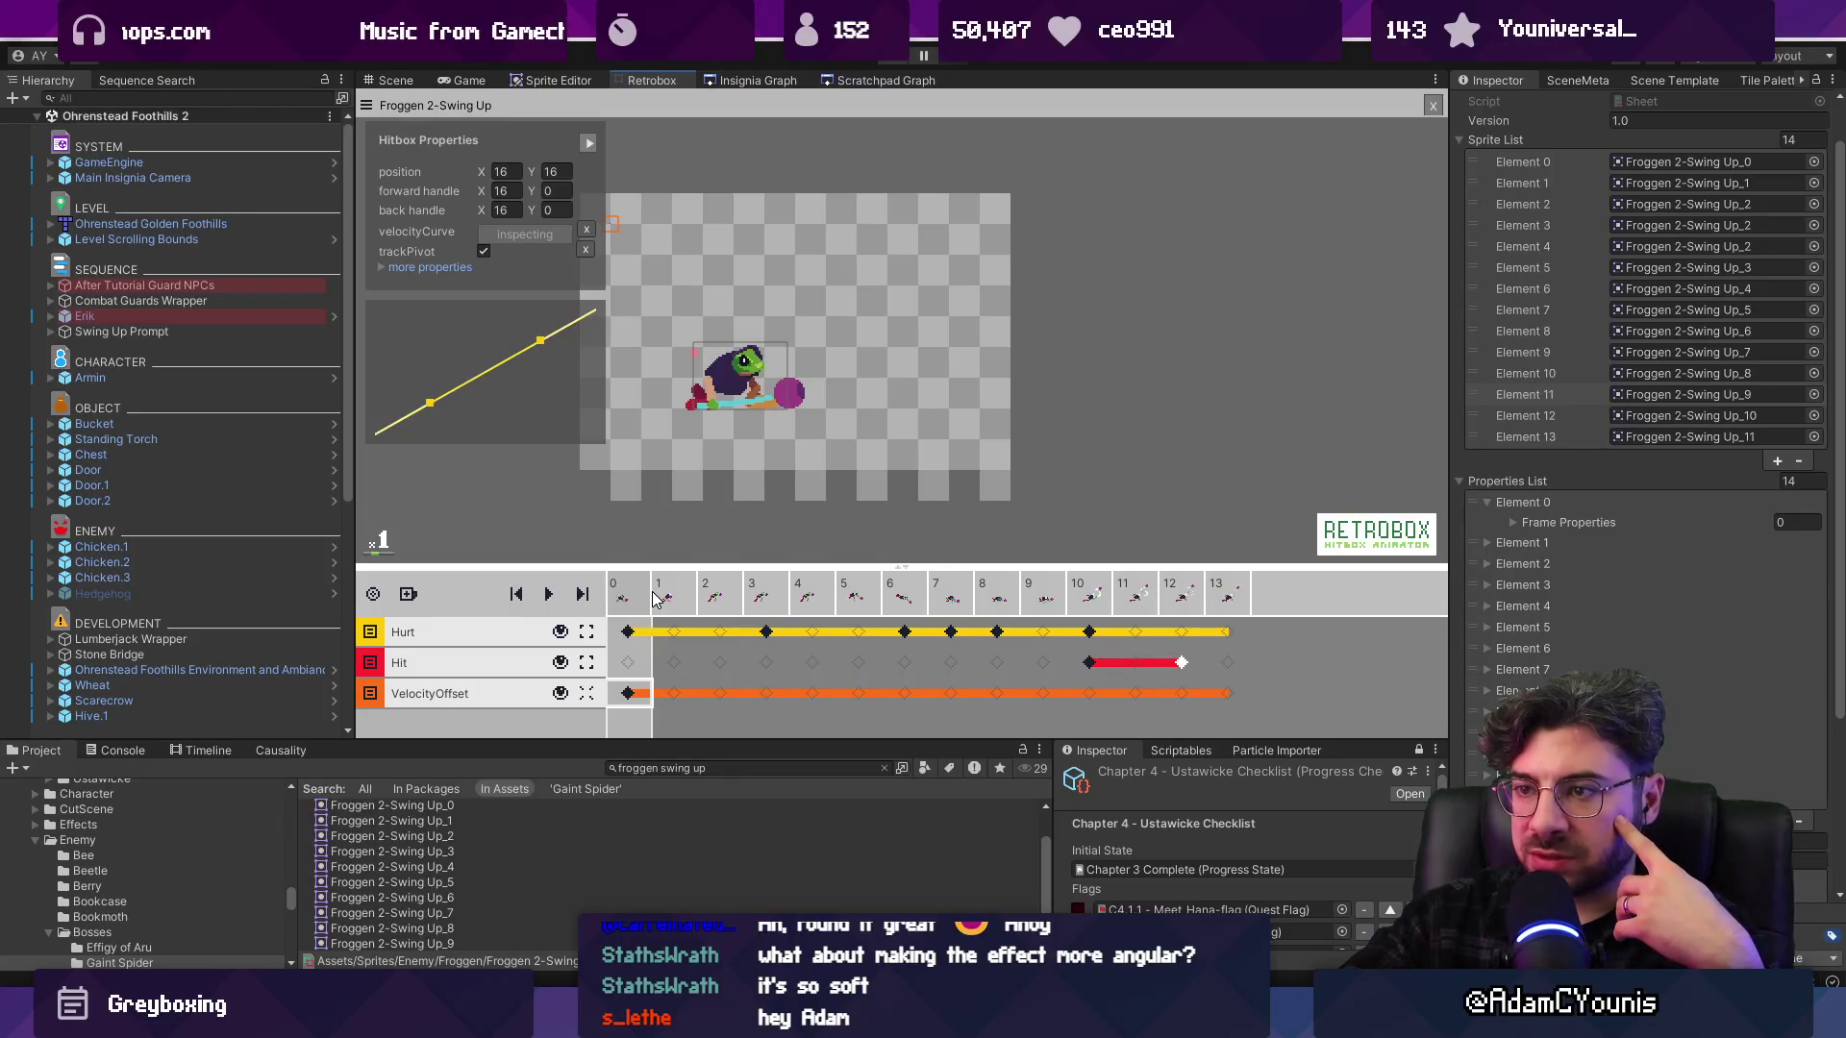
{"action": "key", "text": "space"}
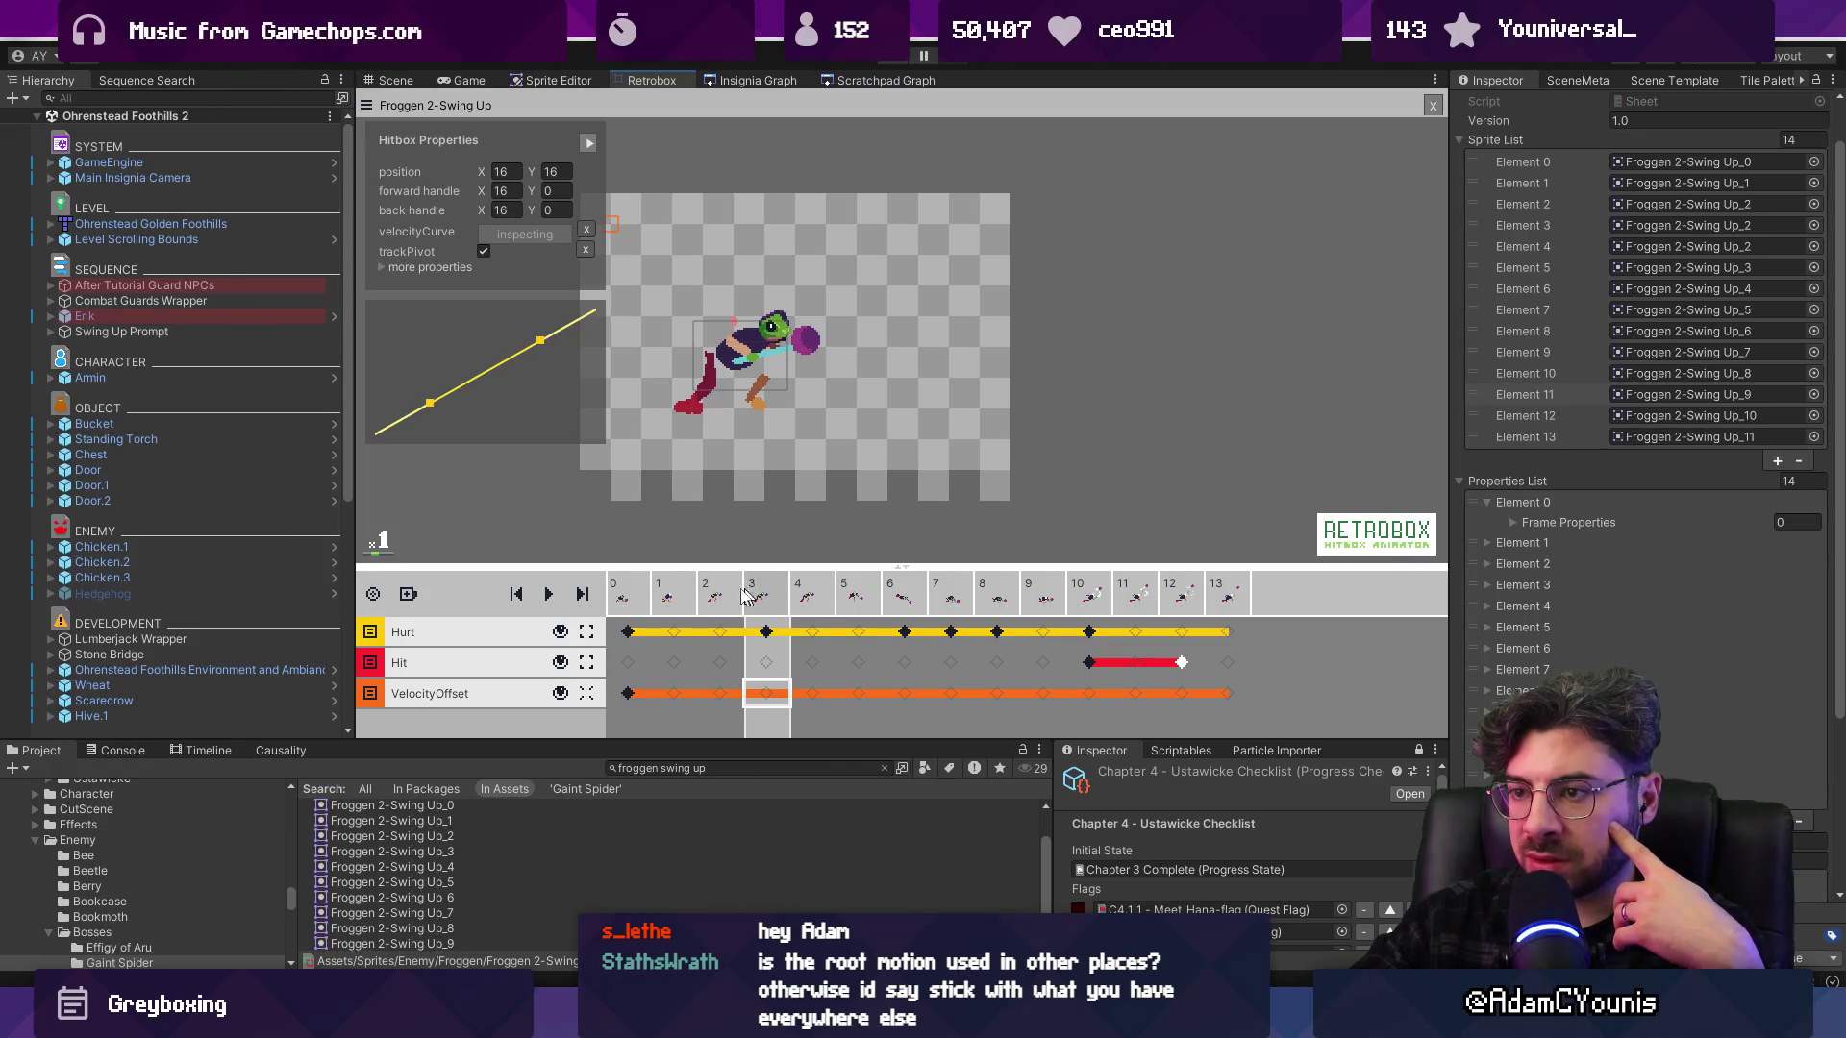
{"action": "scroll", "coordinate": [1783, 298], "scroll_direction": "up", "scroll_amount": 2}
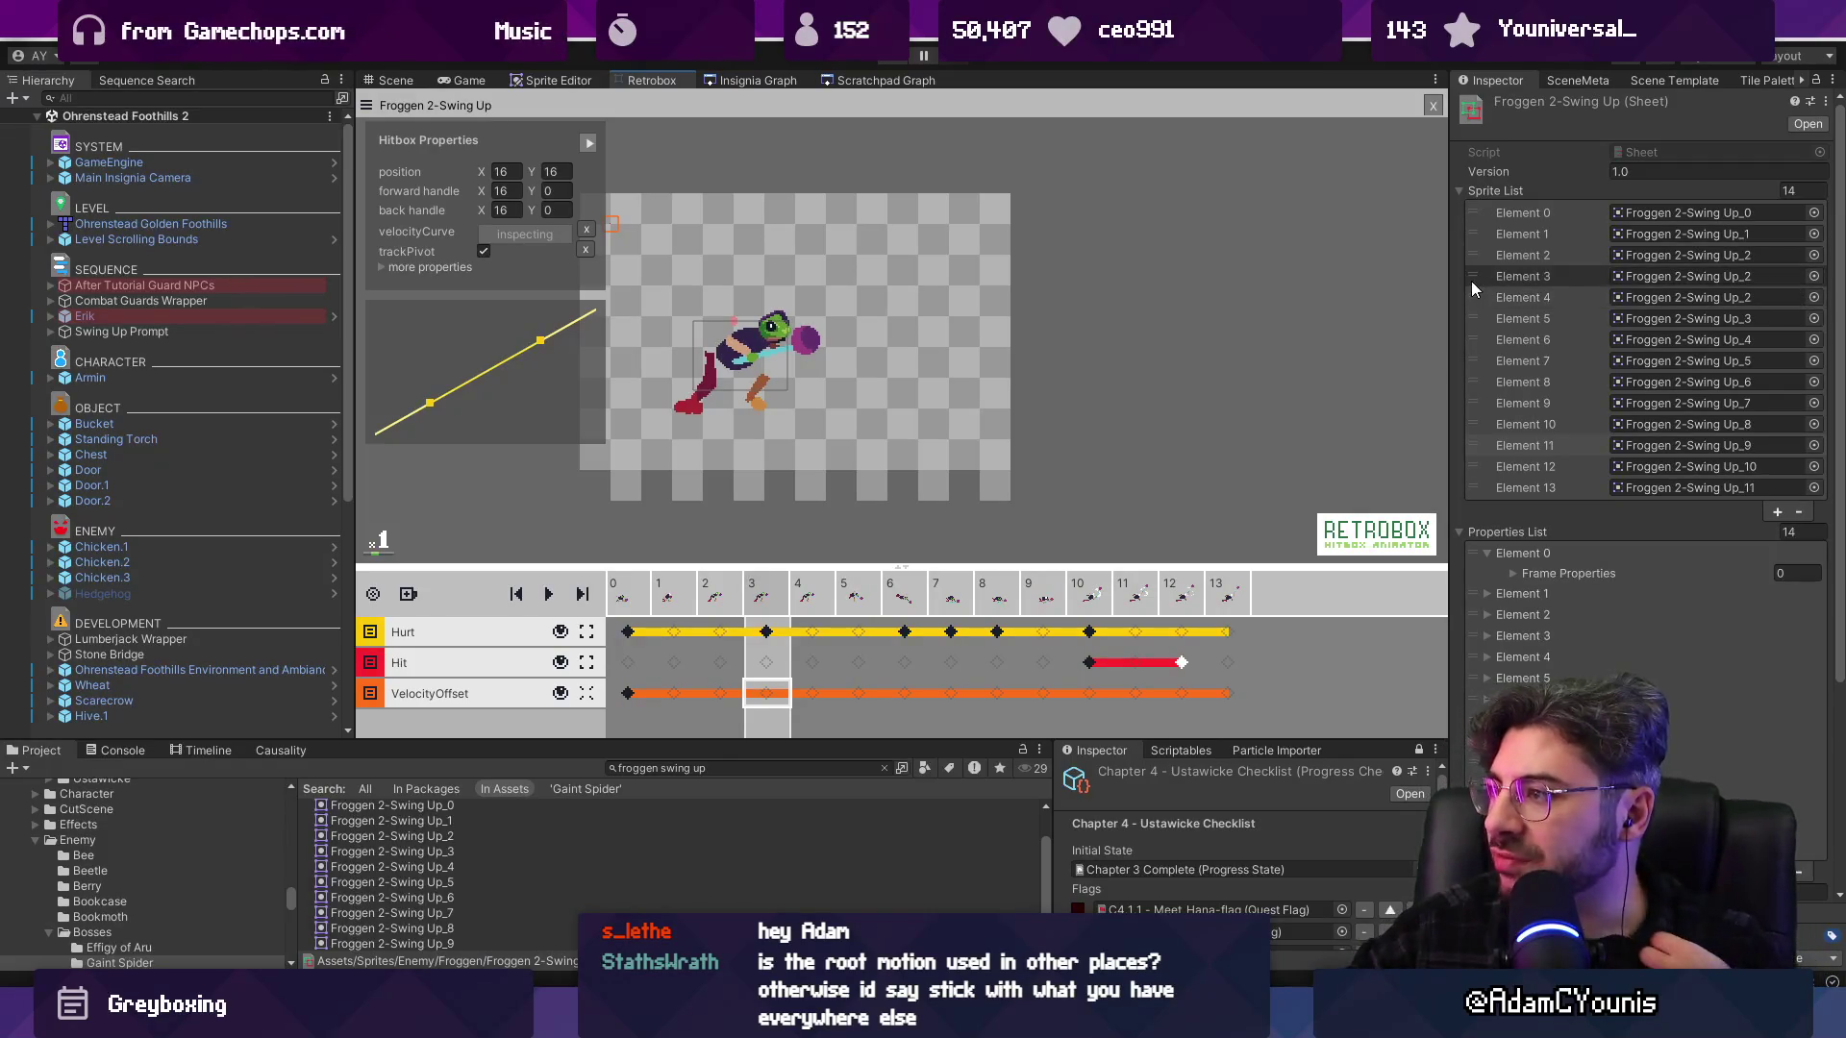
Delete the two duplicate frames among frames 1–4 of the timeline
{"action": "key", "text": "Left"}
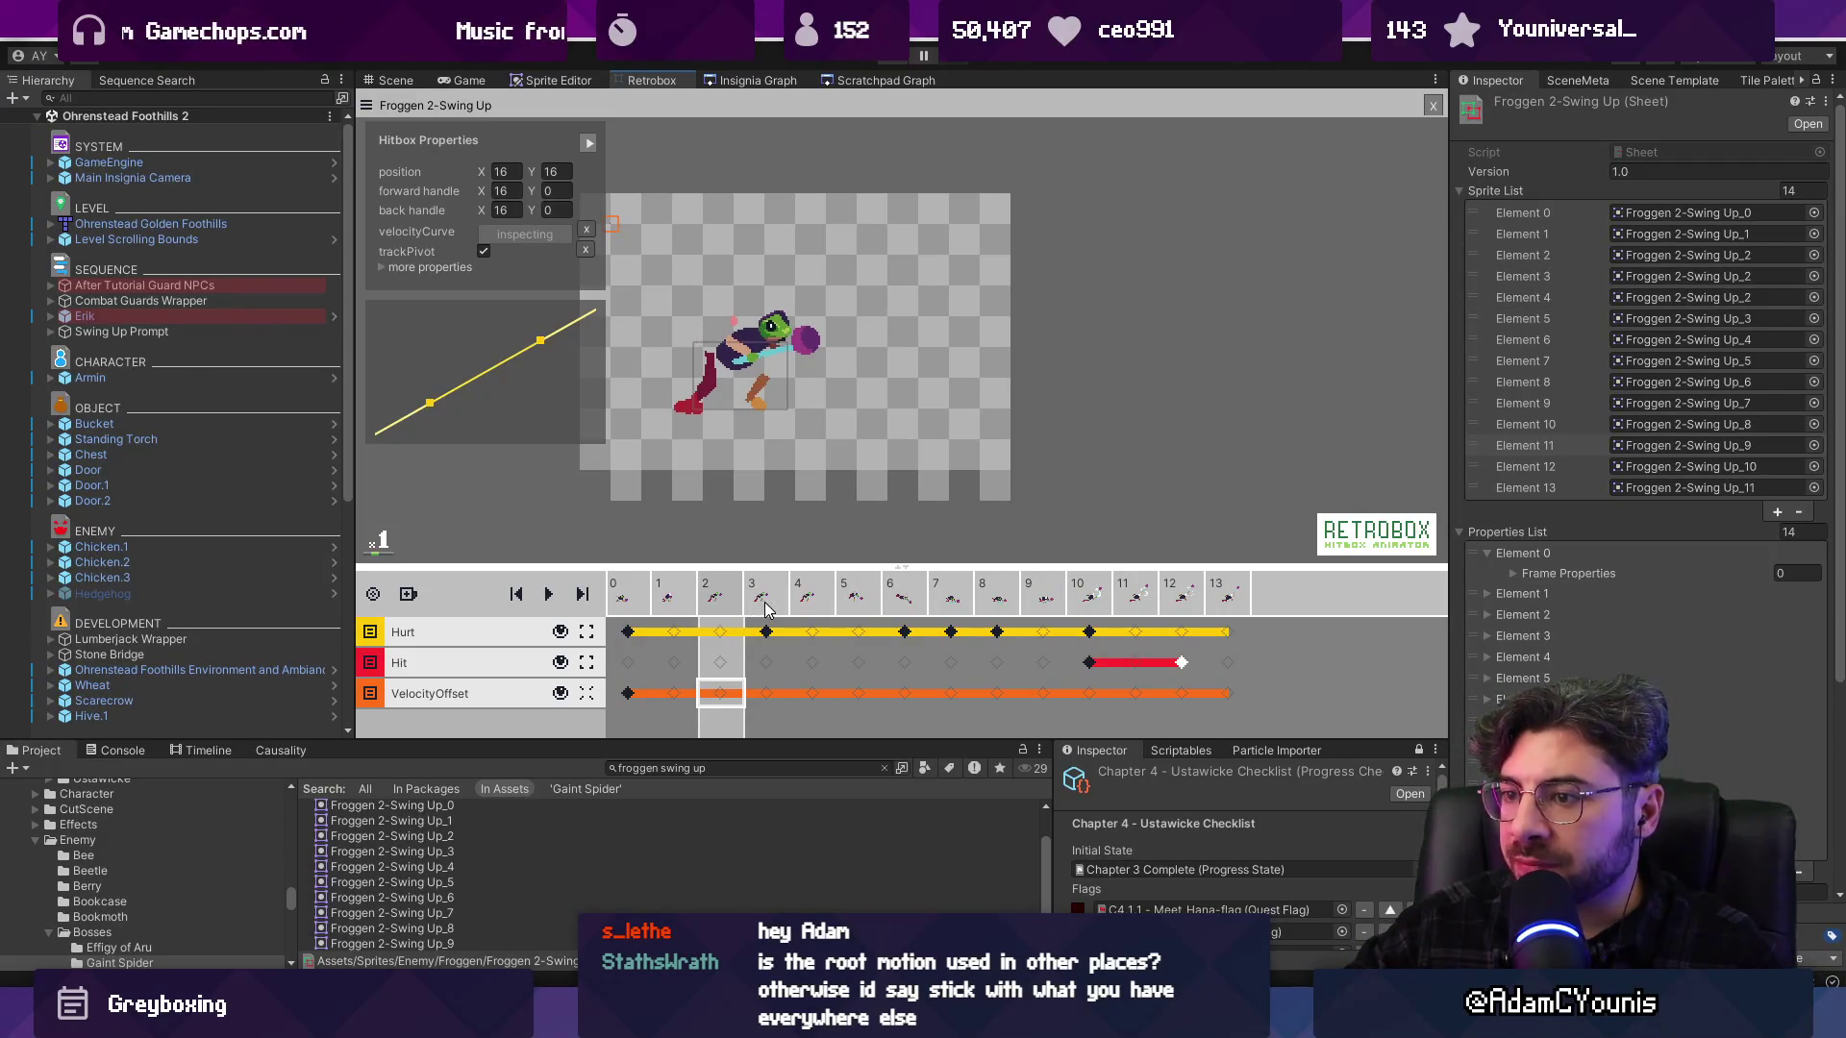
{"action": "left_click_drag", "start_coordinate": [668, 600], "coordinate": [859, 609]}
{"action": "right_click", "coordinate": [858, 609]}
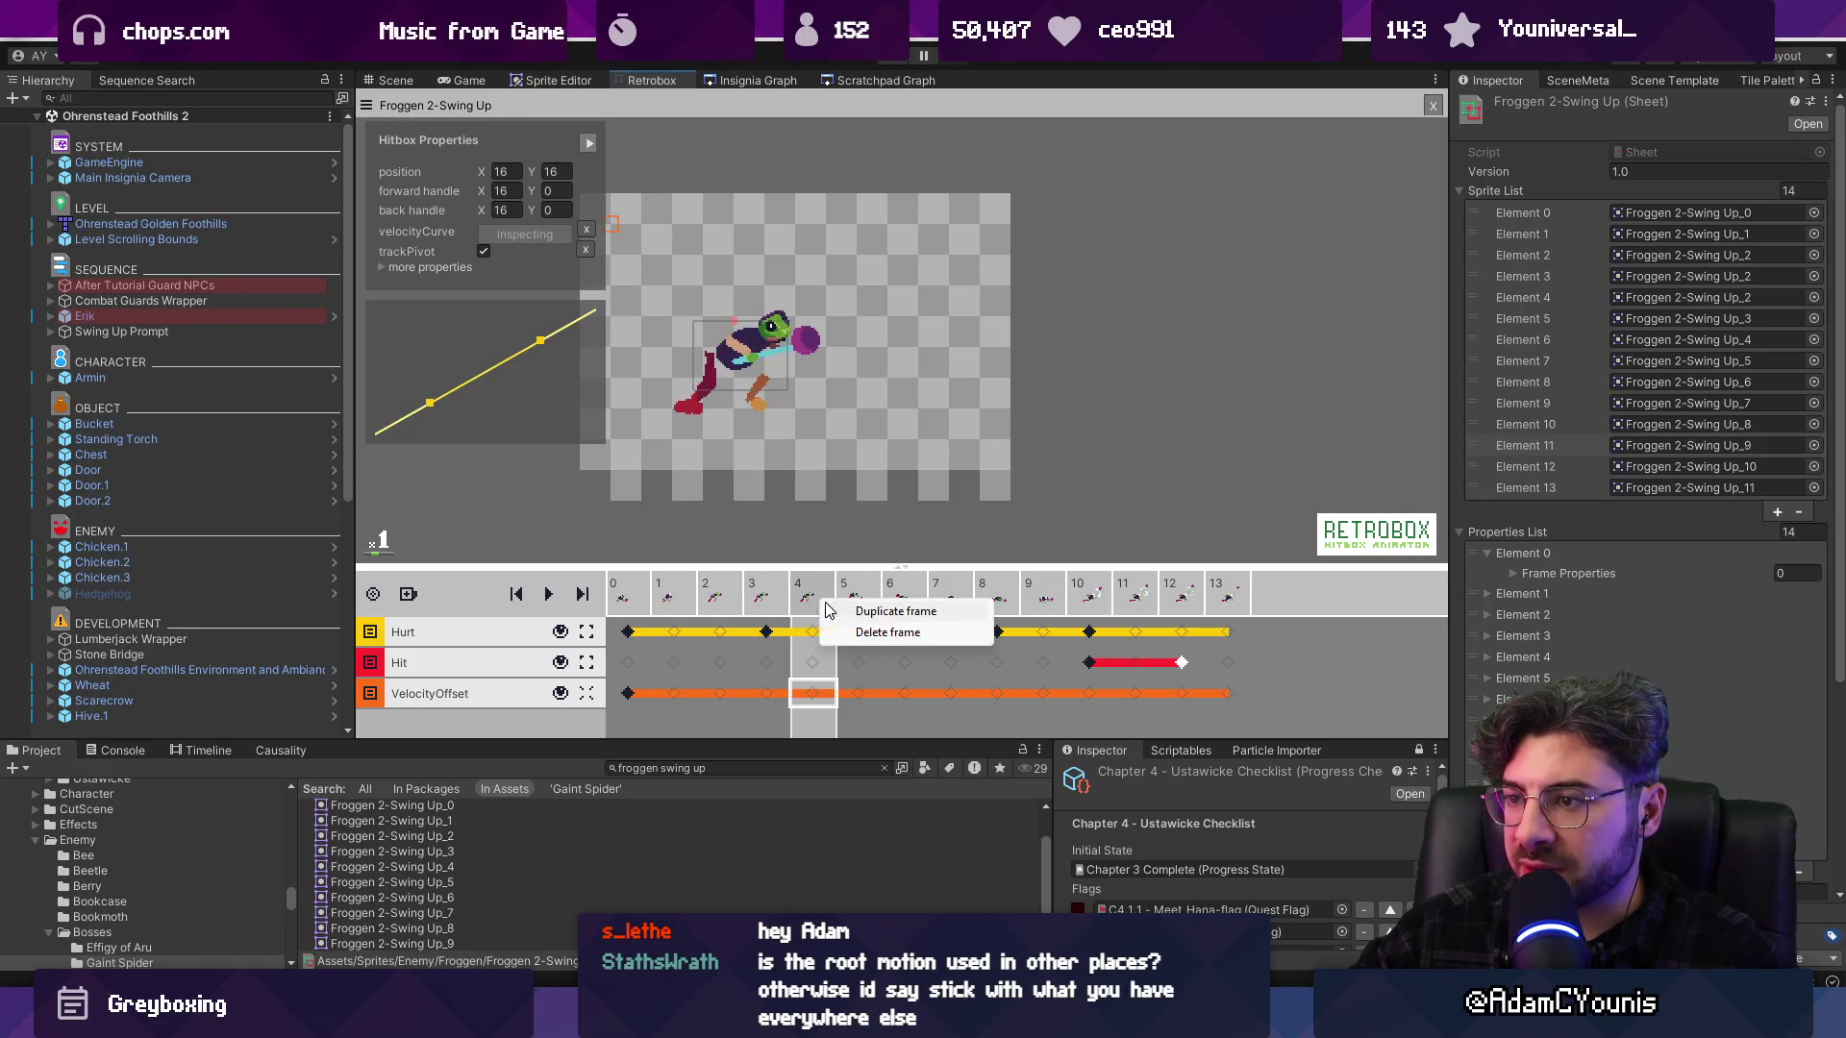
{"action": "left_click", "coordinate": [858, 632]}
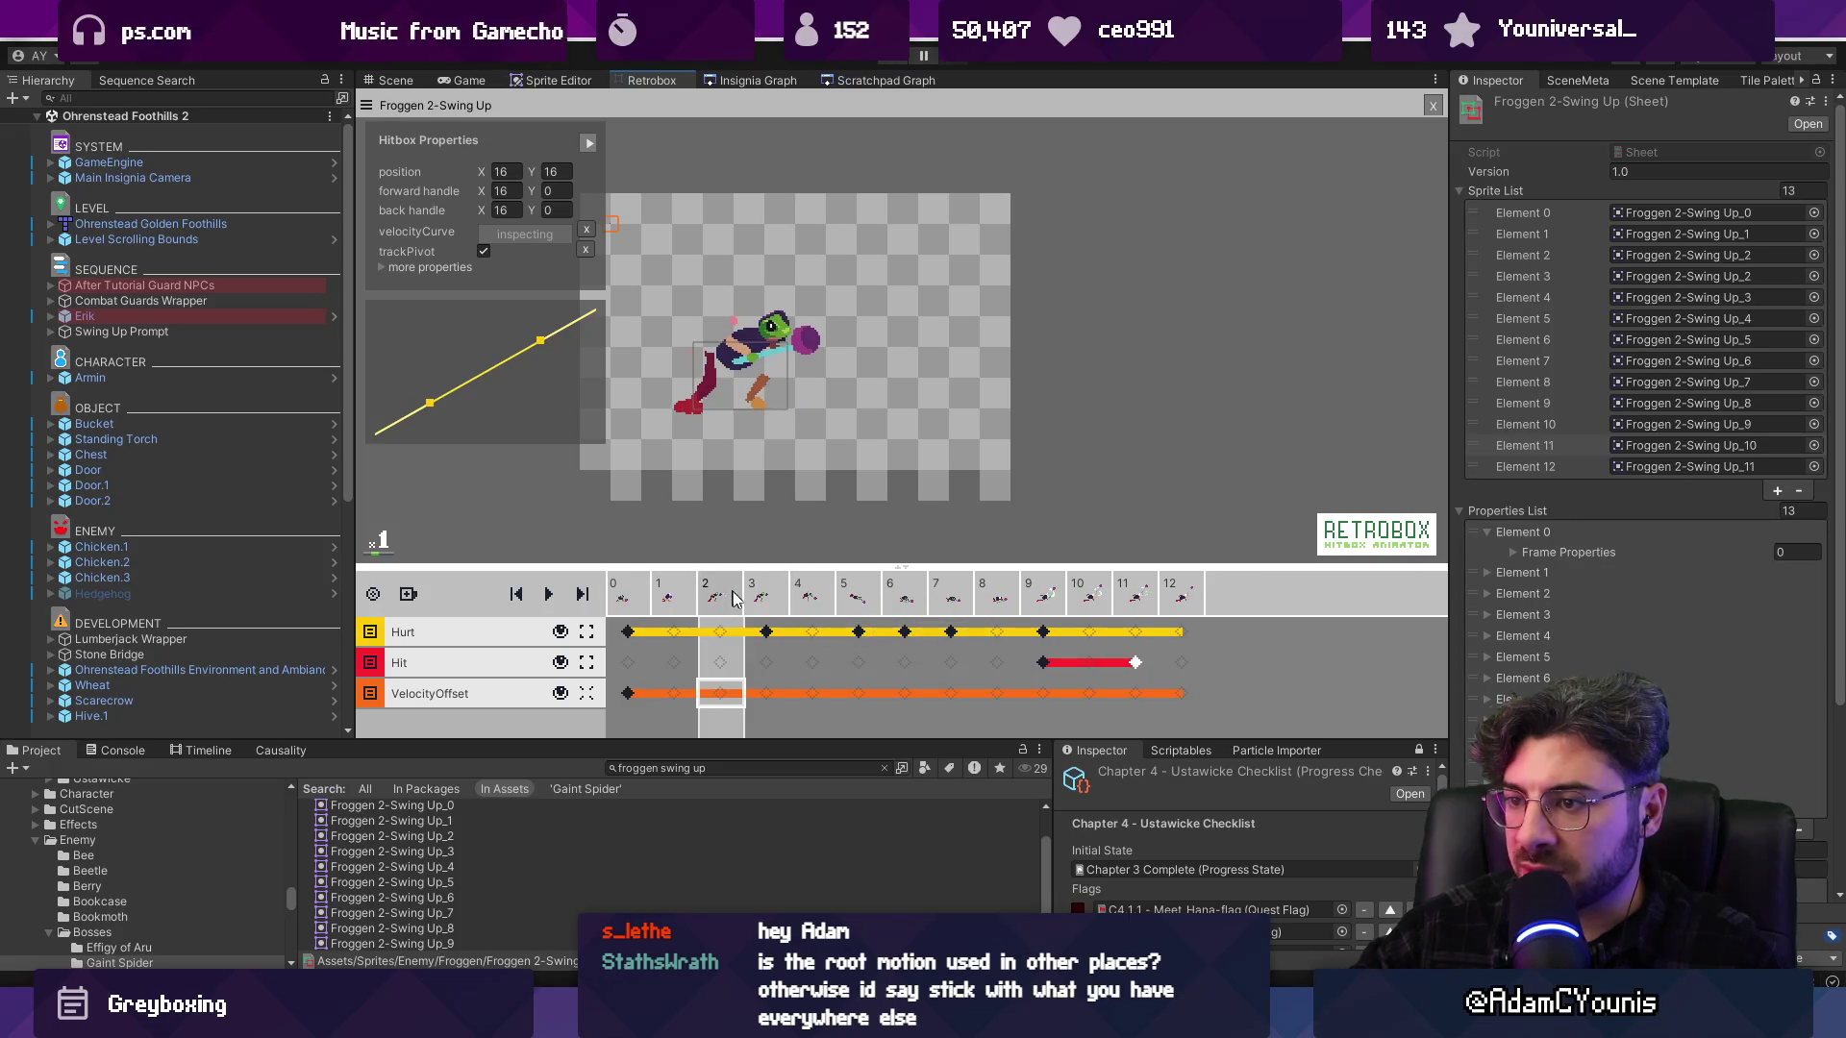
{"action": "left_click", "coordinate": [784, 602]}
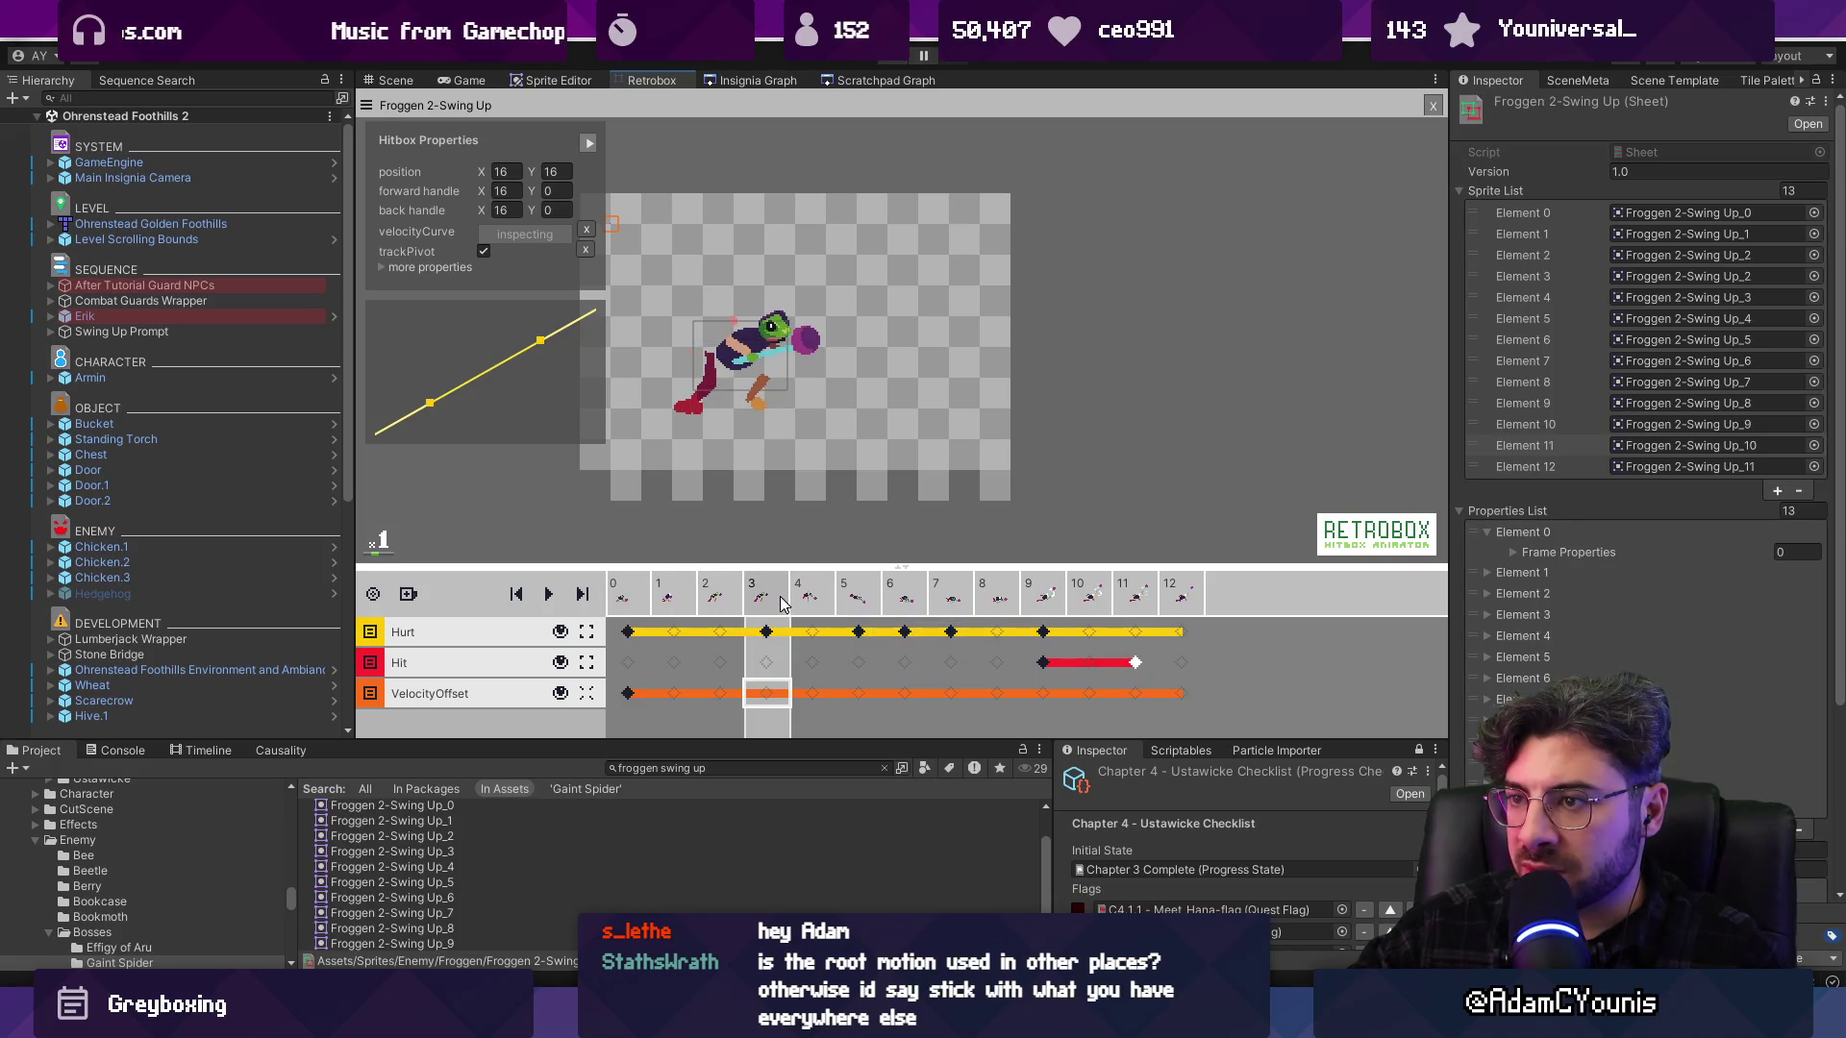
{"action": "right_click", "coordinate": [723, 604]}
{"action": "left_click", "coordinate": [731, 627]}
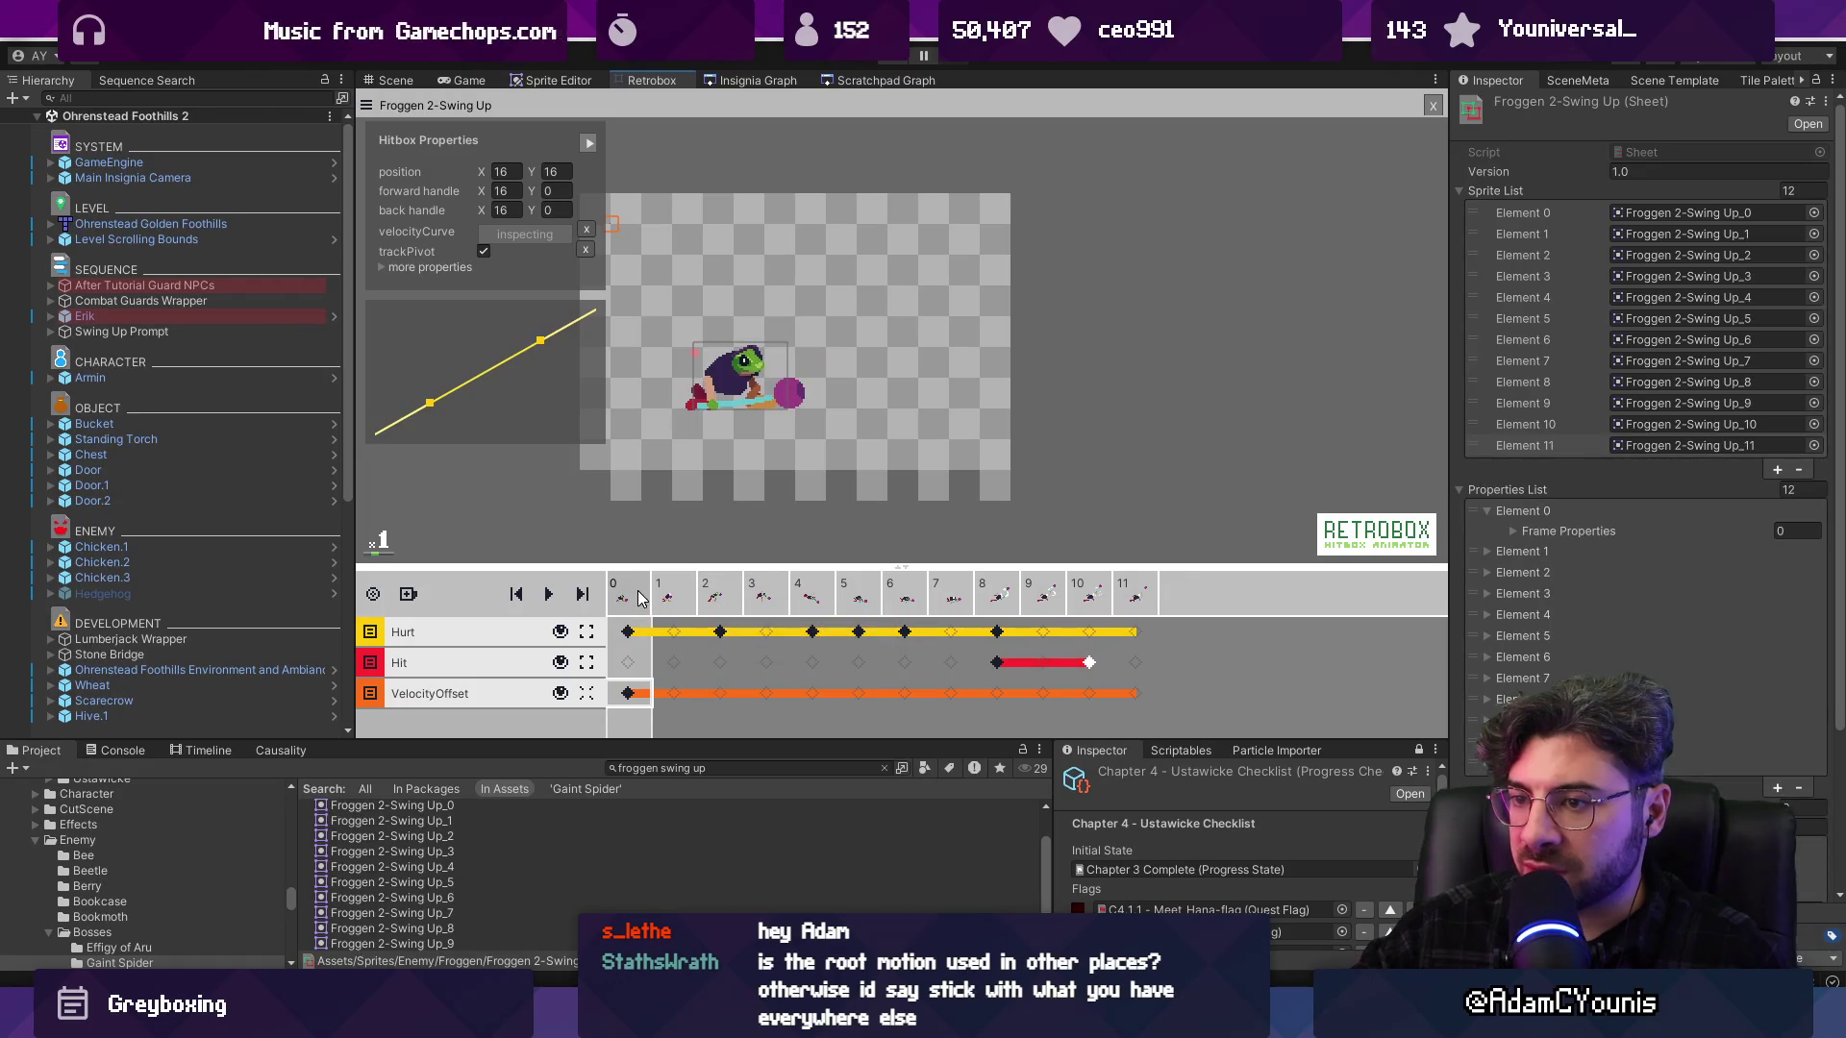
Play back the shortened 12-frame Swing Up animation to review it
{"action": "key", "text": "space"}
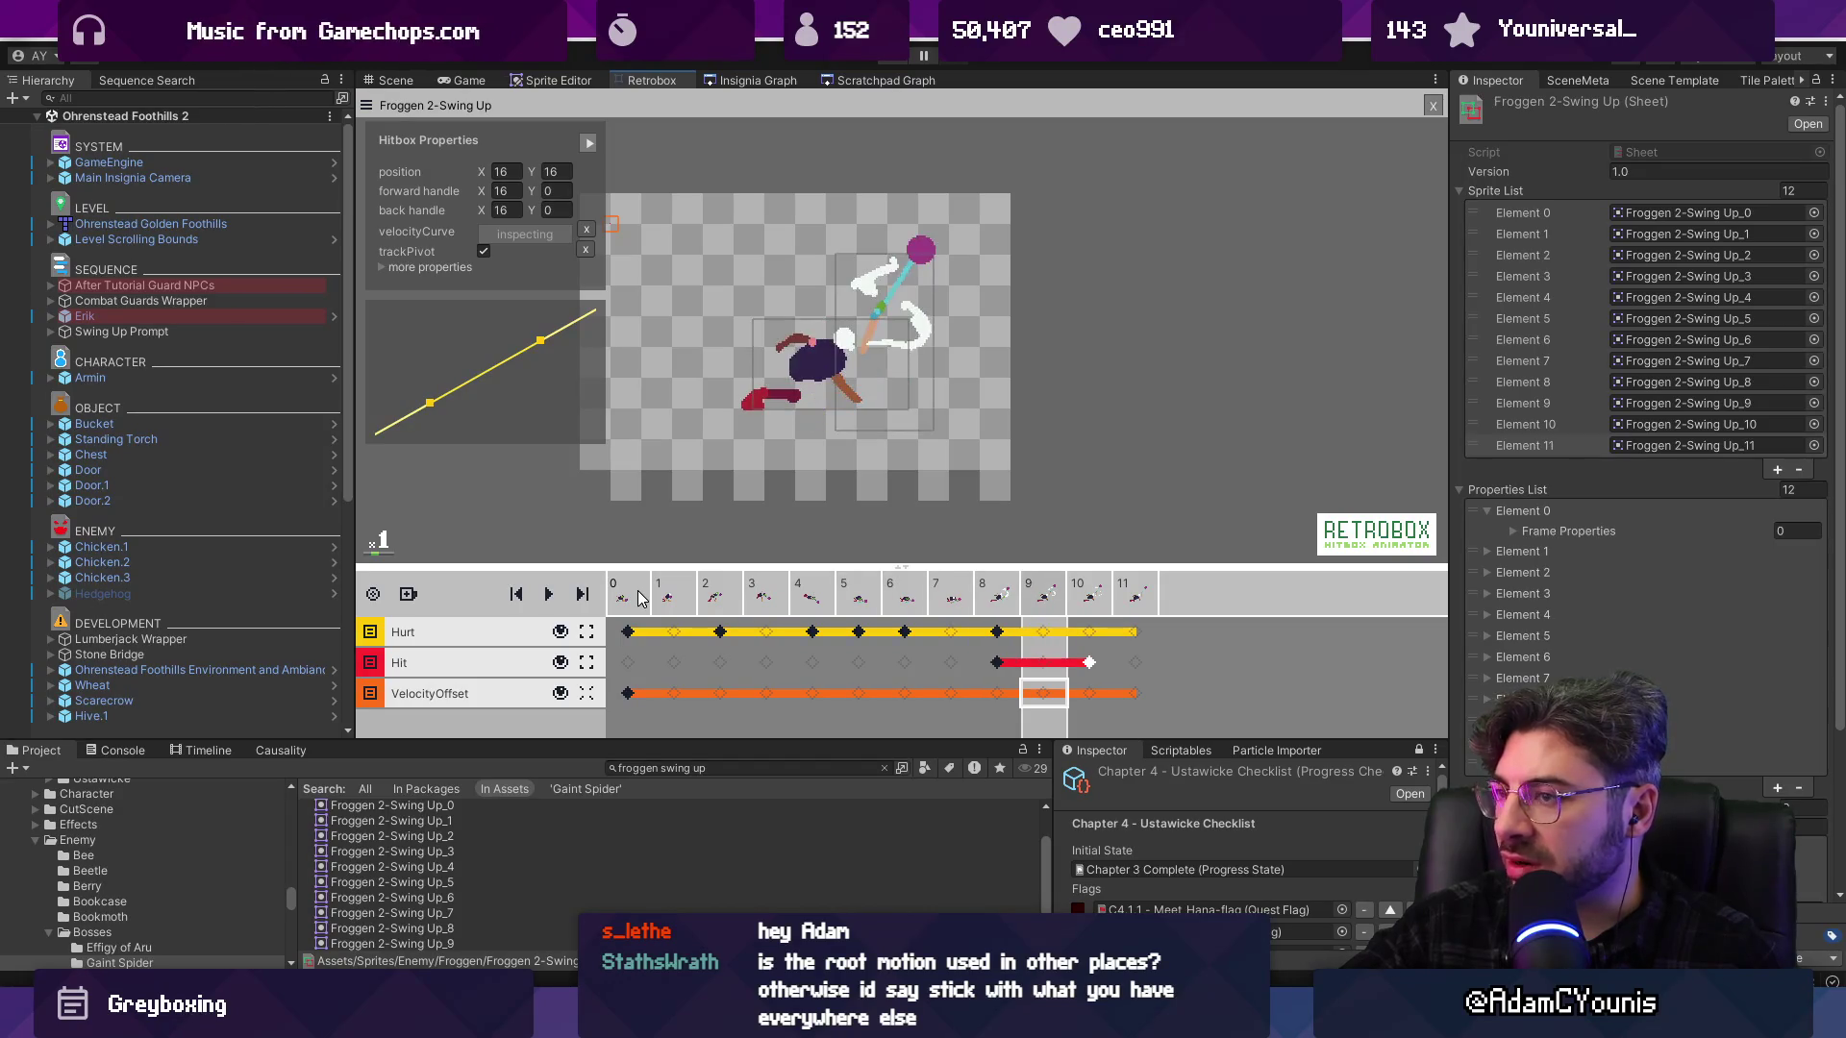
{"action": "key", "text": "space"}
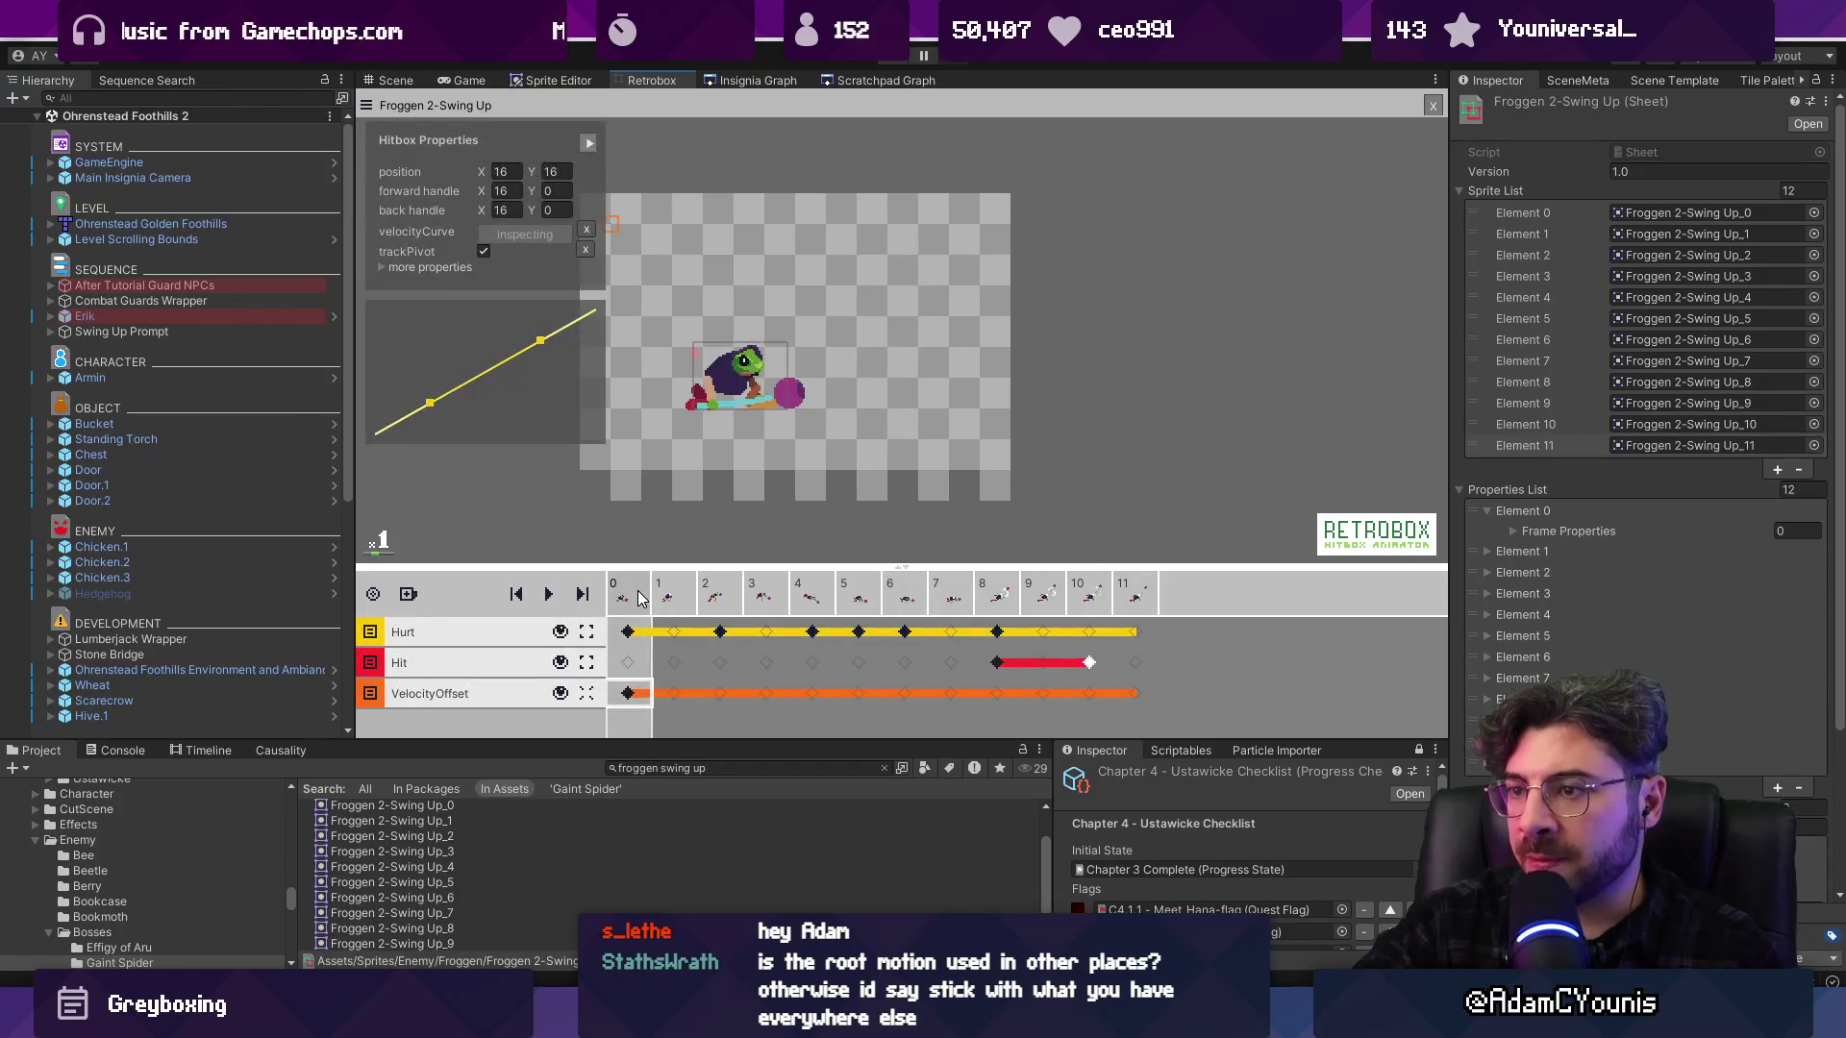
{"action": "key", "text": "space"}
{"action": "left_click", "coordinate": [1141, 703]}
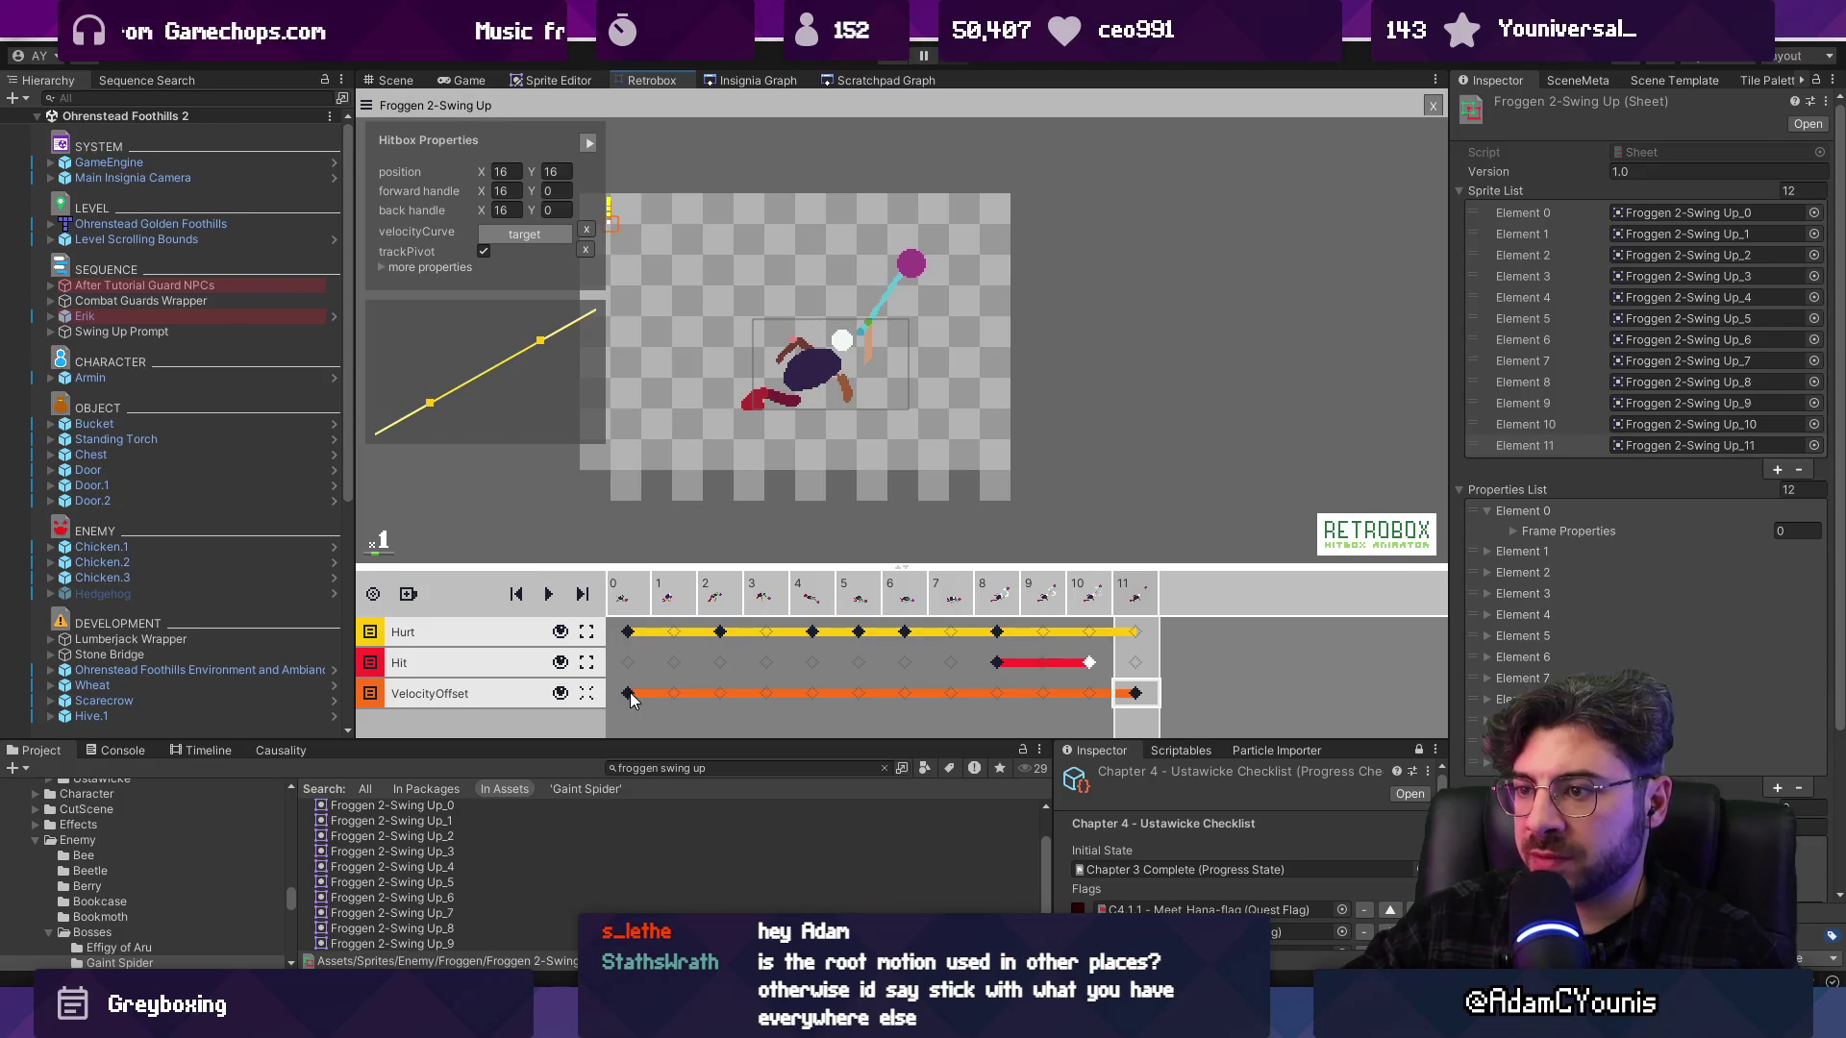
Key the VelocityOffset track at frame 5 (position 16, 4.09), stepping through frames to compare
{"action": "left_click", "coordinate": [642, 606]}
{"action": "key", "text": "Right"}
{"action": "key", "text": "Right"}
{"action": "key", "text": "Right"}
{"action": "key", "text": "Right"}
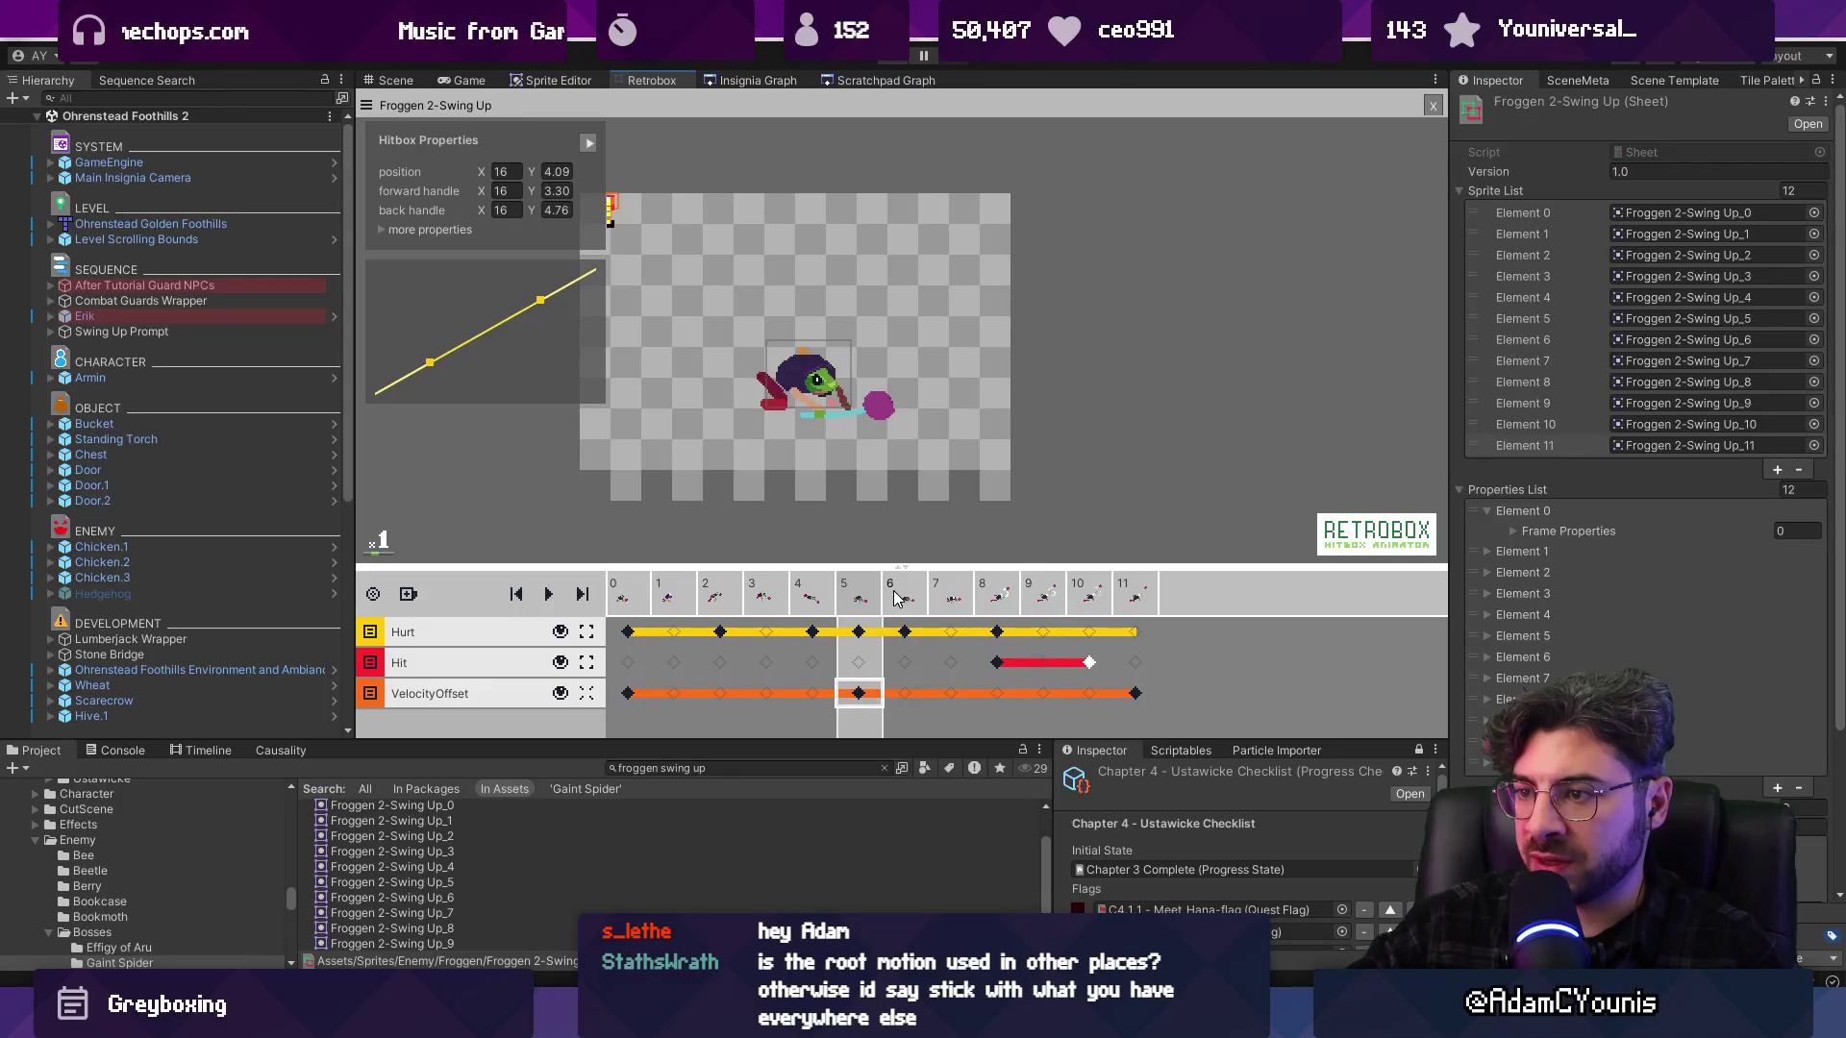
{"action": "key", "text": "Right"}
{"action": "key", "text": "Right"}
{"action": "key", "text": "Right"}
{"action": "key", "text": "Left"}
{"action": "key", "text": "Left"}
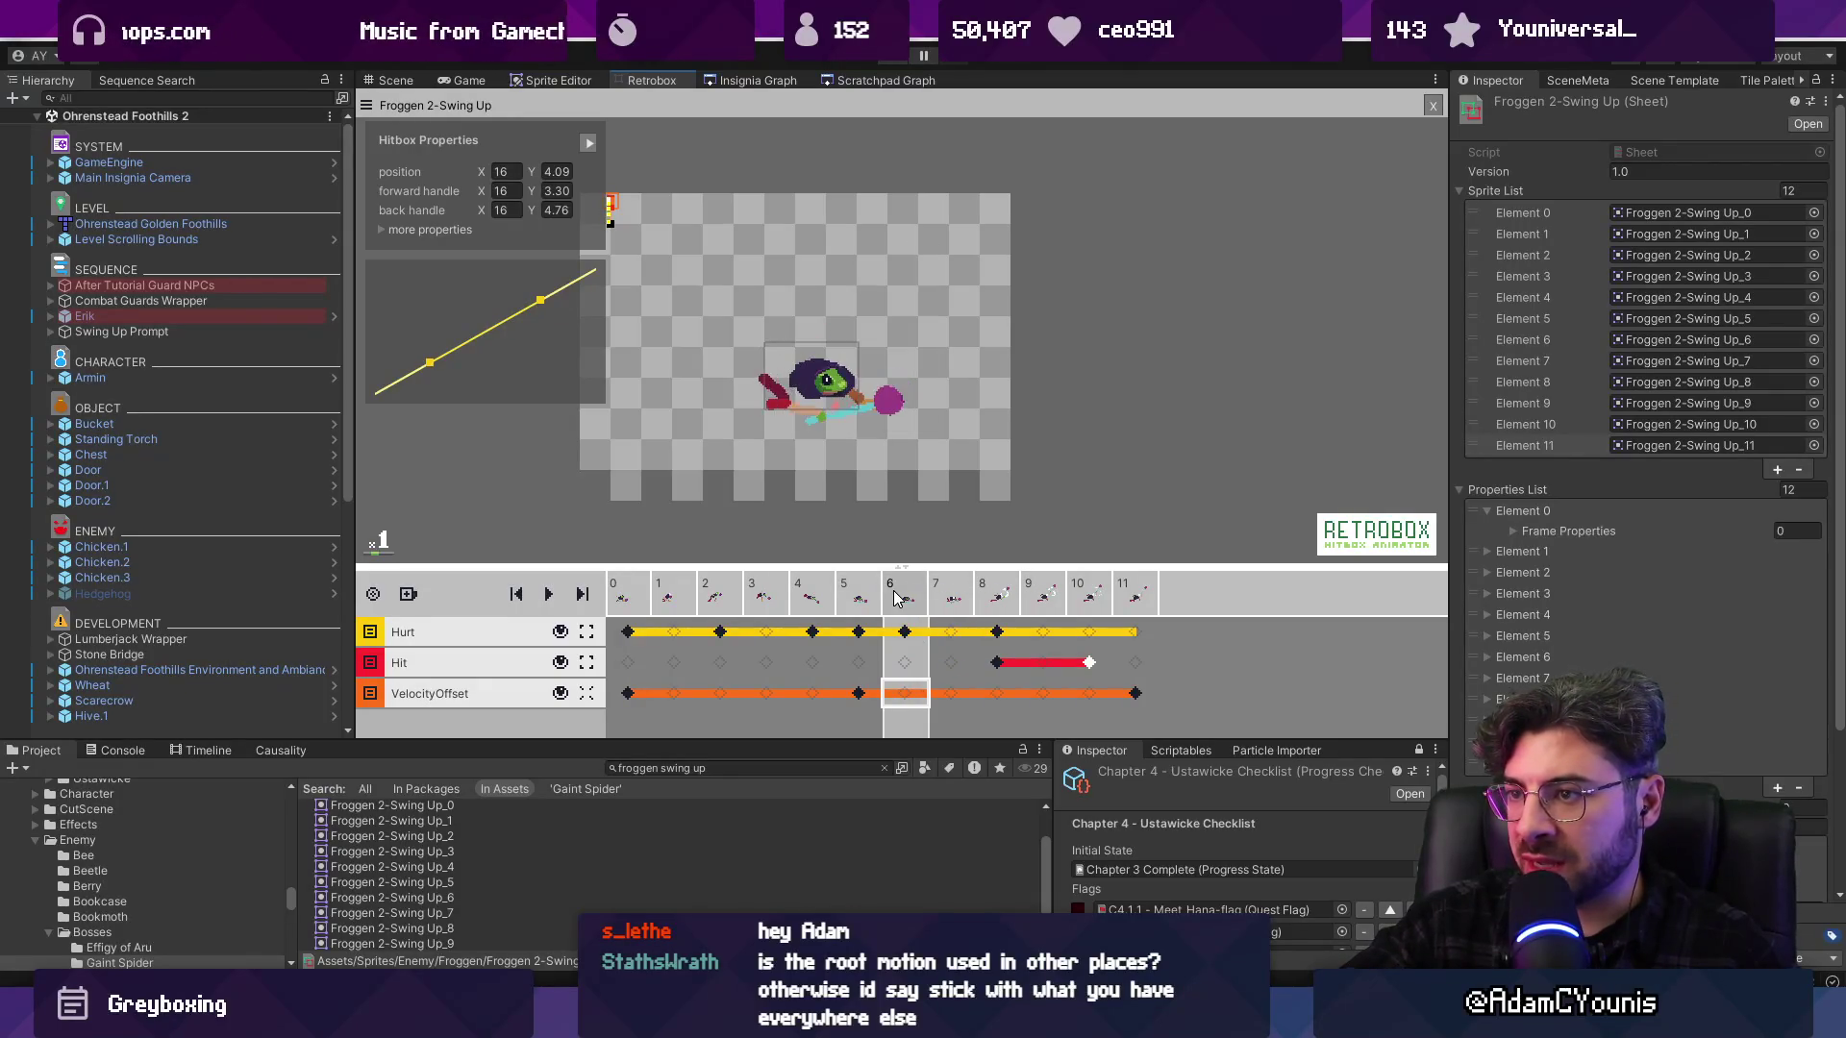
{"action": "key", "text": "Right"}
{"action": "key", "text": "Right"}
{"action": "key", "text": "Left"}
{"action": "key", "text": "Left"}
{"action": "key", "text": "Left"}
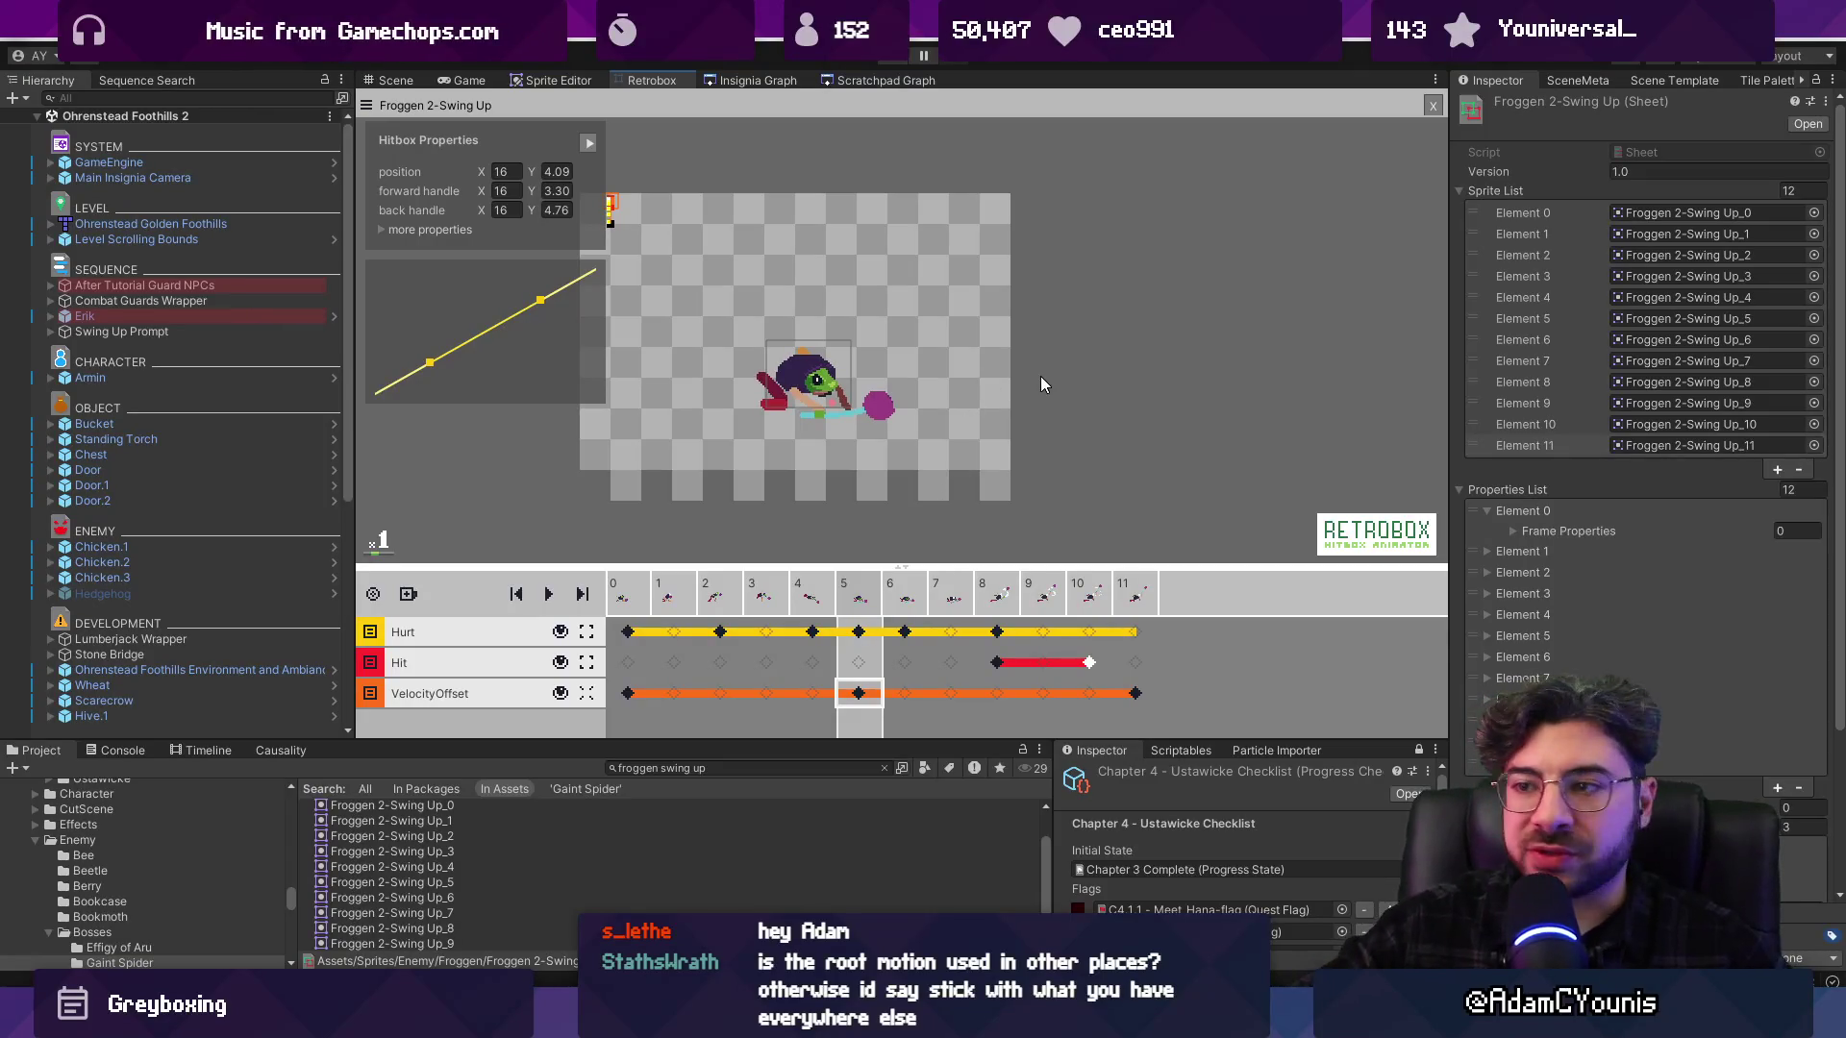
Curve the frame-0 VelocityOffset path and place its frame-5 end point on Froggen's body
{"action": "left_click", "coordinate": [633, 695]}
{"action": "left_click_drag", "start_coordinate": [698, 252], "coordinate": [812, 399]}
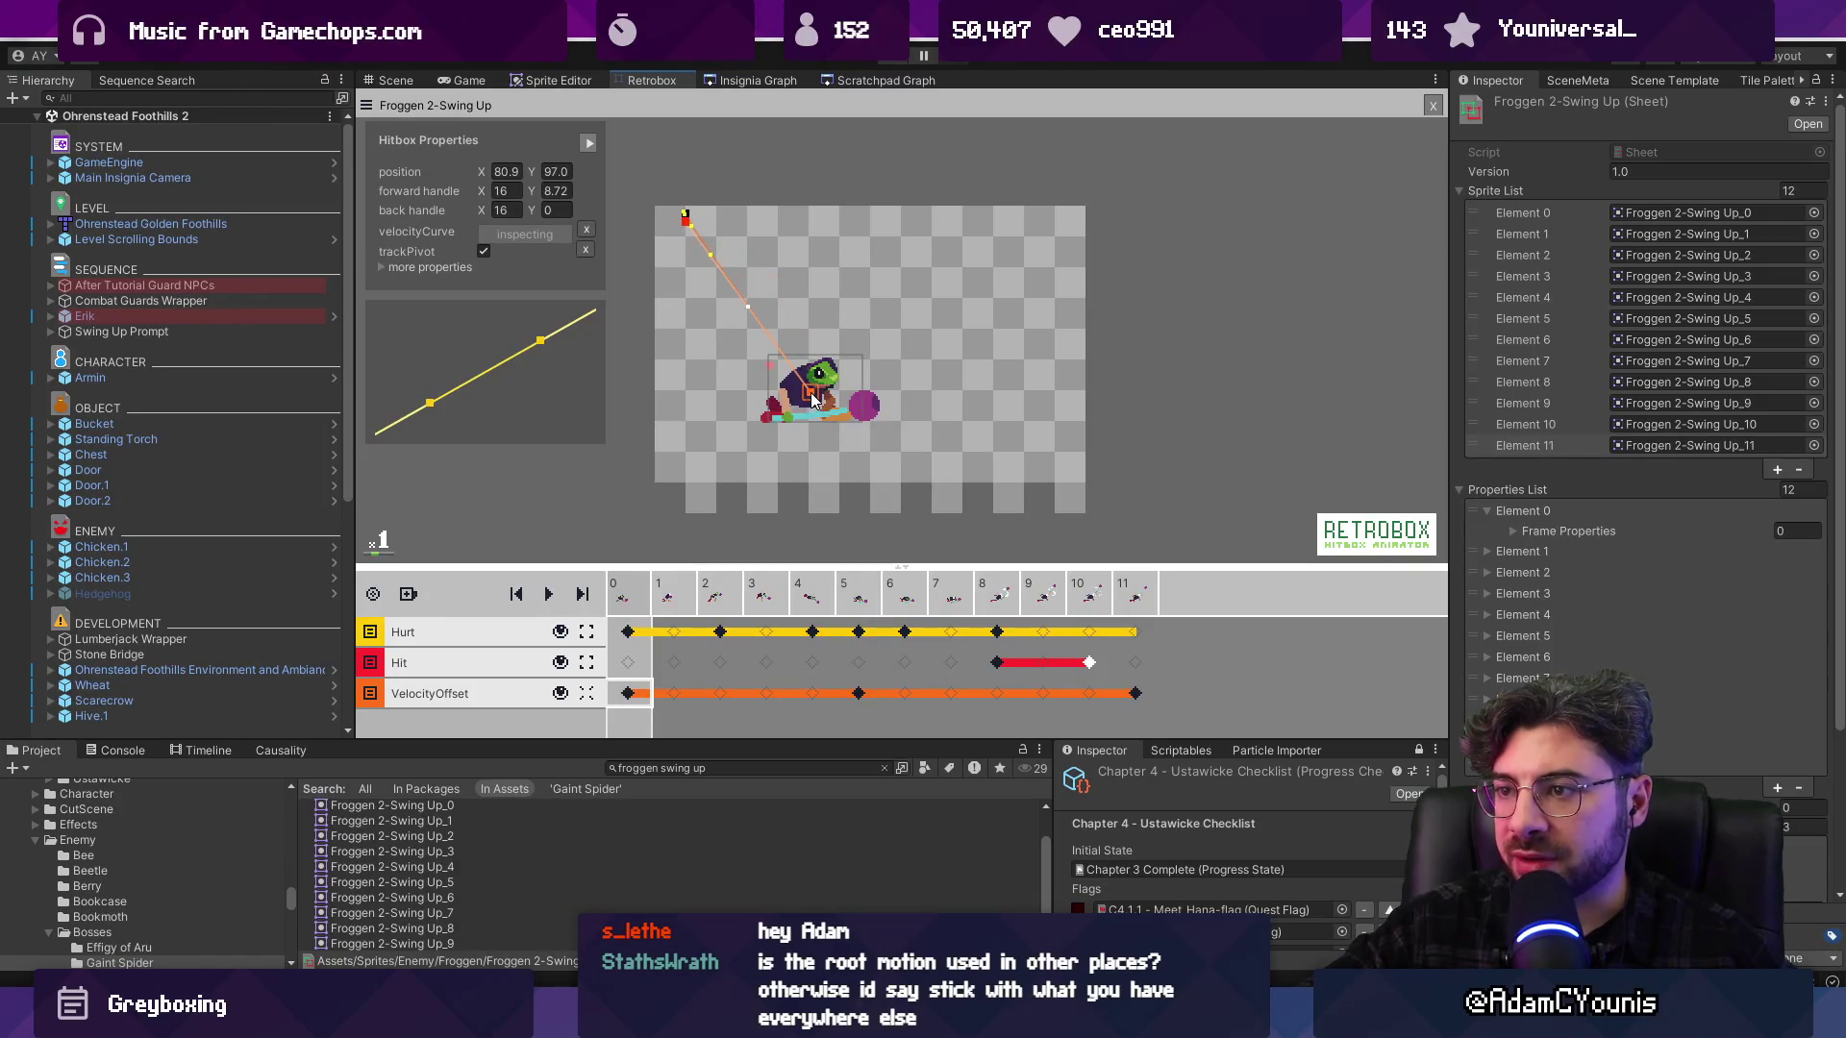
{"action": "left_click_drag", "start_coordinate": [691, 220], "coordinate": [928, 305]}
{"action": "mouse_move", "coordinate": [690, 219]}
{"action": "left_mouse_down"}
{"action": "mouse_move", "coordinate": [817, 266]}
{"action": "mouse_move", "coordinate": [938, 411]}
{"action": "mouse_move", "coordinate": [938, 388]}
{"action": "left_mouse_up"}
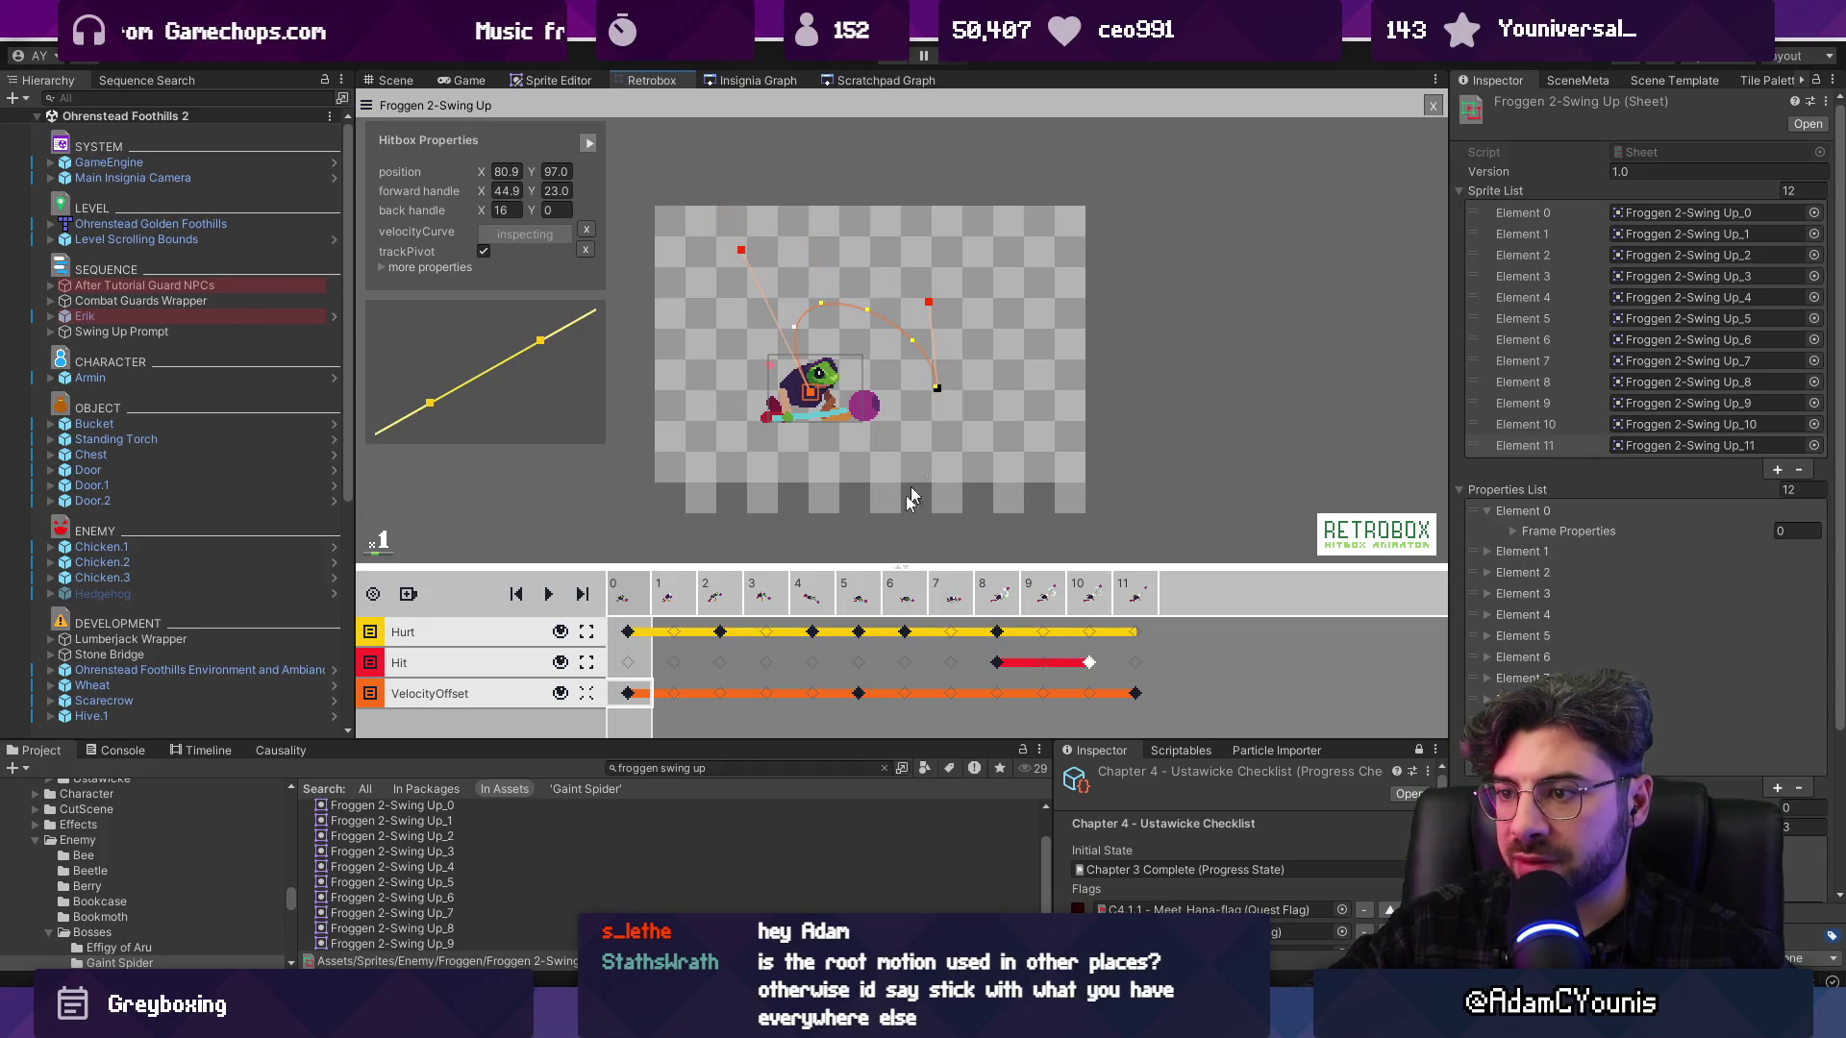
{"action": "left_click", "coordinate": [862, 598]}
{"action": "scroll", "coordinate": [880, 372], "scroll_direction": "up", "scroll_amount": 1}
{"action": "left_click_drag", "start_coordinate": [1164, 509], "coordinate": [1075, 510]}
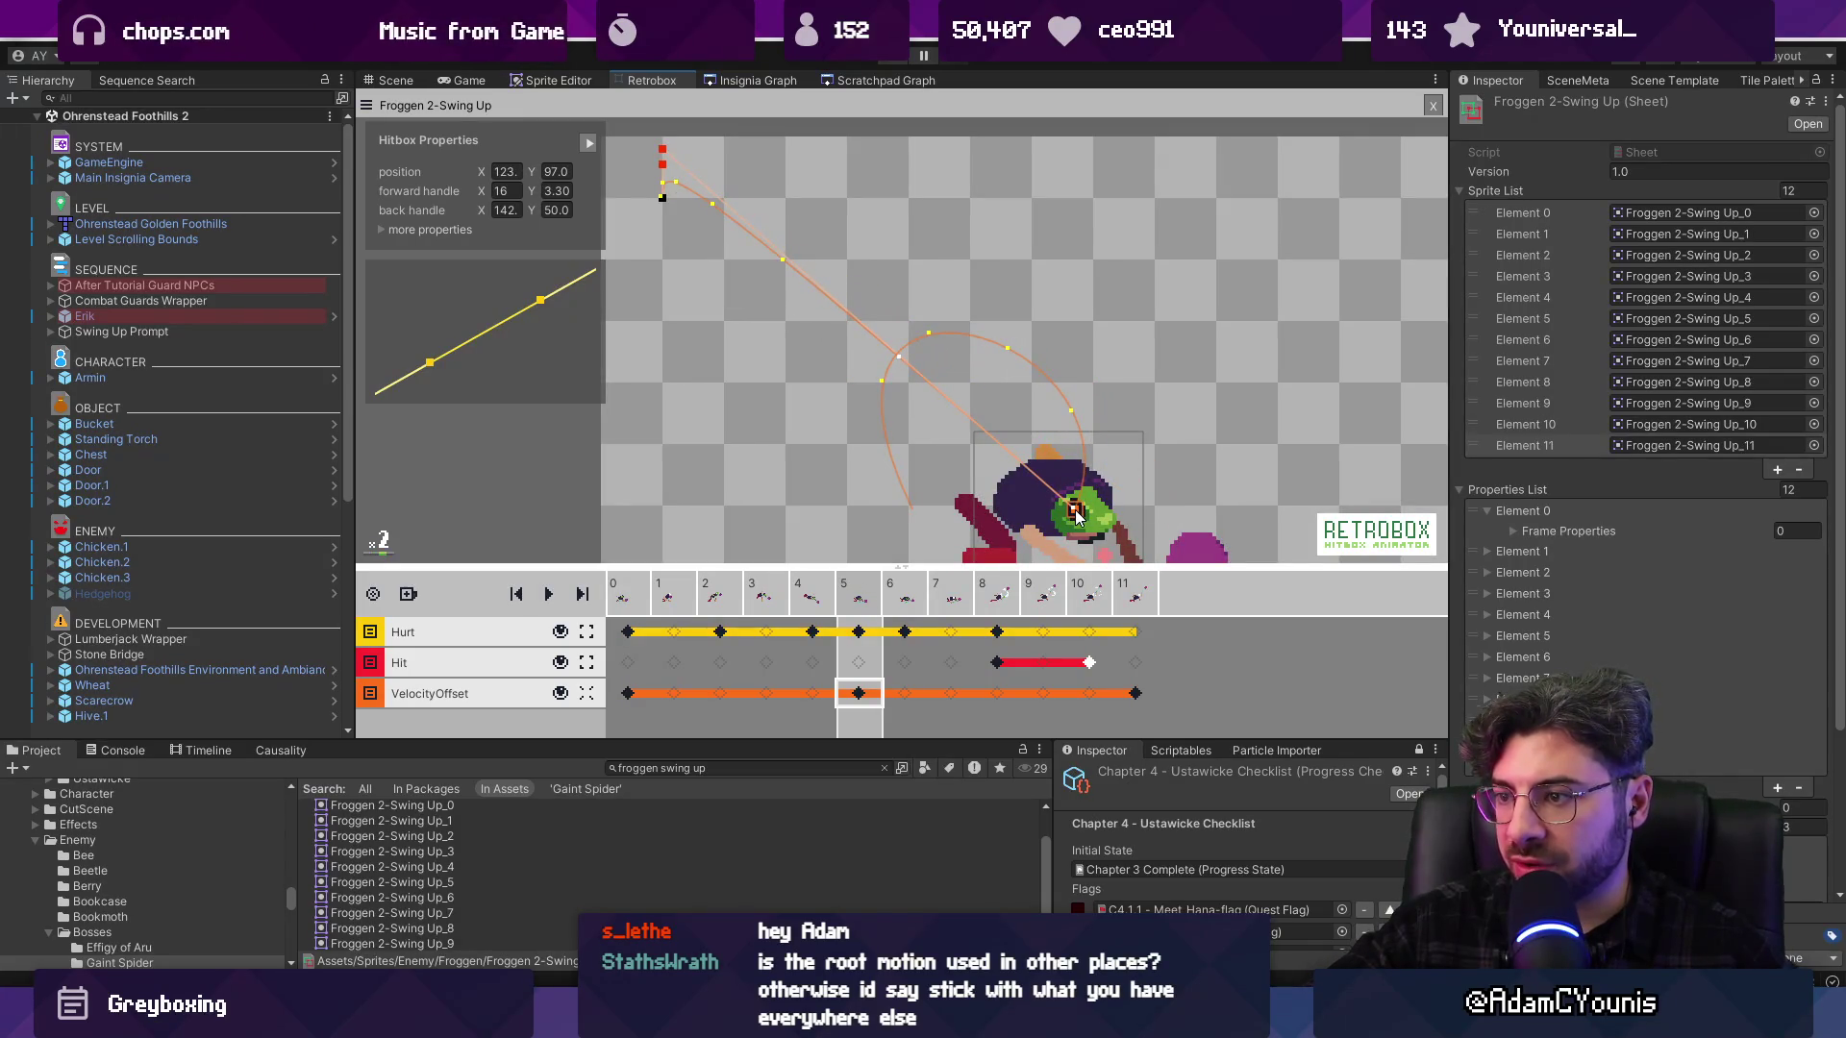
Move the path start to Froggen's head (85.6, 87.3) and pull the forward handle in toward it
{"action": "left_click", "coordinate": [646, 600]}
{"action": "mouse_move", "coordinate": [913, 516]}
{"action": "left_mouse_down"}
{"action": "mouse_move", "coordinate": [933, 477]}
{"action": "mouse_move", "coordinate": [863, 423]}
{"action": "left_mouse_up"}
{"action": "left_click", "coordinate": [682, 591]}
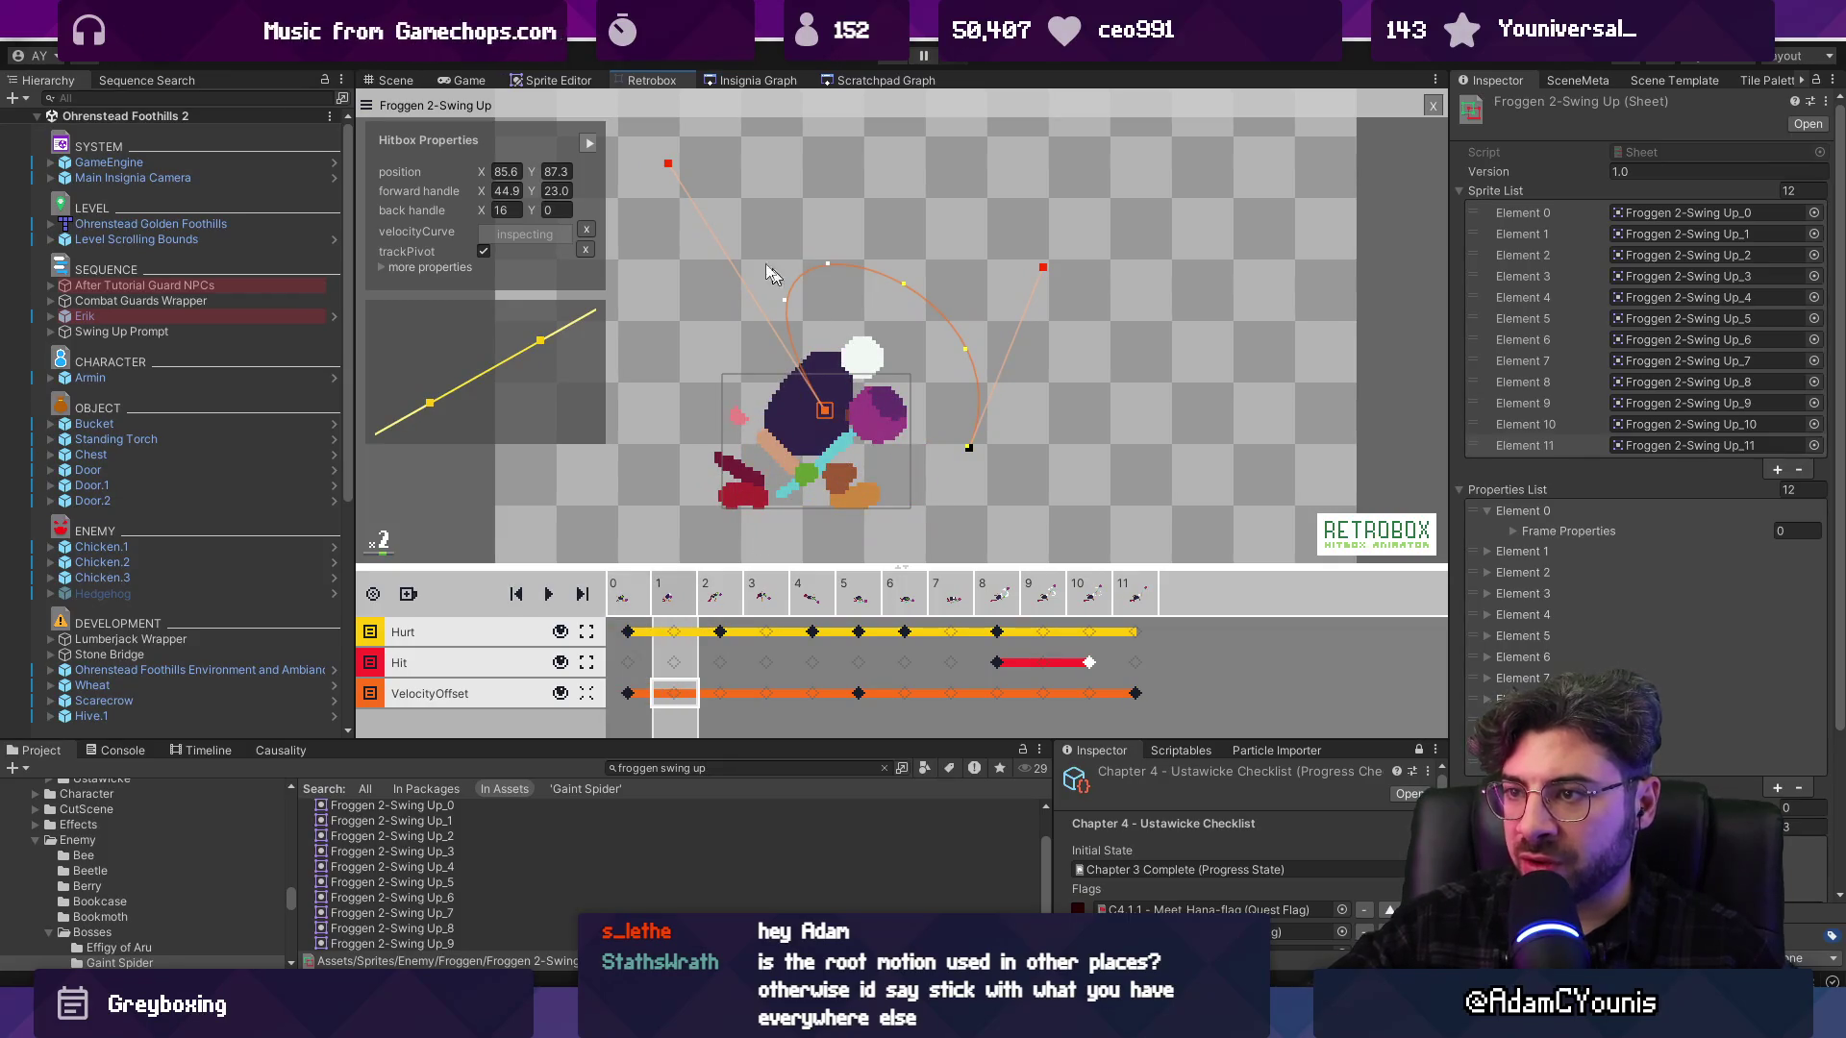
{"action": "left_click_drag", "start_coordinate": [670, 170], "coordinate": [852, 301]}
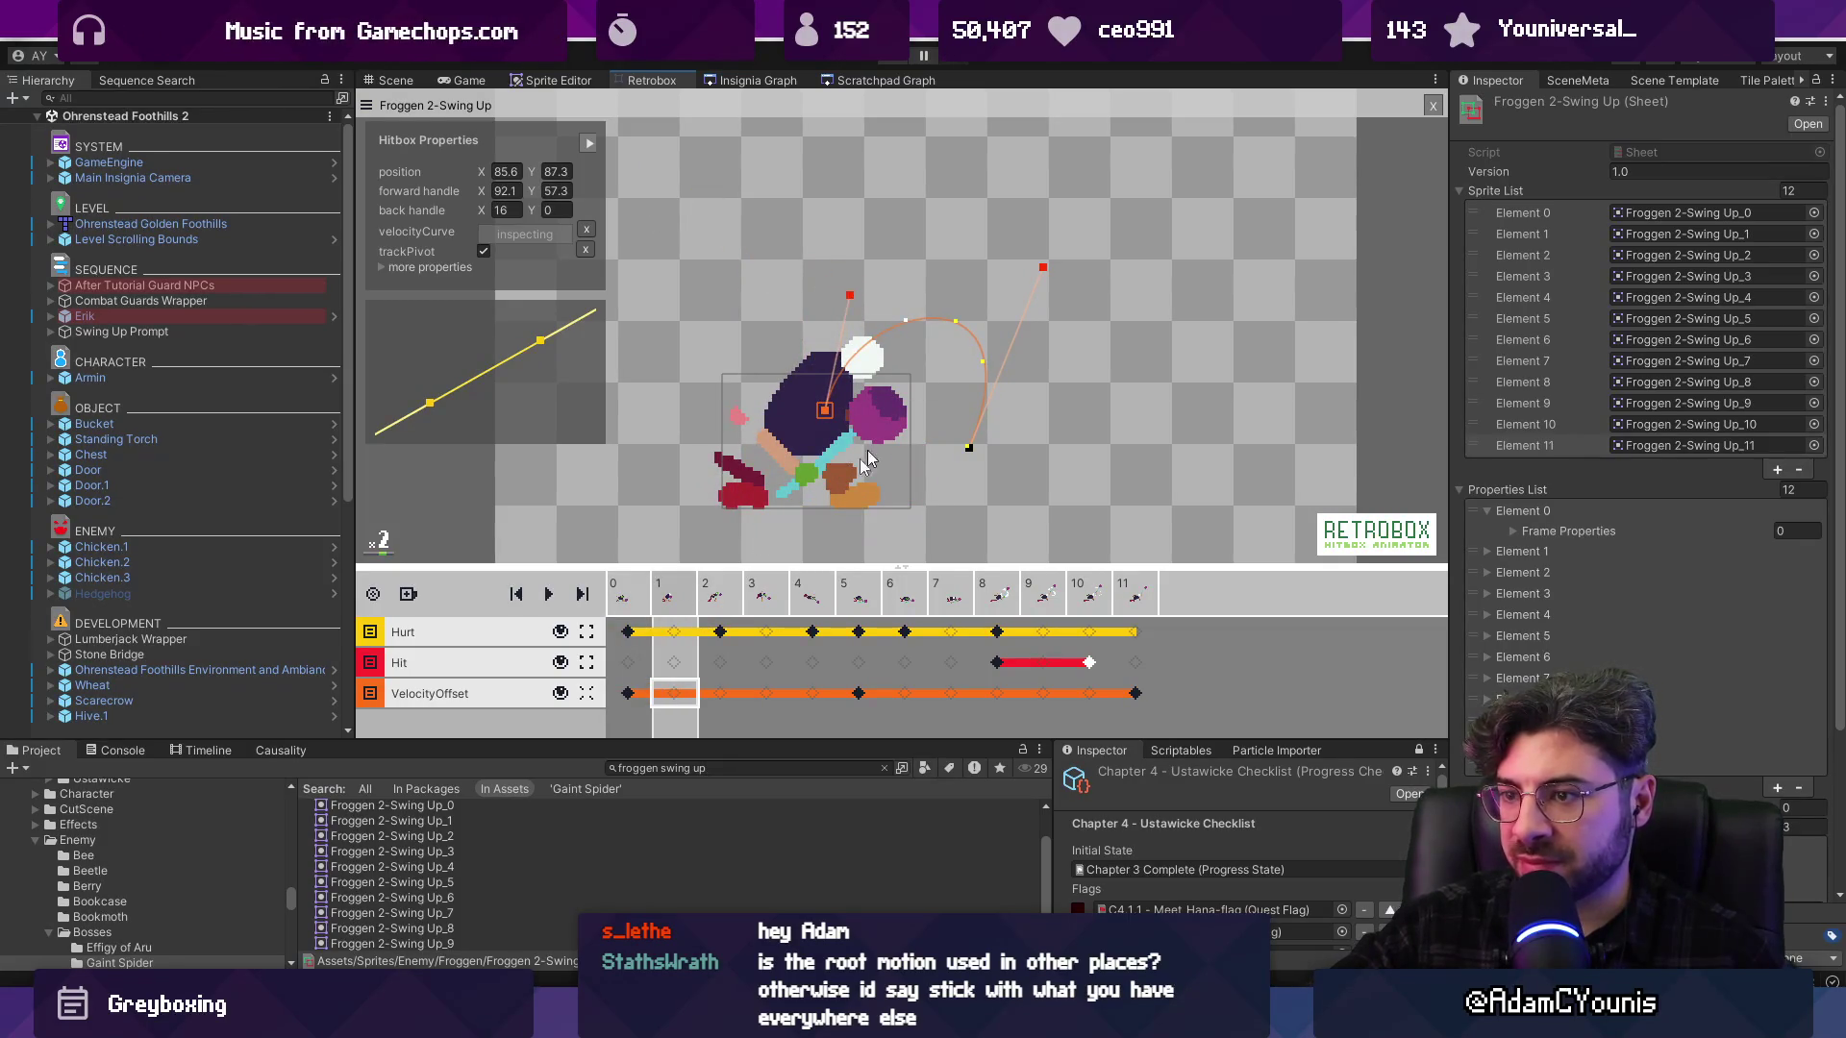
{"action": "left_click", "coordinate": [718, 603]}
{"action": "left_click_drag", "start_coordinate": [1041, 271], "coordinate": [958, 332]}
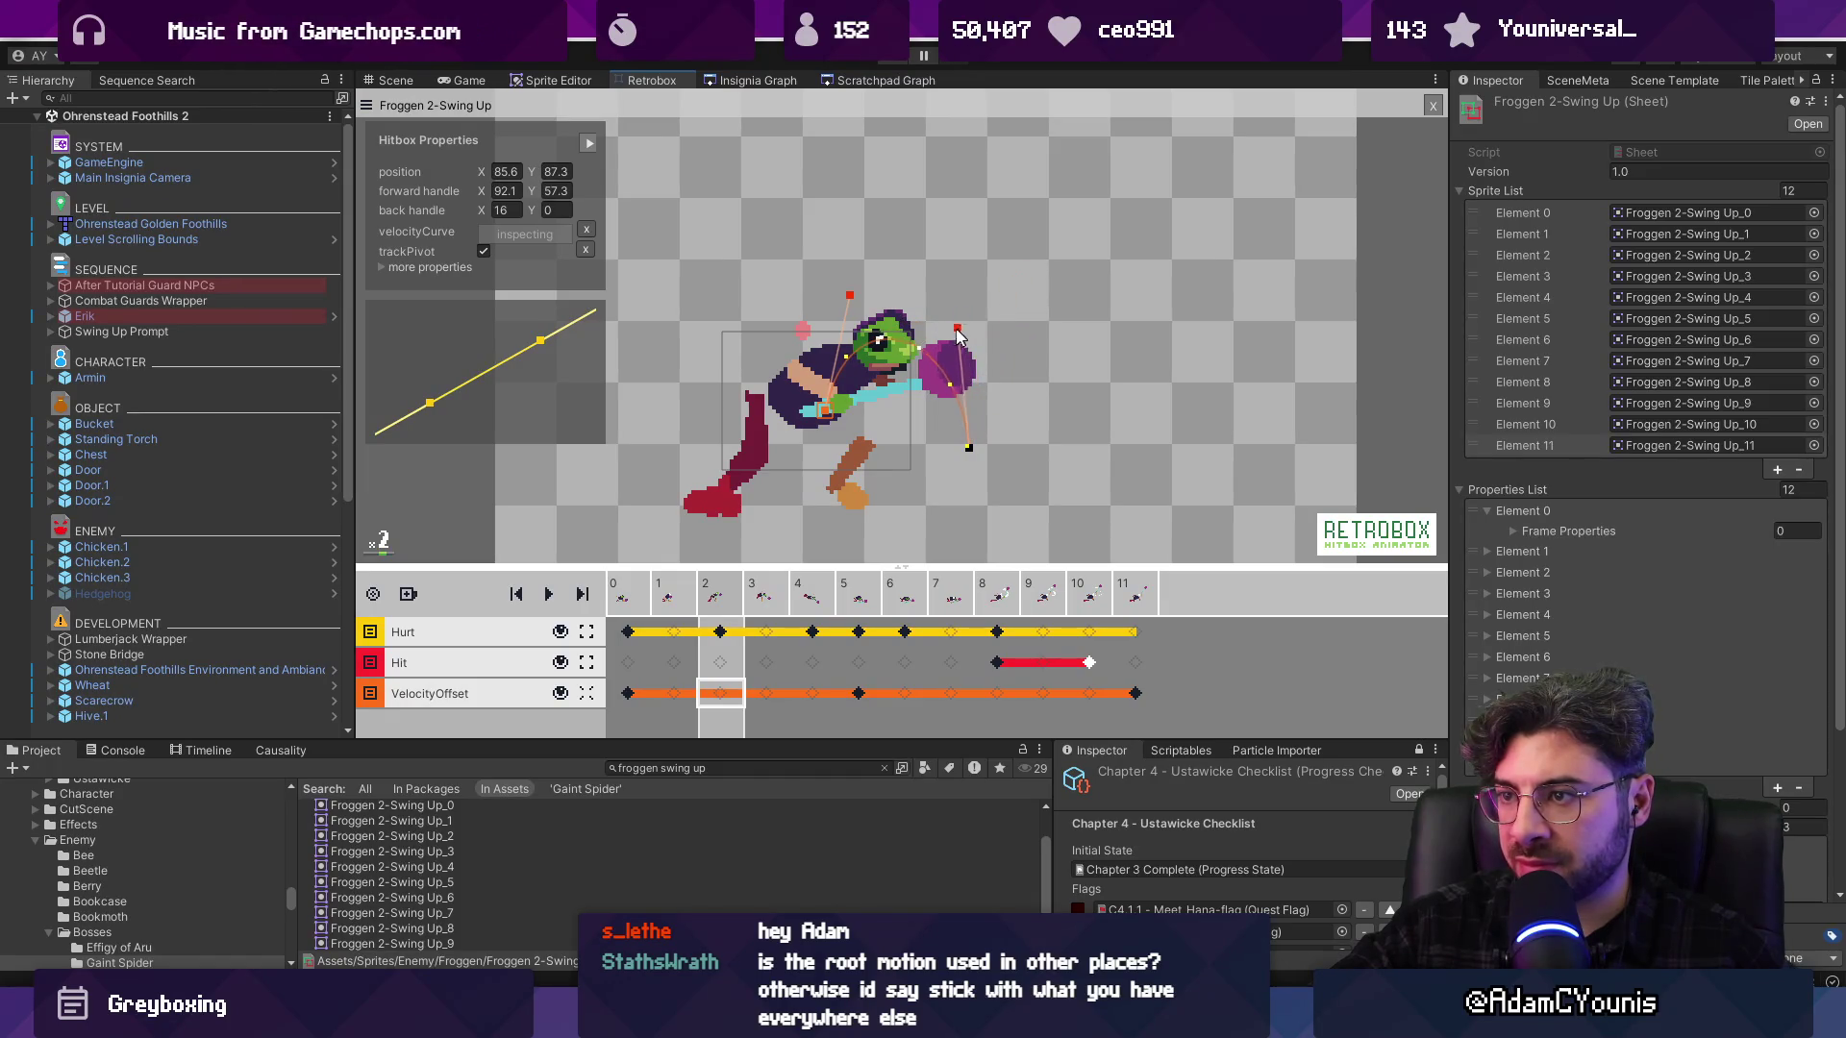
Compare poses on frames 0–3 and bend the velocity curve into an ease
{"action": "left_click", "coordinate": [681, 606]}
{"action": "left_click", "coordinate": [649, 597]}
{"action": "left_click", "coordinate": [679, 597]}
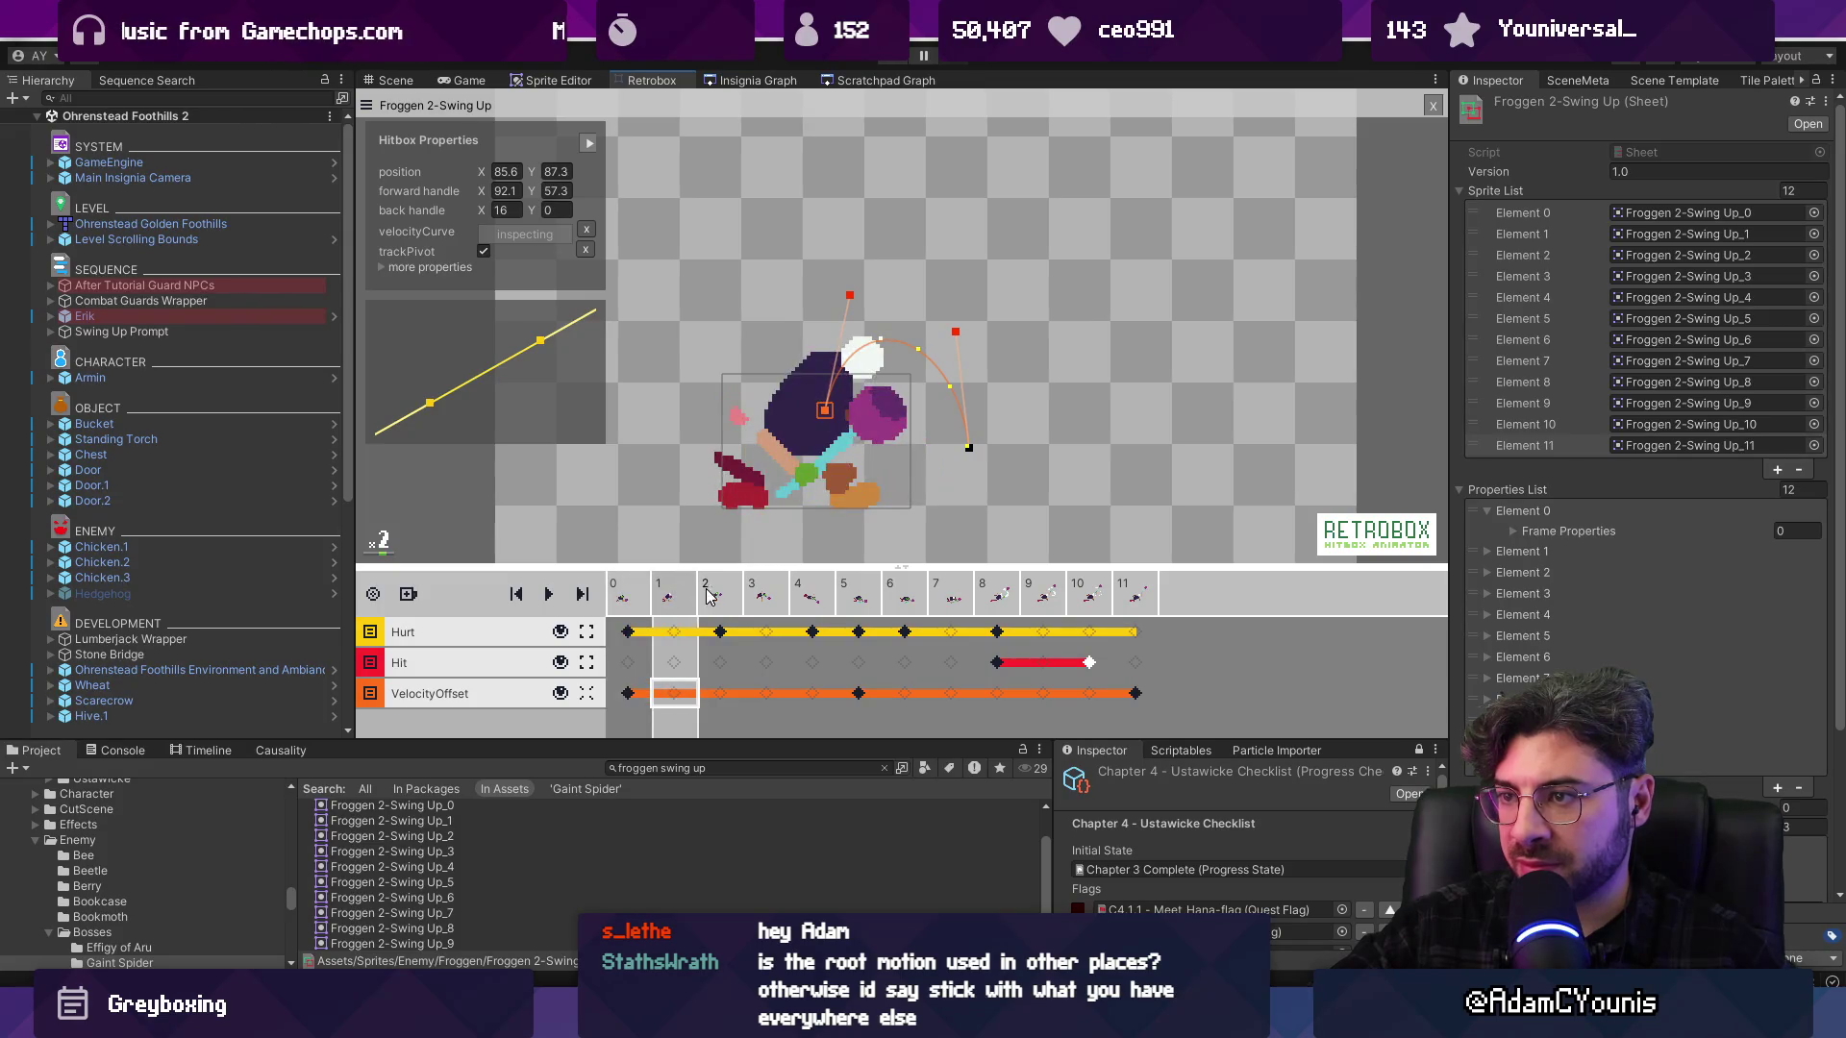
{"action": "left_click", "coordinate": [731, 596]}
{"action": "left_click", "coordinate": [769, 596]}
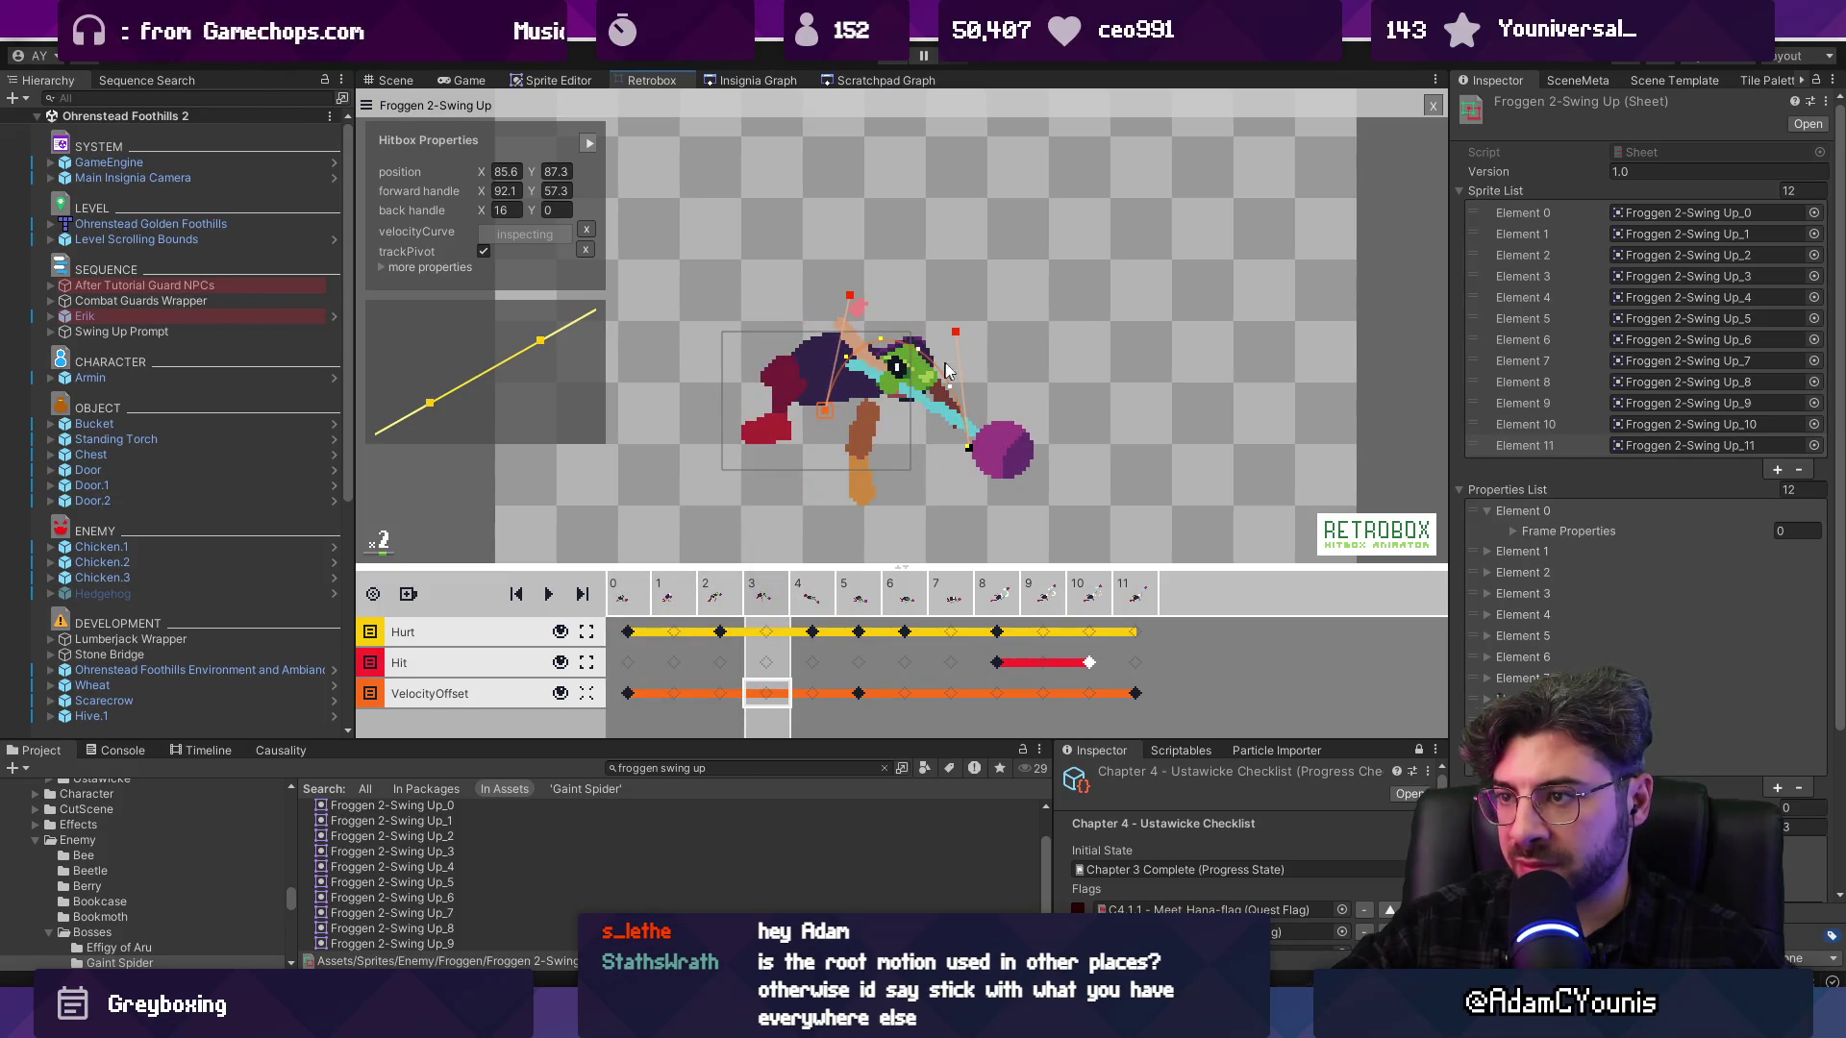
{"action": "key", "text": "Left"}
{"action": "key", "text": "Right"}
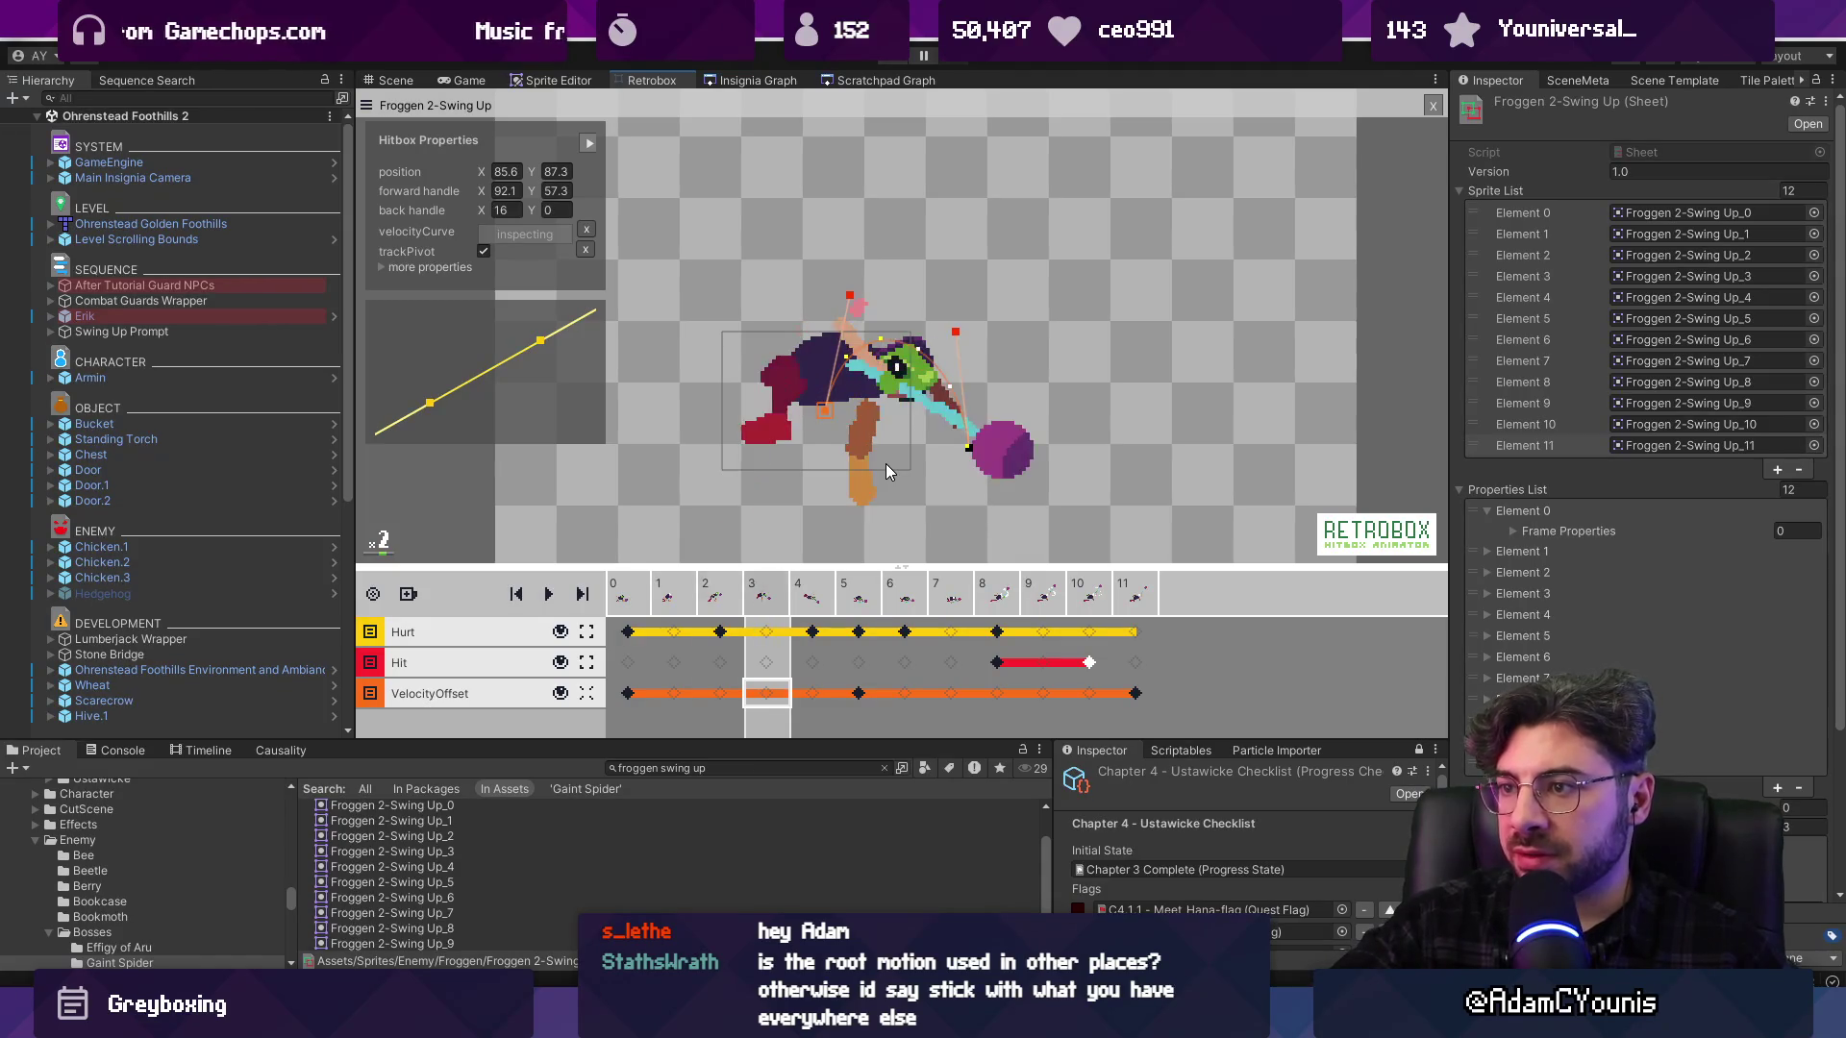
{"action": "left_click_drag", "start_coordinate": [541, 343], "coordinate": [556, 359]}
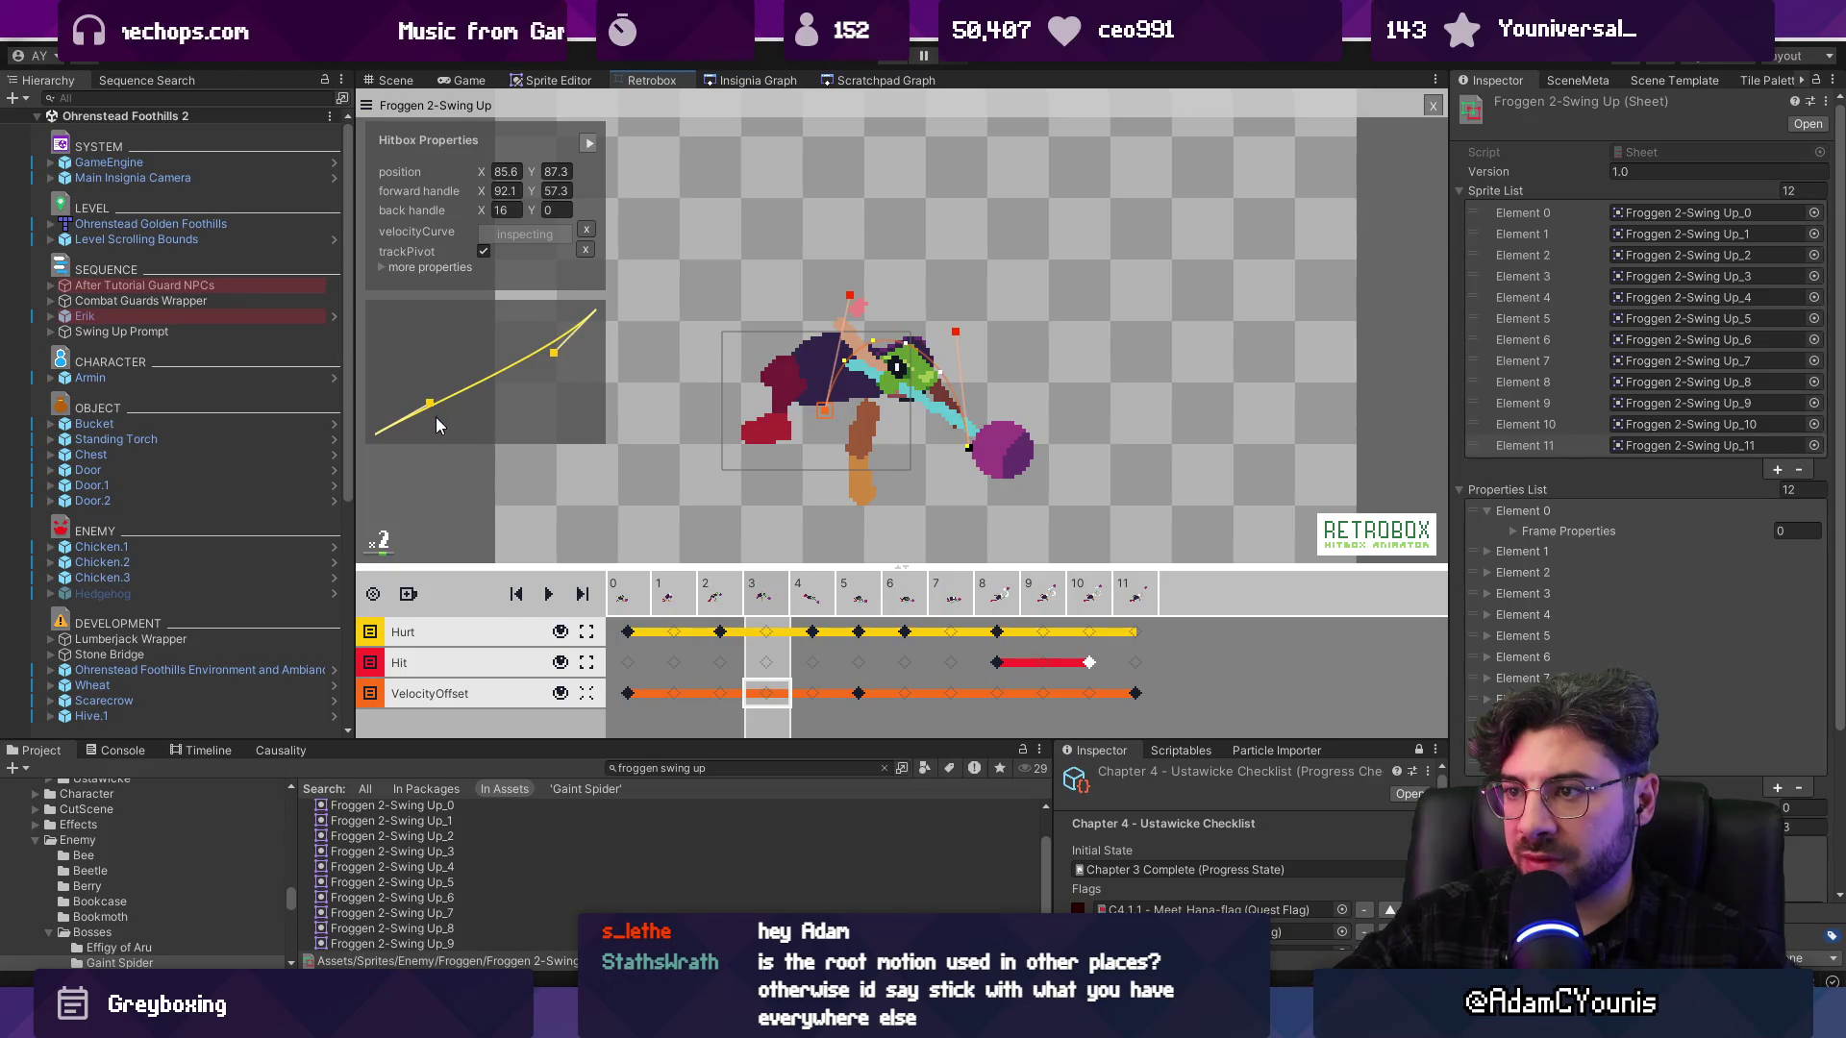
{"action": "left_click_drag", "start_coordinate": [431, 405], "coordinate": [443, 418]}
Adjust the velocity path handle on frame 3, checking poses on frames 1–3
{"action": "left_click", "coordinate": [731, 596]}
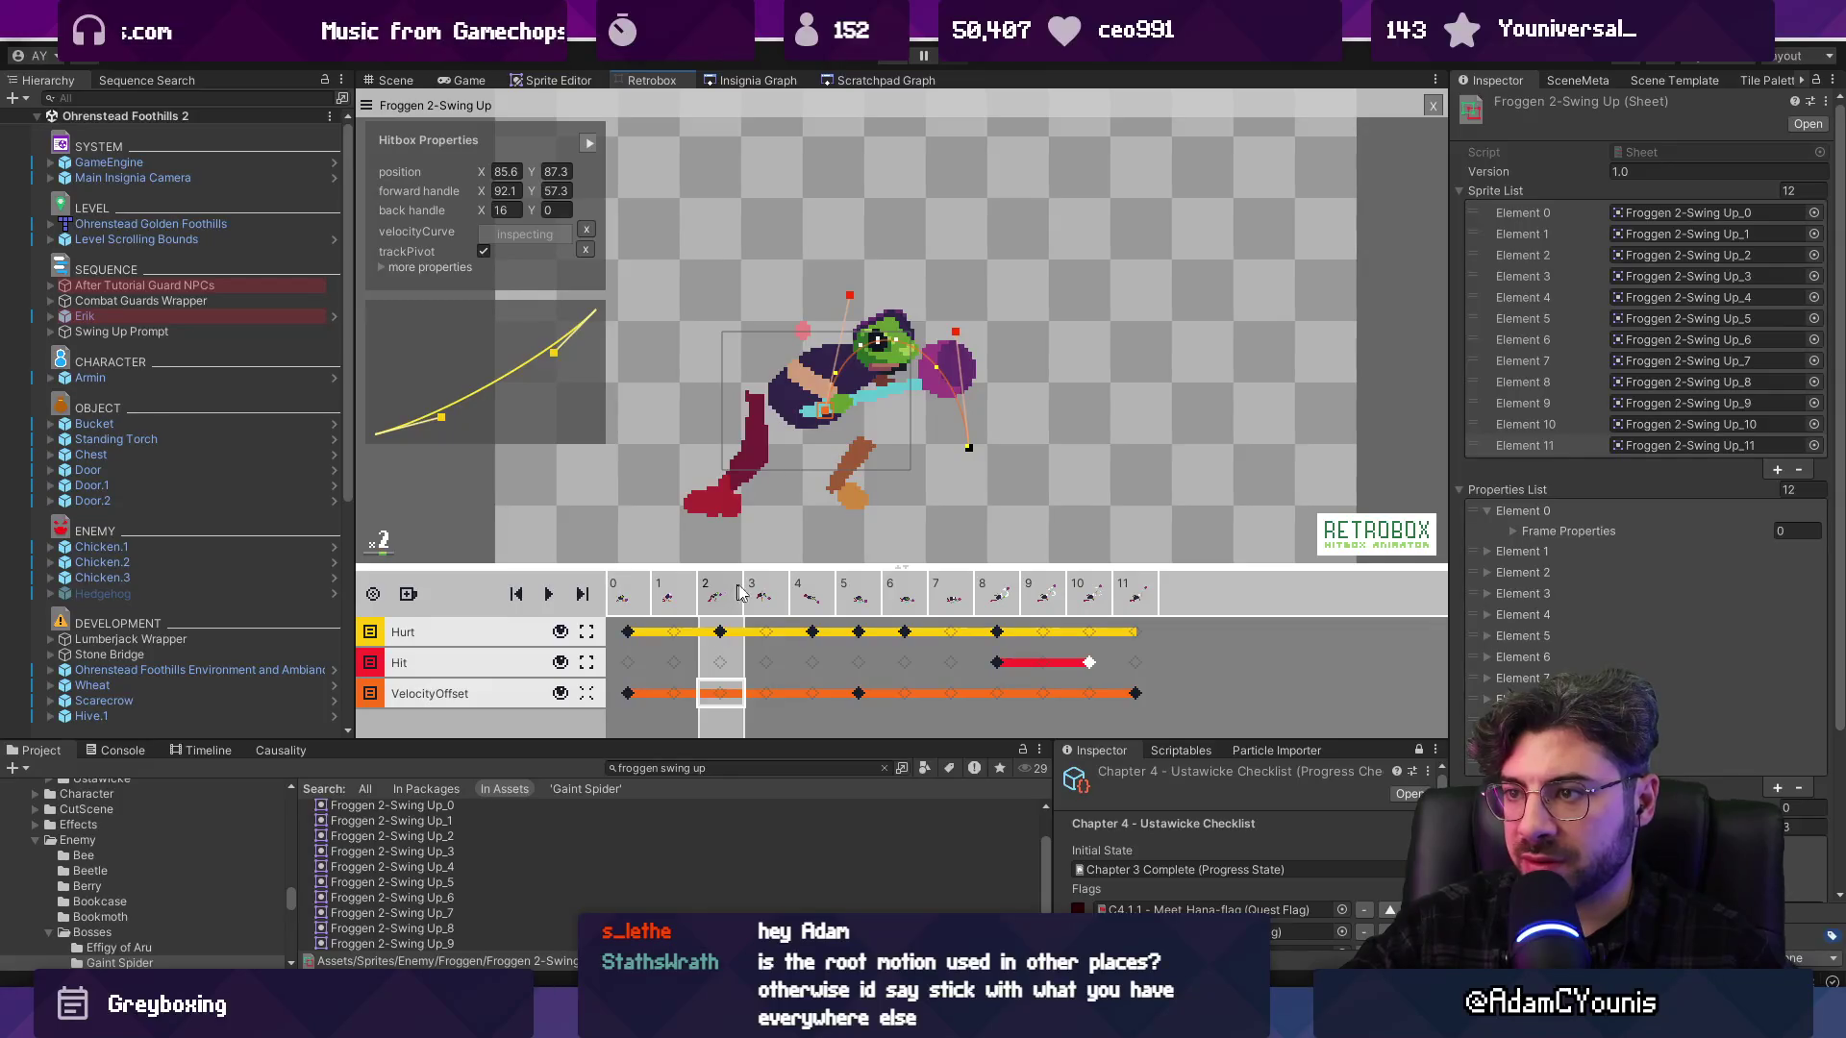
{"action": "left_click", "coordinate": [777, 583]}
{"action": "left_click_drag", "start_coordinate": [958, 353], "coordinate": [960, 398]}
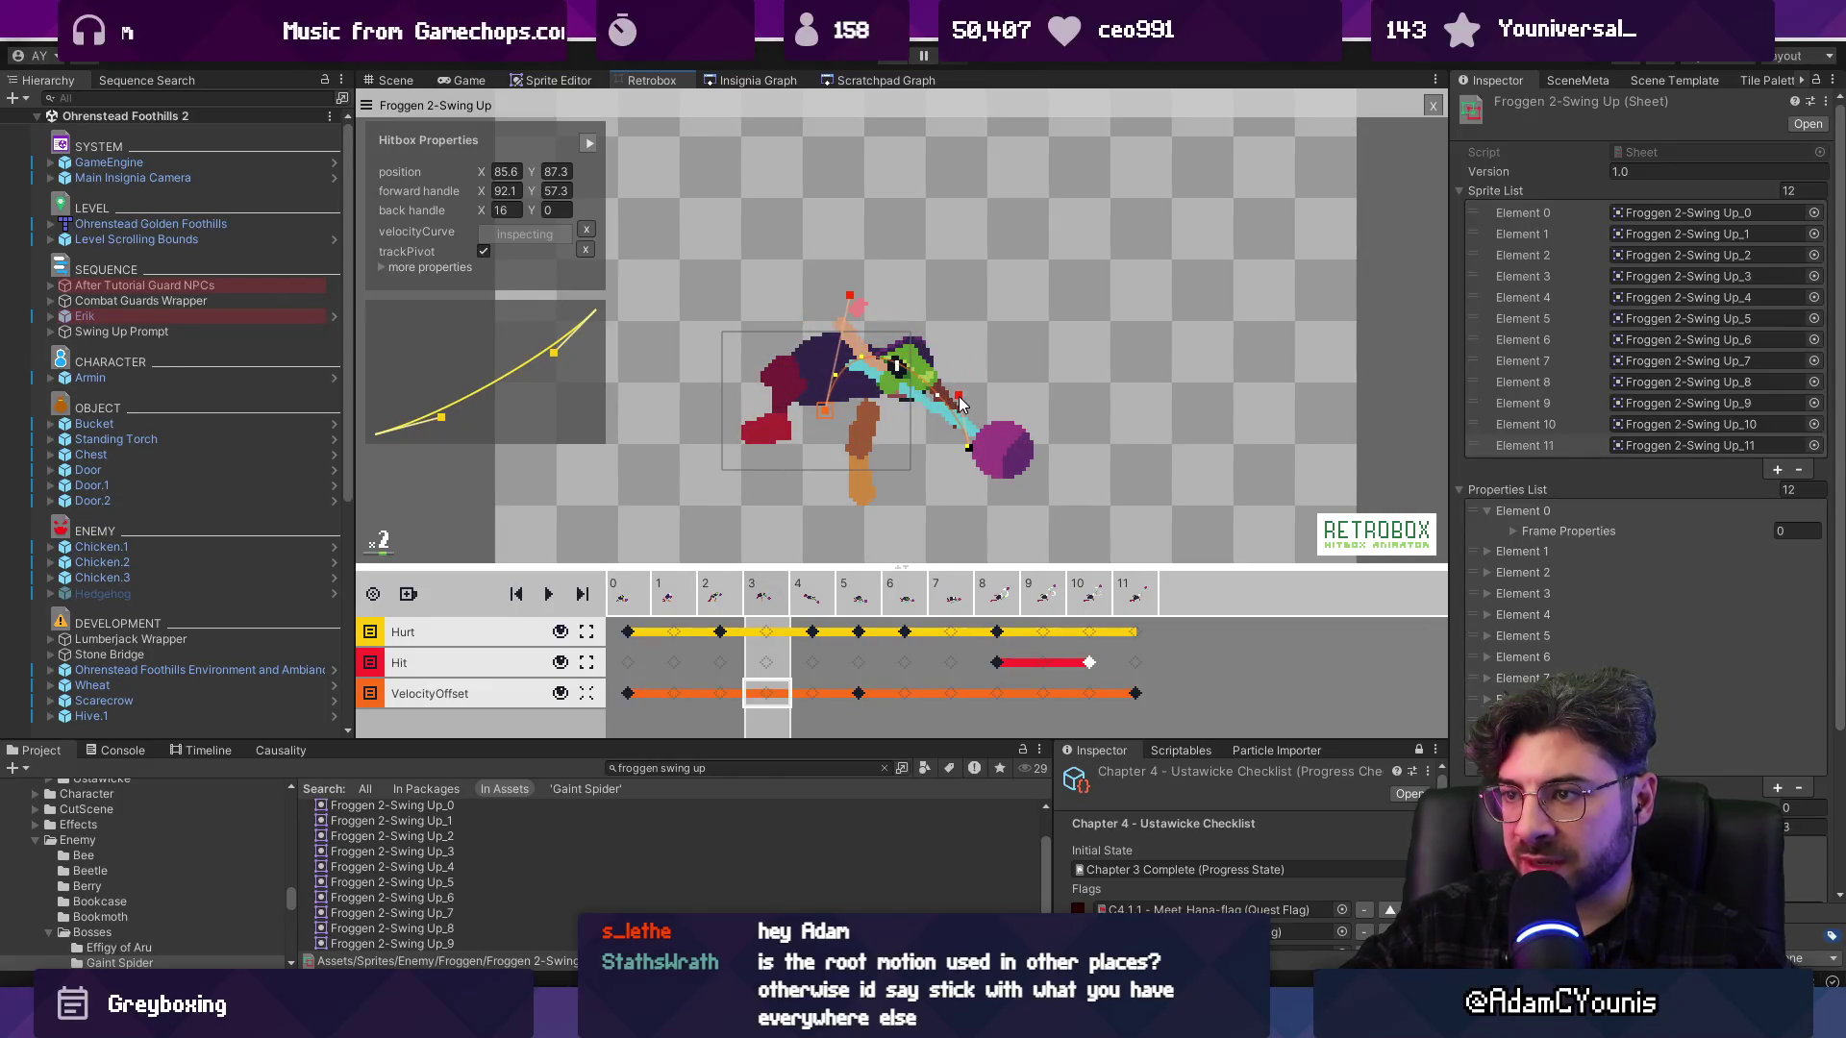
{"action": "left_click", "coordinate": [673, 593]}
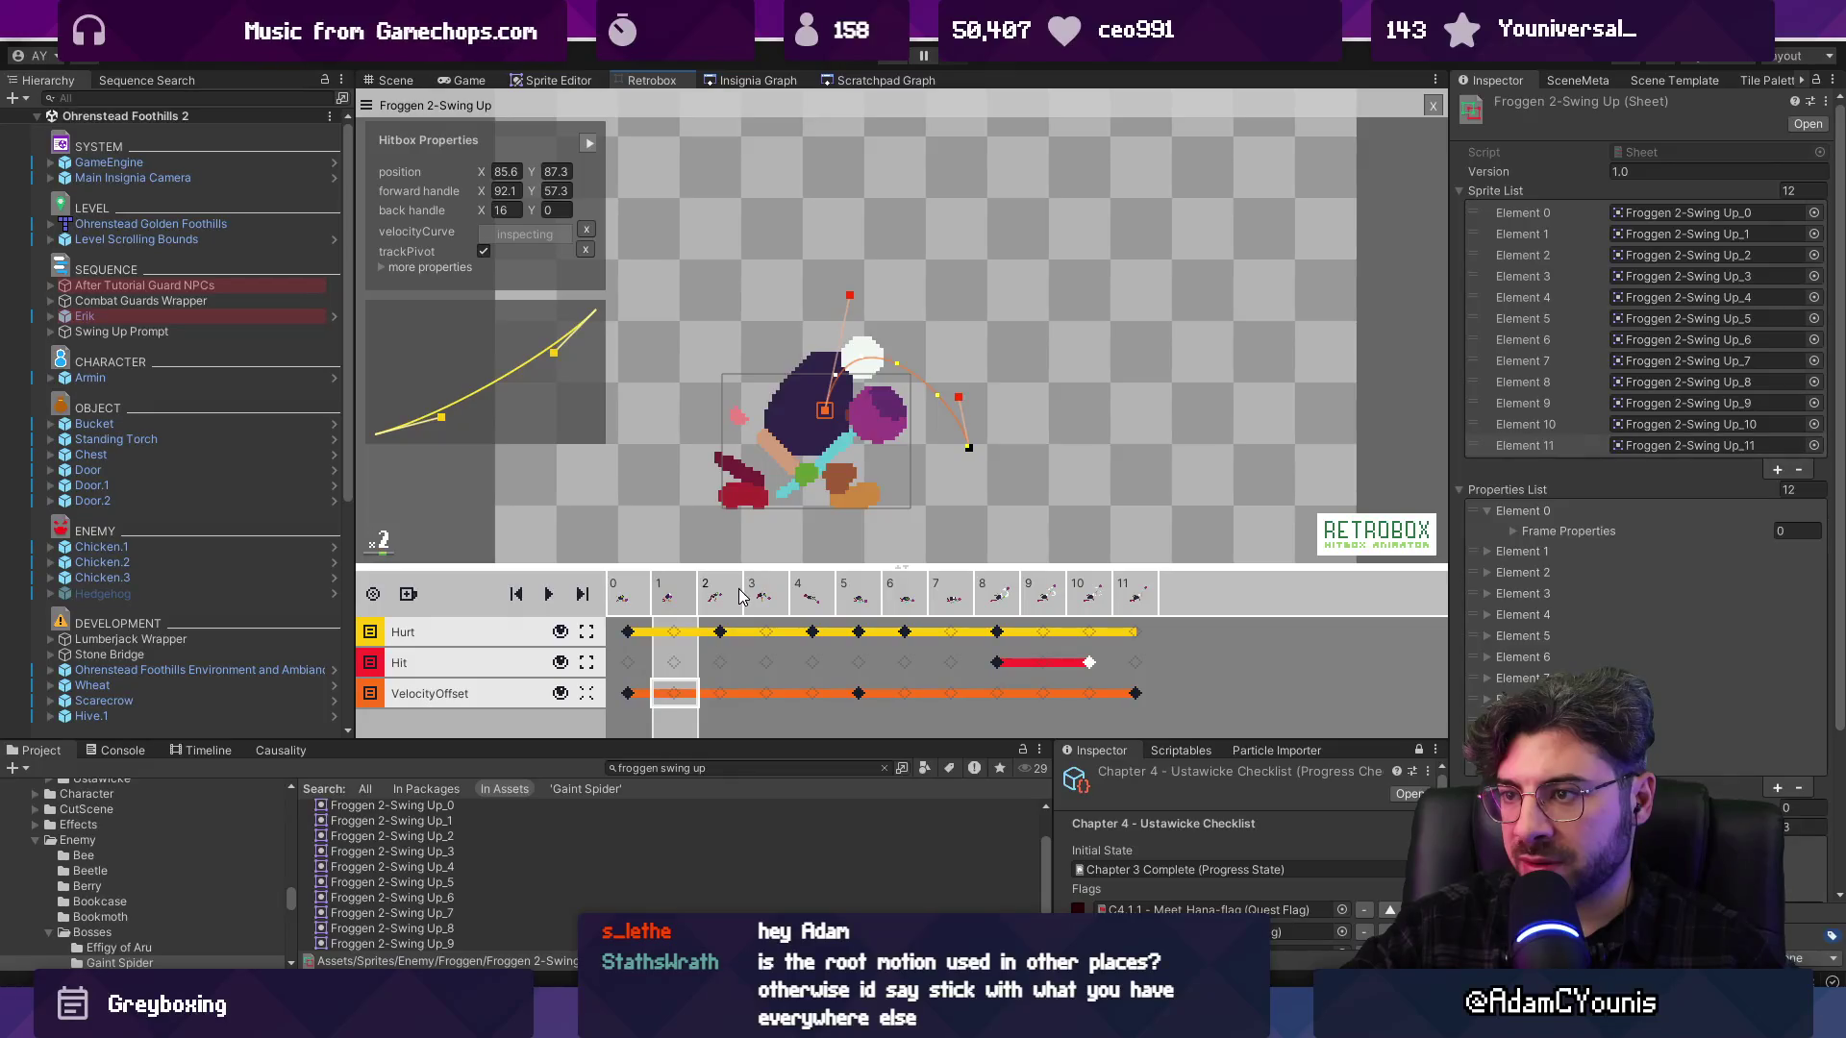
{"action": "left_click", "coordinate": [740, 596]}
Raise frame 2's forward handle up-right to 105, 43.8 and scrub to compare
{"action": "left_click_drag", "start_coordinate": [856, 307], "coordinate": [889, 269]}
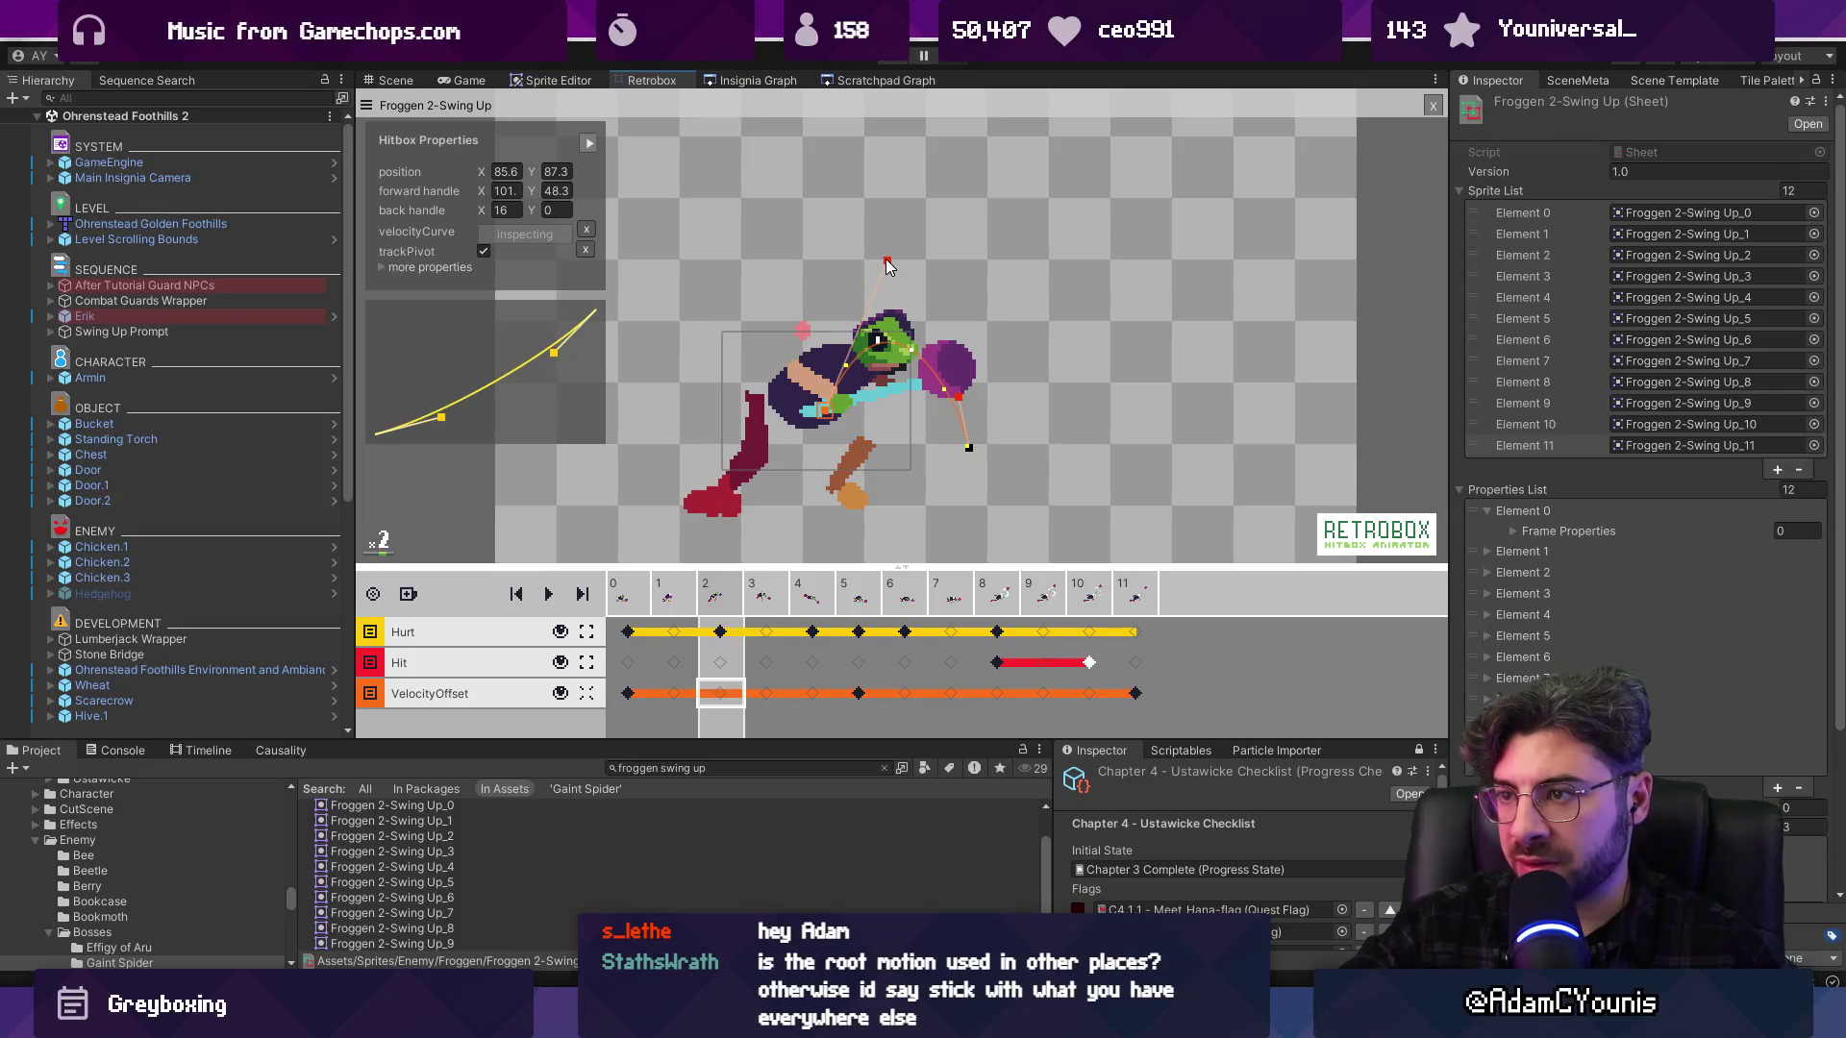
{"action": "key", "text": "Right"}
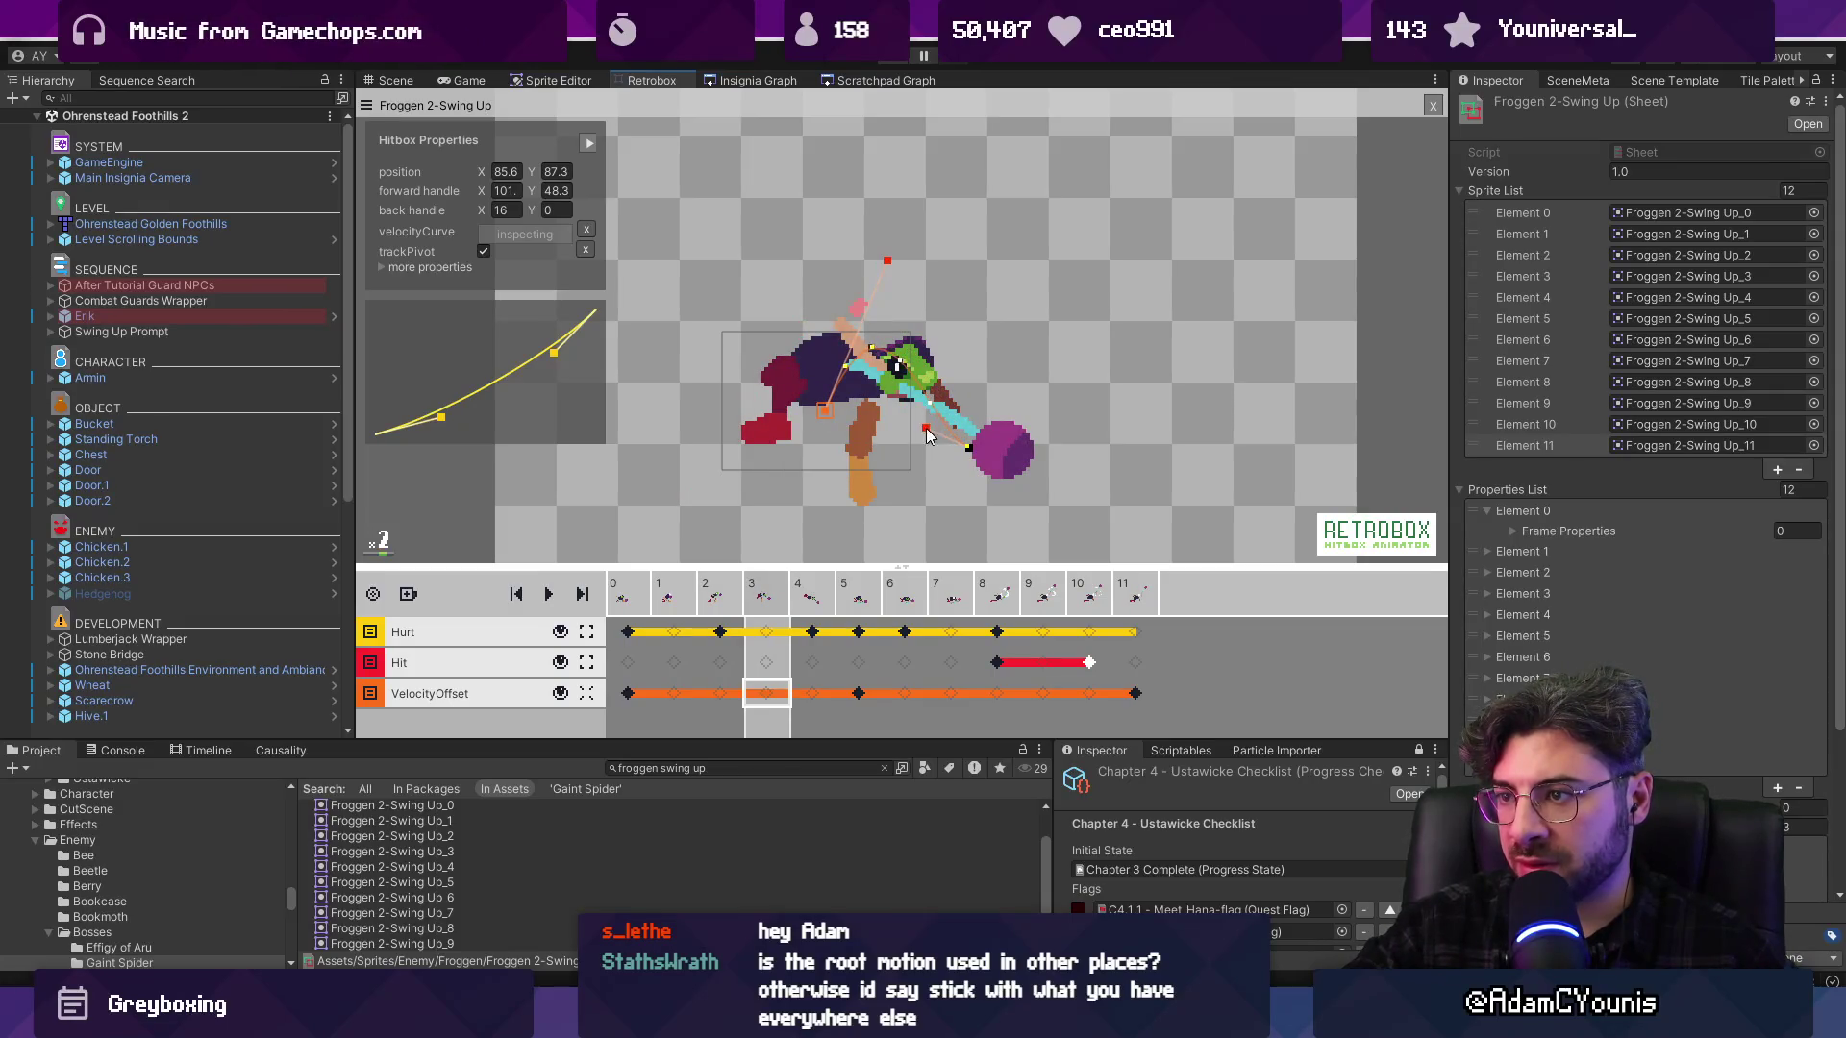
{"action": "key", "text": "Left"}
{"action": "key", "text": "Left"}
{"action": "key", "text": "Right"}
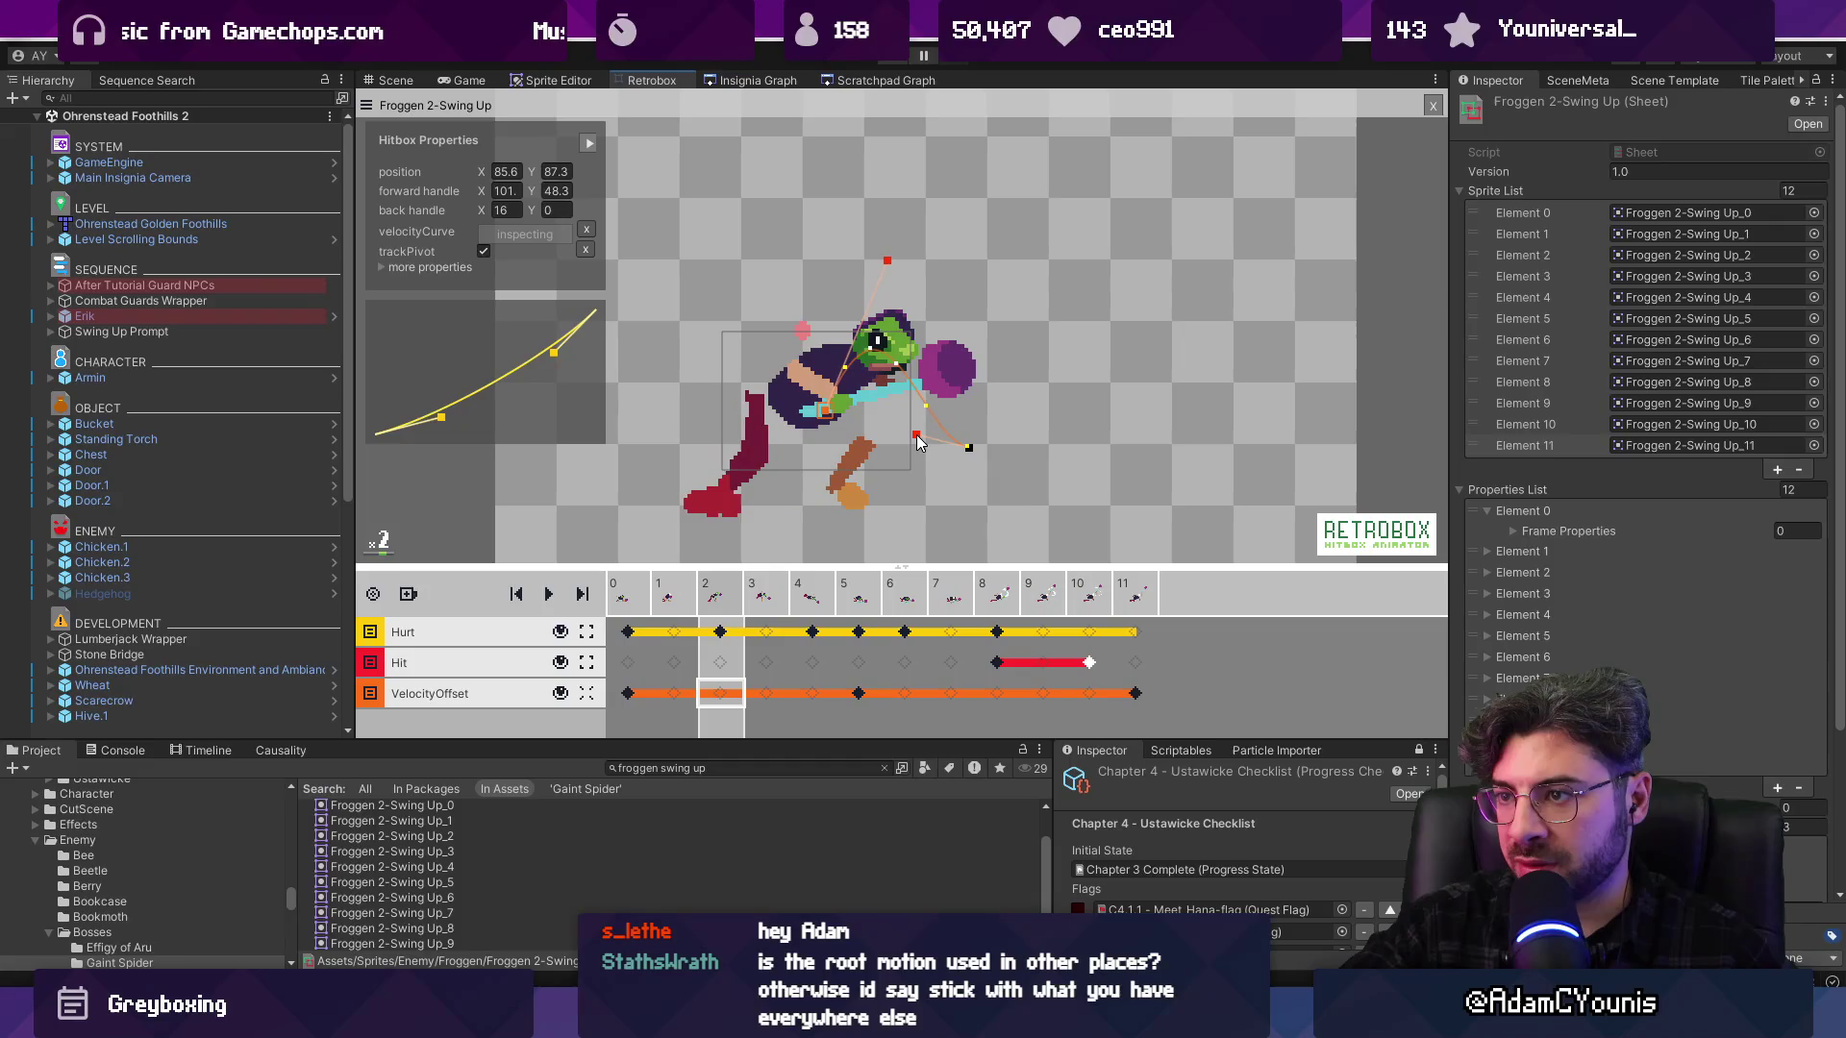
{"action": "left_click_drag", "start_coordinate": [890, 264], "coordinate": [904, 250]}
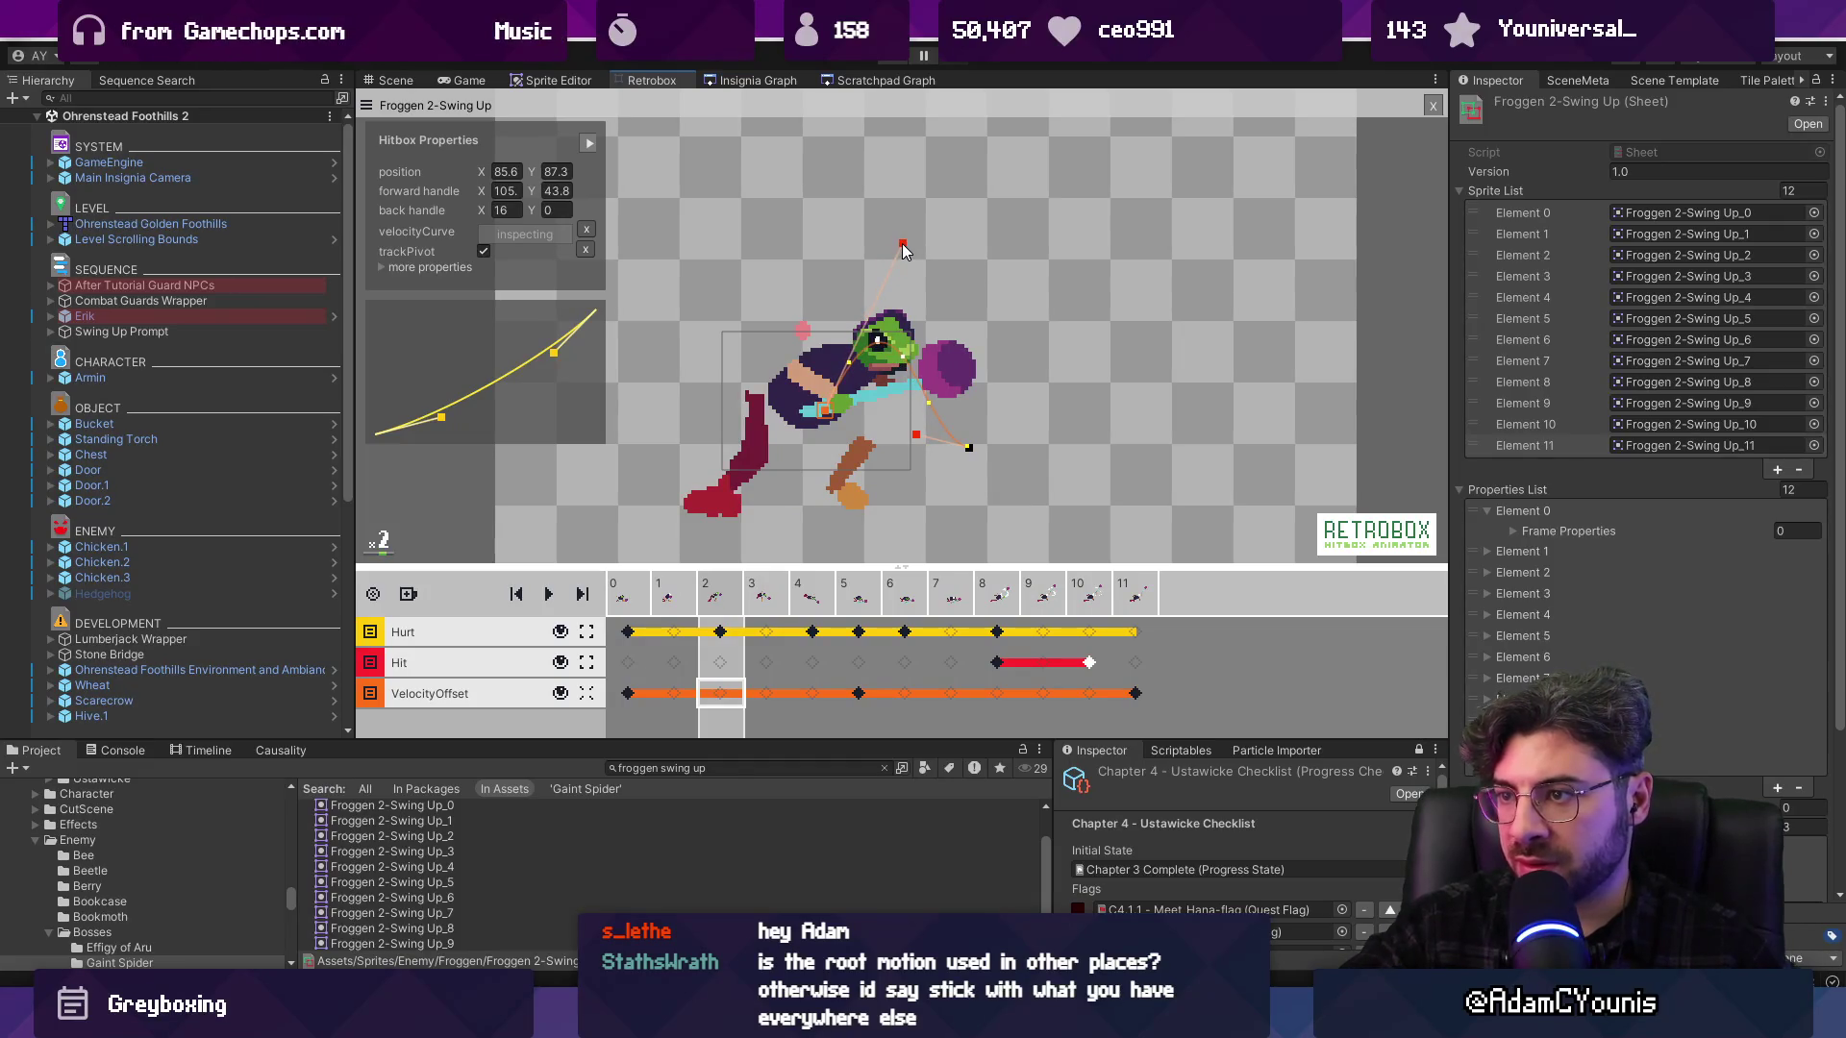
{"action": "key", "text": "Right"}
{"action": "key", "text": "Right"}
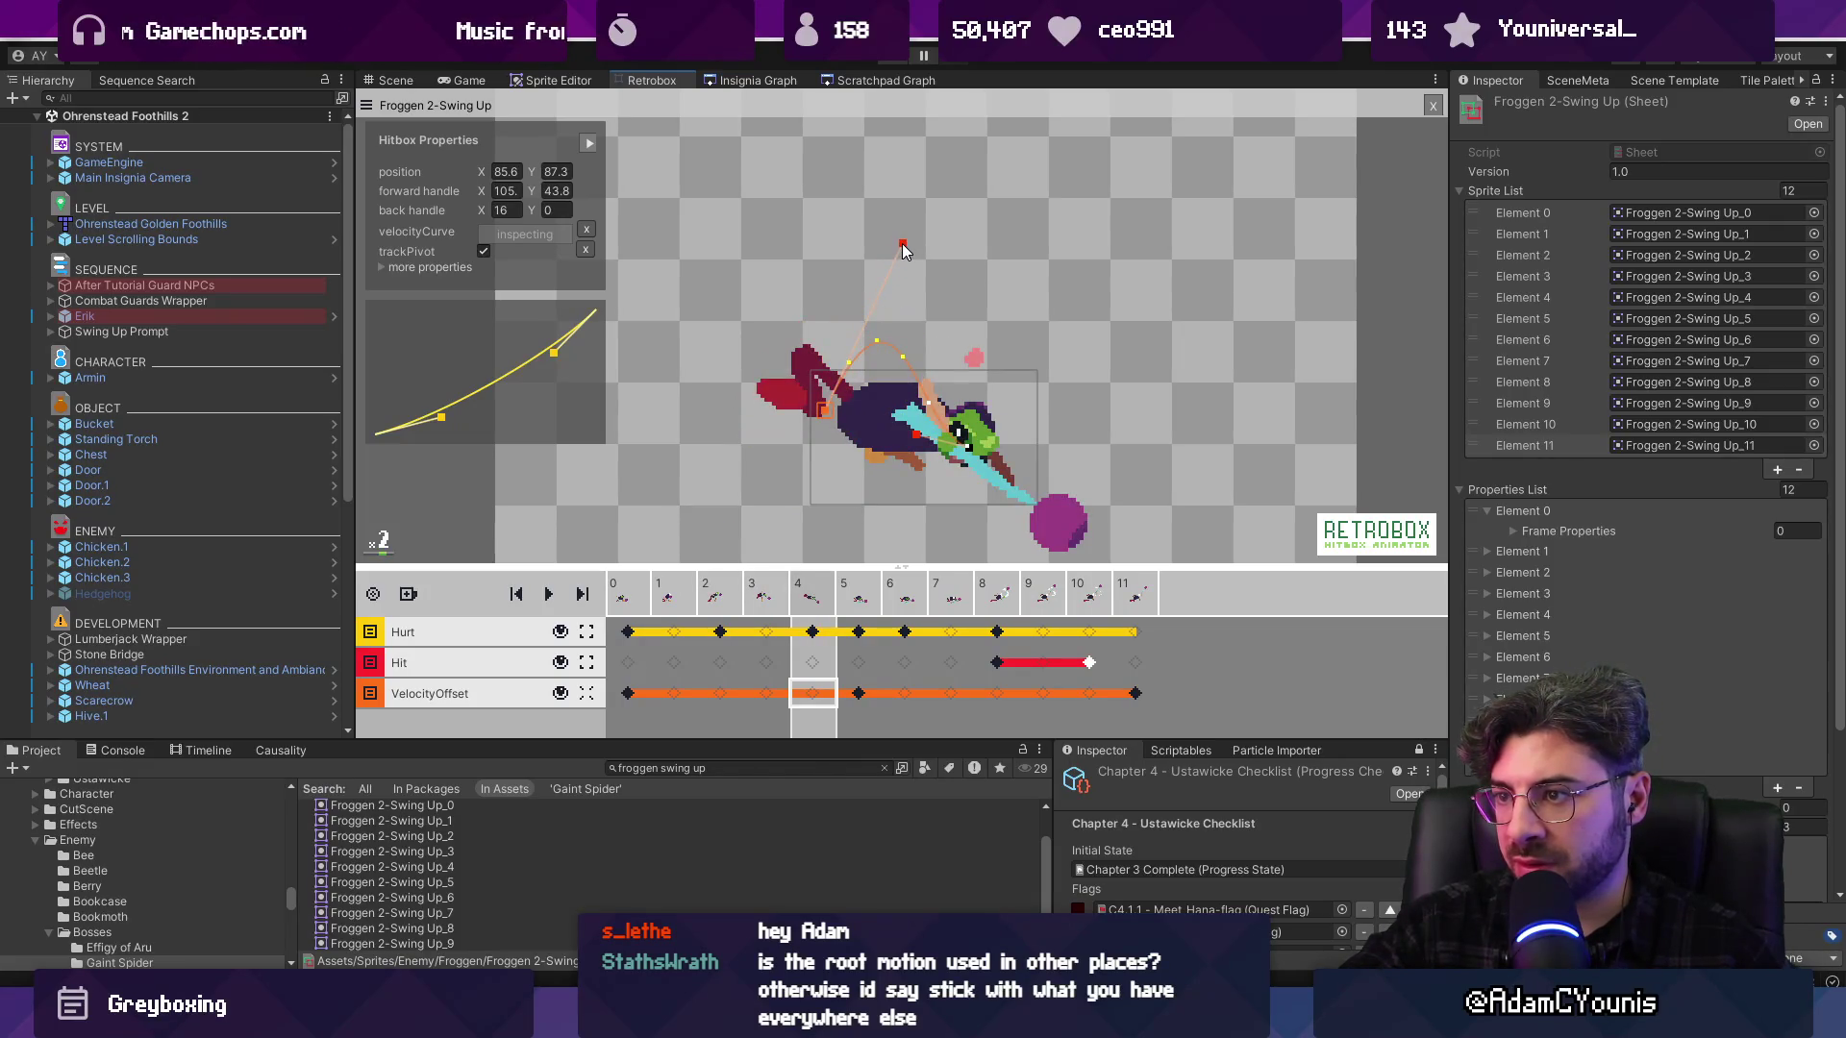
{"action": "key", "text": "Left"}
{"action": "key", "text": "Left"}
{"action": "key", "text": "Left"}
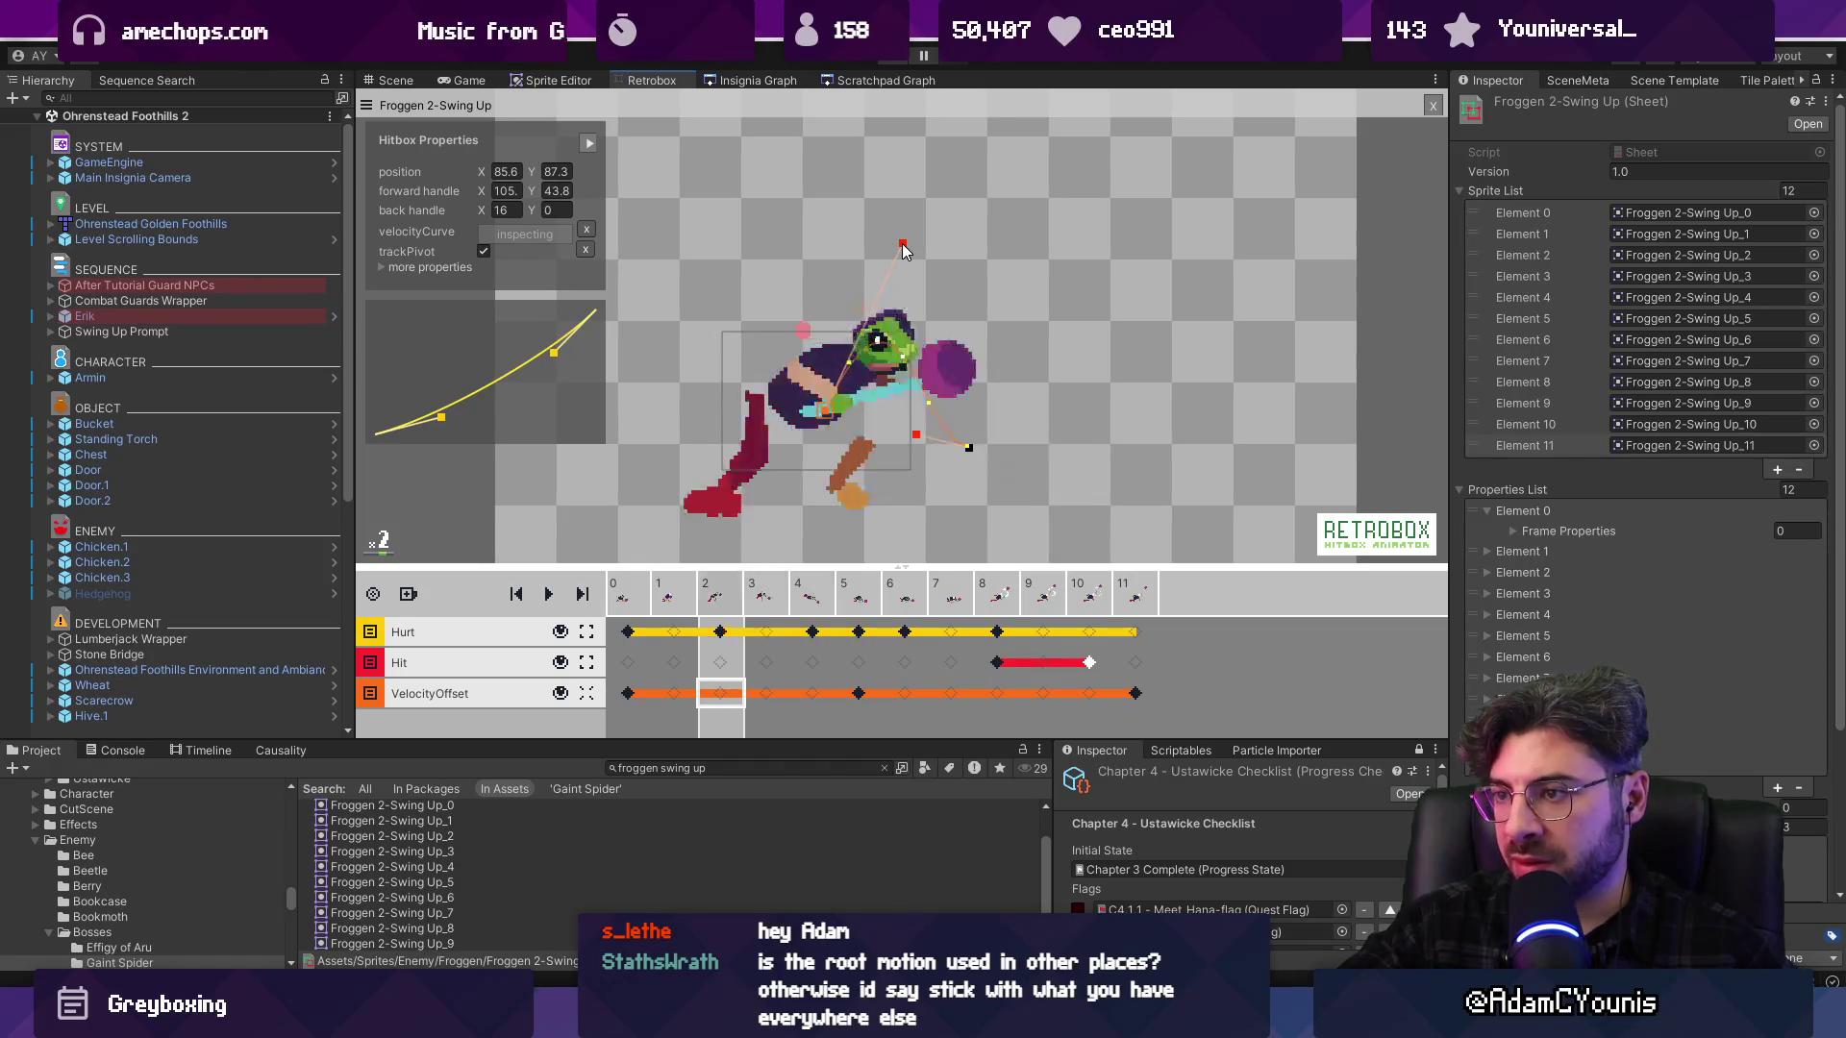
{"action": "key", "text": "Right"}
{"action": "key", "text": "Right"}
{"action": "key", "text": "Right"}
{"action": "key", "text": "Right"}
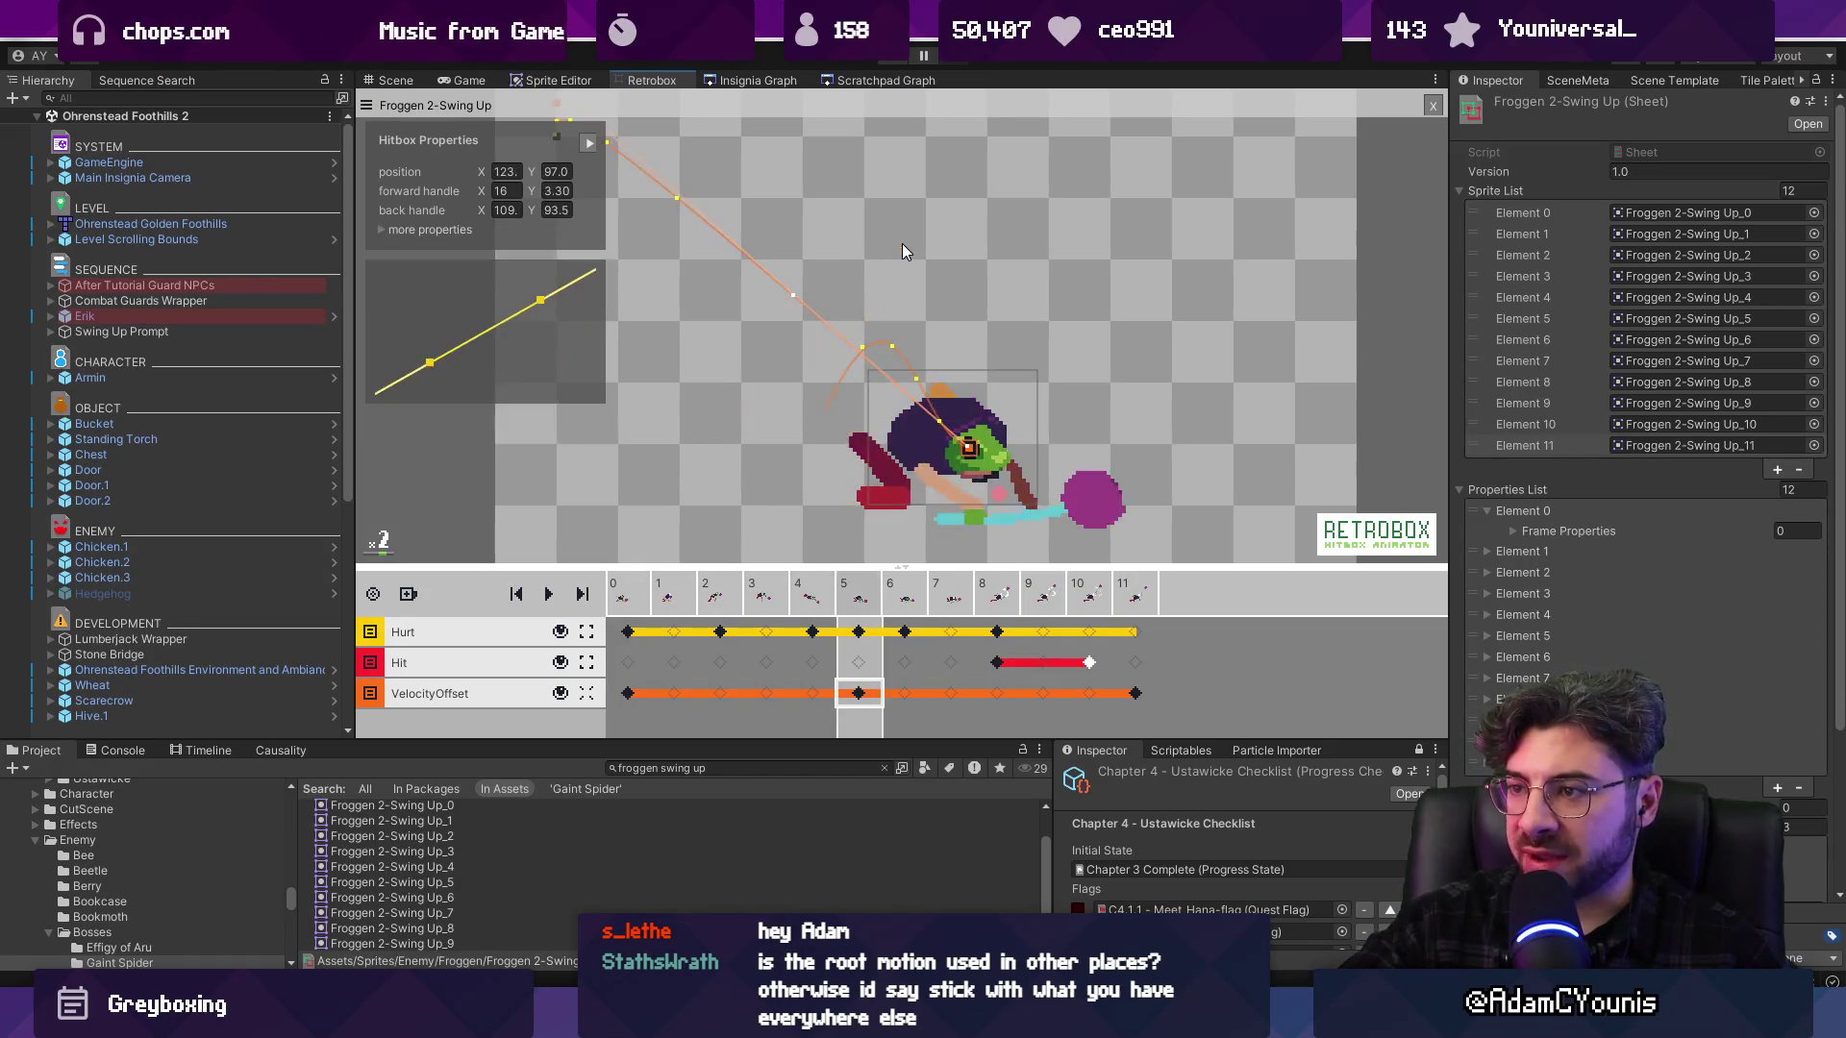
Lower frame 5's path end and bring its forward handle in near the sprite, then play
{"action": "scroll", "coordinate": [961, 279], "scroll_direction": "down", "scroll_amount": 1}
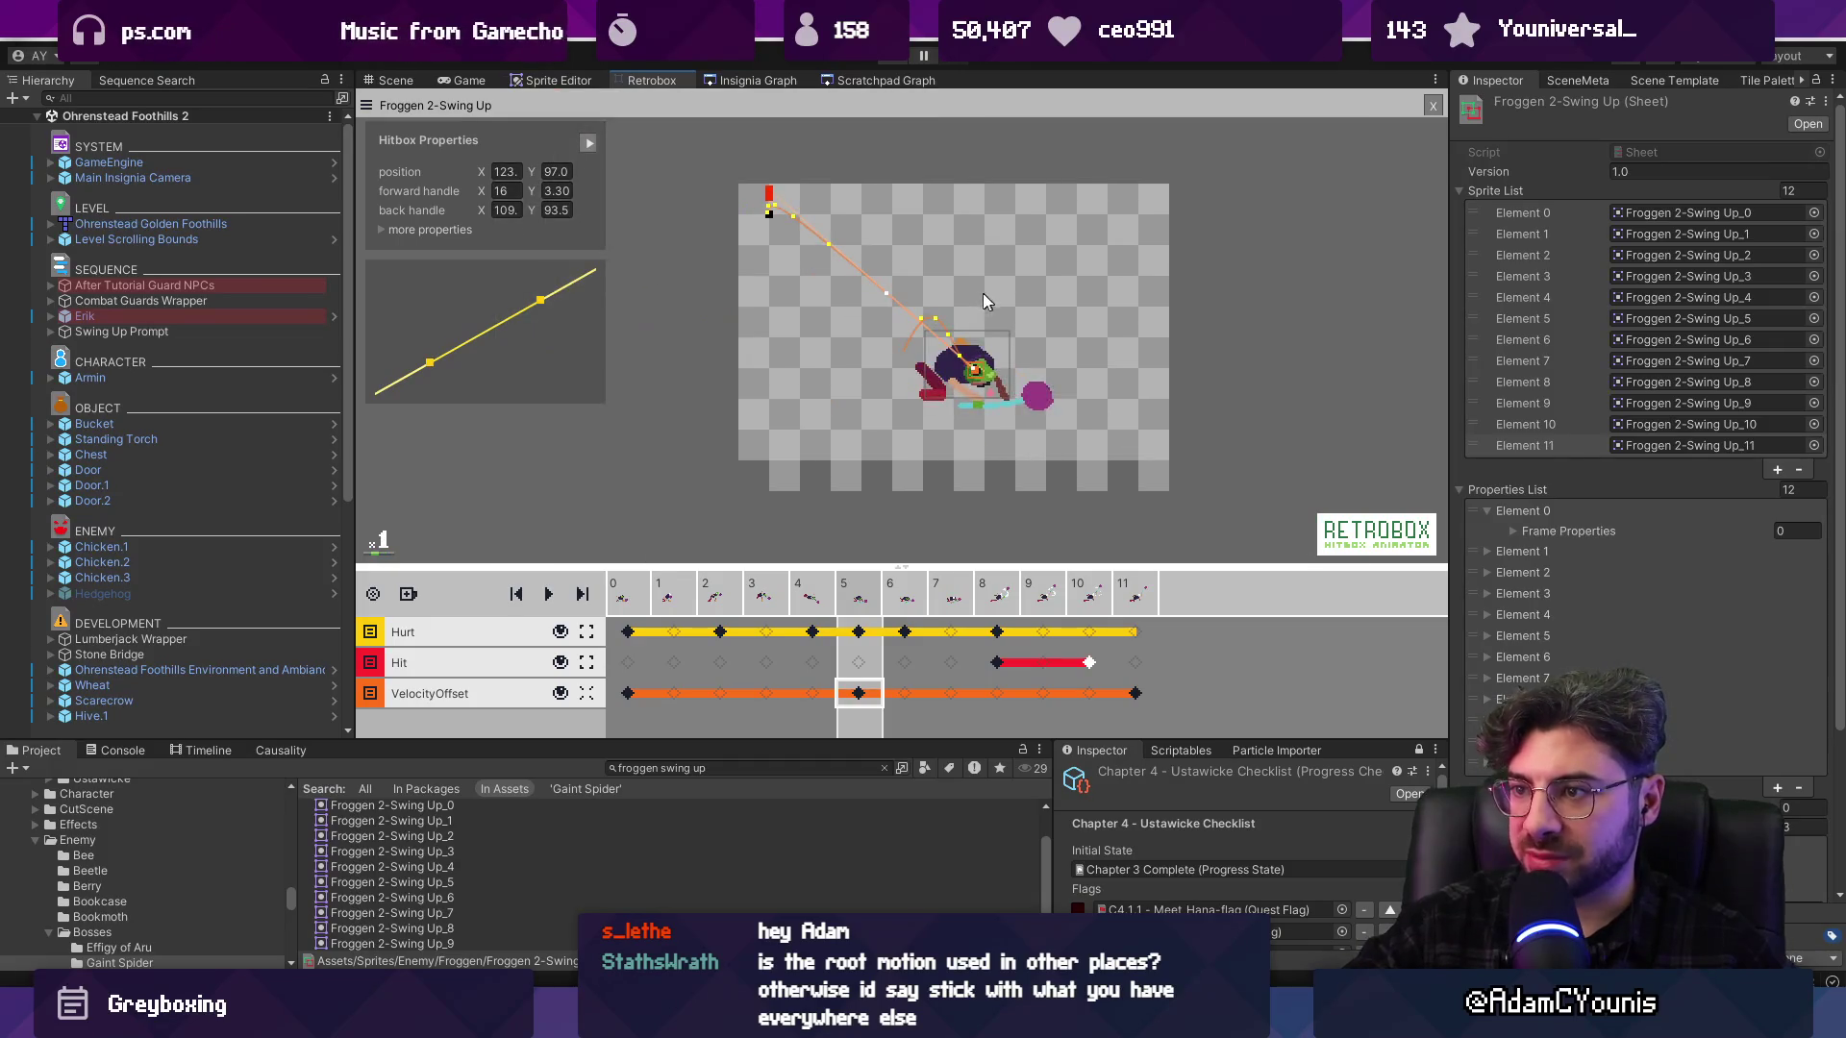
{"action": "left_click_drag", "start_coordinate": [1084, 370], "coordinate": [1086, 381]}
{"action": "left_click", "coordinate": [868, 237]}
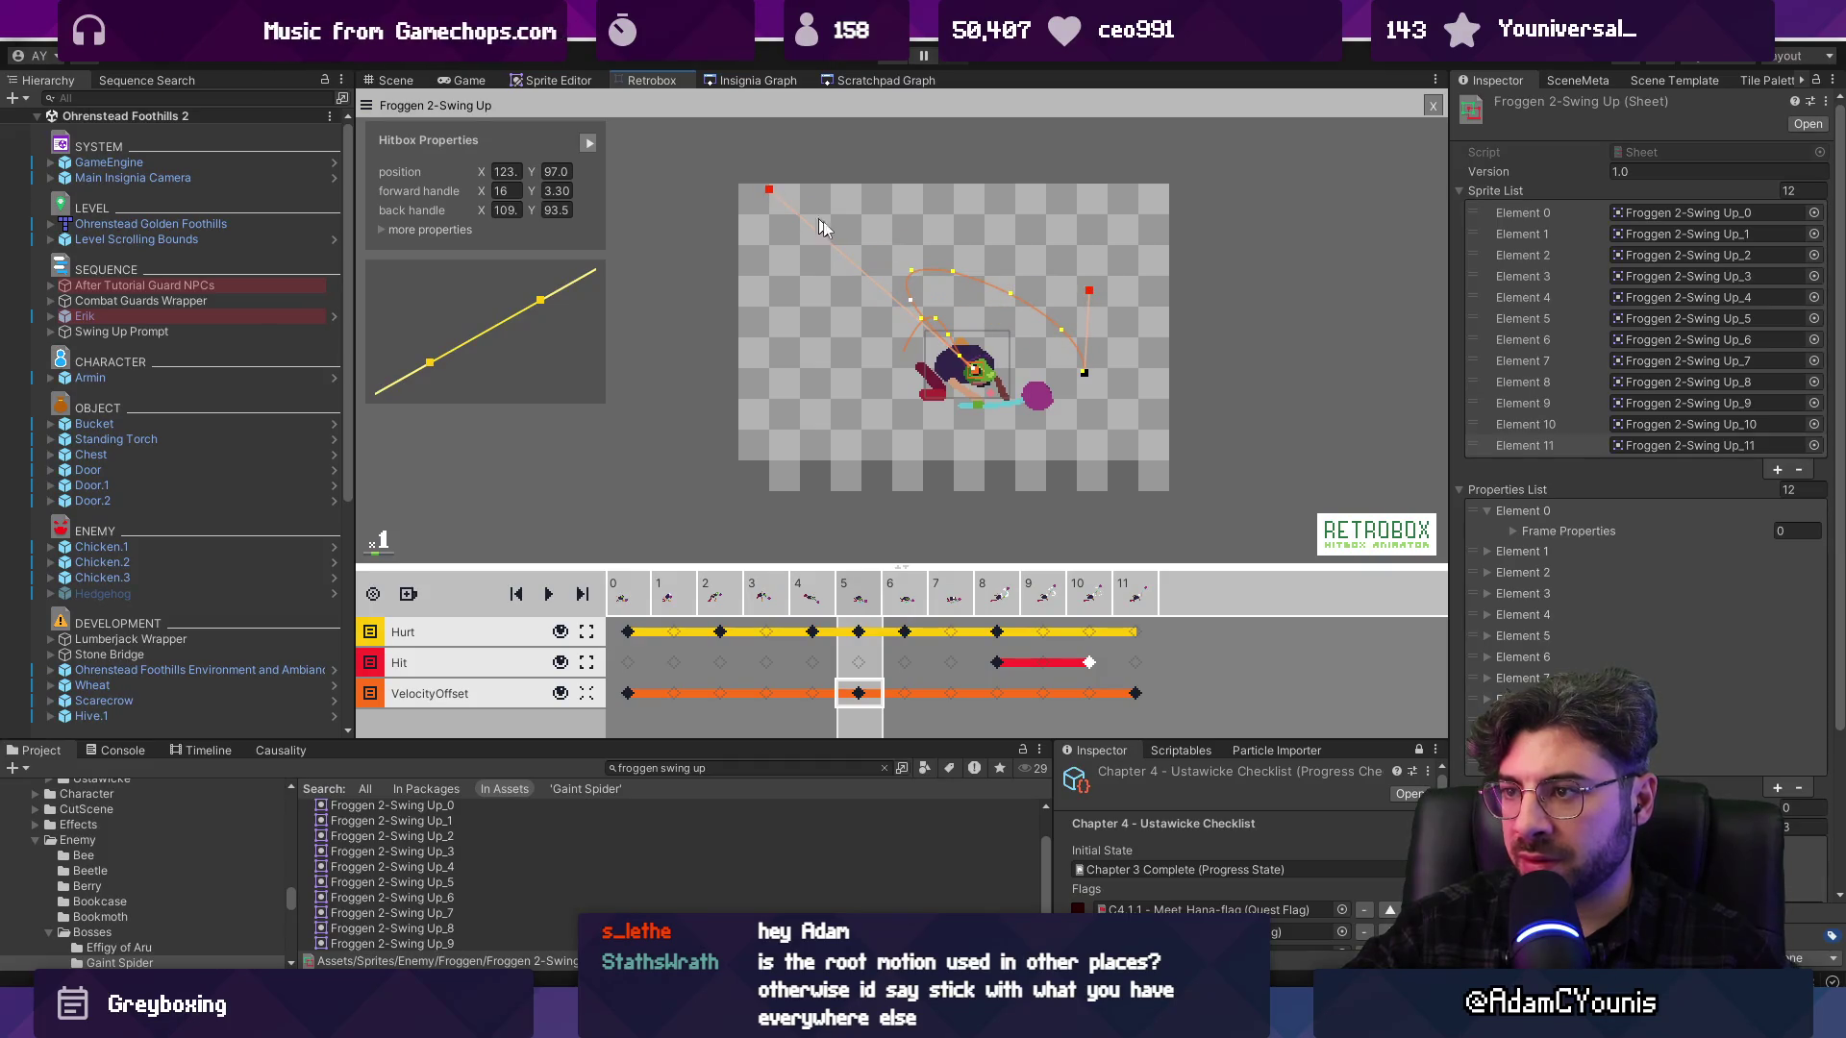
{"action": "left_click_drag", "start_coordinate": [781, 202], "coordinate": [984, 324]}
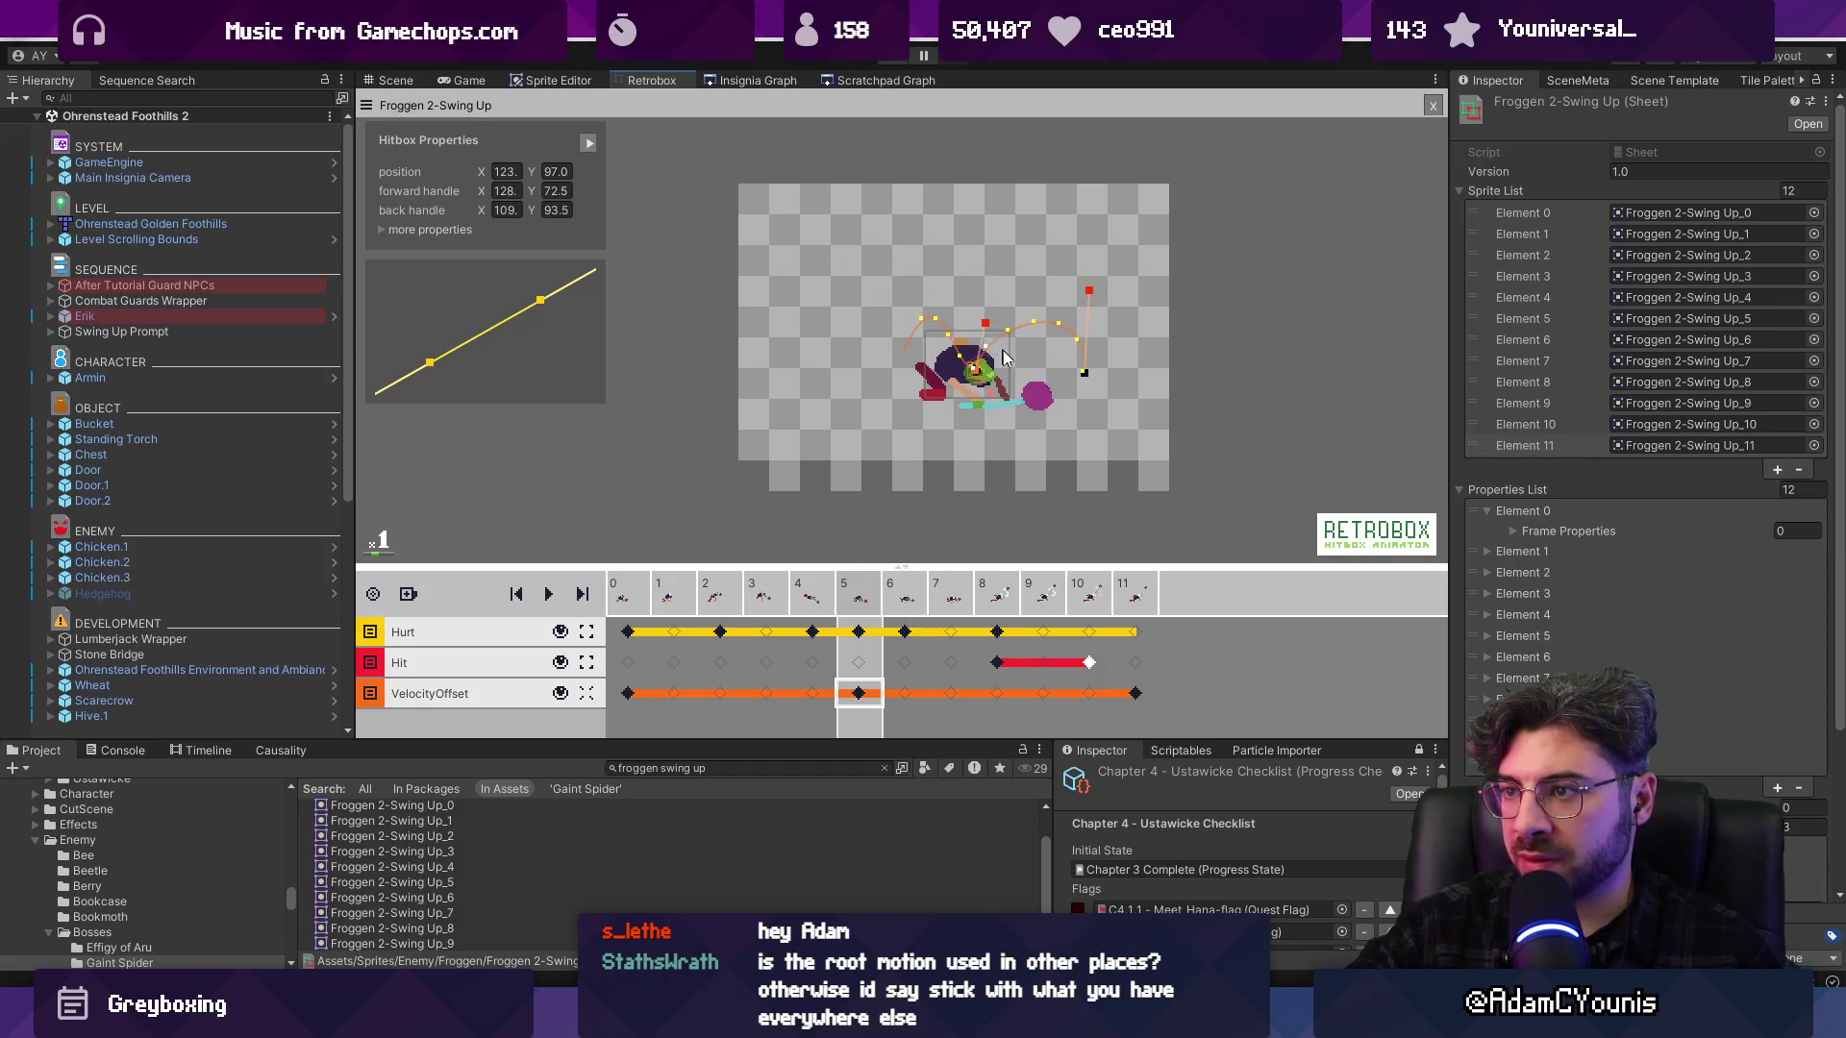
{"action": "scroll", "coordinate": [1009, 359], "scroll_direction": "up", "scroll_amount": 2}
{"action": "scroll", "coordinate": [994, 374], "scroll_direction": "down", "scroll_amount": 1}
{"action": "key", "text": "space"}
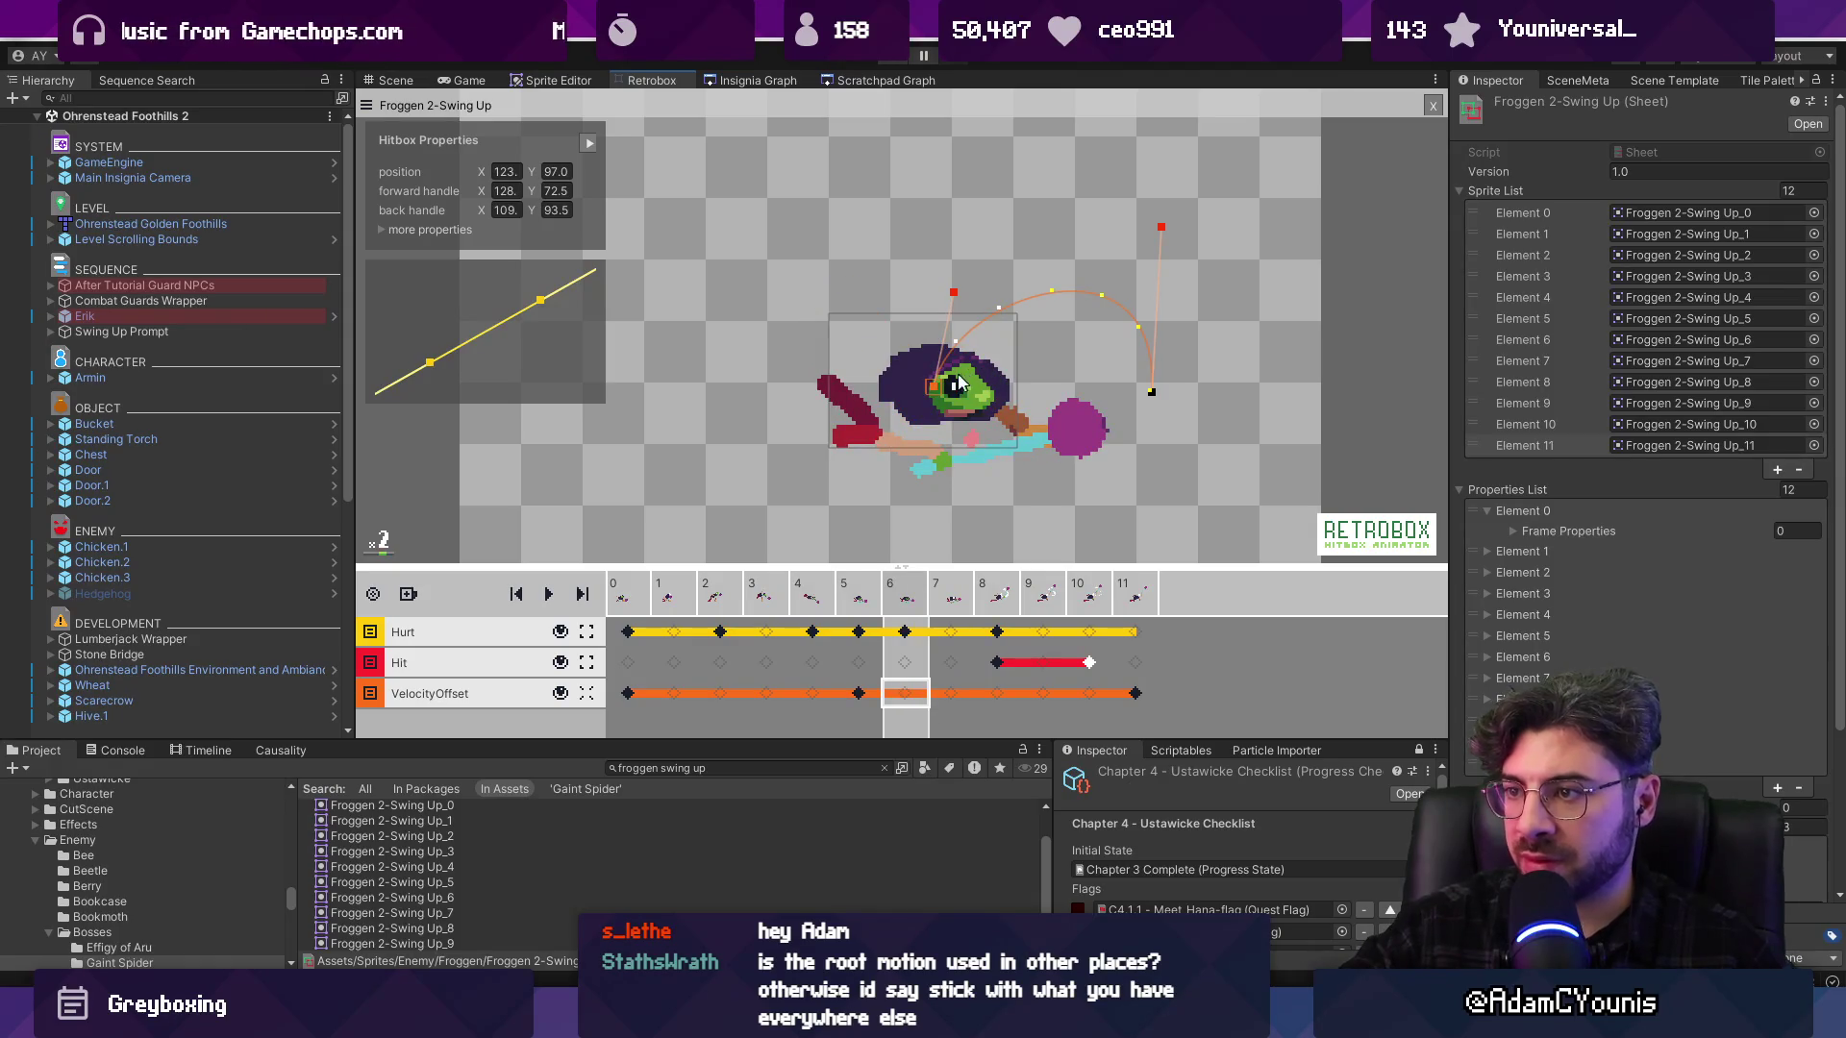
Lower and pull in the path's curve handles around frames 6–8
{"action": "left_click", "coordinate": [876, 599]}
{"action": "left_click", "coordinate": [905, 602]}
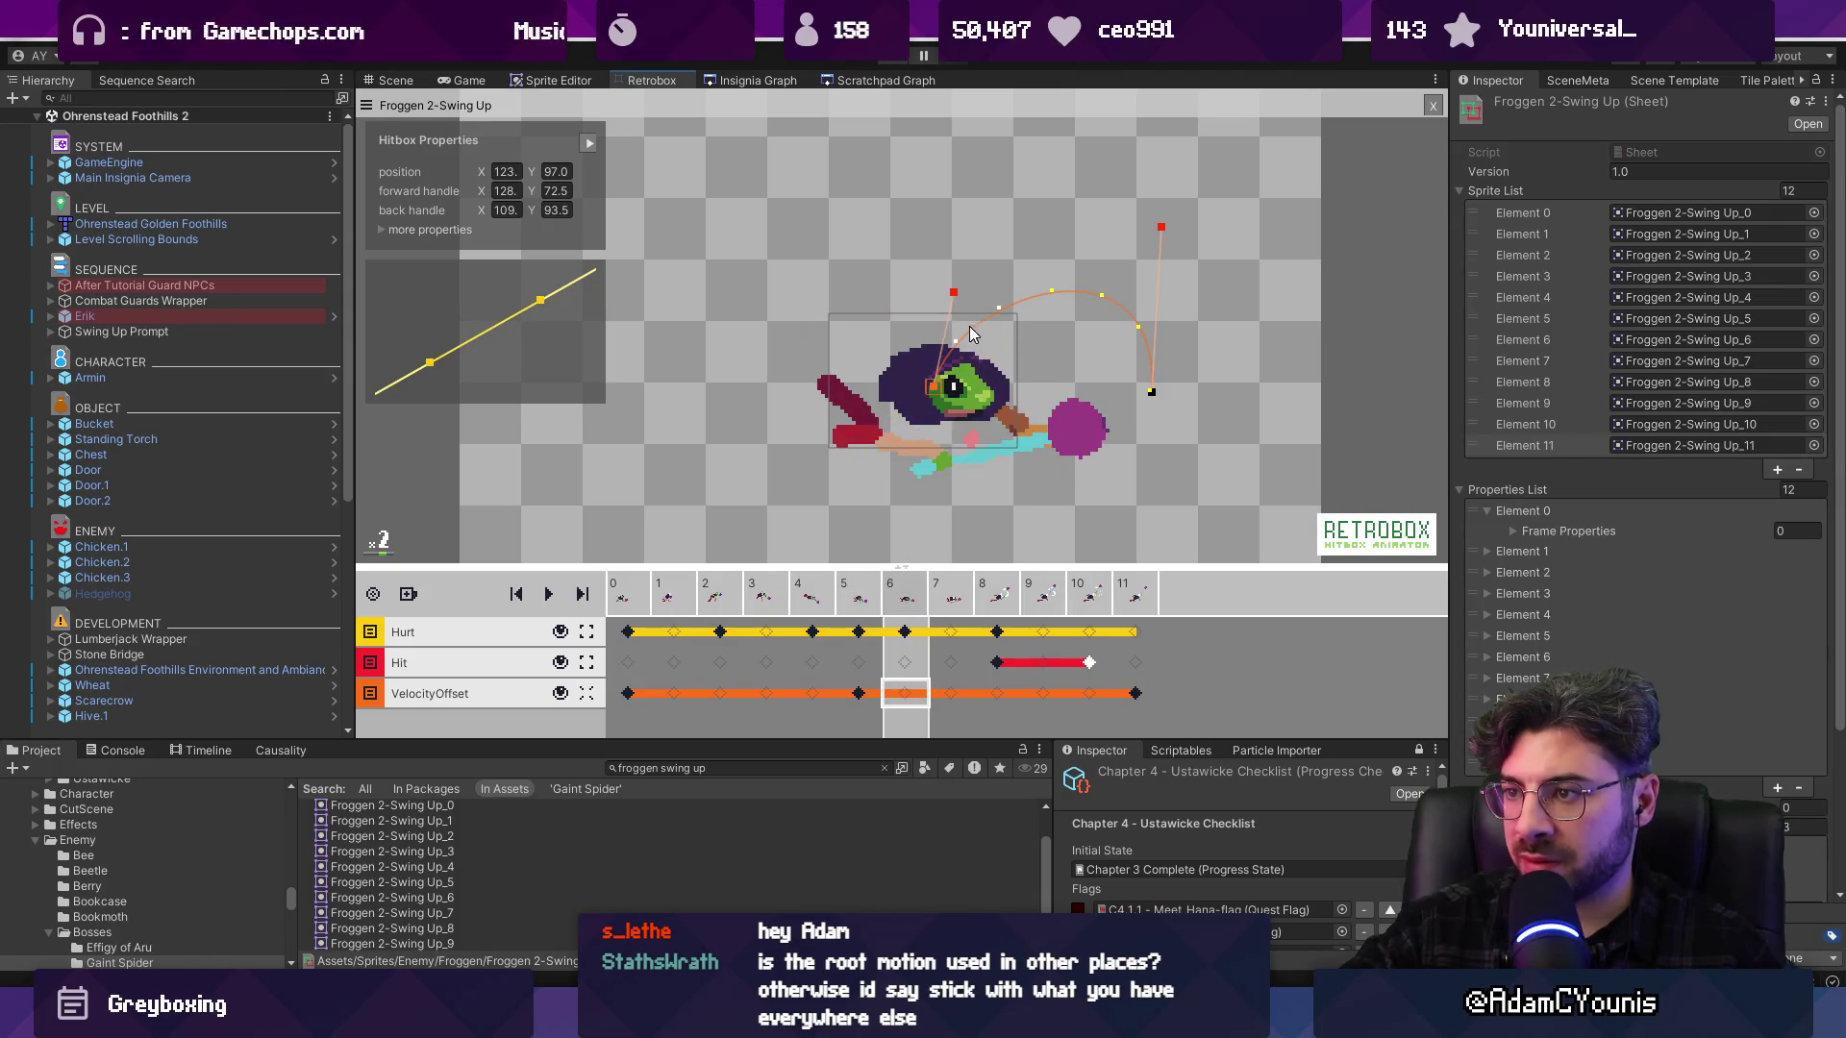
{"action": "left_click_drag", "start_coordinate": [955, 293], "coordinate": [960, 440]}
{"action": "key", "text": "Right"}
{"action": "key", "text": "Right"}
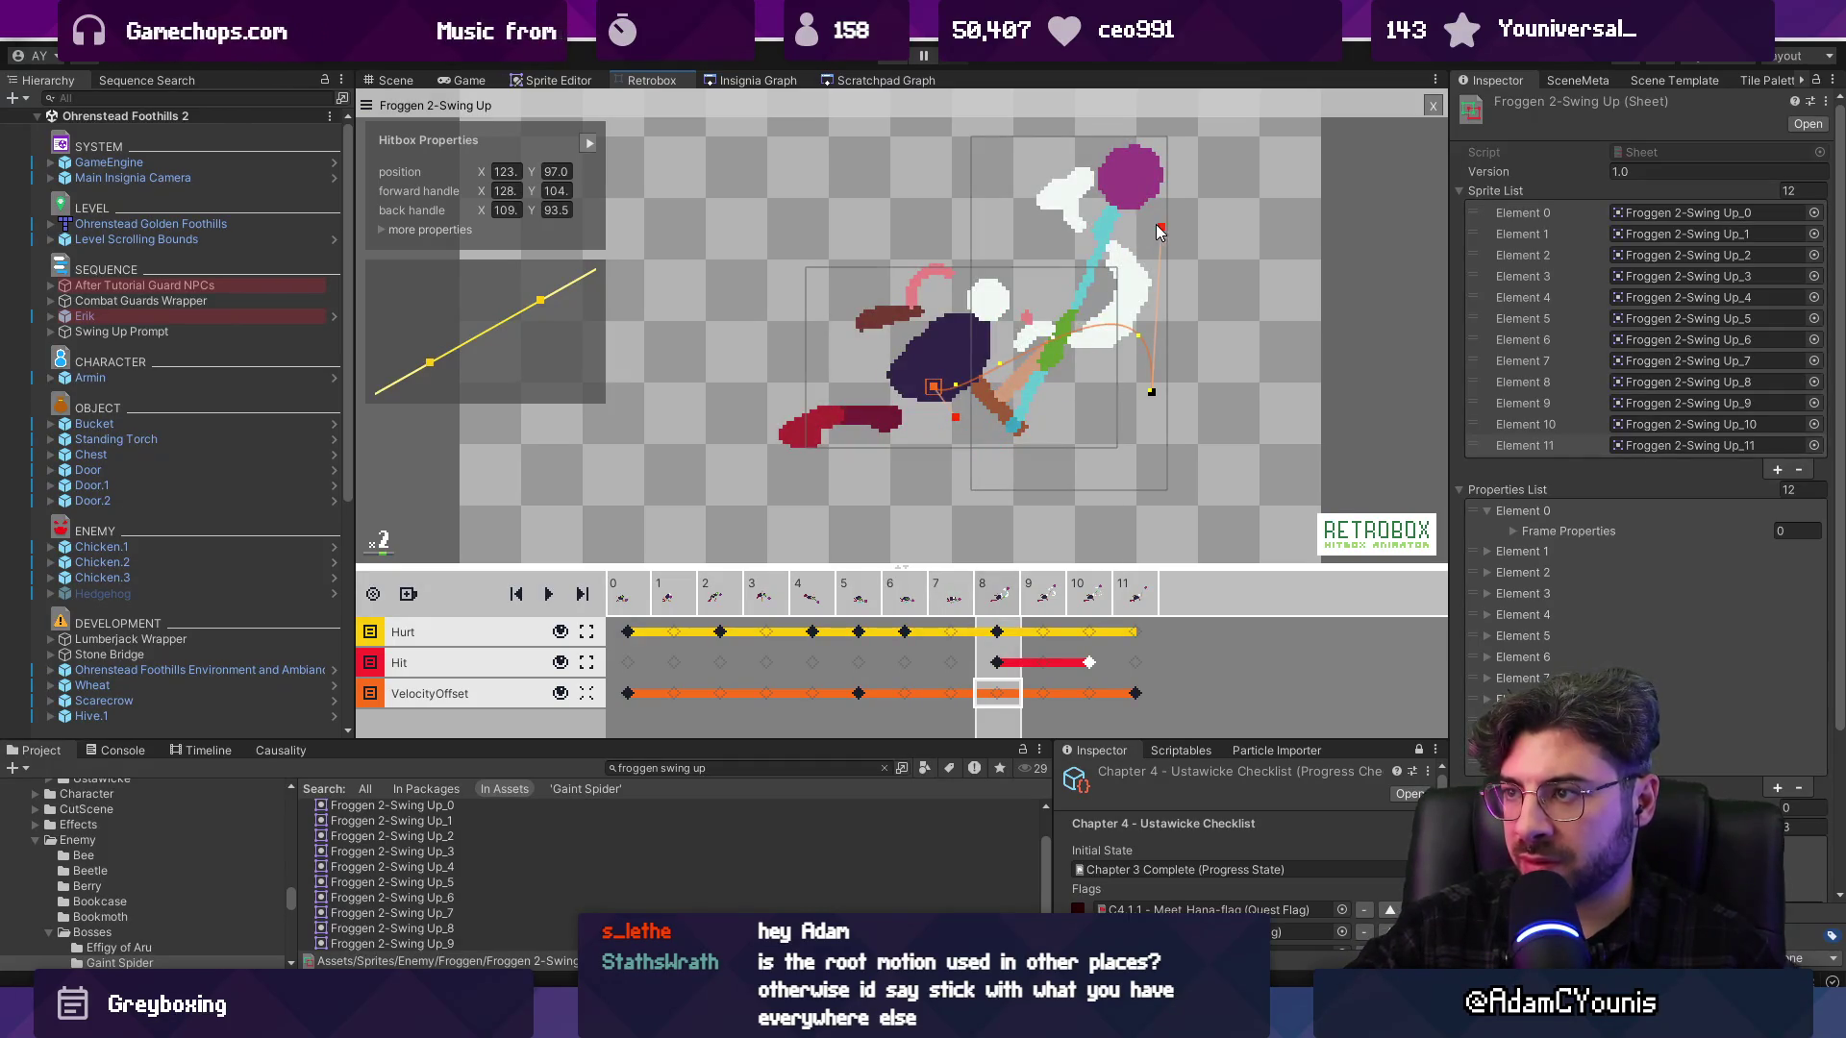
{"action": "left_click_drag", "start_coordinate": [1161, 238], "coordinate": [990, 292]}
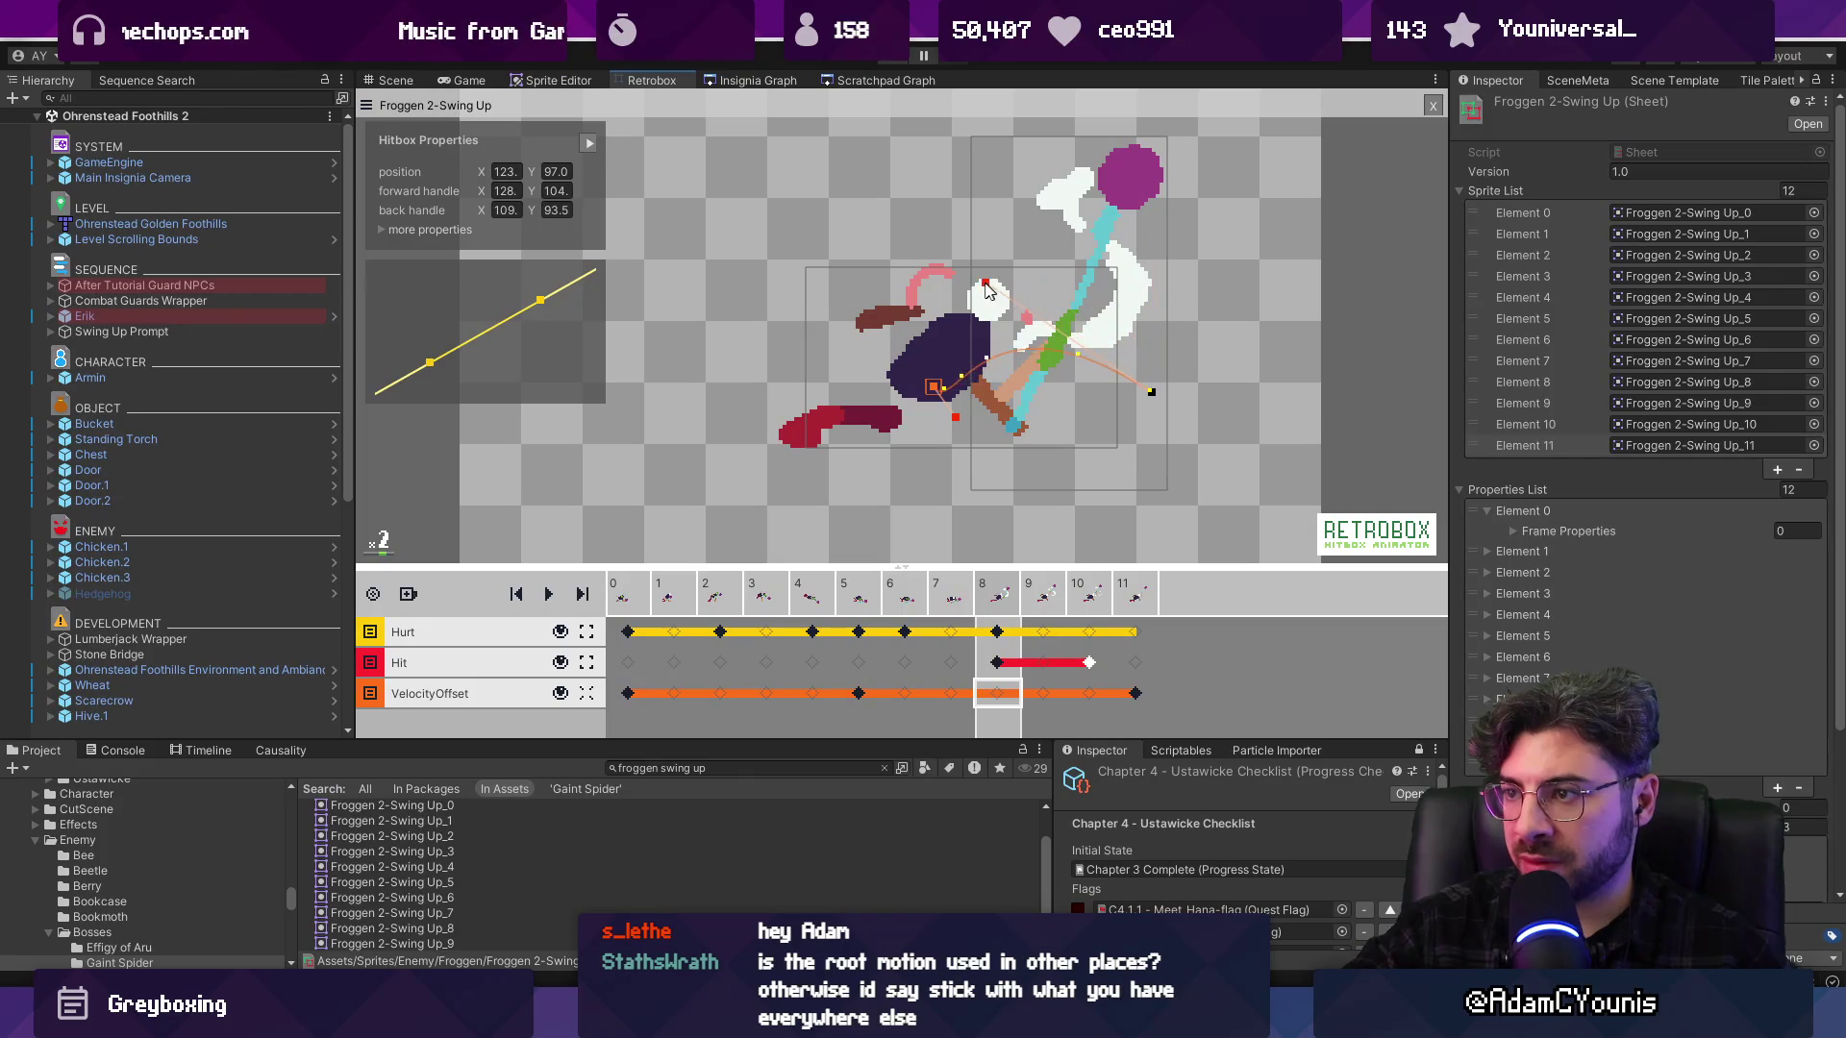
{"action": "left_click_drag", "start_coordinate": [957, 420], "coordinate": [971, 413]}
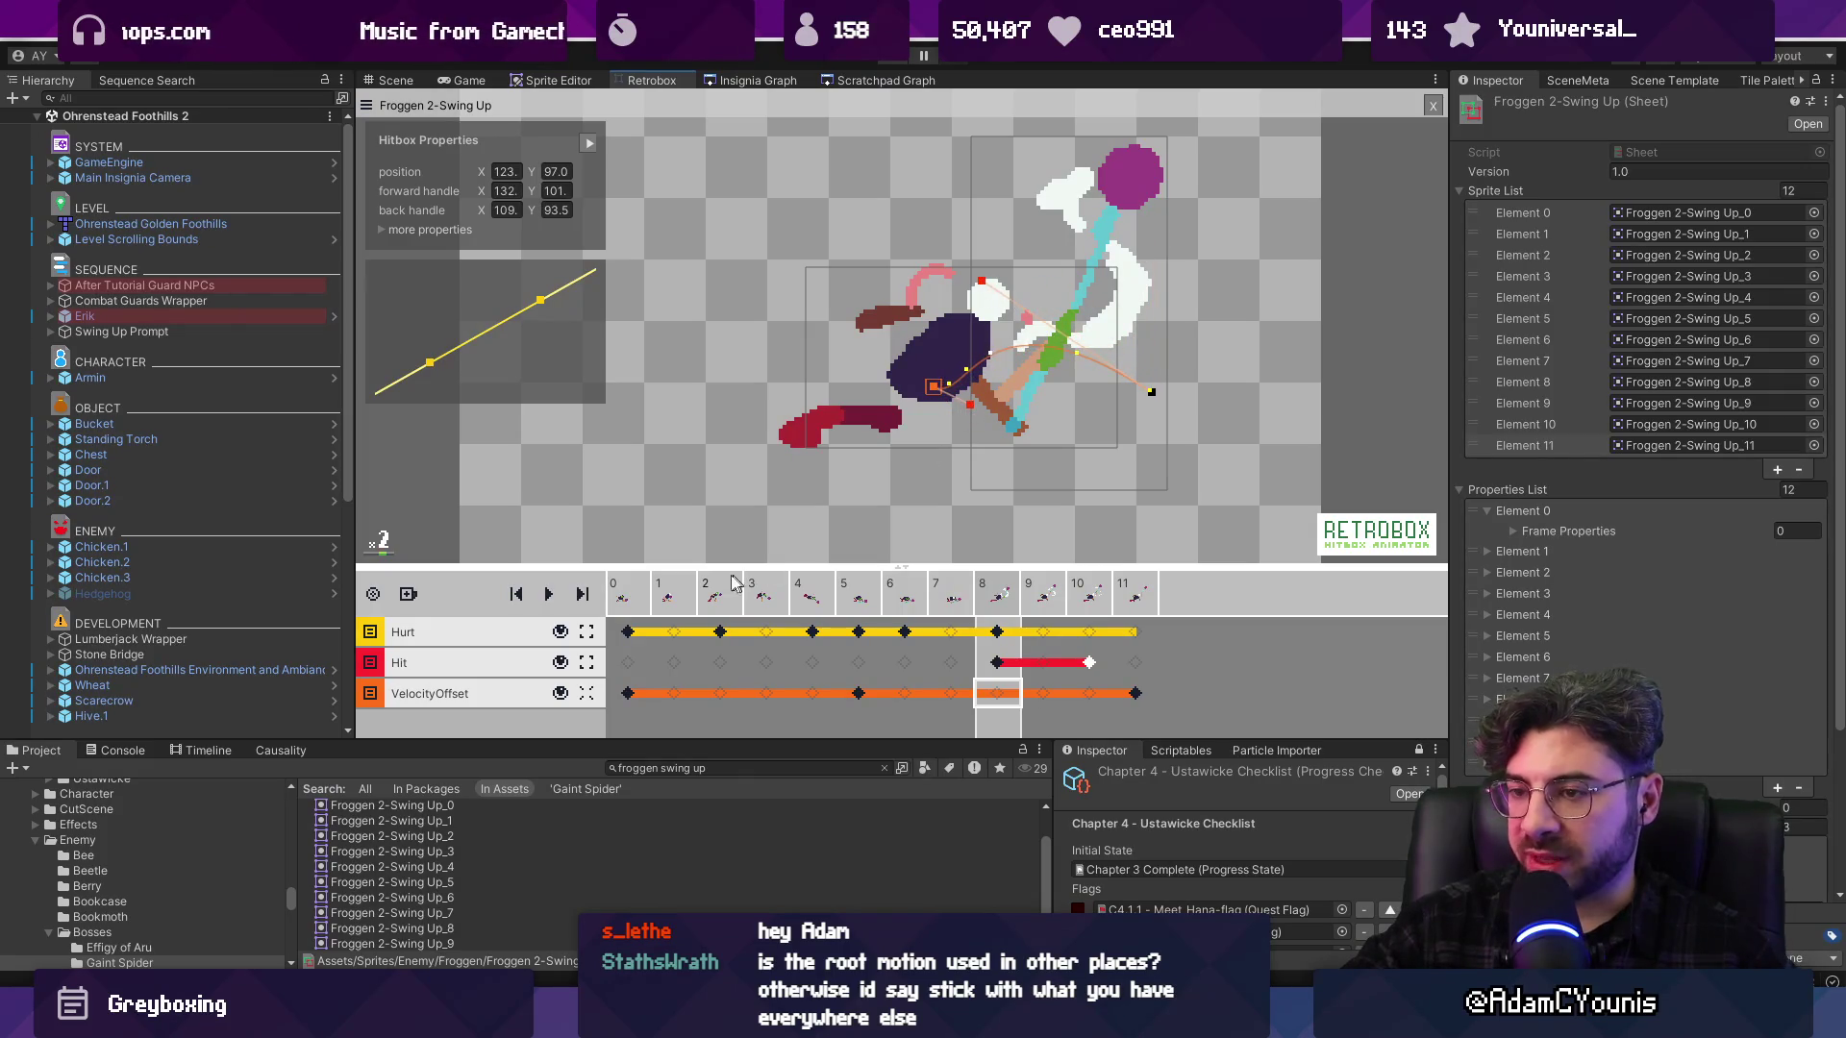
Pull frame 3's forward handle down-left and move the path end beside the orange point
{"action": "left_click", "coordinate": [644, 596]}
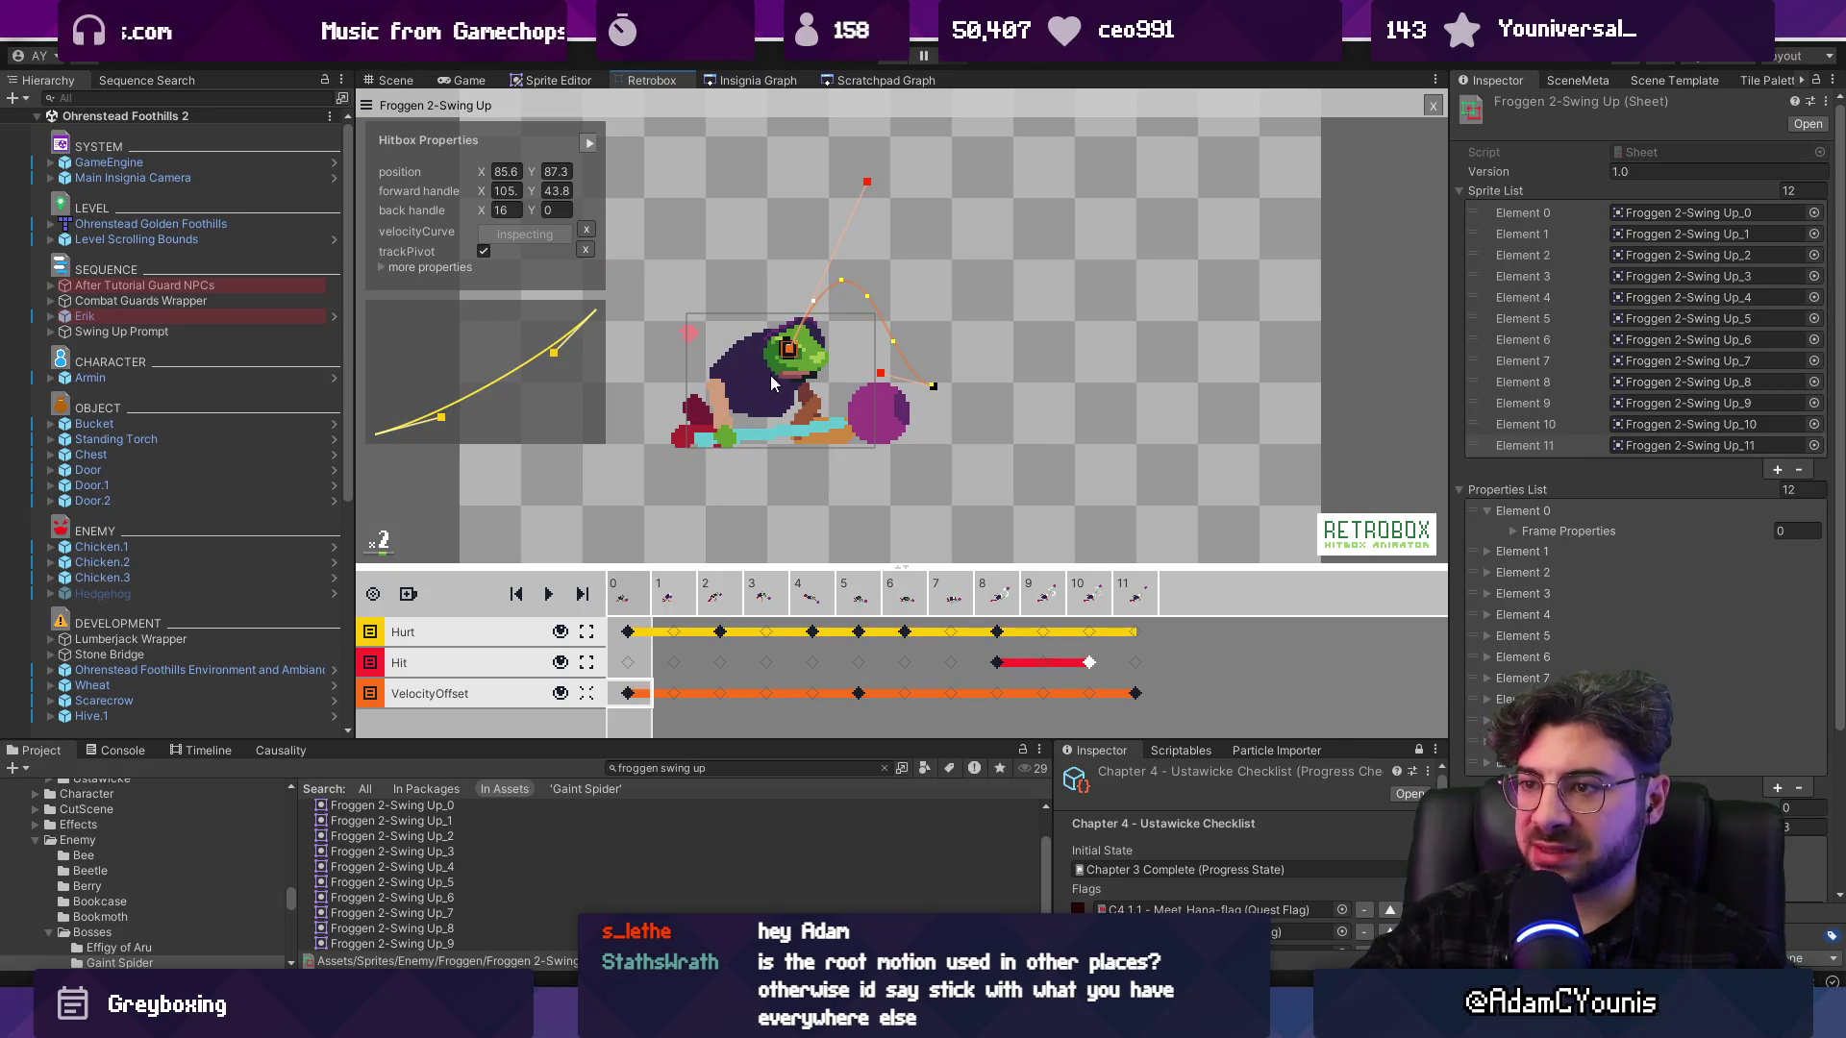
{"action": "key", "text": "Right"}
{"action": "key", "text": "Right"}
{"action": "key", "text": "Right"}
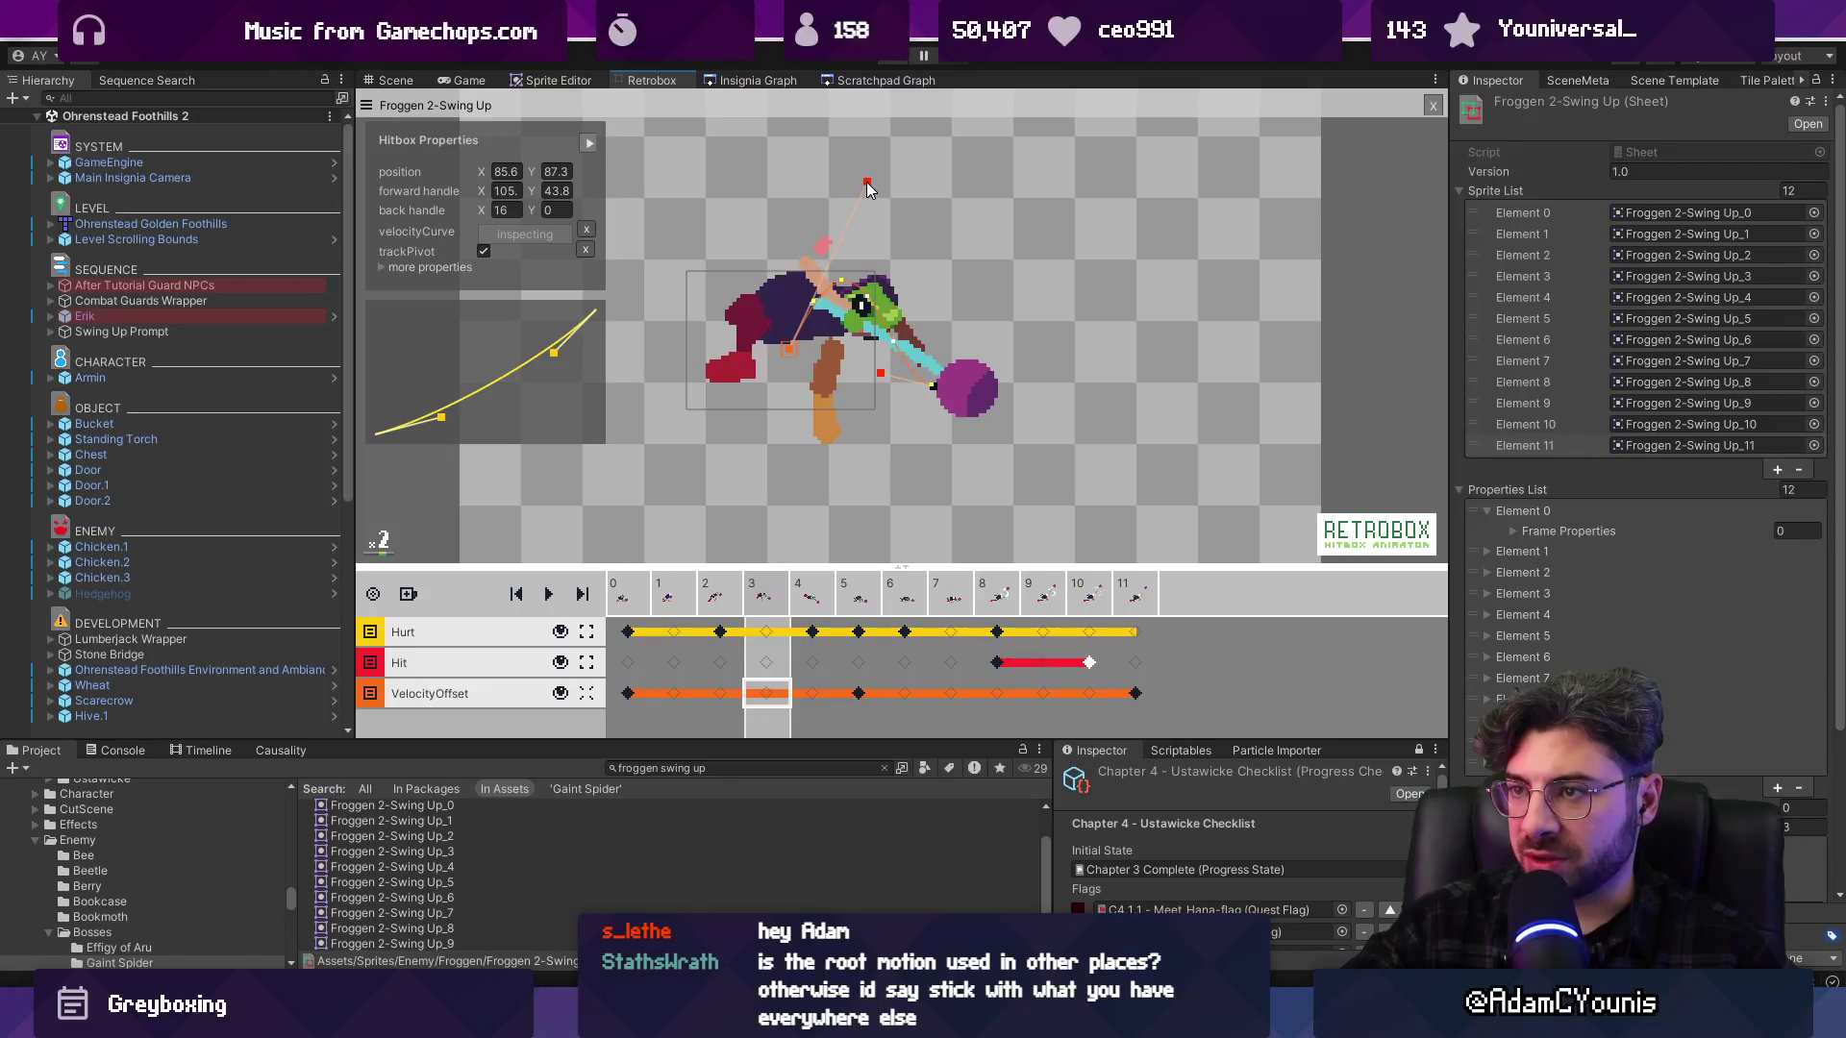
{"action": "left_click_drag", "start_coordinate": [866, 183], "coordinate": [820, 224]}
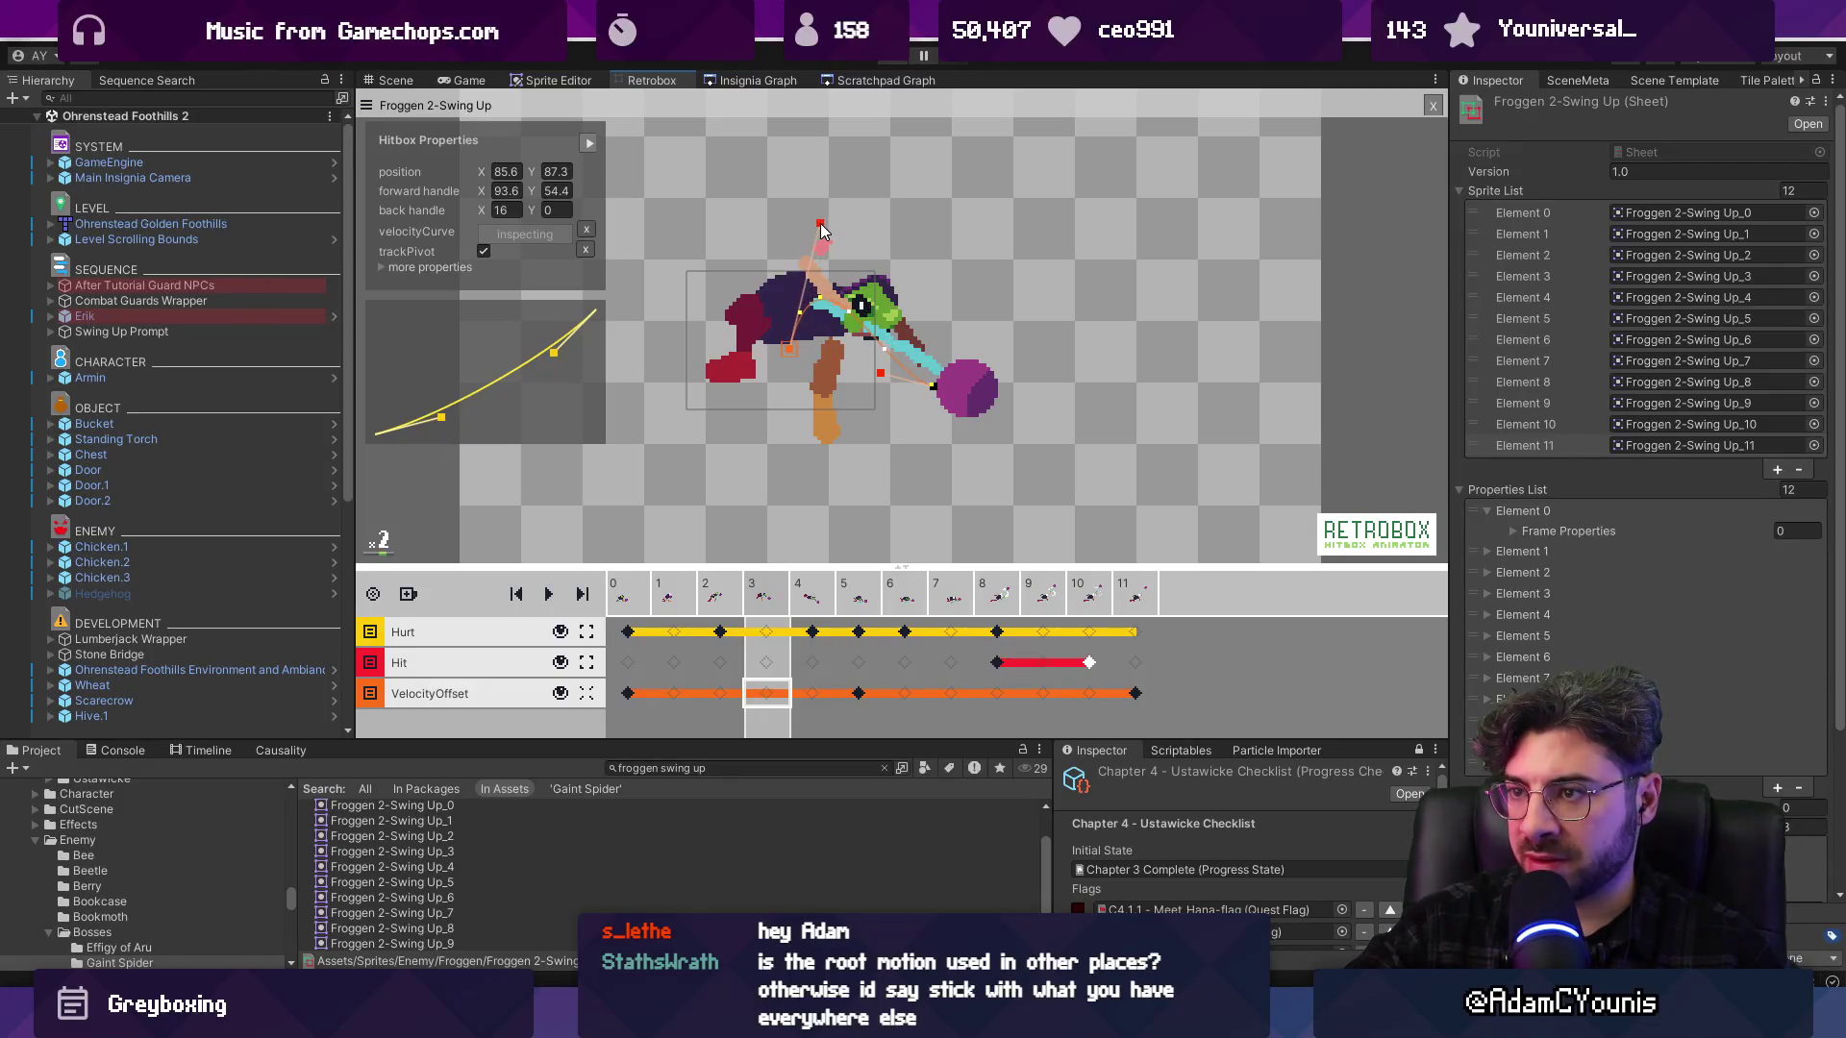
{"action": "key", "text": "Left"}
{"action": "key", "text": "Left"}
{"action": "key", "text": "Left"}
{"action": "key", "text": "Right"}
{"action": "key", "text": "Right"}
{"action": "key", "text": "Right"}
{"action": "key", "text": "Right"}
{"action": "key", "text": "Right"}
{"action": "key", "text": "Right"}
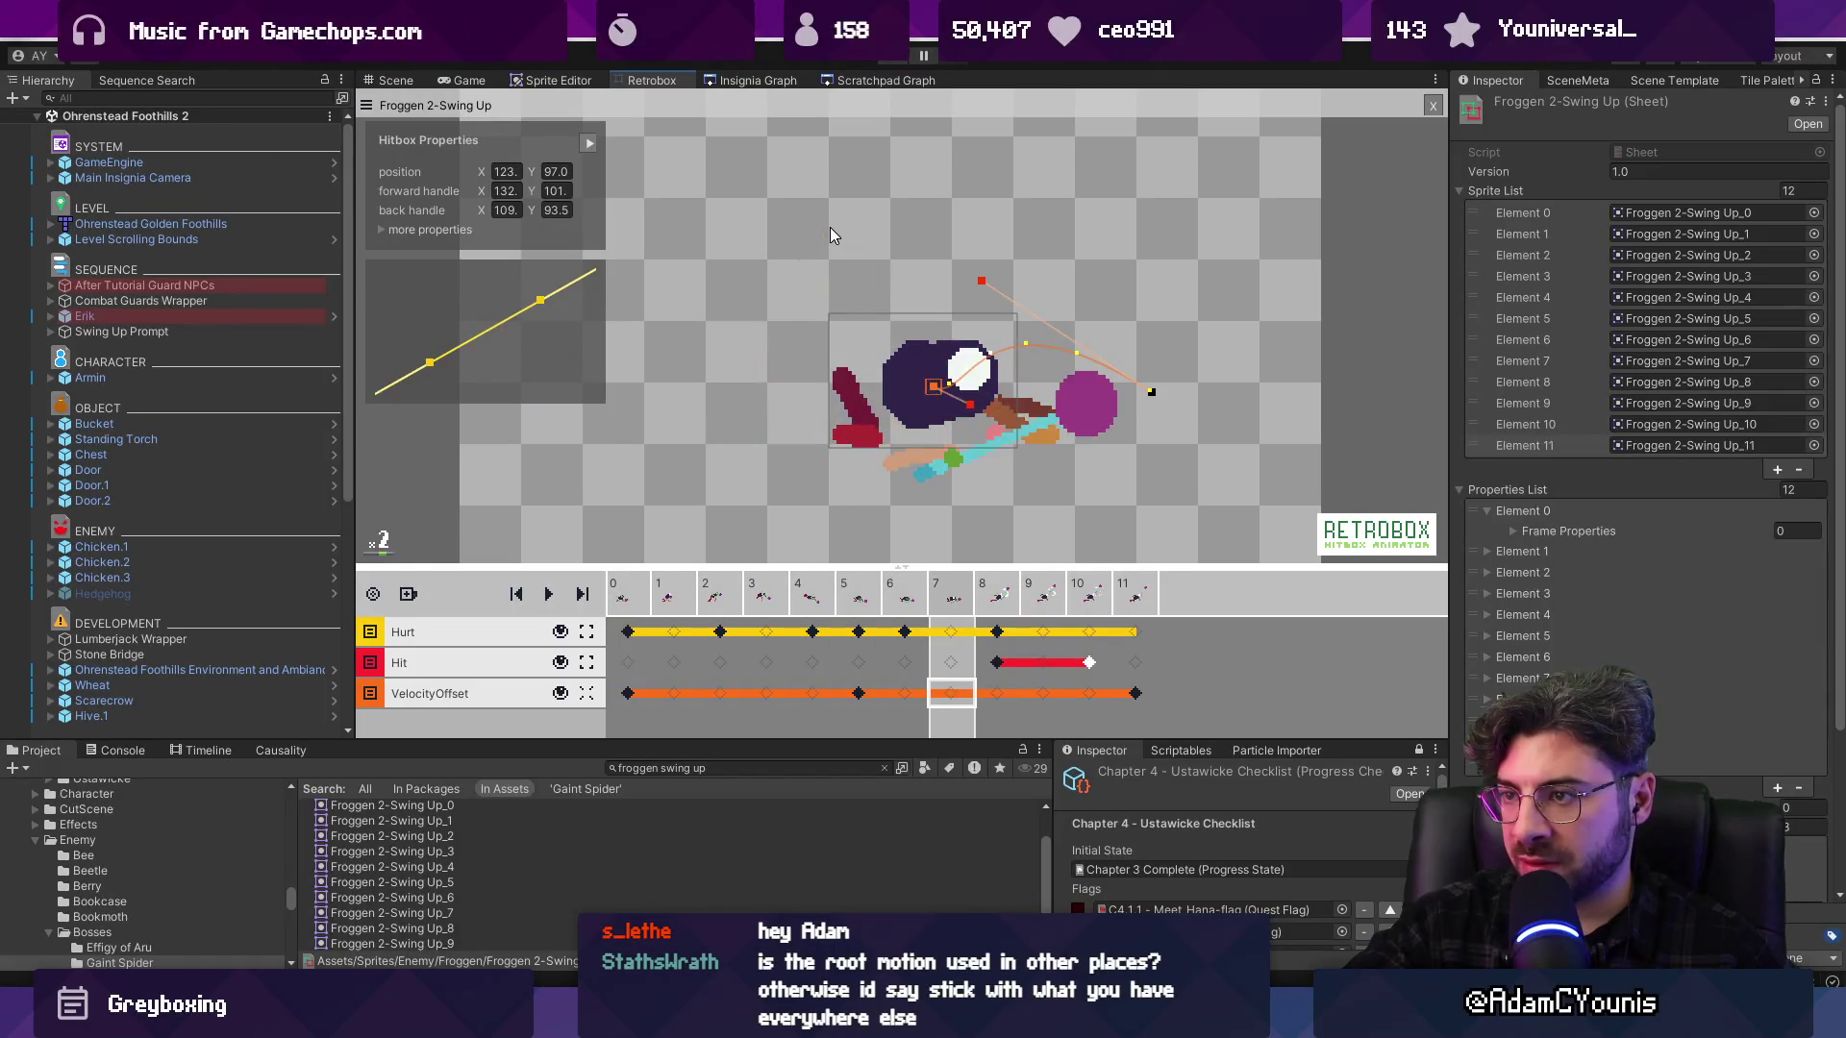
{"action": "left_click_drag", "start_coordinate": [1151, 392], "coordinate": [978, 392]}
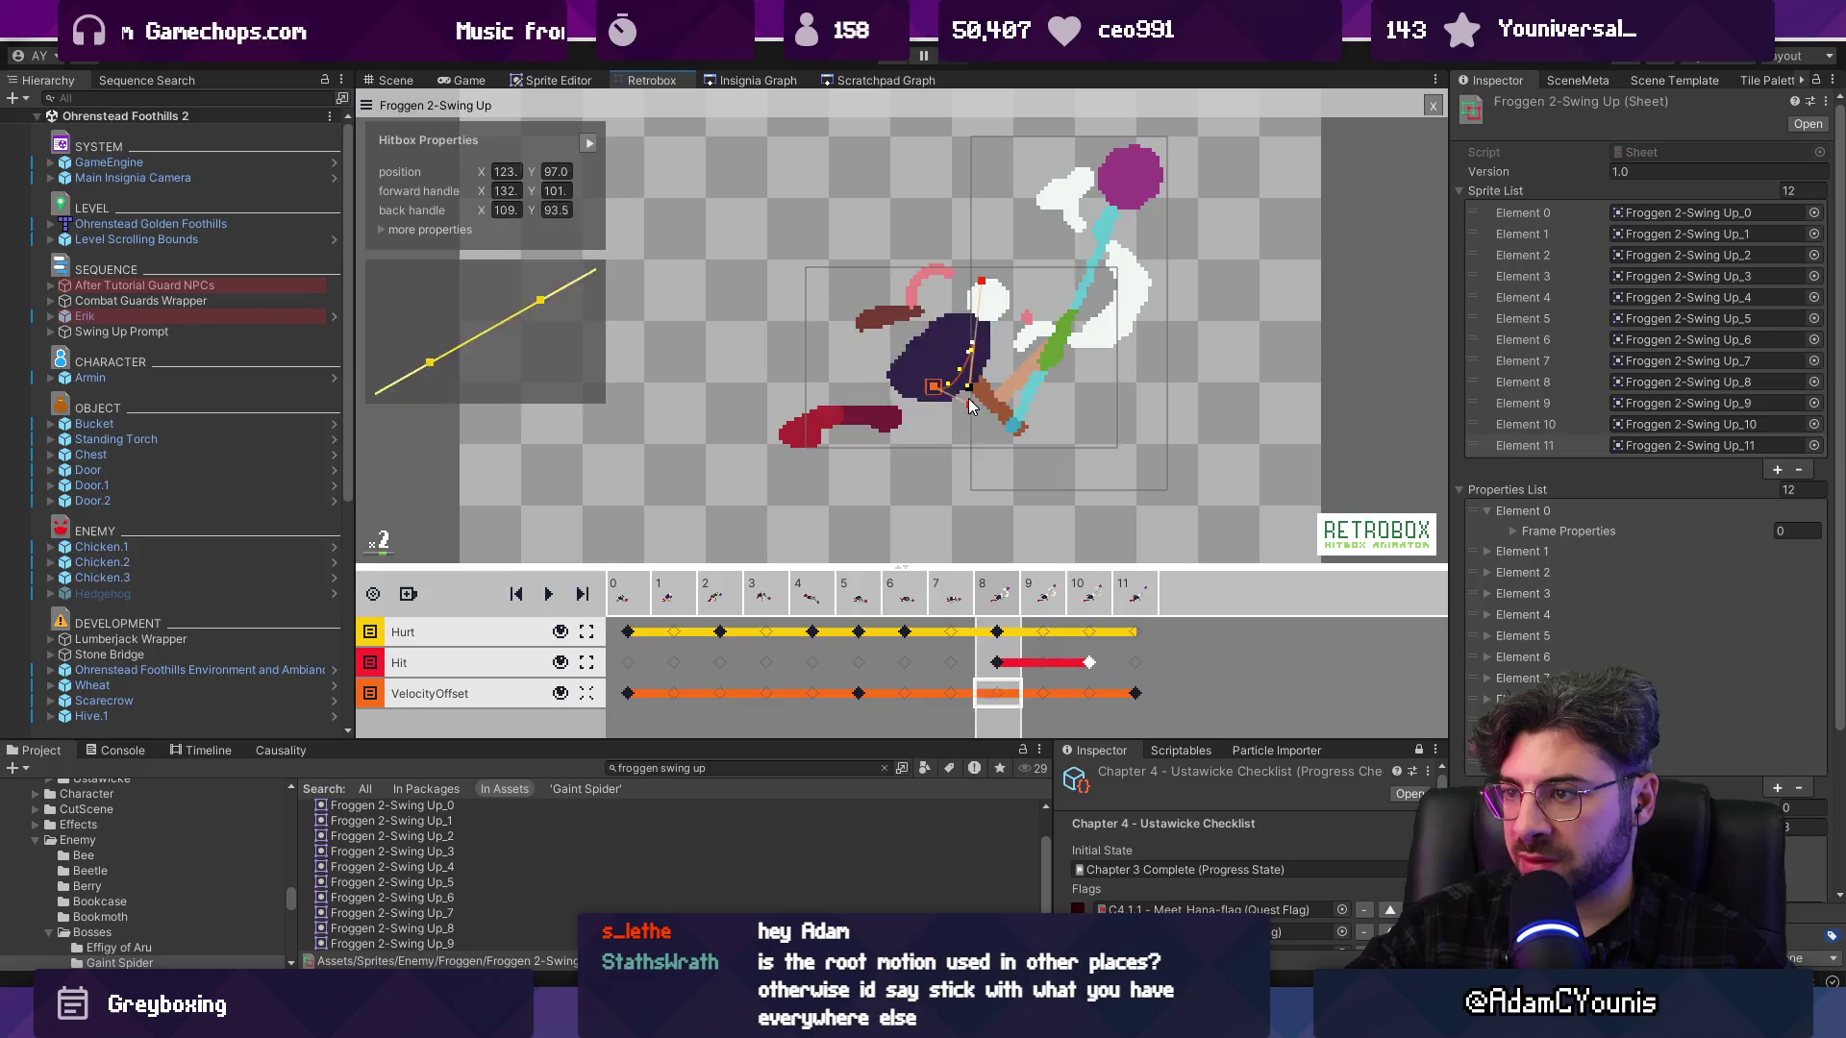
Add a VelocityOffset keyframe at frame 8 (132, 88.4) and inspect frame 11's offset
{"action": "left_click", "coordinate": [971, 407]}
{"action": "left_click", "coordinate": [859, 693]}
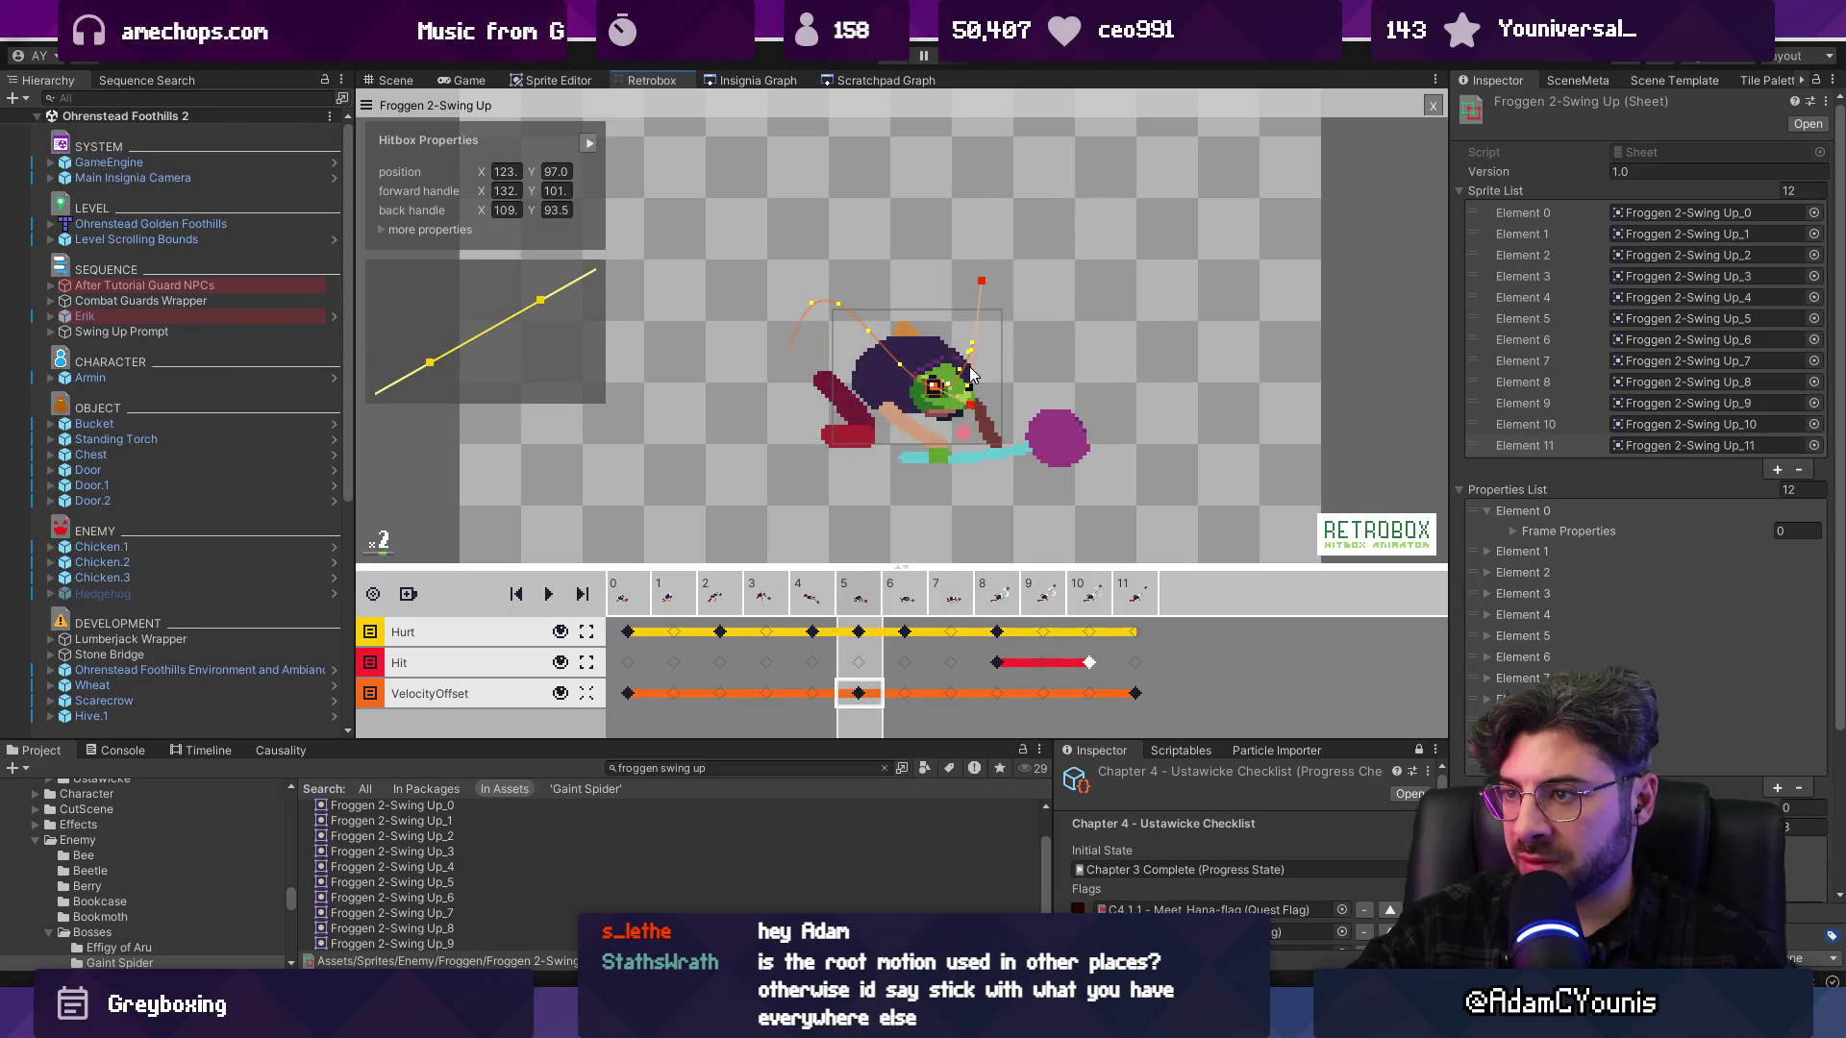
{"action": "key", "text": "Right"}
{"action": "key", "text": "Right"}
{"action": "key", "text": "Right"}
{"action": "key", "text": "Right"}
{"action": "key", "text": "Left"}
{"action": "key", "text": "Left"}
{"action": "key", "text": "Right"}
{"action": "left_click", "coordinate": [998, 694]}
{"action": "left_click", "coordinate": [1136, 694]}
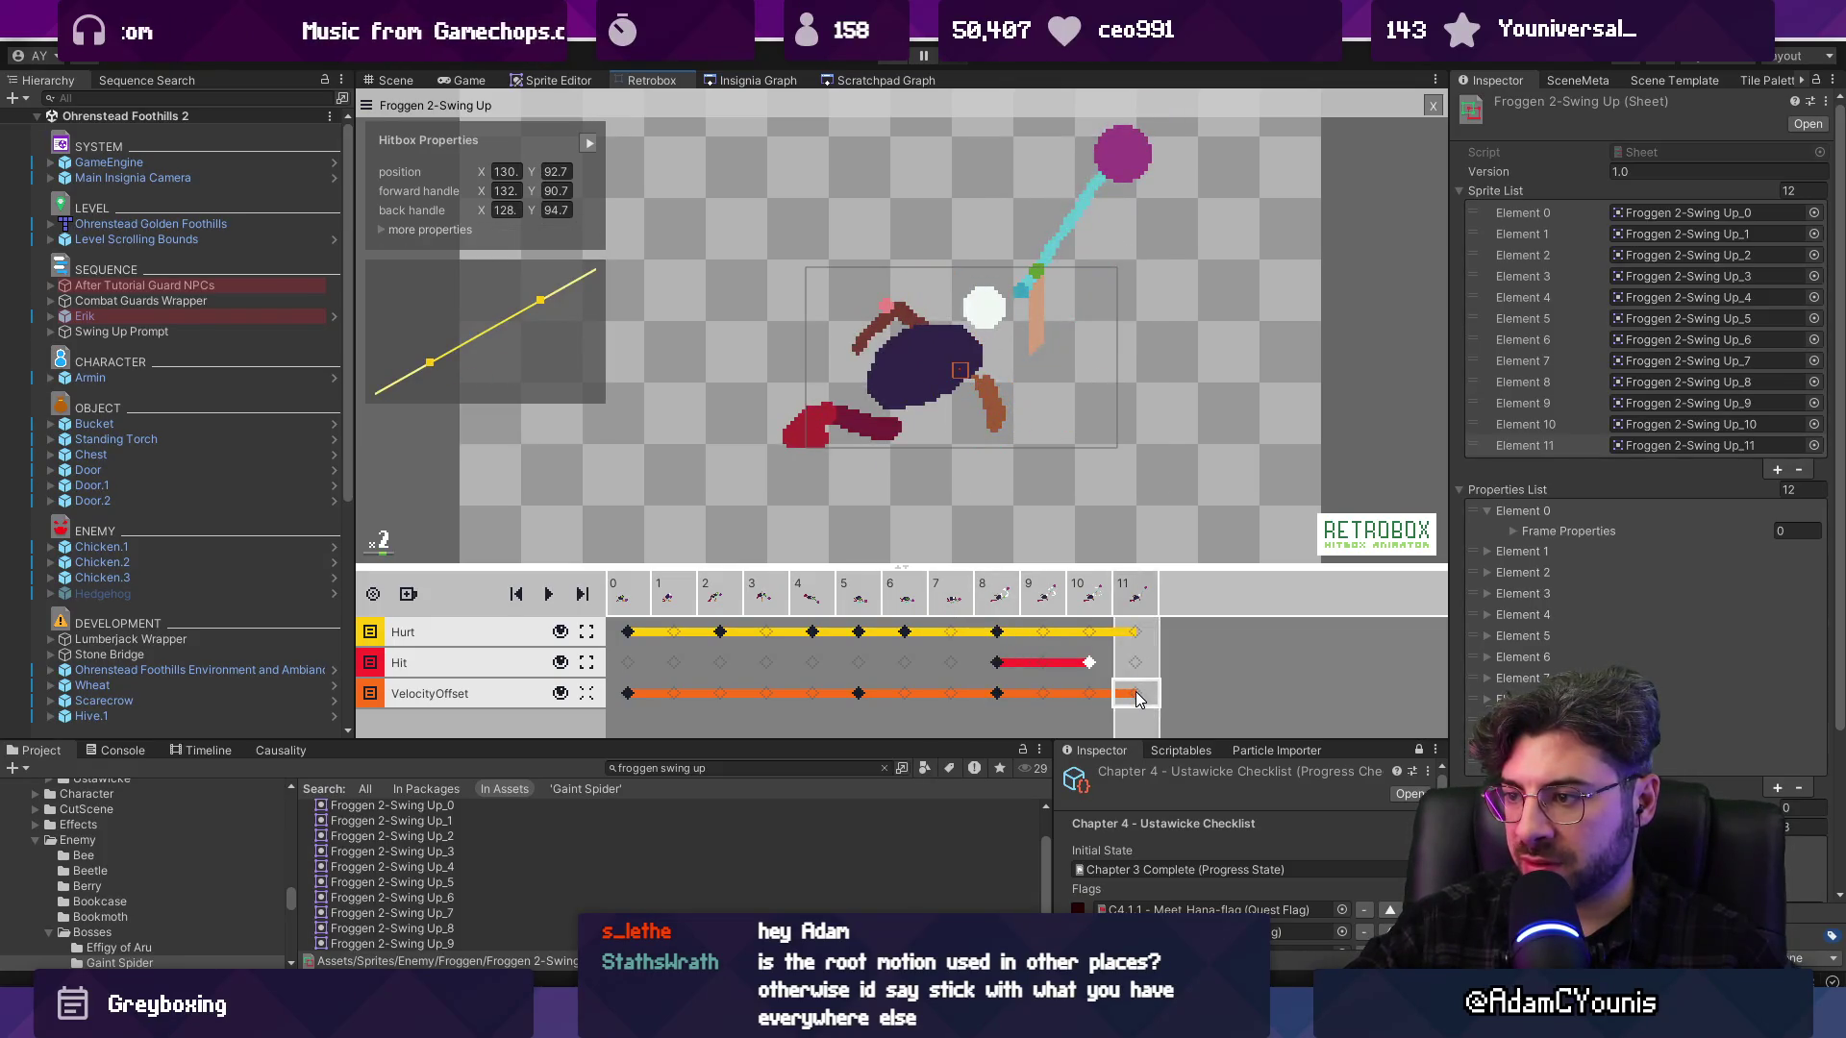
Check the VelocityOffset values at frames 8–9 while stepping through the swing from frame 5
{"action": "left_click", "coordinate": [1043, 694]}
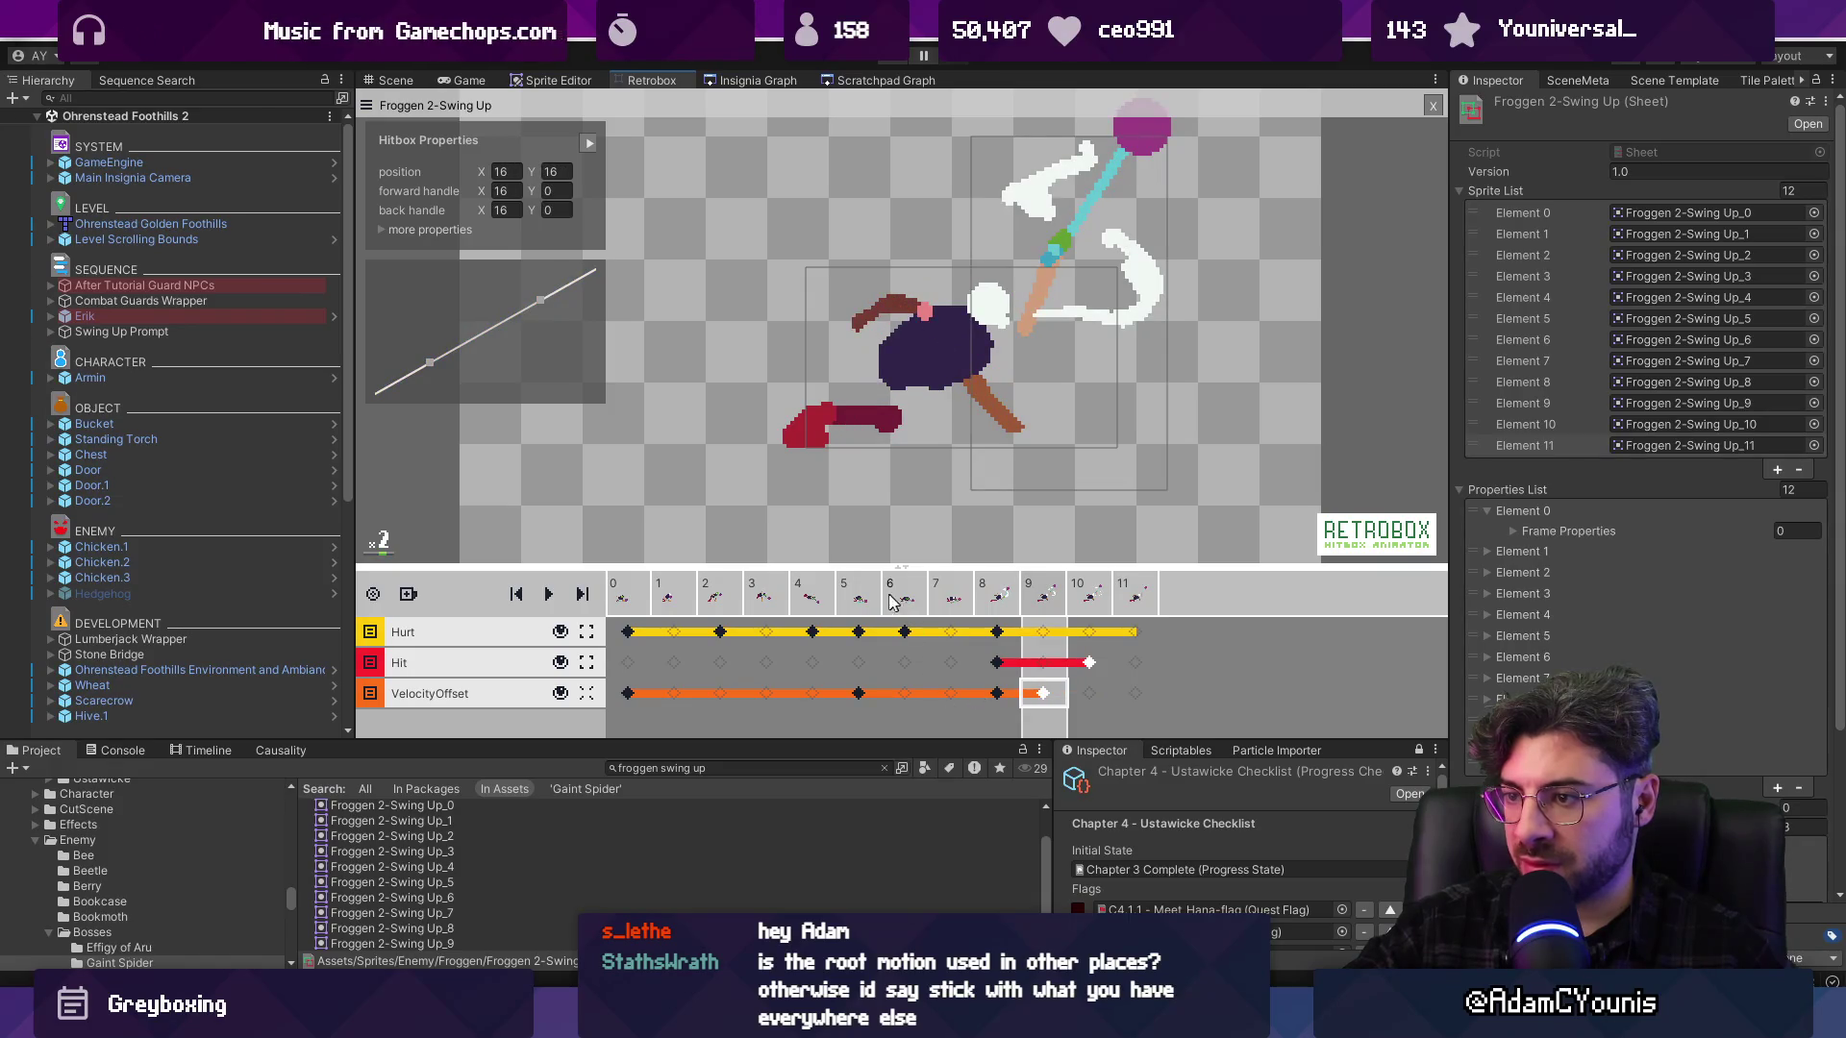
{"action": "left_click", "coordinate": [1001, 596]}
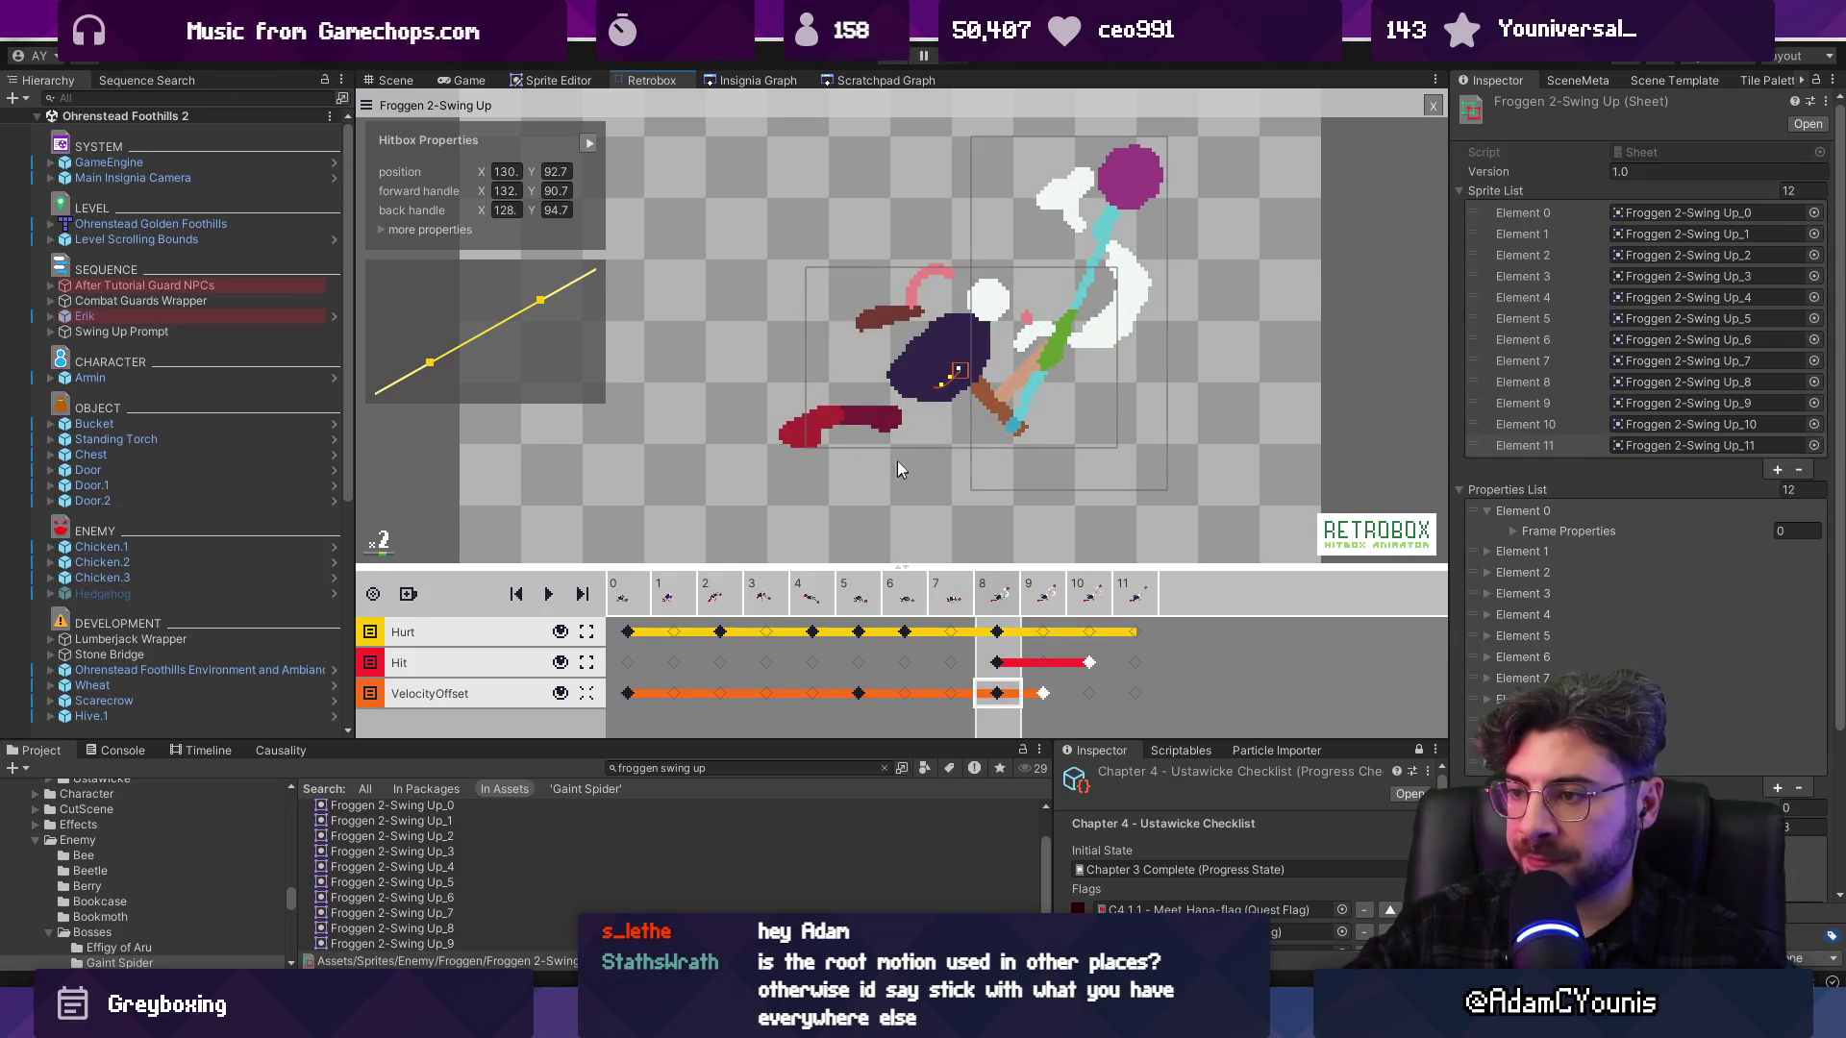
{"action": "scroll", "coordinate": [993, 286], "scroll_direction": "up", "scroll_amount": 1}
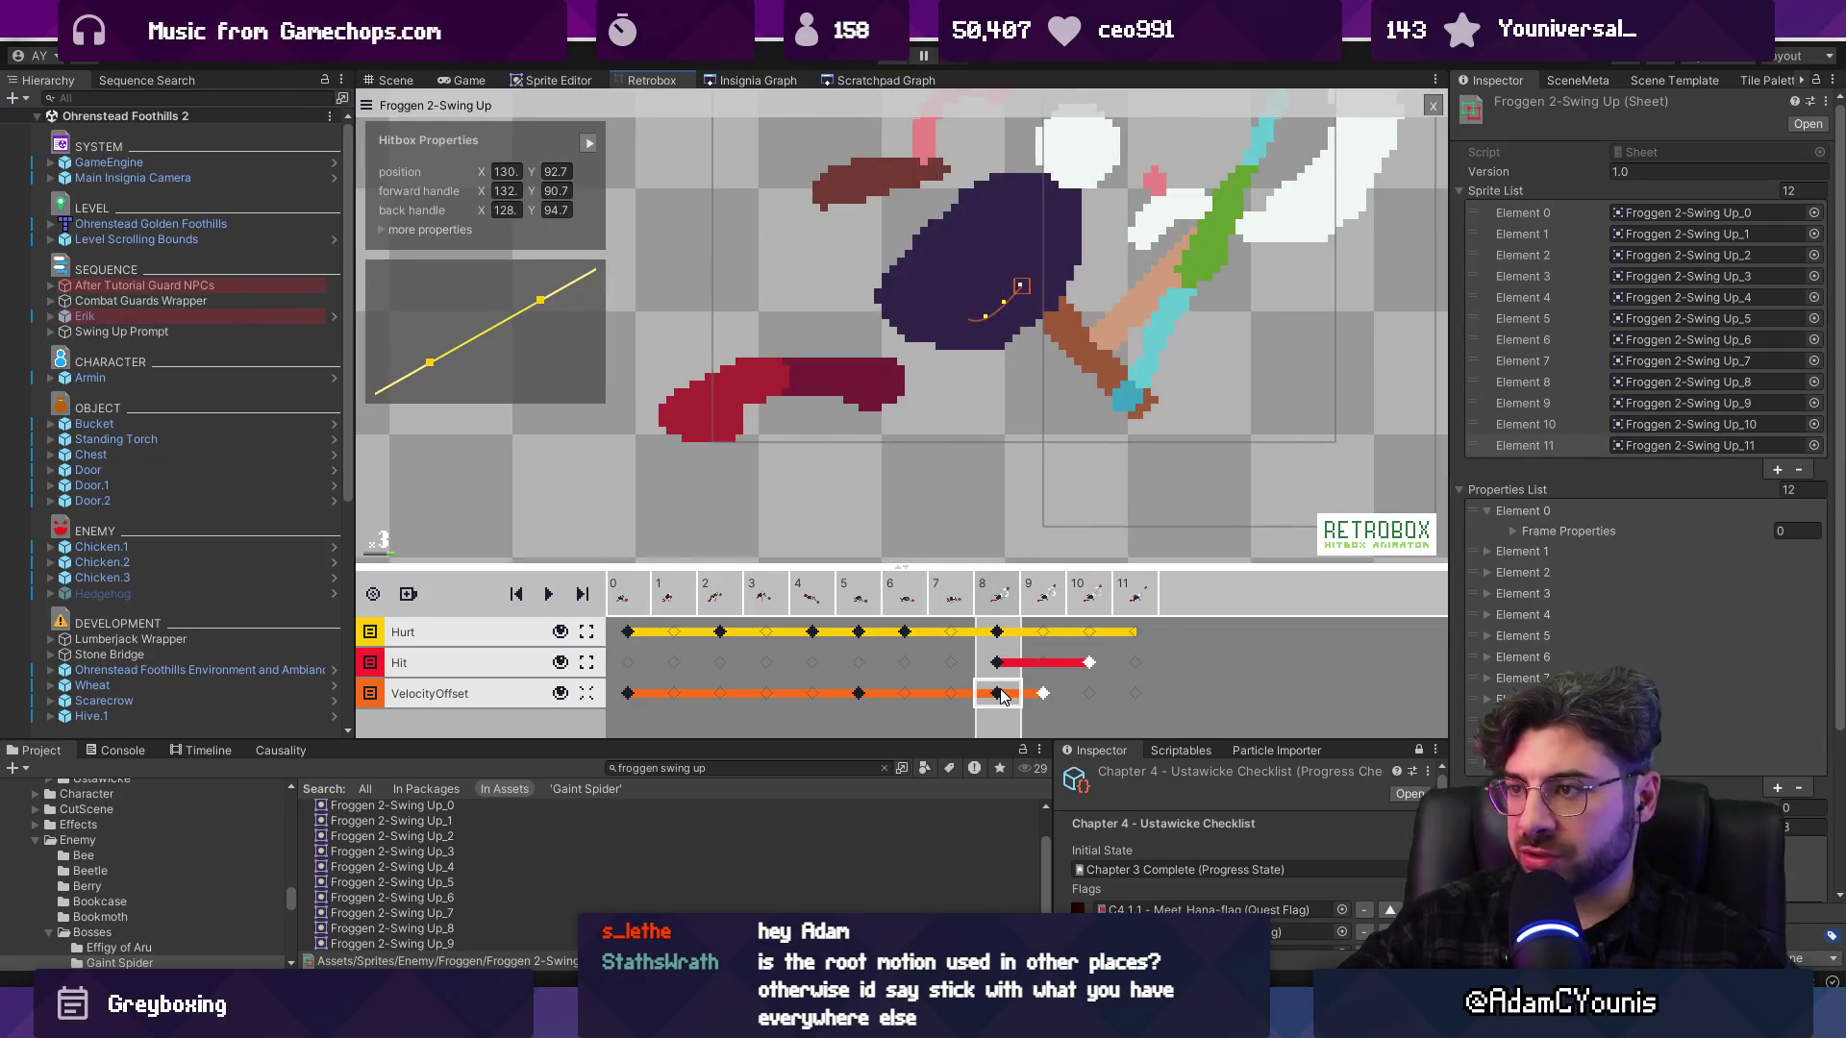
{"action": "scroll", "coordinate": [949, 448], "scroll_direction": "down", "scroll_amount": 2}
{"action": "left_click", "coordinate": [863, 594]}
{"action": "key", "text": "Right"}
{"action": "key", "text": "Right"}
{"action": "key", "text": "Right"}
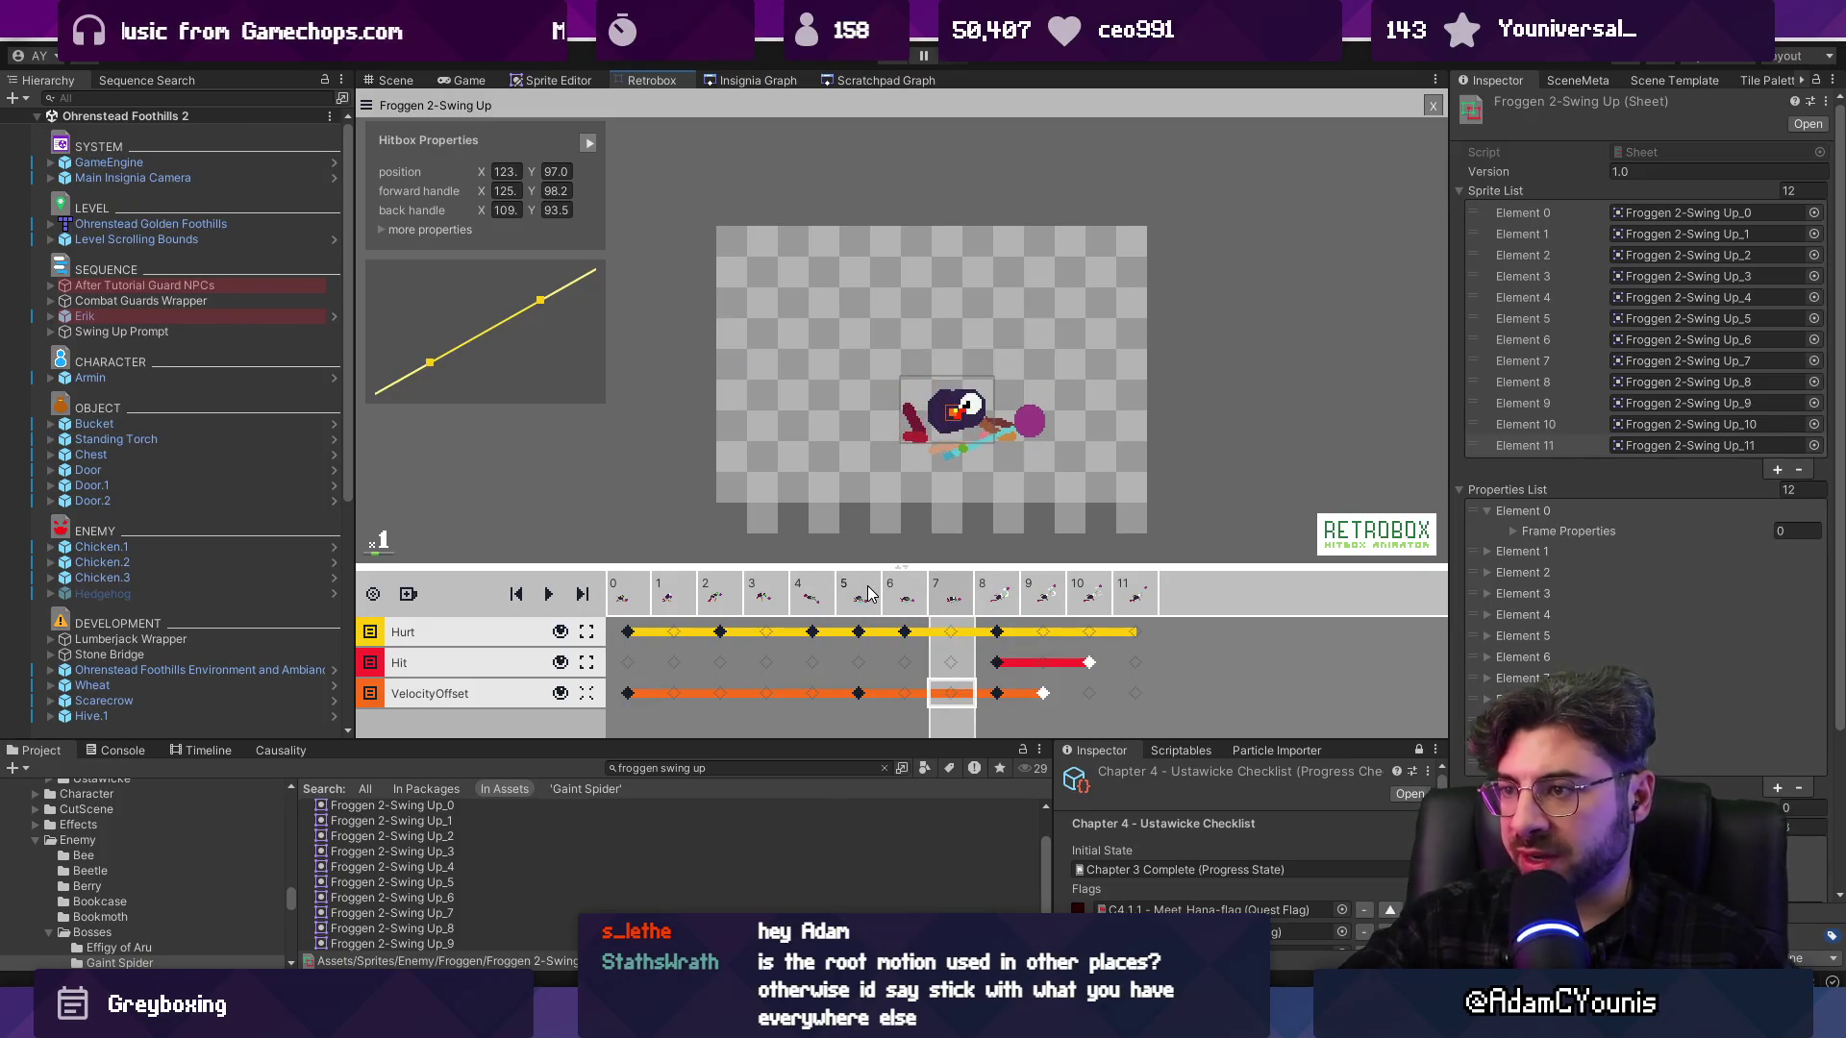
{"action": "scroll", "coordinate": [973, 448], "scroll_direction": "up", "scroll_amount": 1}
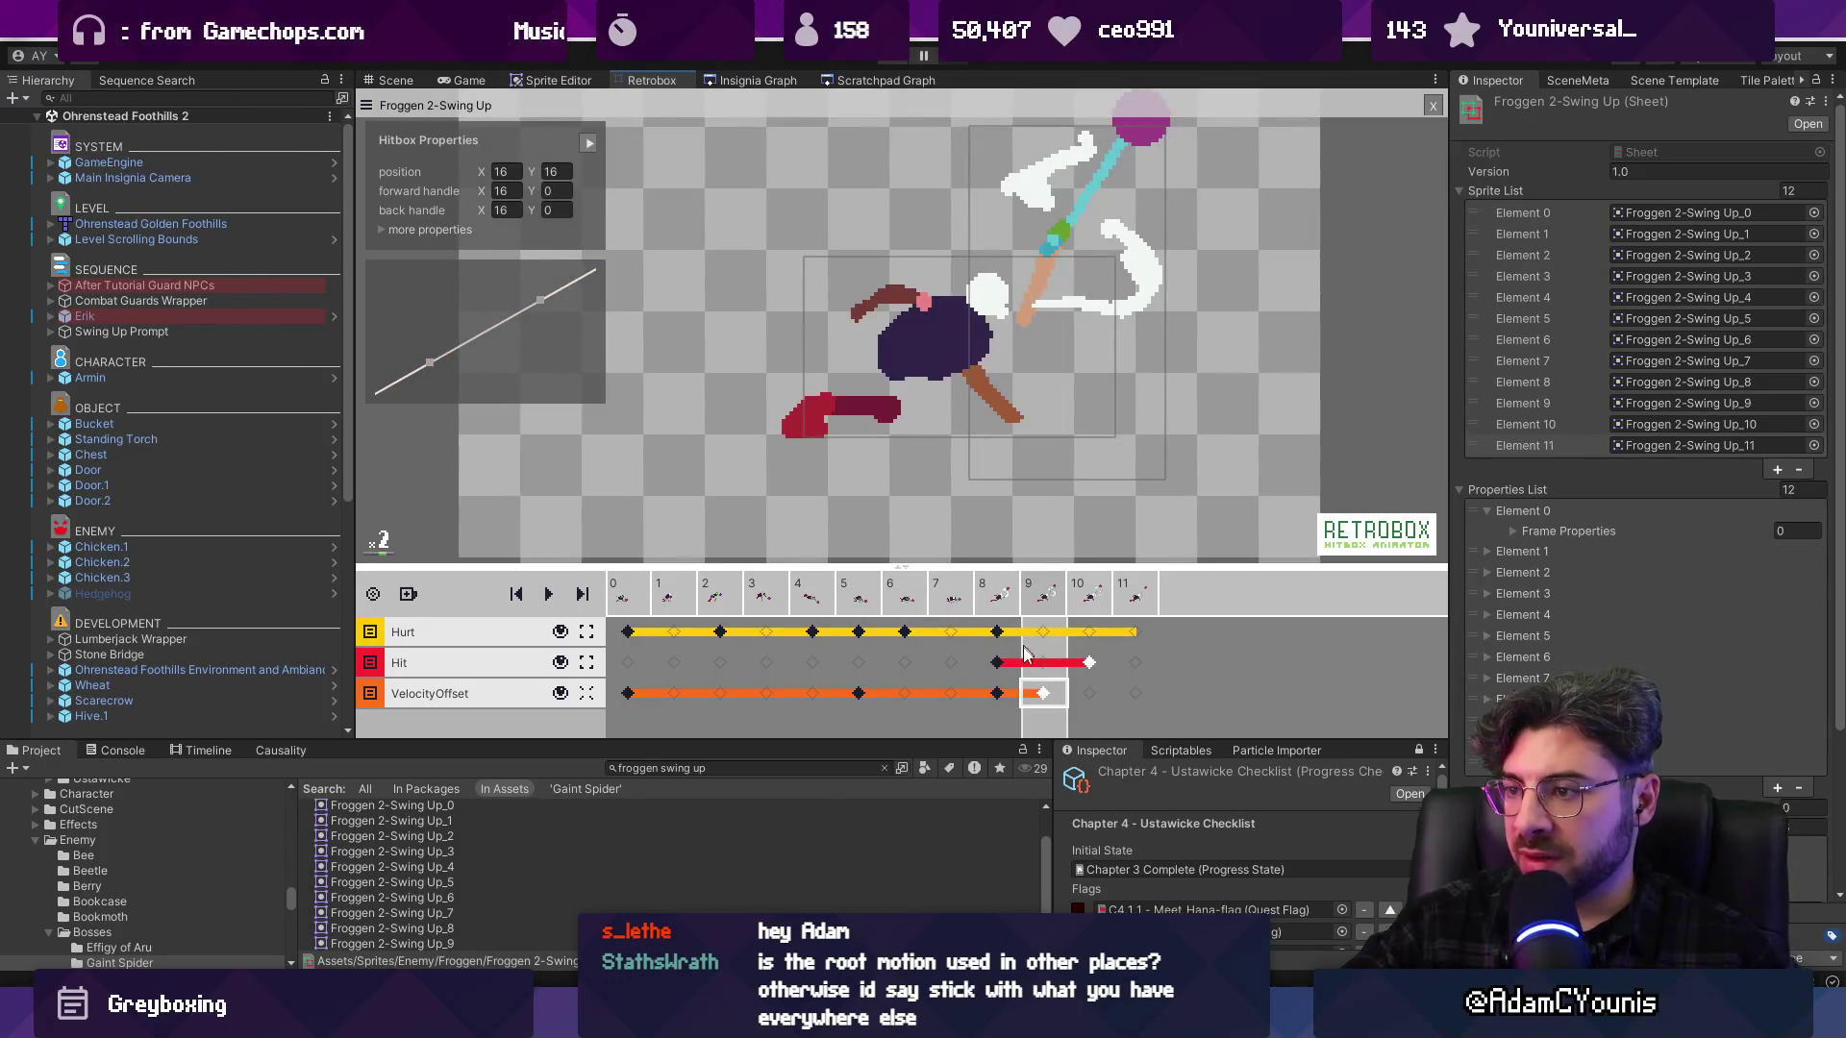
Drag the frame-8 VelocityOffset keyframe back so the track ends at frame 6, then replay
{"action": "left_click", "coordinate": [998, 694]}
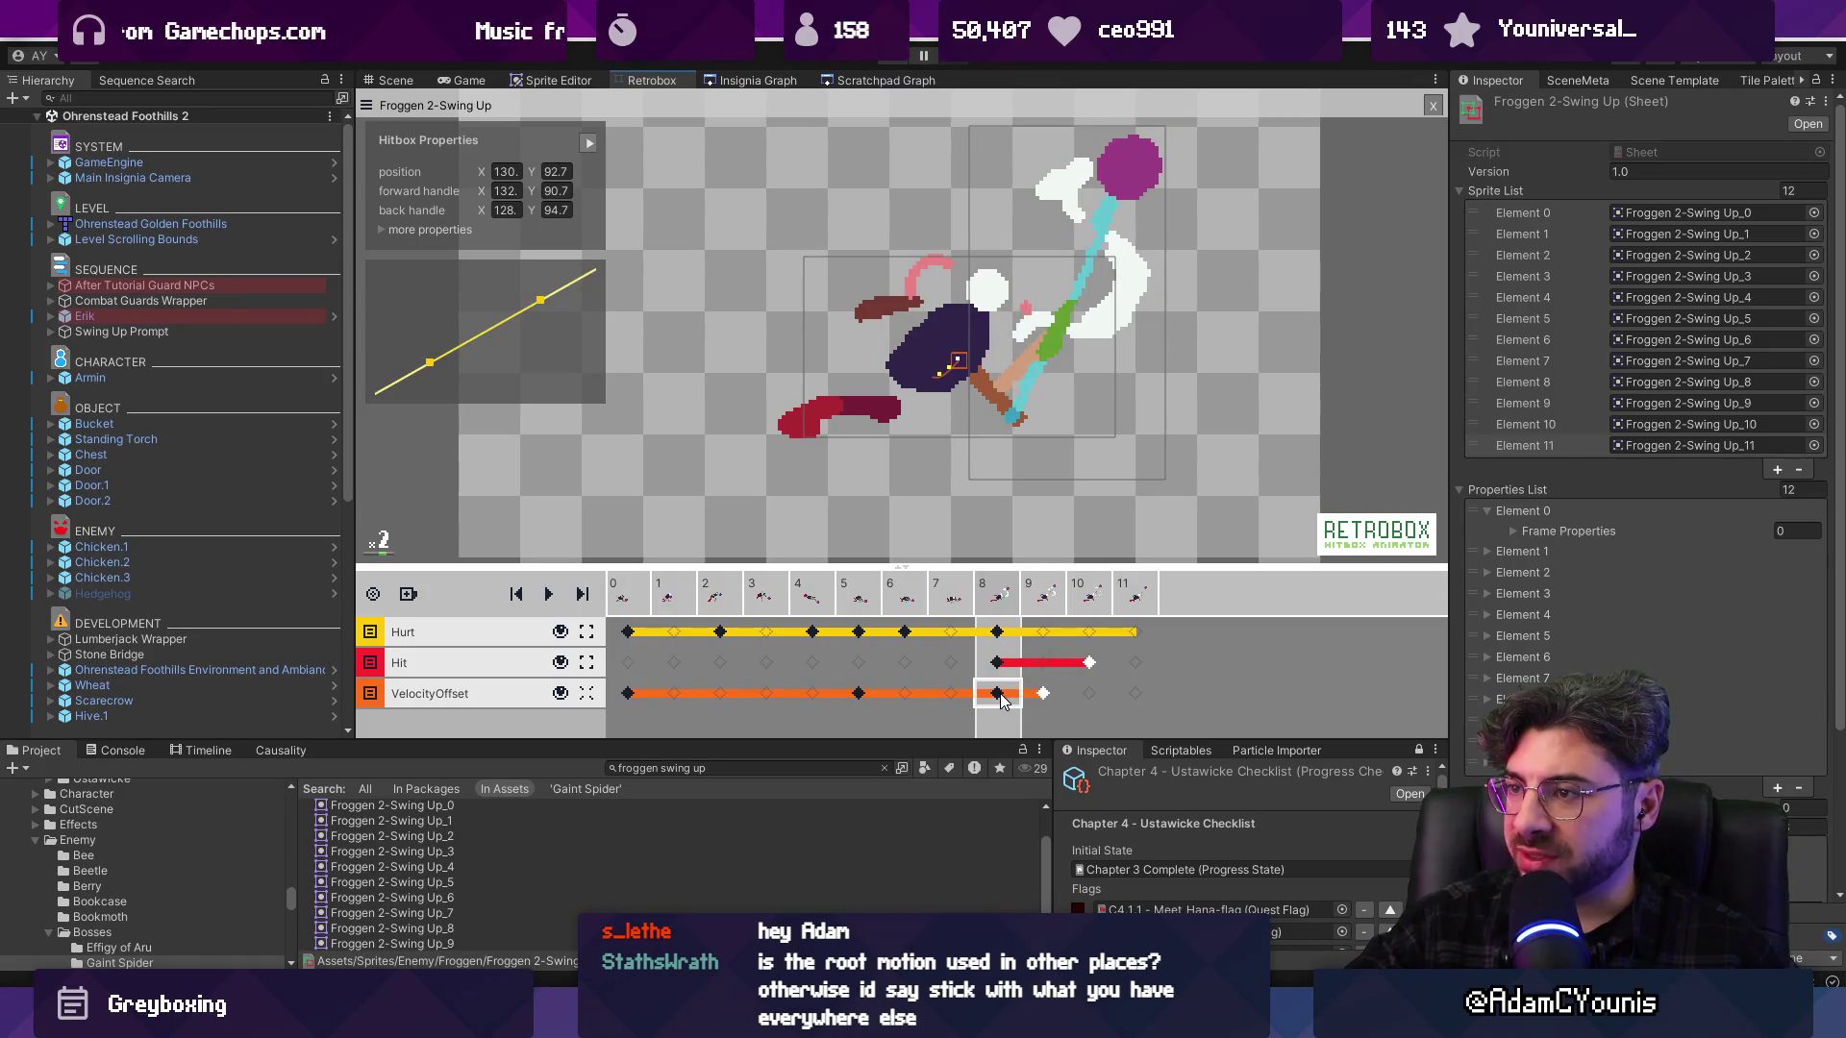
{"action": "mouse_move", "coordinate": [999, 695]}
{"action": "left_mouse_down"}
{"action": "mouse_move", "coordinate": [1043, 694]}
{"action": "mouse_move", "coordinate": [906, 694]}
{"action": "left_mouse_up"}
{"action": "left_click", "coordinate": [855, 607]}
{"action": "key", "text": "space"}
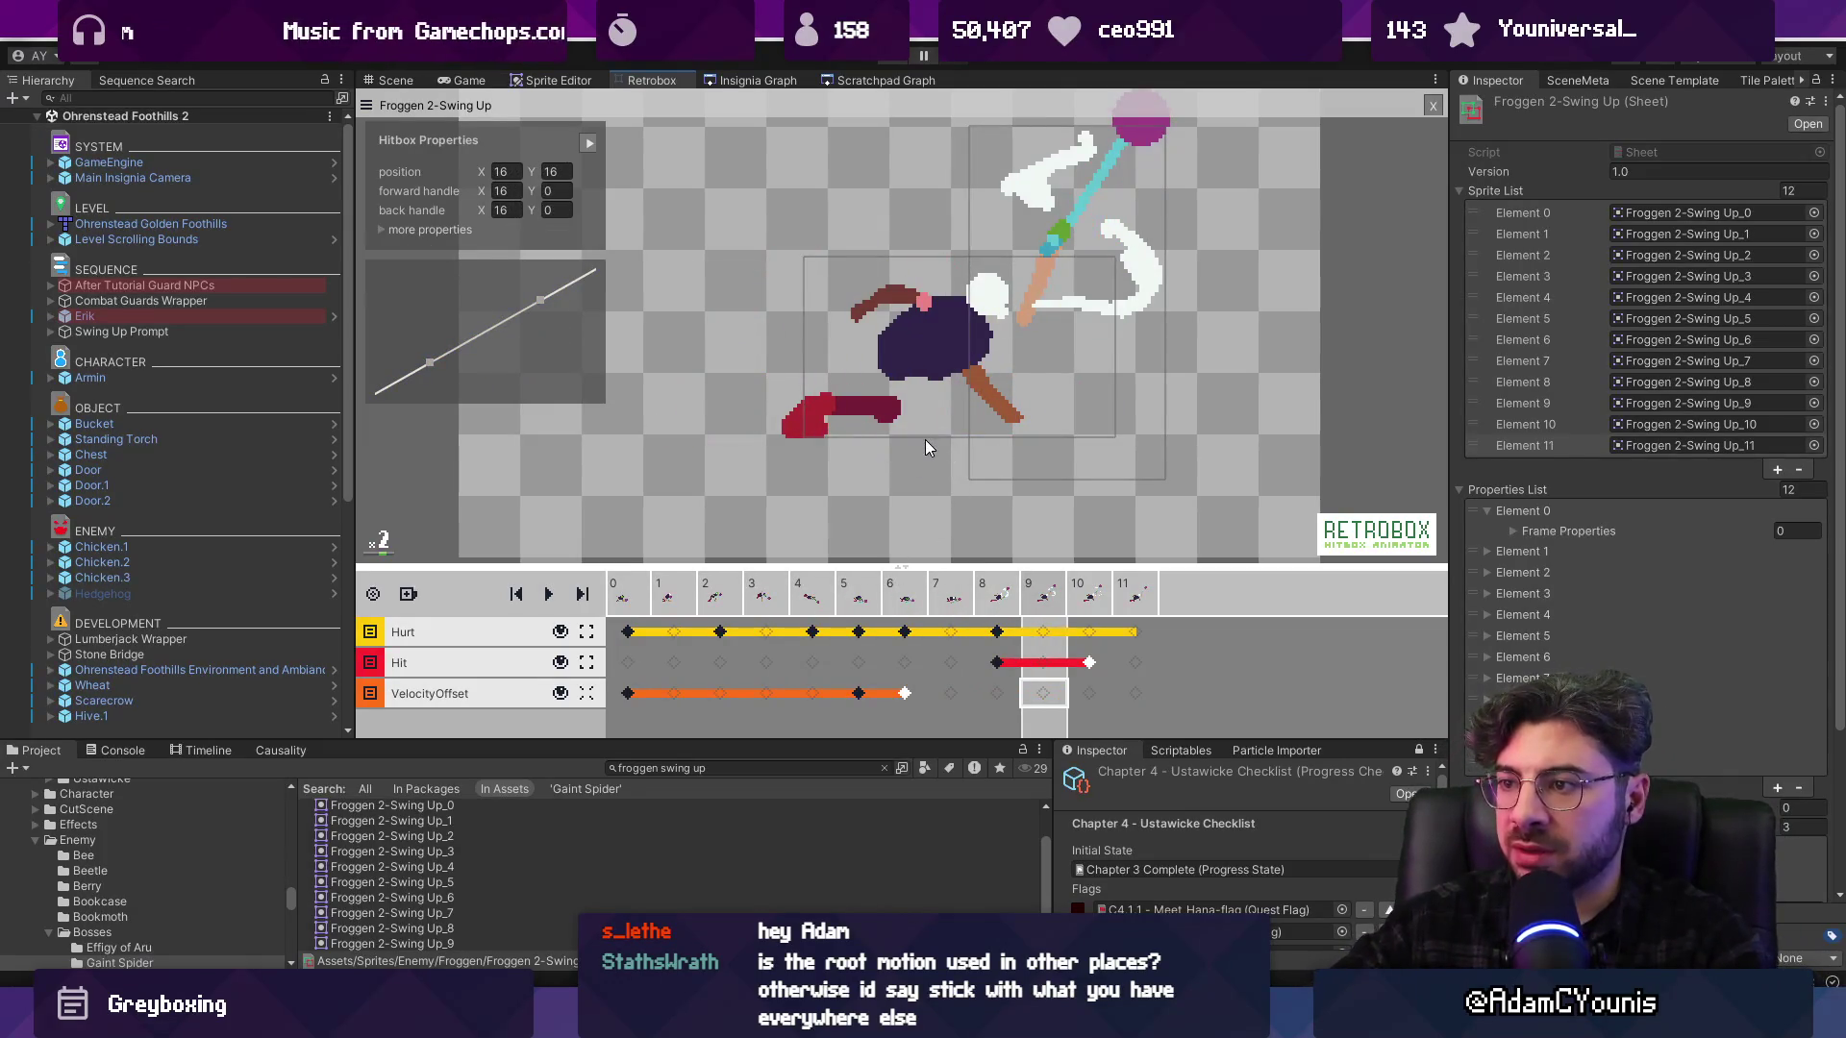
{"action": "scroll", "coordinate": [855, 215], "scroll_direction": "down", "scroll_amount": 1}
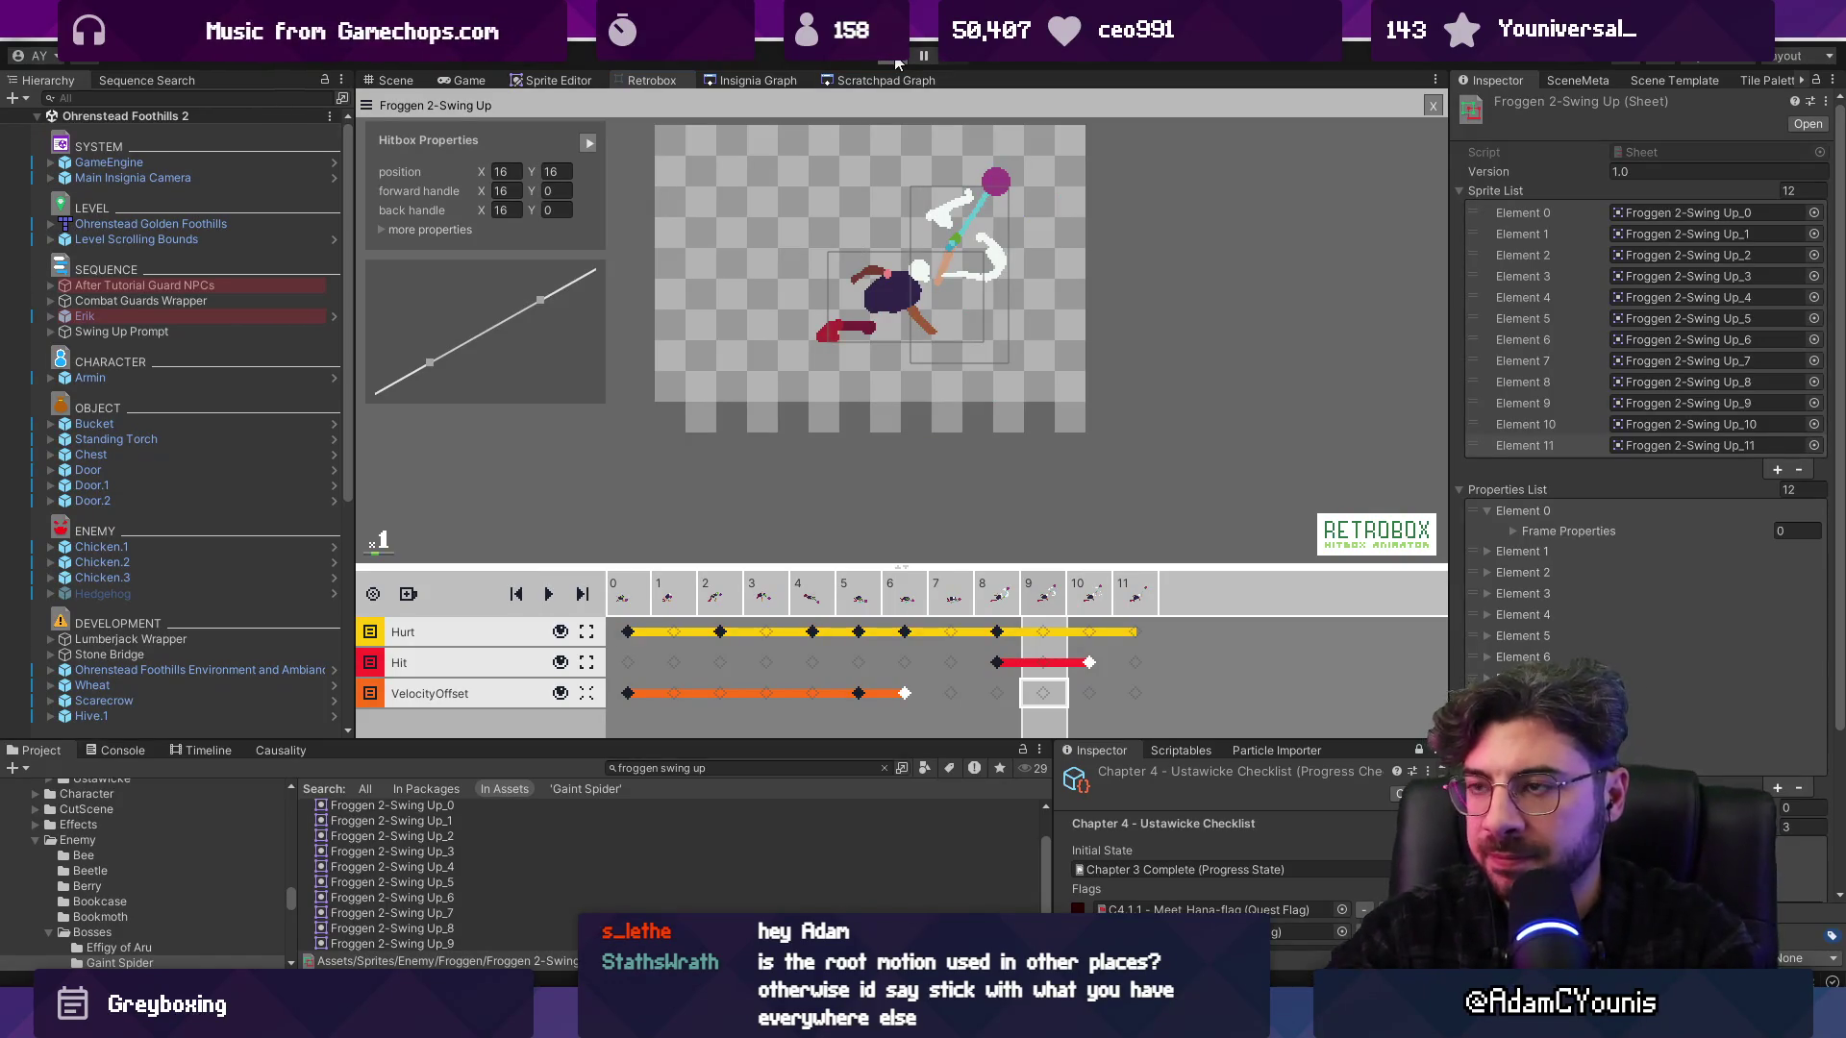
Briefly playtest the game, then return to the Swing Up animation in Retrobox
{"action": "key", "text": "ctrl+p"}
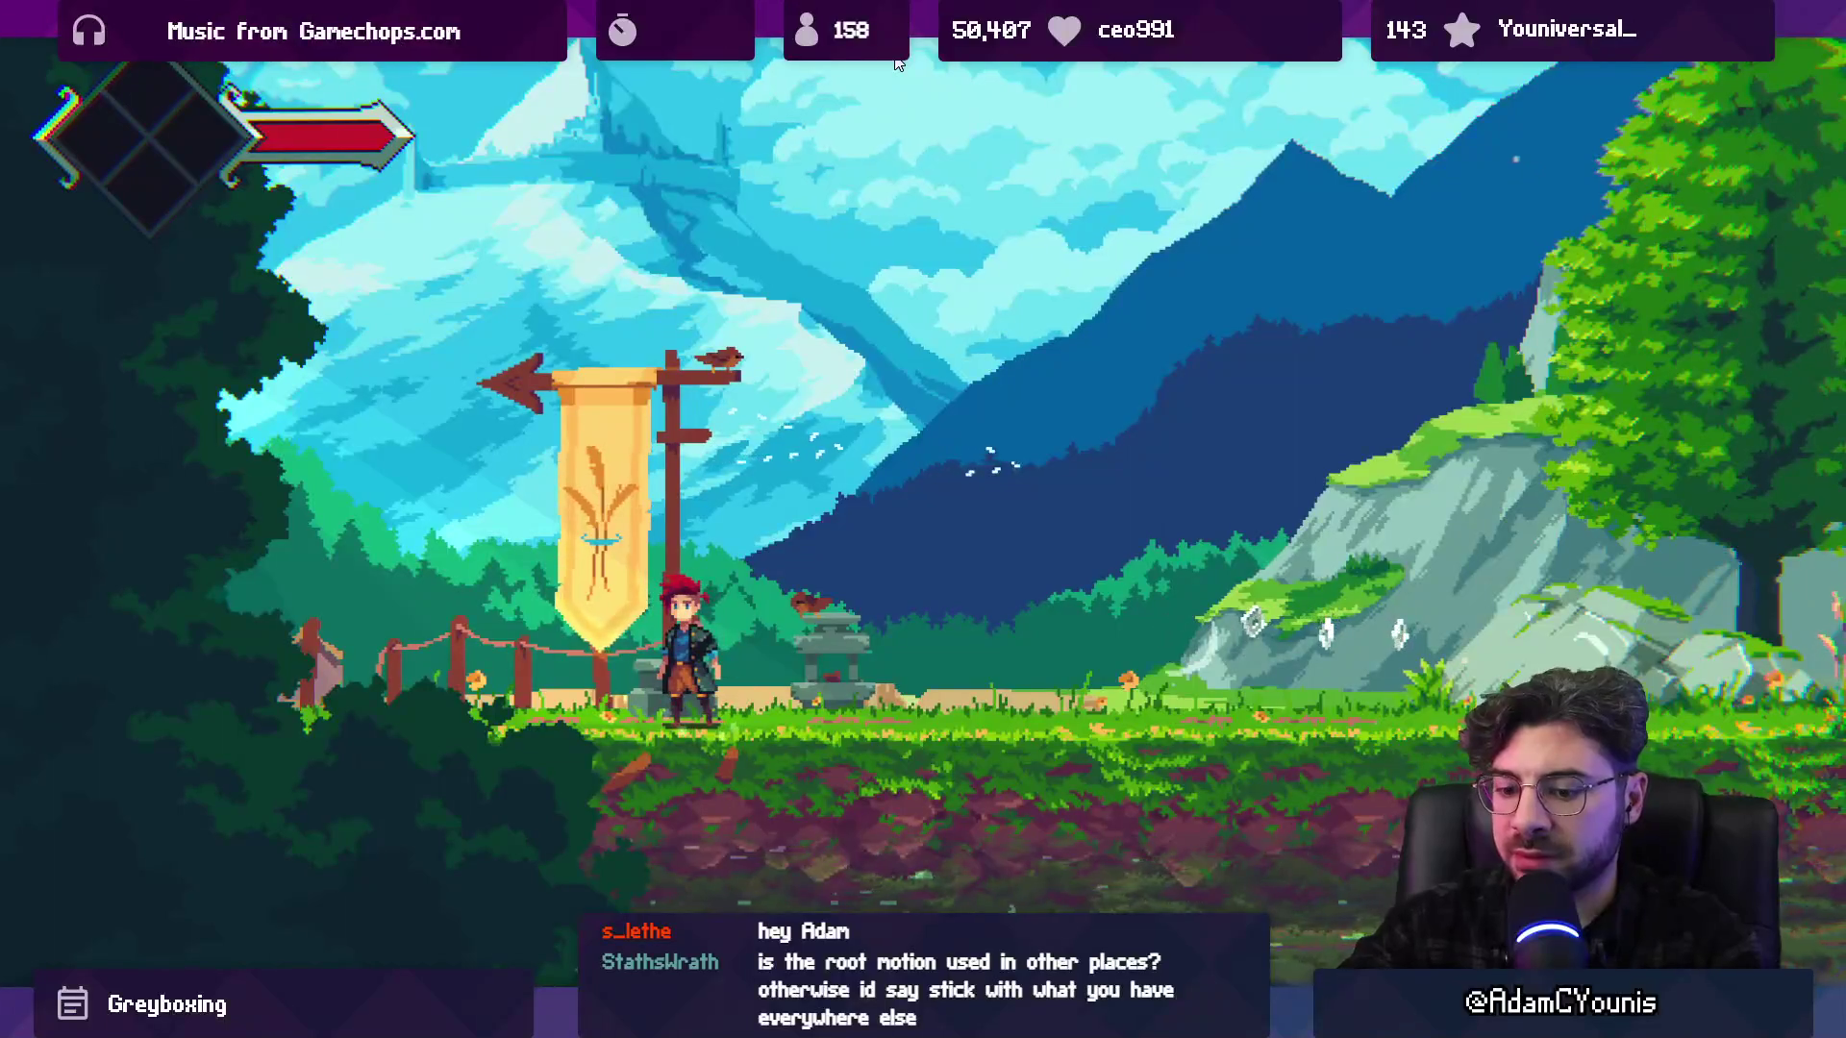
{"action": "key", "text": "ctrl+shift+F7"}
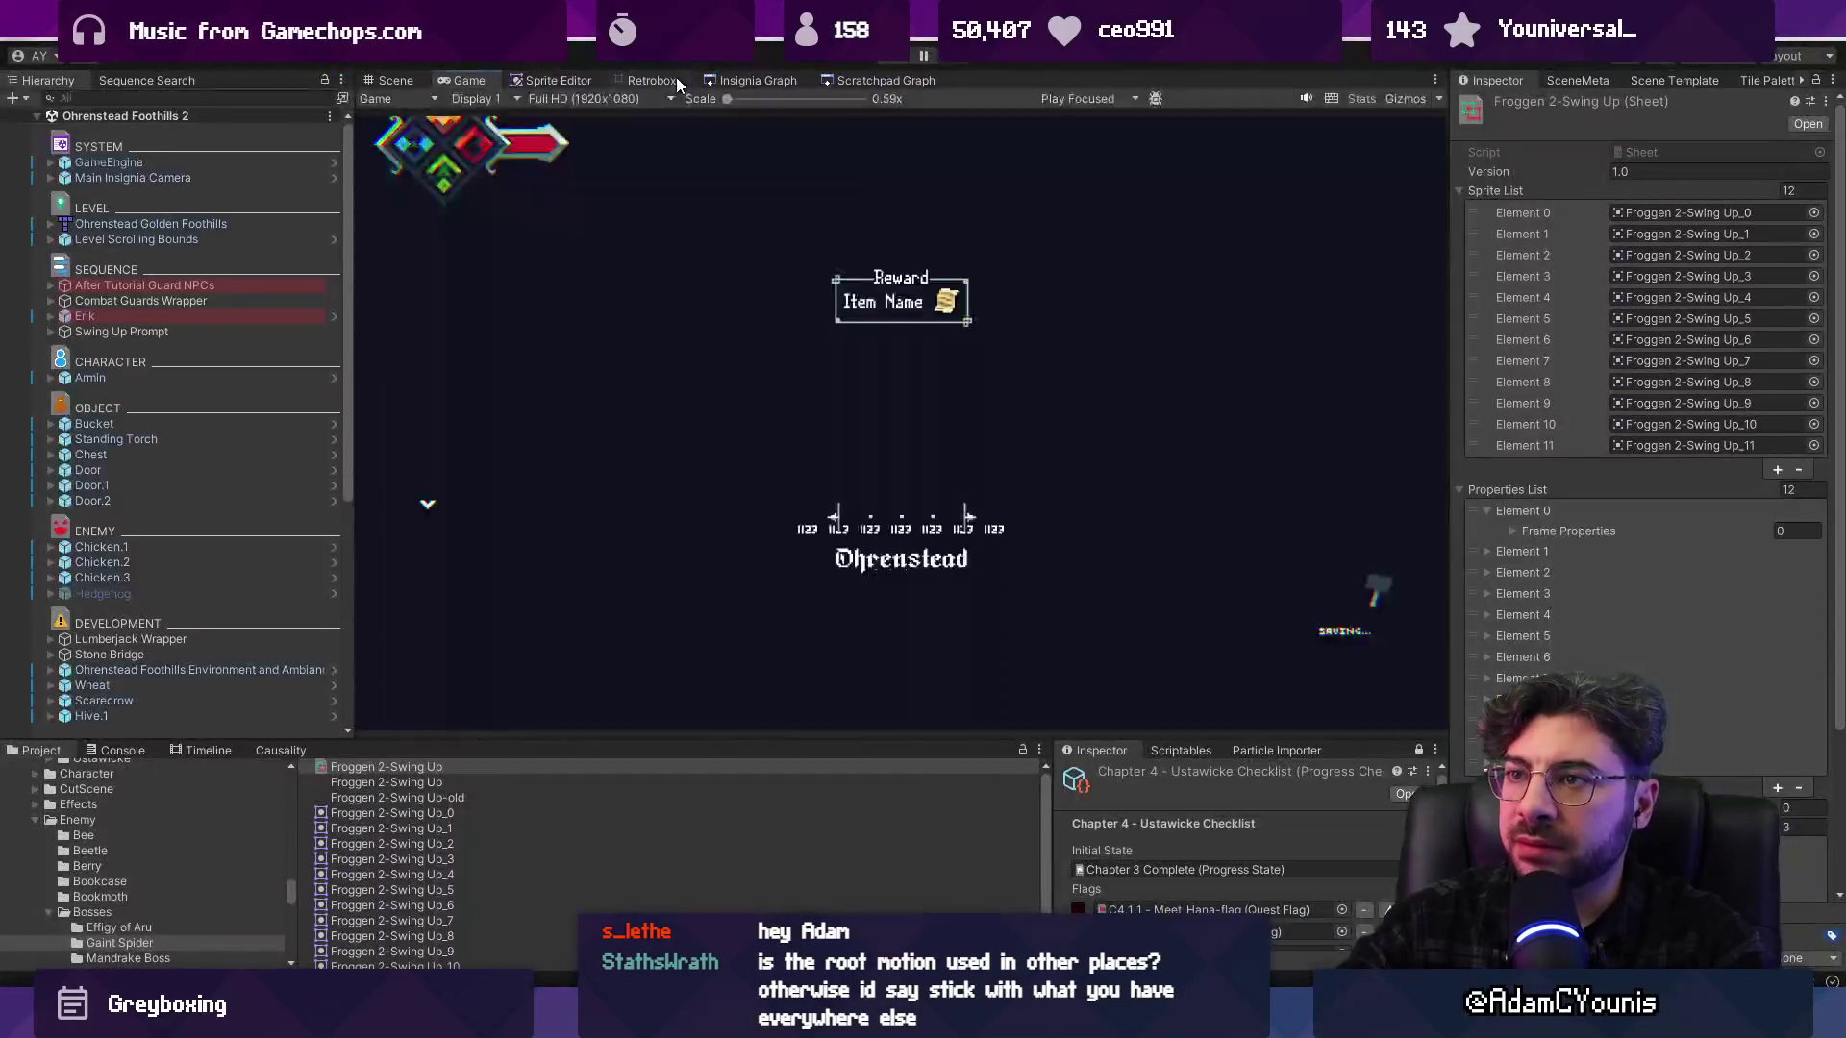
{"action": "left_click", "coordinate": [659, 79]}
Pick the Cheverwood Floor West forest room in Insignia Graph, playtest it, and reopen Retrobox
{"action": "left_click", "coordinate": [753, 85]}
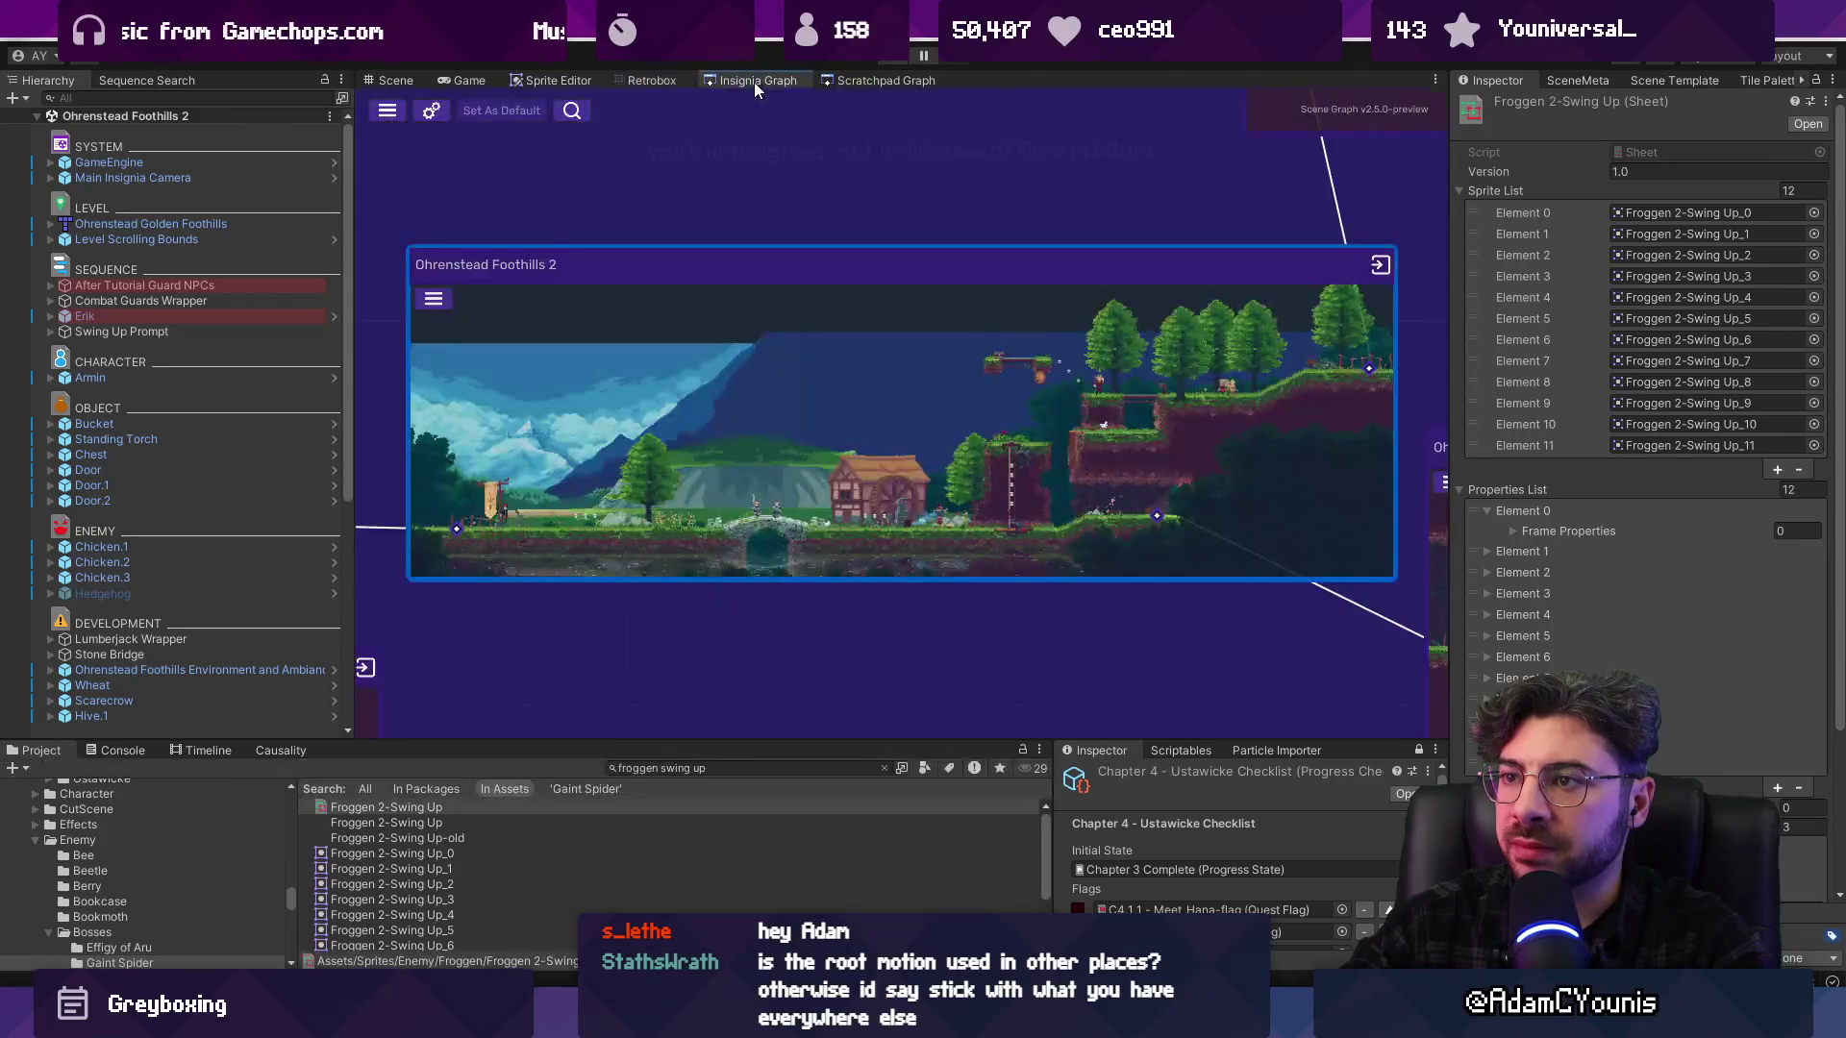
{"action": "scroll", "coordinate": [690, 322], "scroll_direction": "down", "scroll_amount": 3}
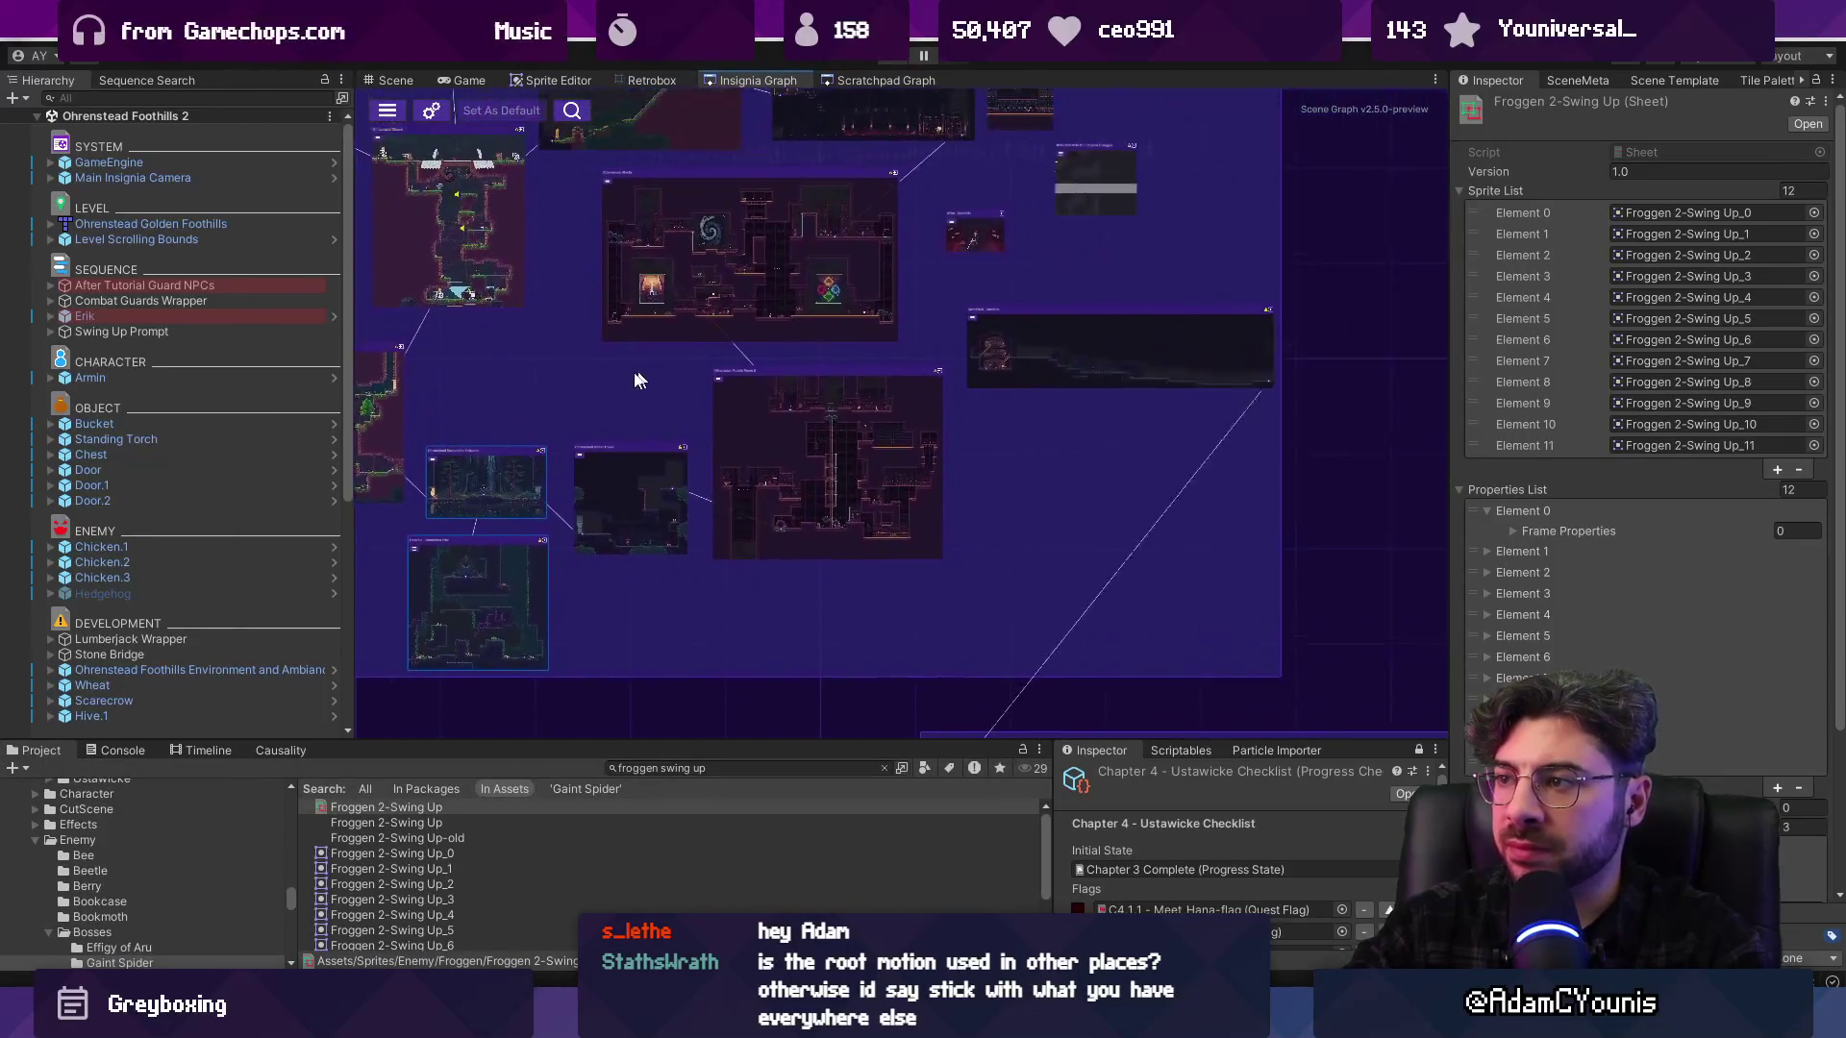
{"action": "scroll", "coordinate": [638, 337], "scroll_direction": "up", "scroll_amount": 3}
{"action": "scroll", "coordinate": [752, 348], "scroll_direction": "down", "scroll_amount": 4}
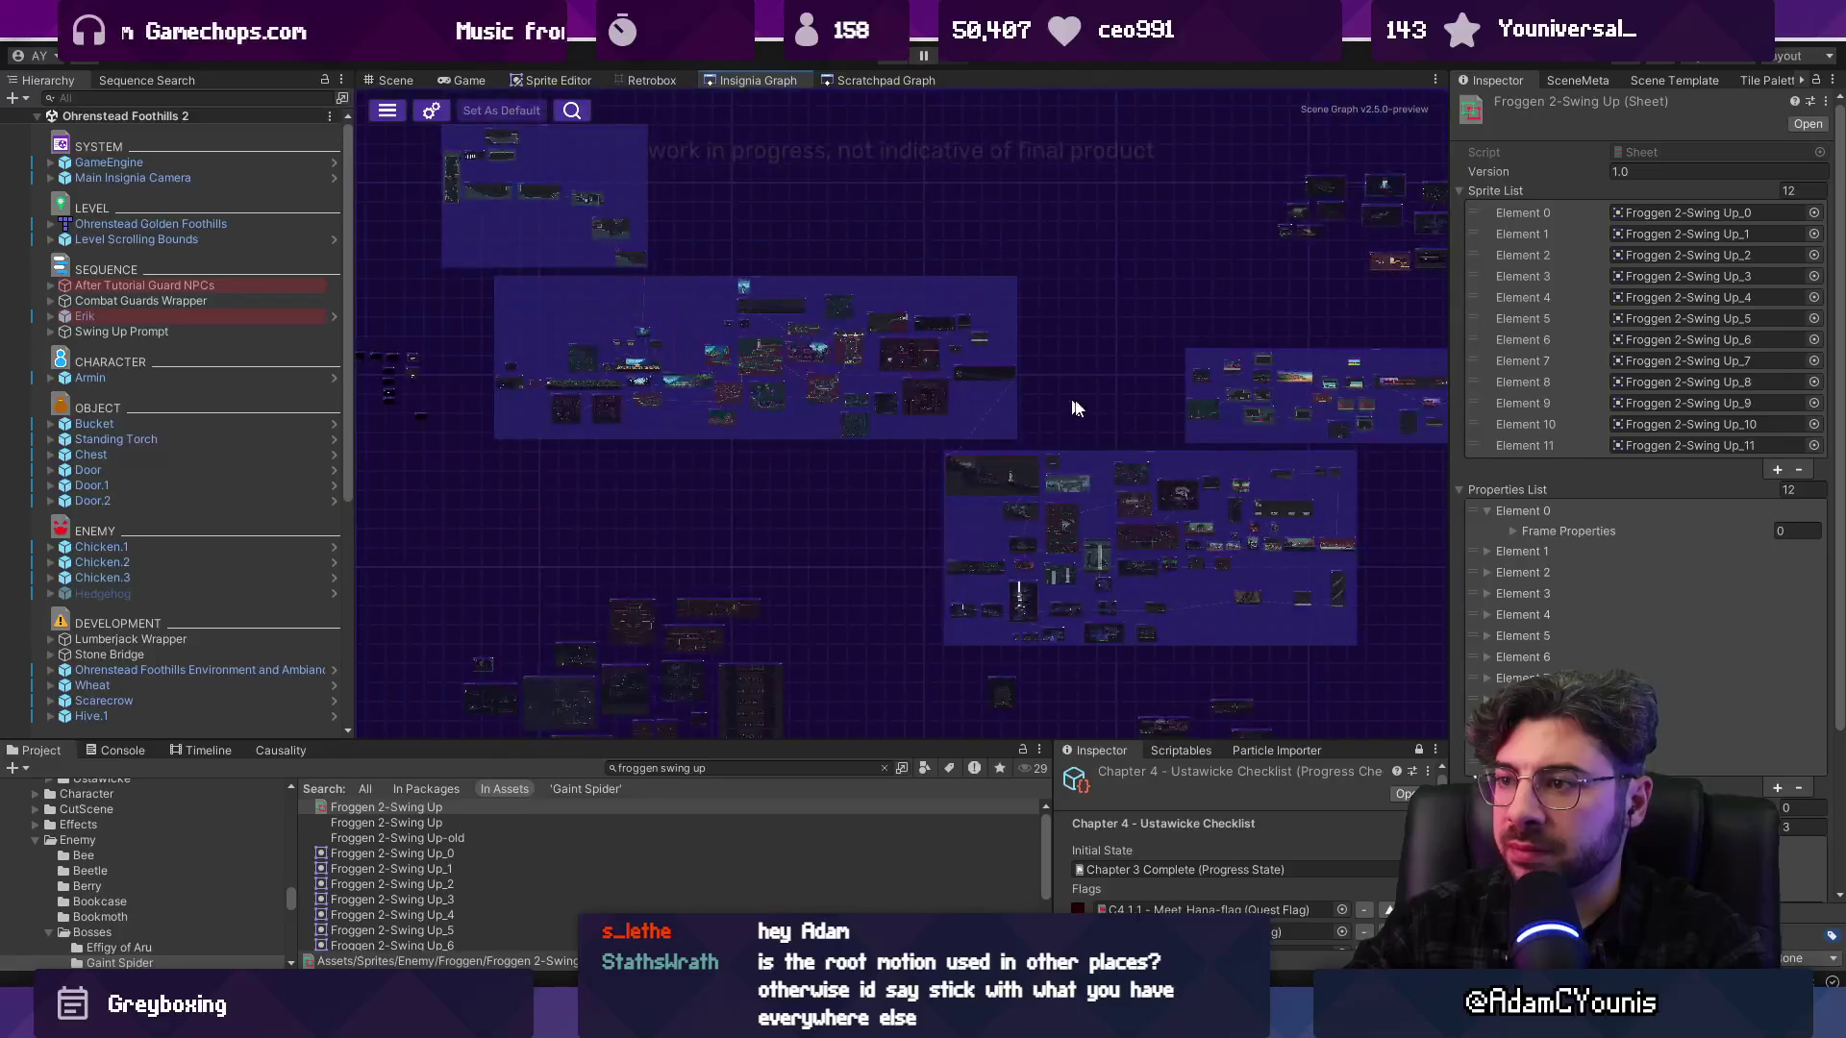
{"action": "scroll", "coordinate": [752, 418], "scroll_direction": "up", "scroll_amount": 4}
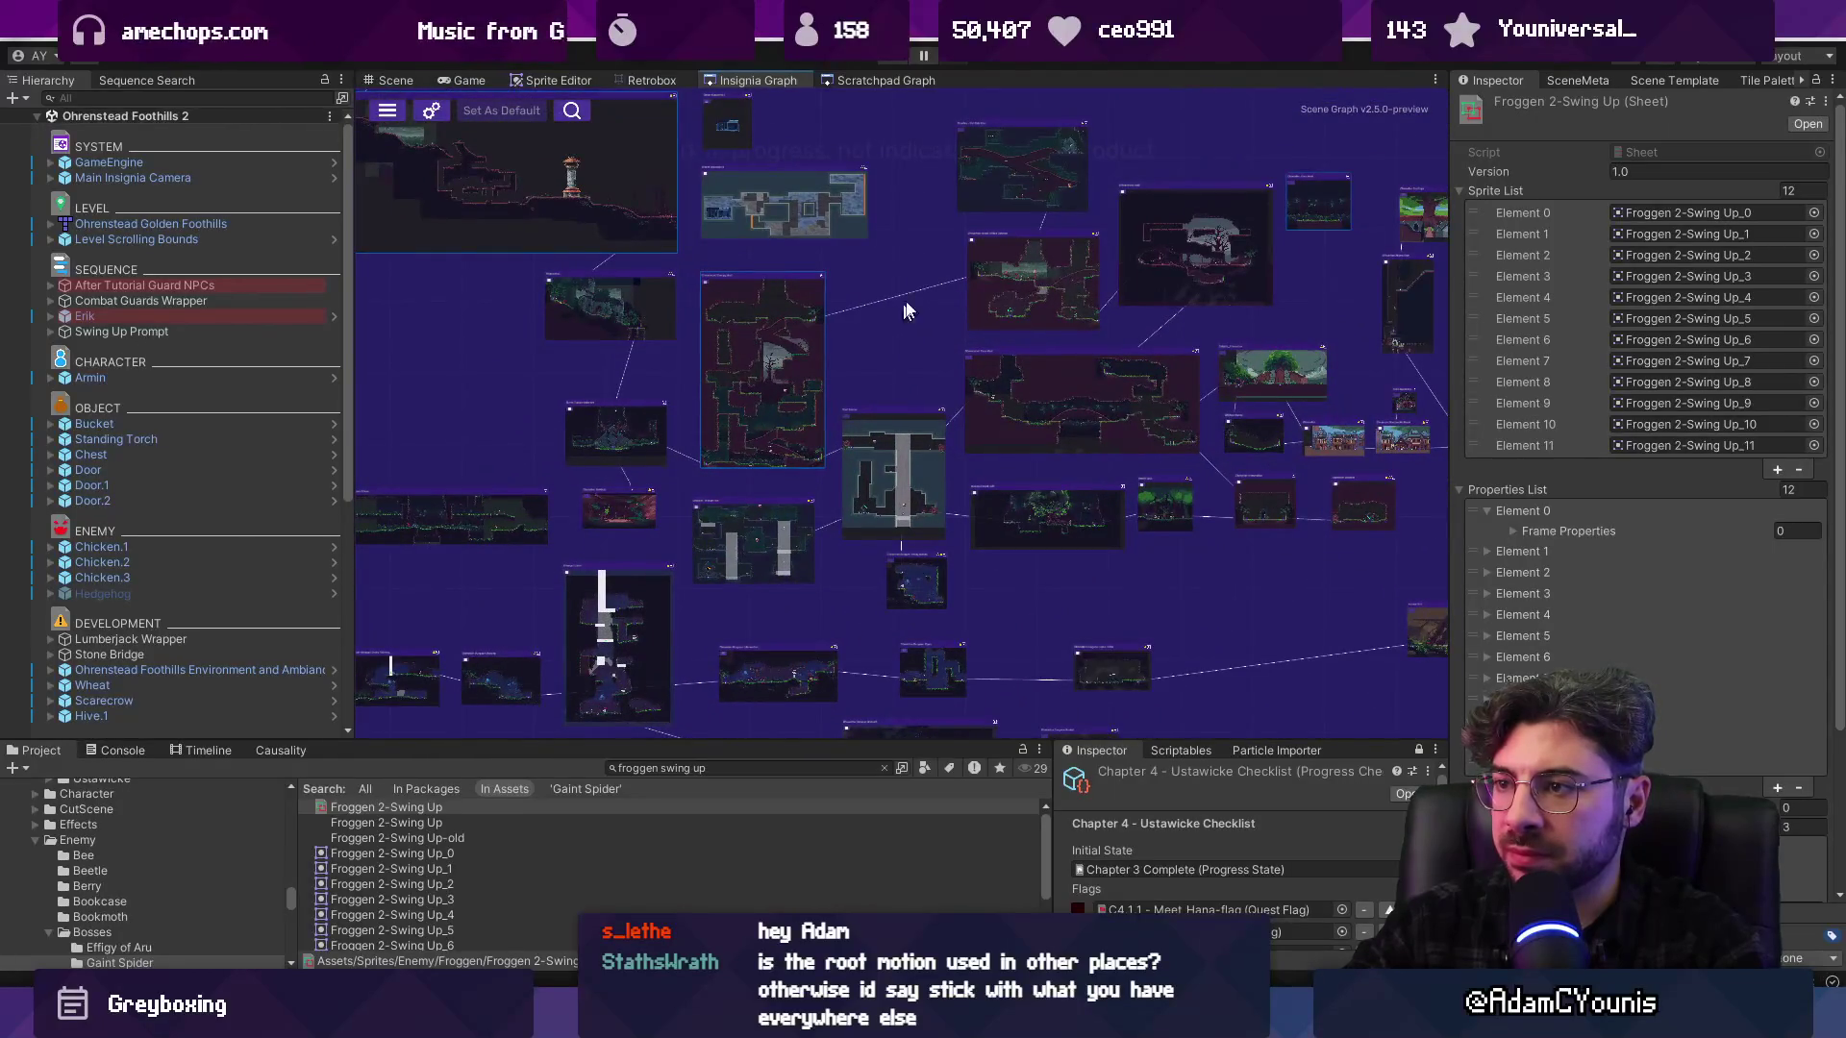
{"action": "scroll", "coordinate": [975, 281], "scroll_direction": "up", "scroll_amount": 2}
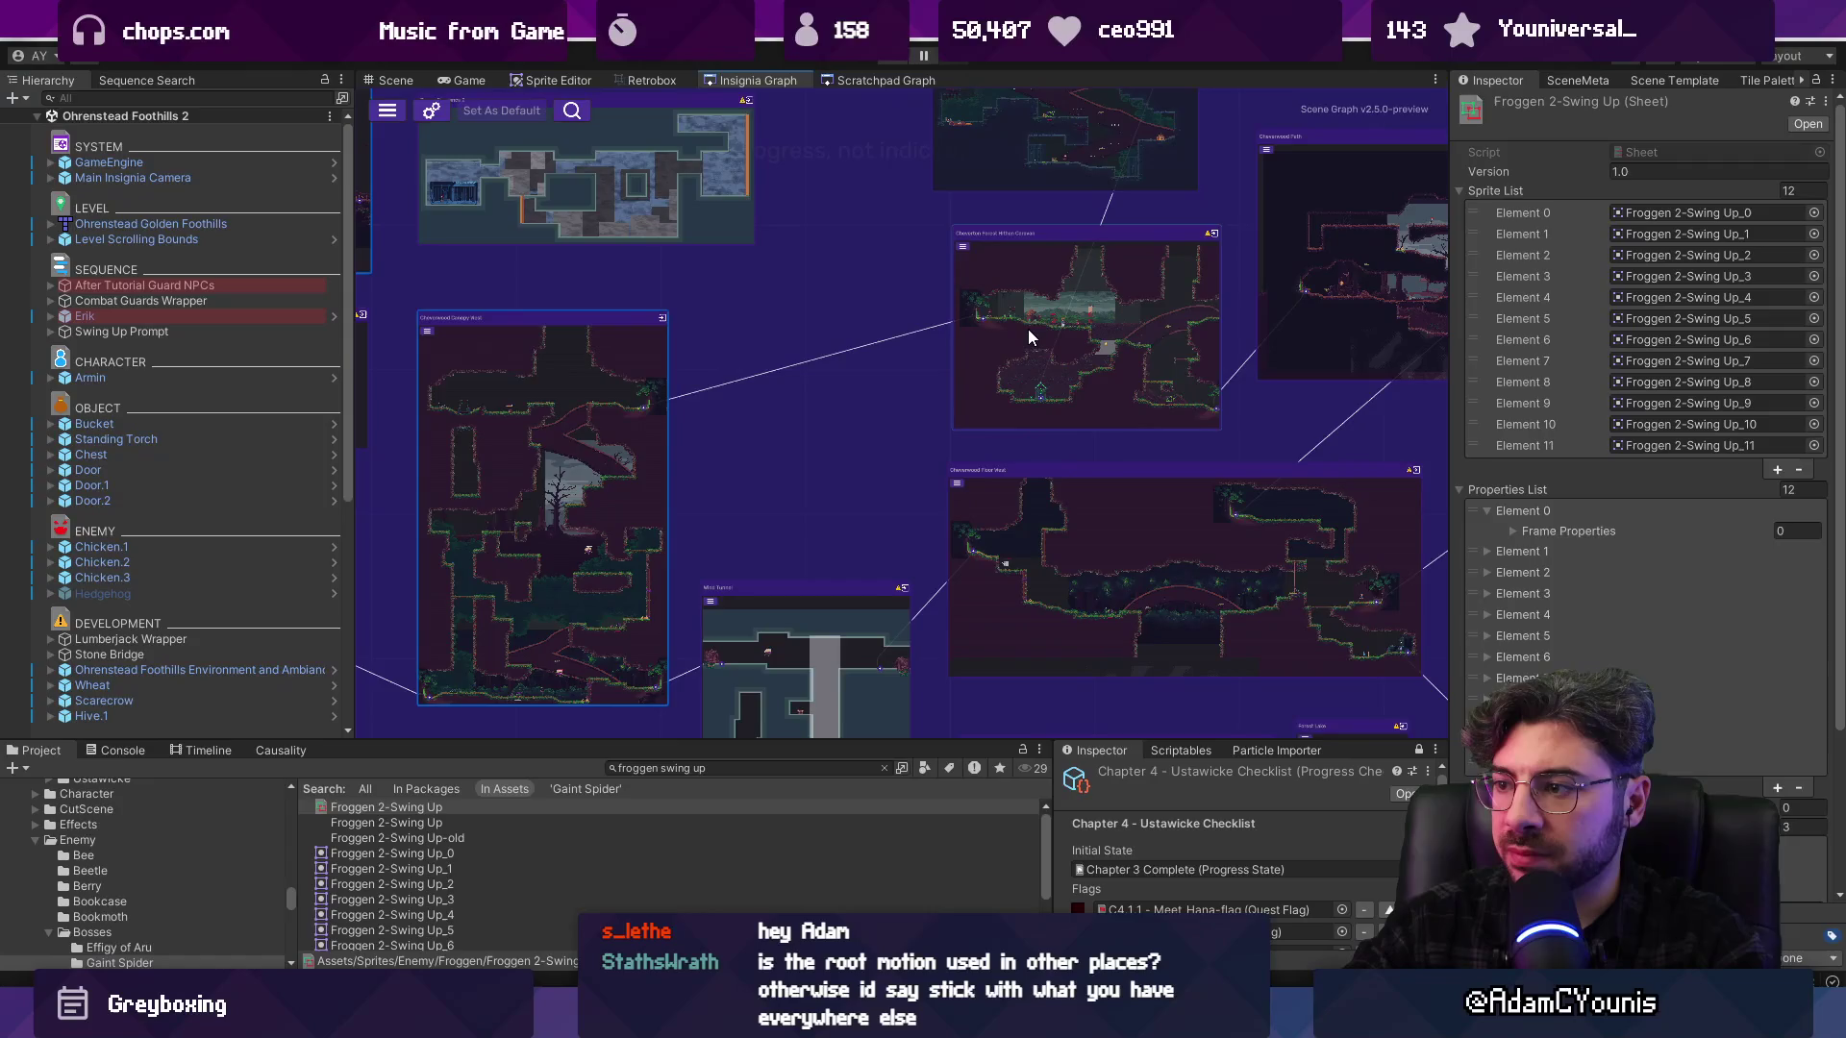
{"action": "scroll", "coordinate": [1029, 329], "scroll_direction": "down", "scroll_amount": 1}
{"action": "left_click", "coordinate": [1069, 546]}
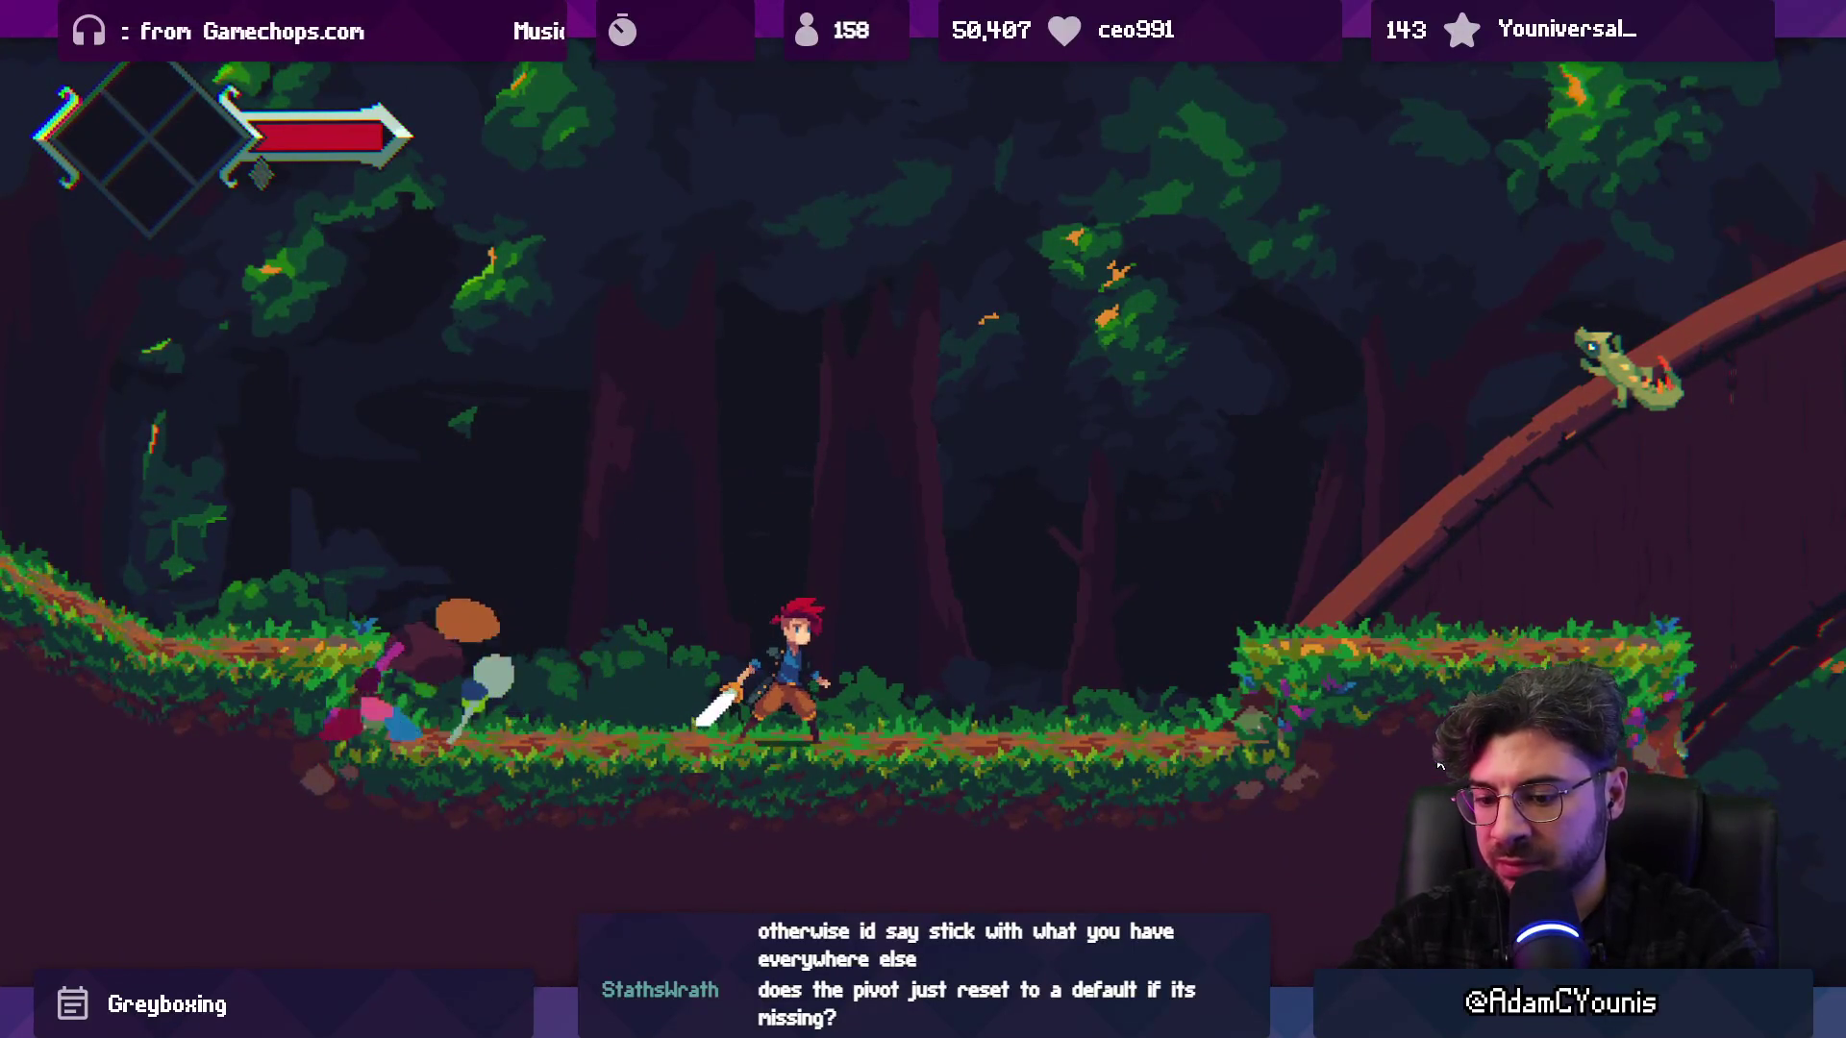
{"action": "key", "text": "ctrl+p"}
{"action": "left_click", "coordinate": [655, 80]}
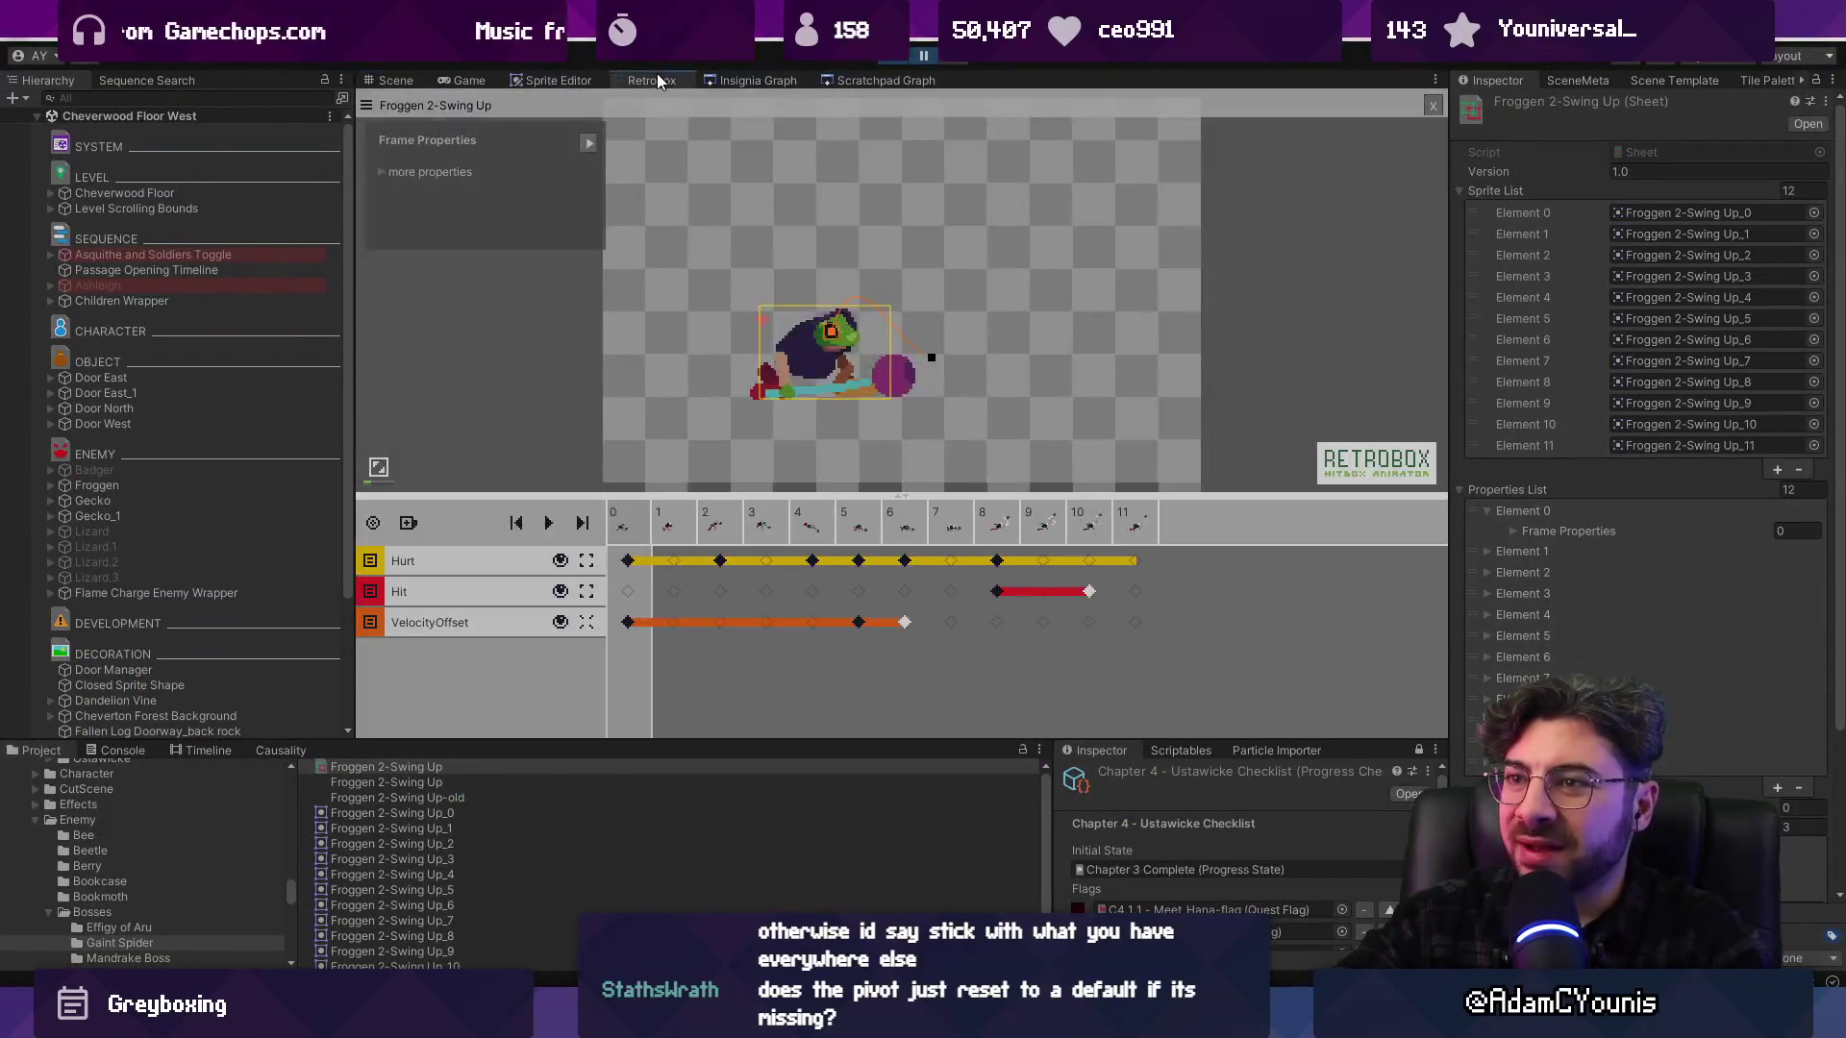
Select the frame-0 VelocityOffset key and move its pivot down onto Froggen
{"action": "left_click", "coordinate": [627, 622]}
{"action": "scroll", "coordinate": [833, 336], "scroll_direction": "up", "scroll_amount": 3}
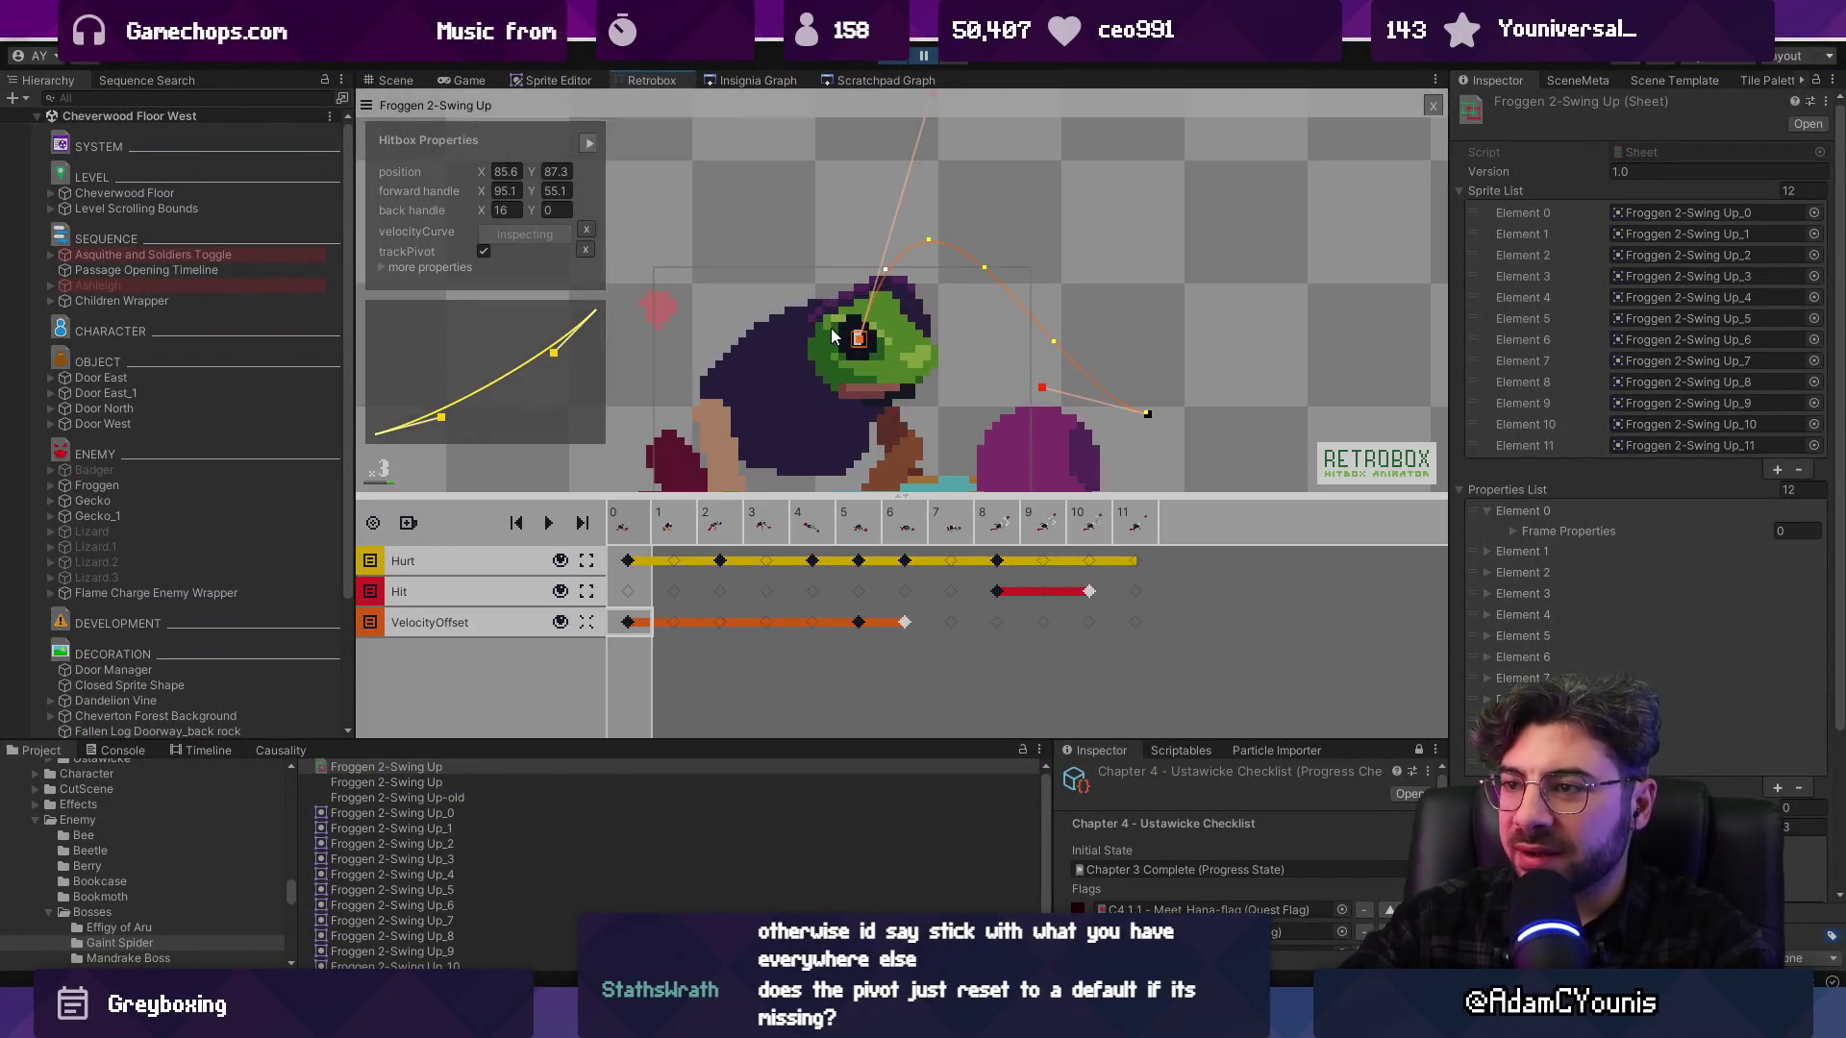
{"action": "scroll", "coordinate": [831, 329], "scroll_direction": "down", "scroll_amount": 1}
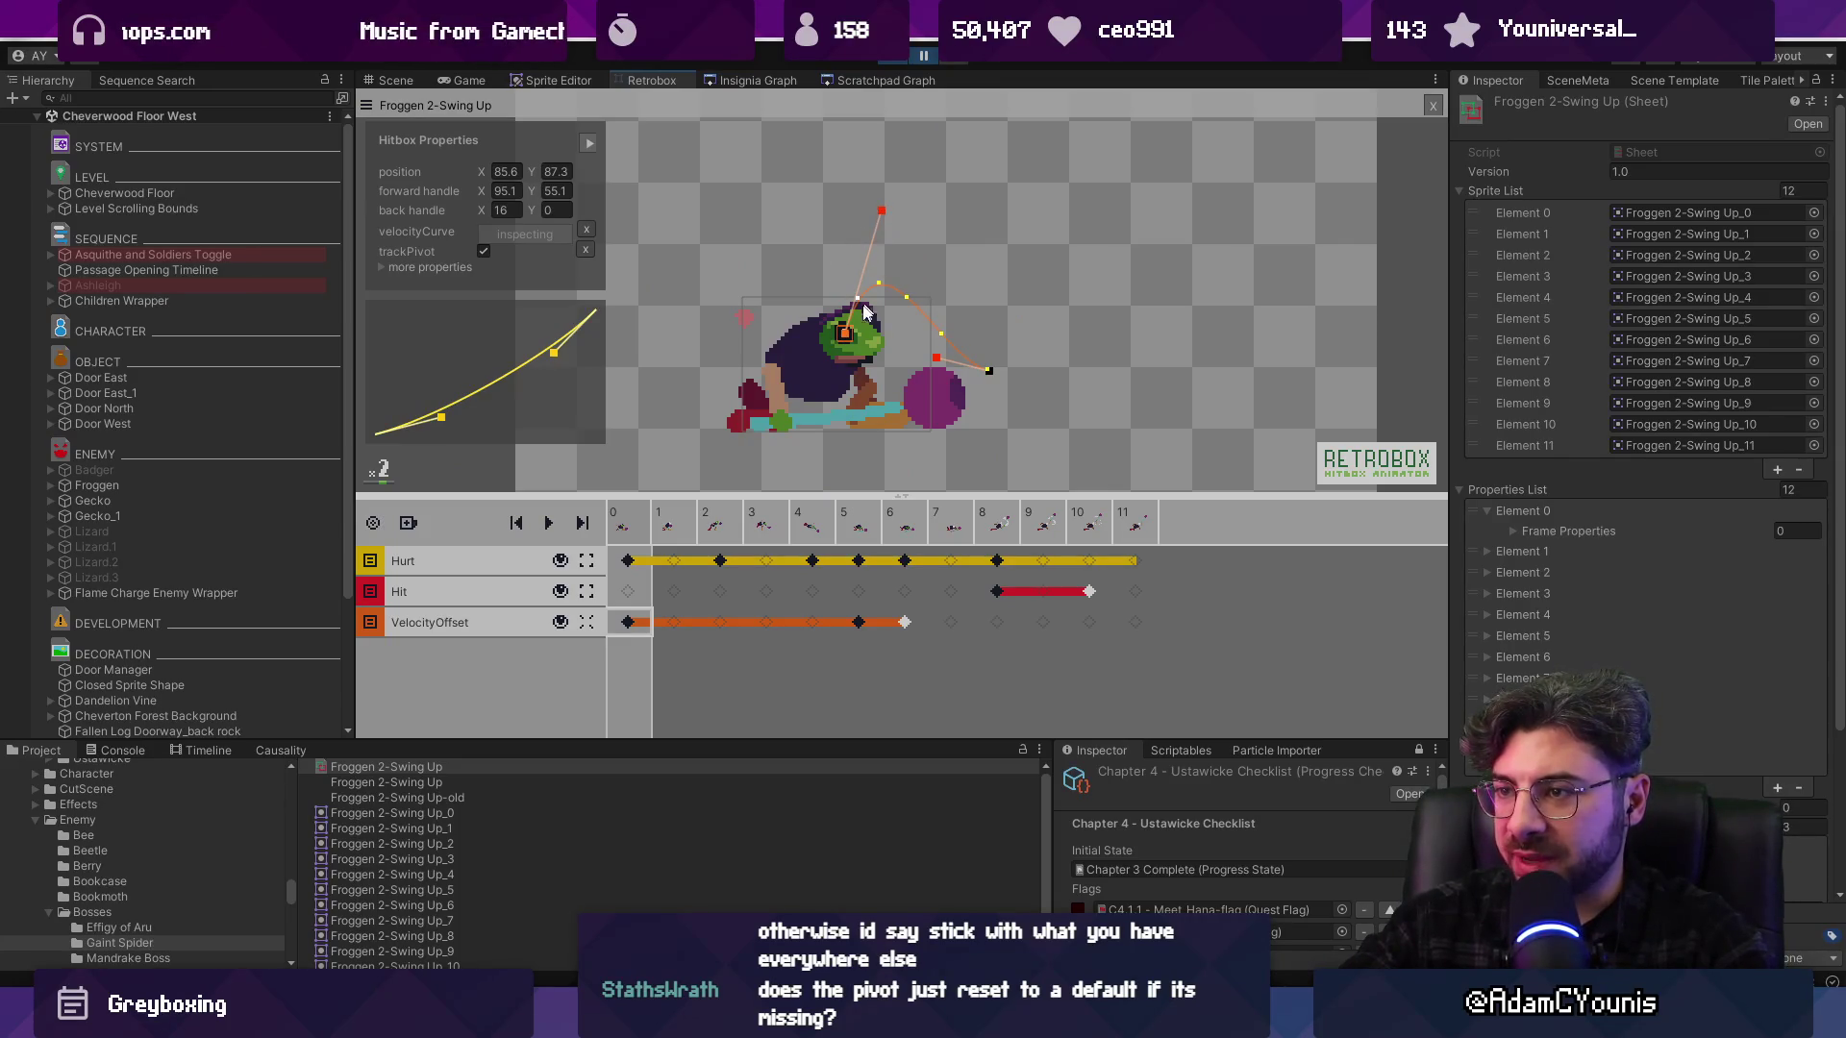
{"action": "scroll", "coordinate": [868, 304], "scroll_direction": "up", "scroll_amount": 1}
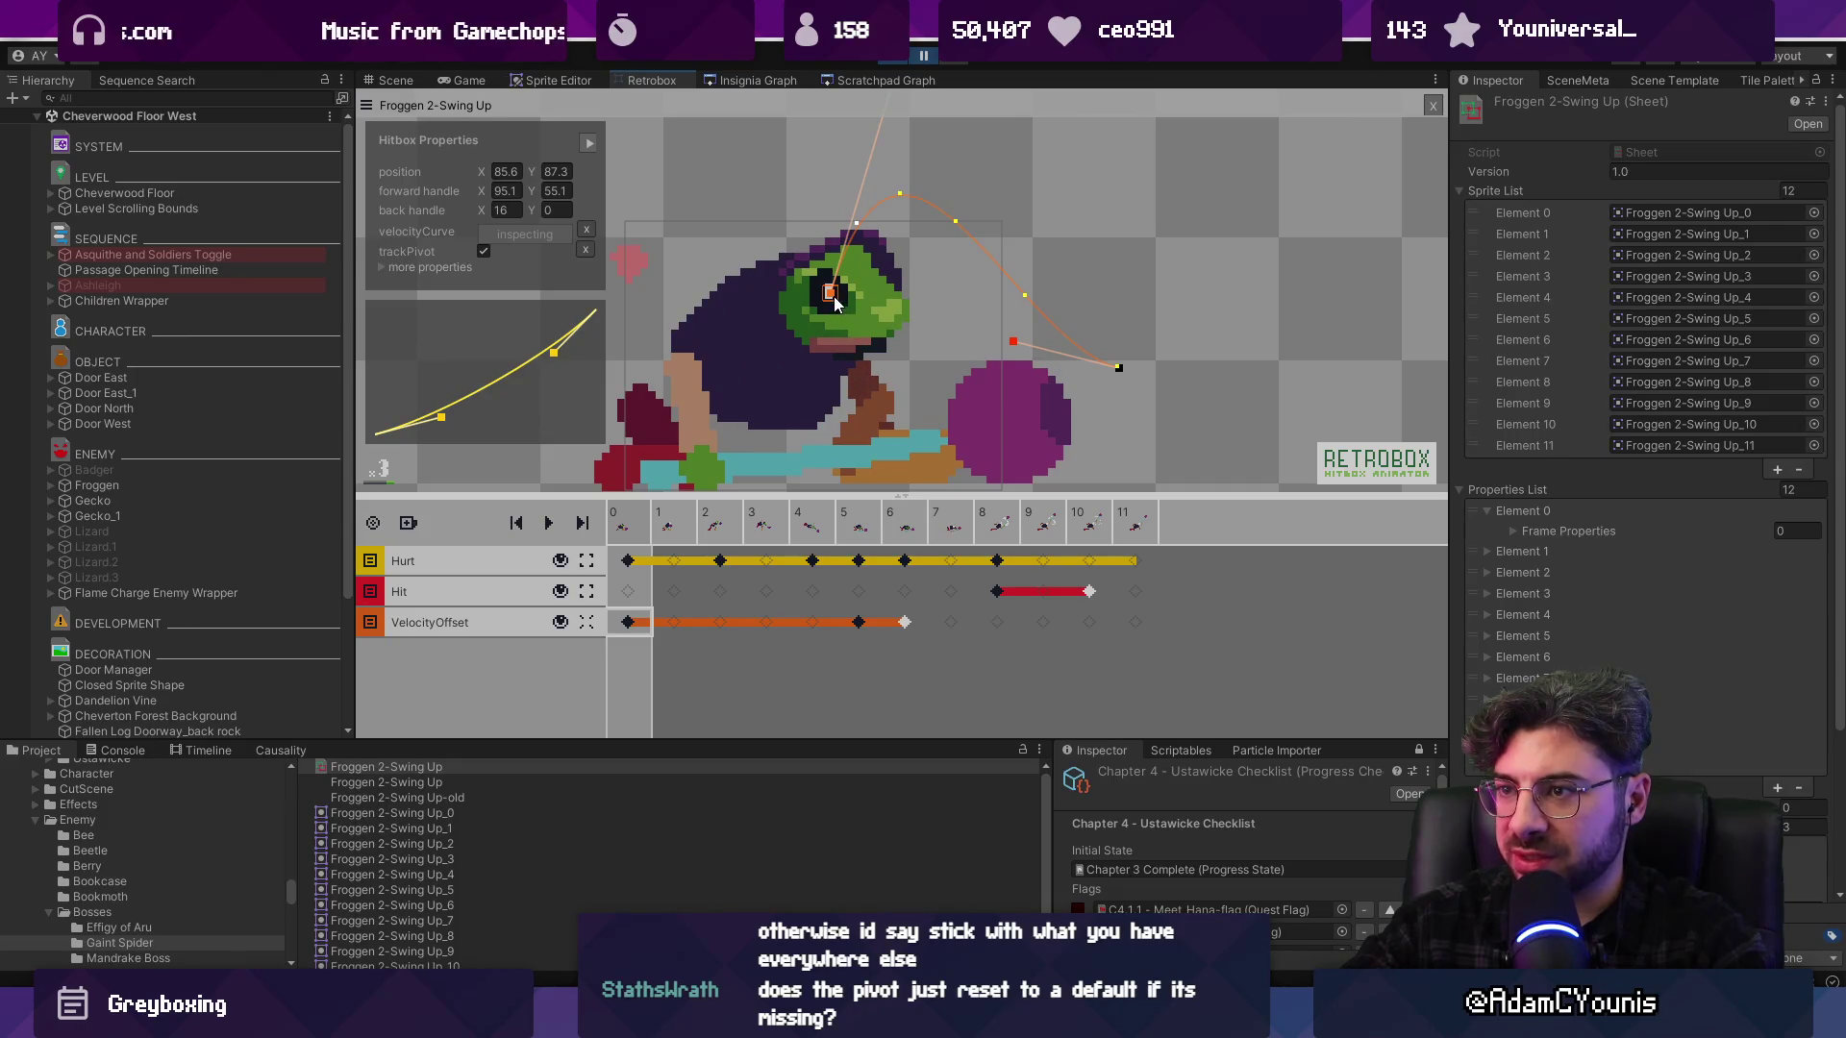
{"action": "left_click_drag", "start_coordinate": [836, 304], "coordinate": [868, 352]}
Pull the forward velocity handle down to flatten the leap, then step ahead to frame 2
{"action": "scroll", "coordinate": [868, 352], "scroll_direction": "down", "scroll_amount": 1}
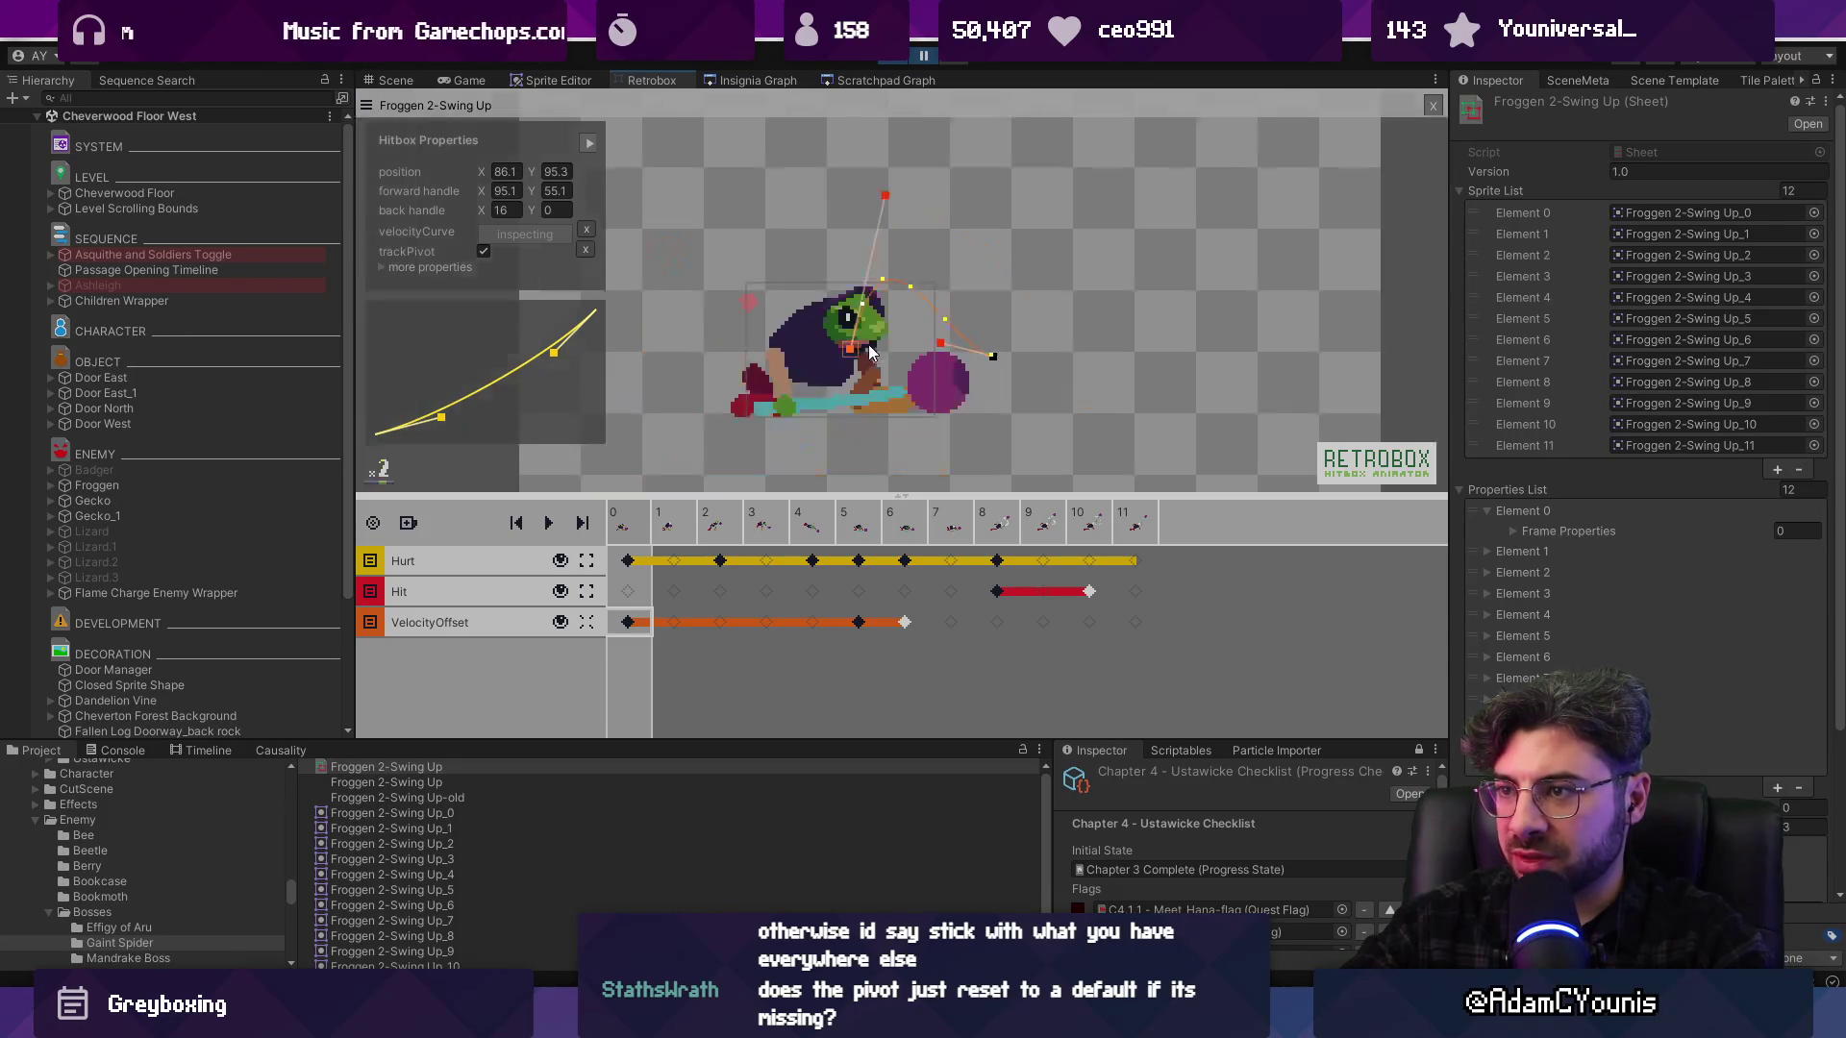
{"action": "mouse_move", "coordinate": [881, 193]}
{"action": "left_mouse_down"}
{"action": "mouse_move", "coordinate": [913, 354]}
{"action": "mouse_move", "coordinate": [1012, 354]}
{"action": "left_mouse_up"}
{"action": "scroll", "coordinate": [970, 351], "scroll_direction": "up", "scroll_amount": 1}
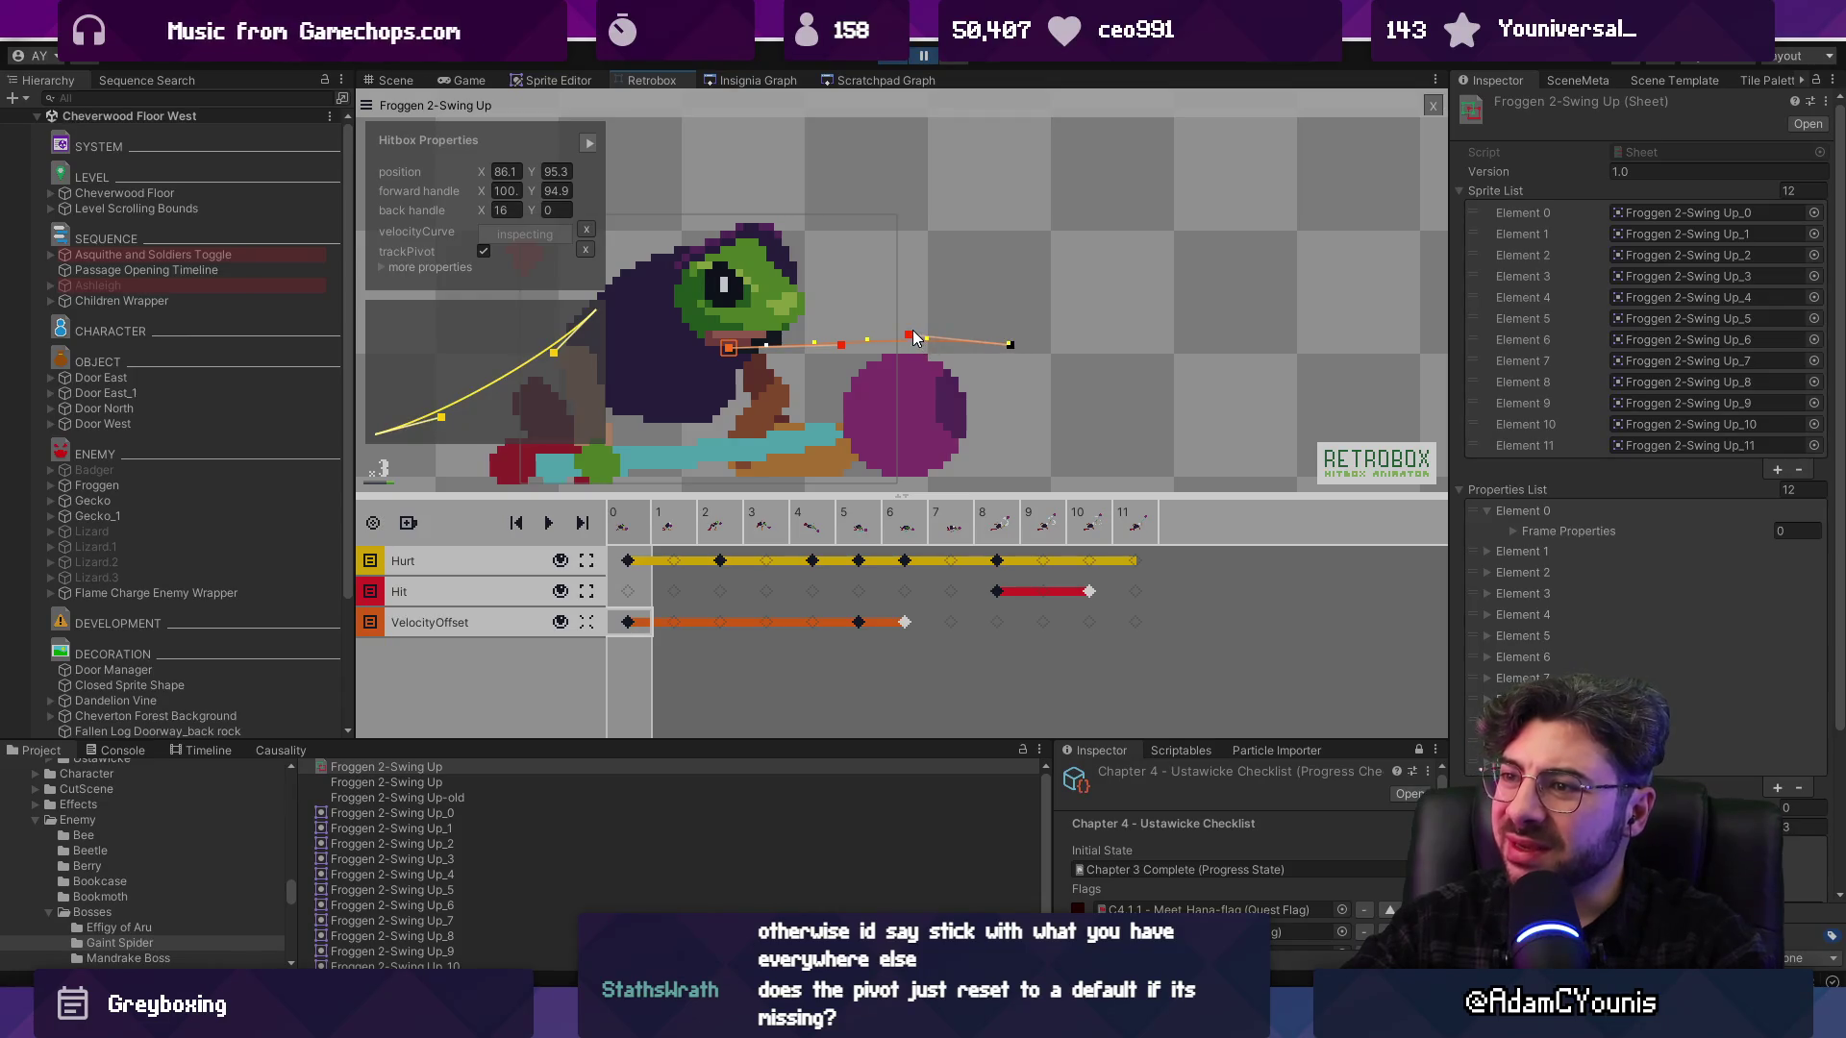
{"action": "left_click", "coordinate": [663, 535]}
{"action": "key", "text": "Right"}
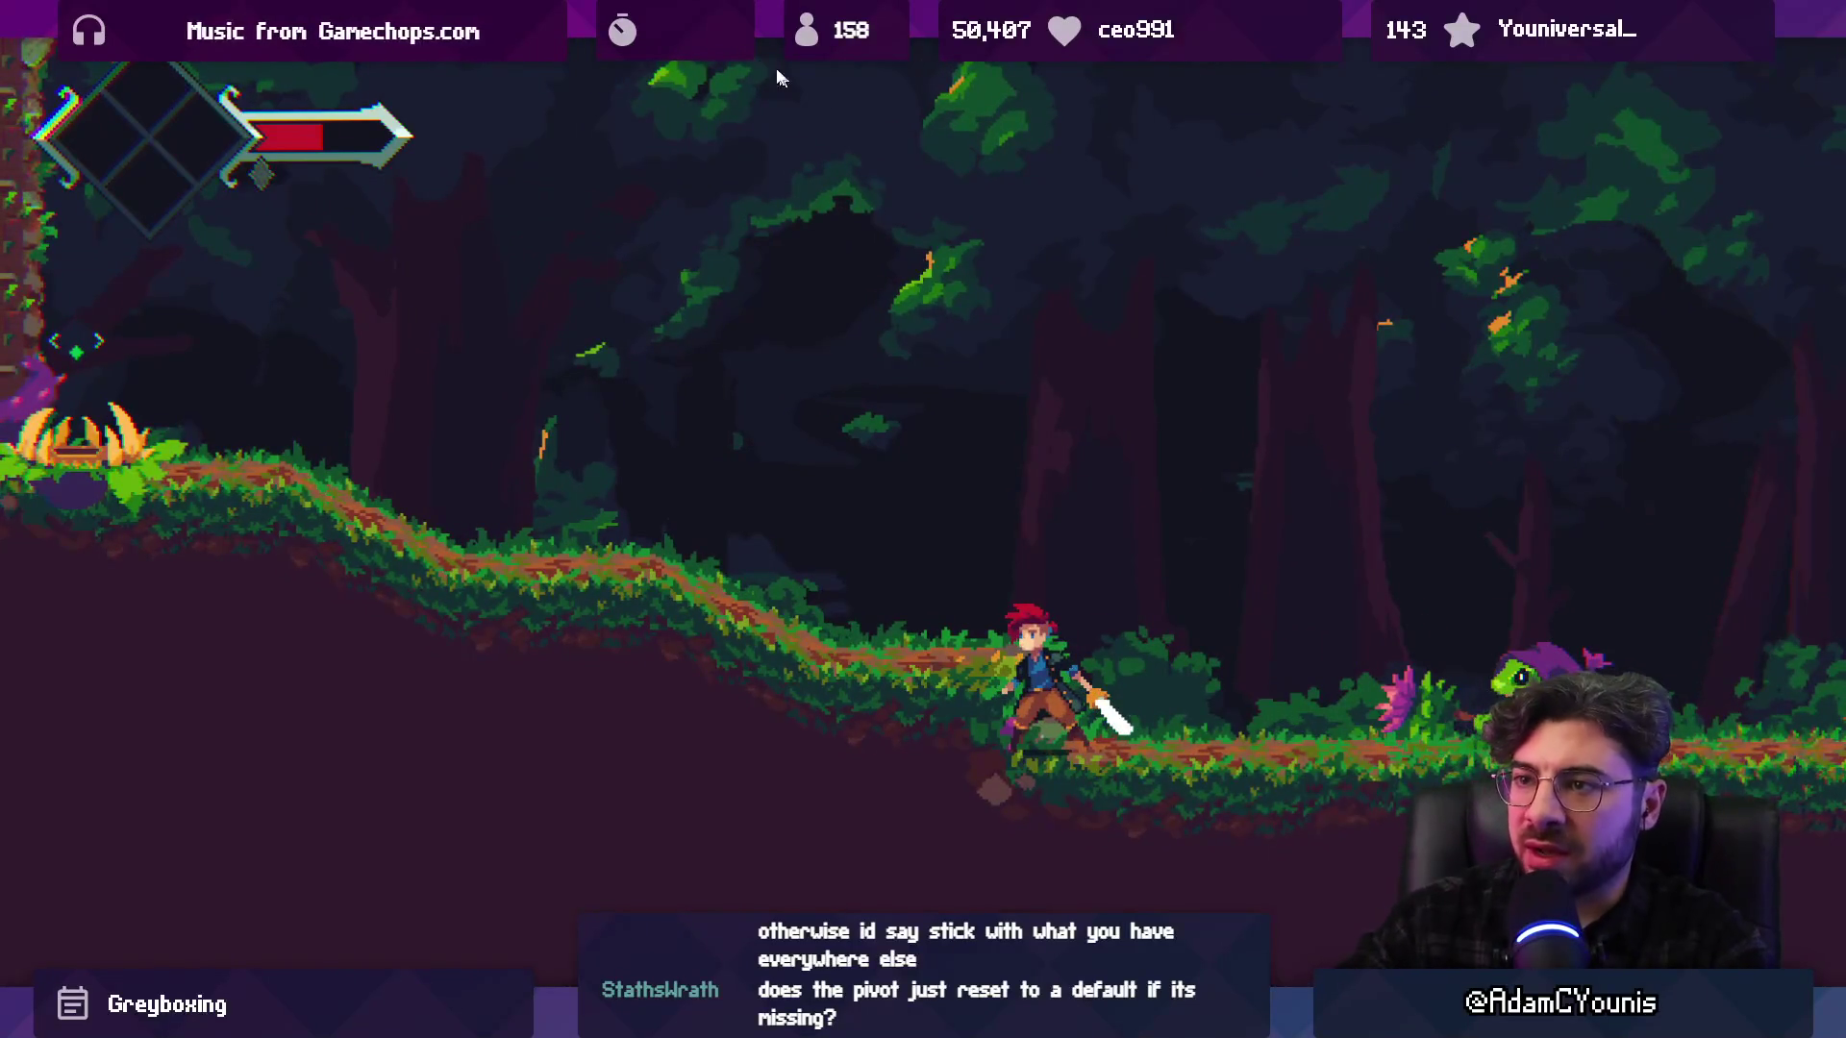
Stop the playtest, return to Froggen 2-Swing Up in Retrobox, and inspect the frame-5 velocity key
{"action": "key", "text": "ctrl+p"}
{"action": "left_click", "coordinate": [672, 82]}
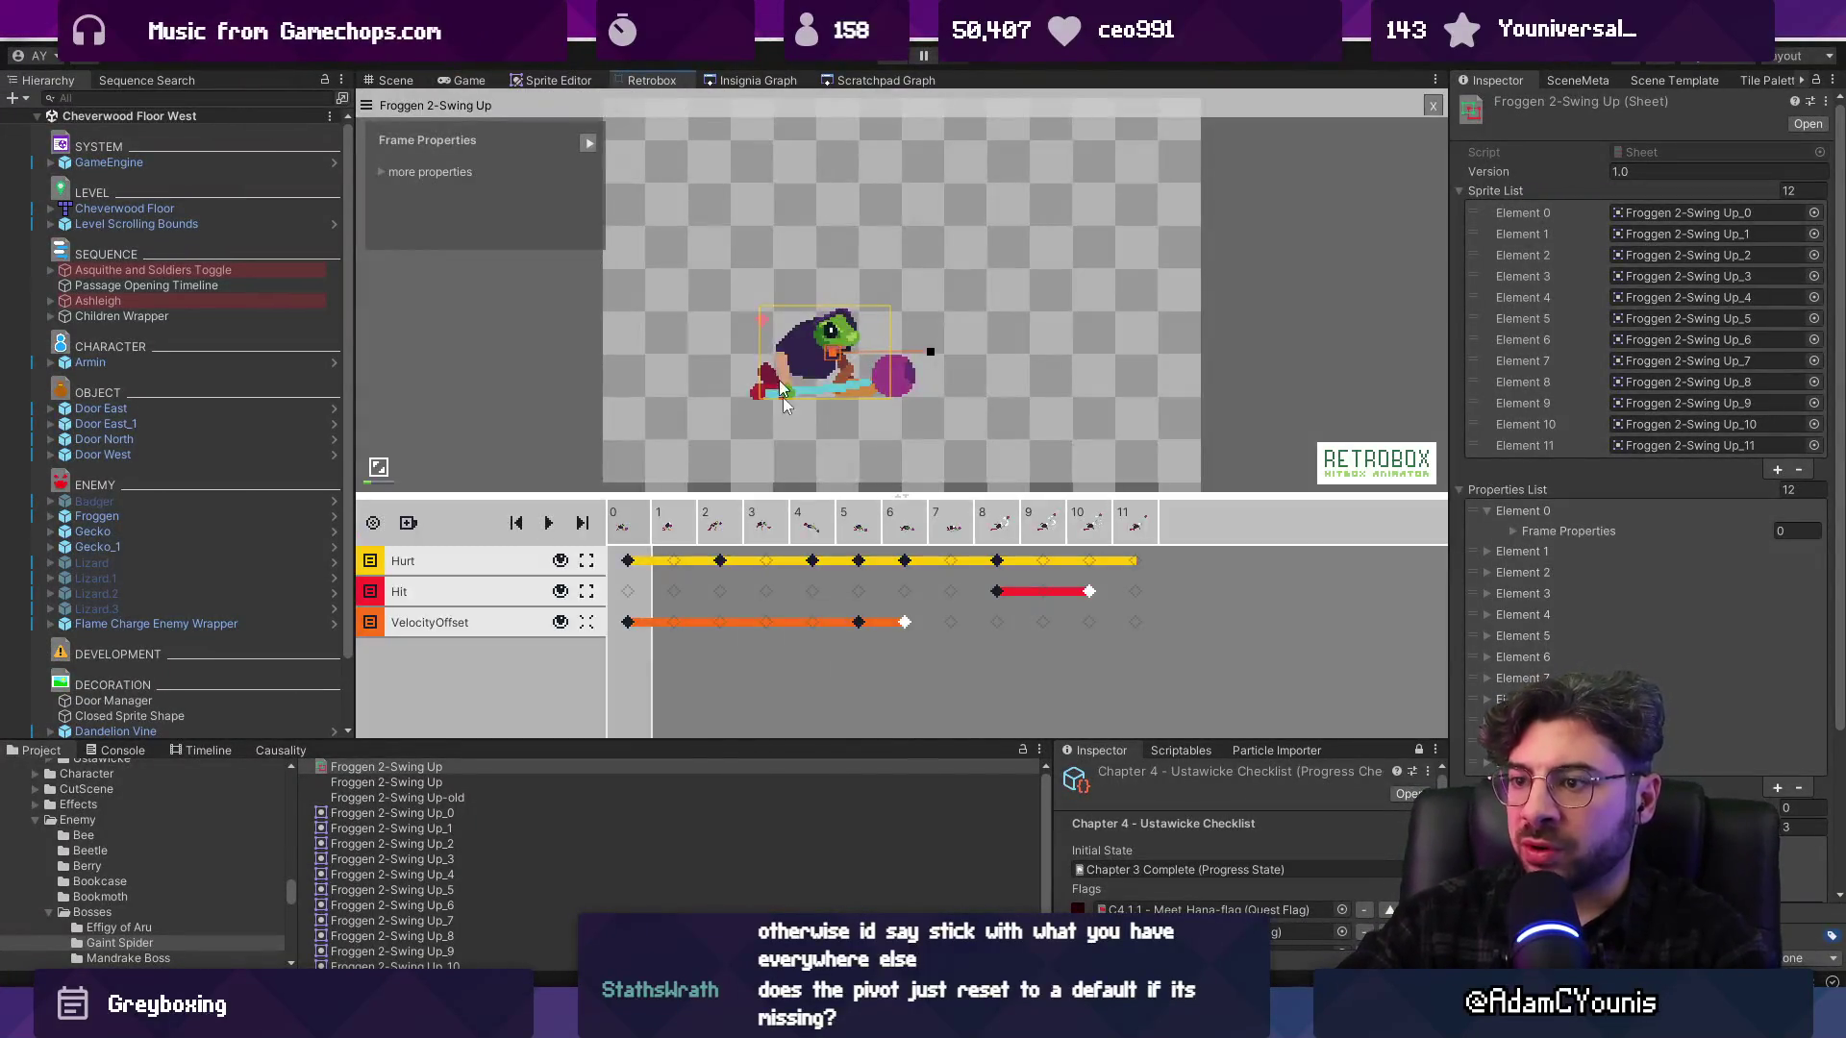
{"action": "key", "text": "Right"}
{"action": "key", "text": "Right"}
{"action": "key", "text": "Right"}
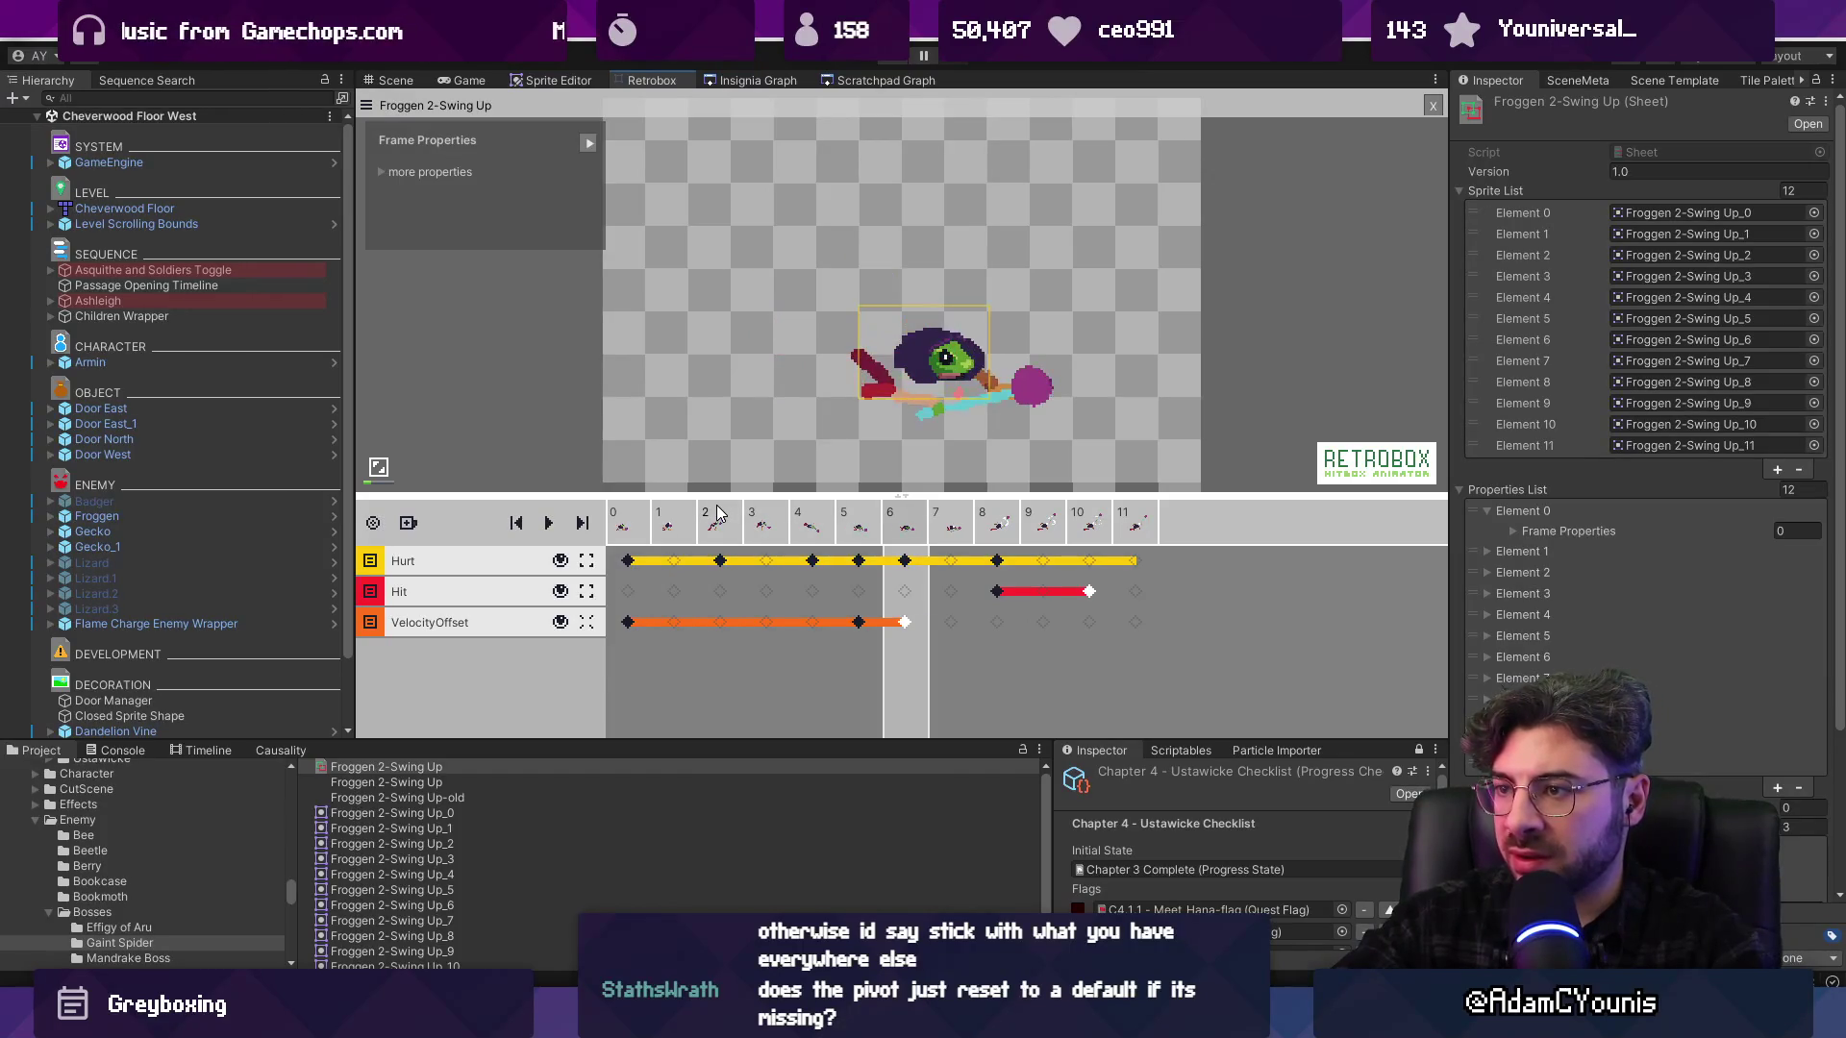
{"action": "scroll", "coordinate": [707, 348], "scroll_direction": "up", "scroll_amount": 2}
{"action": "left_click", "coordinate": [864, 623]}
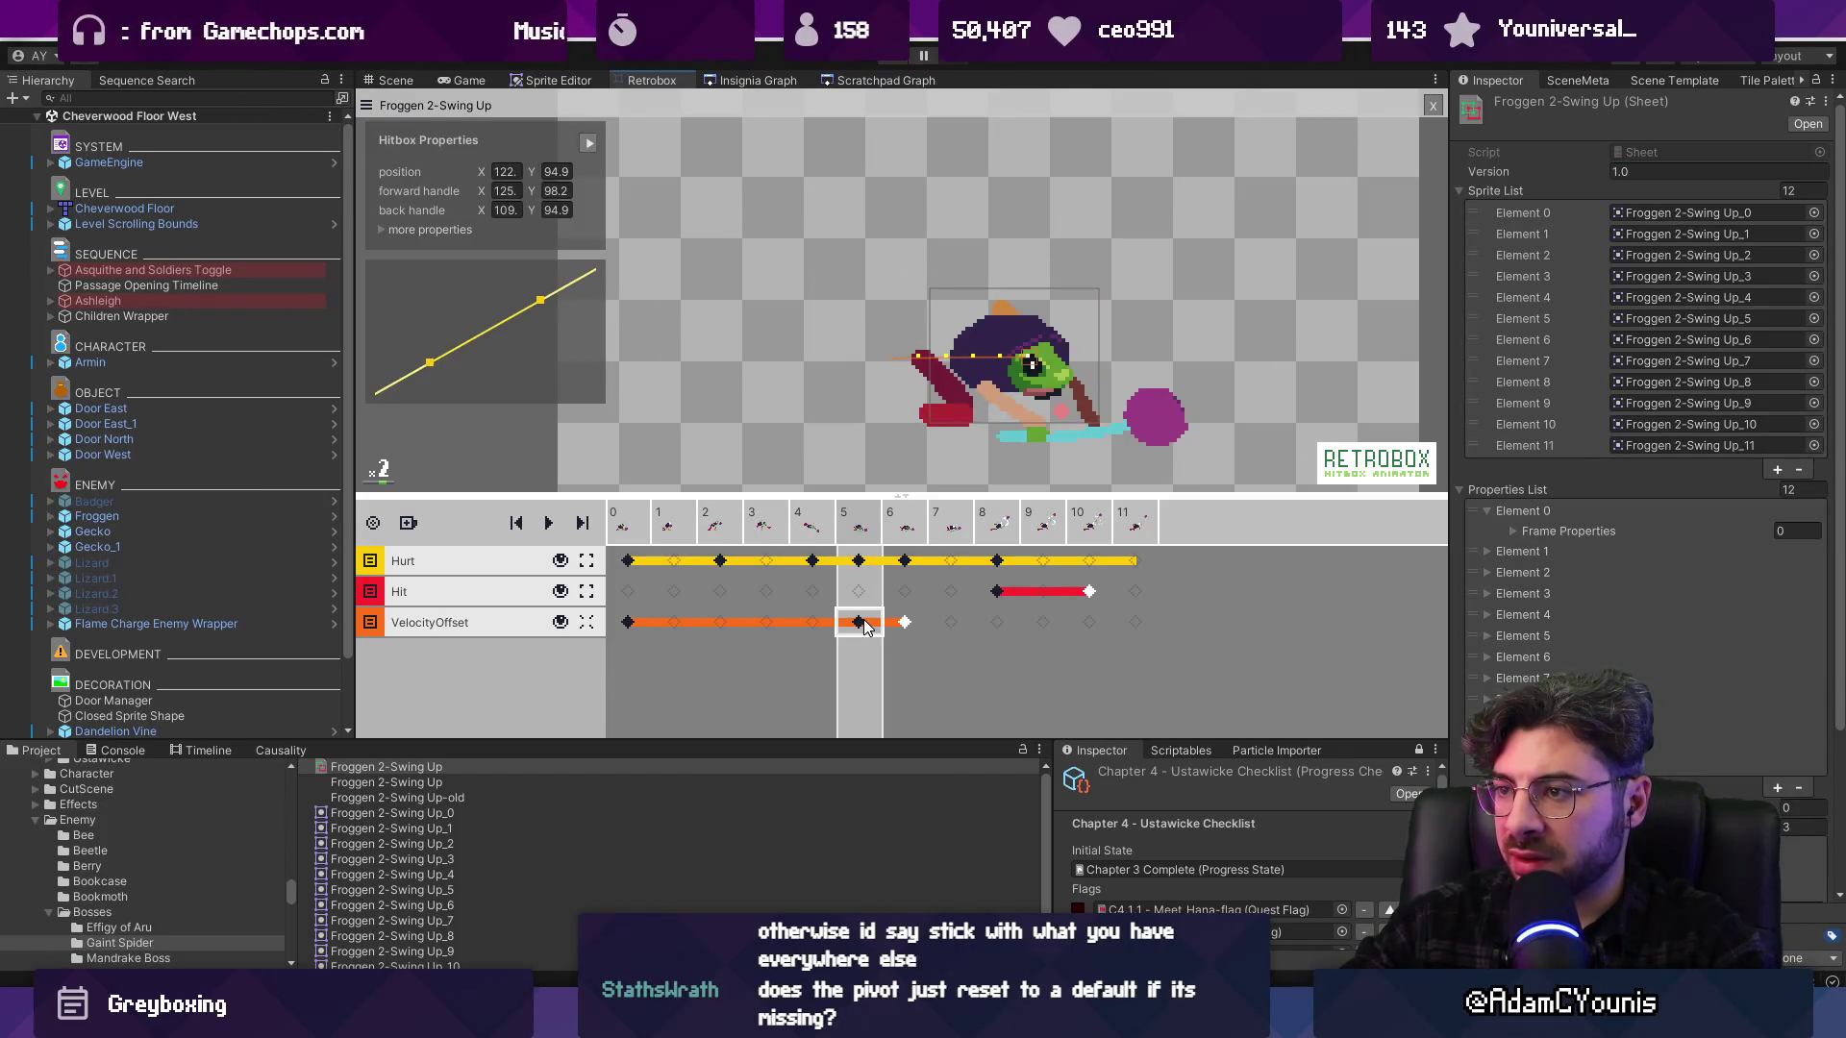
{"action": "key", "text": "Right"}
{"action": "key", "text": "Right"}
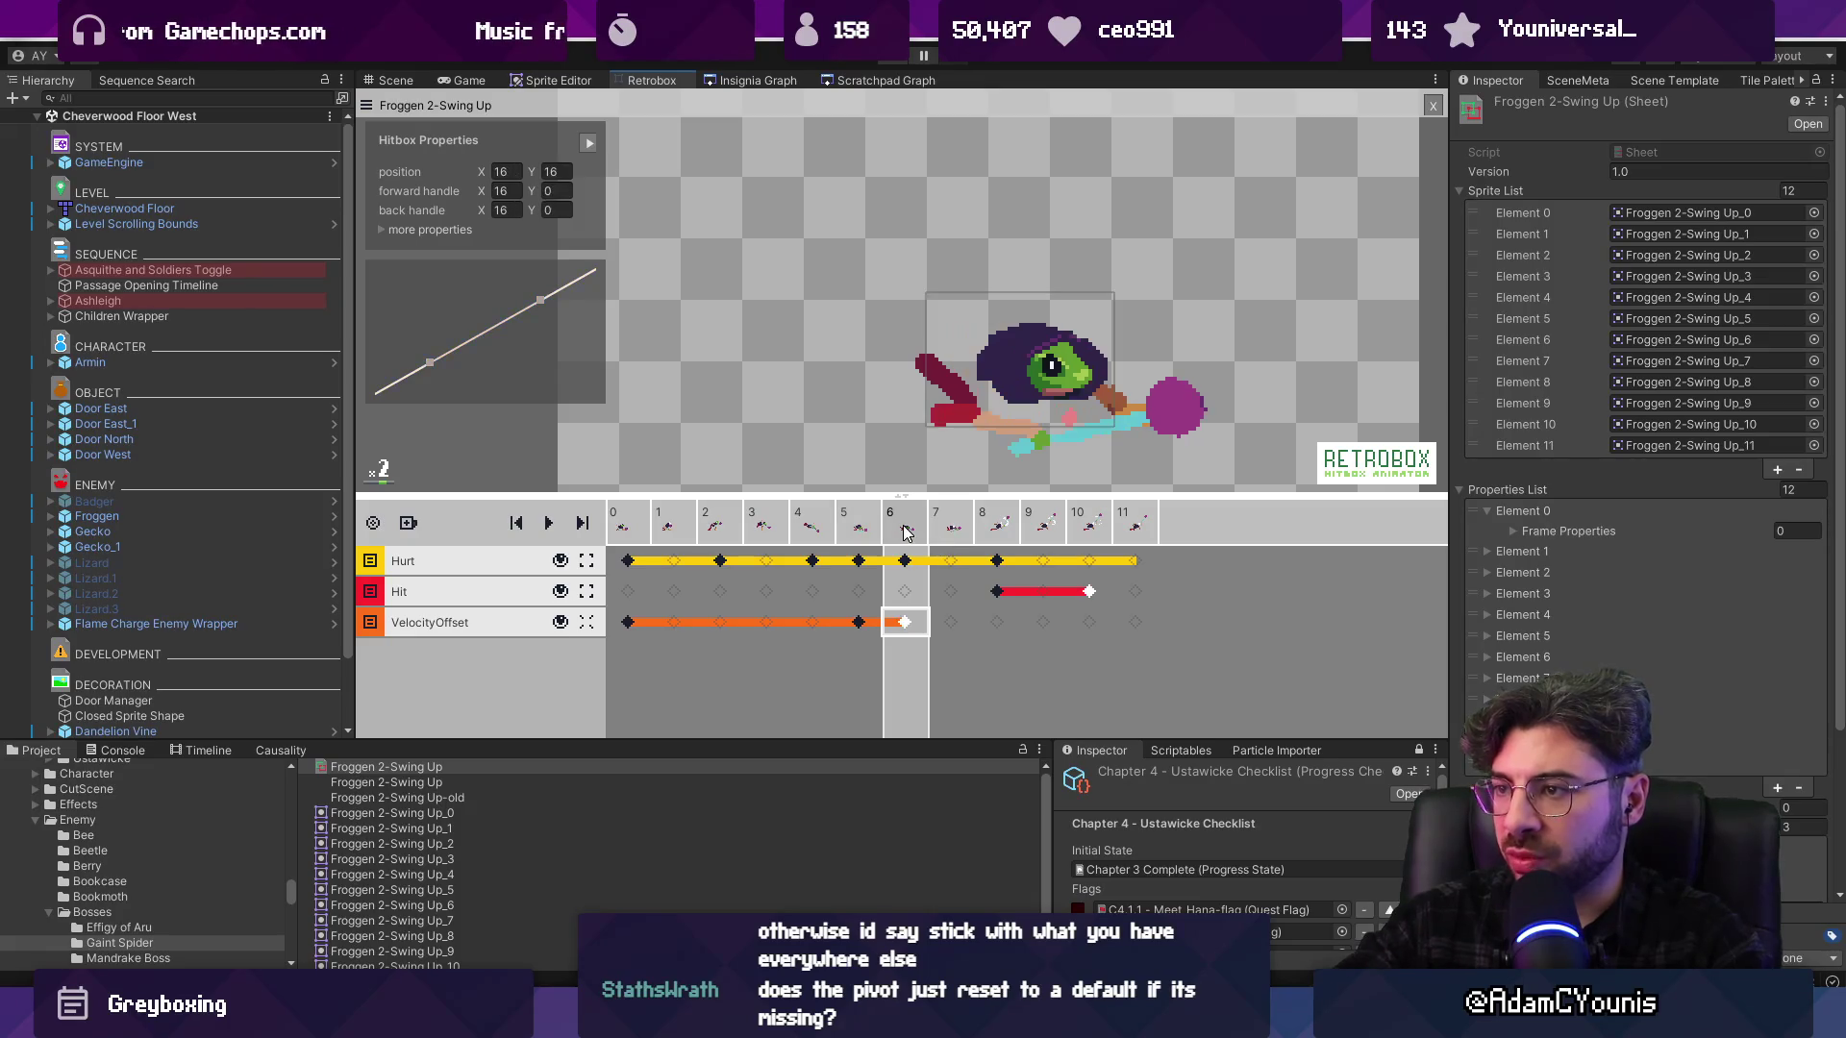
{"action": "left_click", "coordinate": [860, 623]}
Step through the velocity keys on frames 0–6, with frame 0 at 86.1, 95.3 and handle 100, 94.9
{"action": "scroll", "coordinate": [1037, 370], "scroll_direction": "up", "scroll_amount": 1}
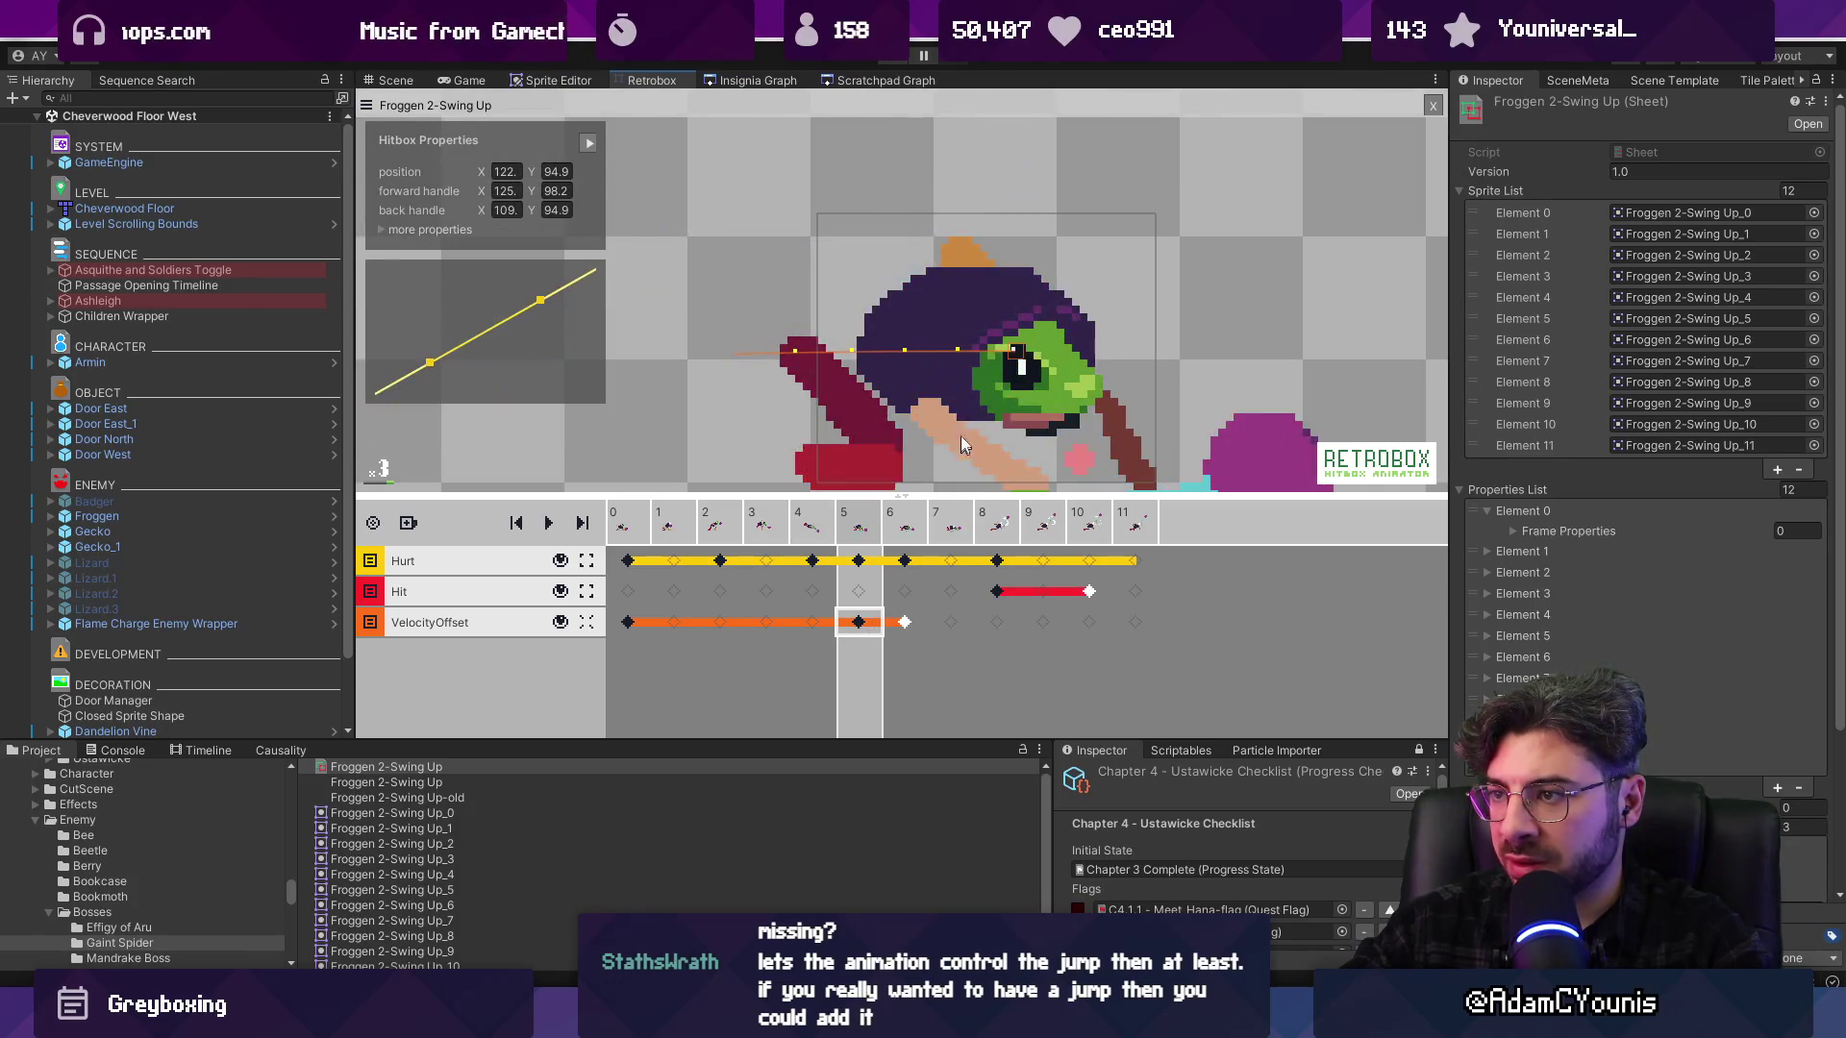
{"action": "left_click", "coordinate": [832, 631]}
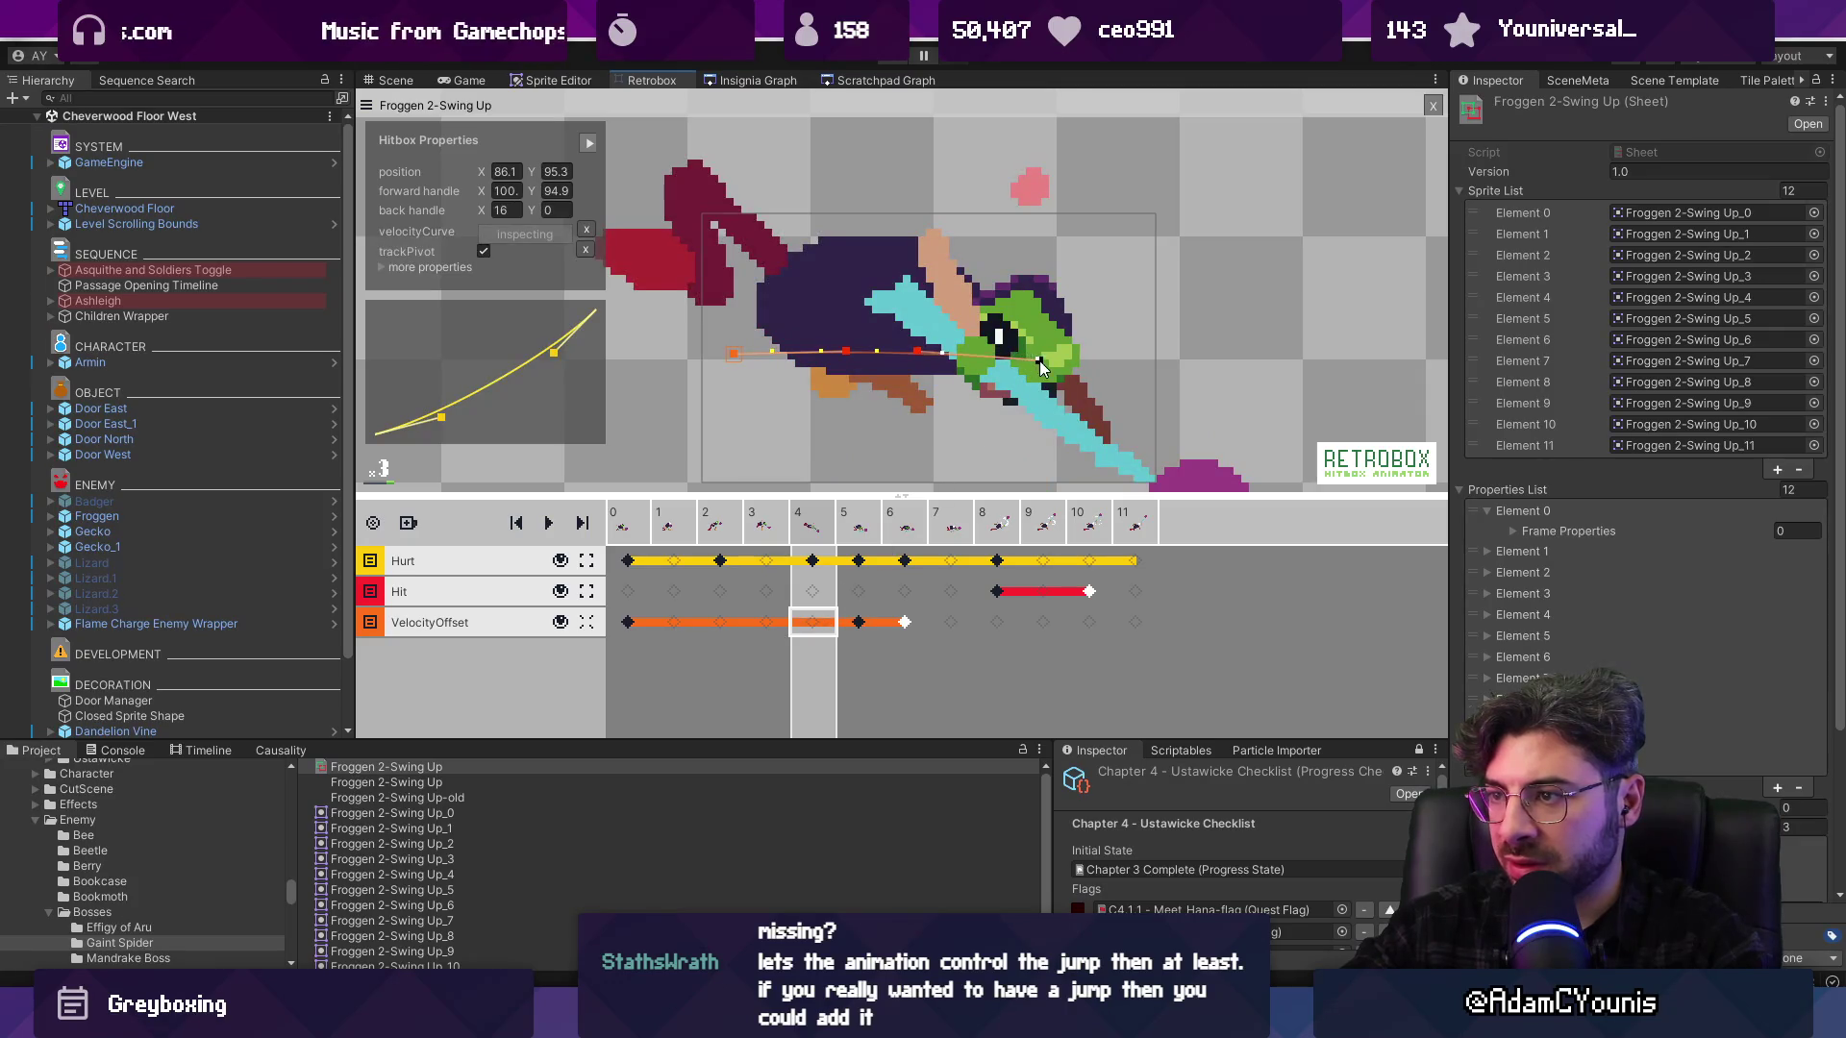
{"action": "key", "text": "Left"}
{"action": "key", "text": "Left"}
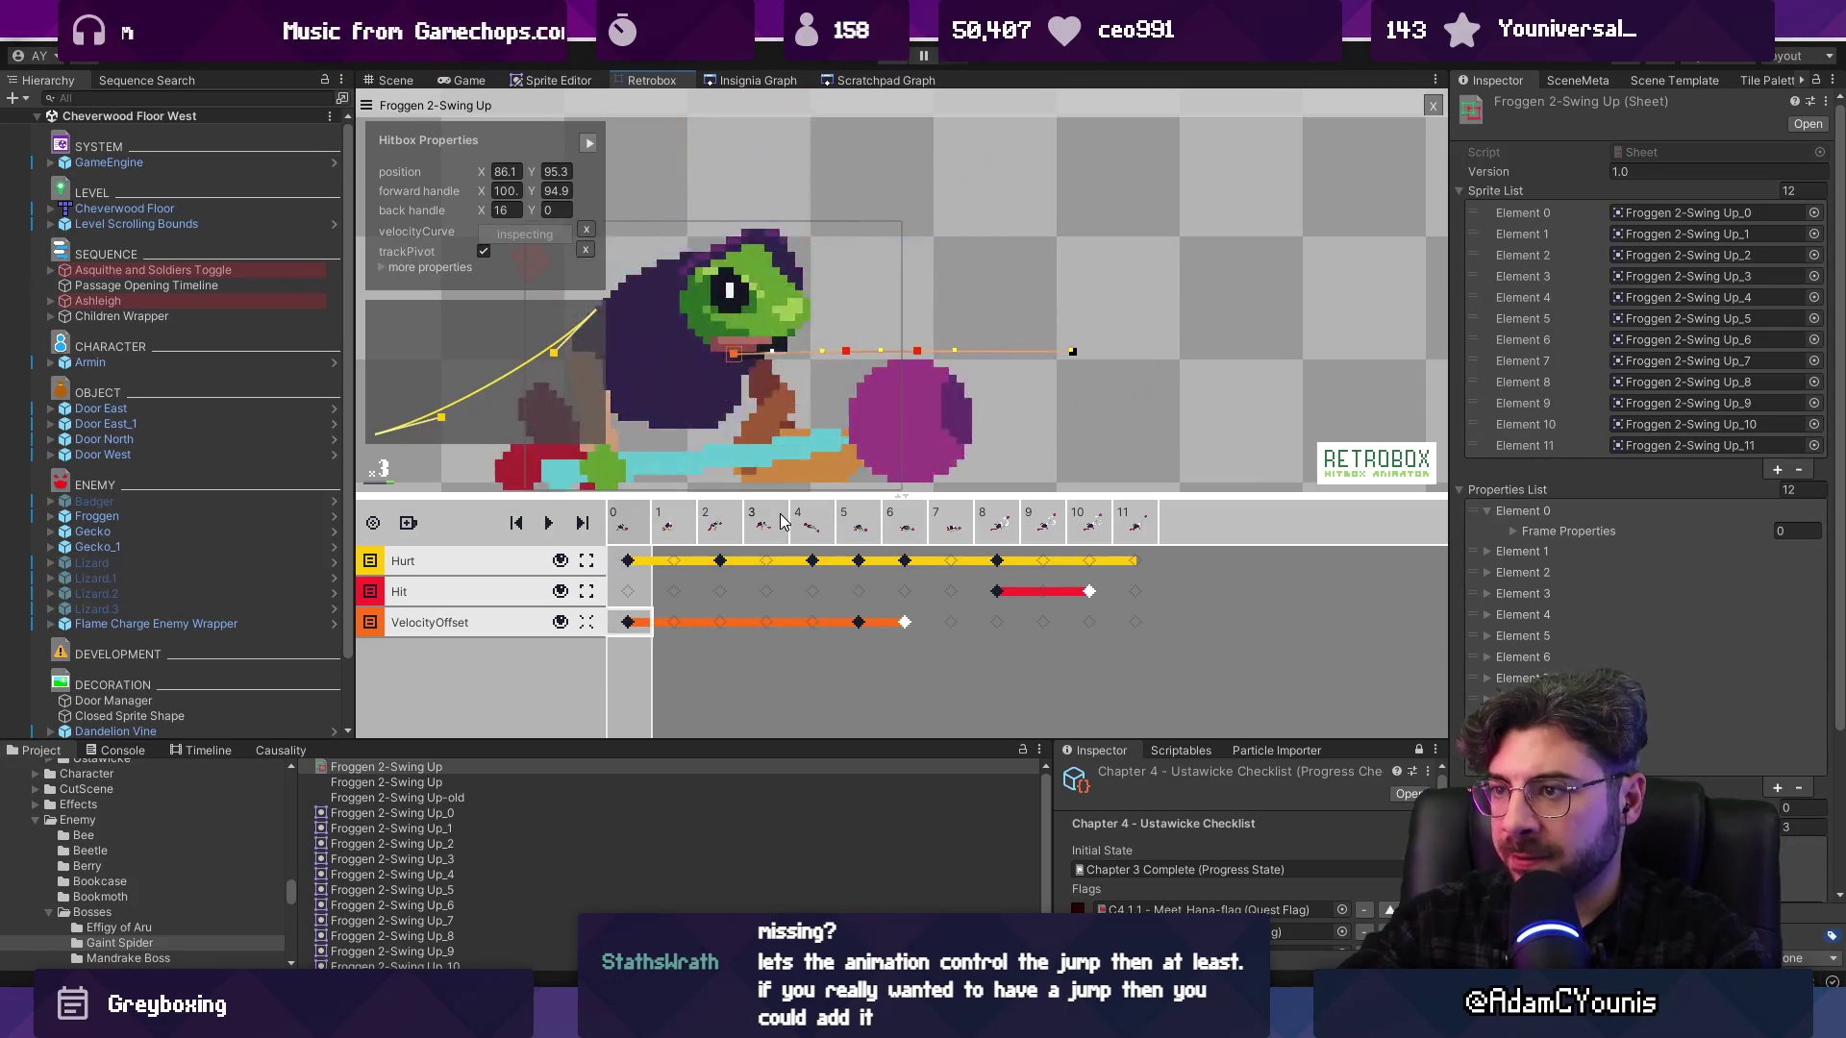
{"action": "left_click", "coordinate": [860, 623]}
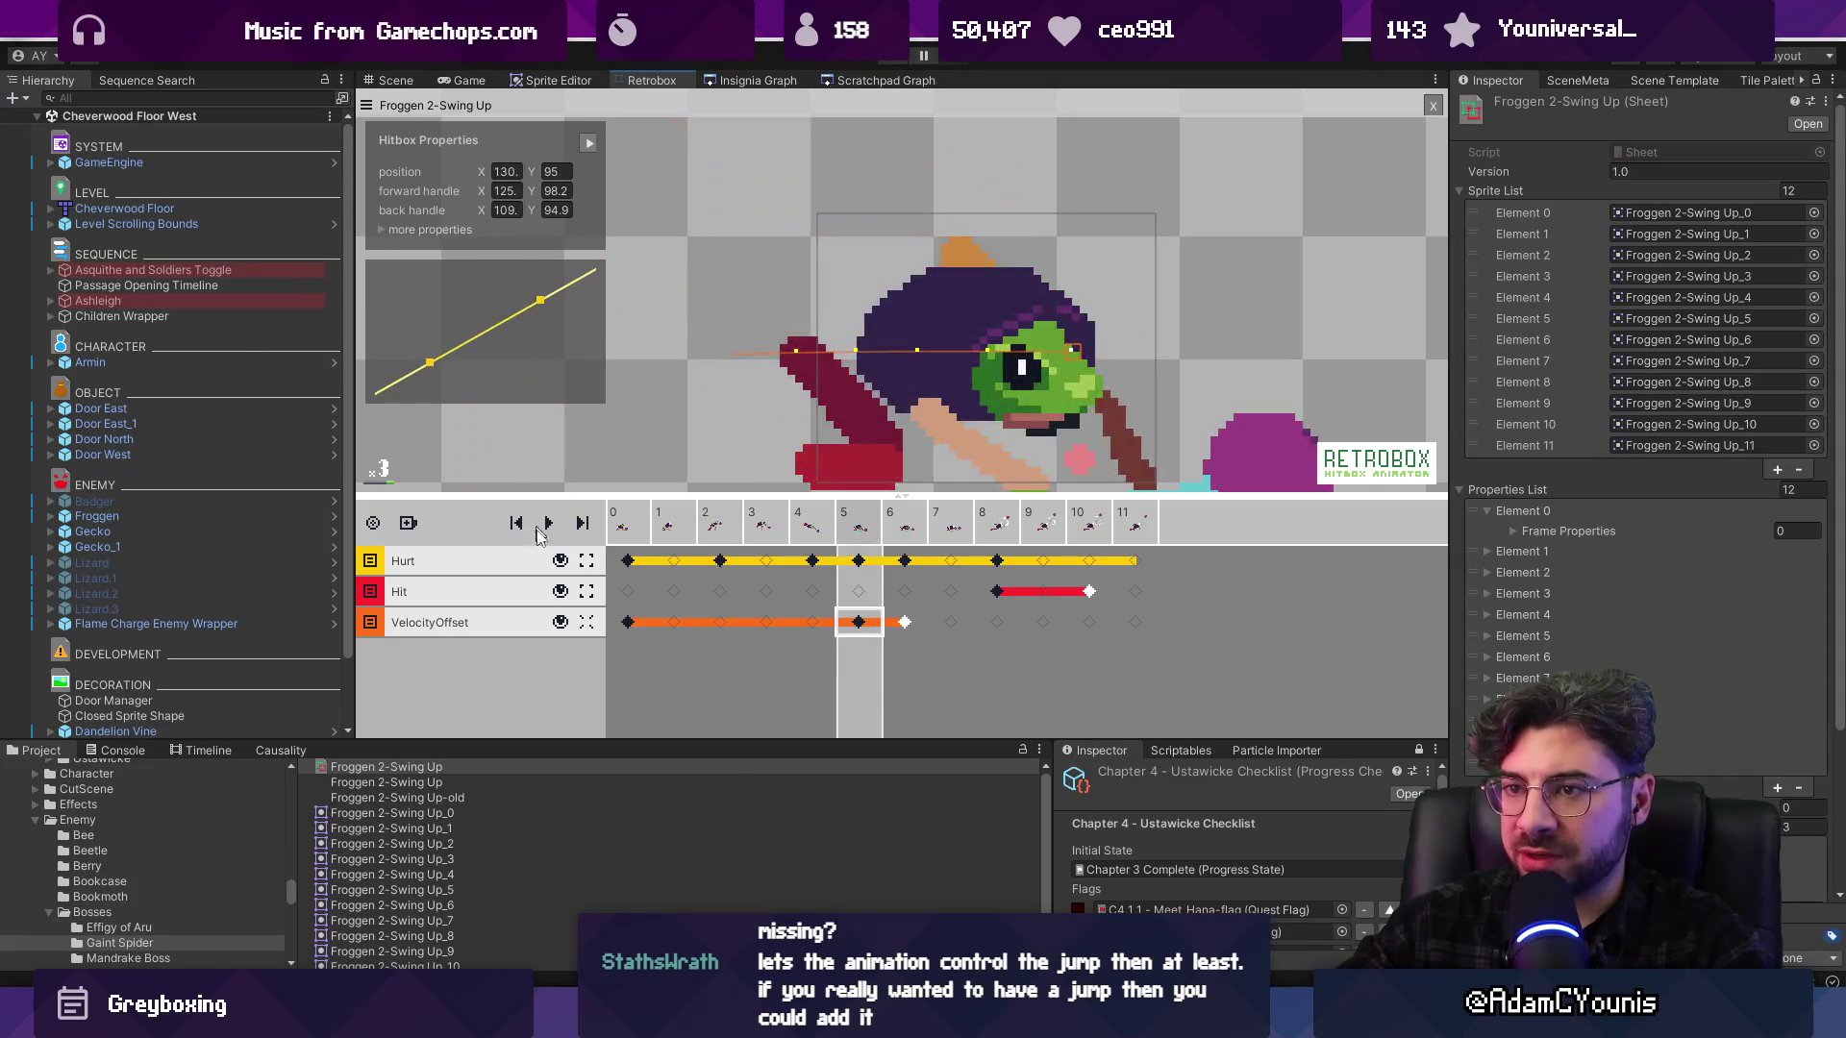
{"action": "left_click", "coordinate": [628, 623]}
{"action": "scroll", "coordinate": [807, 366], "scroll_direction": "down", "scroll_amount": 2}
{"action": "key", "text": "Right"}
{"action": "key", "text": "Right"}
{"action": "key", "text": "Right"}
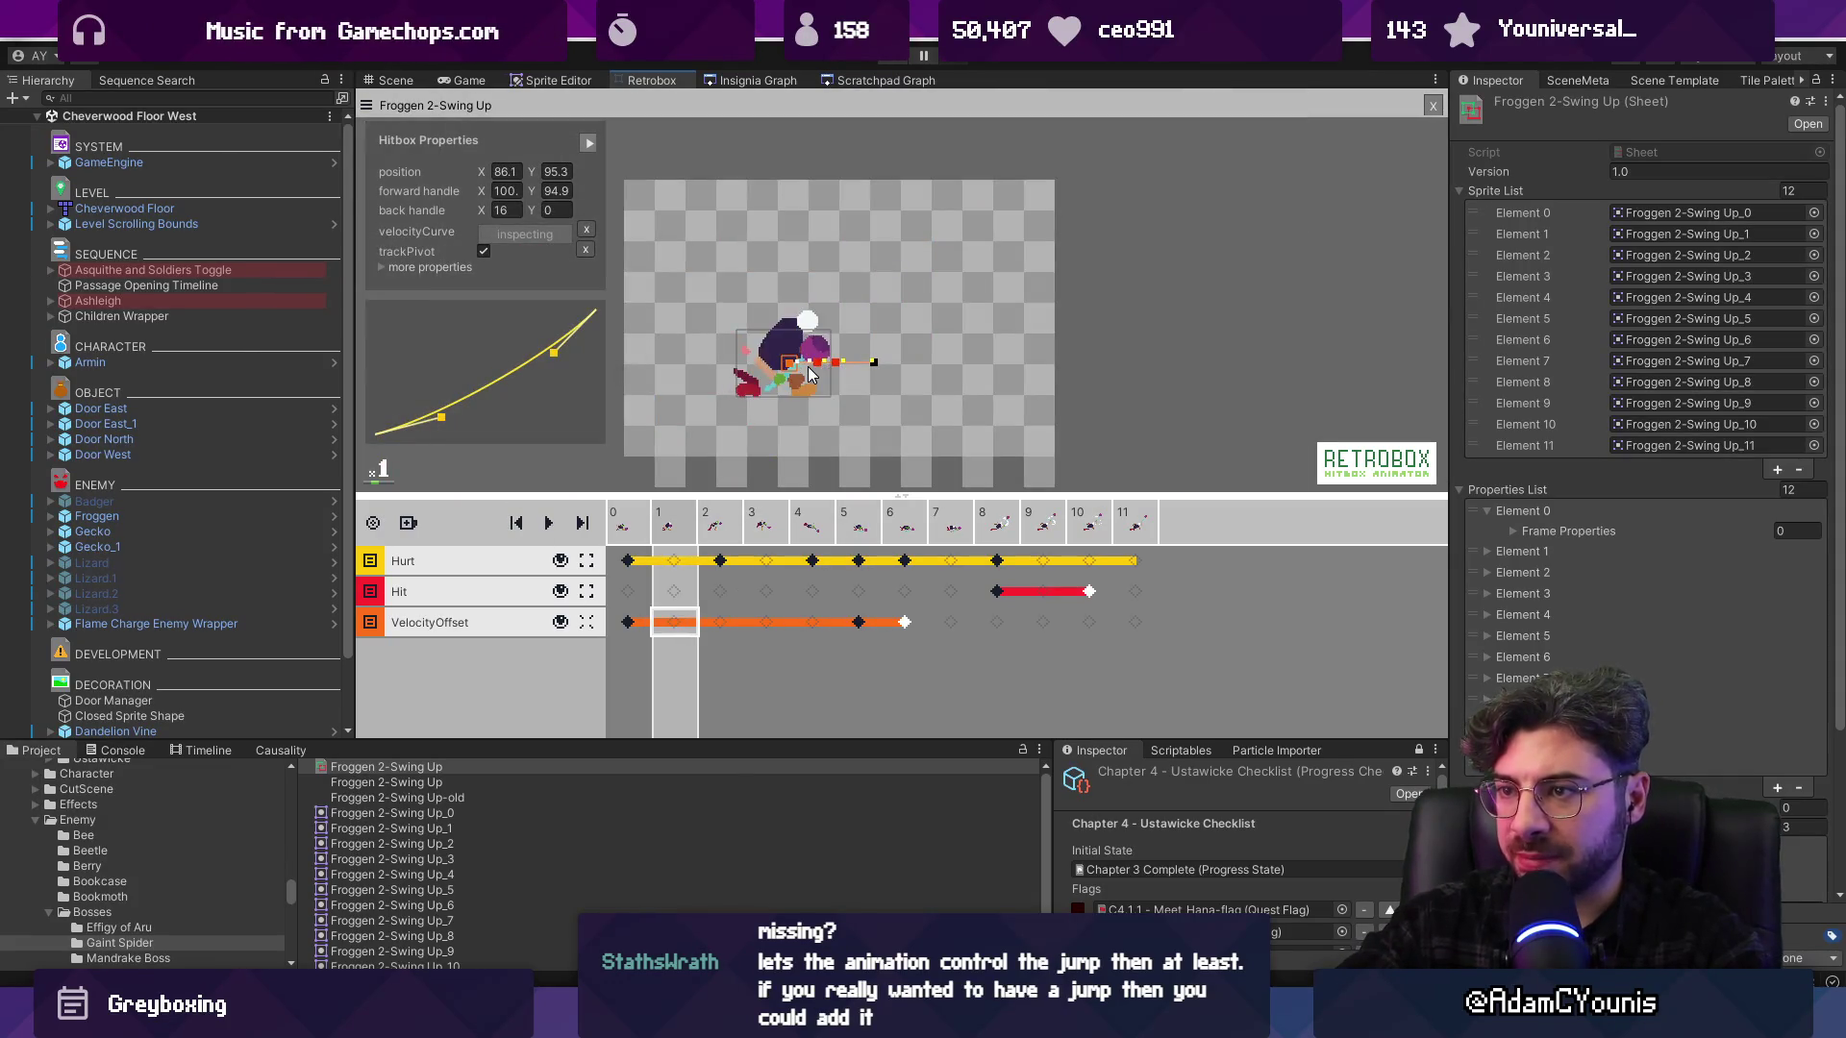
{"action": "key", "text": "Right"}
{"action": "key", "text": "Left"}
{"action": "key", "text": "Left"}
{"action": "key", "text": "Left"}
{"action": "key", "text": "Right"}
{"action": "key", "text": "Right"}
{"action": "key", "text": "Right"}
{"action": "key", "text": "Right"}
{"action": "key", "text": "Right"}
{"action": "key", "text": "Right"}
{"action": "key", "text": "Left"}
{"action": "key", "text": "Left"}
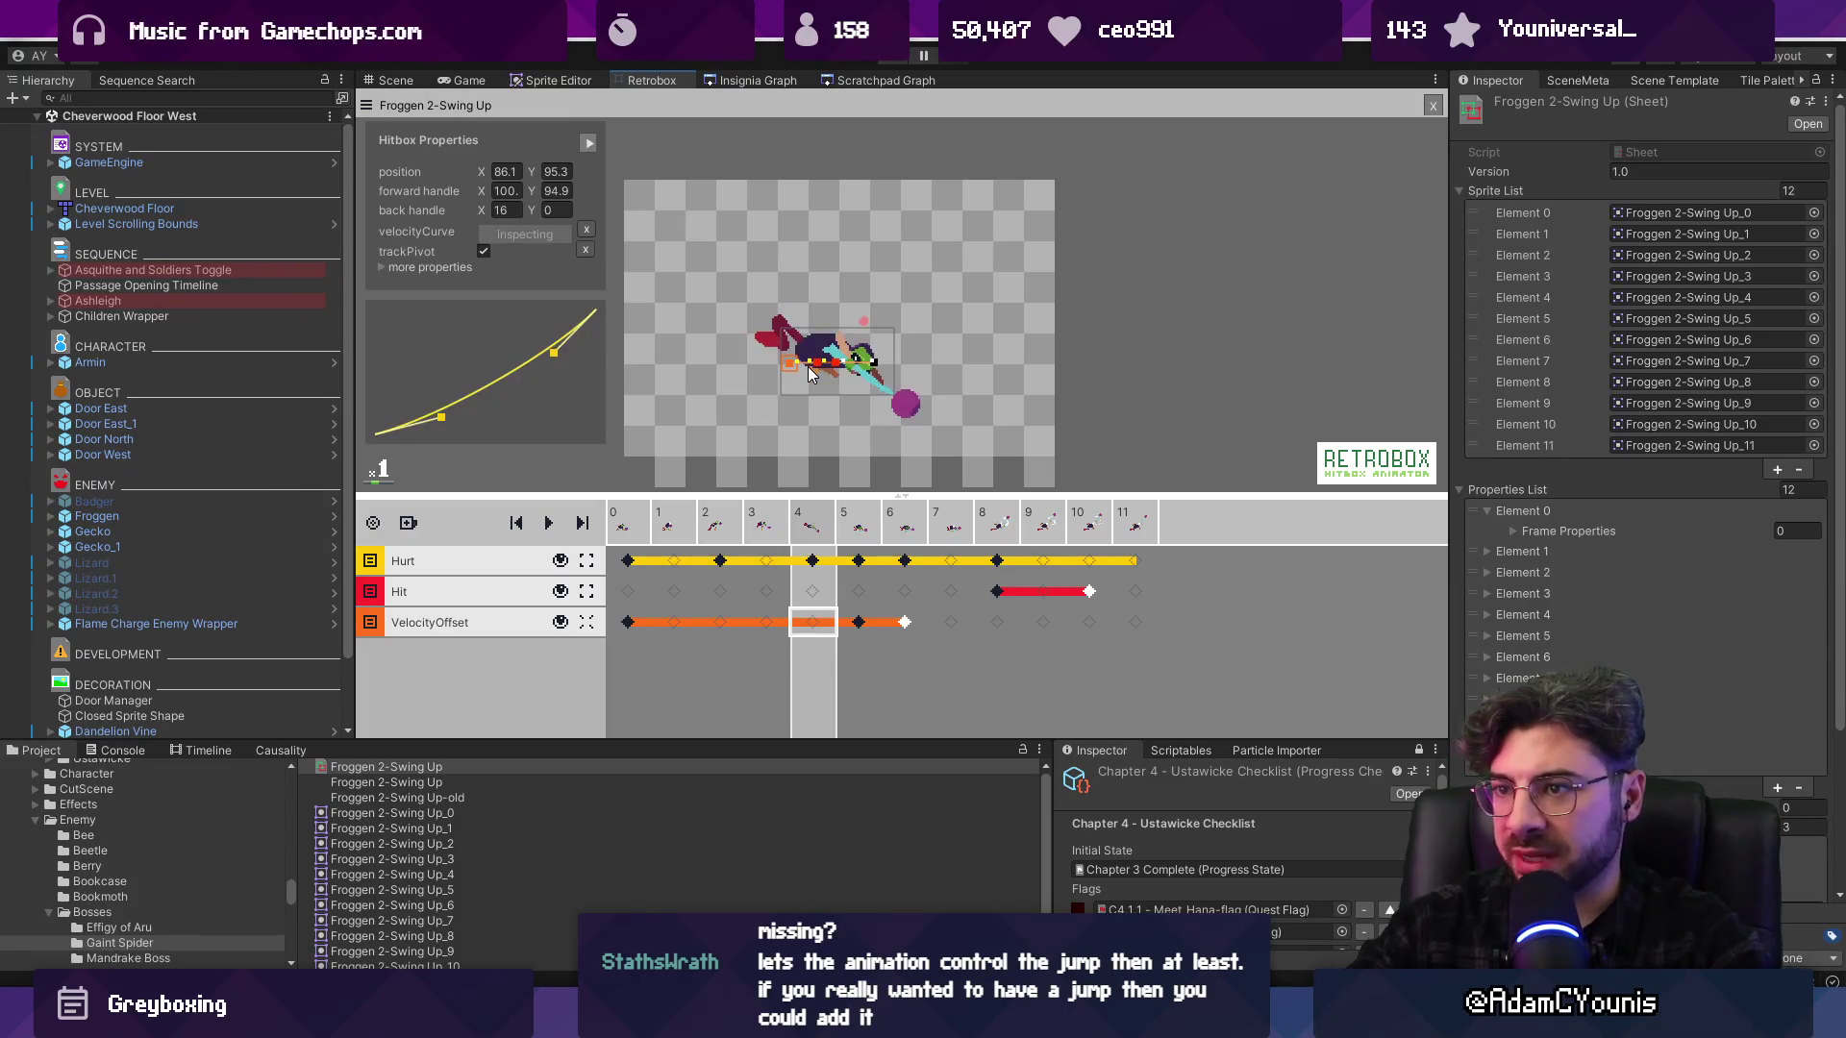
{"action": "left_click", "coordinate": [906, 625]}
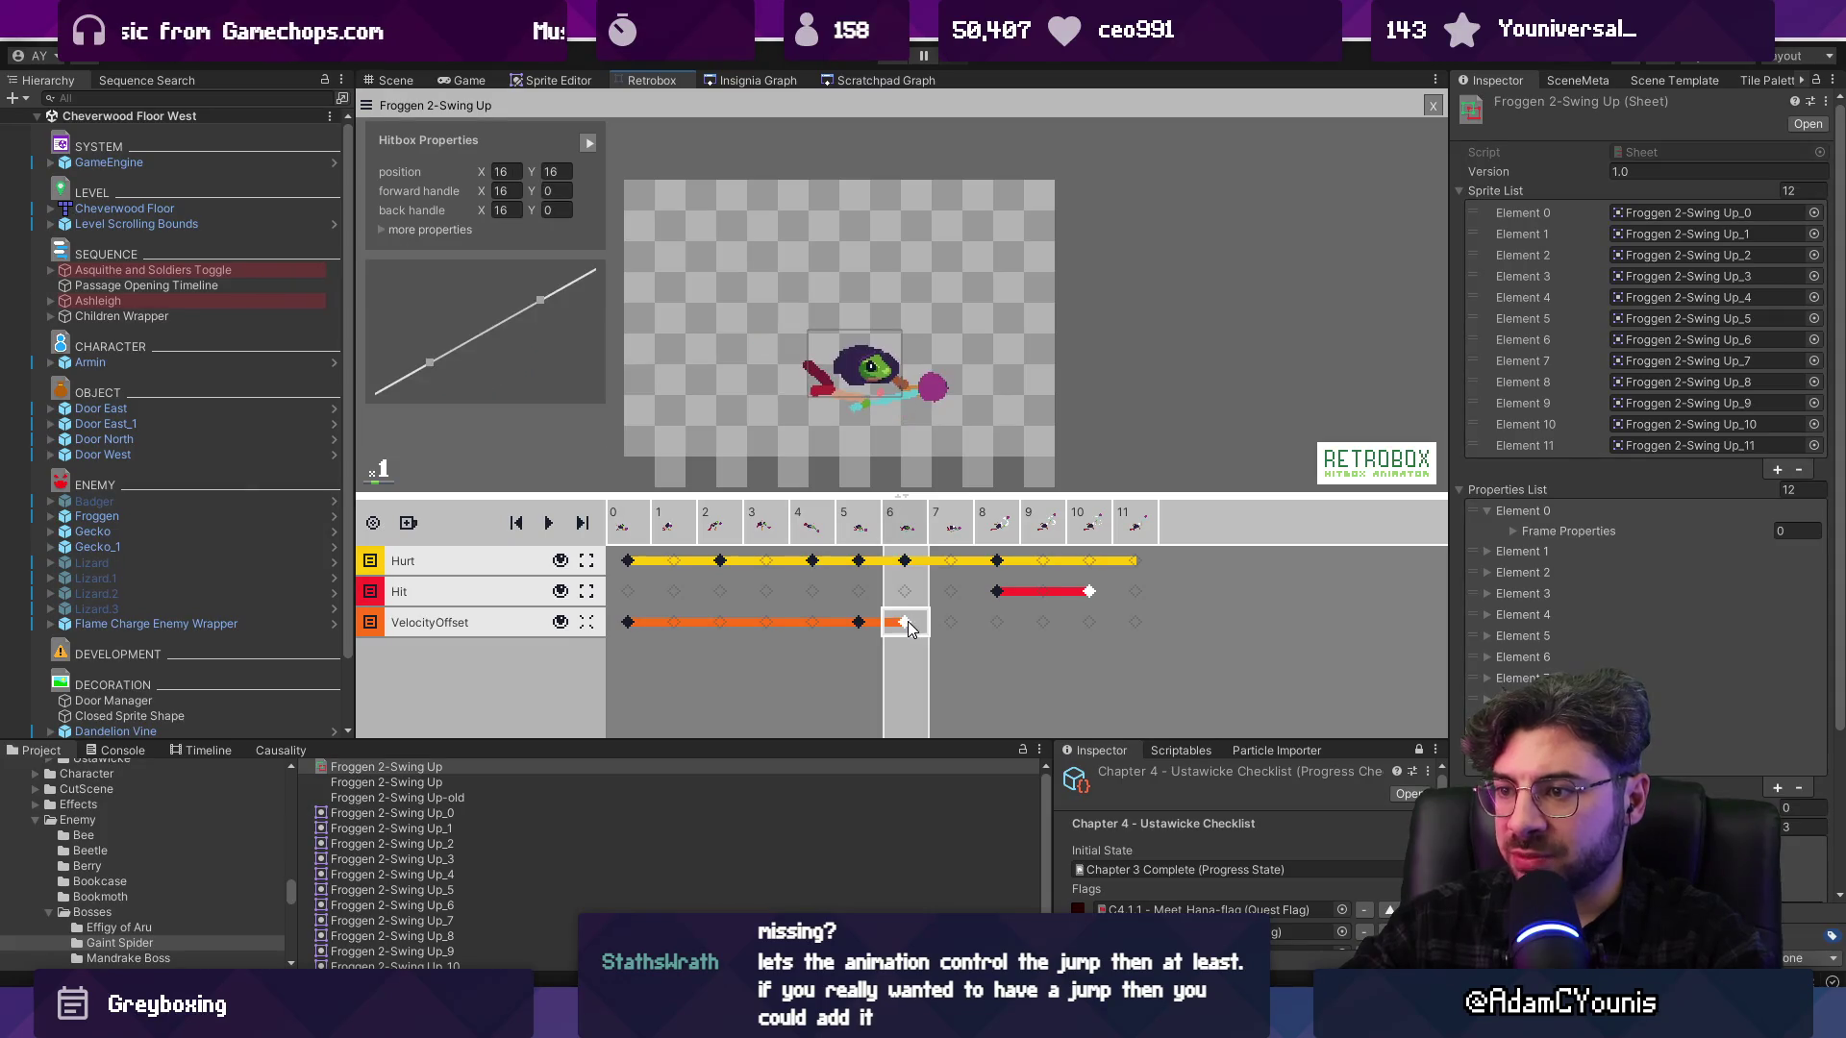
Review the velocity keys on frames 5–6 and end the velocity section at frame 7
{"action": "left_click", "coordinate": [861, 623]}
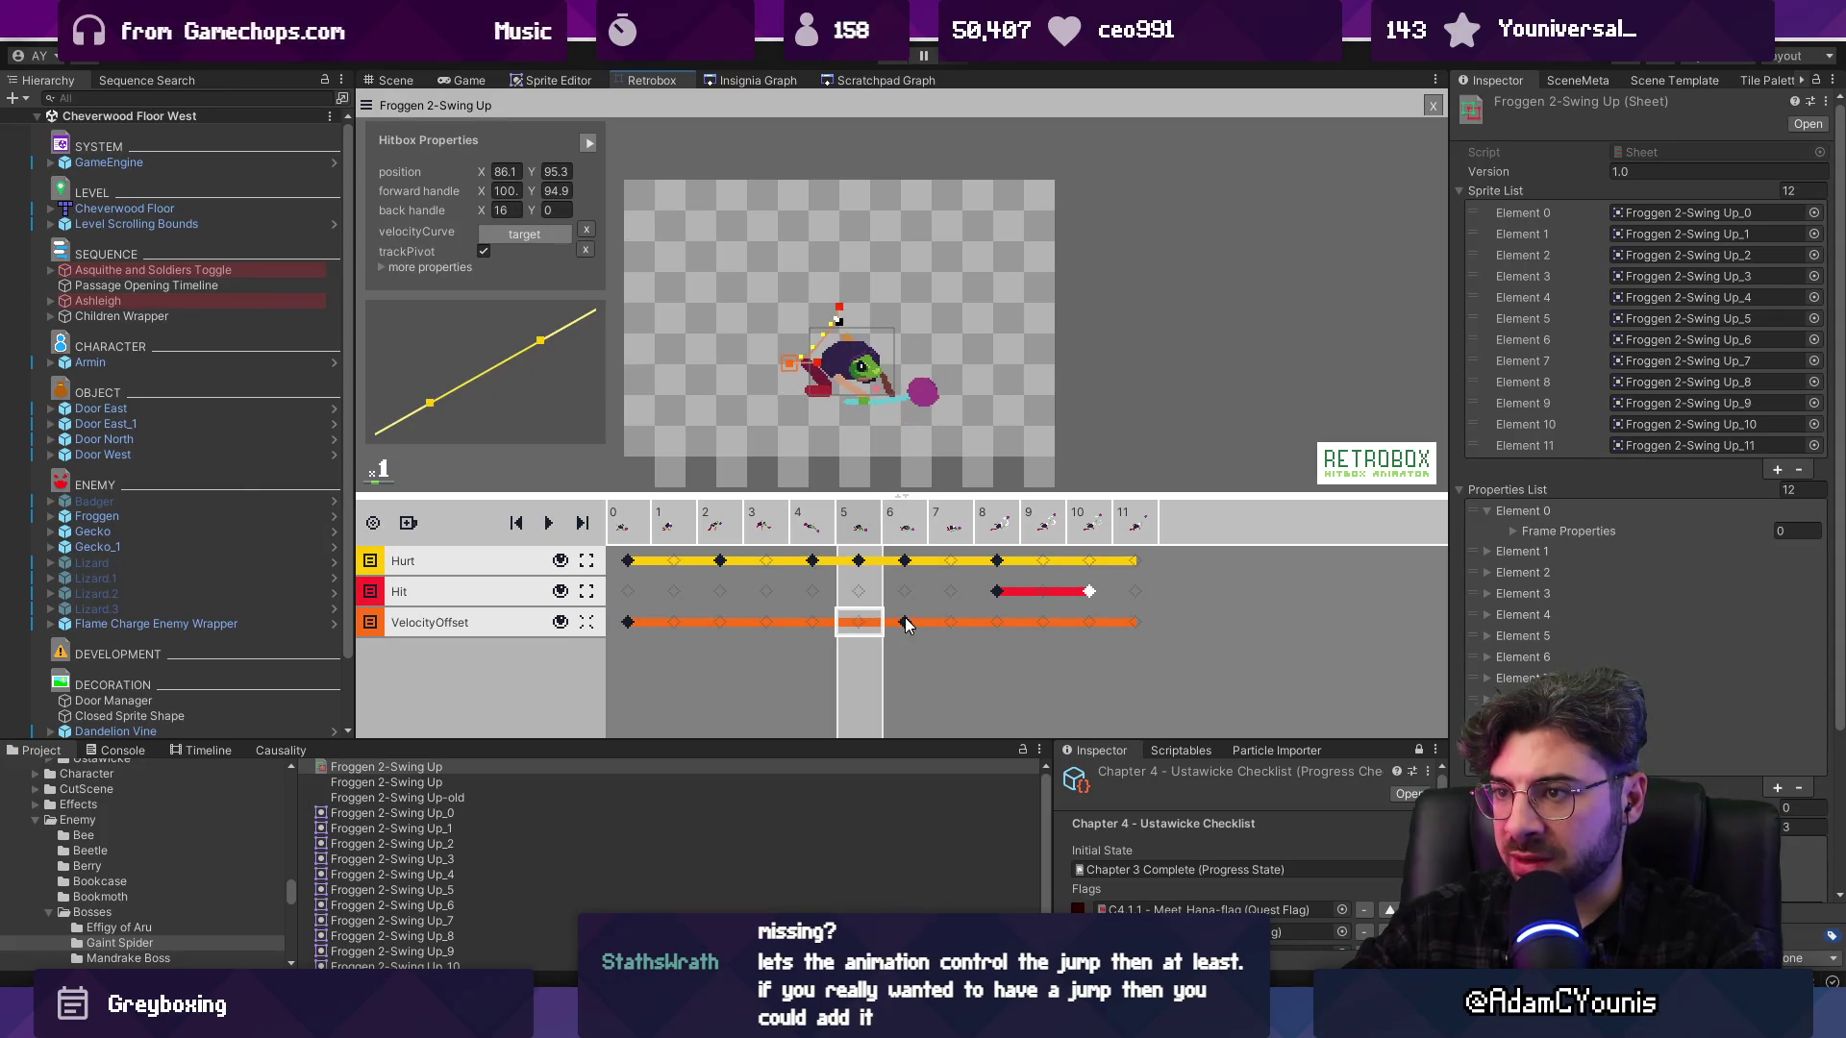
{"action": "left_click", "coordinate": [906, 625]}
{"action": "left_click", "coordinate": [946, 626]}
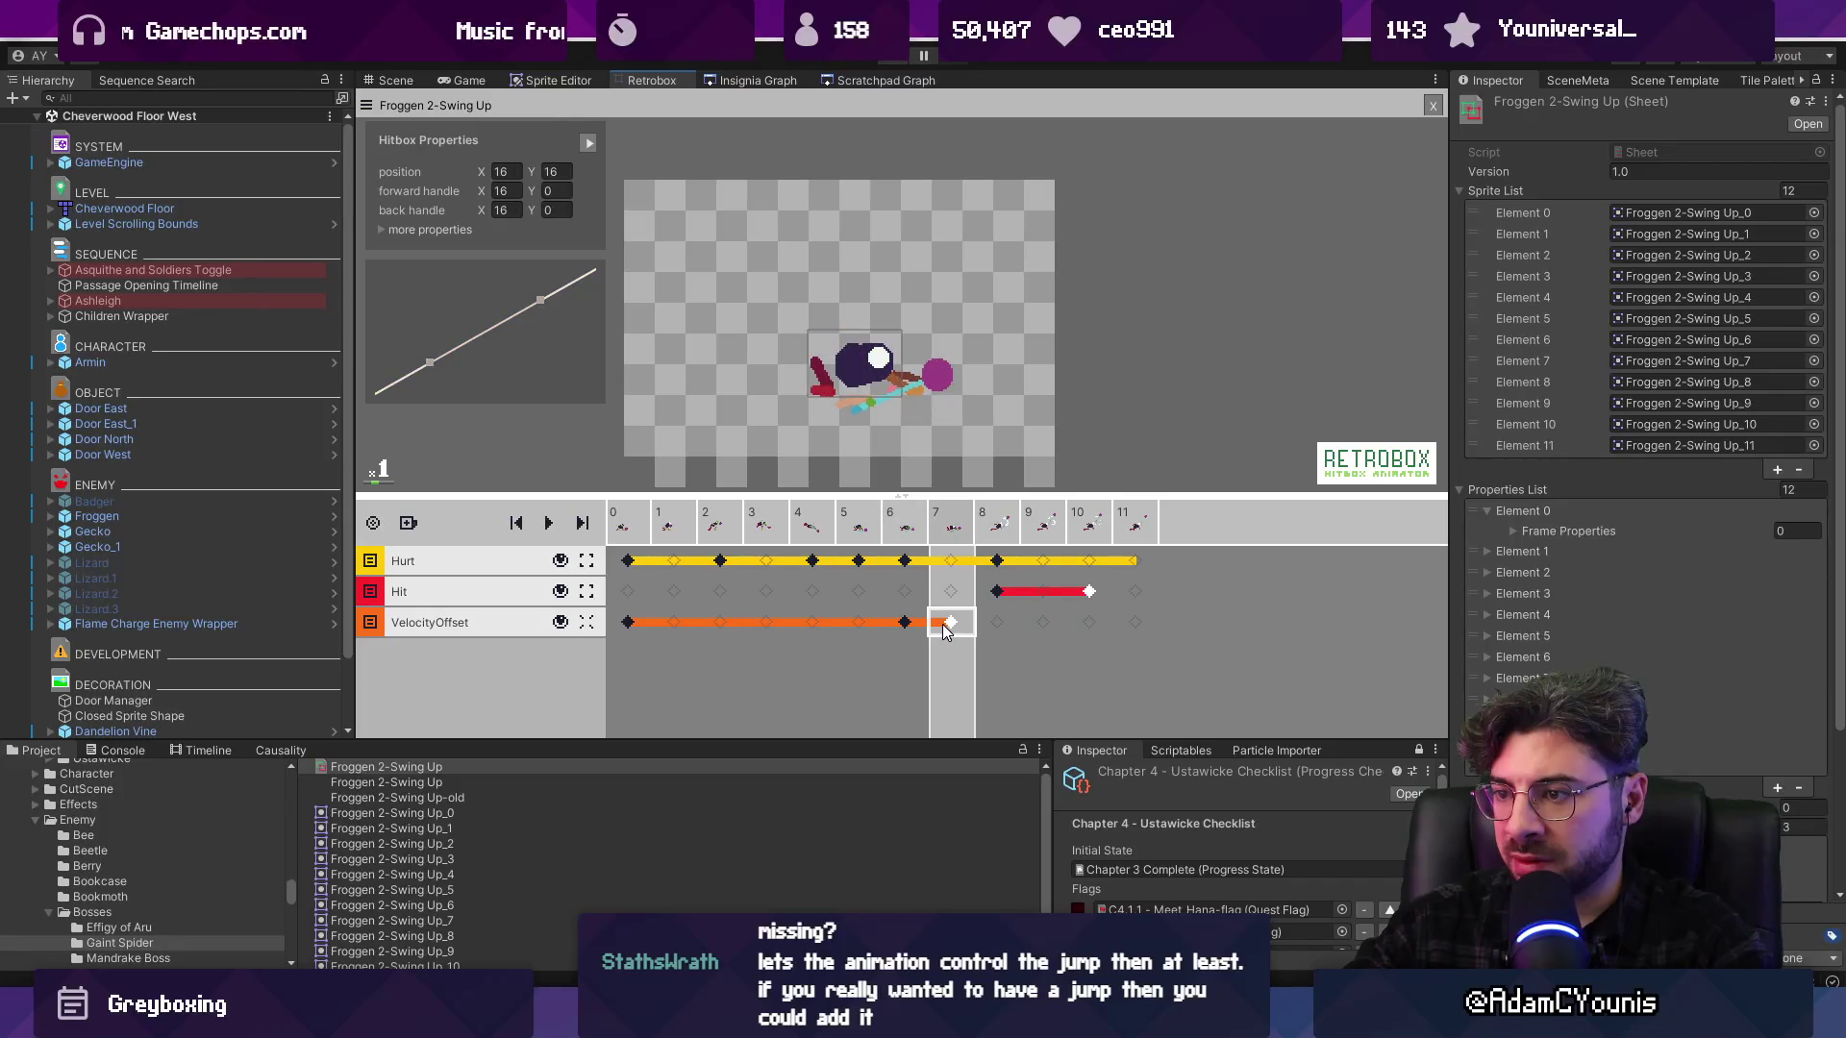
{"action": "scroll", "coordinate": [829, 416], "scroll_direction": "up", "scroll_amount": 1}
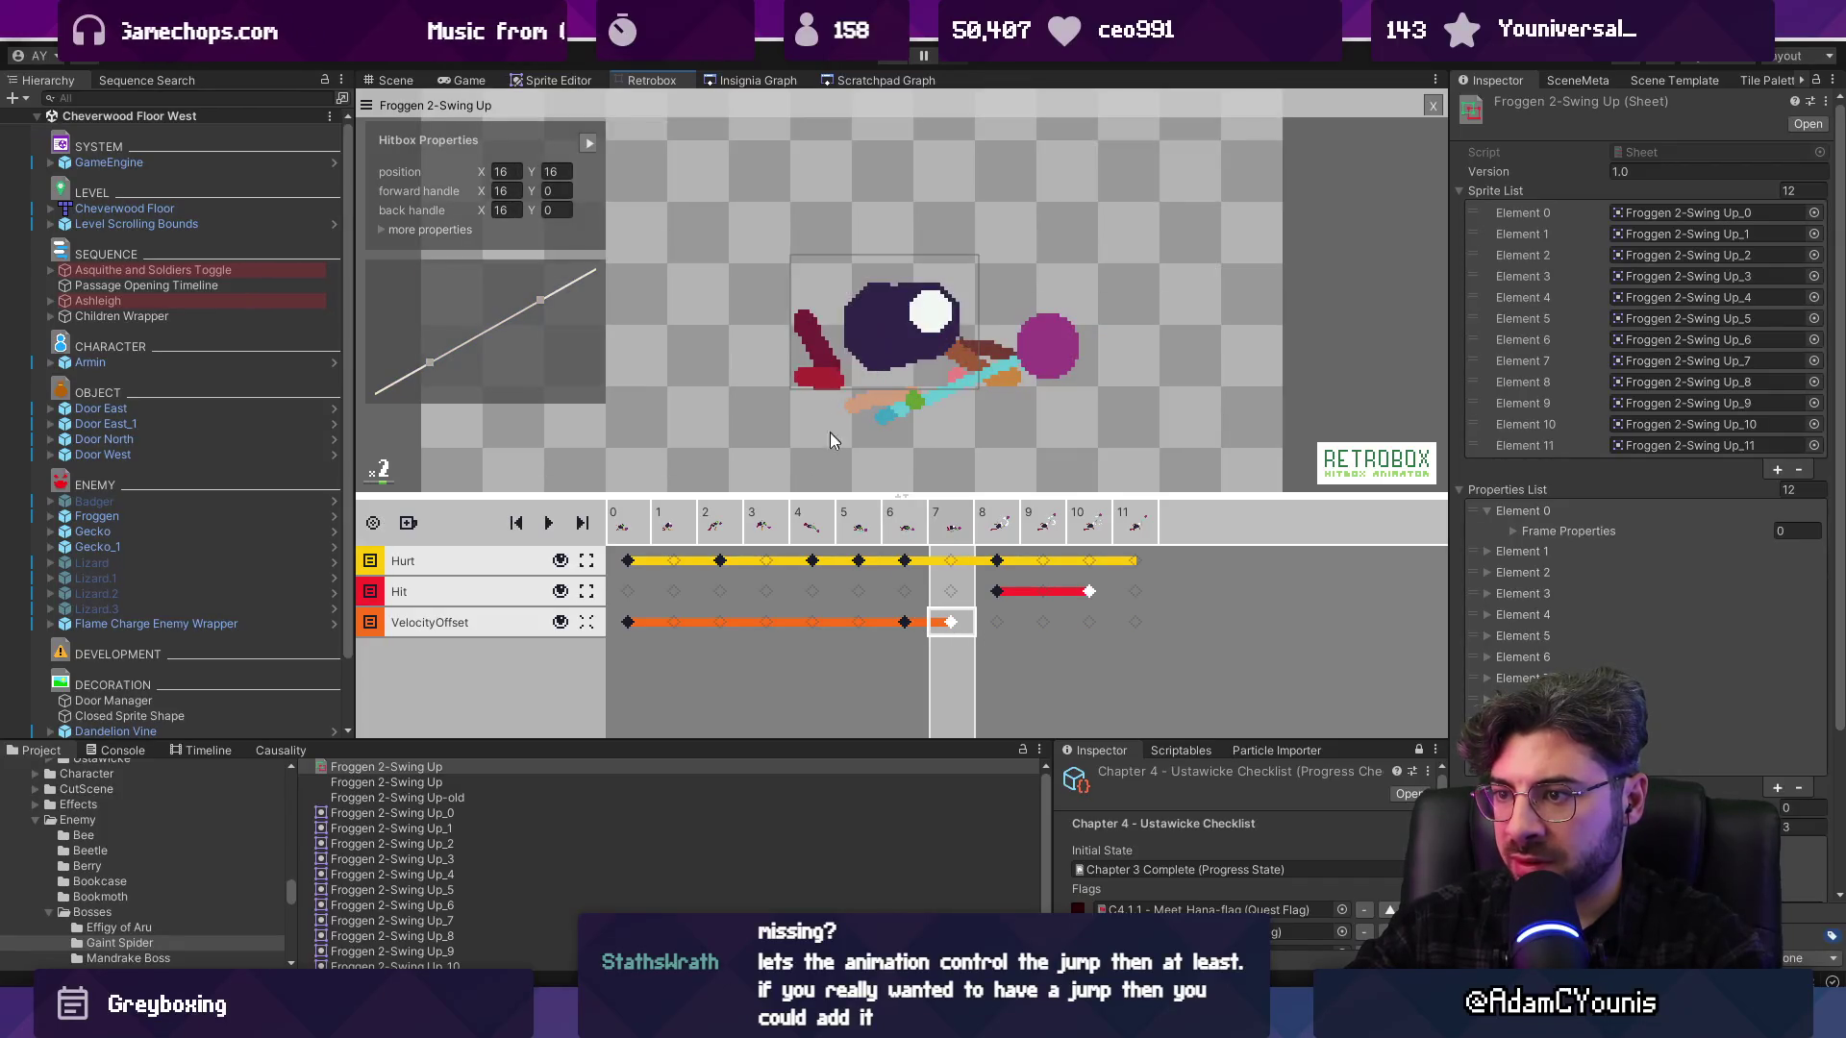
{"action": "left_click", "coordinate": [647, 533]}
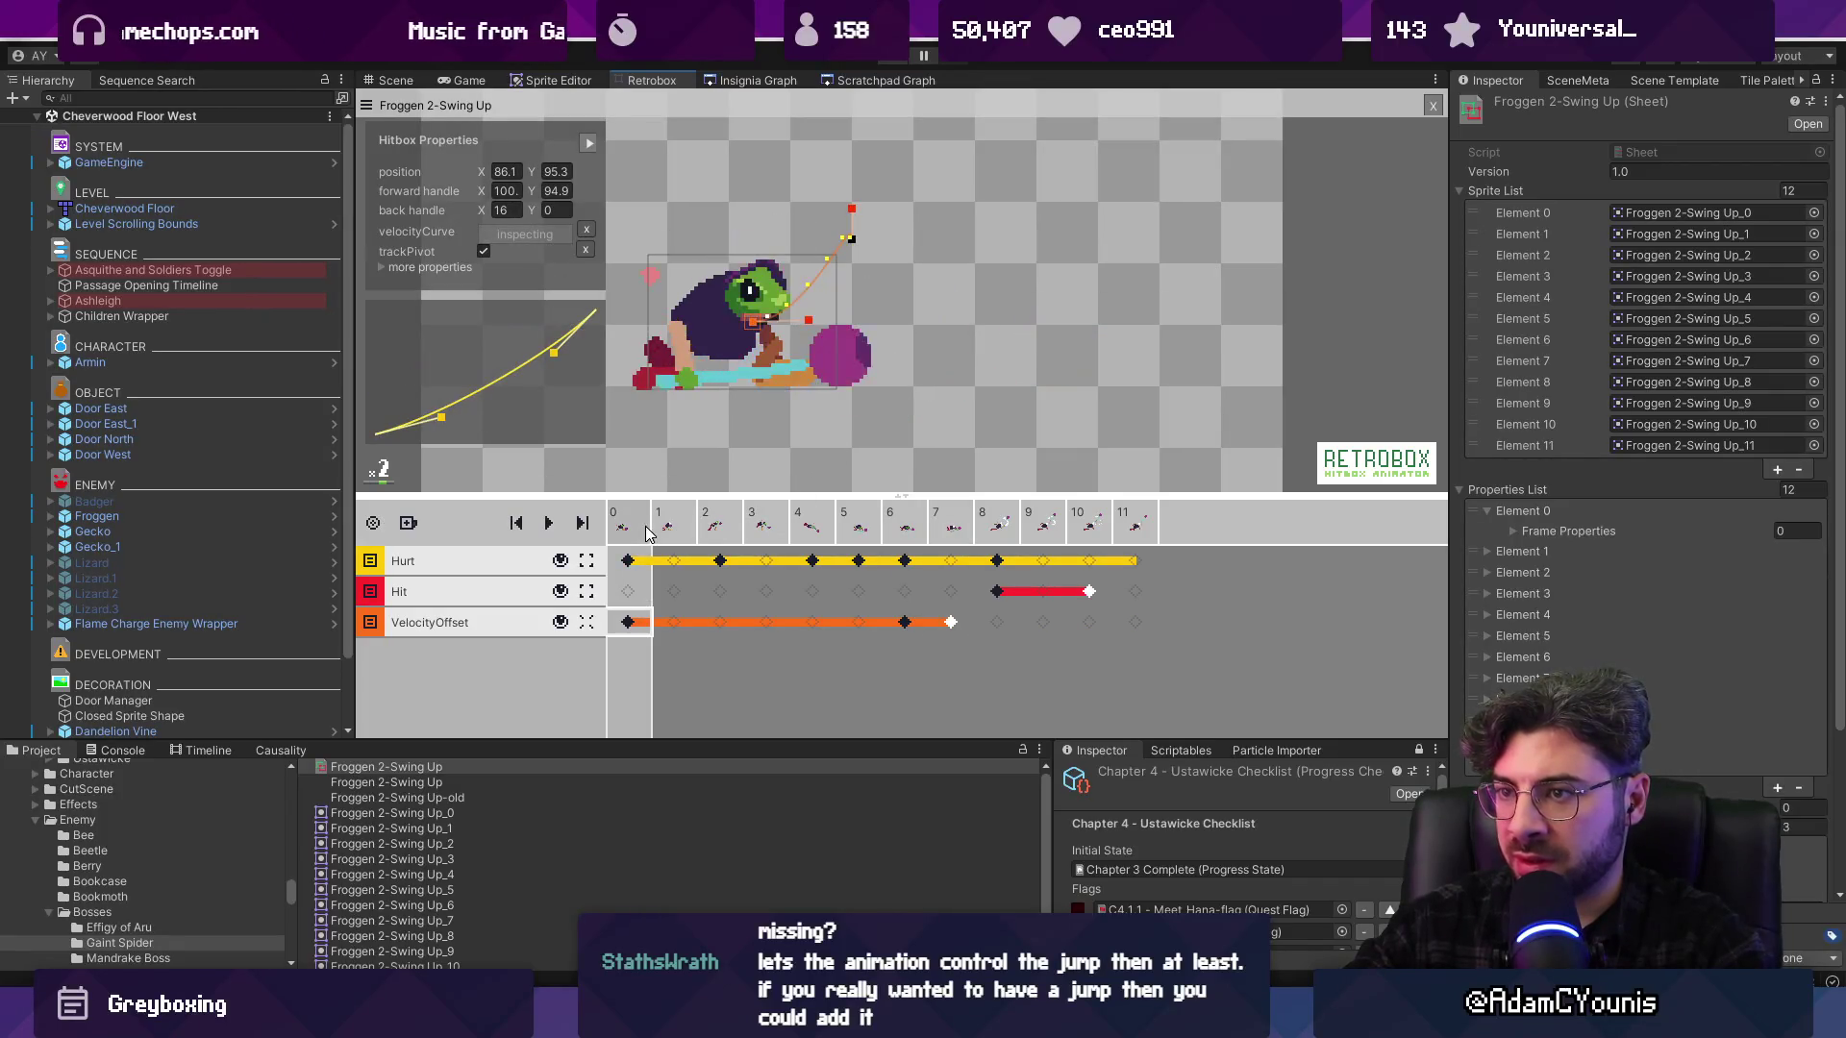
{"action": "left_click", "coordinate": [909, 626]}
{"action": "key", "text": "Left"}
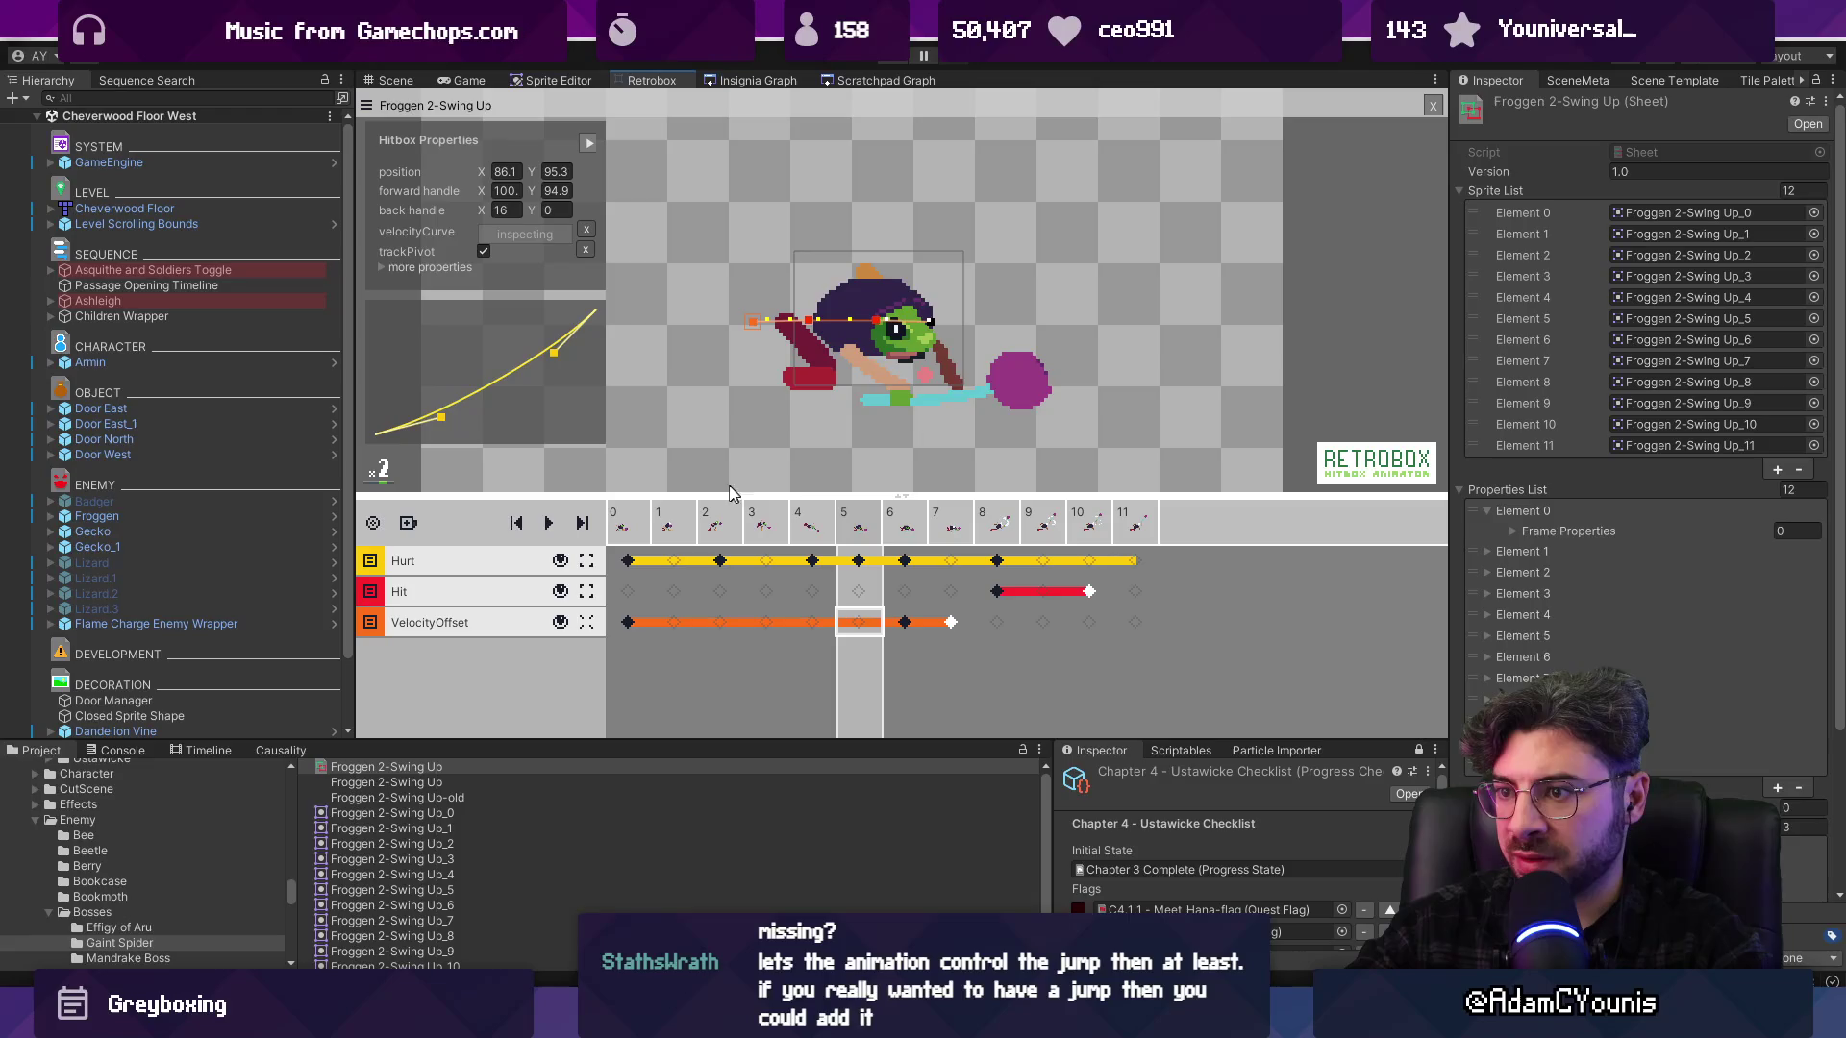
Preview the Swing Up from frame 0 to check timing, deselect the keyframe, and launch the game
{"action": "left_click", "coordinate": [641, 507]}
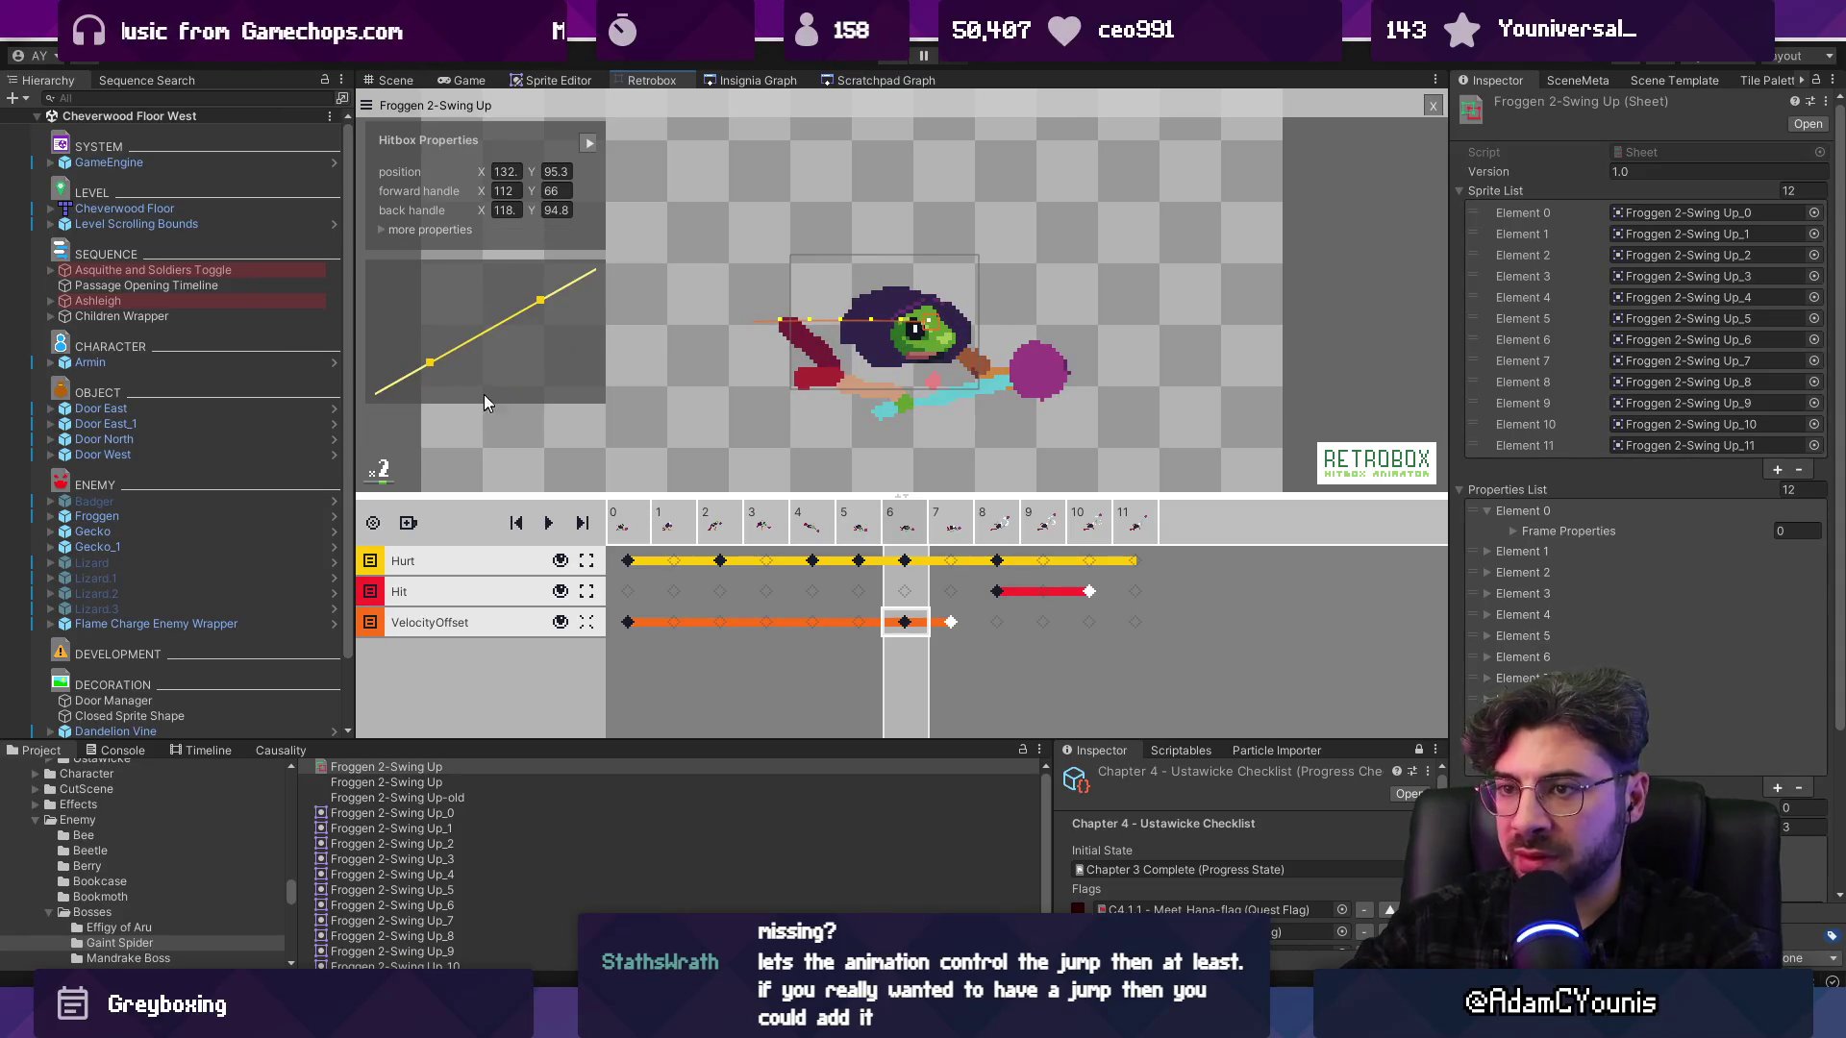
{"action": "left_click", "coordinate": [627, 622]}
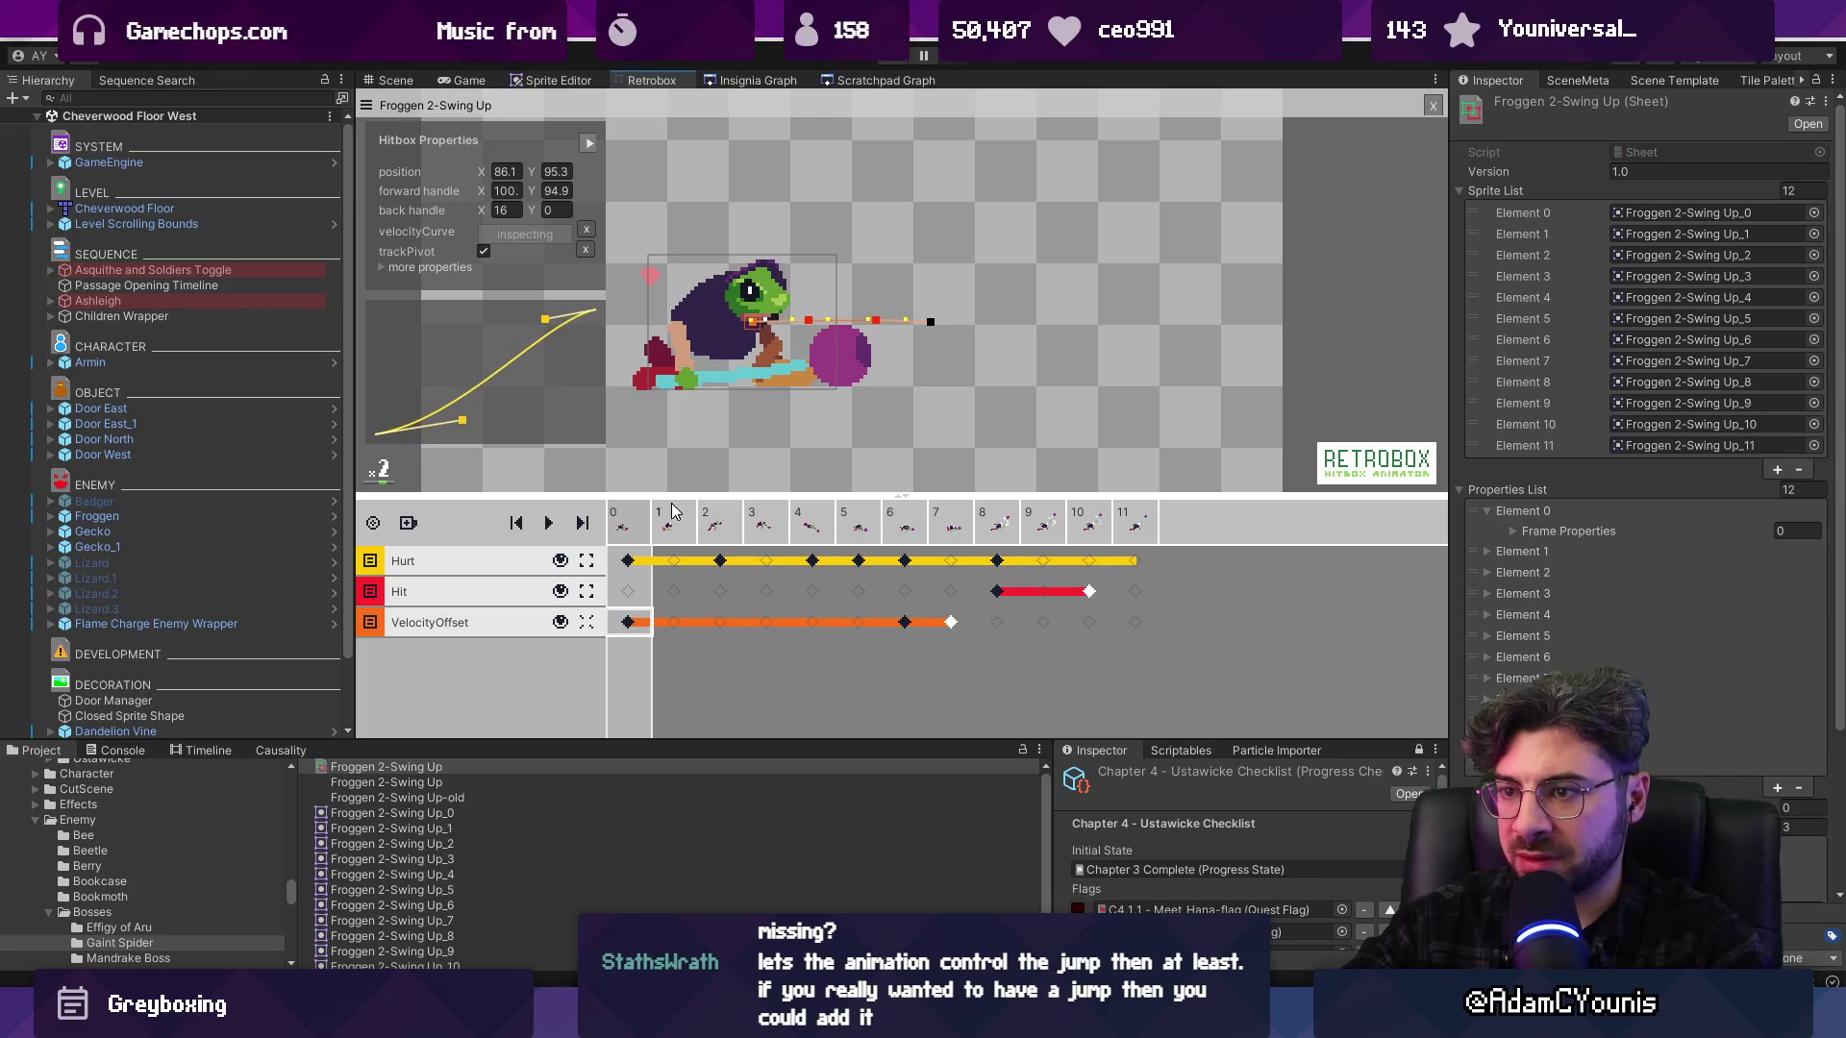
{"action": "key", "text": "Right"}
{"action": "key", "text": "Right"}
{"action": "key", "text": "Right"}
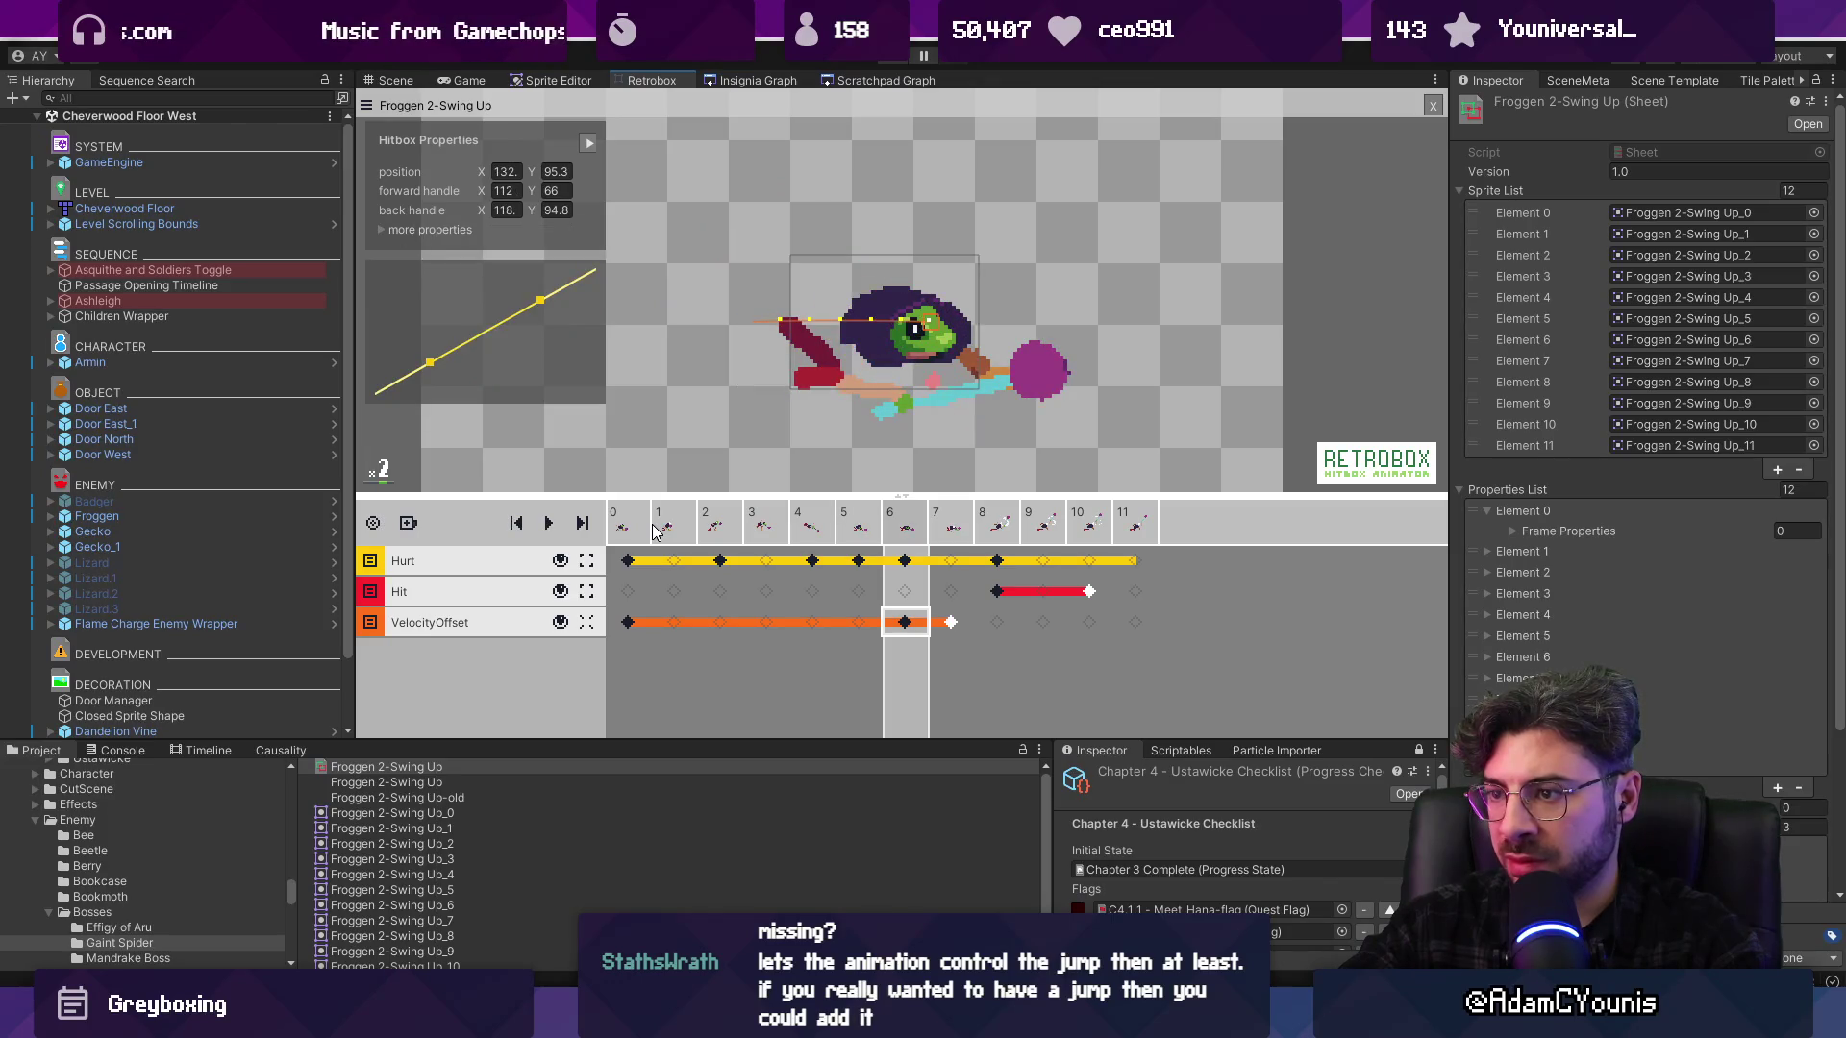
{"action": "left_click", "coordinate": [1336, 279]}
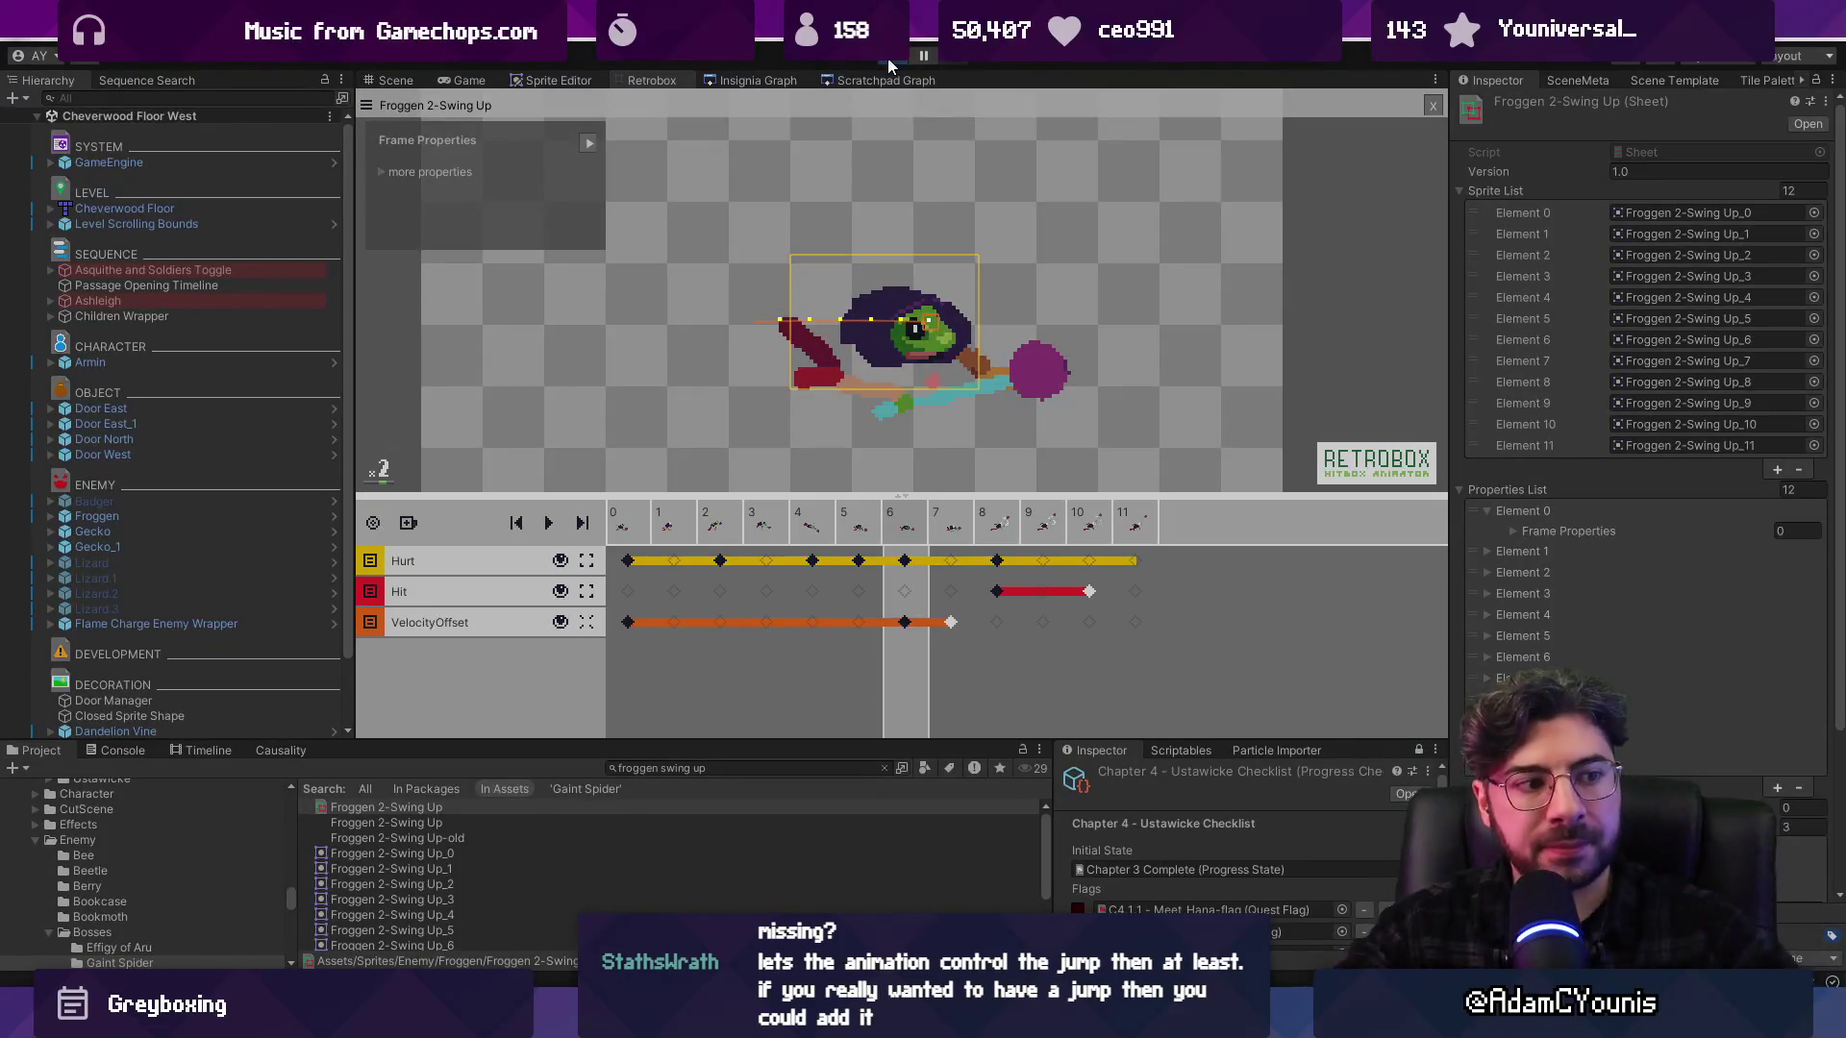
{"action": "left_click", "coordinate": [886, 58]}
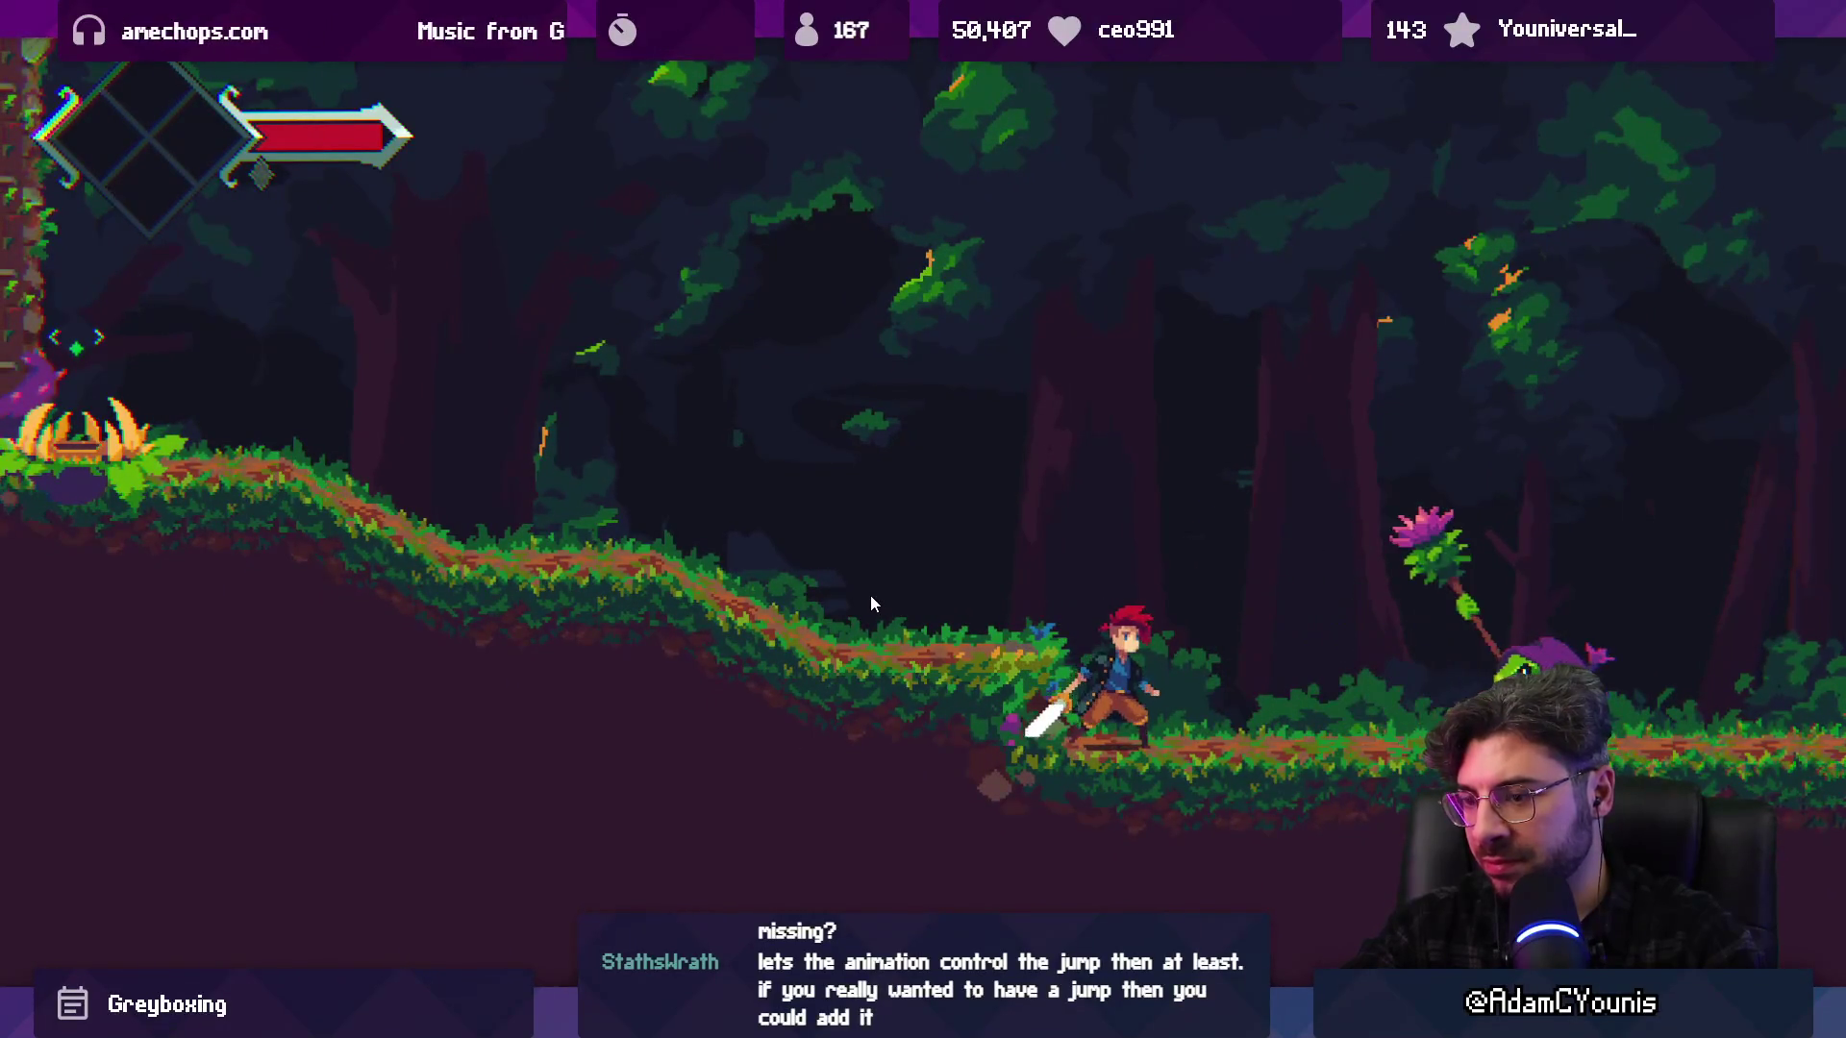
Stop the playtest and select frame 8 of the Swing Up timeline in Retrobox
{"action": "key", "text": "ctrl+p"}
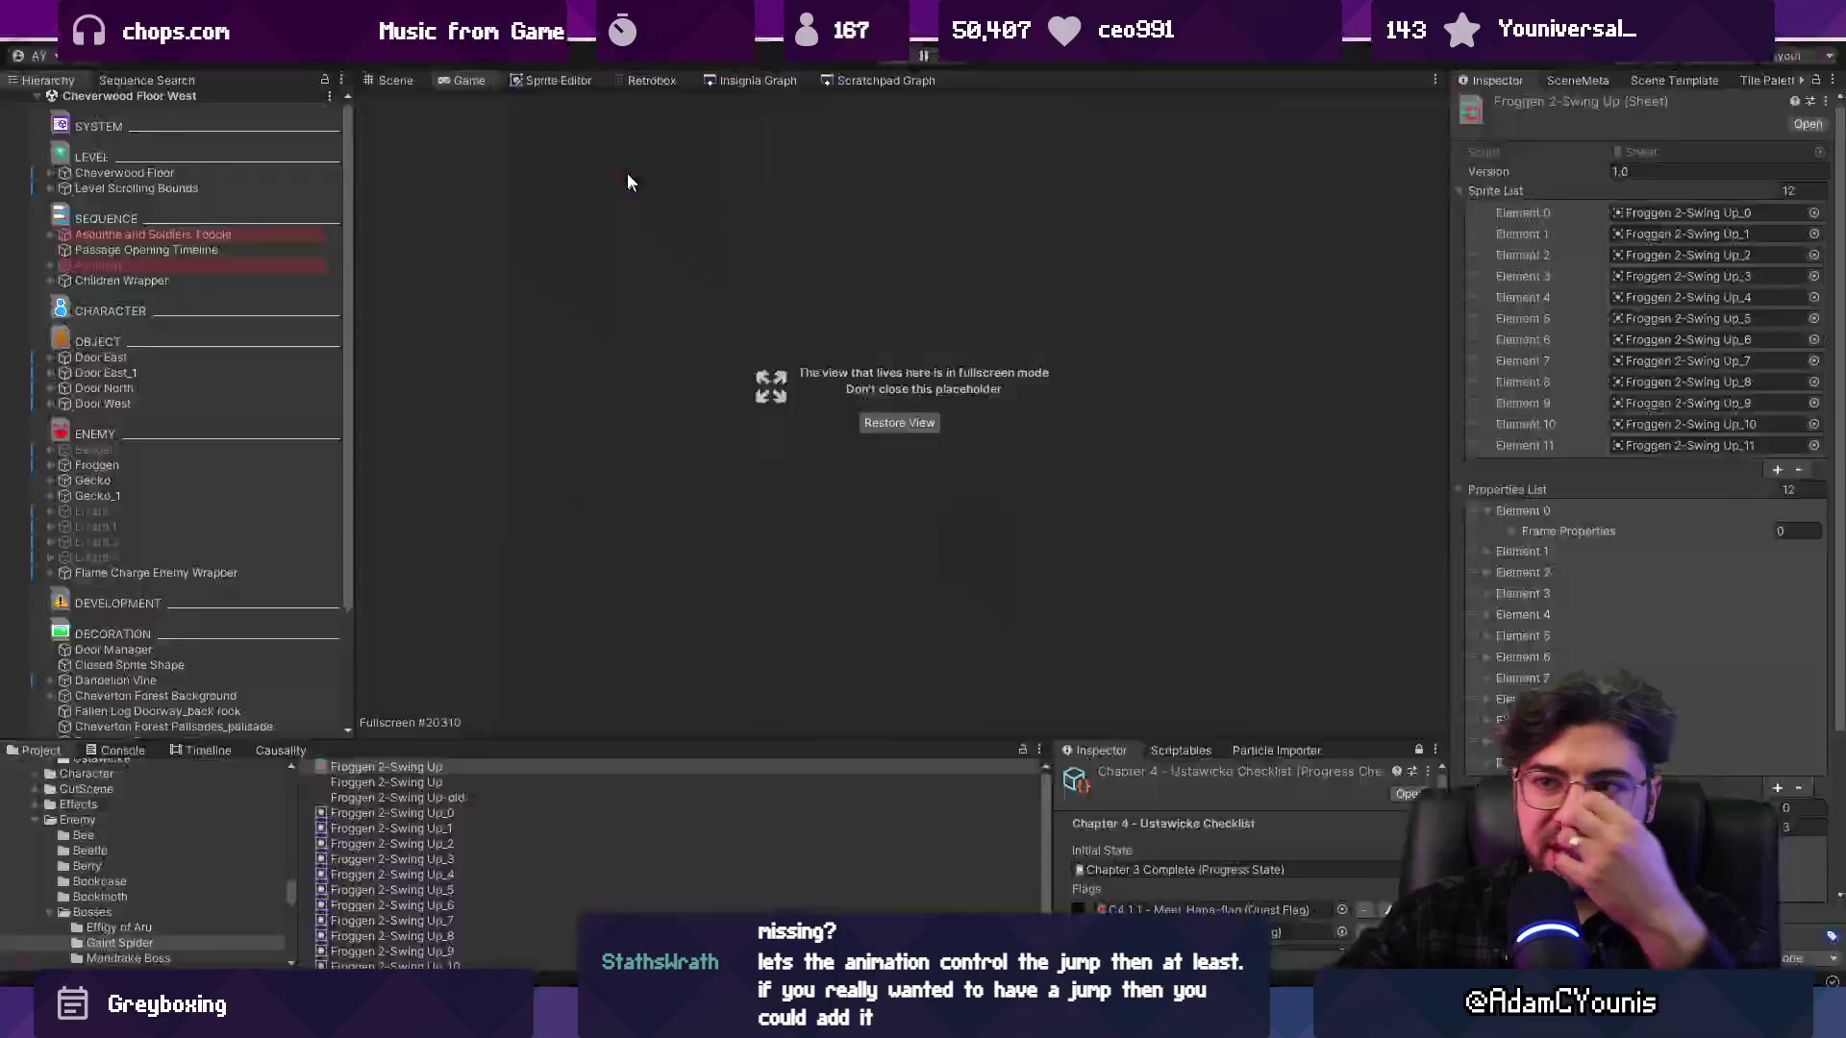
{"action": "left_click", "coordinate": [652, 80]}
{"action": "left_click", "coordinate": [952, 528]}
{"action": "left_click", "coordinate": [1004, 532]}
{"action": "key", "text": "Left"}
{"action": "key", "text": "Right"}
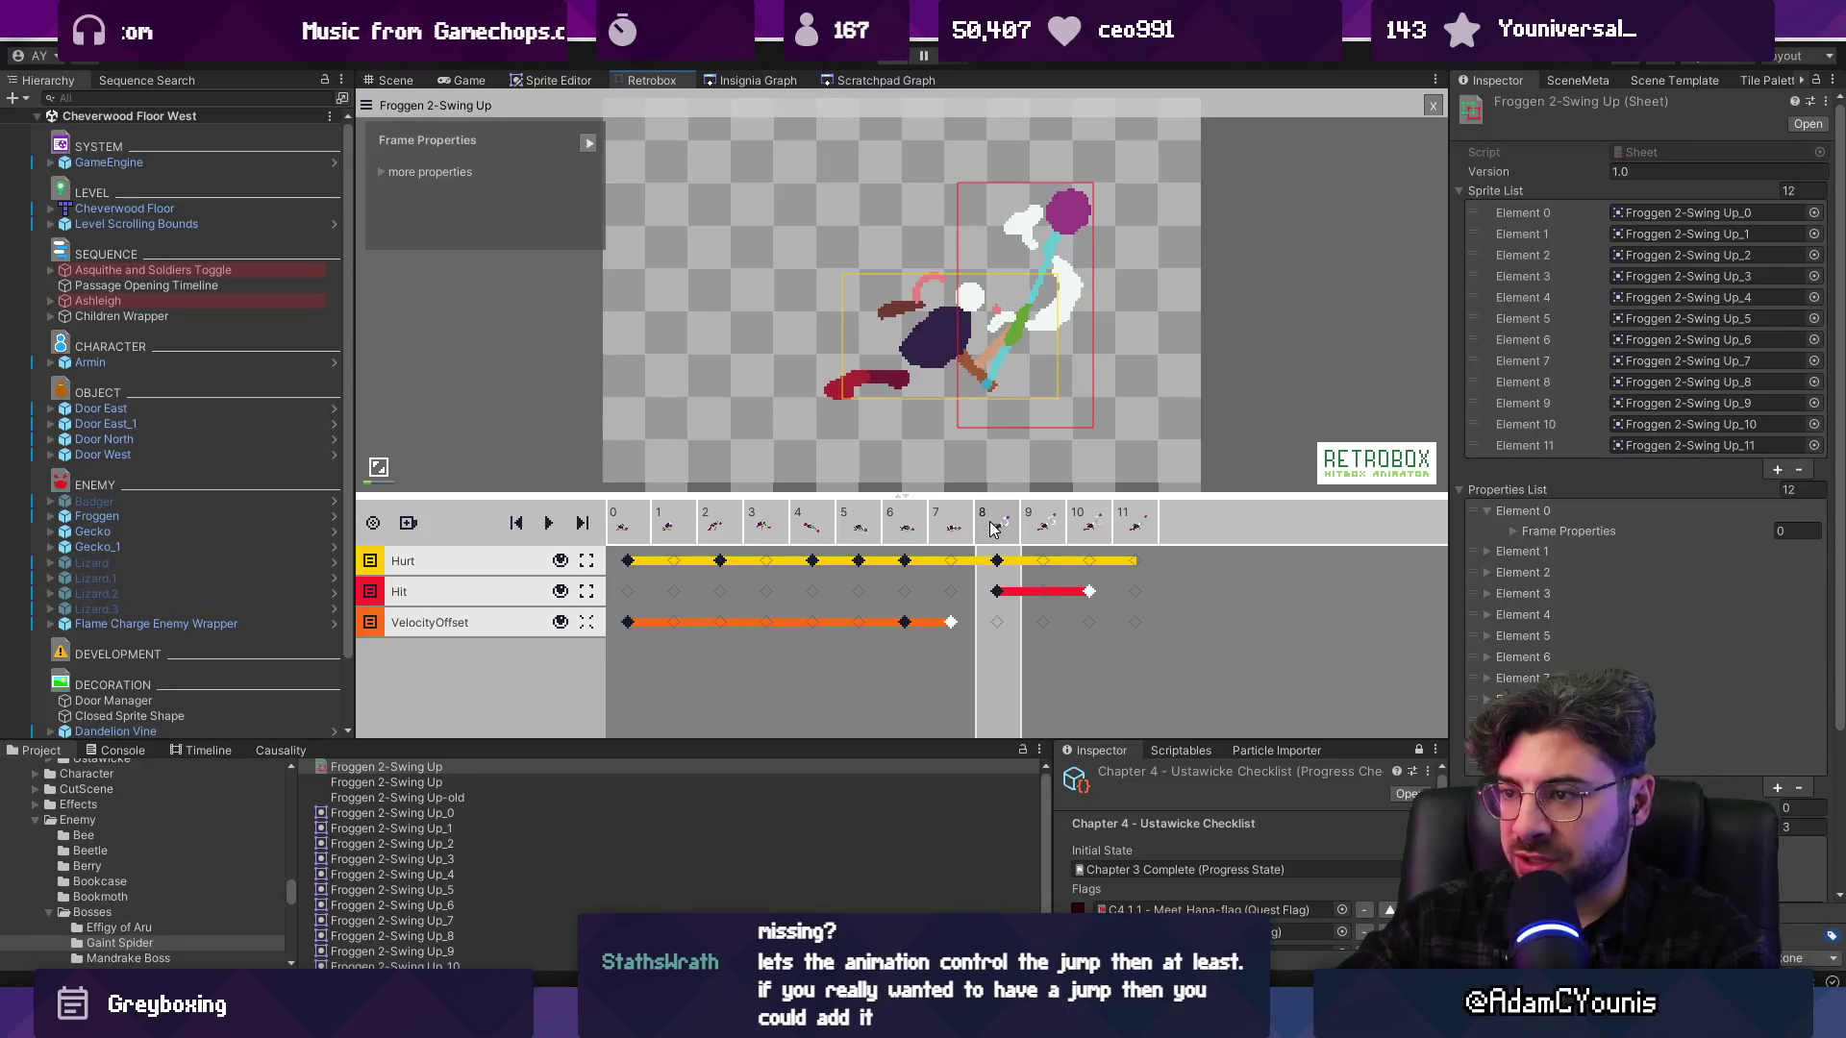
Add a Velocity property with X 3 and VelX enabled to frame 8, then relaunch the game
{"action": "left_click", "coordinate": [383, 173]}
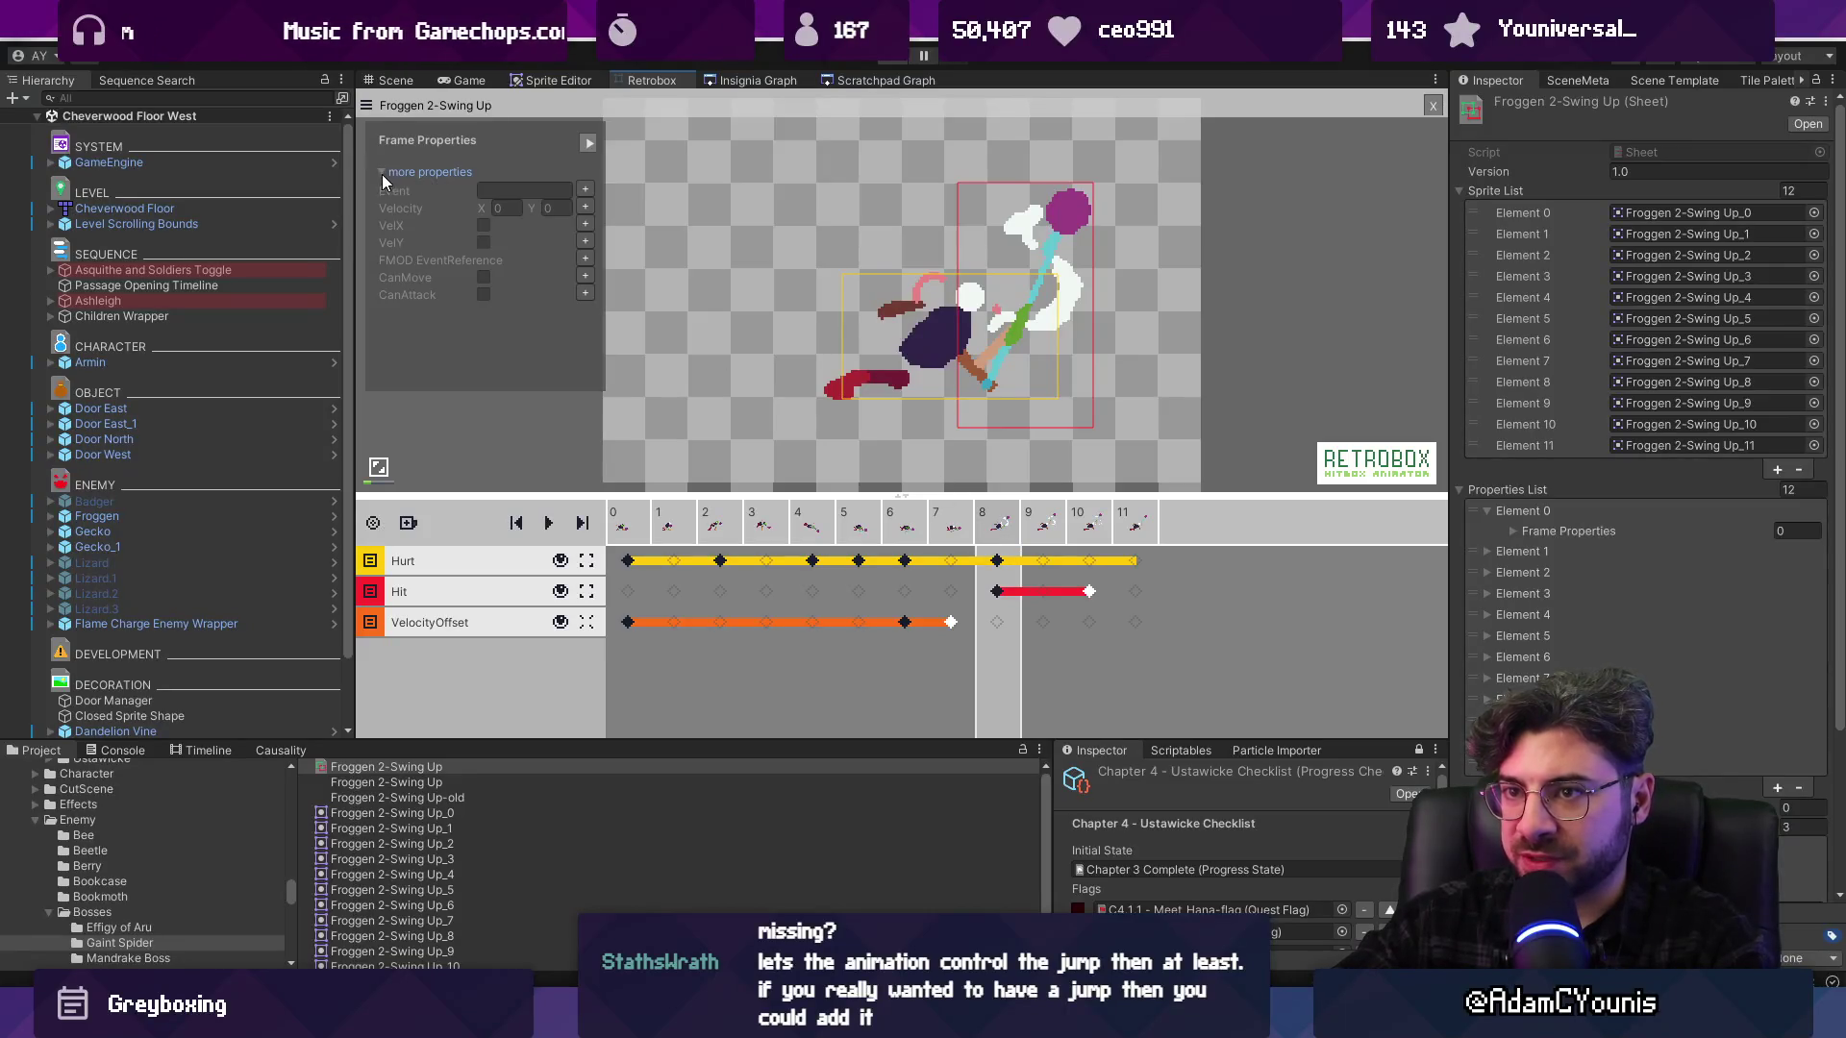
{"action": "left_click", "coordinate": [586, 208]}
{"action": "left_click", "coordinate": [586, 225]}
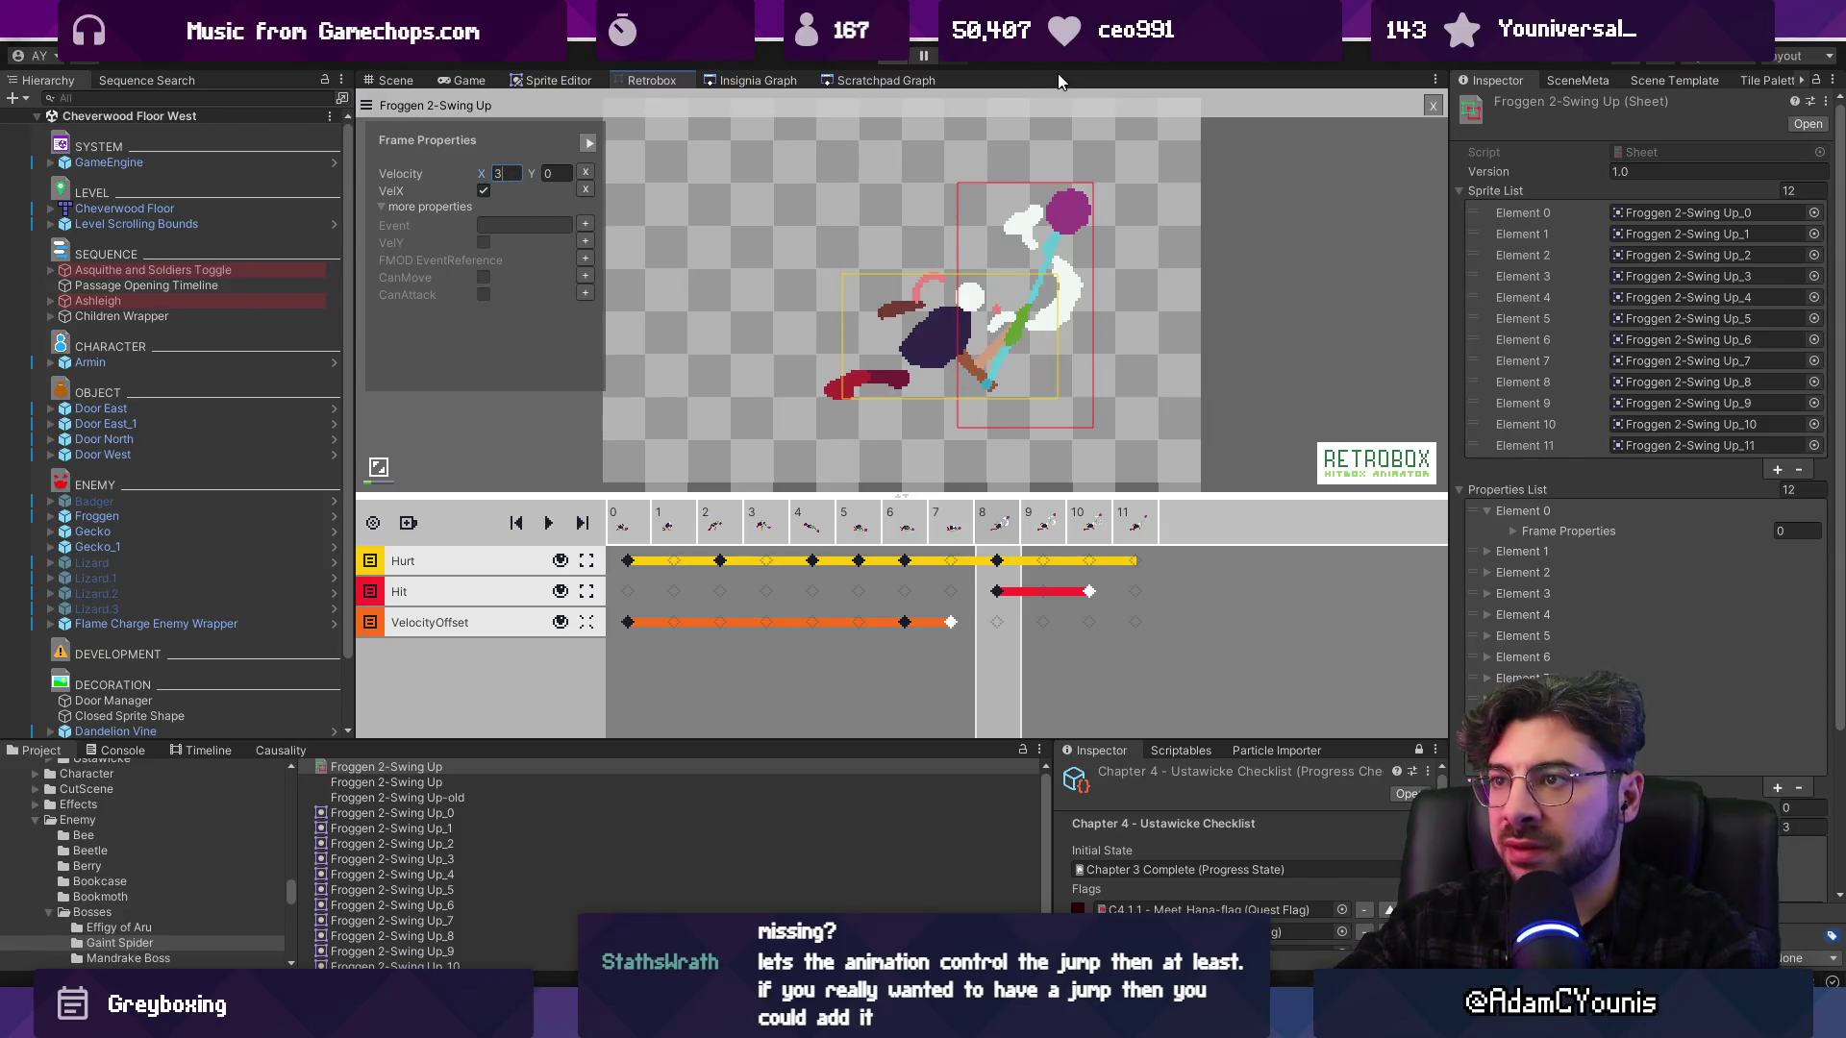
{"action": "left_click", "coordinate": [1071, 333]}
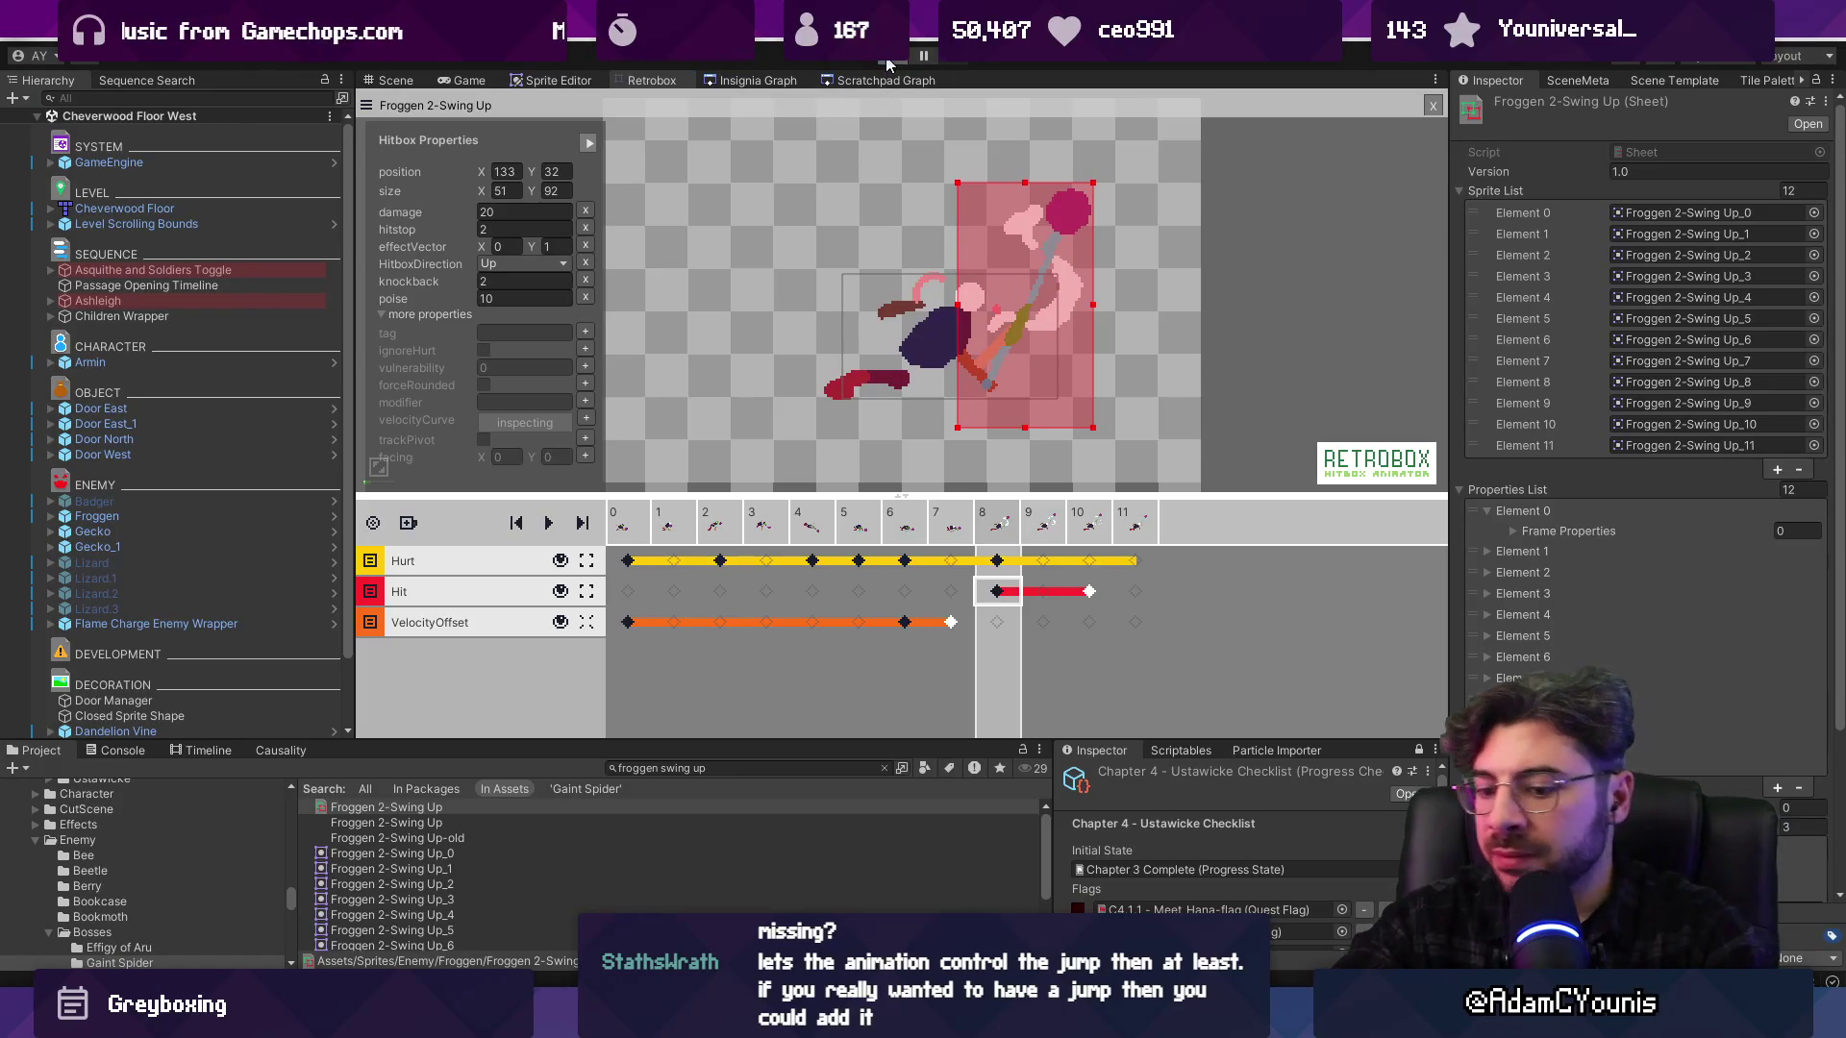
{"action": "key", "text": "ctrl+p"}
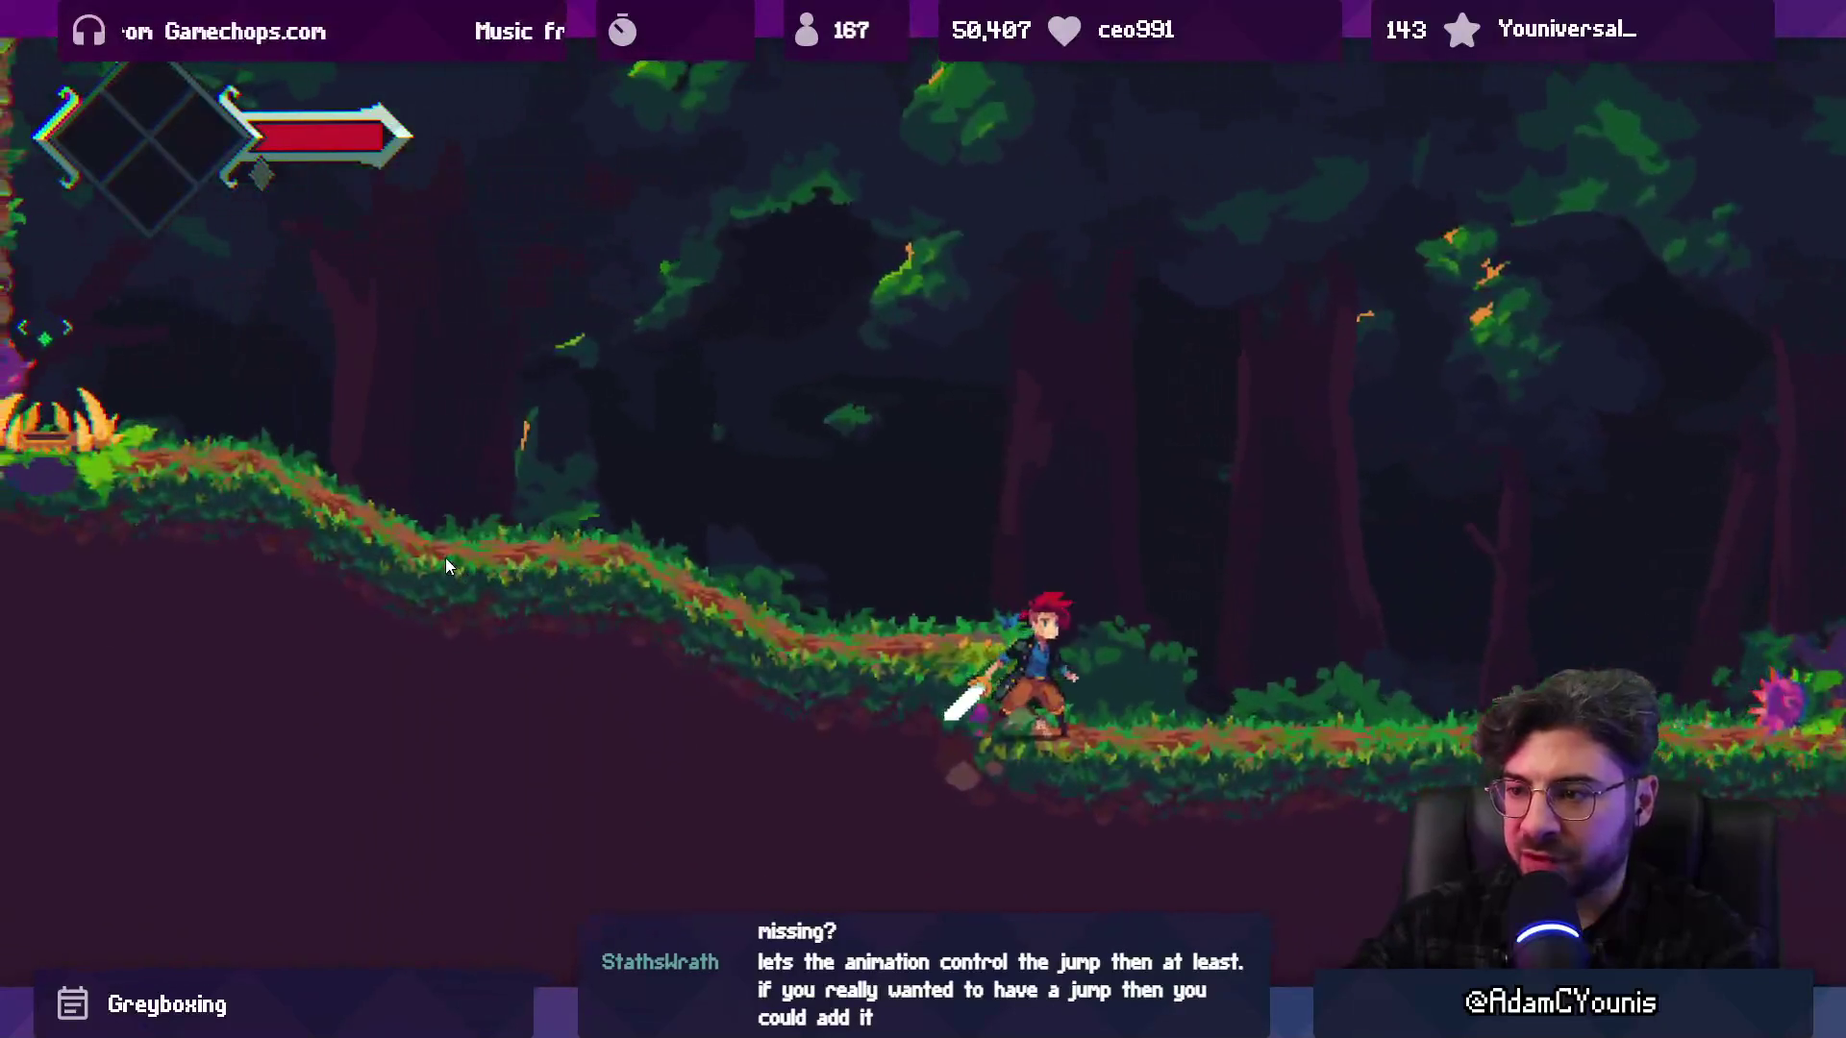
Fight Froggen in the forest, running, jumping and slashing to test its swing-up attack
{"action": "key", "text": "x"}
{"action": "key", "text": "Left"}
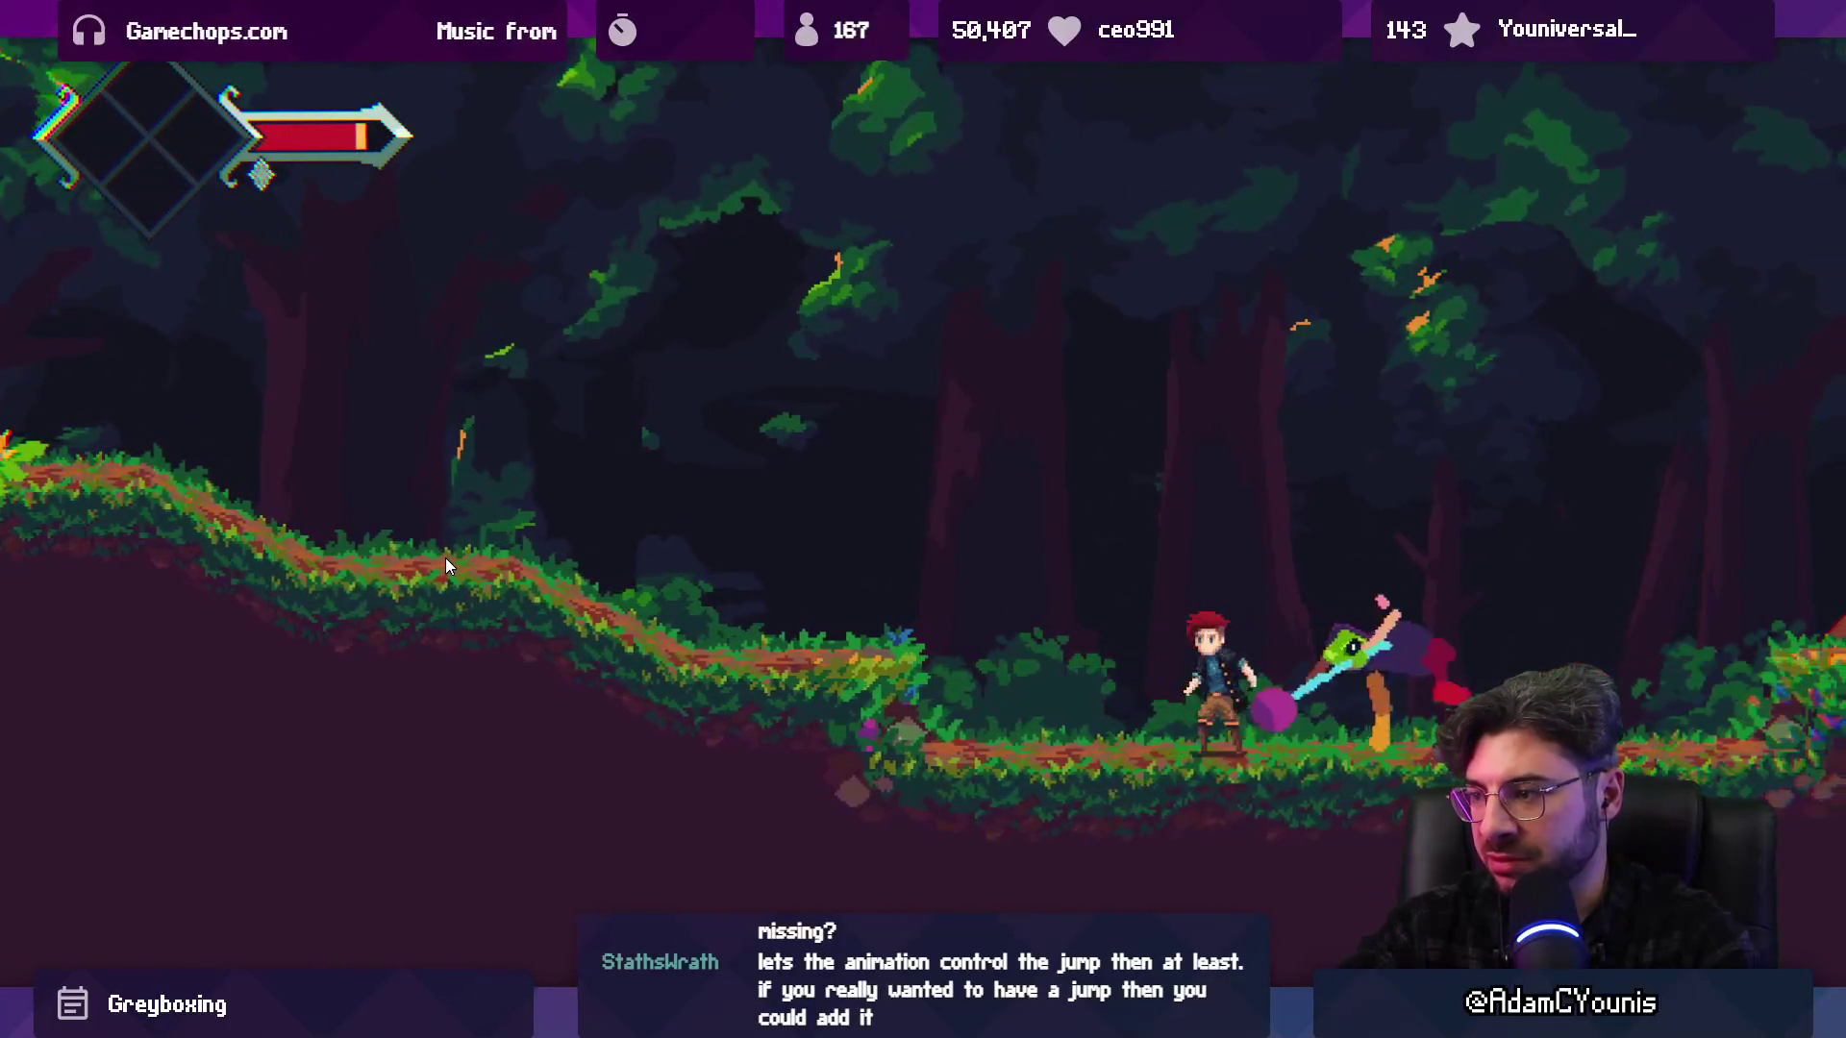
{"action": "key", "text": "Right"}
{"action": "key", "text": "Left"}
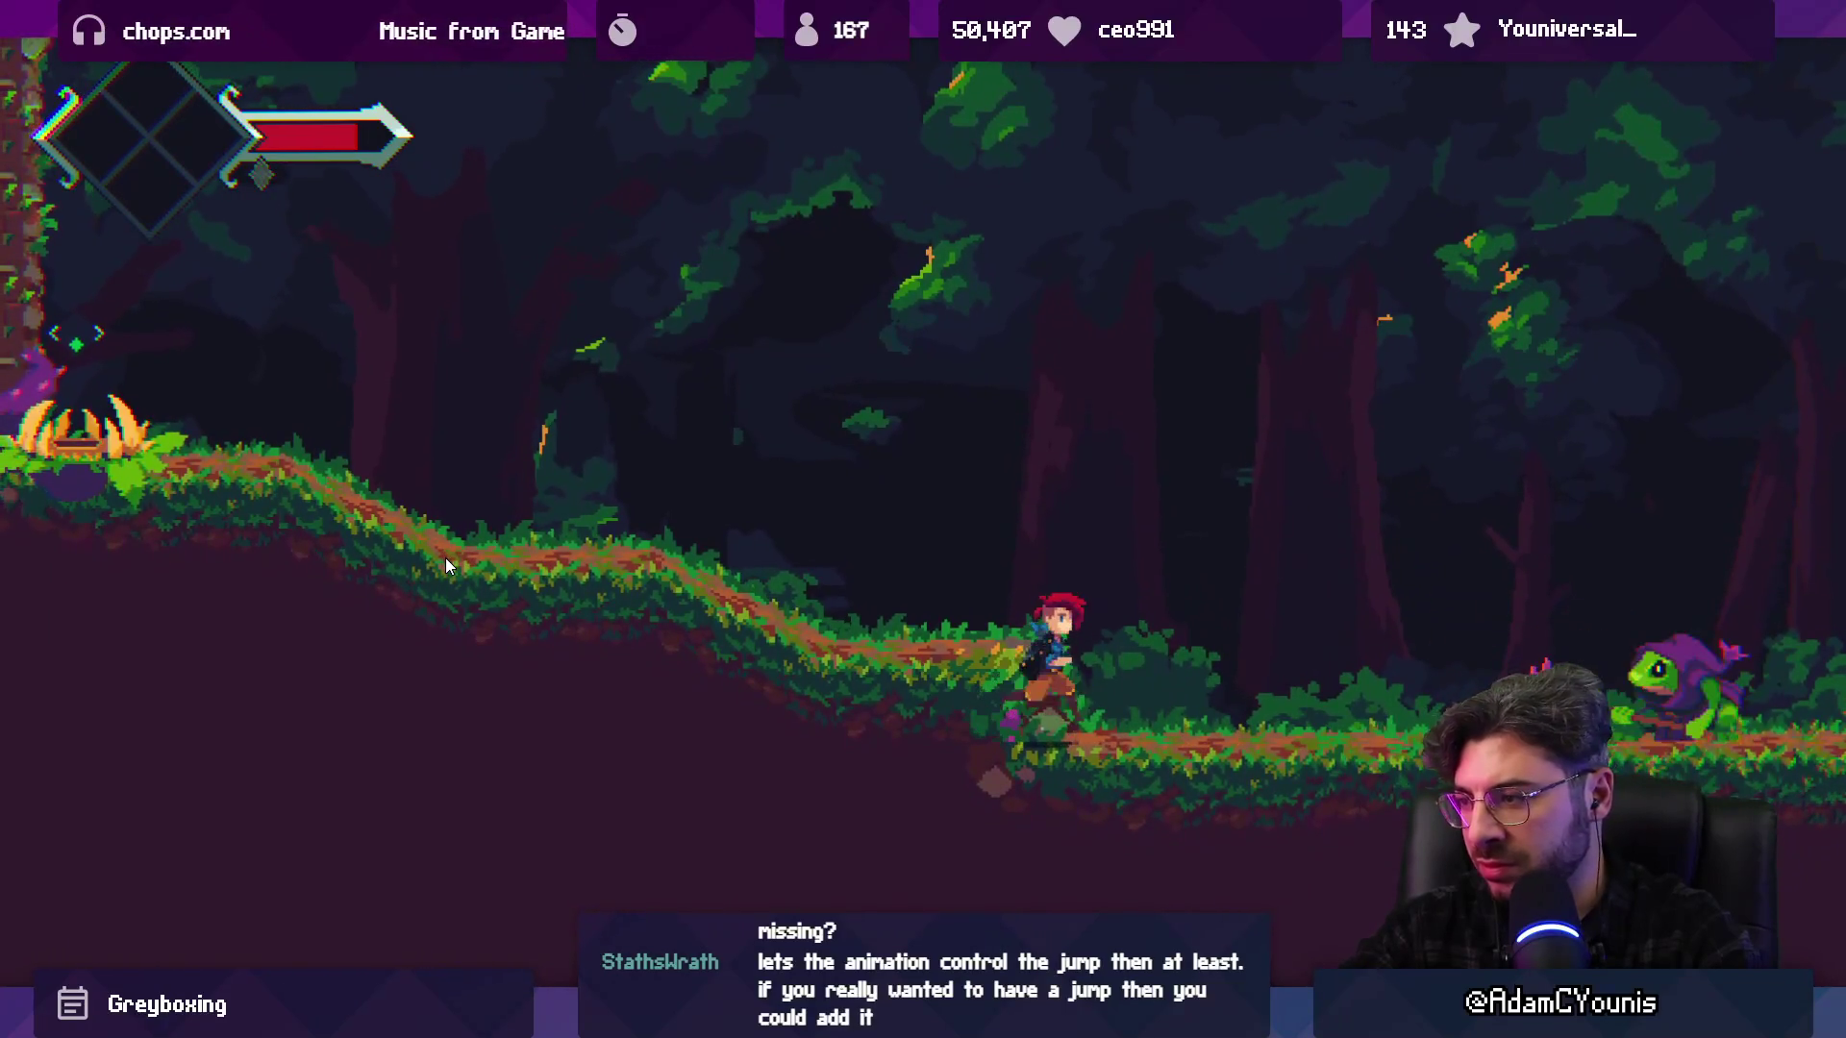
{"action": "key", "text": "Right"}
{"action": "key", "text": "x"}
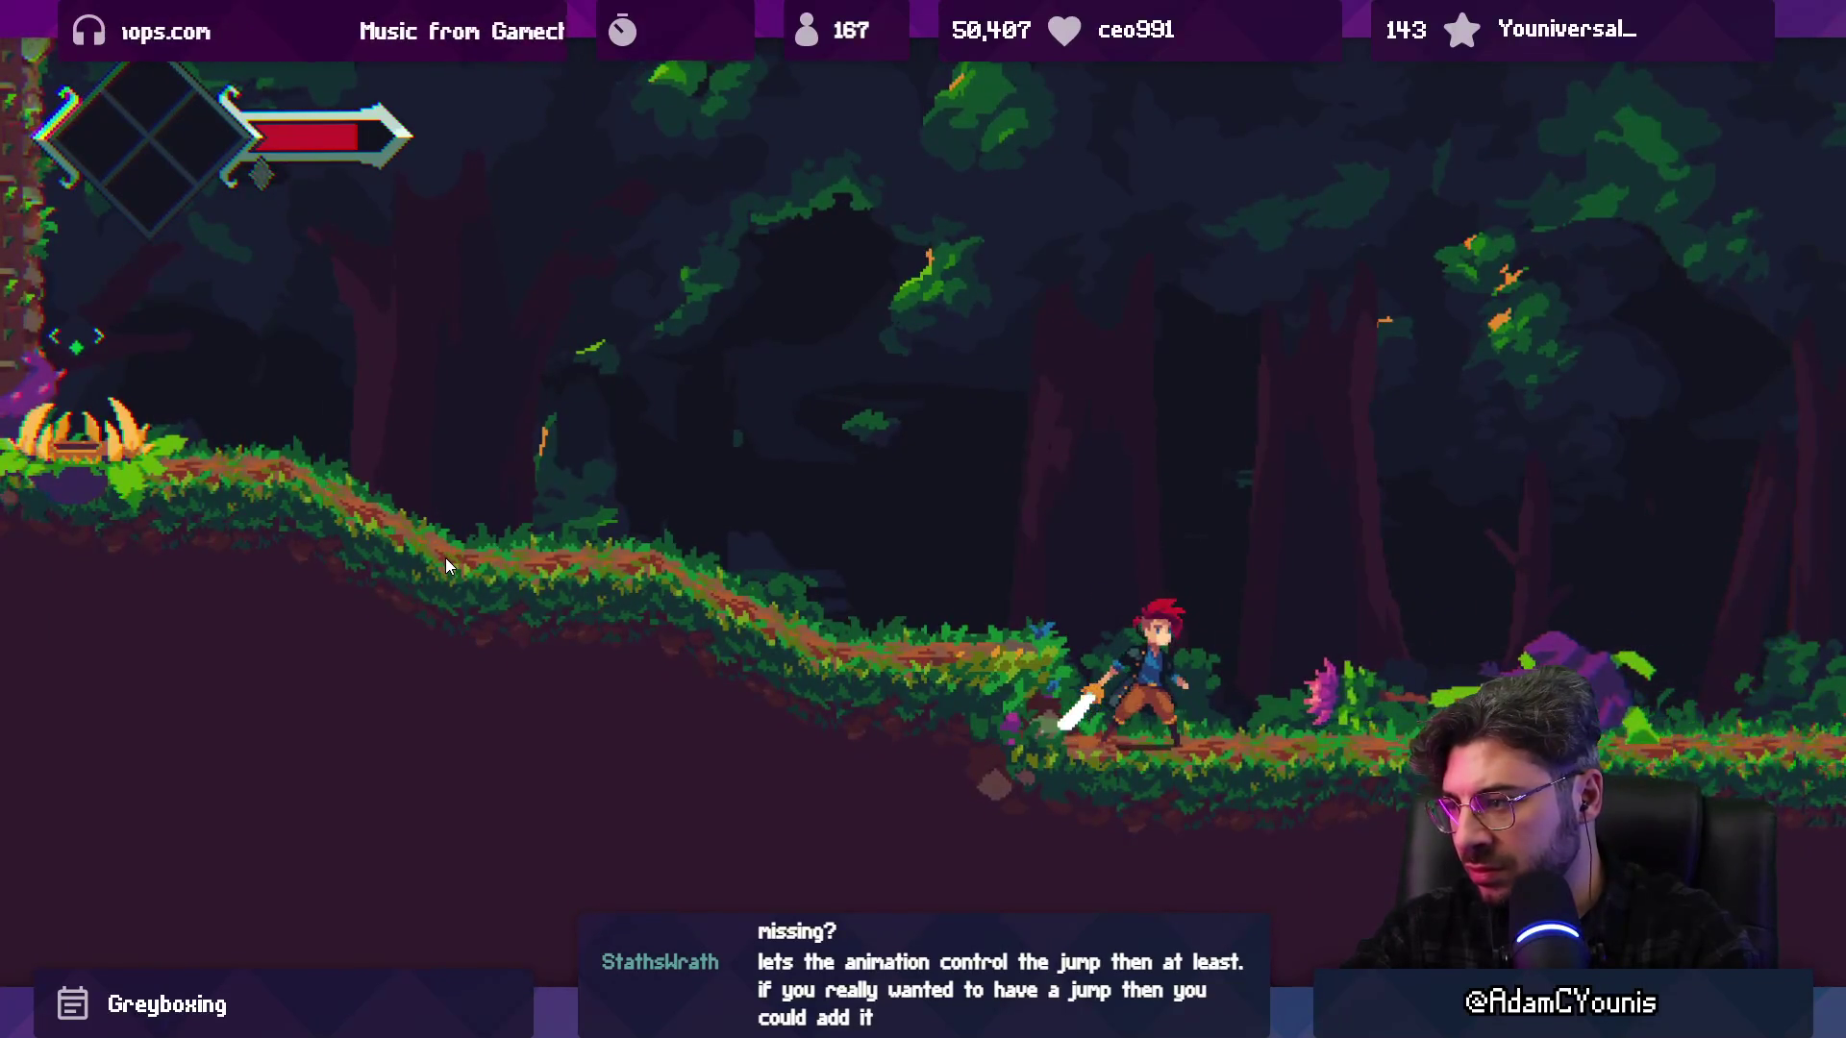
{"action": "key", "text": "x"}
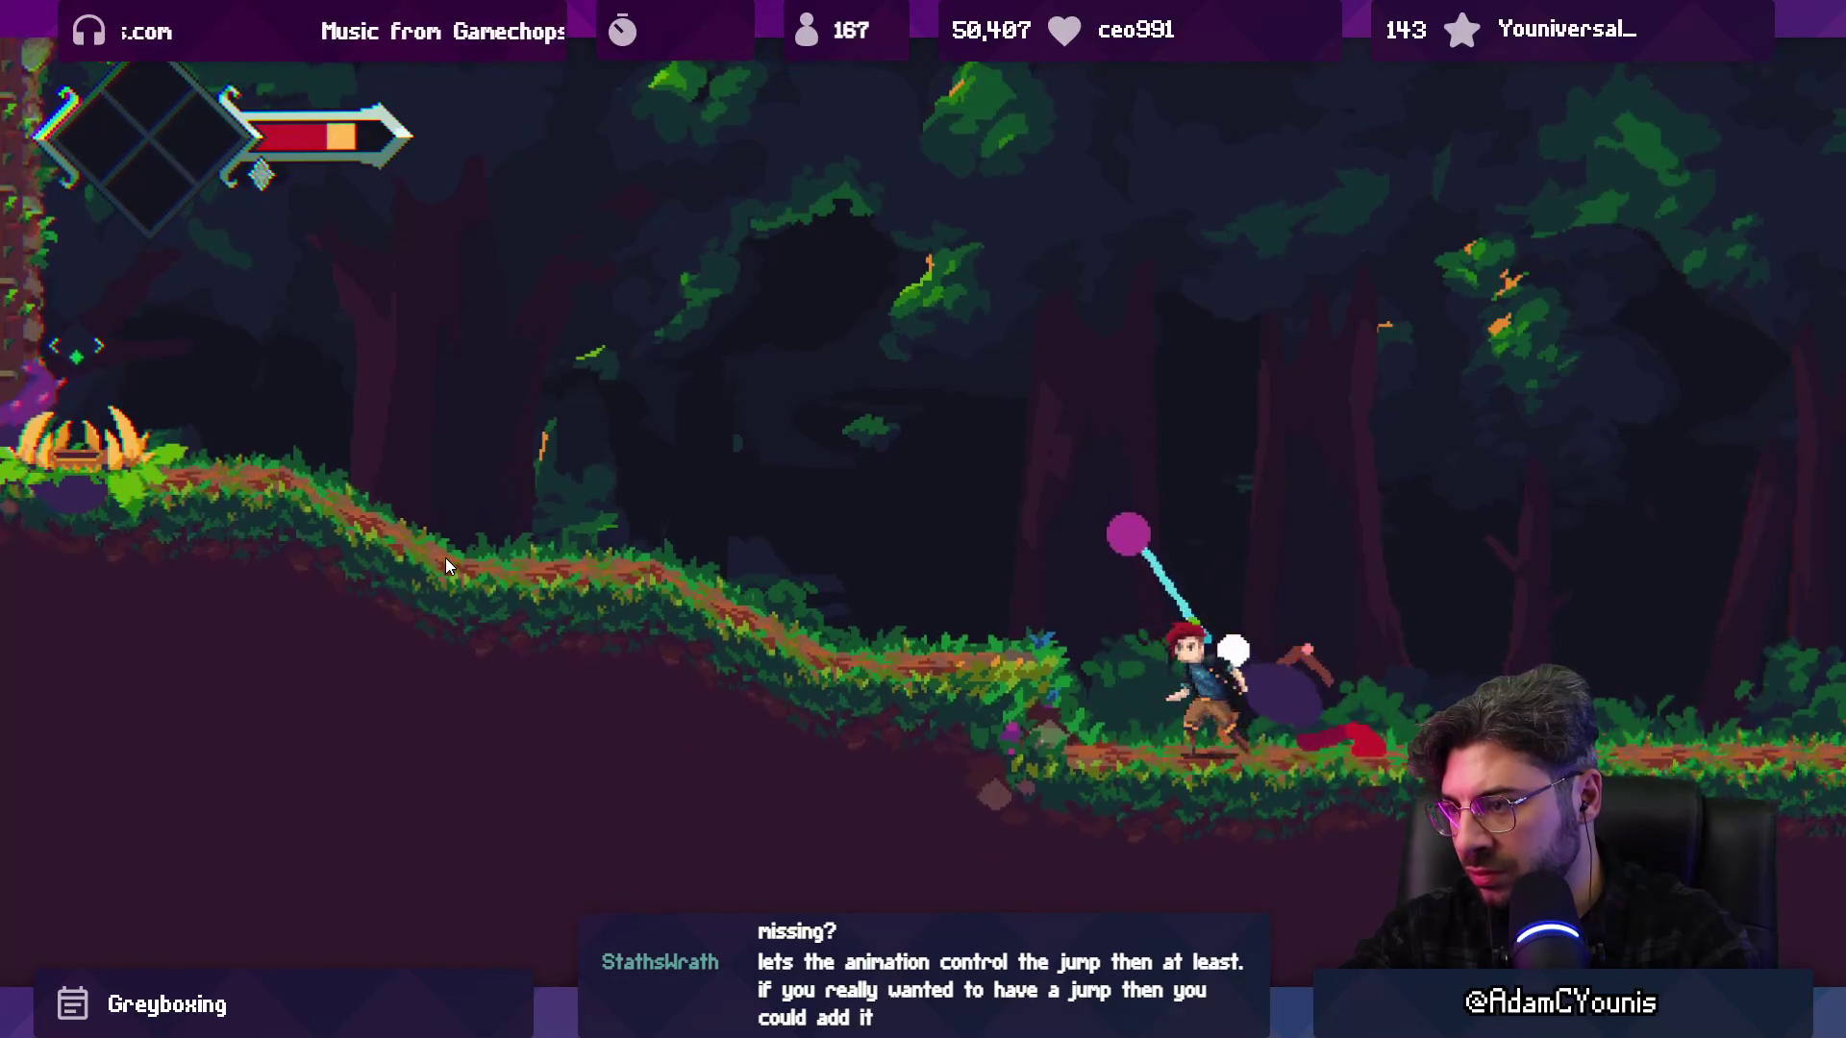
{"action": "key", "text": "Left"}
{"action": "key", "text": "space"}
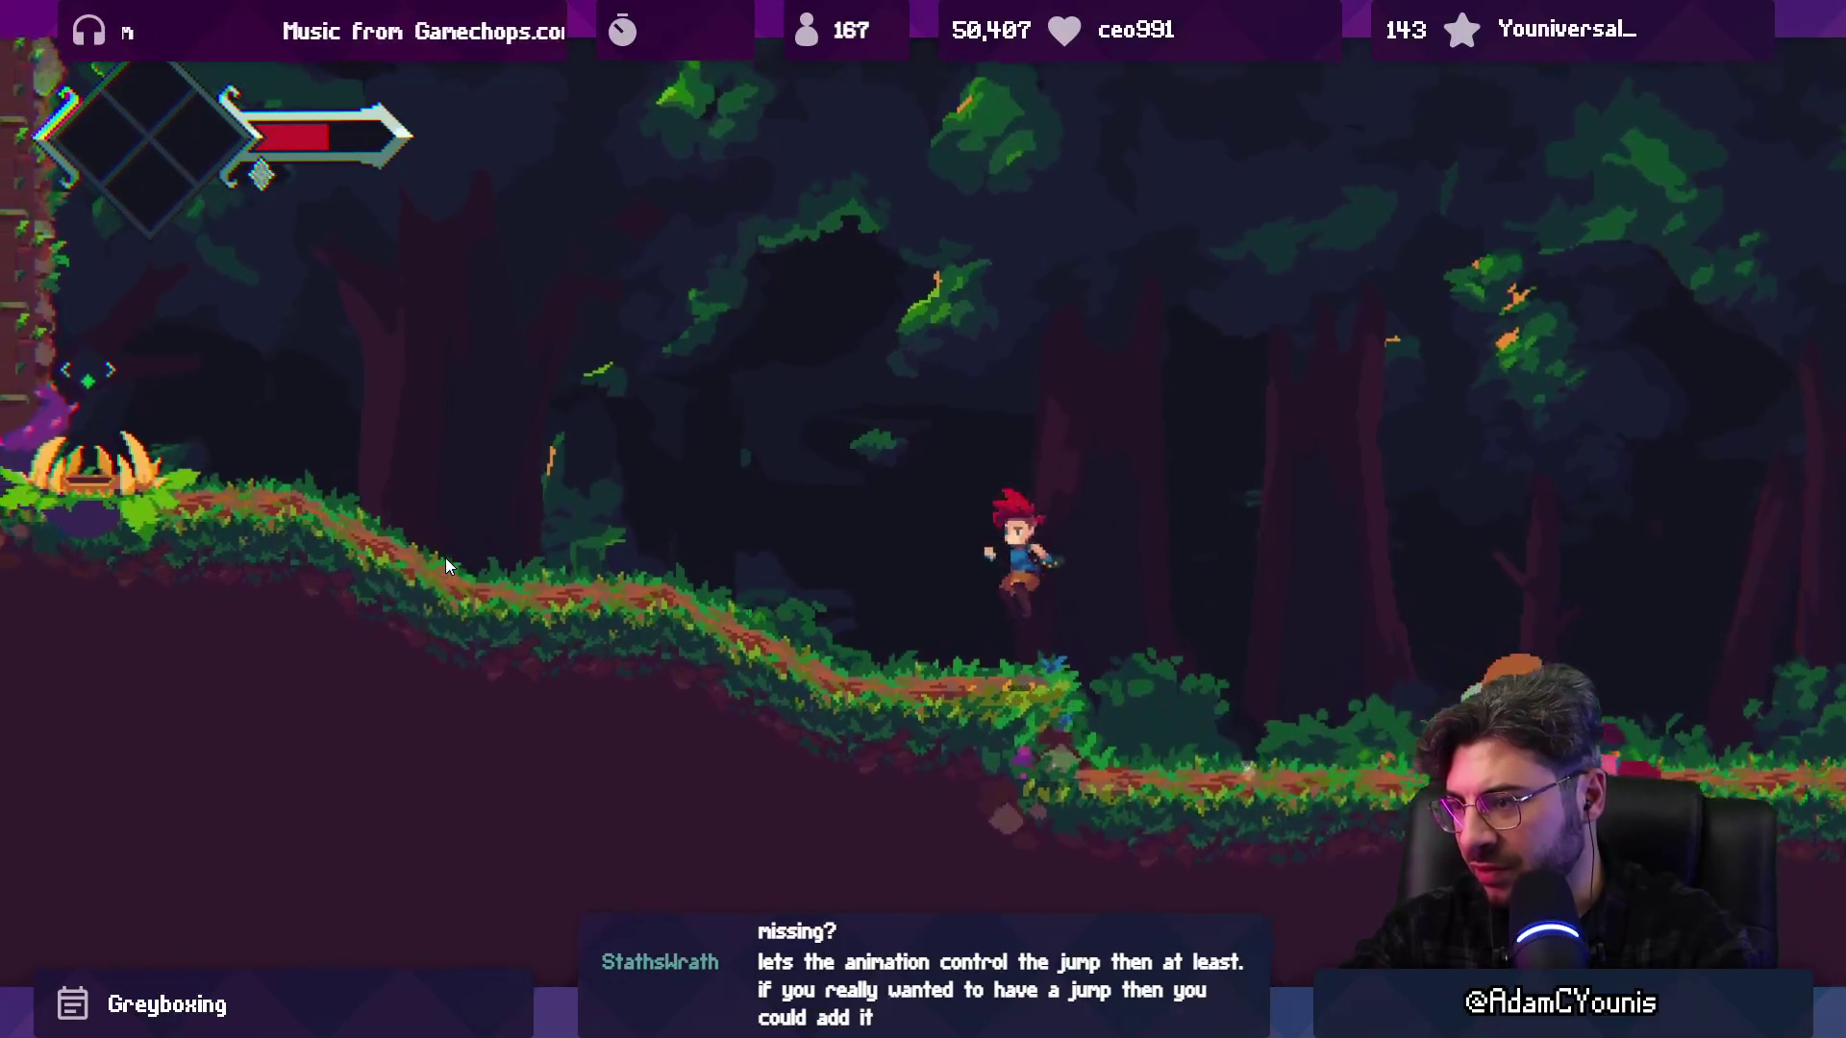
{"action": "key", "text": "x"}
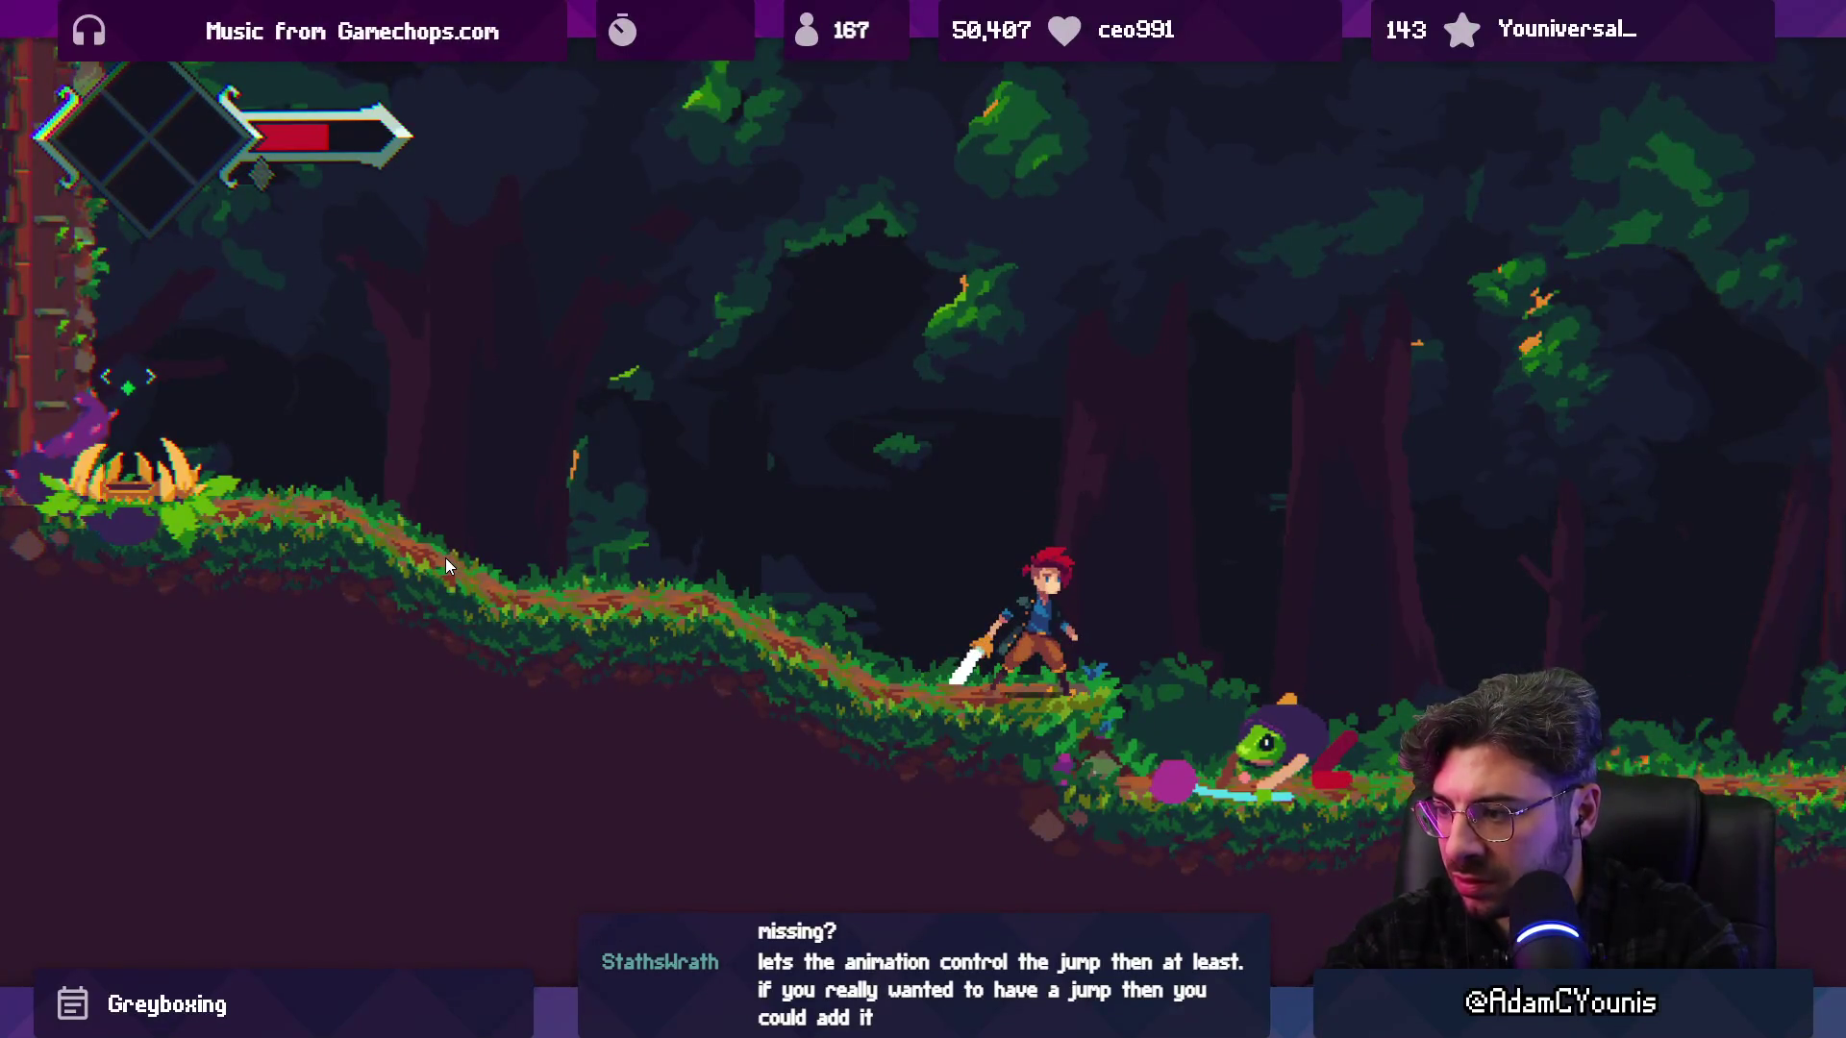
Leave fullscreen play mode and switch over to Froggen 2.aseprite in Aseprite
{"action": "key", "text": "shift+space"}
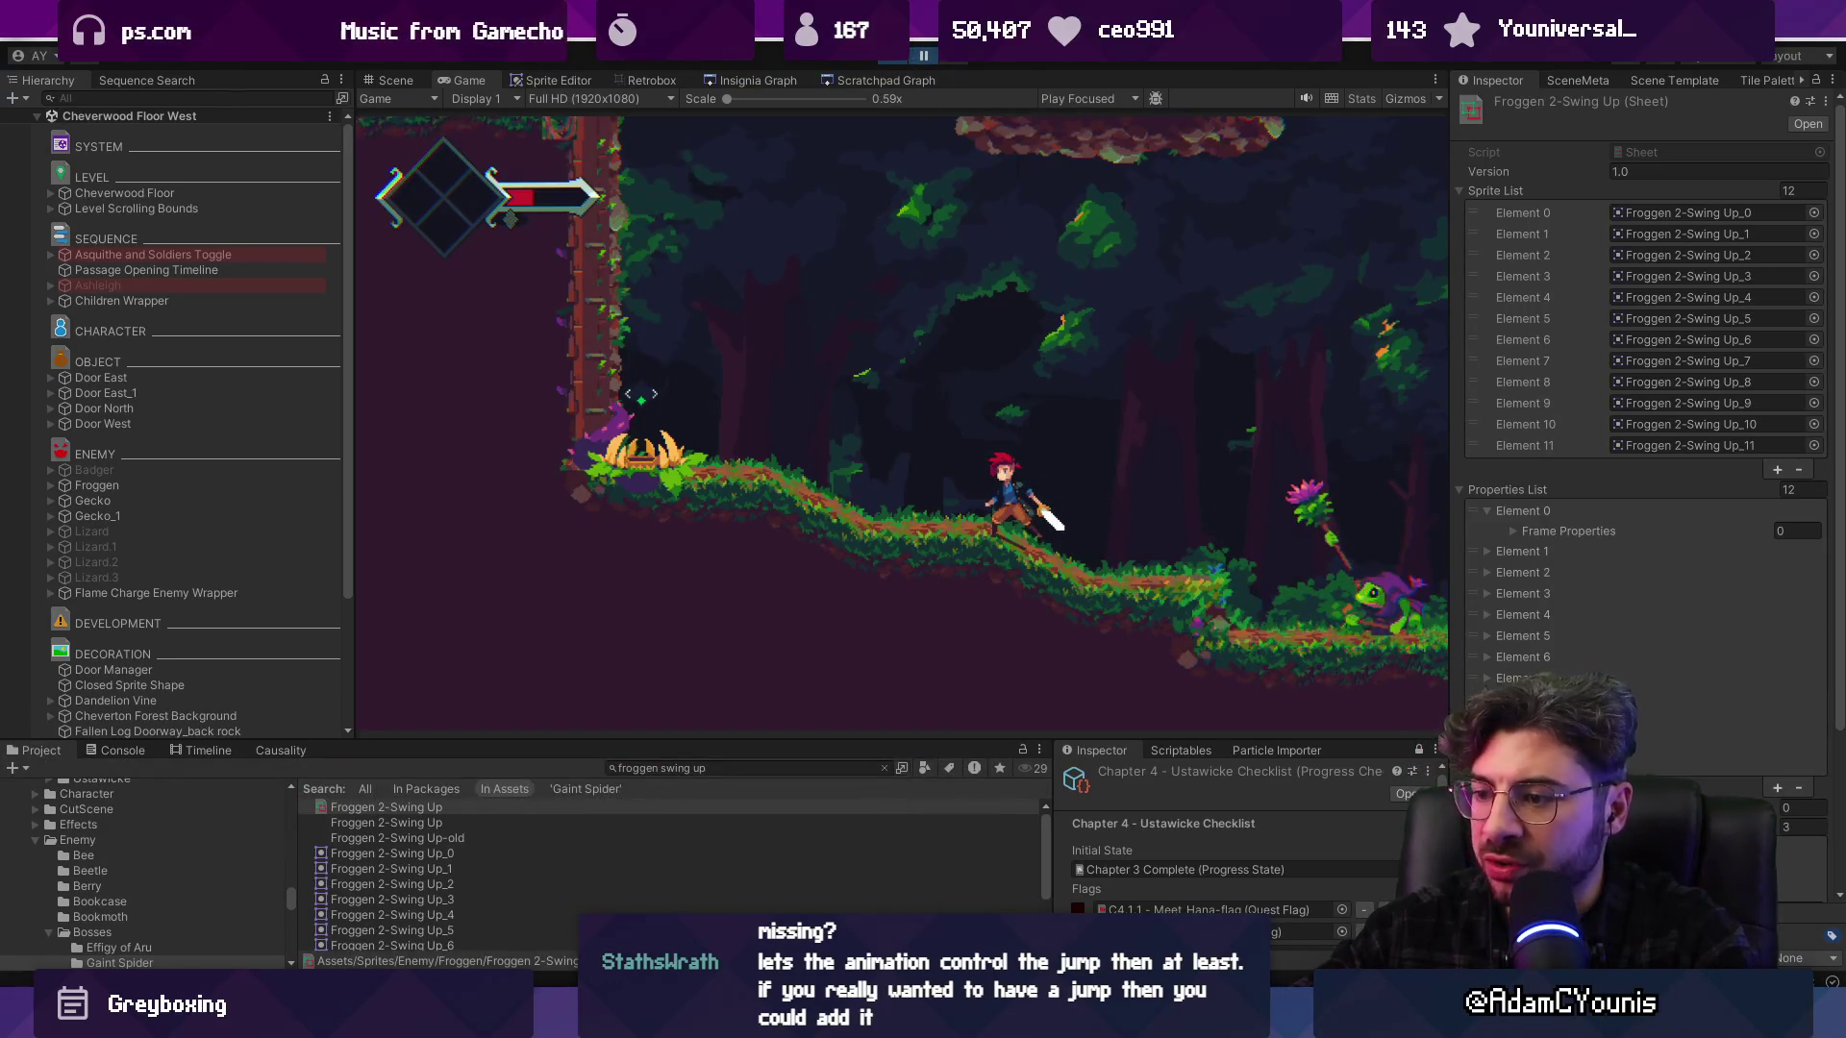
{"action": "mouse_move", "coordinate": [1139, 1019]}
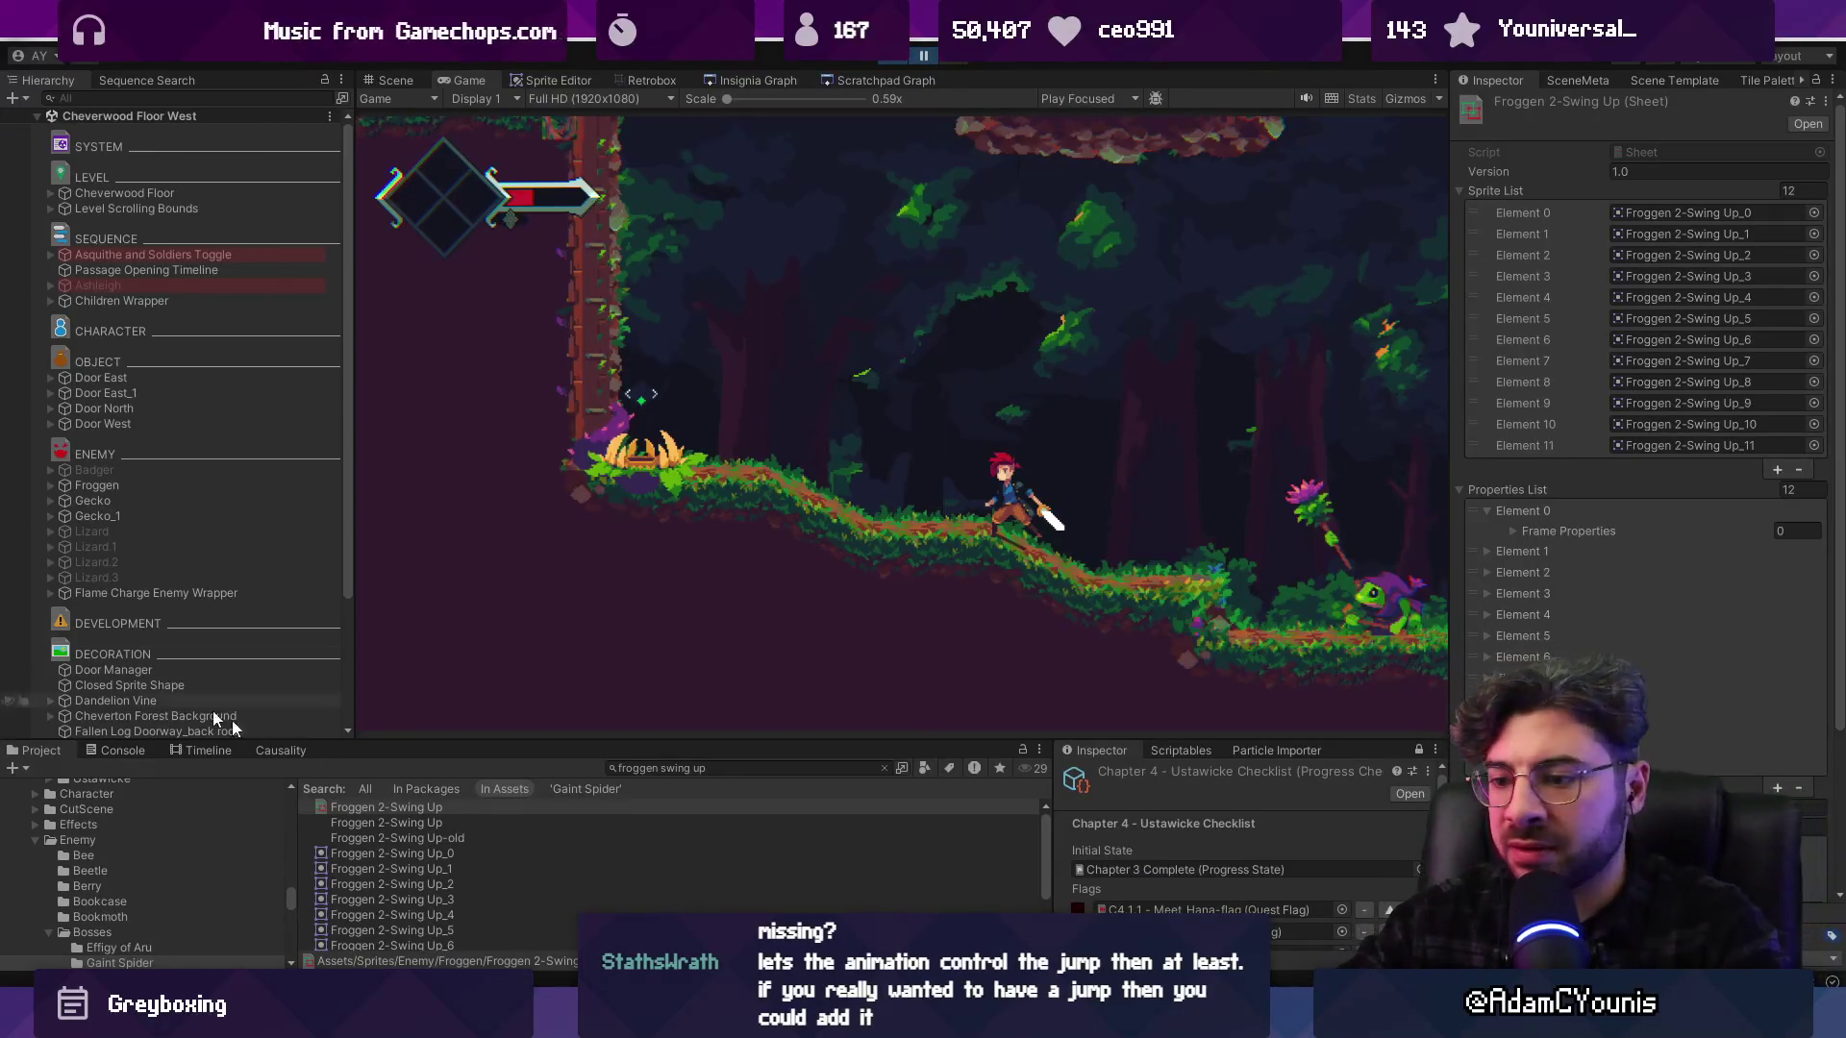
{"action": "key", "text": "alt+Tab"}
Replay the Swing Up animation and select frames 79–86 in the timeline
{"action": "scroll", "coordinate": [733, 420], "scroll_direction": "down", "scroll_amount": 2}
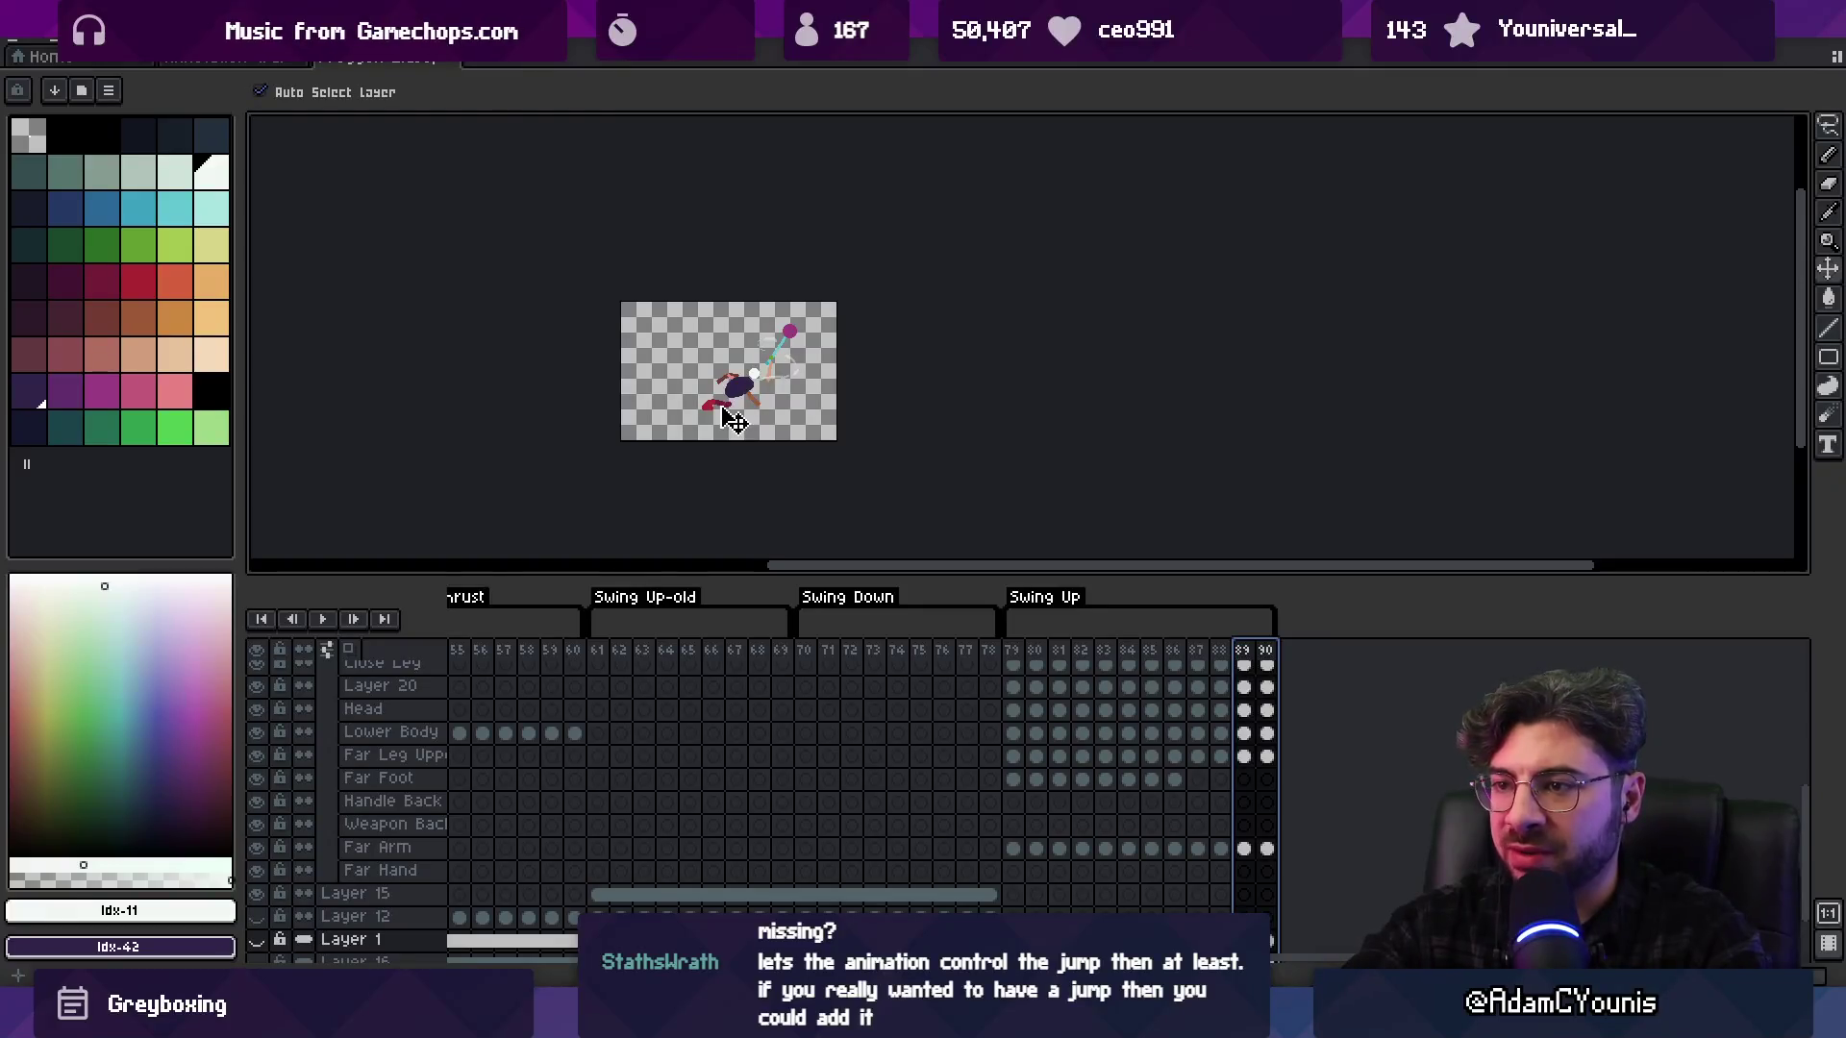
{"action": "key", "text": "Return"}
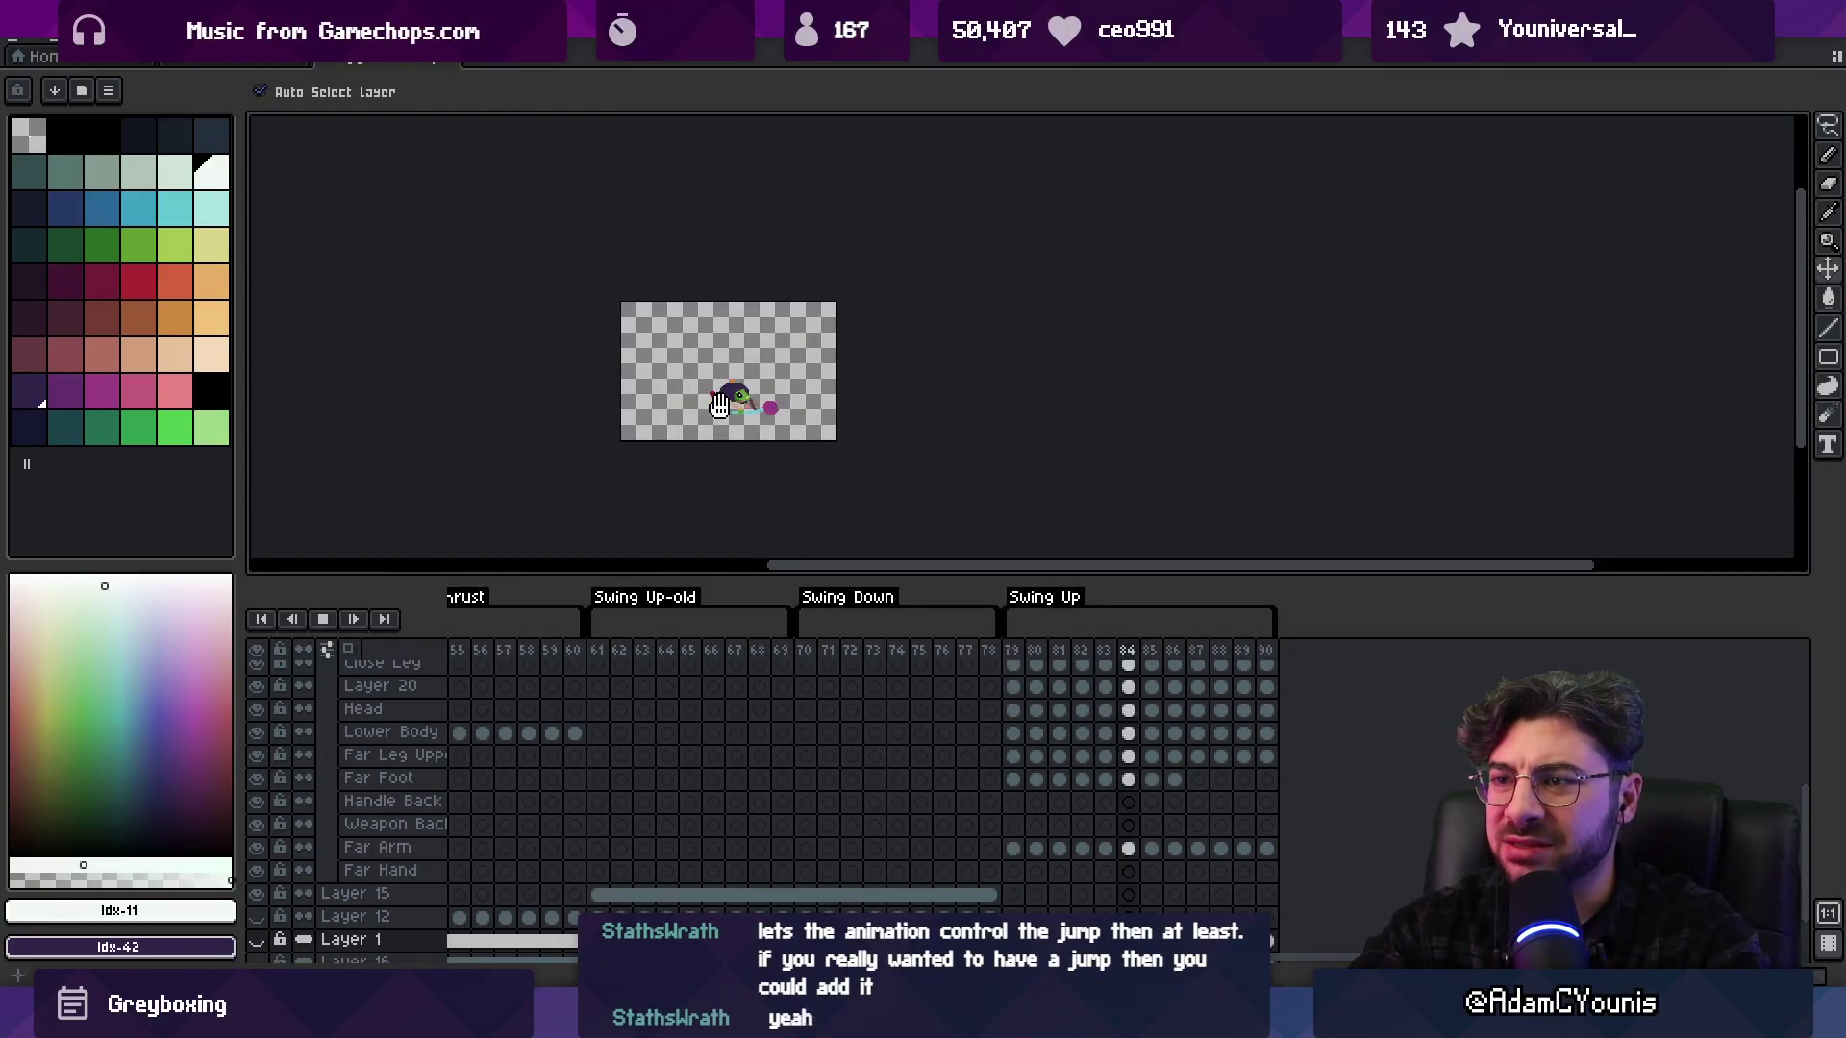
{"action": "key", "text": "Return"}
{"action": "scroll", "coordinate": [712, 424], "scroll_direction": "up", "scroll_amount": 2}
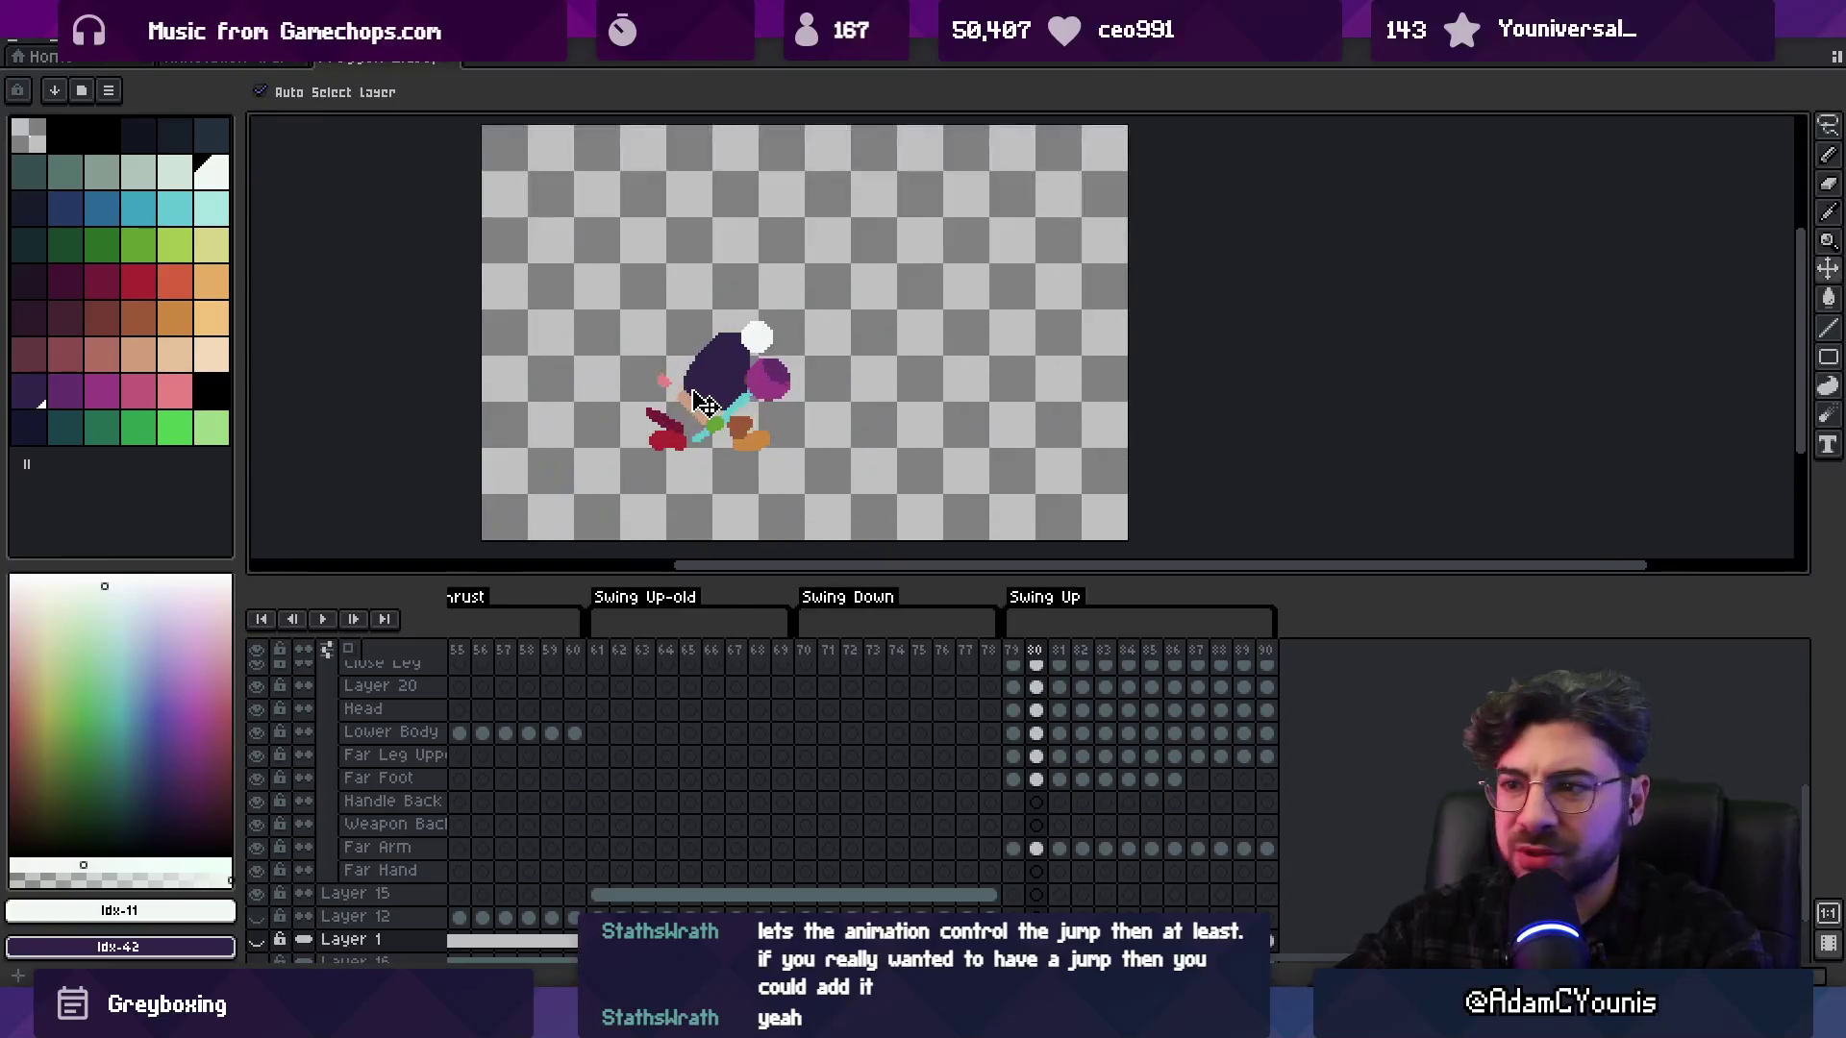
{"action": "mouse_move", "coordinate": [1012, 652]}
{"action": "left_mouse_down"}
{"action": "mouse_move", "coordinate": [1216, 656]}
{"action": "mouse_move", "coordinate": [1154, 657]}
{"action": "mouse_move", "coordinate": [1187, 663]}
{"action": "left_mouse_up"}
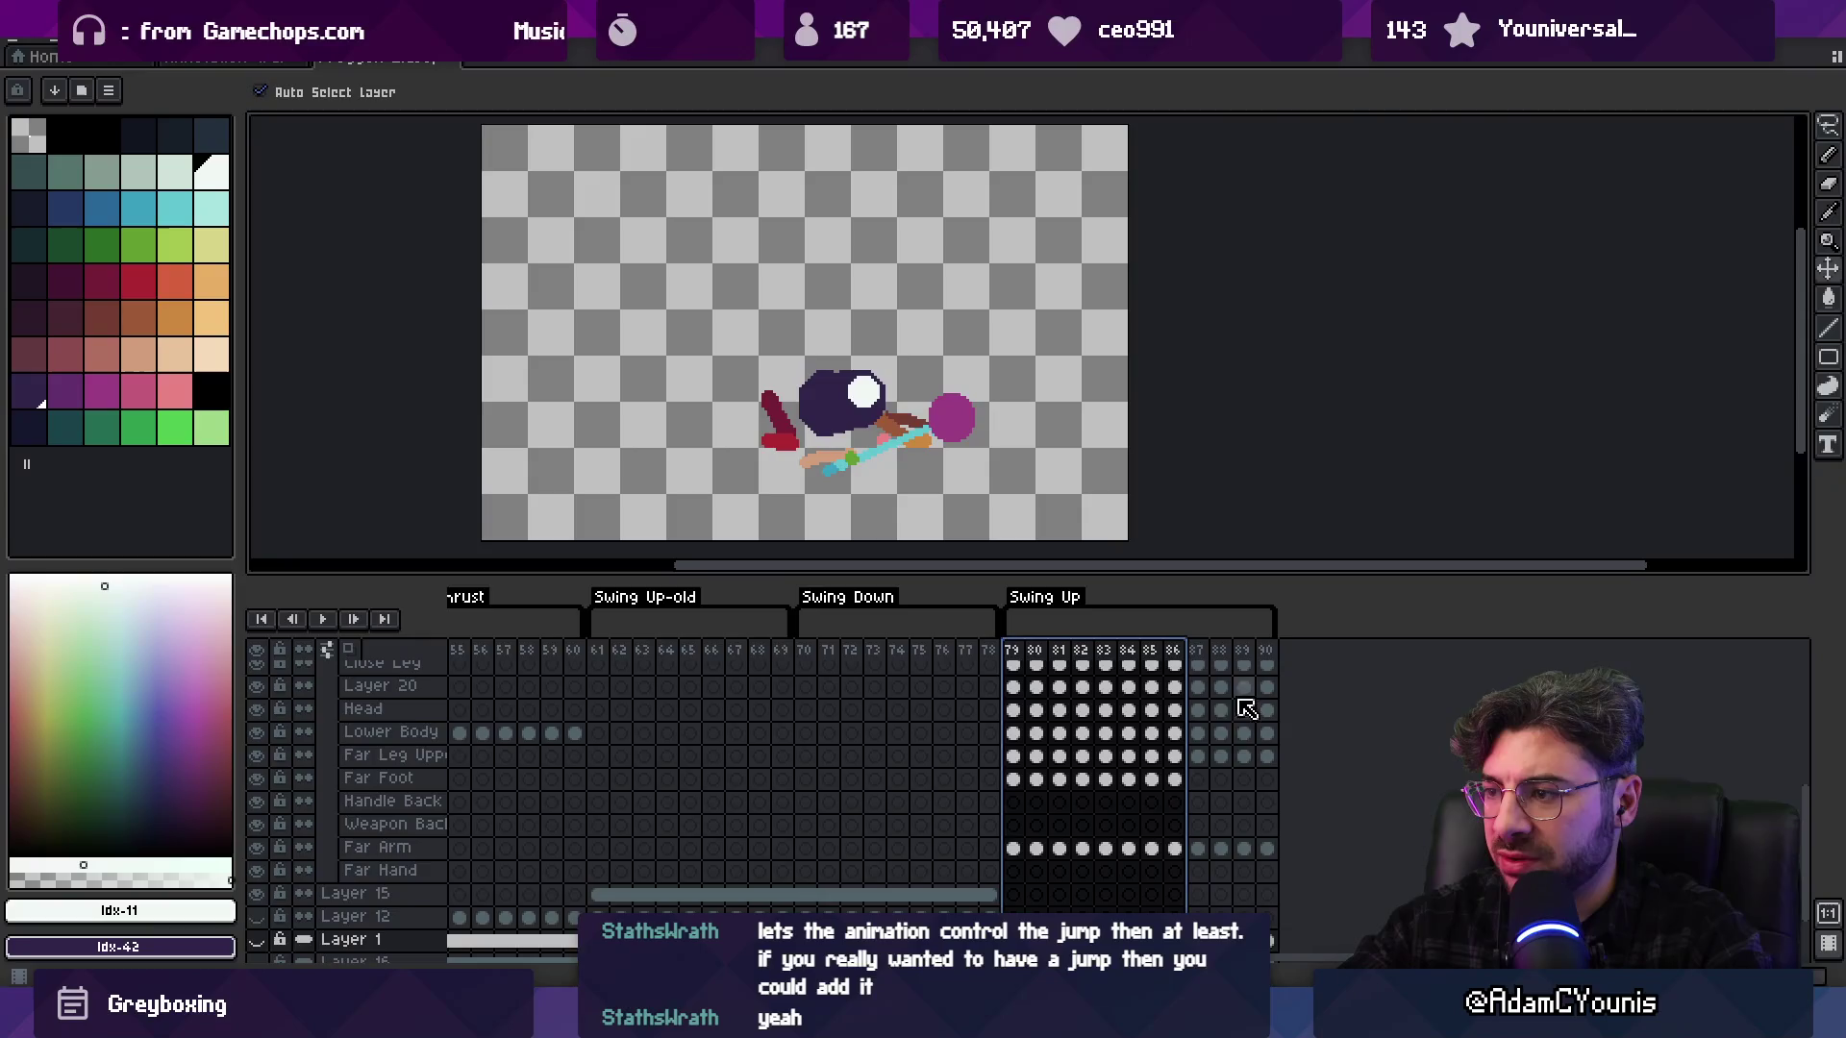
{"action": "scroll", "coordinate": [1250, 701], "scroll_direction": "up", "scroll_amount": 2}
{"action": "scroll", "coordinate": [1275, 699], "scroll_direction": "up", "scroll_amount": 5}
{"action": "left_click_drag", "start_coordinate": [1100, 577], "coordinate": [1084, 384]}
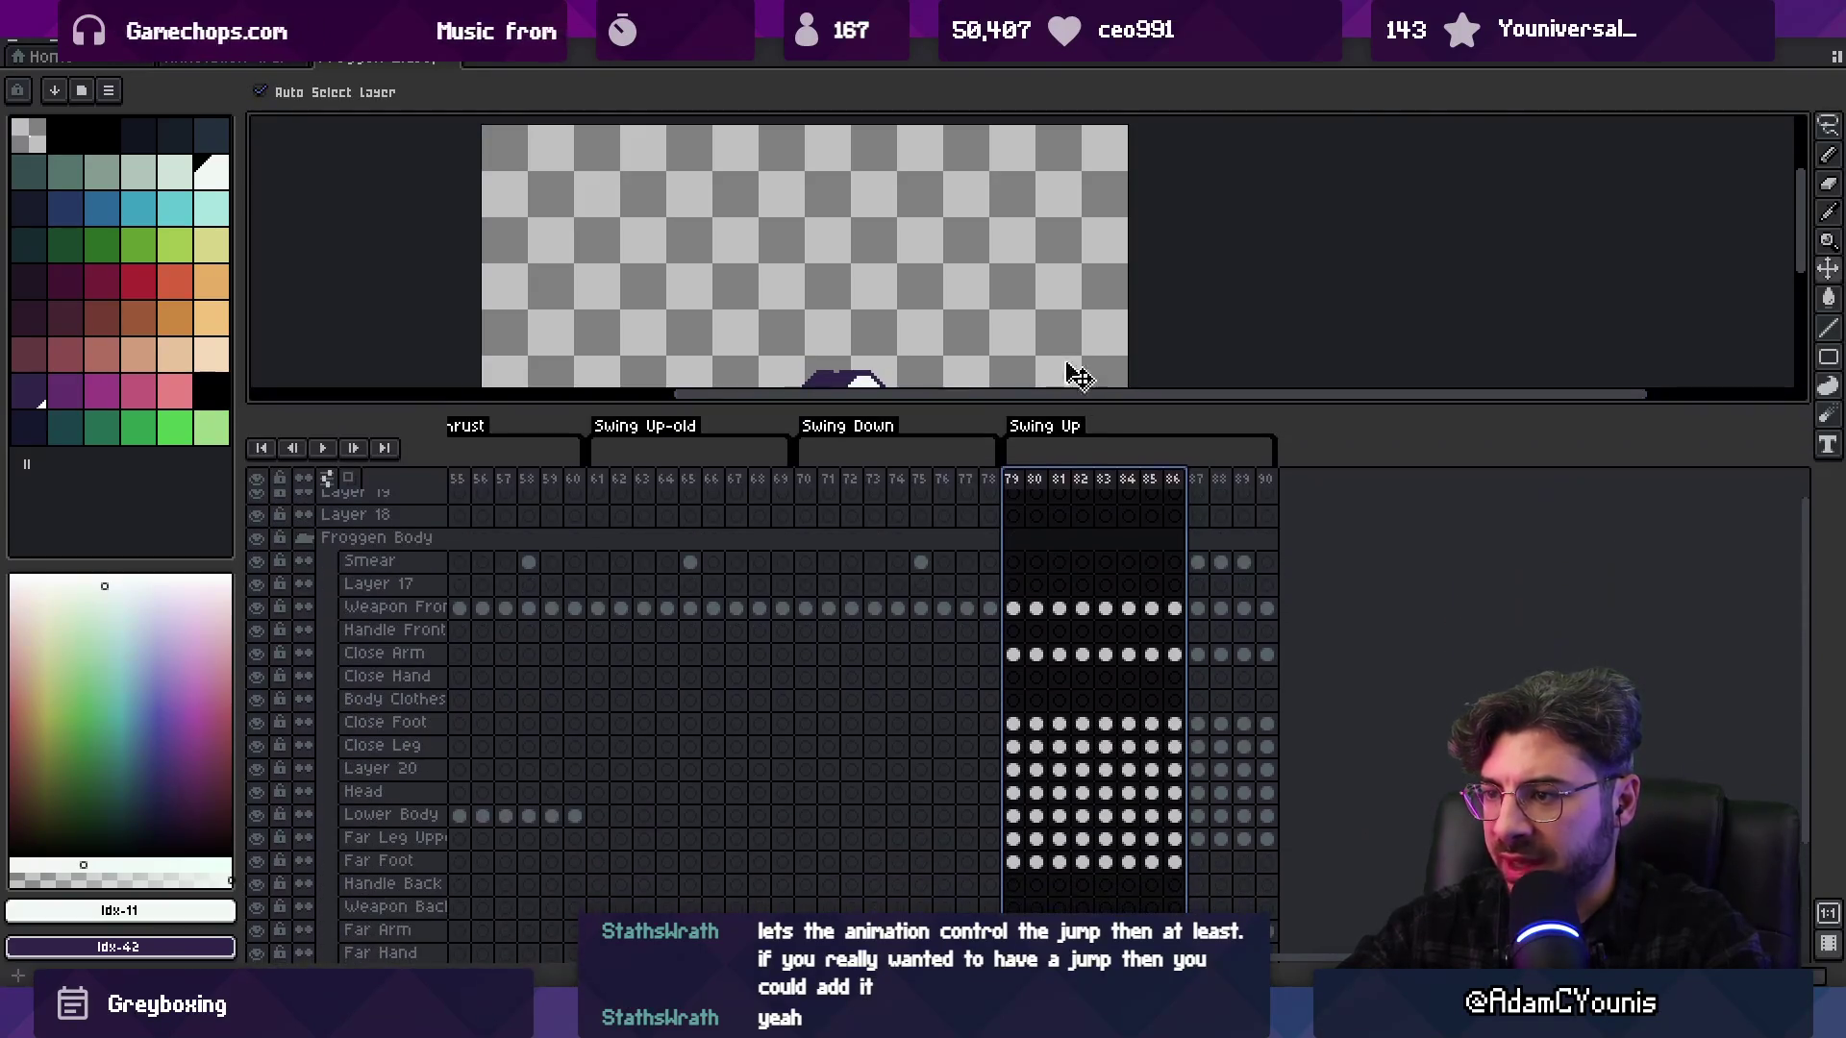
{"action": "scroll", "coordinate": [1038, 298], "scroll_direction": "down", "scroll_amount": 1}
{"action": "scroll", "coordinate": [1134, 625], "scroll_direction": "down", "scroll_amount": 2}
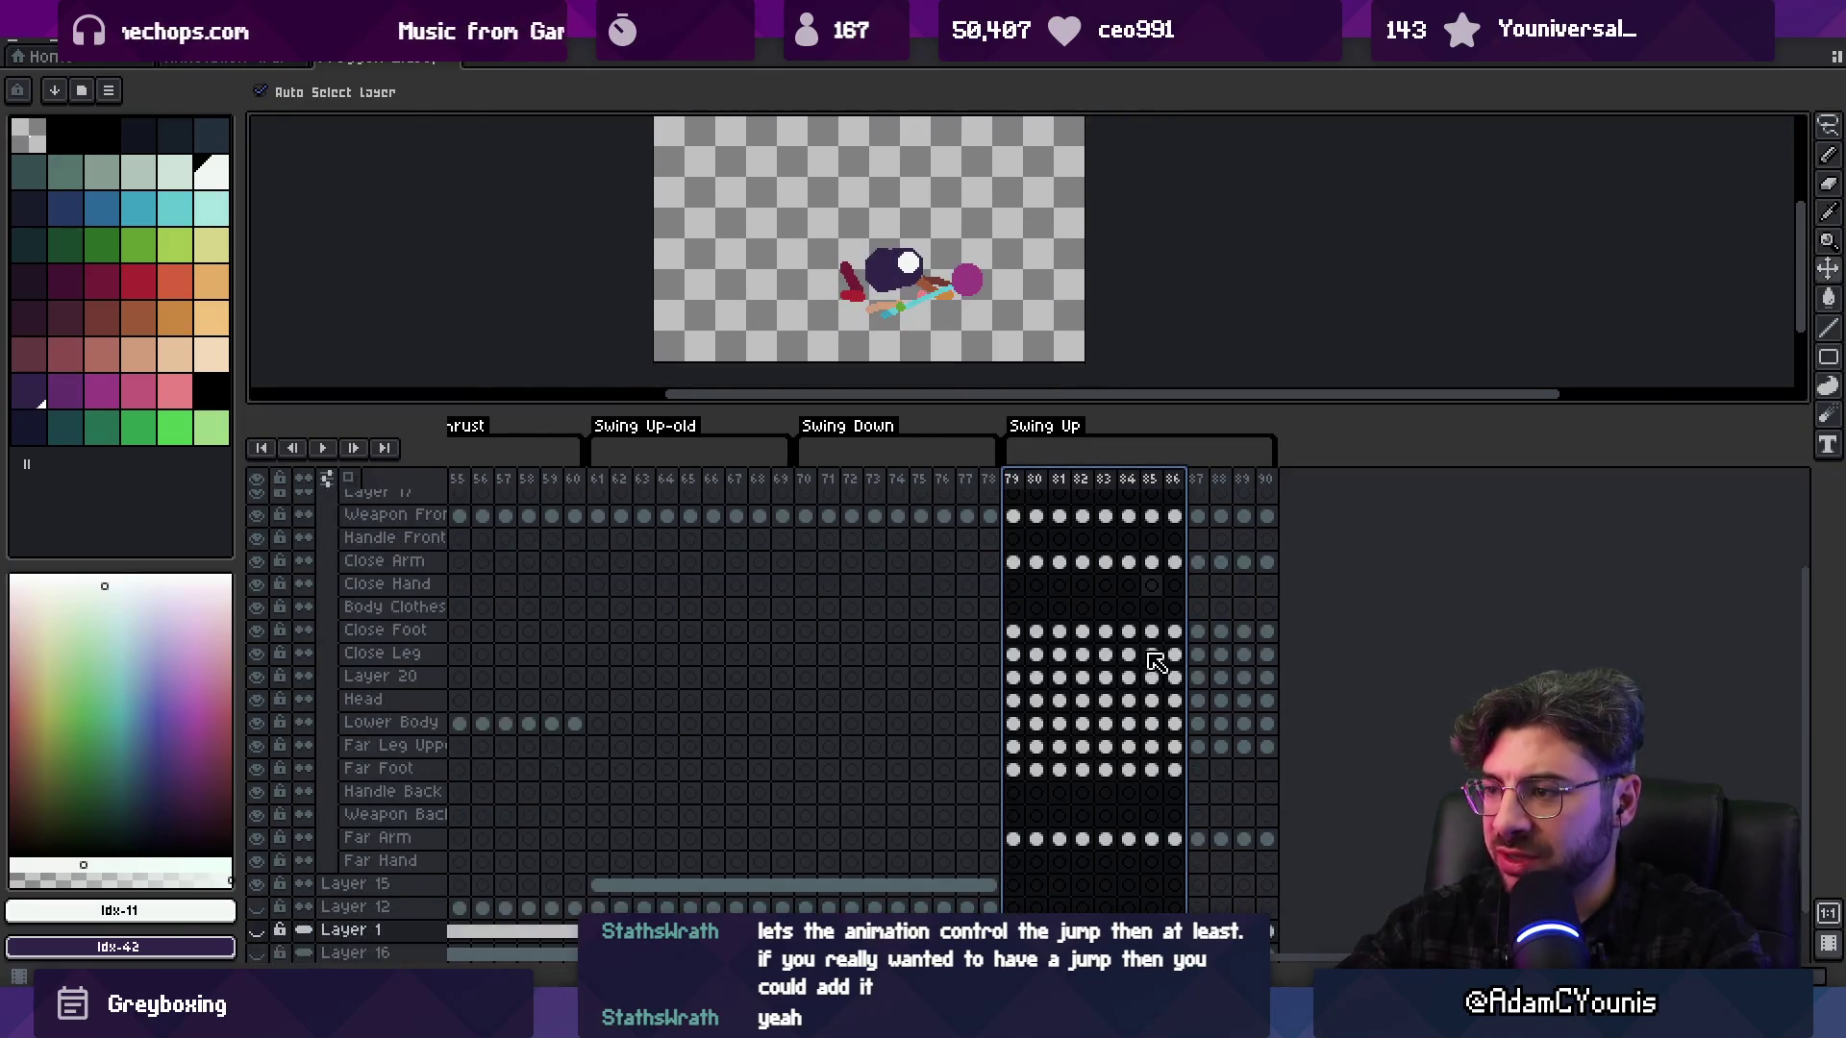
Shift the character right in the selected Swing Up frames, then select frame 81's cels
{"action": "left_click", "coordinate": [1013, 482]}
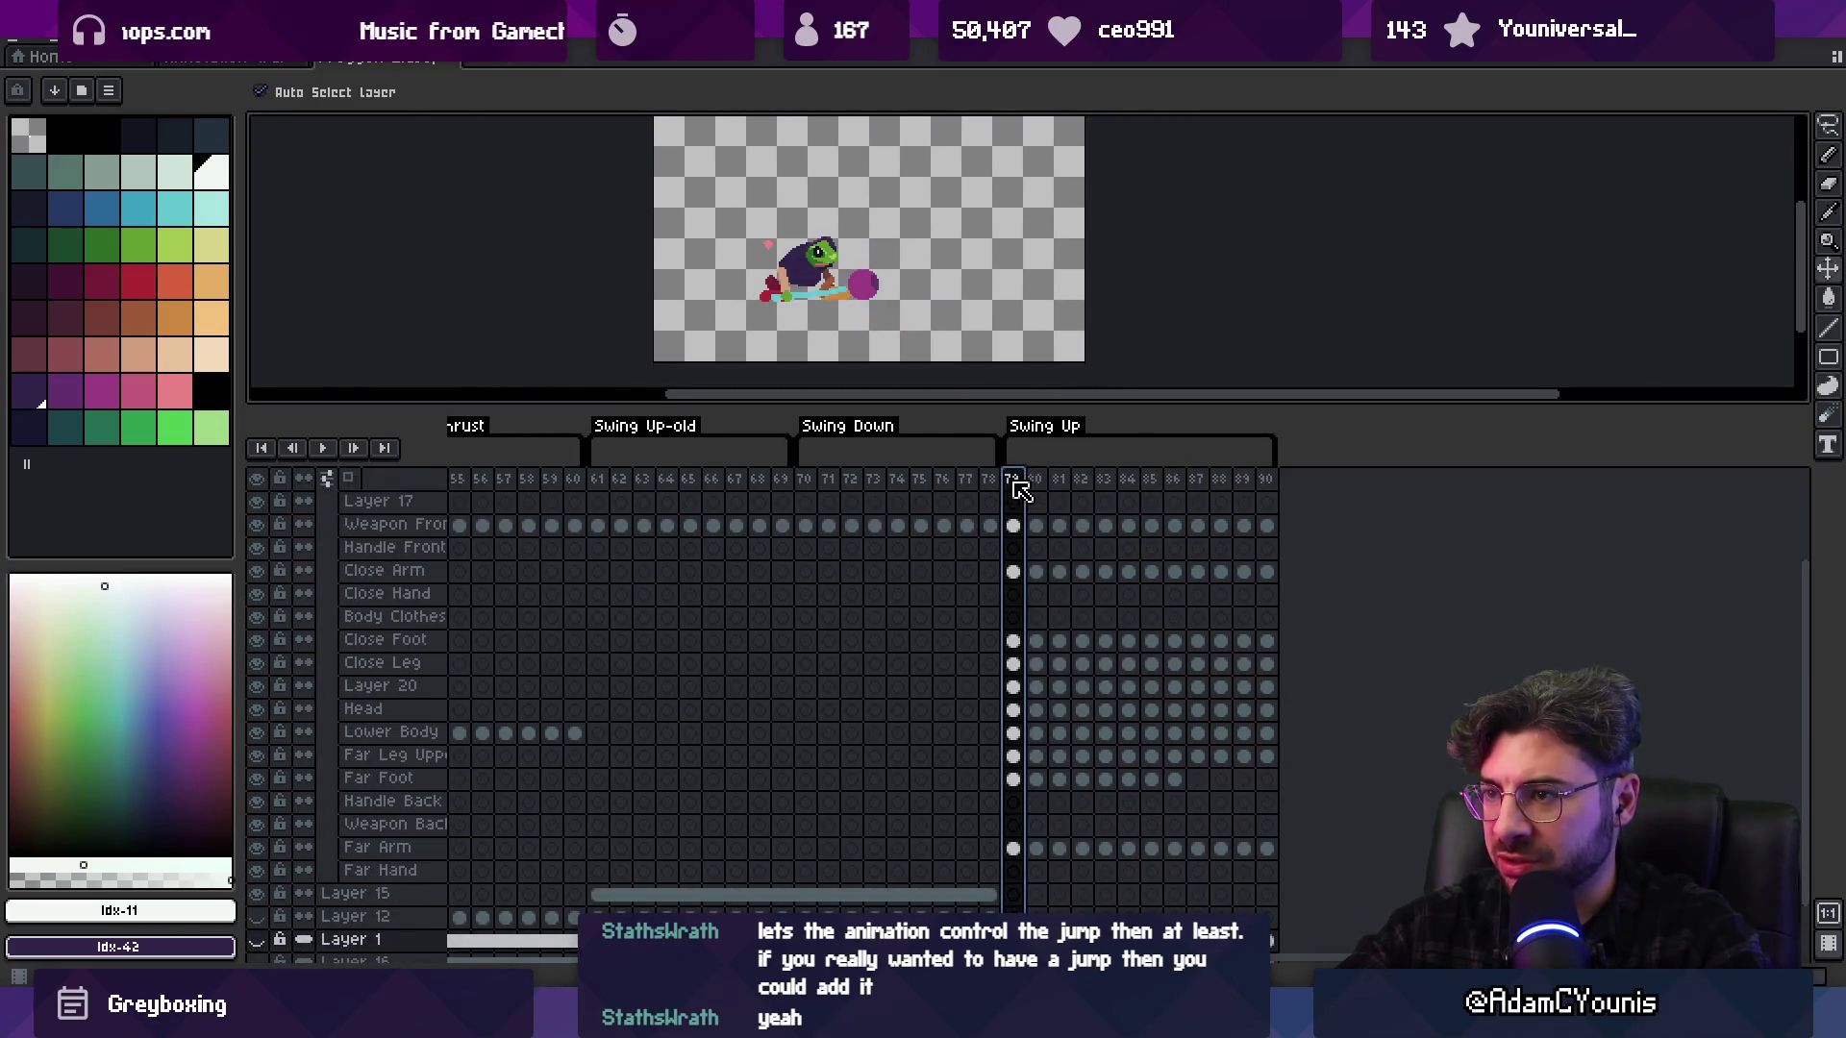
{"action": "mouse_move", "coordinate": [1035, 488]}
{"action": "left_mouse_down"}
{"action": "mouse_move", "coordinate": [1059, 481]}
{"action": "mouse_move", "coordinate": [1025, 476]}
{"action": "mouse_move", "coordinate": [1266, 492]}
{"action": "left_mouse_up"}
{"action": "mouse_move", "coordinate": [1269, 849]}
{"action": "left_mouse_down"}
{"action": "mouse_move", "coordinate": [1269, 791]}
{"action": "mouse_move", "coordinate": [1142, 548]}
{"action": "mouse_move", "coordinate": [1092, 577]}
{"action": "mouse_move", "coordinate": [1146, 580]}
{"action": "left_mouse_up"}
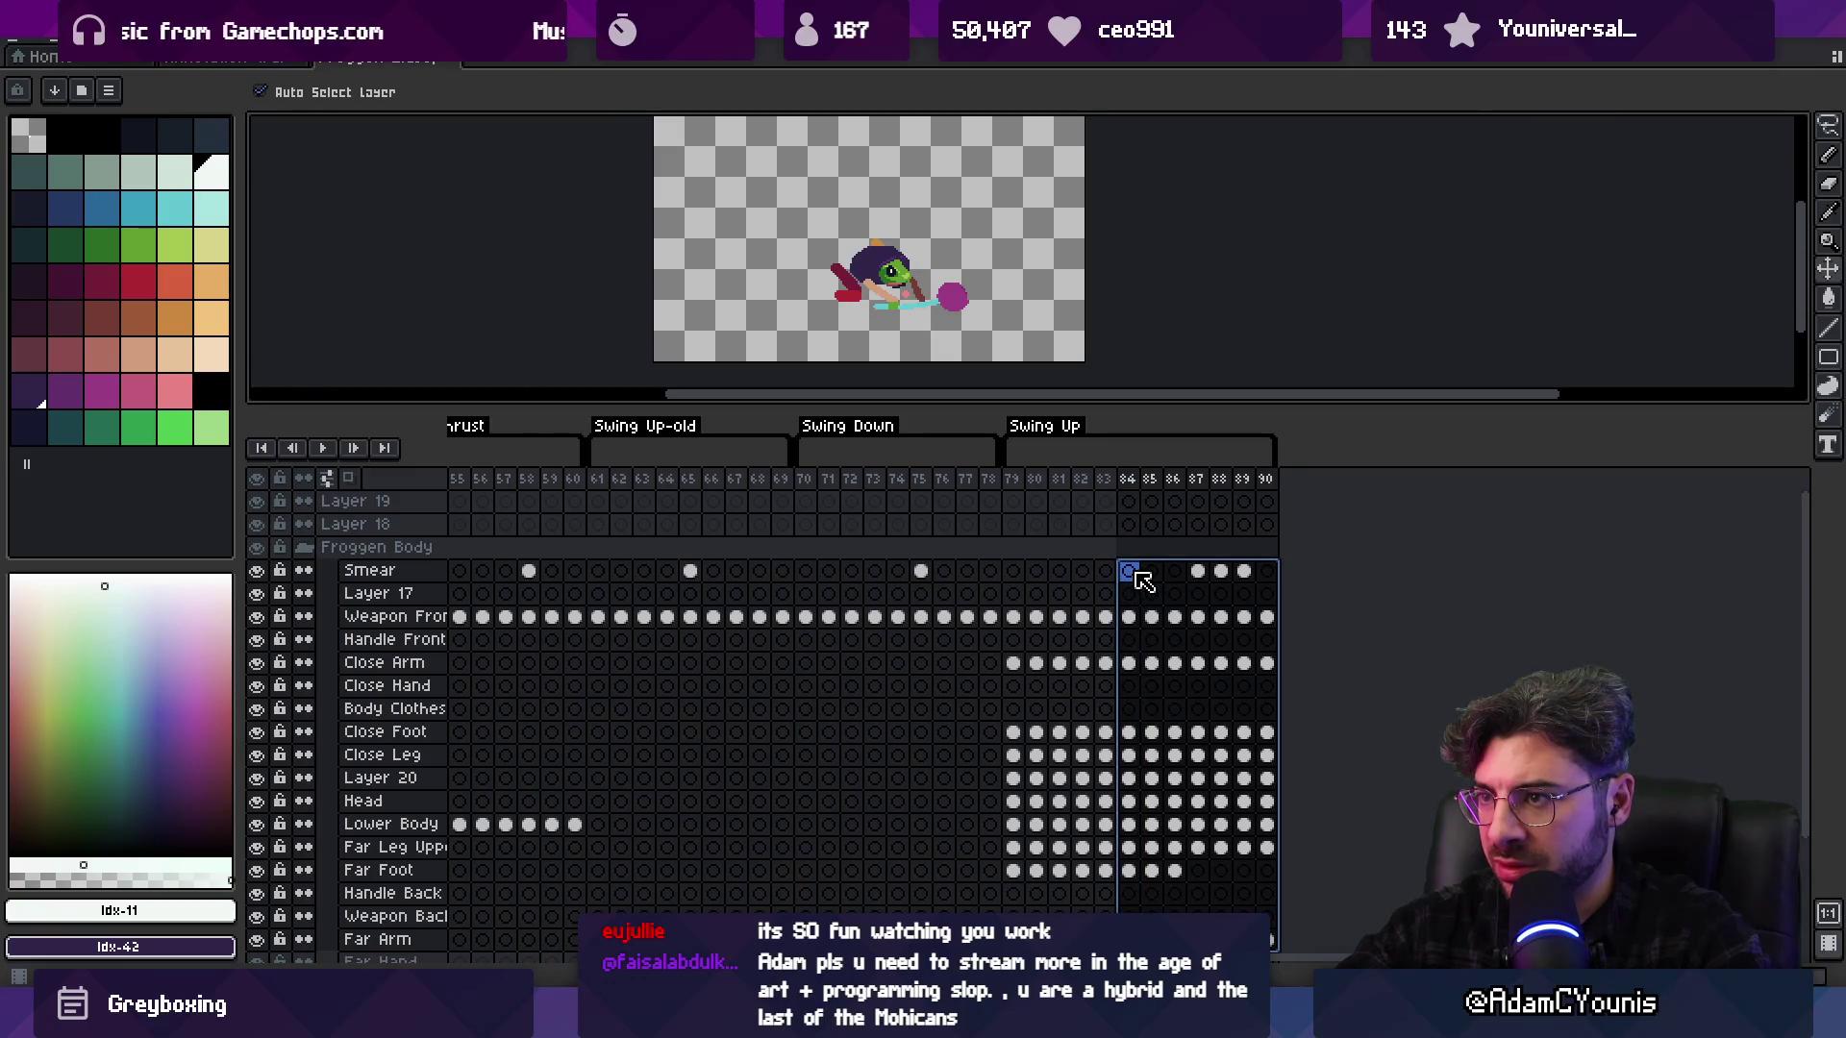
{"action": "left_click", "coordinate": [1267, 617]}
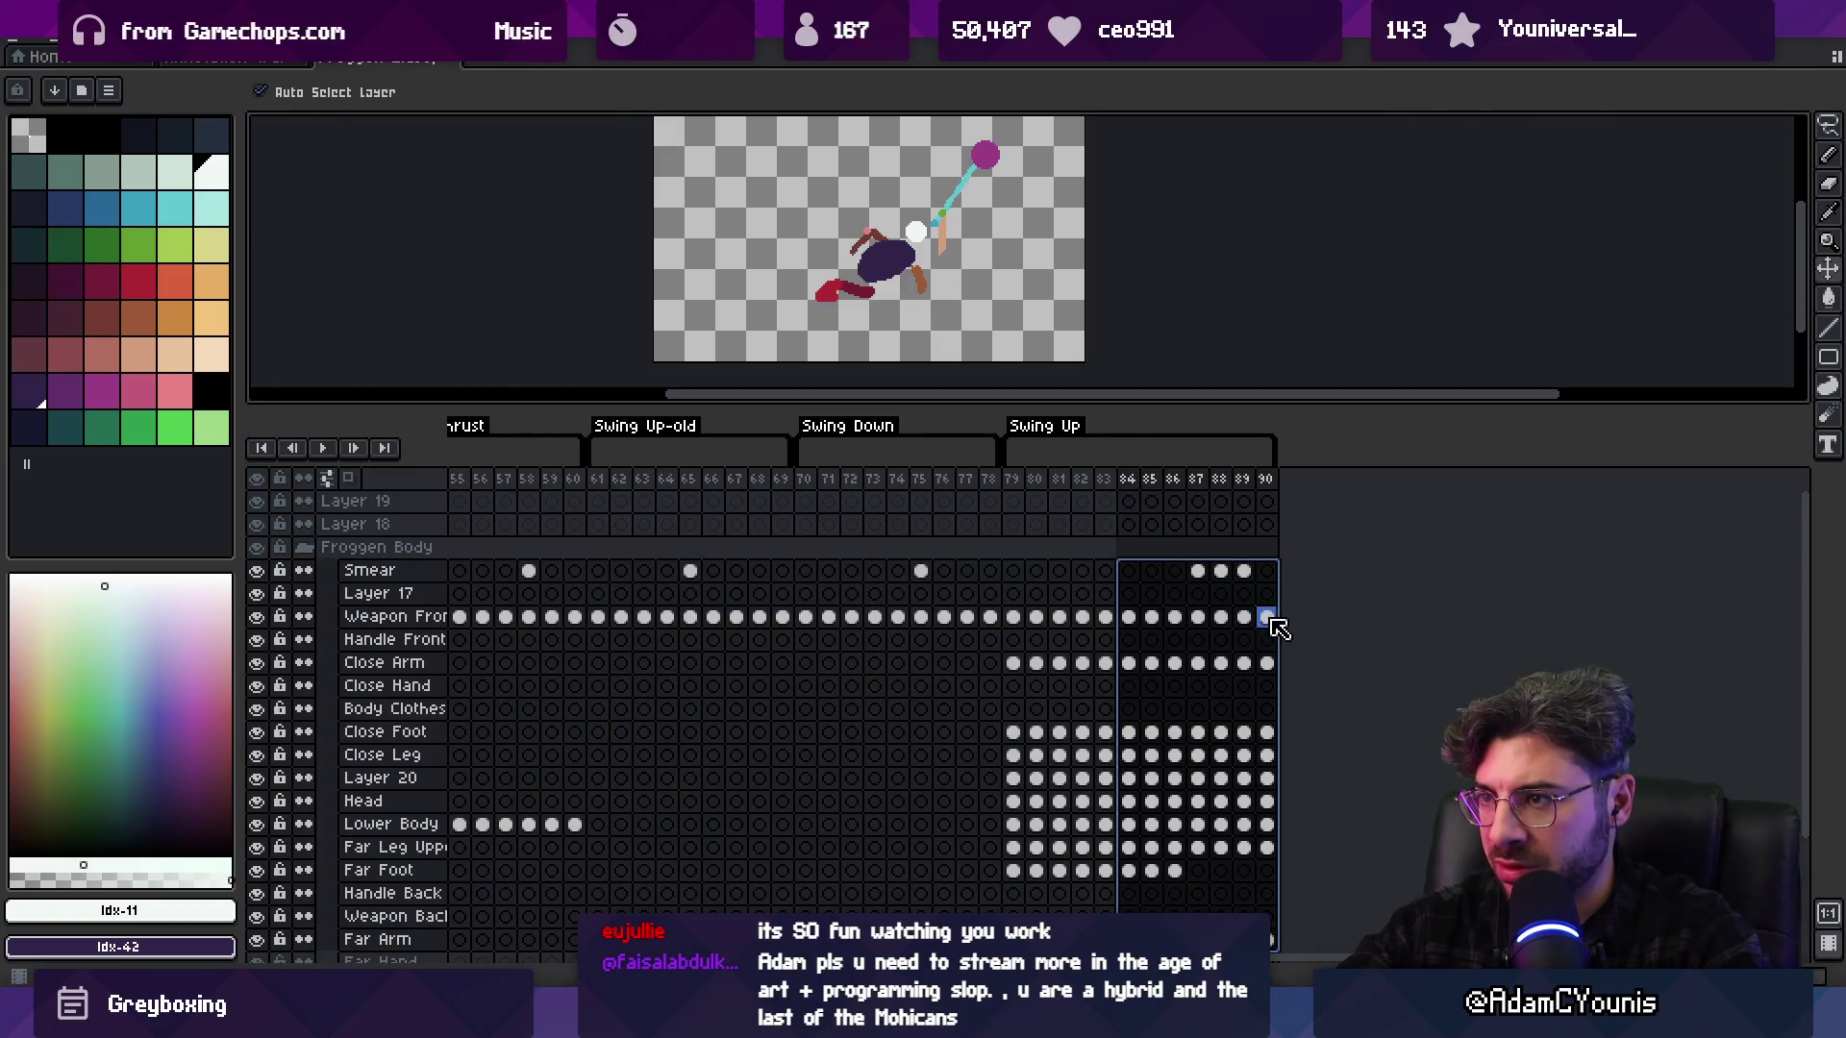
{"action": "left_click_drag", "start_coordinate": [903, 274], "coordinate": [951, 277]}
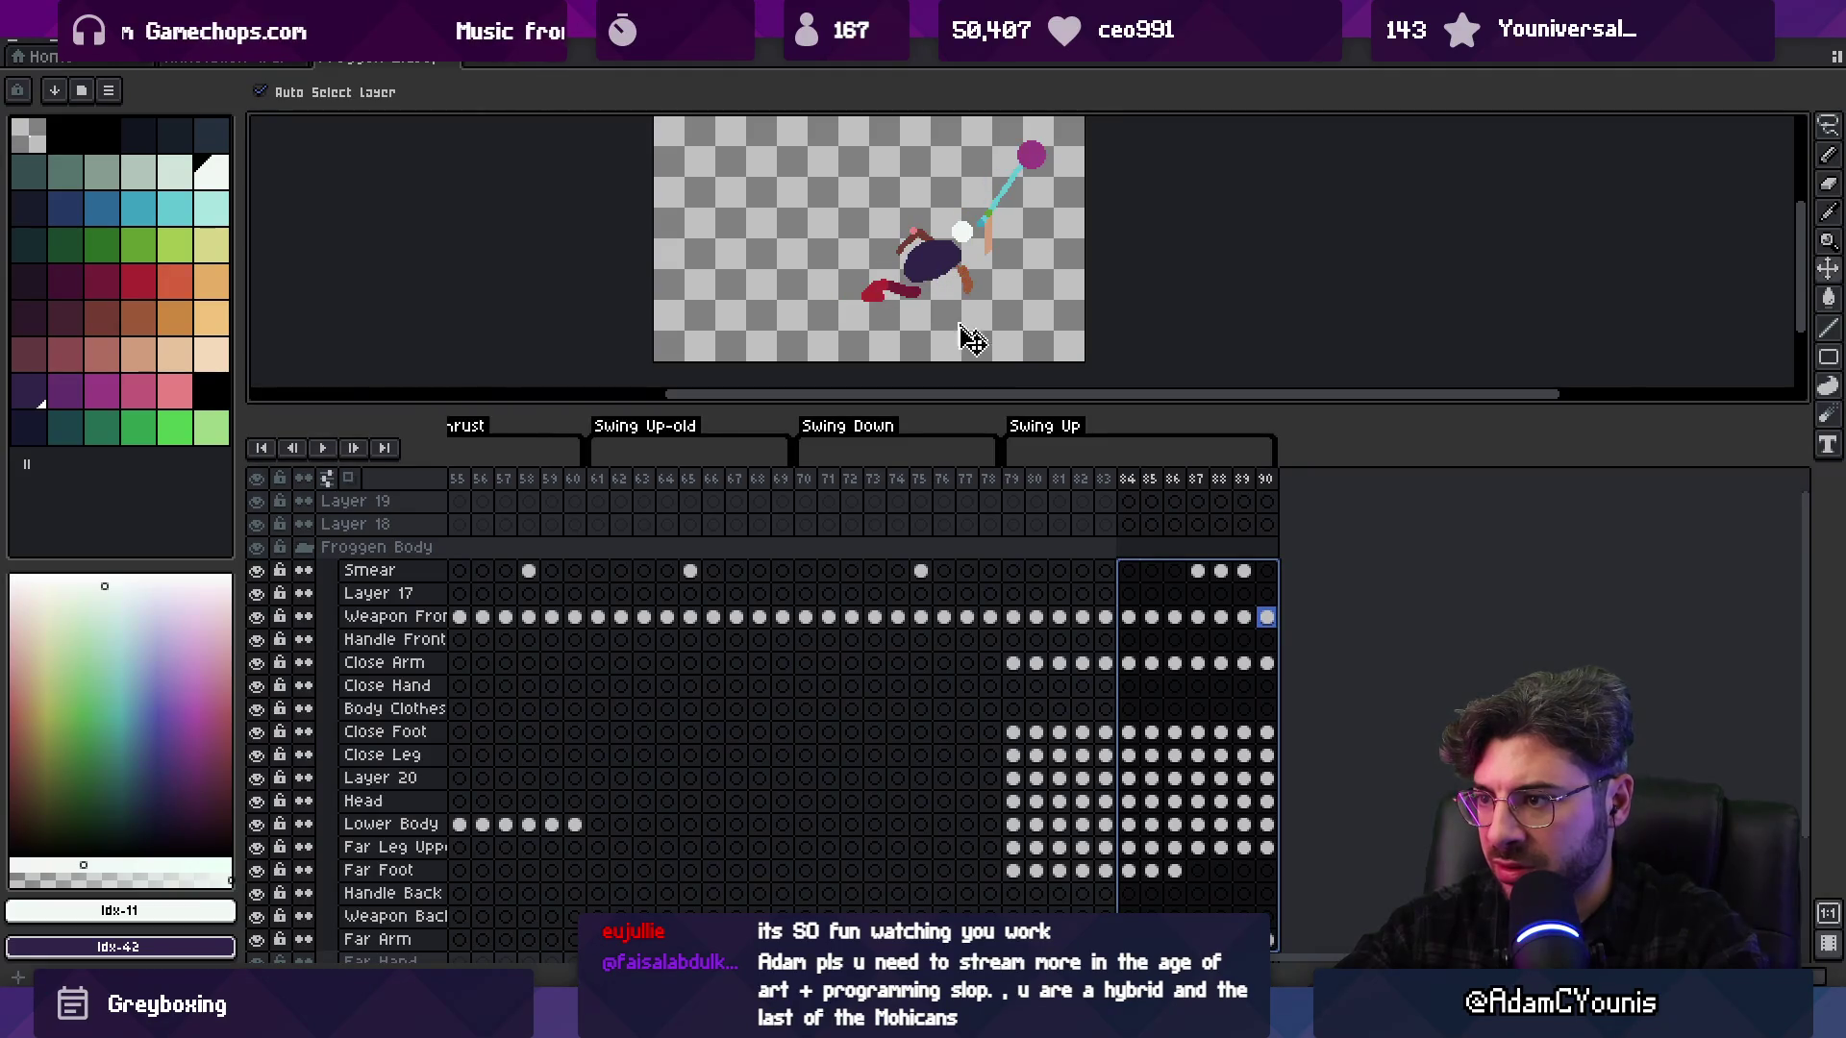
{"action": "mouse_move", "coordinate": [1012, 479]}
{"action": "left_mouse_down"}
{"action": "mouse_move", "coordinate": [1223, 483]}
{"action": "mouse_move", "coordinate": [1047, 495]}
{"action": "mouse_move", "coordinate": [1079, 491]}
{"action": "left_mouse_up"}
{"action": "left_click_drag", "start_coordinate": [1061, 623], "coordinate": [1092, 882]}
{"action": "left_click", "coordinate": [1131, 870]}
Shift Froggen's body-layer cels on frames 81–83 about 16 px to the right
{"action": "left_click", "coordinate": [1106, 870]}
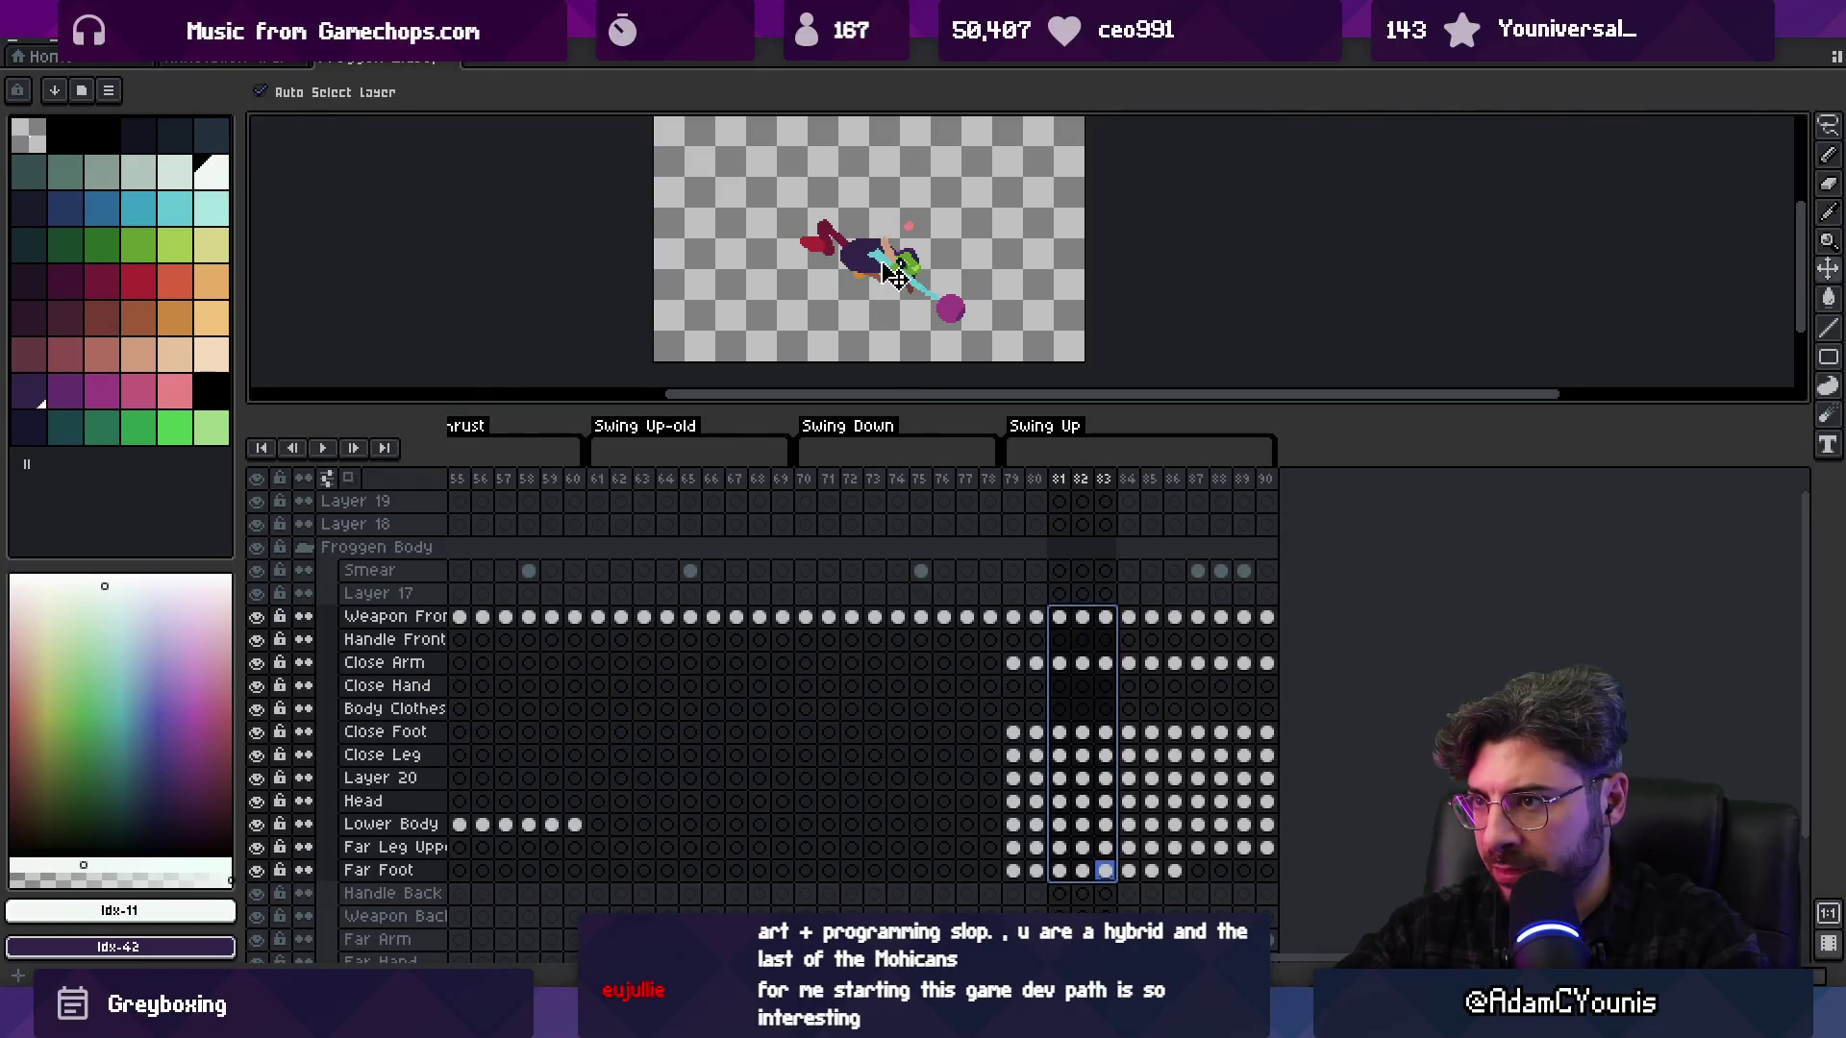
{"action": "mouse_move", "coordinate": [1058, 952]}
{"action": "left_mouse_down"}
{"action": "mouse_move", "coordinate": [1115, 711]}
{"action": "mouse_move", "coordinate": [1197, 685]}
{"action": "mouse_move", "coordinate": [1125, 631]}
{"action": "mouse_move", "coordinate": [1125, 528]}
{"action": "mouse_move", "coordinate": [1129, 620]}
{"action": "left_mouse_up"}
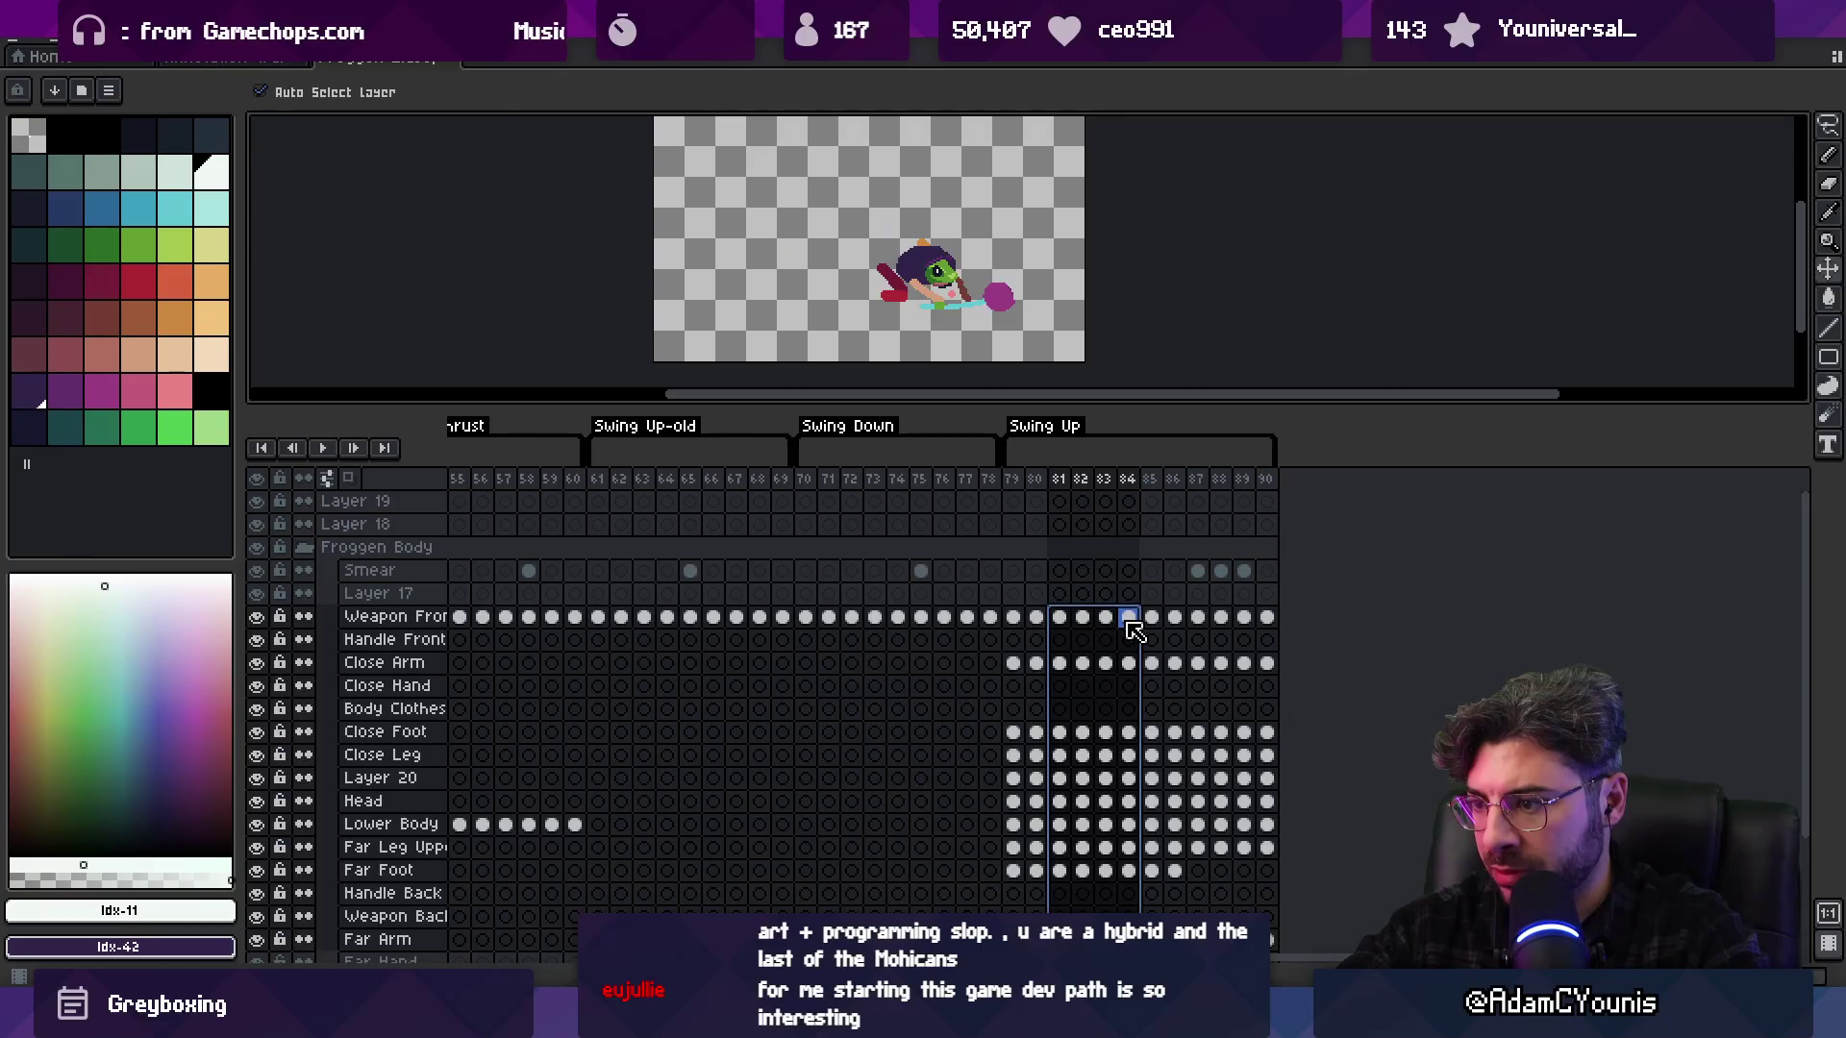
{"action": "scroll", "coordinate": [1127, 630], "scroll_direction": "down", "scroll_amount": 1}
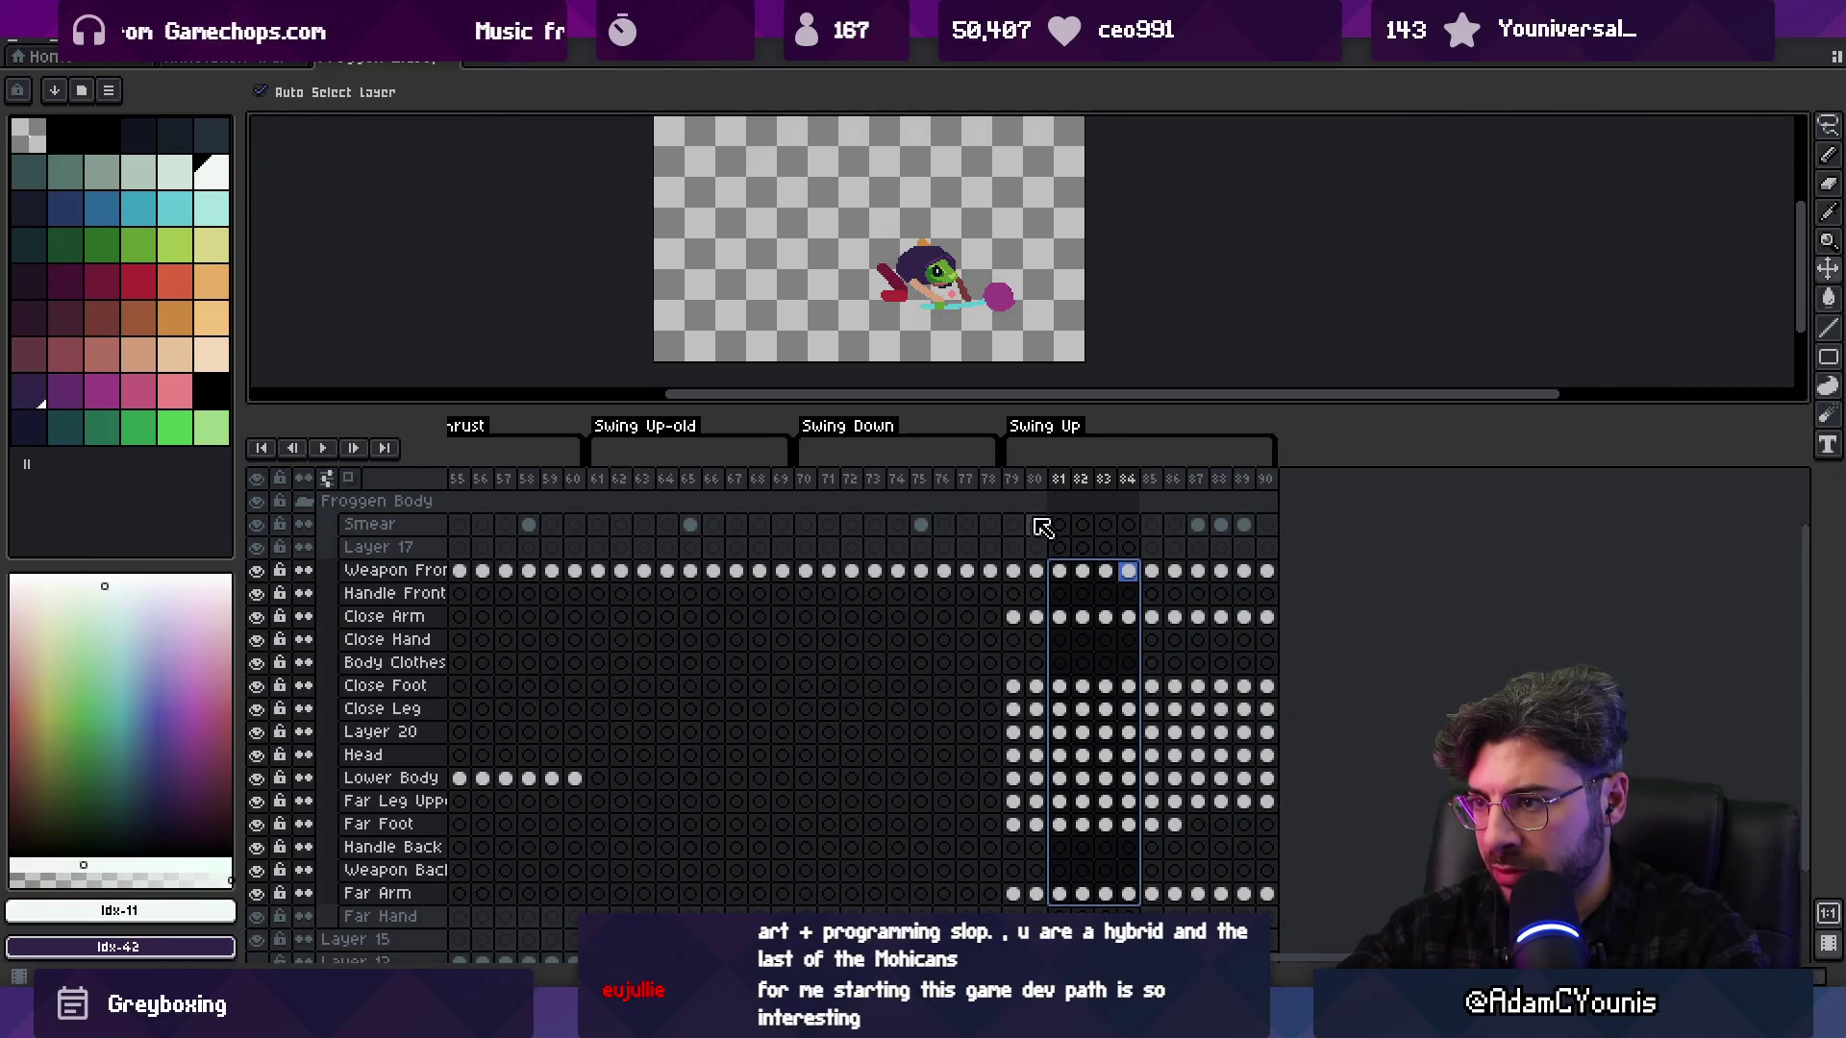
{"action": "left_click", "coordinate": [1060, 570]}
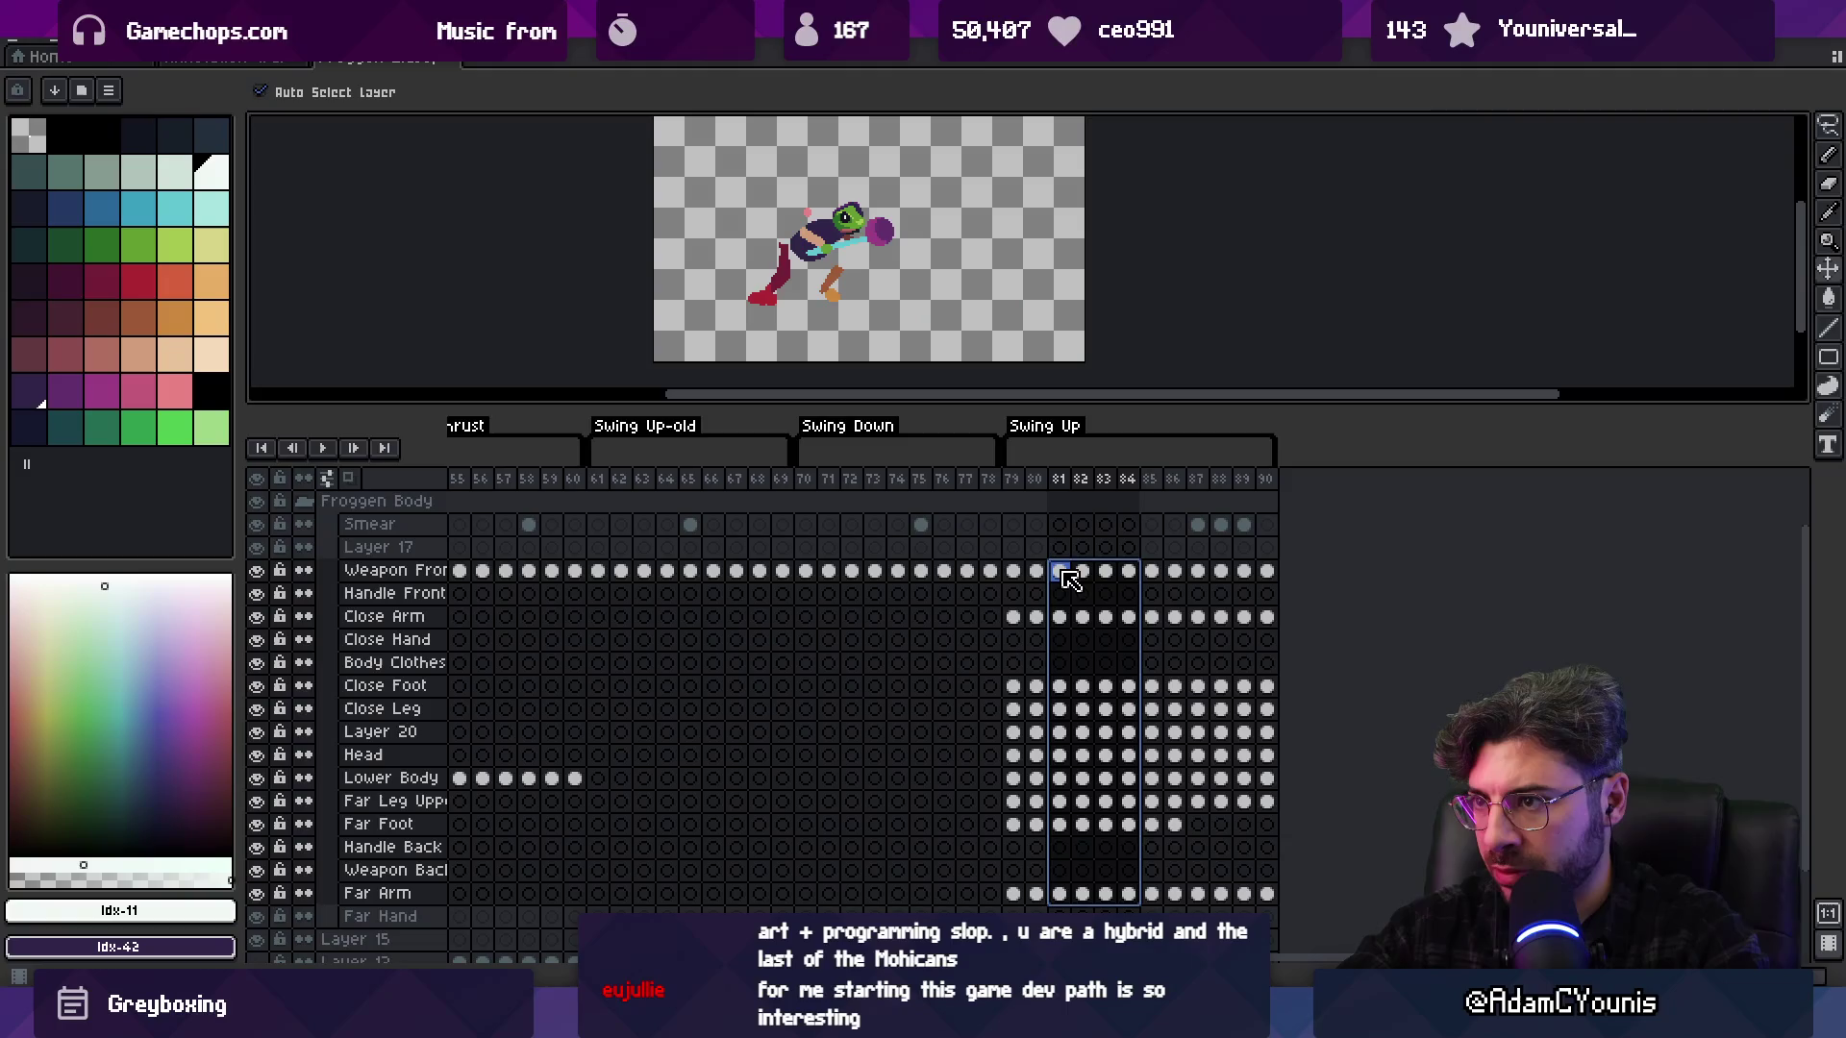
{"action": "left_click_drag", "start_coordinate": [1081, 573], "coordinate": [1142, 892]}
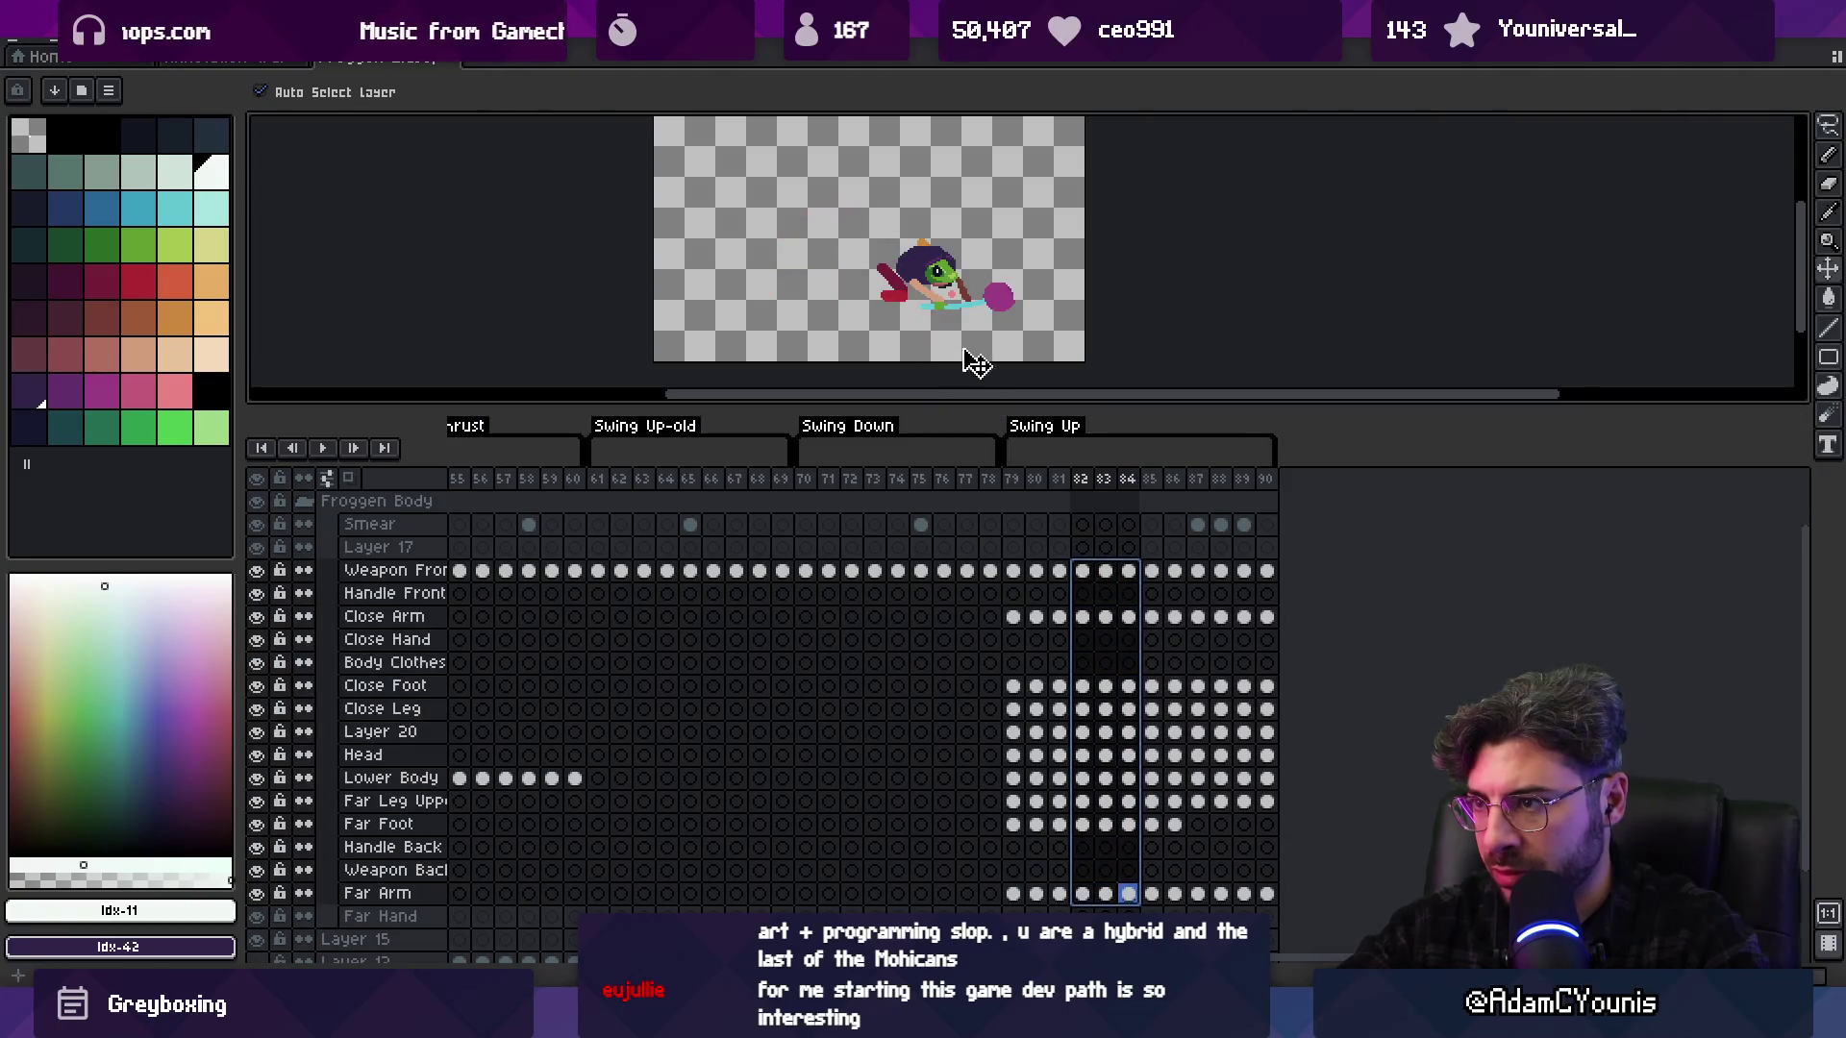
{"action": "left_click", "coordinate": [1105, 570]}
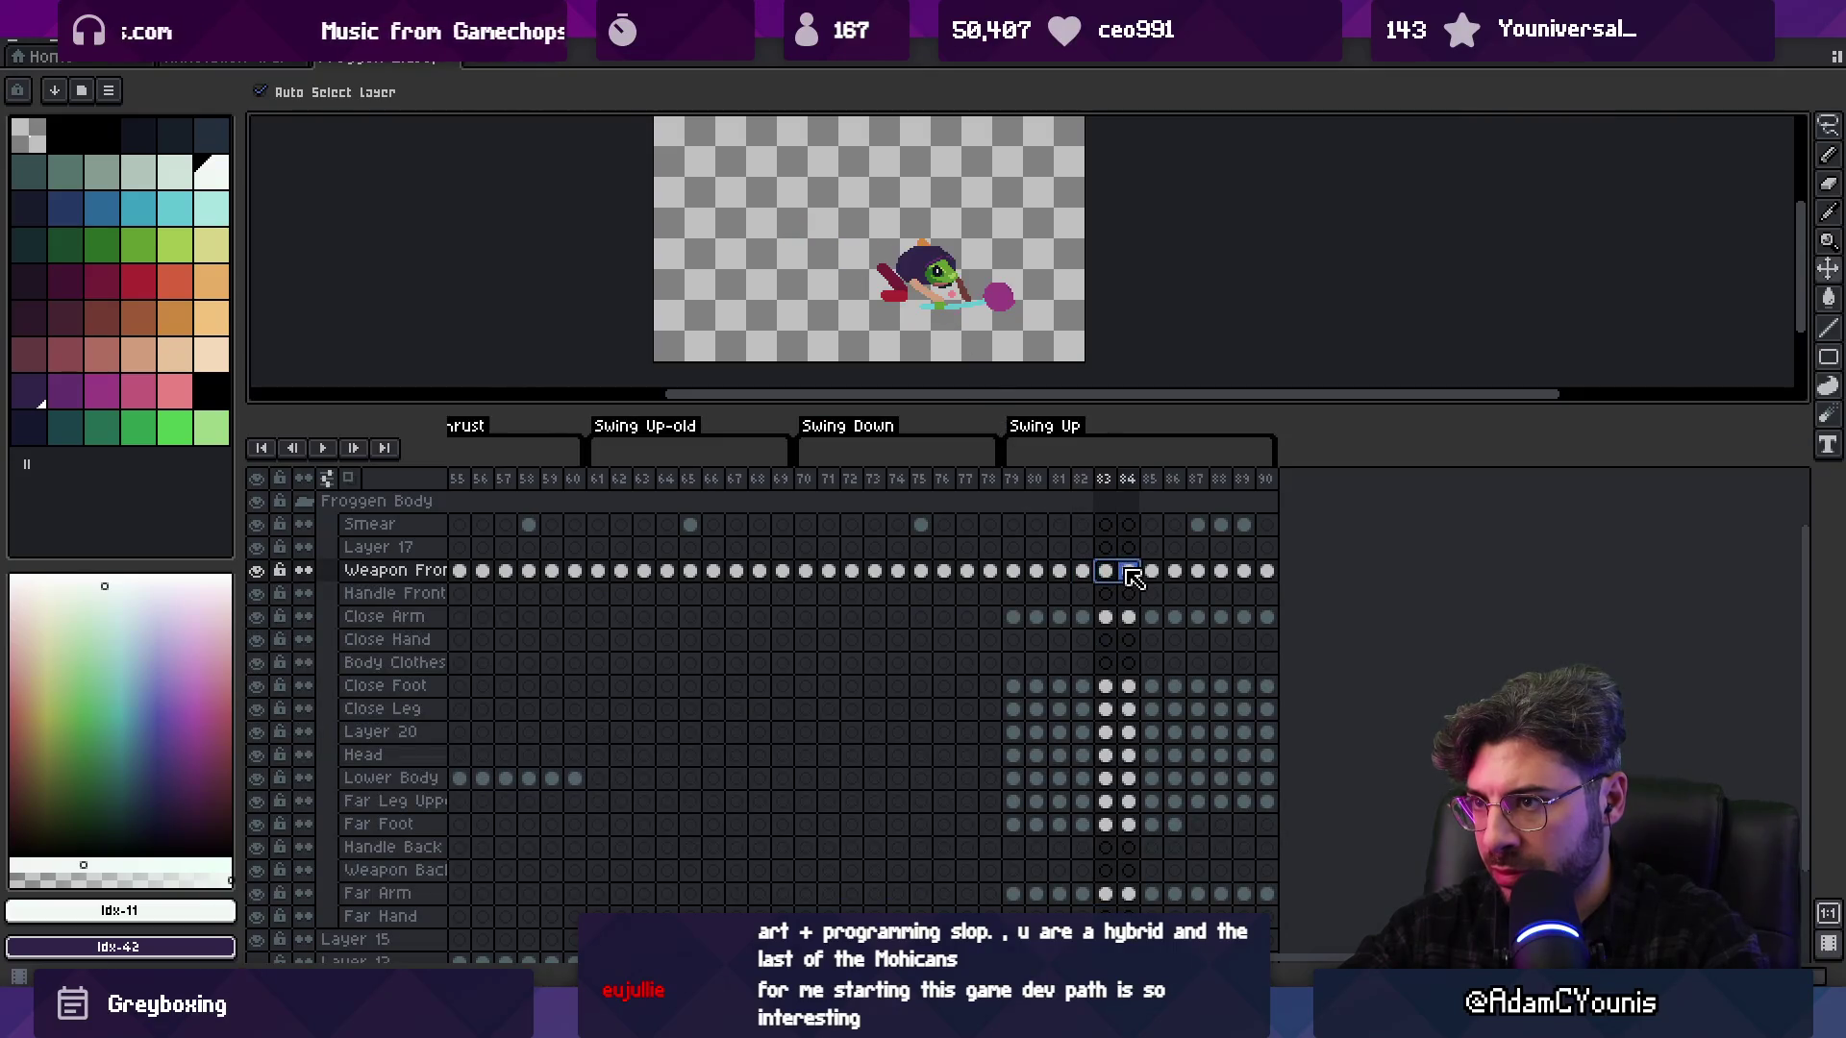
{"action": "left_click_drag", "start_coordinate": [1105, 571], "coordinate": [1077, 895]}
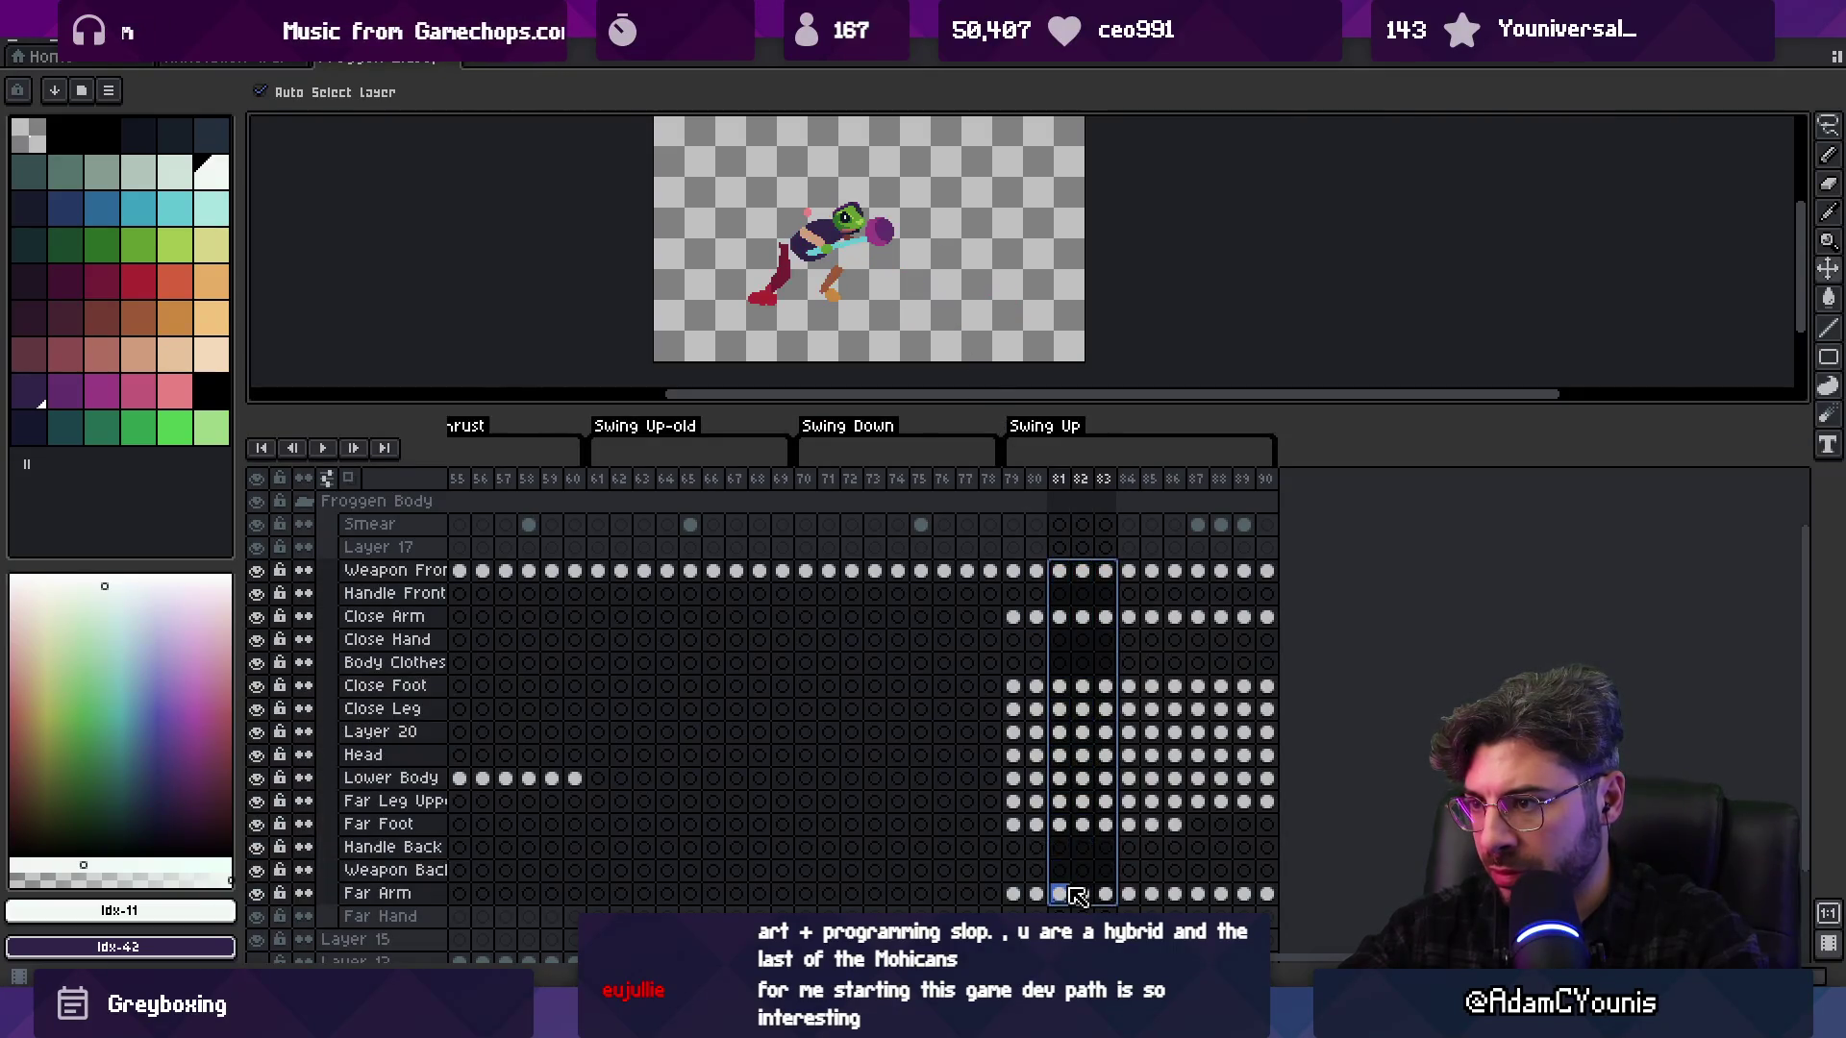
{"action": "left_click_drag", "start_coordinate": [834, 244], "coordinate": [849, 242]}
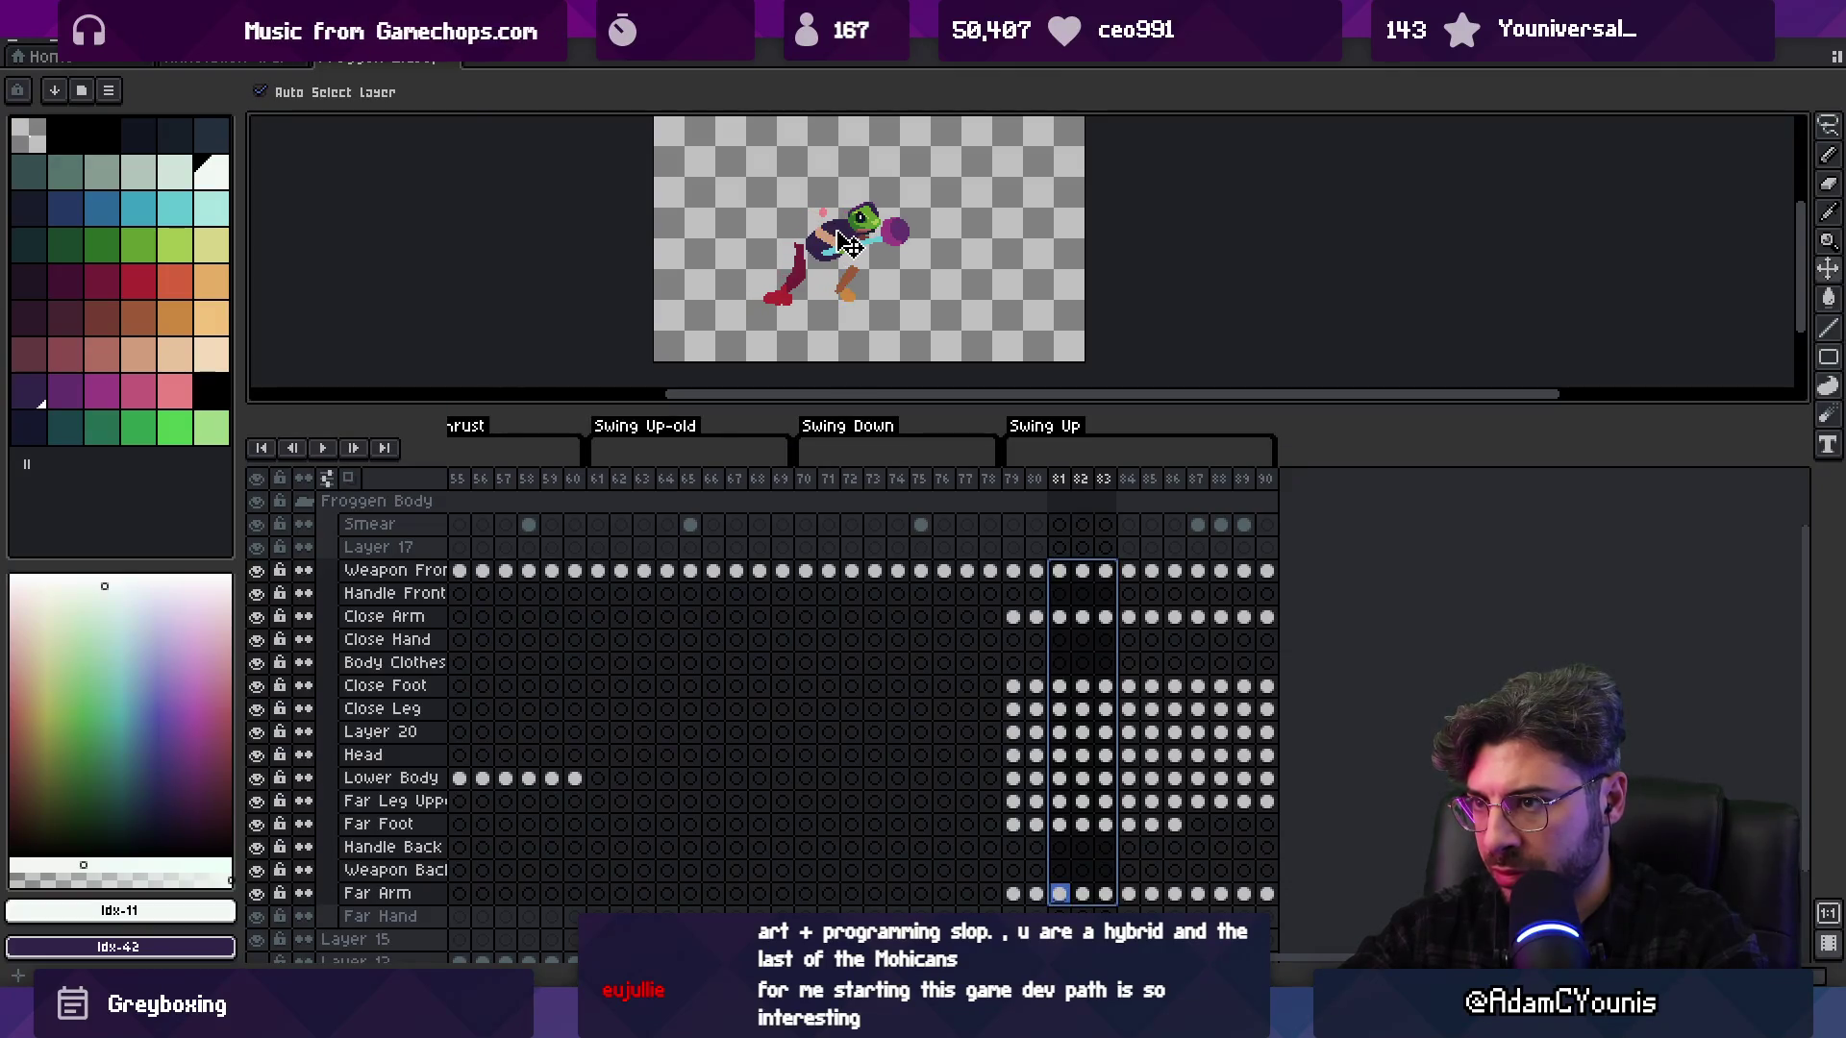
Nudge the frame 82–83 pose right in small steps, then play the animation to check
{"action": "mouse_move", "coordinate": [1014, 480]}
{"action": "left_mouse_down"}
{"action": "mouse_move", "coordinate": [1113, 488]}
{"action": "mouse_move", "coordinate": [1063, 486]}
{"action": "mouse_move", "coordinate": [1087, 491]}
{"action": "left_mouse_up"}
{"action": "left_click", "coordinate": [1087, 488]}
{"action": "mouse_move", "coordinate": [1084, 686]}
{"action": "left_mouse_down"}
{"action": "mouse_move", "coordinate": [1105, 890]}
{"action": "mouse_move", "coordinate": [1083, 570]}
{"action": "left_mouse_up"}
{"action": "key", "text": "Right"}
{"action": "key", "text": "Right"}
{"action": "key", "text": "Right"}
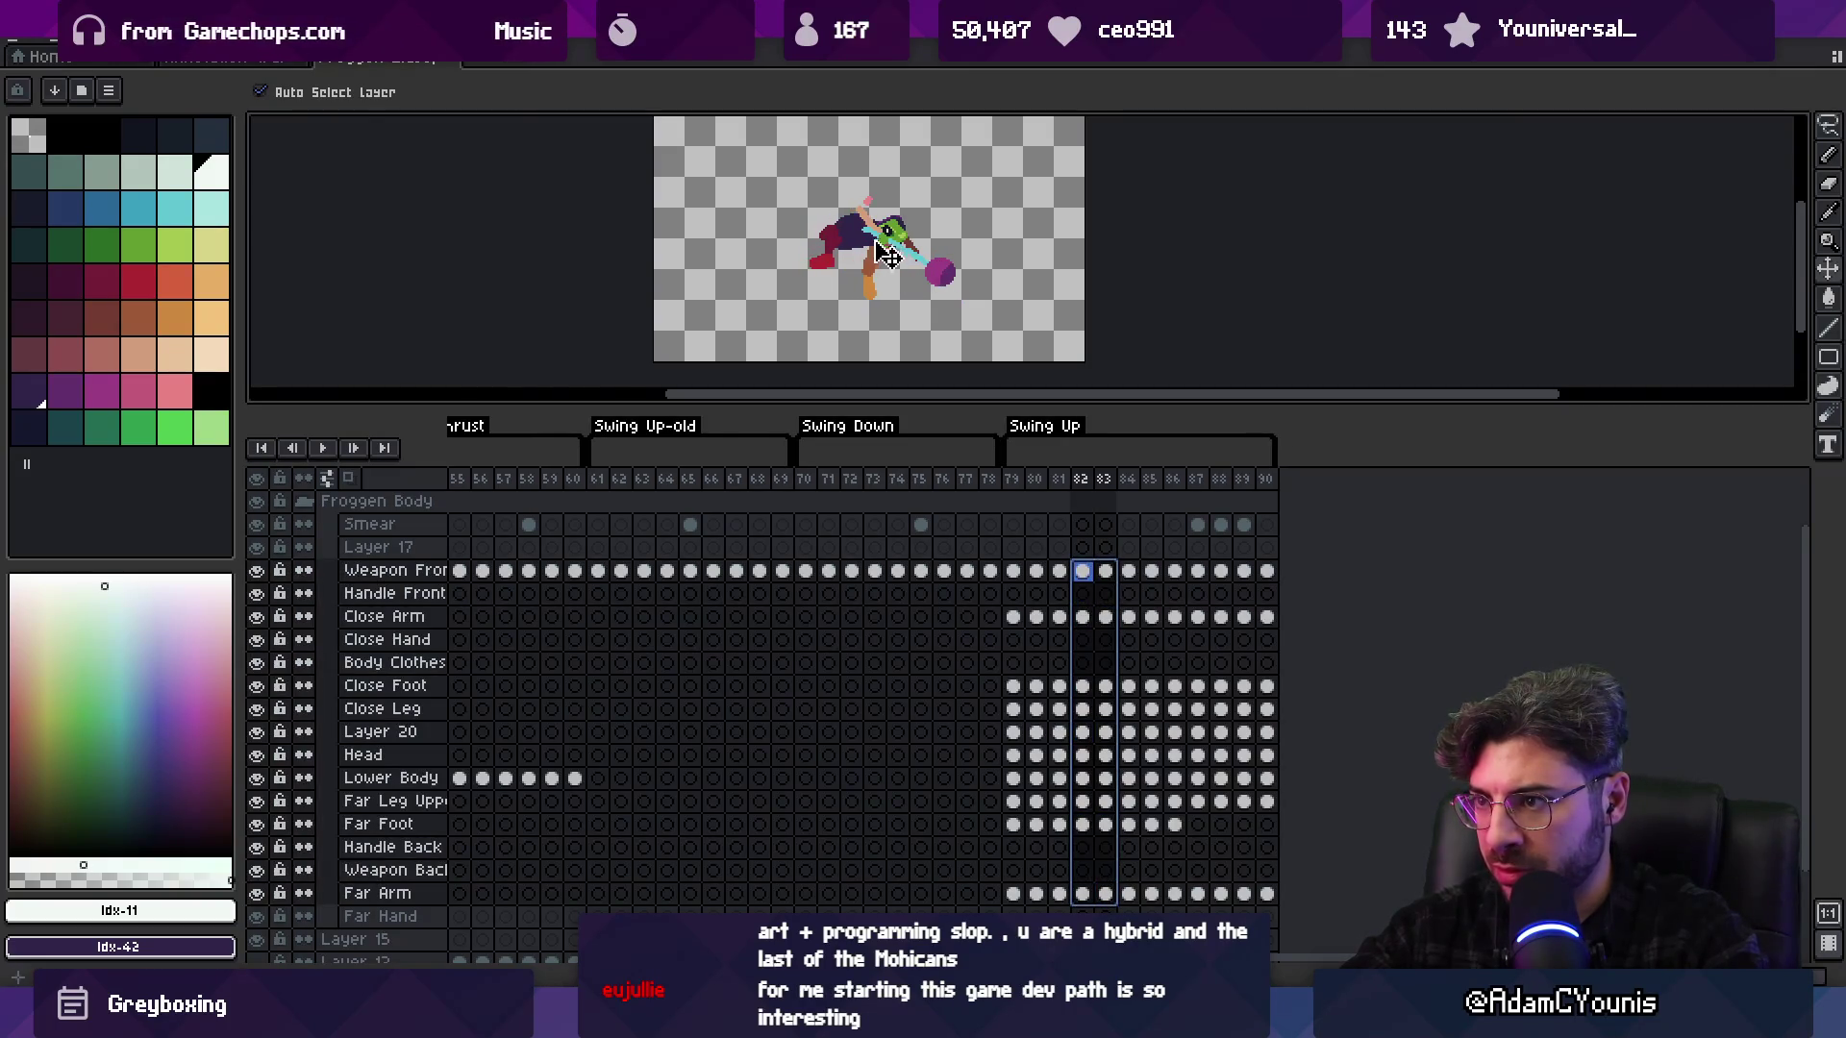
{"action": "mouse_move", "coordinate": [1014, 480]}
{"action": "left_mouse_down"}
{"action": "mouse_move", "coordinate": [1151, 471]}
{"action": "mouse_move", "coordinate": [1116, 472]}
{"action": "left_mouse_up"}
{"action": "left_click_drag", "start_coordinate": [1110, 563], "coordinate": [1123, 901]}
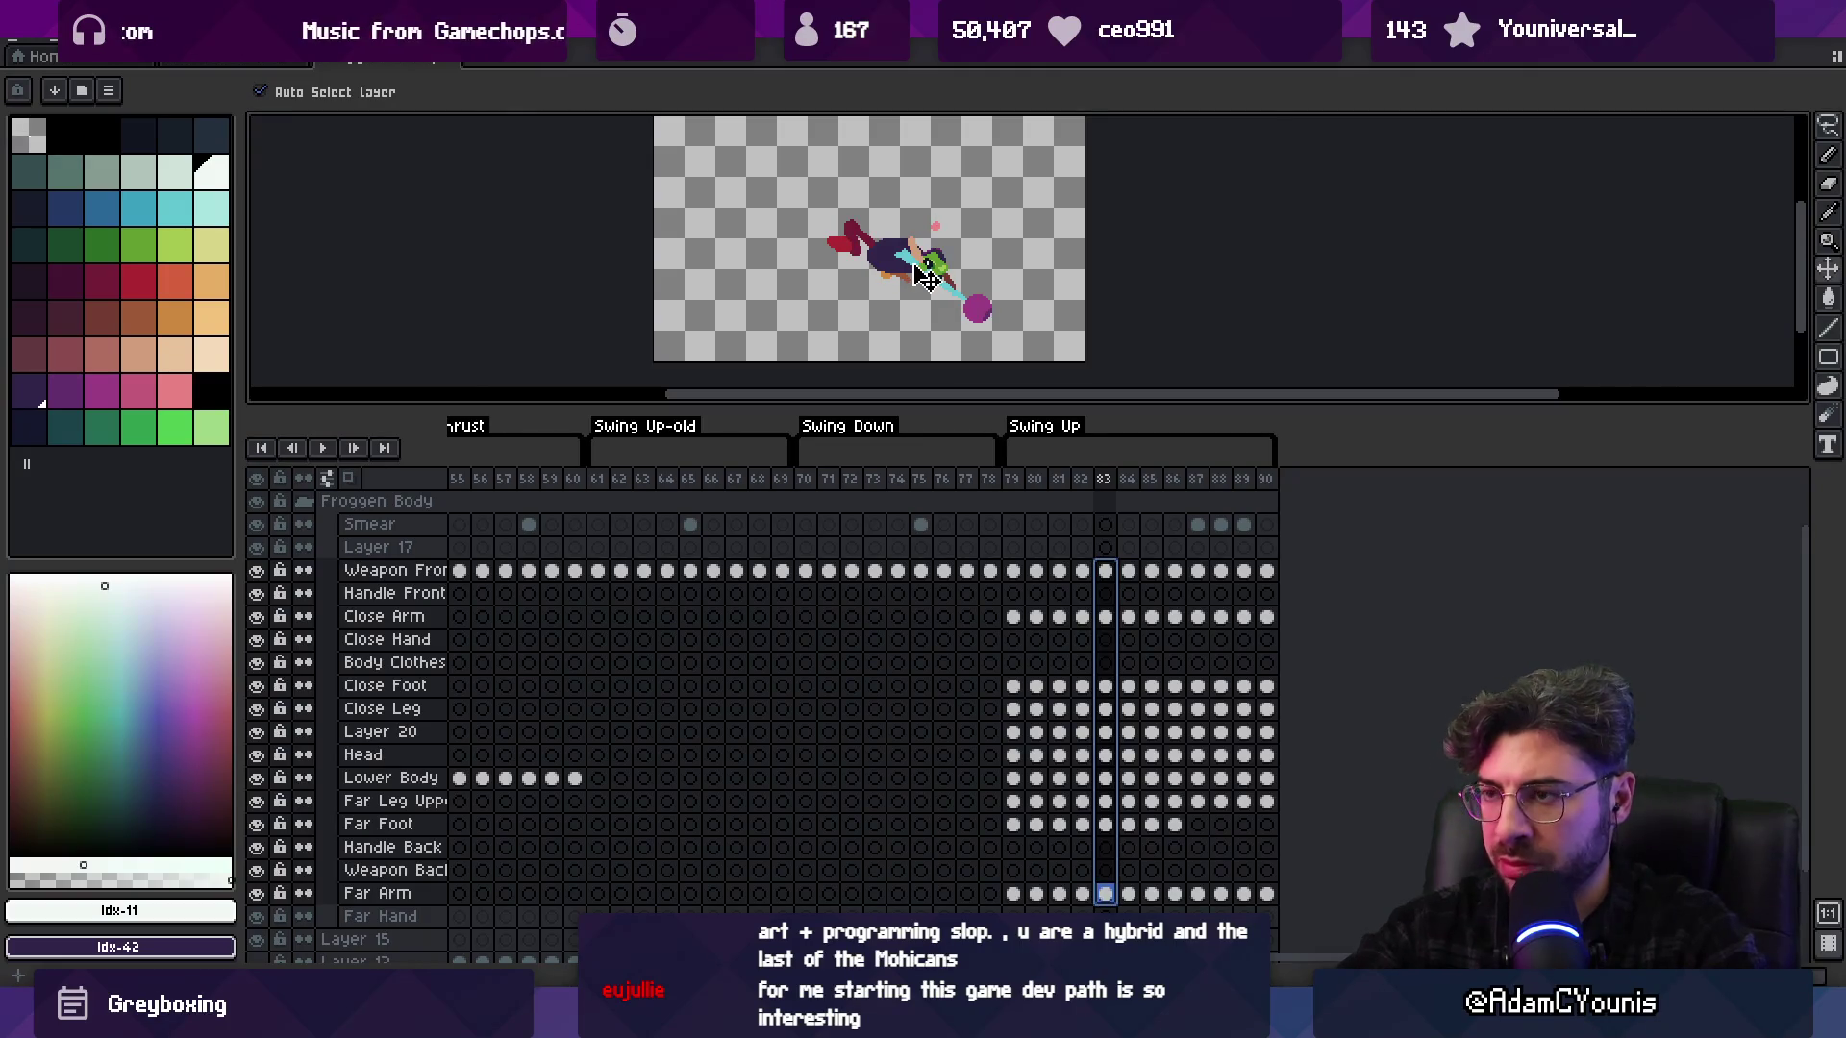
{"action": "key", "text": "Return"}
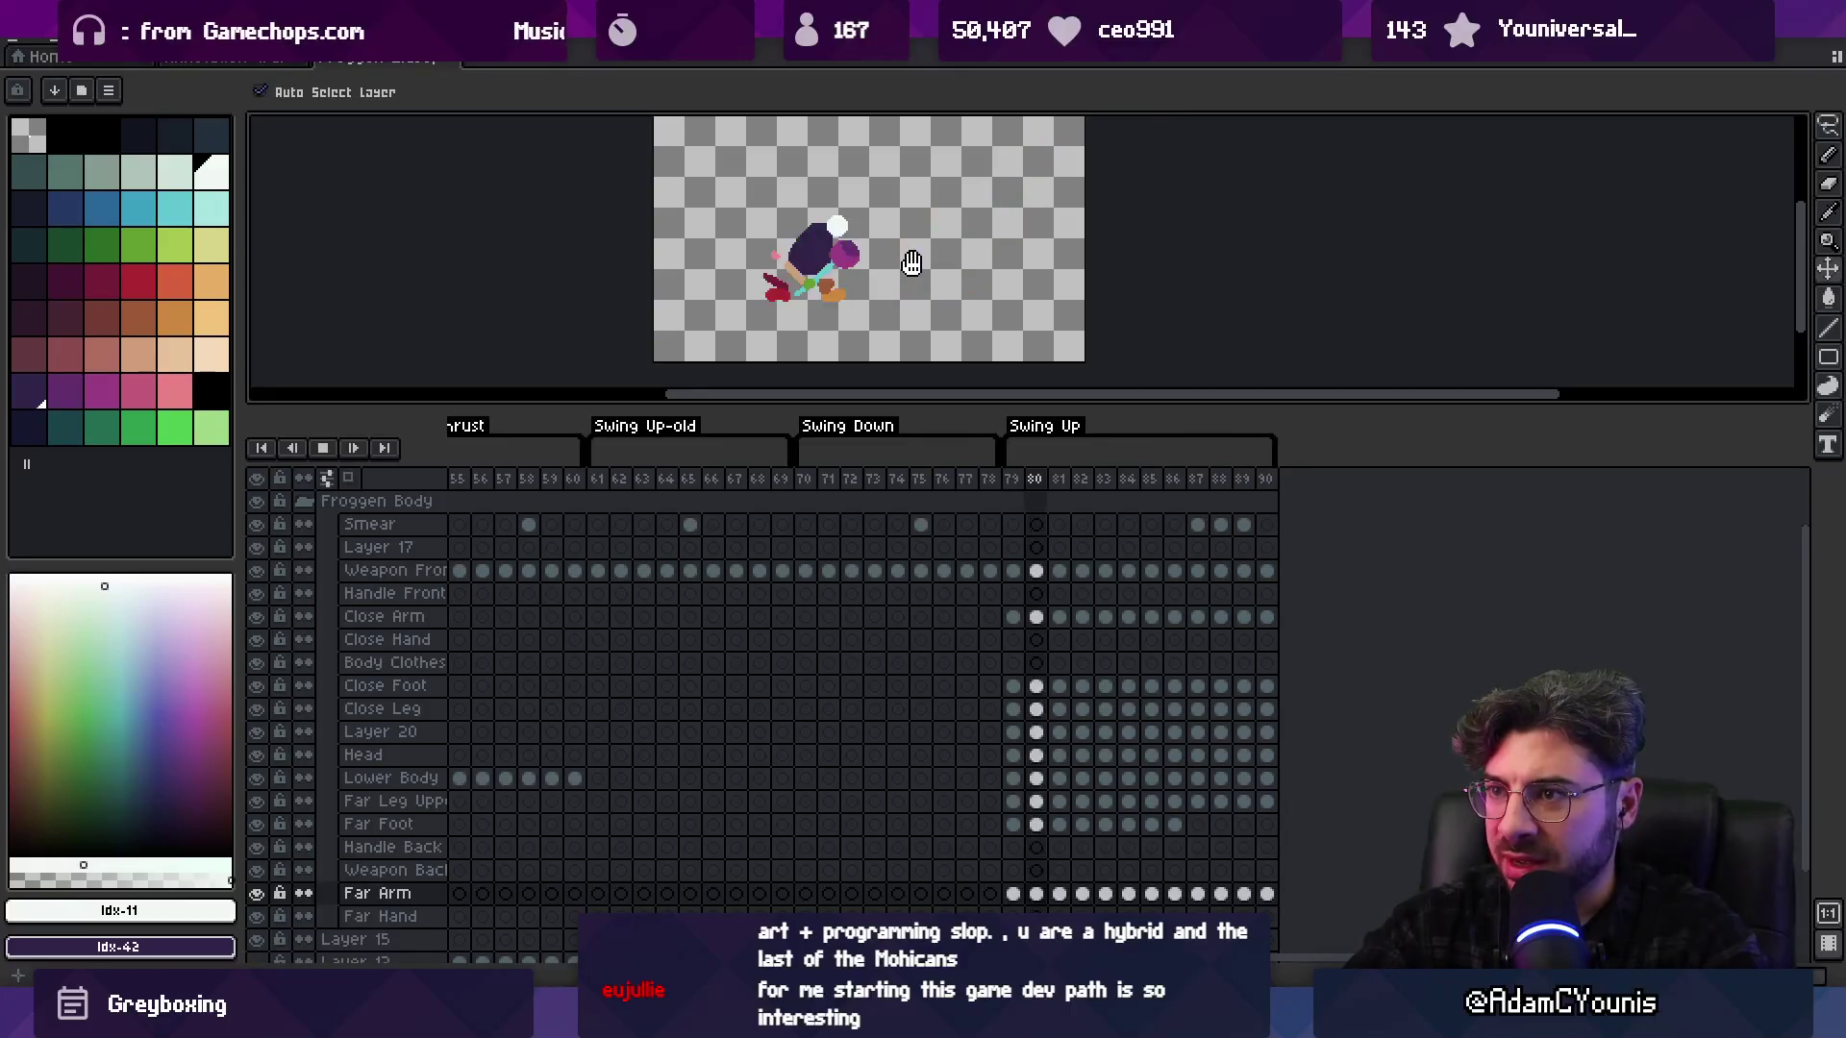
Shift the frame 80 body parts, Far Arm through Weapon Front, slightly right
{"action": "key", "text": "Return"}
{"action": "mouse_move", "coordinate": [1012, 480]}
{"action": "left_mouse_down"}
{"action": "mouse_move", "coordinate": [1067, 482]}
{"action": "mouse_move", "coordinate": [1040, 481]}
{"action": "left_mouse_up"}
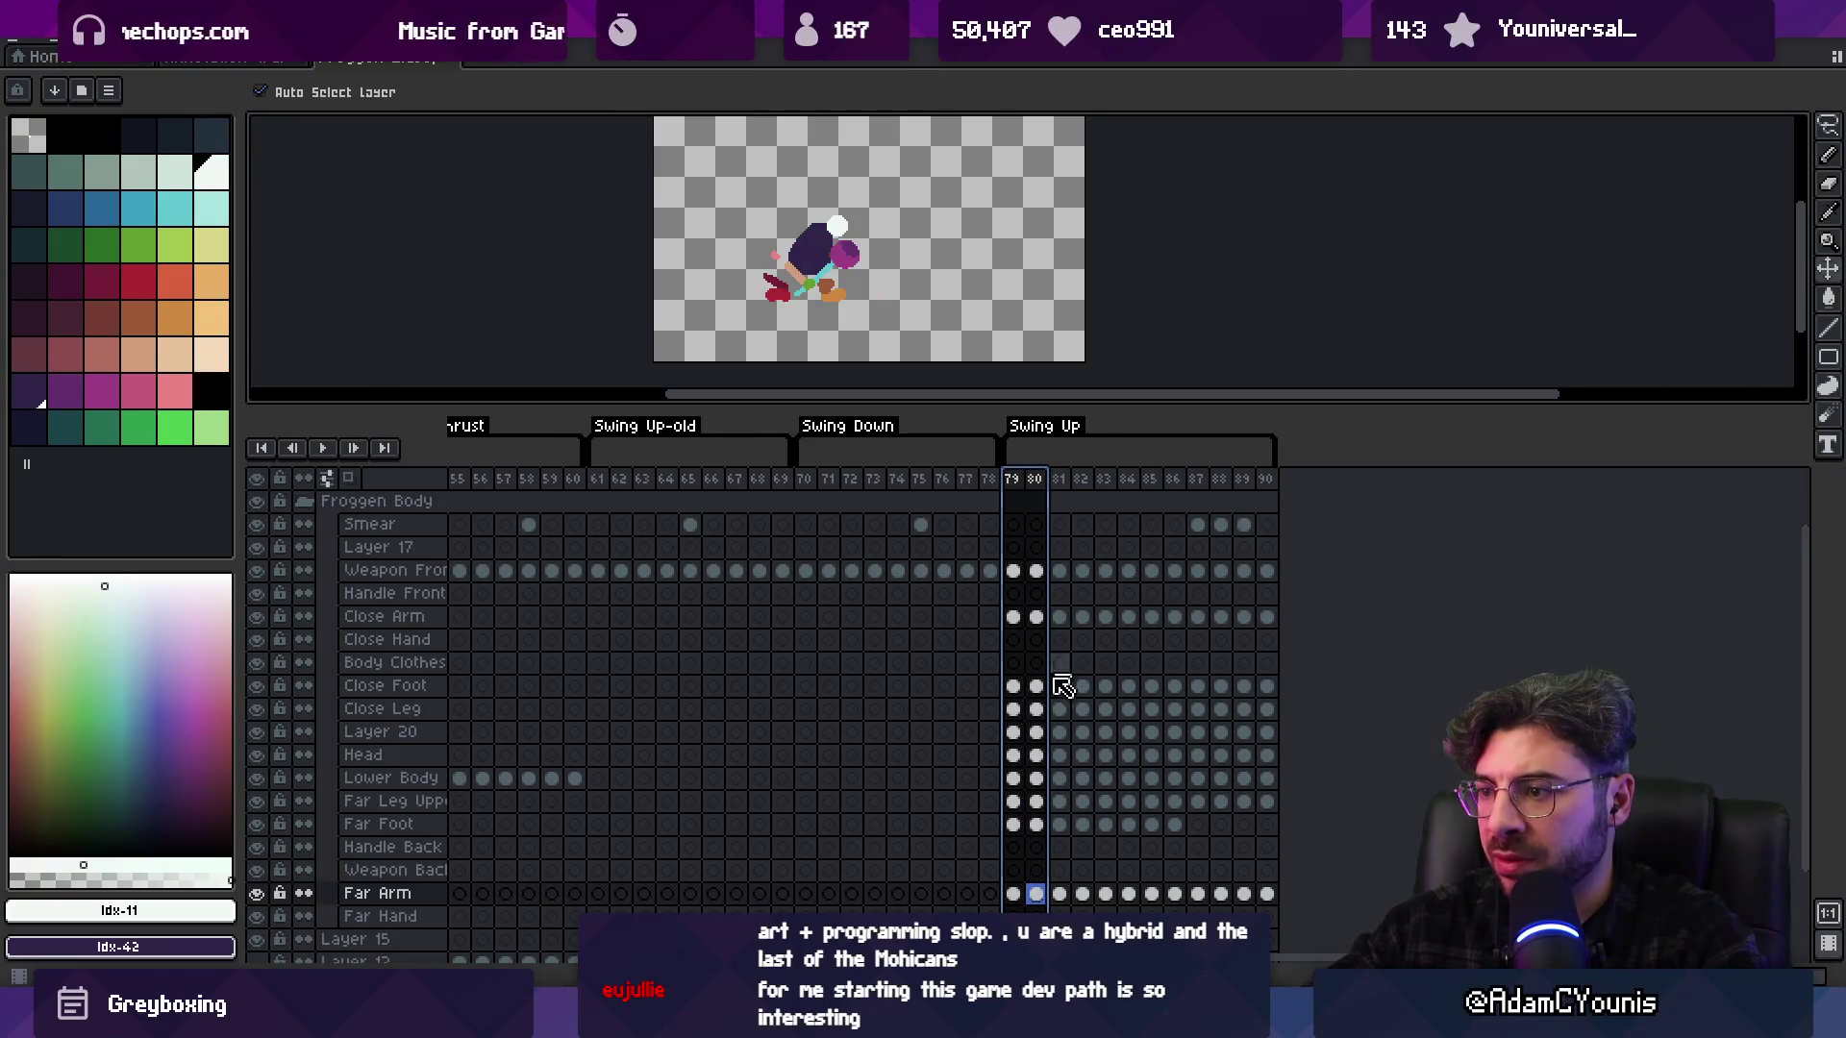
{"action": "left_click_drag", "start_coordinate": [1045, 901], "coordinate": [1043, 582]}
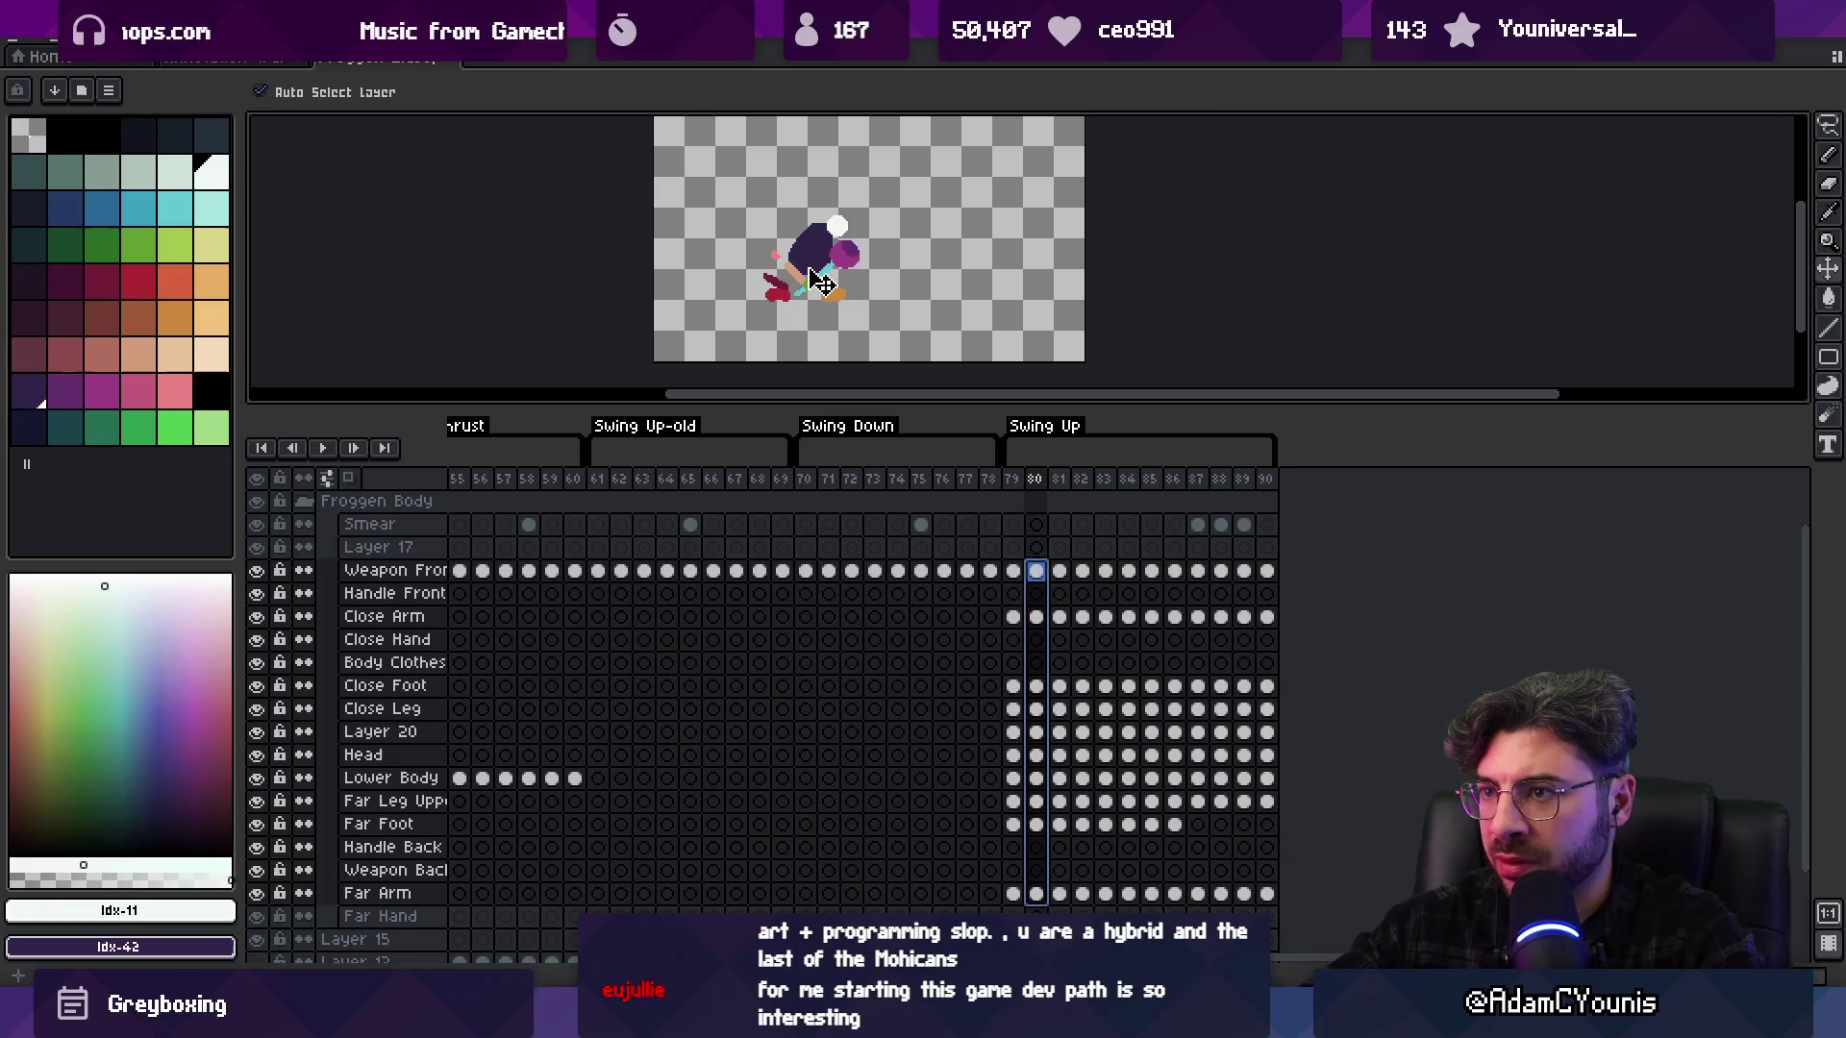
{"action": "left_click_drag", "start_coordinate": [820, 280], "coordinate": [825, 281]}
Shift the frame 82–90 poses about 8 px left across all layers
{"action": "left_click_drag", "start_coordinate": [1010, 485], "coordinate": [1054, 481]}
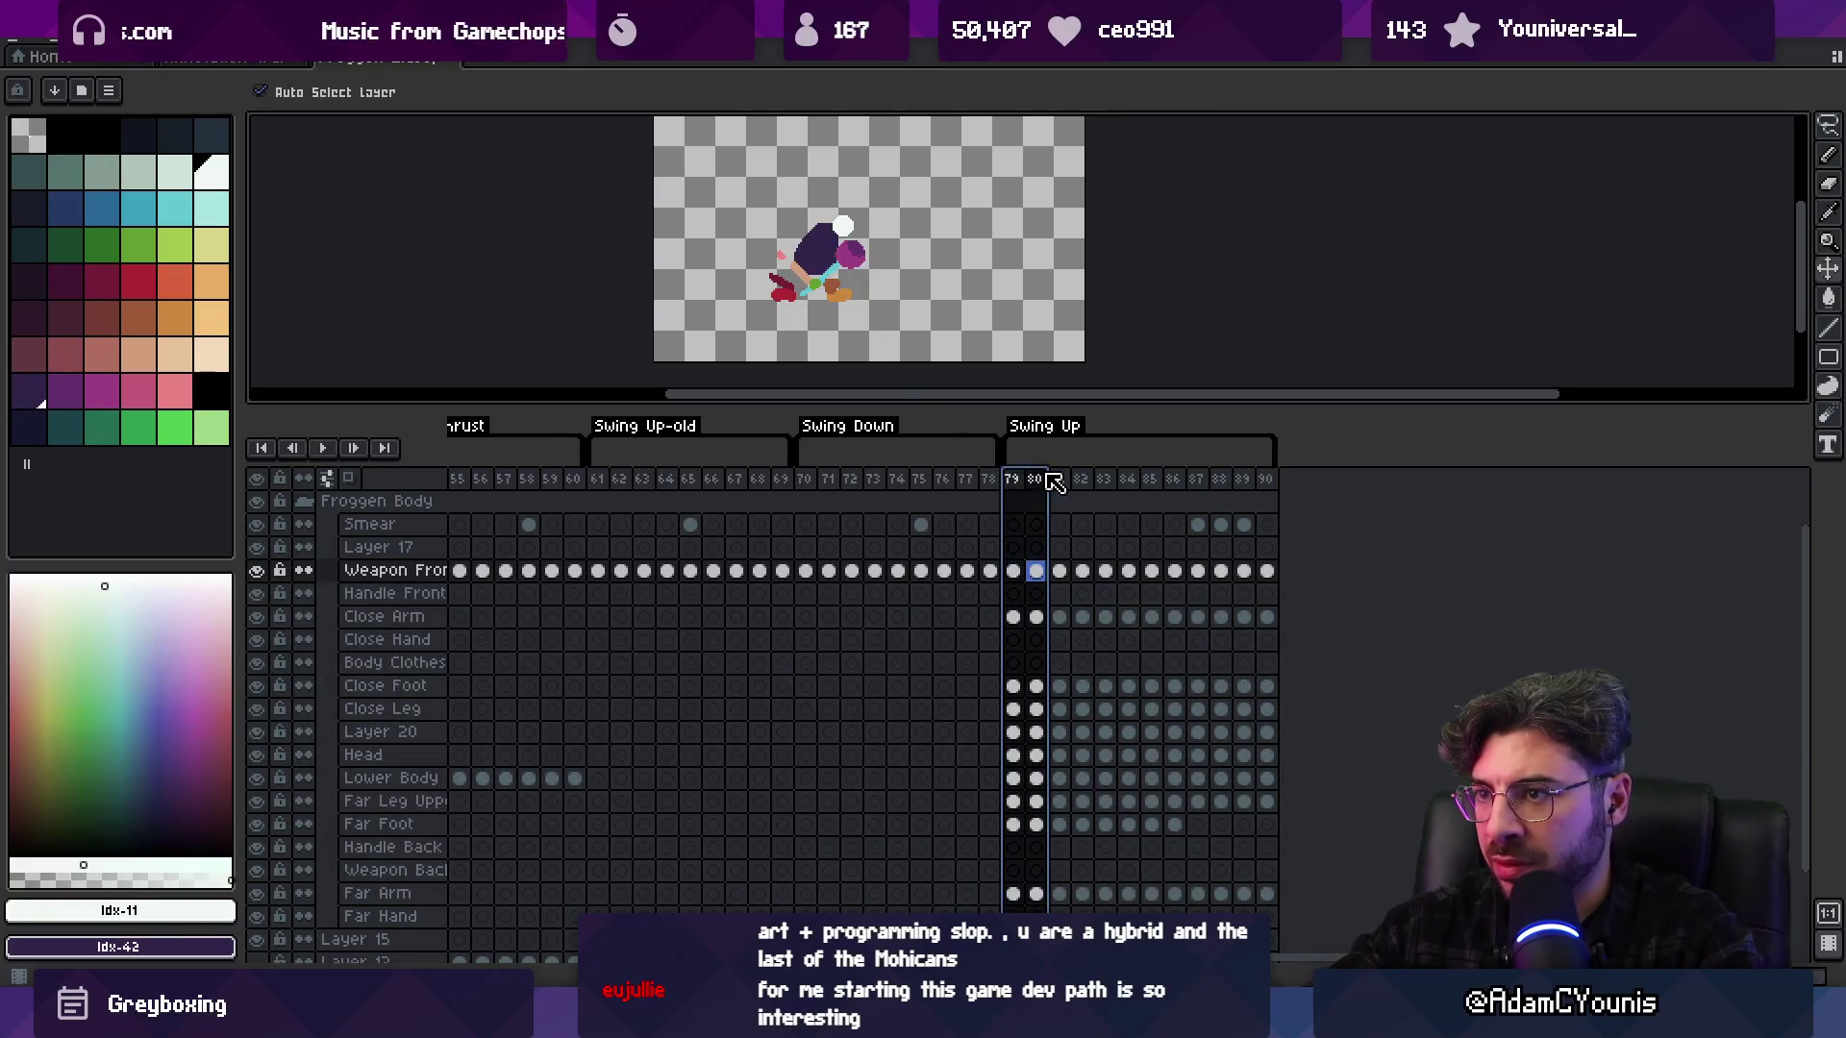
{"action": "left_click", "coordinate": [783, 297]}
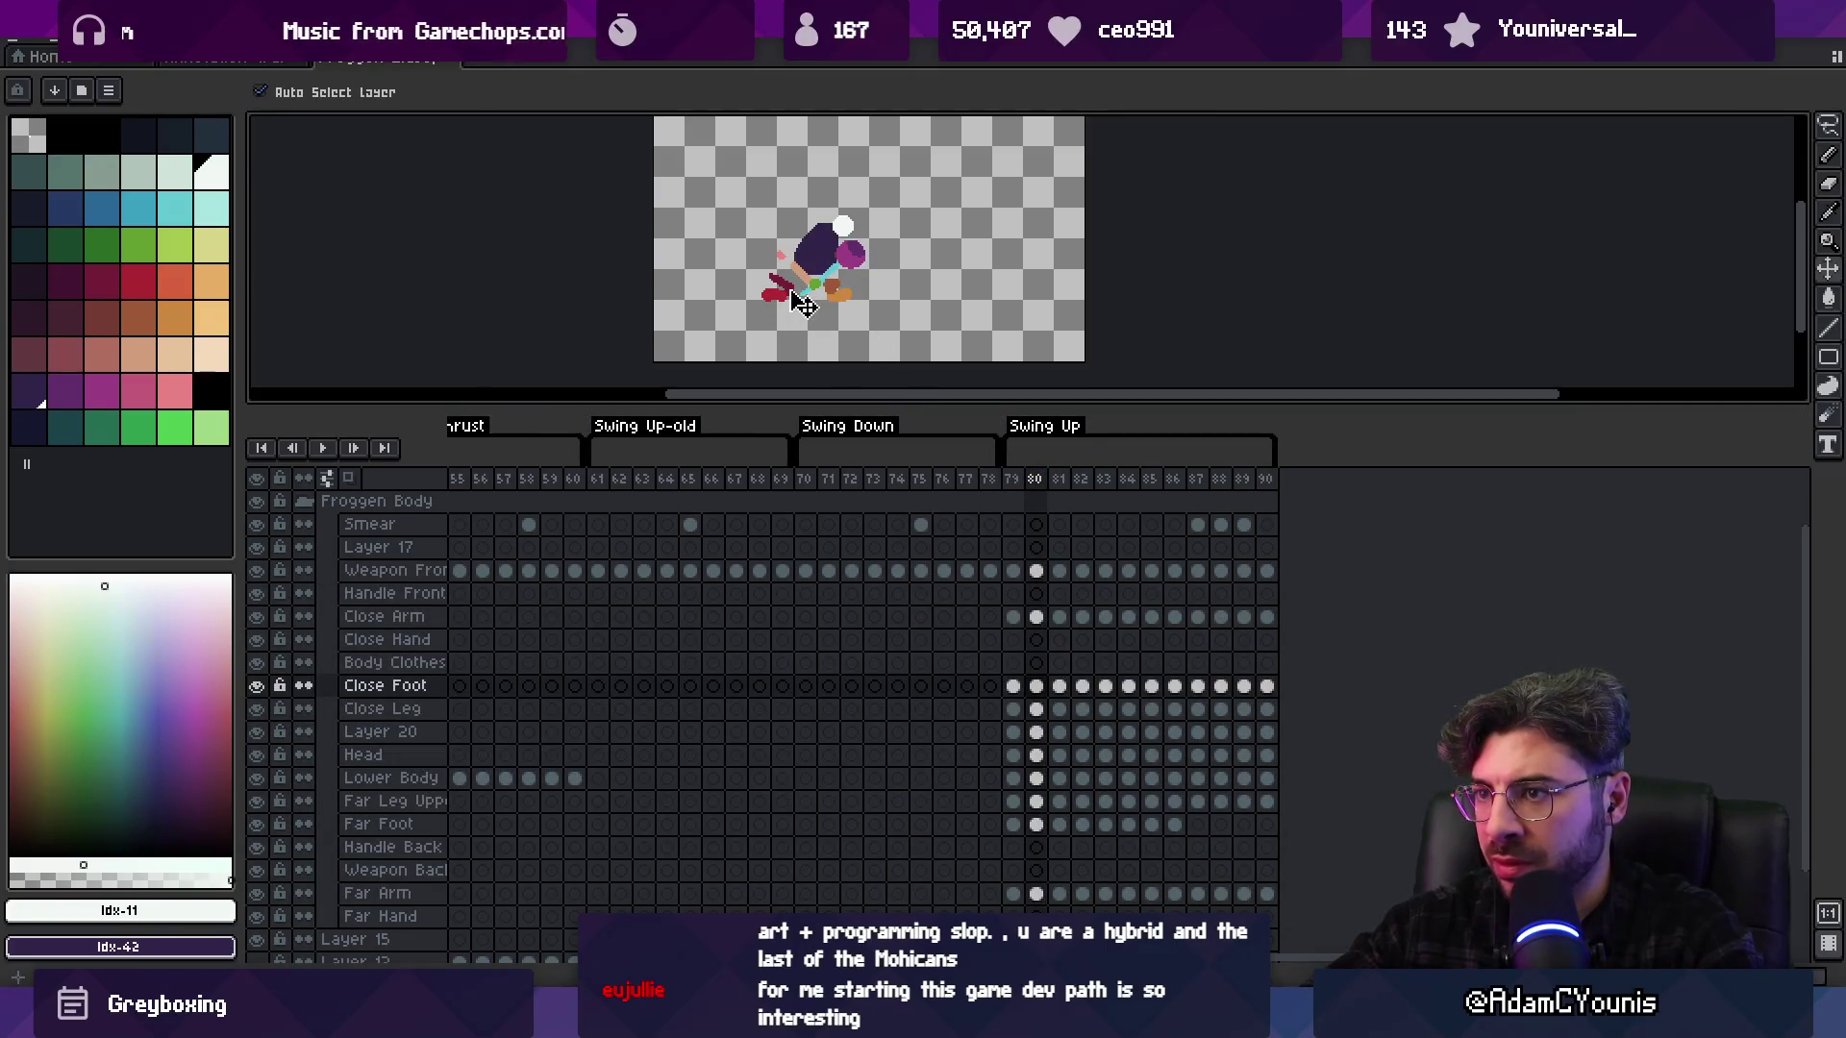
{"action": "left_click", "coordinate": [800, 301]}
{"action": "left_click_drag", "start_coordinate": [1014, 483], "coordinate": [1086, 485]}
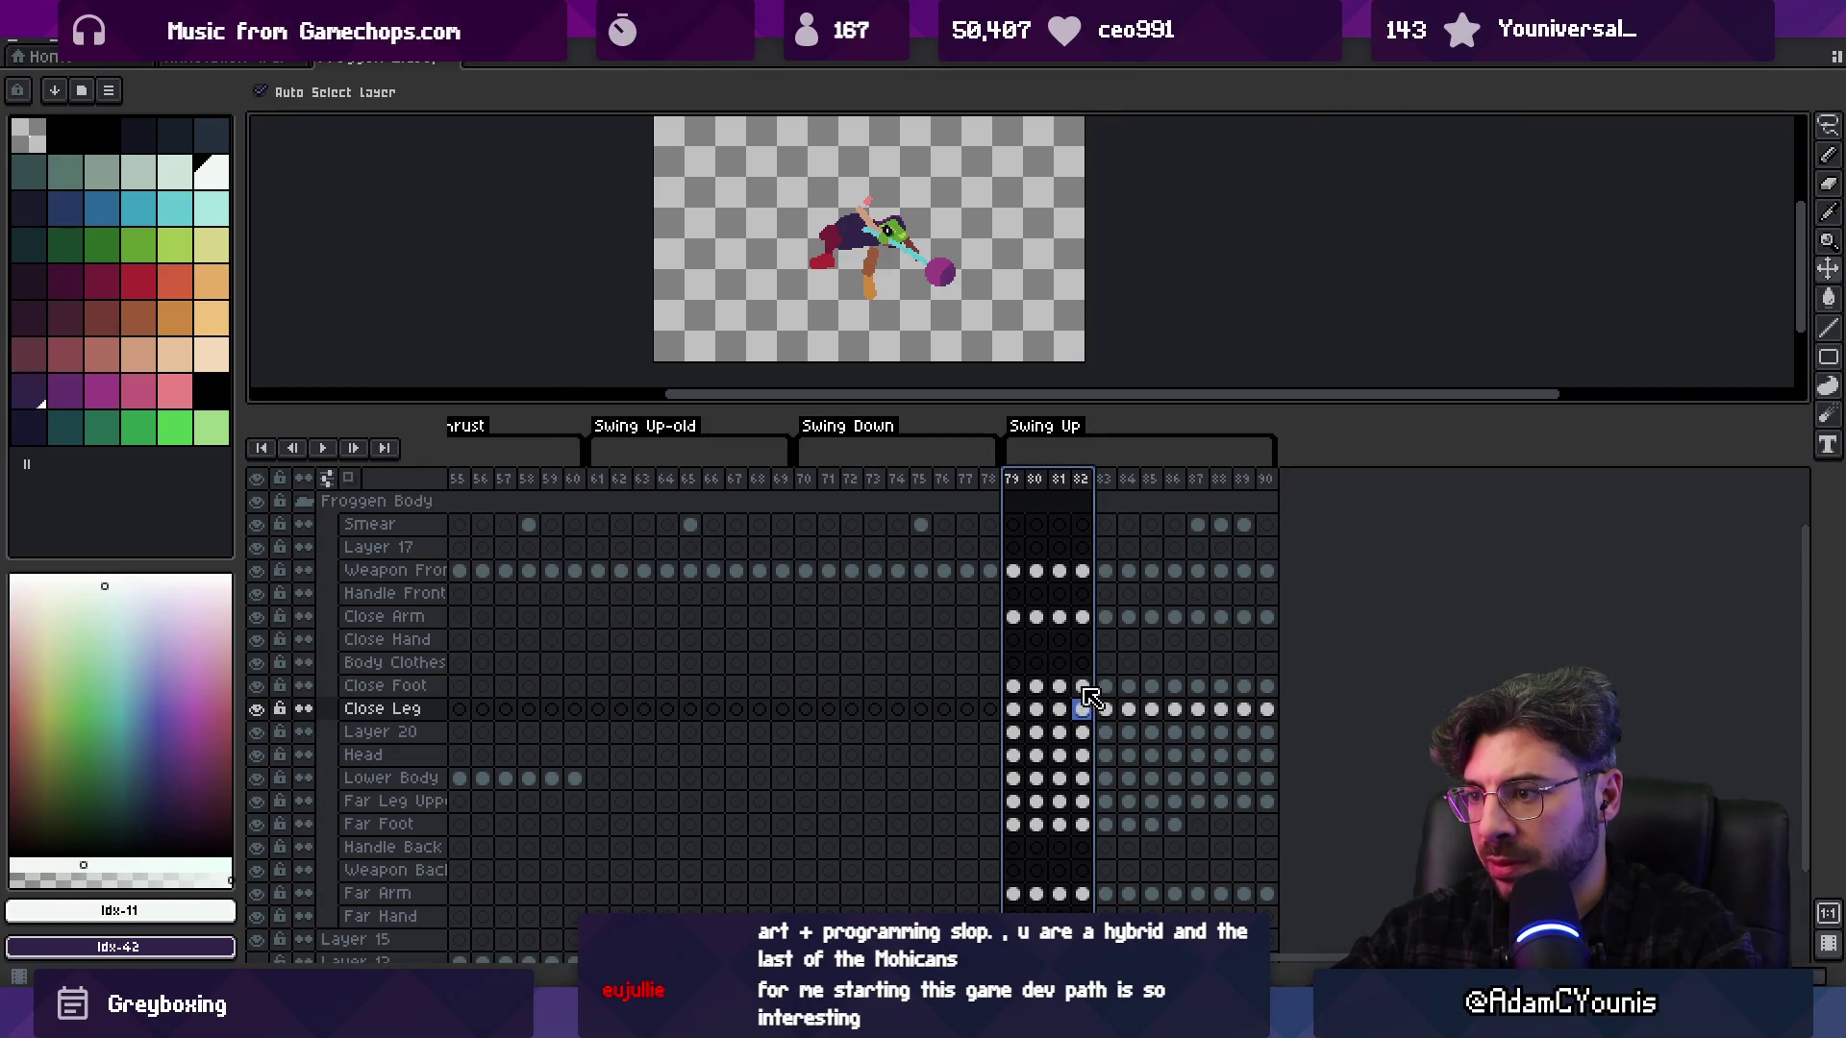
{"action": "mouse_move", "coordinate": [1082, 893]}
{"action": "left_mouse_down"}
{"action": "mouse_move", "coordinate": [1252, 521]}
{"action": "mouse_move", "coordinate": [1271, 525]}
{"action": "left_mouse_up"}
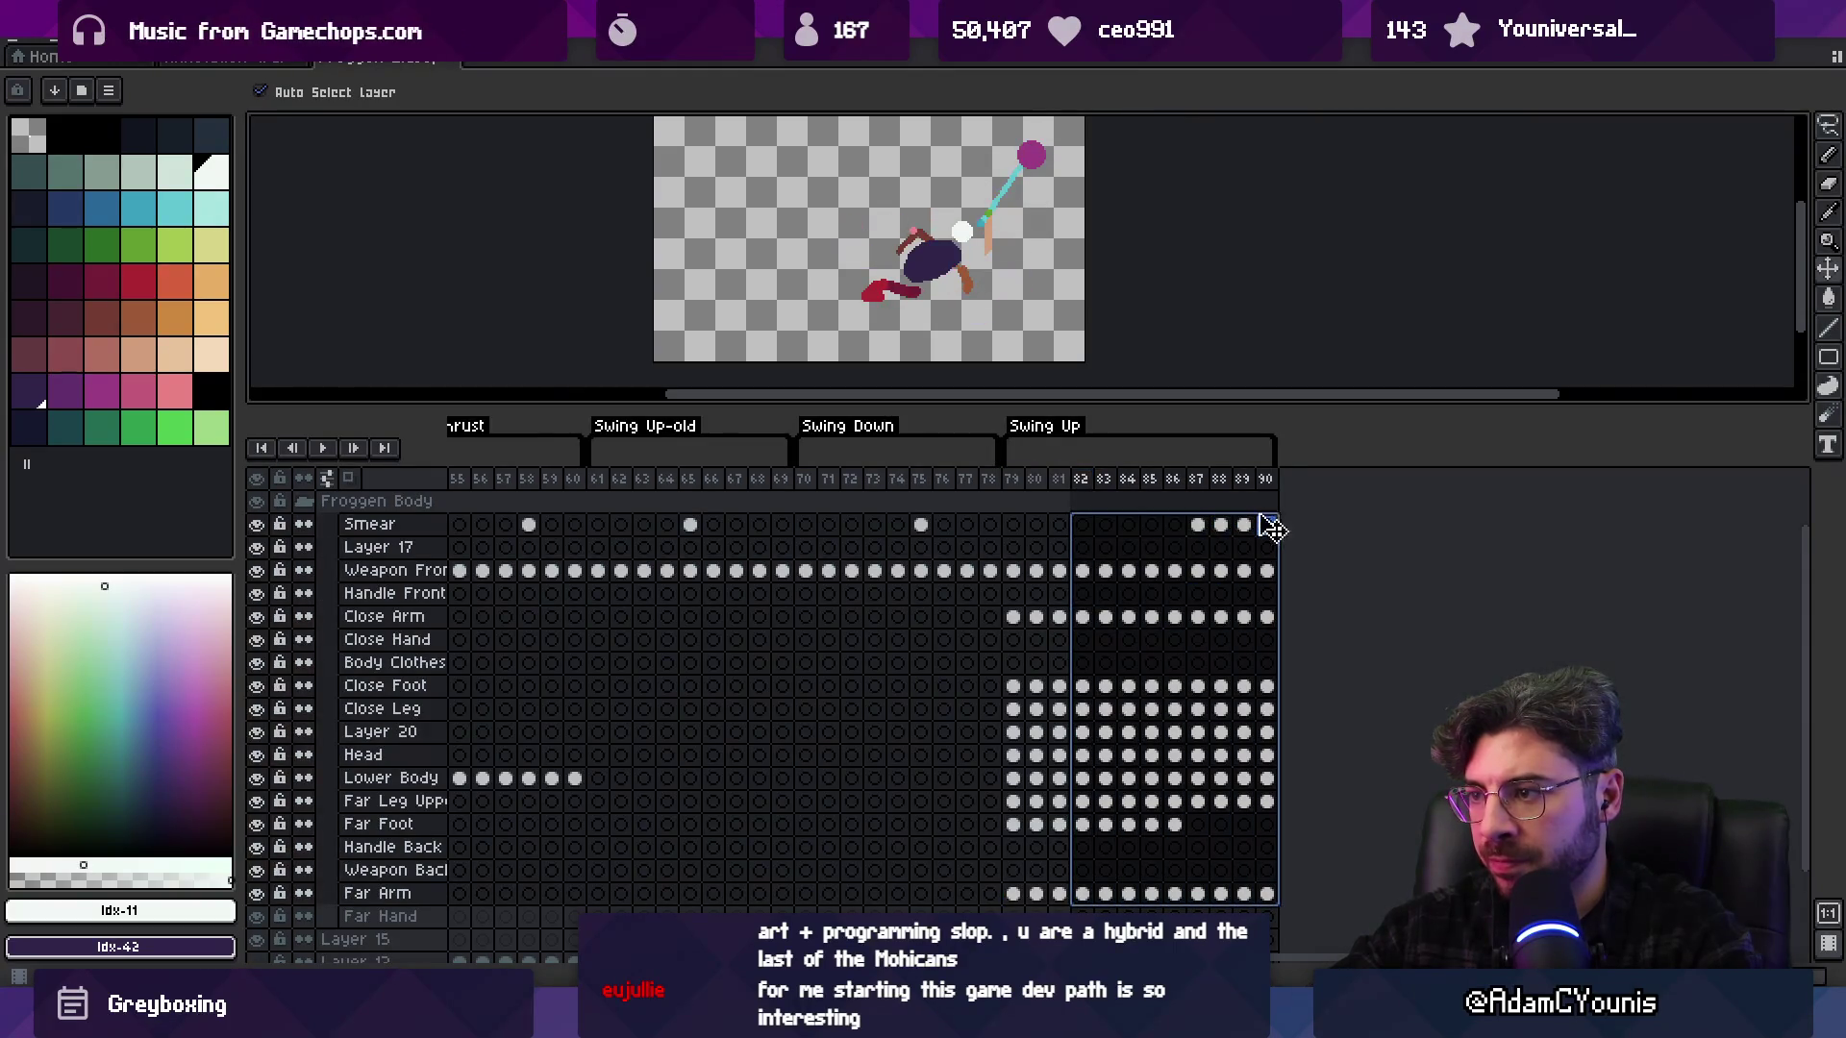
{"action": "left_click_drag", "start_coordinate": [955, 280], "coordinate": [947, 279]}
Nudge the frame 83 pose, Weapon Front down to Far Arm, about 10 px left
{"action": "mouse_move", "coordinate": [1016, 488]}
{"action": "left_mouse_down"}
{"action": "mouse_move", "coordinate": [1132, 481]}
{"action": "mouse_move", "coordinate": [1113, 481]}
{"action": "left_mouse_up"}
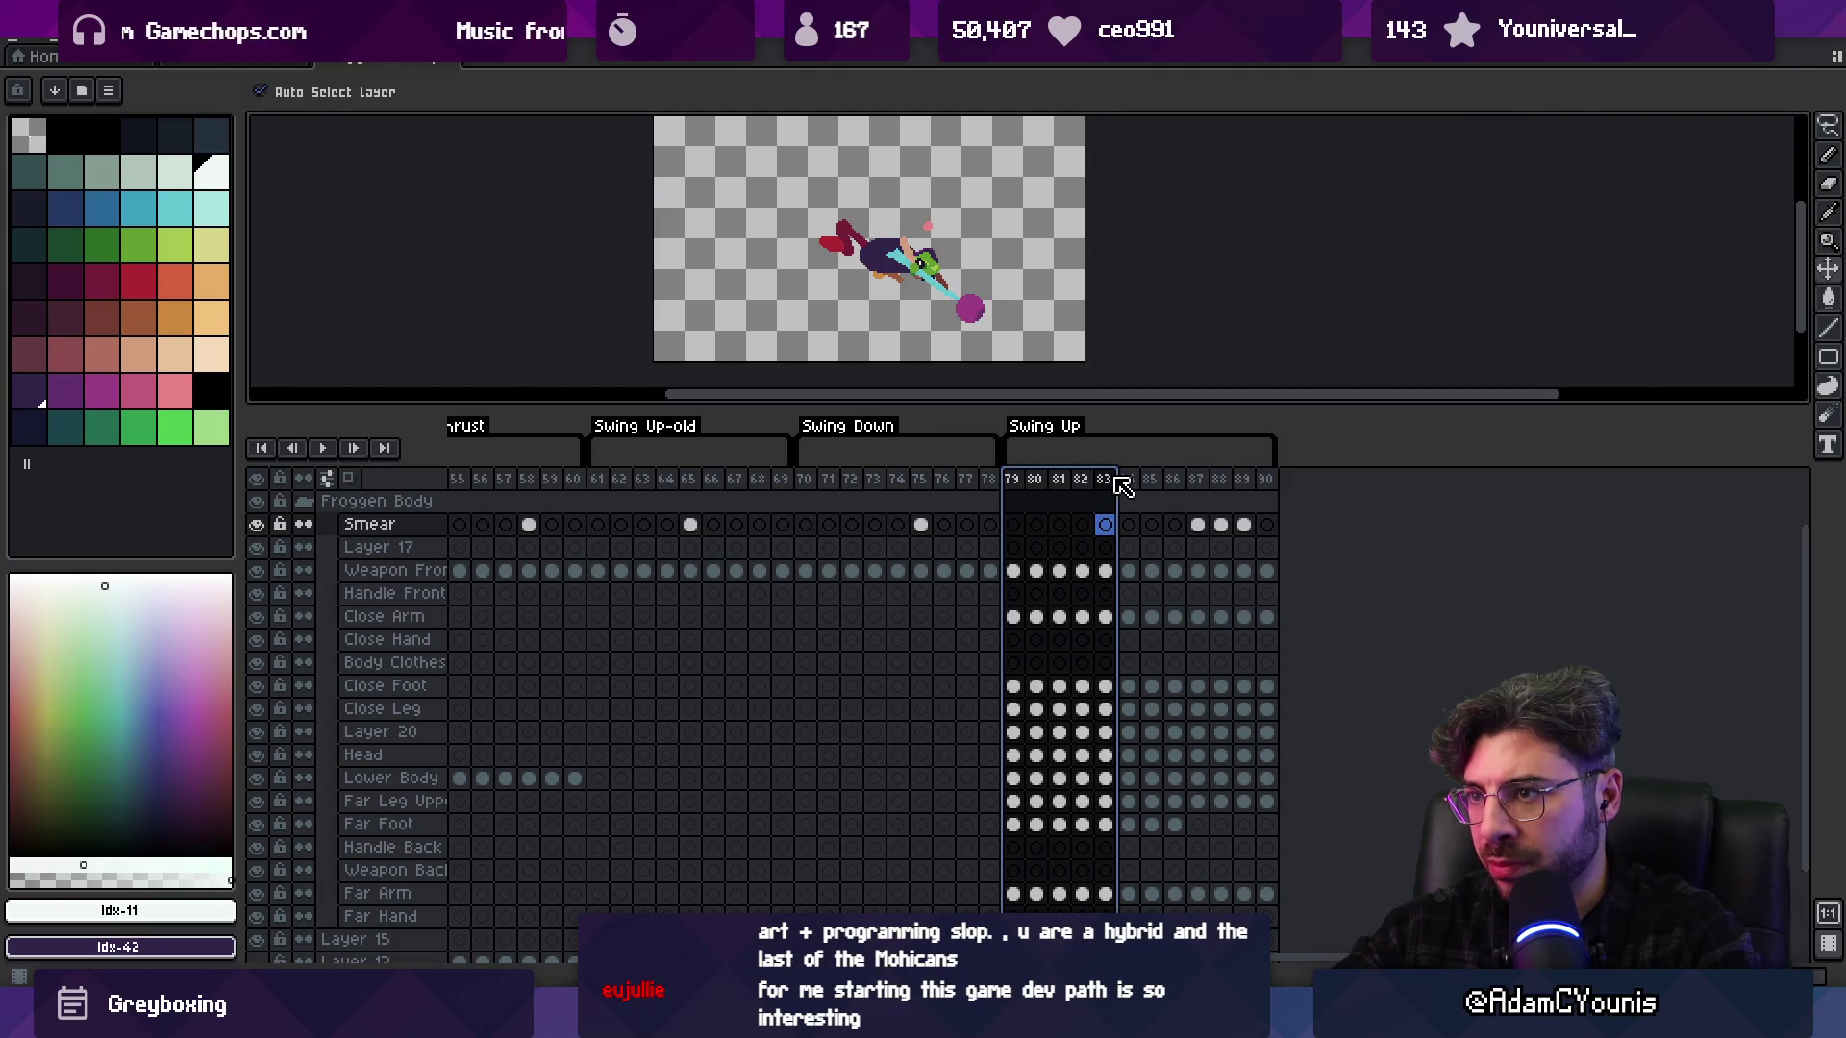
{"action": "left_click_drag", "start_coordinate": [1105, 570], "coordinate": [1106, 662]}
{"action": "left_click_drag", "start_coordinate": [1107, 749], "coordinate": [1112, 901]}
{"action": "key", "text": "Left"}
{"action": "key", "text": "Left"}
Loop frames 79–85, then play the whole Swing Up animation to review the alignment
{"action": "left_click_drag", "start_coordinate": [1015, 480], "coordinate": [1146, 485]}
{"action": "key", "text": "Return"}
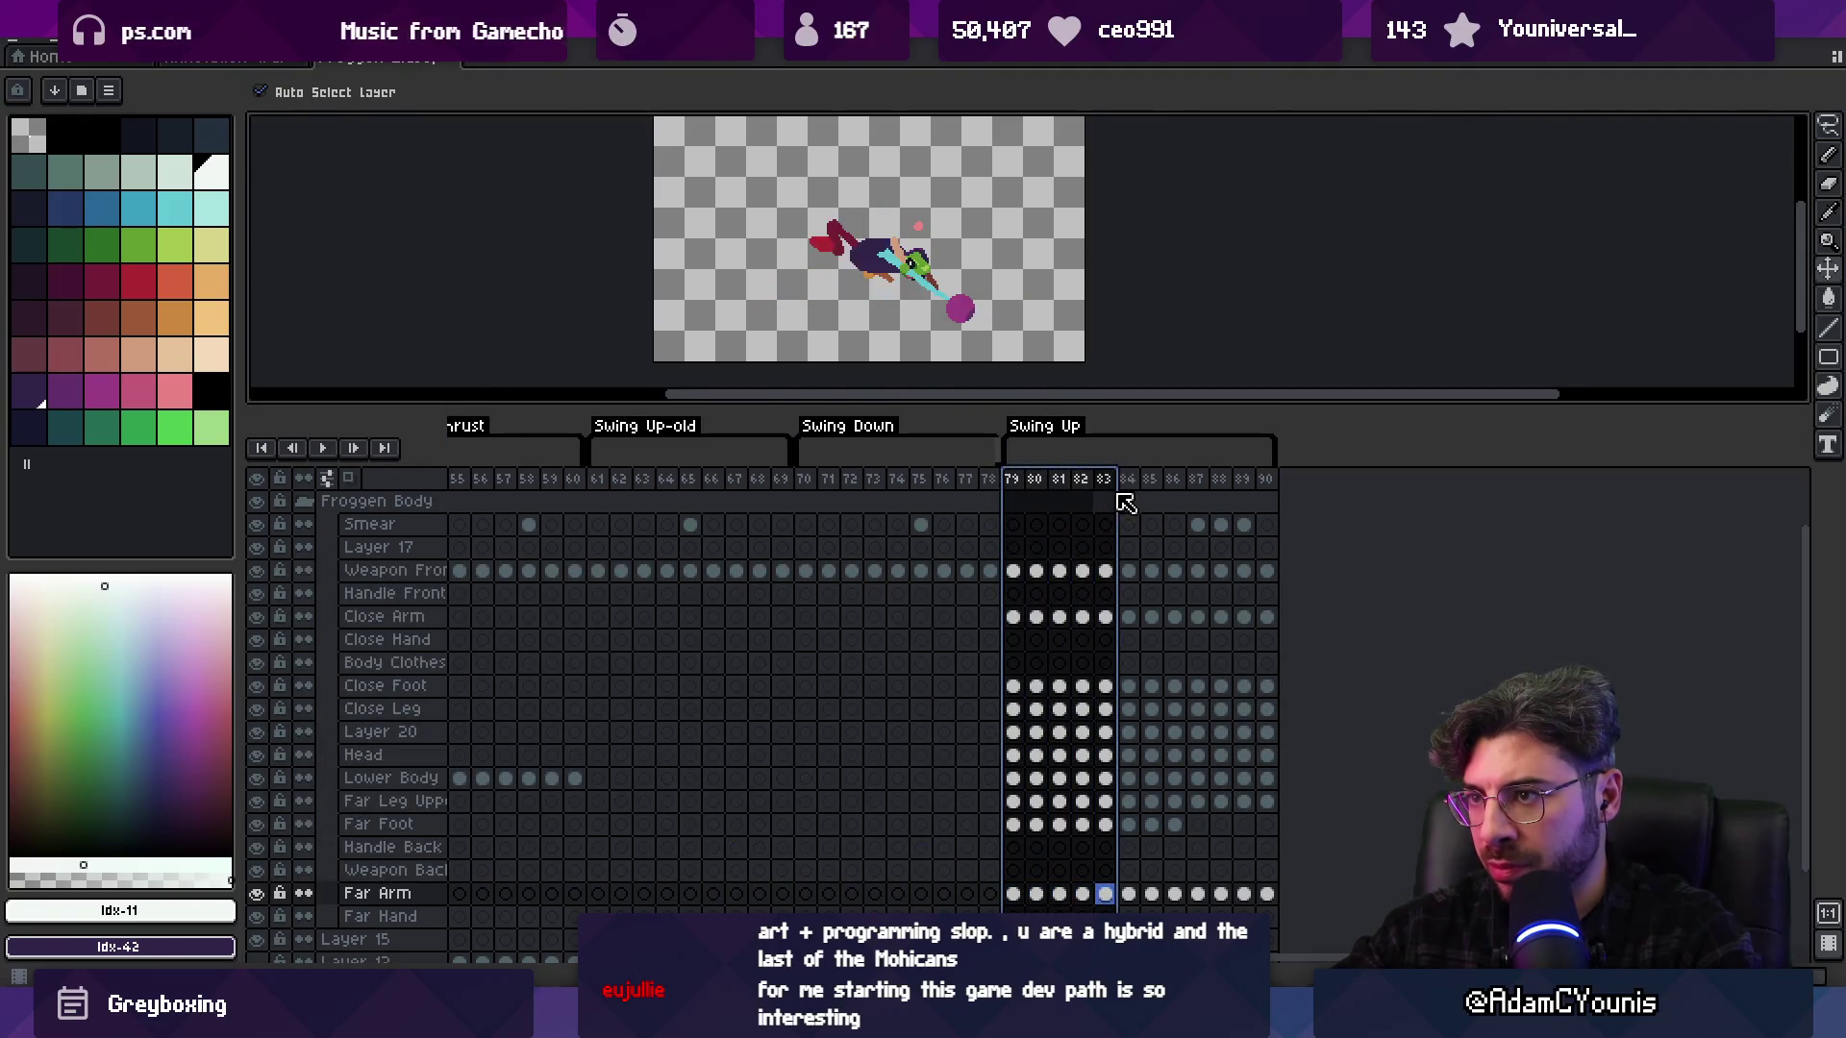
{"action": "mouse_move", "coordinate": [1170, 504]}
{"action": "left_mouse_down"}
{"action": "mouse_move", "coordinate": [1245, 492]}
{"action": "mouse_move", "coordinate": [1115, 504]}
{"action": "mouse_move", "coordinate": [1158, 507]}
{"action": "left_mouse_up"}
{"action": "left_click", "coordinate": [1024, 502]}
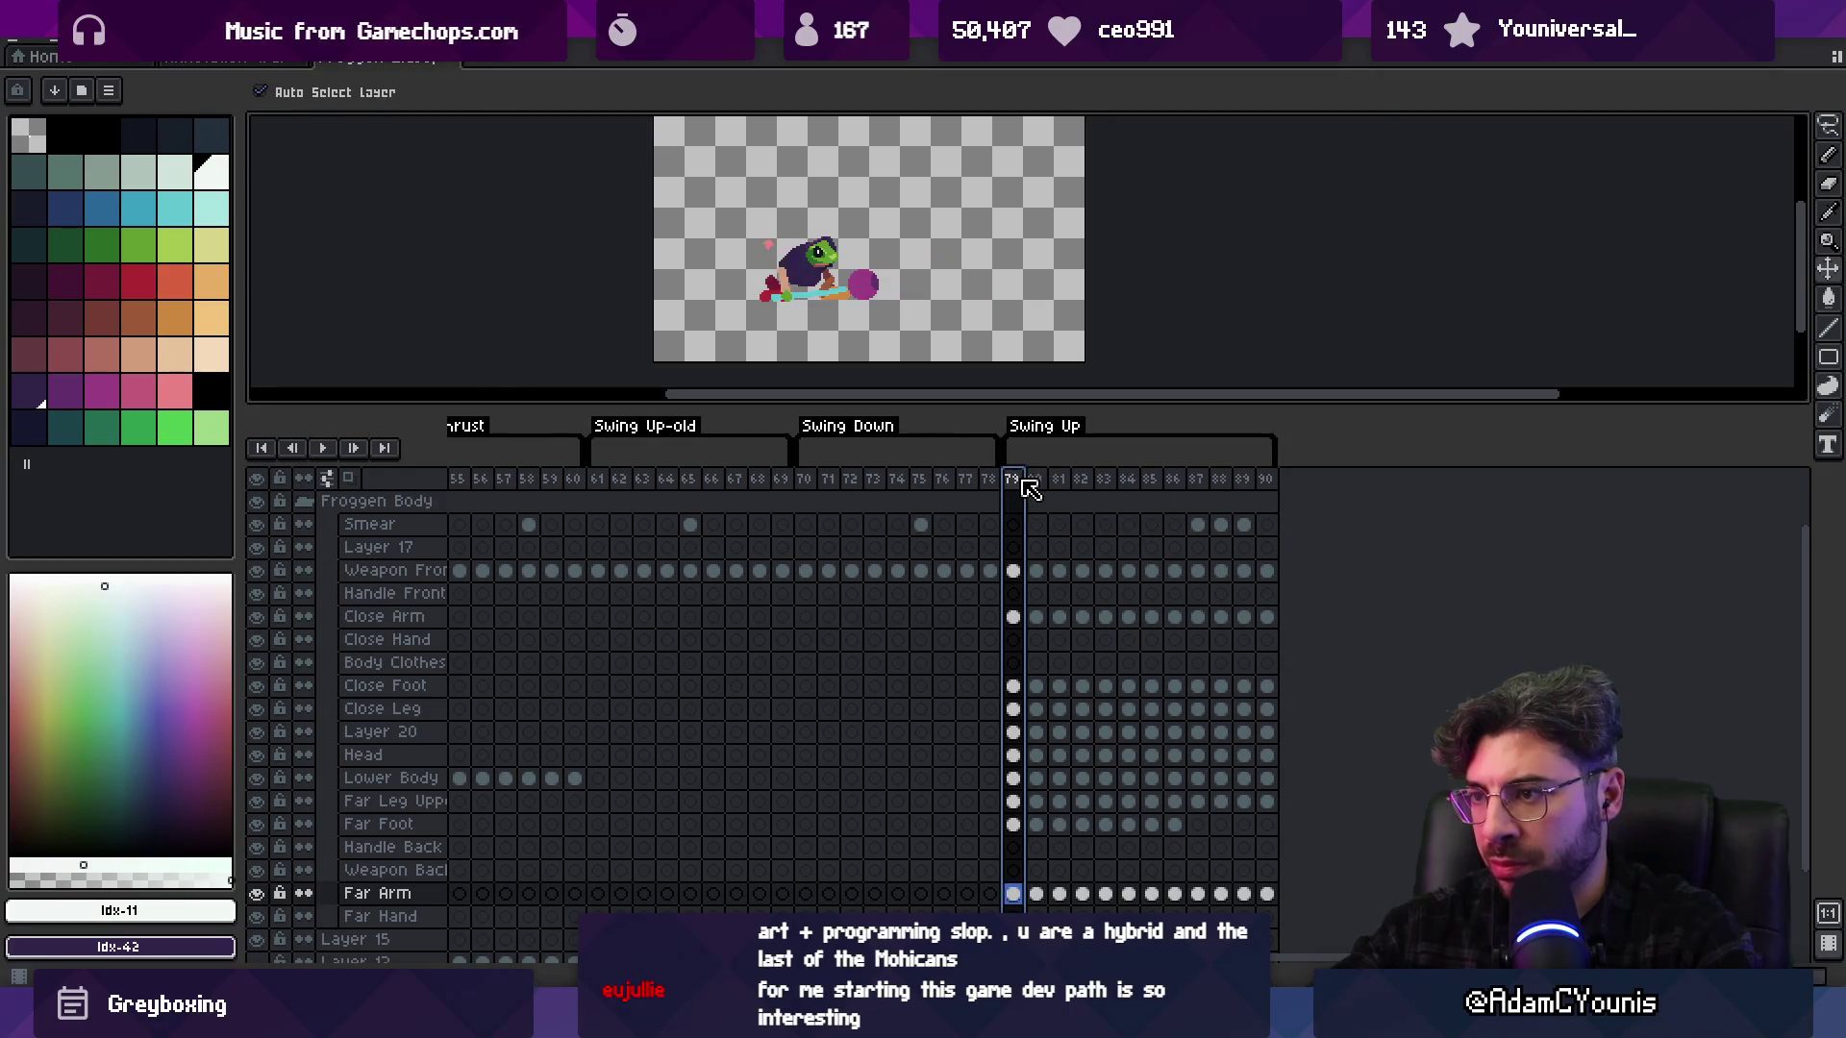
{"action": "key", "text": "Return"}
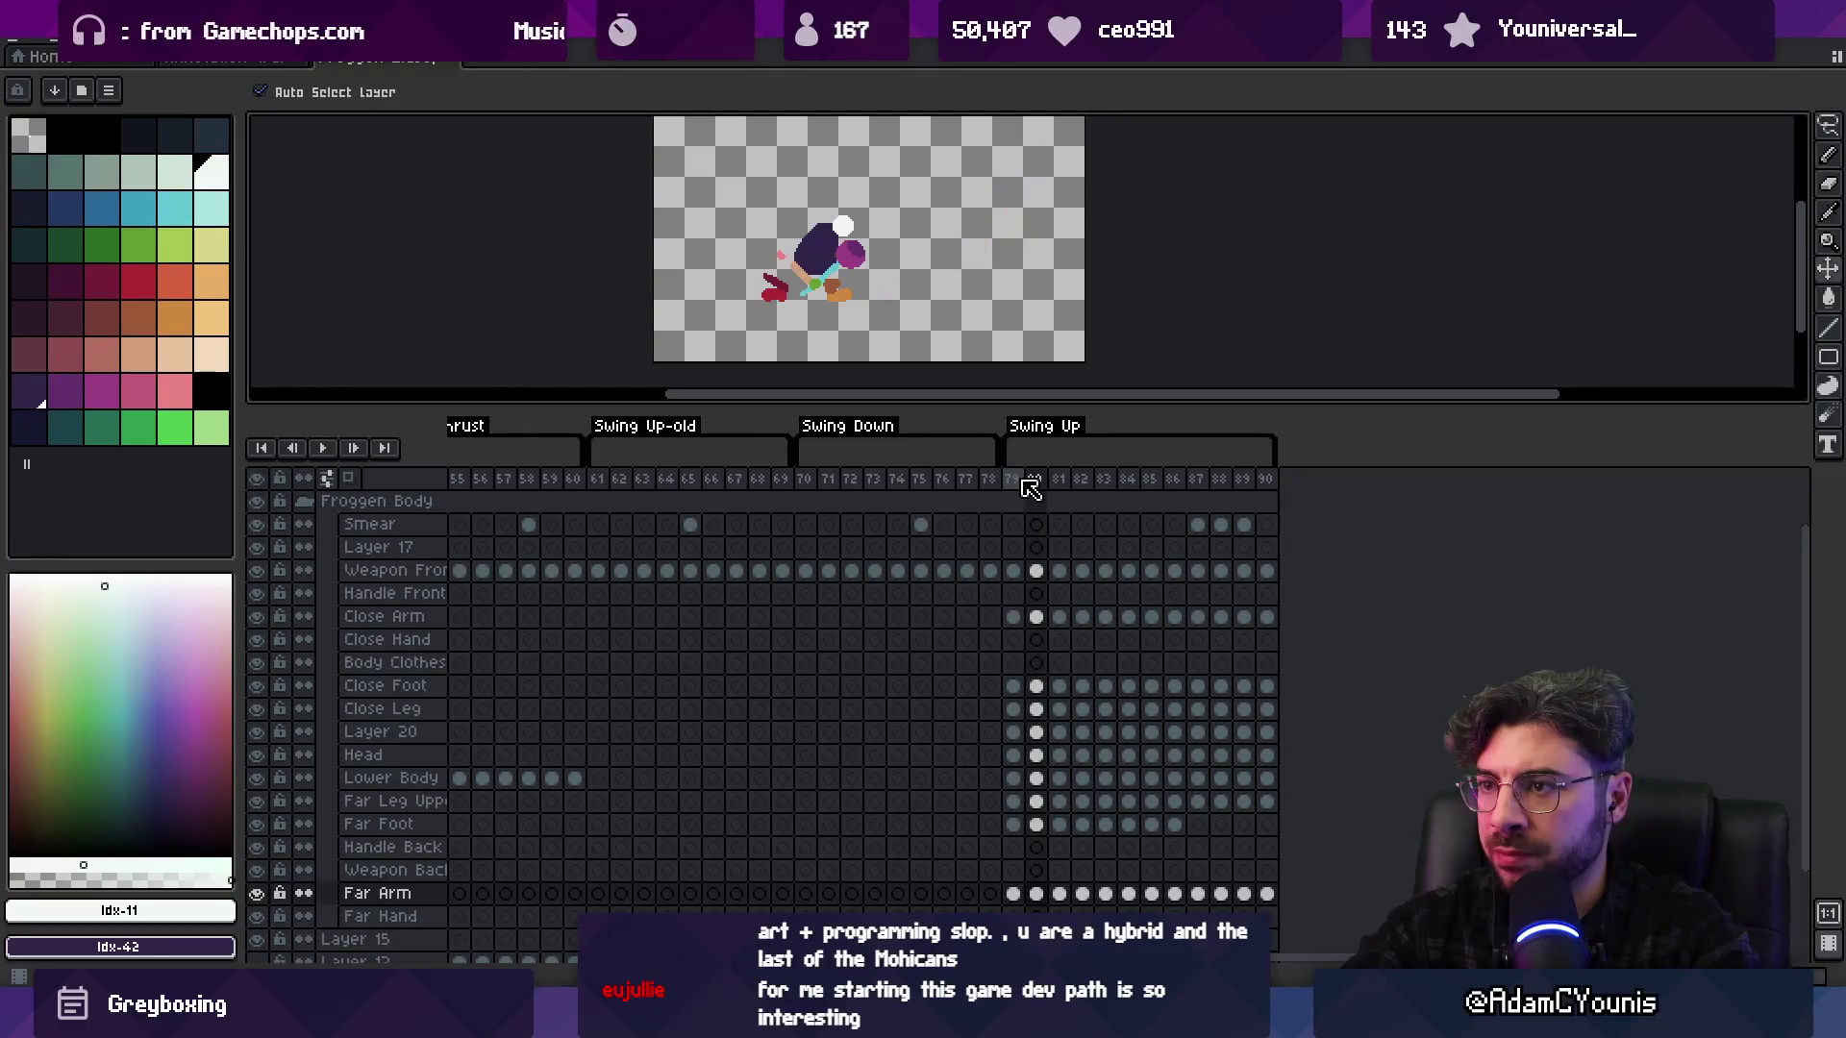
{"action": "key", "text": "Return"}
On frame 80, shift the purple weapon head on the Weapon Front layer to the right
{"action": "left_click", "coordinate": [1026, 480]}
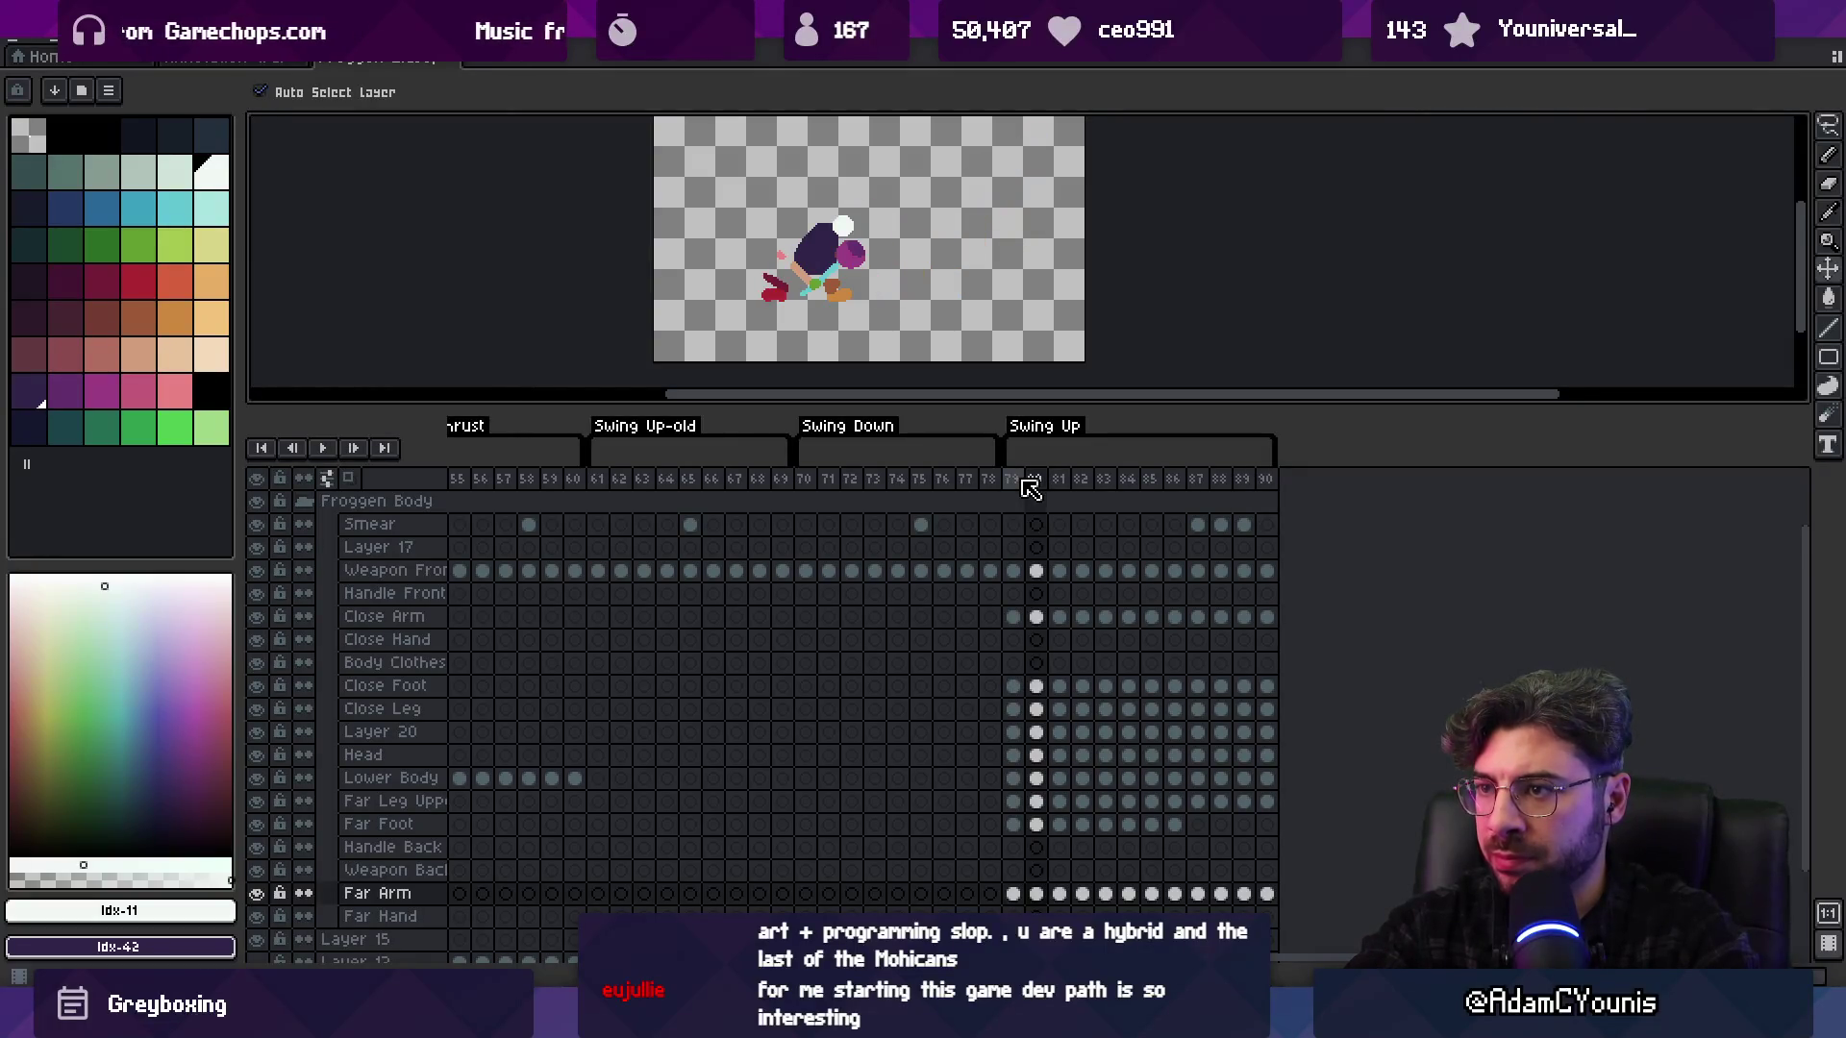
{"action": "scroll", "coordinate": [824, 270], "scroll_direction": "up", "scroll_amount": 3}
{"action": "left_click", "coordinate": [815, 245]}
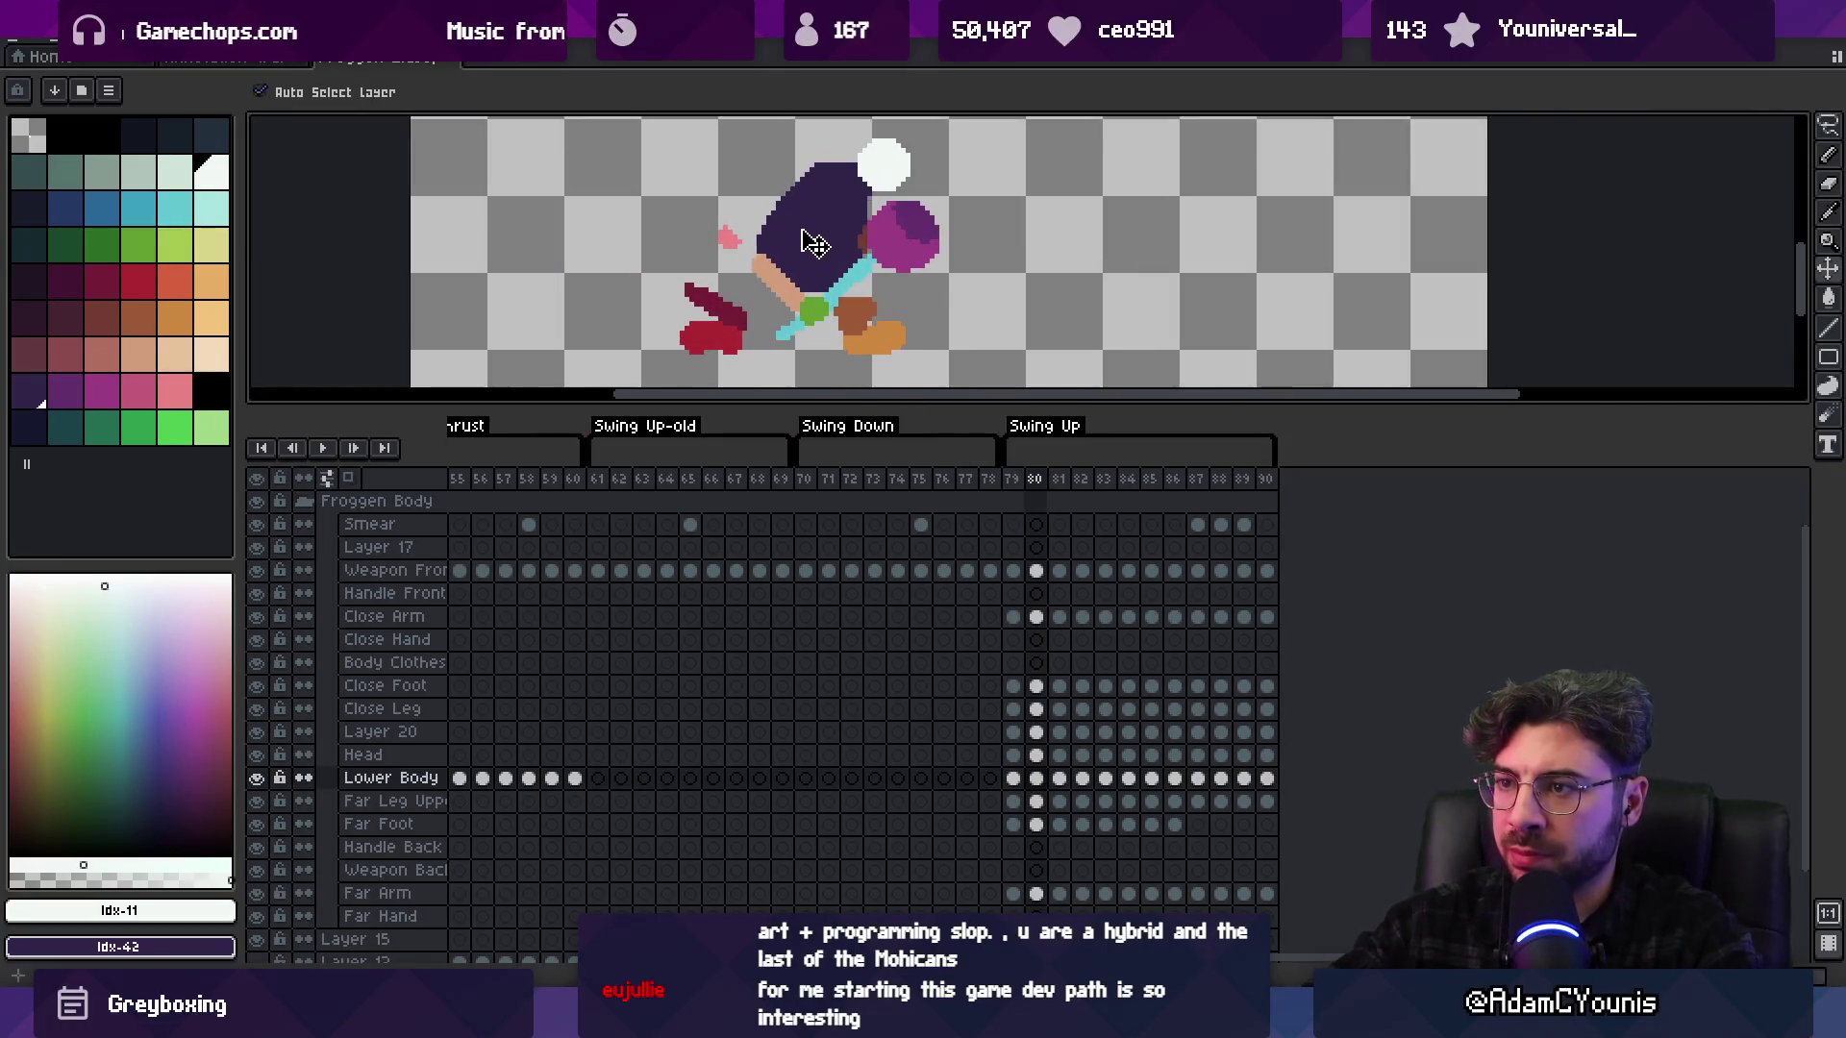
{"action": "left_click", "coordinate": [875, 197]}
{"action": "left_click", "coordinate": [803, 212]}
{"action": "key", "text": "b"}
{"action": "scroll", "coordinate": [754, 194], "scroll_direction": "down", "scroll_amount": 2}
{"action": "scroll", "coordinate": [824, 165], "scroll_direction": "up", "scroll_amount": 2}
{"action": "key", "text": "v"}
{"action": "left_click", "coordinate": [875, 183]}
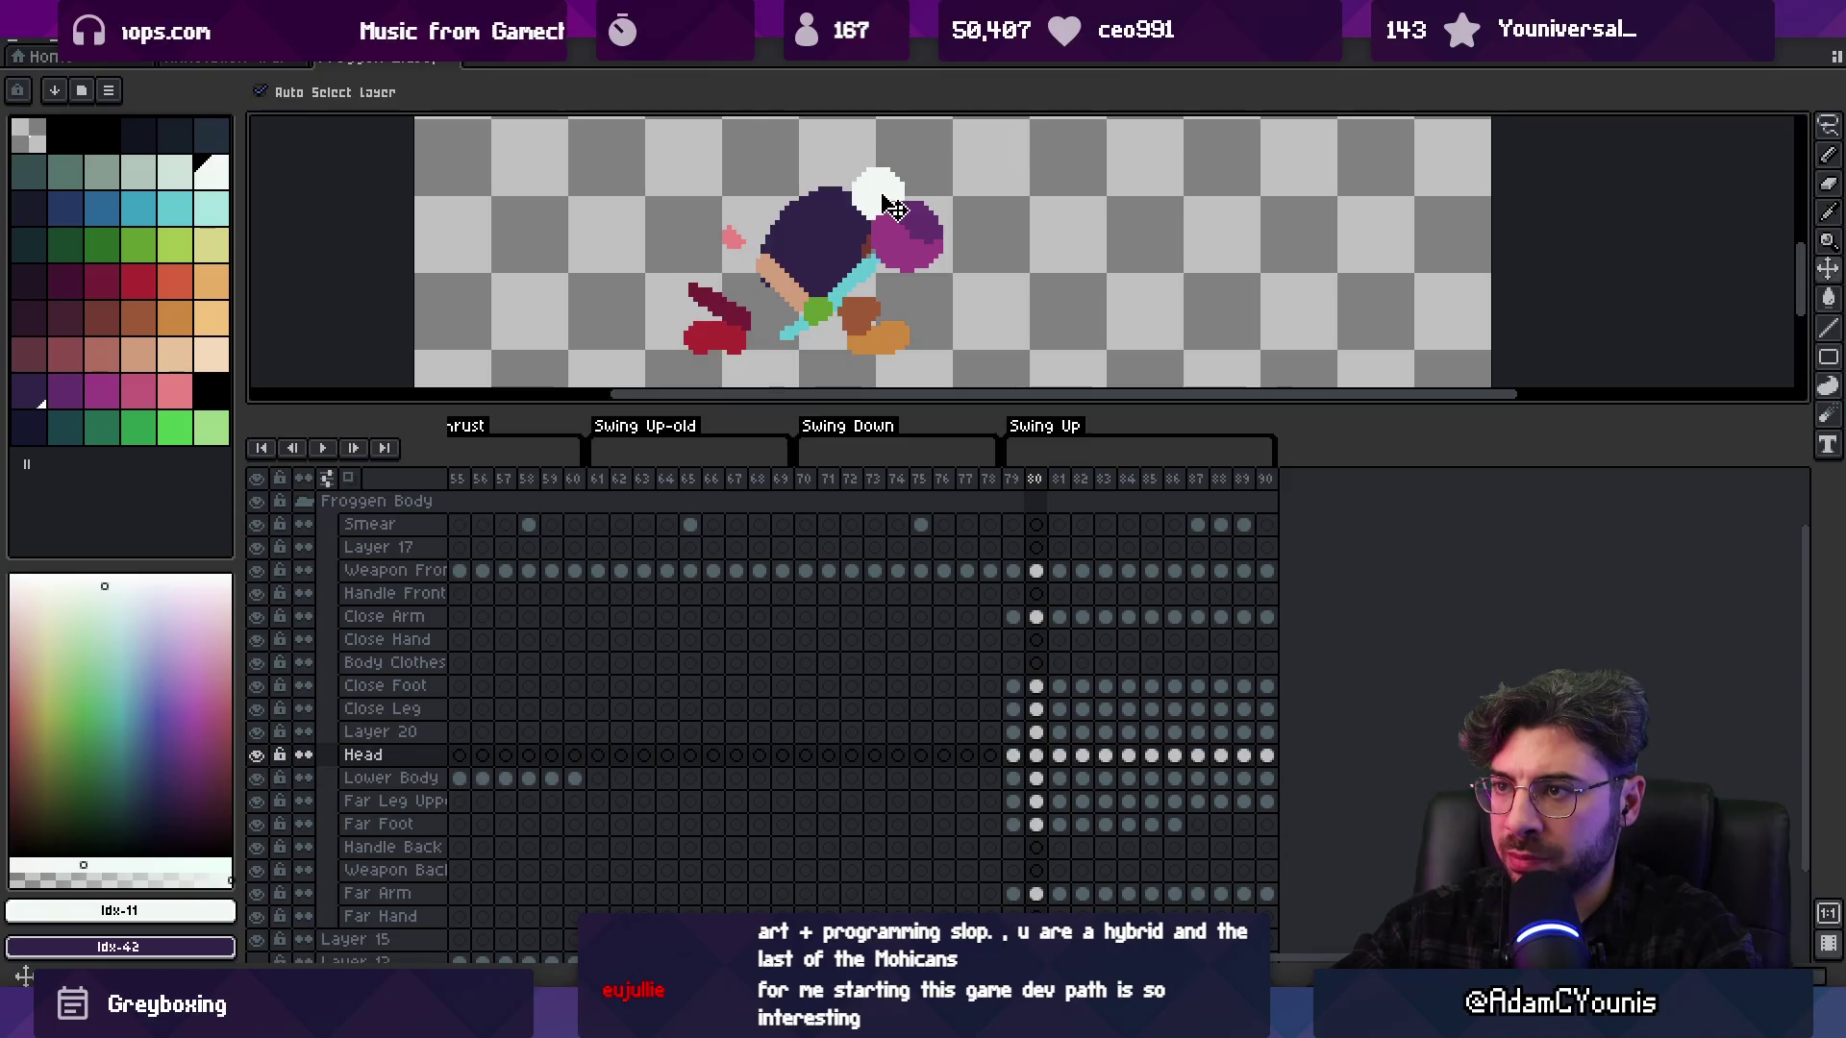
{"action": "scroll", "coordinate": [866, 192], "scroll_direction": "down", "scroll_amount": 2}
{"action": "left_click", "coordinate": [901, 226]}
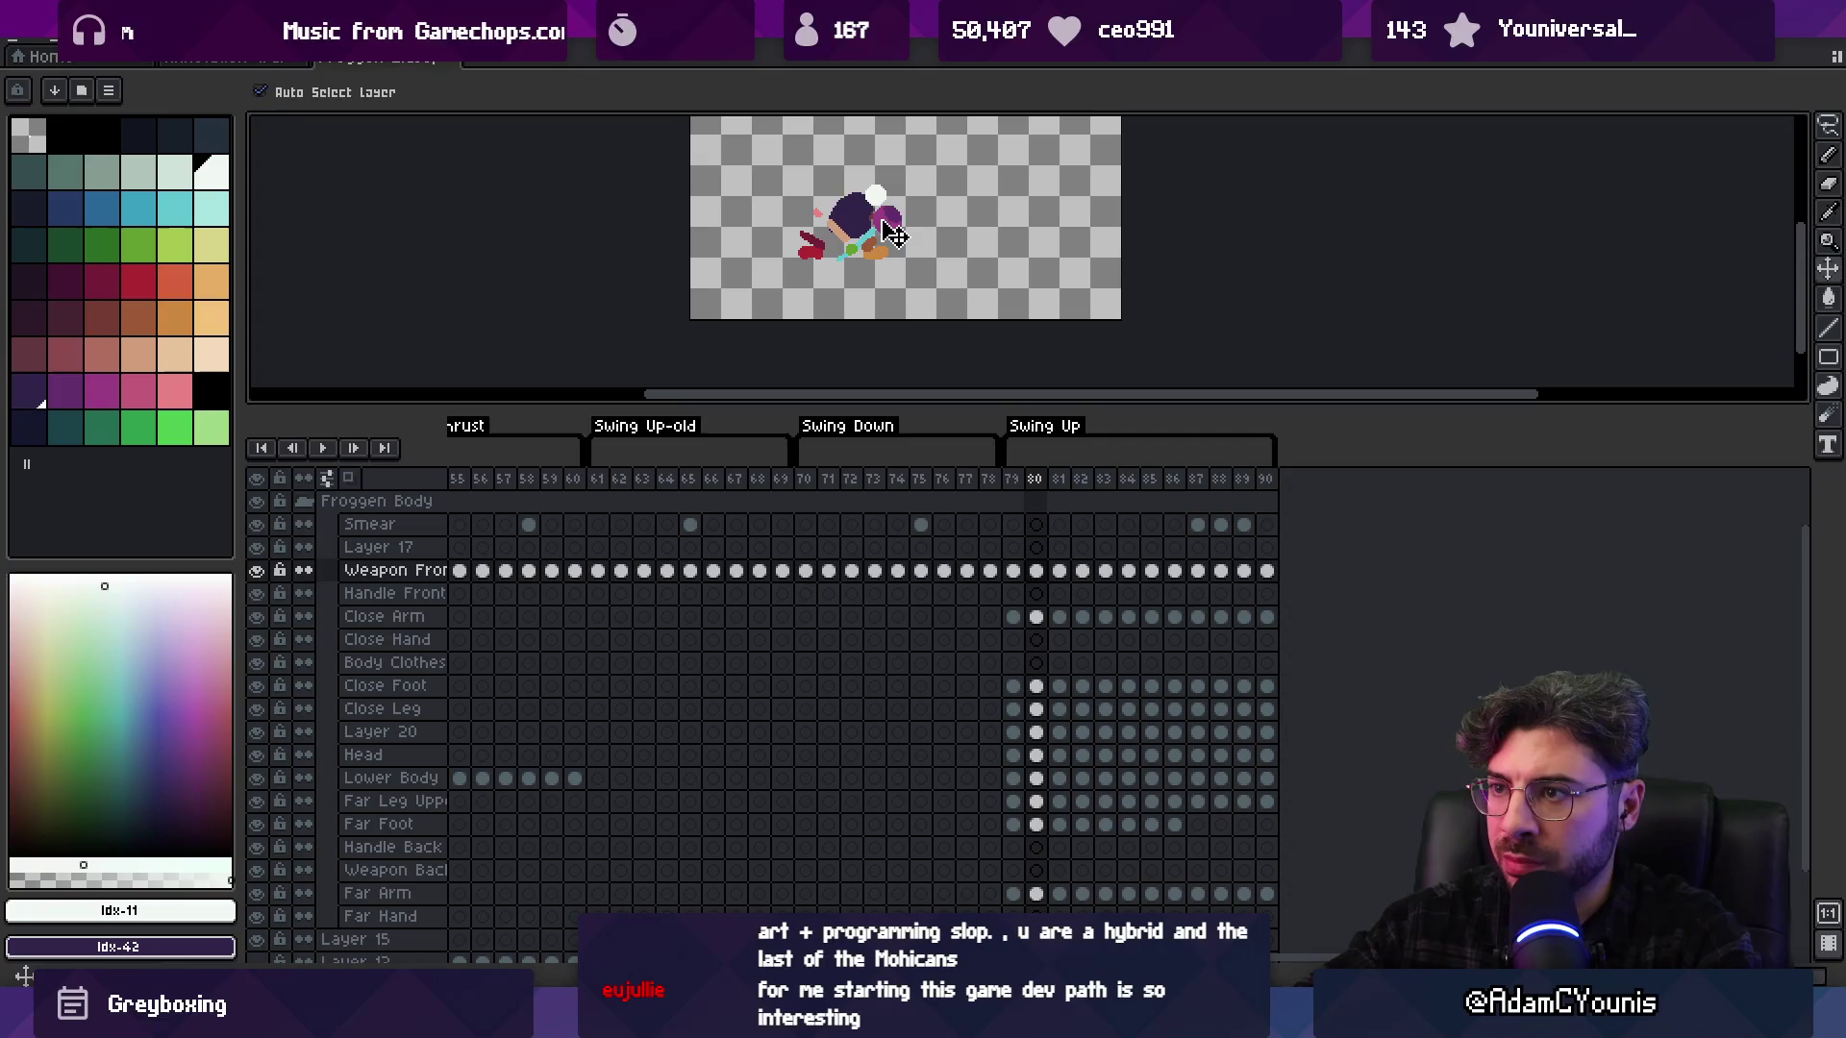
{"action": "left_click_drag", "start_coordinate": [889, 224], "coordinate": [899, 225]}
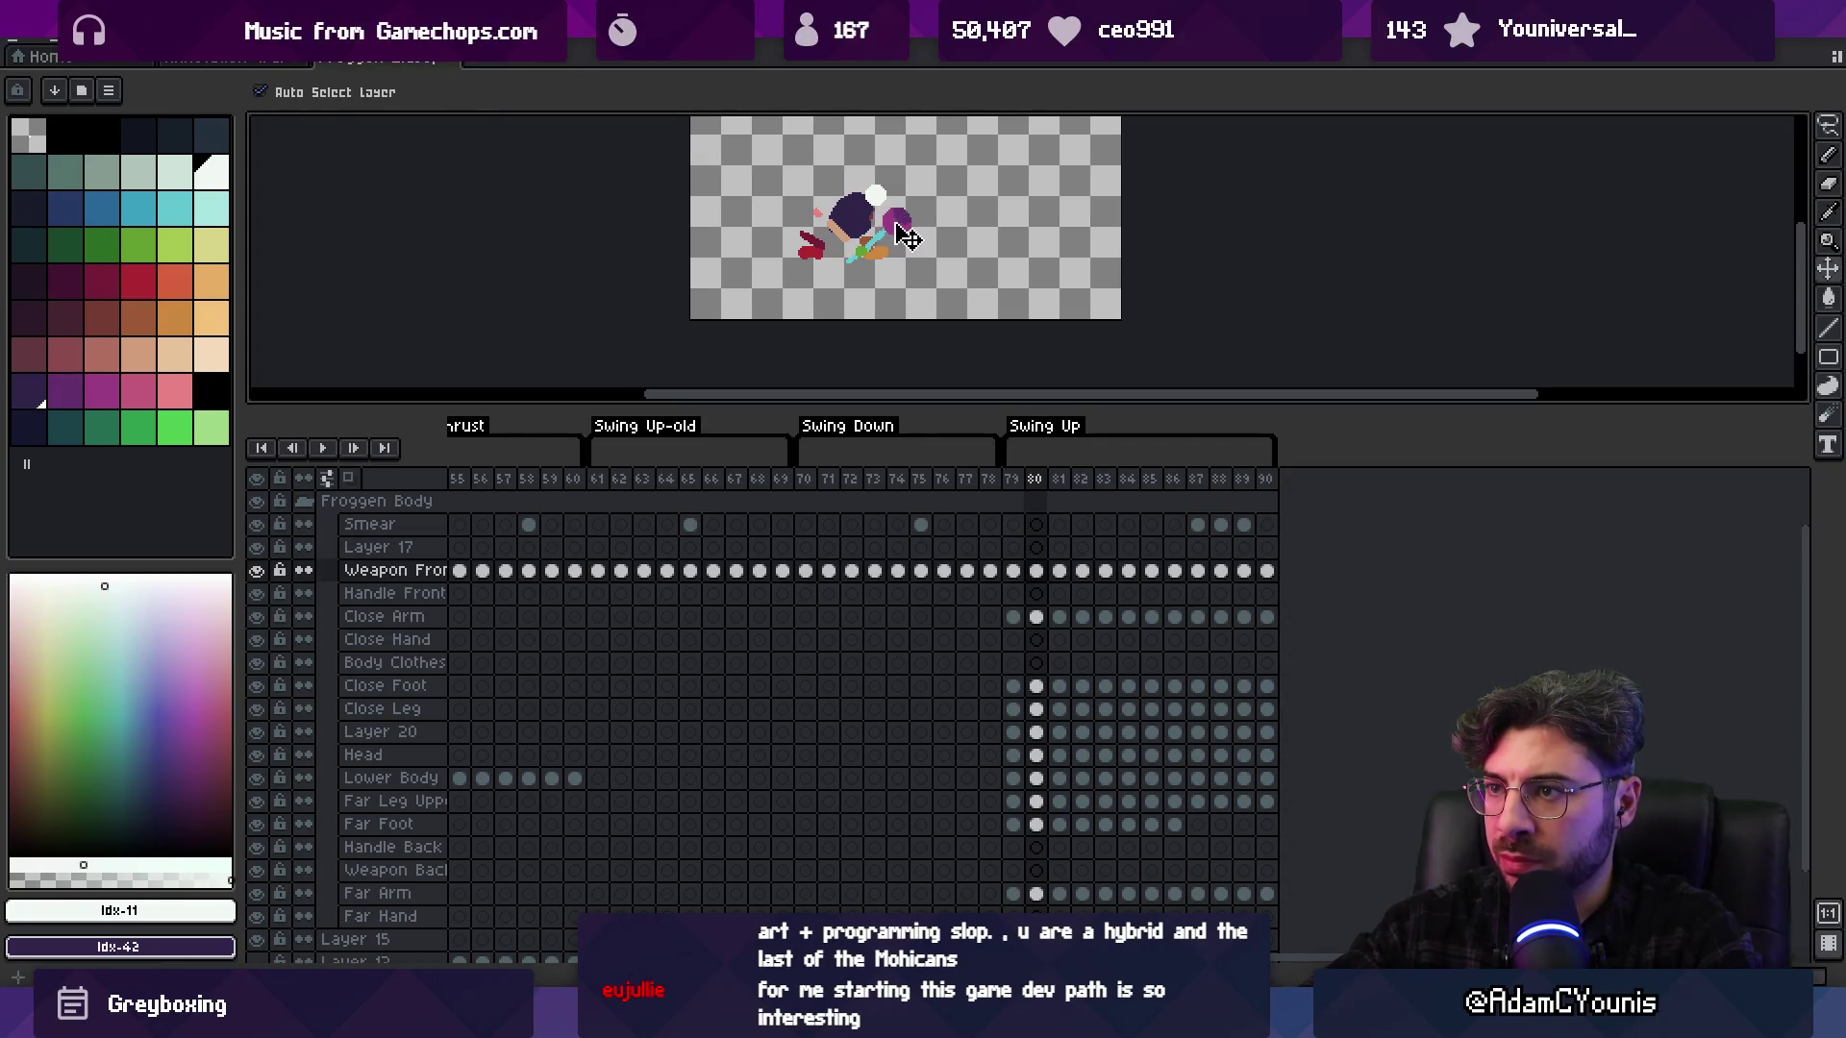
{"action": "scroll", "coordinate": [986, 335], "scroll_direction": "down", "scroll_amount": 2}
Replay the animation twice and step through frames 83–88 to check the poses
{"action": "key", "text": "Return"}
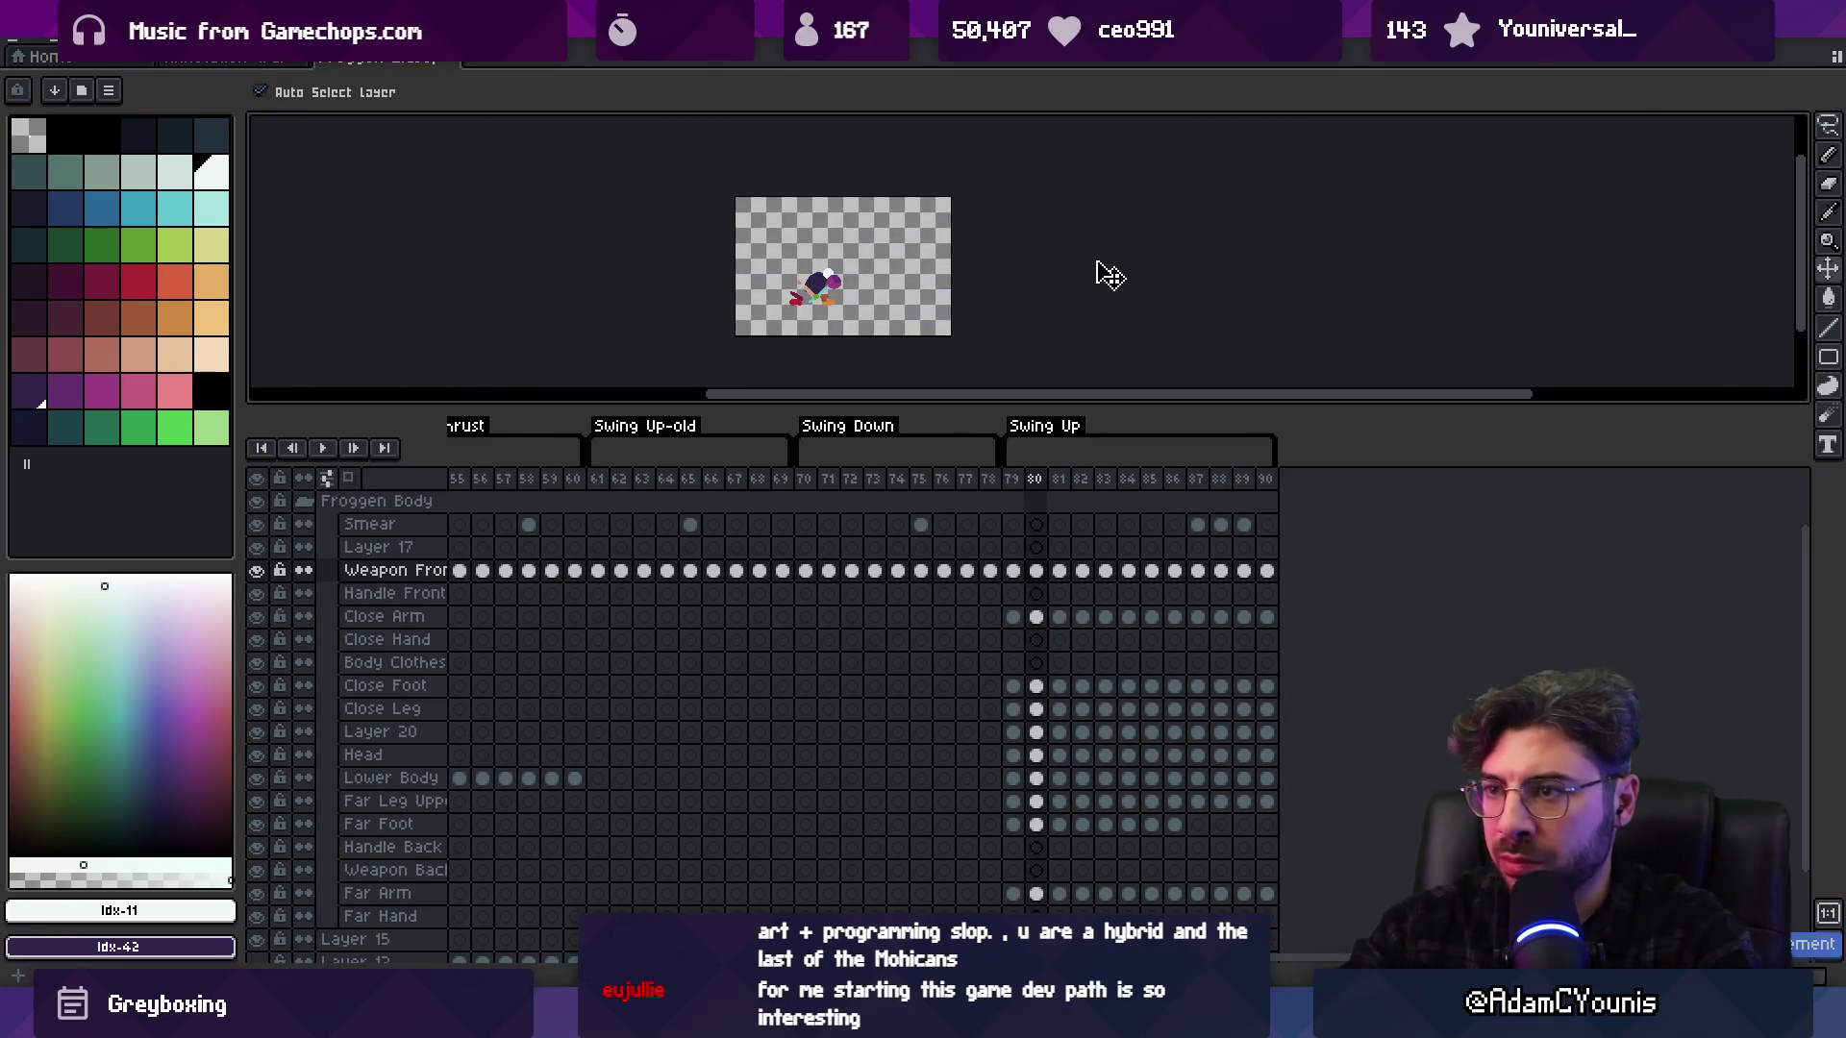
{"action": "key", "text": "Return"}
{"action": "scroll", "coordinate": [716, 269], "scroll_direction": "up", "scroll_amount": 3}
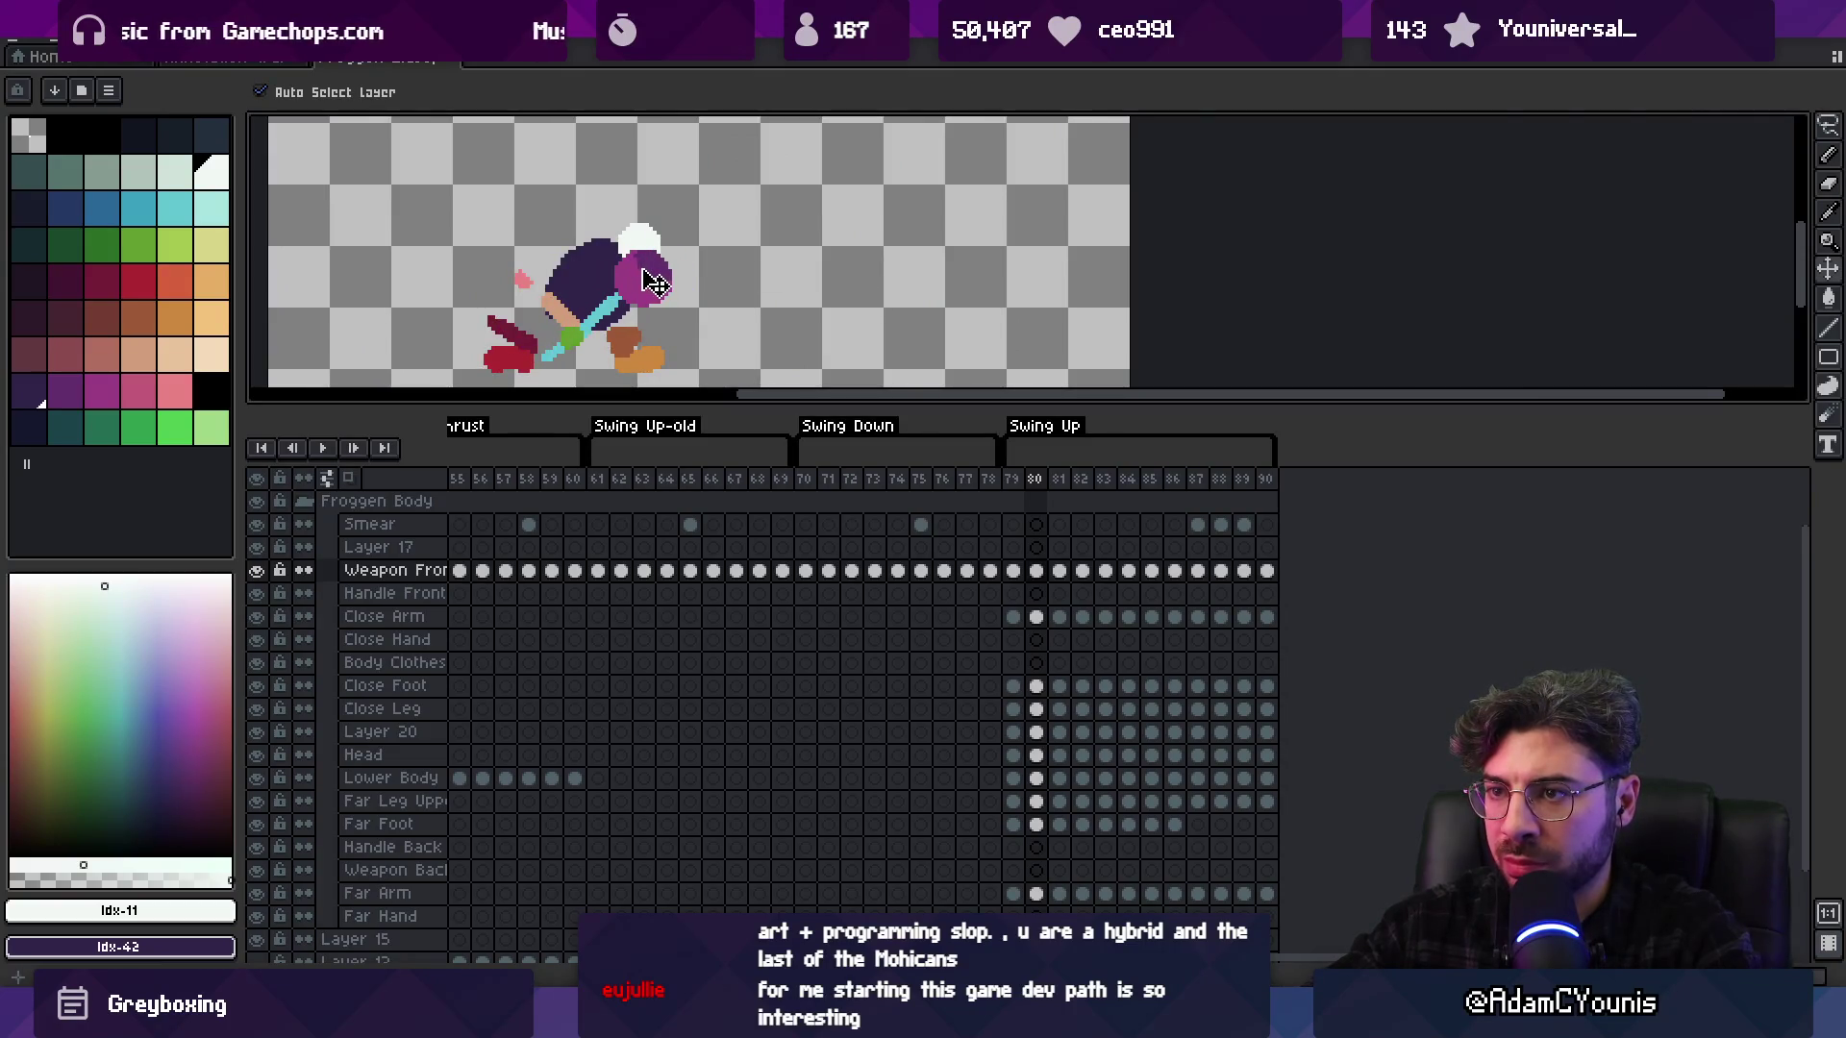
{"action": "scroll", "coordinate": [755, 255], "scroll_direction": "down", "scroll_amount": 2}
{"action": "key", "text": "Return"}
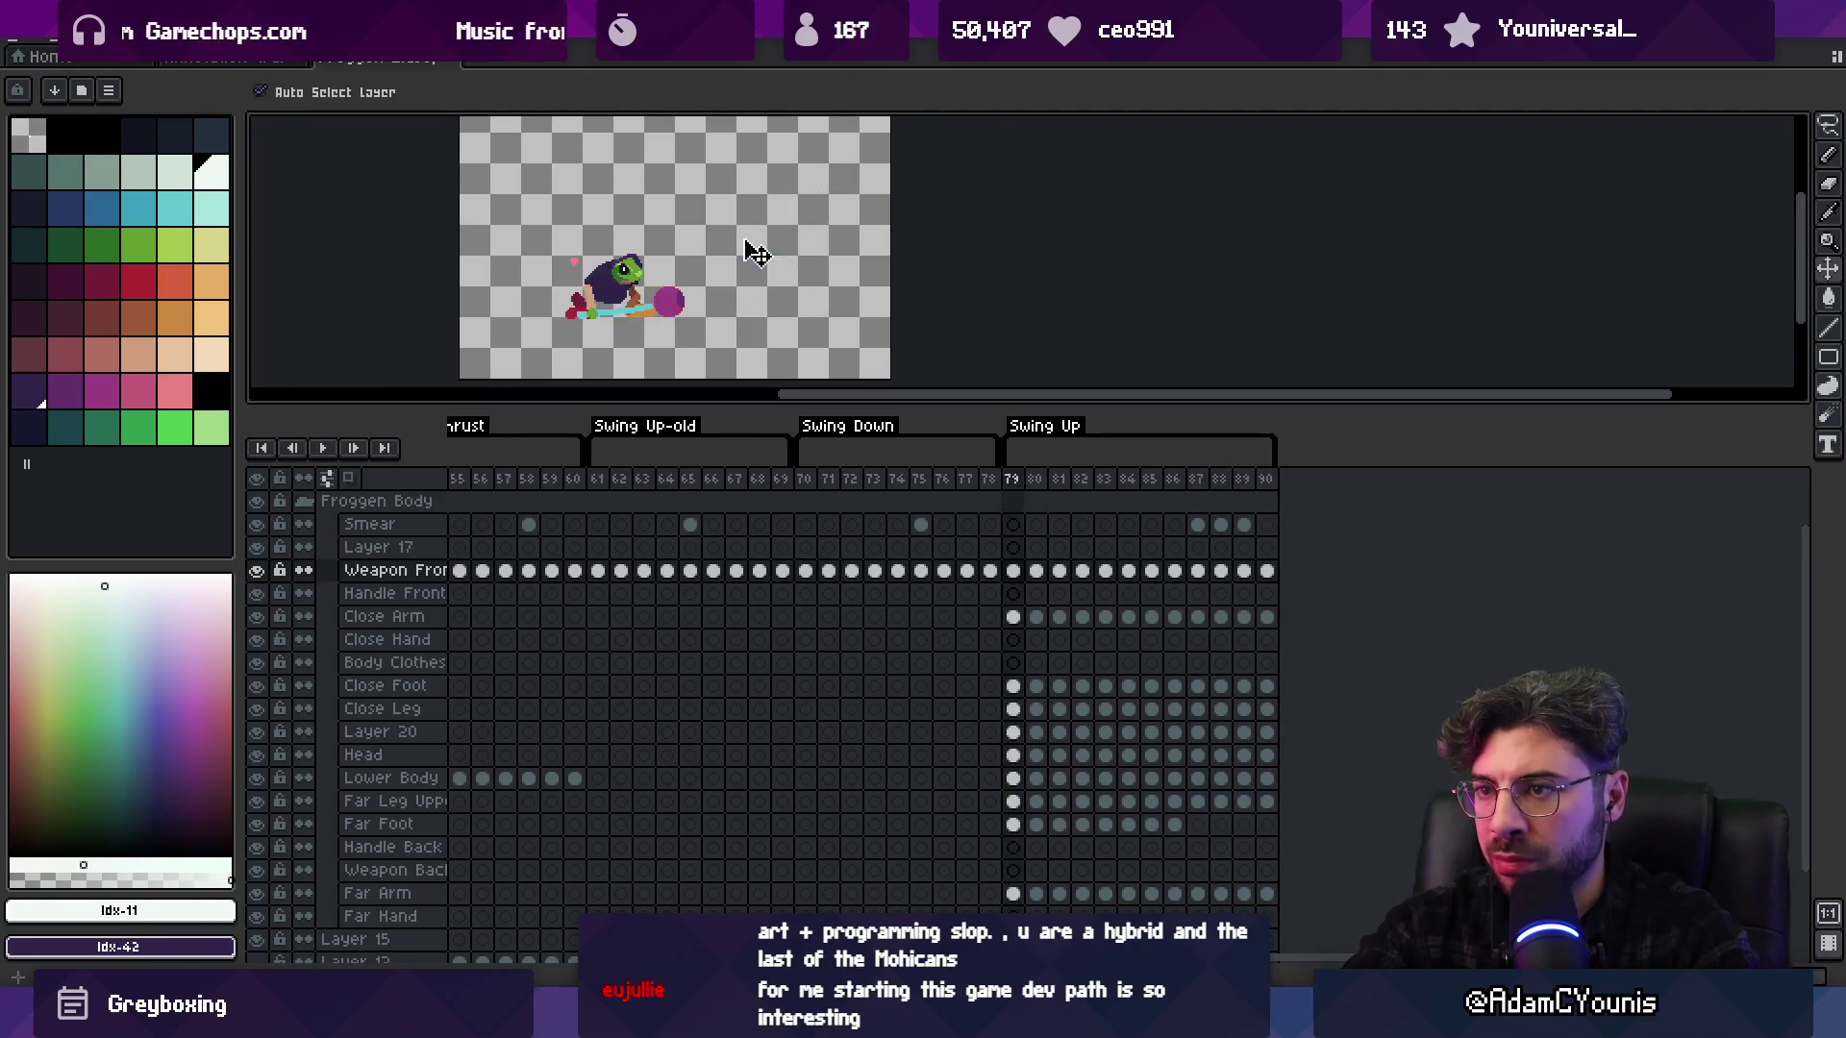
{"action": "key", "text": "Return"}
{"action": "key", "text": "Right"}
{"action": "key", "text": "Right"}
{"action": "key", "text": "Right"}
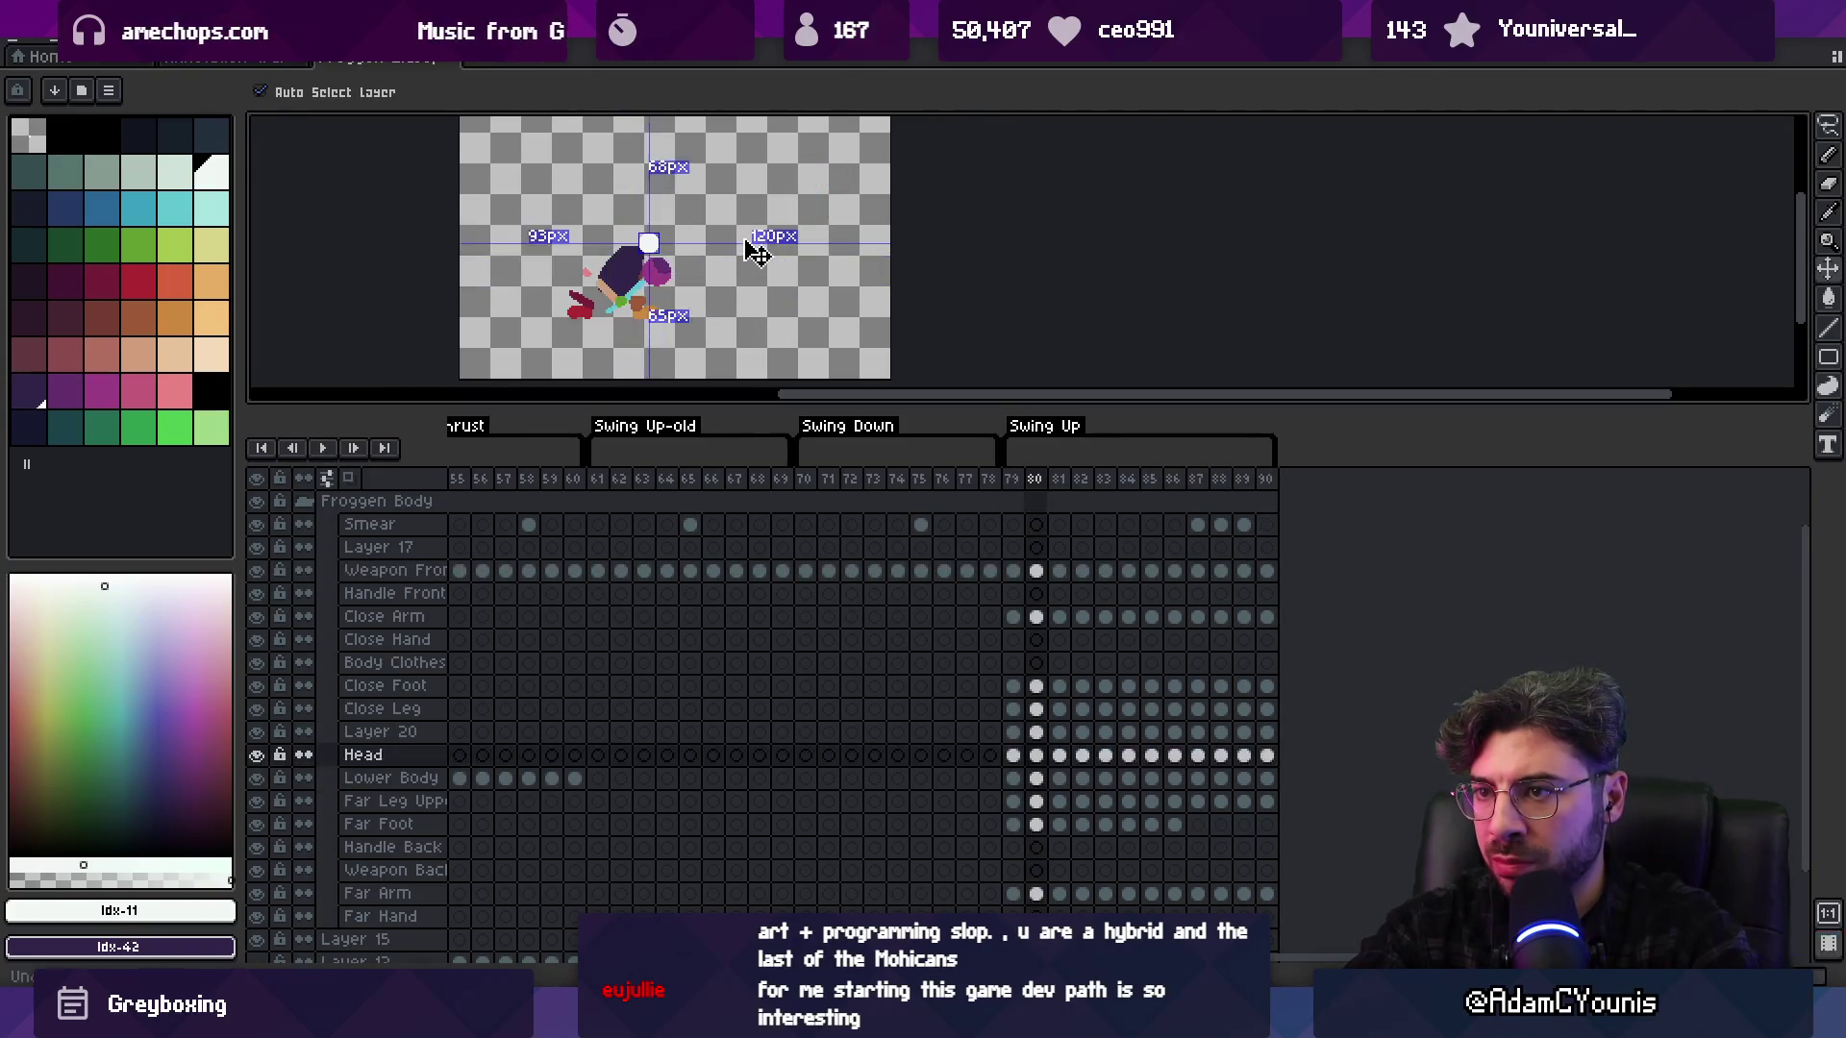
{"action": "left_click", "coordinate": [757, 251]}
{"action": "key", "text": "Right"}
{"action": "key", "text": "Right"}
{"action": "key", "text": "Right"}
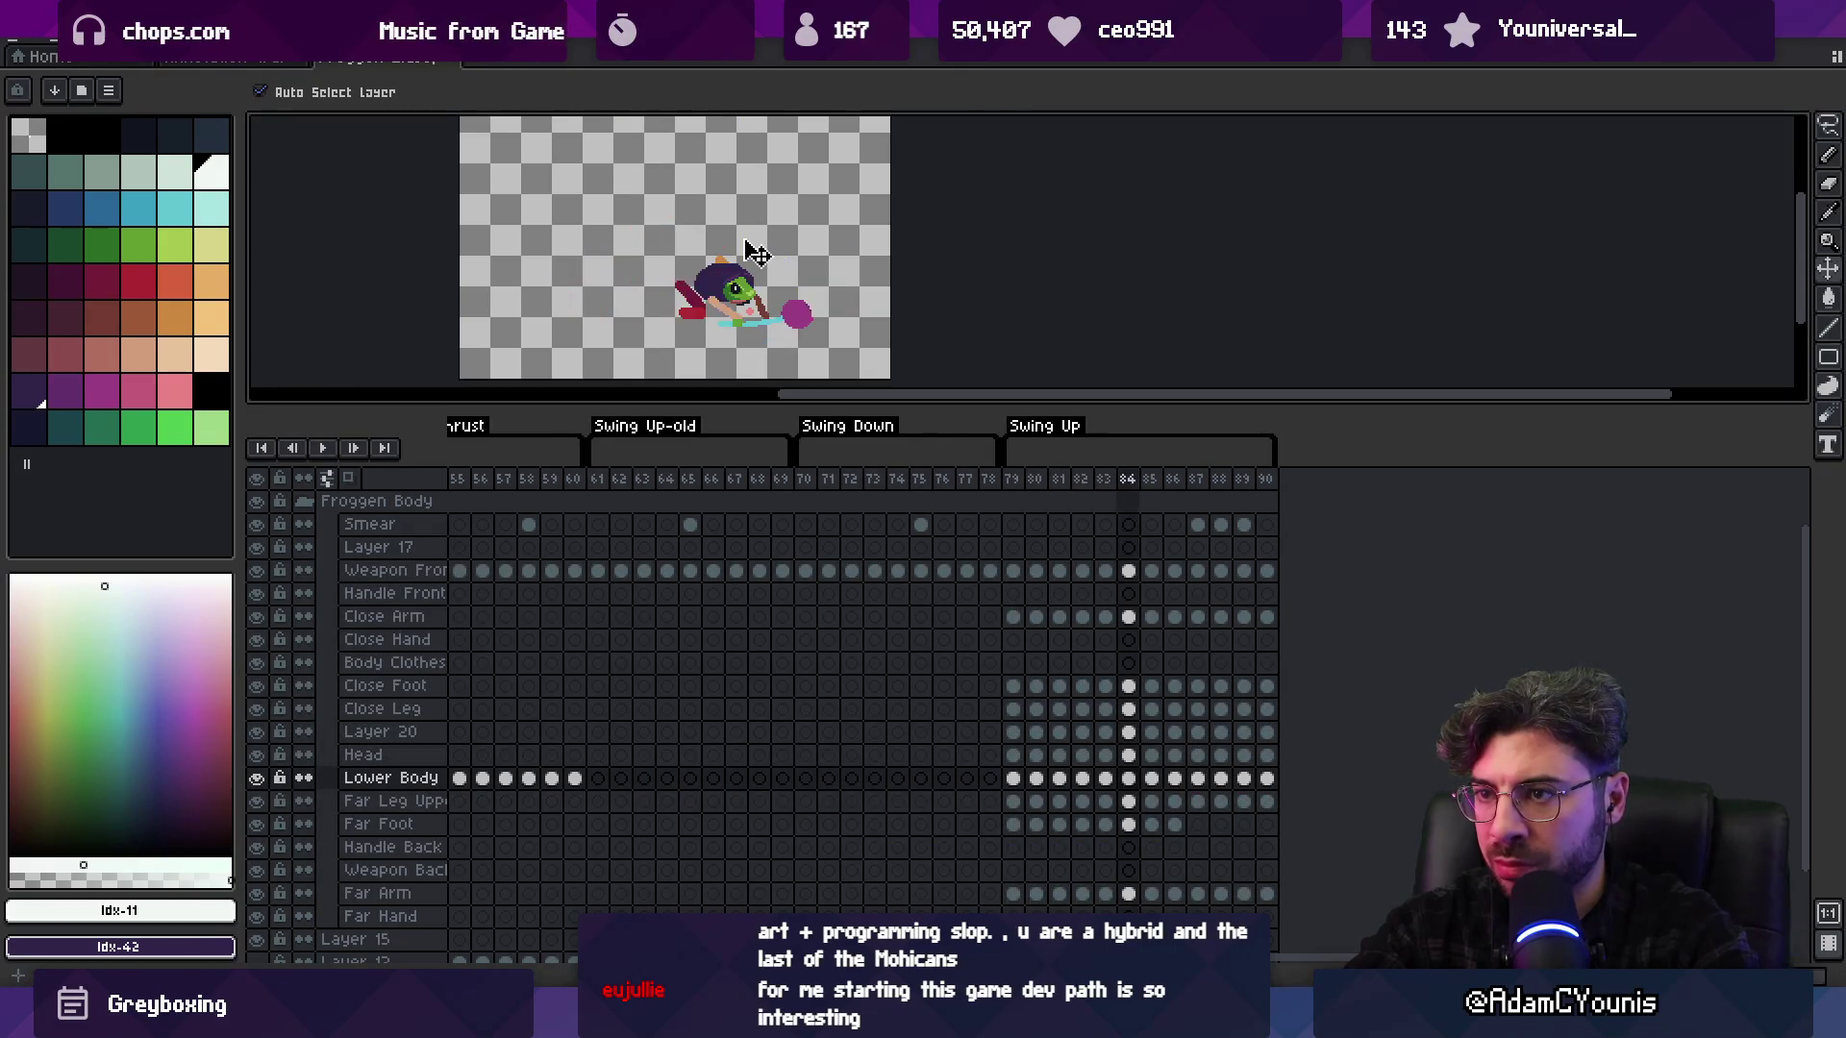
{"action": "key", "text": "Right"}
Export the frames with Ctrl+E, overwriting the previous sprite files
{"action": "key", "text": "ctrl+e"}
{"action": "key", "text": "Return"}
{"action": "key", "text": "alt+Tab"}
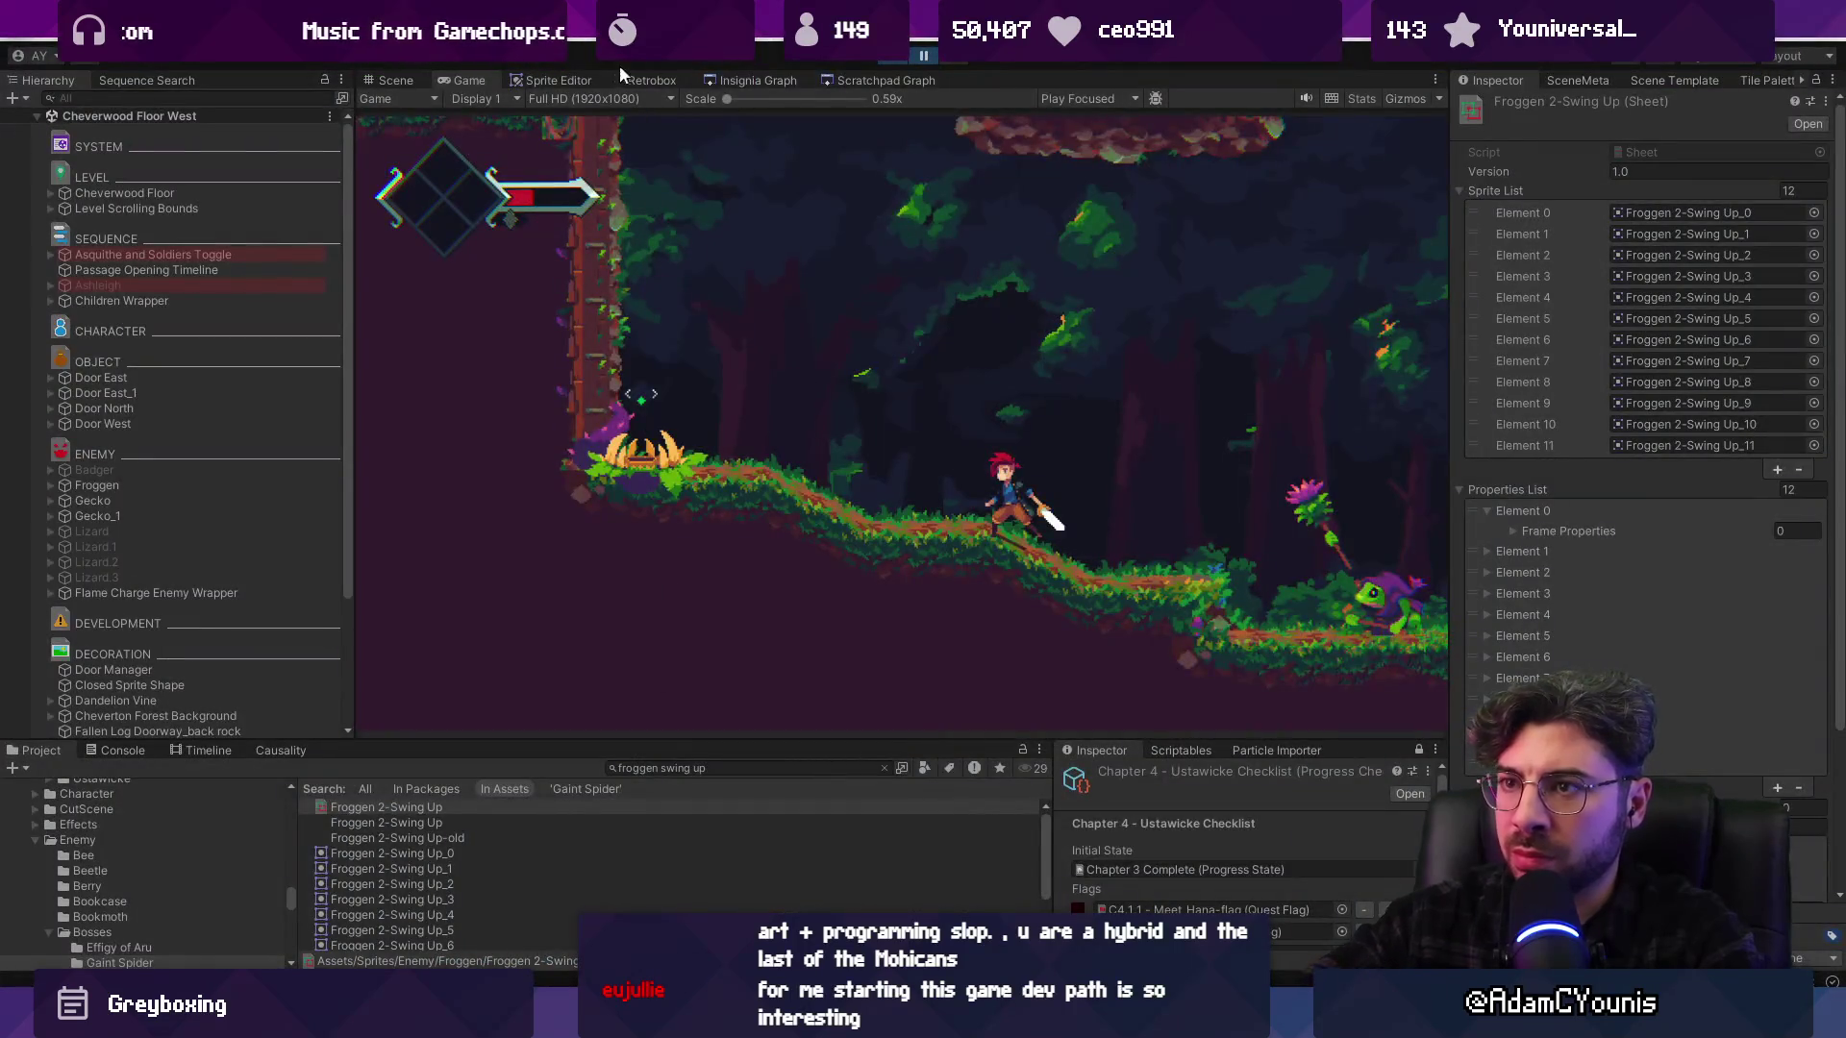
Show Froggen 2-Swing Up in the Retrobox animator with its Hurt, Hit and VelocityOffset tracks
{"action": "left_click", "coordinate": [653, 81]}
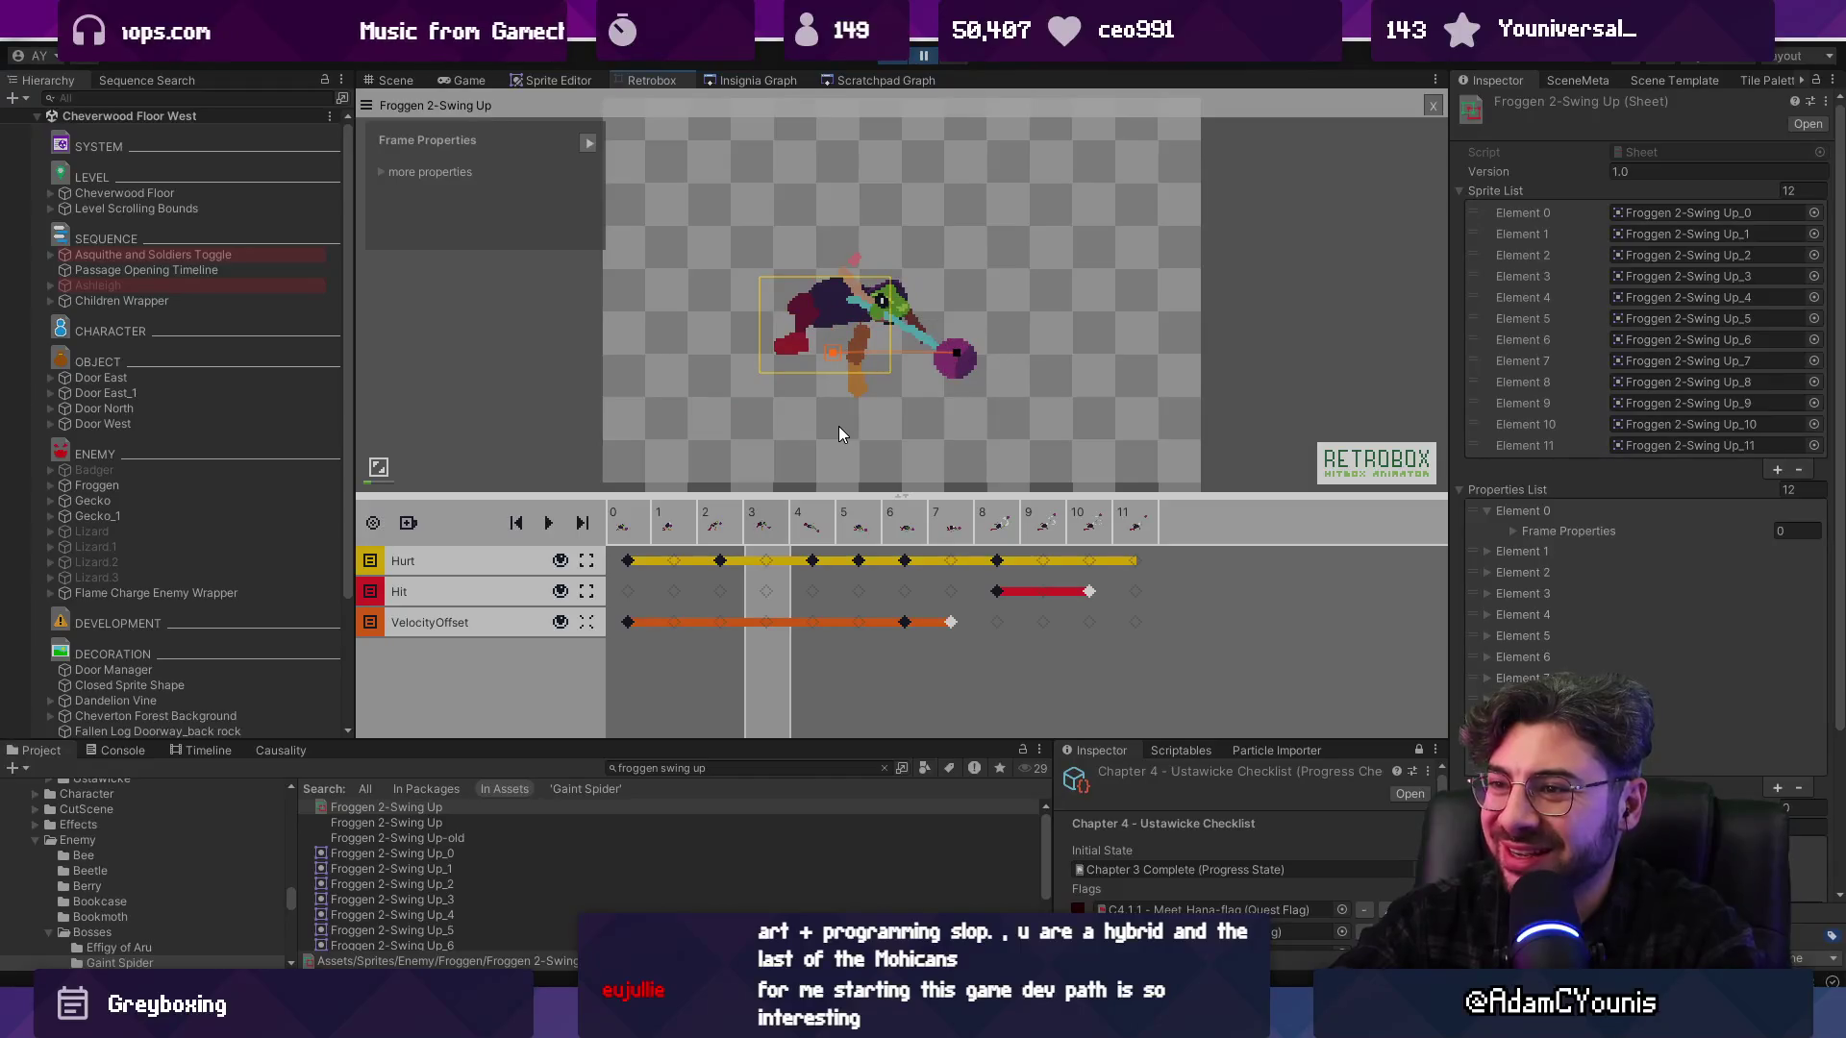
Select the first VelocityOffset key and step through the animation to frame 6
{"action": "left_click", "coordinate": [630, 623]}
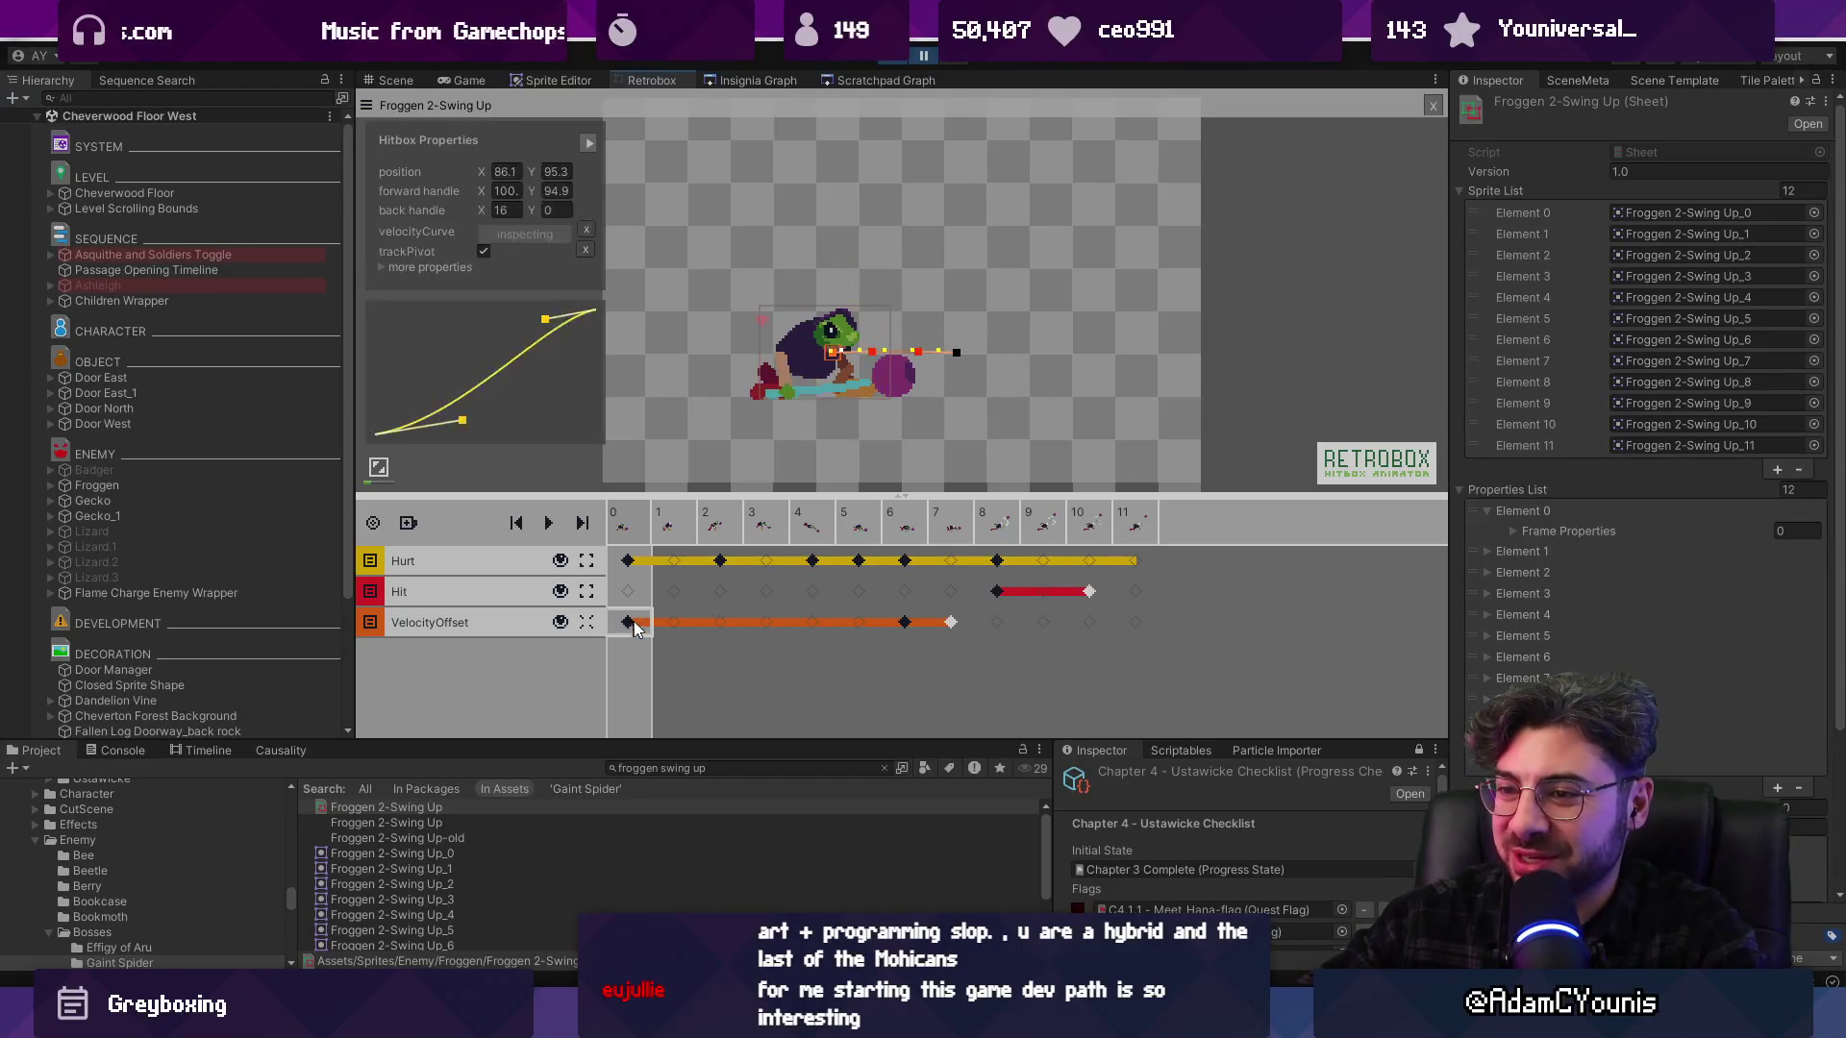
{"action": "key", "text": "Right"}
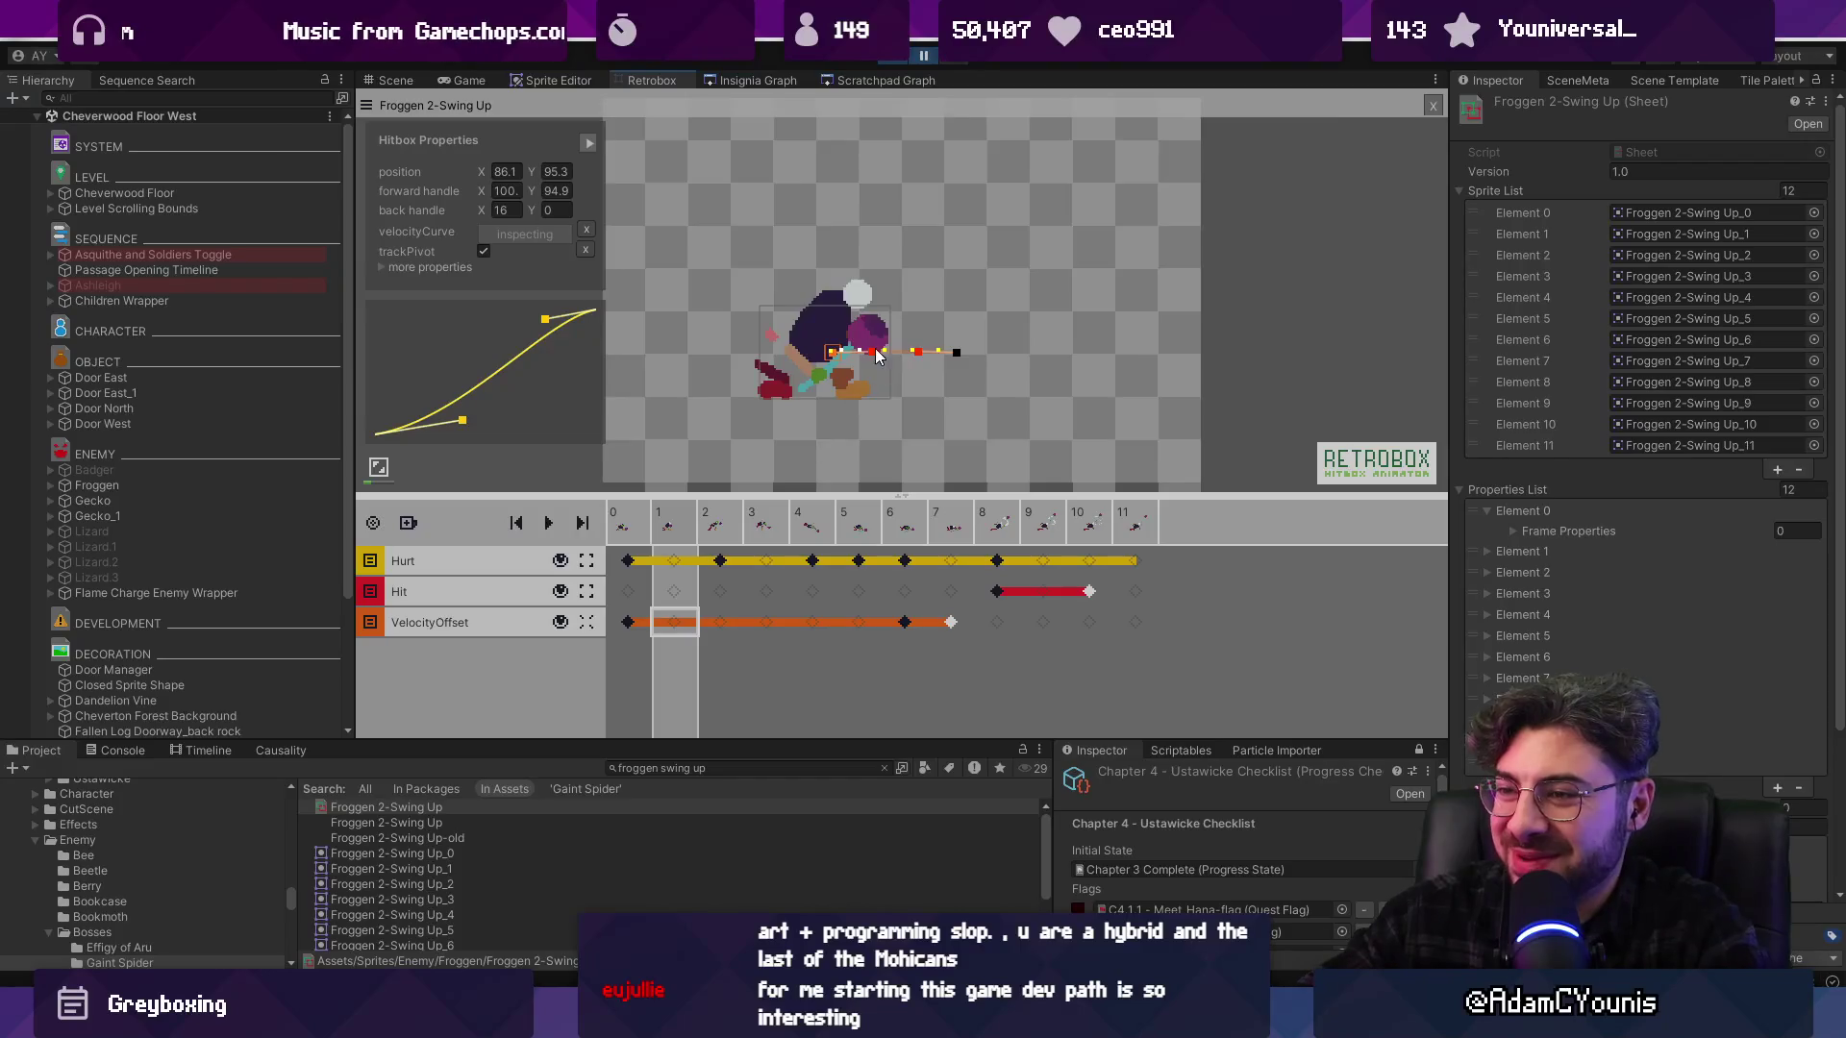
{"action": "scroll", "coordinate": [841, 383], "scroll_direction": "up", "scroll_amount": 3}
{"action": "key", "text": "Right"}
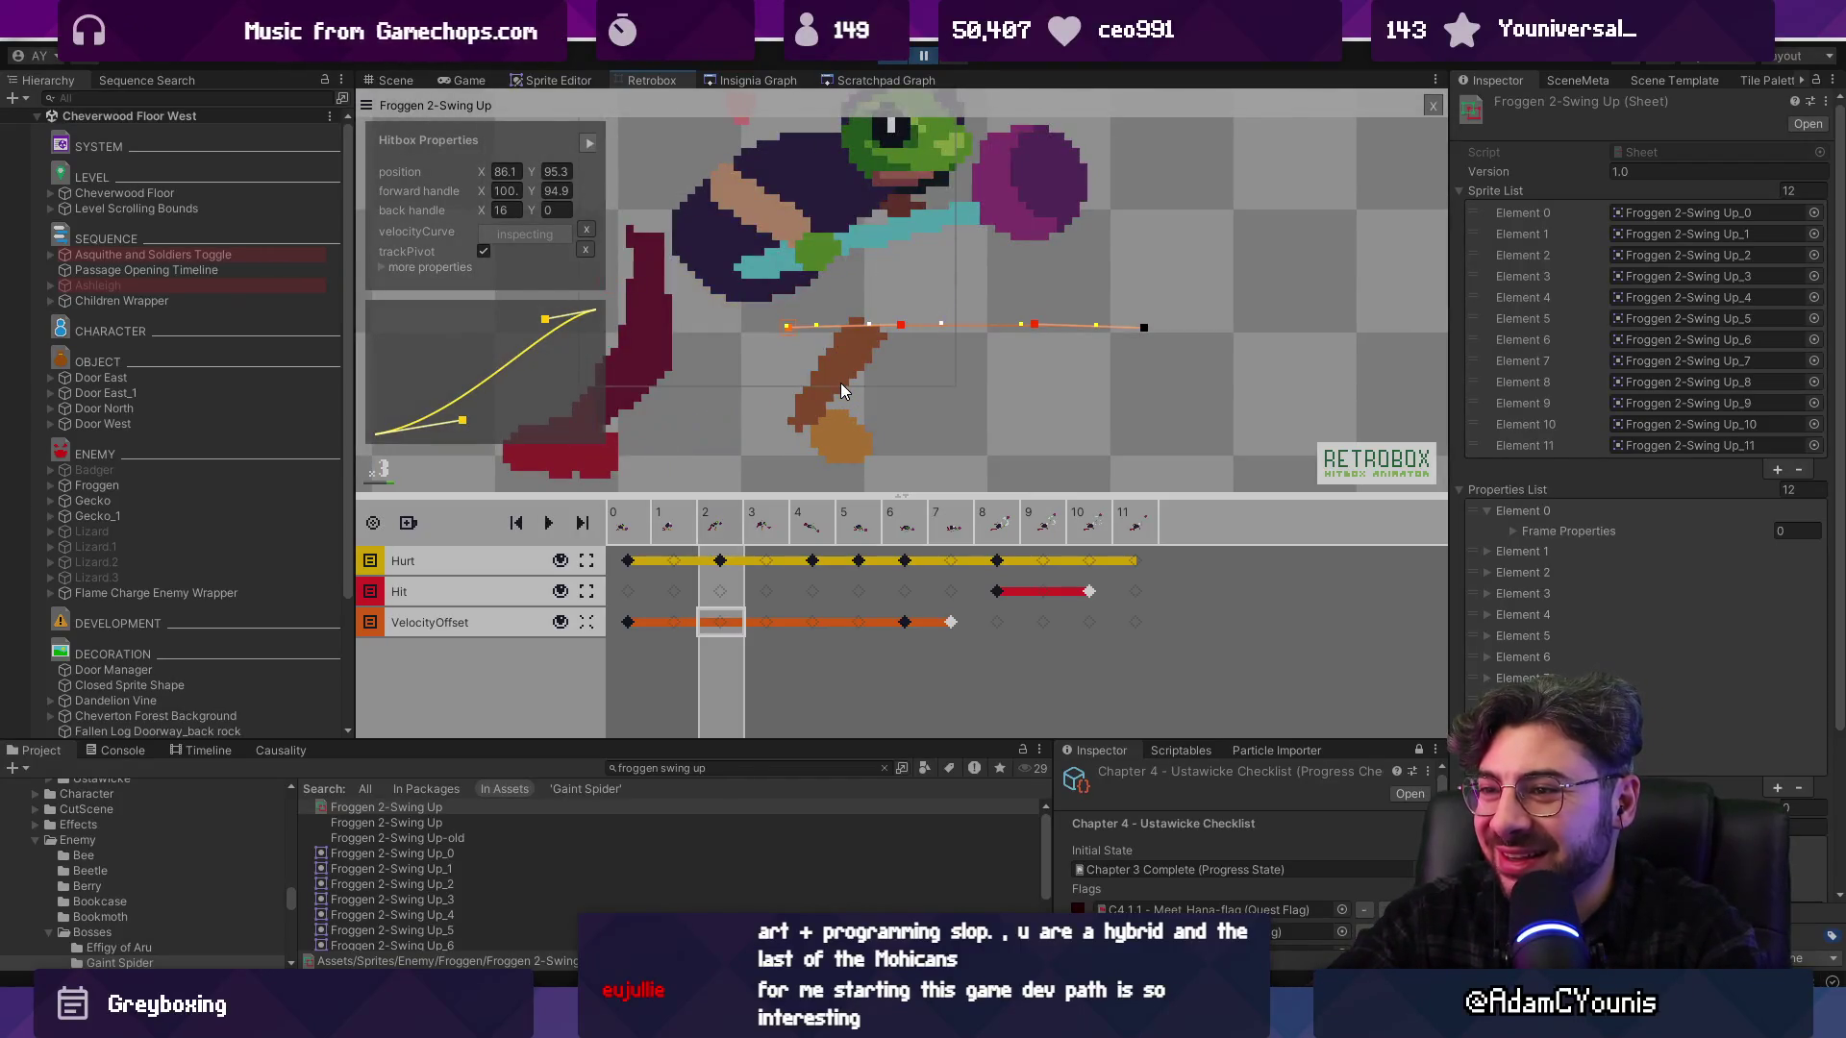
{"action": "key", "text": "Right"}
{"action": "key", "text": "Right"}
{"action": "key", "text": "Right"}
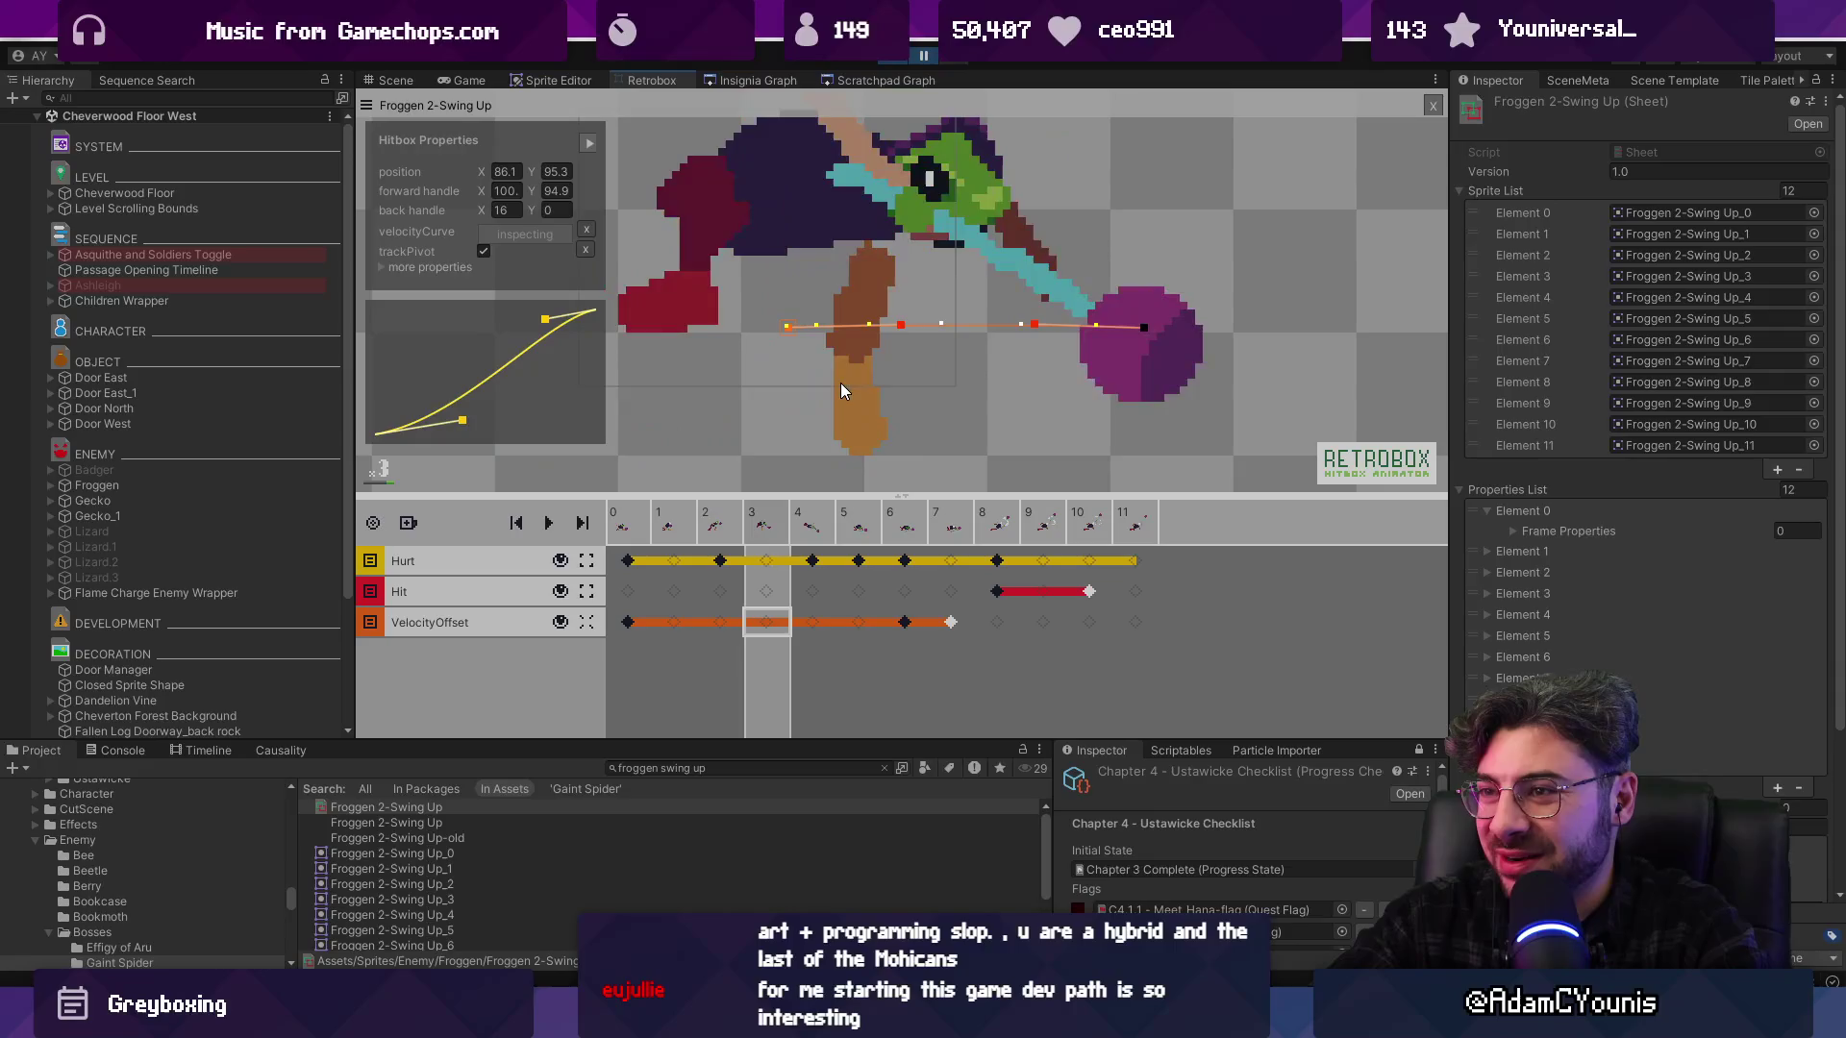
{"action": "key", "text": "Right"}
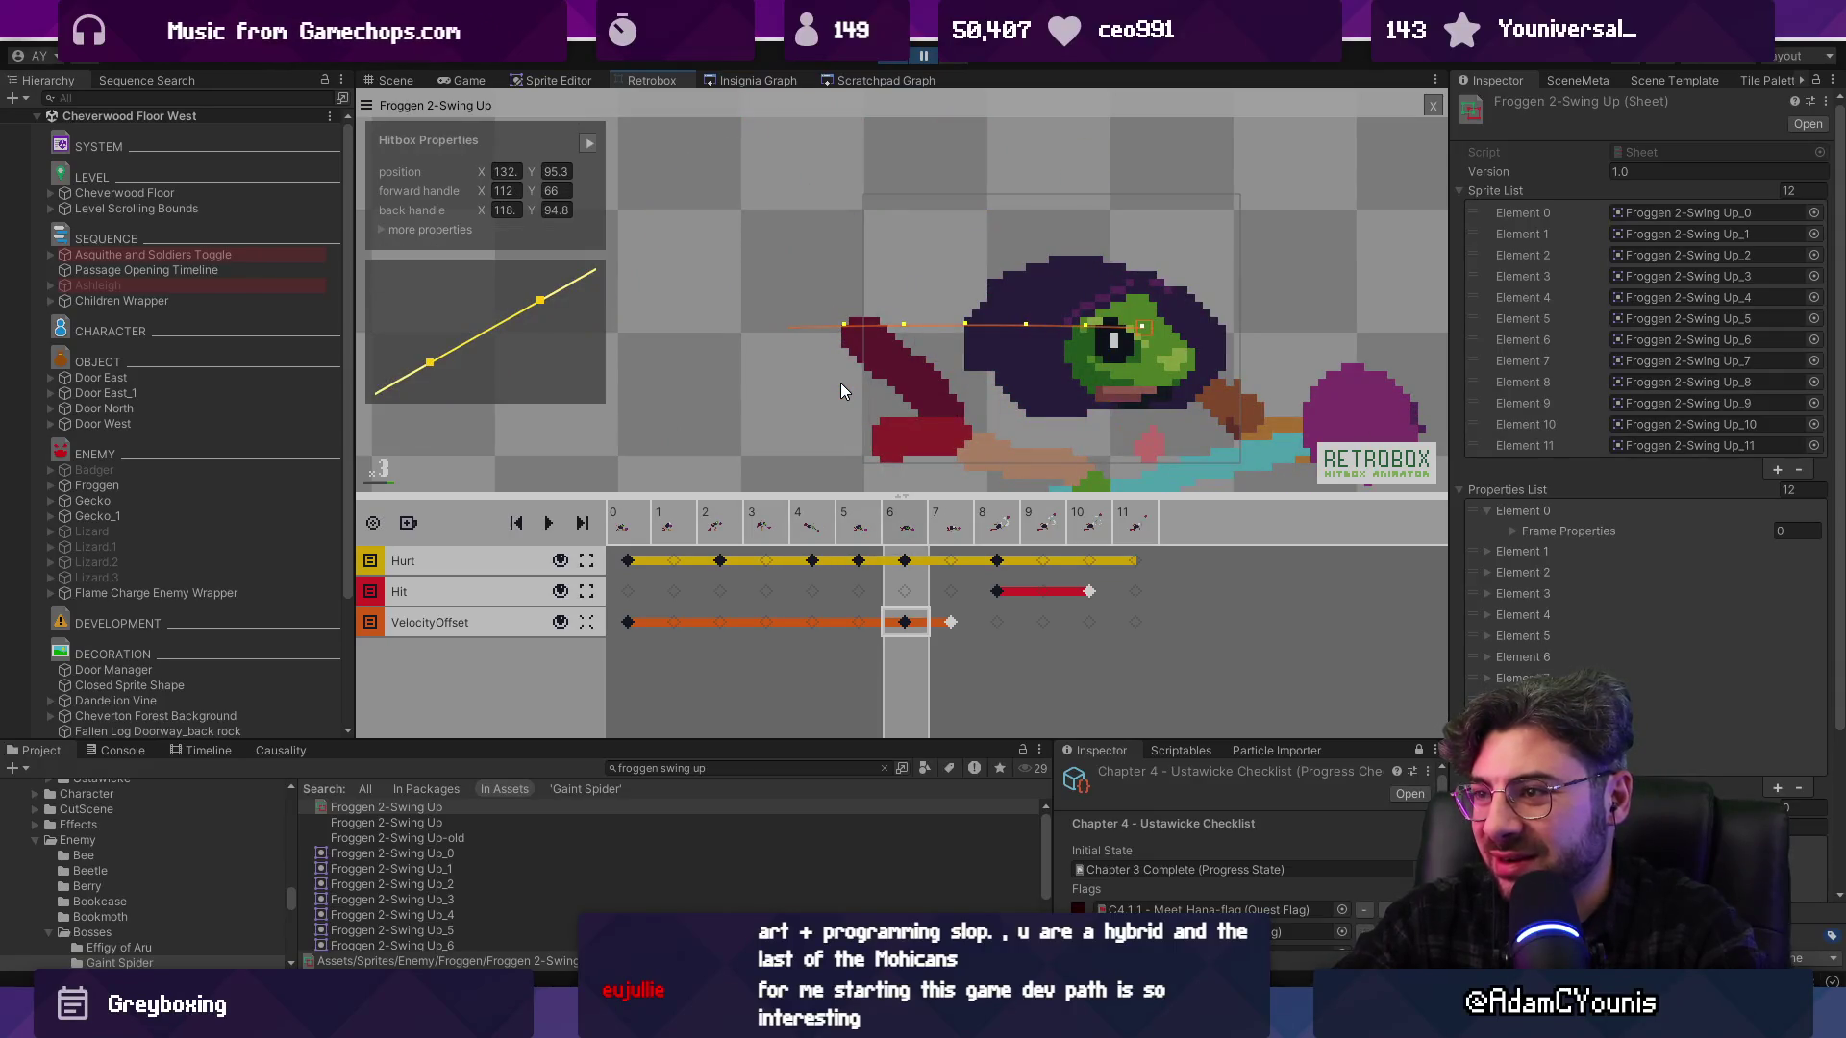
Inspect the frame 6 velocity offset key on the VelocityOffset track
{"action": "scroll", "coordinate": [991, 263], "scroll_direction": "down", "scroll_amount": 1}
{"action": "scroll", "coordinate": [856, 325], "scroll_direction": "up", "scroll_amount": 1}
{"action": "scroll", "coordinate": [943, 342], "scroll_direction": "down", "scroll_amount": 1}
{"action": "key", "text": "Home"}
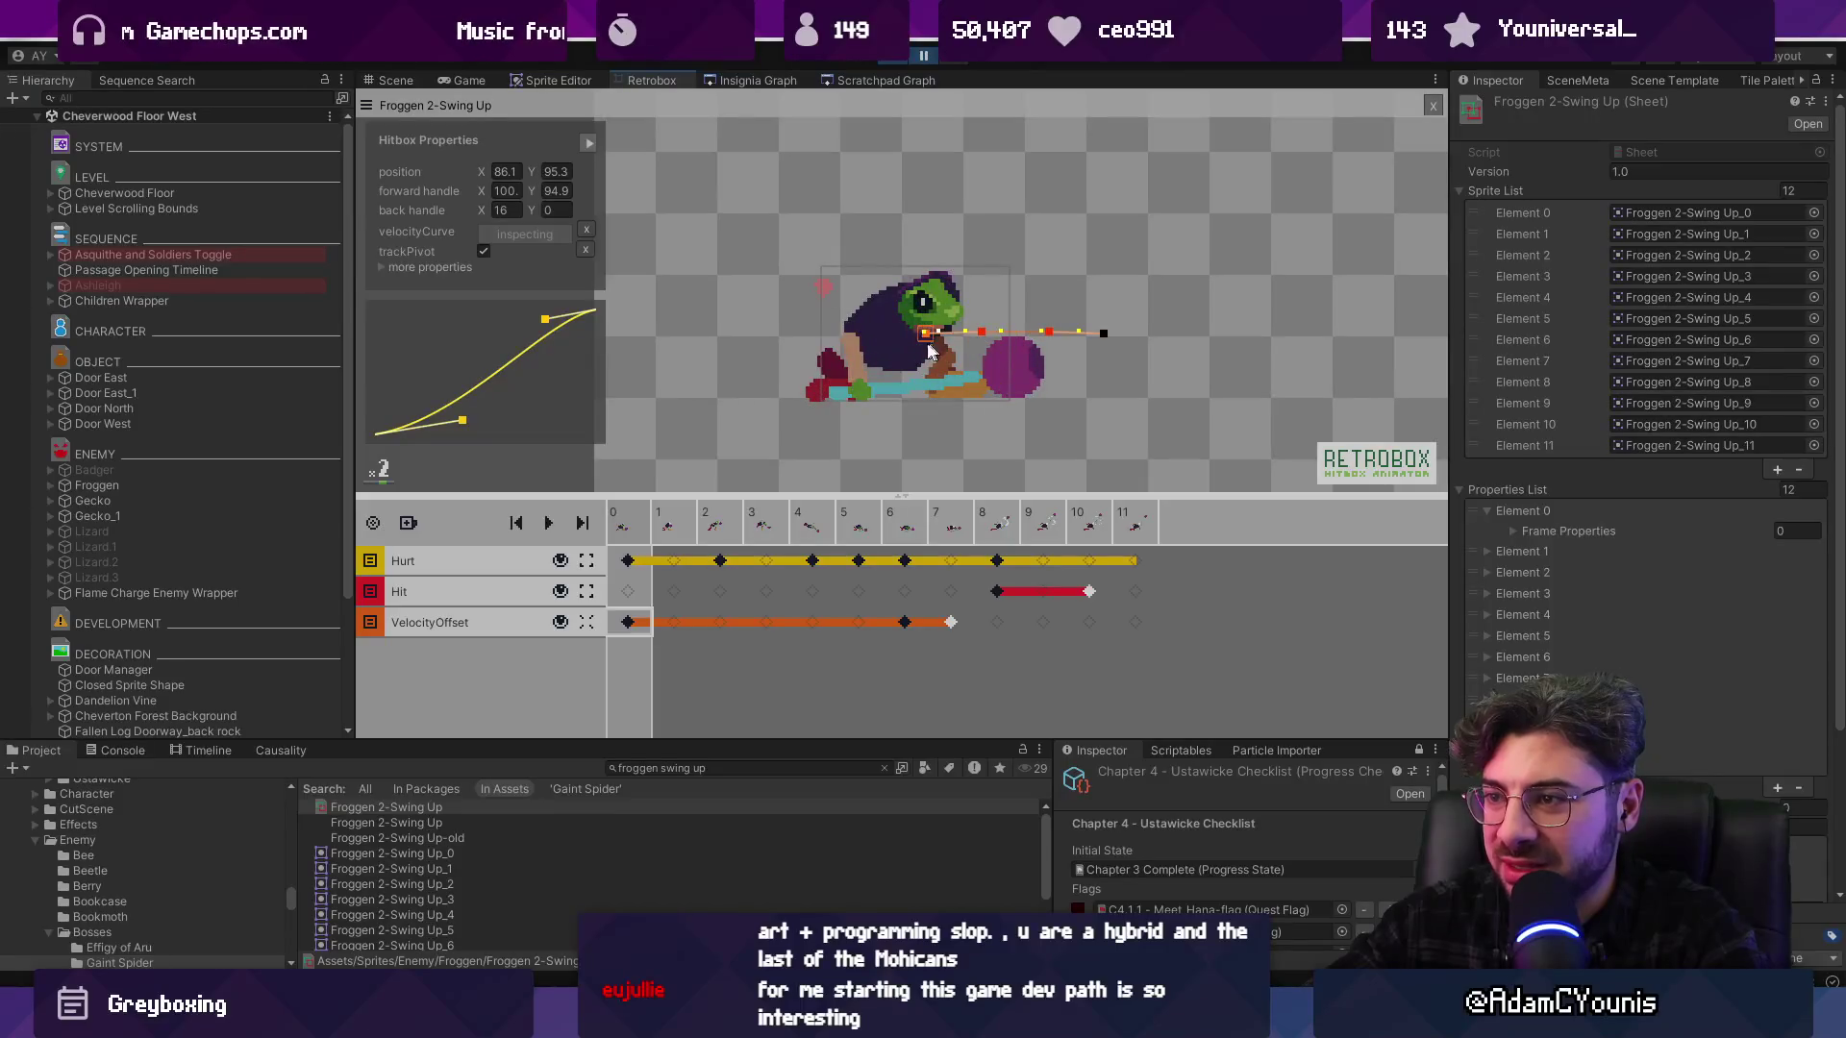
{"action": "scroll", "coordinate": [925, 338], "scroll_direction": "up", "scroll_amount": 2}
{"action": "scroll", "coordinate": [877, 346], "scroll_direction": "down", "scroll_amount": 1}
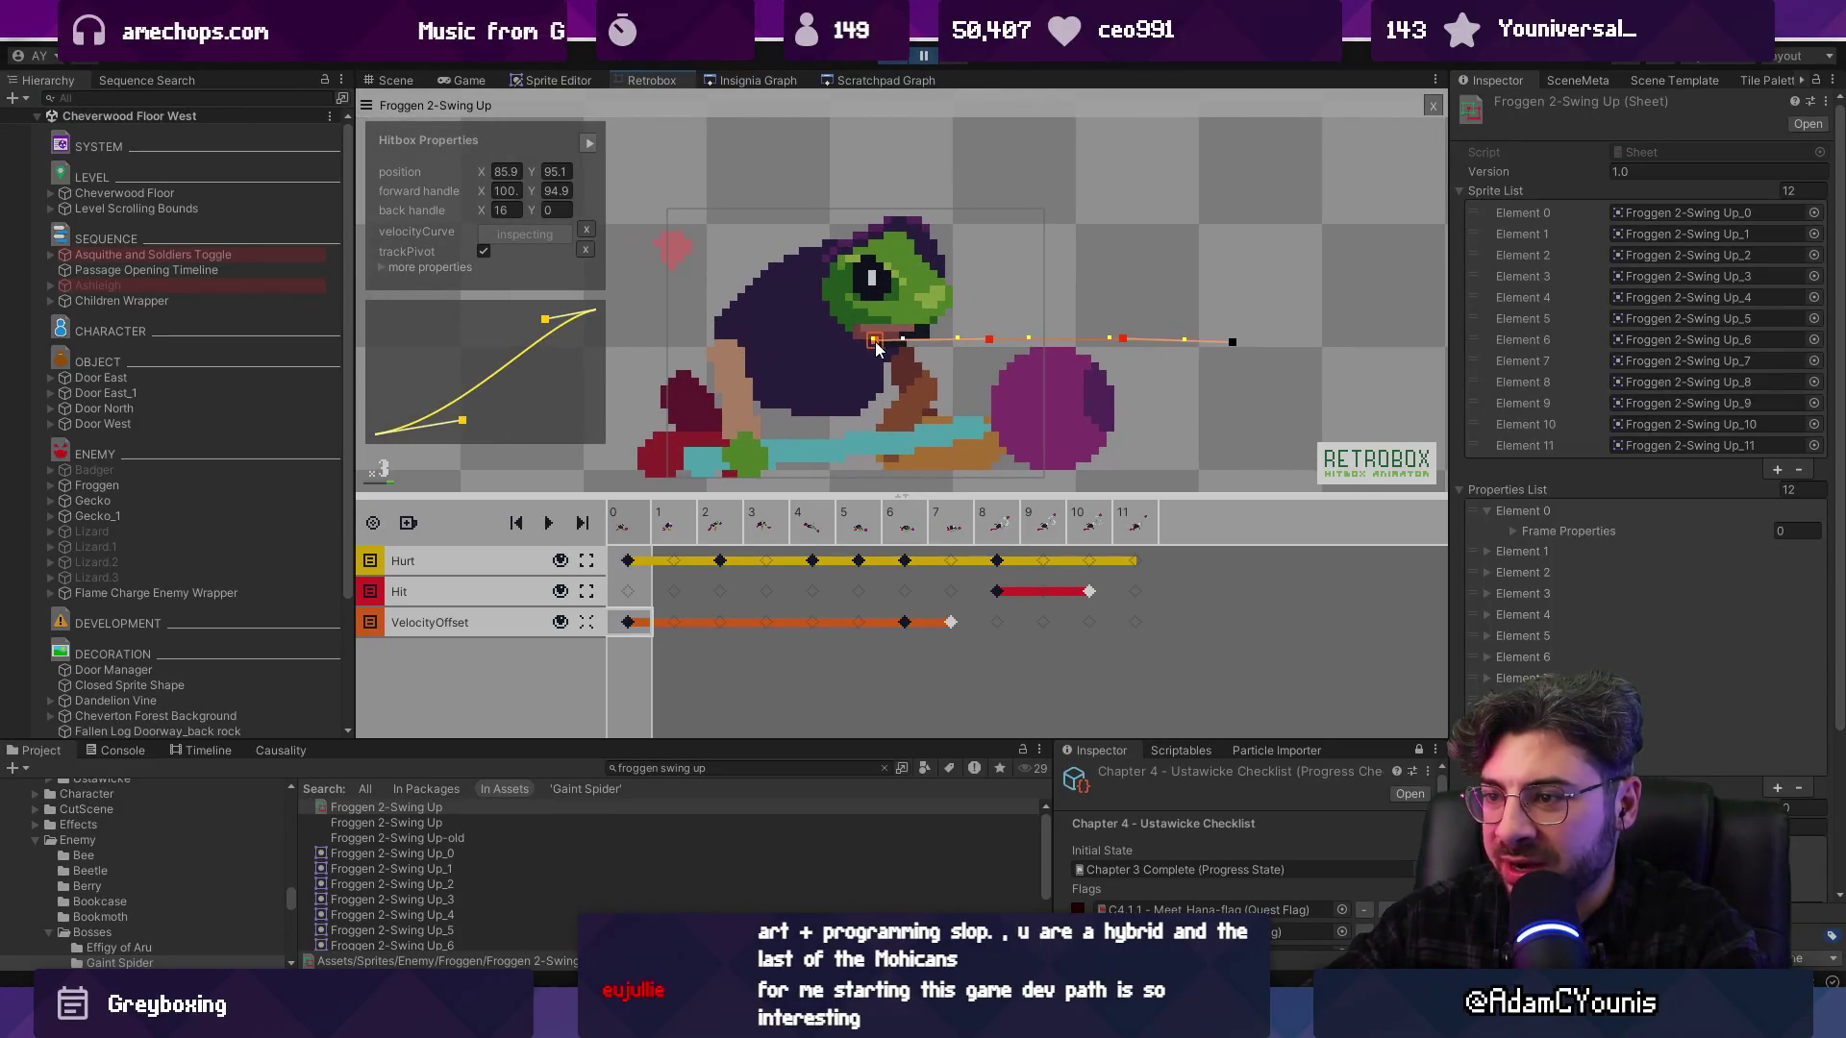
{"action": "left_click", "coordinate": [908, 625]}
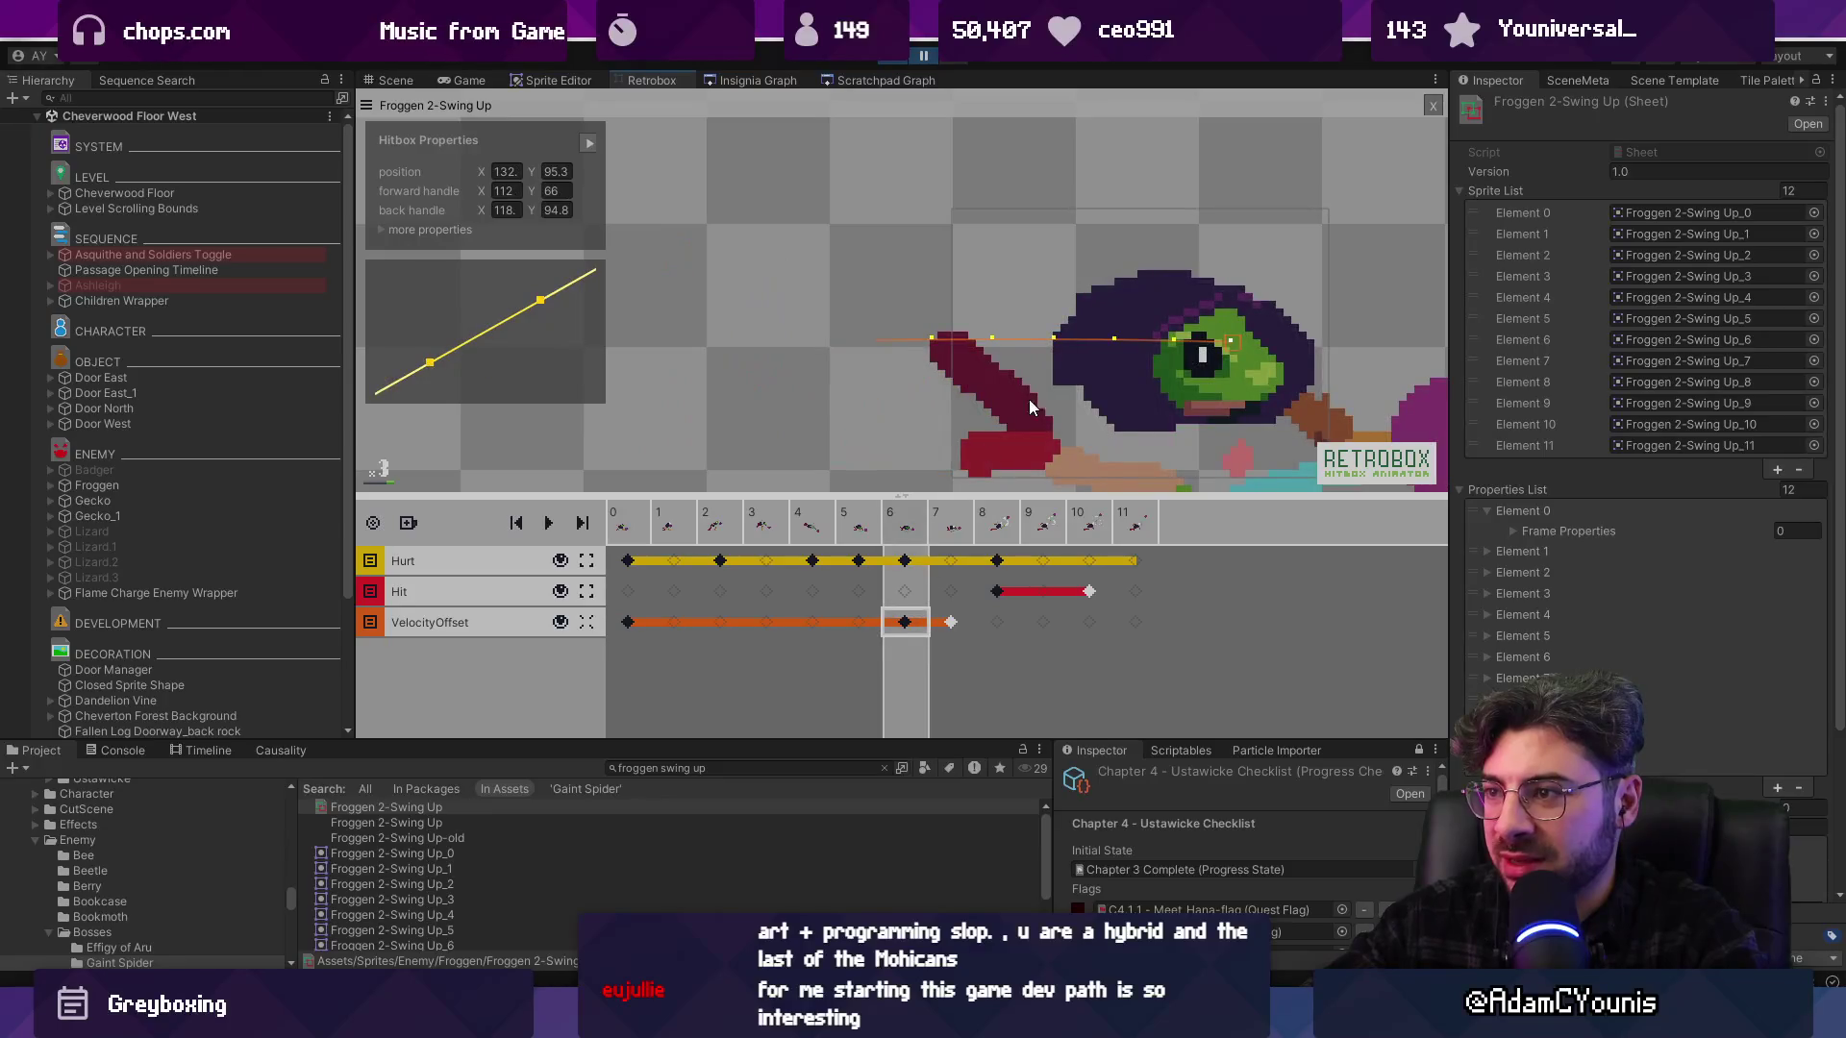
{"action": "scroll", "coordinate": [969, 353], "scroll_direction": "down", "scroll_amount": 2}
{"action": "scroll", "coordinate": [961, 356], "scroll_direction": "up", "scroll_amount": 1}
{"action": "left_click", "coordinate": [641, 524]}
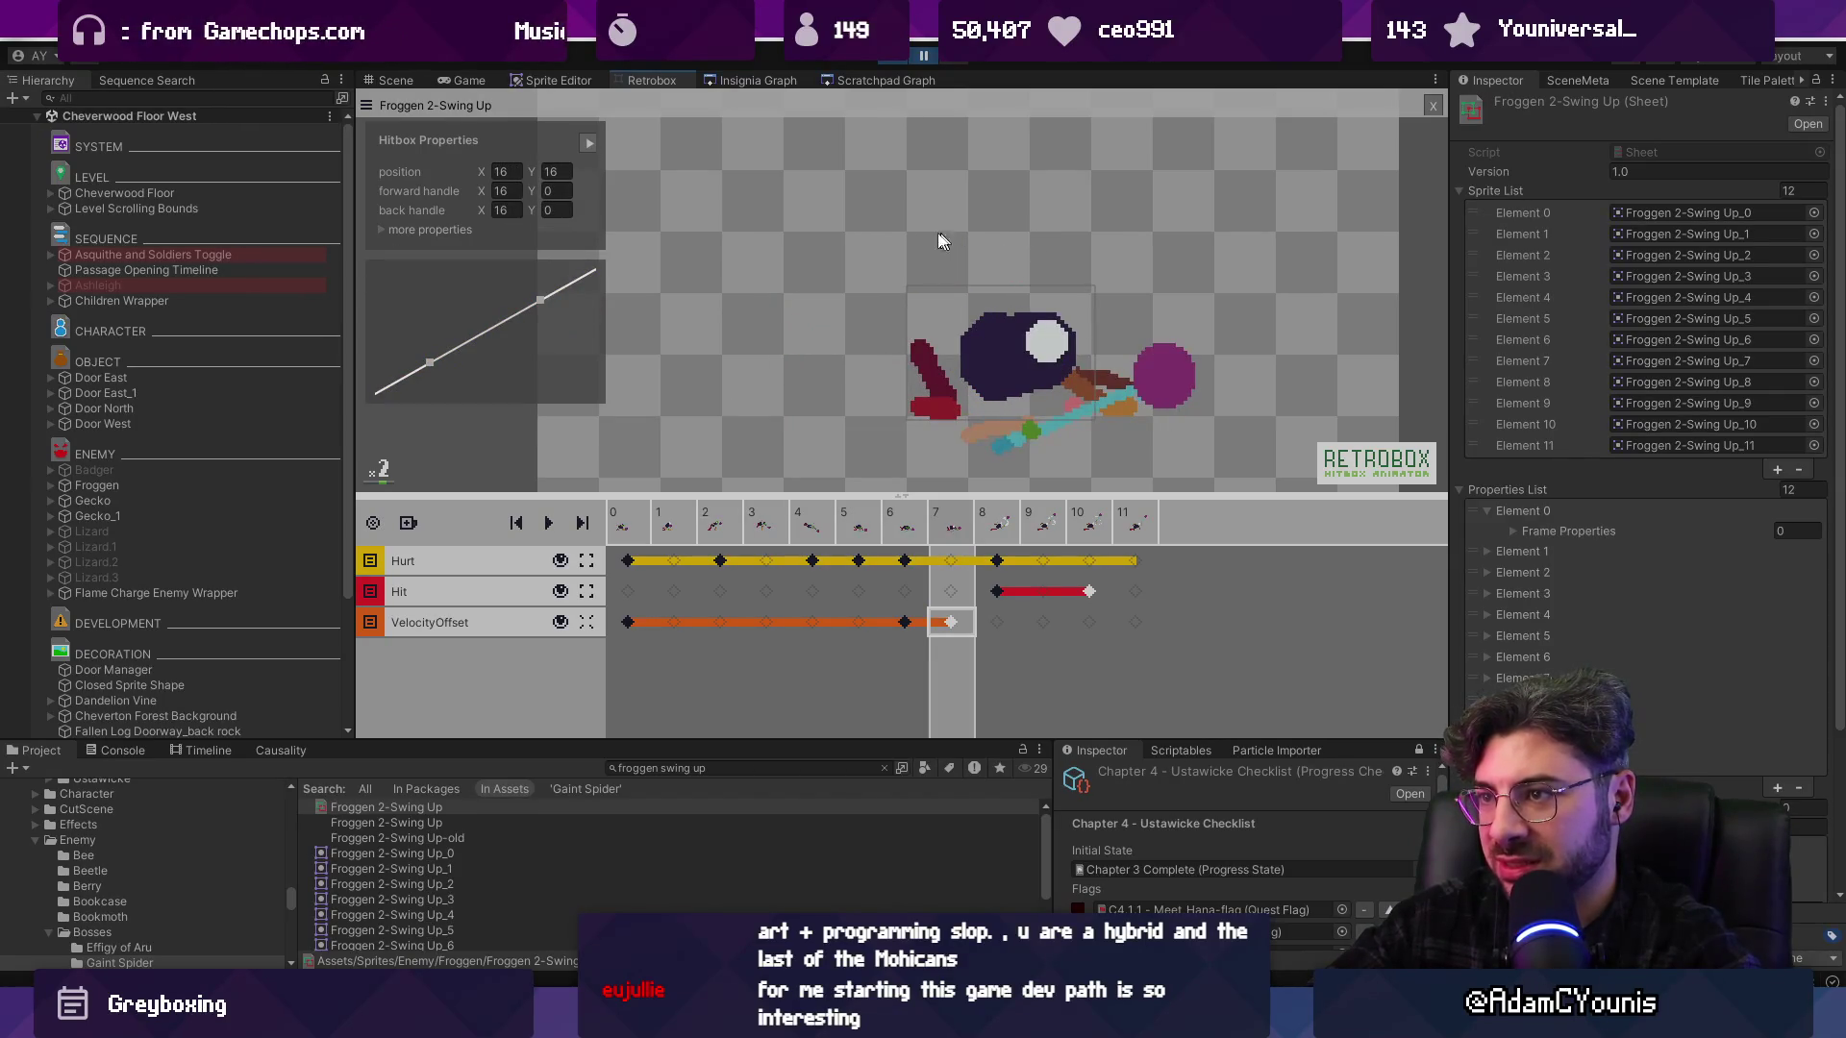
Fight Froggen in the forest level, reload the checkpoint after dying, then stop Play mode
{"action": "key", "text": "Left"}
{"action": "key", "text": "Left"}
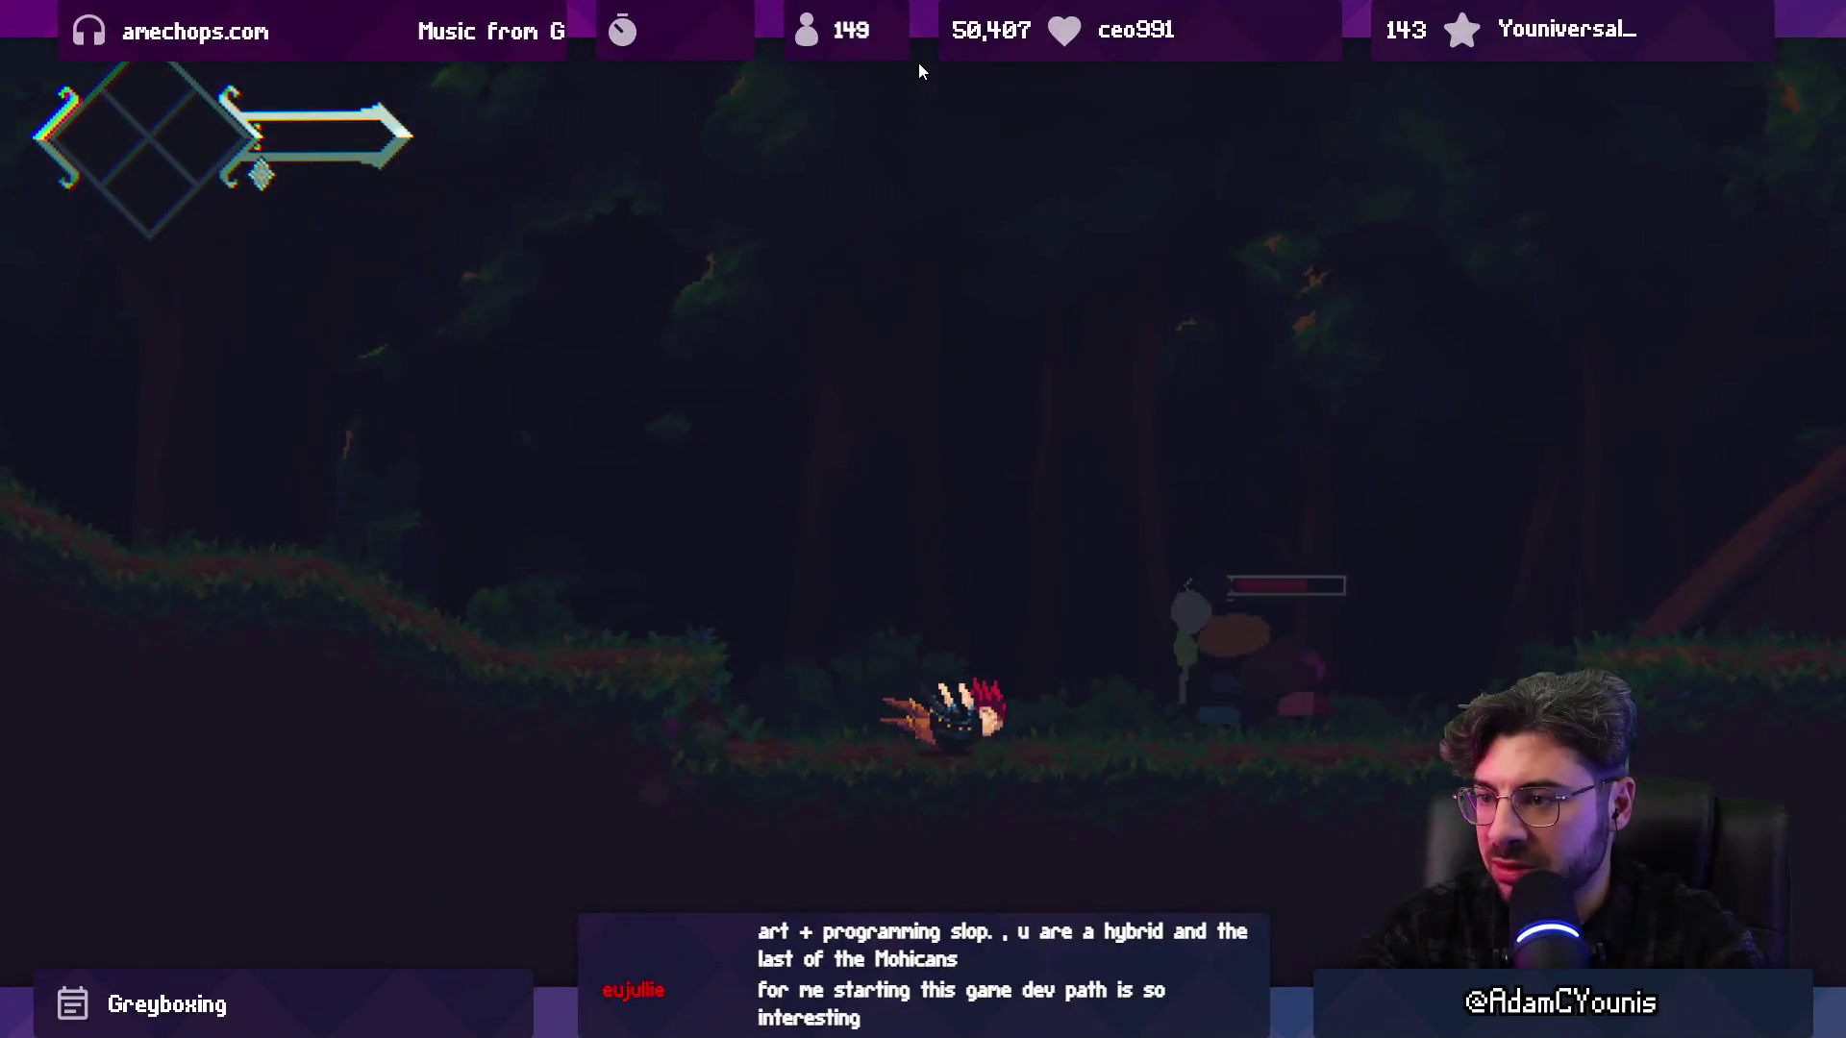
{"action": "key", "text": "Return"}
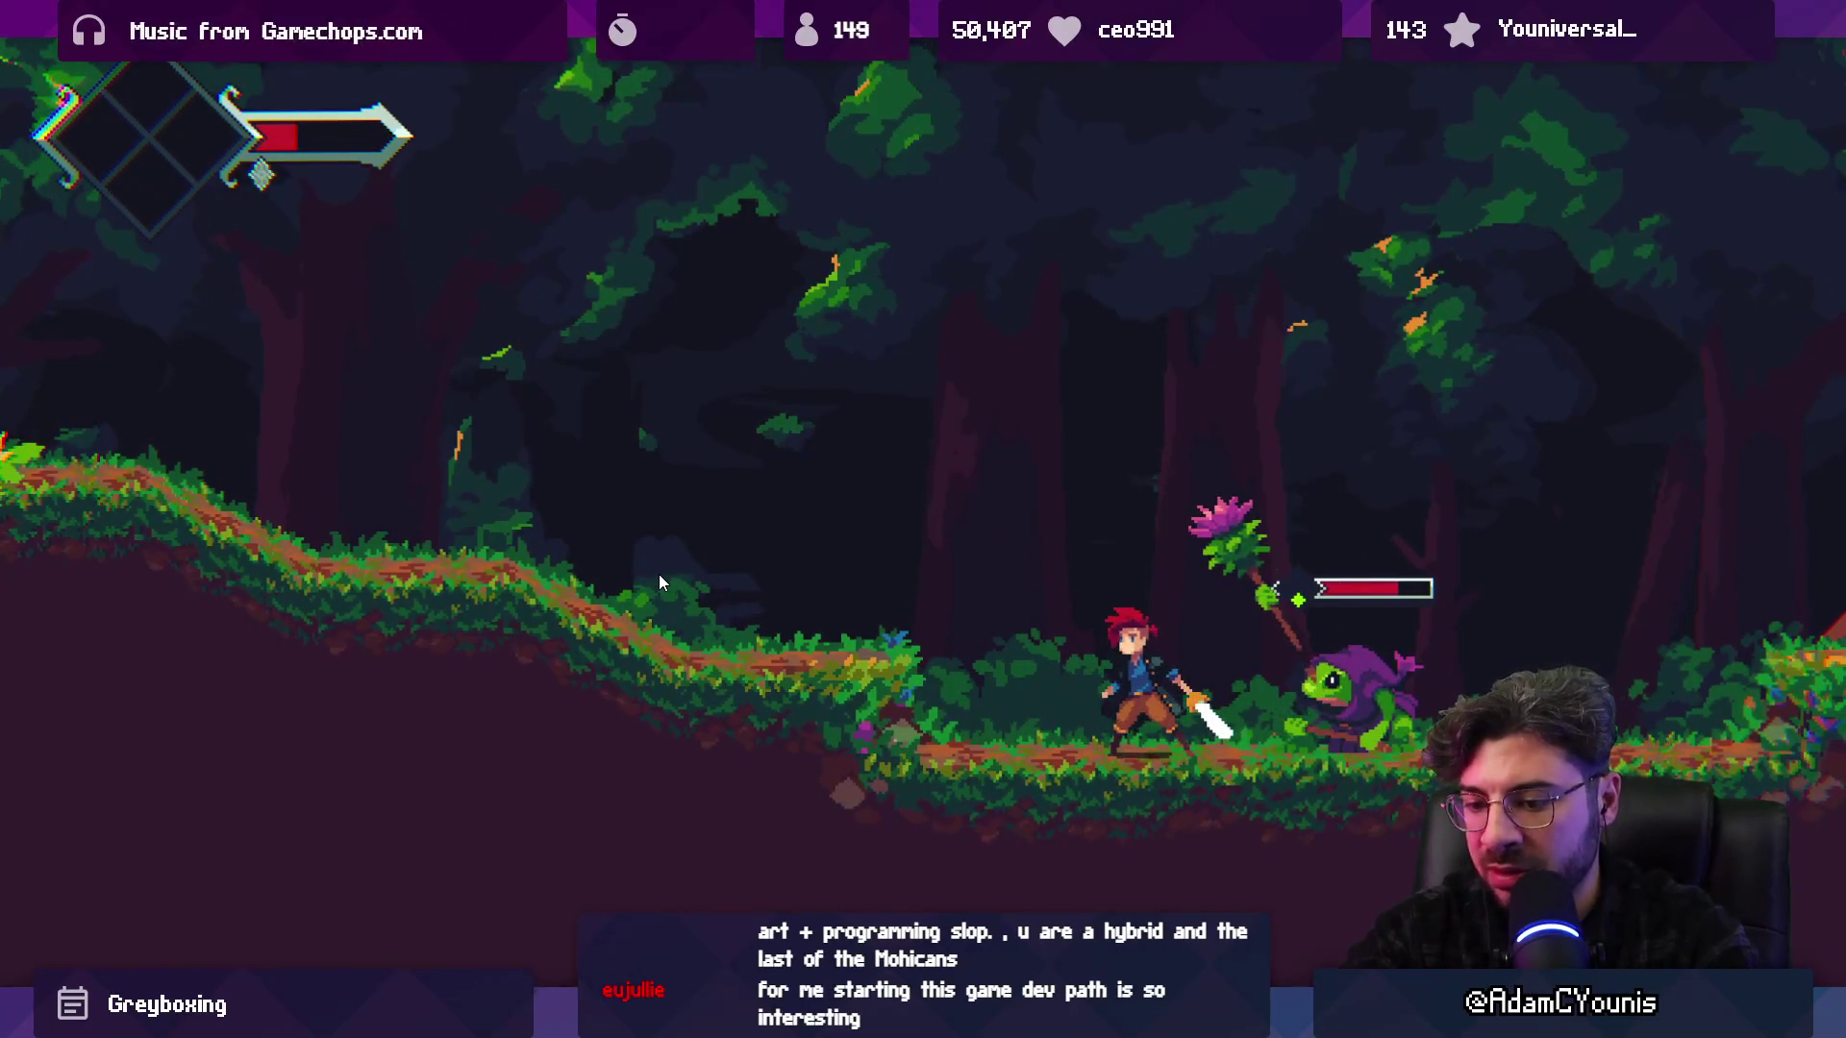
{"action": "key", "text": "ctrl+p"}
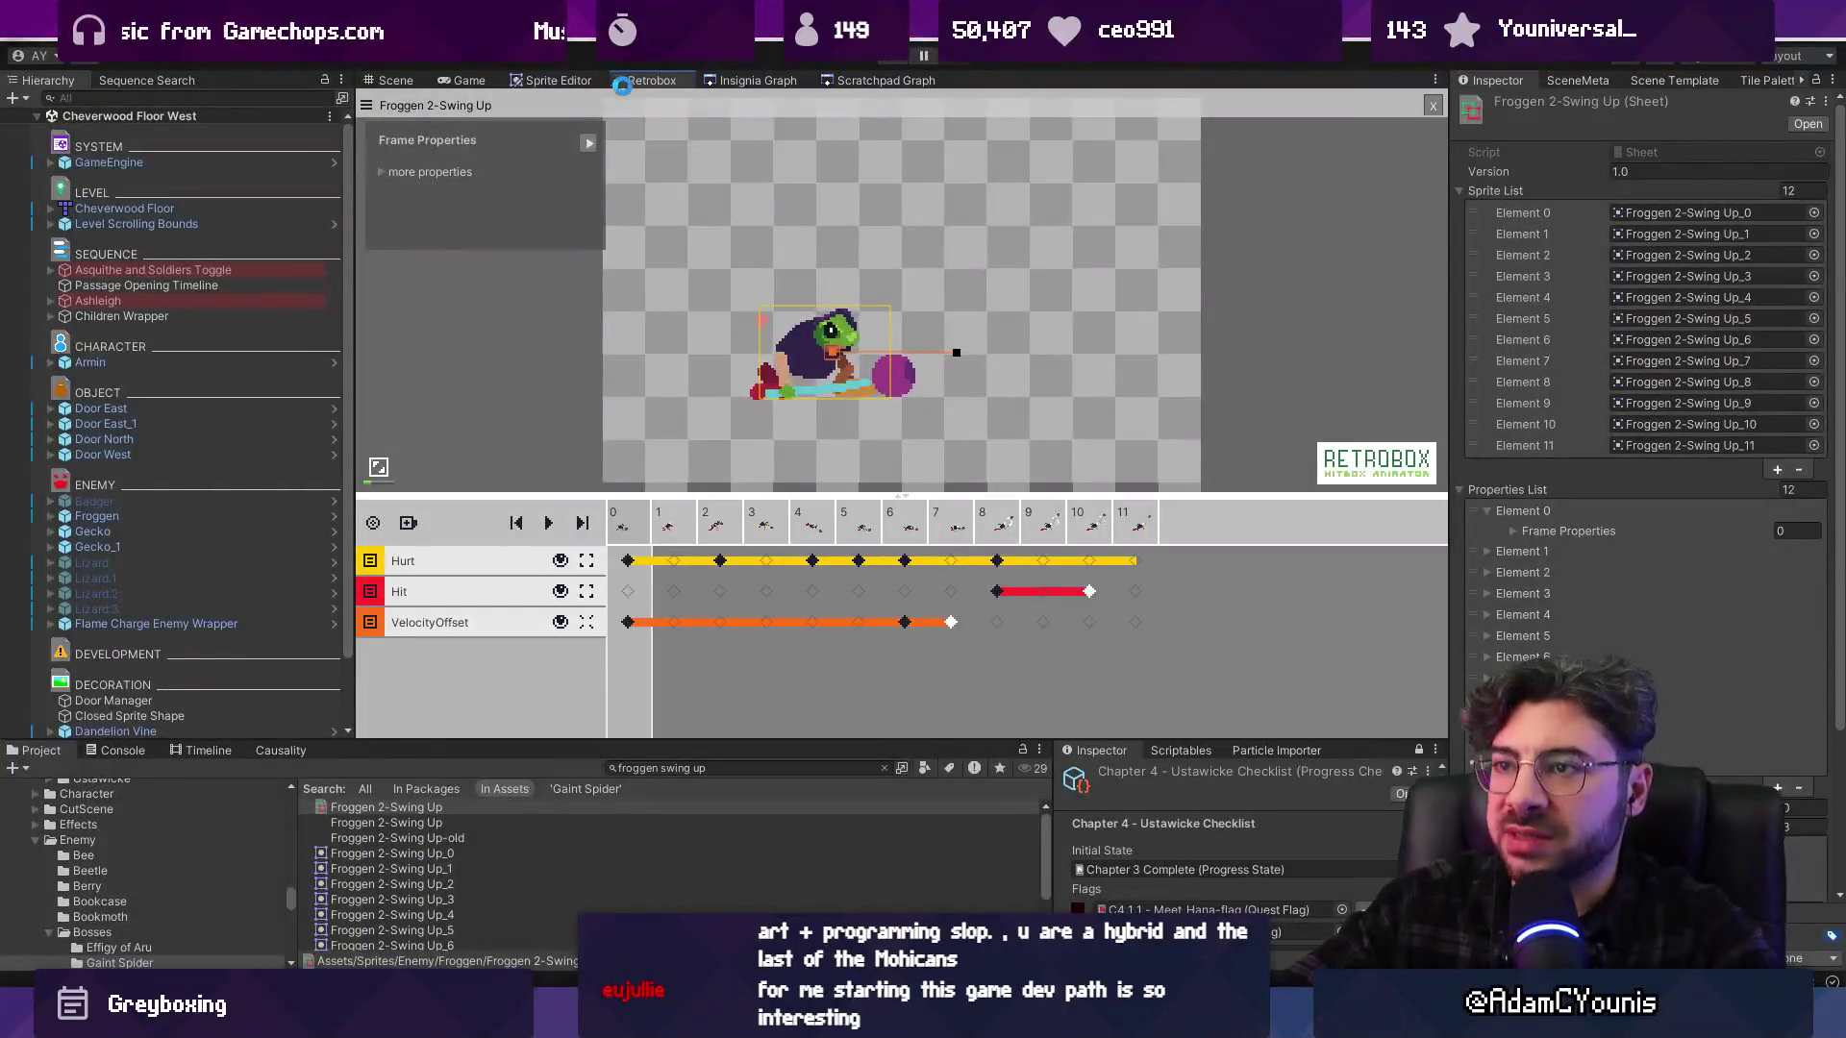
Stretch the frame 8 Hit box leftward to 68×88, then select Swing Up frames 83–87 in Aseprite
{"action": "left_click", "coordinate": [1000, 592]}
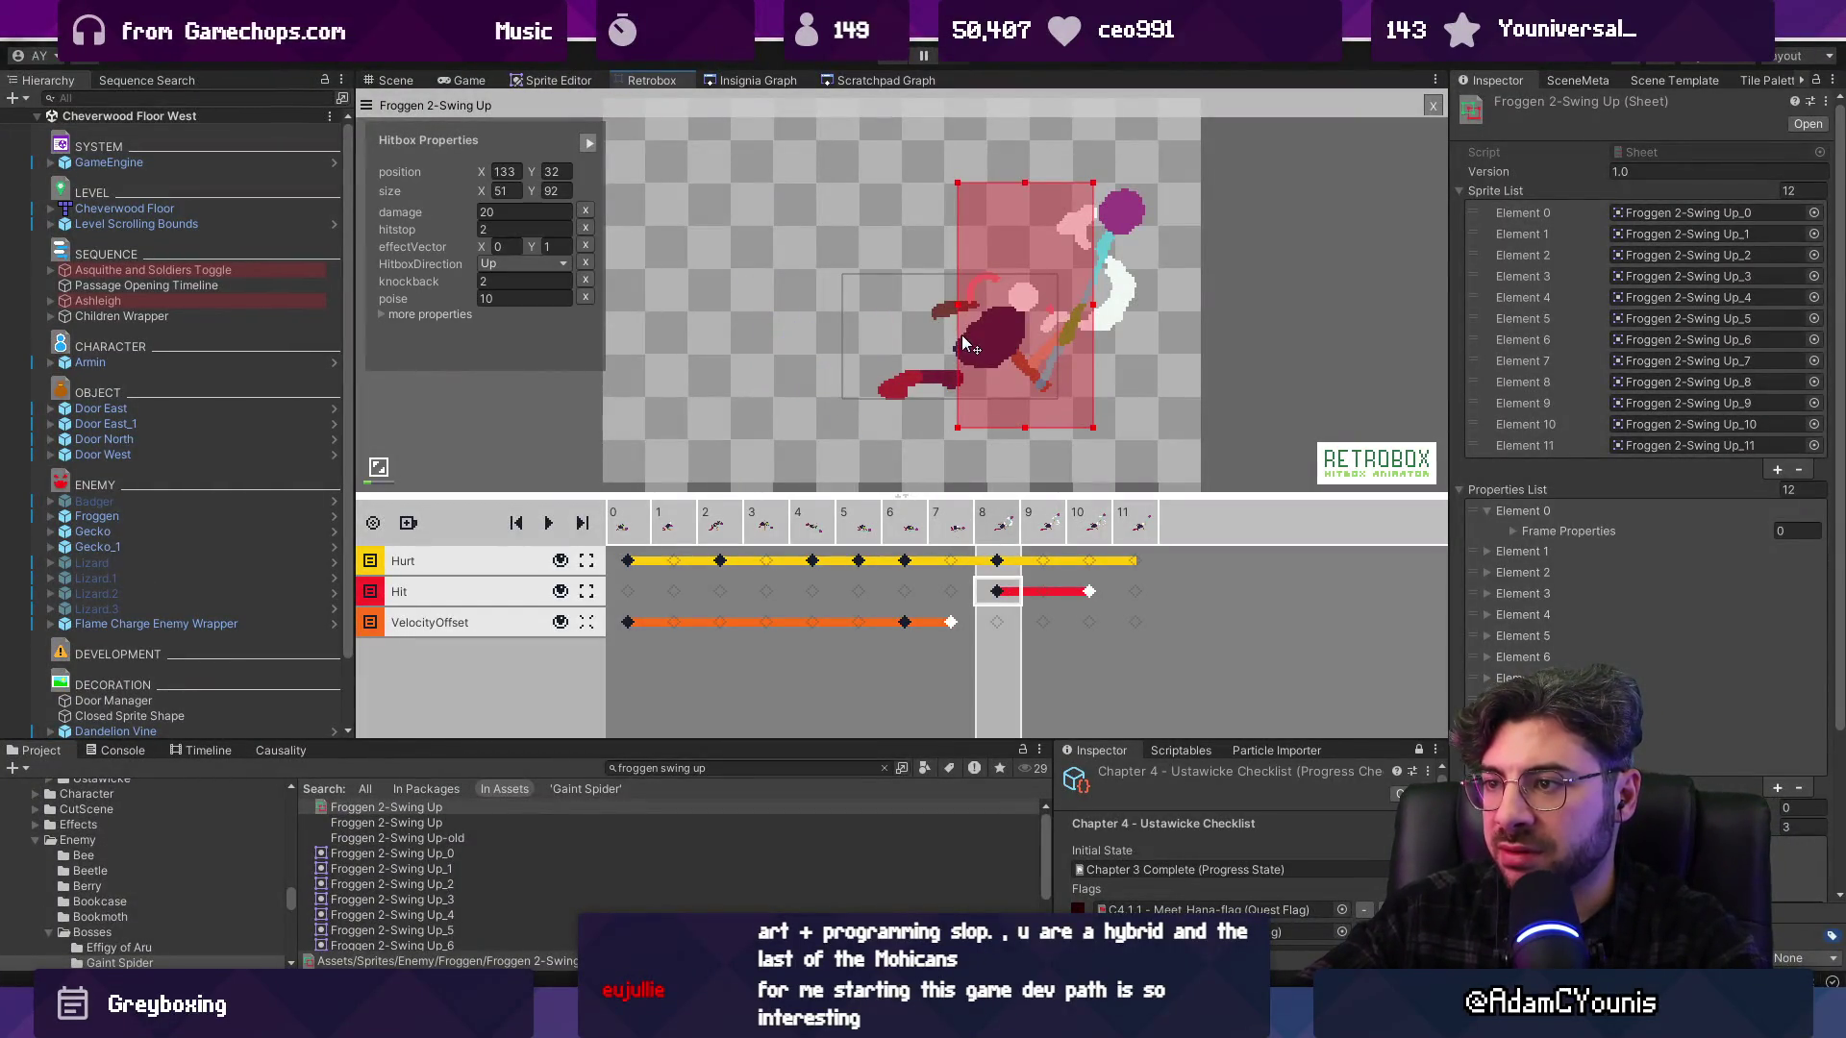
{"action": "left_click_drag", "start_coordinate": [957, 427], "coordinate": [912, 418]}
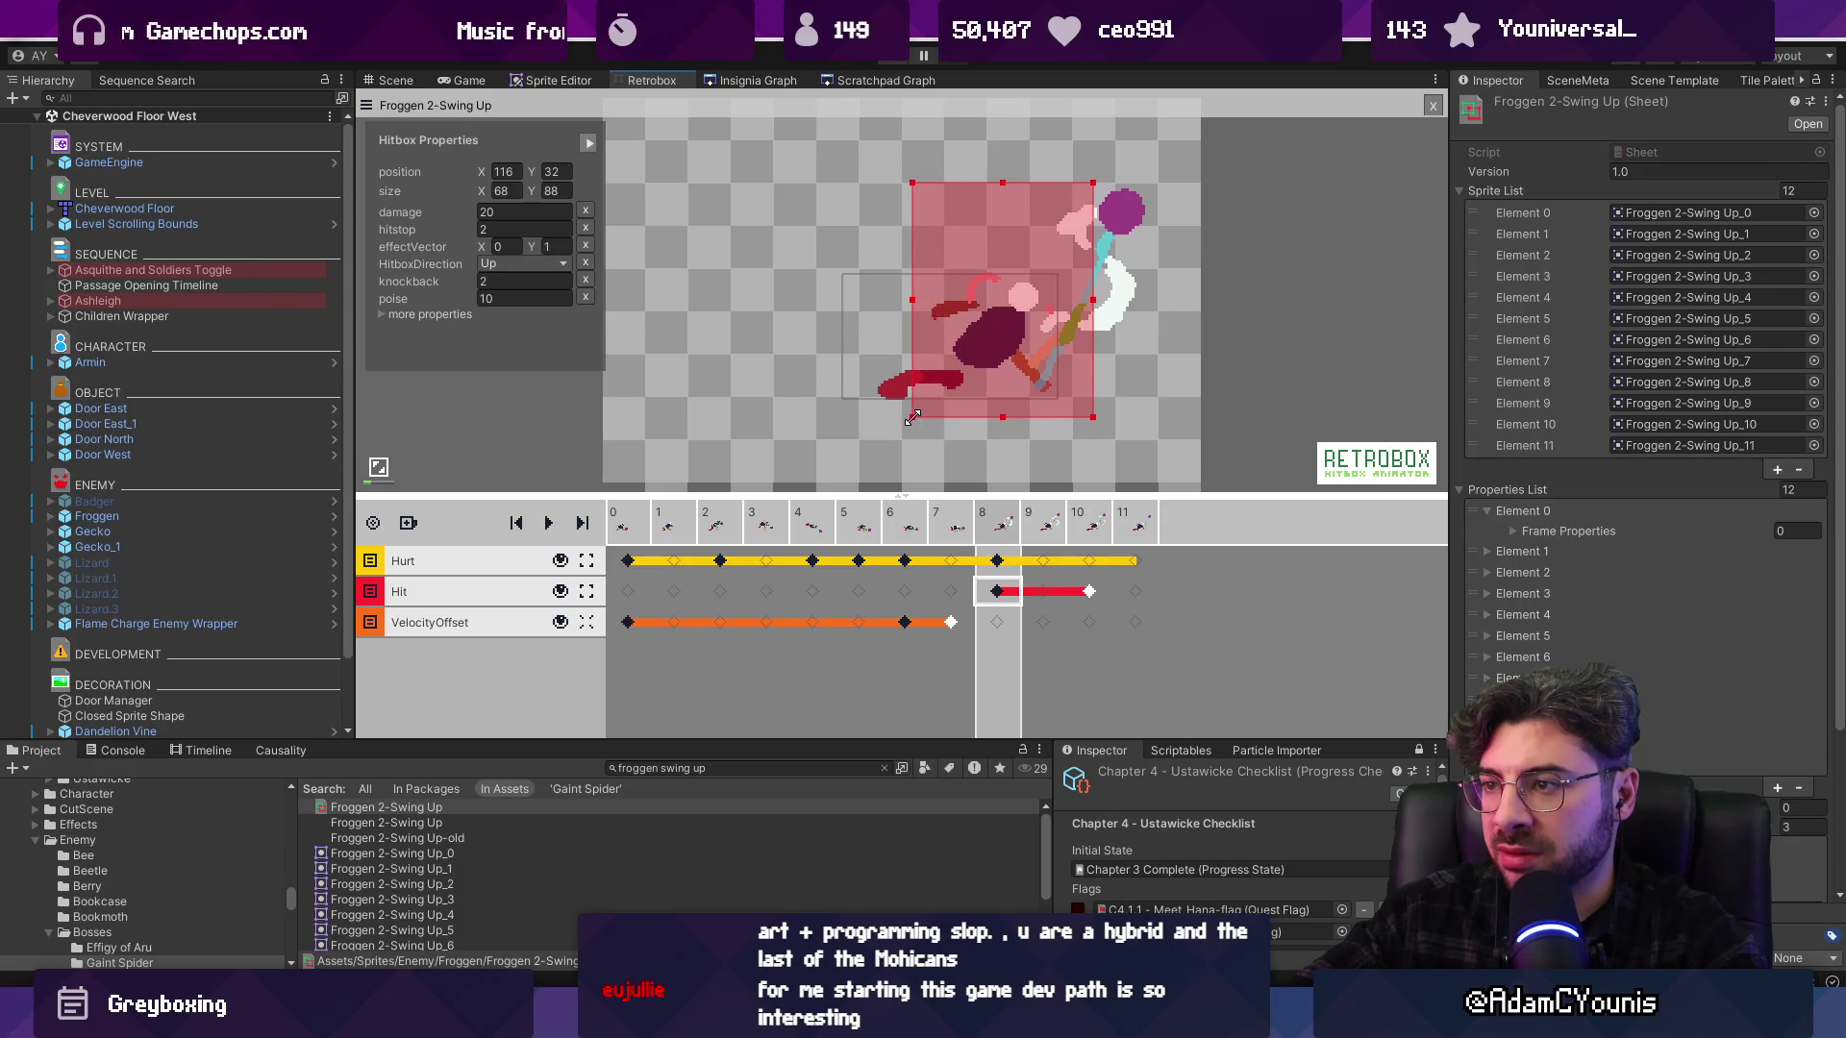
{"action": "left_click", "coordinate": [955, 529]}
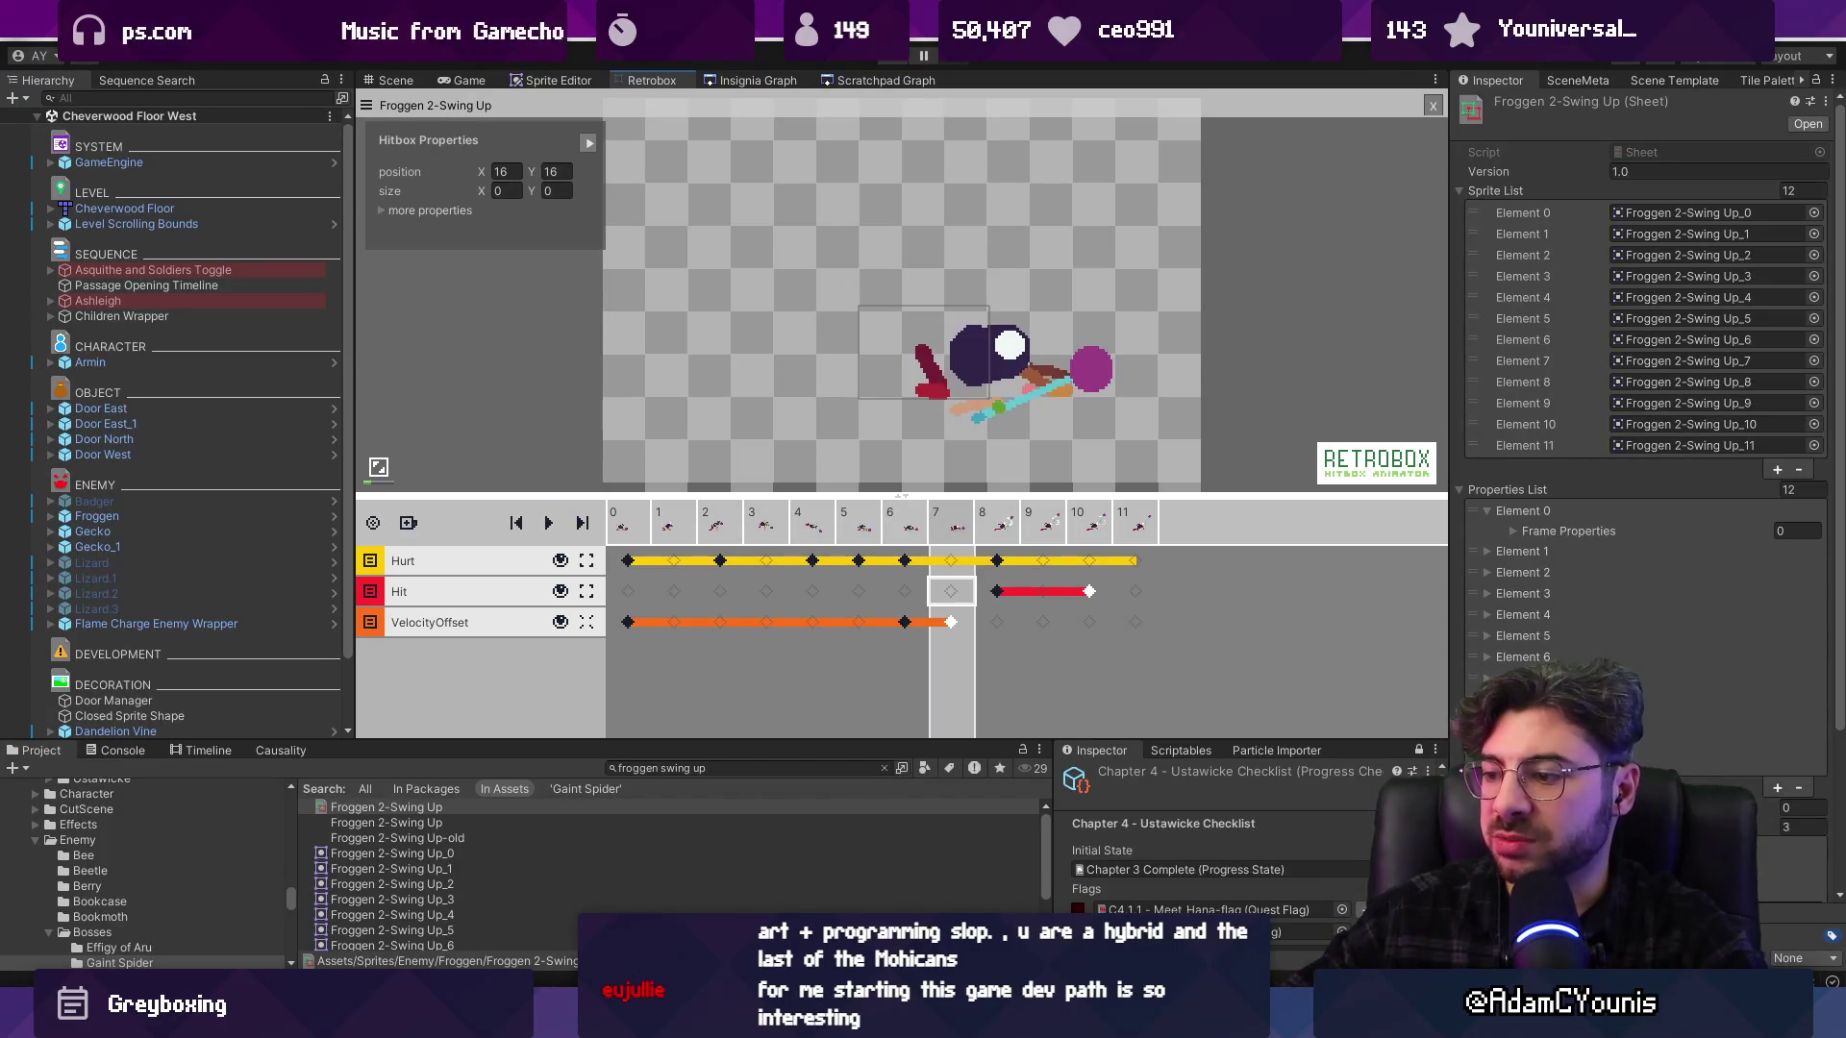
{"action": "key", "text": "alt+Tab"}
{"action": "left_click_drag", "start_coordinate": [1193, 502], "coordinate": [1115, 491]}
Move the frame 84 weapon about 16 px left
{"action": "key", "text": "Return"}
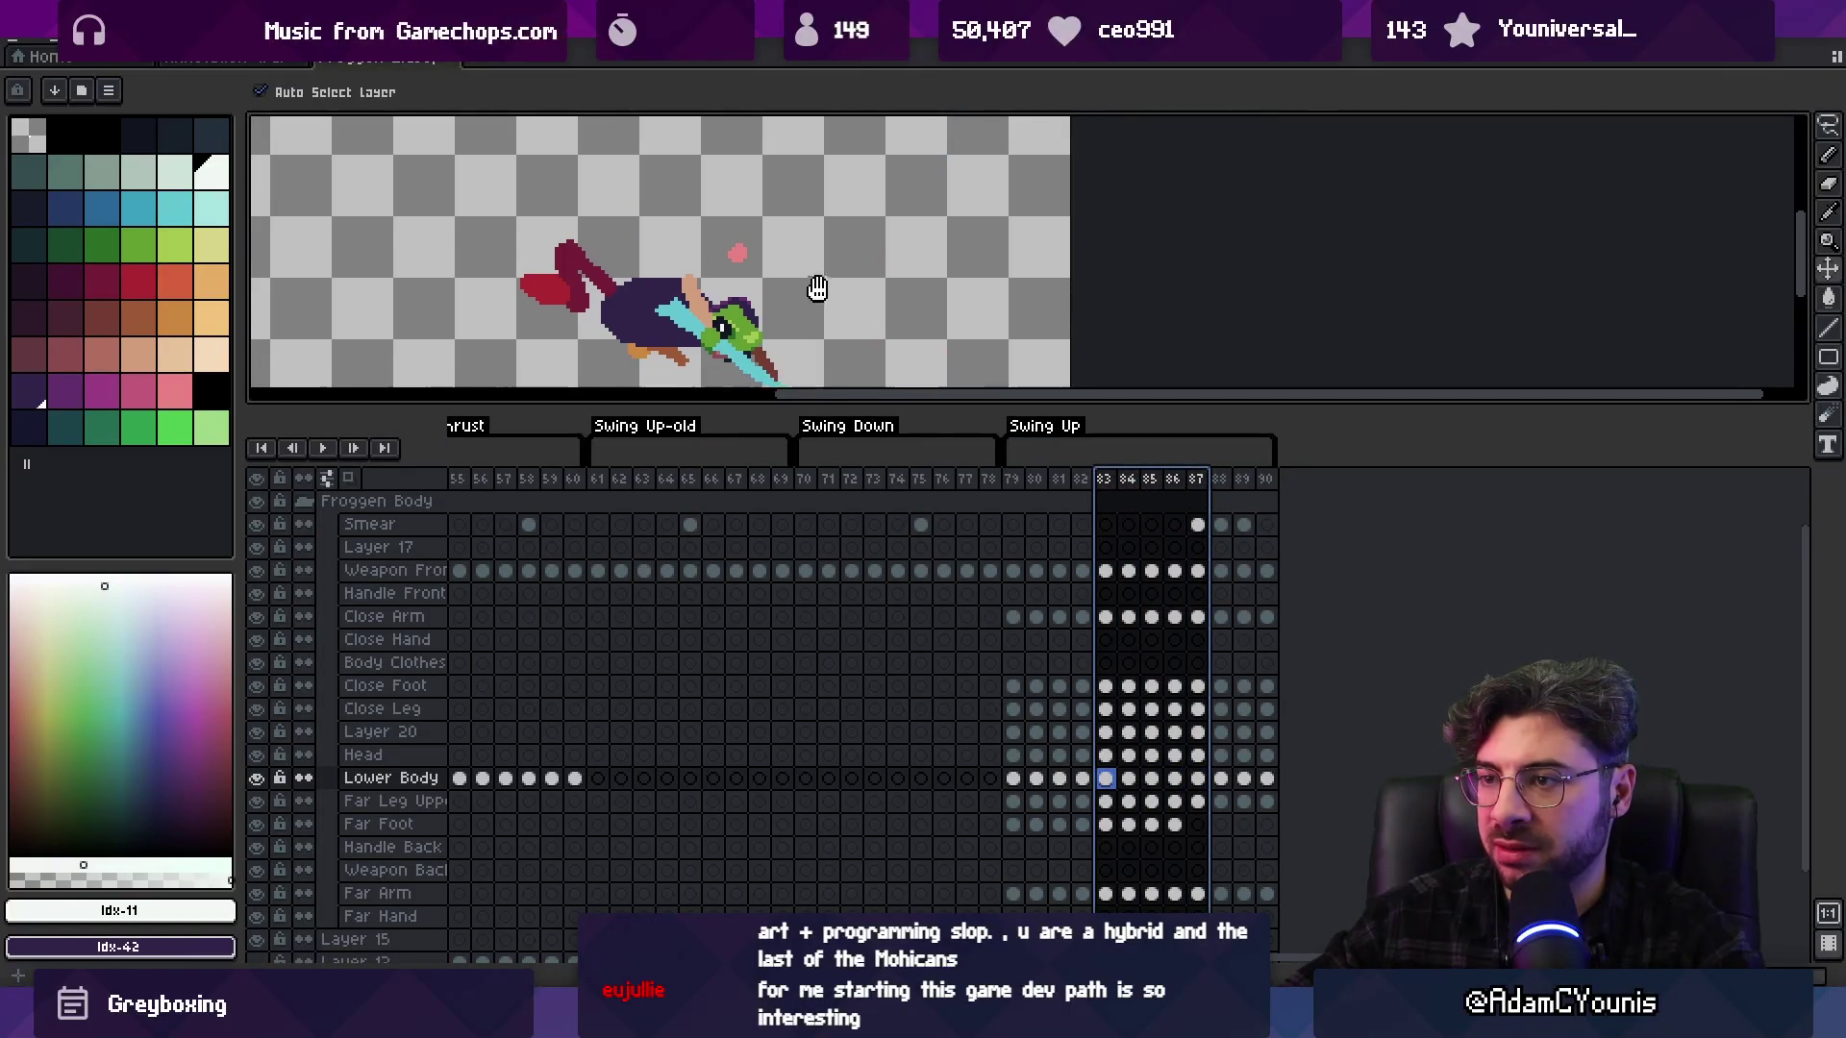
{"action": "left_click_drag", "start_coordinate": [872, 415], "coordinate": [880, 548]}
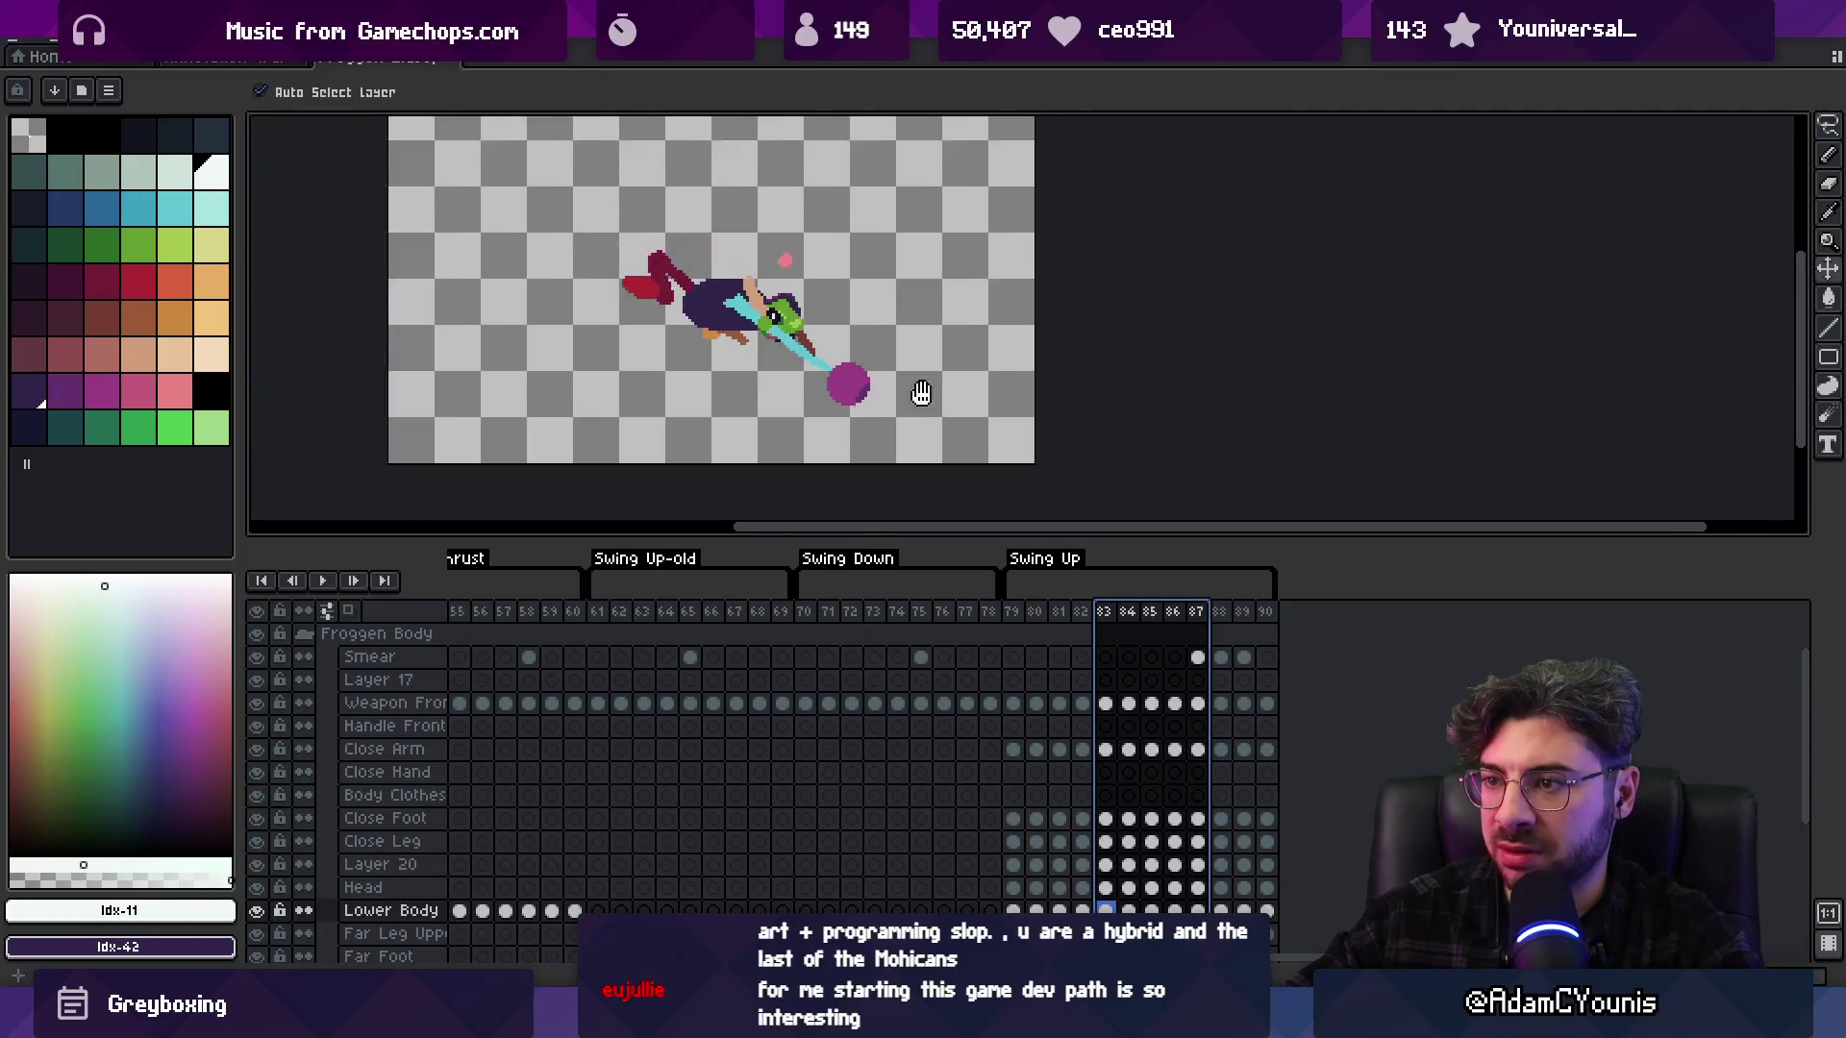
{"action": "mouse_move", "coordinate": [1082, 613]}
{"action": "left_mouse_down"}
{"action": "mouse_move", "coordinate": [1060, 620]}
{"action": "mouse_move", "coordinate": [1114, 624]}
{"action": "left_mouse_up"}
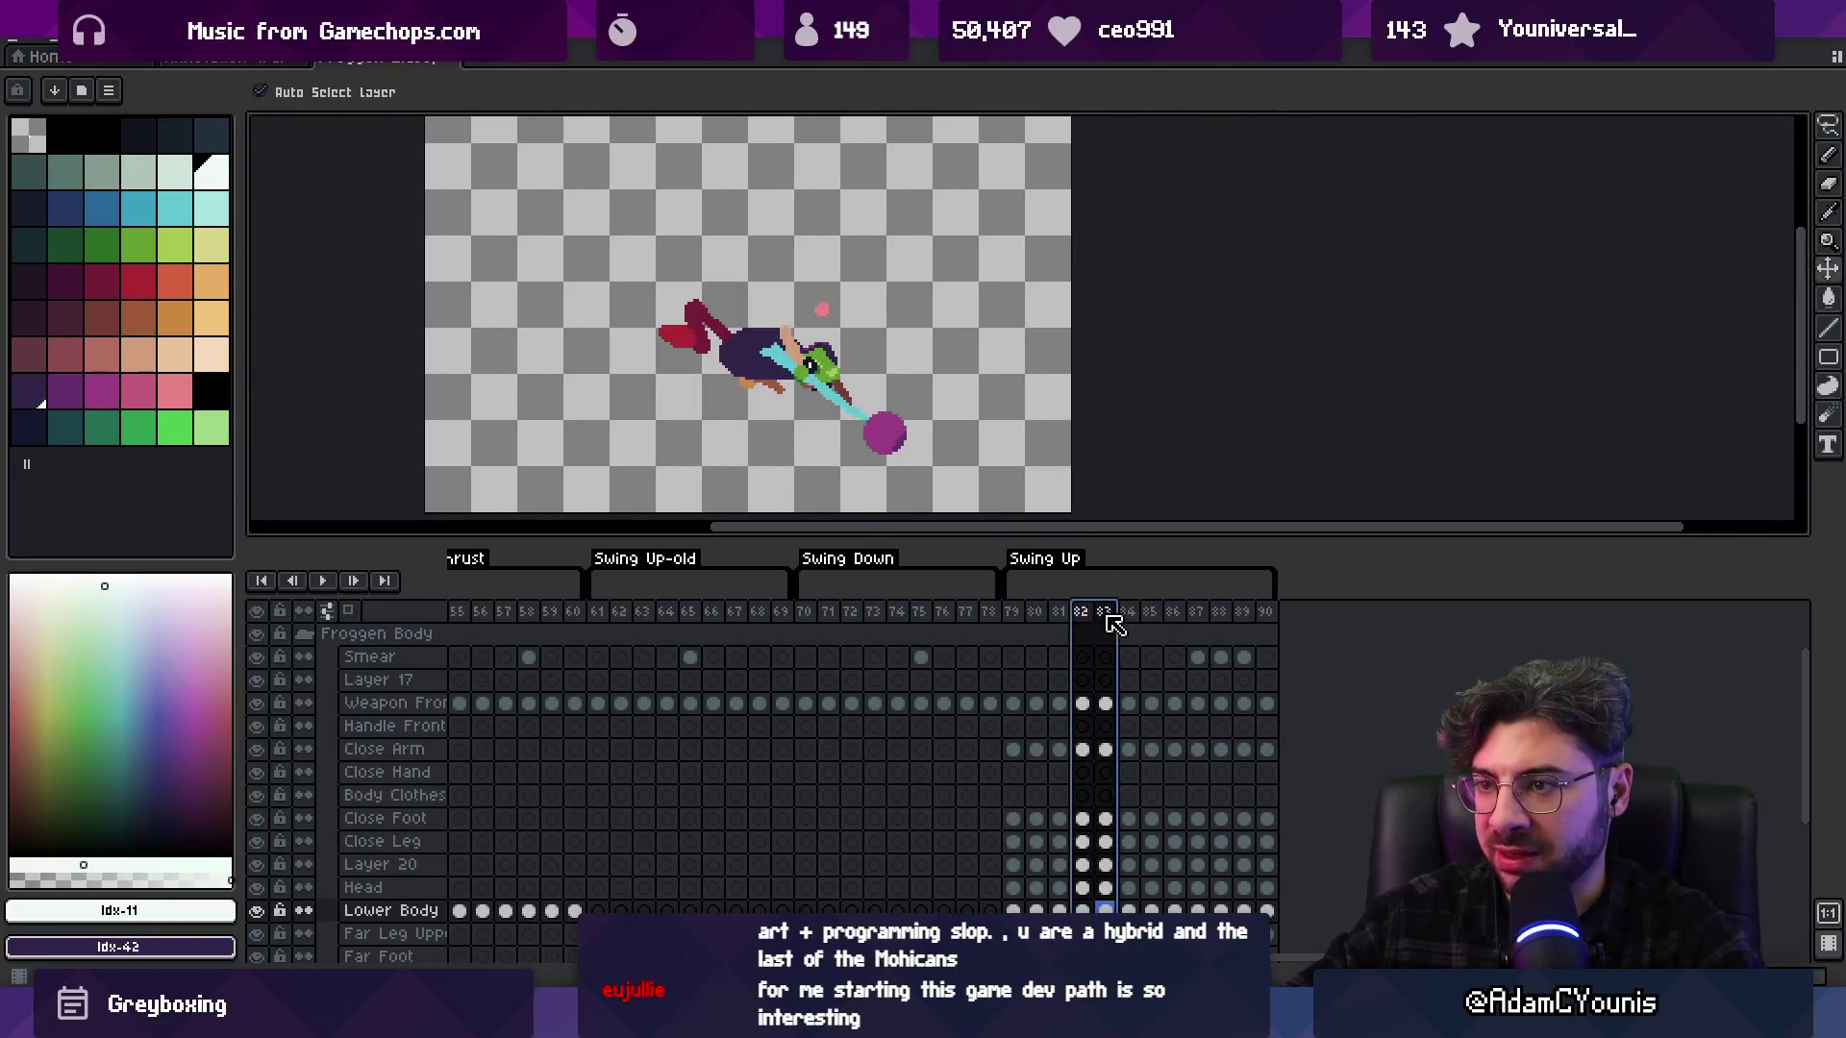
{"action": "left_click", "coordinate": [1132, 618]}
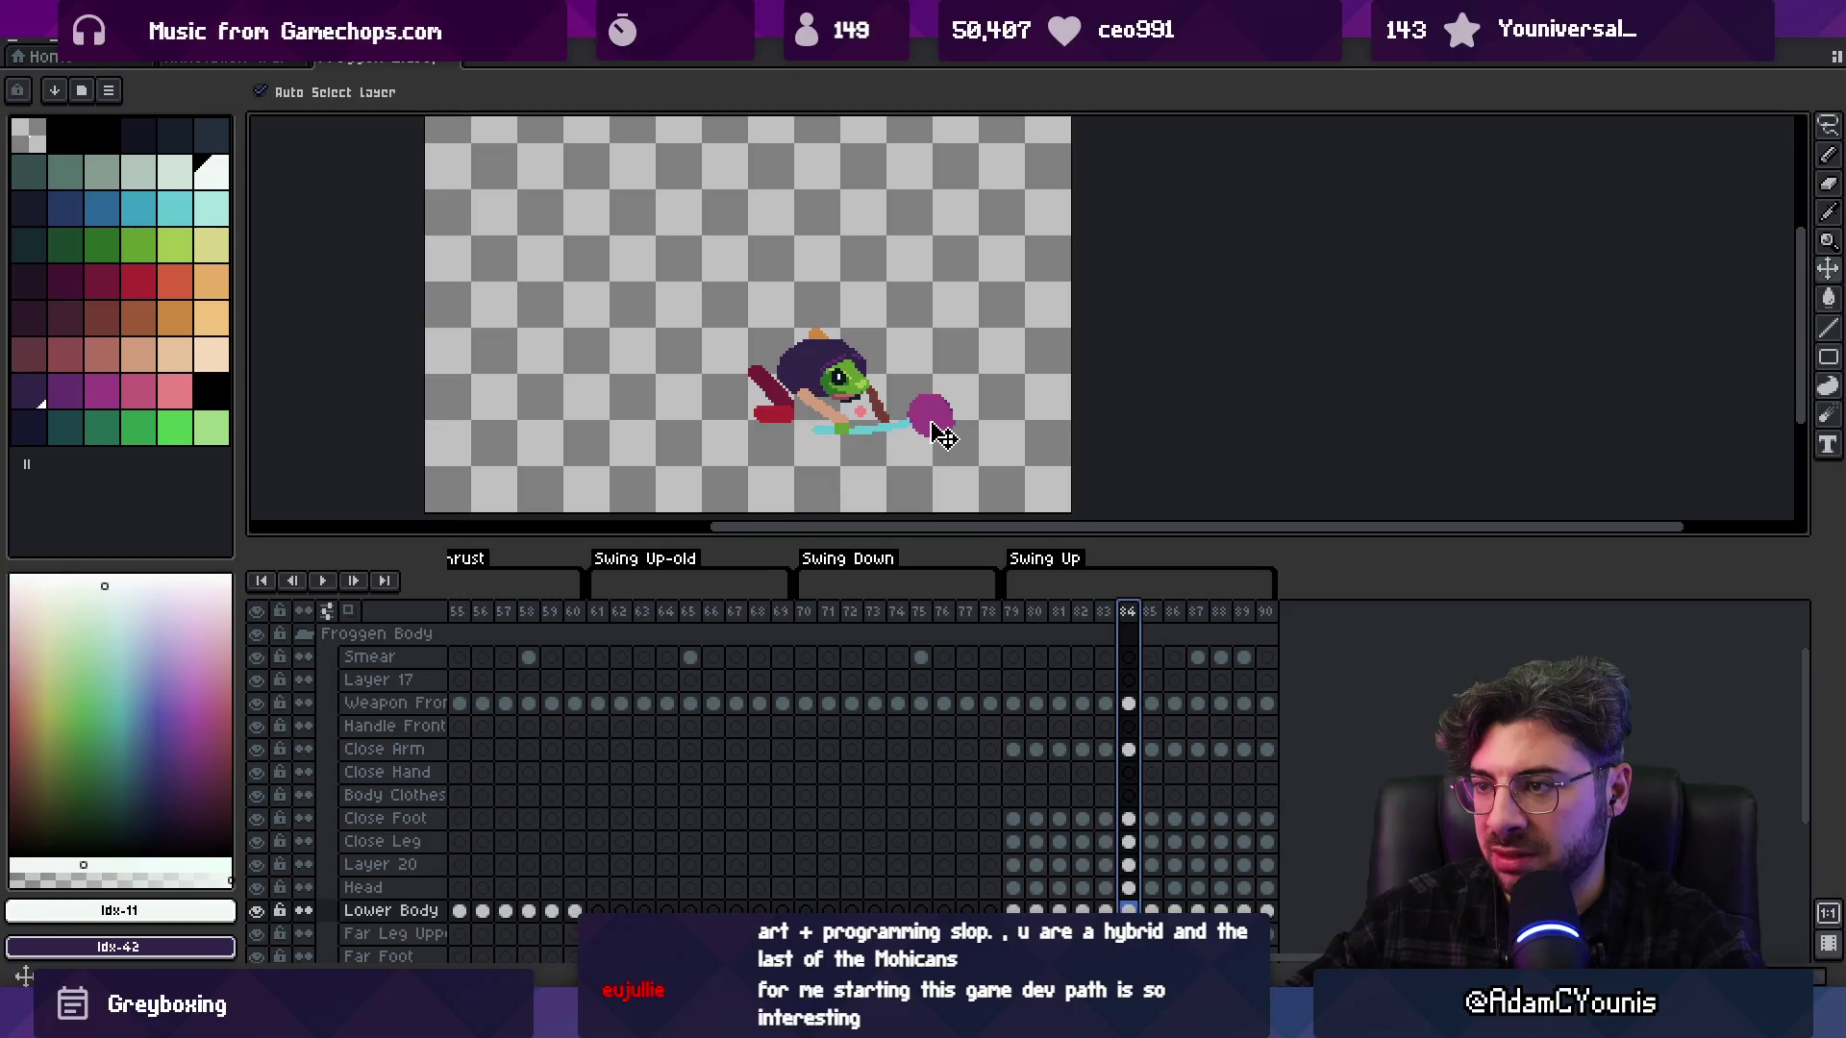
{"action": "left_click_drag", "start_coordinate": [943, 438], "coordinate": [927, 437]}
Check the Close Arm and Weapon Front layers across frames 82–87
{"action": "left_click", "coordinate": [829, 423]}
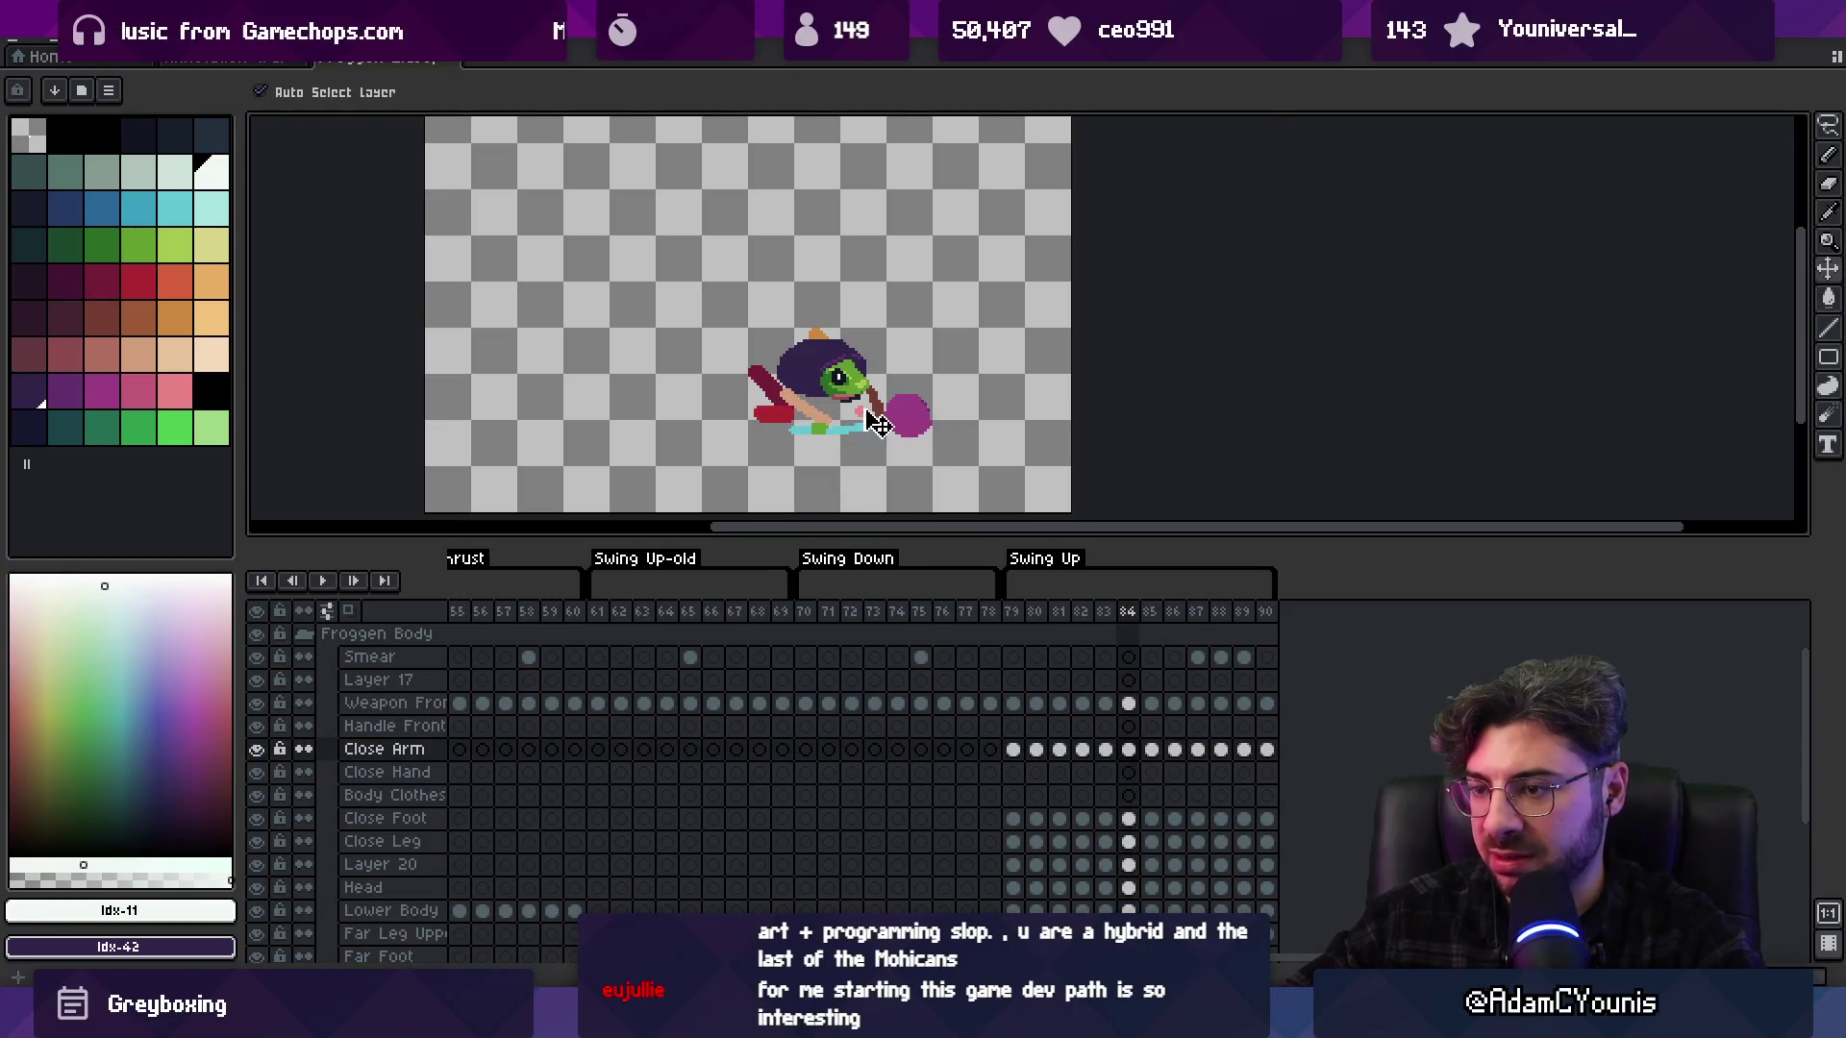
{"action": "key", "text": "Right"}
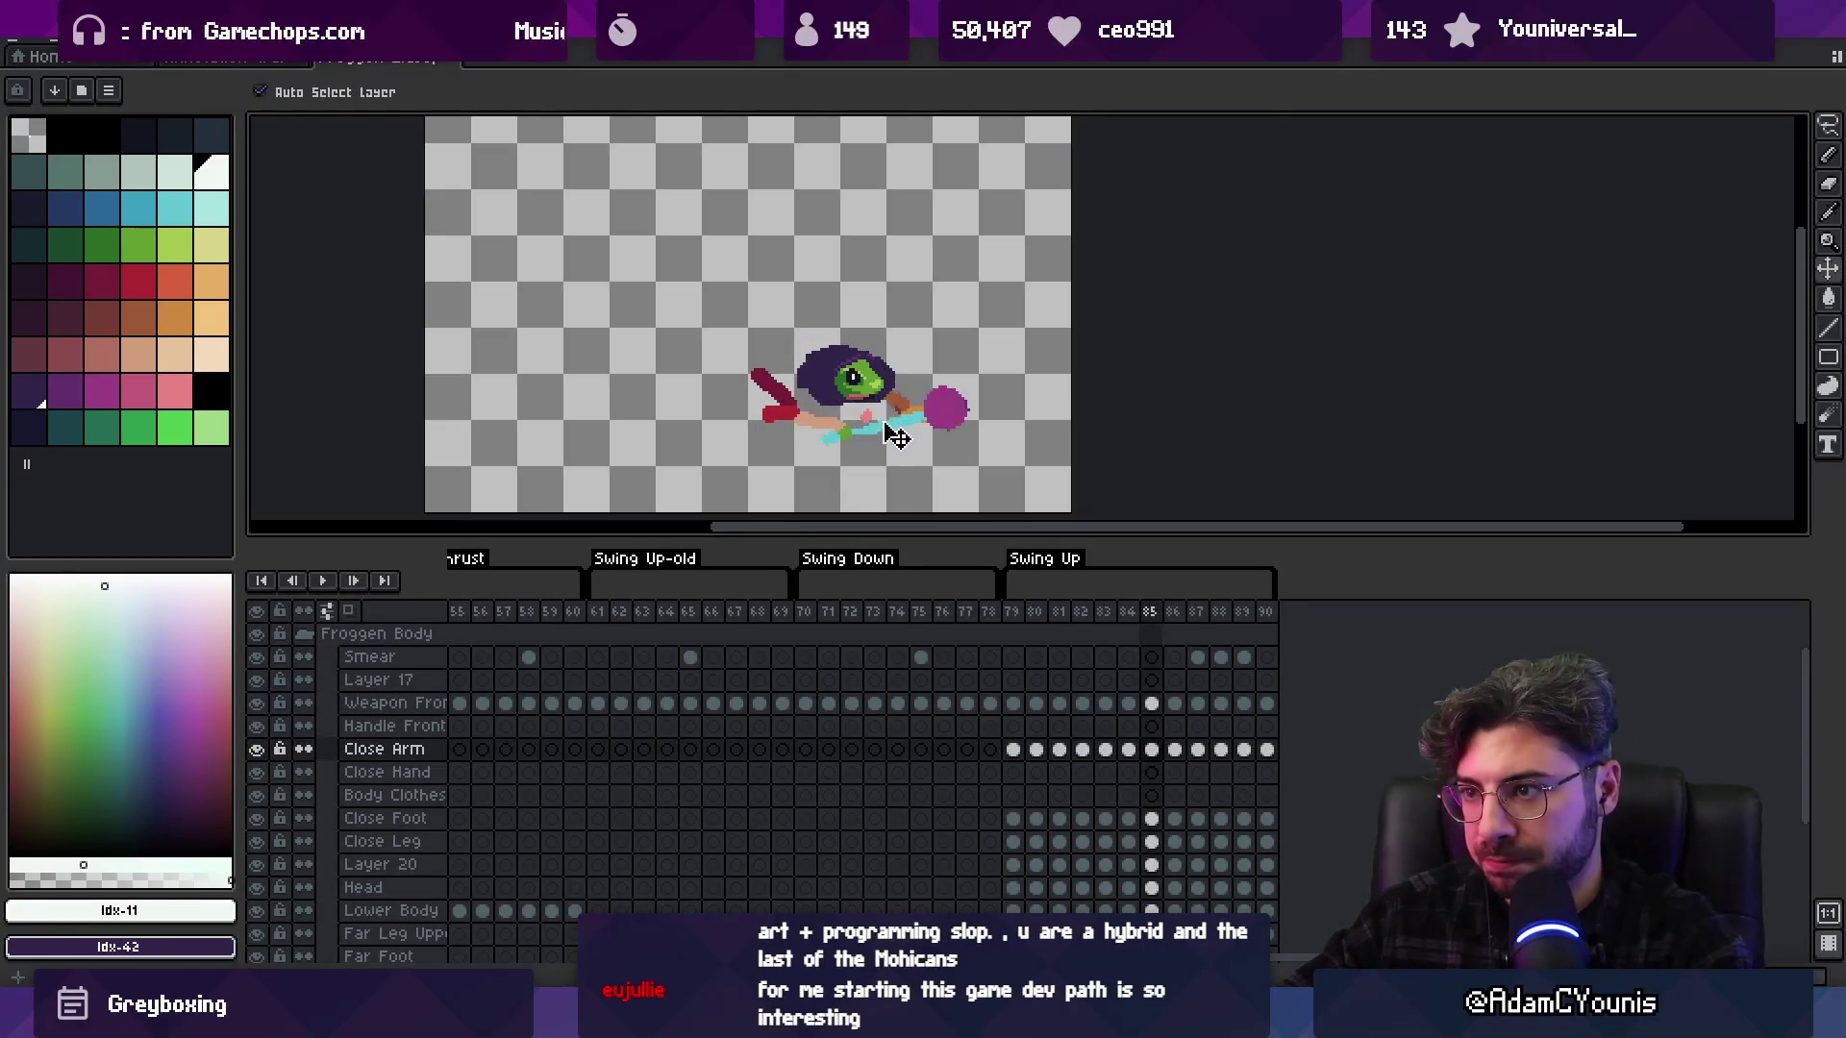
{"action": "left_click", "coordinate": [865, 439]}
{"action": "key", "text": "Left"}
{"action": "key", "text": "Left"}
{"action": "left_click", "coordinate": [825, 450]}
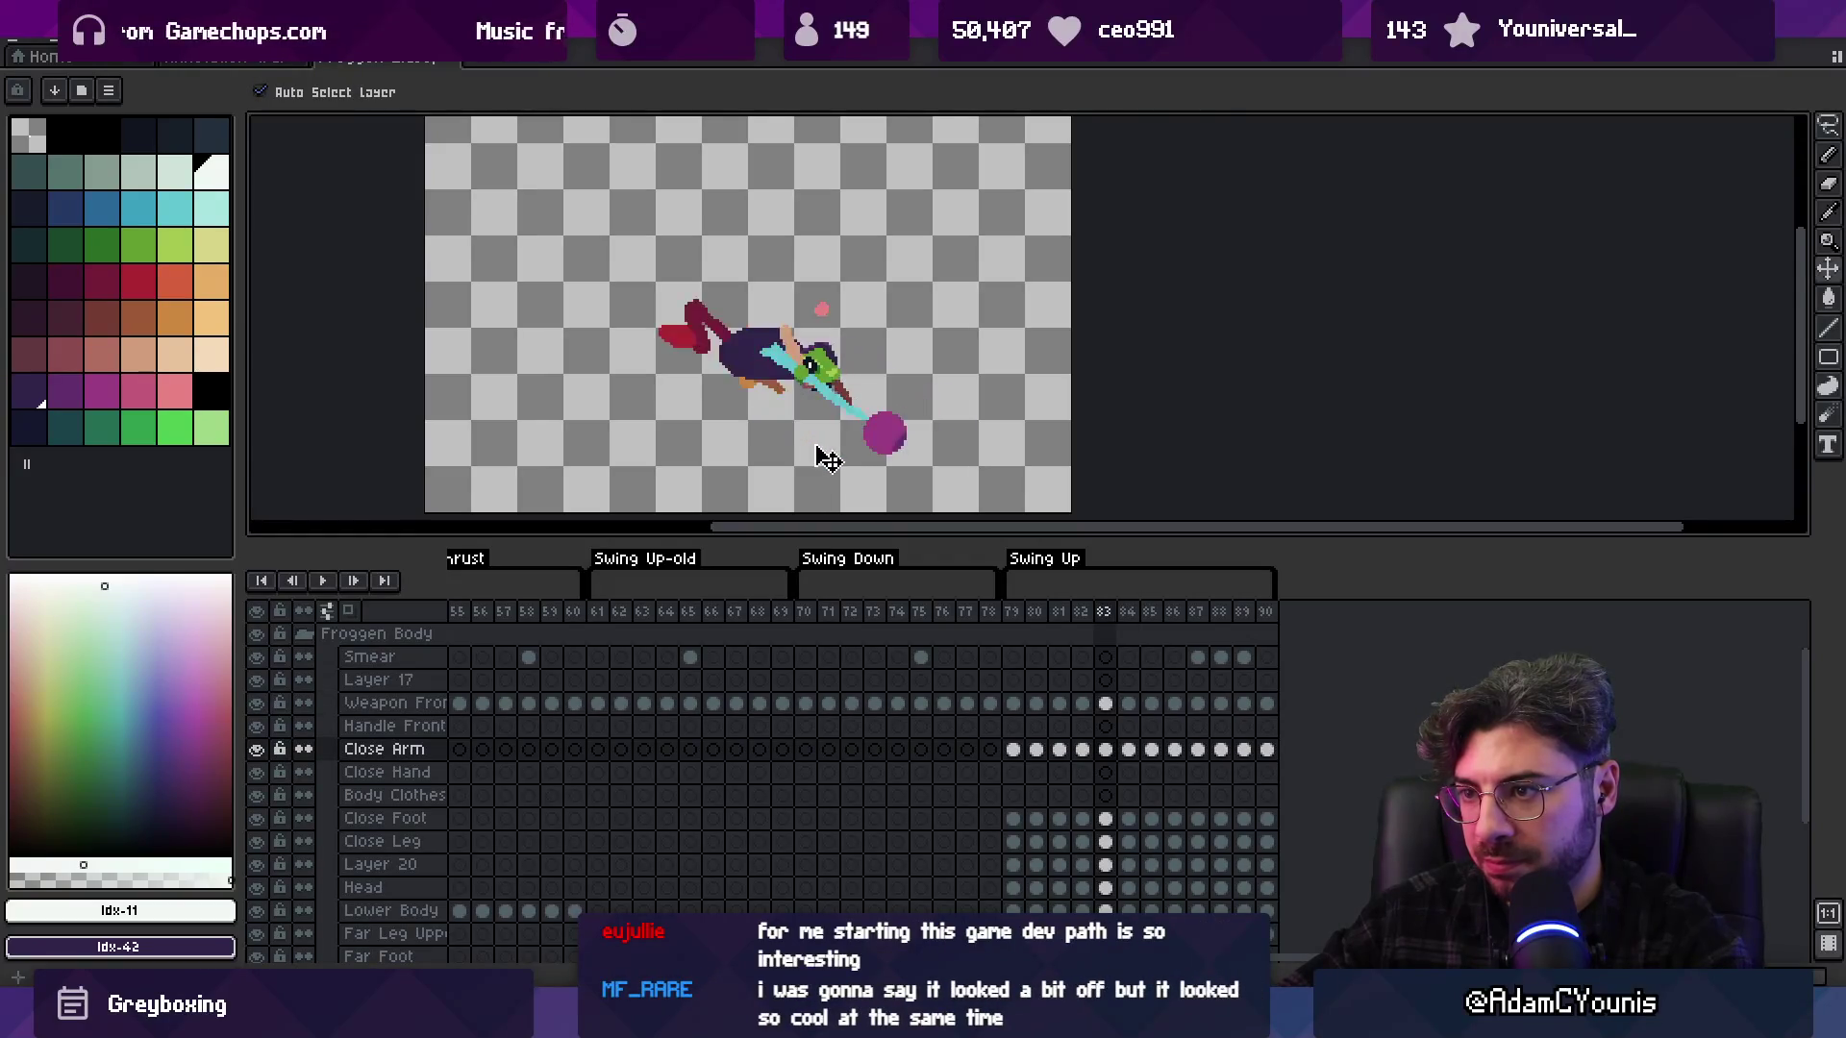
{"action": "key", "text": "Left"}
{"action": "key", "text": "Right"}
{"action": "key", "text": "Right"}
{"action": "key", "text": "Right"}
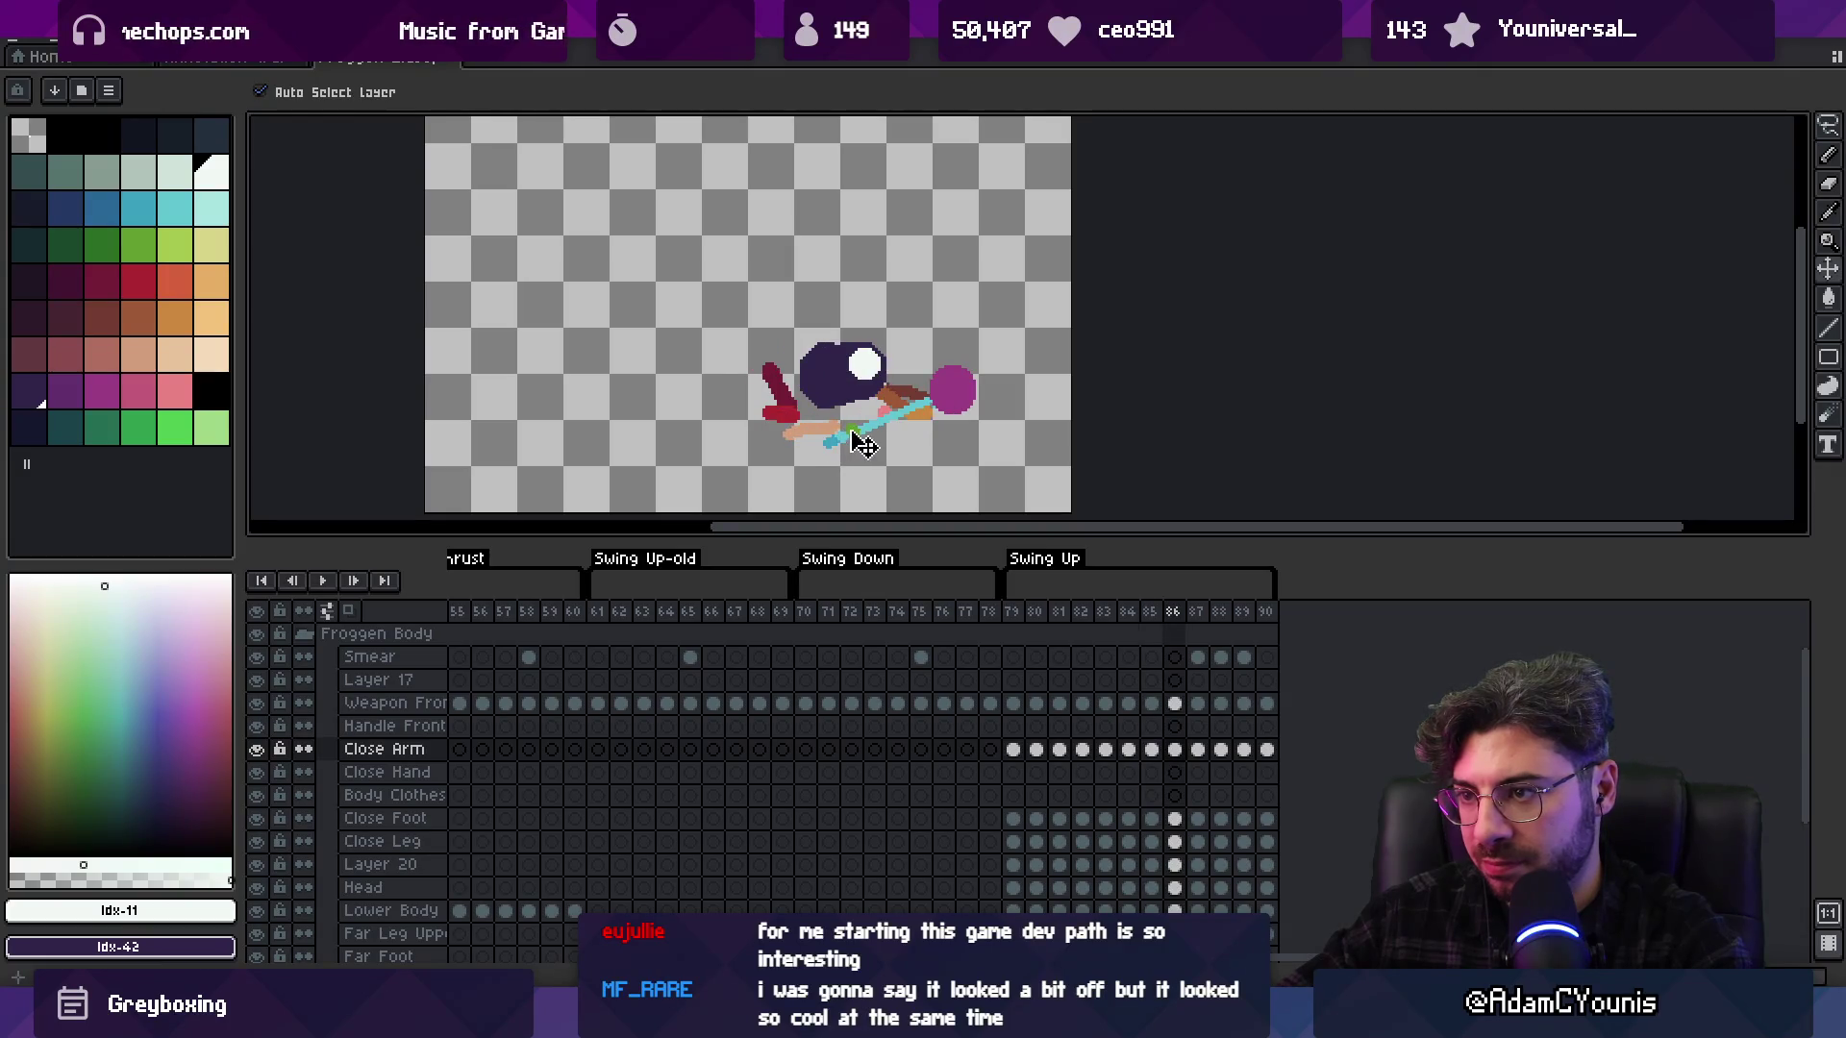
{"action": "left_click", "coordinate": [861, 442]}
{"action": "key", "text": "Right"}
{"action": "key", "text": "Left"}
{"action": "key", "text": "Left"}
{"action": "key", "text": "Left"}
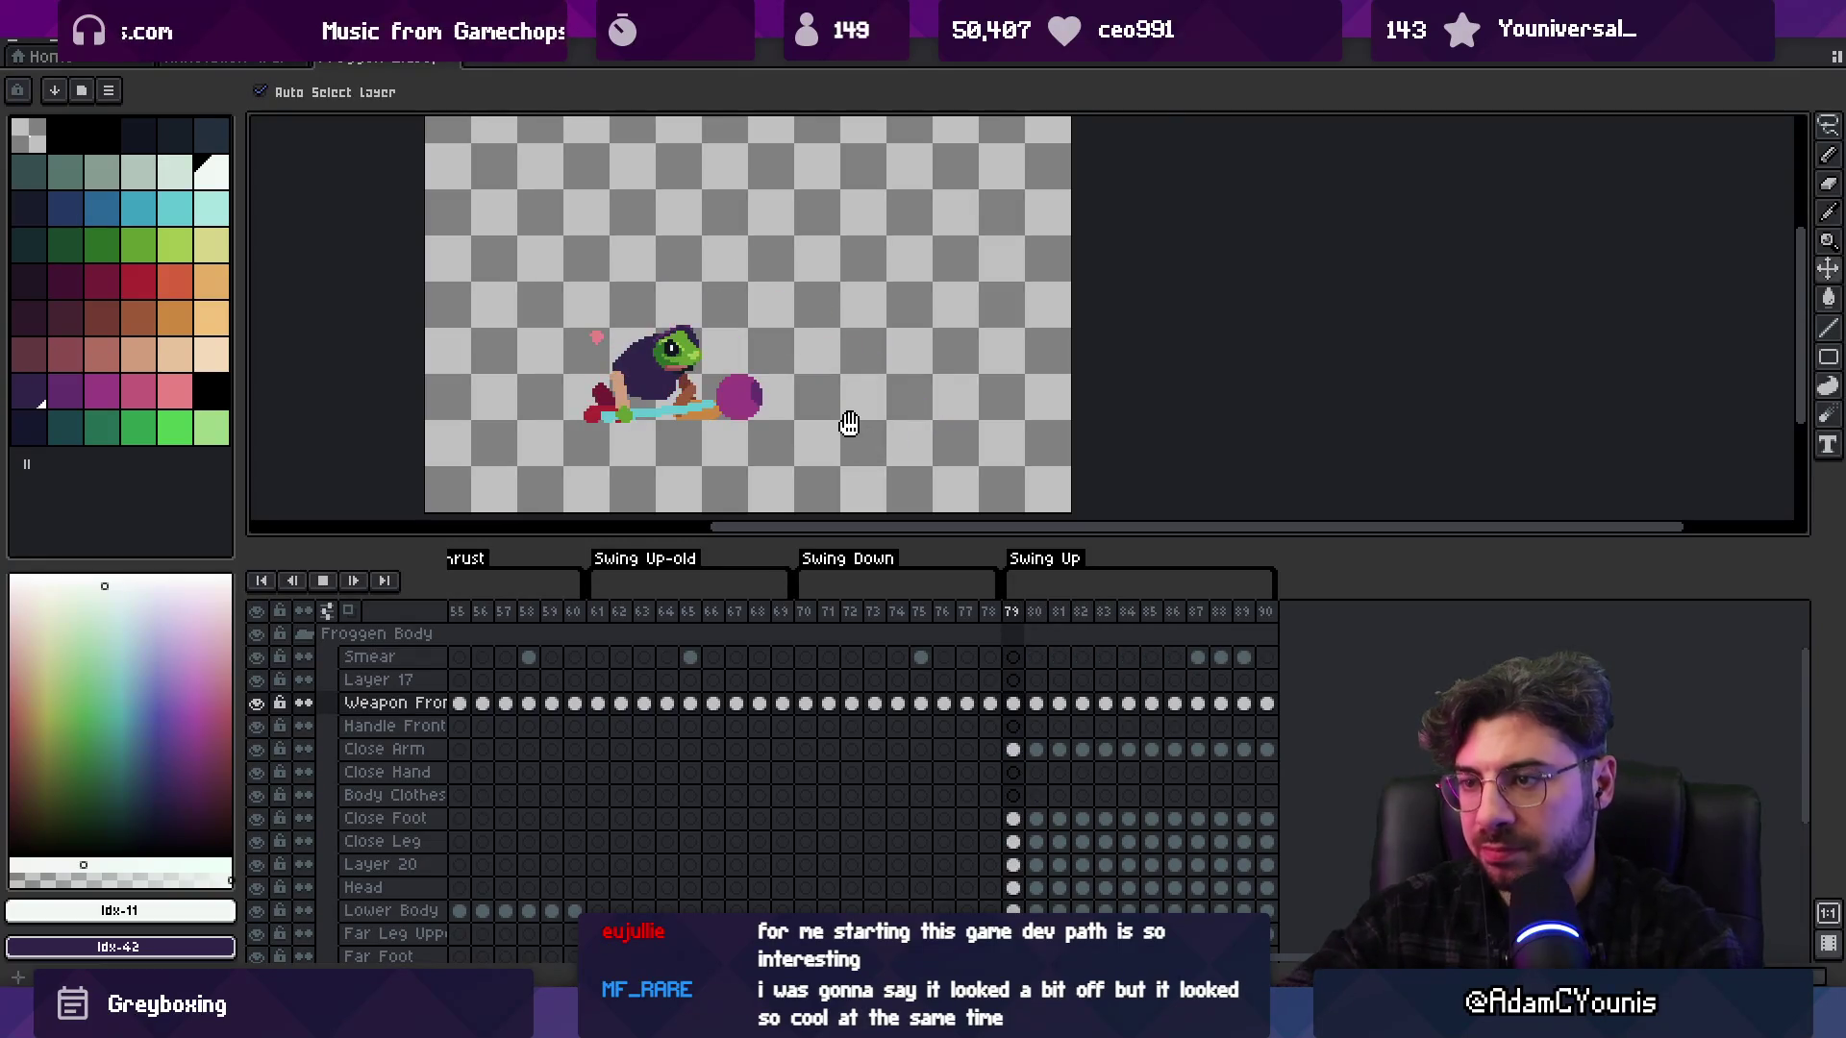
Play Swing Up, then re-export the sprite sheet over the existing one
{"action": "key", "text": "Return"}
{"action": "scroll", "coordinate": [931, 377], "scroll_direction": "down", "scroll_amount": 2}
{"action": "scroll", "coordinate": [961, 394], "scroll_direction": "up", "scroll_amount": 2}
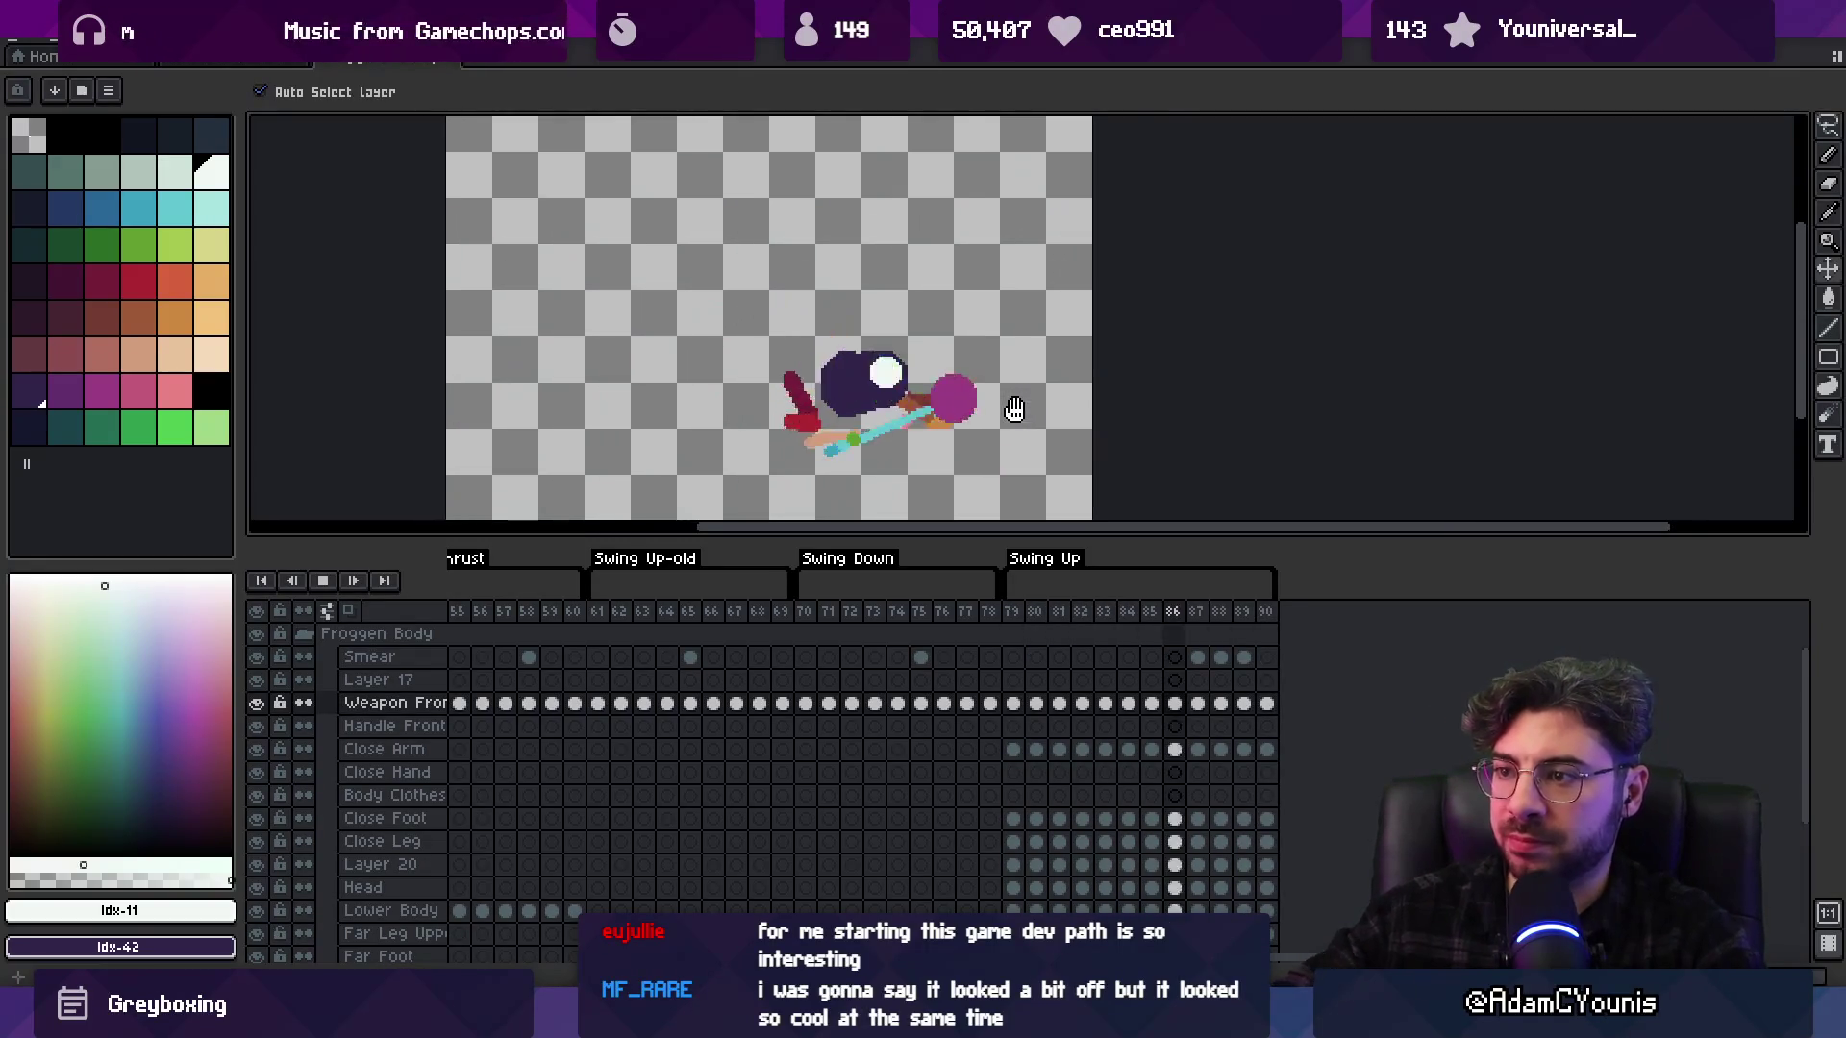
{"action": "key", "text": "ctrl+shift+x"}
{"action": "key", "text": "Return"}
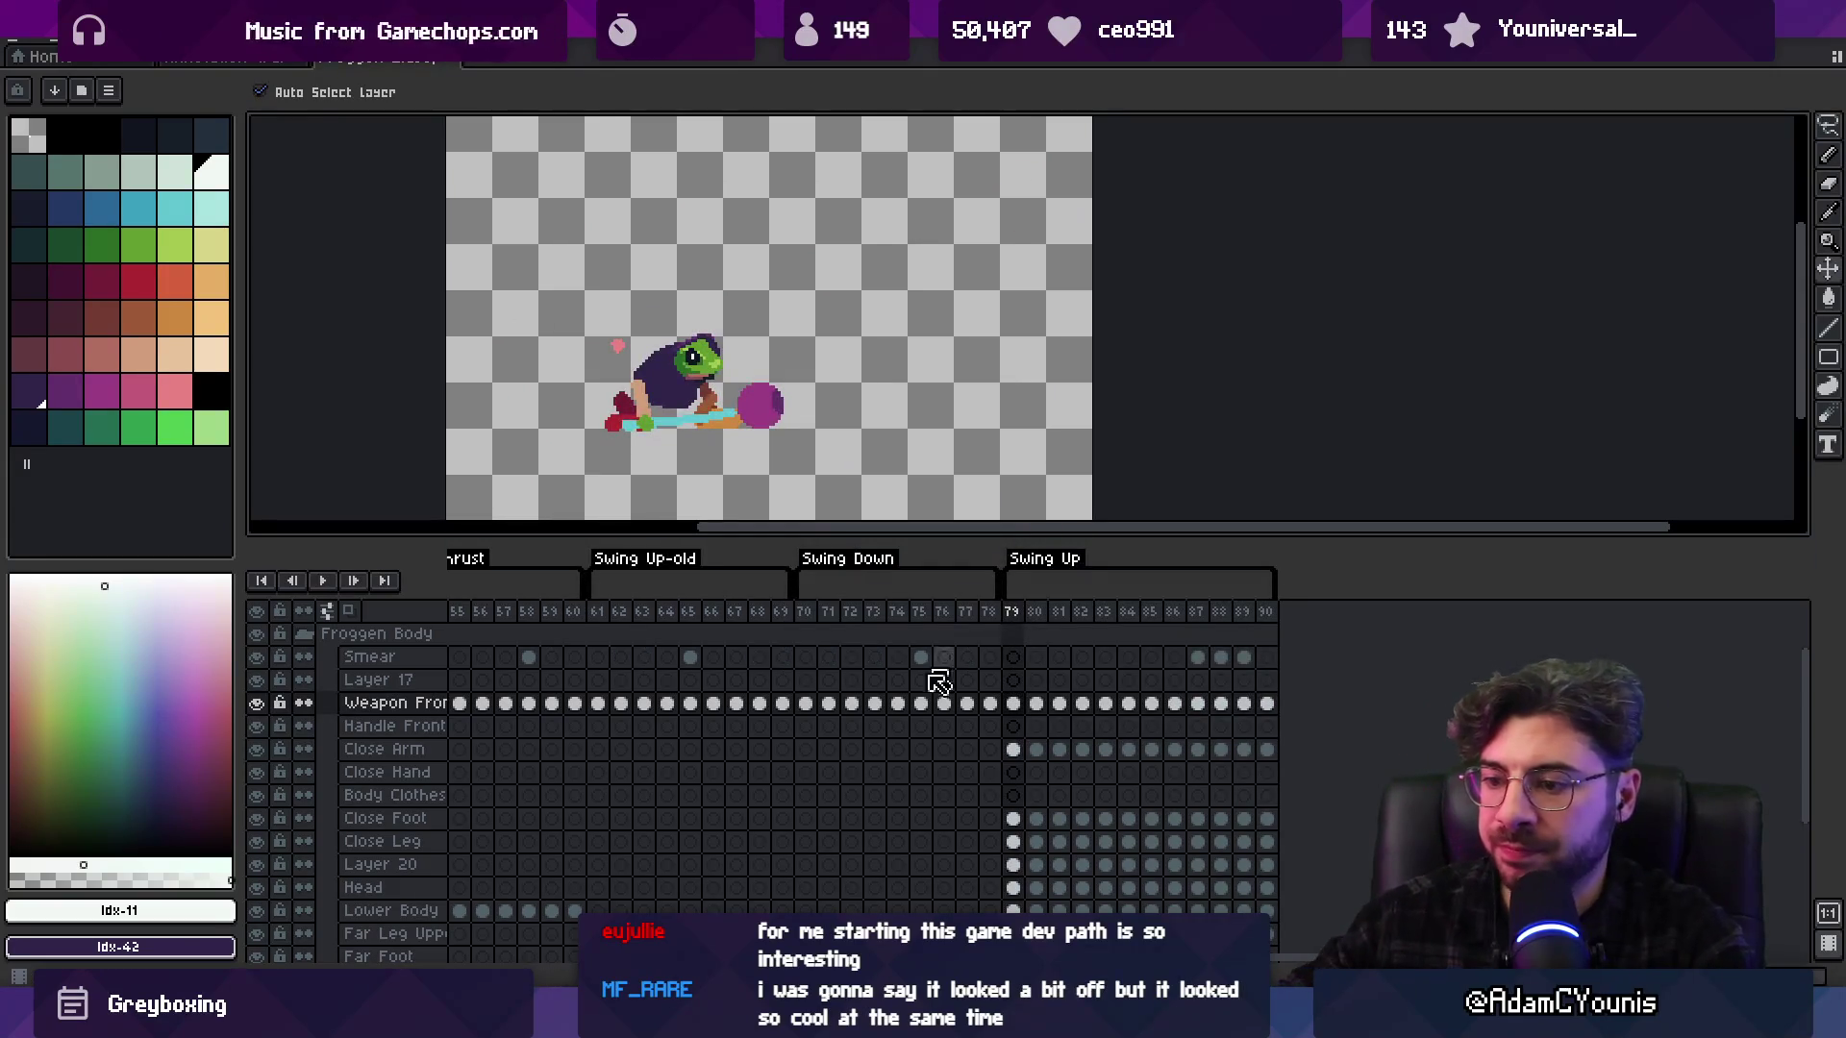
{"action": "key", "text": "alt+Tab"}
{"action": "left_click_drag", "start_coordinate": [950, 556], "coordinate": [968, 530]}
Drag the frame 8 Hit box right to X 134 over the swing
{"action": "left_click", "coordinate": [994, 252]}
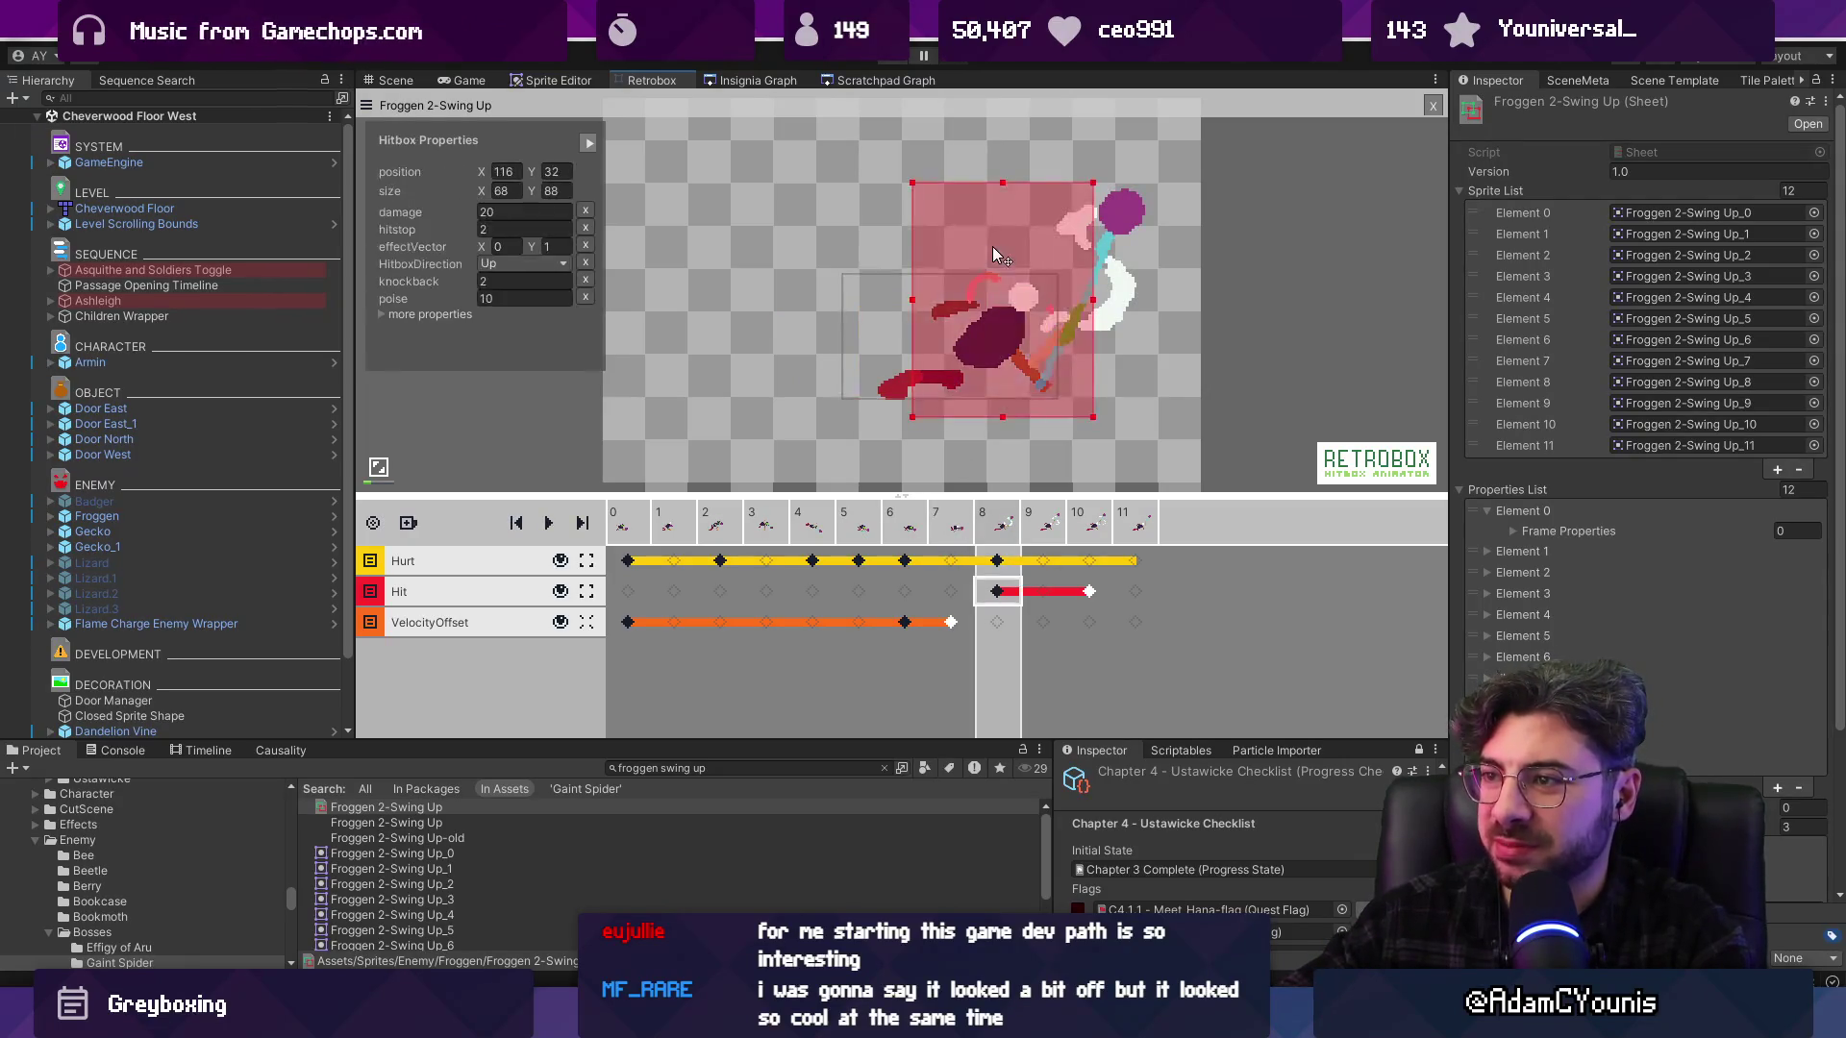
{"action": "left_click_drag", "start_coordinate": [973, 235], "coordinate": [1023, 234]}
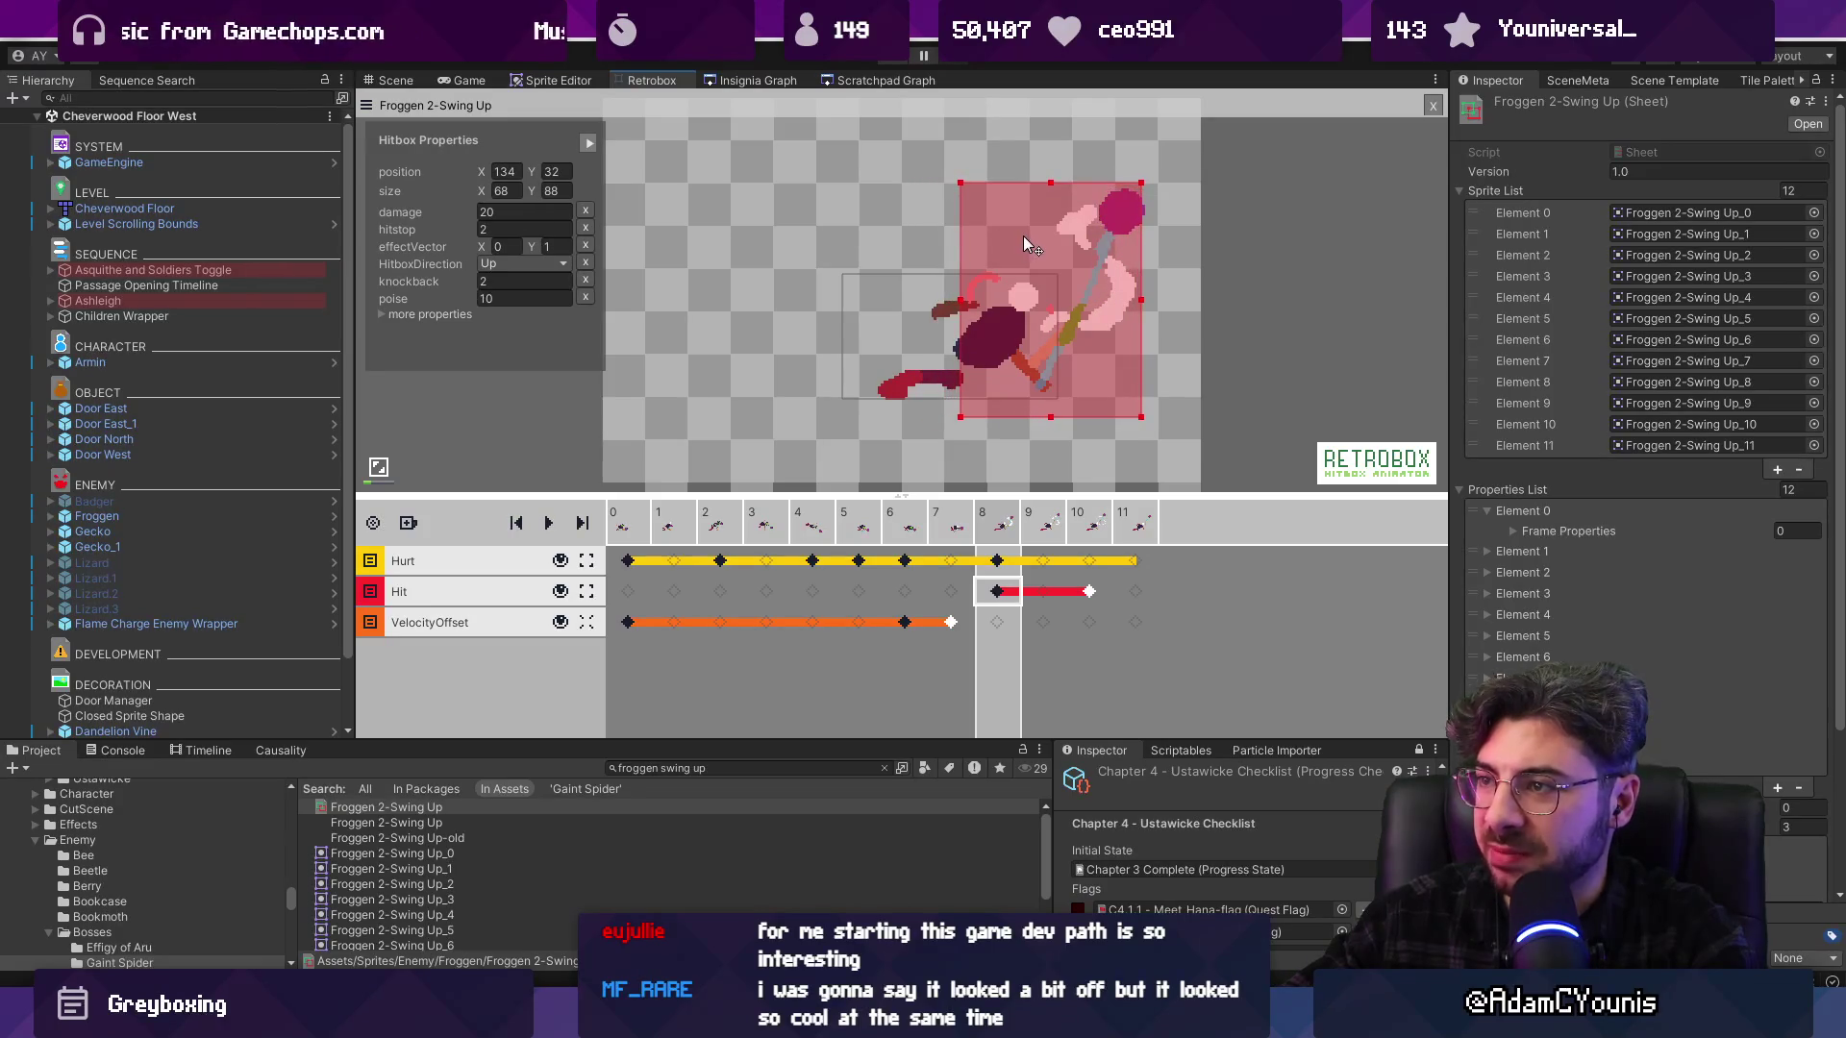
{"action": "left_click", "coordinate": [918, 310]}
Shift the frame 8 Hurt box right to X 109, checking its fit on nearby frames
{"action": "key", "text": "Left"}
{"action": "key", "text": "Left"}
{"action": "key", "text": "Left"}
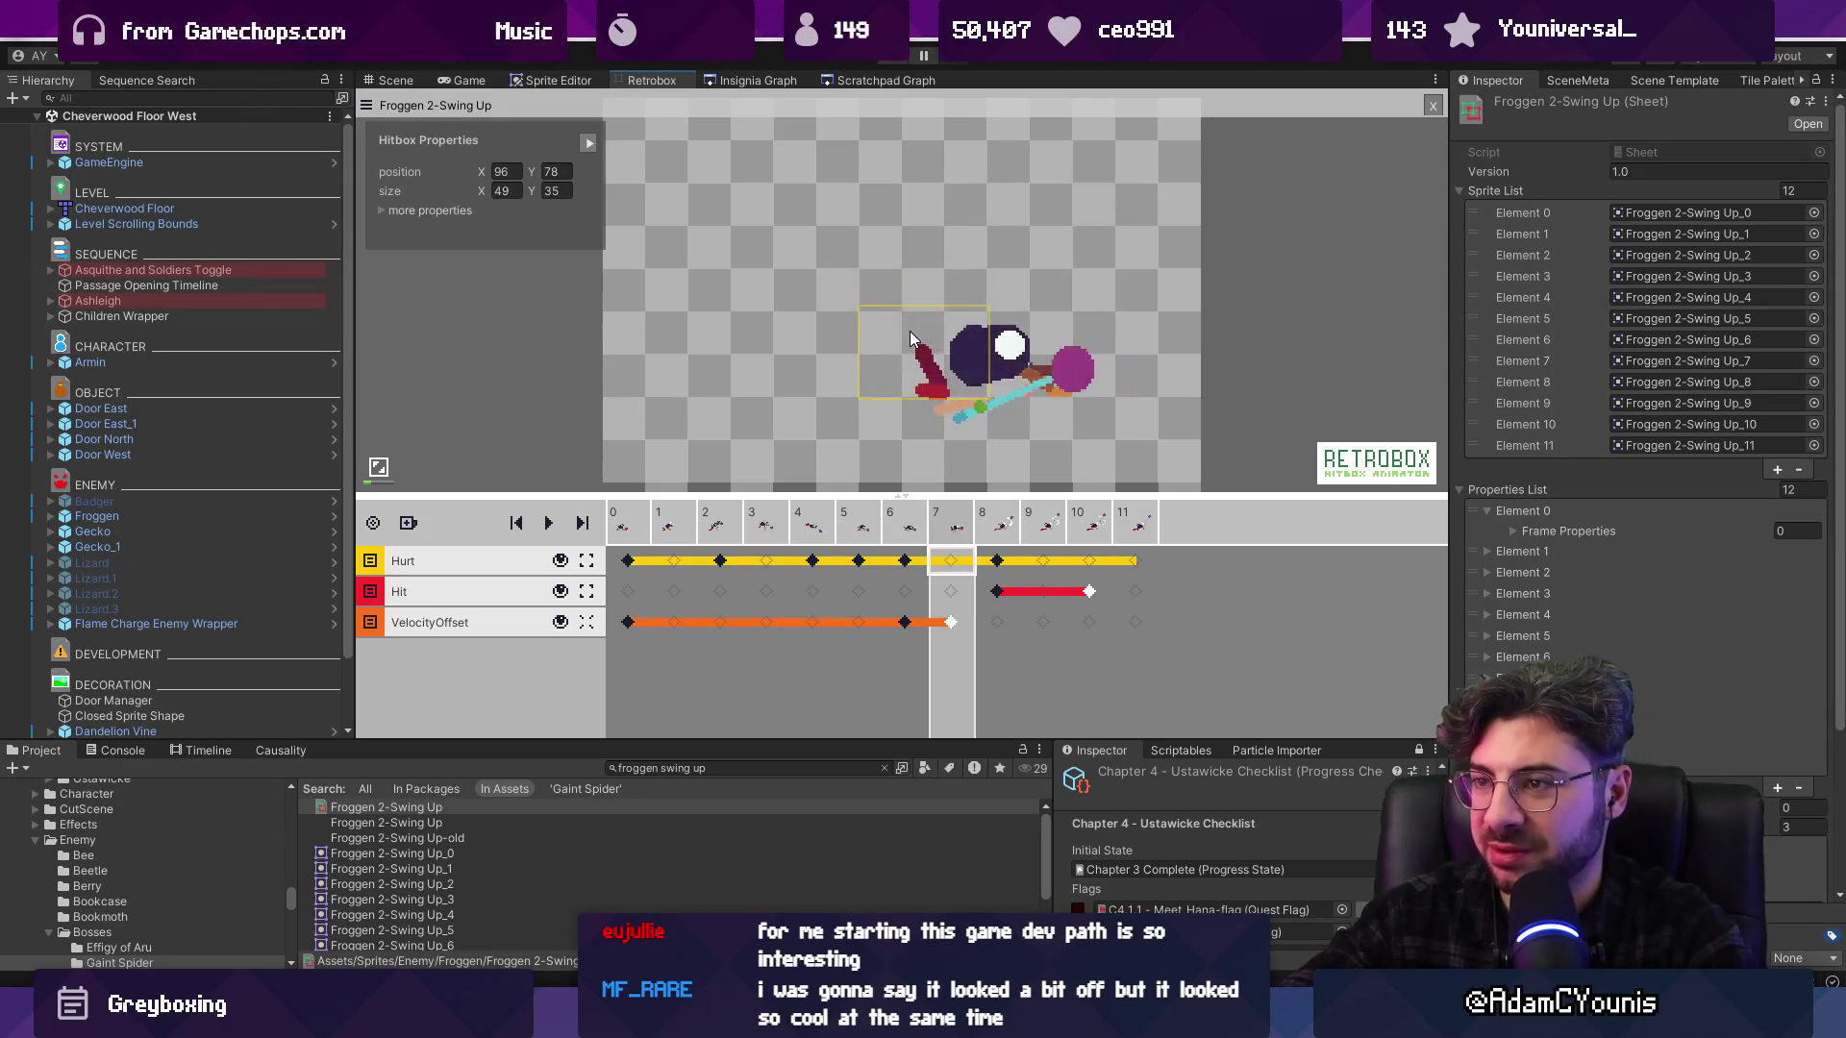
{"action": "key", "text": "Left"}
{"action": "key", "text": "Right"}
{"action": "key", "text": "Right"}
{"action": "key", "text": "Right"}
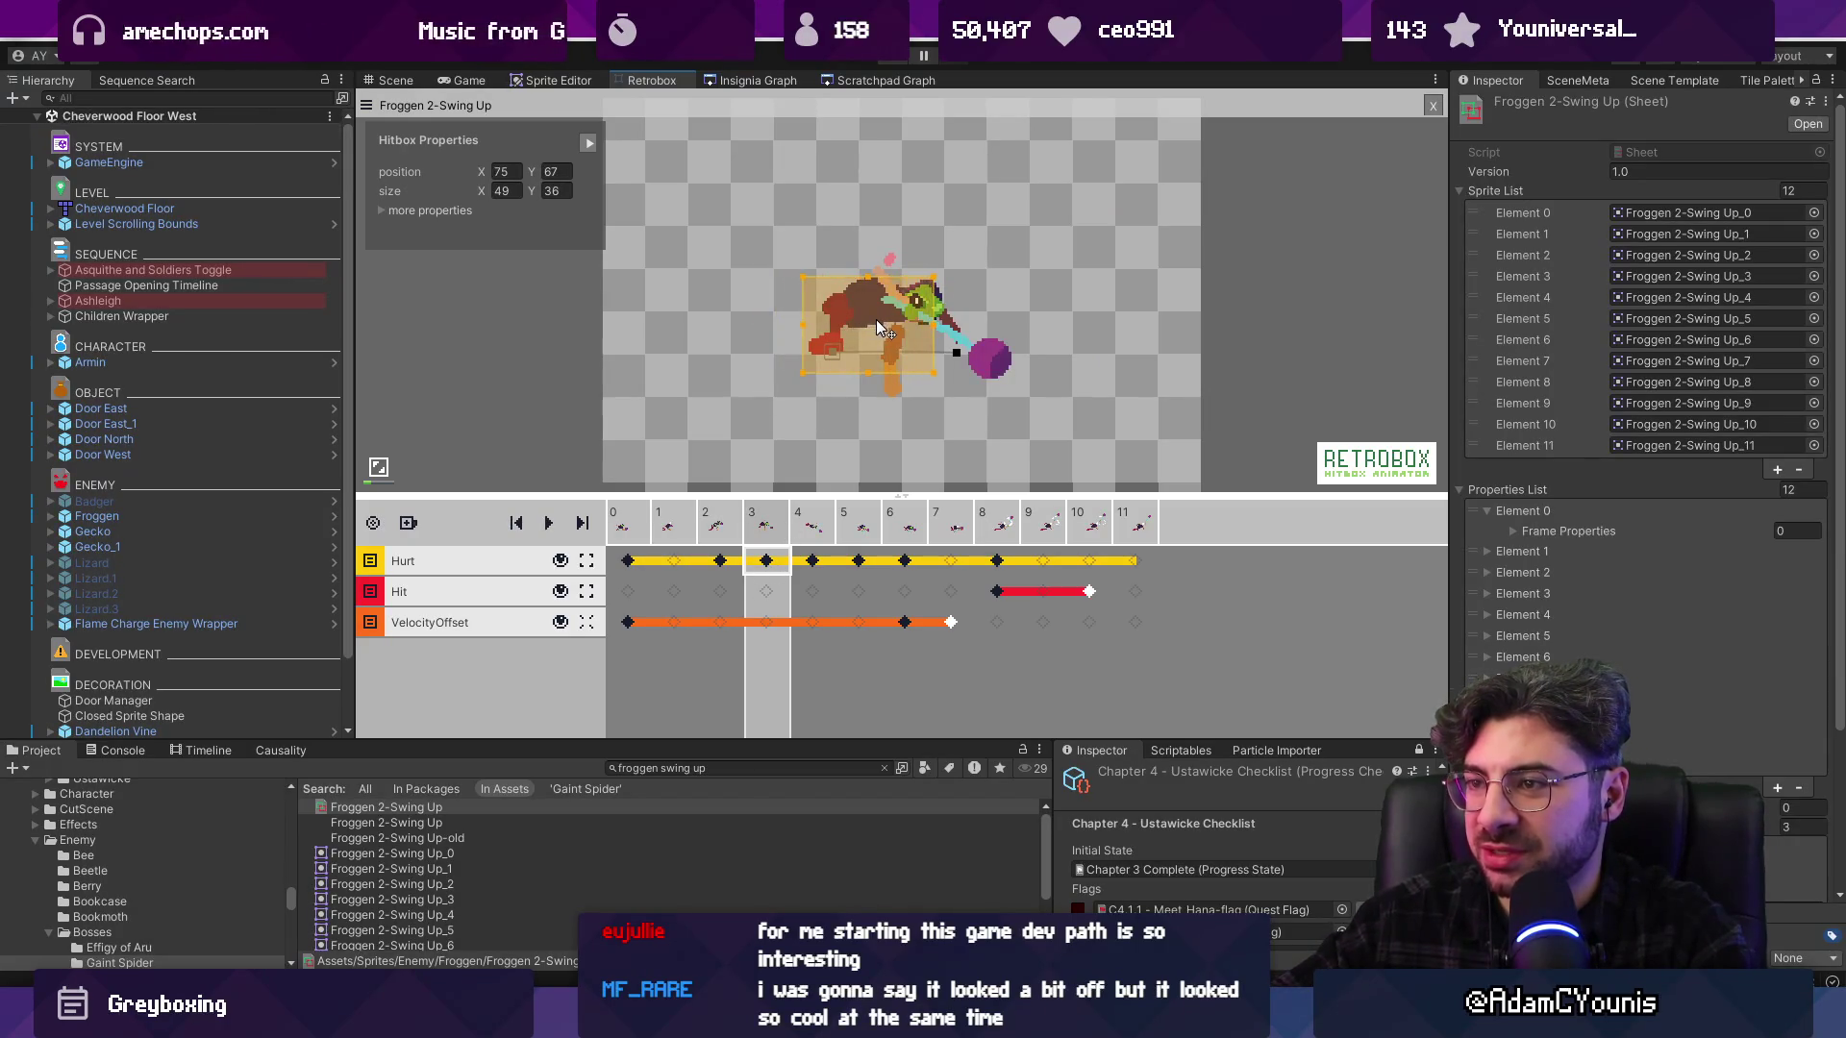
{"action": "key", "text": "Right"}
{"action": "key", "text": "Right"}
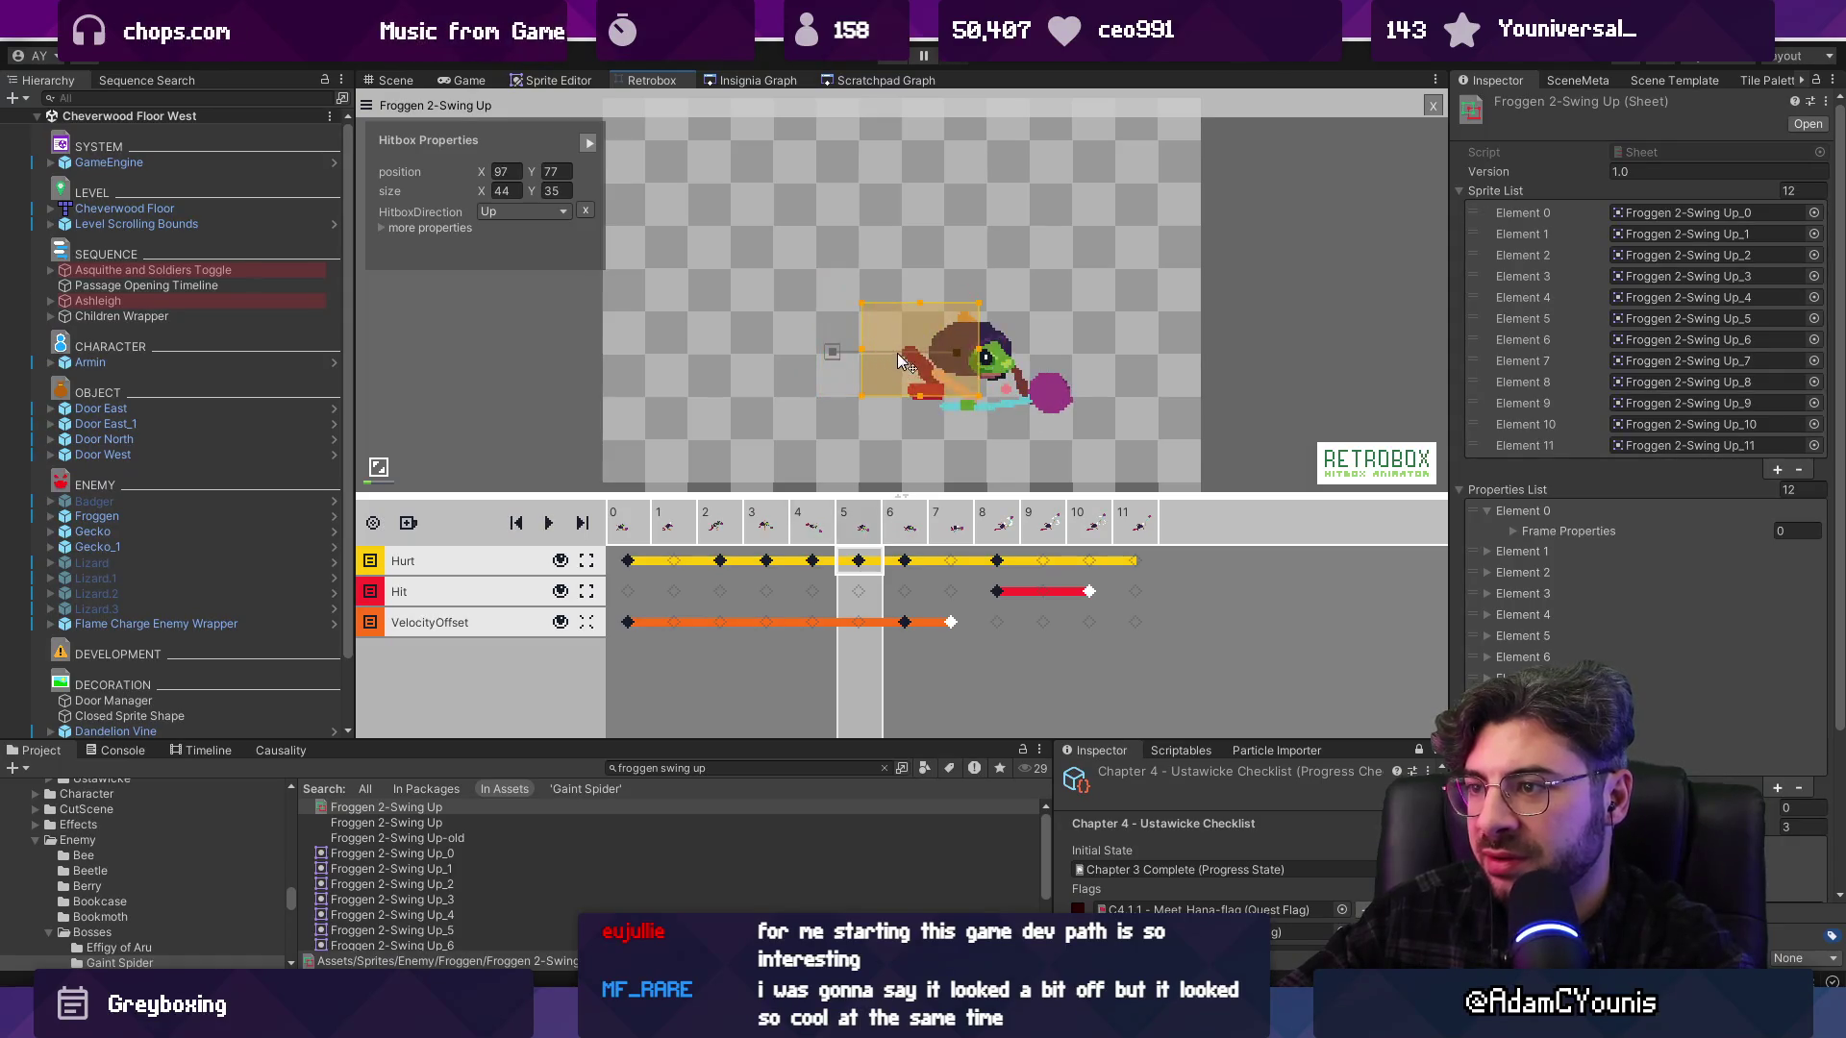
{"action": "key", "text": "Right"}
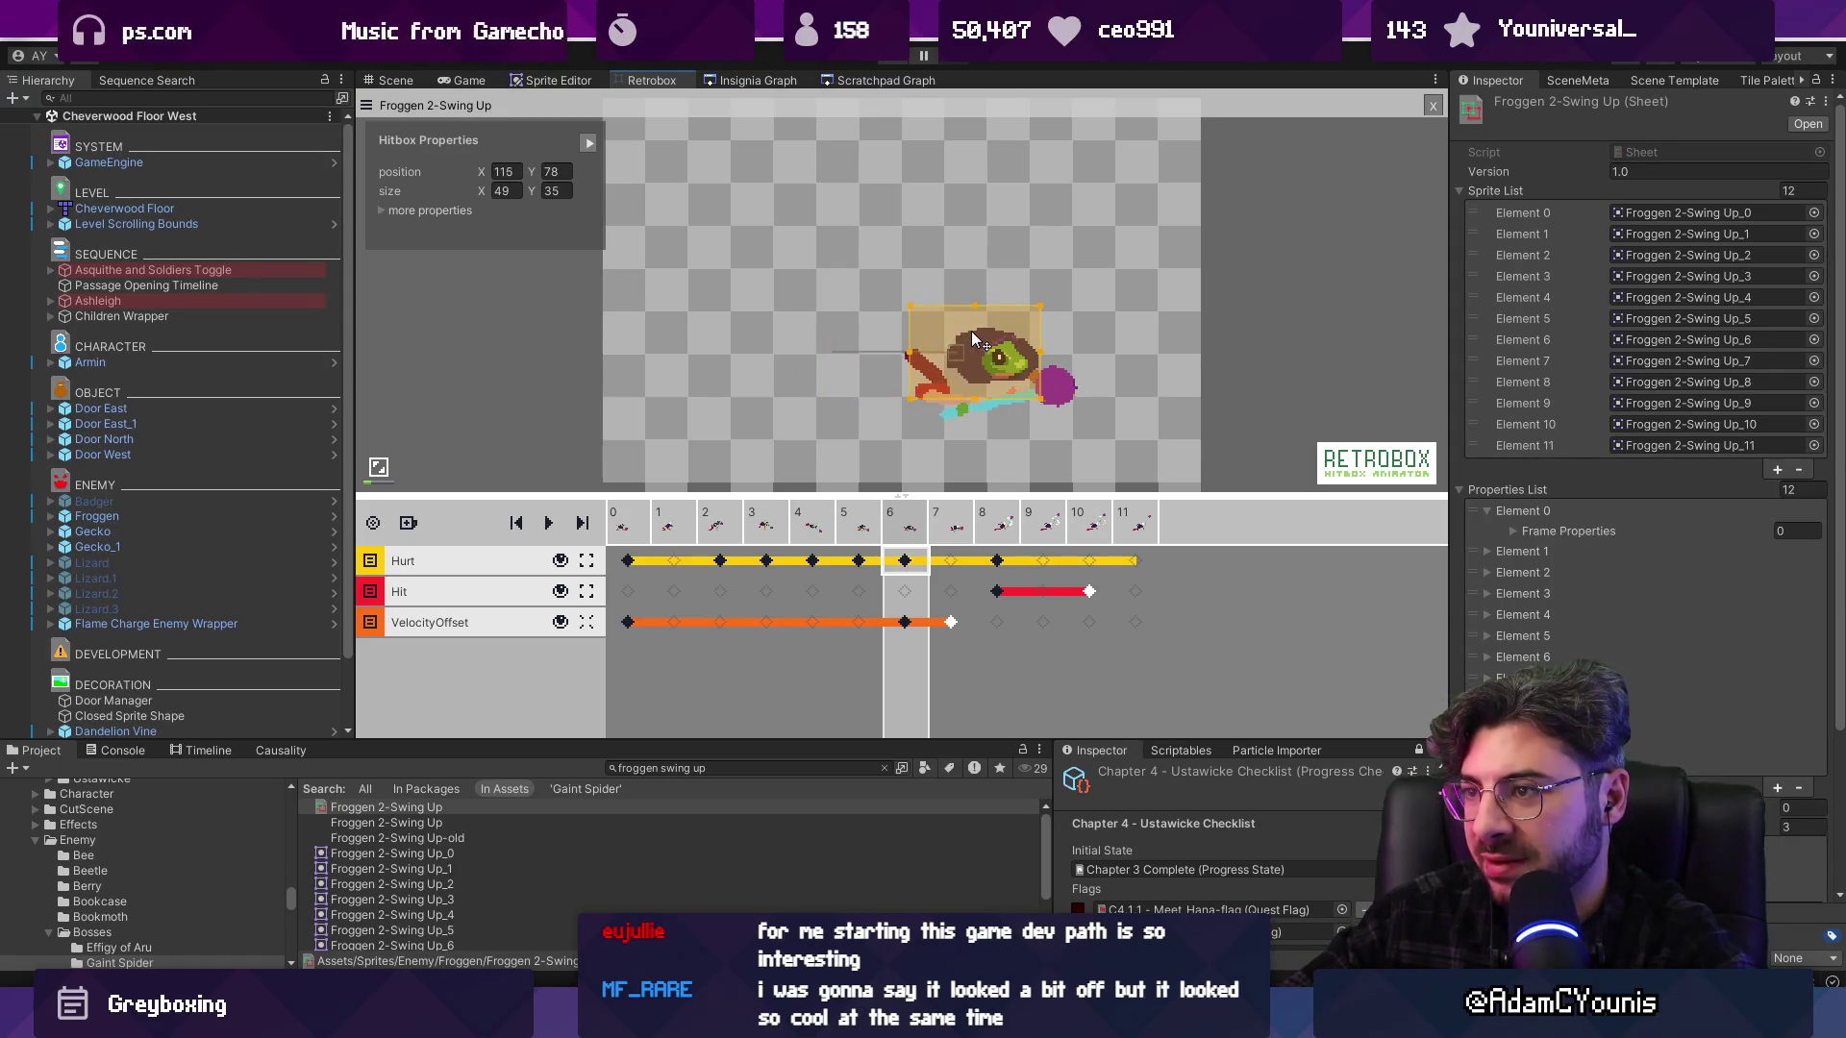
{"action": "key", "text": "Right"}
{"action": "key", "text": "Right"}
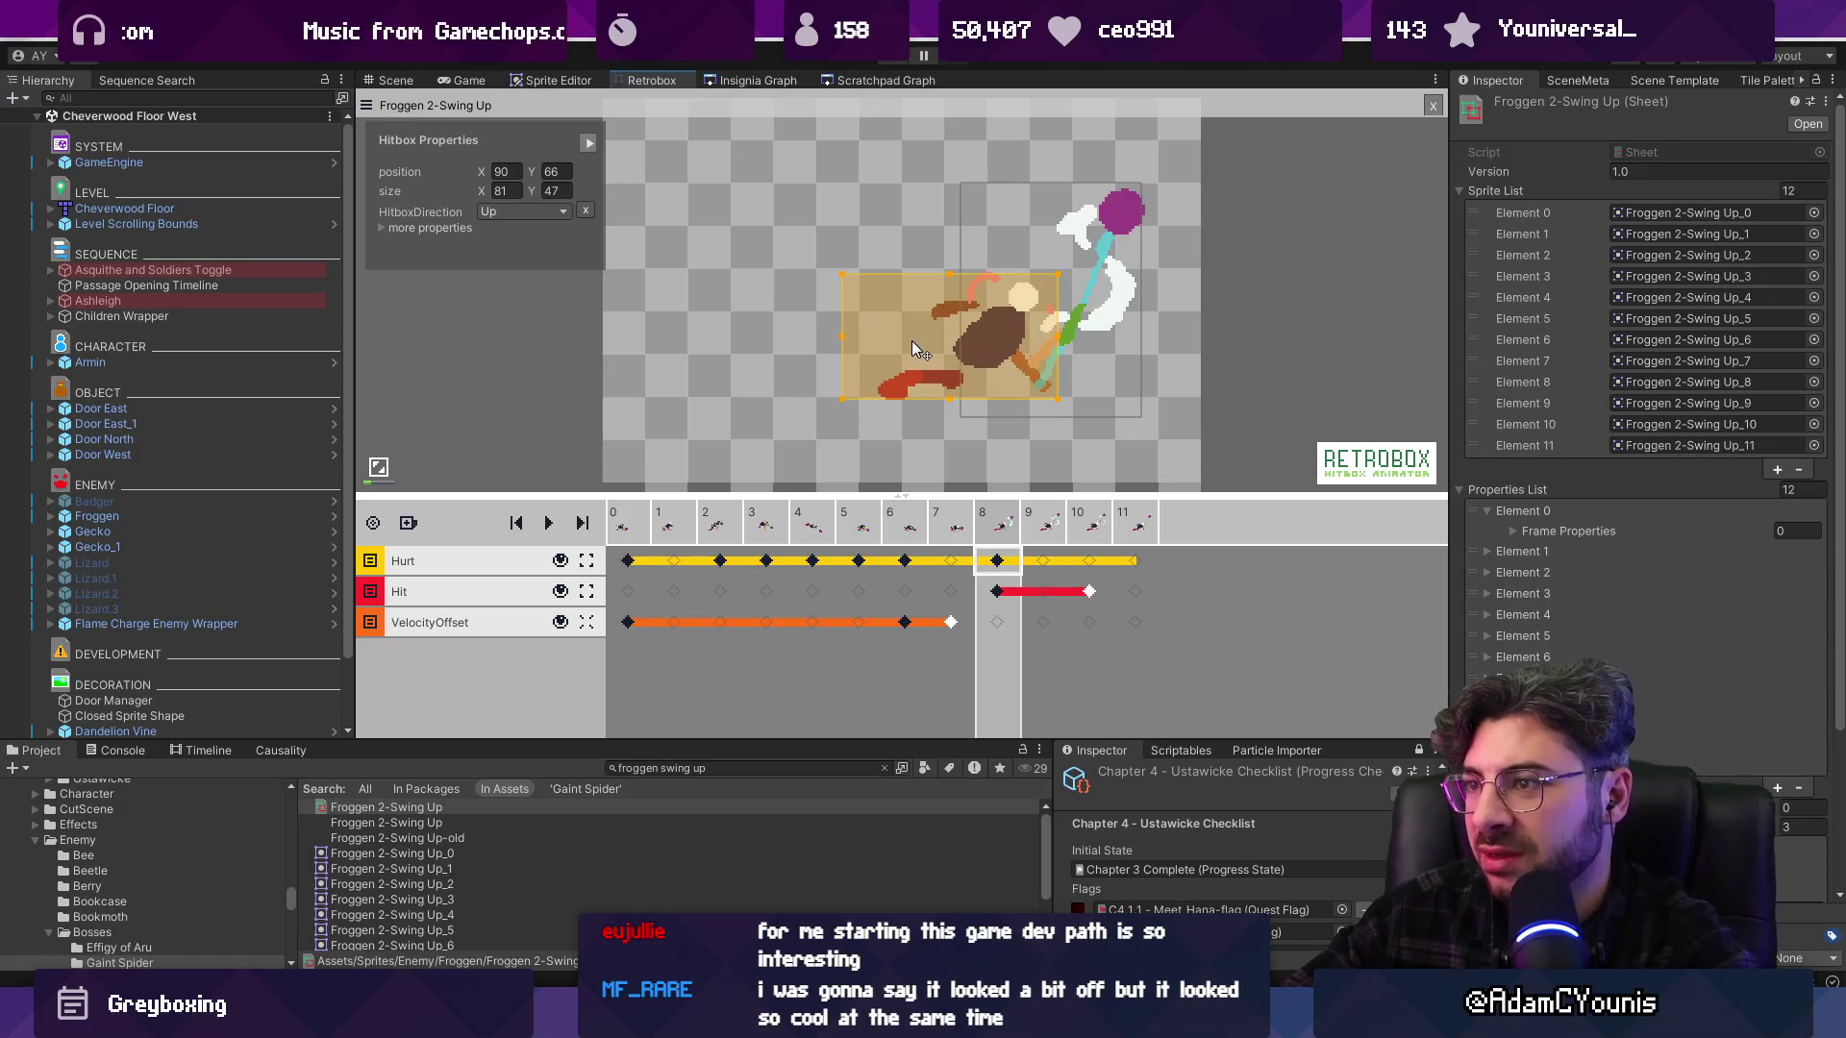
{"action": "left_click_drag", "start_coordinate": [859, 342], "coordinate": [920, 350]}
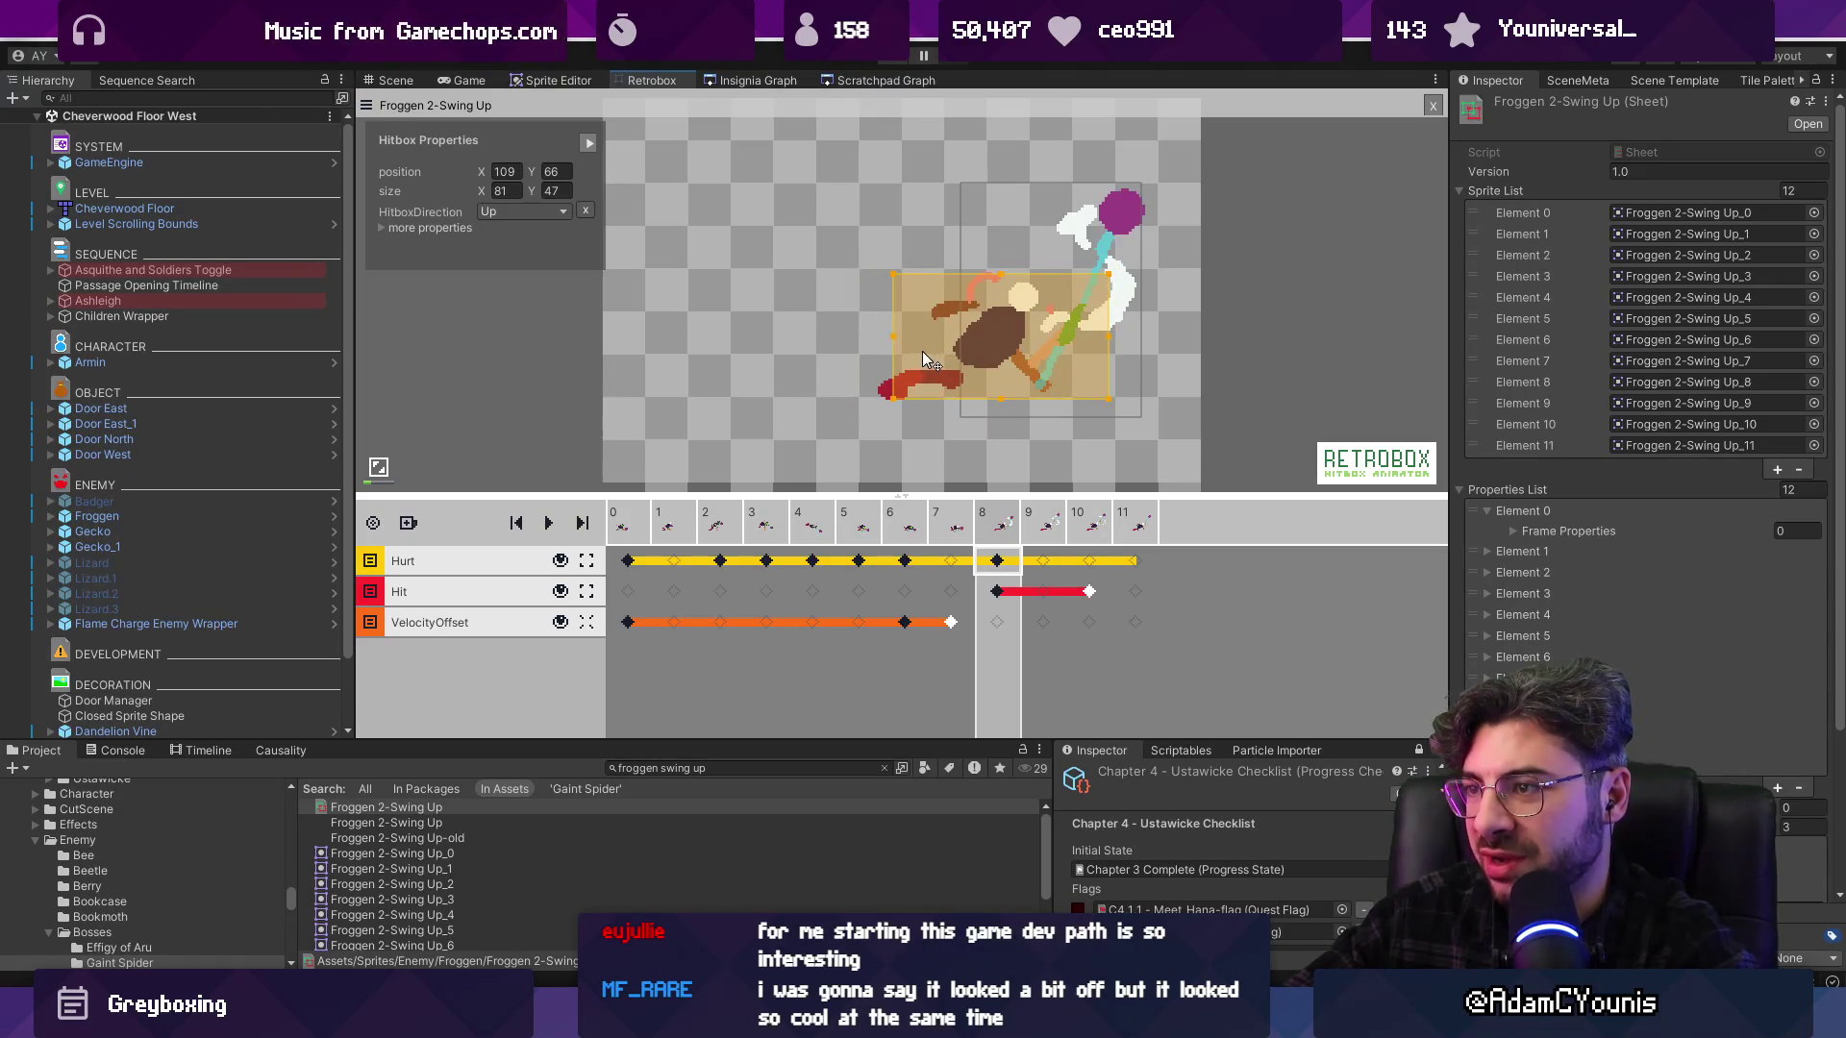
{"action": "key", "text": "Right"}
{"action": "key", "text": "Right"}
{"action": "key", "text": "Left"}
{"action": "key", "text": "Left"}
{"action": "key", "text": "Left"}
{"action": "key", "text": "Right"}
{"action": "key", "text": "Right"}
{"action": "key", "text": "Right"}
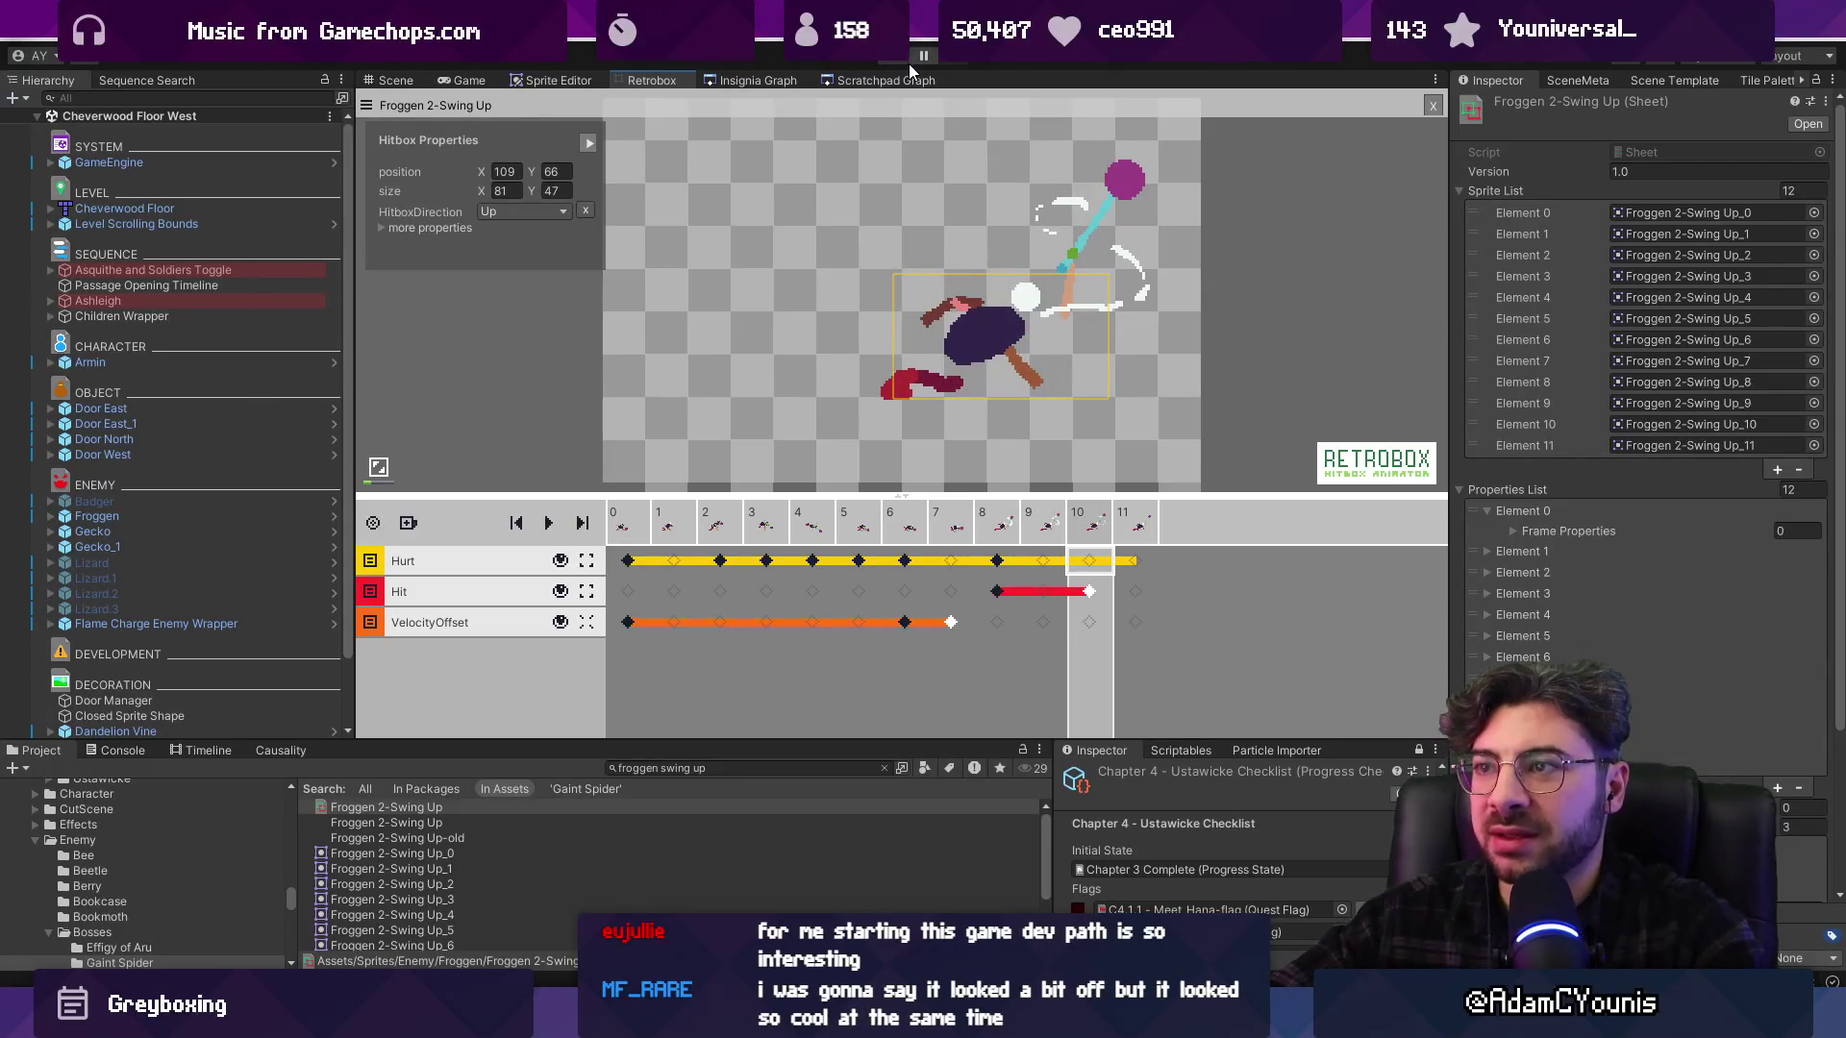
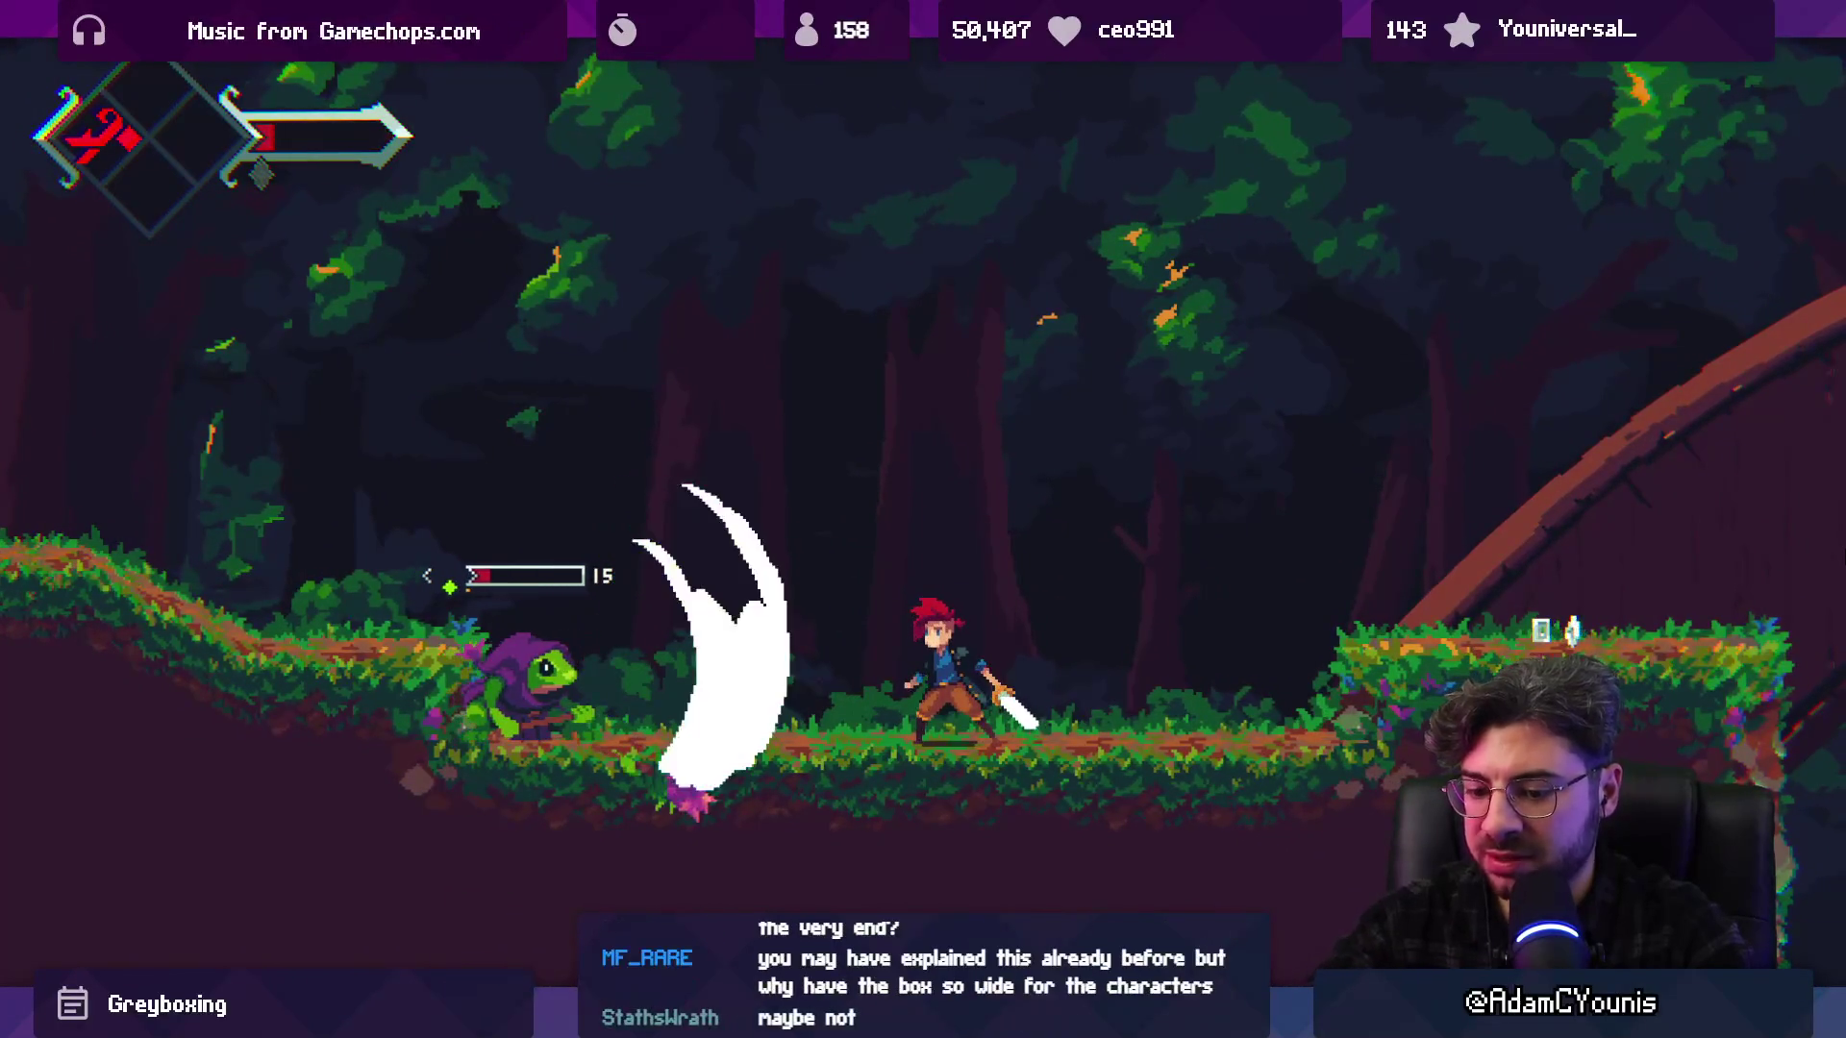
Stop the game, select the frame-8 Hit keyframe and step through the swing frames
{"action": "key", "text": "ctrl+p"}
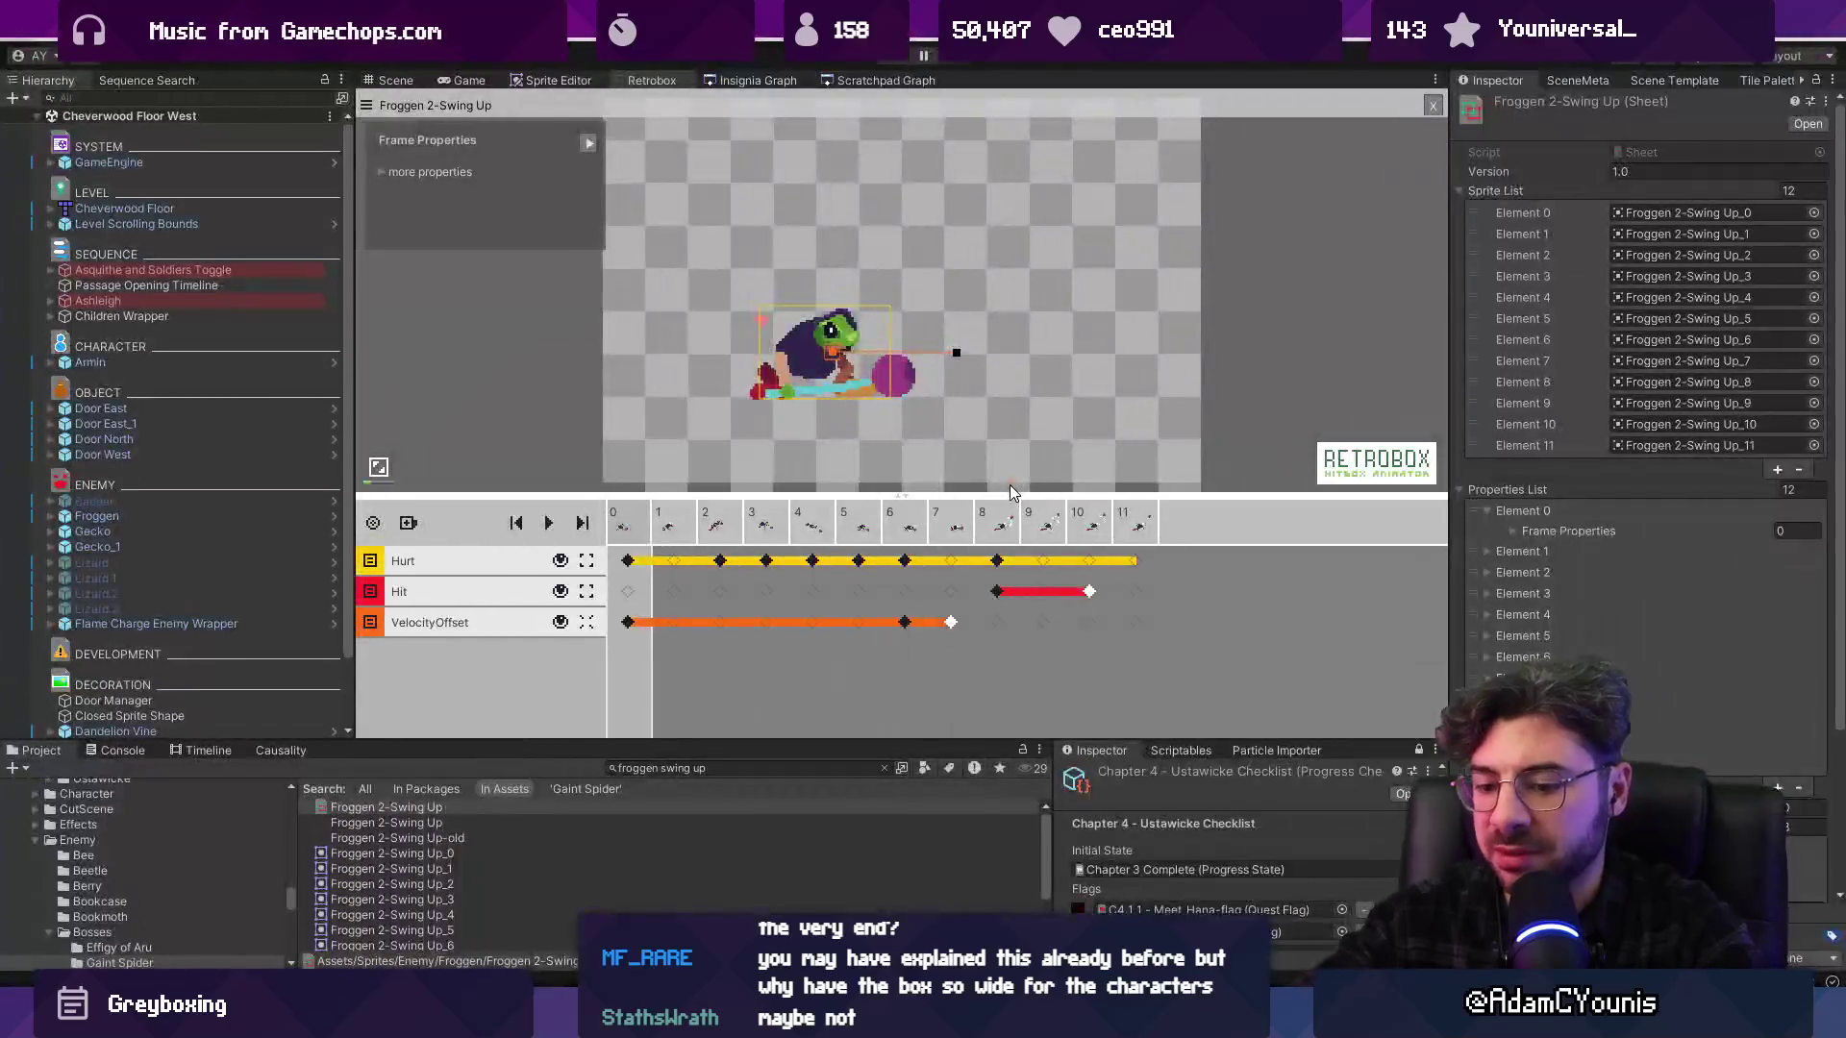
{"action": "key", "text": "ctrl+p"}
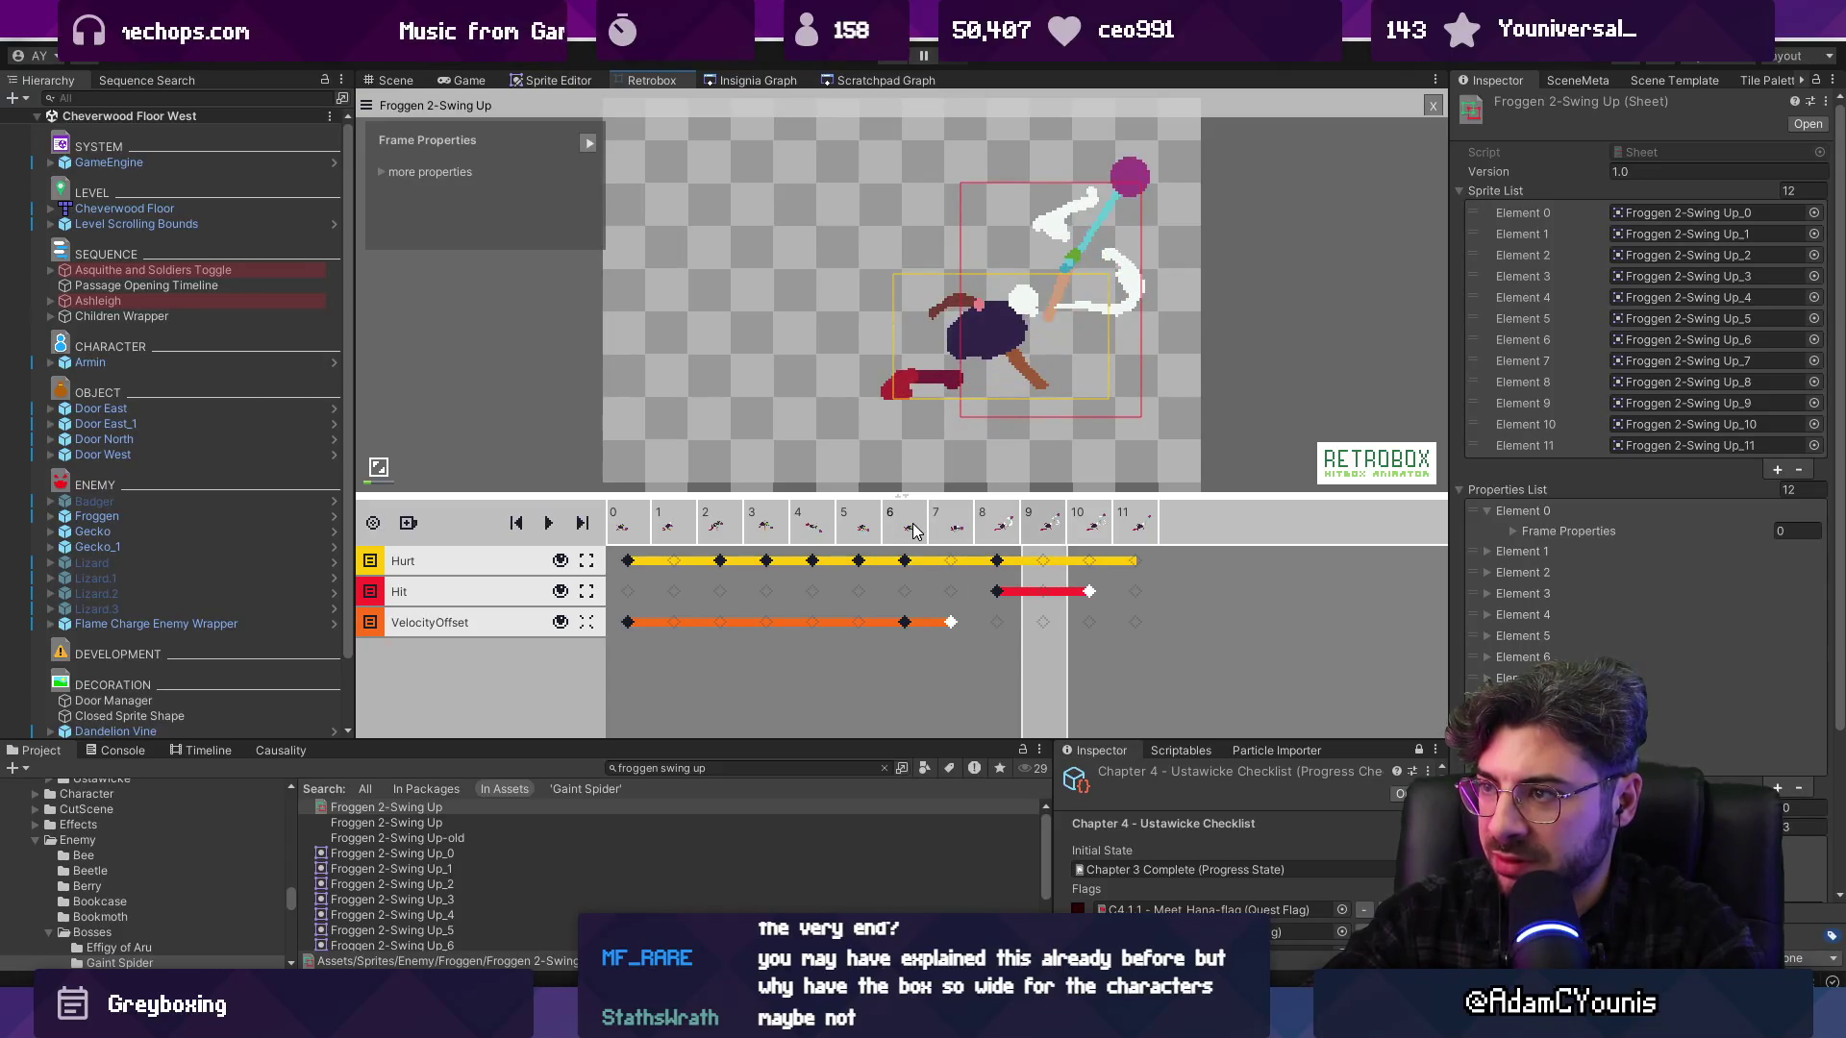
{"action": "left_click", "coordinate": [1031, 593]}
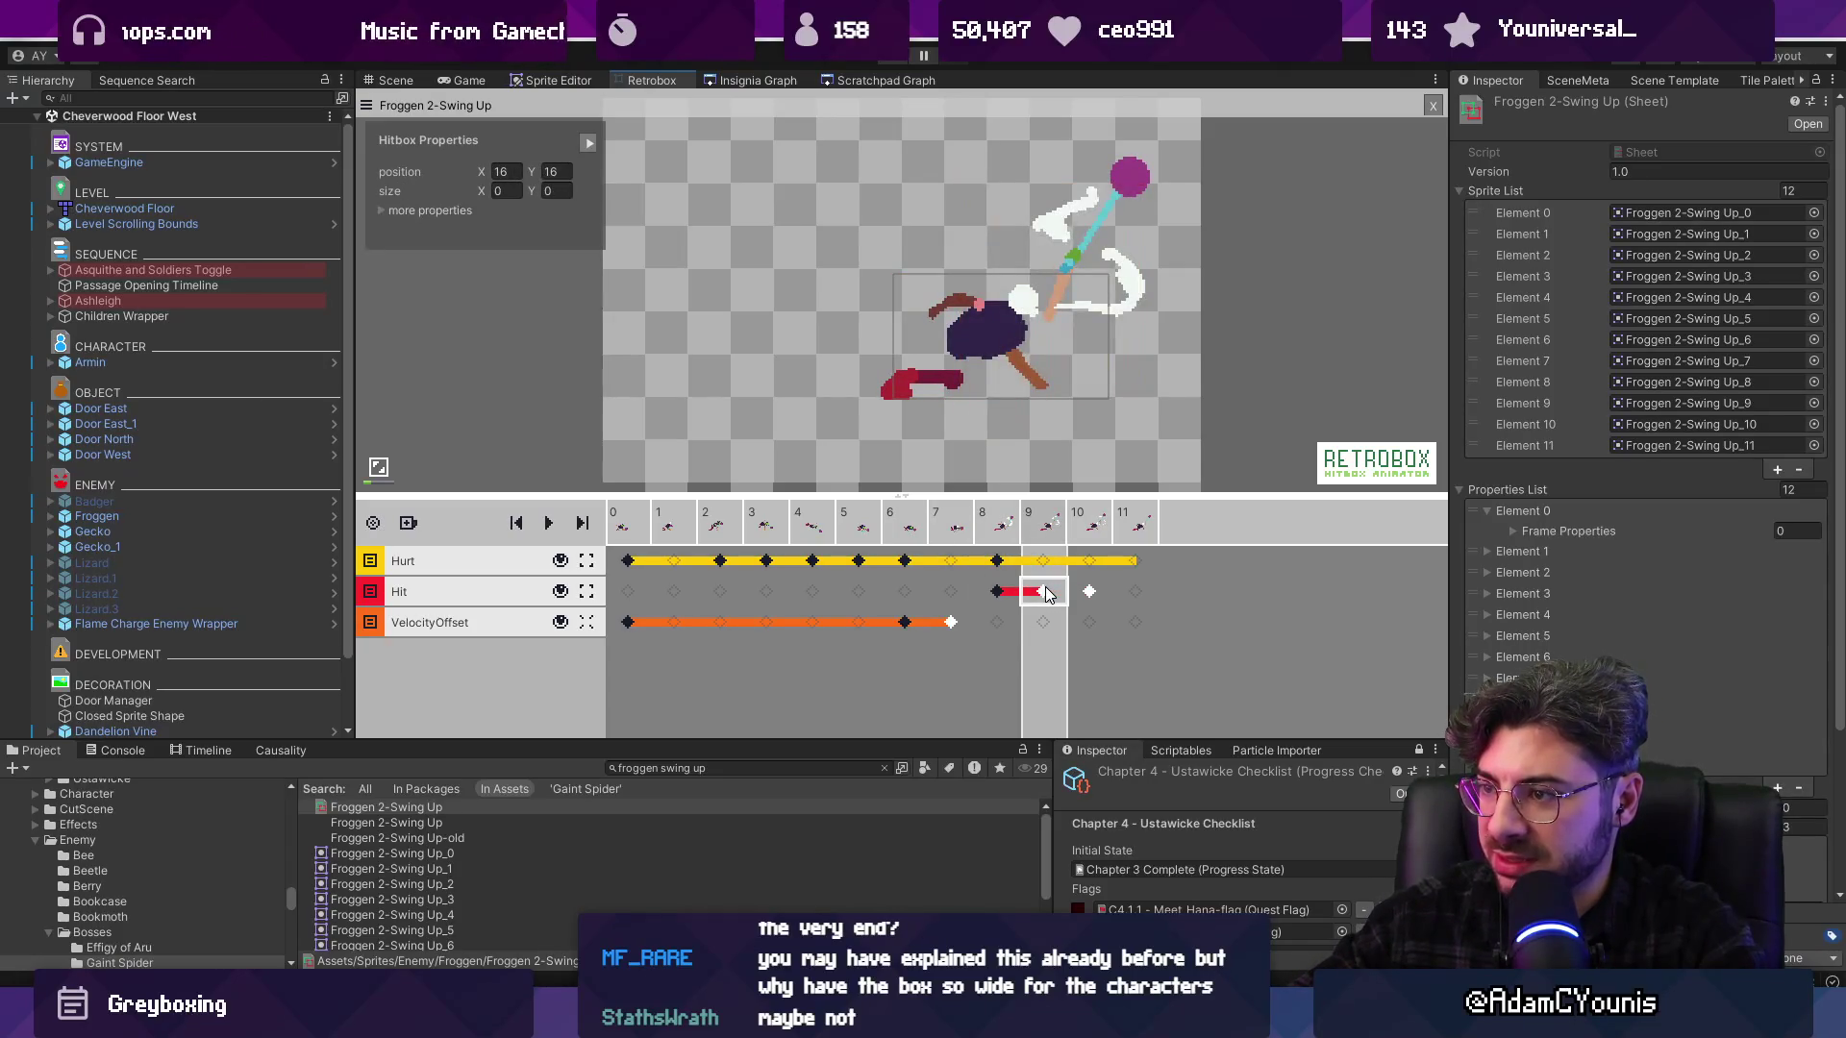
{"action": "left_click", "coordinate": [1009, 596]}
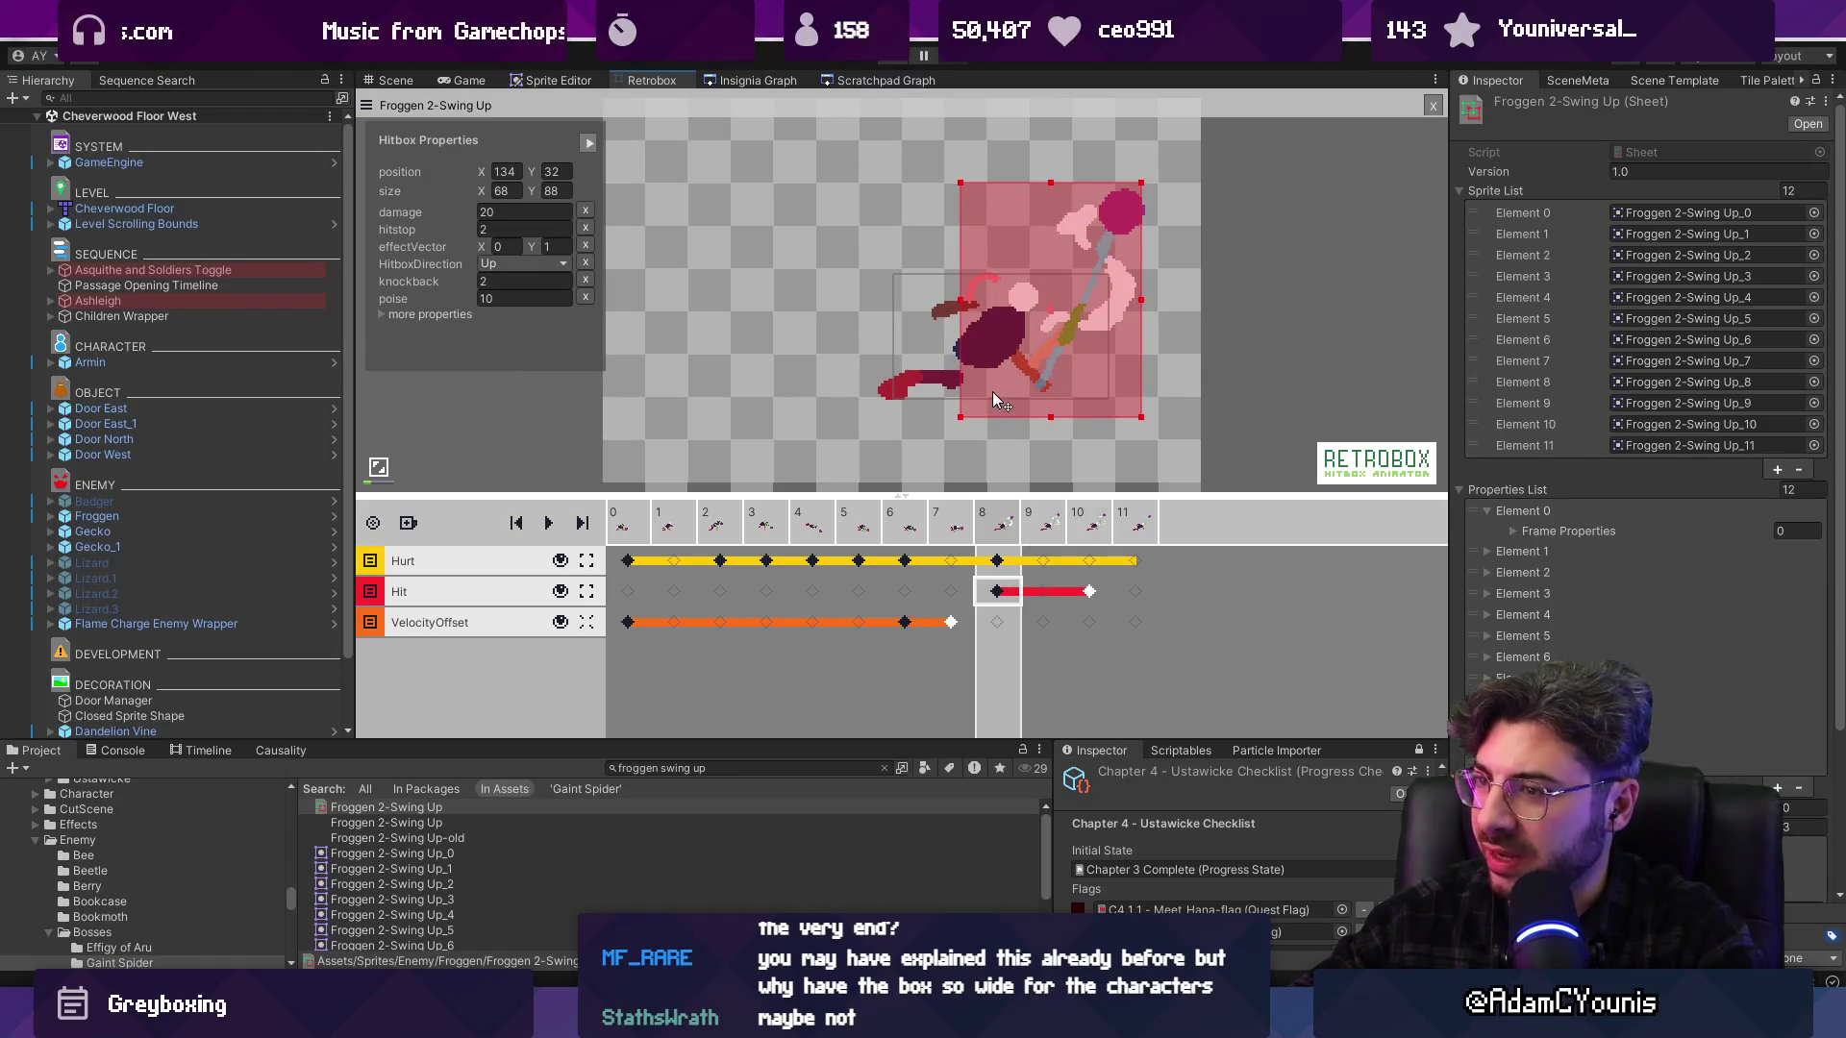
{"action": "scroll", "coordinate": [1000, 385], "scroll_direction": "down", "scroll_amount": 1}
{"action": "scroll", "coordinate": [1030, 327], "scroll_direction": "up", "scroll_amount": 1}
{"action": "left_click", "coordinate": [670, 534]}
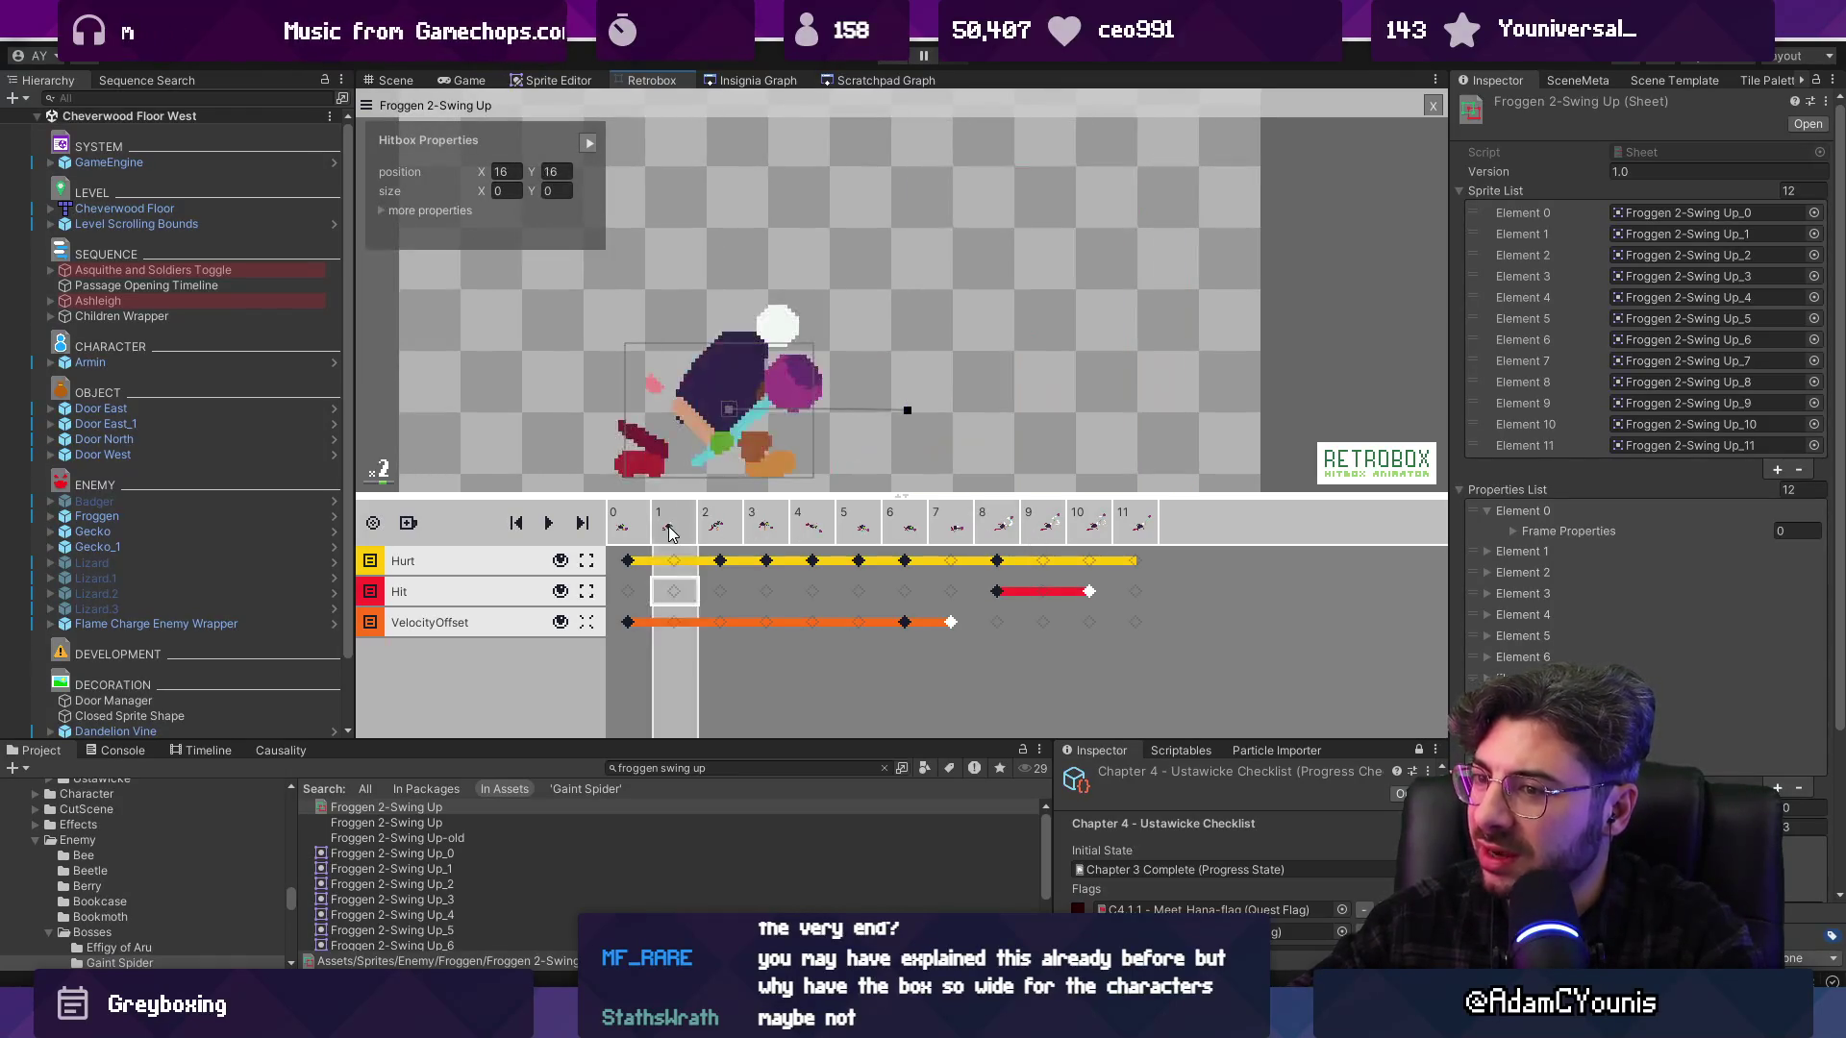
{"action": "key", "text": "Right"}
{"action": "key", "text": "Right"}
{"action": "key", "text": "Right"}
{"action": "key", "text": "Right"}
{"action": "key", "text": "Right"}
{"action": "key", "text": "Left"}
{"action": "key", "text": "Left"}
{"action": "key", "text": "Left"}
{"action": "key", "text": "Right"}
{"action": "key", "text": "Right"}
{"action": "key", "text": "Right"}
{"action": "key", "text": "Right"}
{"action": "key", "text": "Right"}
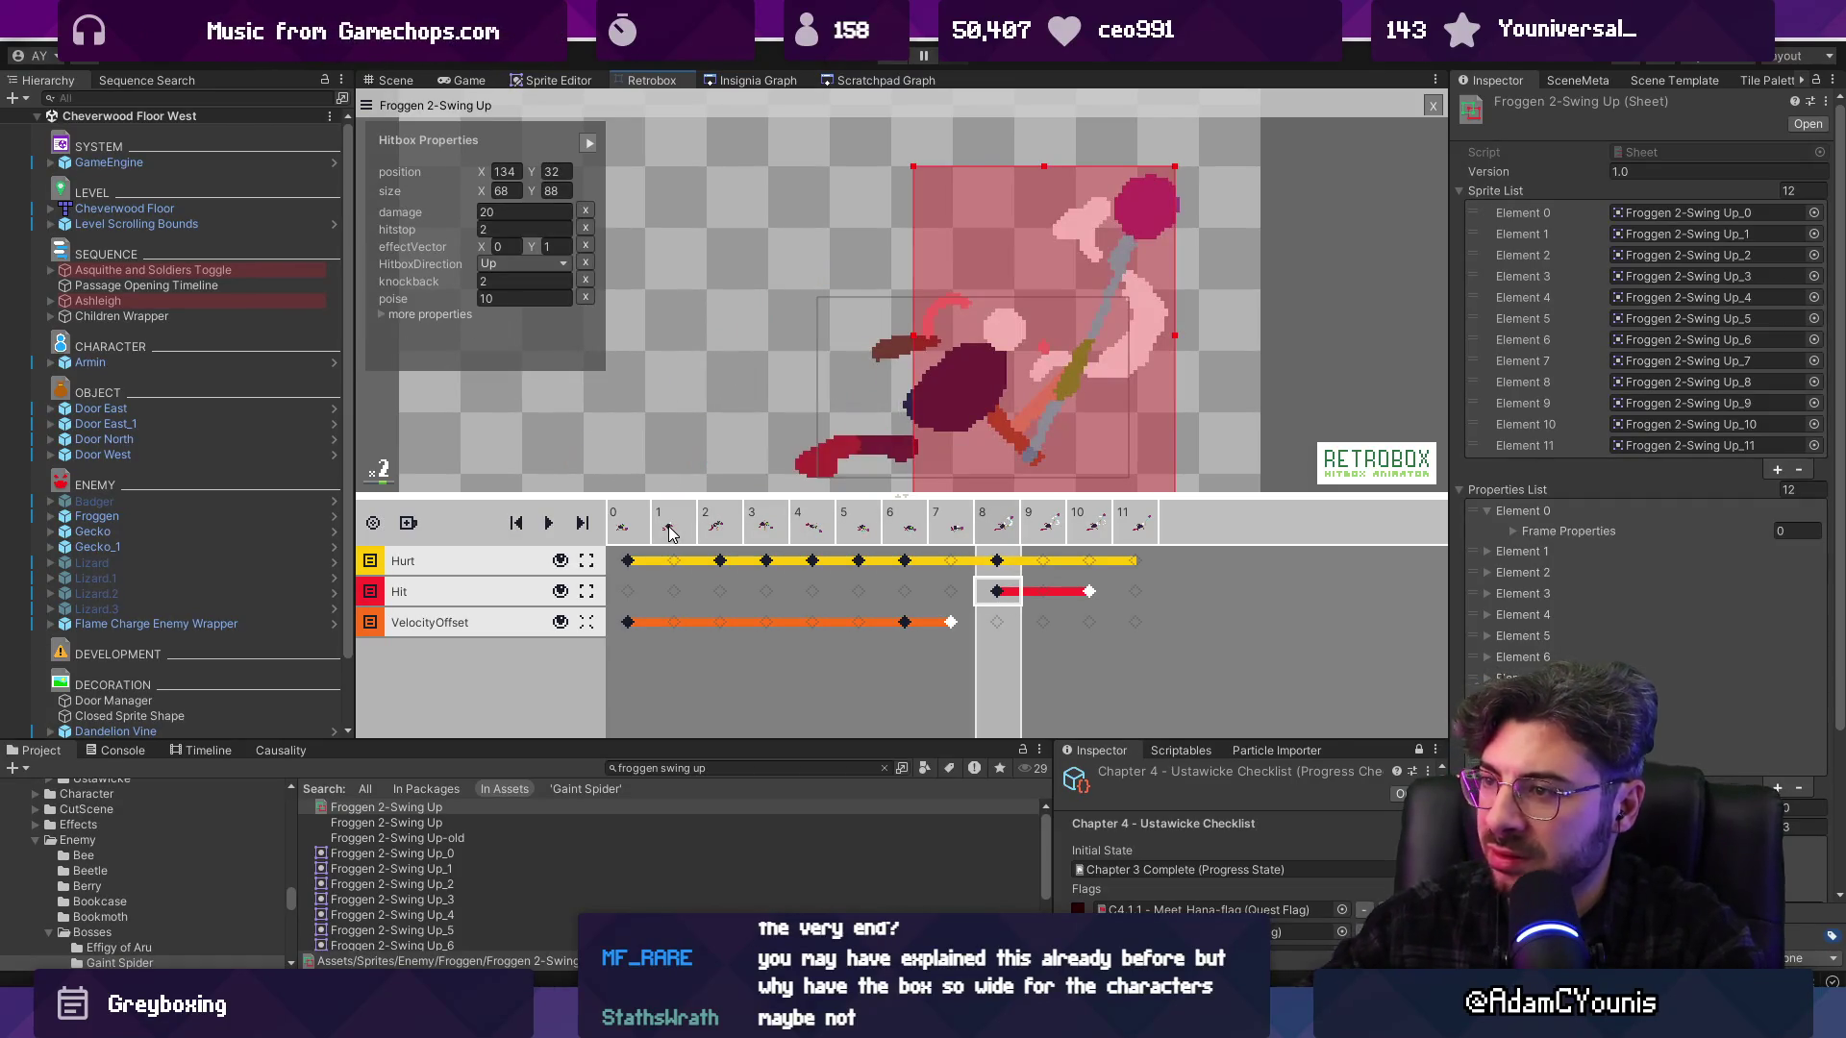
Stretch the frame-8 hitbox left to 83×88 at 122,32 and start the game
{"action": "left_click_drag", "start_coordinate": [908, 339], "coordinate": [870, 337]}
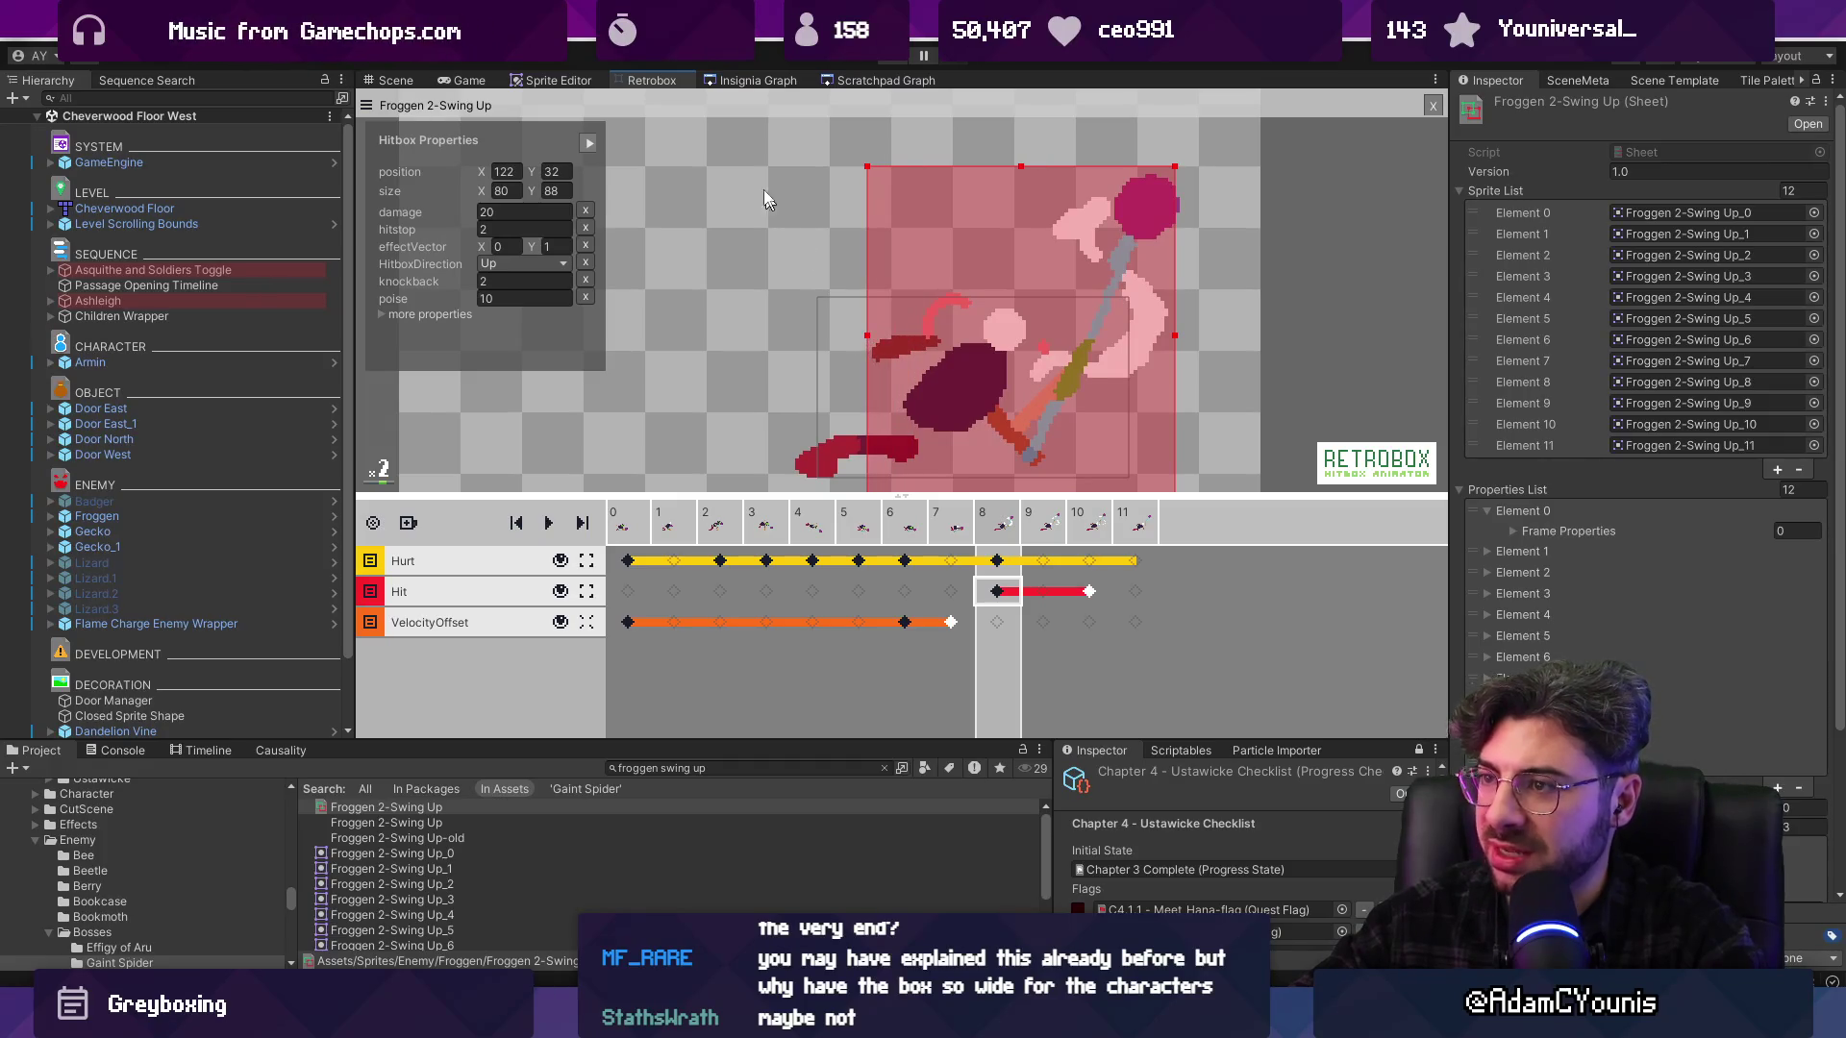
{"action": "scroll", "coordinate": [985, 202], "scroll_direction": "down", "scroll_amount": 1}
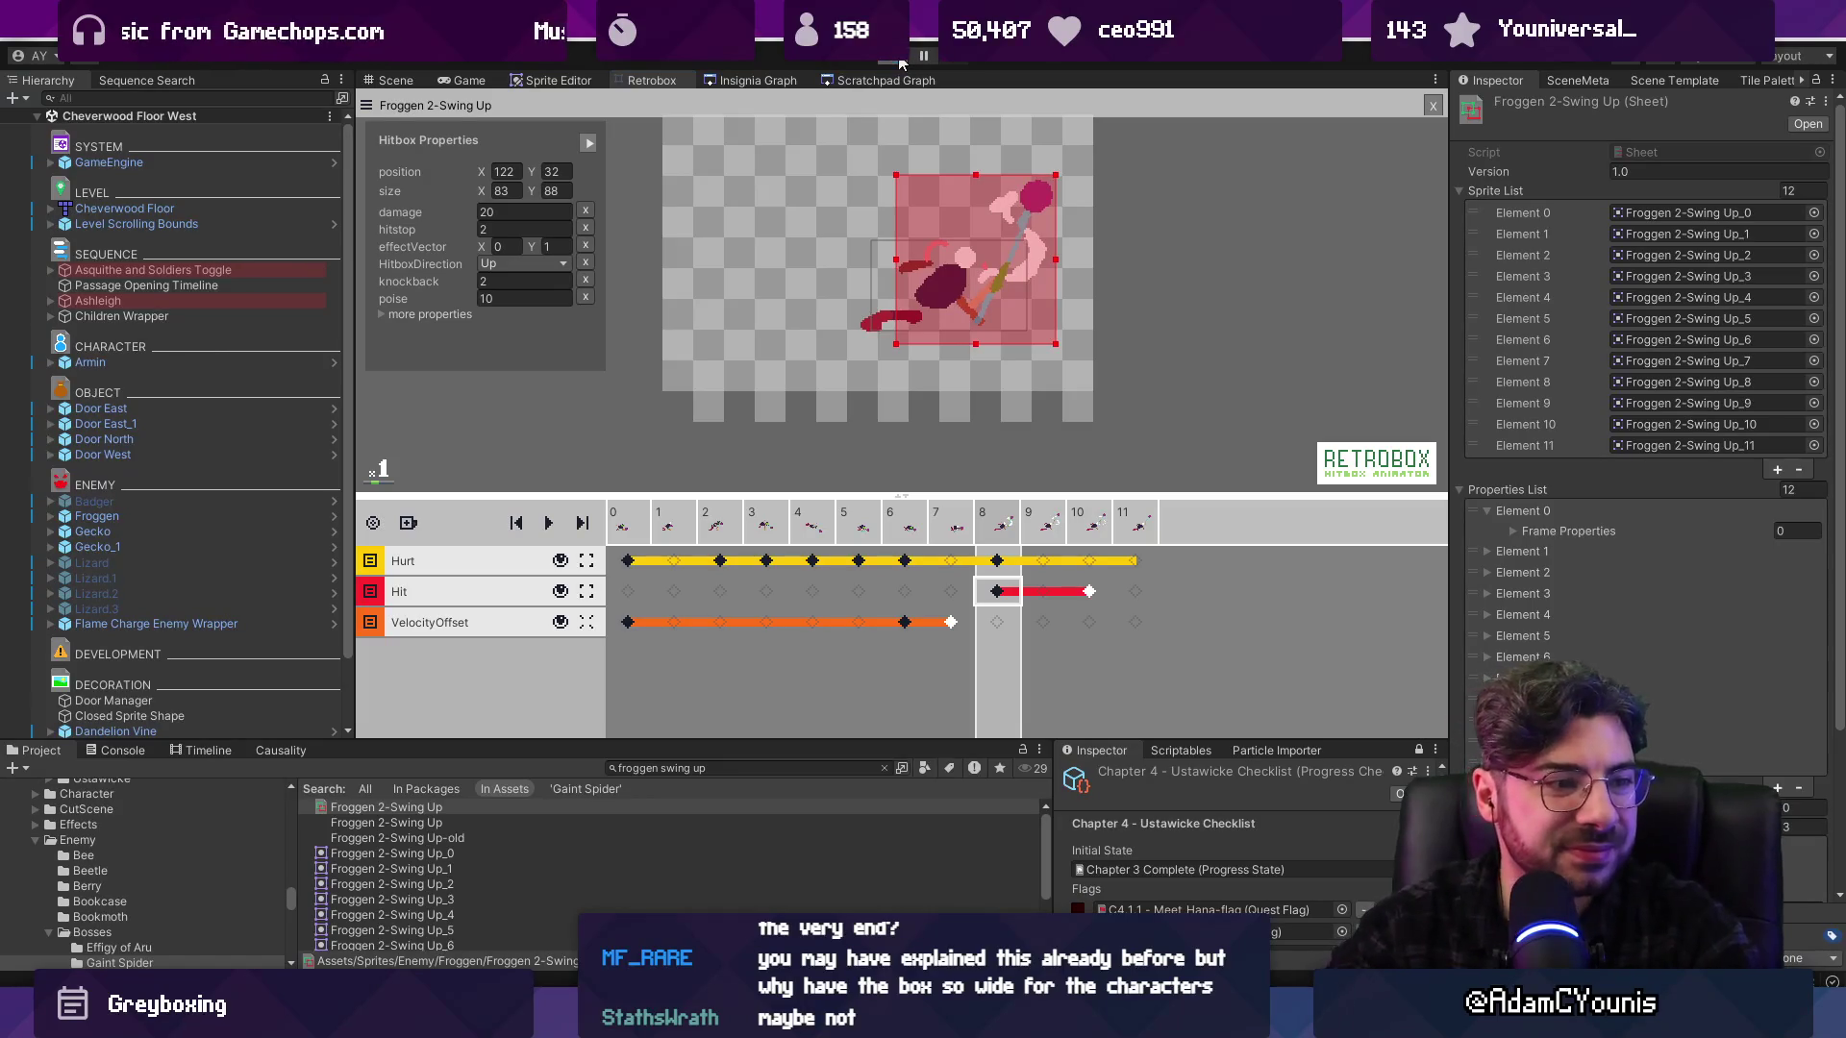
{"action": "key", "text": "ctrl+p"}
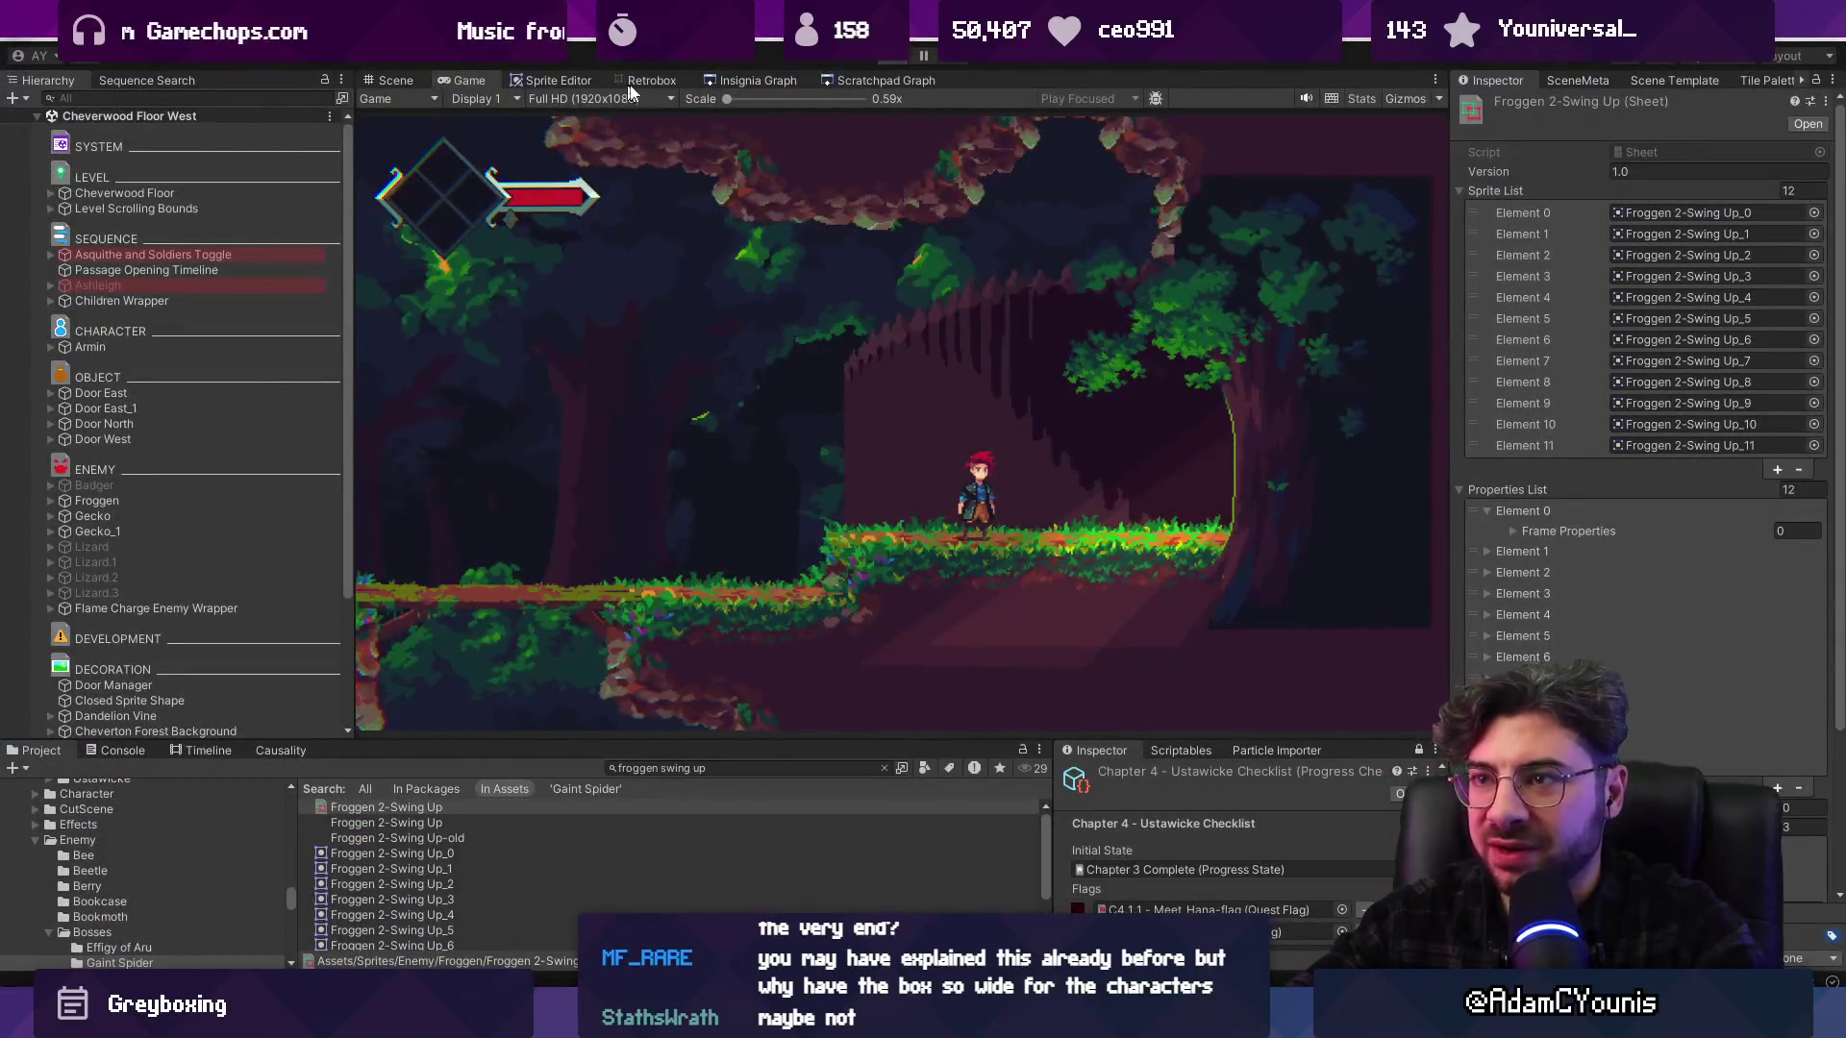
{"action": "key", "text": "ctrl+p"}
{"action": "left_click", "coordinate": [644, 83]}
{"action": "left_click", "coordinate": [1004, 586]}
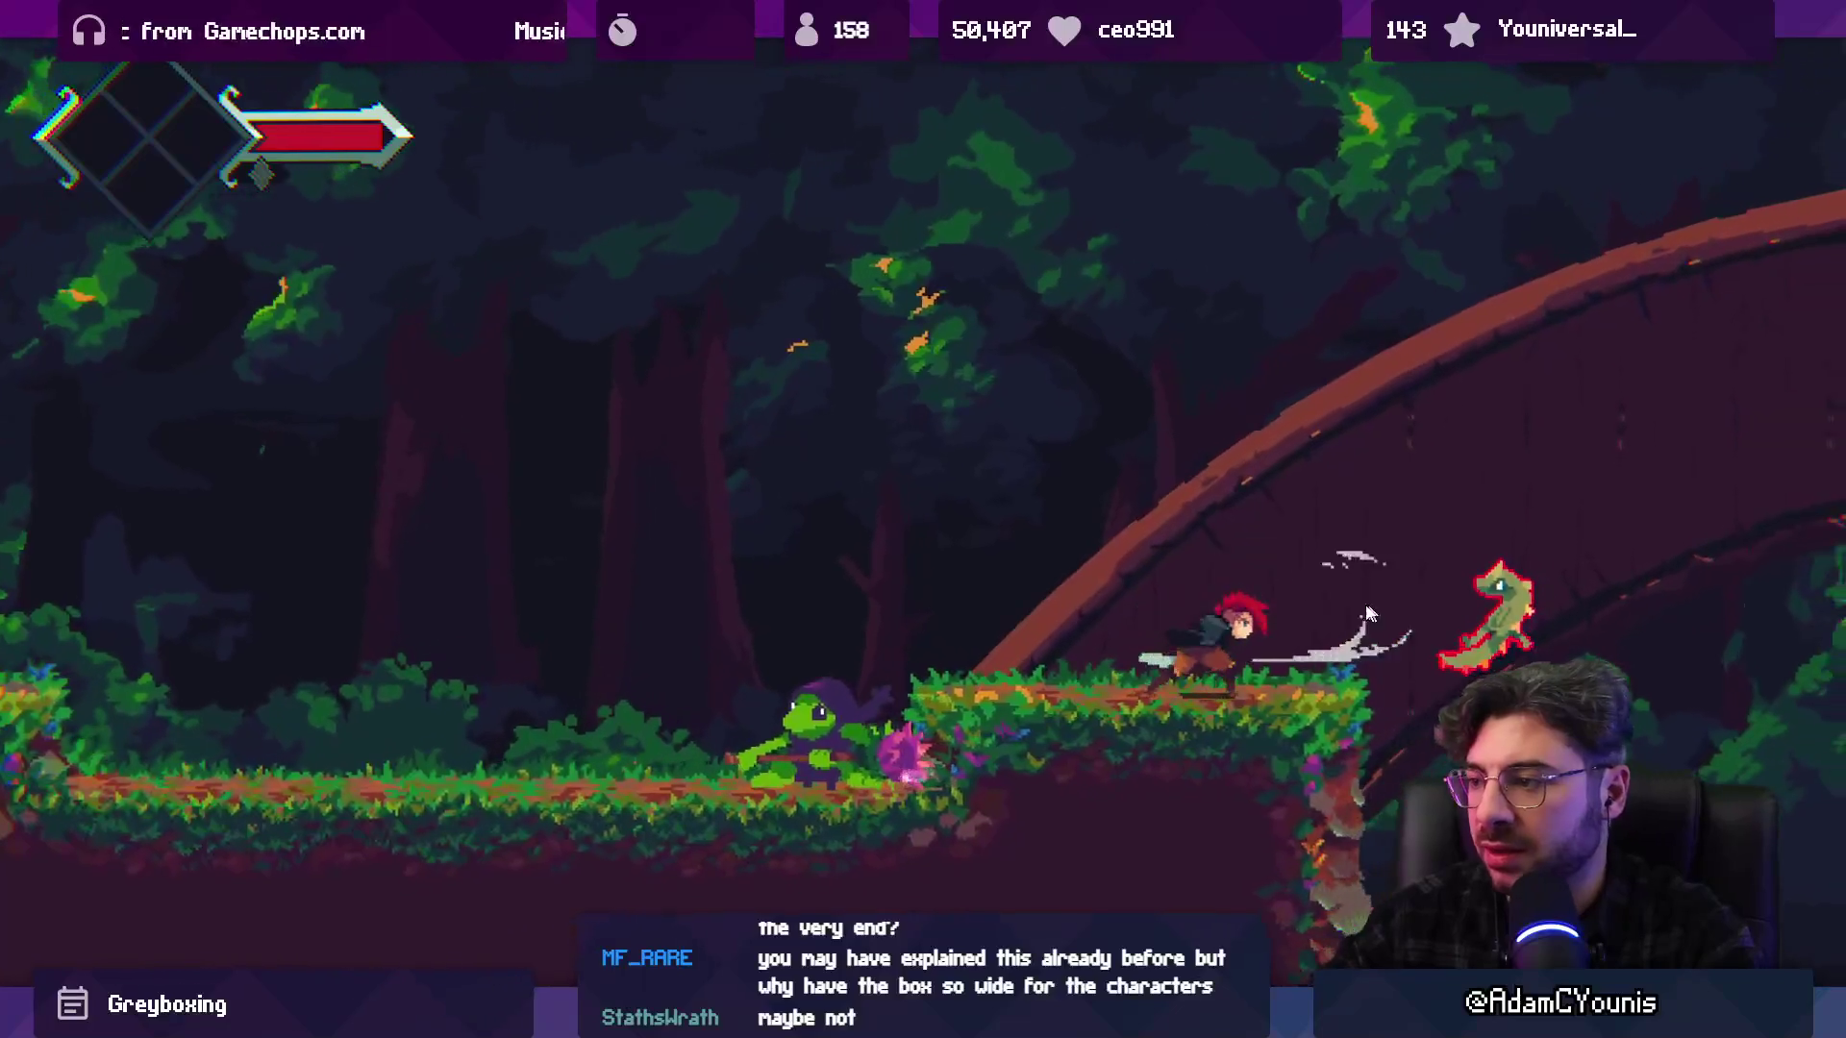
{"action": "left_click", "coordinate": [1328, 612]}
{"action": "left_click", "coordinate": [548, 535]}
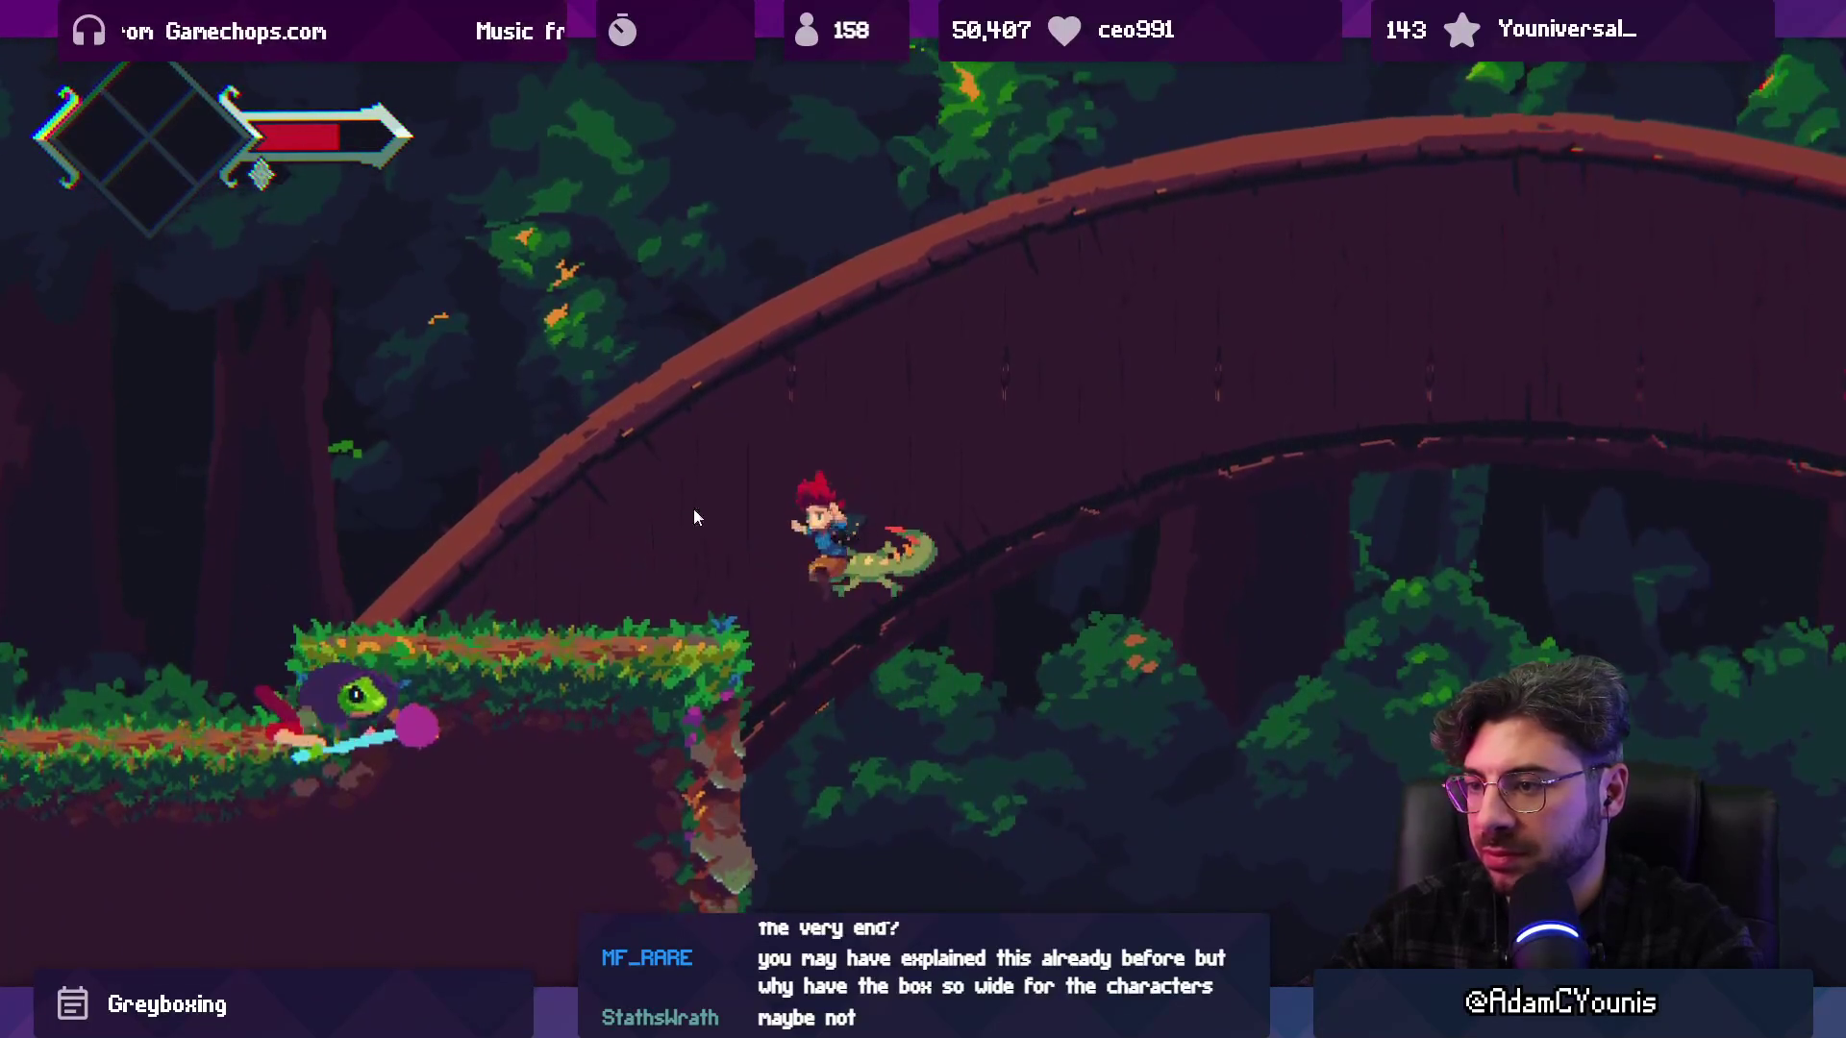
{"action": "left_click", "coordinate": [947, 574]}
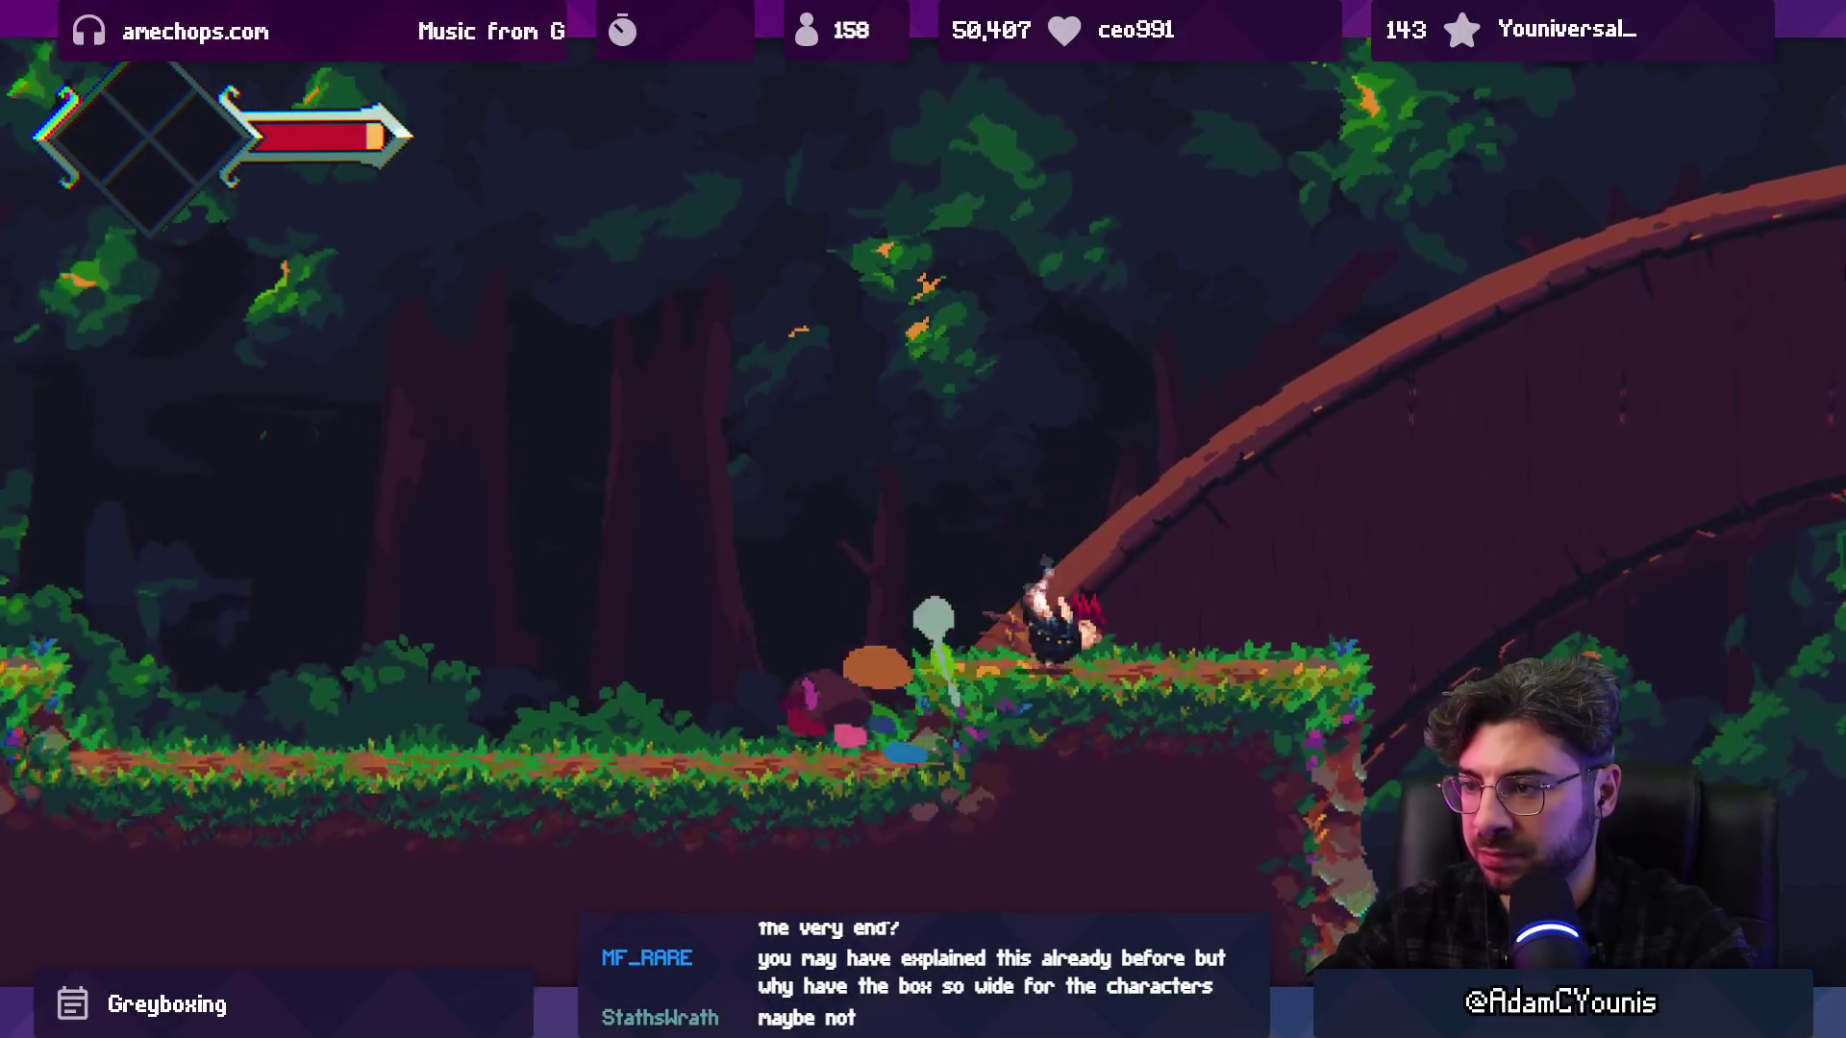
{"action": "key", "text": "ctrl+p"}
Return to the Retrobox view and reselect the frame-8 attack hitbox to edit its properties
{"action": "left_click", "coordinate": [661, 81]}
{"action": "left_click", "coordinate": [1003, 595]}
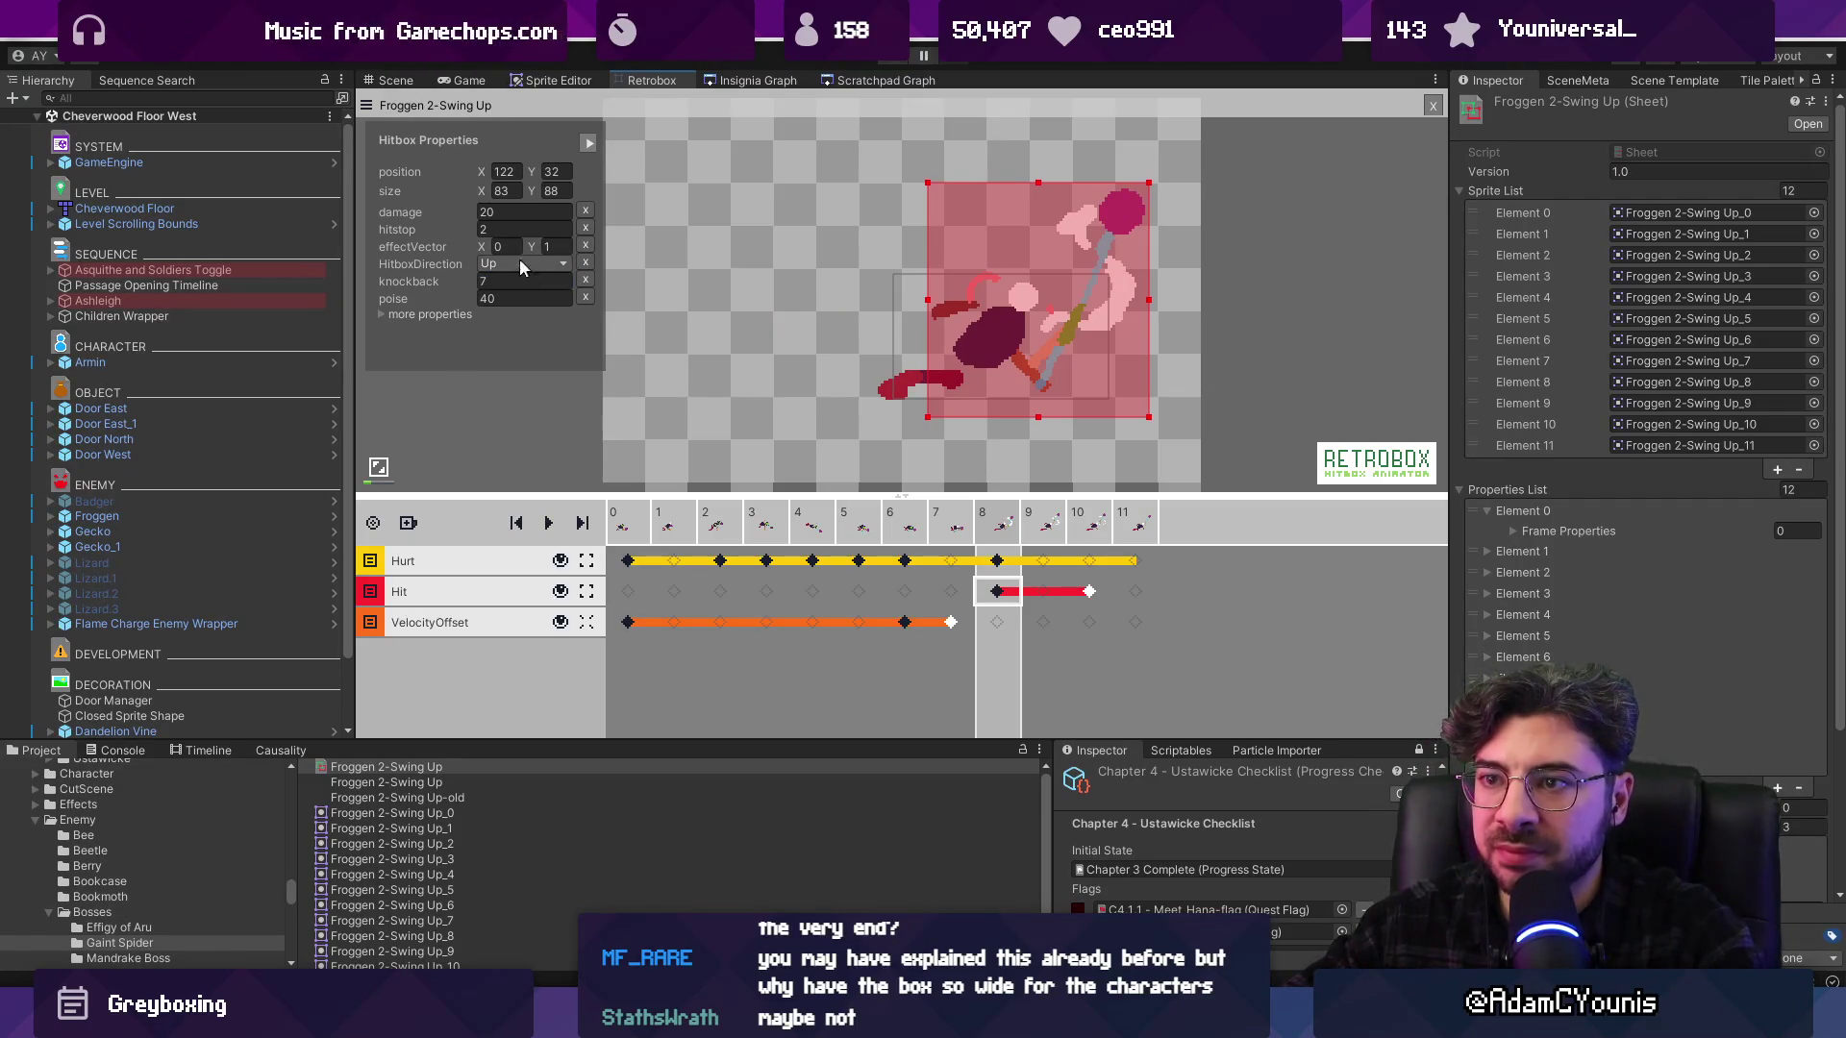
{"action": "left_click", "coordinate": [512, 385]}
{"action": "left_click", "coordinate": [997, 593]}
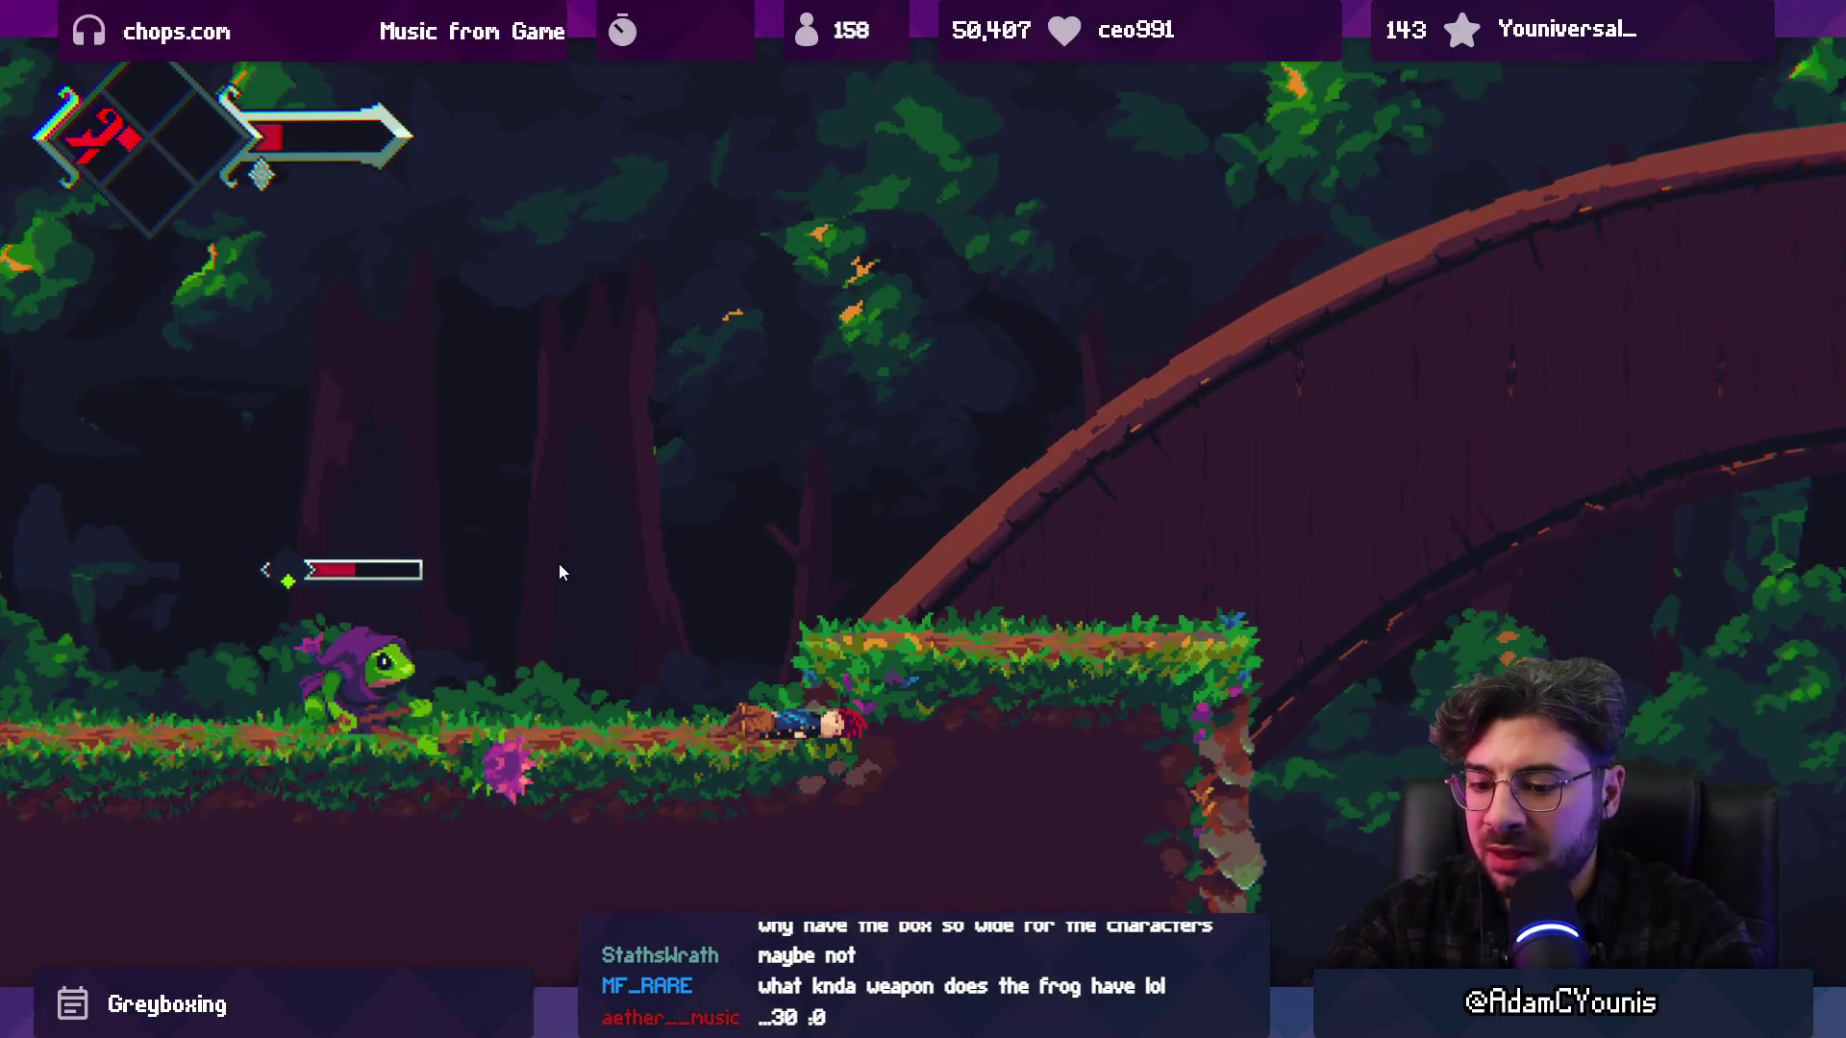
End the playtest, returning to the editor with the Froggen 2-Swing Up sprite sheet shown
{"action": "key", "text": "ctrl+p"}
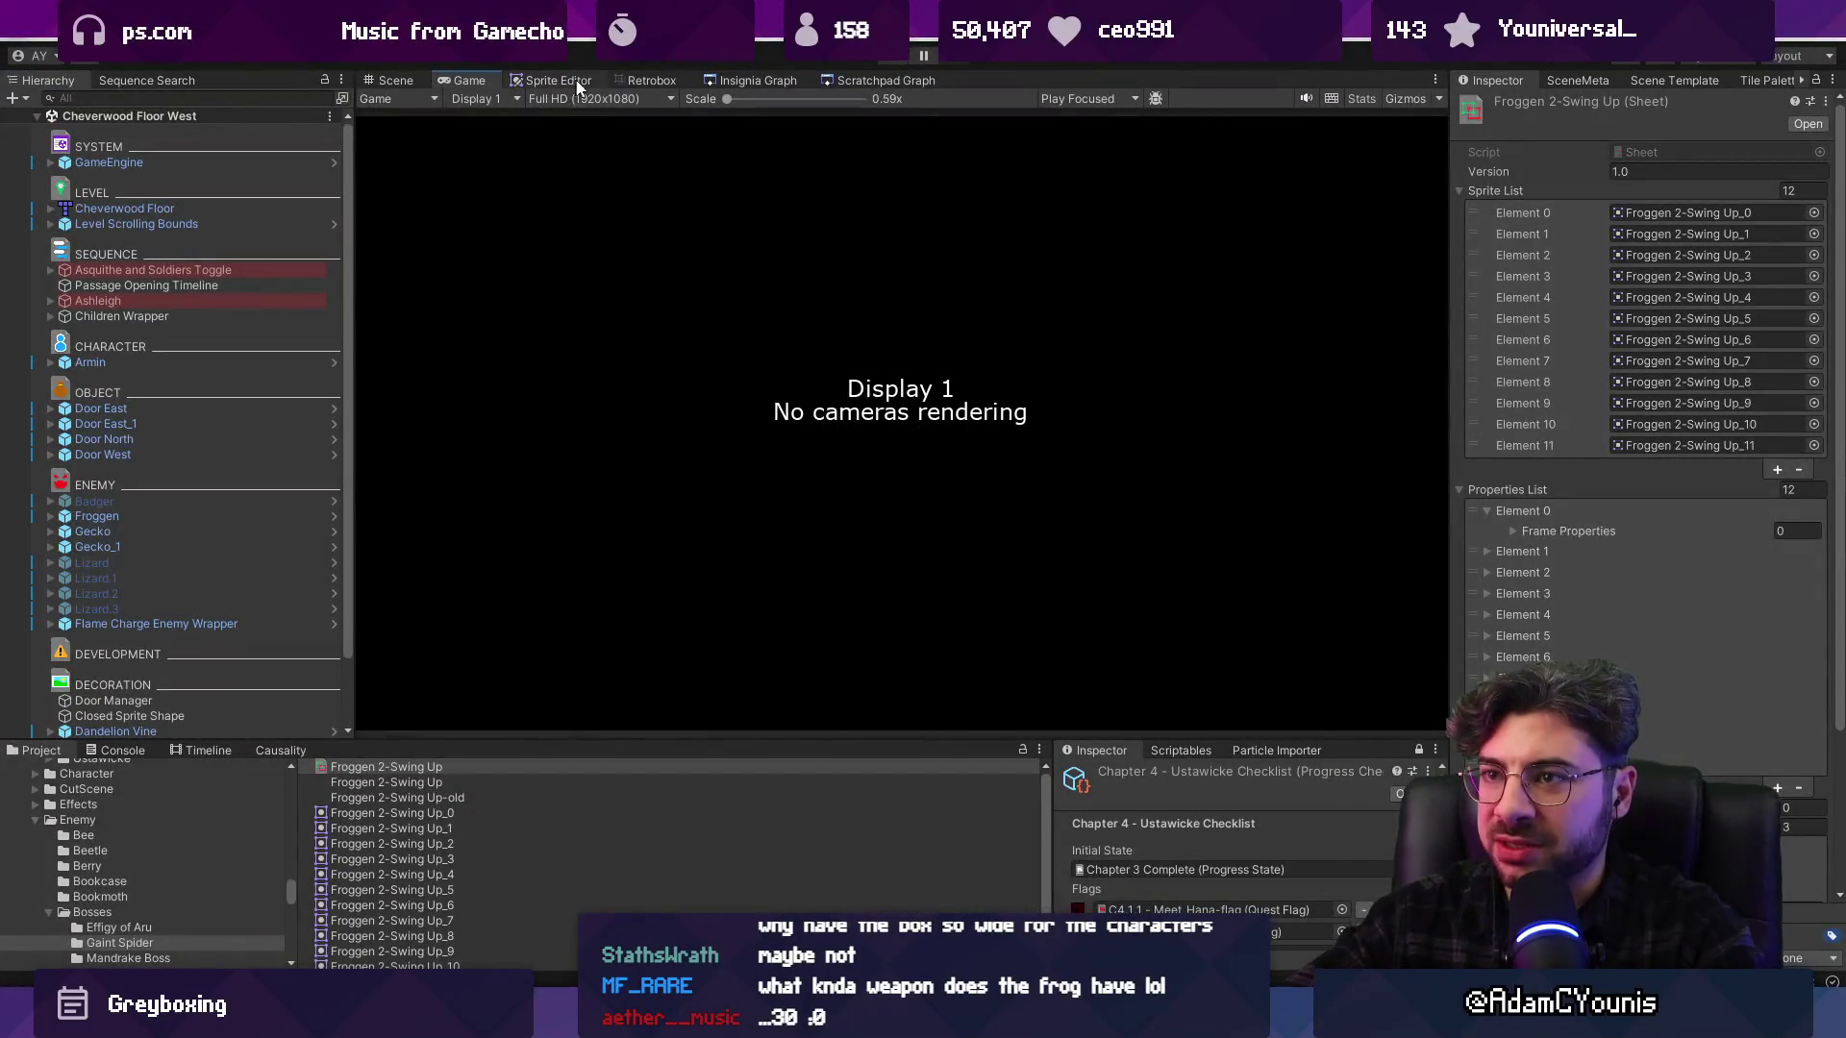
Reset Retrobox to frame 1, switch to Aseprite, and select Swing Up frames 79–86
{"action": "left_click", "coordinate": [639, 83]}
{"action": "left_click", "coordinate": [690, 519]}
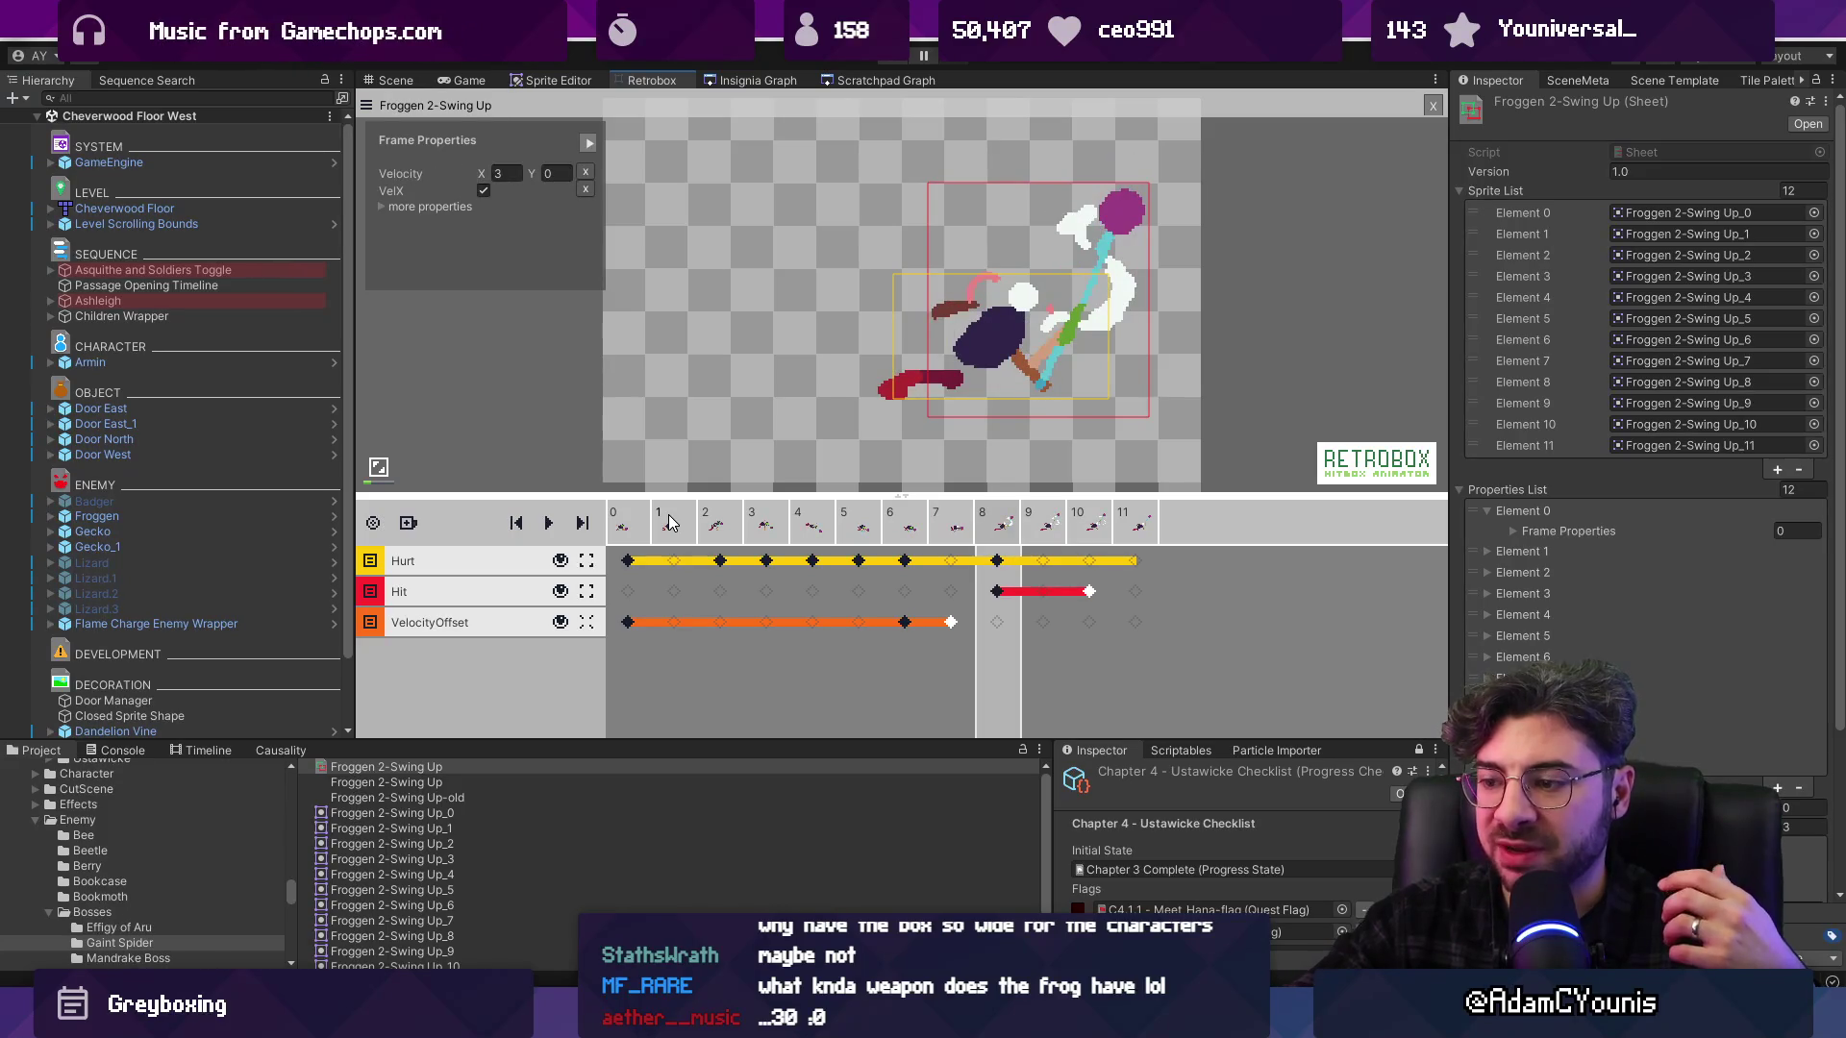
{"action": "key", "text": "alt+Tab"}
{"action": "mouse_move", "coordinate": [1010, 615]}
{"action": "left_mouse_down"}
{"action": "mouse_move", "coordinate": [1253, 618]}
{"action": "mouse_move", "coordinate": [1005, 626]}
{"action": "mouse_move", "coordinate": [1227, 618]}
{"action": "mouse_move", "coordinate": [1137, 622]}
{"action": "mouse_move", "coordinate": [1196, 620]}
{"action": "left_mouse_up"}
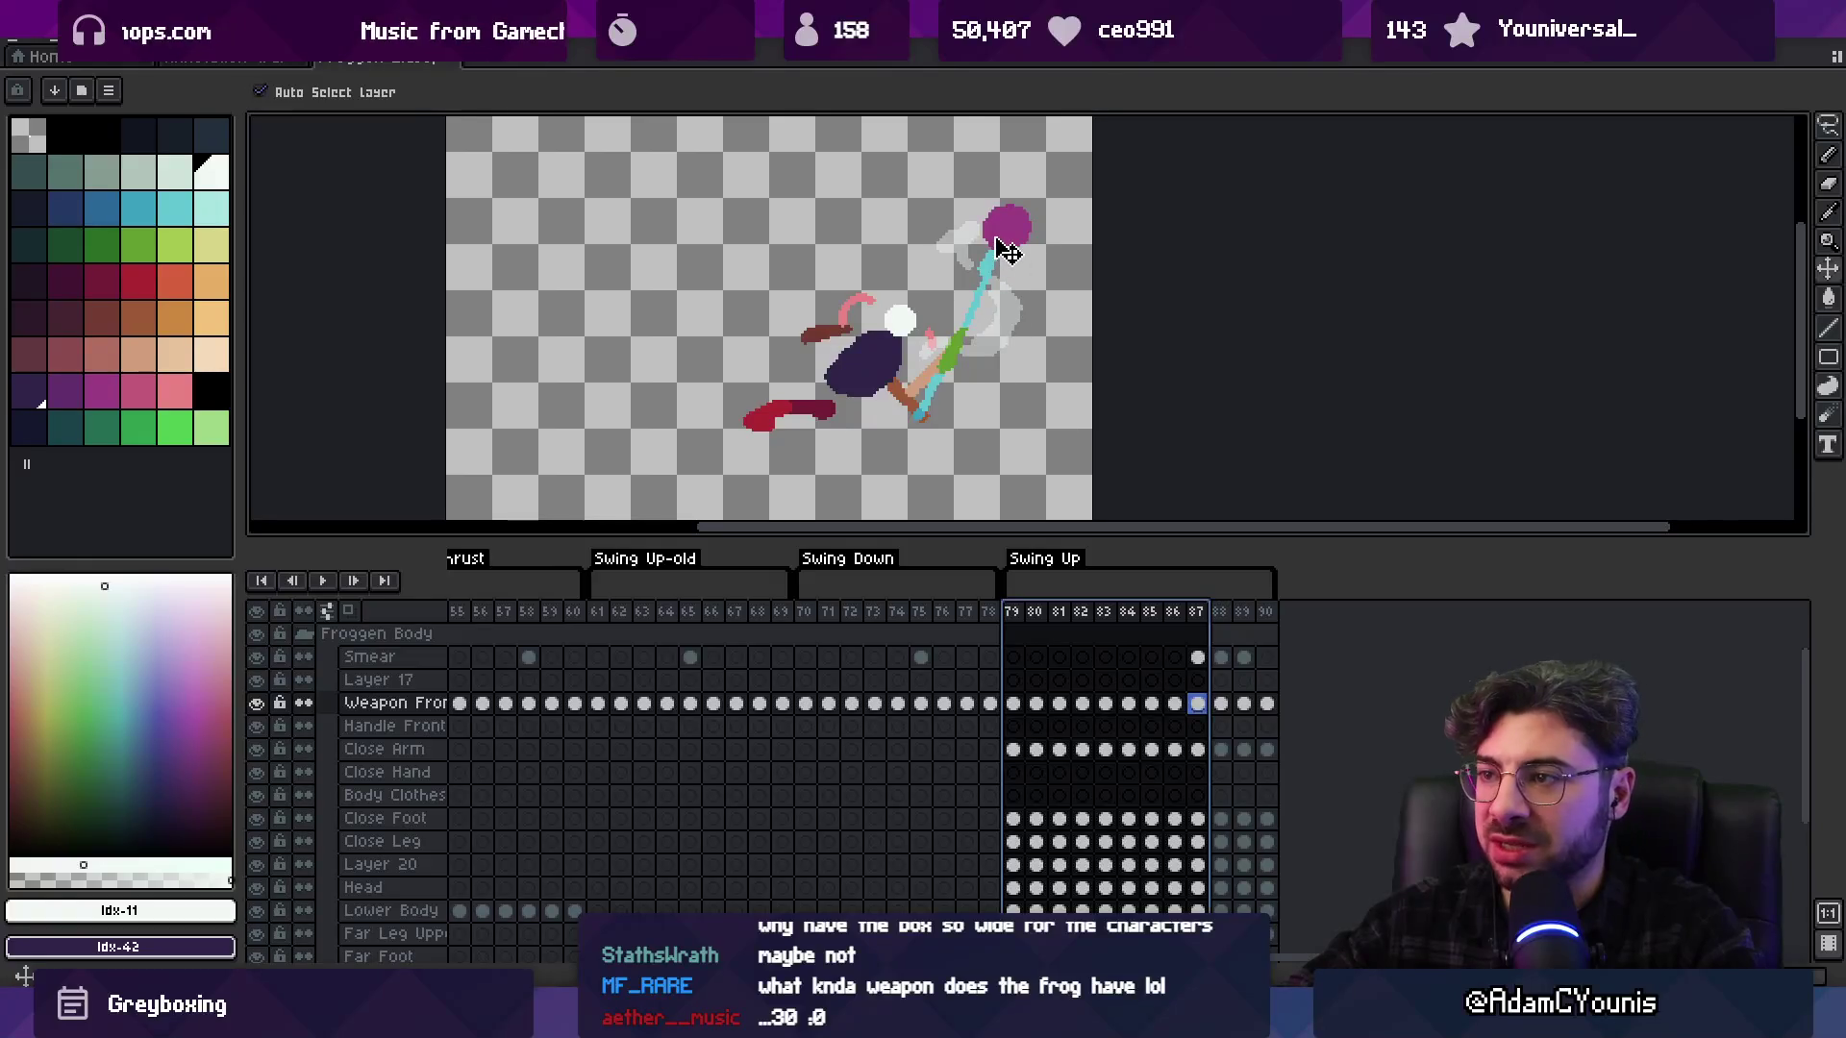
Lasso the weapon and smear and rotate them more upright across frames 87–90
{"action": "key", "text": "m"}
{"action": "left_click", "coordinate": [986, 188]}
{"action": "left_click_drag", "start_coordinate": [1057, 359], "coordinate": [995, 267]}
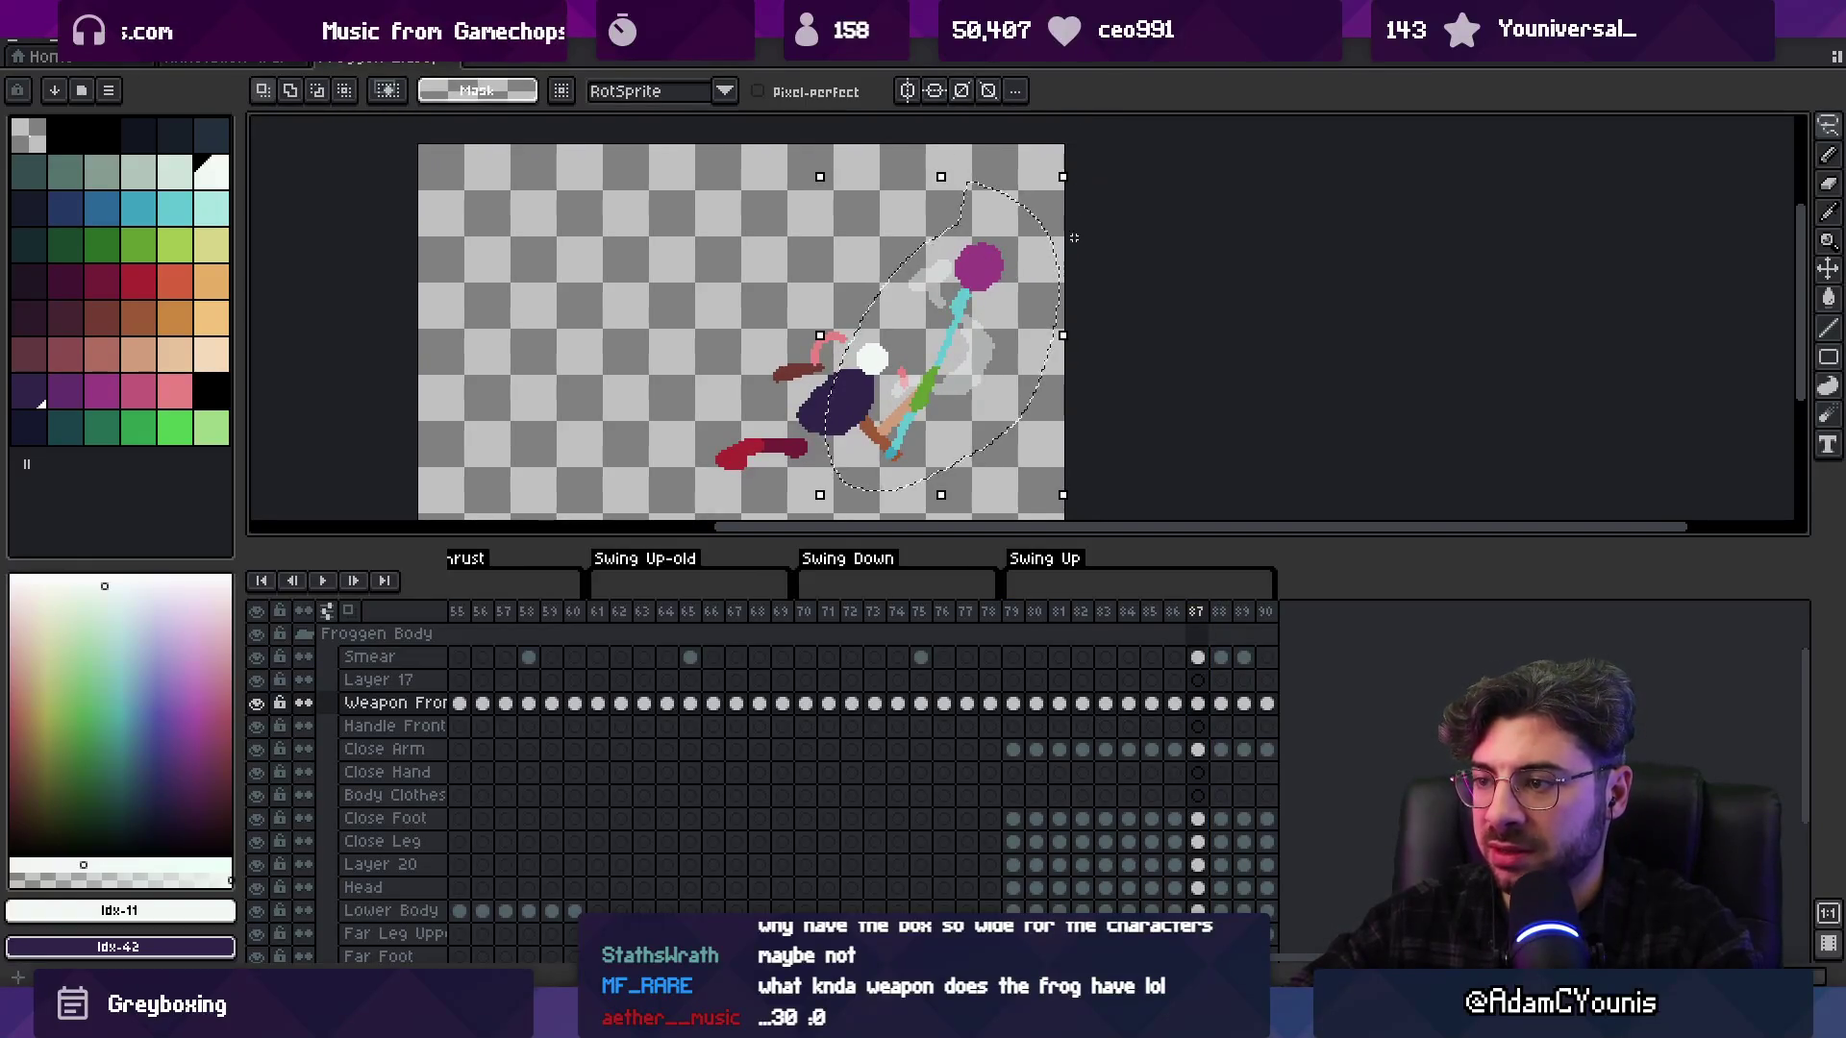
{"action": "left_click_drag", "start_coordinate": [1217, 709], "coordinate": [1276, 714]}
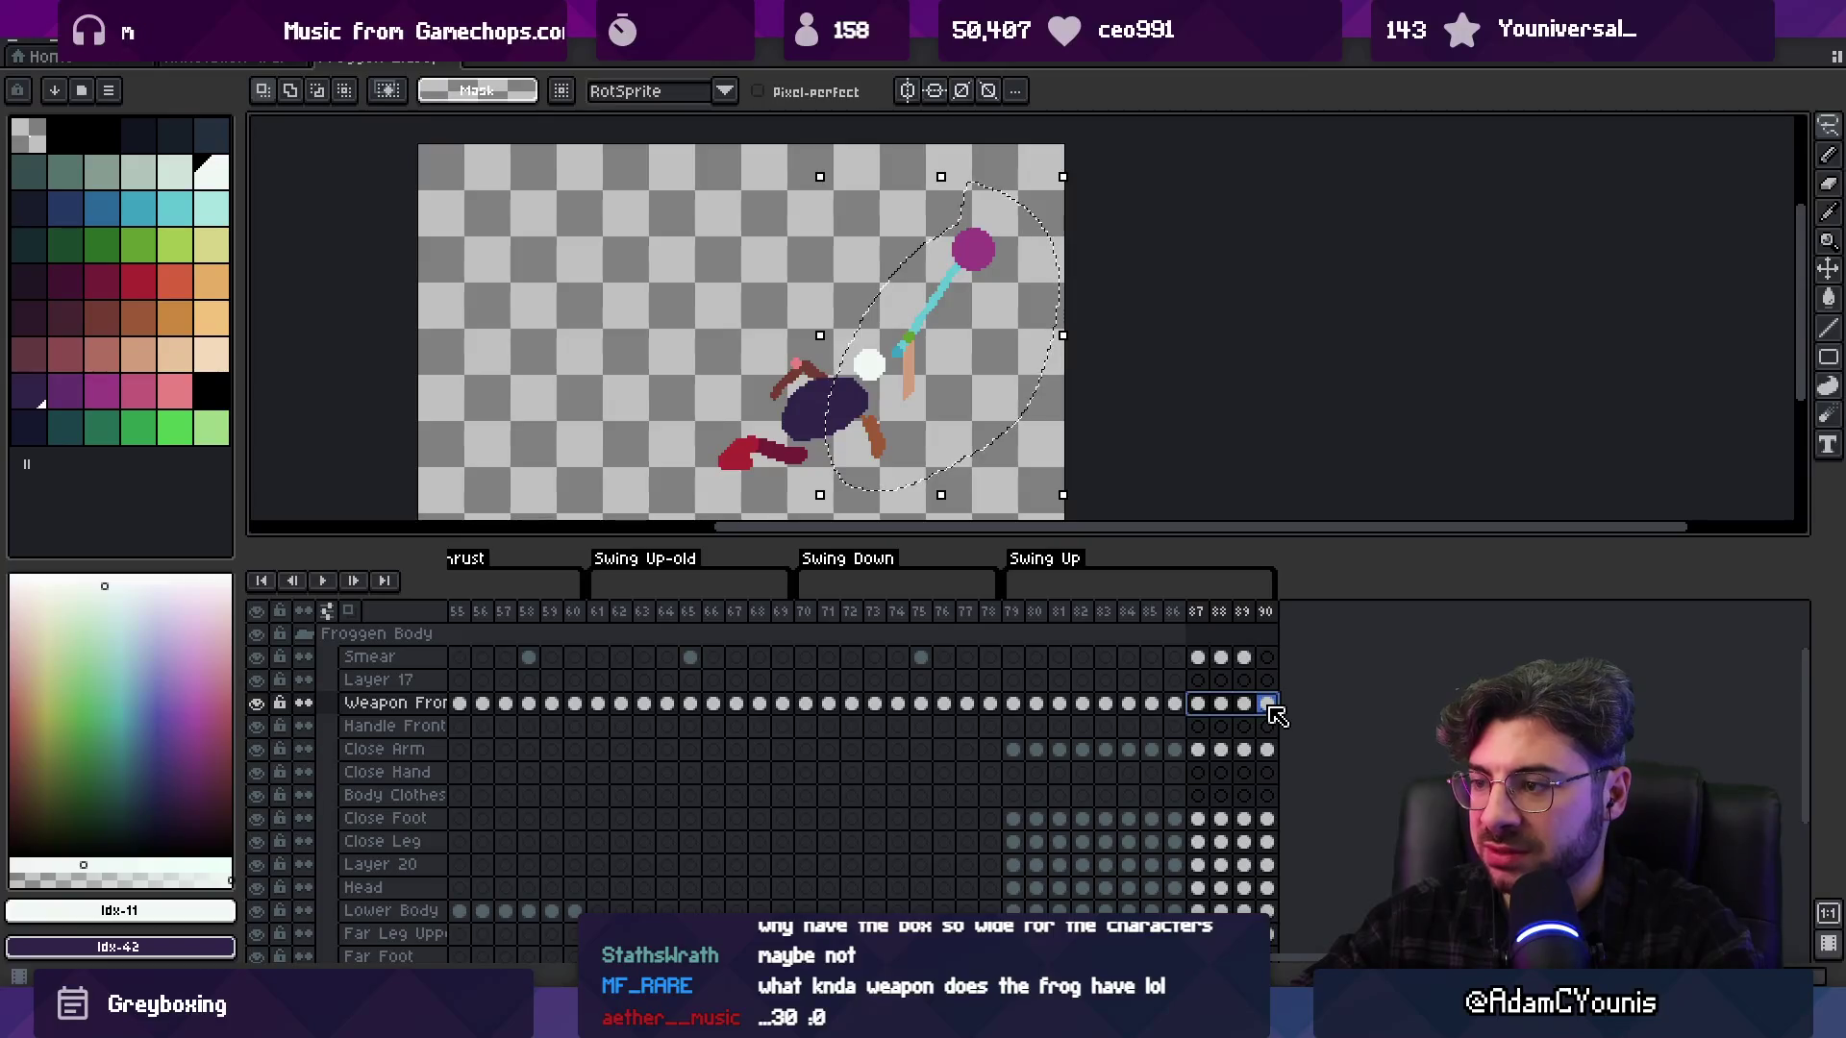
{"action": "left_click_drag", "start_coordinate": [1198, 658], "coordinate": [1271, 714]}
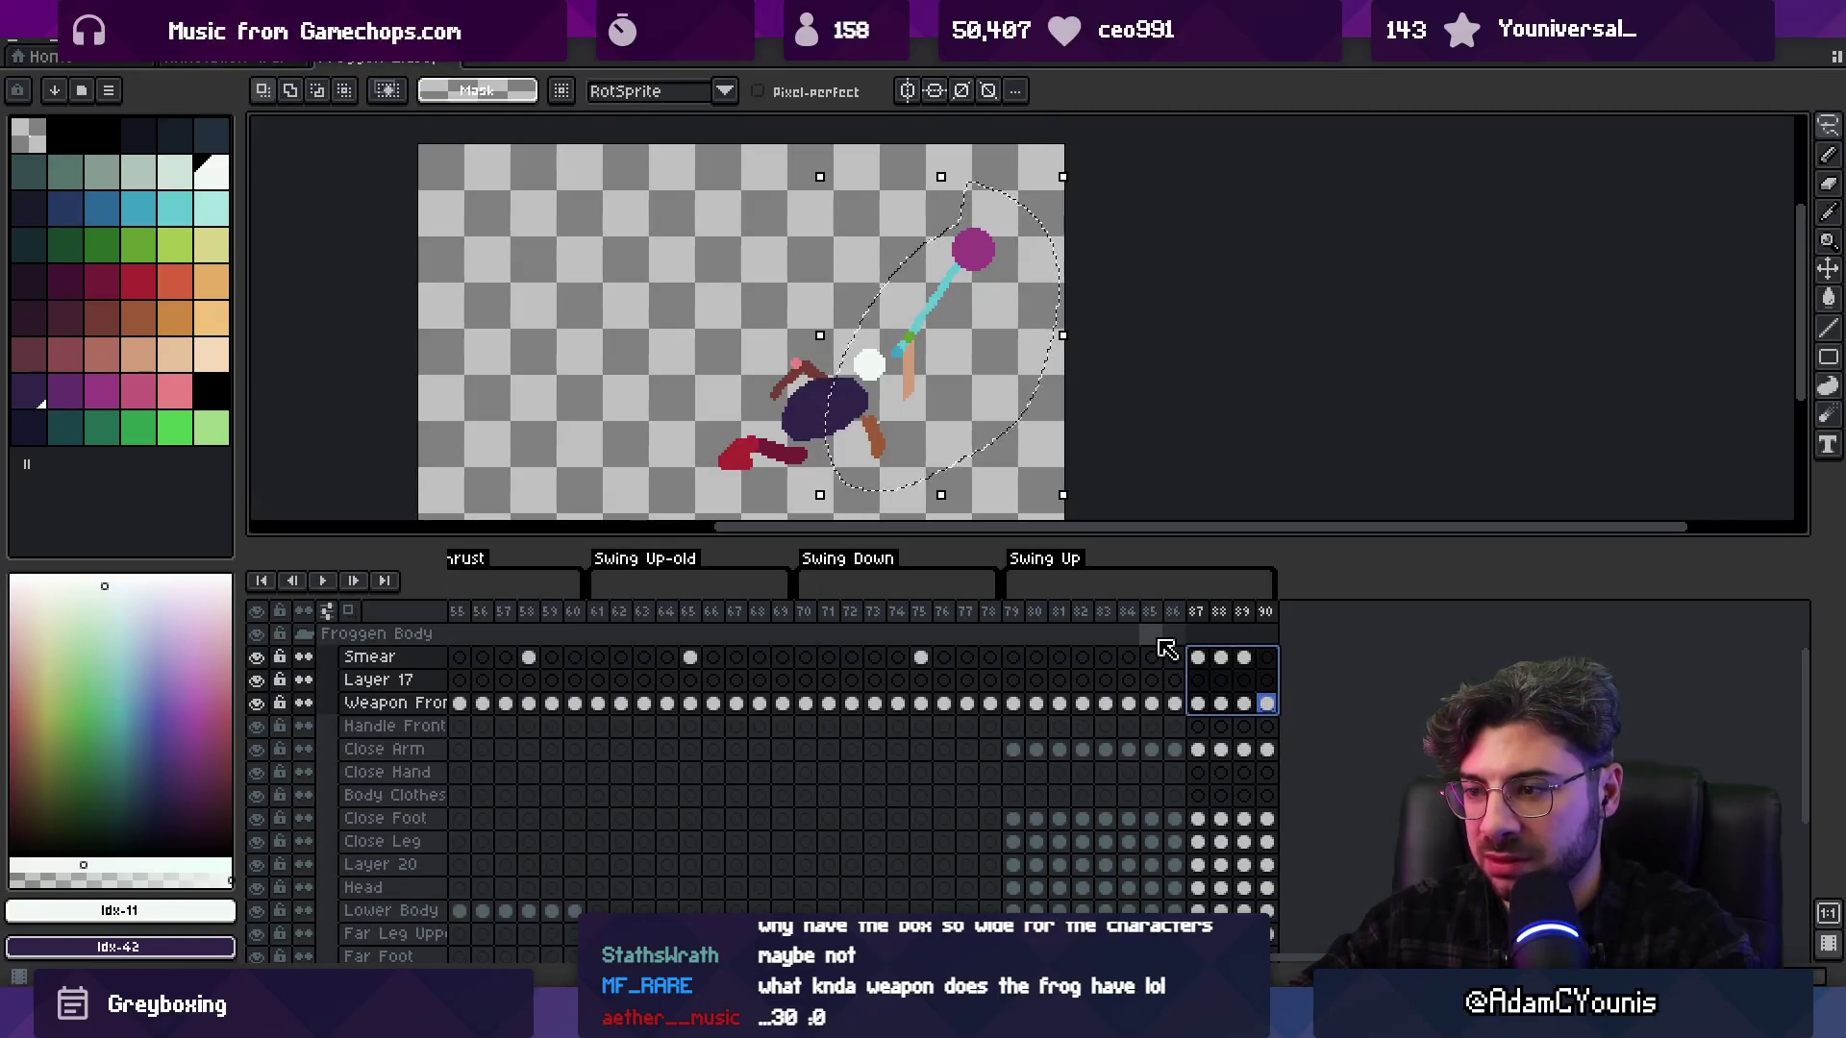
{"action": "left_click_drag", "start_coordinate": [1069, 508], "coordinate": [1093, 514]}
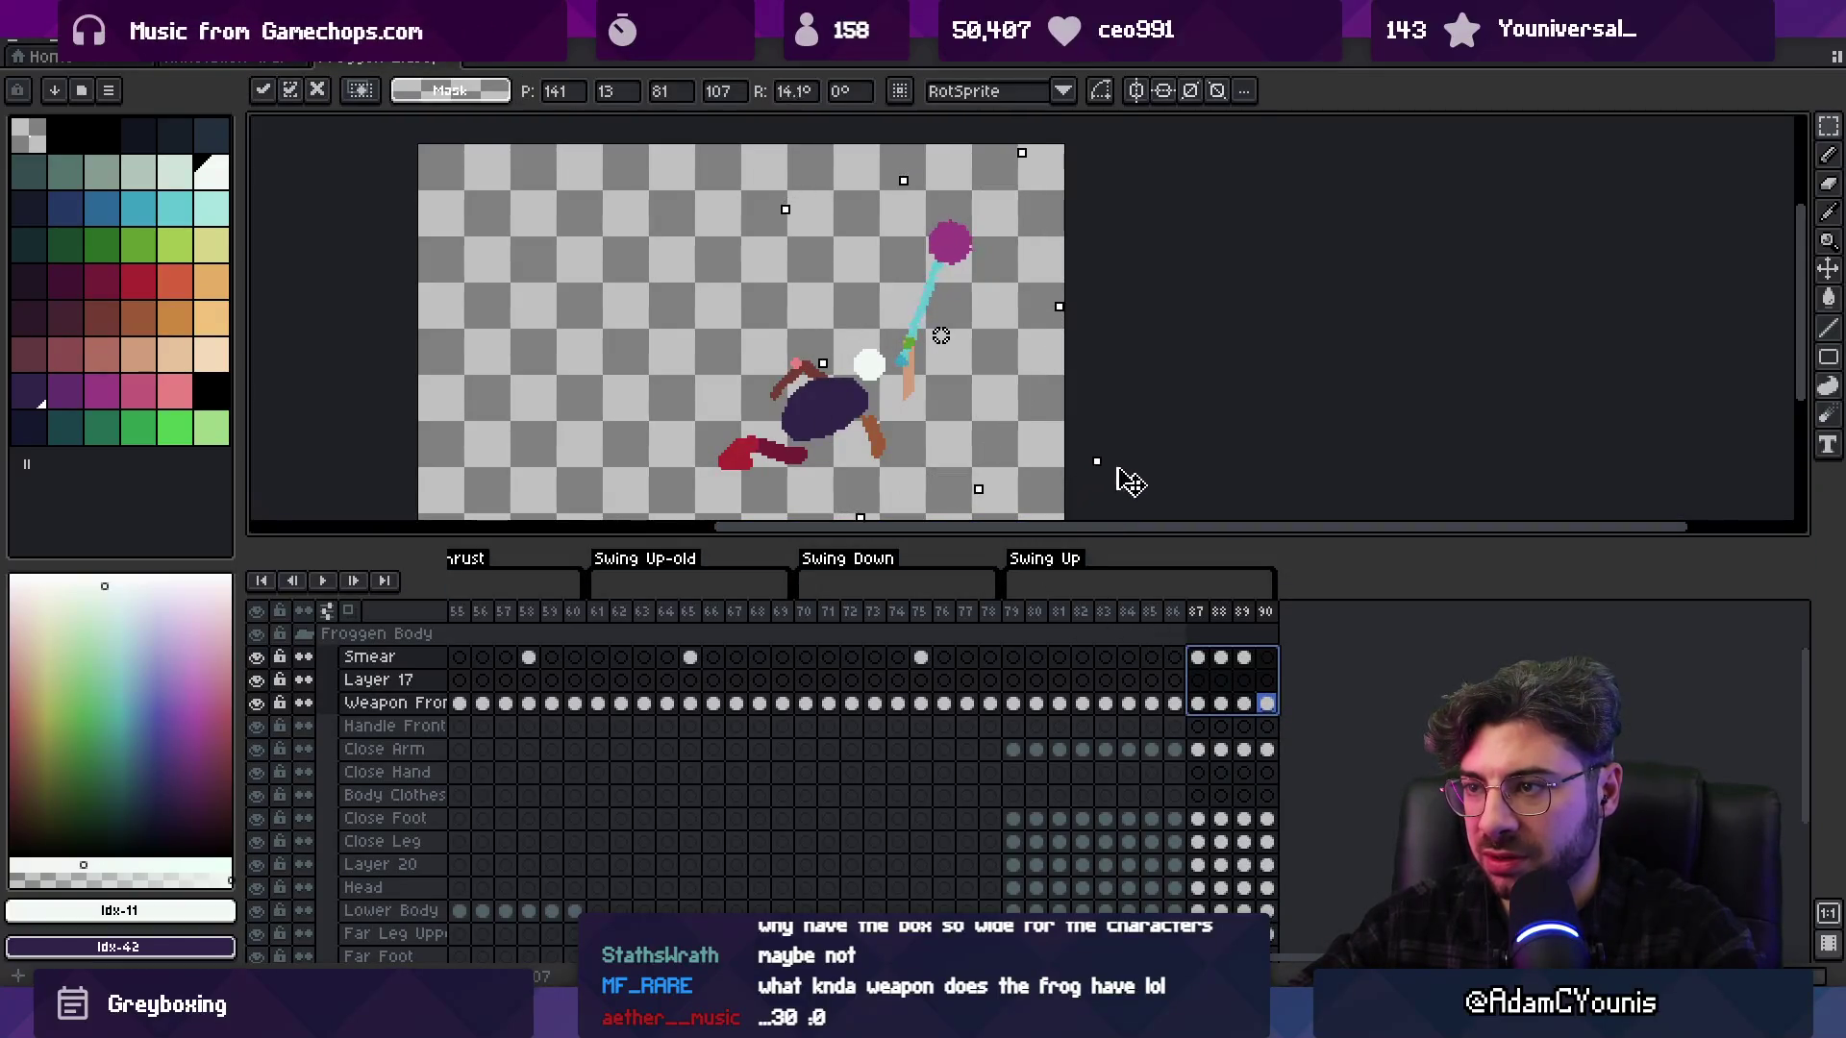
{"action": "key", "text": "Return"}
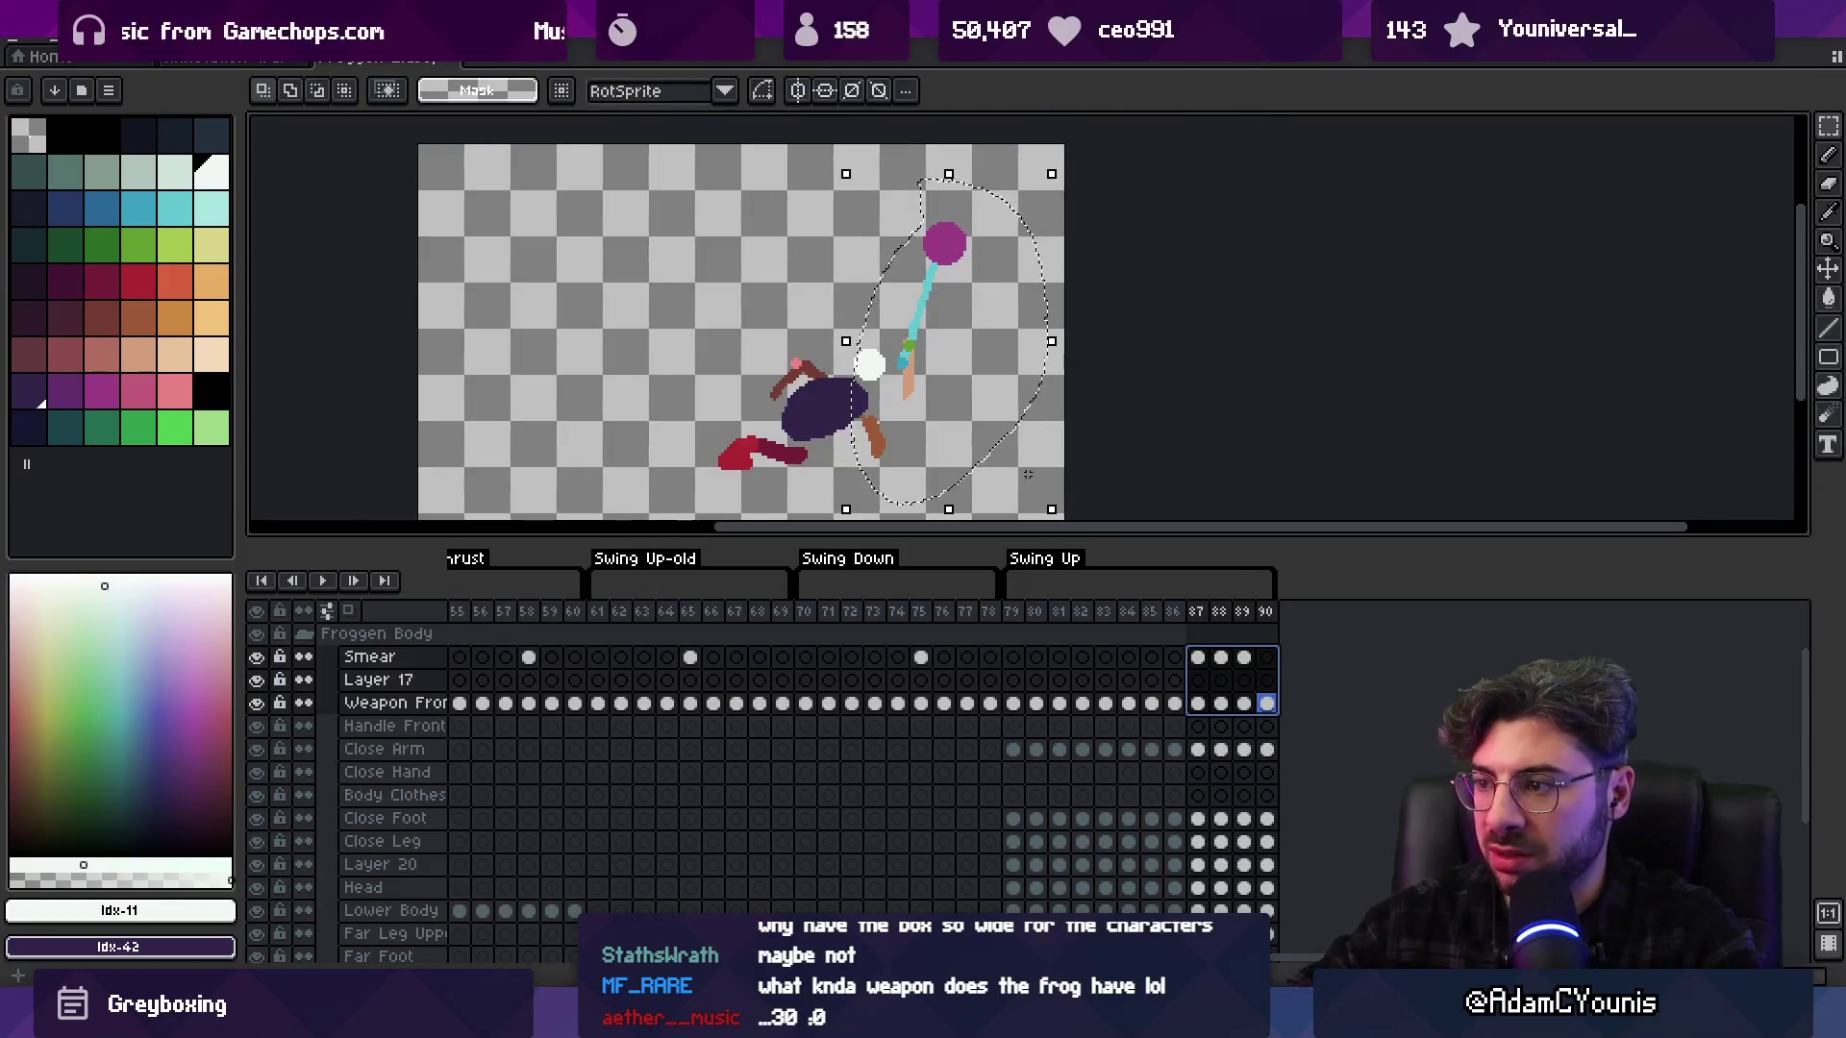
Preview Swing Up frames 85–89 and 79–83, then select the Smear cel at frame 90
{"action": "mouse_move", "coordinate": [1150, 611]}
{"action": "left_mouse_down"}
{"action": "mouse_move", "coordinate": [1259, 611]}
{"action": "mouse_move", "coordinate": [1166, 605]}
{"action": "mouse_move", "coordinate": [1242, 592]}
{"action": "left_mouse_up"}
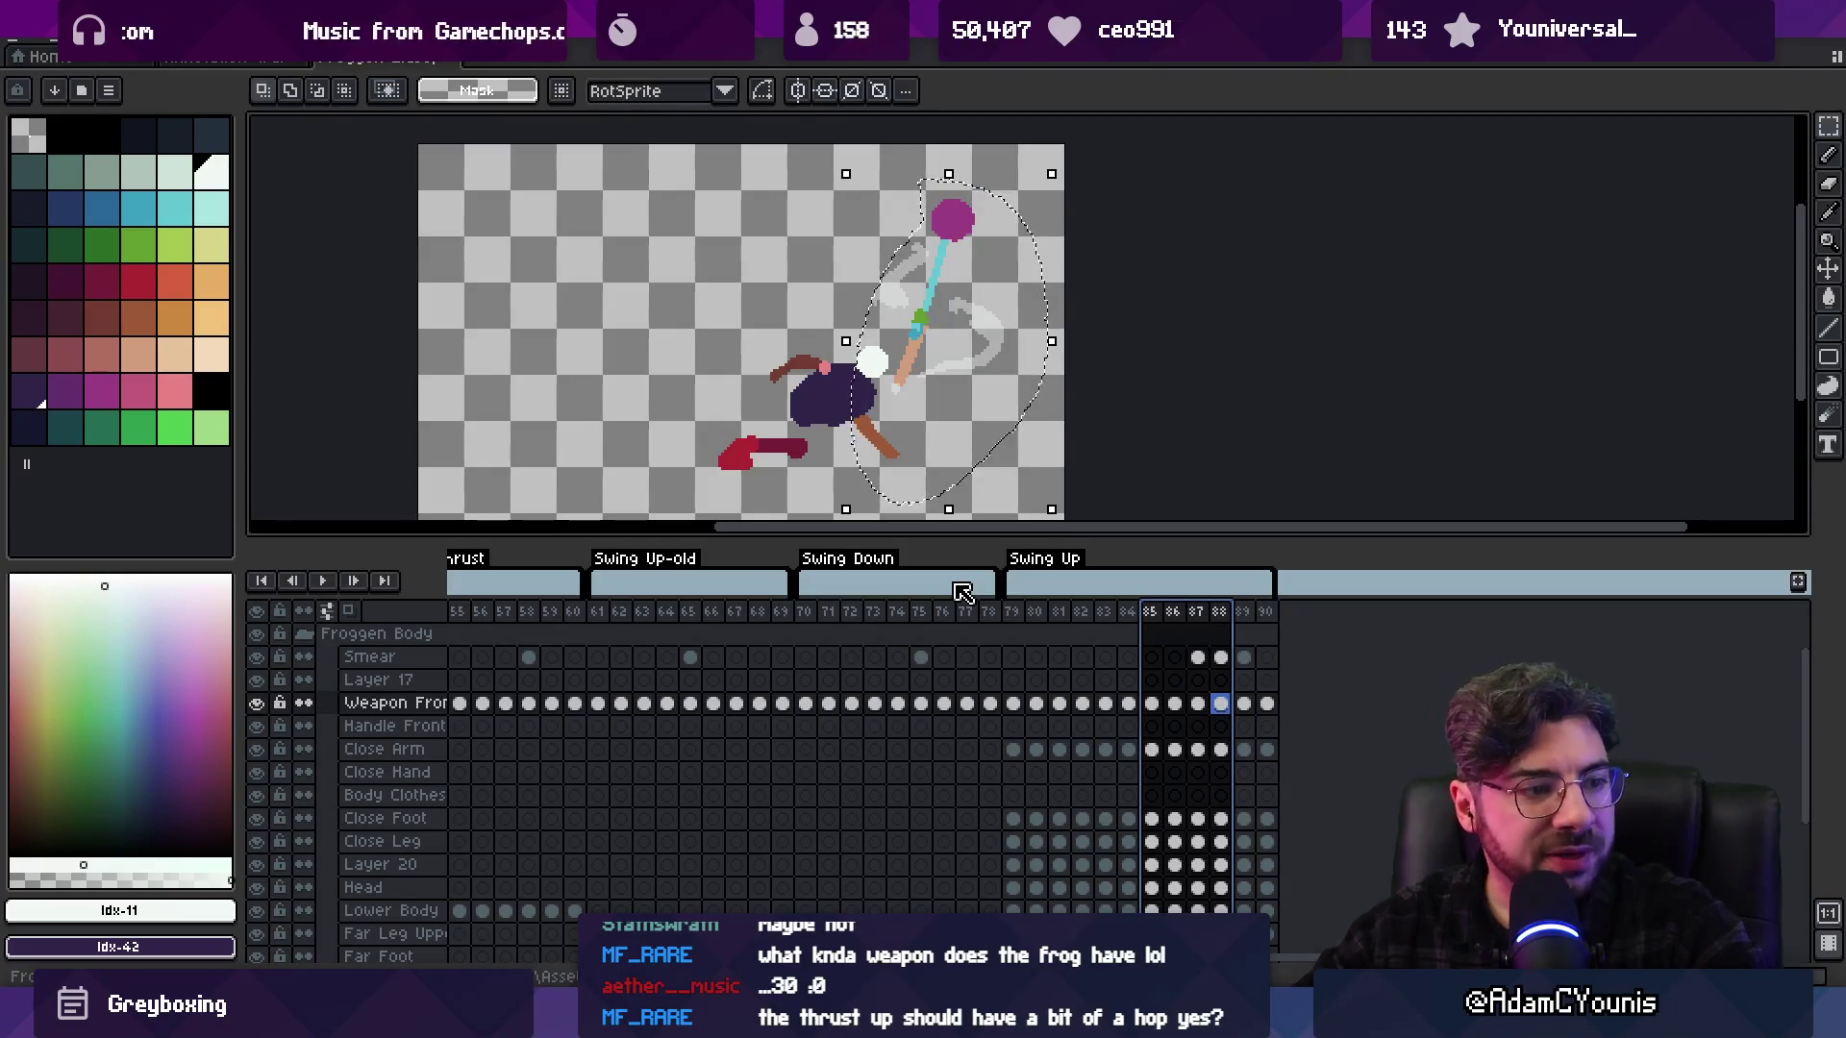
{"action": "mouse_move", "coordinate": [1011, 613]}
{"action": "left_mouse_down"}
{"action": "mouse_move", "coordinate": [1237, 615]}
{"action": "mouse_move", "coordinate": [1024, 624]}
{"action": "mouse_move", "coordinate": [1213, 635]}
{"action": "left_mouse_up"}
{"action": "left_click", "coordinate": [1267, 657]}
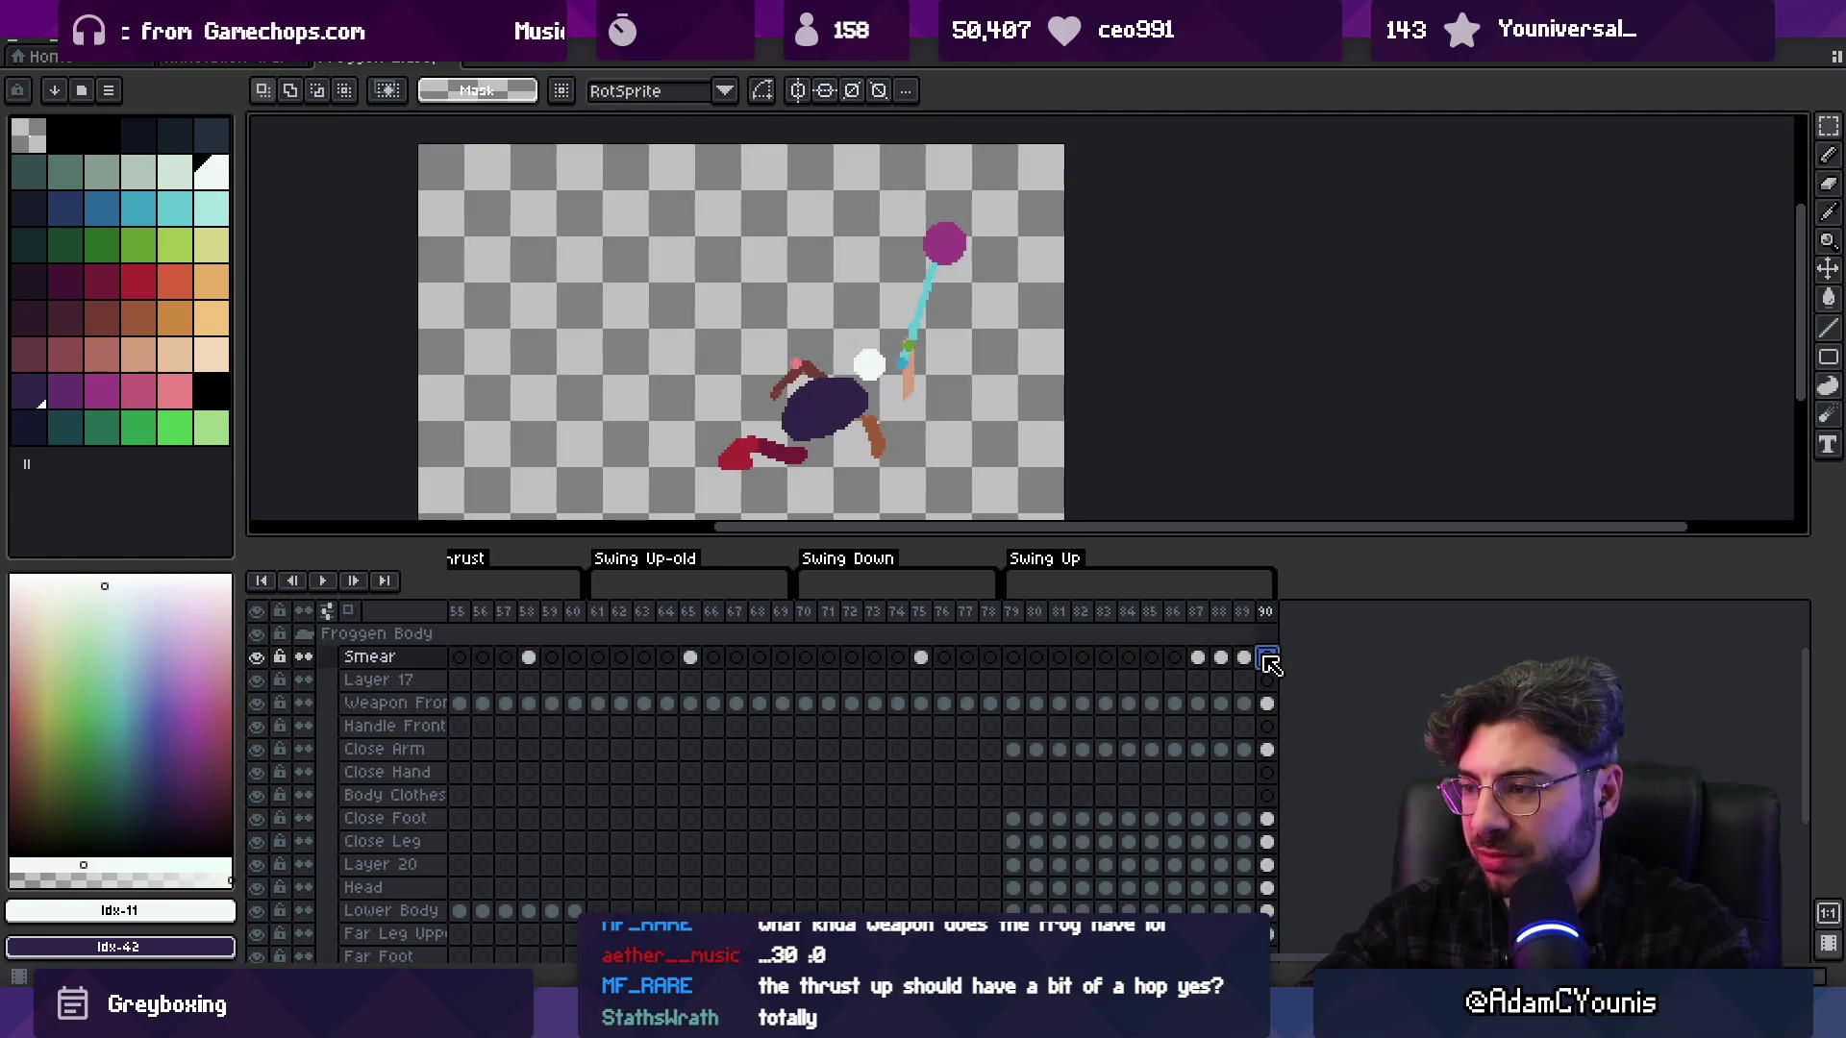
{"action": "left_click_drag", "start_coordinate": [1225, 536], "coordinate": [1220, 486]}
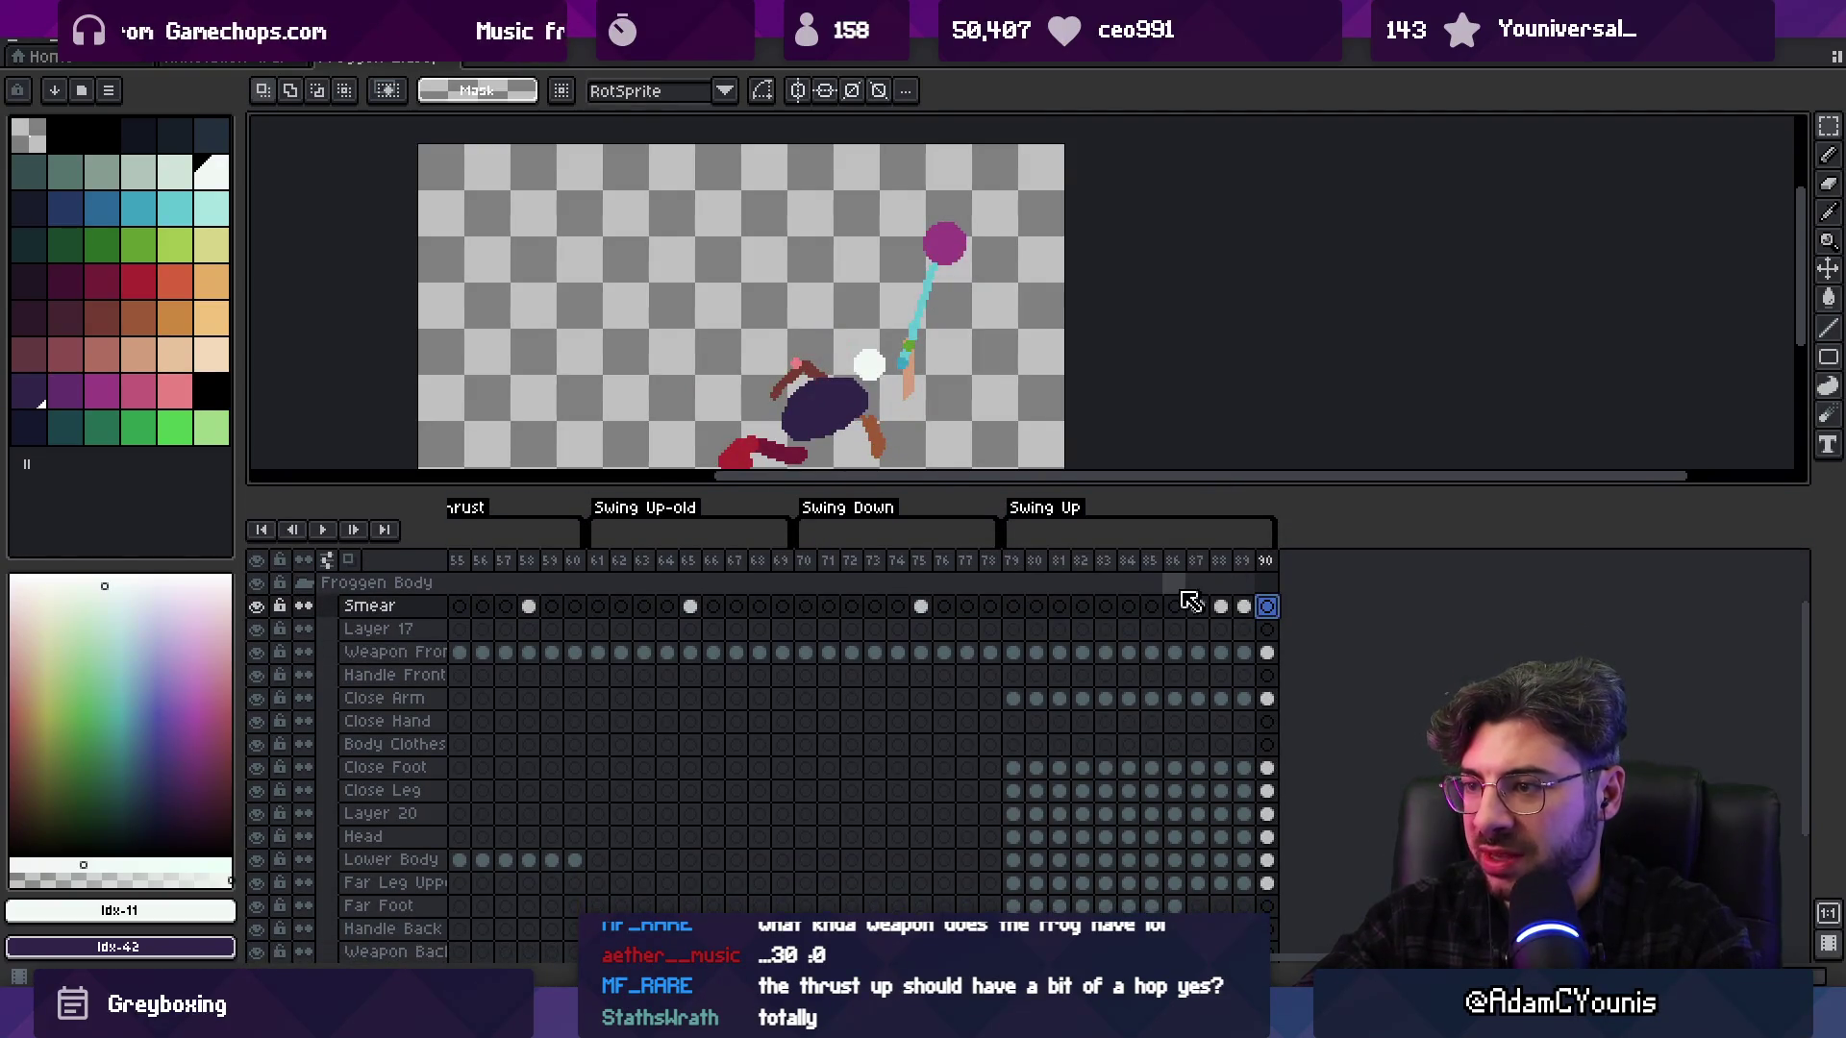
{"action": "scroll", "coordinate": [1210, 655], "scroll_direction": "down", "scroll_amount": 3}
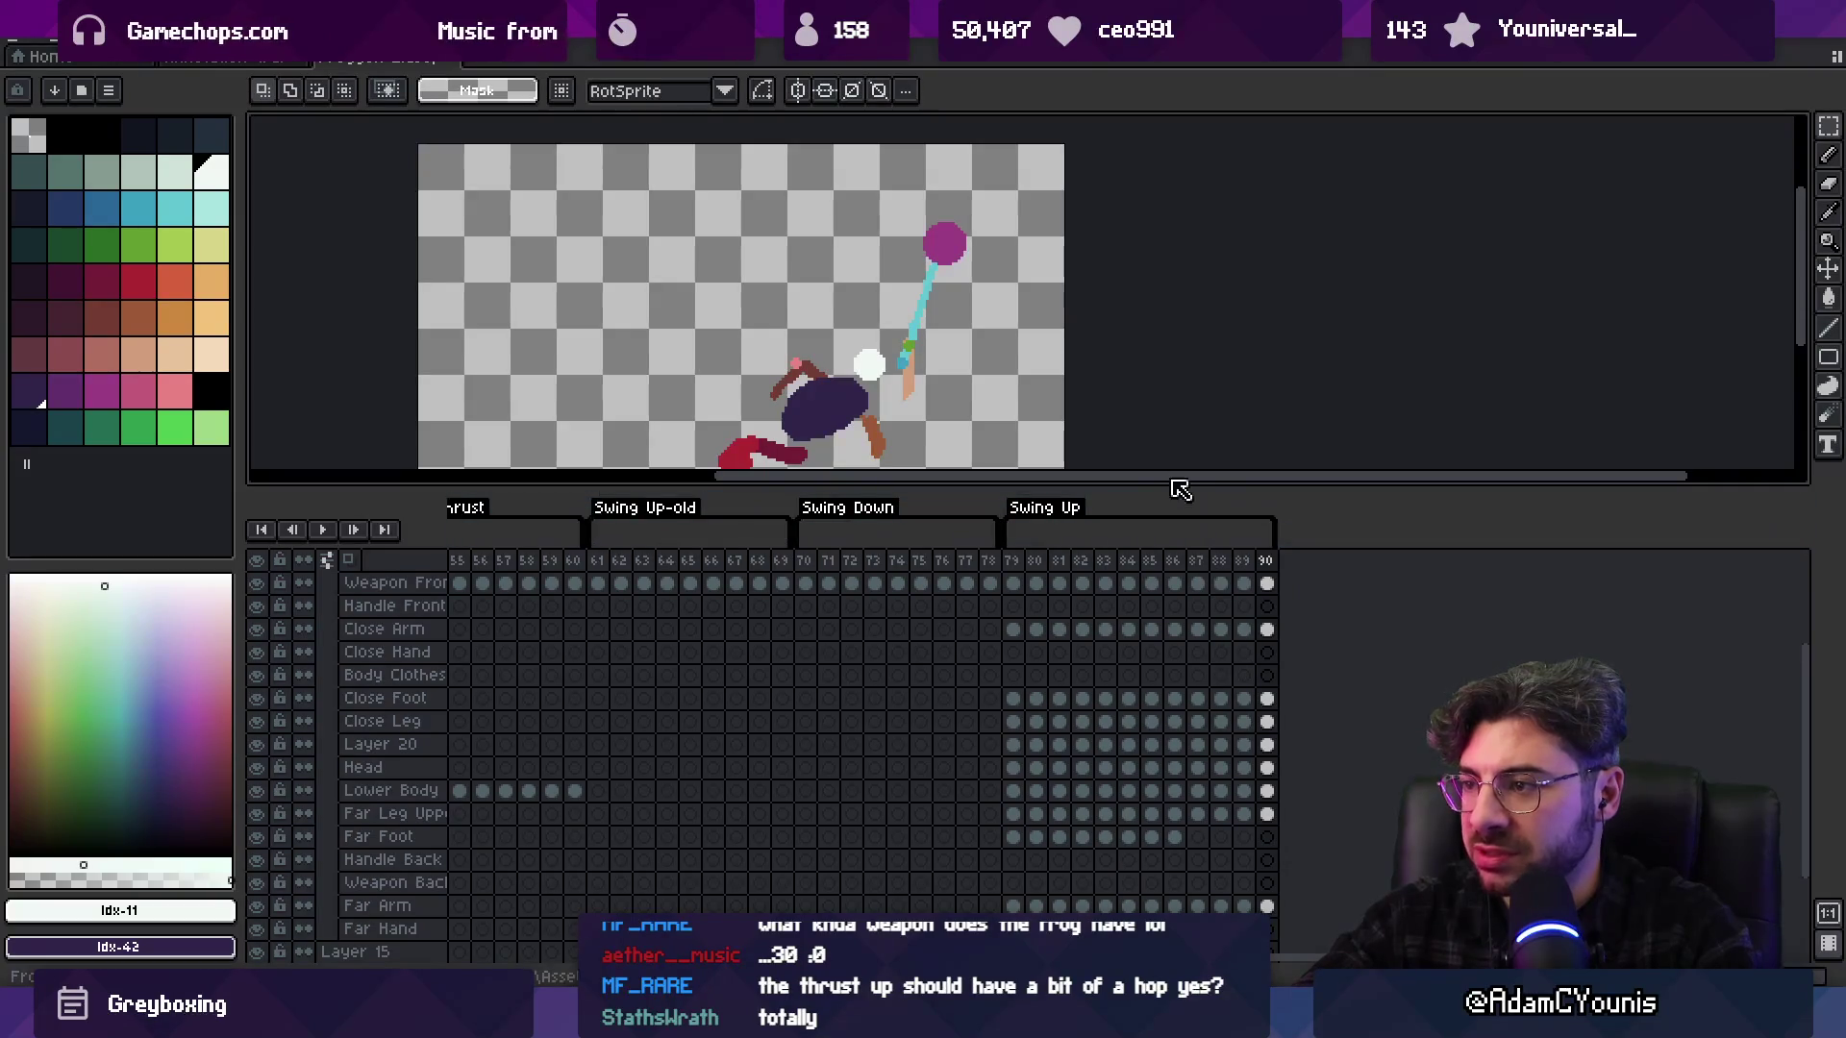
{"action": "scroll", "coordinate": [980, 327], "scroll_direction": "down", "scroll_amount": 1}
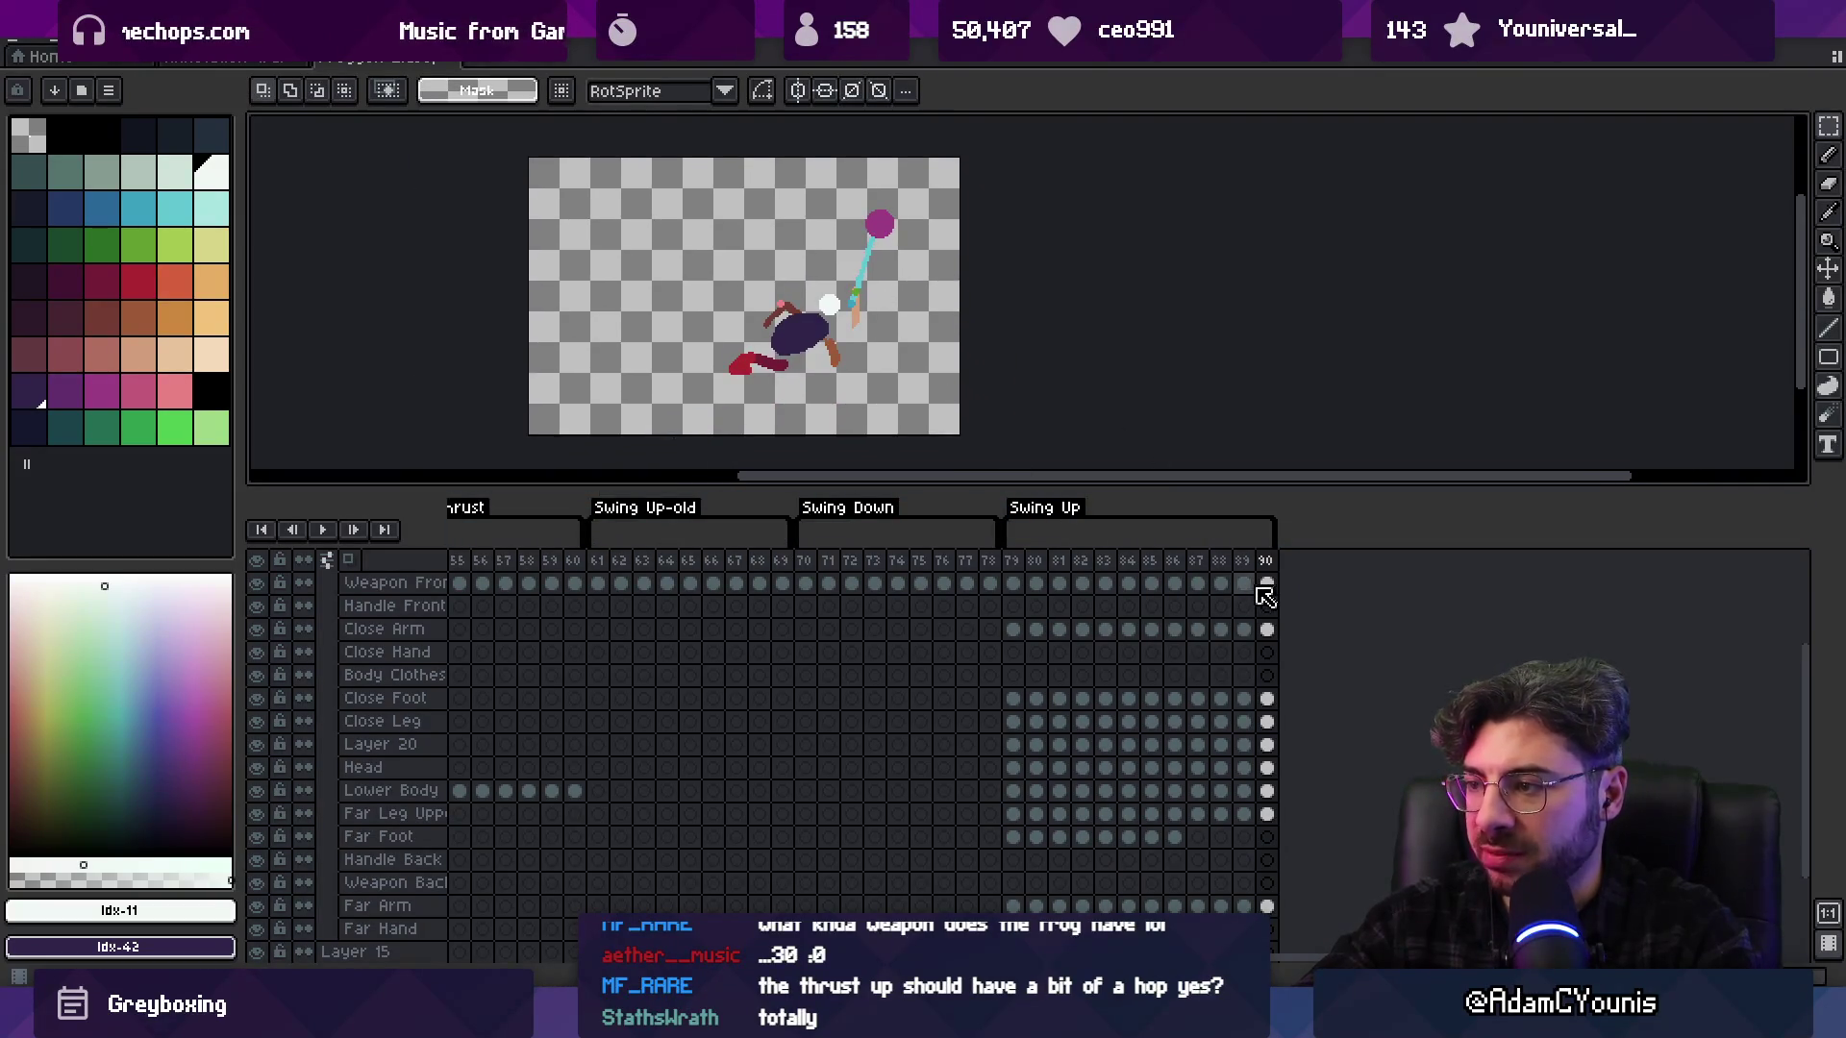
{"action": "scroll", "coordinate": [1263, 615], "scroll_direction": "up", "scroll_amount": 1}
{"action": "mouse_move", "coordinate": [1266, 608]}
{"action": "left_mouse_down"}
{"action": "mouse_move", "coordinate": [1194, 845]}
{"action": "mouse_move", "coordinate": [1125, 952]}
{"action": "mouse_move", "coordinate": [1106, 925]}
{"action": "mouse_move", "coordinate": [1128, 905]}
{"action": "mouse_move", "coordinate": [1083, 906]}
{"action": "mouse_move", "coordinate": [1128, 906]}
{"action": "mouse_move", "coordinate": [1105, 905]}
{"action": "left_mouse_up"}
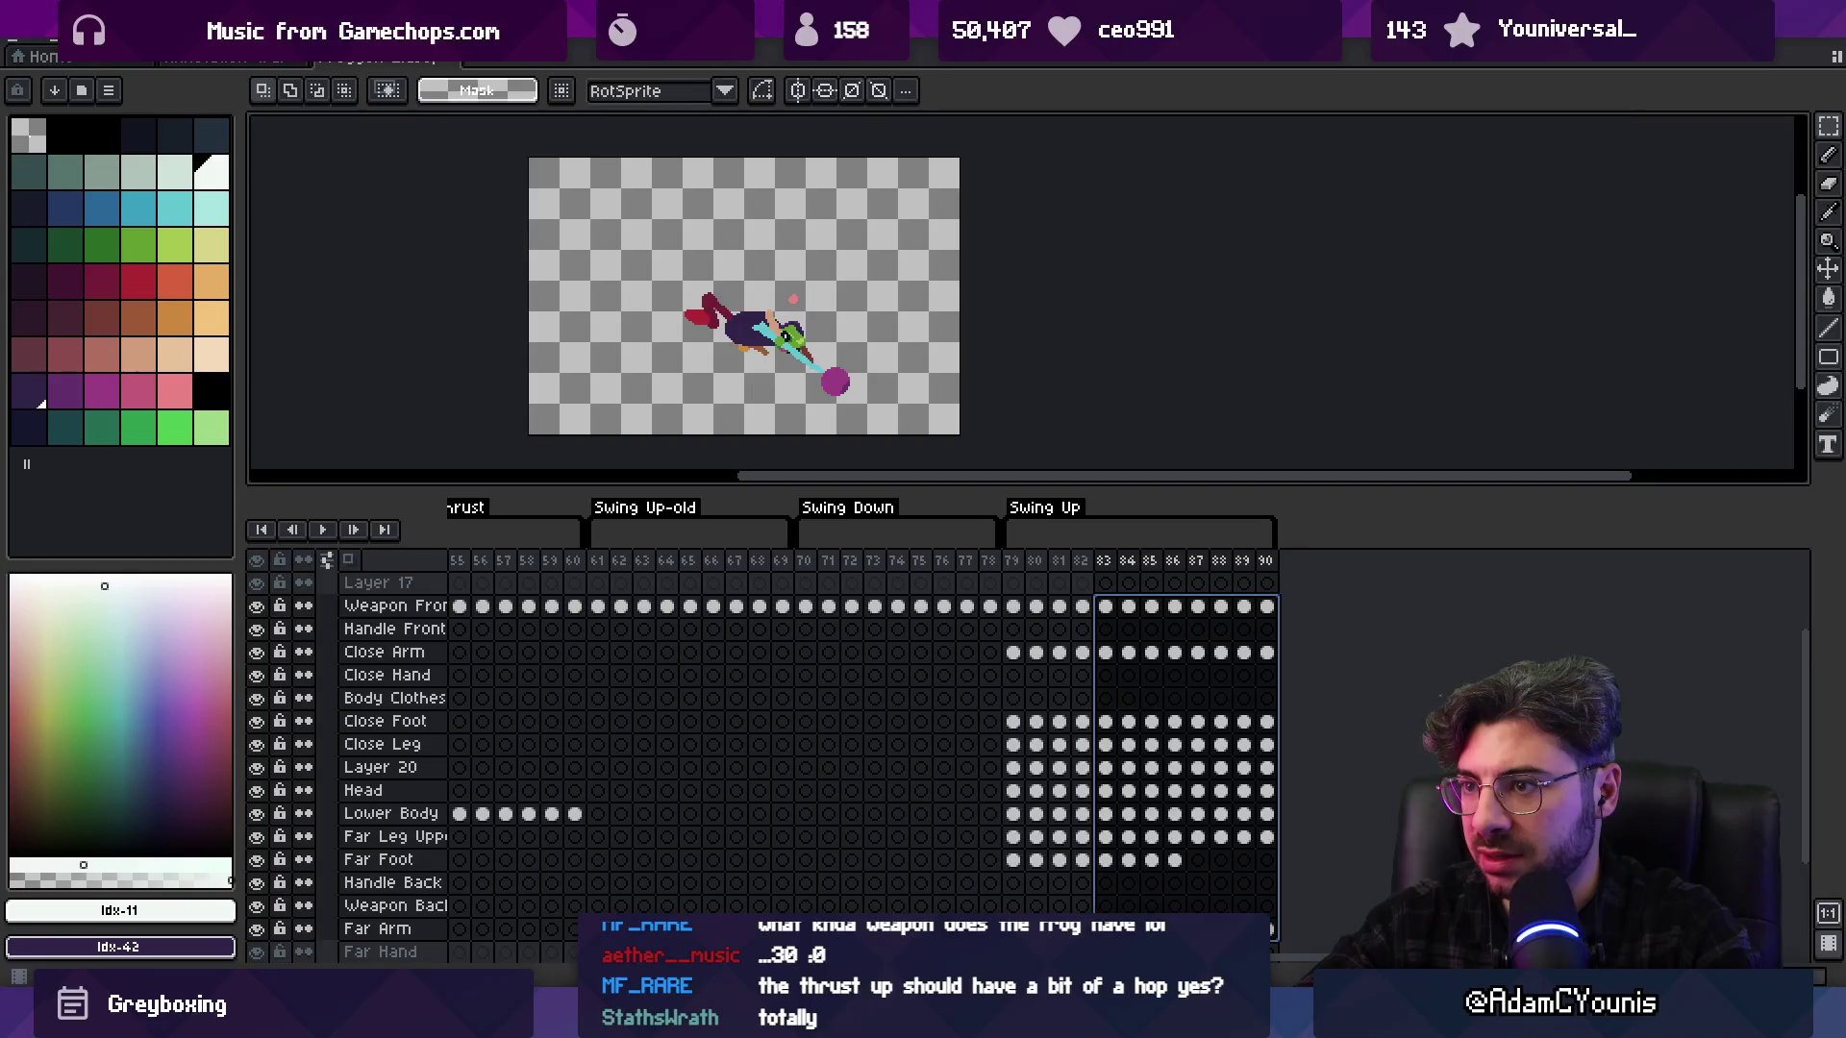
{"action": "key", "text": "v"}
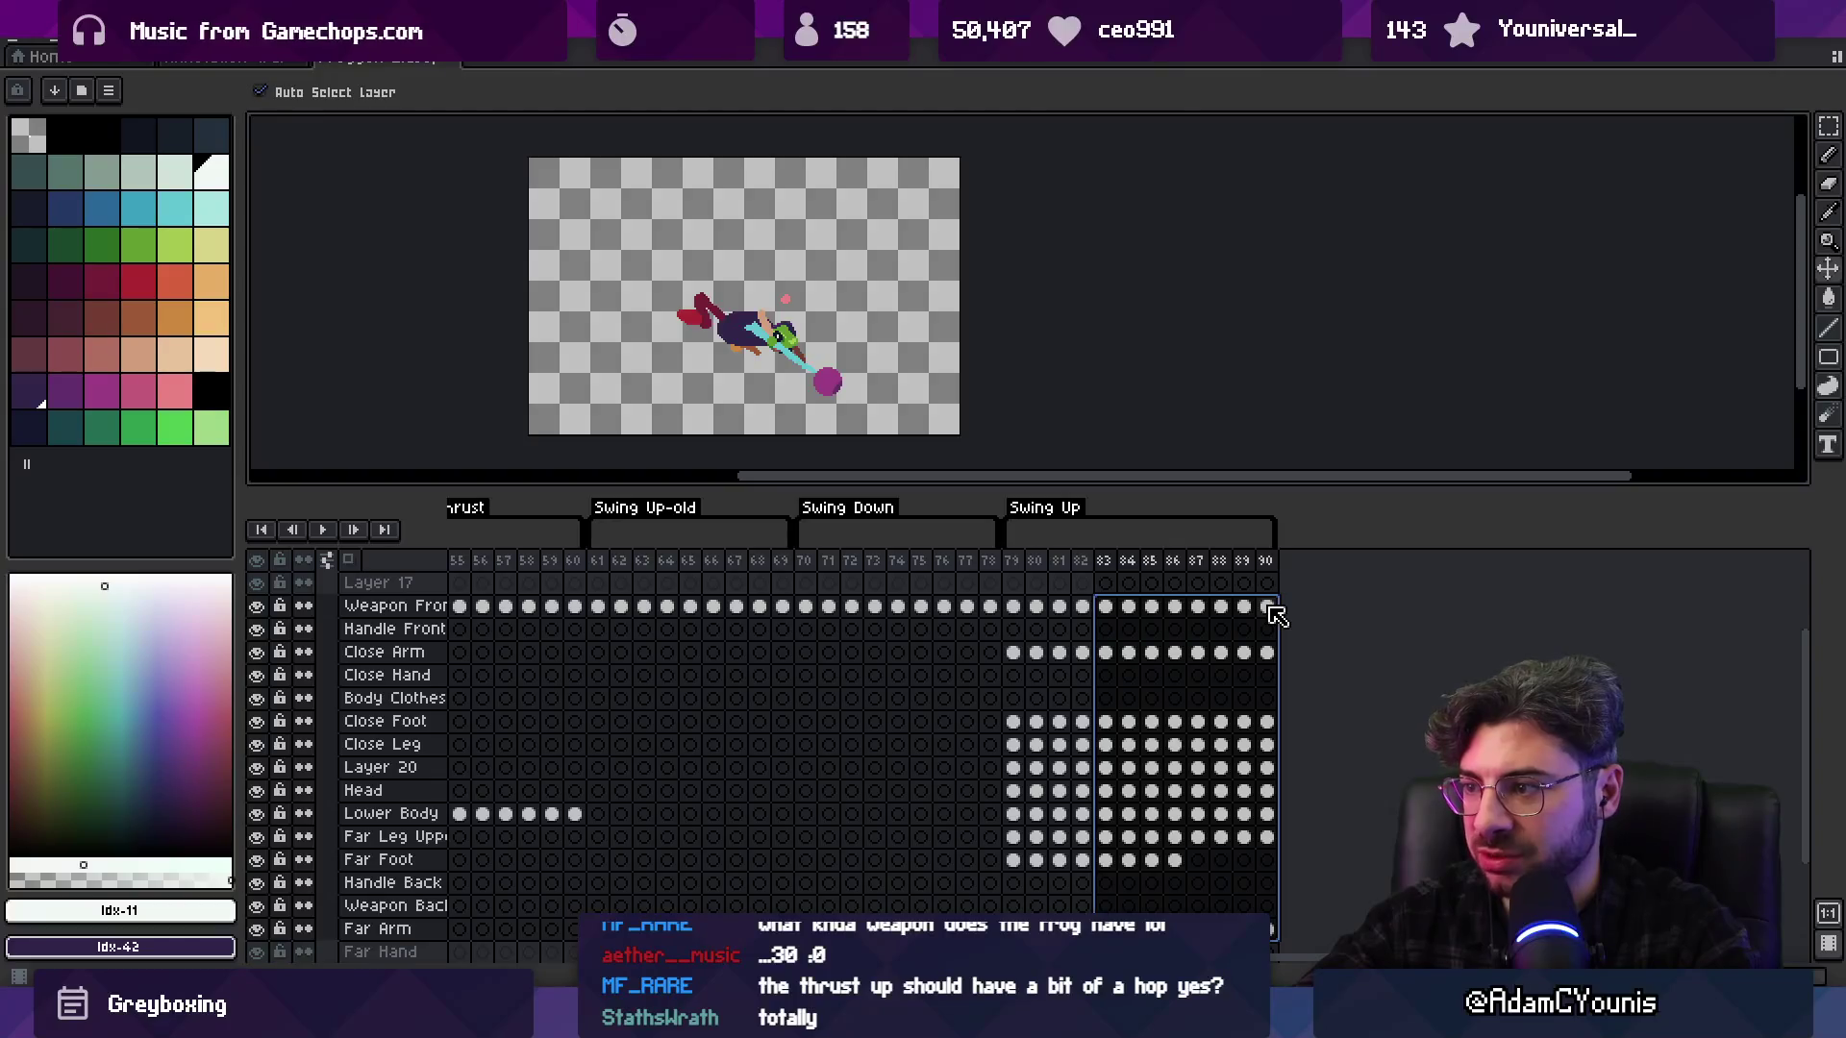
{"action": "scroll", "coordinate": [1277, 615], "scroll_direction": "up", "scroll_amount": 3}
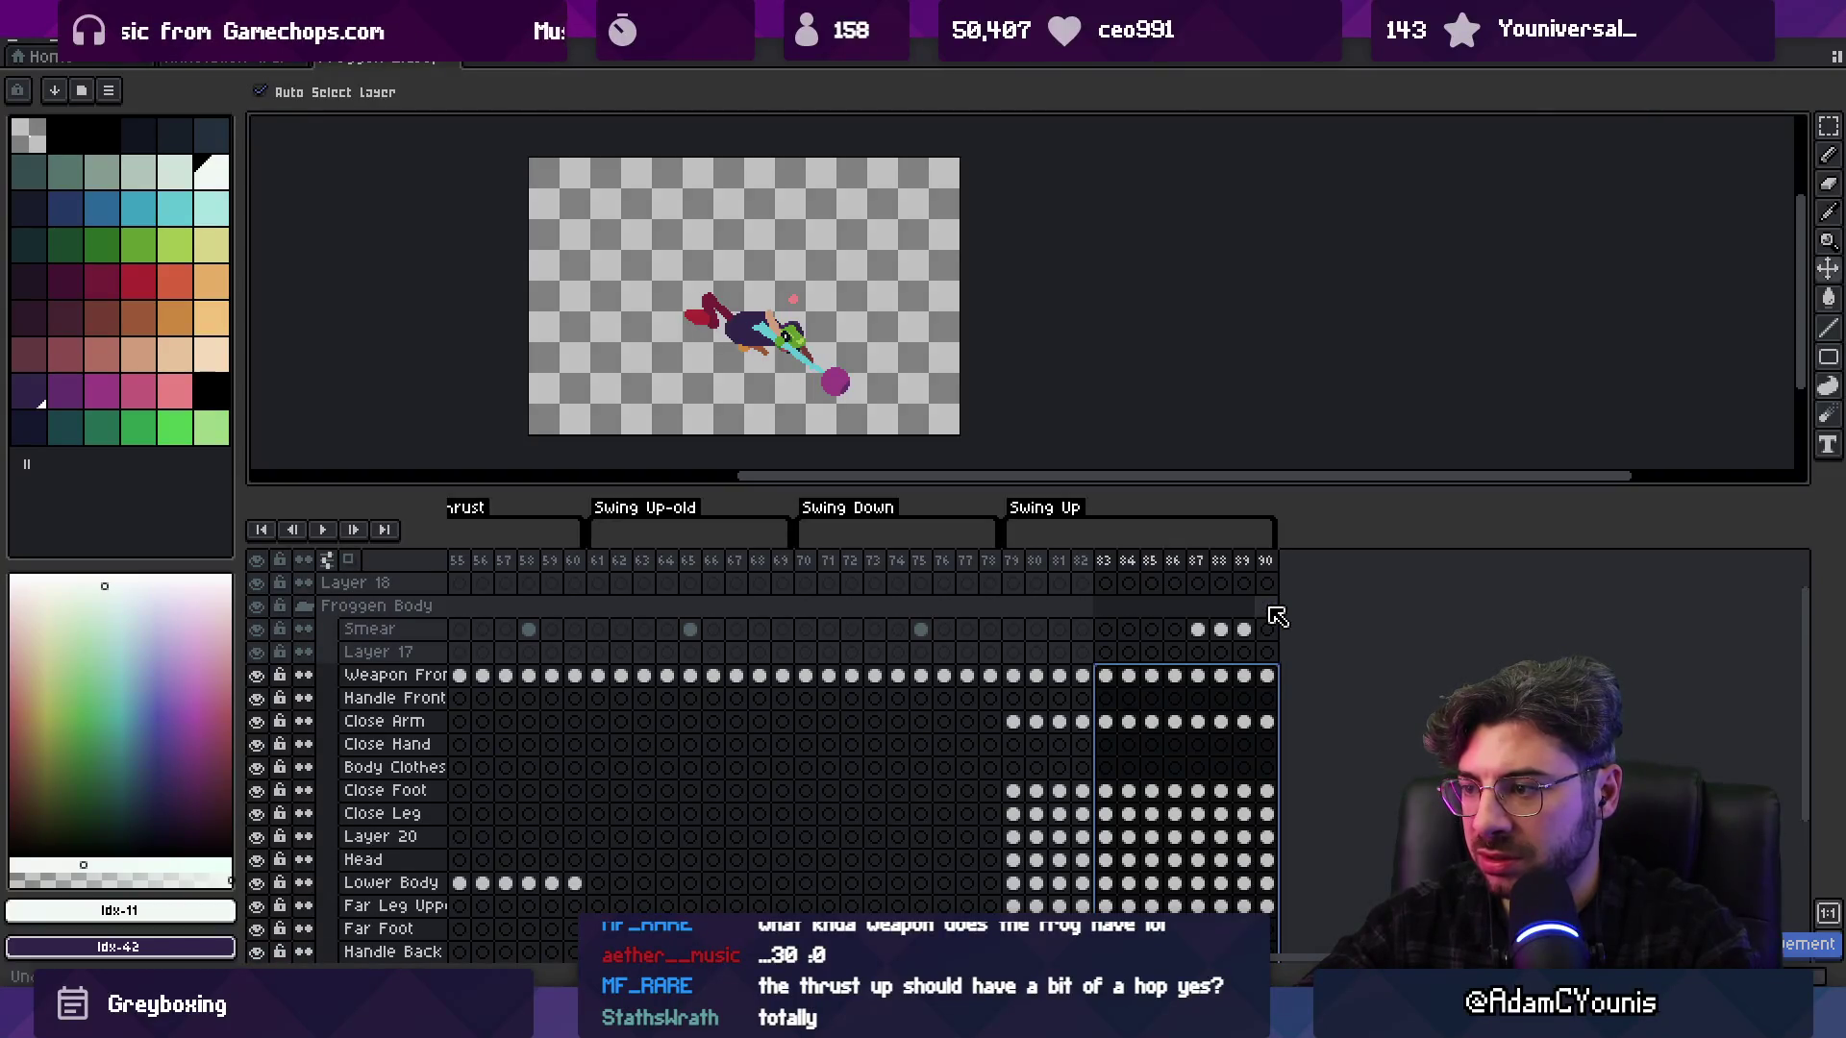
{"action": "scroll", "coordinate": [1240, 731], "scroll_direction": "down", "scroll_amount": 3}
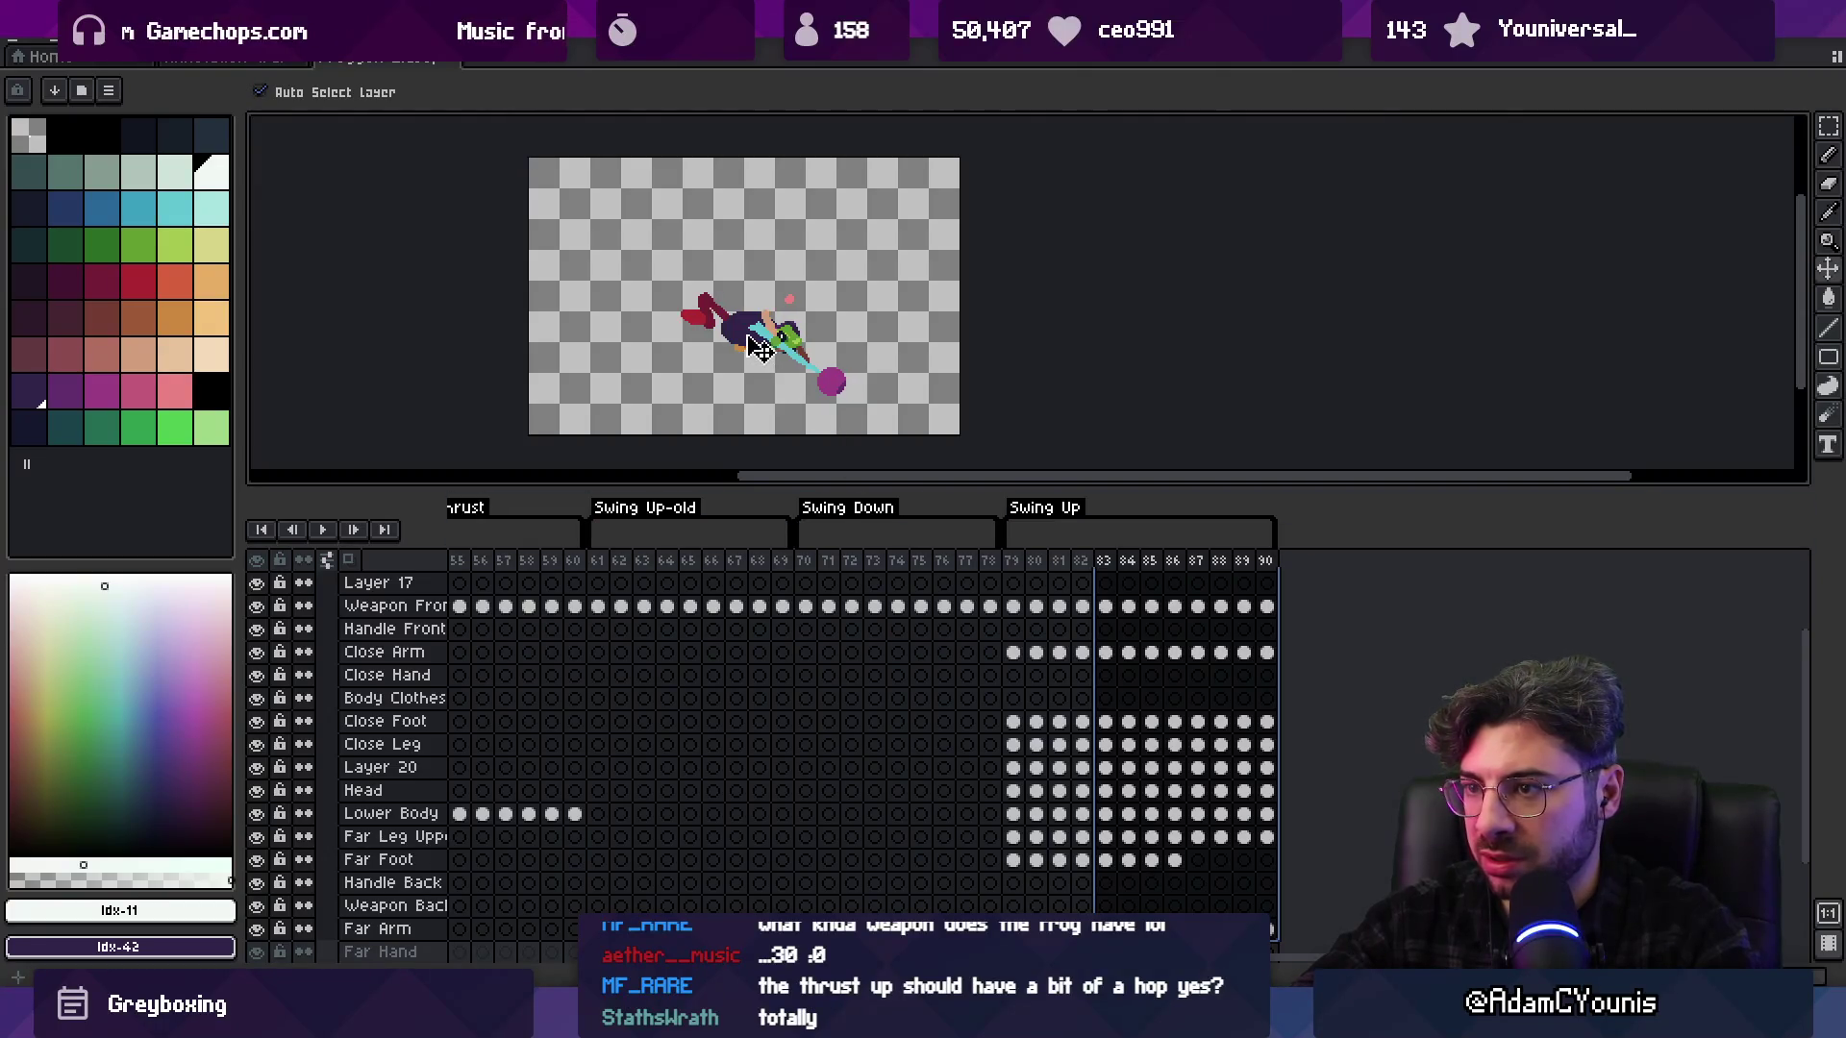
{"action": "mouse_move", "coordinate": [1011, 563]}
{"action": "left_mouse_down"}
{"action": "mouse_move", "coordinate": [1133, 573]}
{"action": "mouse_move", "coordinate": [1035, 591]}
{"action": "mouse_move", "coordinate": [1217, 576]}
{"action": "mouse_move", "coordinate": [1227, 651]}
{"action": "mouse_move", "coordinate": [1284, 721]}
{"action": "left_mouse_up"}
{"action": "scroll", "coordinate": [1209, 615], "scroll_direction": "up", "scroll_amount": 2}
{"action": "left_click", "coordinate": [1202, 634]}
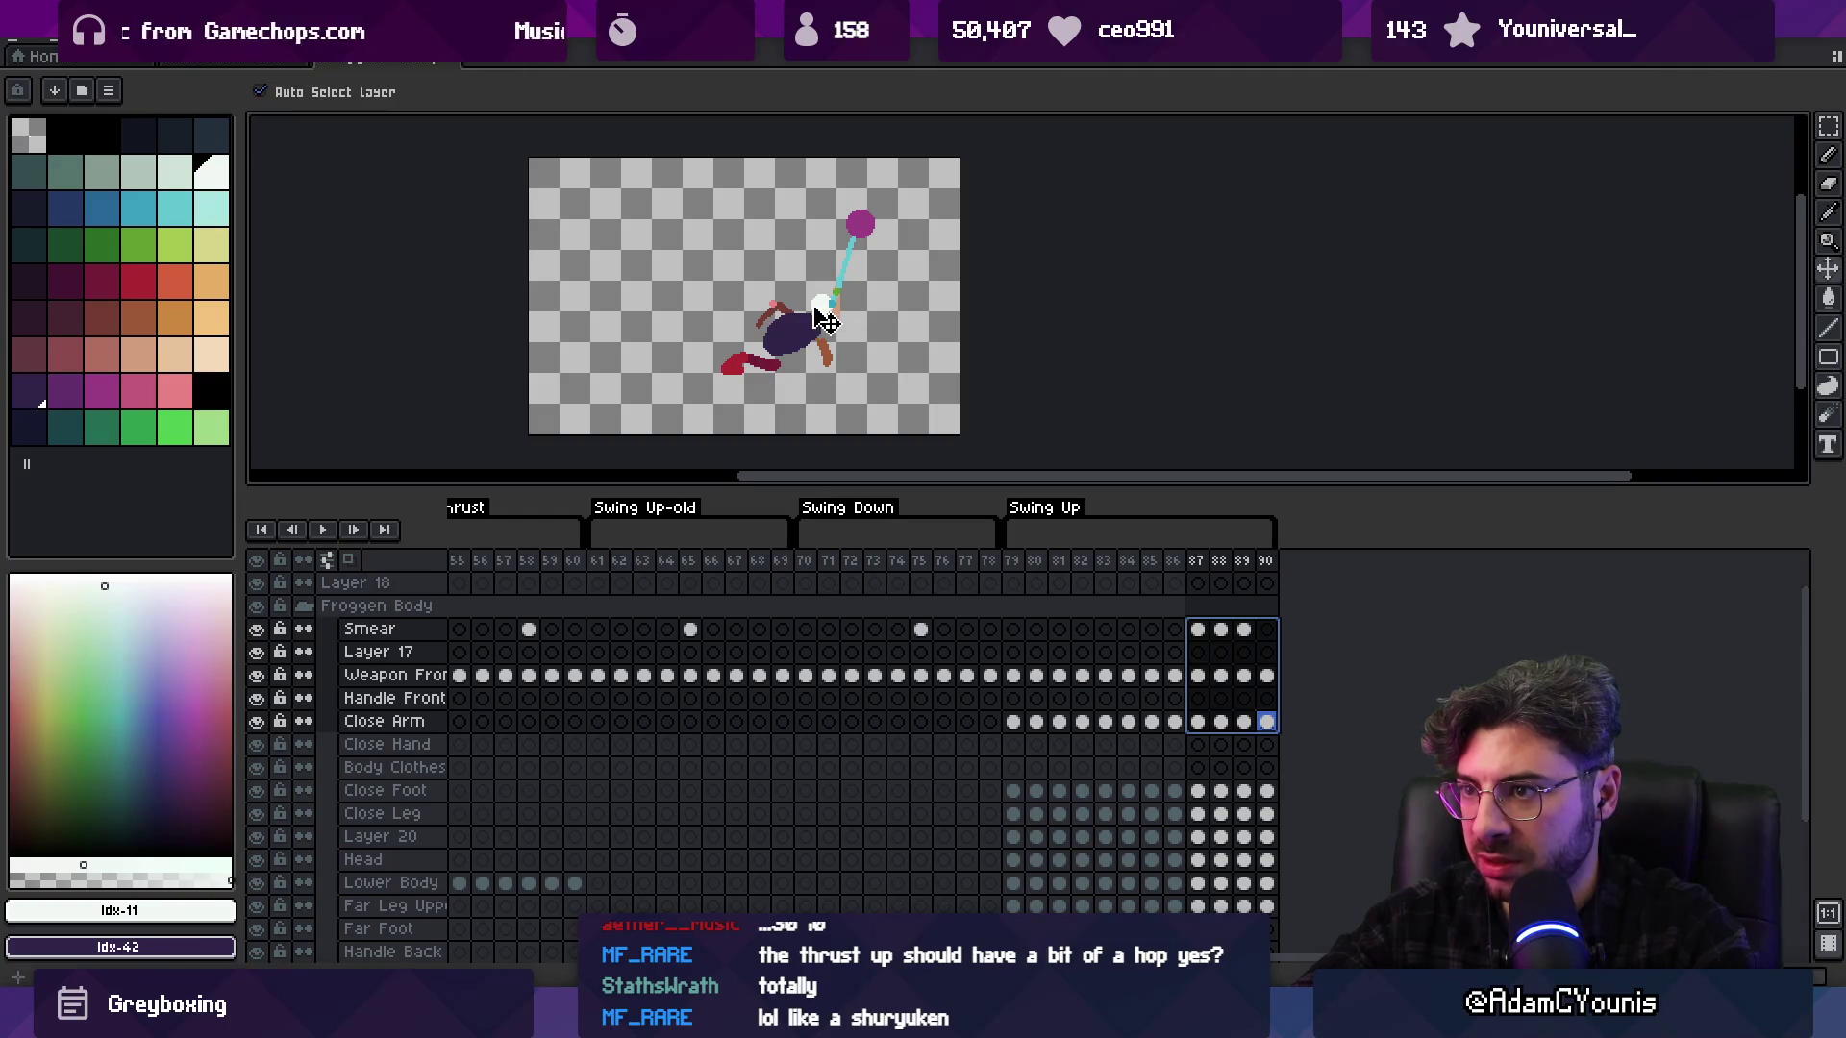
Pick the Head layer and review Swing Up frames 80 through 88
{"action": "left_click", "coordinate": [825, 320]}
{"action": "mouse_move", "coordinate": [1165, 559]}
{"action": "left_mouse_down"}
{"action": "mouse_move", "coordinate": [1227, 564]}
{"action": "mouse_move", "coordinate": [1042, 553]}
{"action": "mouse_move", "coordinate": [1203, 562]}
{"action": "left_mouse_up"}
{"action": "scroll", "coordinate": [817, 404], "scroll_direction": "up", "scroll_amount": 2}
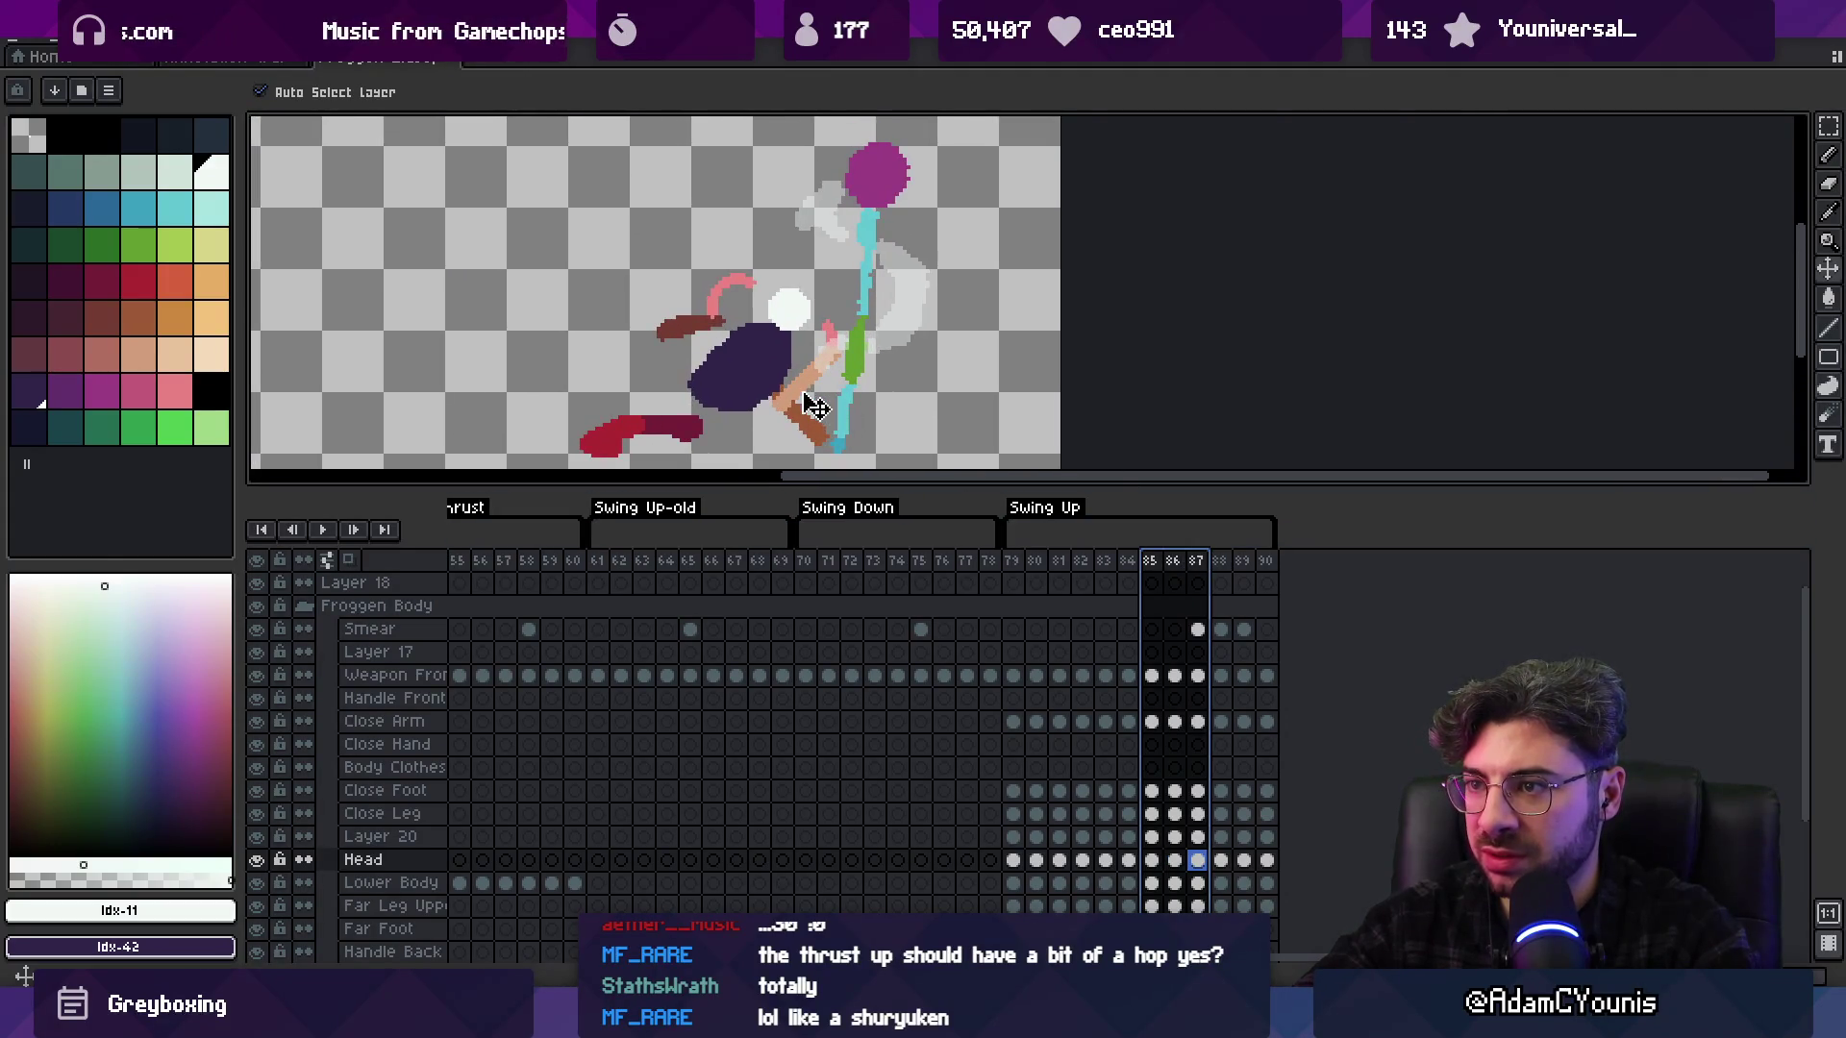
{"action": "mouse_move", "coordinate": [1059, 563]}
{"action": "left_mouse_down"}
{"action": "mouse_move", "coordinate": [1241, 571]}
{"action": "mouse_move", "coordinate": [1148, 568]}
{"action": "left_mouse_up"}
{"action": "scroll", "coordinate": [960, 391], "scroll_direction": "down", "scroll_amount": 1}
{"action": "left_click_drag", "start_coordinate": [1037, 565], "coordinate": [1178, 565]}
{"action": "scroll", "coordinate": [855, 385], "scroll_direction": "up", "scroll_amount": 1}
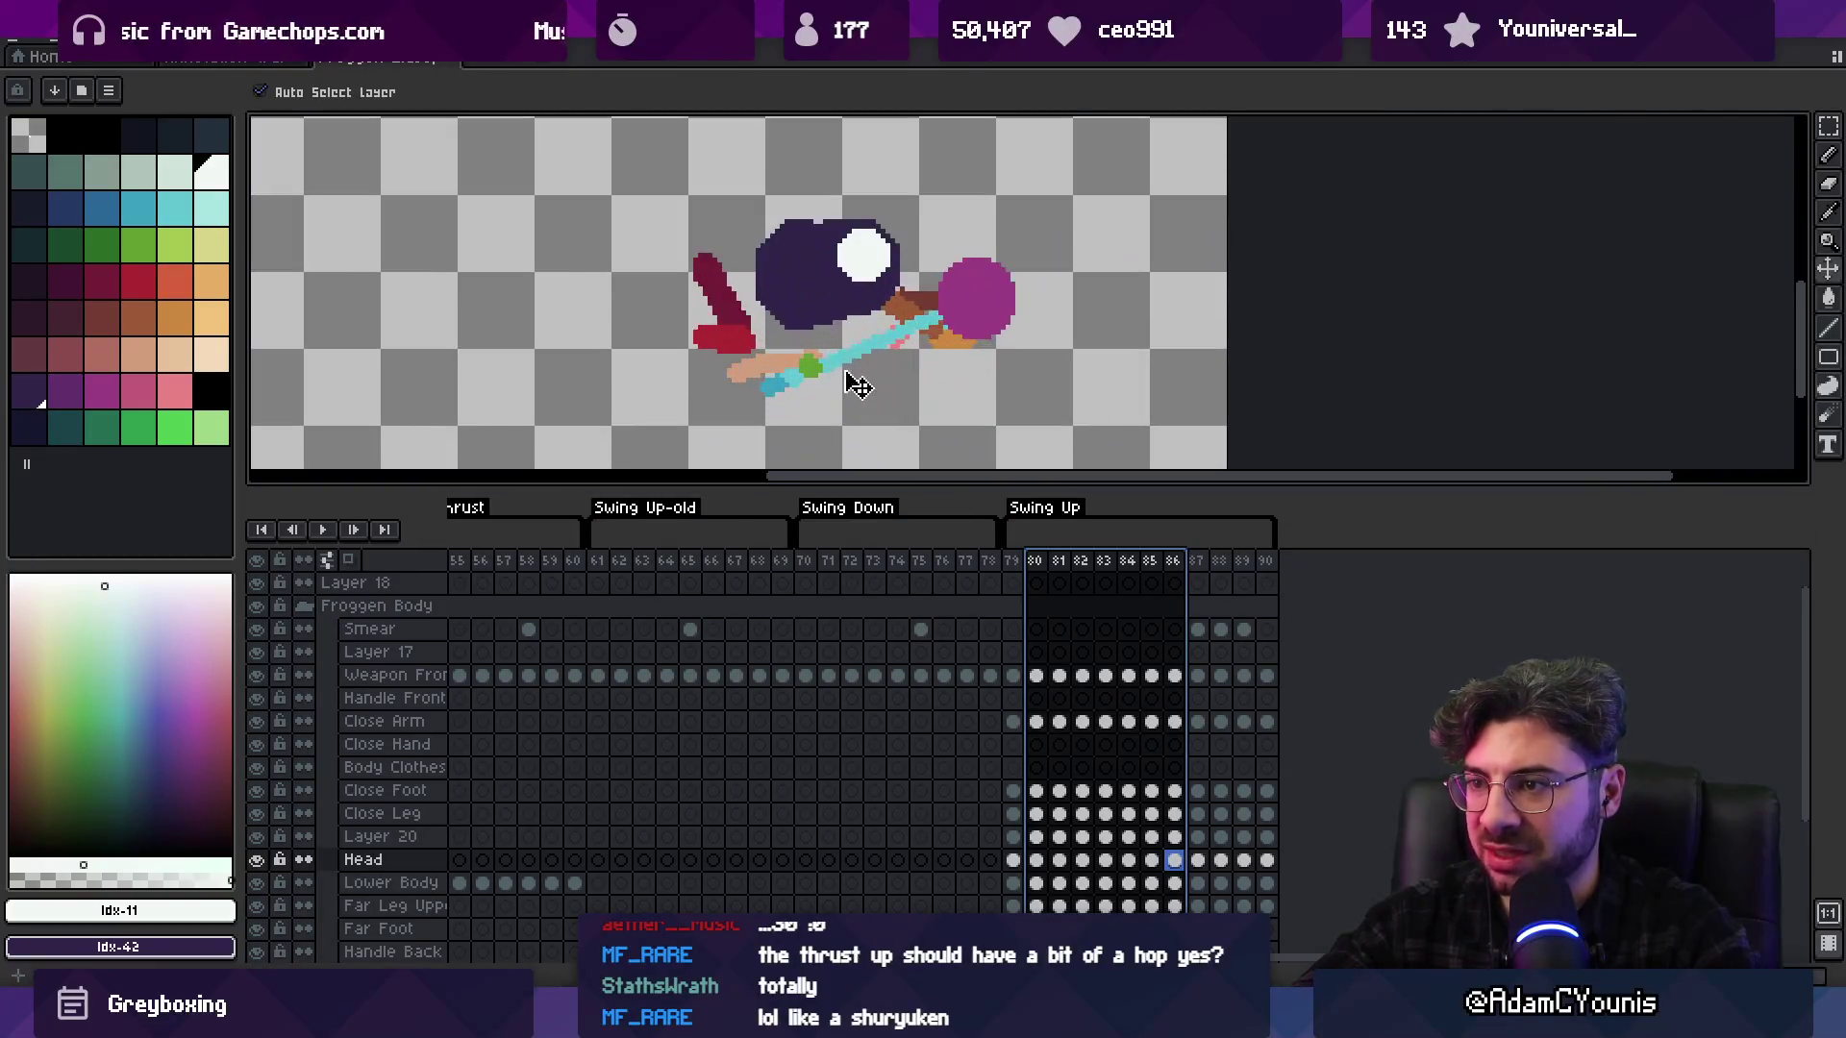
Rotate the weapon on frame 86 by about 4.6 degrees
{"action": "left_click", "coordinate": [842, 373]}
{"action": "mouse_move", "coordinate": [1015, 258]}
{"action": "left_mouse_down"}
{"action": "mouse_move", "coordinate": [1125, 168]}
{"action": "mouse_move", "coordinate": [1098, 147]}
{"action": "left_mouse_up"}
{"action": "key", "text": "Return"}
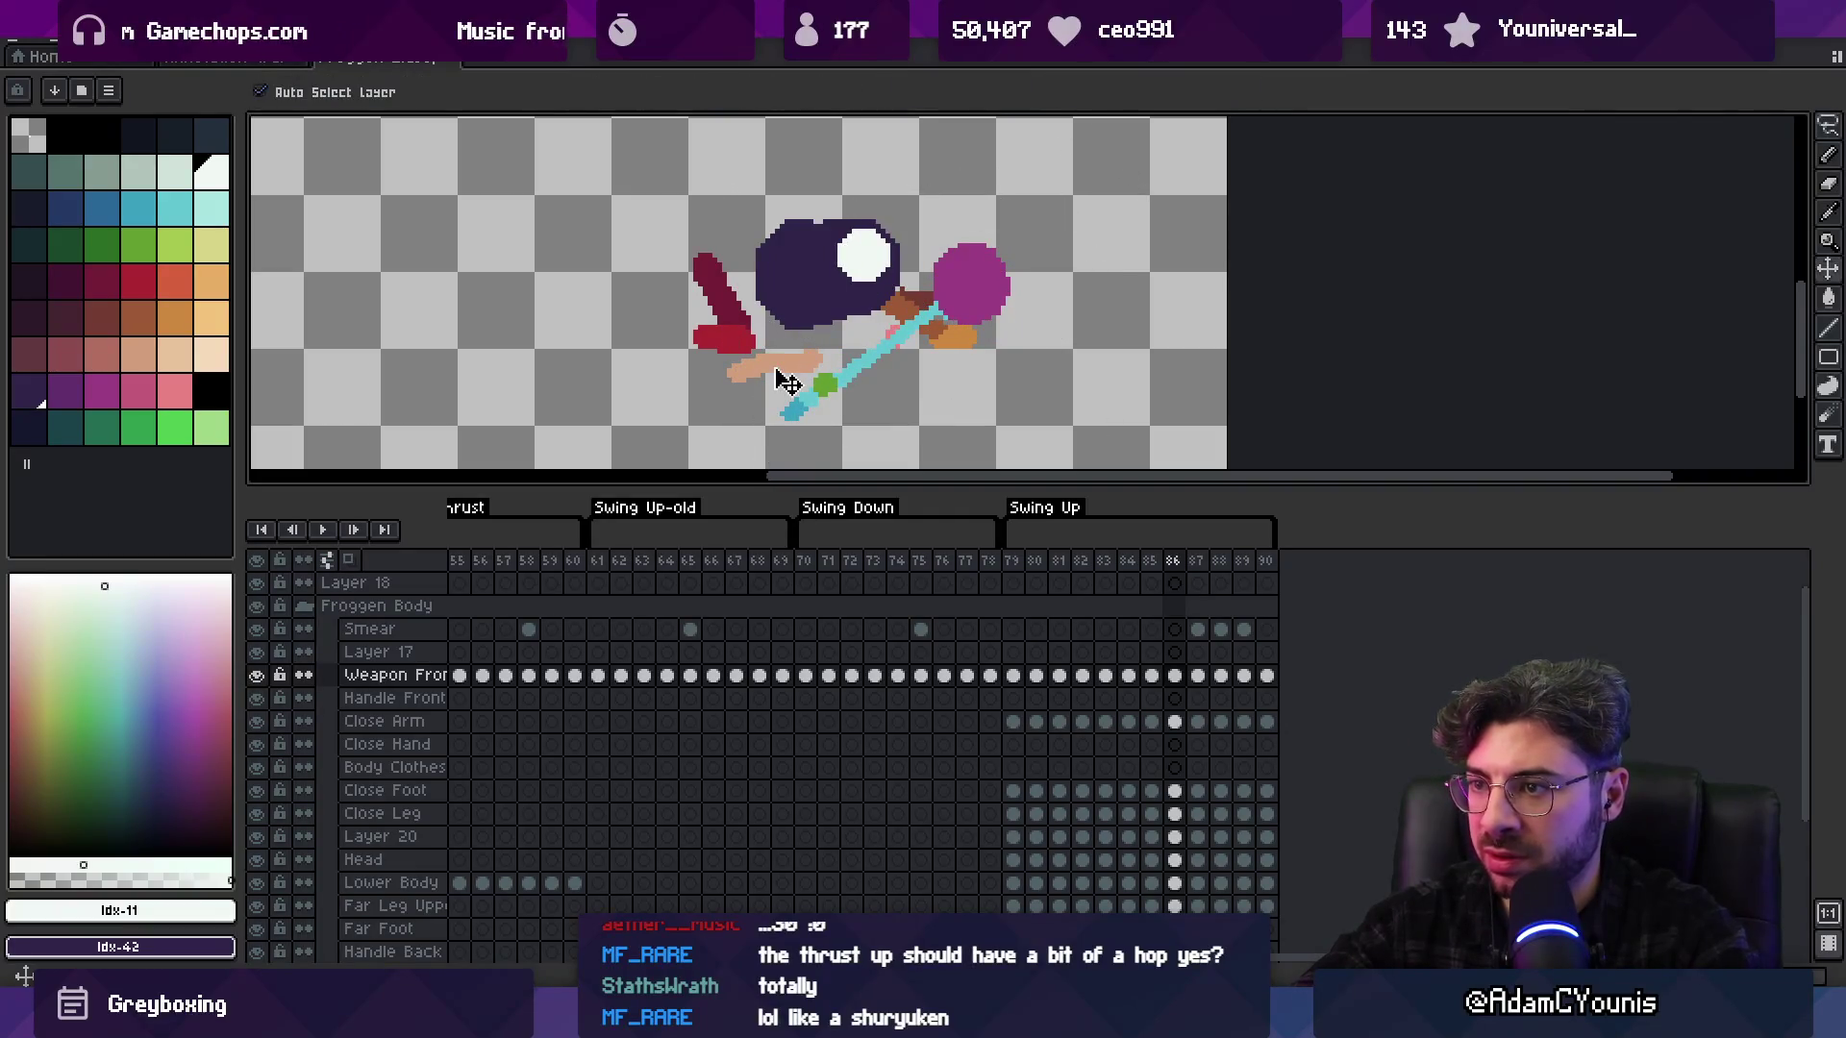
Shift the close arm on frame 86 5 pixels to the right
{"action": "left_click", "coordinate": [731, 338], "text": "ctrl"}
{"action": "left_click_drag", "start_coordinate": [808, 332], "coordinate": [685, 362]}
{"action": "key", "text": "ctrl+t"}
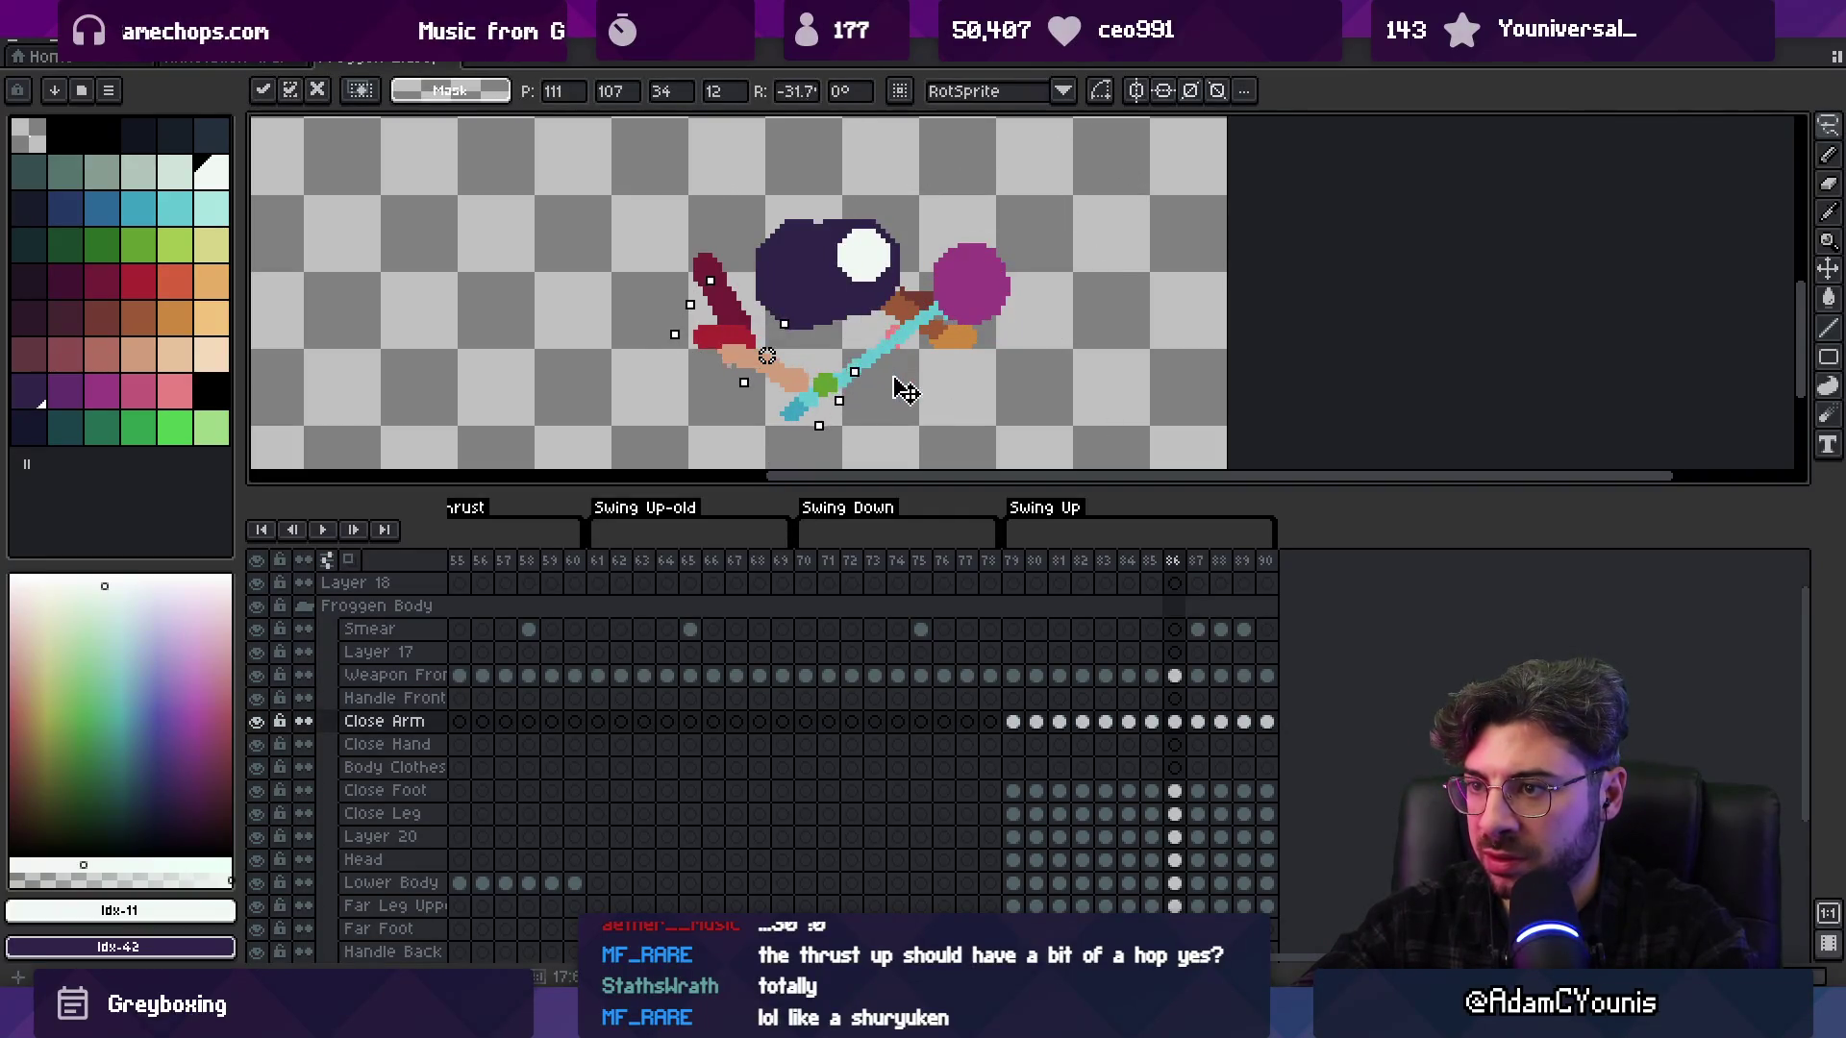
{"action": "key", "text": "Right"}
{"action": "key", "text": "Right"}
{"action": "key", "text": "Right"}
Save the sprite and re-export the sprite sheet over the old one
{"action": "left_click_drag", "start_coordinate": [1103, 560], "coordinate": [1200, 565]}
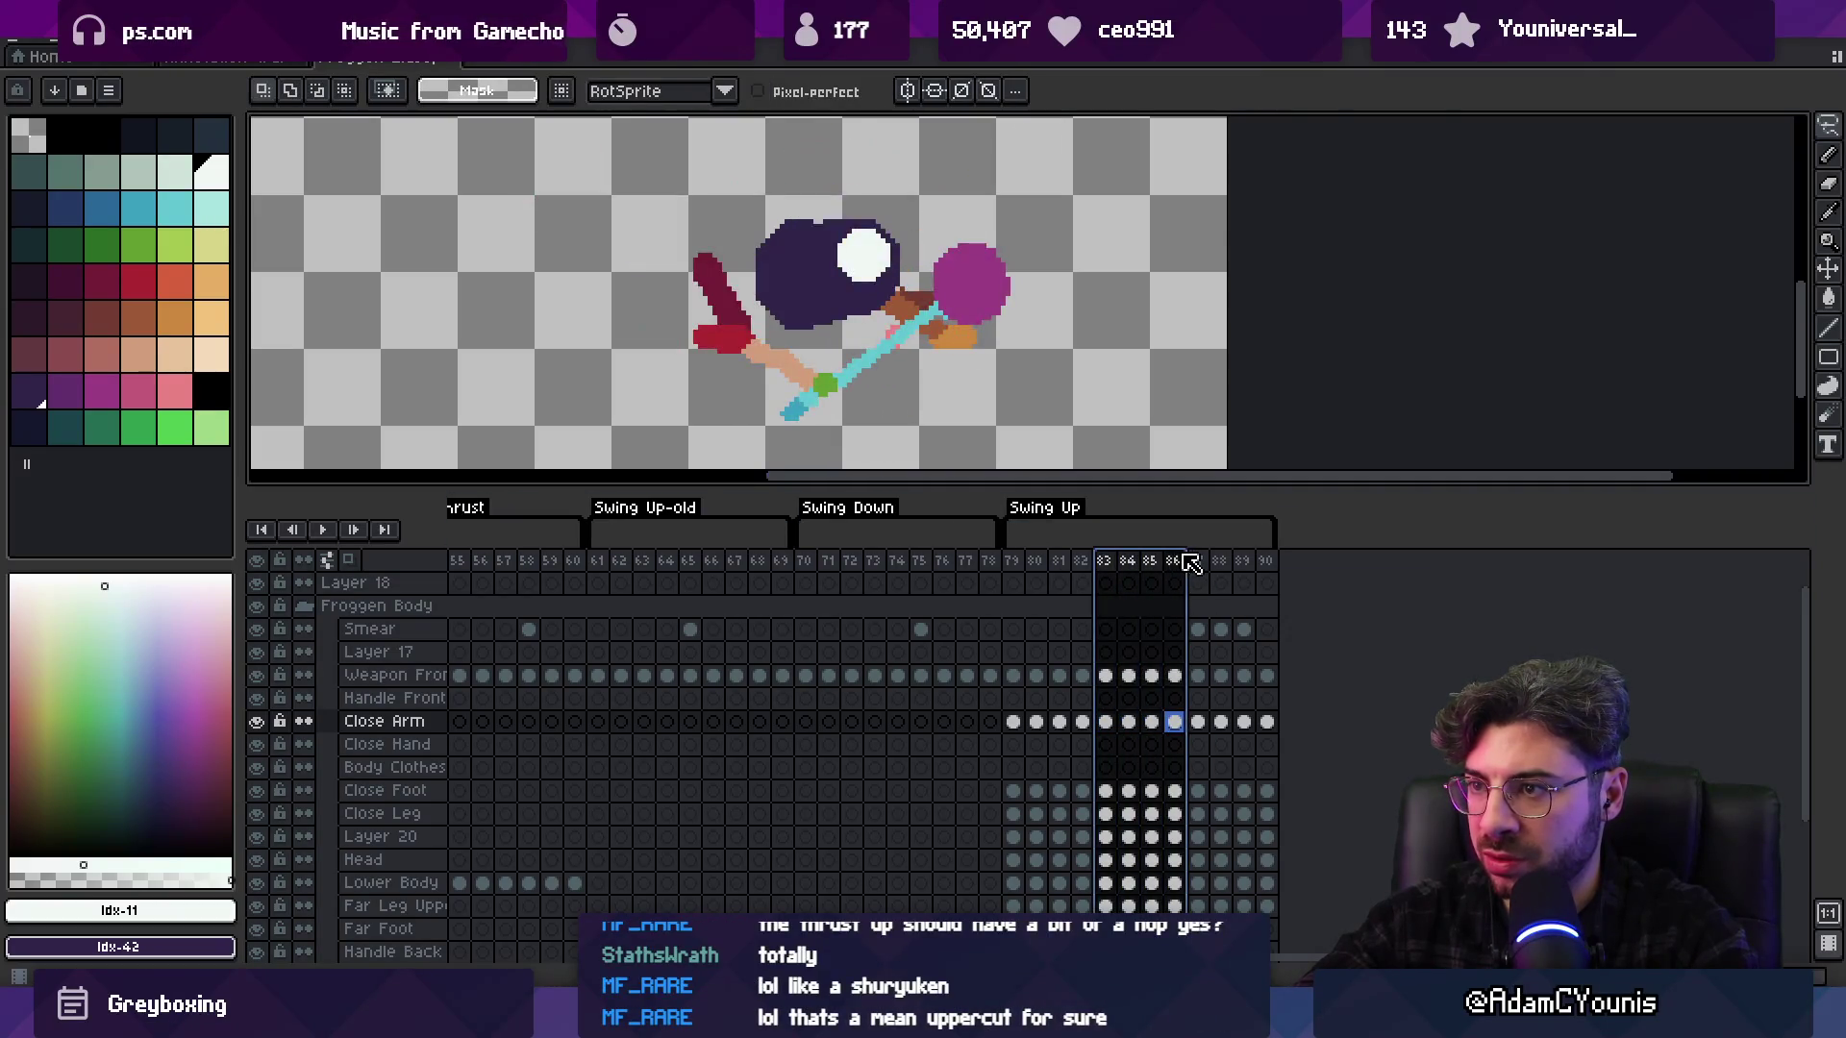
{"action": "scroll", "coordinate": [900, 323], "scroll_direction": "down", "scroll_amount": 2}
{"action": "key", "text": "ctrl+s"}
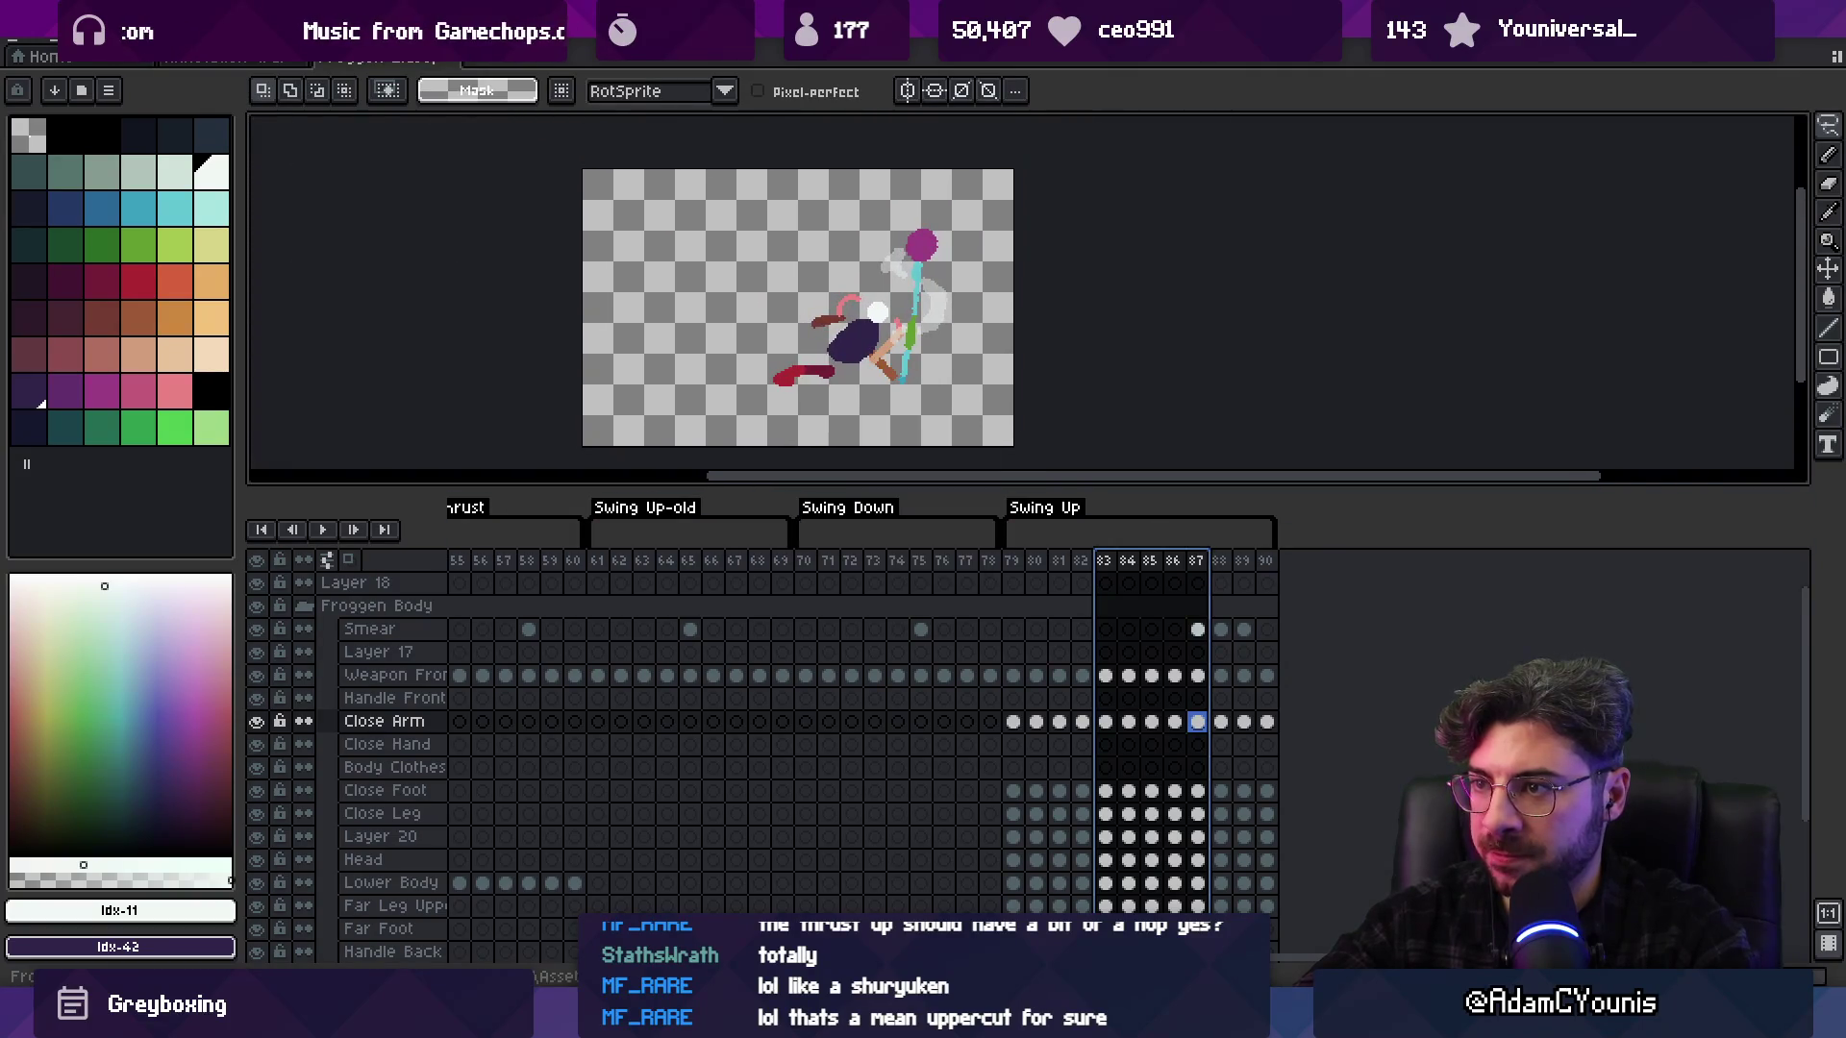
{"action": "scroll", "coordinate": [971, 385], "scroll_direction": "up", "scroll_amount": 1}
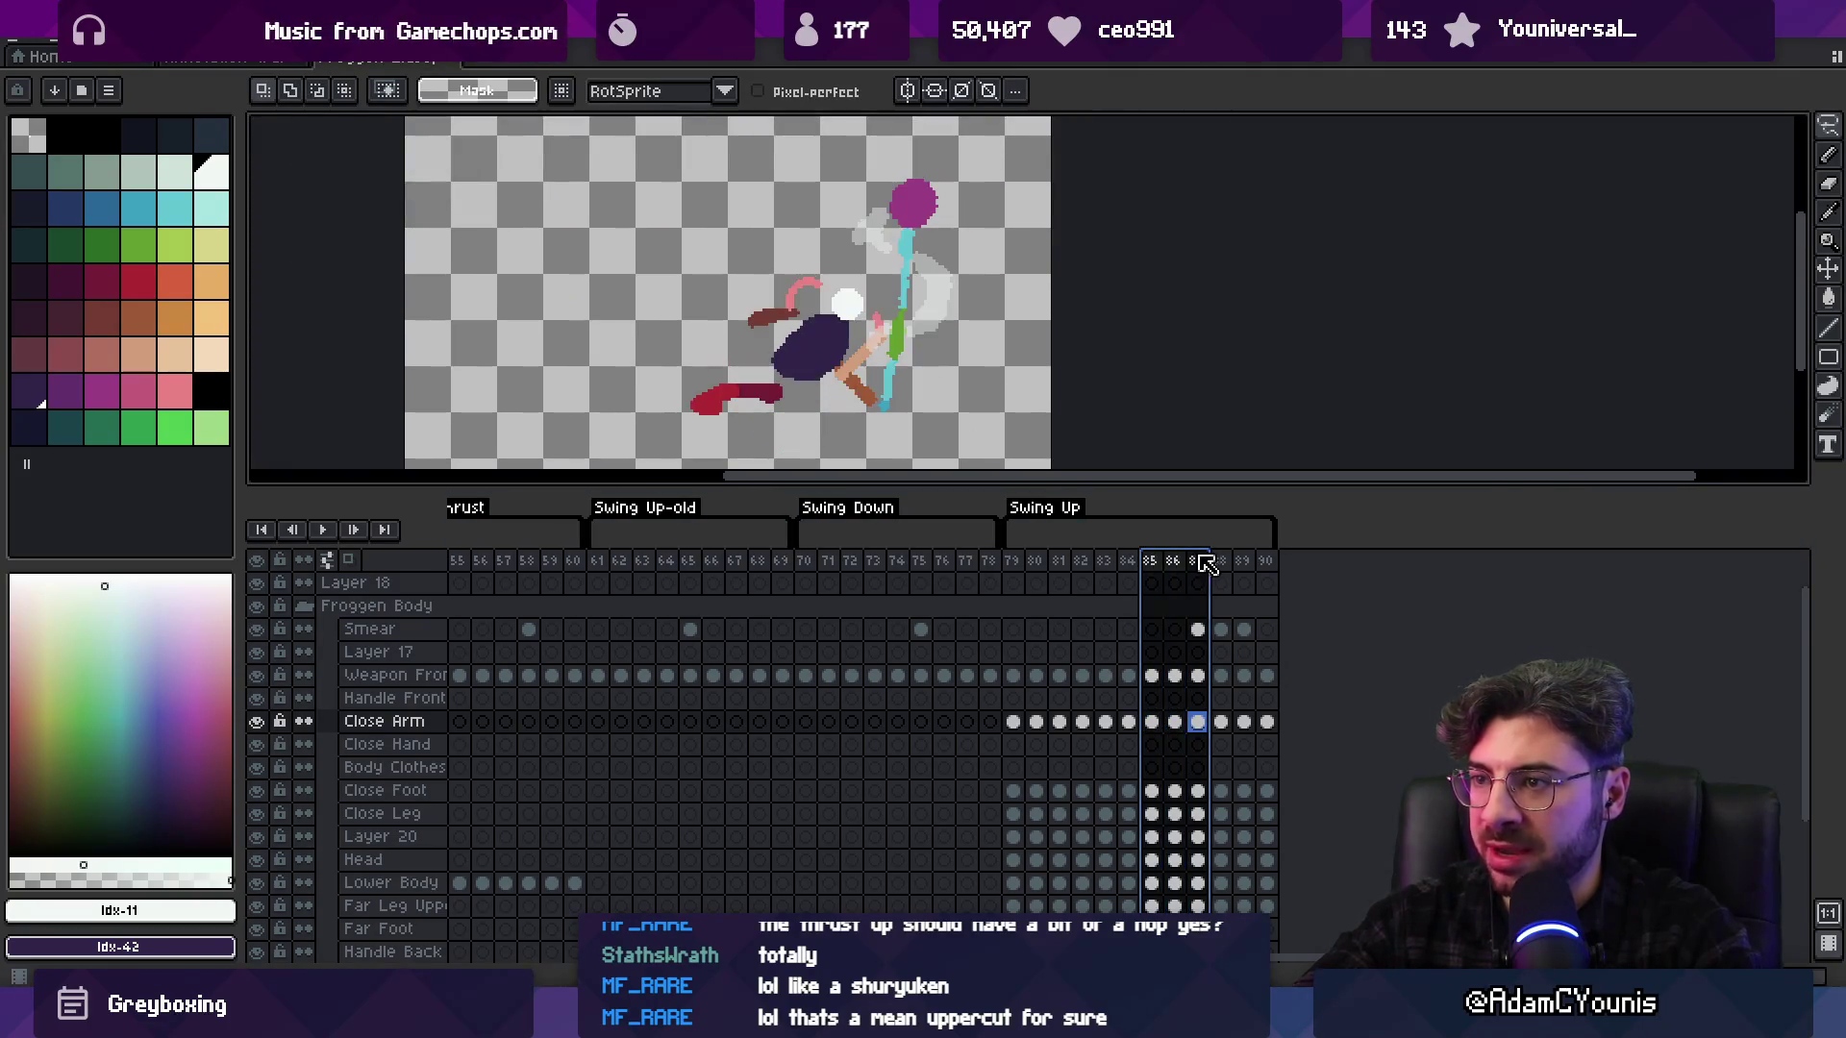
{"action": "mouse_move", "coordinate": [1150, 560]}
{"action": "left_mouse_down"}
{"action": "mouse_move", "coordinate": [1253, 553]}
{"action": "mouse_move", "coordinate": [1183, 555]}
{"action": "left_mouse_up"}
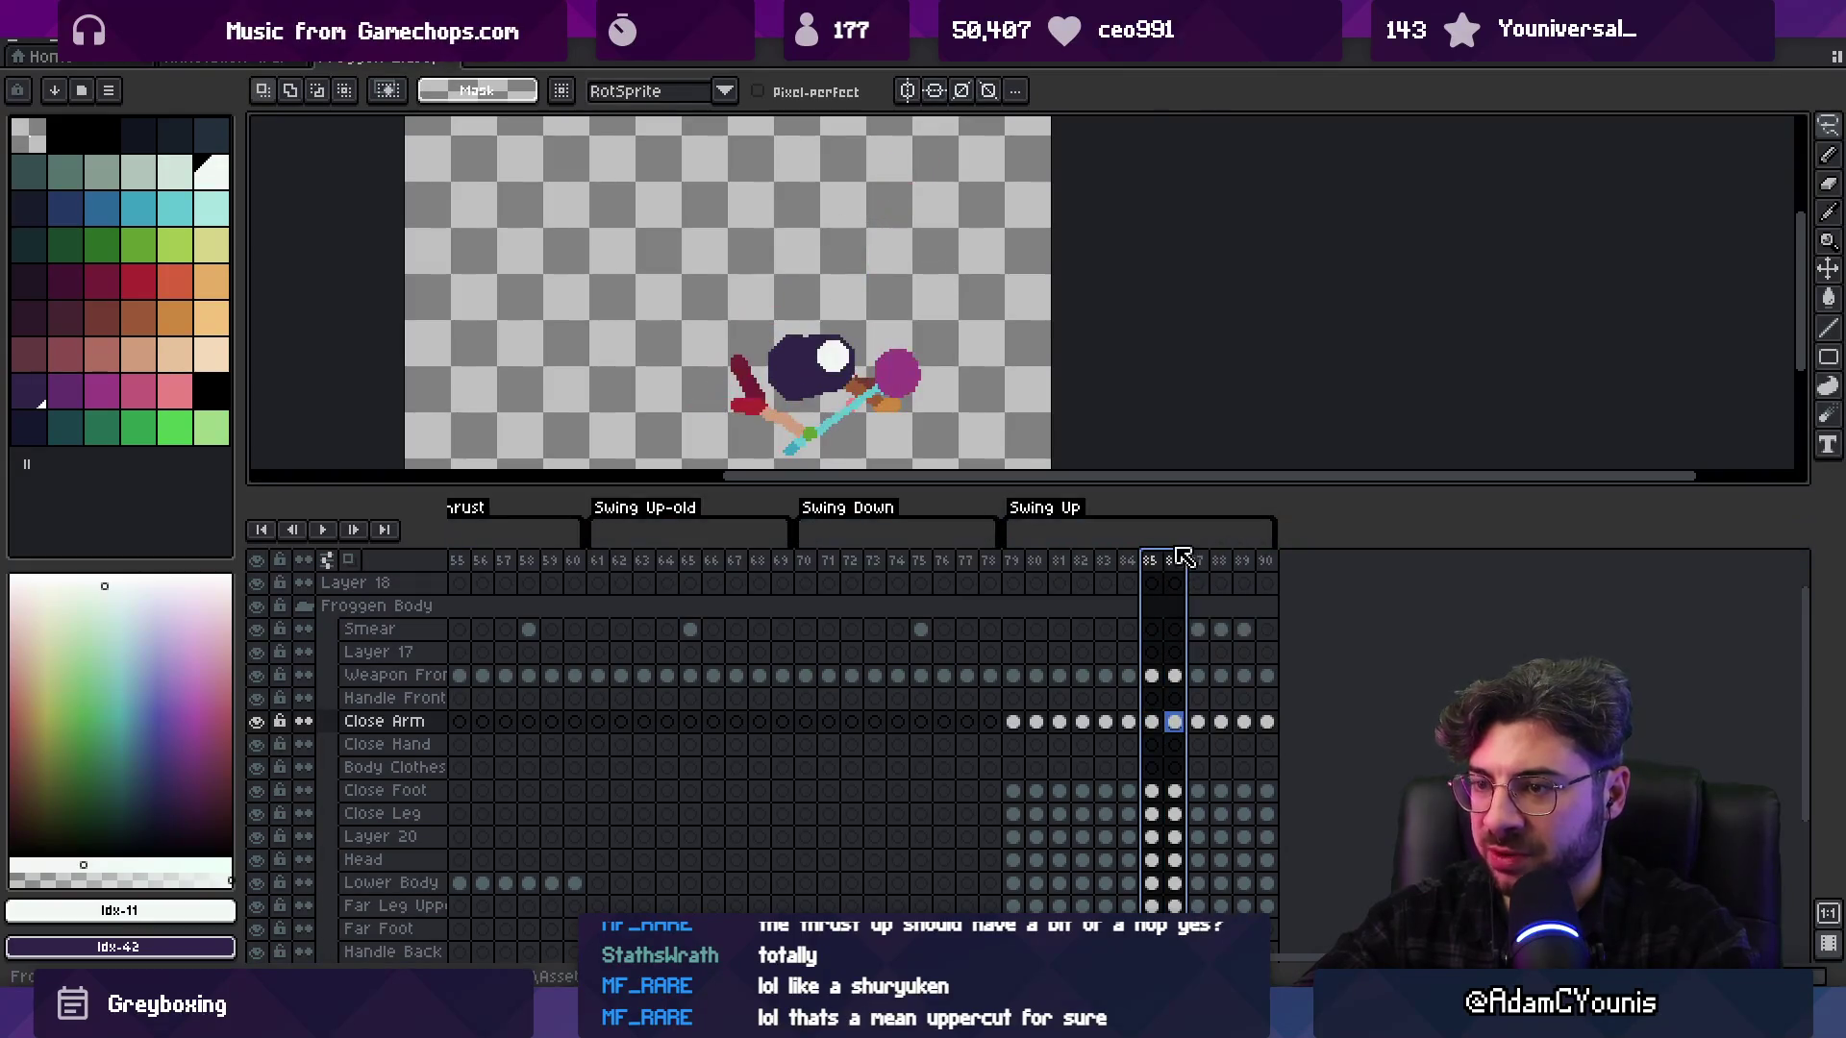
{"action": "key", "text": "Return"}
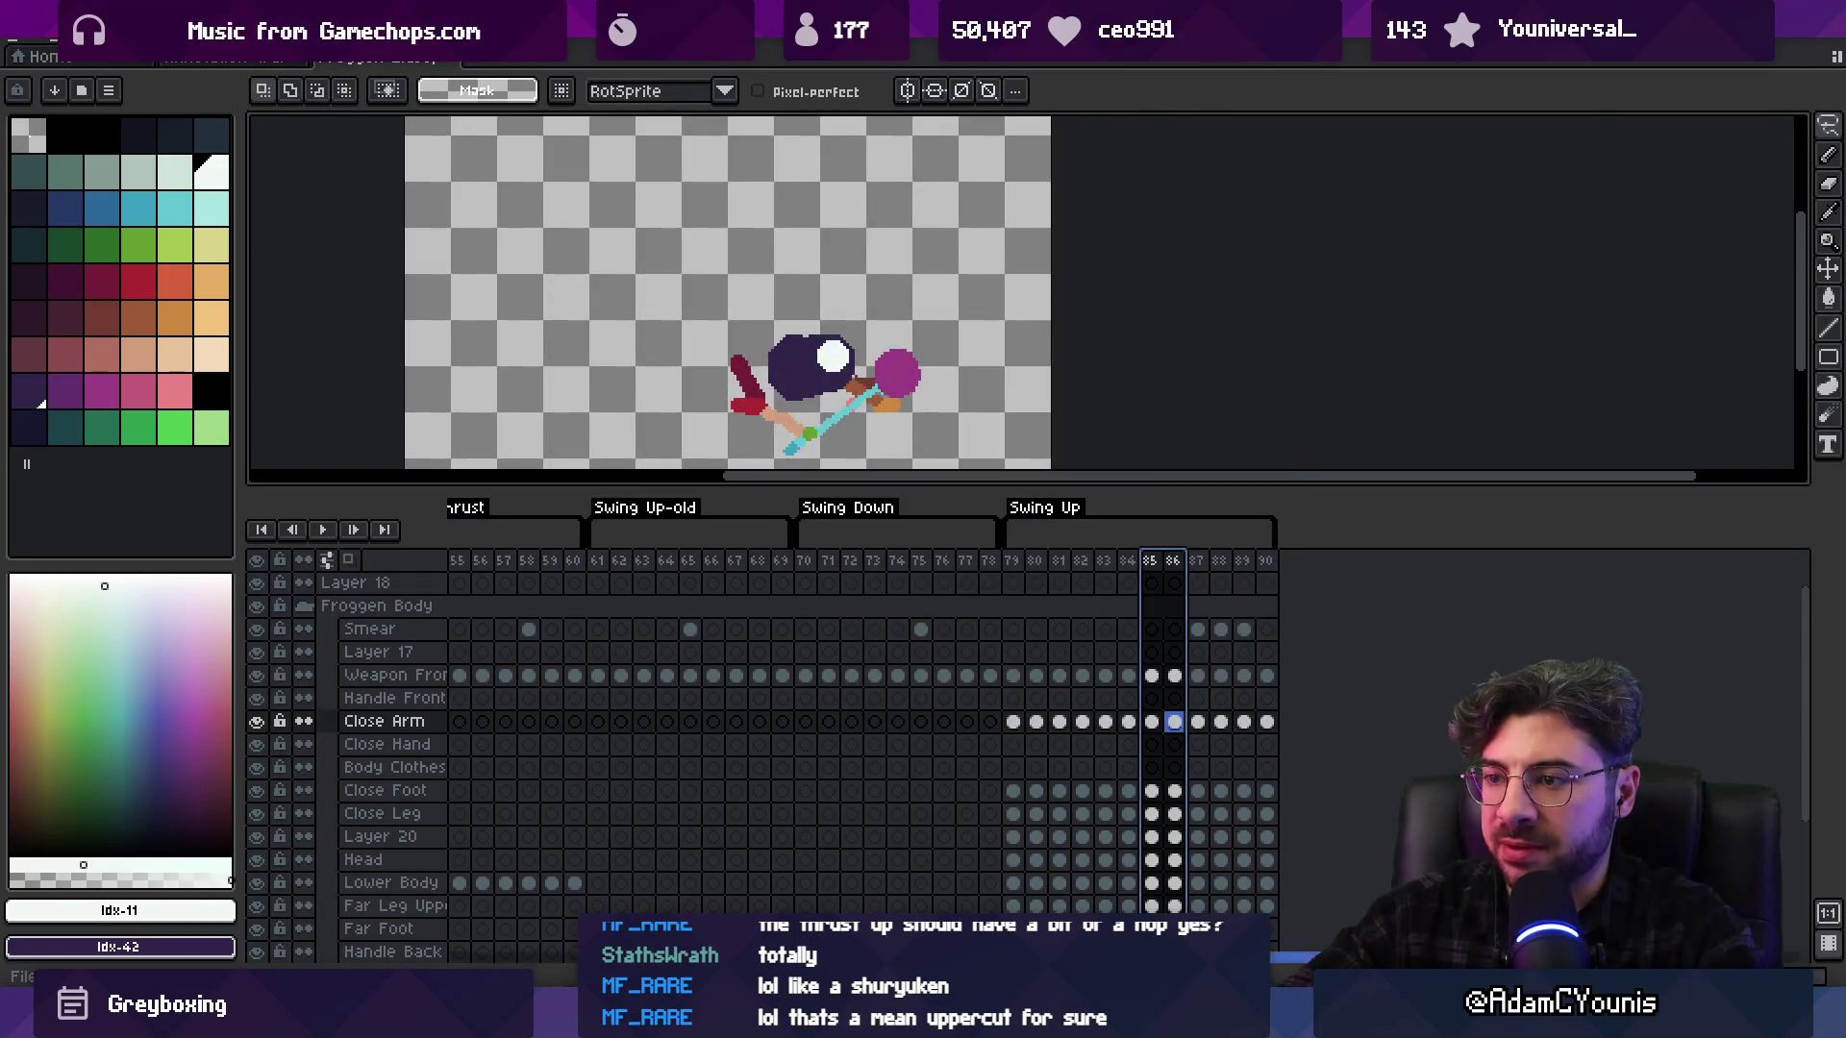
{"action": "key", "text": "alt+Tab"}
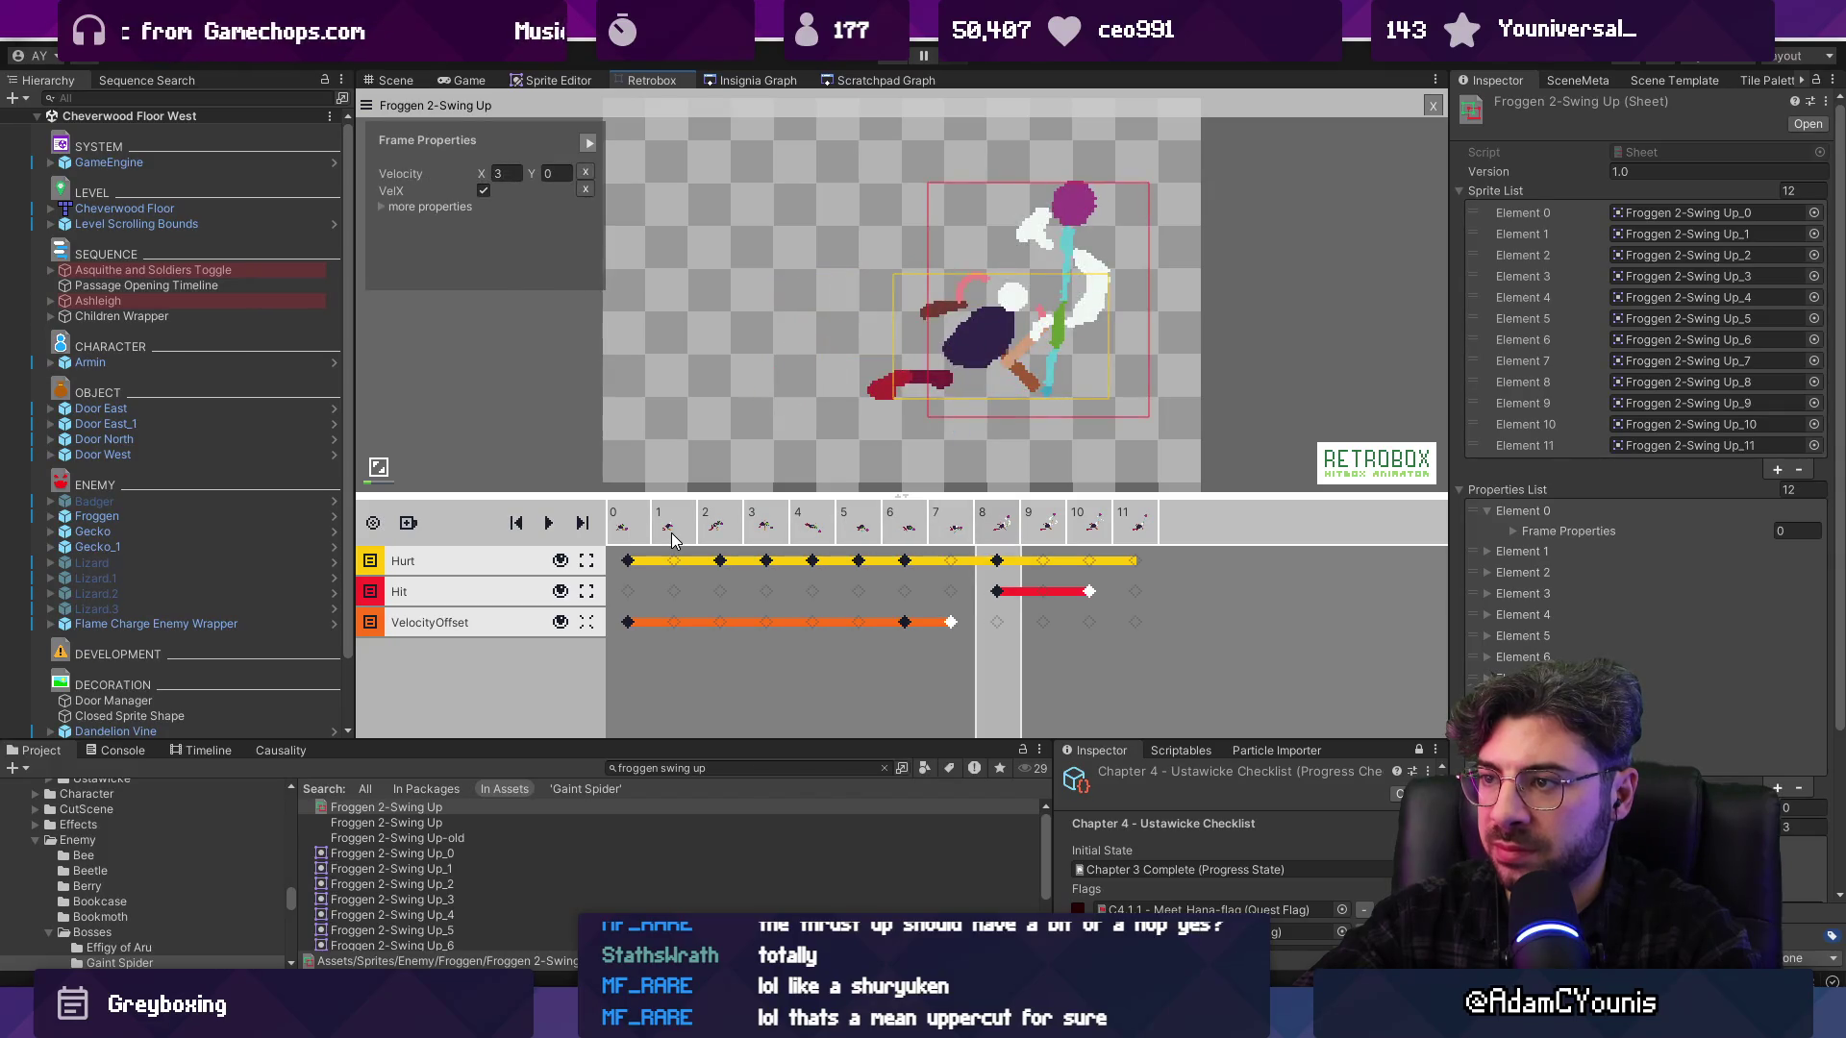
Narrow the frame-8 Hit box from 83 to 66 wide and play the preview
{"action": "left_click", "coordinate": [1005, 591]}
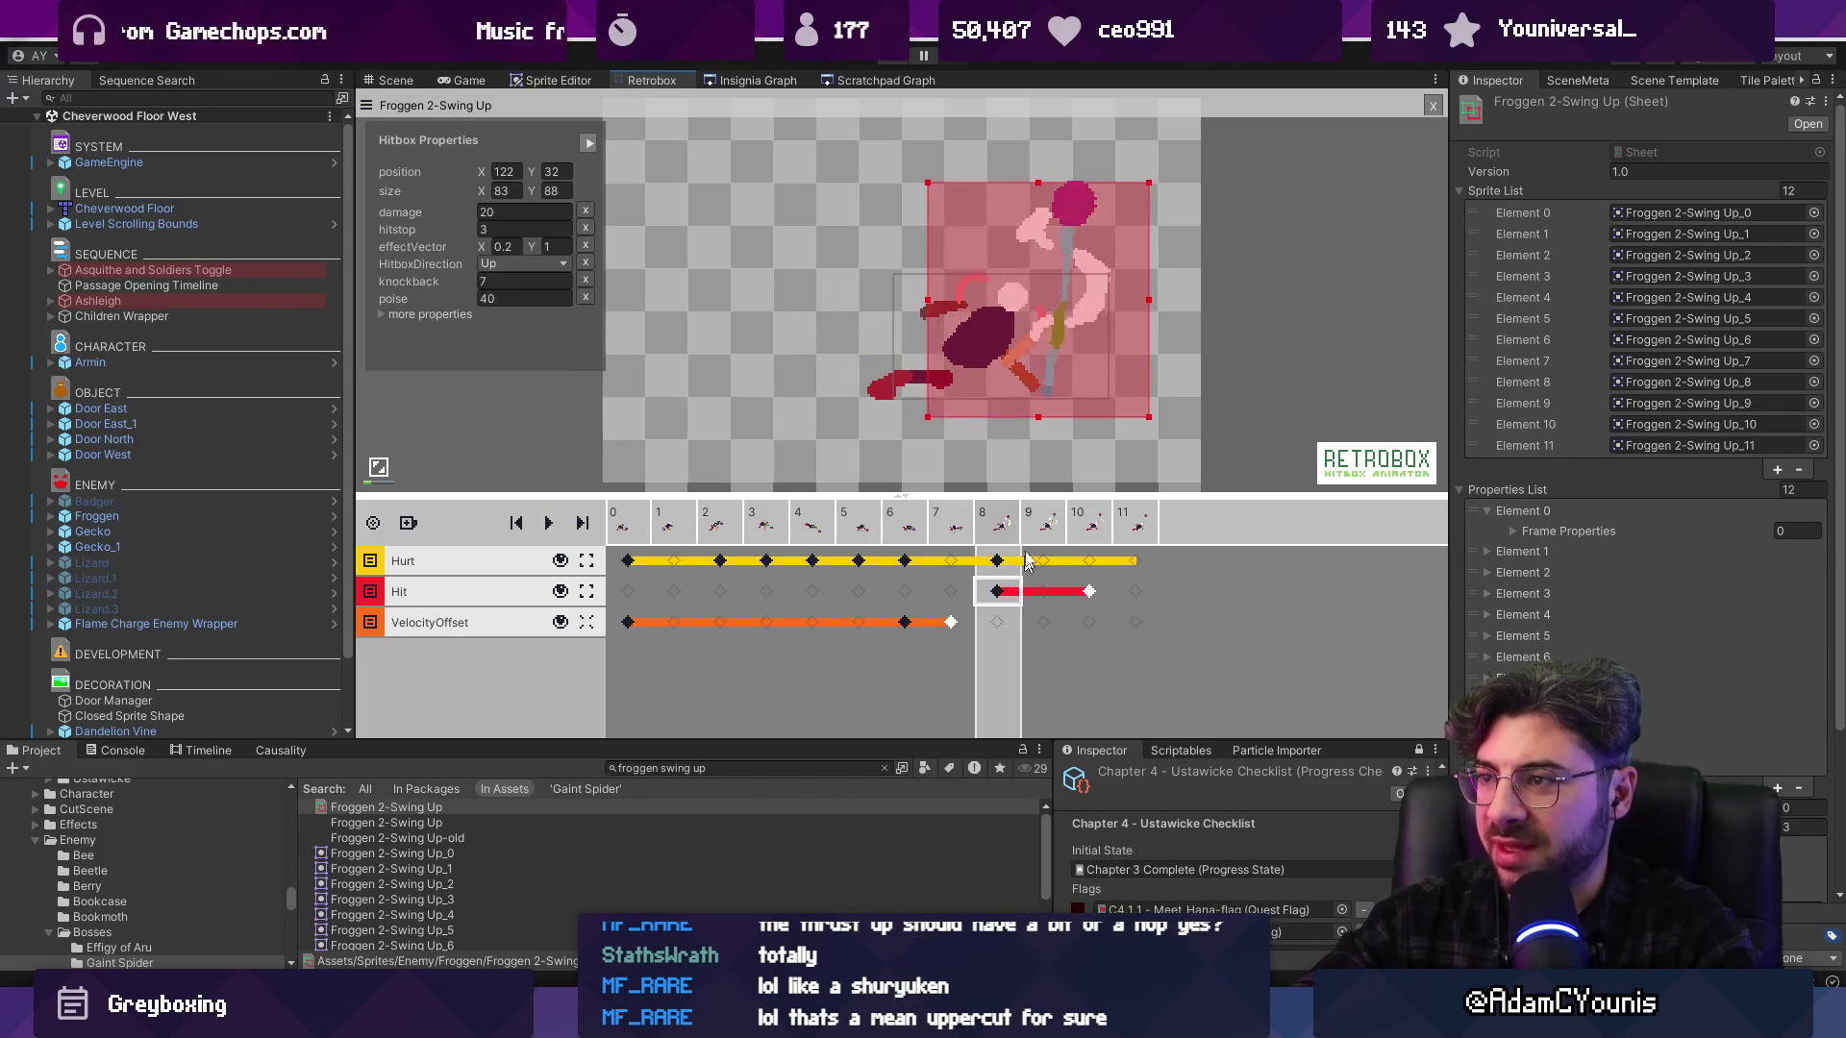
{"action": "left_click_drag", "start_coordinate": [1148, 298], "coordinate": [1104, 300]}
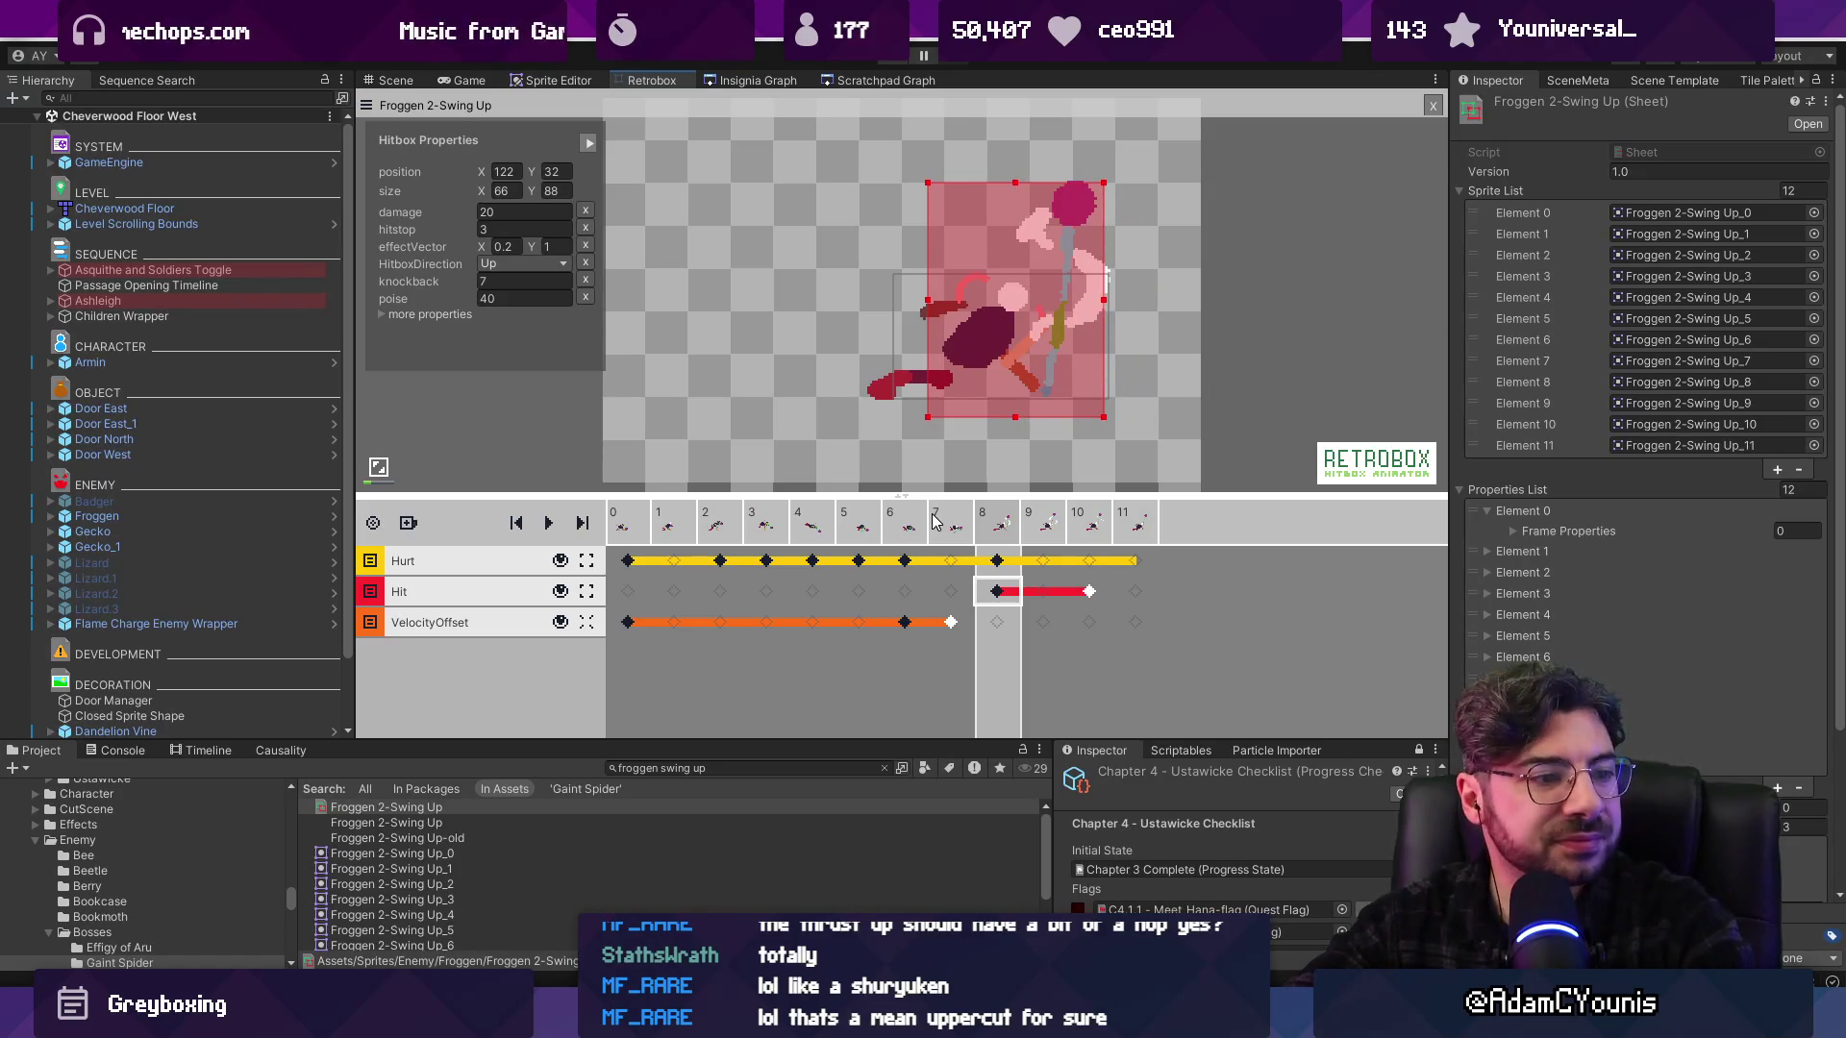
{"action": "key", "text": "space"}
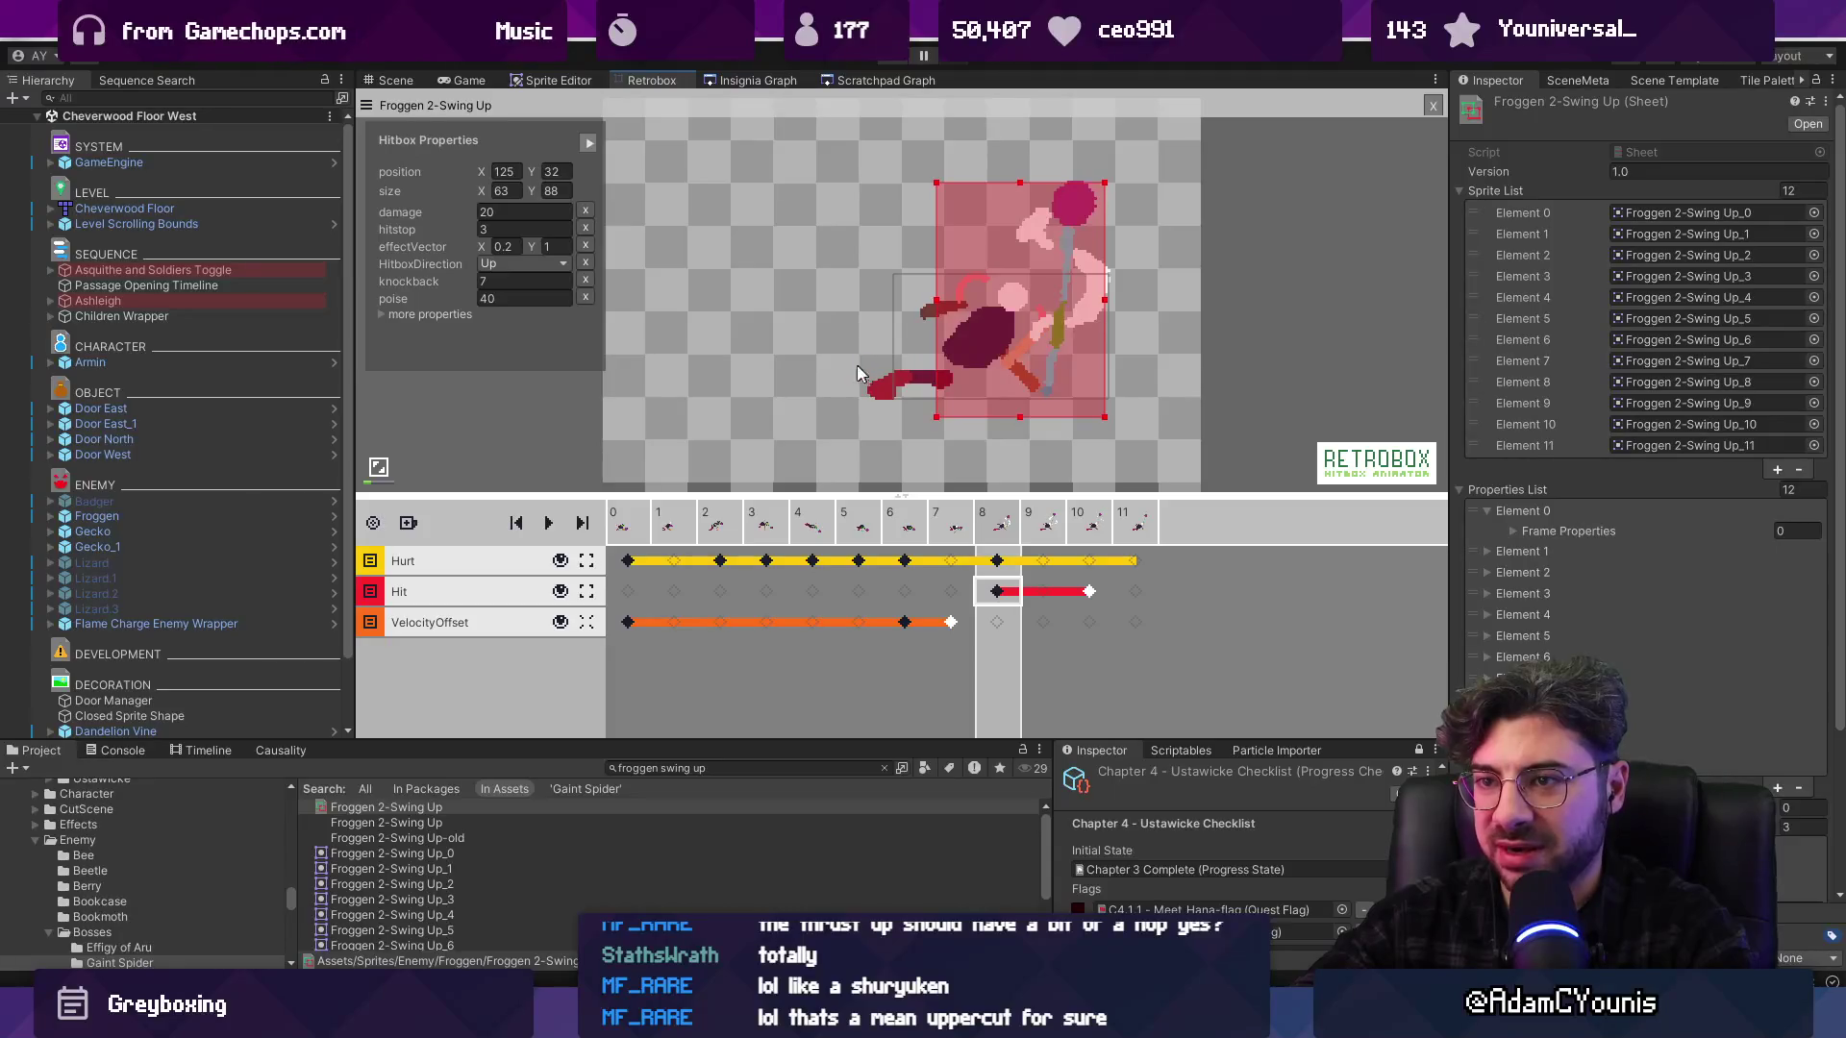
Replay the animation from frame 0 with the Hurt box selected, then return to frame 8
{"action": "left_click", "coordinate": [651, 543]}
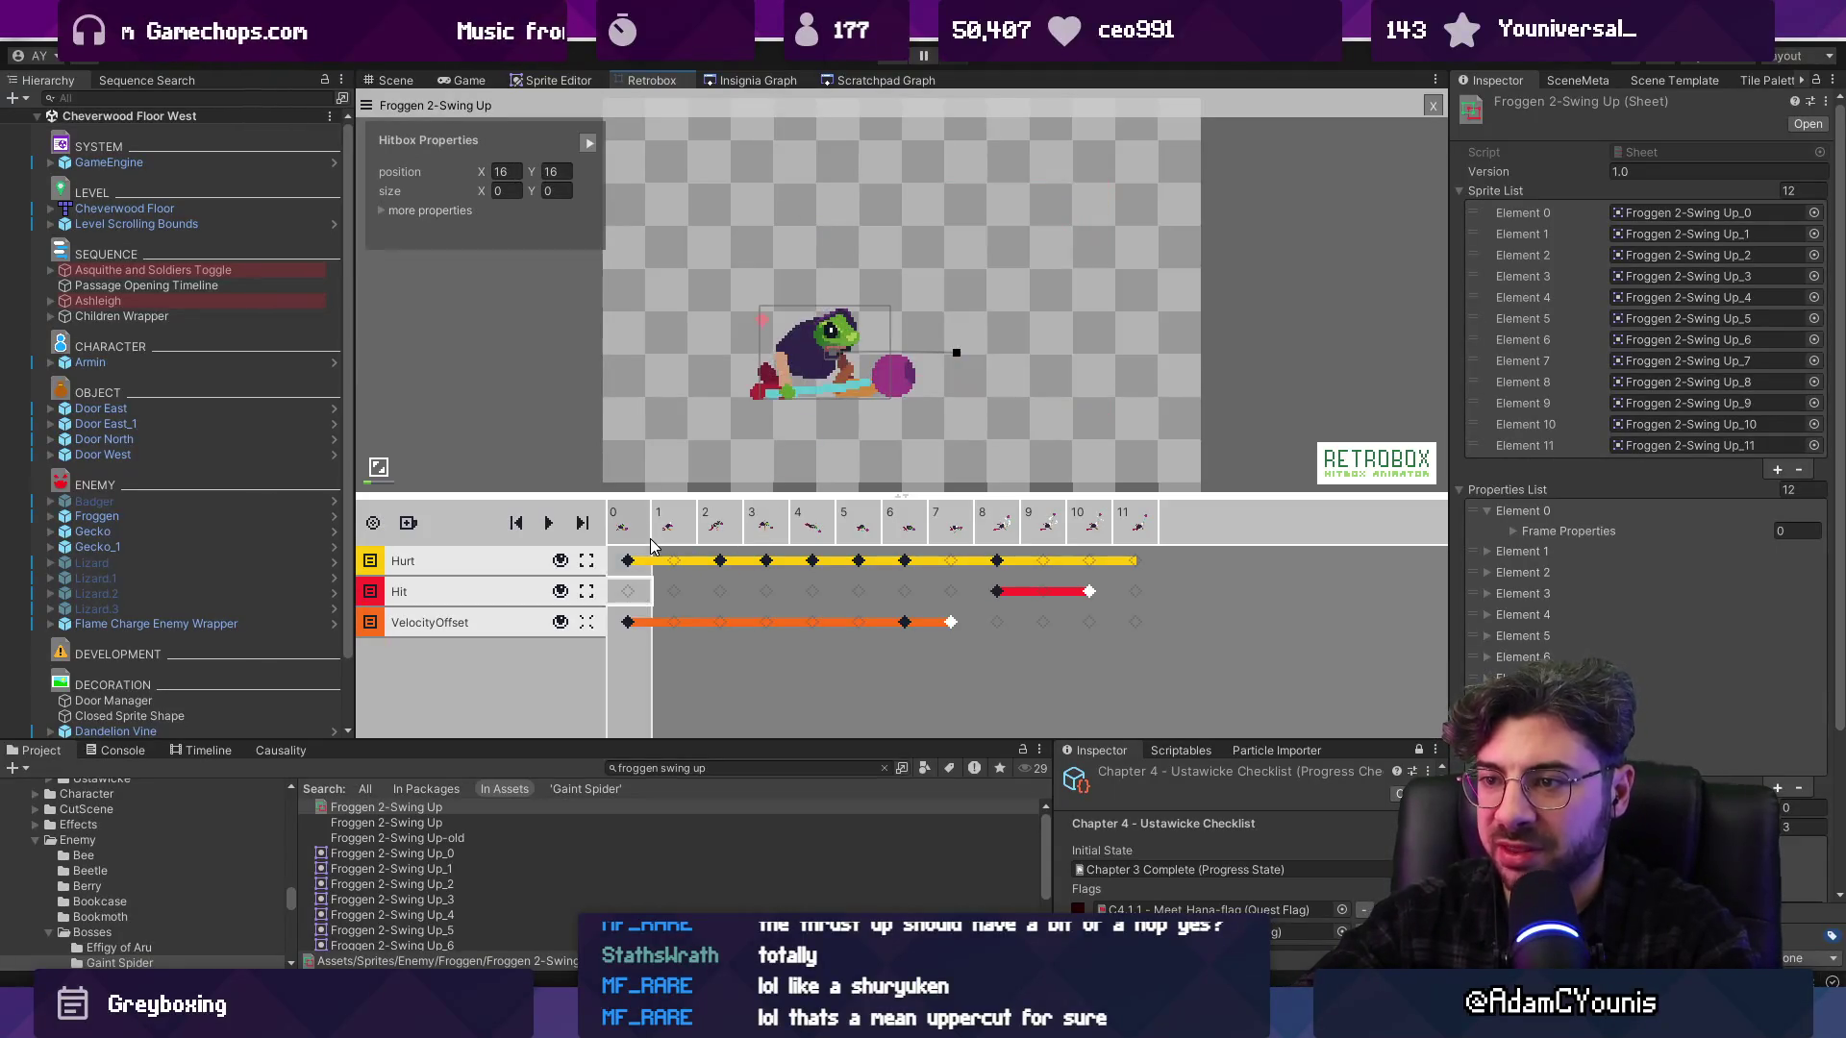
{"action": "left_click", "coordinate": [631, 560]}
{"action": "key", "text": "space"}
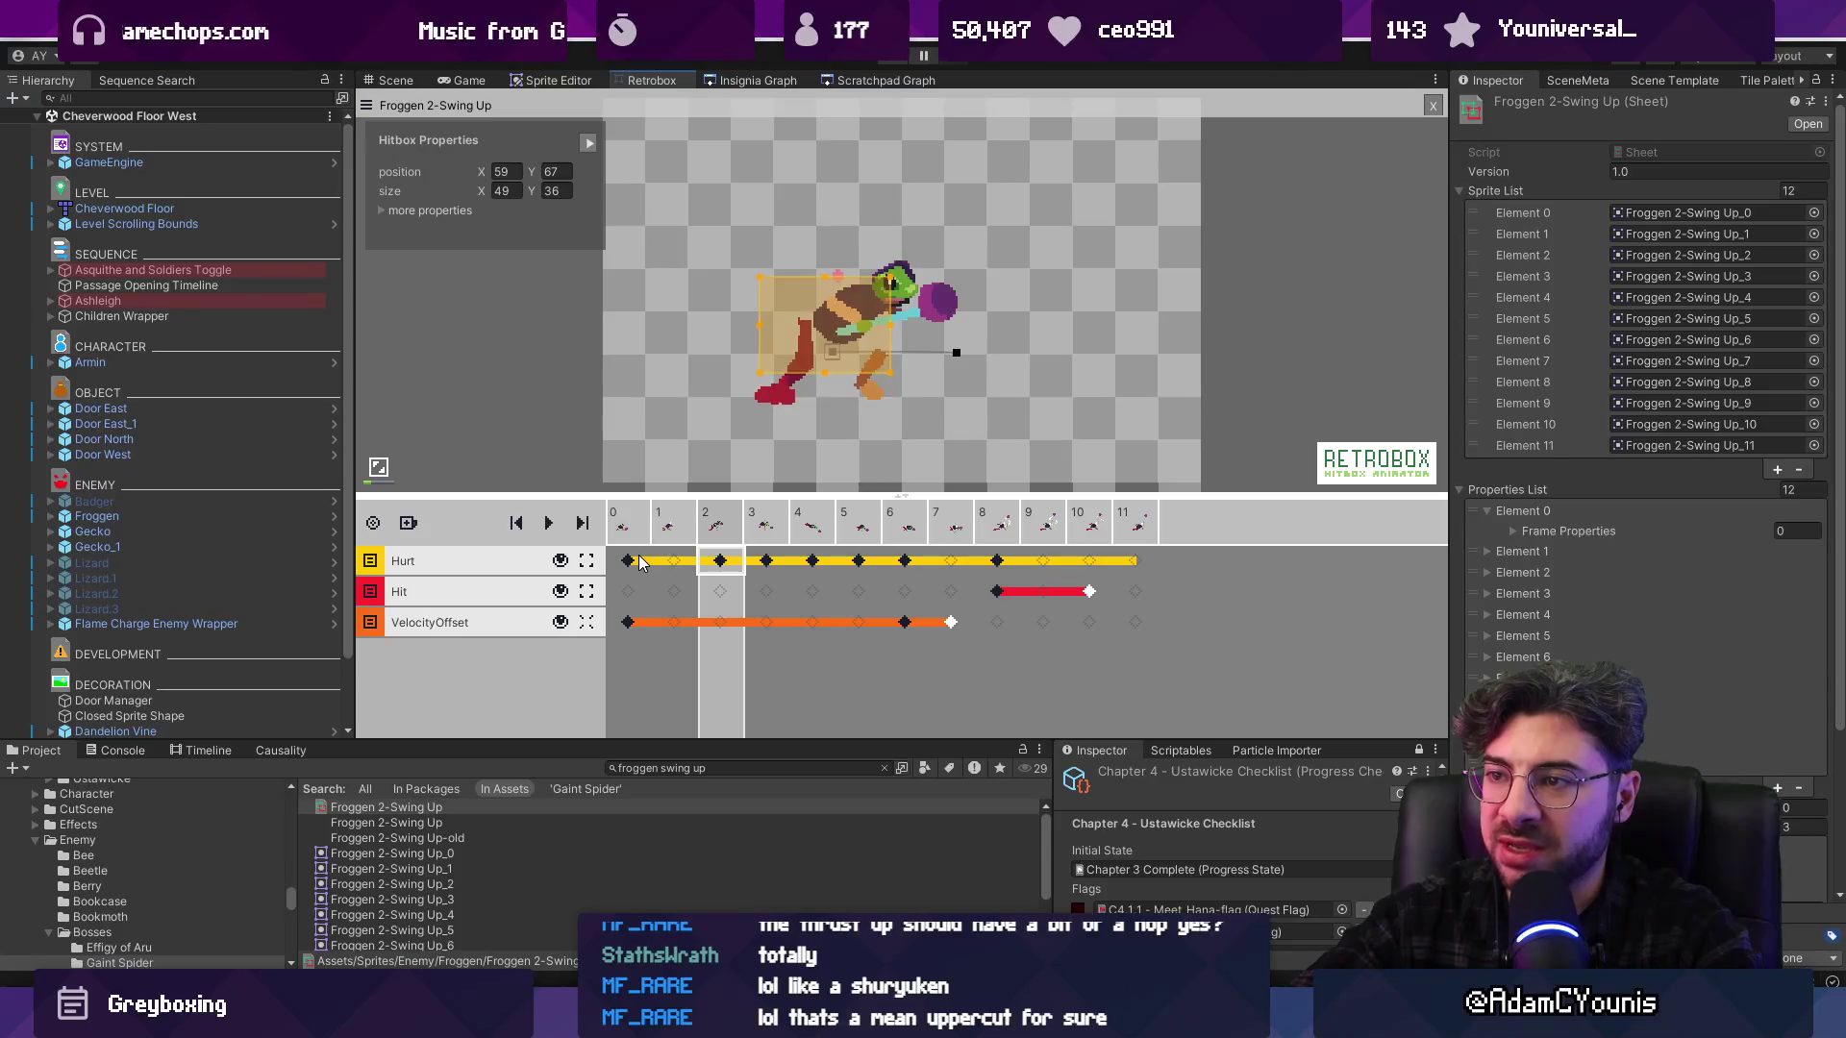
{"action": "key", "text": "Left"}
{"action": "key", "text": "Left"}
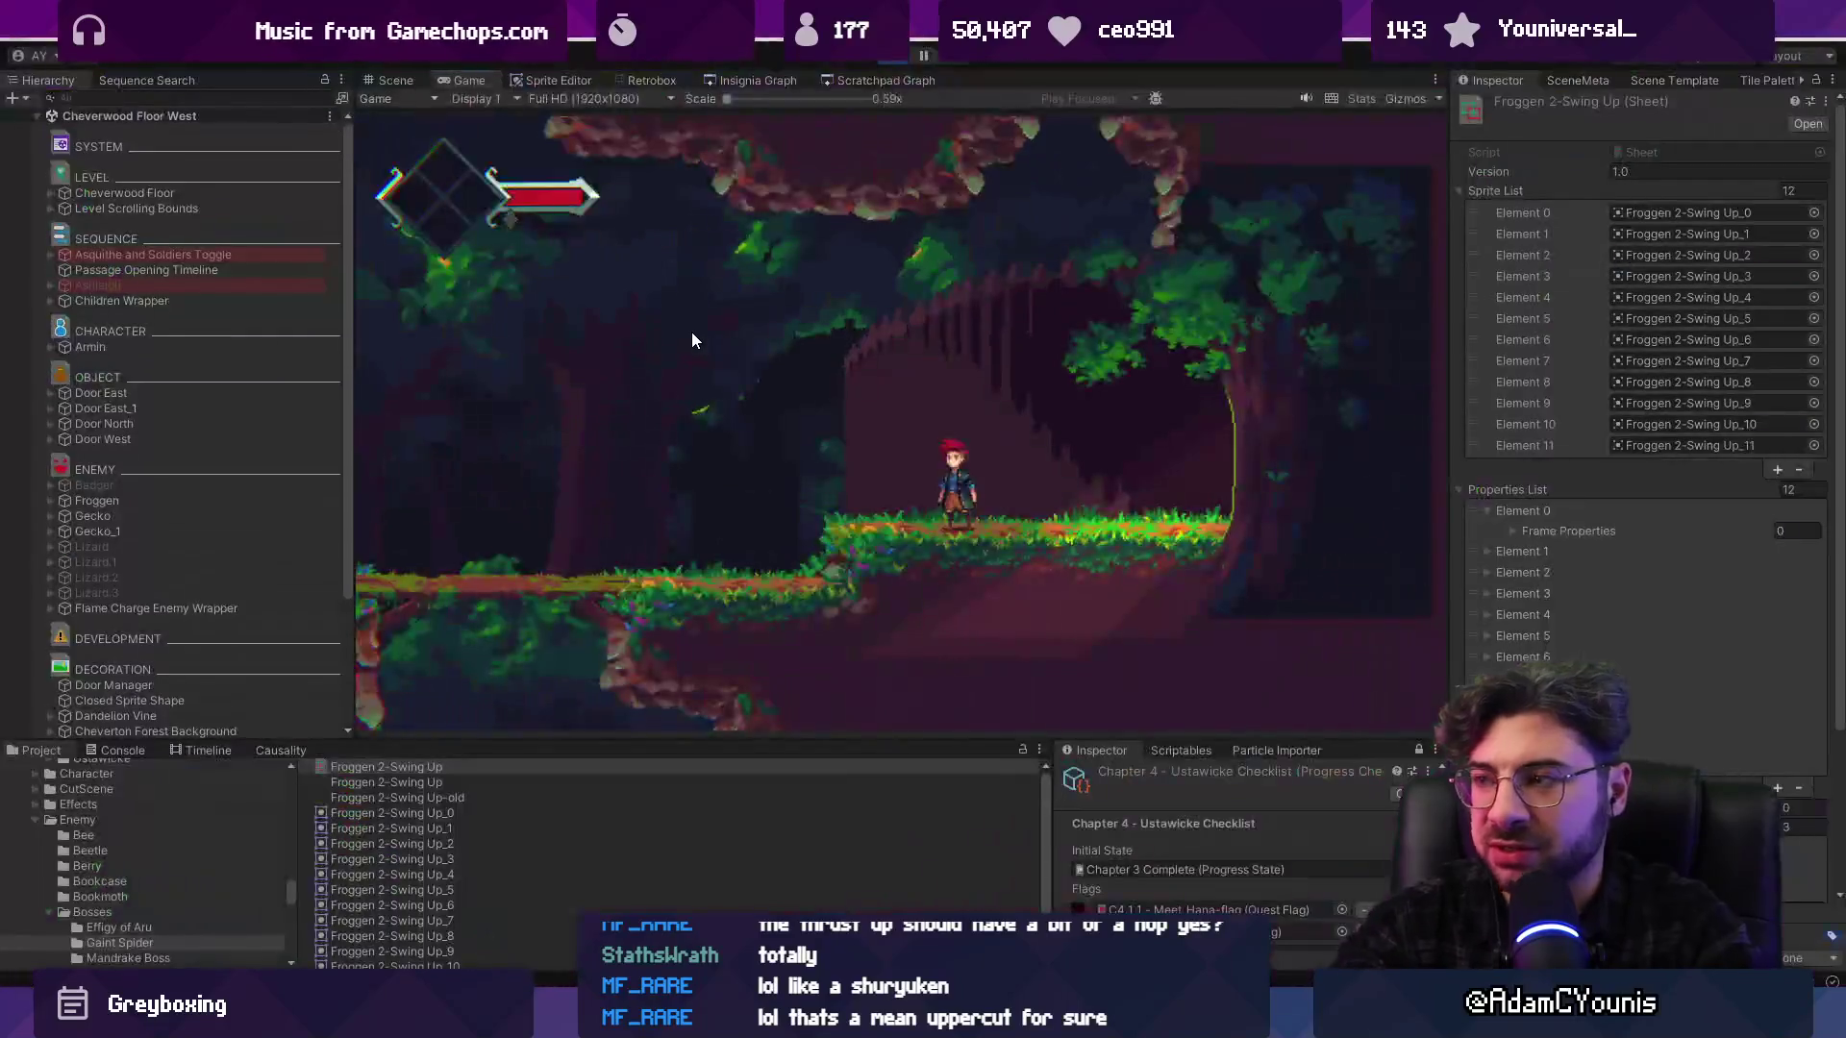
Collapse the Sprite List, Properties List and Layers foldouts in the Inspector
{"action": "key", "text": "F11"}
{"action": "left_click", "coordinate": [1462, 191]}
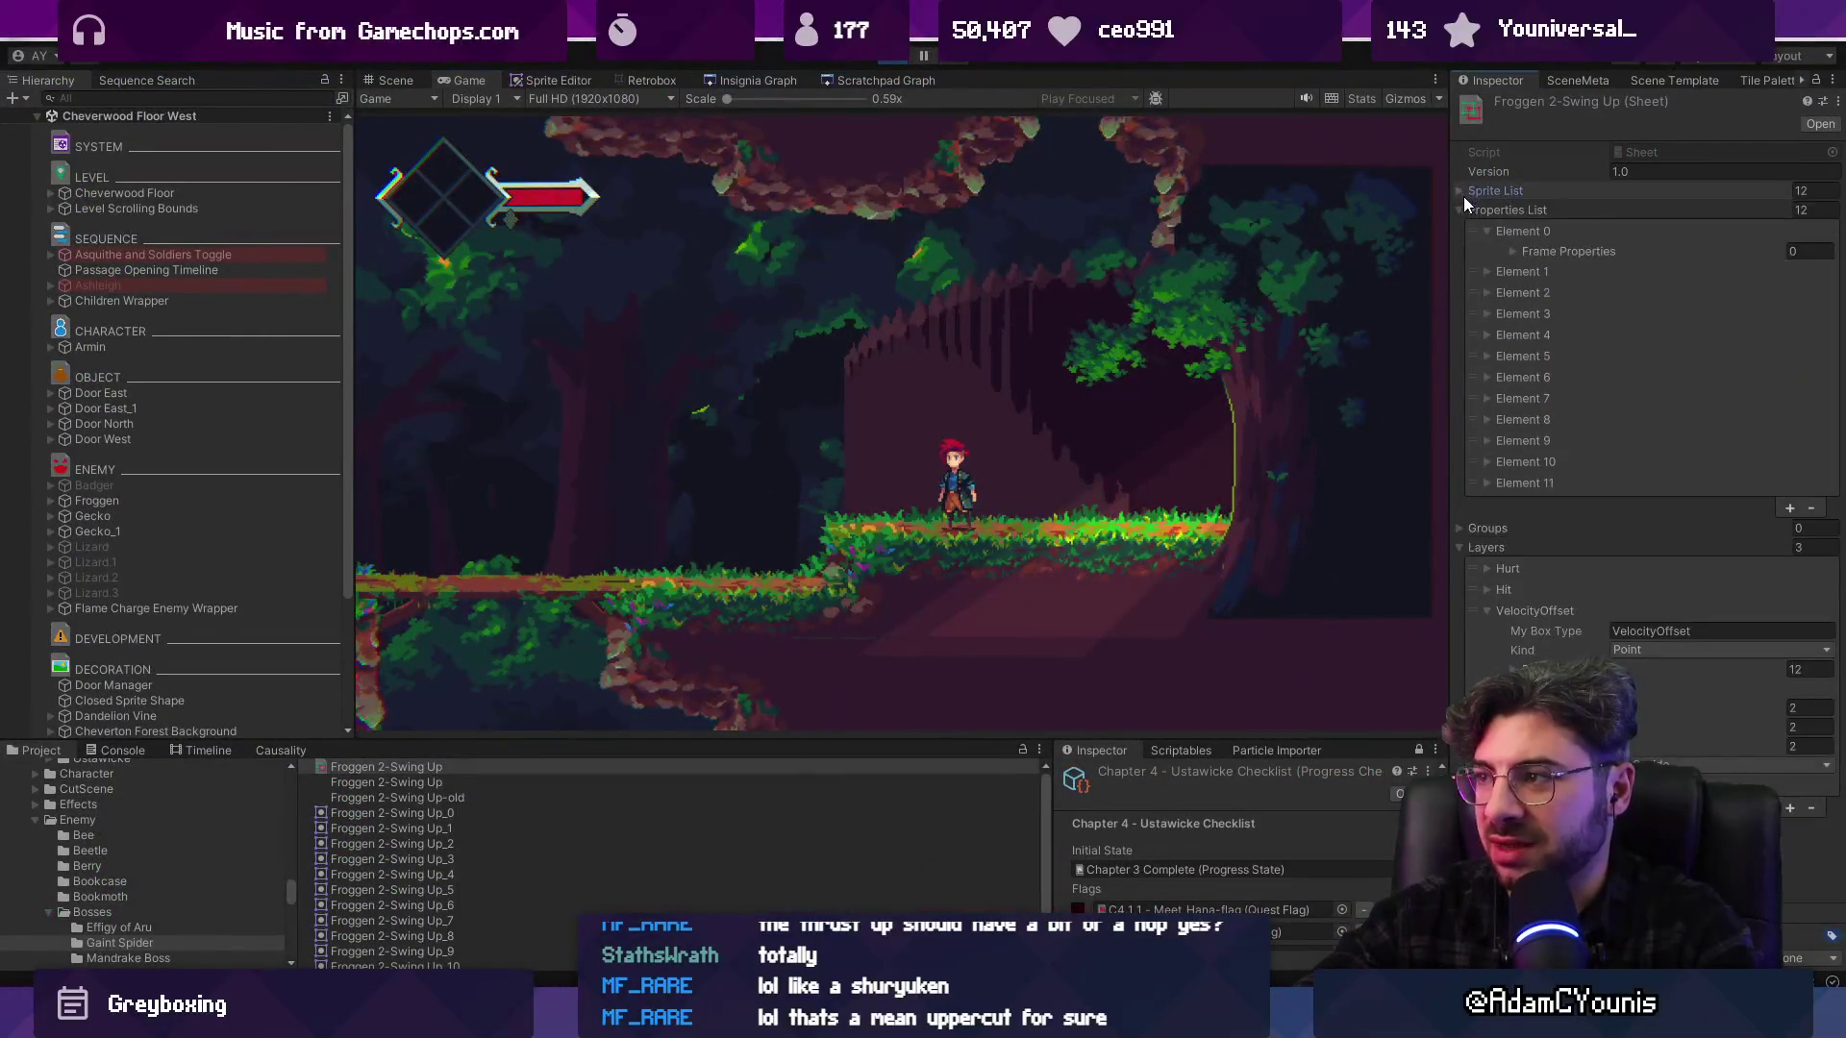
{"action": "left_click", "coordinate": [1461, 208]}
{"action": "left_click", "coordinate": [1457, 246]}
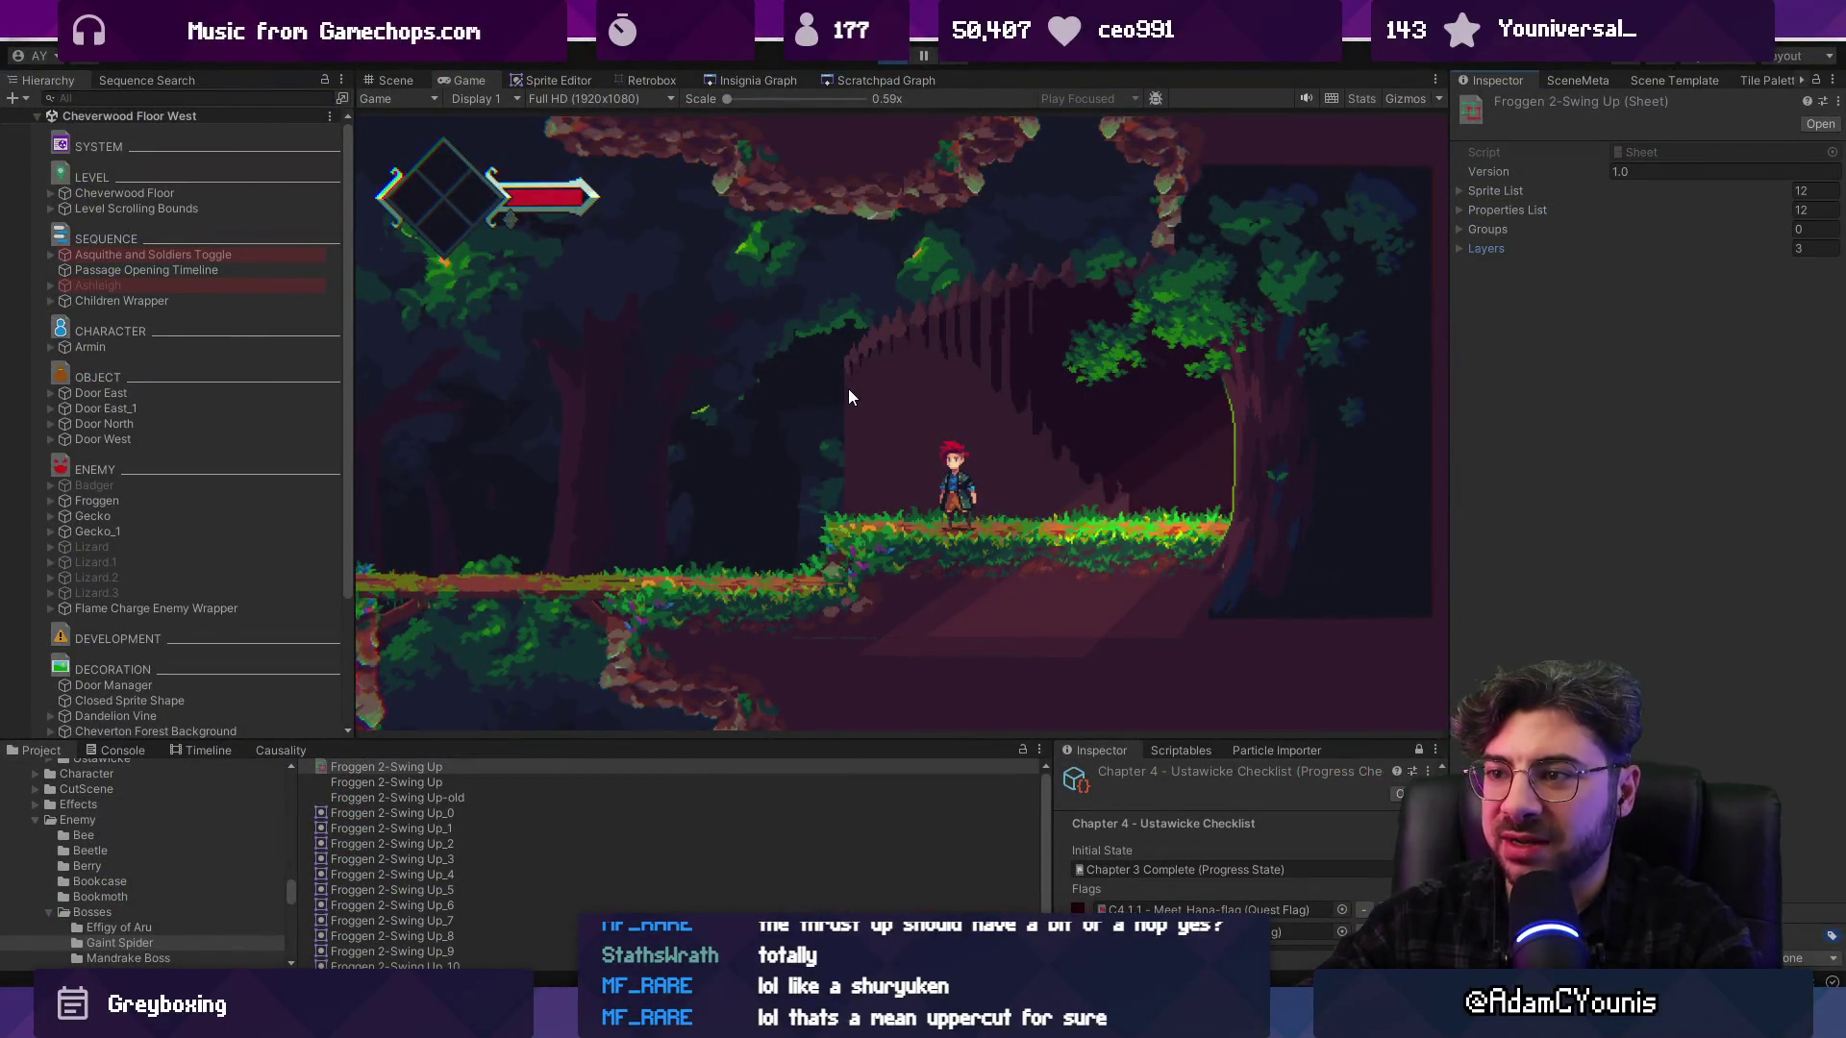
Playtest full screen, running left under the arch to fight the lizard, then stop play mode
{"action": "key", "text": "F11"}
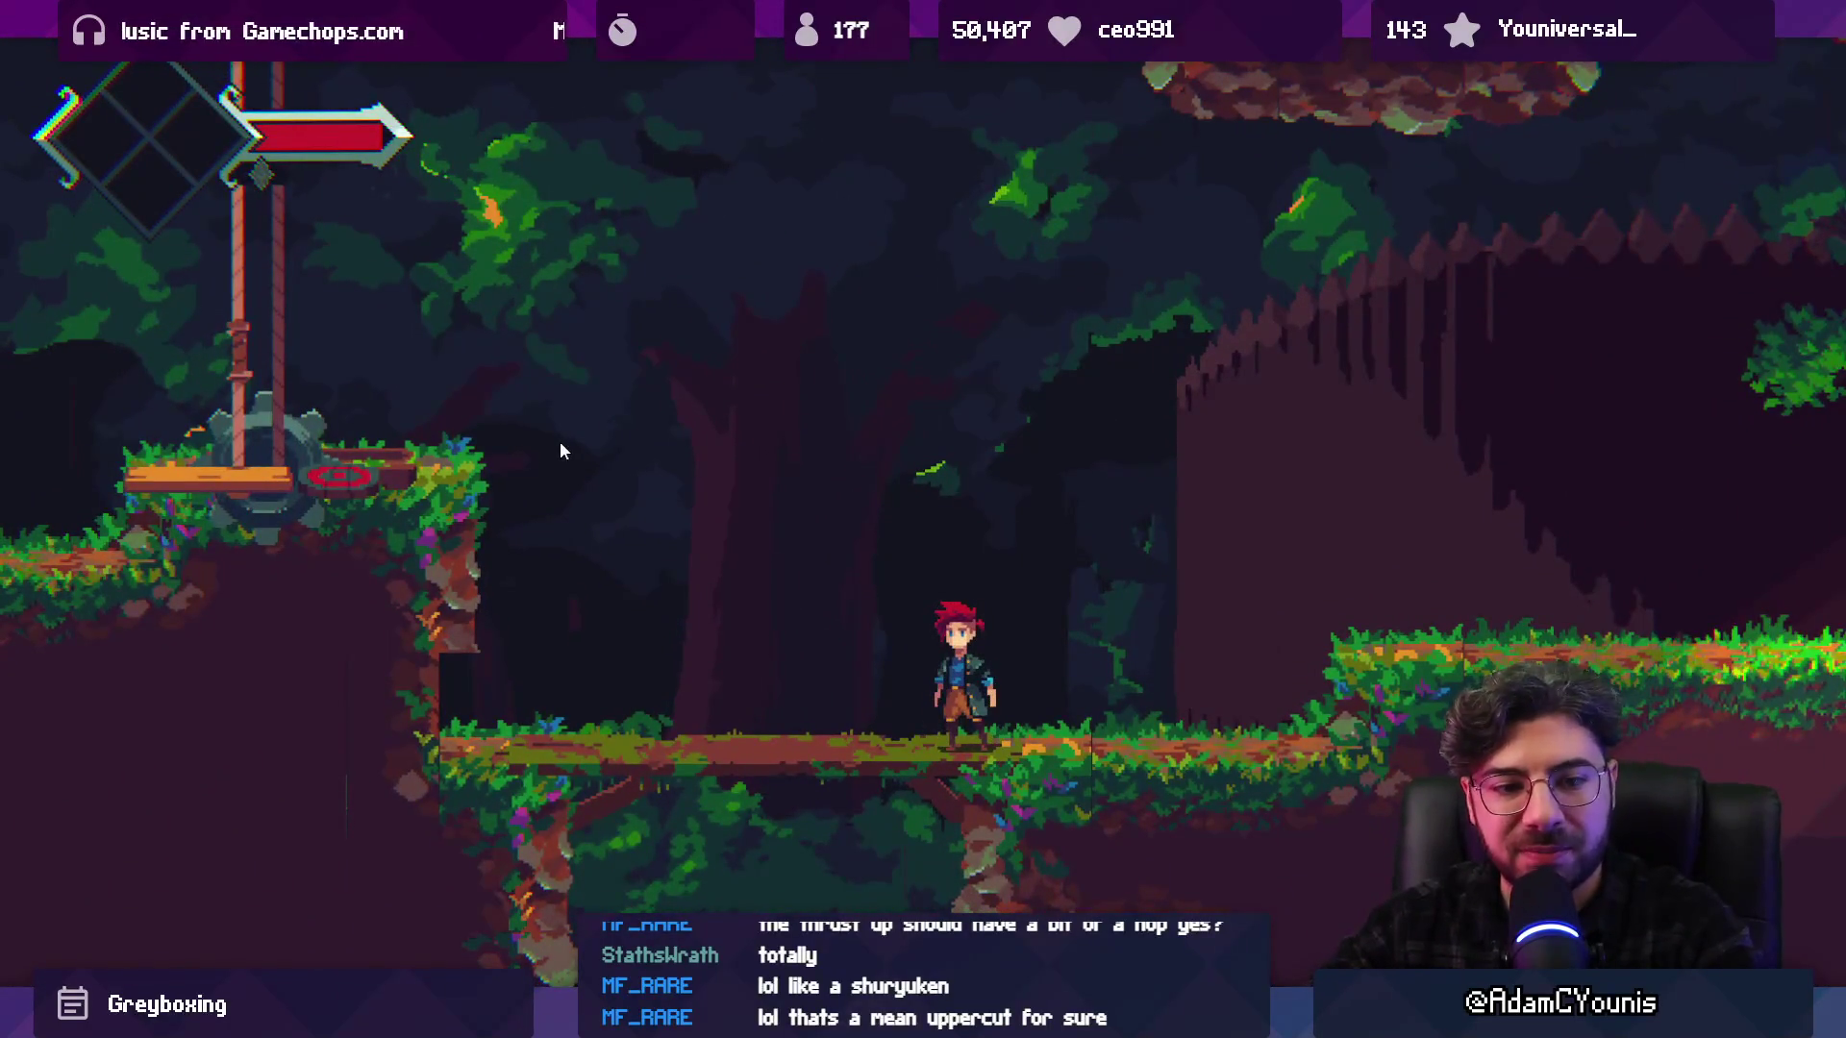
{"action": "key", "text": "space"}
{"action": "key", "text": "Left"}
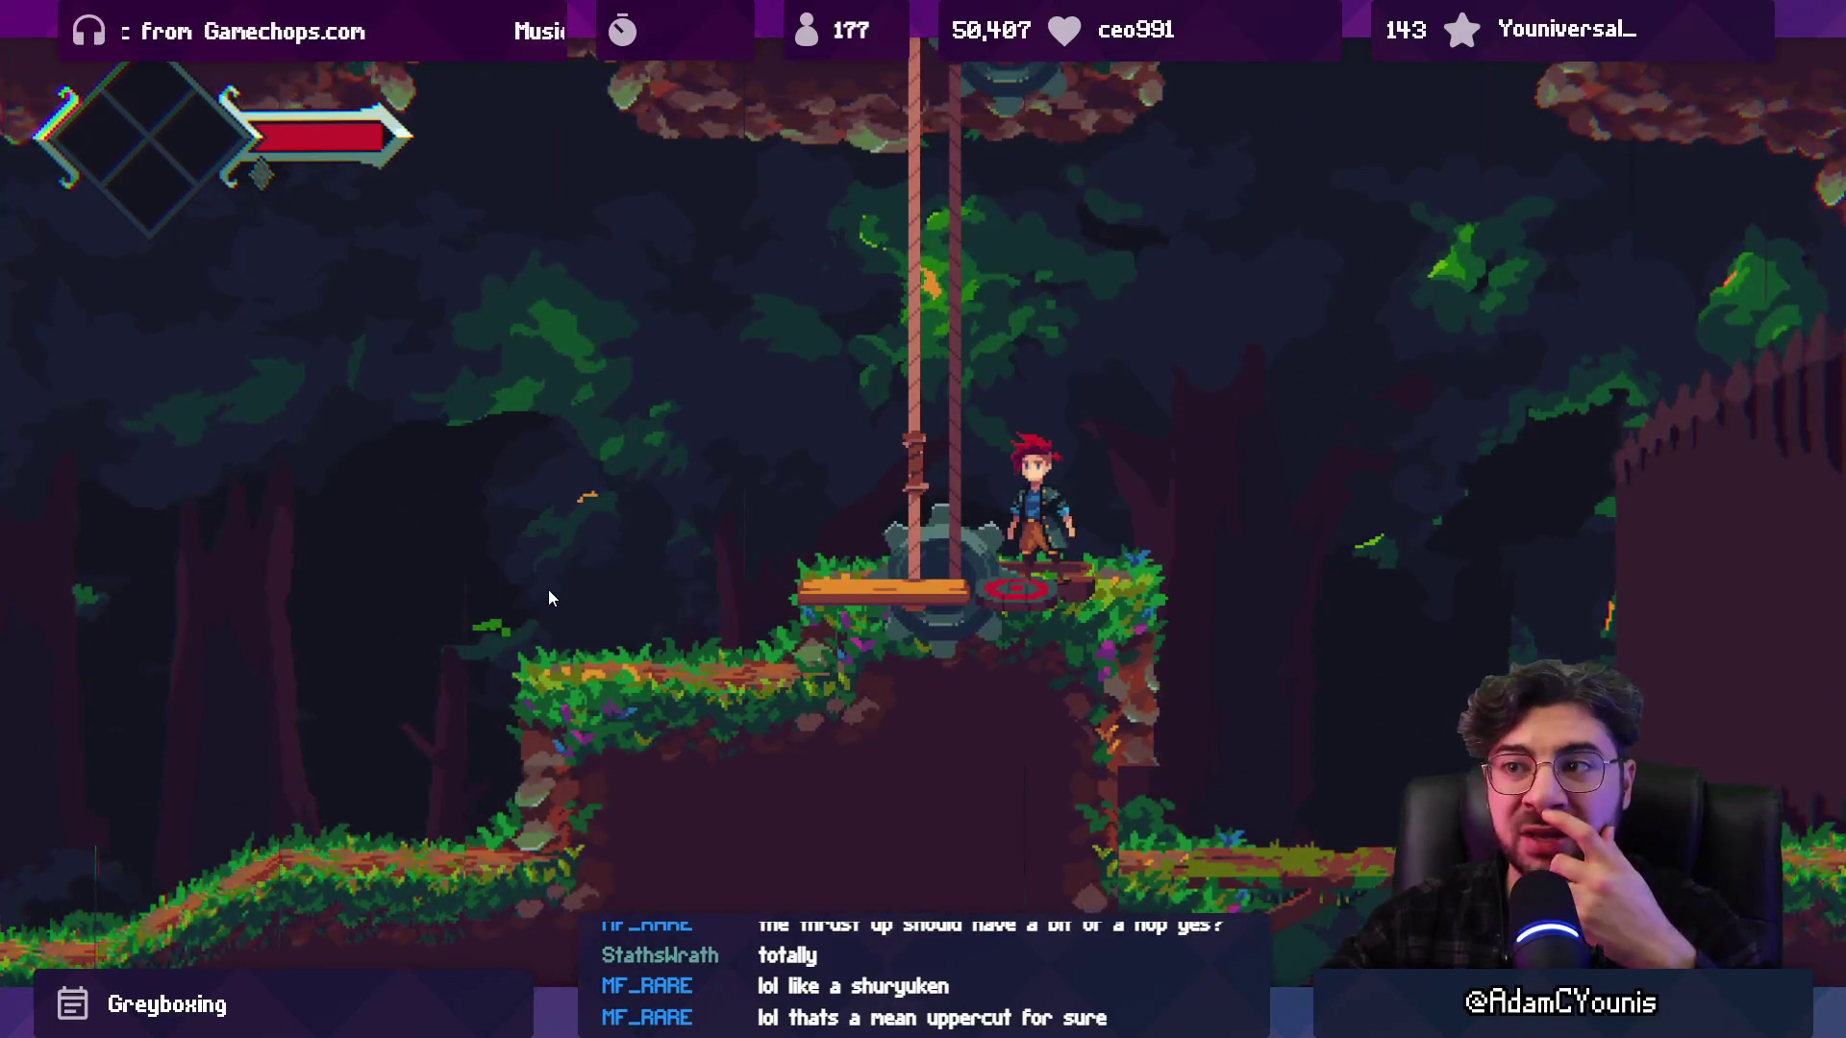
{"action": "key", "text": "Left"}
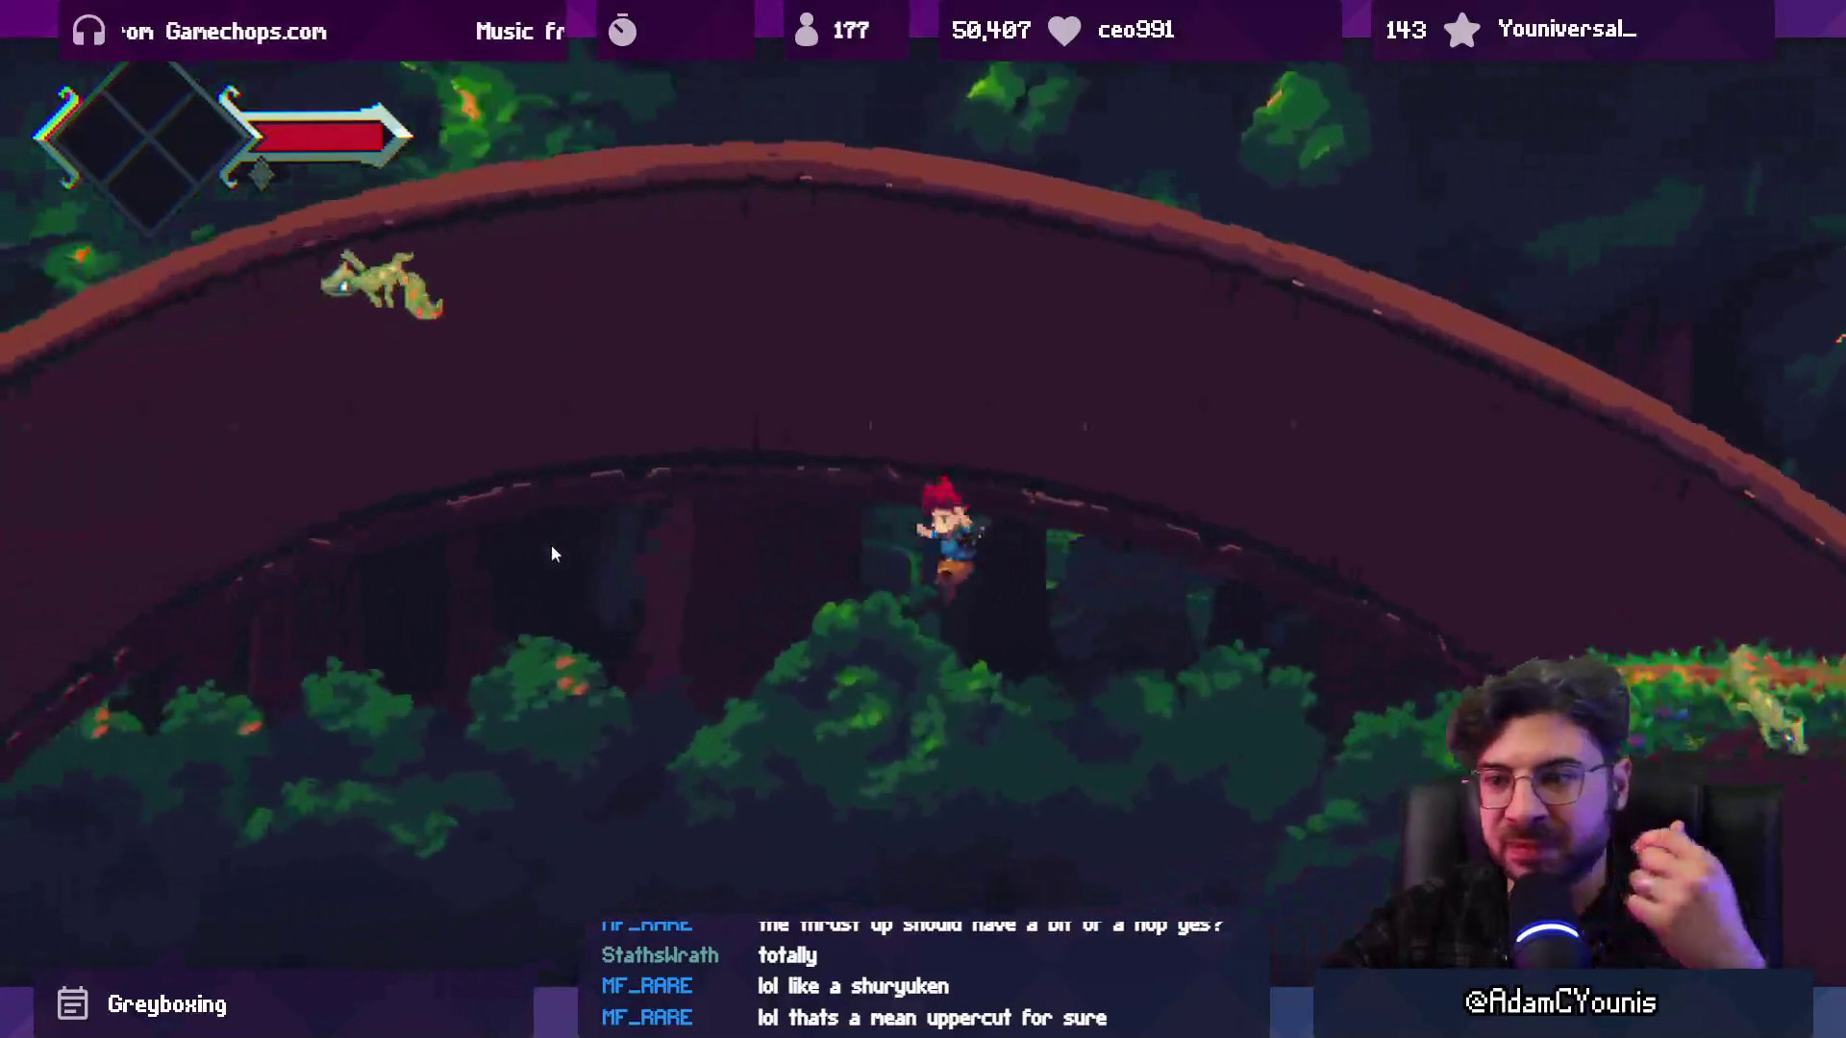
{"action": "key", "text": "Right"}
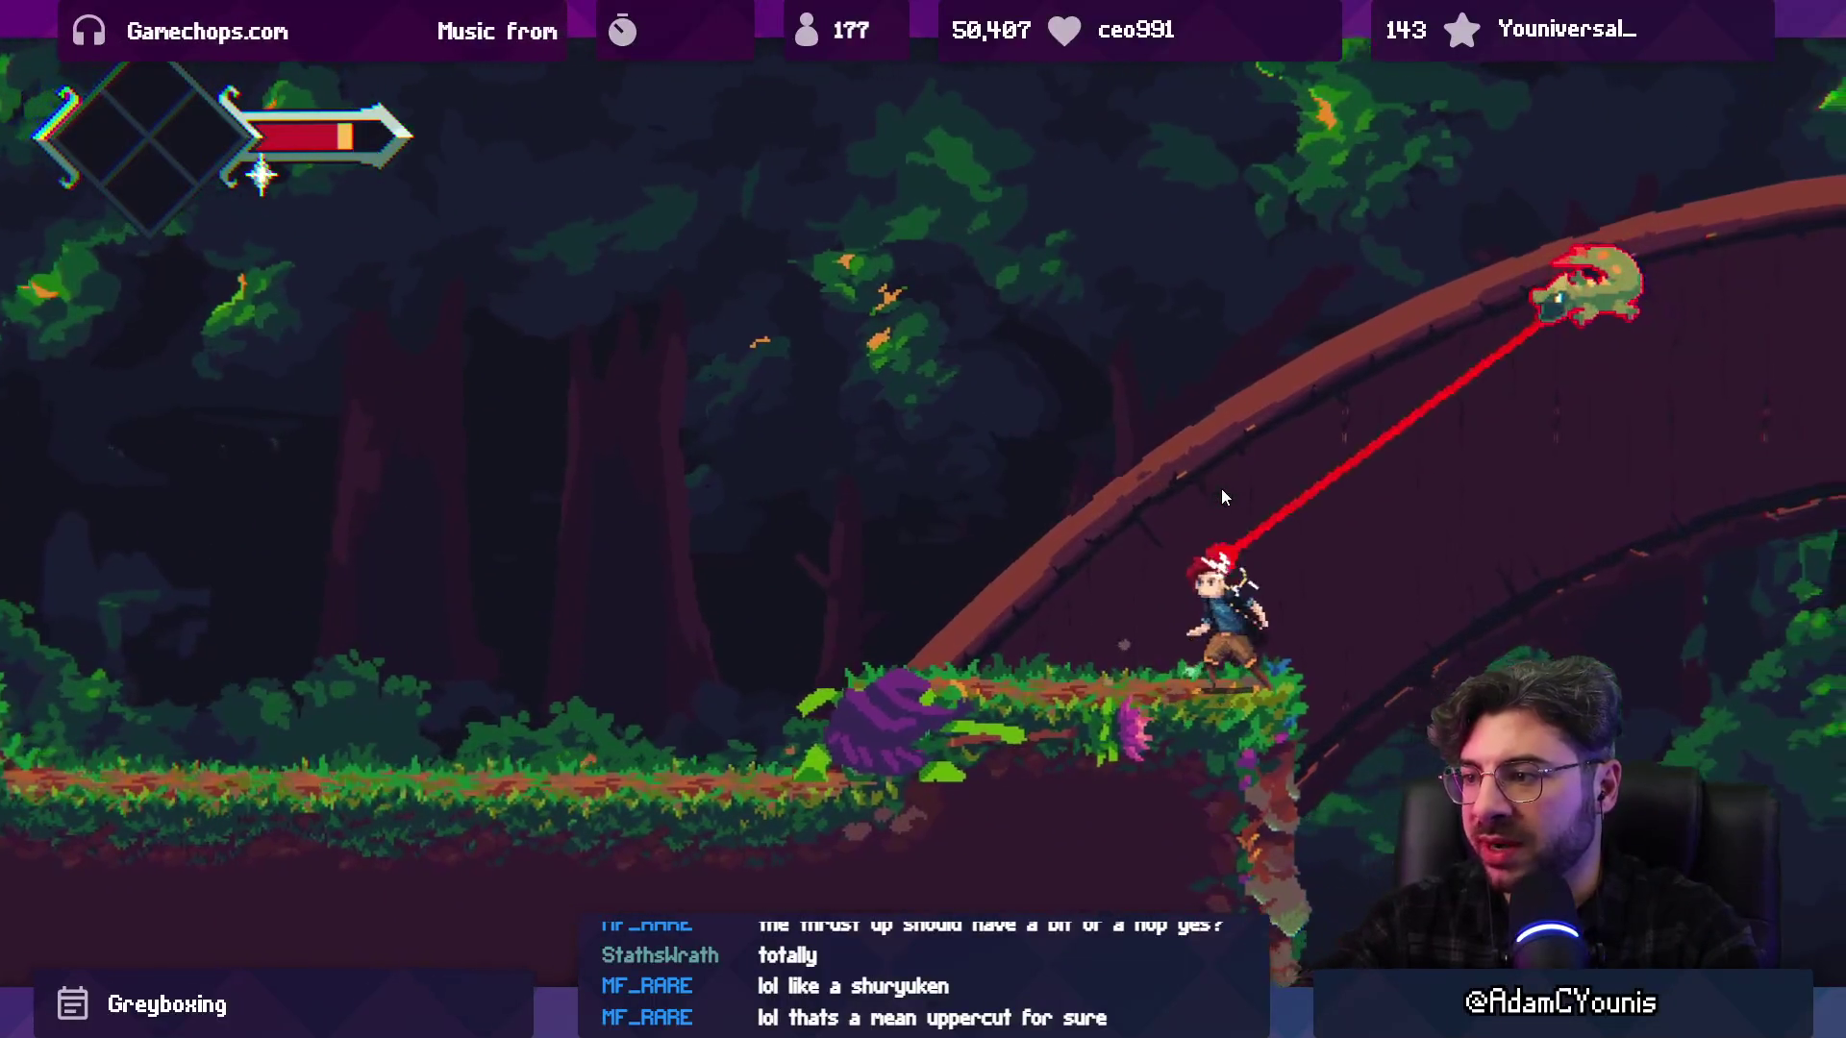
{"action": "key", "text": "x"}
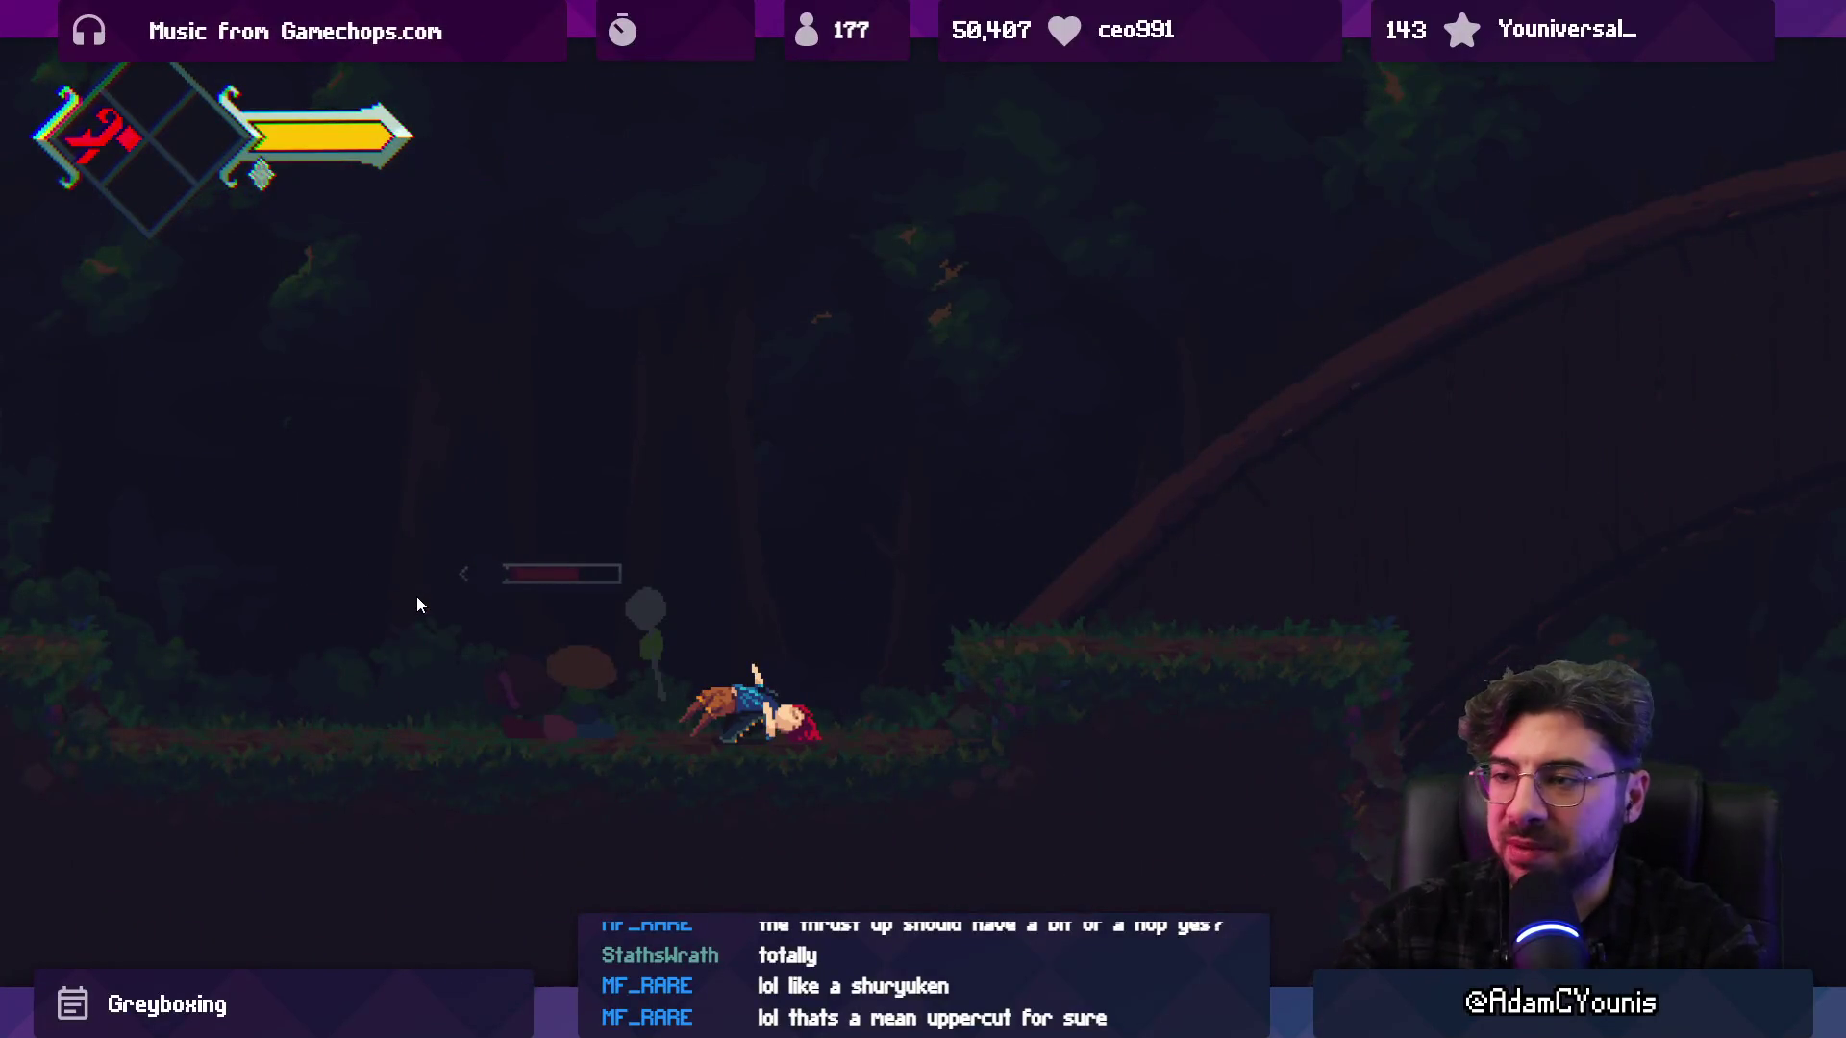
{"action": "key", "text": "ctrl+p"}
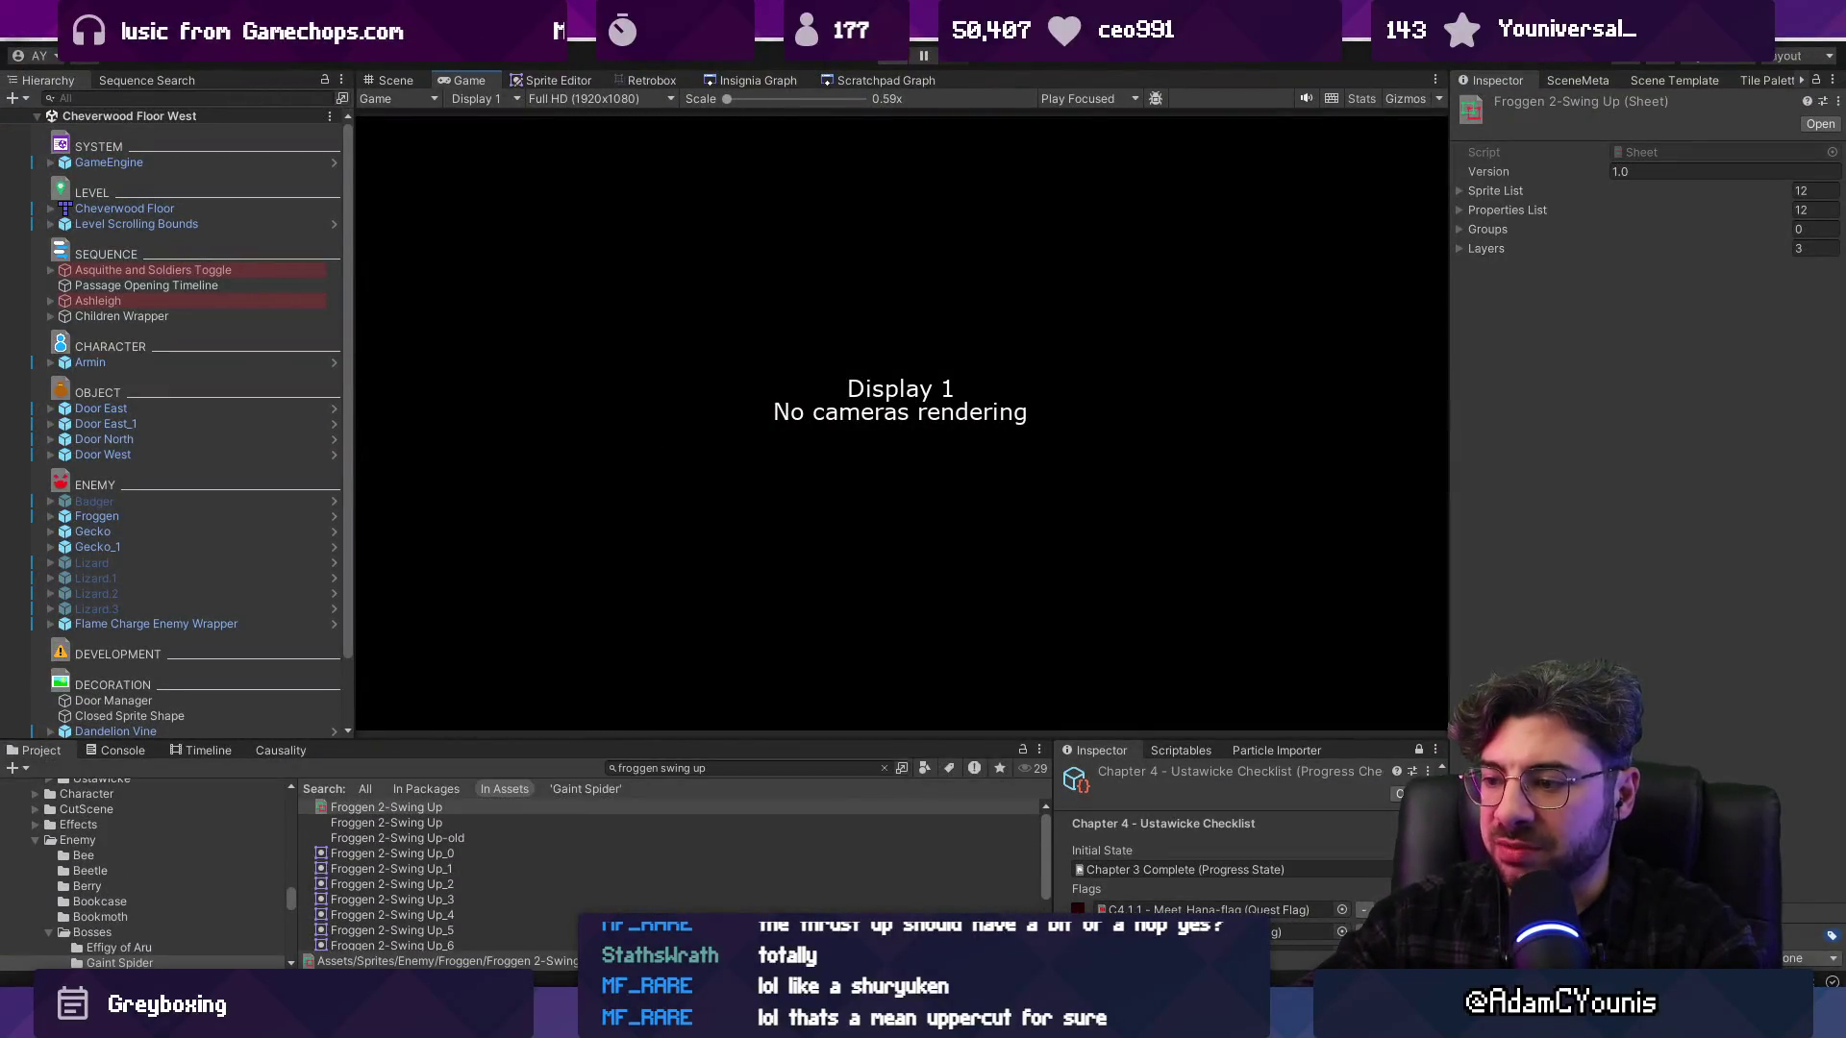
Back in Aseprite, move the weapon higher on the last Swing Up frames
{"action": "key", "text": "alt+Tab"}
{"action": "left_click_drag", "start_coordinate": [1081, 560], "coordinate": [1211, 567]}
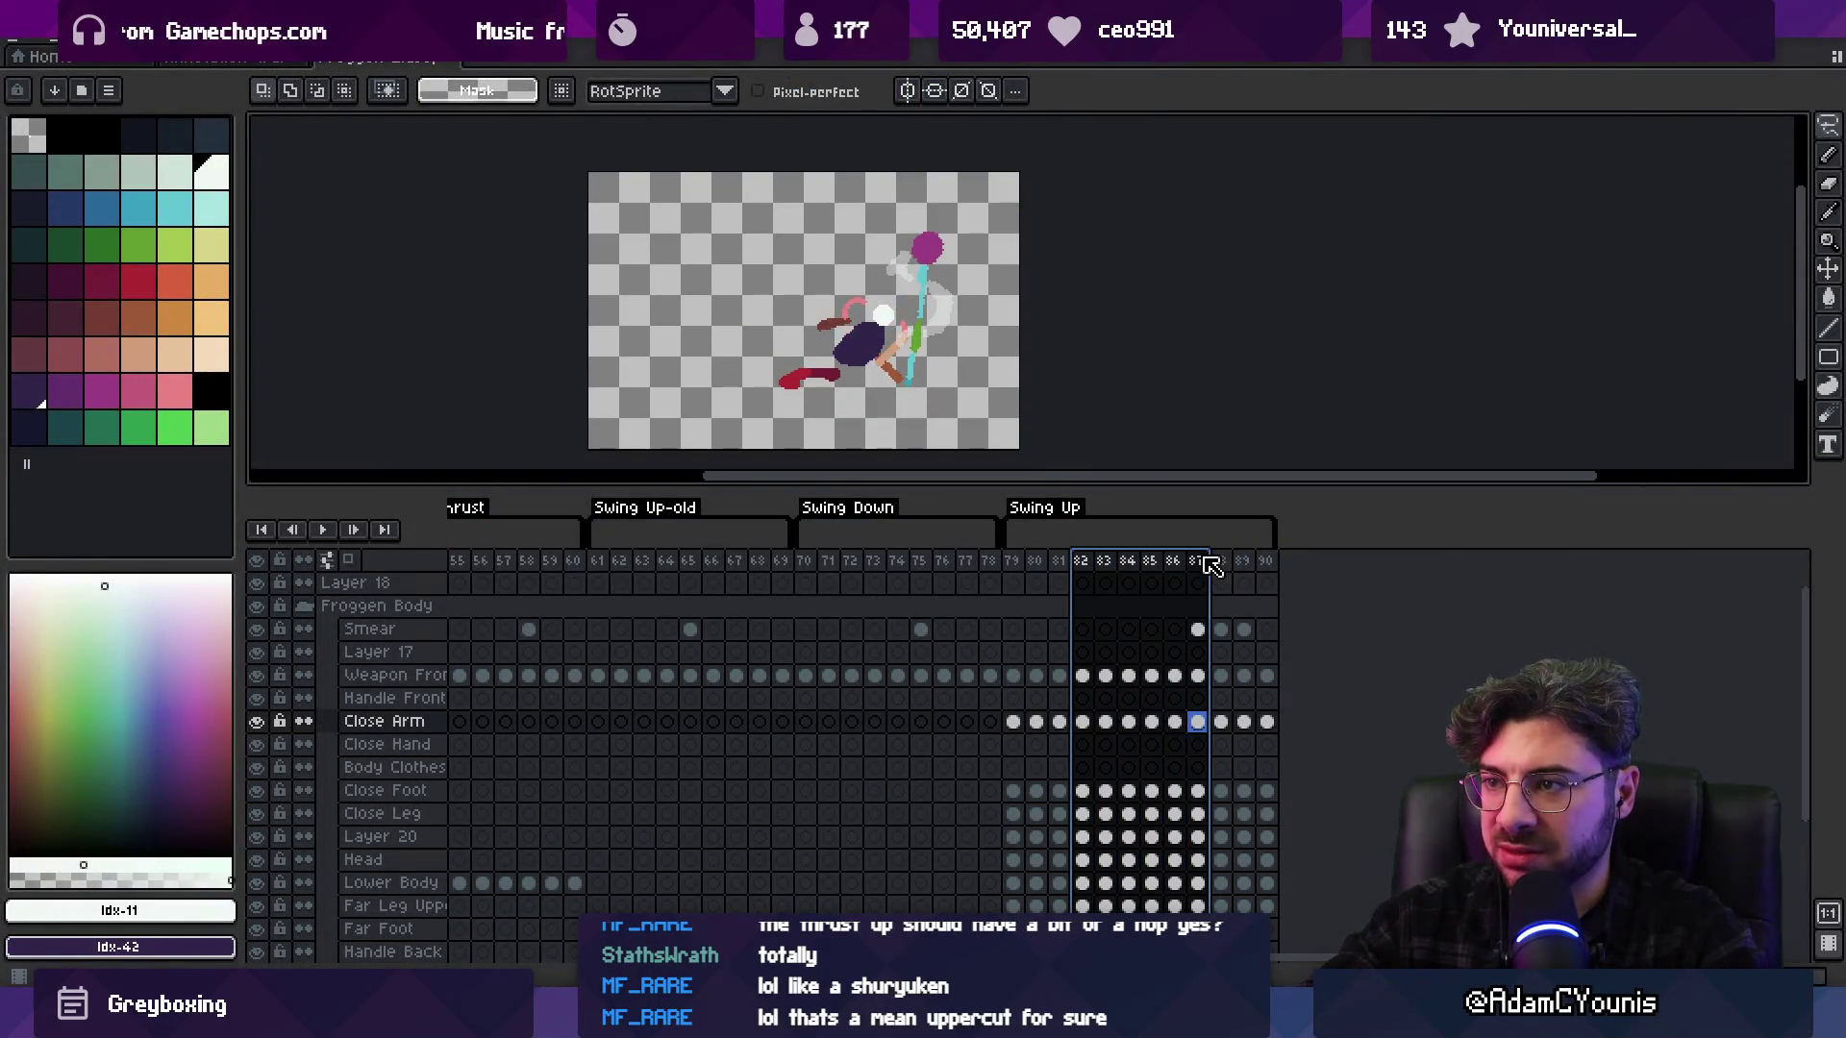
{"action": "key", "text": "v"}
{"action": "scroll", "coordinate": [861, 276], "scroll_direction": "up", "scroll_amount": 1}
{"action": "left_click", "coordinate": [906, 267]}
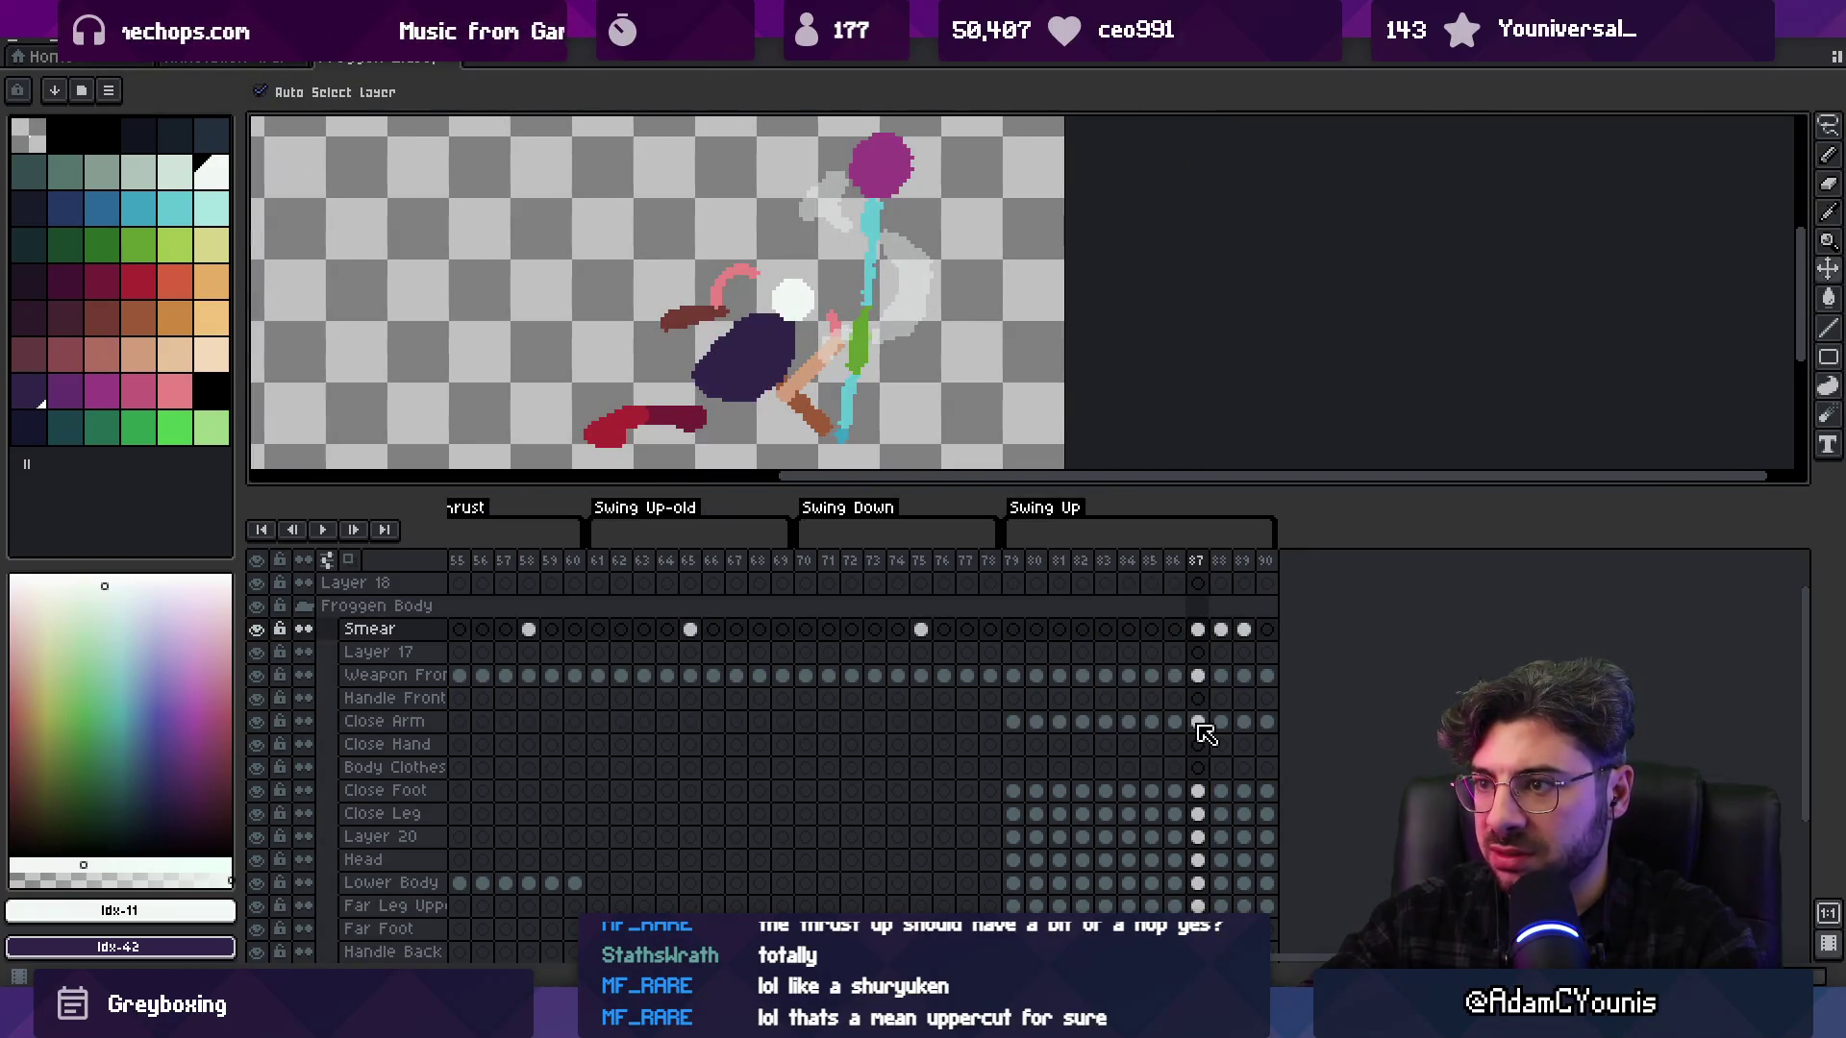
{"action": "left_click_drag", "start_coordinate": [1199, 724], "coordinate": [1283, 632]}
{"action": "scroll", "coordinate": [1050, 403], "scroll_direction": "up", "scroll_amount": 1}
{"action": "left_click_drag", "start_coordinate": [824, 313], "coordinate": [832, 255]}
Raise the weapon staff, head and smear further on frames 87–90 from Smear to Close Arm
{"action": "scroll", "coordinate": [843, 261], "scroll_direction": "down", "scroll_amount": 2}
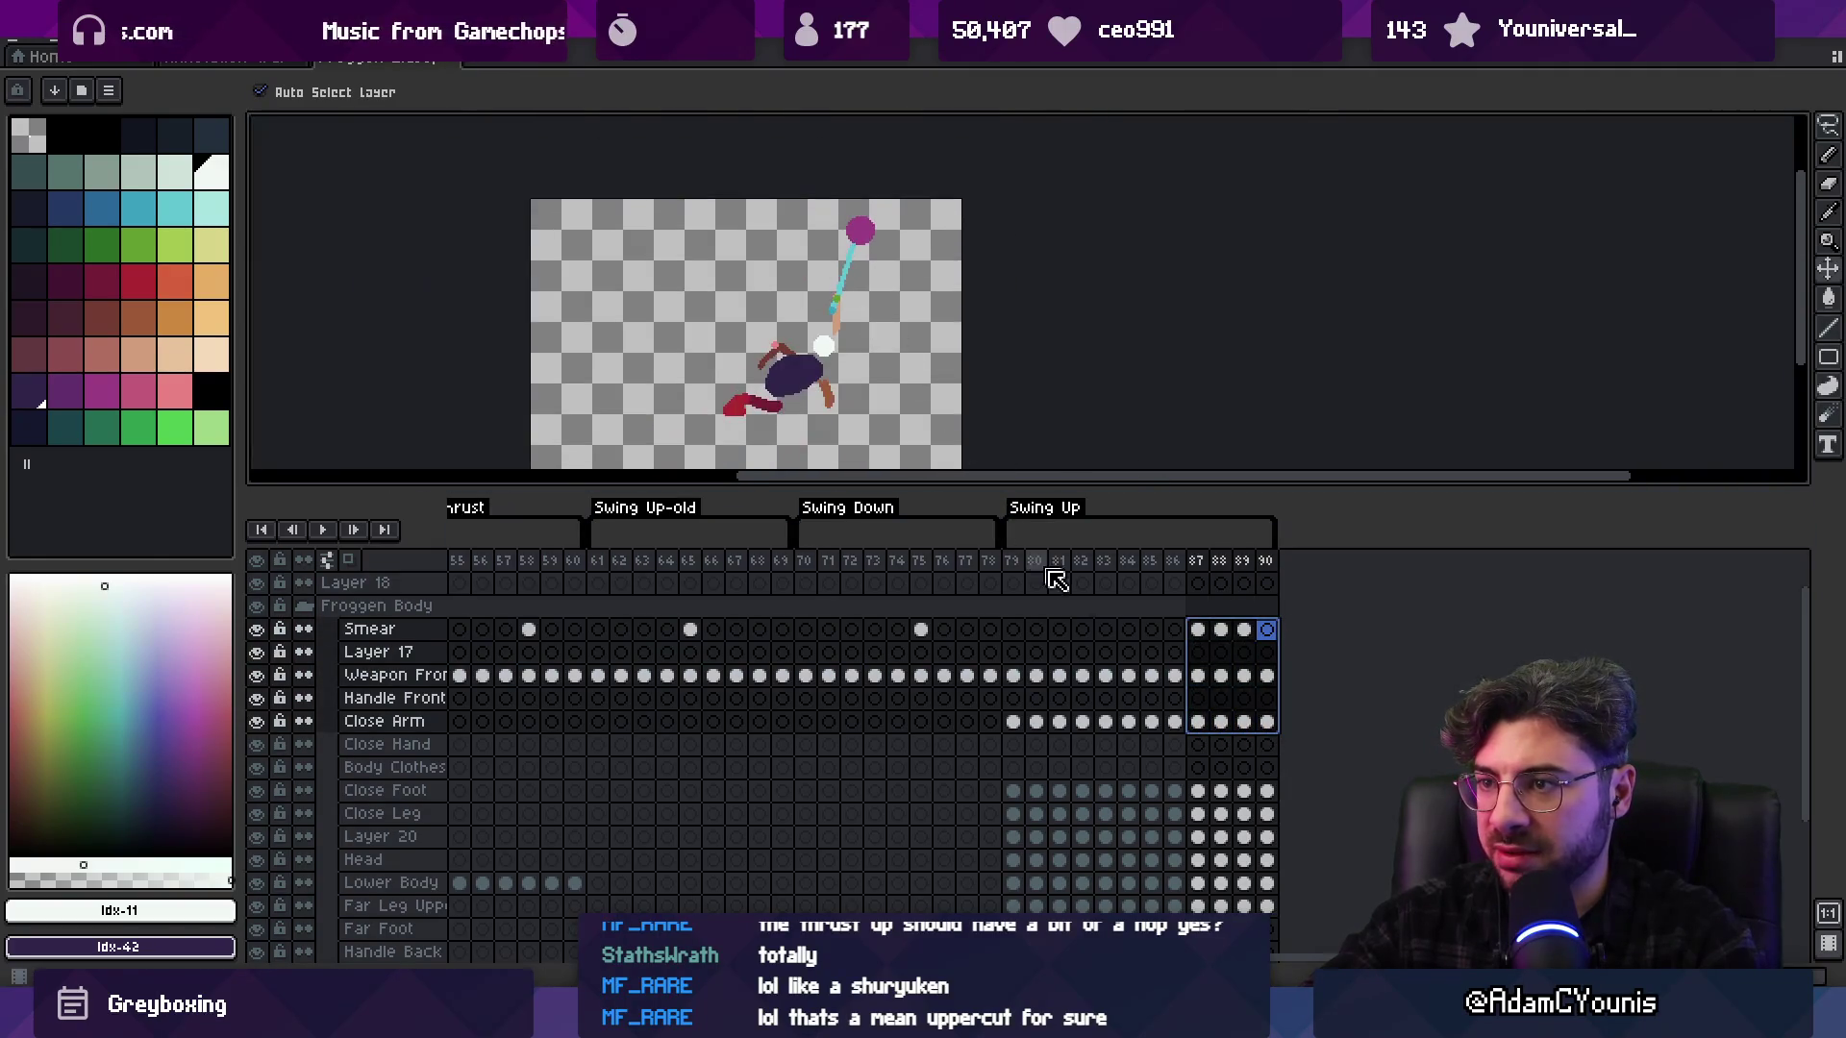
{"action": "left_click_drag", "start_coordinate": [1107, 562], "coordinate": [1229, 562]}
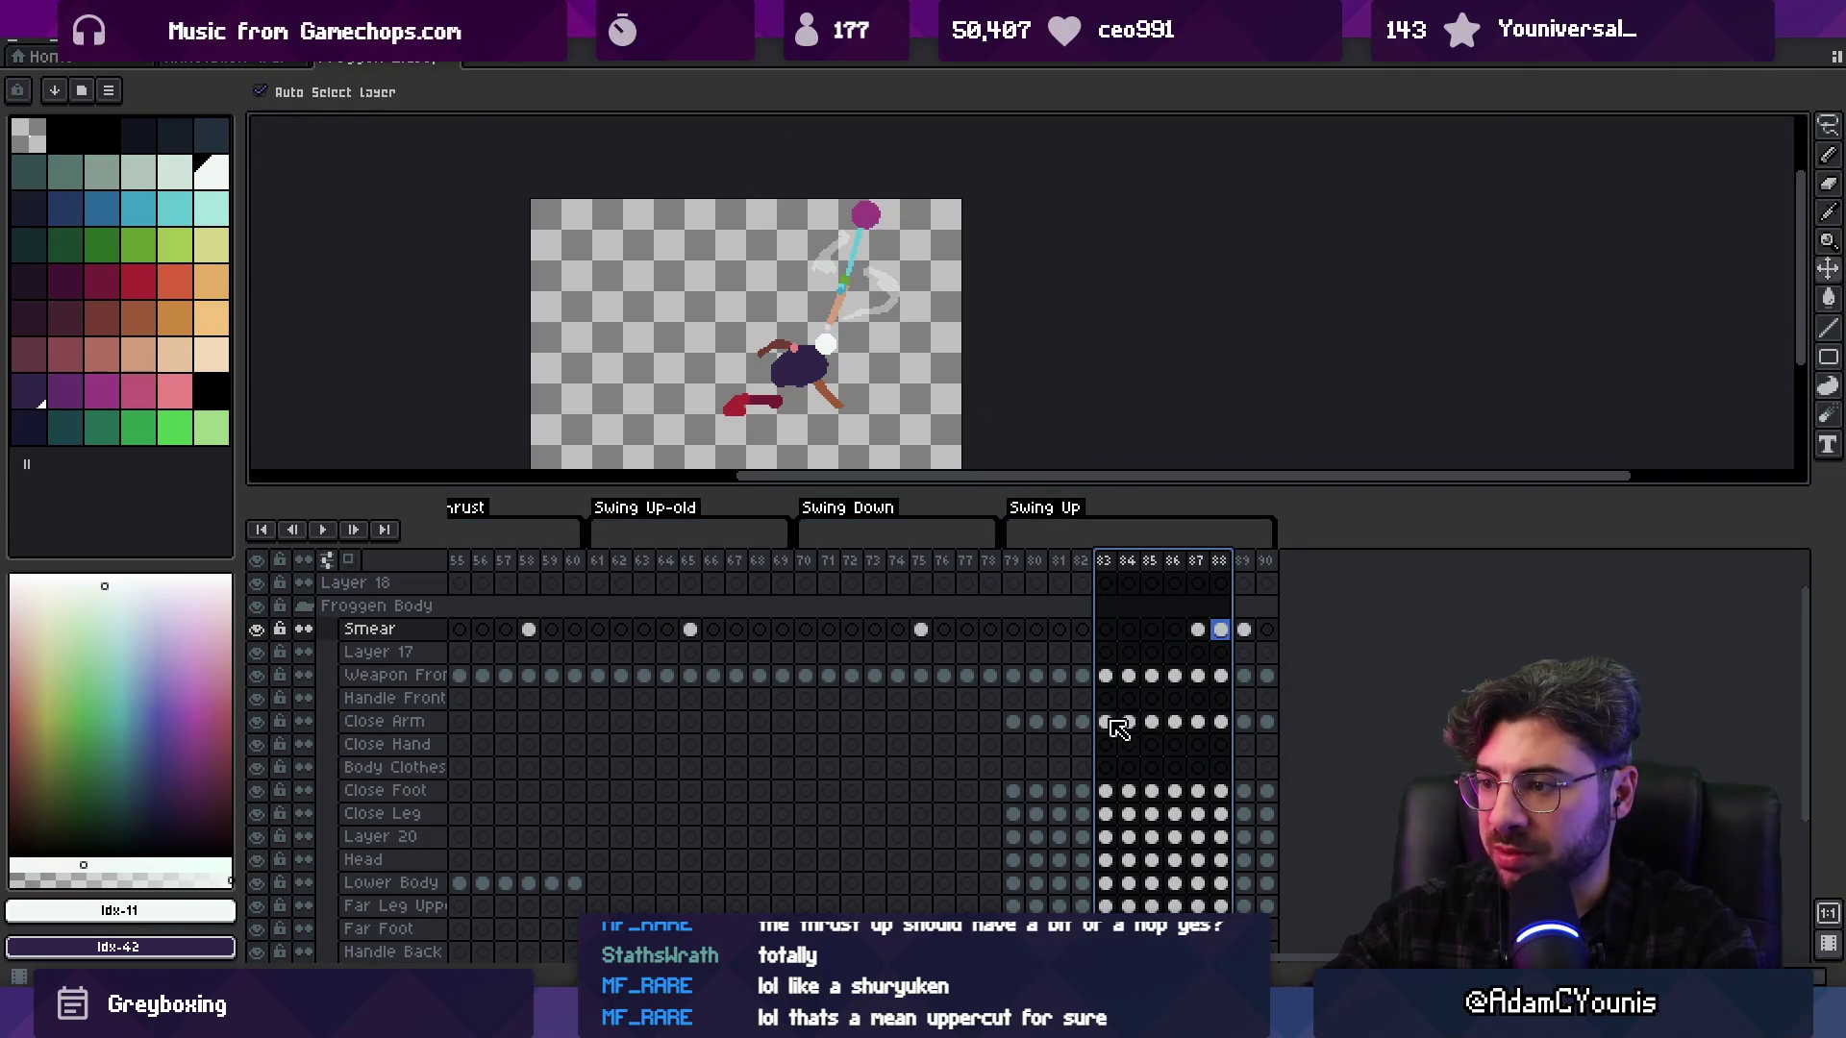
{"action": "left_click_drag", "start_coordinate": [1197, 721], "coordinate": [1267, 629]}
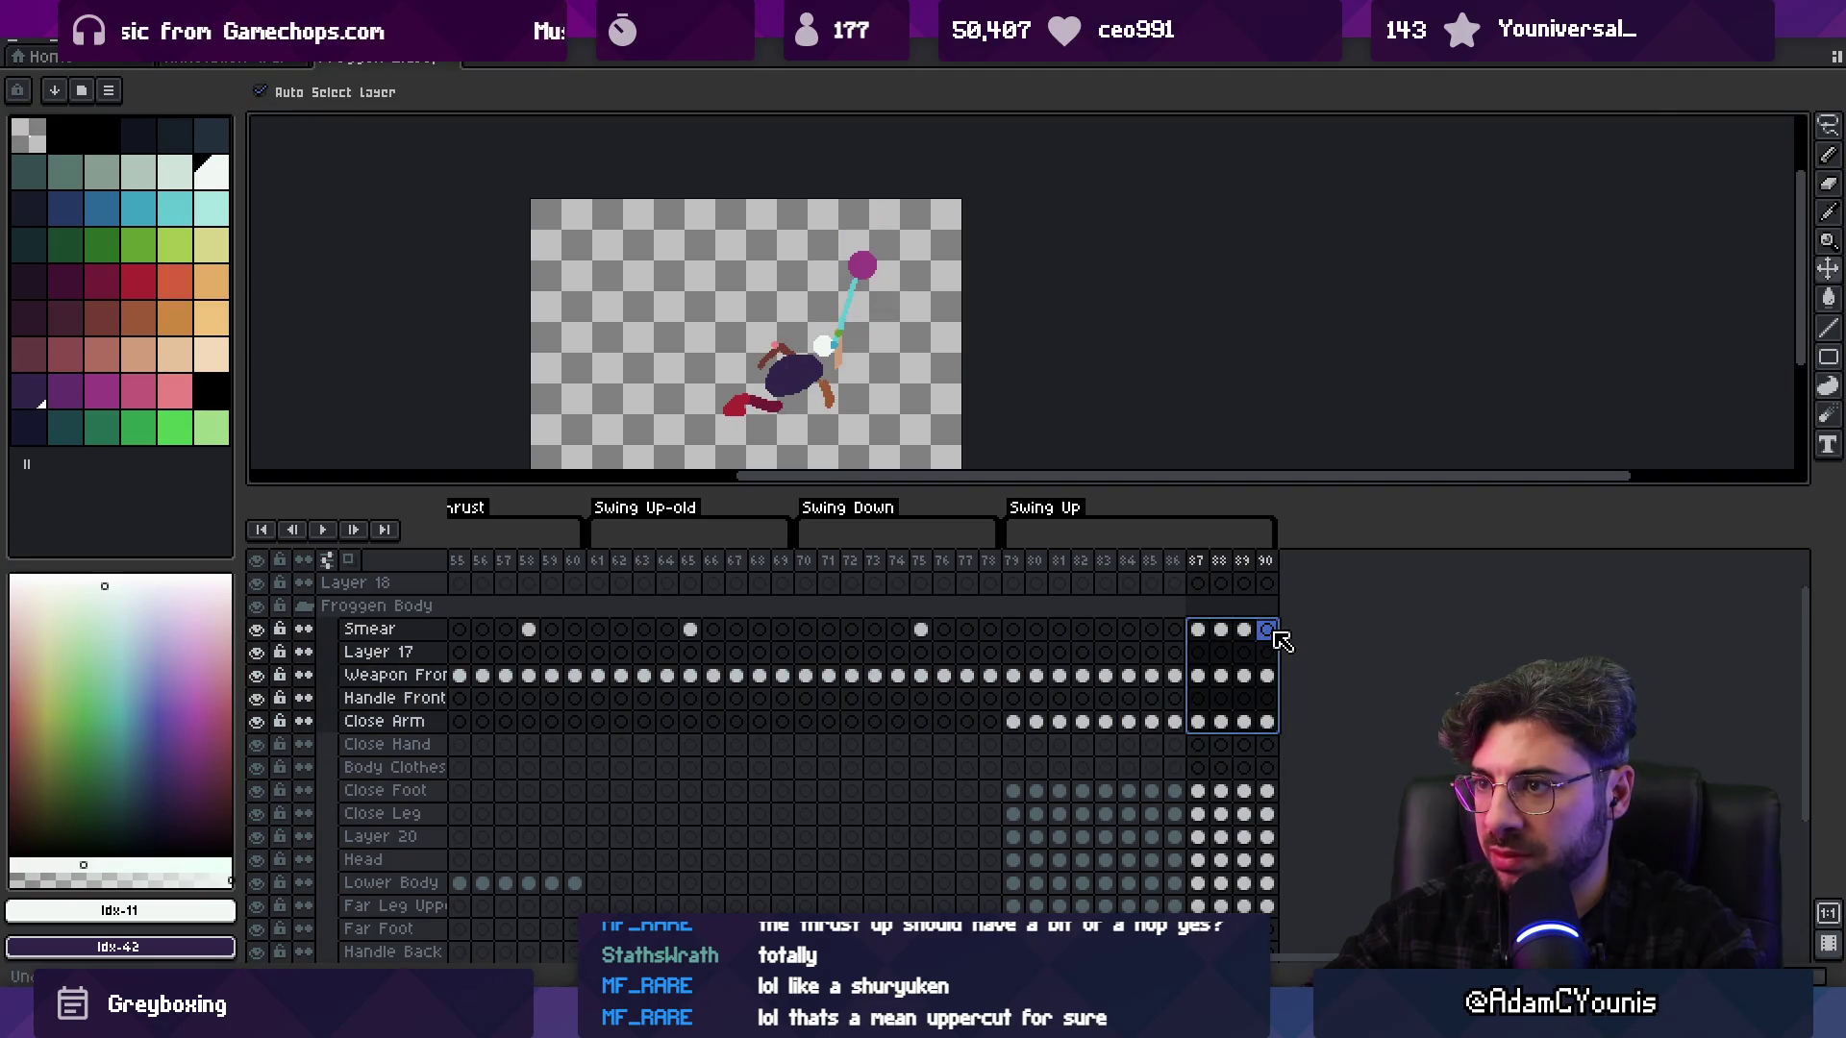
{"action": "left_click", "coordinate": [1233, 636]}
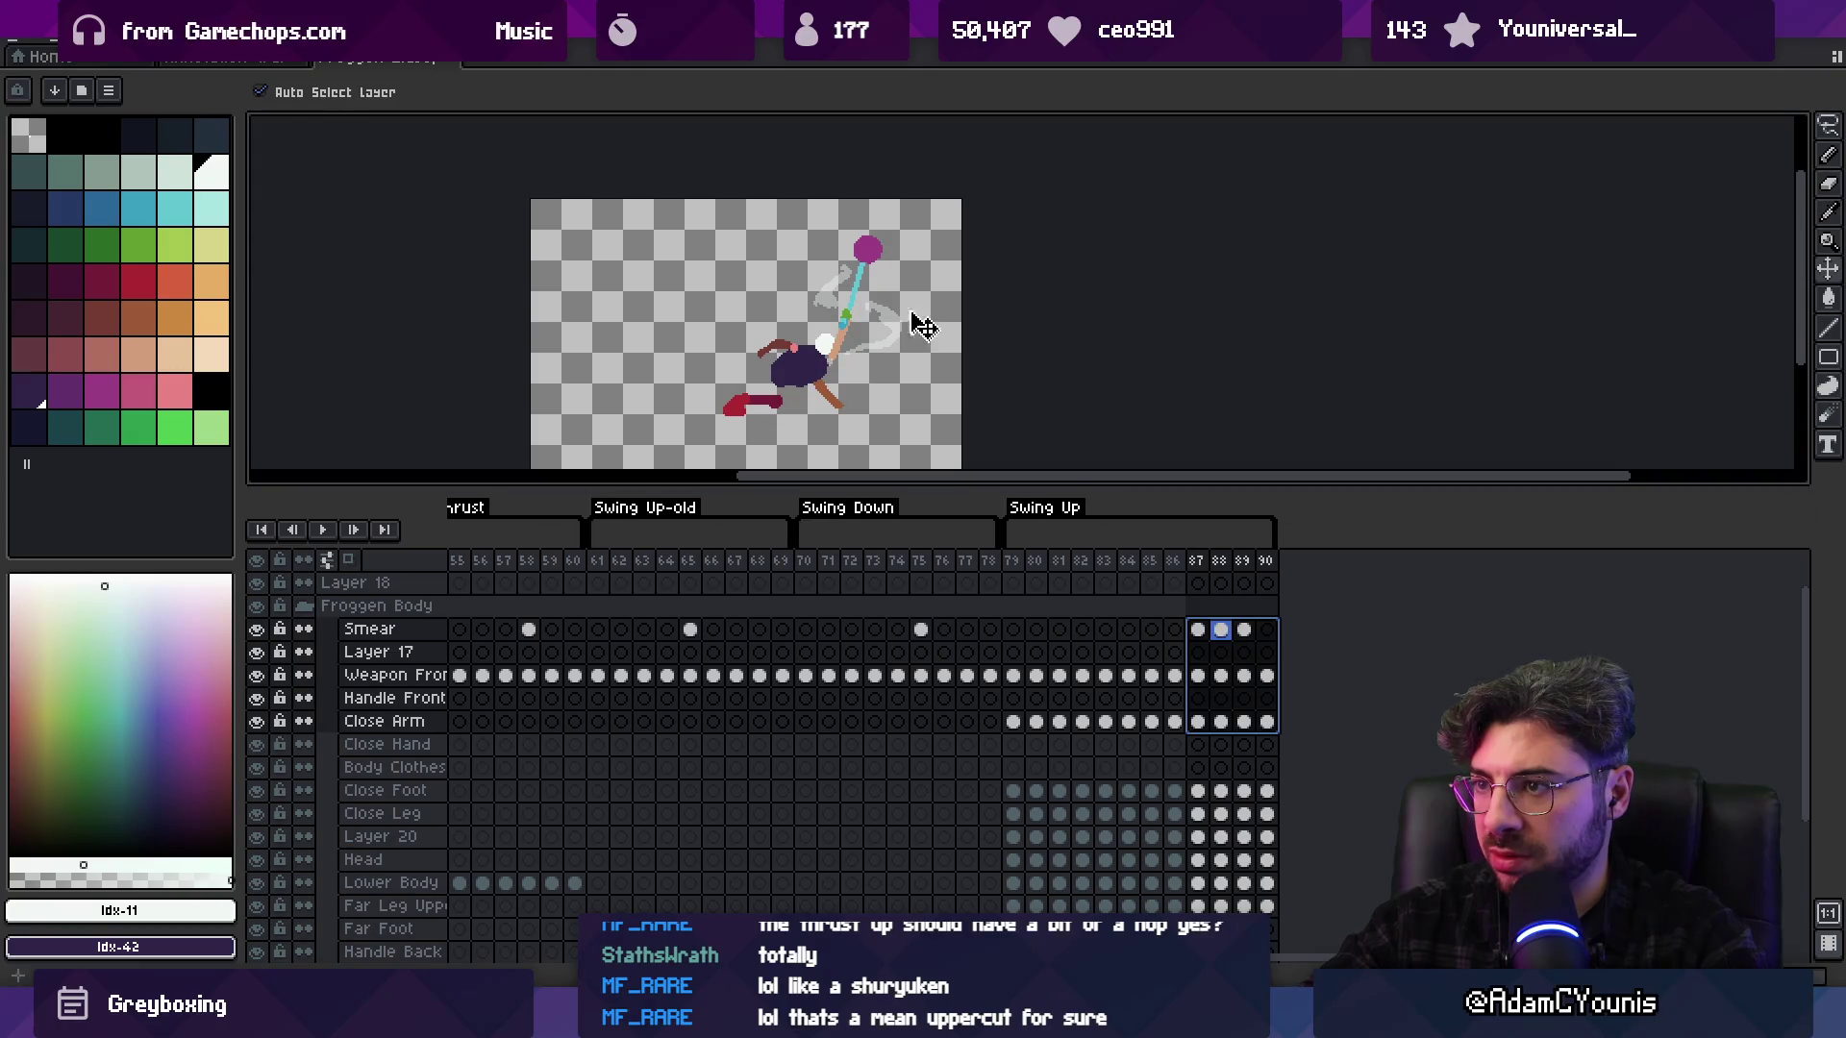
{"action": "left_click_drag", "start_coordinate": [877, 261], "coordinate": [892, 246]}
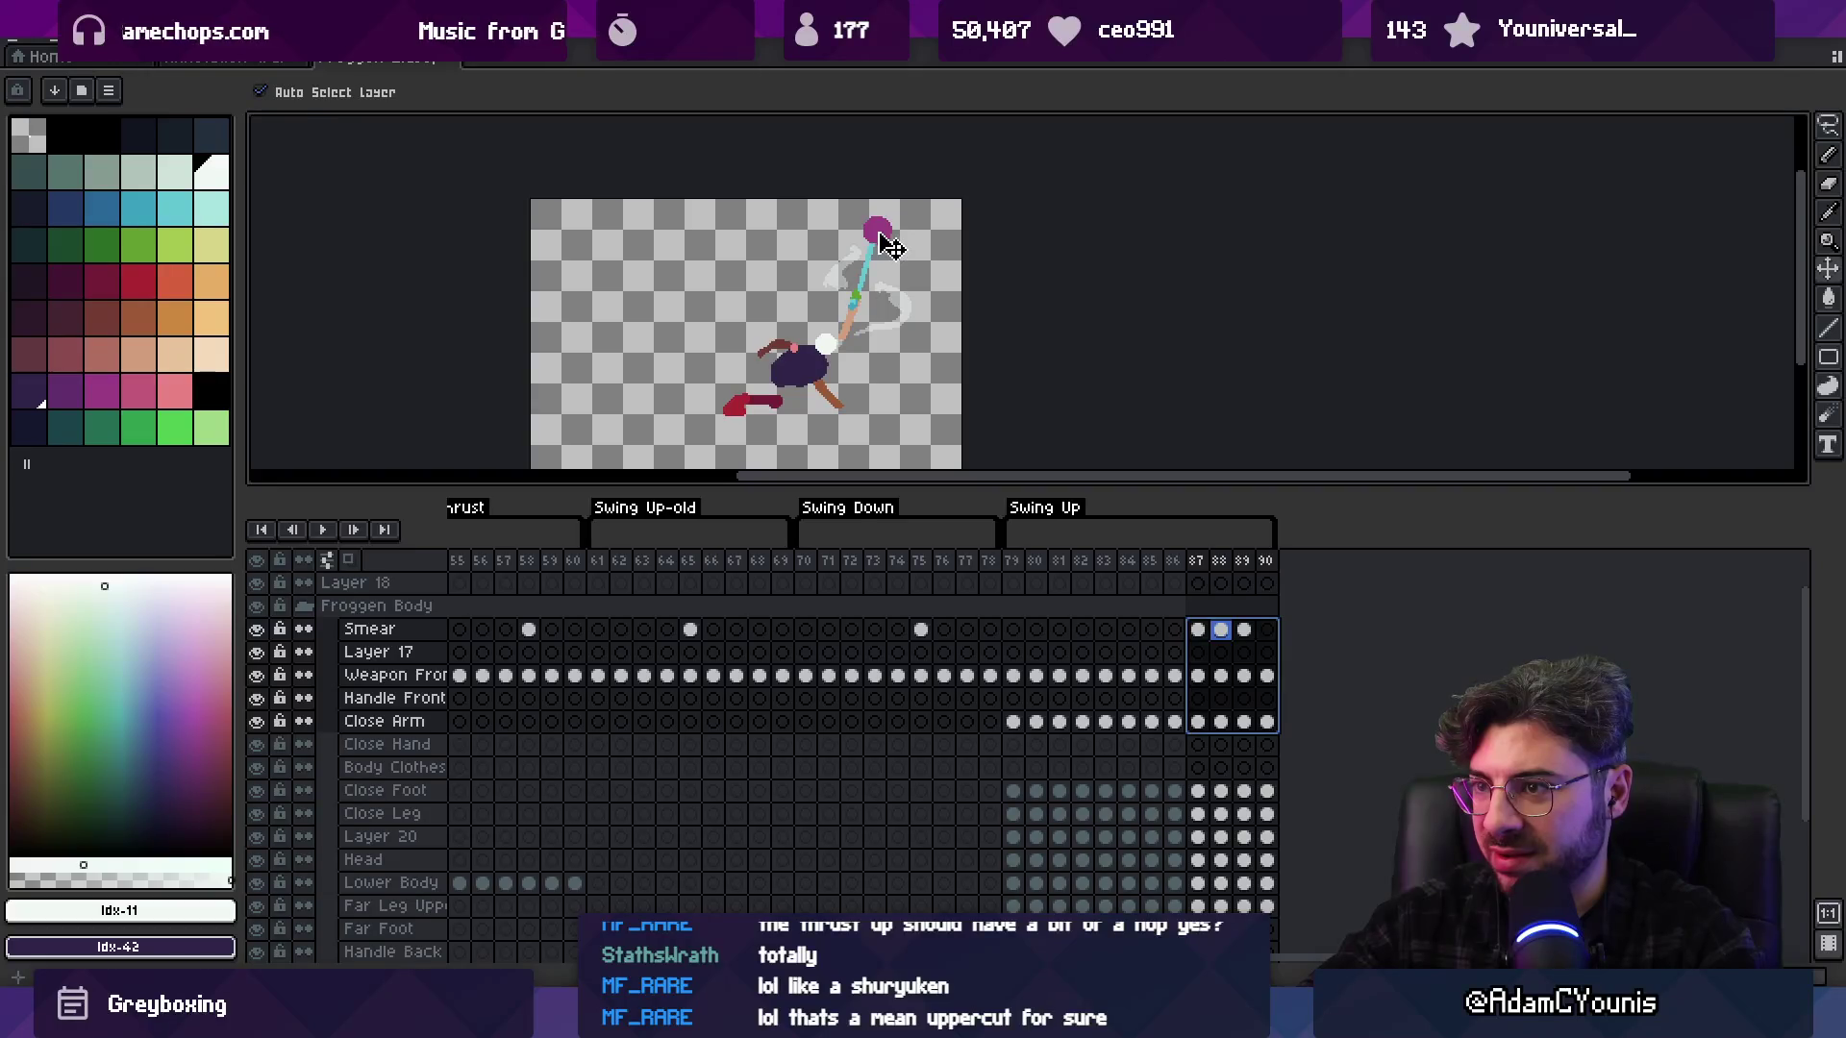
{"action": "mouse_move", "coordinate": [1085, 561]}
{"action": "left_mouse_down"}
{"action": "mouse_move", "coordinate": [1274, 555]}
{"action": "mouse_move", "coordinate": [1022, 558]}
{"action": "mouse_move", "coordinate": [1093, 557]}
{"action": "mouse_move", "coordinate": [1042, 561]}
{"action": "mouse_move", "coordinate": [1067, 567]}
{"action": "left_mouse_up"}
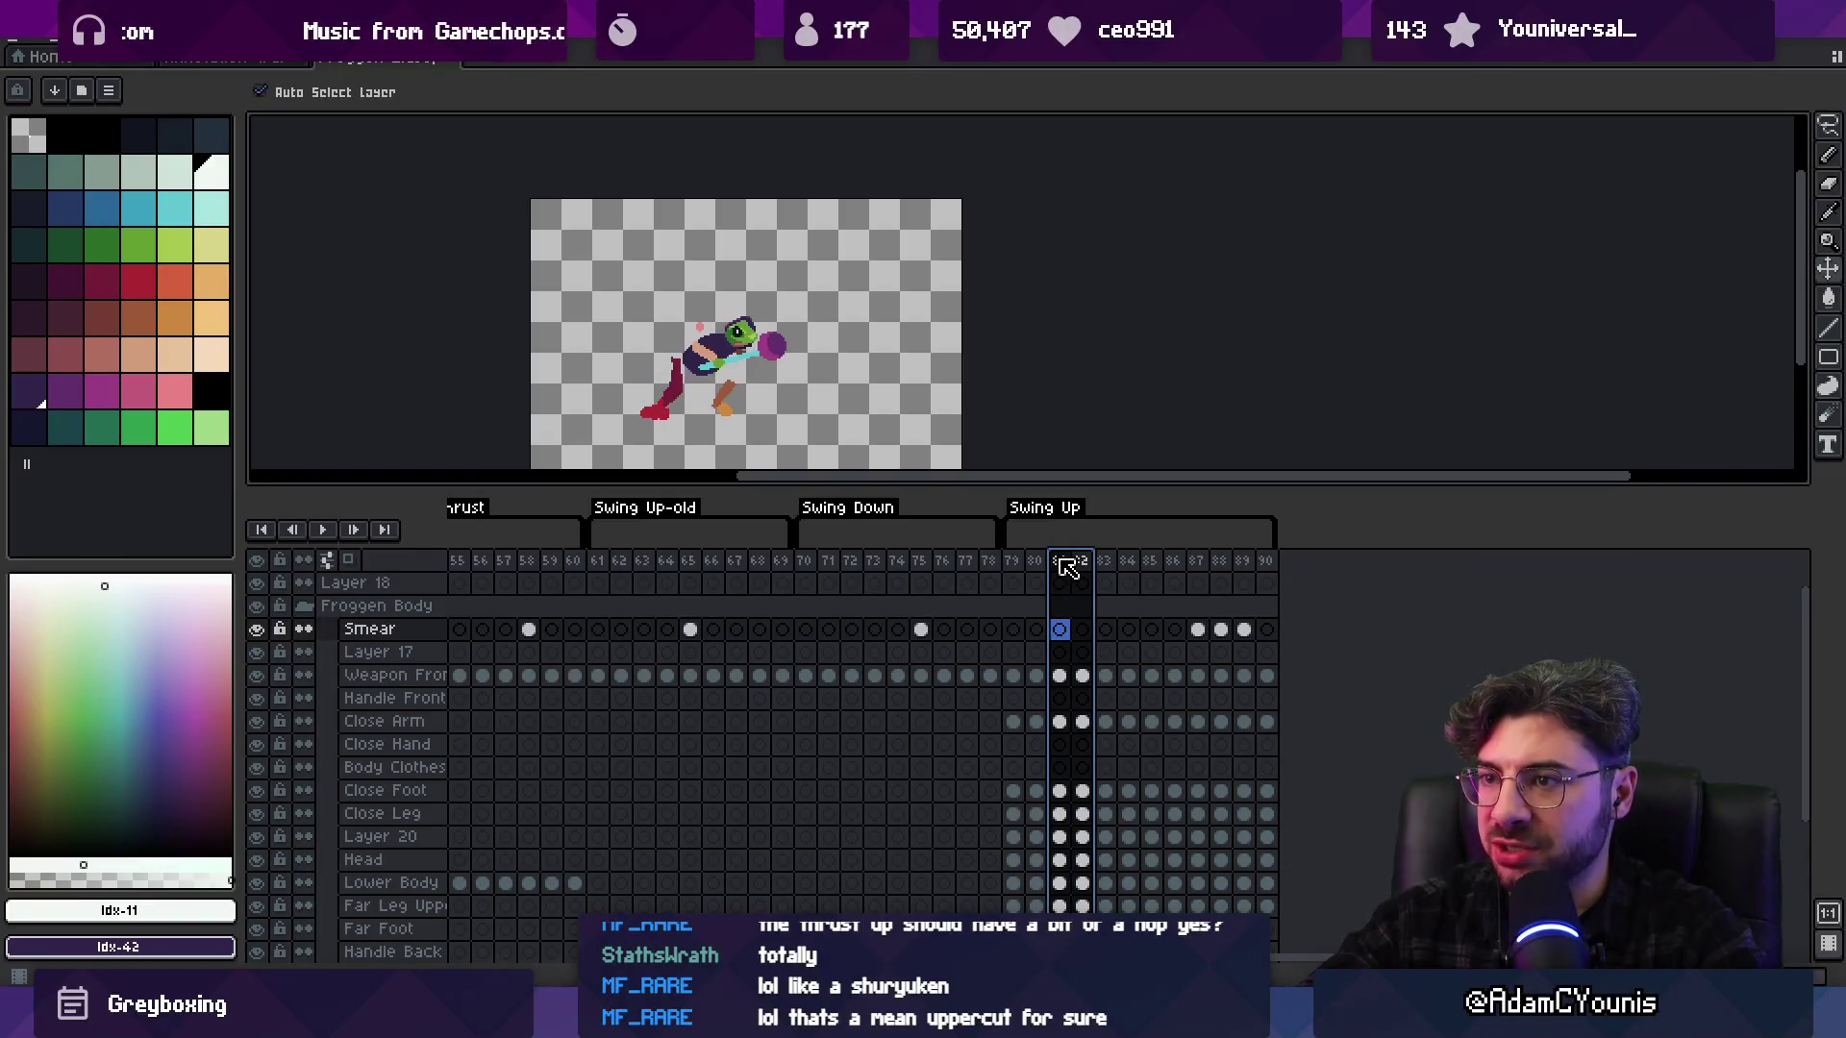
{"action": "key", "text": "Escape"}
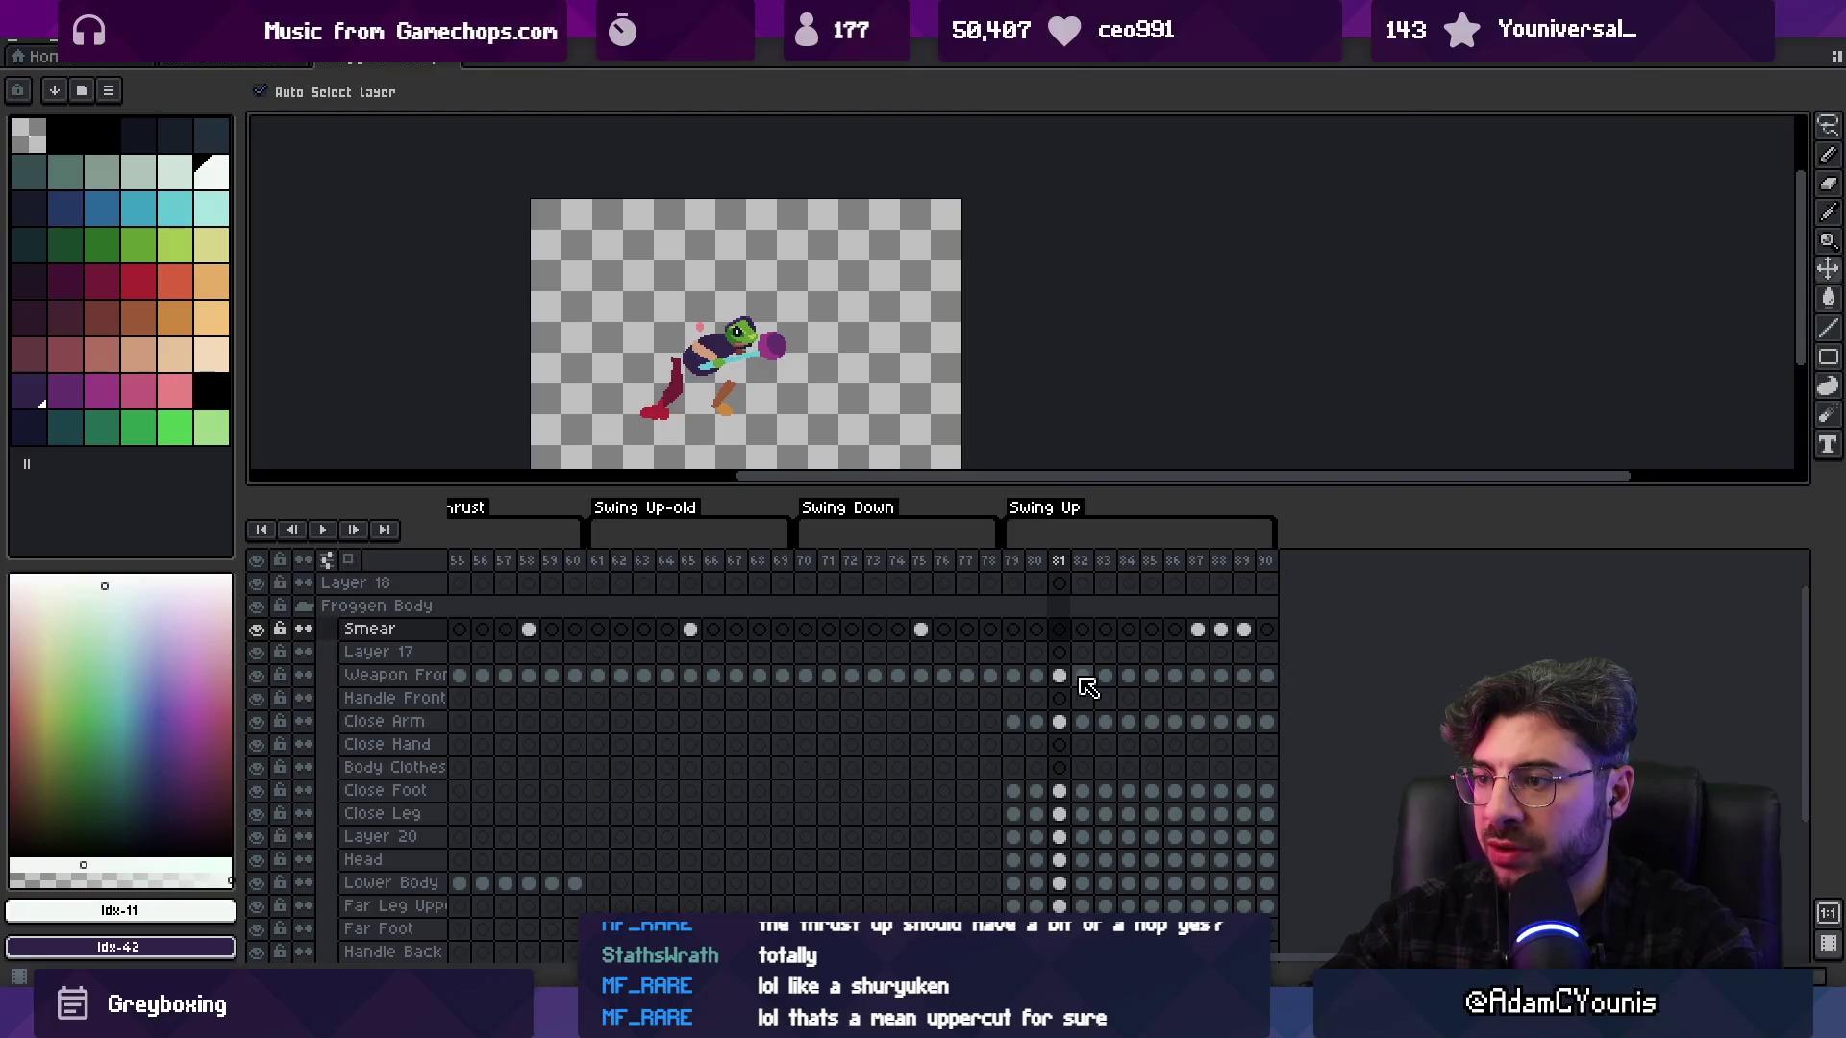
{"action": "left_click", "coordinate": [1081, 560]}
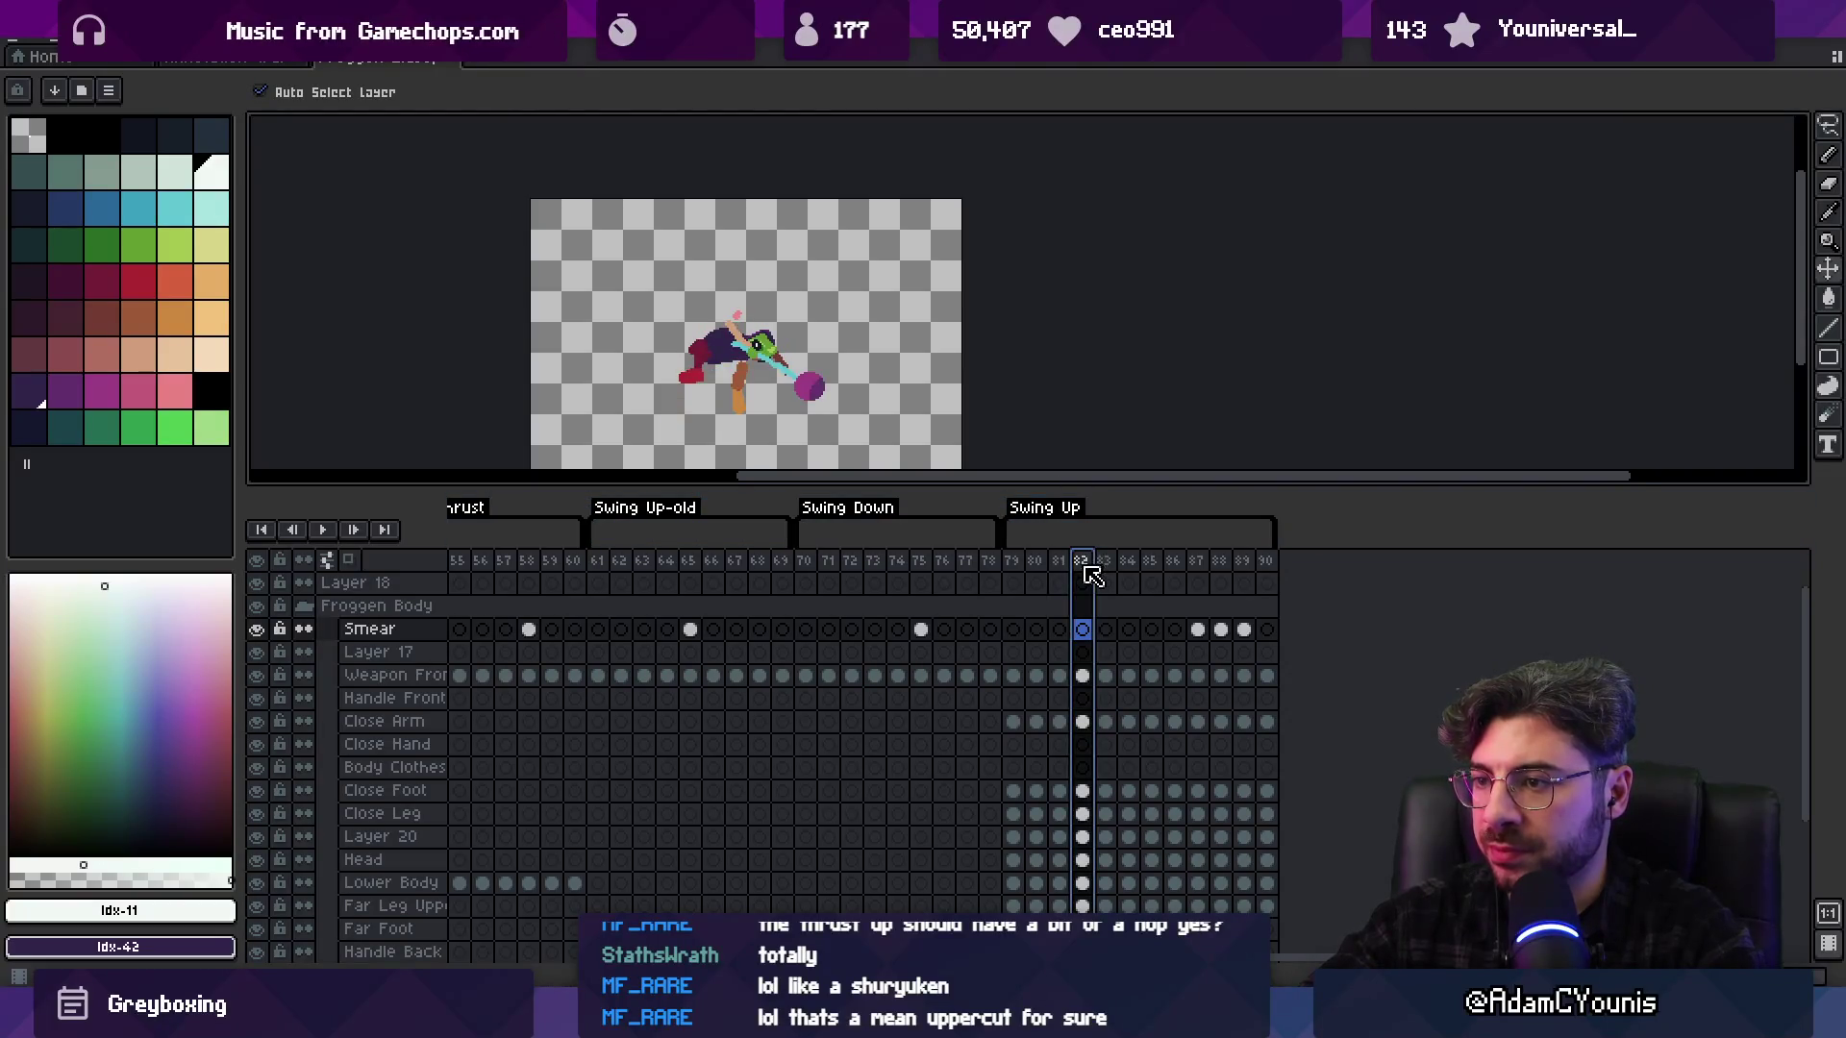
{"action": "scroll", "coordinate": [1125, 726], "scroll_direction": "down", "scroll_amount": 3}
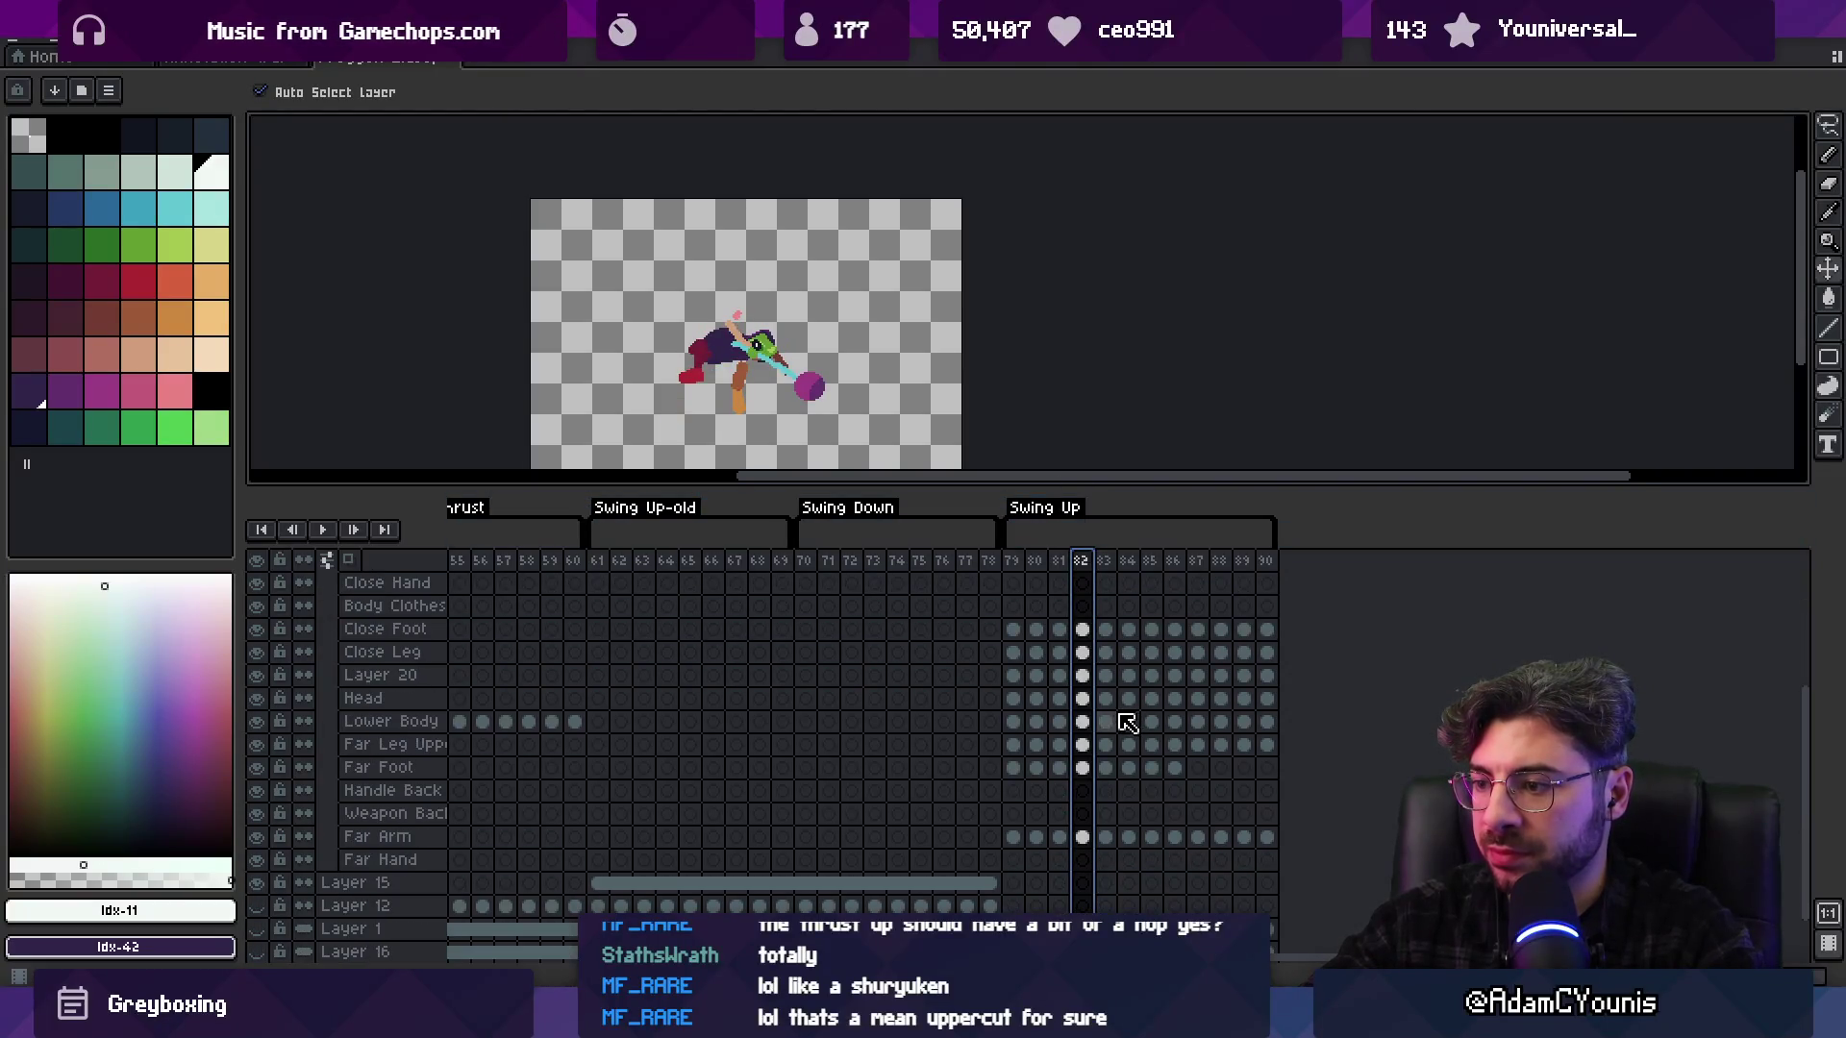
{"action": "left_click", "coordinate": [1082, 837]}
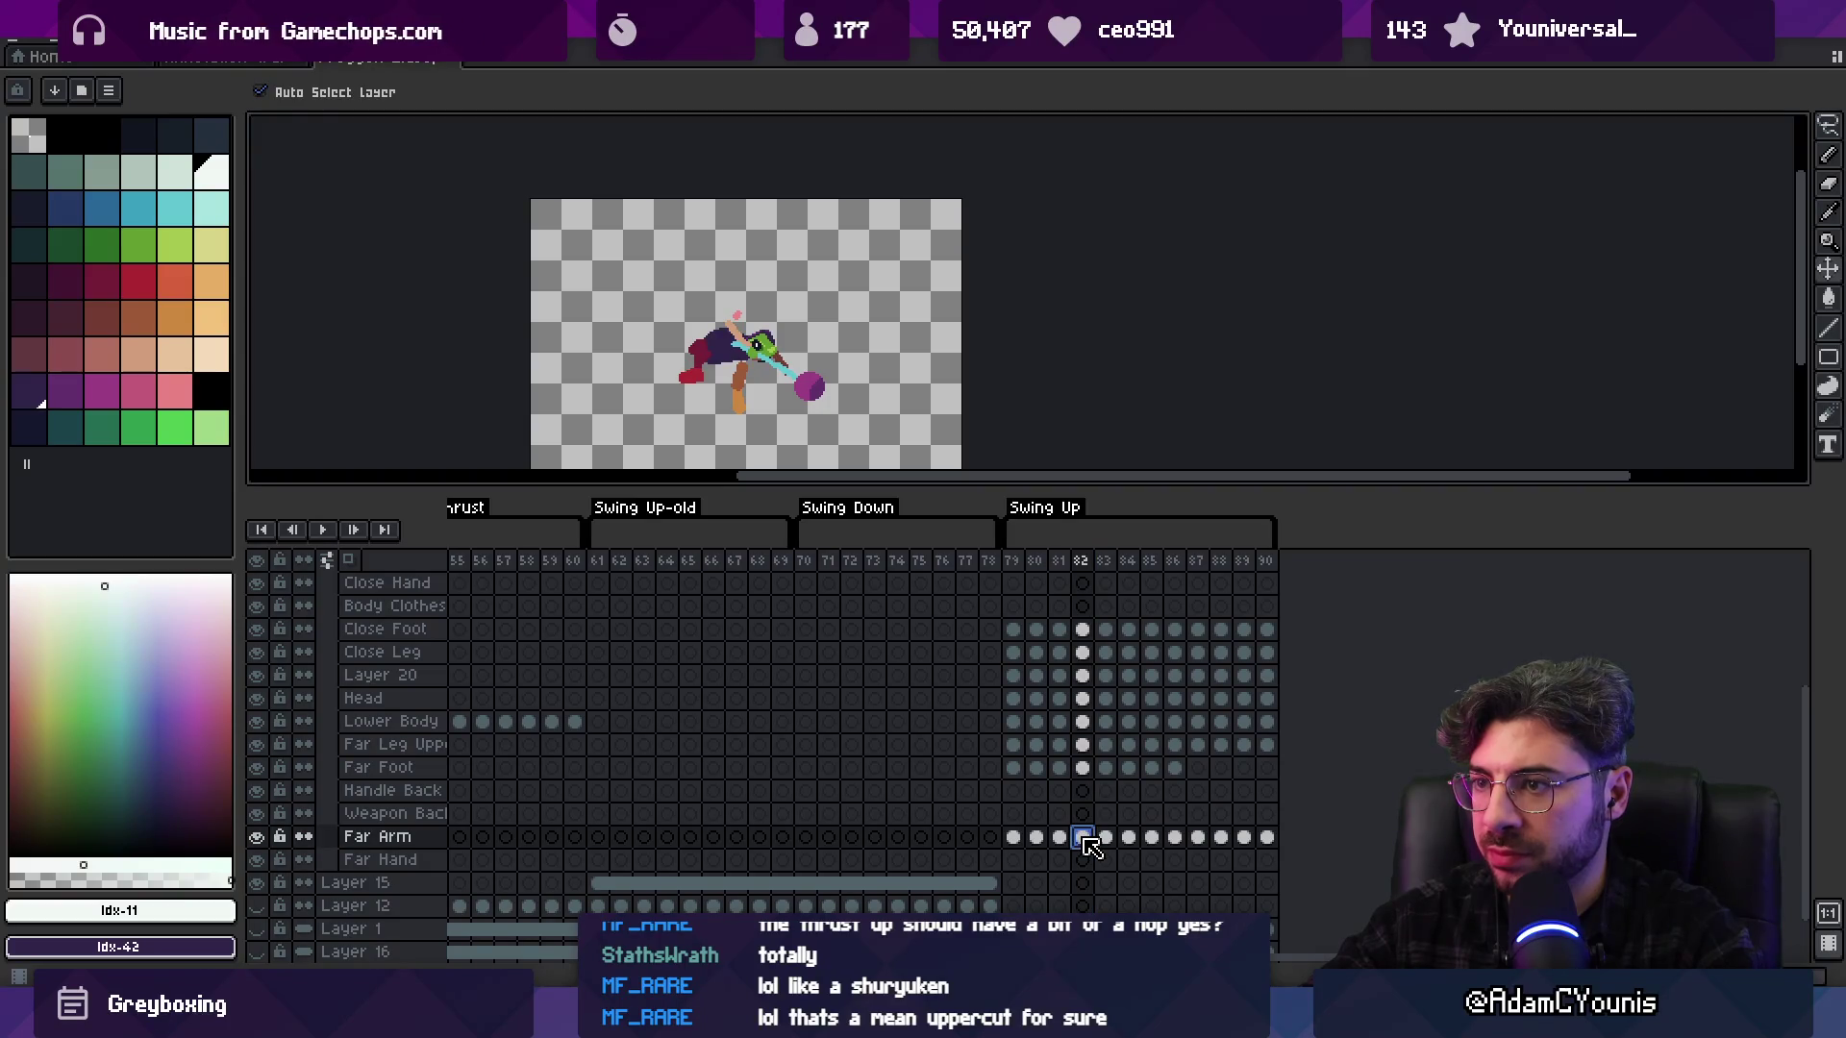
{"action": "mouse_move", "coordinate": [1269, 837]}
{"action": "left_mouse_down"}
{"action": "mouse_move", "coordinate": [1158, 581]}
{"action": "mouse_move", "coordinate": [1080, 629]}
{"action": "mouse_move", "coordinate": [1096, 659]}
{"action": "left_mouse_up"}
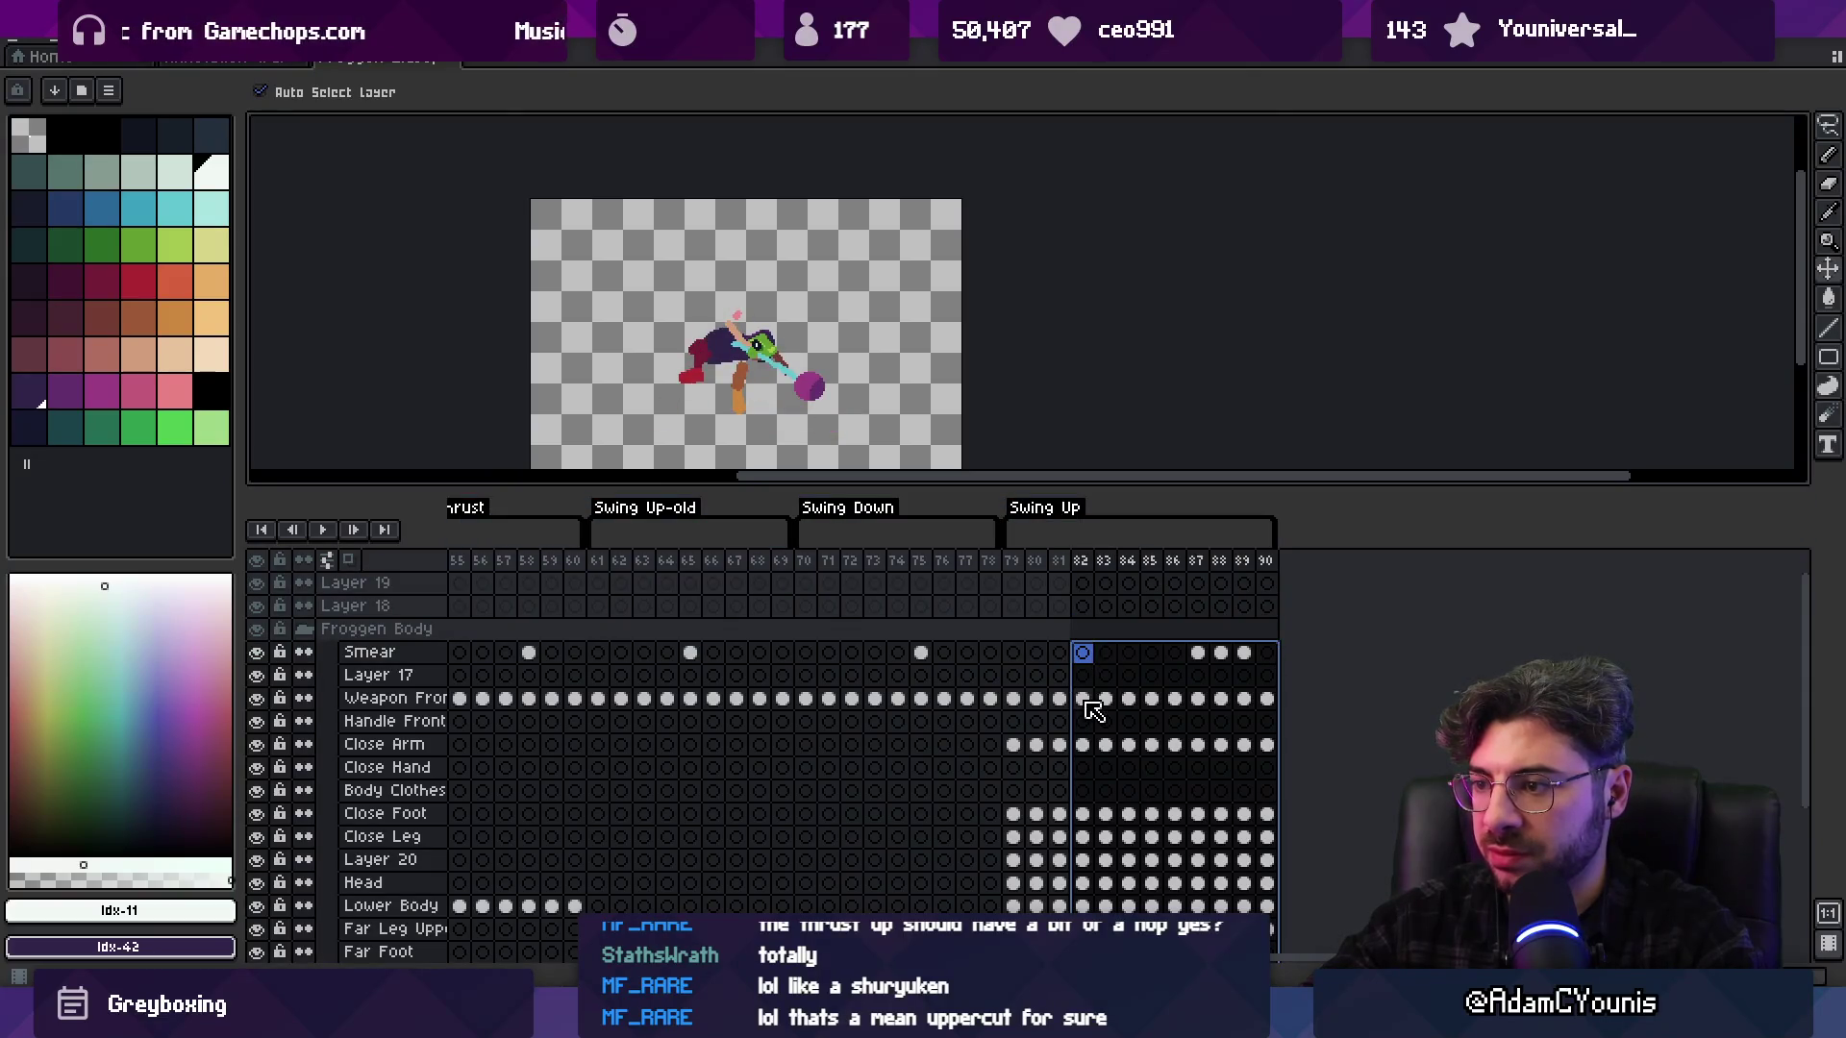
{"action": "left_click_drag", "start_coordinate": [1017, 568], "coordinate": [1112, 565]}
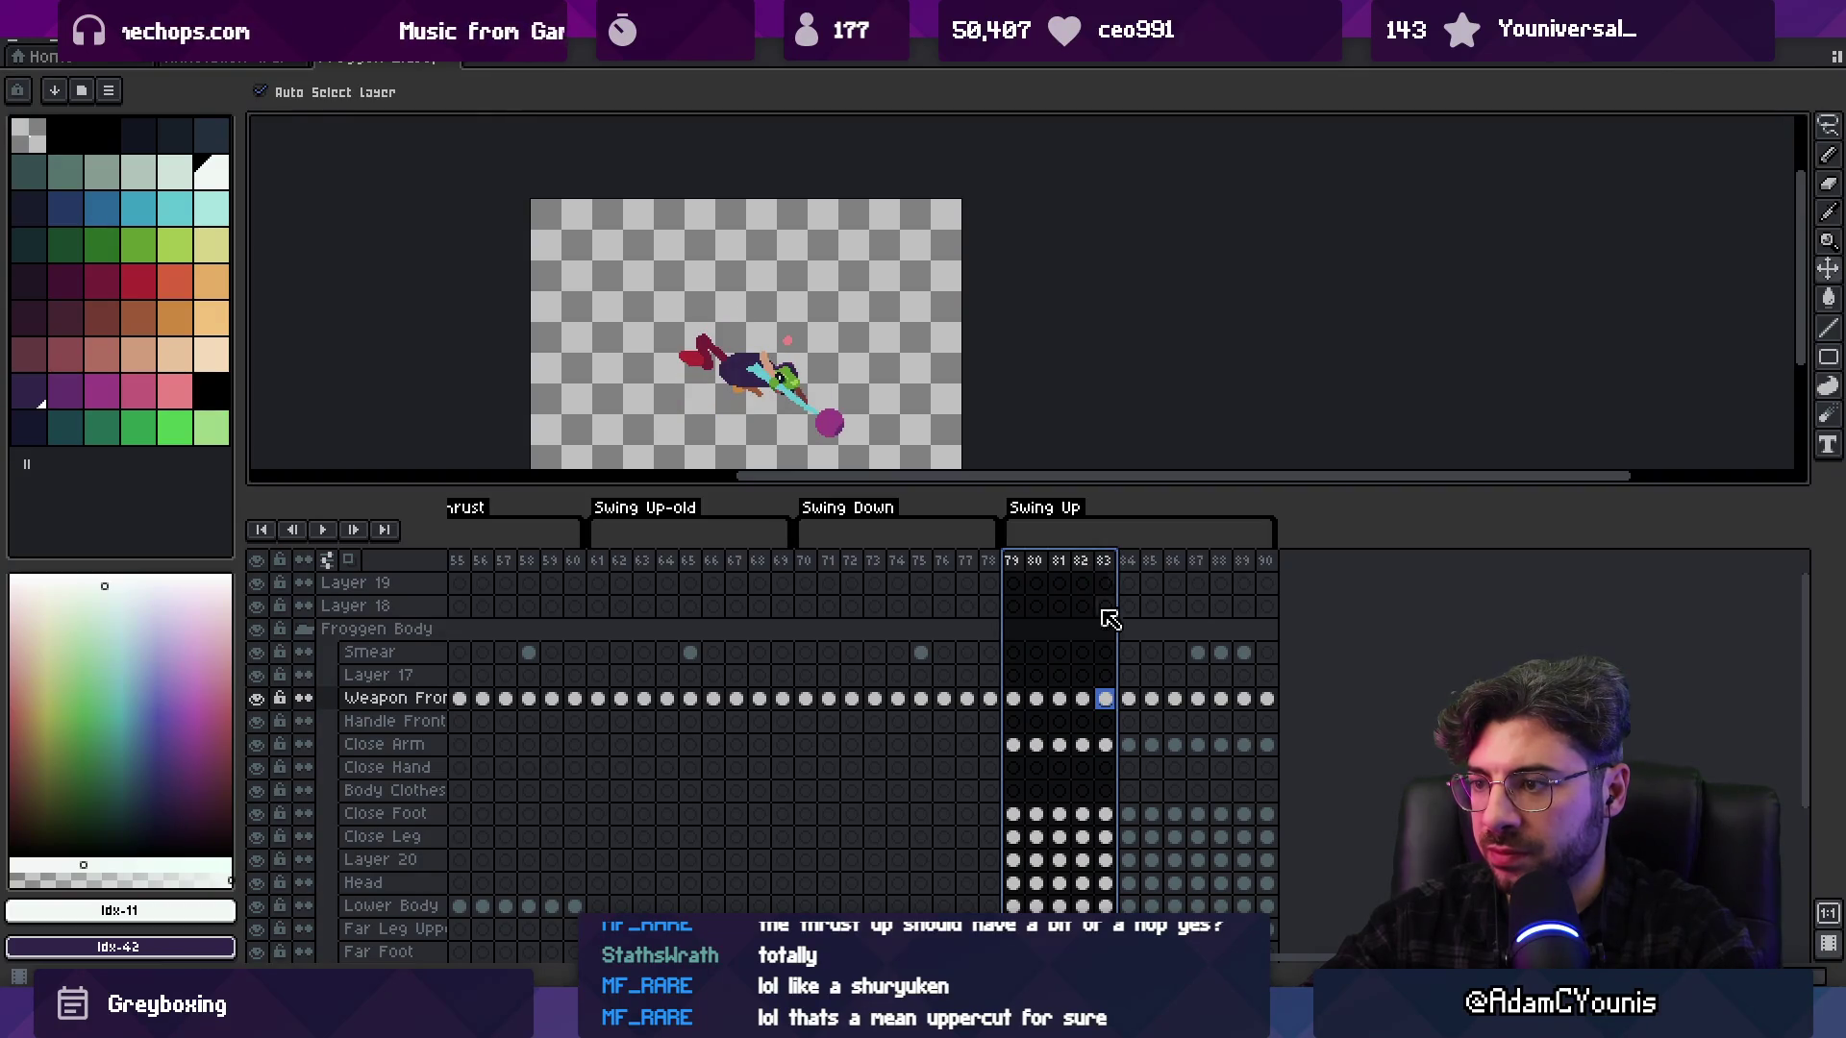
{"action": "mouse_move", "coordinate": [1267, 658]}
{"action": "left_mouse_down"}
{"action": "mouse_move", "coordinate": [1227, 700]}
{"action": "mouse_move", "coordinate": [1151, 700]}
{"action": "mouse_move", "coordinate": [1130, 744]}
{"action": "left_mouse_up"}
{"action": "scroll", "coordinate": [1228, 700], "scroll_direction": "down", "scroll_amount": 3}
{"action": "scroll", "coordinate": [1260, 897], "scroll_direction": "down", "scroll_amount": 1}
{"action": "mouse_move", "coordinate": [1260, 898]}
{"action": "left_mouse_down"}
{"action": "mouse_move", "coordinate": [1278, 914]}
{"action": "mouse_move", "coordinate": [1079, 601]}
{"action": "mouse_move", "coordinate": [1113, 590]}
{"action": "mouse_move", "coordinate": [1146, 670]}
{"action": "left_mouse_up"}
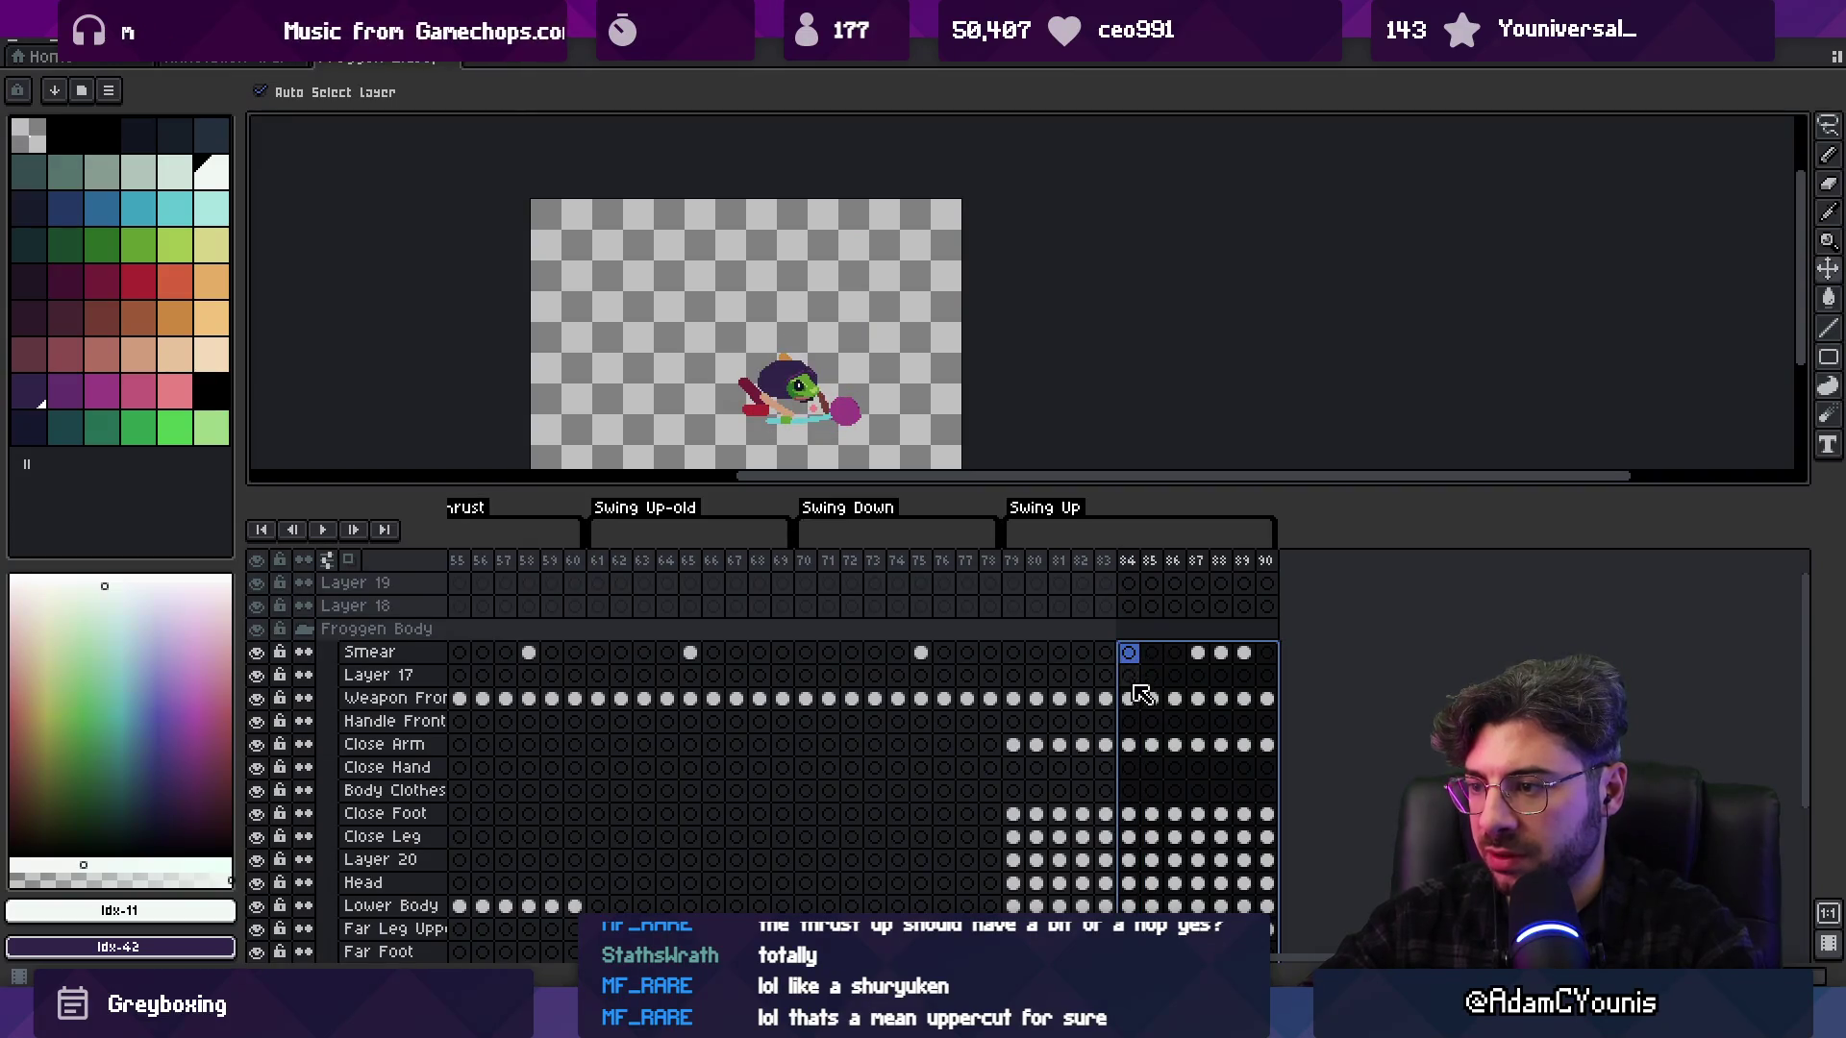
{"action": "left_click", "coordinate": [1151, 700]}
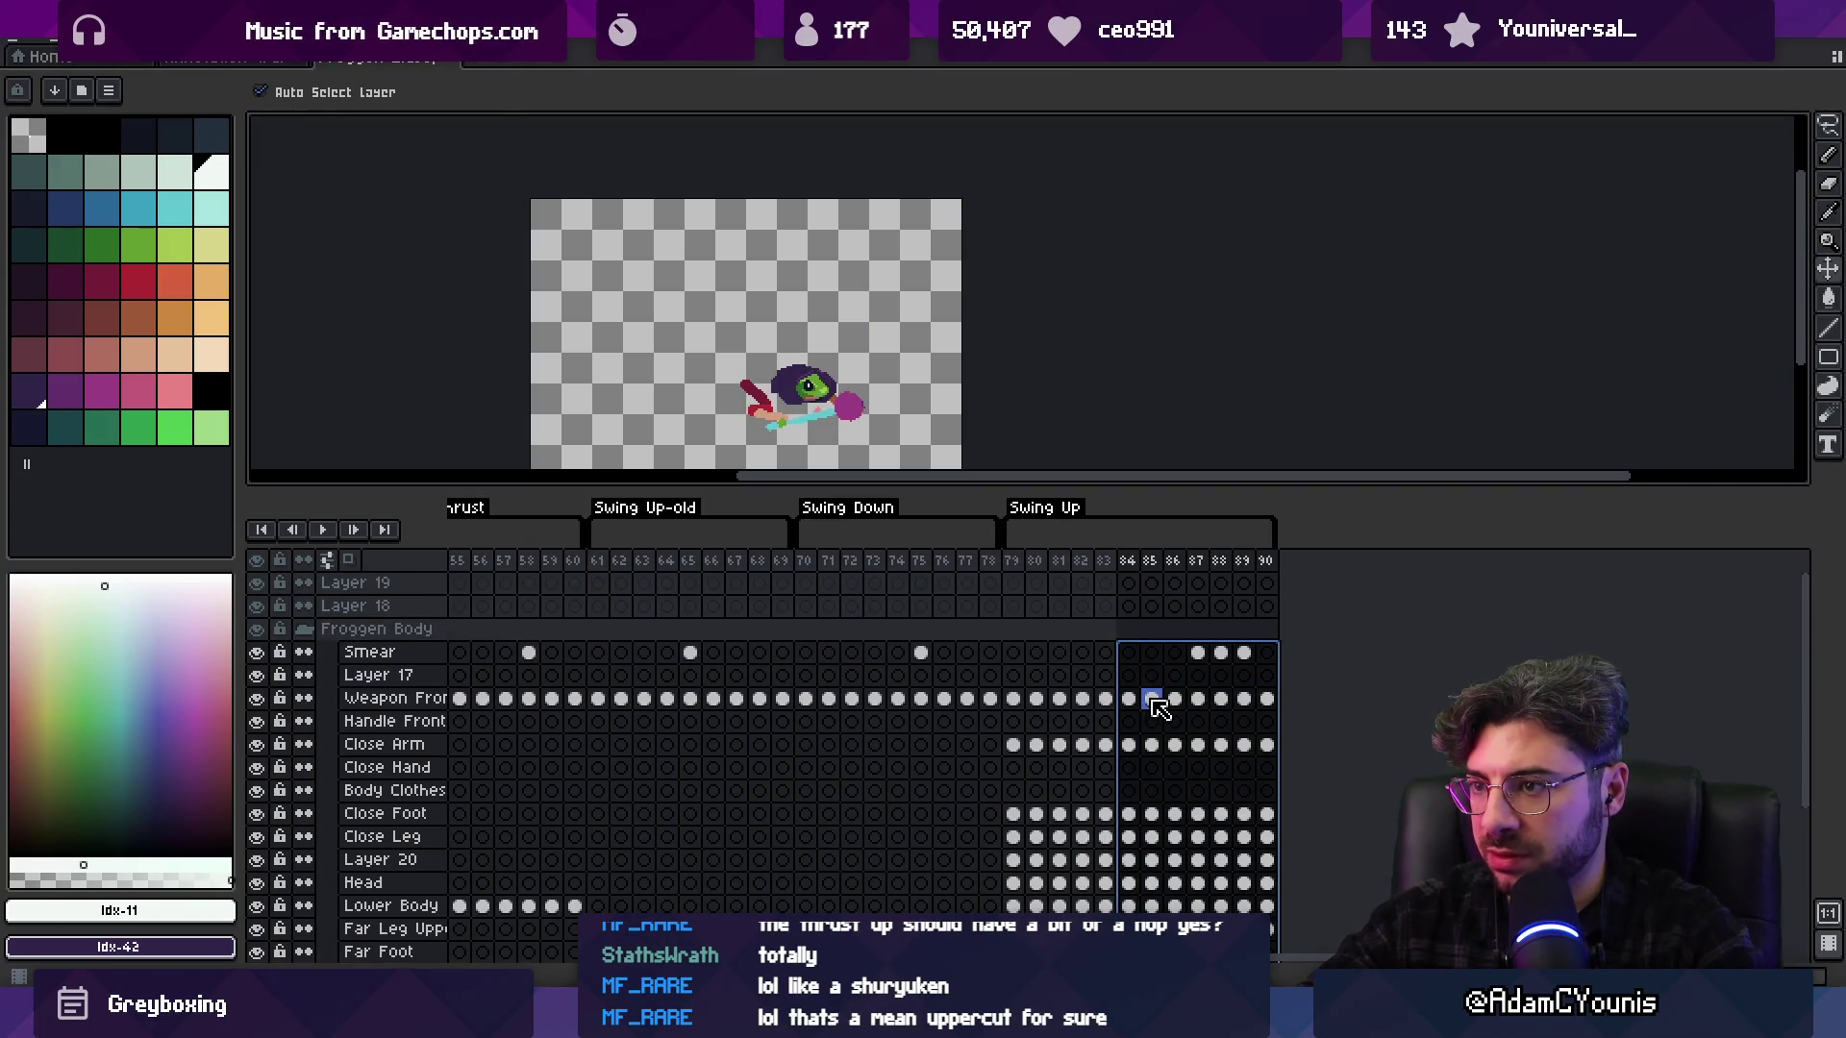
{"action": "left_click", "coordinate": [1105, 700], "text": "shift"}
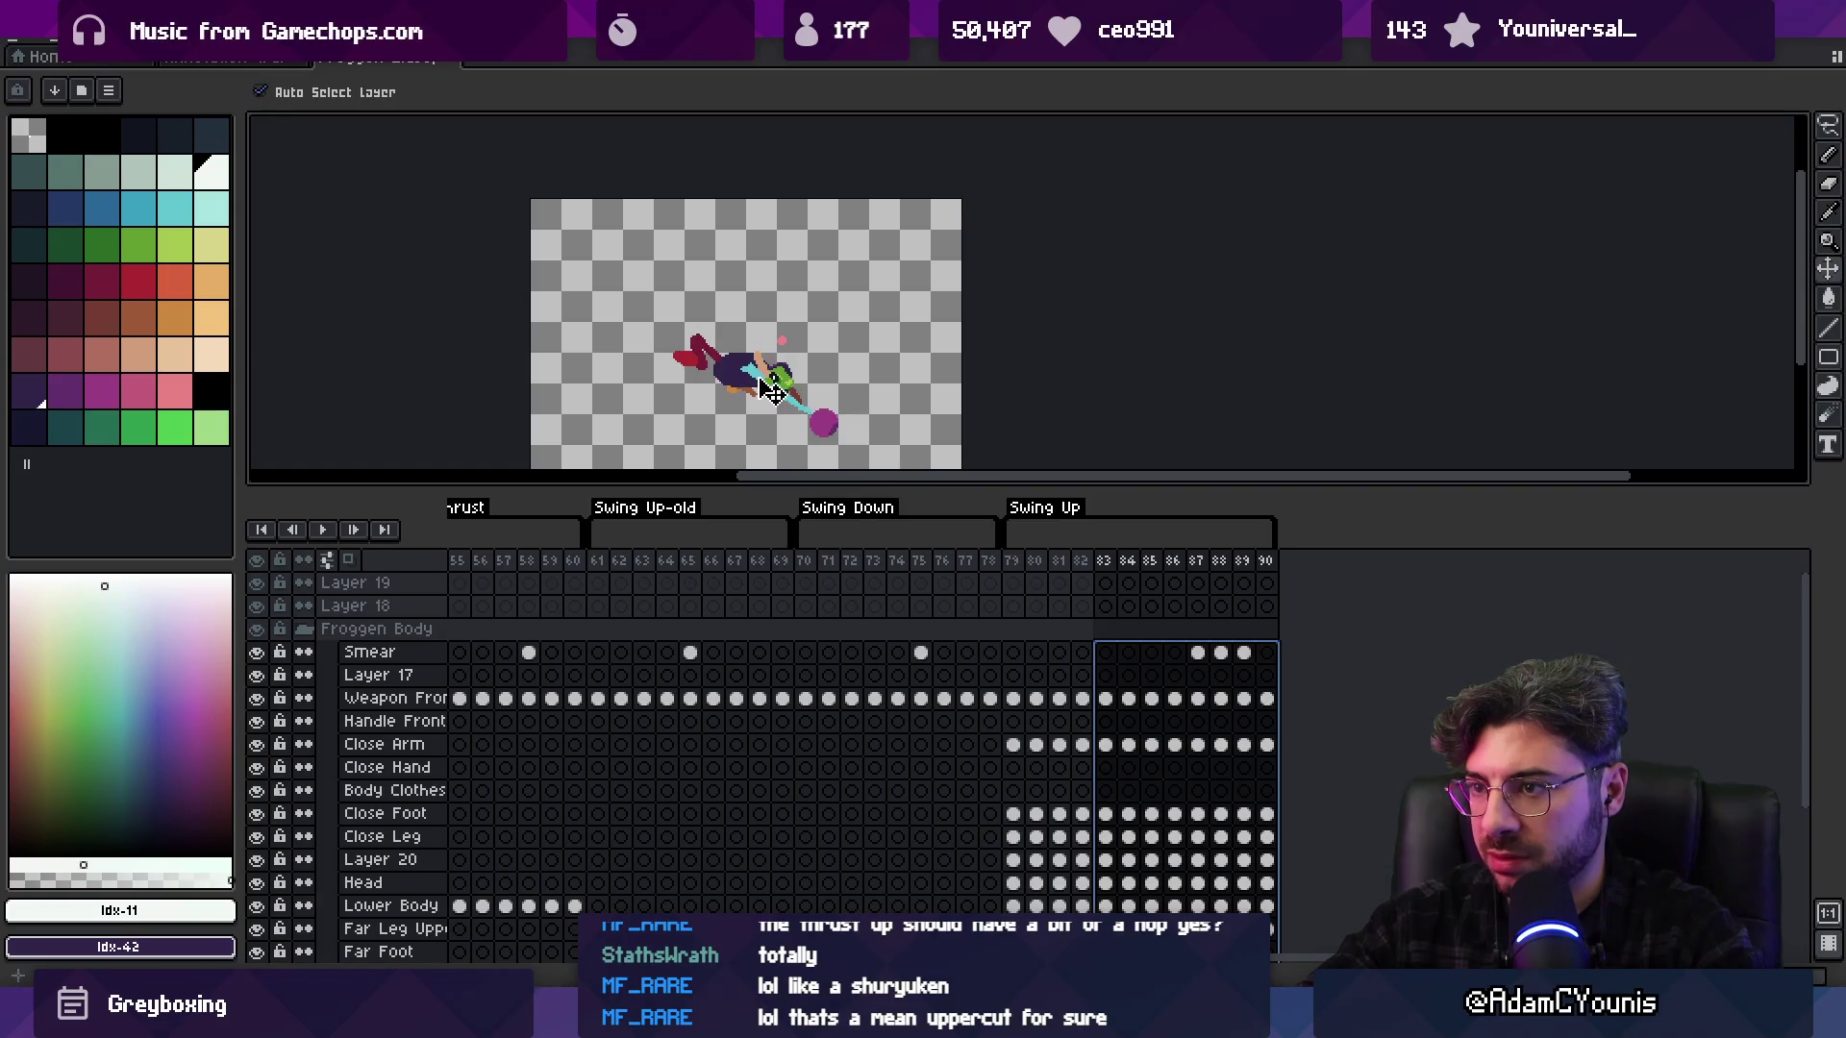
{"action": "mouse_move", "coordinate": [1013, 561]}
{"action": "left_mouse_down"}
{"action": "mouse_move", "coordinate": [1209, 560]}
{"action": "mouse_move", "coordinate": [1017, 556]}
{"action": "mouse_move", "coordinate": [1063, 555]}
{"action": "left_mouse_up"}
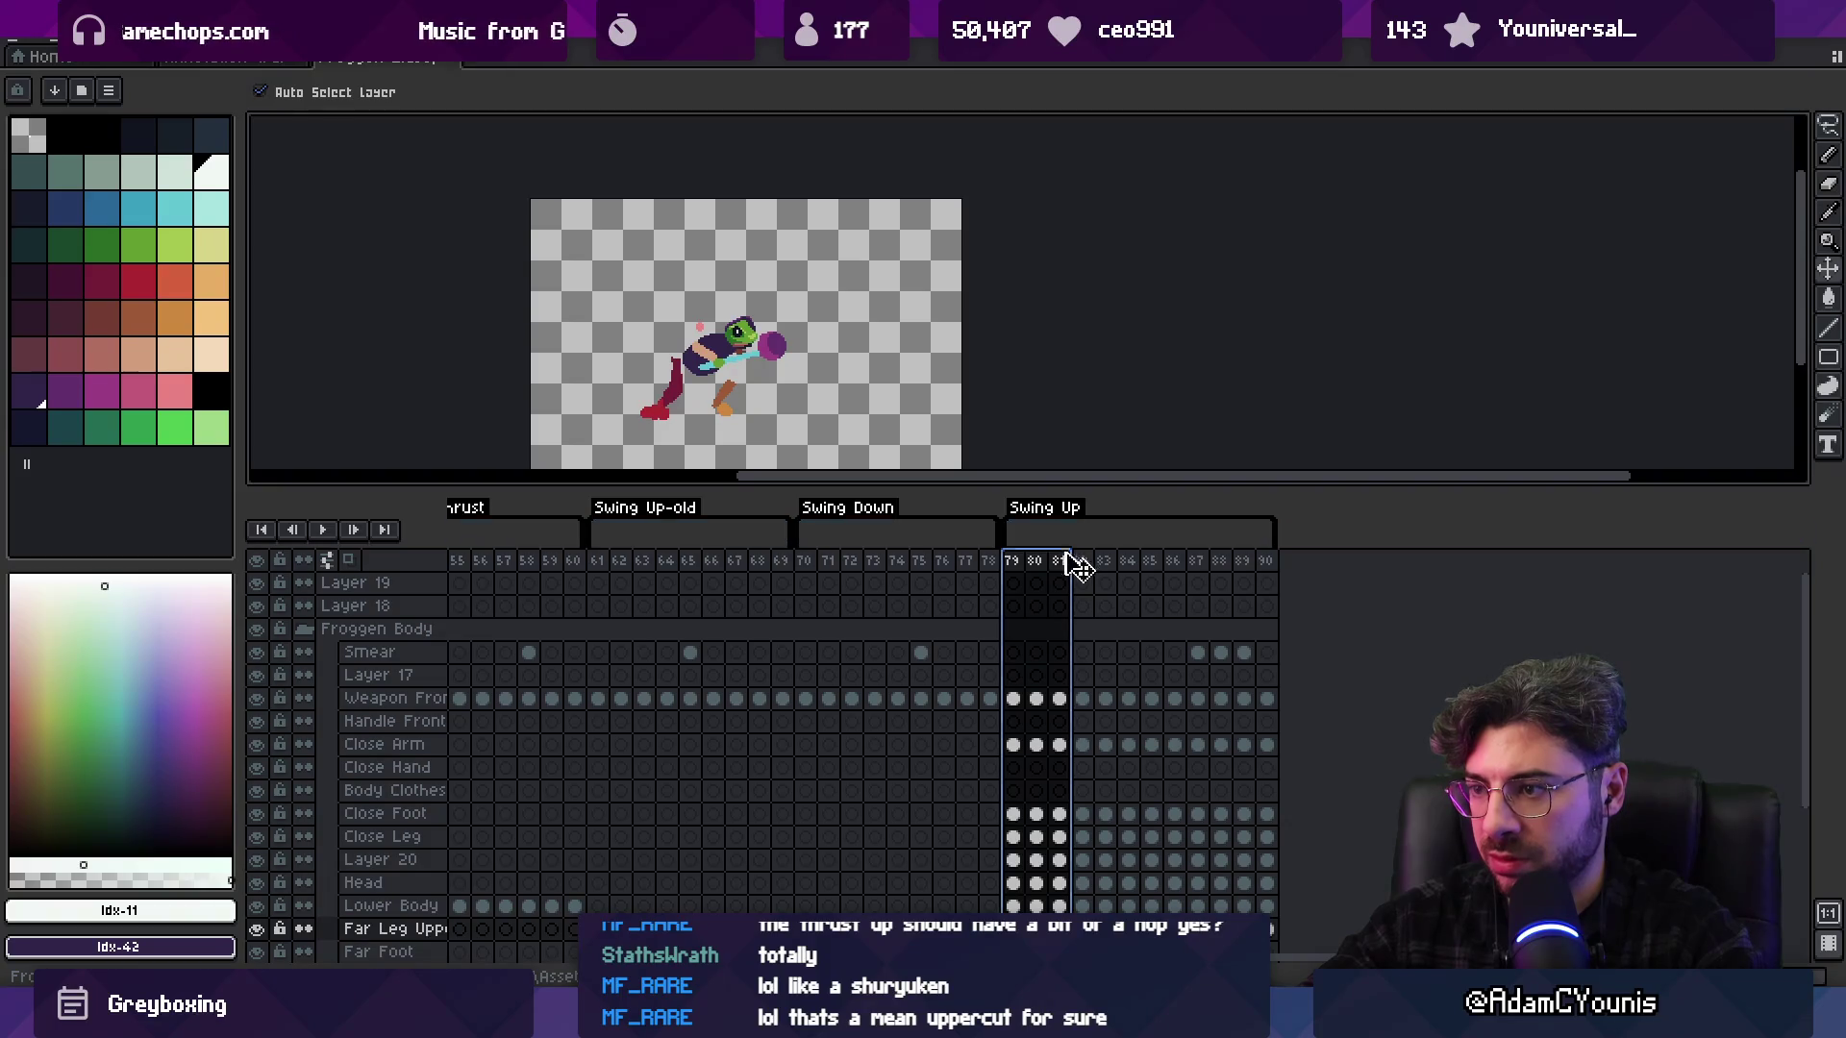
Enlarge the timeline, then select frames 79–81 and 82–90 across Smear through Far Arm
{"action": "mouse_move", "coordinate": [1203, 485]}
{"action": "left_mouse_down"}
{"action": "mouse_move", "coordinate": [1183, 395]}
{"action": "mouse_move", "coordinate": [1105, 304]}
{"action": "left_mouse_up"}
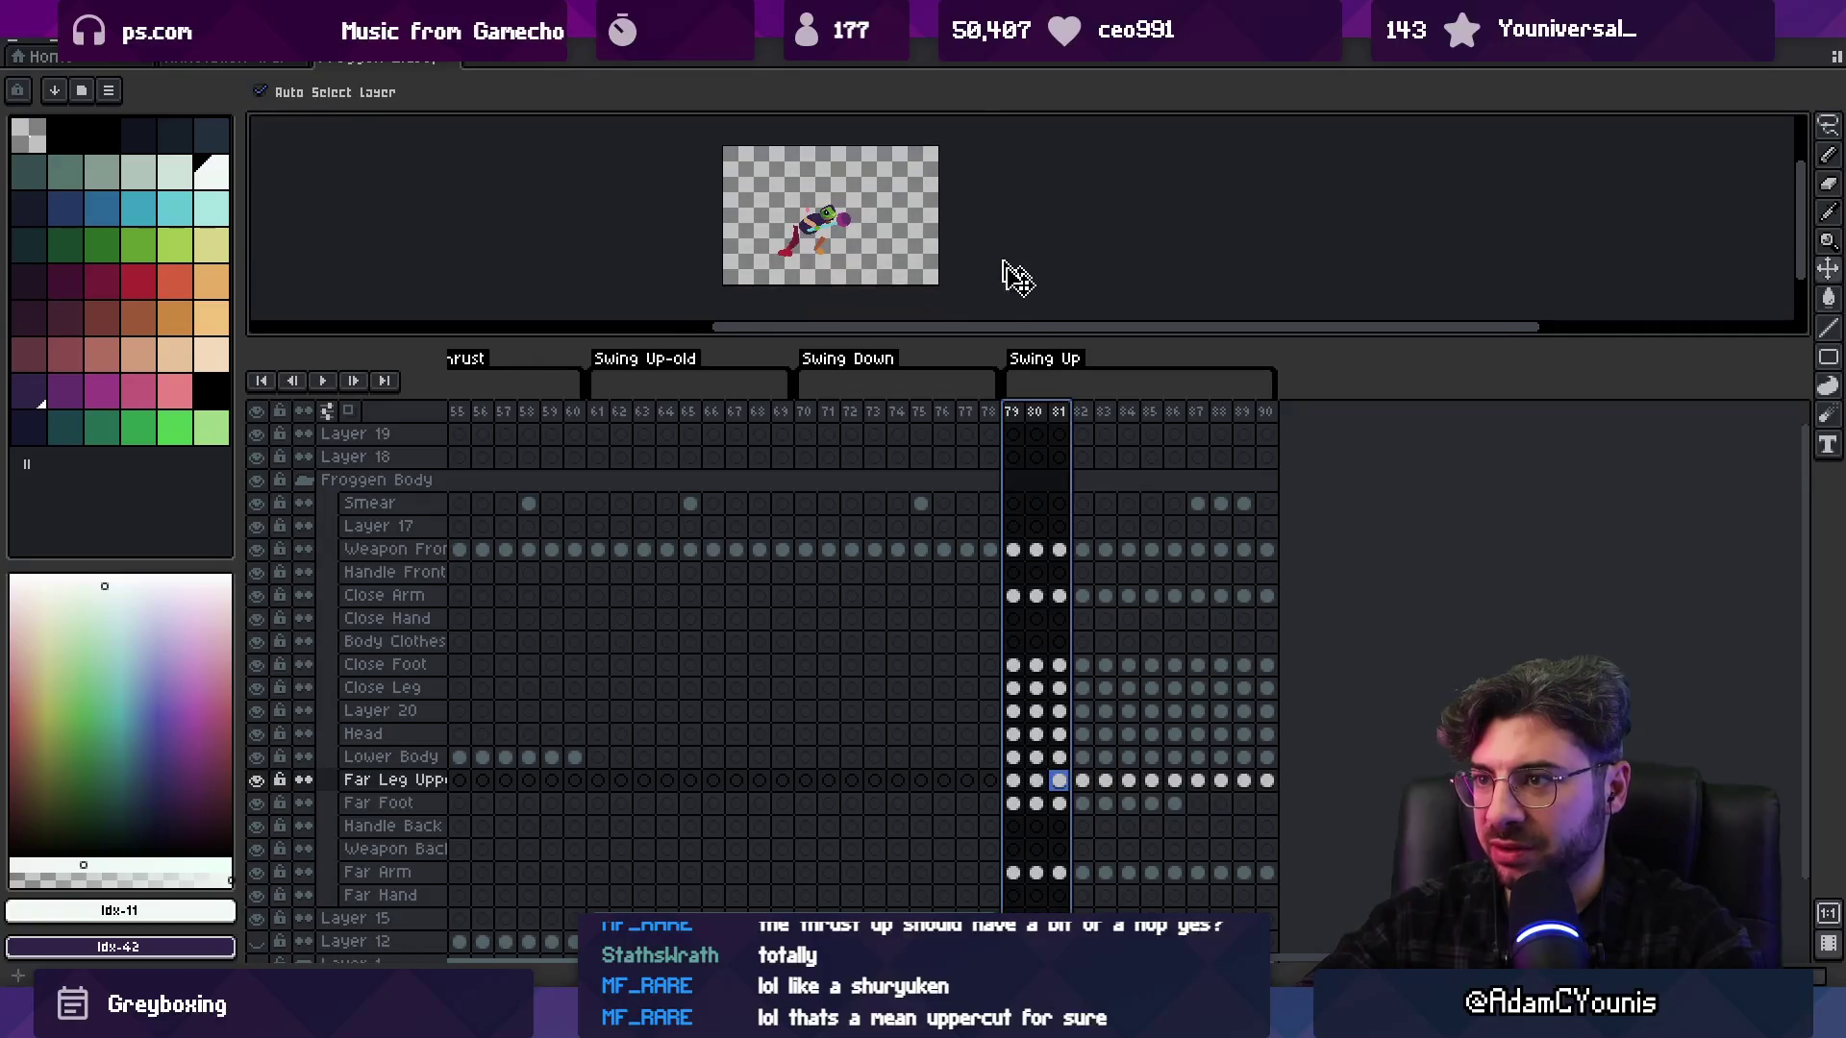
{"action": "scroll", "coordinate": [1153, 615], "scroll_direction": "down", "scroll_amount": 1}
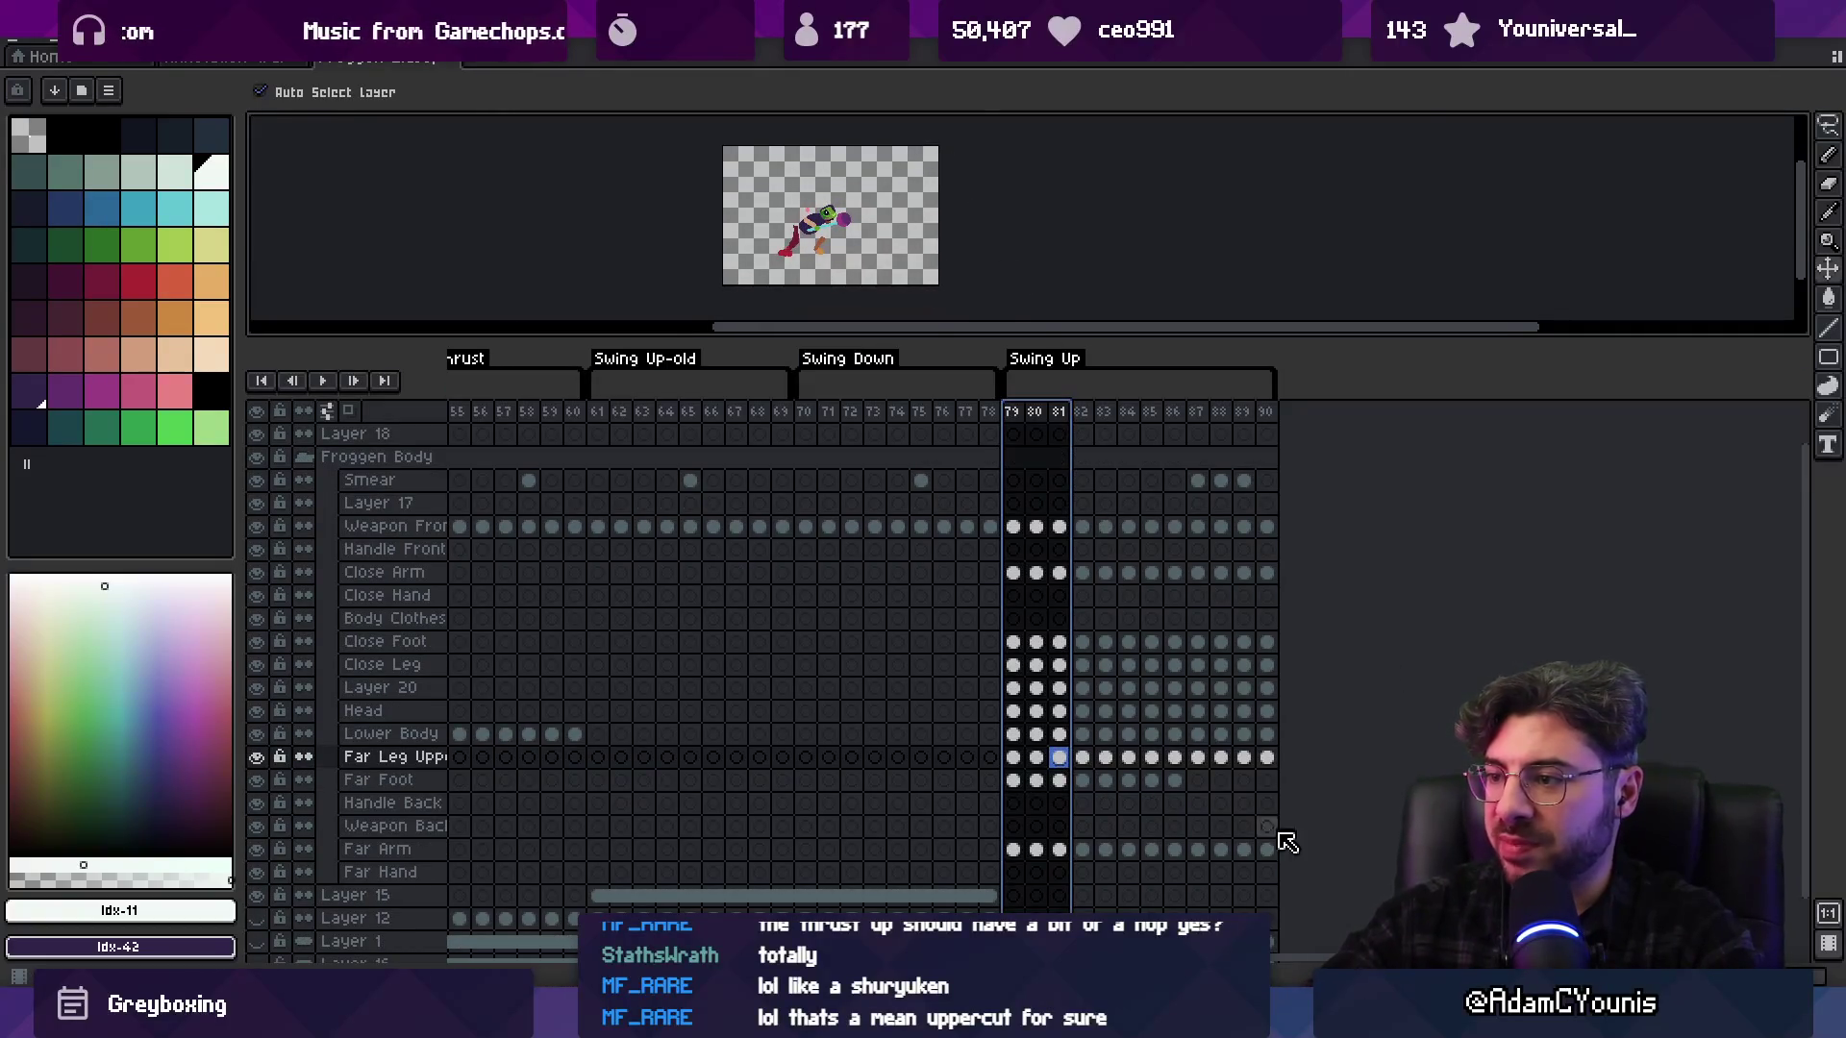
{"action": "mouse_move", "coordinate": [1272, 851]}
{"action": "left_mouse_down"}
{"action": "mouse_move", "coordinate": [1098, 471]}
{"action": "mouse_move", "coordinate": [1017, 468]}
{"action": "mouse_move", "coordinate": [1067, 467]}
{"action": "mouse_move", "coordinate": [1070, 485]}
{"action": "left_mouse_up"}
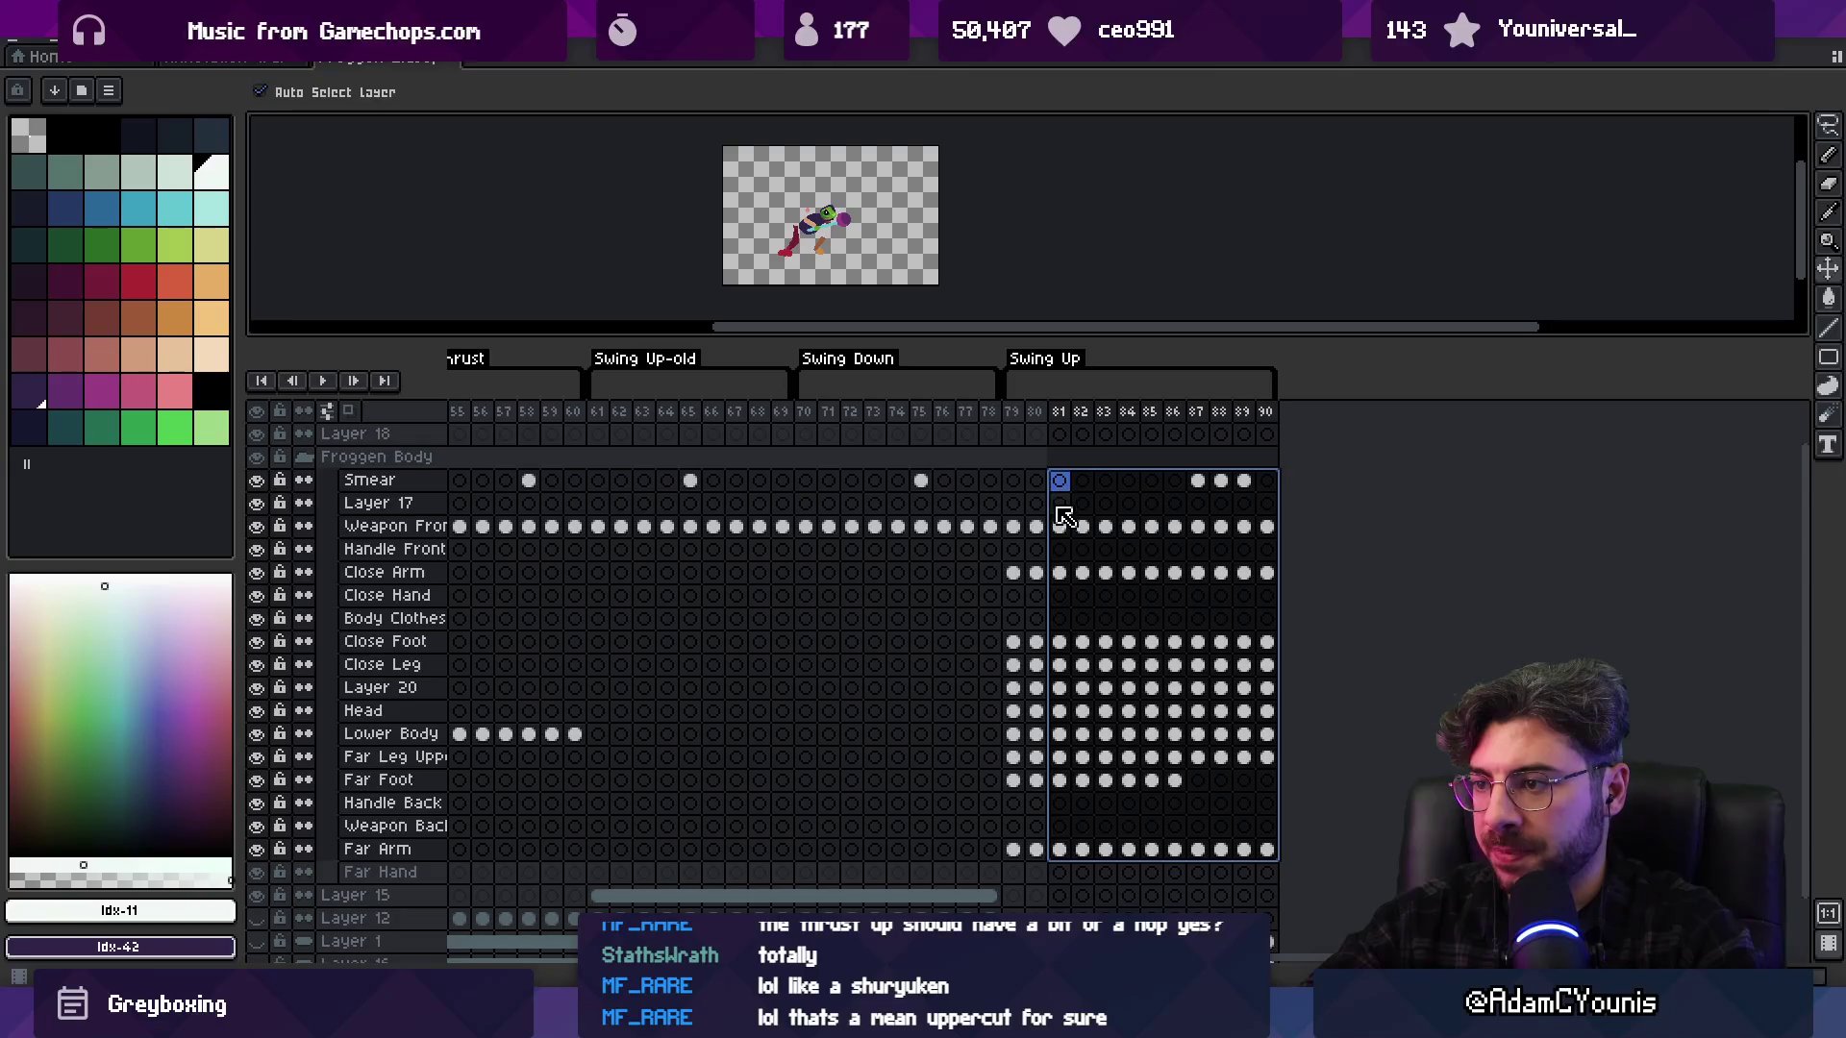
{"action": "left_click_drag", "start_coordinate": [1015, 481], "coordinate": [1086, 481]}
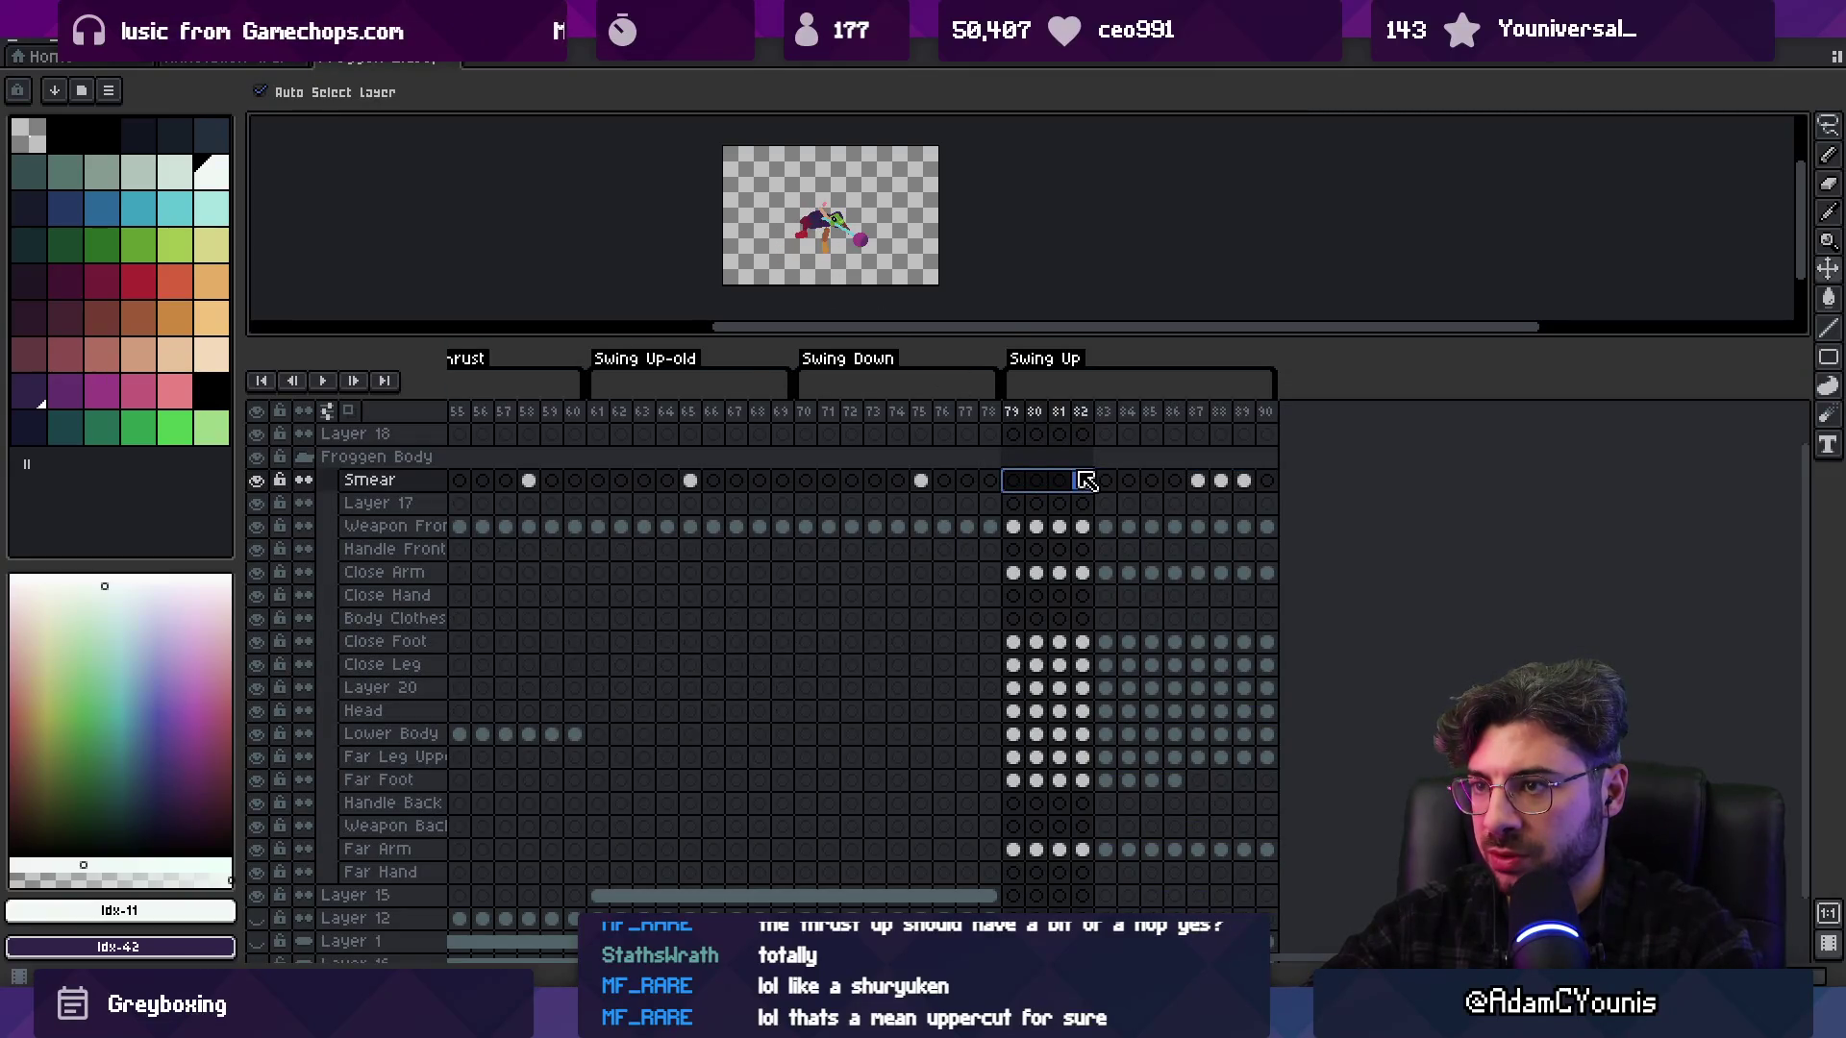
{"action": "left_click_drag", "start_coordinate": [1266, 487], "coordinate": [1096, 852]}
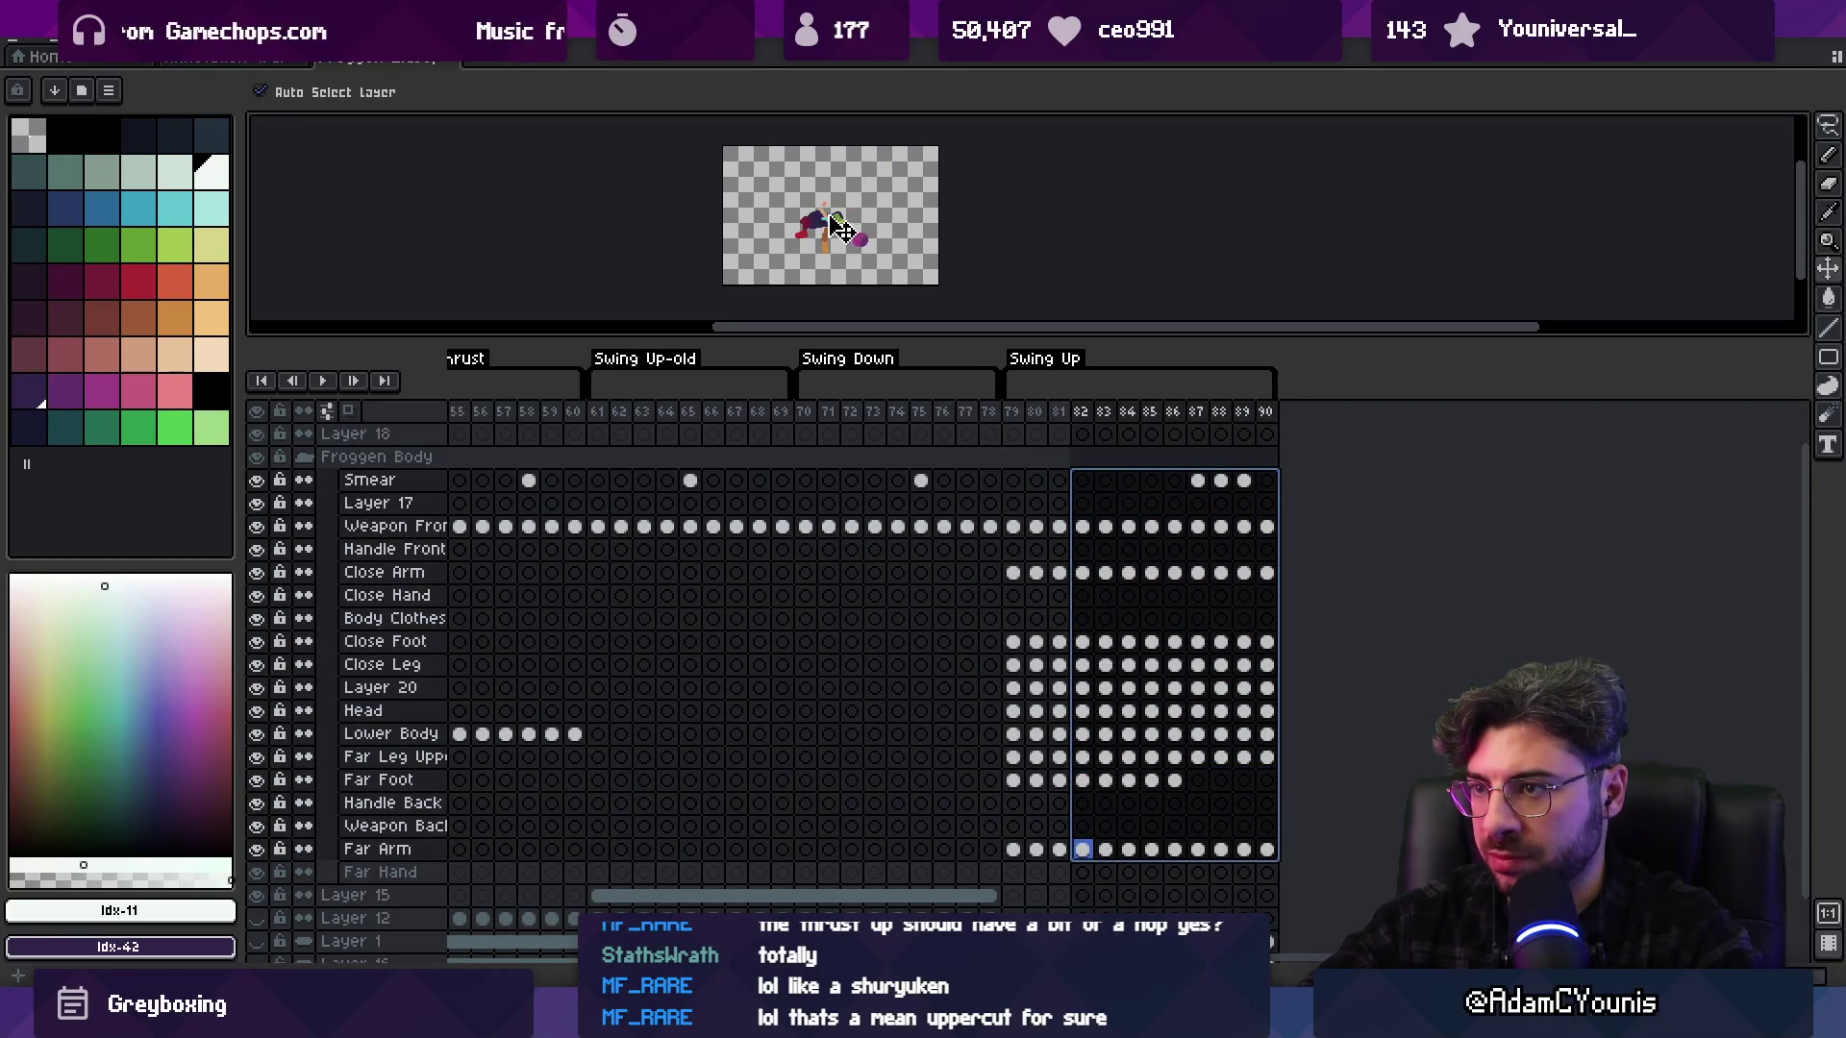
{"action": "mouse_move", "coordinate": [1013, 411]}
{"action": "left_mouse_down"}
{"action": "mouse_move", "coordinate": [1115, 416]}
{"action": "mouse_move", "coordinate": [1037, 413]}
{"action": "mouse_move", "coordinate": [1084, 413]}
{"action": "left_mouse_up"}
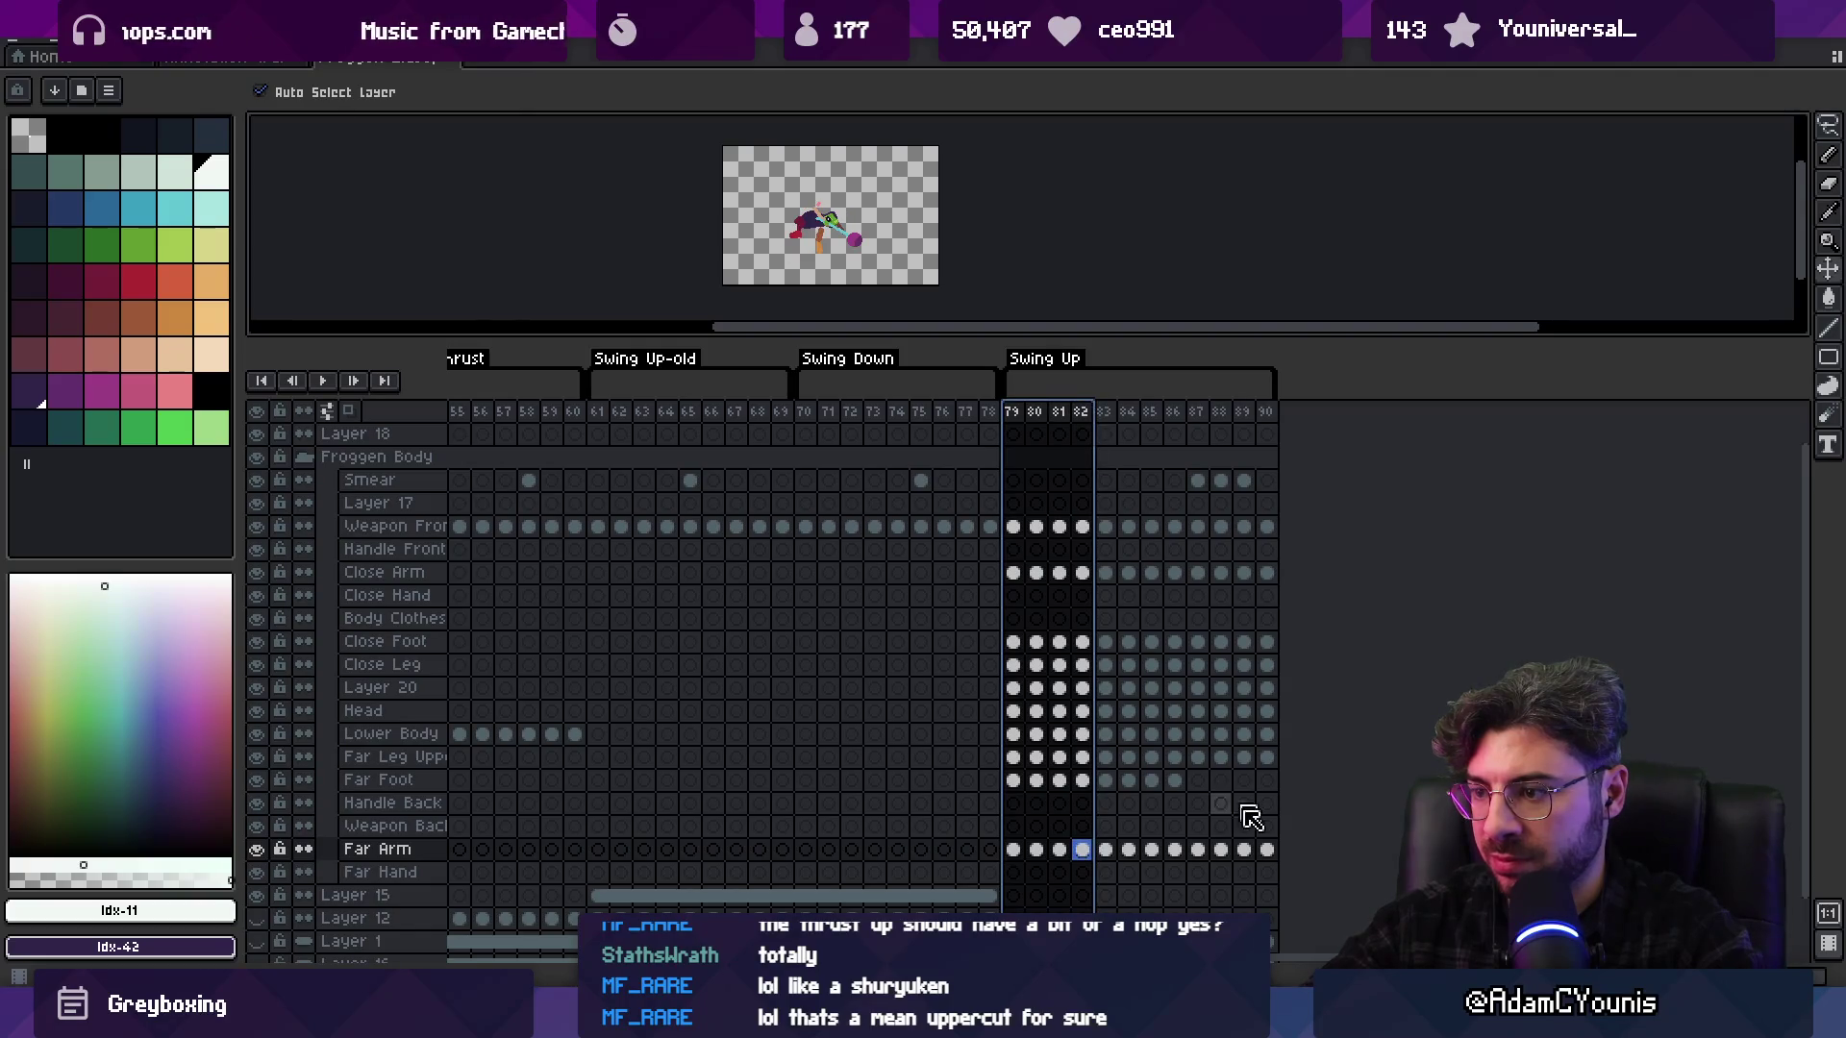
{"action": "mouse_move", "coordinate": [1267, 850]}
{"action": "left_mouse_down"}
{"action": "mouse_move", "coordinate": [1079, 523]}
{"action": "mouse_move", "coordinate": [1087, 480]}
{"action": "left_mouse_up"}
Alternate previewing frames 79–83 with selecting frame 82–83 cels from Weapon Front to Far Arm
{"action": "left_click", "coordinate": [1086, 849]}
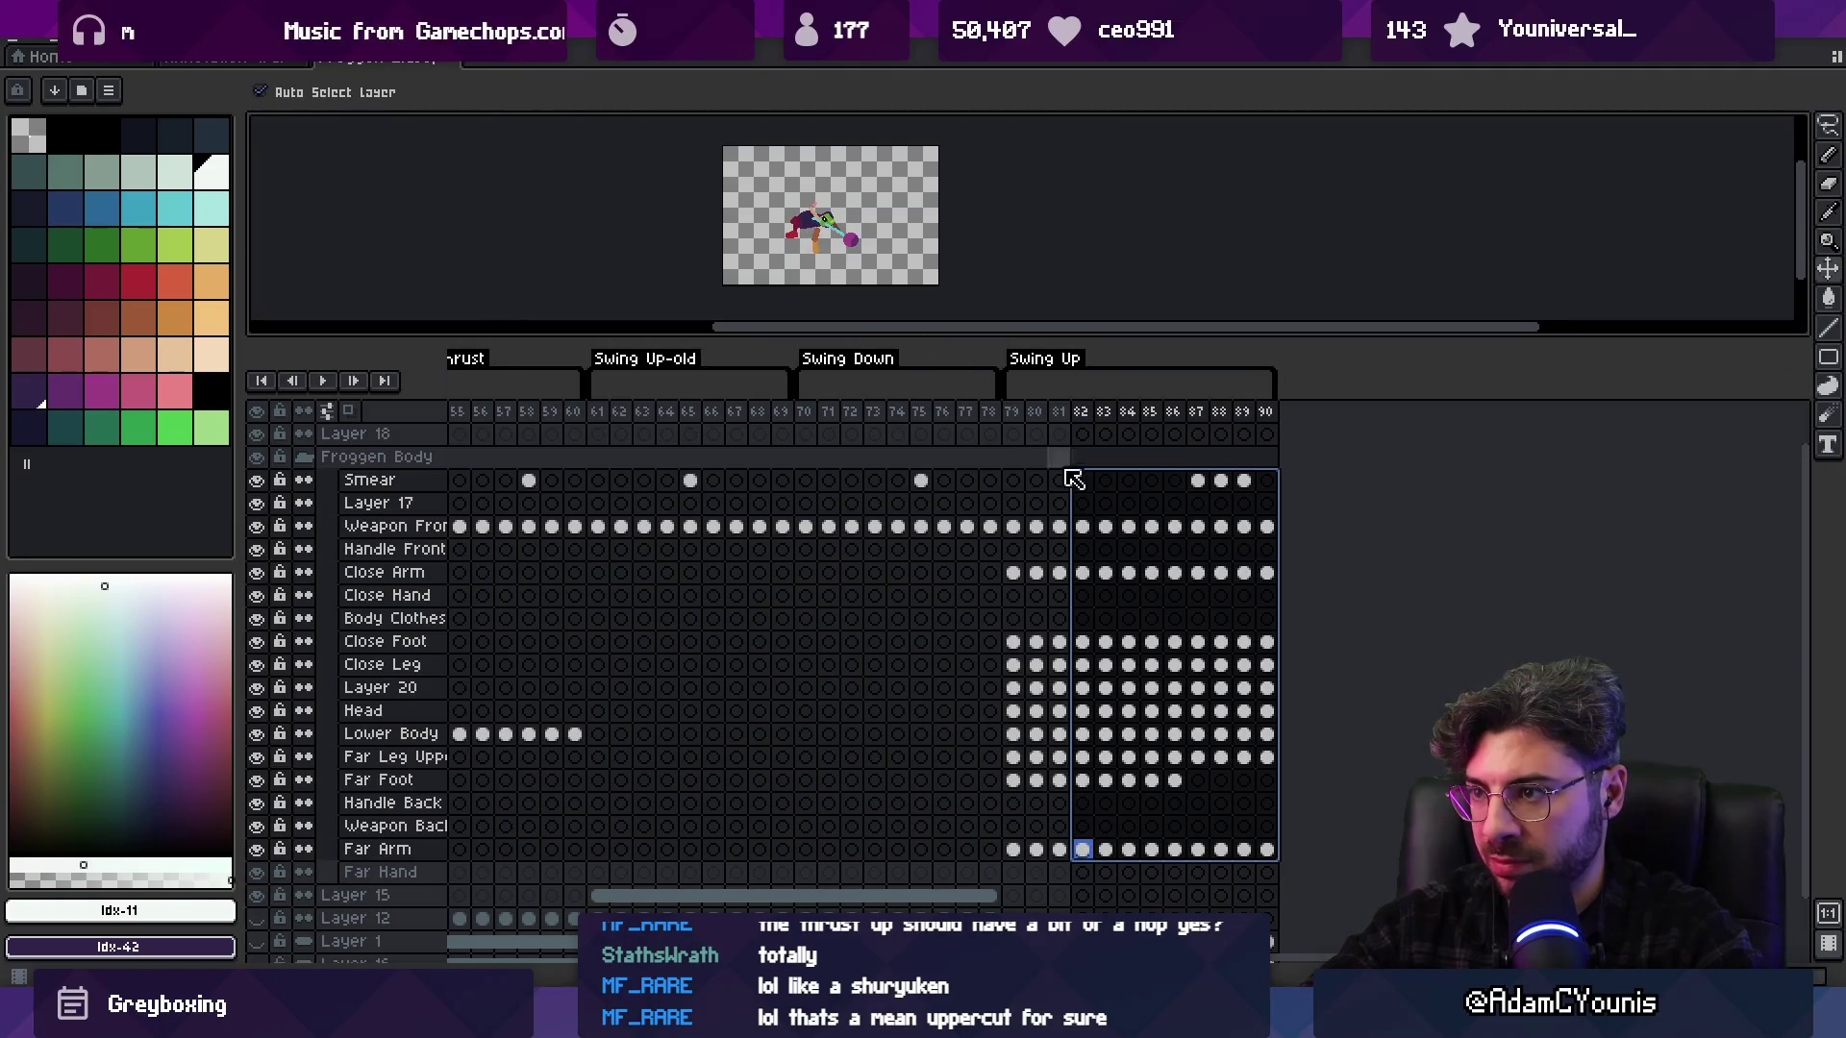
{"action": "mouse_move", "coordinate": [1015, 415]}
{"action": "left_mouse_down"}
{"action": "mouse_move", "coordinate": [1131, 413]}
{"action": "mouse_move", "coordinate": [1089, 411]}
{"action": "left_mouse_up"}
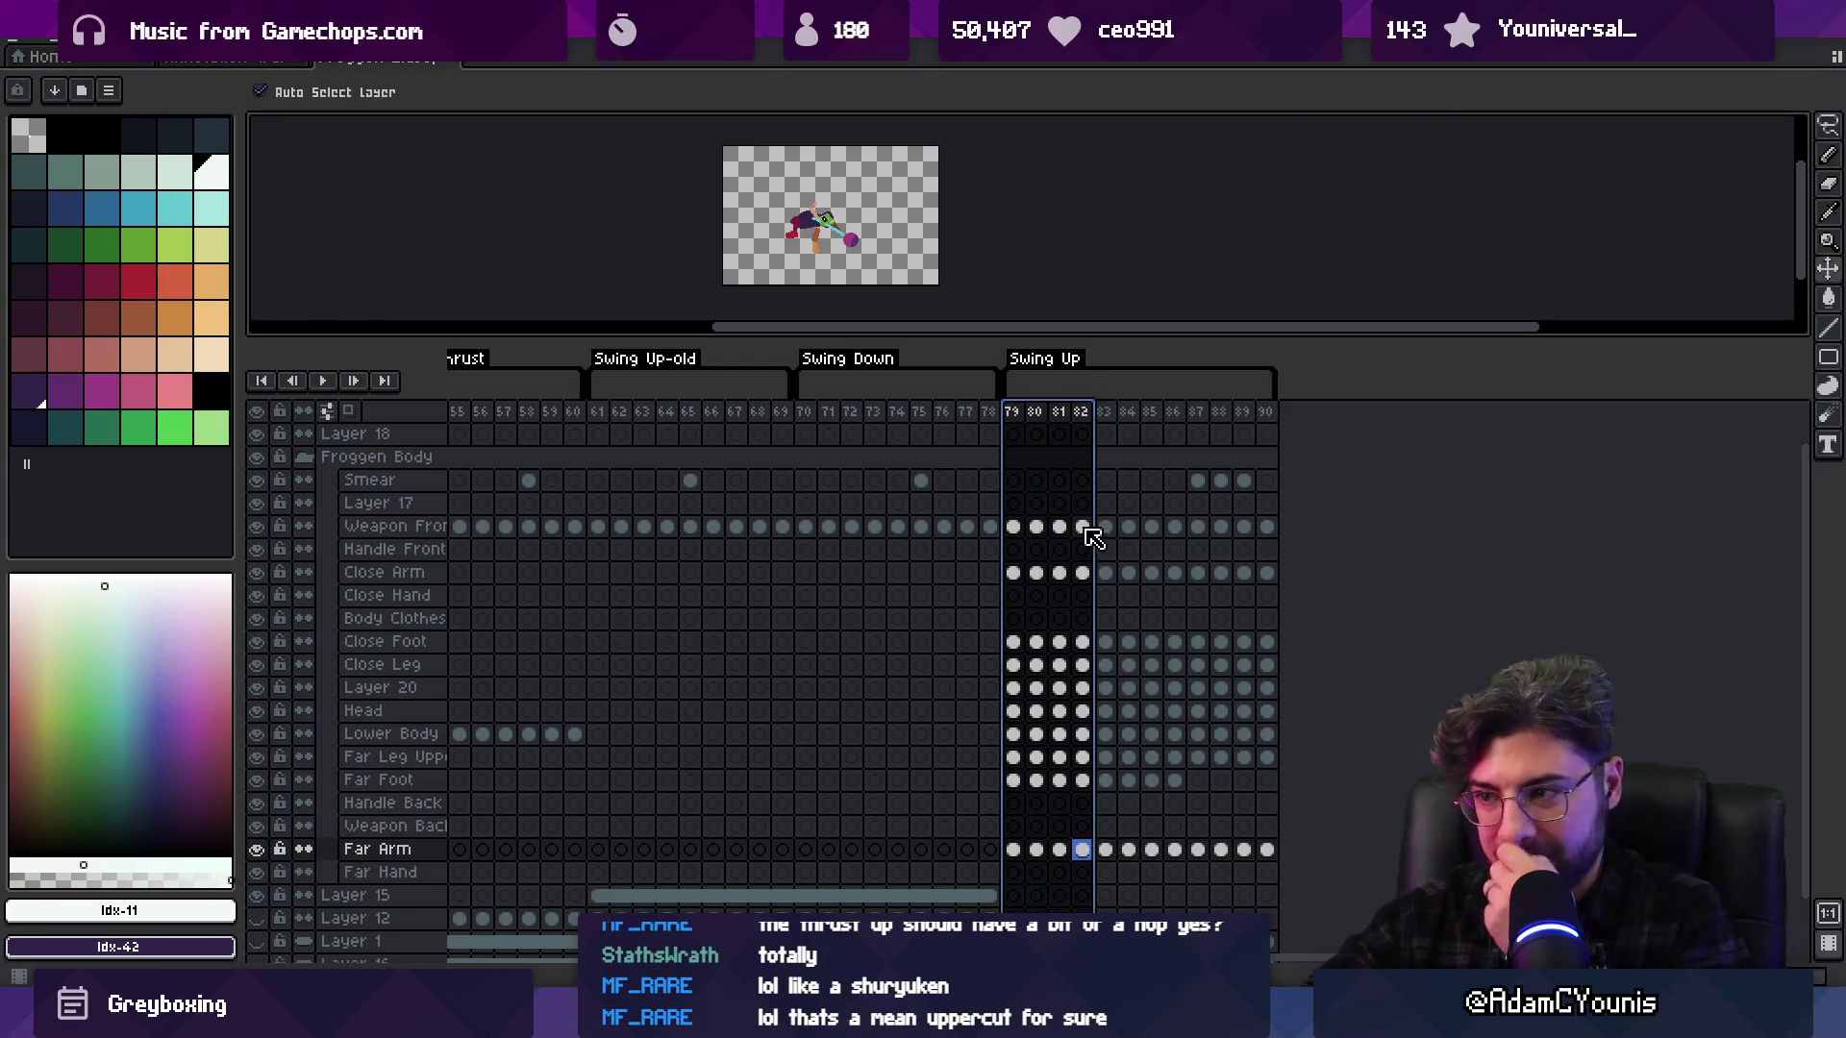
{"action": "left_click", "coordinate": [1083, 849]}
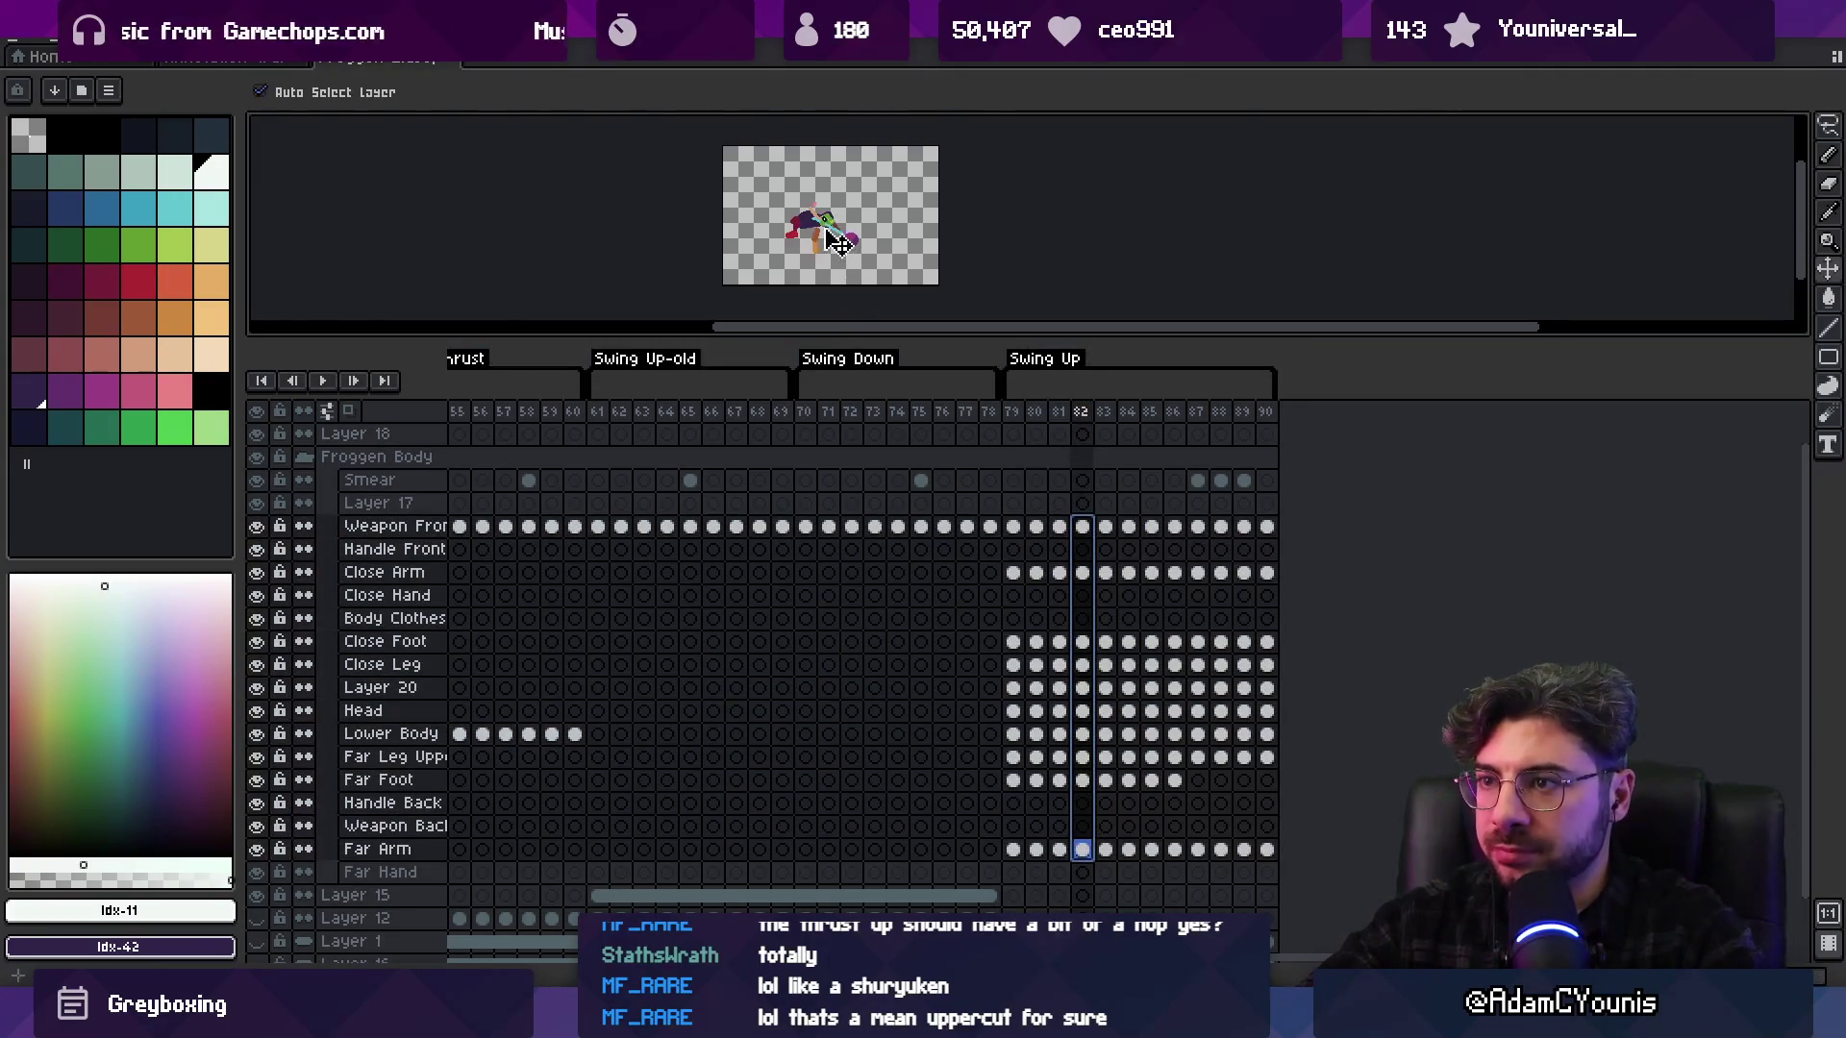
{"action": "left_click", "coordinate": [1105, 529]}
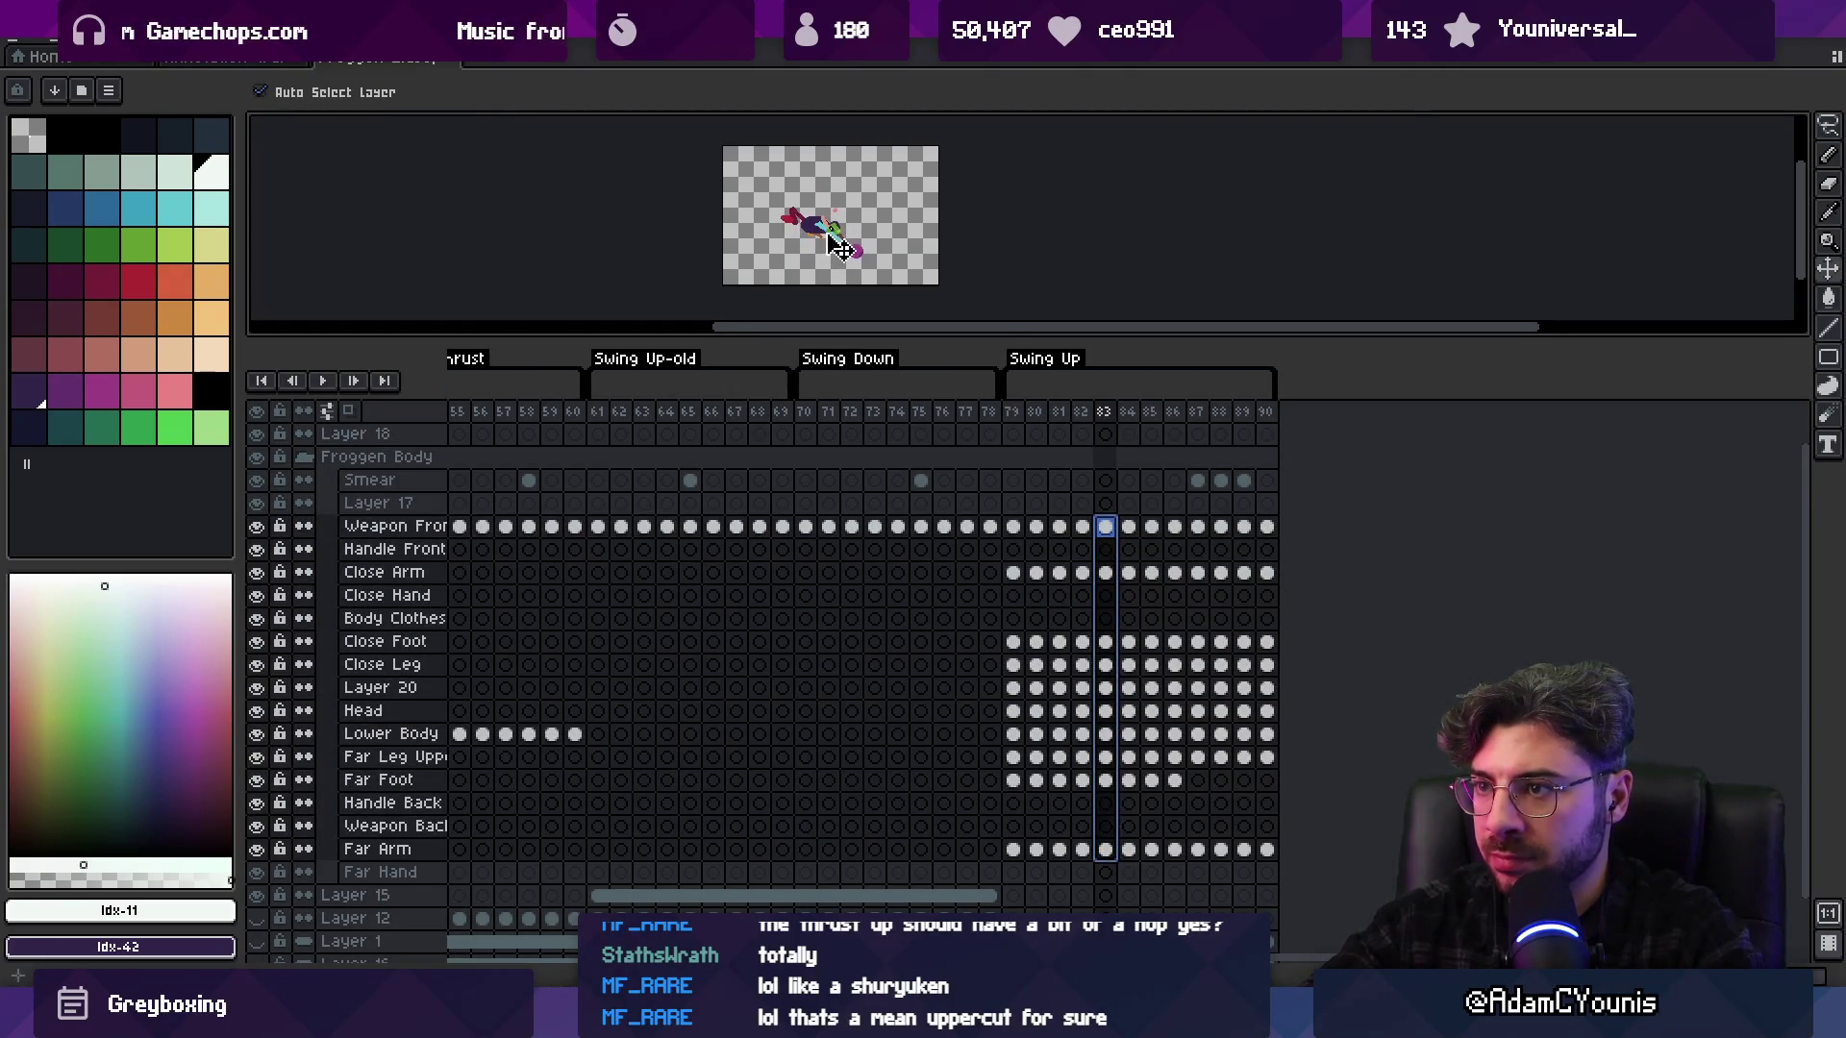
{"action": "mouse_move", "coordinate": [1012, 412]}
{"action": "left_mouse_down"}
{"action": "mouse_move", "coordinate": [1132, 410]}
{"action": "mouse_move", "coordinate": [1048, 415]}
{"action": "mouse_move", "coordinate": [1111, 426]}
{"action": "left_mouse_up"}
{"action": "left_click_drag", "start_coordinate": [1115, 856], "coordinate": [1103, 527]}
{"action": "scroll", "coordinate": [796, 260], "scroll_direction": "up", "scroll_amount": 2}
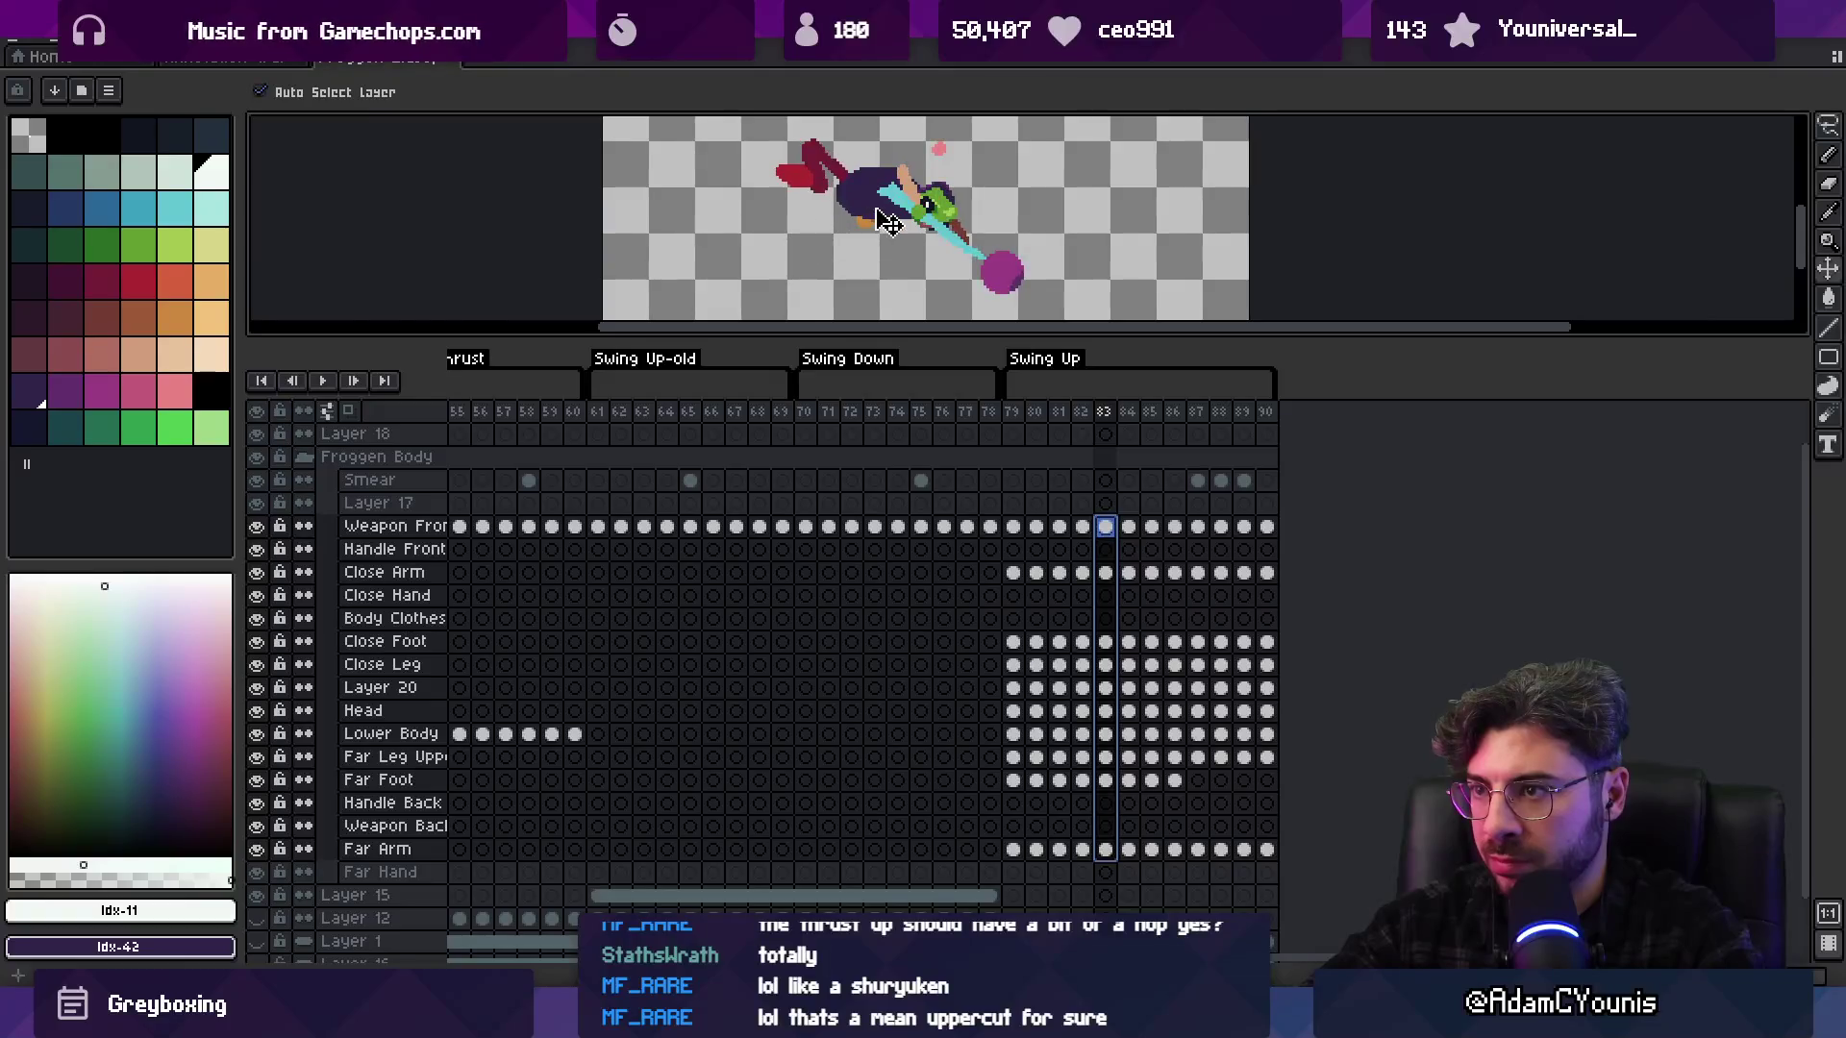
{"action": "scroll", "coordinate": [894, 231], "scroll_direction": "down", "scroll_amount": 2}
{"action": "mouse_move", "coordinate": [1013, 414]}
{"action": "left_mouse_down"}
{"action": "mouse_move", "coordinate": [1158, 408]}
{"action": "mouse_move", "coordinate": [1047, 409]}
{"action": "mouse_move", "coordinate": [1096, 409]}
{"action": "left_mouse_up"}
{"action": "left_click_drag", "start_coordinate": [1083, 849], "coordinate": [1094, 536]}
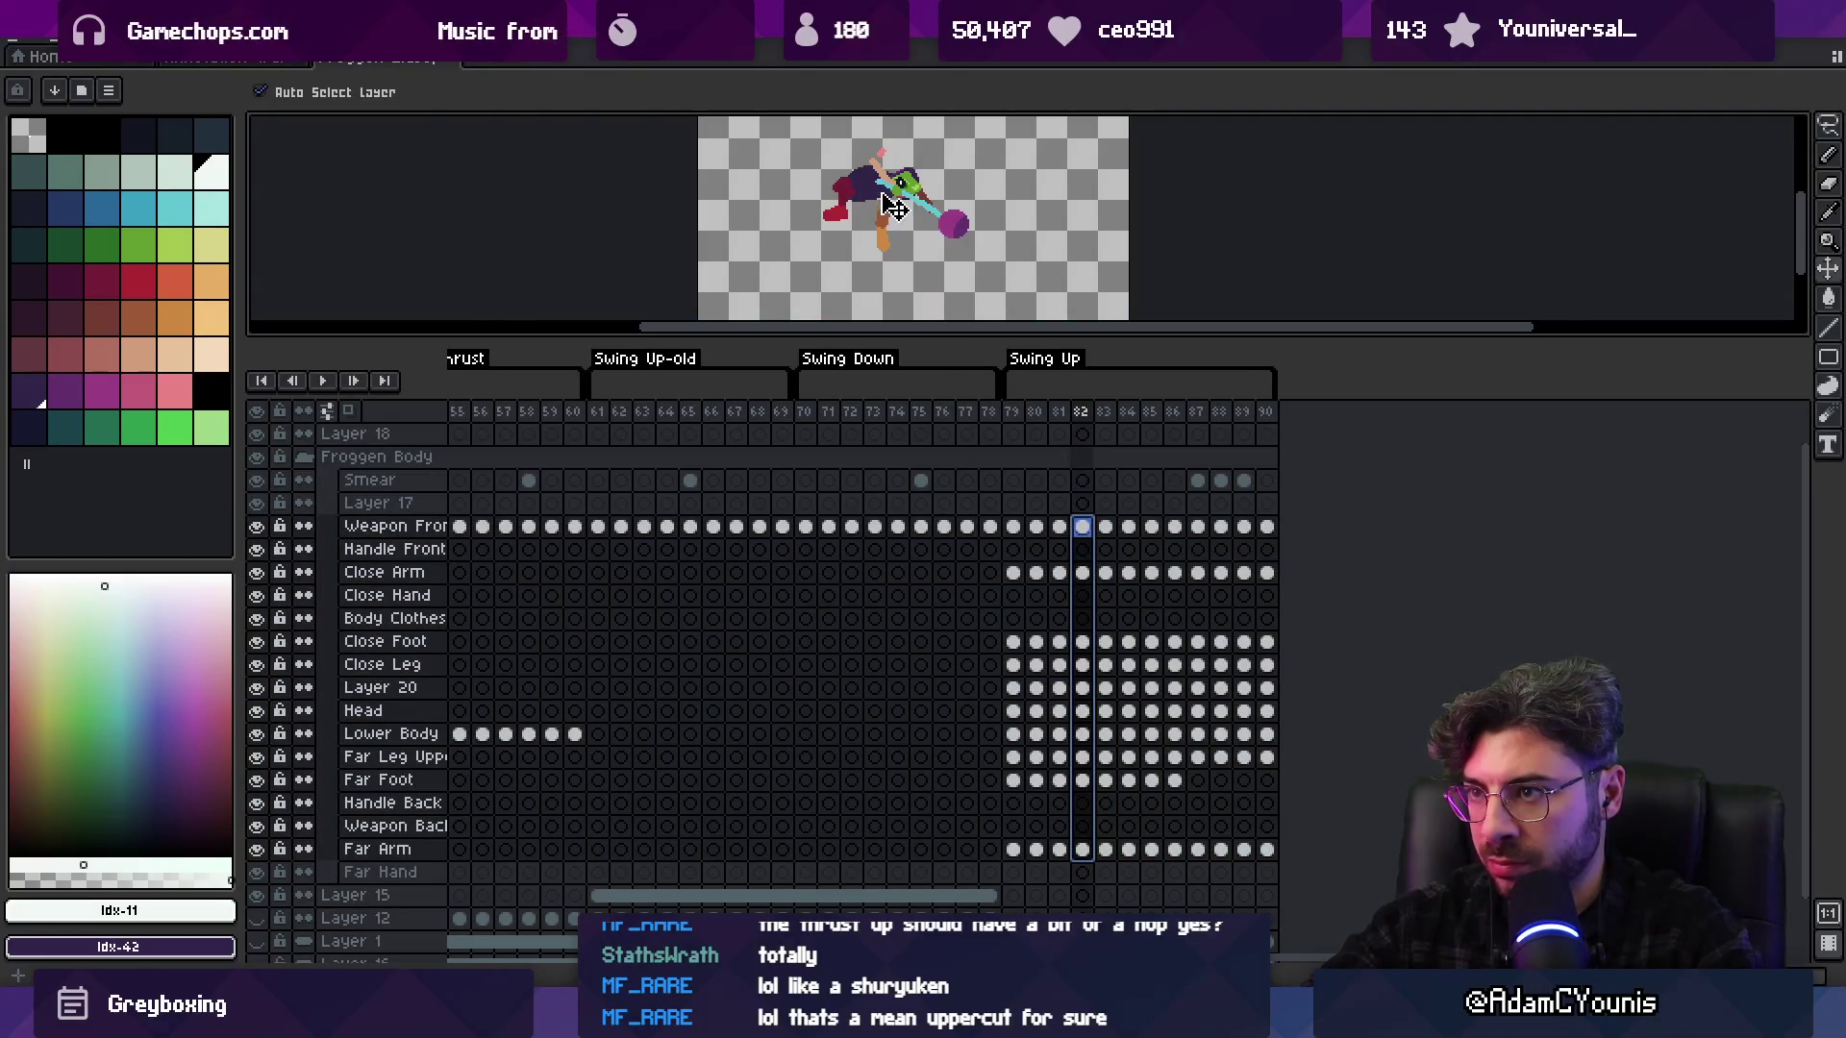
{"action": "left_click_drag", "start_coordinate": [1012, 412], "coordinate": [1133, 416]}
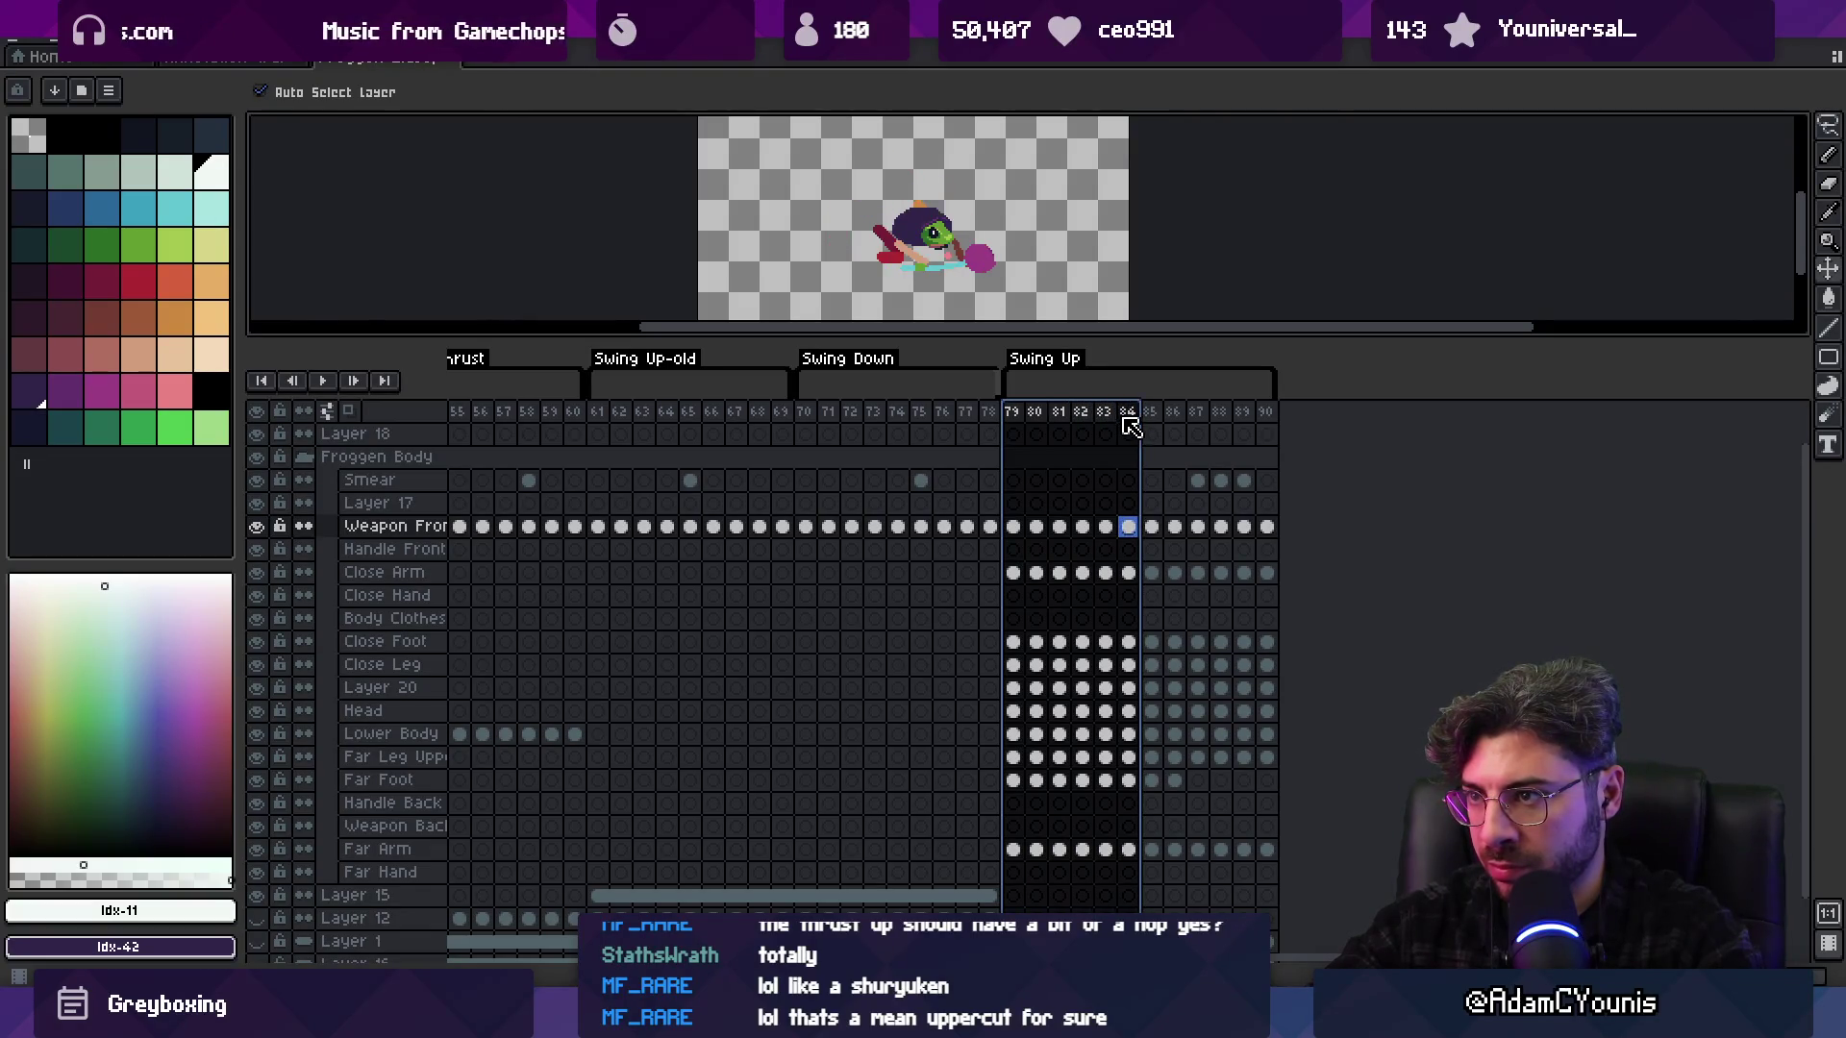
Shift the frog's cels in Swing Up frames 84–90 about 8 px left
{"action": "left_click_drag", "start_coordinate": [1286, 854], "coordinate": [1130, 506]}
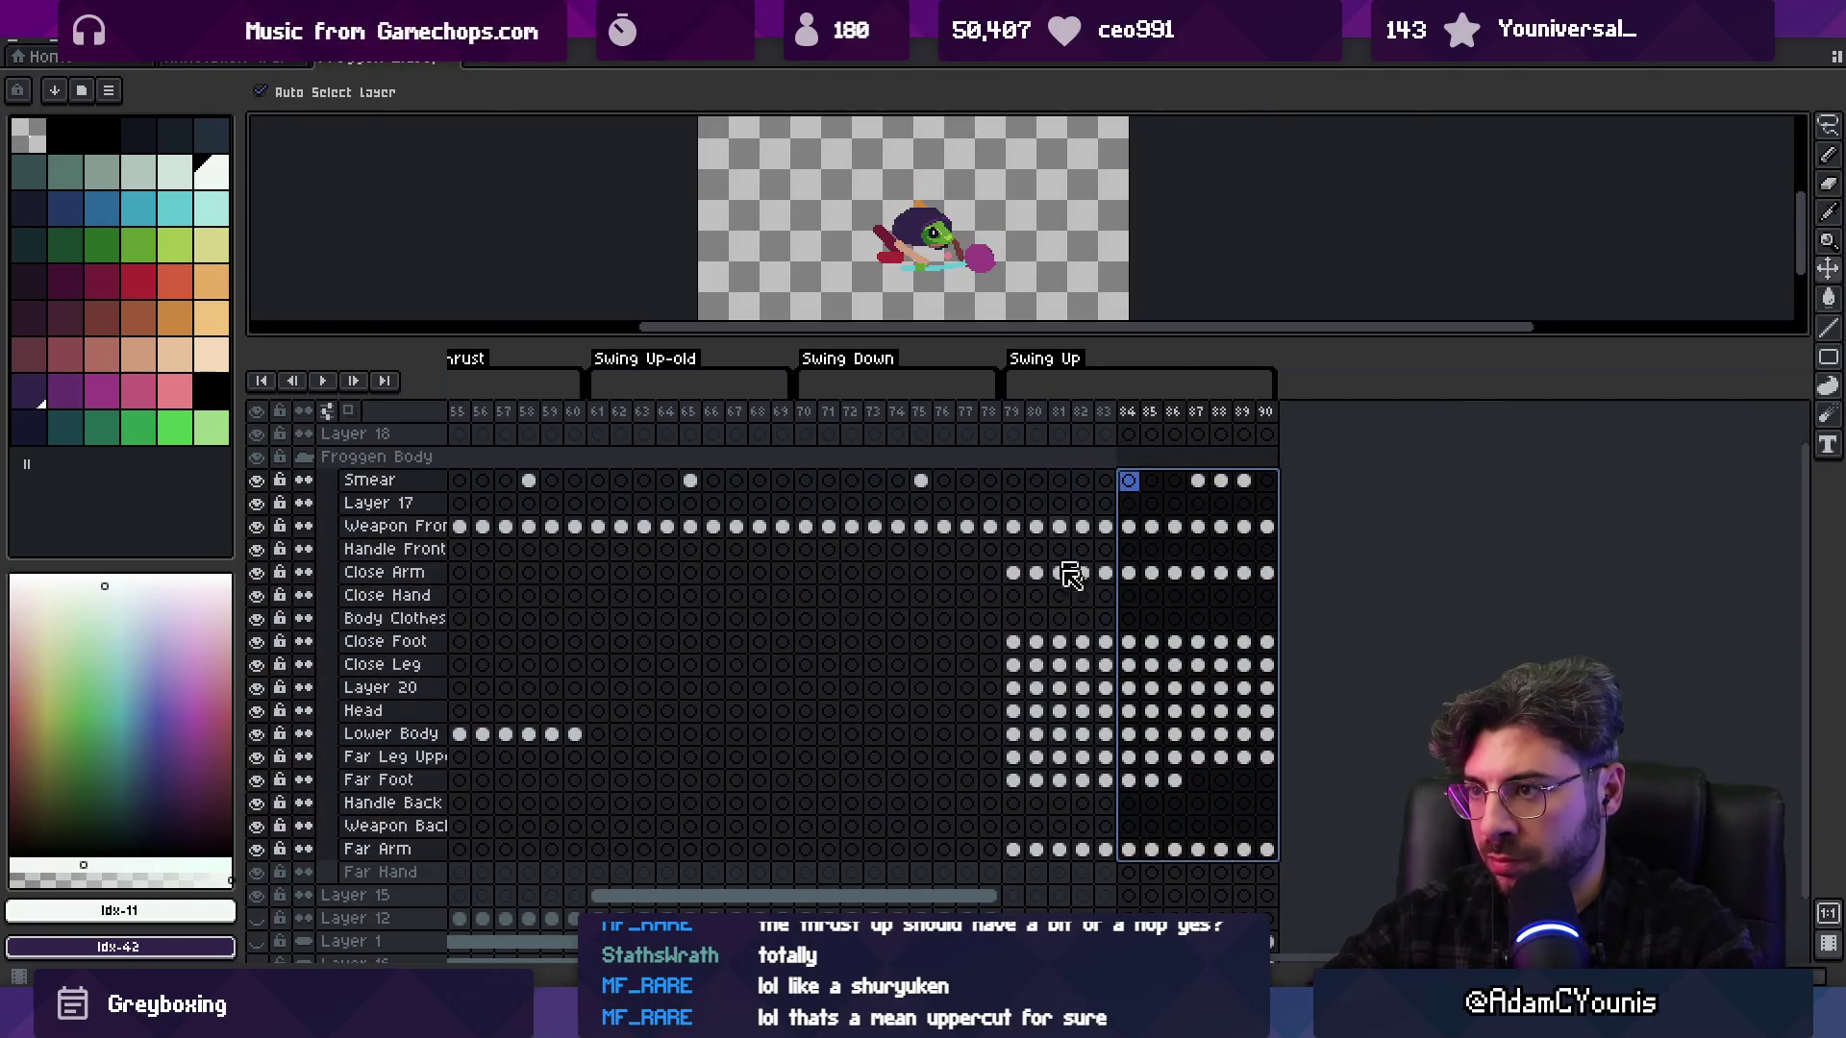
{"action": "left_click", "coordinate": [1132, 855]}
{"action": "left_click_drag", "start_coordinate": [931, 247], "coordinate": [923, 245]}
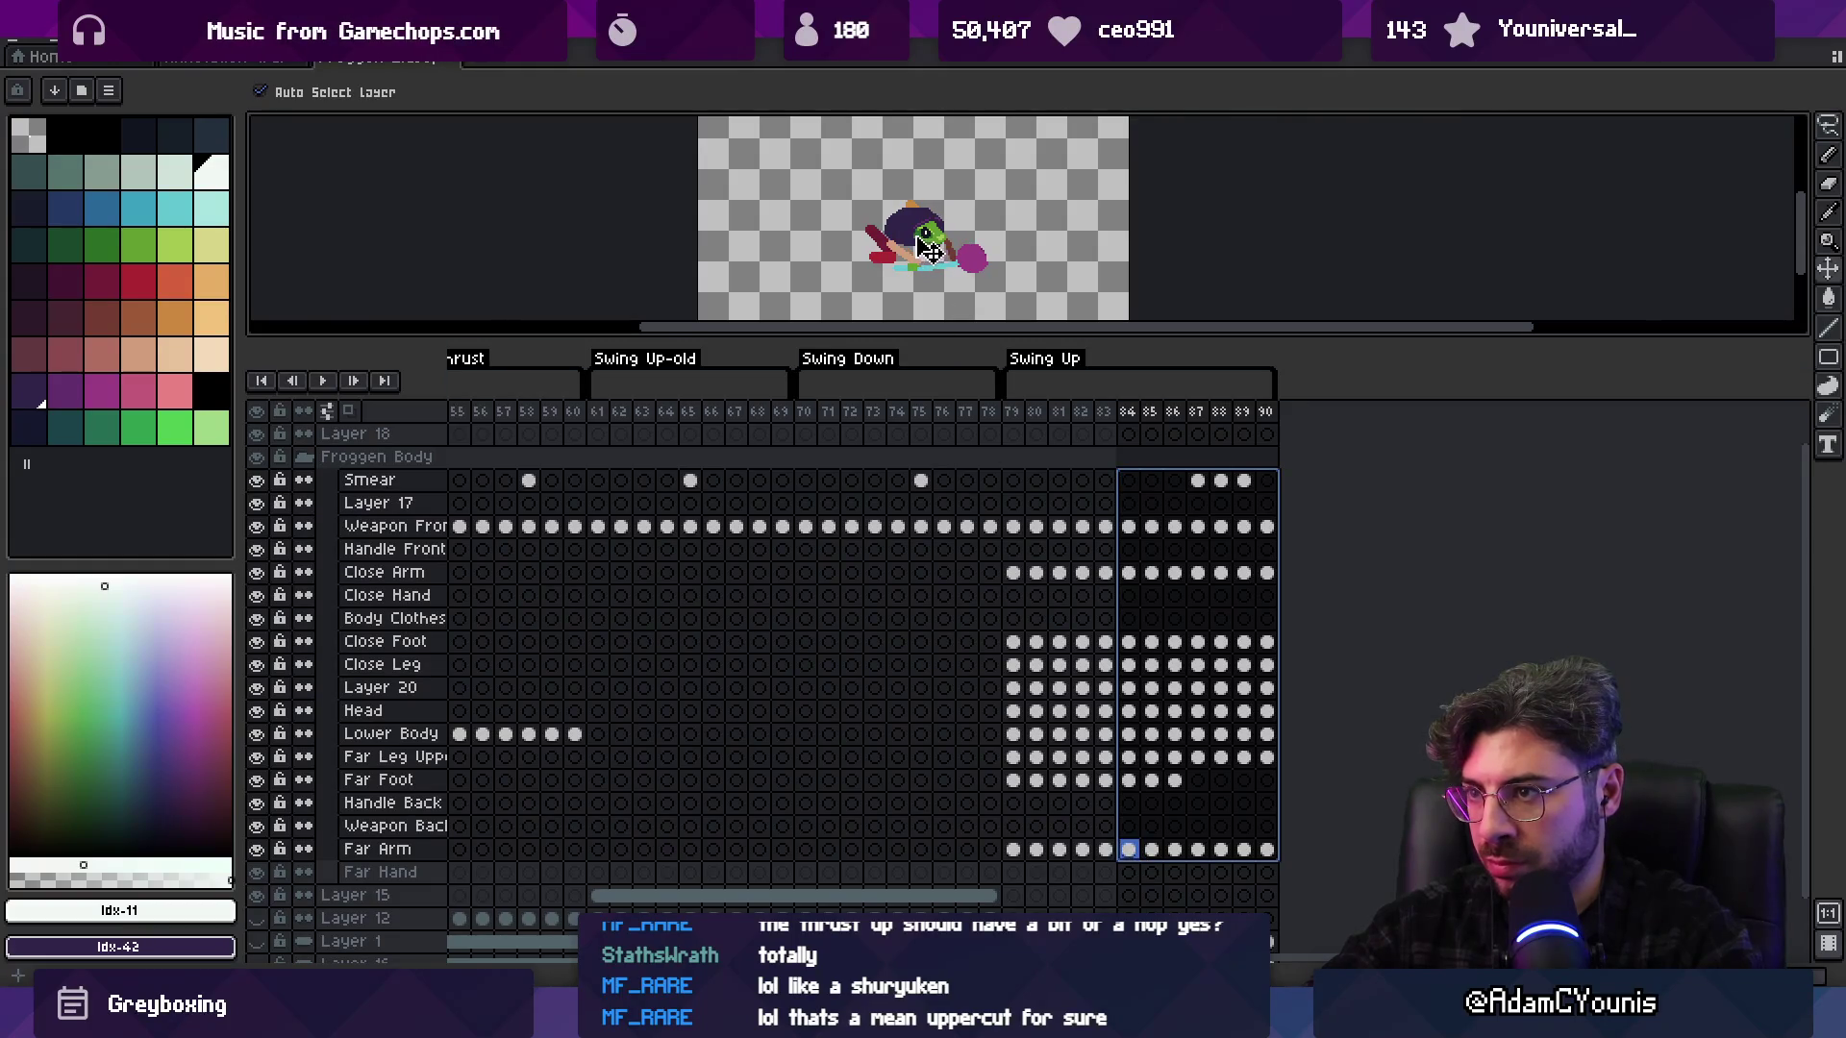
Loop-preview the swing's opening frames, widening the range from 79–81 to 79–83
{"action": "mouse_move", "coordinate": [1011, 421]}
{"action": "left_mouse_down"}
{"action": "mouse_move", "coordinate": [1249, 416]}
{"action": "mouse_move", "coordinate": [1021, 416]}
{"action": "mouse_move", "coordinate": [1065, 415]}
{"action": "left_mouse_up"}
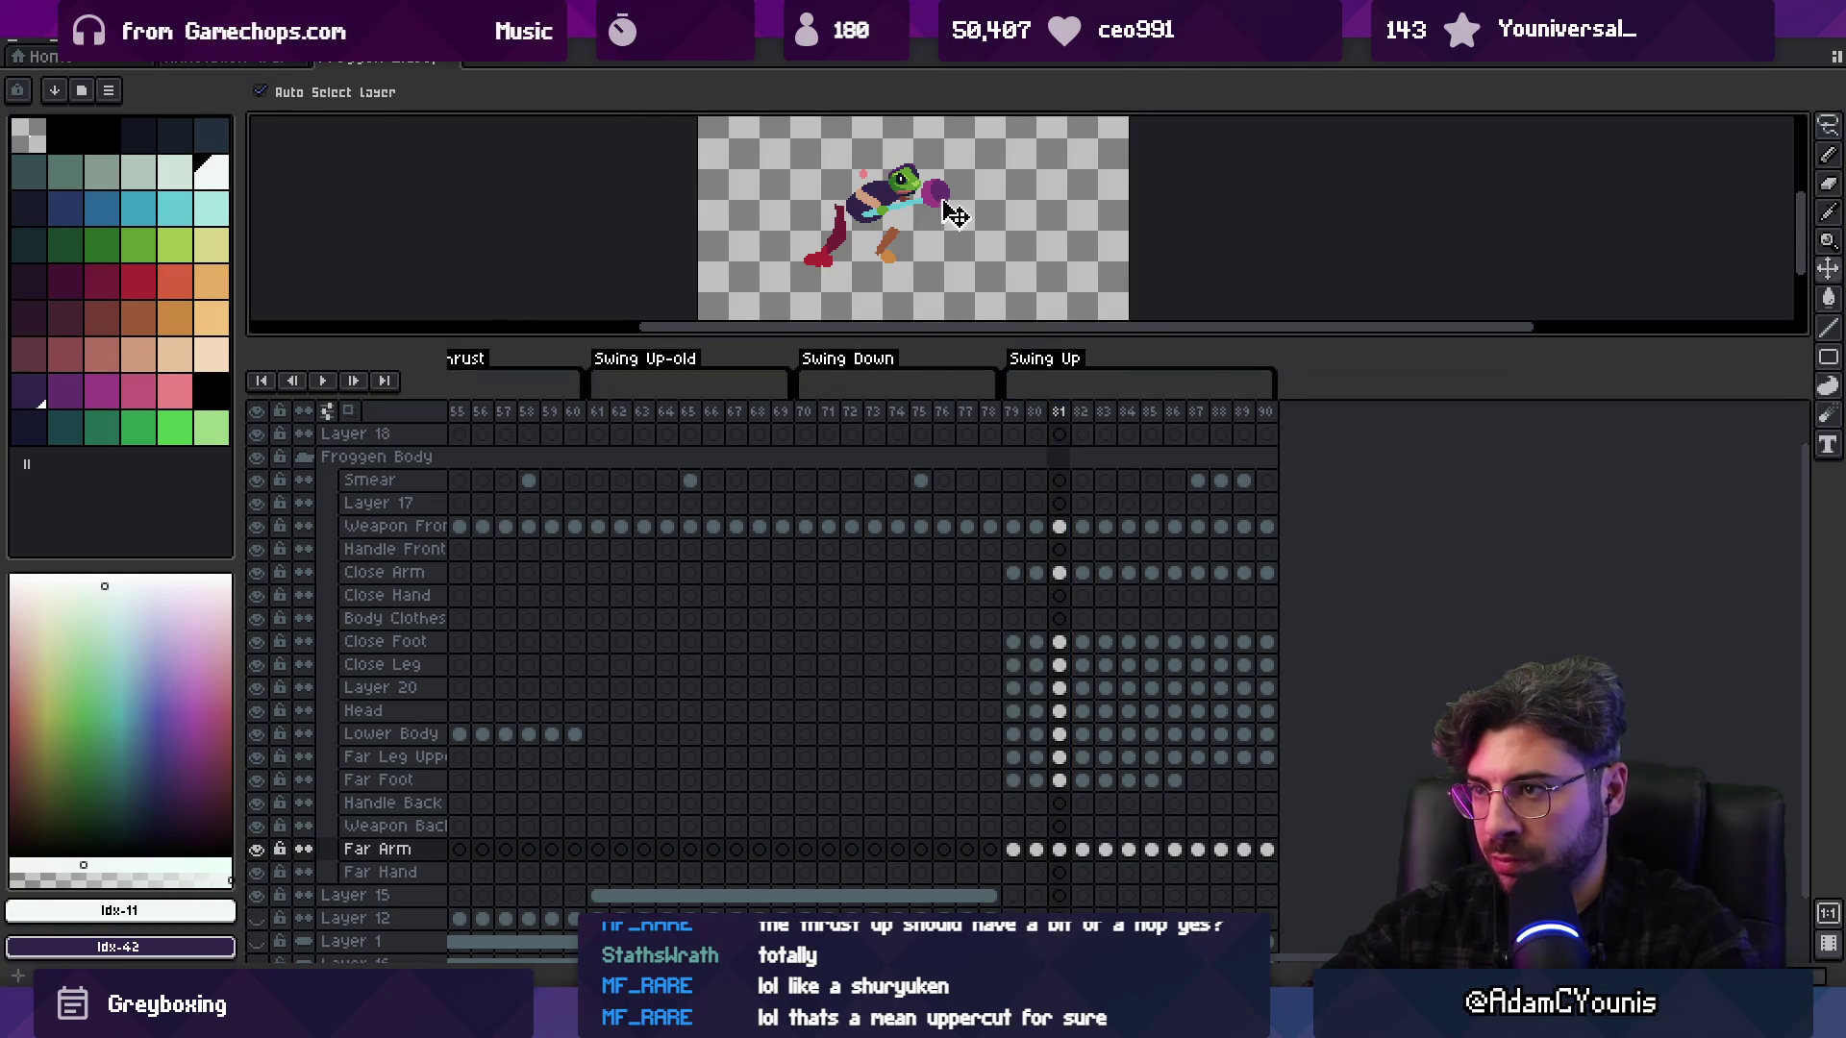
{"action": "left_click", "coordinate": [913, 190]}
{"action": "mouse_move", "coordinate": [1013, 415]}
{"action": "left_mouse_down"}
{"action": "mouse_move", "coordinate": [1091, 416]}
{"action": "mouse_move", "coordinate": [1017, 420]}
{"action": "left_mouse_up"}
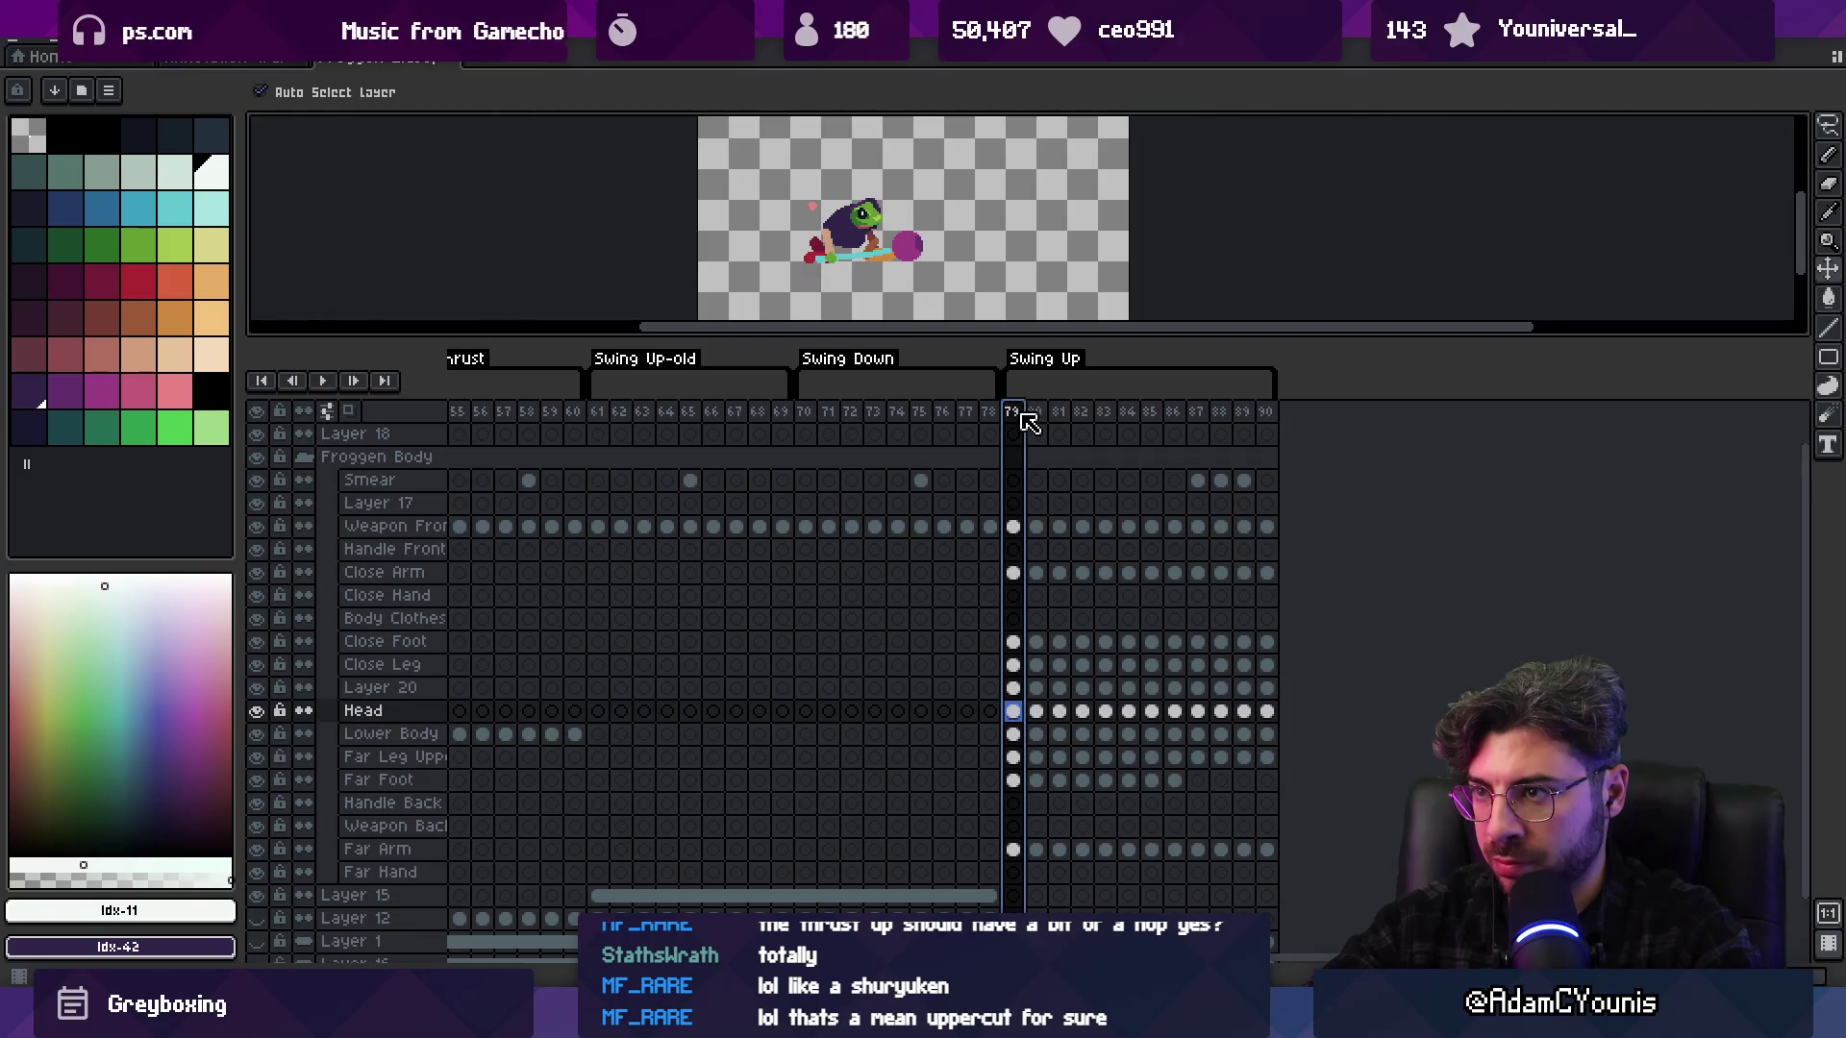
{"action": "left_click", "coordinate": [1013, 712]}
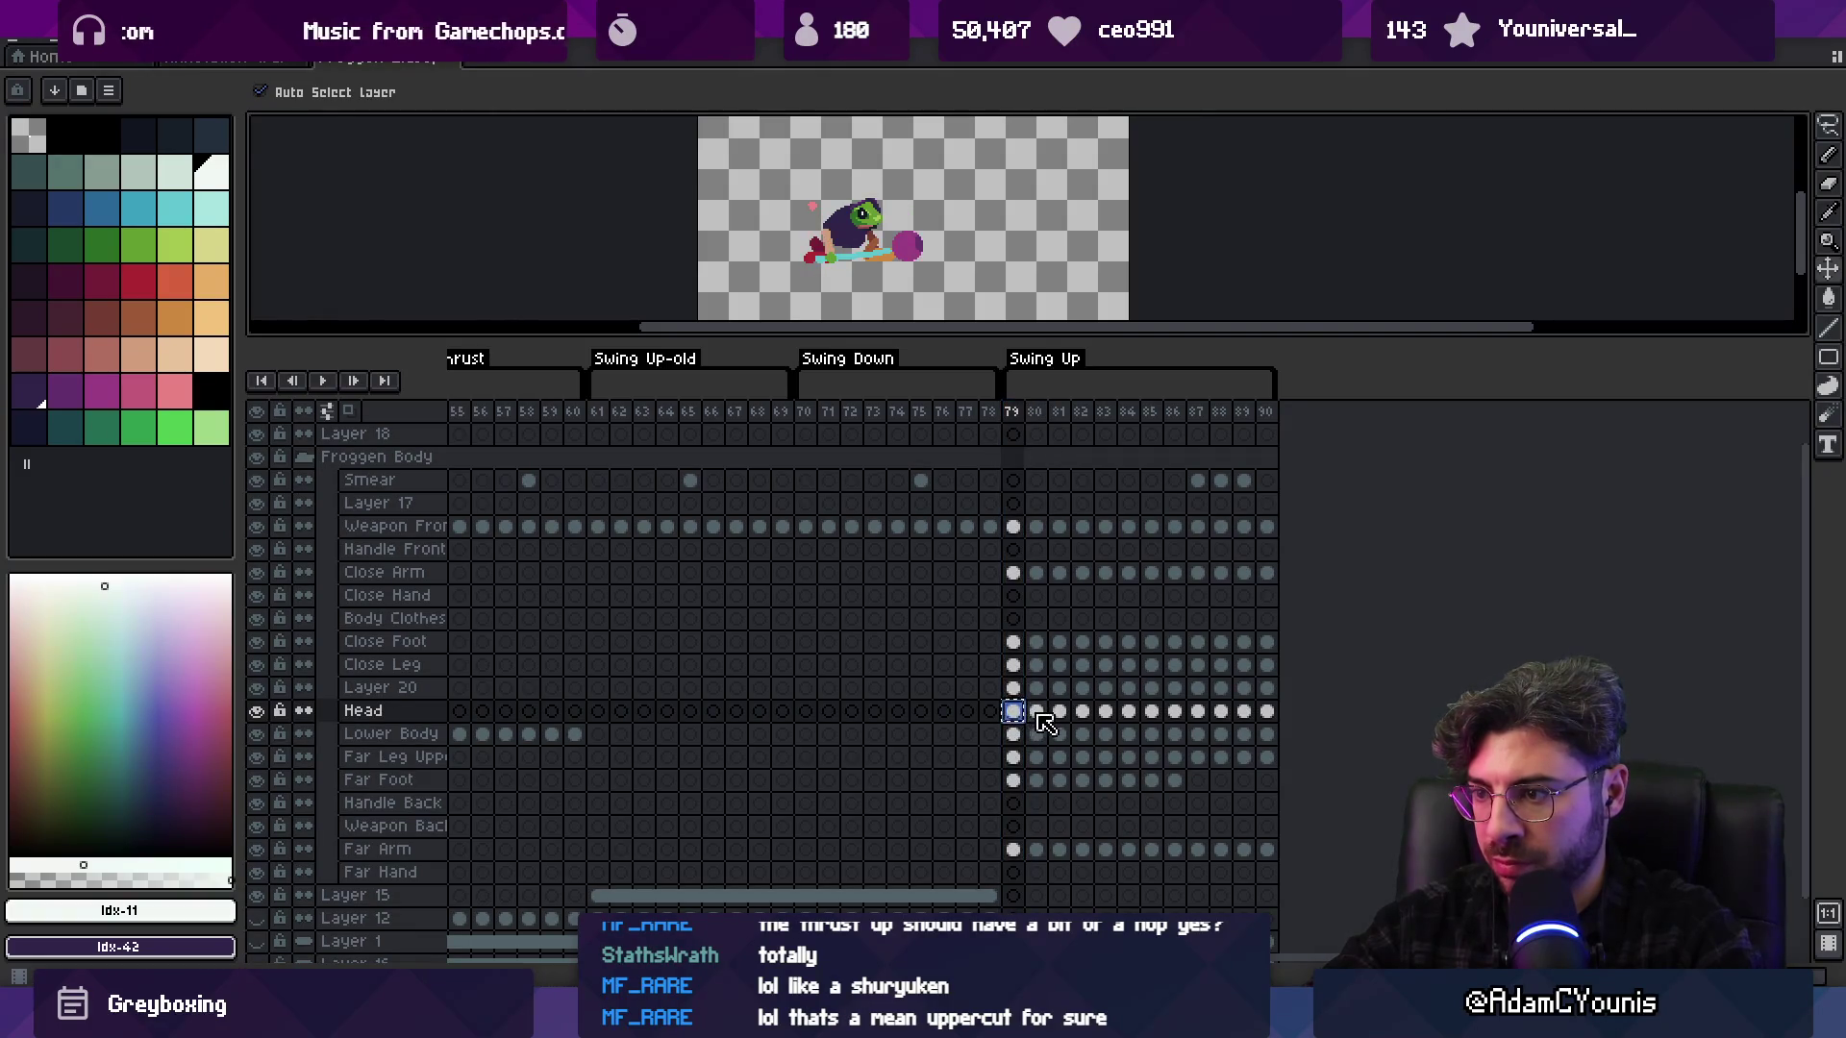
{"action": "left_click", "coordinate": [1038, 714]}
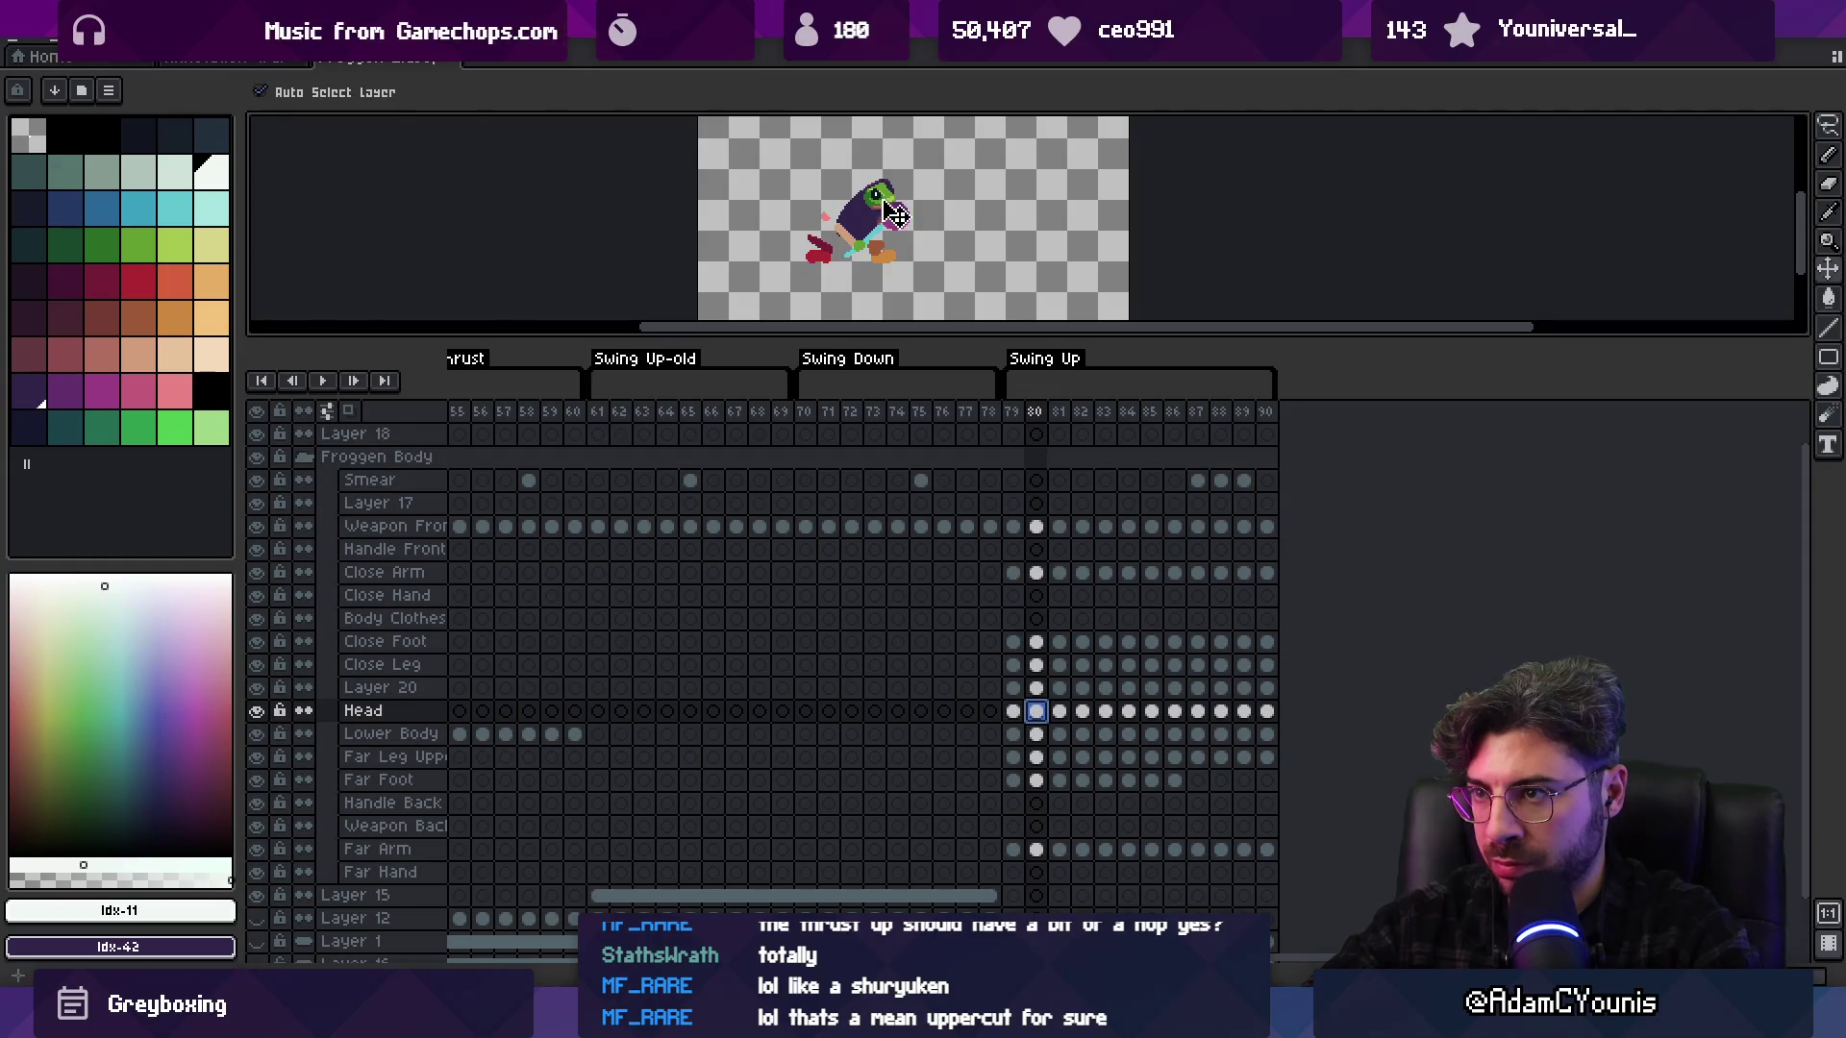
{"action": "left_click_drag", "start_coordinate": [1014, 413], "coordinate": [1123, 408]}
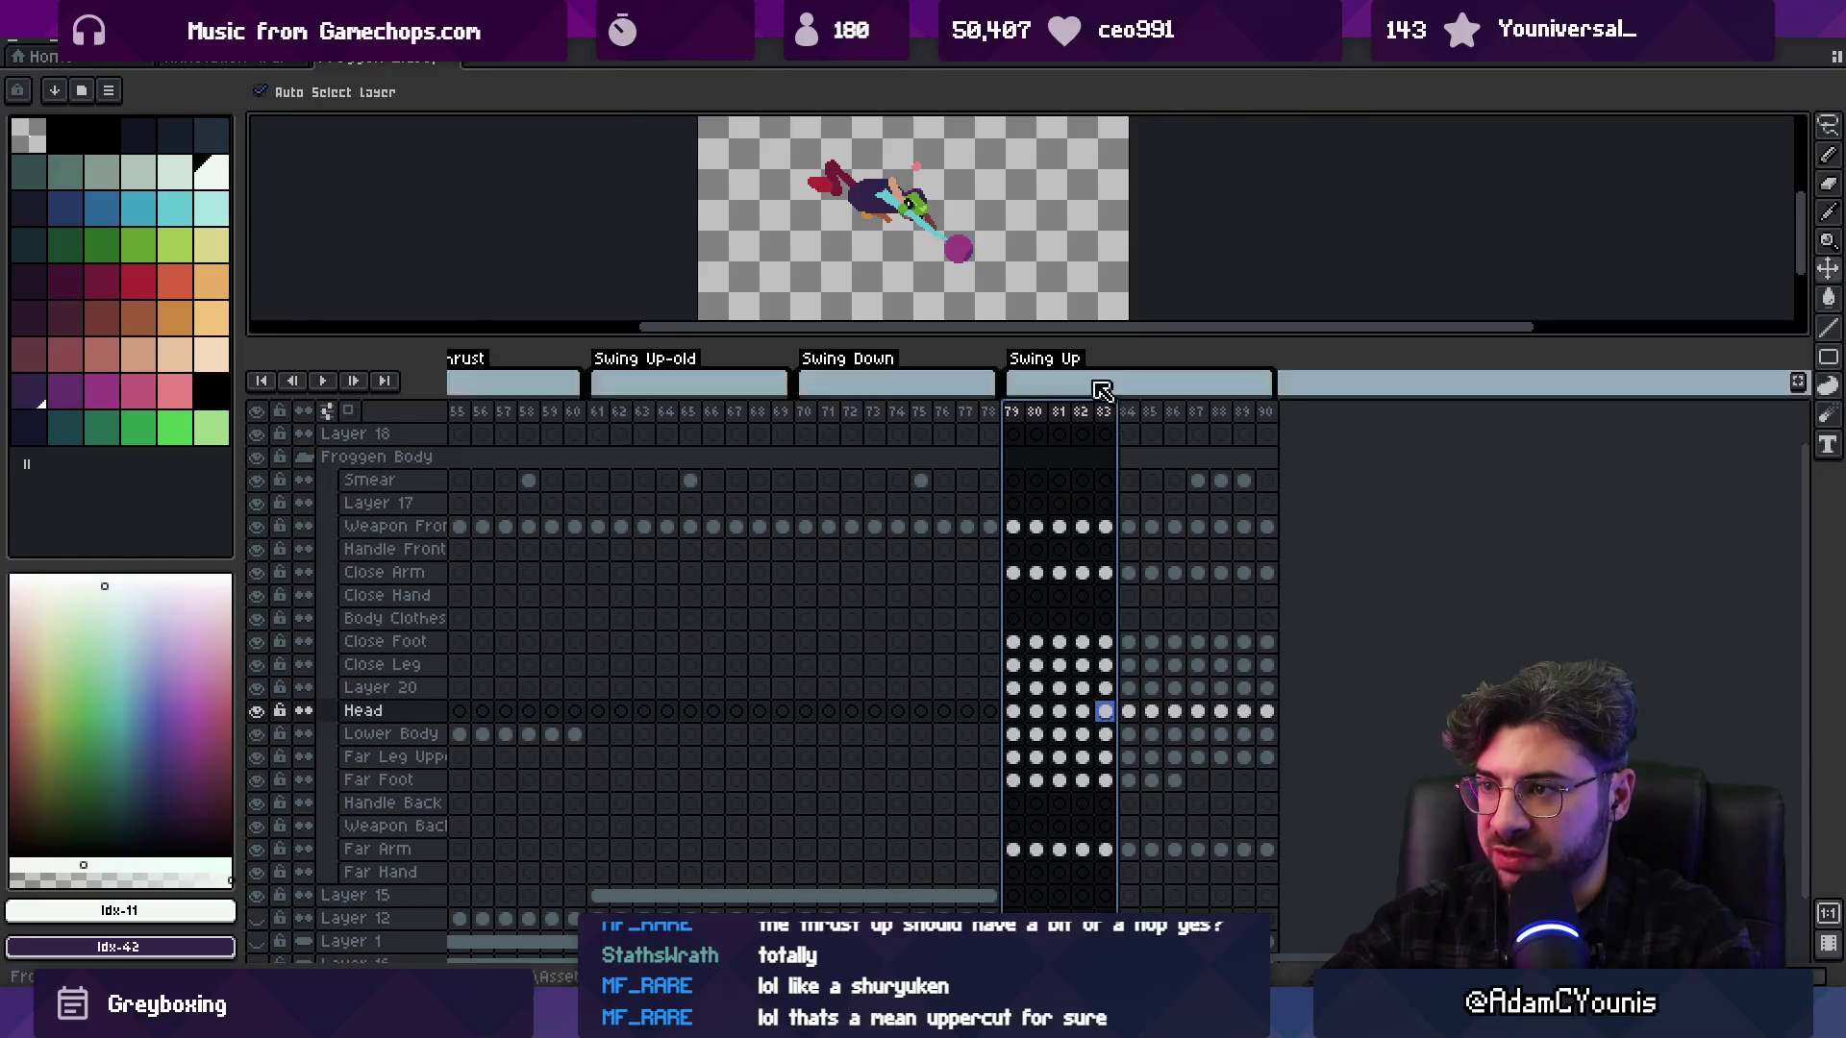
Enlarge the sprite preview and move the frog's dark-red leg down and right in frame 83
{"action": "left_click_drag", "start_coordinate": [1070, 336], "coordinate": [1067, 473]}
{"action": "scroll", "coordinate": [824, 234], "scroll_direction": "up", "scroll_amount": 1}
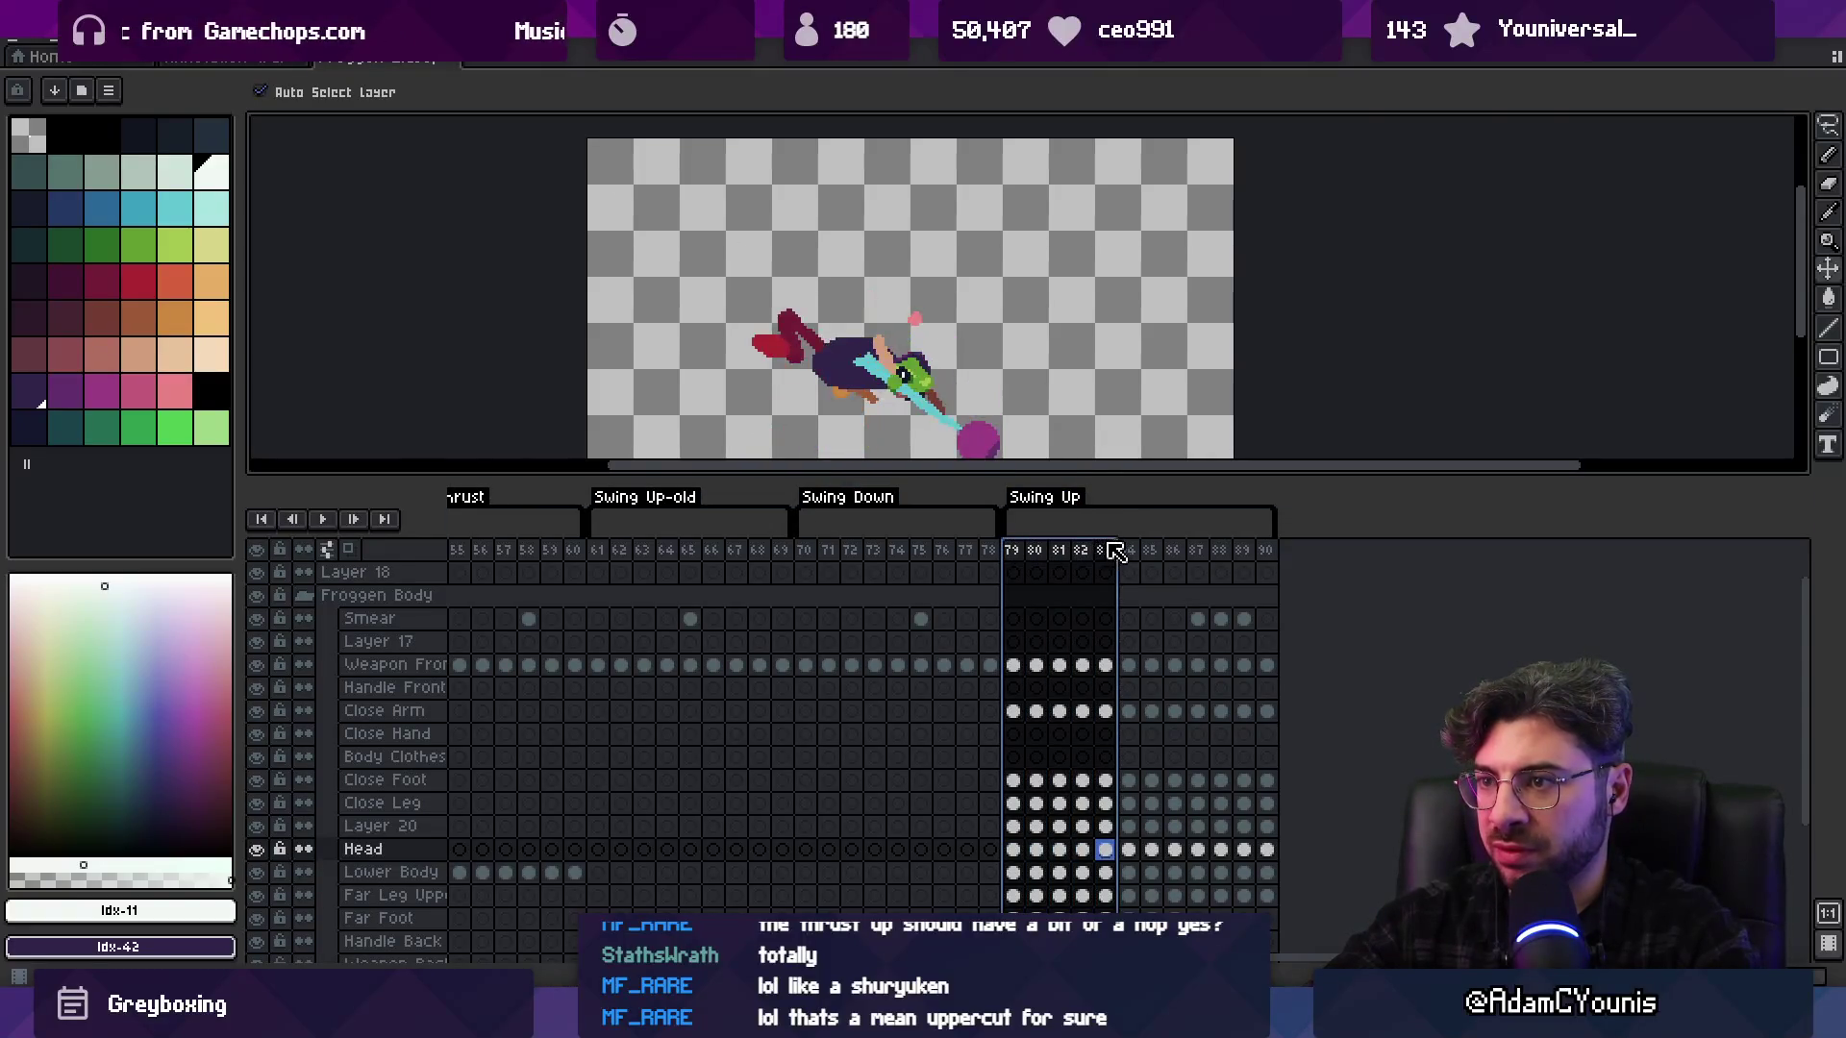
{"action": "mouse_move", "coordinate": [812, 372]}
{"action": "left_mouse_down"}
{"action": "mouse_move", "coordinate": [839, 404]}
{"action": "mouse_move", "coordinate": [819, 396]}
{"action": "left_mouse_up"}
Loop-preview frames 79–81, then narrow the loop to frames 79–80
{"action": "left_click_drag", "start_coordinate": [1012, 550], "coordinate": [1132, 558]}
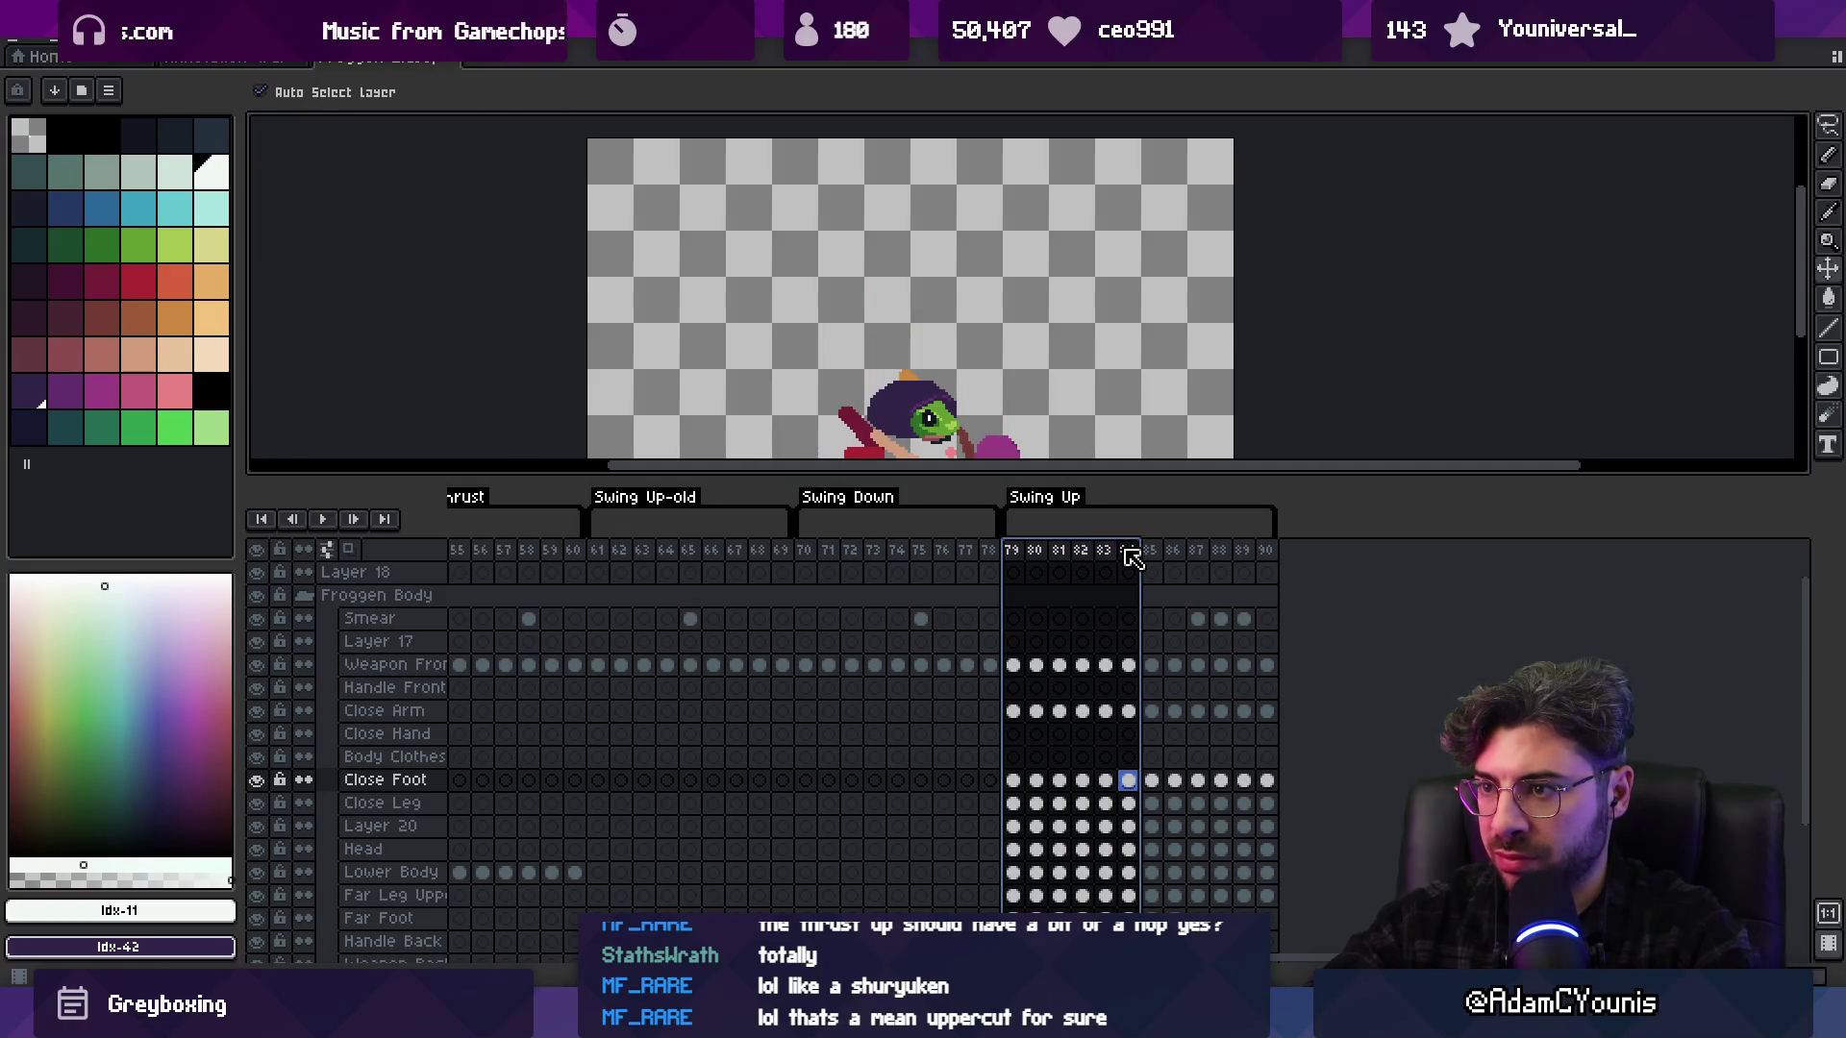
{"action": "scroll", "coordinate": [935, 444], "scroll_direction": "up", "scroll_amount": 1}
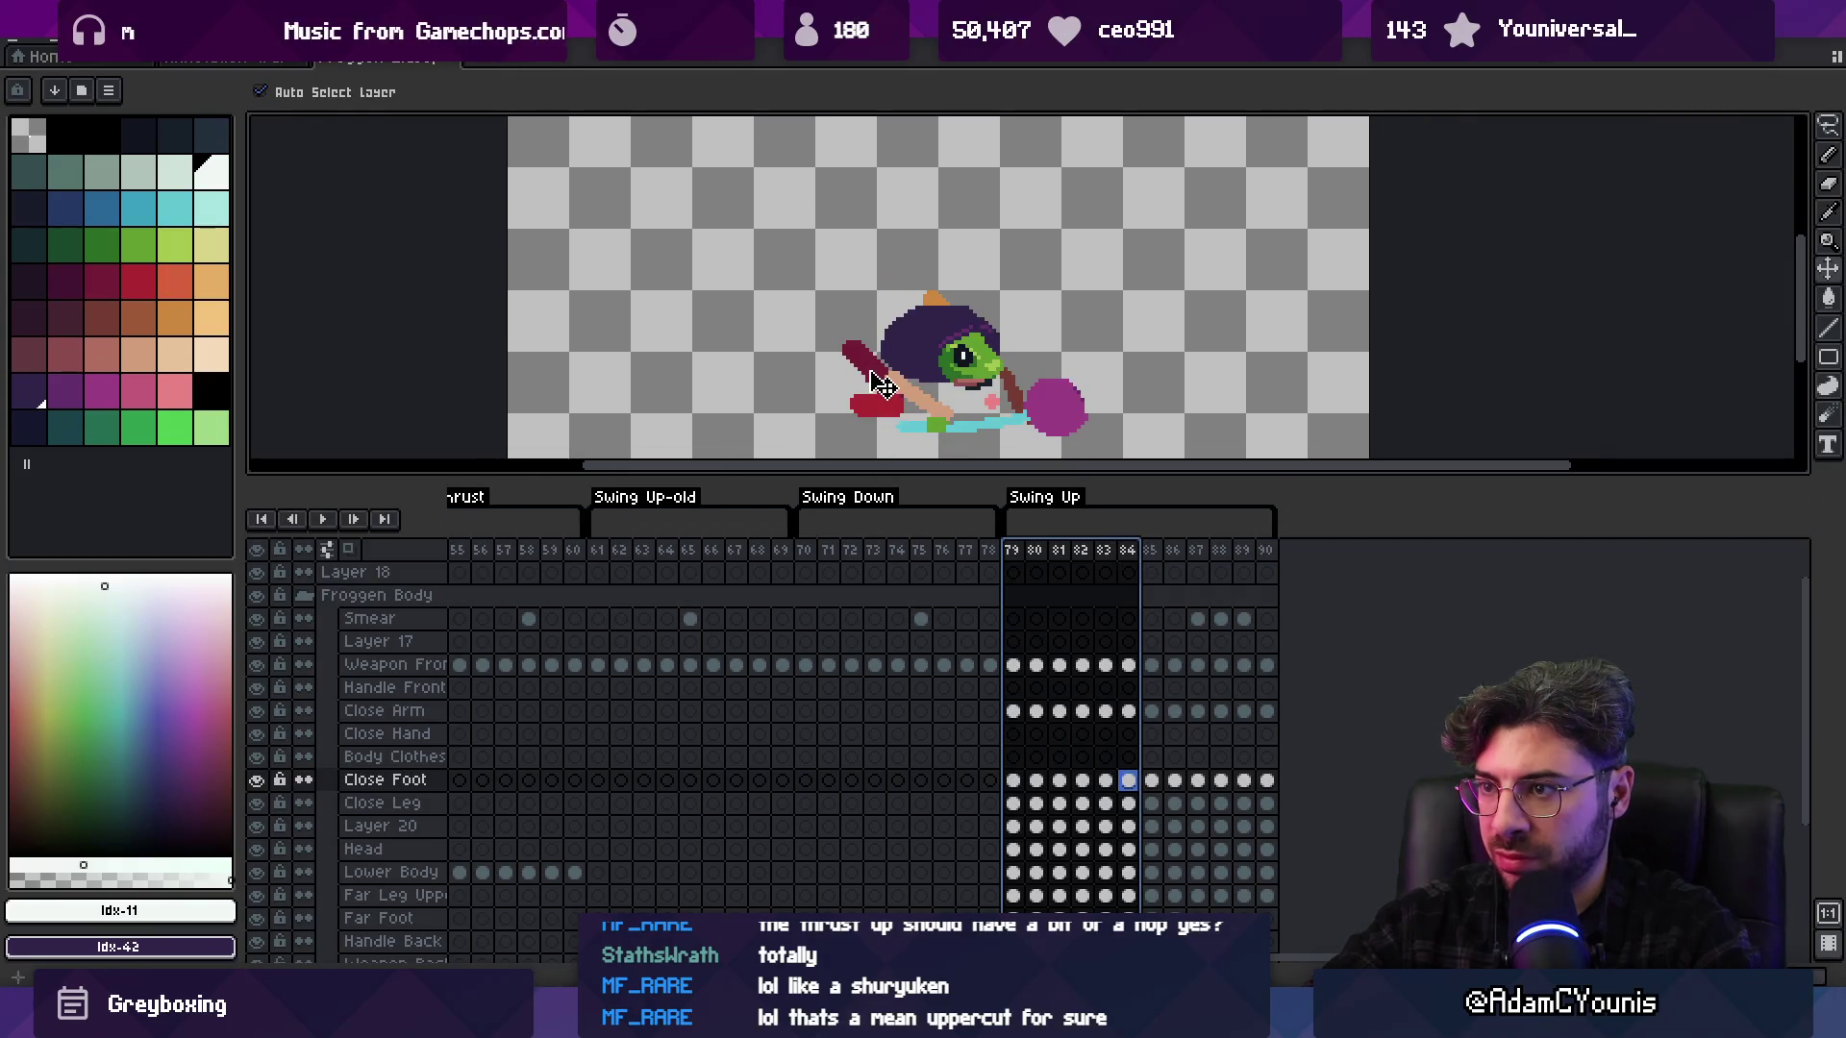
{"action": "scroll", "coordinate": [882, 384], "scroll_direction": "down", "scroll_amount": 1}
{"action": "left_click_drag", "start_coordinate": [1014, 551], "coordinate": [1063, 553]}
{"action": "left_click", "coordinate": [922, 325]}
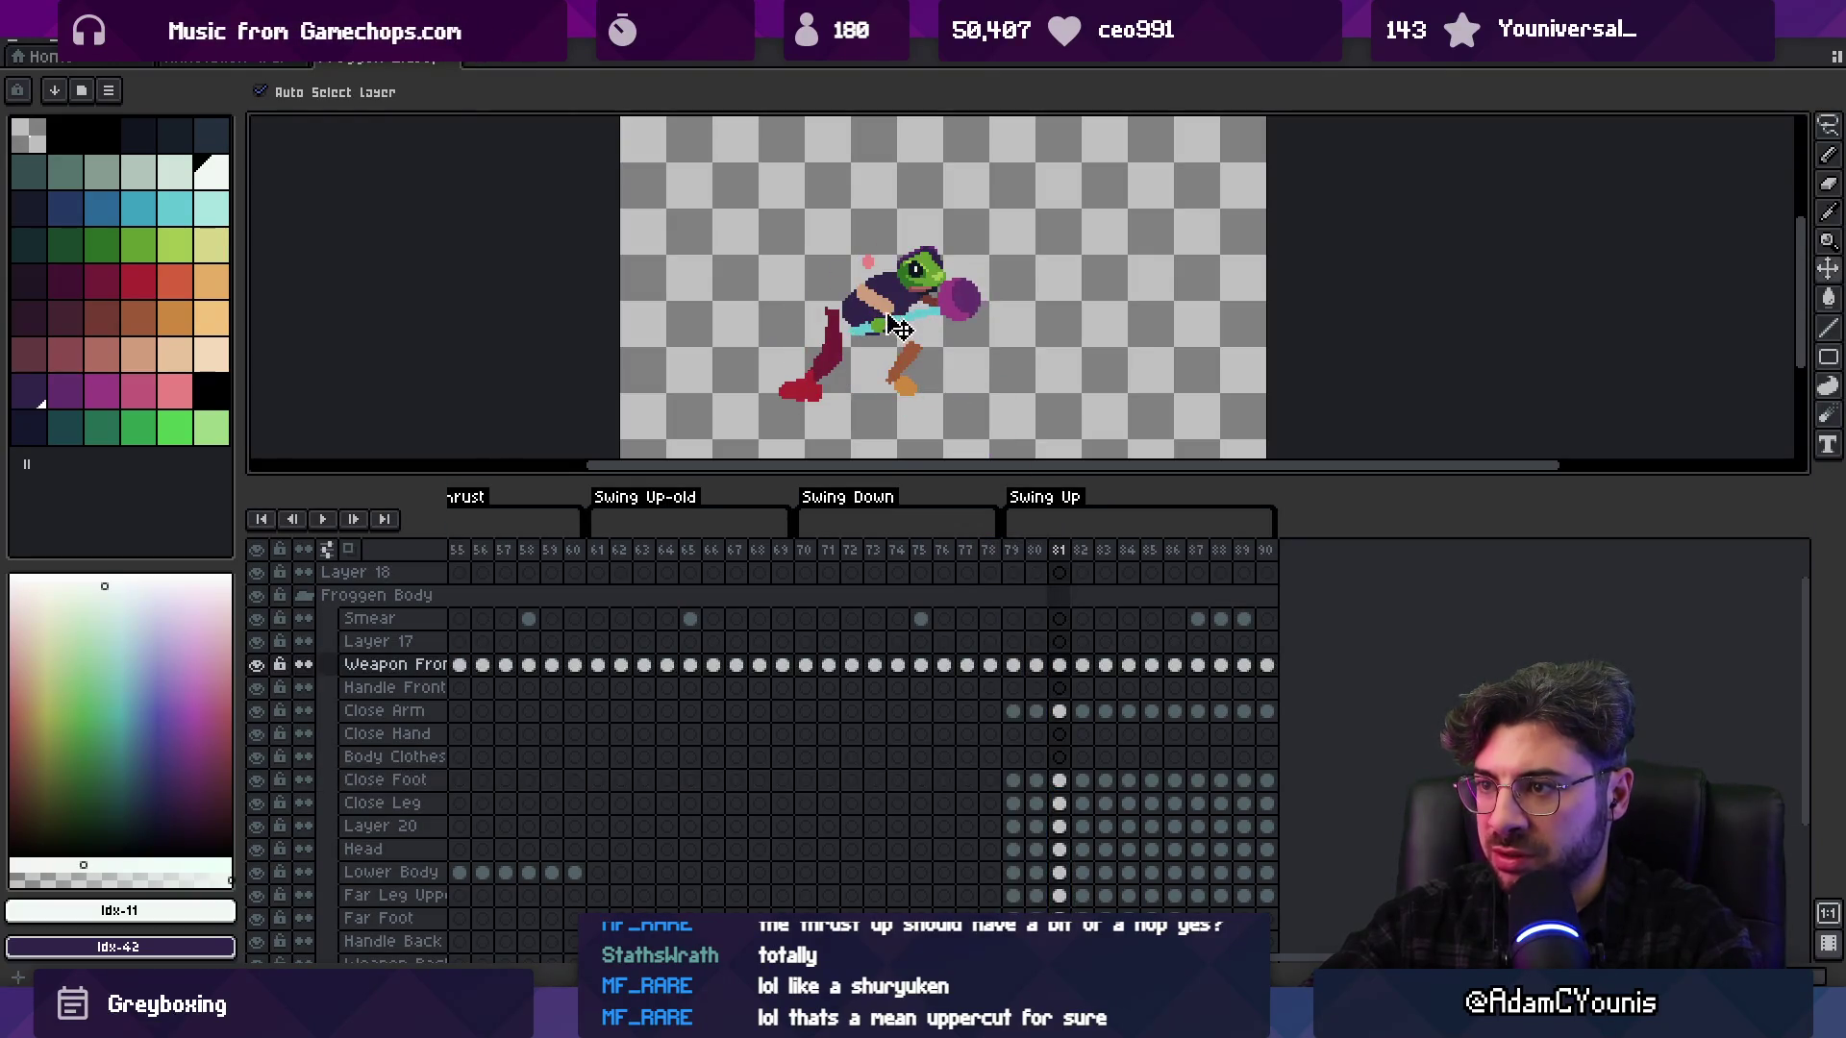
Move the frog's weapon left, then nudge it up and right, in frame 82
{"action": "left_click", "coordinate": [889, 332]}
{"action": "key", "text": "m"}
{"action": "key", "text": "period"}
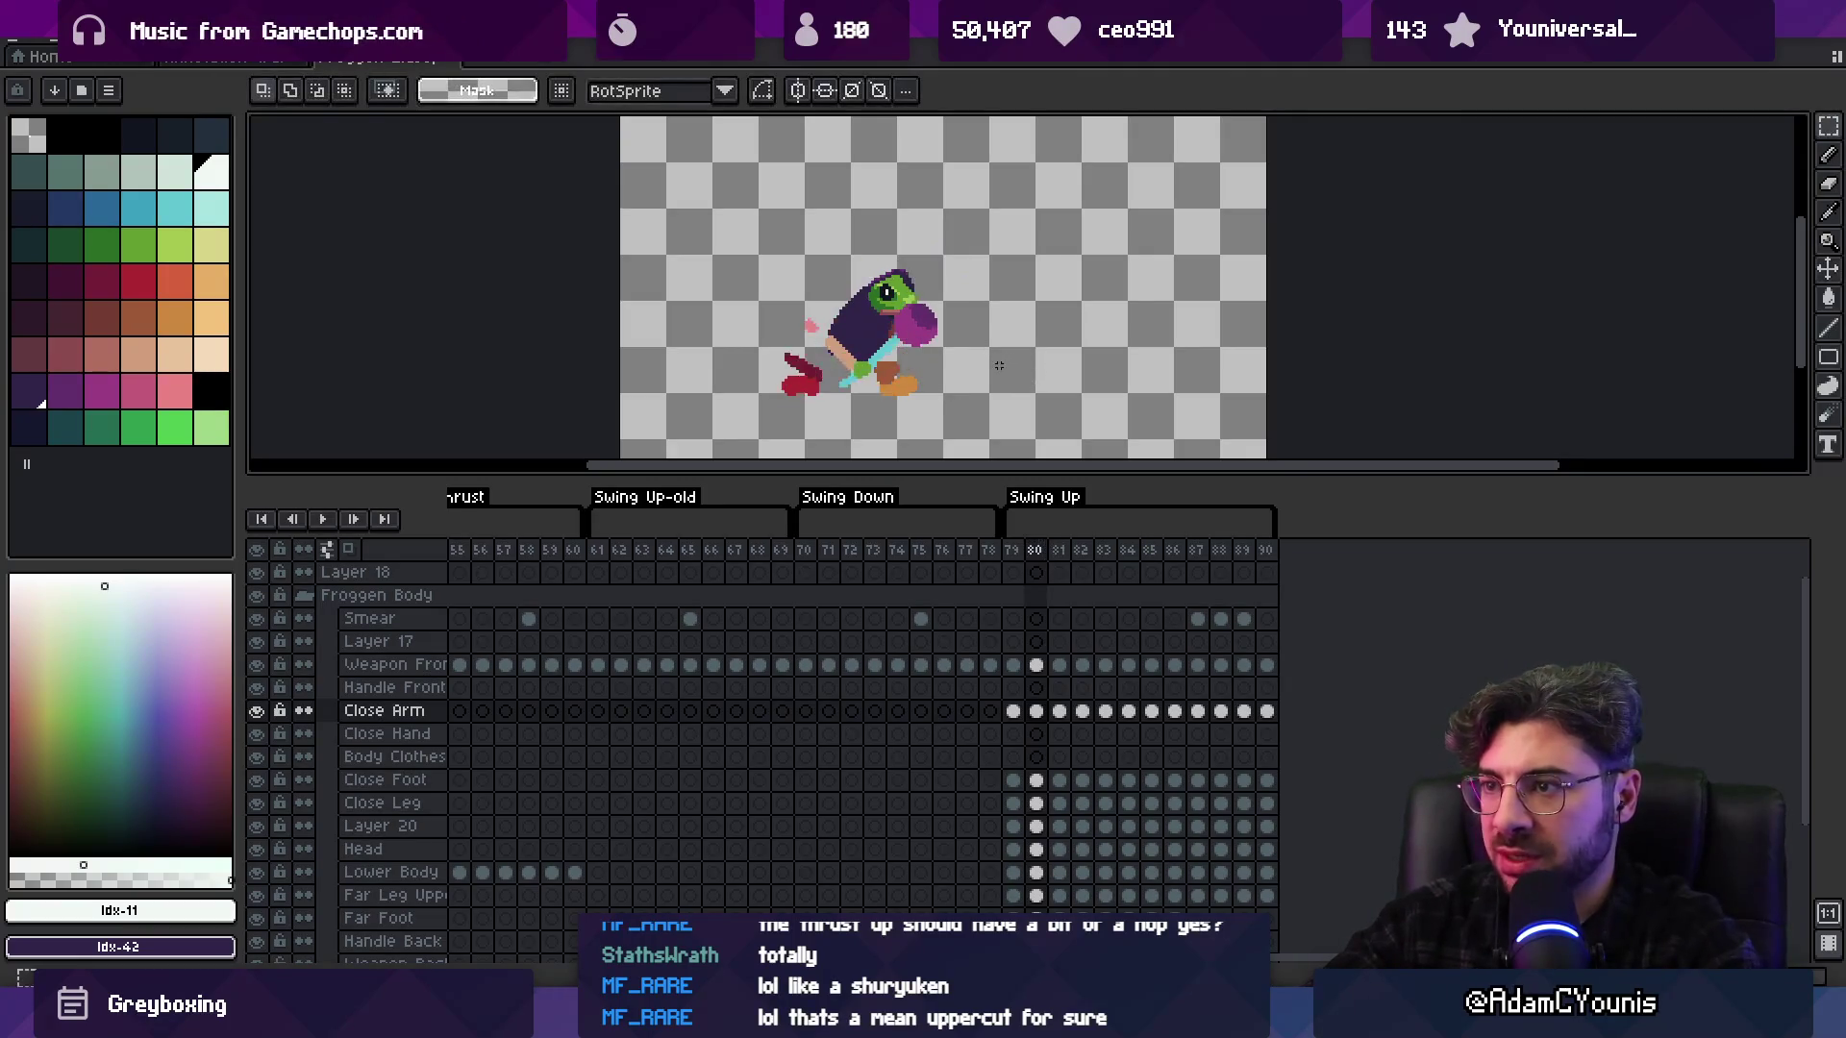
{"action": "key", "text": "v"}
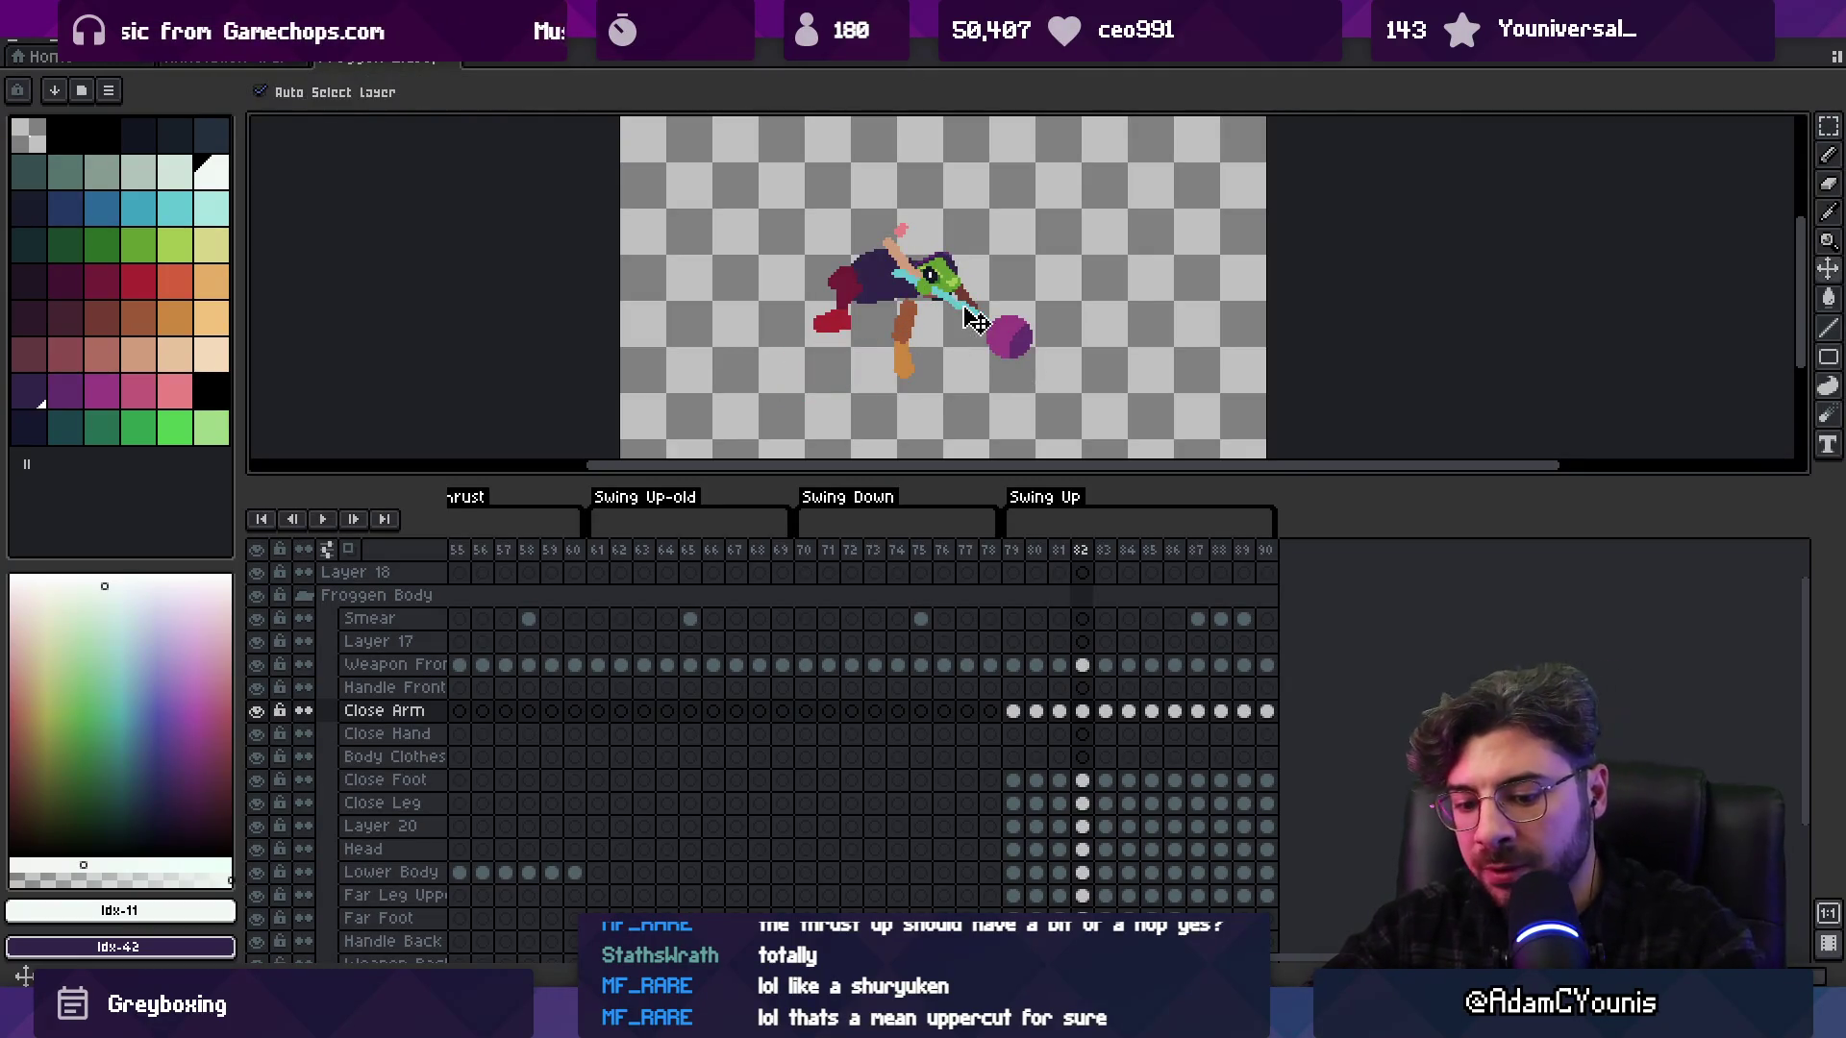
{"action": "left_click_drag", "start_coordinate": [1000, 346], "coordinate": [892, 291]}
{"action": "key", "text": "Left"}
{"action": "key", "text": "Left"}
{"action": "key", "text": "Right"}
{"action": "key", "text": "Right"}
{"action": "key", "text": "Right"}
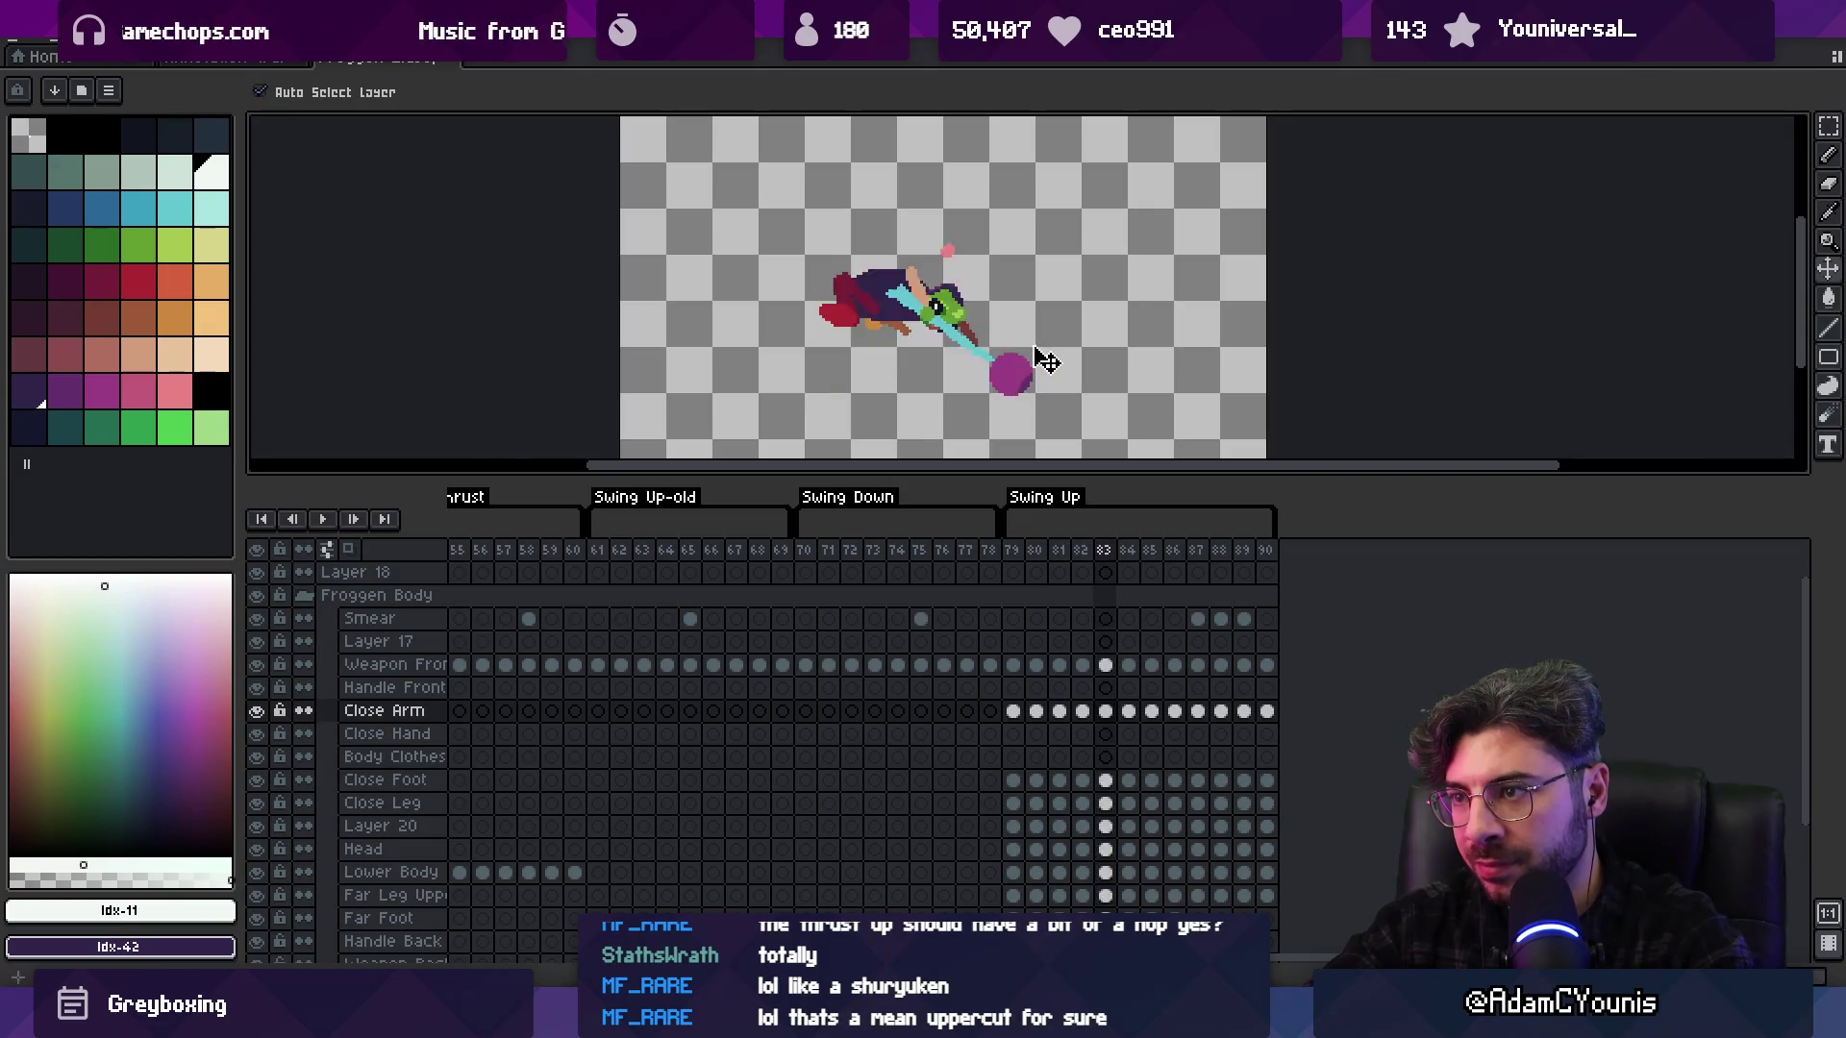
{"action": "key", "text": "Left"}
{"action": "key", "text": "Left"}
{"action": "key", "text": "Right"}
{"action": "left_click_drag", "start_coordinate": [980, 354], "coordinate": [997, 344]}
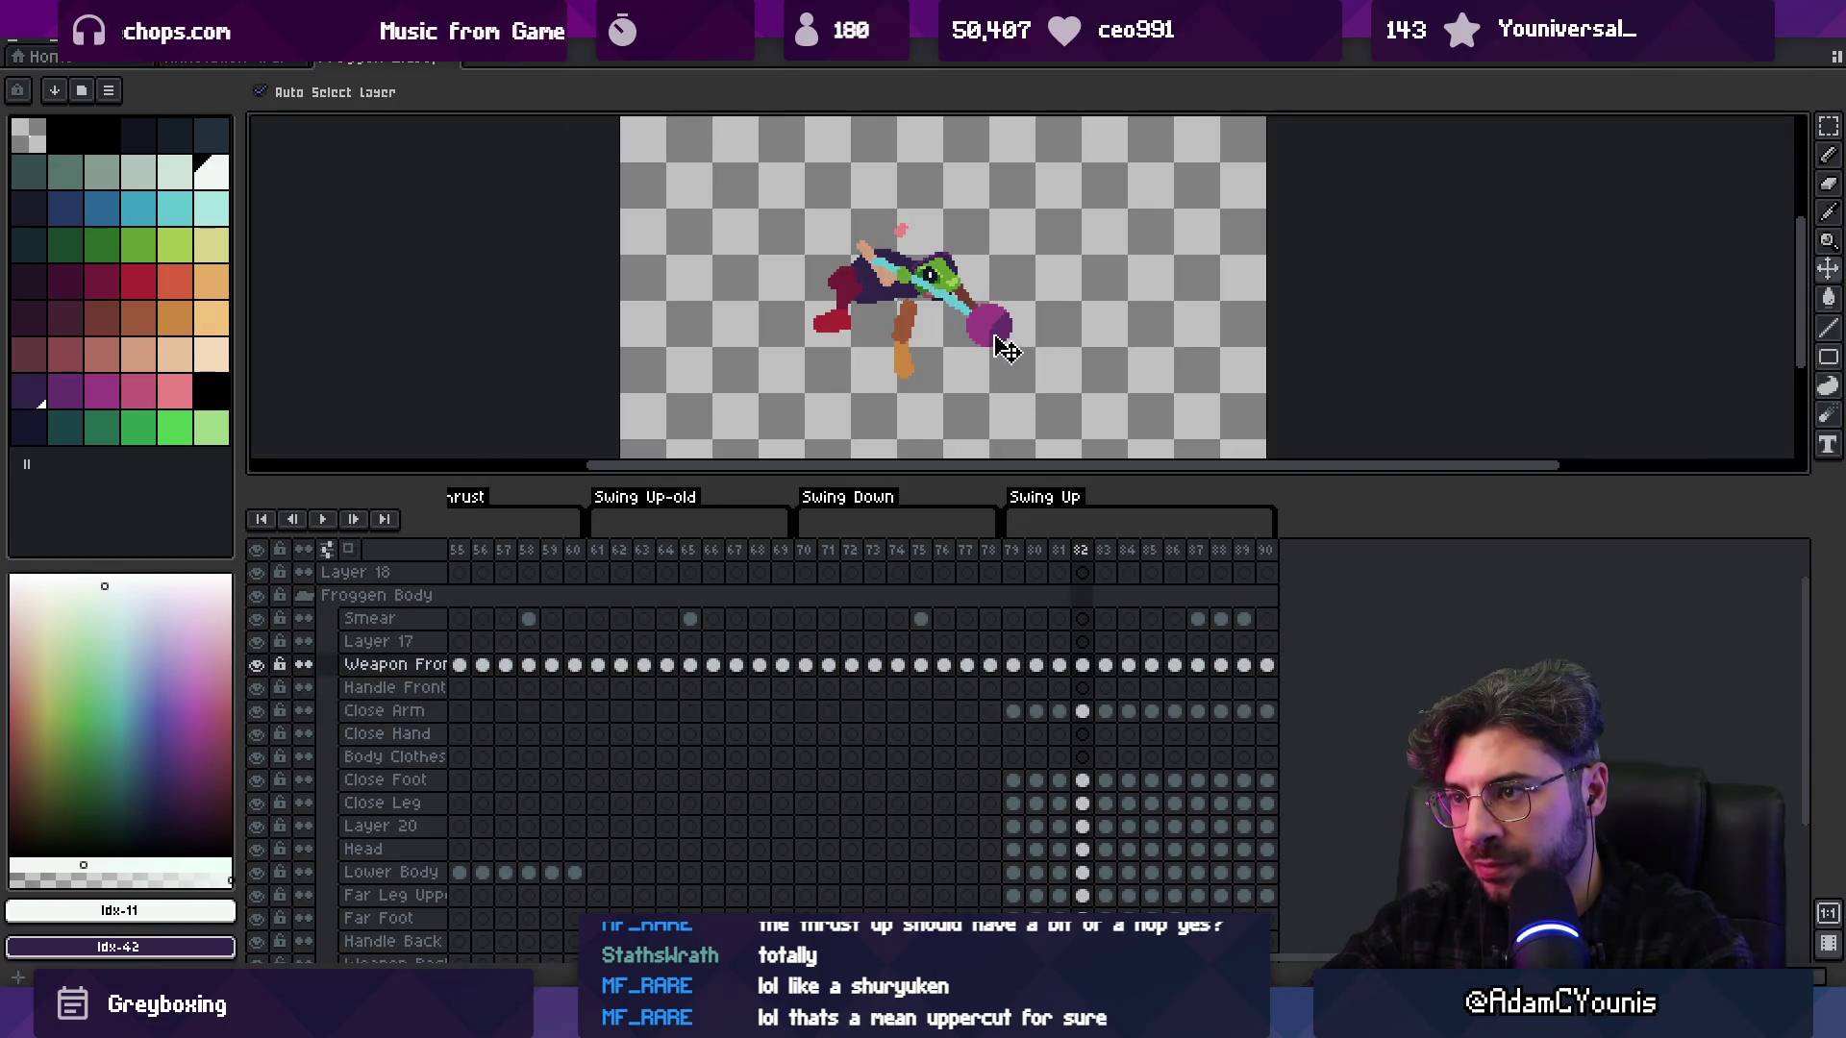
Play back the Swing Up animation from frame 83 to review the weapon change
{"action": "left_click", "coordinate": [903, 289]}
{"action": "key", "text": "Right"}
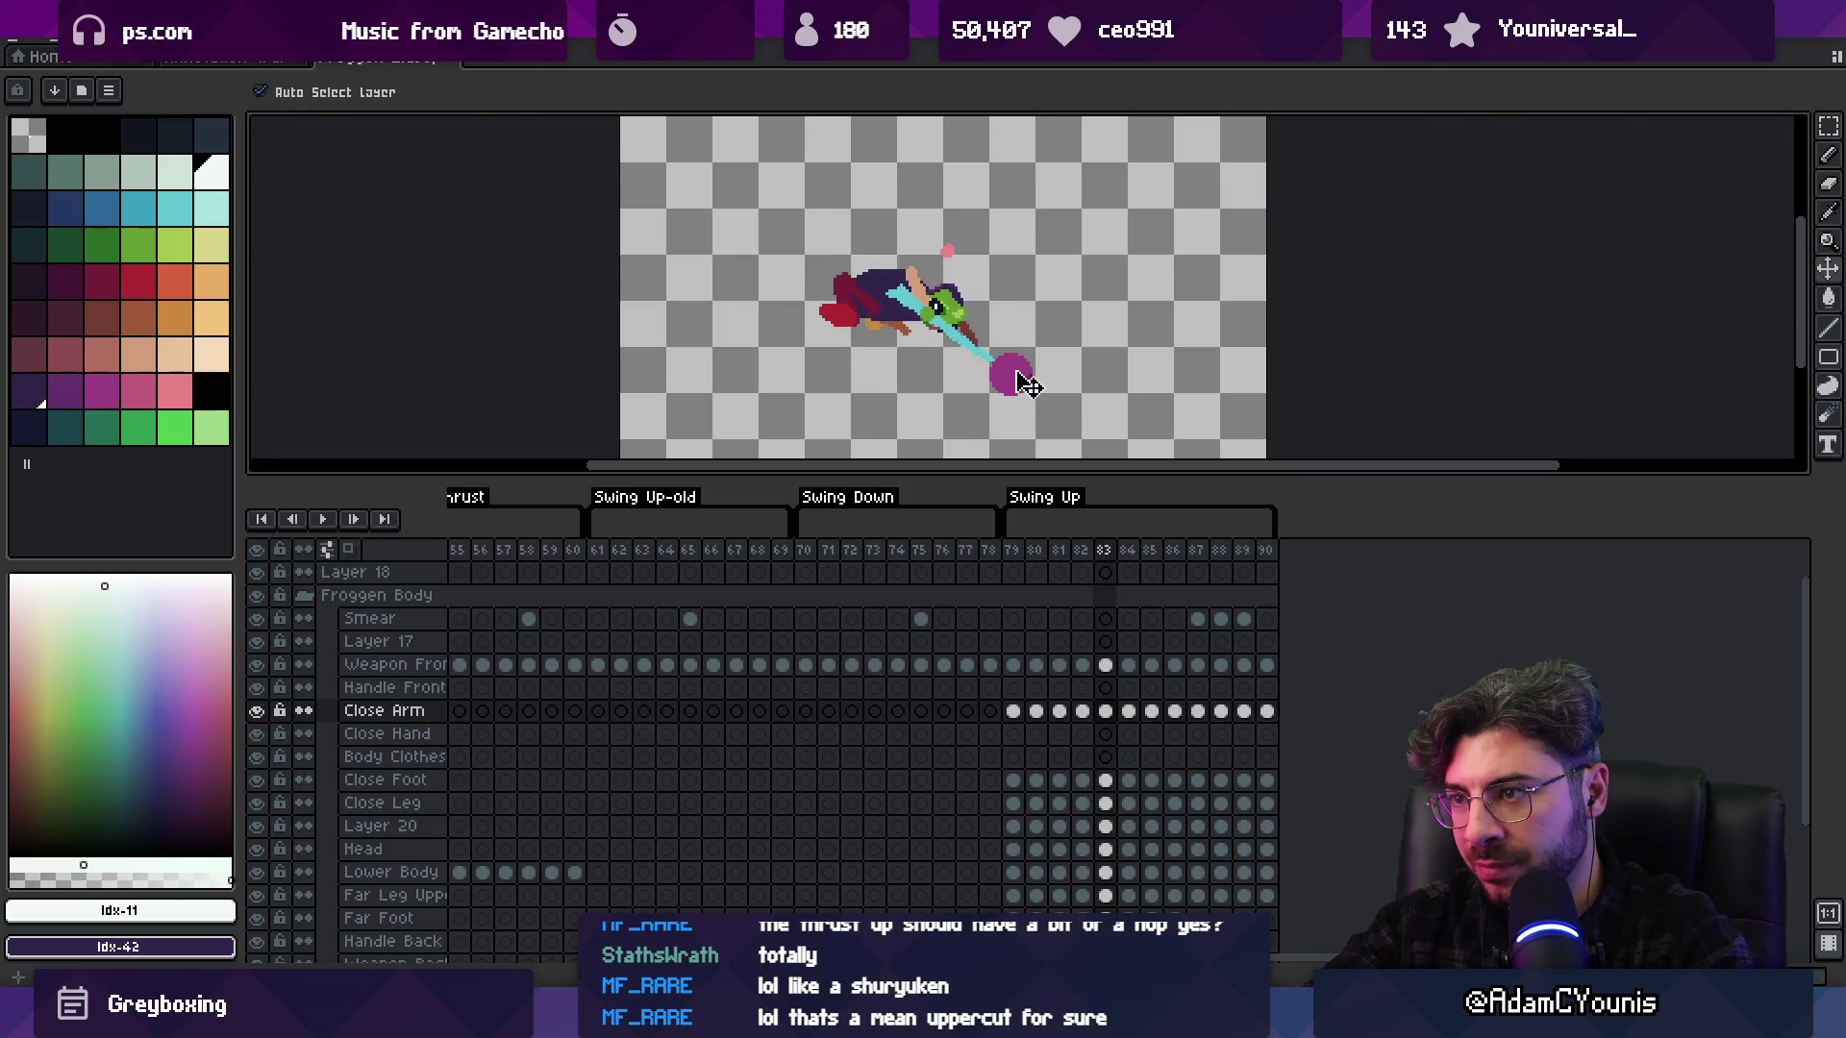
{"action": "key", "text": "Return"}
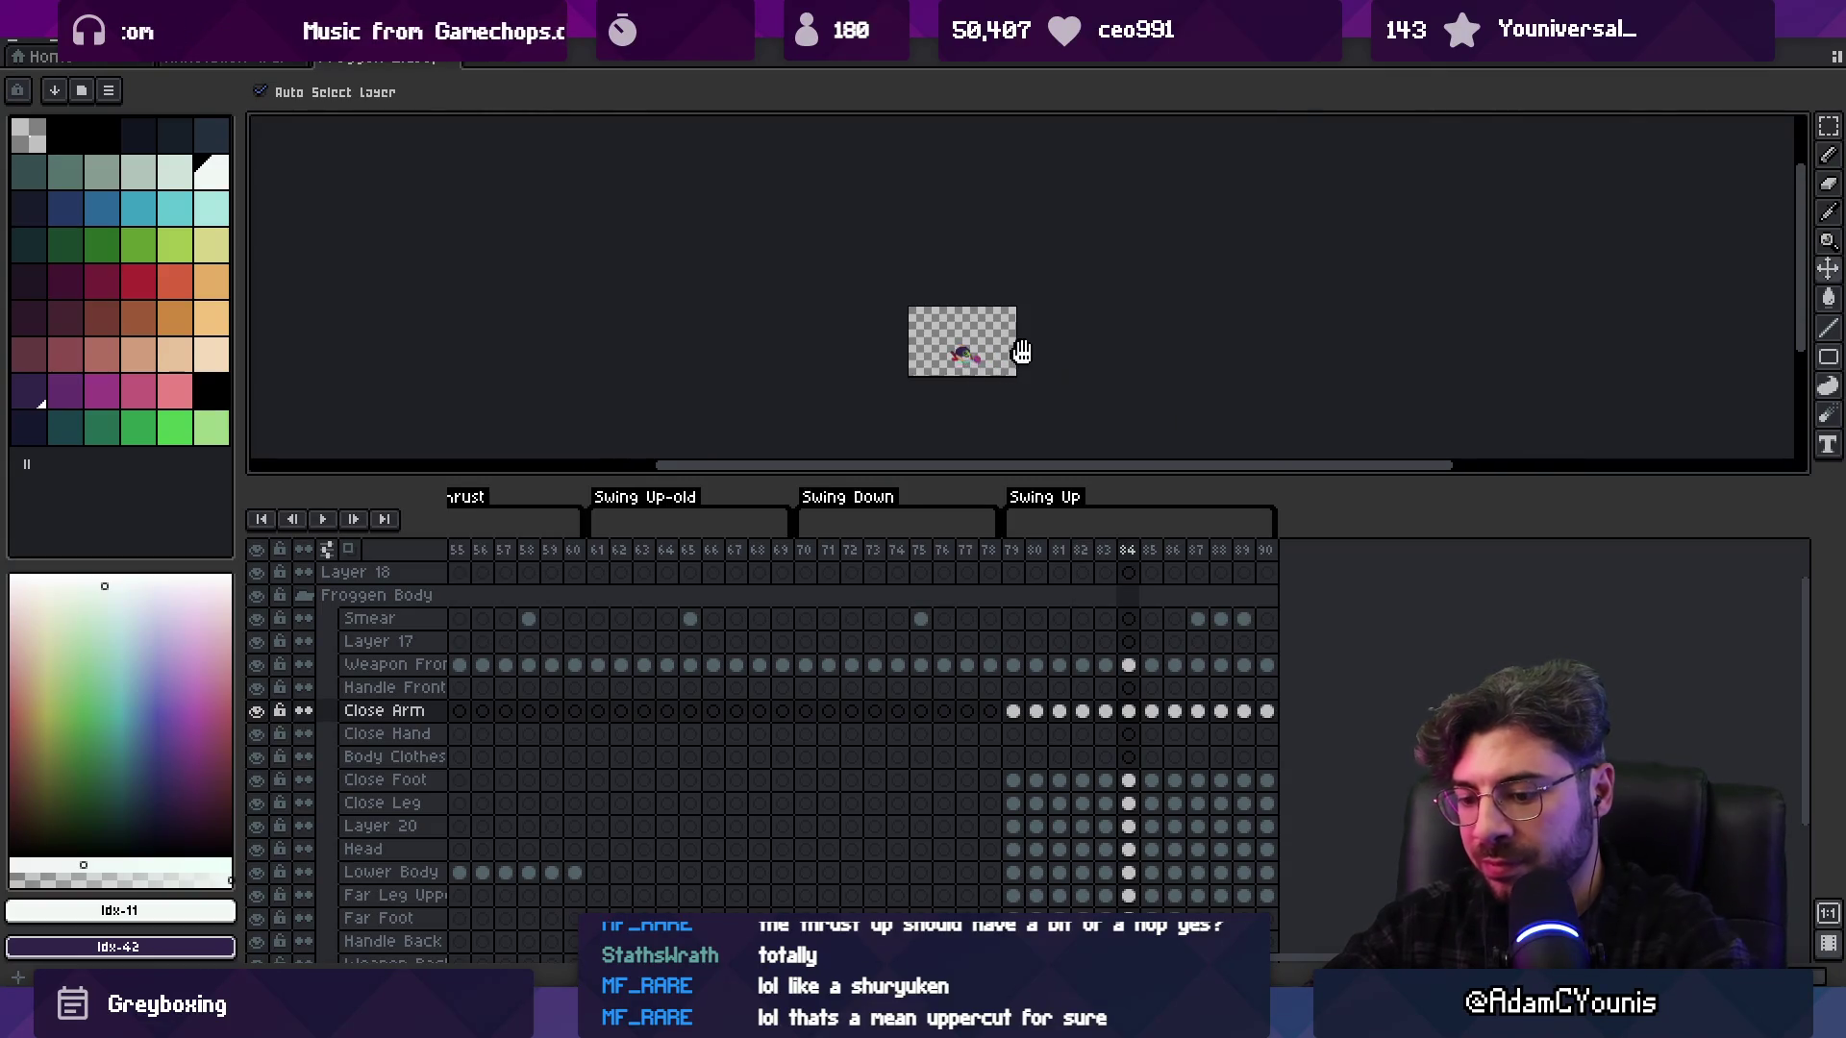
{"action": "scroll", "coordinate": [1009, 365], "scroll_direction": "down", "scroll_amount": 5}
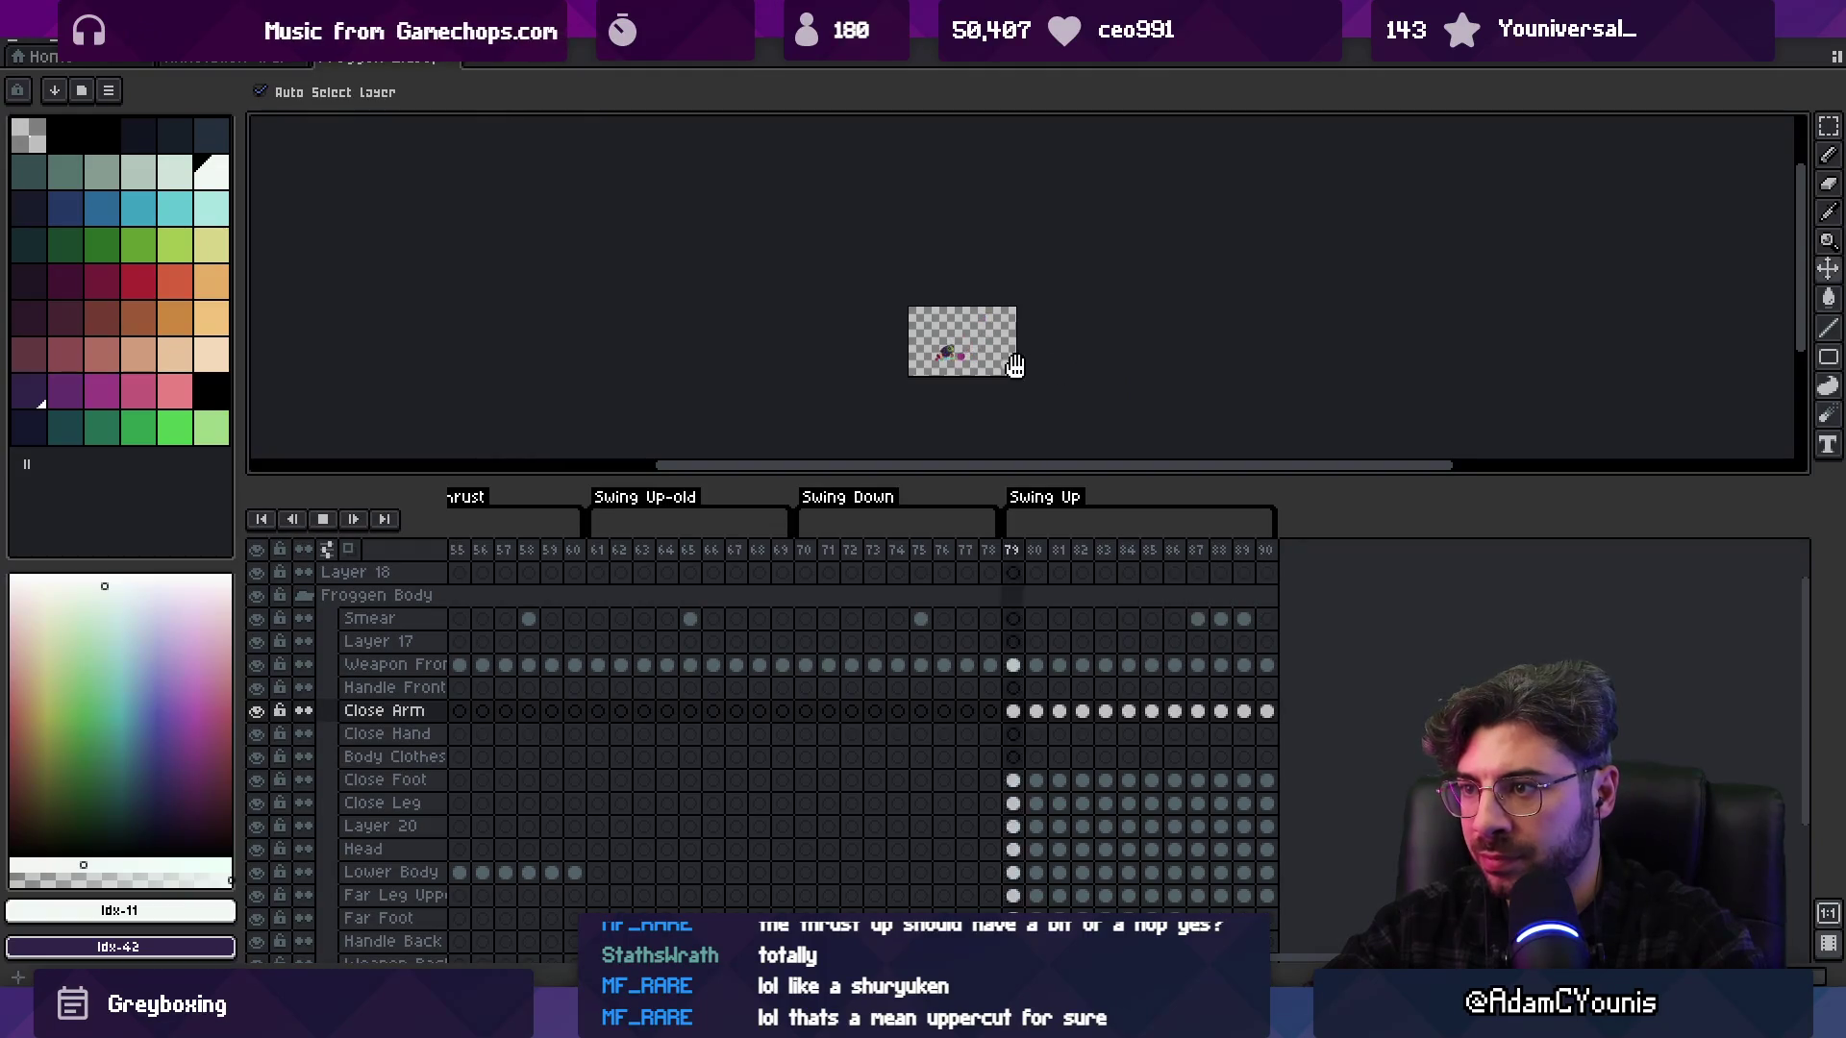
{"action": "scroll", "coordinate": [999, 361], "scroll_direction": "up", "scroll_amount": 4}
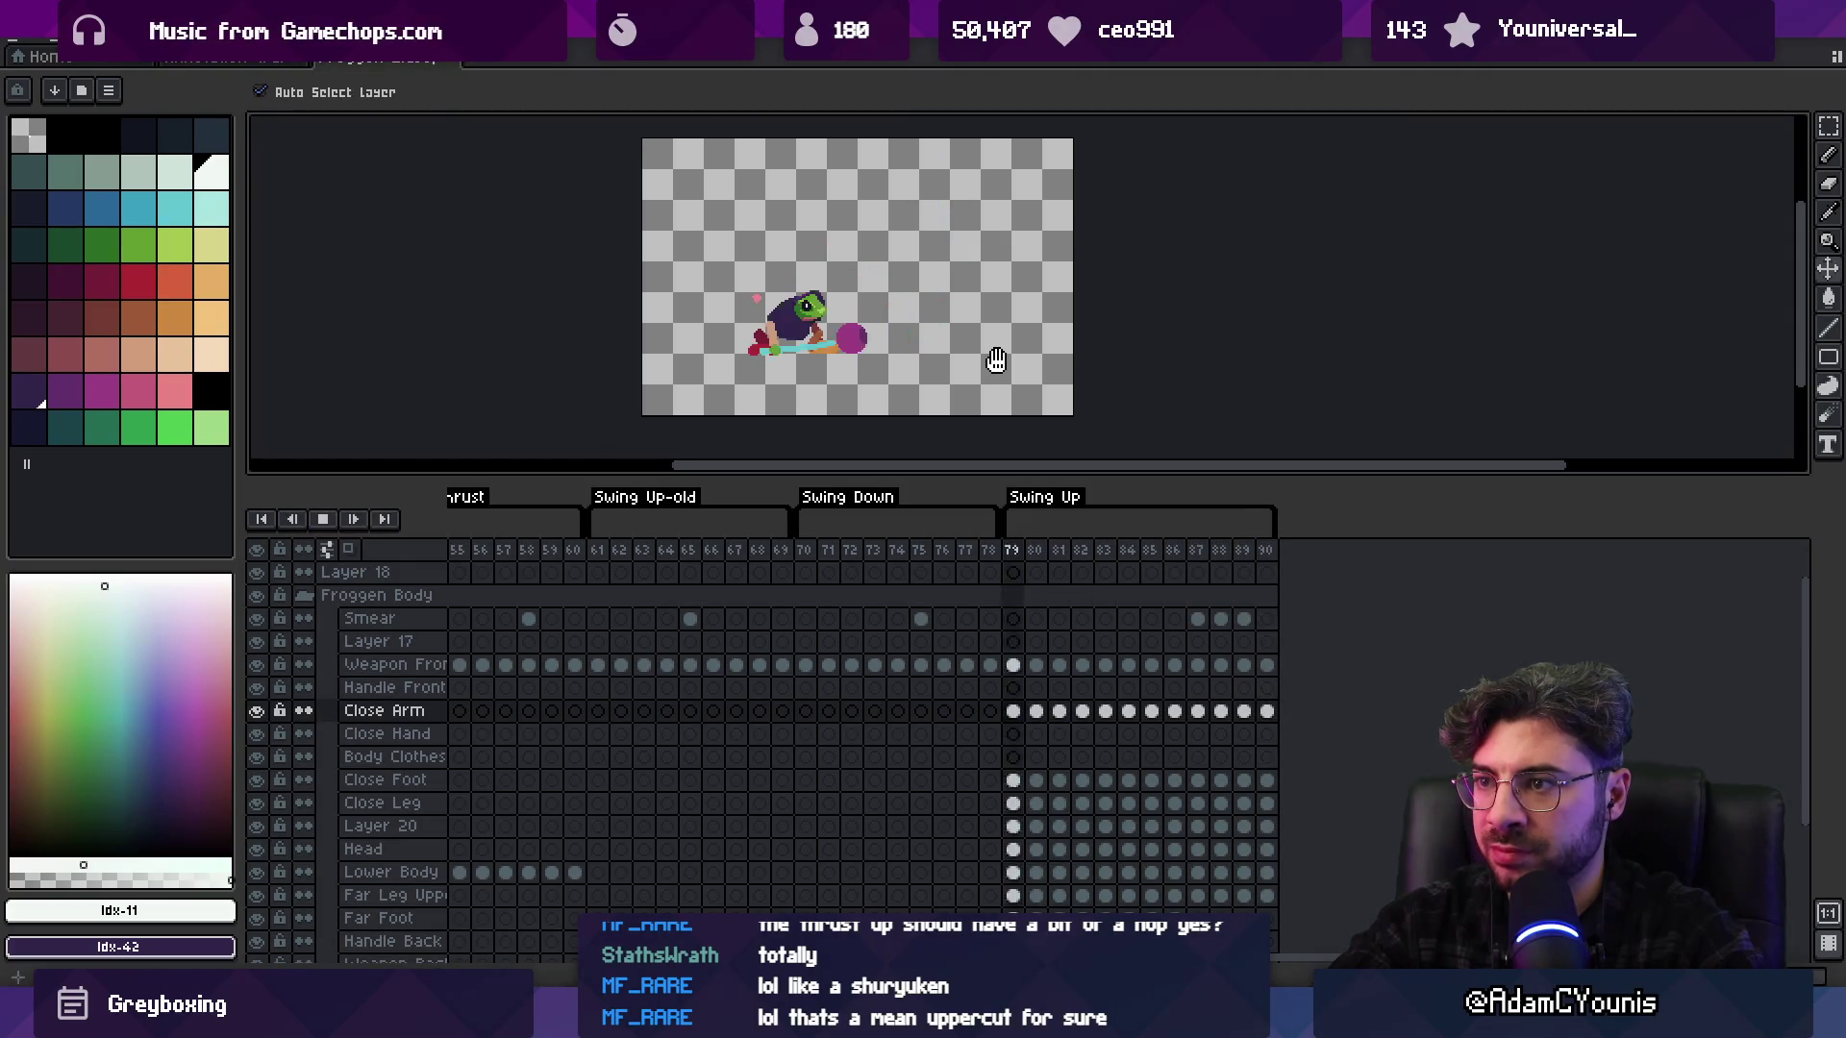
Re-export the sprite sheet with Ctrl+E, overwriting the existing file, and return to Unity
{"action": "key", "text": "ctrl+e"}
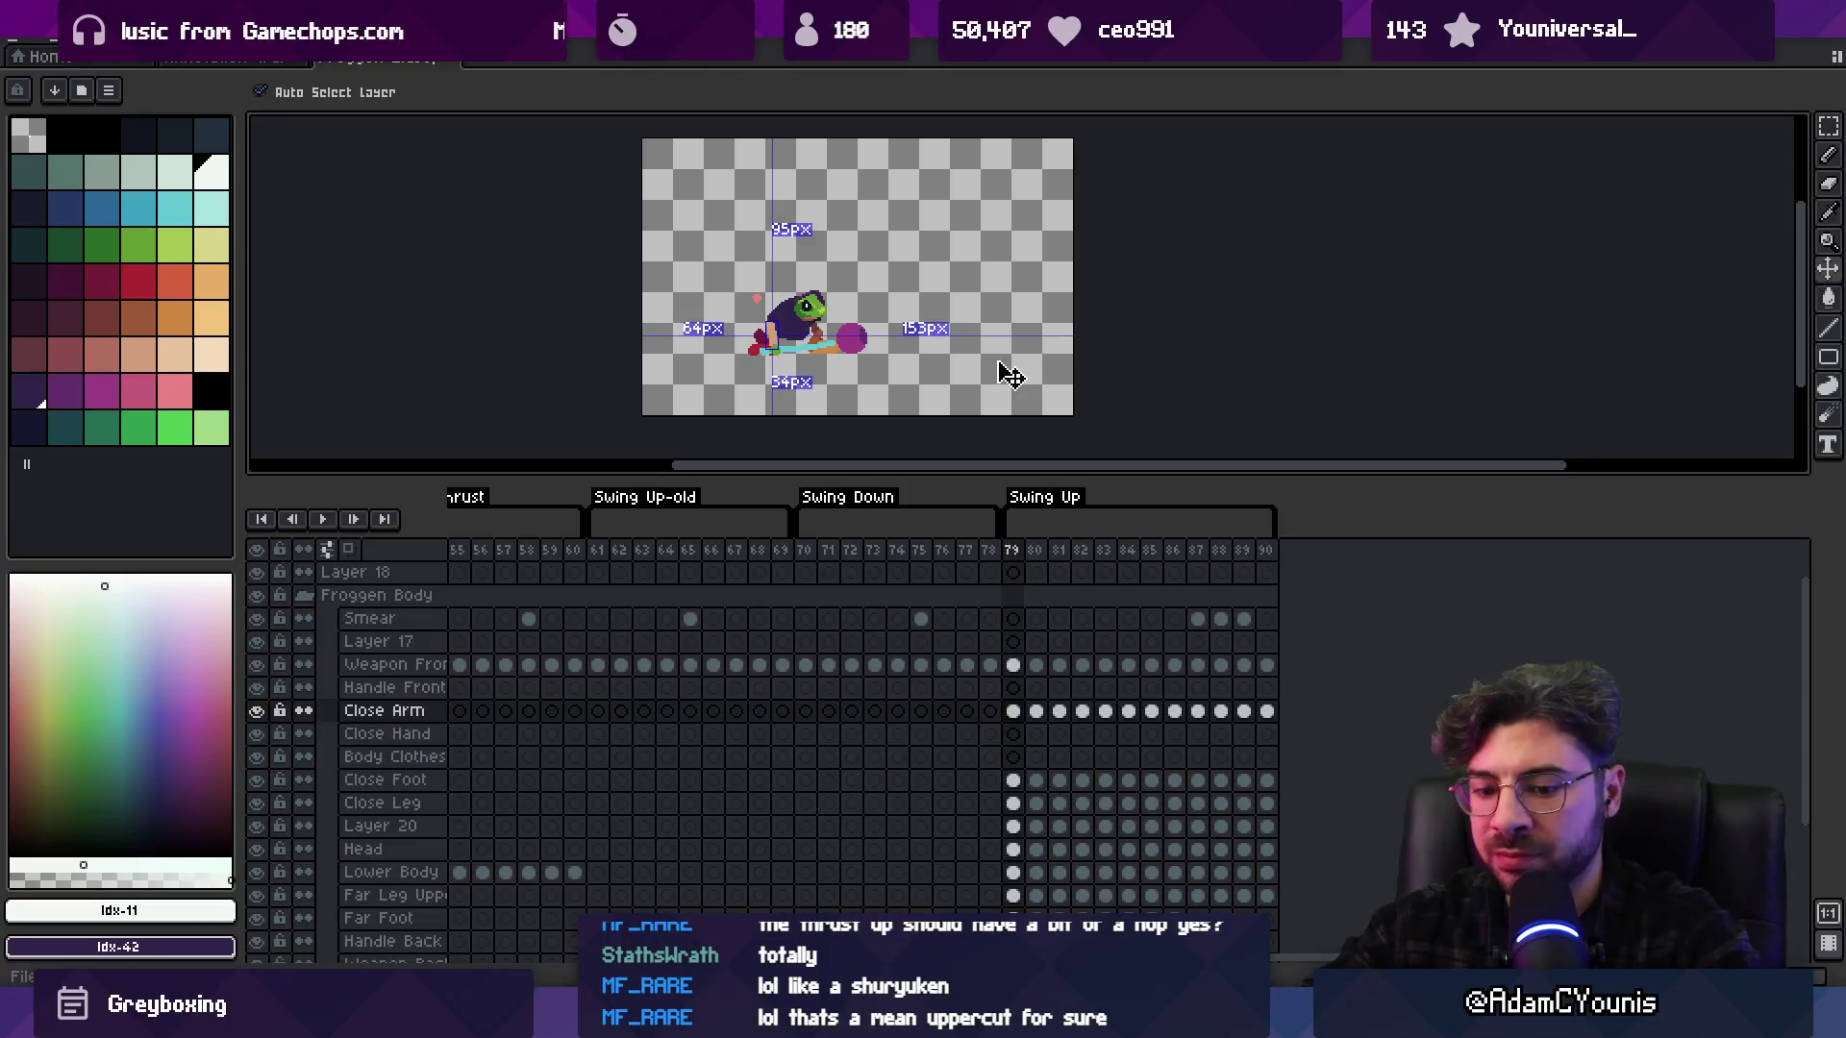
{"action": "key", "text": "Return"}
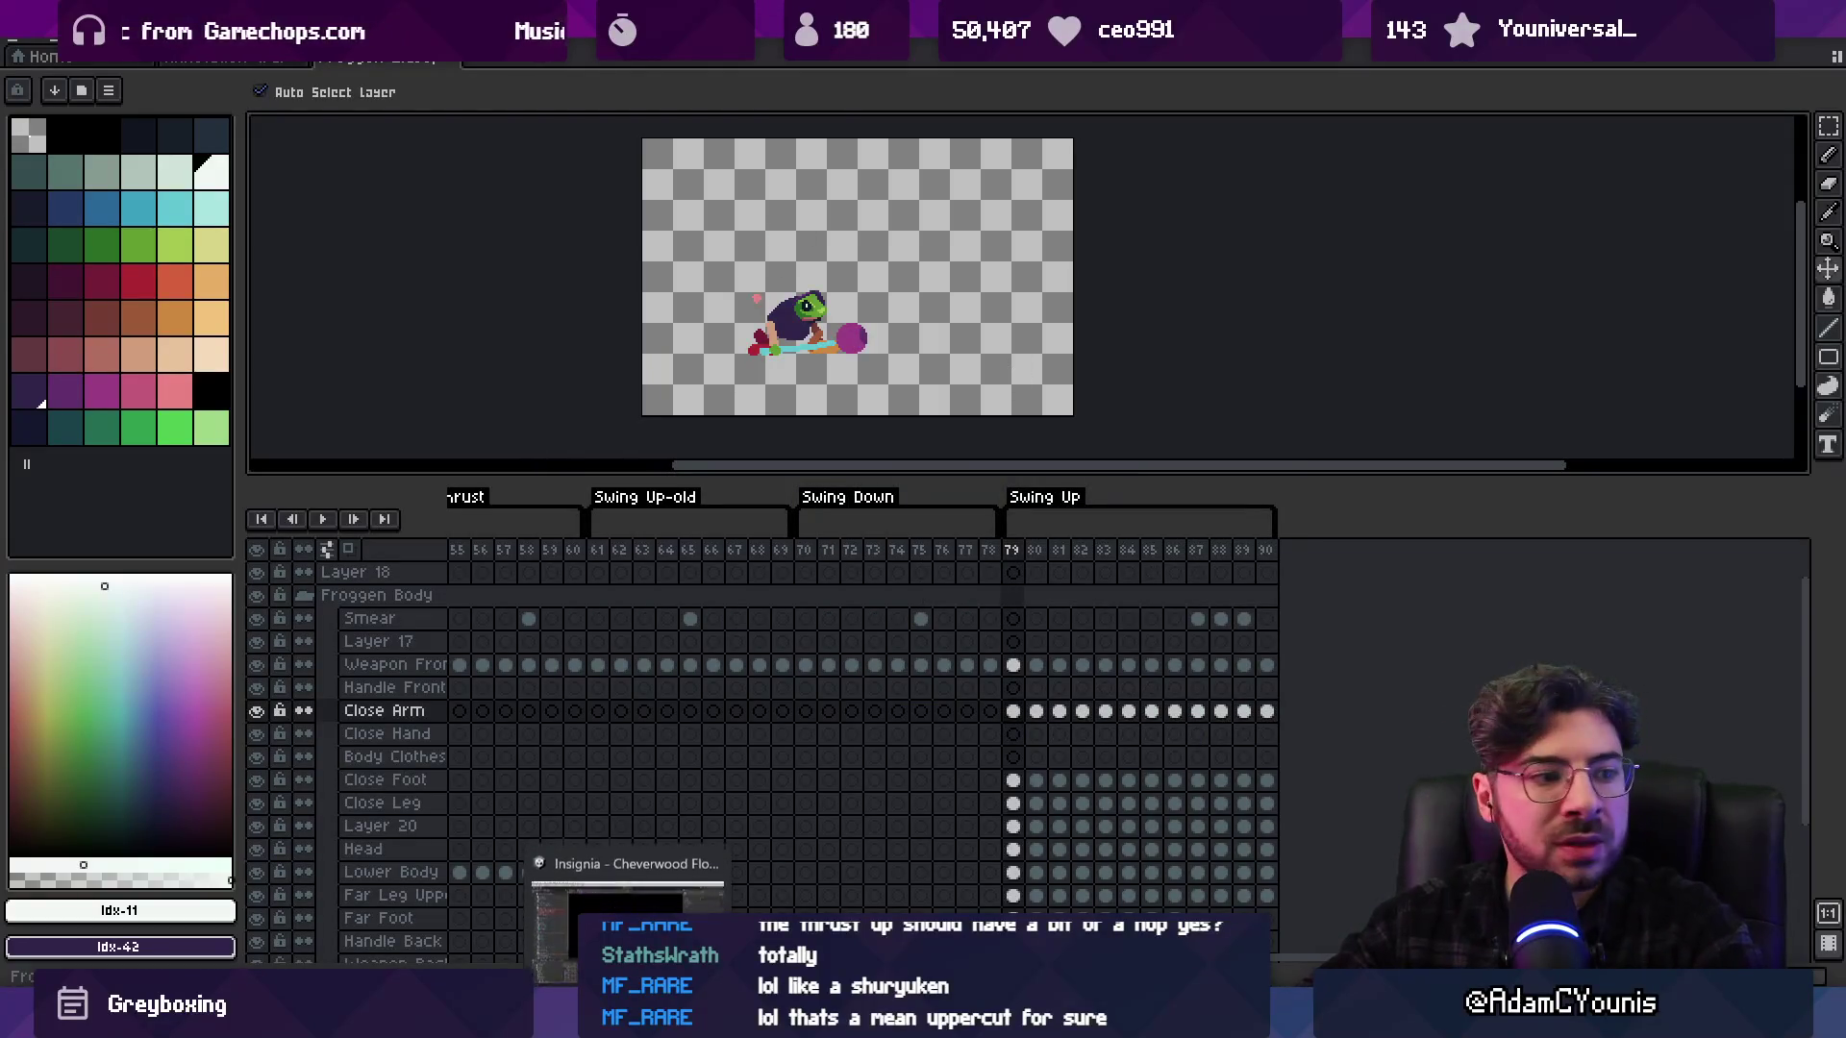
{"action": "key", "text": "alt+Tab"}
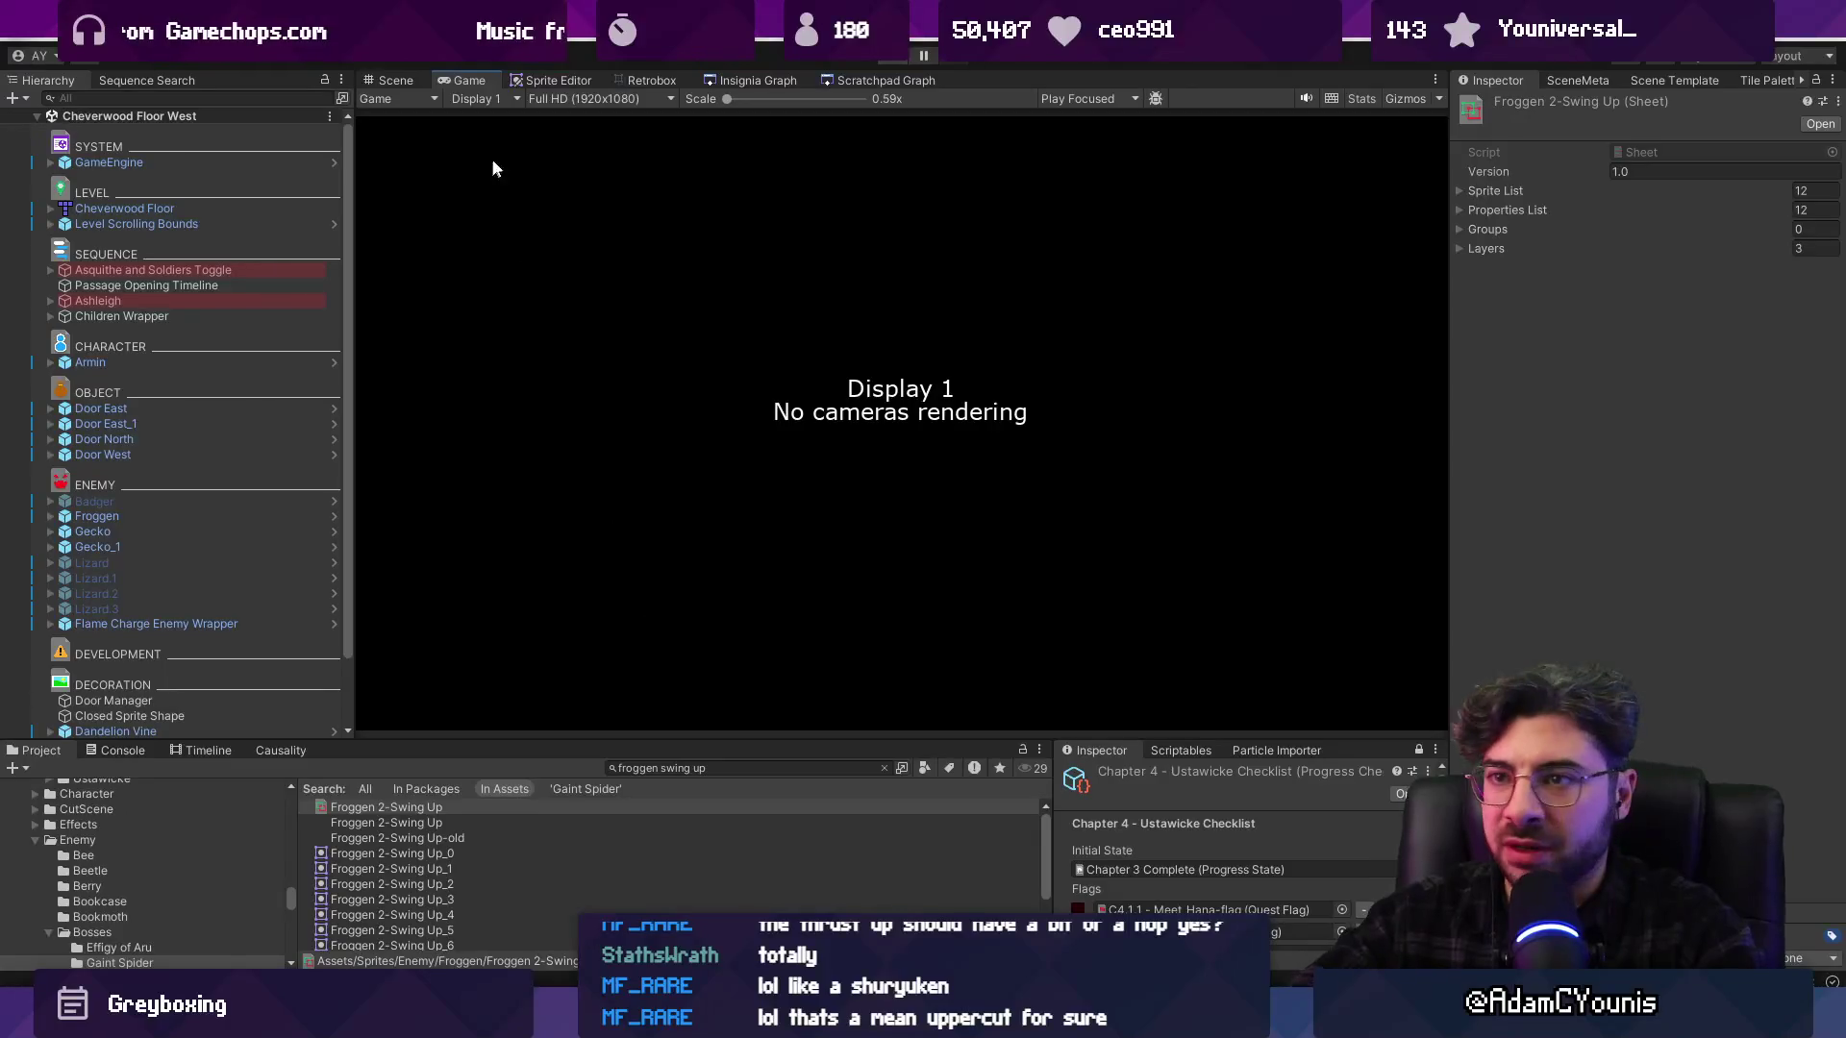
In the hitbox animator, shorten frame 5's VelocityOffset path toward the left
{"action": "left_click", "coordinate": [658, 81]}
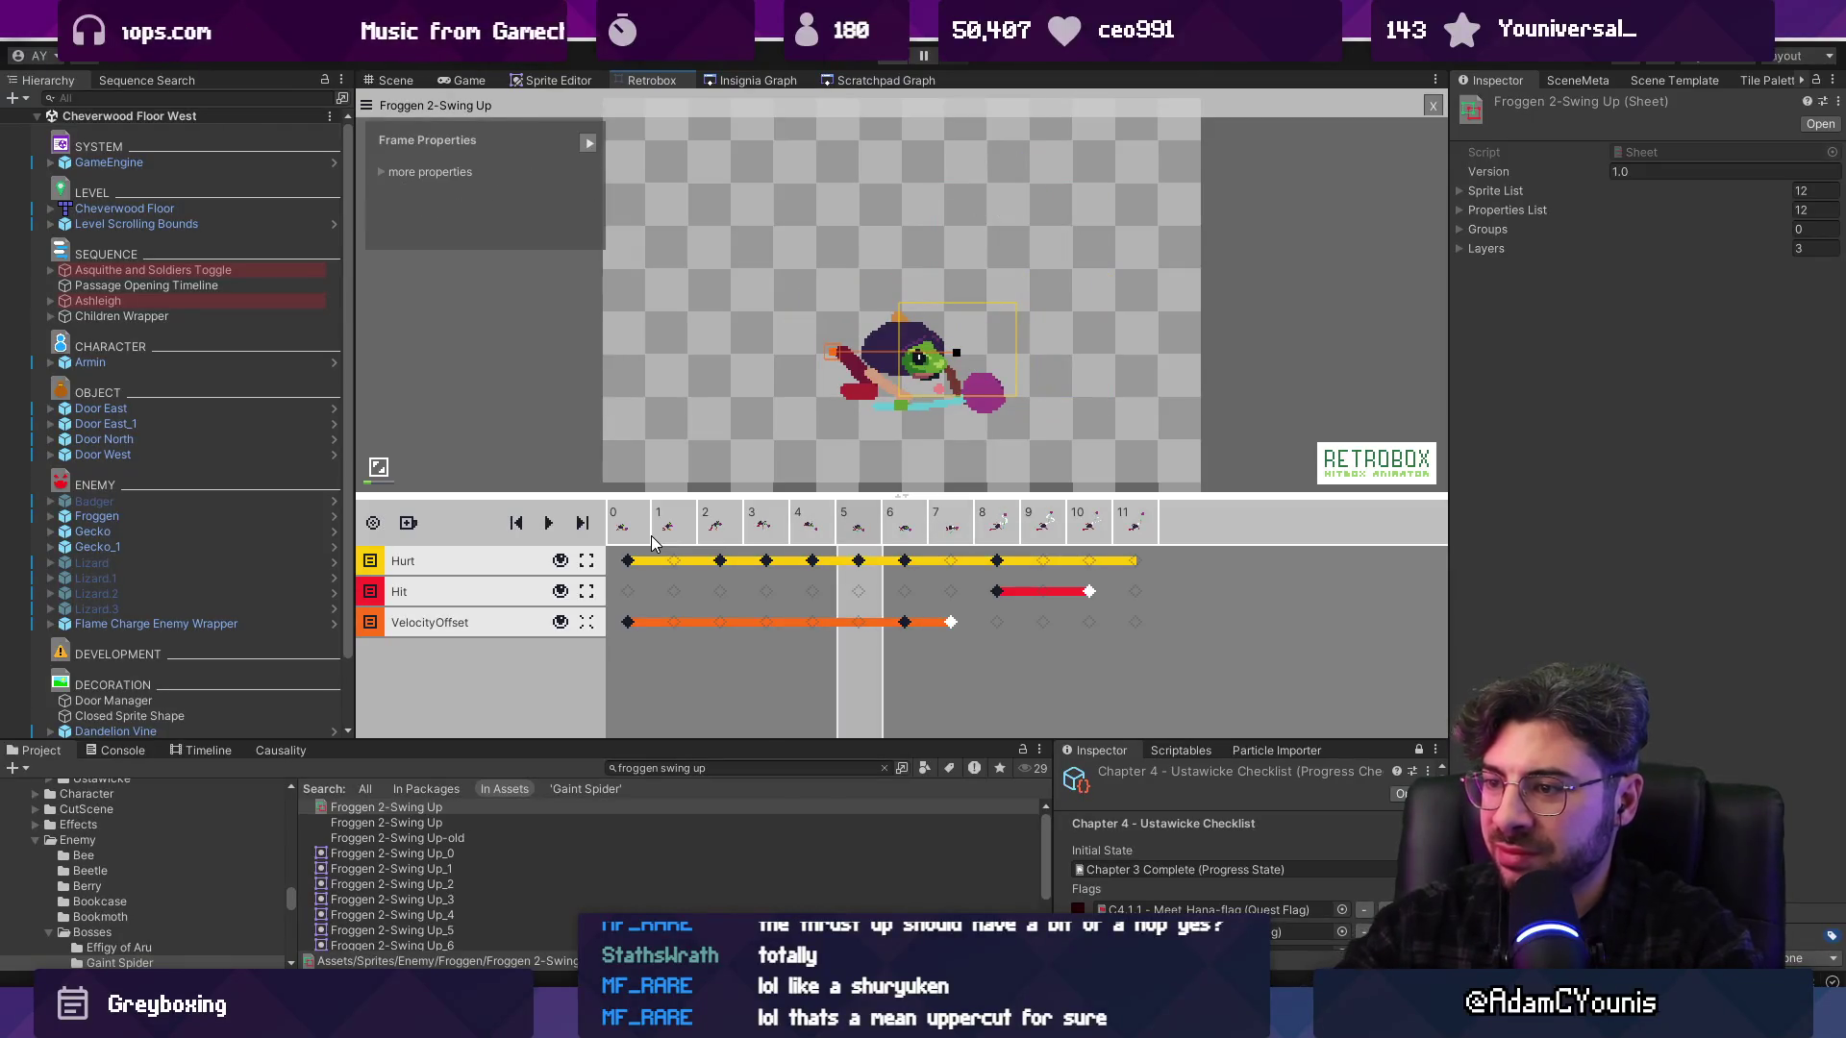
{"action": "left_click", "coordinate": [906, 620]}
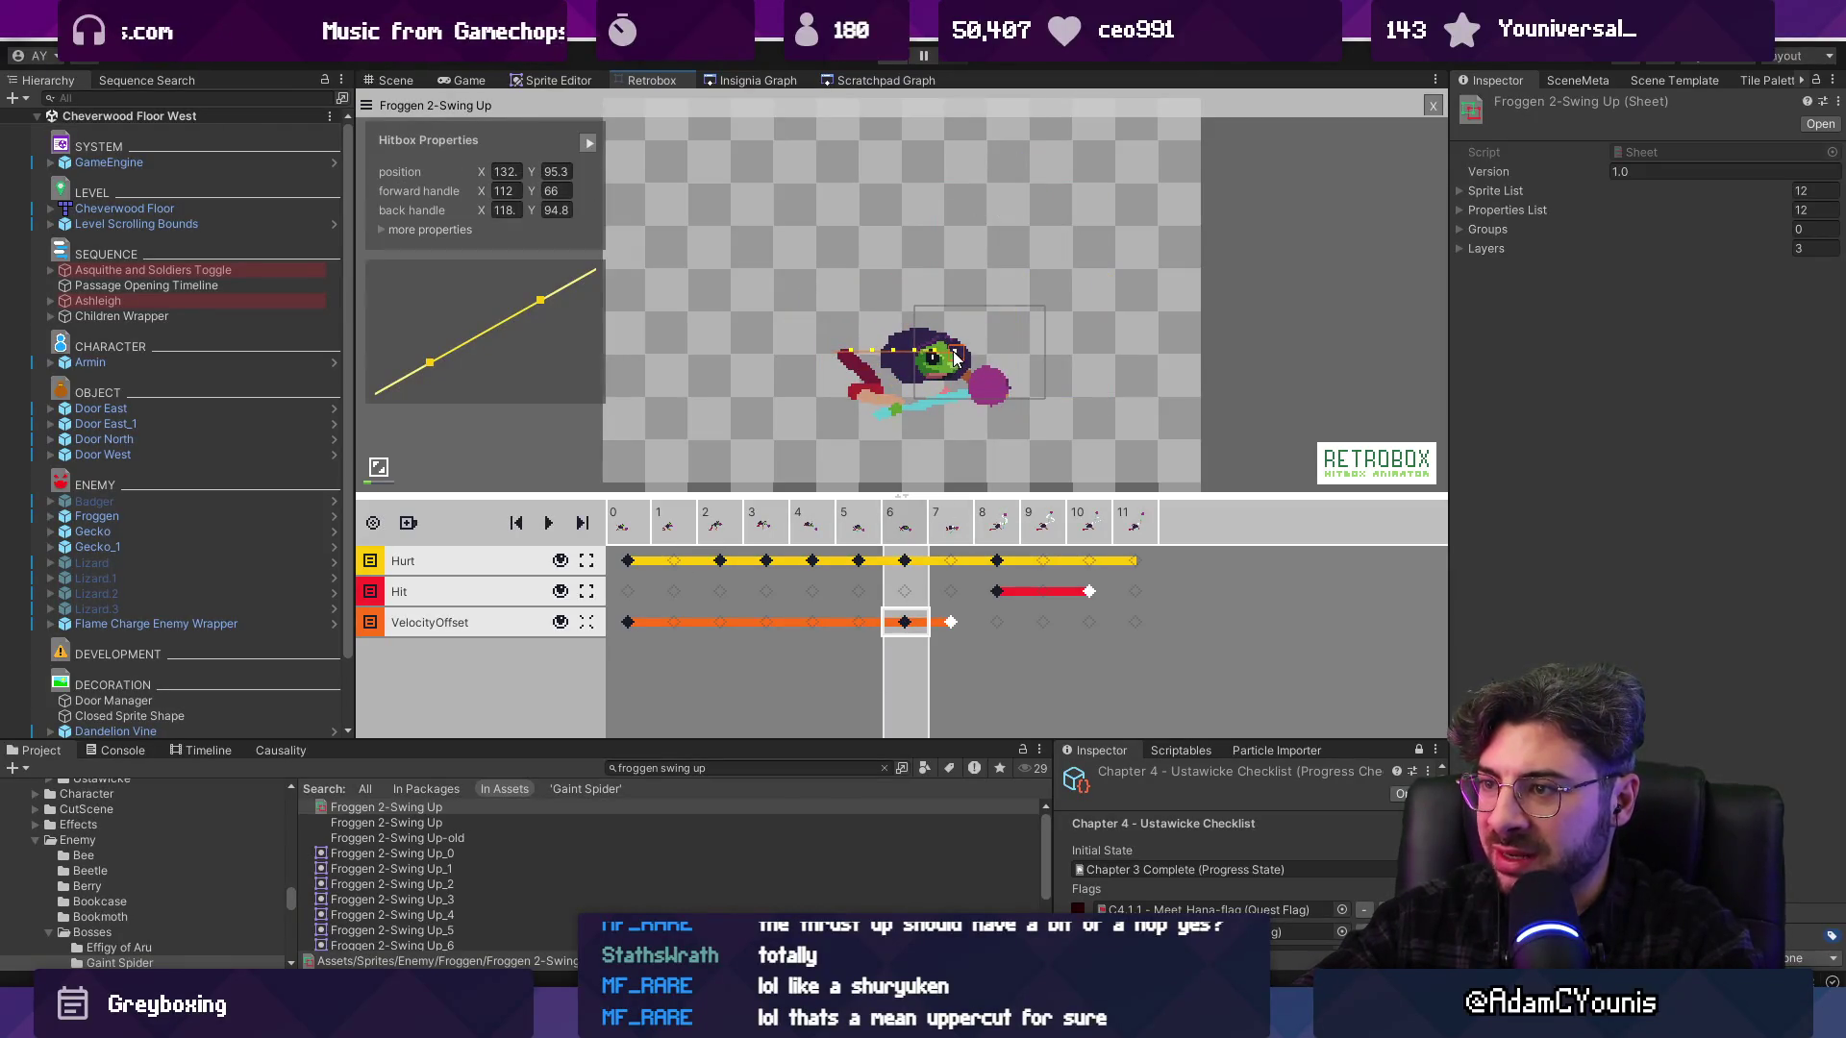
{"action": "scroll", "coordinate": [956, 364], "scroll_direction": "up", "scroll_amount": 3}
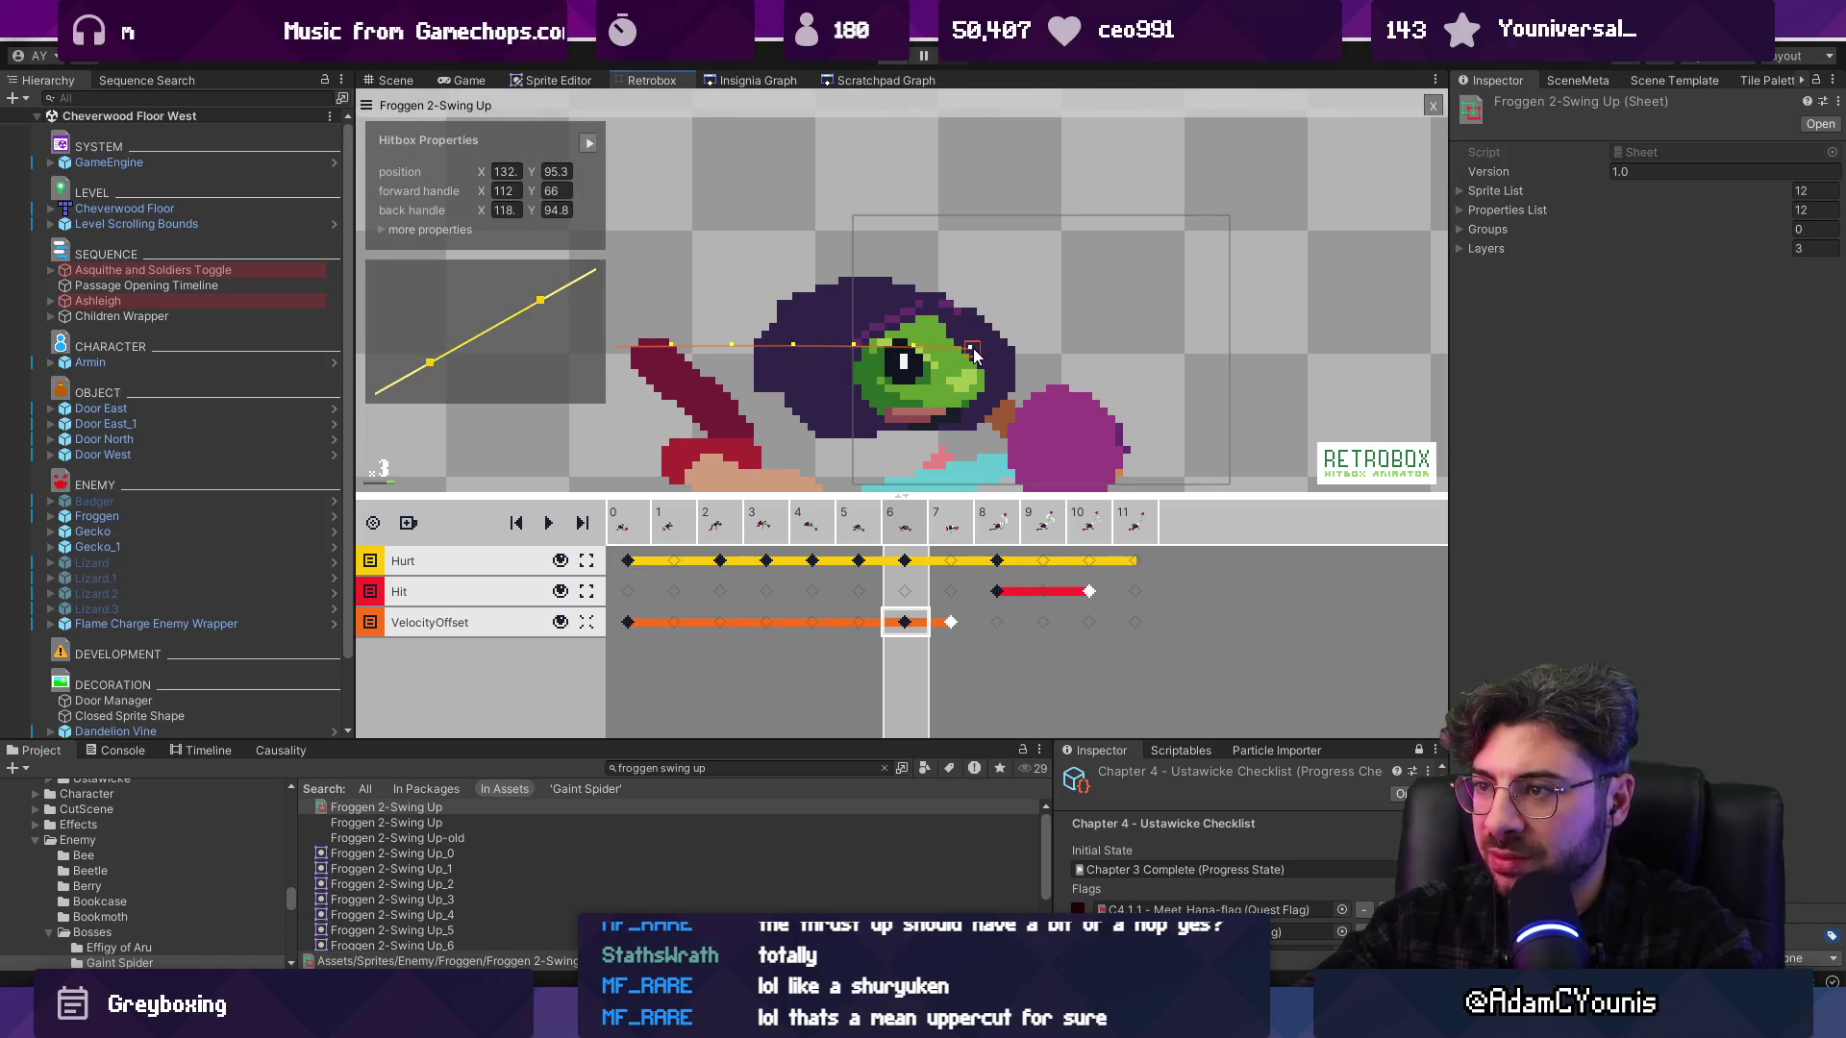
{"action": "key", "text": "Left"}
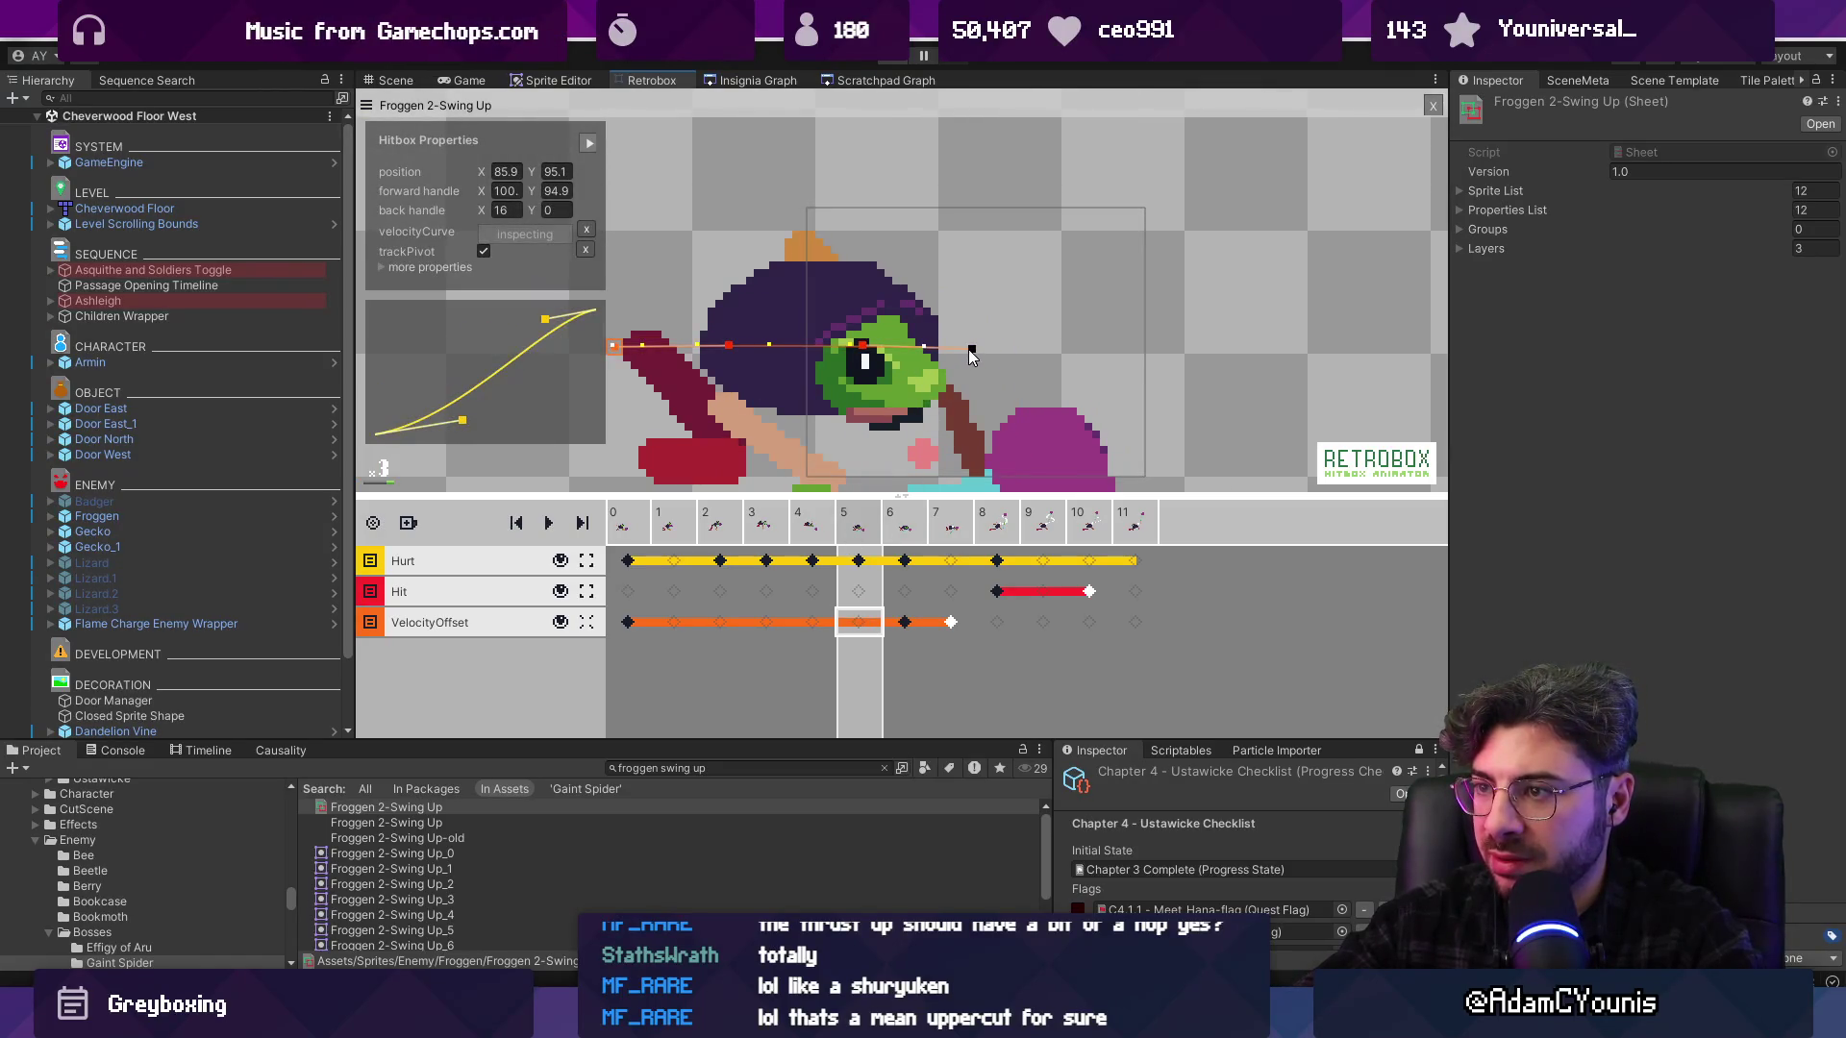
{"action": "left_click_drag", "start_coordinate": [968, 356], "coordinate": [874, 356]}
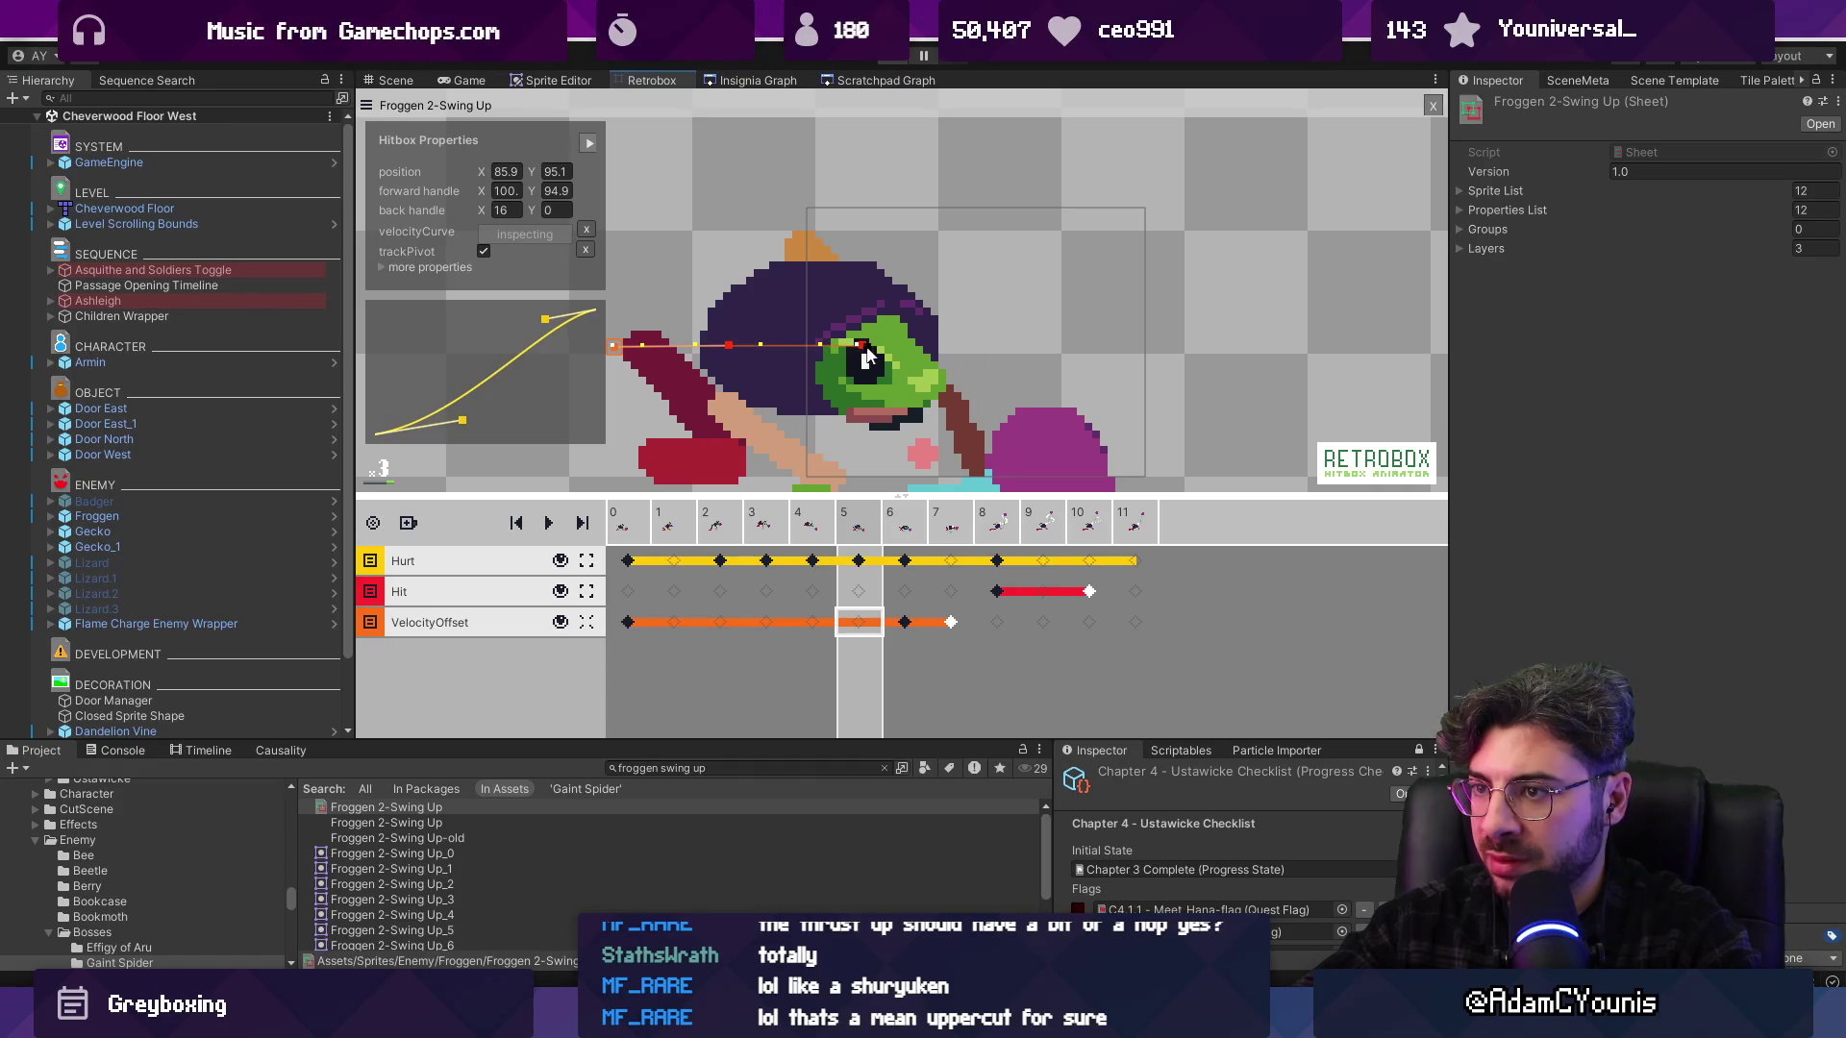
{"action": "scroll", "coordinate": [859, 358], "scroll_direction": "down", "scroll_amount": 1}
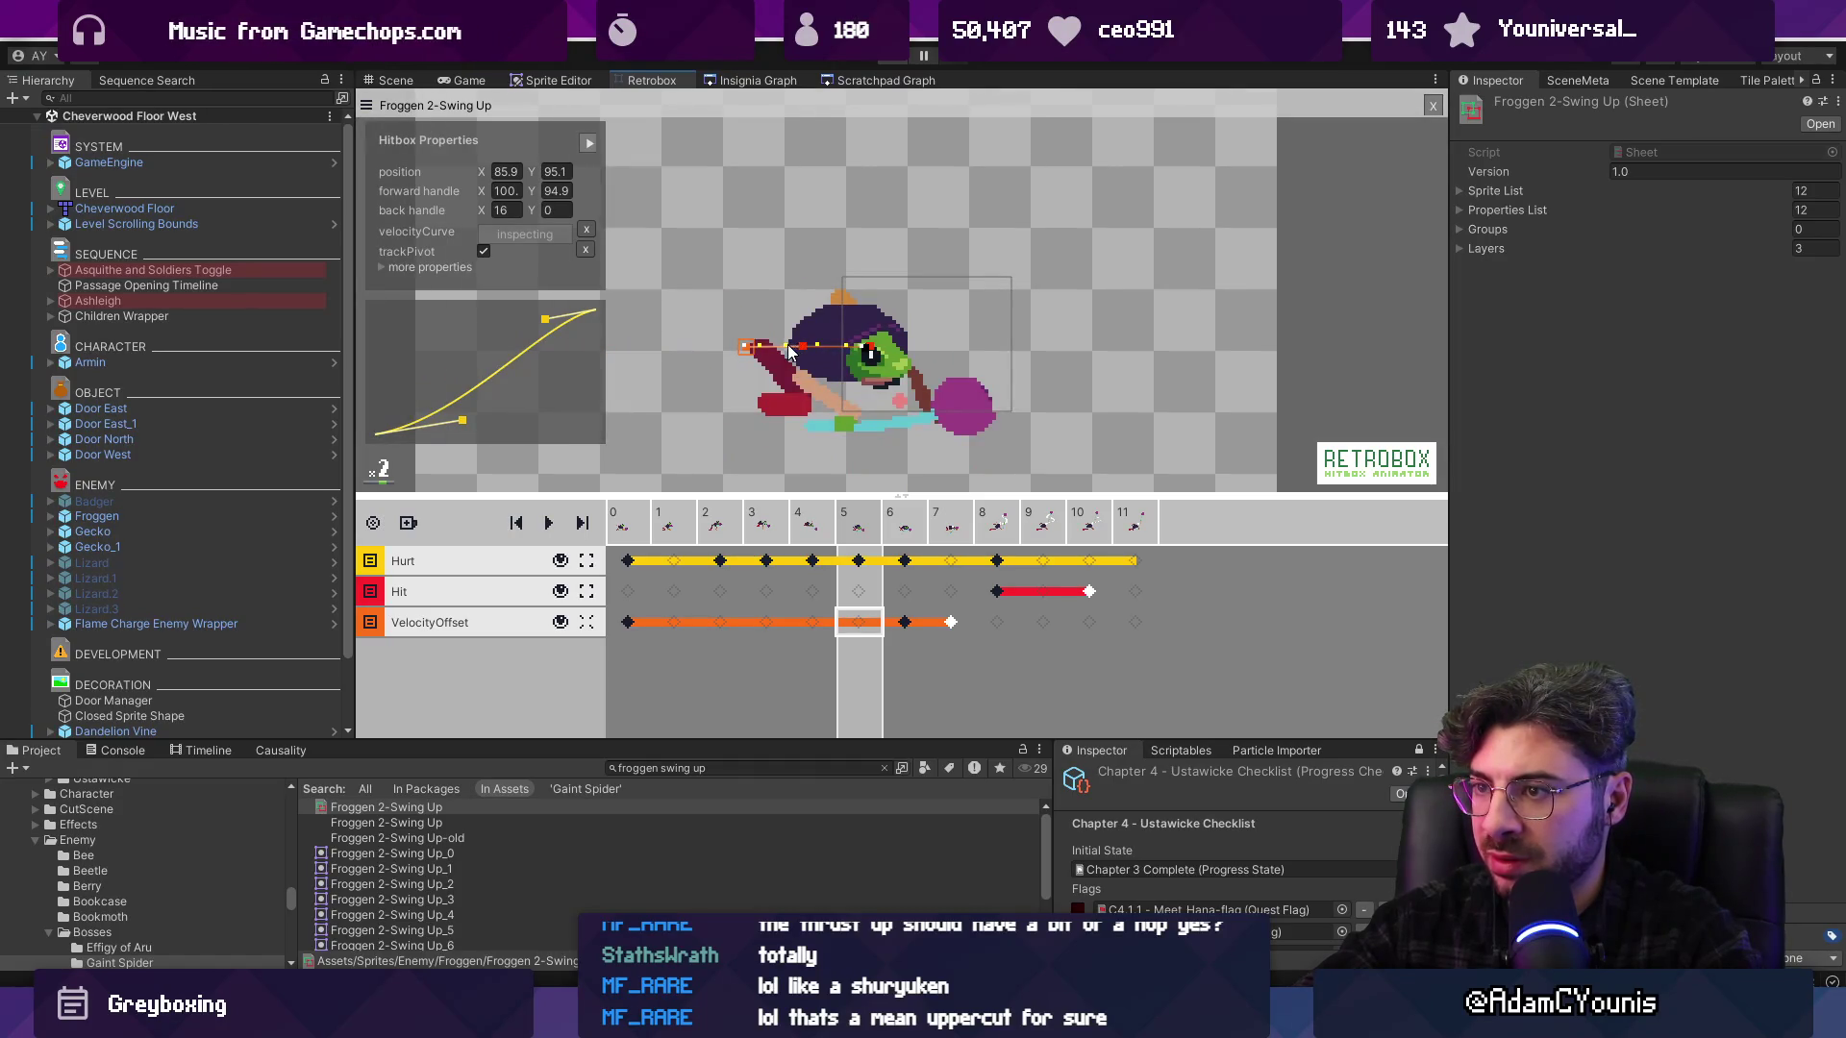
Drag frame 5's red velocity curve handle up-left, review frames 5–8, then briefly playtest
{"action": "left_click", "coordinate": [627, 524]}
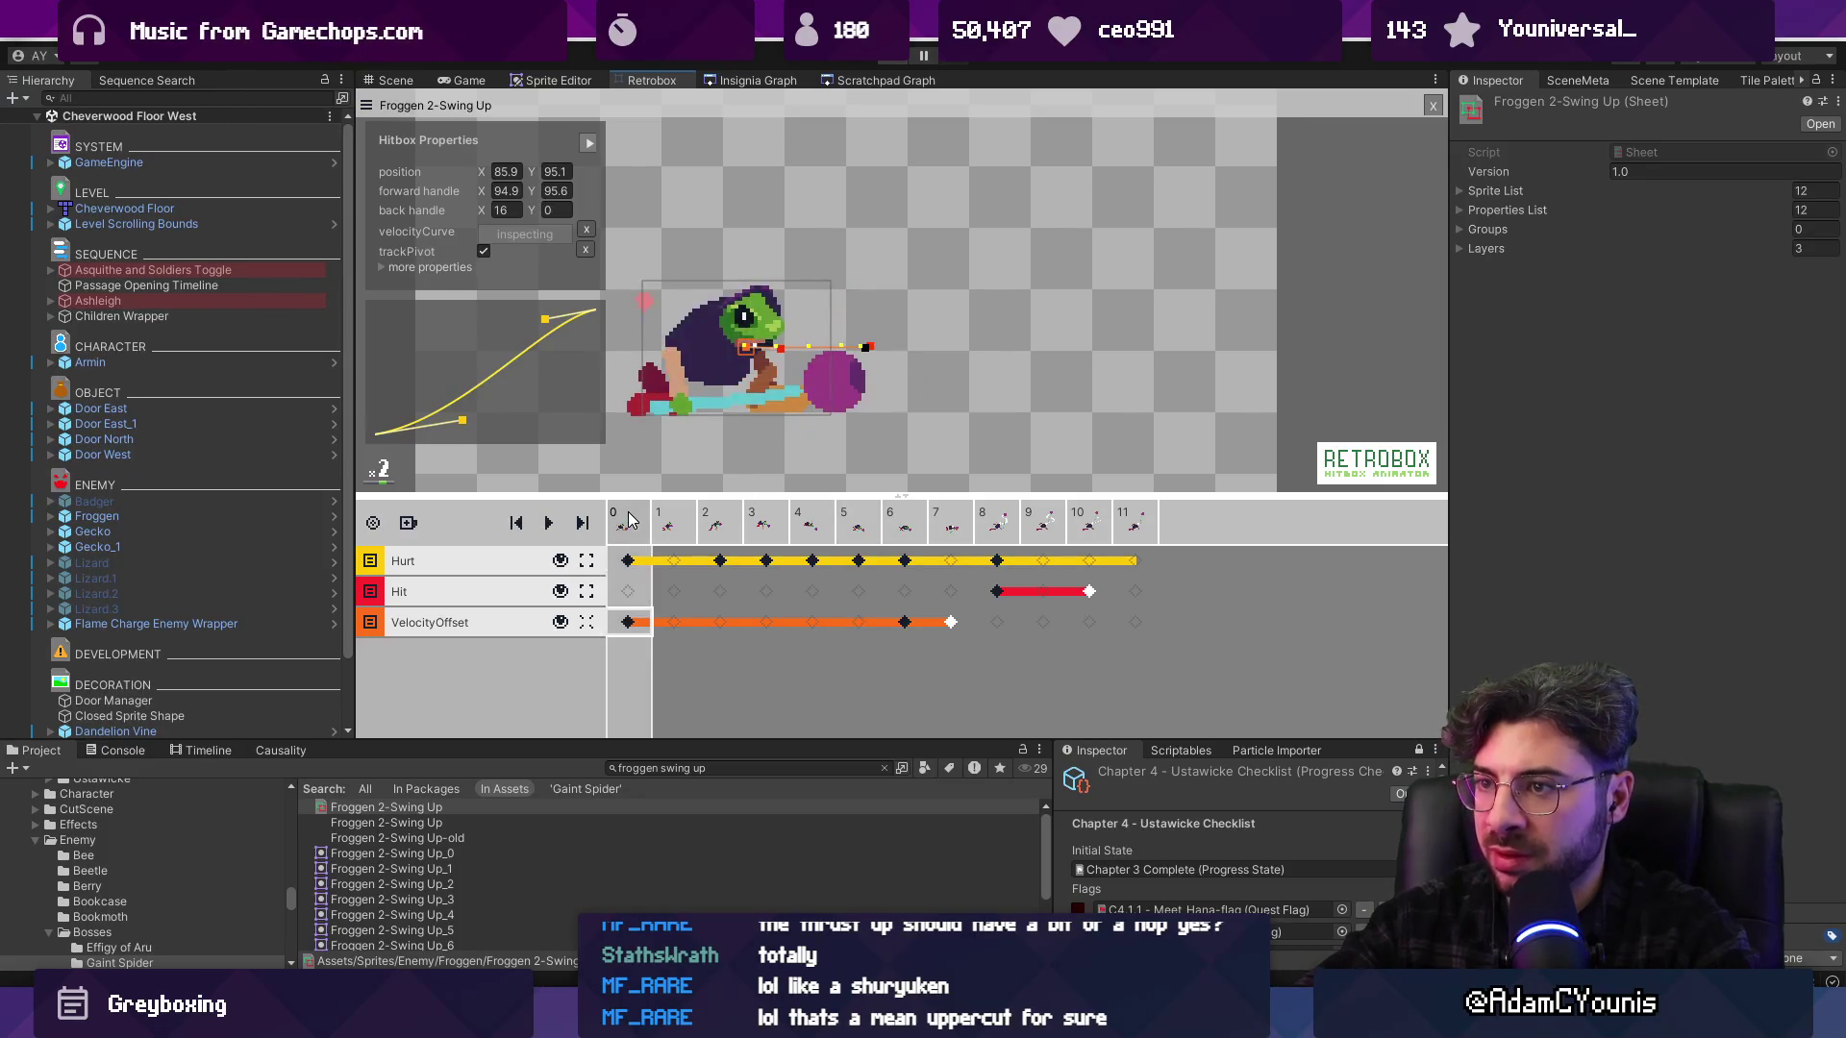
{"action": "key", "text": "Right"}
{"action": "key", "text": "Right"}
{"action": "key", "text": "Right"}
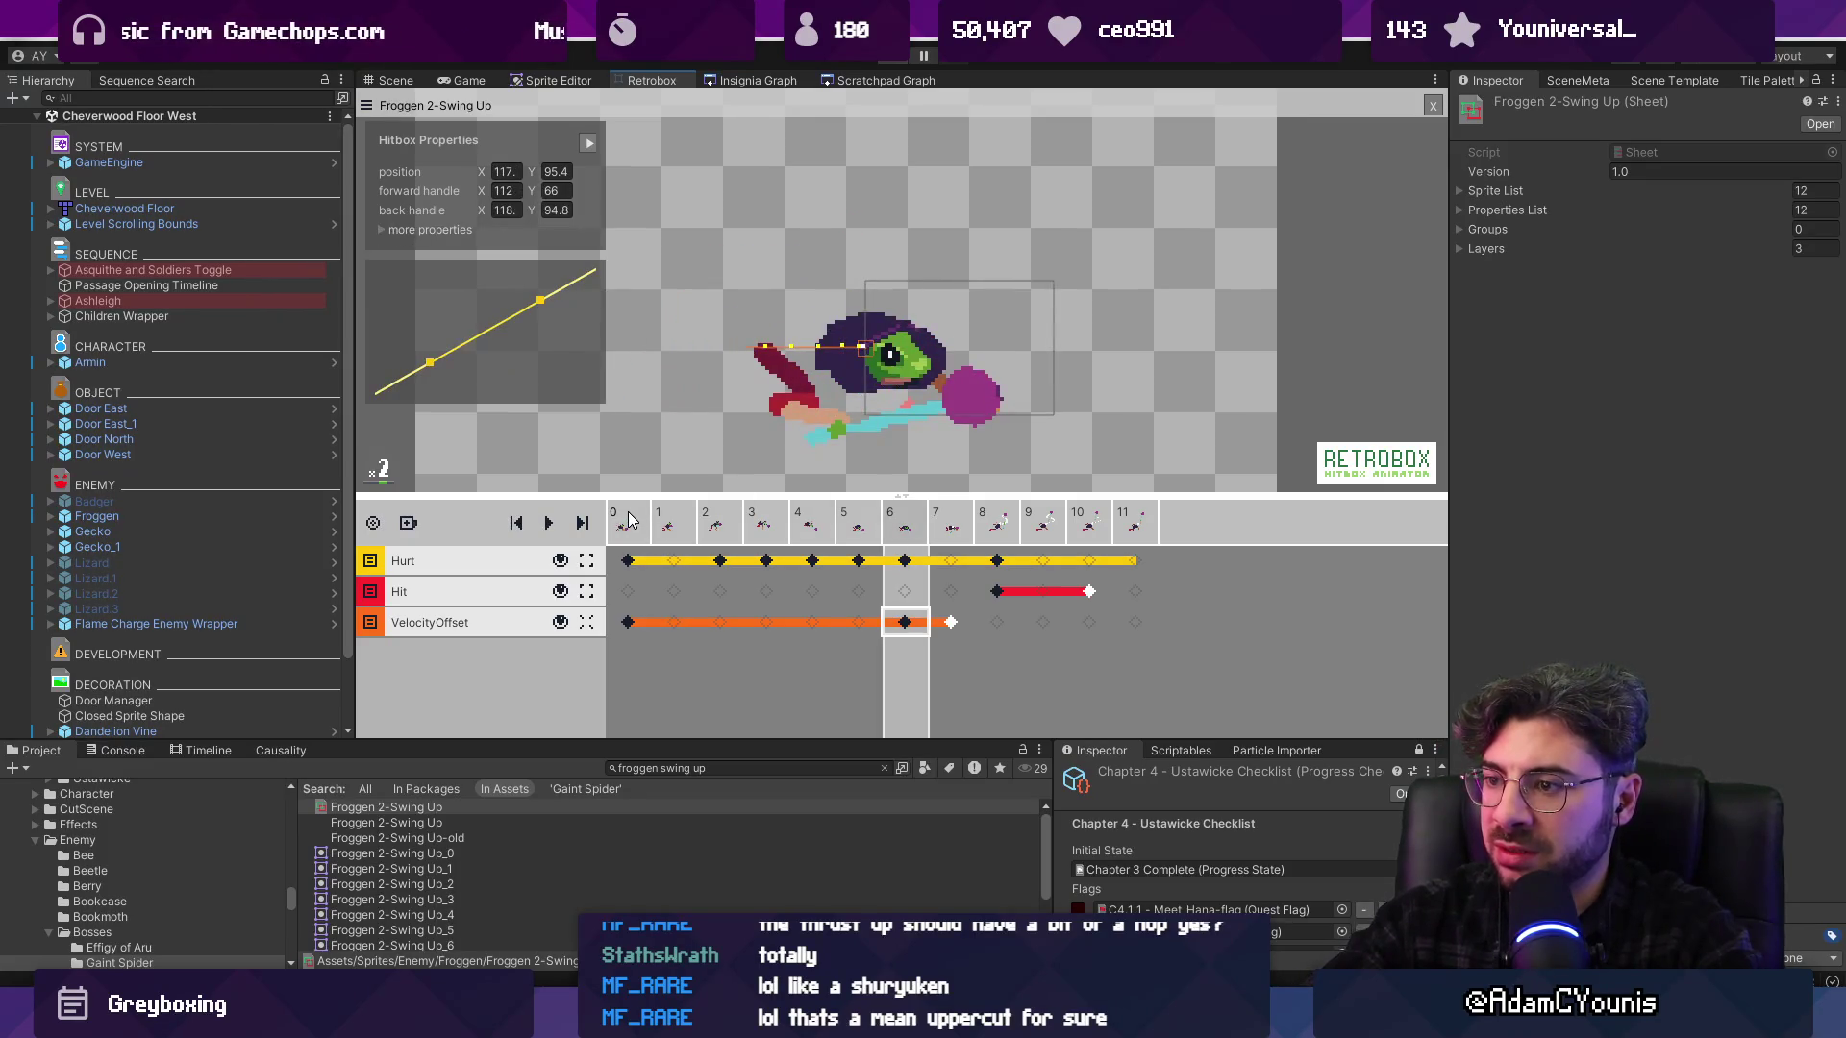
{"action": "scroll", "coordinate": [698, 399], "scroll_direction": "up", "scroll_amount": 1}
{"action": "left_click", "coordinate": [868, 626]}
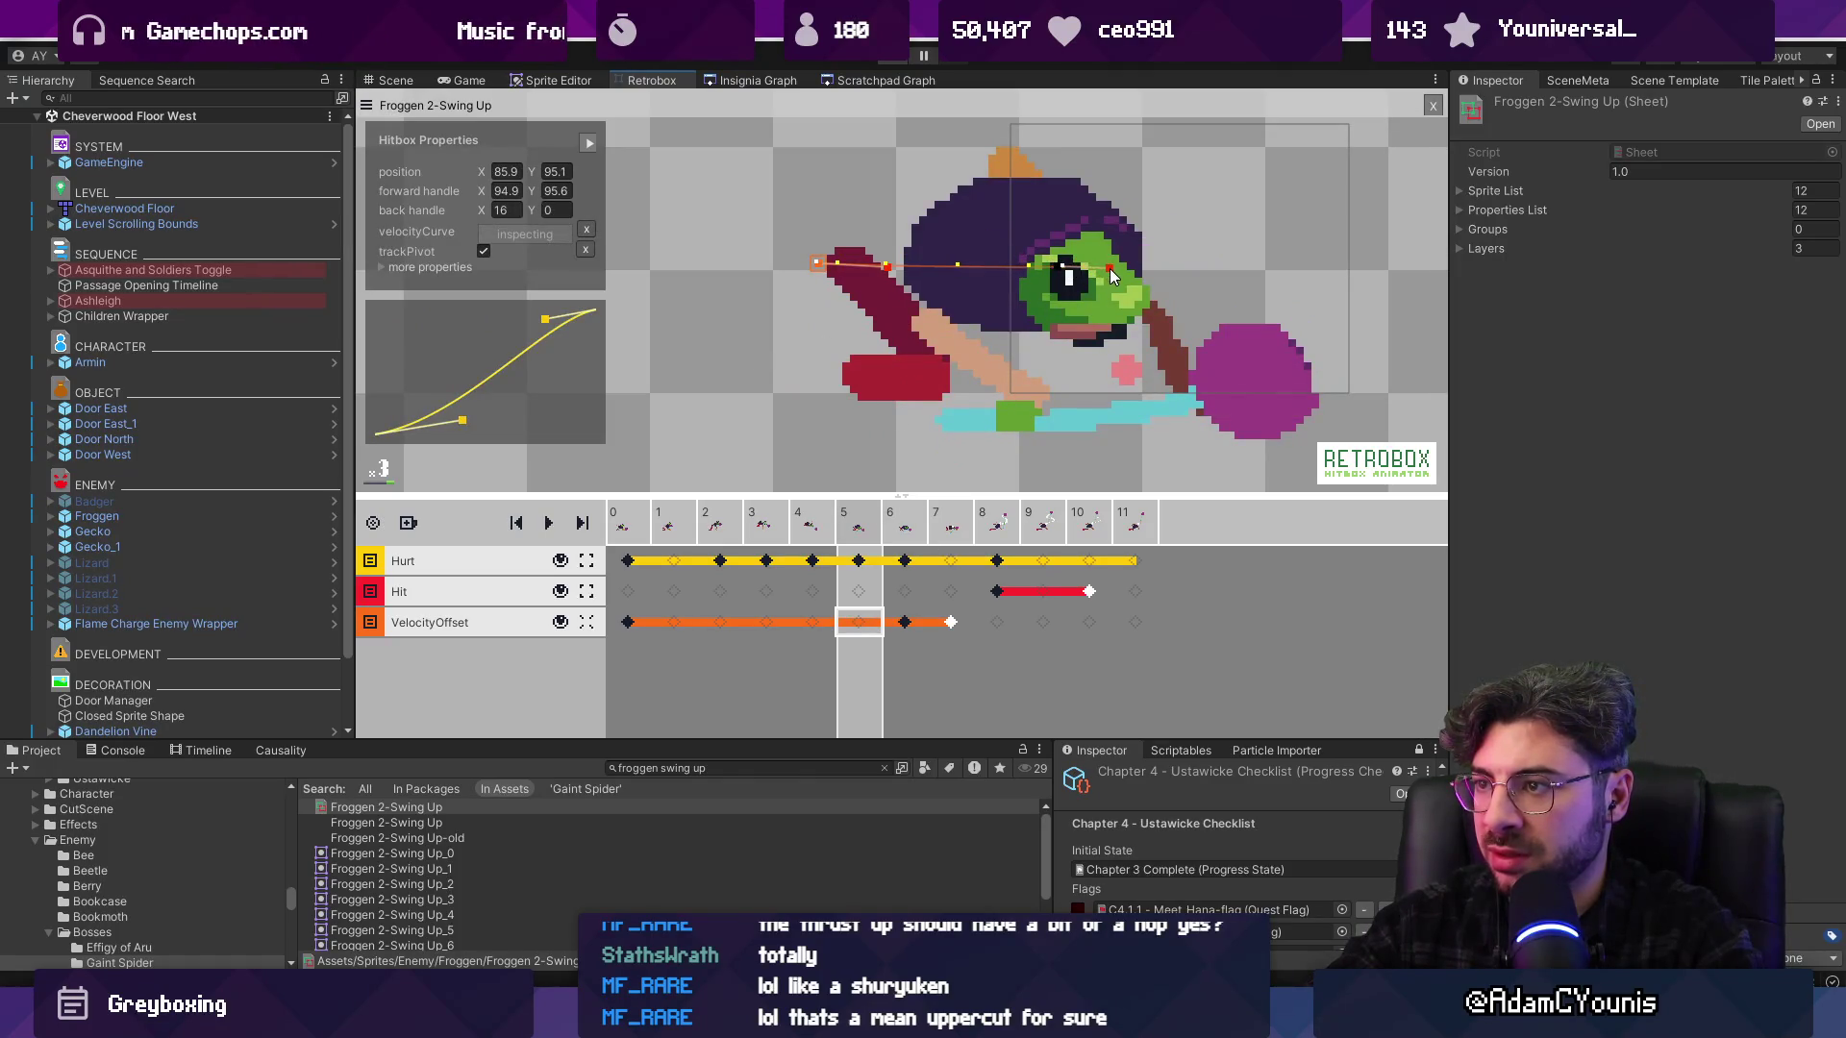
{"action": "left_click_drag", "start_coordinate": [1109, 228], "coordinate": [1085, 186]}
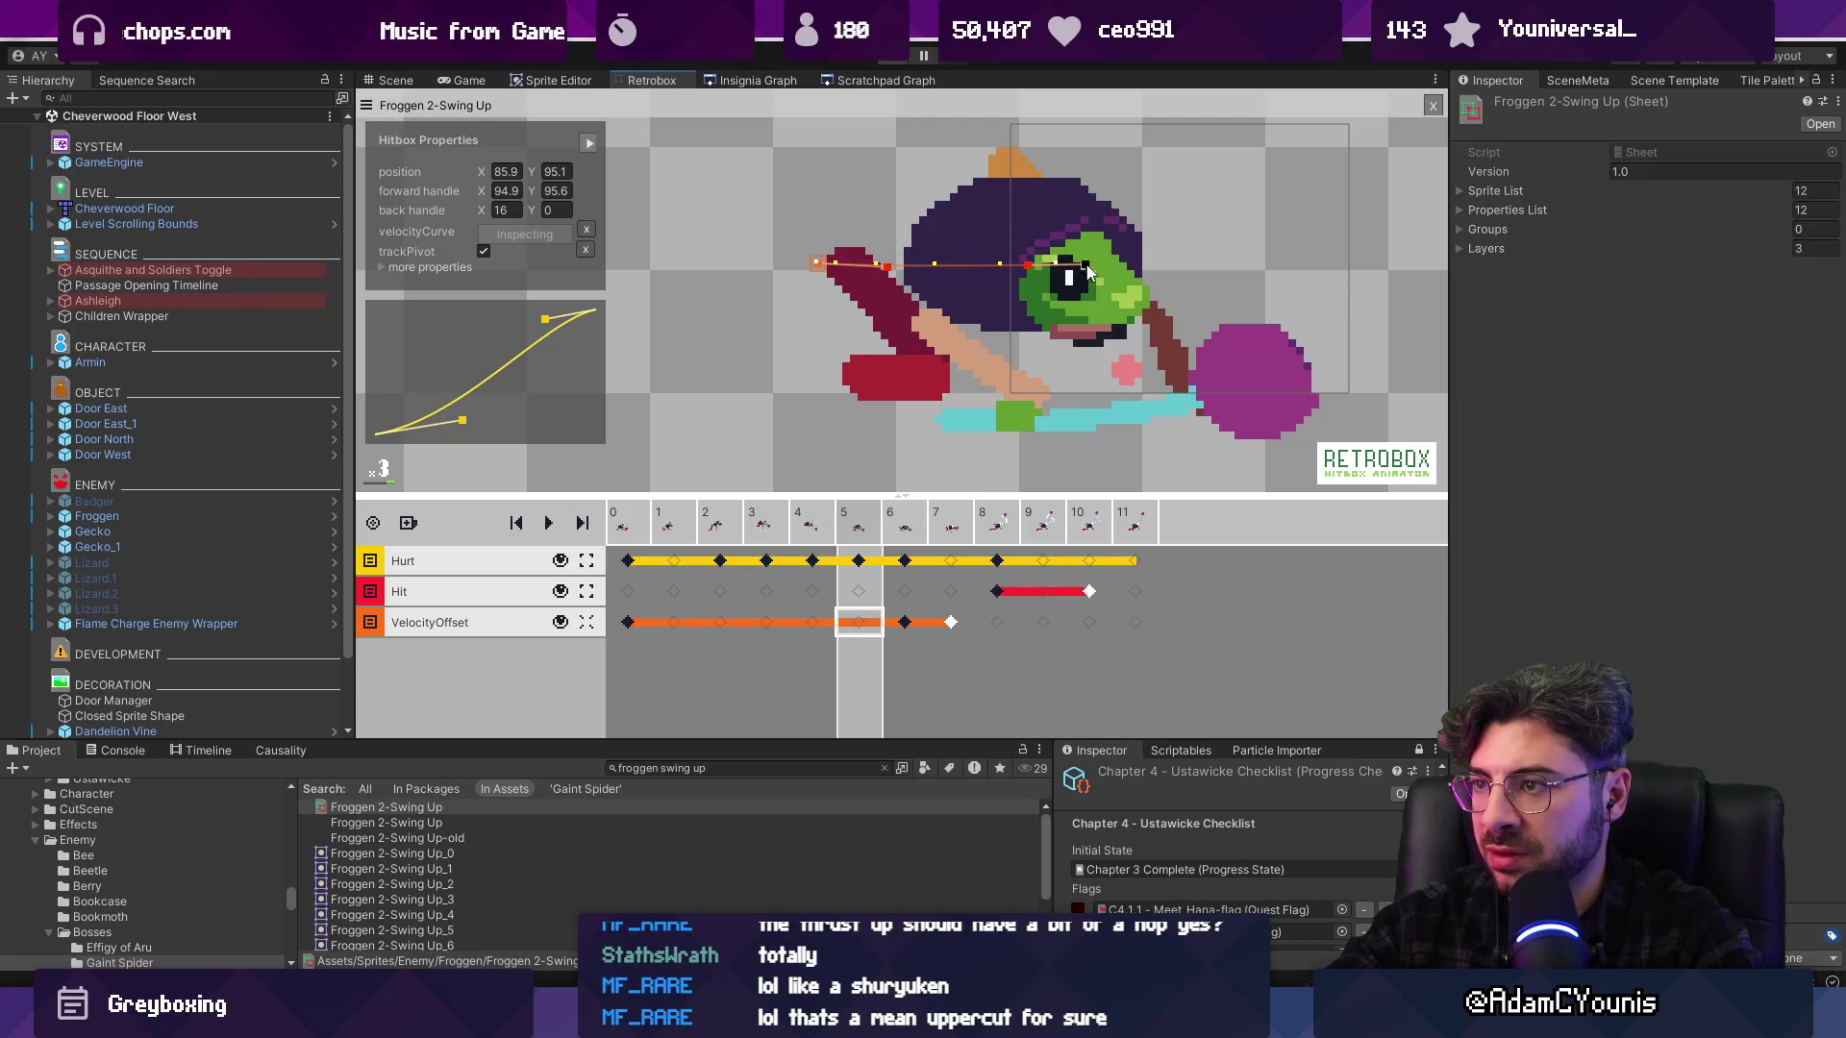
{"action": "left_click", "coordinate": [894, 534]}
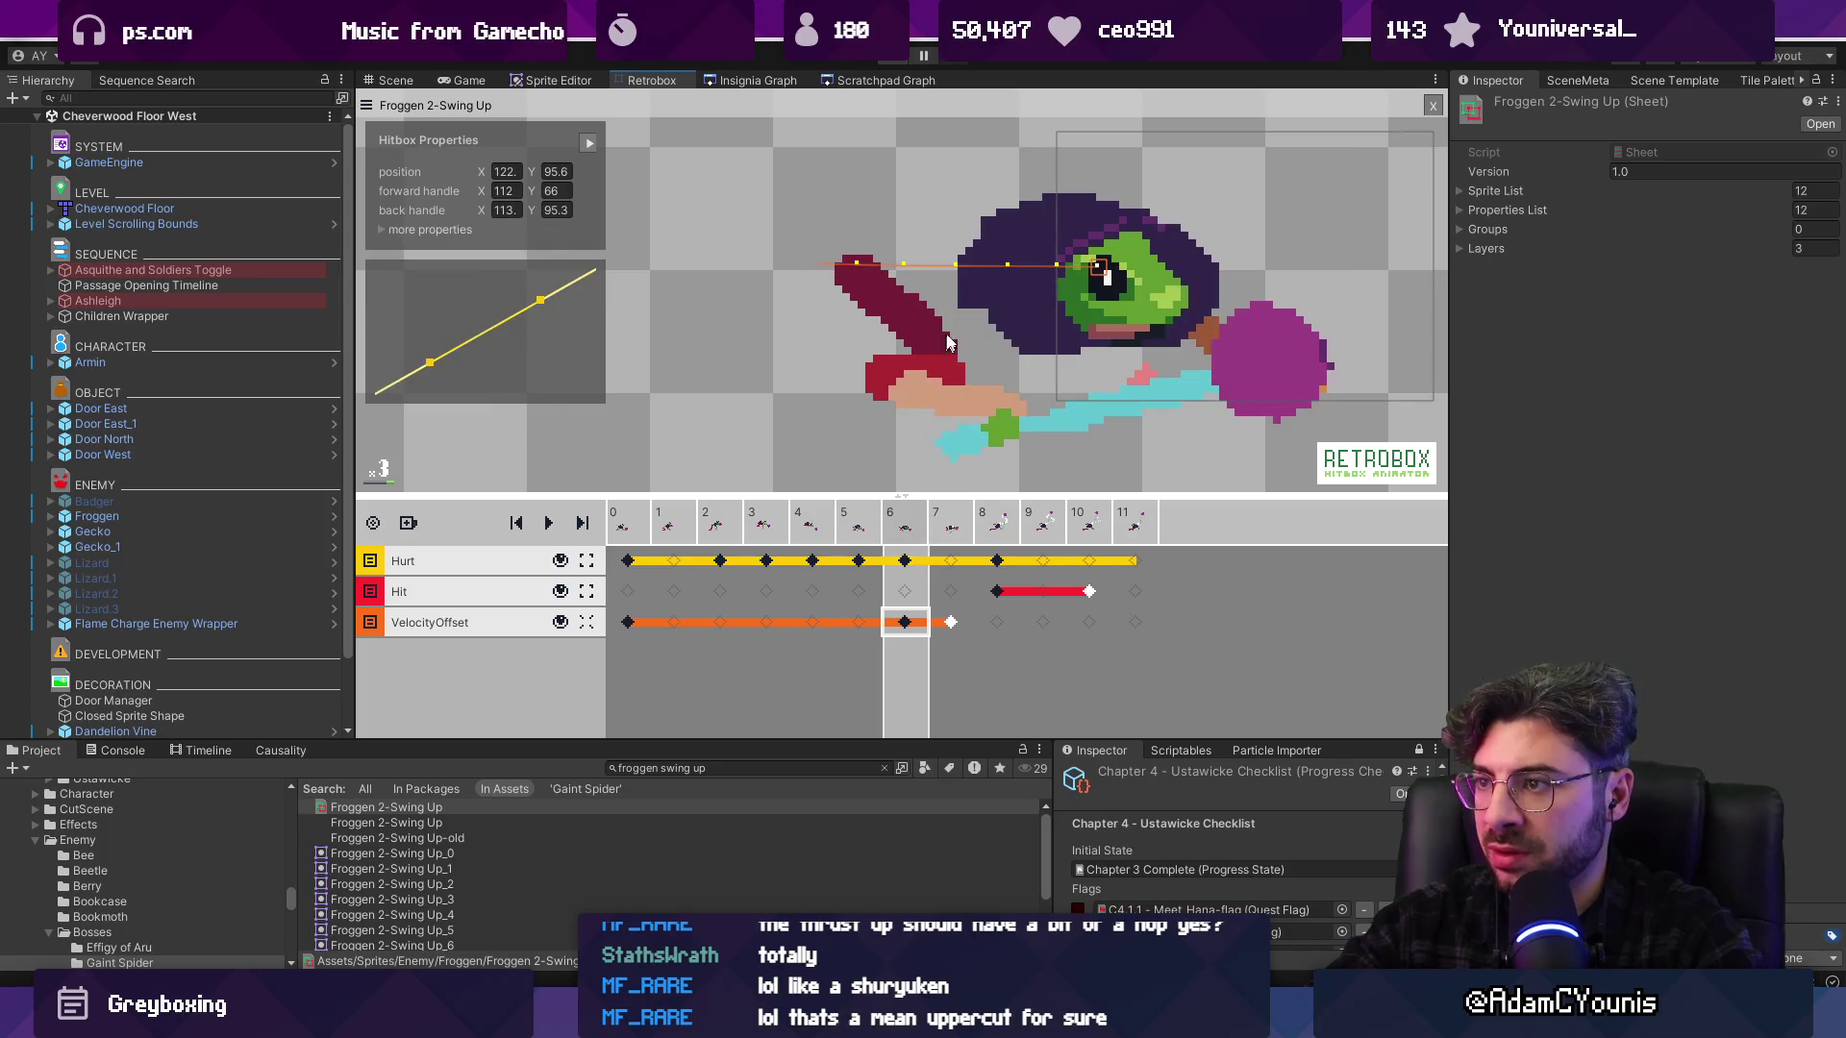
{"action": "scroll", "coordinate": [956, 320], "scroll_direction": "down", "scroll_amount": 2}
{"action": "key", "text": "Left"}
{"action": "key", "text": "Left"}
{"action": "key", "text": "Left"}
{"action": "key", "text": "Left"}
{"action": "key", "text": "Left"}
{"action": "key", "text": "Right"}
{"action": "key", "text": "Right"}
{"action": "key", "text": "Right"}
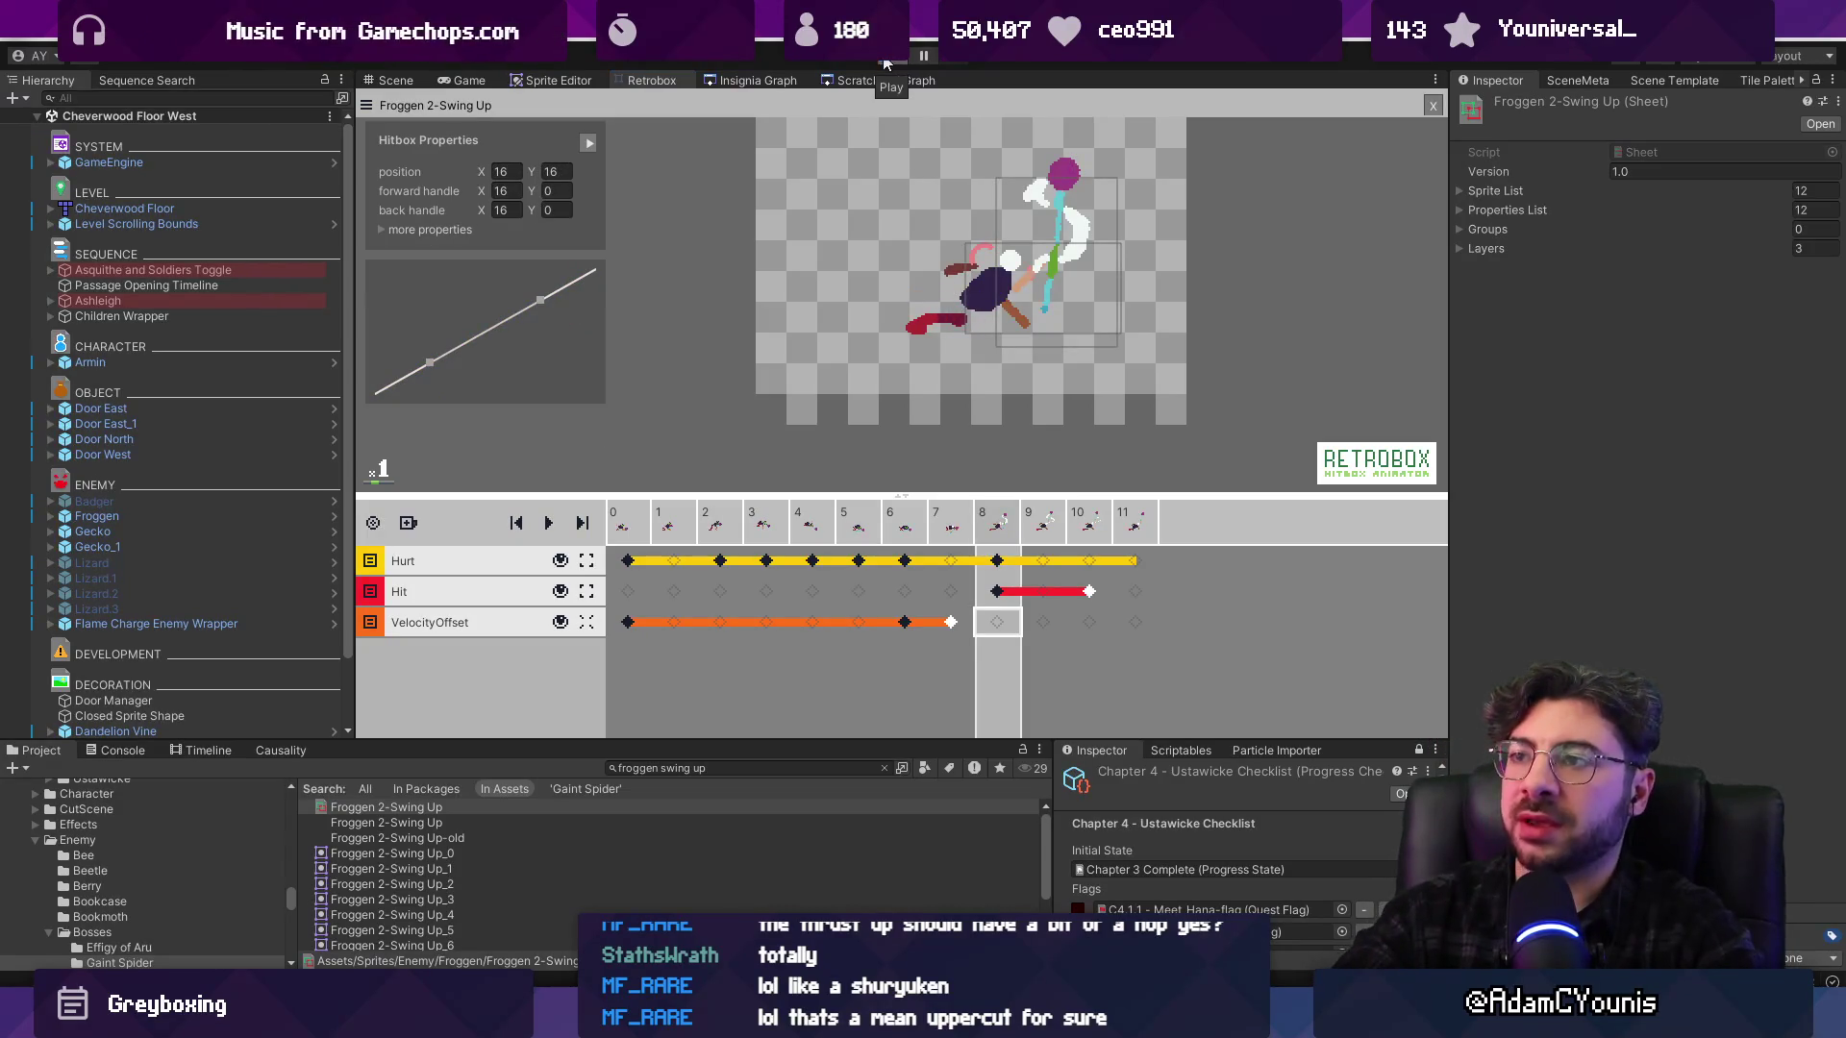
{"action": "left_click", "coordinate": [885, 60]}
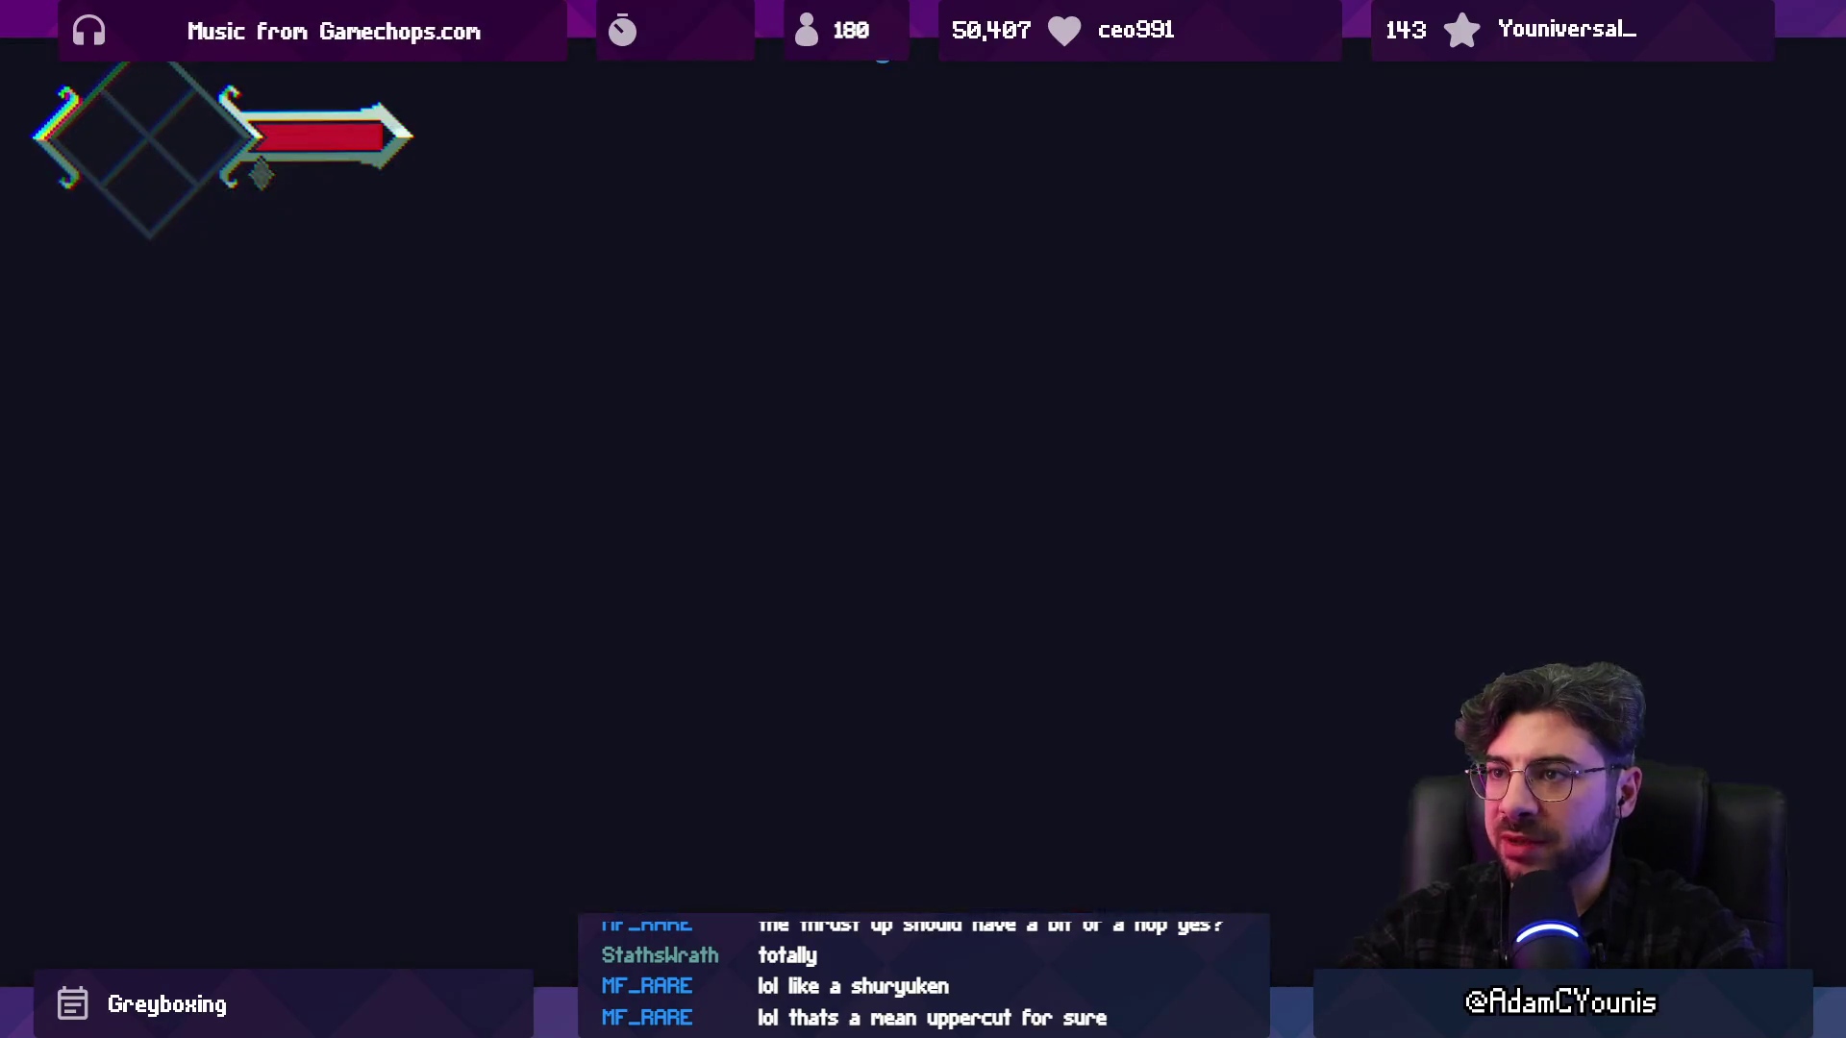
{"action": "left_click", "coordinate": [889, 62]}
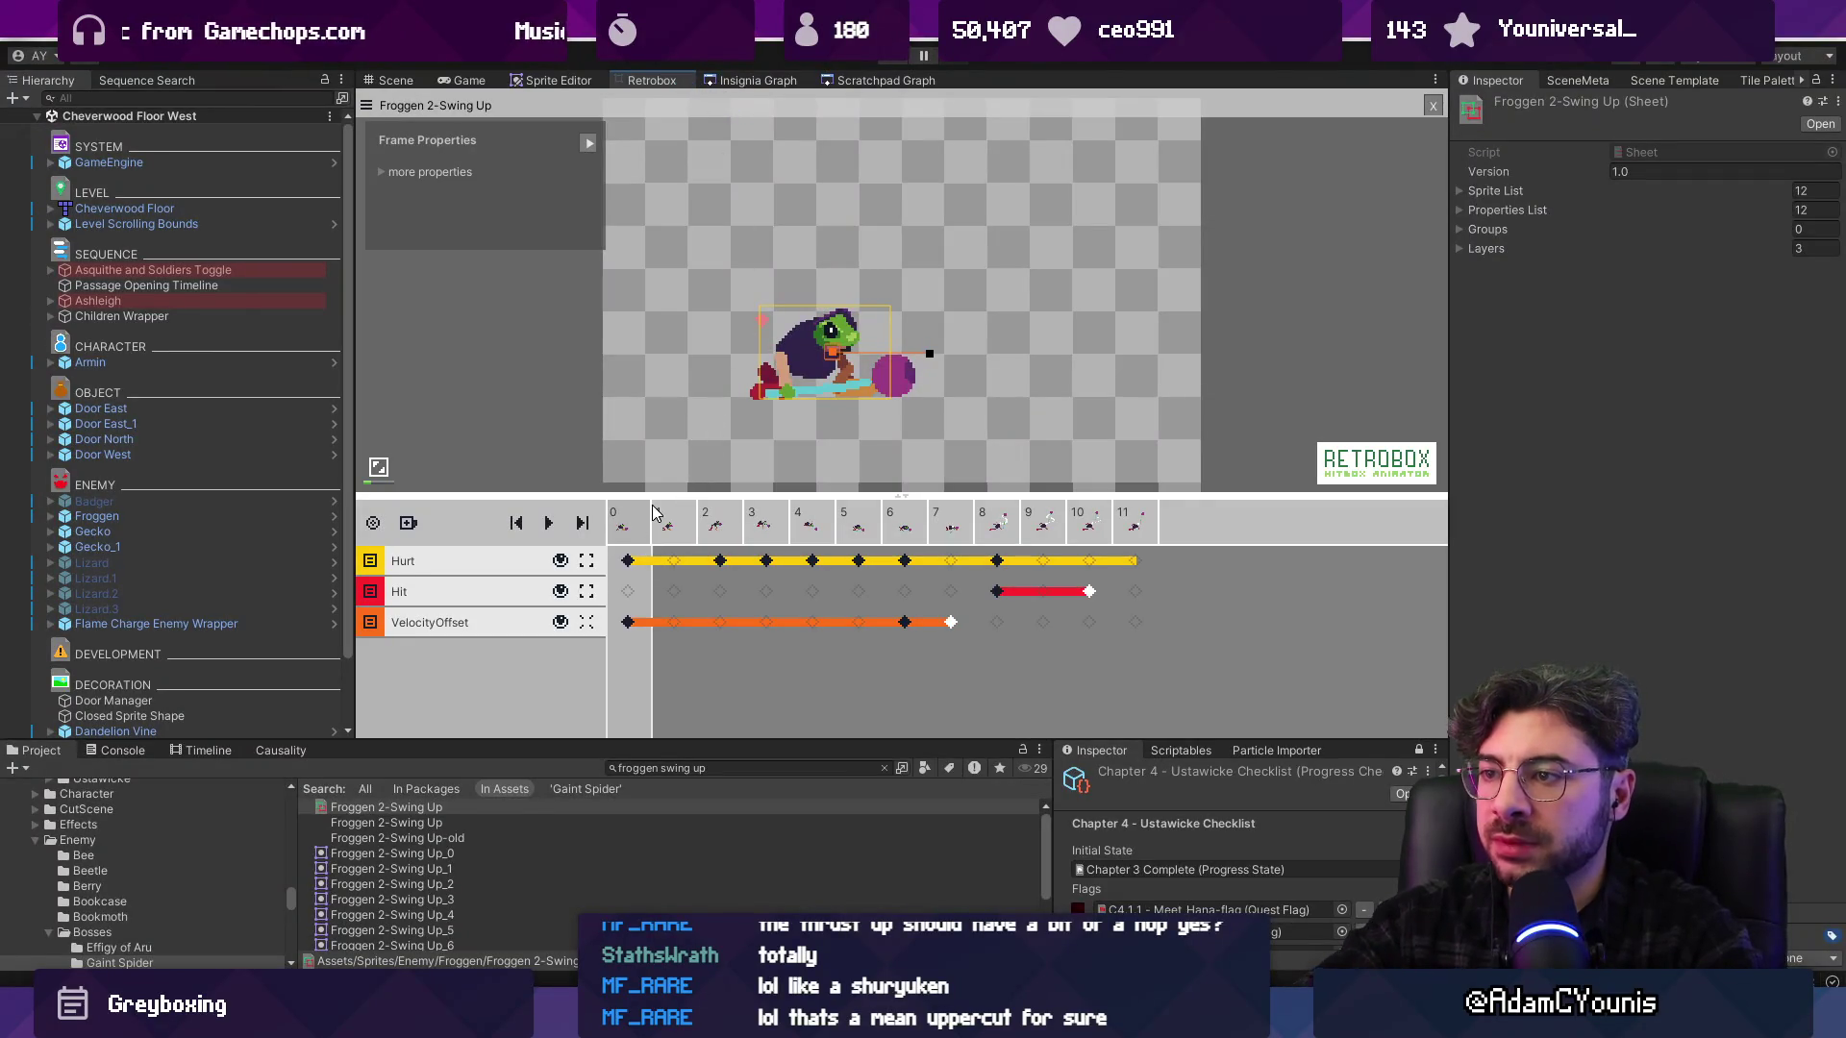
Move the frame 4 hurt box up-left and the frame 8 hurt box left
{"action": "key", "text": "space"}
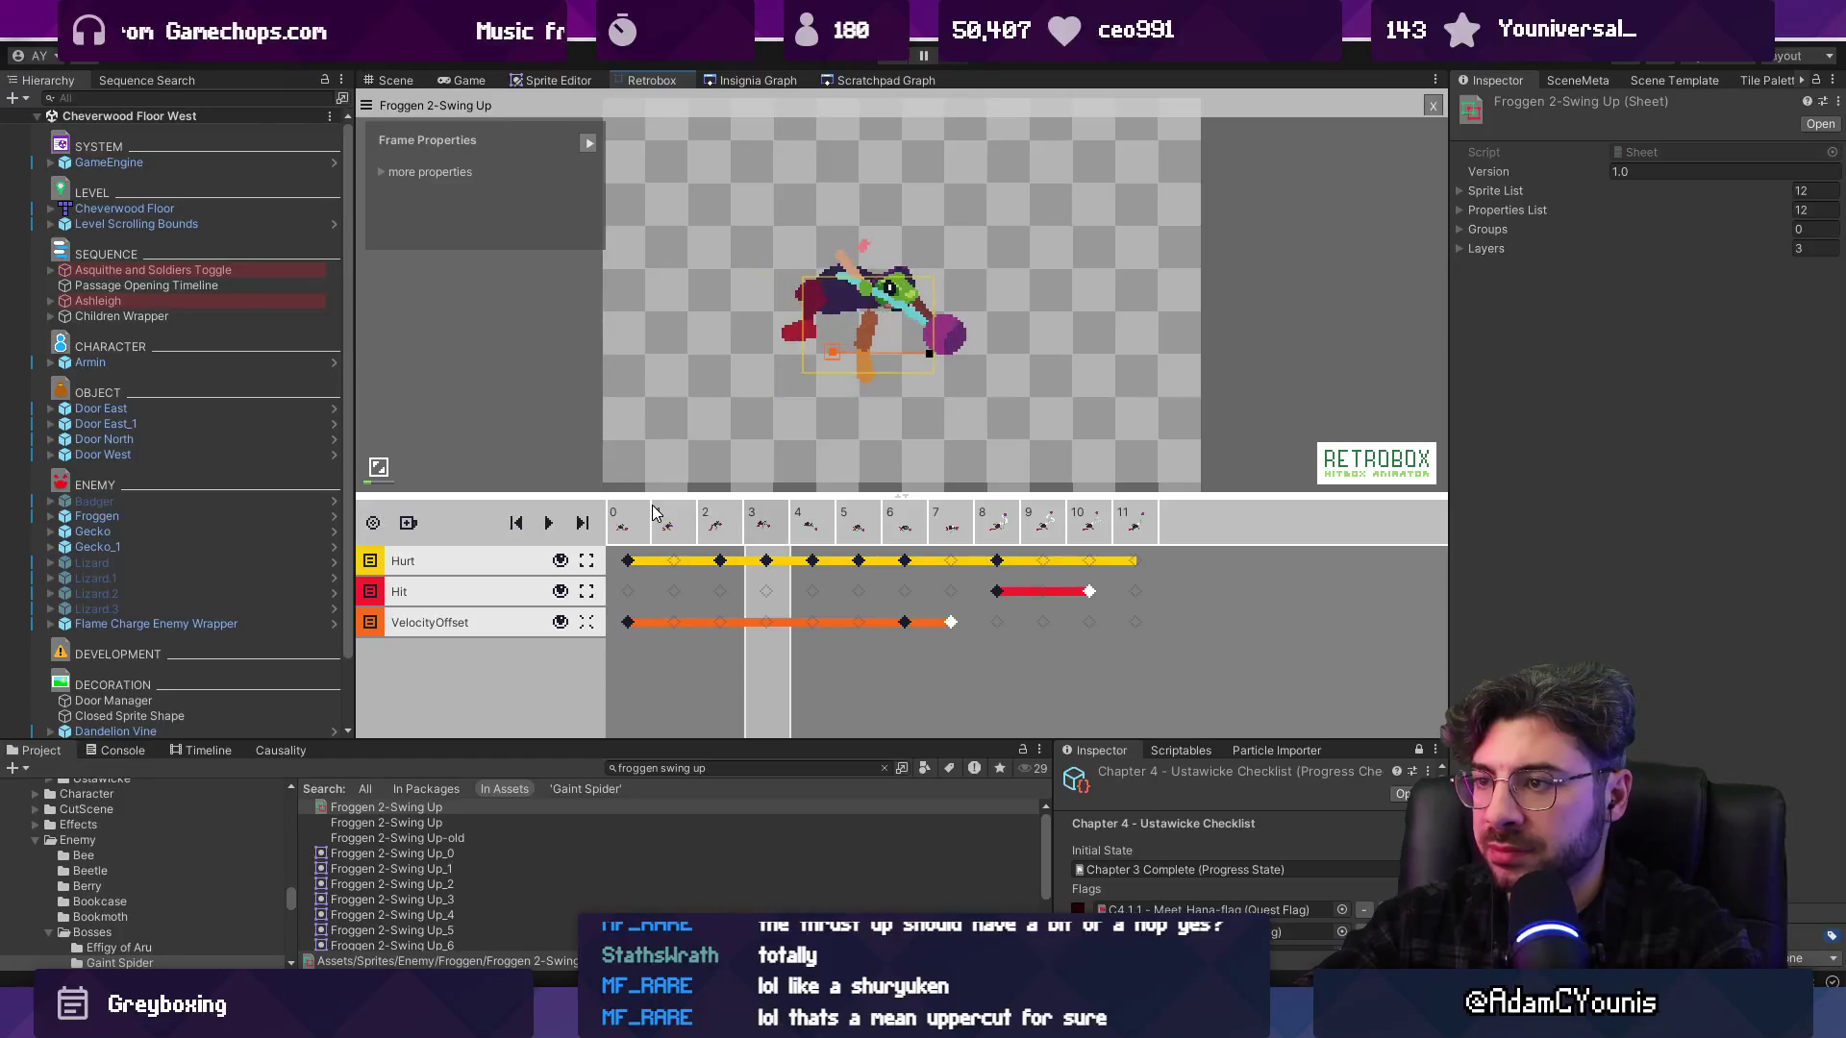
{"action": "scroll", "coordinate": [855, 325], "scroll_direction": "up", "scroll_amount": 1}
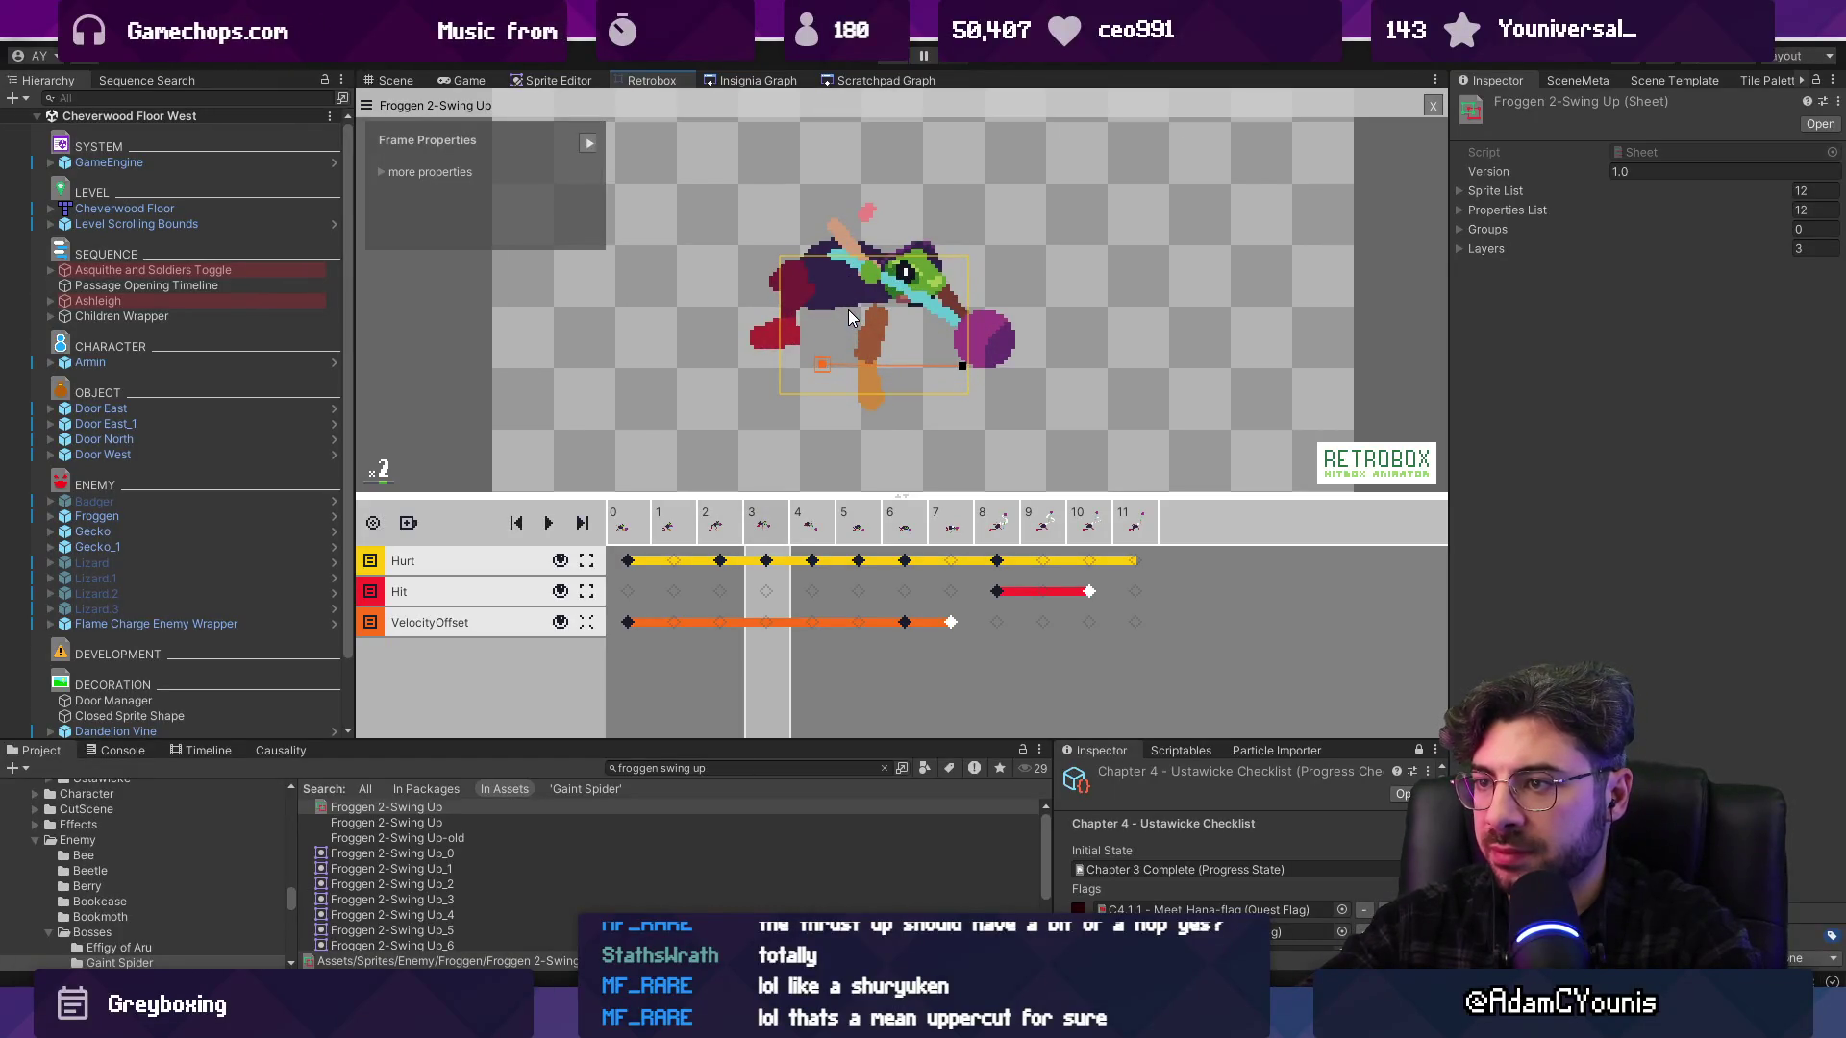
{"action": "left_click", "coordinate": [767, 563]}
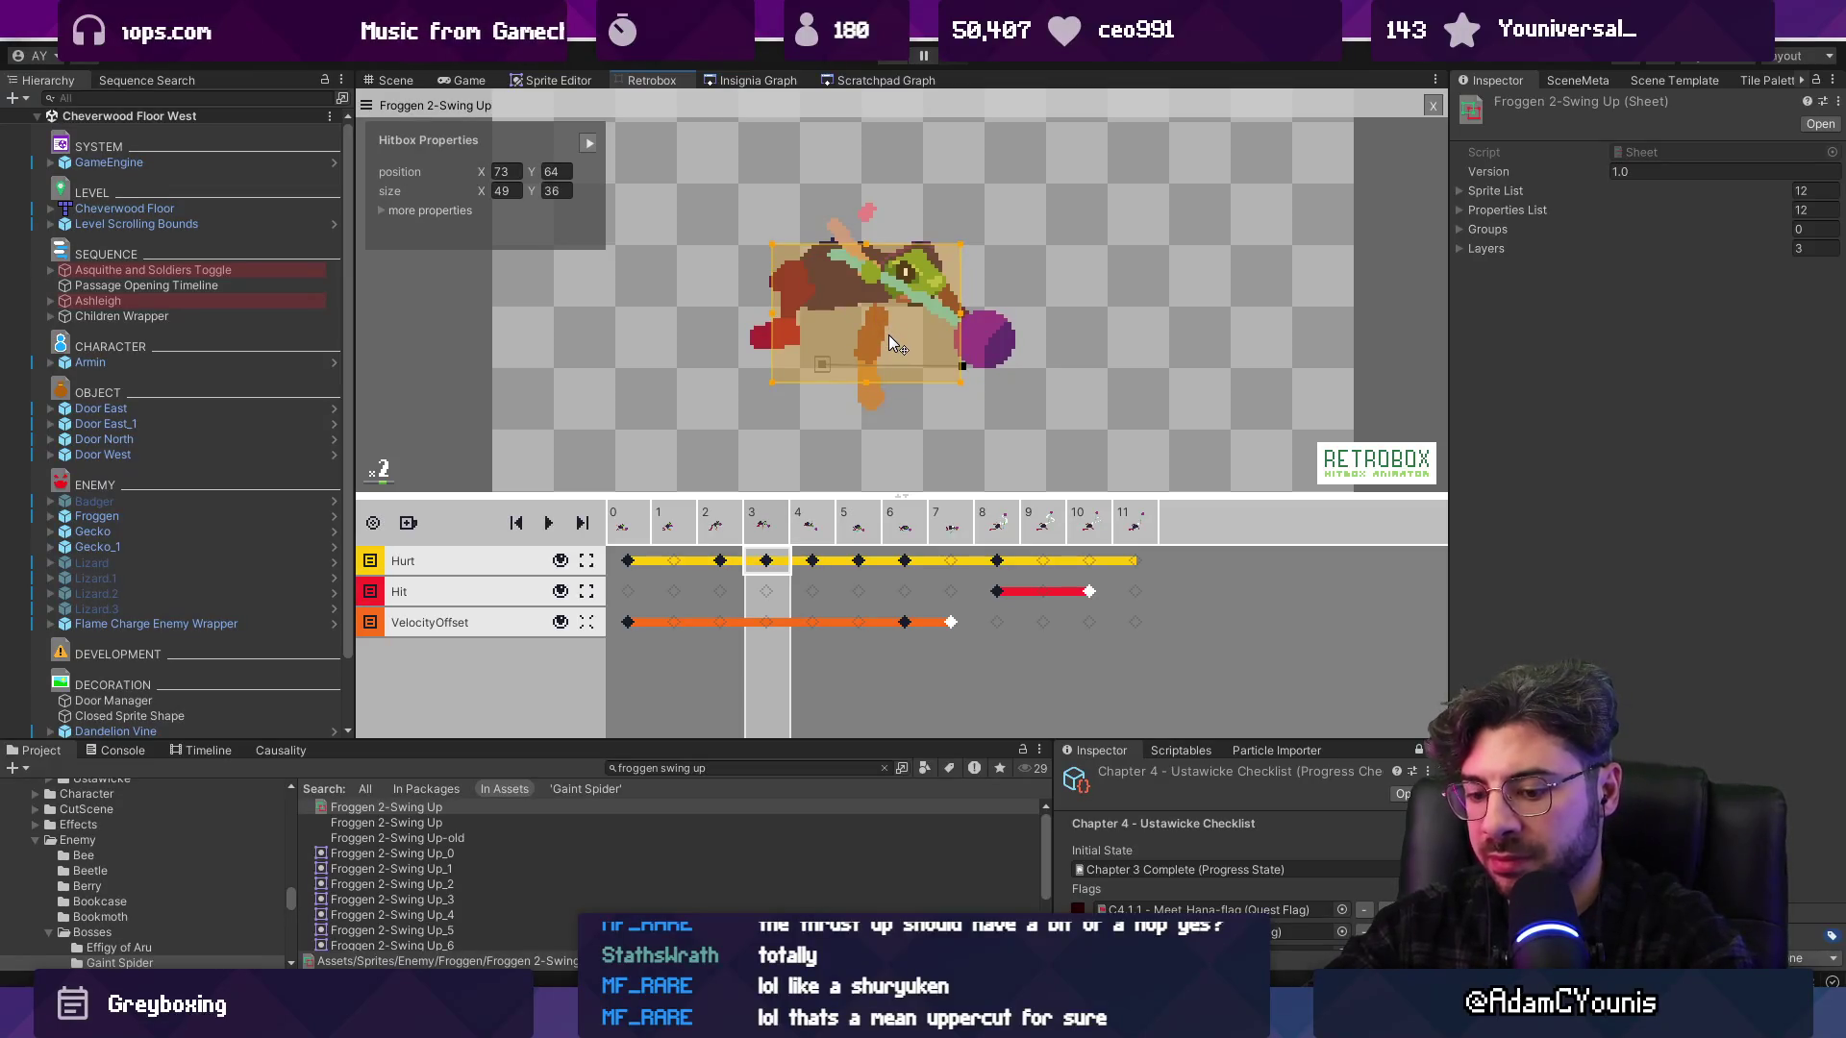
{"action": "key", "text": "Right"}
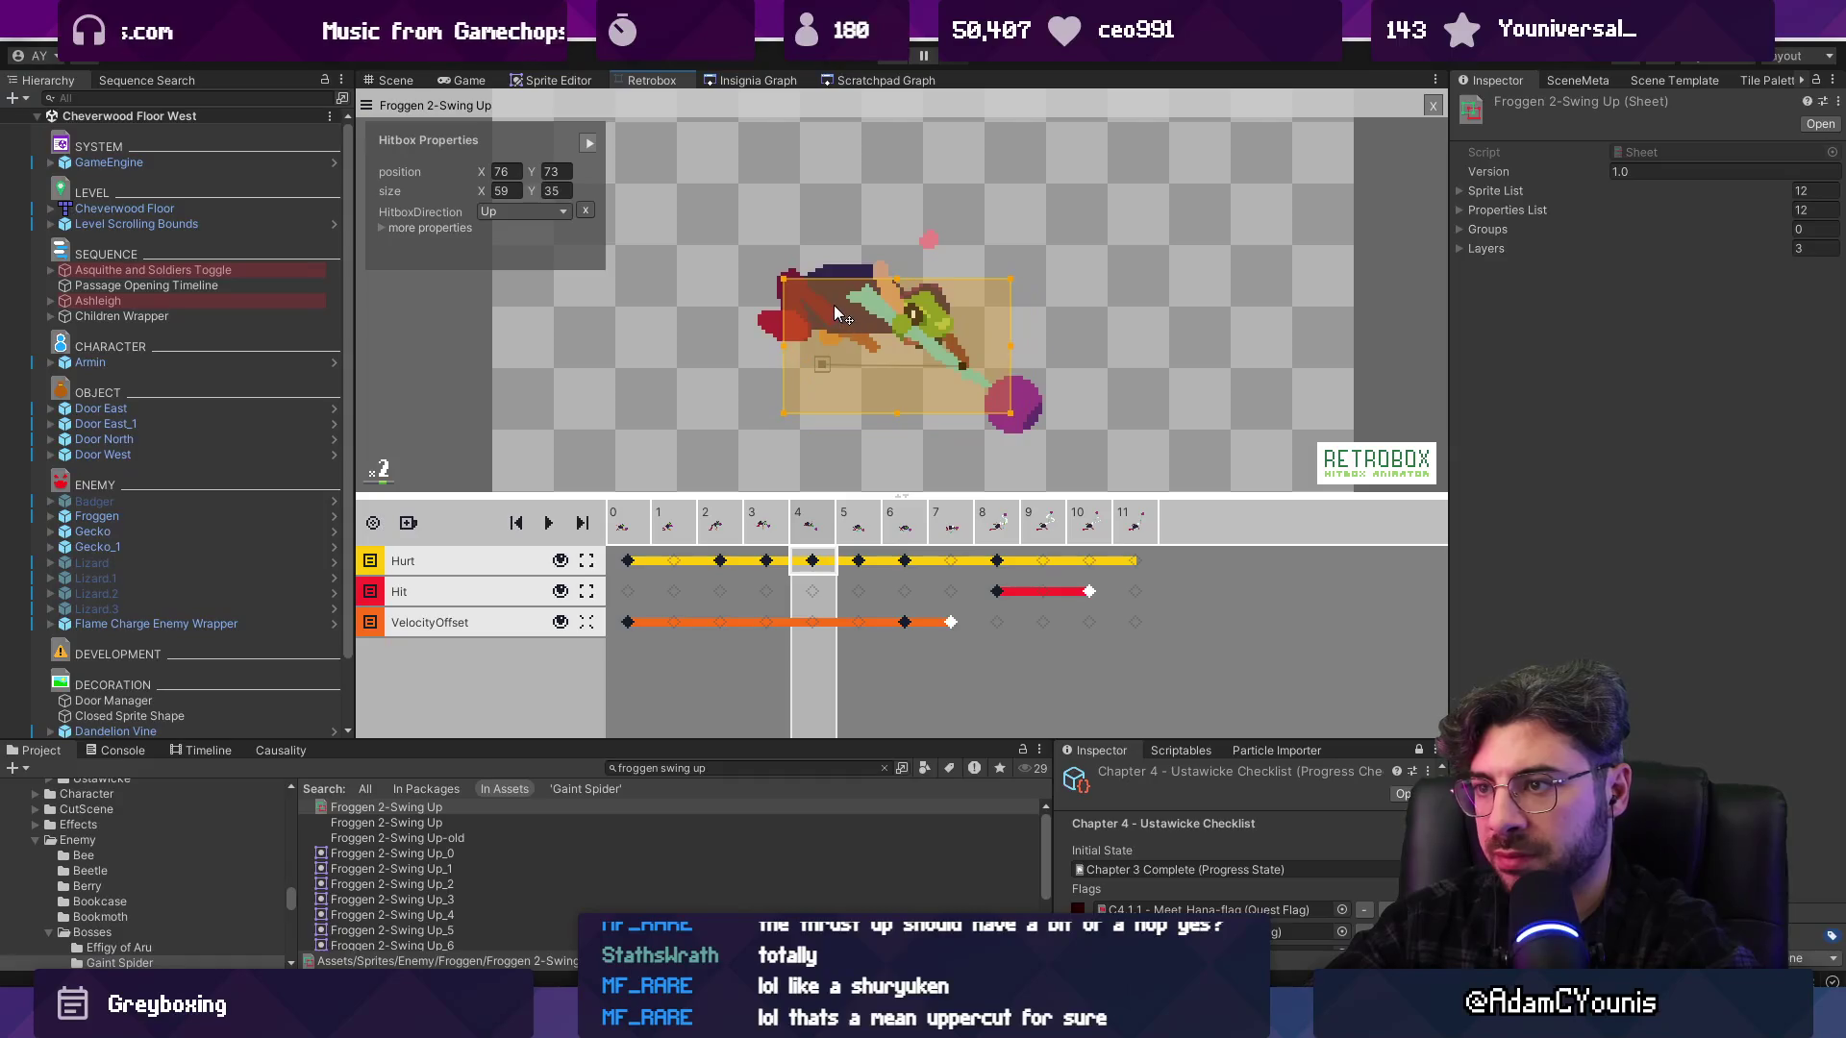
{"action": "left_click_drag", "start_coordinate": [834, 307], "coordinate": [812, 291]}
{"action": "key", "text": "Right"}
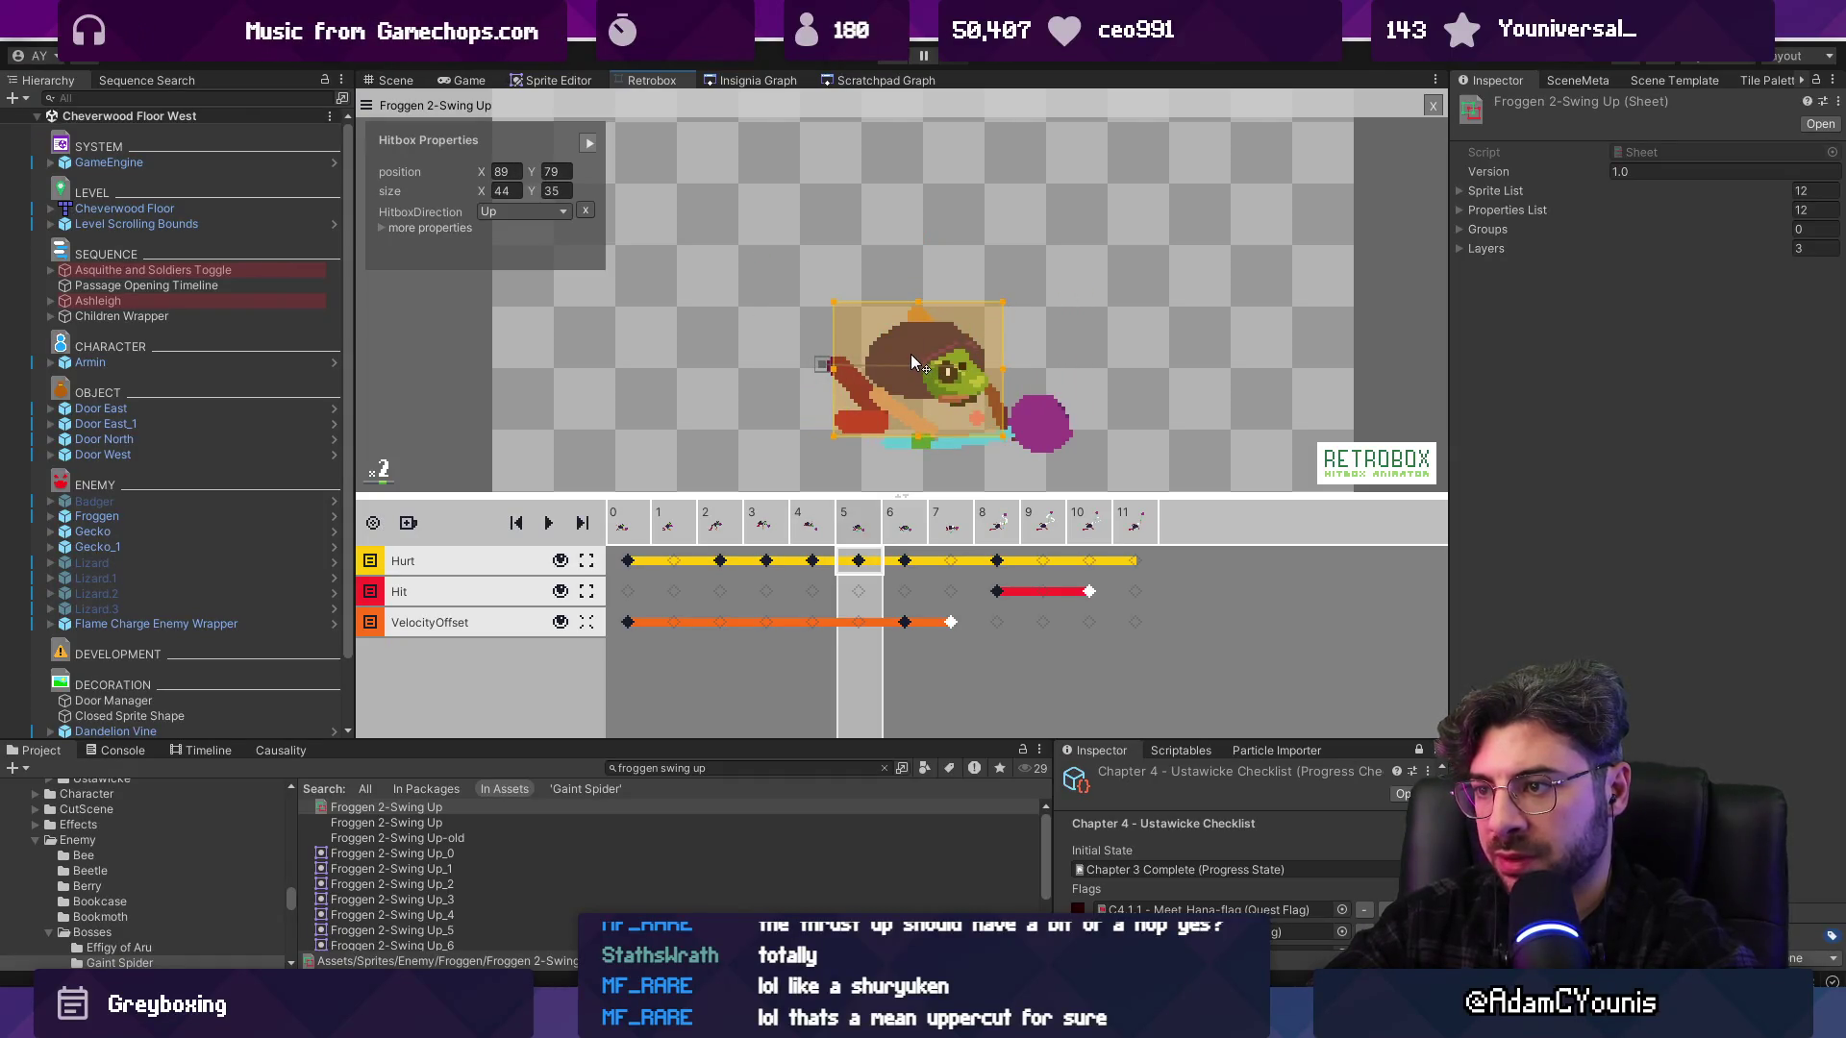
{"action": "key", "text": "Right"}
{"action": "key", "text": "Right"}
{"action": "key", "text": "Right"}
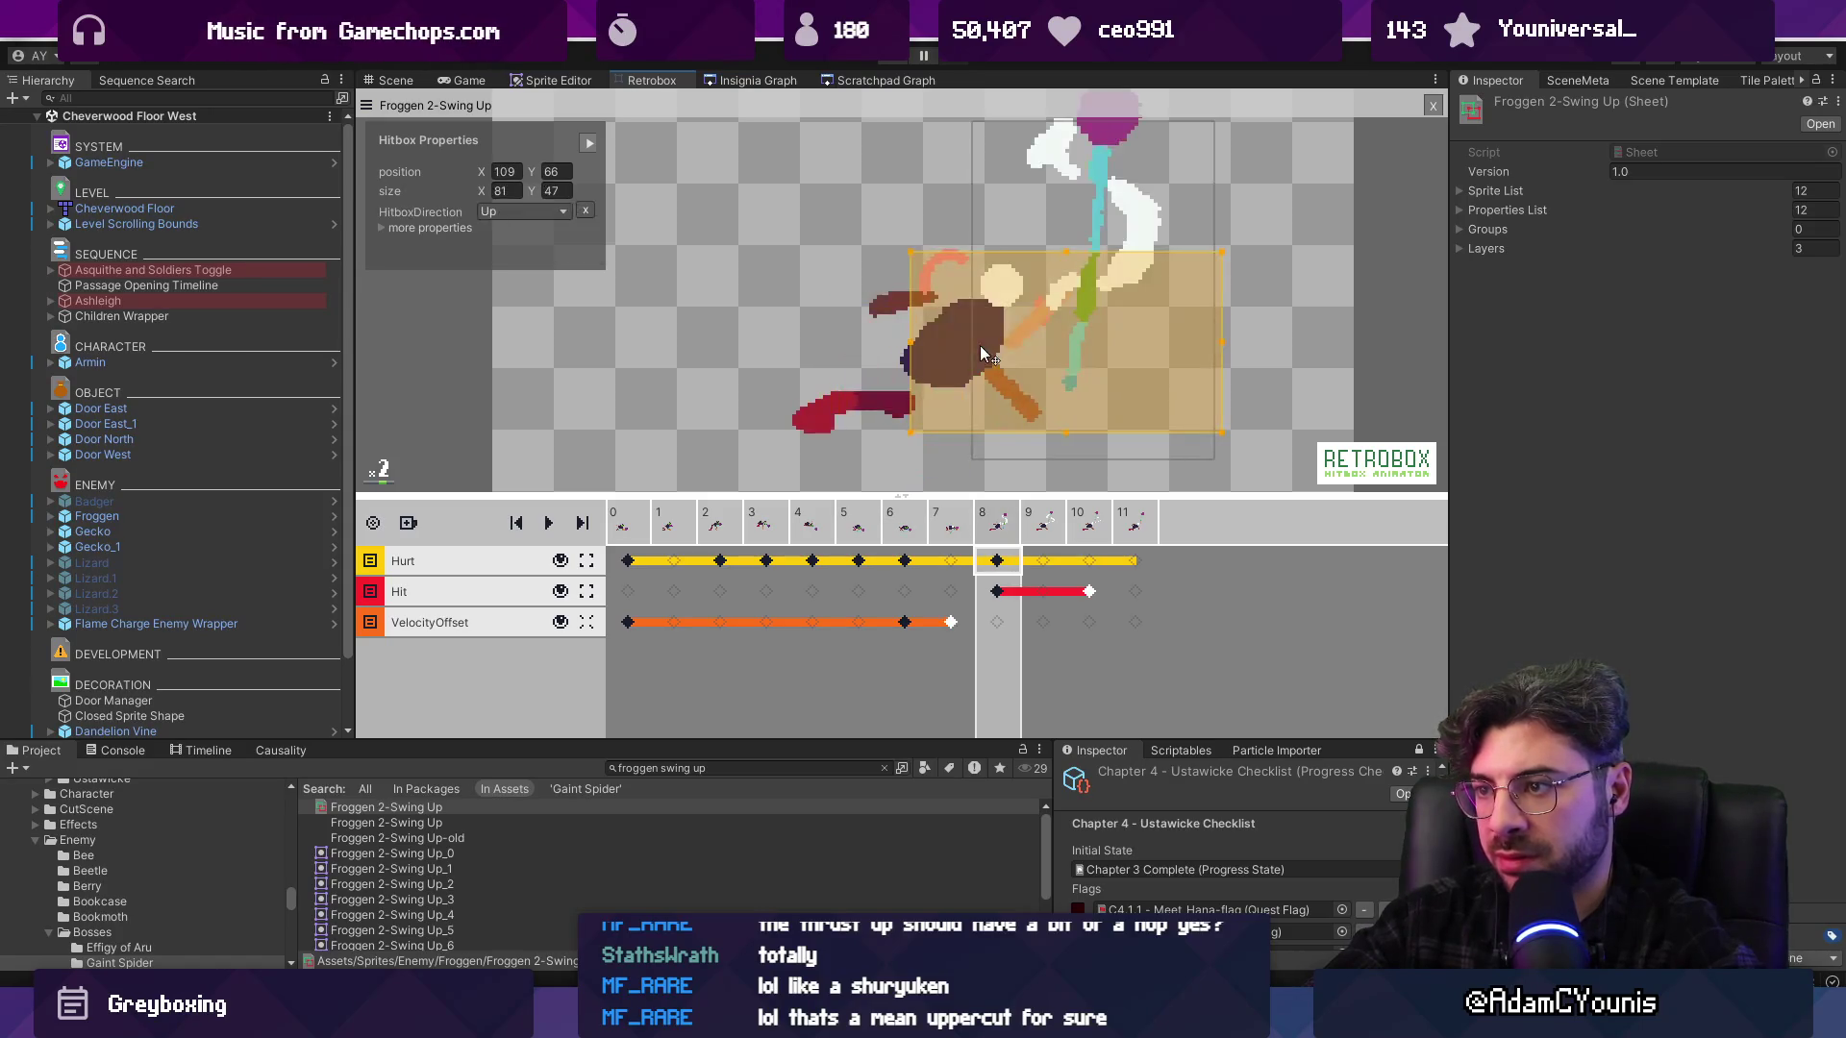
{"action": "left_click_drag", "start_coordinate": [1042, 337], "coordinate": [965, 339]}
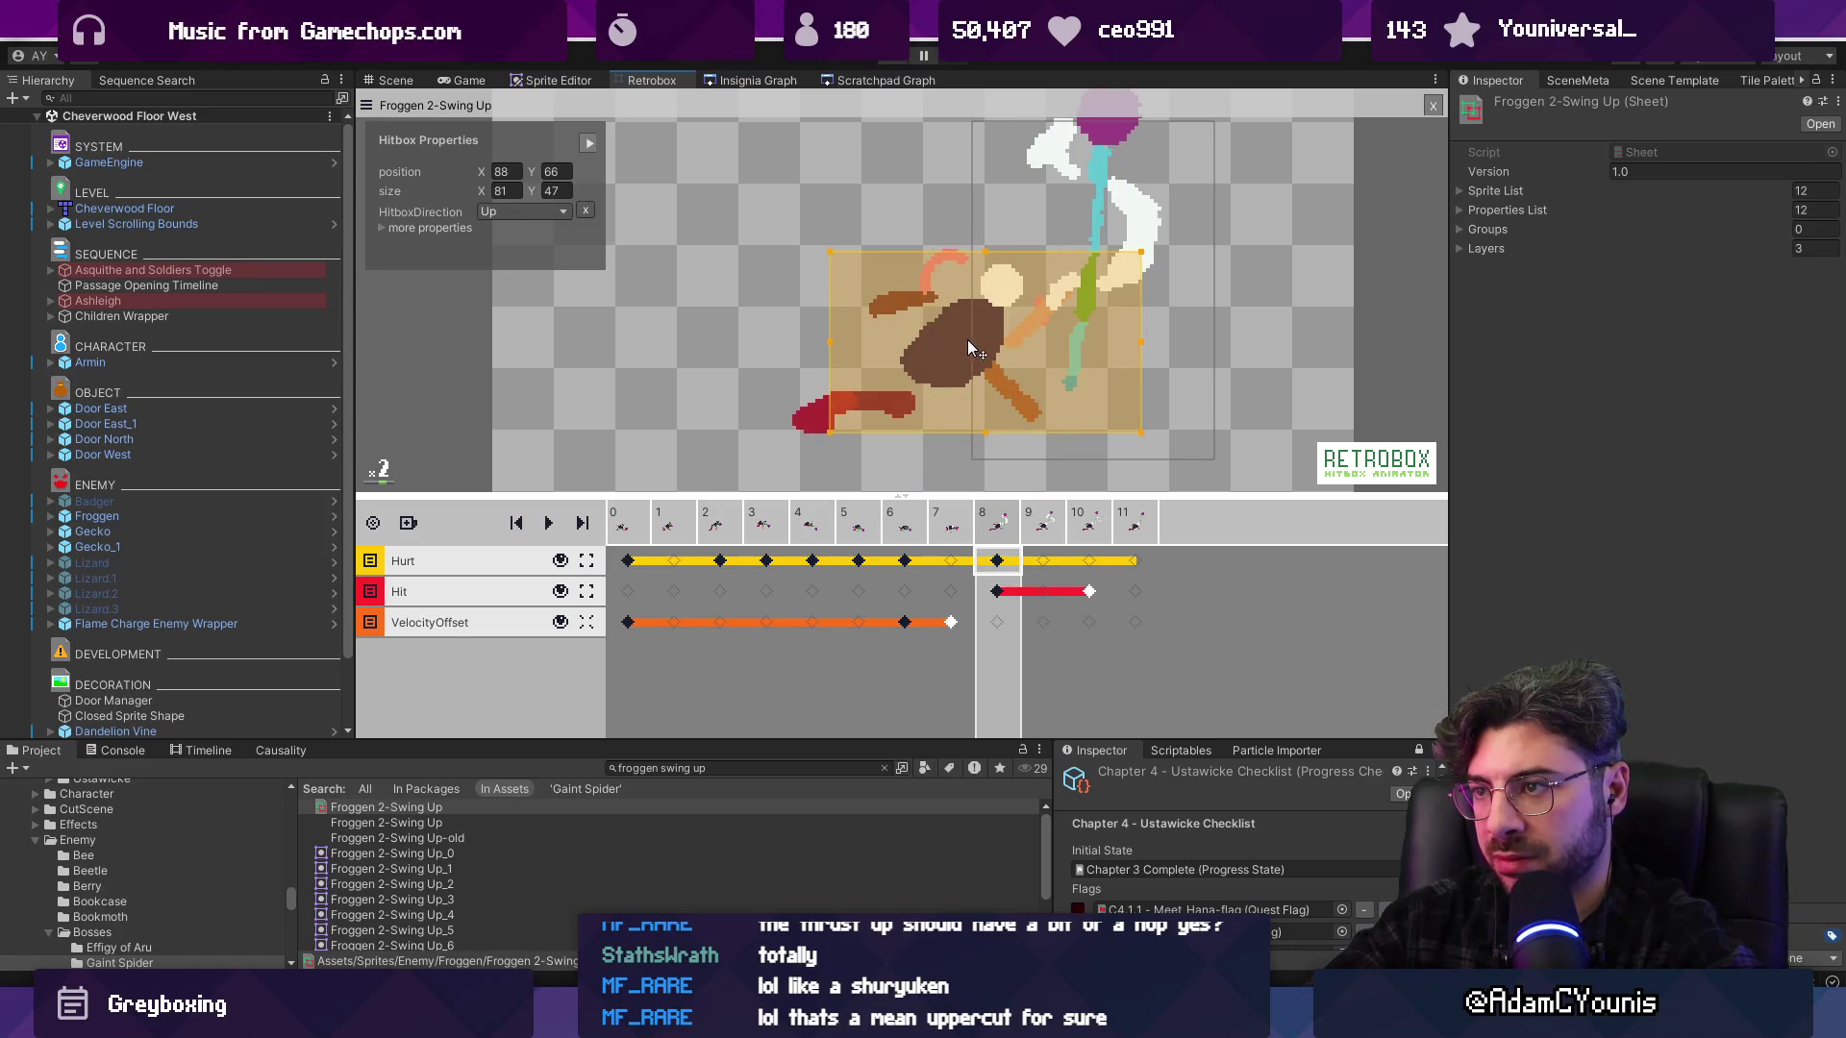
Shift frame 8's hit box left, loop the swing to review it, and start the game
{"action": "left_click", "coordinate": [1157, 322]}
{"action": "left_click_drag", "start_coordinate": [1167, 313], "coordinate": [1123, 315]}
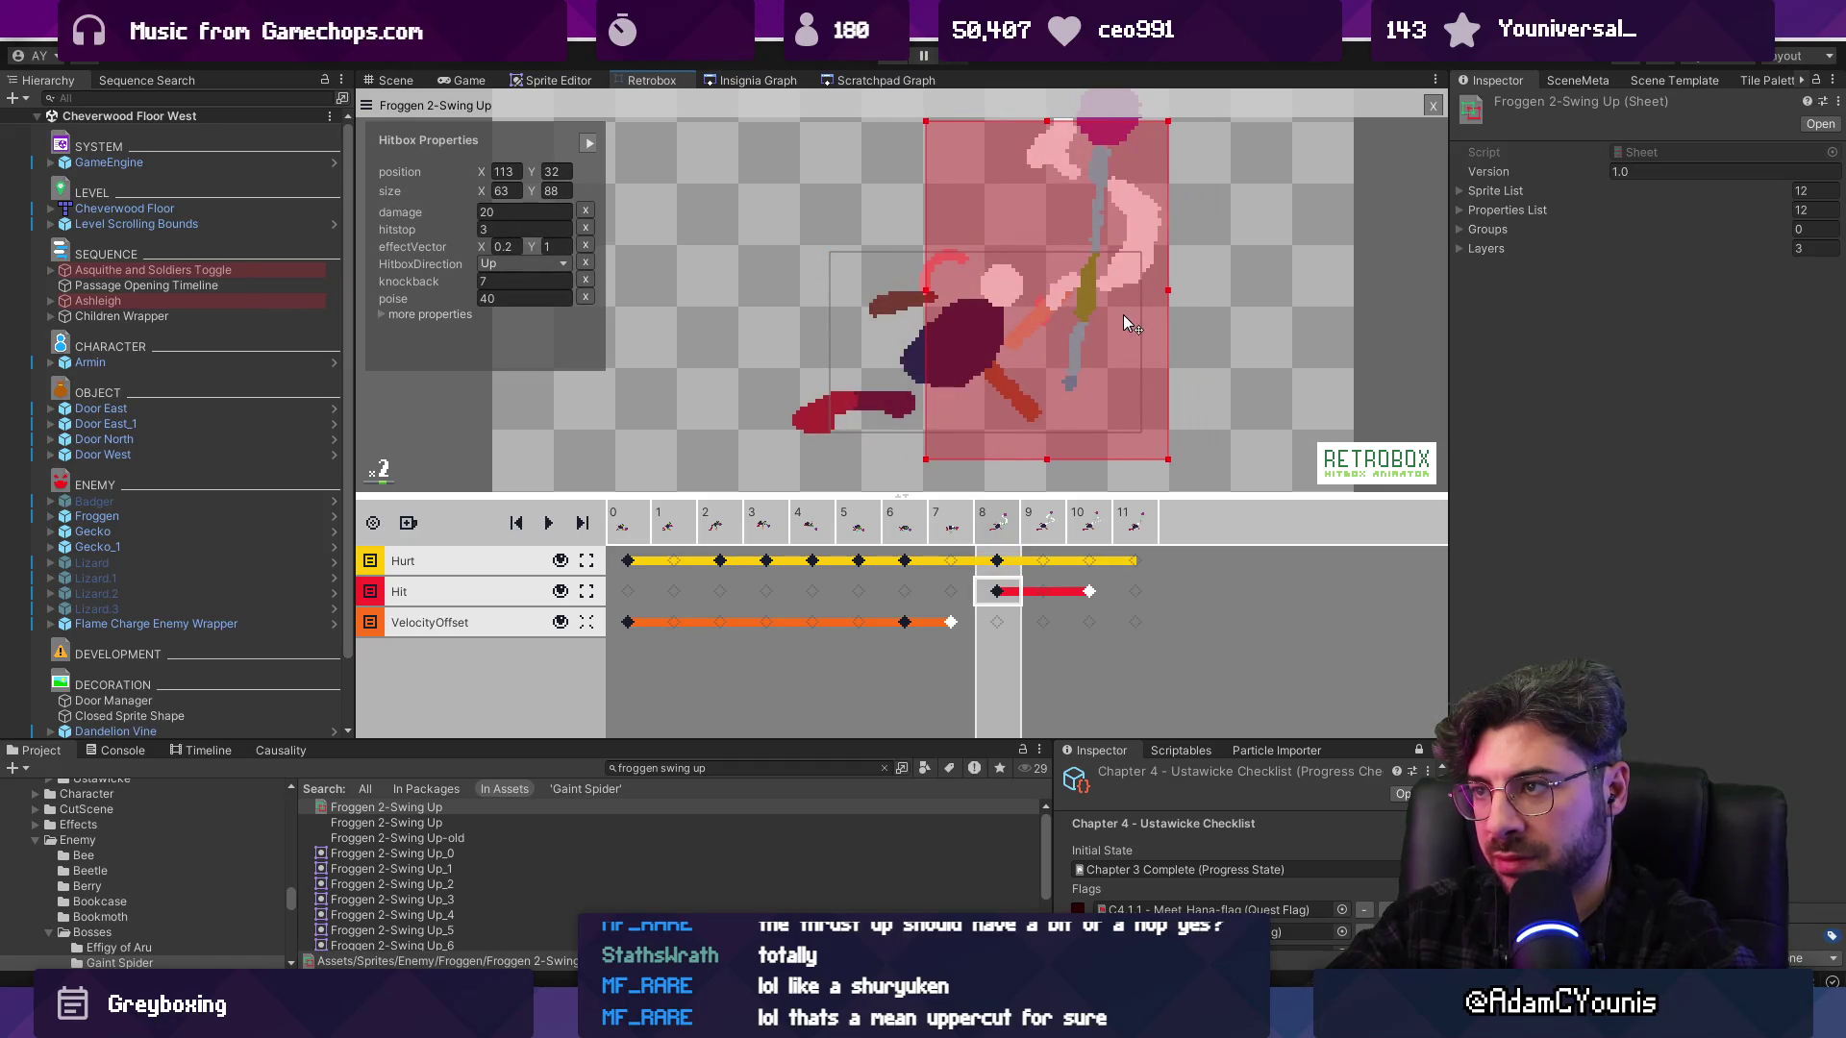
{"action": "scroll", "coordinate": [1021, 360], "scroll_direction": "down", "scroll_amount": 1}
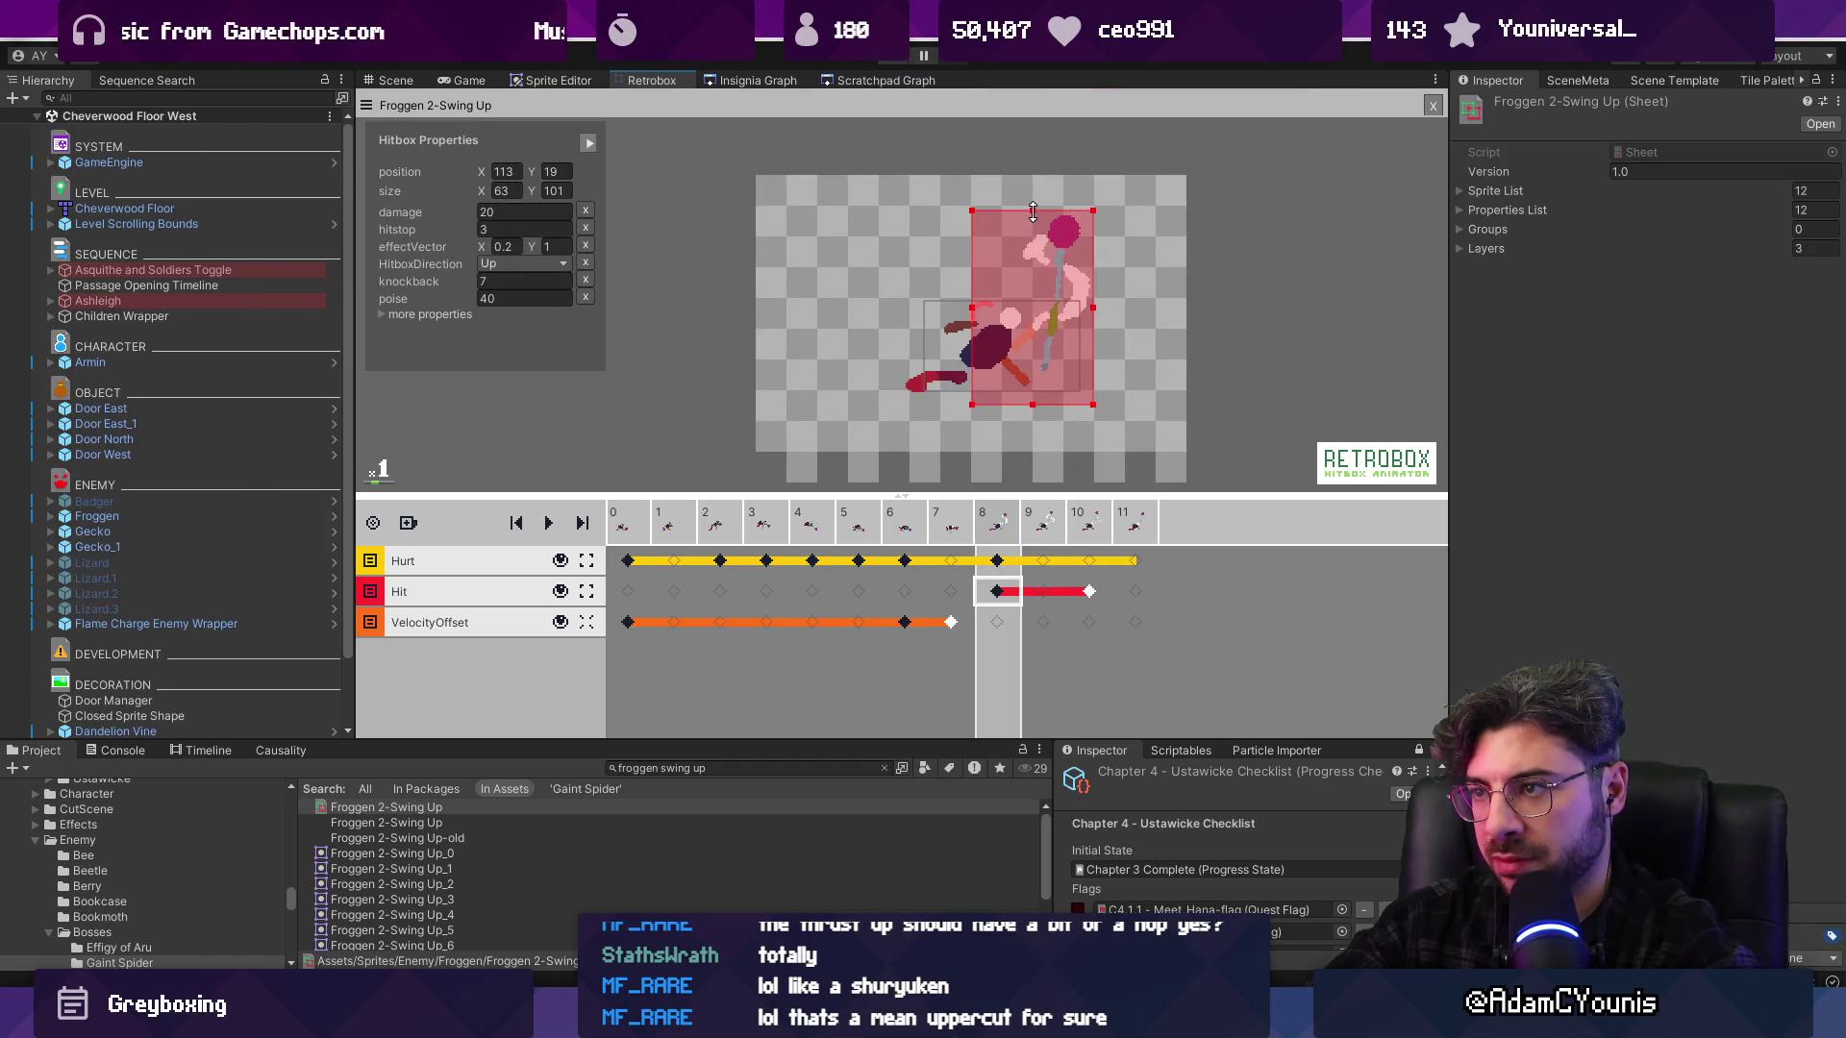
{"action": "key", "text": "Right"}
{"action": "left_click", "coordinate": [1014, 590]}
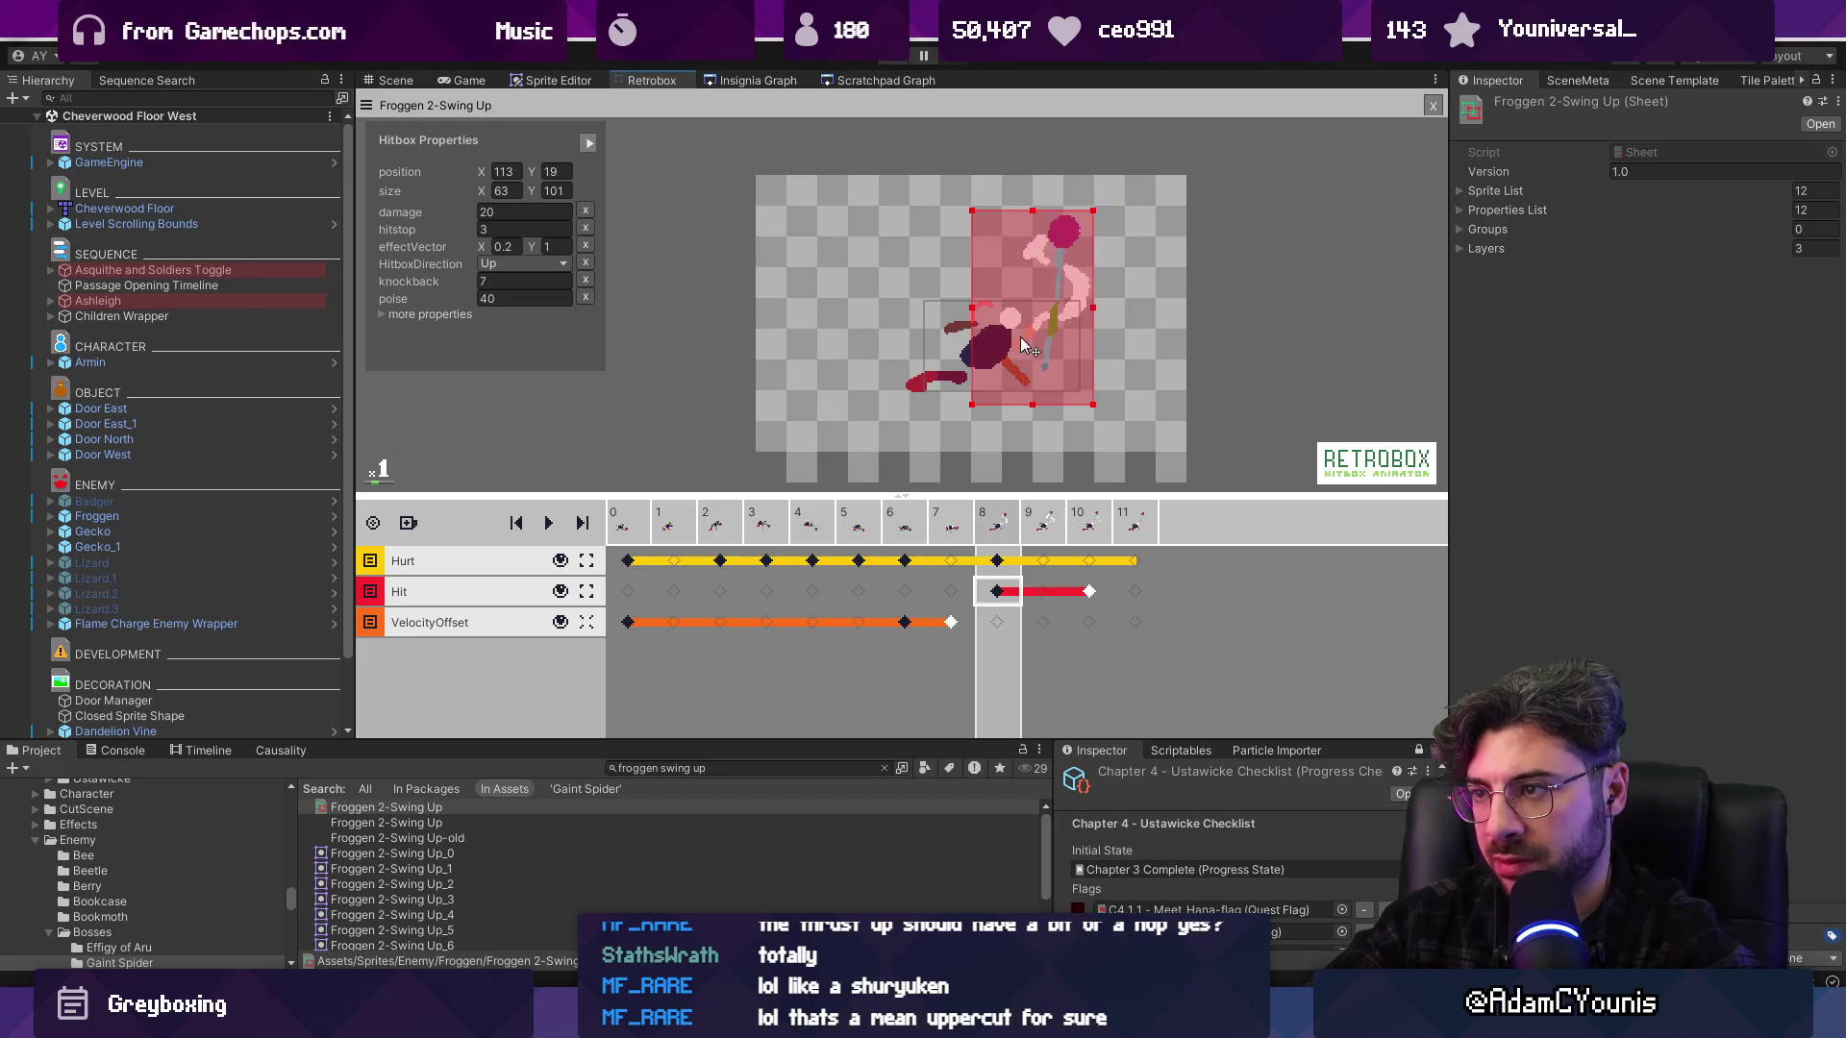
{"action": "key", "text": "Right"}
{"action": "key", "text": "Right"}
{"action": "key", "text": "Right"}
{"action": "key", "text": "Left"}
{"action": "key", "text": "Left"}
{"action": "key", "text": "Left"}
{"action": "key", "text": "space"}
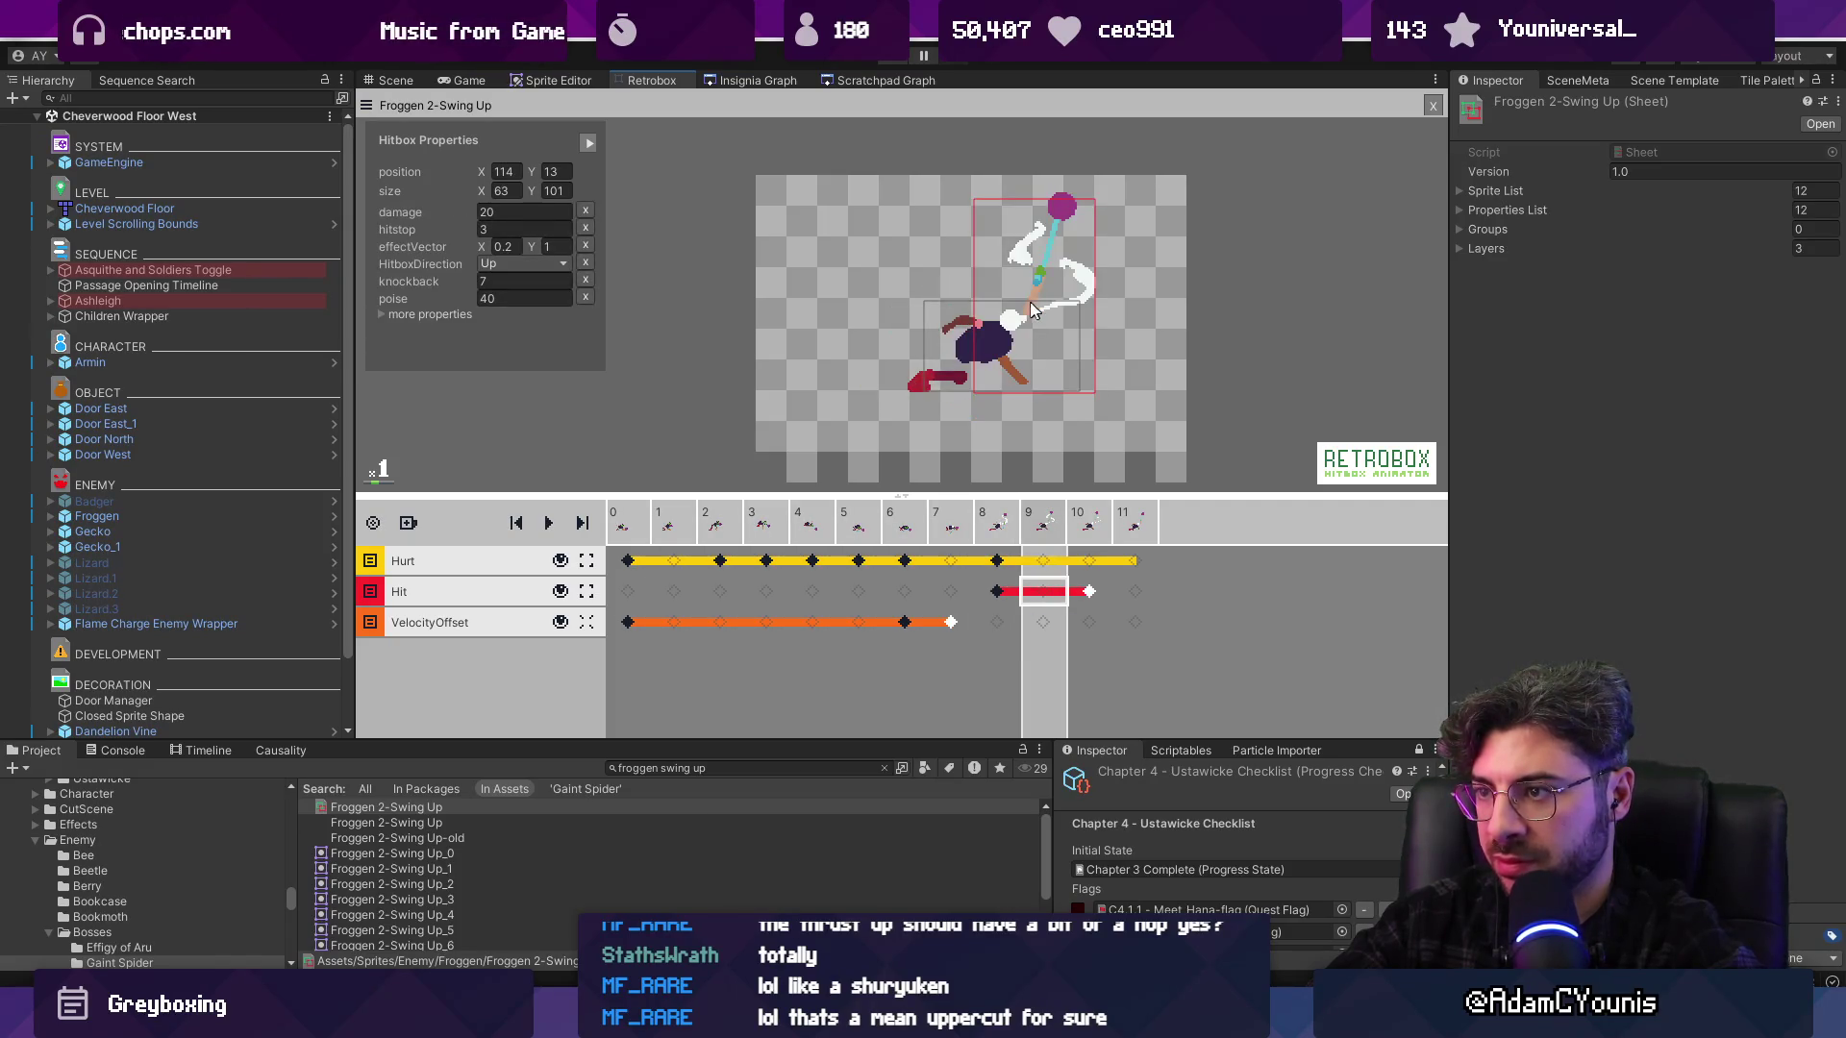
{"action": "left_click", "coordinate": [996, 536]}
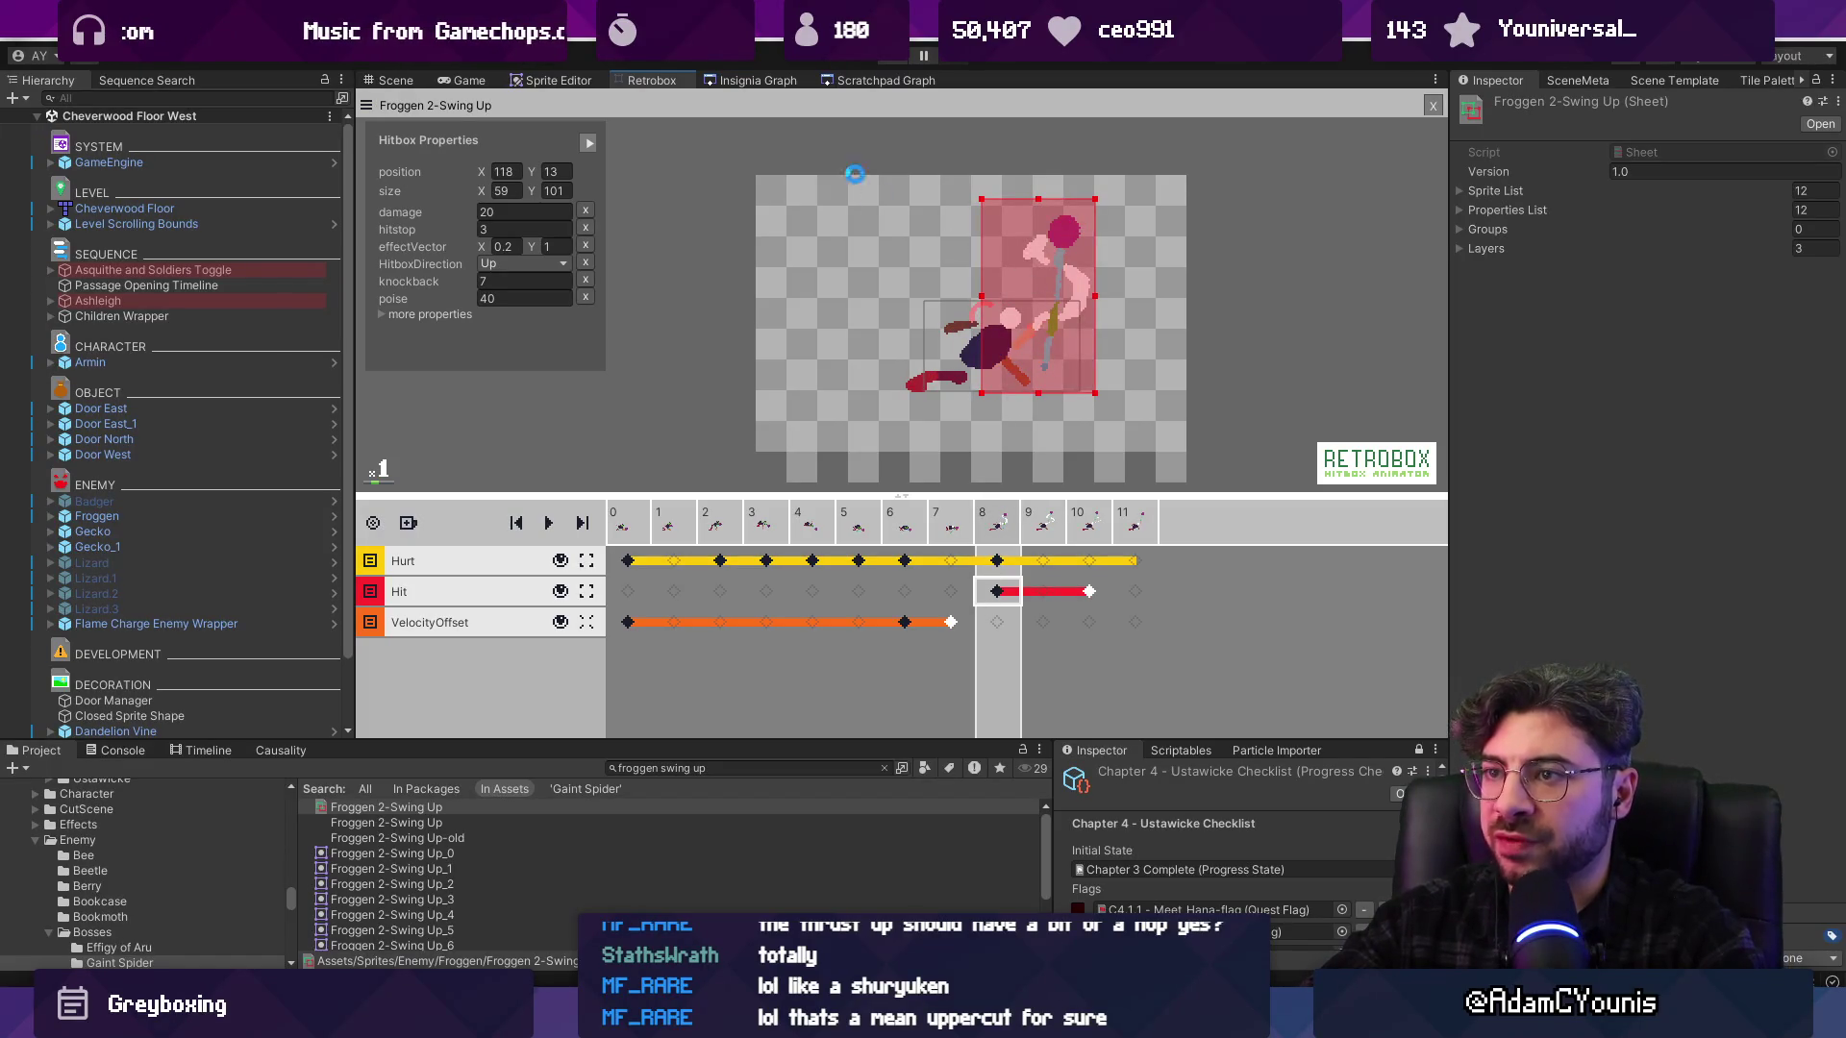
{"action": "left_click", "coordinate": [886, 59]}
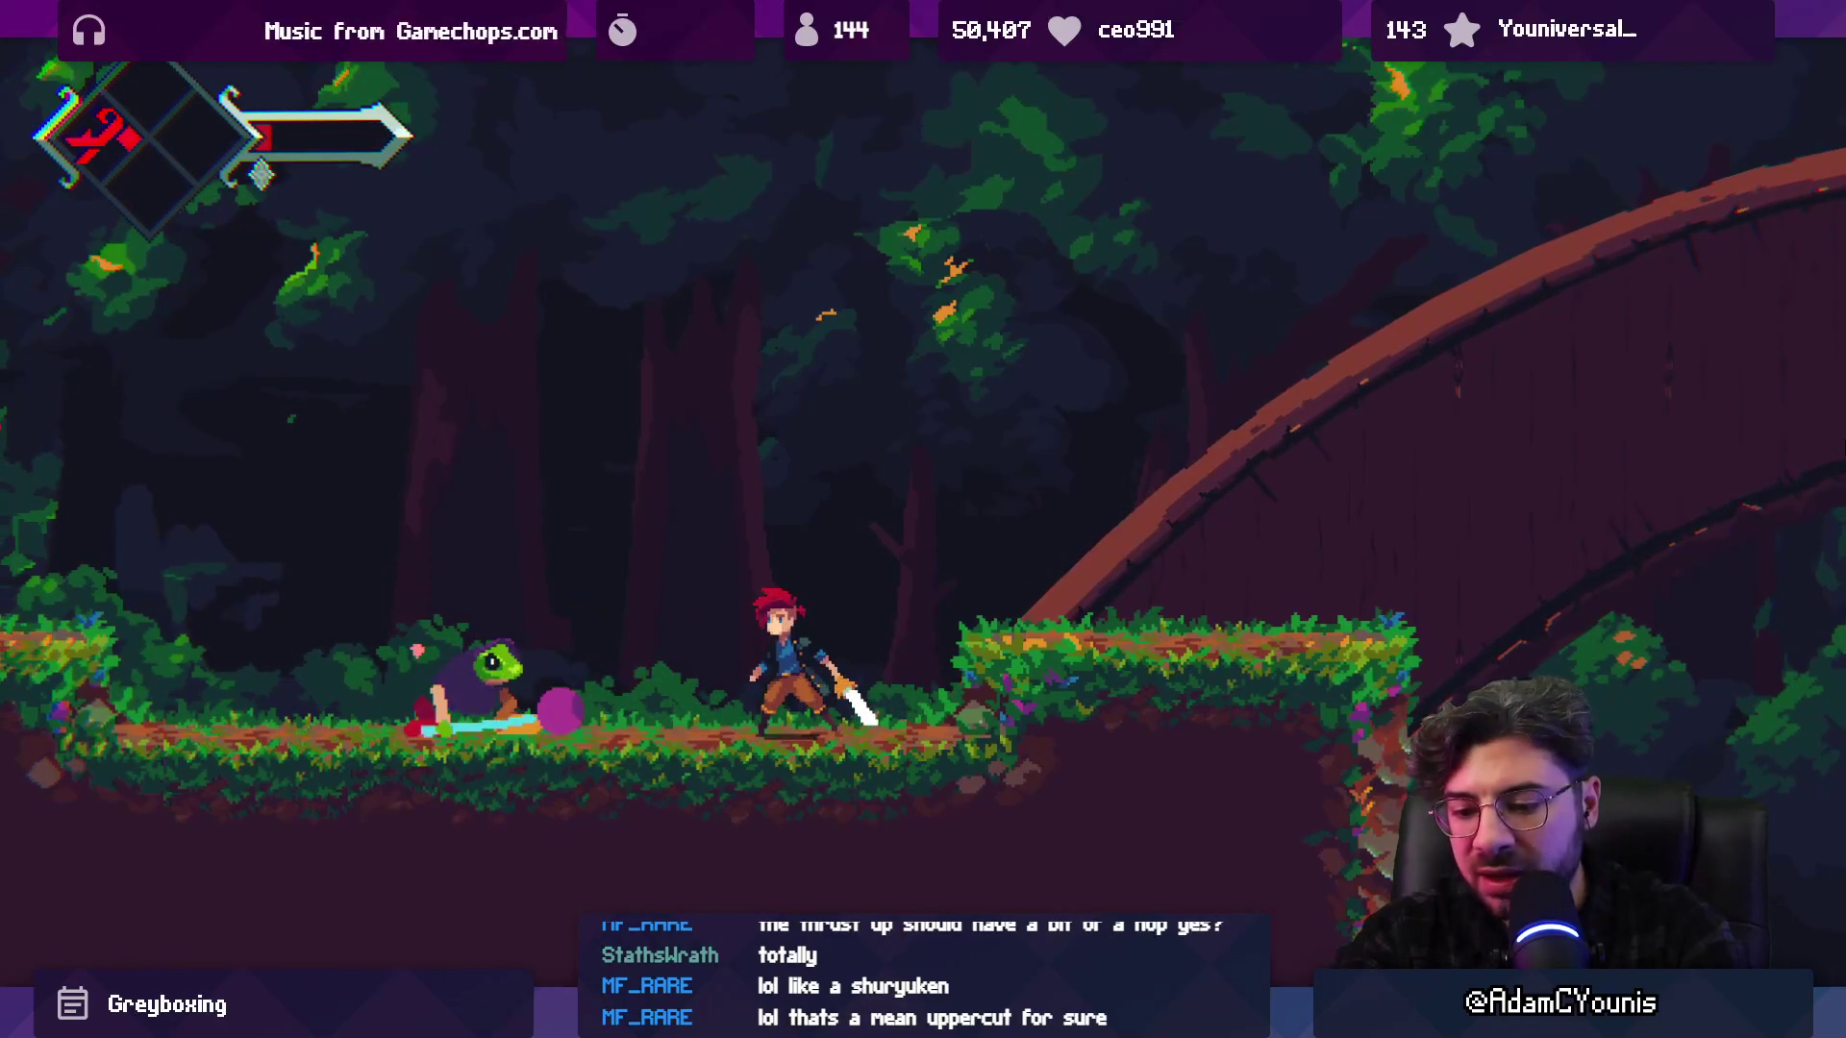
After fighting the frog, stop the forest-level playtest with Ctrl+P
{"action": "key", "text": "ctrl+p"}
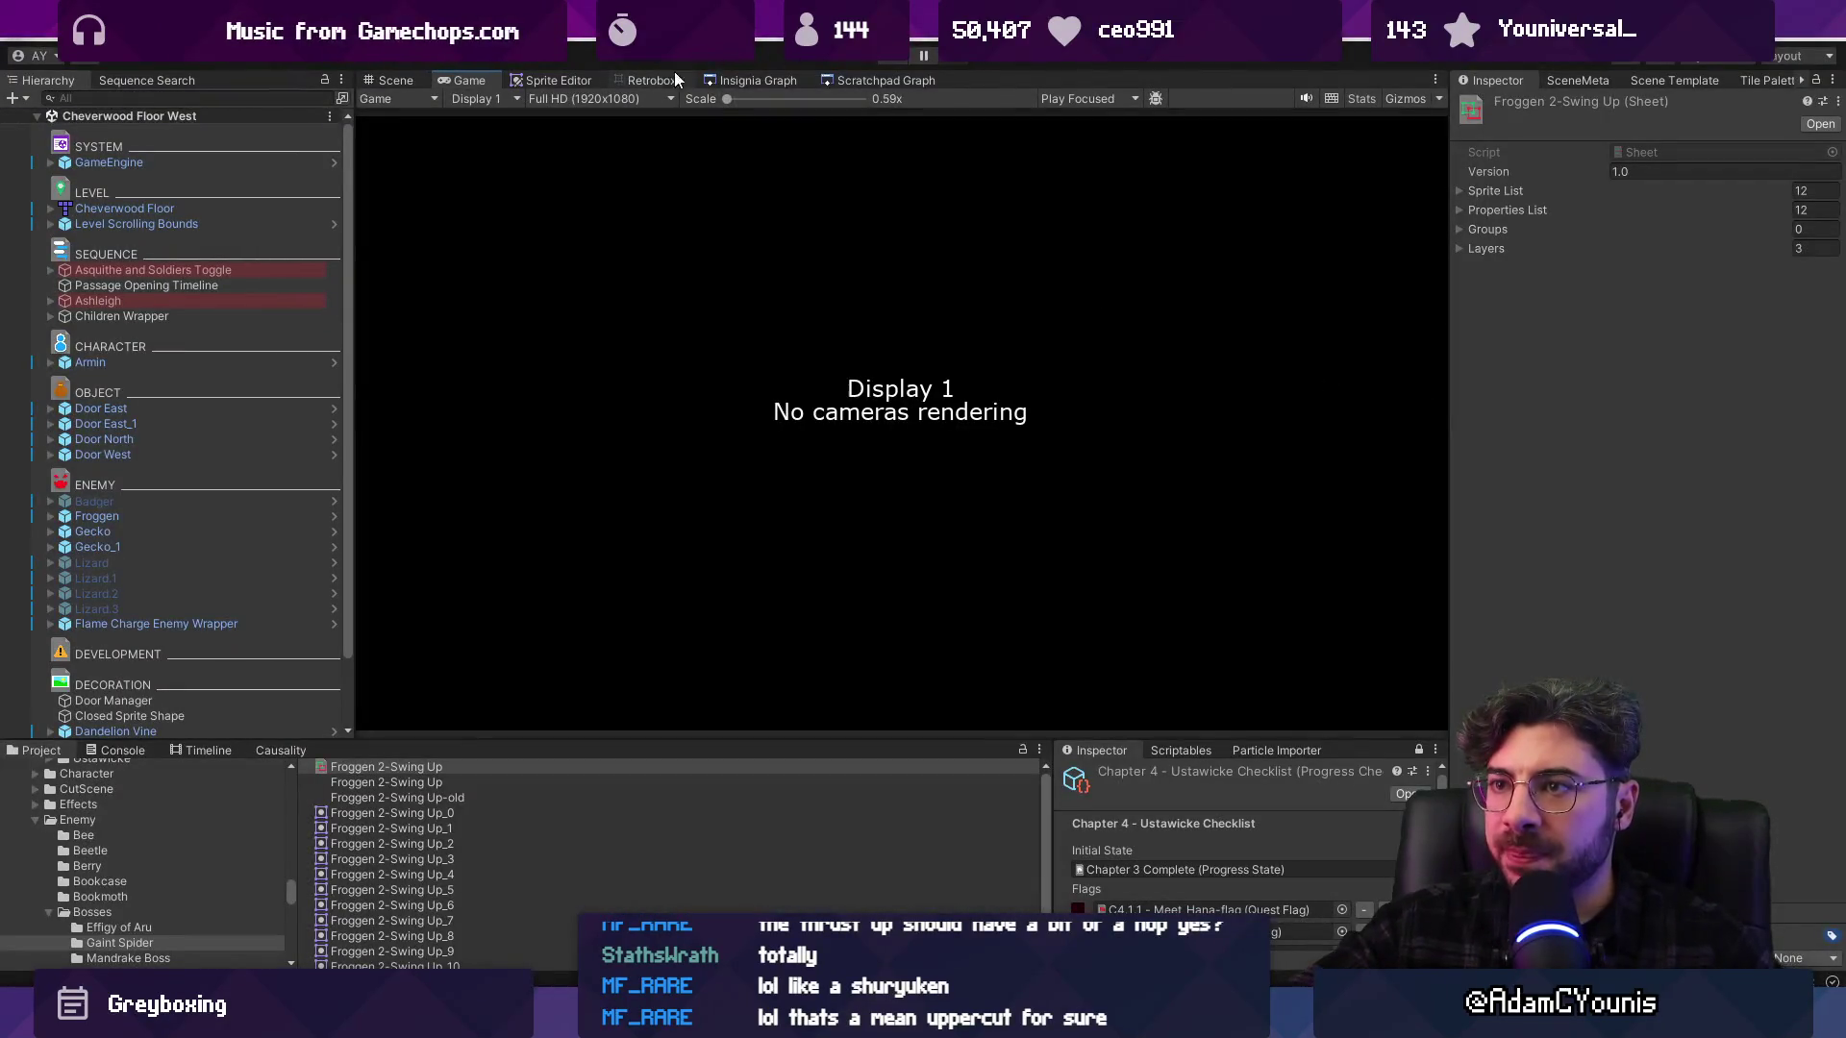
Load Froggen 2-Thrust in the hitbox animator, review thrust frames 8–9, and start the game
{"action": "left_click", "coordinate": [651, 81]}
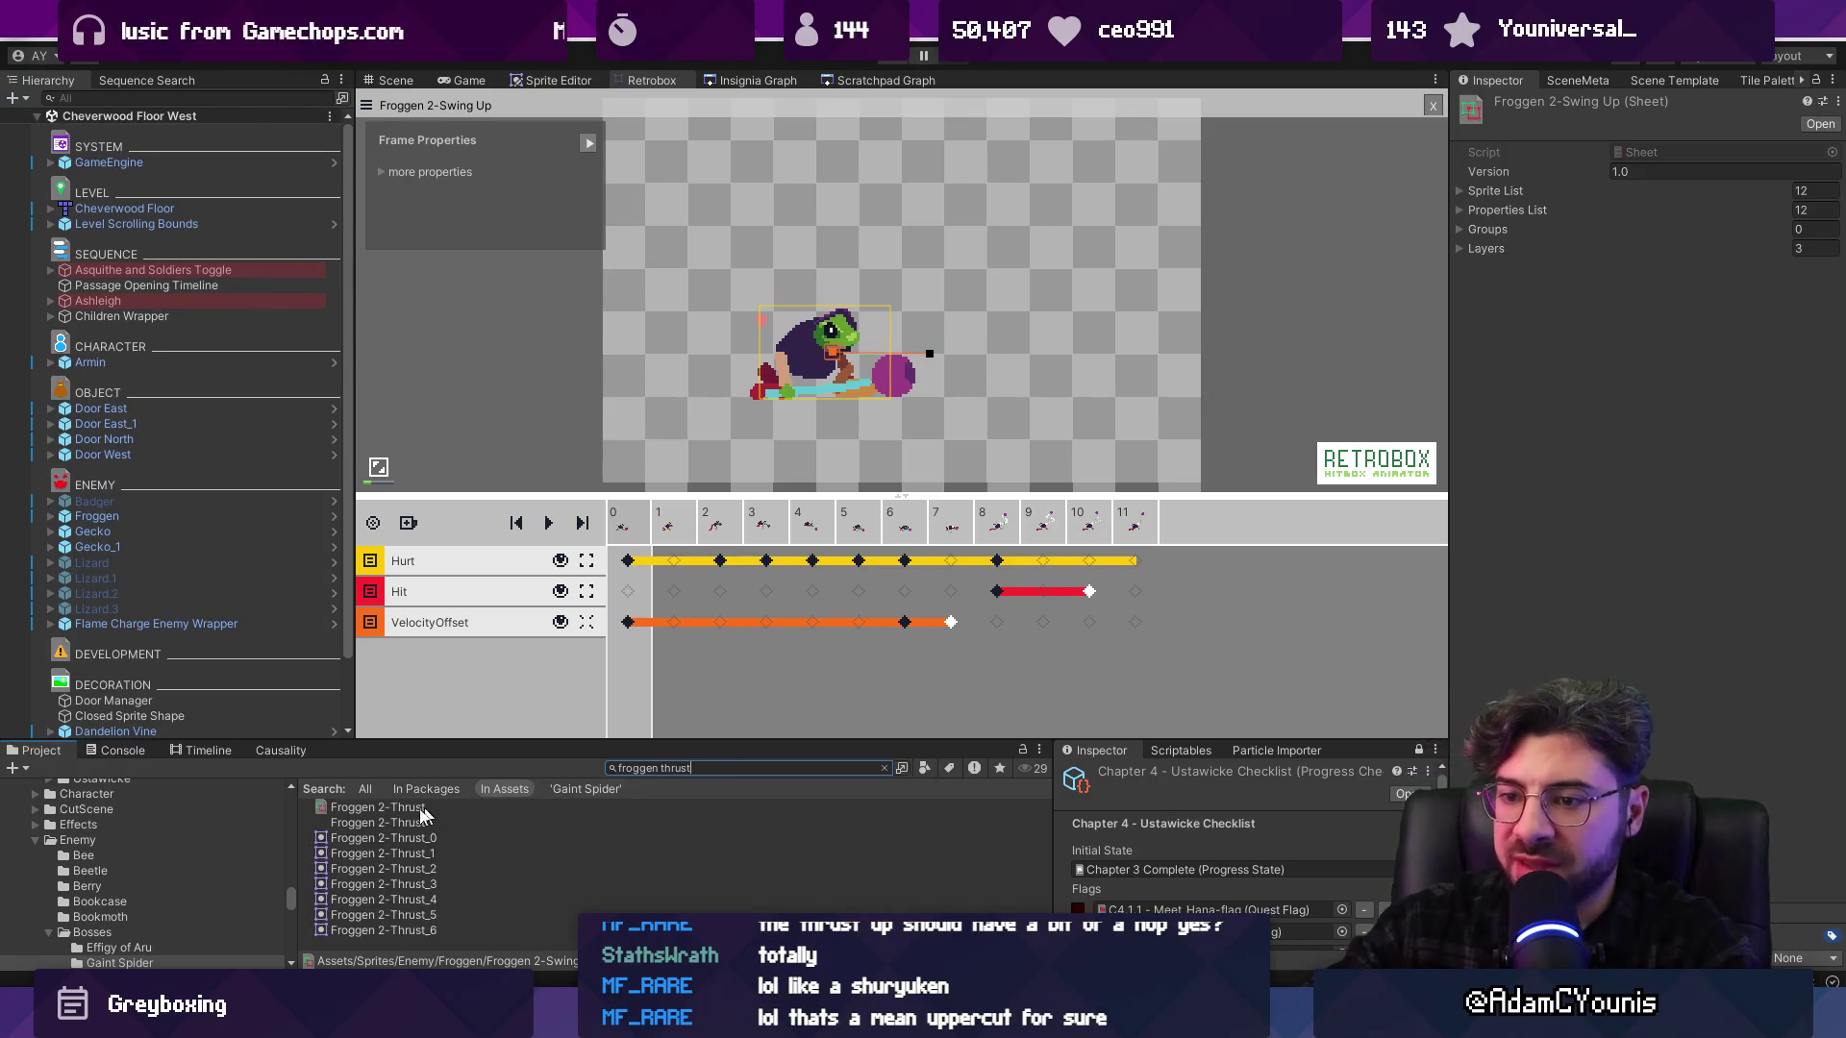
{"action": "left_click", "coordinate": [376, 809]}
{"action": "left_click", "coordinate": [671, 533]}
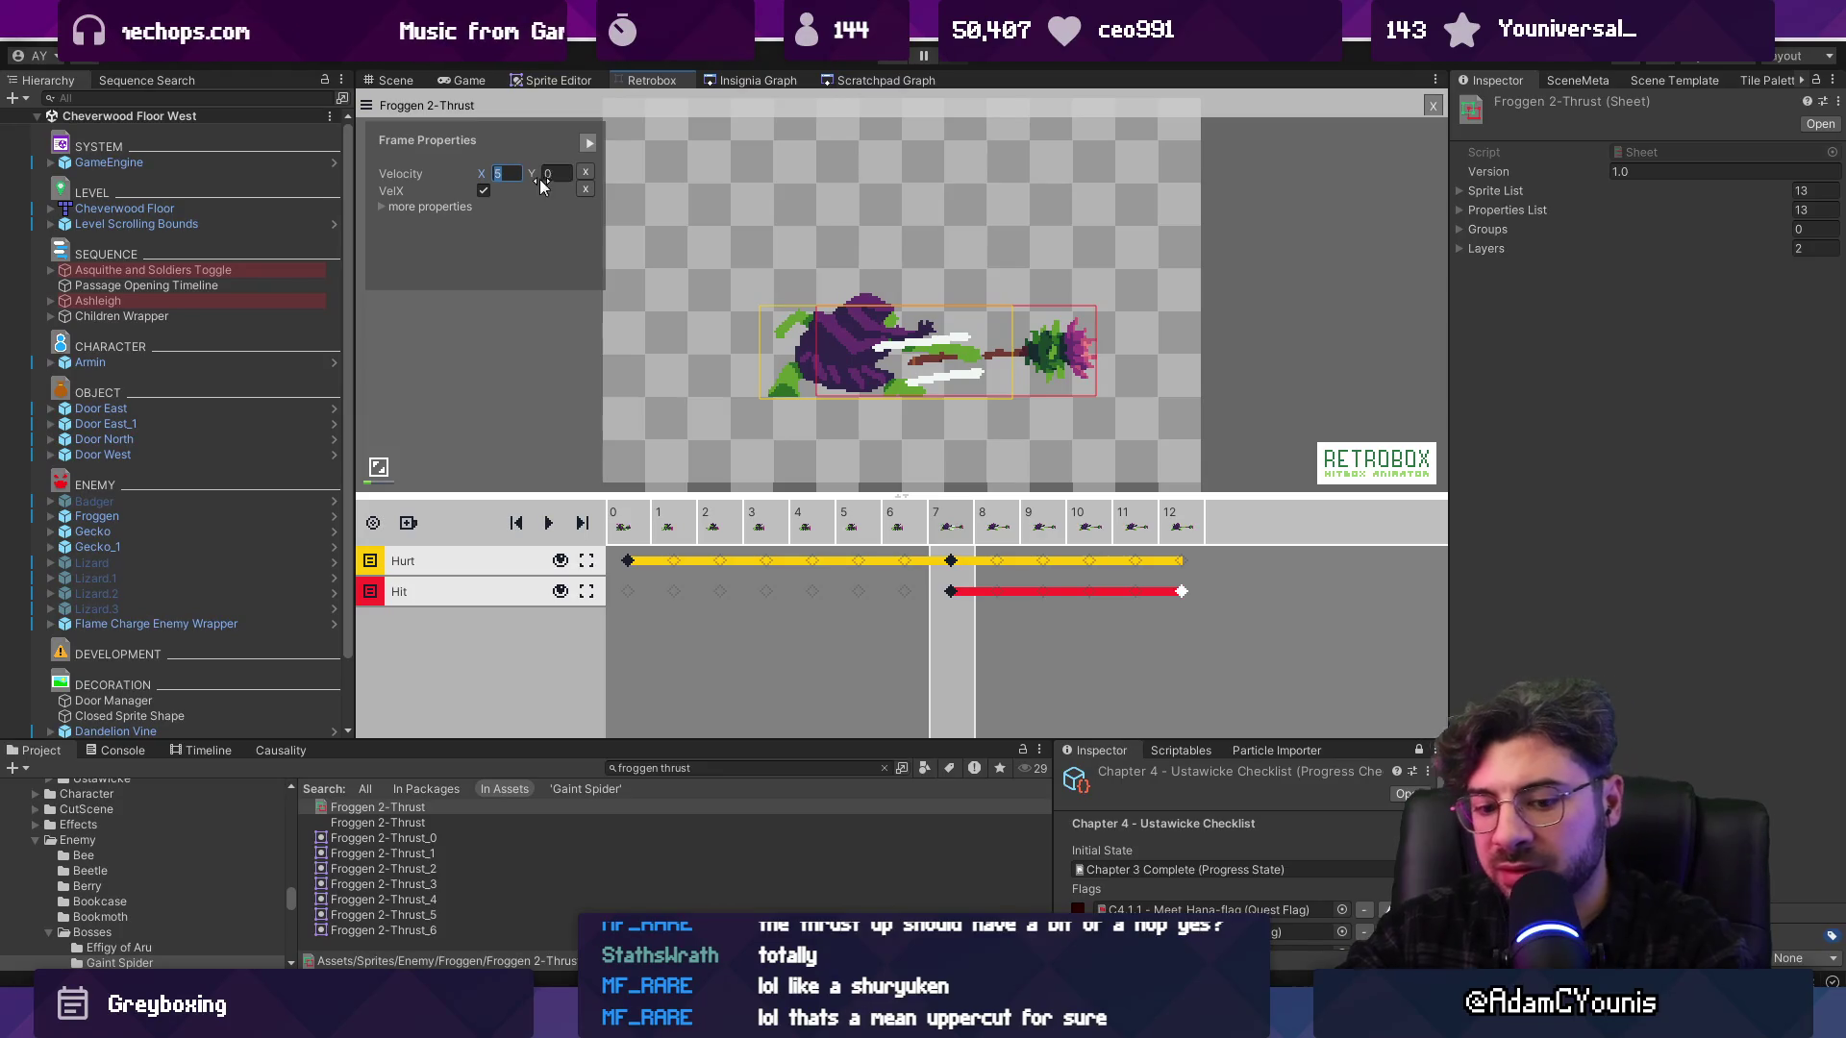
{"action": "left_click", "coordinate": [1006, 528]}
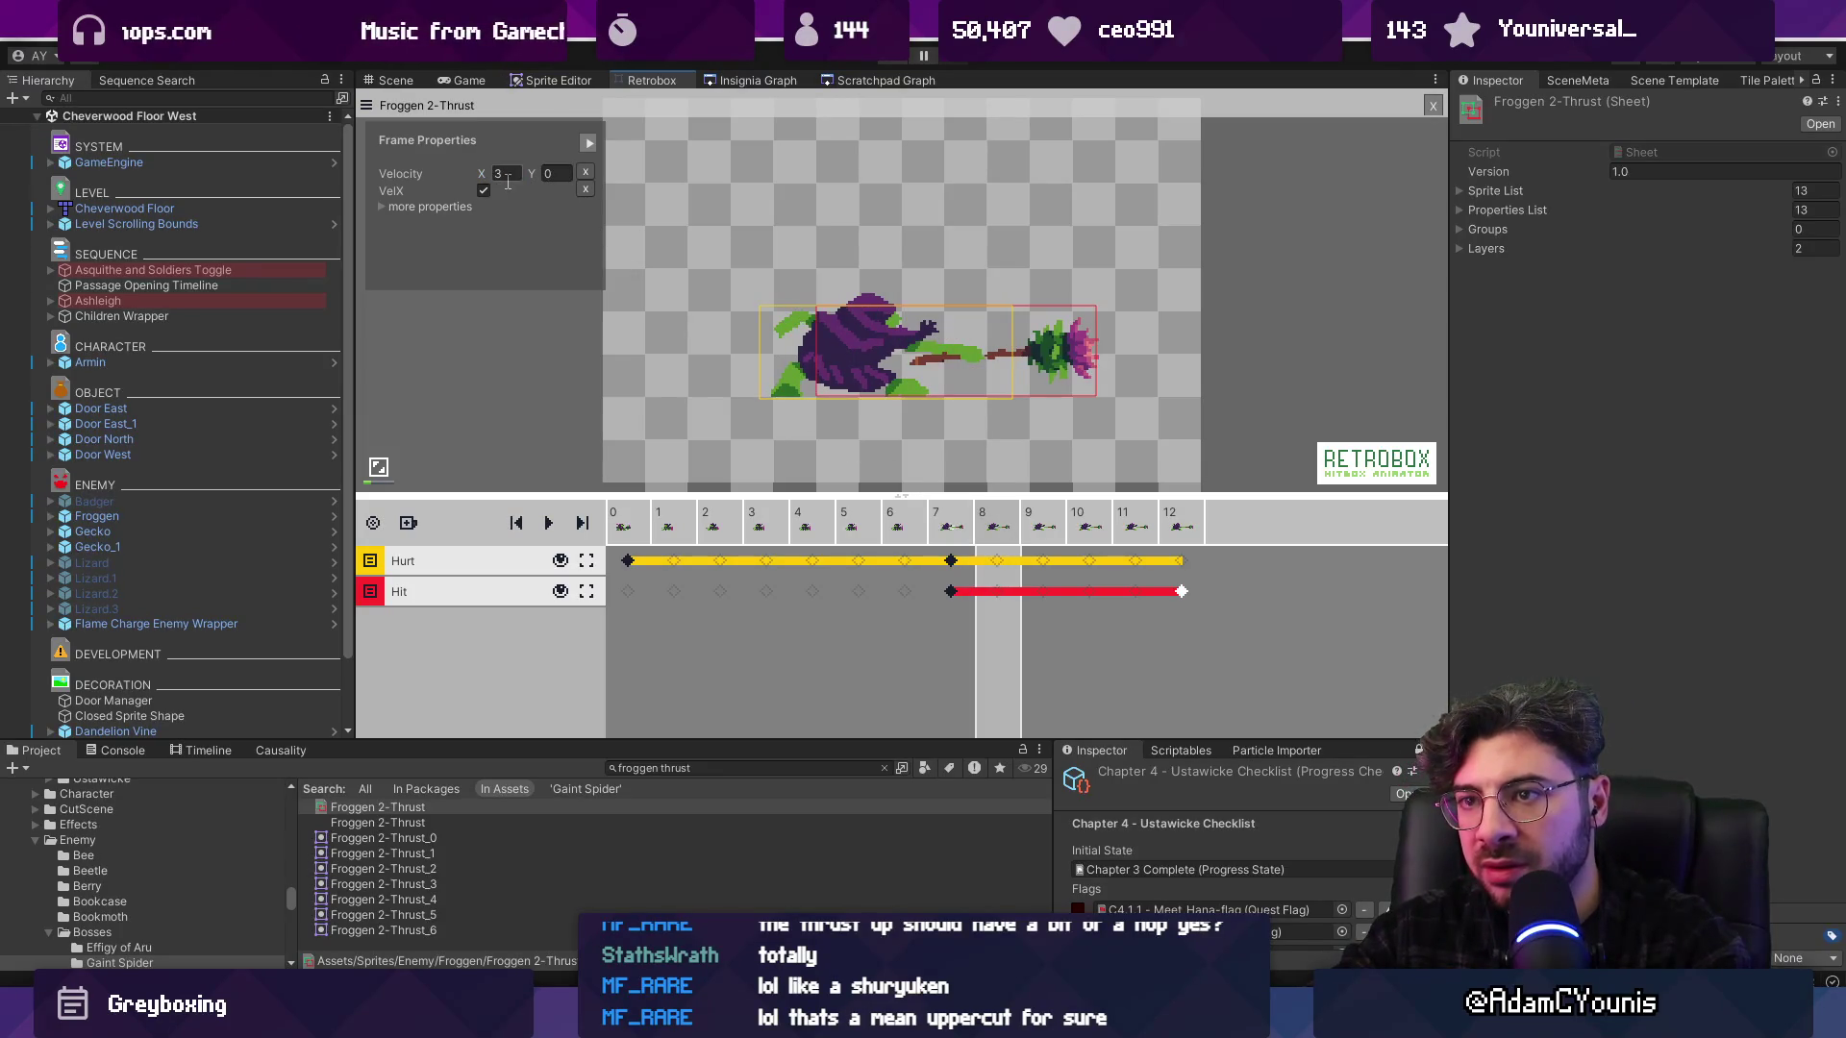
{"action": "left_click", "coordinate": [1050, 532]}
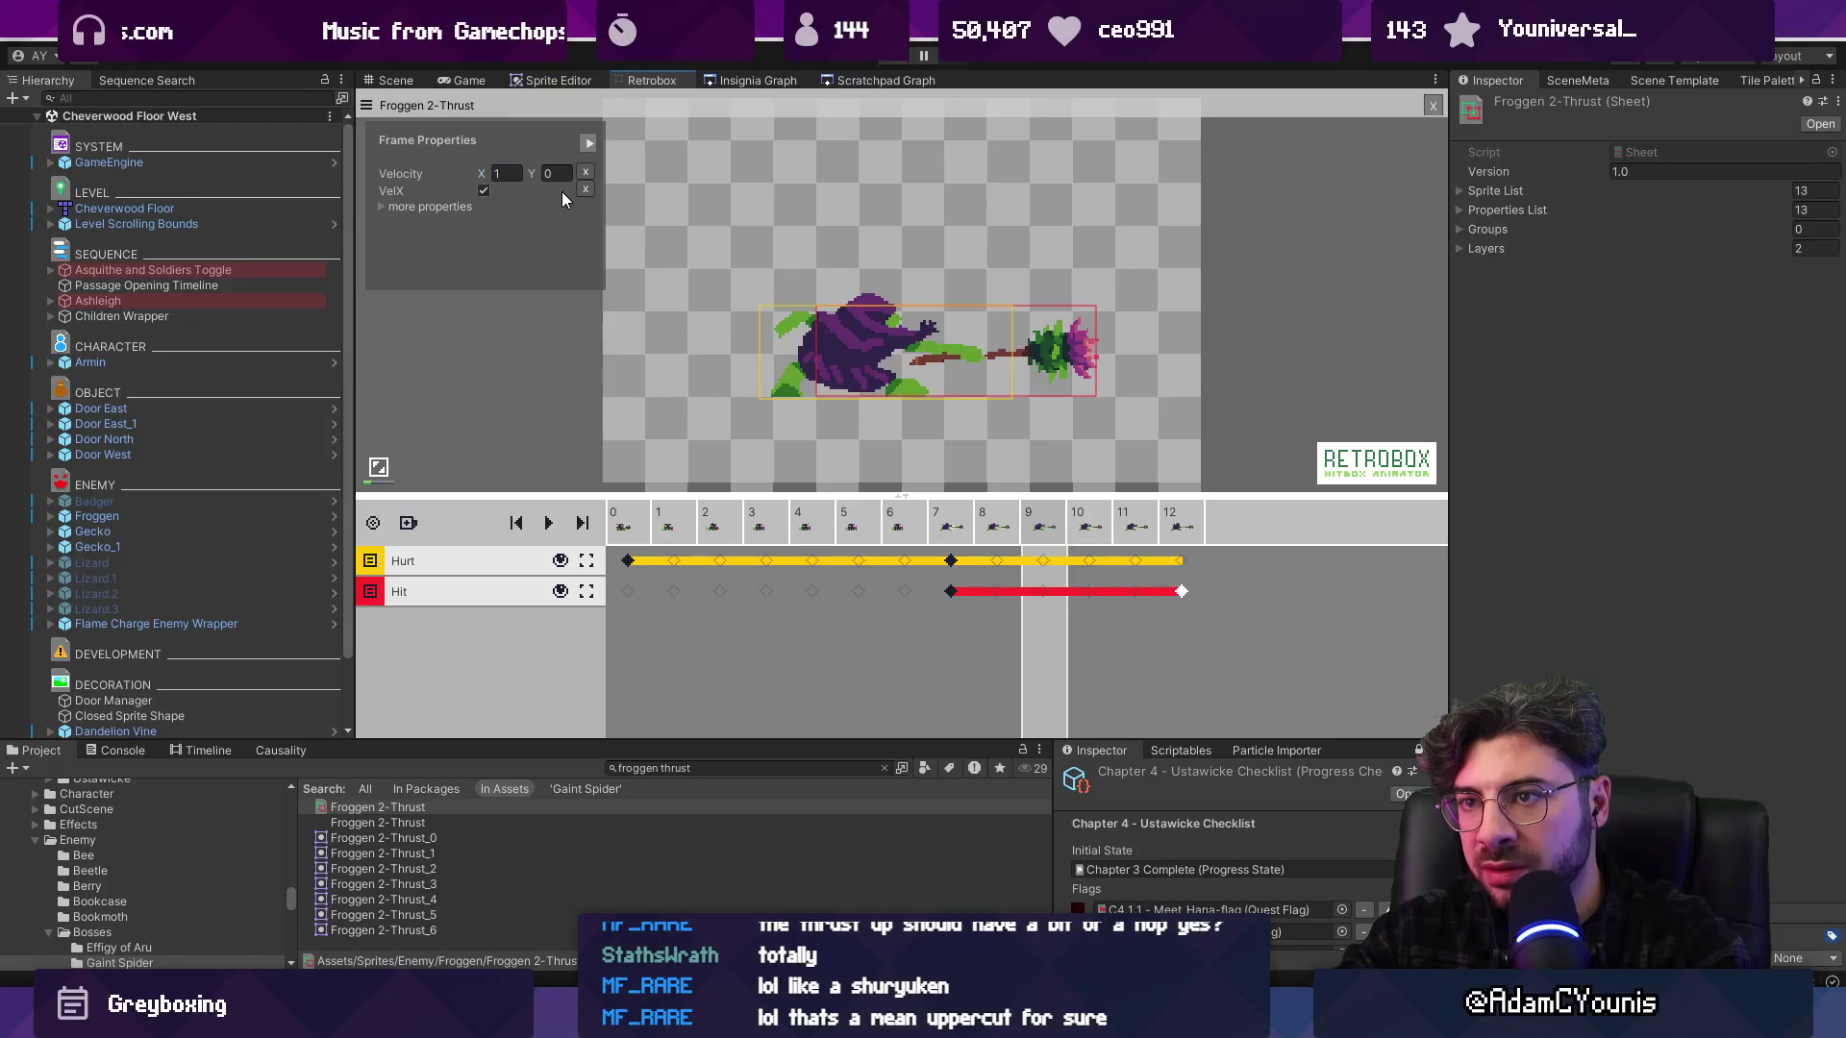
{"action": "left_click", "coordinate": [881, 61]}
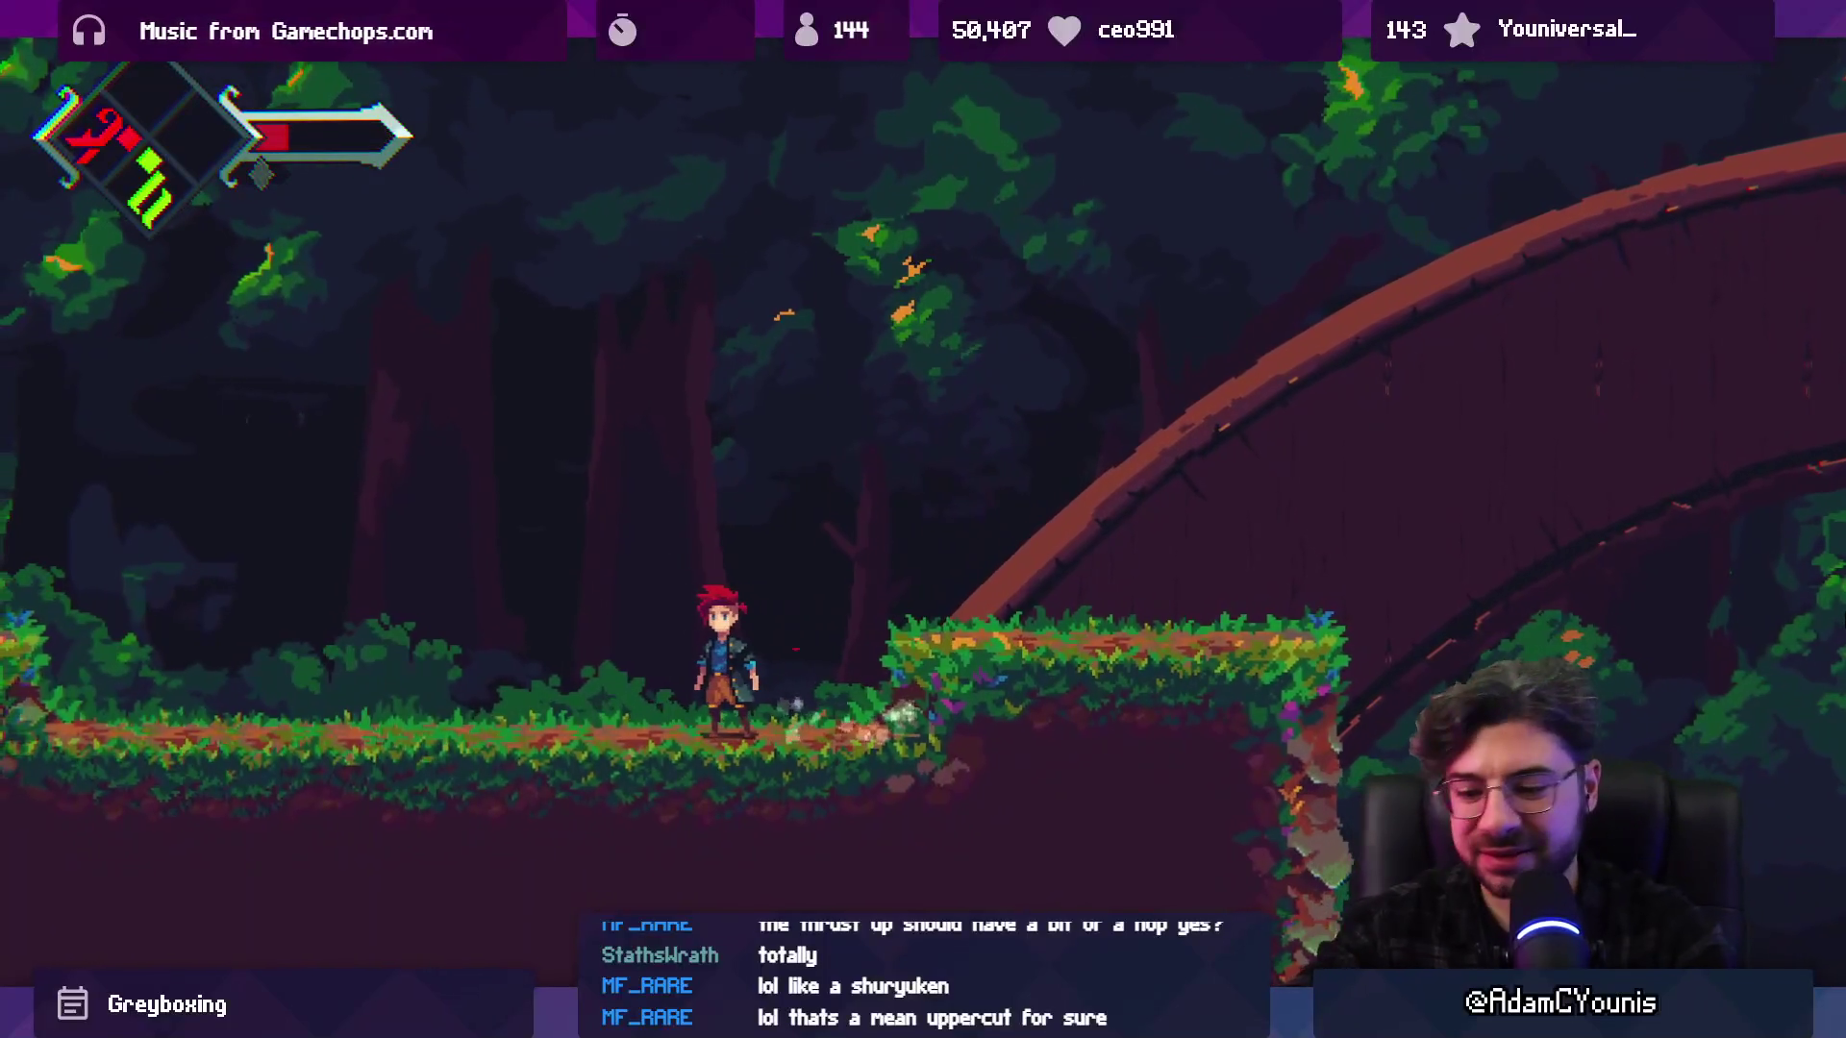
Restore the editor panels around the running game with Shift+Space
{"action": "key", "text": "shift+space"}
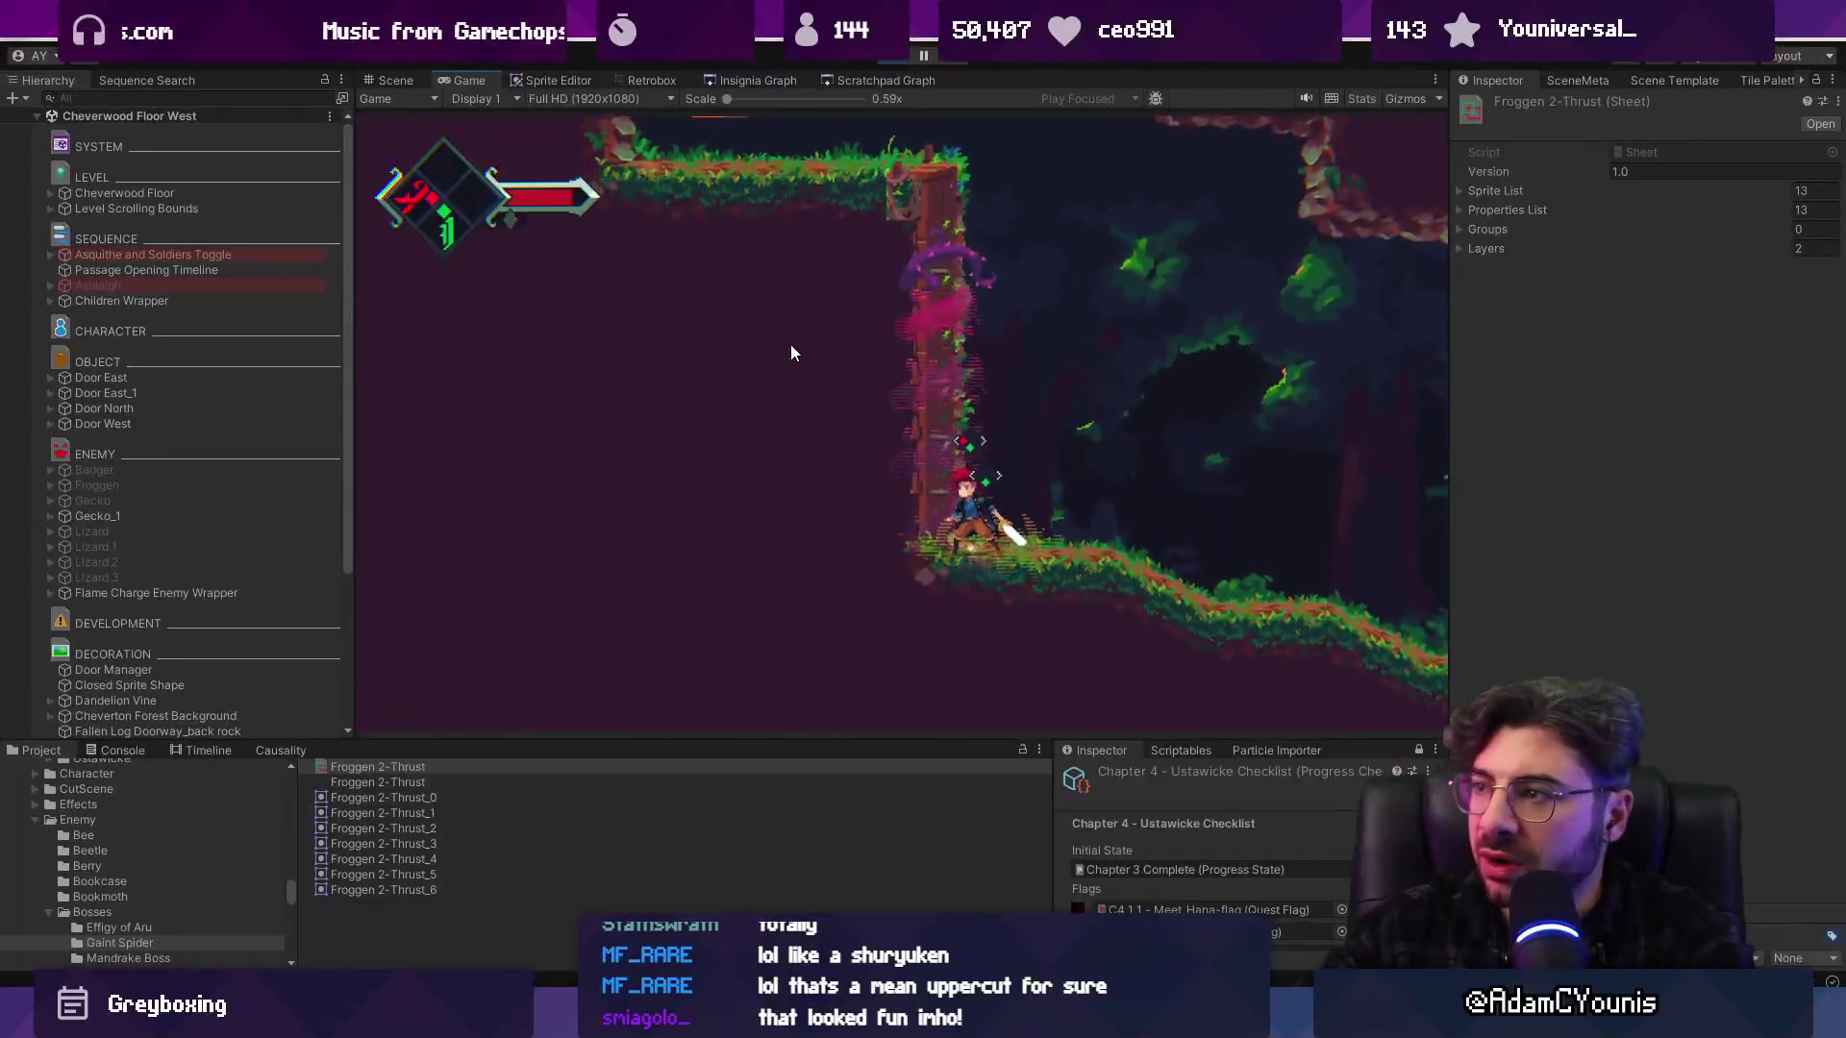
Collapse the Cheverwood Floor West hierarchy, leave the maximized game, and stop the playtest
{"action": "left_click", "coordinate": [35, 116]}
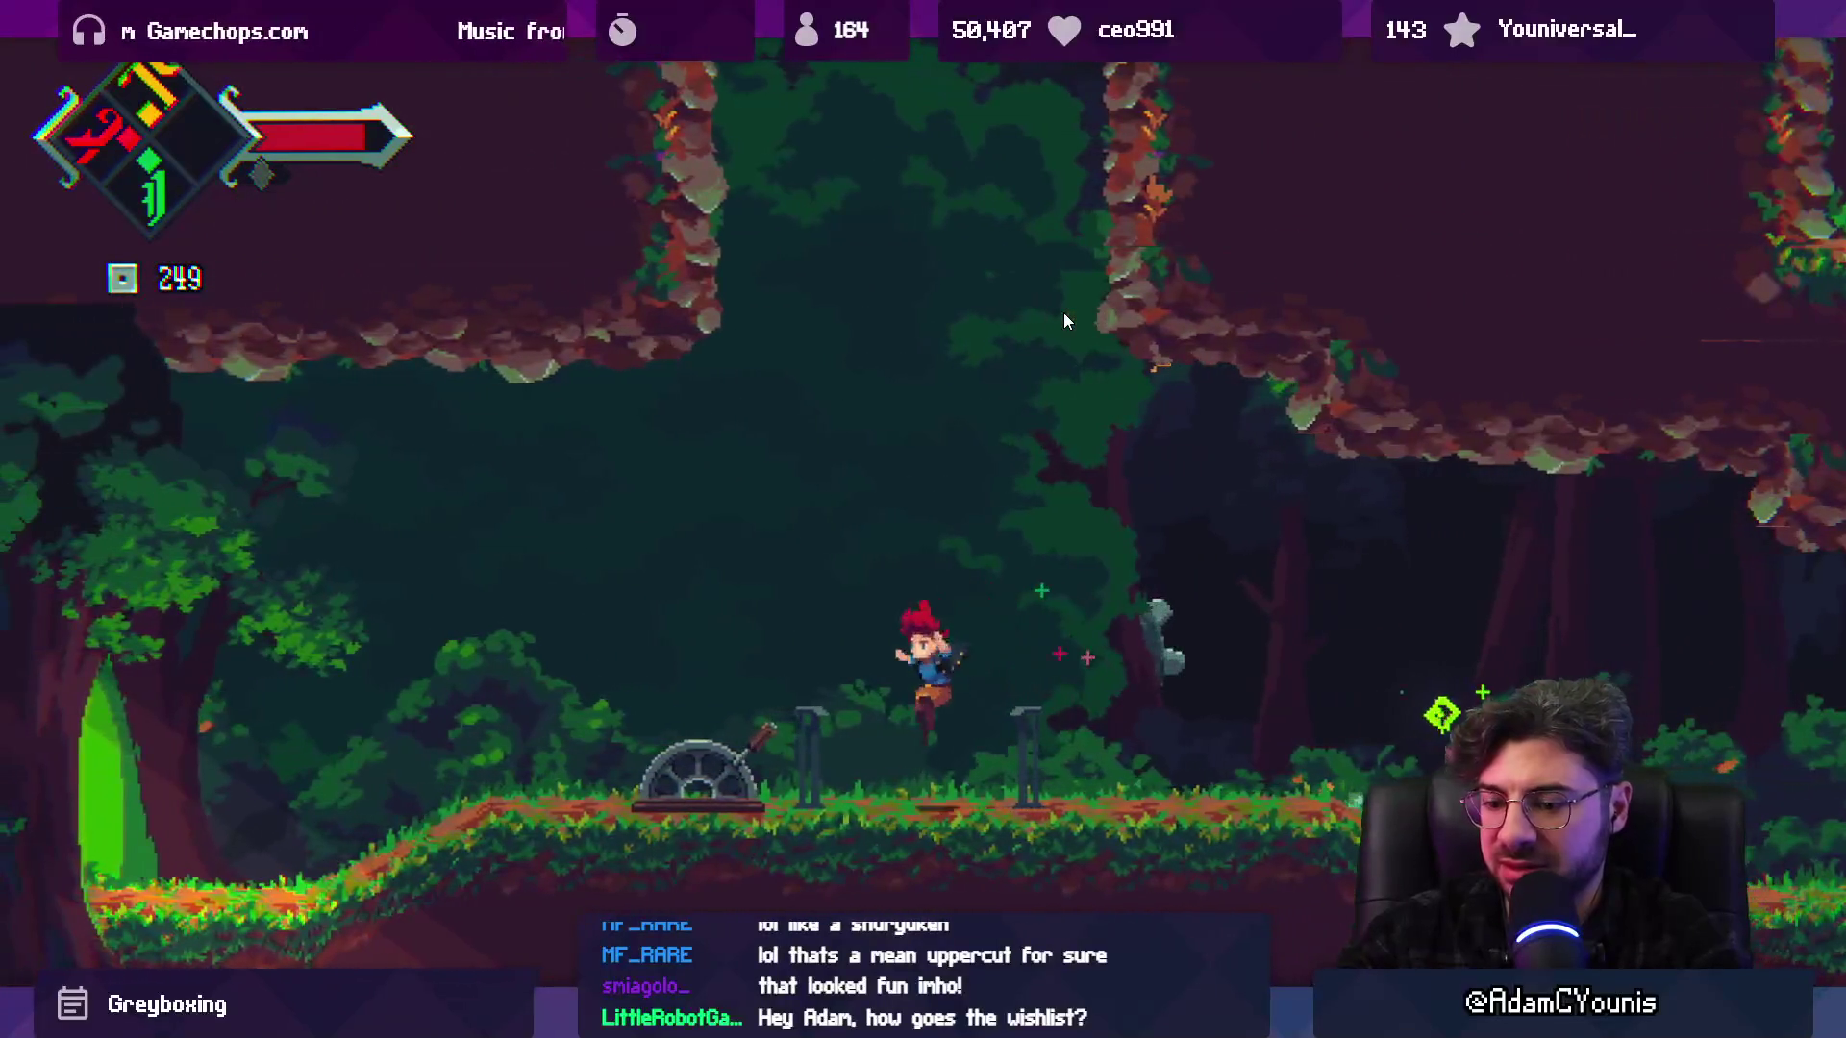
{"action": "key", "text": "F11"}
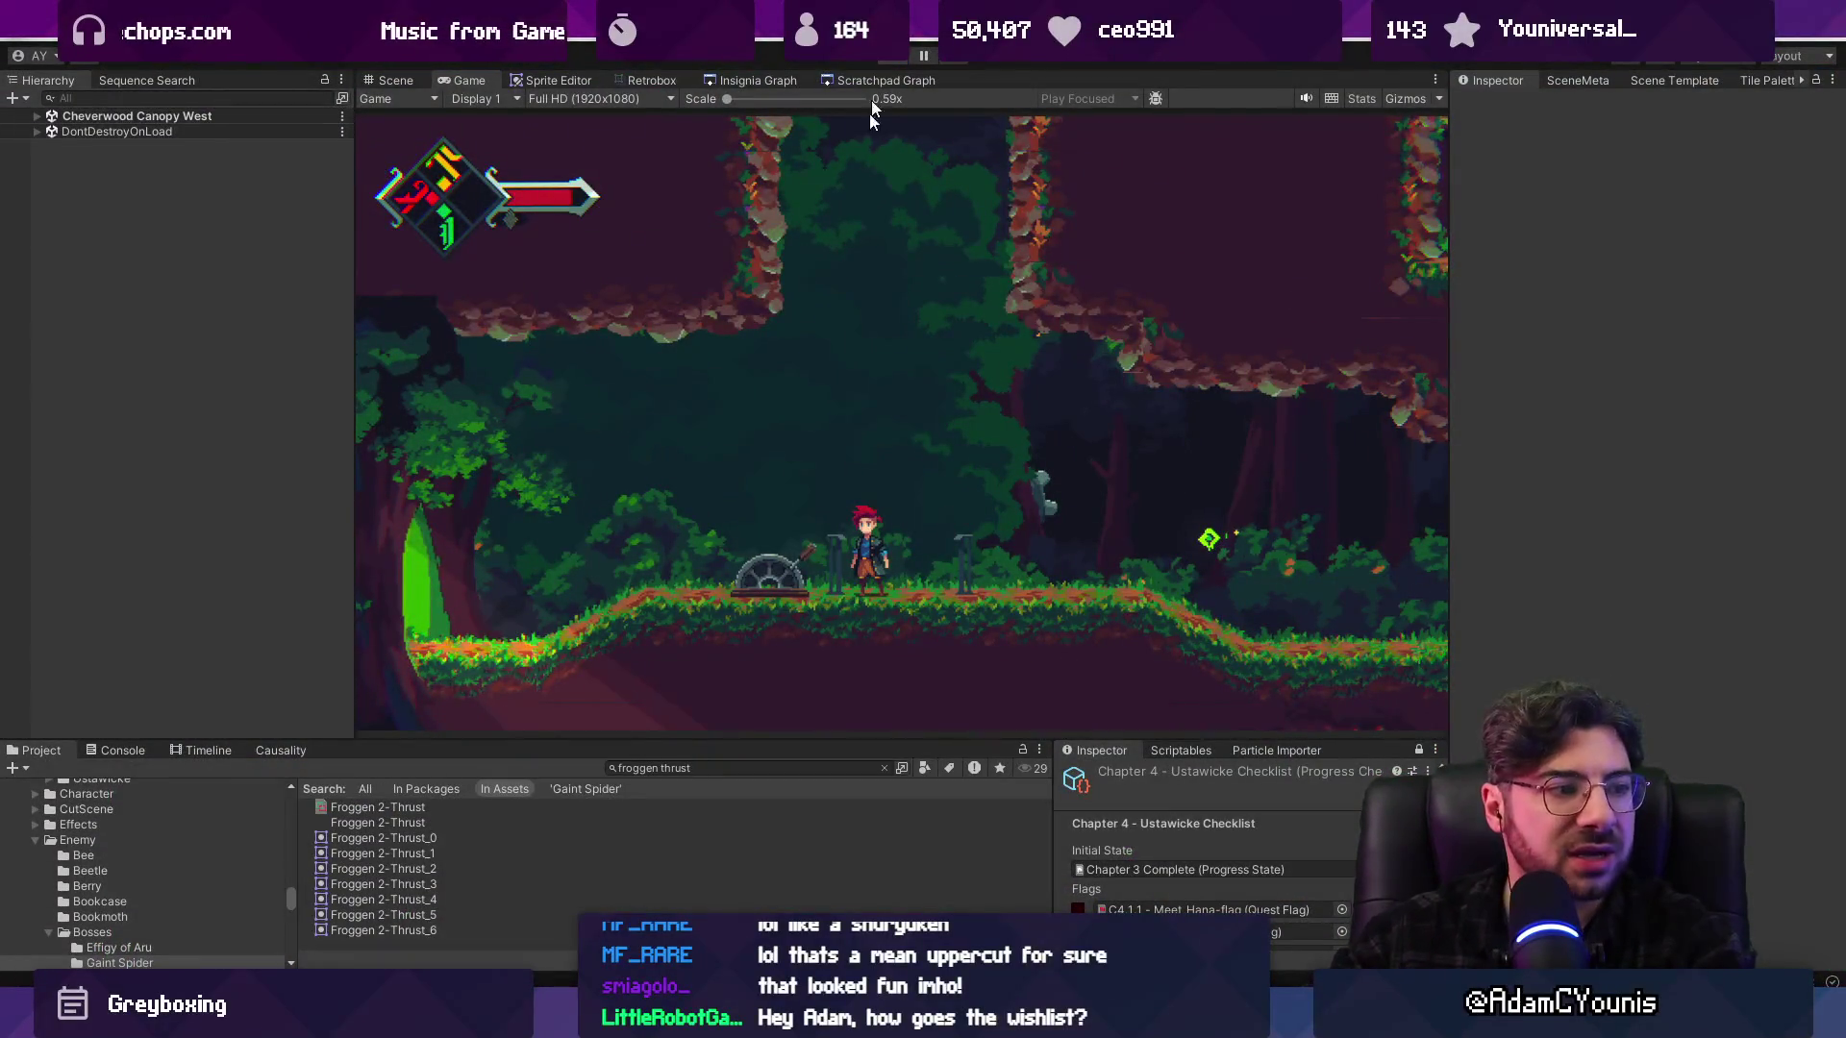
{"action": "key", "text": "ctrl+p"}
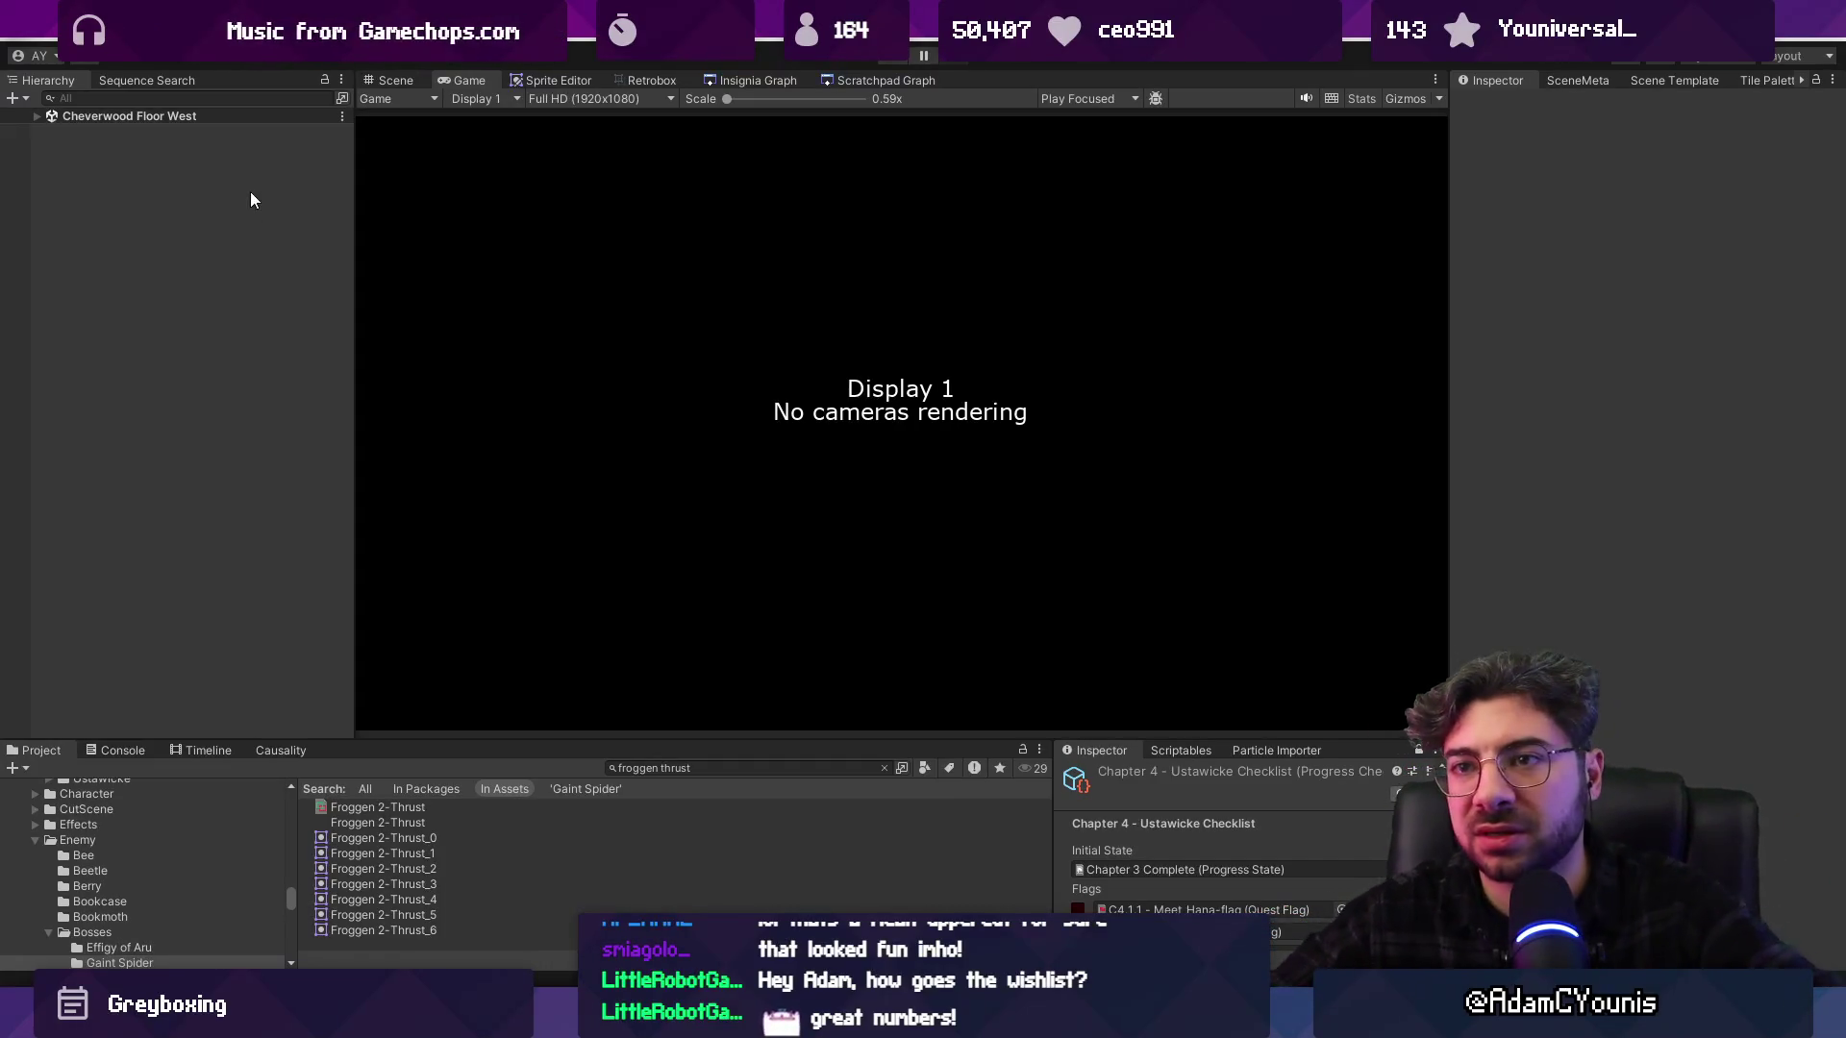
Widen the Game panel and pan the Scene view across the level layout before switching to Aseprite
{"action": "left_click_drag", "start_coordinate": [351, 206], "coordinate": [288, 216]}
{"action": "left_click", "coordinate": [325, 83]}
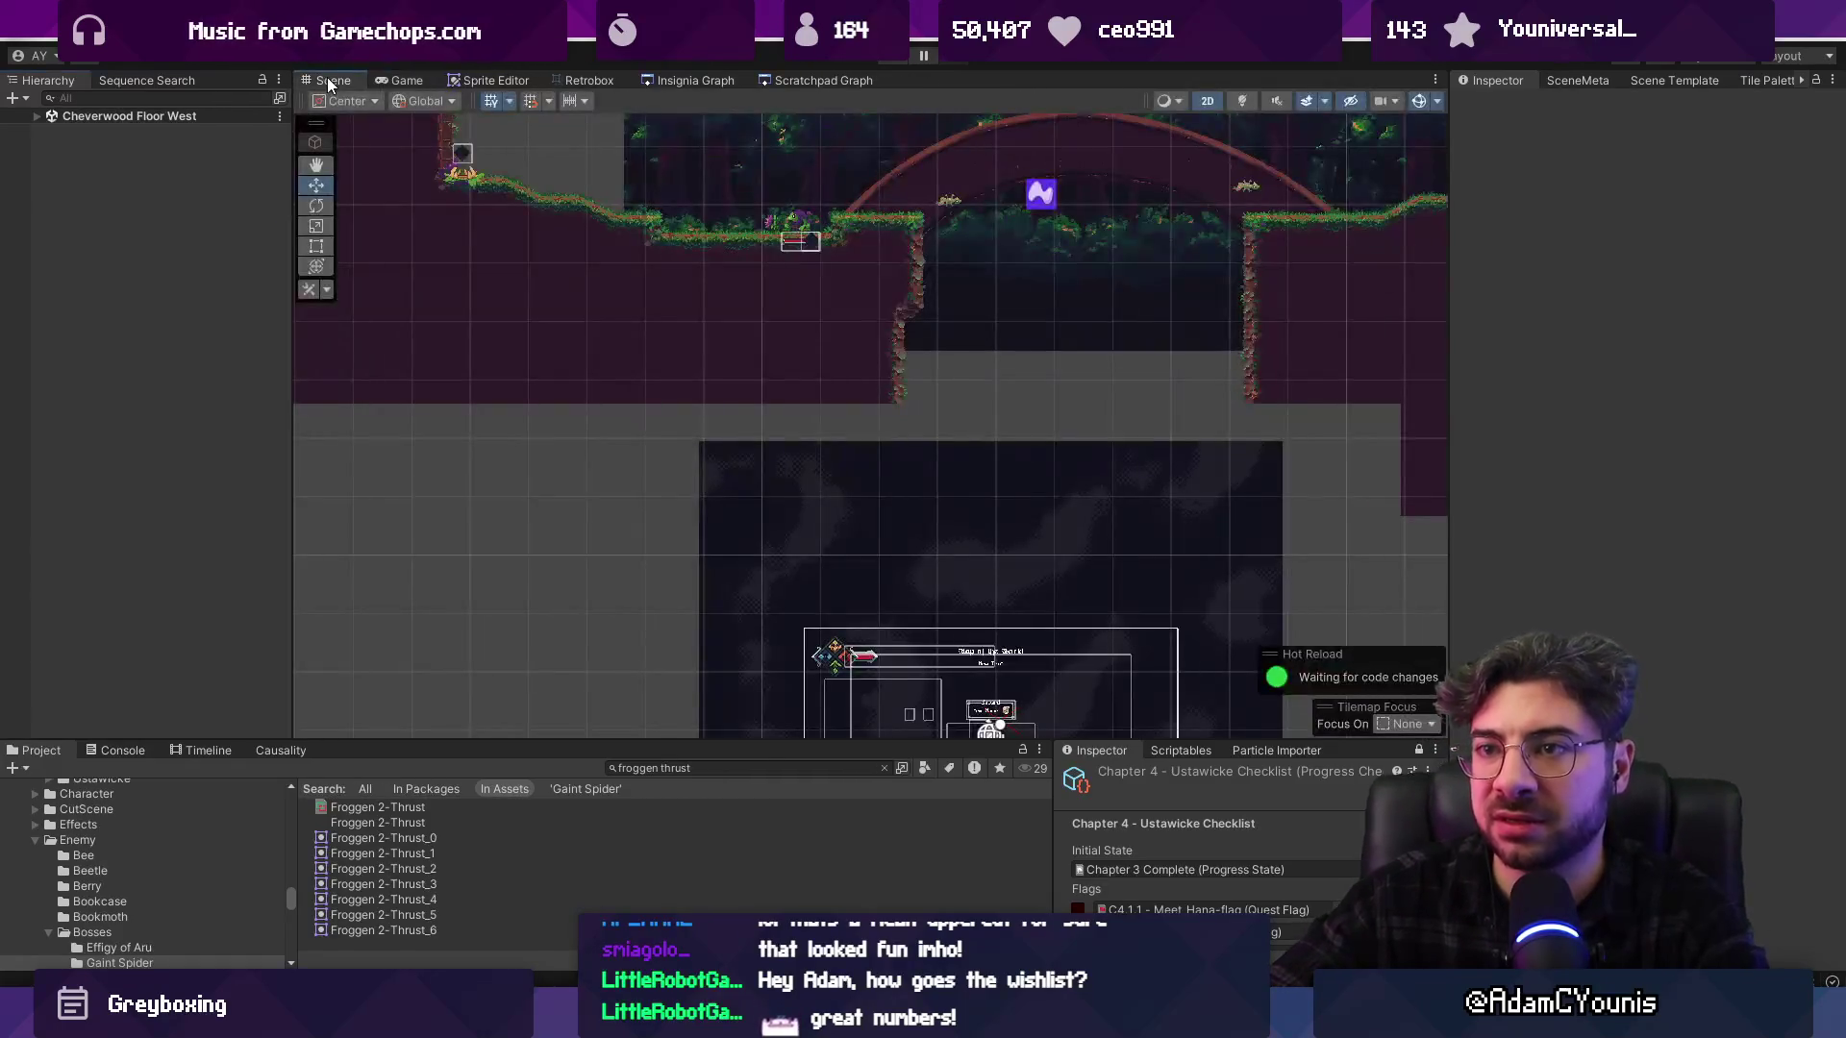
{"action": "scroll", "coordinate": [669, 375], "scroll_direction": "down", "scroll_amount": 4}
{"action": "mouse_move", "coordinate": [638, 295]}
{"action": "left_mouse_down"}
{"action": "mouse_move", "coordinate": [899, 421]}
{"action": "mouse_move", "coordinate": [652, 563]}
{"action": "left_mouse_up"}
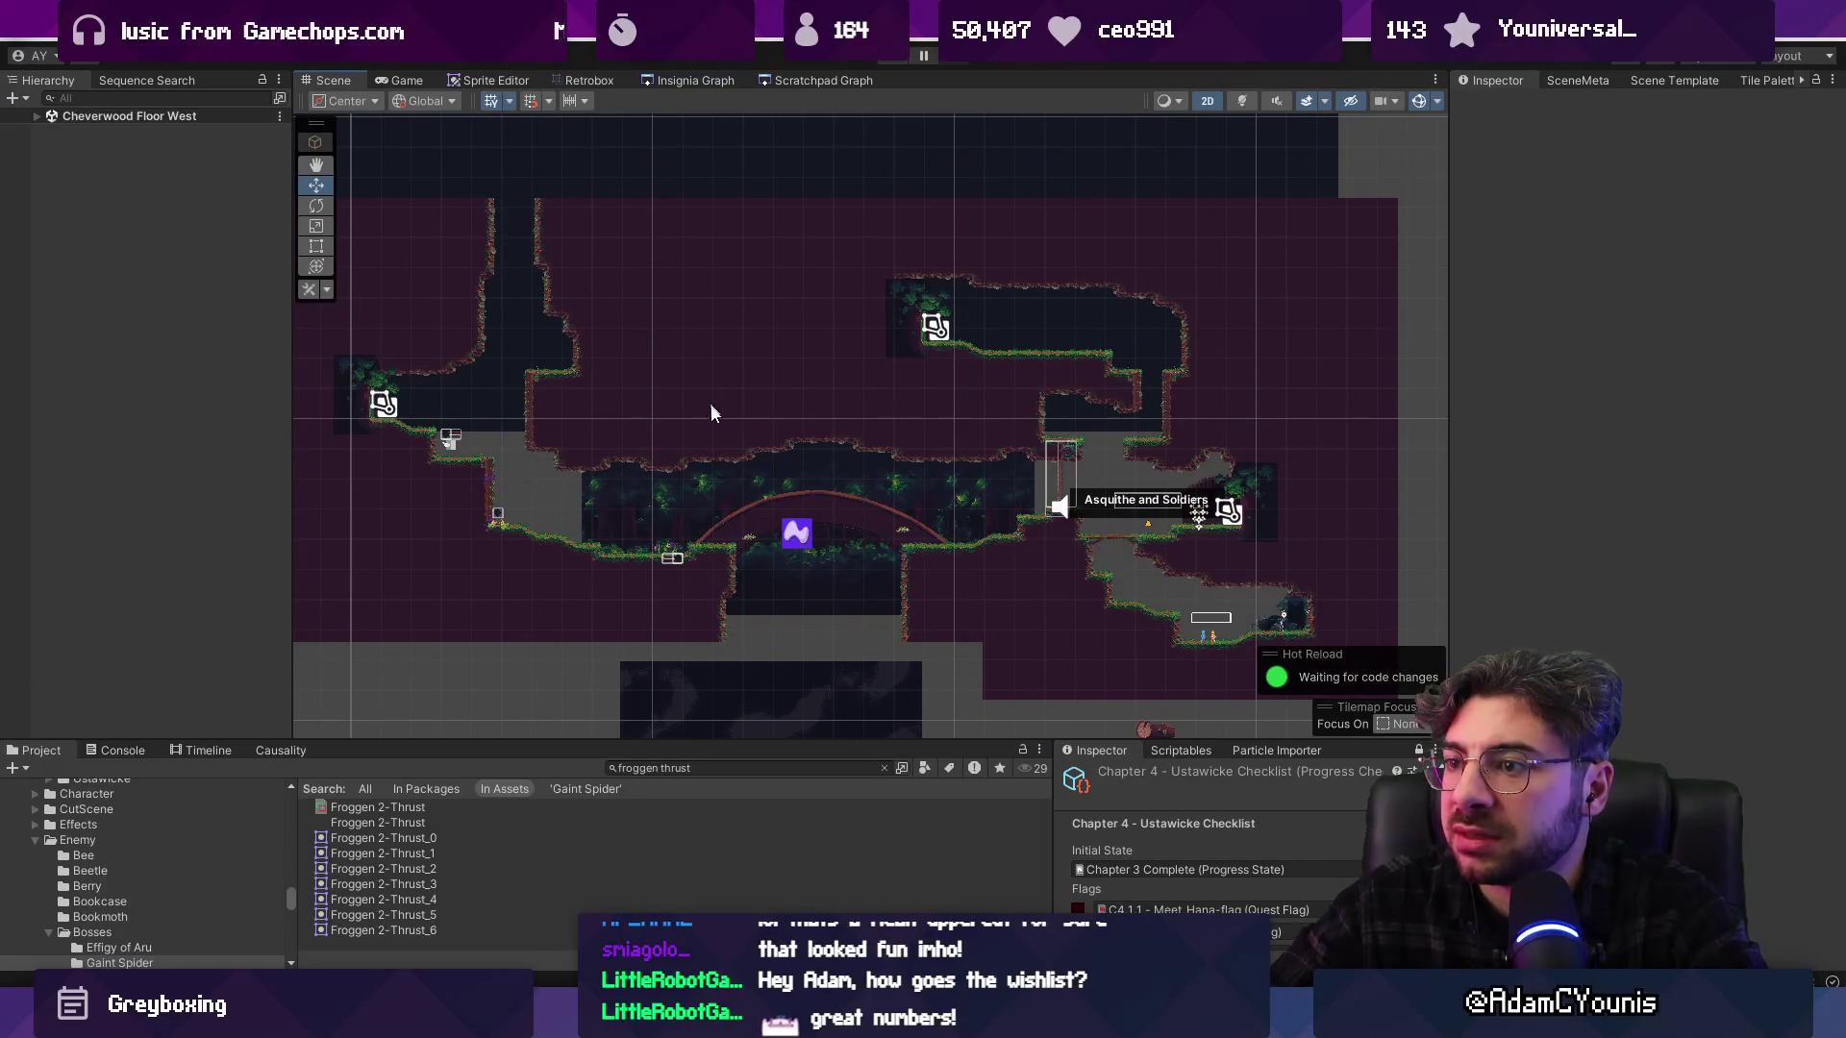
{"action": "key", "text": "alt+Tab"}
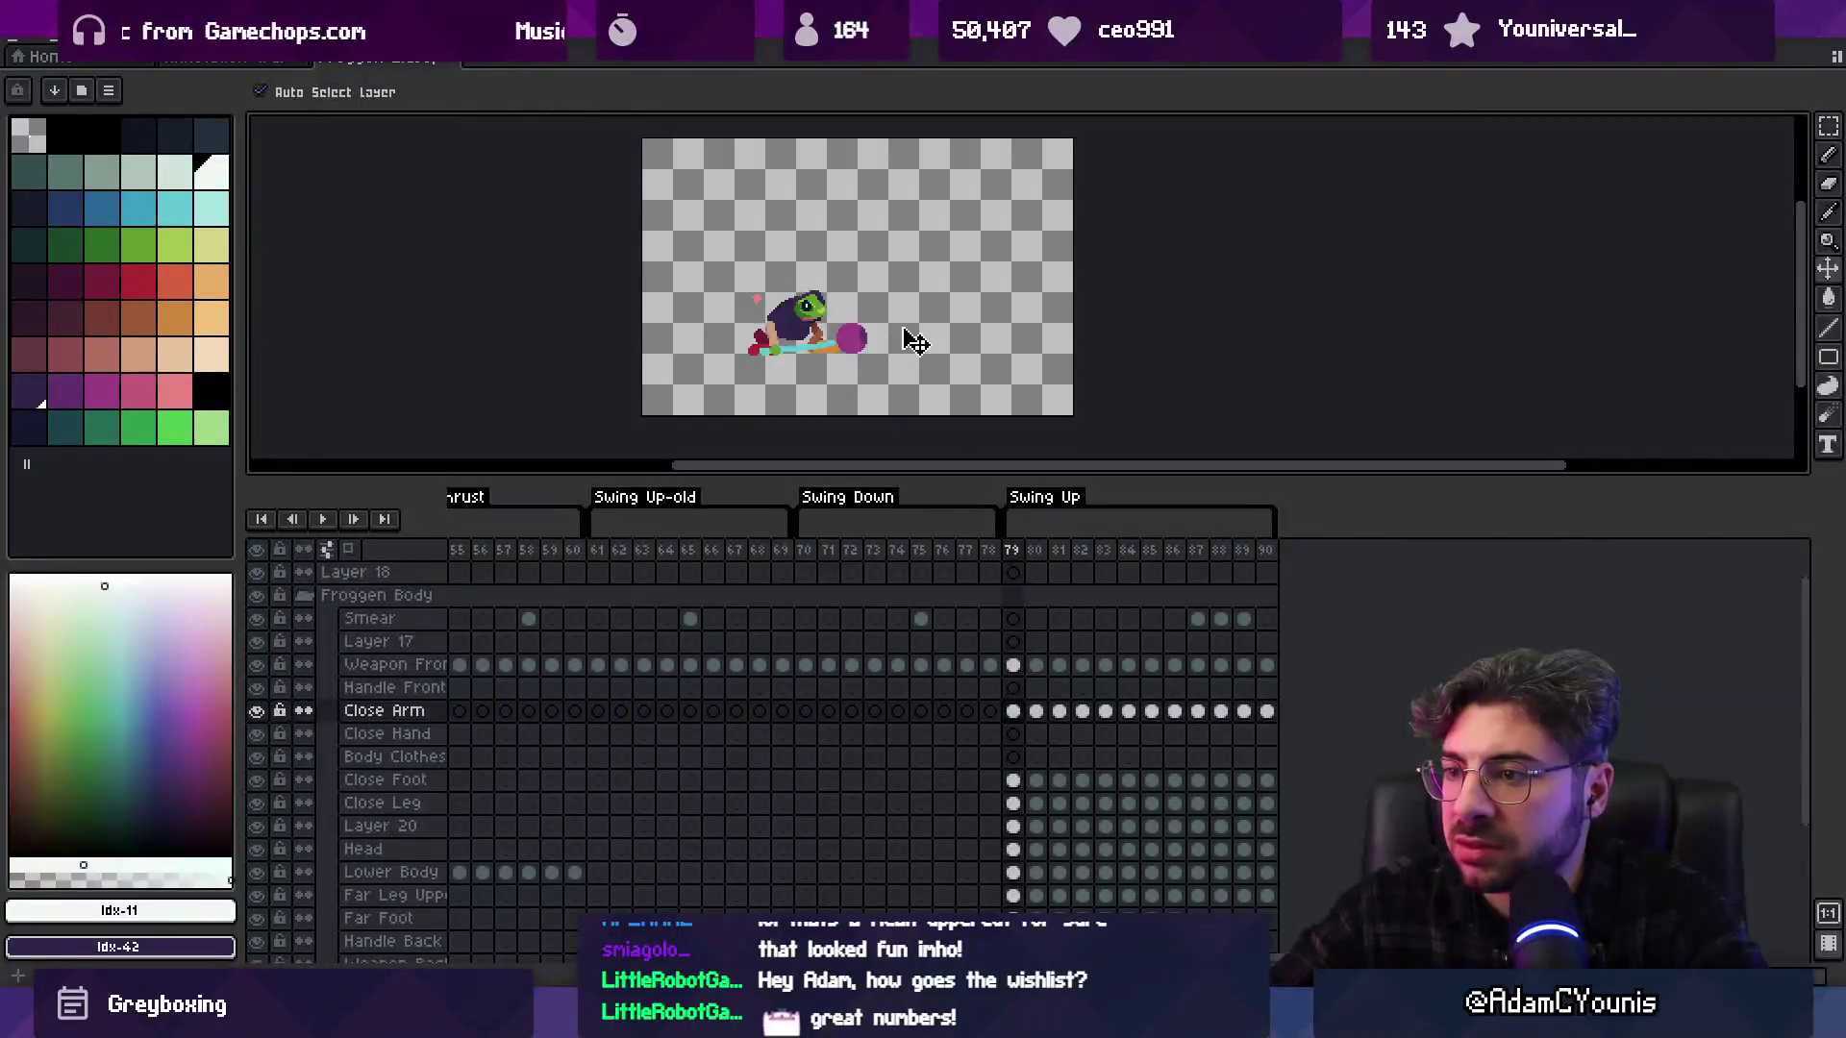
Play Swing Up, then preview frames 55–79, Walk frames 3–10, and Hurt/Jump Prep frames 12–21
{"action": "key", "text": "Return"}
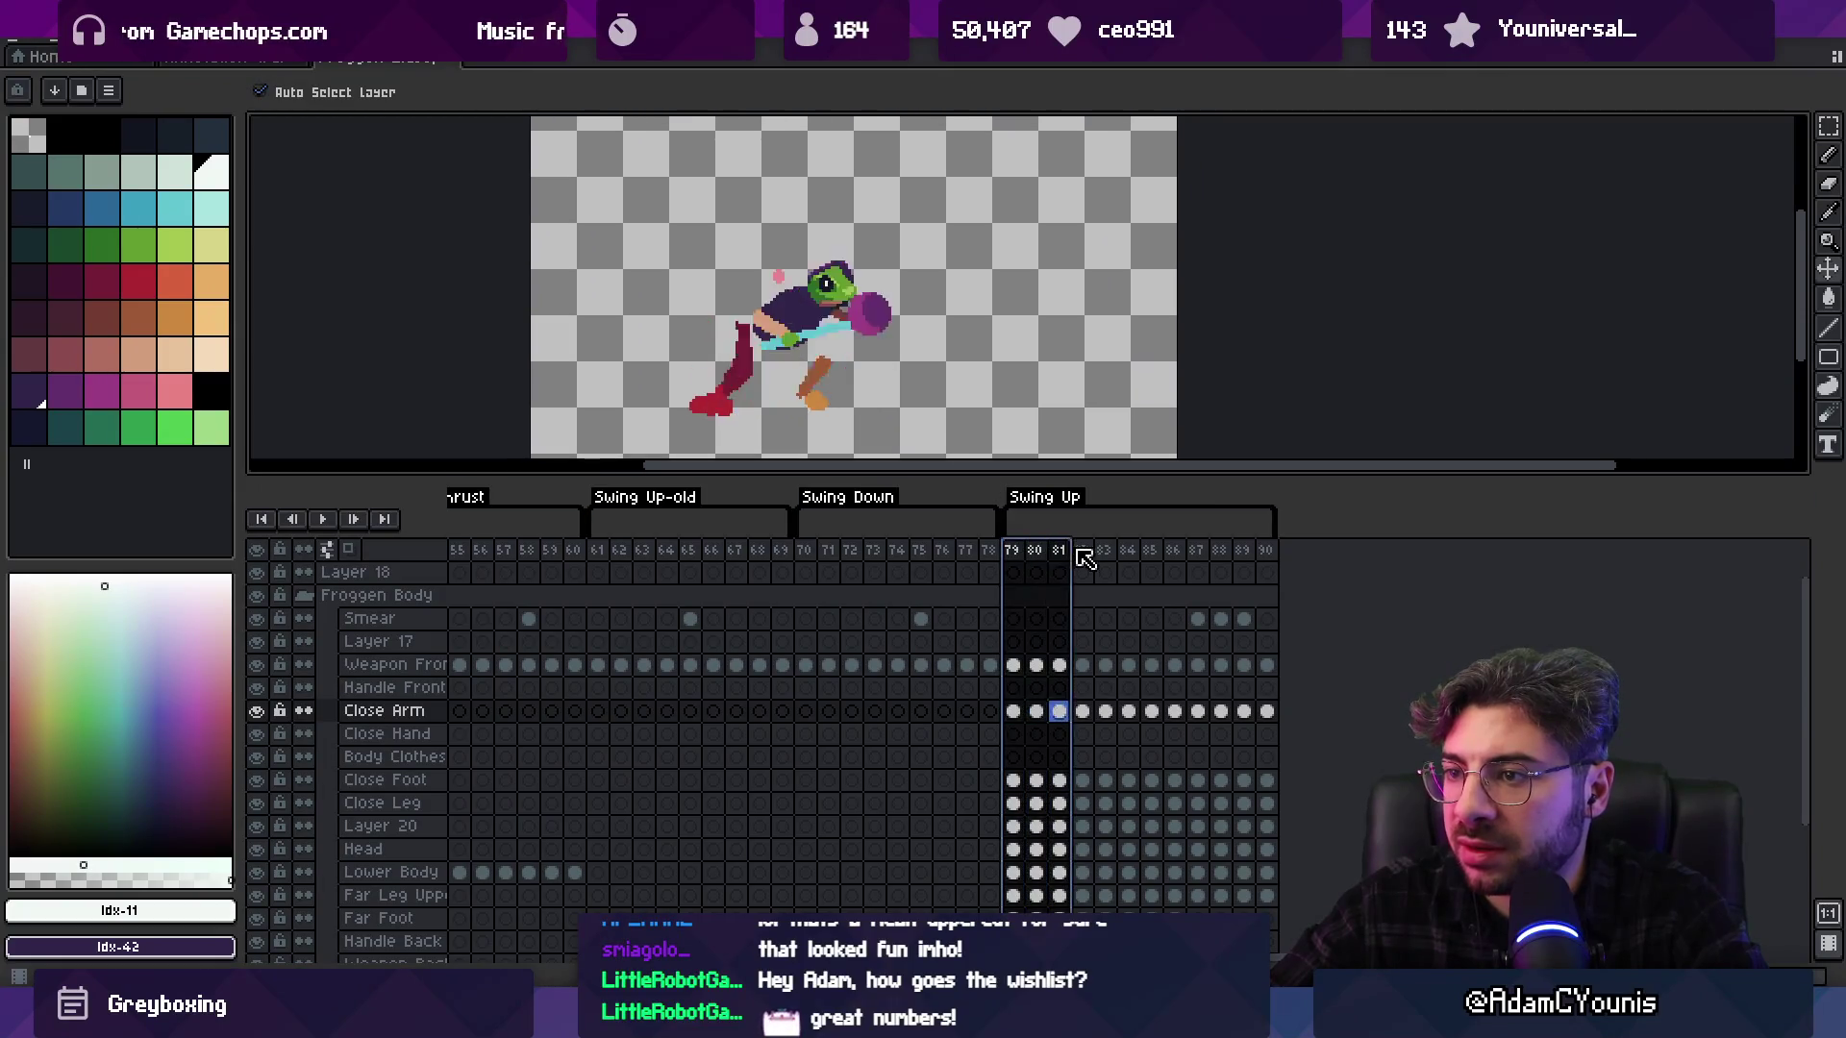
{"action": "mouse_move", "coordinate": [1015, 574]}
{"action": "left_mouse_down"}
{"action": "mouse_move", "coordinate": [462, 548]}
{"action": "mouse_move", "coordinate": [676, 551]}
{"action": "mouse_move", "coordinate": [526, 550]}
{"action": "left_mouse_up"}
{"action": "scroll", "coordinate": [911, 602], "scroll_direction": "left", "scroll_amount": 5}
{"action": "scroll", "coordinate": [911, 601], "scroll_direction": "left", "scroll_amount": 5}
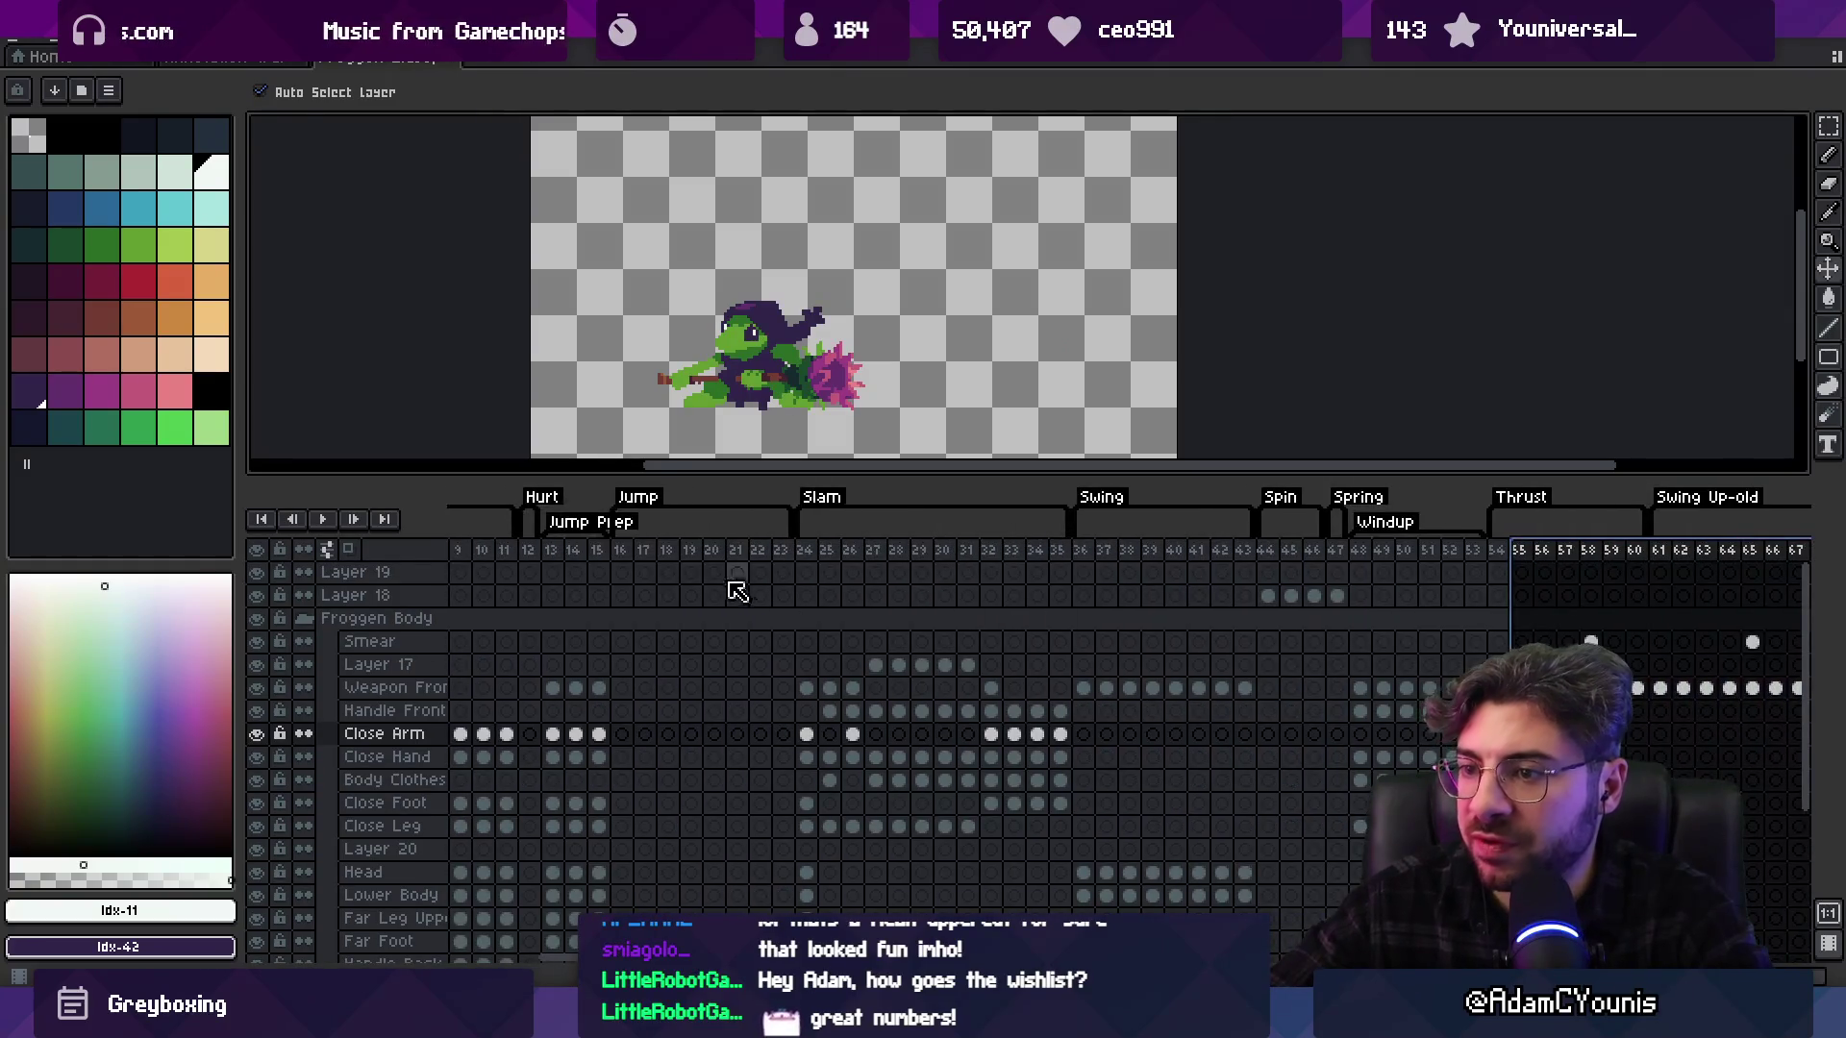
{"action": "scroll", "coordinate": [638, 587], "scroll_direction": "left", "scroll_amount": 2}
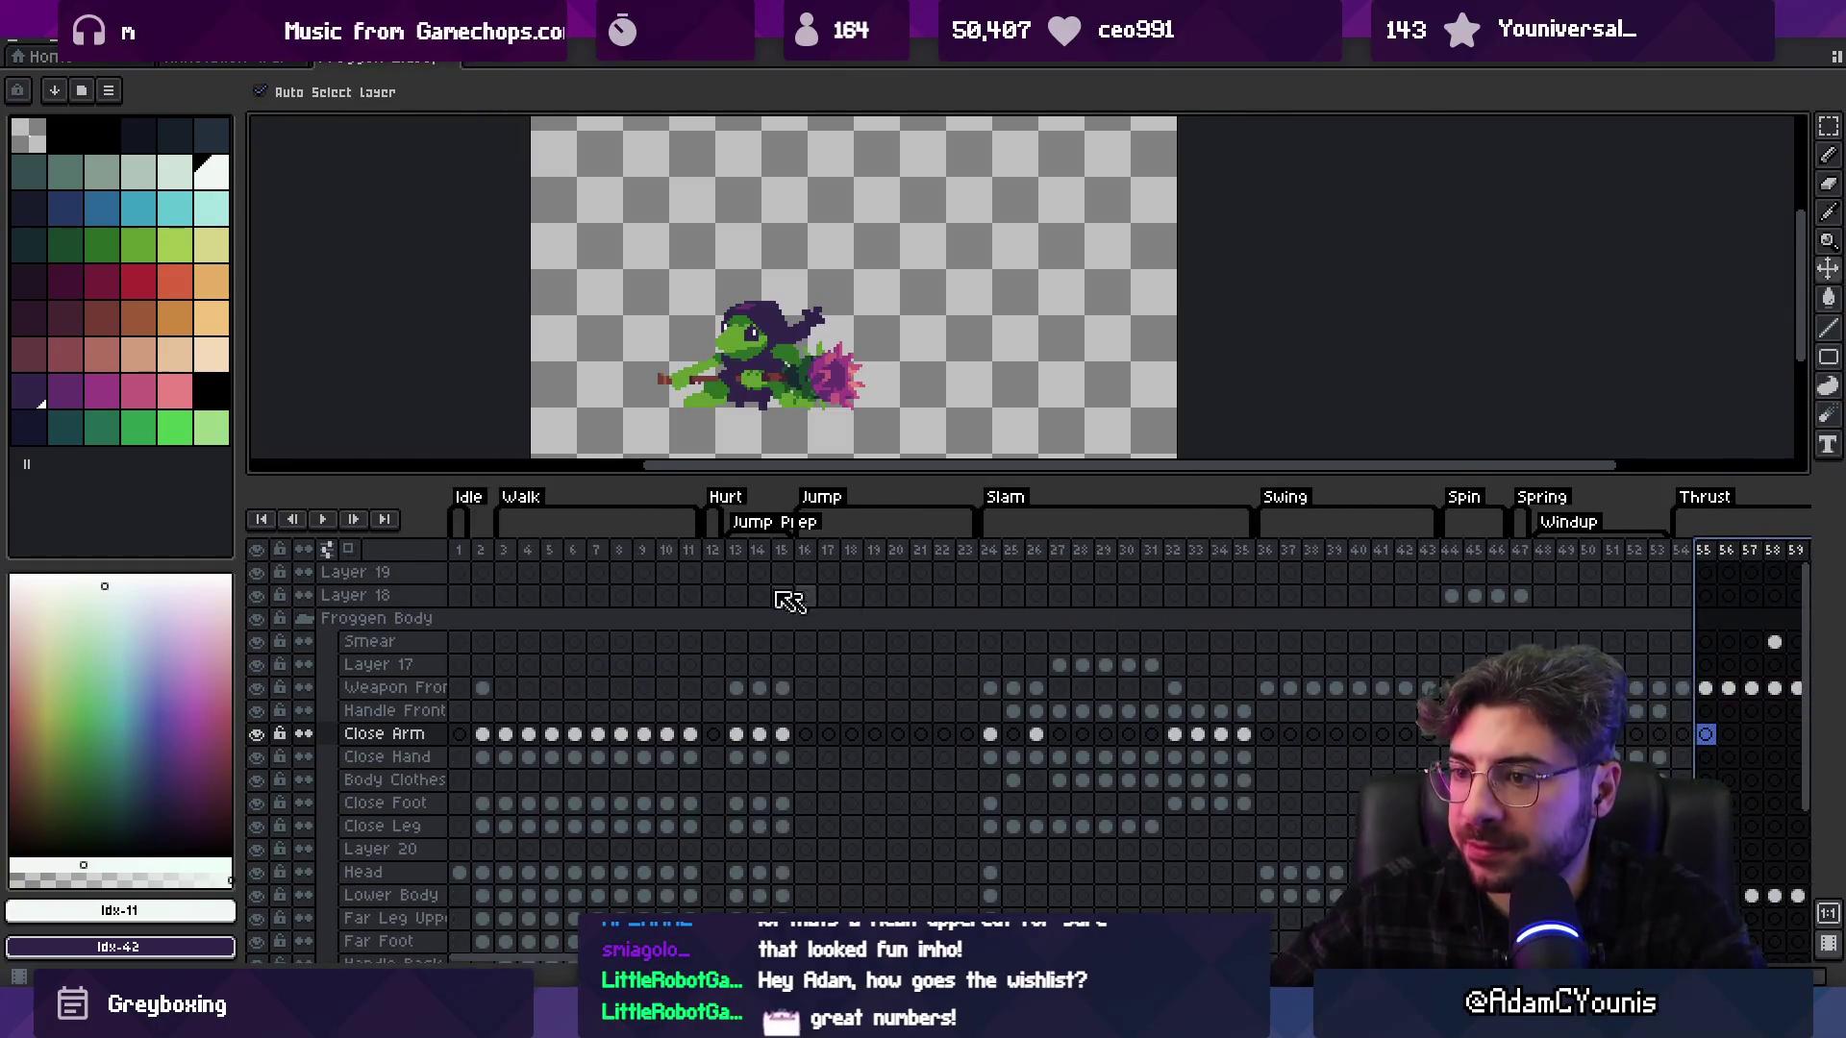
{"action": "mouse_move", "coordinate": [521, 553]}
{"action": "left_mouse_down"}
{"action": "mouse_move", "coordinate": [717, 556]}
{"action": "mouse_move", "coordinate": [539, 561]}
{"action": "mouse_move", "coordinate": [677, 565]}
{"action": "left_mouse_up"}
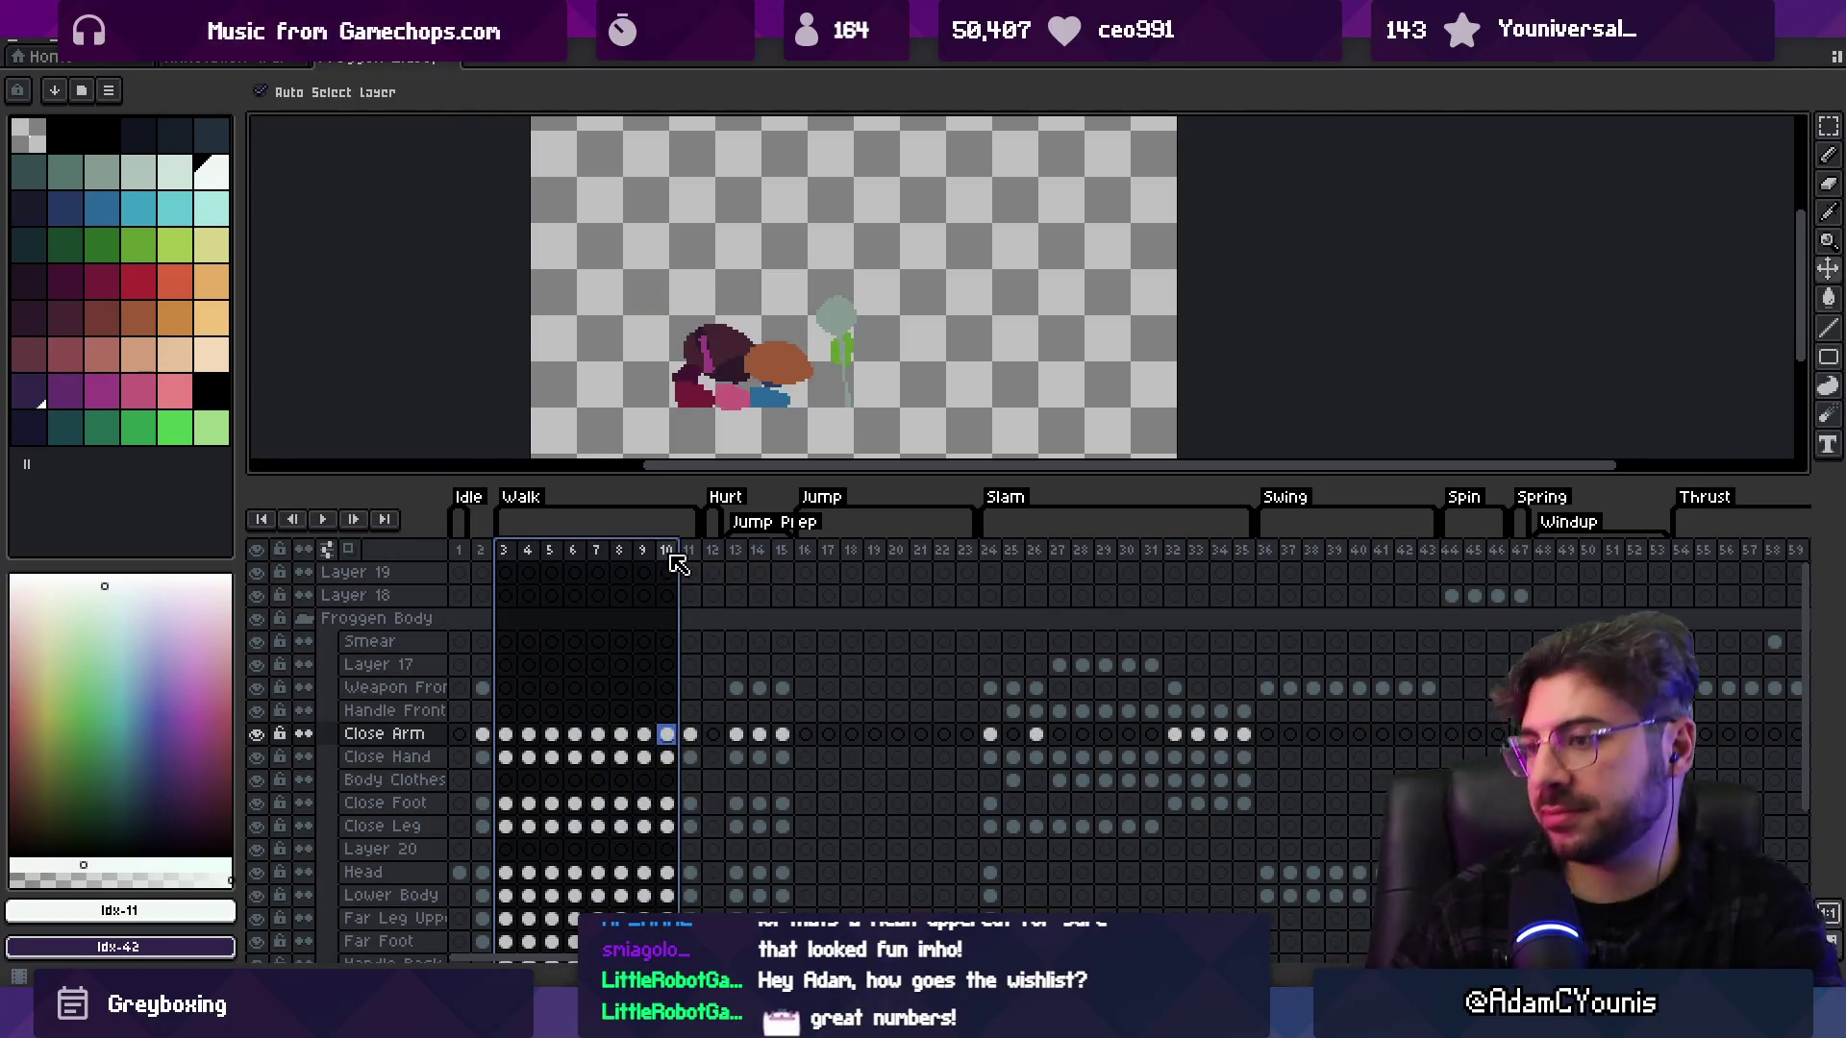
{"action": "mouse_move", "coordinate": [712, 556]}
{"action": "left_mouse_down"}
{"action": "mouse_move", "coordinate": [1635, 539]}
{"action": "mouse_move", "coordinate": [1751, 506]}
{"action": "left_mouse_up"}
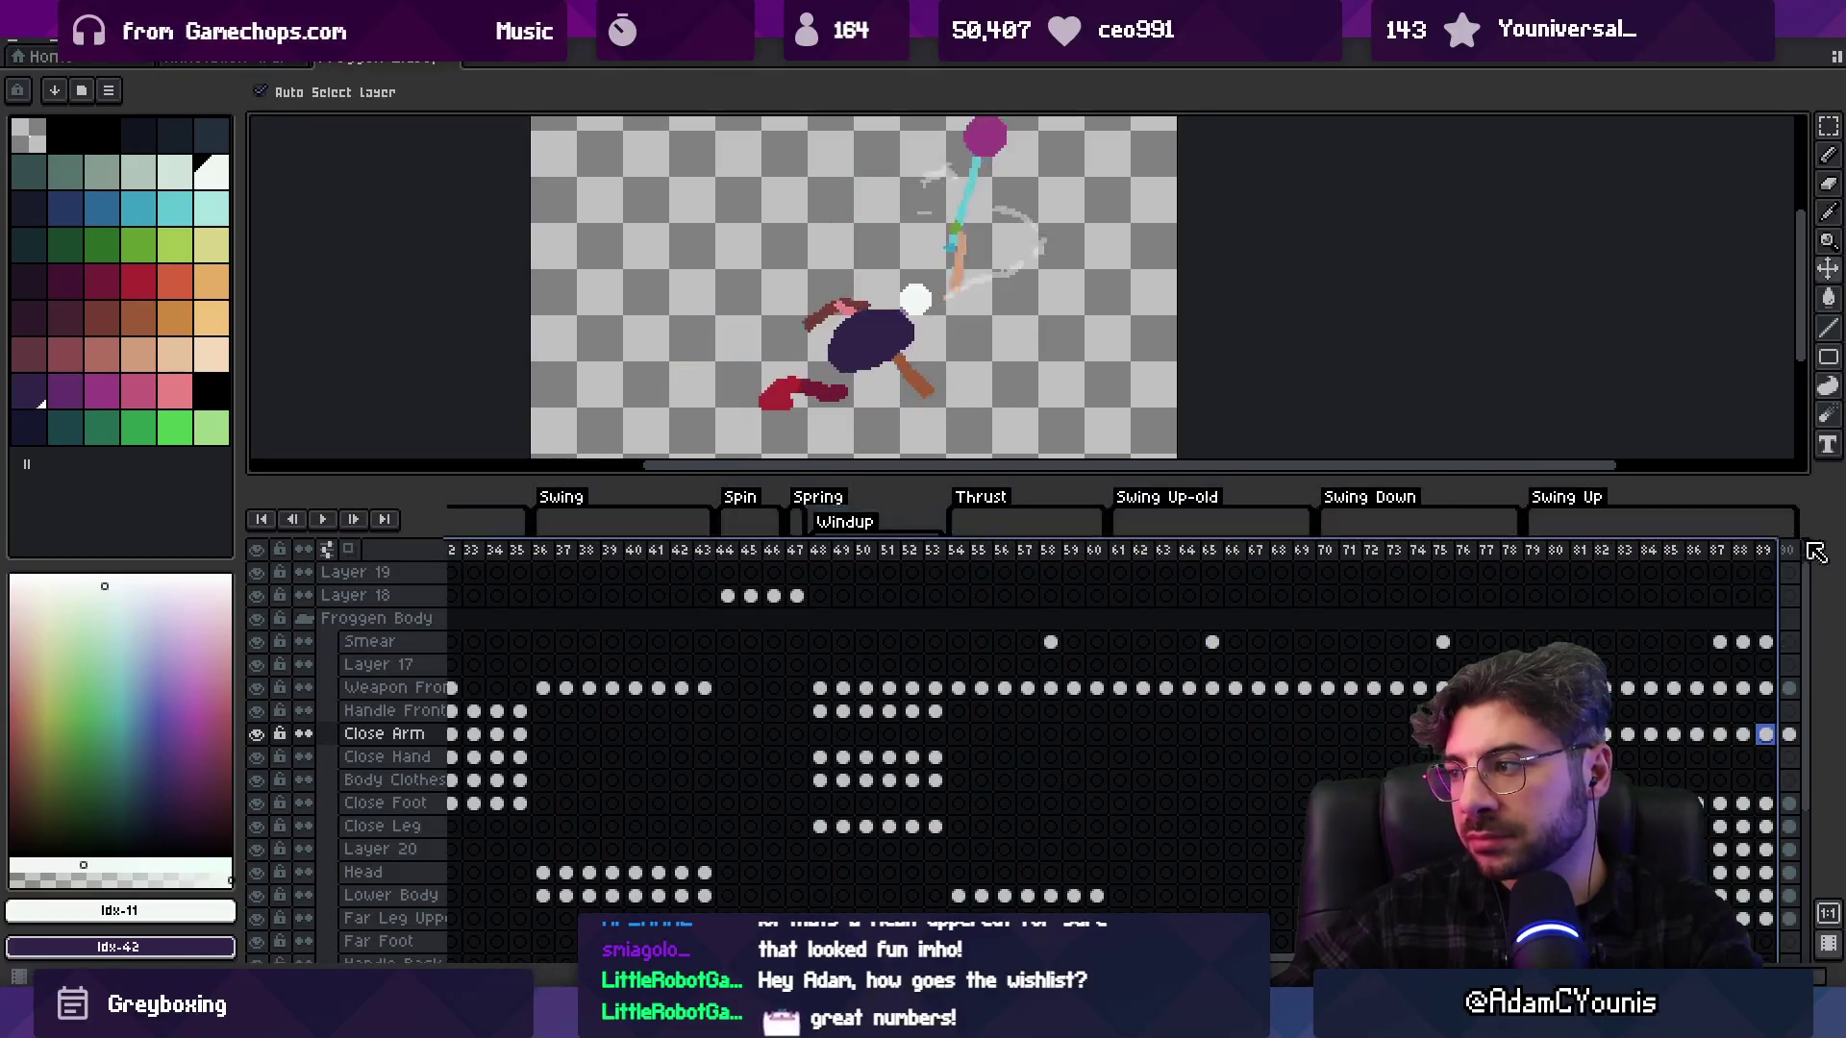
Loop-preview the Swing Up frames, narrowing the range from 79–90 to 79–89
{"action": "scroll", "coordinate": [1194, 651], "scroll_direction": "right", "scroll_amount": 3}
{"action": "left_click_drag", "start_coordinate": [1134, 562], "coordinate": [1381, 564]}
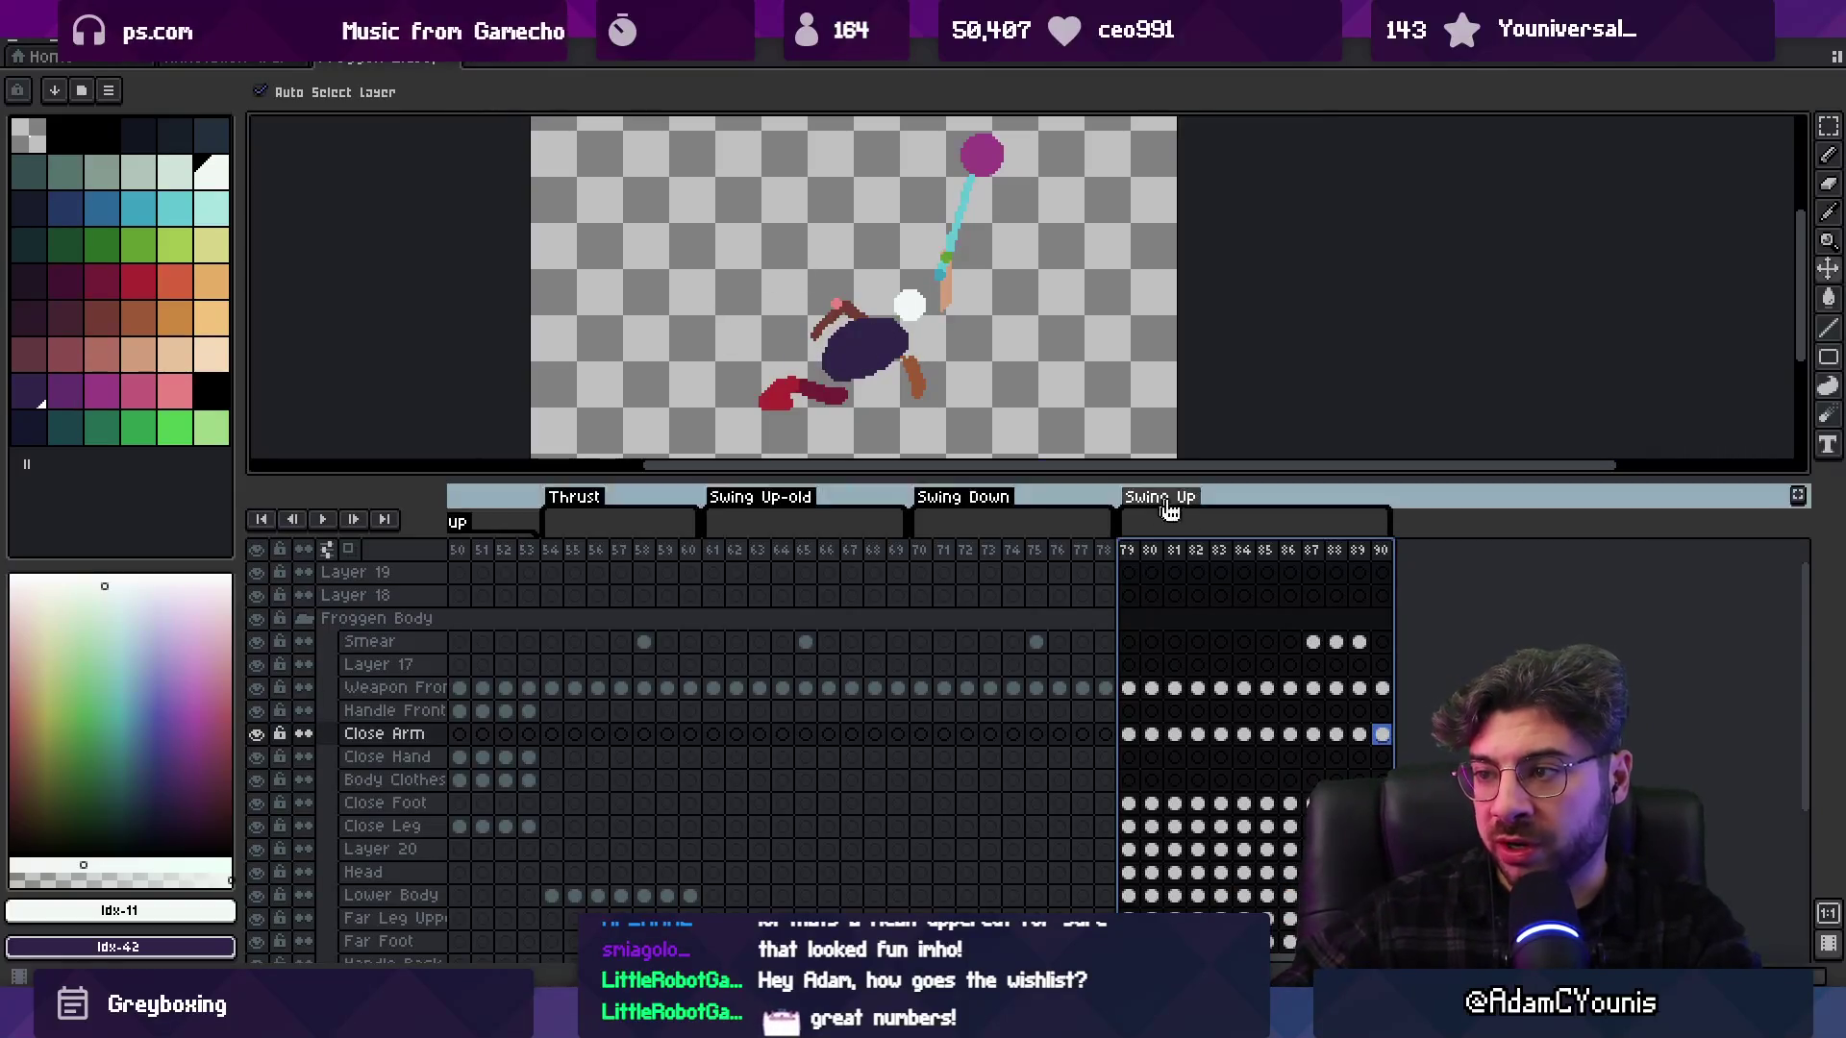
{"action": "mouse_move", "coordinate": [1146, 560]}
{"action": "left_mouse_down"}
{"action": "mouse_move", "coordinate": [1394, 558]}
{"action": "mouse_move", "coordinate": [947, 589]}
{"action": "mouse_move", "coordinate": [1141, 577]}
{"action": "left_mouse_up"}
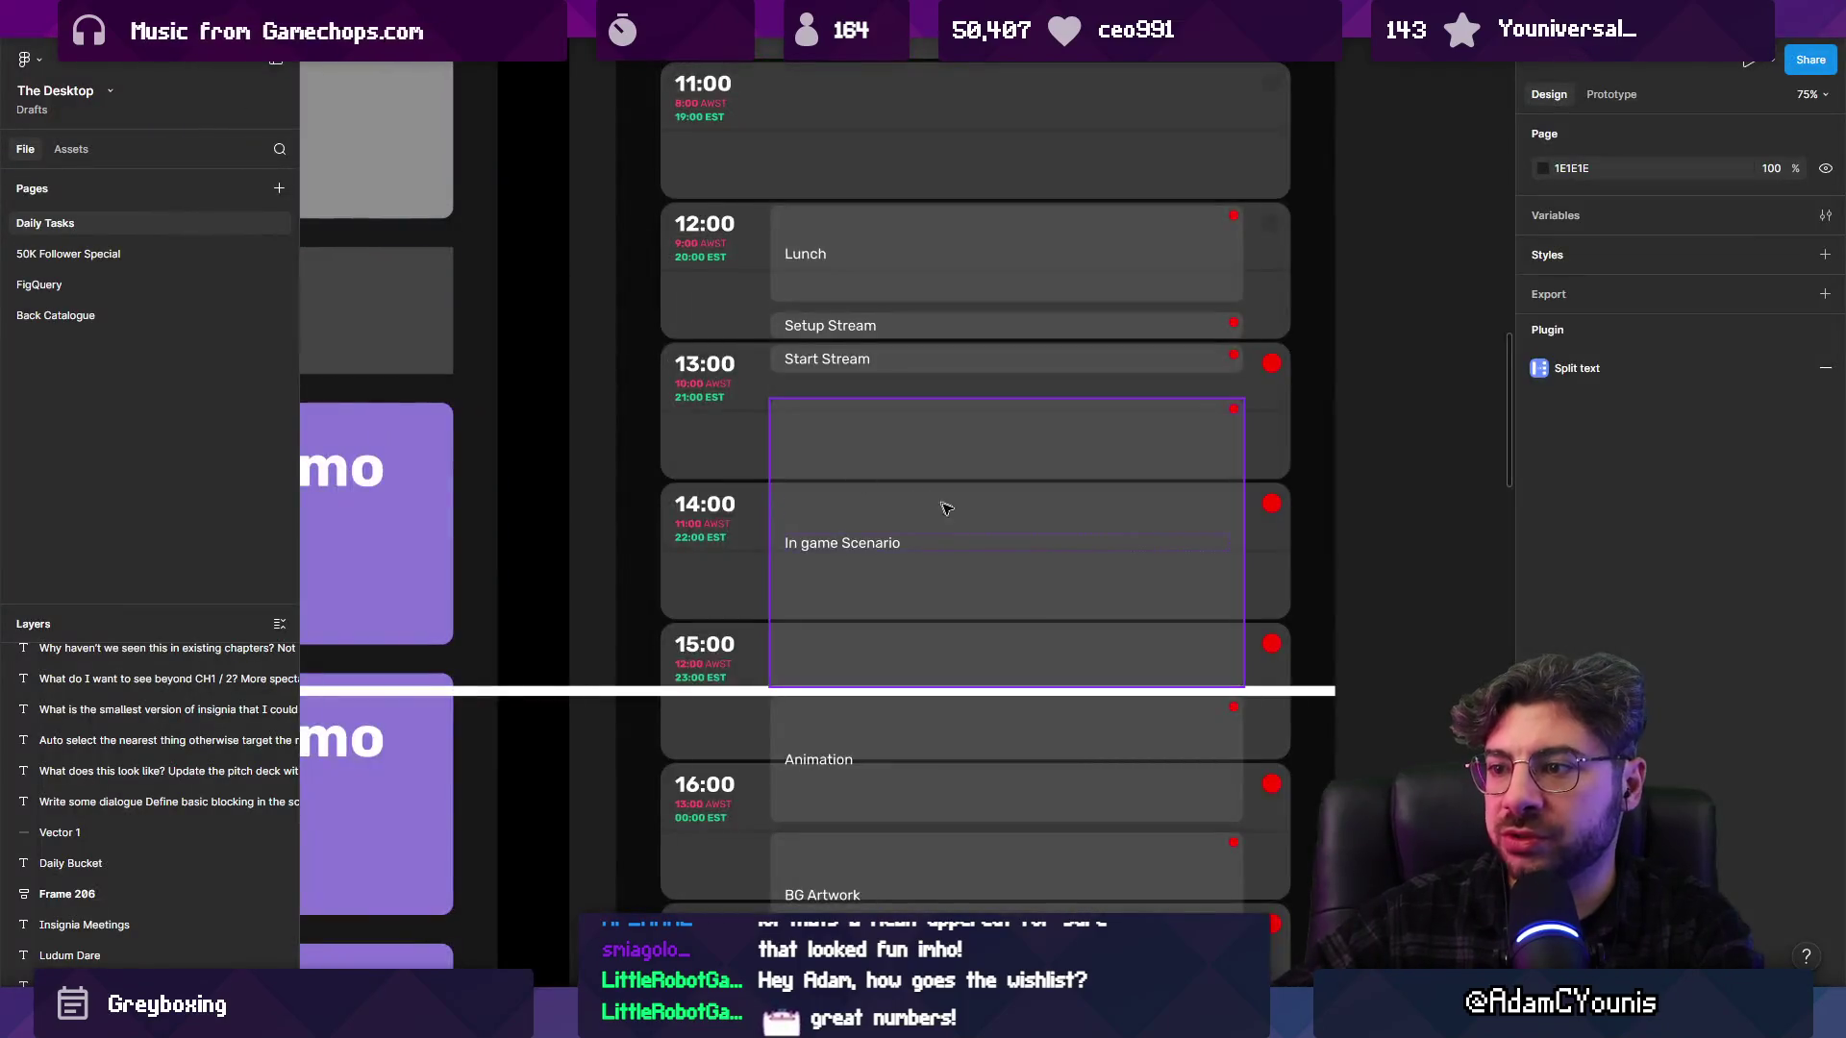
{"action": "scroll", "coordinate": [945, 508], "scroll_direction": "down", "scroll_amount": 5}
Drag the white Vector 1 progress line down to just past 16:00 and select the BG Artwork task
{"action": "left_click_drag", "start_coordinate": [700, 448], "coordinate": [711, 563]}
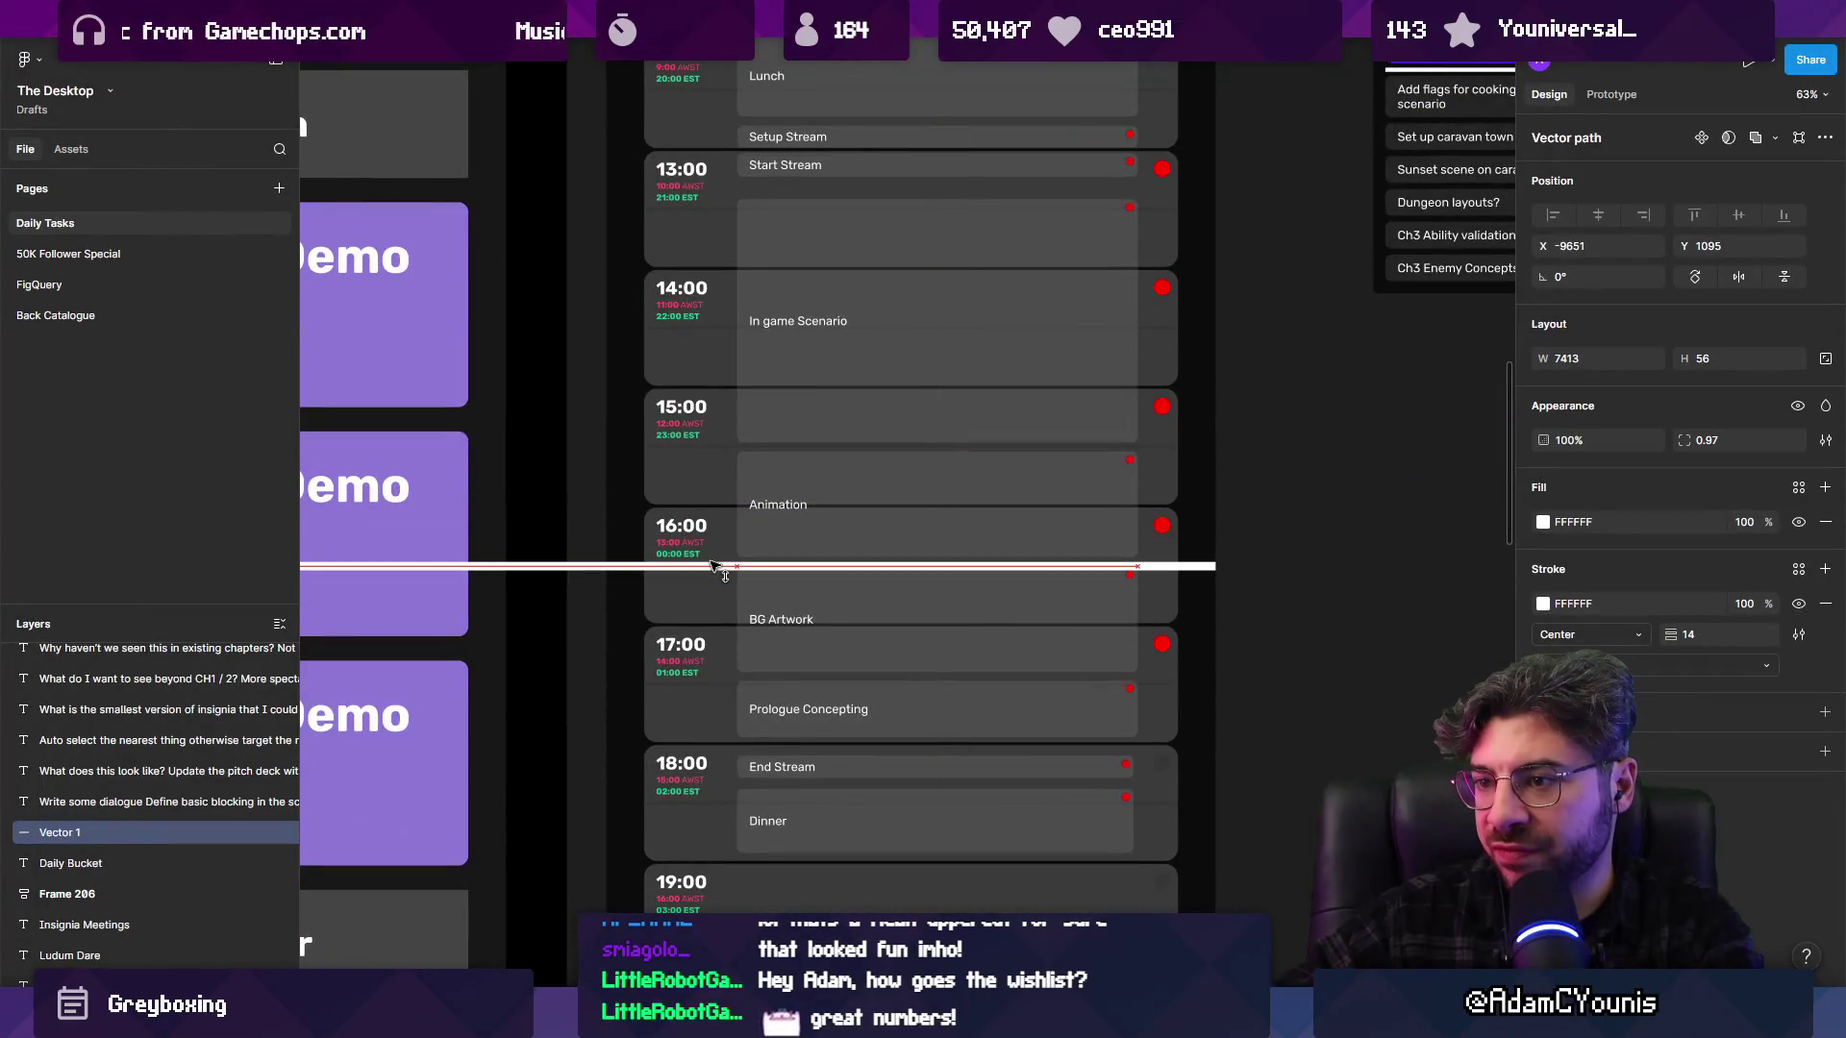
{"action": "scroll", "coordinate": [780, 588], "scroll_direction": "up", "scroll_amount": 5}
{"action": "left_click", "coordinate": [752, 634]}
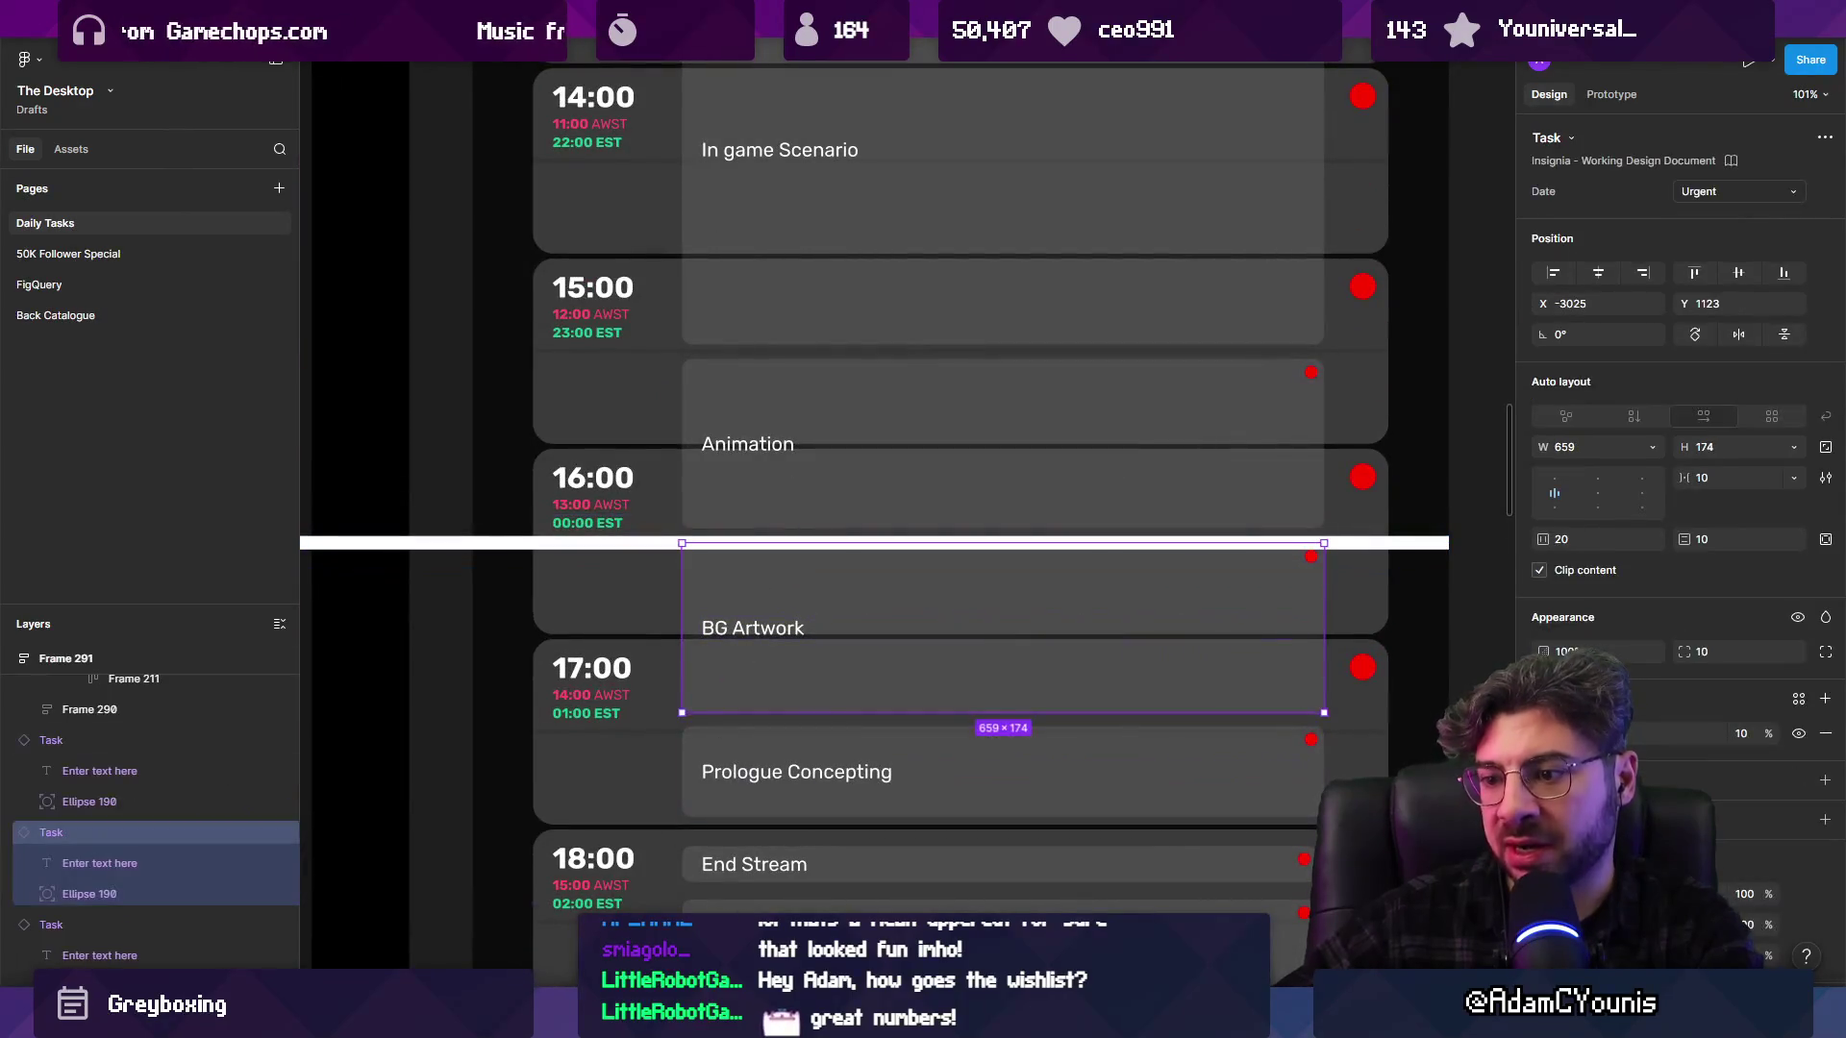
{"action": "key", "text": "alt+Tab"}
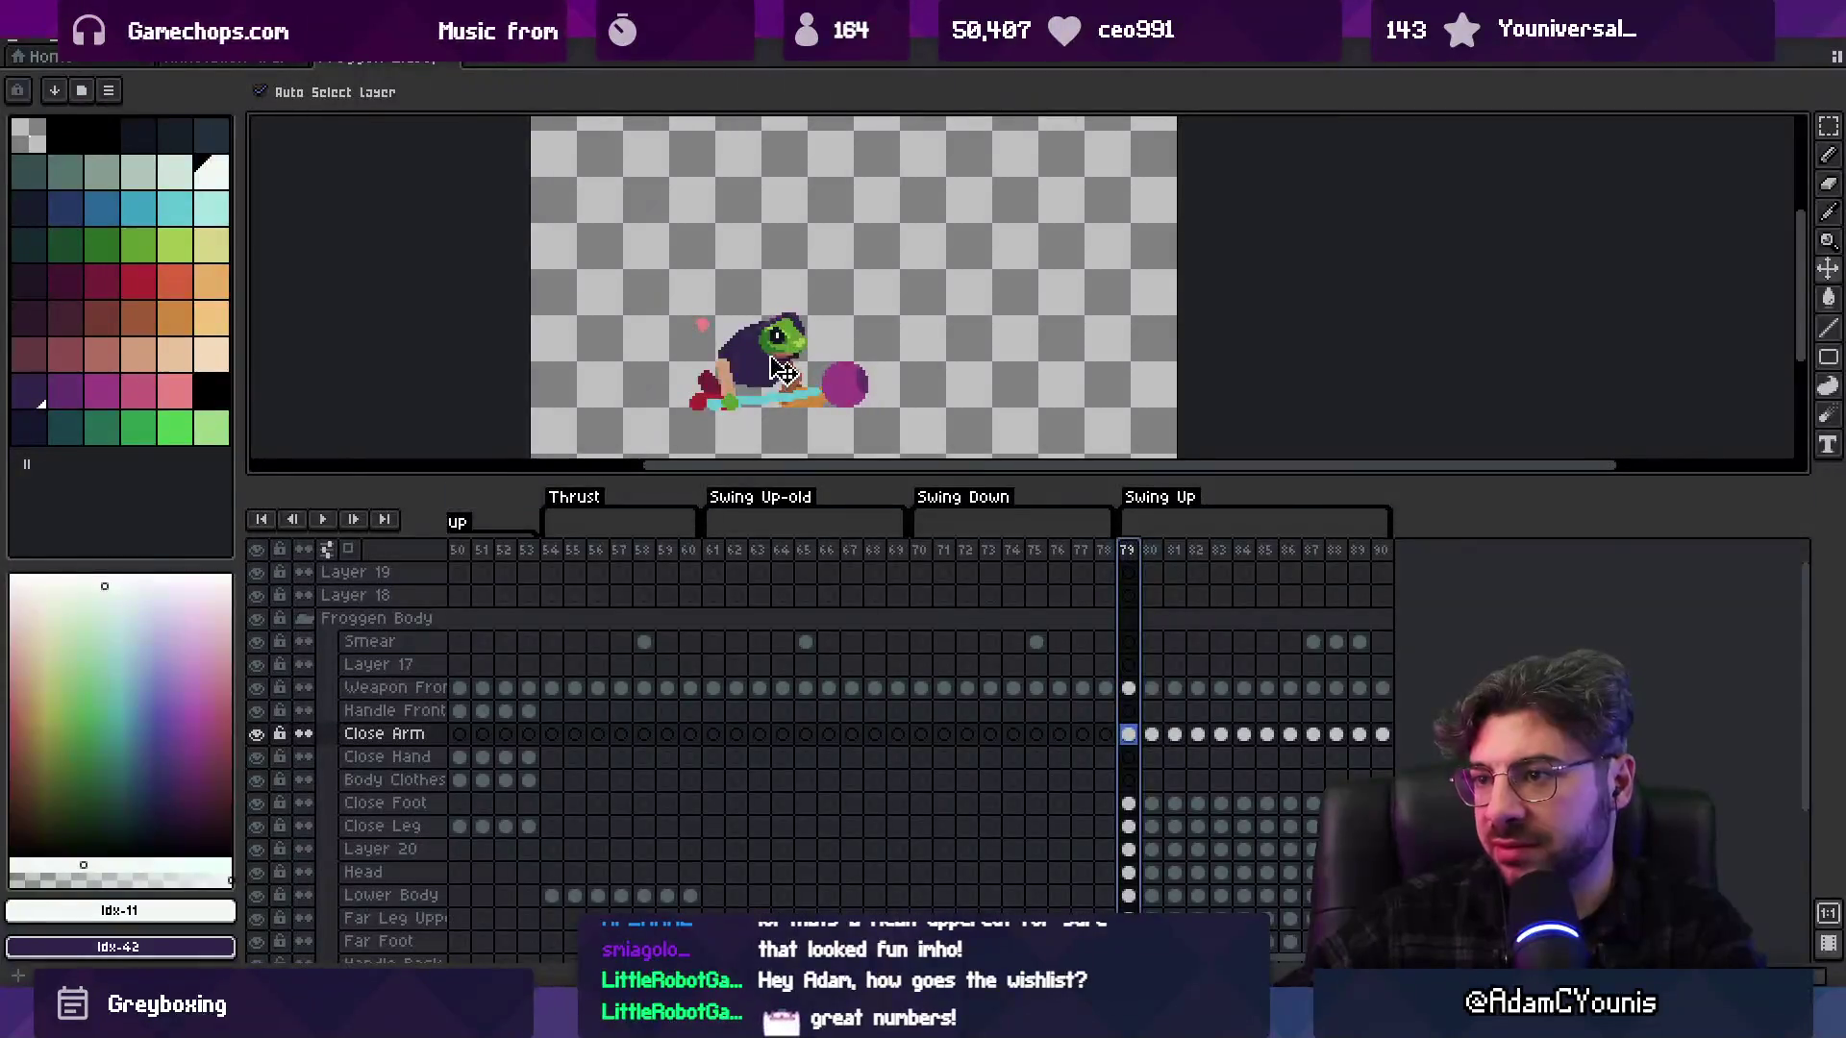
{"action": "key", "text": "alt+Tab"}
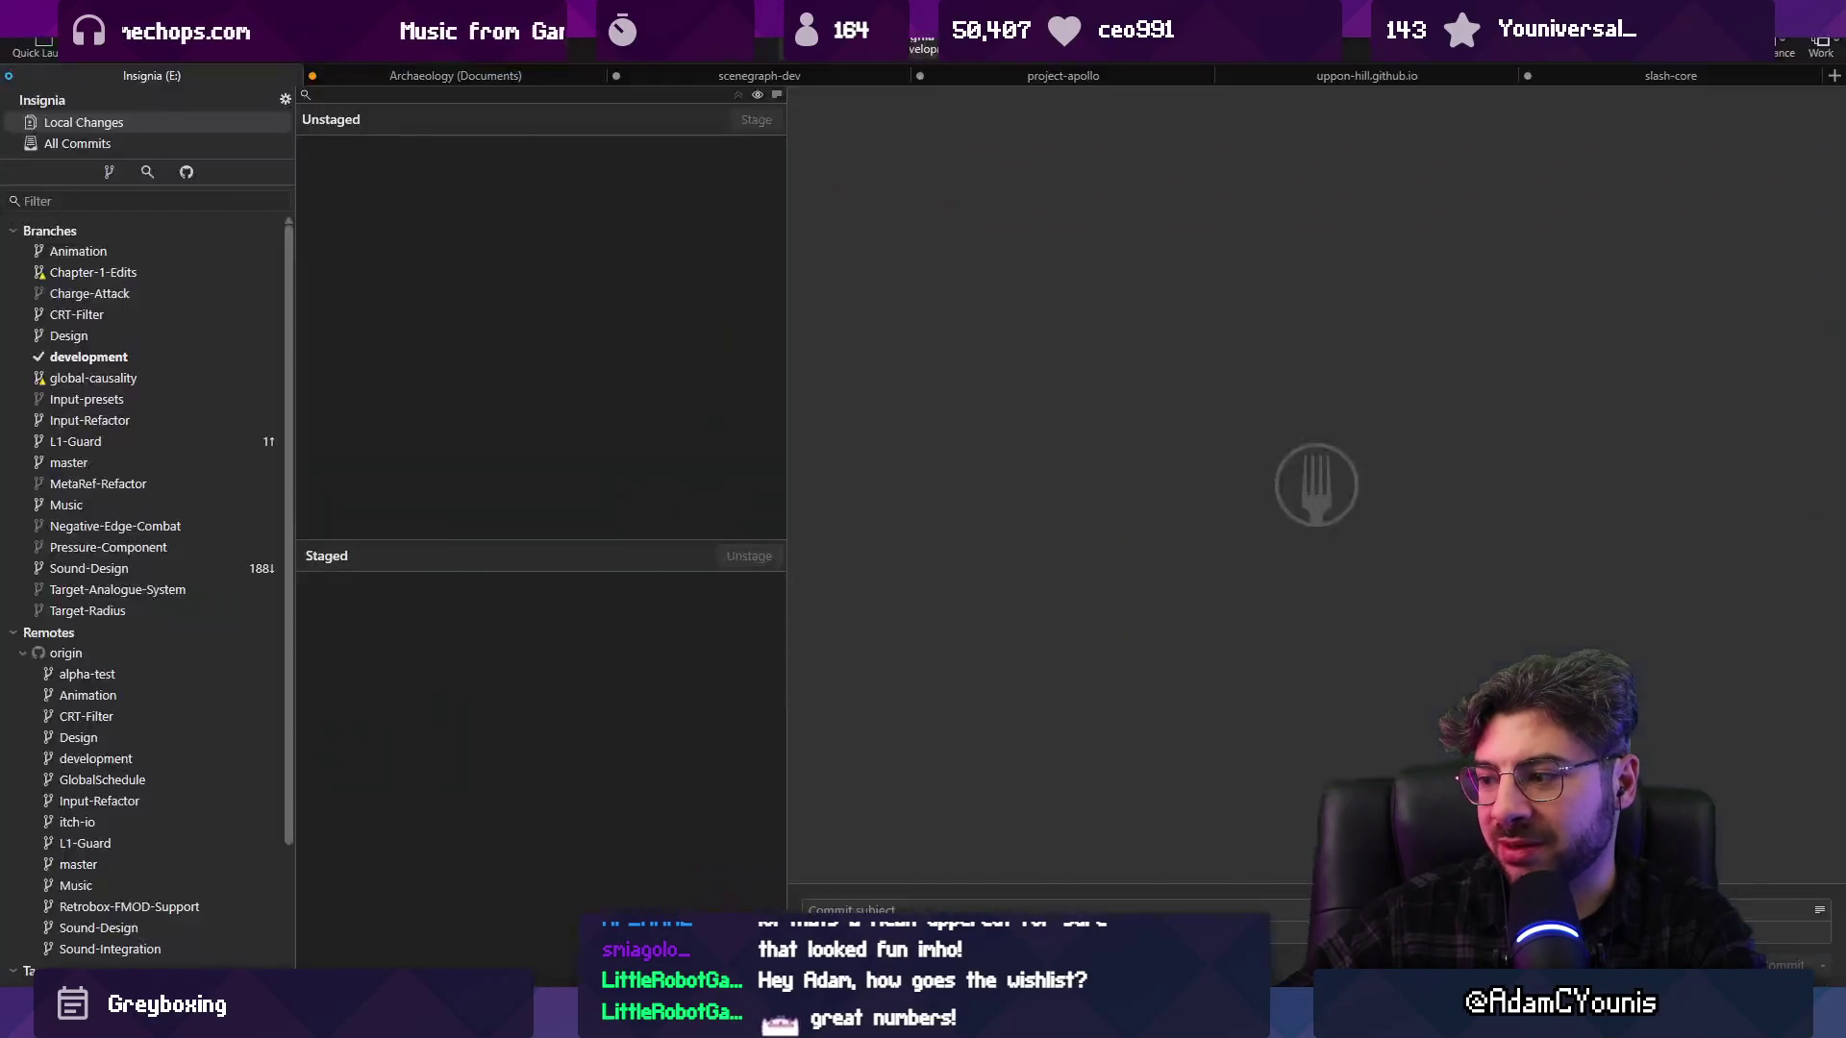
Stage all 12 changed files and commit them to development as 'Updates Froggen'
{"action": "left_click", "coordinate": [739, 96]}
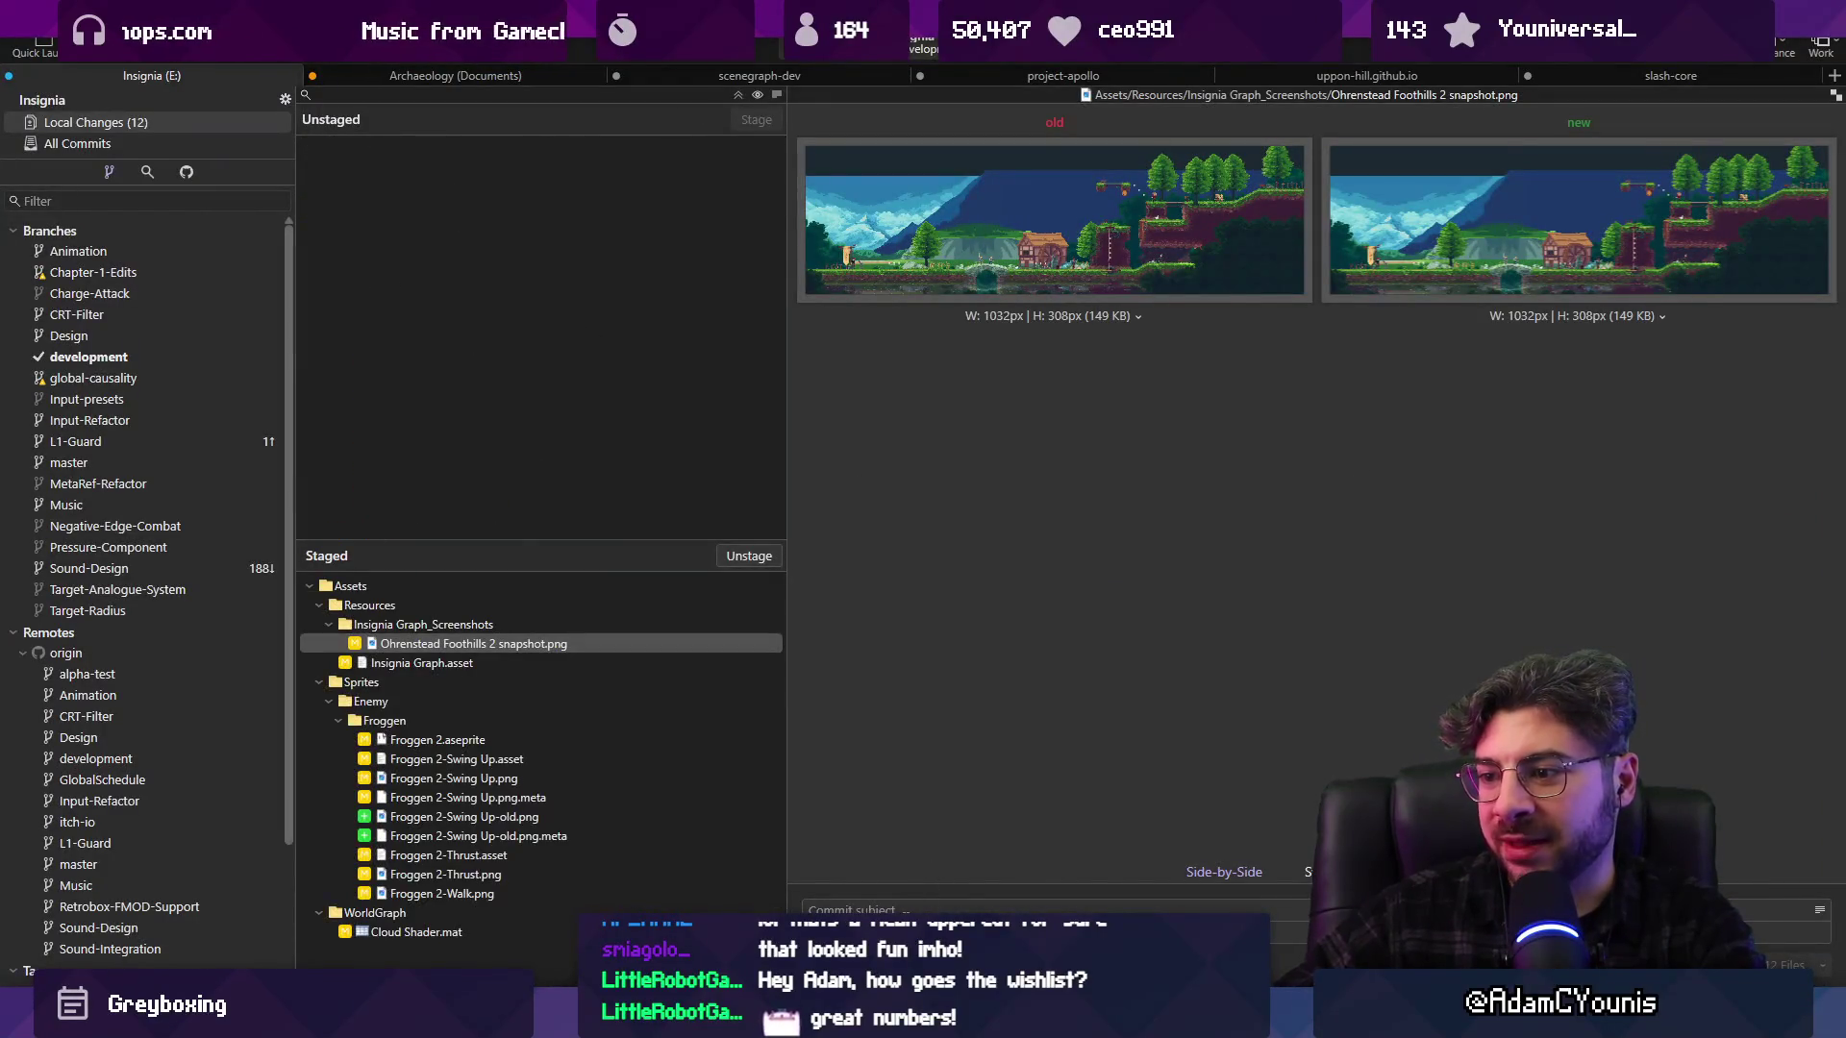
{"action": "type", "text": "Updates Fro"}
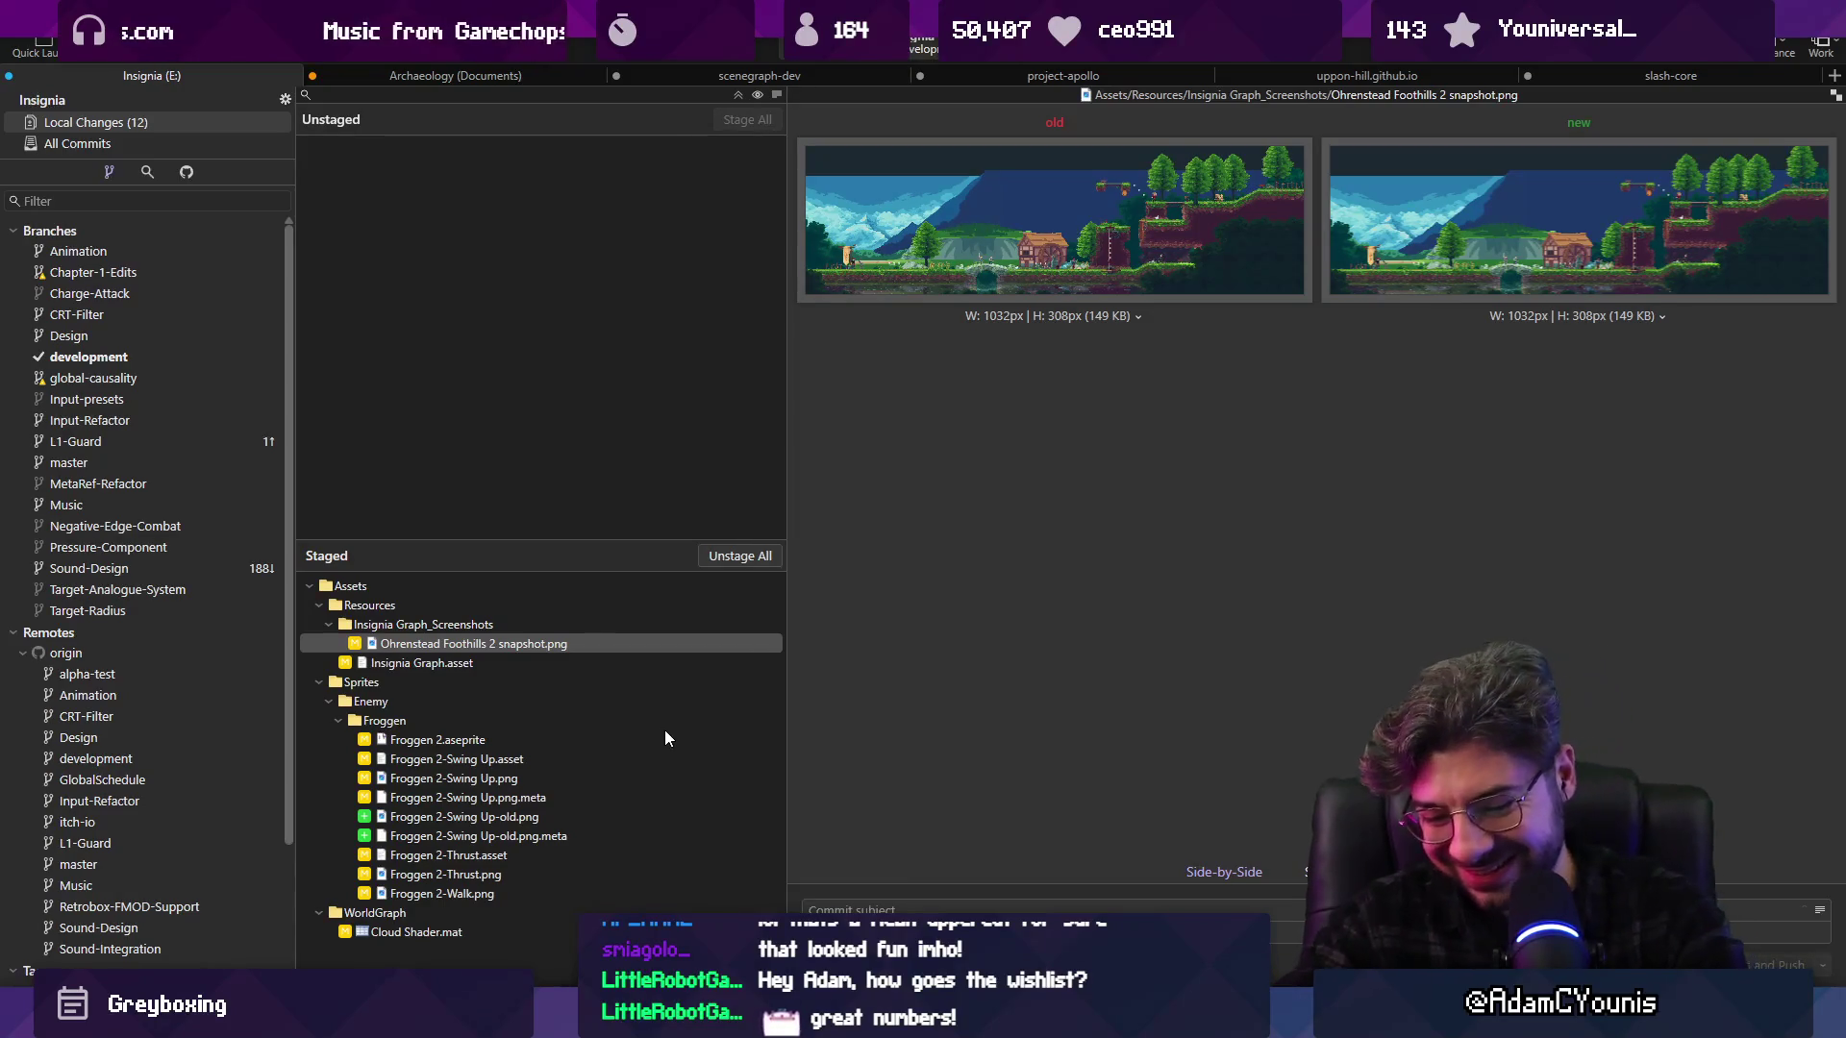
{"action": "type", "text": "ggen 2"}
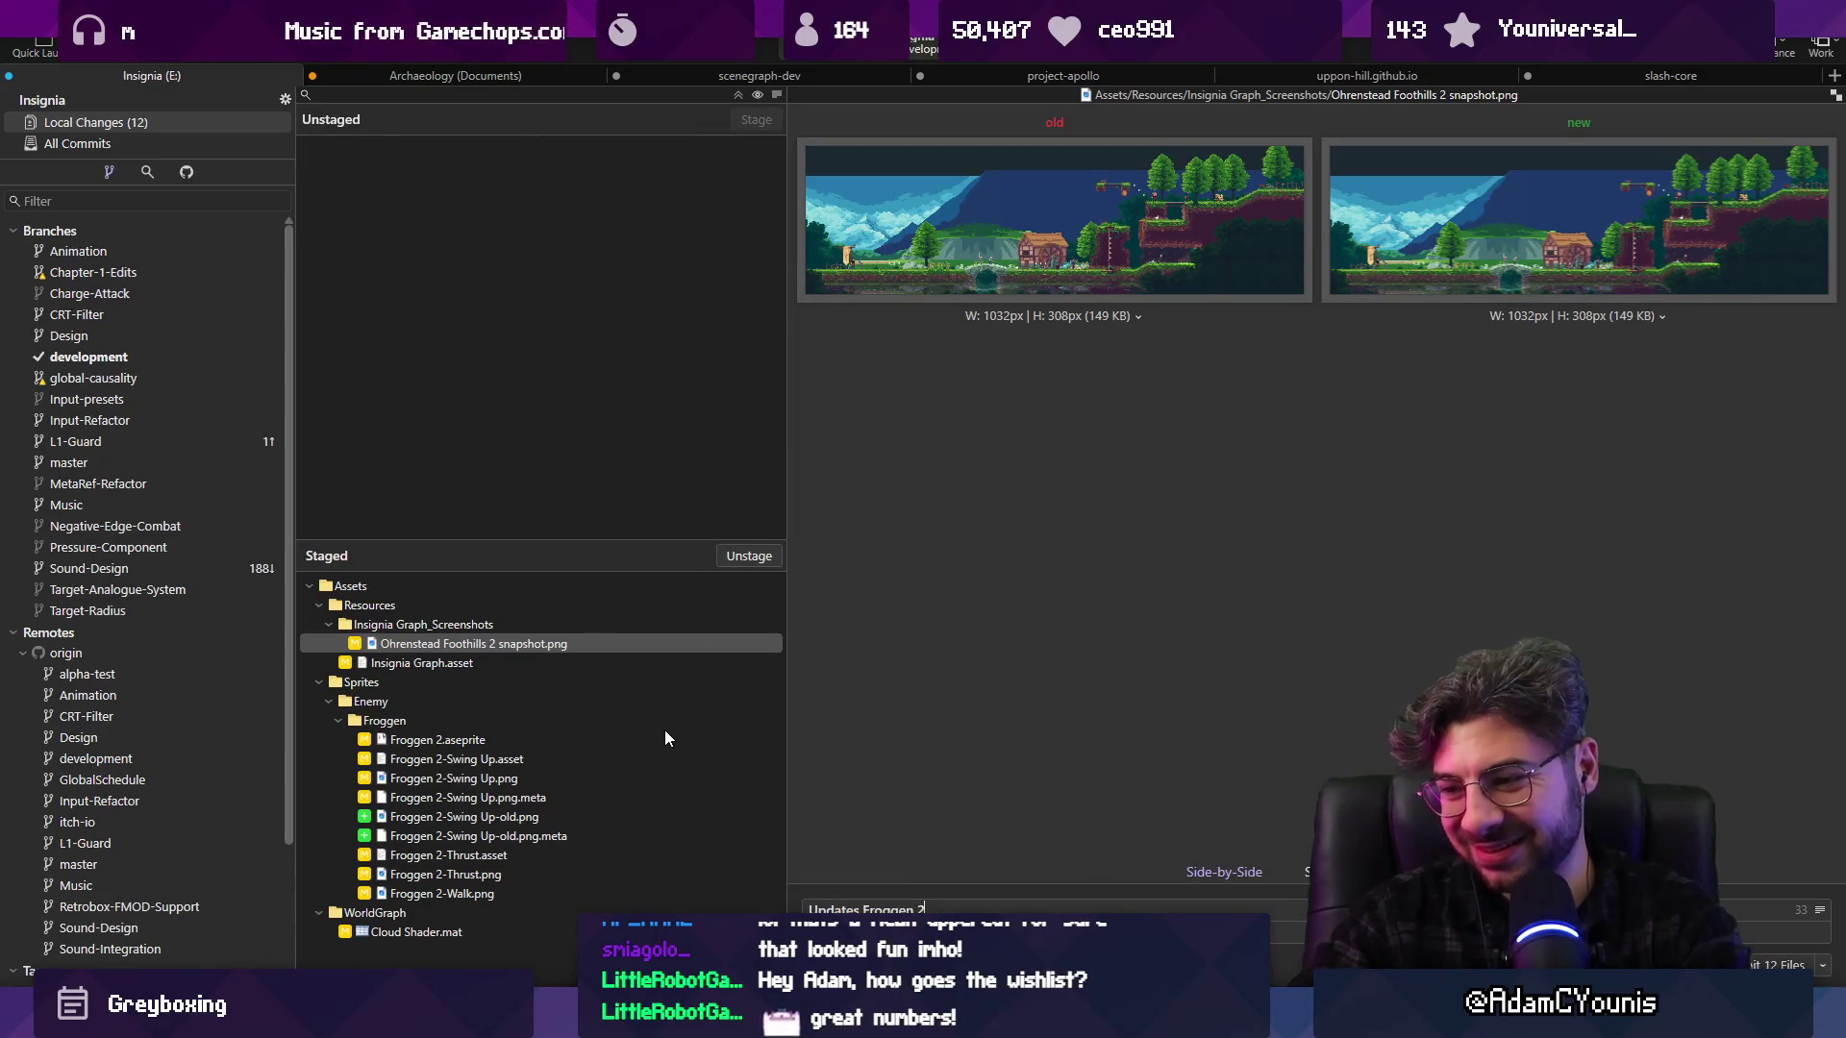
{"action": "key", "text": "ctrl+Return"}
Push the 'Updates Froggen' commit to the remote
{"action": "key", "text": "ctrl+shift+p"}
{"action": "key", "text": "Return"}
{"action": "key", "text": "alt+Tab"}
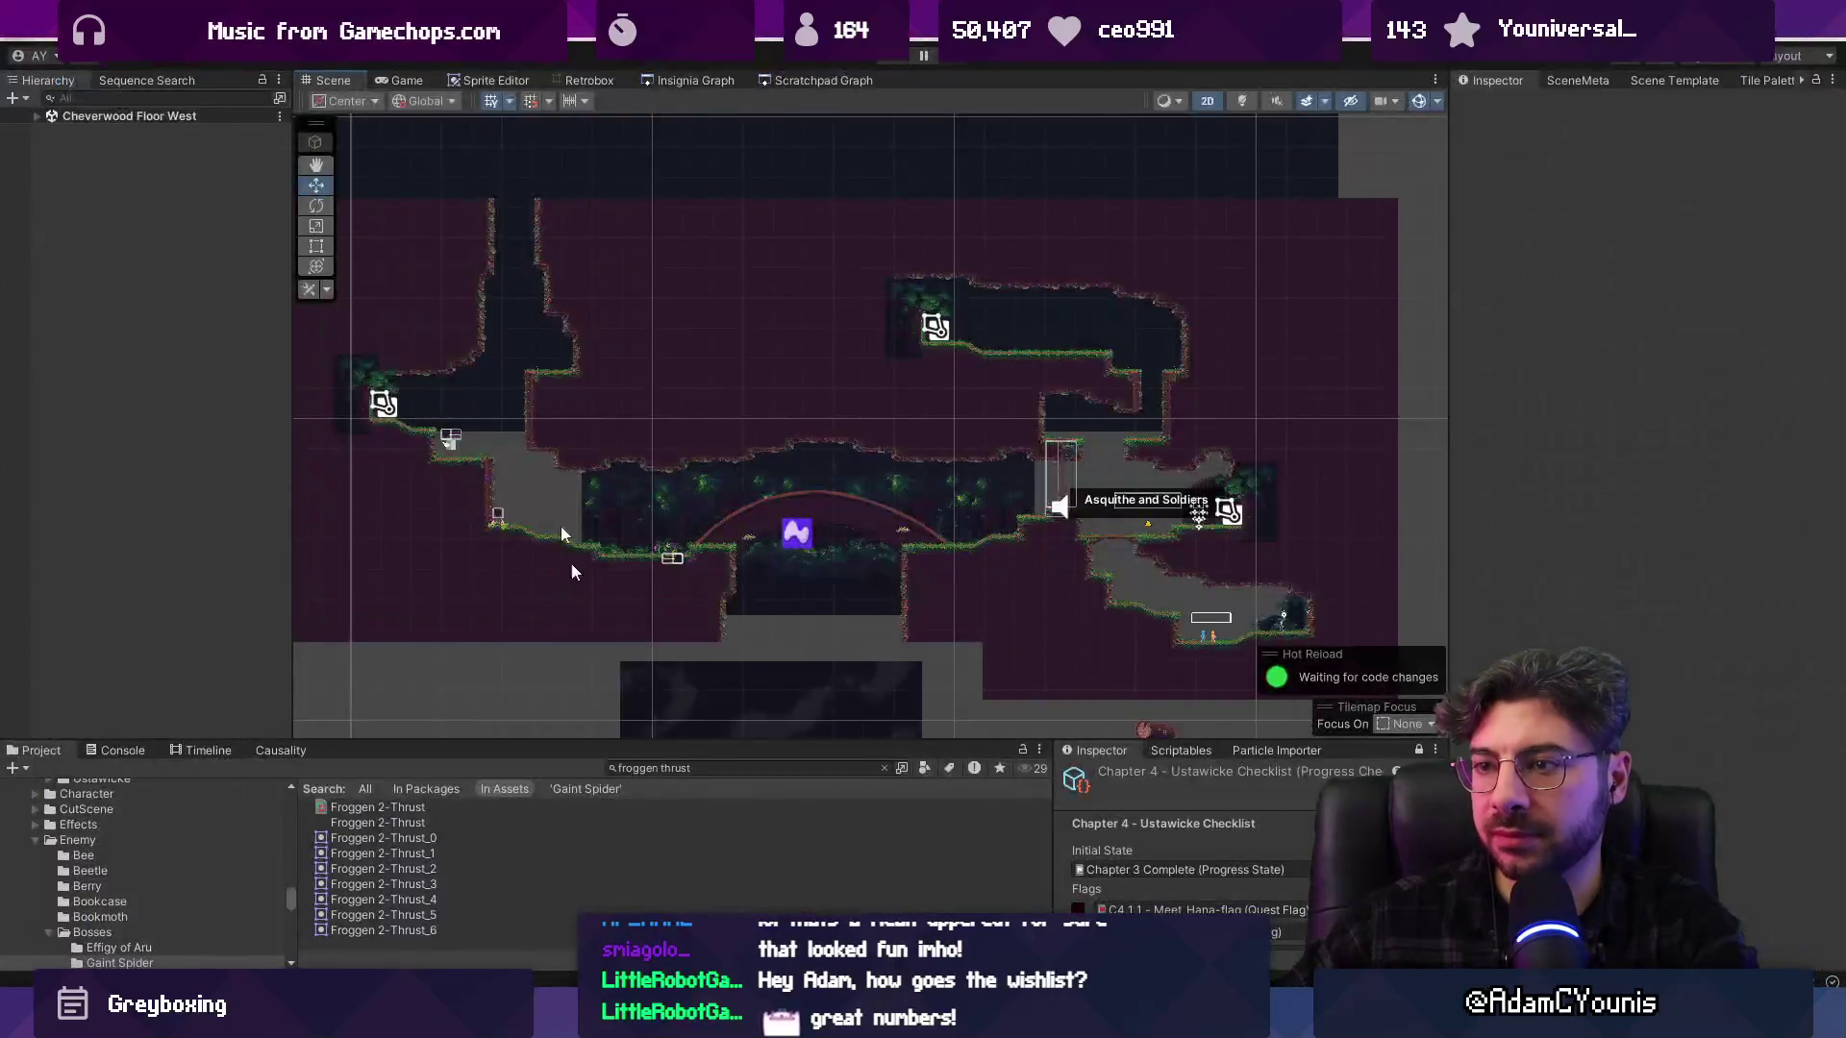
Open the Insignia scene graph and zoom to the Naso Train Test node
{"action": "left_click", "coordinate": [619, 77]}
{"action": "left_click", "coordinate": [665, 81]}
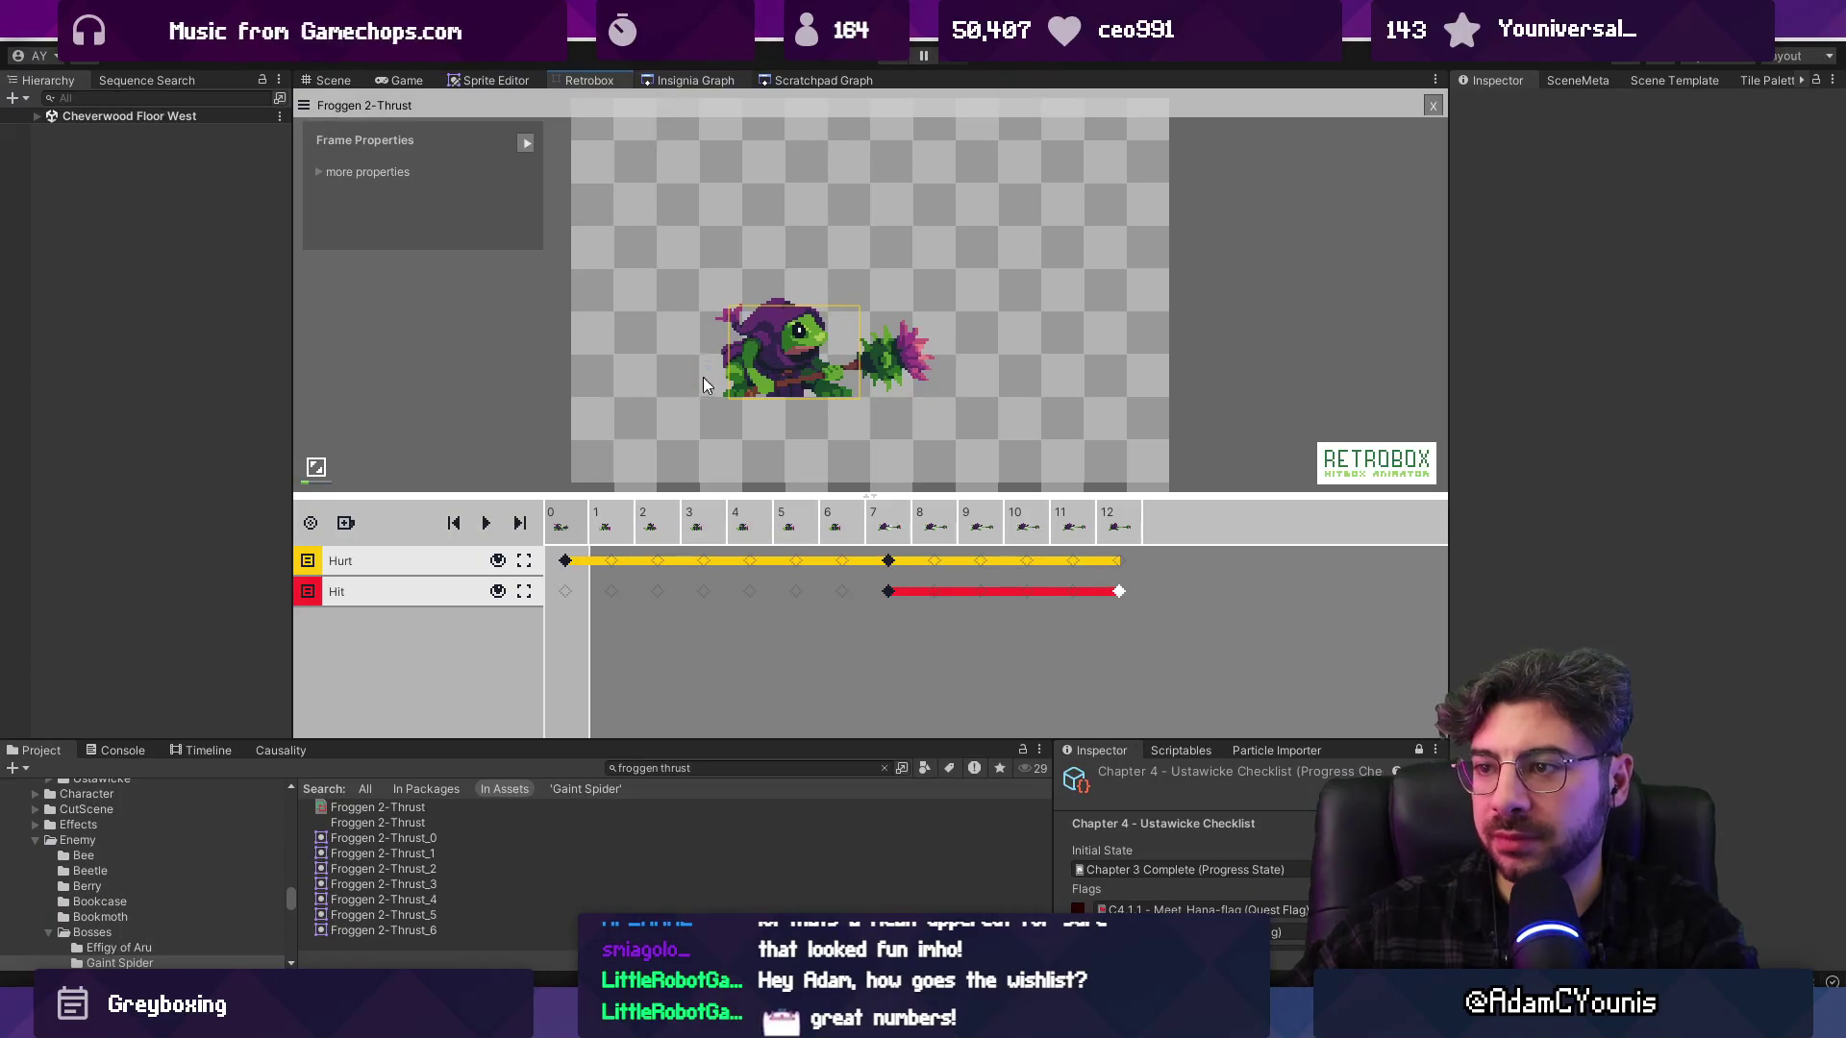
{"action": "scroll", "coordinate": [649, 400], "scroll_direction": "down", "scroll_amount": 5}
{"action": "scroll", "coordinate": [400, 291], "scroll_direction": "up", "scroll_amount": 10}
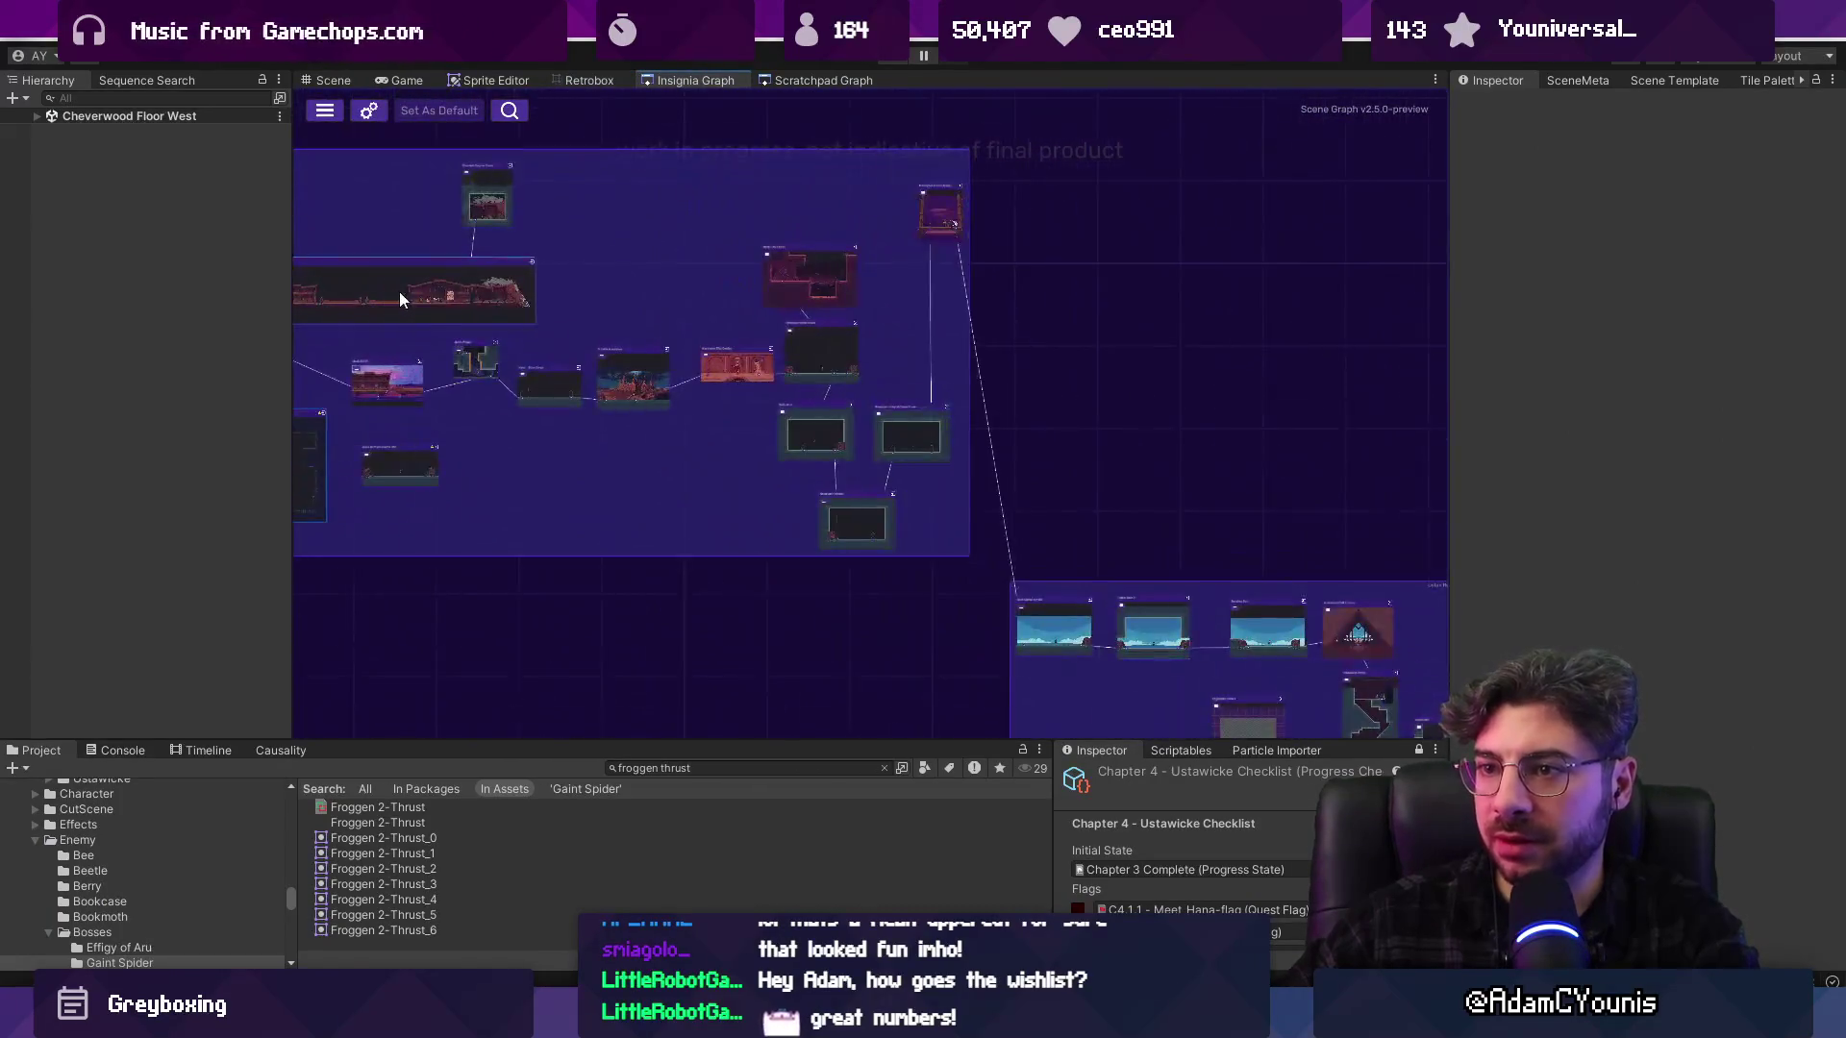
{"action": "scroll", "coordinate": [516, 323], "scroll_direction": "up", "scroll_amount": 5}
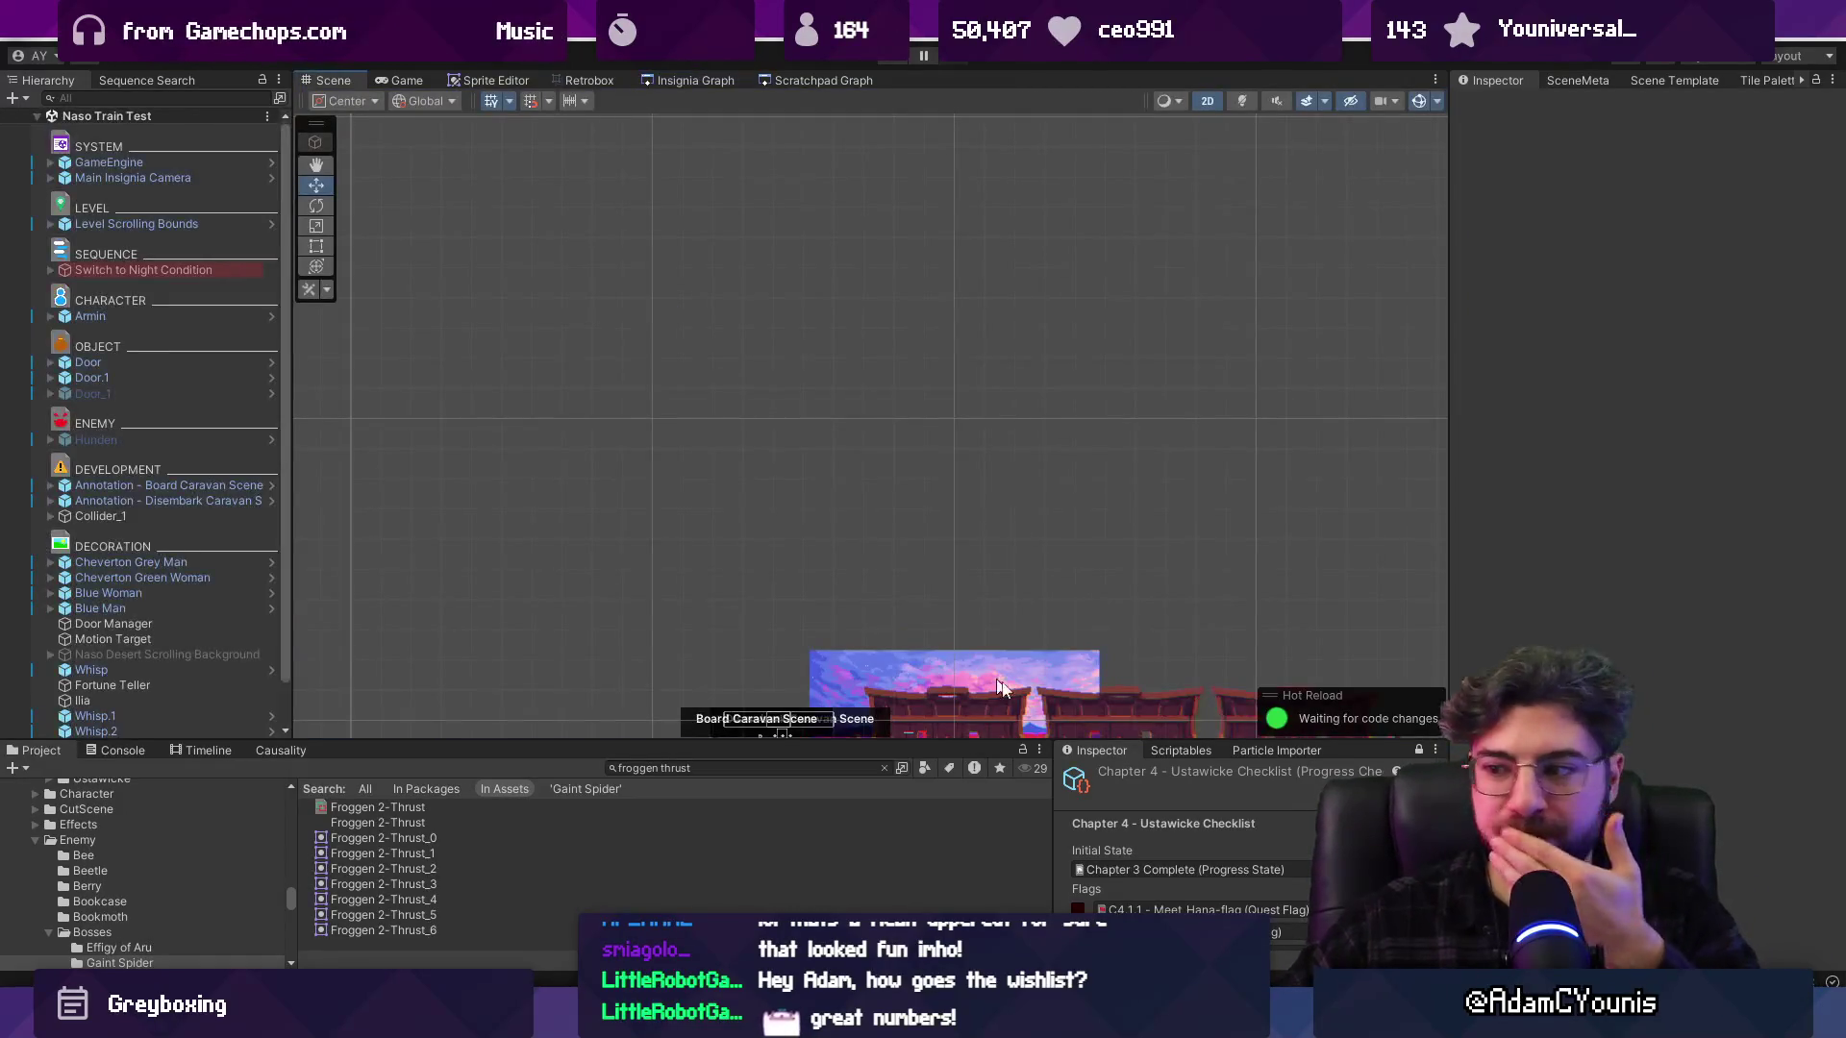
Search the project for chapter 3 and pin the Inspector to the Chapter 3 - Naso Checklist asset
{"action": "left_click_drag", "start_coordinate": [995, 742], "coordinate": [966, 513]}
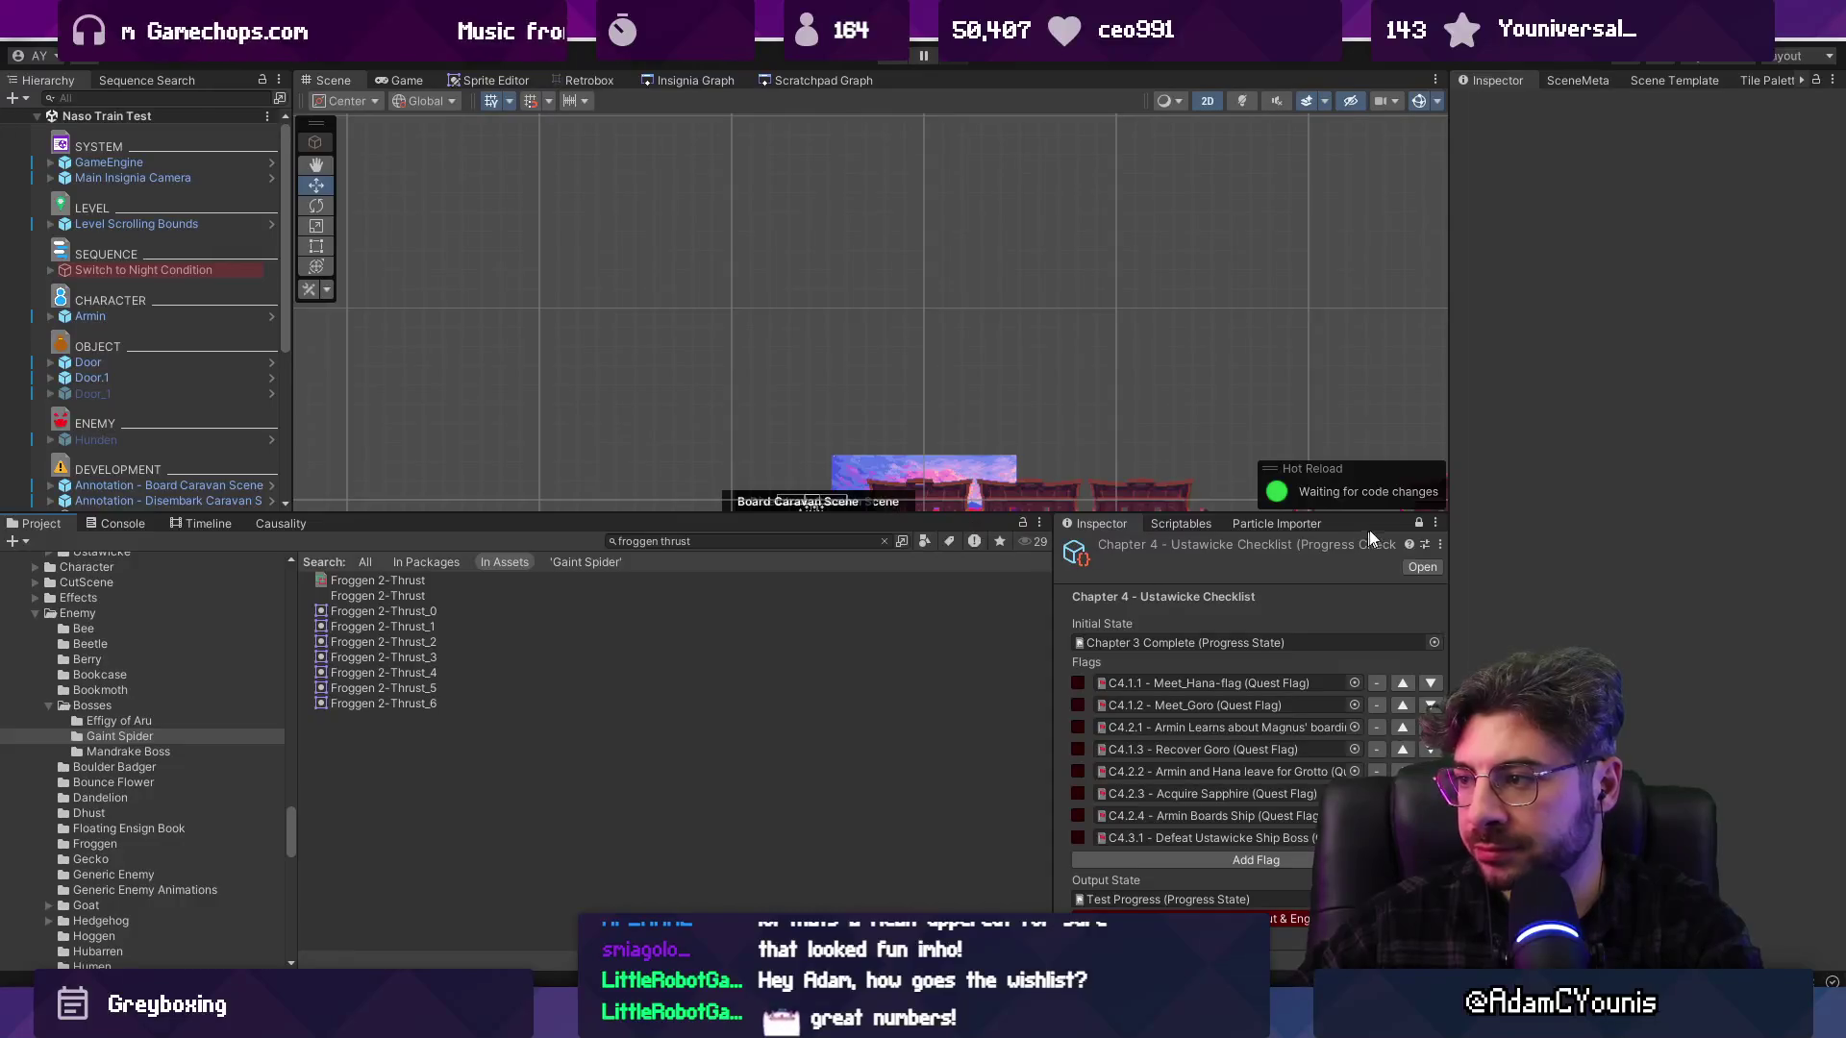
{"action": "left_click", "coordinate": [1419, 525]}
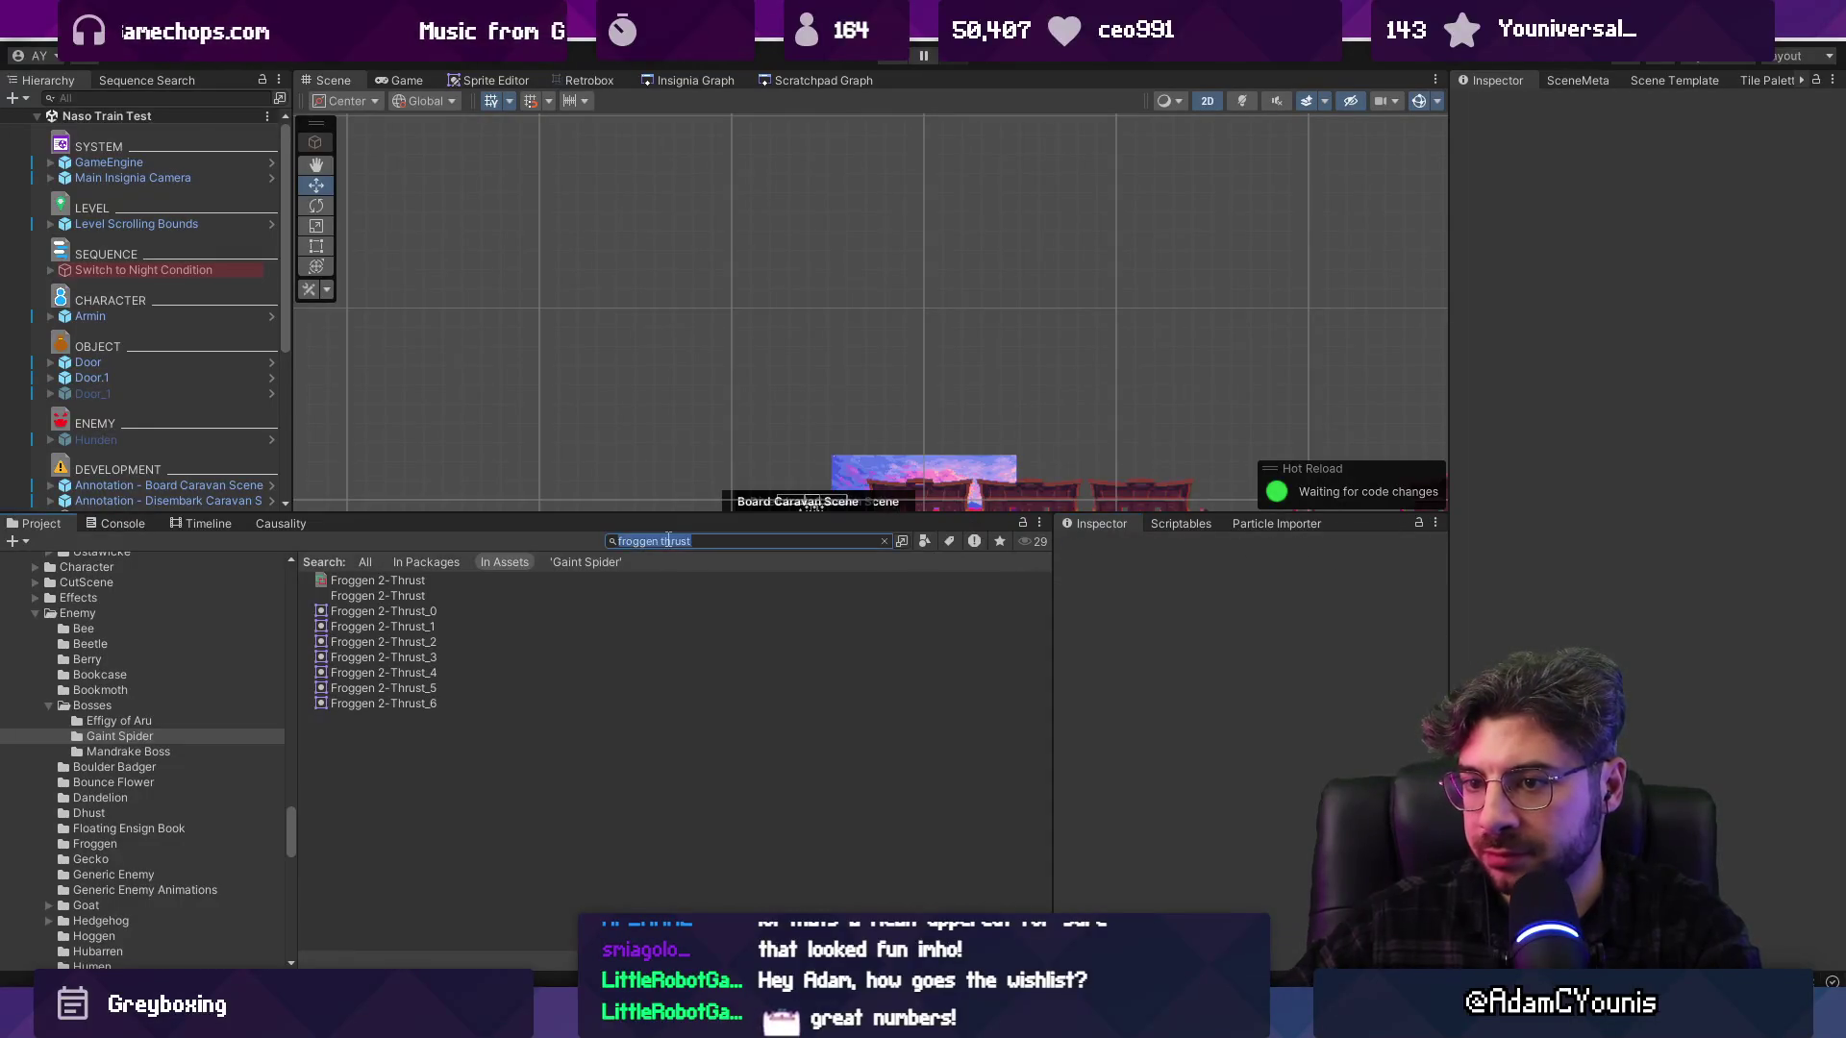
{"action": "type", "text": "chap"}
{"action": "key", "text": "BackSpace"}
{"action": "key", "text": "BackSpace"}
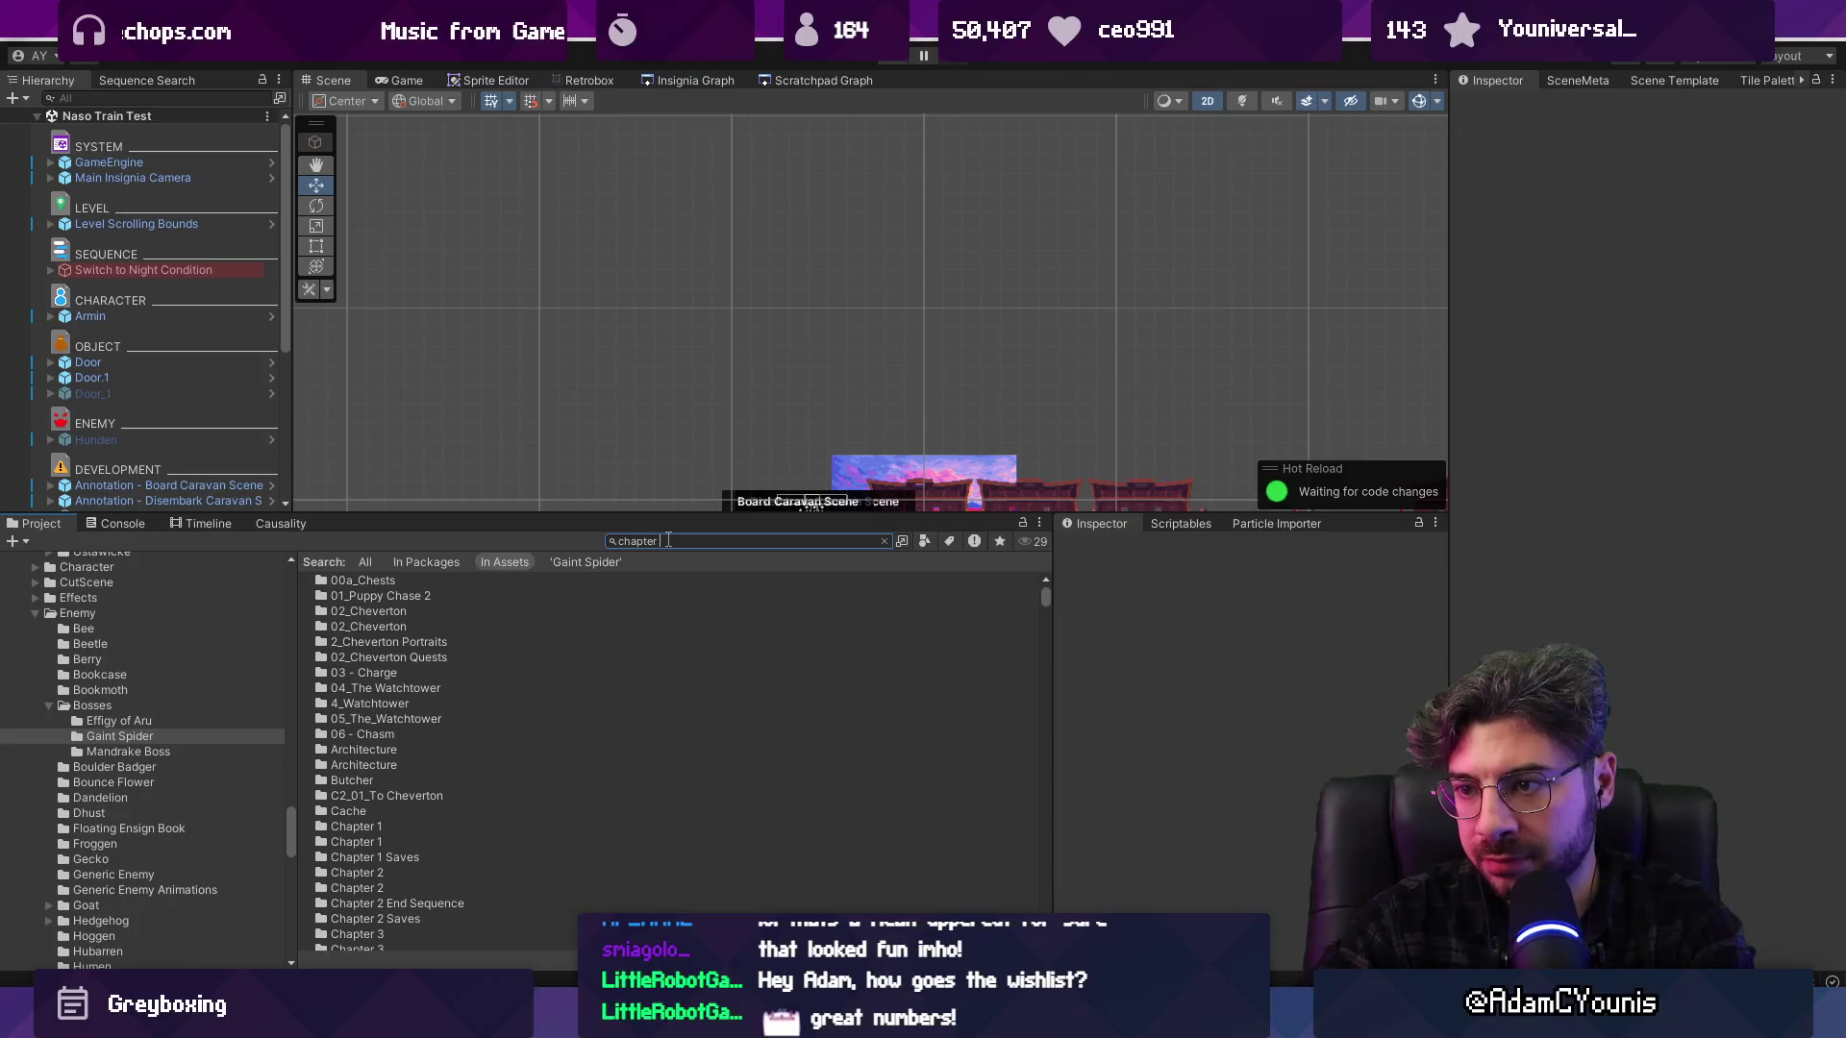
{"action": "type", "text": "3"}
{"action": "key", "text": "Down"}
{"action": "key", "text": "Down"}
{"action": "key", "text": "Down"}
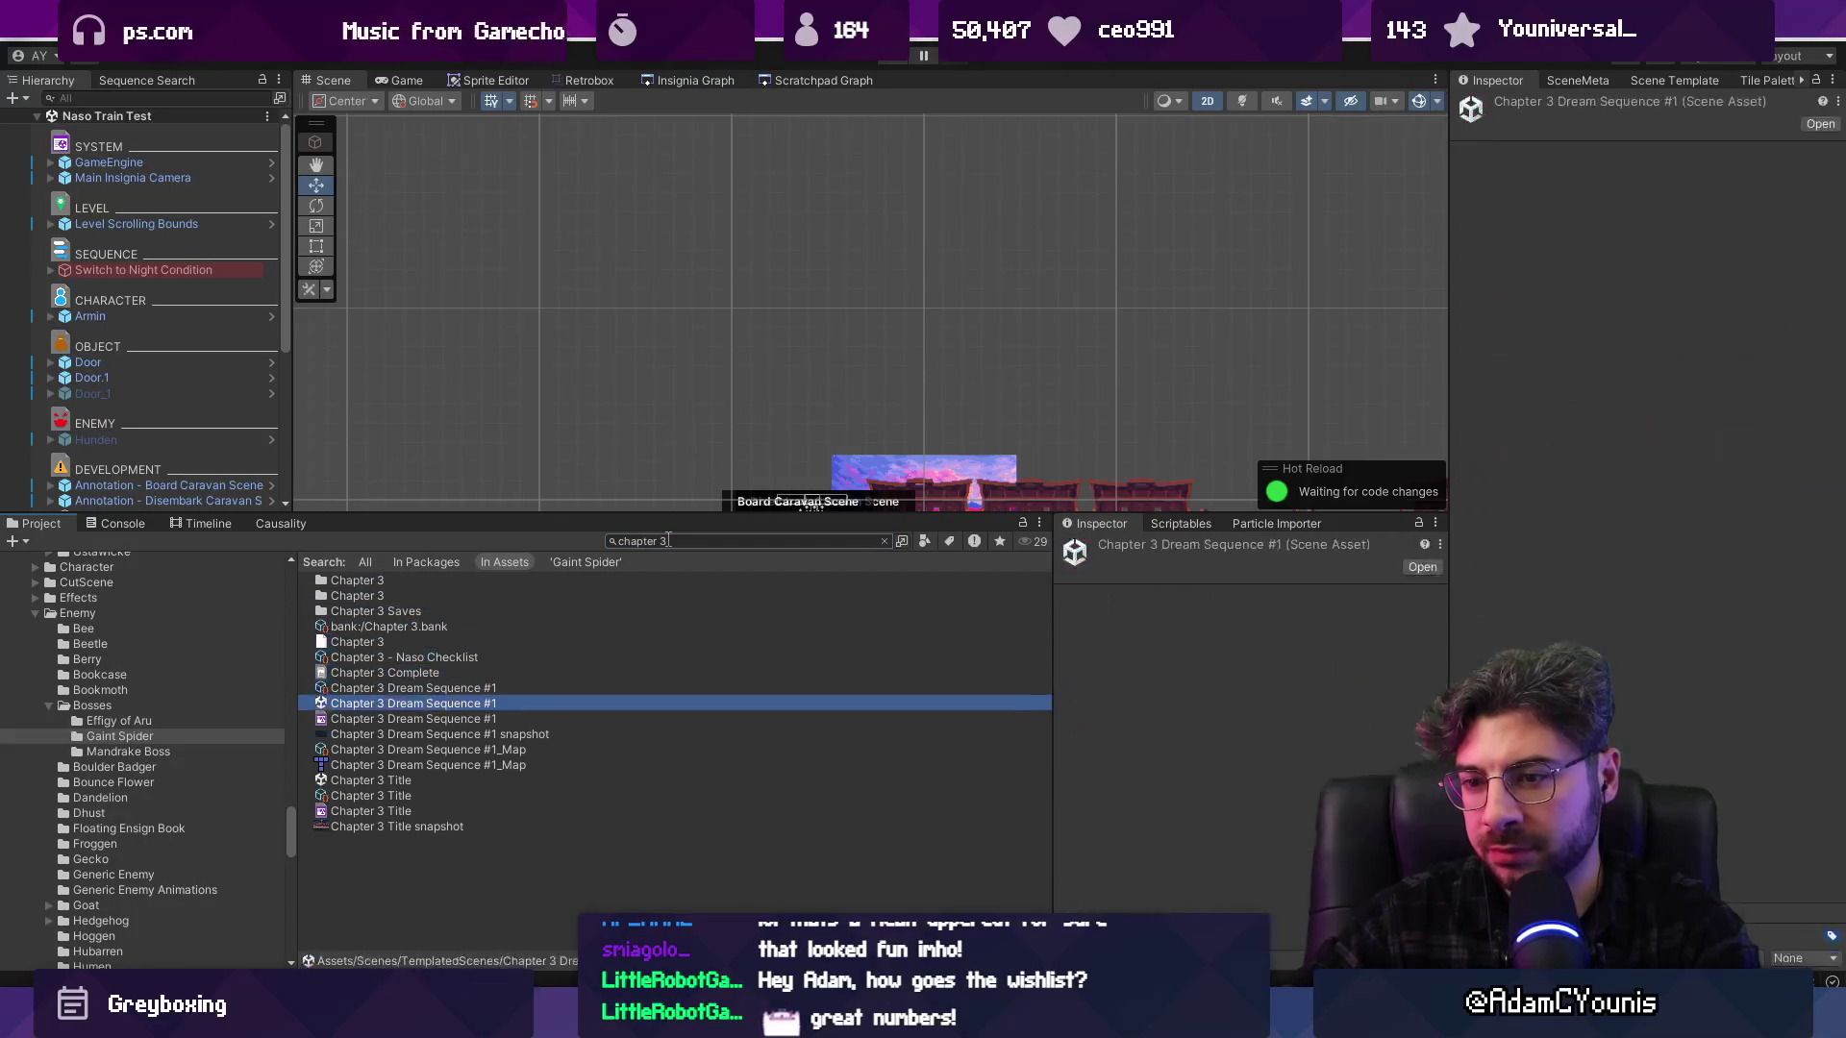
{"action": "key", "text": "Up"}
{"action": "key", "text": "Up"}
{"action": "key", "text": "Up"}
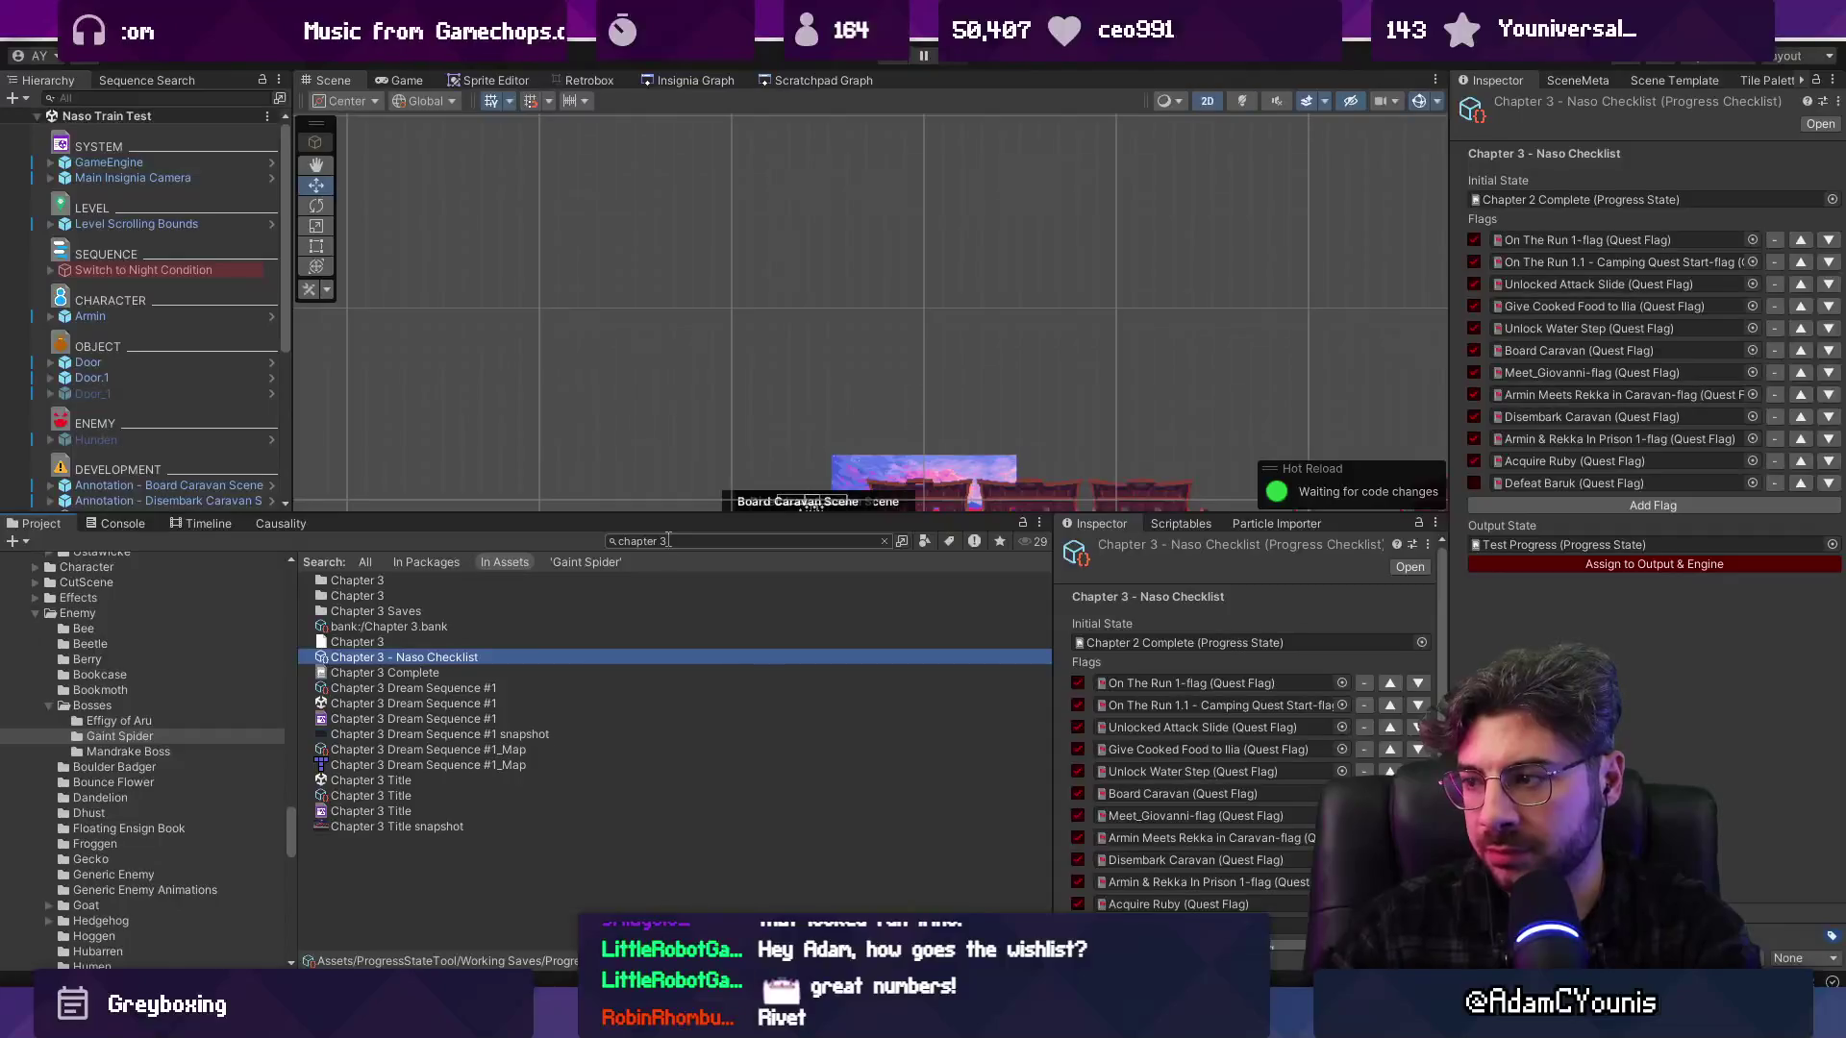
{"action": "left_click", "coordinate": [1419, 529]}
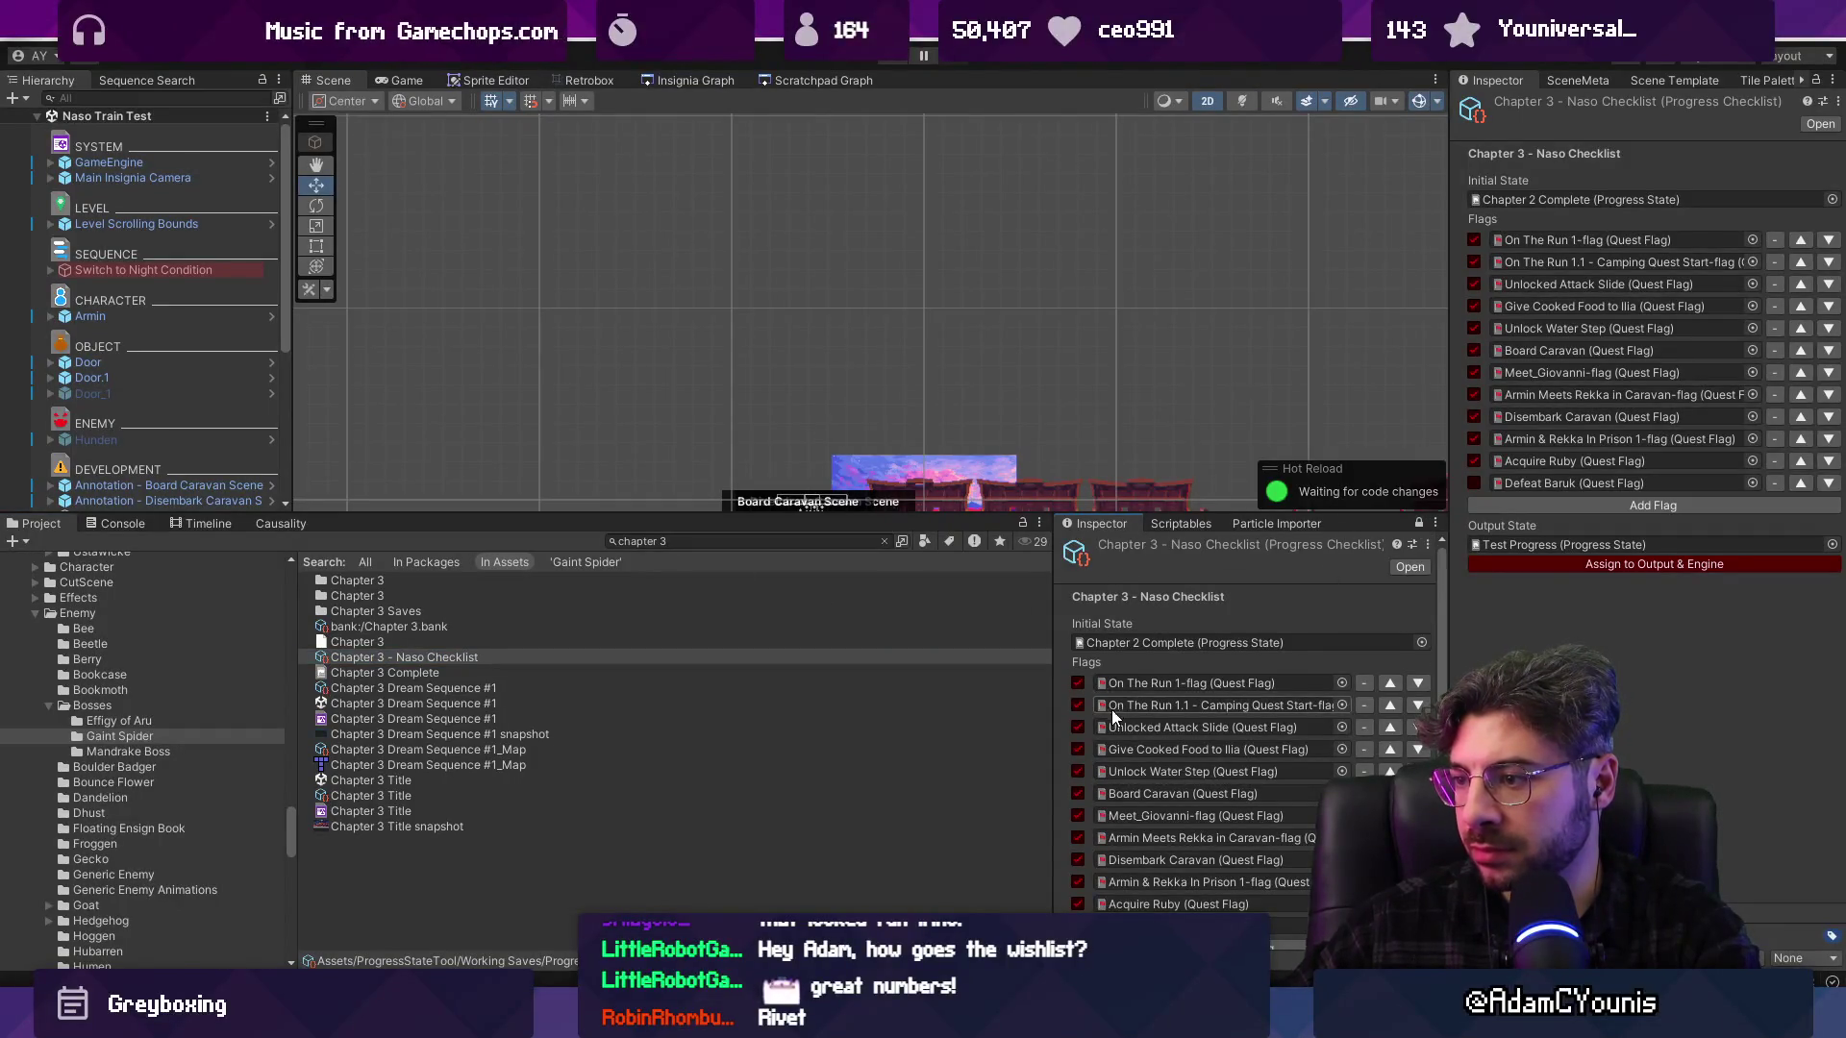
Assign the Naso Checklist to Output & Engine and start Play mode
{"action": "scroll", "coordinate": [1111, 709], "scroll_direction": "down", "scroll_amount": 2}
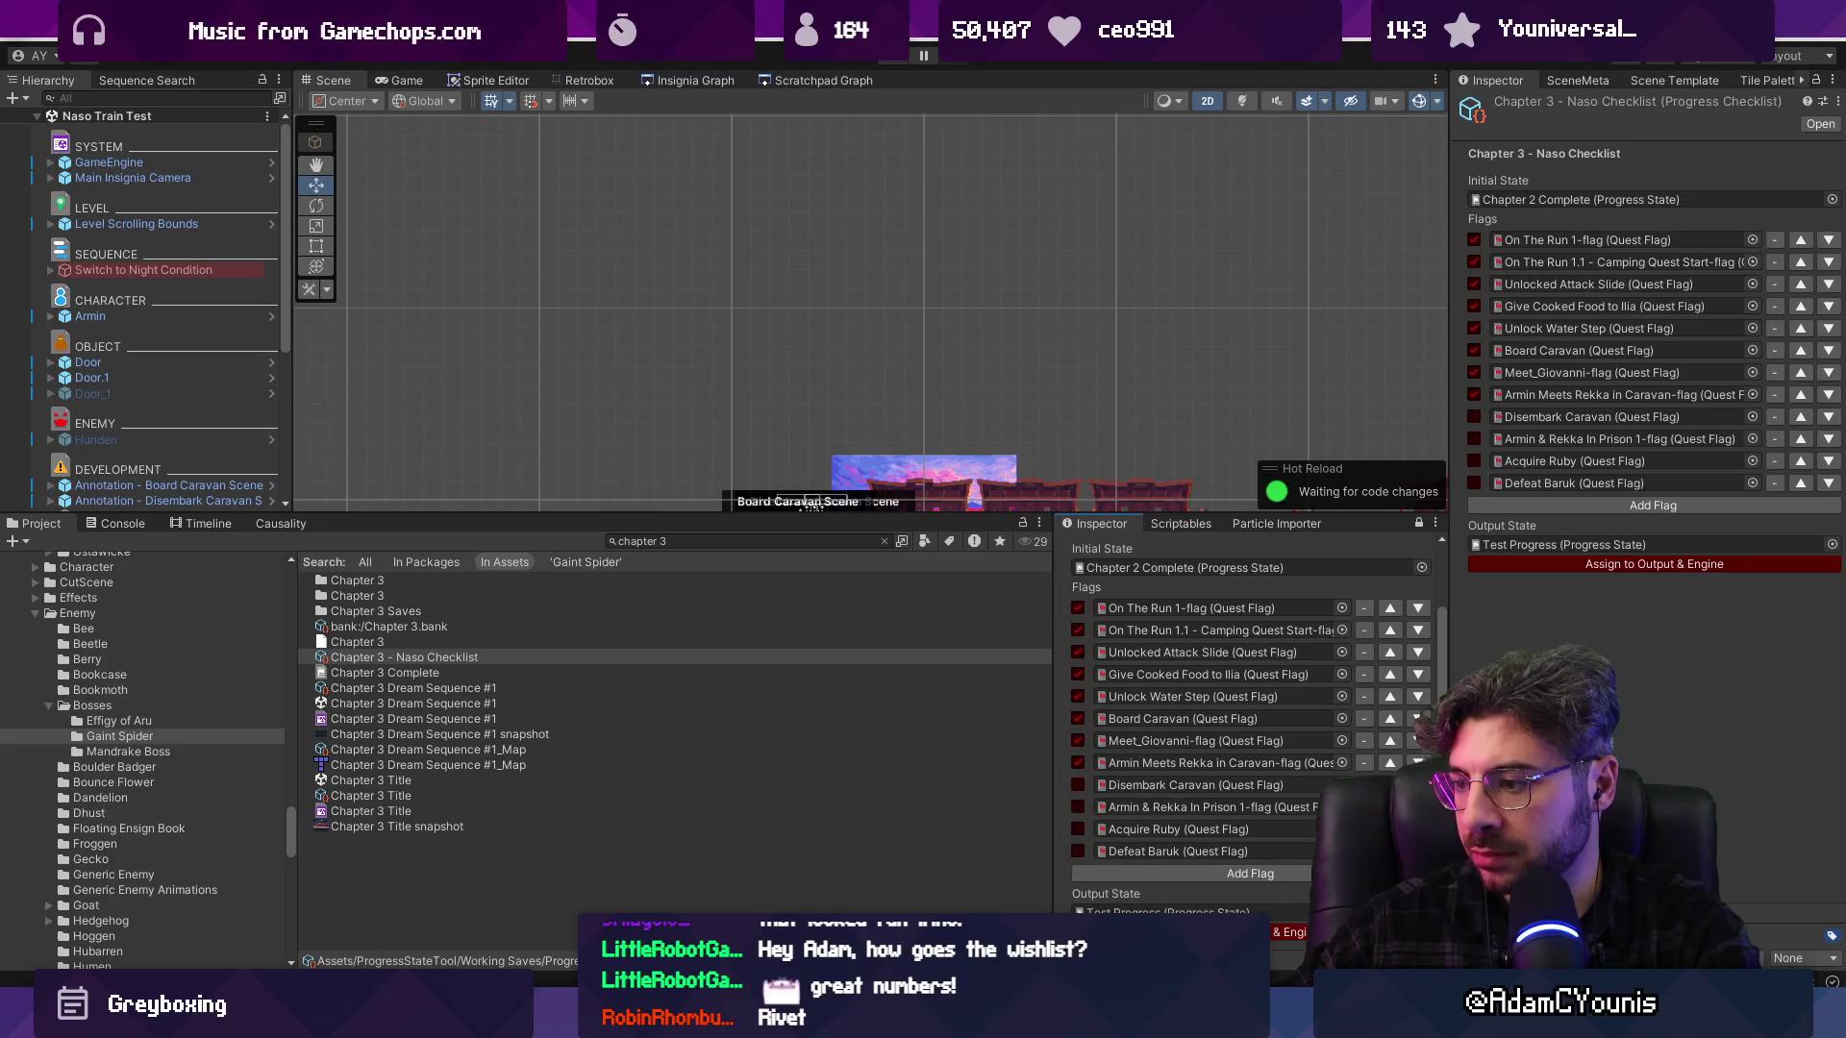
{"action": "left_click", "coordinate": [1192, 931]}
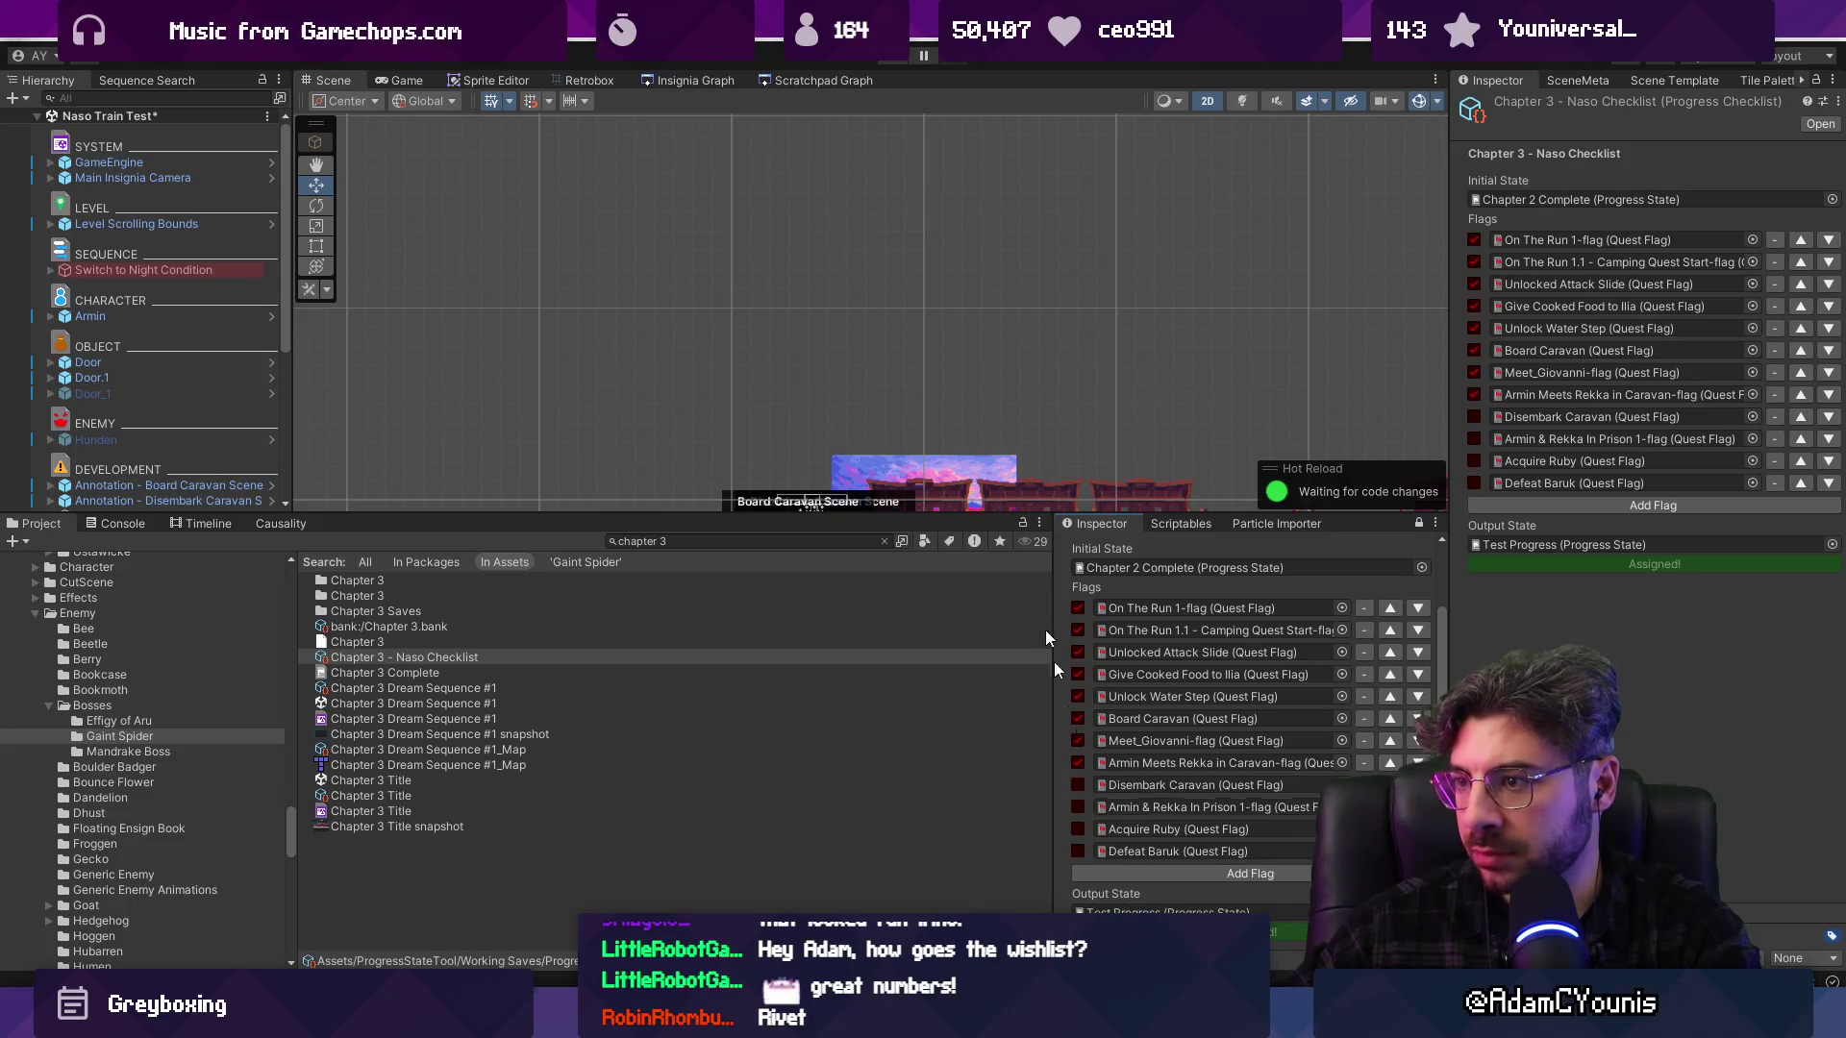
{"action": "left_click", "coordinate": [899, 60]}
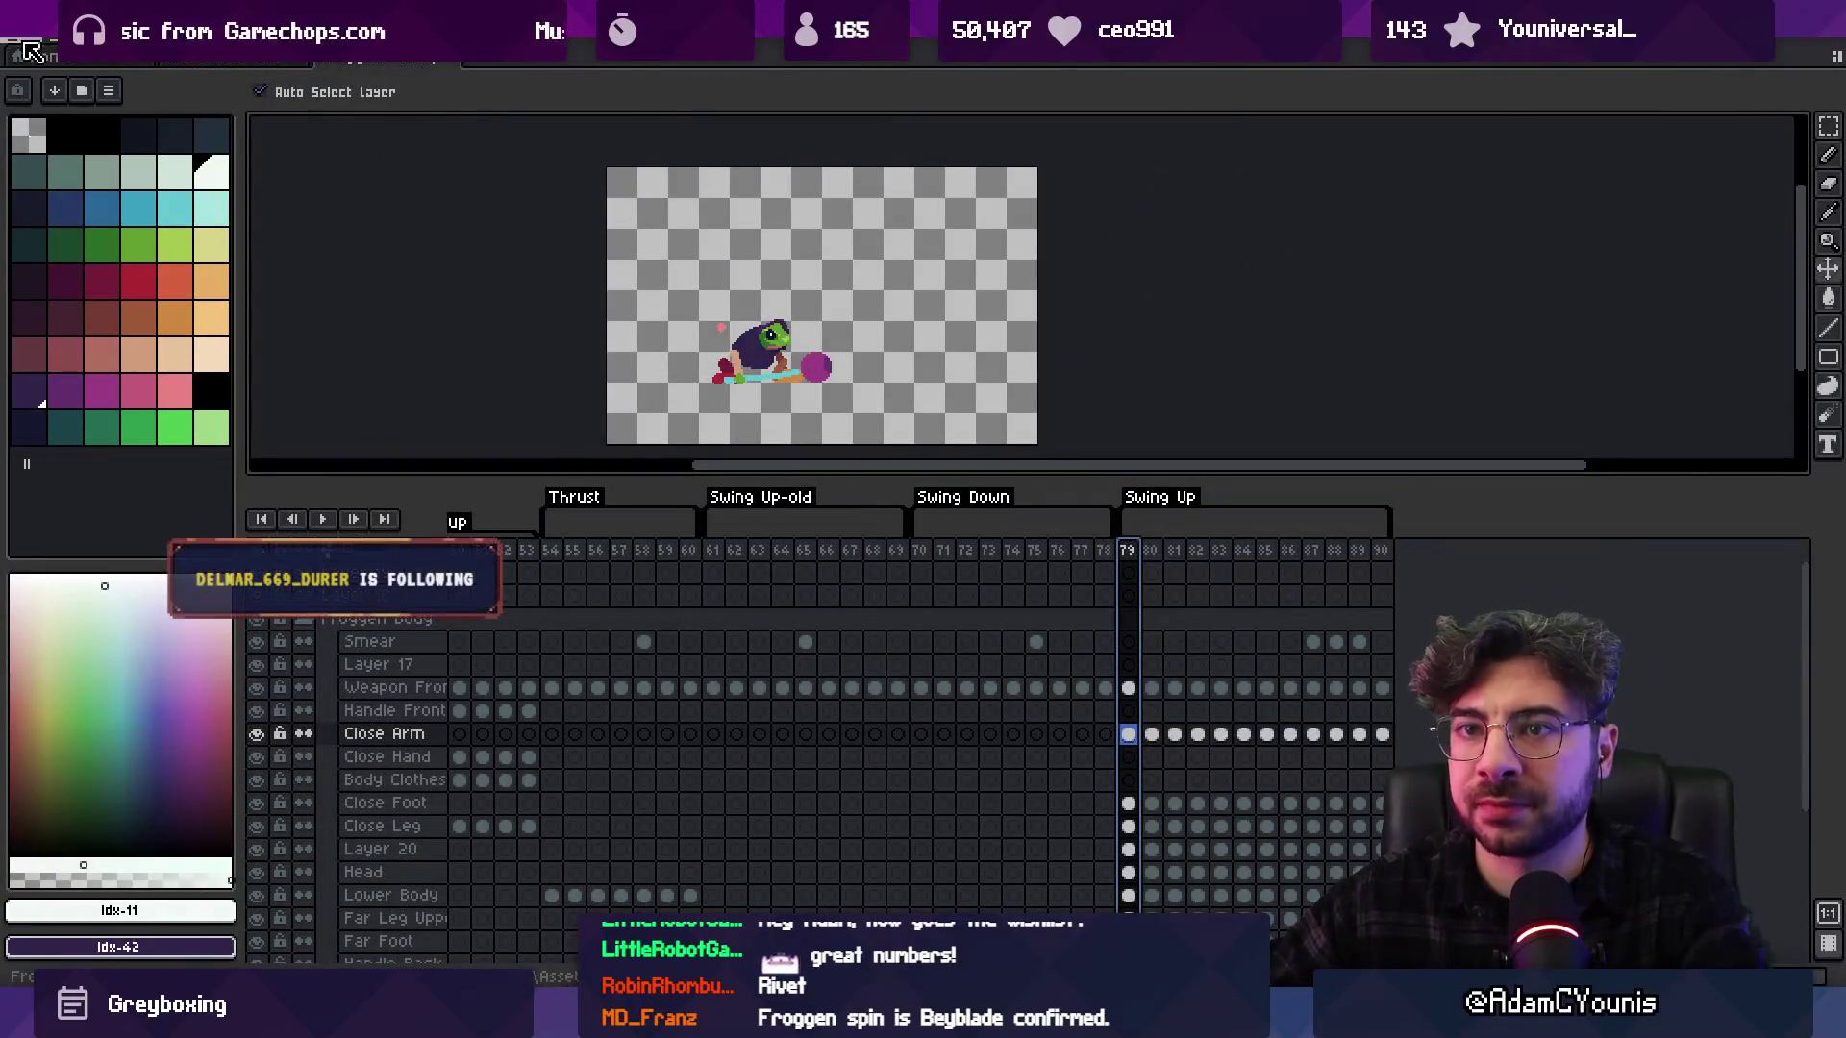
Open Naso Evening Desert Background.aseprite from Open Recent and enlarge the canvas above the timeline
{"action": "left_click", "coordinate": [19, 44]}
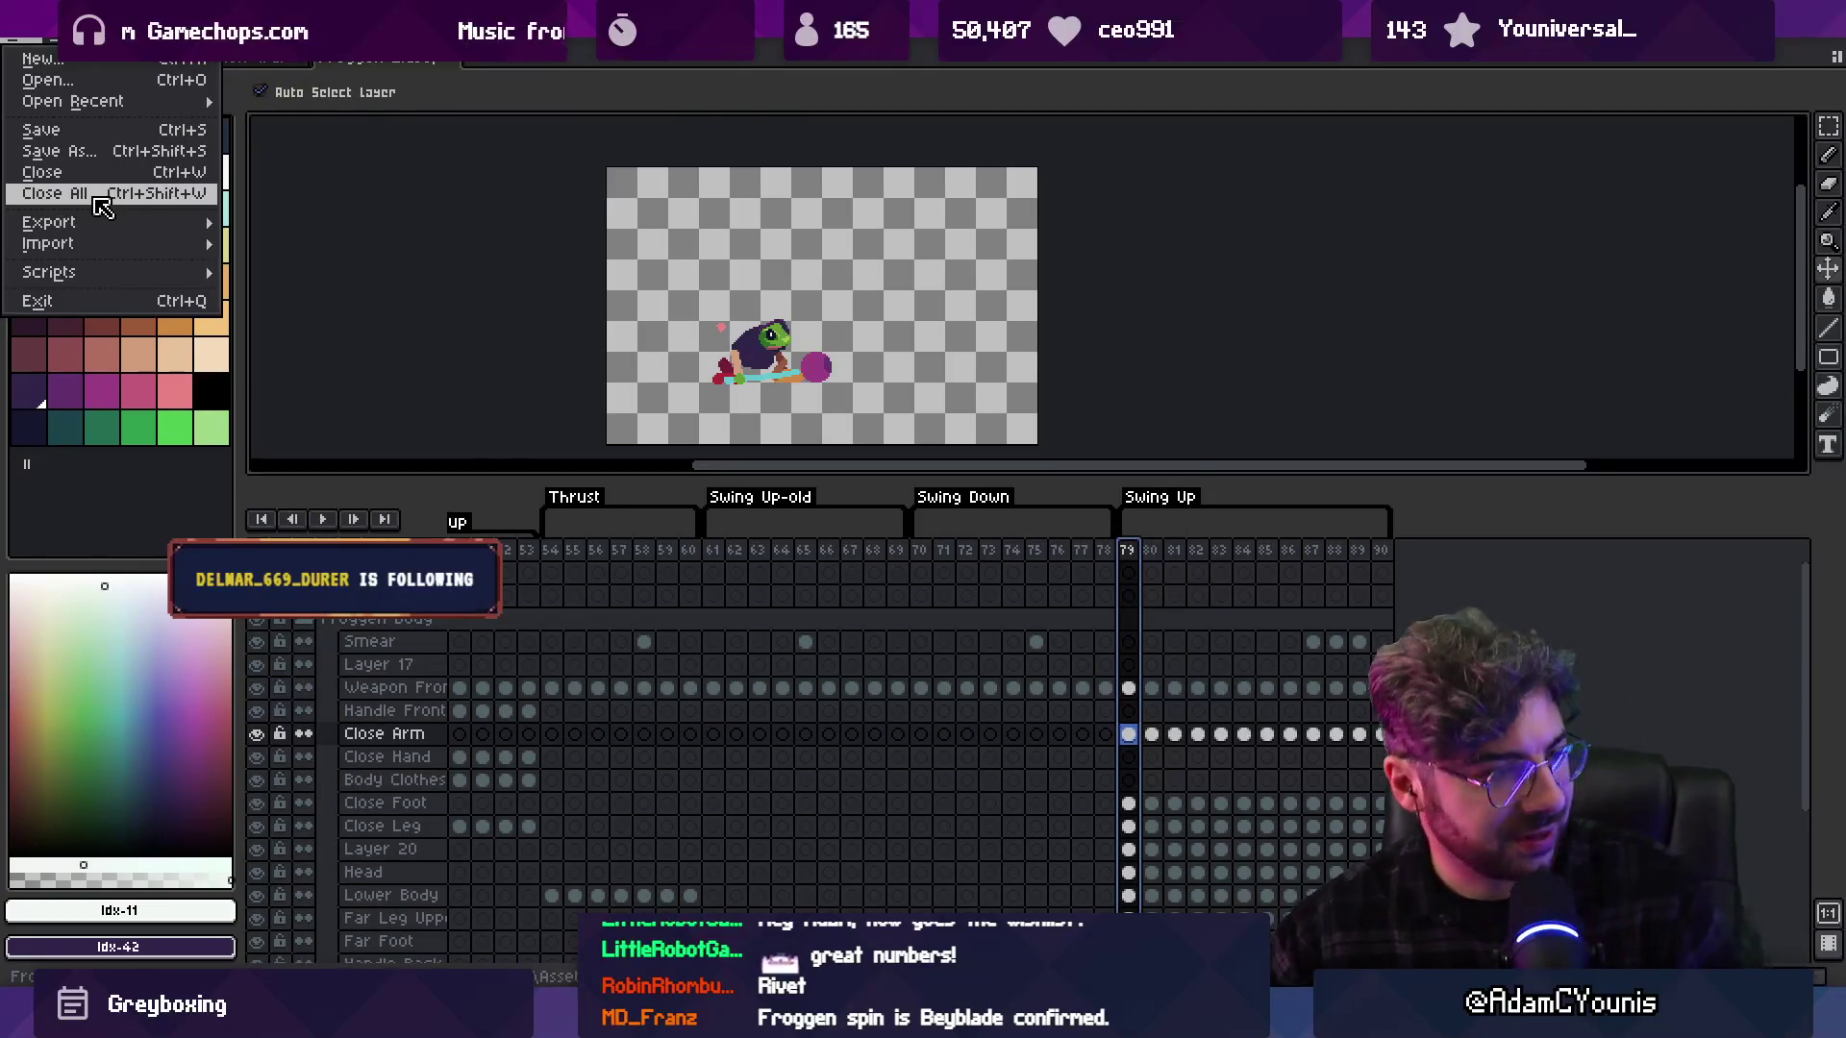
{"action": "mouse_move", "coordinate": [154, 106]}
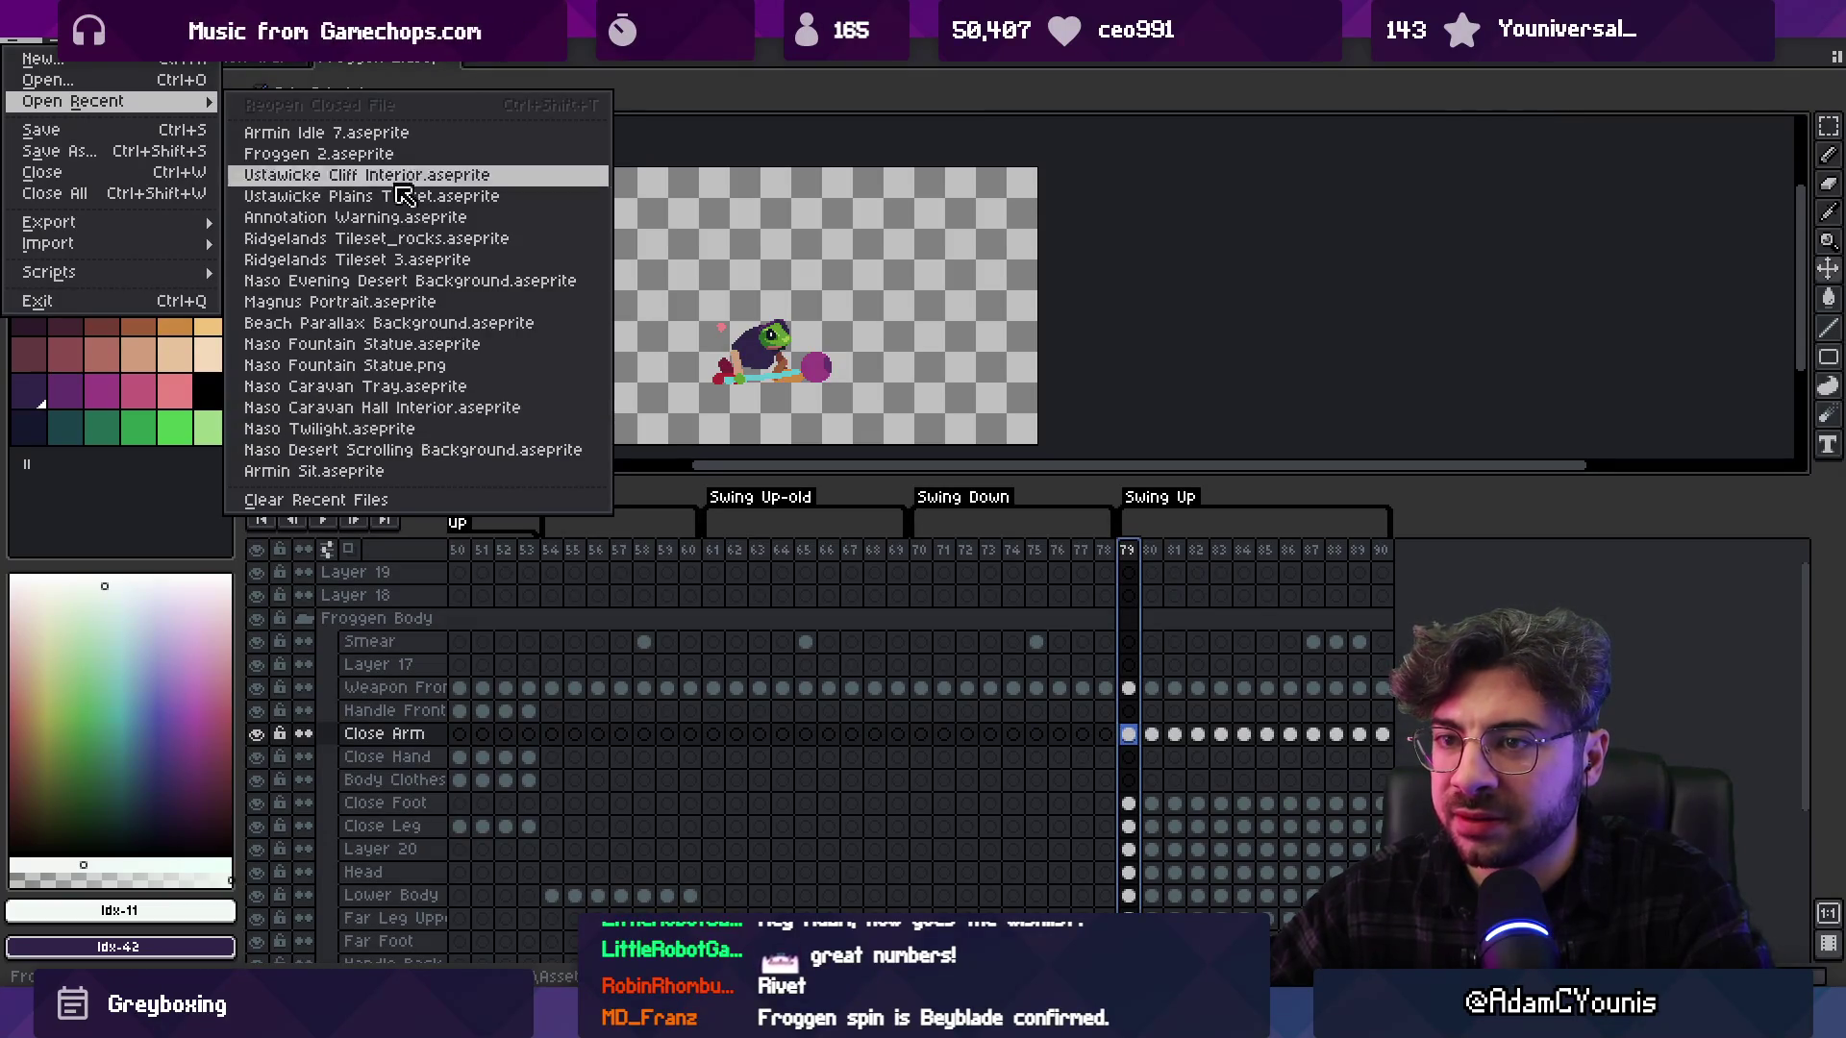
{"action": "left_click", "coordinate": [414, 281]}
{"action": "left_click_drag", "start_coordinate": [965, 481], "coordinate": [965, 716]}
{"action": "scroll", "coordinate": [976, 478], "scroll_direction": "up", "scroll_amount": 2}
{"action": "scroll", "coordinate": [817, 434], "scroll_direction": "down", "scroll_amount": 2}
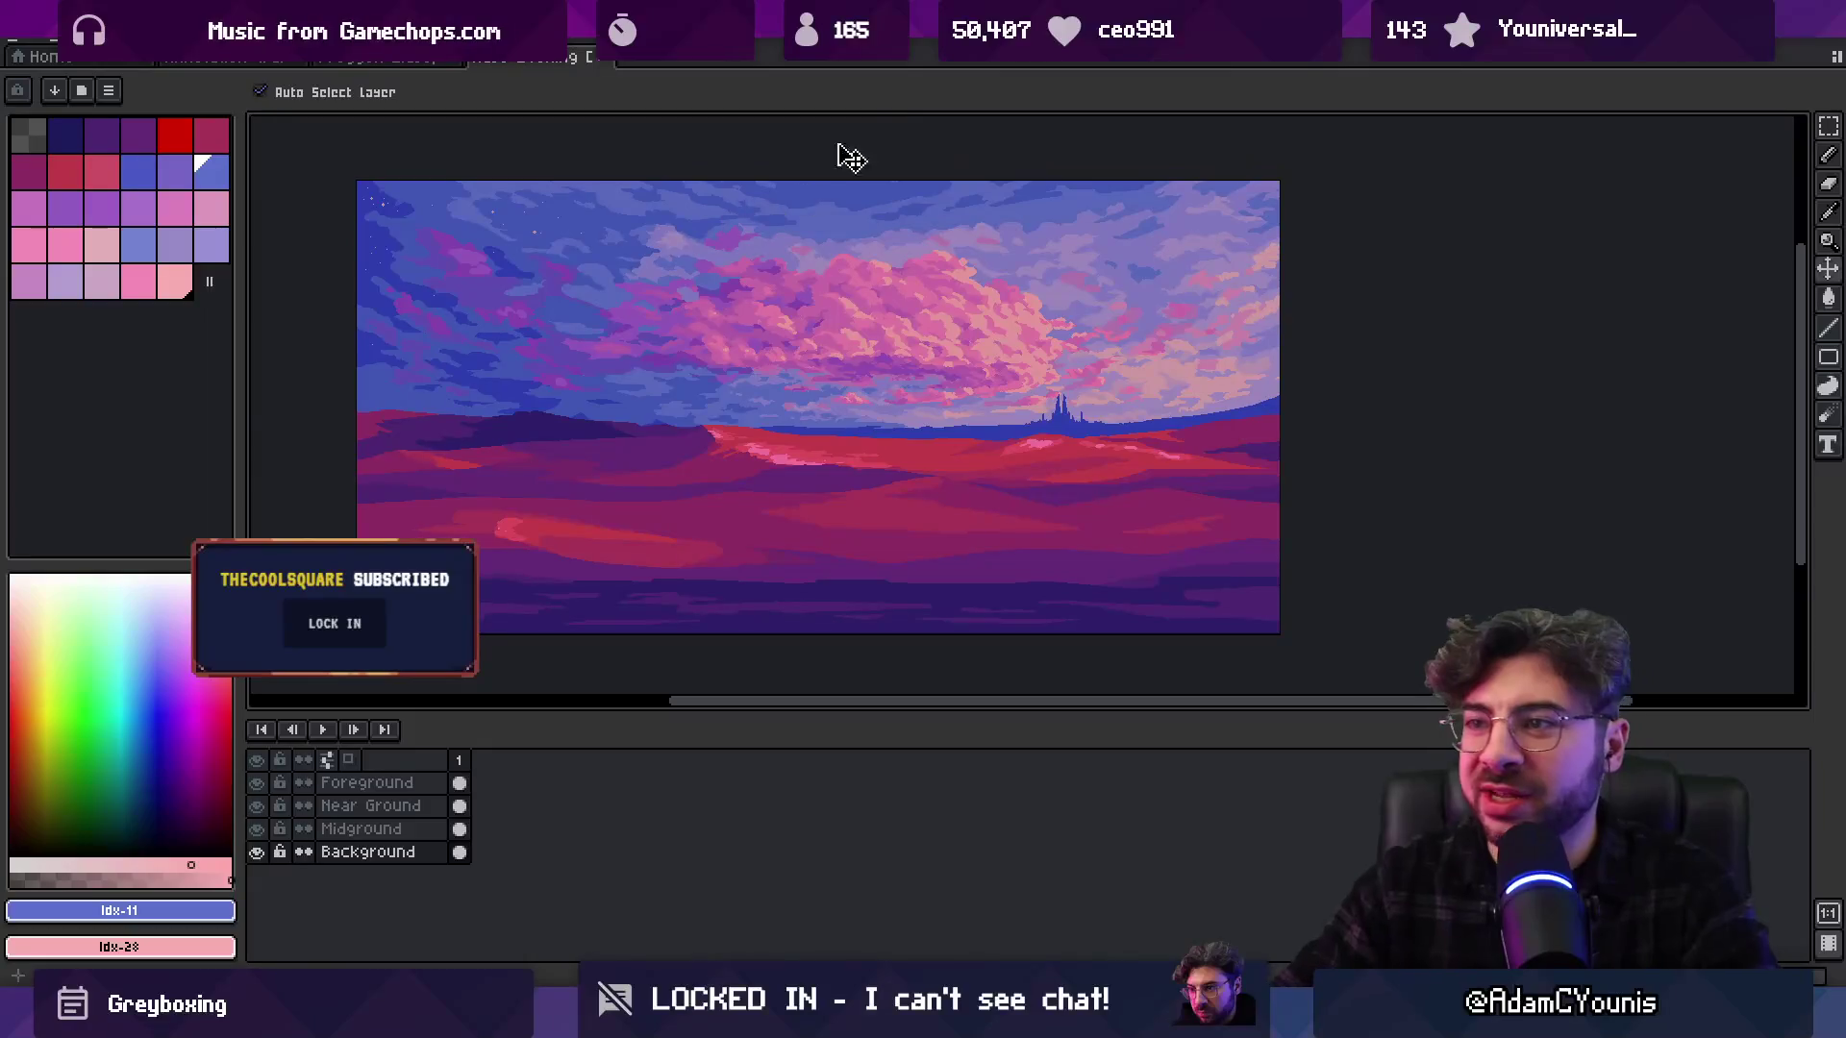
Zoom into the pink cloud edge, undo a test sky-purple stroke, and sample pink then sky purple
{"action": "scroll", "coordinate": [956, 247], "scroll_direction": "up", "scroll_amount": 3}
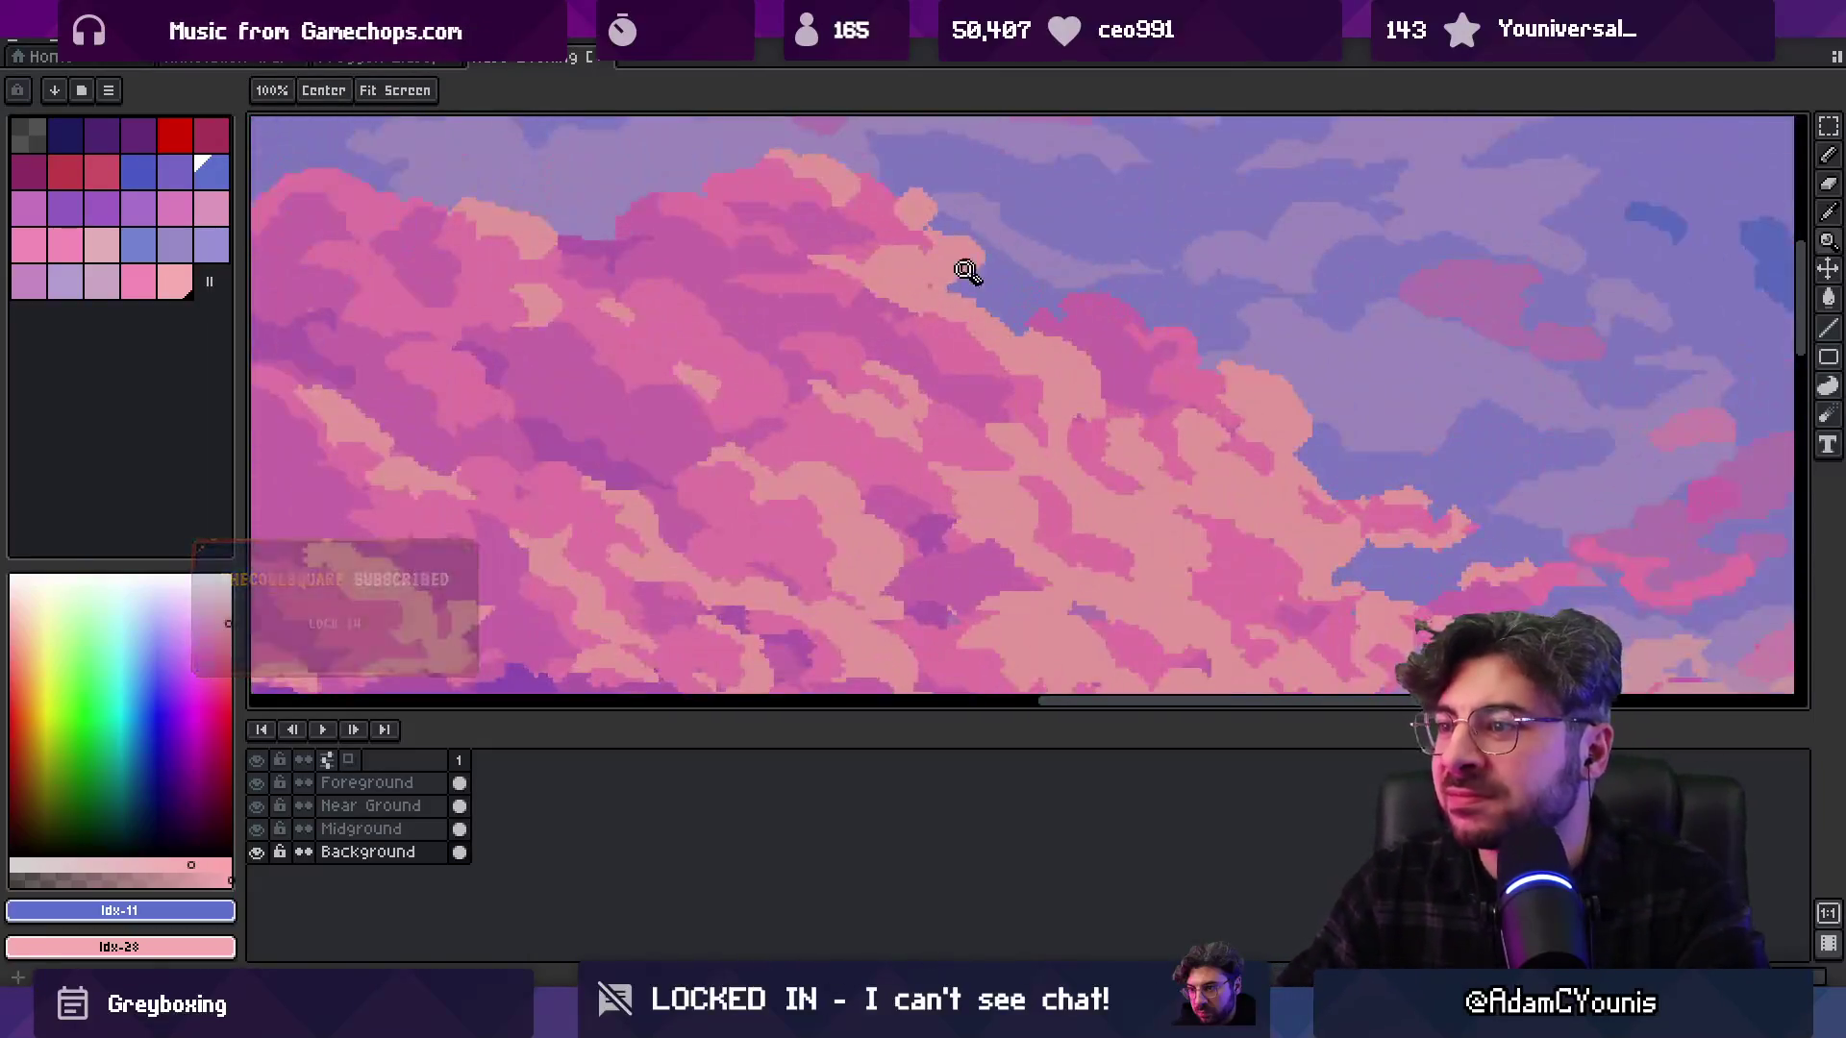
{"action": "left_click", "coordinate": [964, 285], "text": "alt"}
{"action": "key", "text": "b"}
{"action": "left_click", "coordinate": [981, 240], "text": "alt"}
{"action": "left_click_drag", "start_coordinate": [976, 238], "coordinate": [985, 280]}
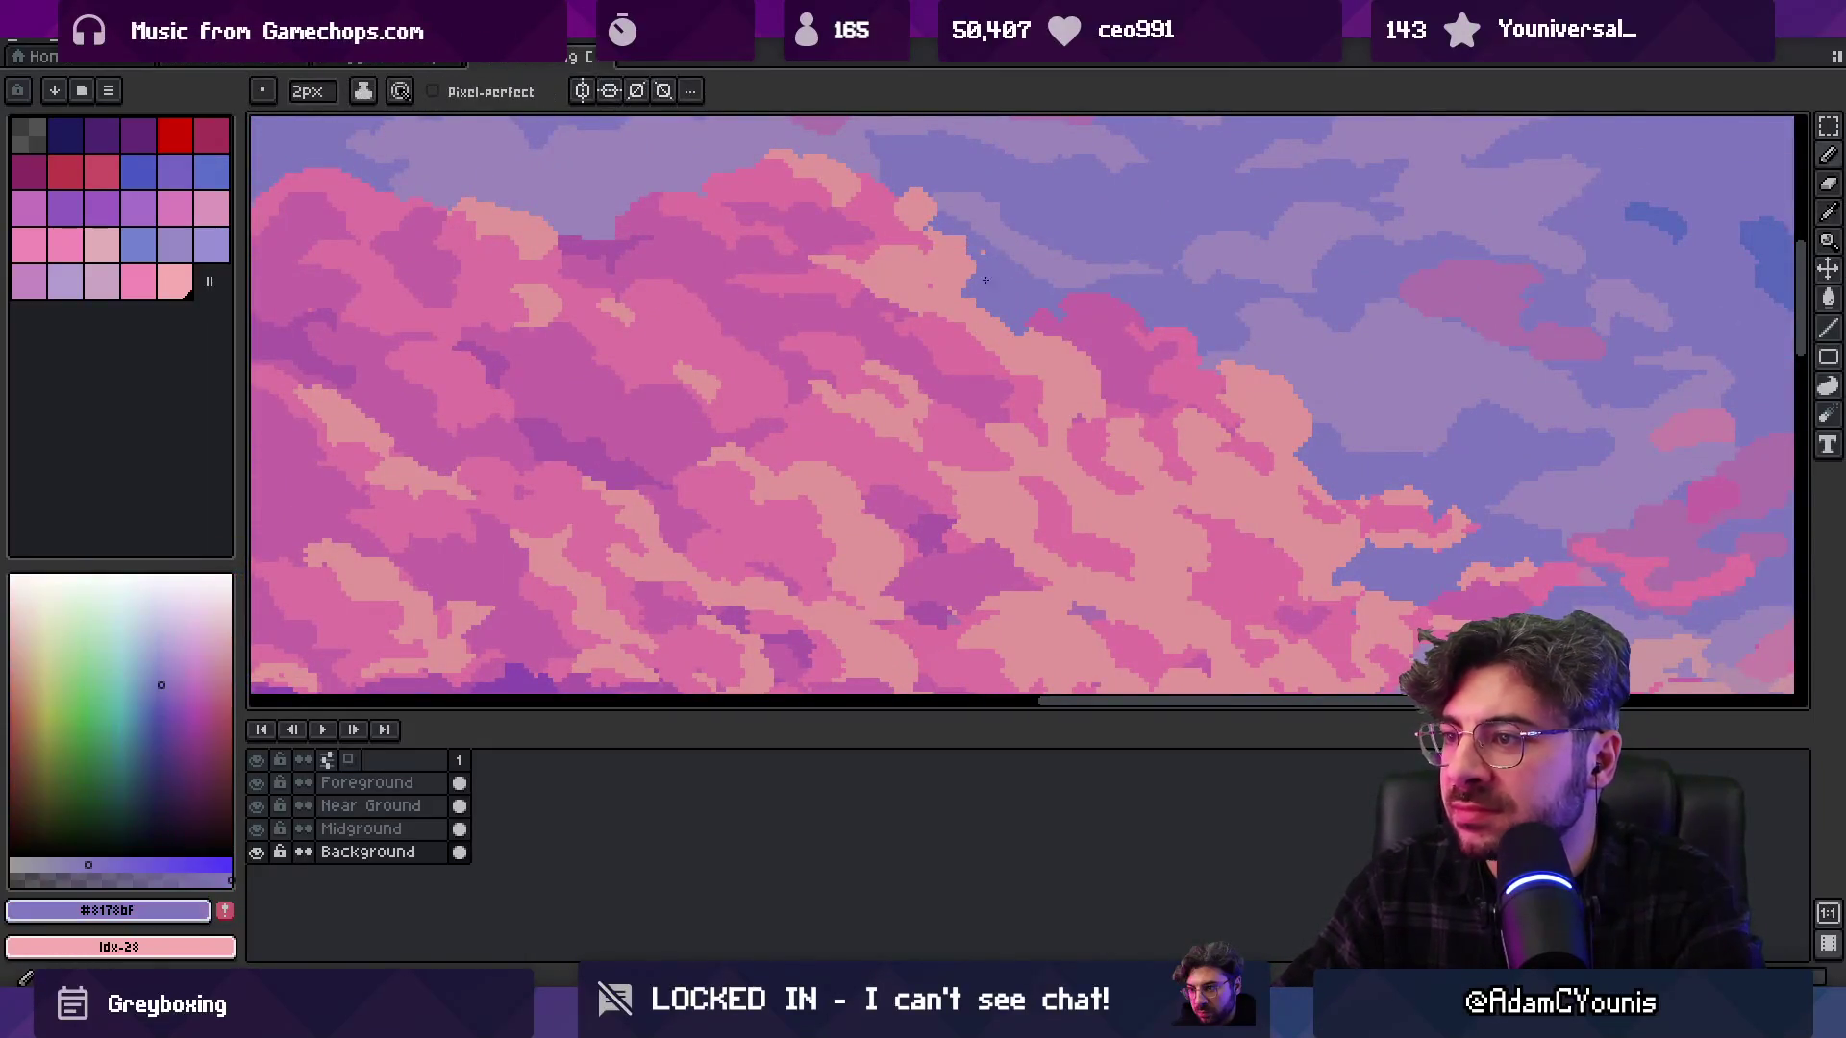
{"action": "key", "text": "ctrl+z"}
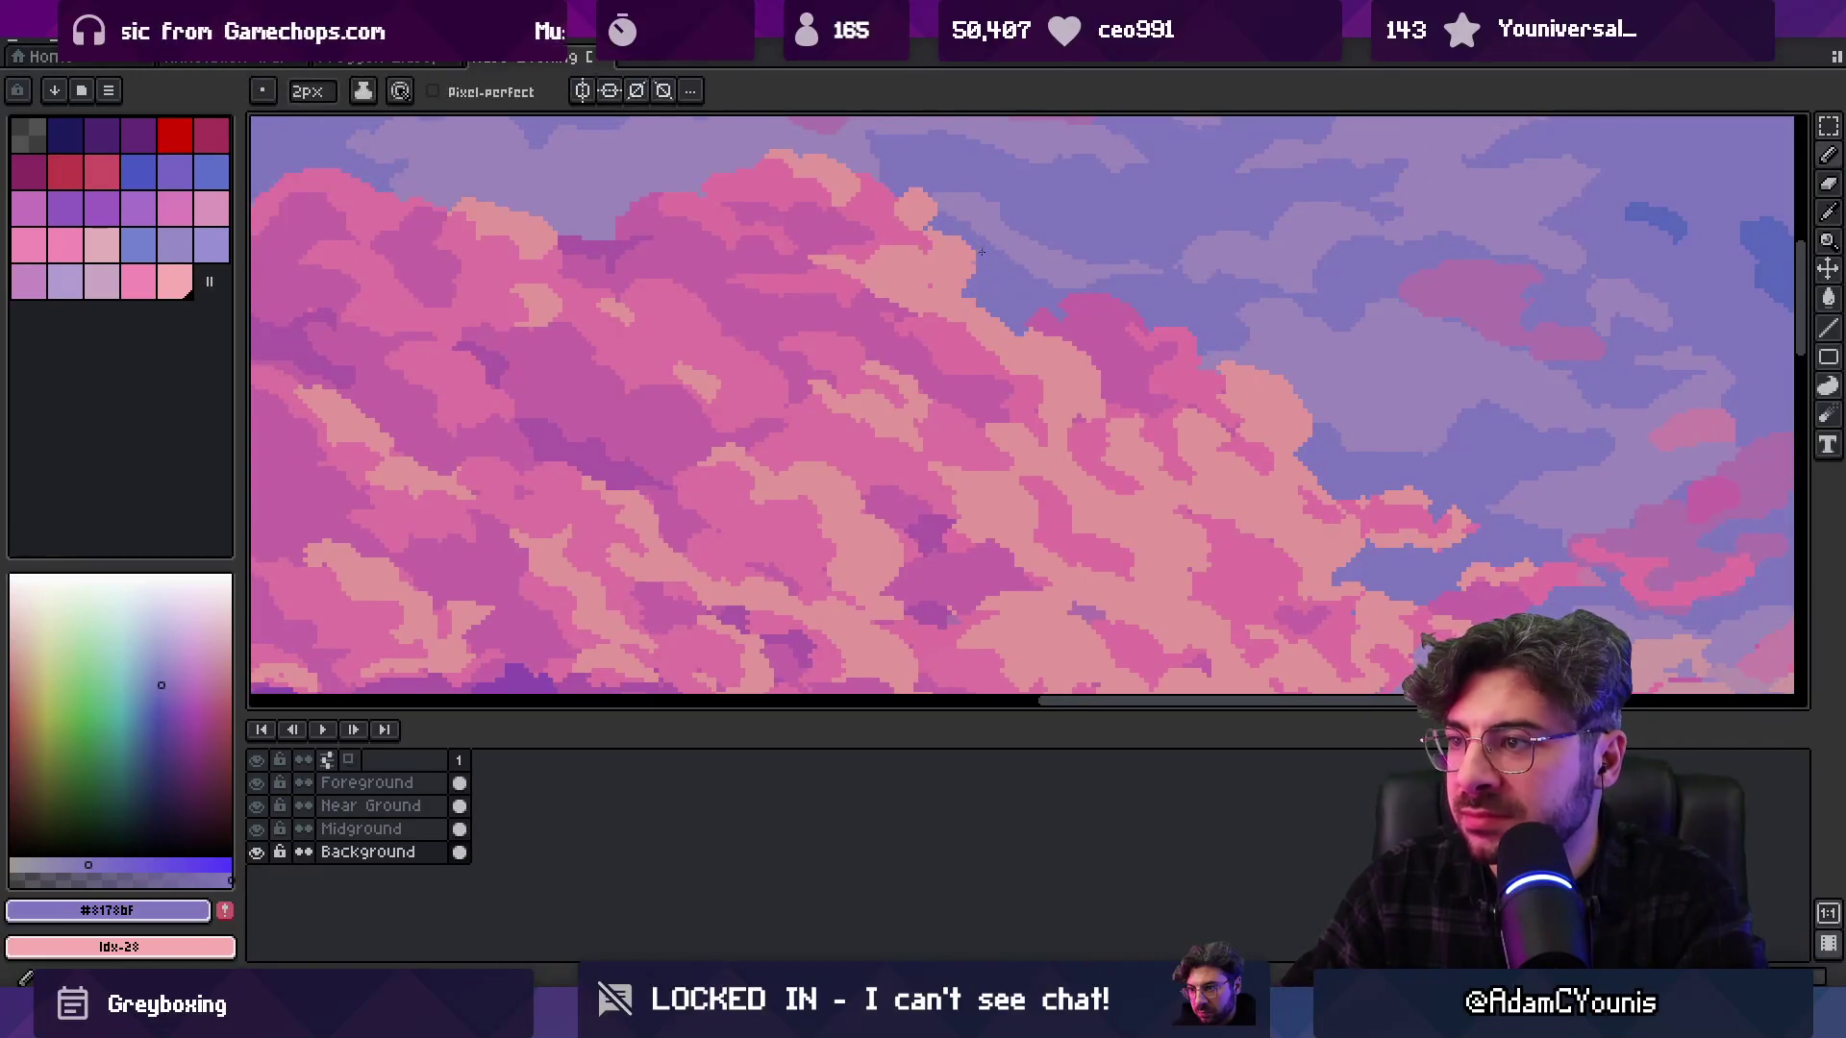
{"action": "left_click", "coordinate": [961, 274], "text": "alt"}
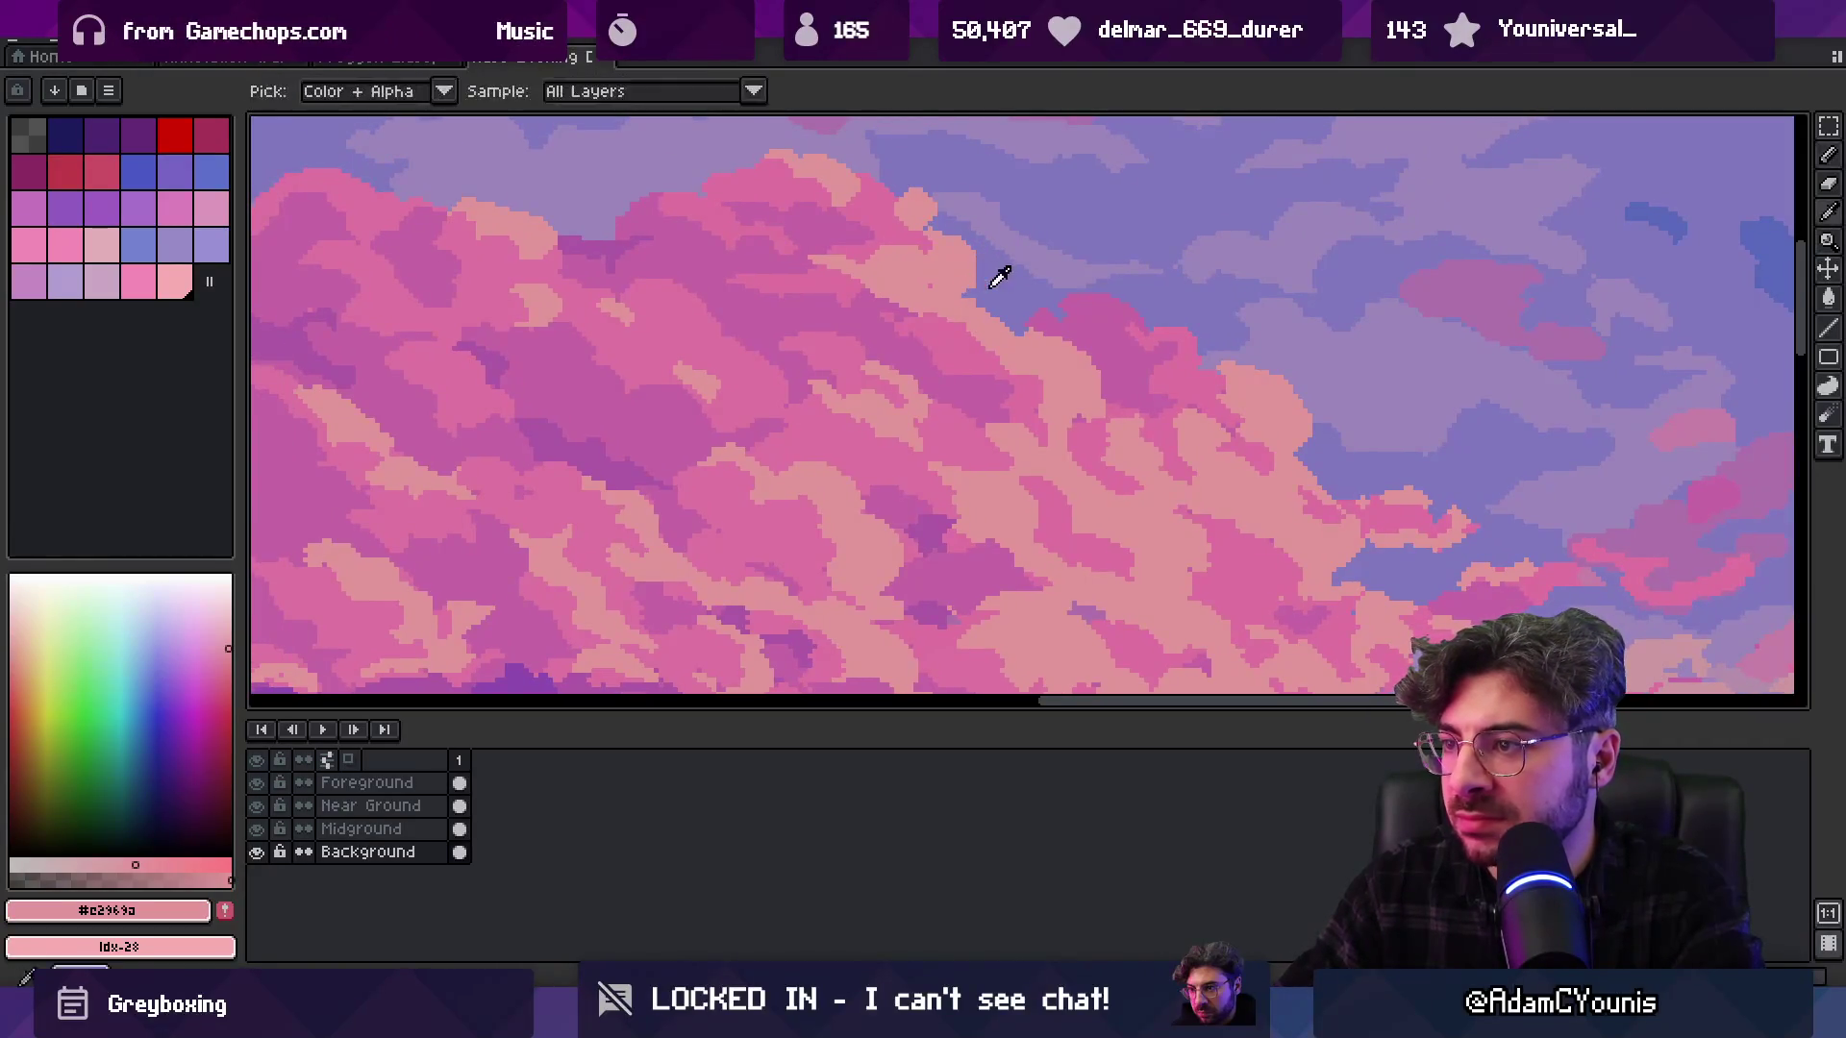
{"action": "left_click", "coordinate": [993, 275], "text": "alt"}
{"action": "scroll", "coordinate": [931, 247], "scroll_direction": "down", "scroll_amount": 5}
{"action": "scroll", "coordinate": [968, 272], "scroll_direction": "up", "scroll_amount": 3}
{"action": "scroll", "coordinate": [968, 272], "scroll_direction": "down", "scroll_amount": 1}
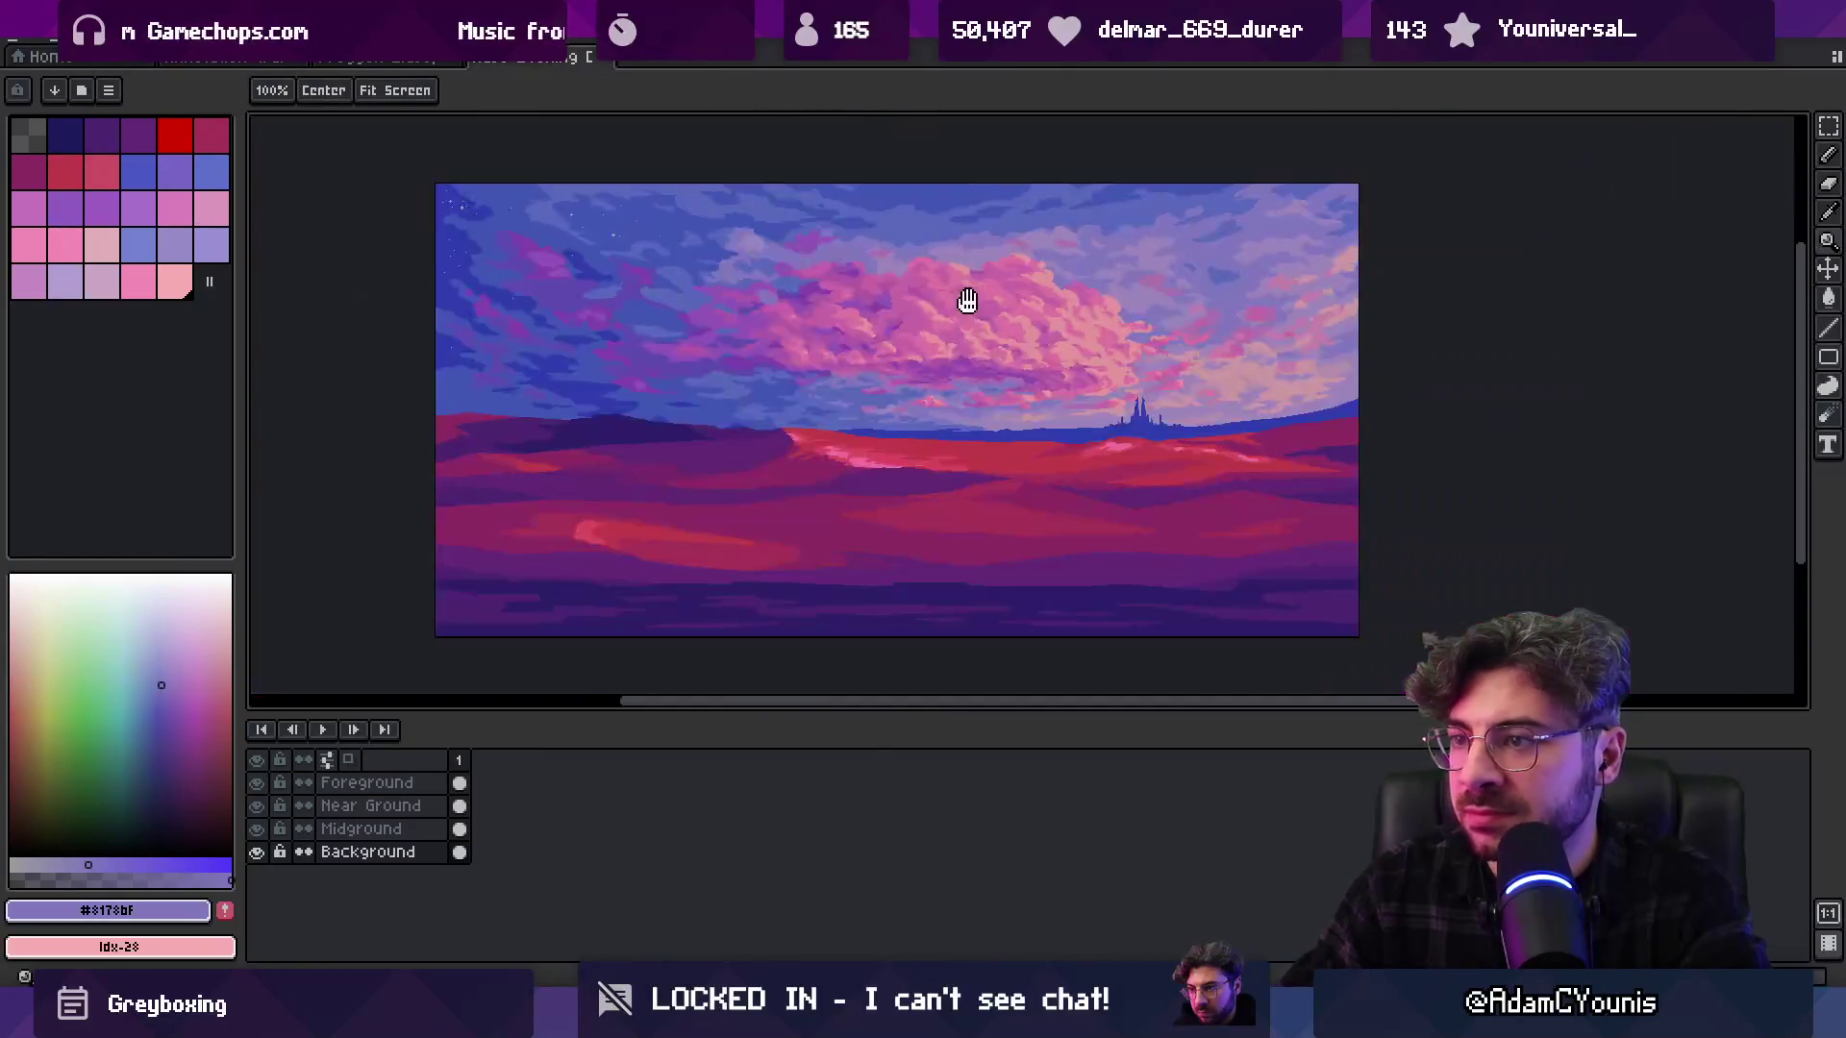
Open View > Preview, enlarge the preview window and move it up off the painting
{"action": "left_click", "coordinate": [370, 38]}
{"action": "mouse_move", "coordinate": [524, 322]}
{"action": "left_click", "coordinate": [716, 322]}
{"action": "mouse_move", "coordinate": [1328, 510]}
{"action": "left_mouse_down"}
{"action": "mouse_move", "coordinate": [1289, 429]}
{"action": "mouse_move", "coordinate": [1170, 465]}
{"action": "mouse_move", "coordinate": [1104, 572]}
{"action": "mouse_move", "coordinate": [815, 613]}
{"action": "mouse_move", "coordinate": [866, 552]}
{"action": "mouse_move", "coordinate": [1137, 461]}
{"action": "mouse_move", "coordinate": [1303, 377]}
{"action": "left_mouse_up"}
{"action": "scroll", "coordinate": [1356, 315], "scroll_direction": "down", "scroll_amount": 1}
{"action": "mouse_move", "coordinate": [1462, 138]}
{"action": "left_mouse_down"}
{"action": "mouse_move", "coordinate": [1478, 60]}
{"action": "mouse_move", "coordinate": [1524, 87]}
{"action": "mouse_move", "coordinate": [1509, 96]}
{"action": "left_mouse_up"}
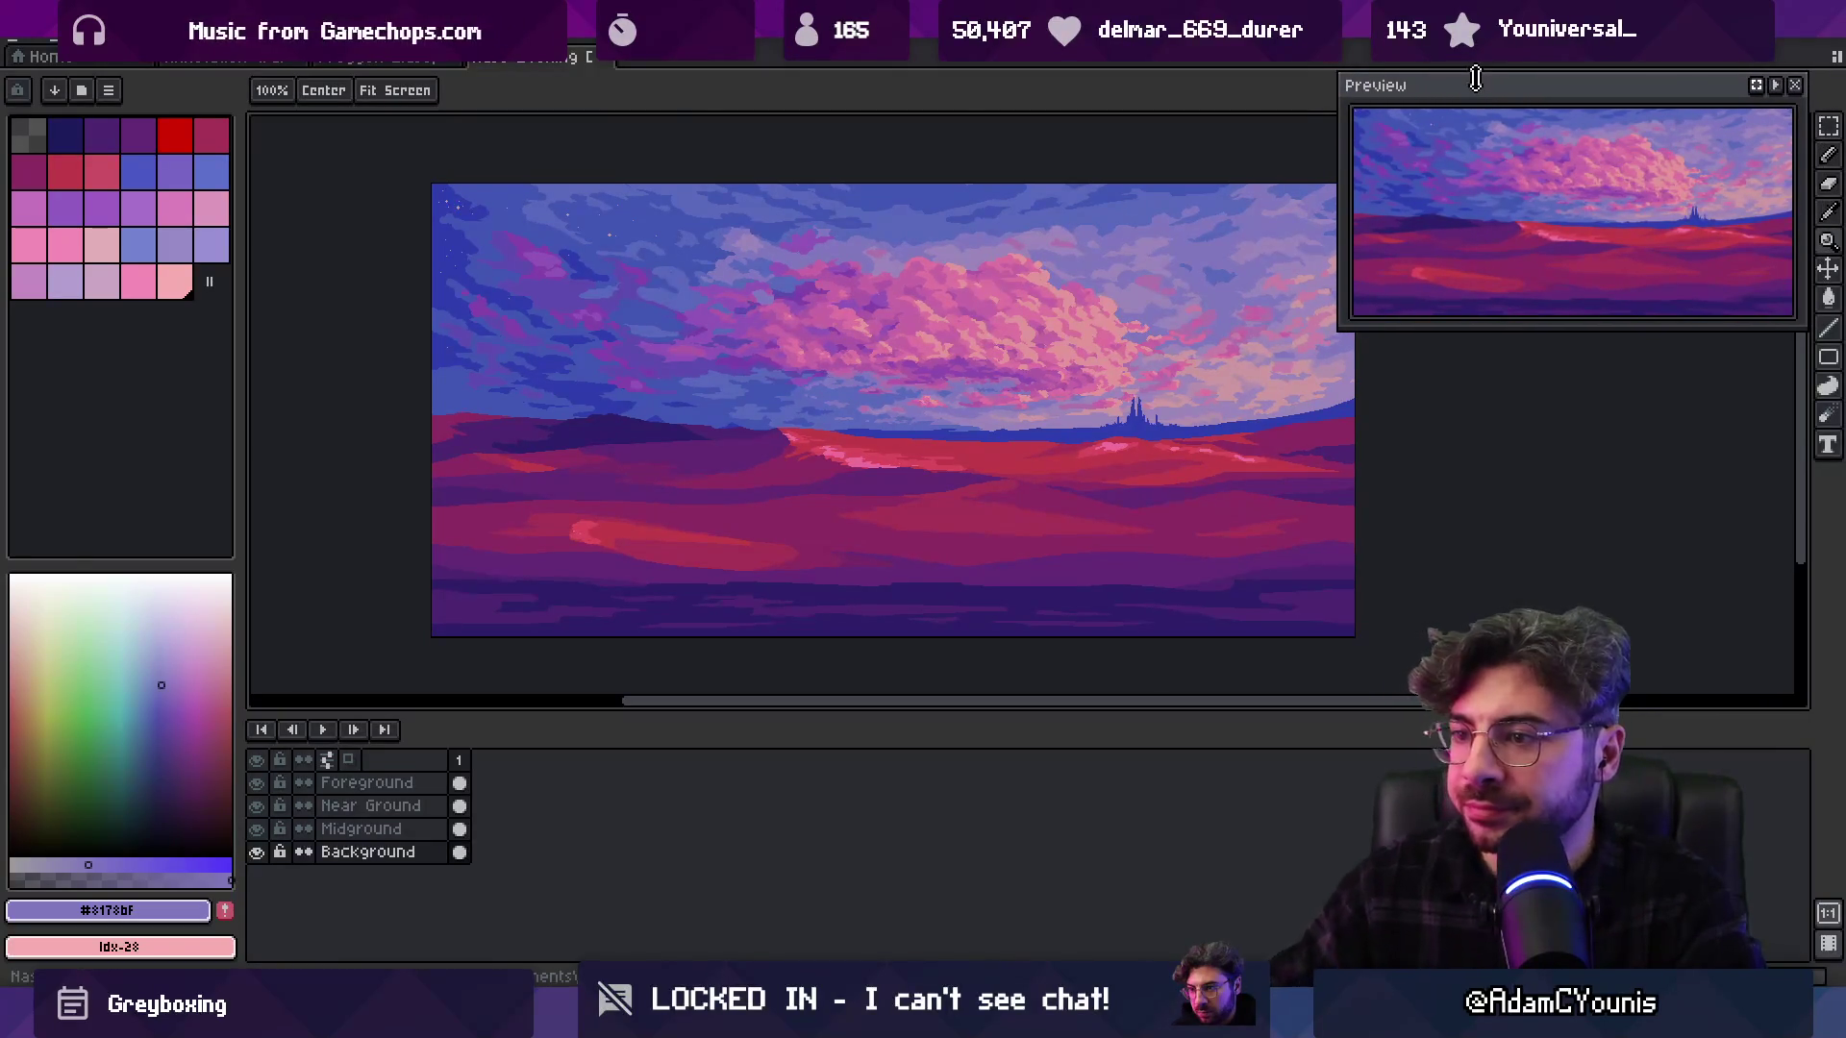
Zoom into the upper-left sky and sample the cloud blues #4156b4 and #5363bb
{"action": "left_click_drag", "start_coordinate": [820, 403], "coordinate": [700, 457]}
{"action": "scroll", "coordinate": [700, 458], "scroll_direction": "up", "scroll_amount": 2}
{"action": "left_click_drag", "start_coordinate": [761, 717], "coordinate": [754, 787]}
{"action": "scroll", "coordinate": [865, 589], "scroll_direction": "down", "scroll_amount": 2}
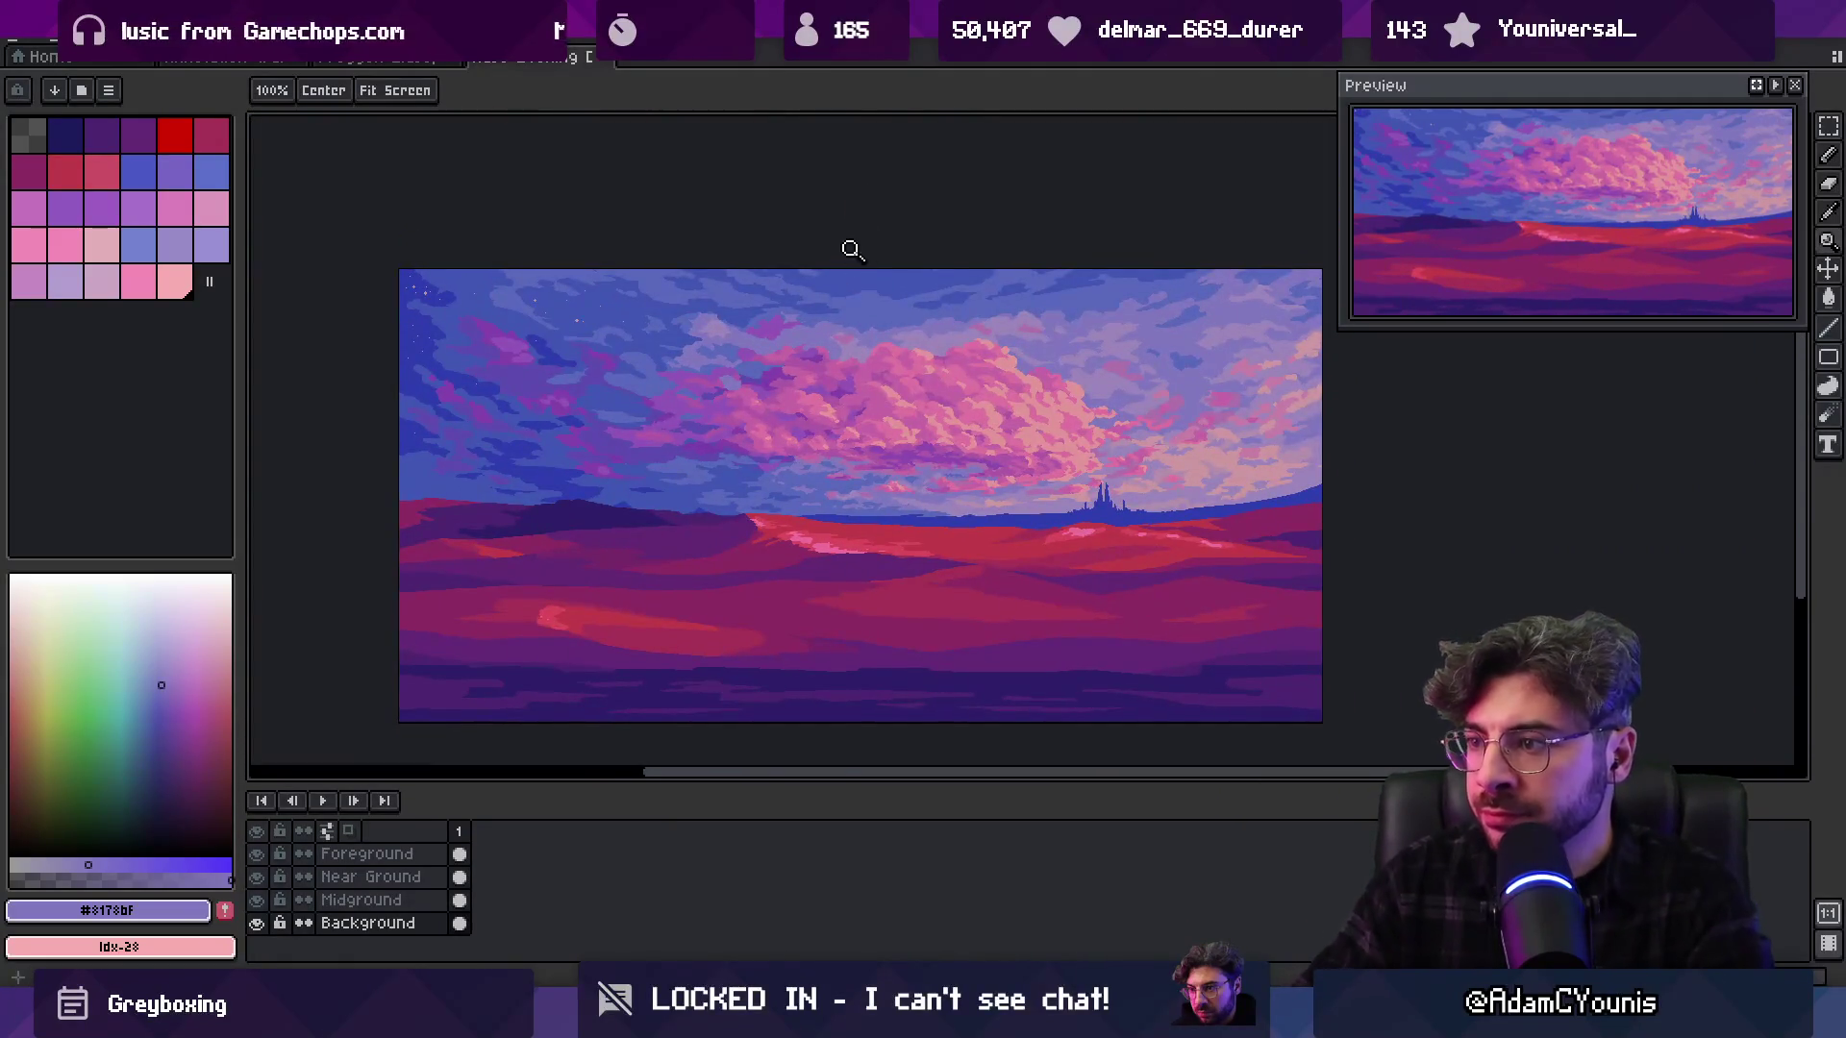
{"action": "scroll", "coordinate": [625, 338], "scroll_direction": "up", "scroll_amount": 3}
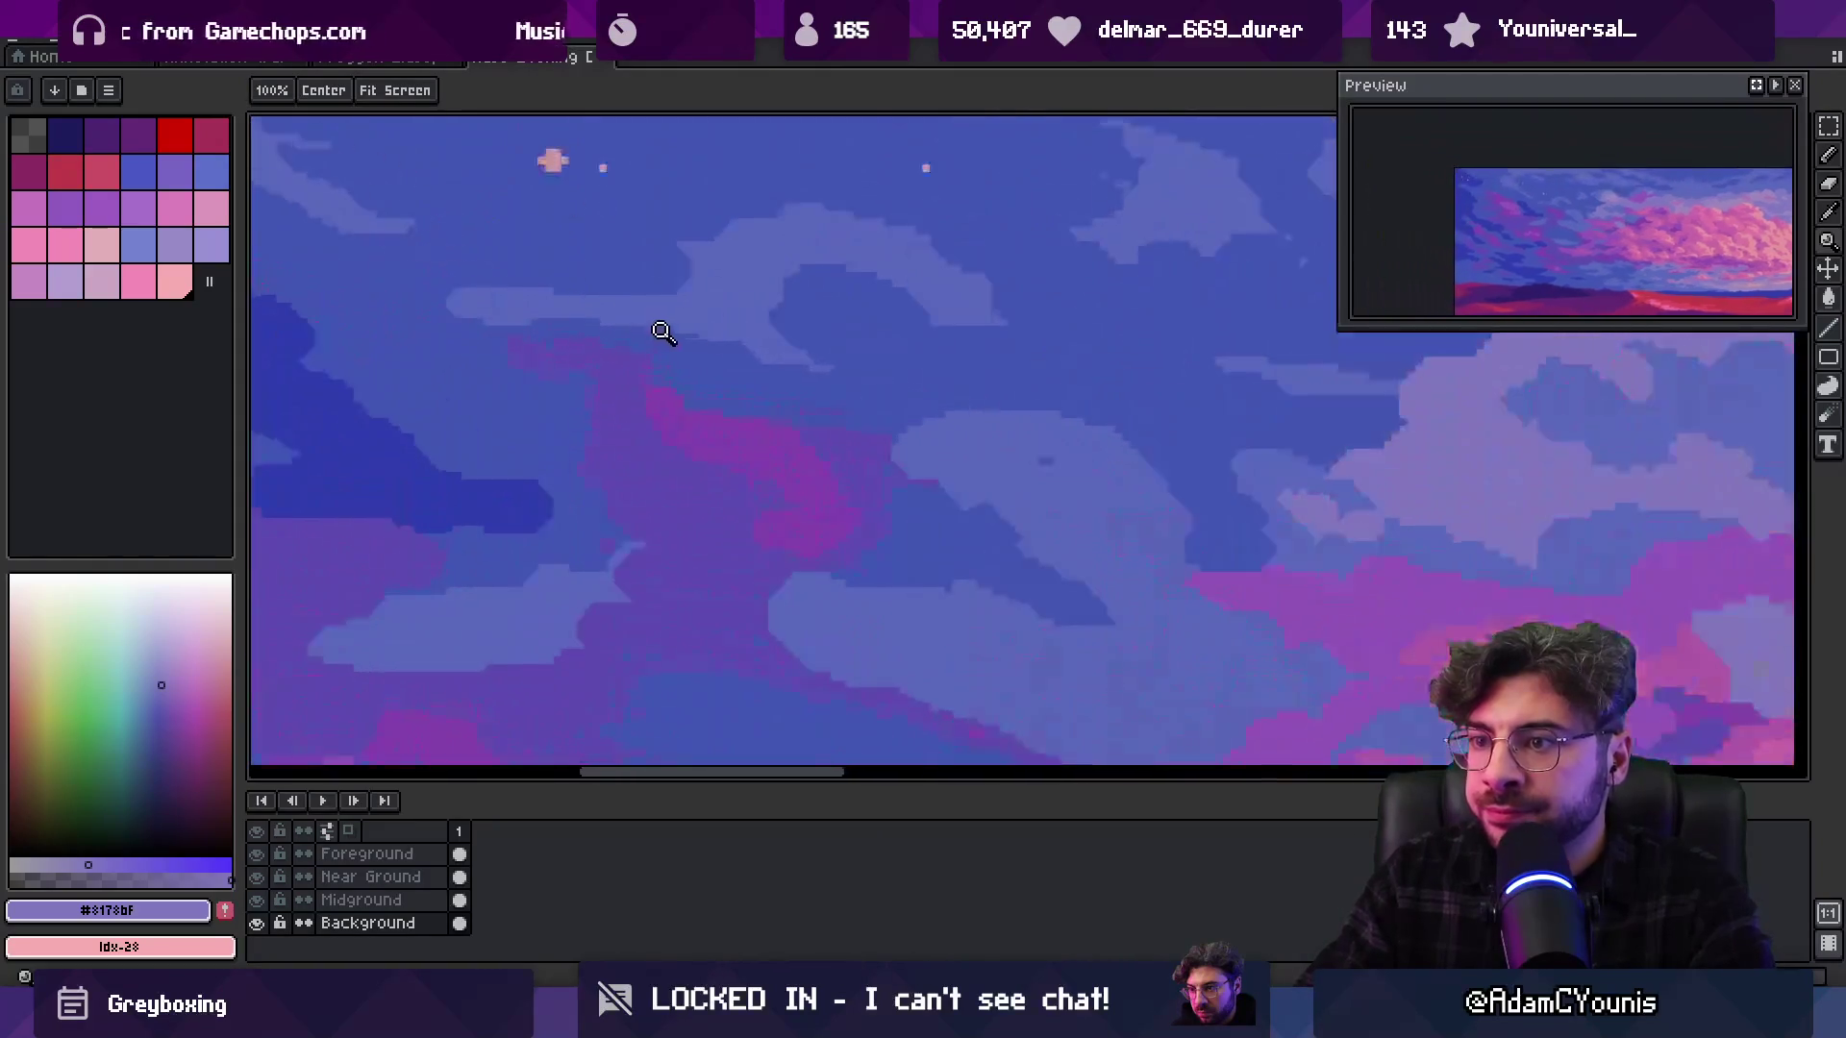
{"action": "left_click", "coordinate": [544, 256]}
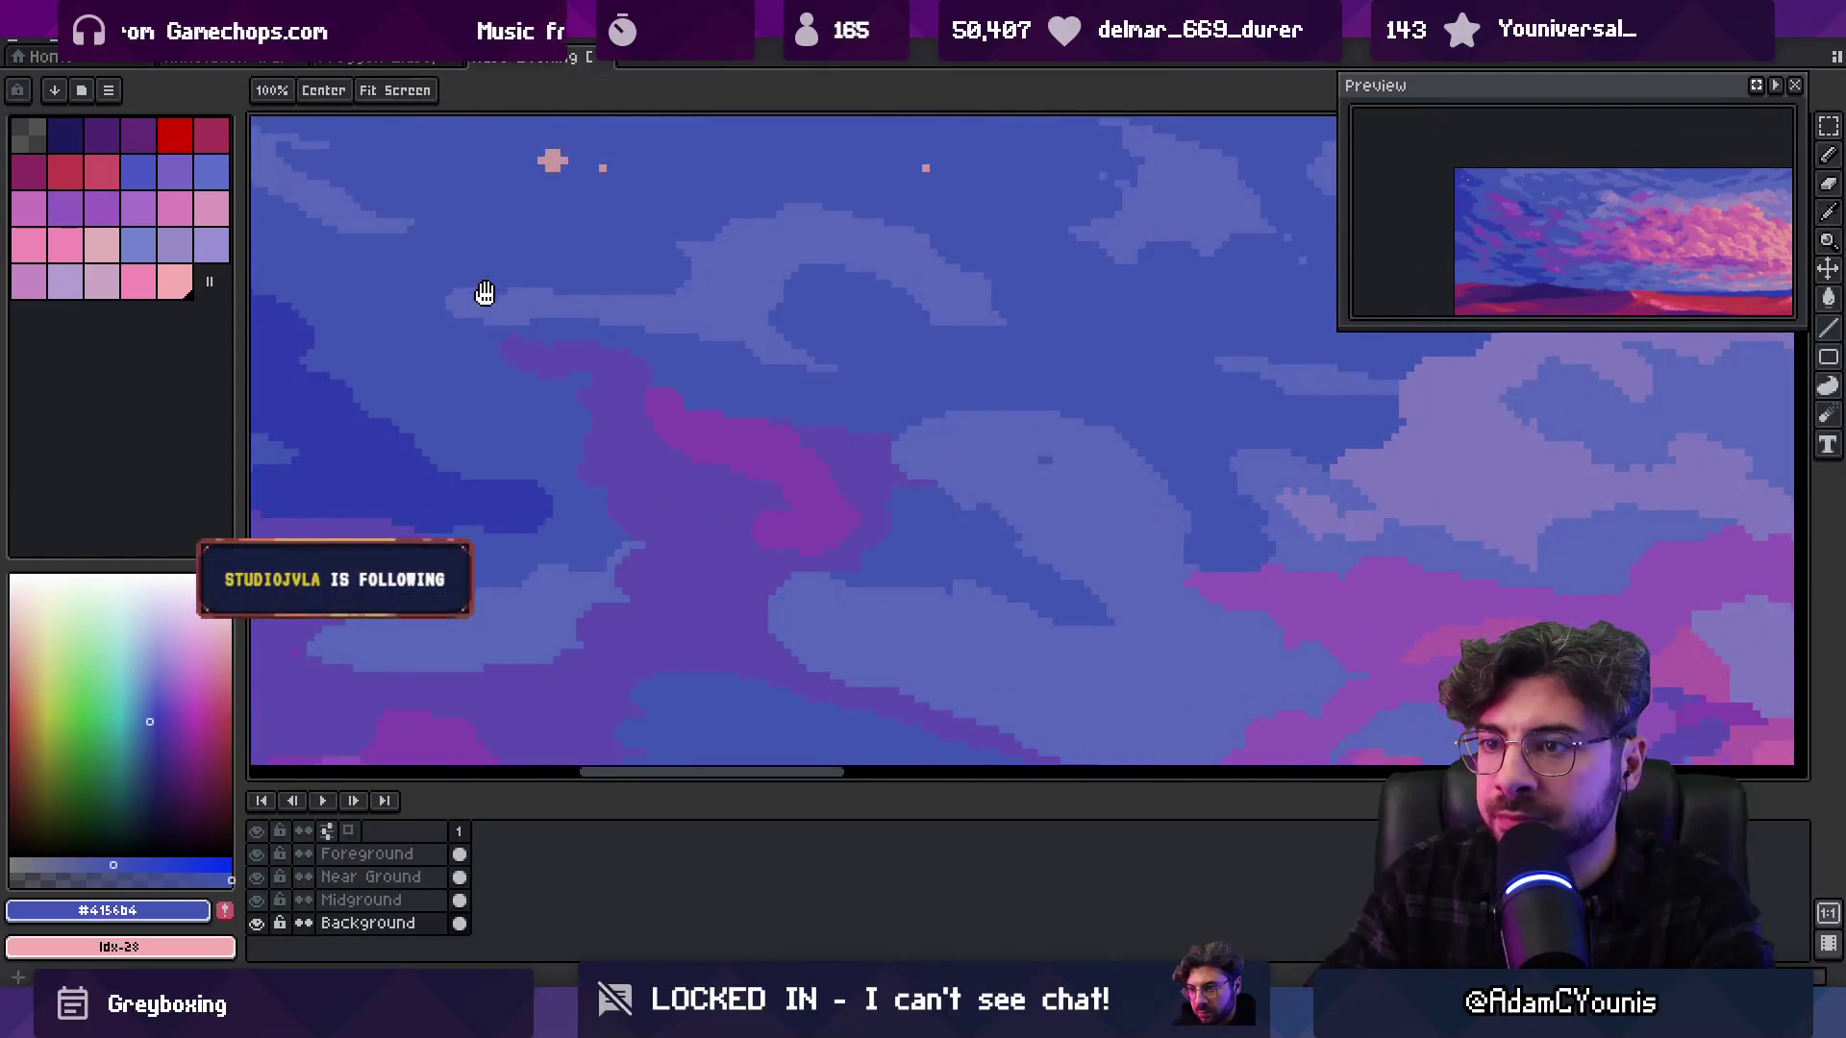
{"action": "scroll", "coordinate": [733, 342], "scroll_direction": "up", "scroll_amount": 3}
{"action": "left_click", "coordinate": [733, 343], "text": "alt"}
Make a tiny selection into a custom brush and paint checkered #5363bb pixels along the wisp edge
{"action": "key", "text": "b"}
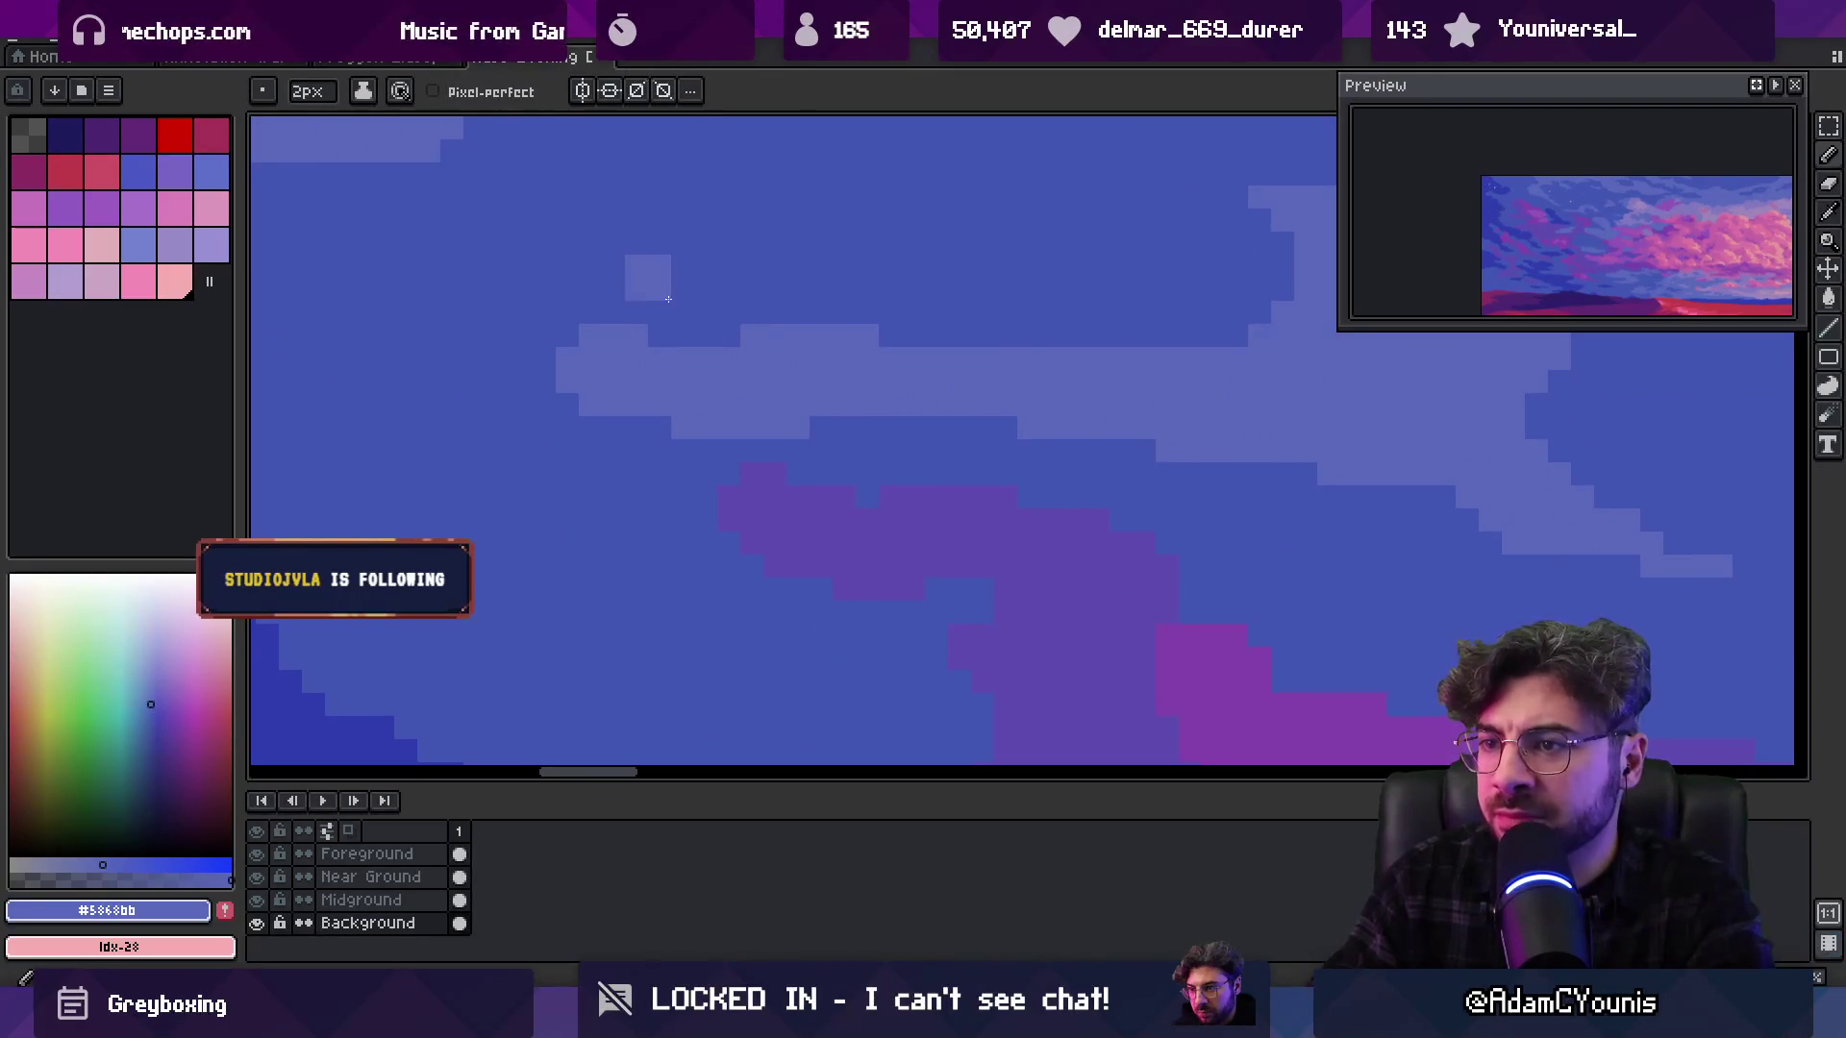
{"action": "key", "text": "m"}
{"action": "left_click_drag", "start_coordinate": [580, 321], "coordinate": [571, 323]}
{"action": "key", "text": "b"}
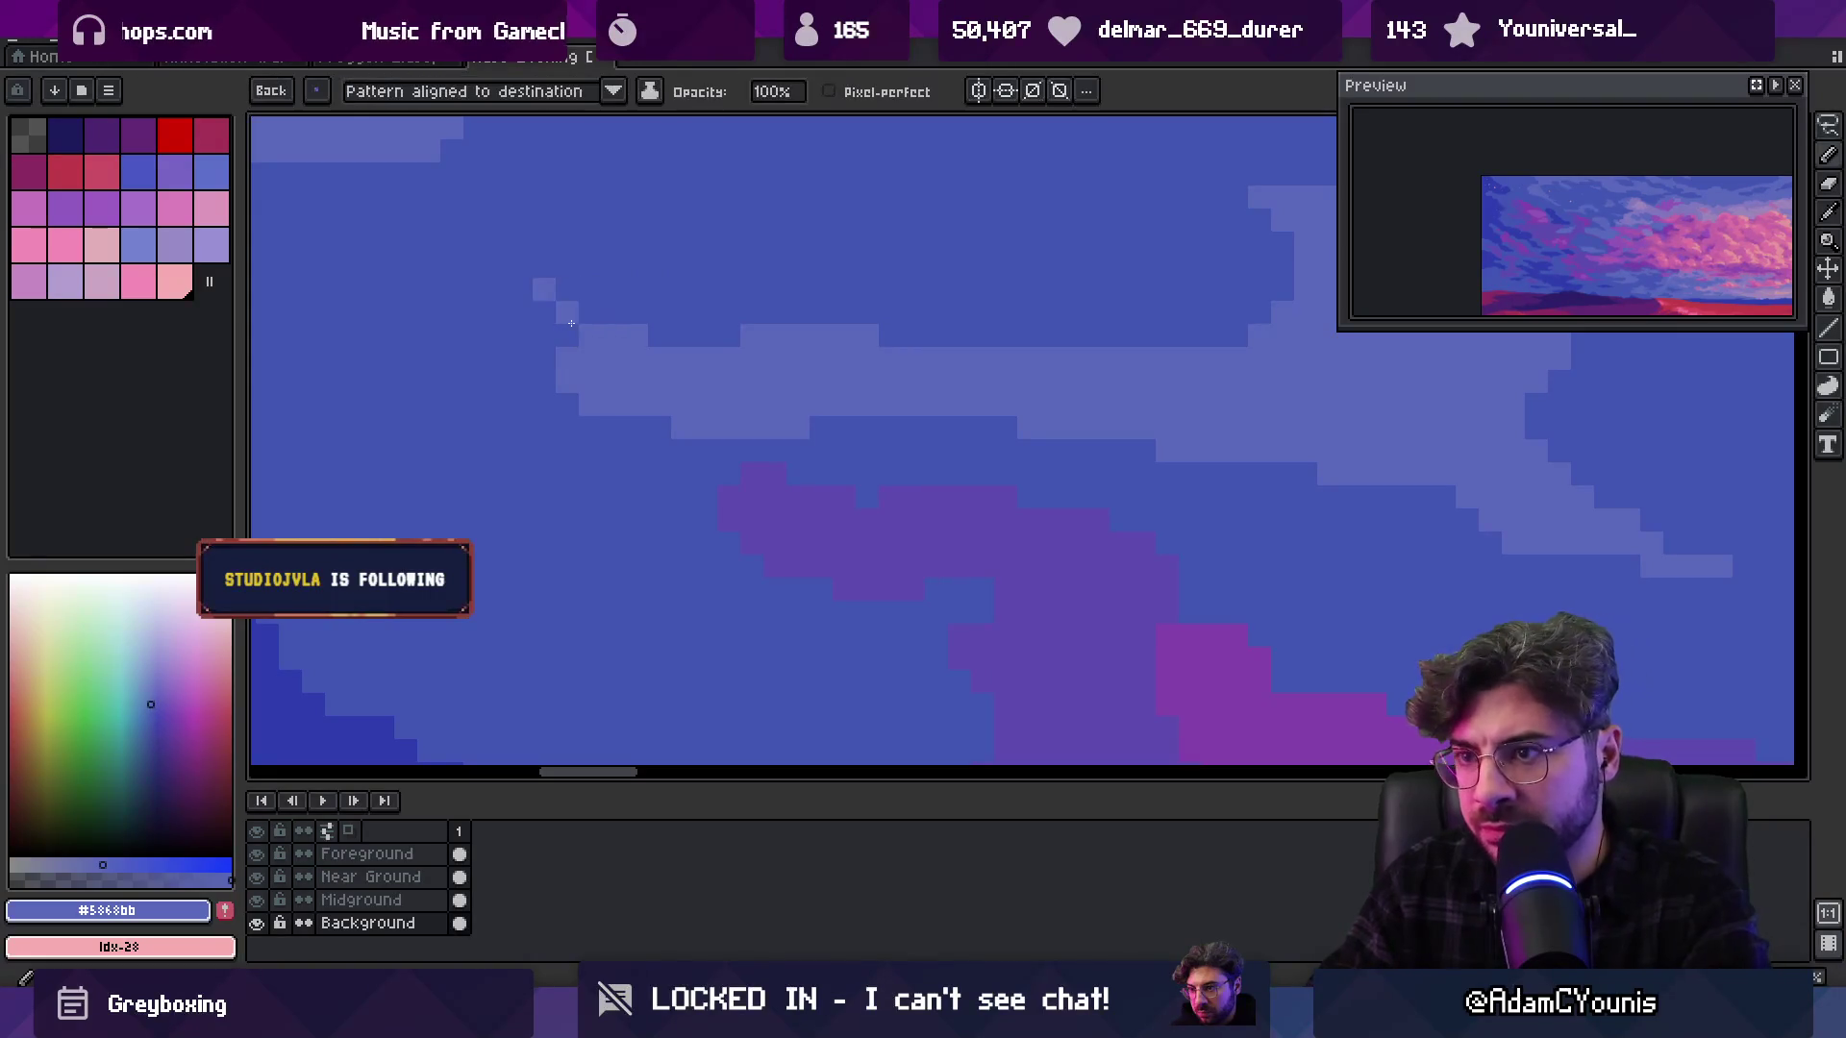
{"action": "left_click_drag", "start_coordinate": [497, 267], "coordinate": [524, 295]}
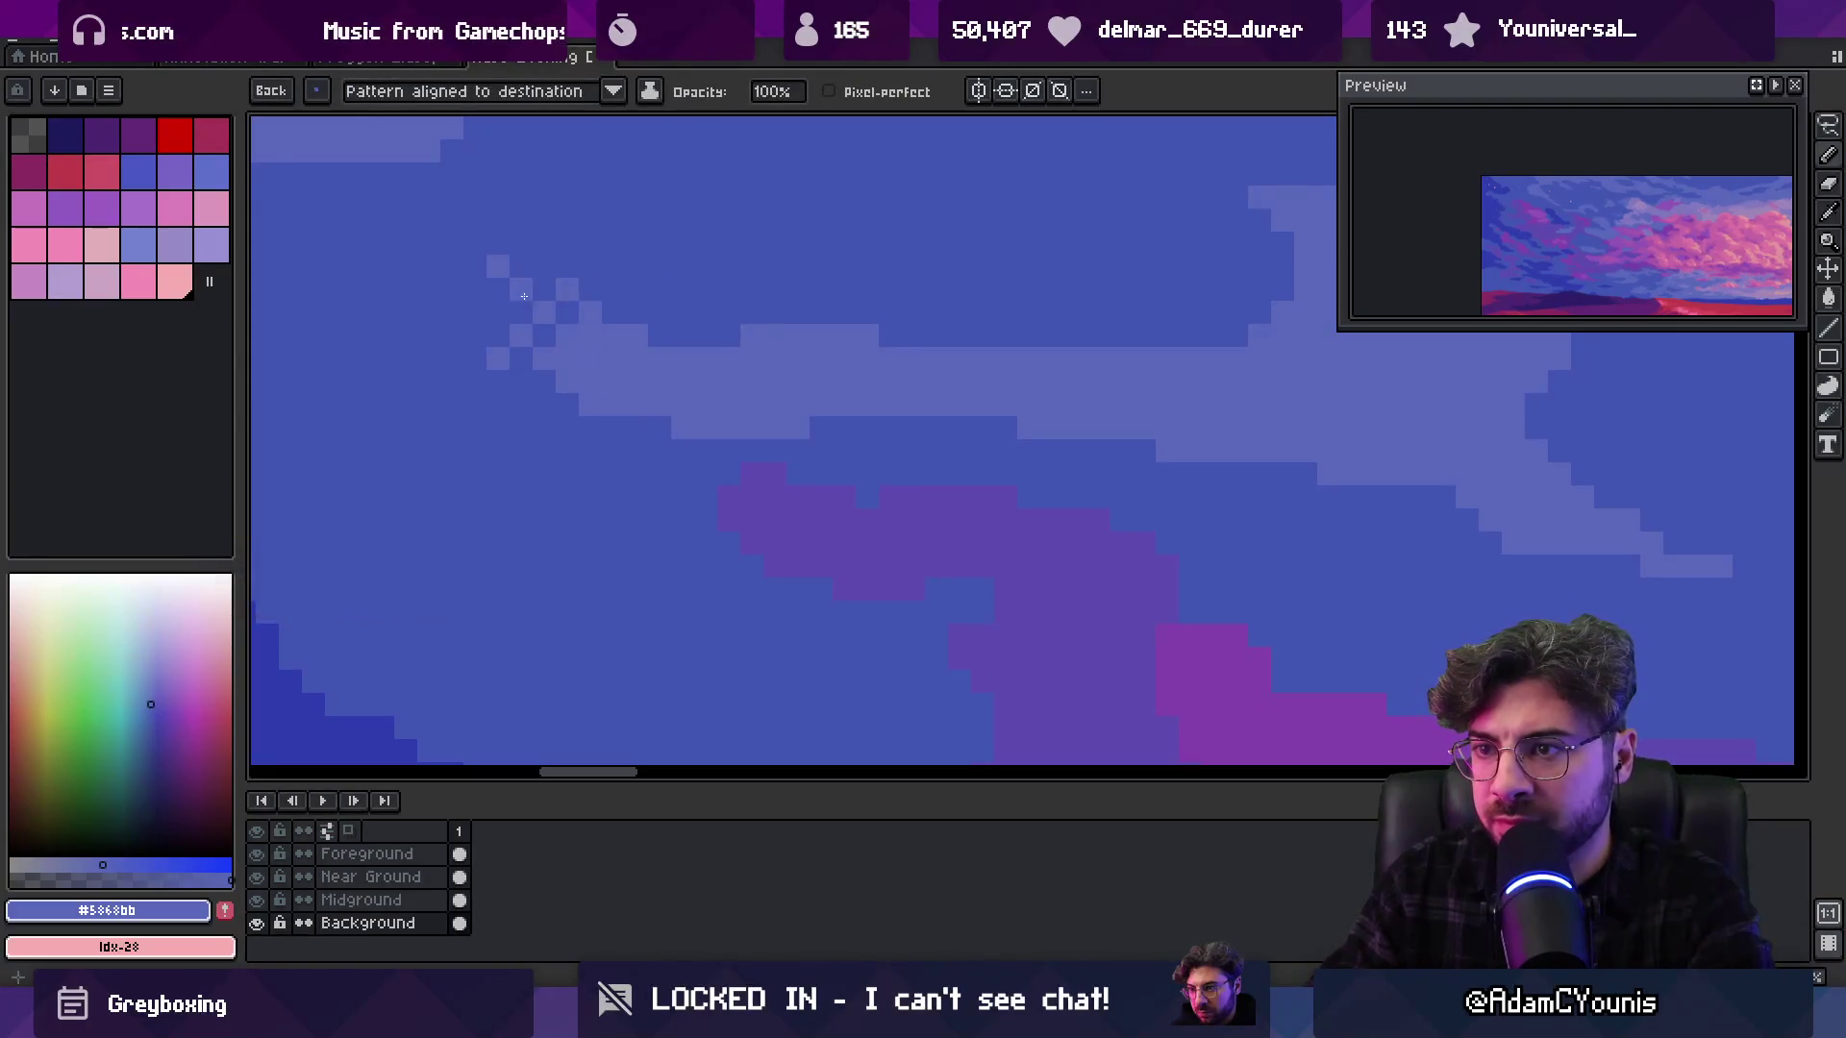
{"action": "key", "text": "z"}
{"action": "scroll", "coordinate": [683, 227], "scroll_direction": "down", "scroll_amount": 2}
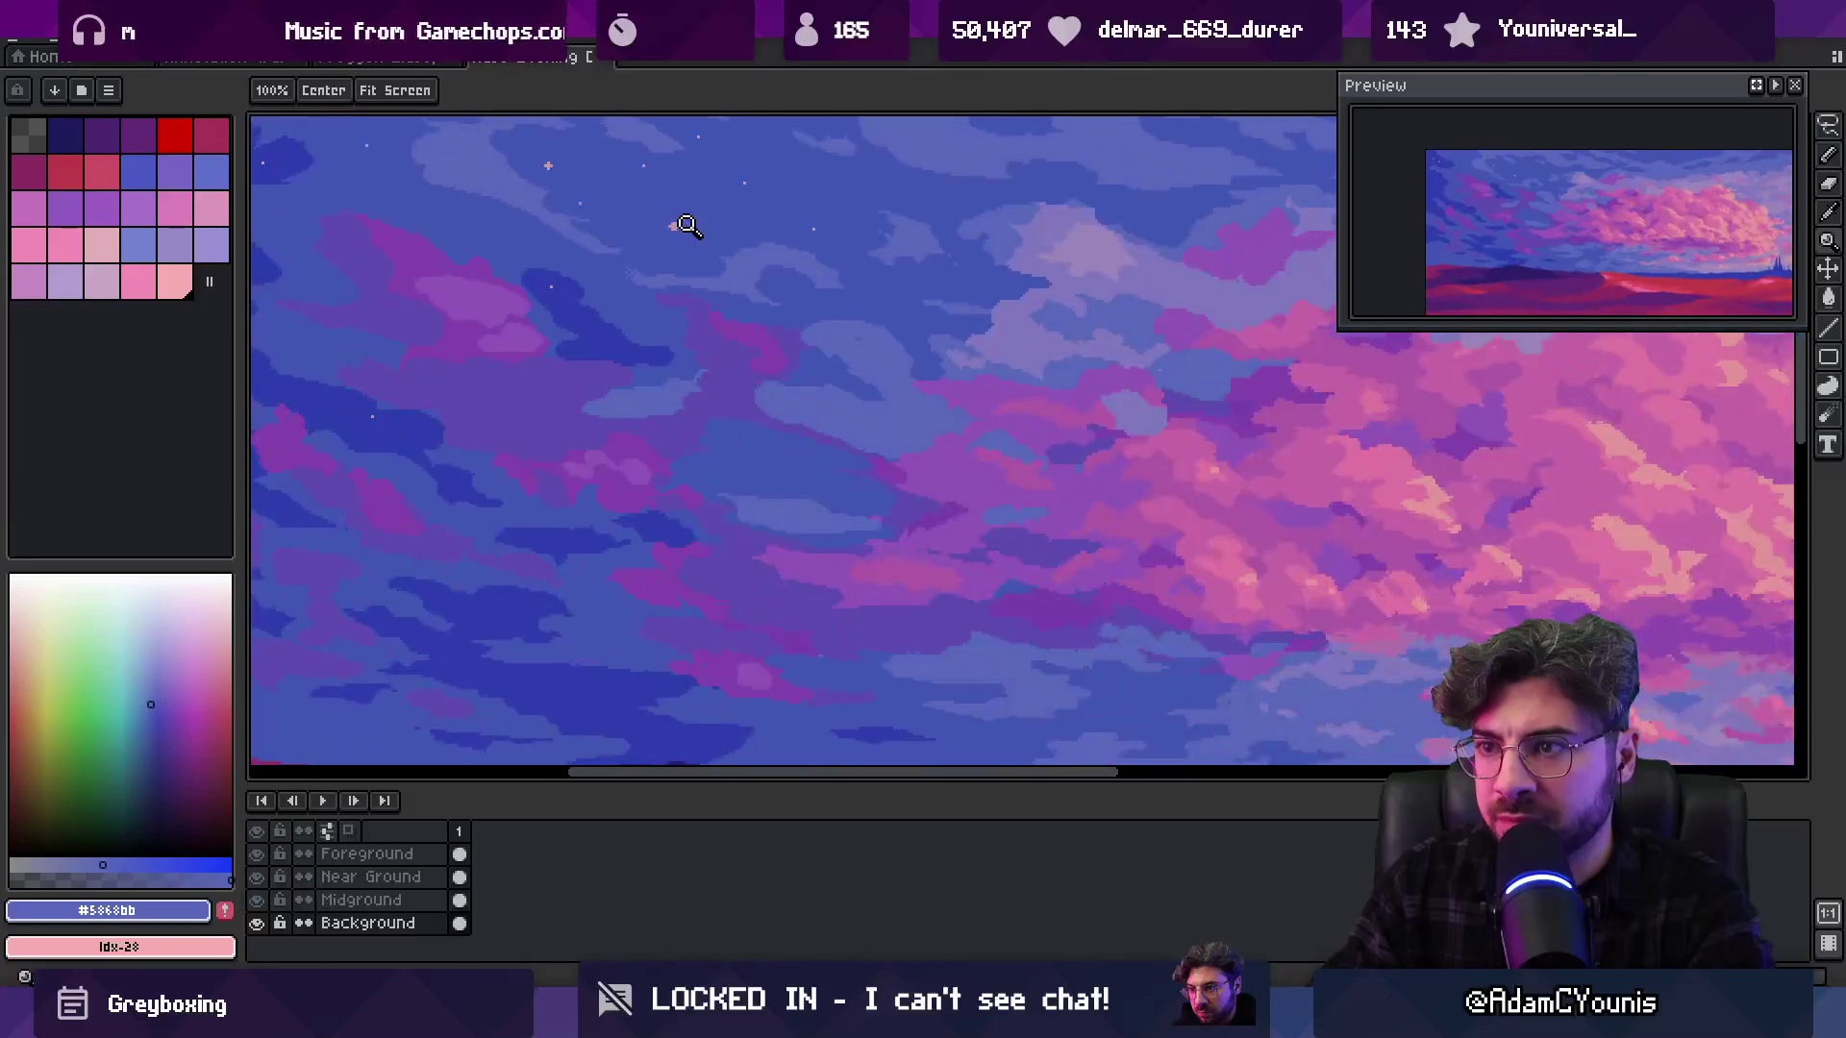
Swap colours, reuse the dither pattern as a custom brush, and dither the pale wisp's edge
{"action": "scroll", "coordinate": [680, 276], "scroll_direction": "up", "scroll_amount": 3}
{"action": "key", "text": "b"}
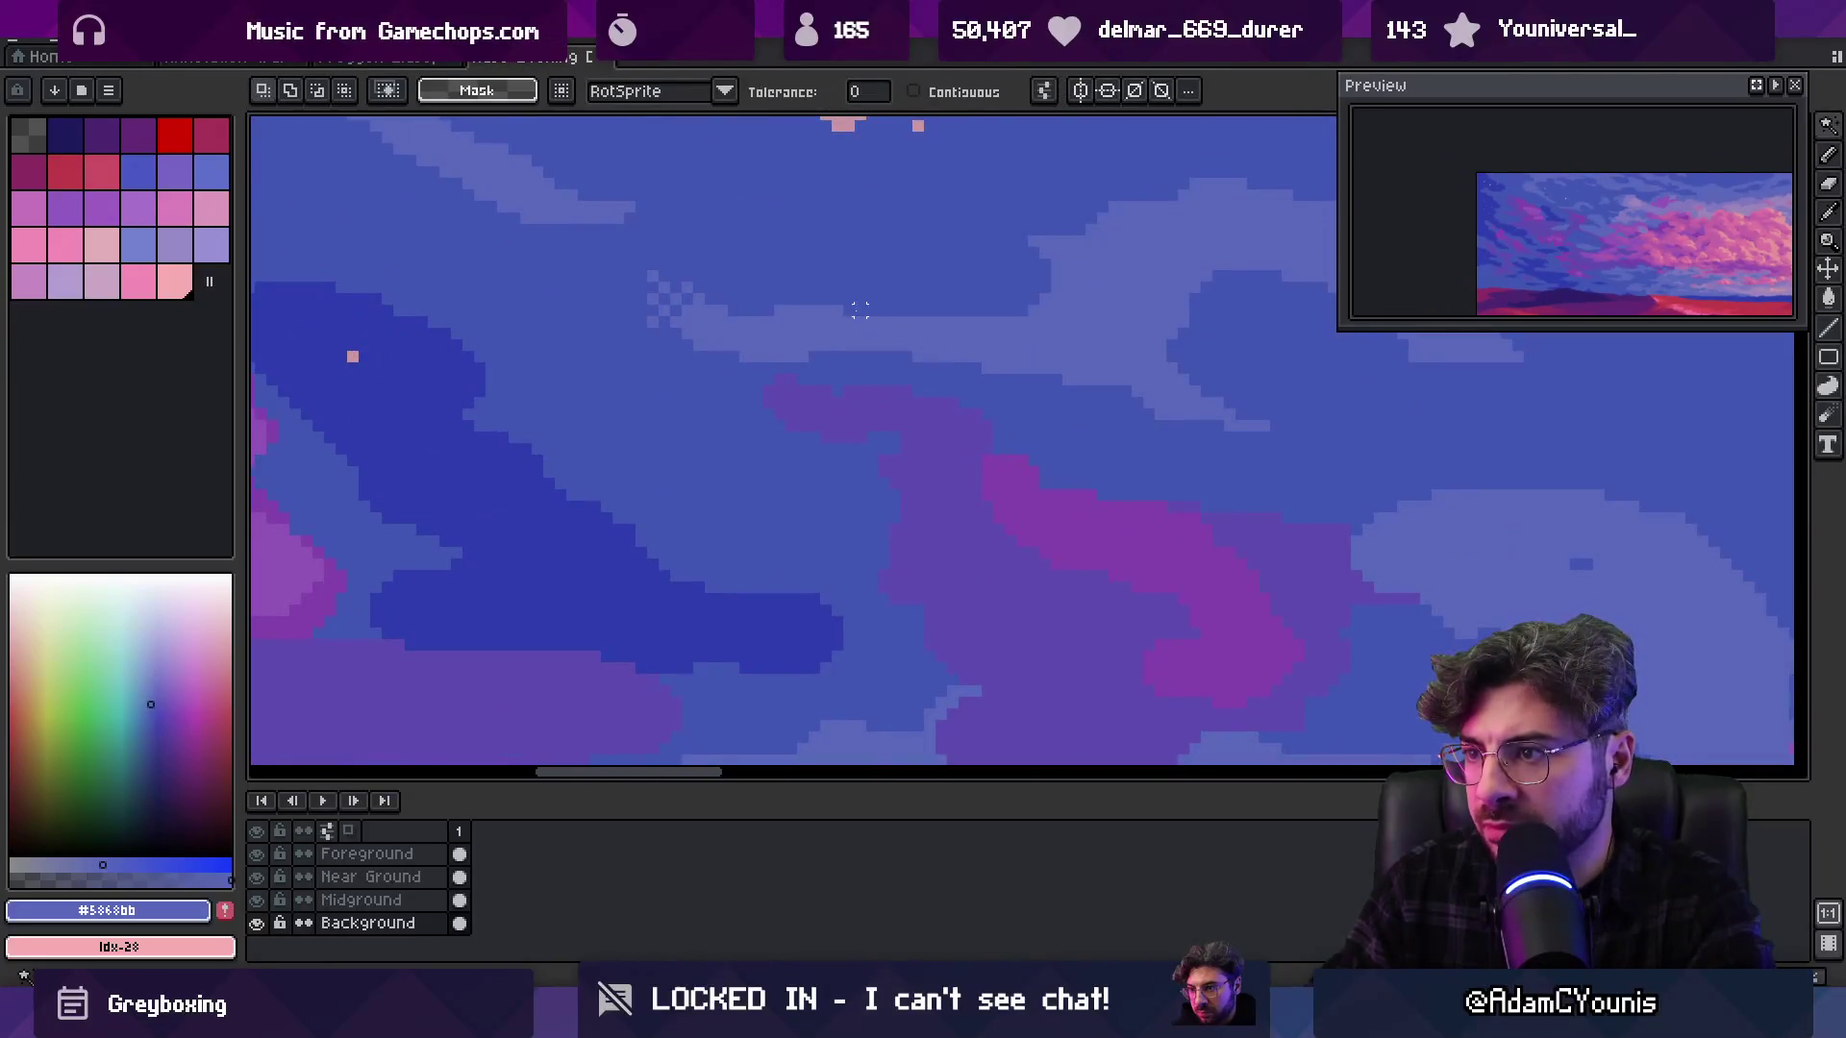
{"action": "key", "text": "x"}
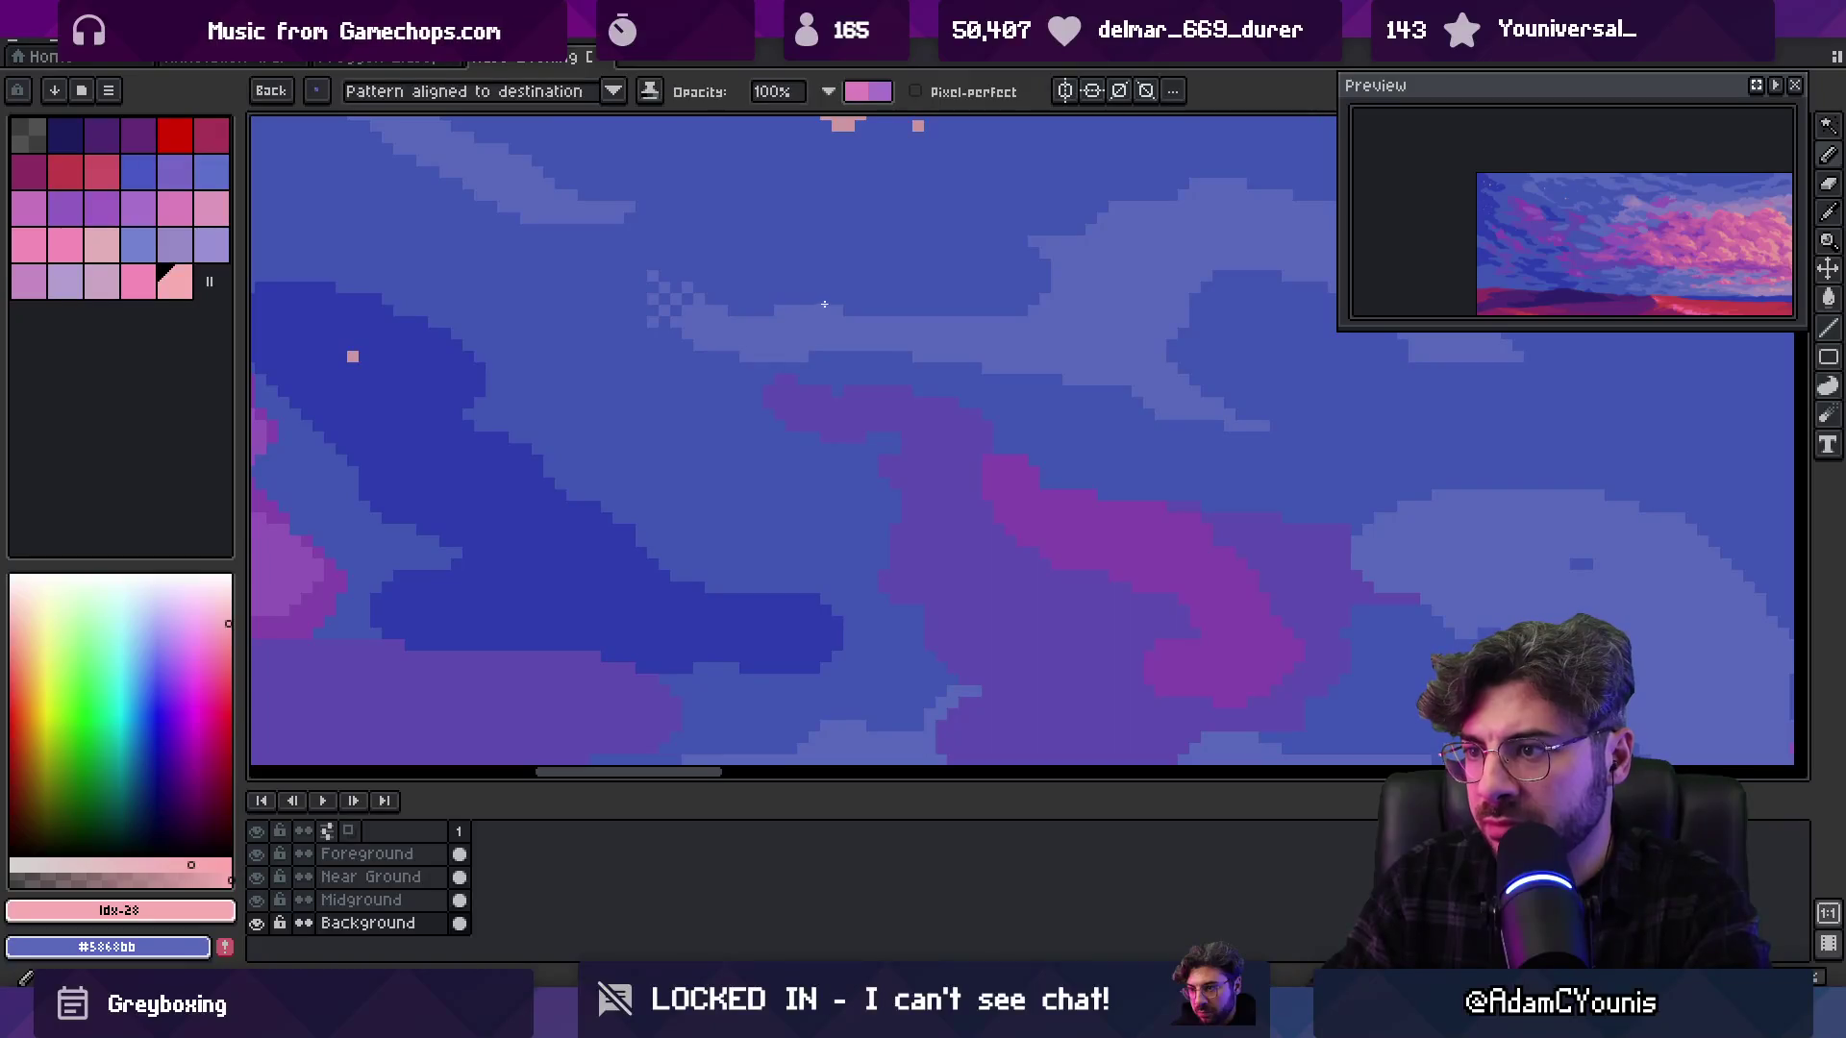
{"action": "key", "text": "b"}
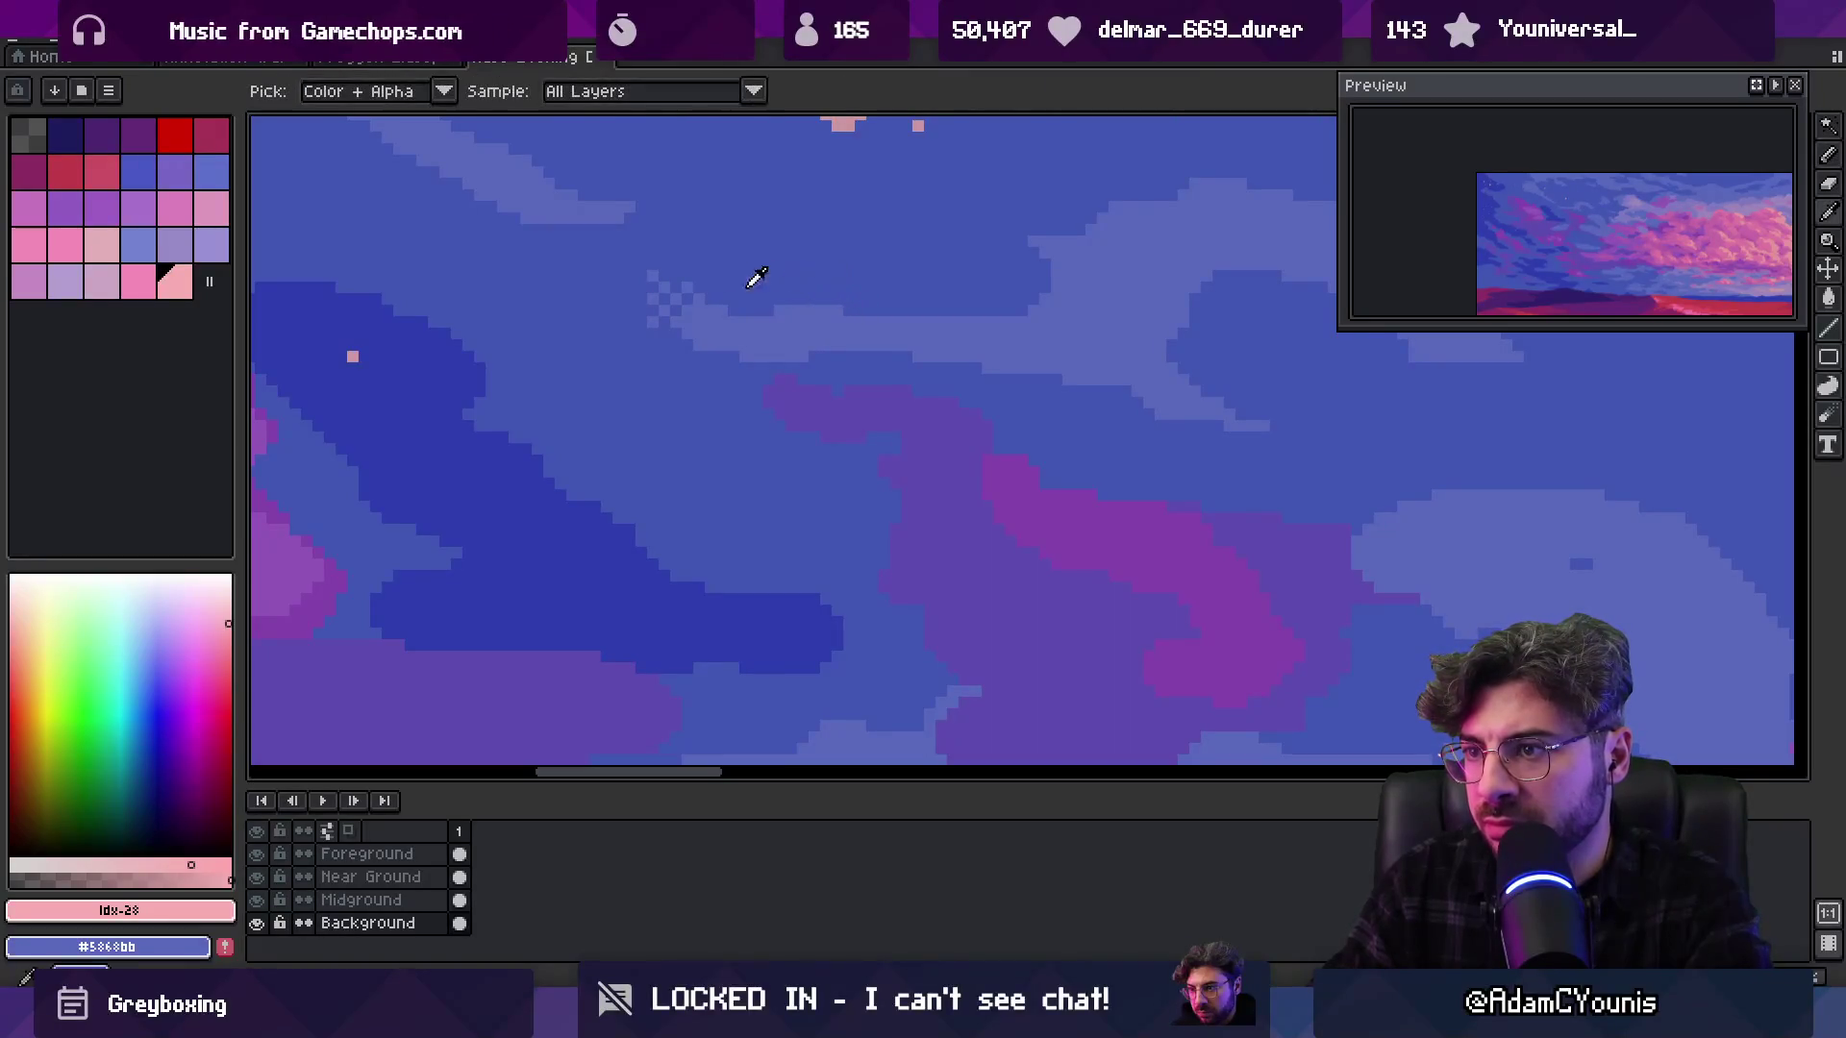
{"action": "key", "text": "m"}
{"action": "key", "text": "ctrl+b"}
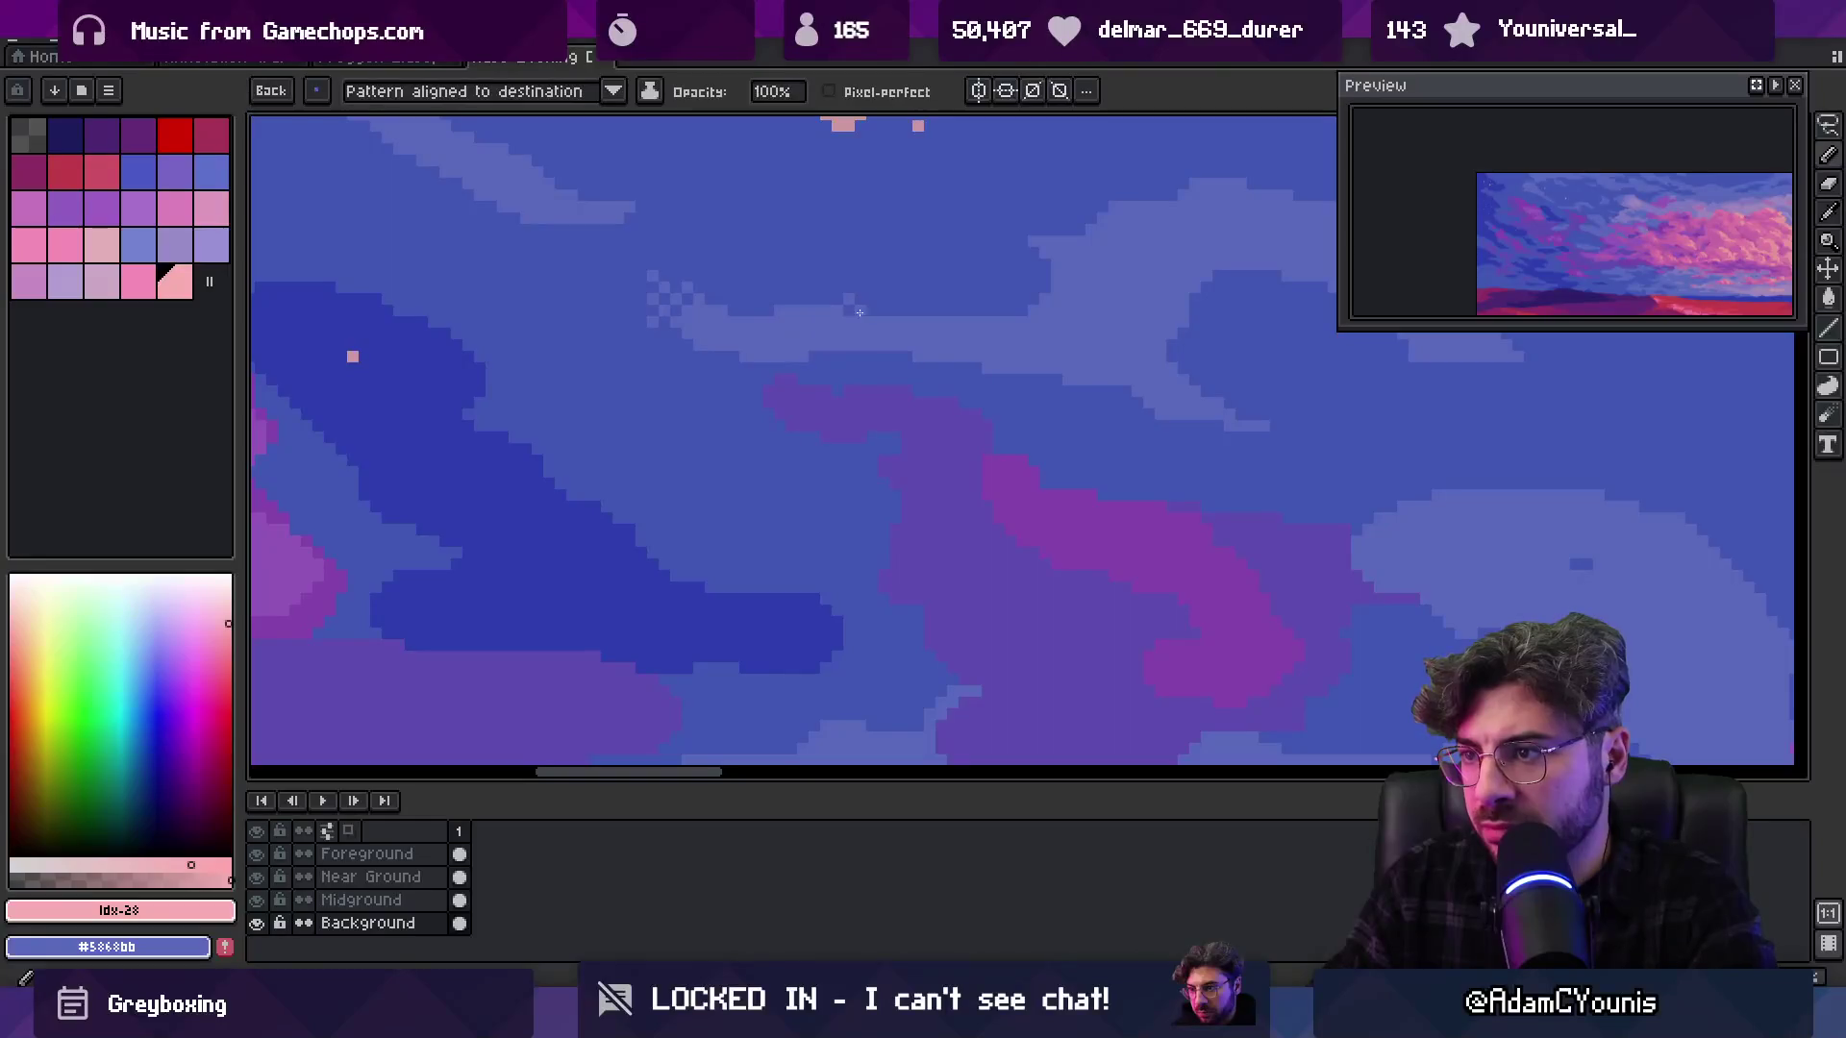
{"action": "left_click_drag", "start_coordinate": [842, 361], "coordinate": [865, 371]}
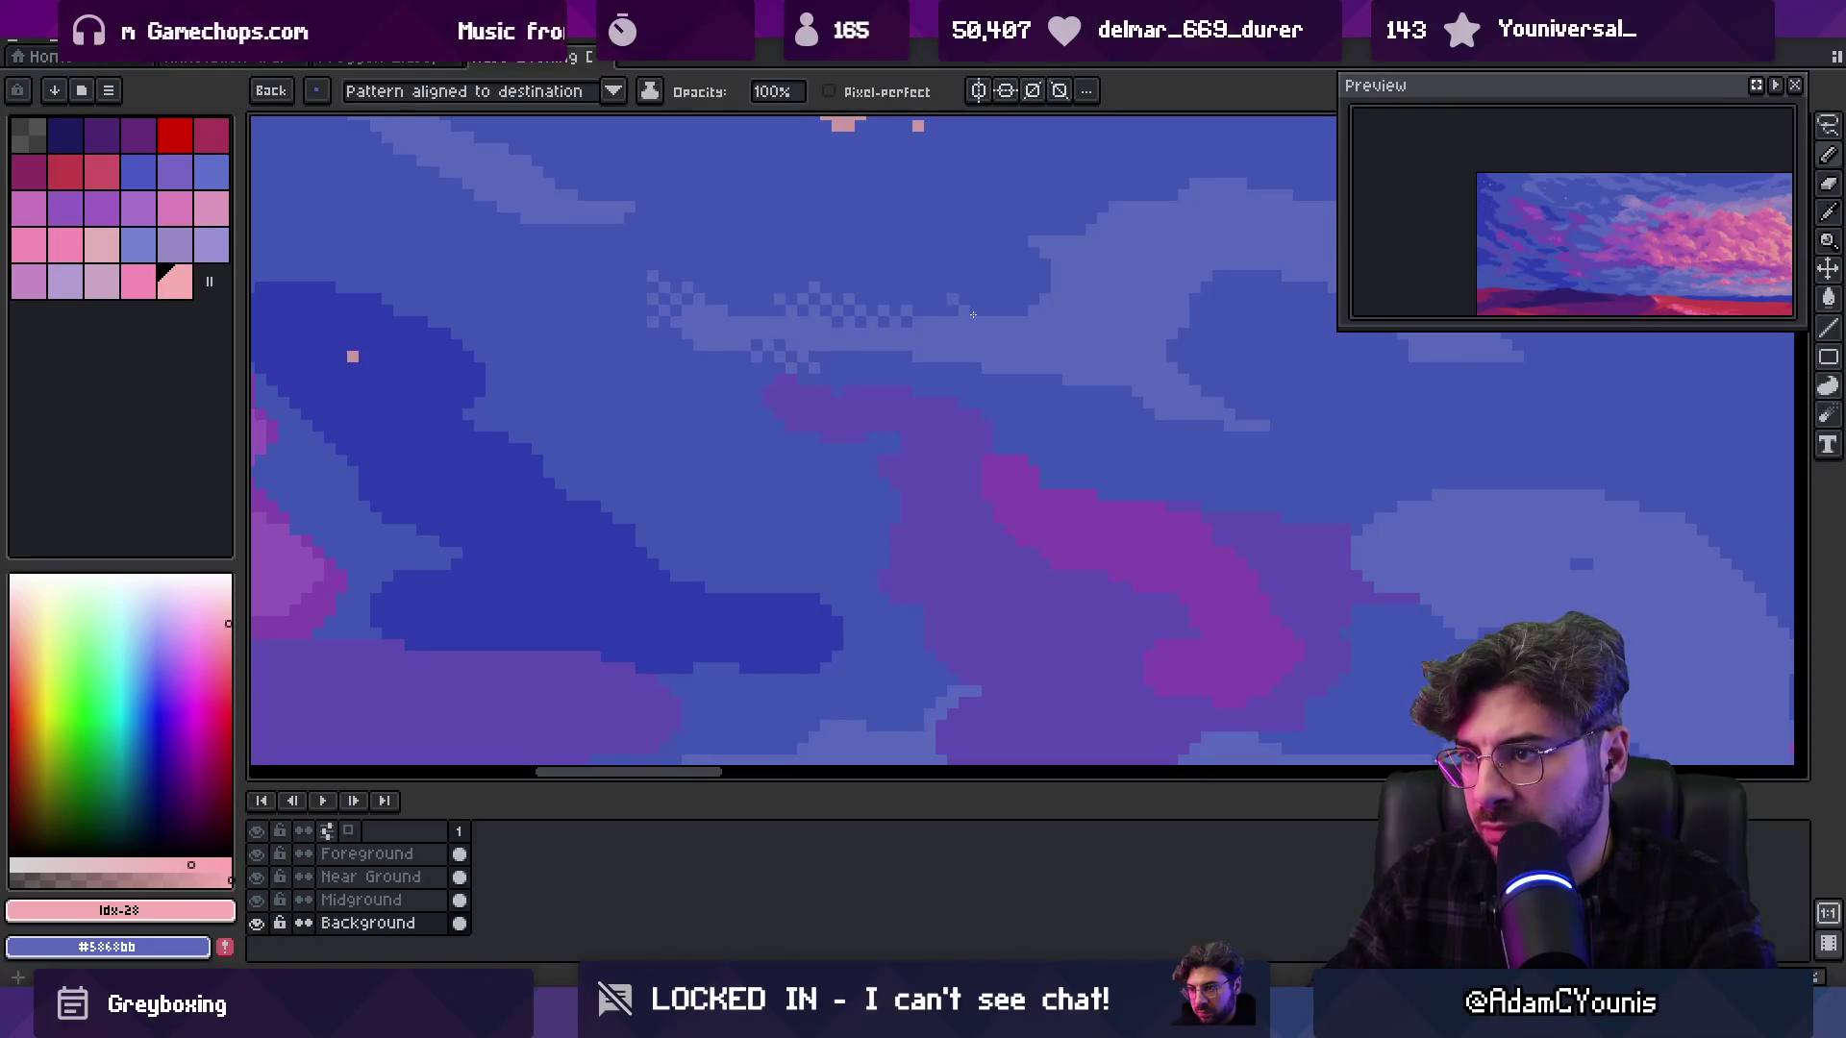
Sample deep sky blue #4156b4 with a plain one-pixel pencil and review the whole painting
{"action": "left_click", "coordinate": [820, 270], "text": "alt"}
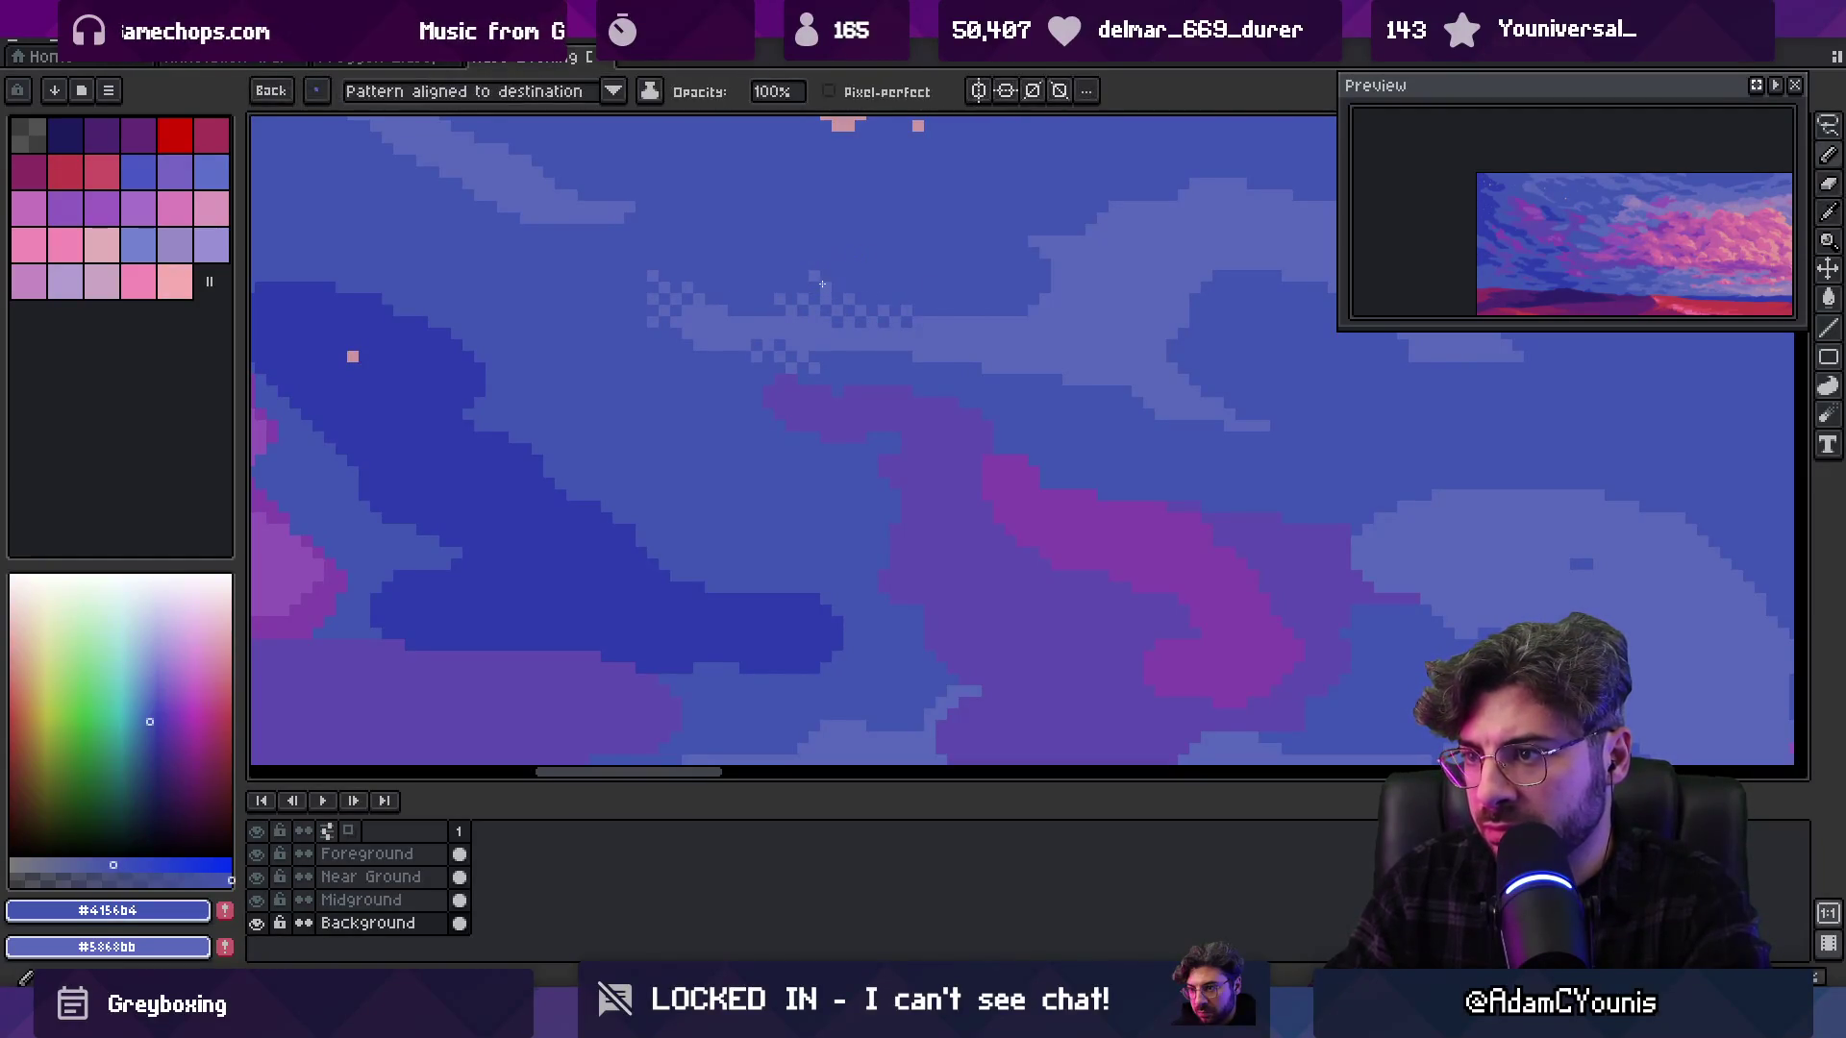
{"action": "key", "text": "b"}
{"action": "key", "text": "space"}
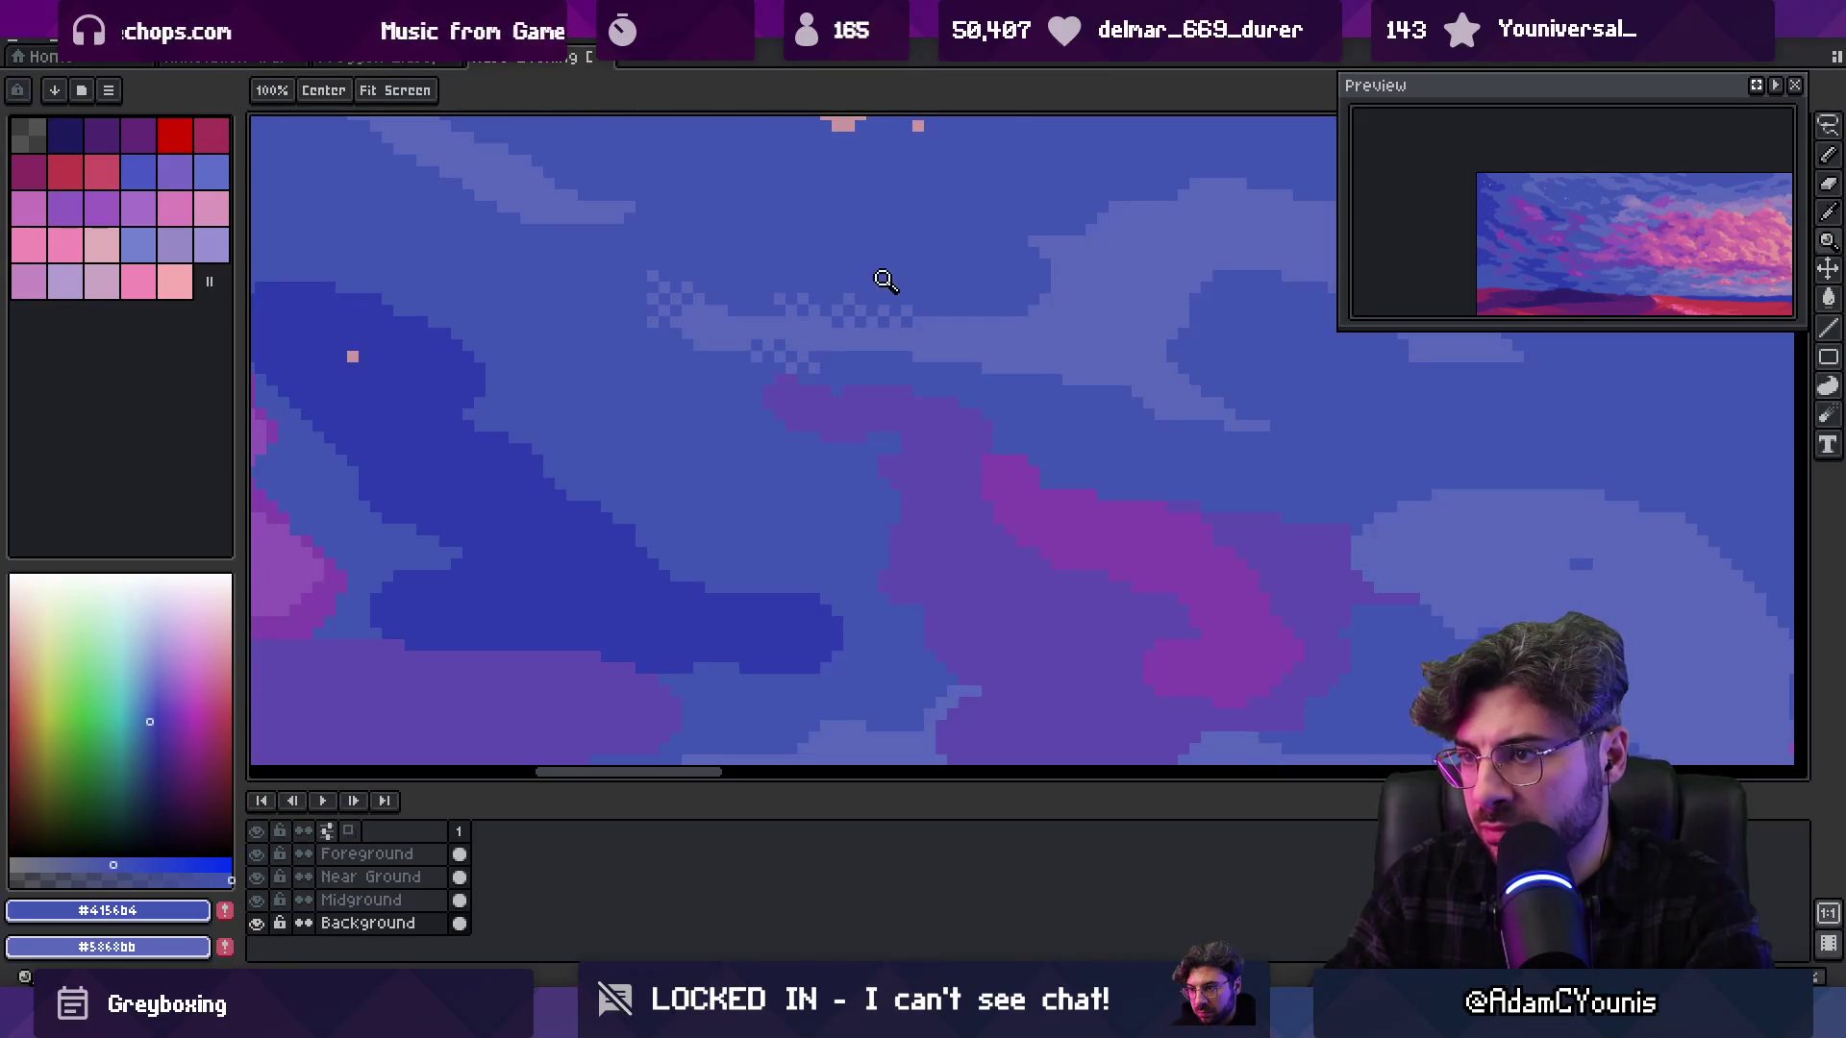
{"action": "scroll", "coordinate": [887, 281], "scroll_direction": "down", "scroll_amount": 5}
{"action": "scroll", "coordinate": [894, 270], "scroll_direction": "up", "scroll_amount": 1}
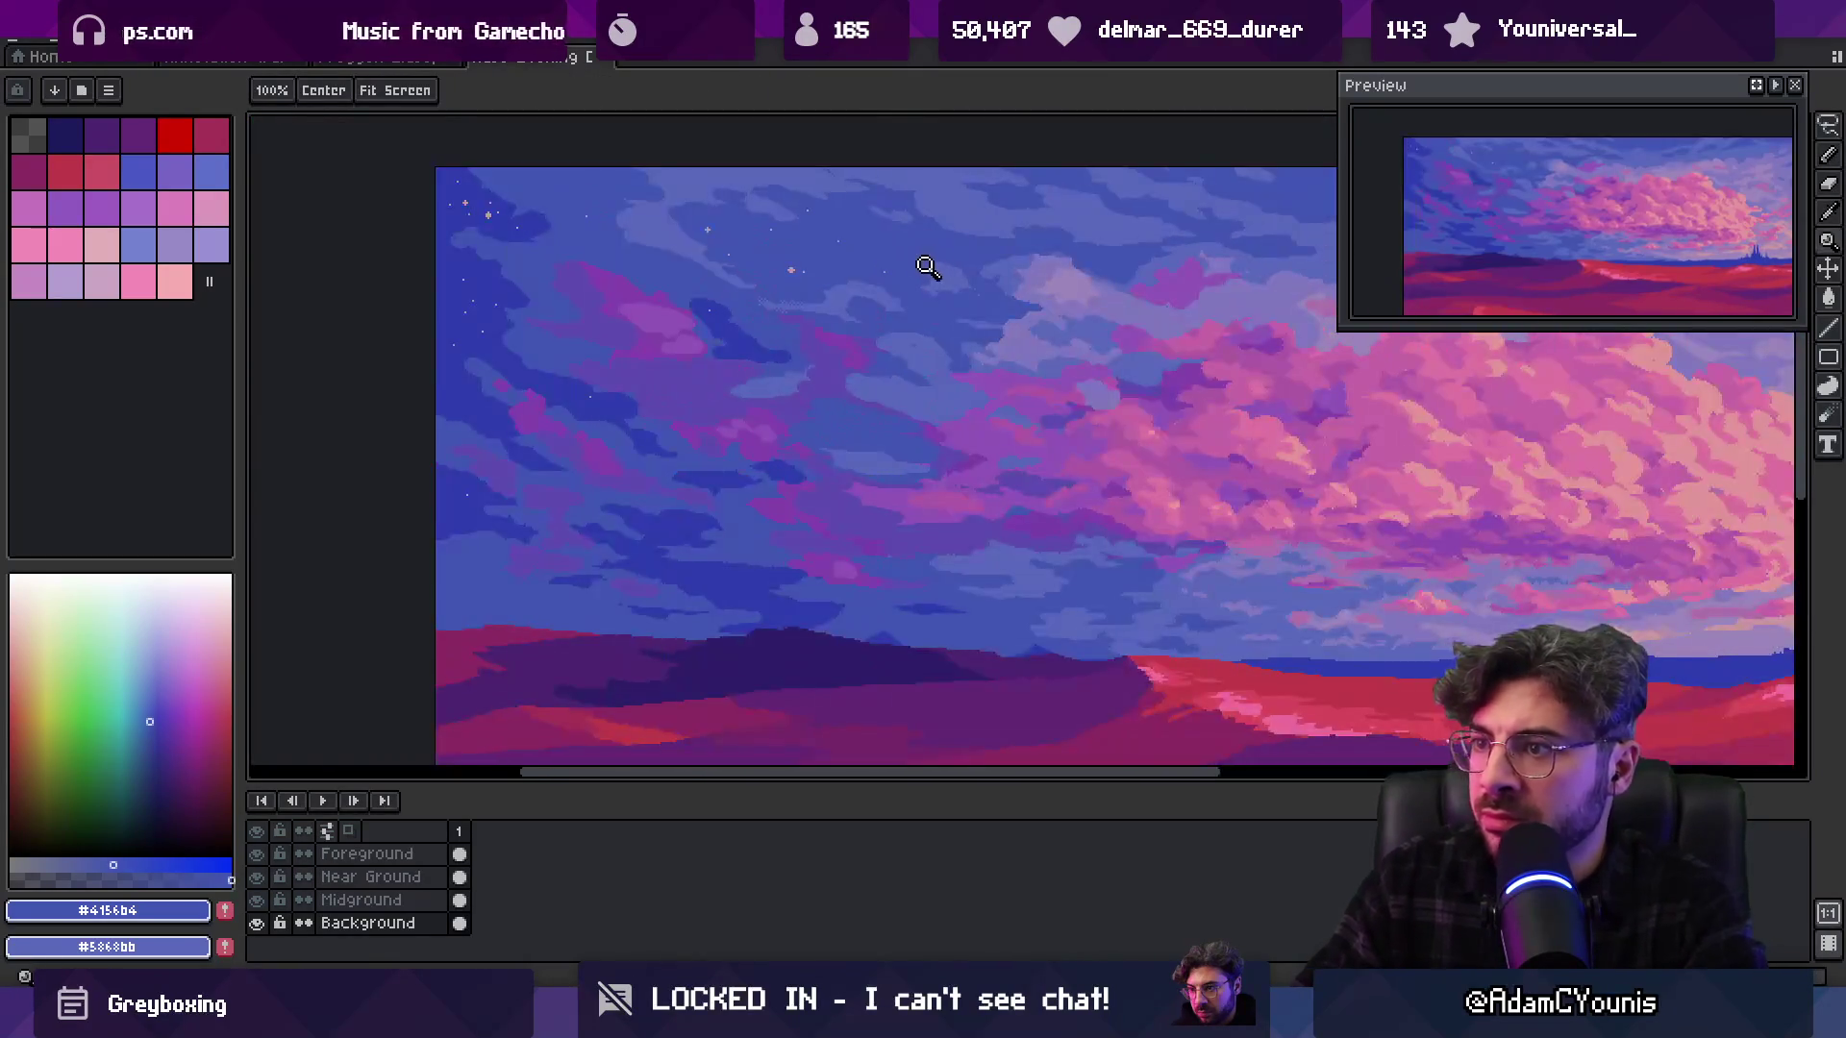
{"action": "scroll", "coordinate": [861, 295], "scroll_direction": "up", "scroll_amount": 5}
{"action": "key", "text": "b"}
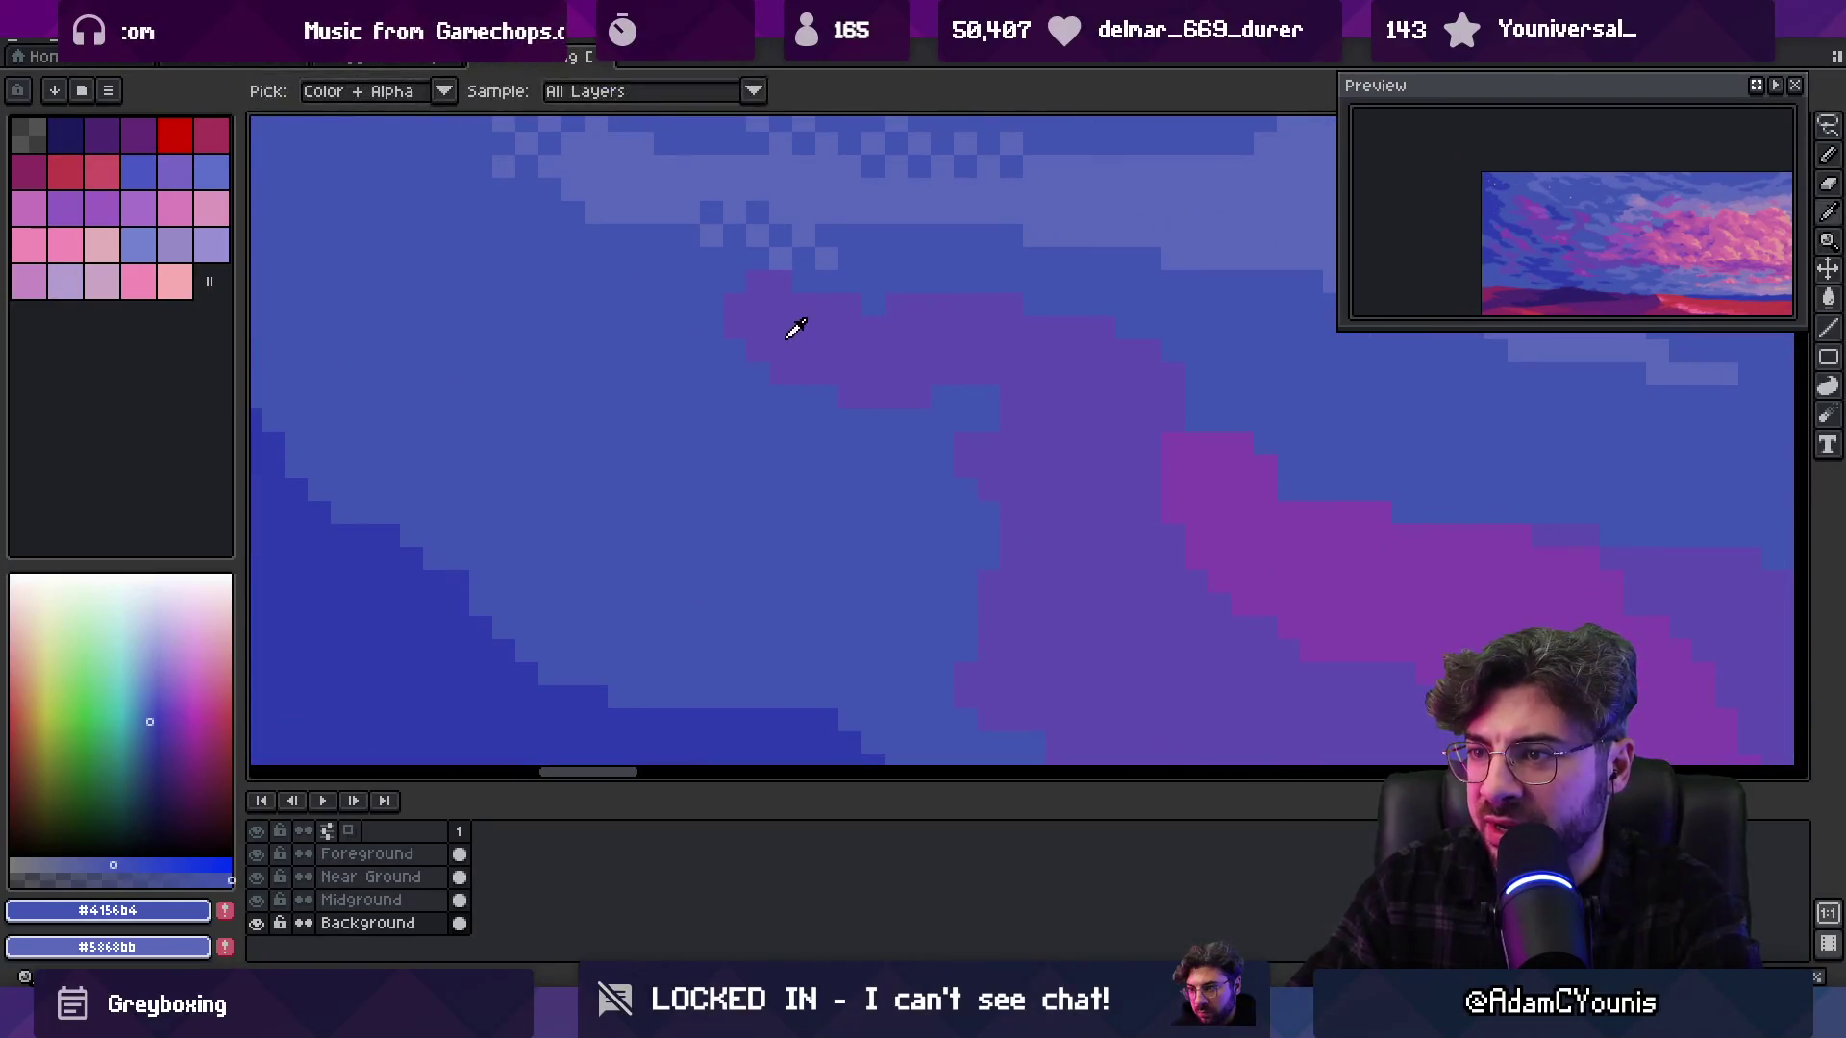
Dot blue dither pixels along the cloud edge, fixing stray purple and blue pixels
{"action": "left_click", "coordinate": [775, 291]}
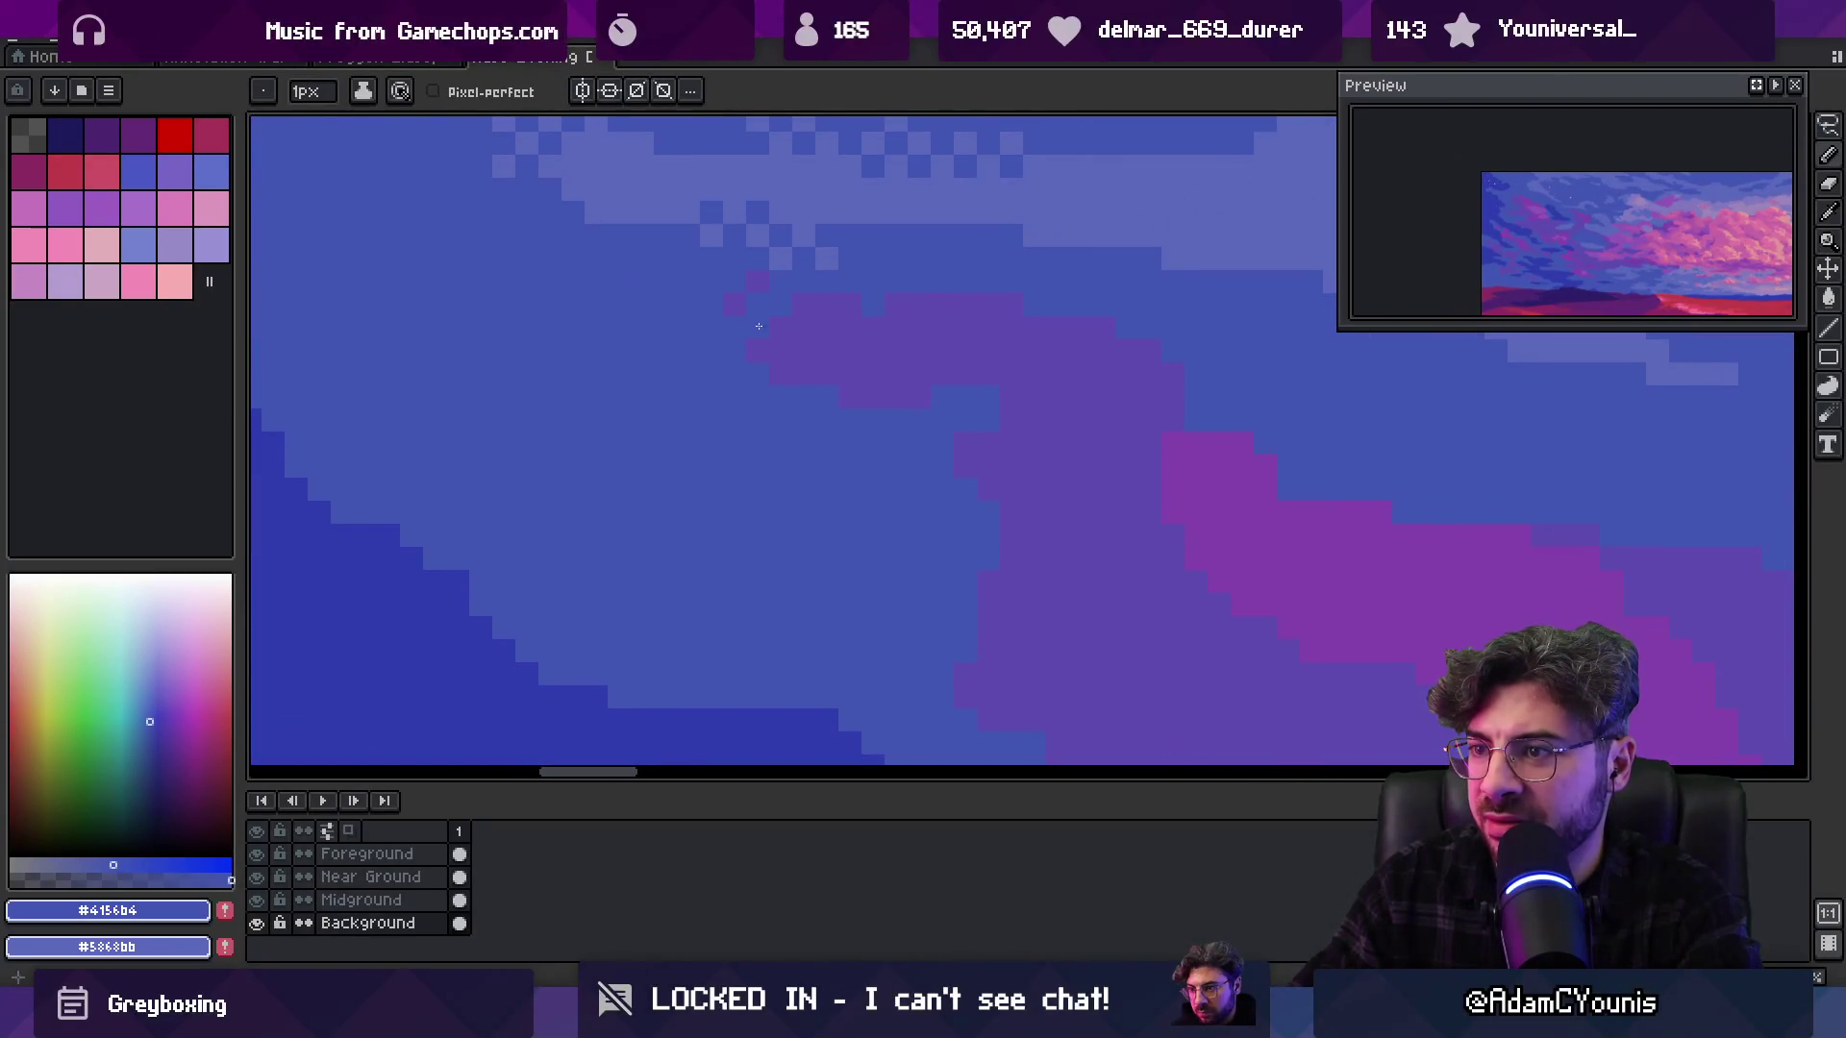
{"action": "left_click", "coordinate": [781, 305], "text": "alt"}
{"action": "left_click", "coordinate": [780, 306]}
{"action": "left_click", "coordinate": [804, 344]}
{"action": "left_click", "coordinate": [750, 371], "text": "alt"}
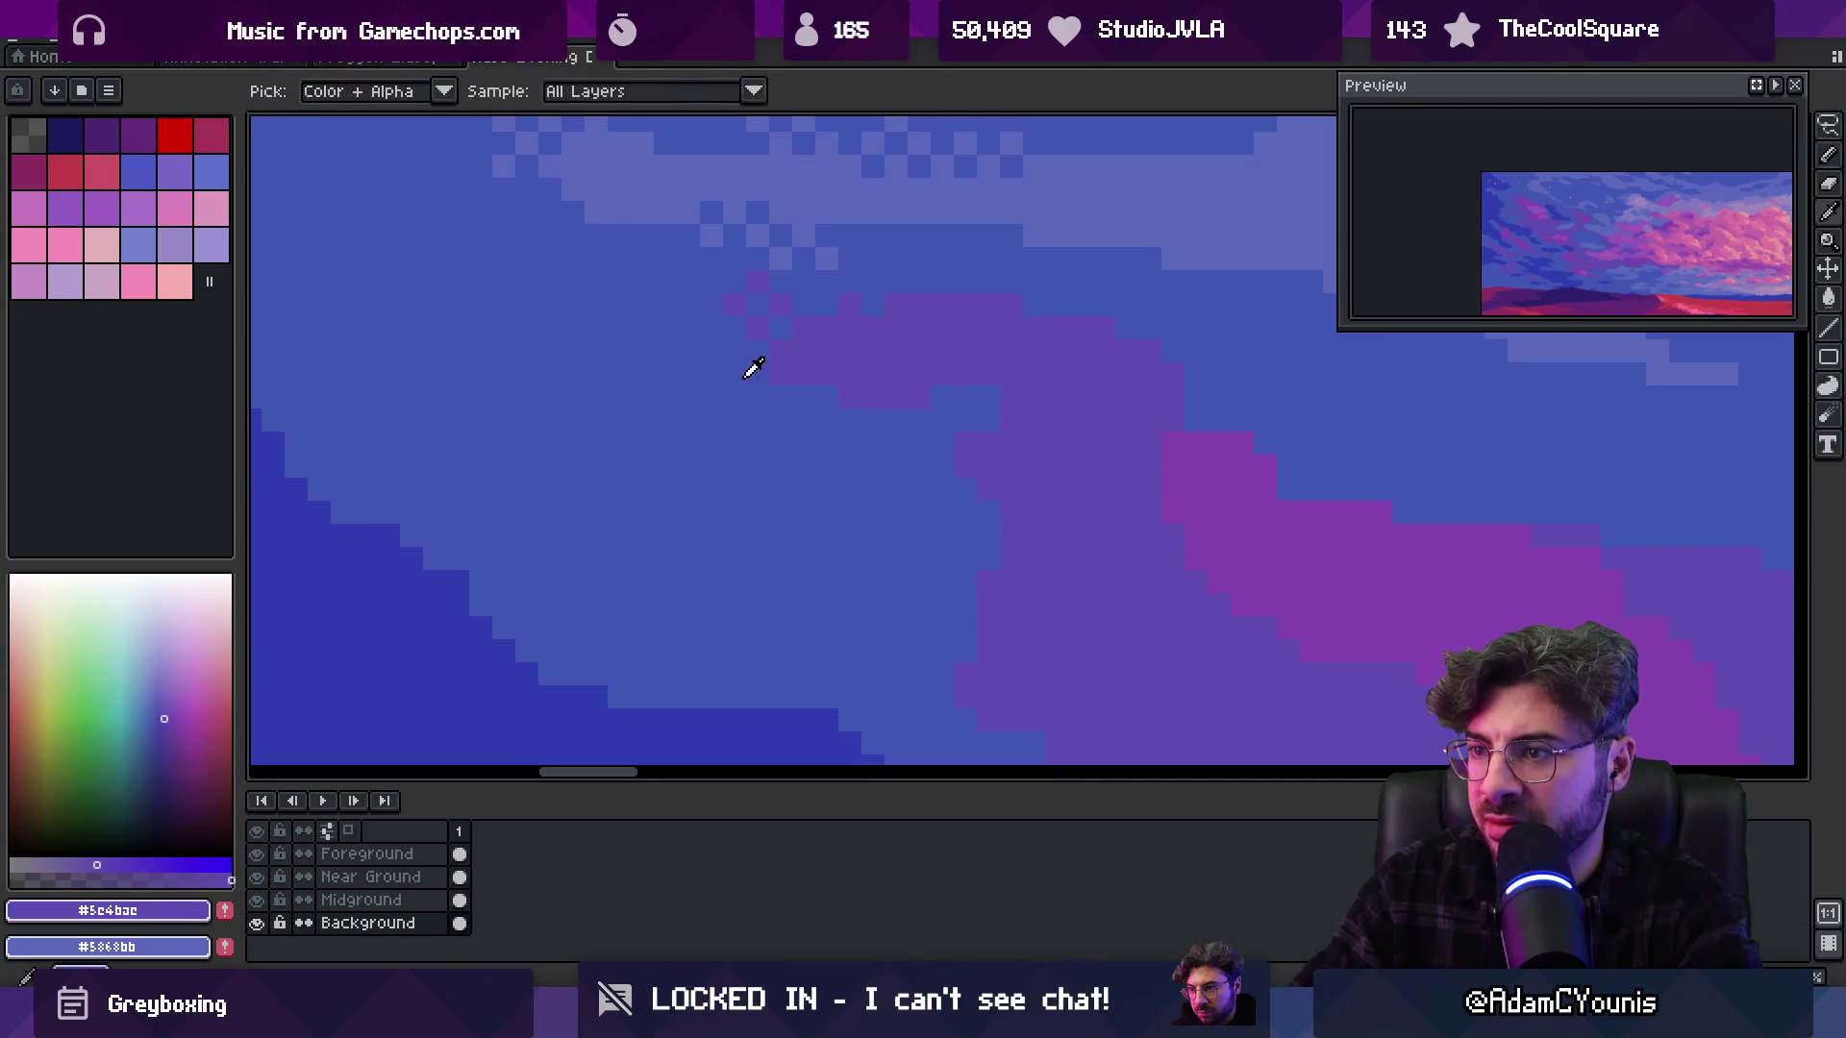
{"action": "left_click", "coordinate": [824, 314], "text": "alt"}
{"action": "left_click", "coordinate": [751, 368]}
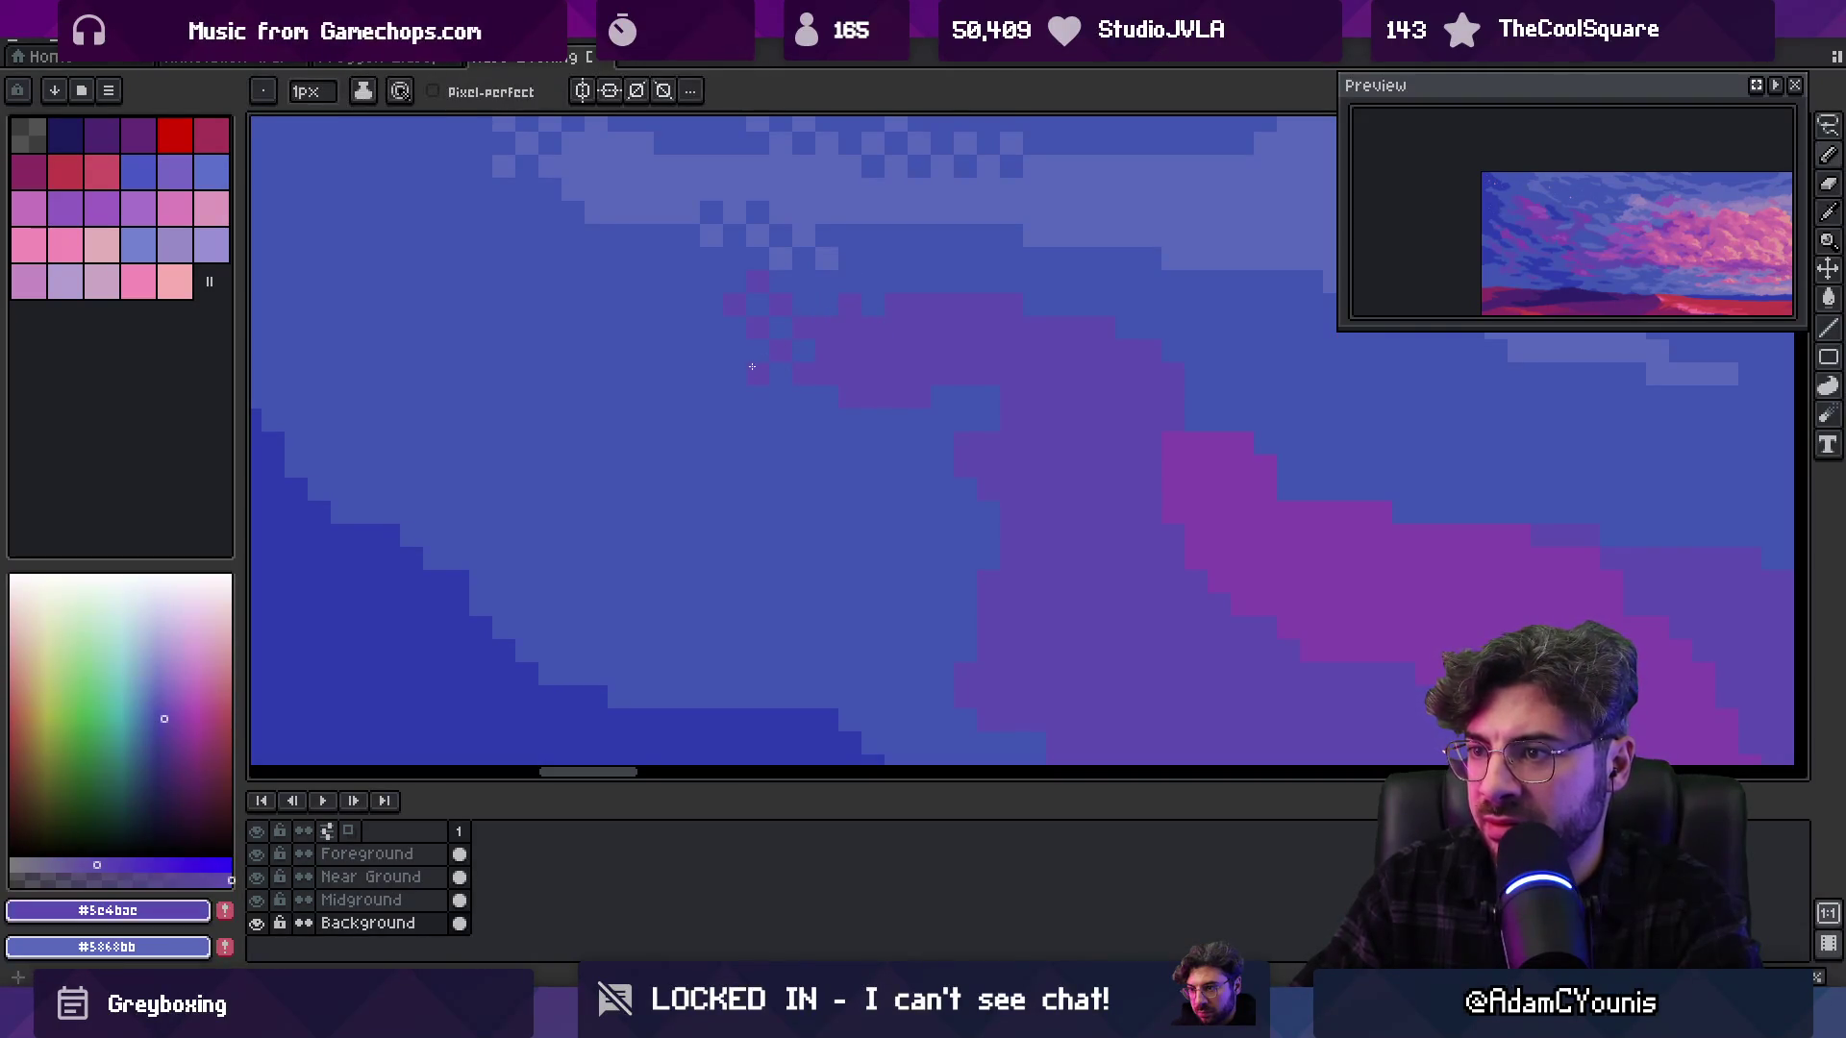
{"action": "left_click", "coordinate": [881, 287], "text": "alt"}
{"action": "left_click", "coordinate": [909, 318]}
Sample the lighter and darker sky blues and dot light dither pixels on the wisp edge
{"action": "key", "text": "z"}
{"action": "scroll", "coordinate": [893, 326], "scroll_direction": "down", "scroll_amount": 4}
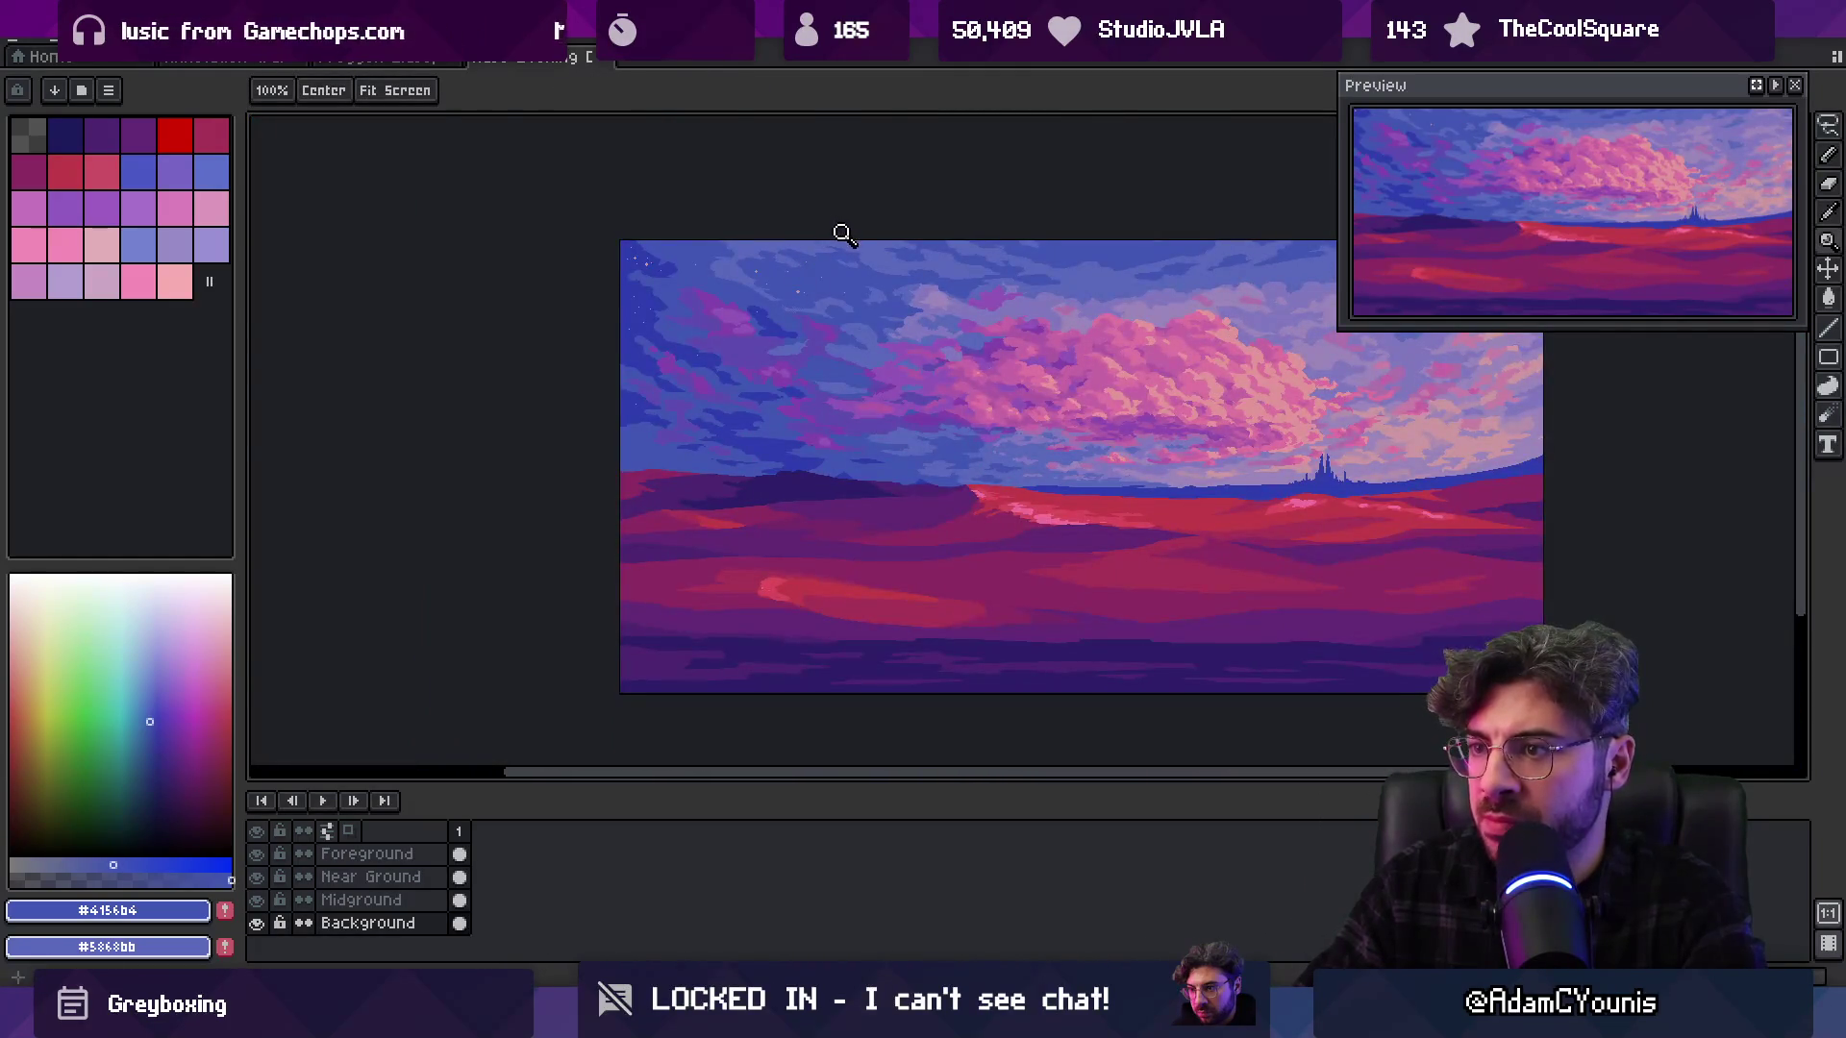
{"action": "scroll", "coordinate": [833, 246], "scroll_direction": "up", "scroll_amount": 4}
{"action": "key", "text": "b"}
{"action": "left_click", "coordinate": [796, 330], "text": "alt"}
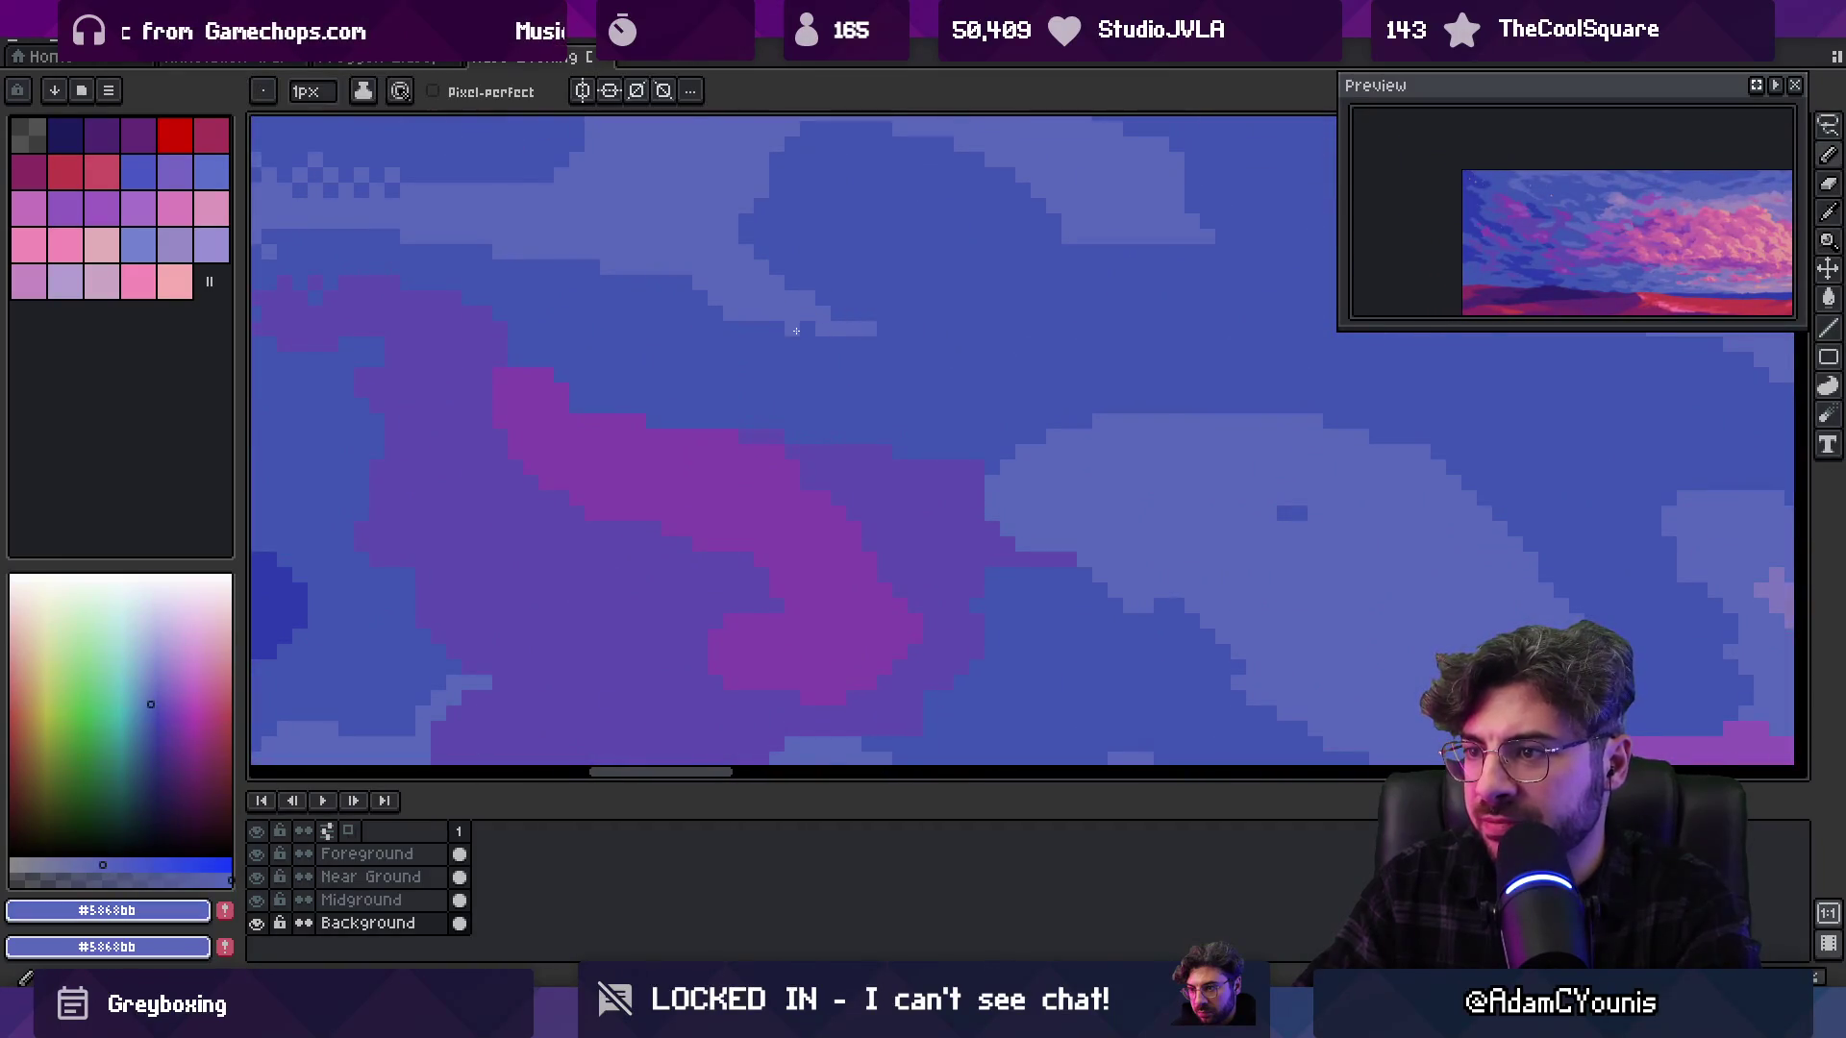
{"action": "left_click", "coordinate": [886, 328], "text": "alt"}
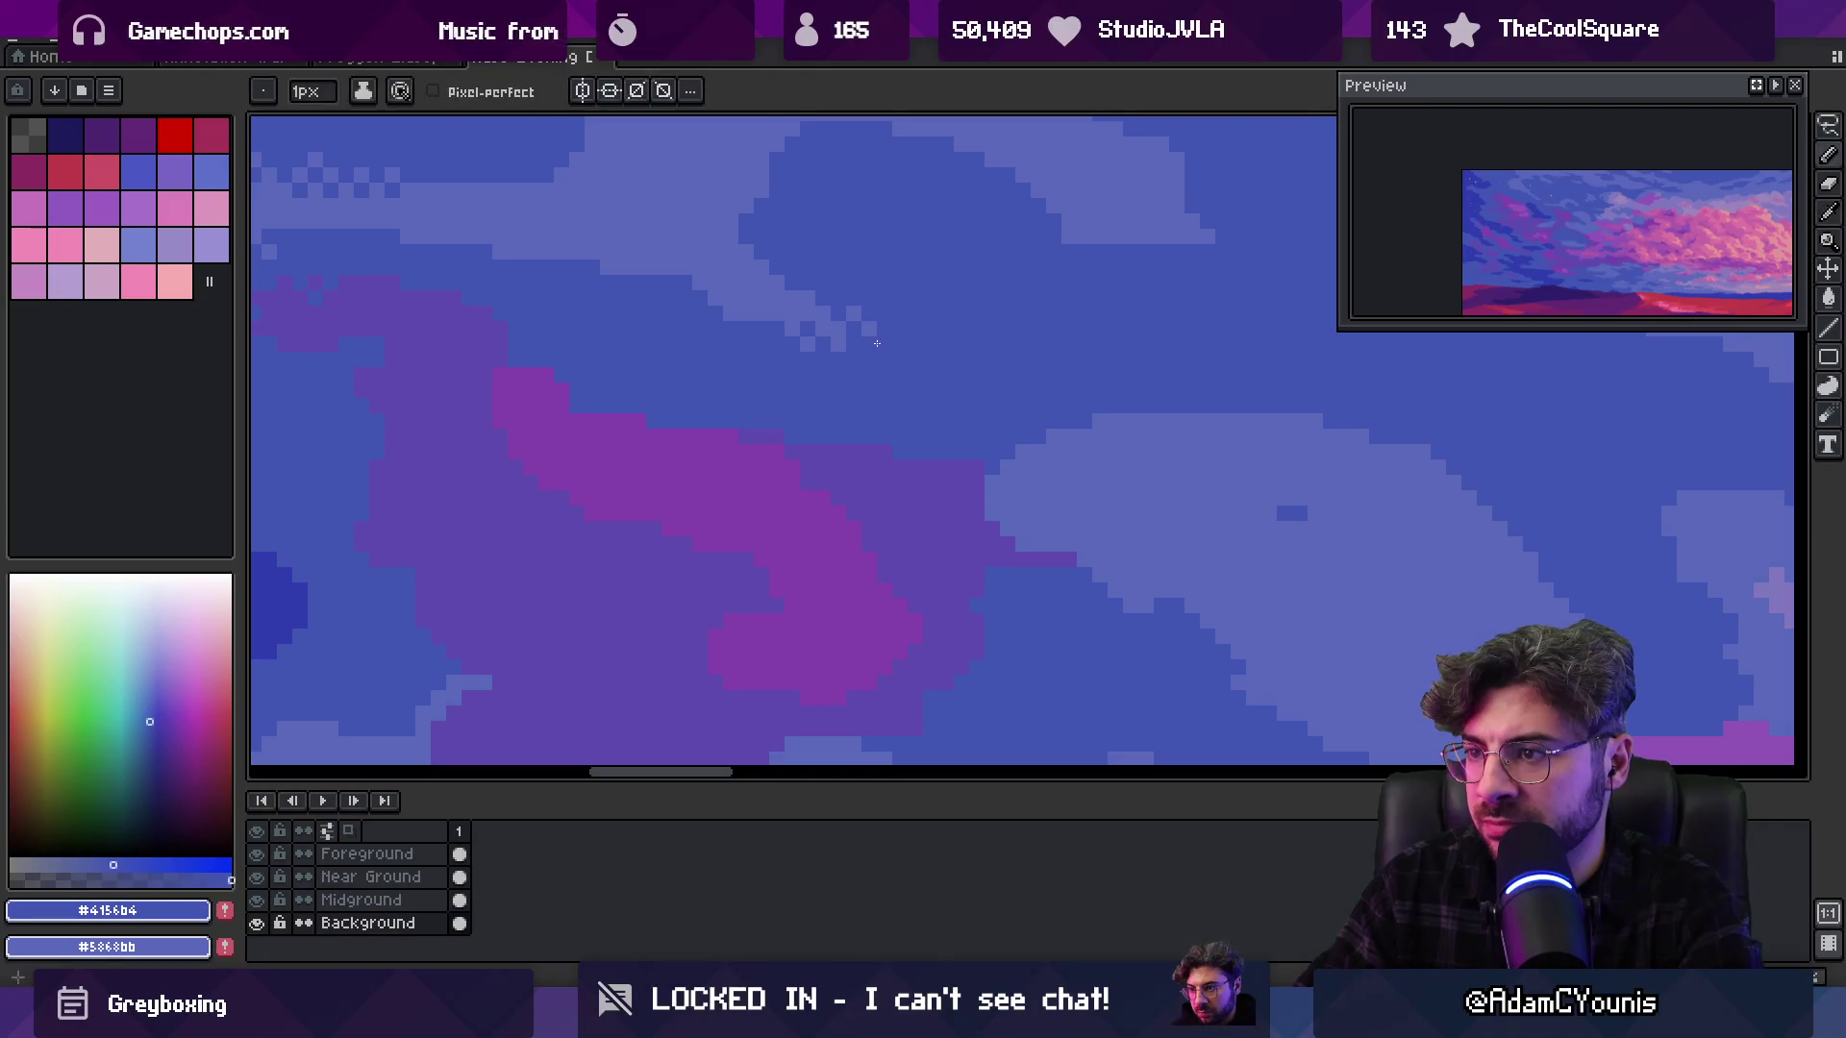
{"action": "left_click", "coordinate": [852, 326], "text": "alt"}
{"action": "left_click", "coordinate": [846, 333], "text": "alt"}
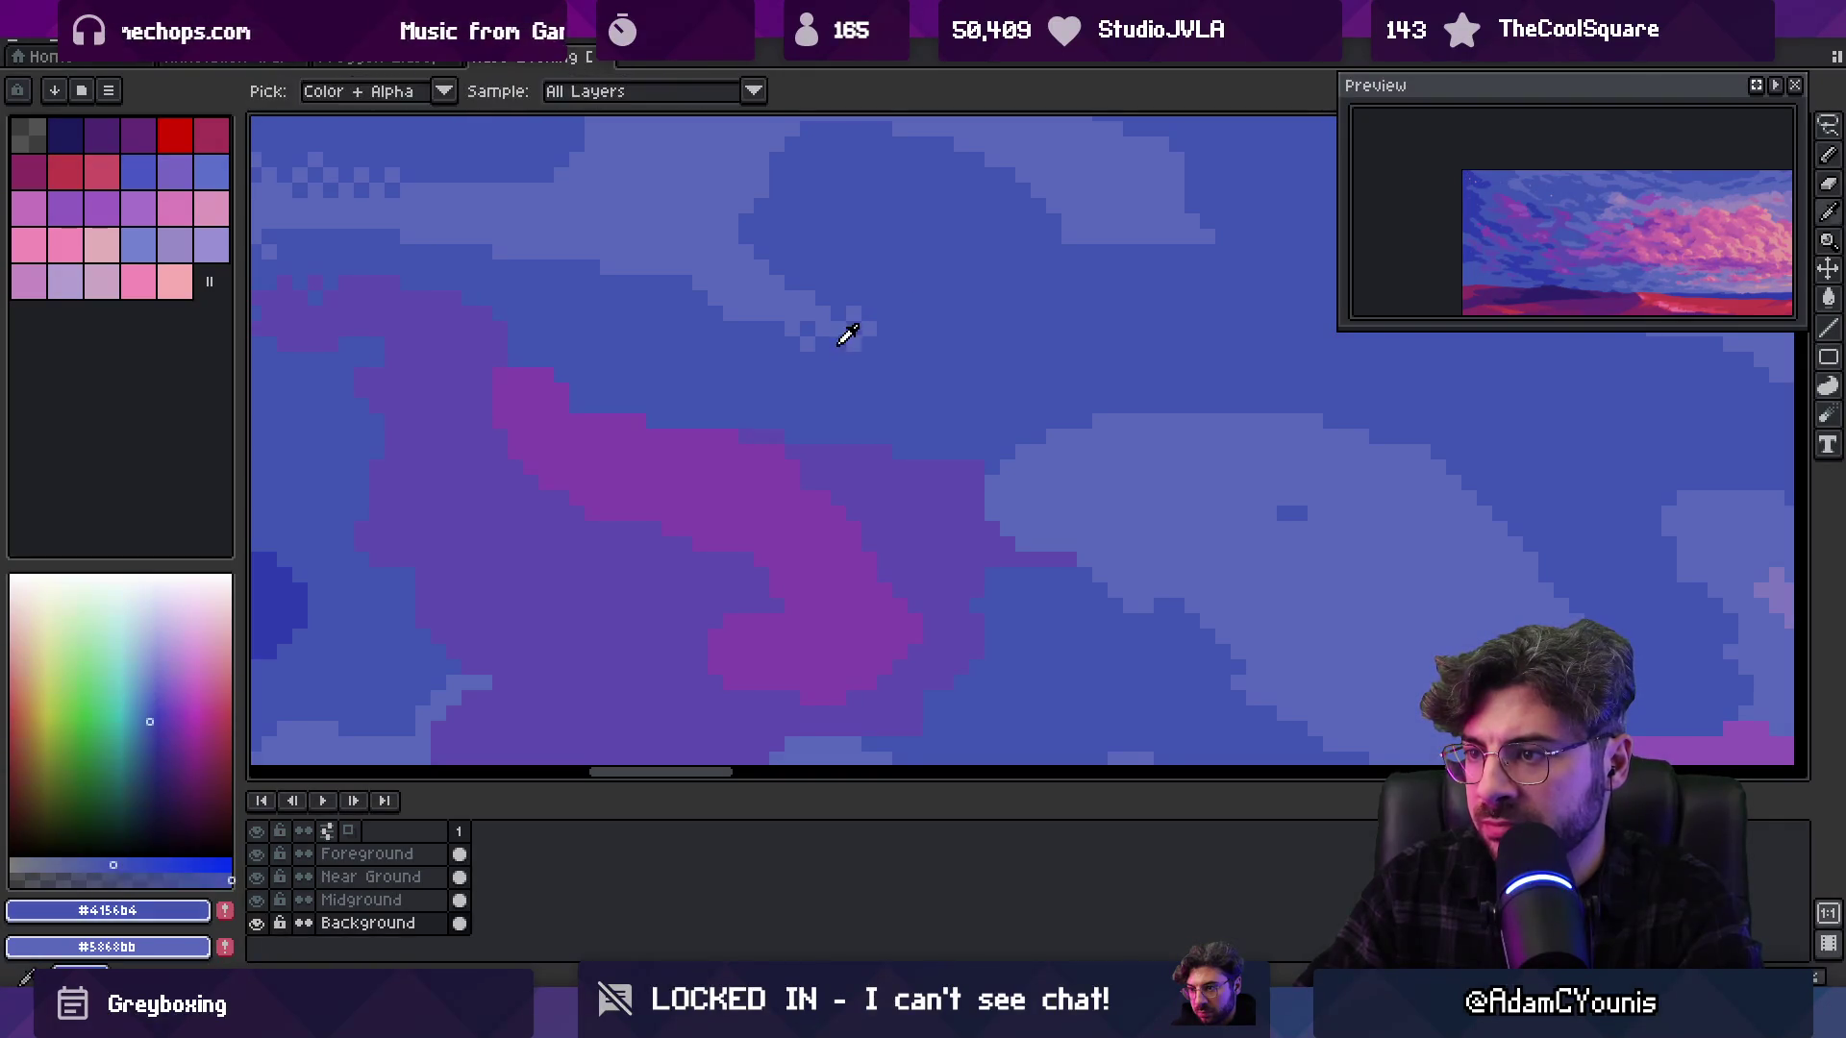
{"action": "left_click", "coordinate": [849, 330], "text": "alt"}
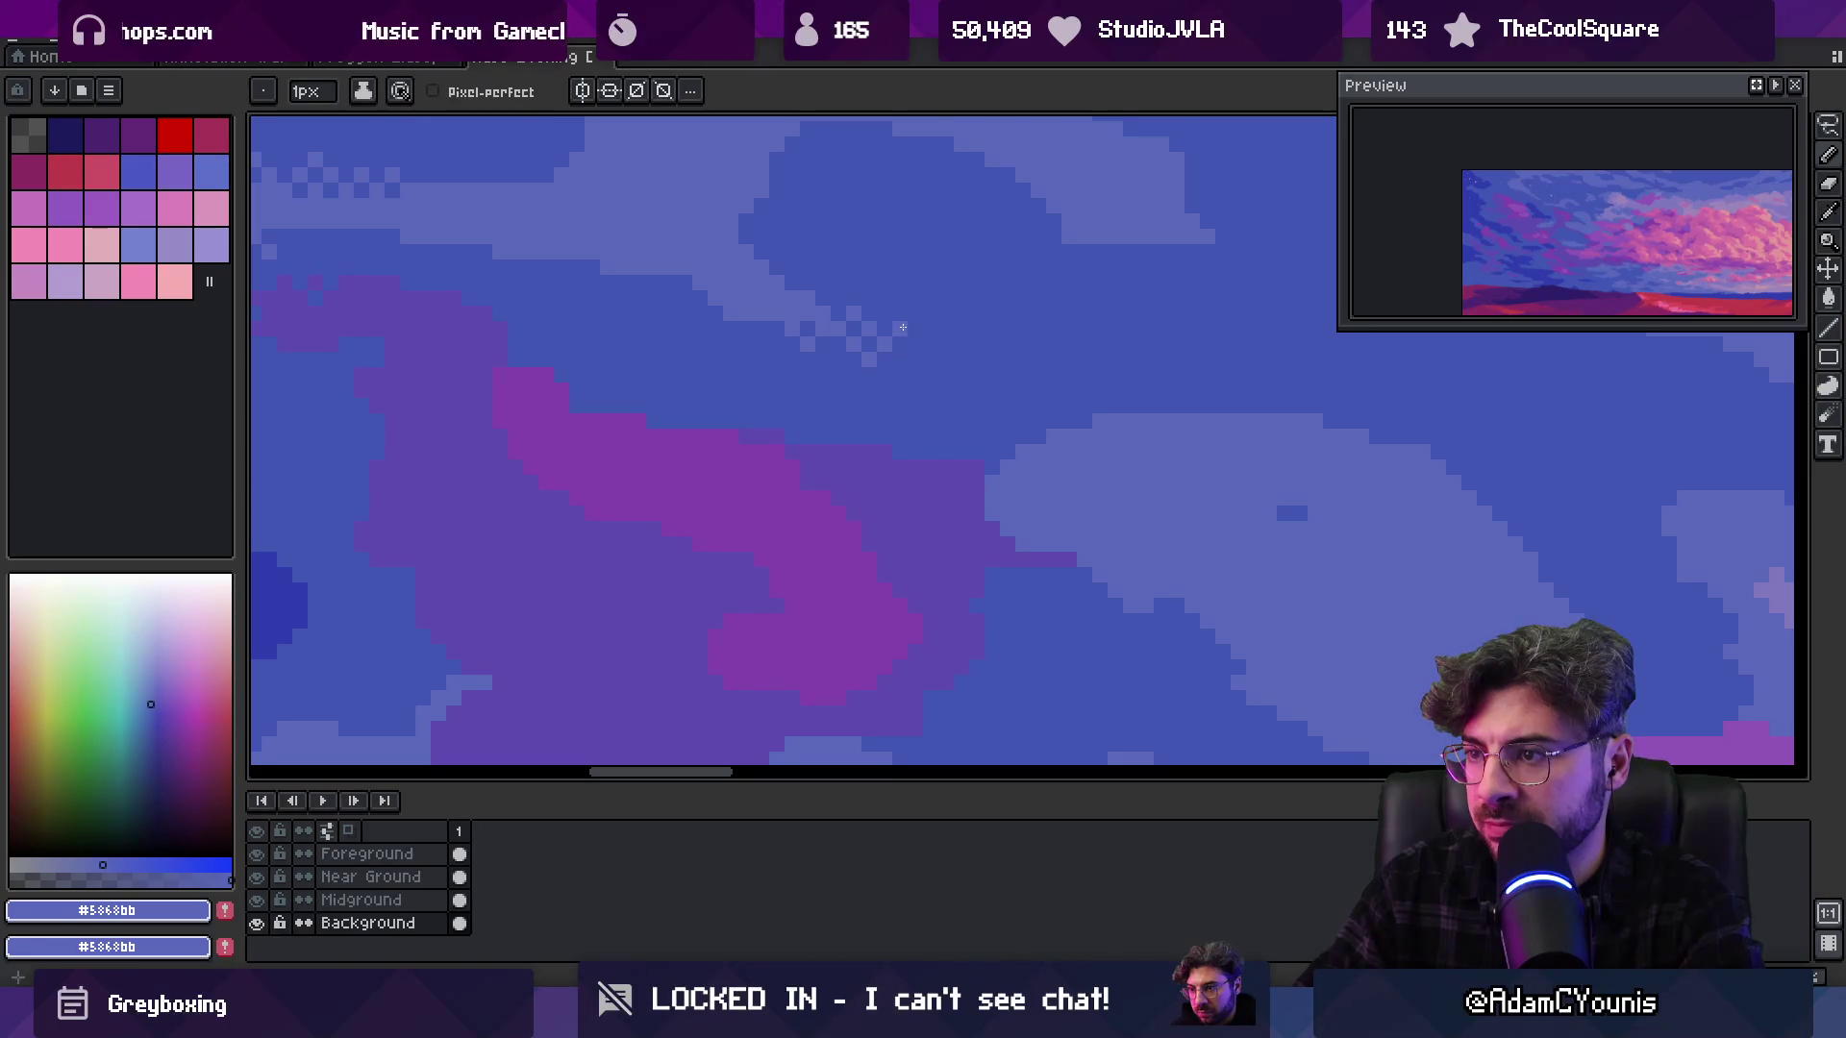
Check the whole sky, then resample the darker and lighter sky blues
{"action": "key", "text": "z"}
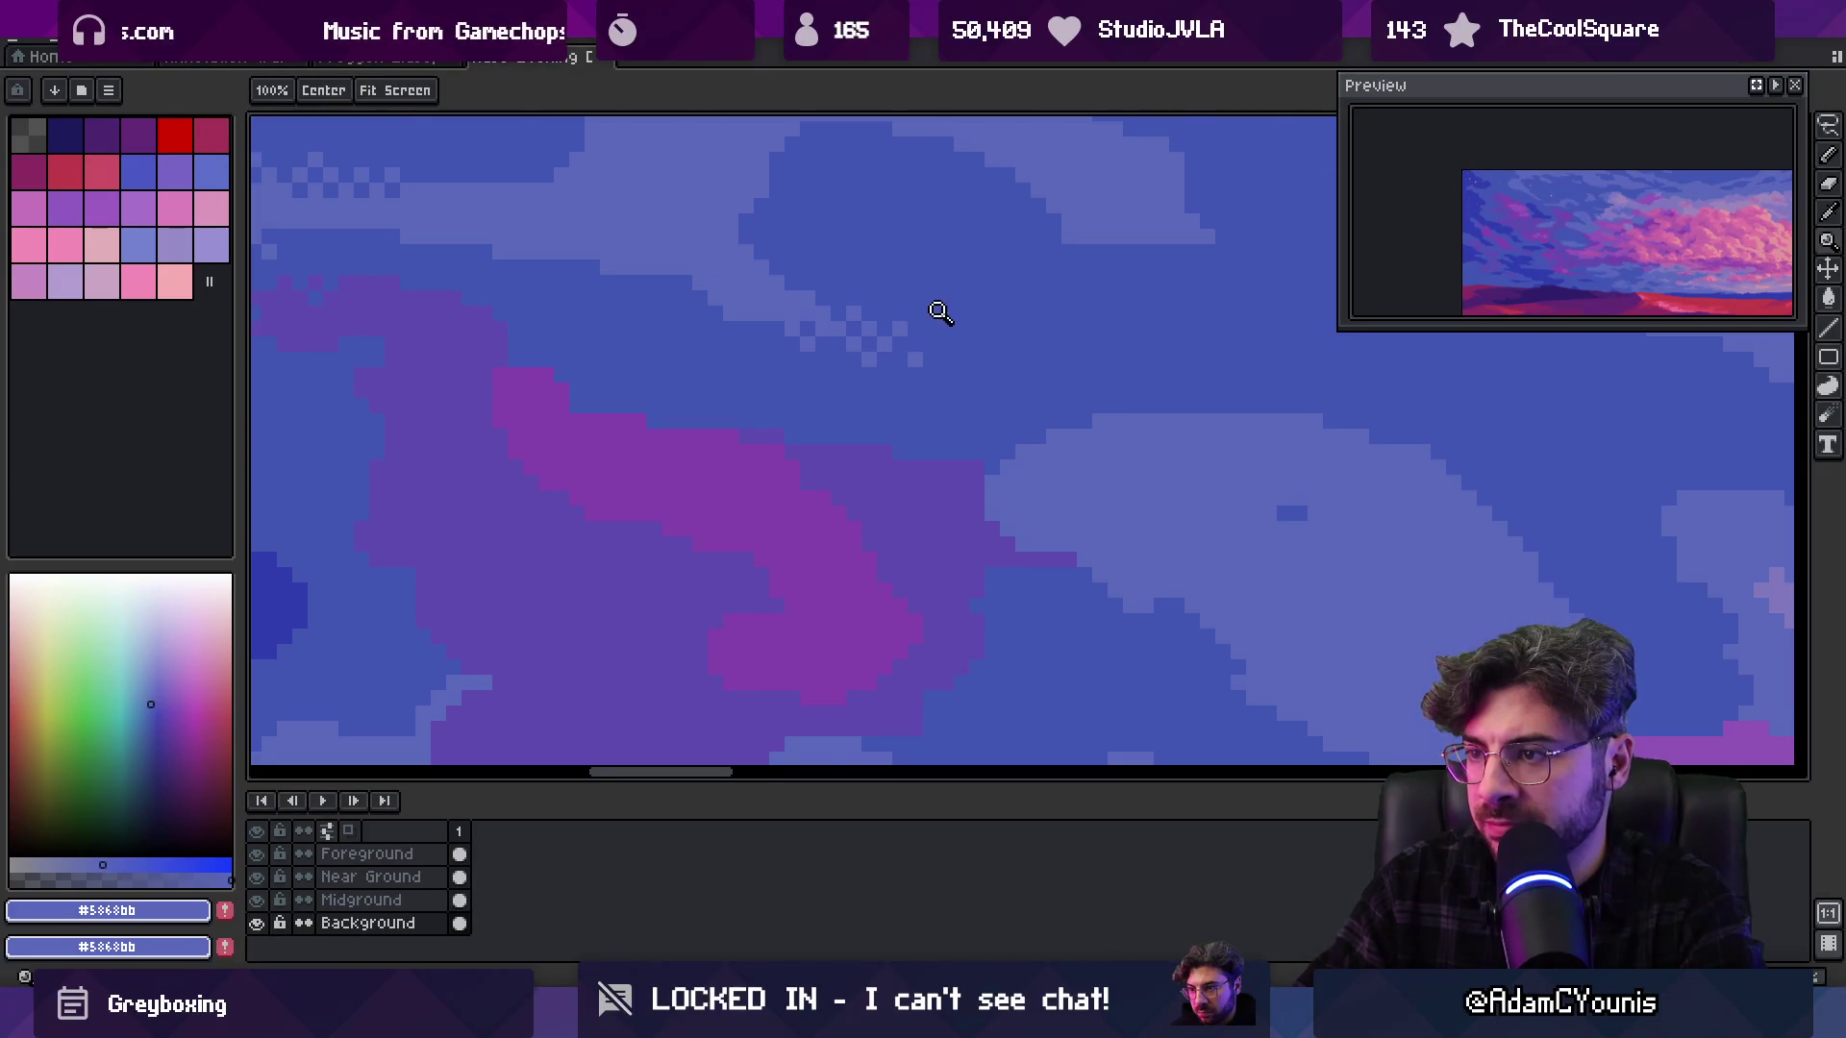
{"action": "scroll", "coordinate": [940, 309], "scroll_direction": "down", "scroll_amount": 6}
{"action": "scroll", "coordinate": [966, 284], "scroll_direction": "up", "scroll_amount": 1}
{"action": "scroll", "coordinate": [918, 303], "scroll_direction": "up", "scroll_amount": 3}
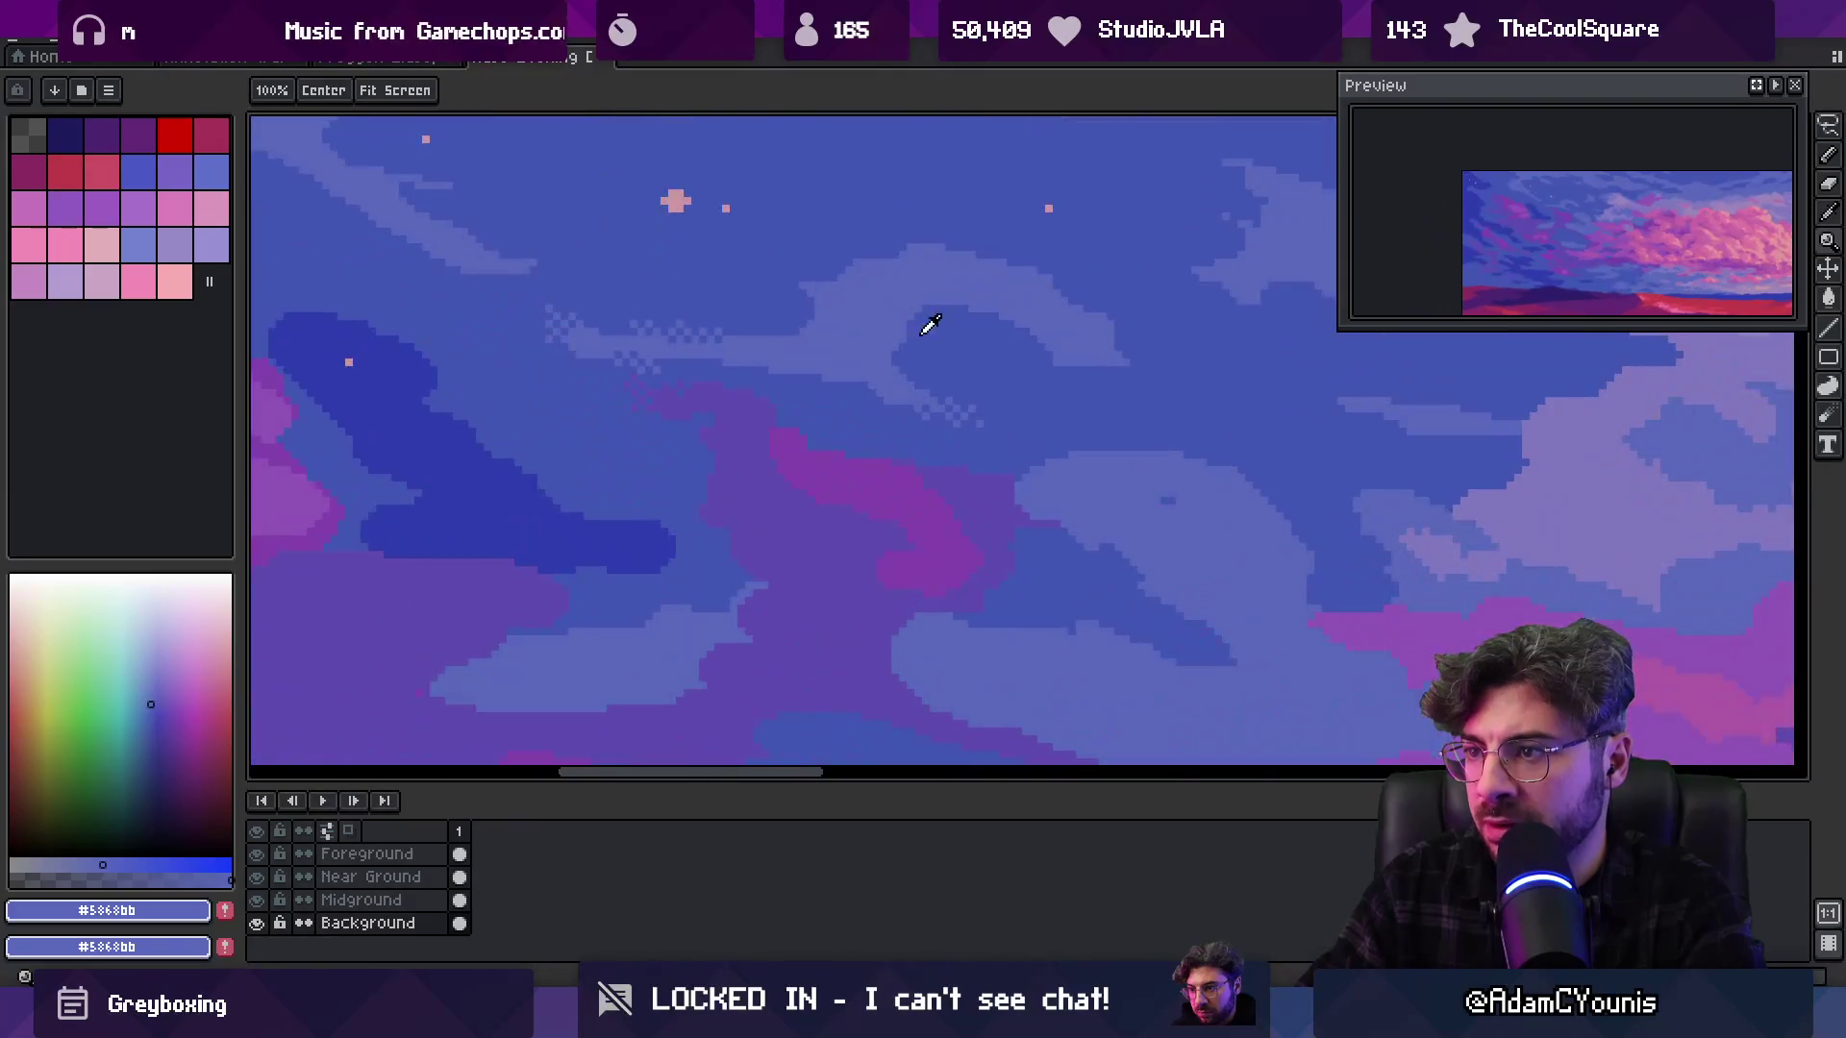
{"action": "key", "text": "b"}
{"action": "left_click", "coordinate": [893, 344], "text": "alt"}
{"action": "left_click", "coordinate": [877, 335], "text": "alt"}
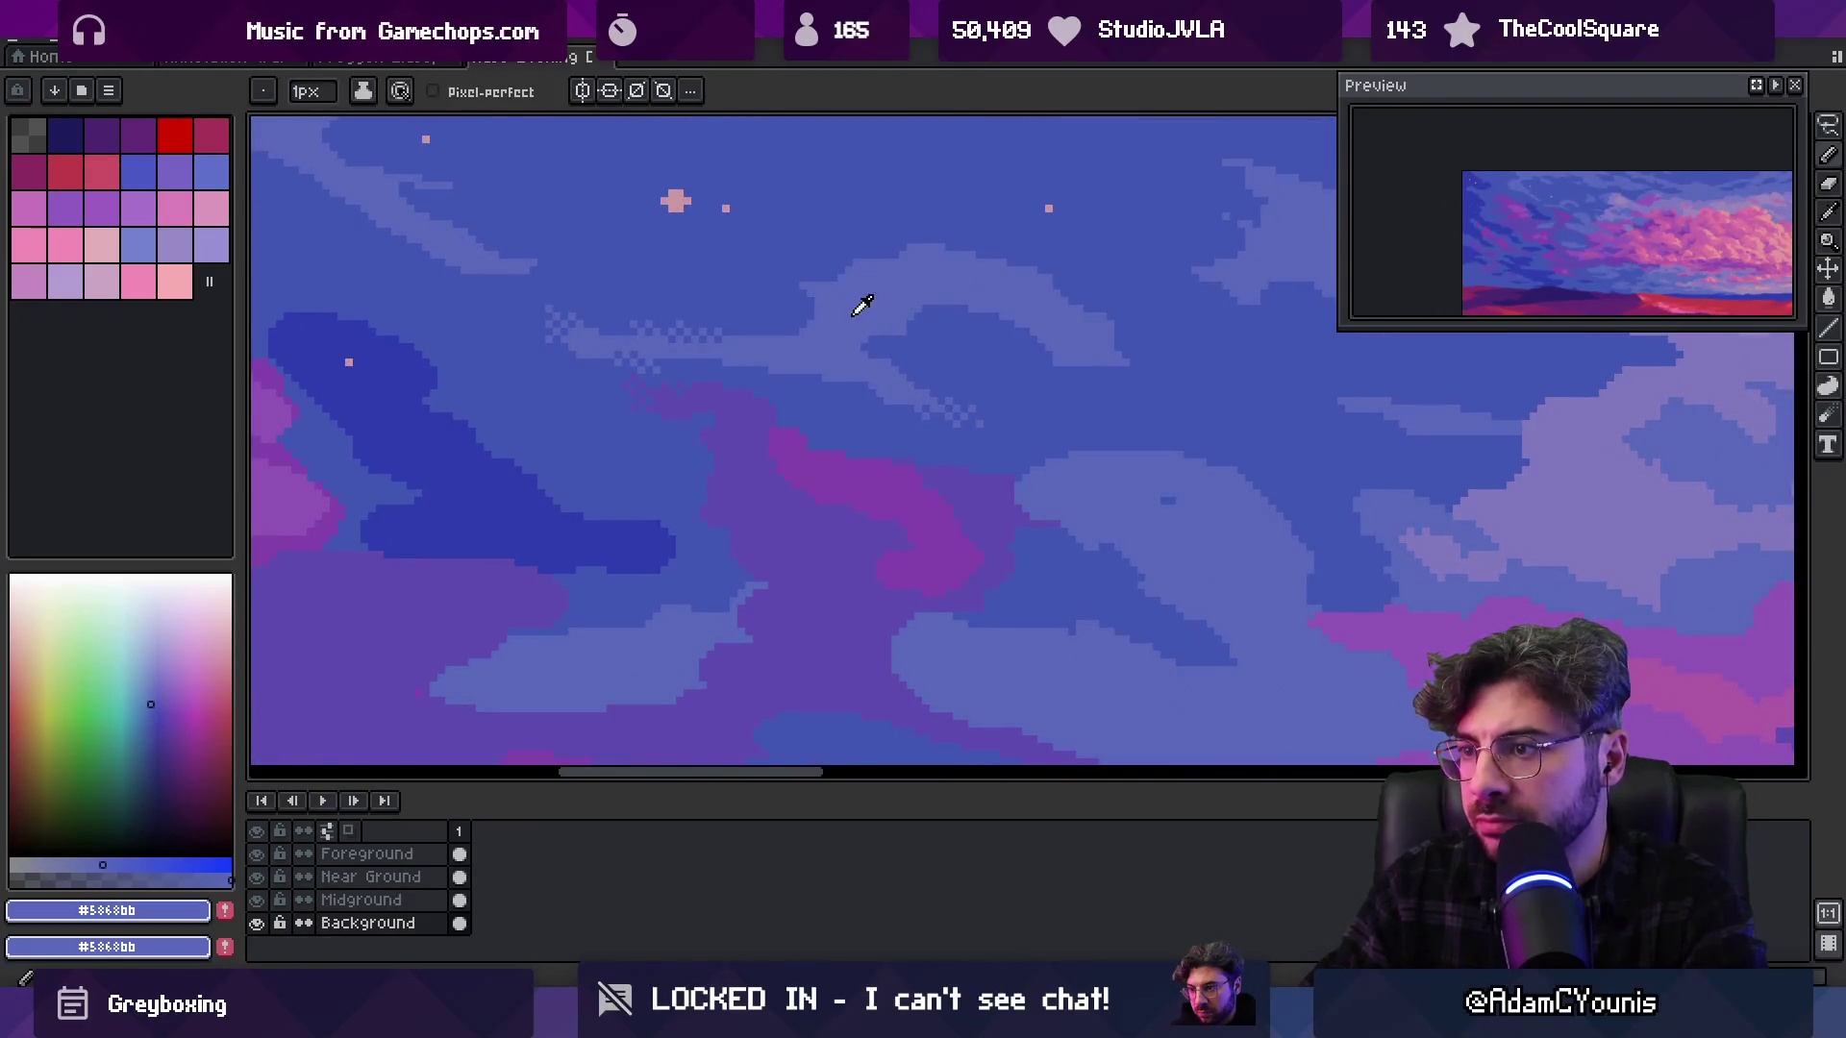
{"action": "left_click", "coordinate": [771, 351], "text": "alt"}
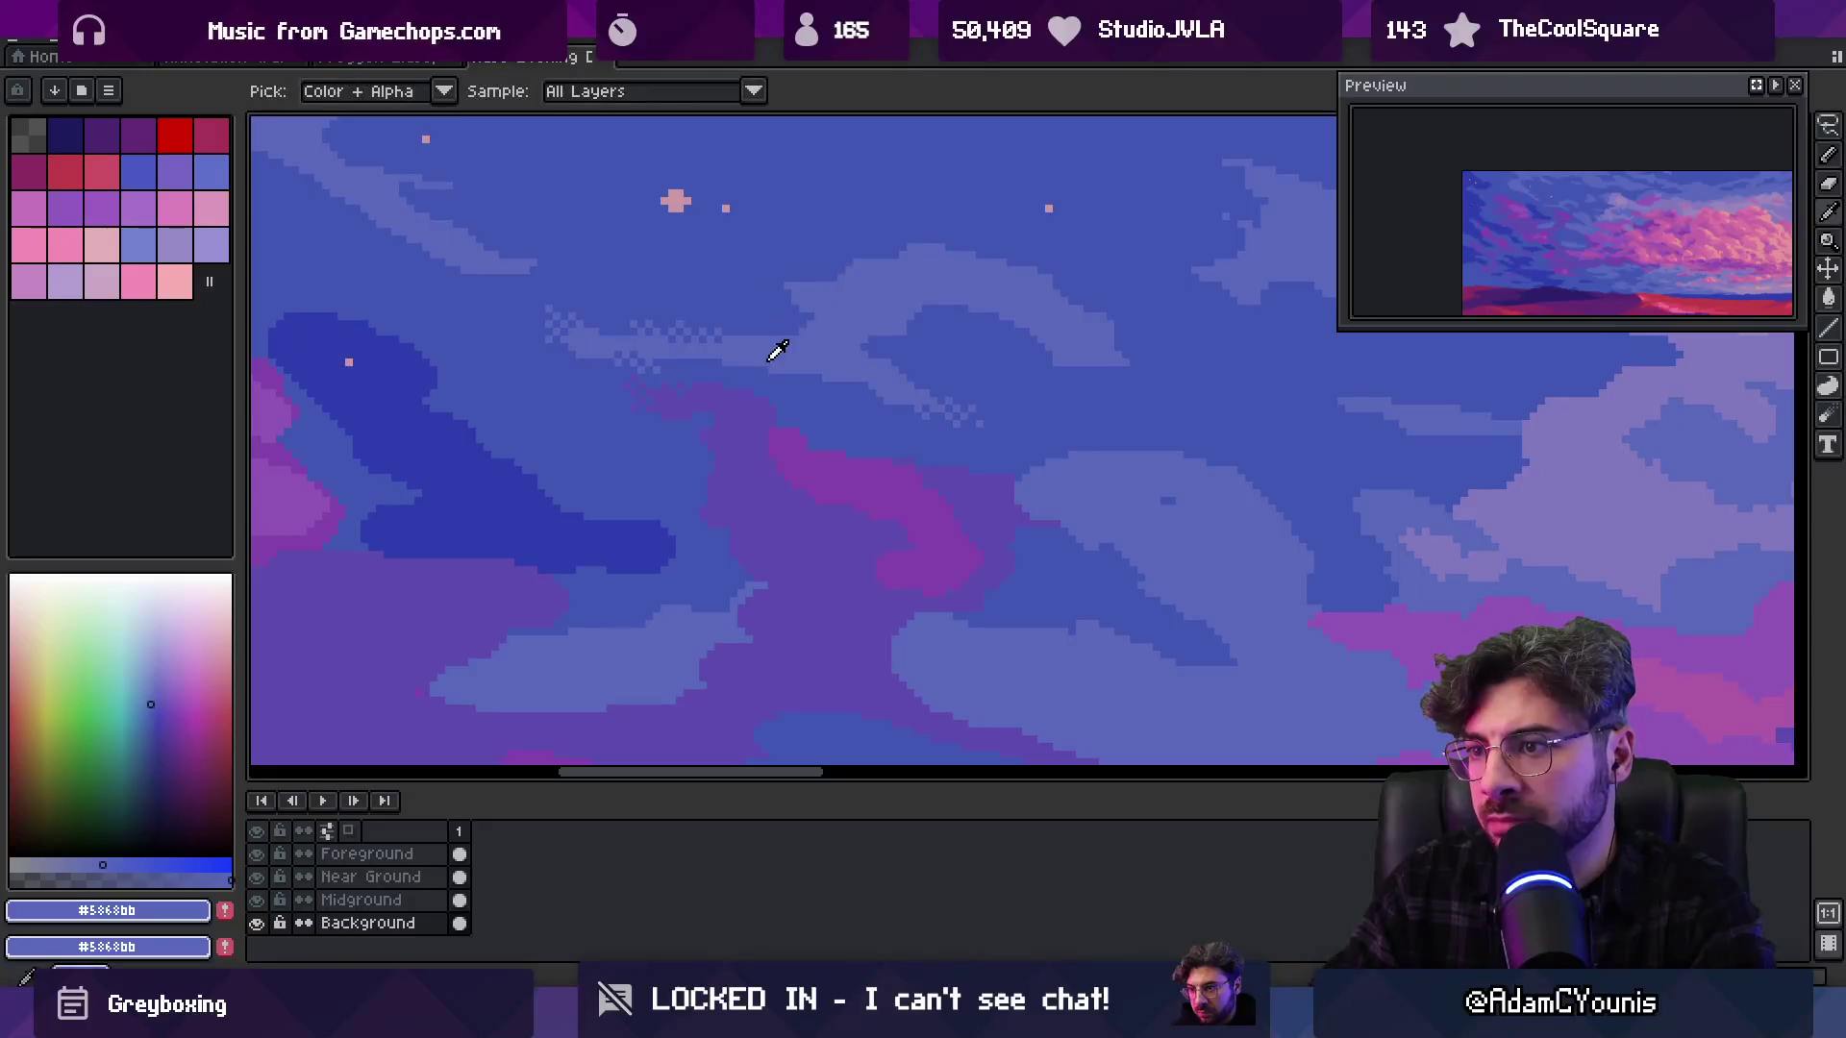
Add light sky-blue dither pixels at the cloud wisp's tip
{"action": "scroll", "coordinate": [856, 380], "scroll_direction": "down", "scroll_amount": 3}
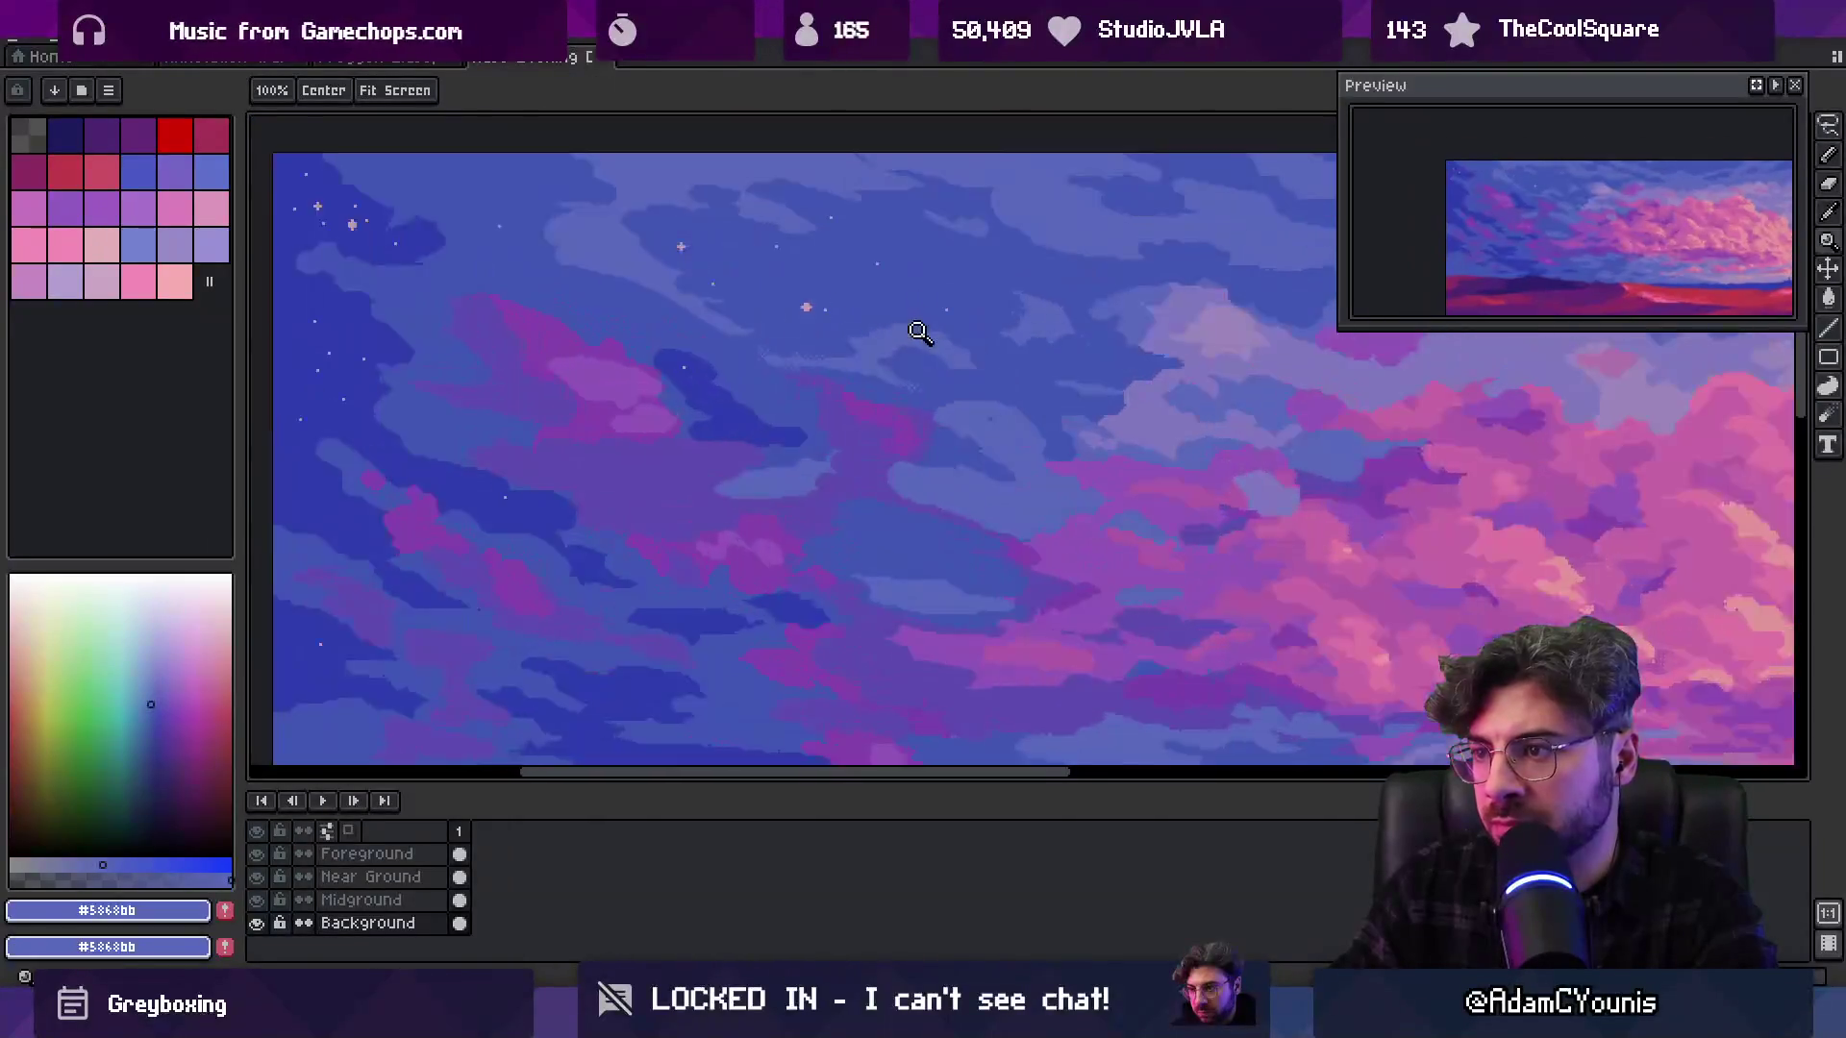
{"action": "scroll", "coordinate": [928, 356], "scroll_direction": "up", "scroll_amount": 3}
{"action": "left_click", "coordinate": [936, 375], "text": "alt"}
{"action": "left_click", "coordinate": [844, 346], "text": "alt"}
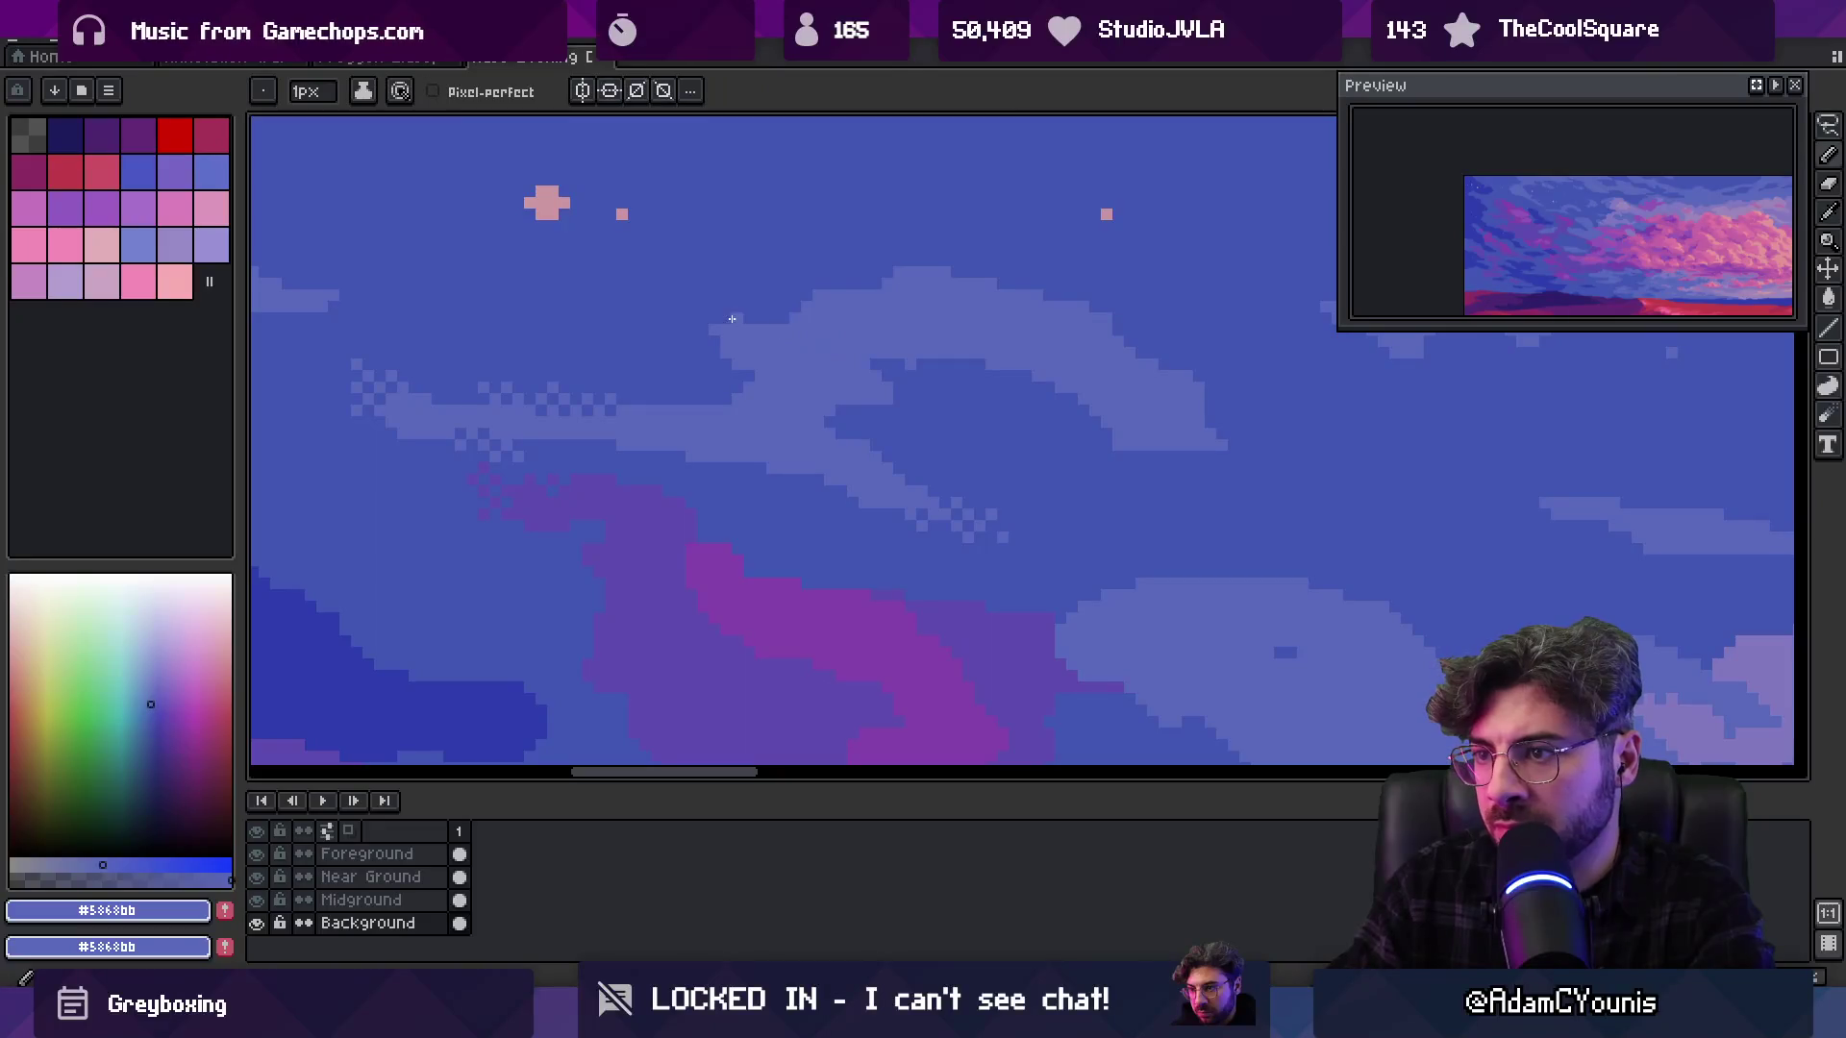
{"action": "left_click", "coordinate": [711, 306], "text": "alt"}
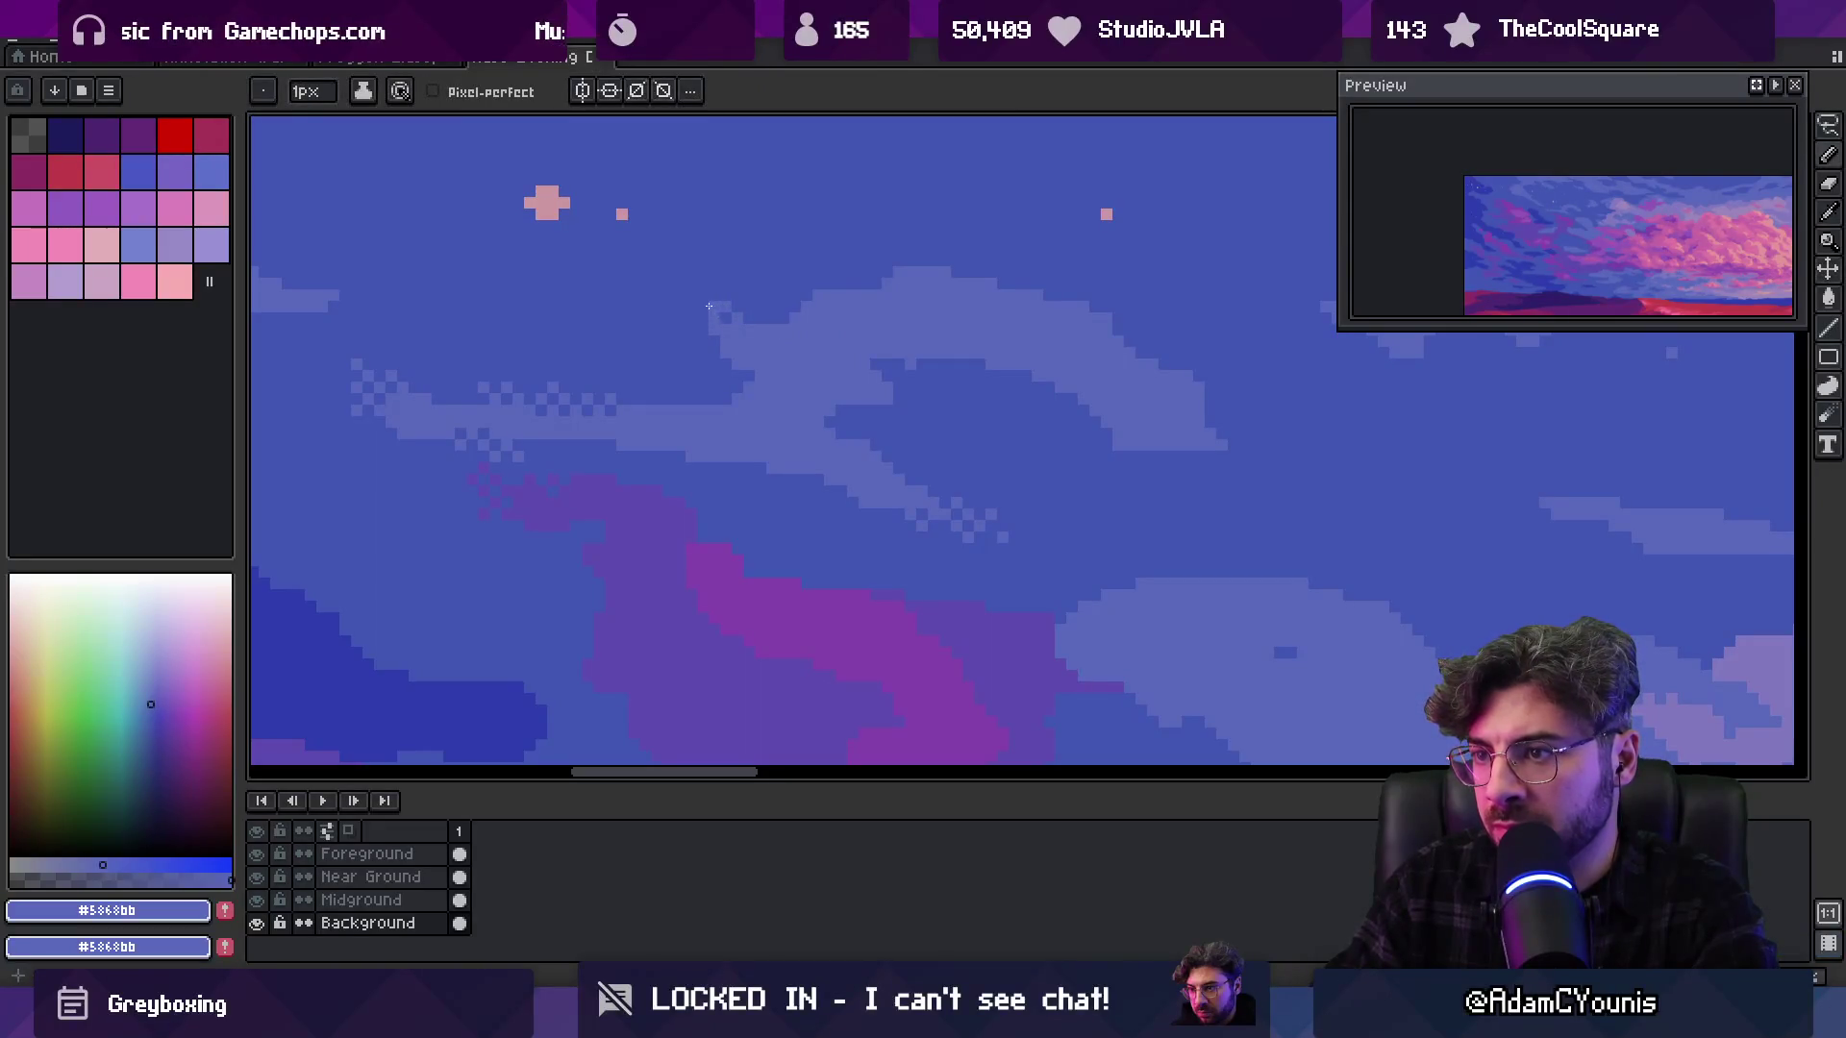
{"action": "left_click", "coordinate": [702, 300], "text": "alt"}
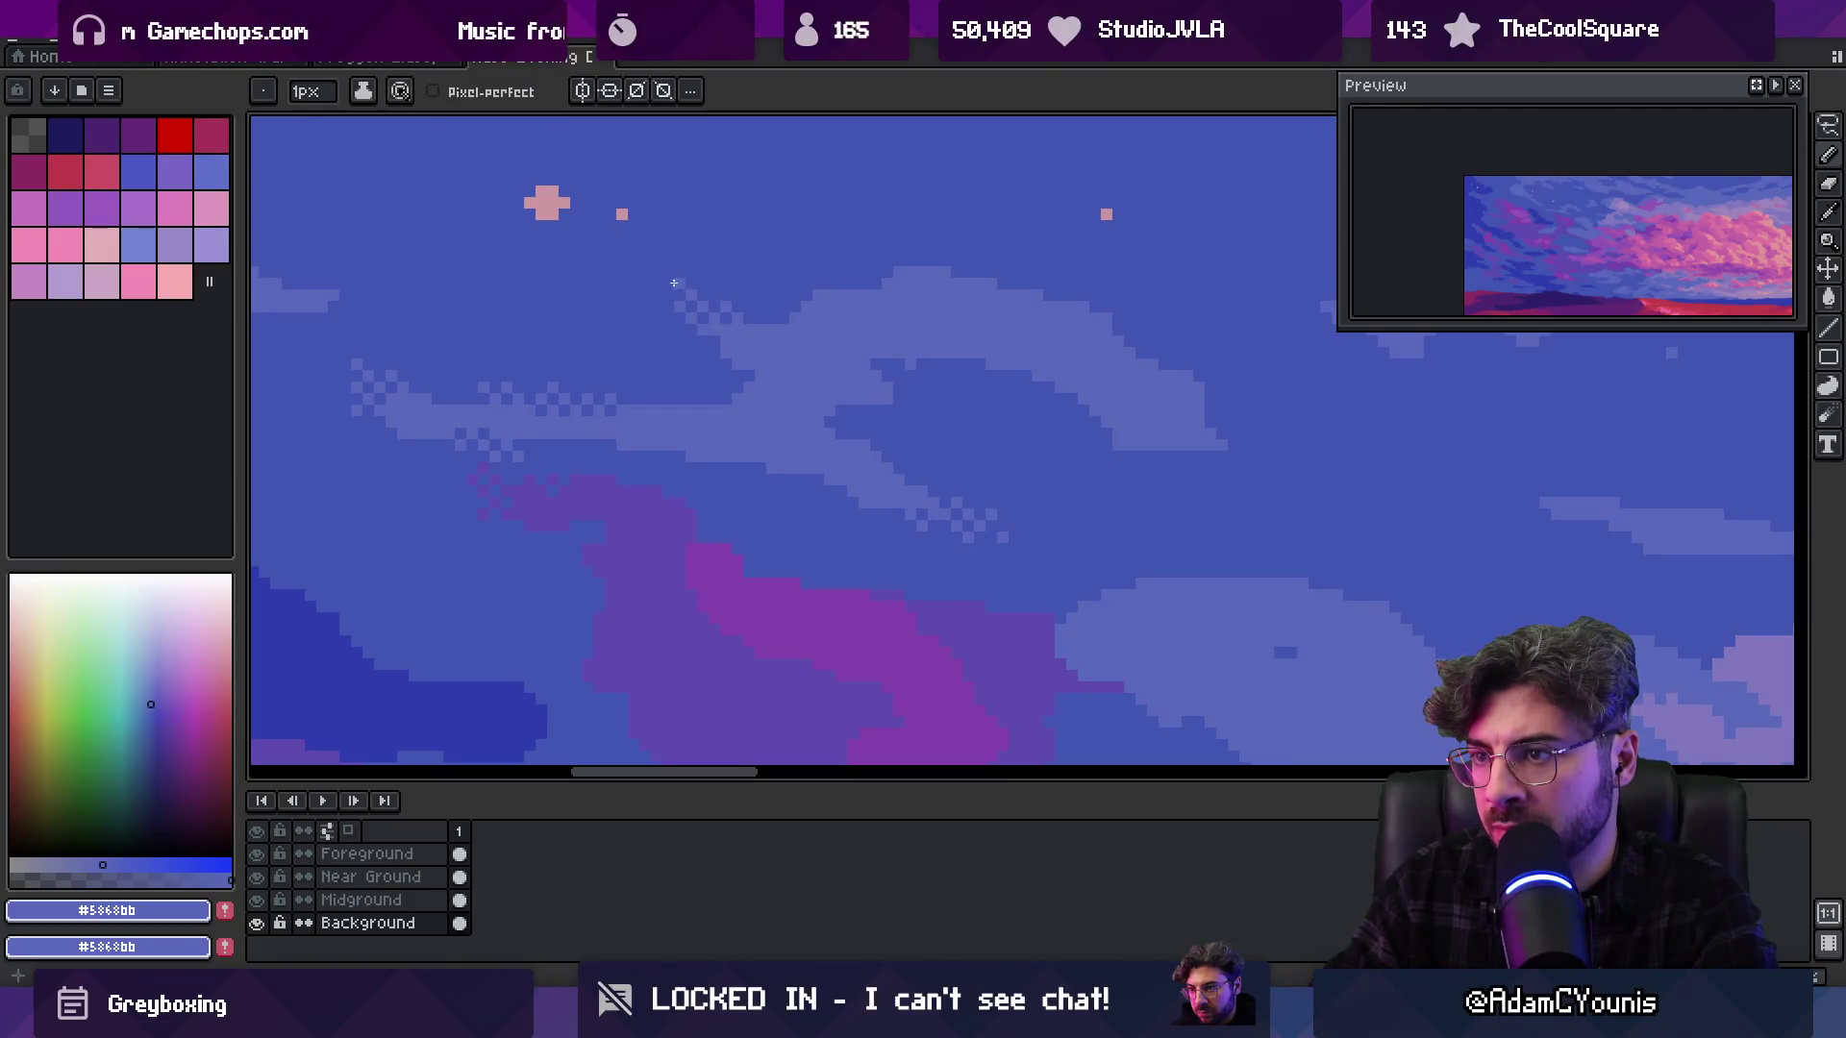
Resample the lighter sky blue at the left cloud wisp
{"action": "key", "text": "z"}
{"action": "scroll", "coordinate": [769, 242], "scroll_direction": "down", "scroll_amount": 3}
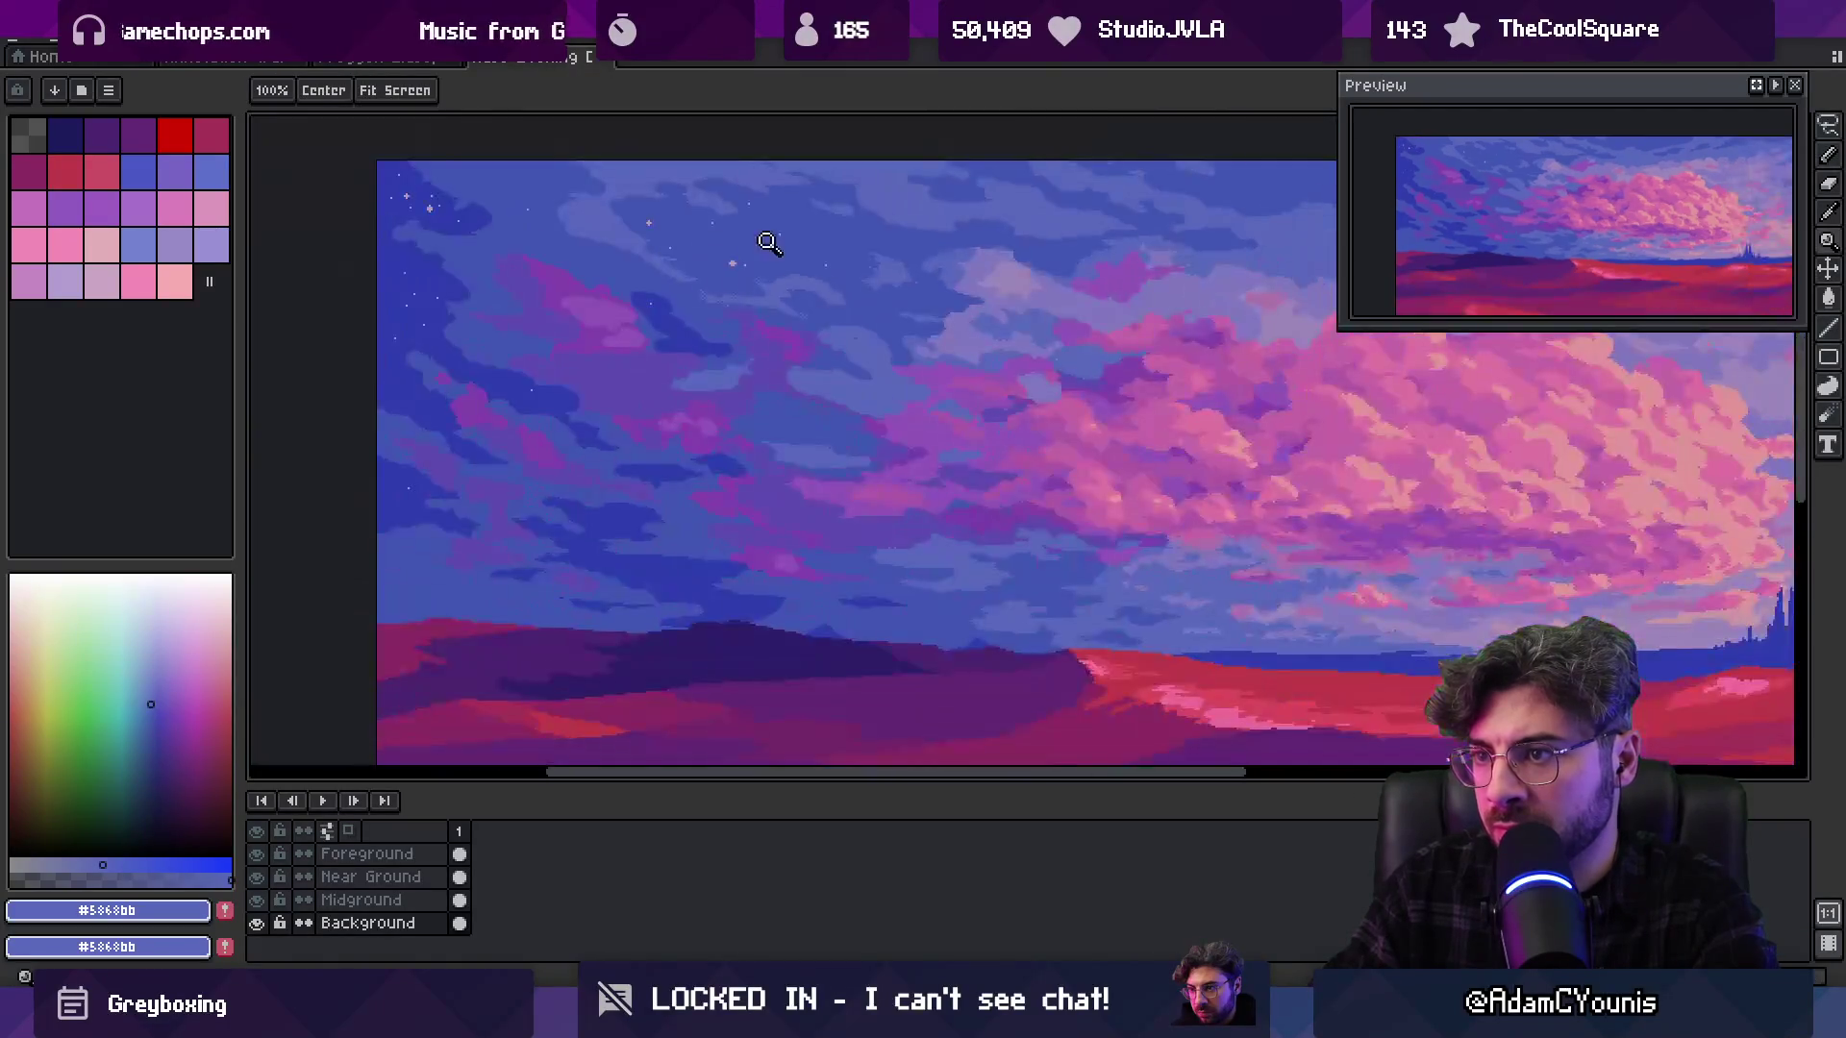
{"action": "scroll", "coordinate": [827, 279], "scroll_direction": "up", "scroll_amount": 4}
{"action": "key", "text": "b"}
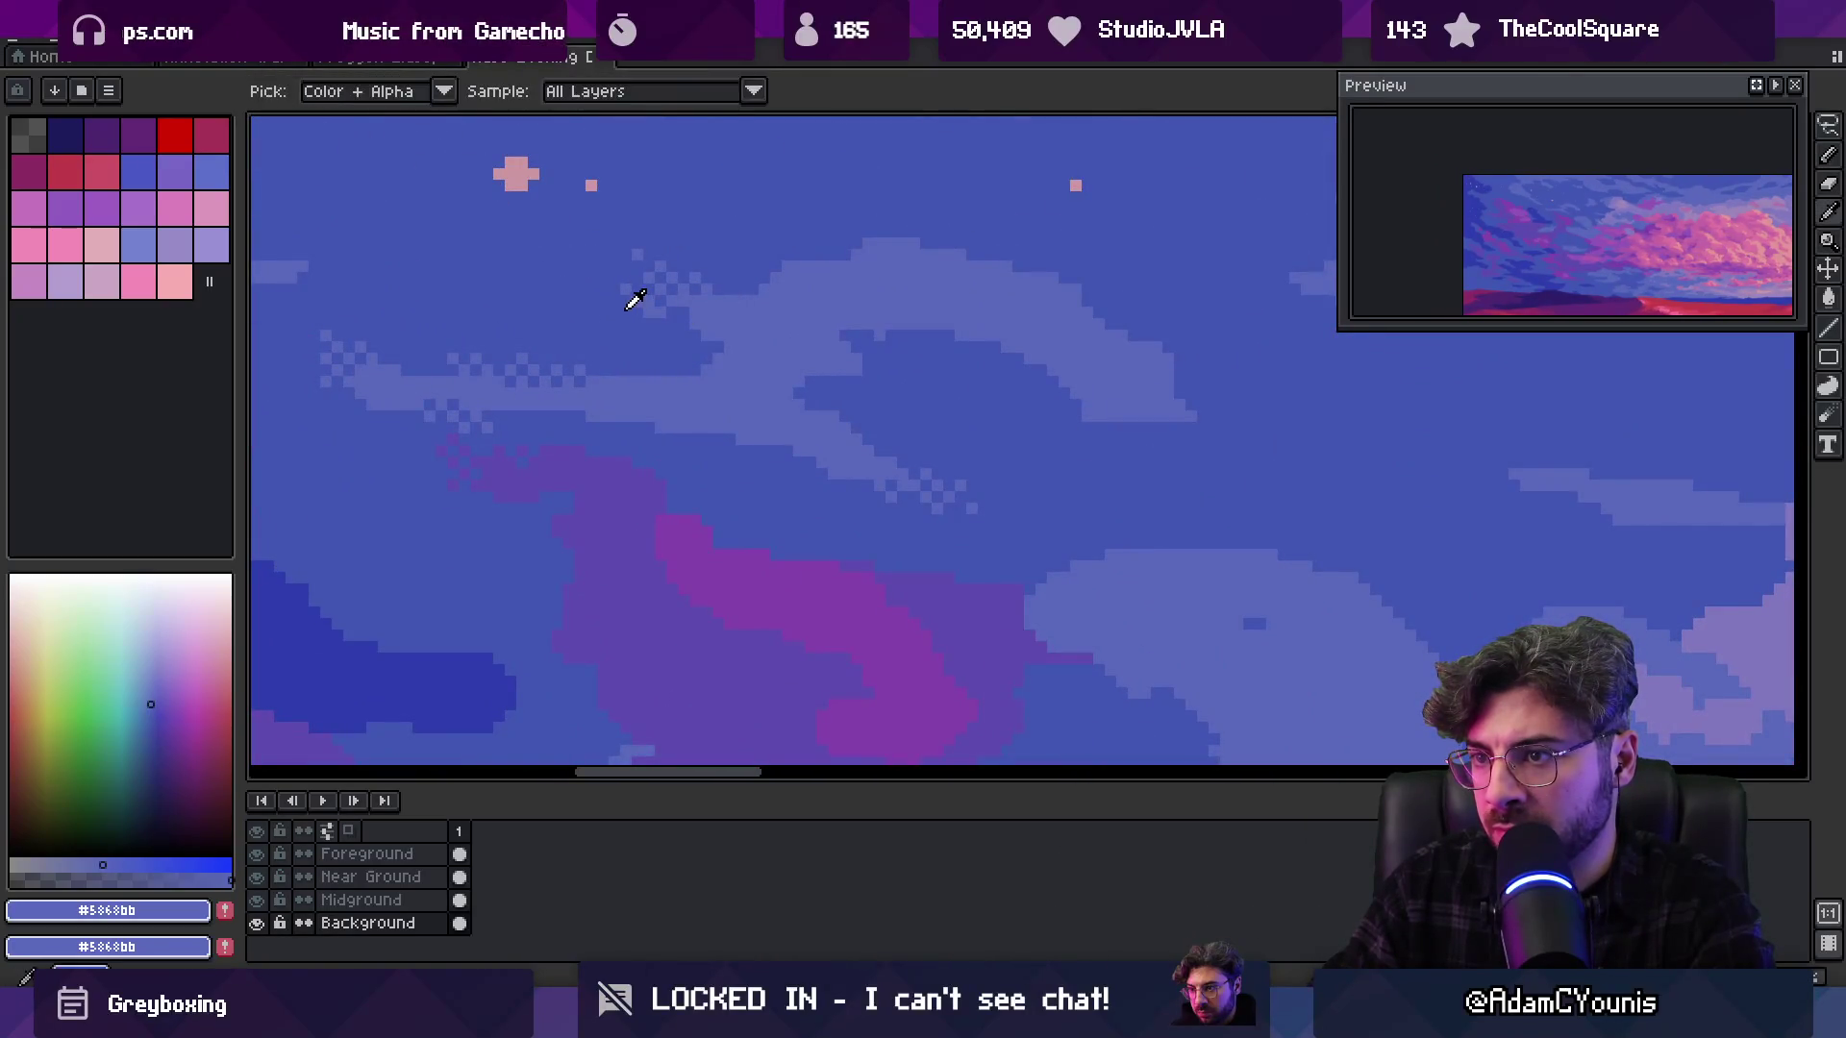
{"action": "left_click", "coordinate": [634, 292], "text": "alt"}
{"action": "left_click", "coordinate": [639, 289], "text": "alt"}
Paint a long checkered dither stroke along the cloud edge, then extend it further
{"action": "key", "text": "z"}
{"action": "scroll", "coordinate": [734, 284], "scroll_direction": "down", "scroll_amount": 3}
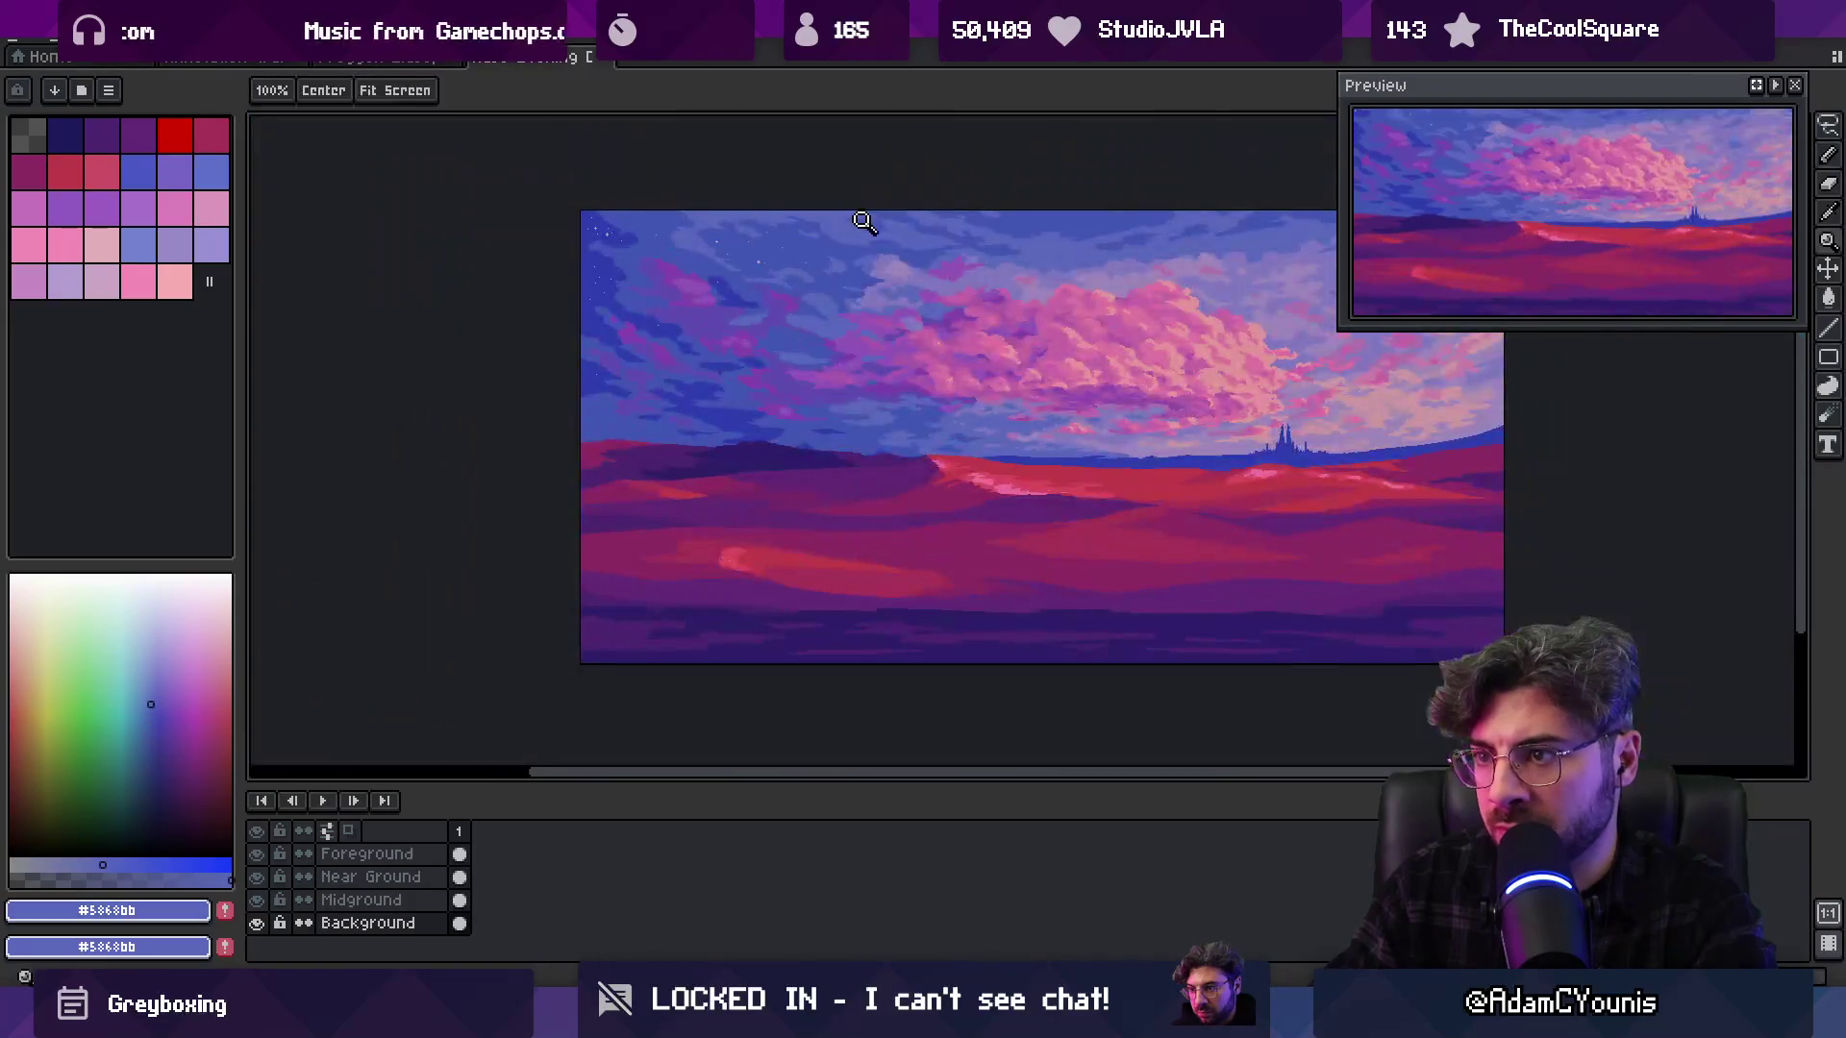
{"action": "scroll", "coordinate": [808, 276], "scroll_direction": "up", "scroll_amount": 3}
{"action": "key", "text": "b"}
{"action": "key", "text": "ctrl+b"}
{"action": "left_click_drag", "start_coordinate": [819, 369], "coordinate": [1078, 360]}
{"action": "left_click_drag", "start_coordinate": [960, 391], "coordinate": [1029, 366]}
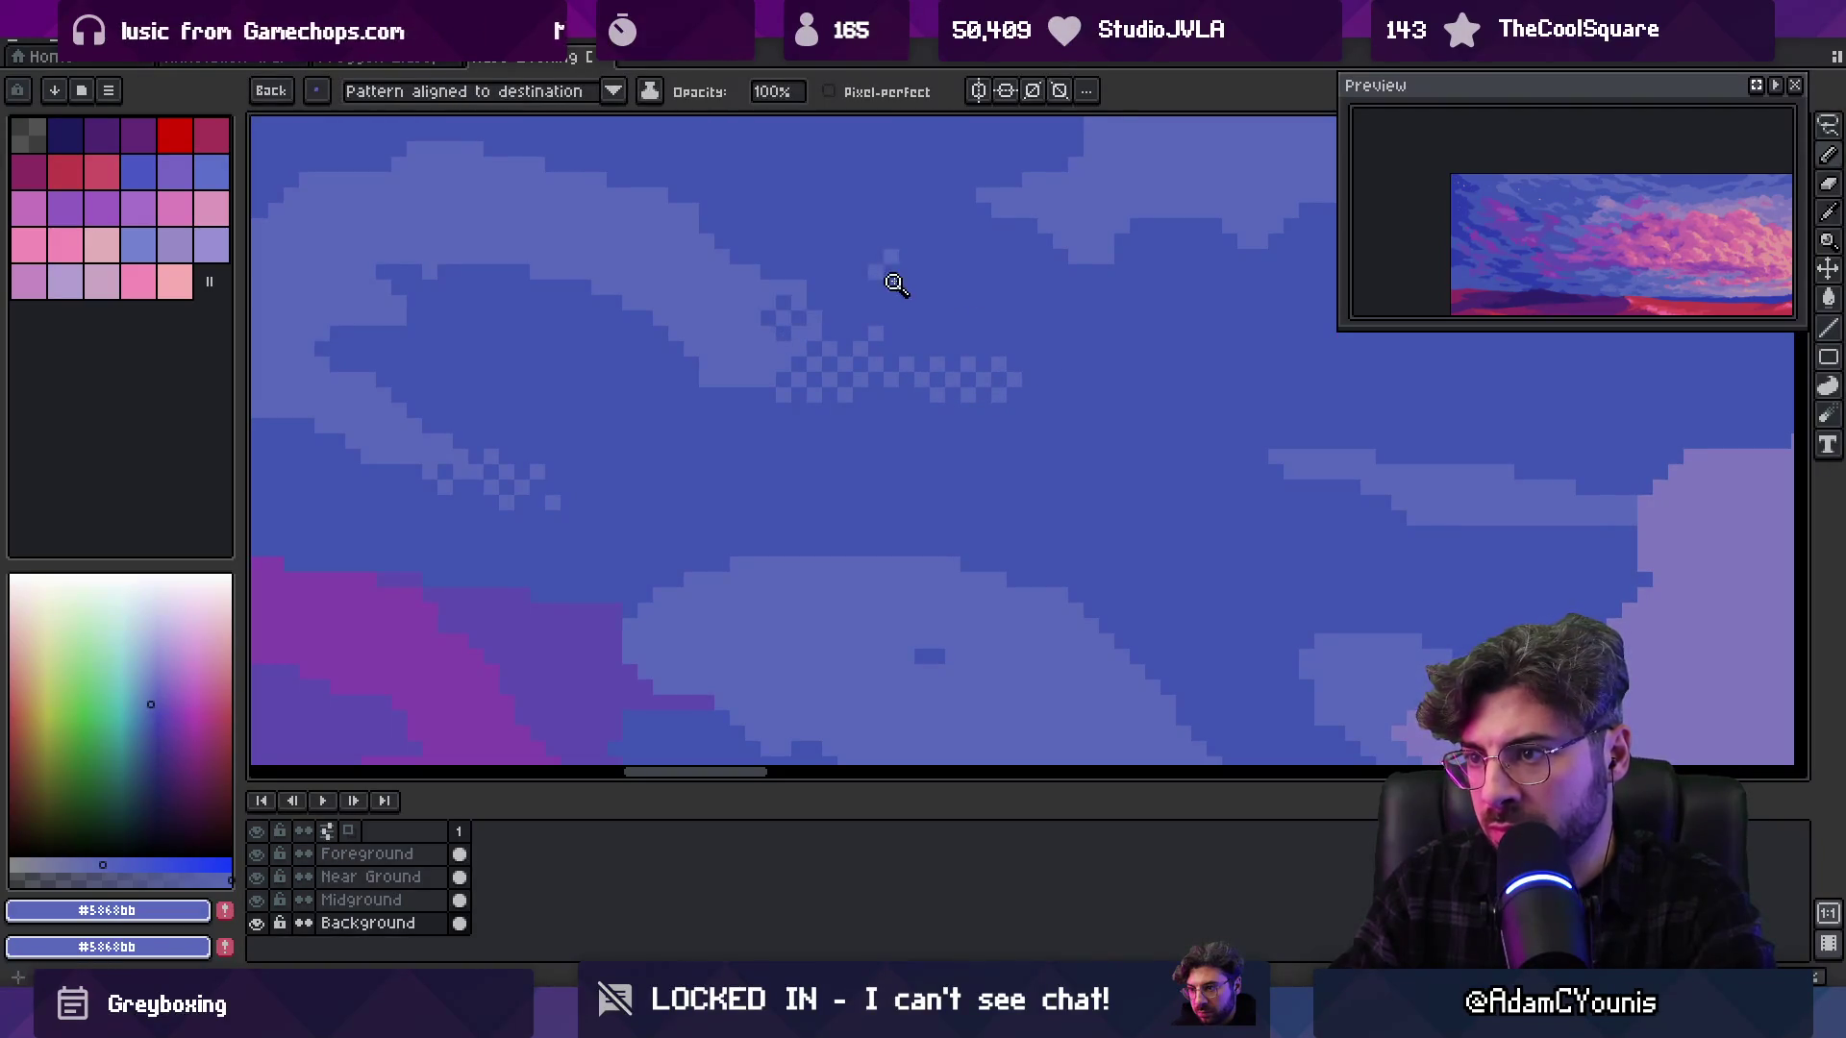
Zoom in and out over the painting to review the whole sunset landscape
{"action": "key", "text": "z"}
{"action": "scroll", "coordinate": [898, 272], "scroll_direction": "down", "scroll_amount": 4}
{"action": "scroll", "coordinate": [923, 252], "scroll_direction": "down", "scroll_amount": 1}
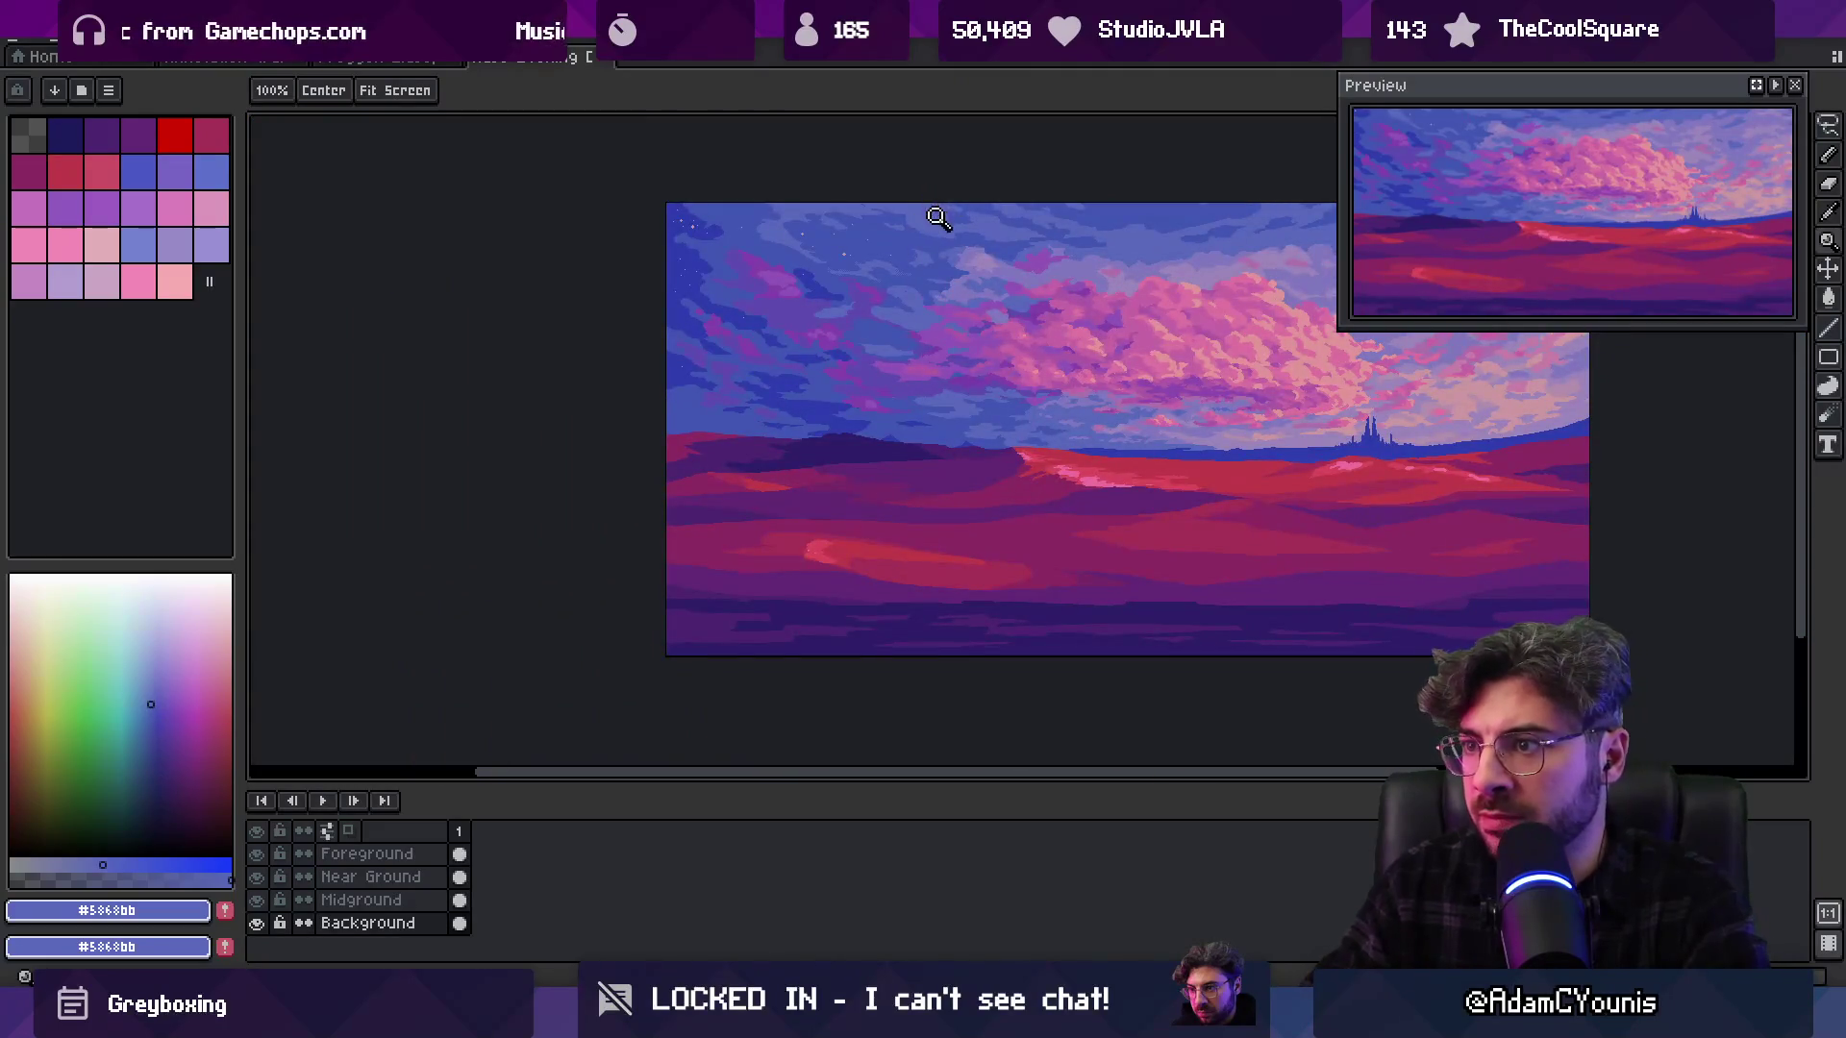
{"action": "scroll", "coordinate": [861, 202], "scroll_direction": "up", "scroll_amount": 5}
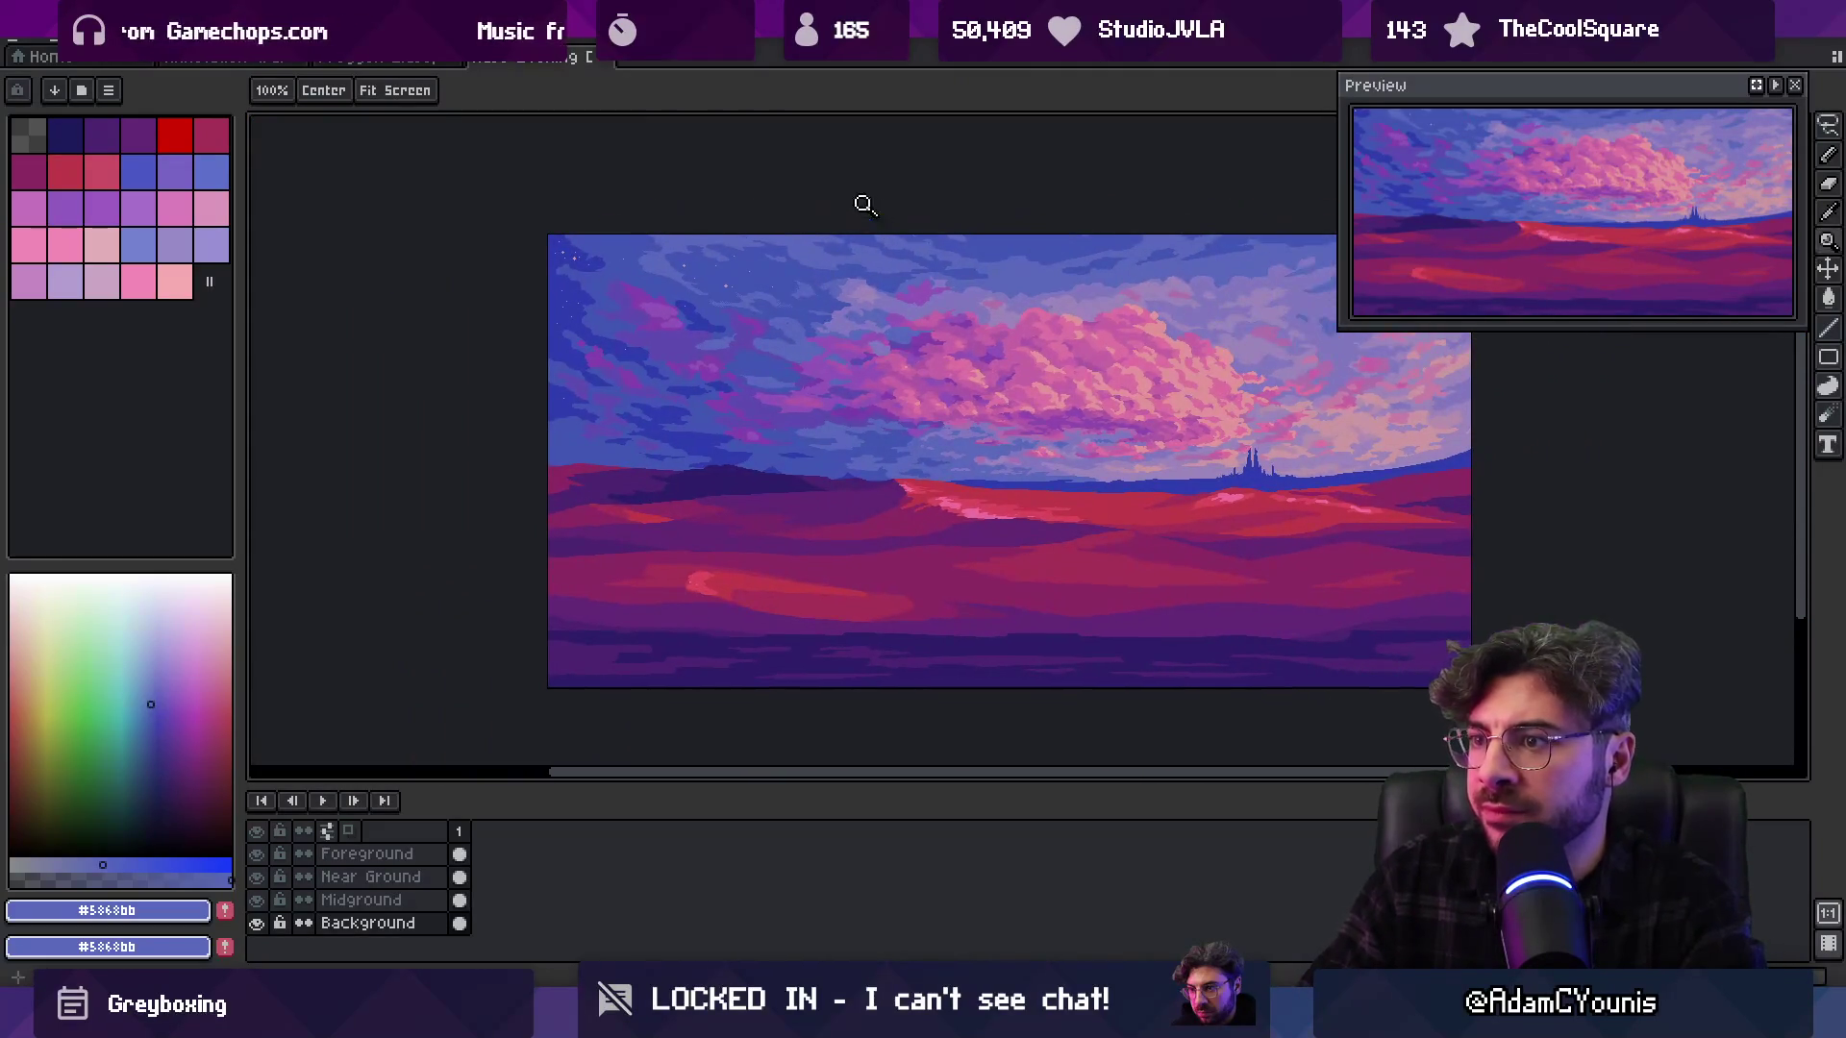
{"action": "key", "text": "b"}
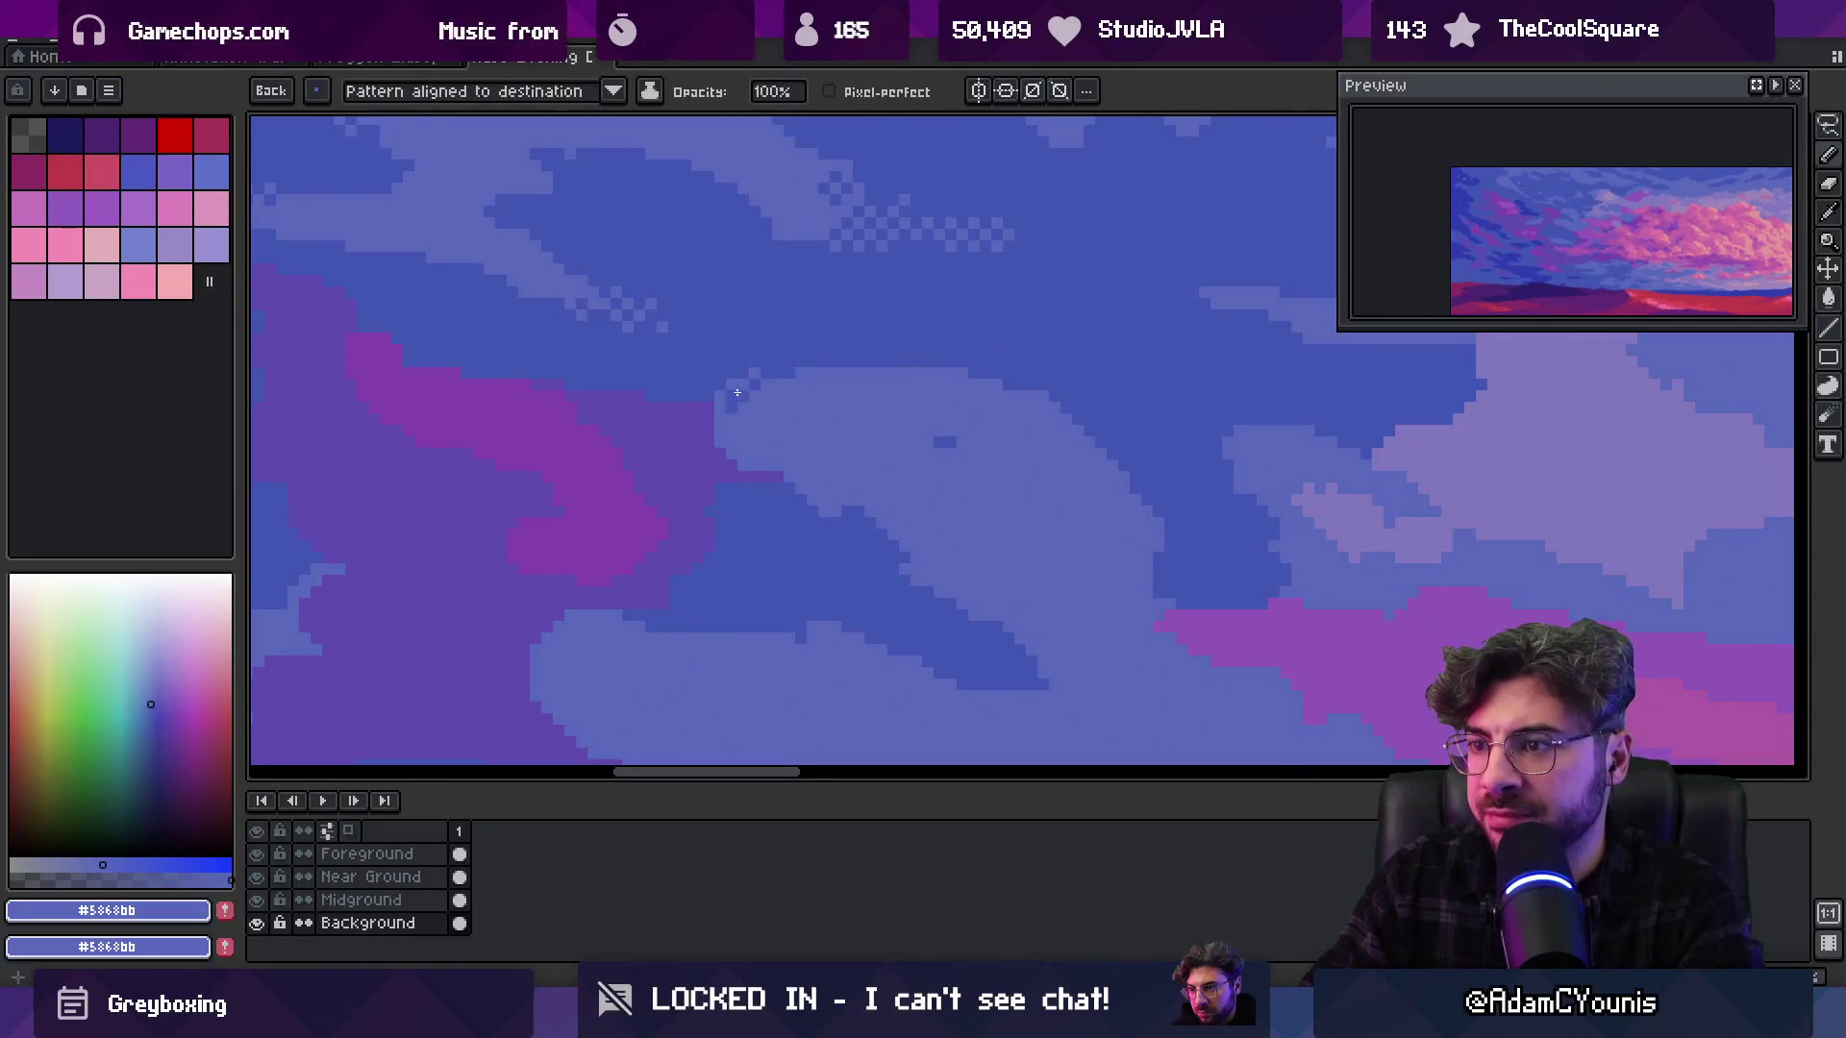
{"action": "scroll", "coordinate": [865, 432], "scroll_direction": "down", "scroll_amount": 2}
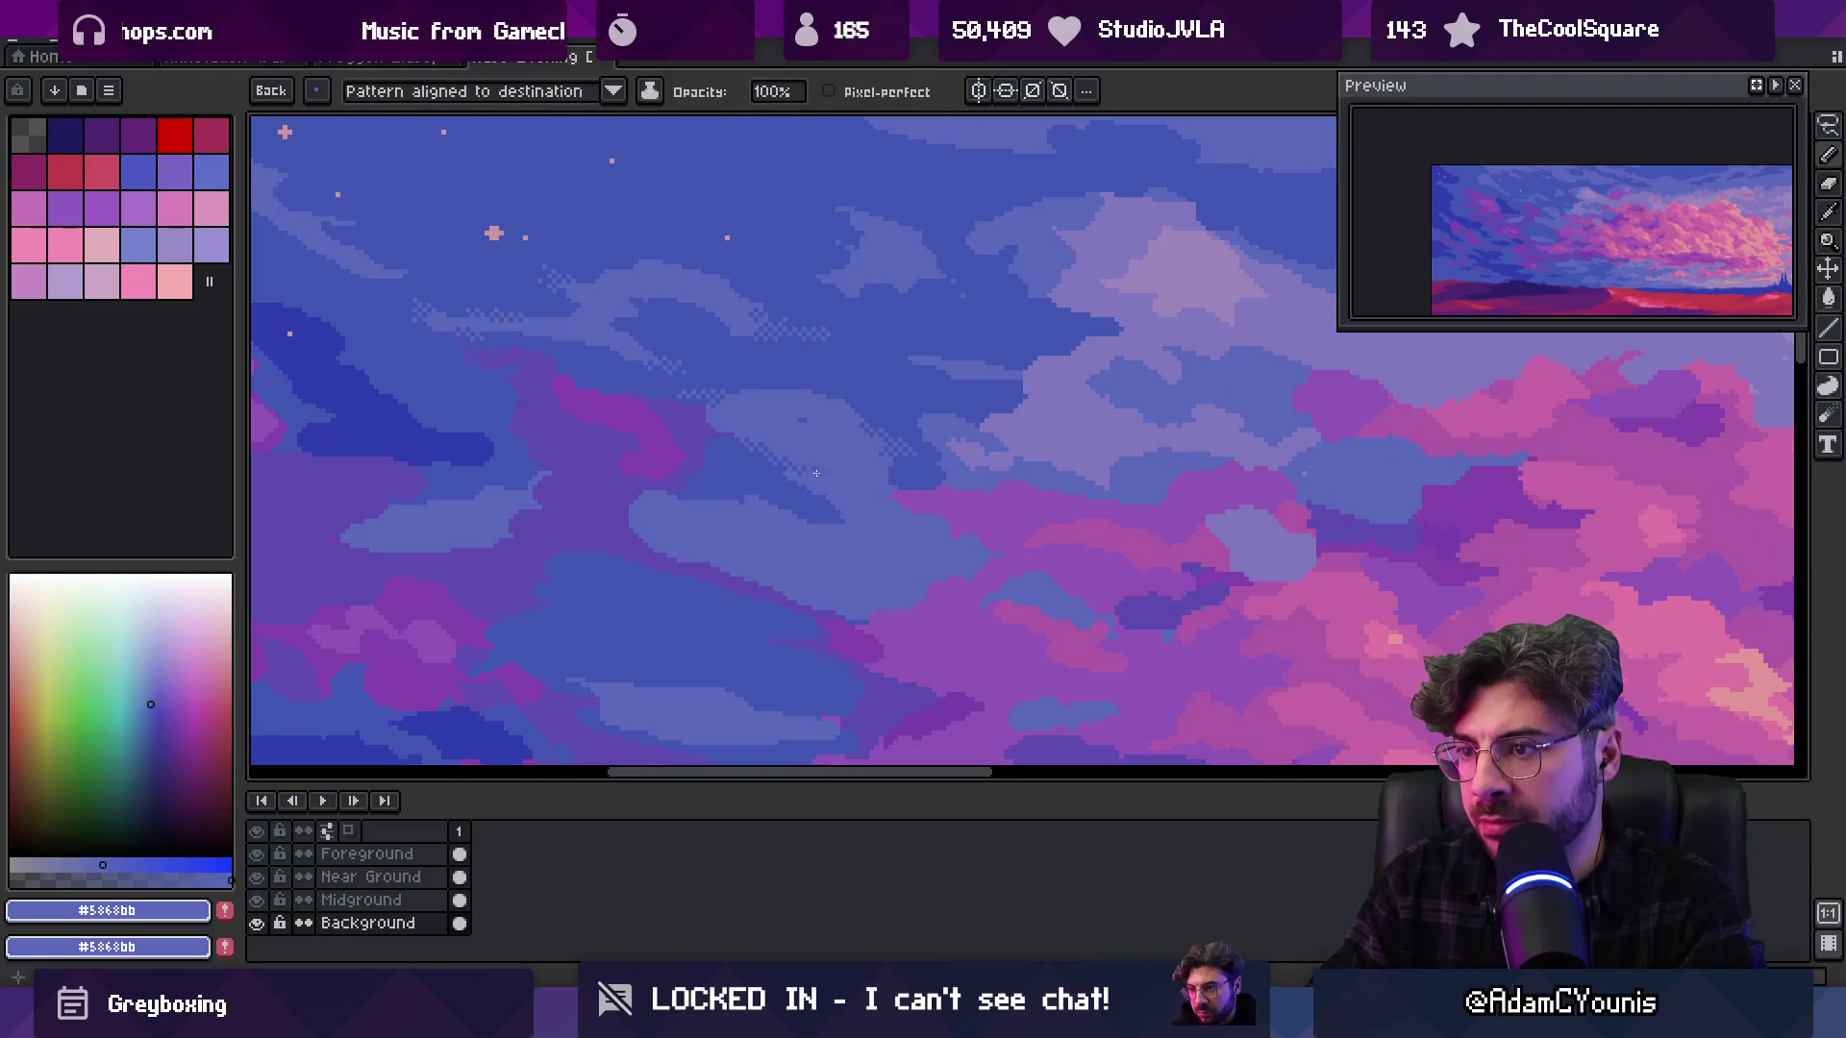
{"action": "key", "text": "z"}
{"action": "scroll", "coordinate": [878, 354], "scroll_direction": "down", "scroll_amount": 3}
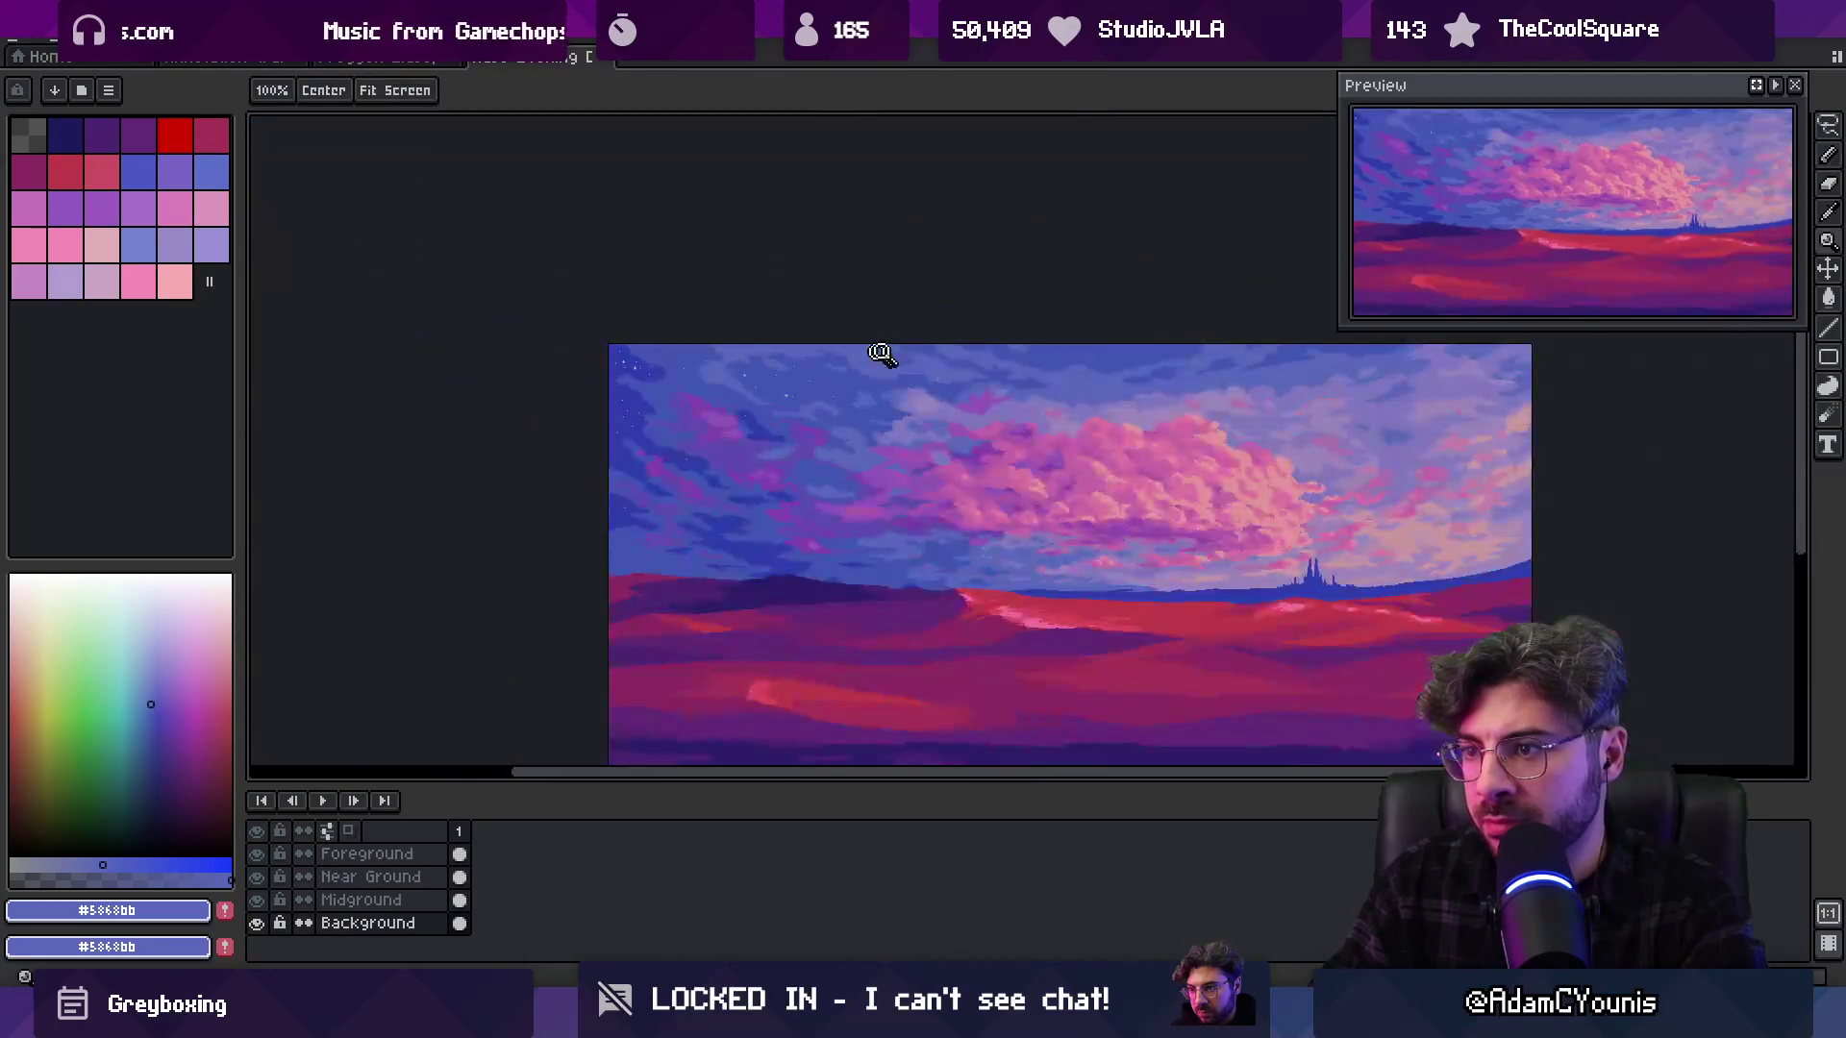
{"action": "scroll", "coordinate": [928, 389], "scroll_direction": "up", "scroll_amount": 5}
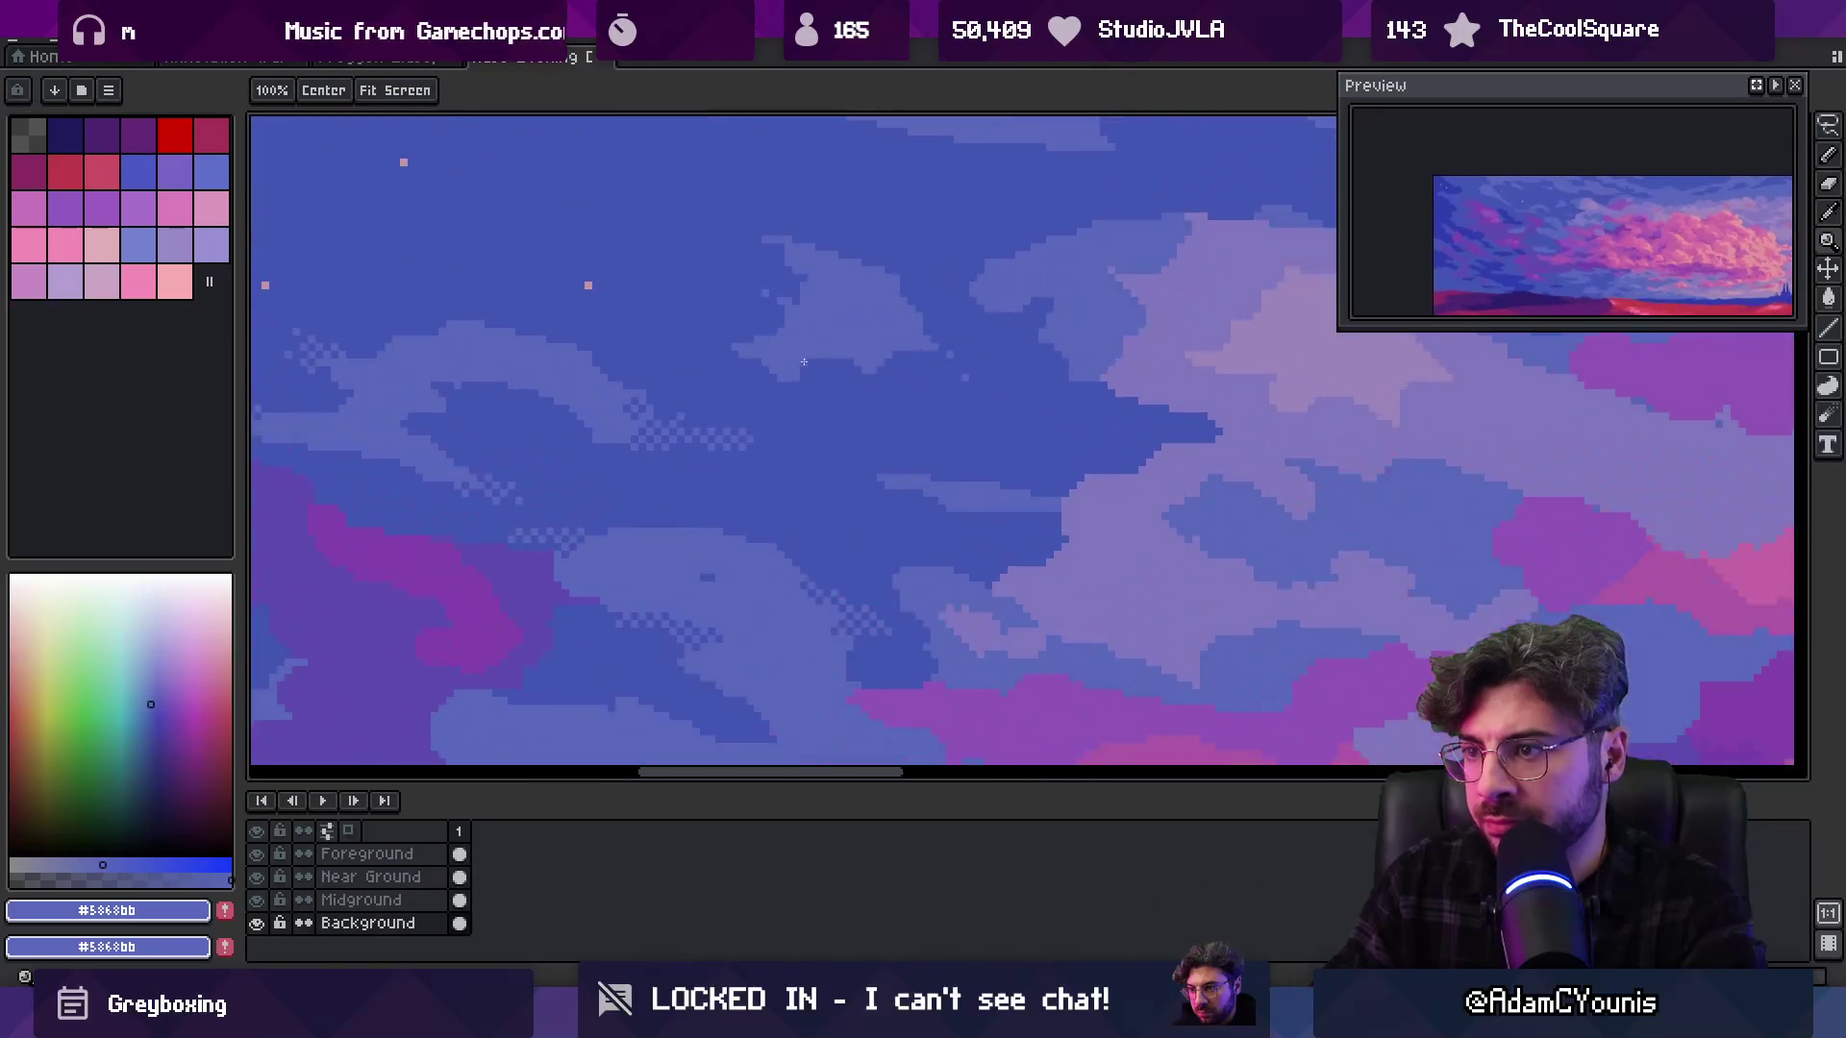
{"action": "key", "text": "b"}
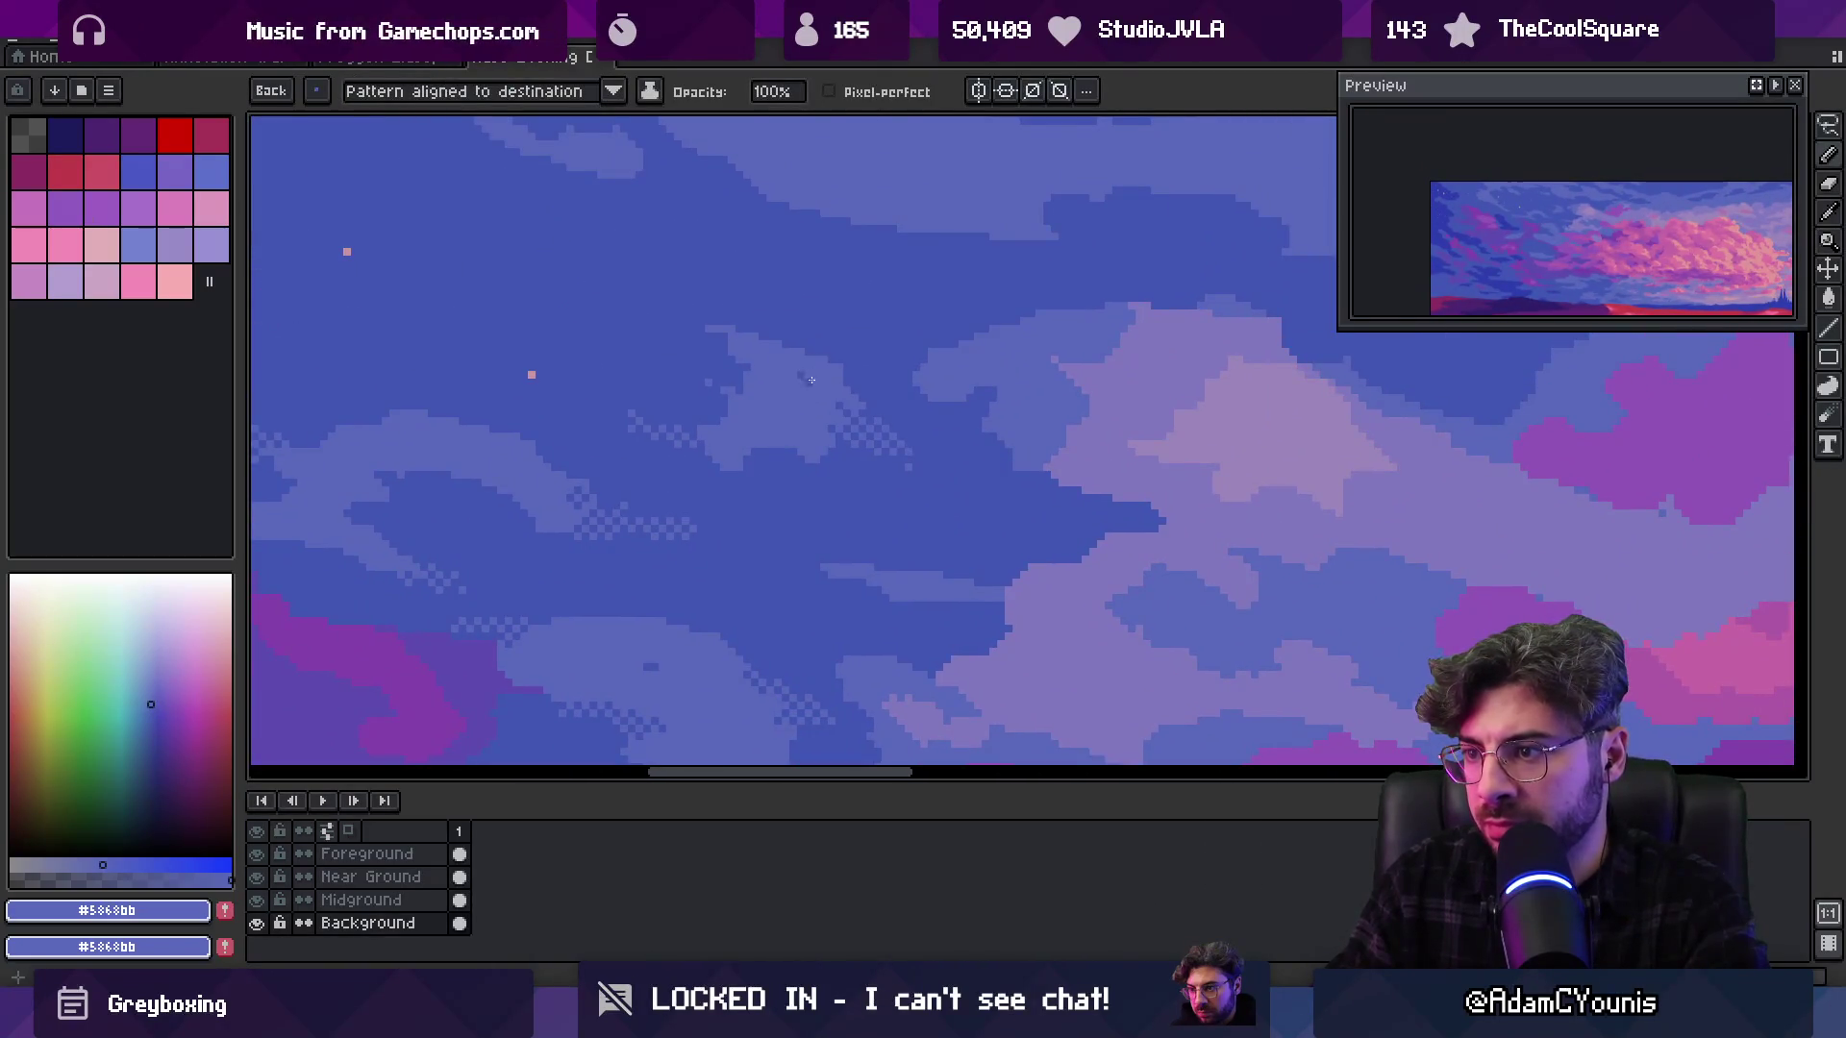
{"action": "key", "text": "z"}
{"action": "scroll", "coordinate": [845, 288], "scroll_direction": "down", "scroll_amount": 3}
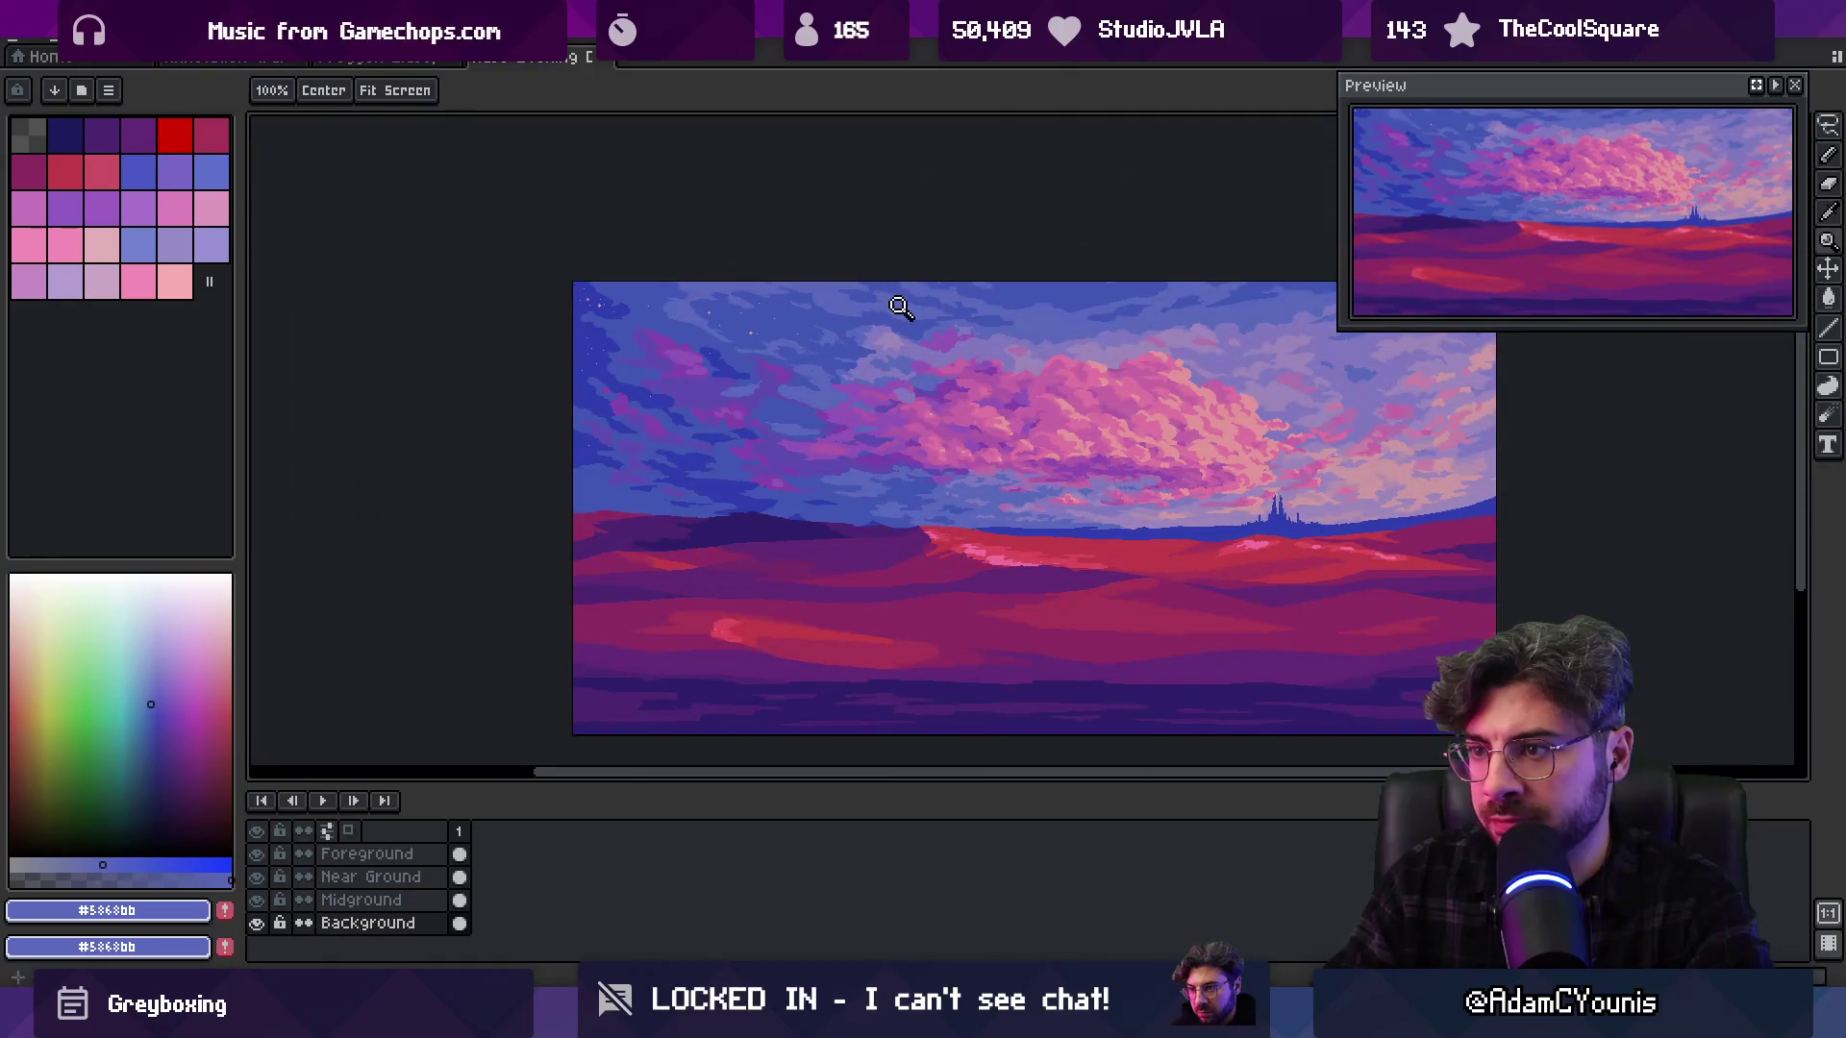
{"action": "scroll", "coordinate": [870, 336], "scroll_direction": "up", "scroll_amount": 5}
{"action": "key", "text": "b"}
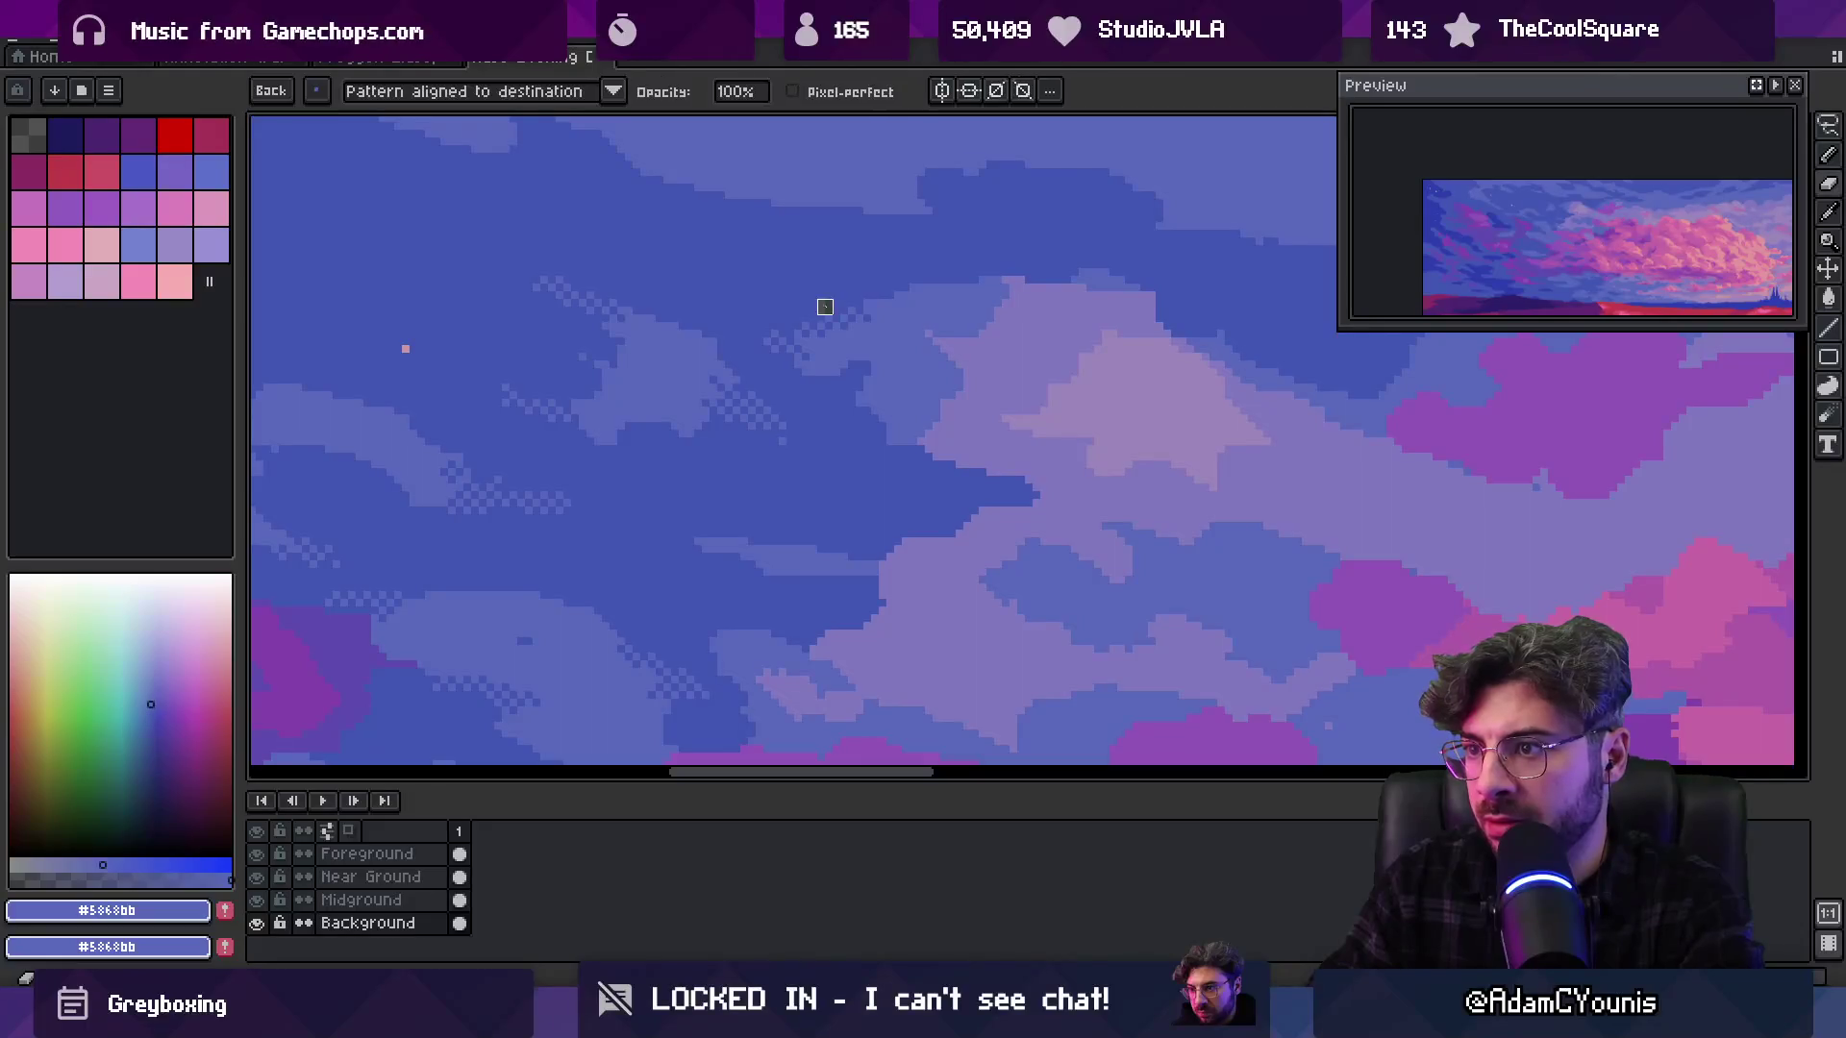
Sample the dark and lighter sky blues from the canvas
{"action": "left_click", "coordinate": [828, 314], "text": "alt"}
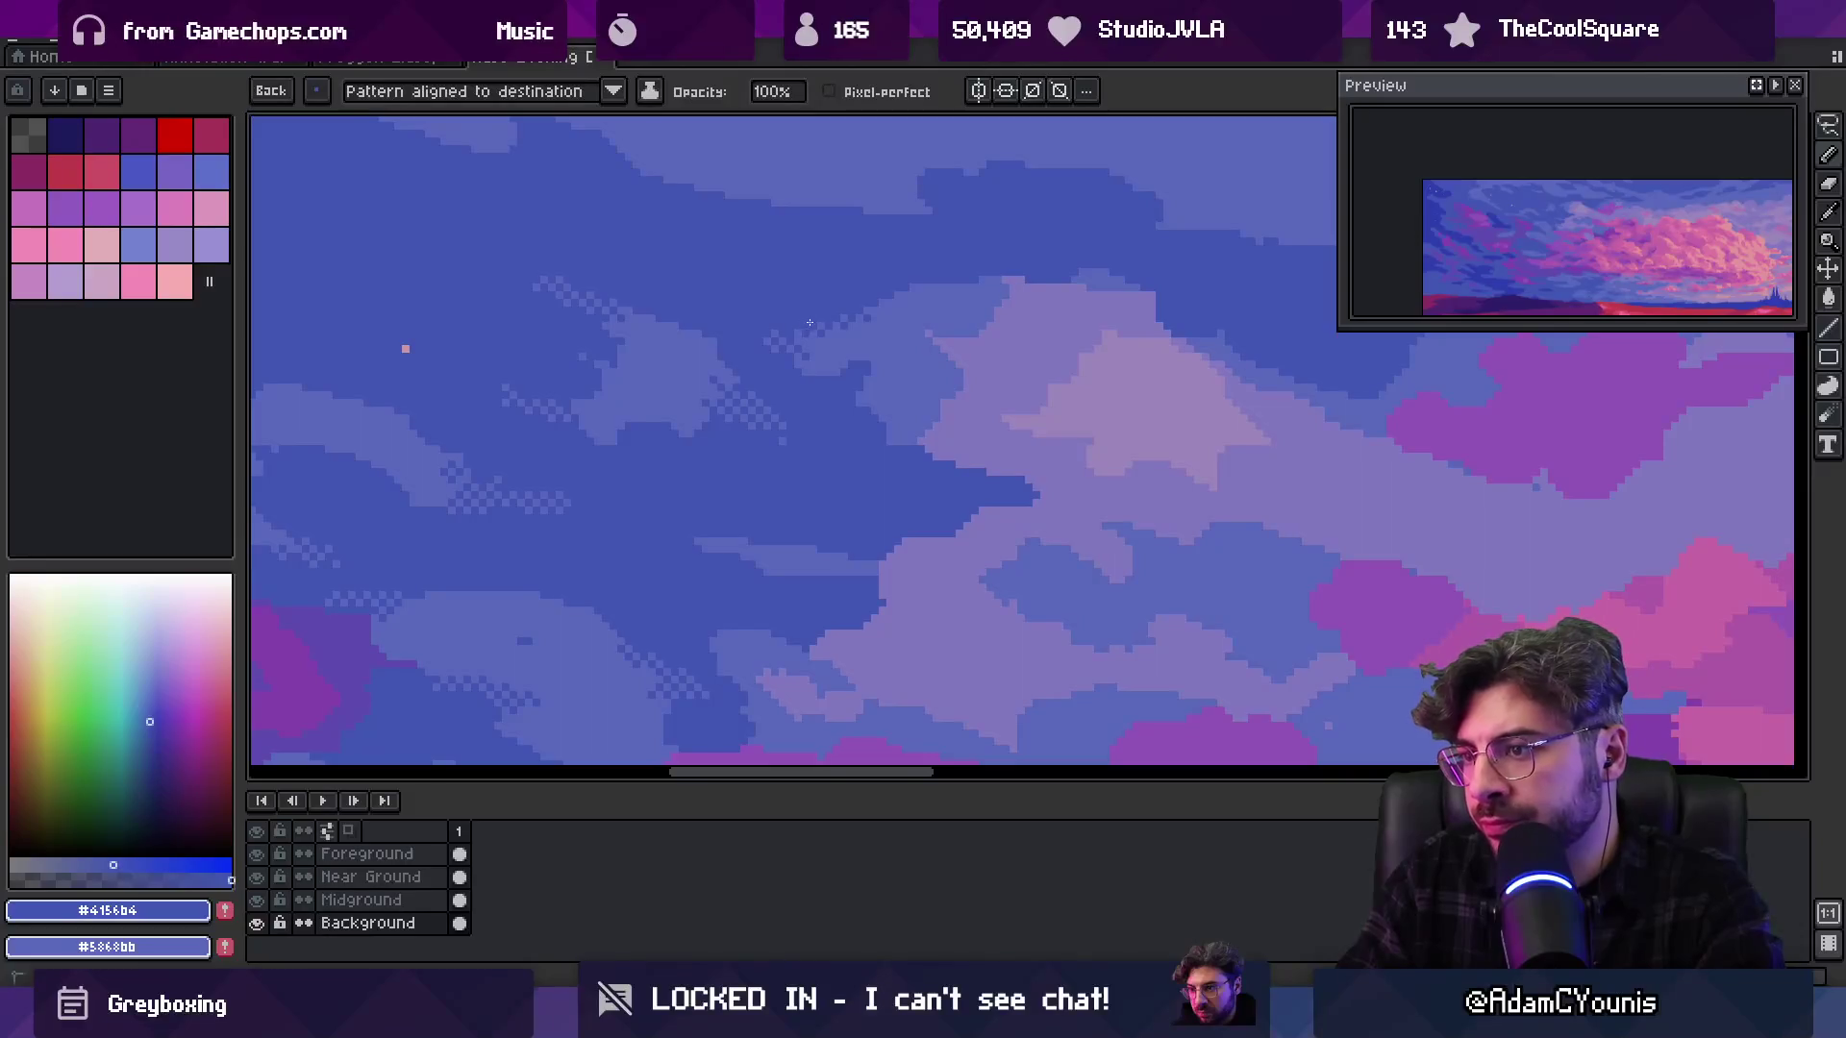
{"action": "key", "text": "space"}
{"action": "scroll", "coordinate": [856, 301], "scroll_direction": "down", "scroll_amount": 4}
{"action": "scroll", "coordinate": [811, 289], "scroll_direction": "up", "scroll_amount": 1}
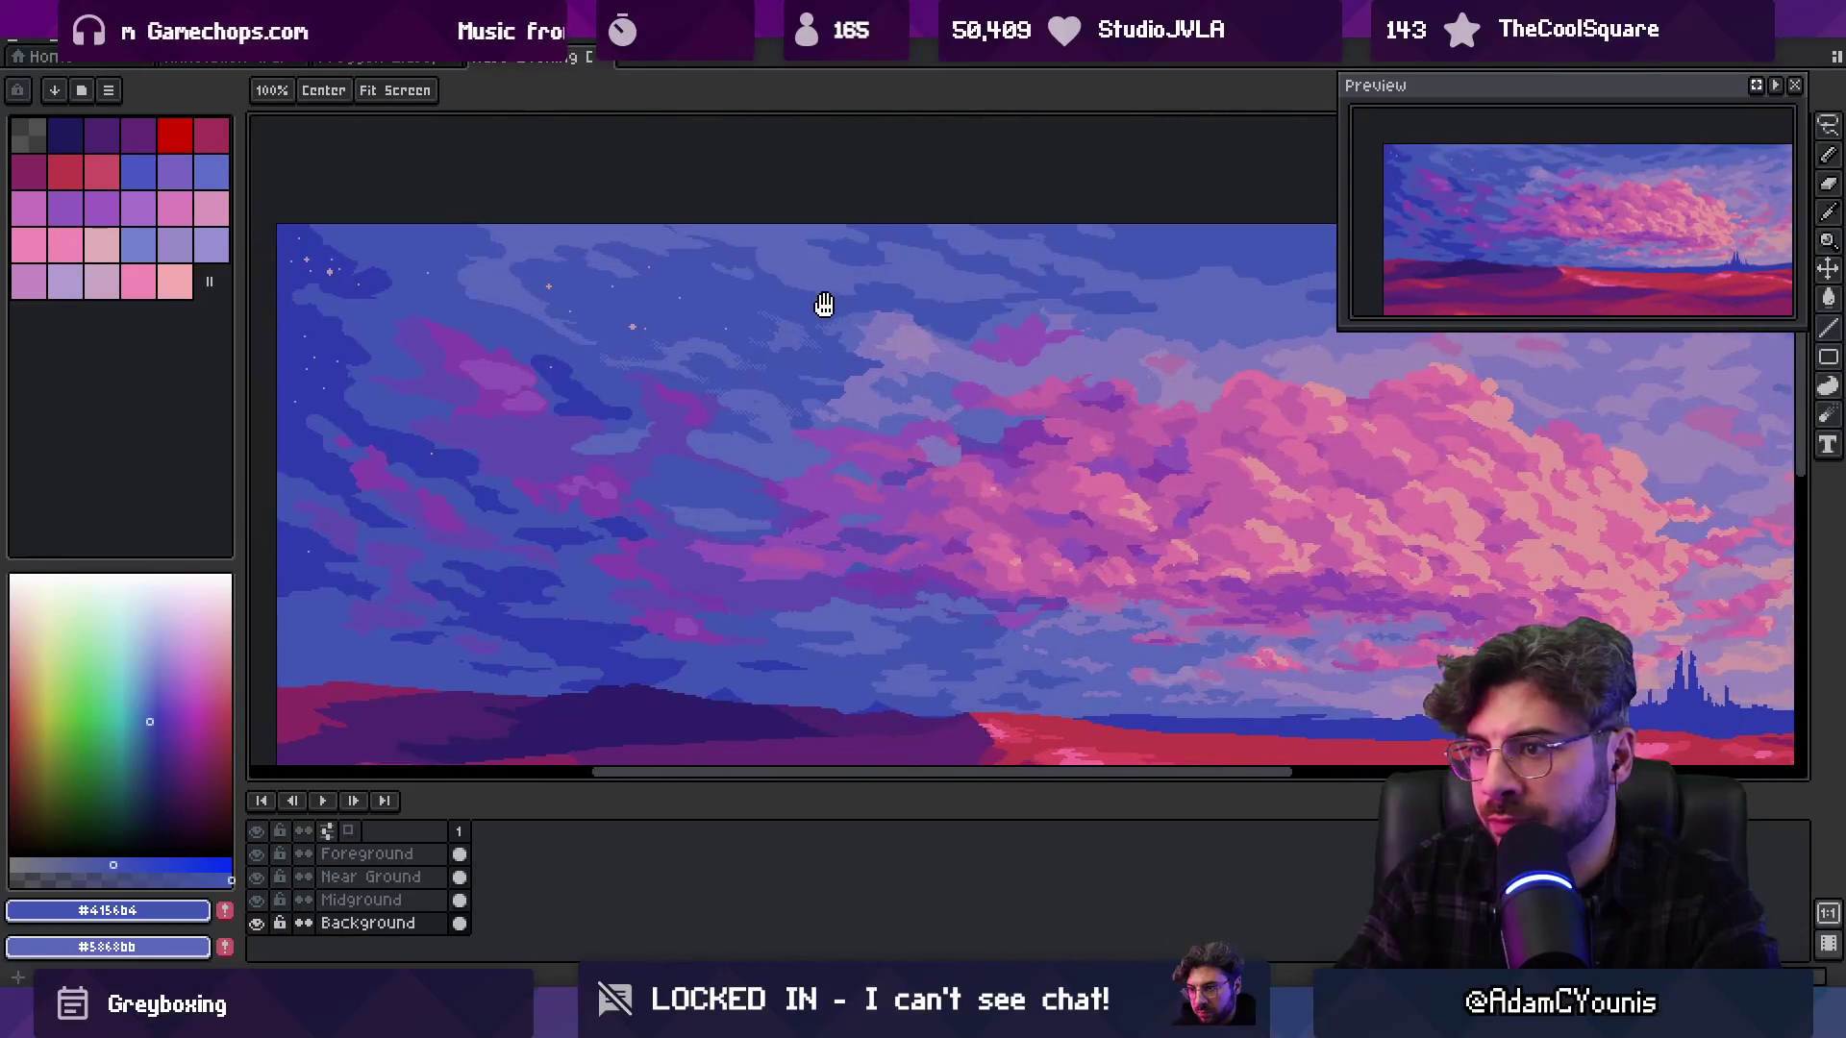
{"action": "scroll", "coordinate": [824, 303], "scroll_direction": "up", "scroll_amount": 3}
{"action": "left_click", "coordinate": [701, 343], "text": "alt"}
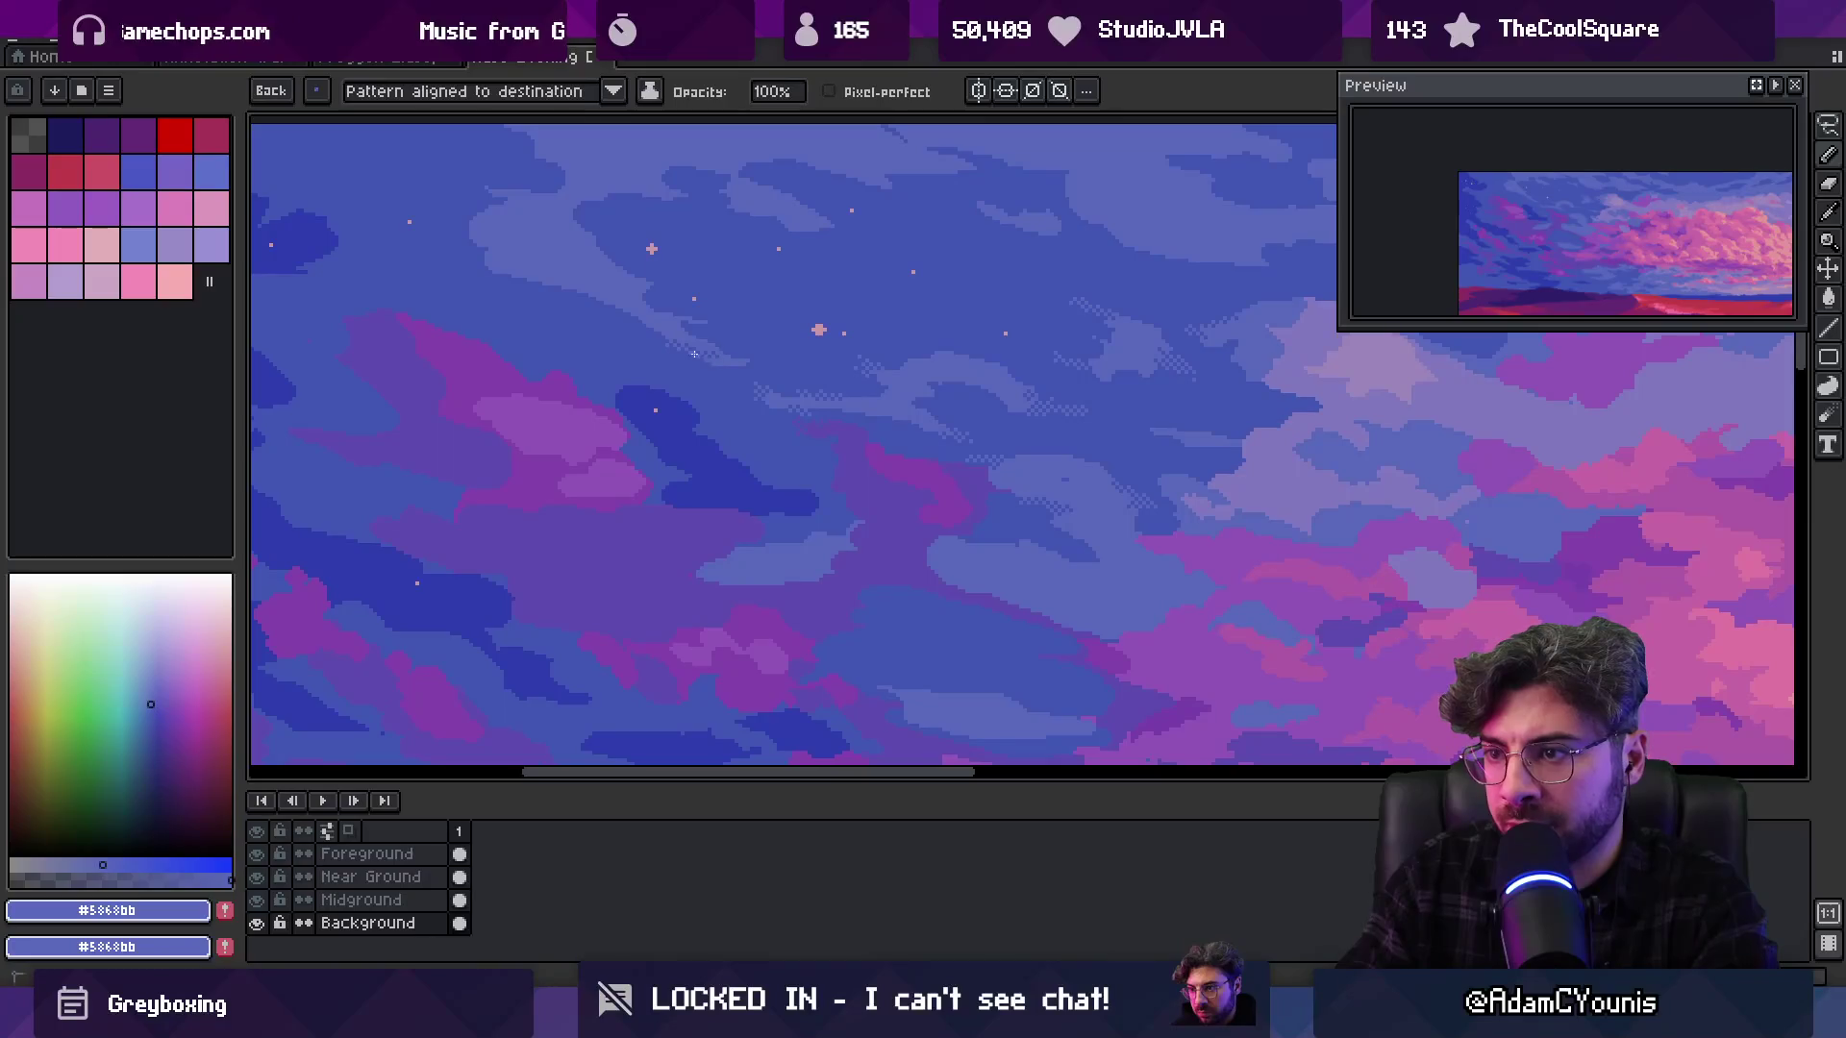
{"action": "left_click", "coordinate": [780, 344], "text": "alt"}
{"action": "key", "text": "ctrl"}
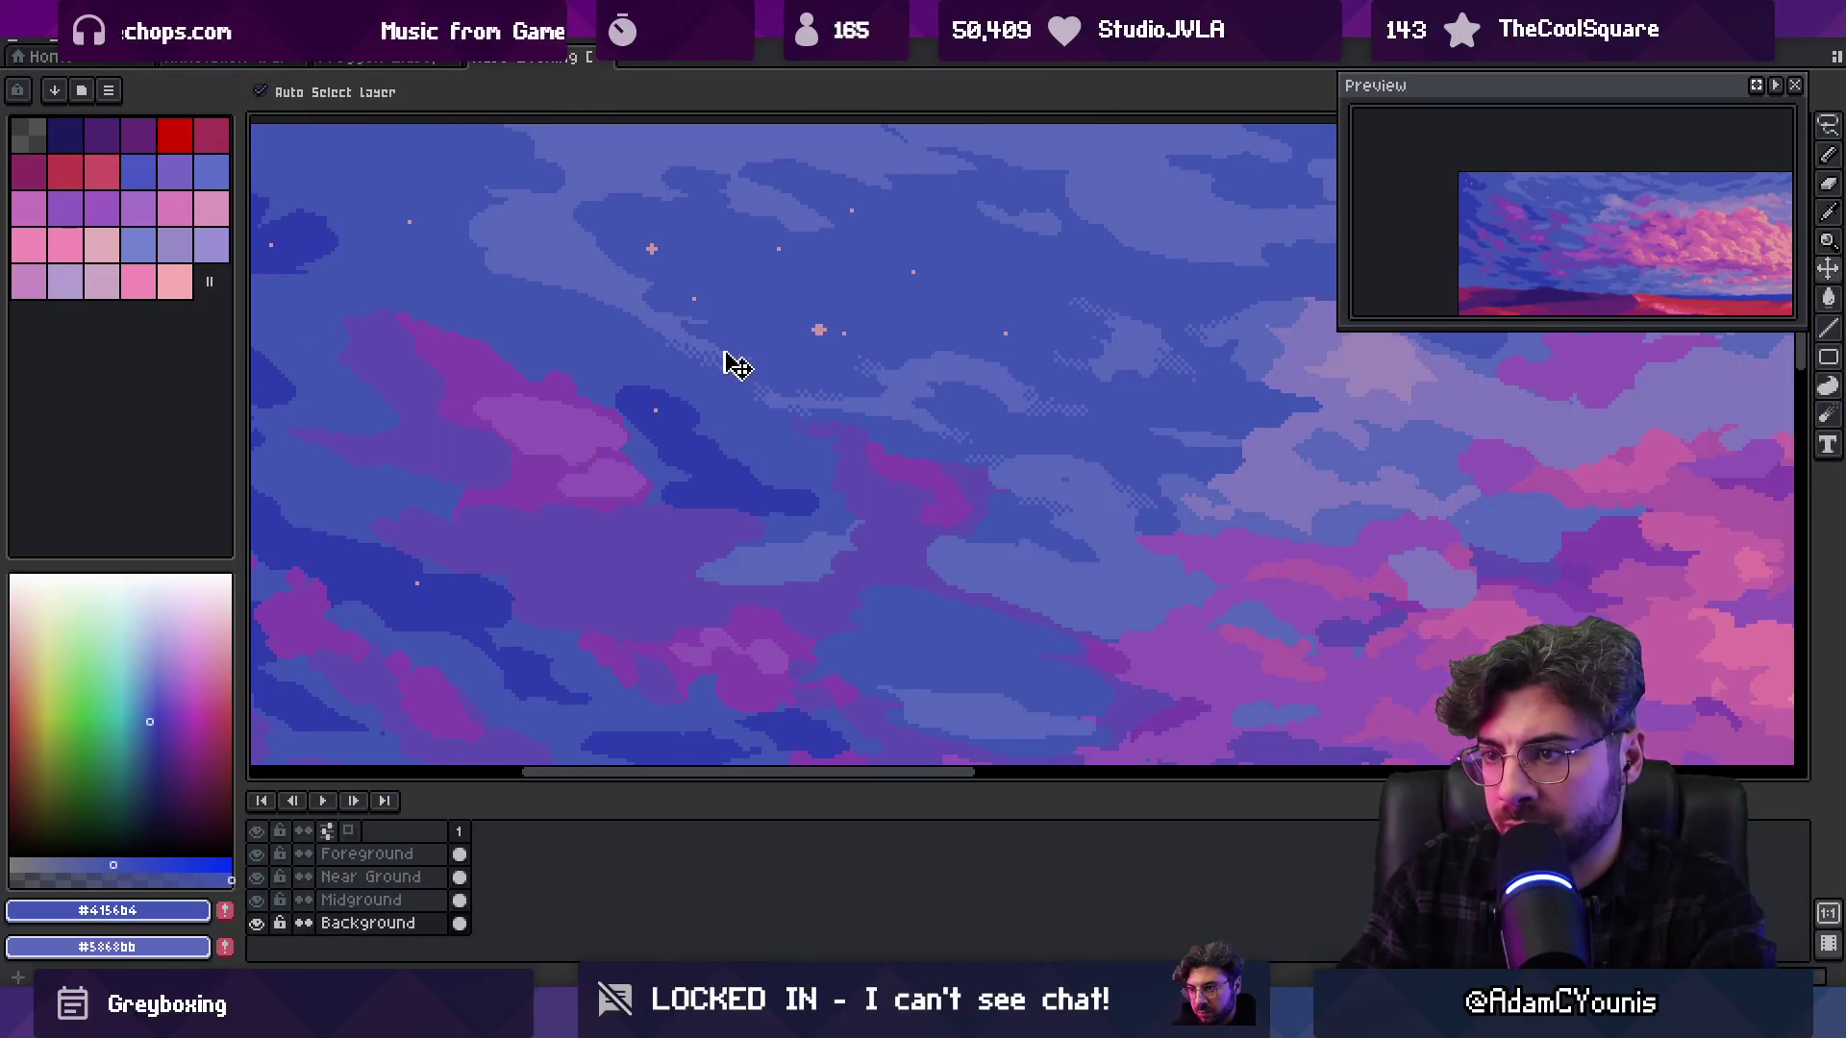
{"action": "scroll", "coordinate": [759, 334], "scroll_direction": "up", "scroll_amount": 2}
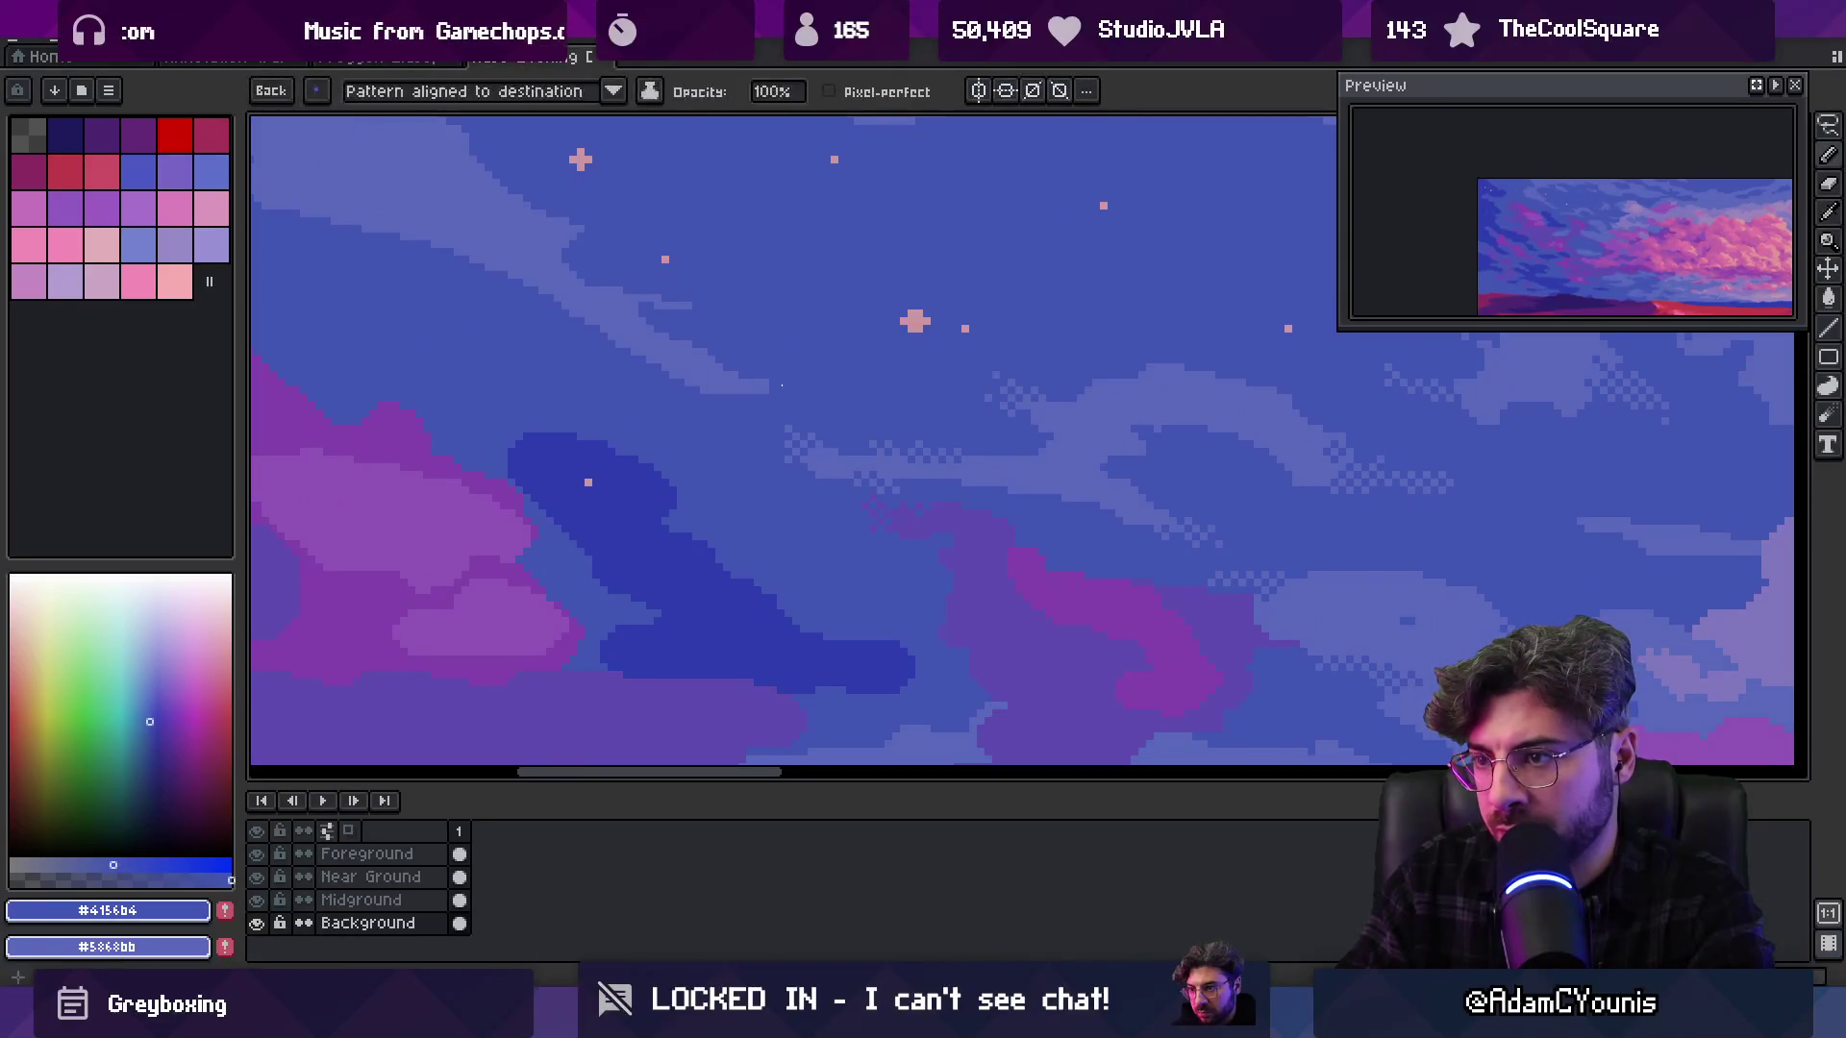
Return to the 1px pencil and re-pick the lighter cloud blue and darker sky blue
{"action": "key", "text": "m"}
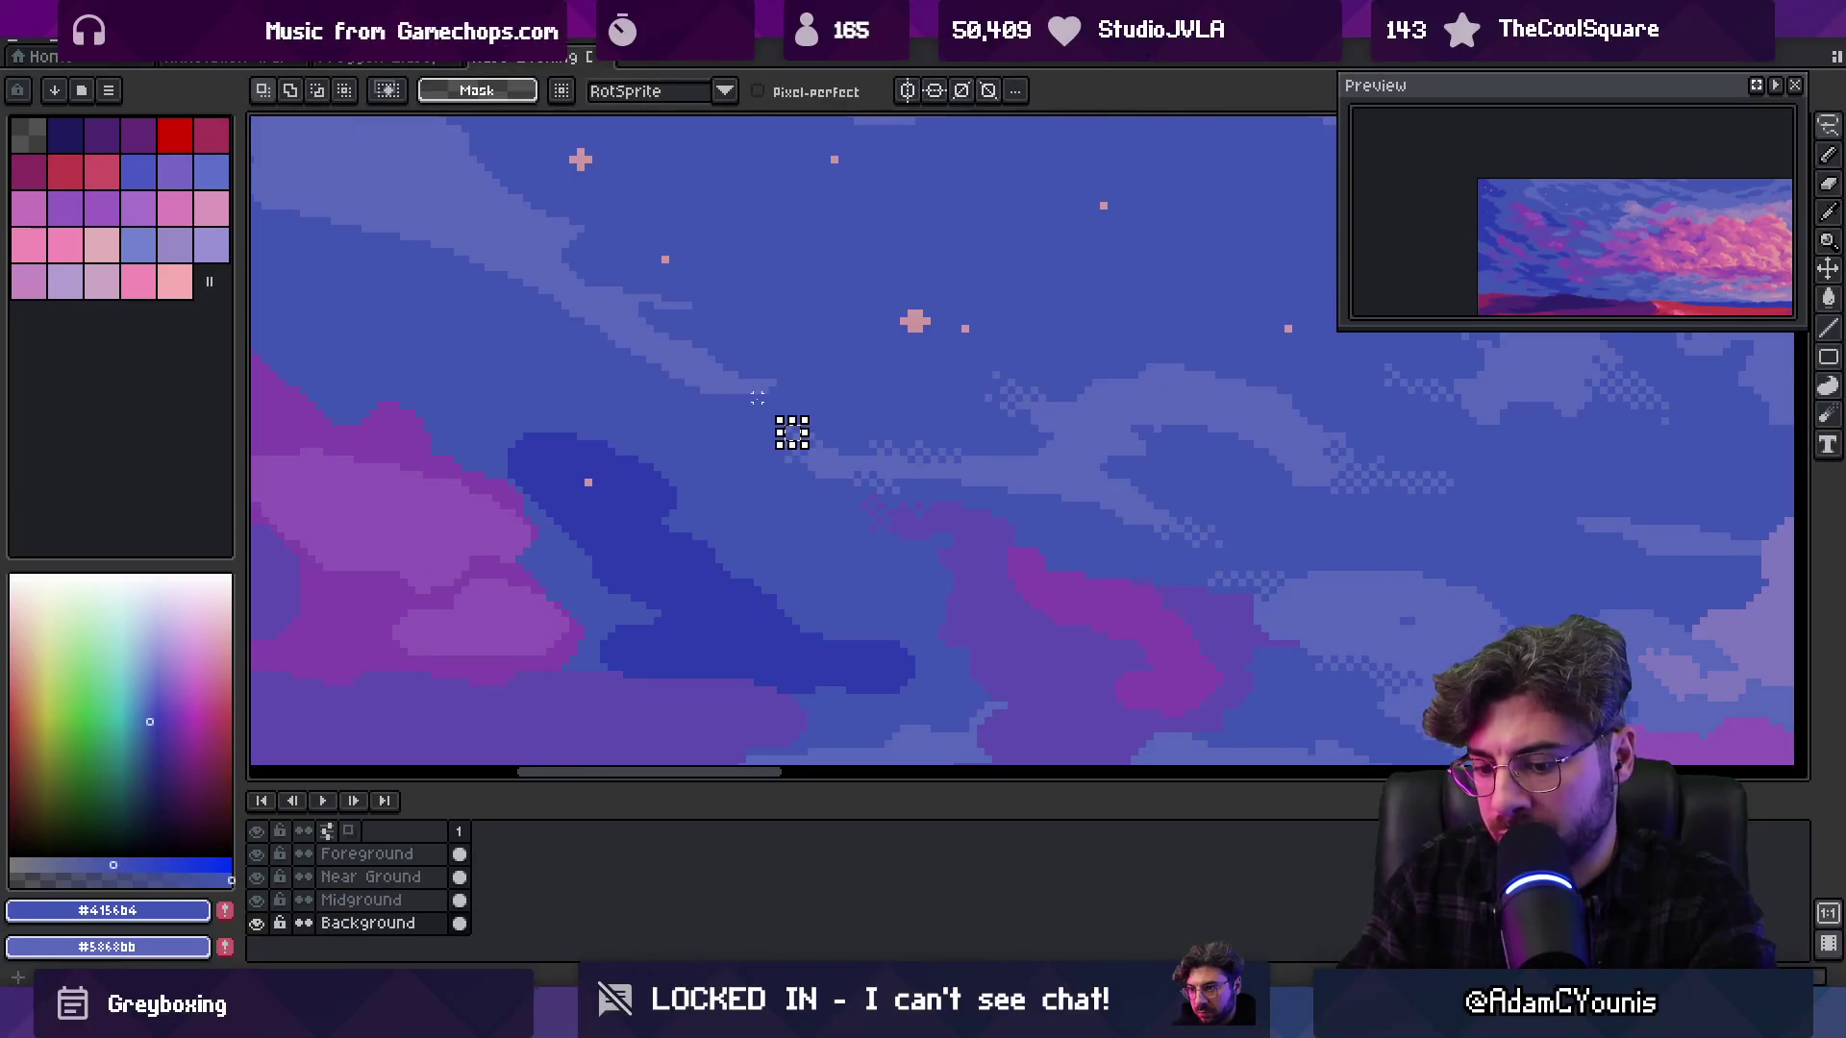
{"action": "key", "text": "ctrl+space"}
{"action": "key", "text": "Escape"}
{"action": "key", "text": "b"}
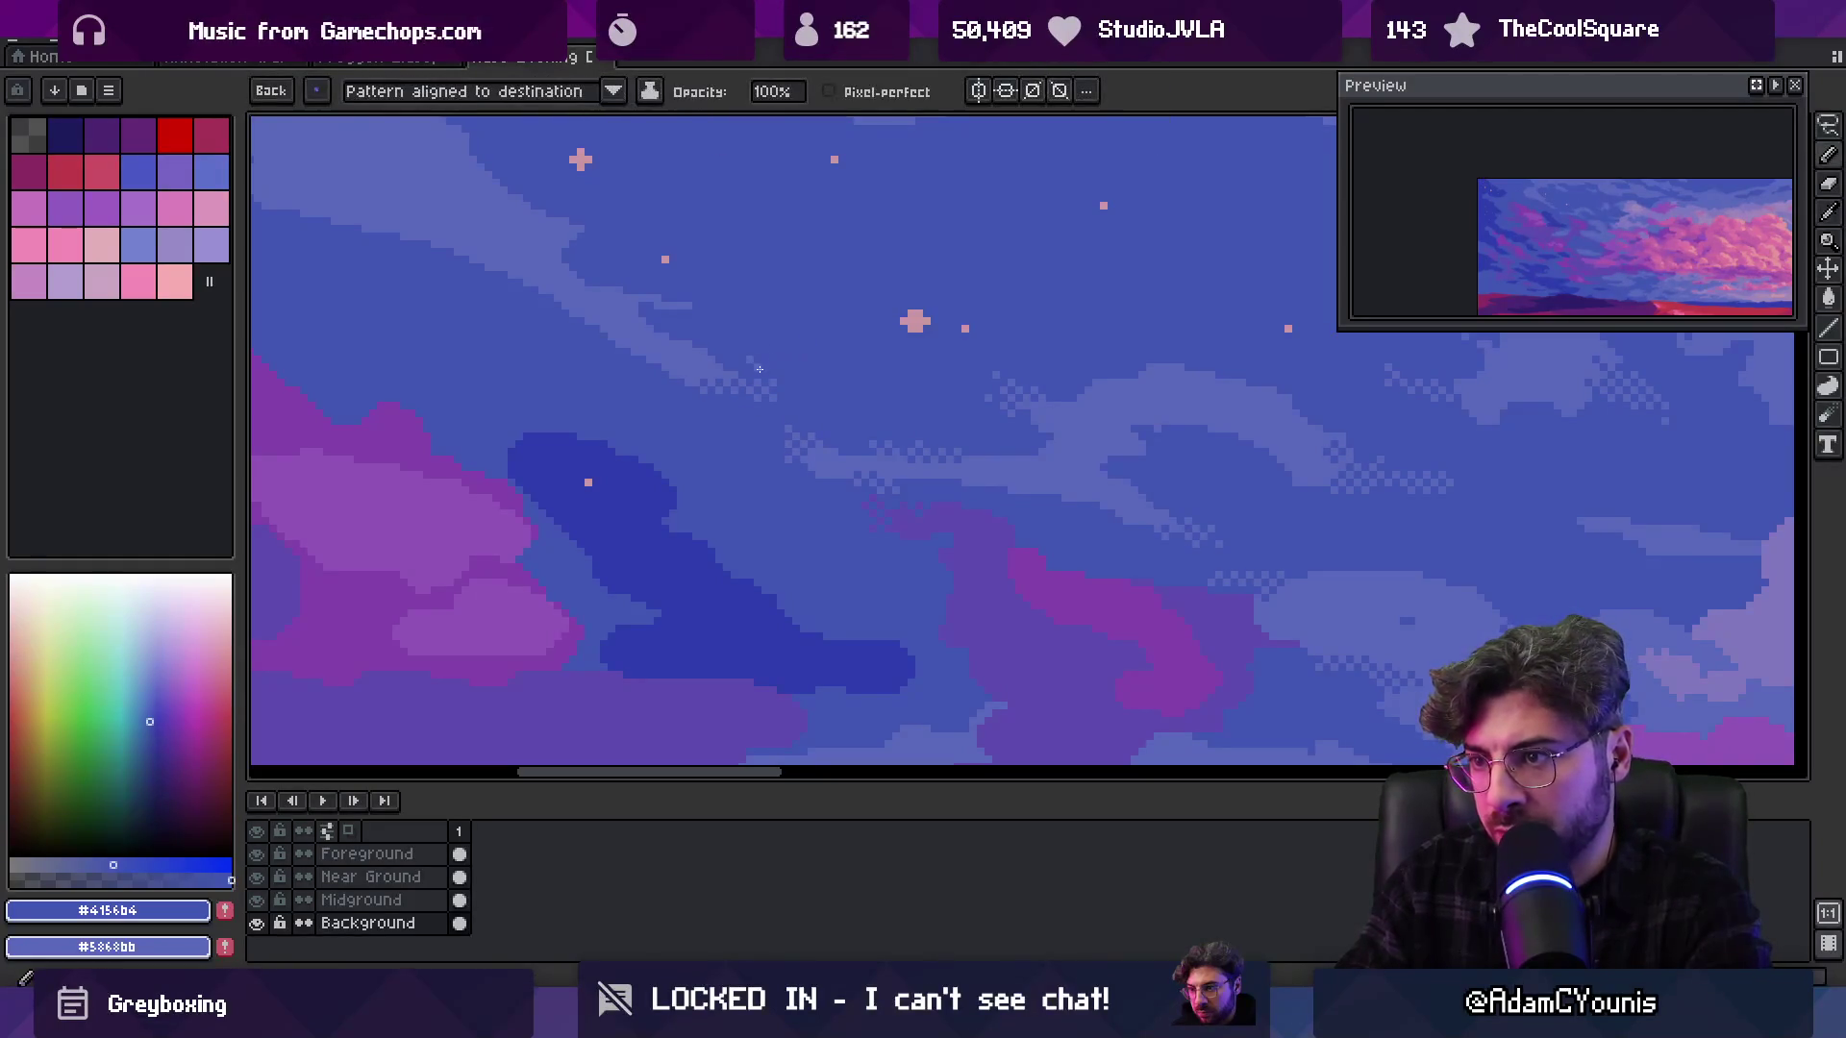
{"action": "key", "text": "b"}
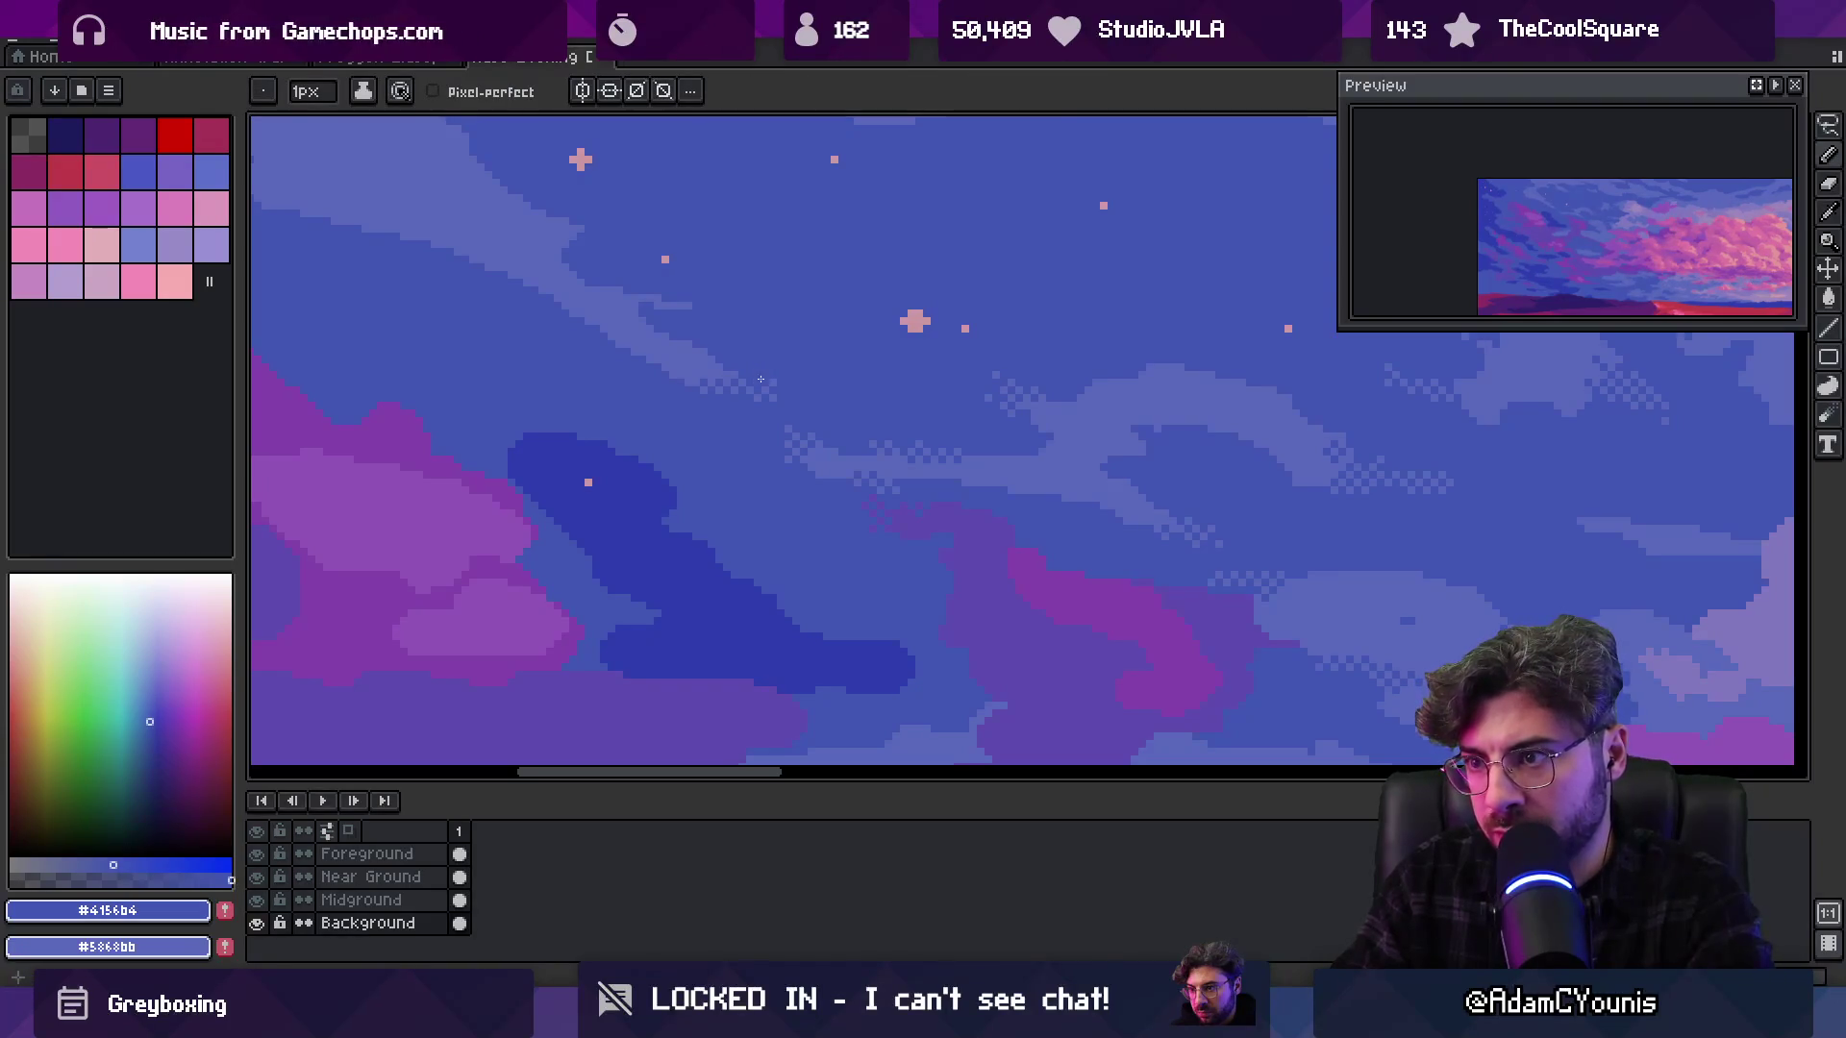
{"action": "scroll", "coordinate": [754, 280], "scroll_direction": "down", "scroll_amount": 3}
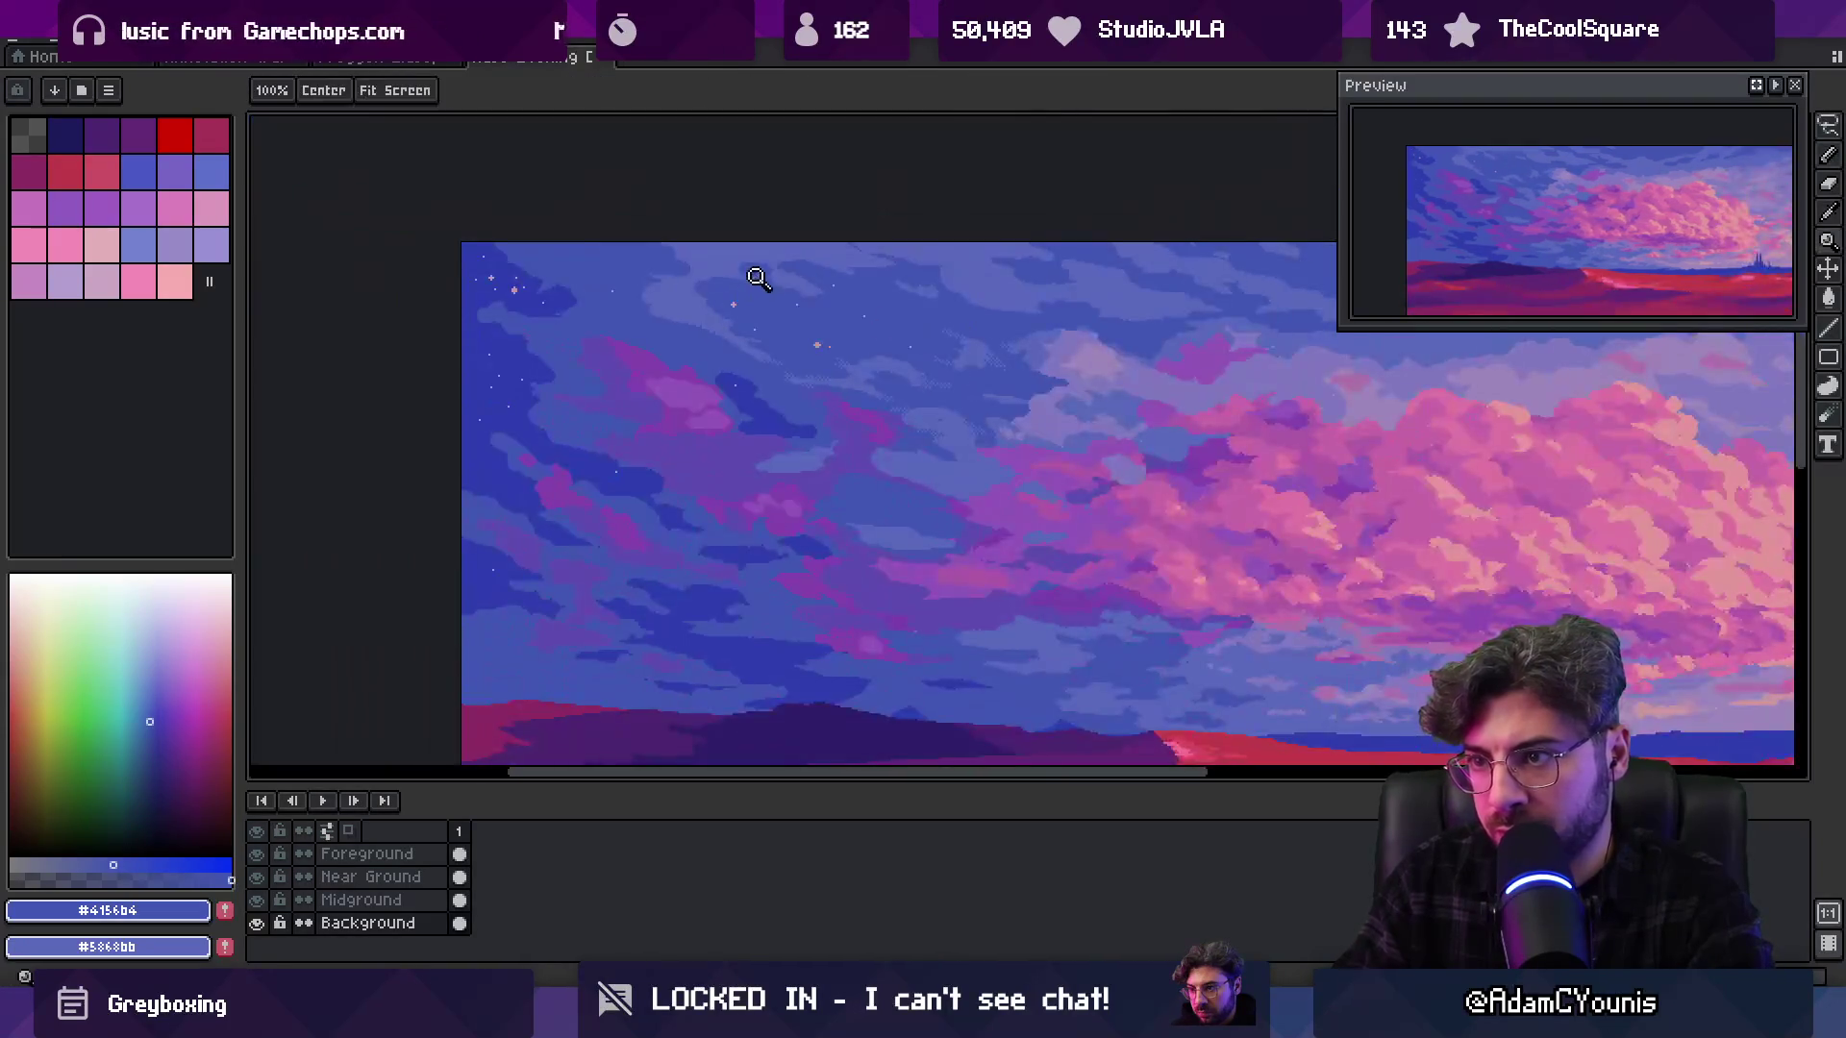
{"action": "scroll", "coordinate": [795, 330], "scroll_direction": "up", "scroll_amount": 3}
{"action": "left_click", "coordinate": [766, 366], "text": "alt"}
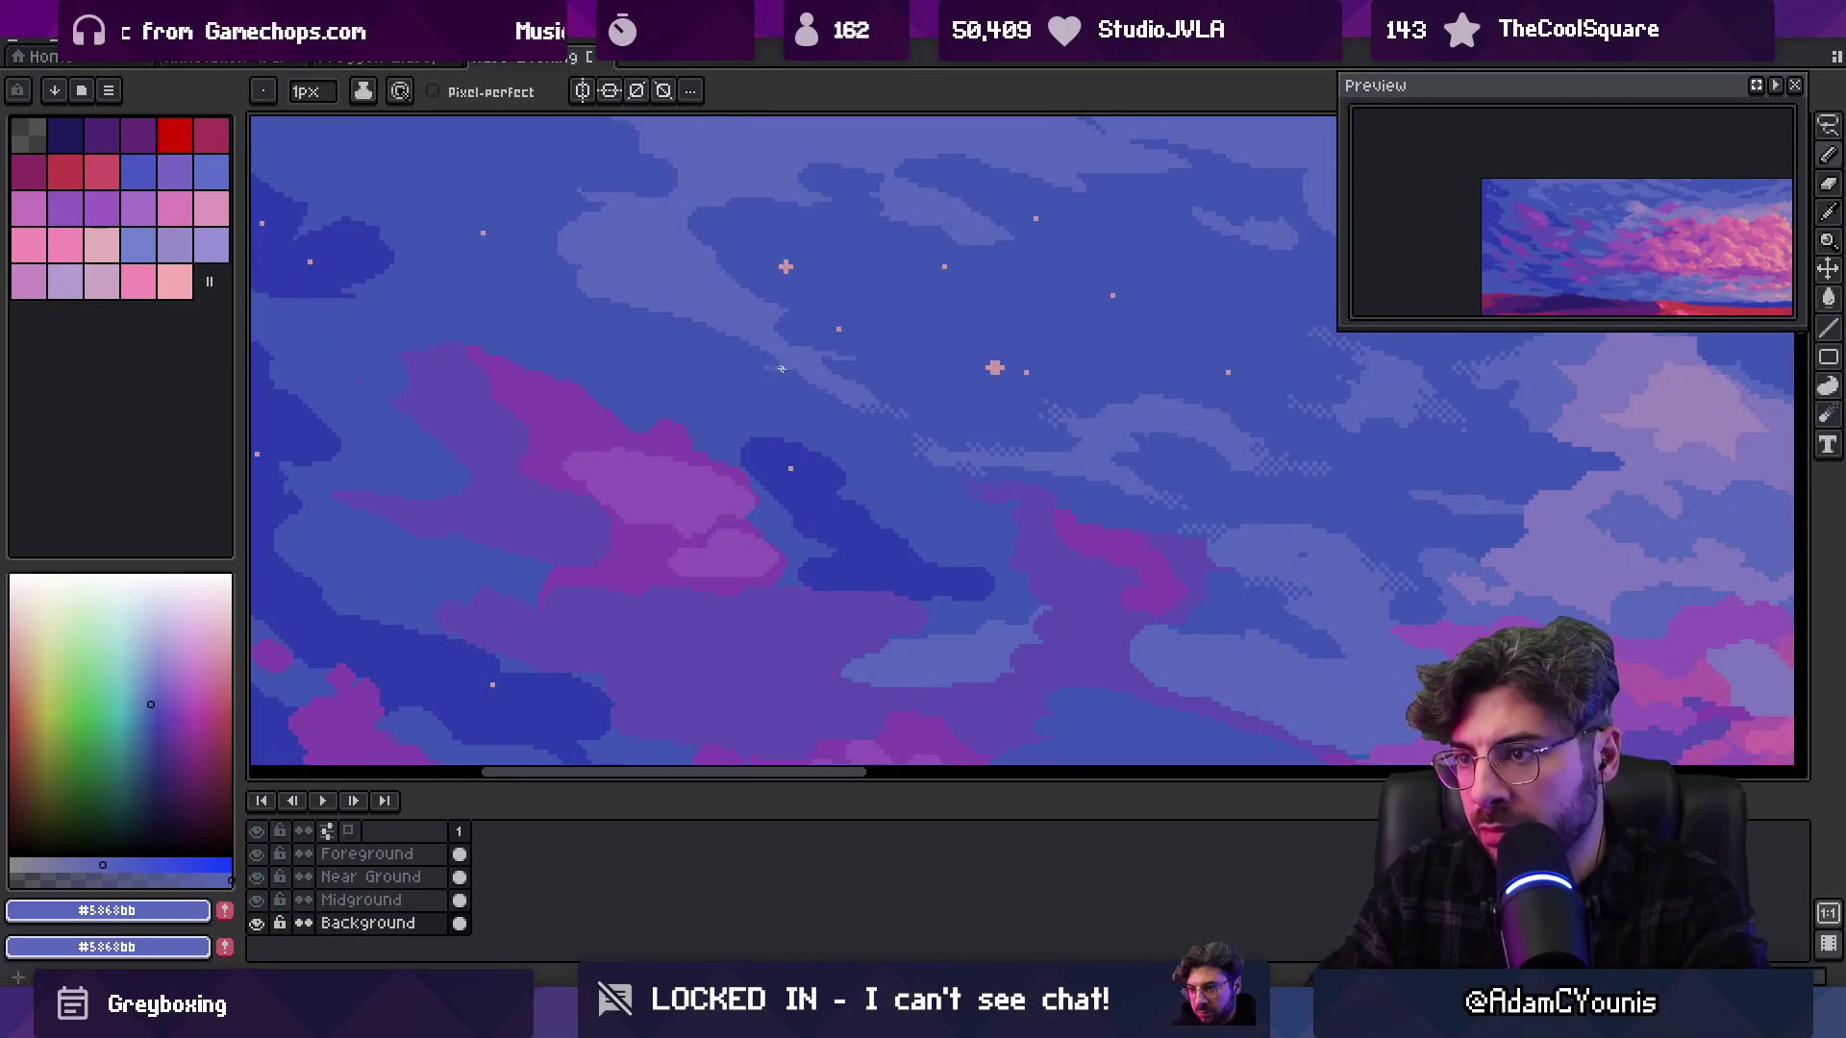
{"action": "scroll", "coordinate": [833, 346], "scroll_direction": "up", "scroll_amount": 1}
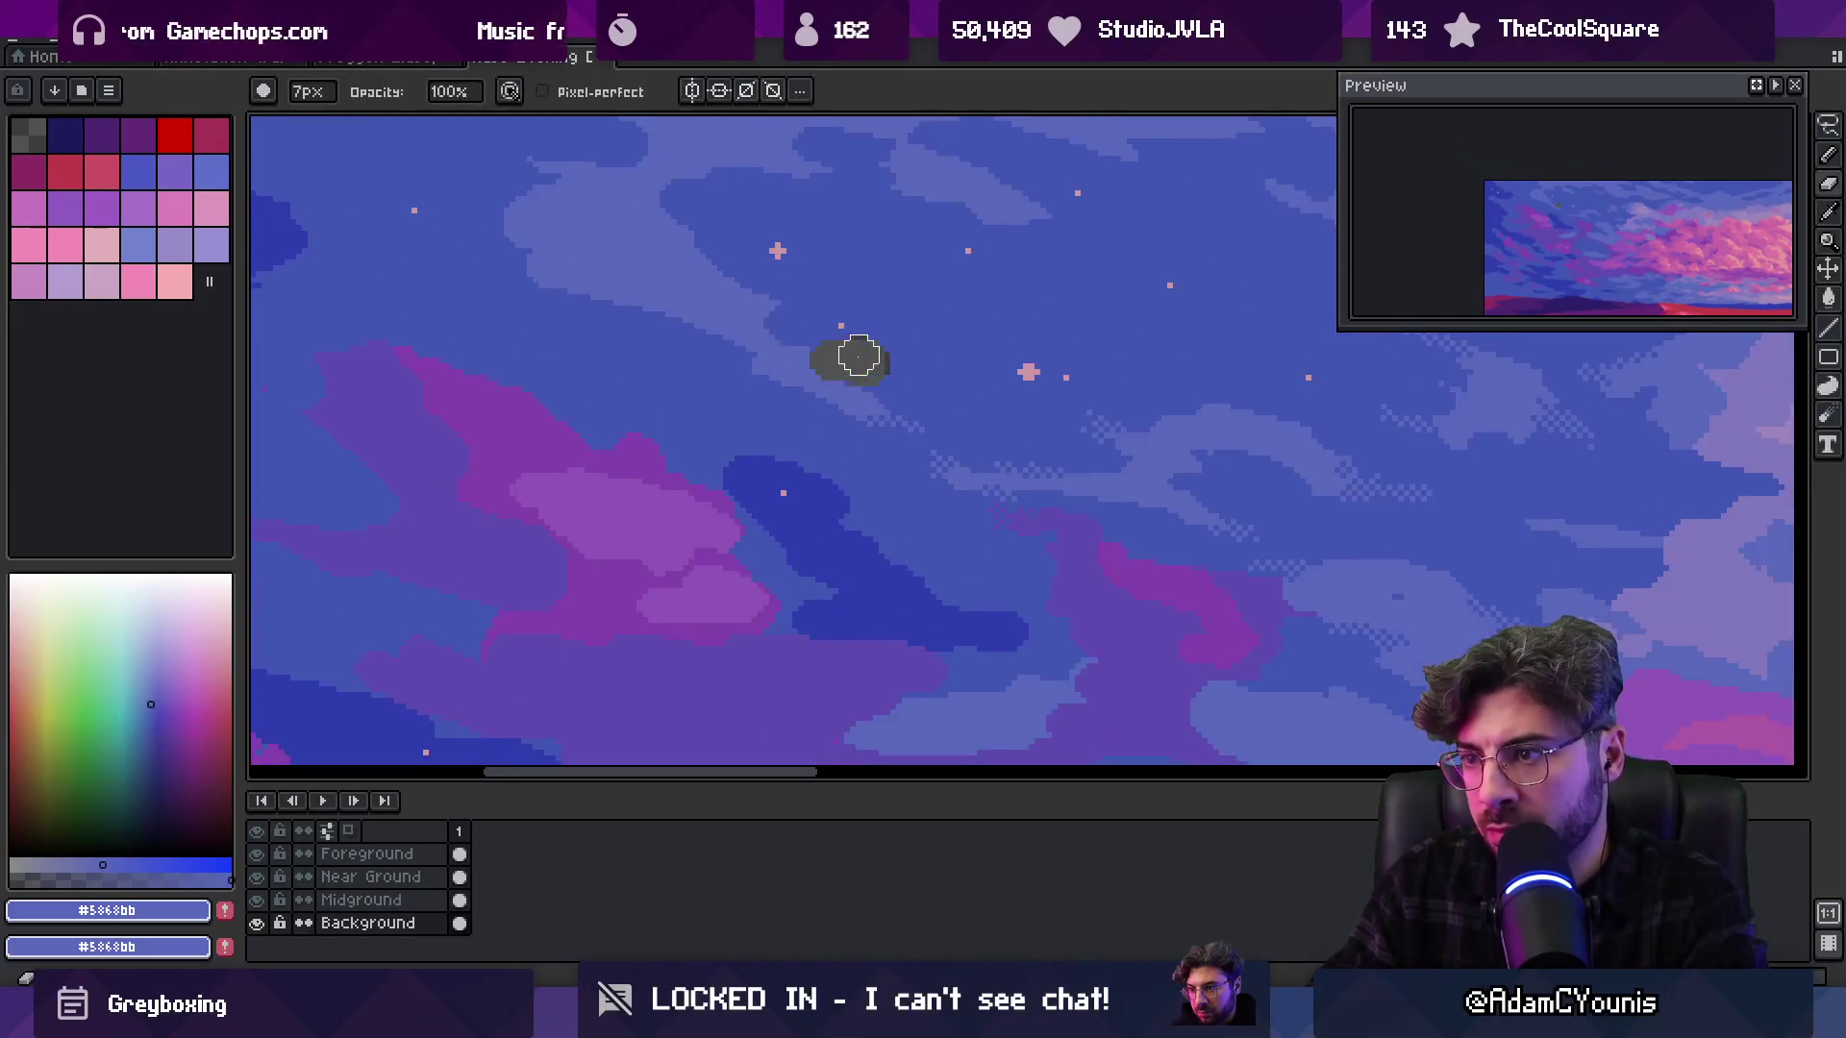
{"action": "left_click", "coordinate": [825, 355], "text": "alt"}
{"action": "left_click", "coordinate": [859, 361], "text": "alt"}
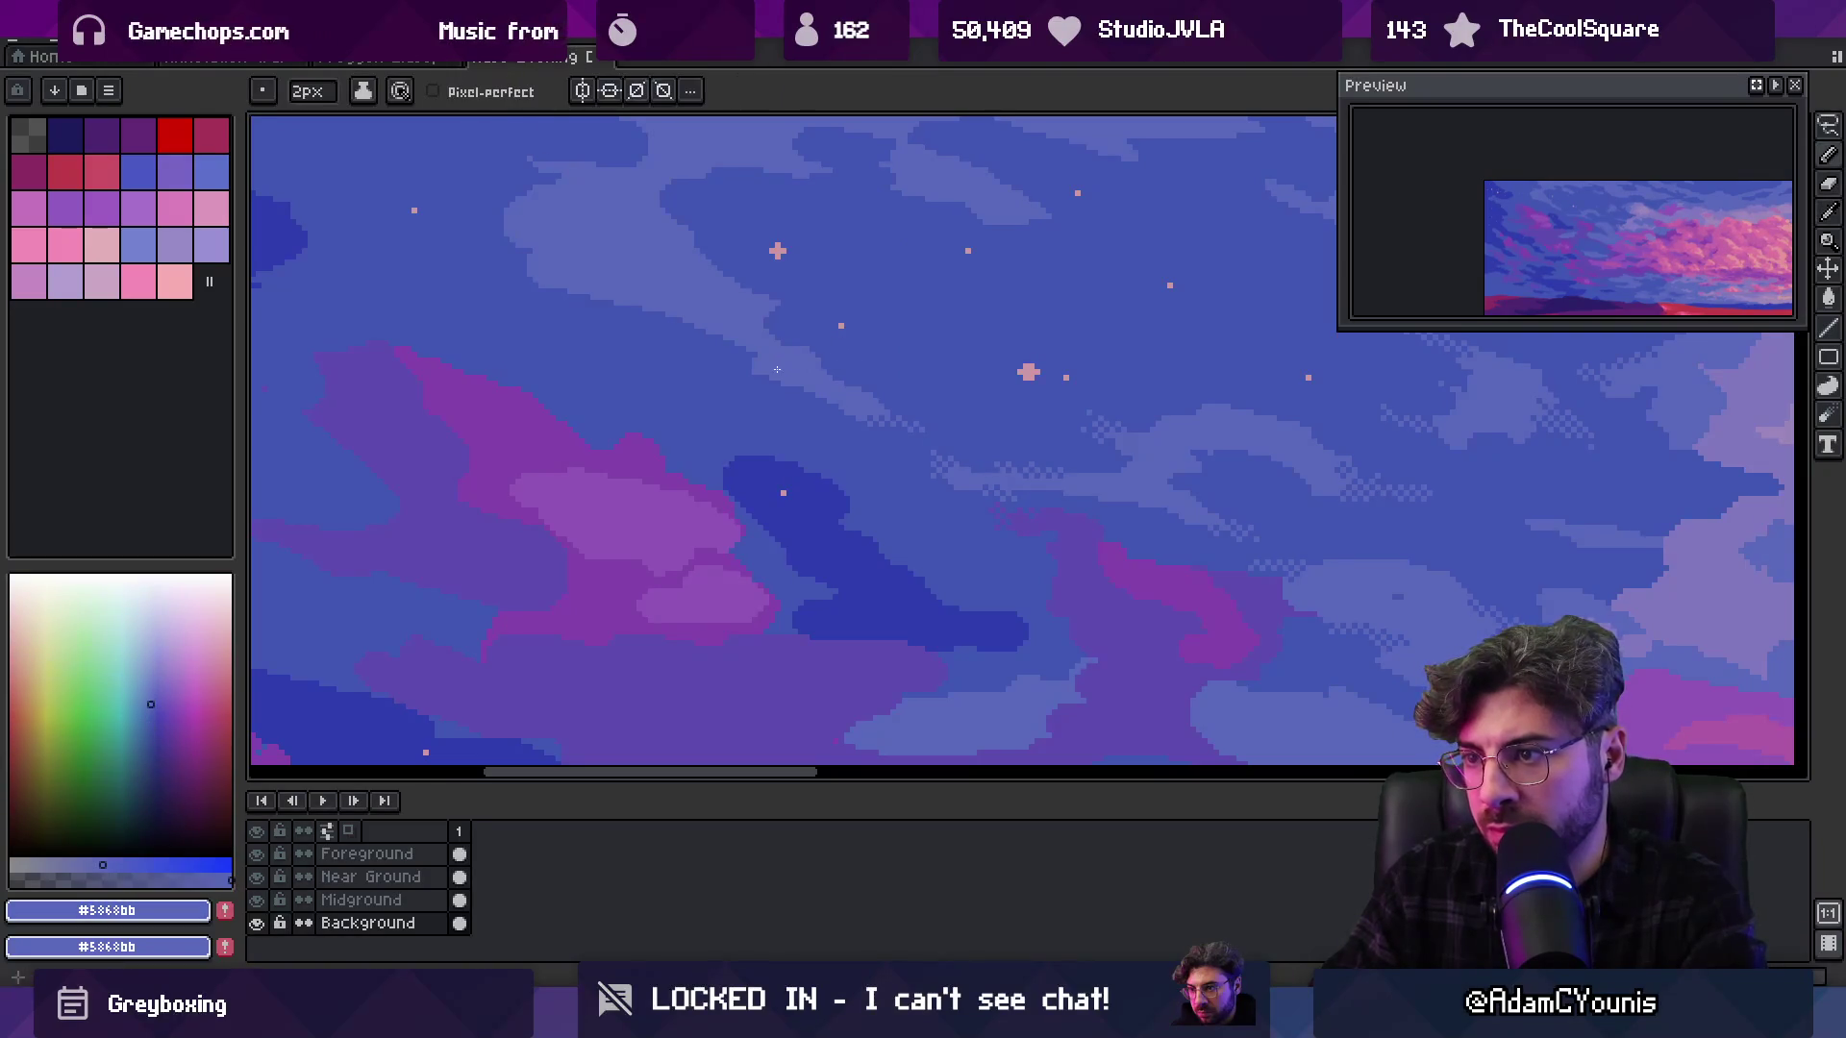
{"action": "scroll", "coordinate": [798, 404], "scroll_direction": "down", "scroll_amount": 3}
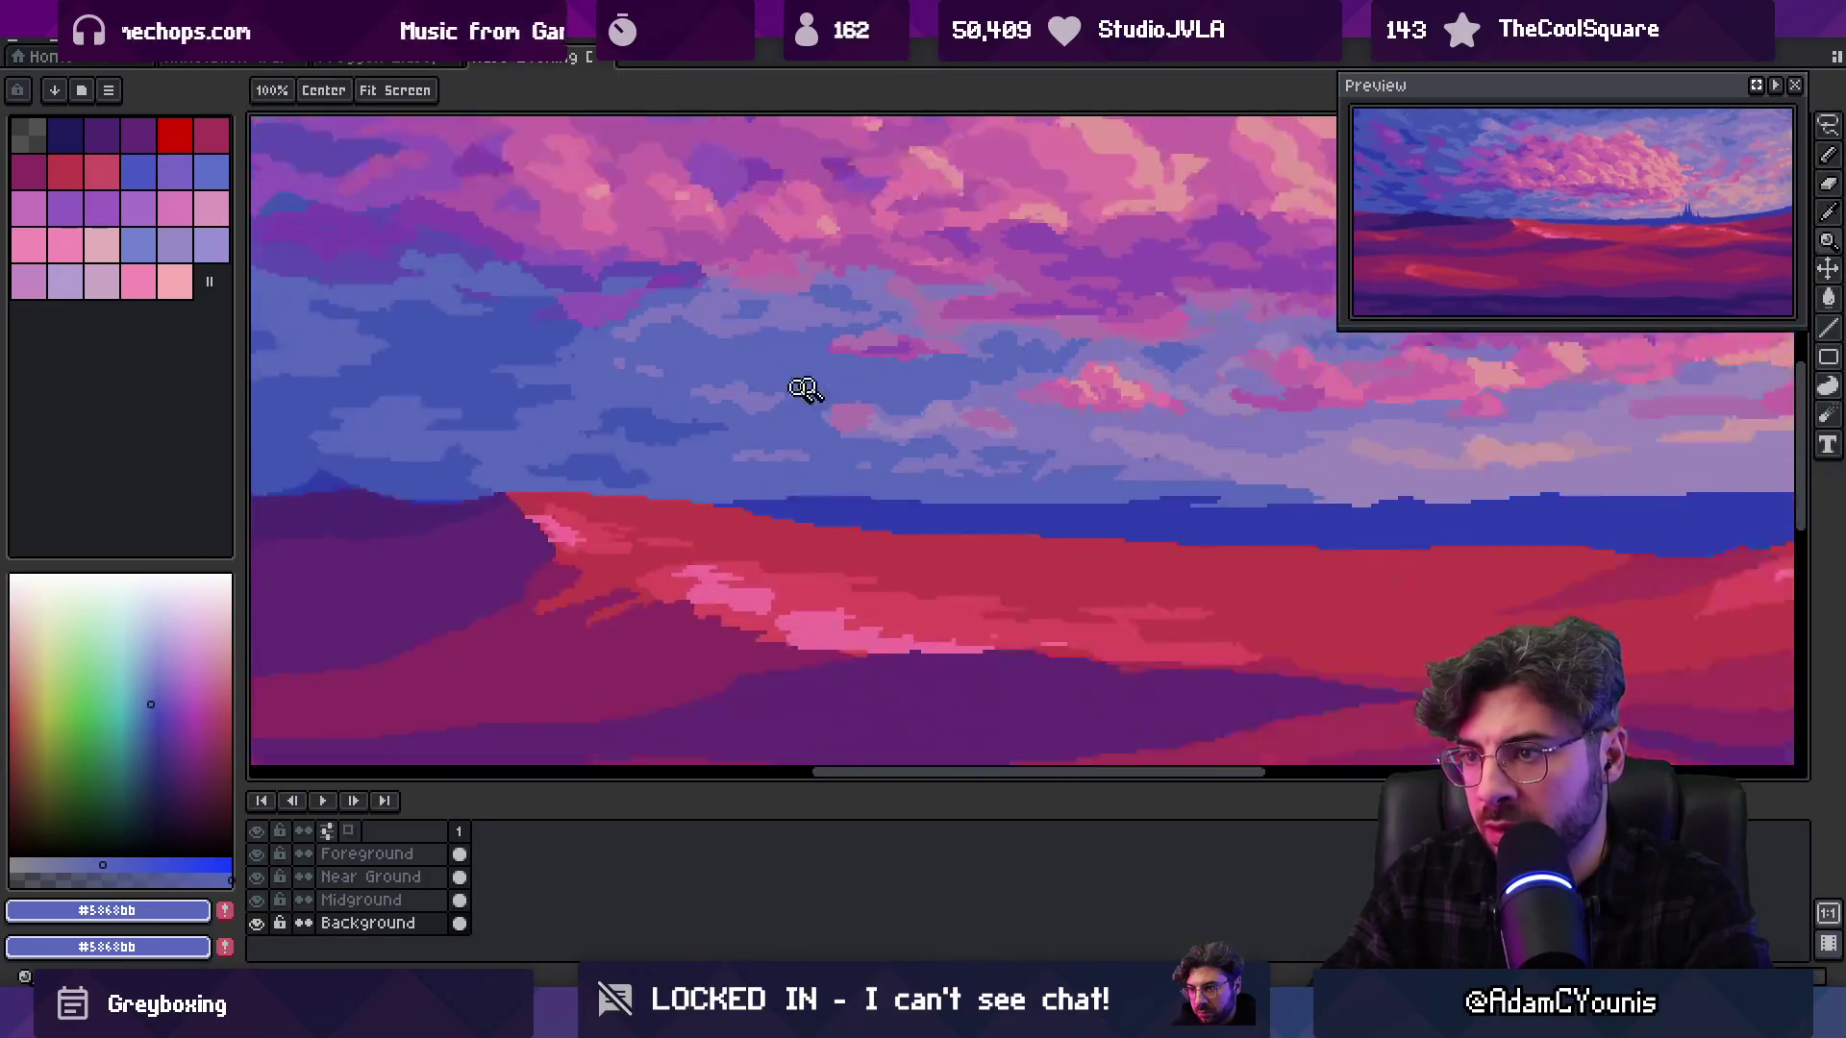
{"action": "scroll", "coordinate": [836, 418], "scroll_direction": "up", "scroll_amount": 3}
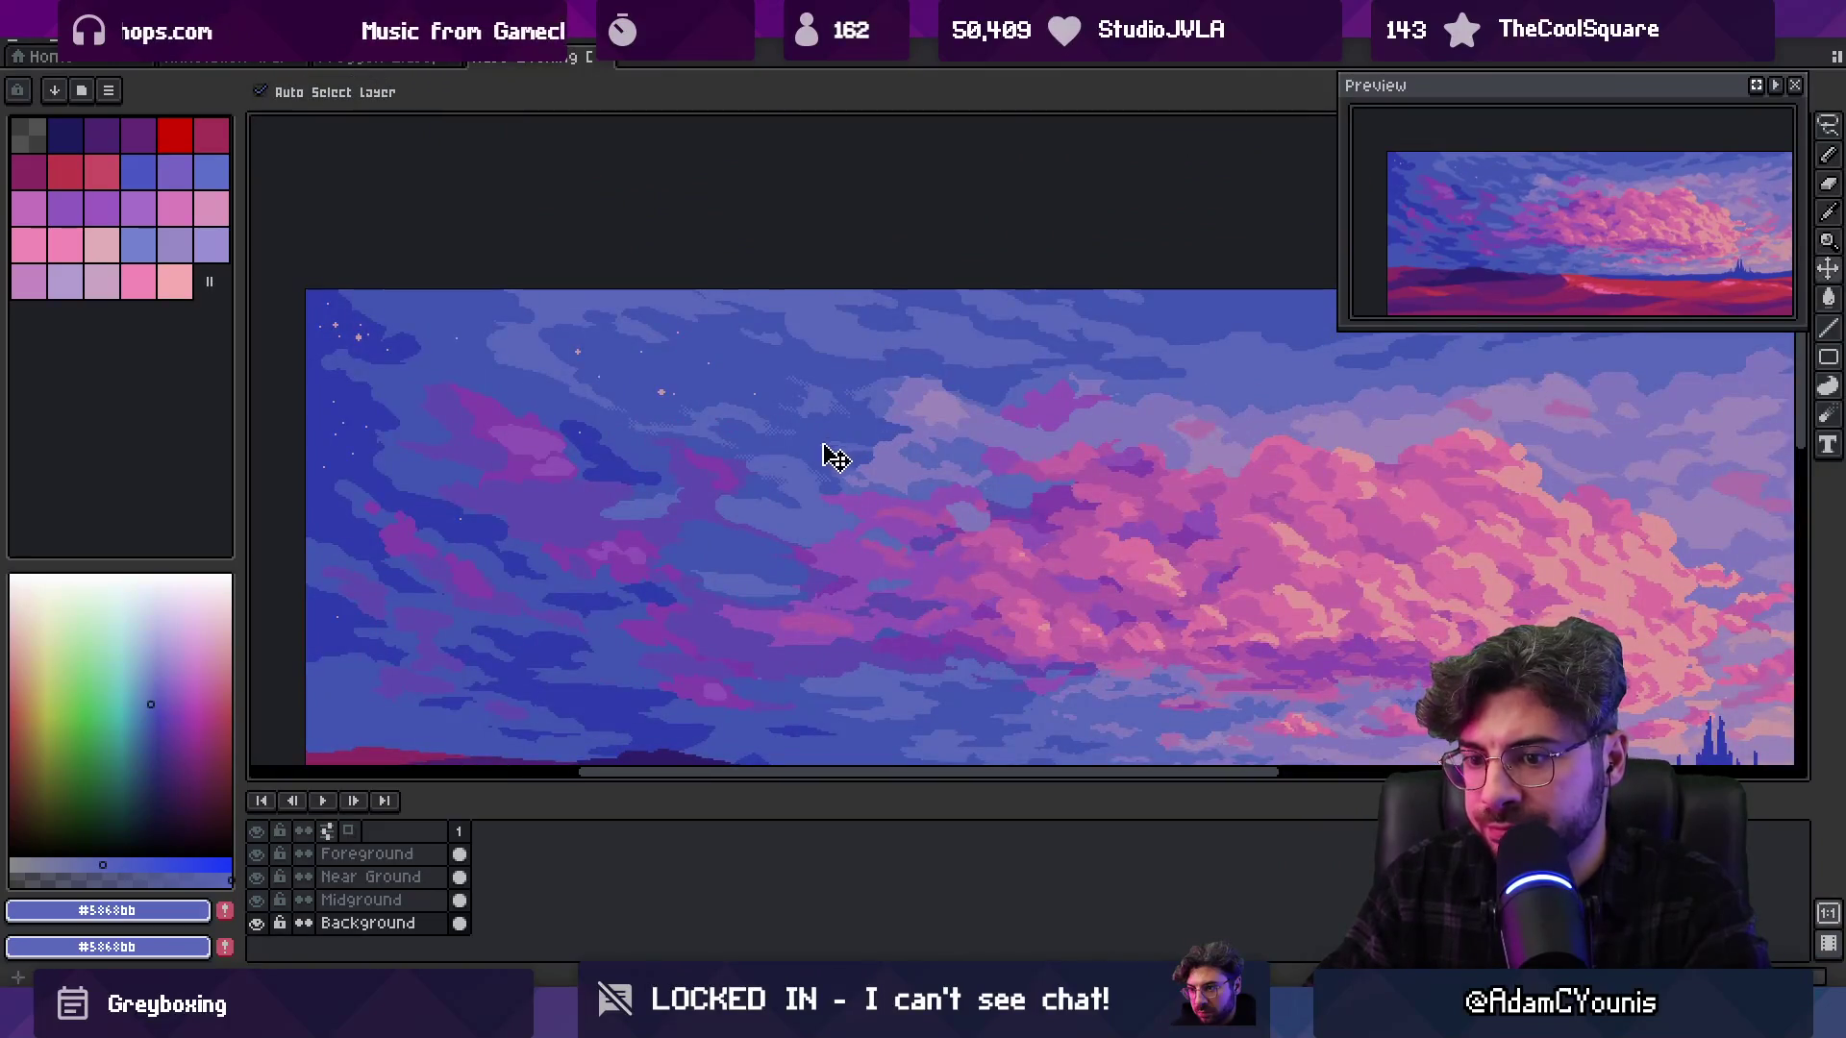
Add a new Layer 1 beneath Background, select all, and reactivate Background
{"action": "key", "text": "shift+n"}
{"action": "mouse_move", "coordinate": [363, 926]}
{"action": "left_mouse_down"}
{"action": "mouse_move", "coordinate": [382, 922]}
{"action": "mouse_move", "coordinate": [375, 957]}
{"action": "left_mouse_up"}
{"action": "key", "text": "m"}
{"action": "key", "text": "ctrl+a"}
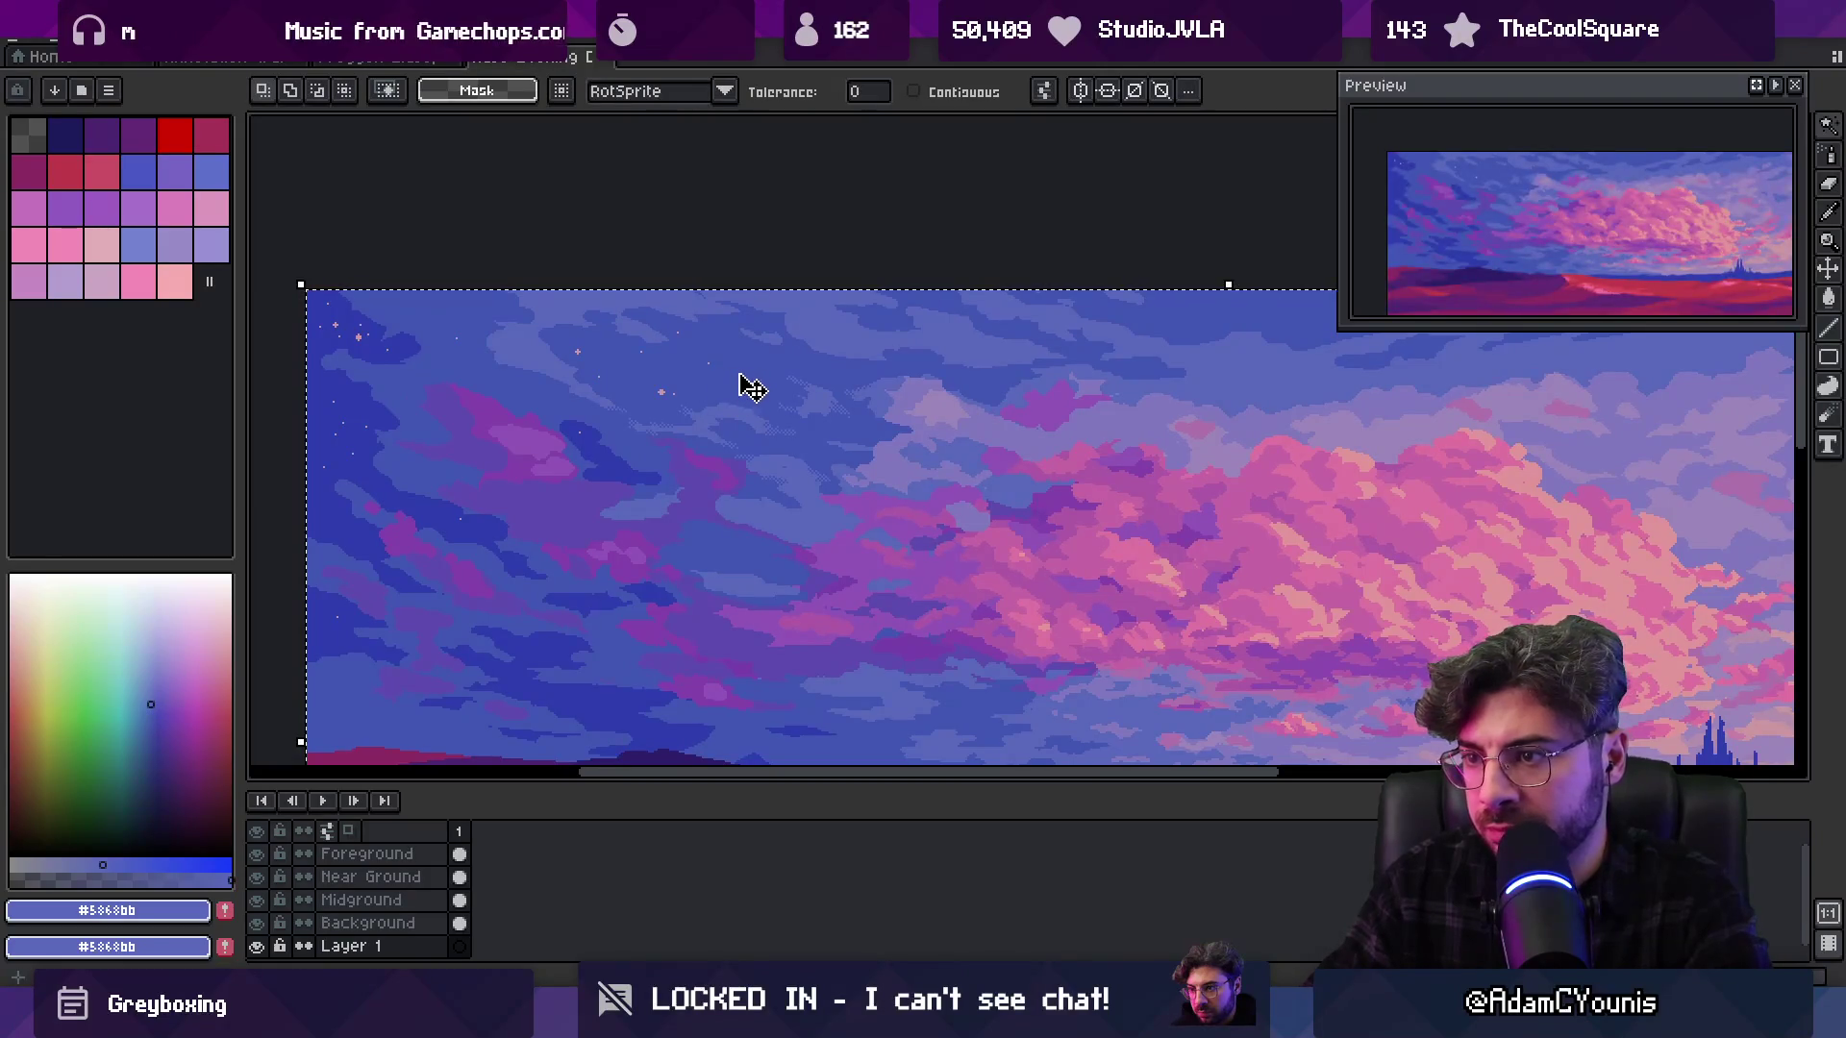
{"action": "key", "text": "v"}
{"action": "left_click", "coordinate": [716, 401]}
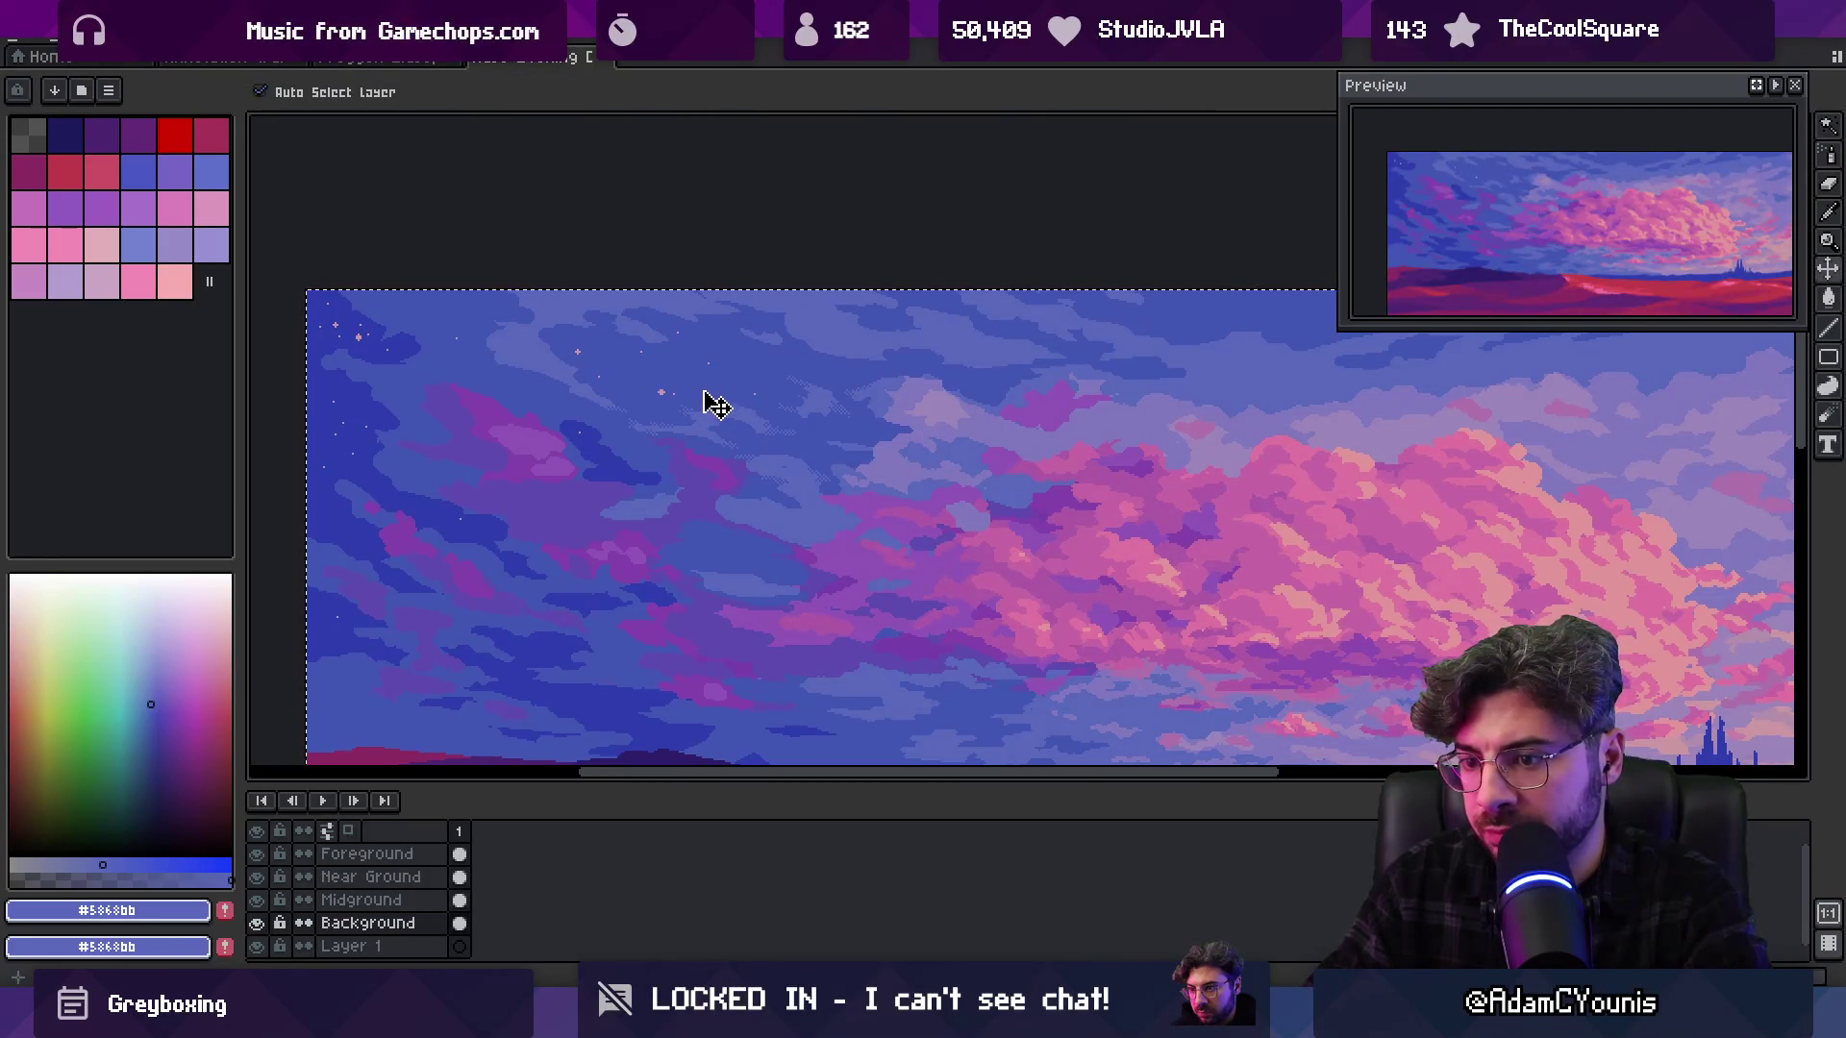
Deselect, sample the darker sky blue, and zoom into the light cloud wisps in the upper sky
{"action": "key", "text": "ctrl+d"}
{"action": "key", "text": "i"}
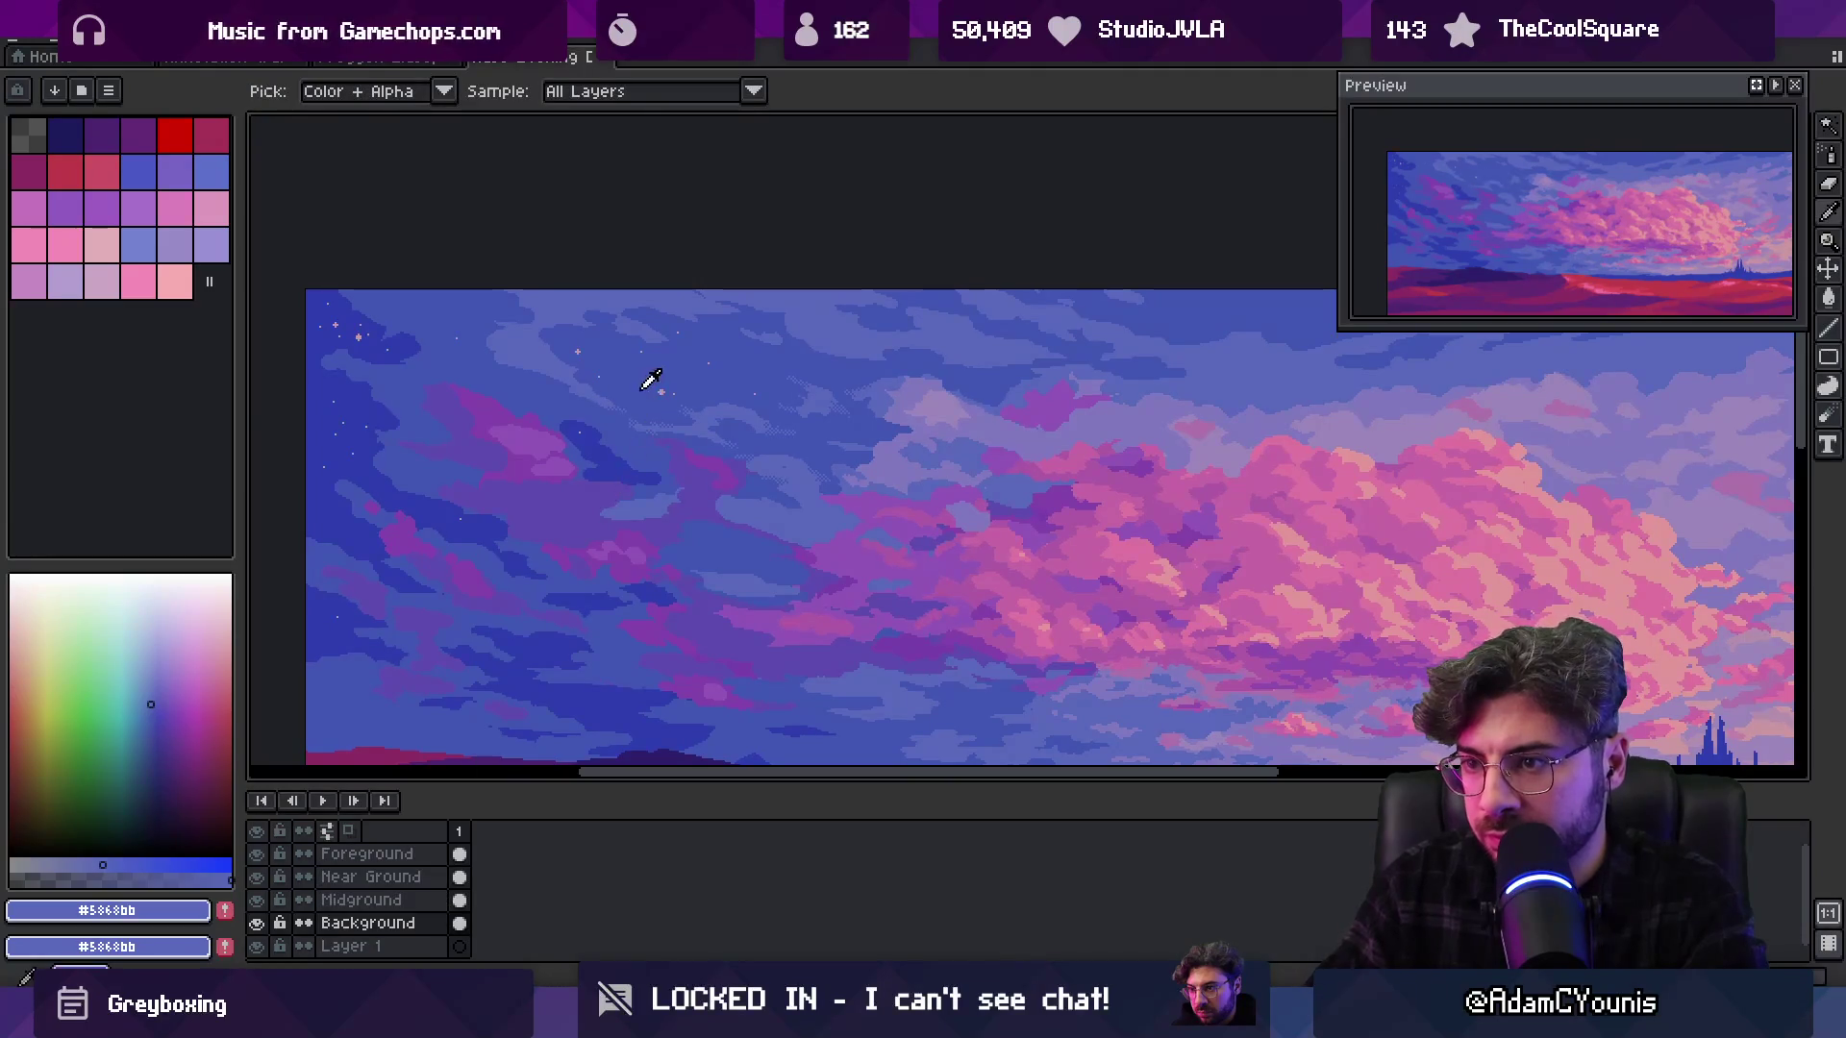
{"action": "left_click", "coordinate": [642, 388]}
{"action": "left_click", "coordinate": [746, 382], "text": "ctrl"}
{"action": "key", "text": "w"}
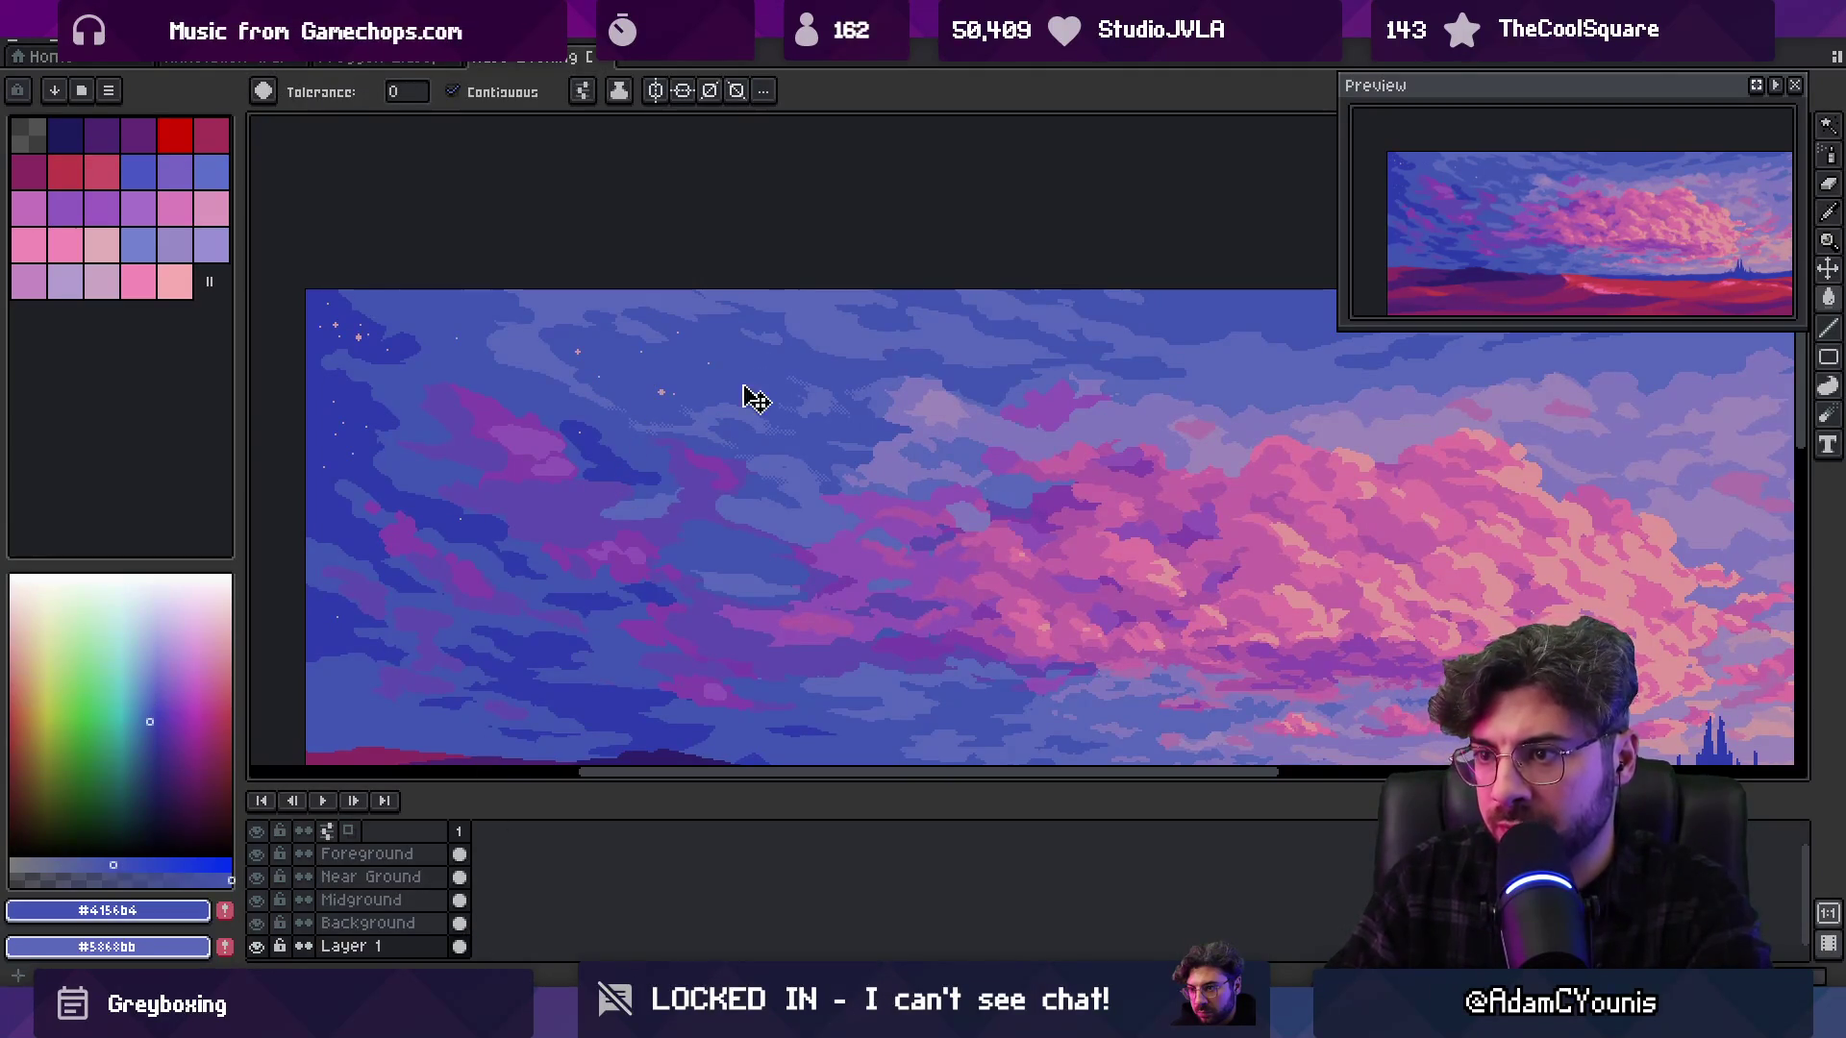
{"action": "key", "text": "v"}
{"action": "left_click", "coordinate": [725, 550], "text": "ctrl"}
{"action": "key", "text": "z"}
{"action": "left_click", "coordinate": [734, 400]}
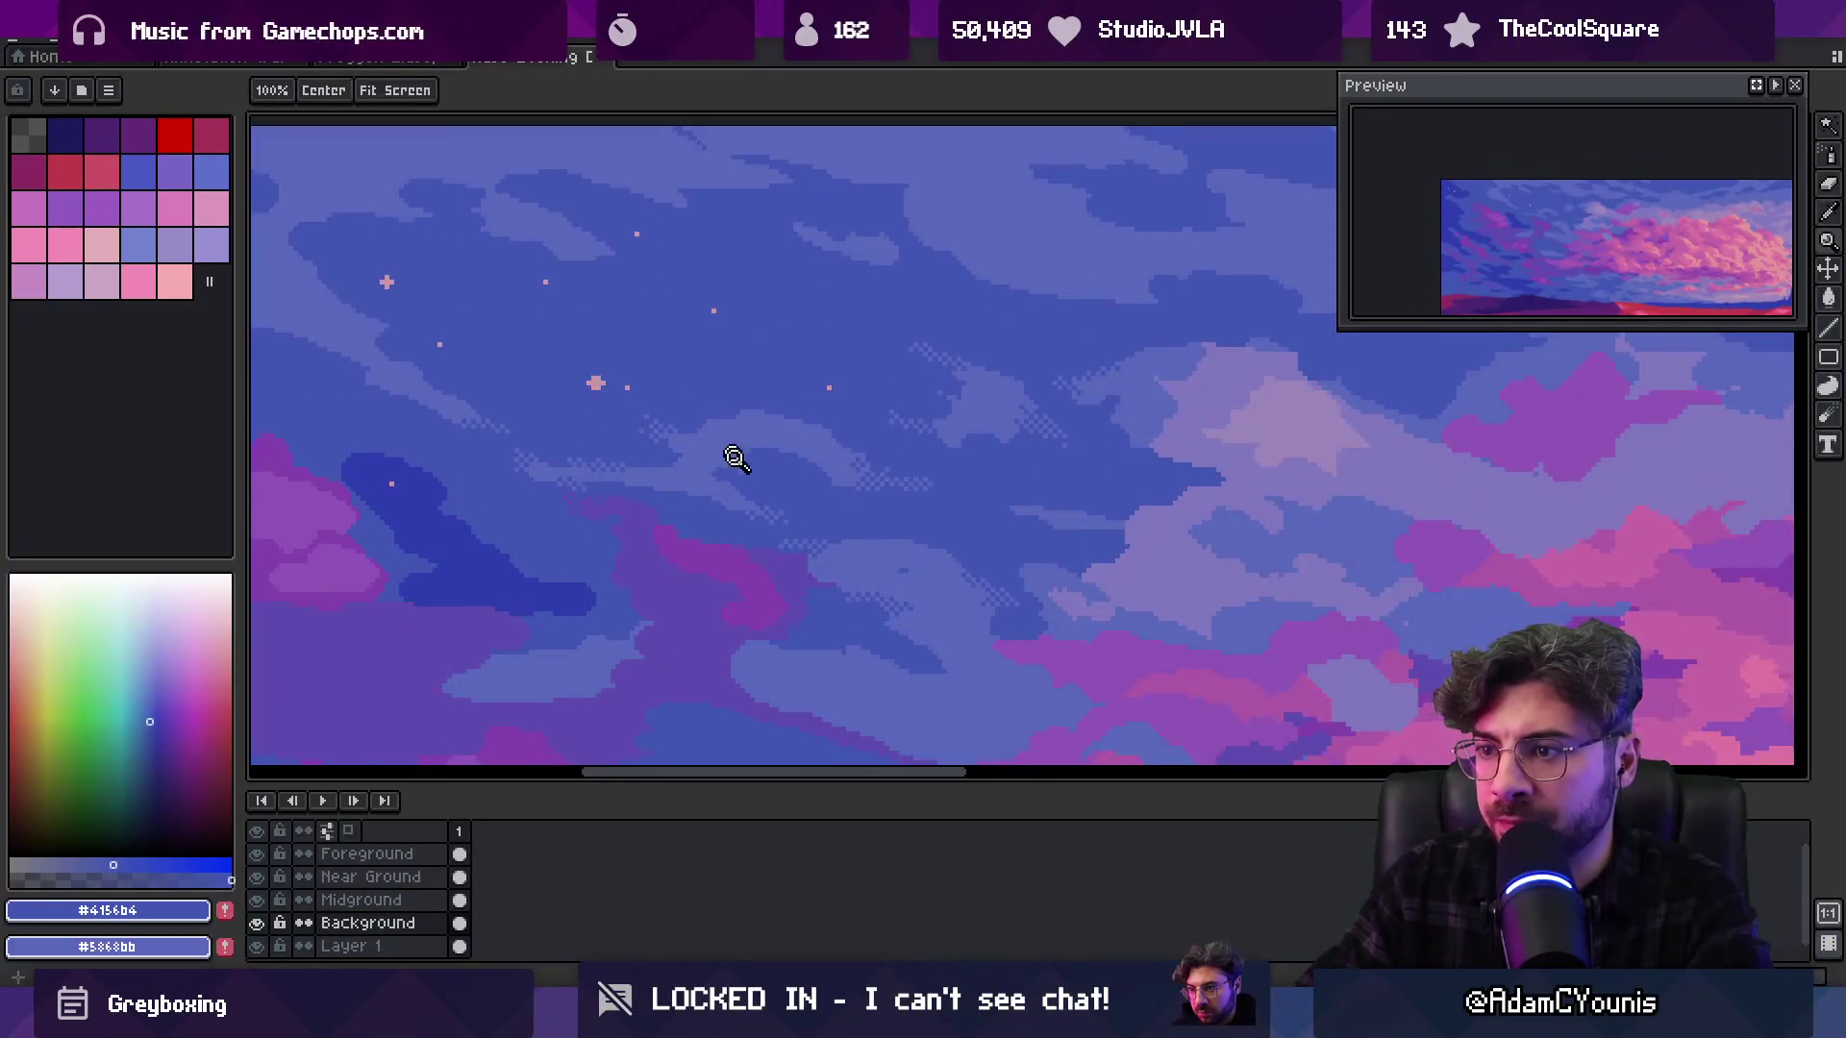
{"action": "left_click", "coordinate": [808, 463]}
Refine the light cloud wisp's edge pixel by pixel with the 1px pencil
{"action": "key", "text": "b"}
{"action": "left_click_drag", "start_coordinate": [758, 429], "coordinate": [798, 430]}
{"action": "left_click", "coordinate": [788, 447], "text": "alt"}
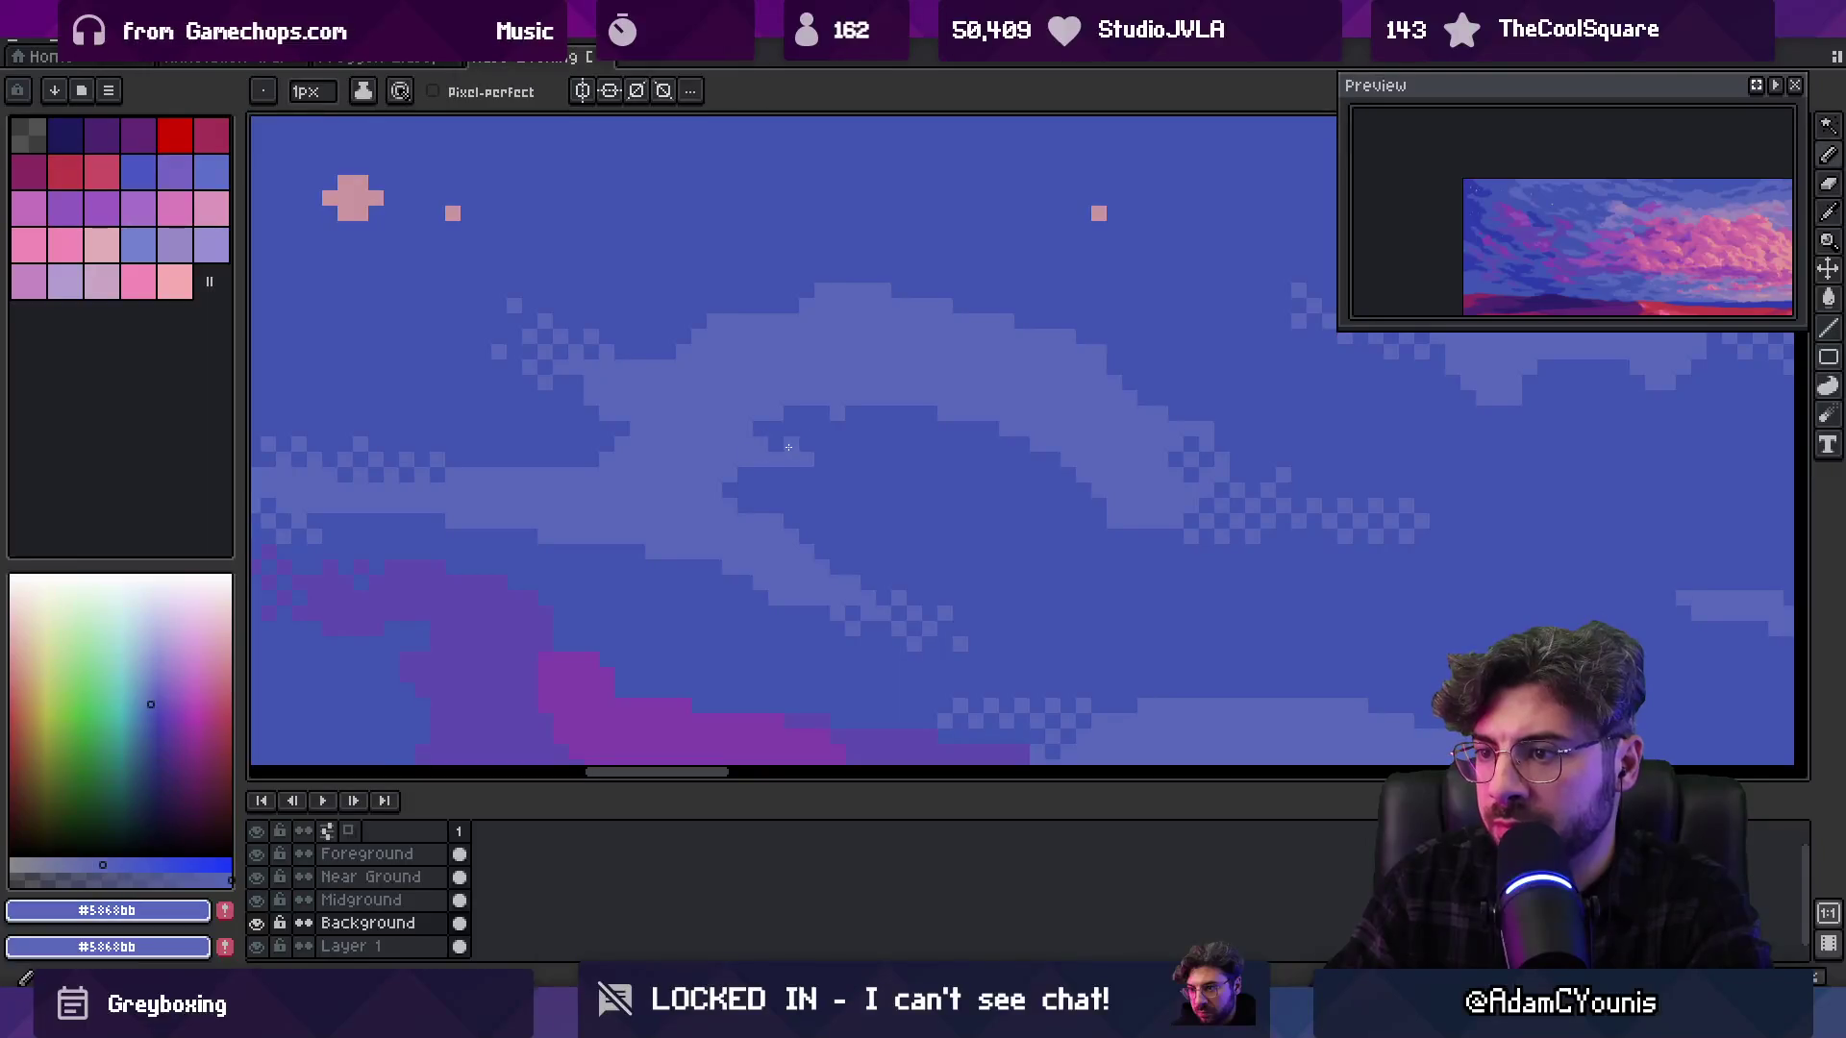
{"action": "left_click", "coordinate": [794, 468], "text": "alt"}
{"action": "left_click", "coordinate": [759, 460]}
{"action": "left_click", "coordinate": [804, 461], "text": "alt"}
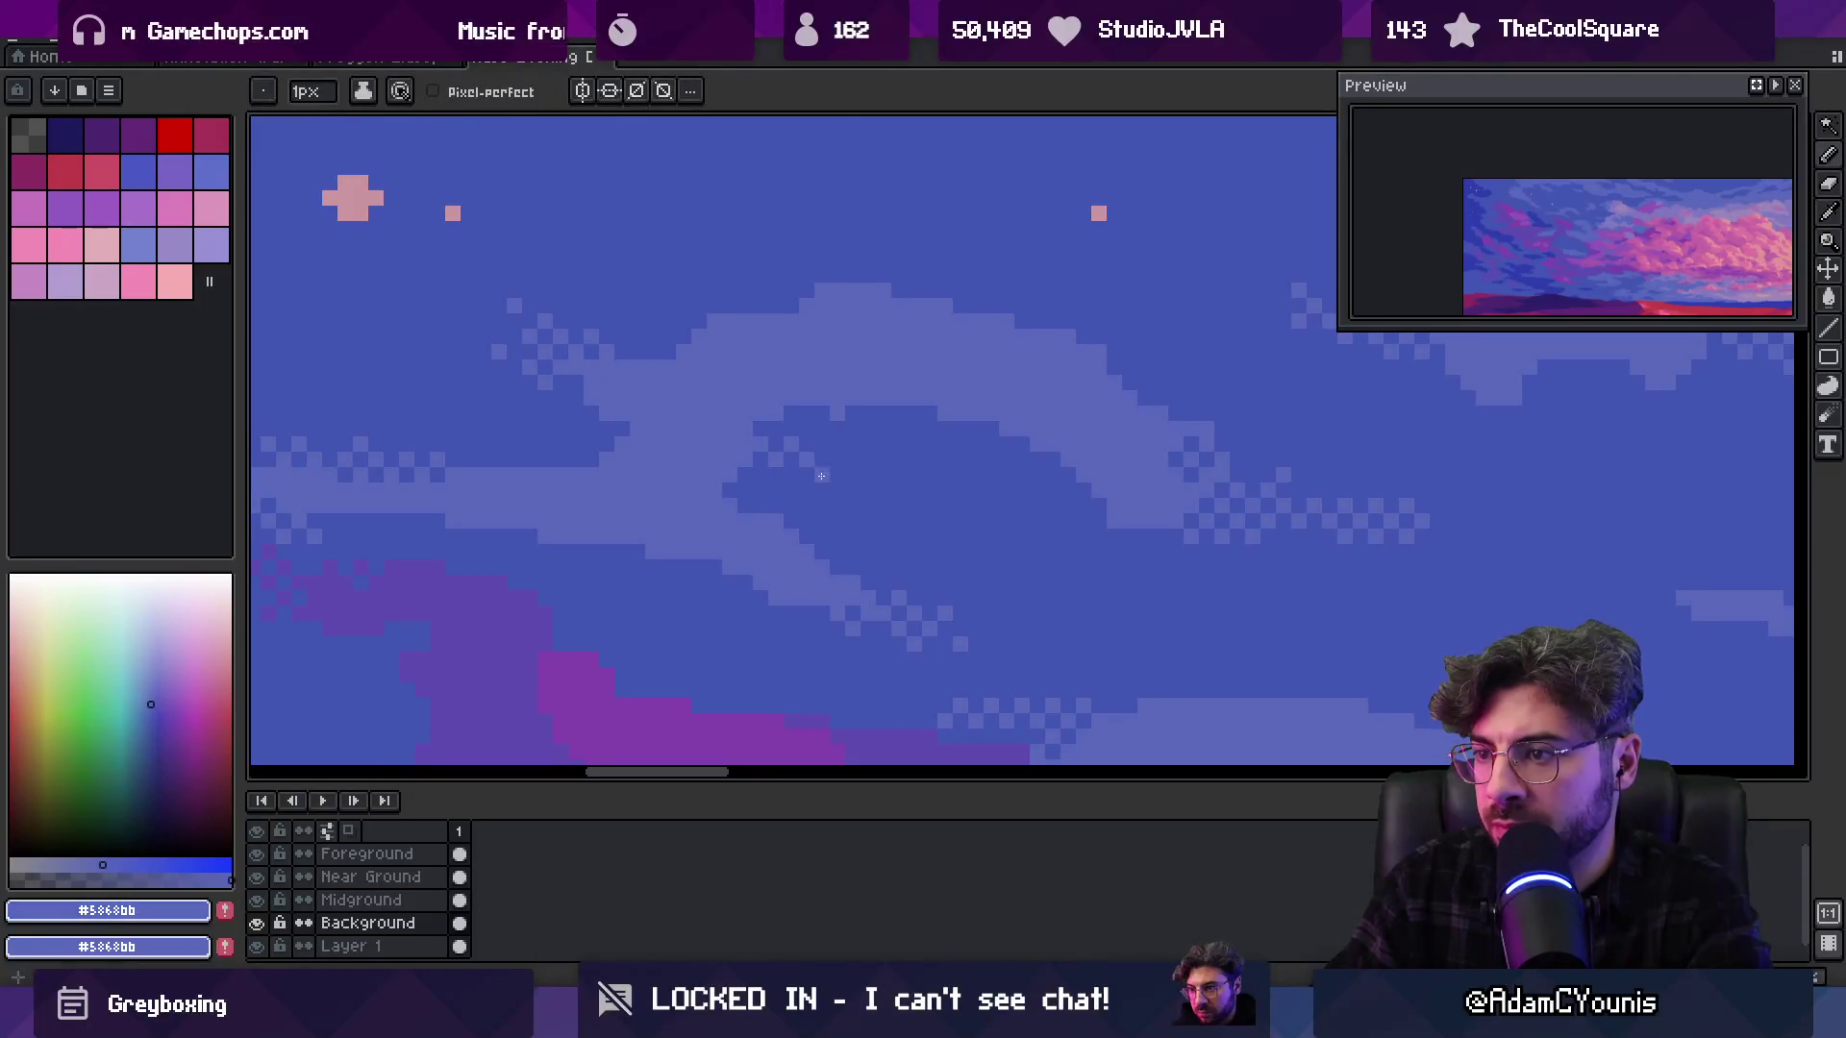
Zoom around the sky while re-sampling the darker sky blue and lighter cloud blue
{"action": "key", "text": "z"}
{"action": "scroll", "coordinate": [914, 436], "scroll_direction": "down", "scroll_amount": 5}
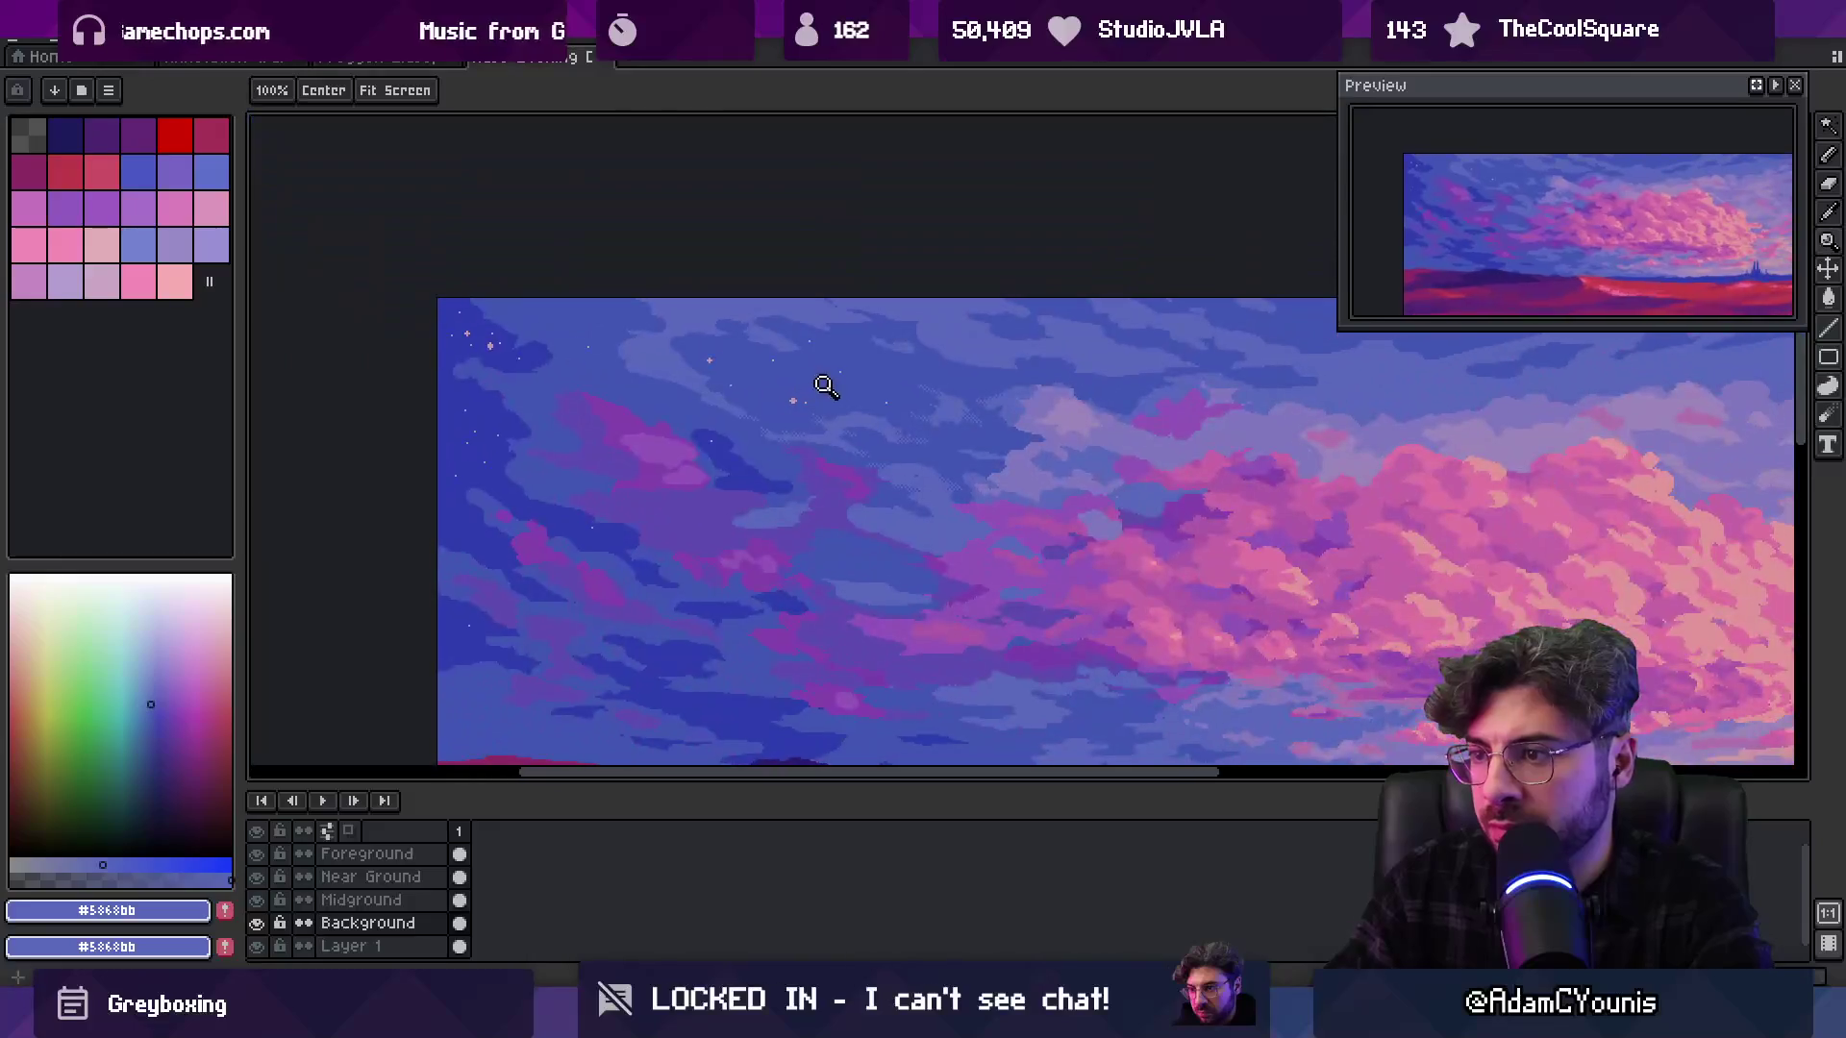
{"action": "scroll", "coordinate": [865, 400], "scroll_direction": "up", "scroll_amount": 1}
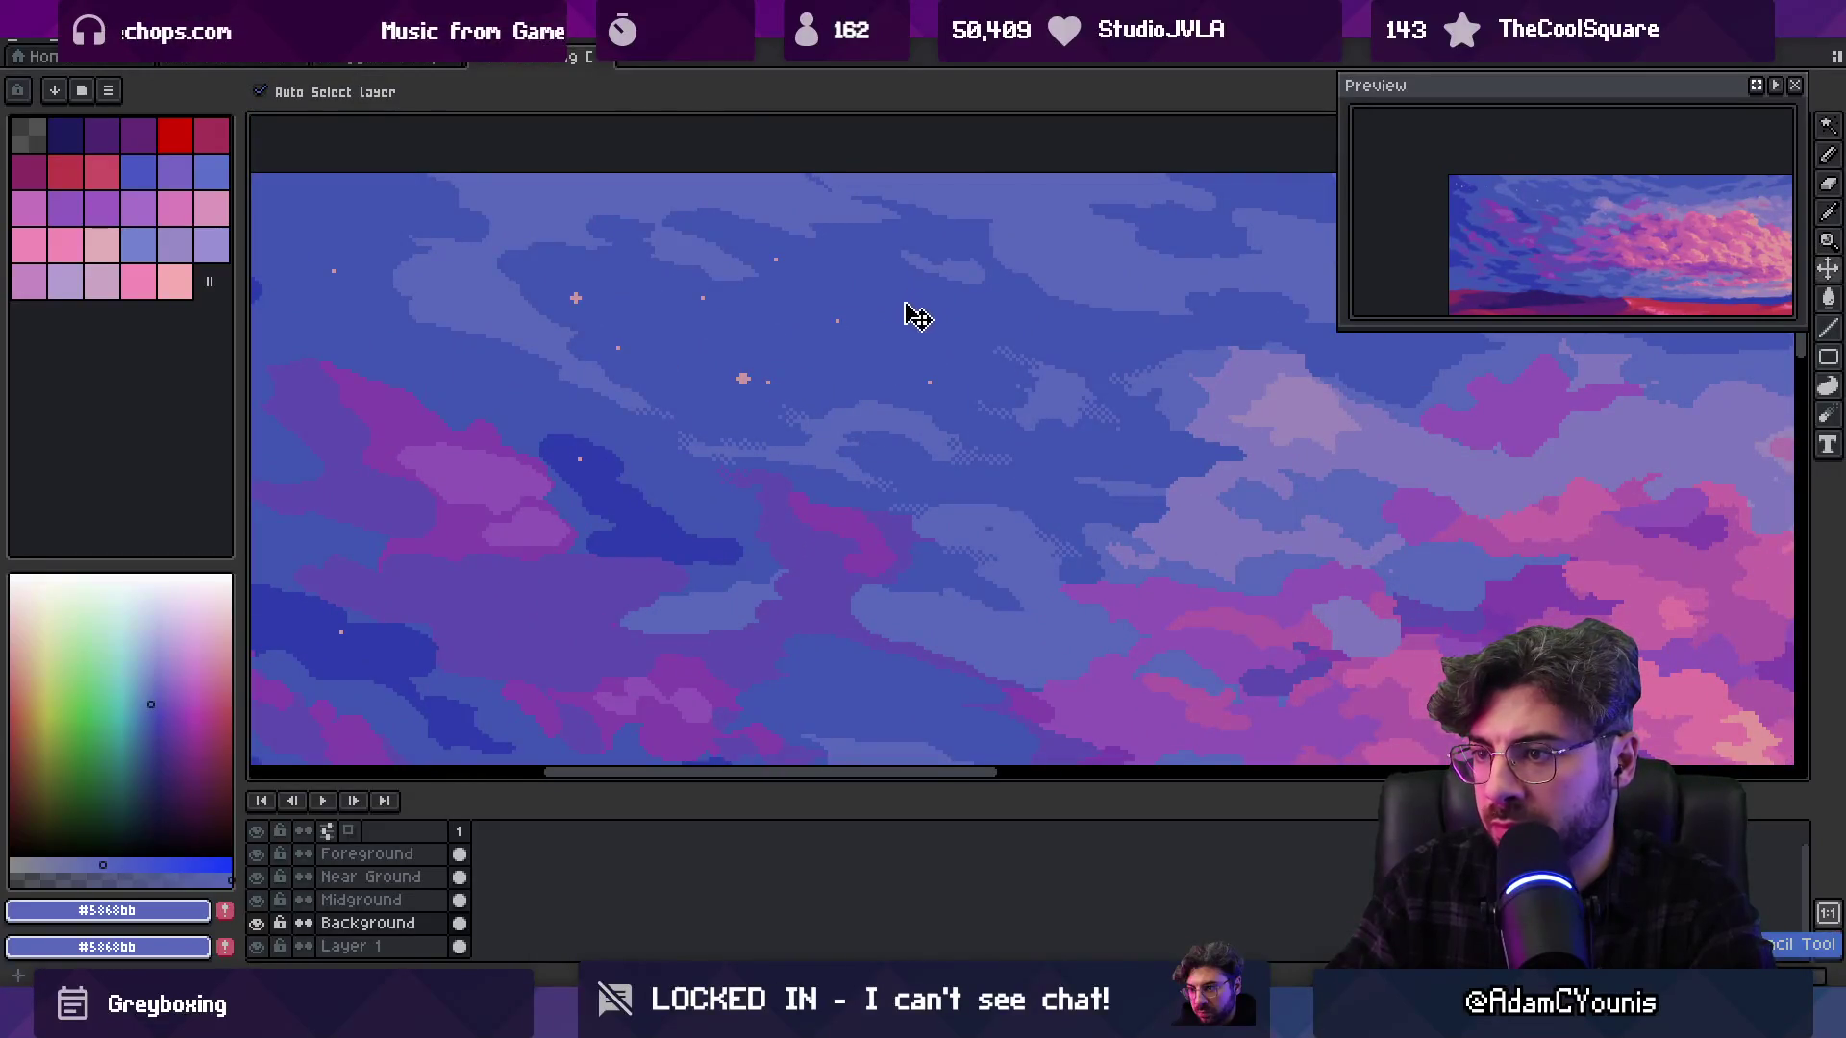
{"action": "scroll", "coordinate": [812, 444], "scroll_direction": "up", "scroll_amount": 1}
{"action": "key", "text": "b"}
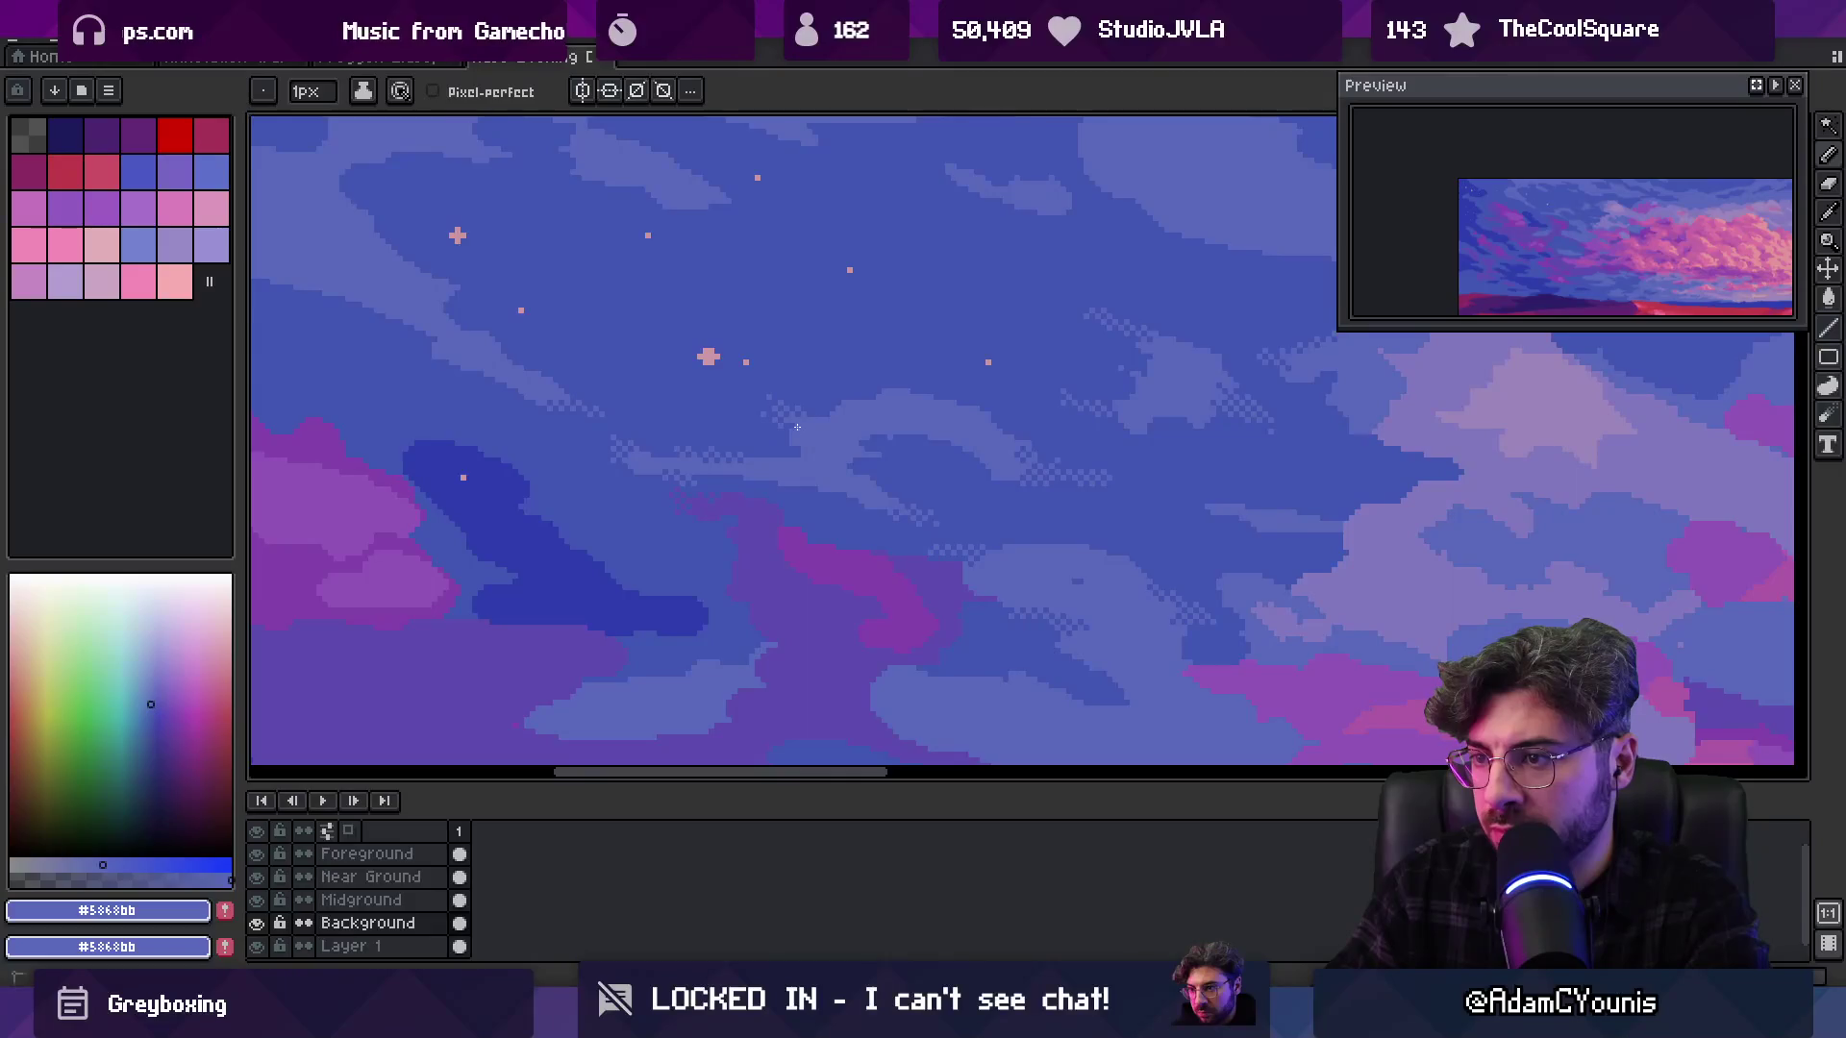
{"action": "left_click", "coordinate": [783, 433], "text": "alt"}
{"action": "key", "text": "z"}
{"action": "scroll", "coordinate": [865, 404], "scroll_direction": "down", "scroll_amount": 3}
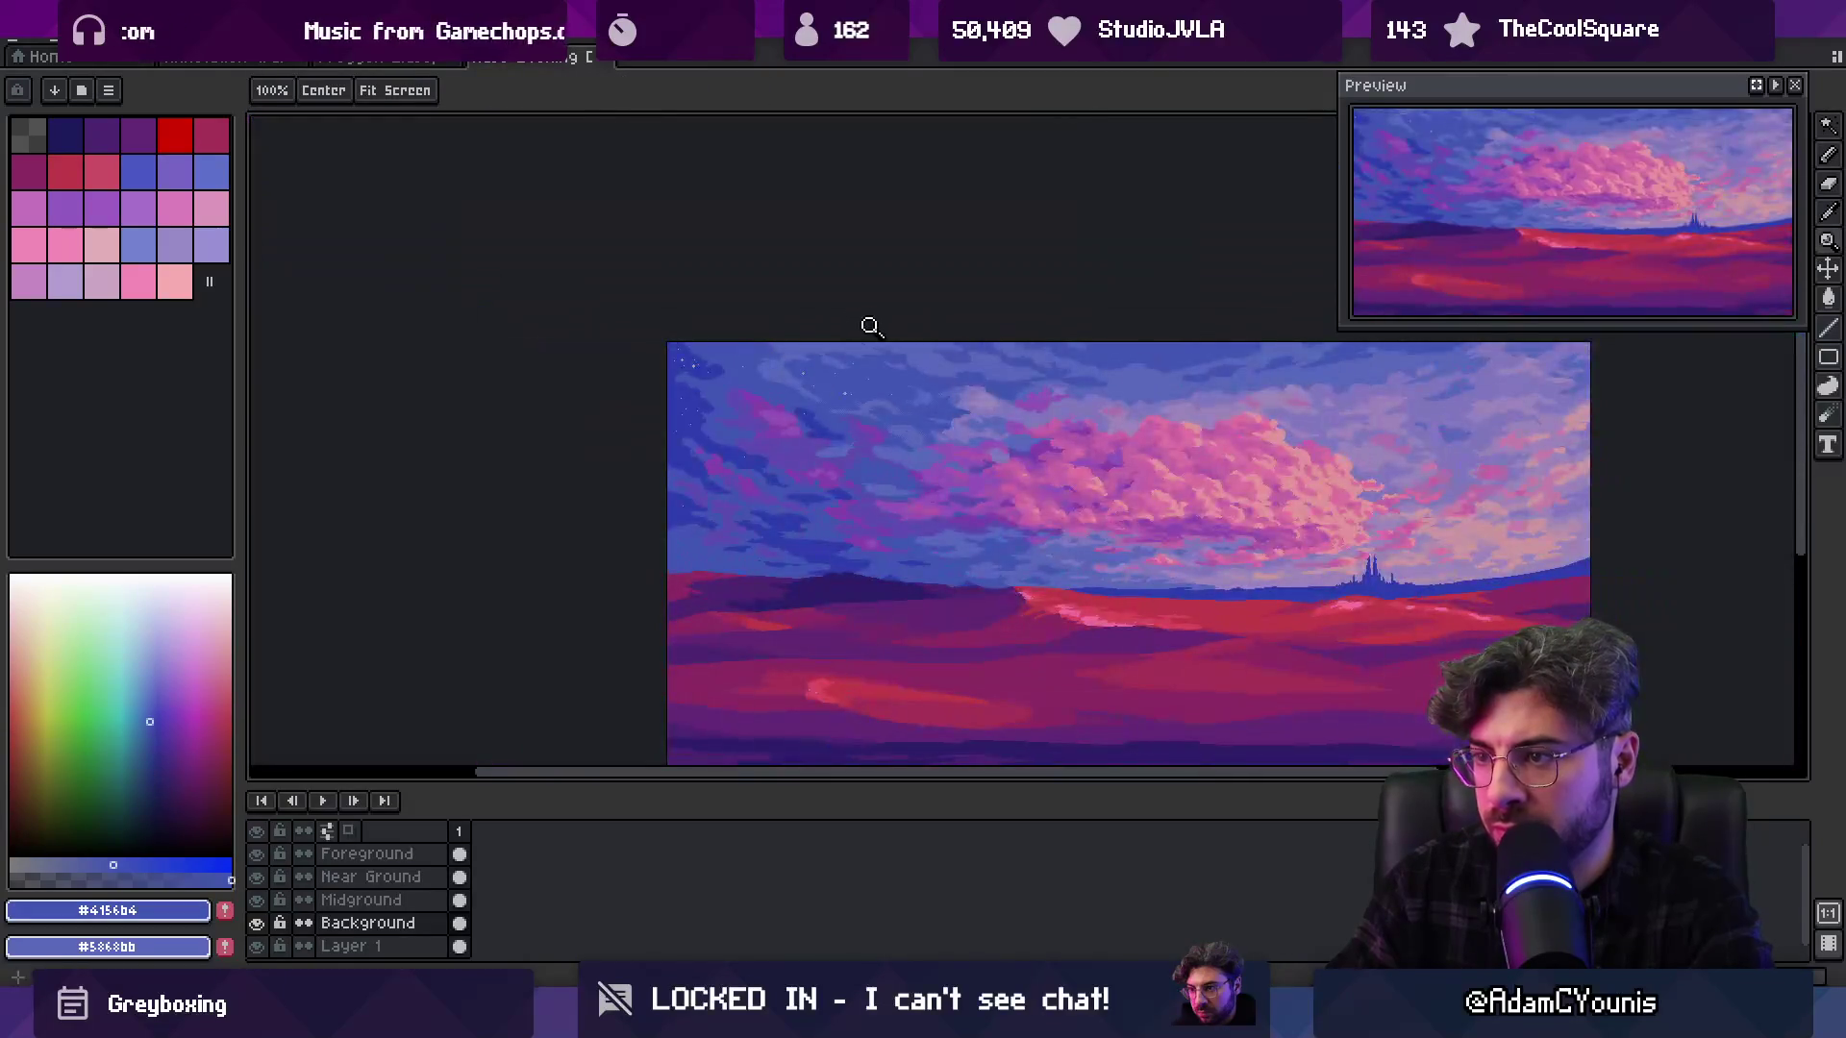
{"action": "scroll", "coordinate": [875, 373], "scroll_direction": "up", "scroll_amount": 3}
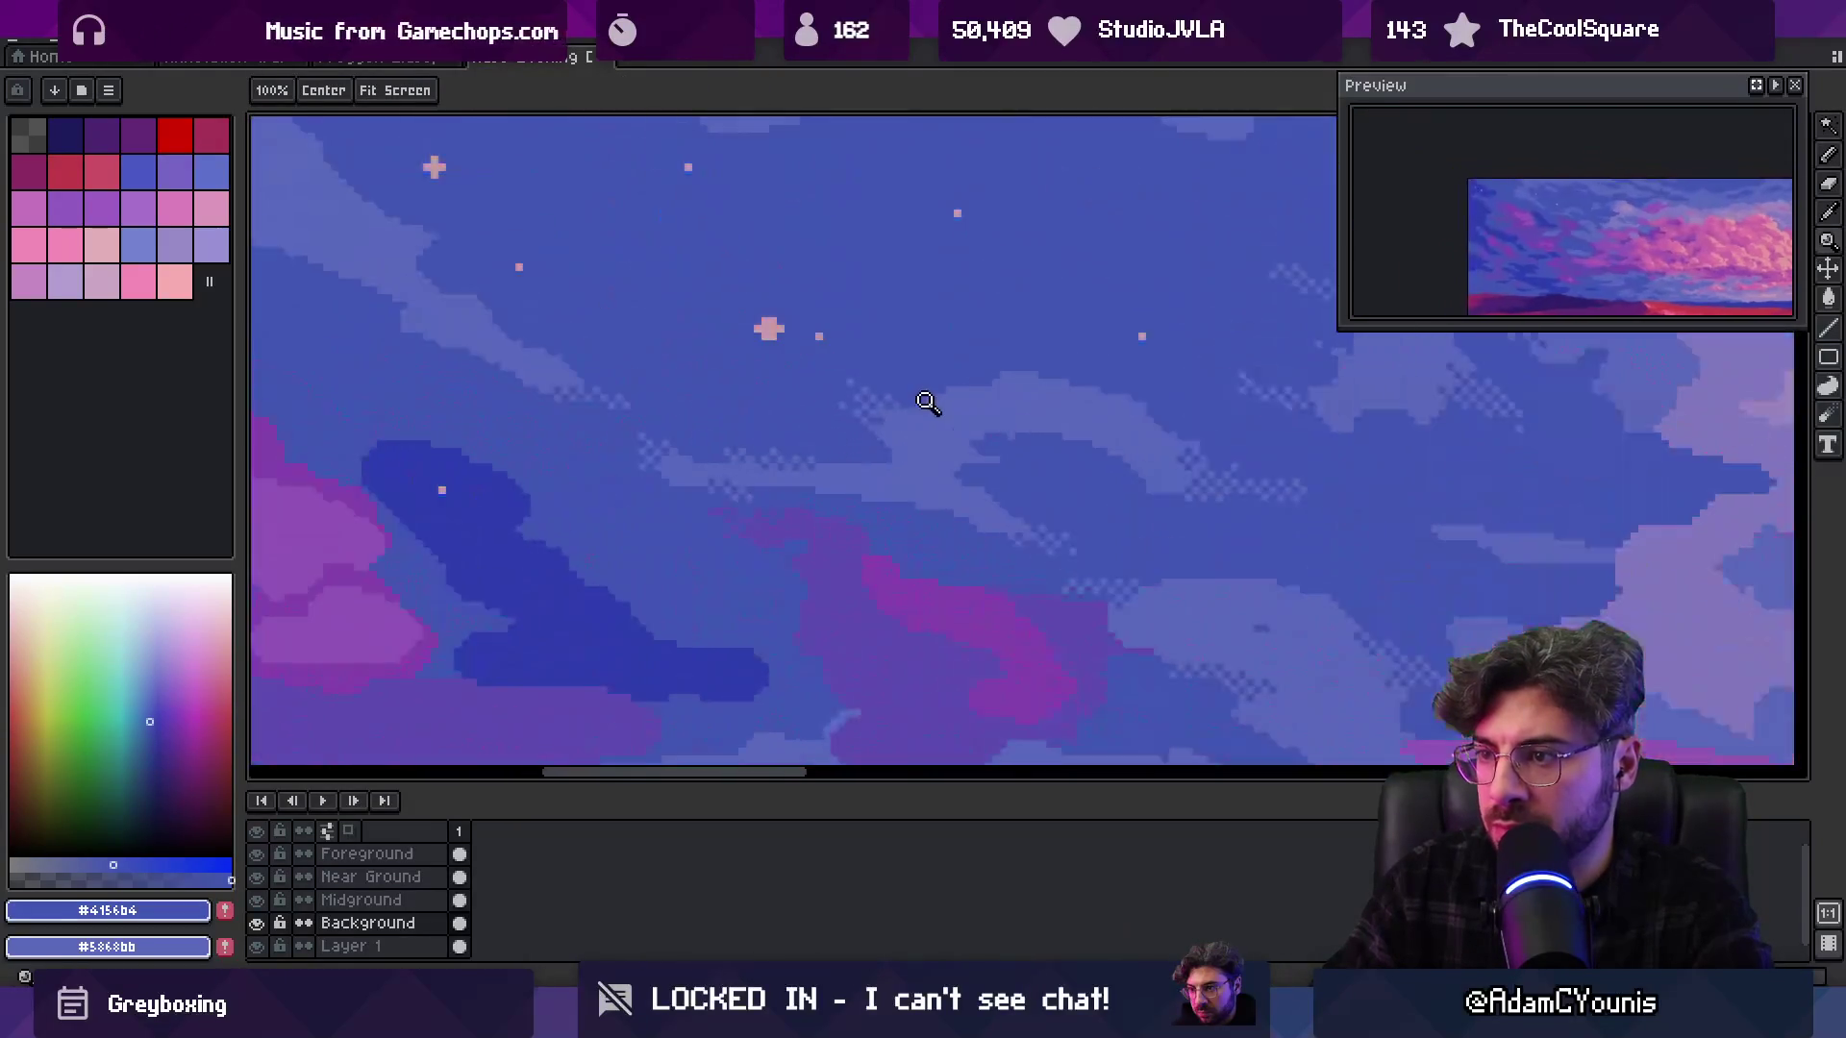
{"action": "key", "text": "b"}
{"action": "left_click", "coordinate": [826, 405], "text": "alt"}
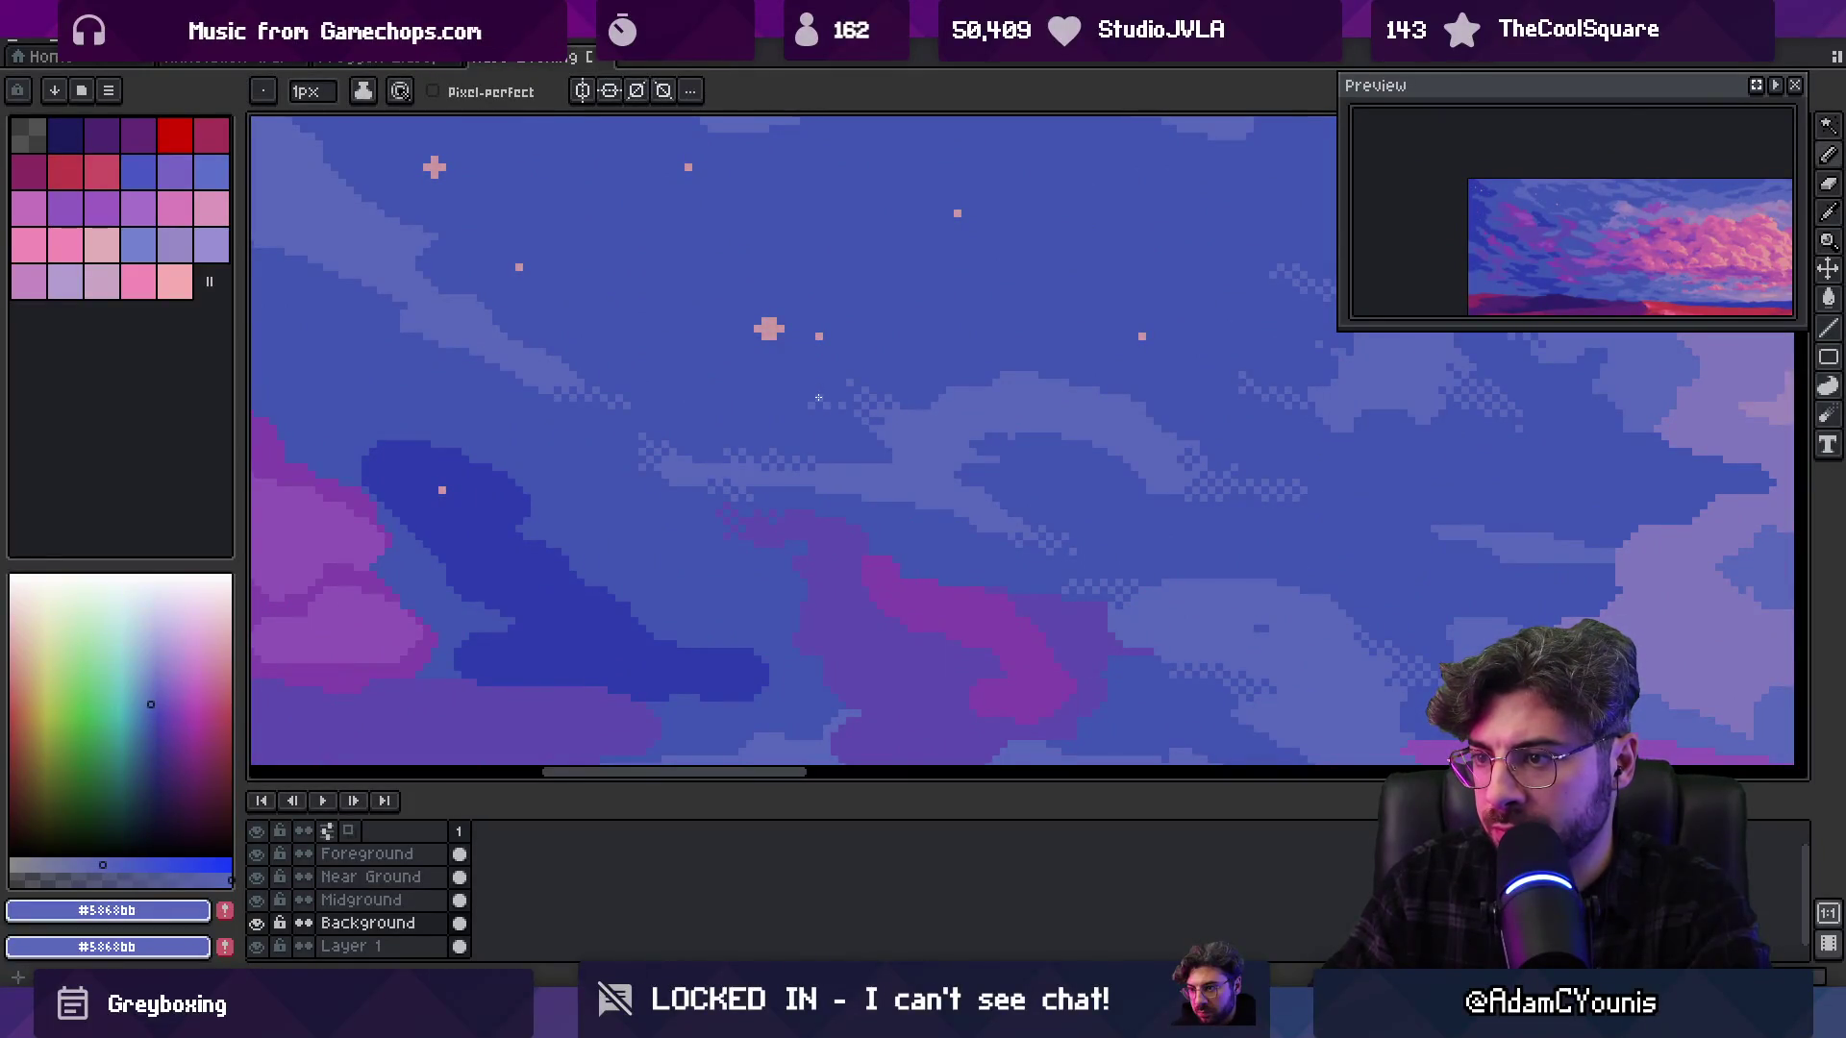
{"action": "key", "text": "z"}
{"action": "scroll", "coordinate": [898, 297], "scroll_direction": "down", "scroll_amount": 4}
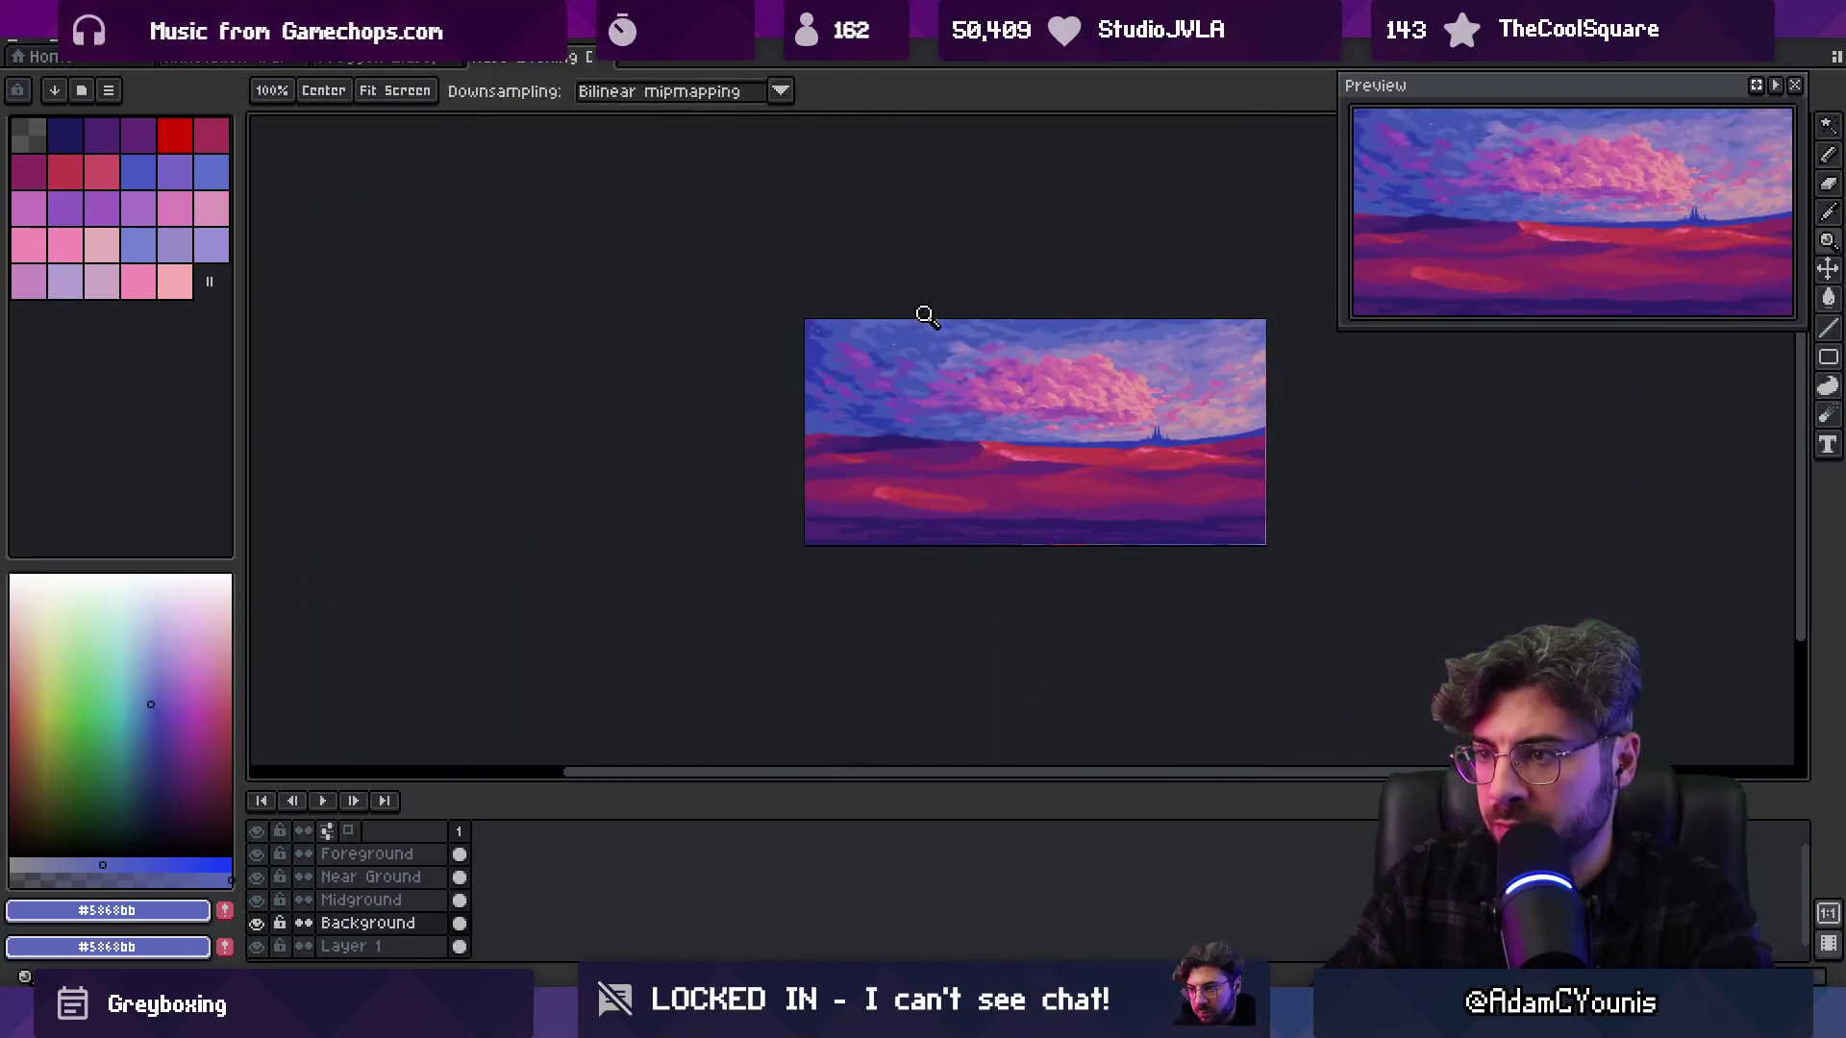
{"action": "scroll", "coordinate": [971, 332], "scroll_direction": "up", "scroll_amount": 4}
{"action": "key", "text": "b"}
{"action": "key", "text": "z"}
{"action": "scroll", "coordinate": [836, 317], "scroll_direction": "down", "scroll_amount": 3}
{"action": "scroll", "coordinate": [976, 417], "scroll_direction": "up", "scroll_amount": 3}
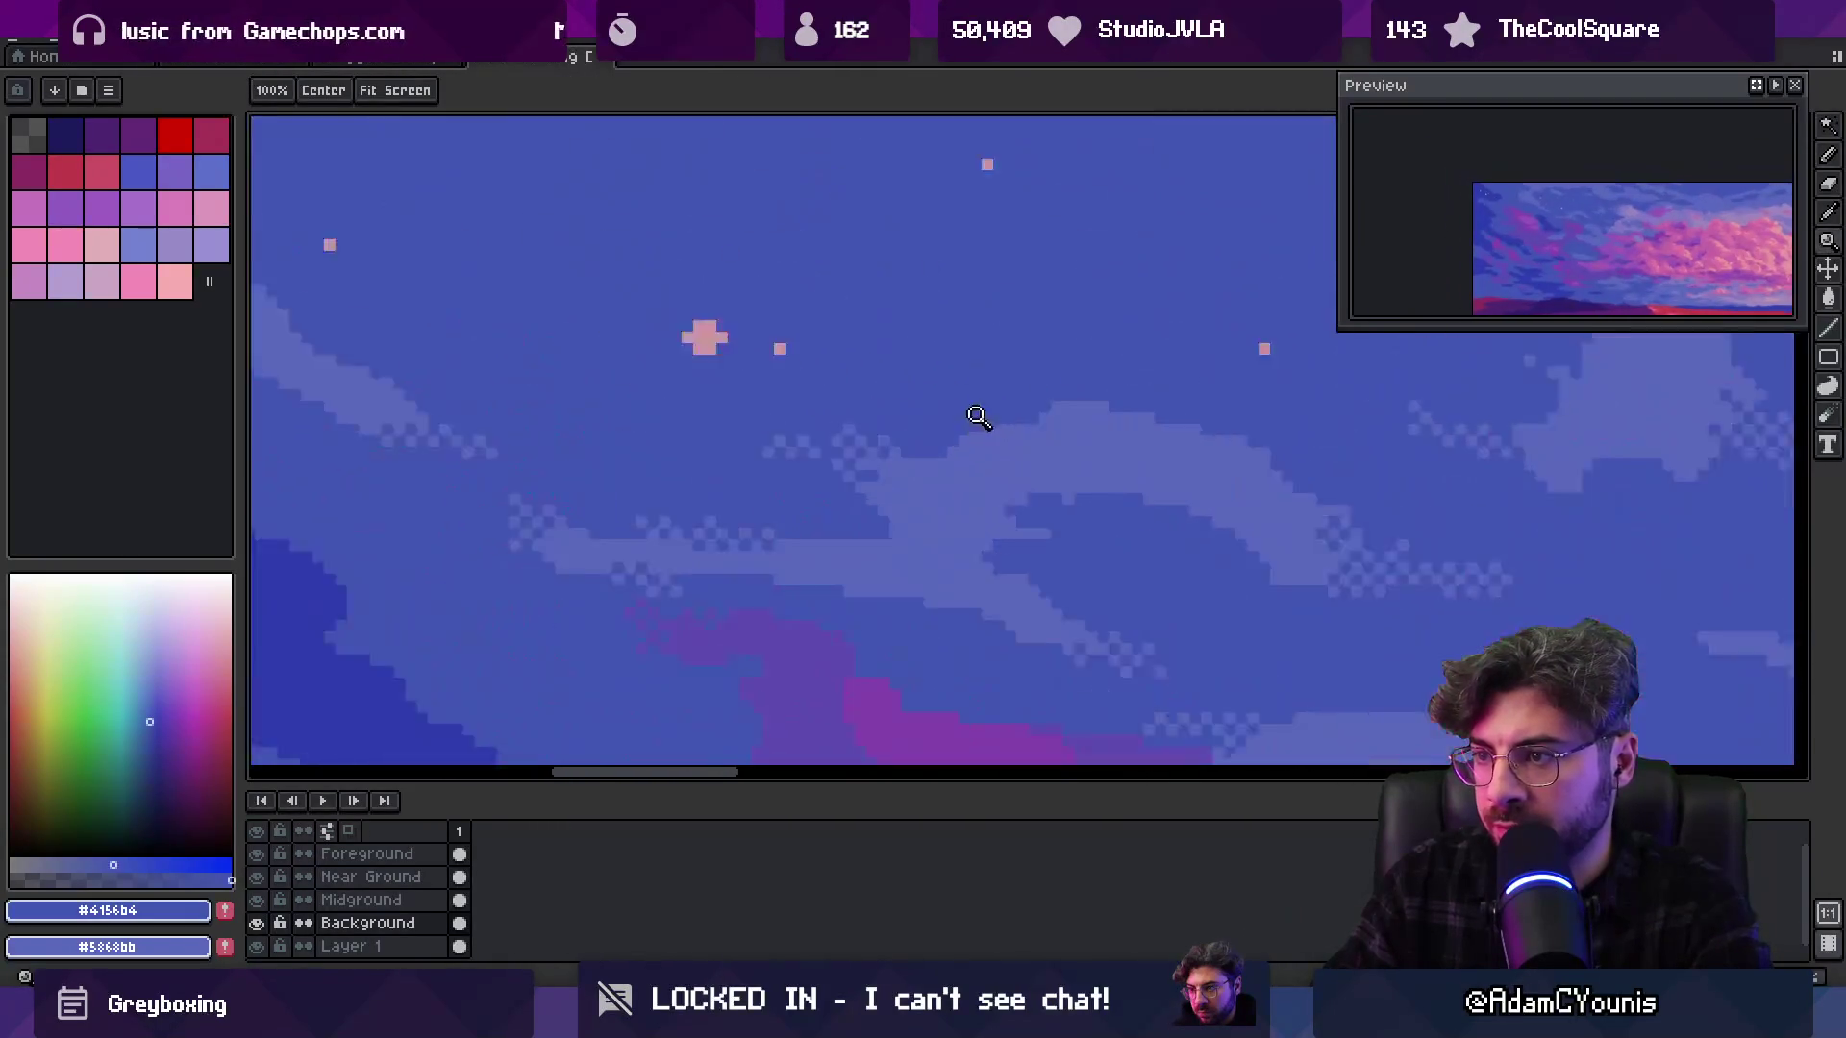
{"action": "scroll", "coordinate": [876, 501], "scroll_direction": "up", "scroll_amount": 2}
{"action": "key", "text": "b"}
{"action": "key", "text": "z"}
{"action": "scroll", "coordinate": [876, 501], "scroll_direction": "down", "scroll_amount": 3}
{"action": "scroll", "coordinate": [932, 511], "scroll_direction": "up", "scroll_amount": 3}
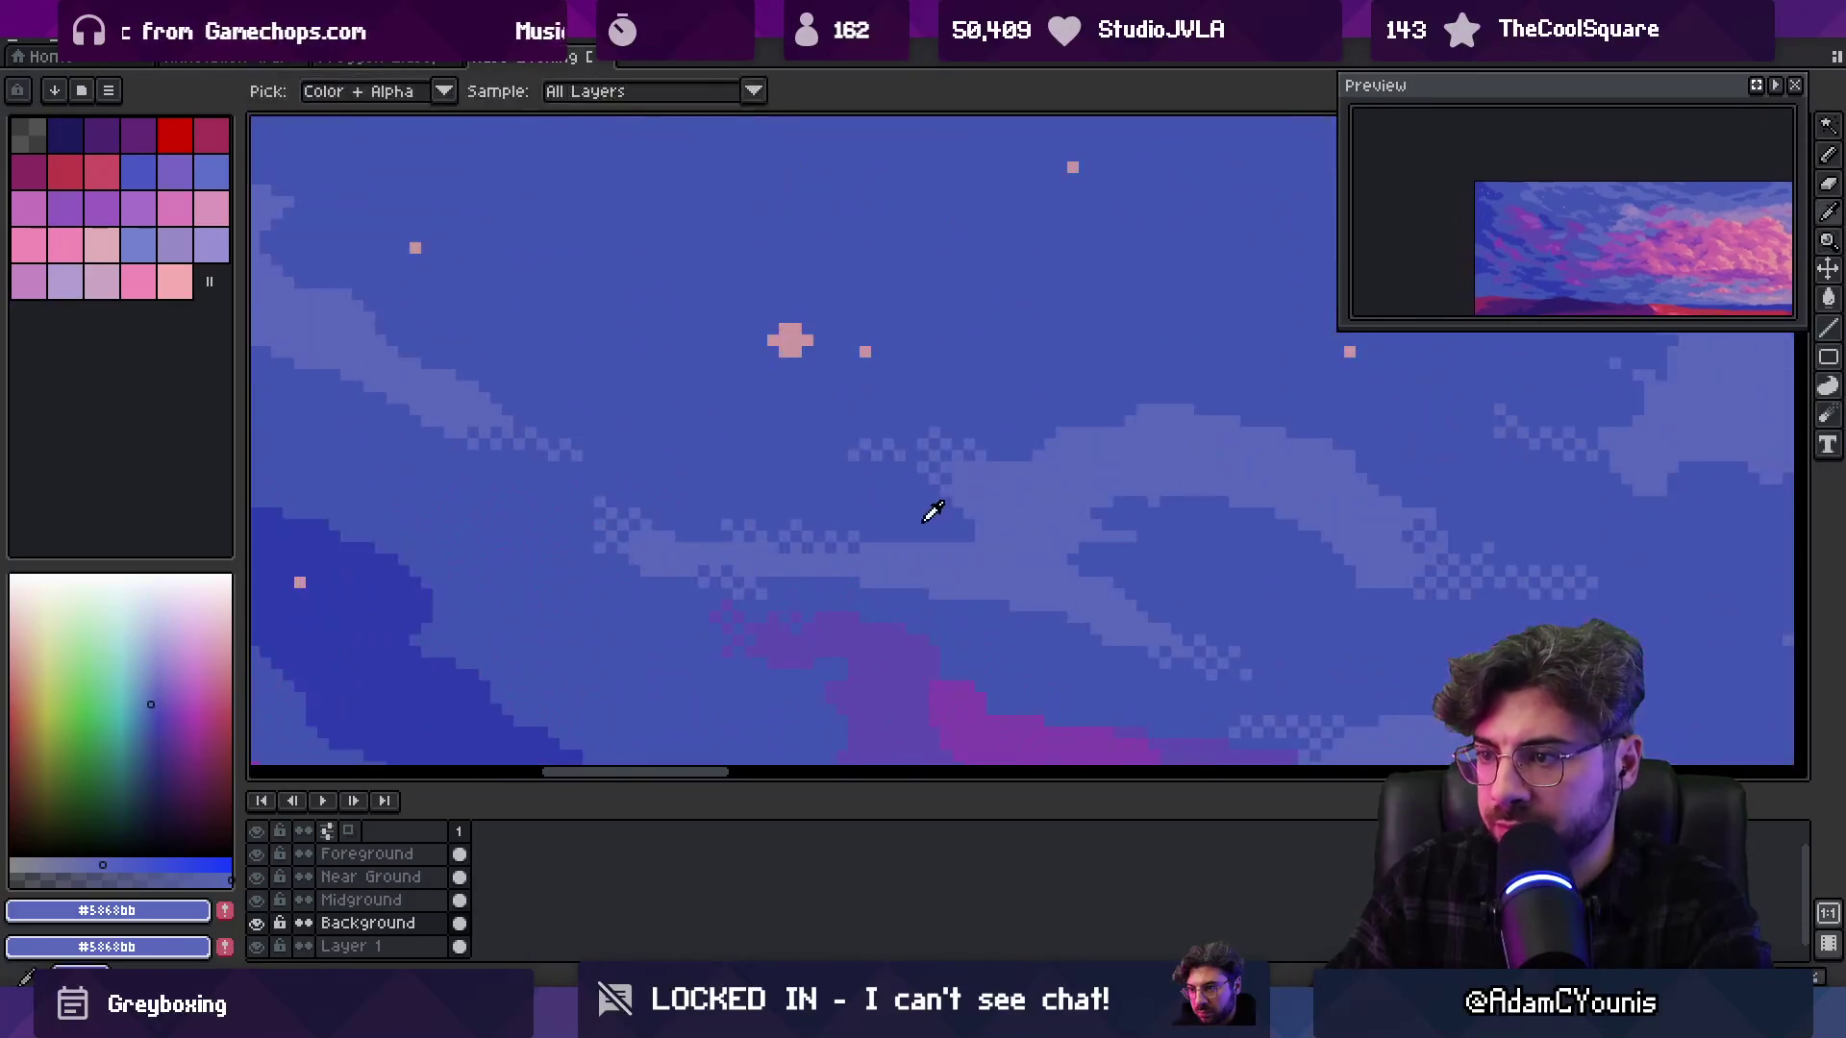
{"action": "left_click", "coordinate": [990, 533], "text": "alt"}
{"action": "left_click", "coordinate": [959, 532], "text": "alt"}
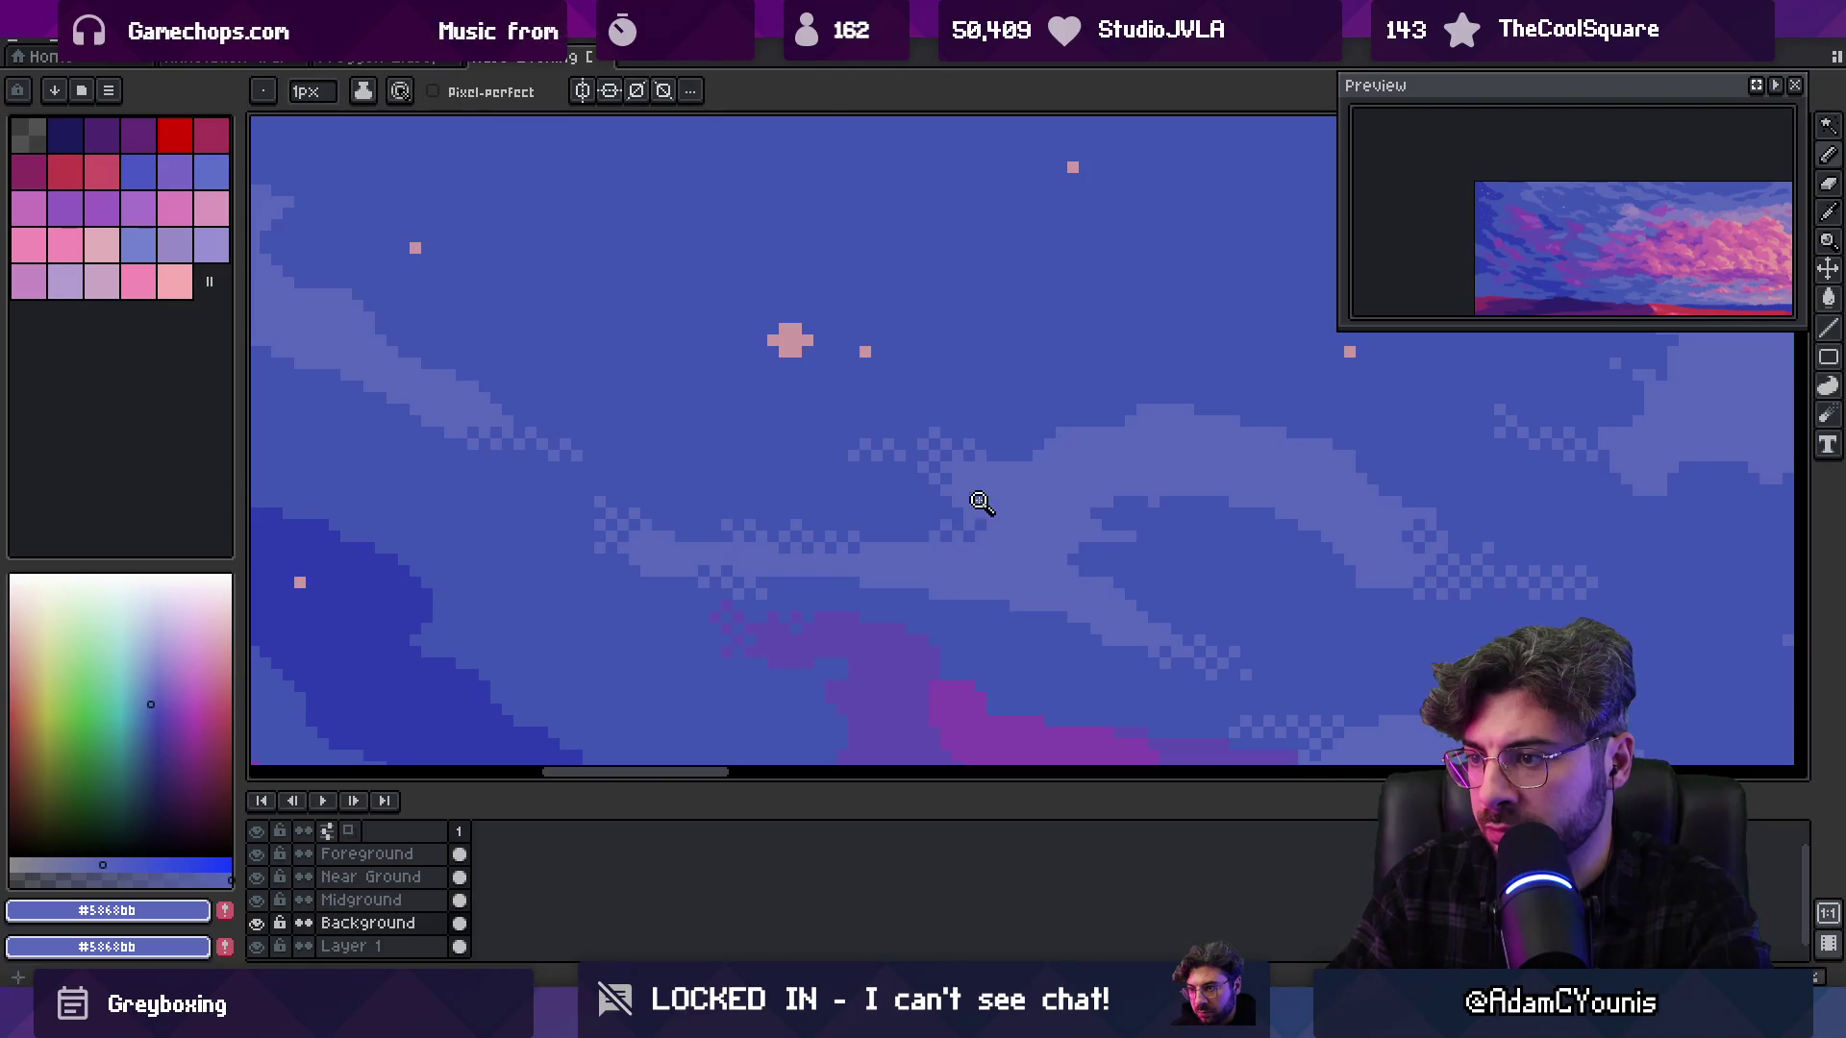
Dither light pixels along the cloud streak's edge, adding a small light bump
{"action": "key", "text": "z"}
{"action": "scroll", "coordinate": [981, 502], "scroll_direction": "down", "scroll_amount": 3}
{"action": "scroll", "coordinate": [914, 424], "scroll_direction": "up", "scroll_amount": 2}
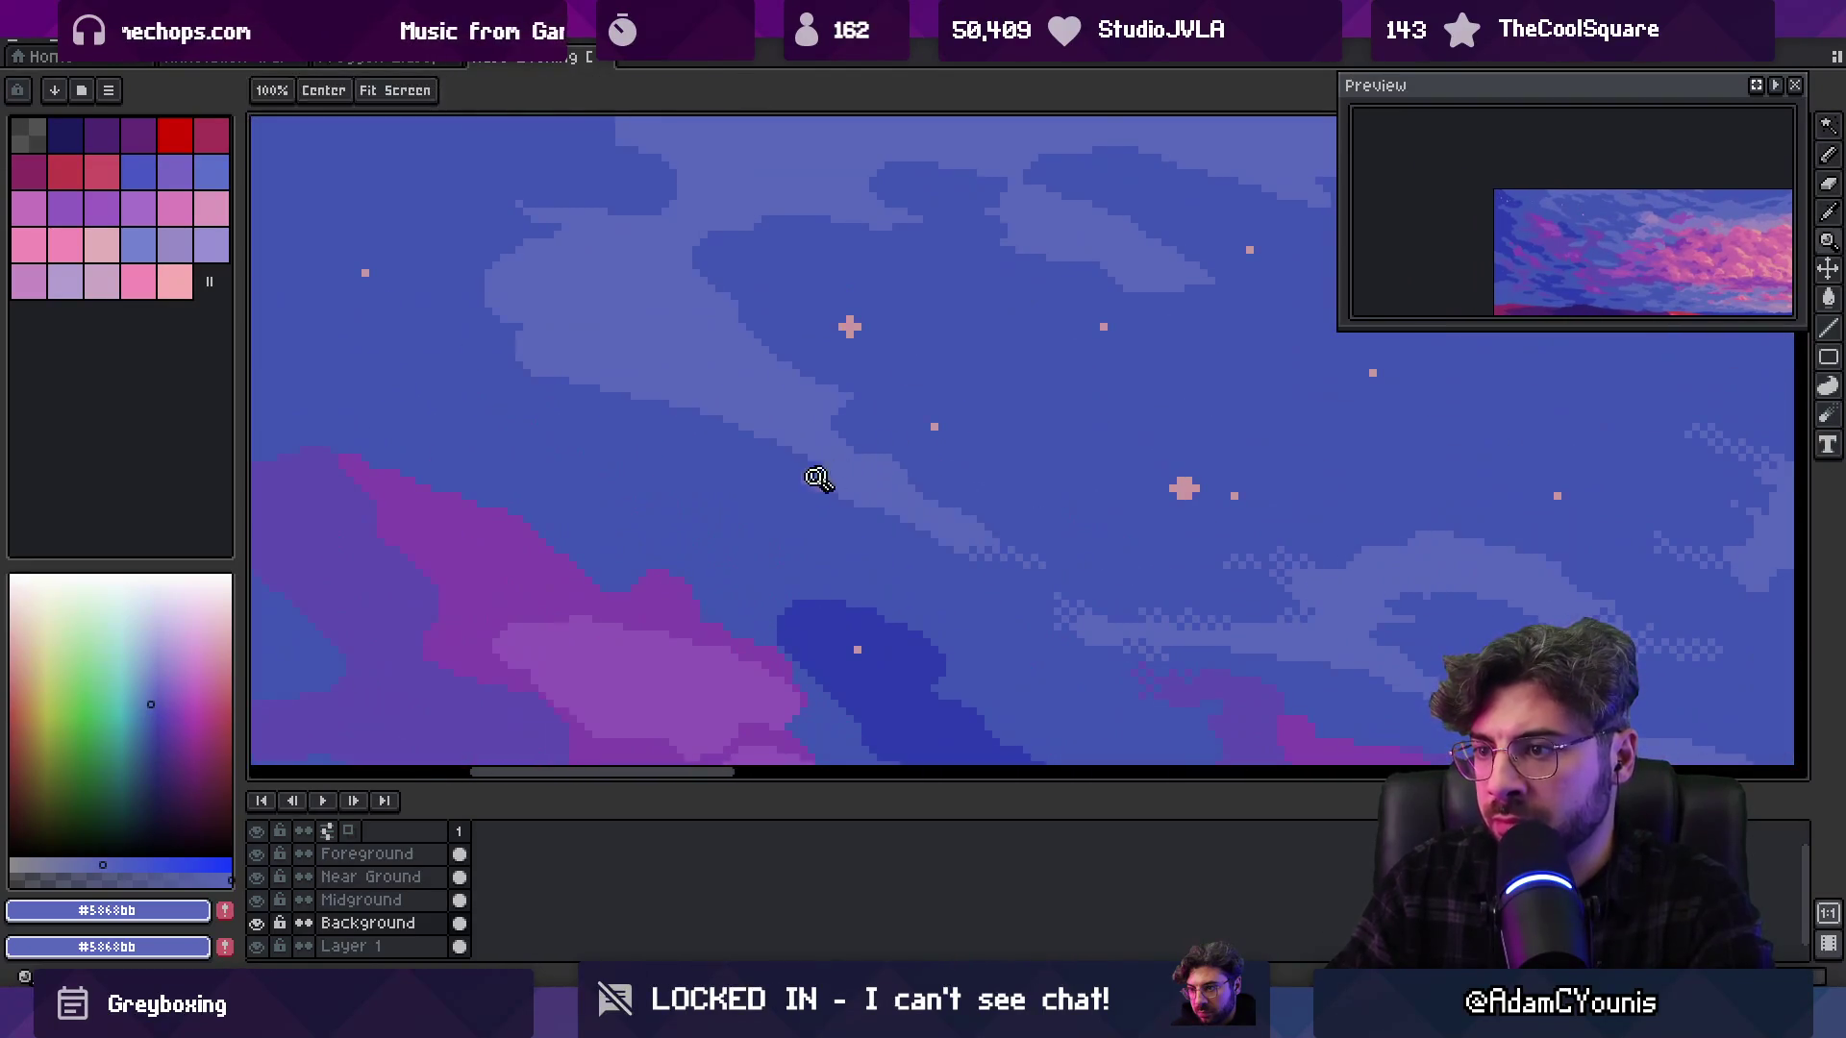
{"action": "scroll", "coordinate": [819, 478], "scroll_direction": "up", "scroll_amount": 3}
{"action": "key", "text": "b"}
{"action": "left_click_drag", "start_coordinate": [864, 540], "coordinate": [905, 530]}
{"action": "key", "text": "z"}
{"action": "scroll", "coordinate": [930, 482], "scroll_direction": "down", "scroll_amount": 5}
{"action": "scroll", "coordinate": [856, 452], "scroll_direction": "up", "scroll_amount": 1}
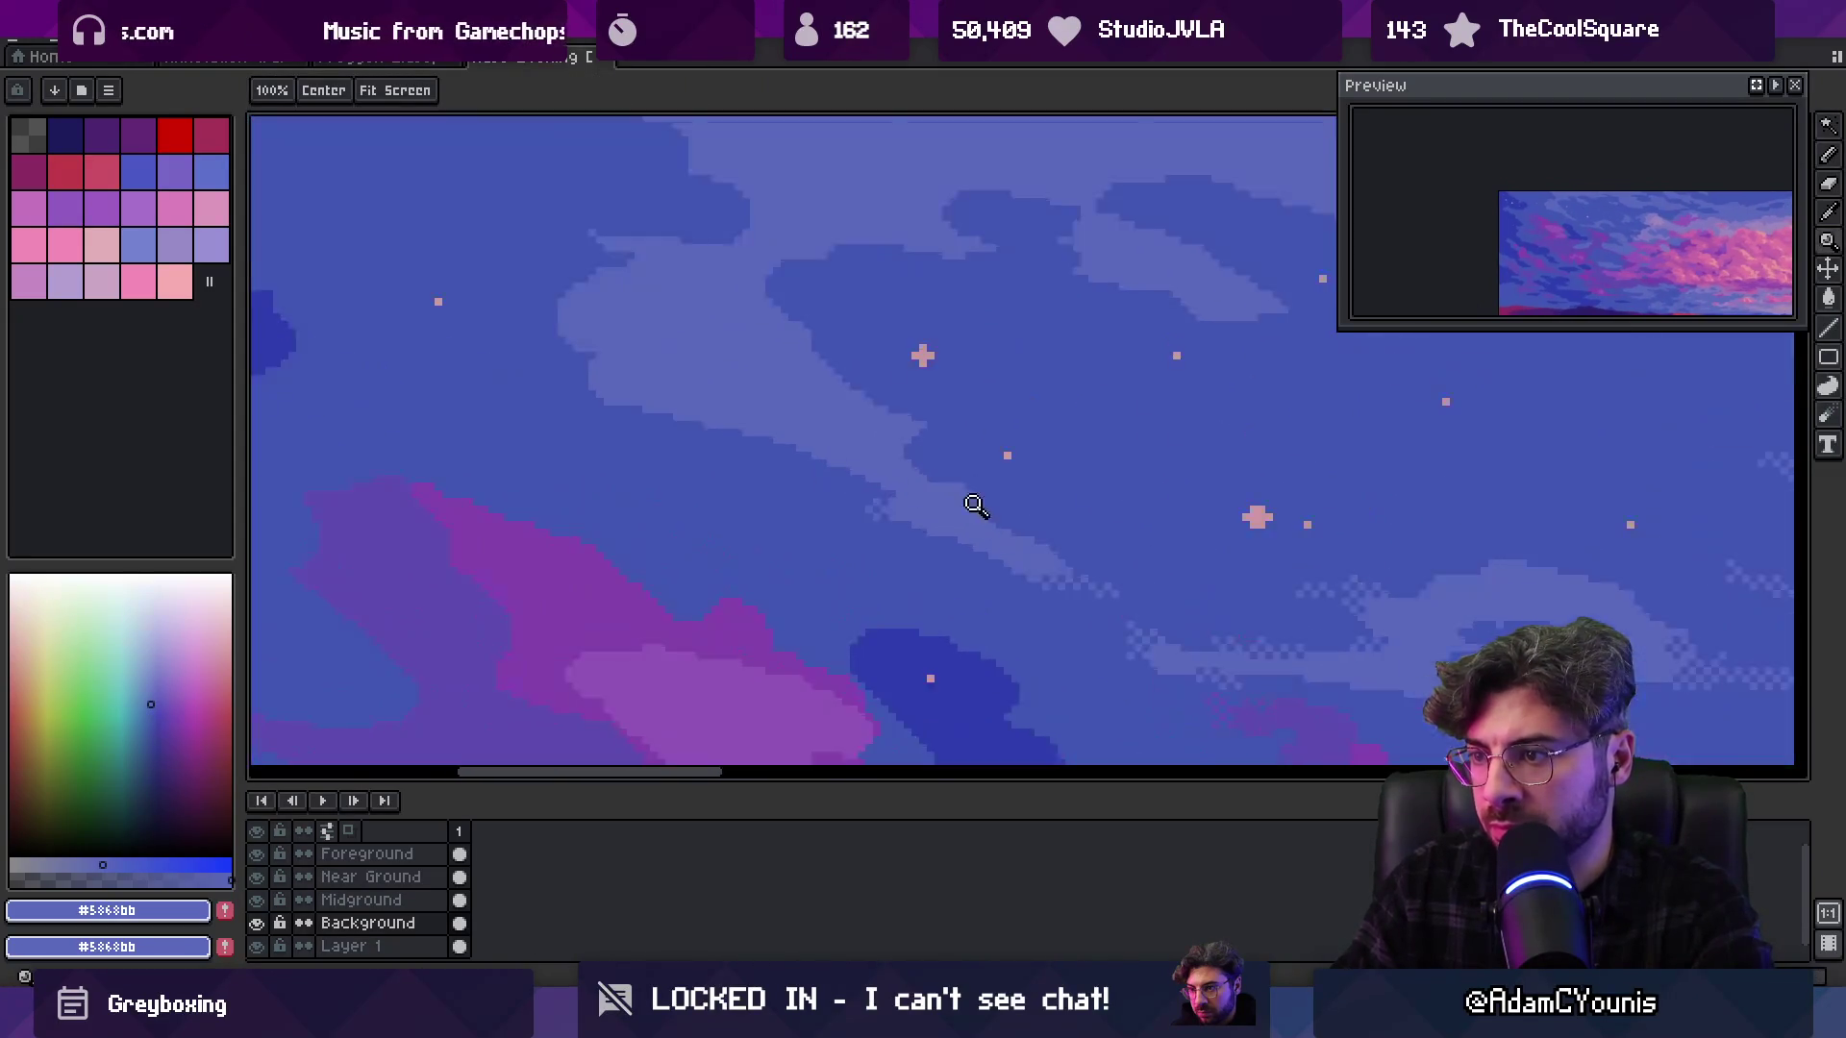
{"action": "scroll", "coordinate": [976, 495], "scroll_direction": "up", "scroll_amount": 3}
{"action": "key", "text": "b"}
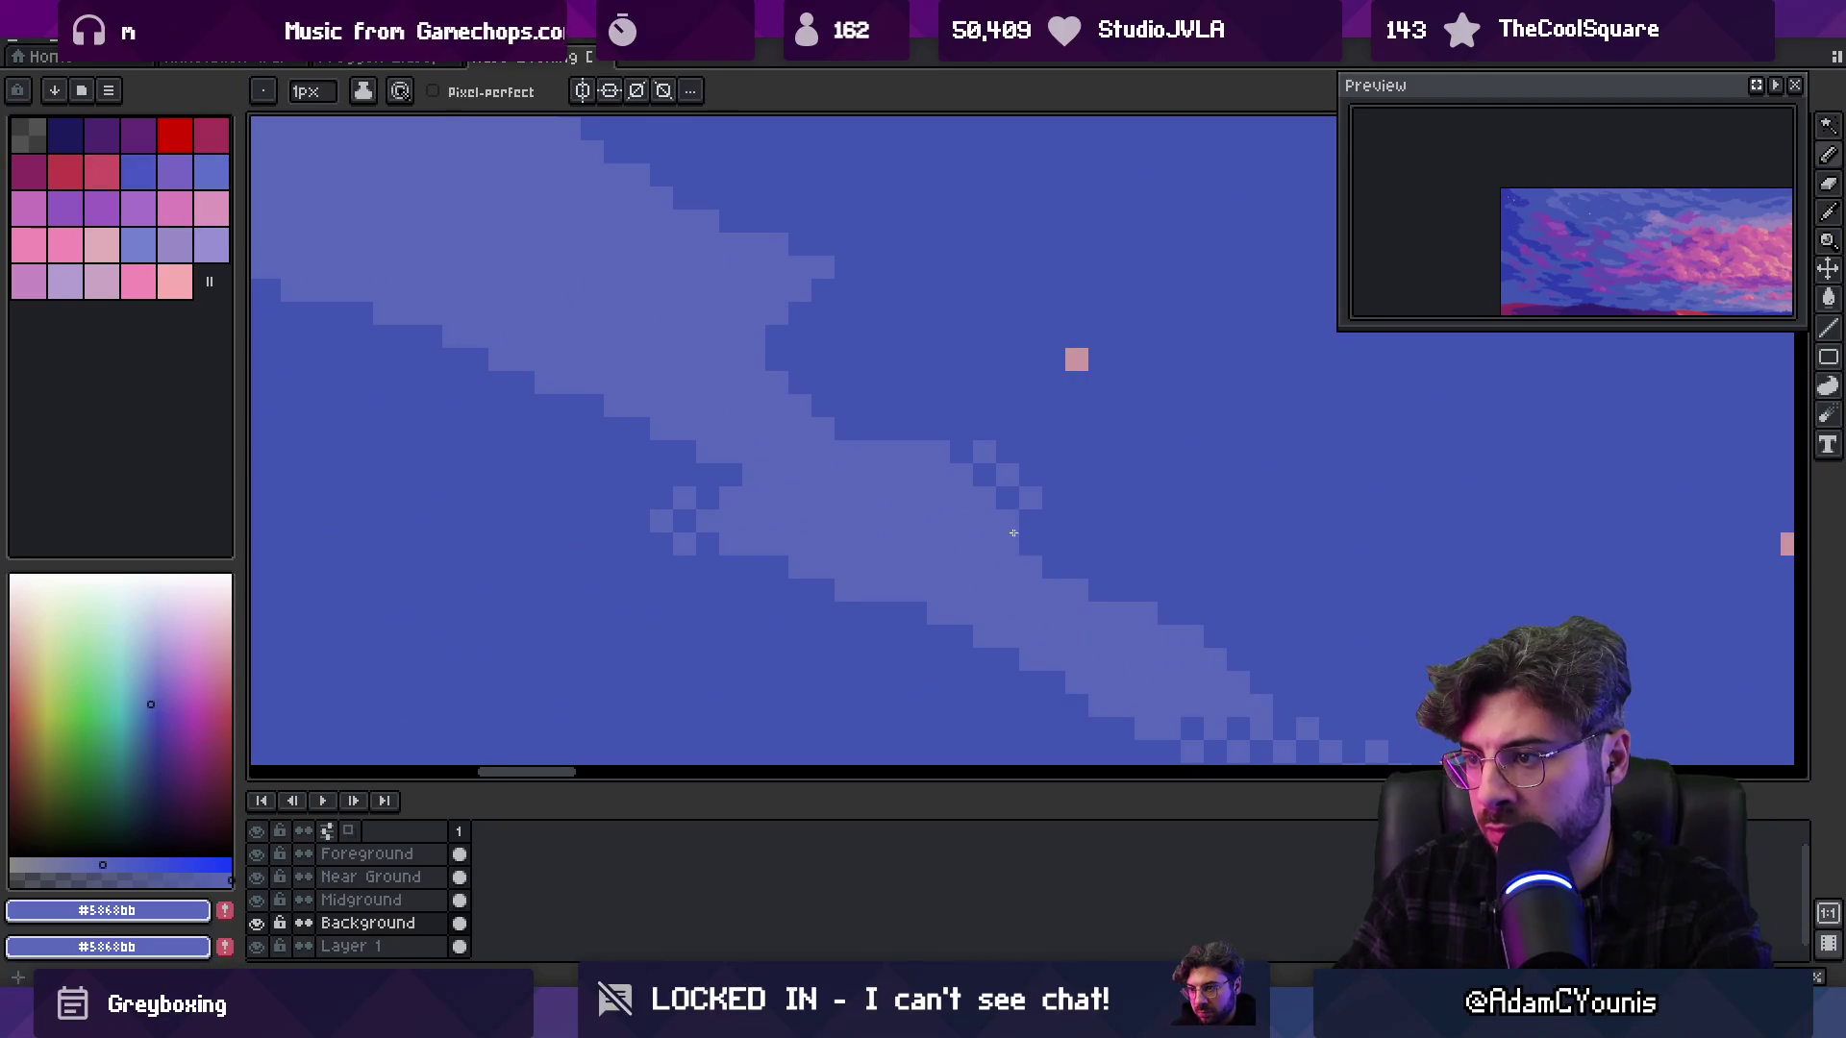
{"action": "key", "text": "z"}
{"action": "scroll", "coordinate": [971, 490], "scroll_direction": "down", "scroll_amount": 4}
{"action": "scroll", "coordinate": [971, 490], "scroll_direction": "up", "scroll_amount": 4}
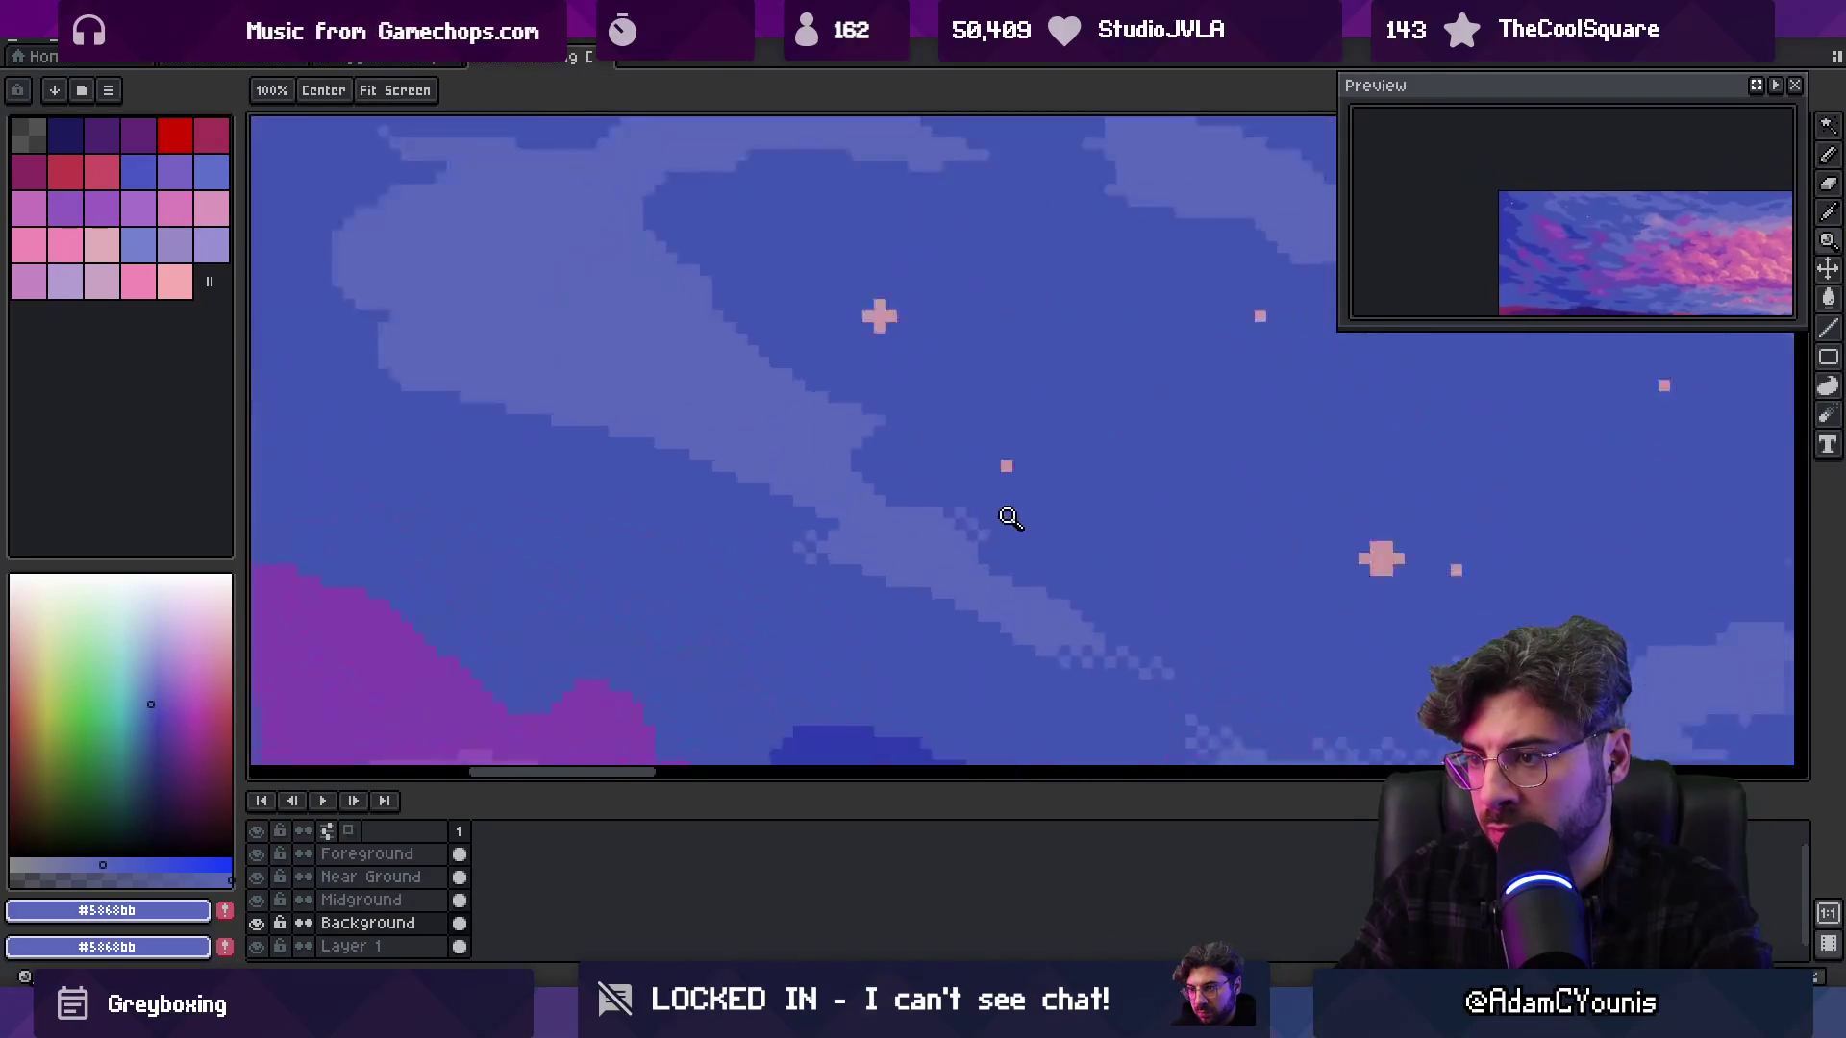
{"action": "key", "text": "b"}
{"action": "left_click", "coordinate": [1021, 527]}
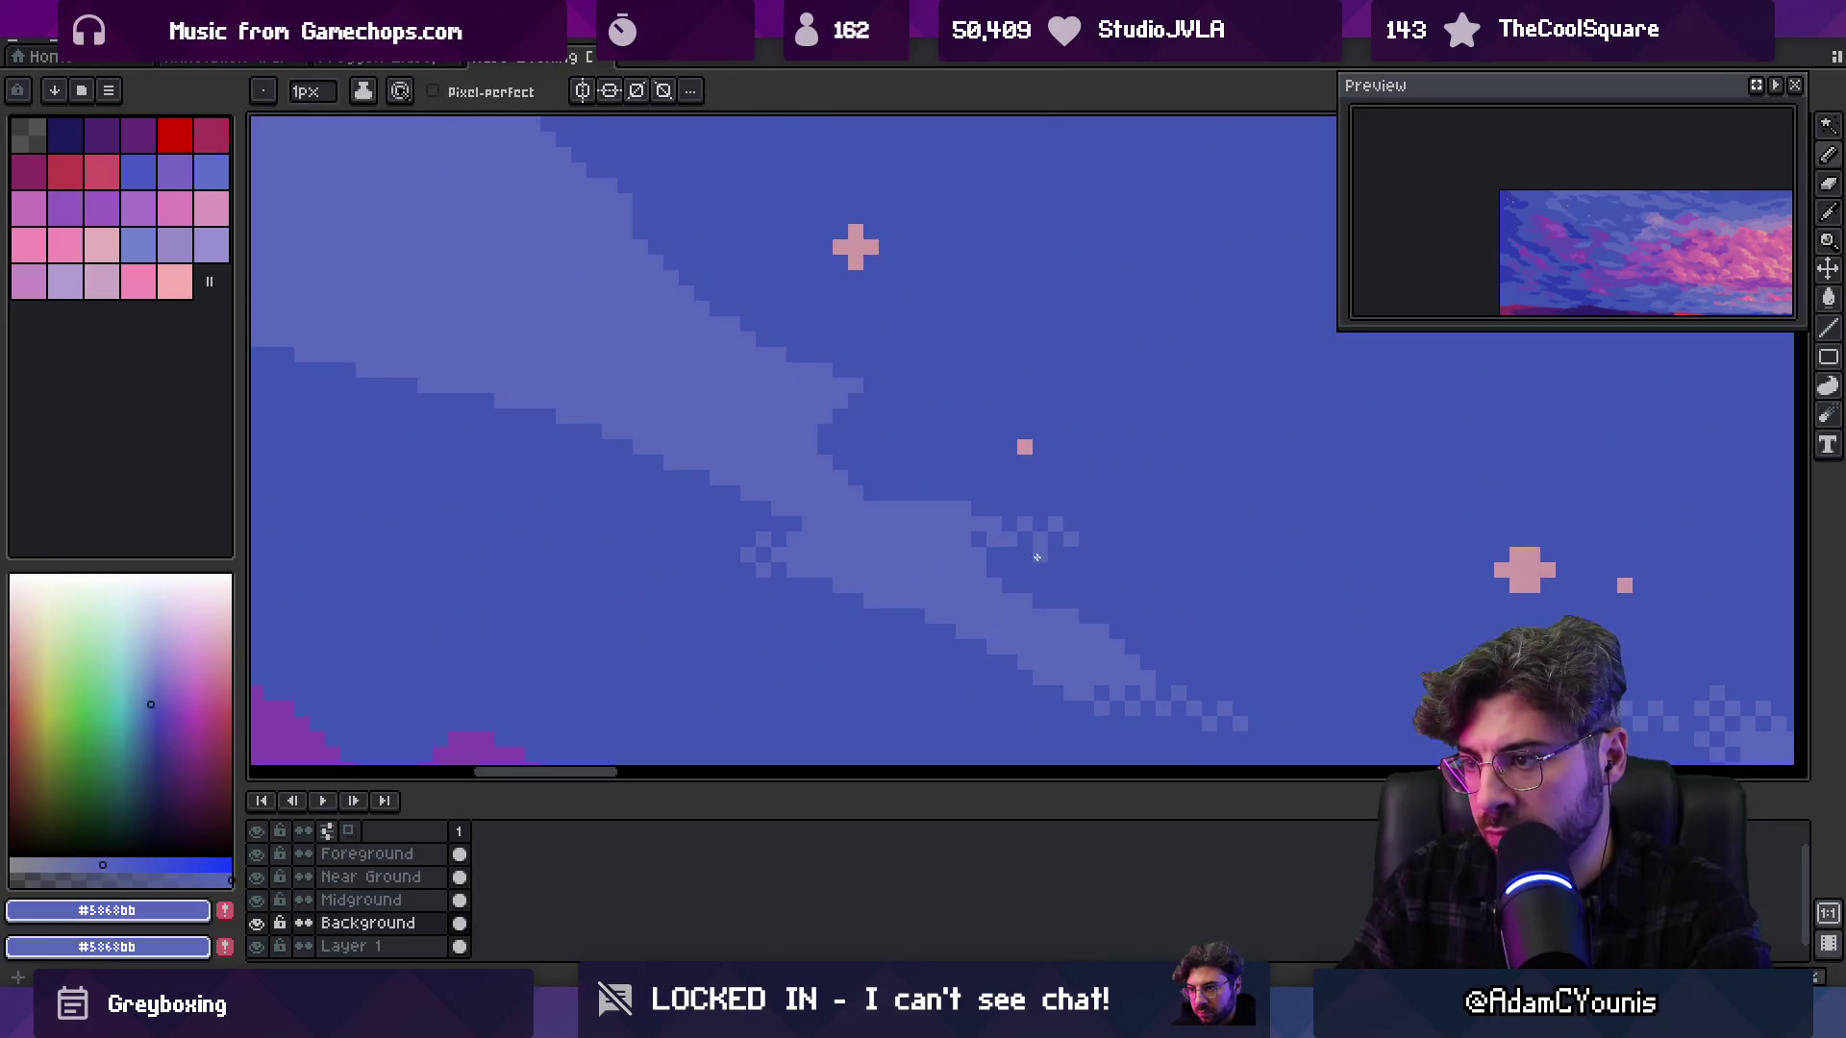
Paint darker sky blue over the streak's lower edge with an 8px brush
{"action": "scroll", "coordinate": [1065, 534], "scroll_direction": "down", "scroll_amount": 4}
{"action": "scroll", "coordinate": [961, 478], "scroll_direction": "up", "scroll_amount": 4}
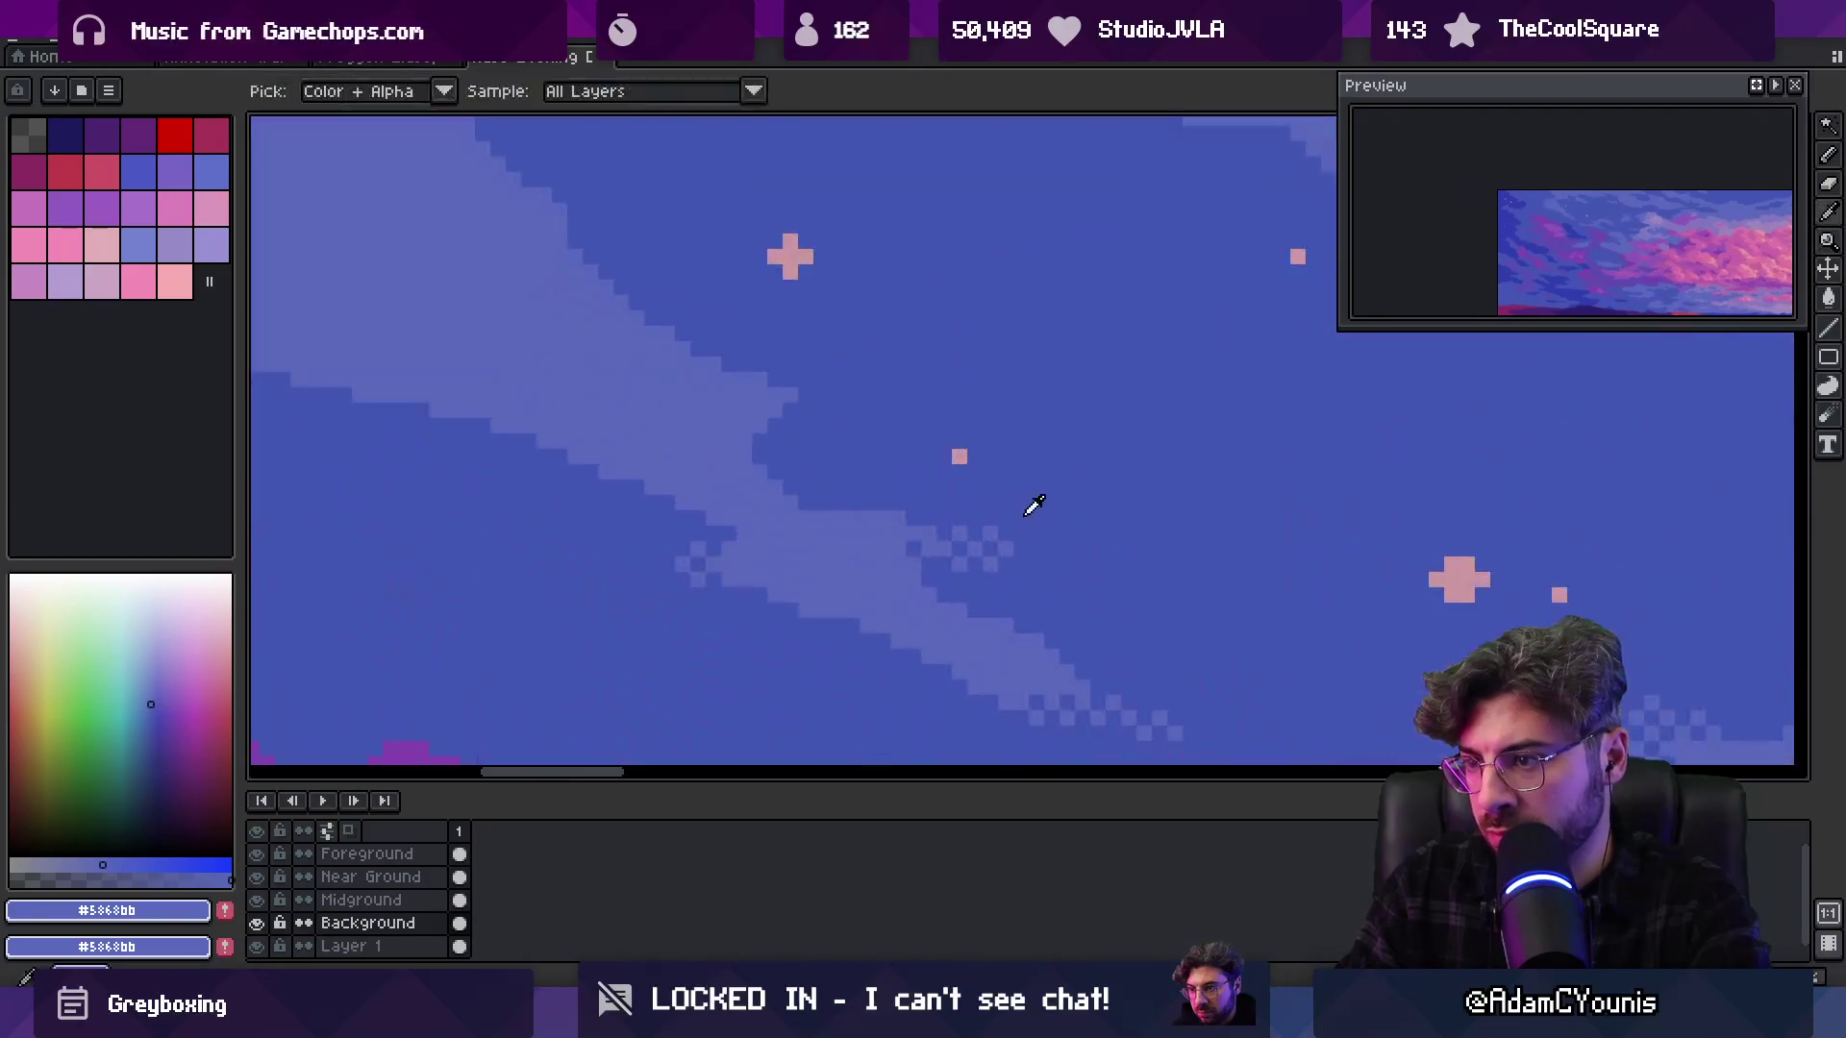
{"action": "left_click", "coordinate": [1028, 502], "text": "alt"}
{"action": "scroll", "coordinate": [1028, 502], "scroll_direction": "down", "scroll_amount": 4}
{"action": "scroll", "coordinate": [903, 499], "scroll_direction": "up", "scroll_amount": 4}
{"action": "left_click", "coordinate": [941, 495], "text": "alt"}
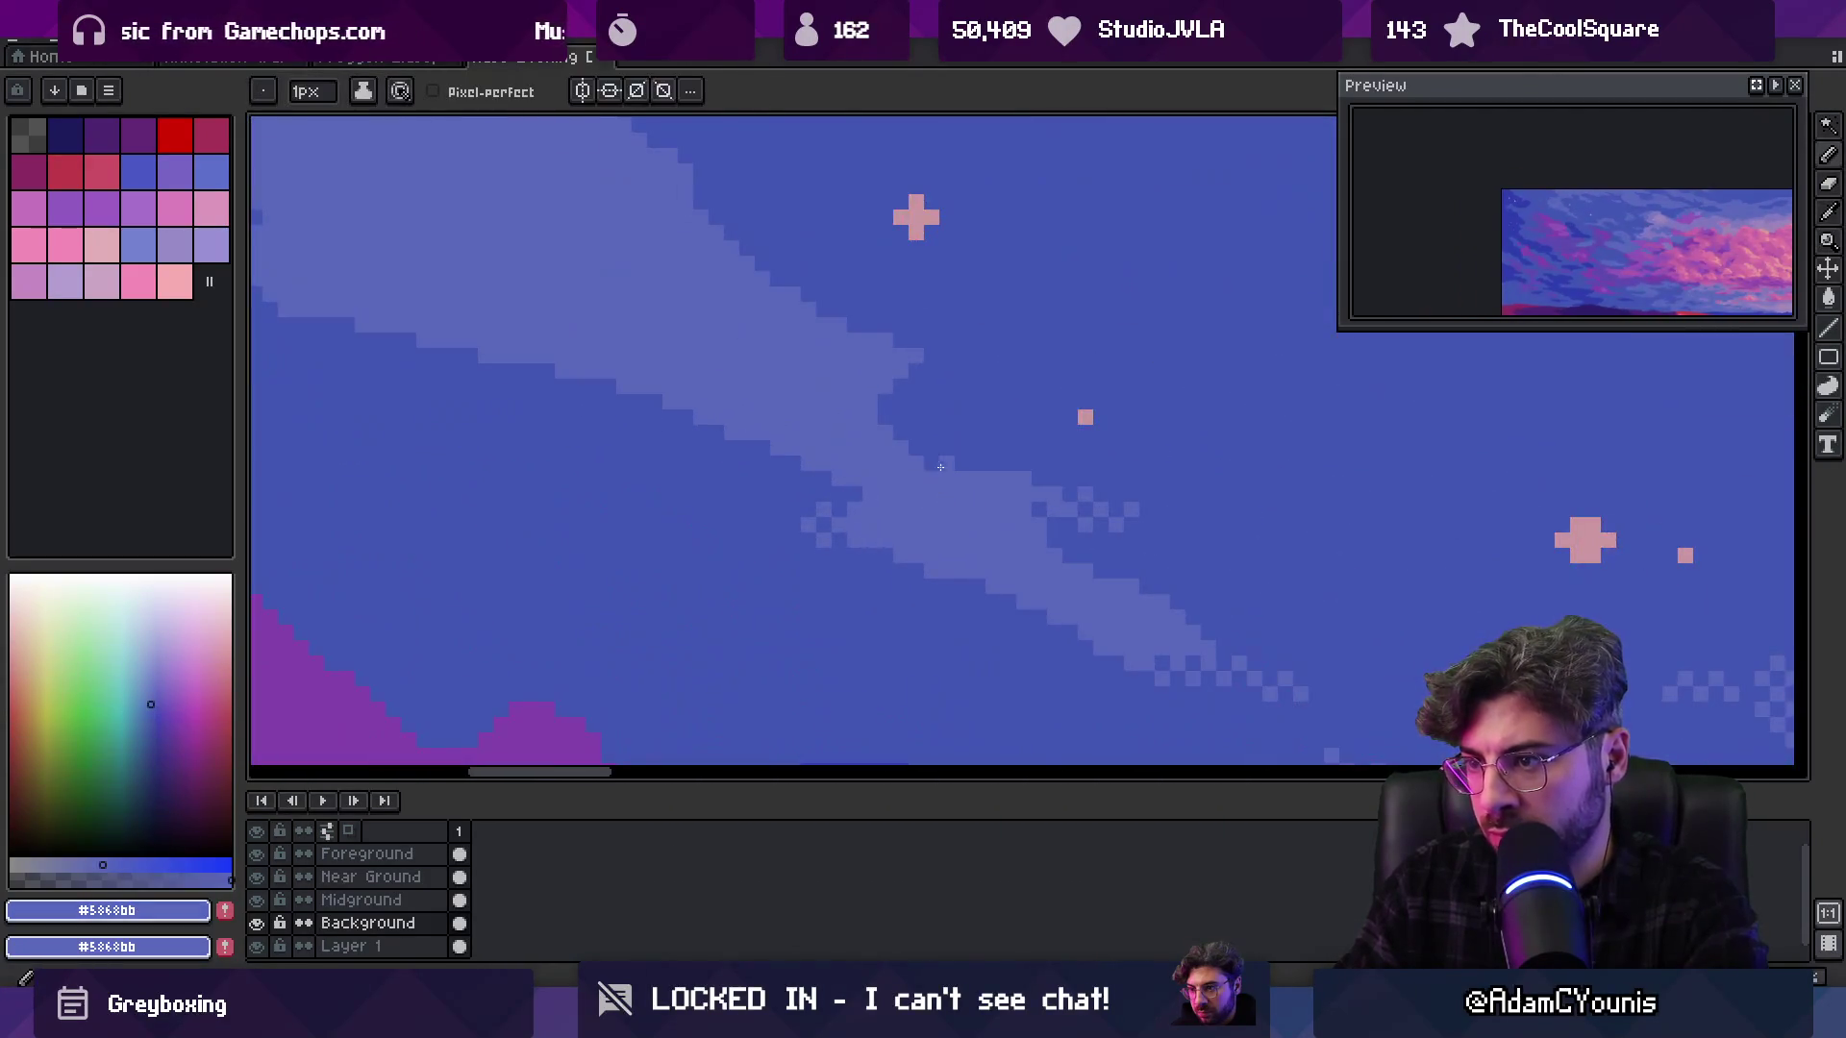
{"action": "left_click_drag", "start_coordinate": [941, 495], "coordinate": [956, 524]}
{"action": "scroll", "coordinate": [955, 525], "scroll_direction": "down", "scroll_amount": 4}
{"action": "scroll", "coordinate": [820, 510], "scroll_direction": "up", "scroll_amount": 4}
{"action": "left_click", "coordinate": [680, 544], "text": "alt"}
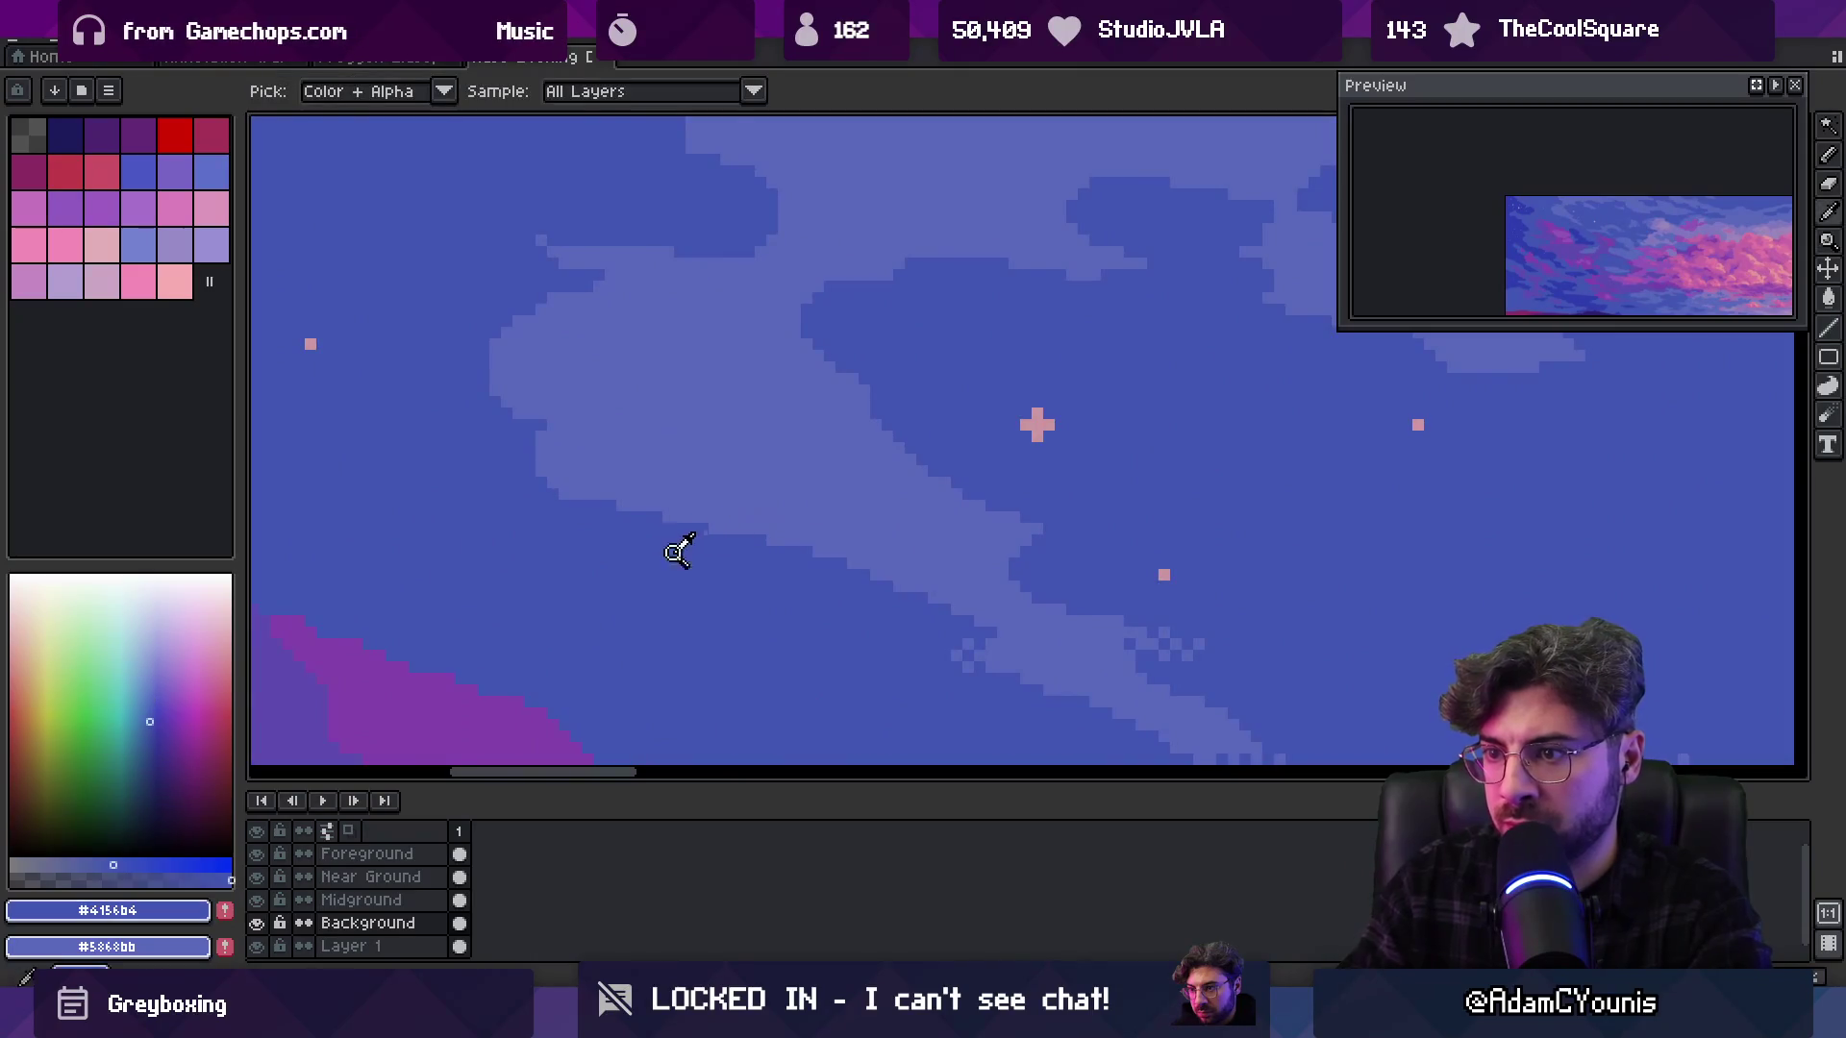
{"action": "key", "text": "plus"}
{"action": "key", "text": "plus"}
{"action": "key", "text": "plus"}
{"action": "left_click_drag", "start_coordinate": [634, 490], "coordinate": [684, 534]}
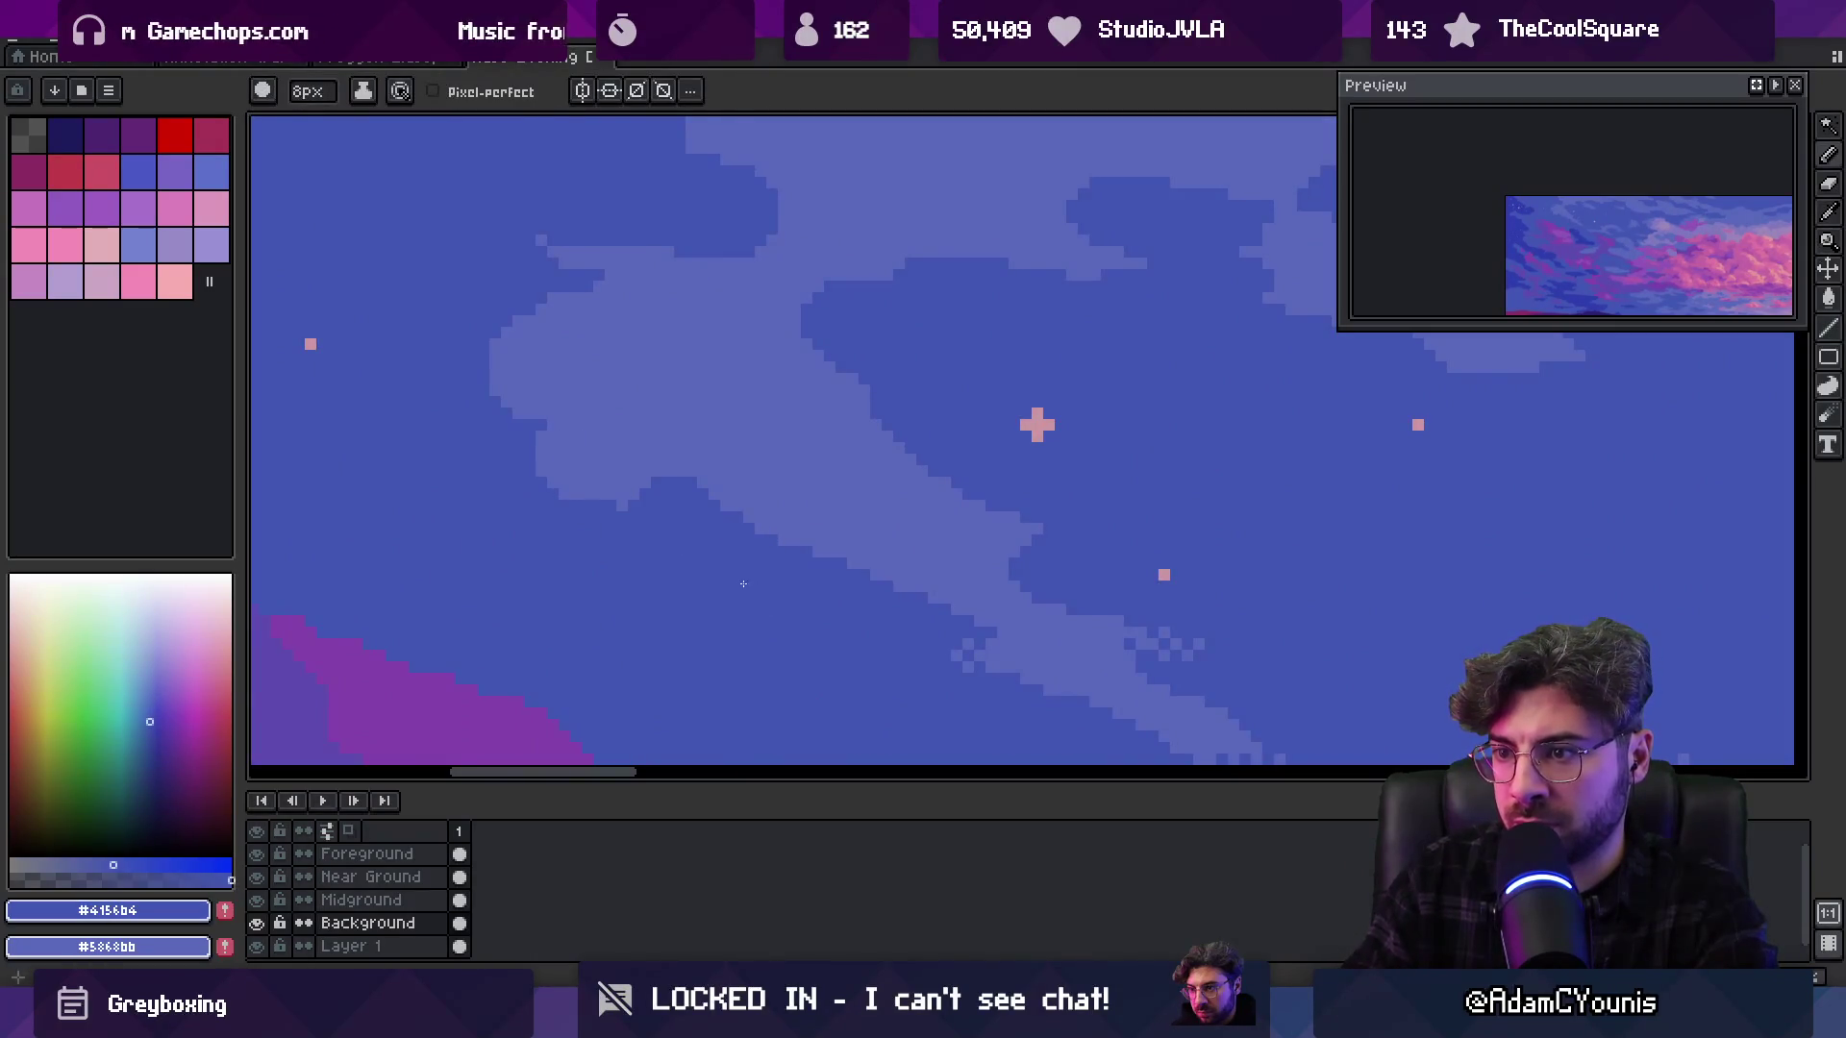
{"action": "key", "text": "z"}
{"action": "scroll", "coordinate": [820, 478], "scroll_direction": "down", "scroll_amount": 5}
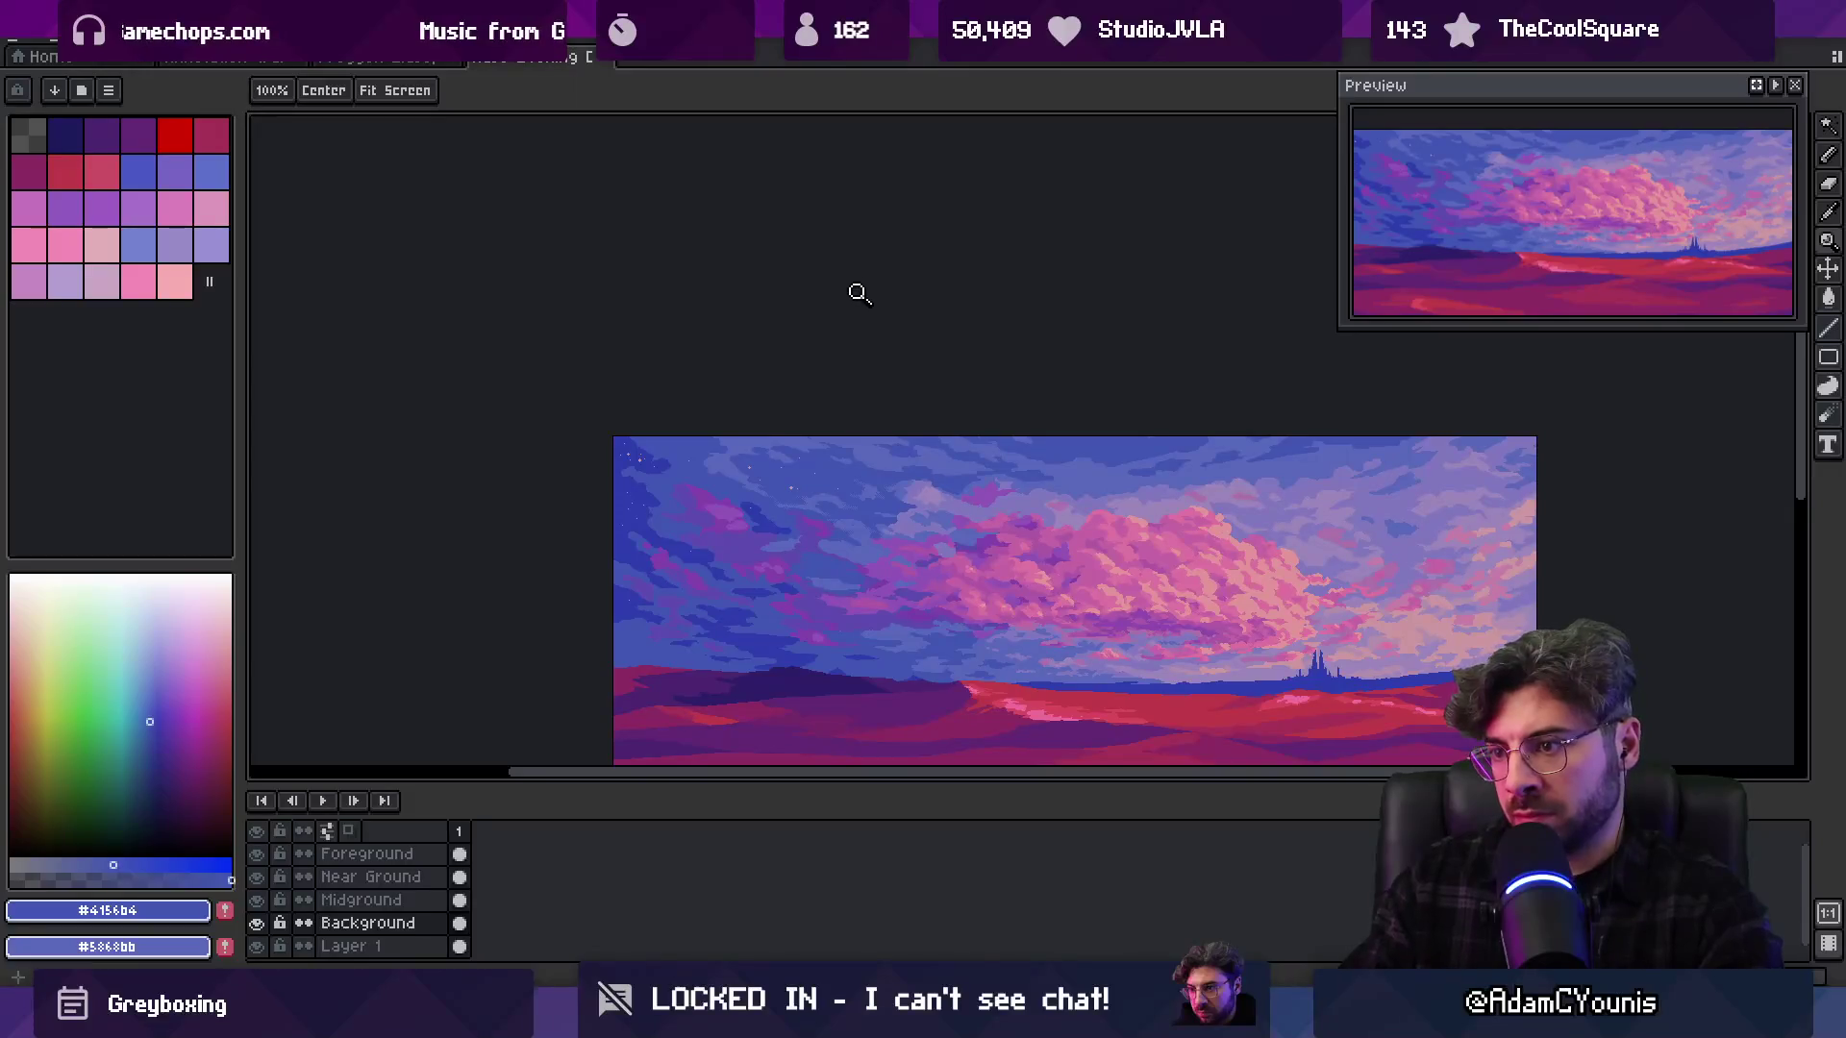
Sample the darker sky blue #4156b4 and light cloud blue #5868bb, shrinking the pencil to 1px
{"action": "scroll", "coordinate": [723, 396], "scroll_direction": "up", "scroll_amount": 3}
{"action": "key", "text": "b"}
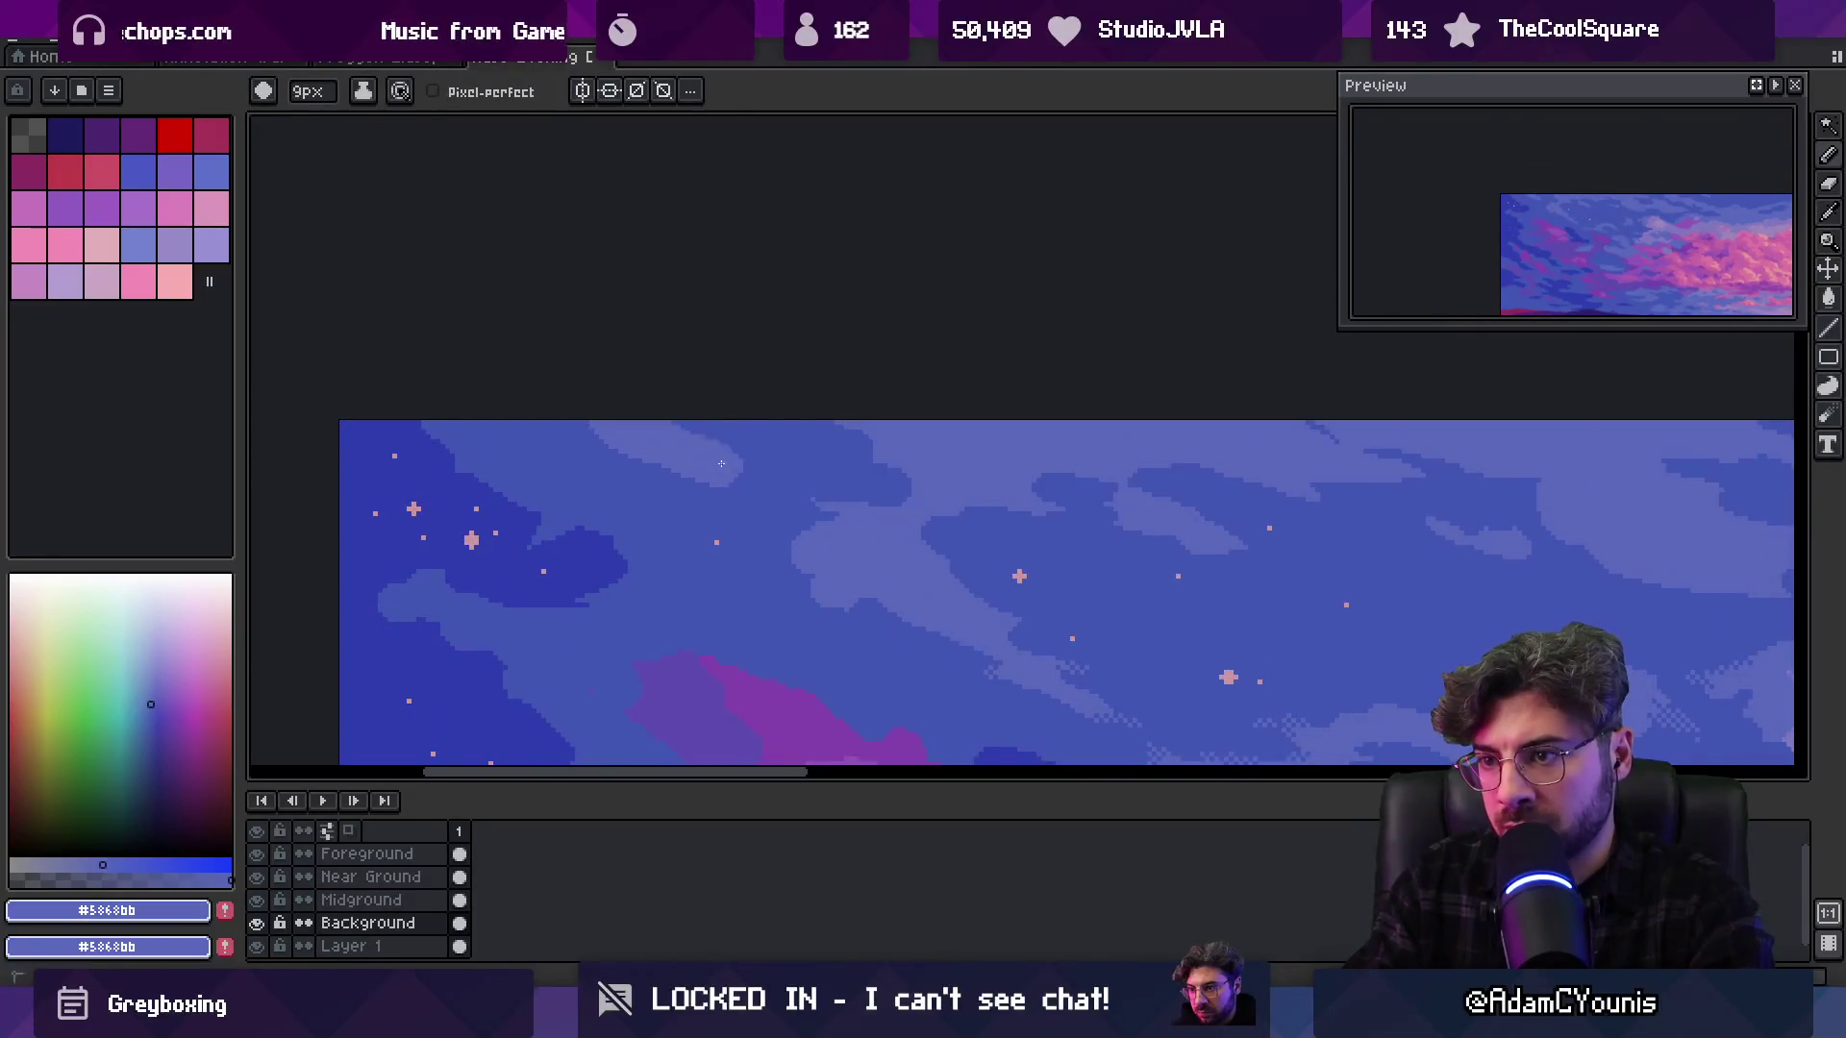
{"action": "left_click", "coordinate": [759, 429], "text": "alt"}
{"action": "key", "text": "minus"}
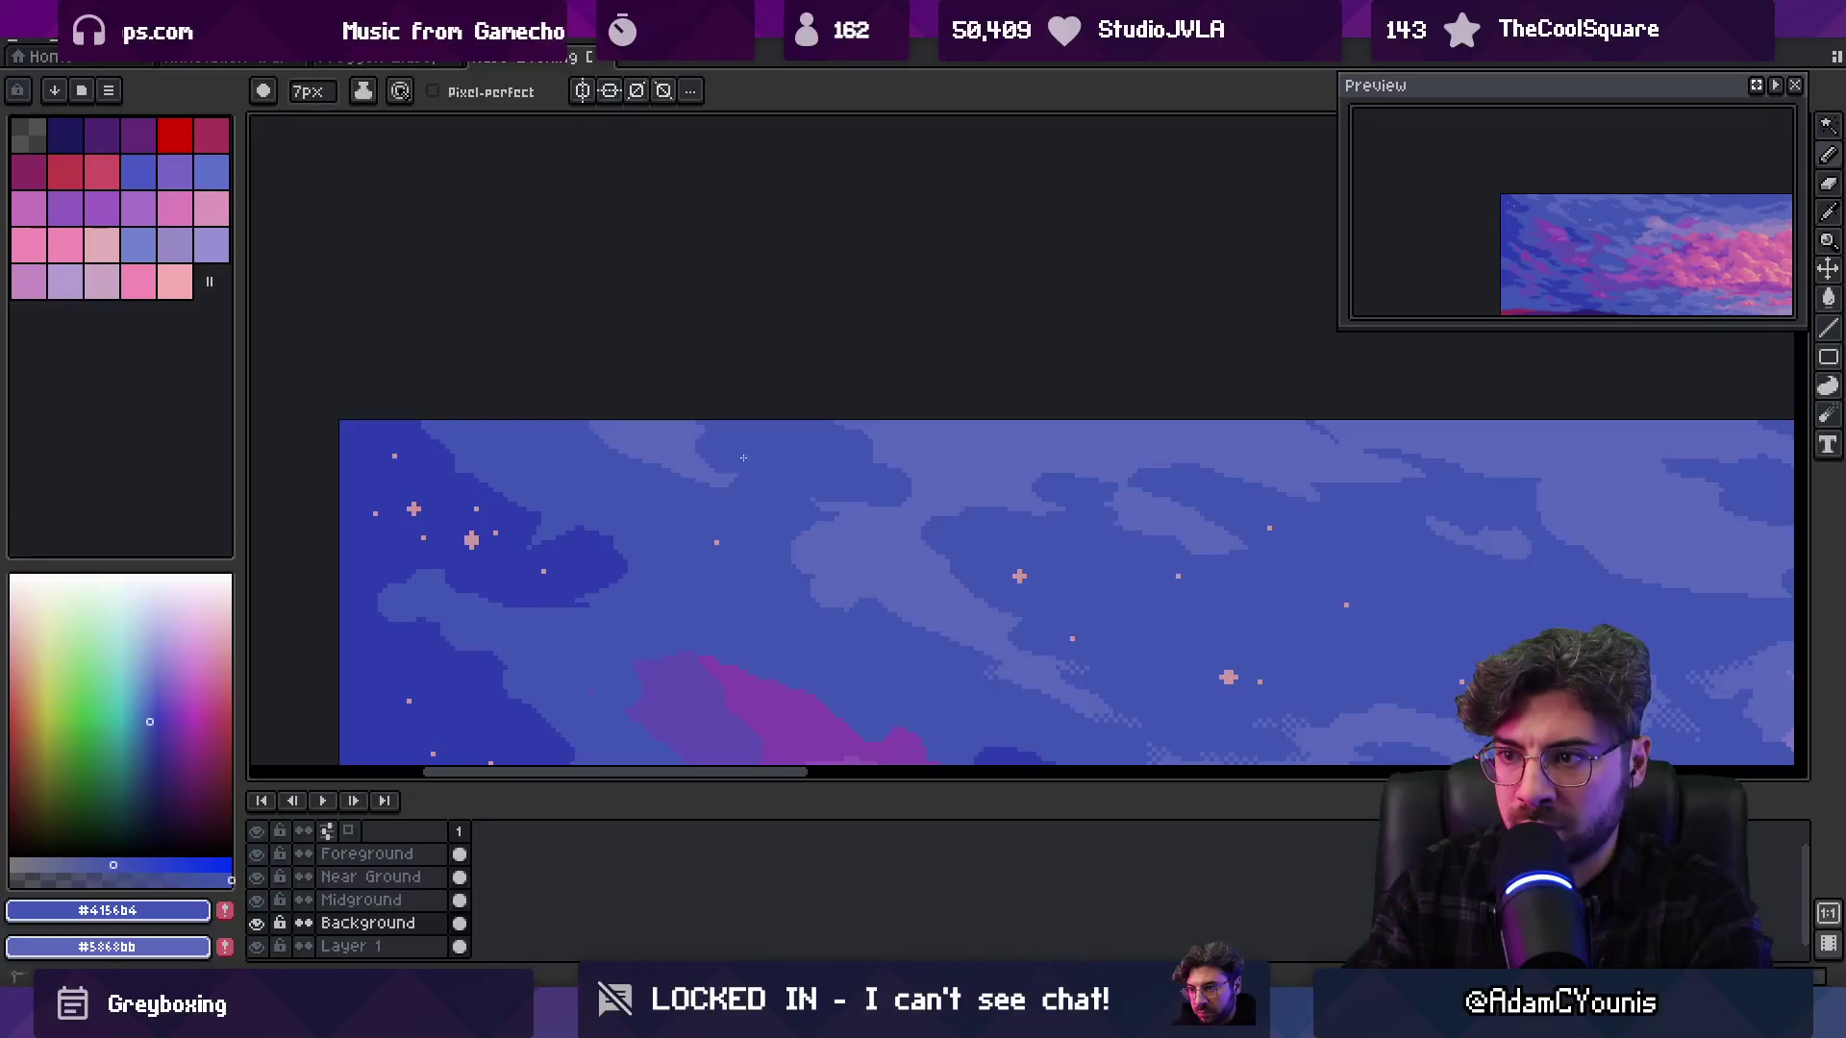
{"action": "left_click", "coordinate": [626, 426], "text": "alt"}
{"action": "key", "text": "minus"}
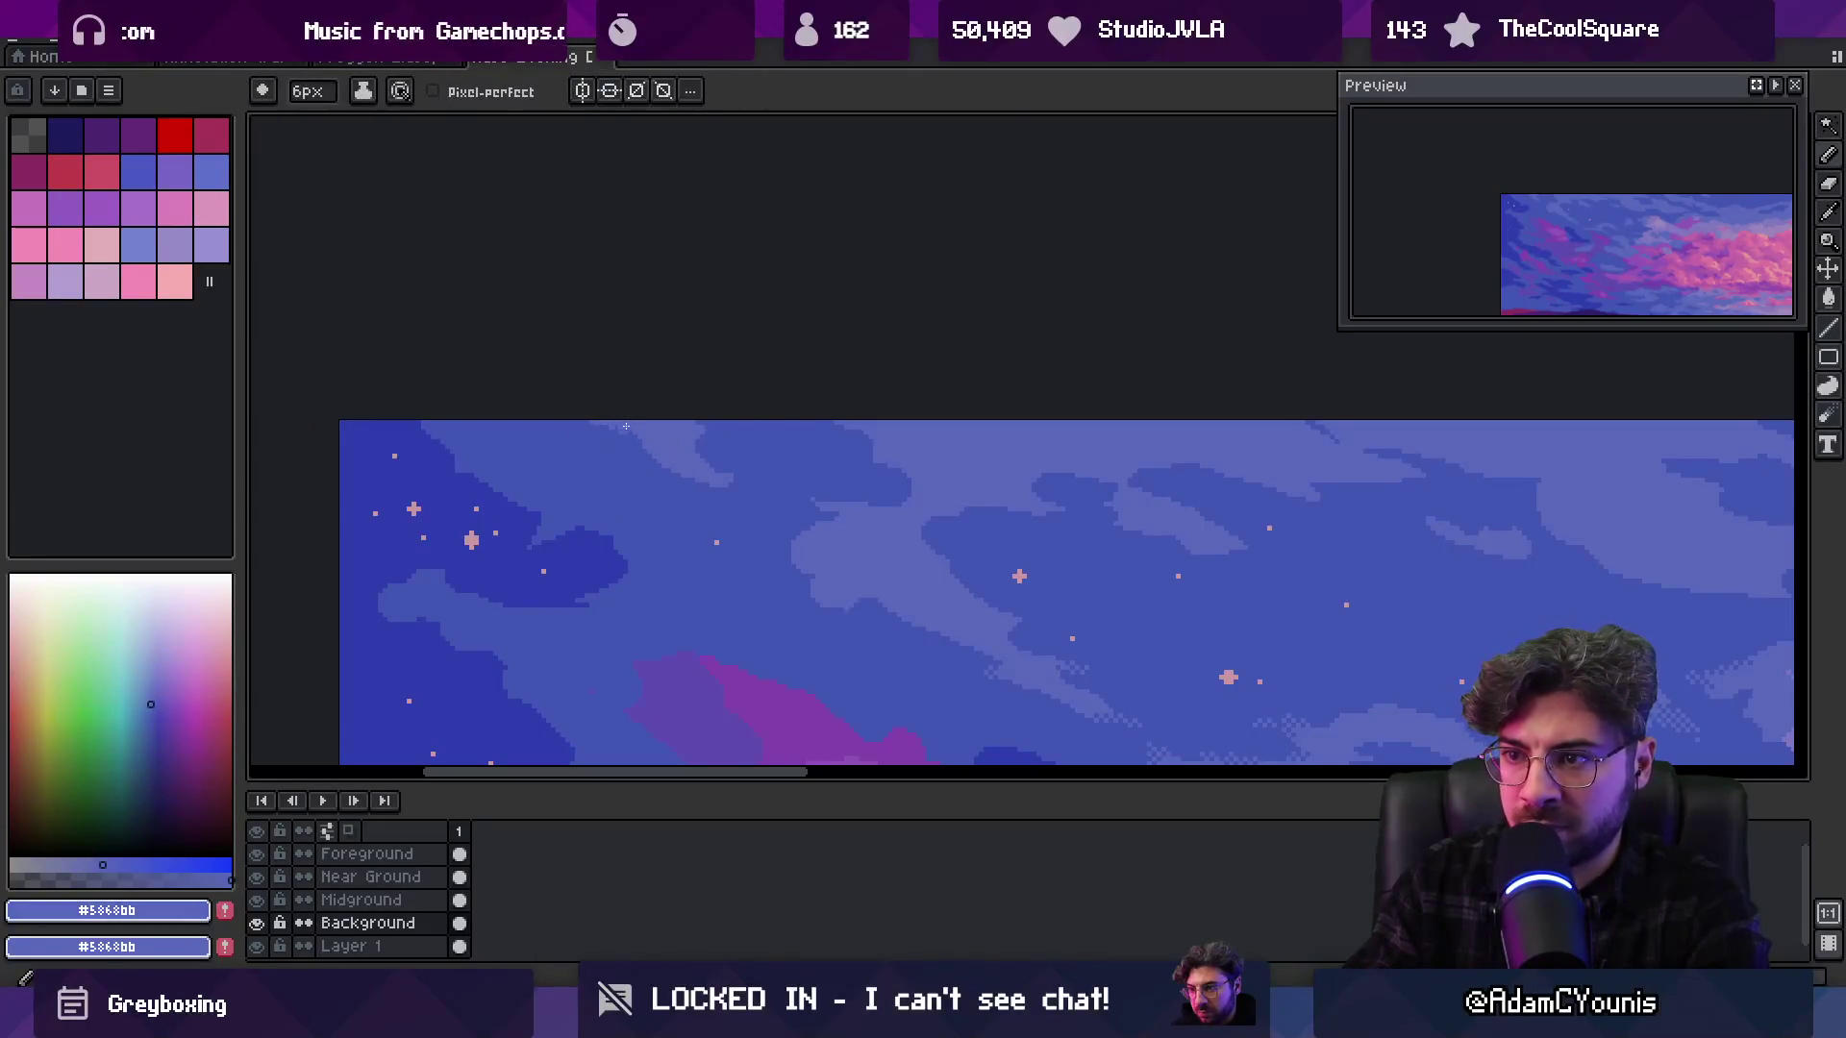
{"action": "left_click", "coordinate": [623, 478], "text": "alt"}
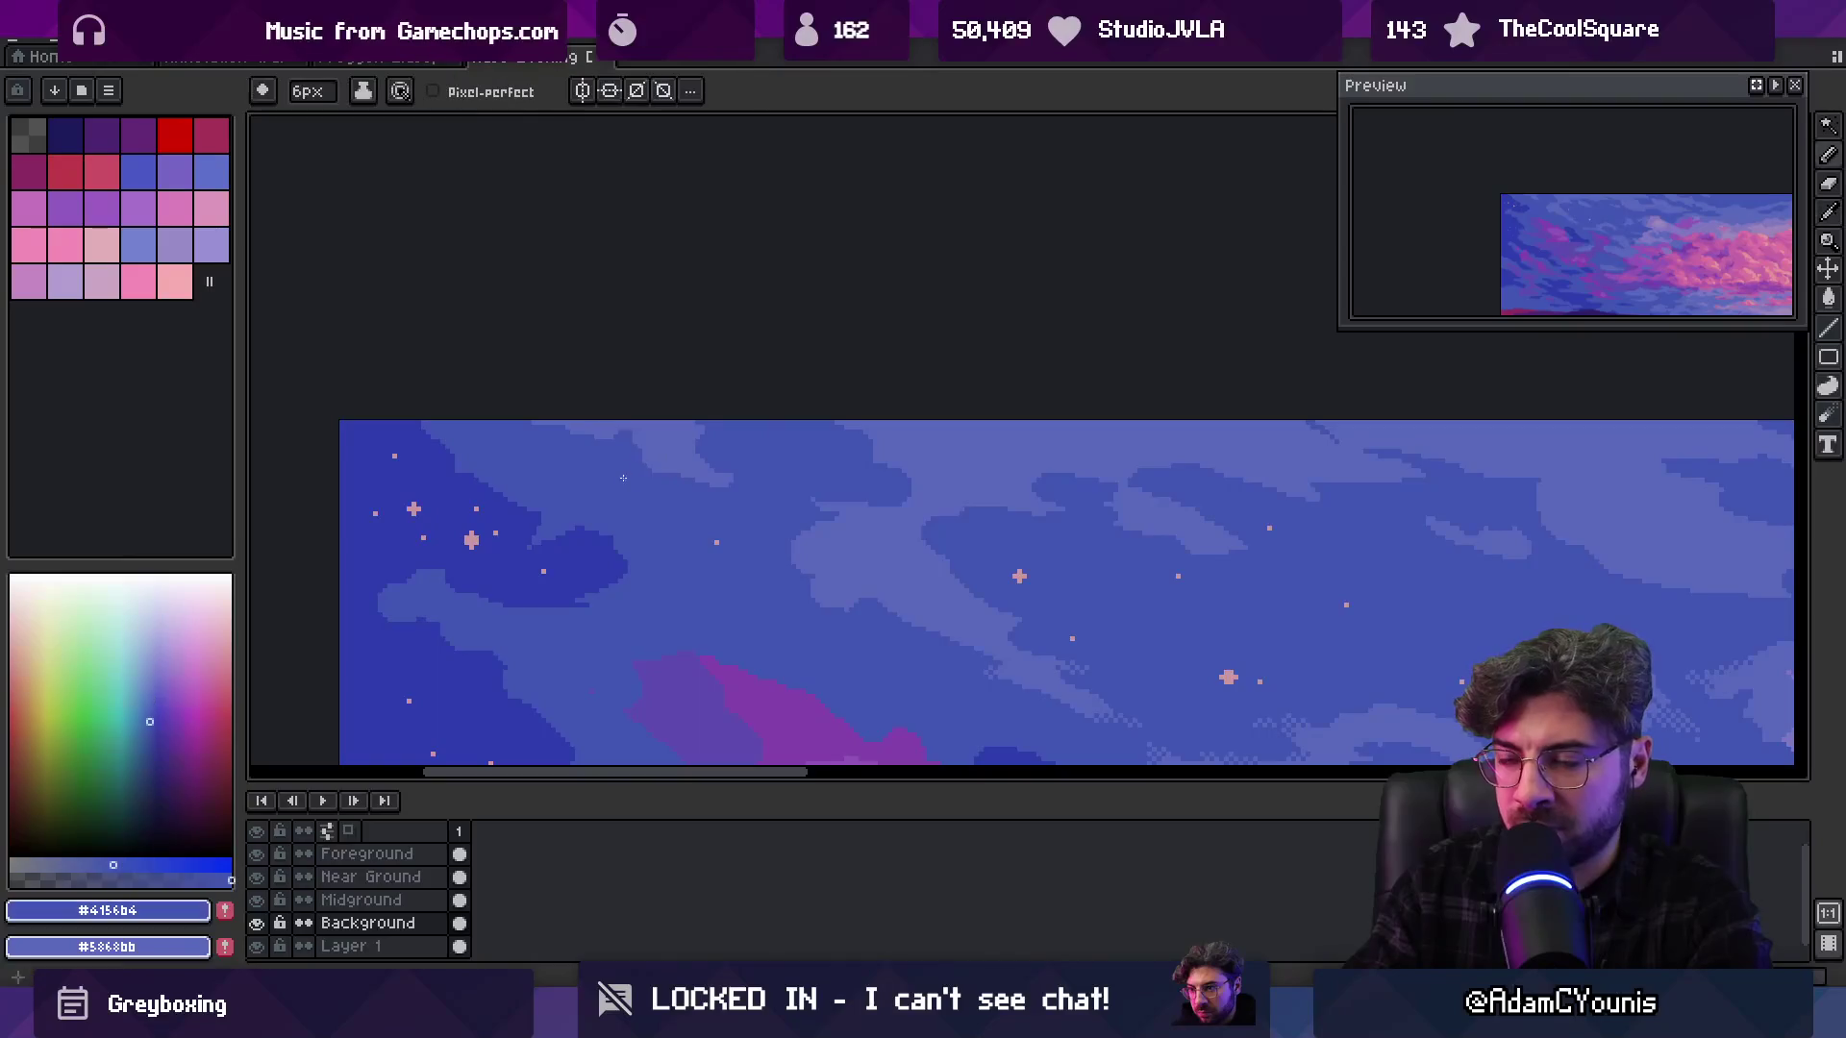
{"action": "left_click", "coordinate": [663, 471], "text": "alt"}
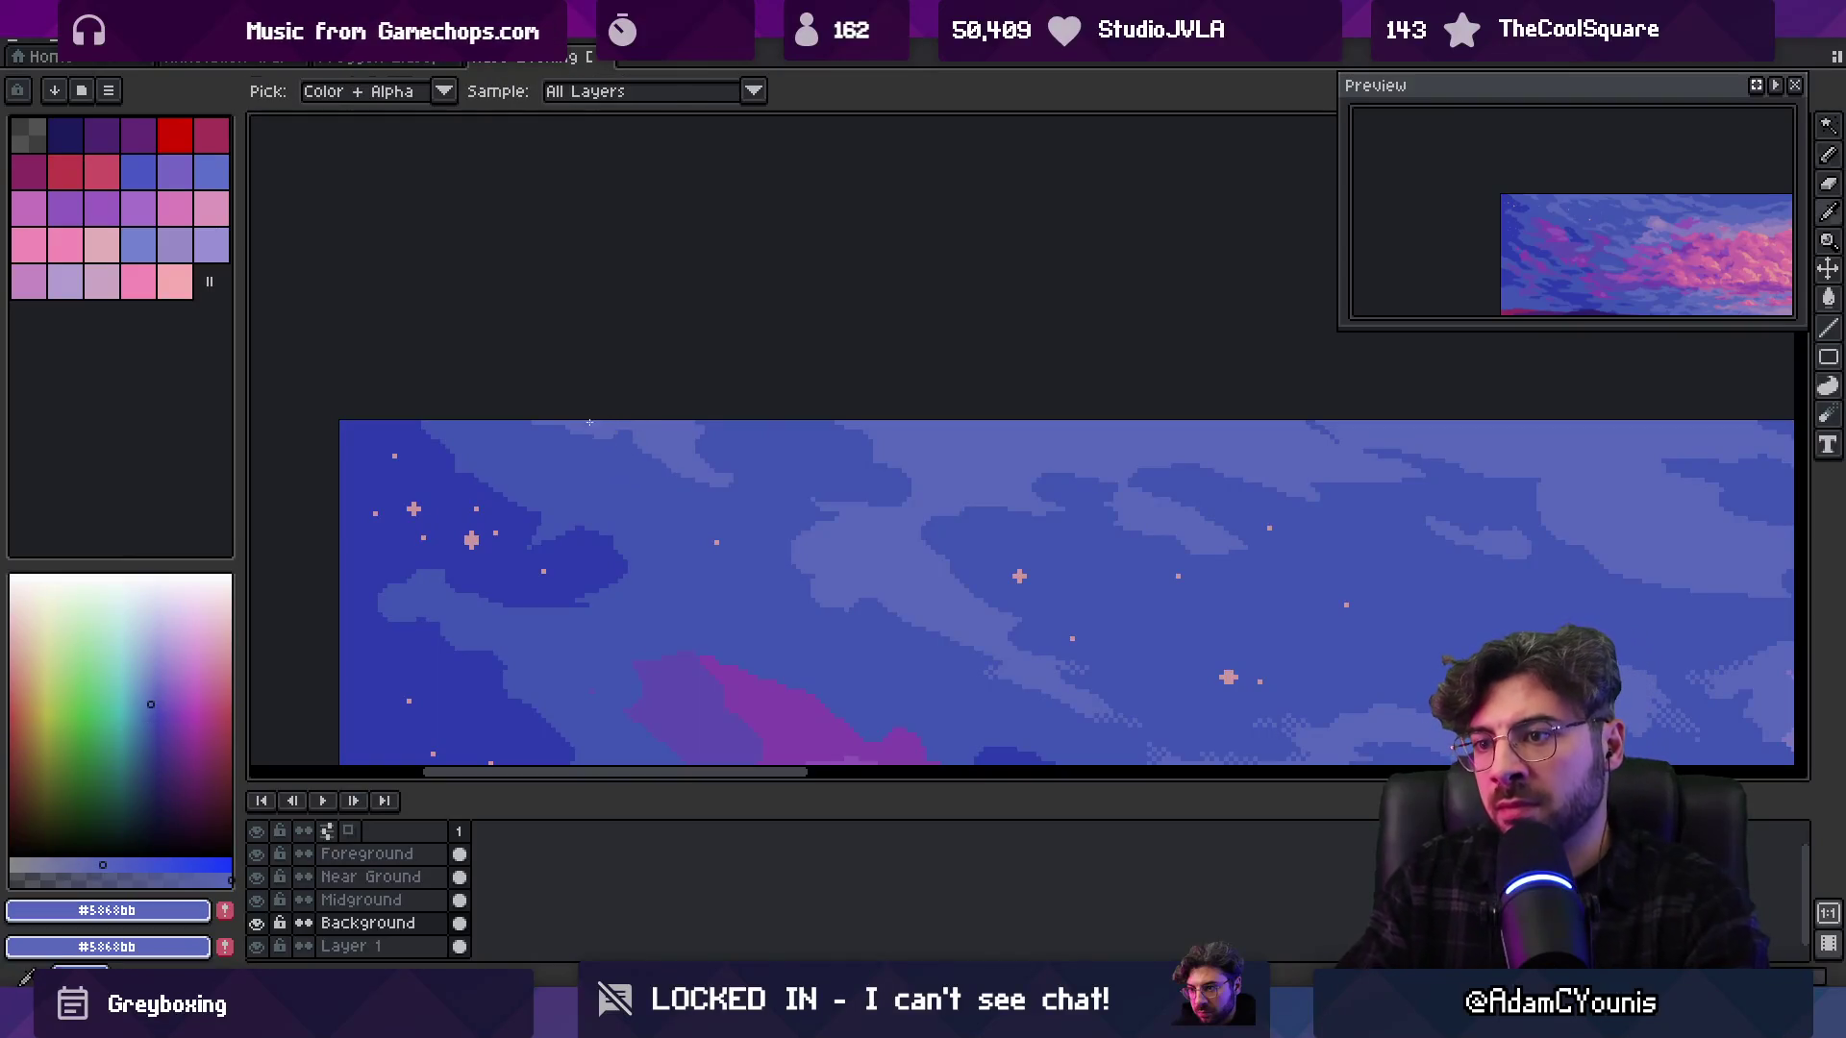
{"action": "left_click", "coordinate": [590, 471], "text": "alt"}
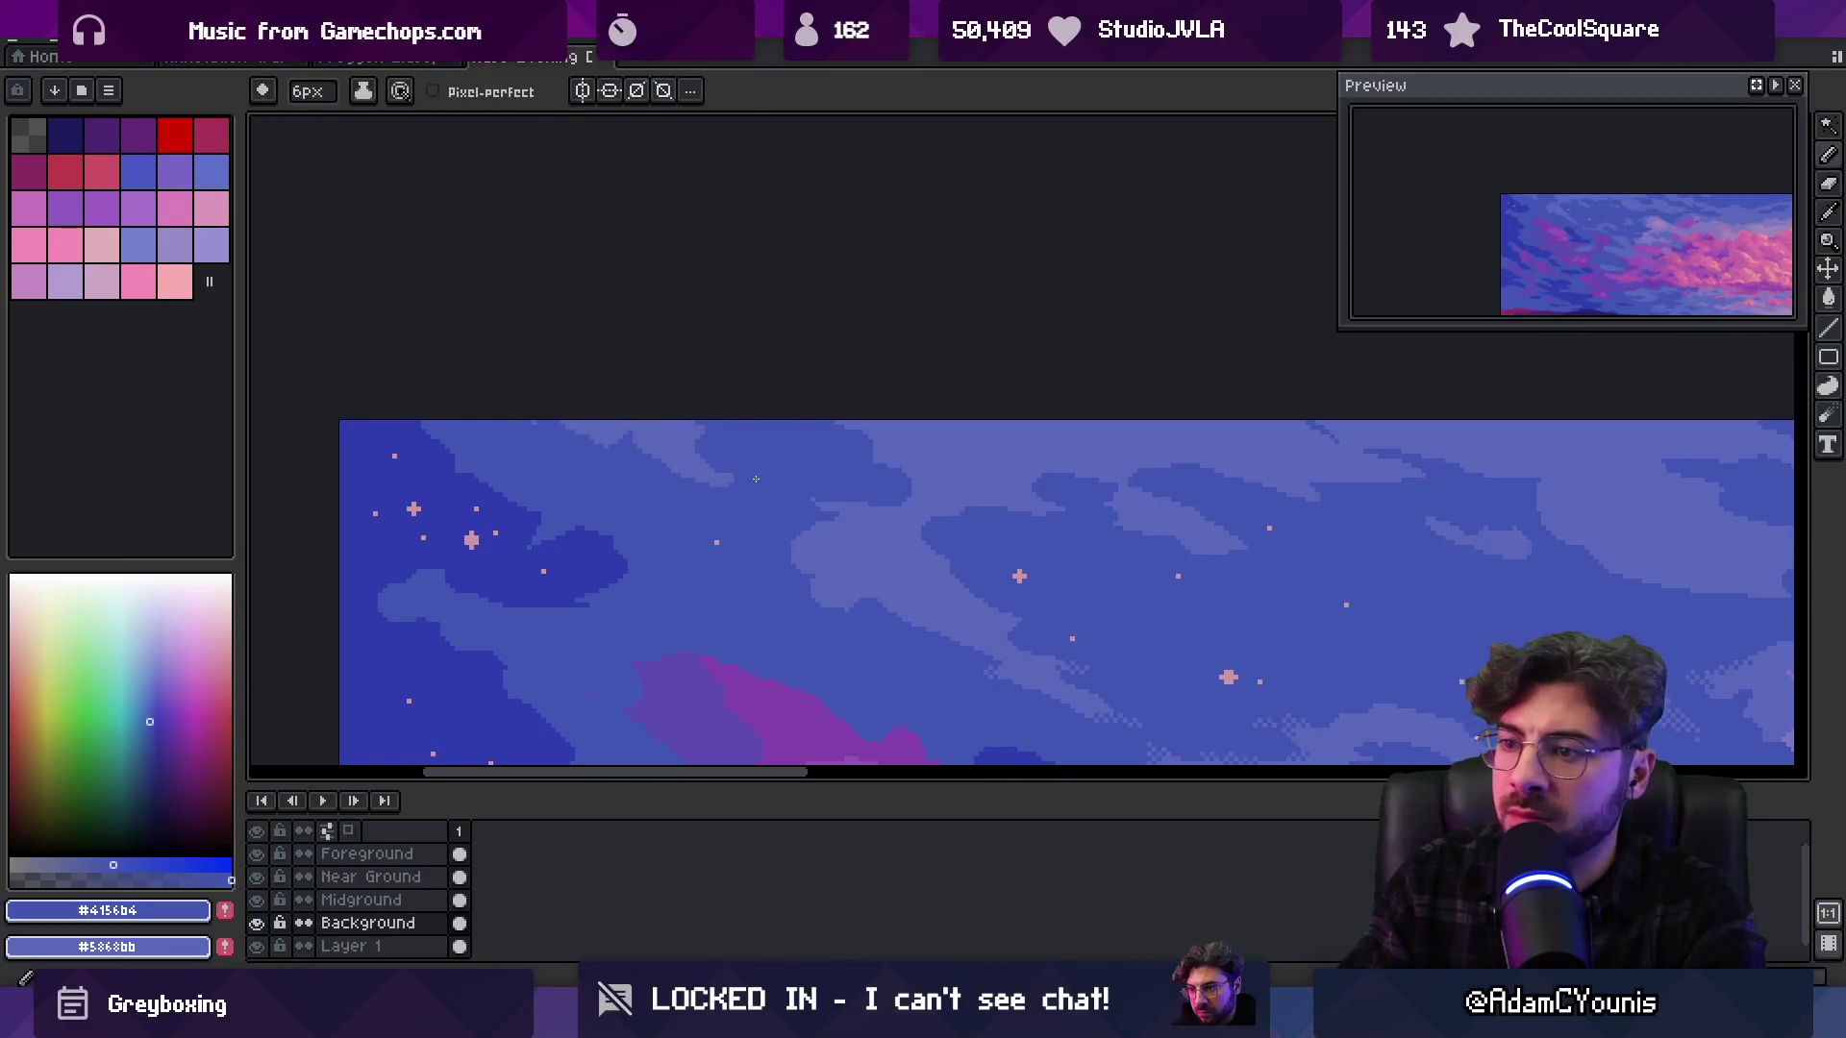
{"action": "left_click", "coordinate": [712, 467], "text": "alt"}
{"action": "scroll", "coordinate": [758, 478], "scroll_direction": "up", "scroll_amount": 2}
{"action": "key", "text": "minus"}
{"action": "key", "text": "minus"}
{"action": "key", "text": "minus"}
Add a light dither pixel at the wisp's tip, then re-sample the dark and light blues
{"action": "key", "text": "ctrl"}
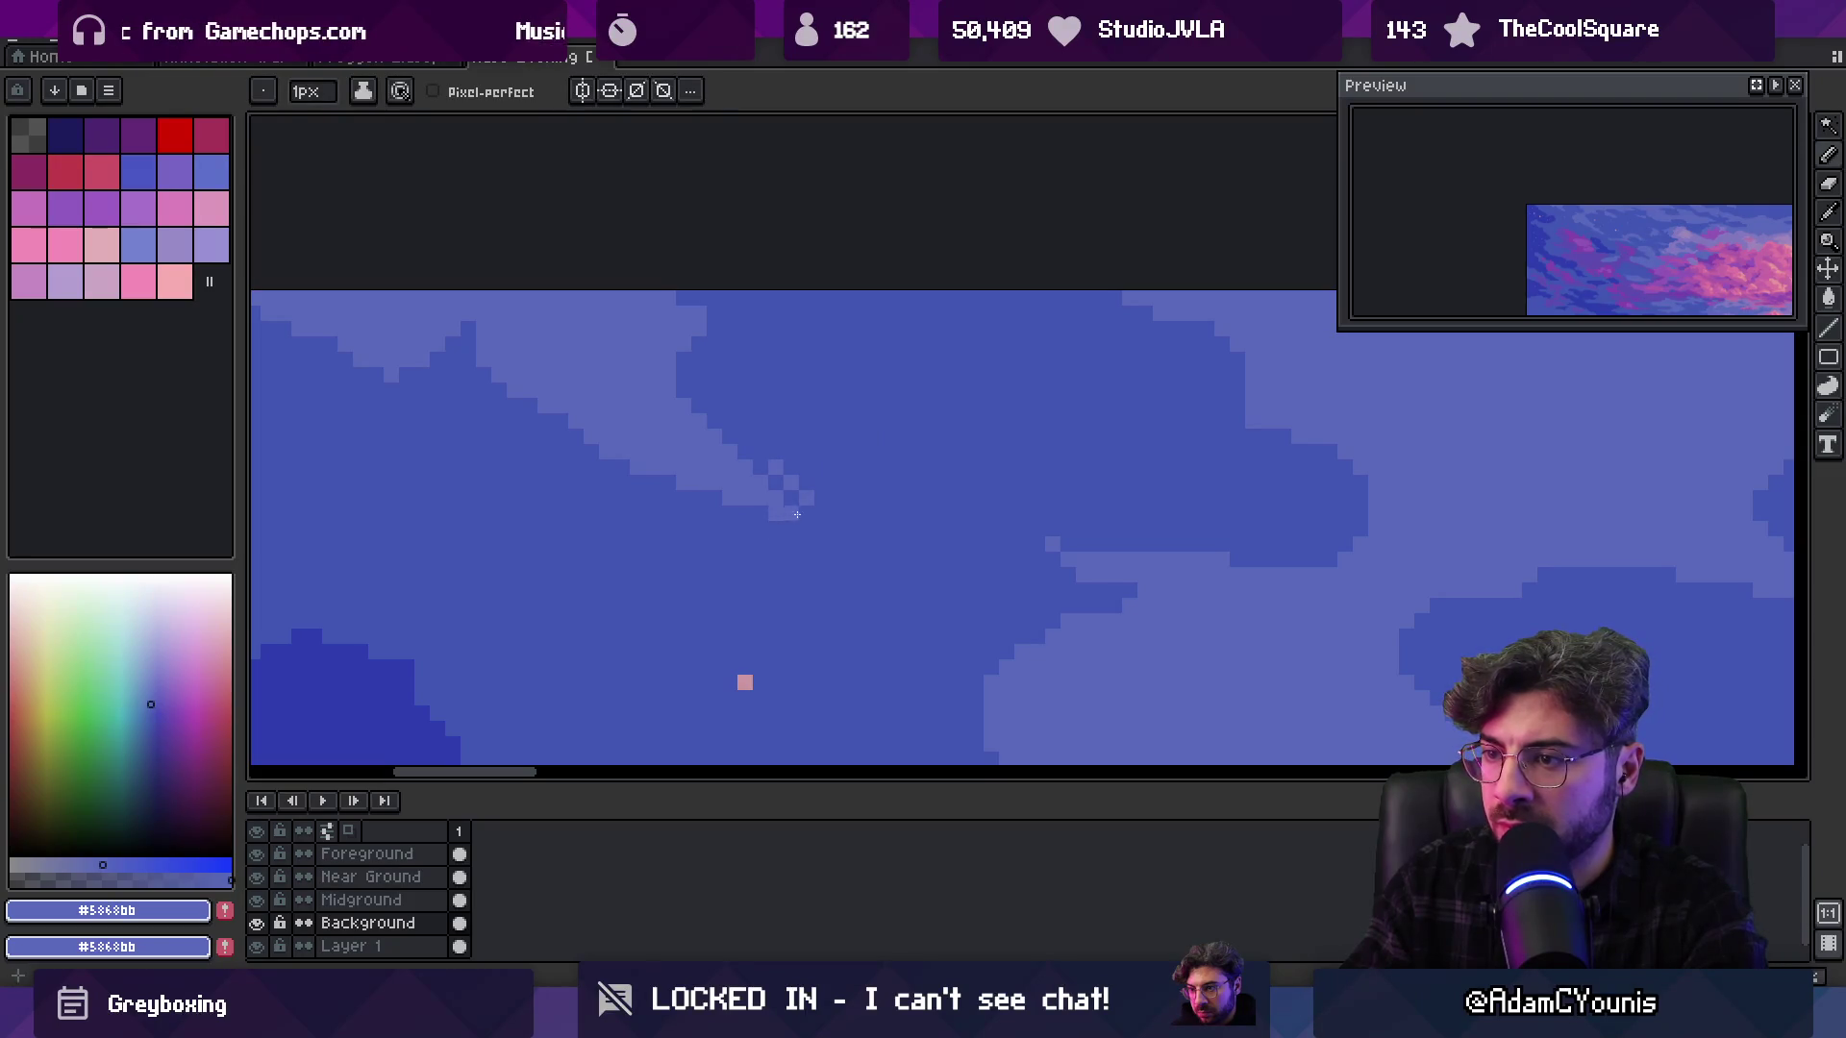
{"action": "left_click", "coordinate": [767, 526]}
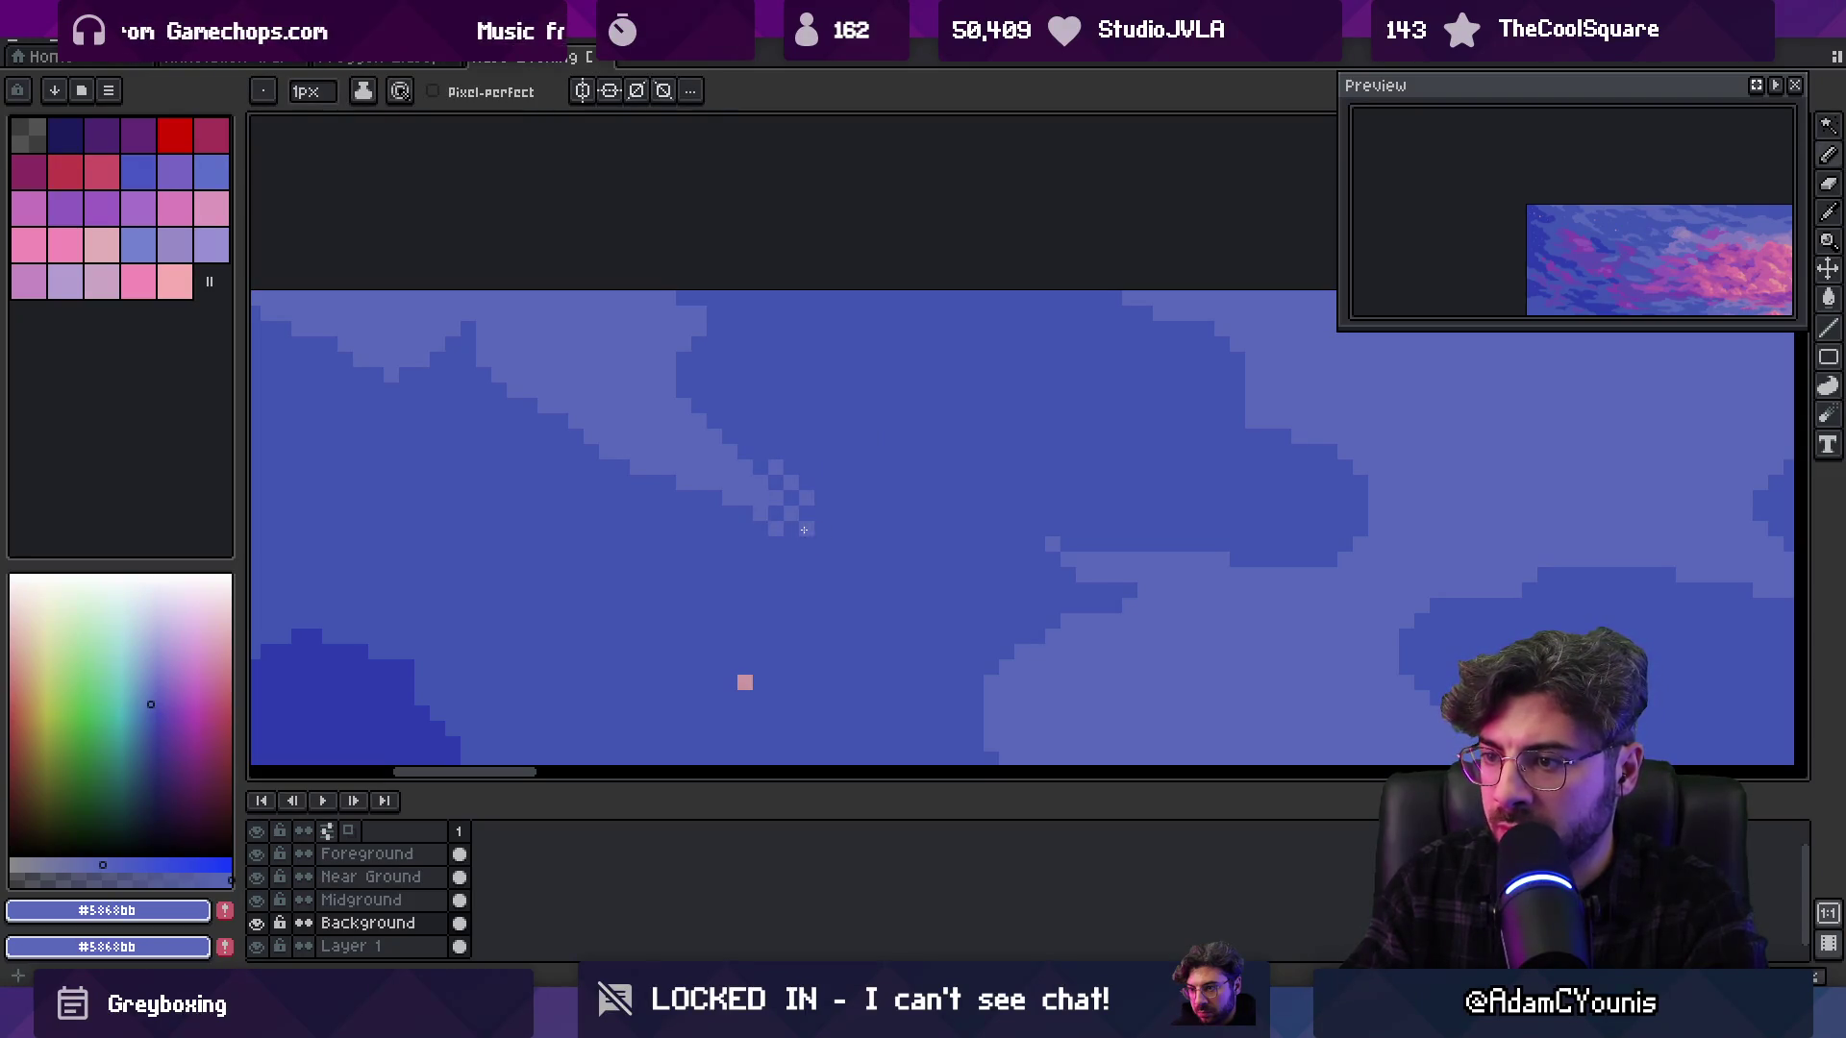
{"action": "scroll", "coordinate": [848, 541], "scroll_direction": "down", "scroll_amount": 3}
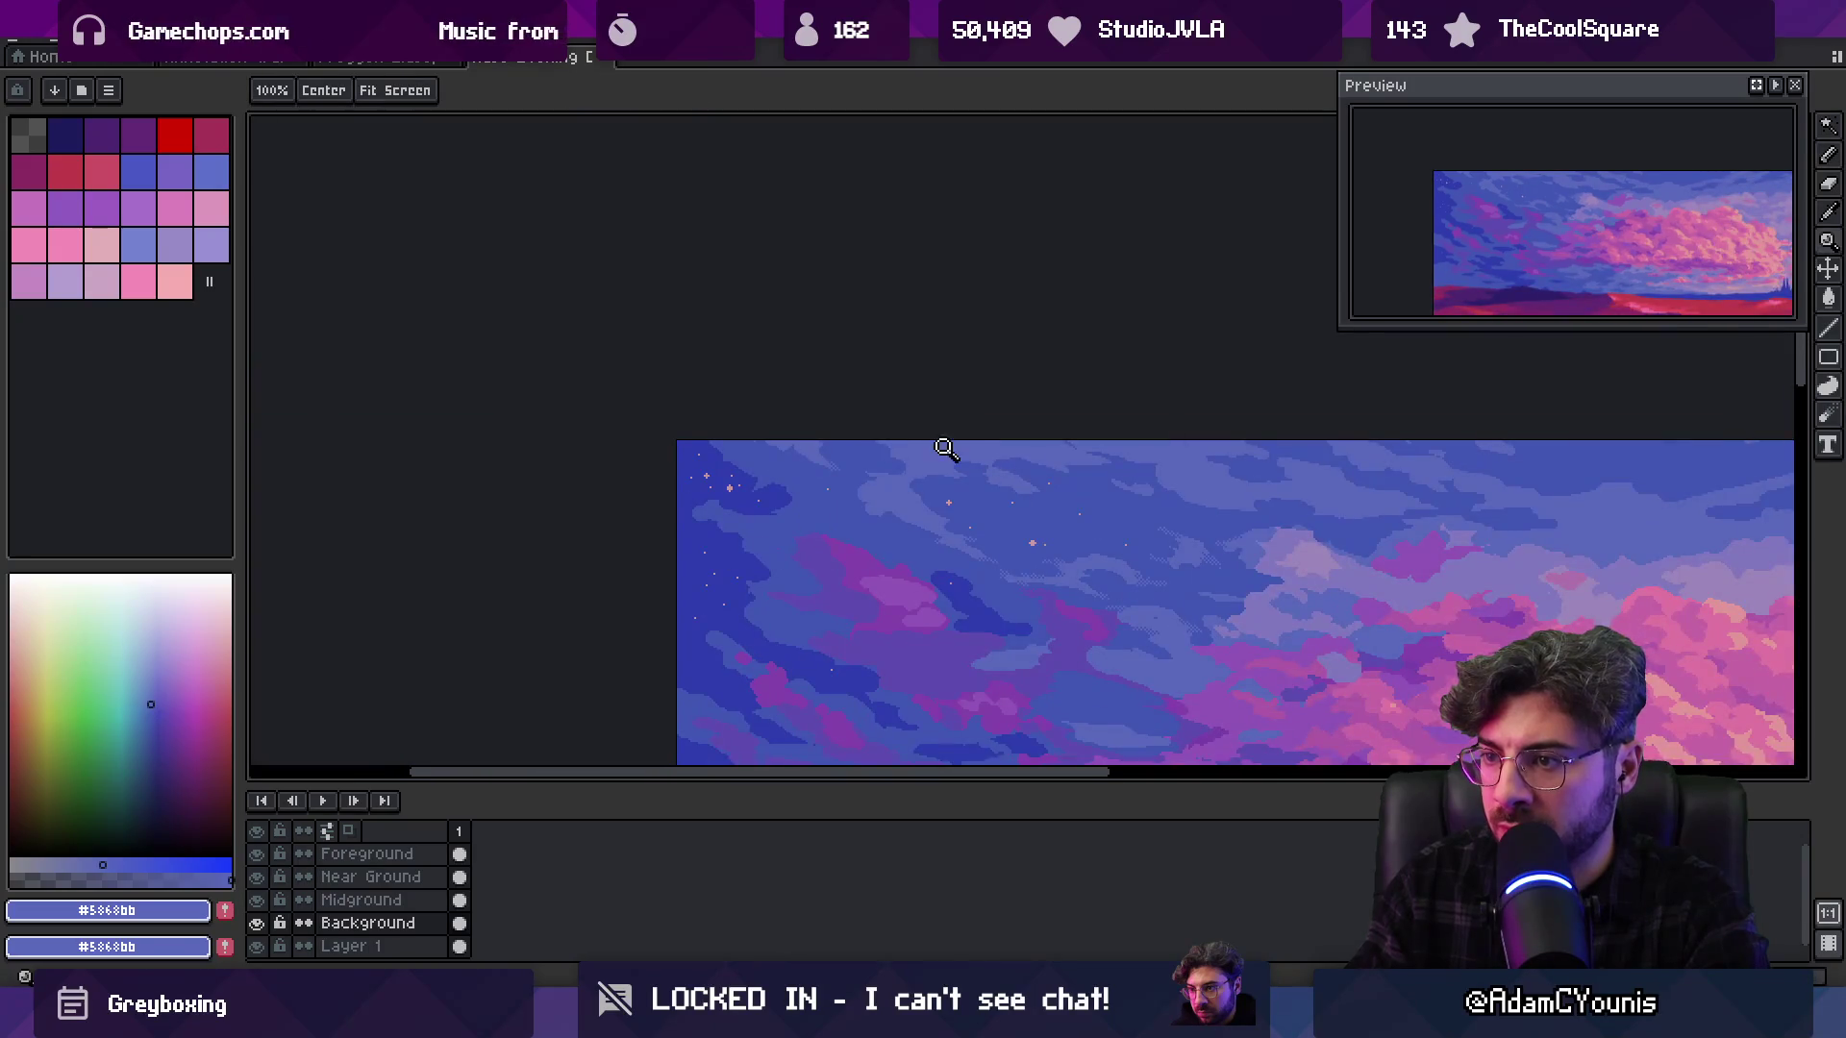
{"action": "scroll", "coordinate": [827, 438], "scroll_direction": "up", "scroll_amount": 3}
{"action": "left_click", "coordinate": [827, 439], "text": "alt"}
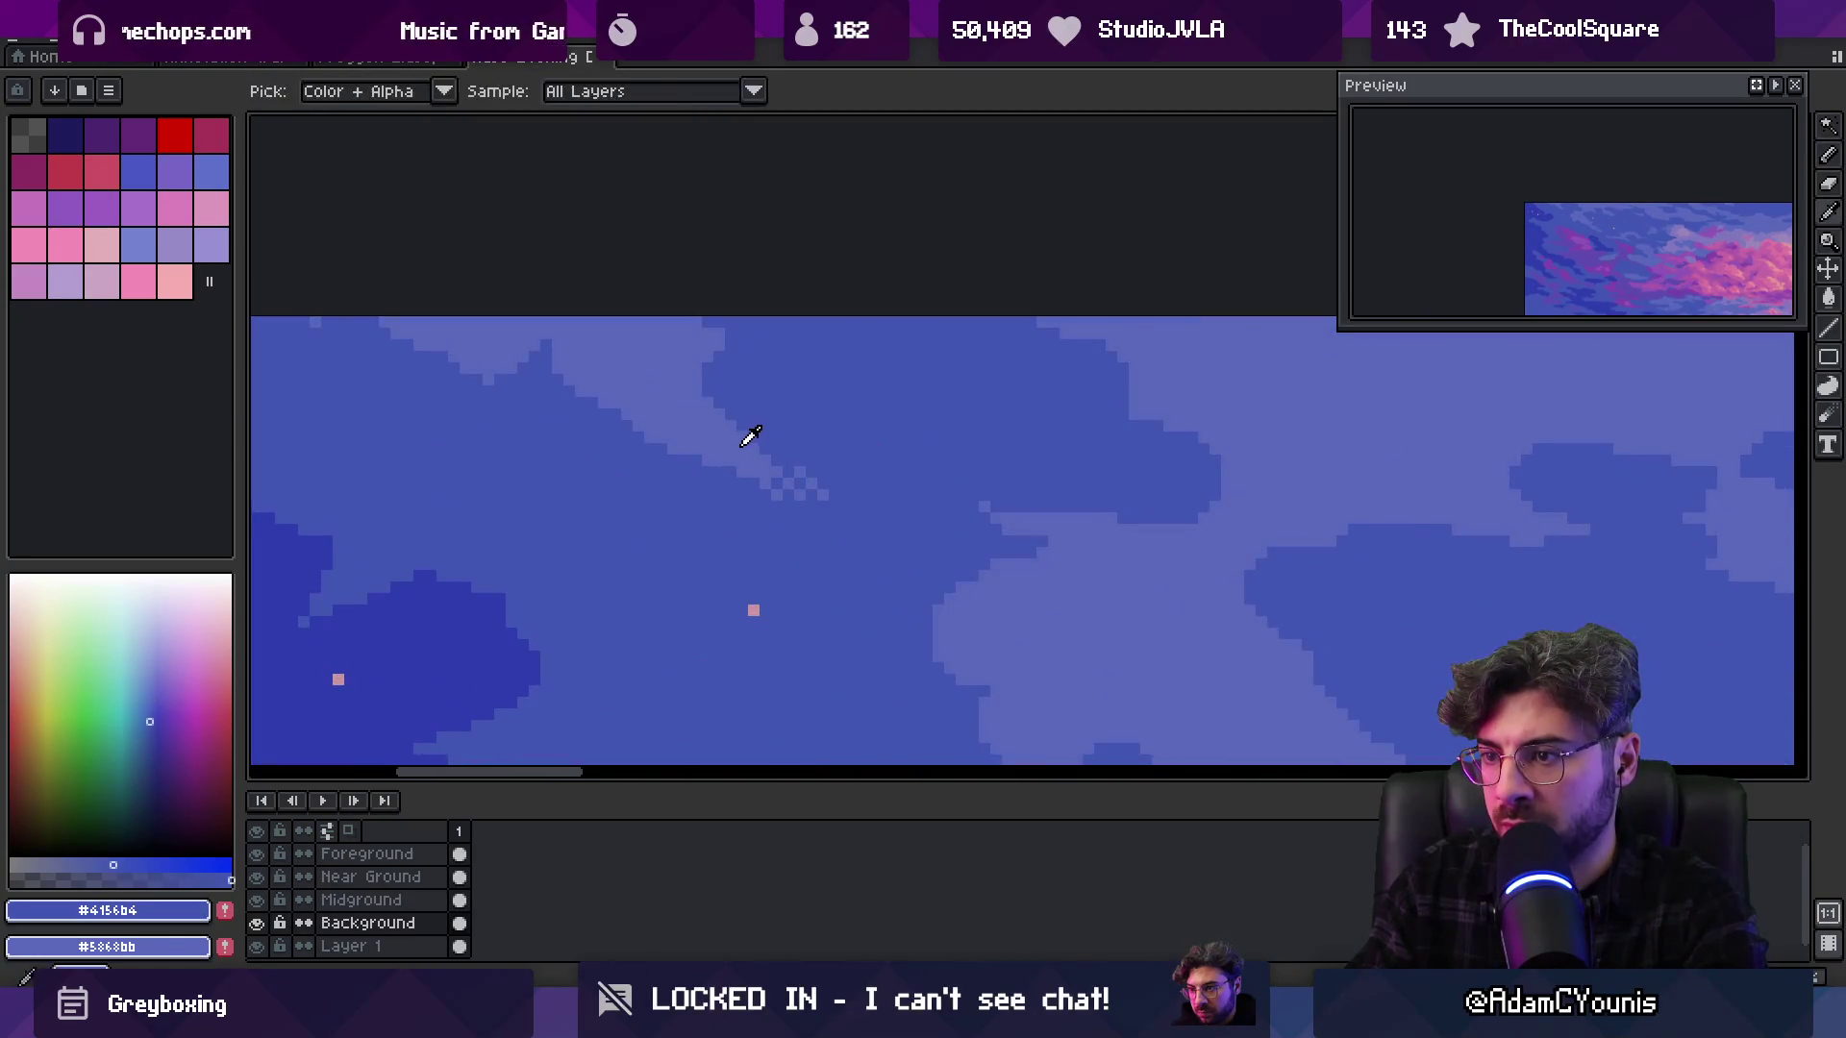
{"action": "left_click", "coordinate": [746, 429], "text": "alt"}
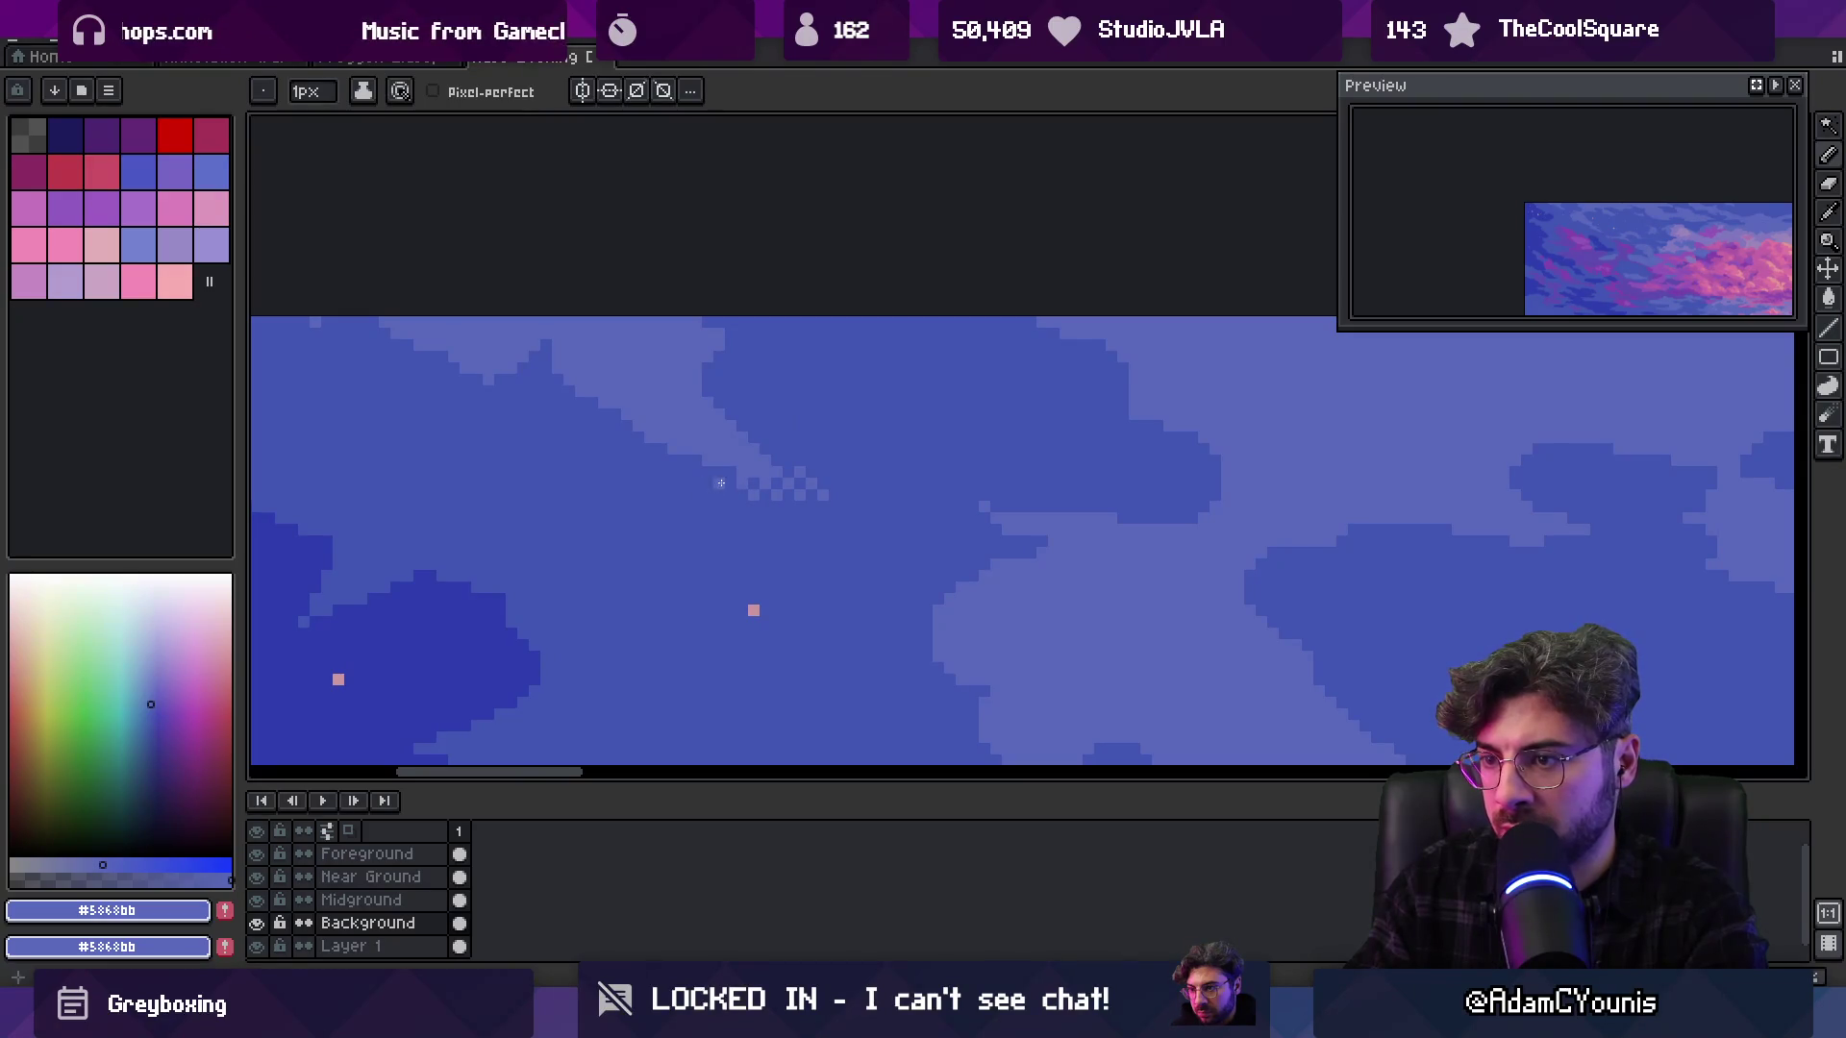
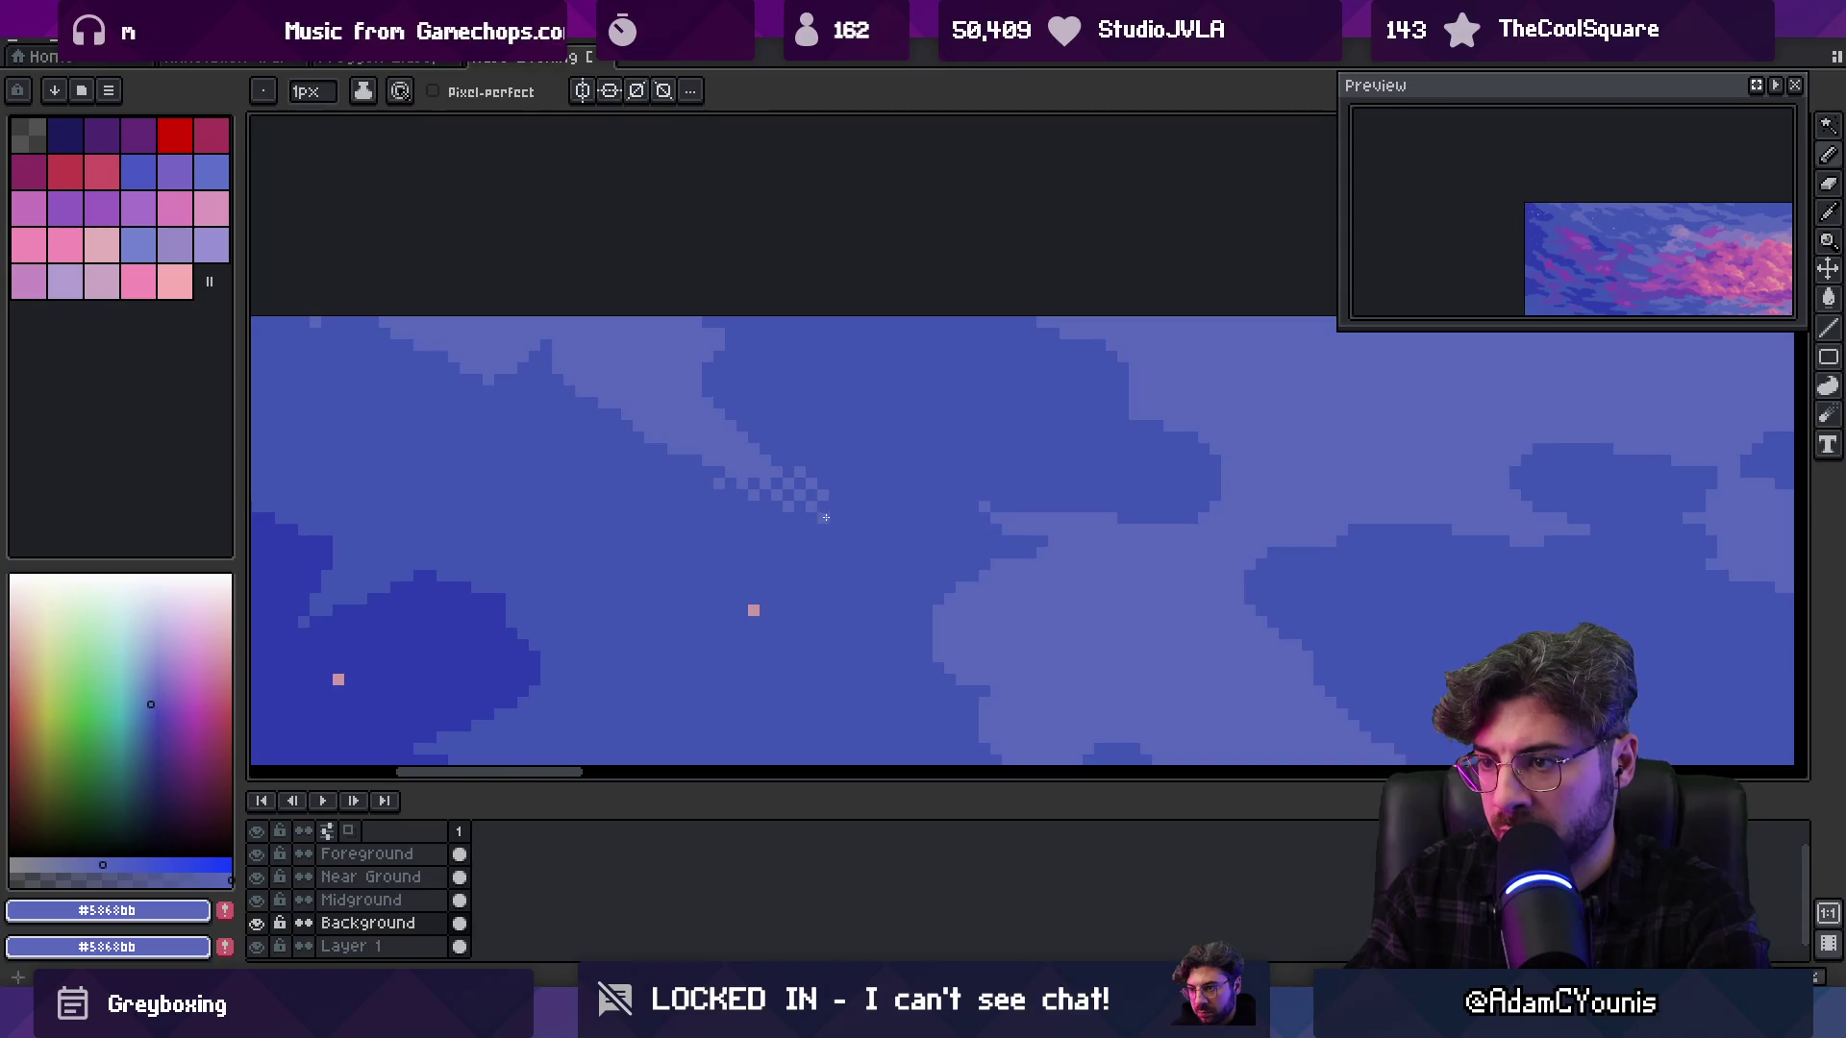
Repaint part of the cloud edge in the darker sky blue #4156b4
{"action": "scroll", "coordinate": [898, 488], "scroll_direction": "down", "scroll_amount": 3}
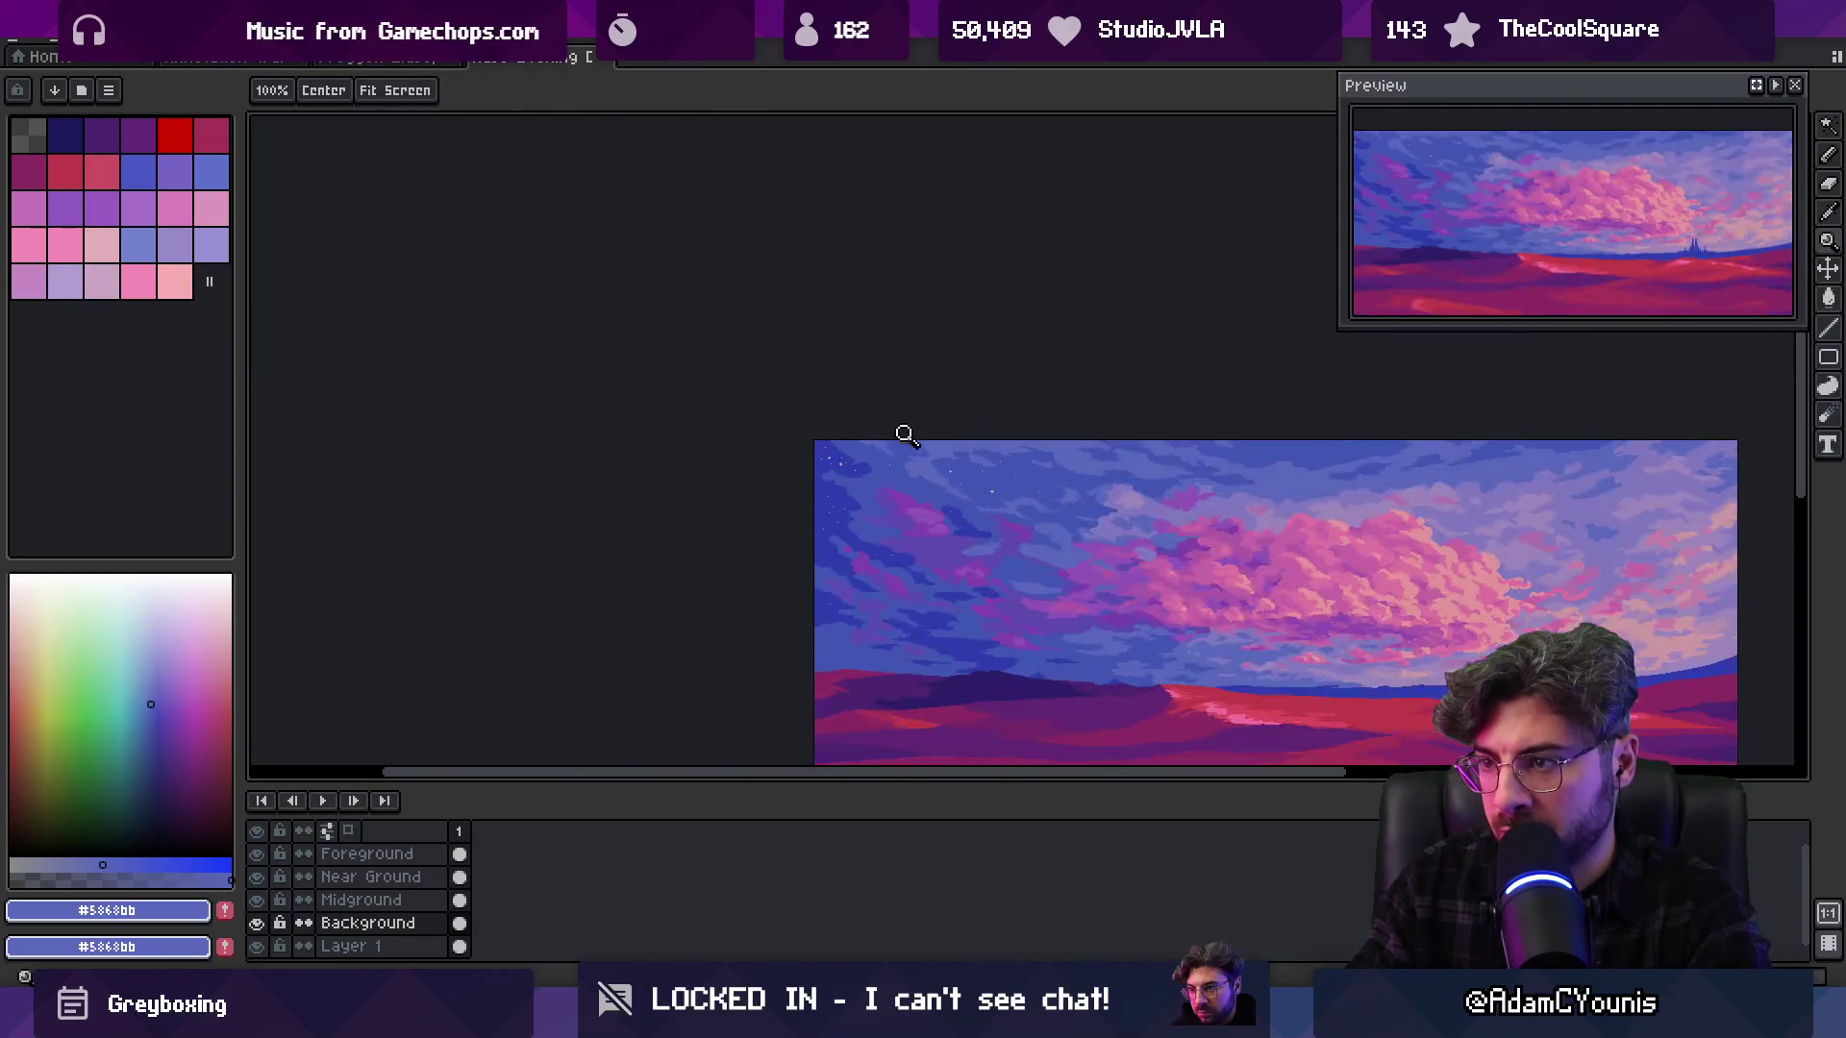
{"action": "scroll", "coordinate": [903, 429], "scroll_direction": "up", "scroll_amount": 3}
{"action": "left_click", "coordinate": [903, 478], "text": "alt"}
{"action": "key", "text": "z"}
{"action": "scroll", "coordinate": [857, 395], "scroll_direction": "down", "scroll_amount": 3}
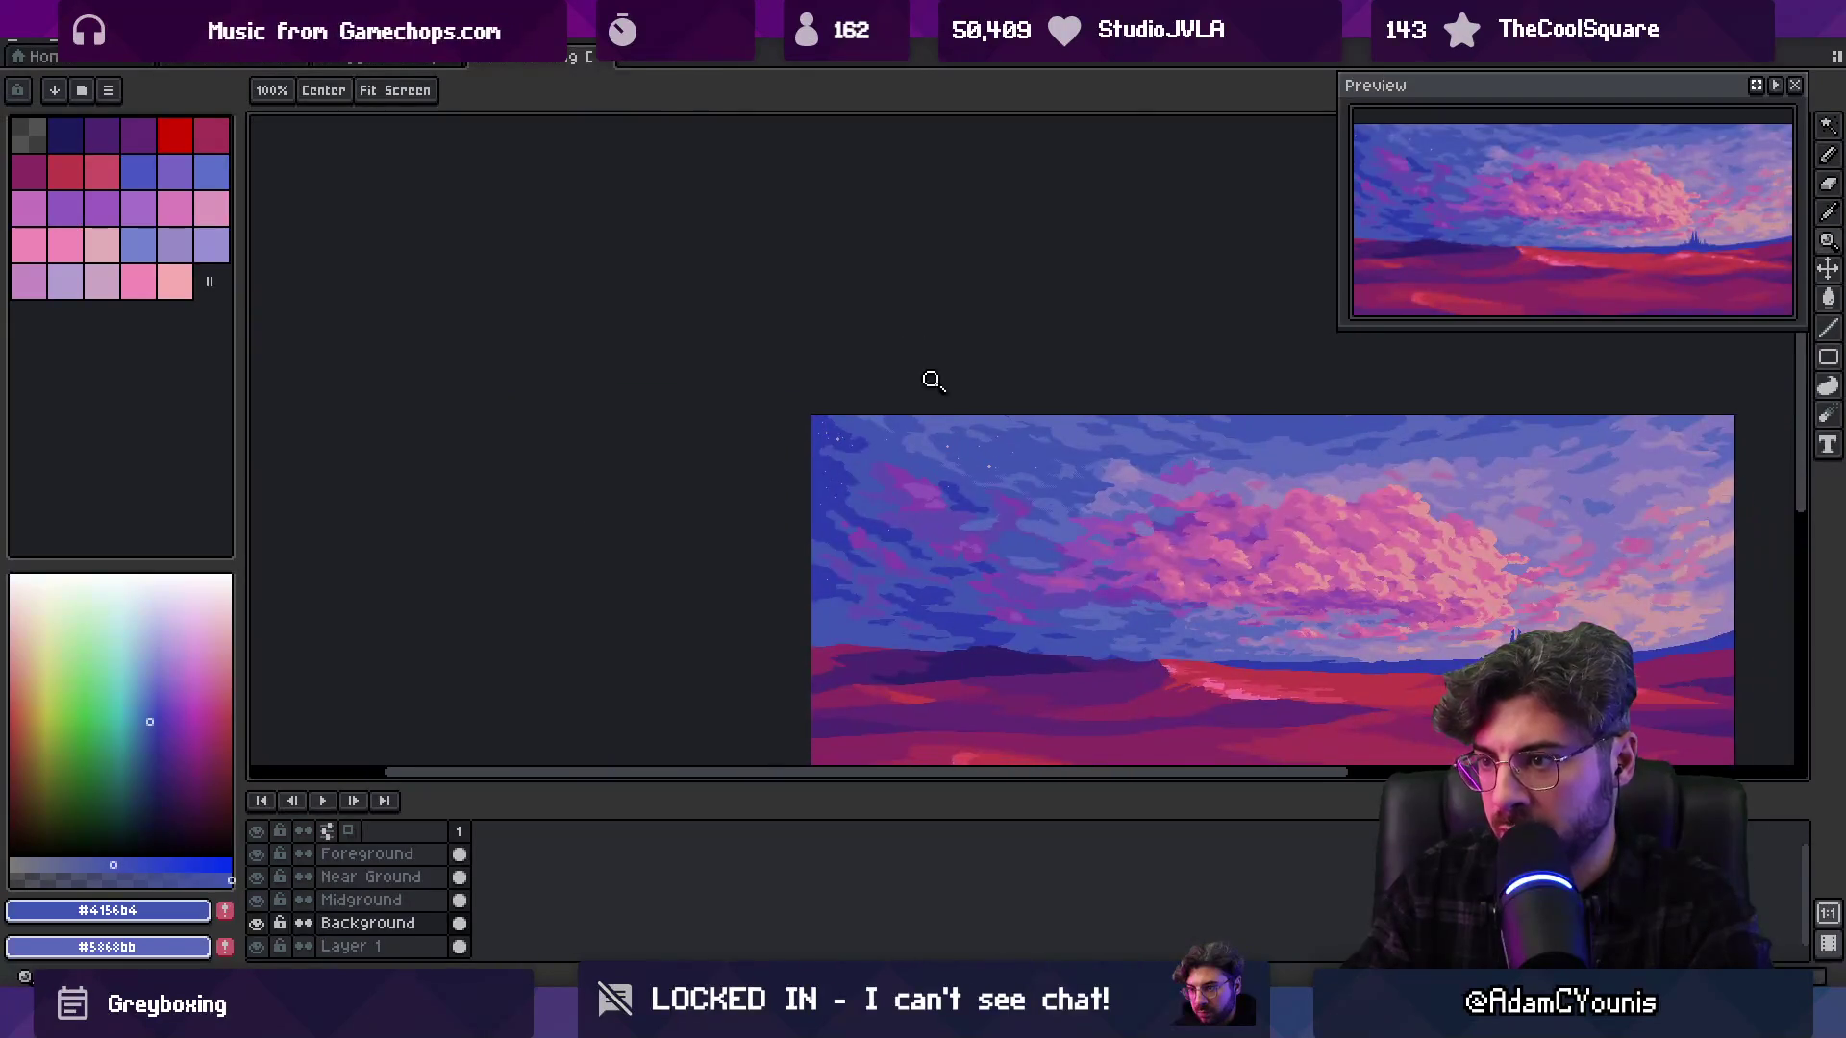
{"action": "scroll", "coordinate": [961, 404], "scroll_direction": "up", "scroll_amount": 3}
{"action": "key", "text": "b"}
{"action": "left_click_drag", "start_coordinate": [1033, 448], "coordinate": [947, 451]}
Extend the light blue #5868bb cloud edge across the sky
{"action": "left_click", "coordinate": [1009, 413], "text": "alt"}
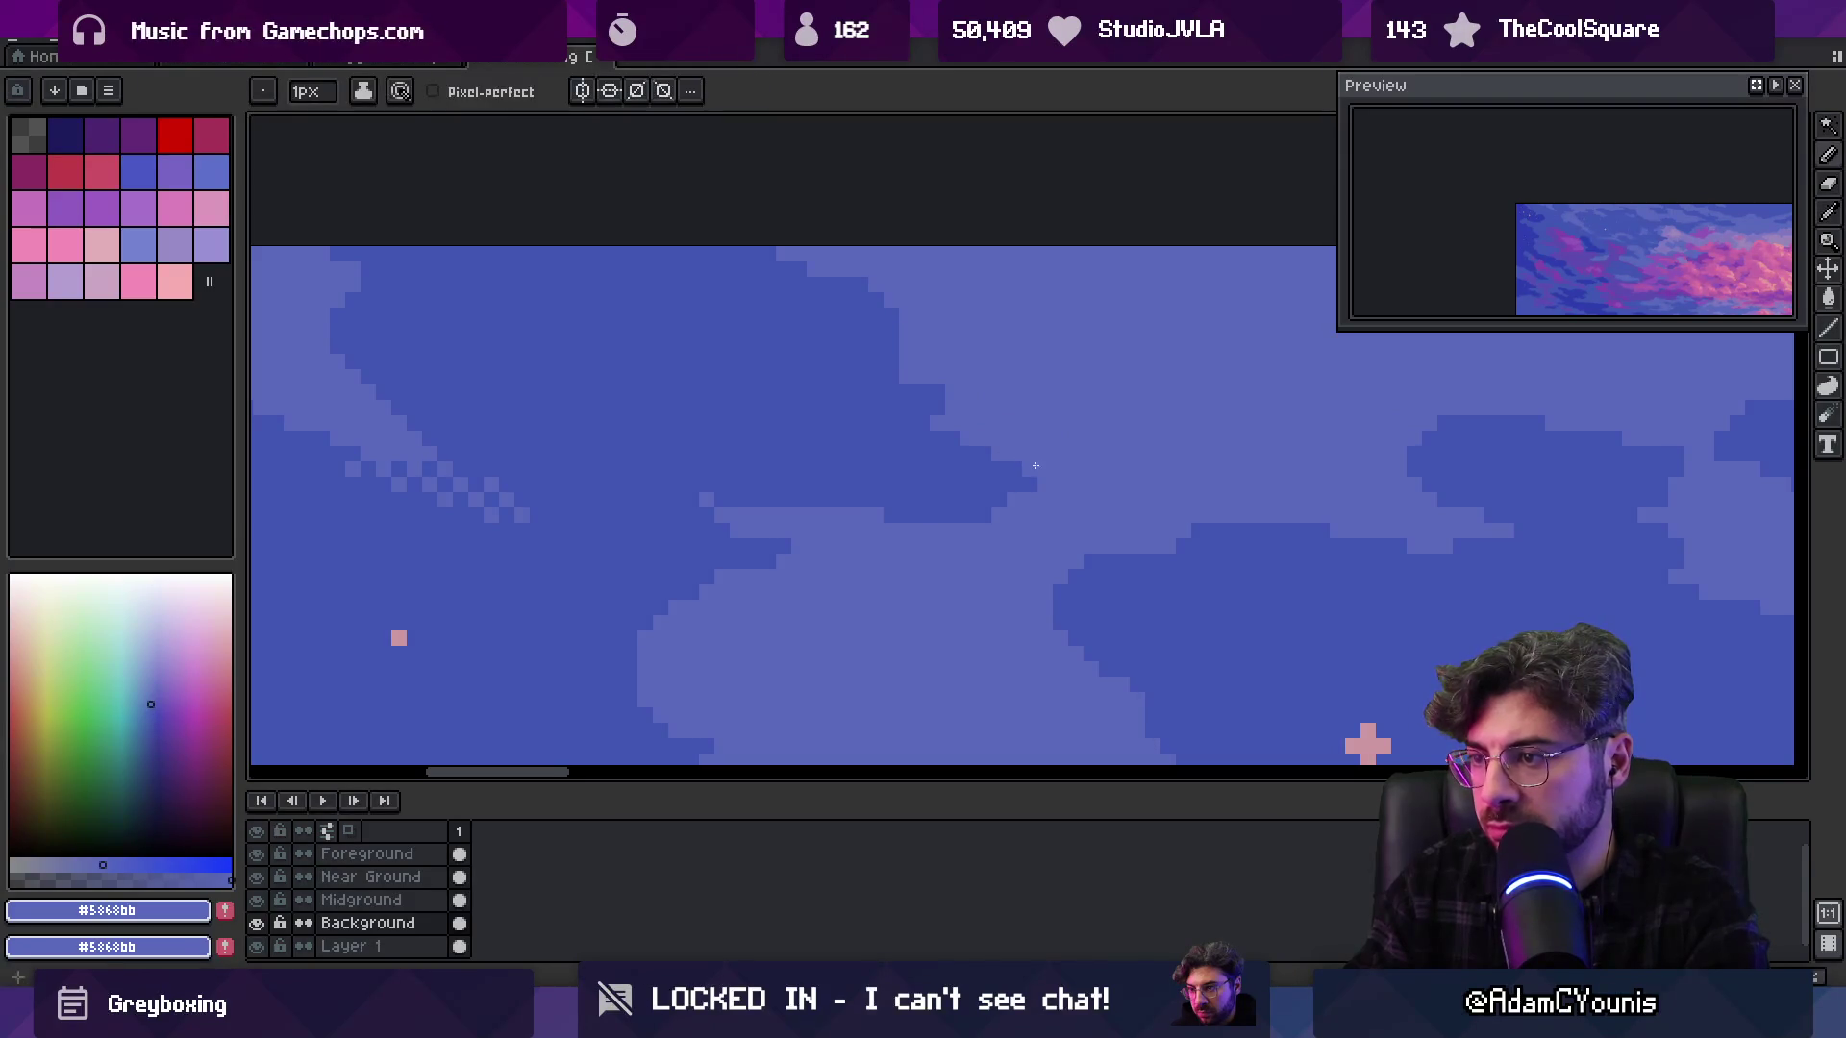
{"action": "left_click_drag", "start_coordinate": [806, 501], "coordinate": [666, 488]}
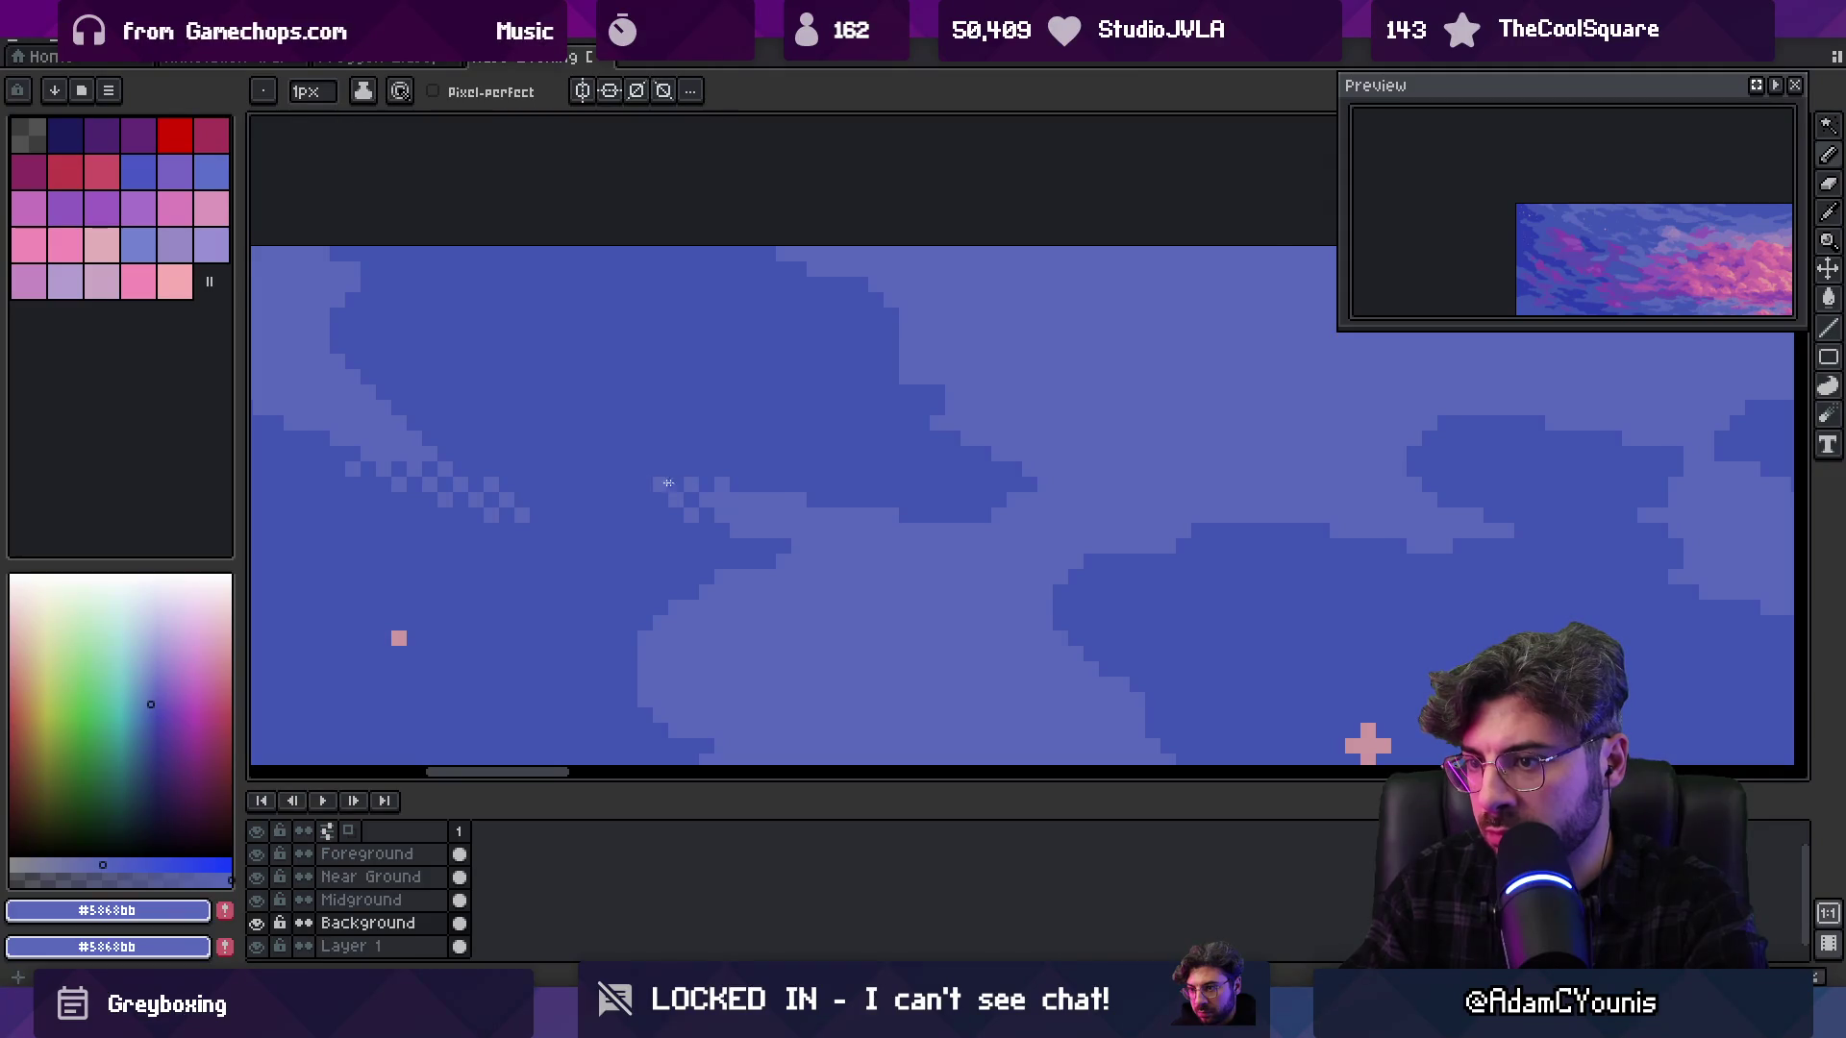
{"action": "key", "text": "z"}
{"action": "scroll", "coordinate": [861, 400], "scroll_direction": "down", "scroll_amount": 5}
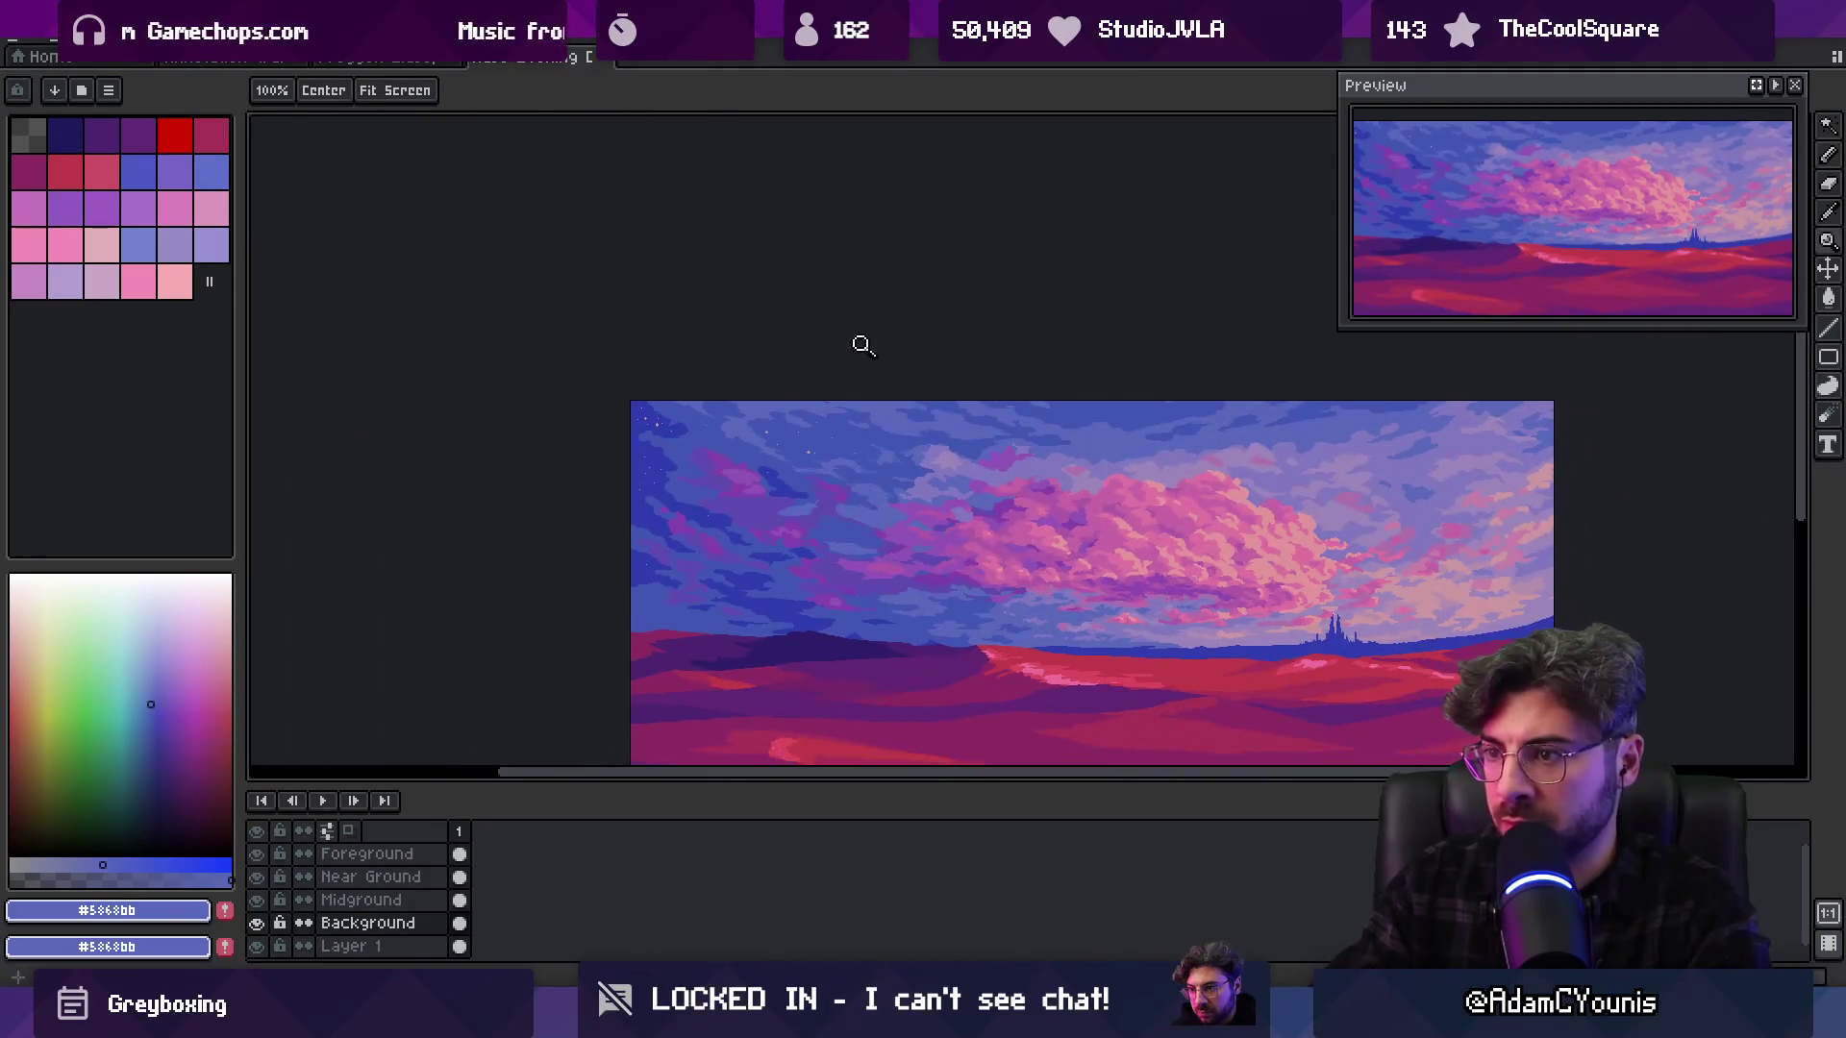
{"action": "left_click_drag", "start_coordinate": [885, 391], "coordinate": [841, 395]}
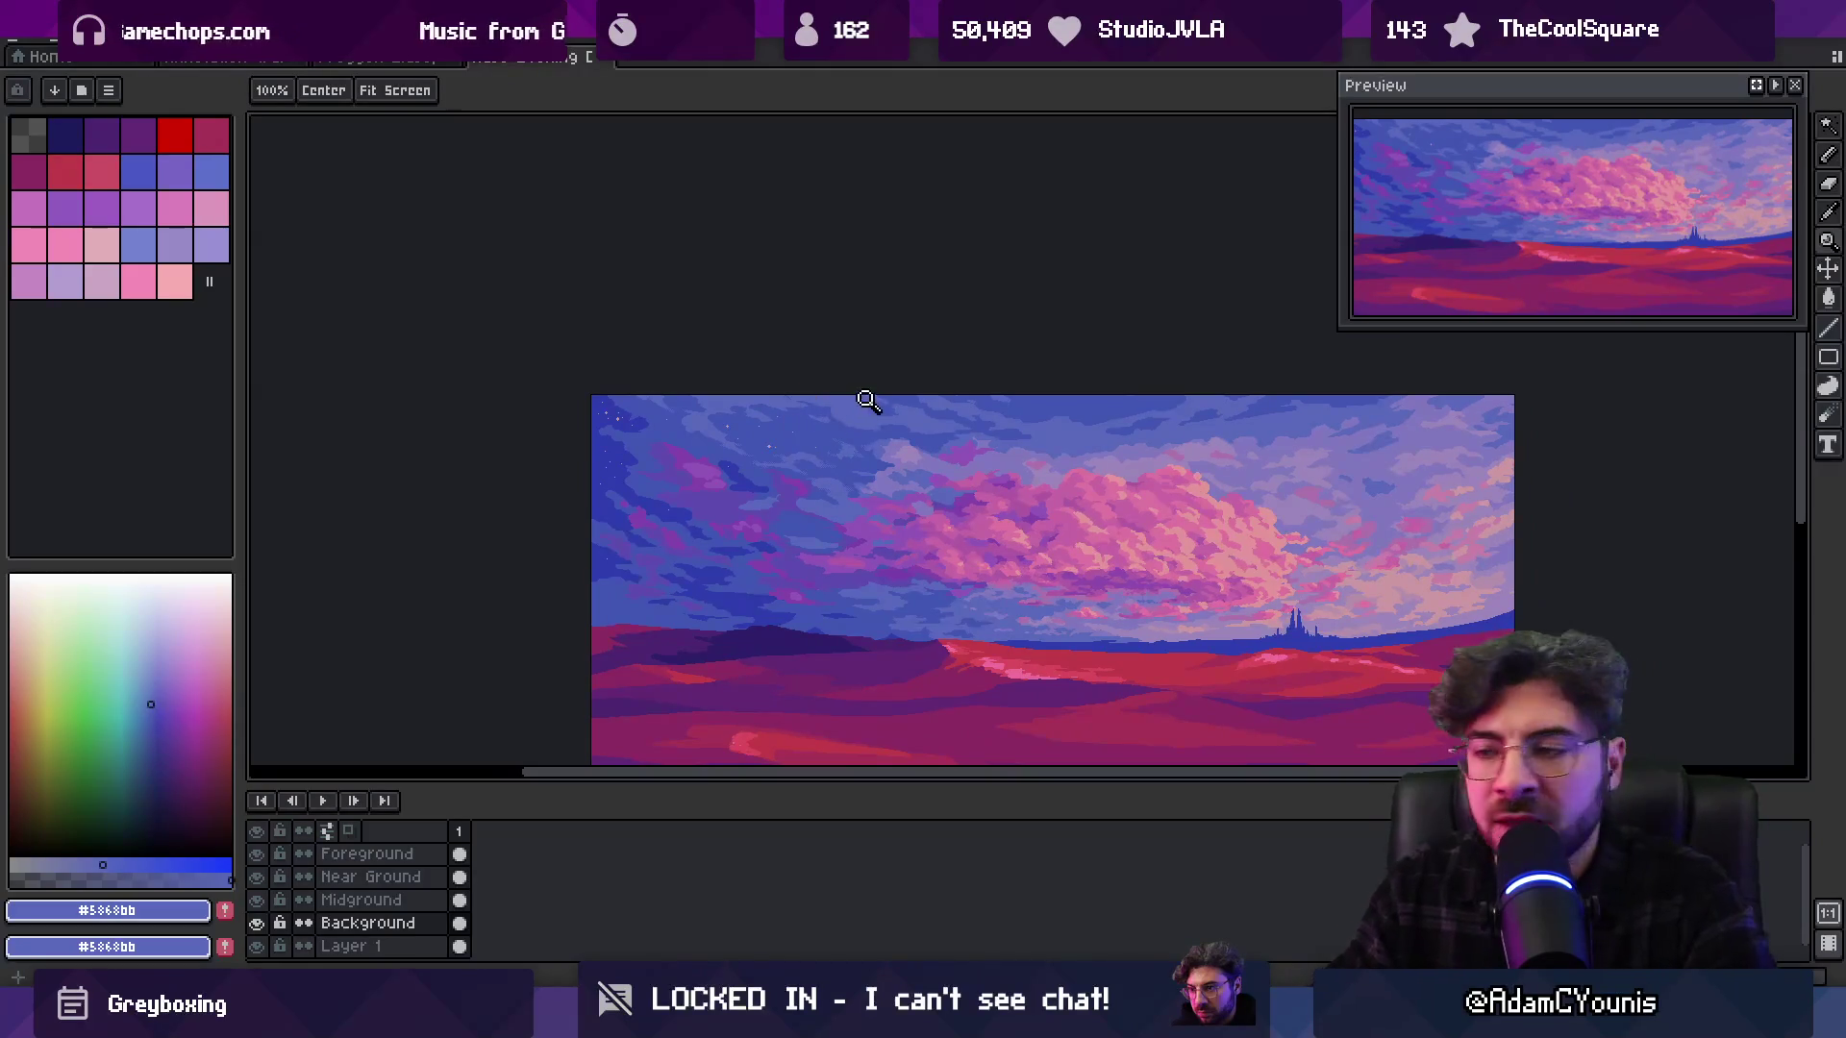
{"action": "scroll", "coordinate": [783, 507], "scroll_direction": "up", "scroll_amount": 5}
Place single darker blue #4156b4 dither pixels along the cloud edge
{"action": "key", "text": "b"}
{"action": "left_click", "coordinate": [730, 437], "text": "alt"}
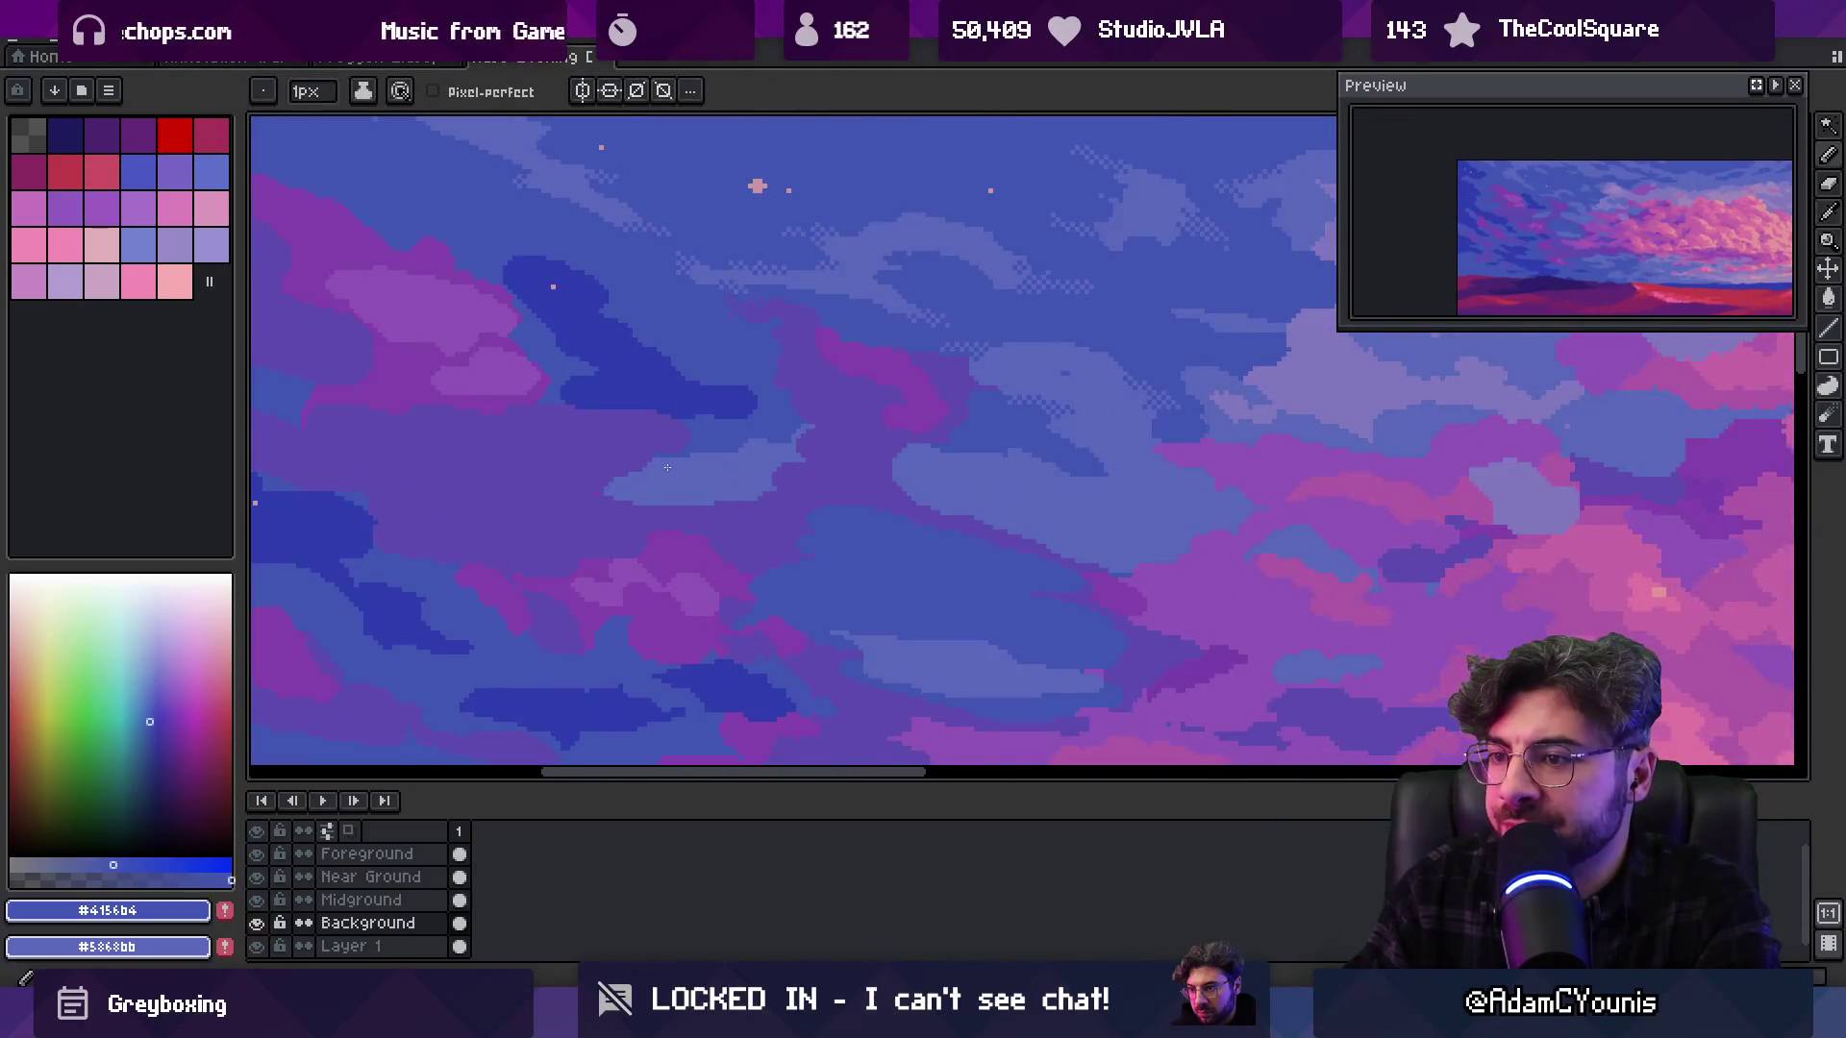
{"action": "key", "text": "z"}
{"action": "scroll", "coordinate": [731, 461], "scroll_direction": "down", "scroll_amount": 5}
{"action": "scroll", "coordinate": [746, 416], "scroll_direction": "up", "scroll_amount": 4}
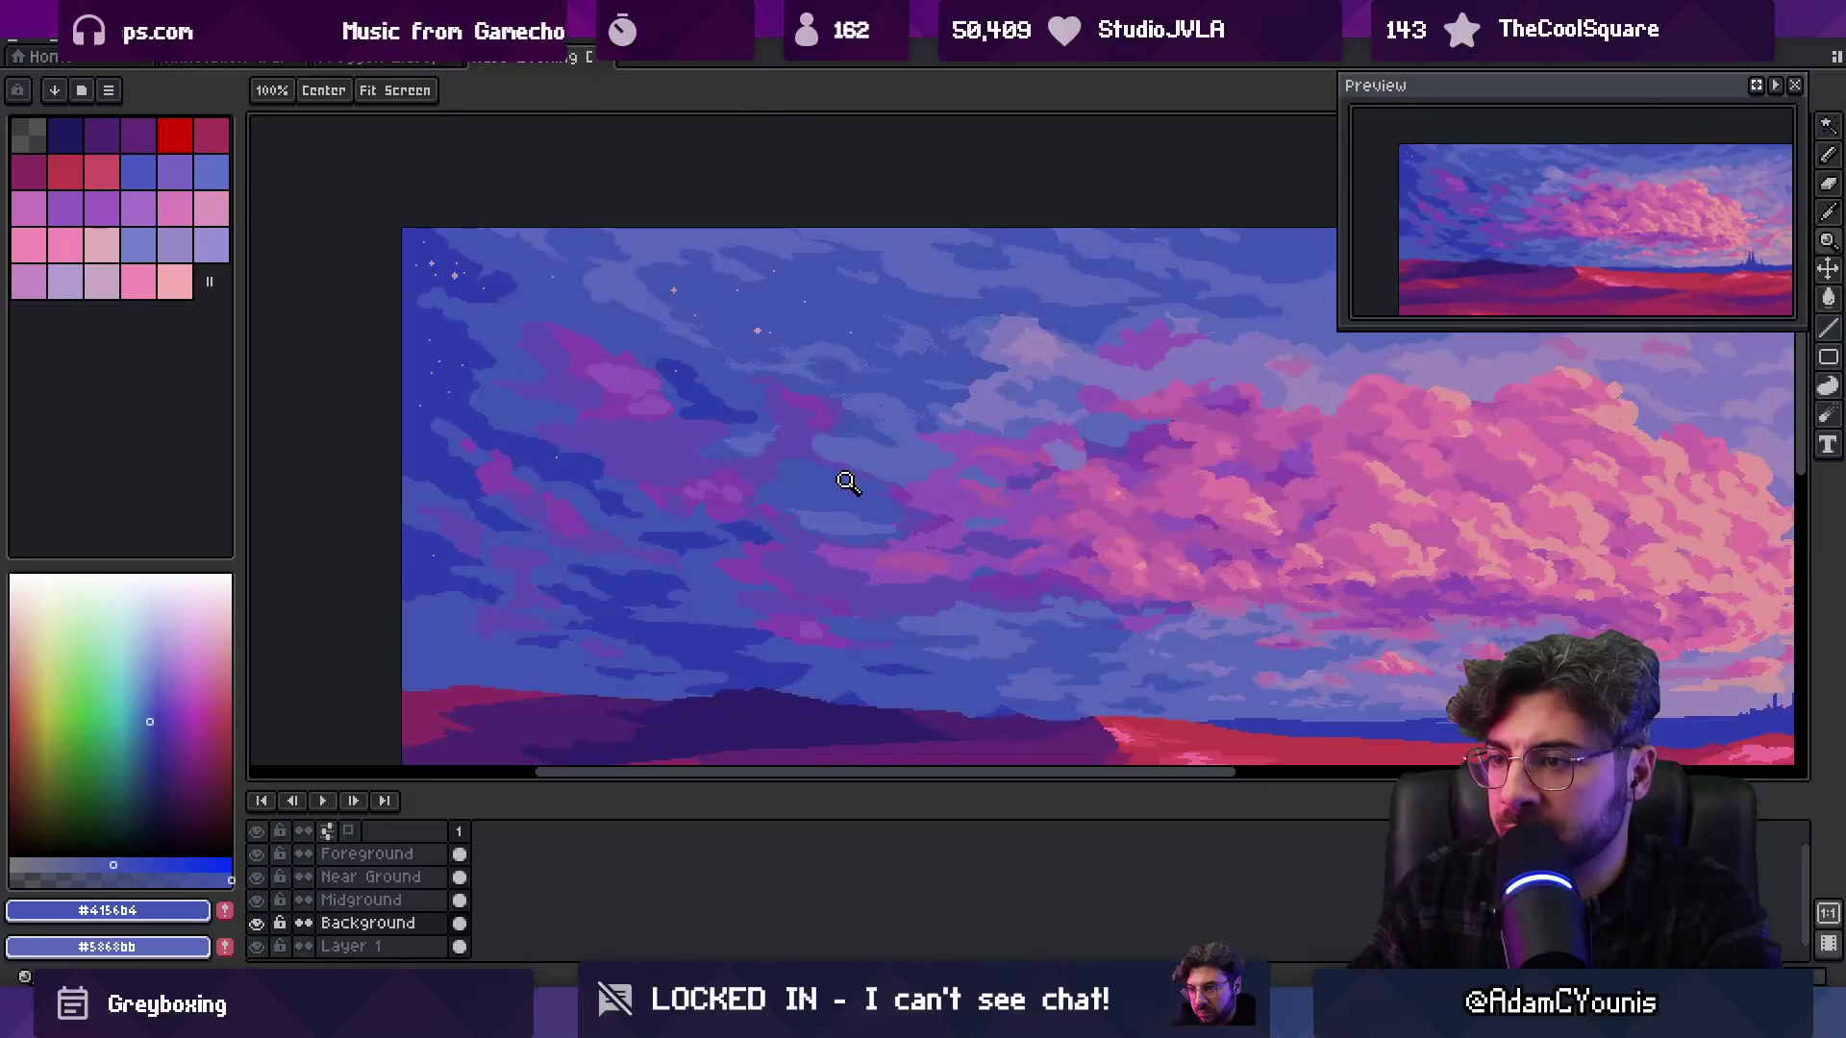
{"action": "scroll", "coordinate": [735, 449], "scroll_direction": "up", "scroll_amount": 3}
{"action": "key", "text": "b"}
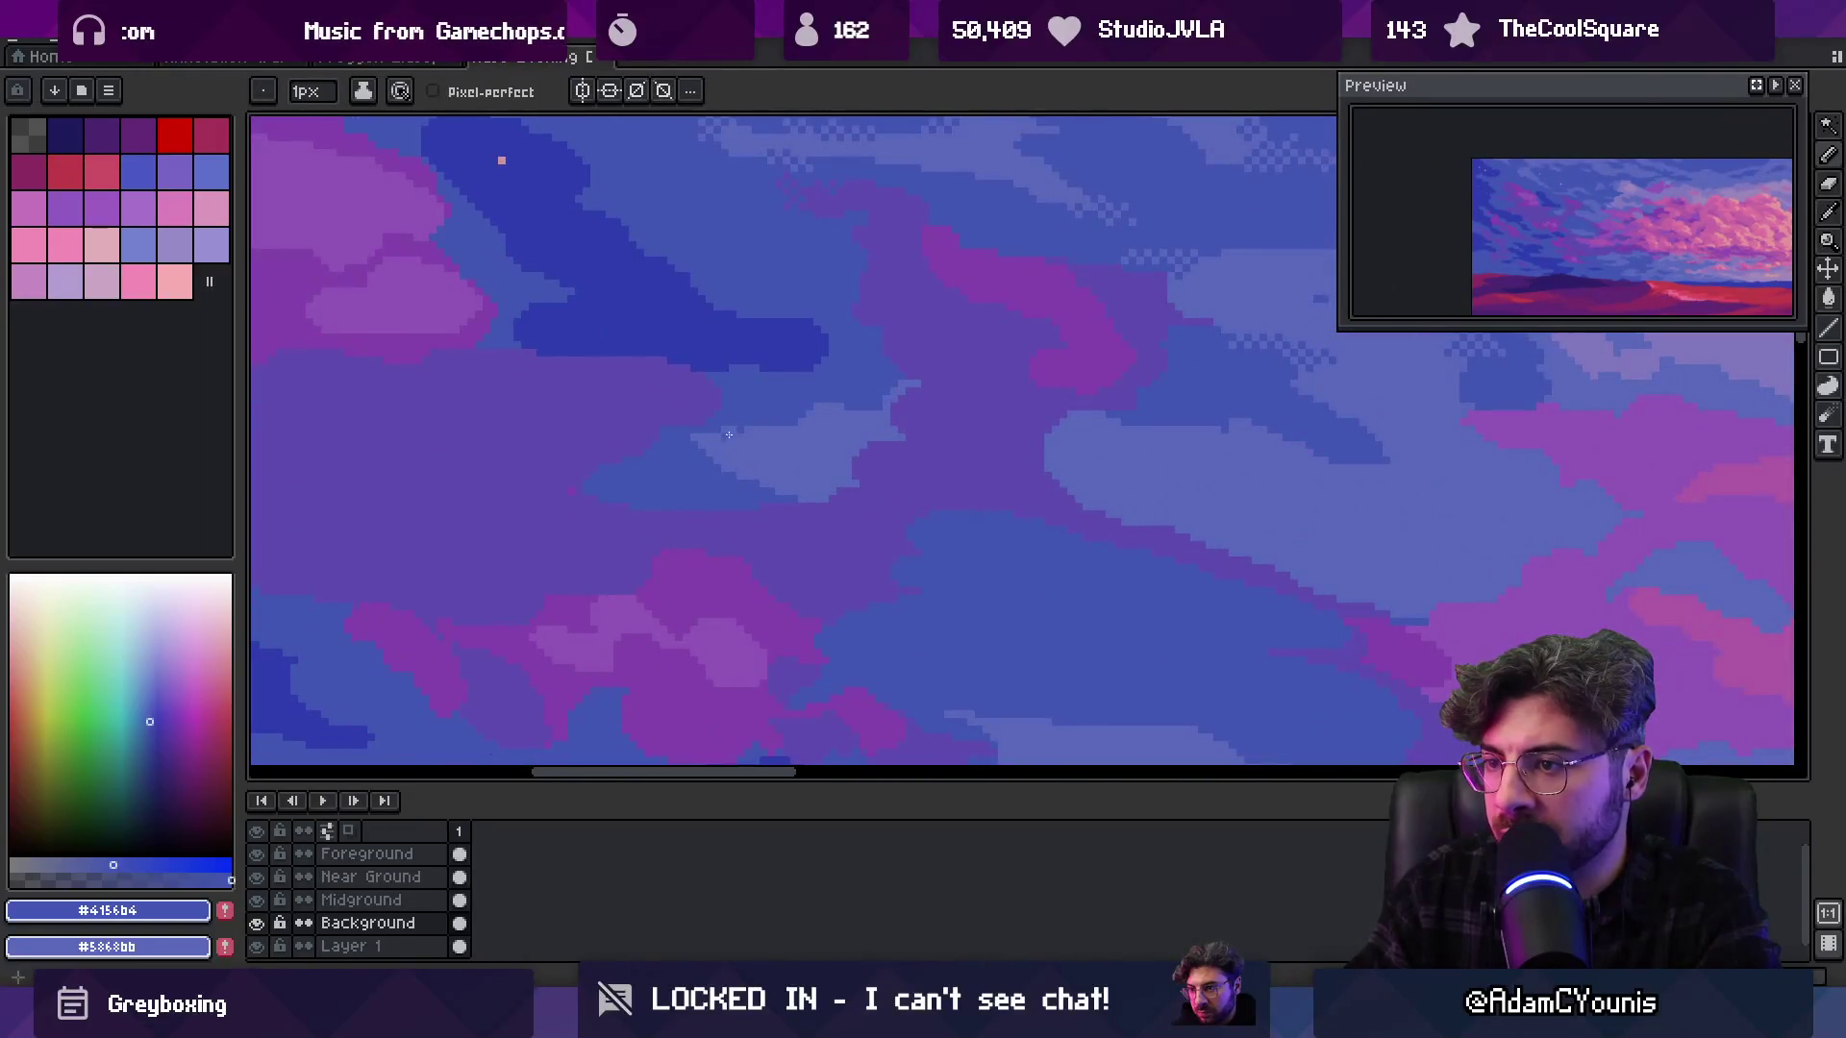
{"action": "scroll", "coordinate": [729, 434], "scroll_direction": "up", "scroll_amount": 2}
{"action": "left_click", "coordinate": [771, 389]}
{"action": "left_click", "coordinate": [739, 419]}
{"action": "left_click", "coordinate": [769, 451]}
Add checker dither pixels and a diagonal line of darker pixels along the edge
{"action": "left_click", "coordinate": [708, 419]}
{"action": "key", "text": "ctrl+z"}
{"action": "left_click", "coordinate": [678, 419]}
{"action": "left_click", "coordinate": [708, 451]}
{"action": "key", "text": "z"}
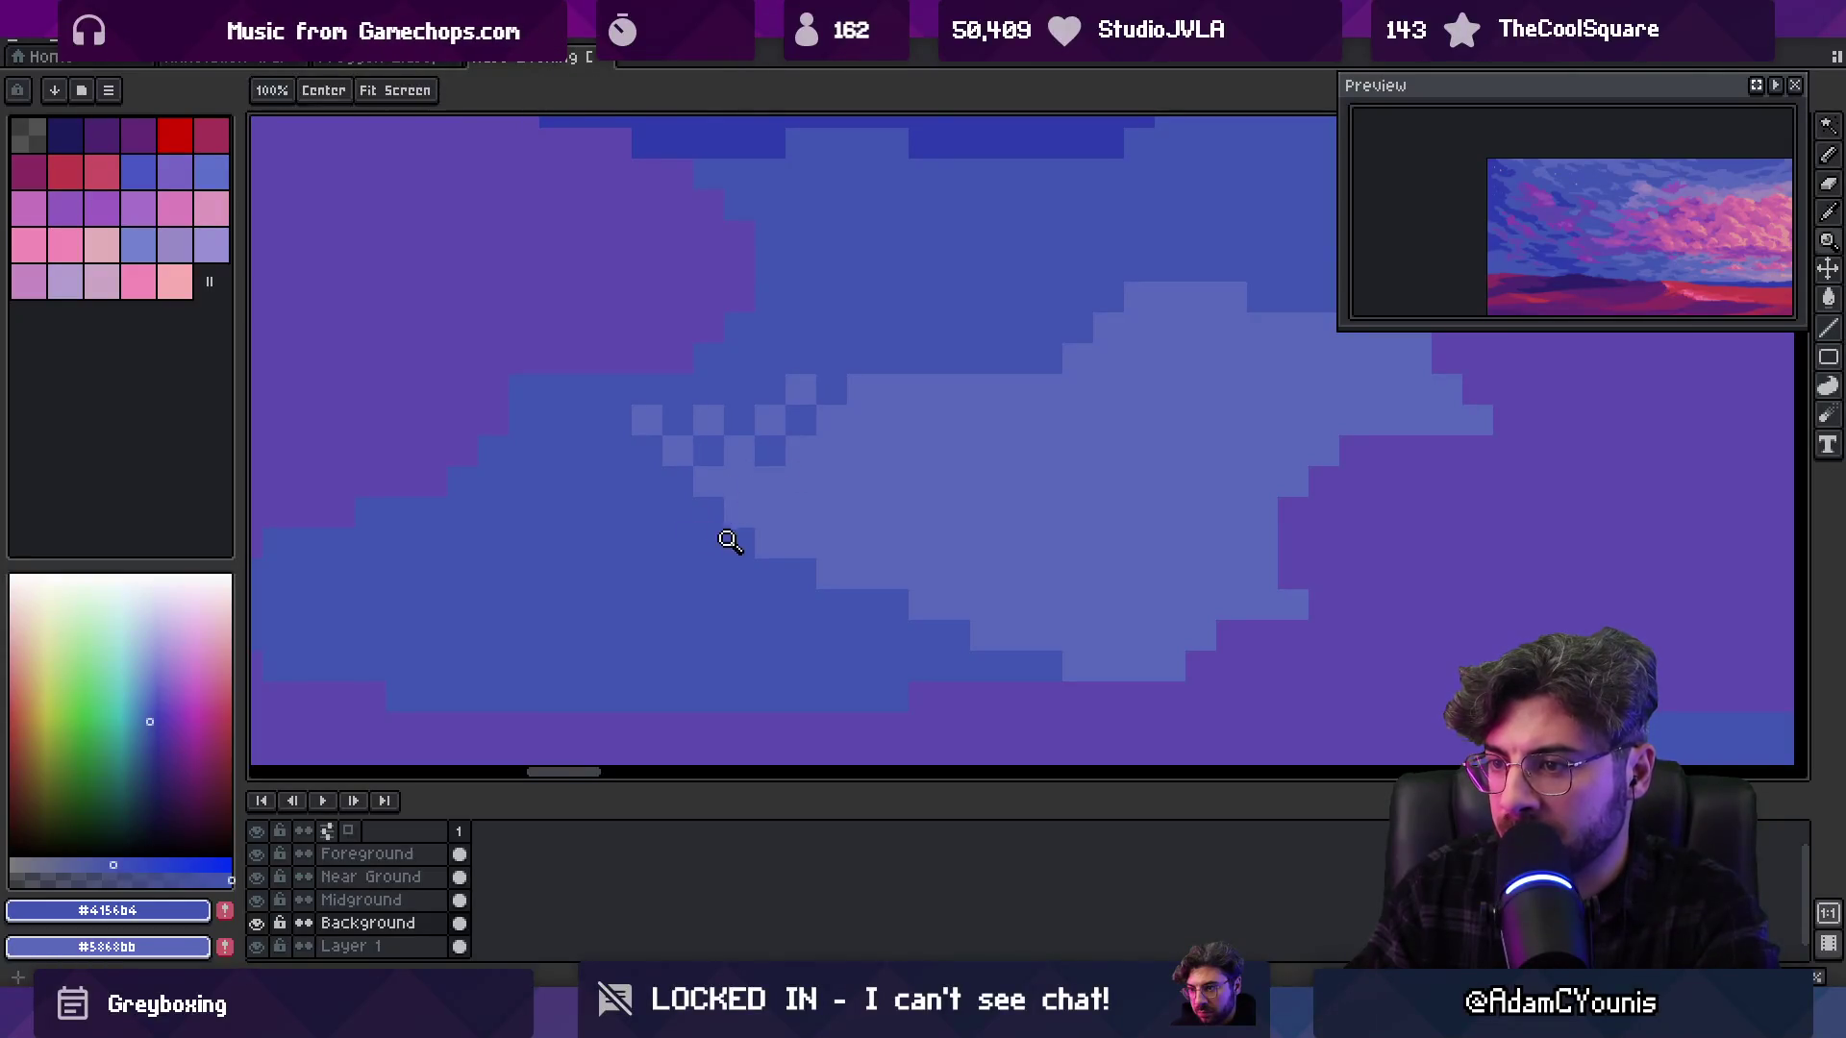
{"action": "key", "text": "b"}
{"action": "left_click", "coordinate": [770, 512]}
{"action": "left_click", "coordinate": [800, 543]}
{"action": "left_click", "coordinate": [832, 574]}
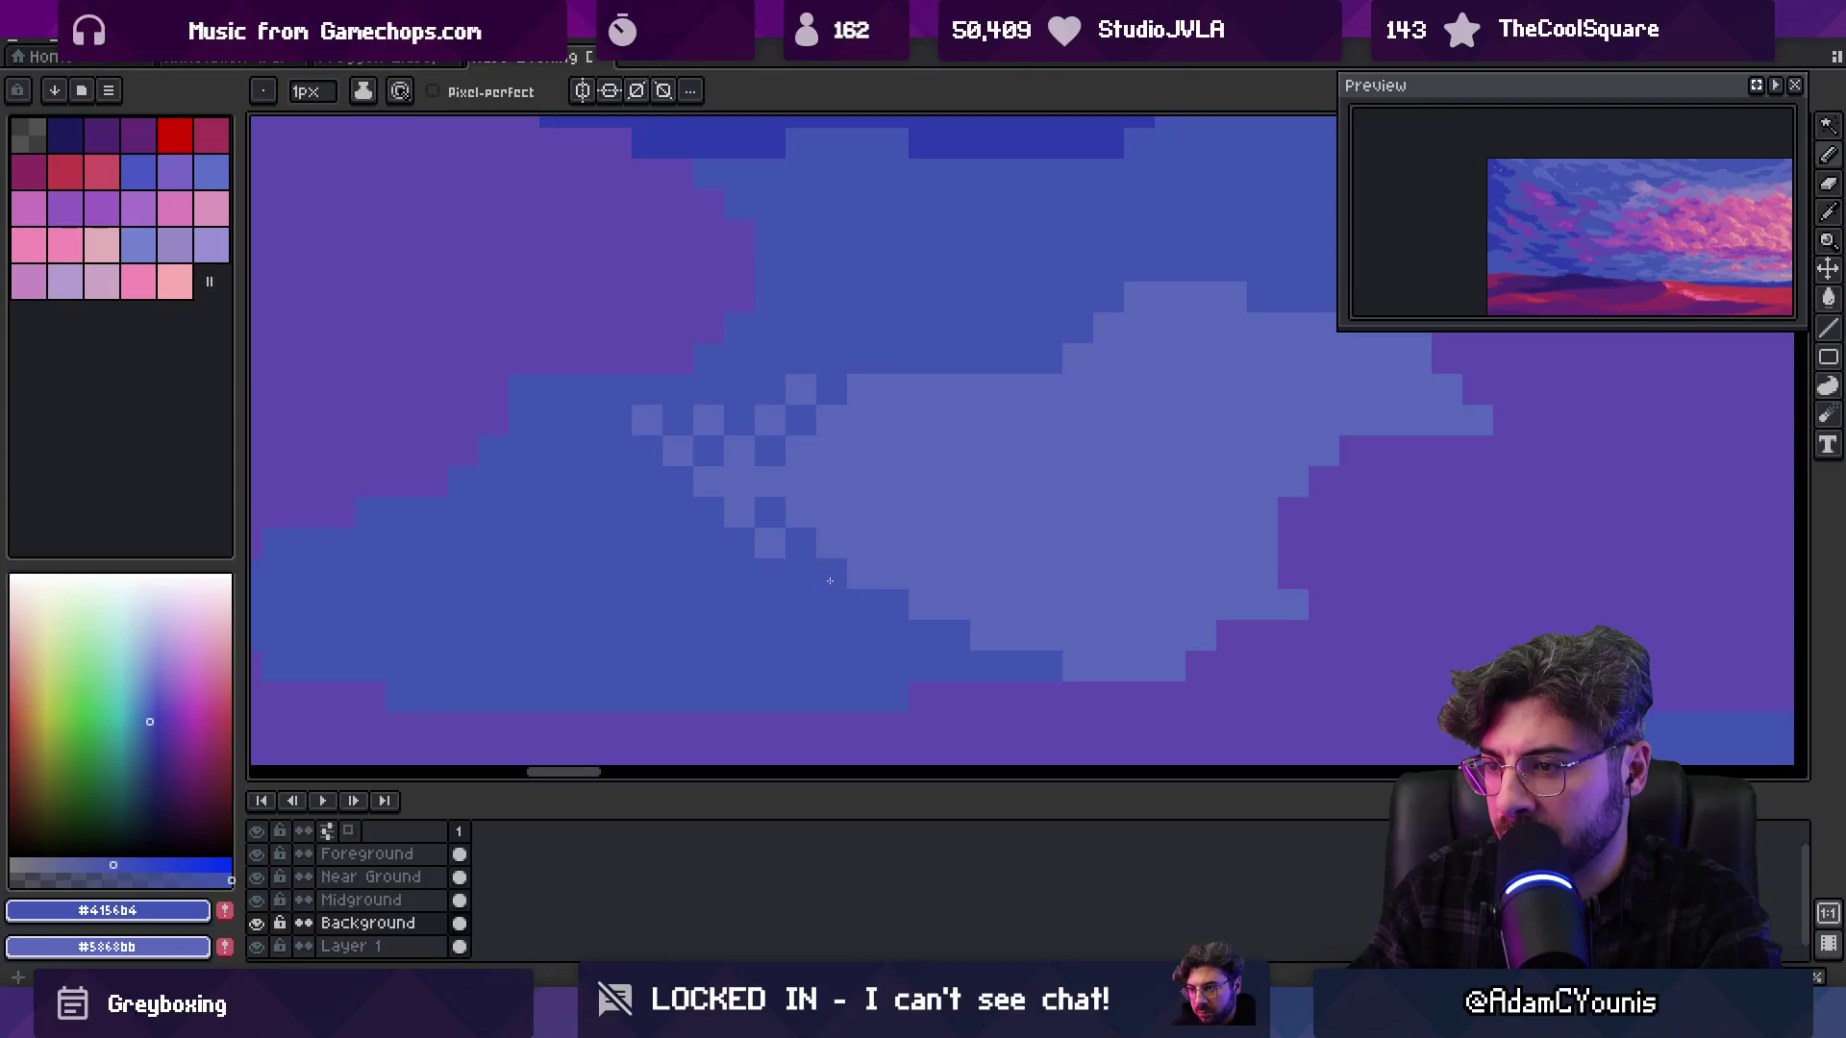
Resample #4156b4 and add more darker dither pixels further along the edge
{"action": "key", "text": "i"}
{"action": "left_click", "coordinate": [833, 575]}
{"action": "left_click", "coordinate": [838, 565], "text": "alt"}
{"action": "left_click", "coordinate": [893, 573]}
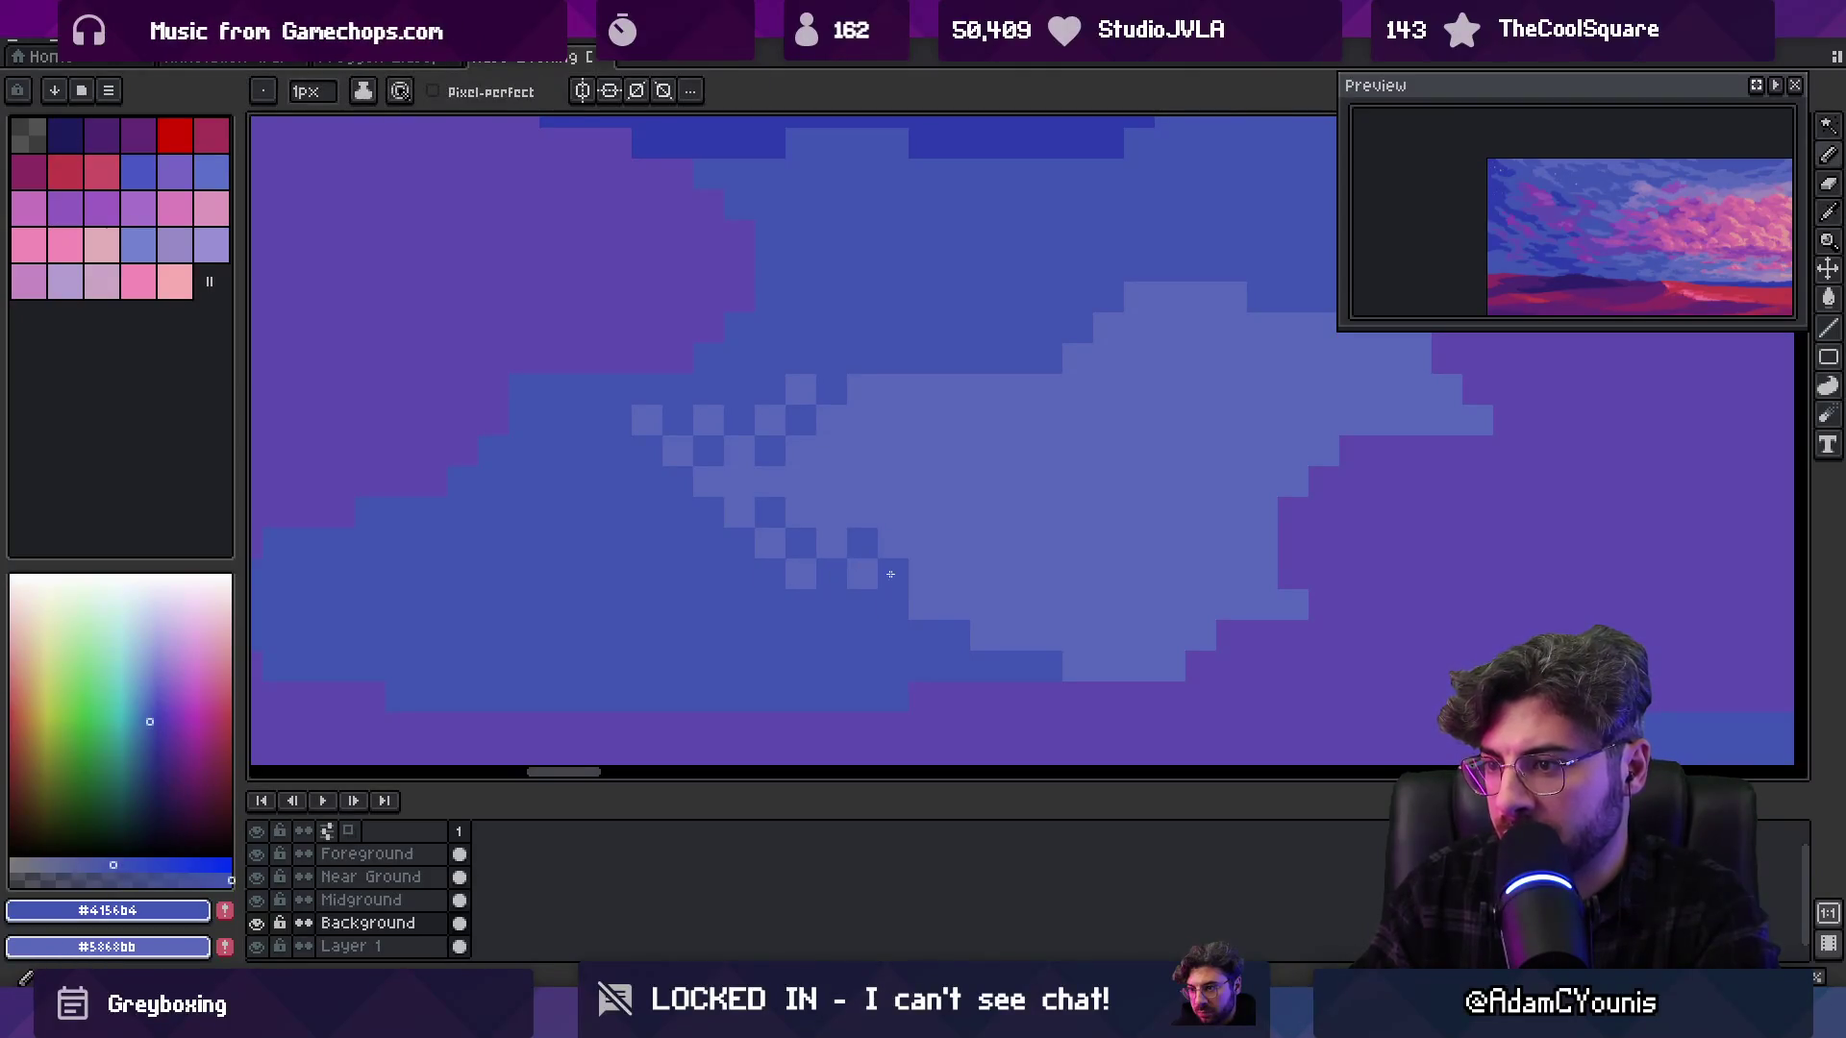
{"action": "left_click", "coordinate": [955, 604]}
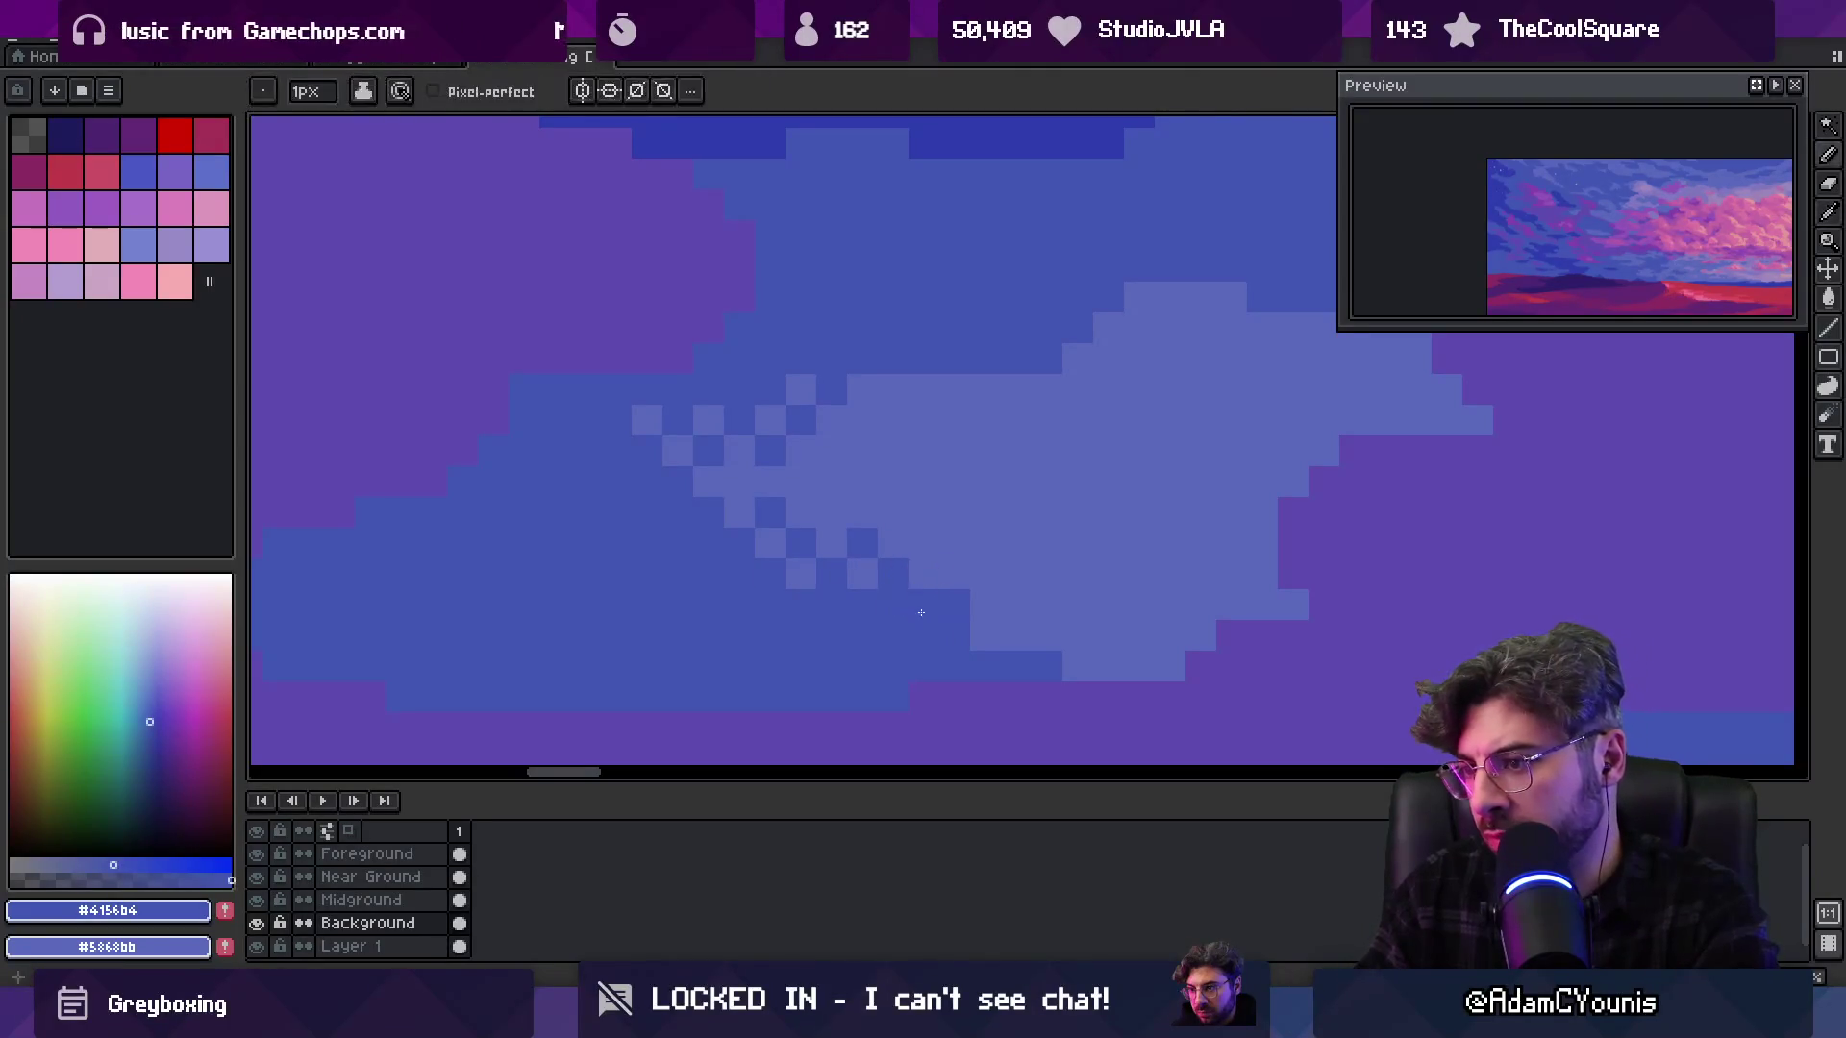
Correct two dither pixel shades and extend the checker pattern down-right
{"action": "left_click", "coordinate": [924, 603], "text": "alt"}
{"action": "left_click", "coordinate": [954, 604]}
{"action": "left_click", "coordinate": [913, 577], "text": "alt"}
{"action": "left_click", "coordinate": [984, 606]}
{"action": "left_click", "coordinate": [1016, 636]}
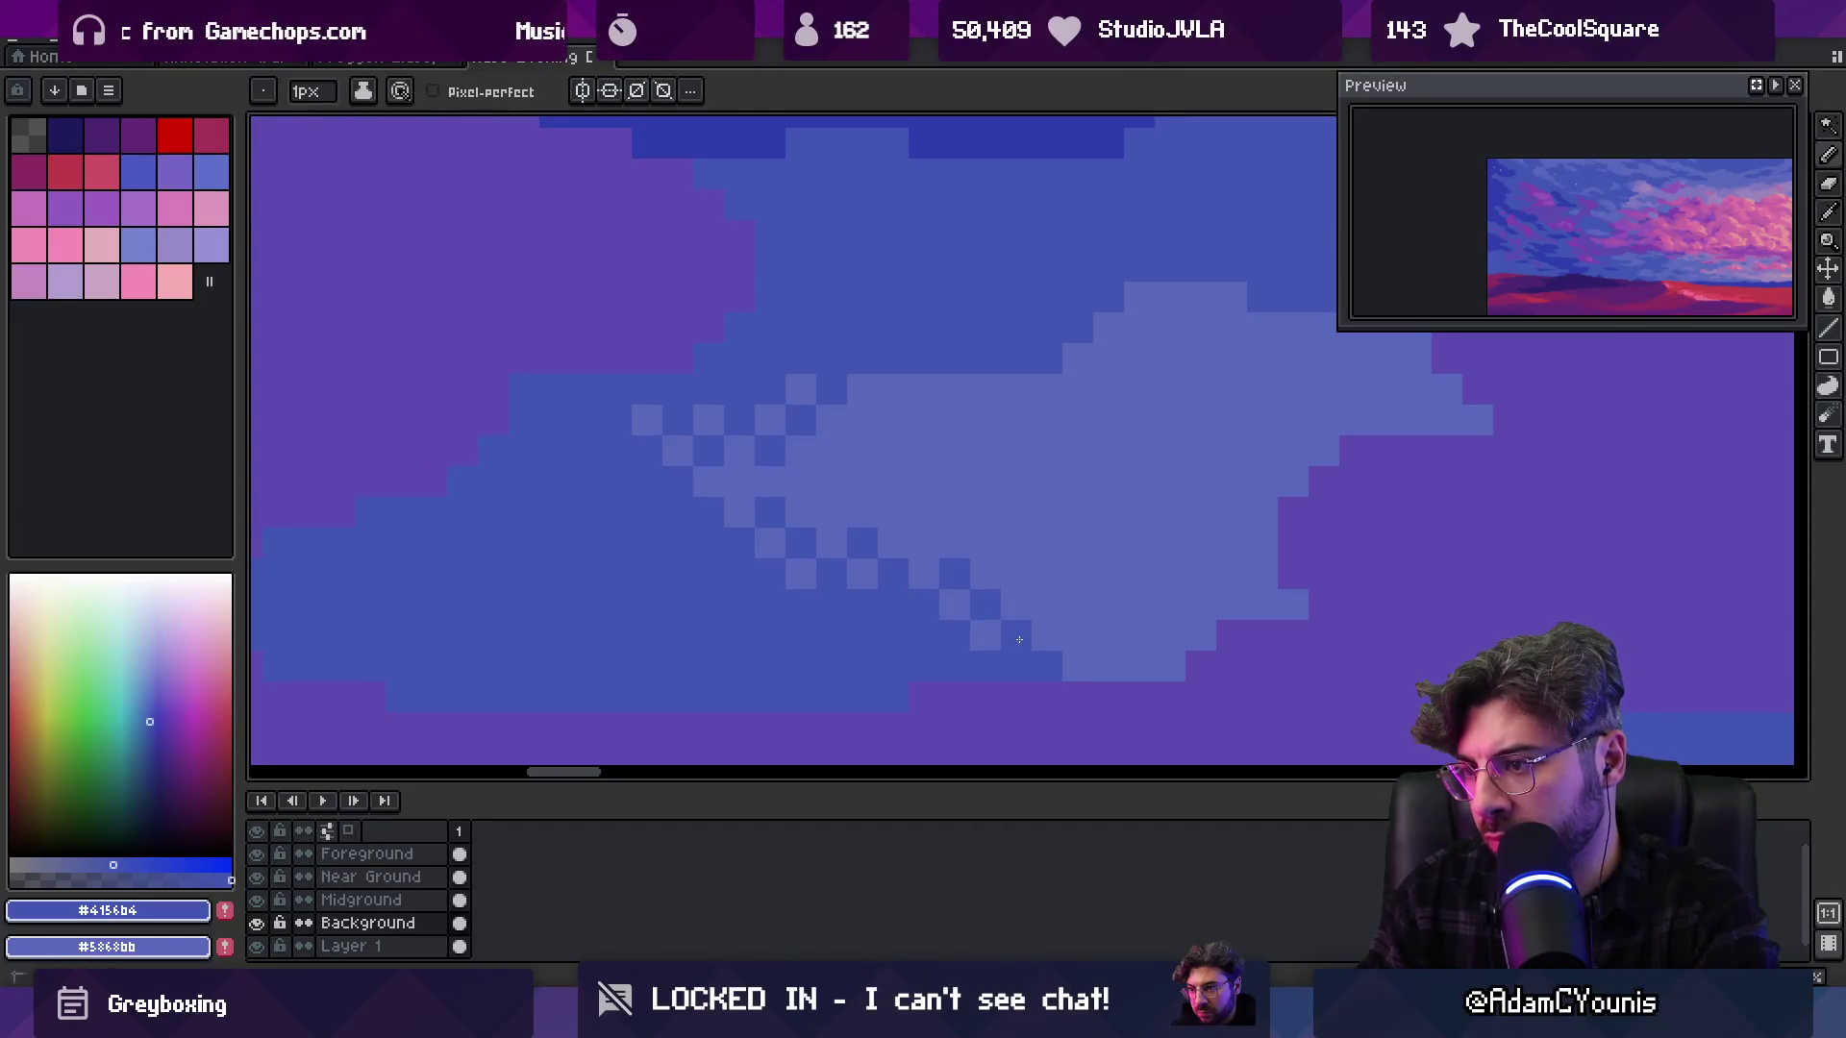
{"action": "key", "text": "z"}
{"action": "scroll", "coordinate": [919, 511], "scroll_direction": "down", "scroll_amount": 6}
{"action": "scroll", "coordinate": [927, 511], "scroll_direction": "up", "scroll_amount": 4}
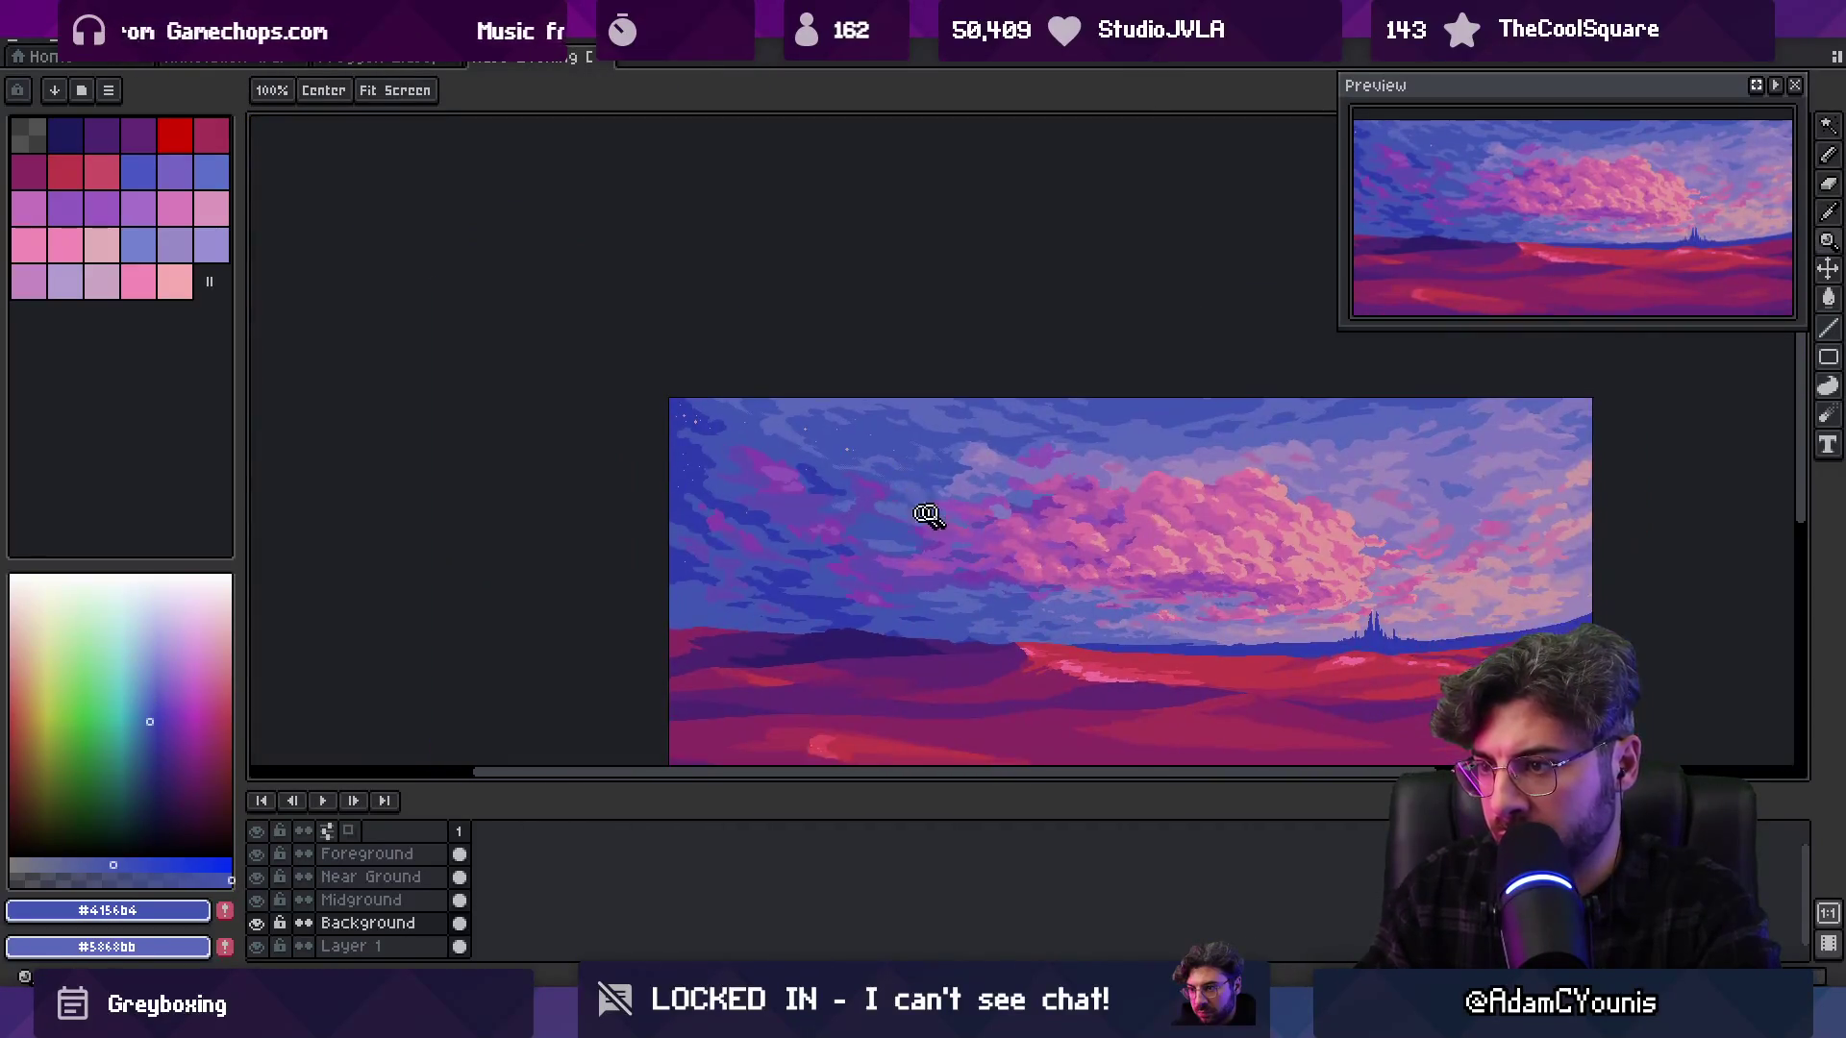
Paint the lighter blue along a short stretch of the cloud edge
{"action": "key", "text": "b"}
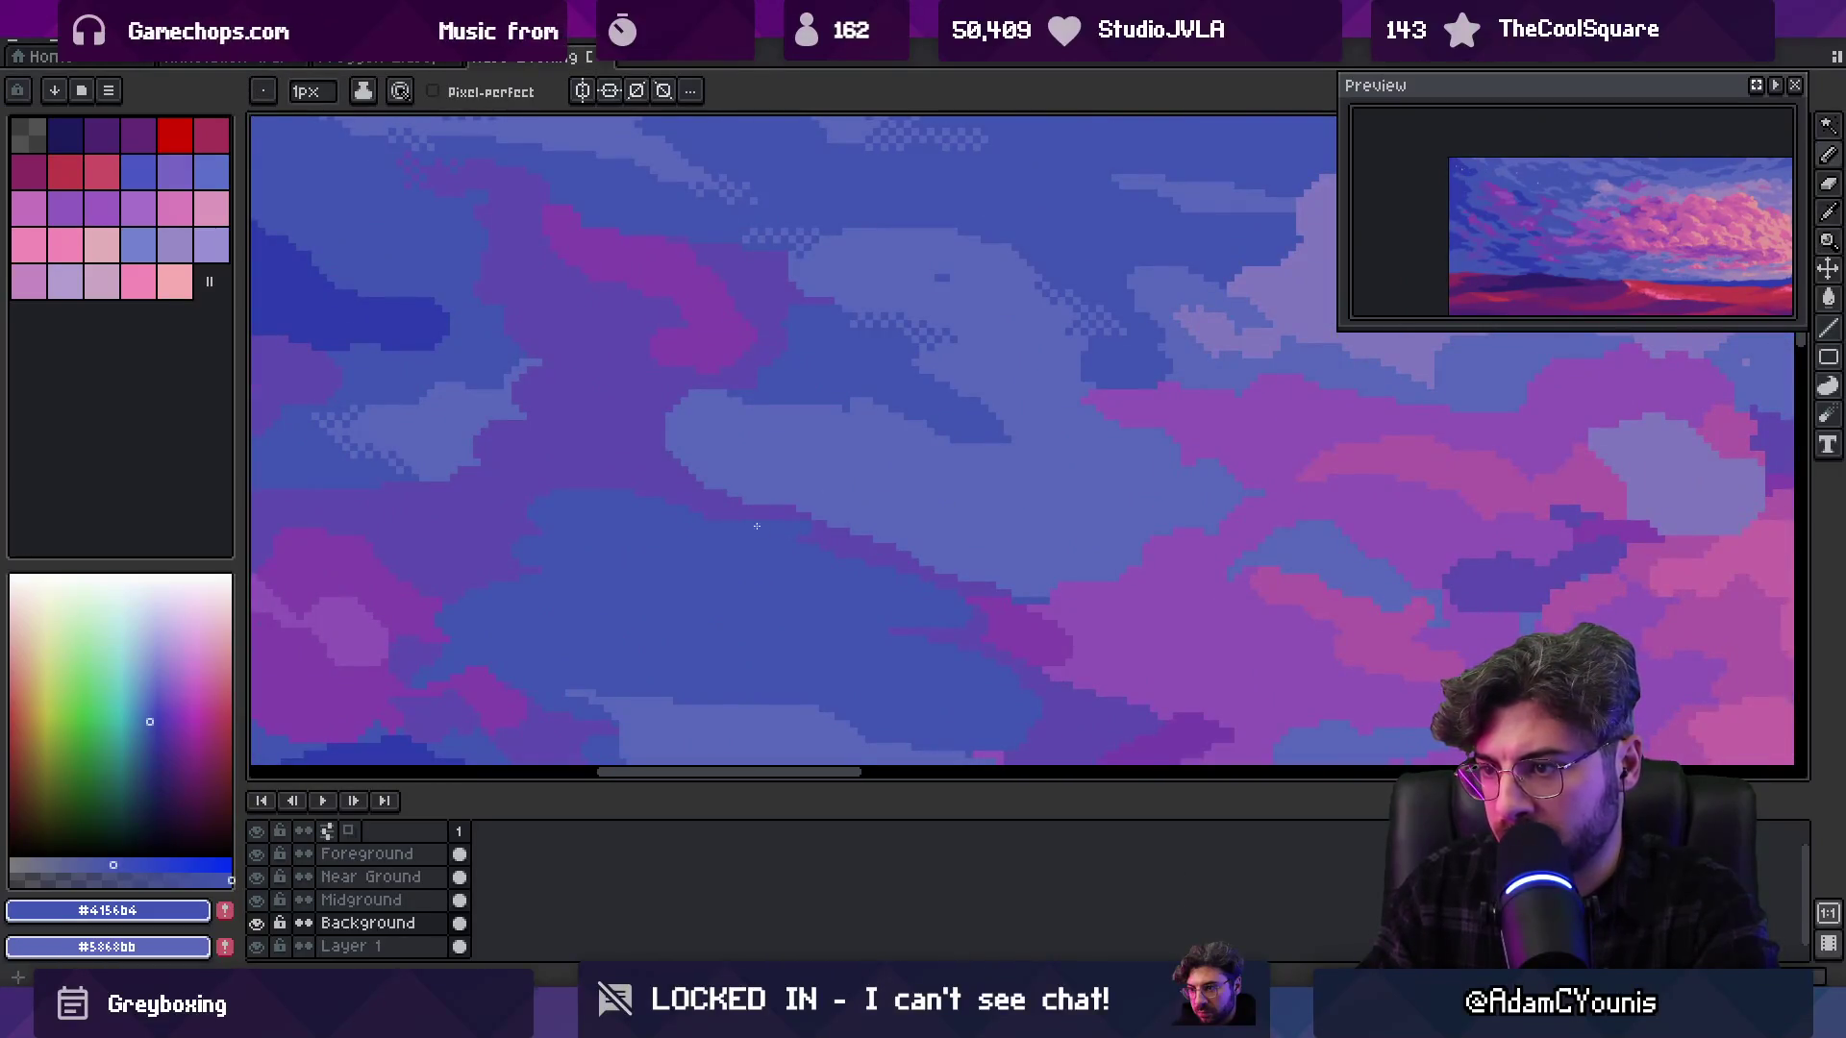
{"action": "left_click", "coordinate": [818, 549], "text": "alt"}
{"action": "mouse_move", "coordinate": [827, 548]}
{"action": "left_mouse_down"}
{"action": "mouse_move", "coordinate": [904, 577]}
{"action": "mouse_move", "coordinate": [853, 601]}
{"action": "left_mouse_up"}
{"action": "left_click", "coordinate": [852, 602], "text": "alt"}
Sample the light #5868bb and dark #4156b4 sky blues and inspect the cloud patch
{"action": "left_click", "coordinate": [1024, 596], "text": "alt"}
{"action": "scroll", "coordinate": [898, 478], "scroll_direction": "down", "scroll_amount": 3}
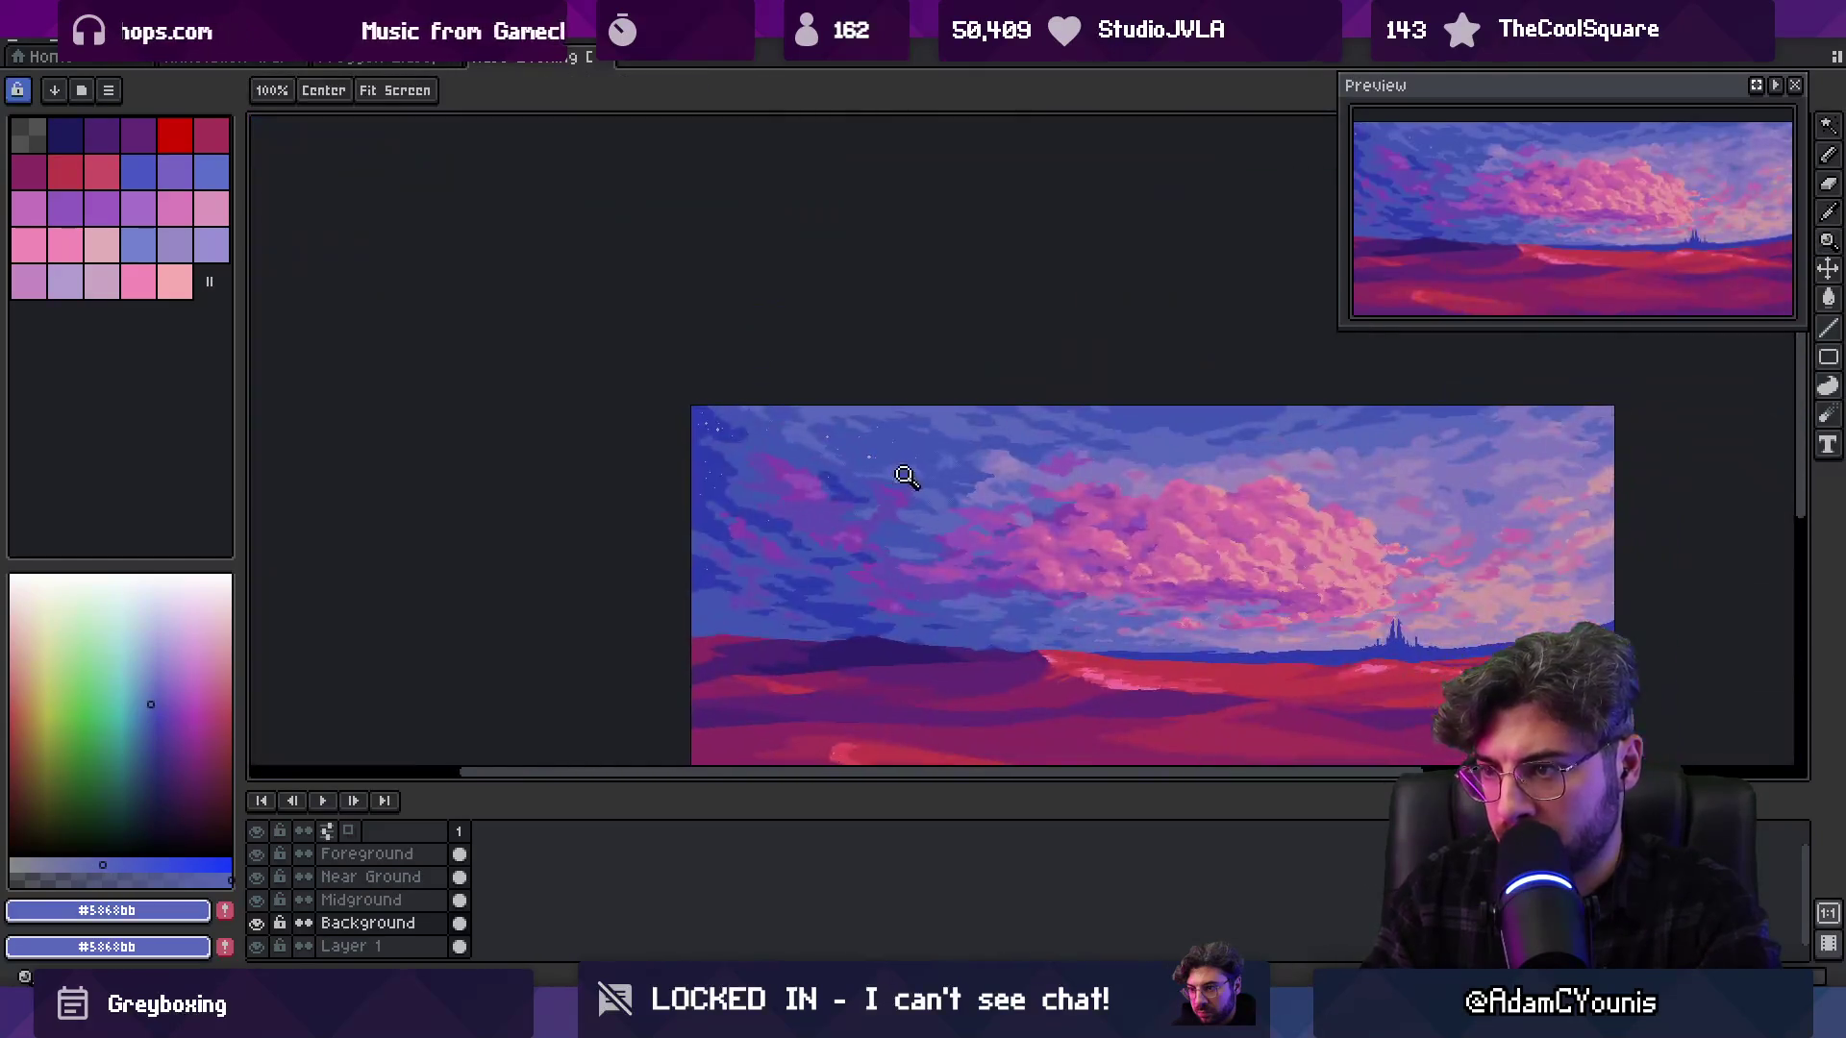
{"action": "scroll", "coordinate": [956, 515], "scroll_direction": "up", "scroll_amount": 4}
{"action": "left_click", "coordinate": [941, 525], "text": "alt"}
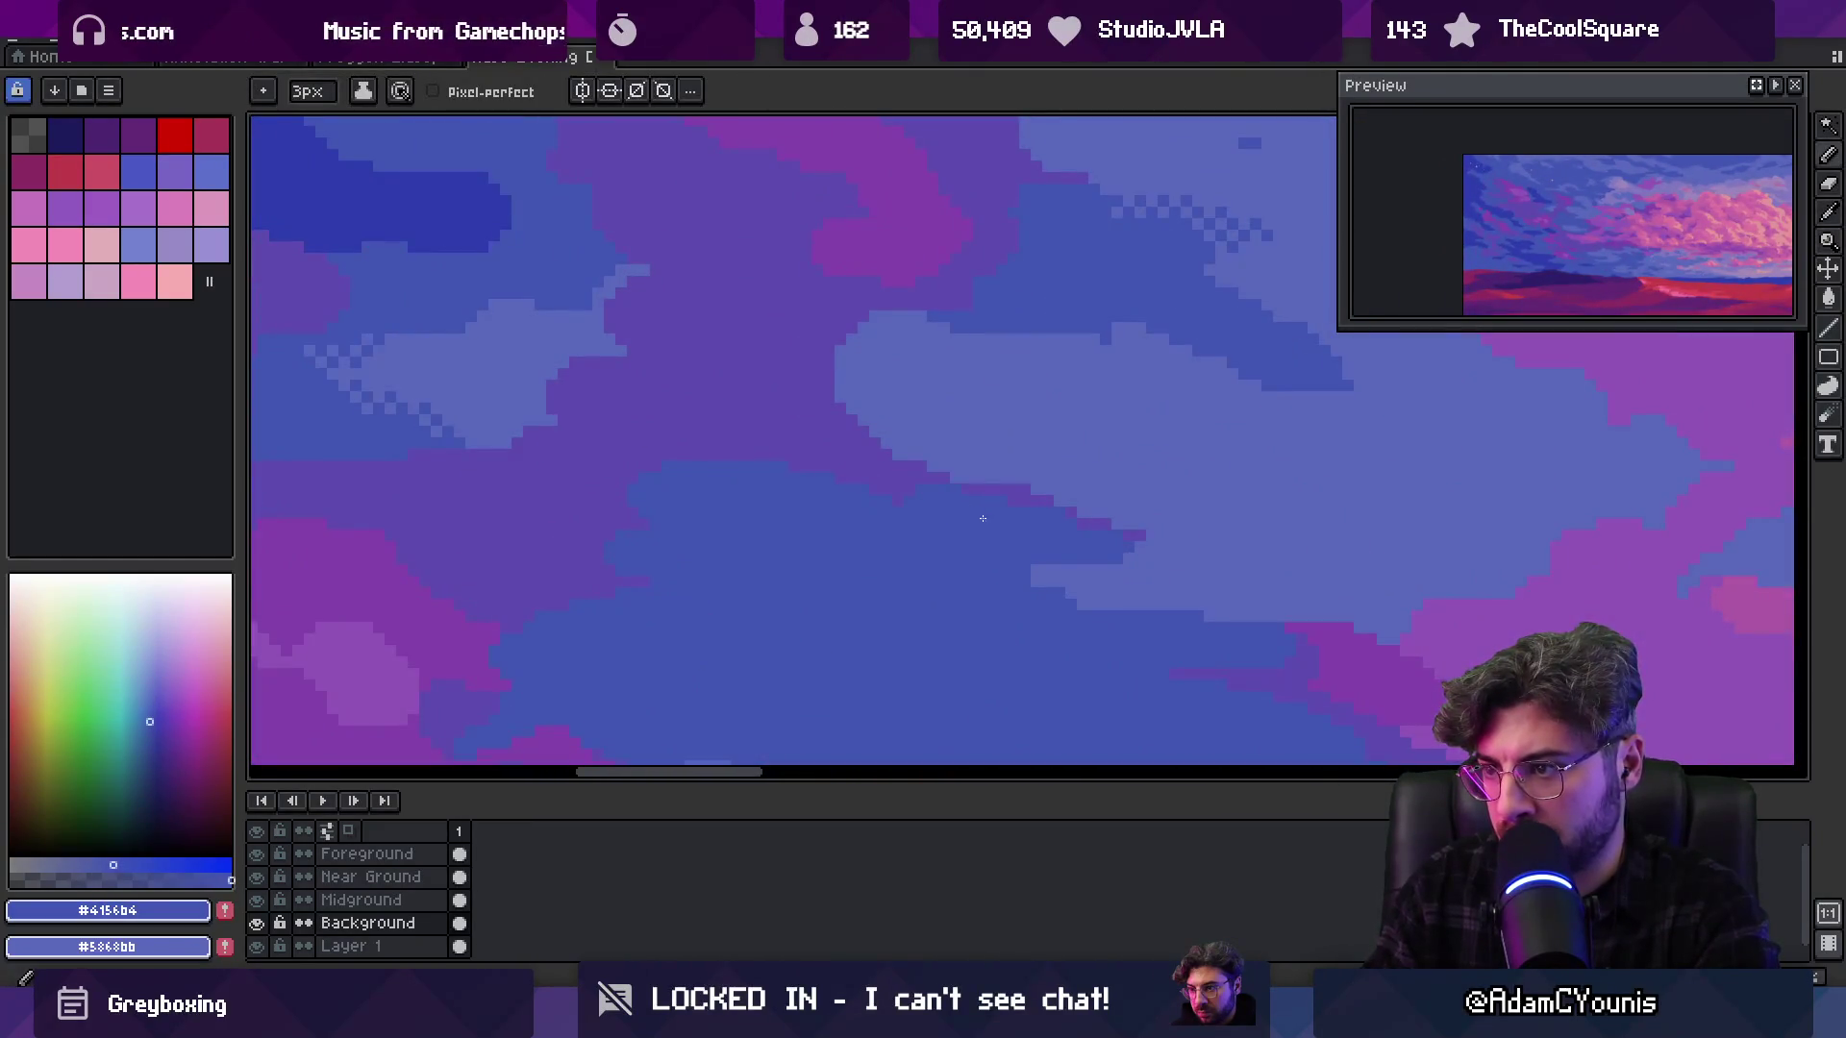
{"action": "key", "text": "g"}
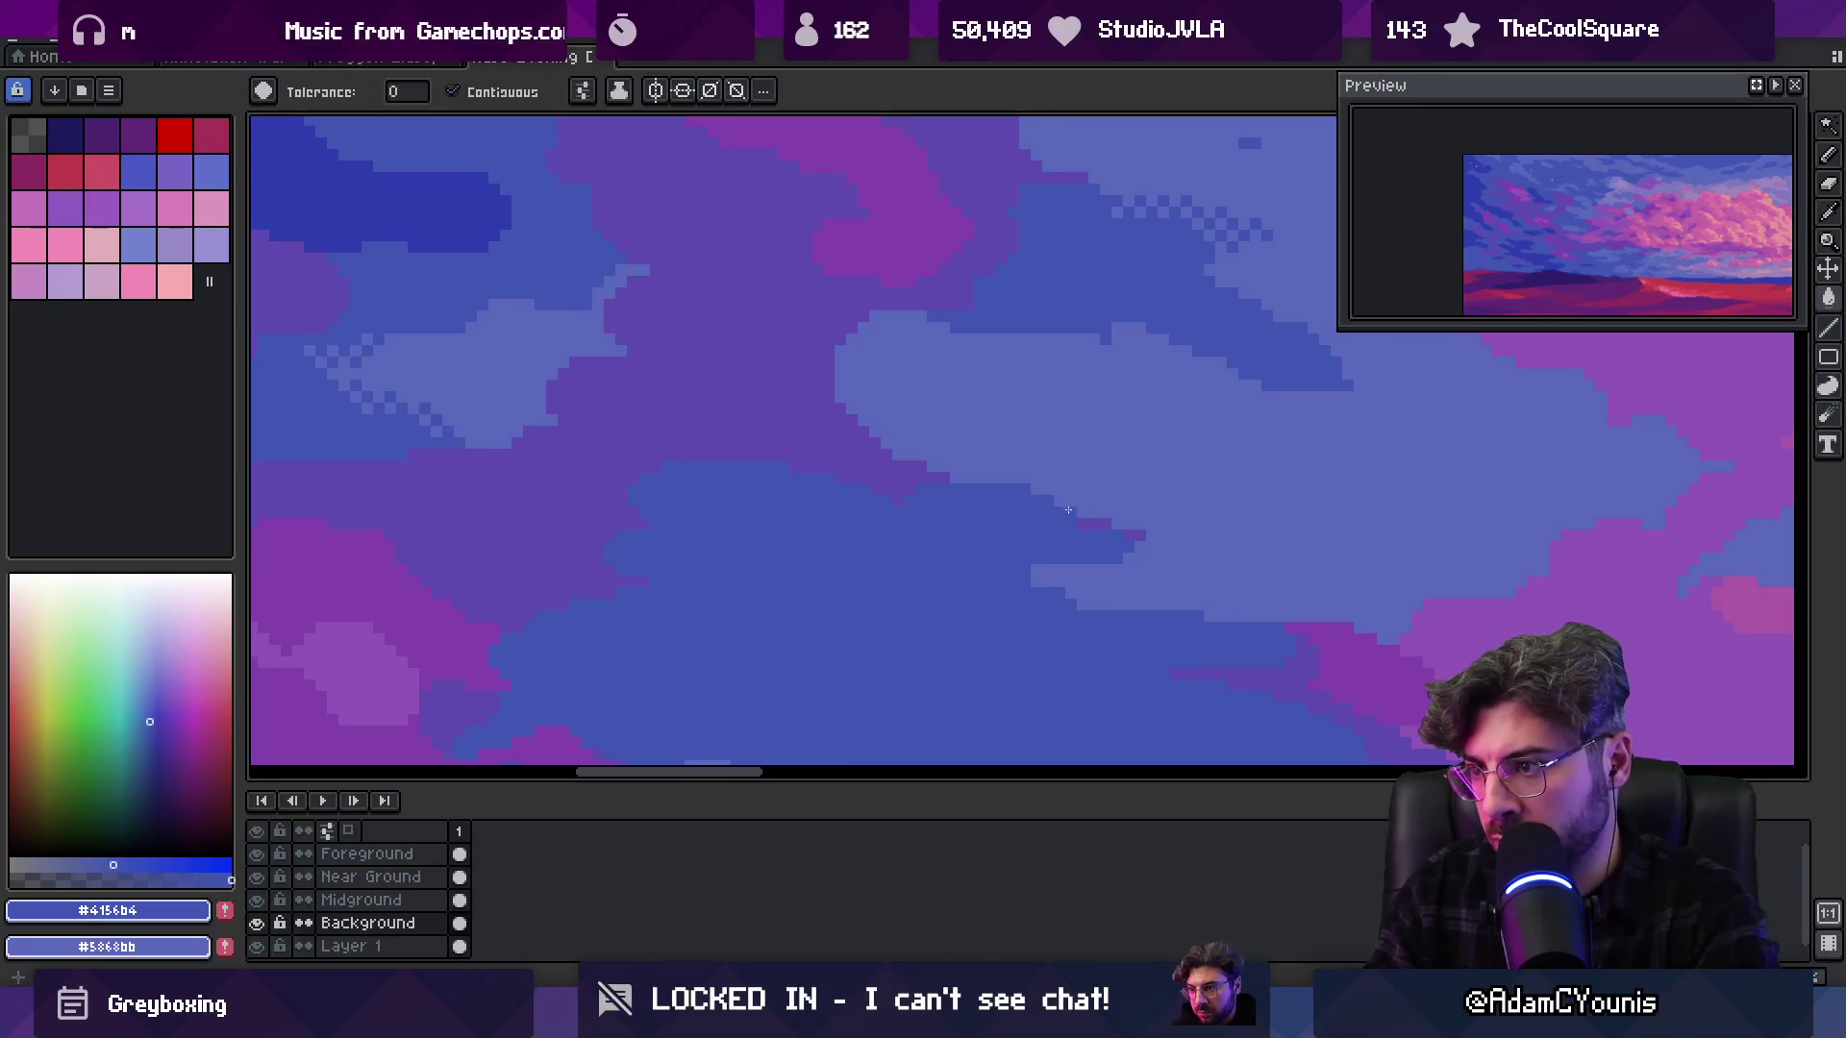
{"action": "left_click", "coordinate": [1071, 482], "text": "alt"}
{"action": "key", "text": "b"}
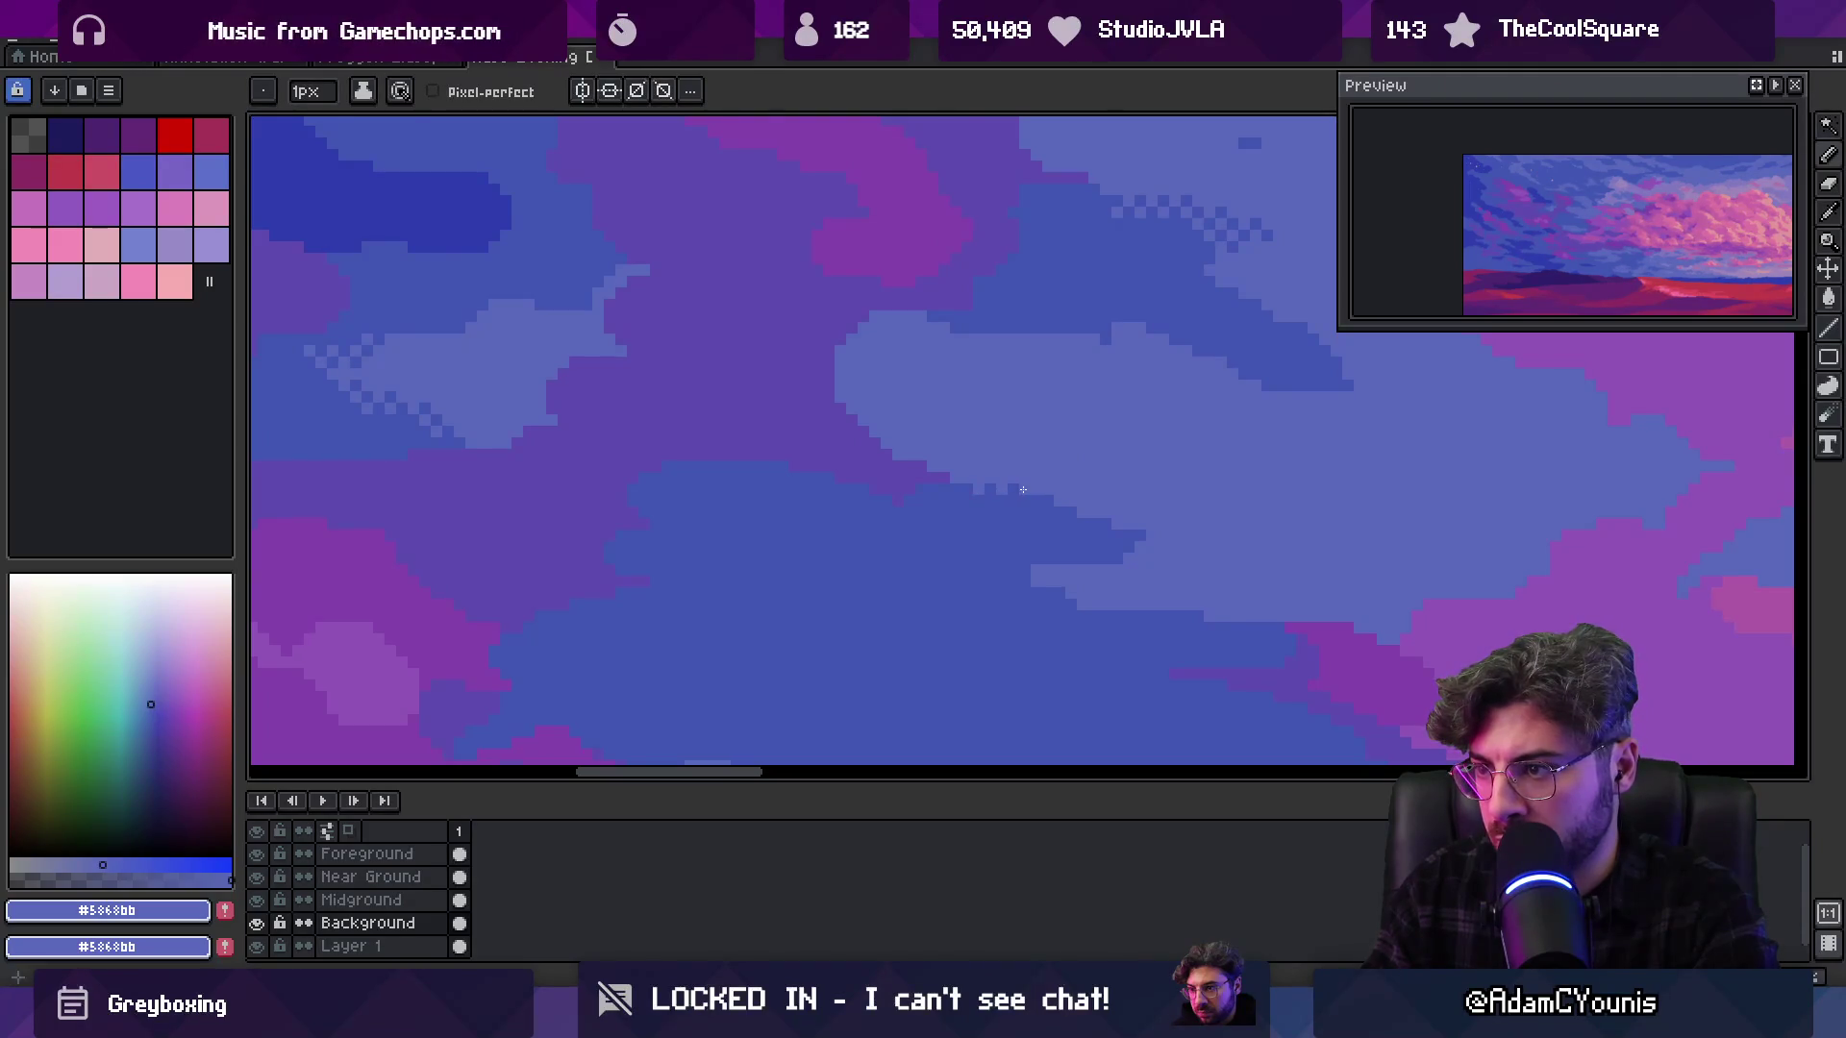
{"action": "key", "text": "z"}
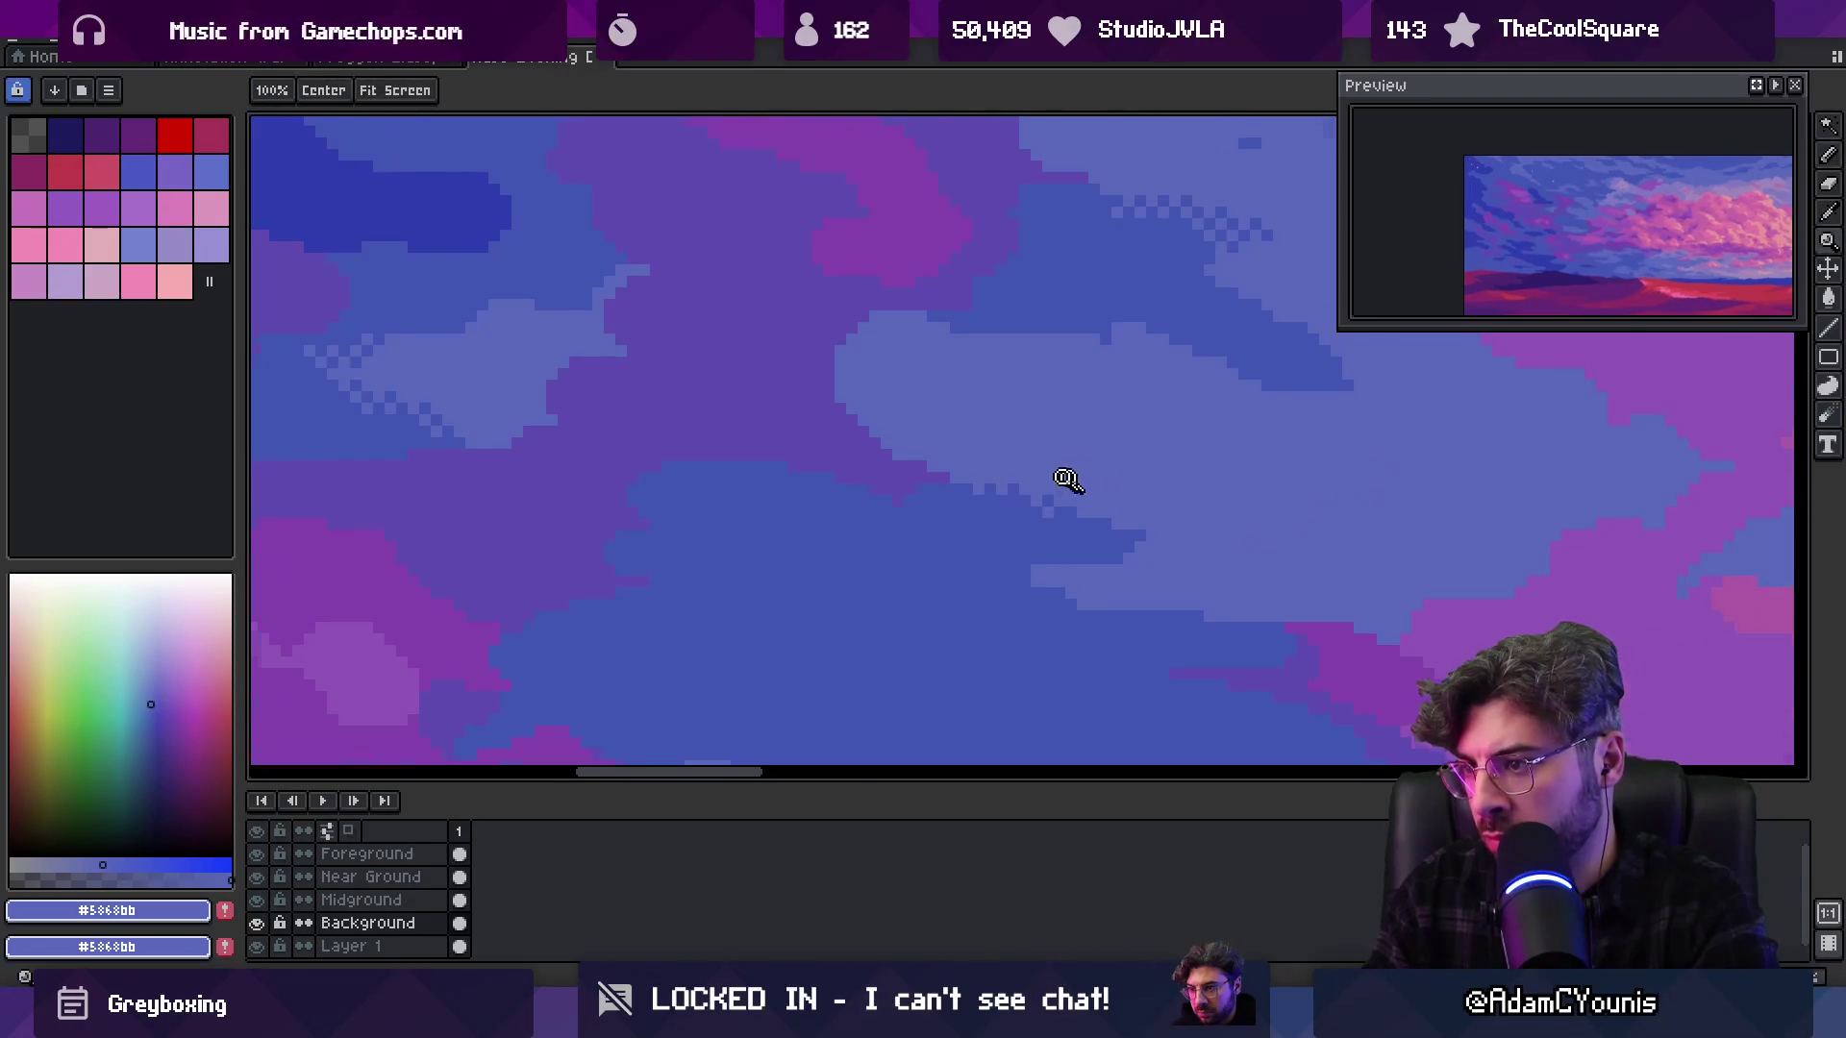
{"action": "scroll", "coordinate": [1062, 482], "scroll_direction": "down", "scroll_amount": 2}
{"action": "scroll", "coordinate": [1029, 424], "scroll_direction": "up", "scroll_amount": 2}
{"action": "scroll", "coordinate": [1058, 469], "scroll_direction": "up", "scroll_amount": 3}
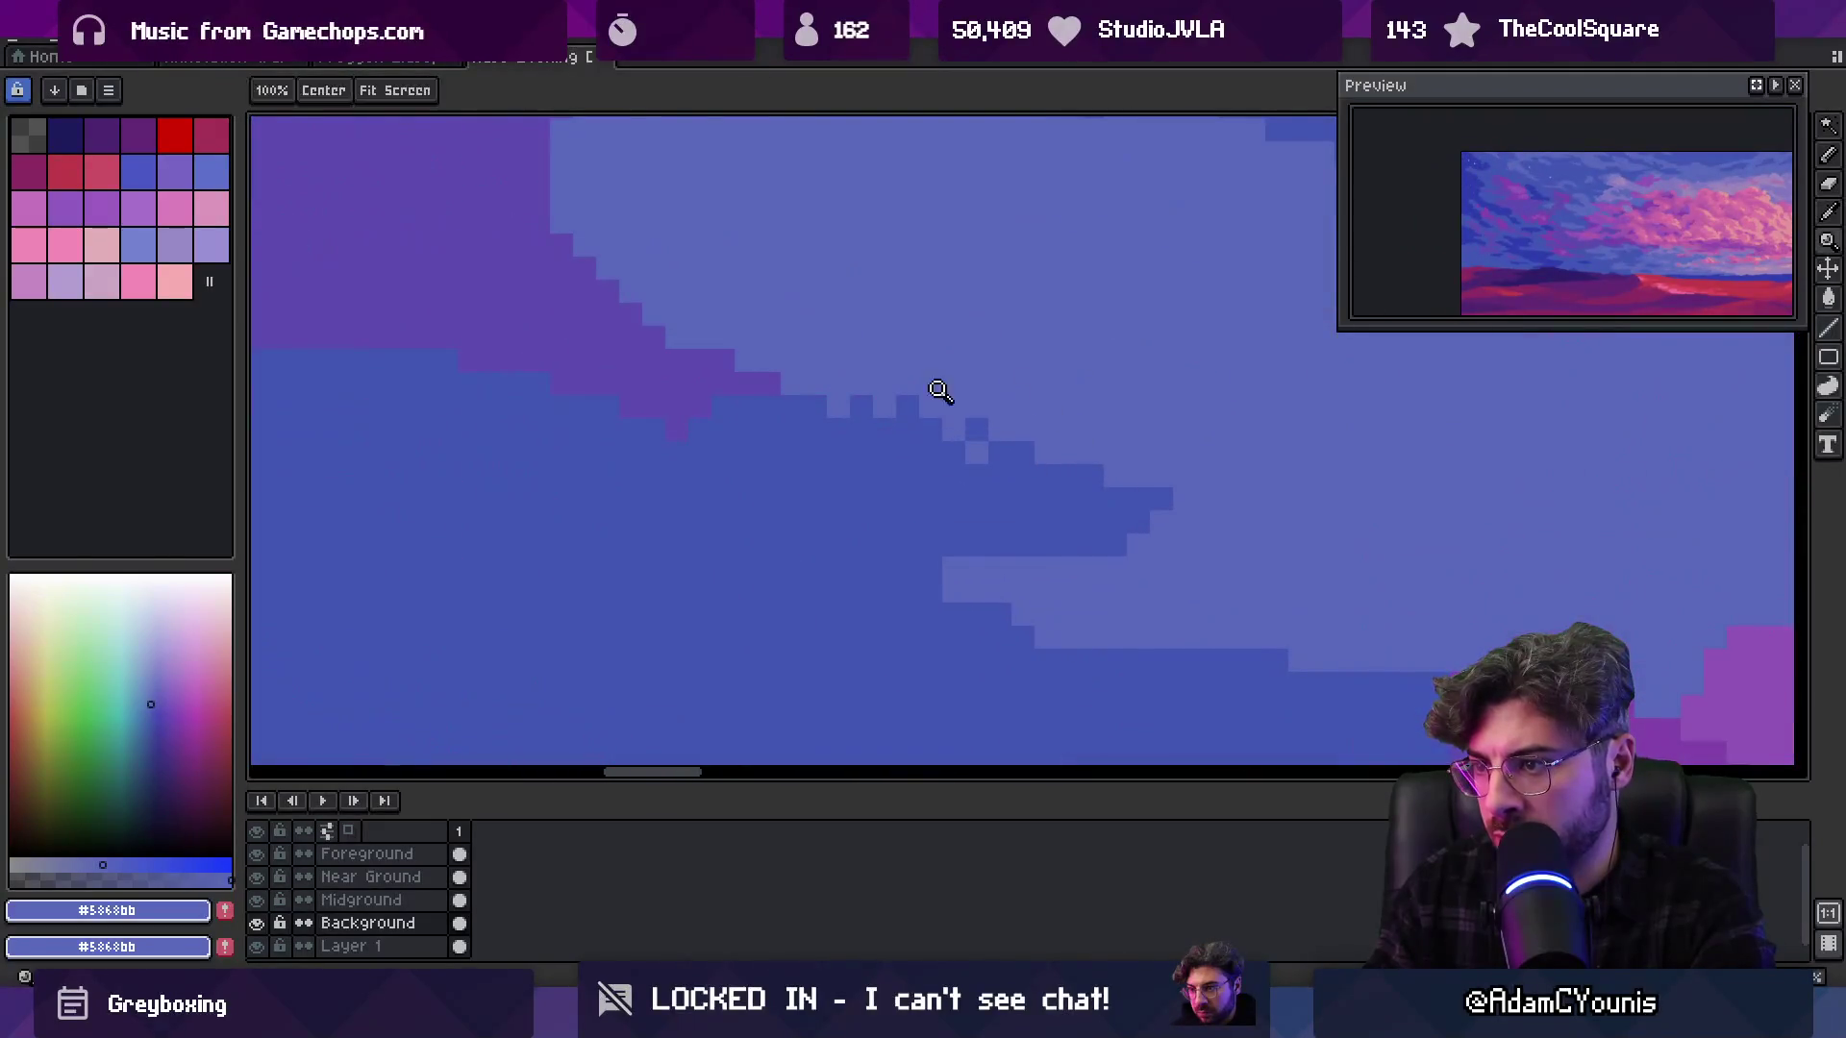
{"action": "key", "text": "b"}
Paint over the stray light pixels in dark blue #4156b4
{"action": "key", "text": "z"}
{"action": "scroll", "coordinate": [967, 418], "scroll_direction": "down", "scroll_amount": 3}
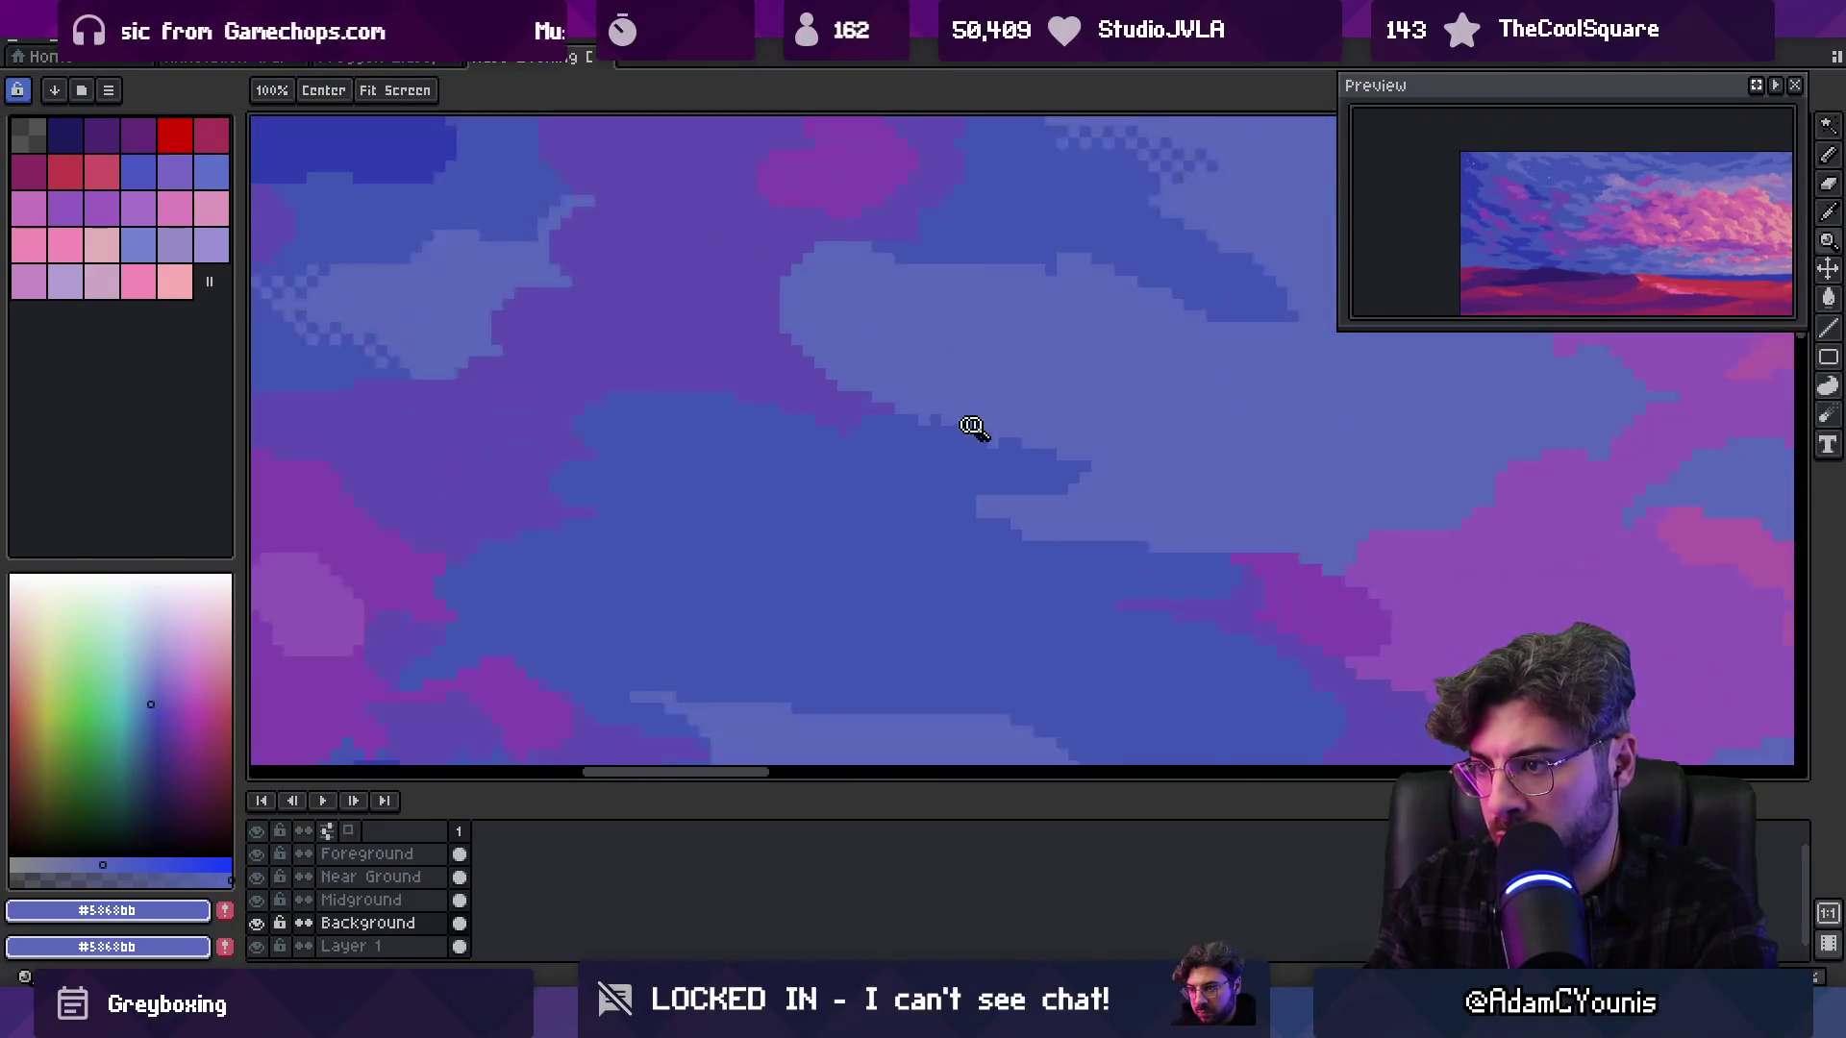
{"action": "scroll", "coordinate": [990, 457], "scroll_direction": "up", "scroll_amount": 3}
{"action": "key", "text": "b"}
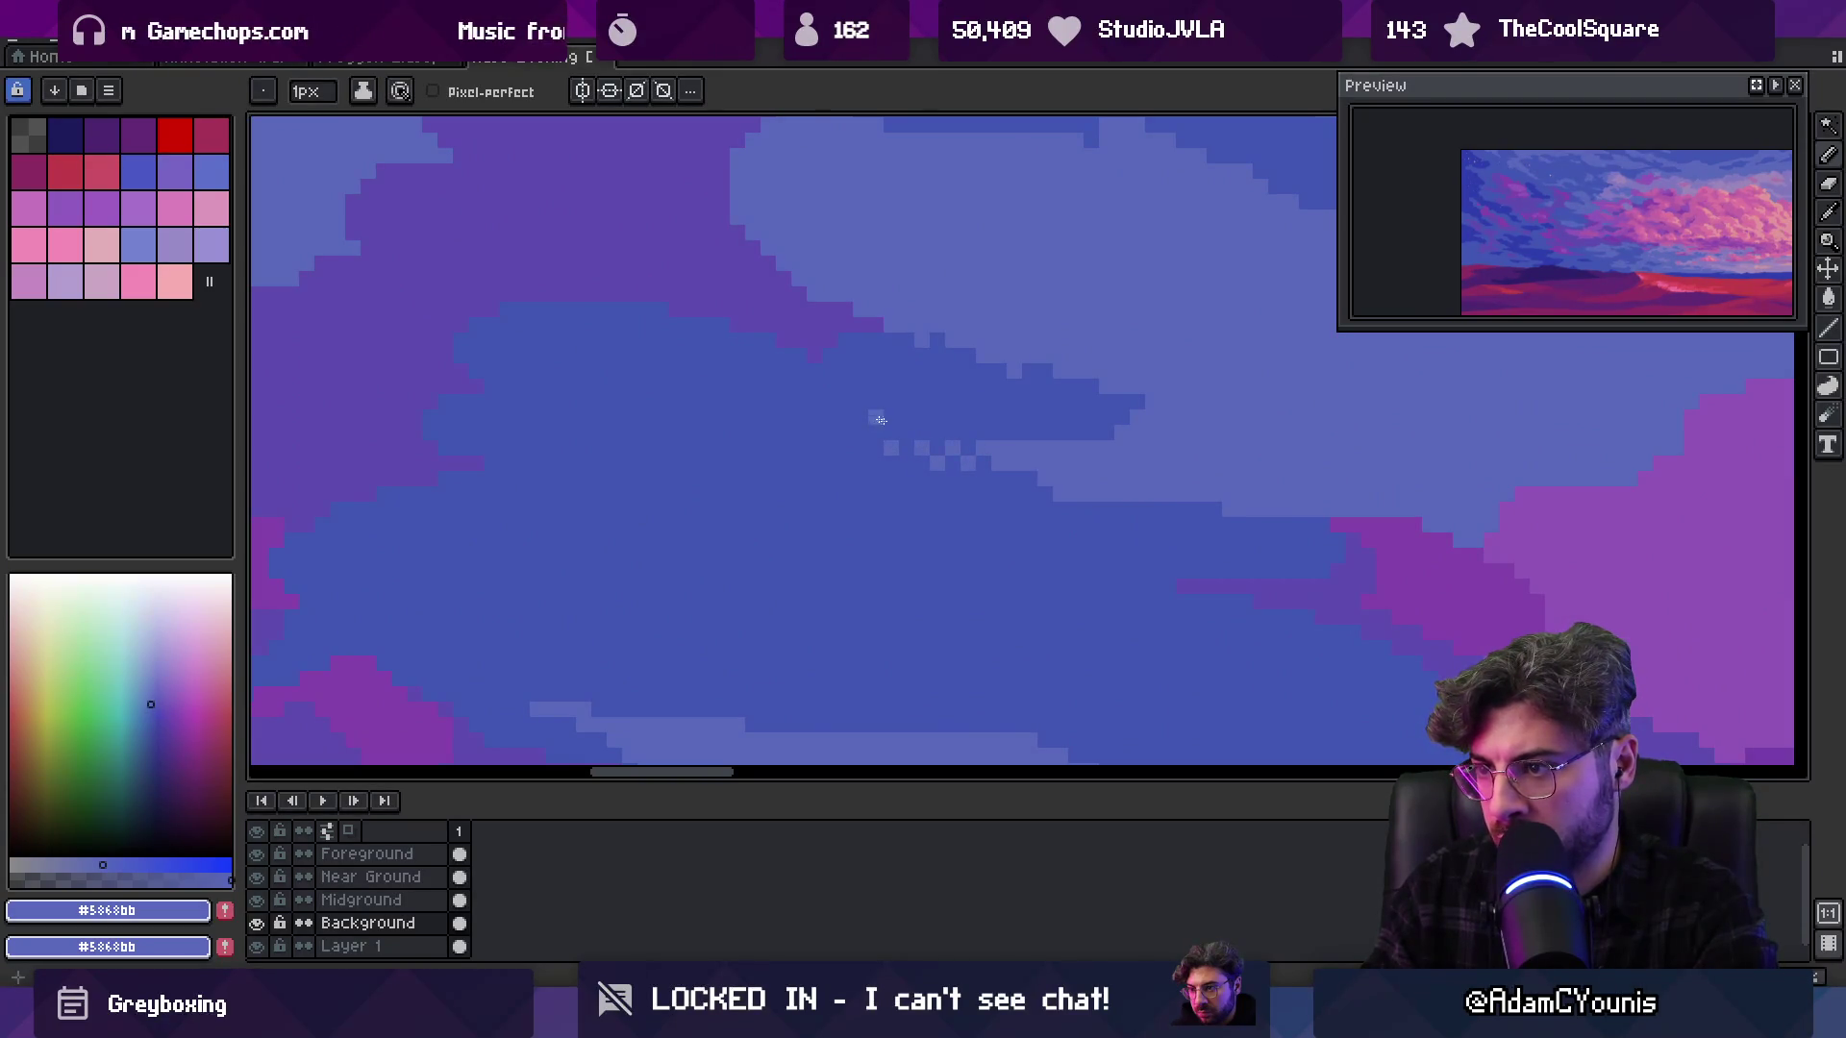
{"action": "key", "text": "z"}
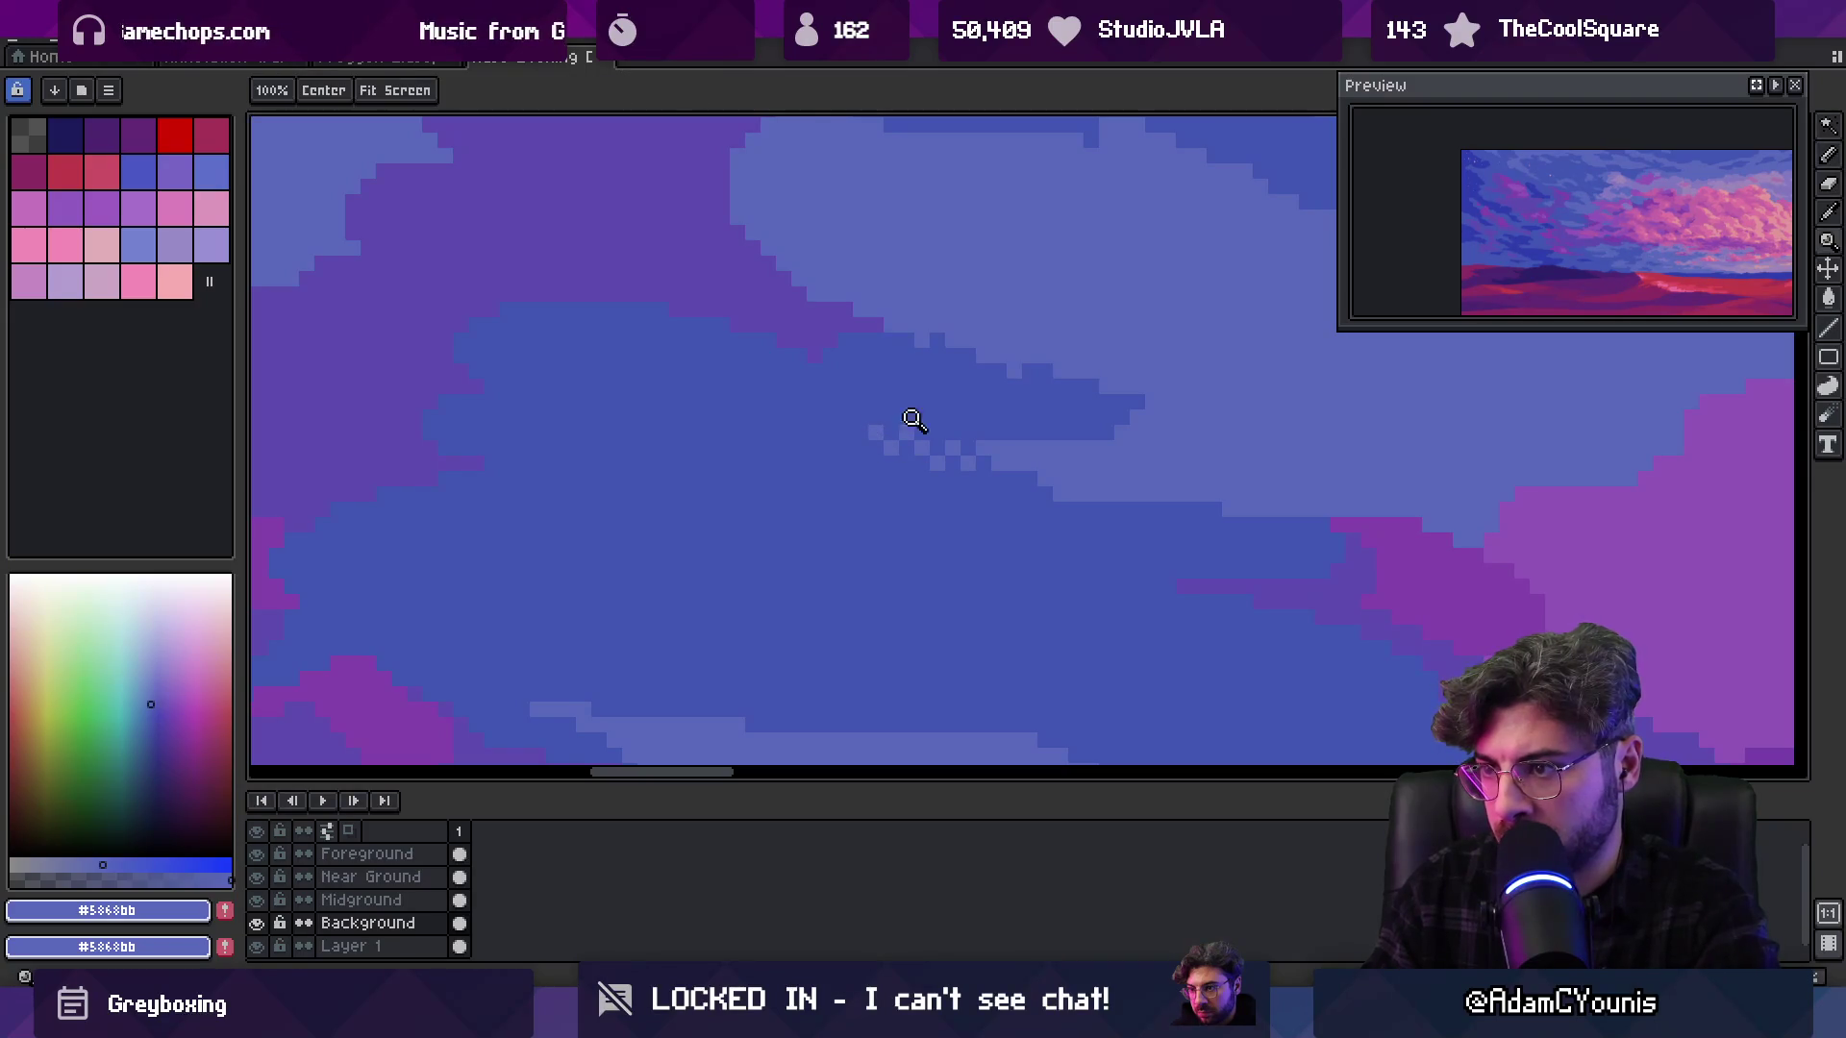
{"action": "scroll", "coordinate": [918, 420], "scroll_direction": "down", "scroll_amount": 3}
{"action": "scroll", "coordinate": [998, 281], "scroll_direction": "up", "scroll_amount": 2}
{"action": "scroll", "coordinate": [936, 395], "scroll_direction": "up", "scroll_amount": 2}
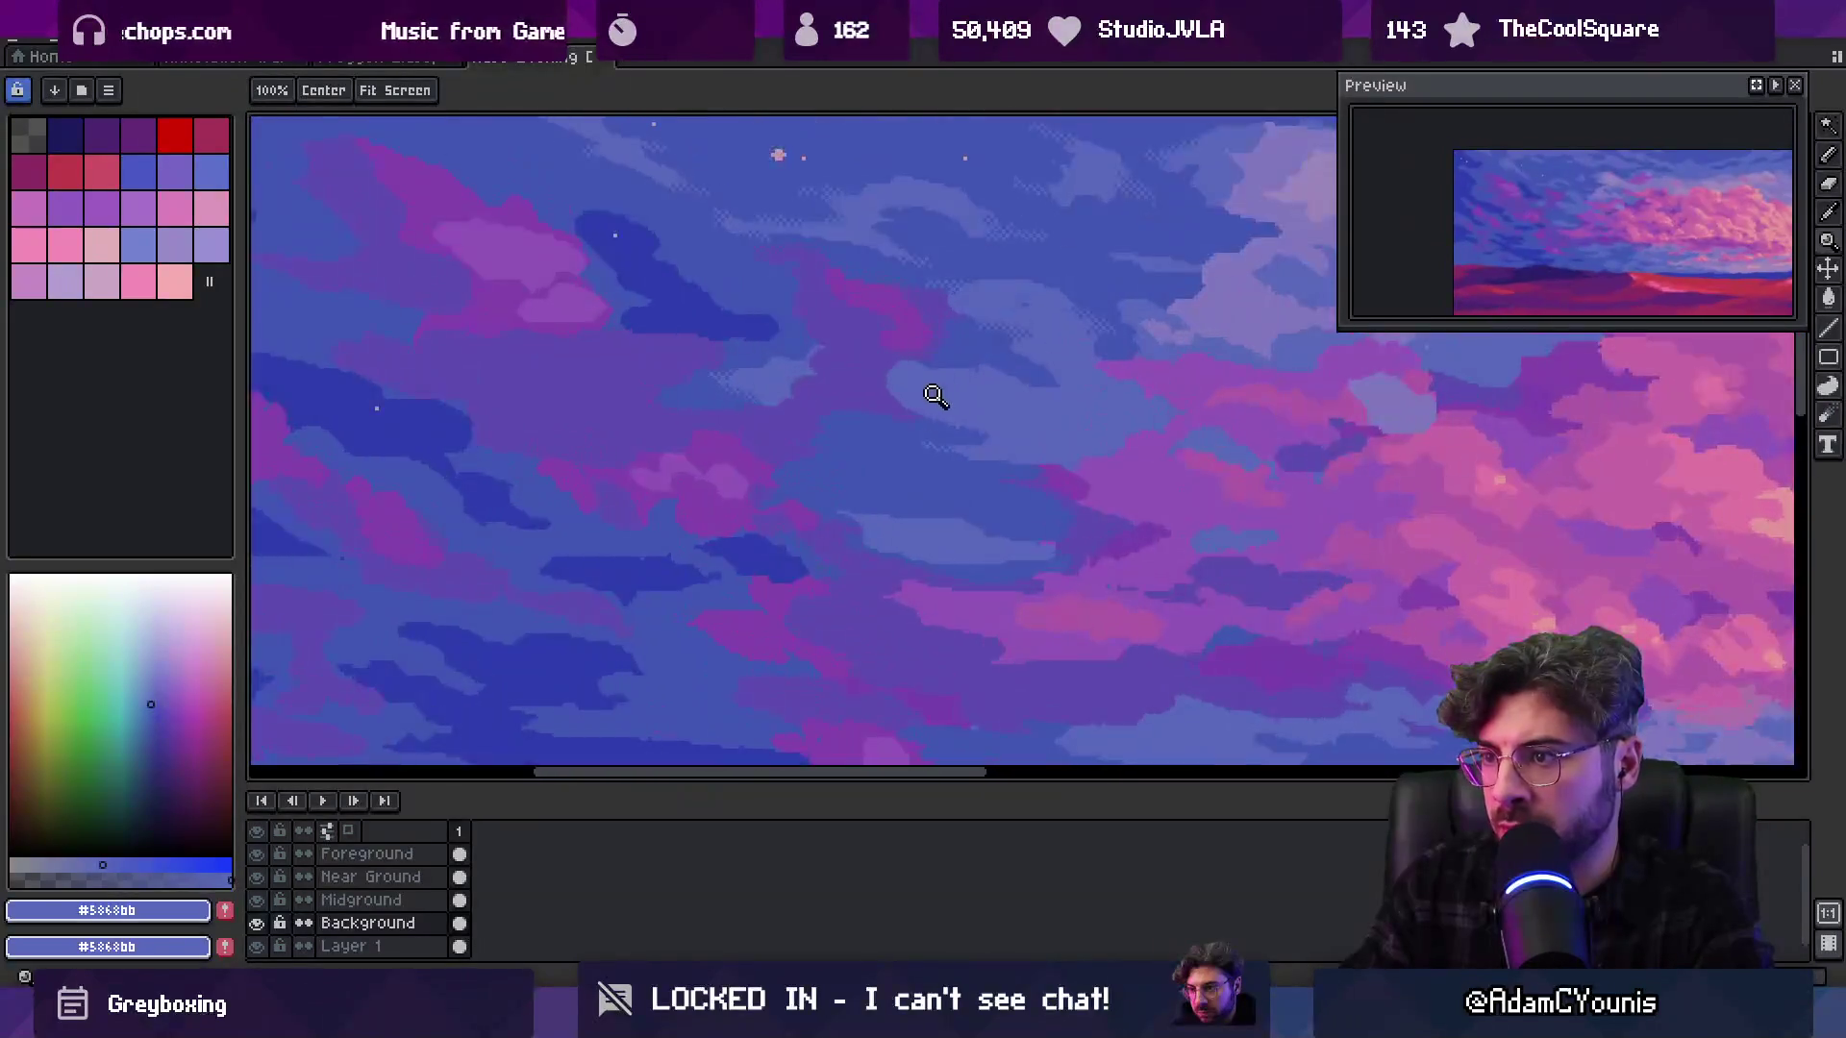
{"action": "left_click", "coordinate": [936, 478], "text": "alt"}
{"action": "key", "text": "b"}
{"action": "left_click_drag", "start_coordinate": [964, 486], "coordinate": [944, 458]}
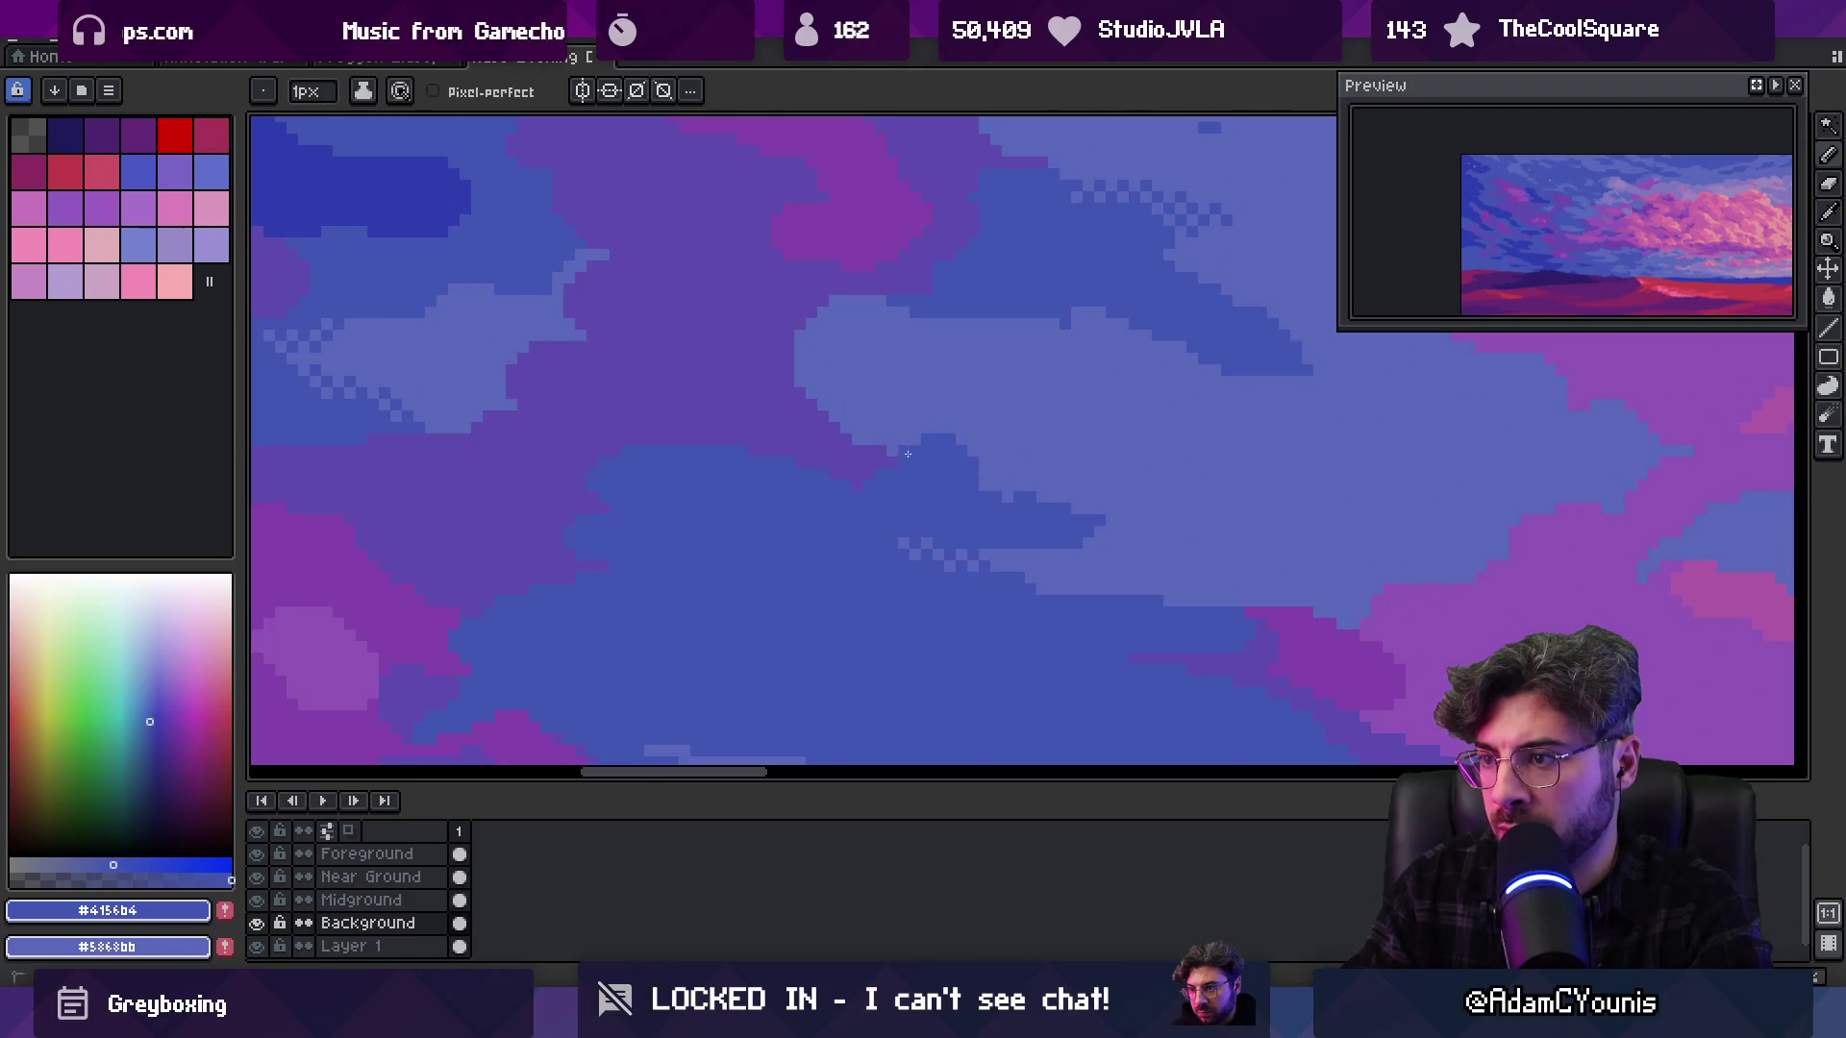
Zoom in closely on the dark cloud patch and eyedrop the darker blue #4156b4
{"action": "key", "text": "z"}
{"action": "scroll", "coordinate": [826, 459], "scroll_direction": "down", "scroll_amount": 3}
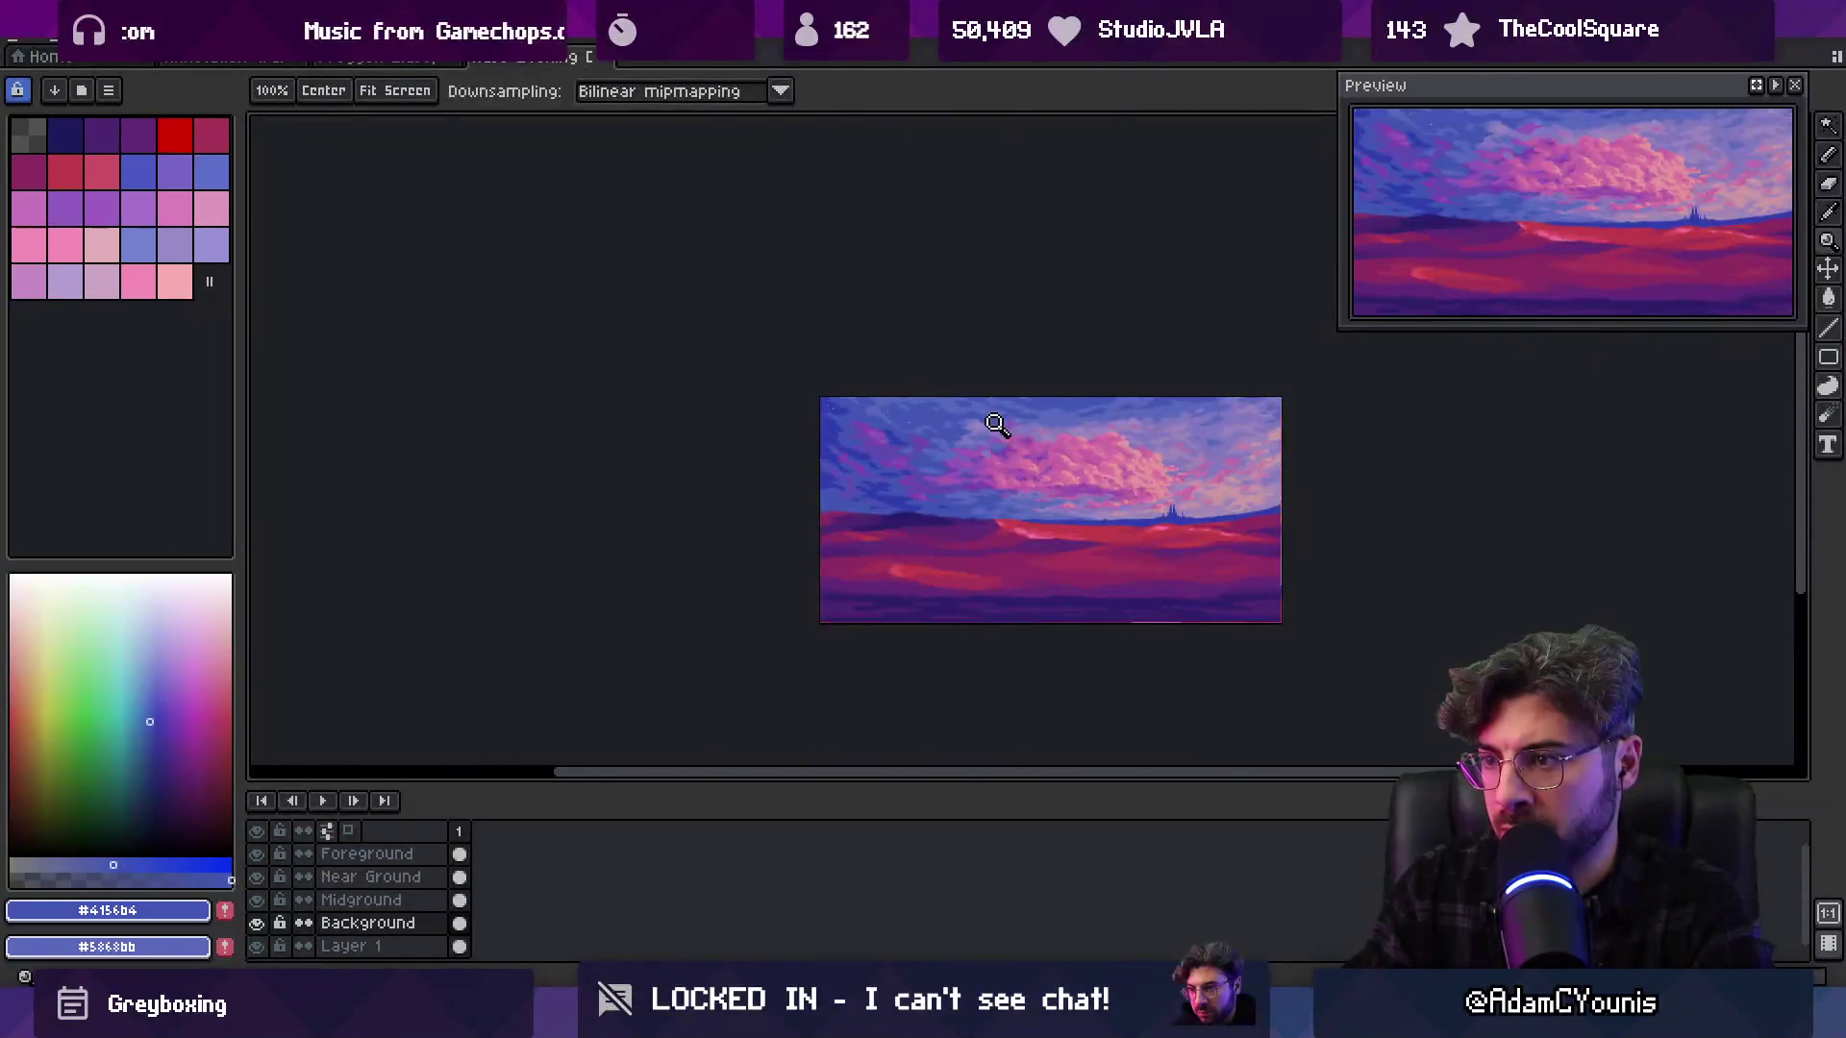
{"action": "scroll", "coordinate": [994, 418], "scroll_direction": "up", "scroll_amount": 2}
{"action": "scroll", "coordinate": [846, 466], "scroll_direction": "up", "scroll_amount": 1}
{"action": "scroll", "coordinate": [846, 466], "scroll_direction": "up", "scroll_amount": 1}
{"action": "key", "text": "b"}
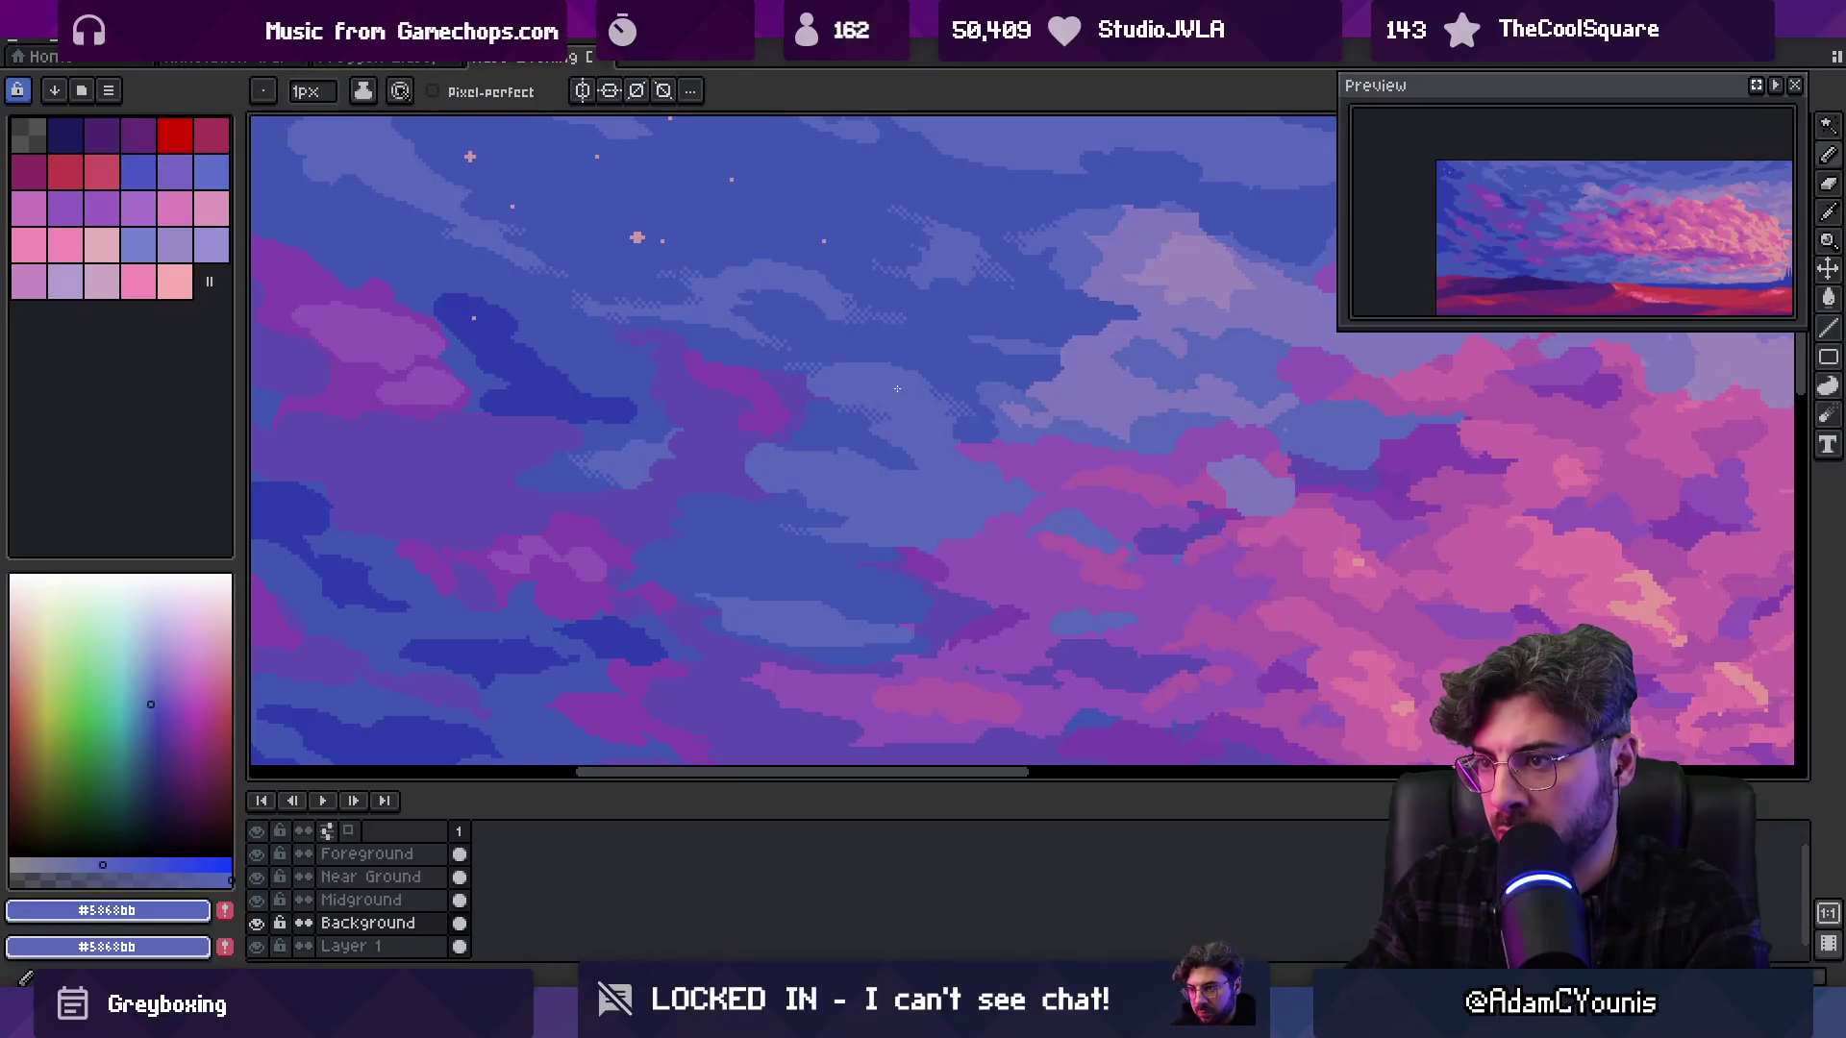
{"action": "left_click", "coordinate": [851, 463], "text": "alt"}
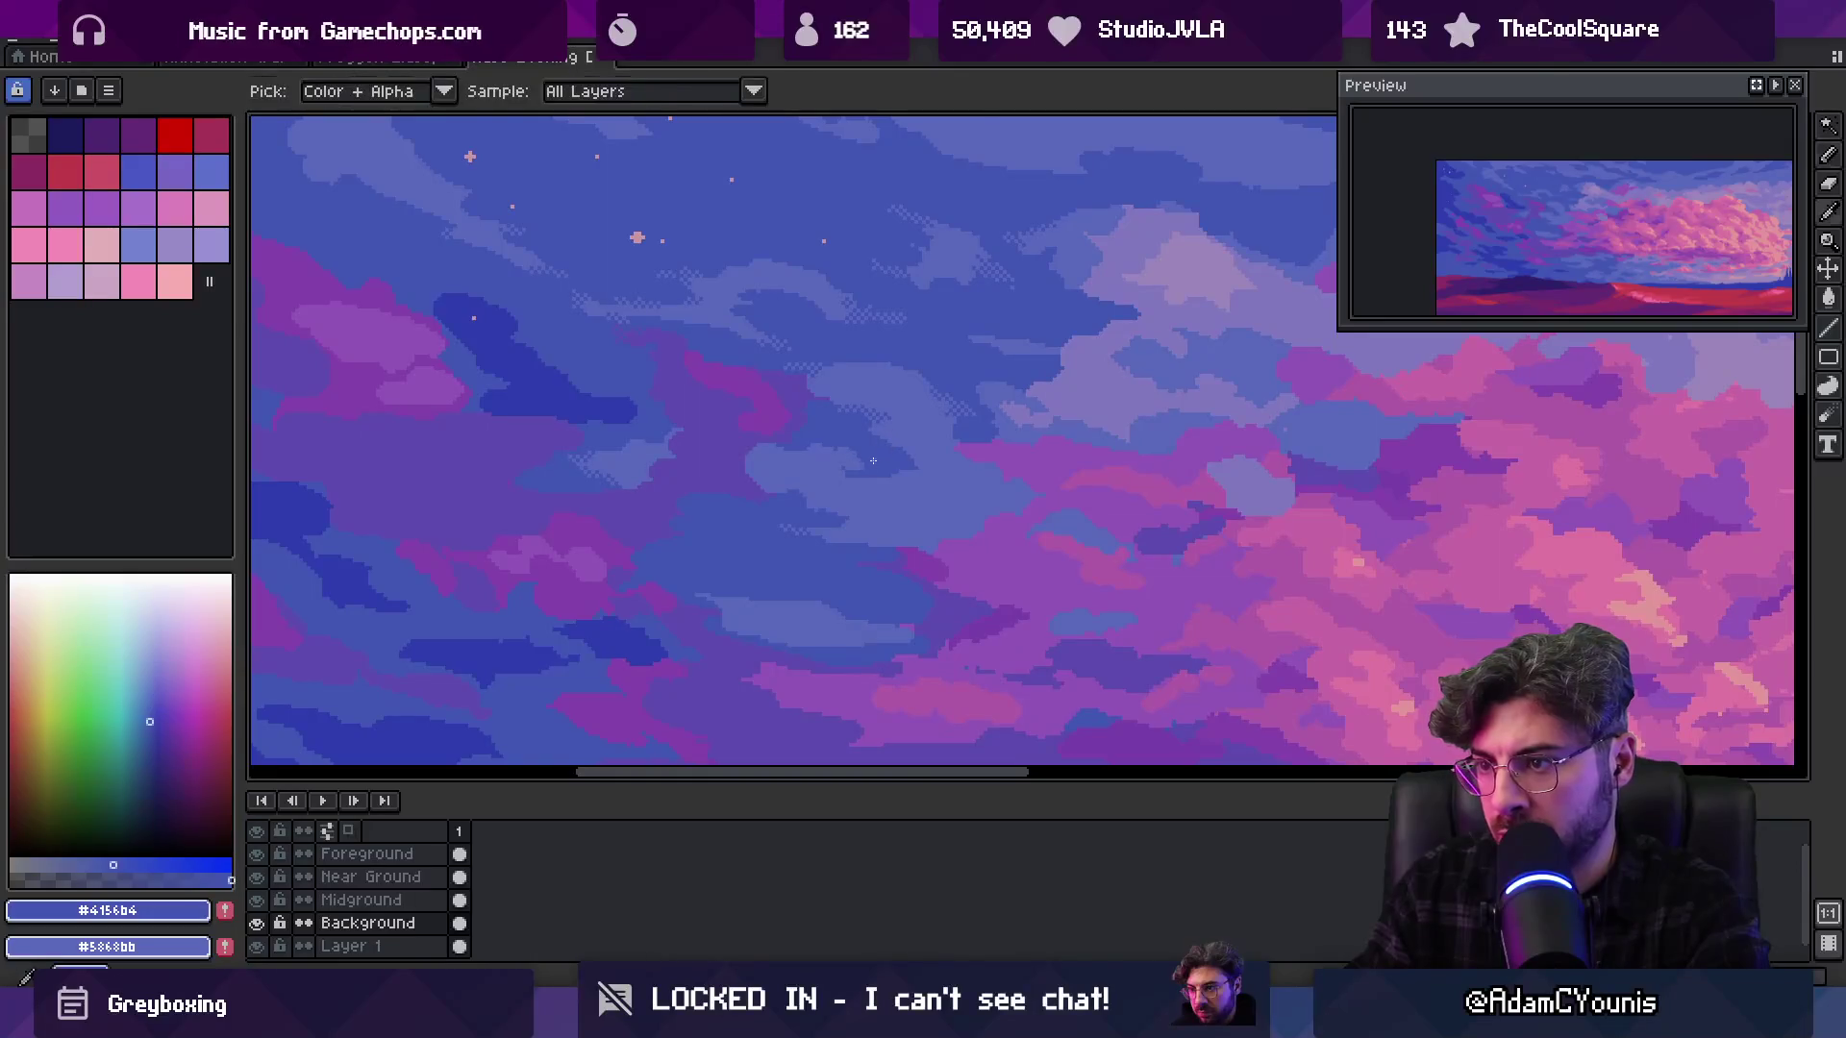
{"action": "key", "text": "z"}
{"action": "left_click", "coordinate": [851, 464]}
{"action": "key", "text": "b"}
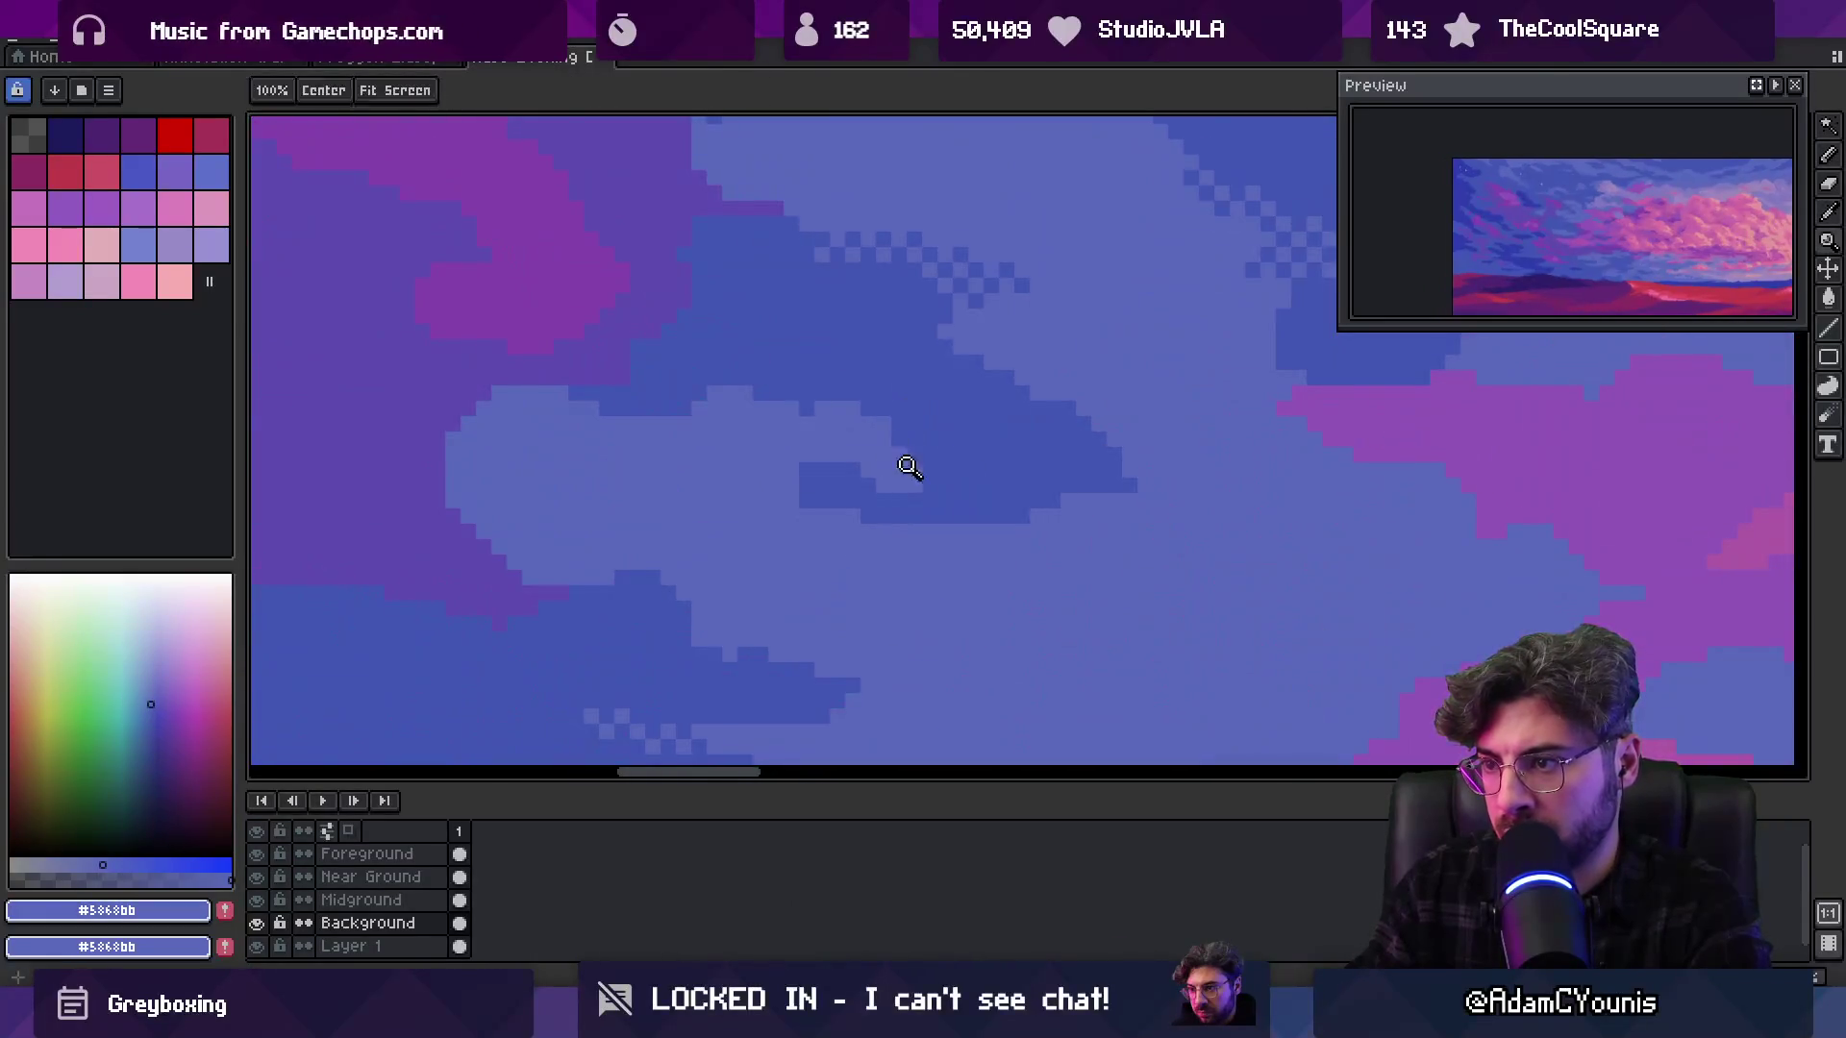
{"action": "left_click", "coordinate": [904, 491], "text": "alt"}
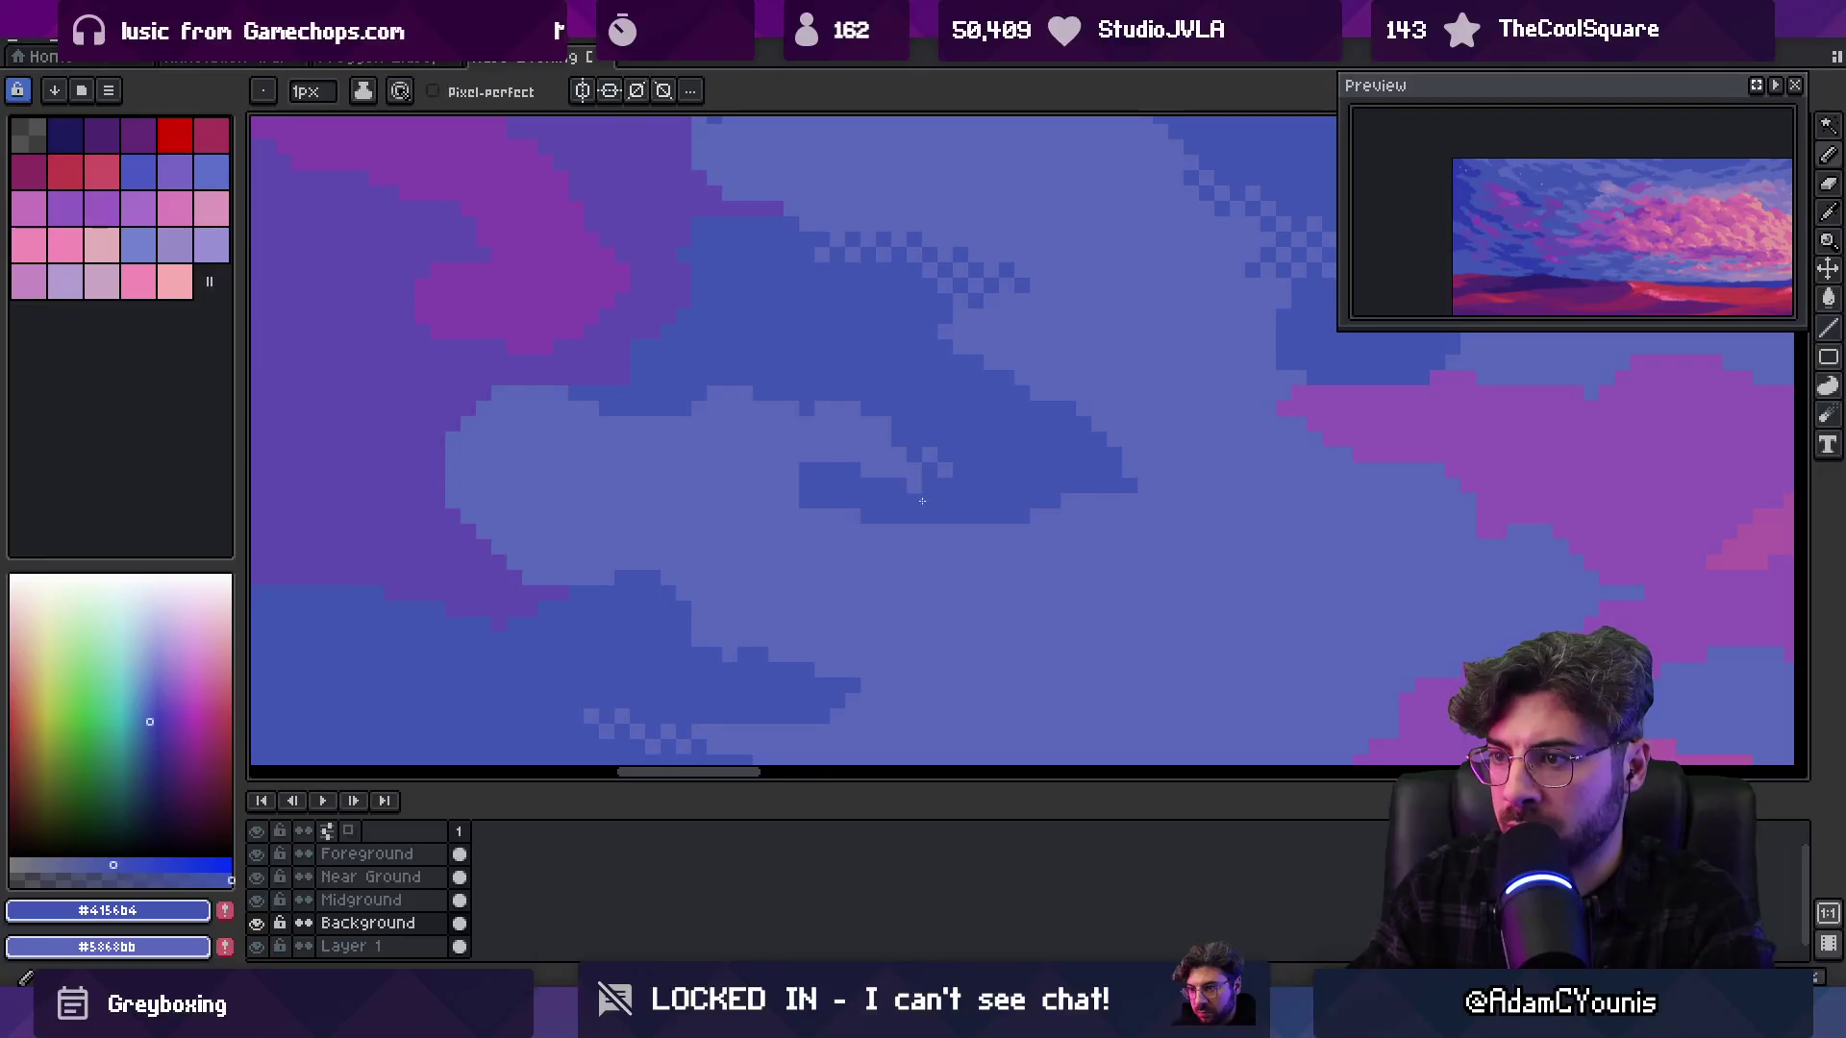
Add three dark blue pixels just left of the dark cloud patch
{"action": "left_click", "coordinate": [828, 465], "text": "alt"}
{"action": "left_click", "coordinate": [791, 485]}
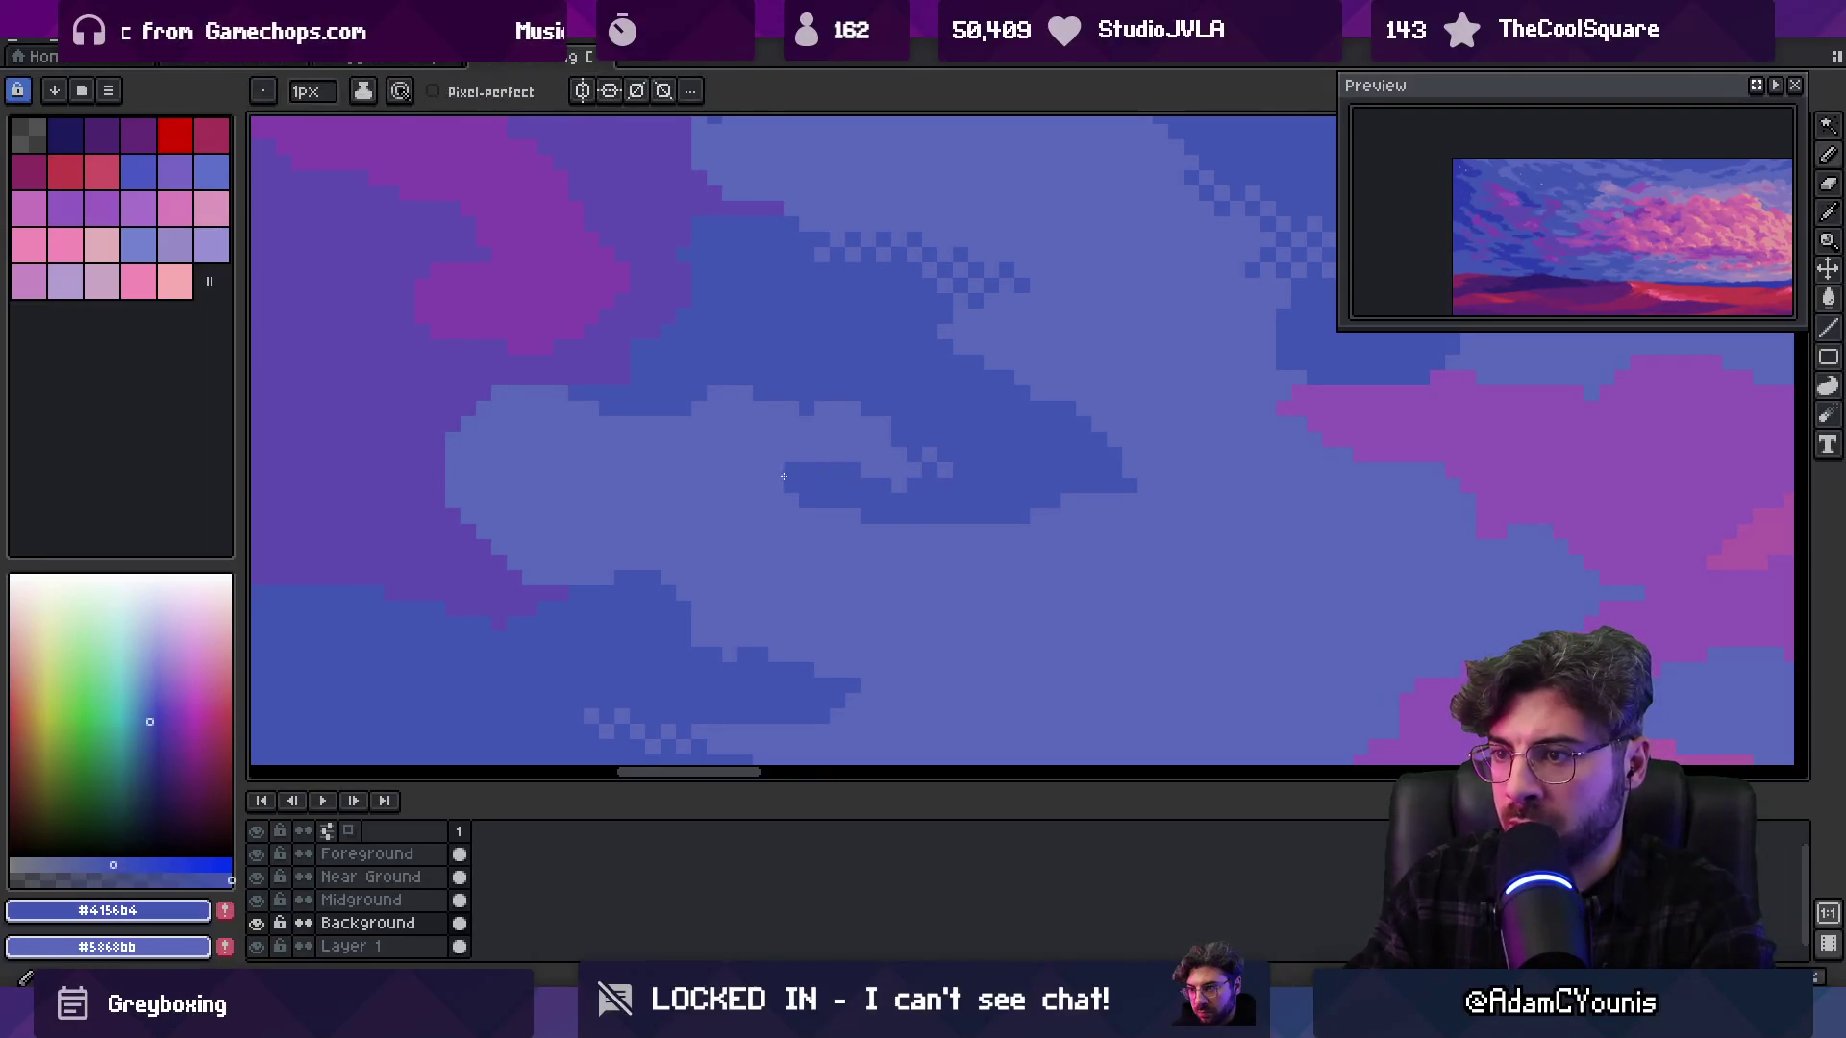
{"action": "left_click", "coordinate": [761, 486]}
{"action": "scroll", "coordinate": [764, 480], "scroll_direction": "down", "scroll_amount": 8}
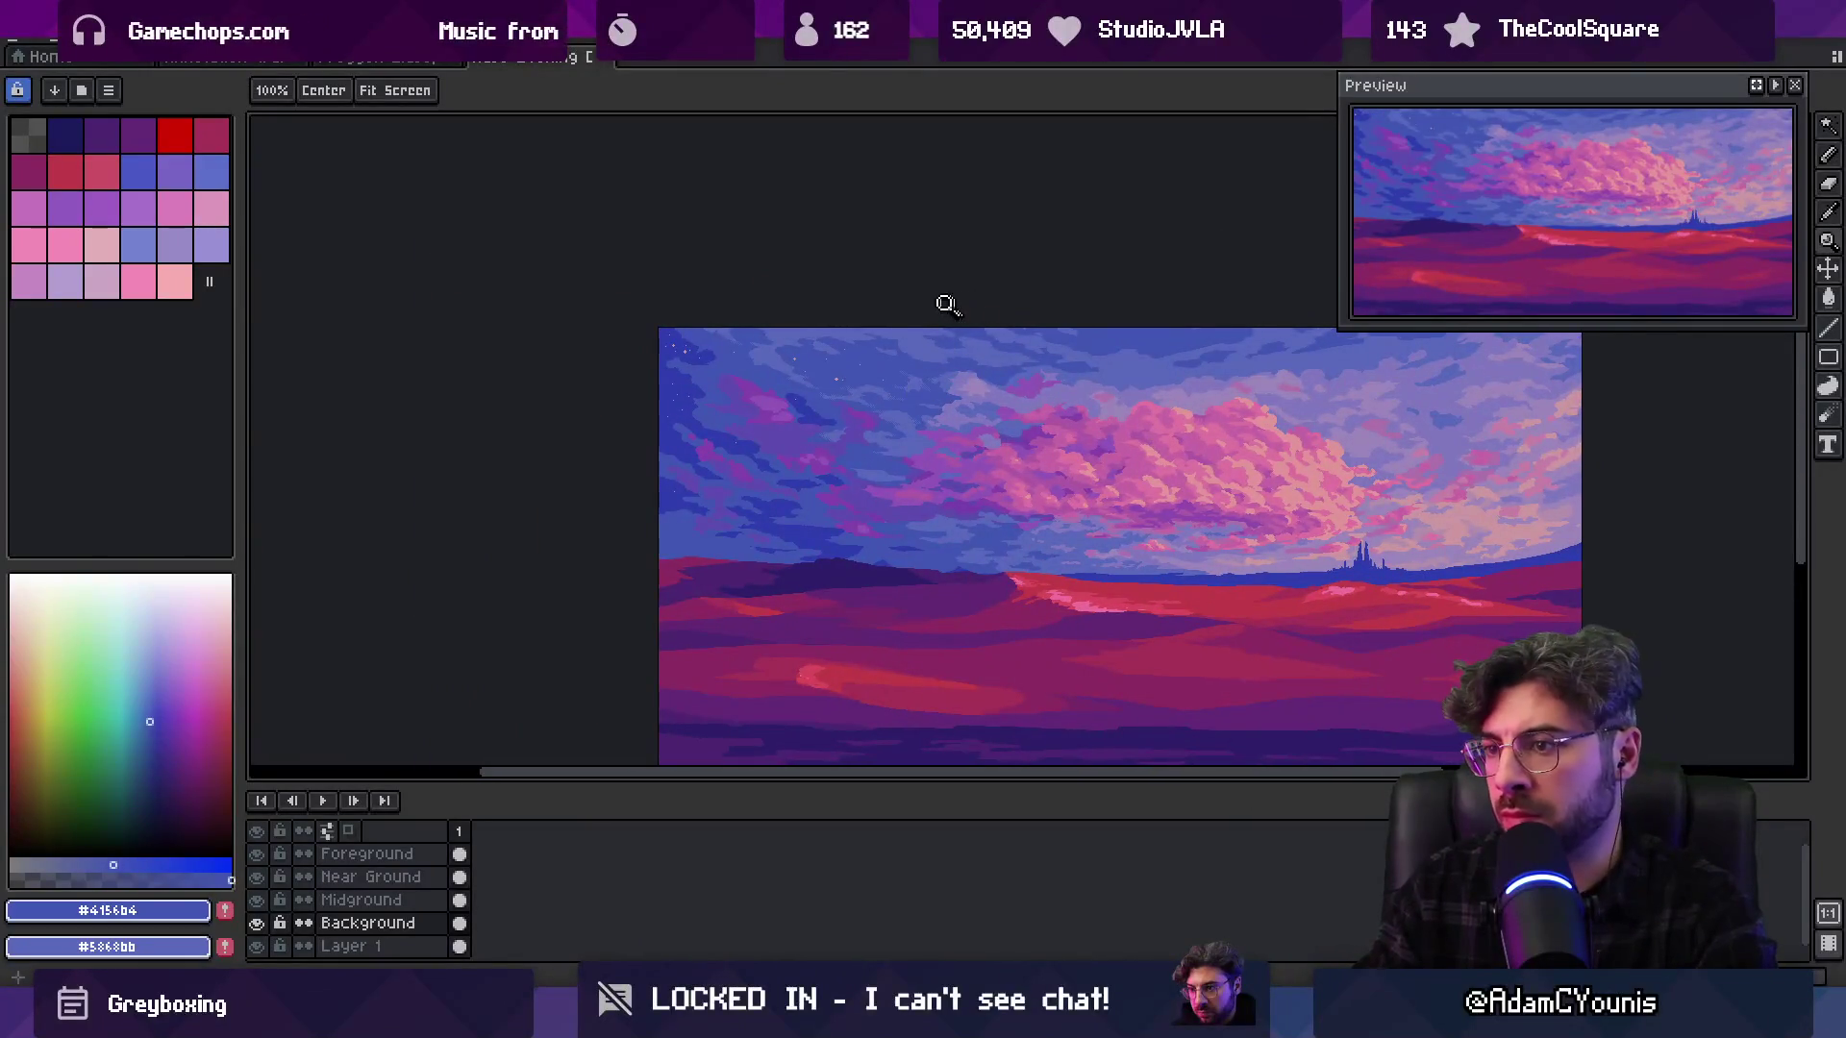
Pan the landscape view and zoom in closely on the upper sky
{"action": "mouse_move", "coordinate": [1009, 385]}
{"action": "left_mouse_down"}
{"action": "mouse_move", "coordinate": [914, 411]}
{"action": "mouse_move", "coordinate": [816, 407]}
{"action": "left_mouse_up"}
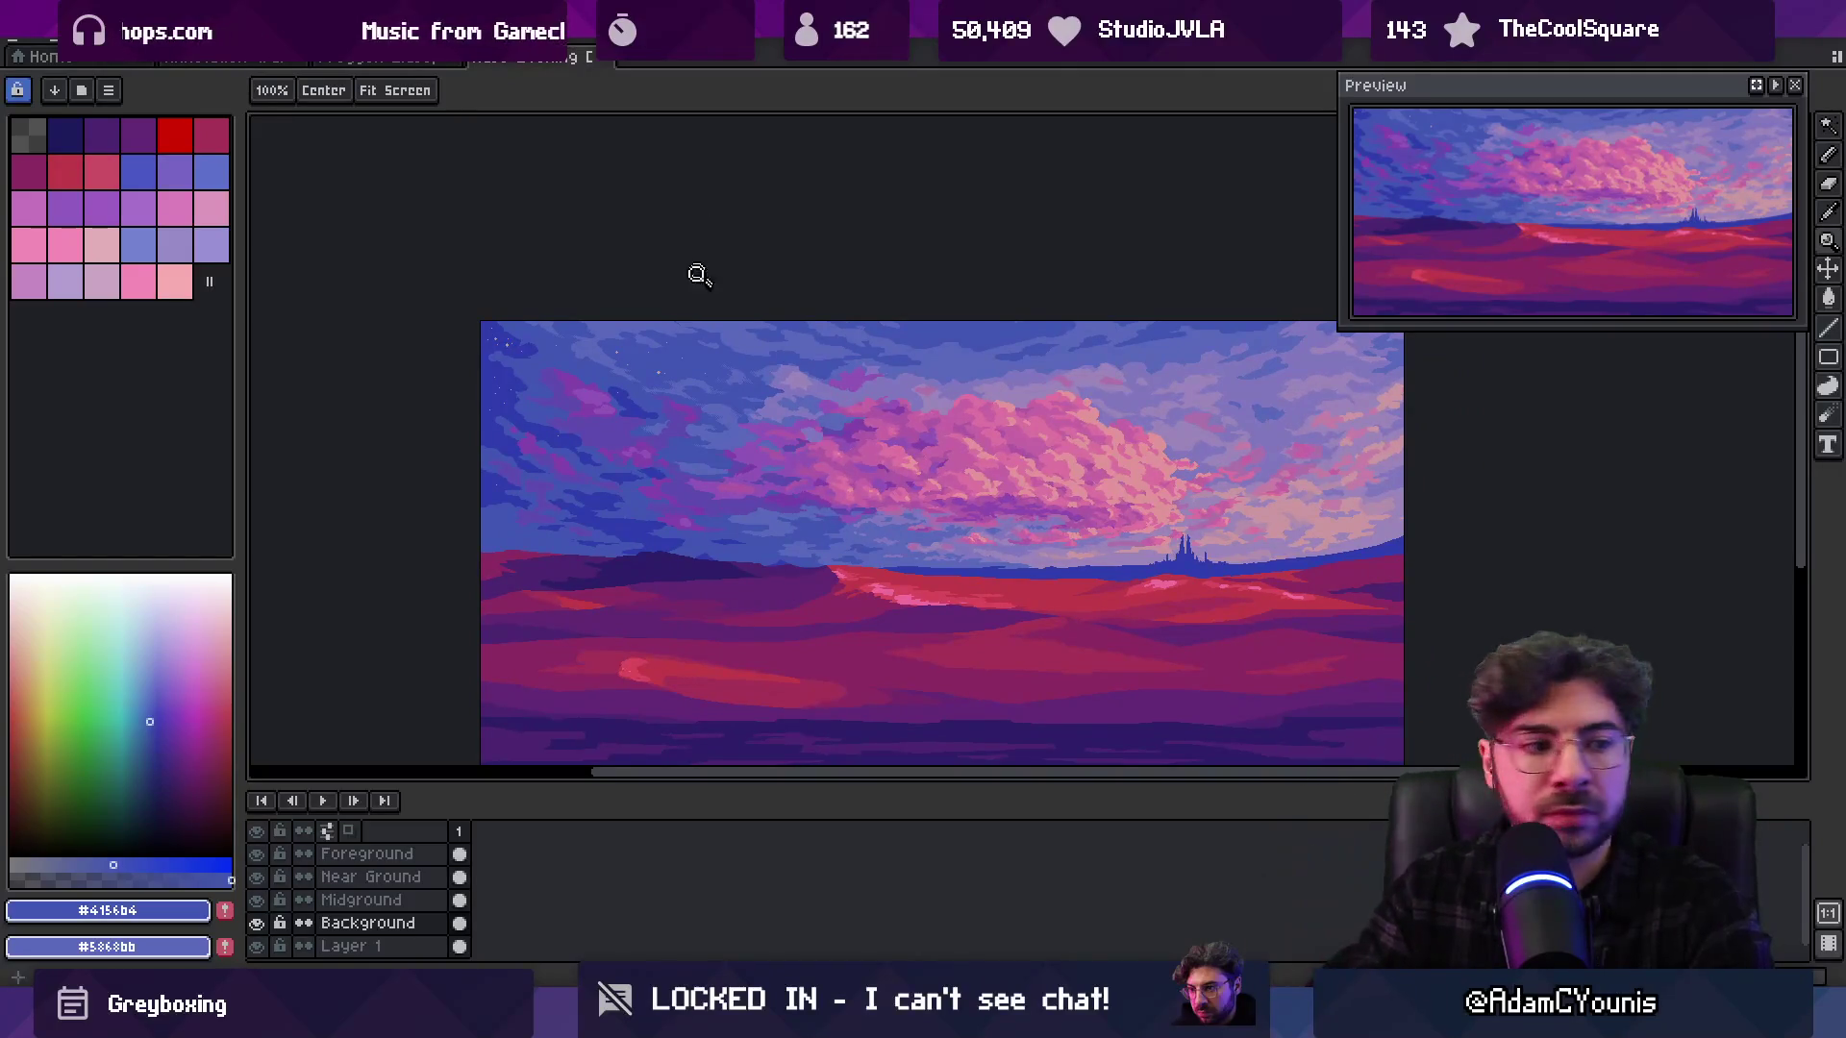
{"action": "left_click_drag", "start_coordinate": [701, 329], "coordinate": [754, 354]}
{"action": "left_click", "coordinate": [726, 375]}
{"action": "left_click", "coordinate": [853, 391]}
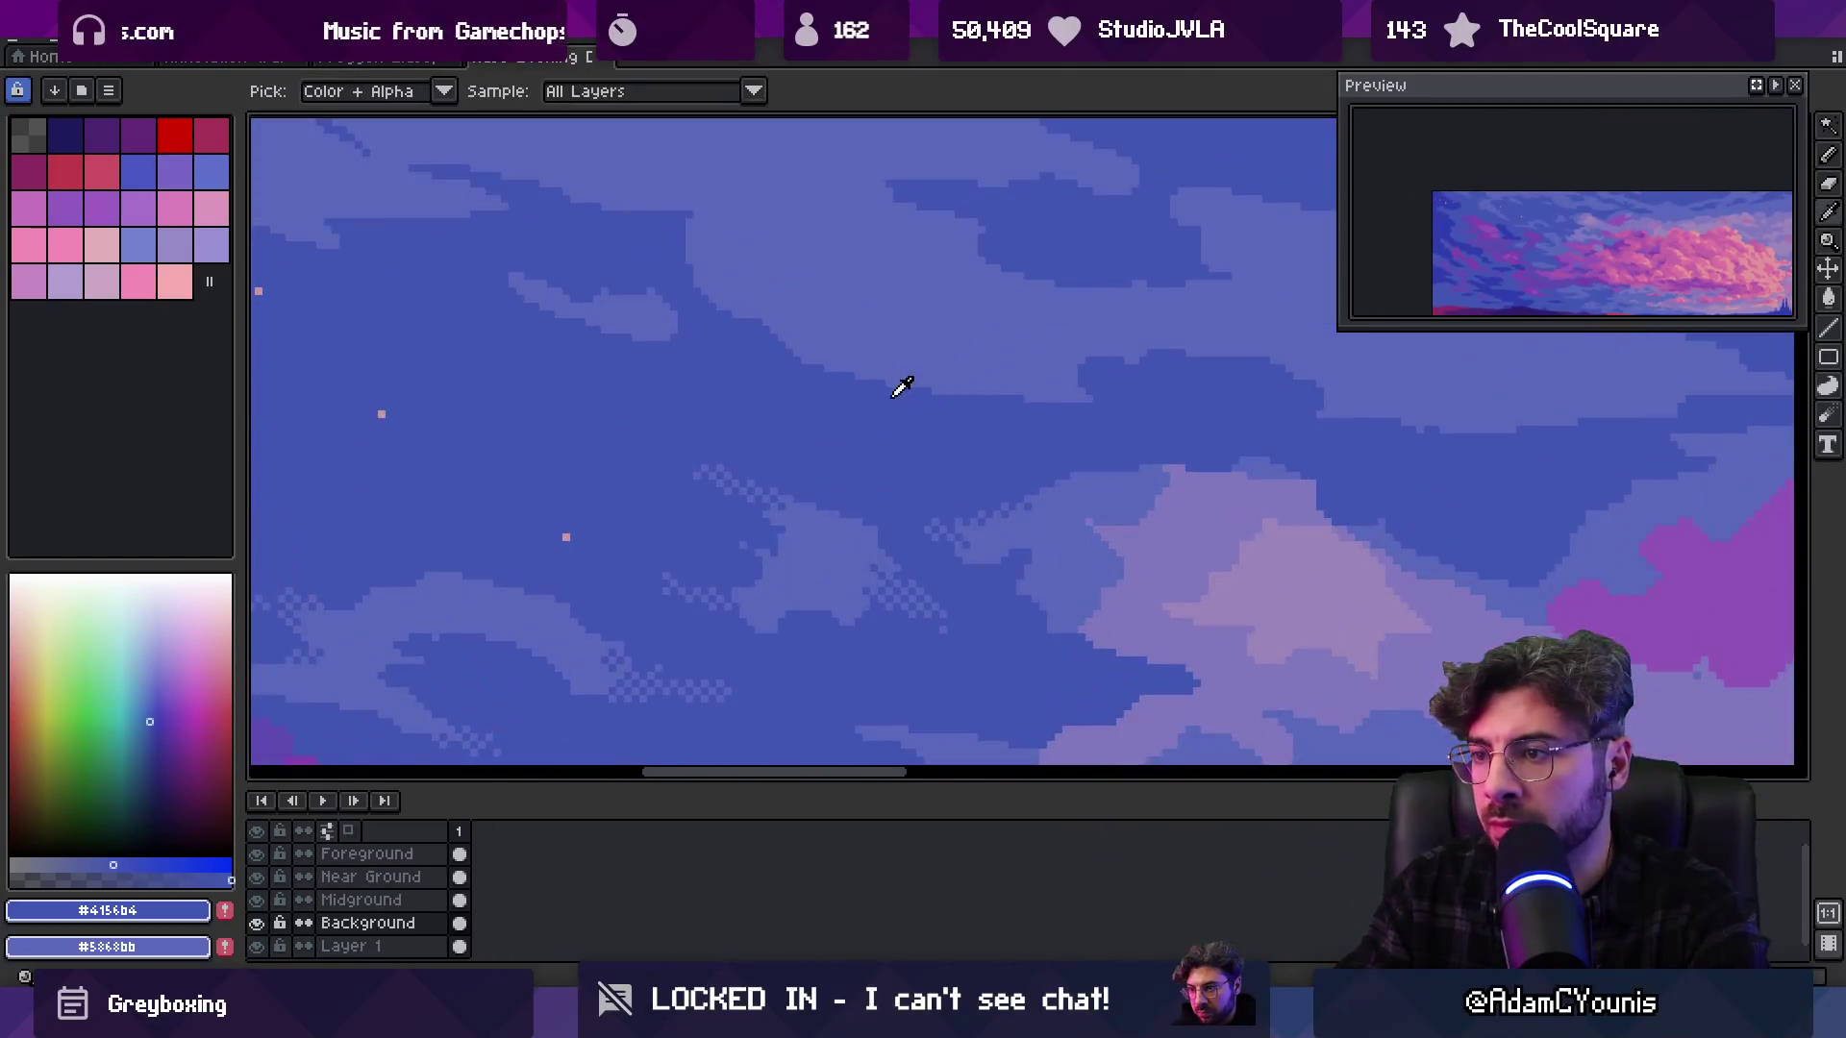
{"action": "left_click", "coordinate": [728, 467]}
{"action": "key", "text": "m"}
{"action": "left_click_drag", "start_coordinate": [702, 454], "coordinate": [742, 494]}
{"action": "key", "text": "ctrl+d"}
{"action": "key", "text": "b"}
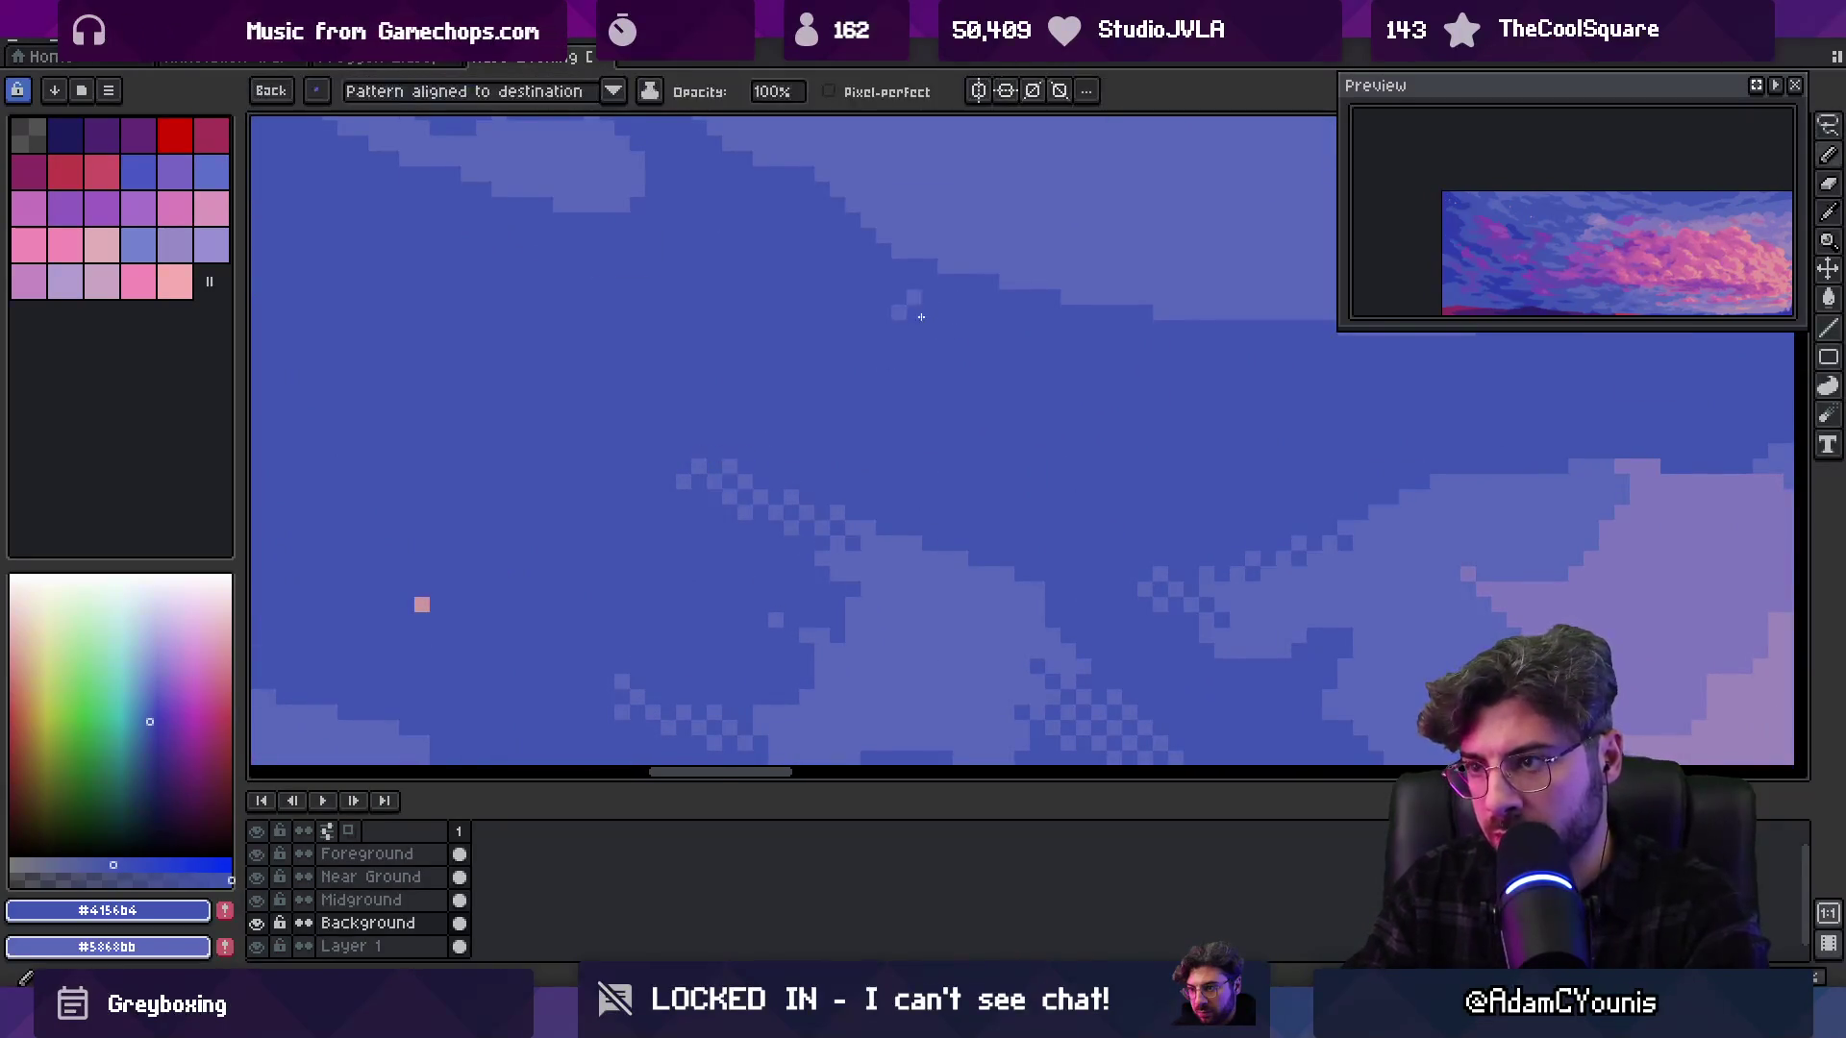
{"action": "scroll", "coordinate": [923, 444], "scroll_direction": "down", "scroll_amount": 3}
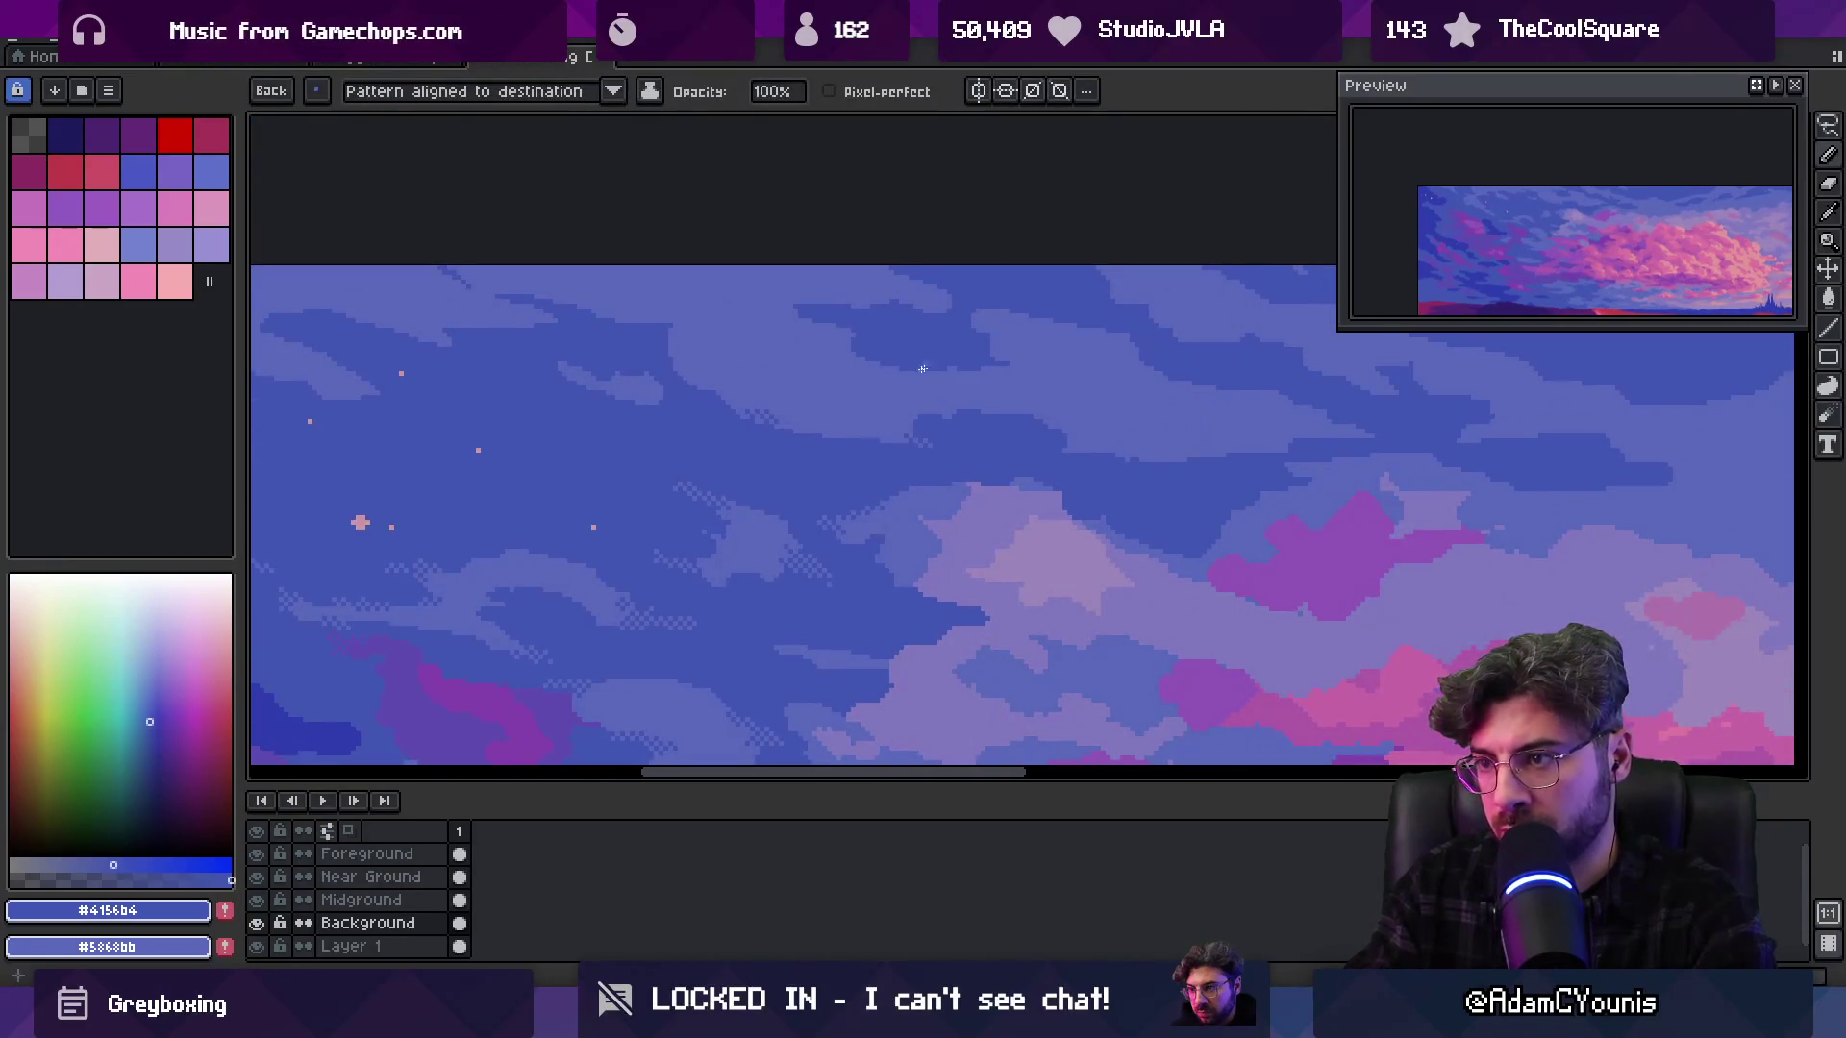
{"action": "left_click_drag", "start_coordinate": [1121, 449], "coordinate": [989, 453]}
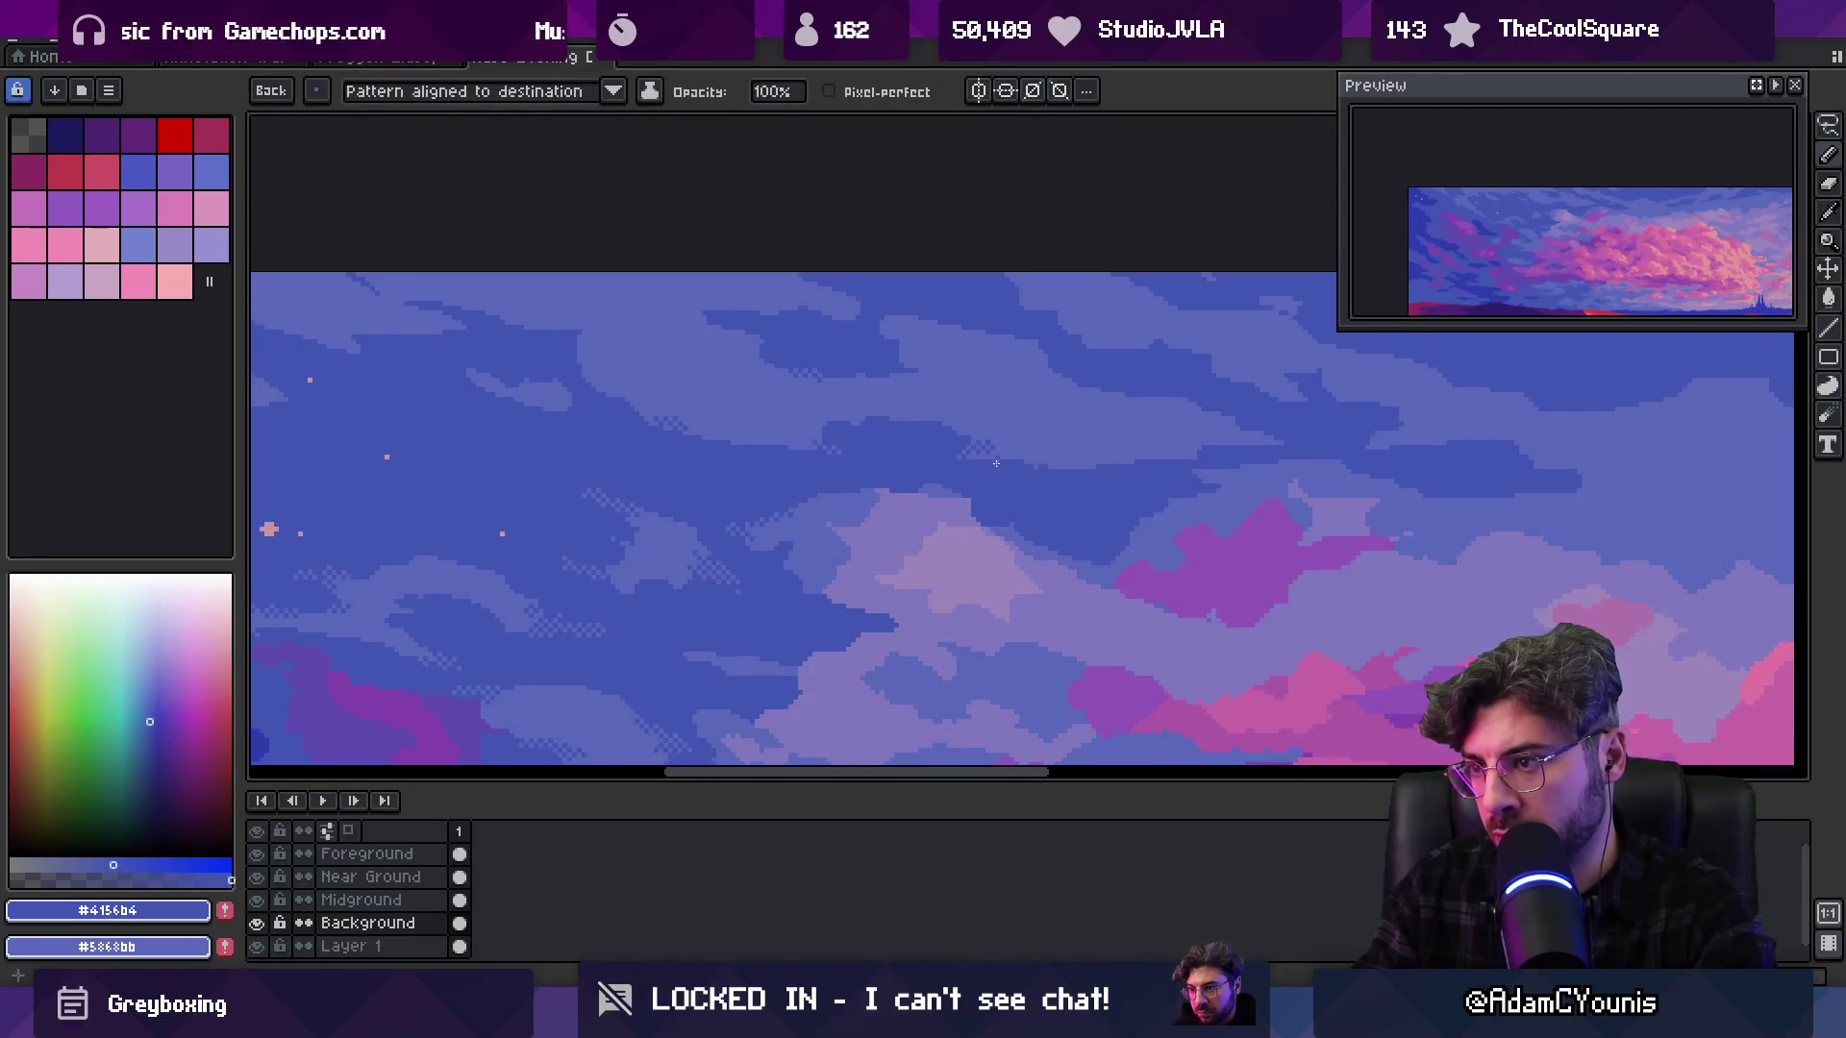
{"action": "mouse_move", "coordinate": [1401, 433]}
{"action": "left_mouse_down"}
{"action": "mouse_move", "coordinate": [1252, 483]}
{"action": "mouse_move", "coordinate": [1054, 466]}
{"action": "left_mouse_up"}
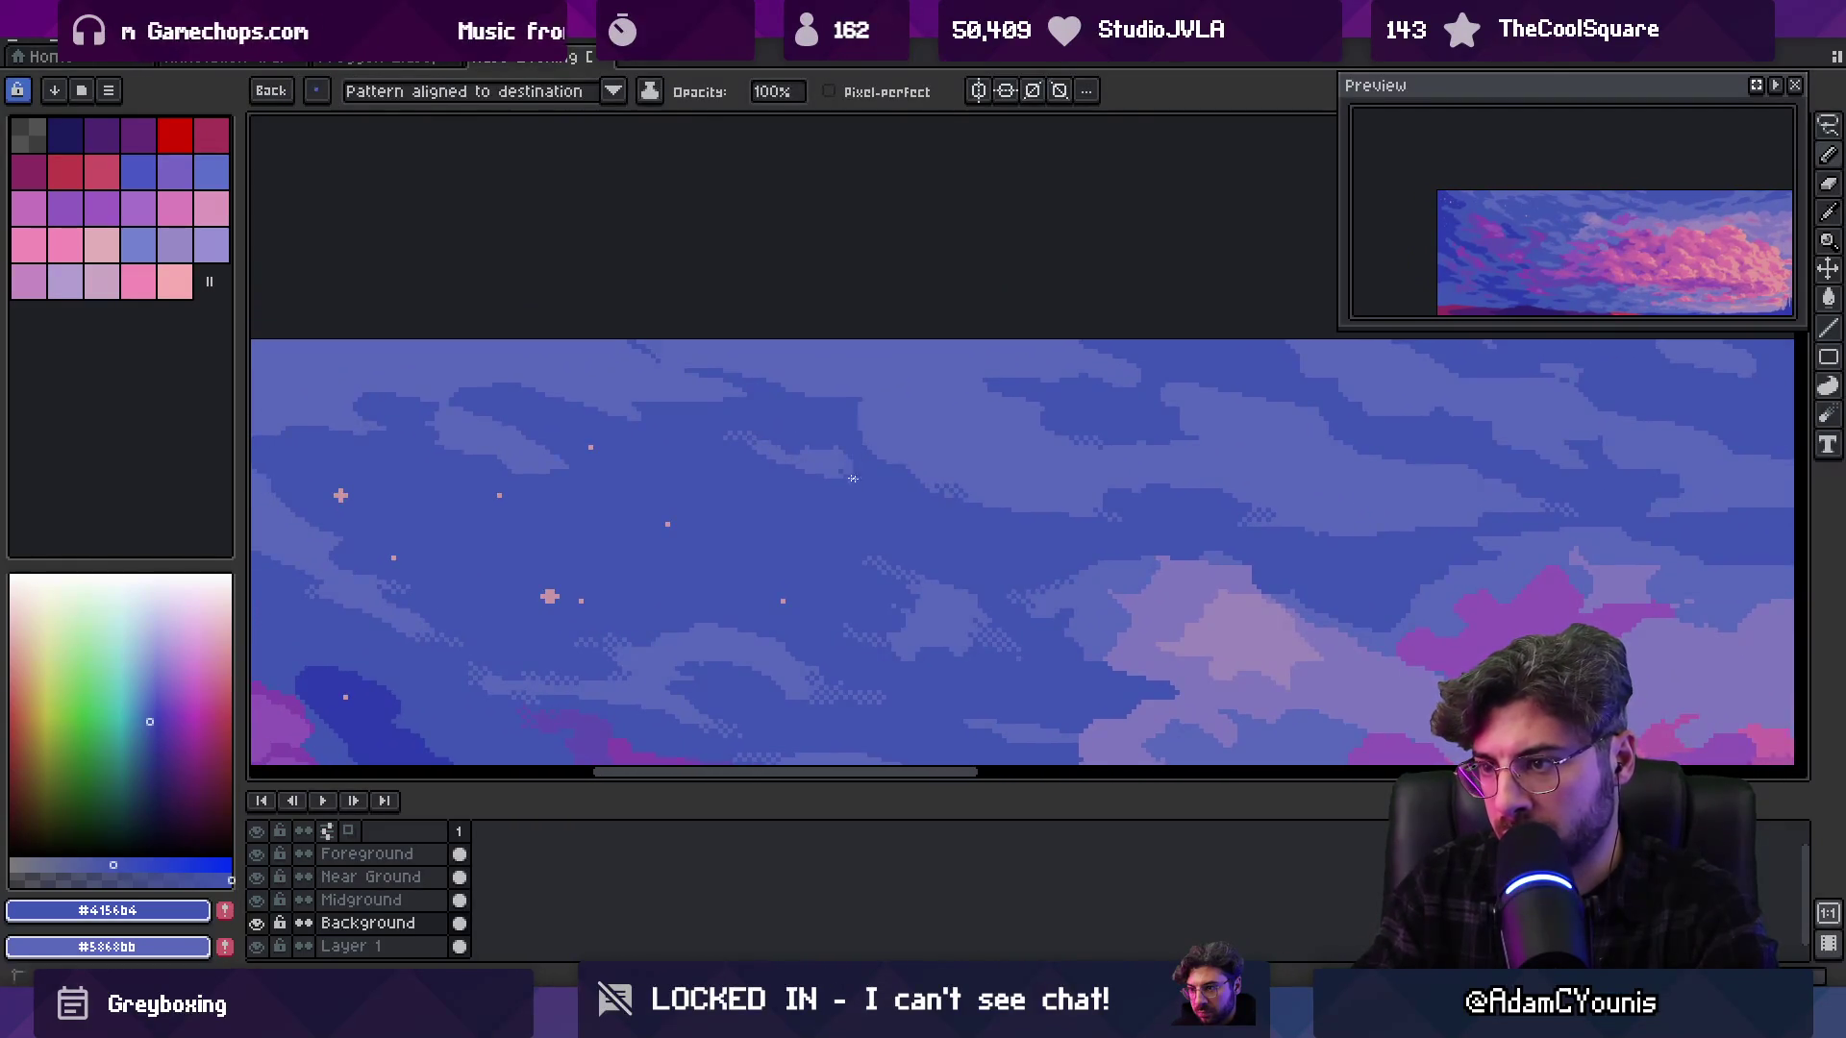
{"action": "scroll", "coordinate": [853, 478], "scroll_direction": "left", "scroll_amount": 5}
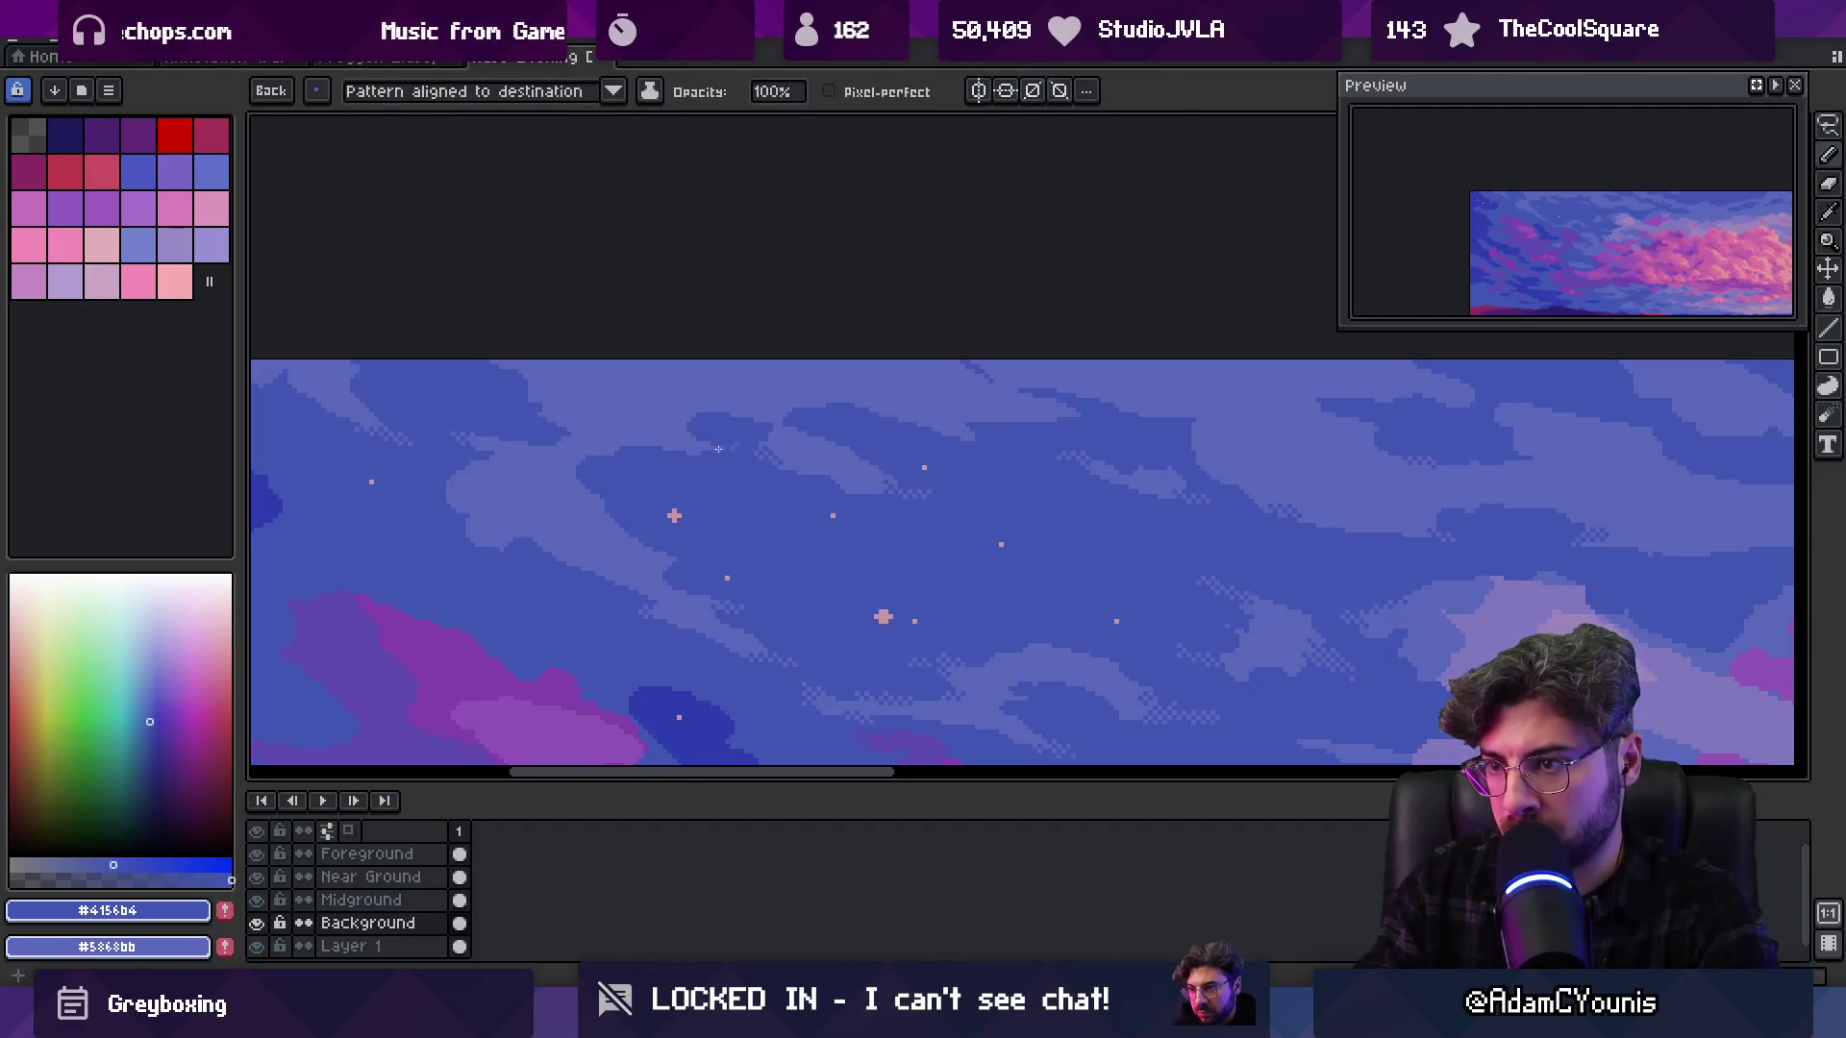
{"action": "scroll", "coordinate": [793, 462], "scroll_direction": "left", "scroll_amount": 4}
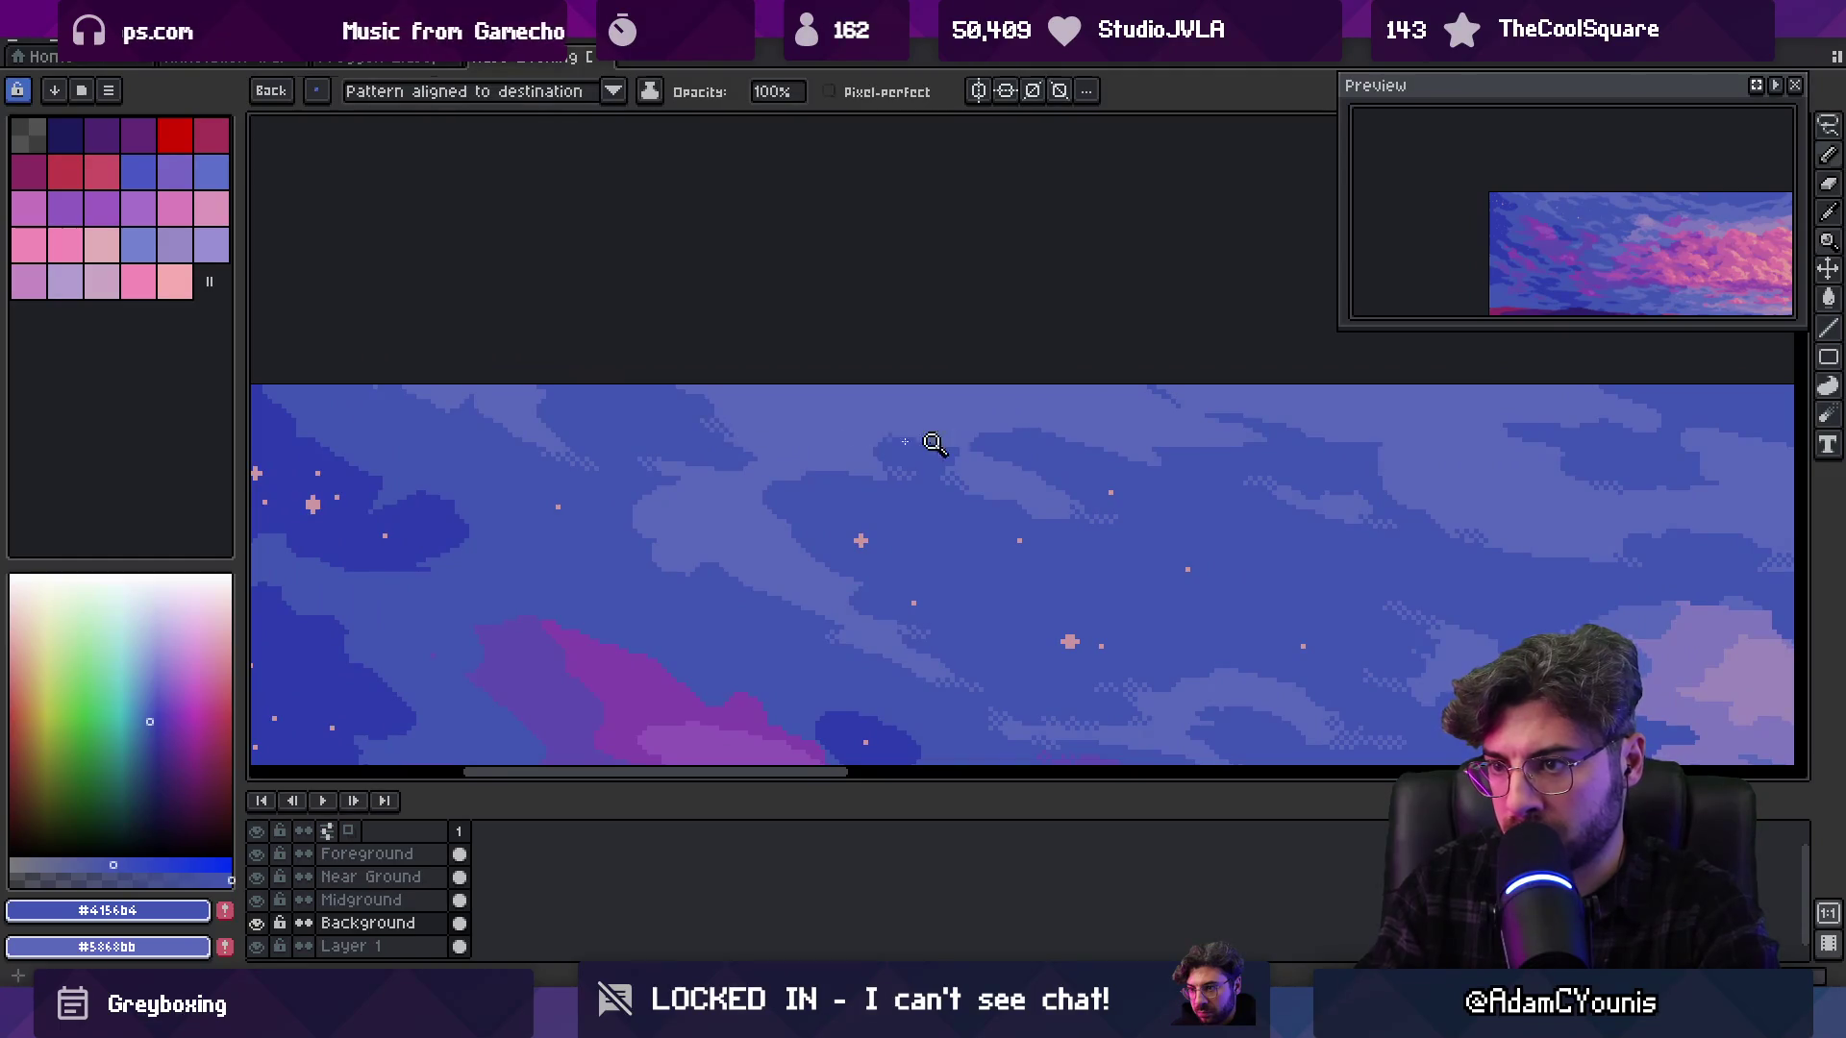
{"action": "key", "text": "z"}
{"action": "scroll", "coordinate": [894, 432], "scroll_direction": "down", "scroll_amount": 3}
{"action": "scroll", "coordinate": [976, 432], "scroll_direction": "up", "scroll_amount": 1}
{"action": "scroll", "coordinate": [1115, 451], "scroll_direction": "up", "scroll_amount": 2}
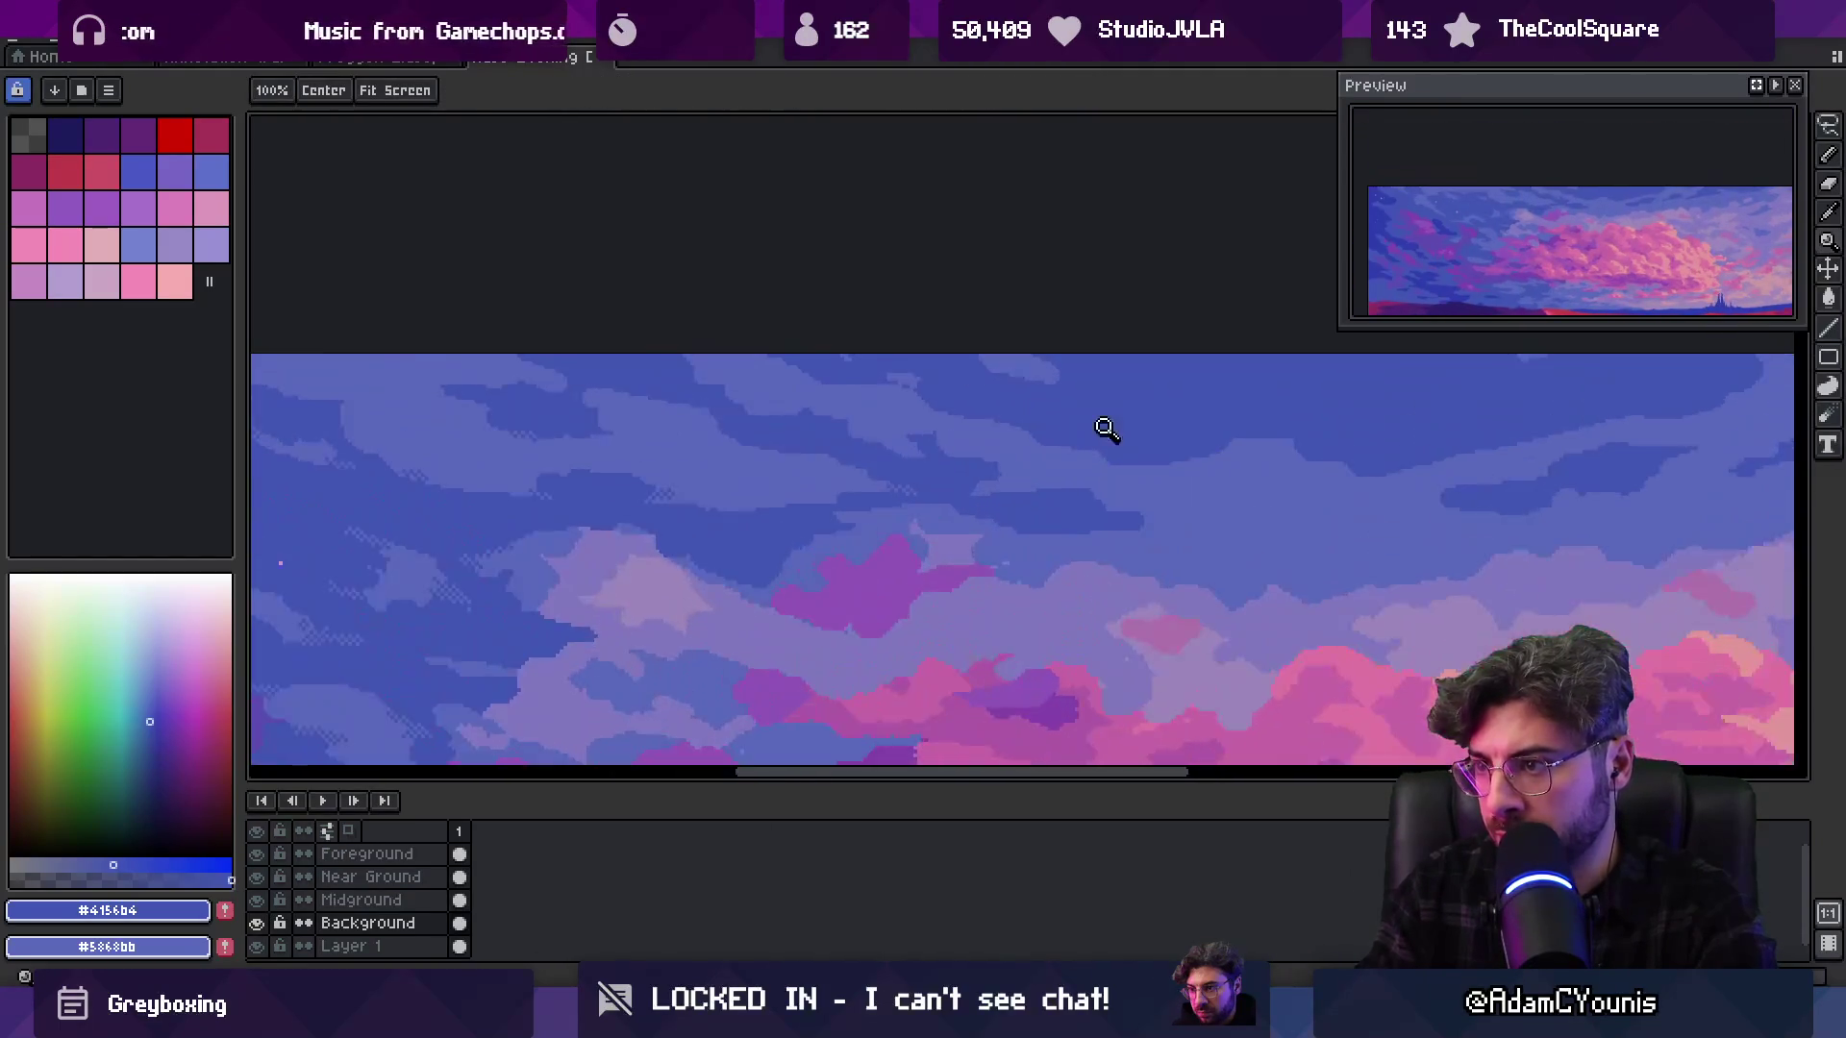
{"action": "key", "text": "b"}
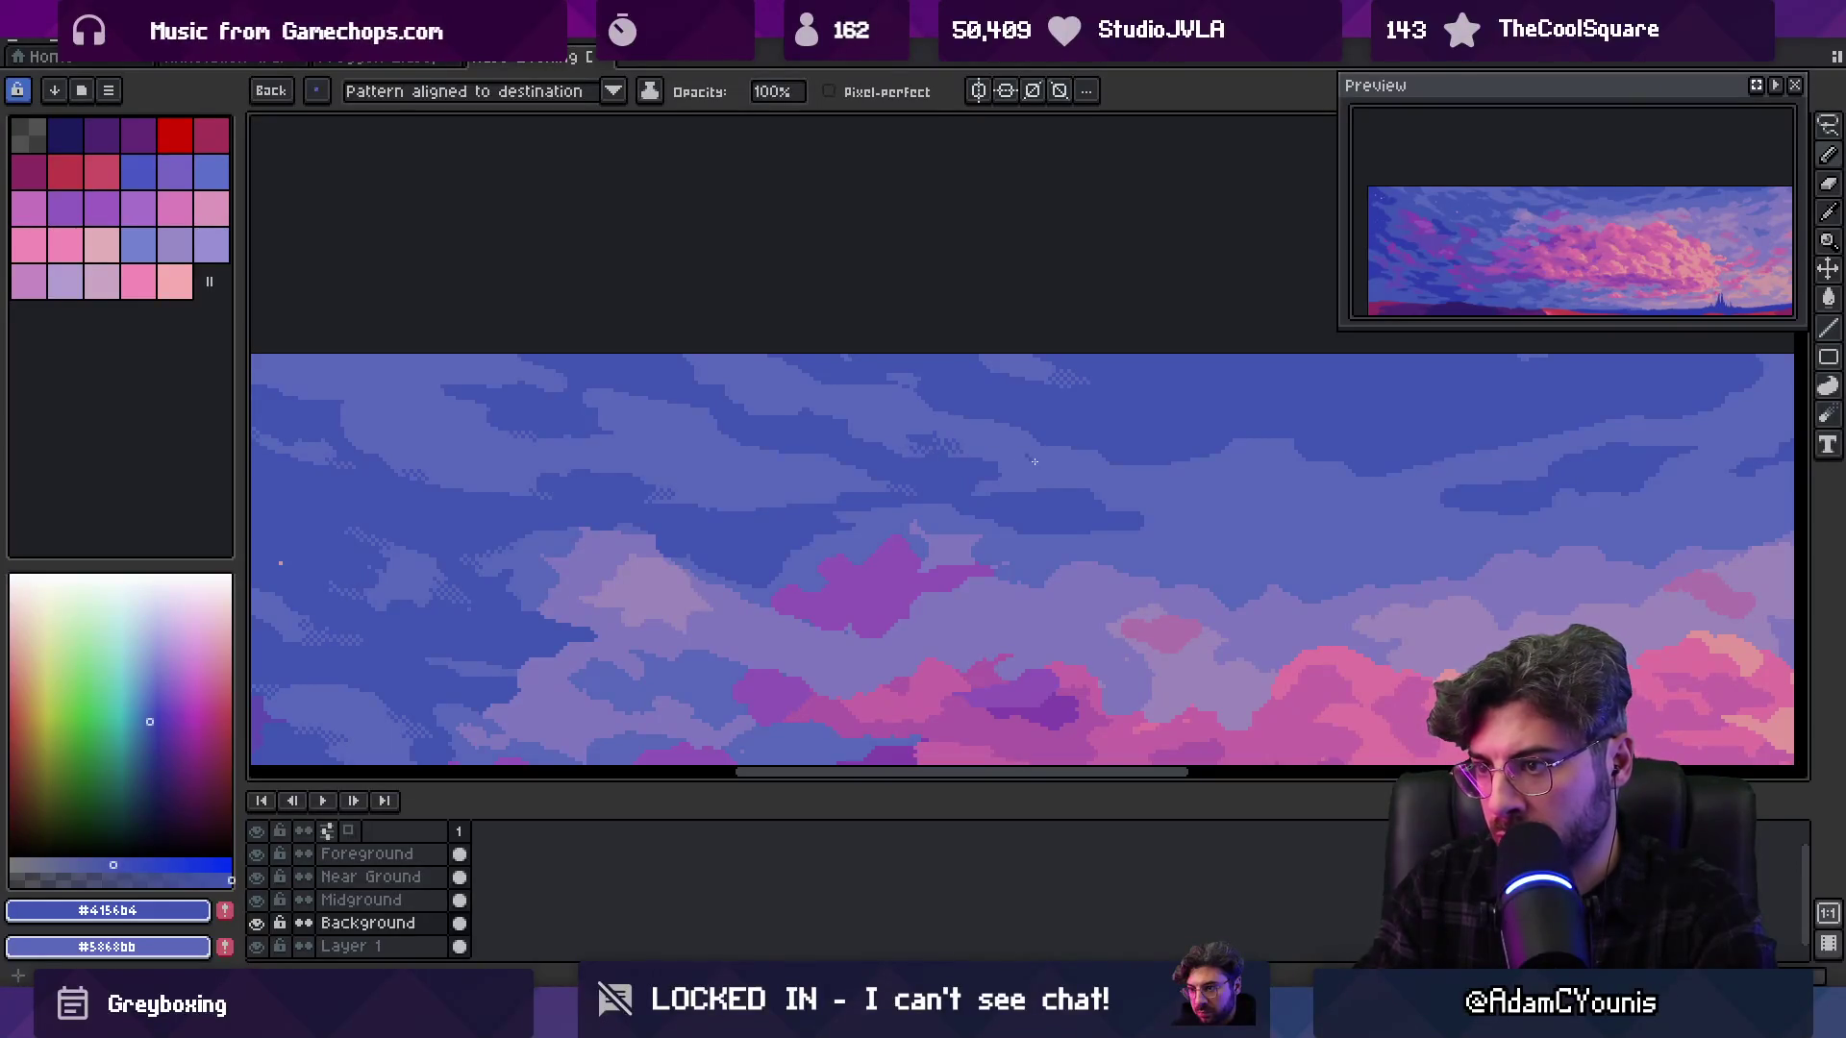
{"action": "key", "text": "z"}
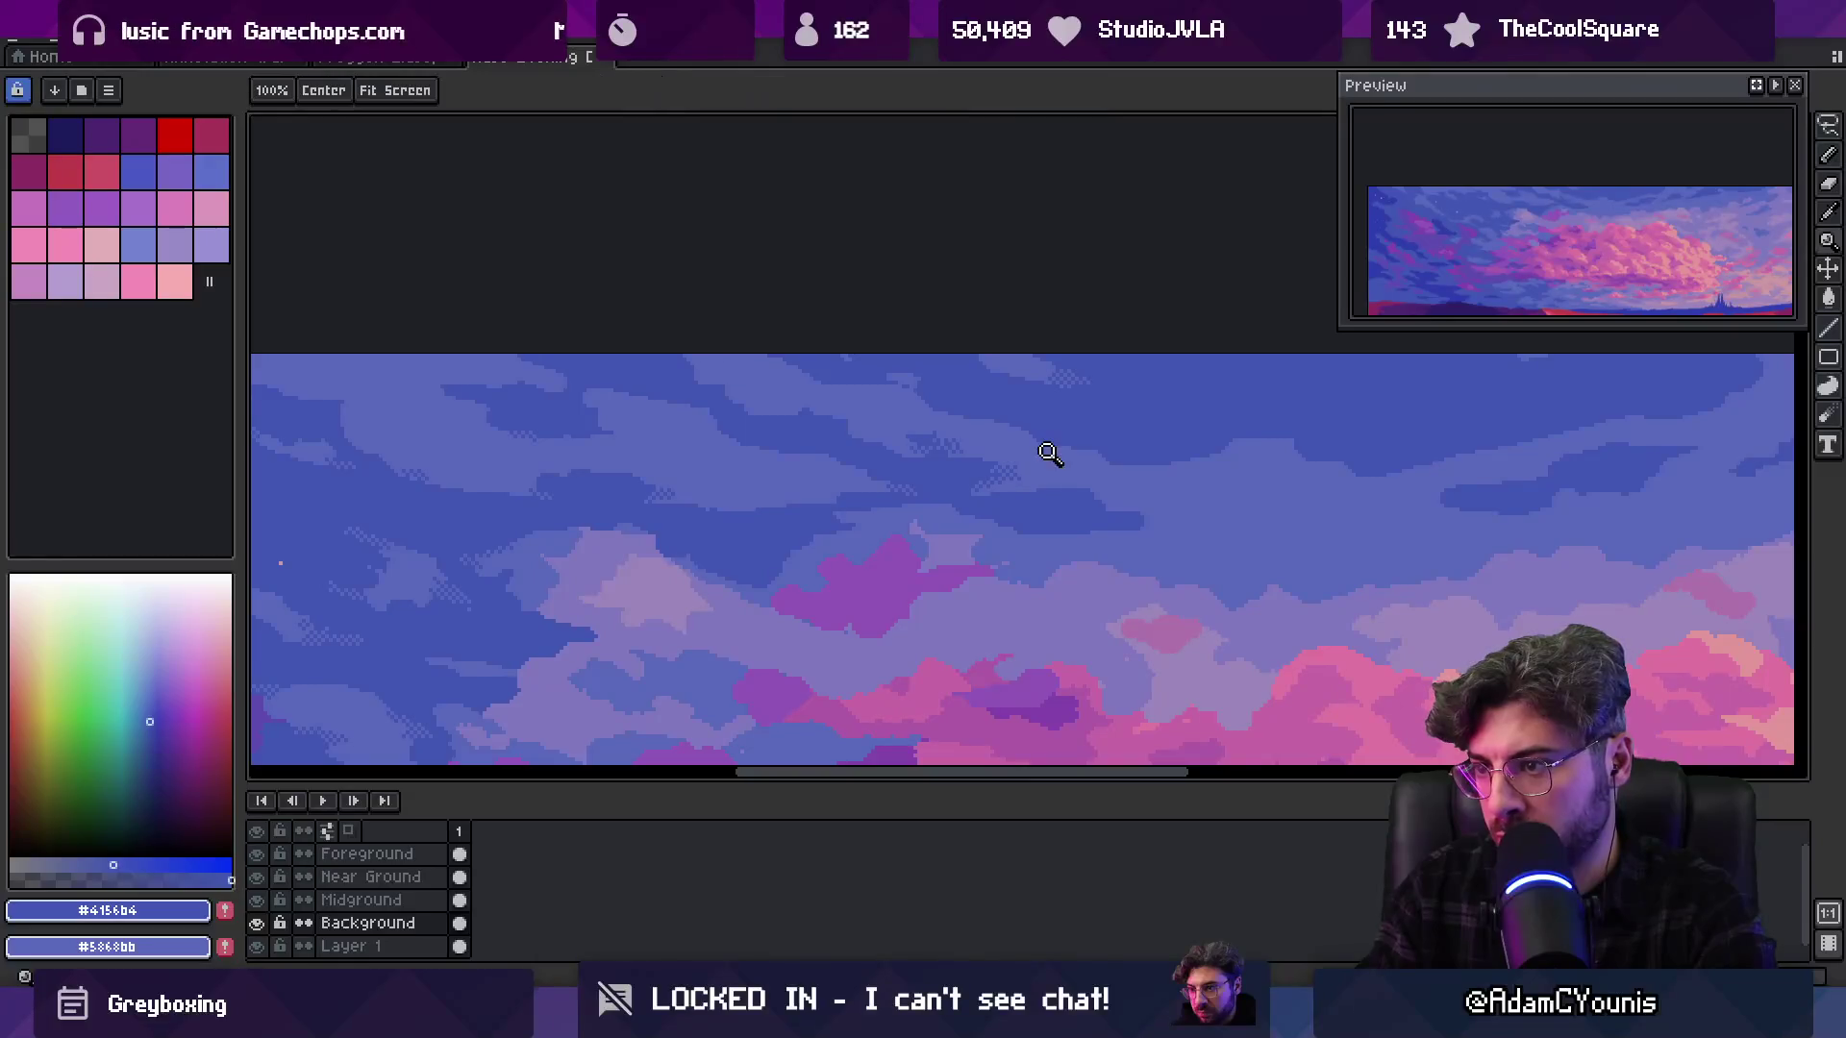
{"action": "scroll", "coordinate": [1050, 414], "scroll_direction": "down", "scroll_amount": 2}
{"action": "scroll", "coordinate": [1058, 424], "scroll_direction": "up", "scroll_amount": 3}
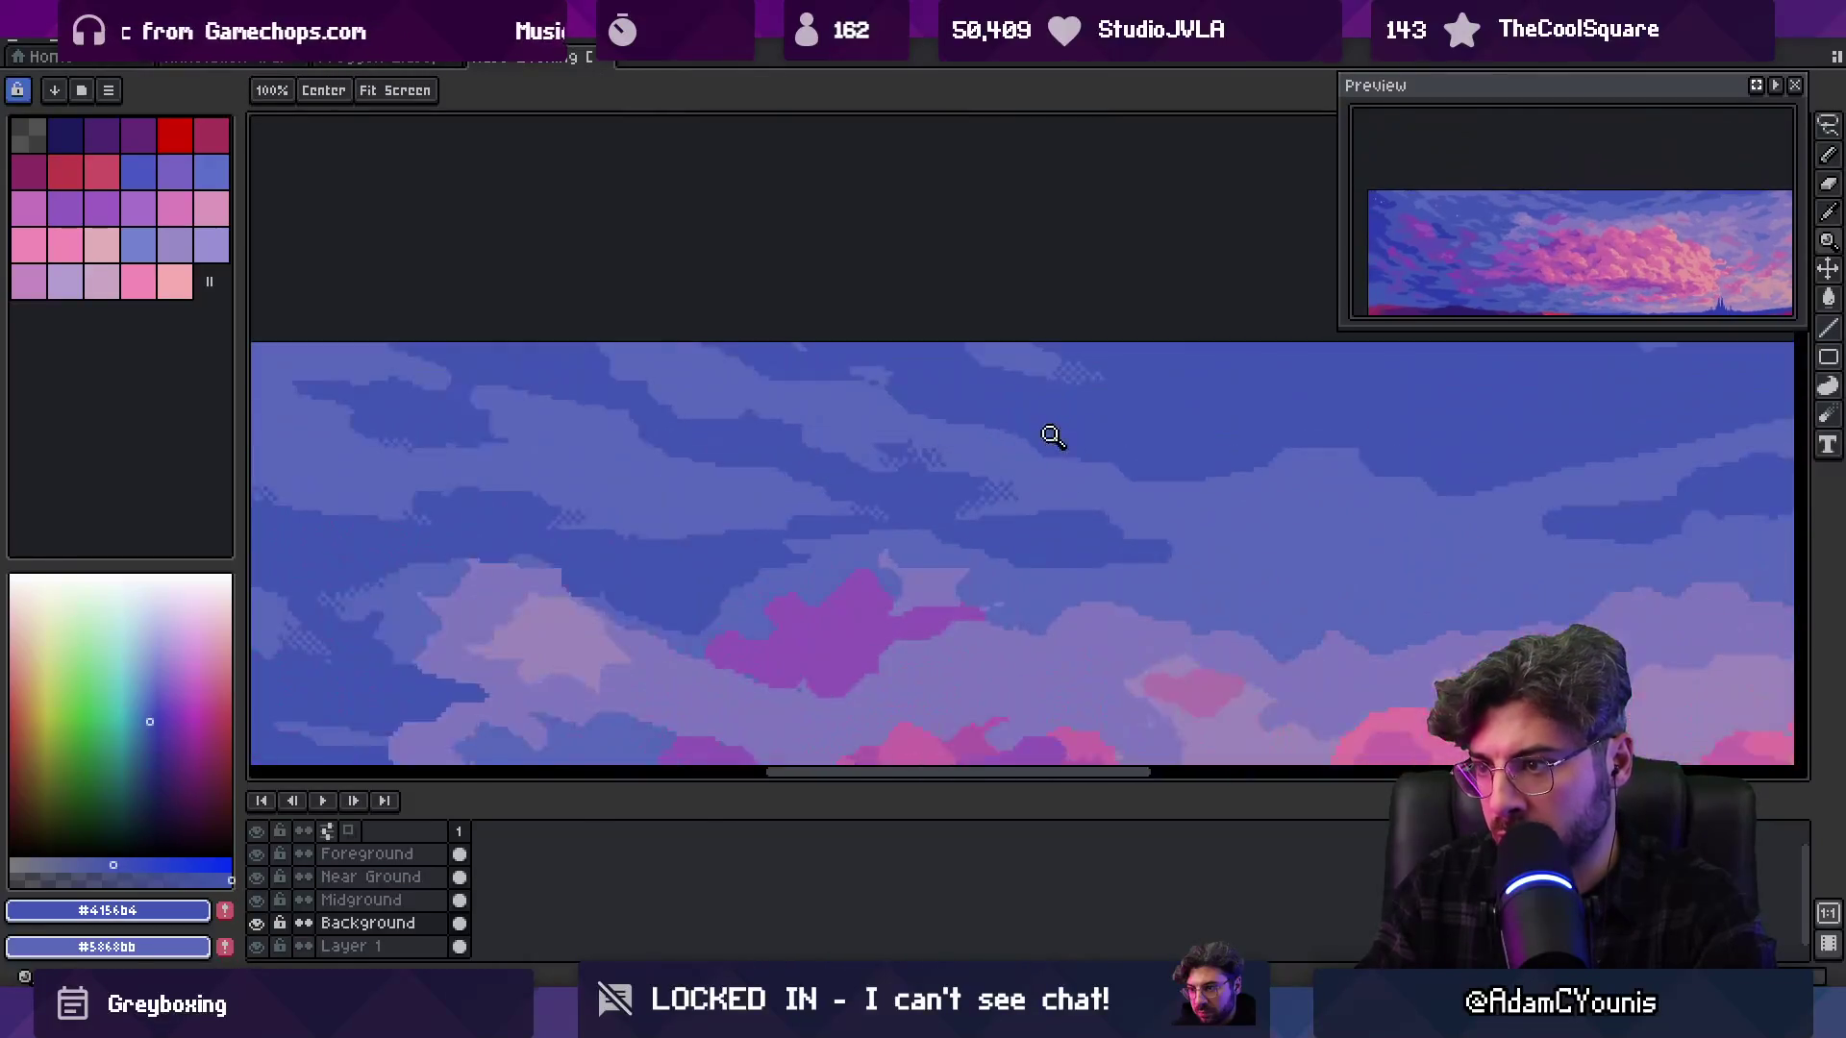
{"action": "key", "text": "b"}
{"action": "key", "text": "b"}
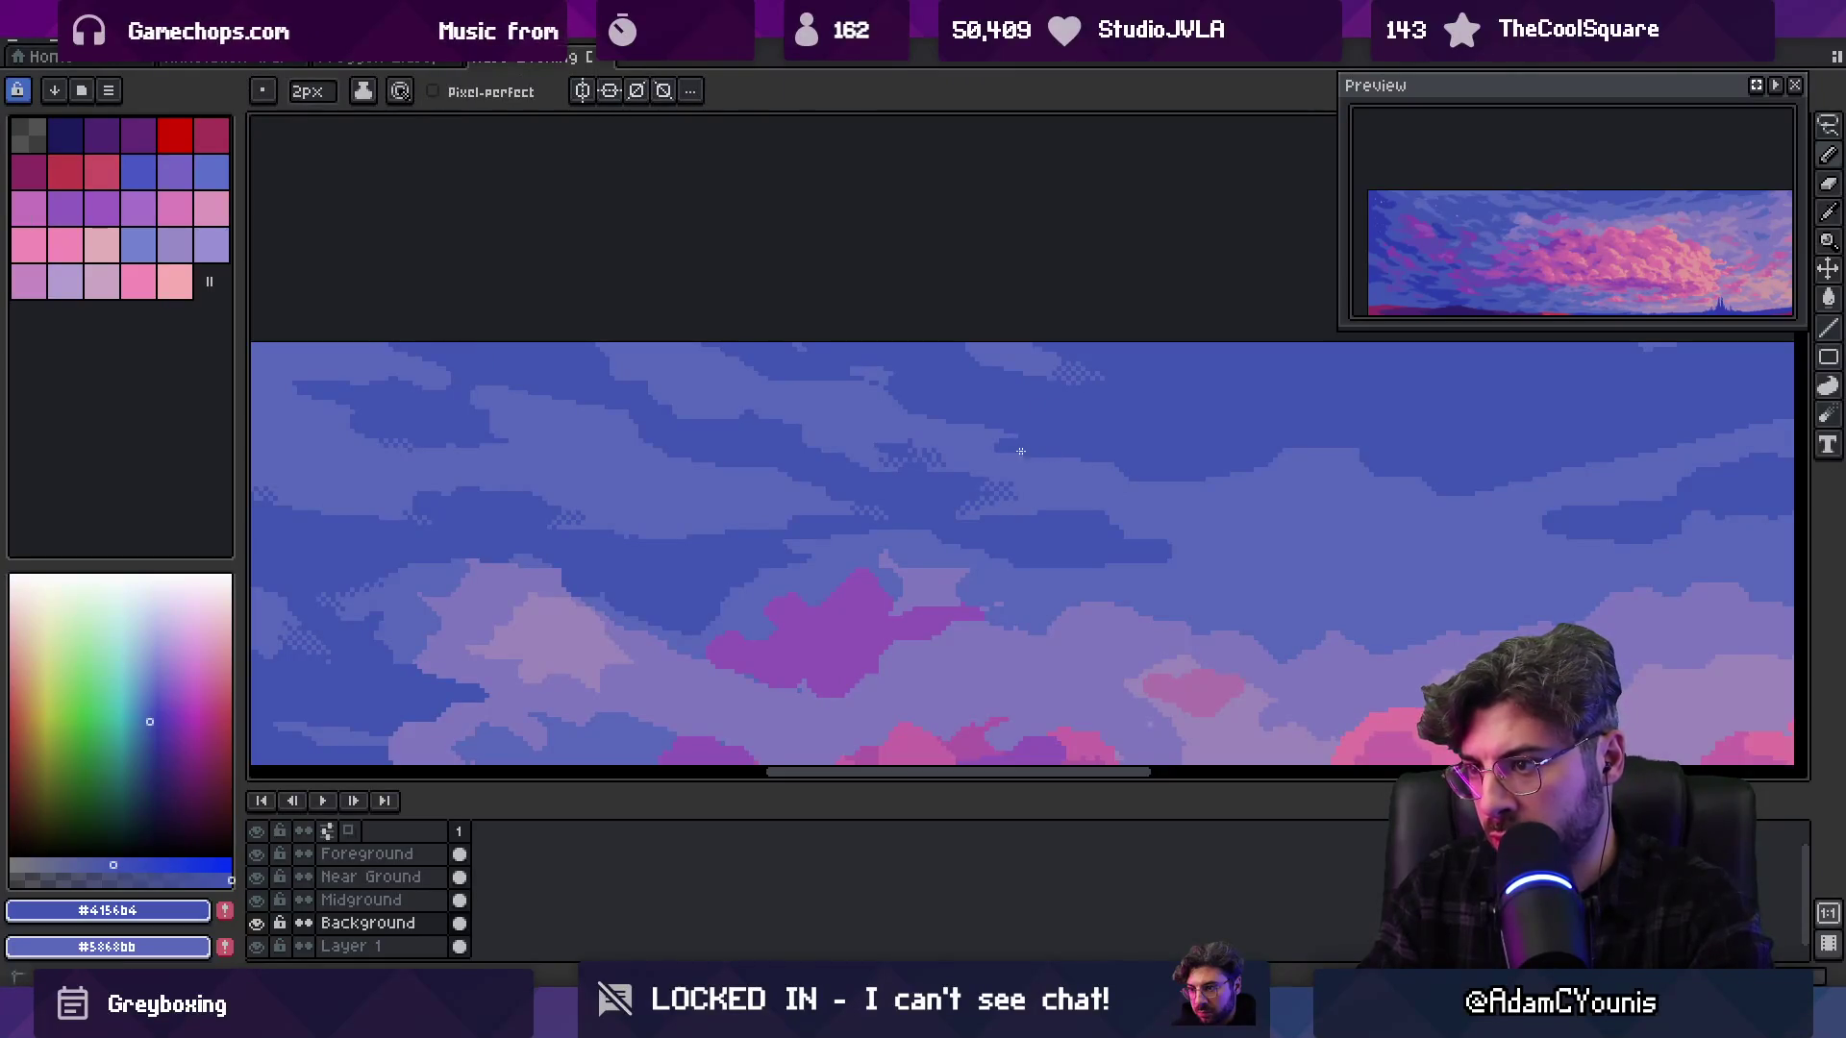
{"action": "left_click", "coordinate": [977, 429], "text": "alt"}
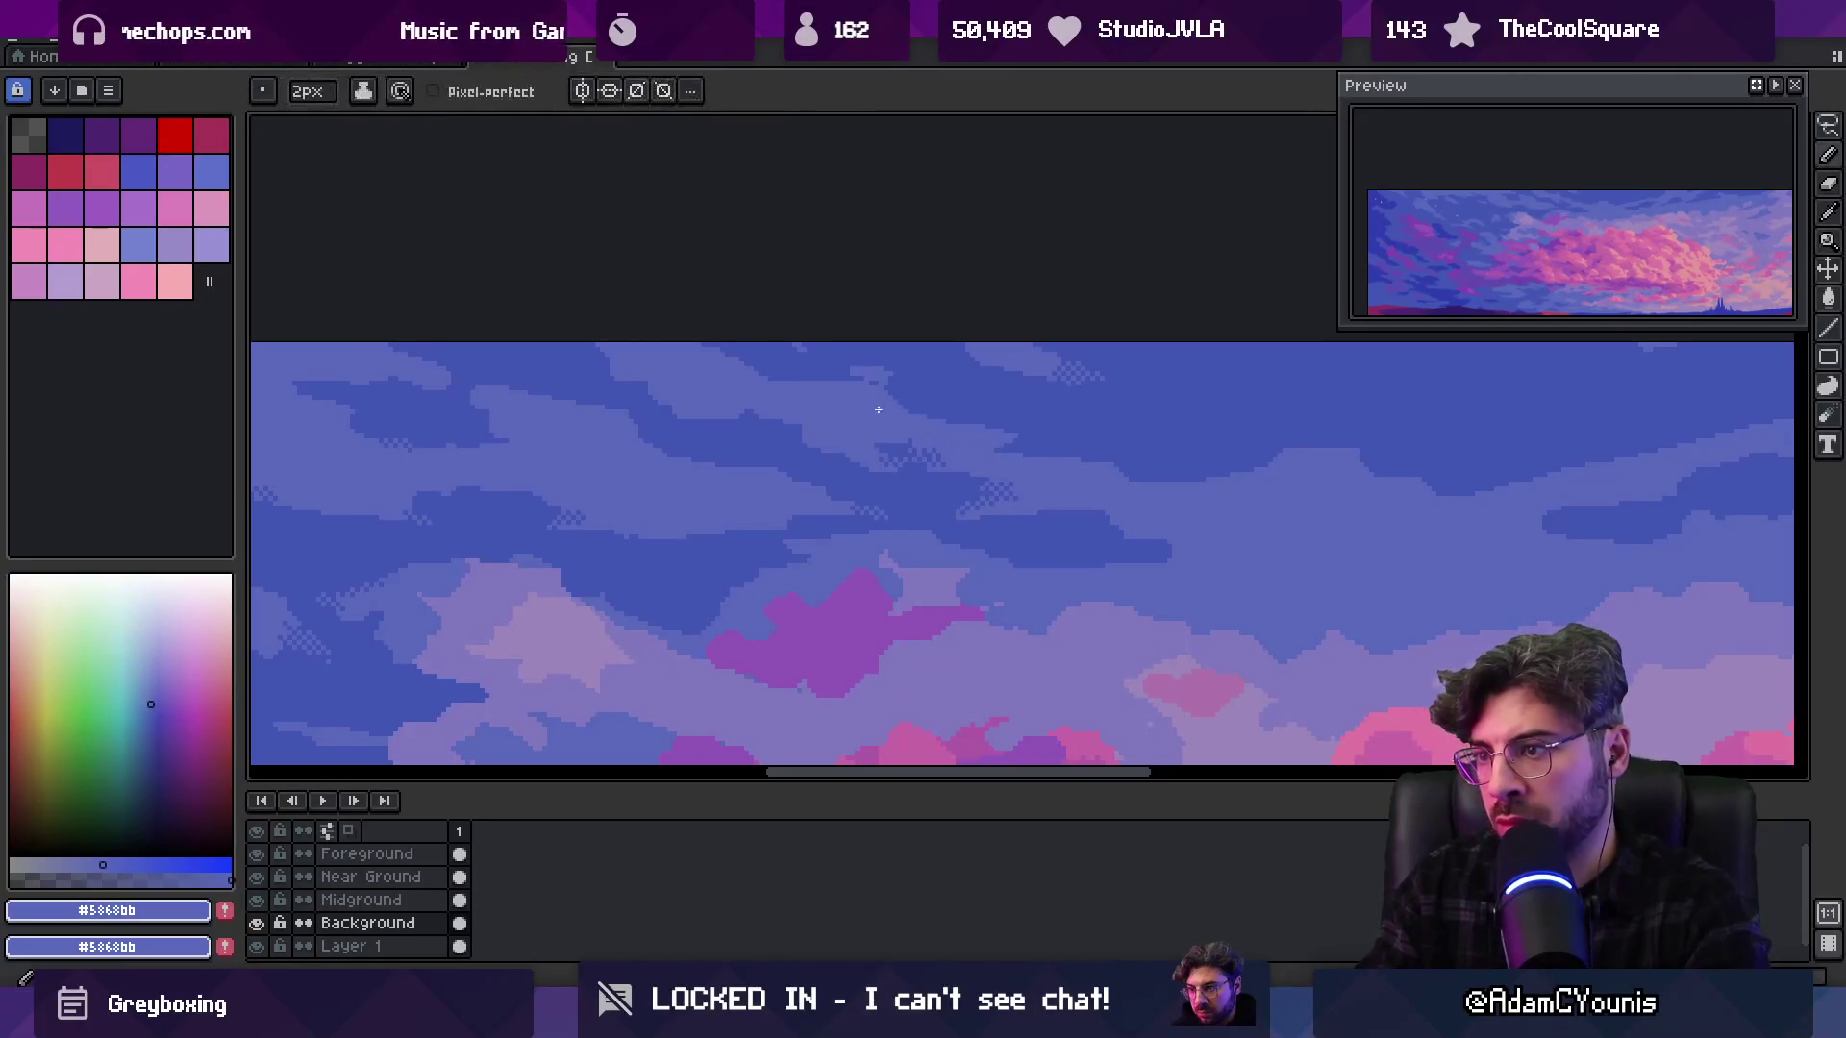
{"action": "left_click", "coordinate": [959, 414], "text": "alt"}
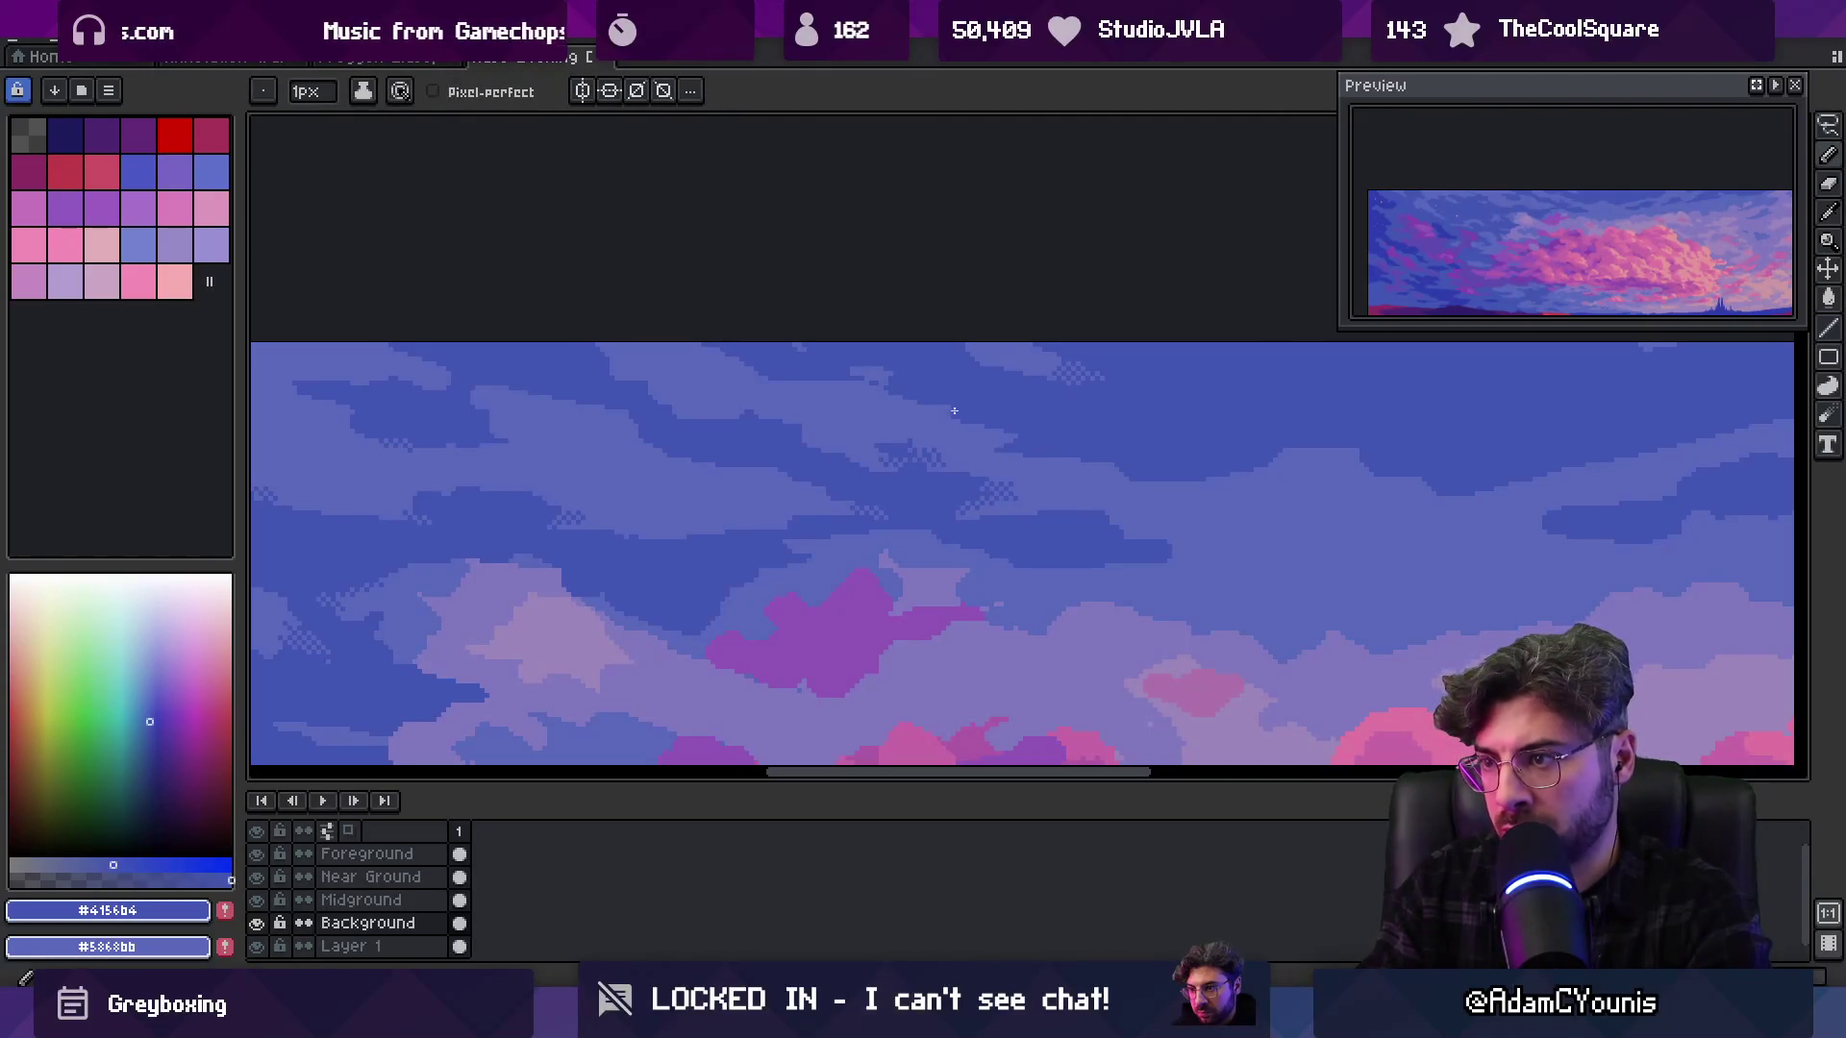
{"action": "key", "text": "z"}
{"action": "scroll", "coordinate": [942, 404], "scroll_direction": "down", "scroll_amount": 3}
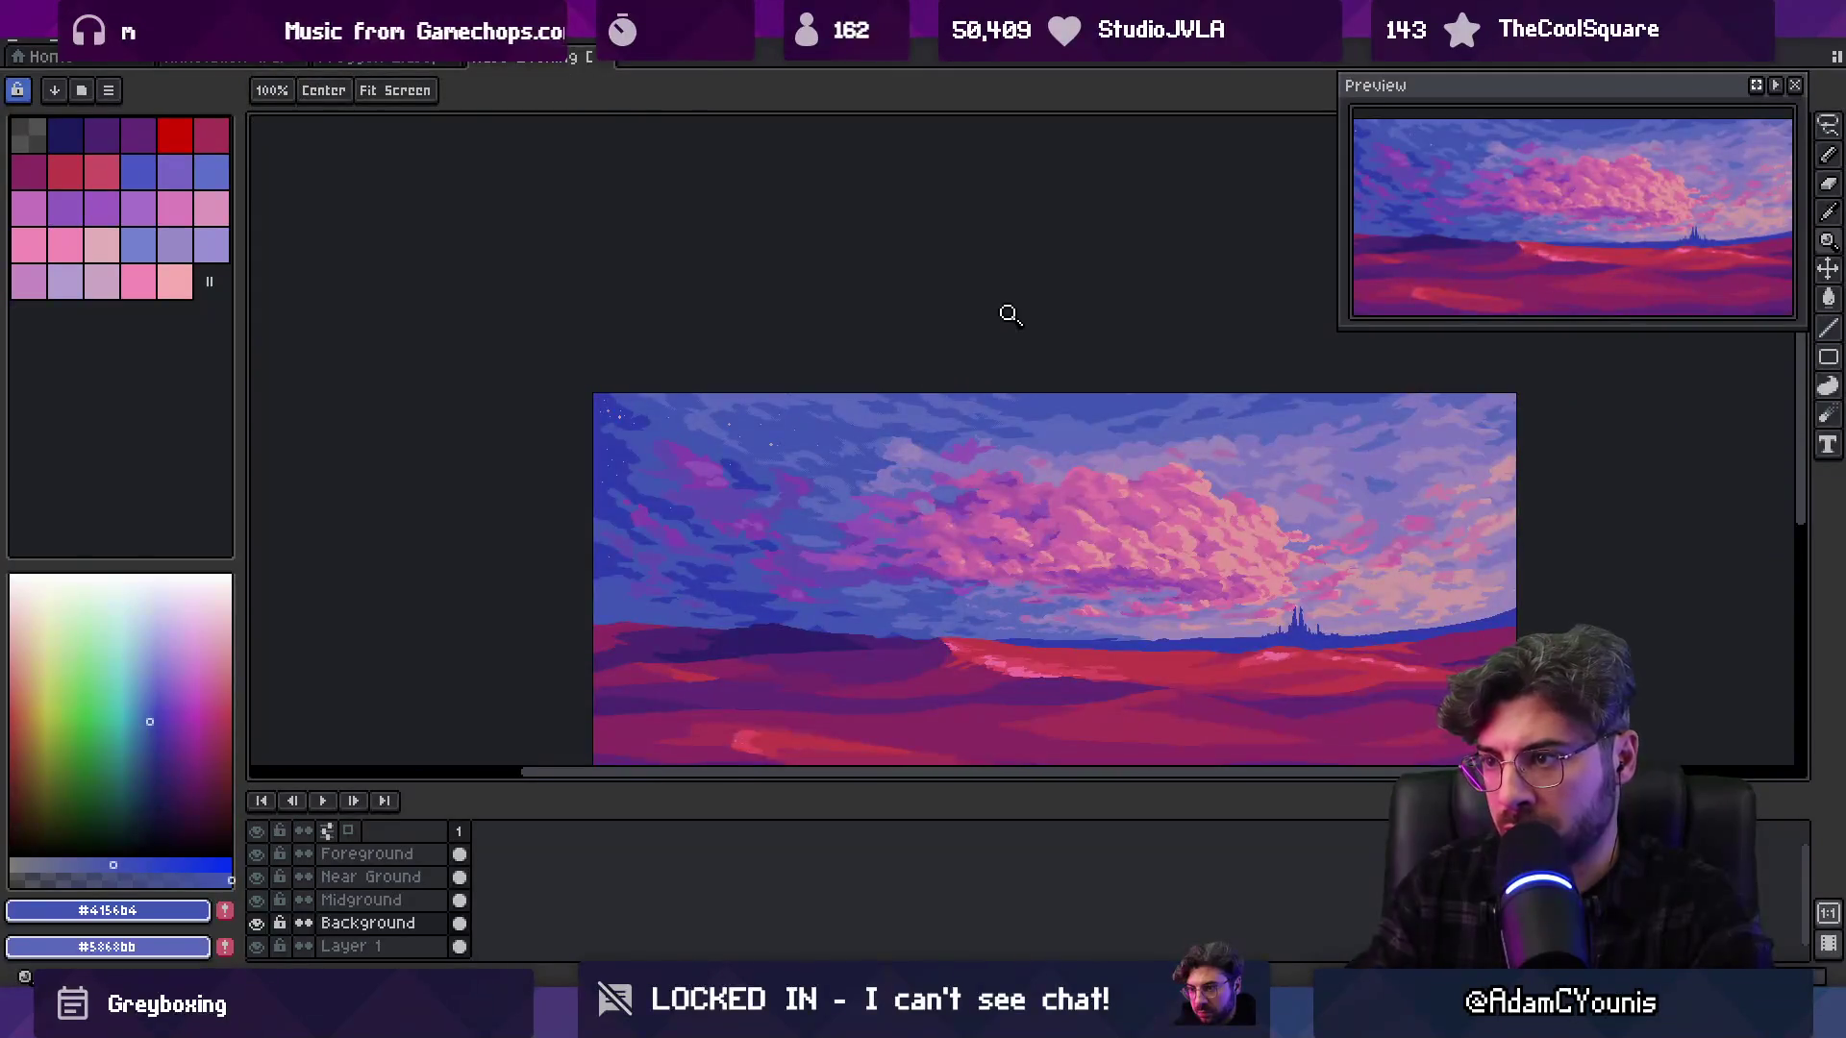
Add lighter cloud-blue pixels along the cloud's lower edge
{"action": "scroll", "coordinate": [964, 402], "scroll_direction": "up", "scroll_amount": 2}
{"action": "scroll", "coordinate": [965, 402], "scroll_direction": "up", "scroll_amount": 2}
{"action": "key", "text": "b"}
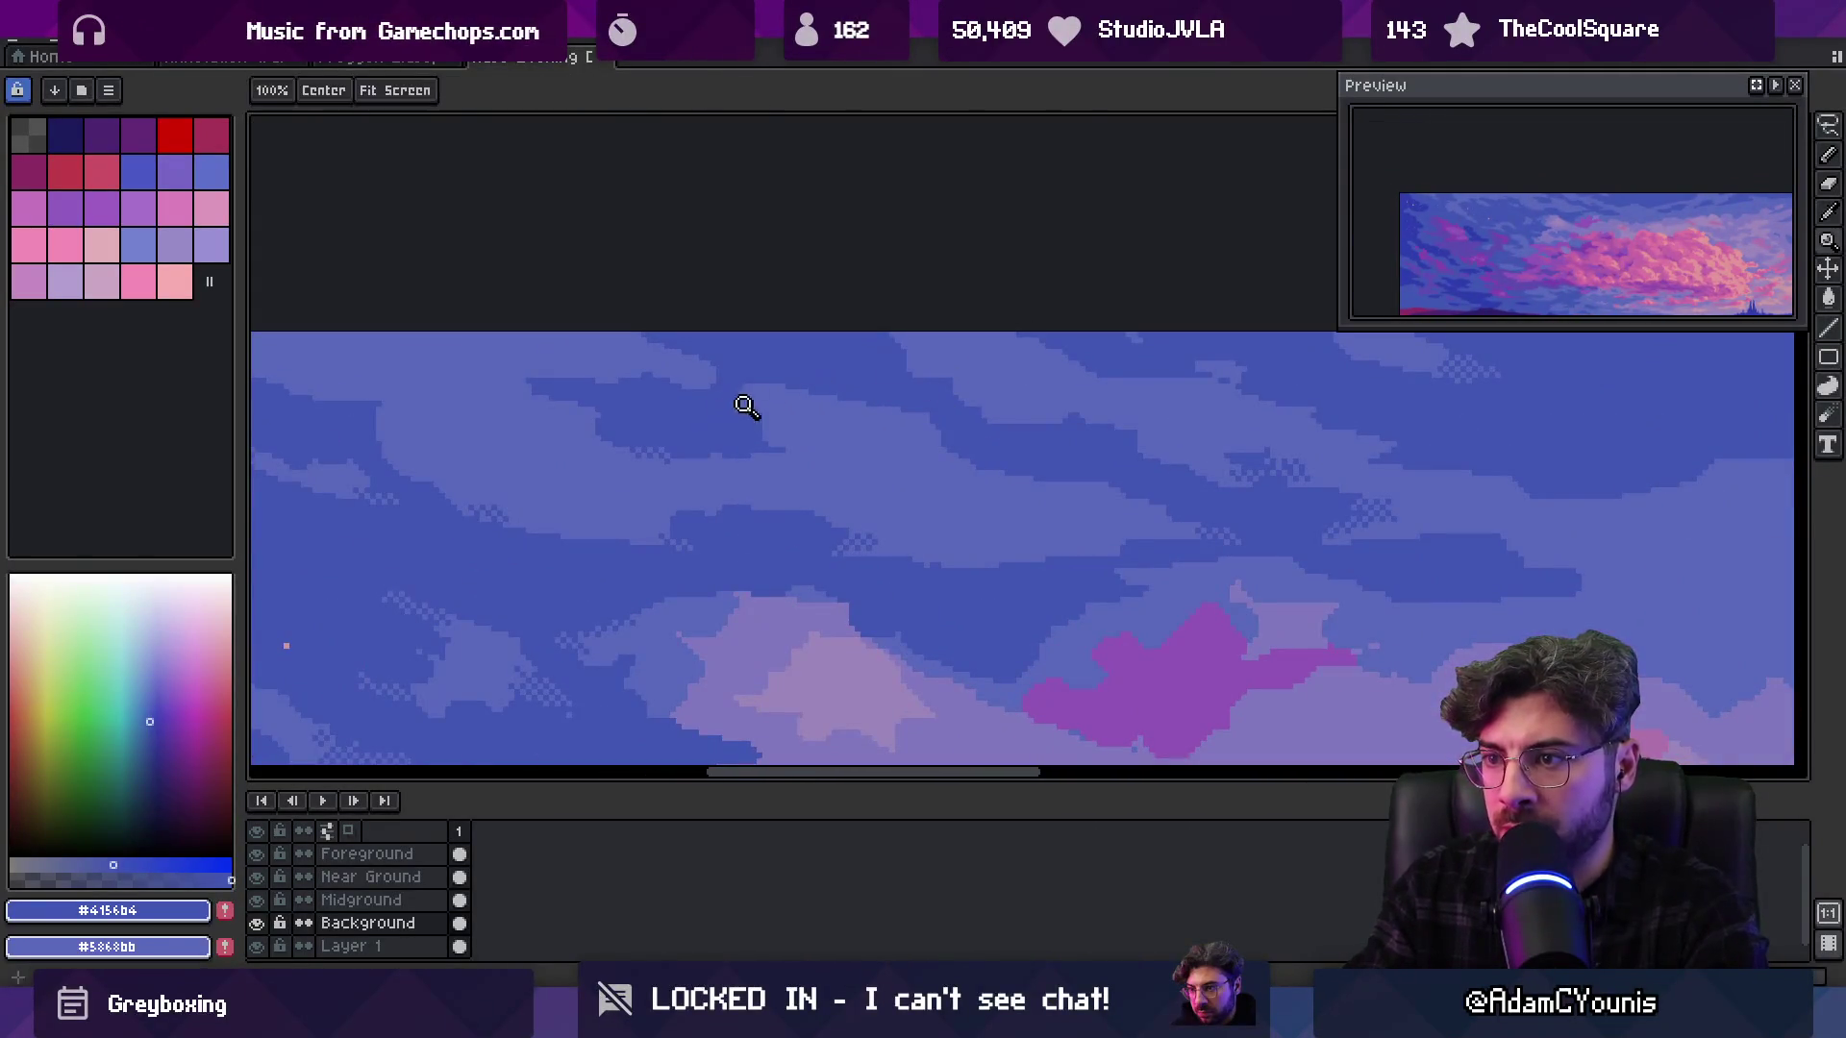
{"action": "scroll", "coordinate": [776, 414], "scroll_direction": "up", "scroll_amount": 3}
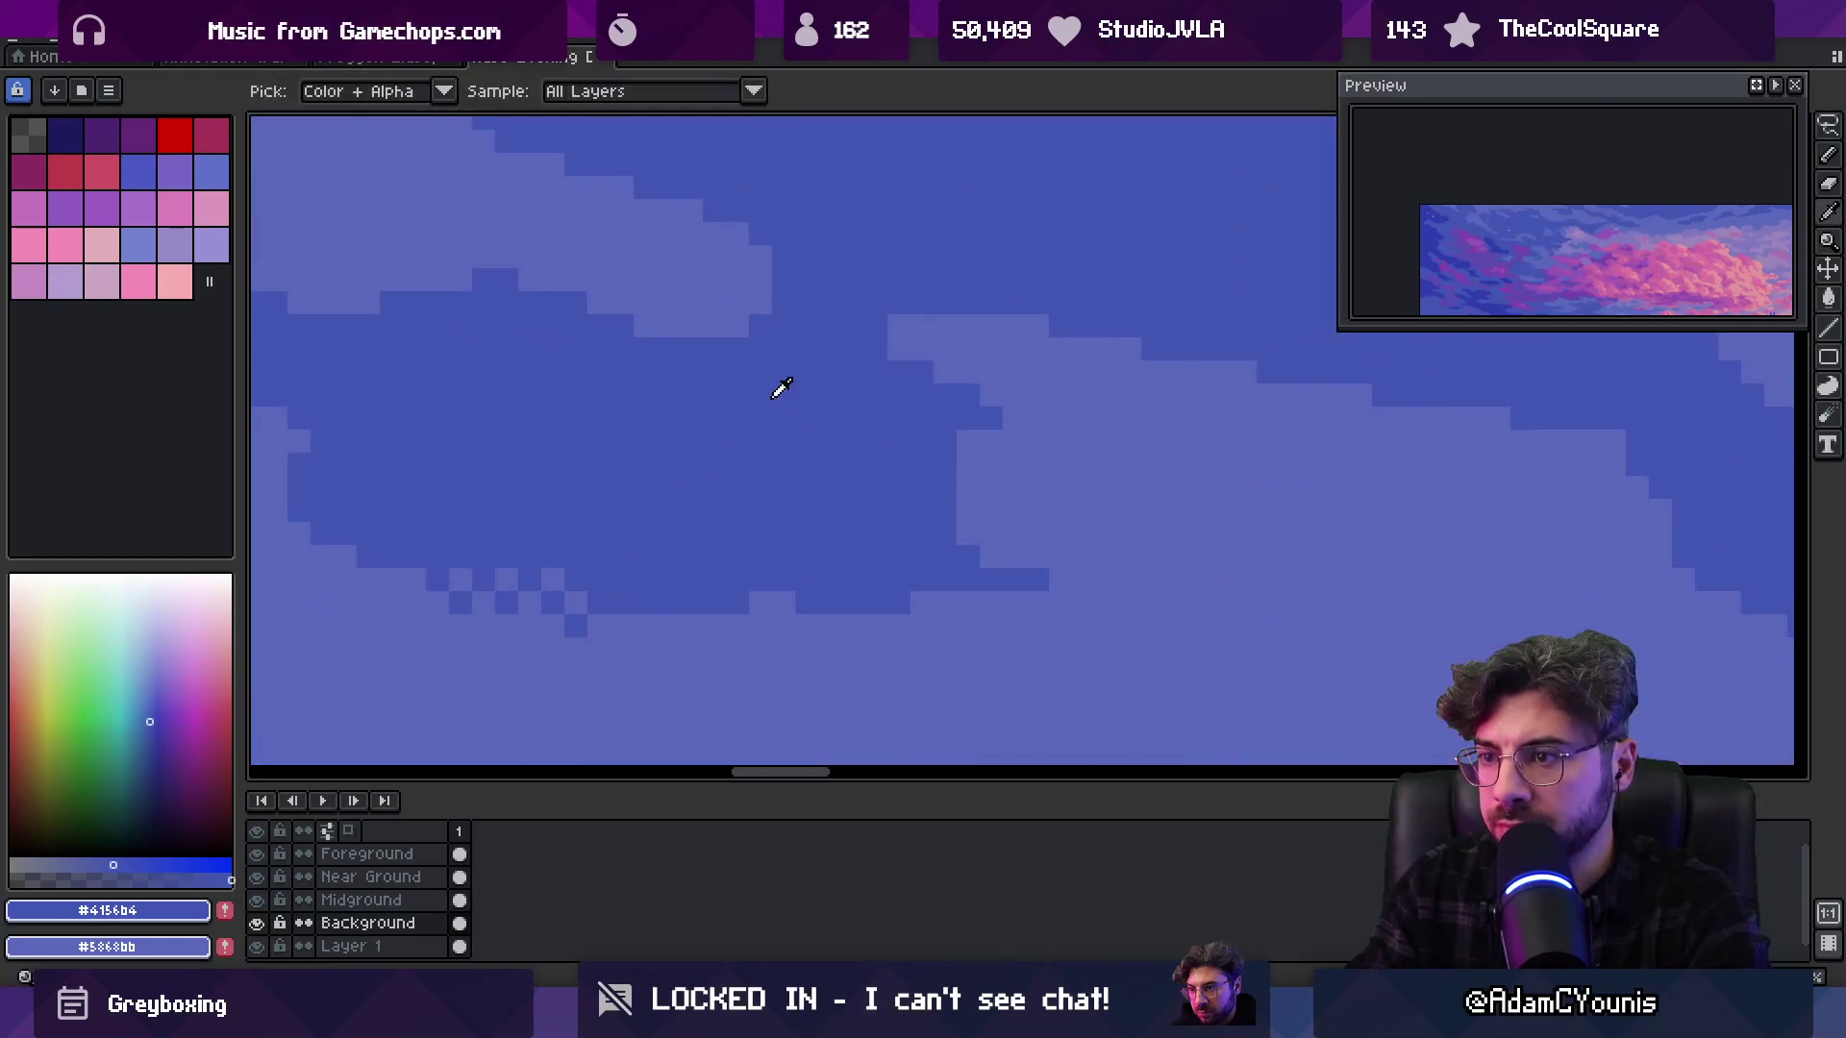
{"action": "scroll", "coordinate": [754, 355], "scroll_direction": "down", "scroll_amount": 1}
{"action": "left_click", "coordinate": [873, 418], "text": "alt"}
{"action": "left_click", "coordinate": [880, 433]}
{"action": "left_click", "coordinate": [856, 456]}
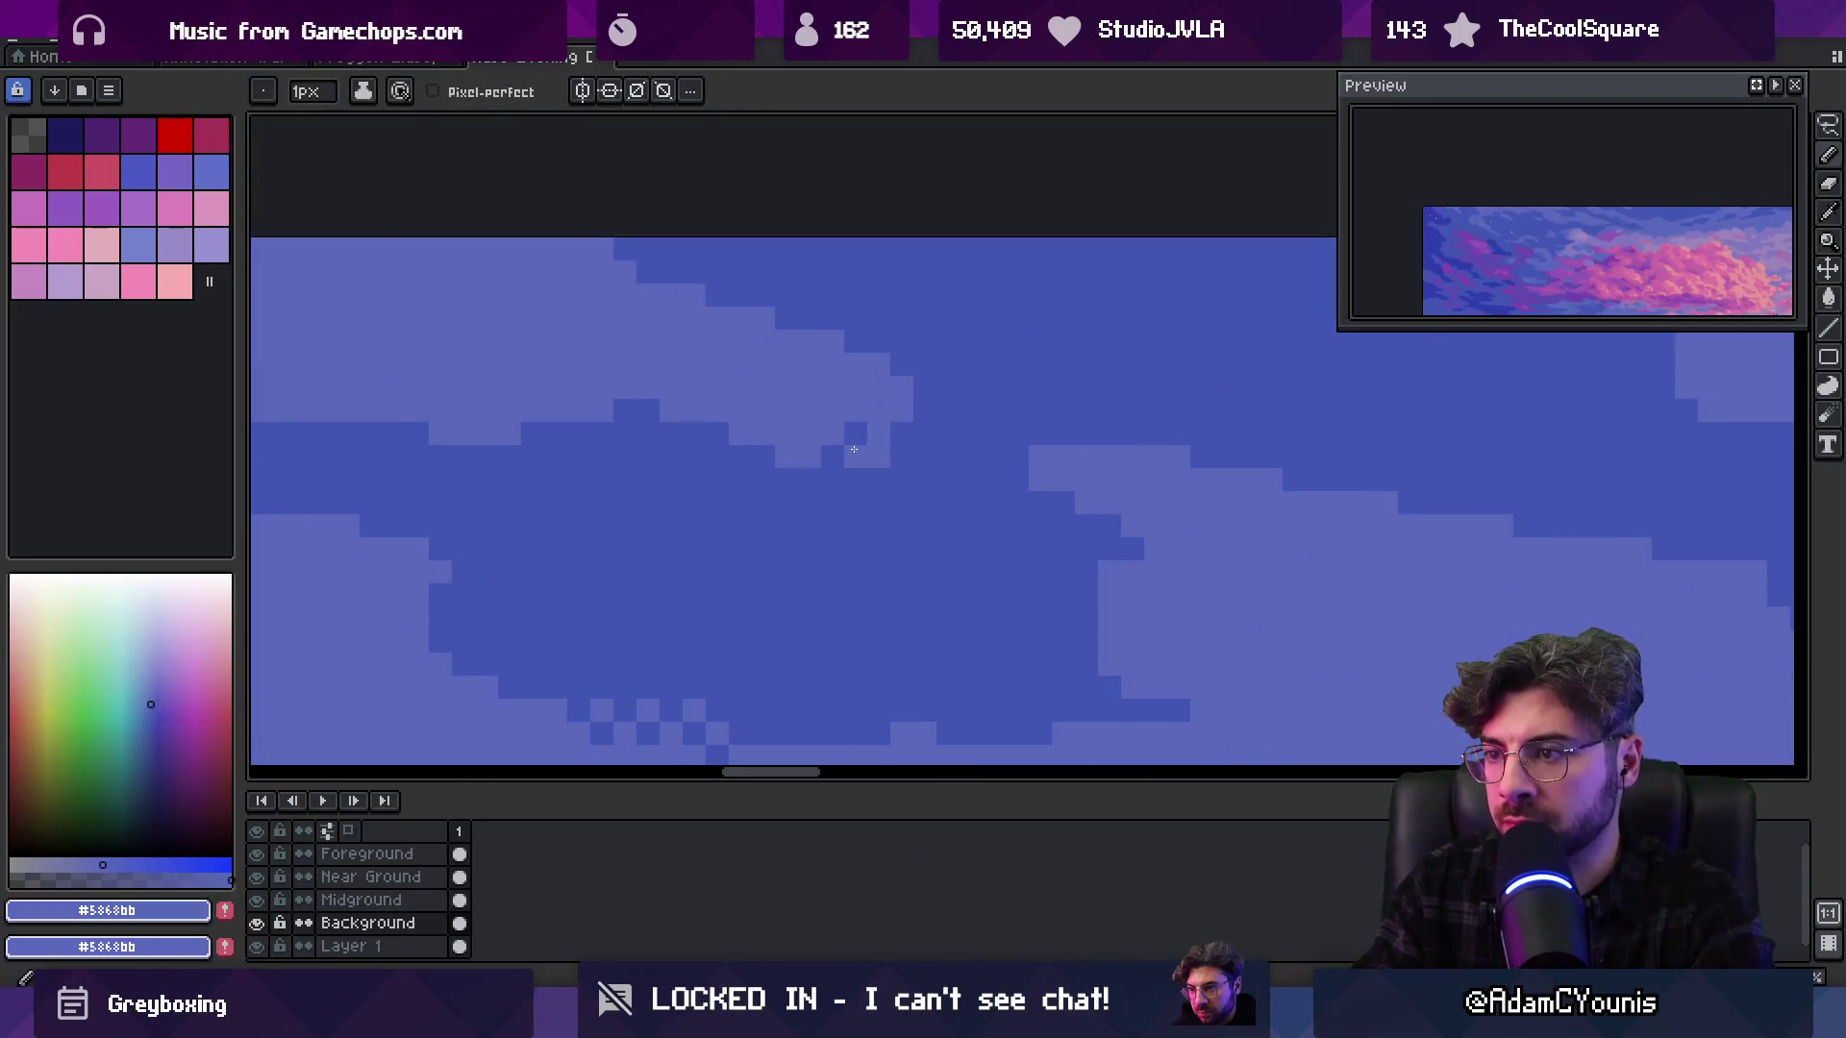
{"action": "left_click", "coordinate": [925, 433]}
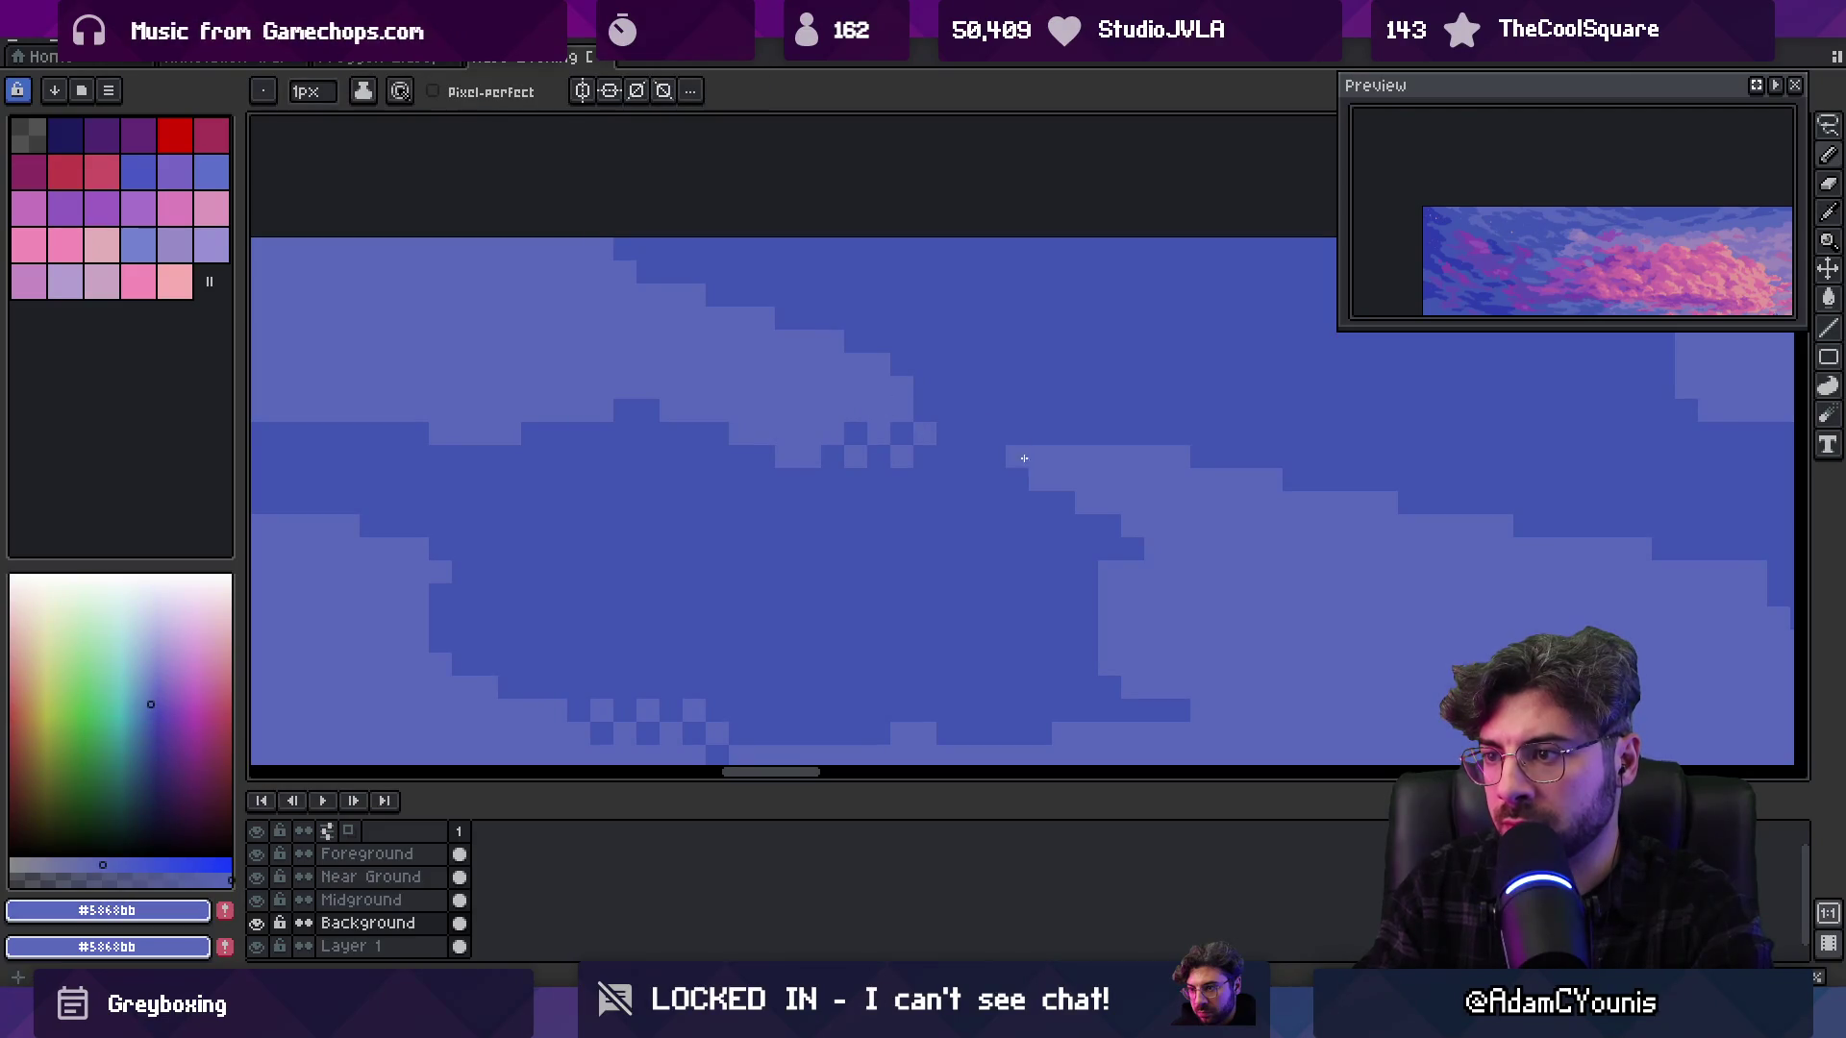
Darken pixels at the cloud's right and upper edges with the darker sky blue
{"action": "left_click", "coordinate": [1019, 462], "text": "alt"}
{"action": "left_click", "coordinate": [1057, 460]}
{"action": "left_click", "coordinate": [1109, 460]}
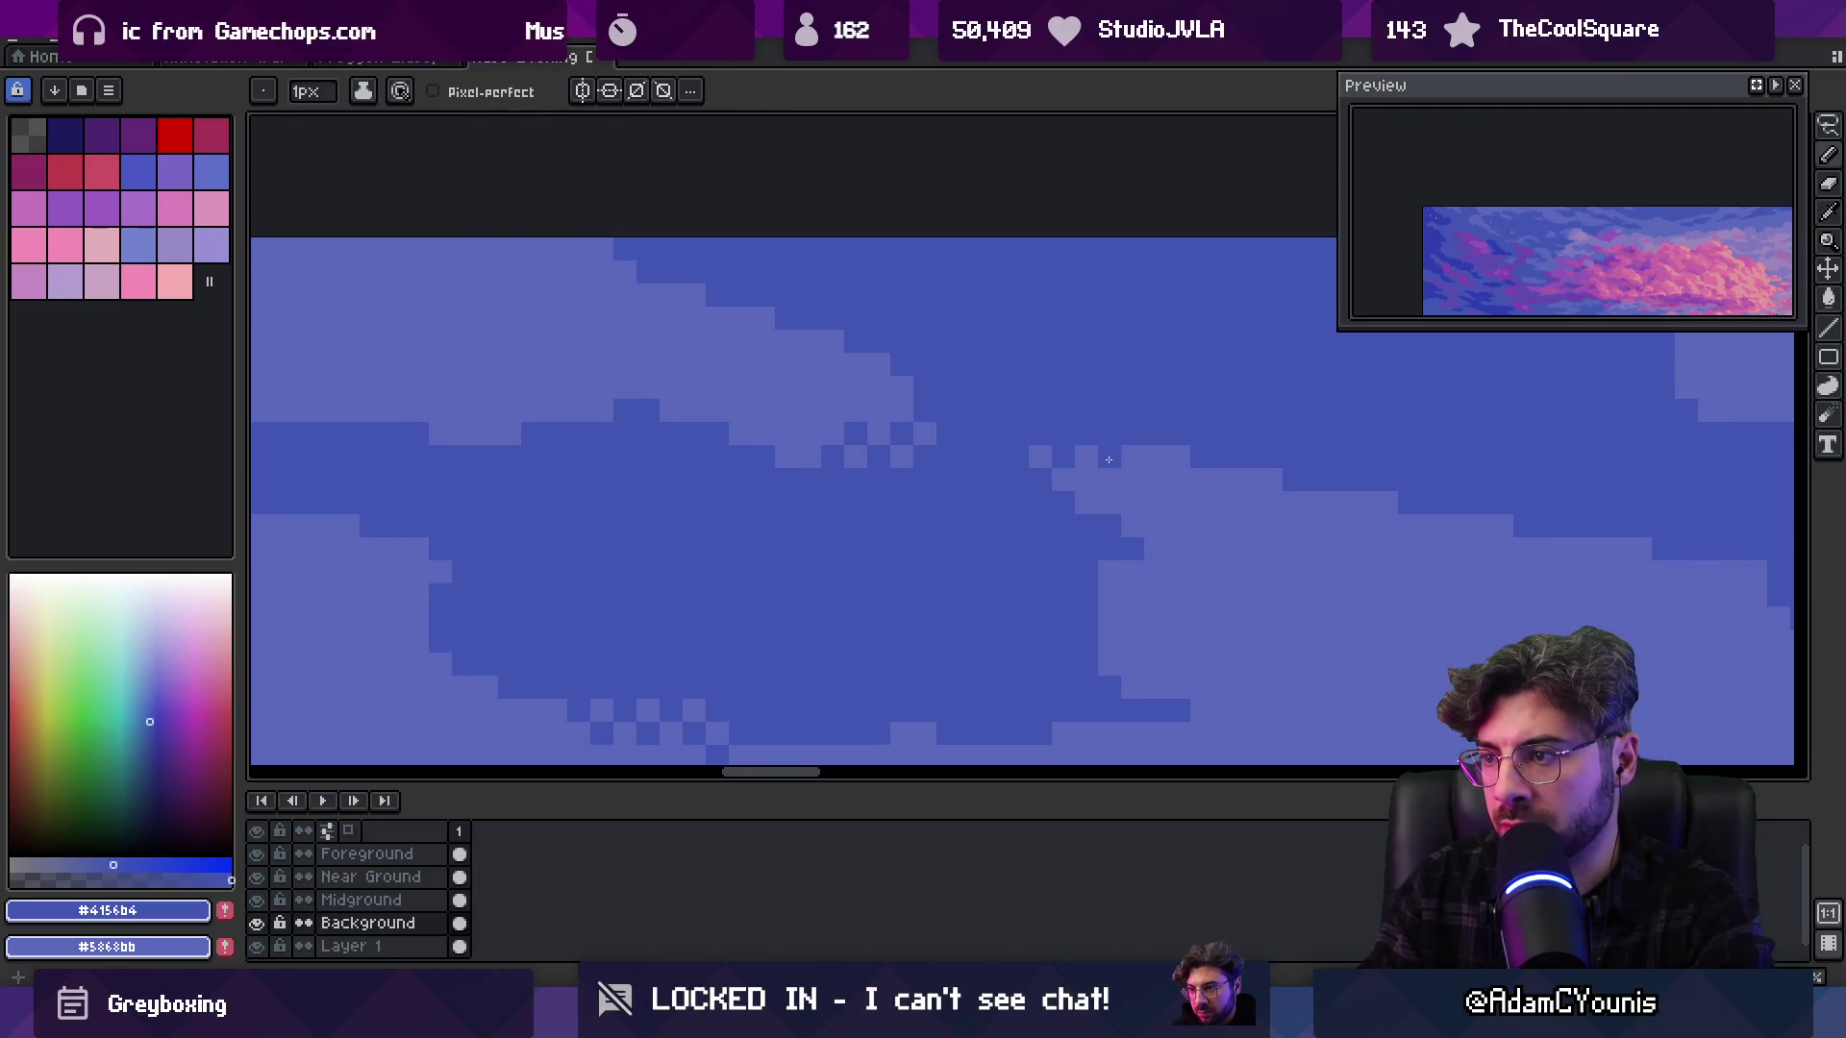
{"action": "left_click", "coordinate": [891, 408], "text": "alt"}
{"action": "scroll", "coordinate": [961, 437], "scroll_direction": "down", "scroll_amount": 3}
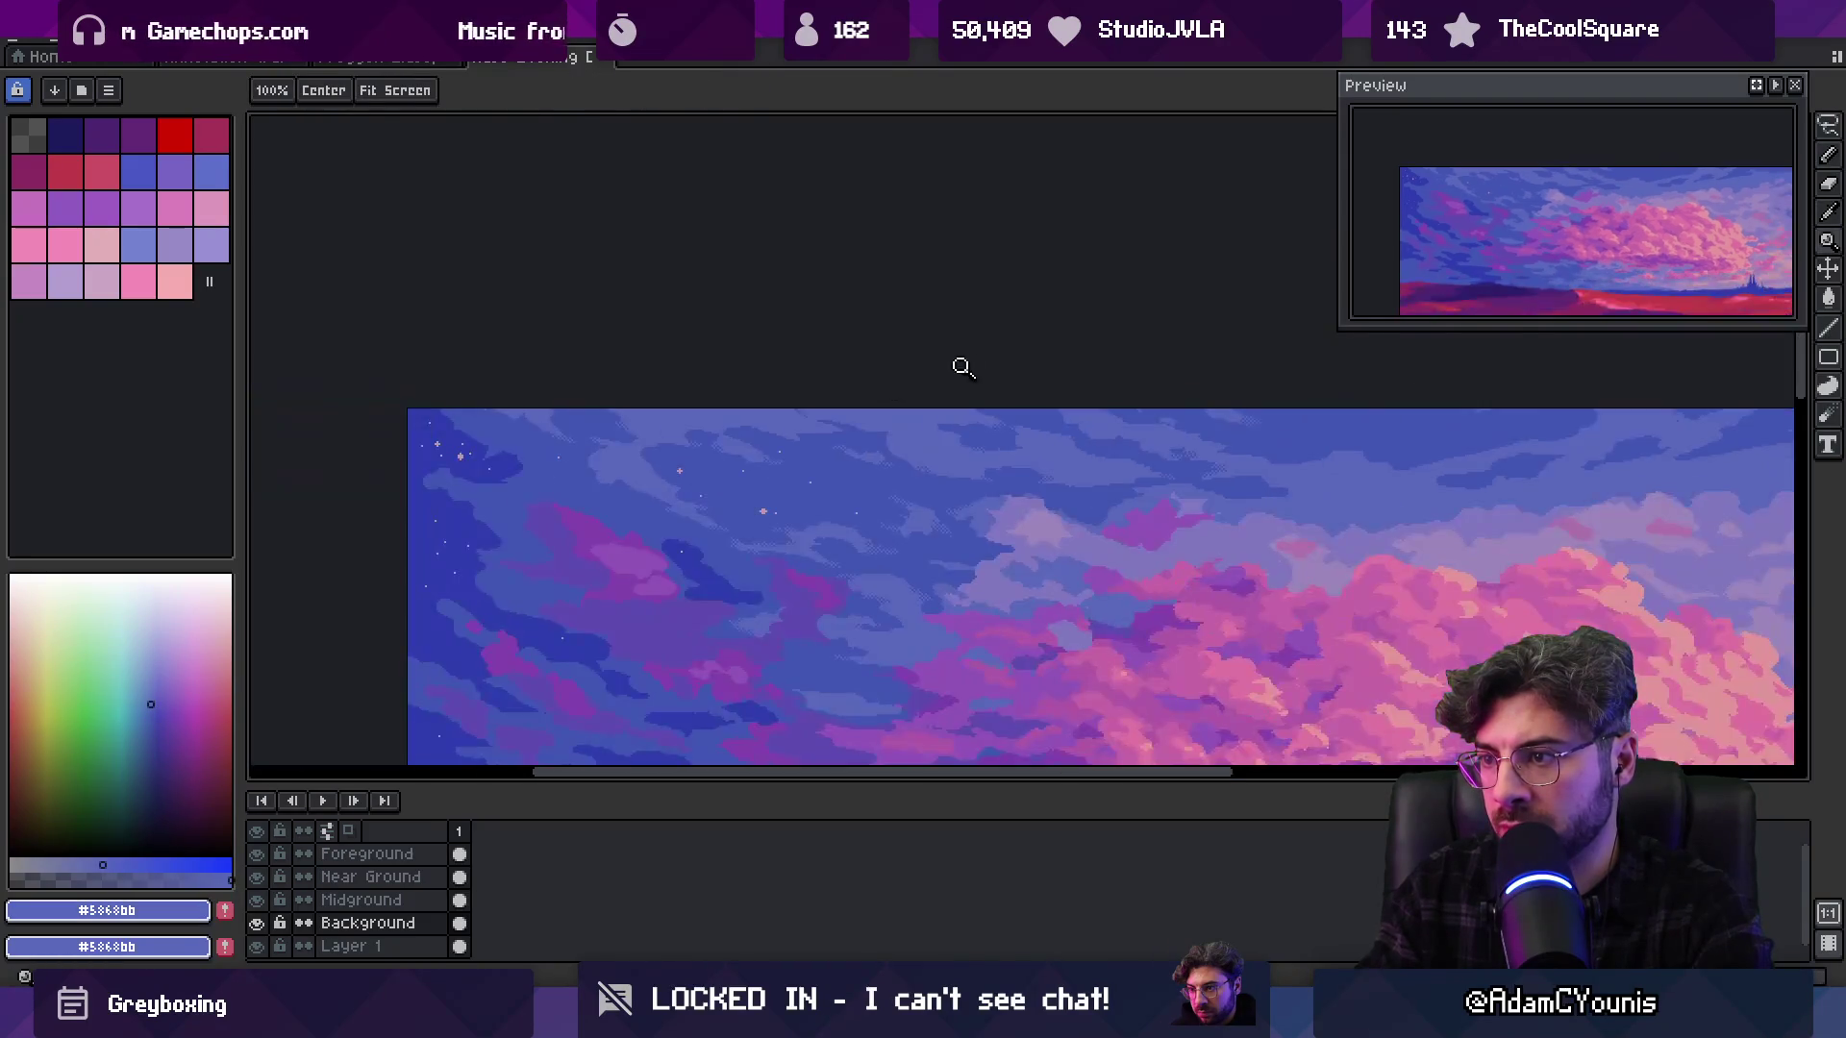
{"action": "scroll", "coordinate": [1001, 429], "scroll_direction": "up", "scroll_amount": 2}
{"action": "left_click", "coordinate": [947, 418], "text": "alt"}
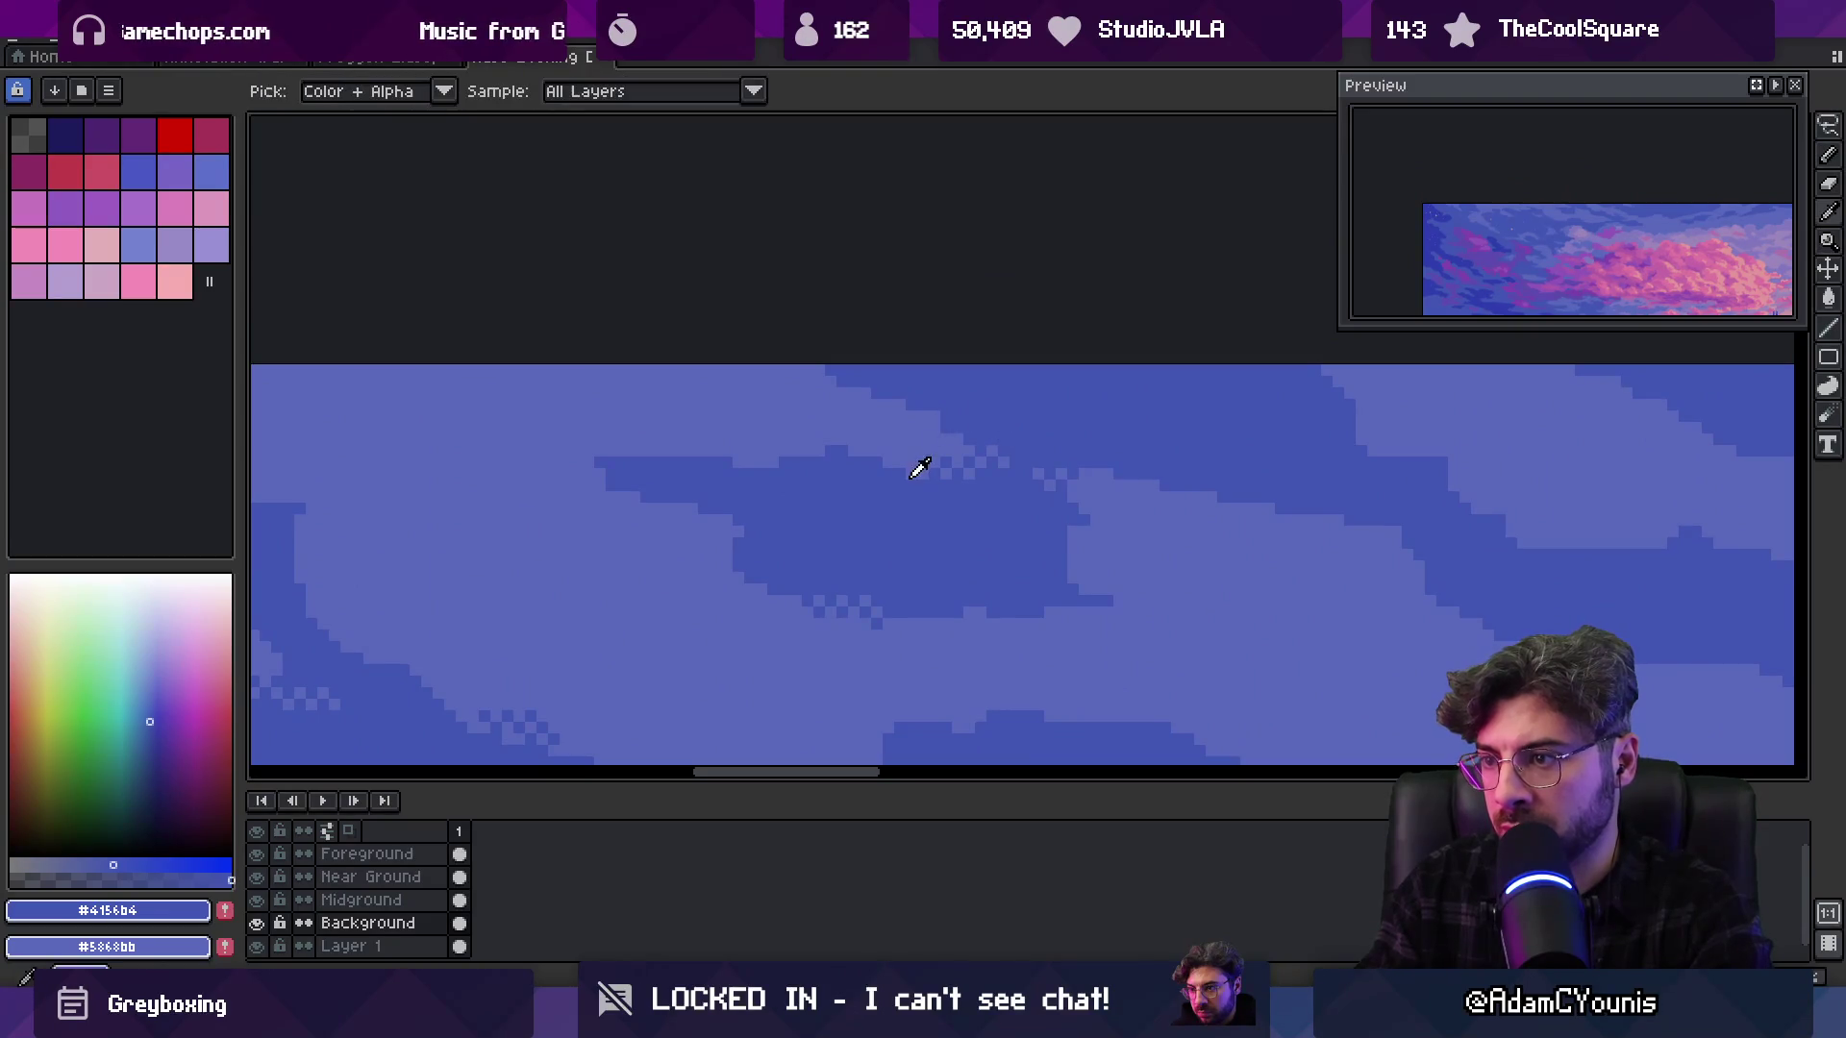
Draw a short dark blue stroke along the cloud edge
{"action": "key", "text": "z"}
{"action": "scroll", "coordinate": [986, 384], "scroll_direction": "down", "scroll_amount": 3}
{"action": "scroll", "coordinate": [966, 414], "scroll_direction": "up", "scroll_amount": 4}
{"action": "key", "text": "b"}
{"action": "key", "text": "z"}
{"action": "scroll", "coordinate": [997, 443], "scroll_direction": "down", "scroll_amount": 3}
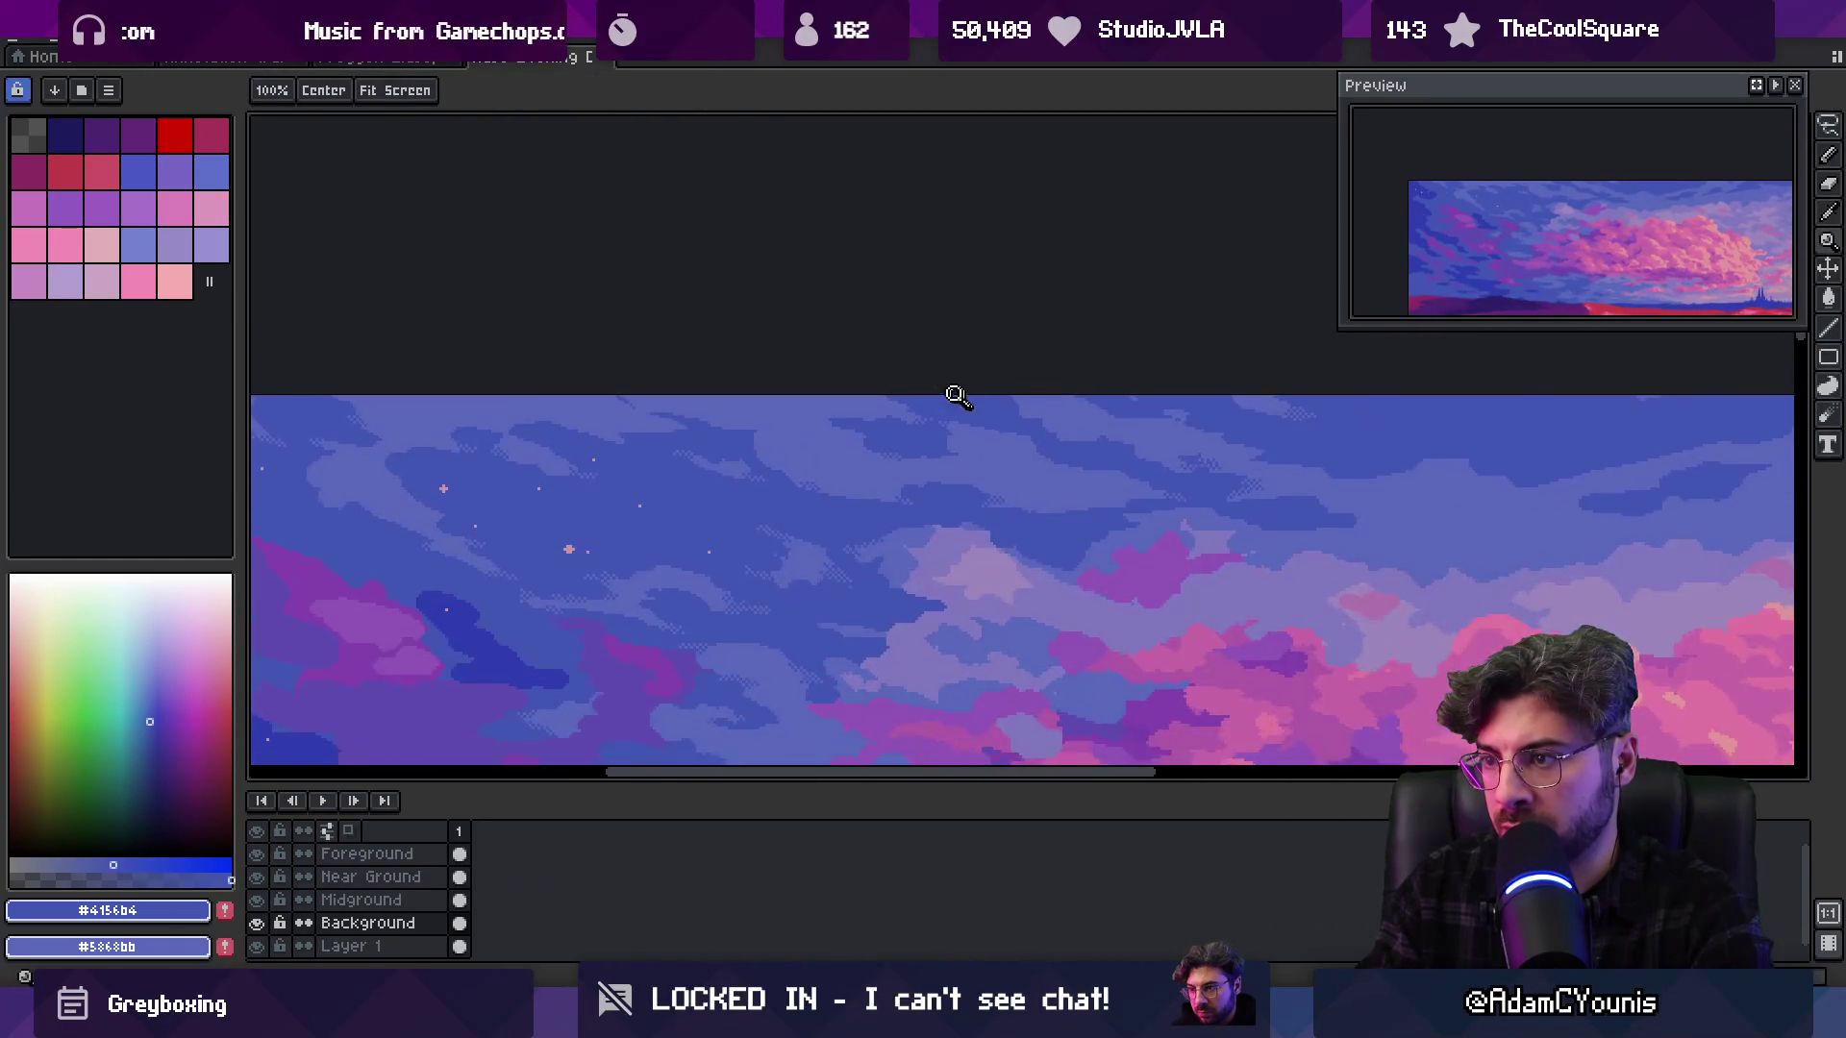
{"action": "scroll", "coordinate": [991, 439], "scroll_direction": "up", "scroll_amount": 3}
{"action": "key", "text": "b"}
{"action": "left_click_drag", "start_coordinate": [981, 467], "coordinate": [1067, 492]}
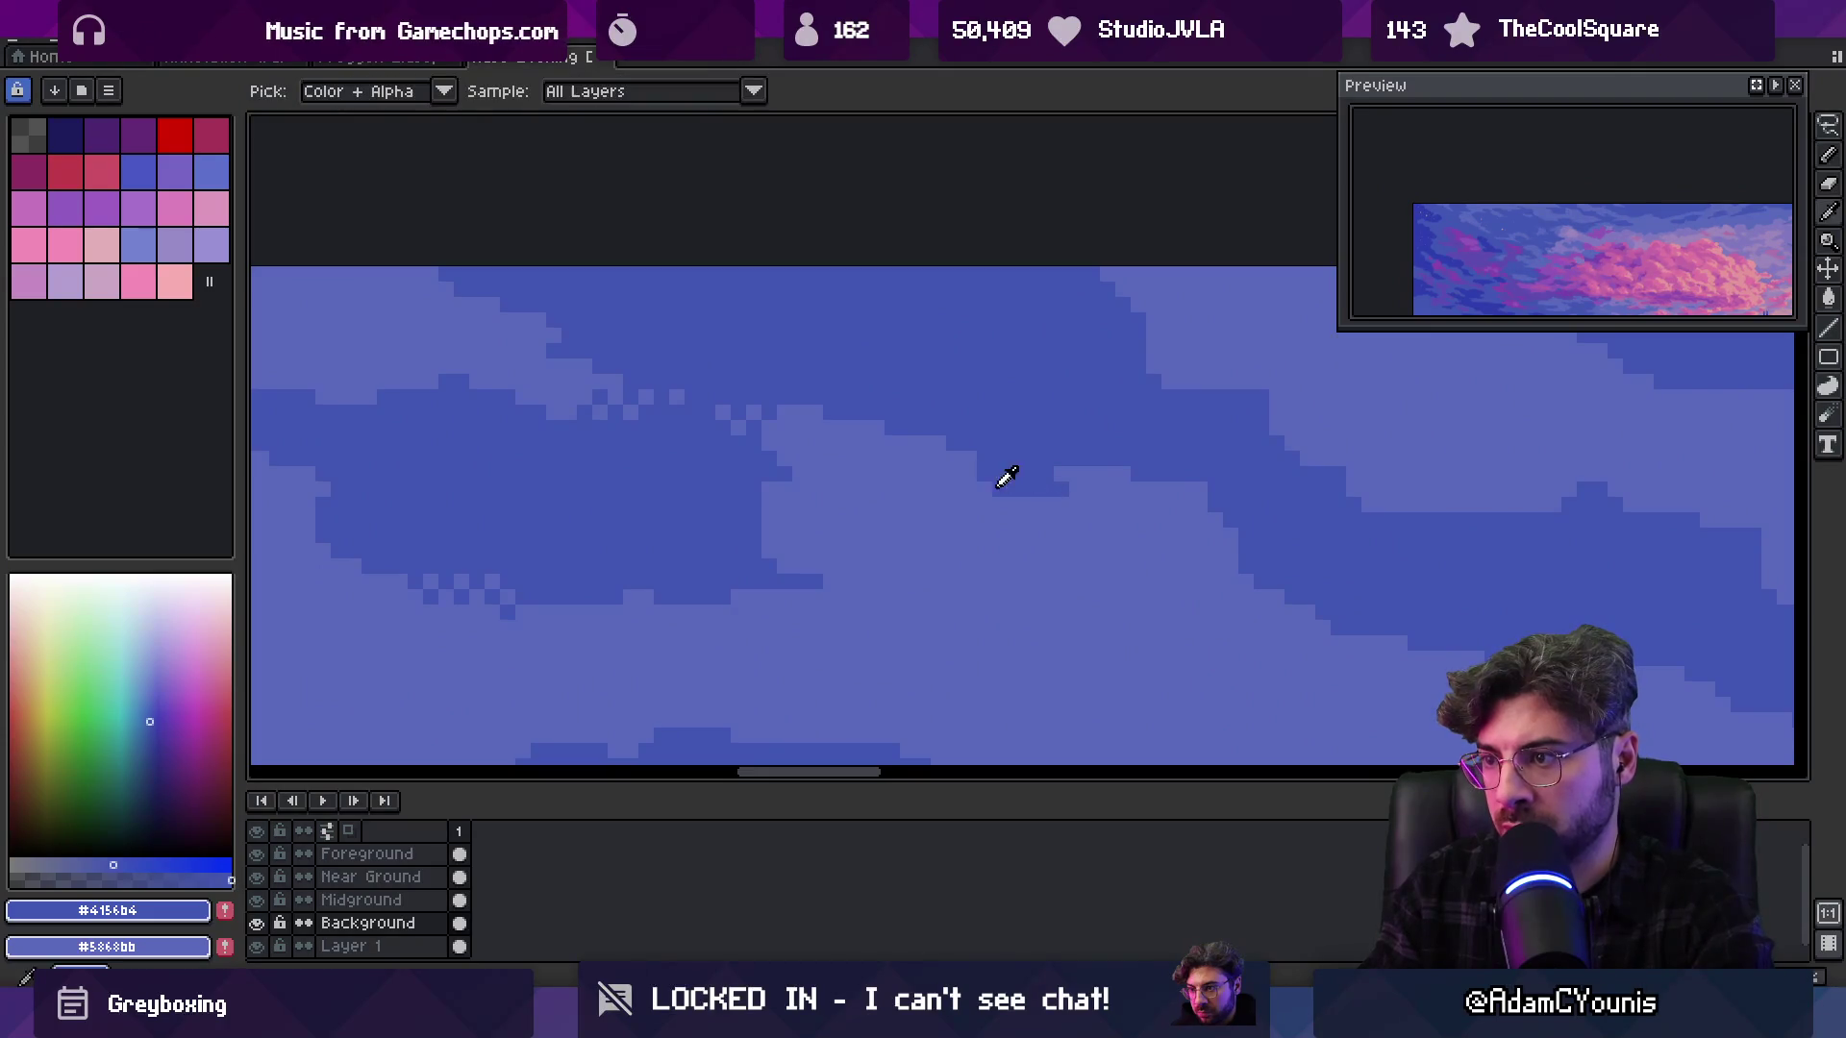
Resample the light and dark sky blues, ending with the dark blue selected
{"action": "left_click", "coordinate": [1016, 492], "text": "alt"}
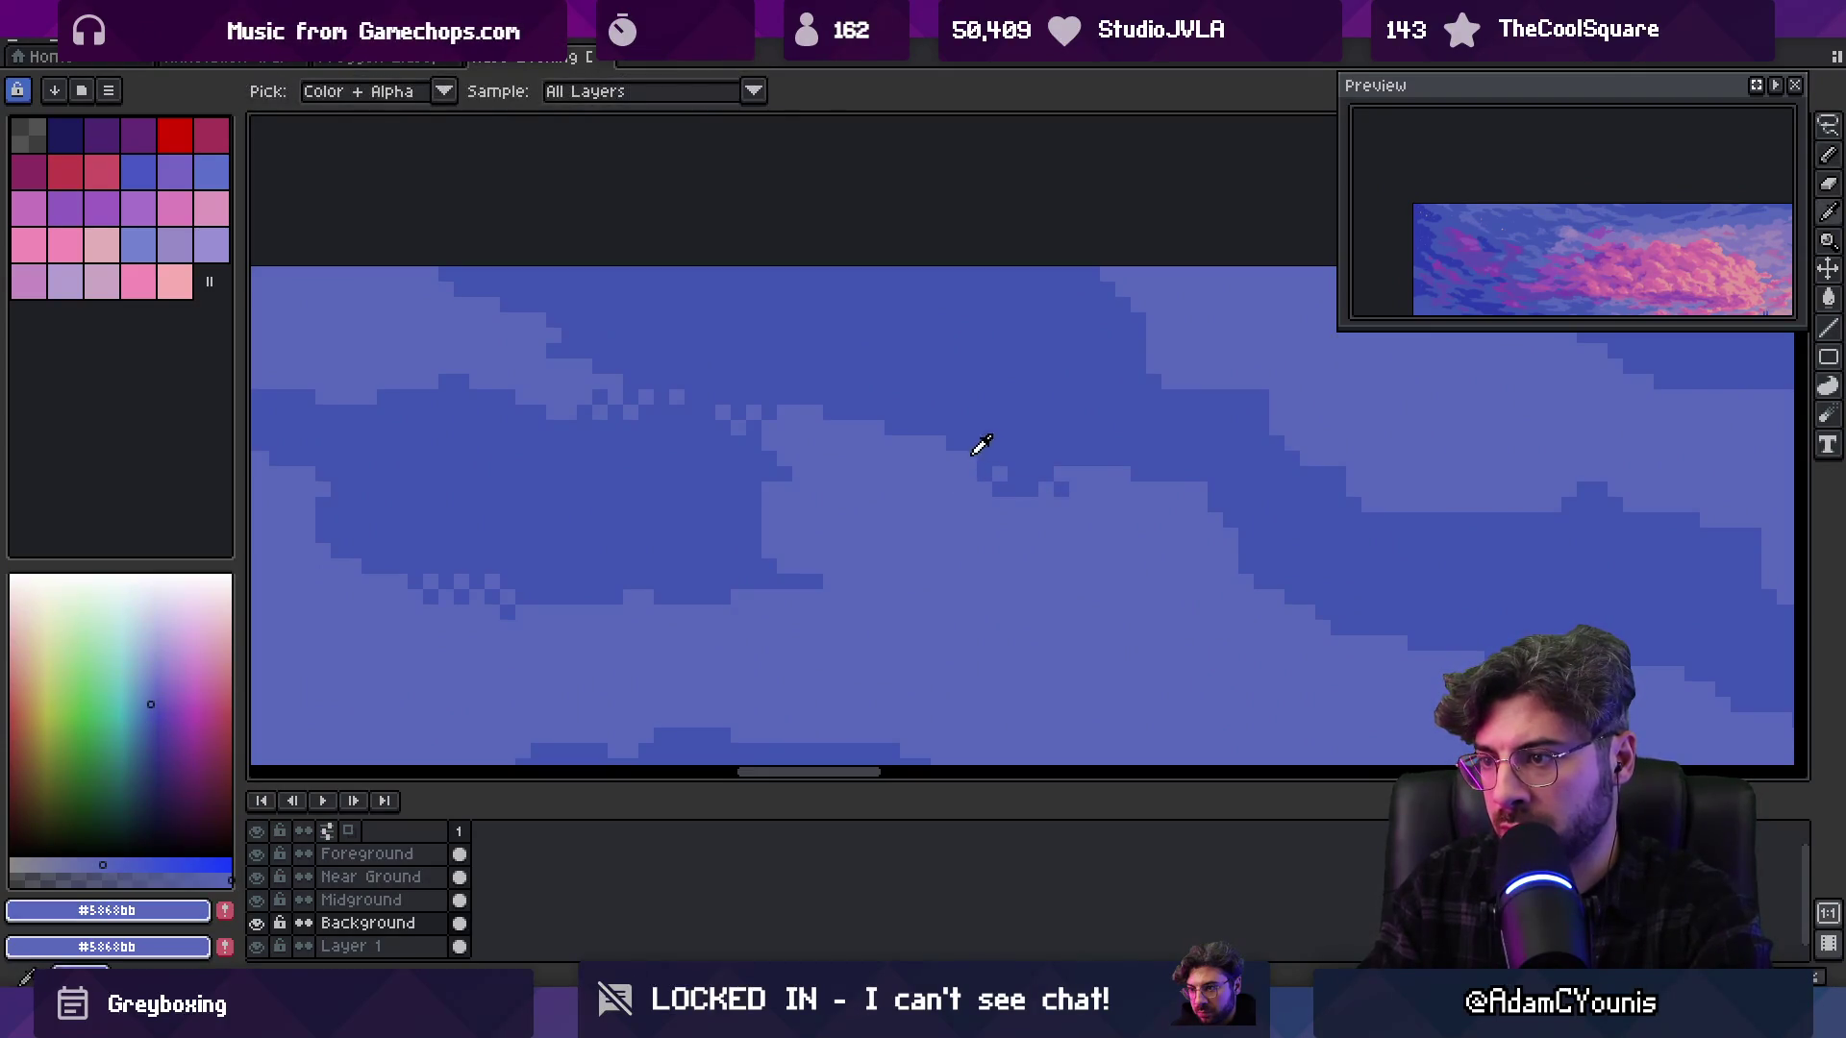
{"action": "left_click", "coordinate": [980, 446], "text": "alt"}
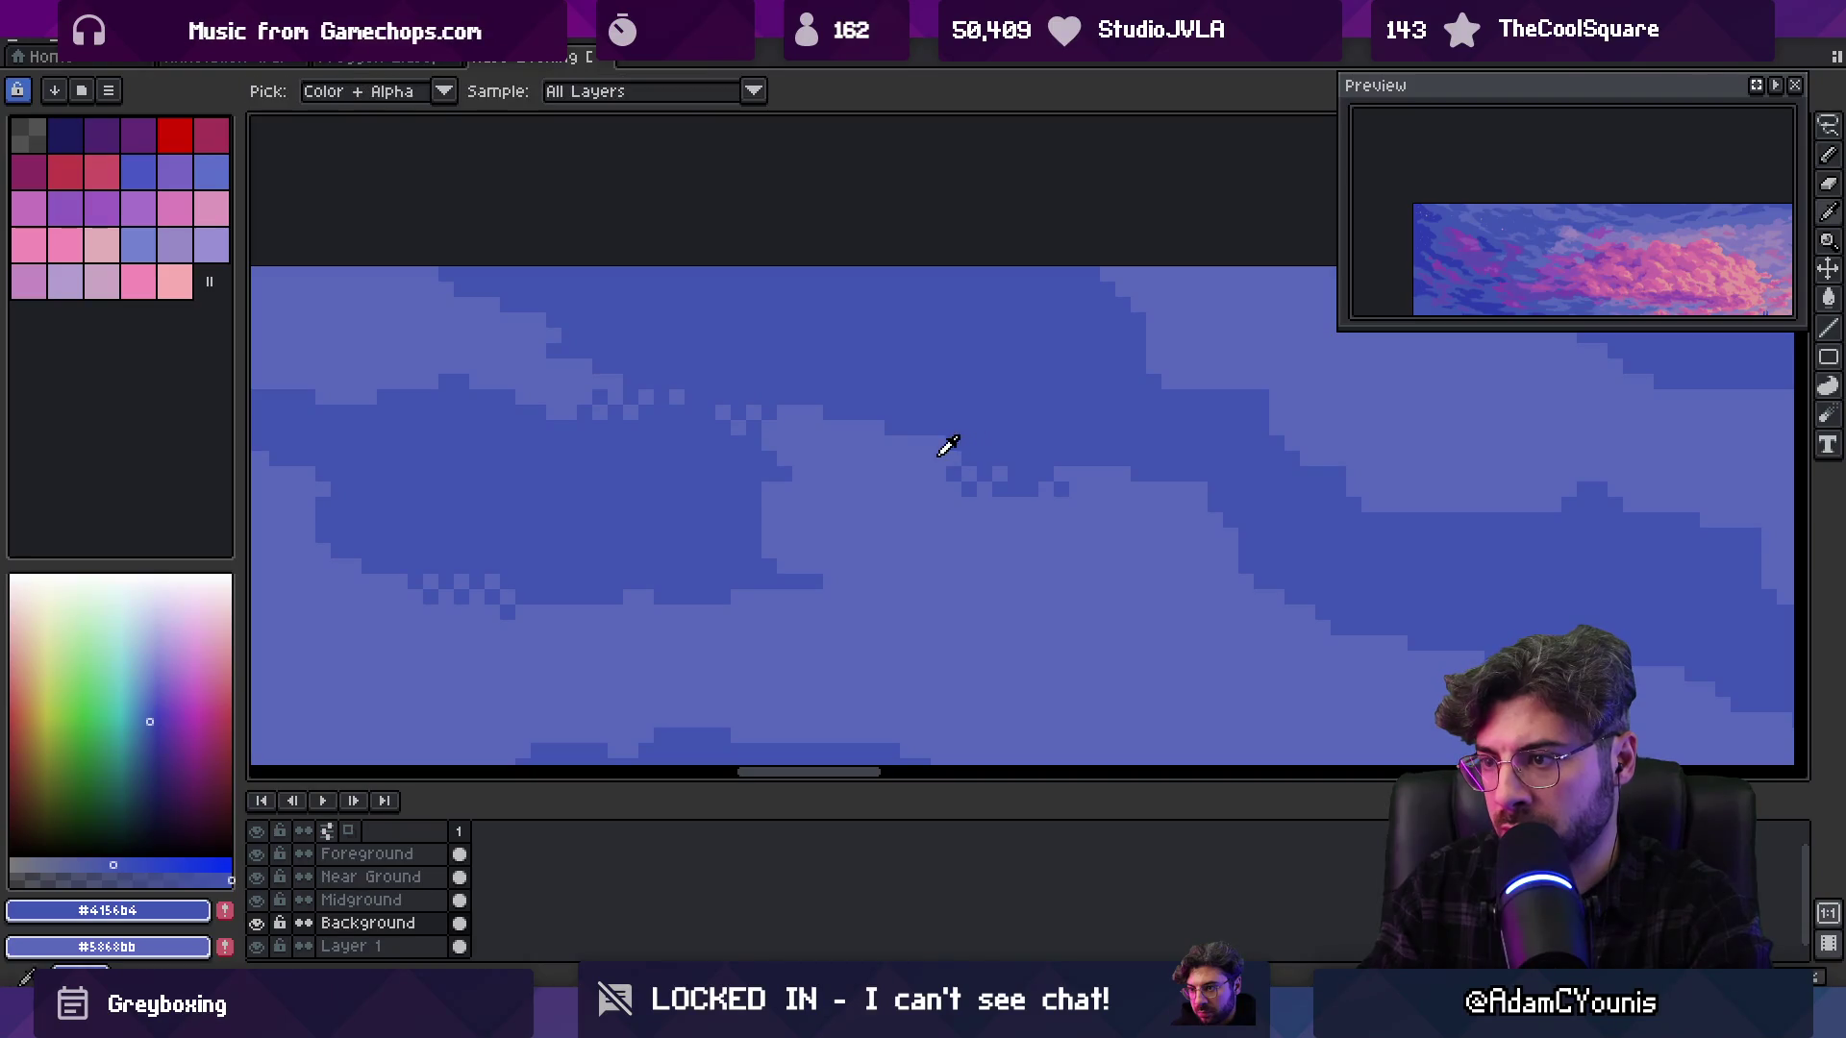
{"action": "scroll", "coordinate": [943, 404], "scroll_direction": "down", "scroll_amount": 3}
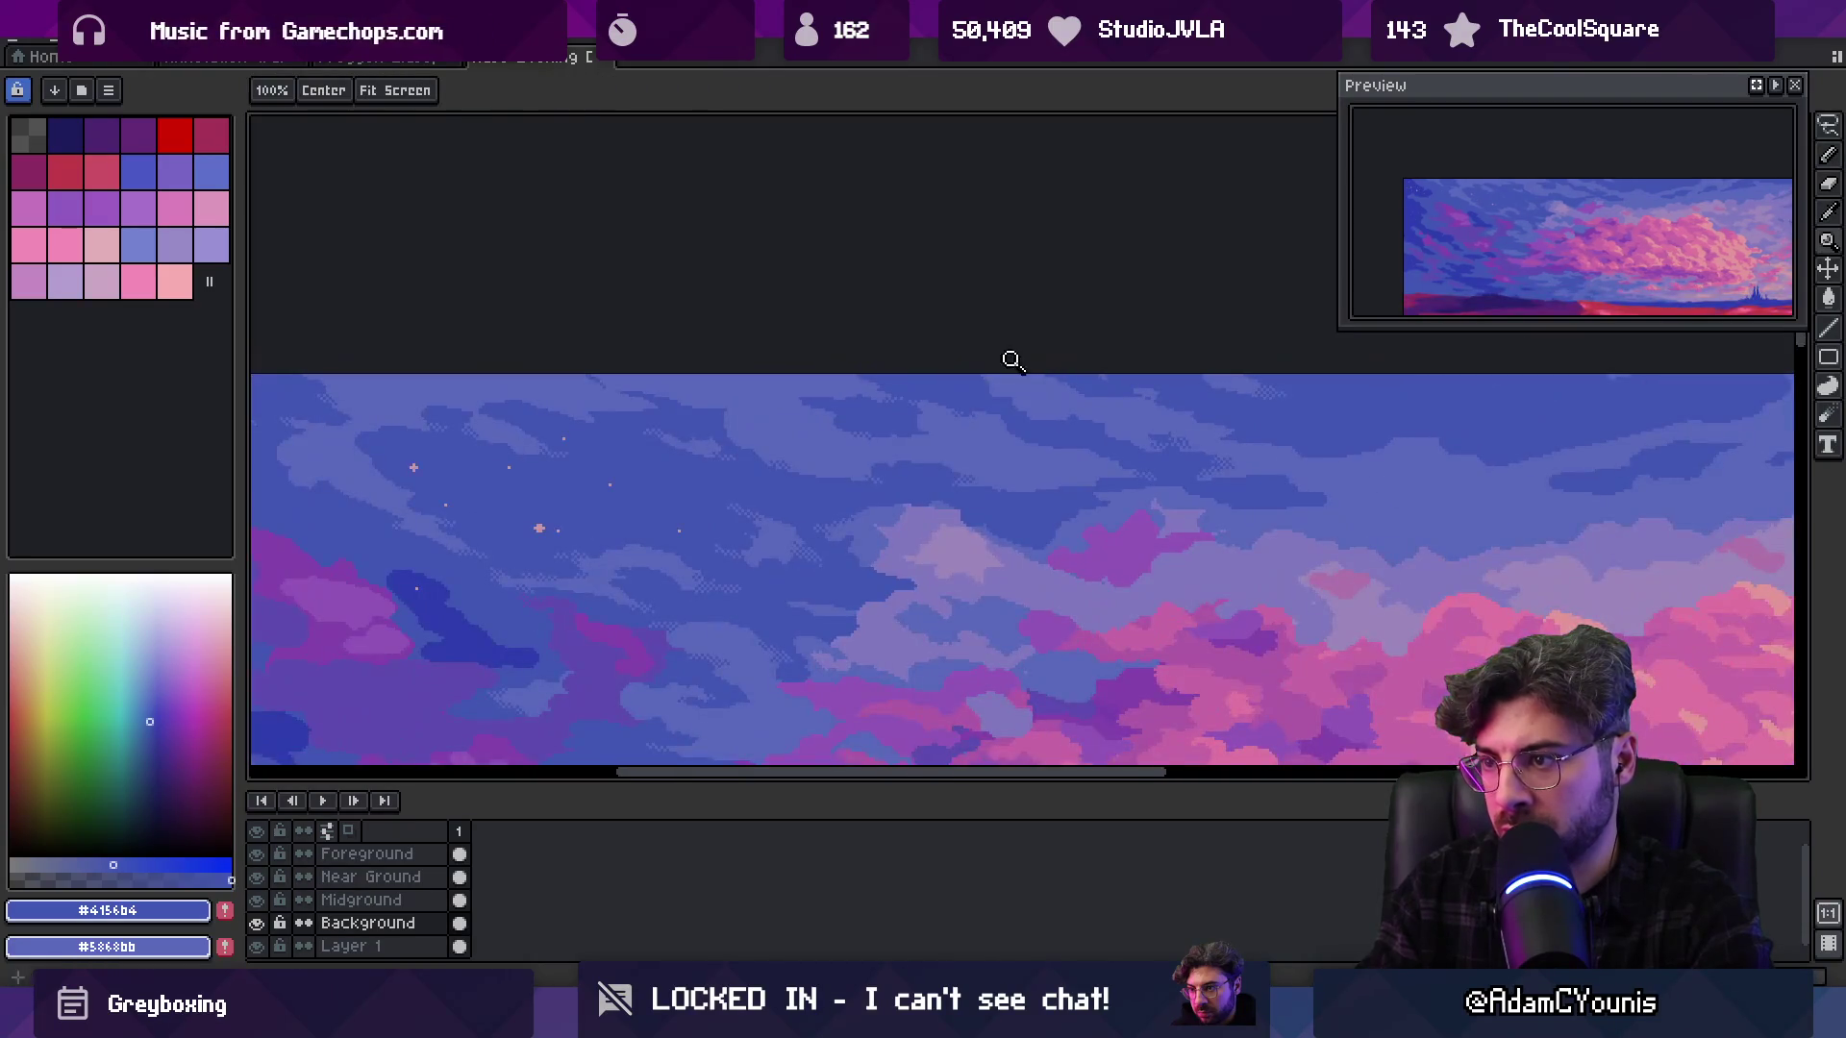
{"action": "scroll", "coordinate": [923, 395], "scroll_direction": "up", "scroll_amount": 3}
{"action": "key", "text": "b"}
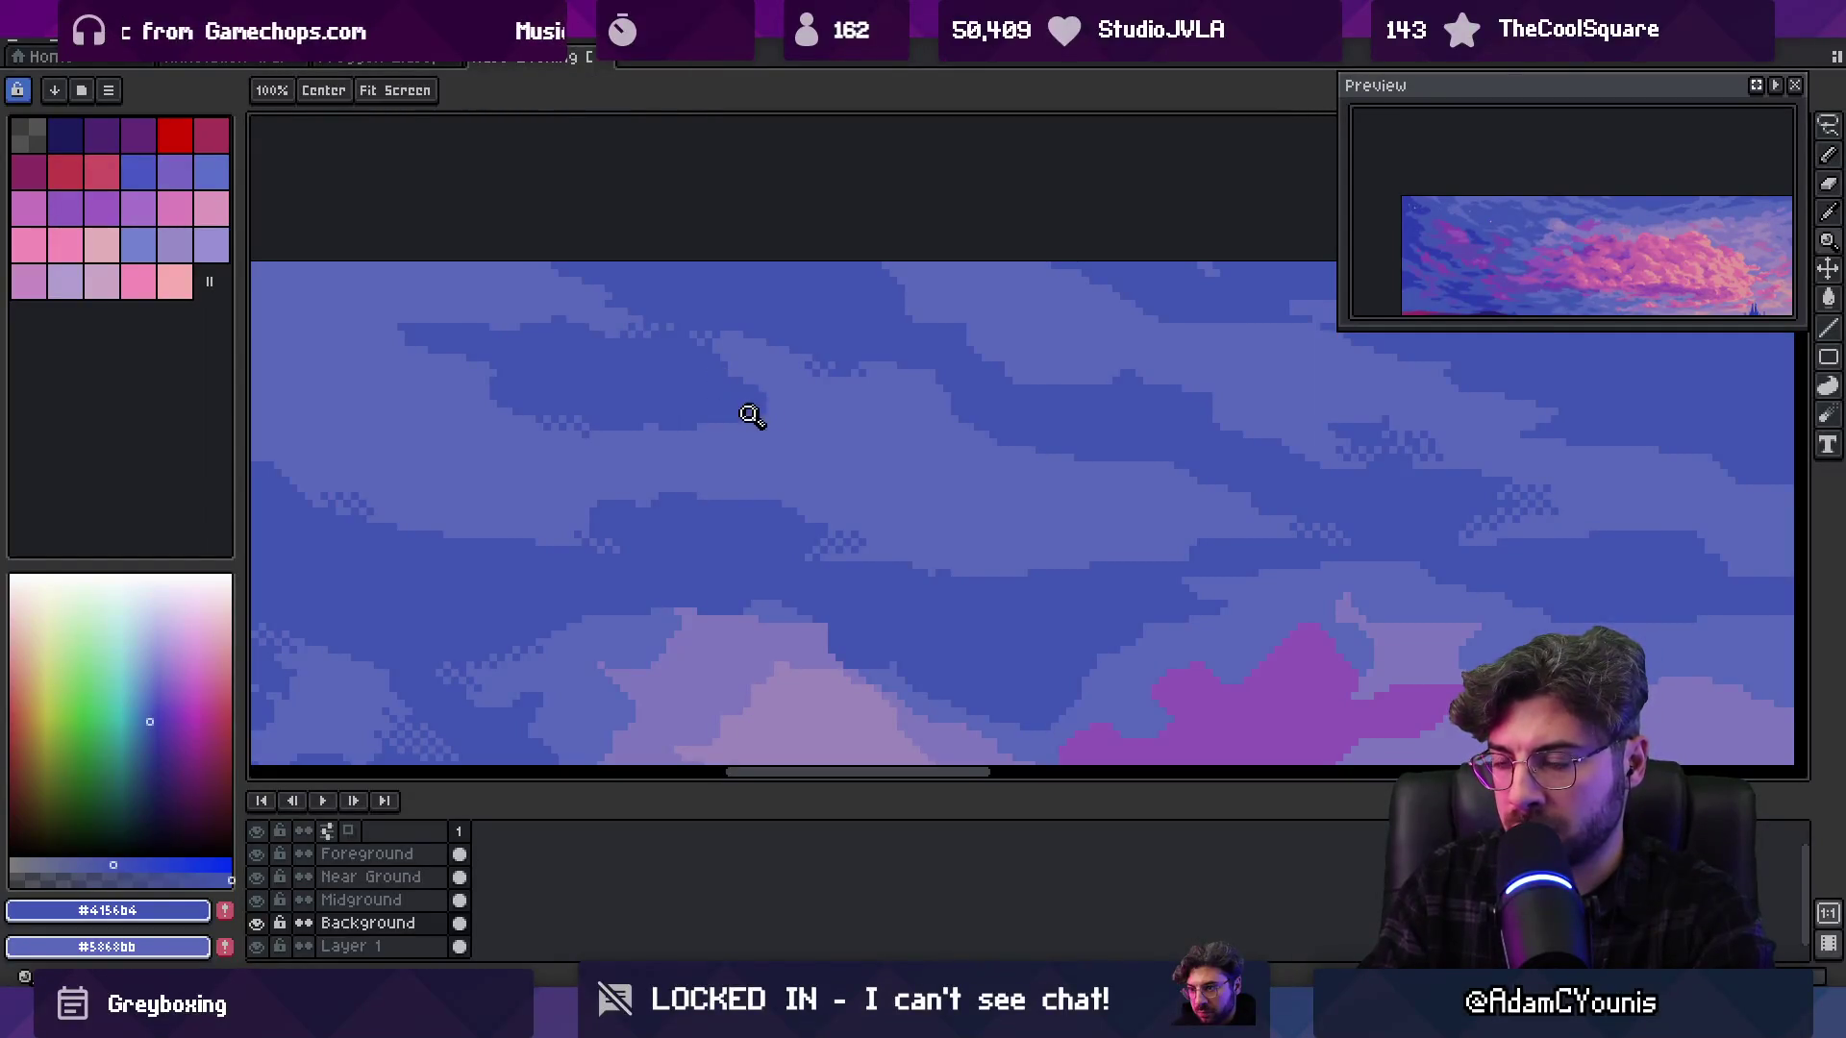
{"action": "scroll", "coordinate": [750, 407], "scroll_direction": "up", "scroll_amount": 2}
{"action": "left_click", "coordinate": [815, 408], "text": "alt"}
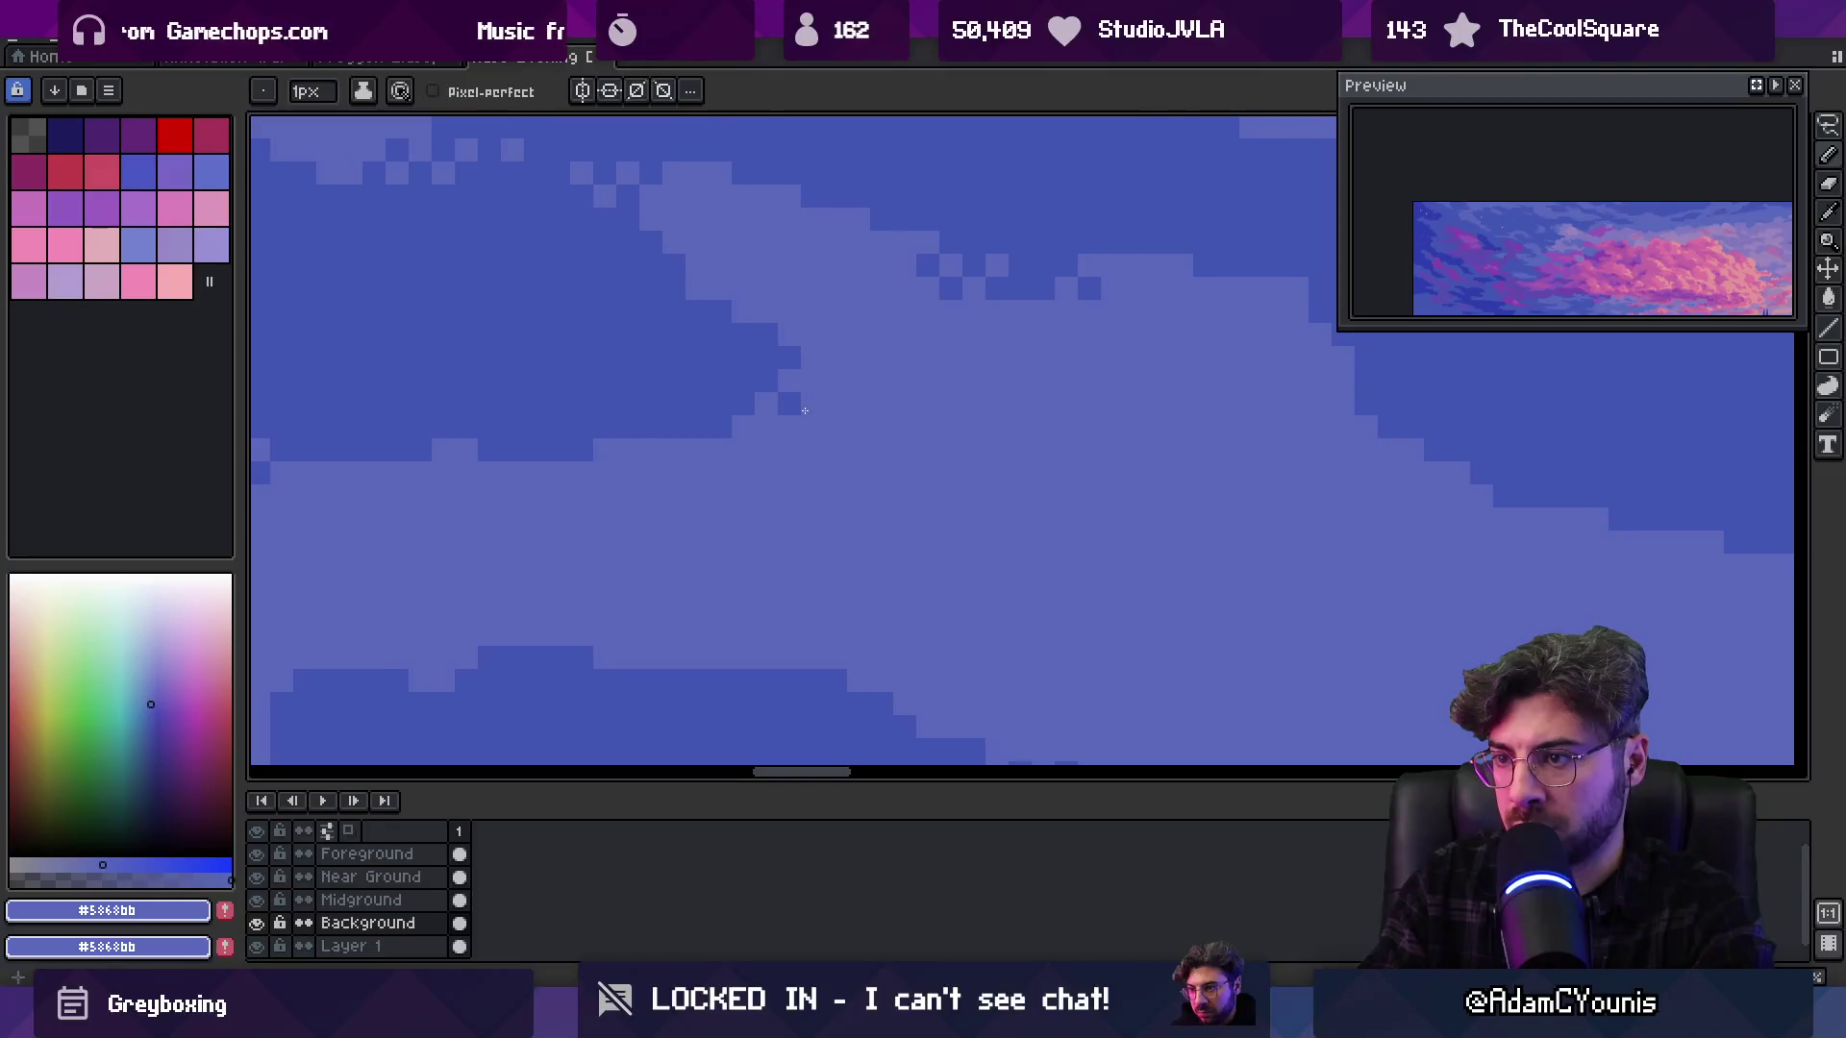
{"action": "left_click", "coordinate": [772, 424], "text": "alt"}
{"action": "key", "text": "z"}
{"action": "scroll", "coordinate": [904, 395], "scroll_direction": "down", "scroll_amount": 3}
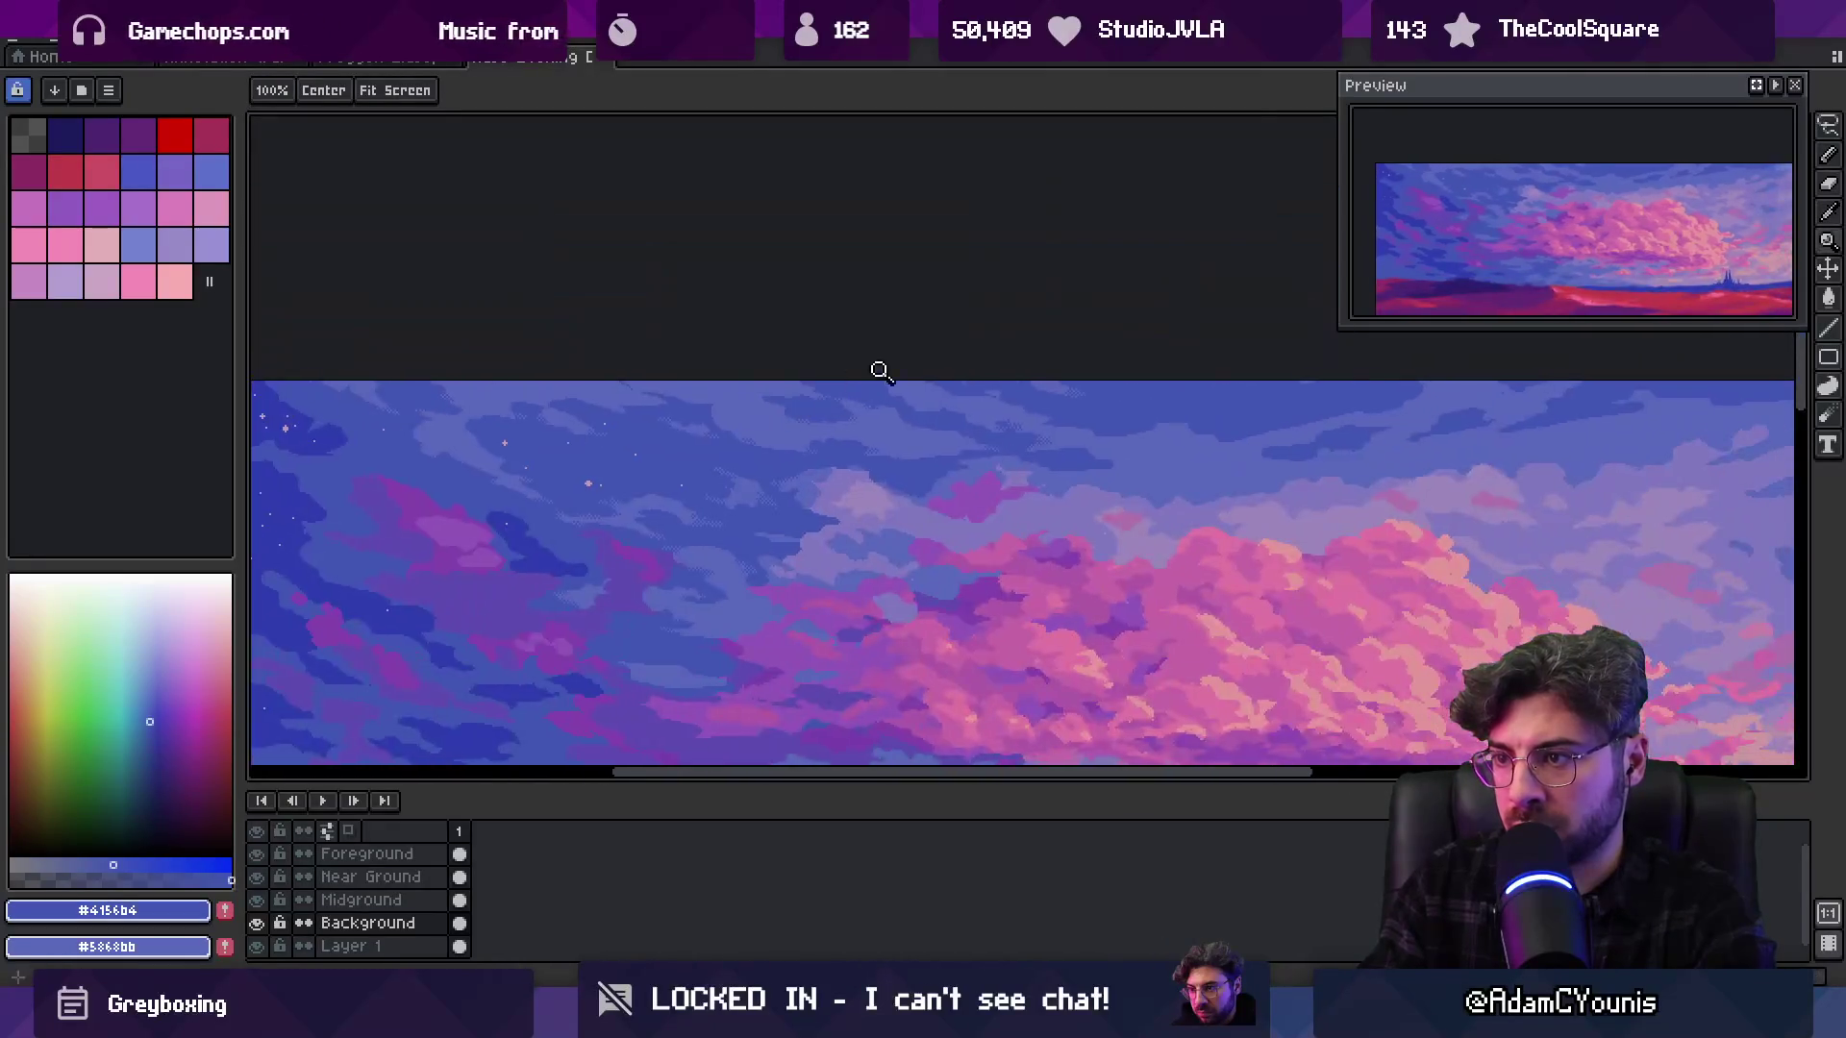
{"action": "scroll", "coordinate": [865, 412], "scroll_direction": "up", "scroll_amount": 3}
{"action": "key", "text": "b"}
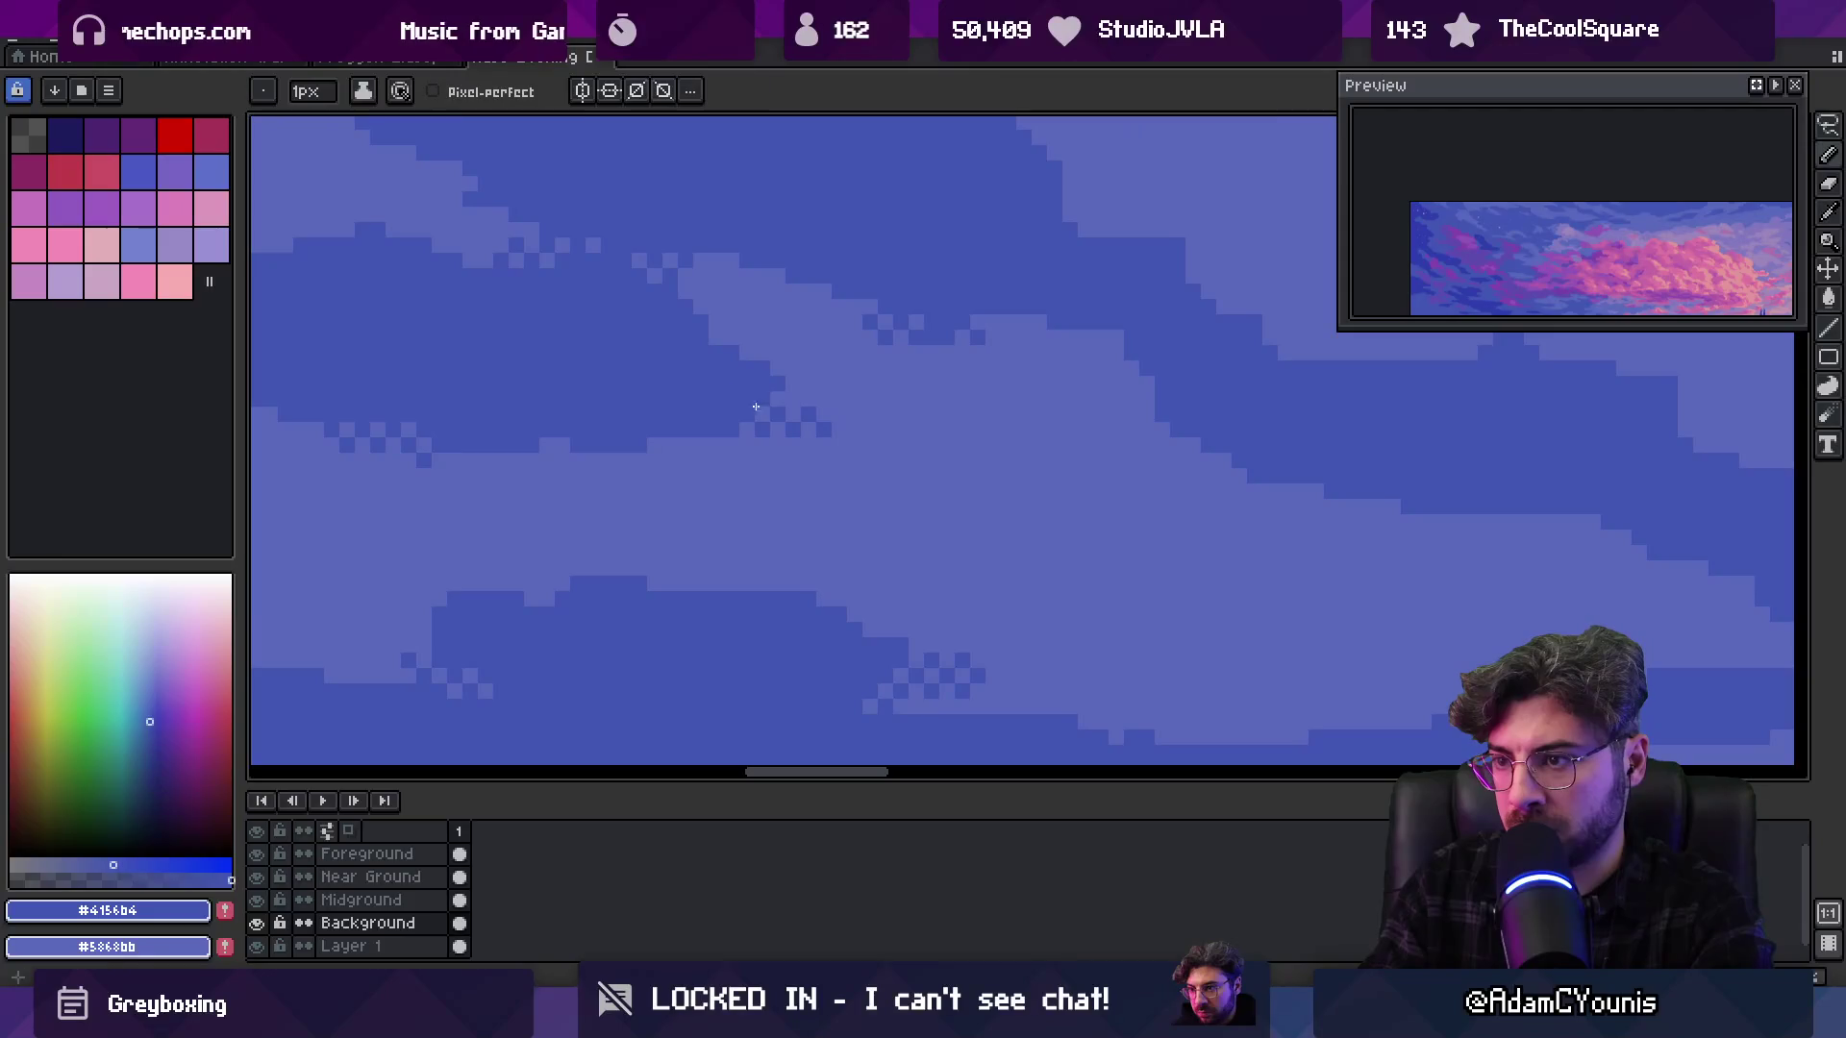
Zoom out to view the whole sunset image
{"action": "key", "text": "h"}
{"action": "scroll", "coordinate": [775, 384], "scroll_direction": "down", "scroll_amount": 6}
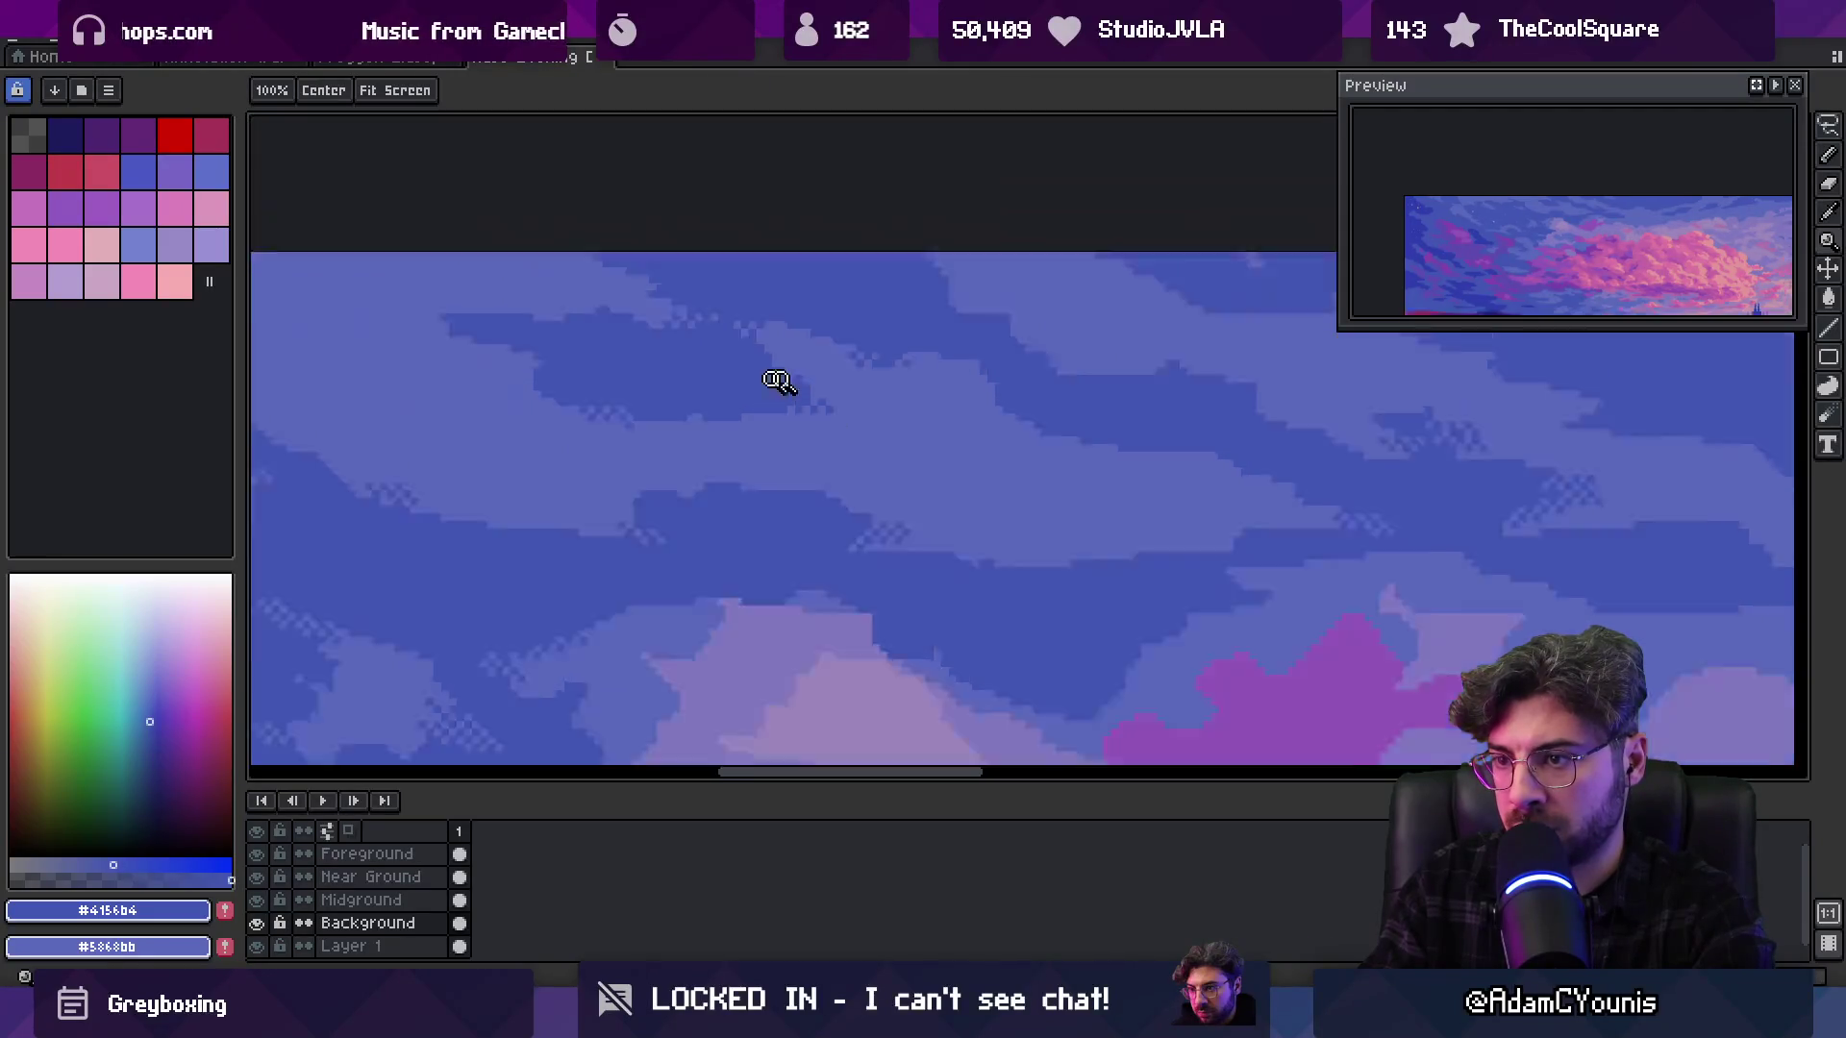
{"action": "key", "text": "z"}
{"action": "scroll", "coordinate": [868, 337], "scroll_direction": "up", "scroll_amount": 3}
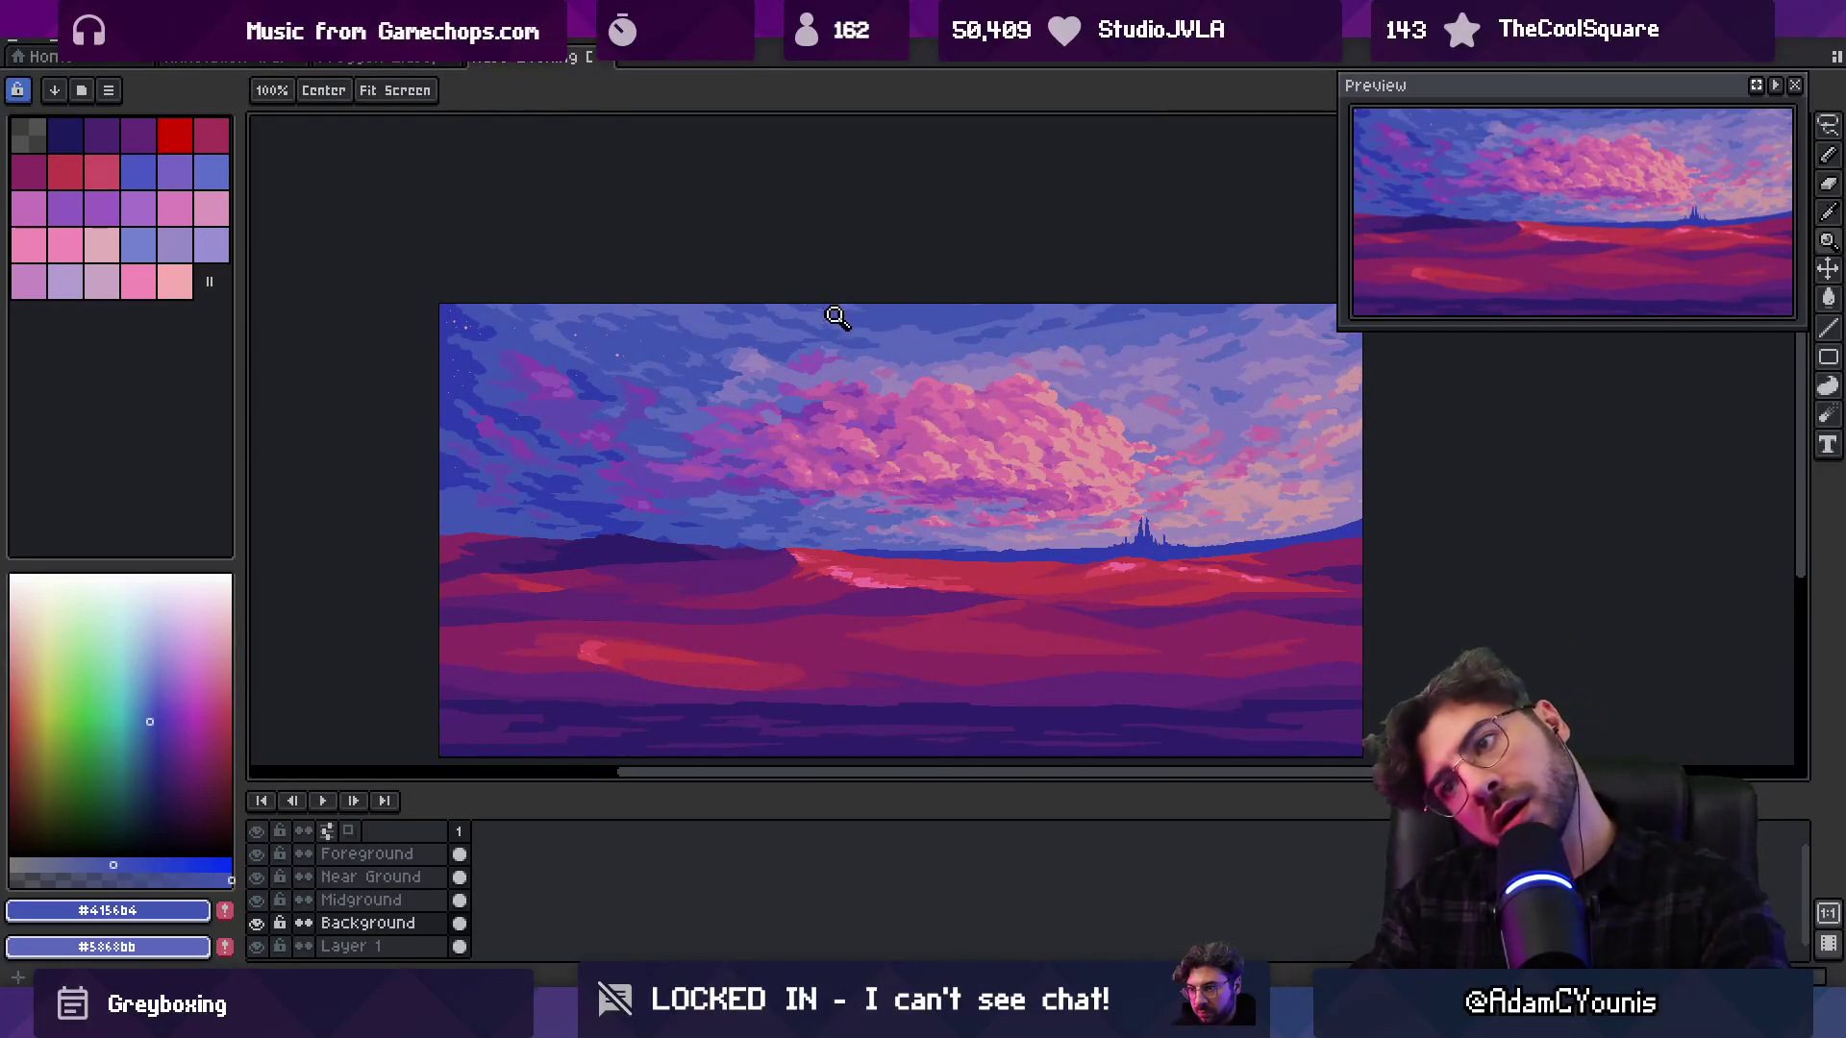
{"action": "scroll", "coordinate": [828, 336], "scroll_direction": "right", "scroll_amount": 1}
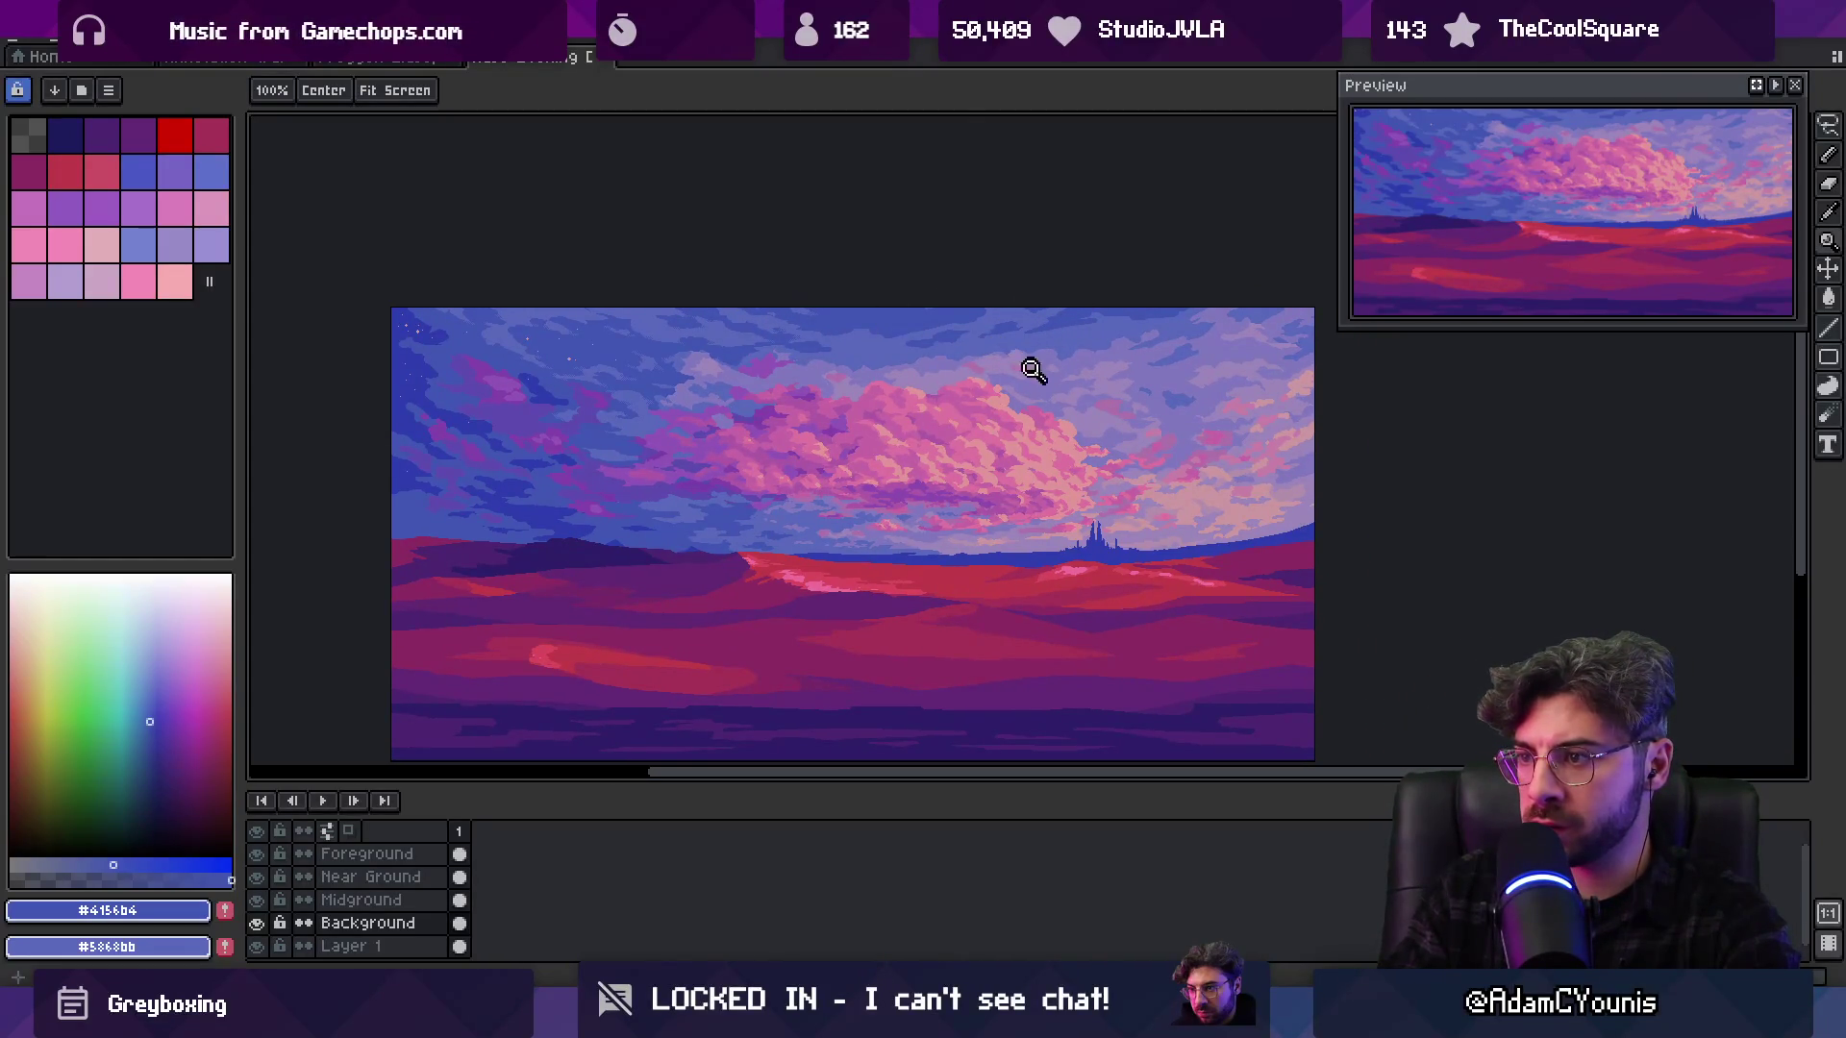
Zoom in on the pink cloud and sample its pink and lighter pink tones
{"action": "left_click", "coordinate": [846, 444]}
{"action": "key", "text": "i"}
{"action": "left_click", "coordinate": [822, 406]}
{"action": "key", "text": "b"}
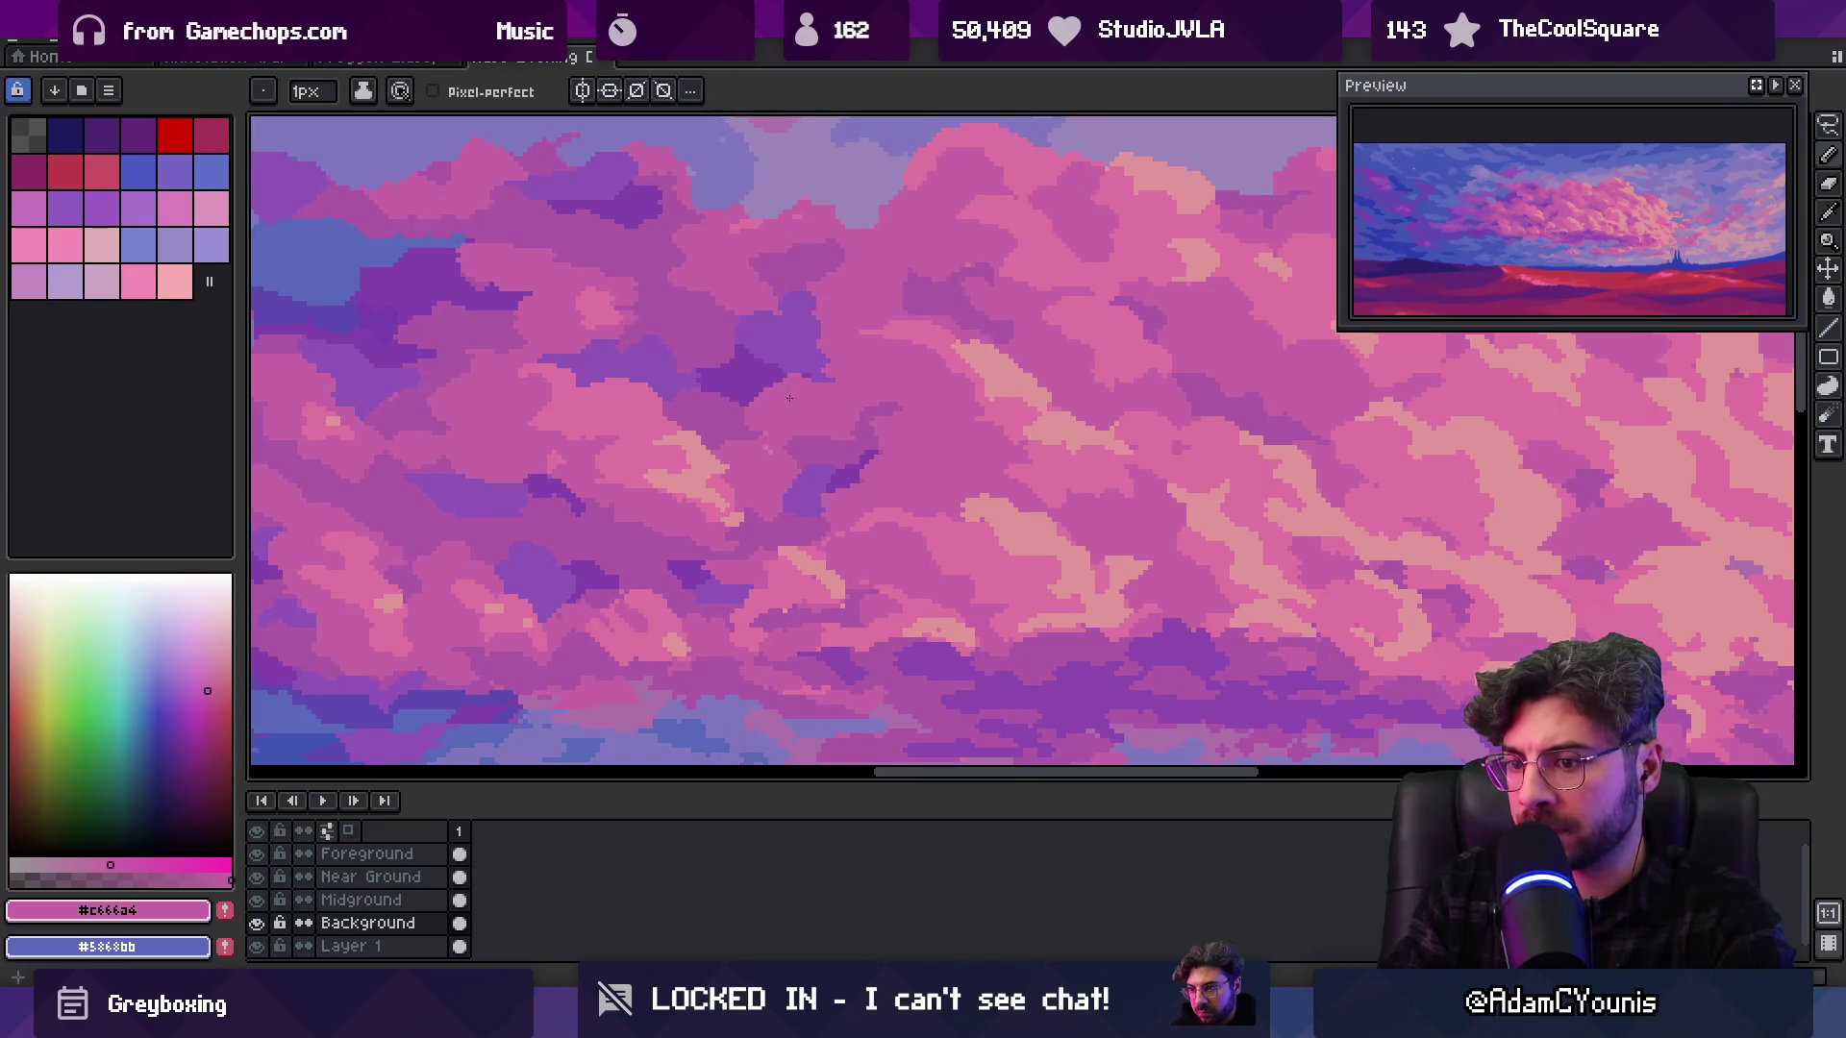
{"action": "scroll", "coordinate": [790, 397], "scroll_direction": "up", "scroll_amount": 1}
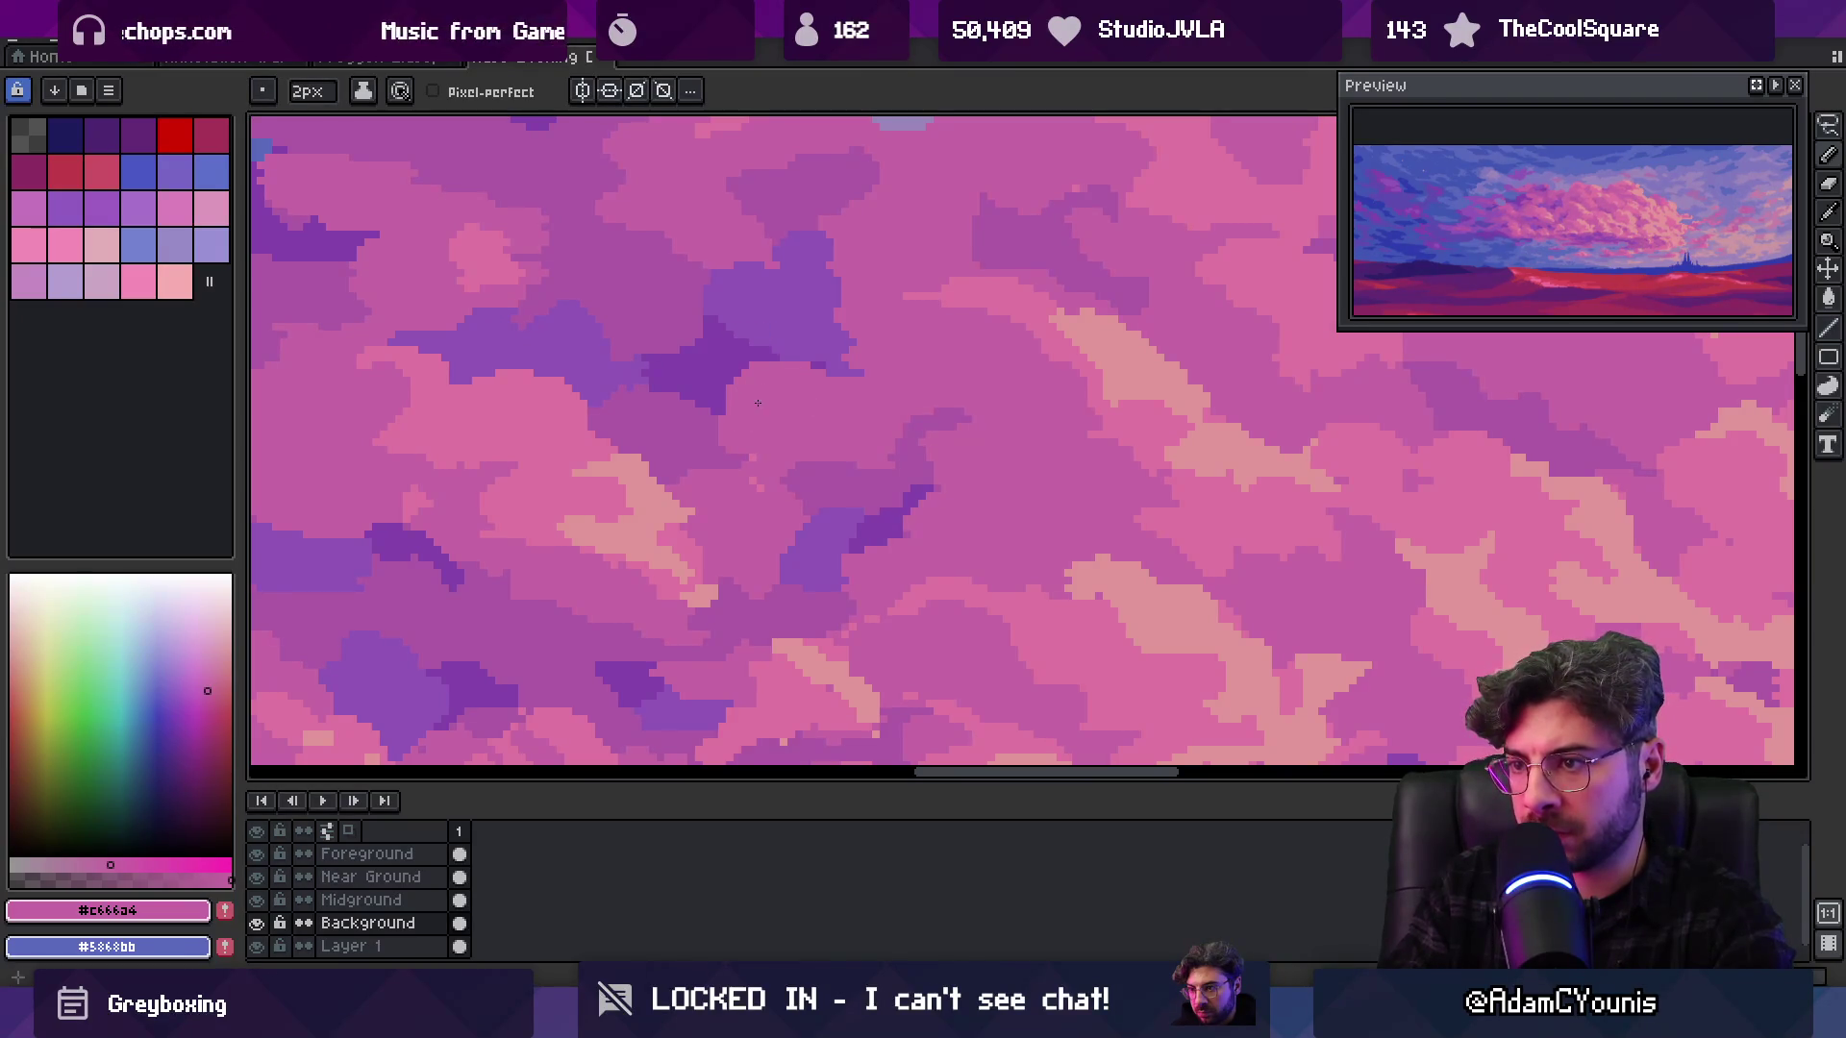
{"action": "scroll", "coordinate": [853, 359], "scroll_direction": "down", "scroll_amount": 4}
{"action": "scroll", "coordinate": [795, 400], "scroll_direction": "up", "scroll_amount": 4}
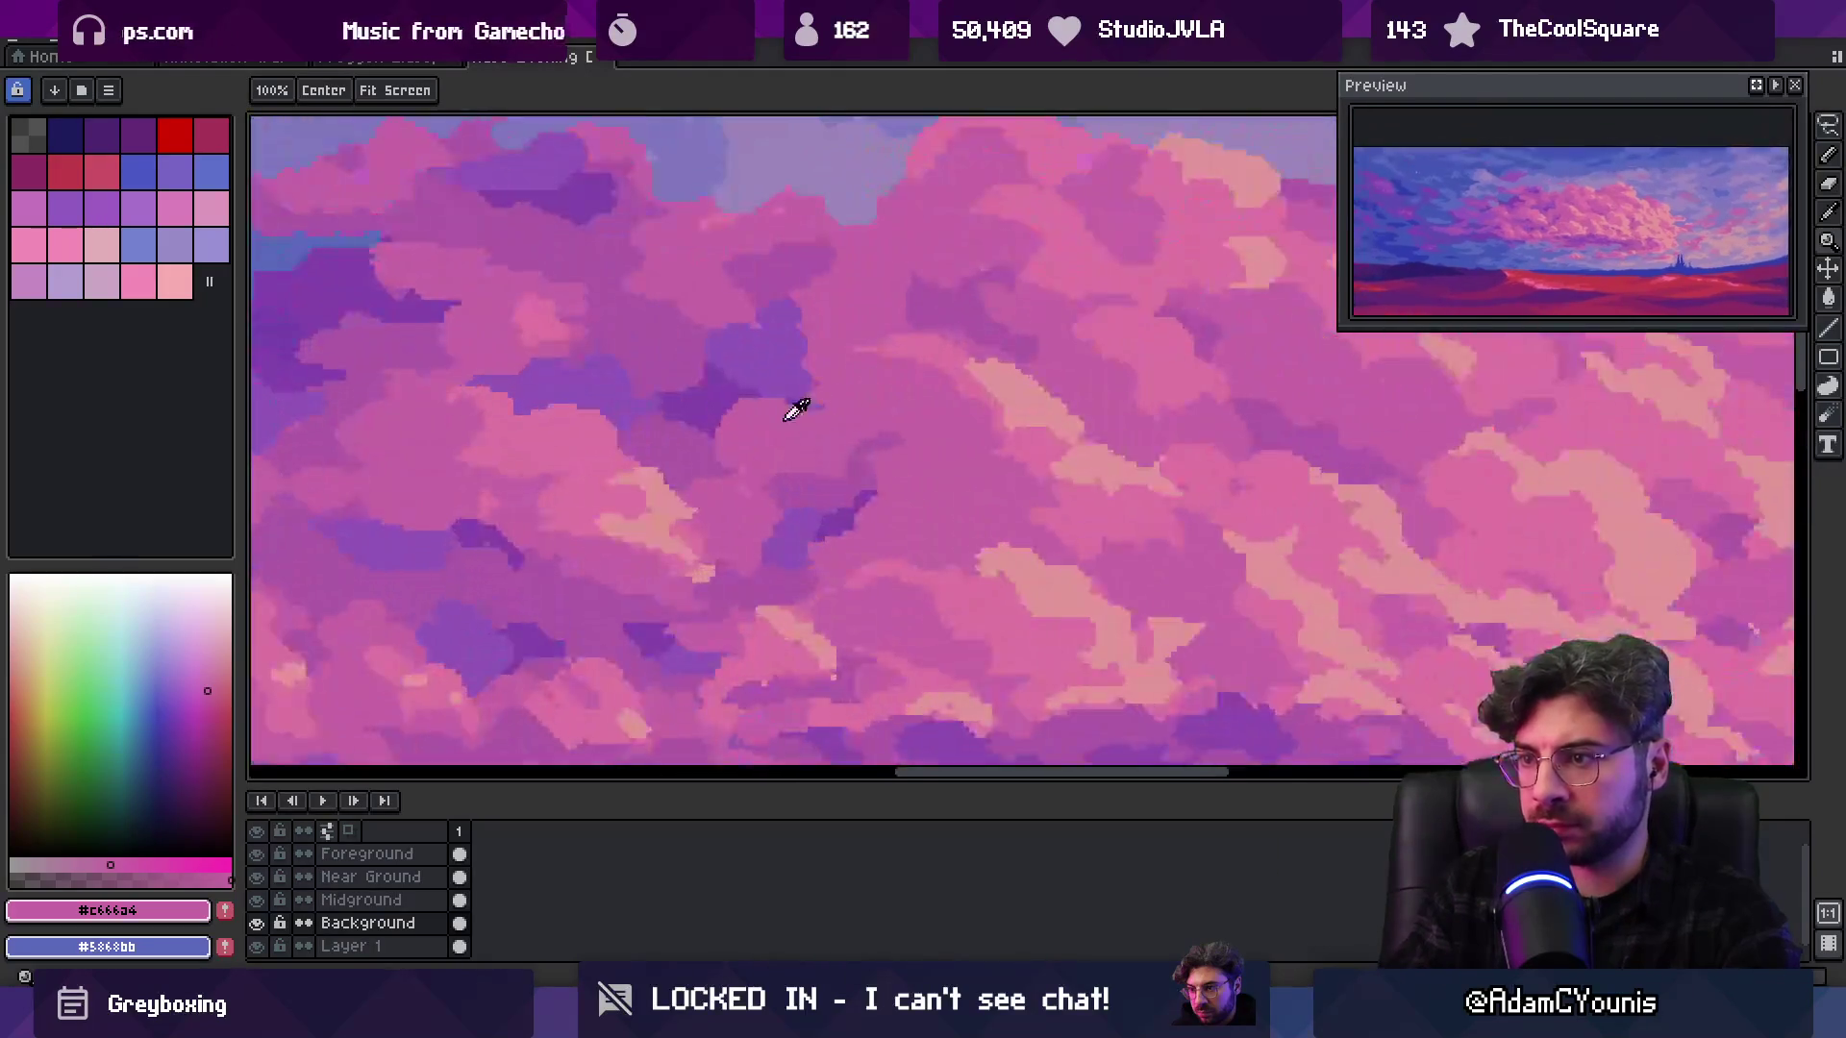
{"action": "left_click", "coordinate": [997, 385], "text": "alt"}
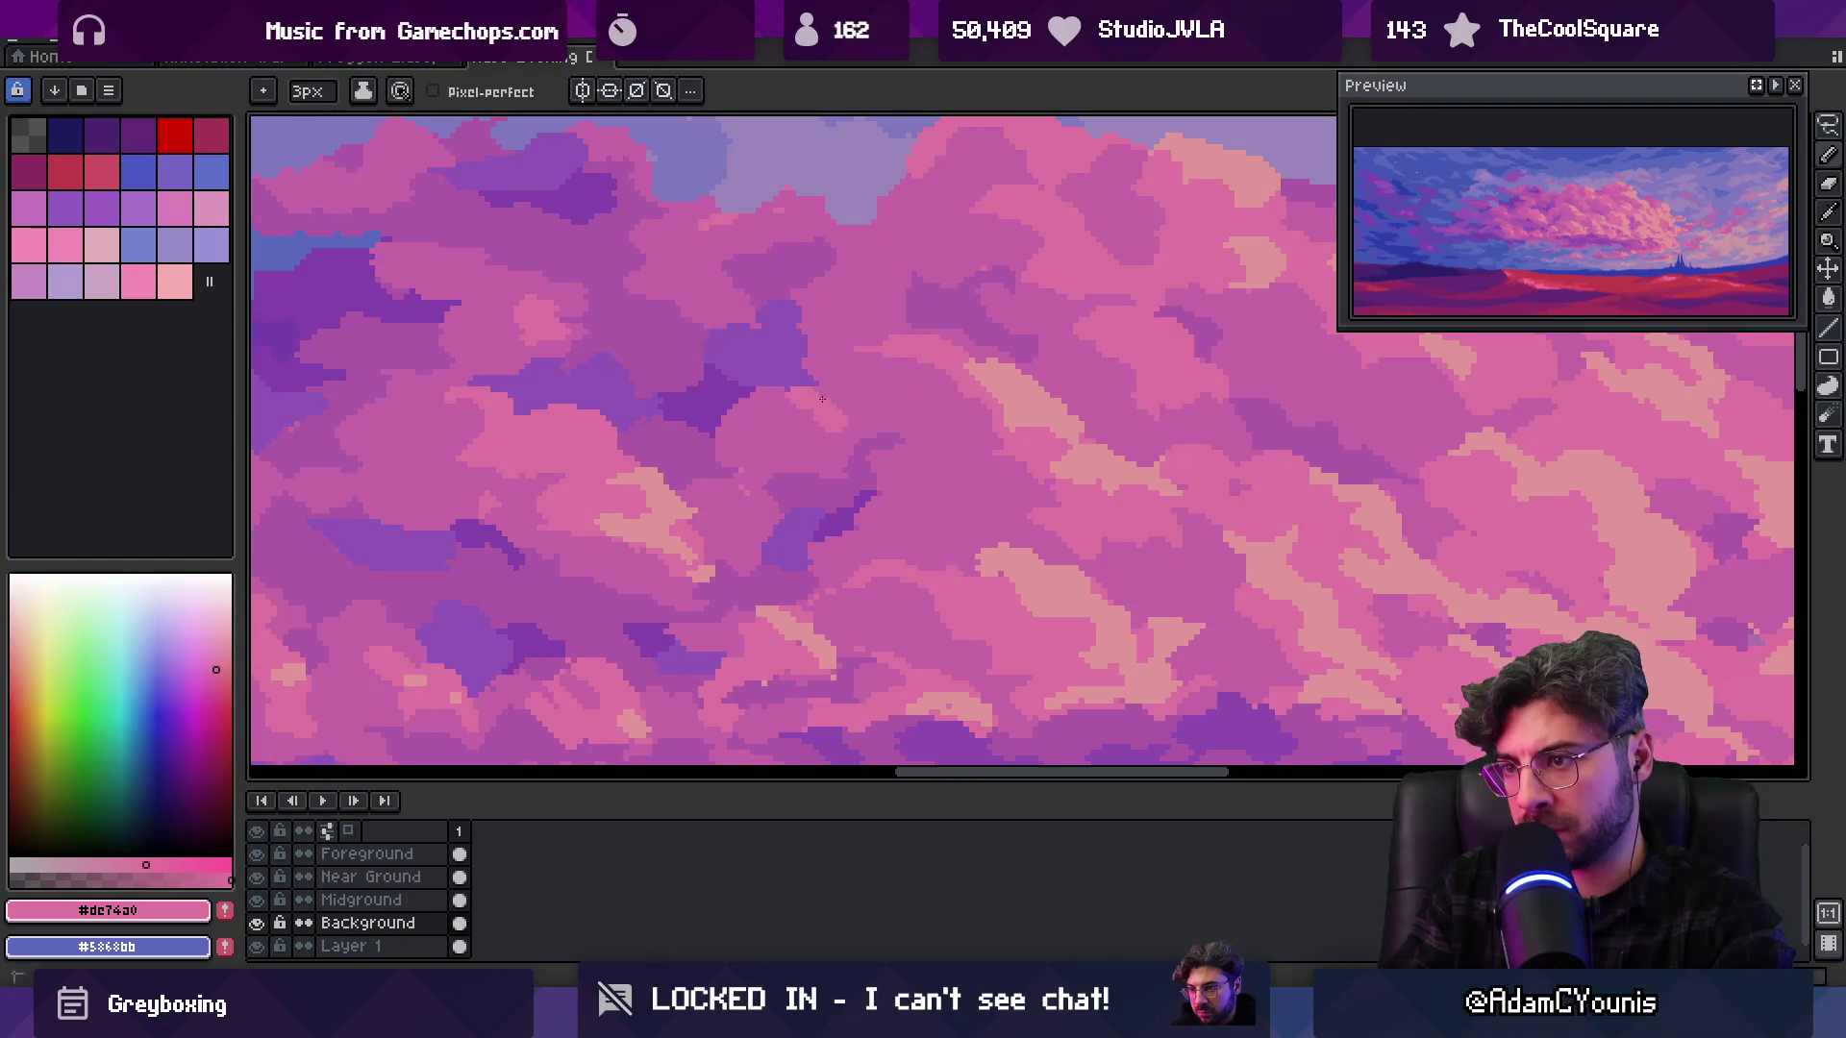
{"action": "left_click", "coordinate": [791, 399], "text": "alt"}
Check the whole image, then paint a few light pink pixels into the cloud
{"action": "key", "text": "z"}
{"action": "scroll", "coordinate": [909, 317], "scroll_direction": "down", "scroll_amount": 3}
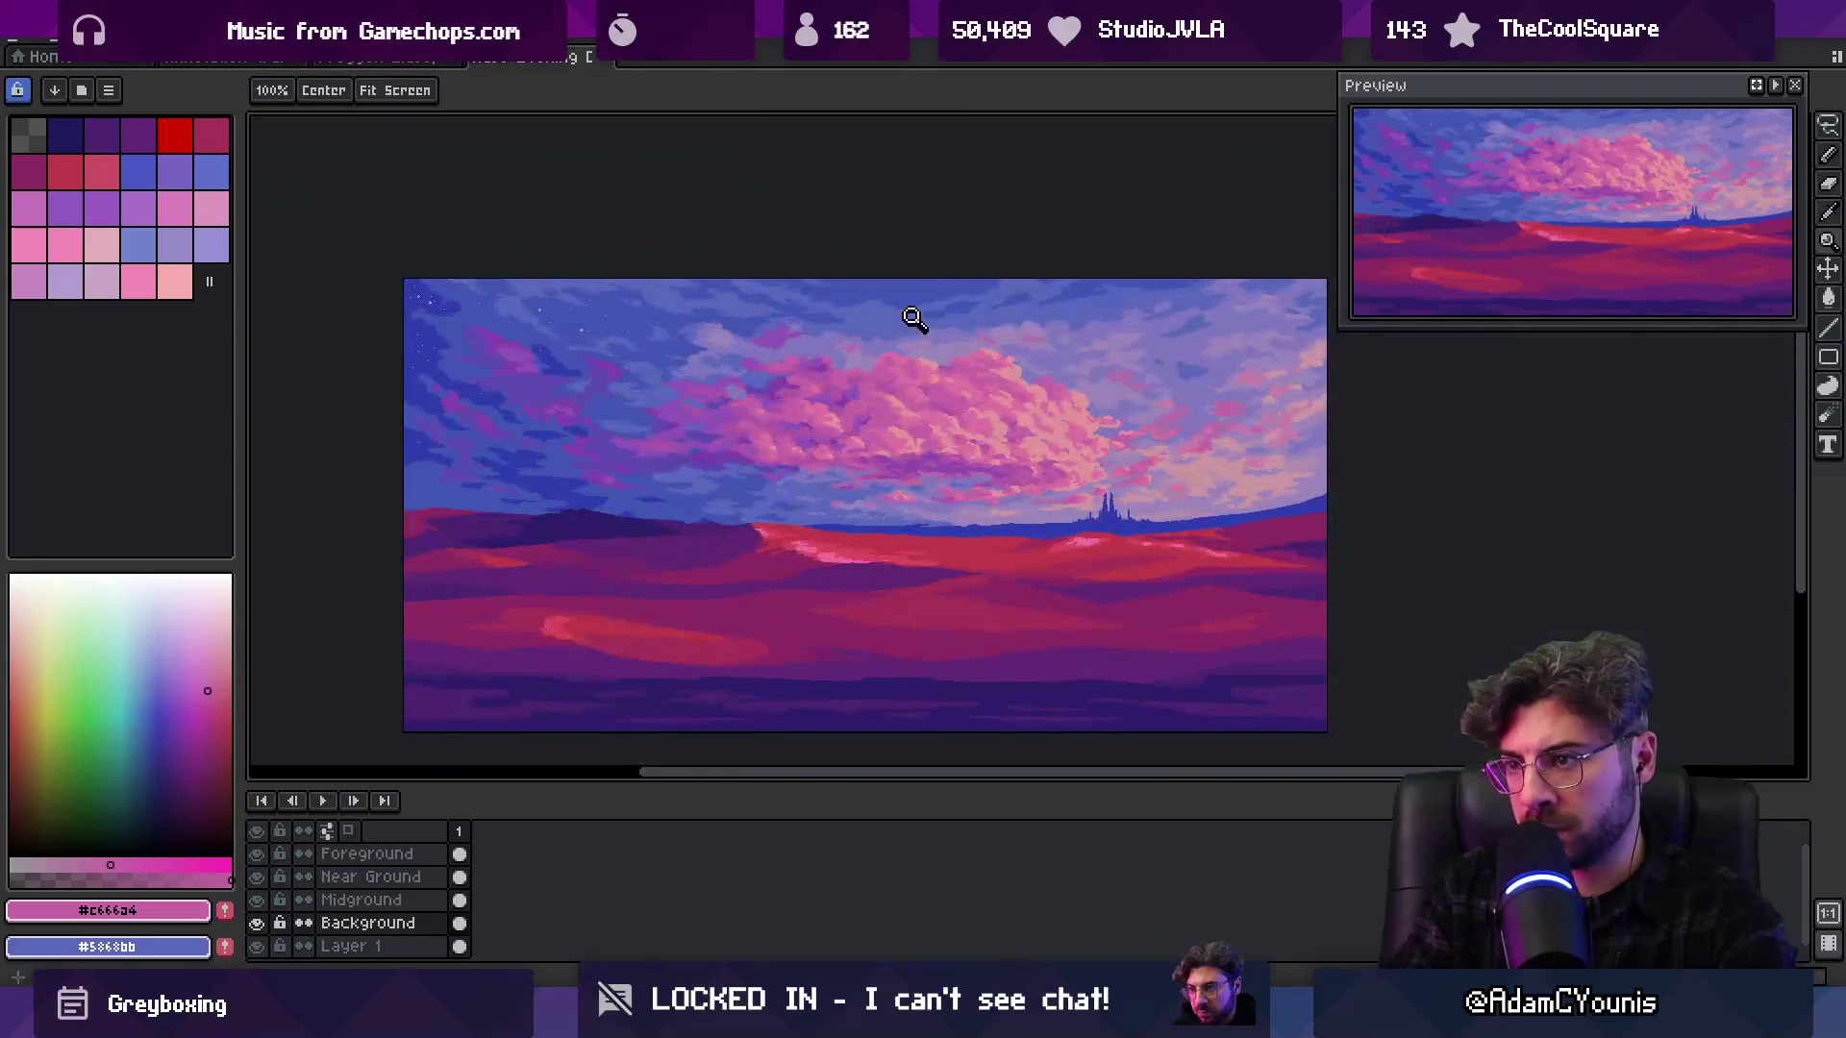
{"action": "scroll", "coordinate": [890, 404], "scroll_direction": "up", "scroll_amount": 3}
{"action": "left_click", "coordinate": [828, 417], "text": "alt"}
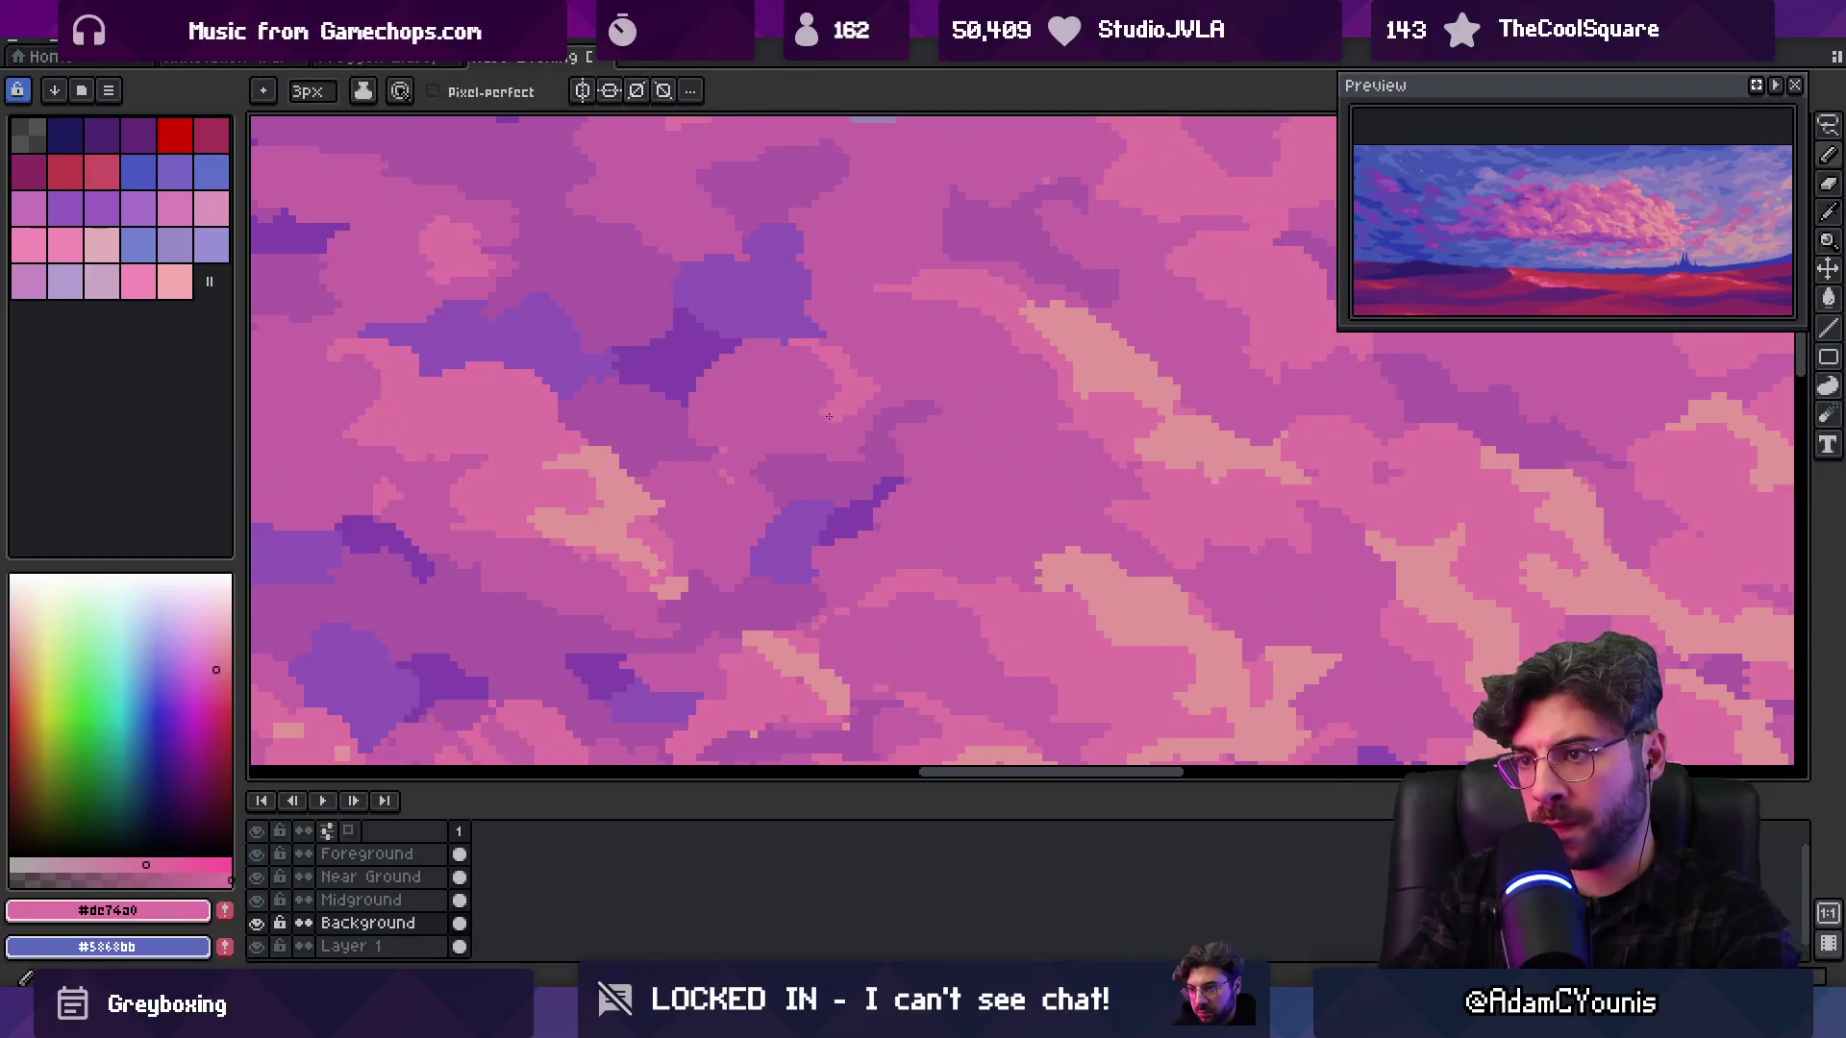
{"action": "left_click", "coordinate": [762, 365], "text": "alt"}
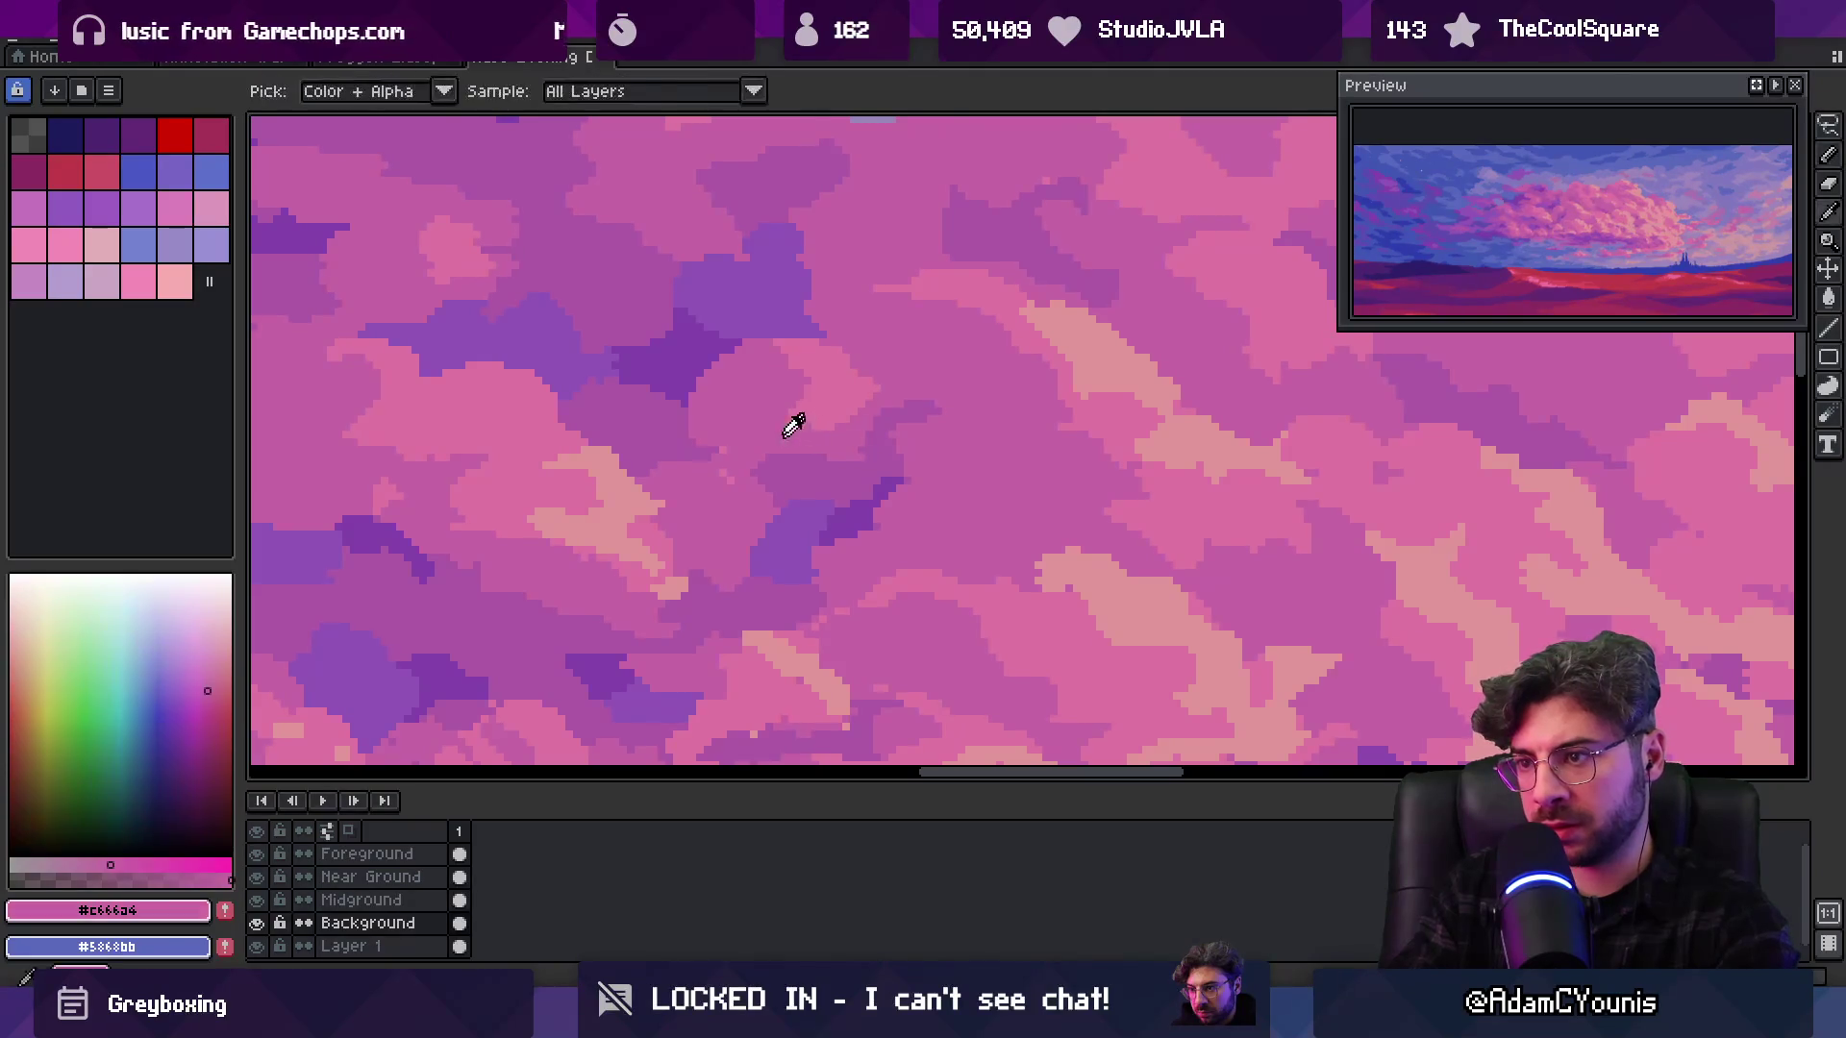
{"action": "key", "text": "z"}
{"action": "scroll", "coordinate": [899, 348], "scroll_direction": "down", "scroll_amount": 3}
{"action": "left_click", "coordinate": [935, 377]}
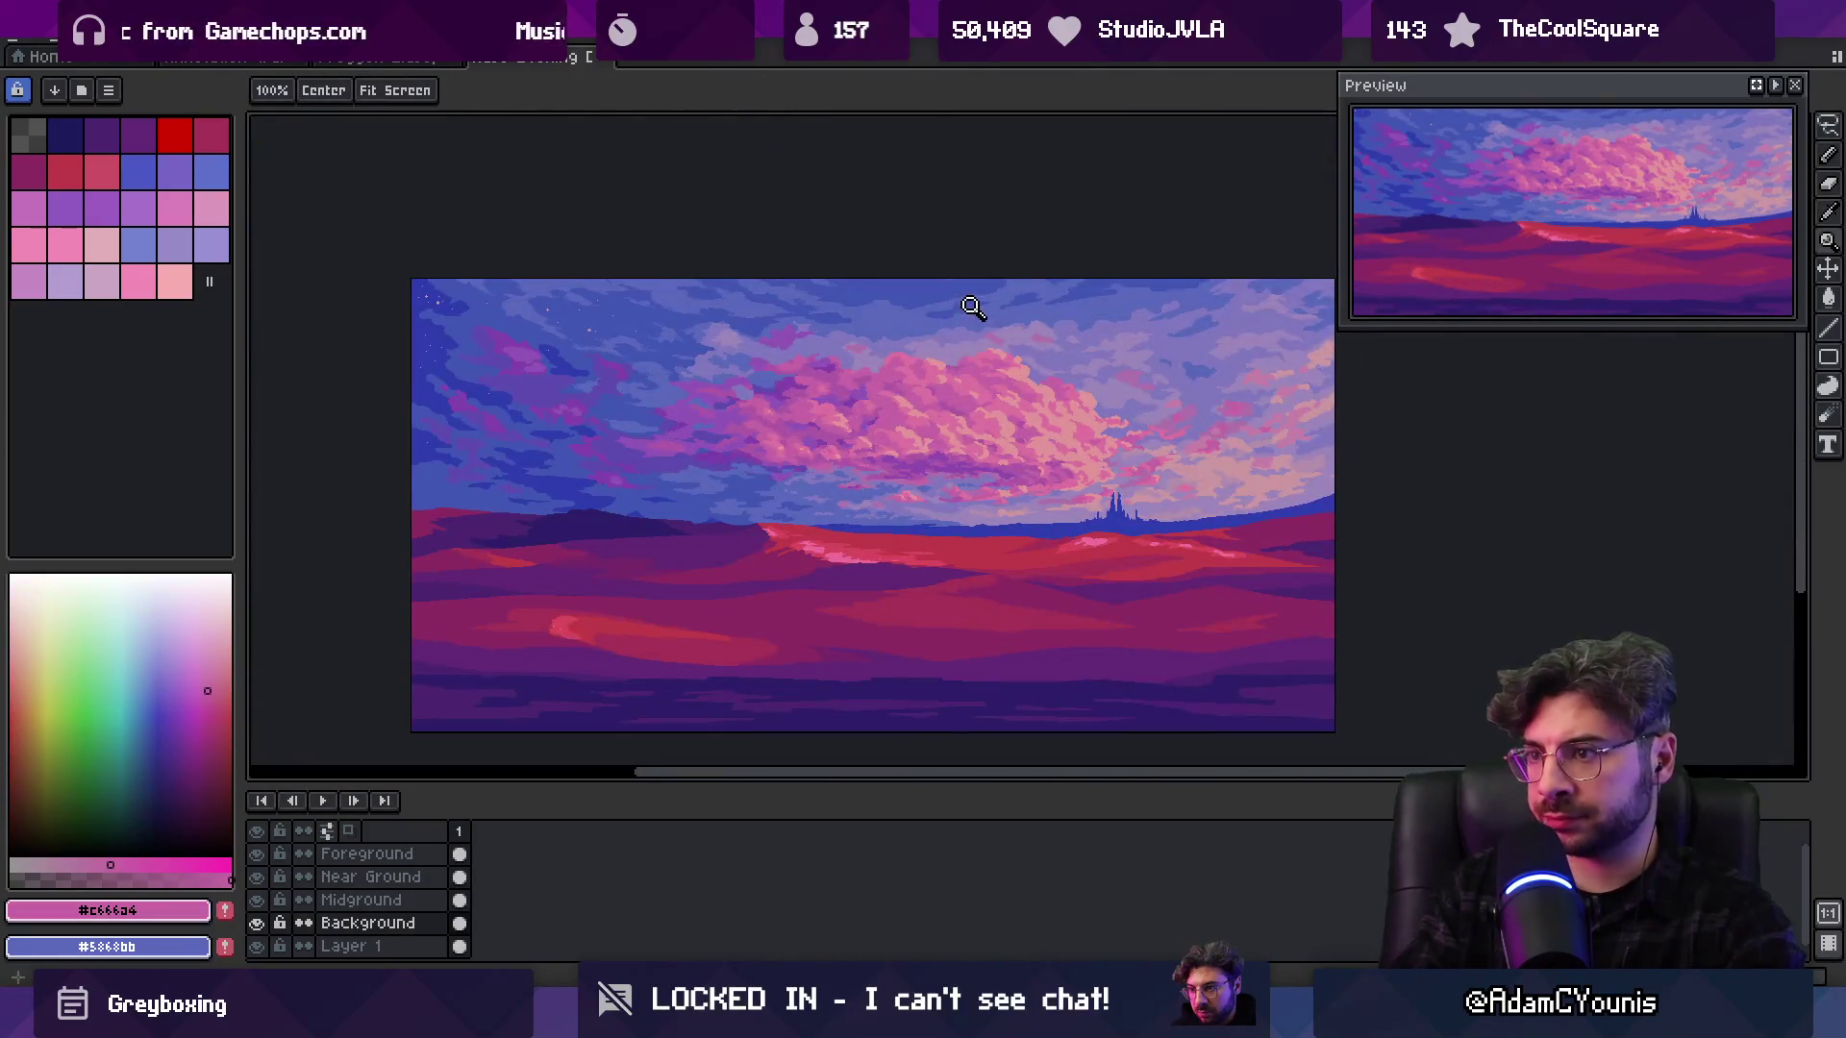
{"action": "scroll", "coordinate": [902, 411], "scroll_direction": "up", "scroll_amount": 3}
{"action": "left_click", "coordinate": [961, 375], "text": "alt"}
{"action": "key", "text": "b"}
{"action": "left_click_drag", "start_coordinate": [864, 414], "coordinate": [868, 419]}
Sample the mid pink and mauve cloud shades while reviewing the whole image
{"action": "left_click", "coordinate": [814, 407], "text": "alt"}
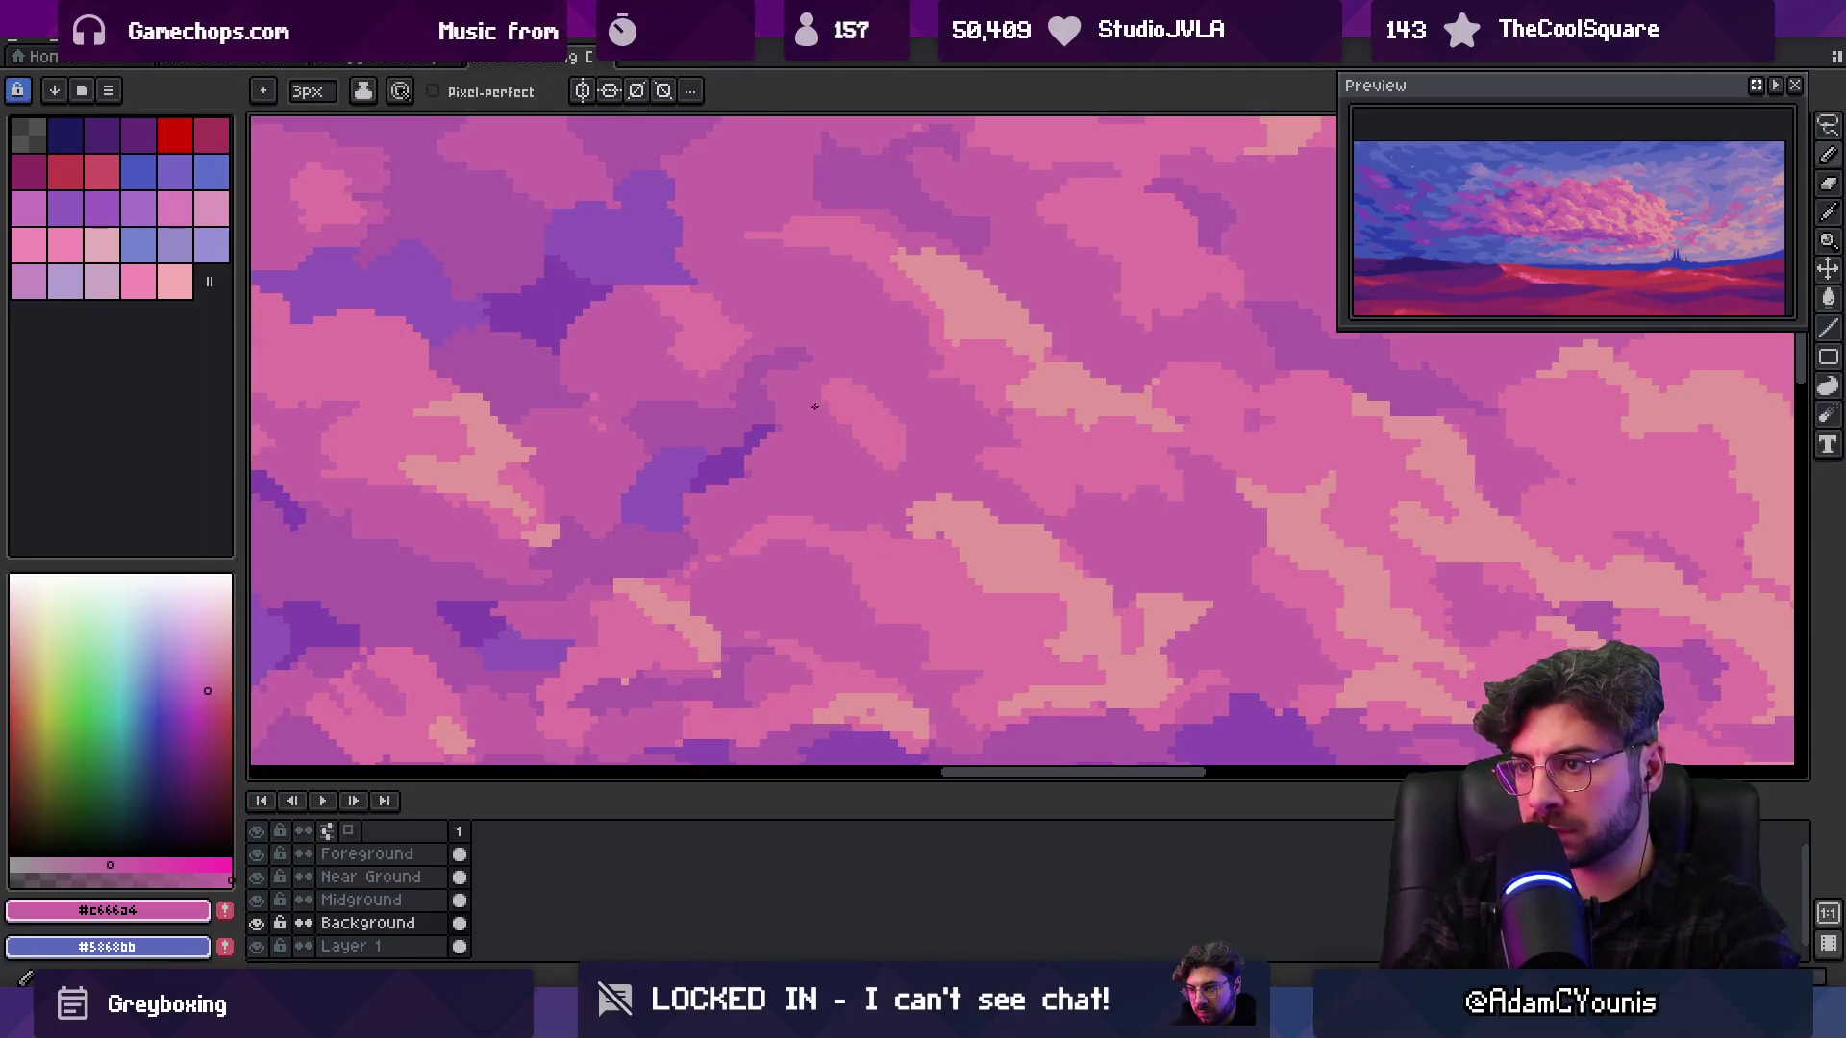
{"action": "key", "text": "z"}
{"action": "scroll", "coordinate": [874, 412], "scroll_direction": "down", "scroll_amount": 3}
{"action": "scroll", "coordinate": [915, 363], "scroll_direction": "down", "scroll_amount": 1}
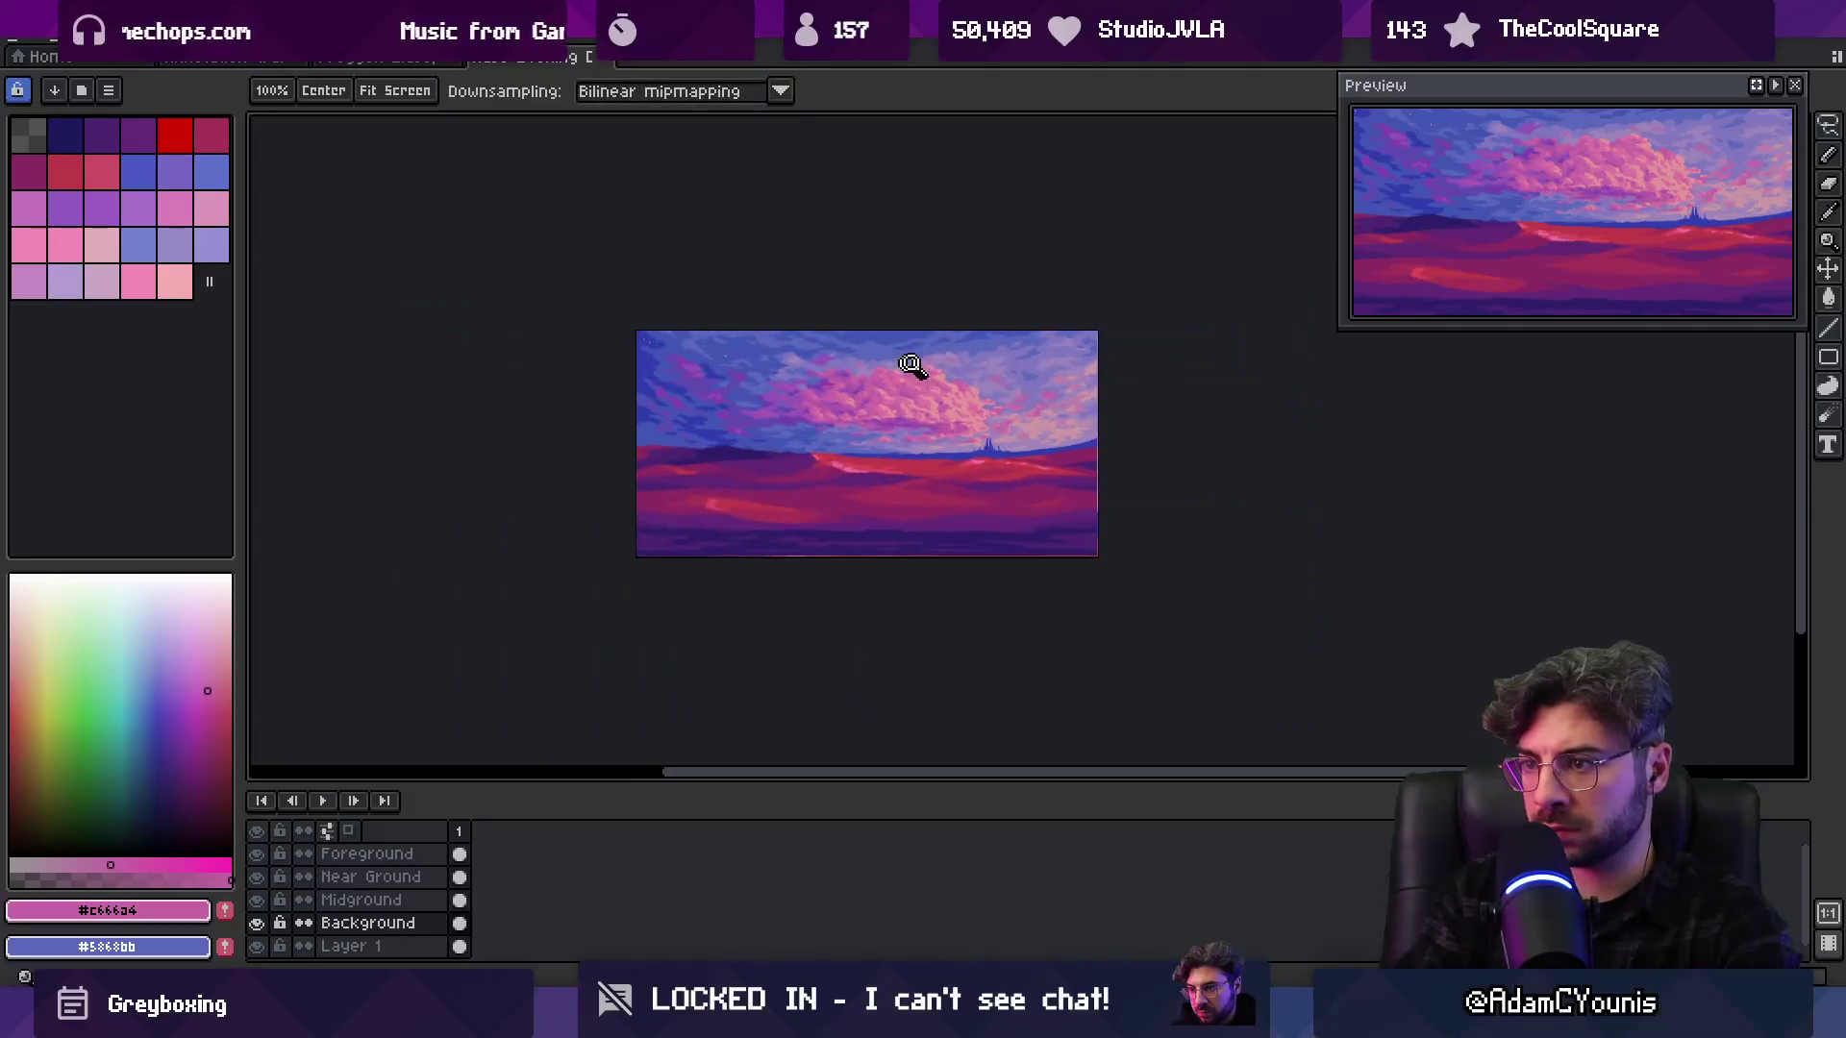
{"action": "scroll", "coordinate": [937, 348], "scroll_direction": "up", "scroll_amount": 1}
{"action": "scroll", "coordinate": [989, 420], "scroll_direction": "up", "scroll_amount": 3}
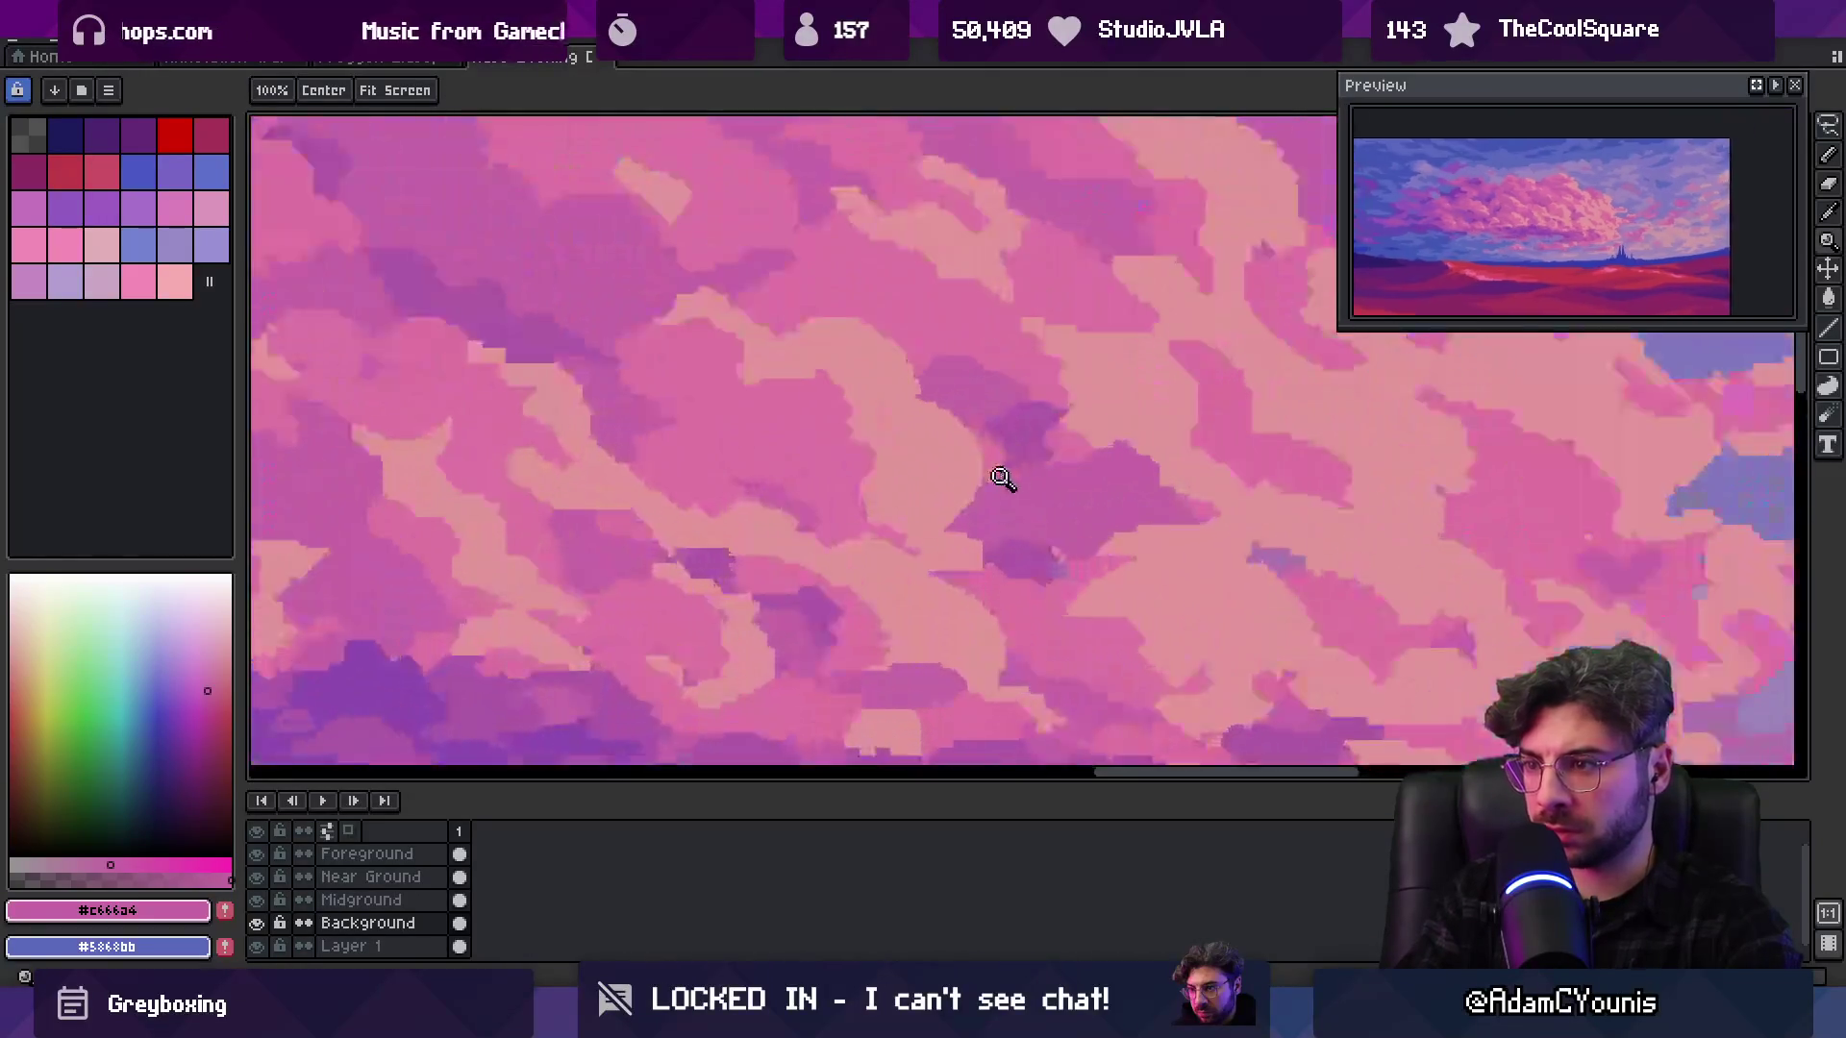
{"action": "key", "text": "b"}
{"action": "key", "text": "z"}
{"action": "scroll", "coordinate": [939, 502], "scroll_direction": "down", "scroll_amount": 3}
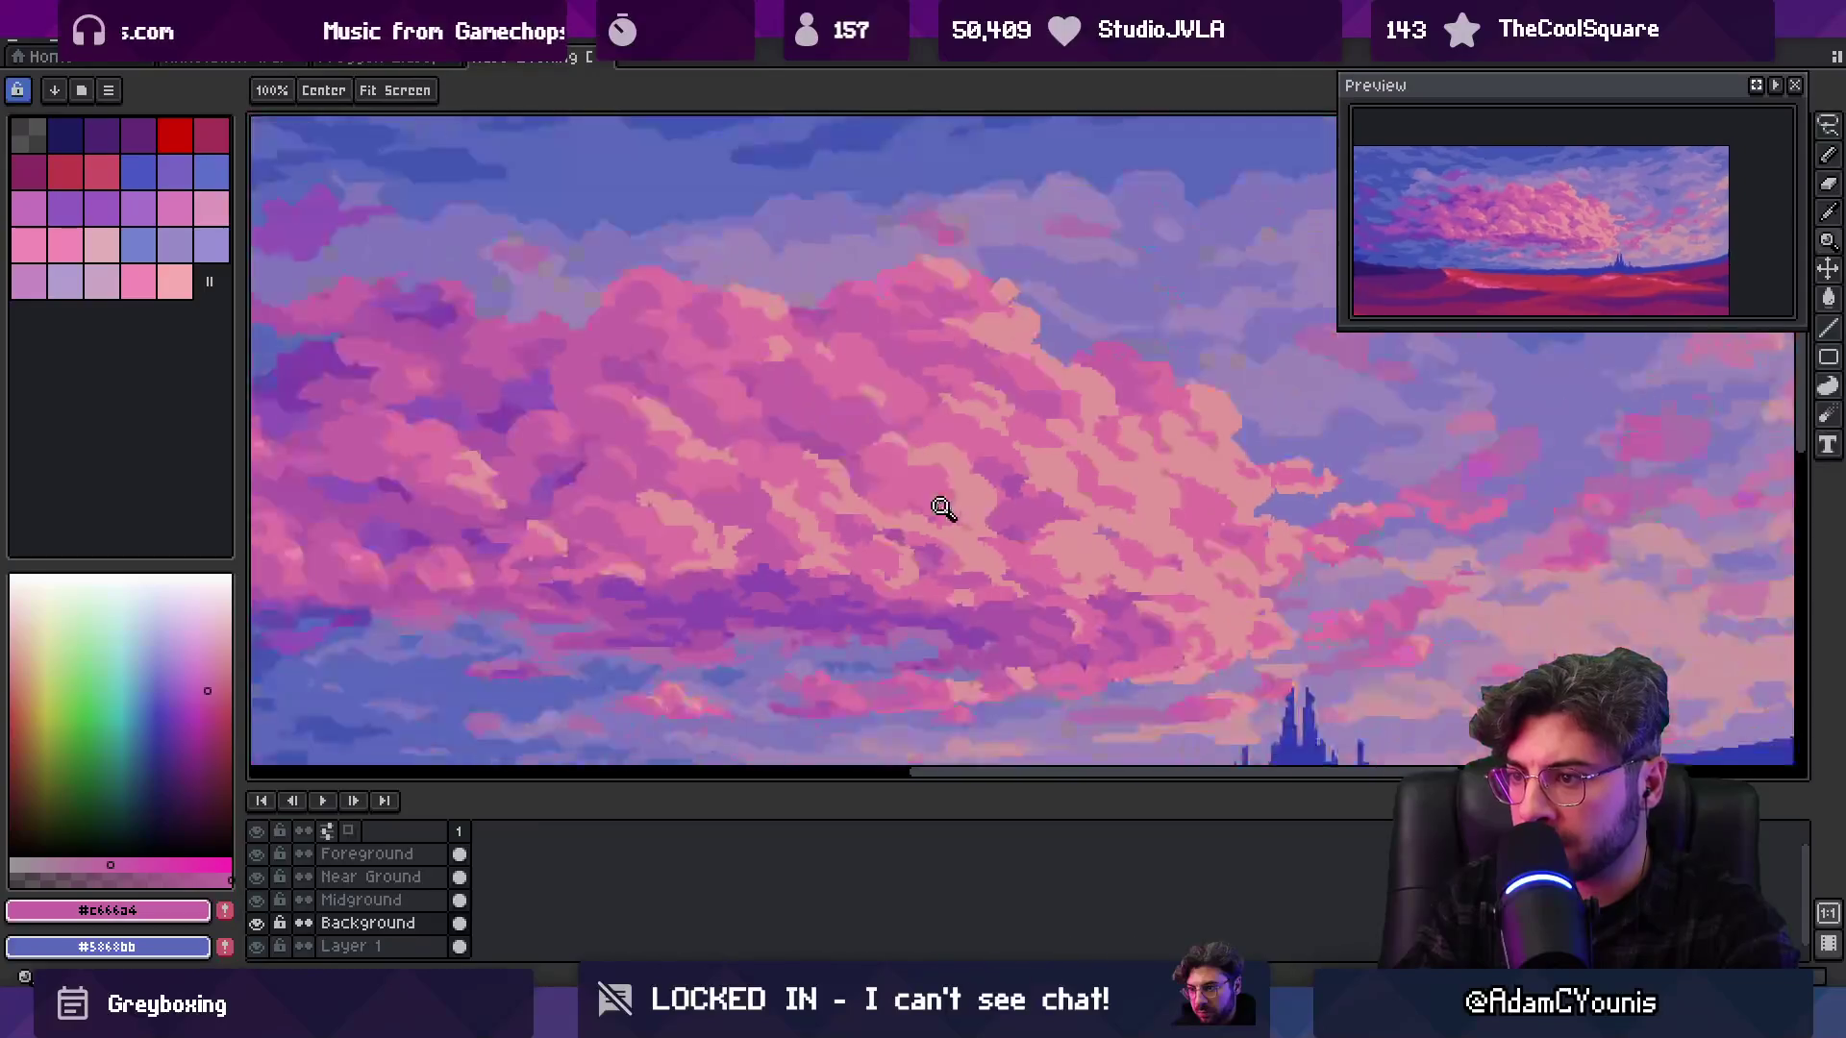
{"action": "scroll", "coordinate": [993, 474], "scroll_direction": "up", "scroll_amount": 1}
{"action": "scroll", "coordinate": [966, 497], "scroll_direction": "up", "scroll_amount": 2}
{"action": "left_click", "coordinate": [967, 497], "text": "alt"}
{"action": "key", "text": "b"}
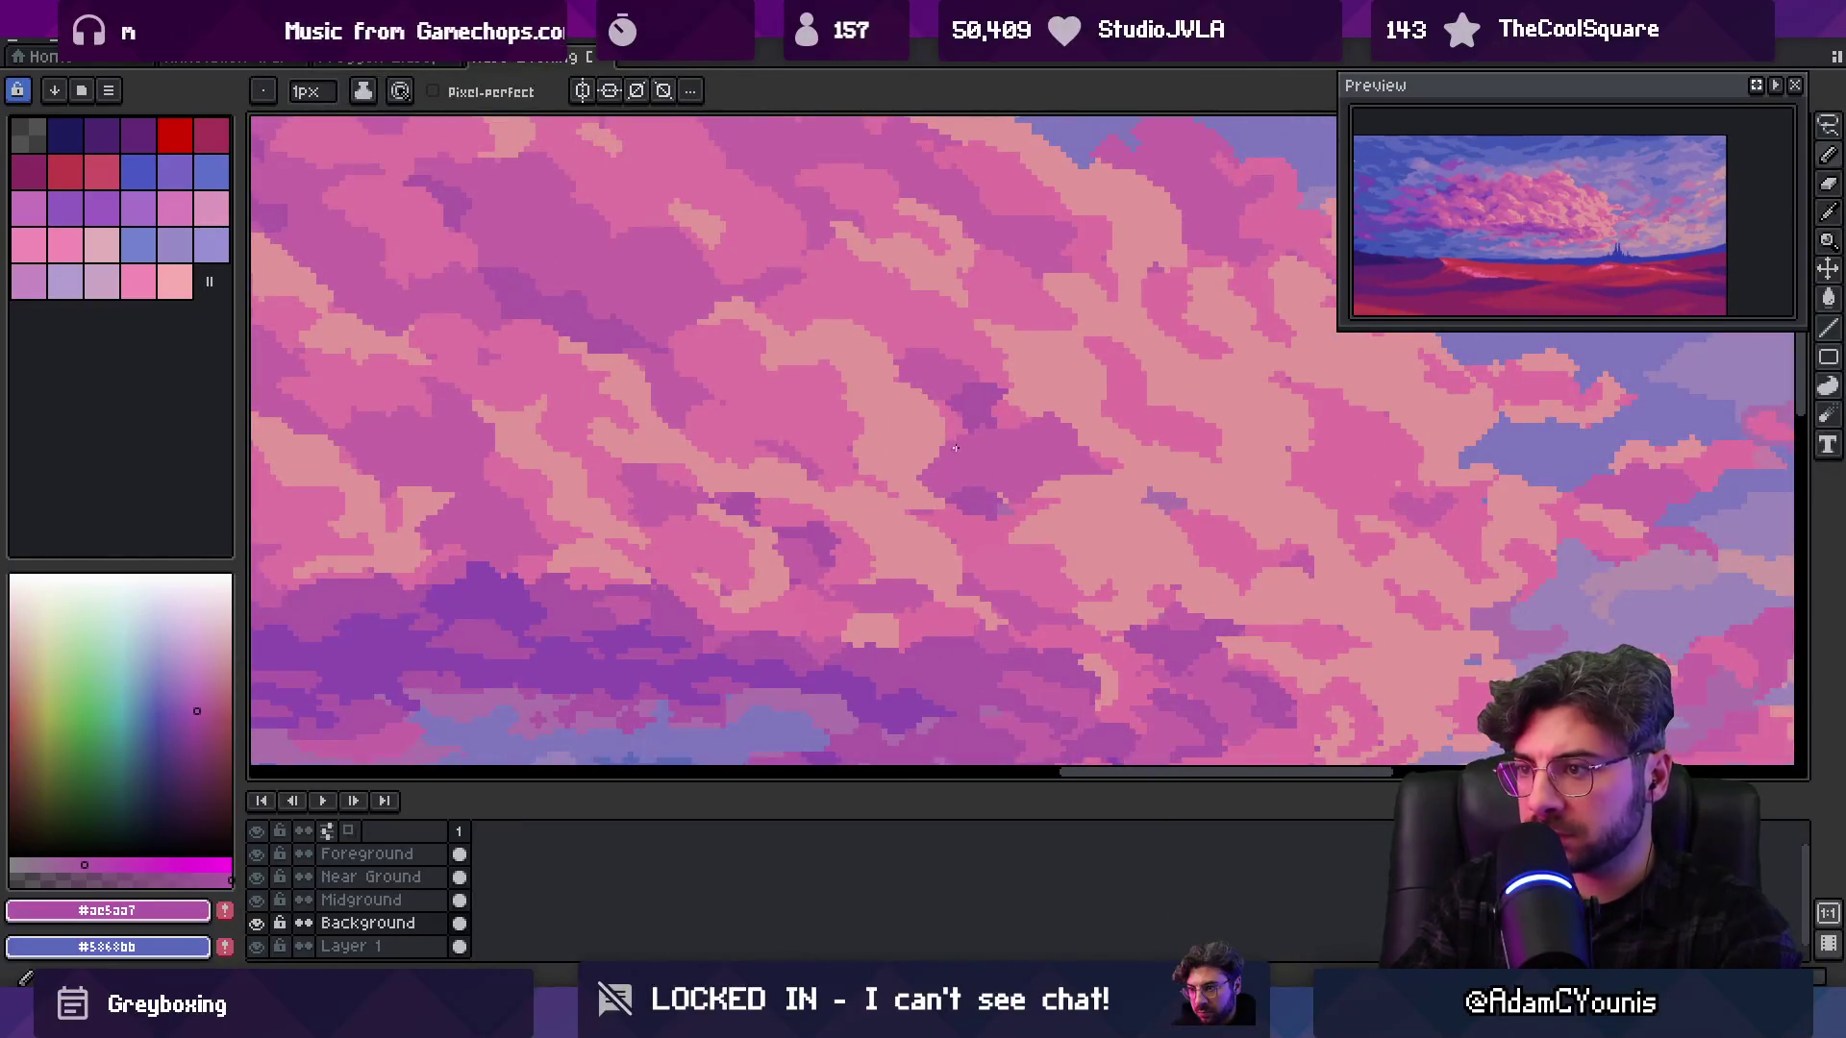
{"action": "key", "text": "z"}
{"action": "scroll", "coordinate": [960, 429], "scroll_direction": "down", "scroll_amount": 2}
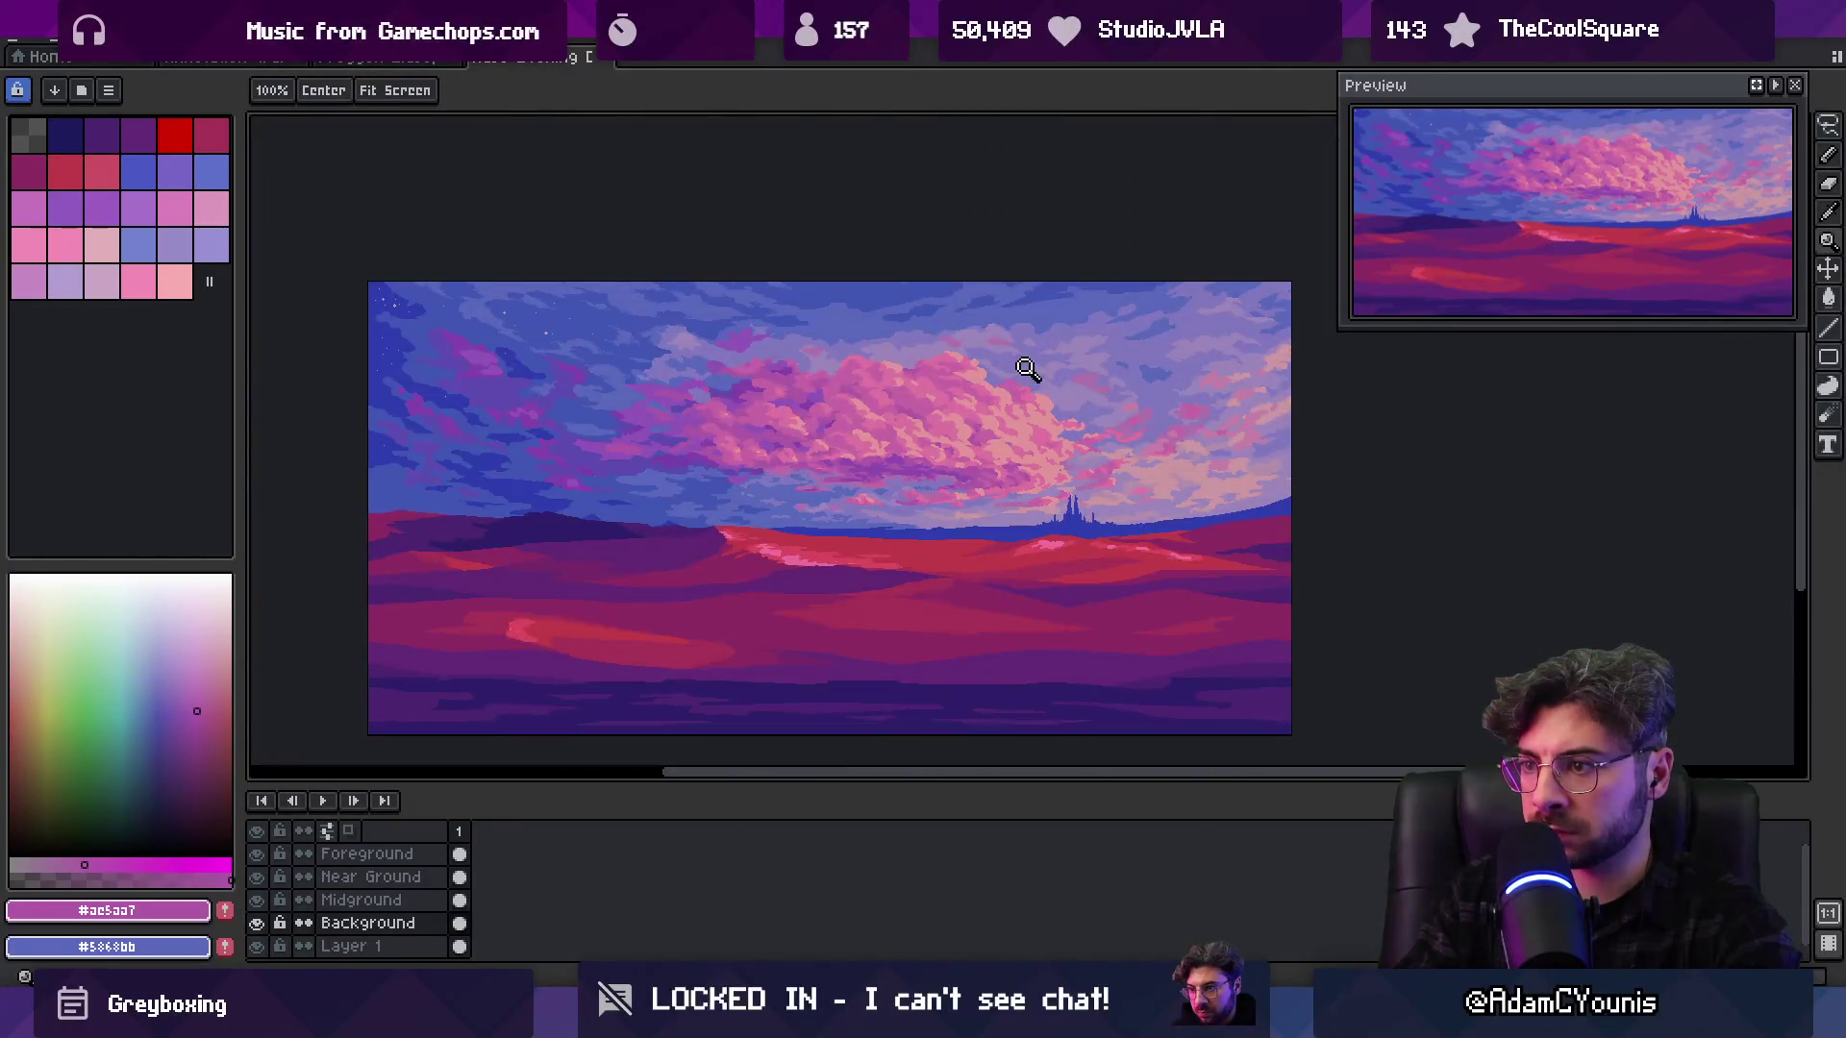
{"action": "scroll", "coordinate": [1043, 348], "scroll_direction": "up", "scroll_amount": 3}
Sample the purple shadow colour and add a purple pixel to the cloud shadow
{"action": "key", "text": "g"}
{"action": "left_click", "coordinate": [964, 456], "text": "alt"}
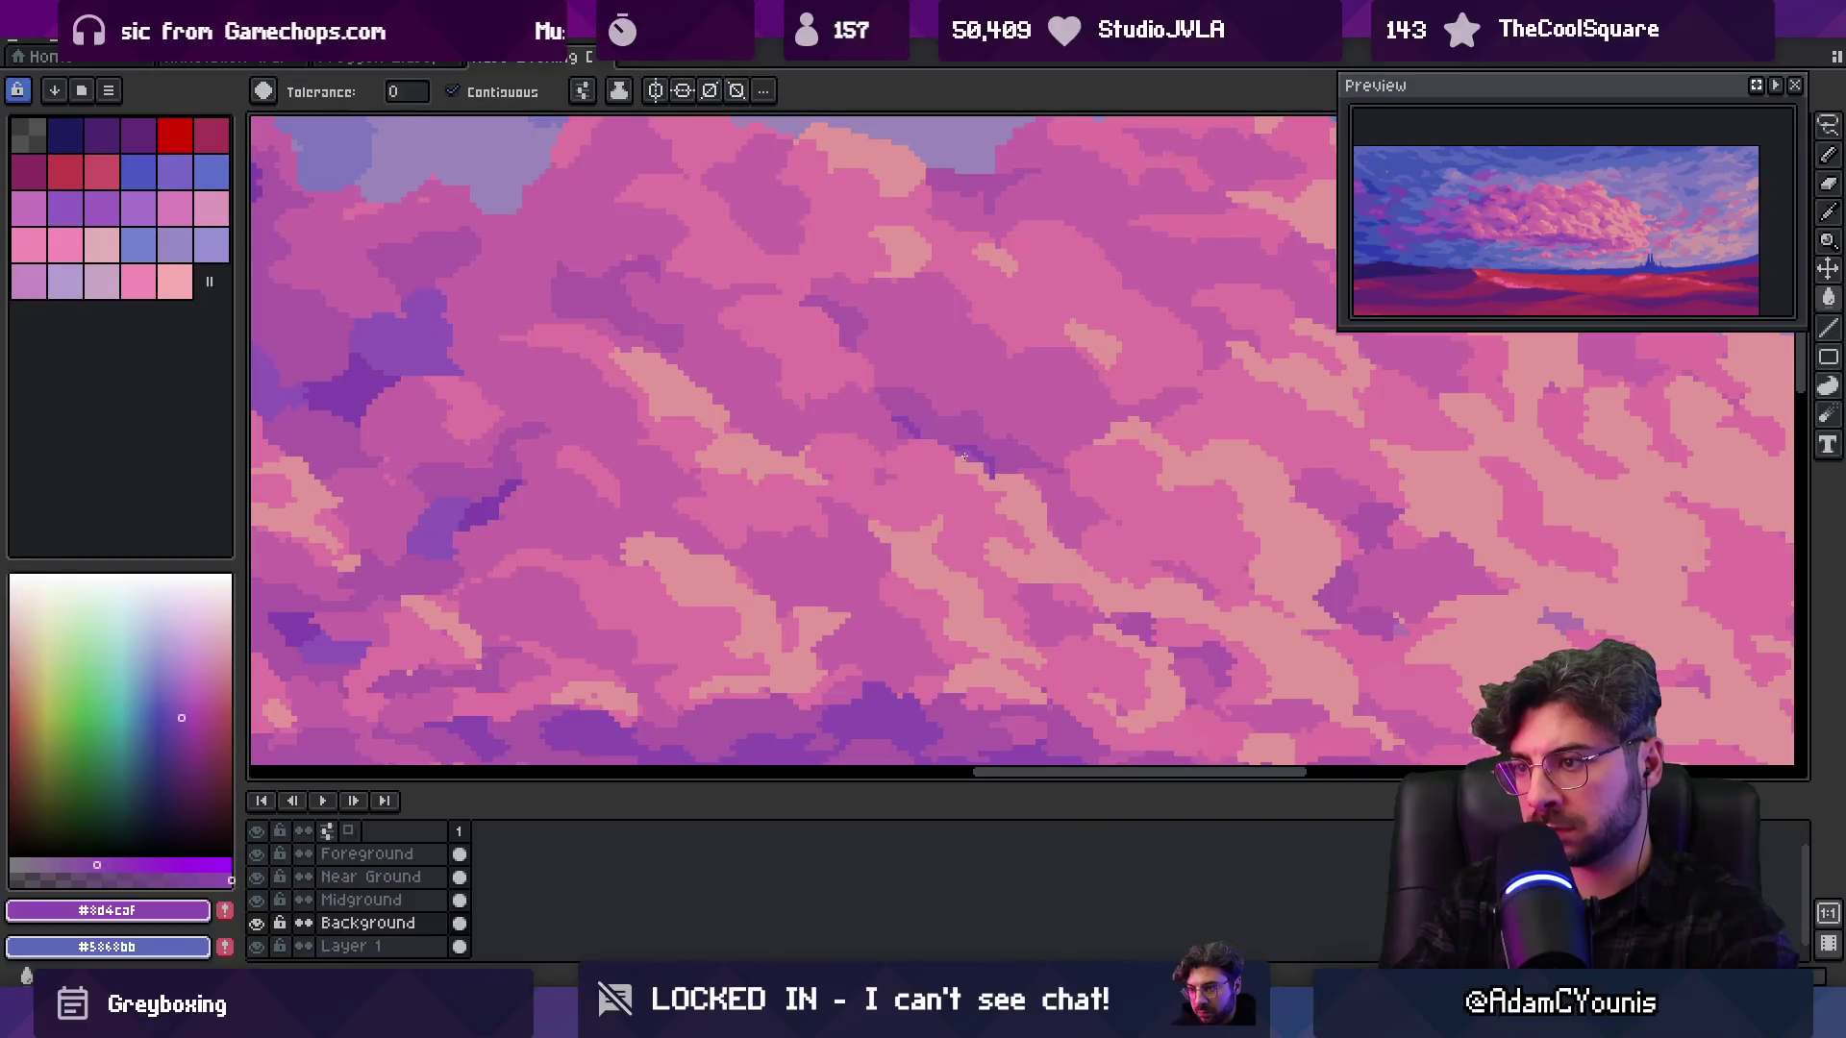
{"action": "key", "text": "z"}
{"action": "scroll", "coordinate": [968, 379], "scroll_direction": "down", "scroll_amount": 4}
{"action": "scroll", "coordinate": [989, 375], "scroll_direction": "up", "scroll_amount": 2}
{"action": "scroll", "coordinate": [965, 401], "scroll_direction": "up", "scroll_amount": 2}
{"action": "left_click", "coordinate": [997, 481], "text": "alt"}
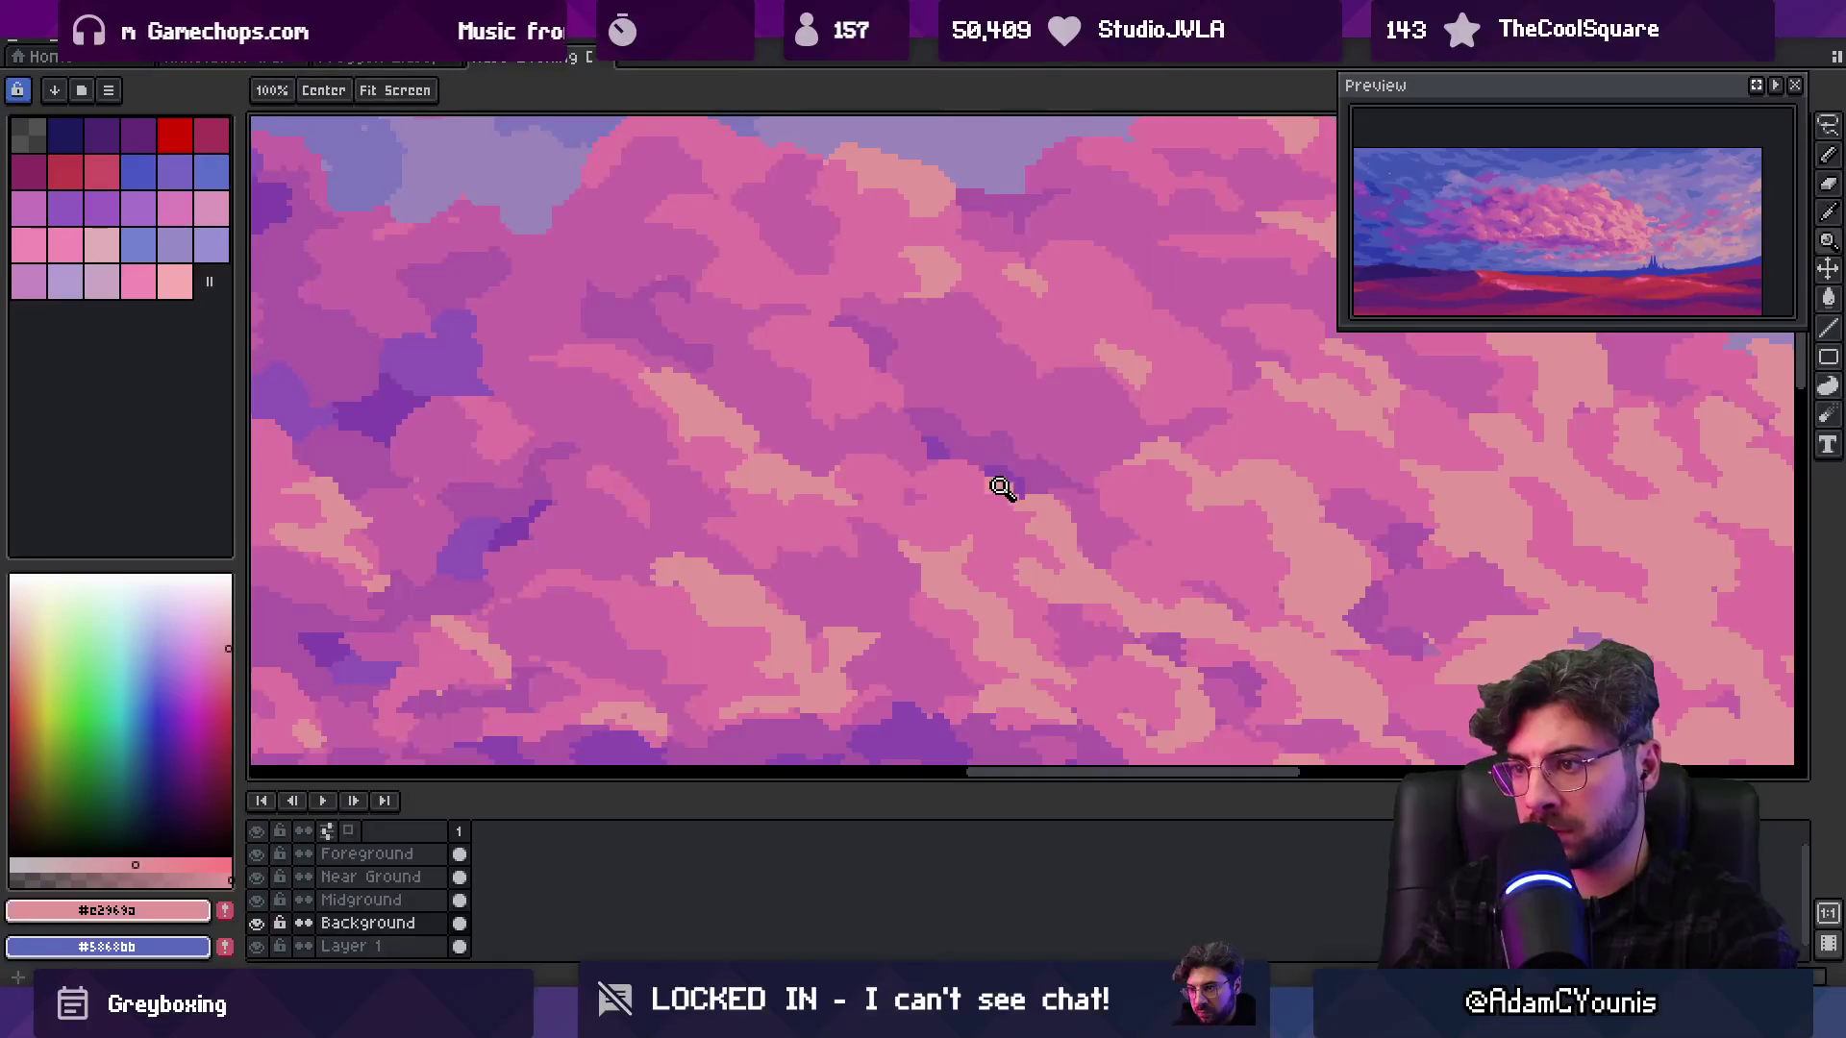
{"action": "scroll", "coordinate": [997, 480], "scroll_direction": "up", "scroll_amount": 3}
{"action": "key", "text": "b"}
{"action": "left_click", "coordinate": [1032, 471], "text": "alt"}
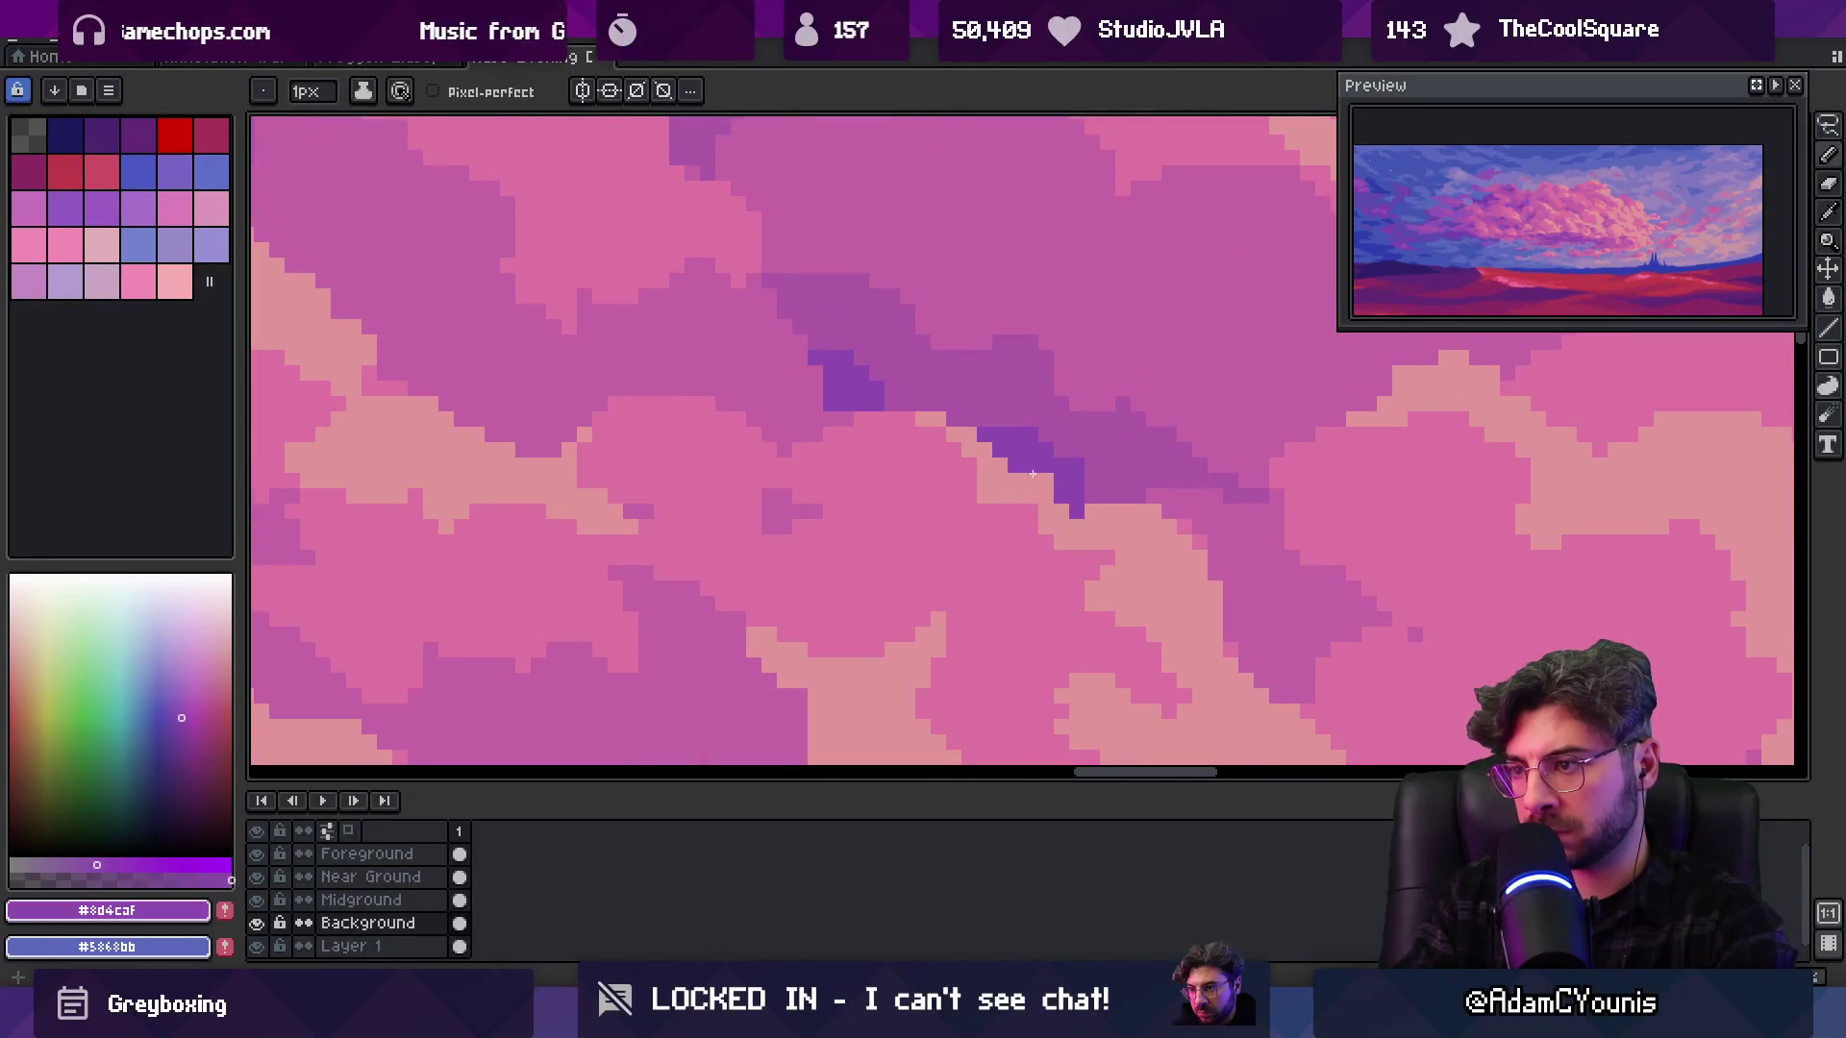
{"action": "left_click", "coordinate": [1052, 504]}
Paint pale pink over the stray purple pixels along the cloud edge
{"action": "left_click", "coordinate": [1104, 458], "text": "alt"}
{"action": "left_click", "coordinate": [1077, 471]}
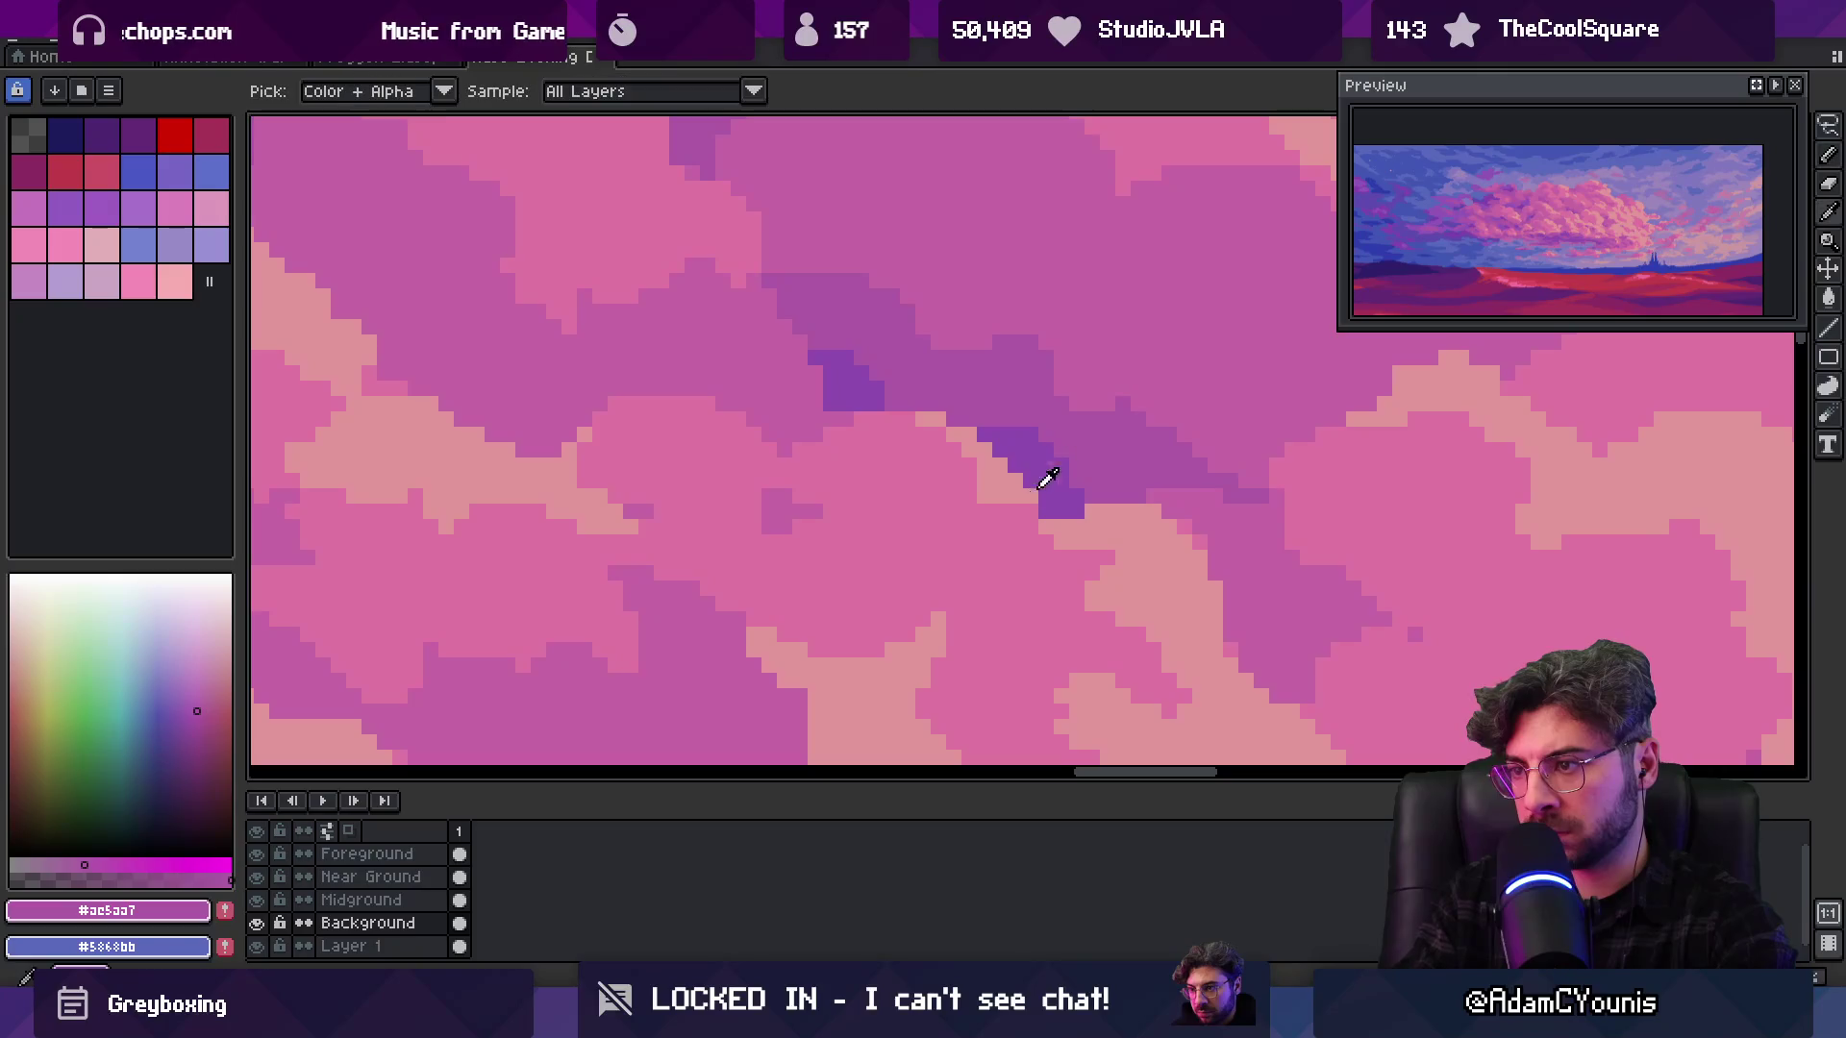
{"action": "left_click", "coordinate": [1031, 510], "text": "alt"}
{"action": "scroll", "coordinate": [1026, 490], "scroll_direction": "down", "scroll_amount": 1}
{"action": "left_click", "coordinate": [976, 425]}
{"action": "left_click_drag", "start_coordinate": [1005, 471], "coordinate": [1030, 474]}
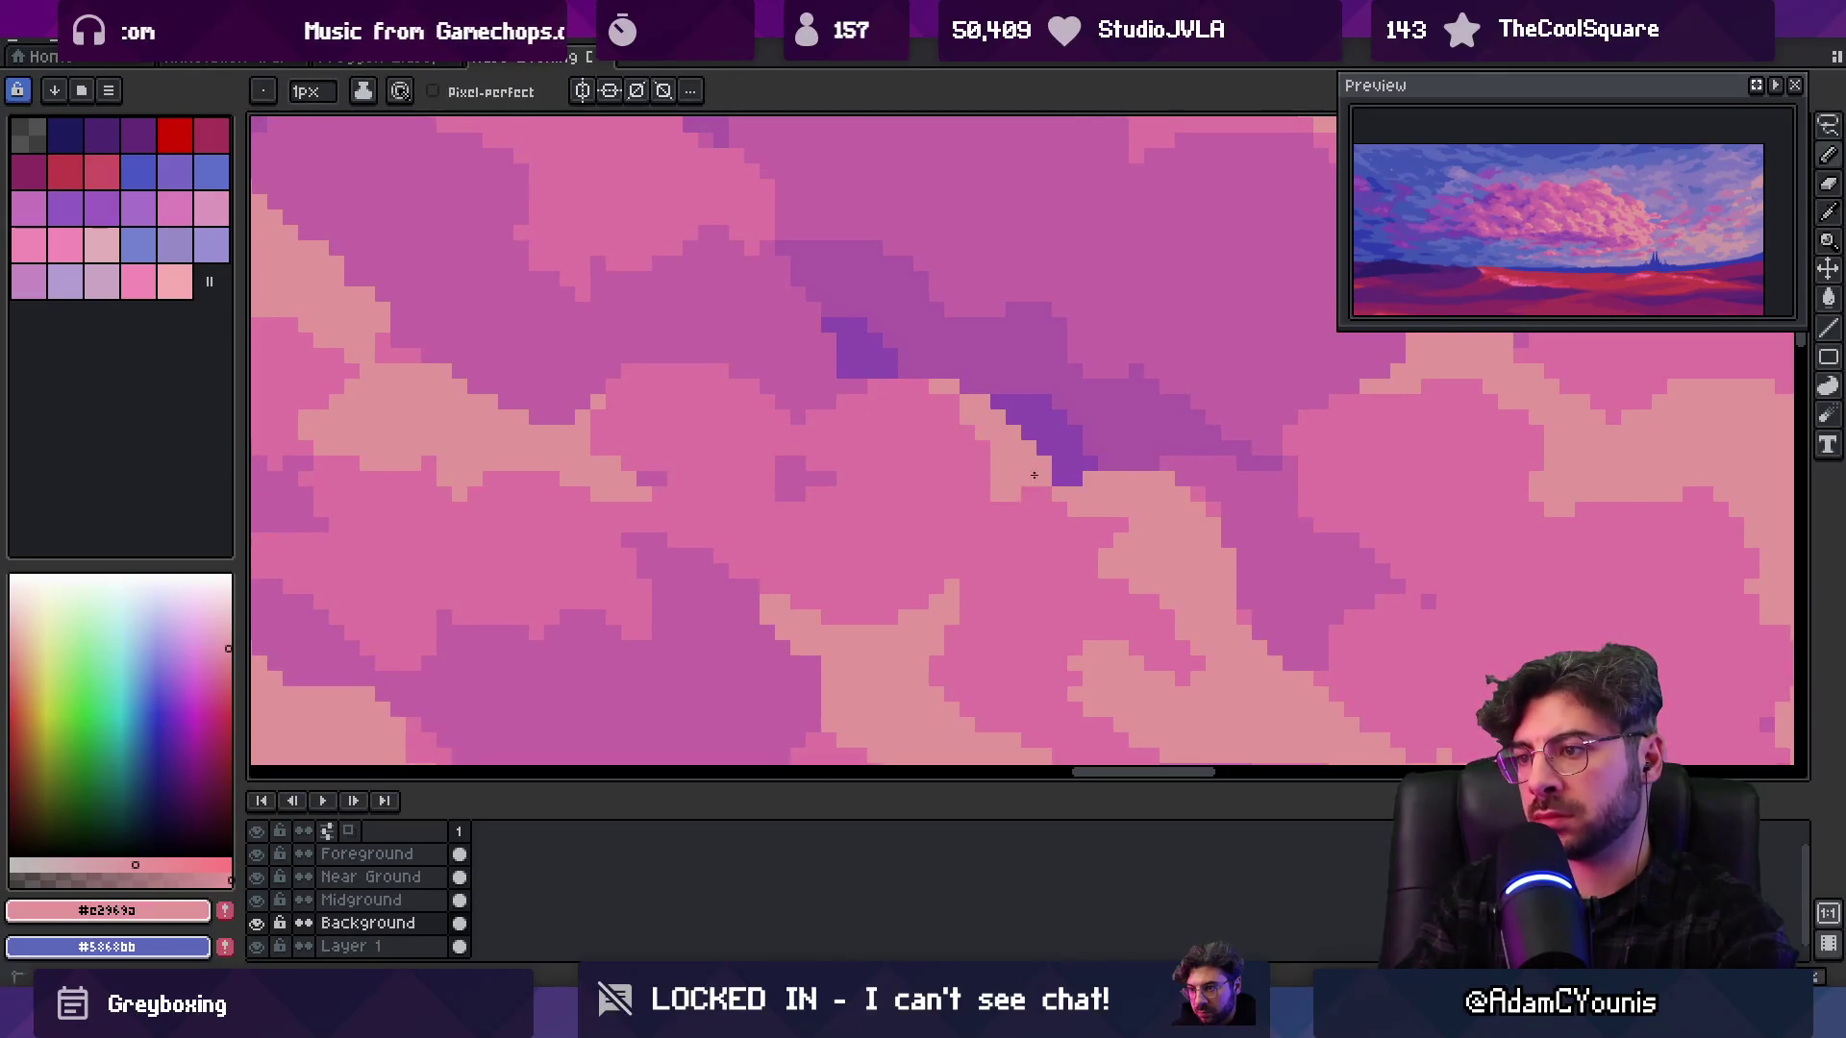
Sample the cloud's mid pink #dc74a0 and darker pink #c666a4
{"action": "key", "text": "z"}
{"action": "scroll", "coordinate": [1048, 433], "scroll_direction": "down", "scroll_amount": 5}
{"action": "scroll", "coordinate": [1048, 428], "scroll_direction": "up", "scroll_amount": 3}
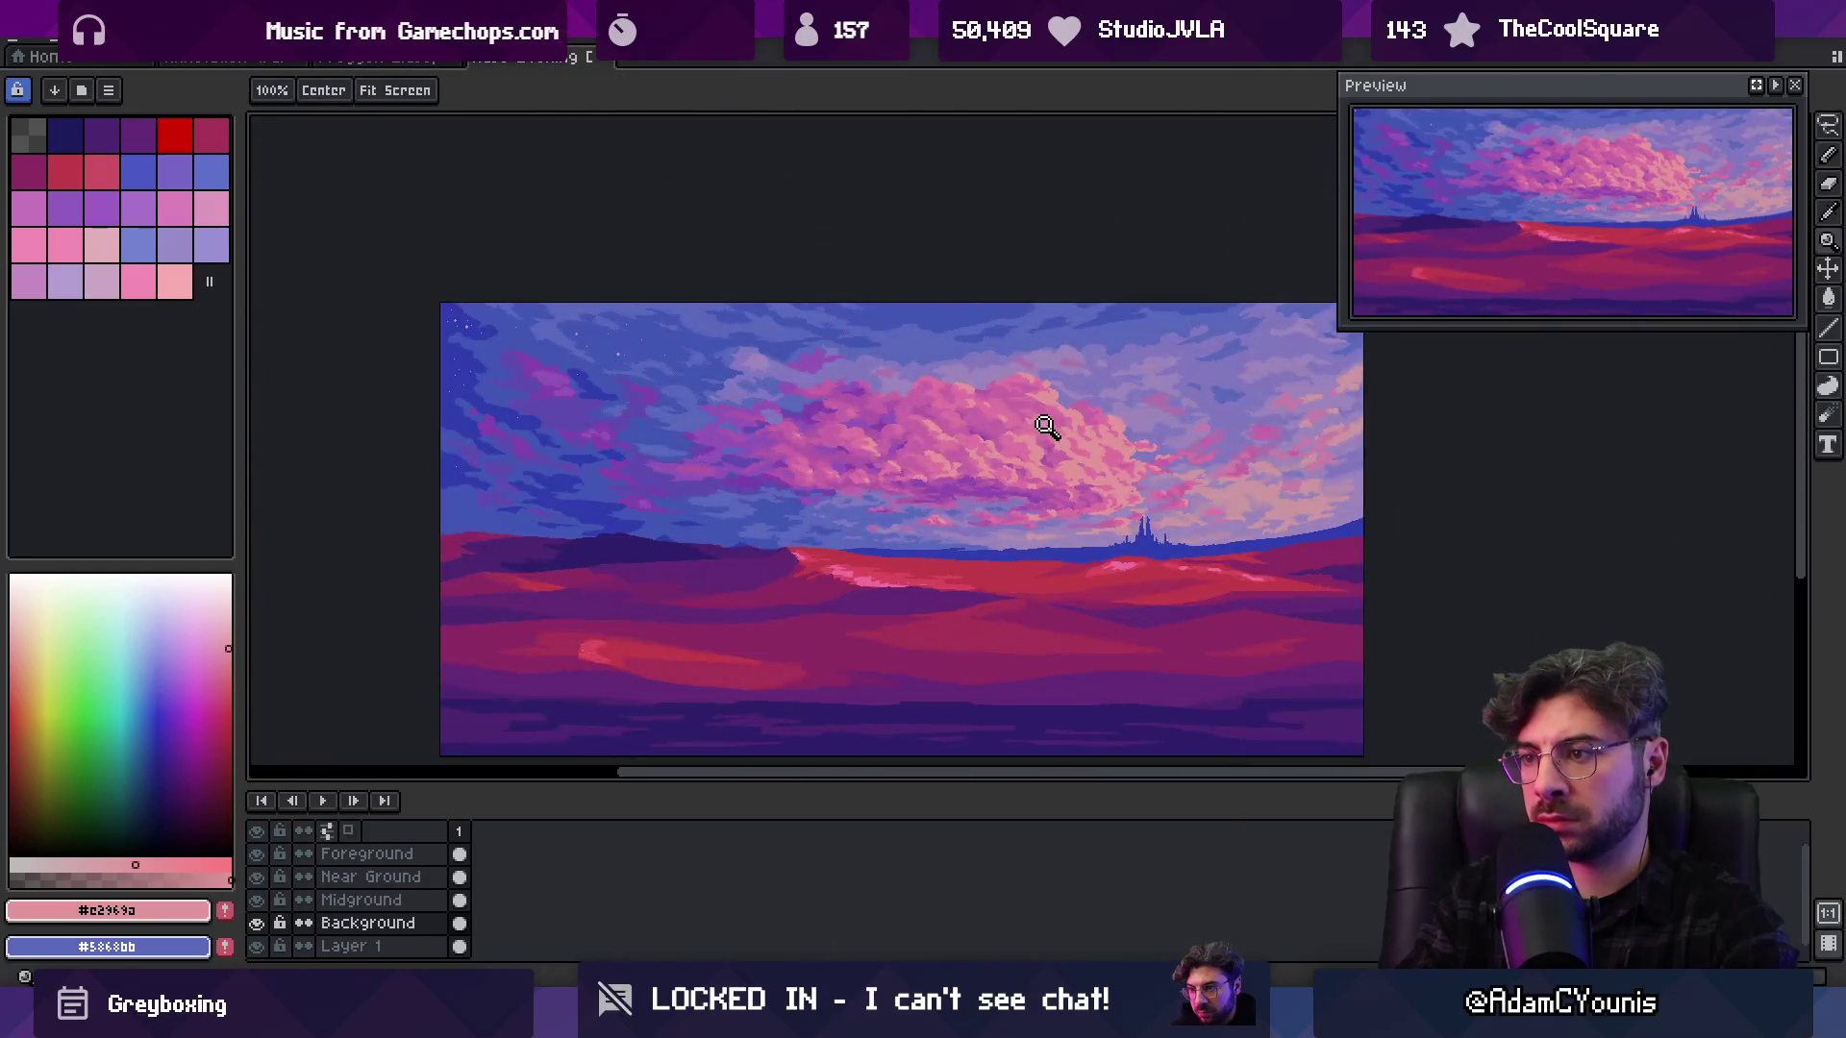
{"action": "scroll", "coordinate": [973, 443], "scroll_direction": "up", "scroll_amount": 2}
{"action": "key", "text": "b"}
{"action": "left_click", "coordinate": [962, 484], "text": "alt"}
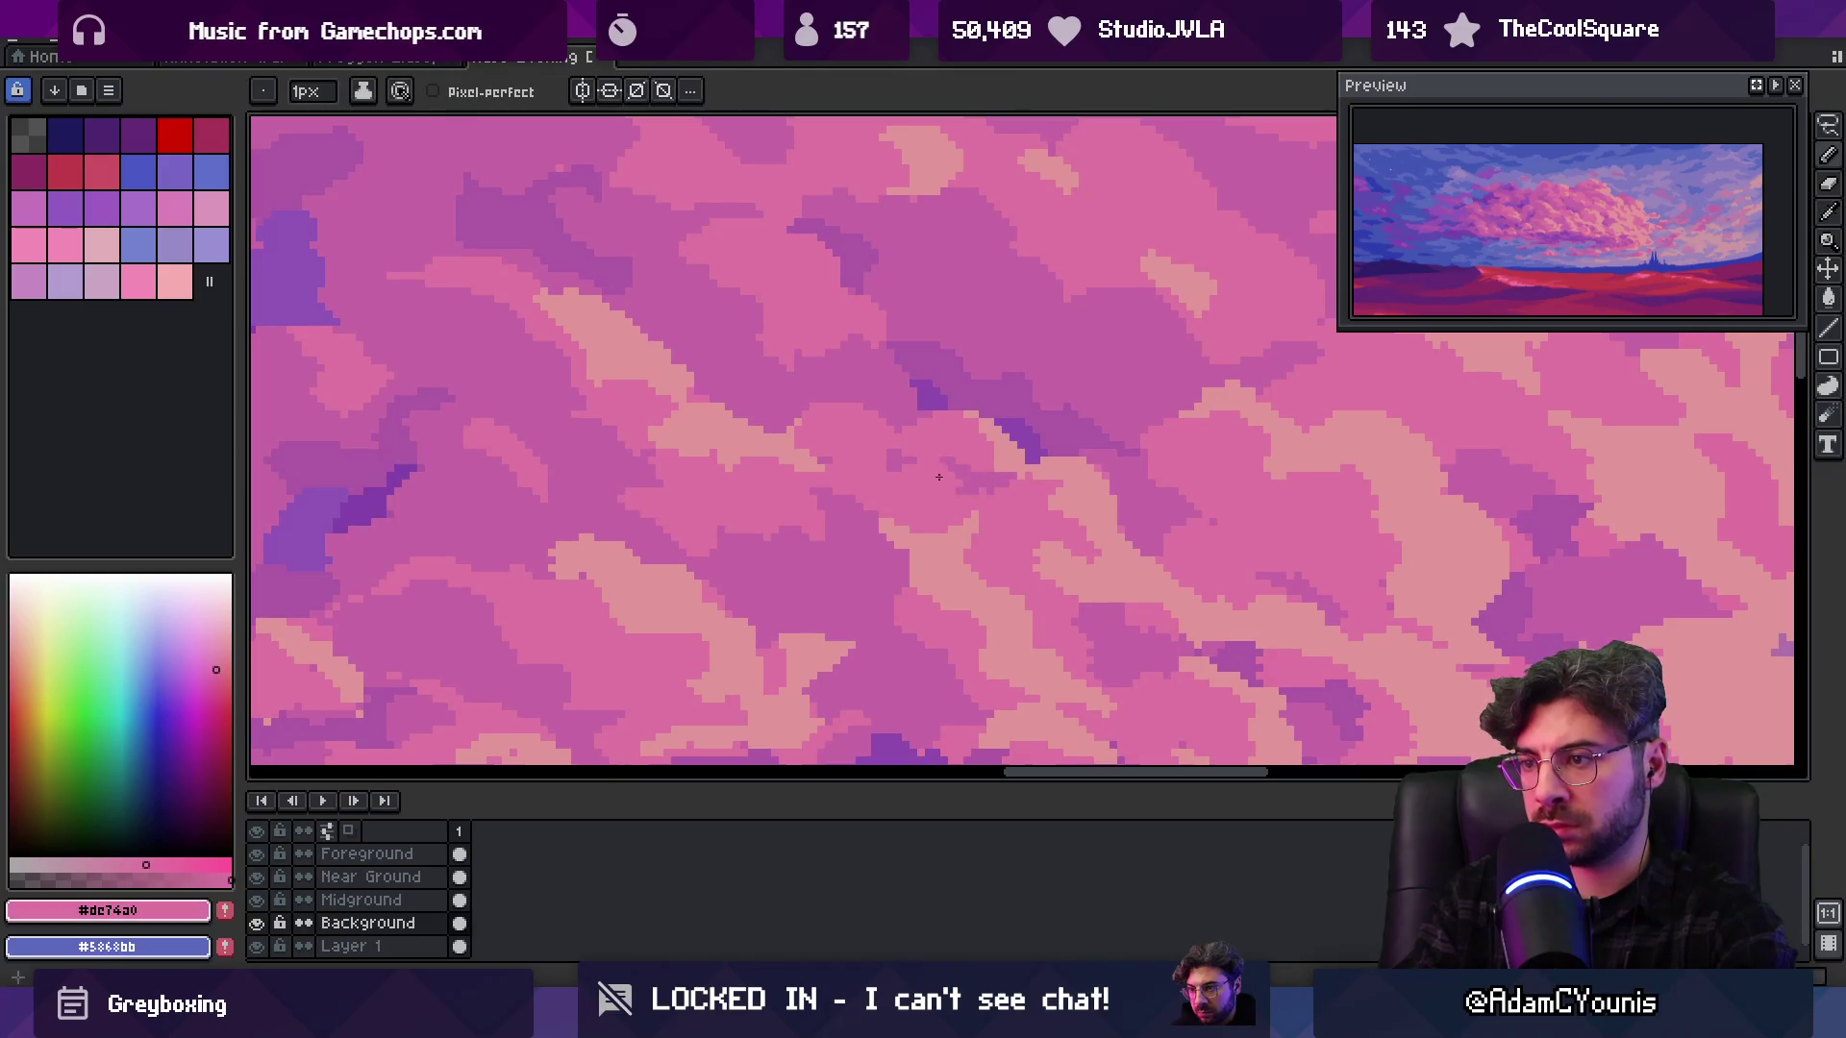
{"action": "key", "text": "alt"}
{"action": "left_click", "coordinate": [931, 454], "text": "alt"}
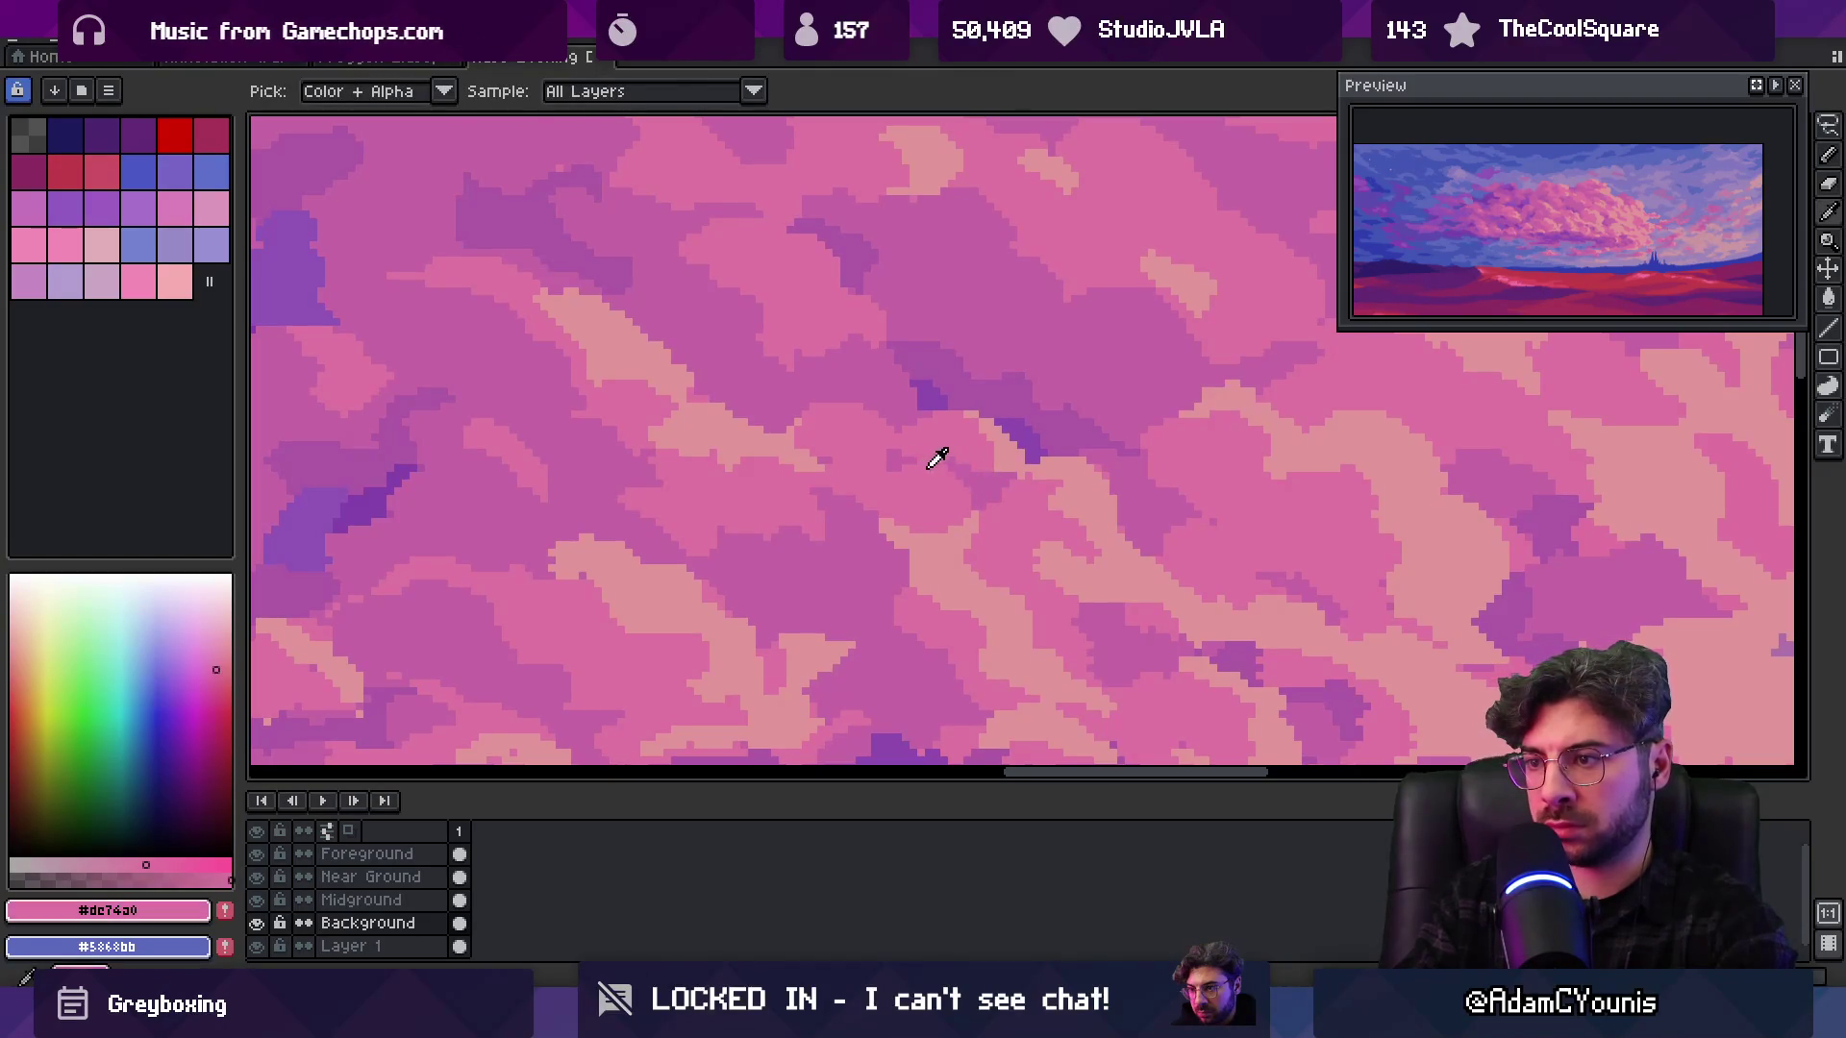
{"action": "left_click", "coordinate": [884, 456], "text": "alt"}
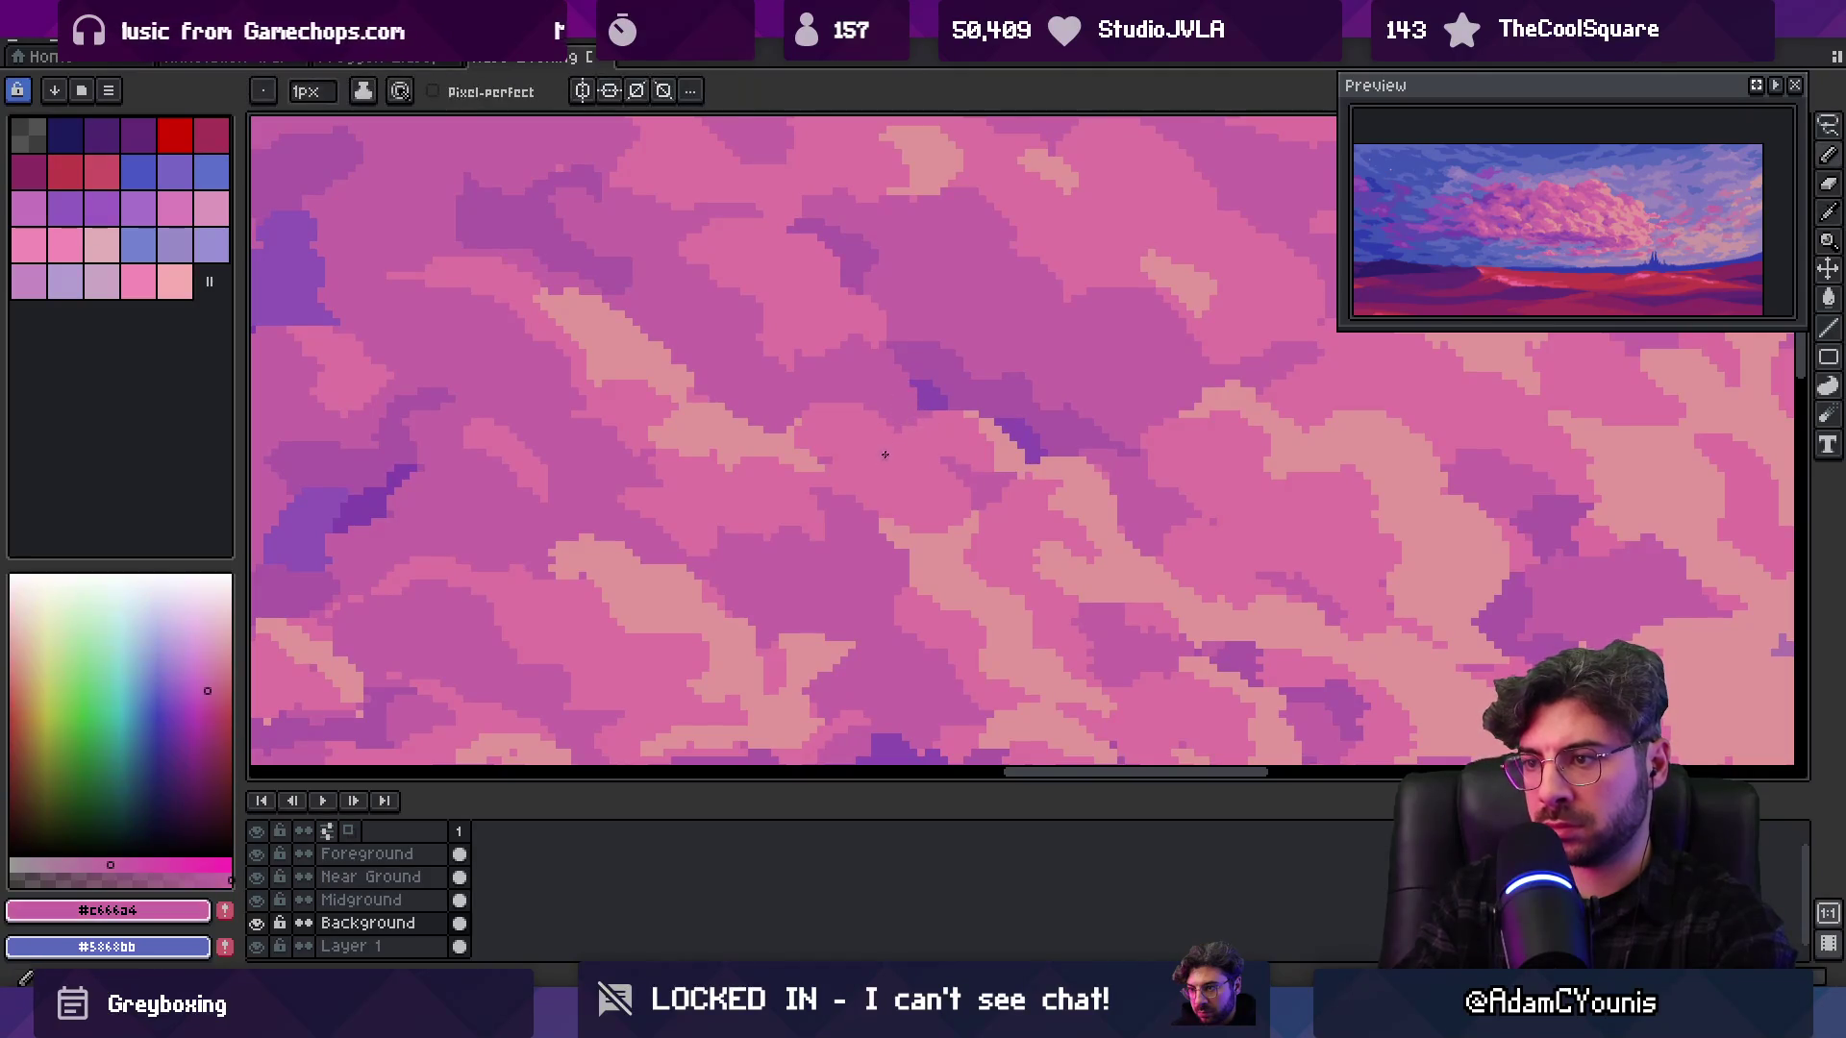
Zoom out to view the whole painting, then zoom in close on the big cloud
{"action": "key", "text": "z"}
{"action": "scroll", "coordinate": [961, 414], "scroll_direction": "down", "scroll_amount": 5}
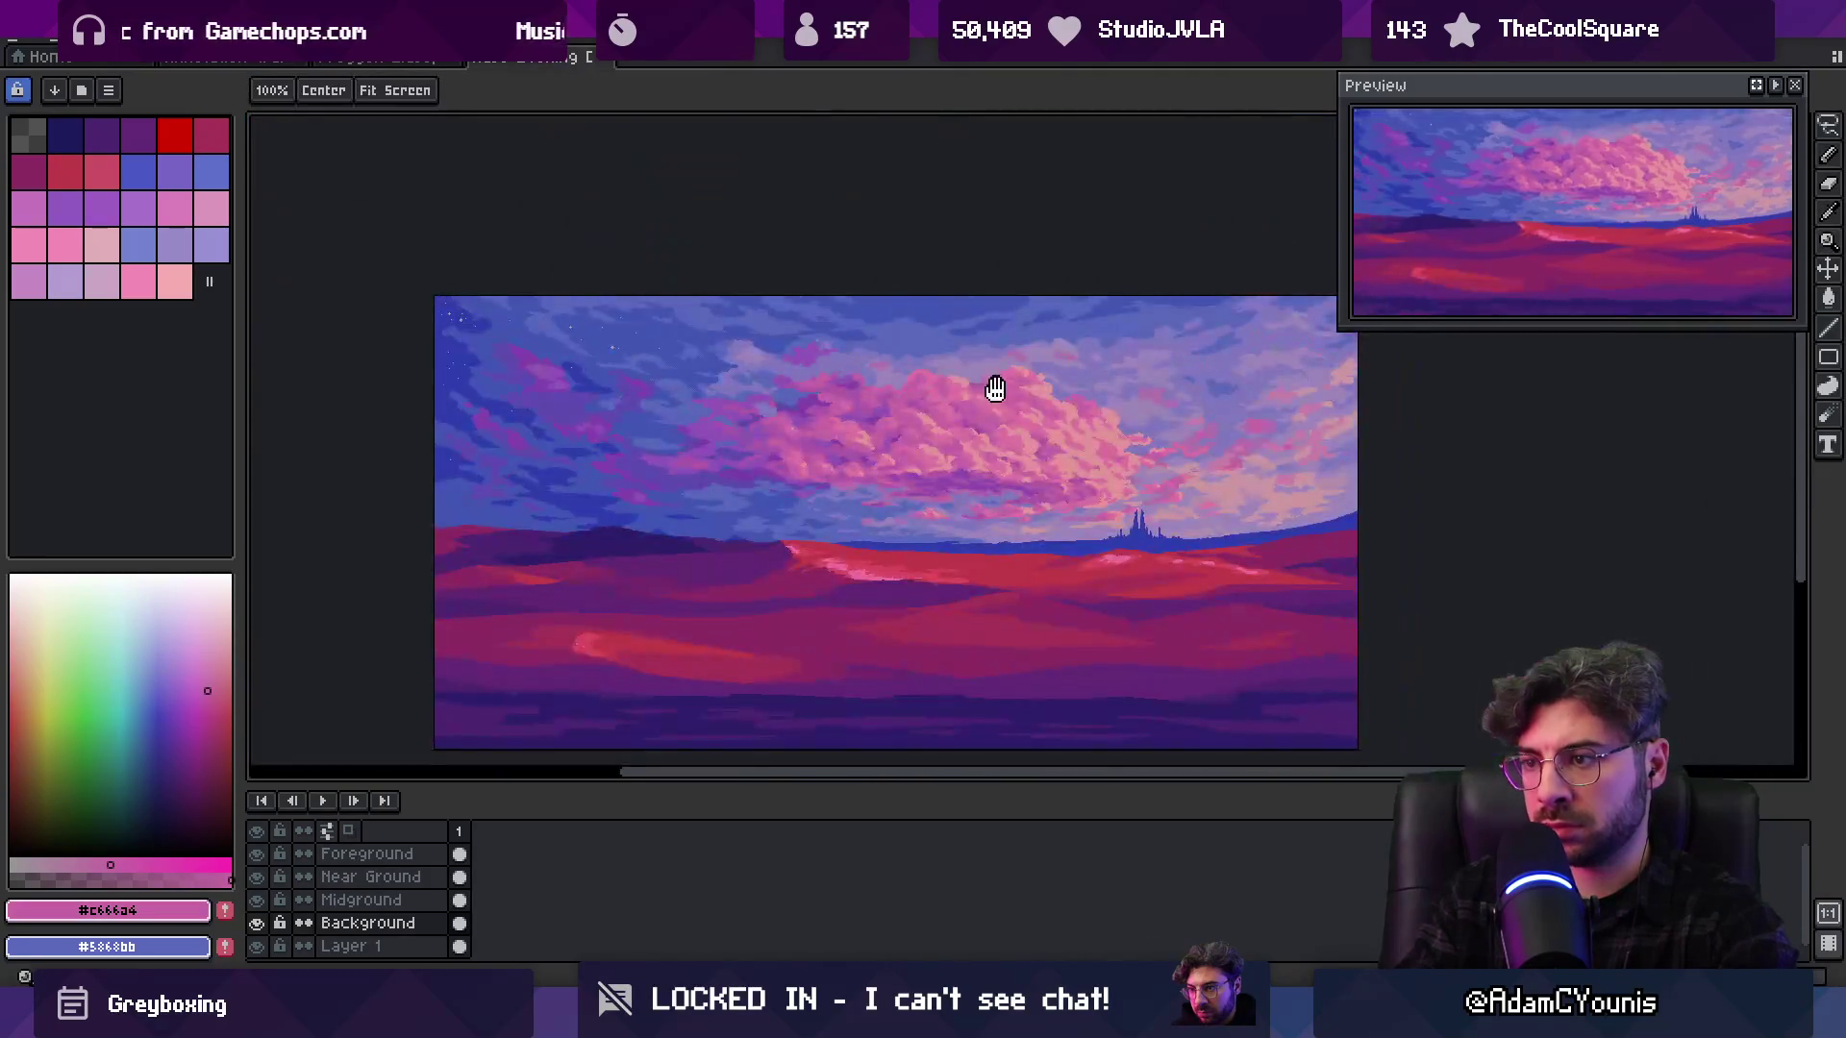
{"action": "scroll", "coordinate": [1000, 386], "scroll_direction": "up", "scroll_amount": 5}
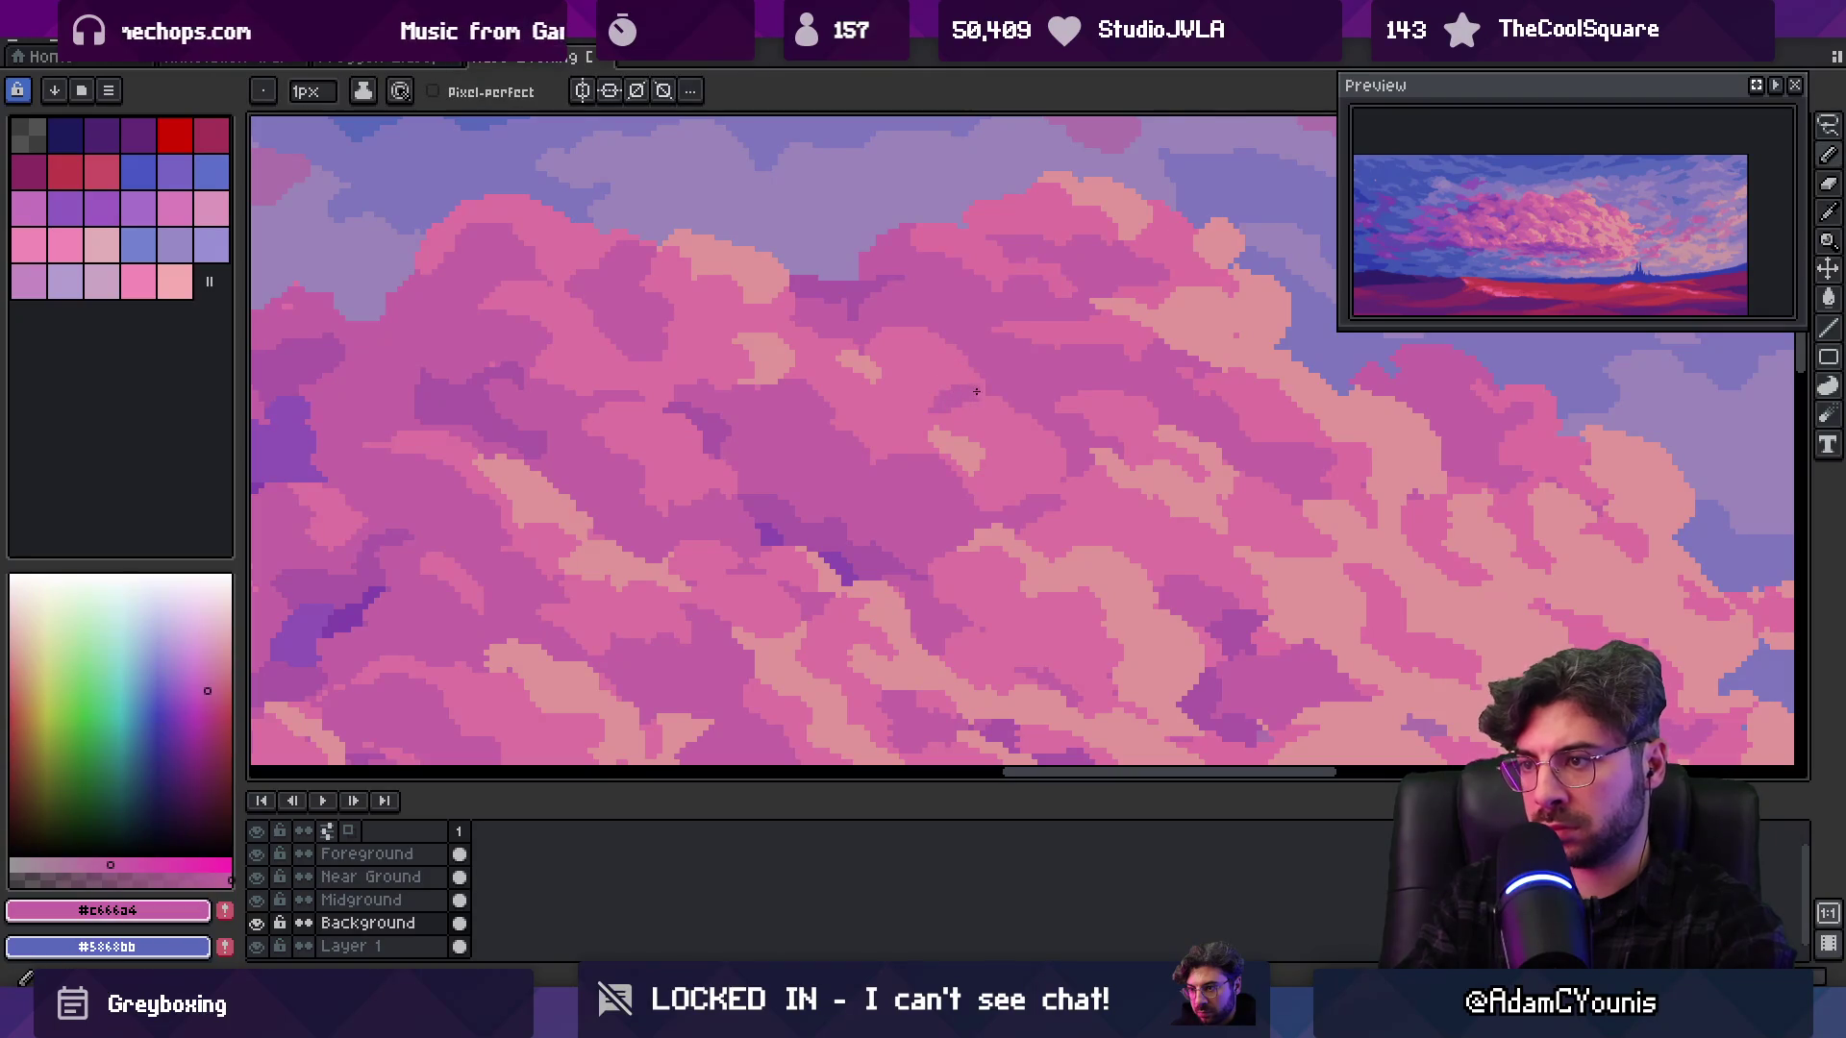
{"action": "key", "text": "z"}
{"action": "scroll", "coordinate": [1010, 366], "scroll_direction": "down", "scroll_amount": 3}
{"action": "scroll", "coordinate": [1020, 358], "scroll_direction": "up", "scroll_amount": 1}
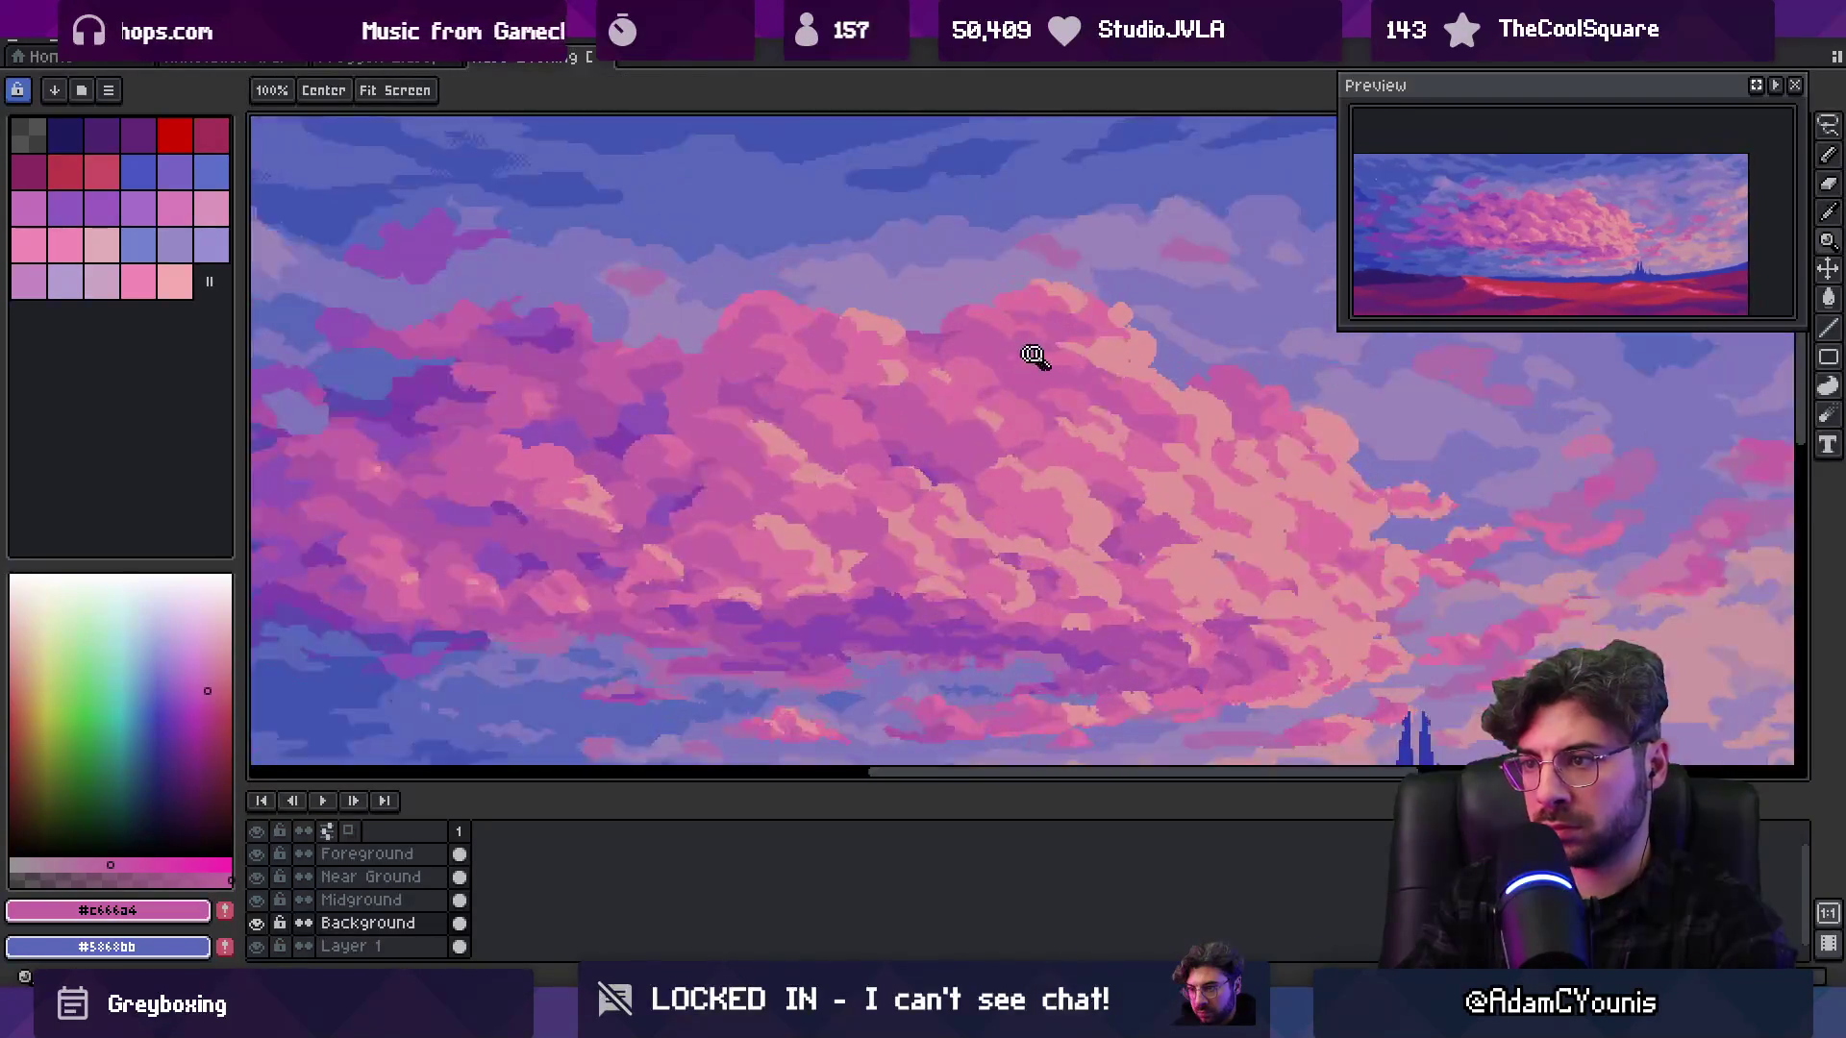
{"action": "scroll", "coordinate": [1021, 357], "scroll_direction": "up", "scroll_amount": 1}
{"action": "key", "text": "b"}
{"action": "scroll", "coordinate": [913, 413], "scroll_direction": "up", "scroll_amount": 1}
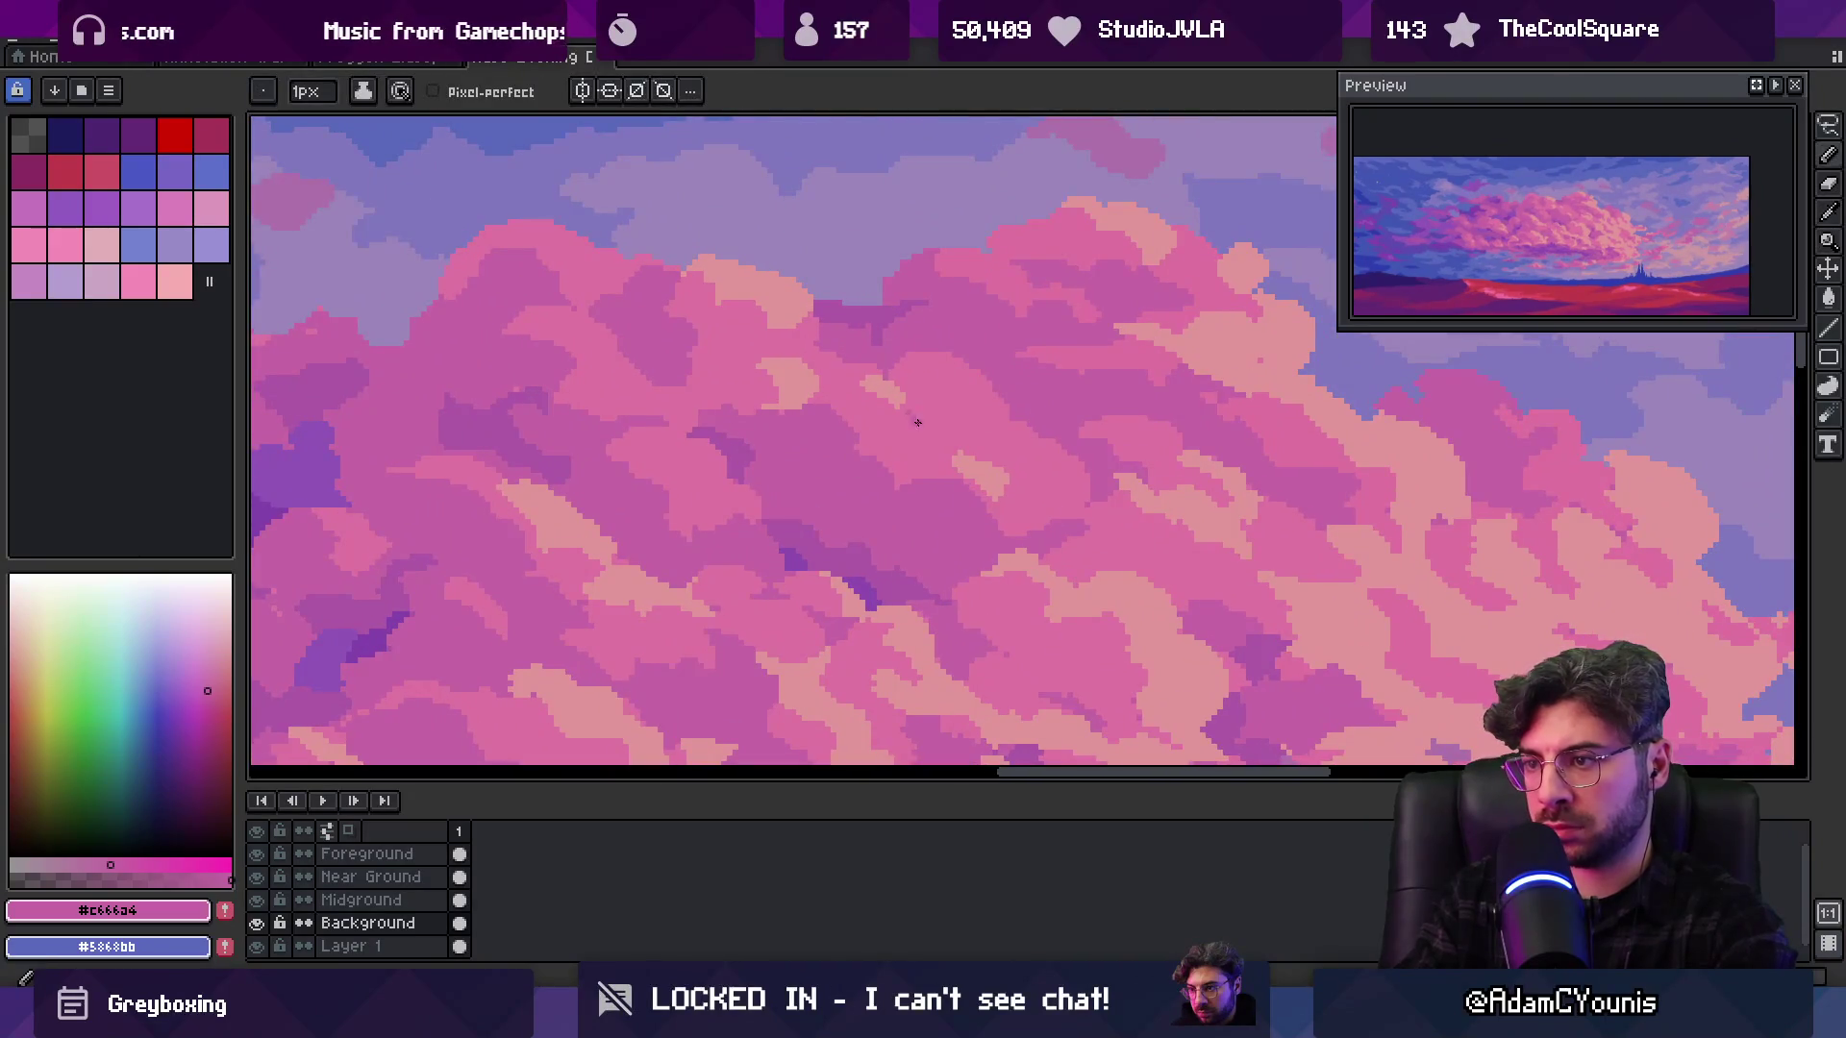
{"action": "key", "text": "z"}
{"action": "scroll", "coordinate": [990, 385], "scroll_direction": "down", "scroll_amount": 3}
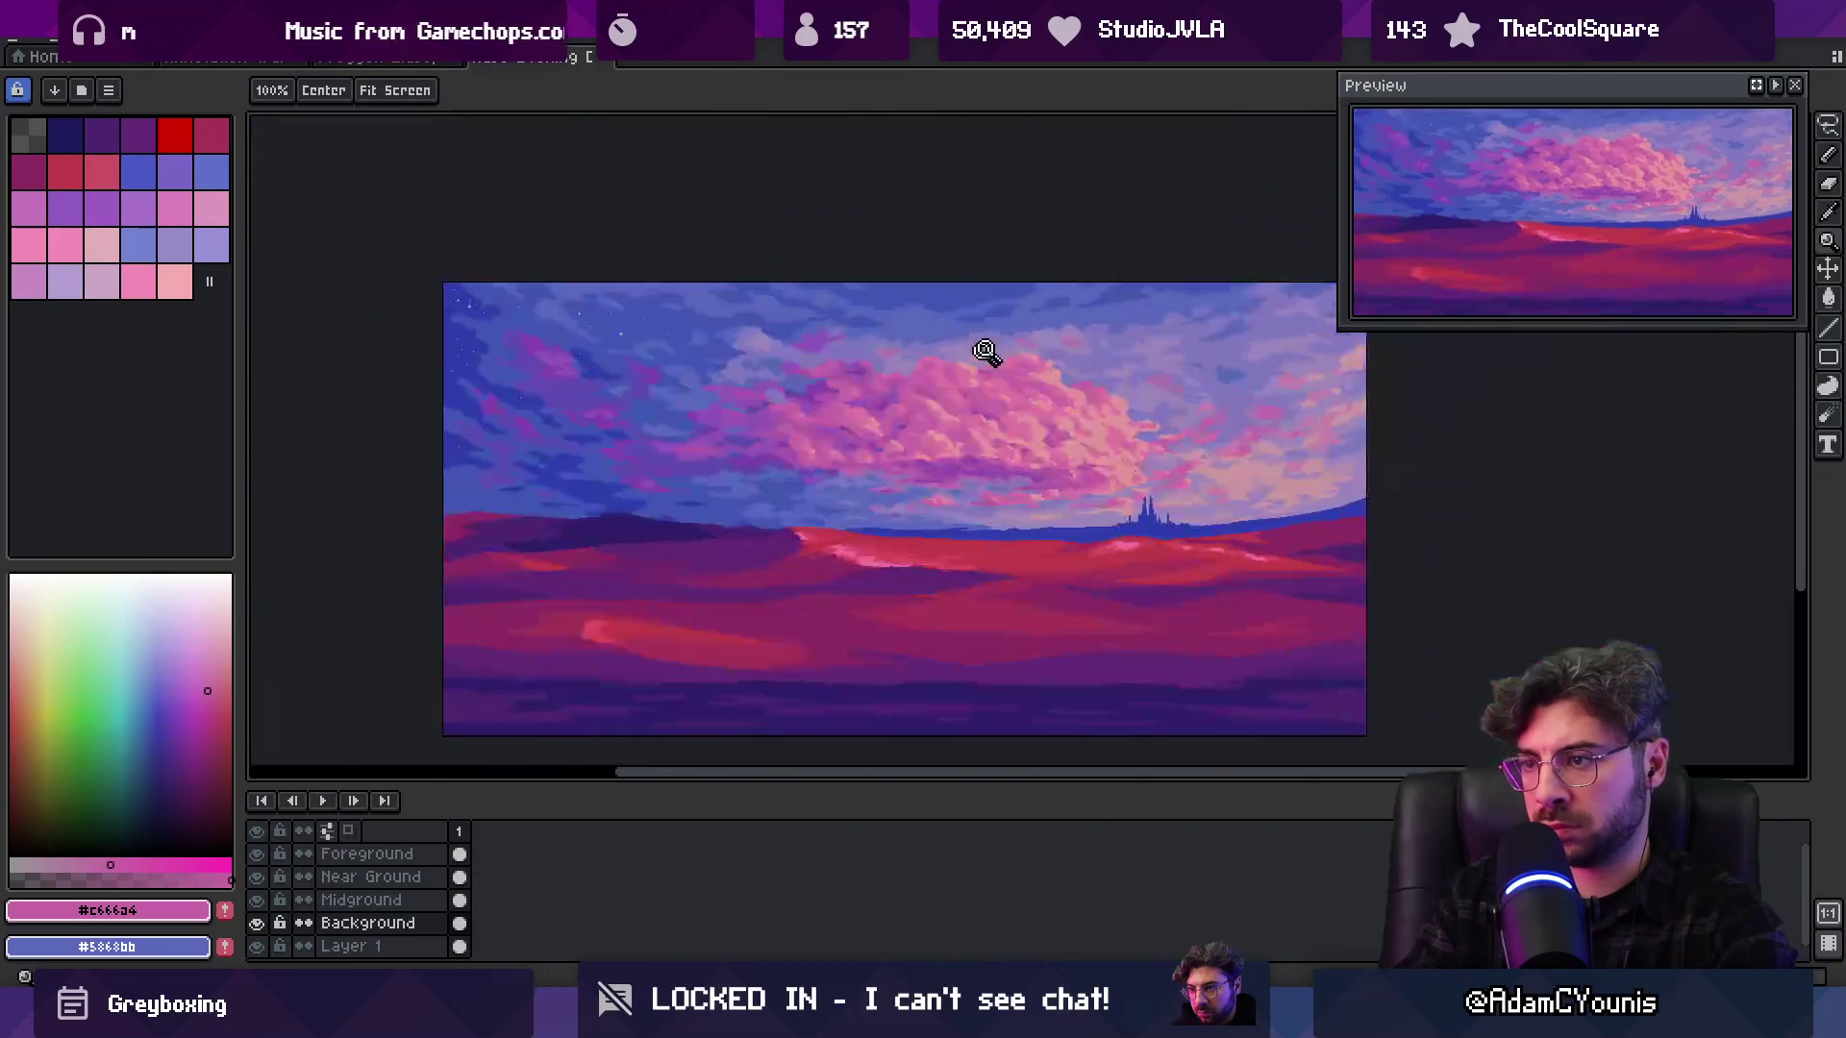
{"action": "scroll", "coordinate": [1046, 346], "scroll_direction": "up", "scroll_amount": 3}
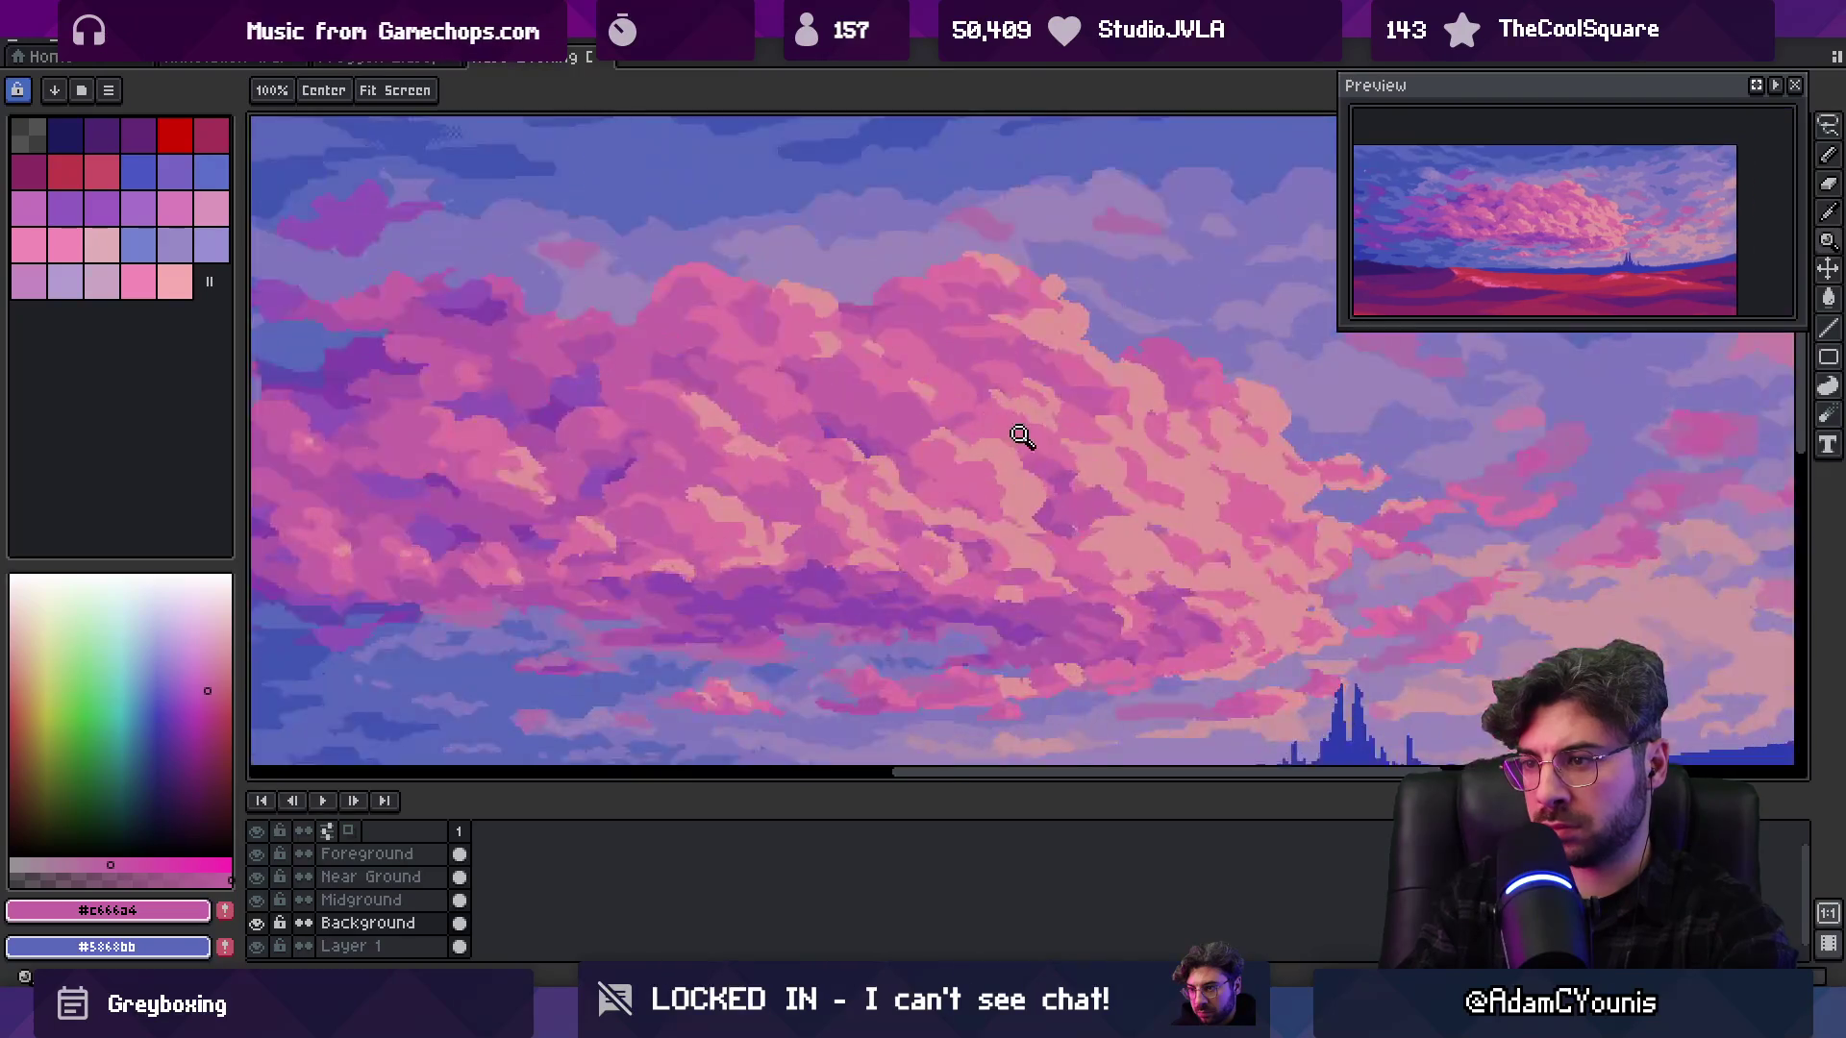
{"action": "left_click", "coordinate": [922, 478], "text": "alt"}
{"action": "scroll", "coordinate": [882, 439], "scroll_direction": "up", "scroll_amount": 2}
{"action": "key", "text": "b"}
Compare the cloud's light pink #e2969a, mid pink #dc74a0 and darker pink #c666a4
{"action": "left_click", "coordinate": [870, 435], "text": "alt"}
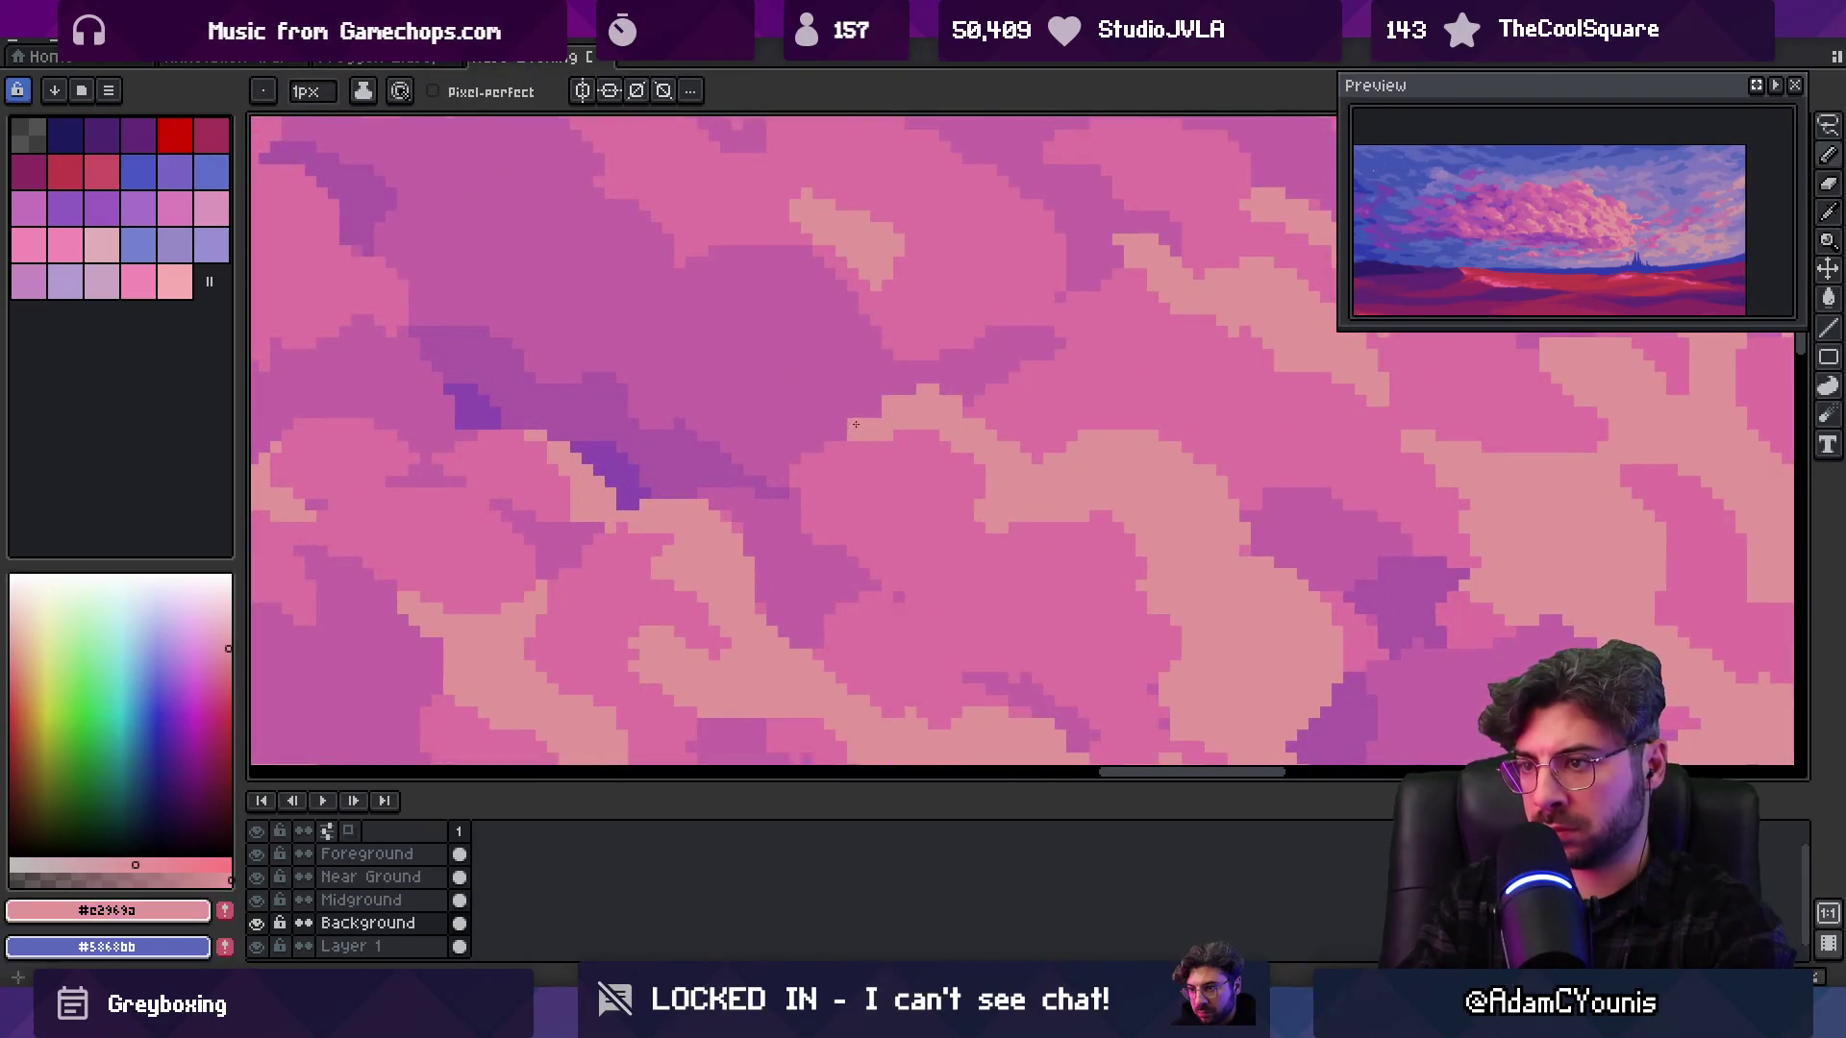
{"action": "left_click", "coordinate": [913, 381], "text": "alt"}
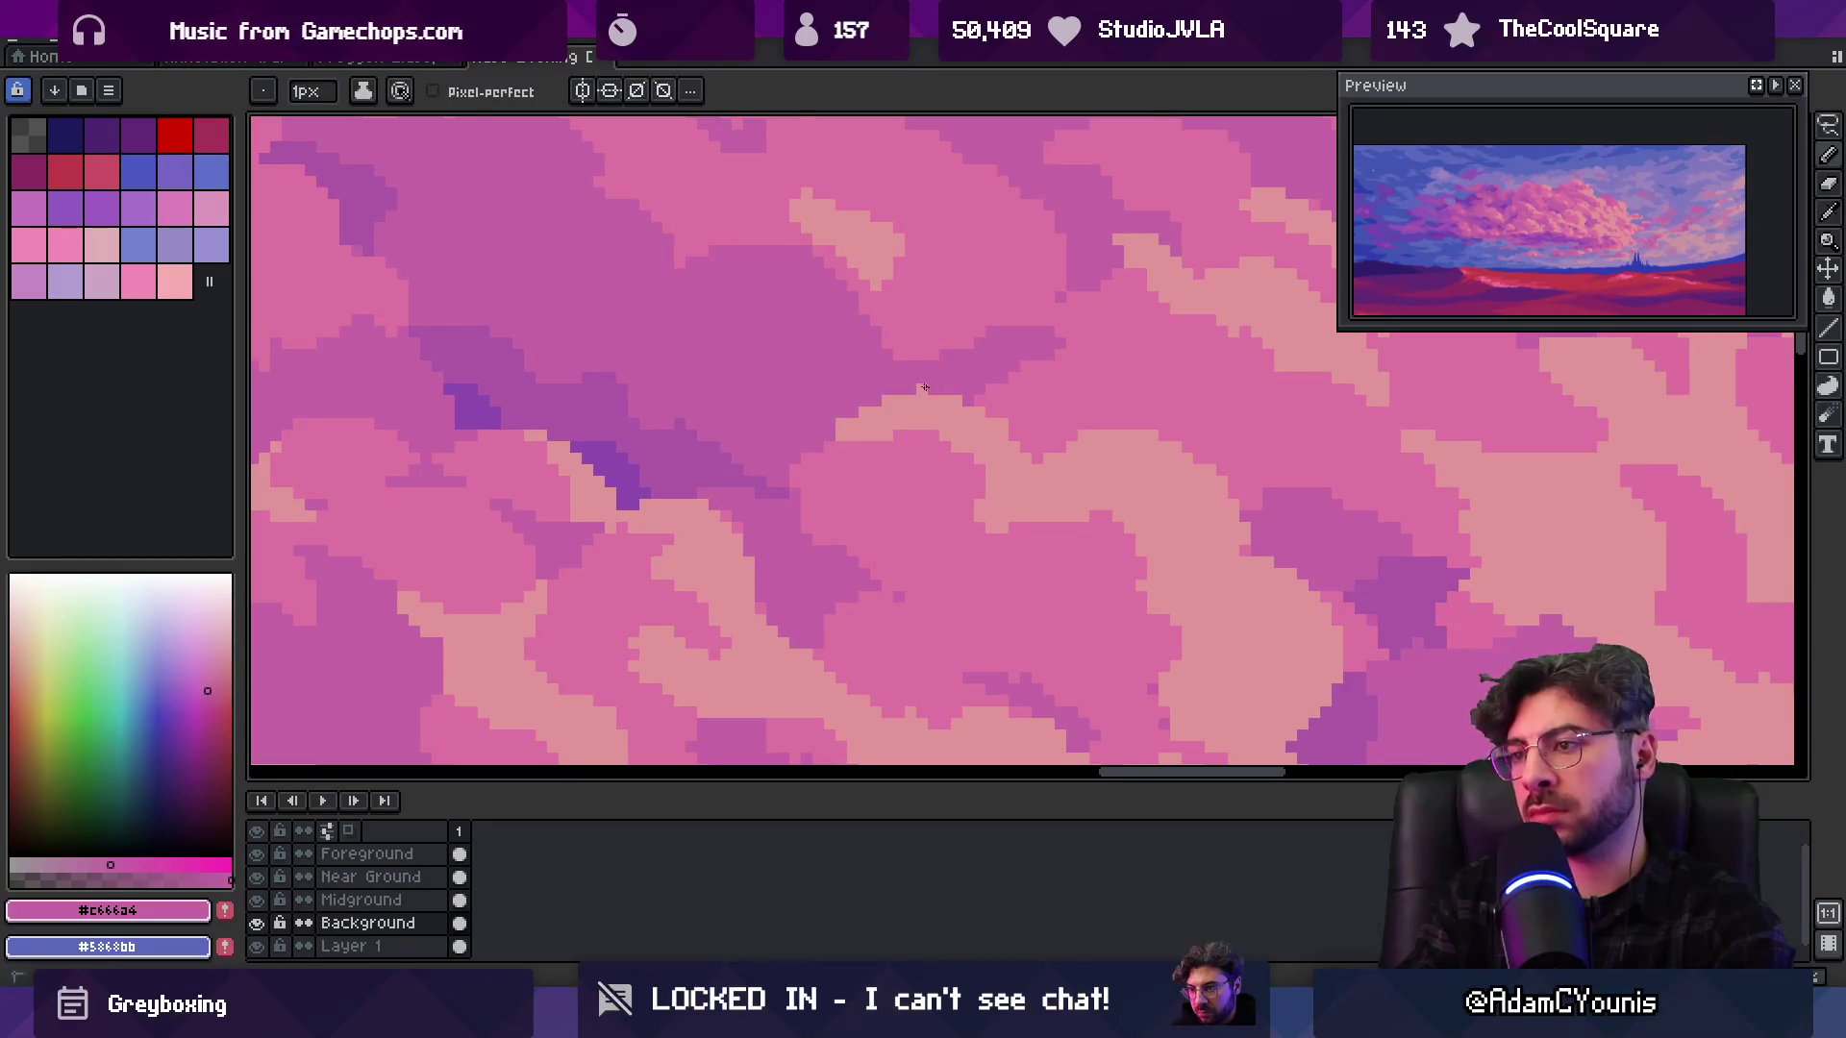
{"action": "left_click", "coordinate": [865, 441], "text": "alt"}
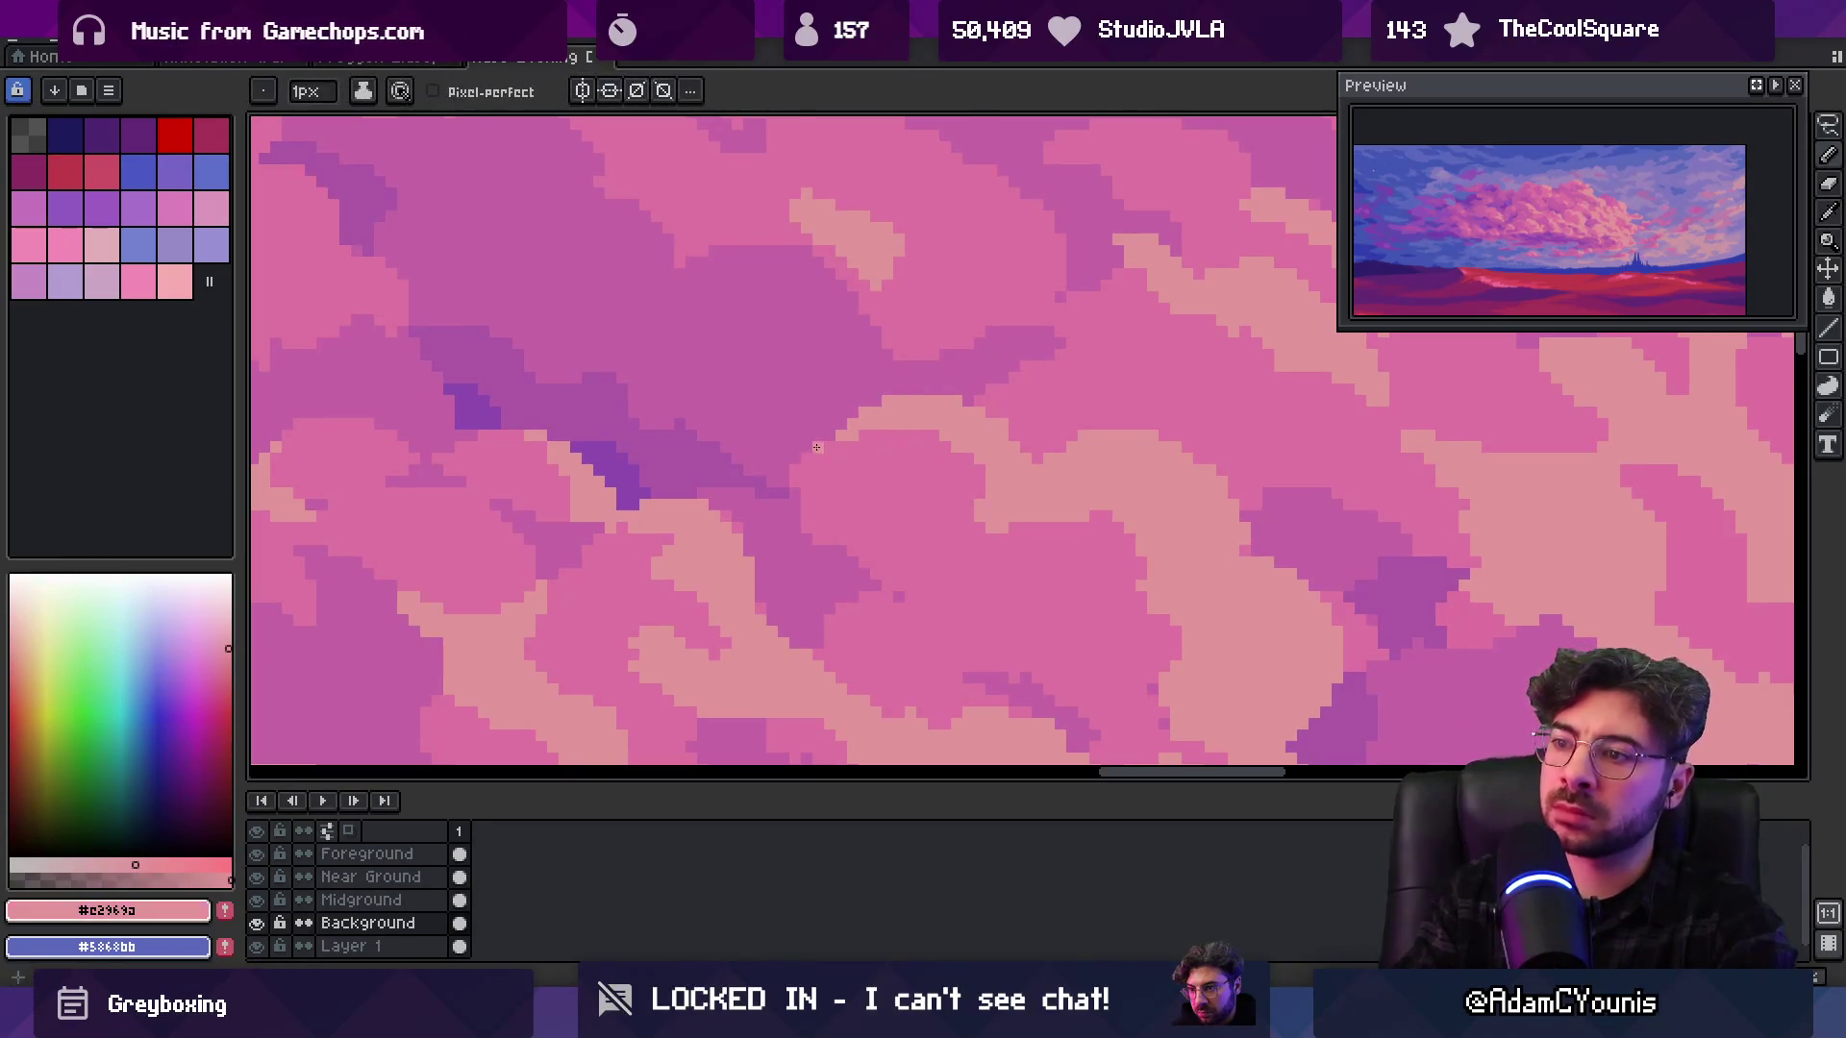
{"action": "left_click", "coordinate": [857, 441], "text": "alt"}
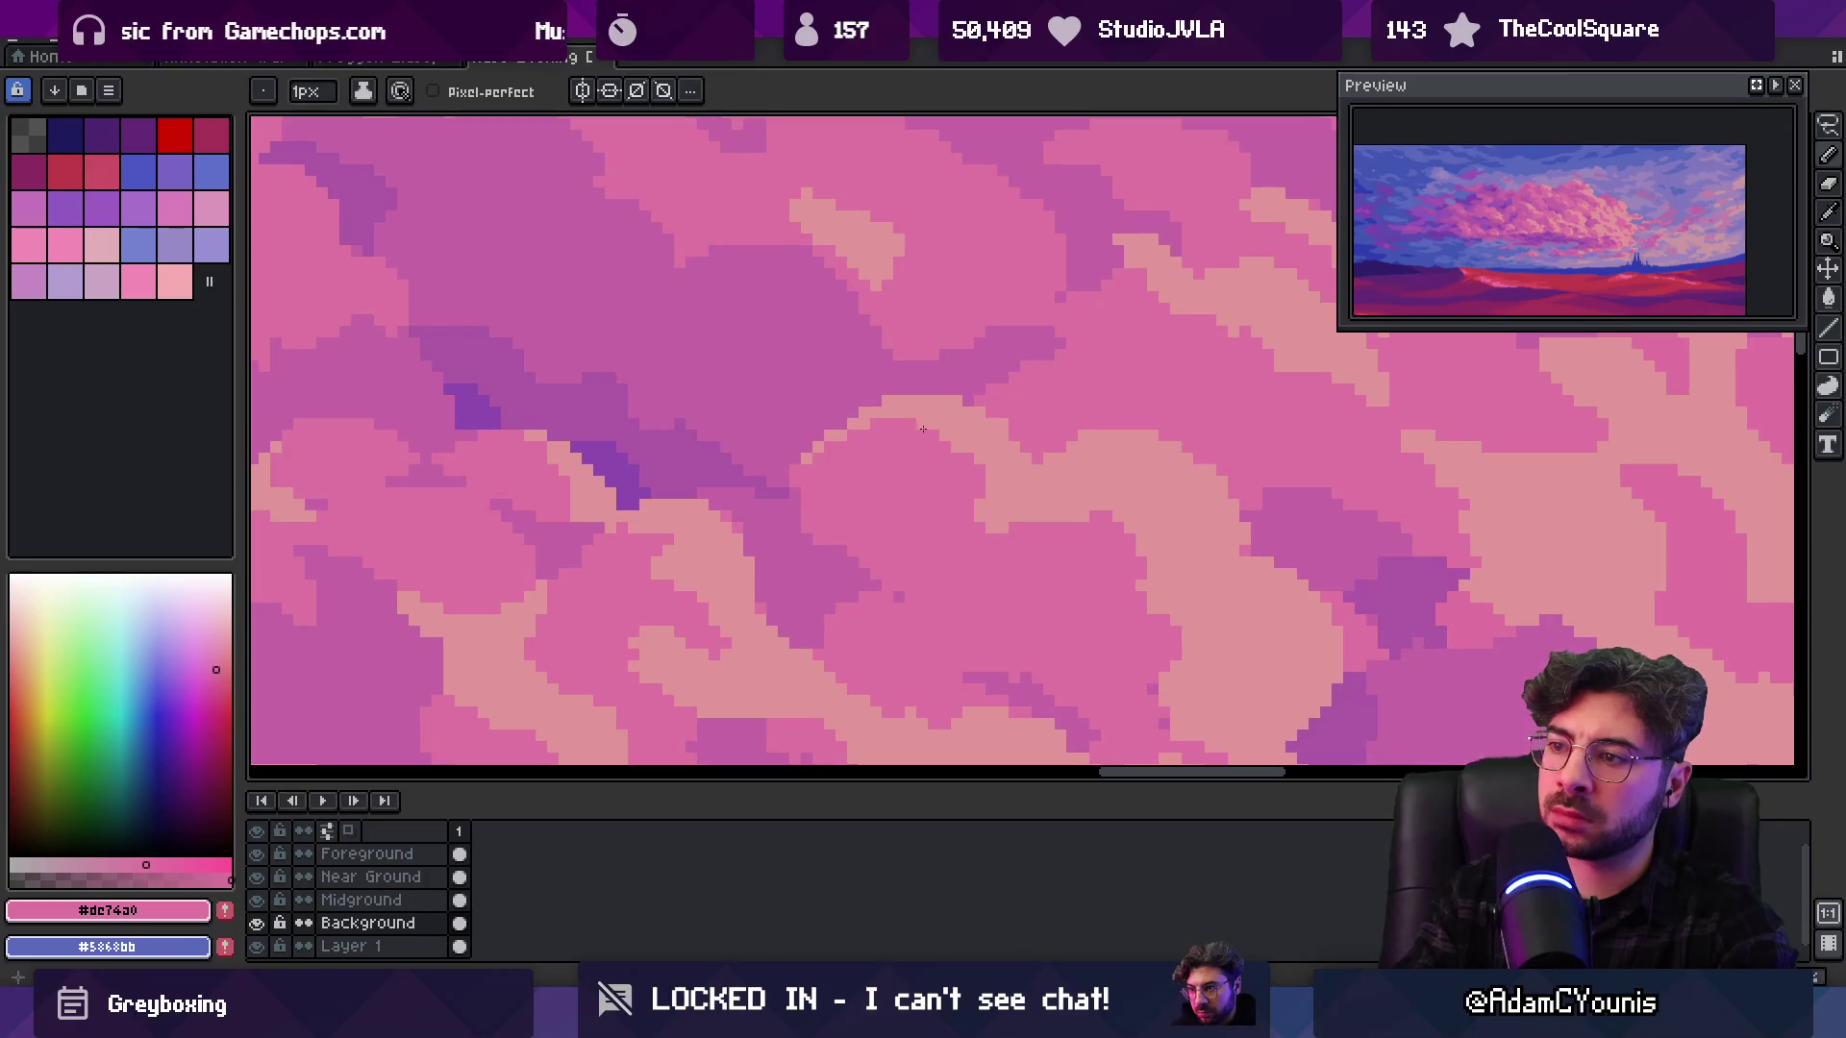
{"action": "left_click", "coordinate": [877, 406], "text": "alt"}
Paint a short darker pink #c666a4 stroke into the cloud and review the painting
{"action": "key", "text": "z"}
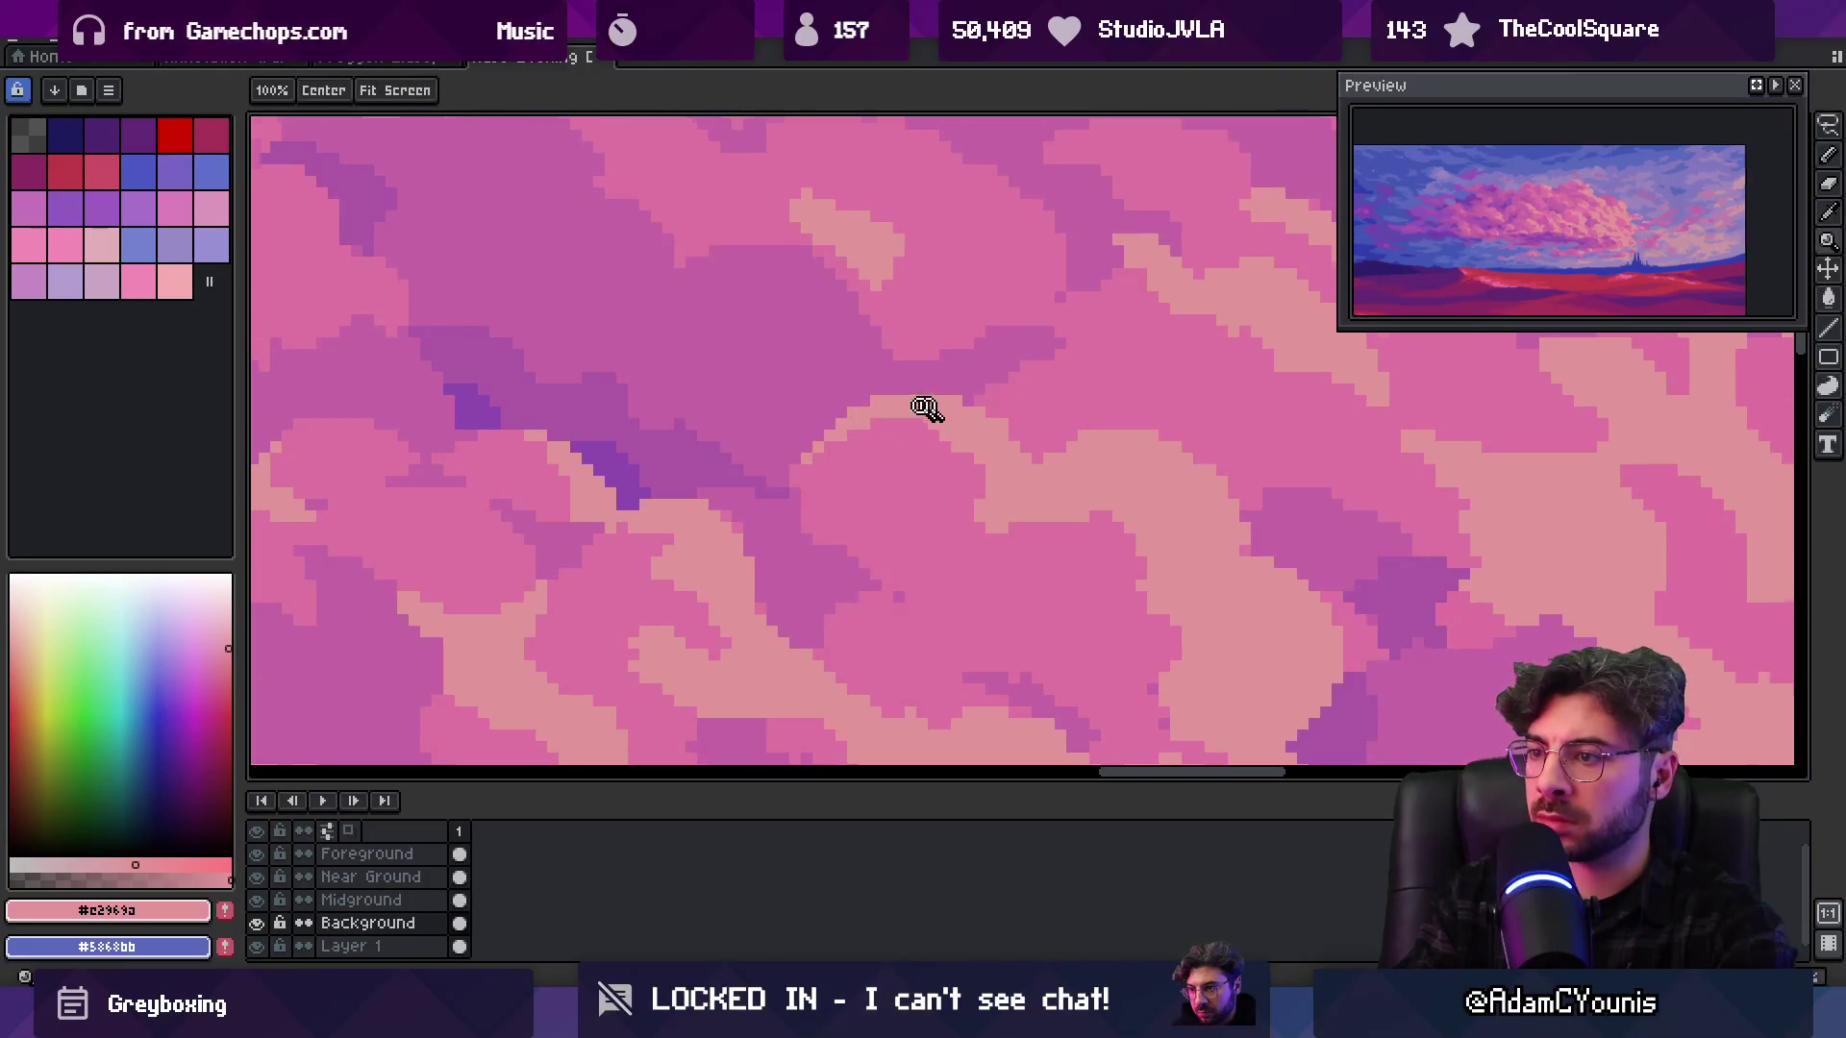
{"action": "scroll", "coordinate": [952, 384], "scroll_direction": "down", "scroll_amount": 4}
{"action": "scroll", "coordinate": [991, 397], "scroll_direction": "up", "scroll_amount": 5}
{"action": "key", "text": "b"}
{"action": "left_click", "coordinate": [1022, 429], "text": "alt"}
{"action": "mouse_move", "coordinate": [1060, 430]}
{"action": "left_mouse_down"}
{"action": "mouse_move", "coordinate": [1106, 420]}
{"action": "mouse_move", "coordinate": [1021, 413]}
{"action": "left_mouse_up"}
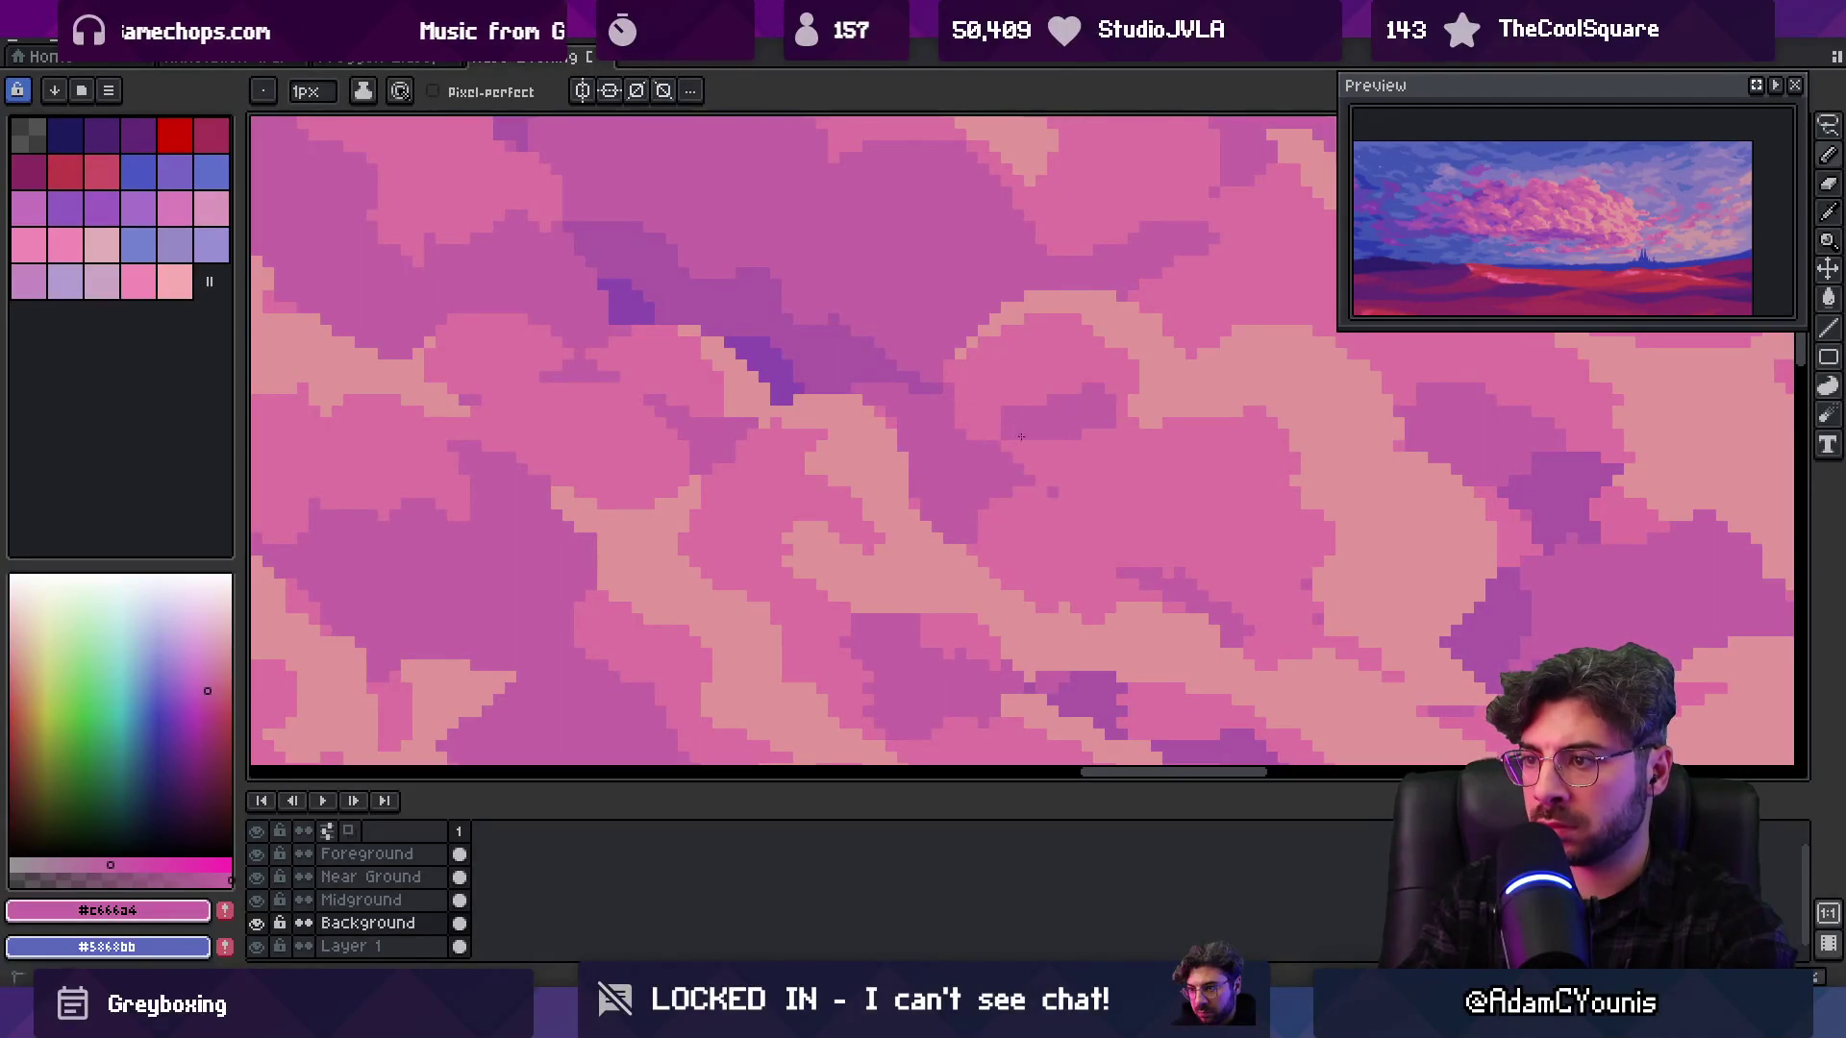
{"action": "key", "text": "z"}
{"action": "scroll", "coordinate": [989, 404], "scroll_direction": "down", "scroll_amount": 5}
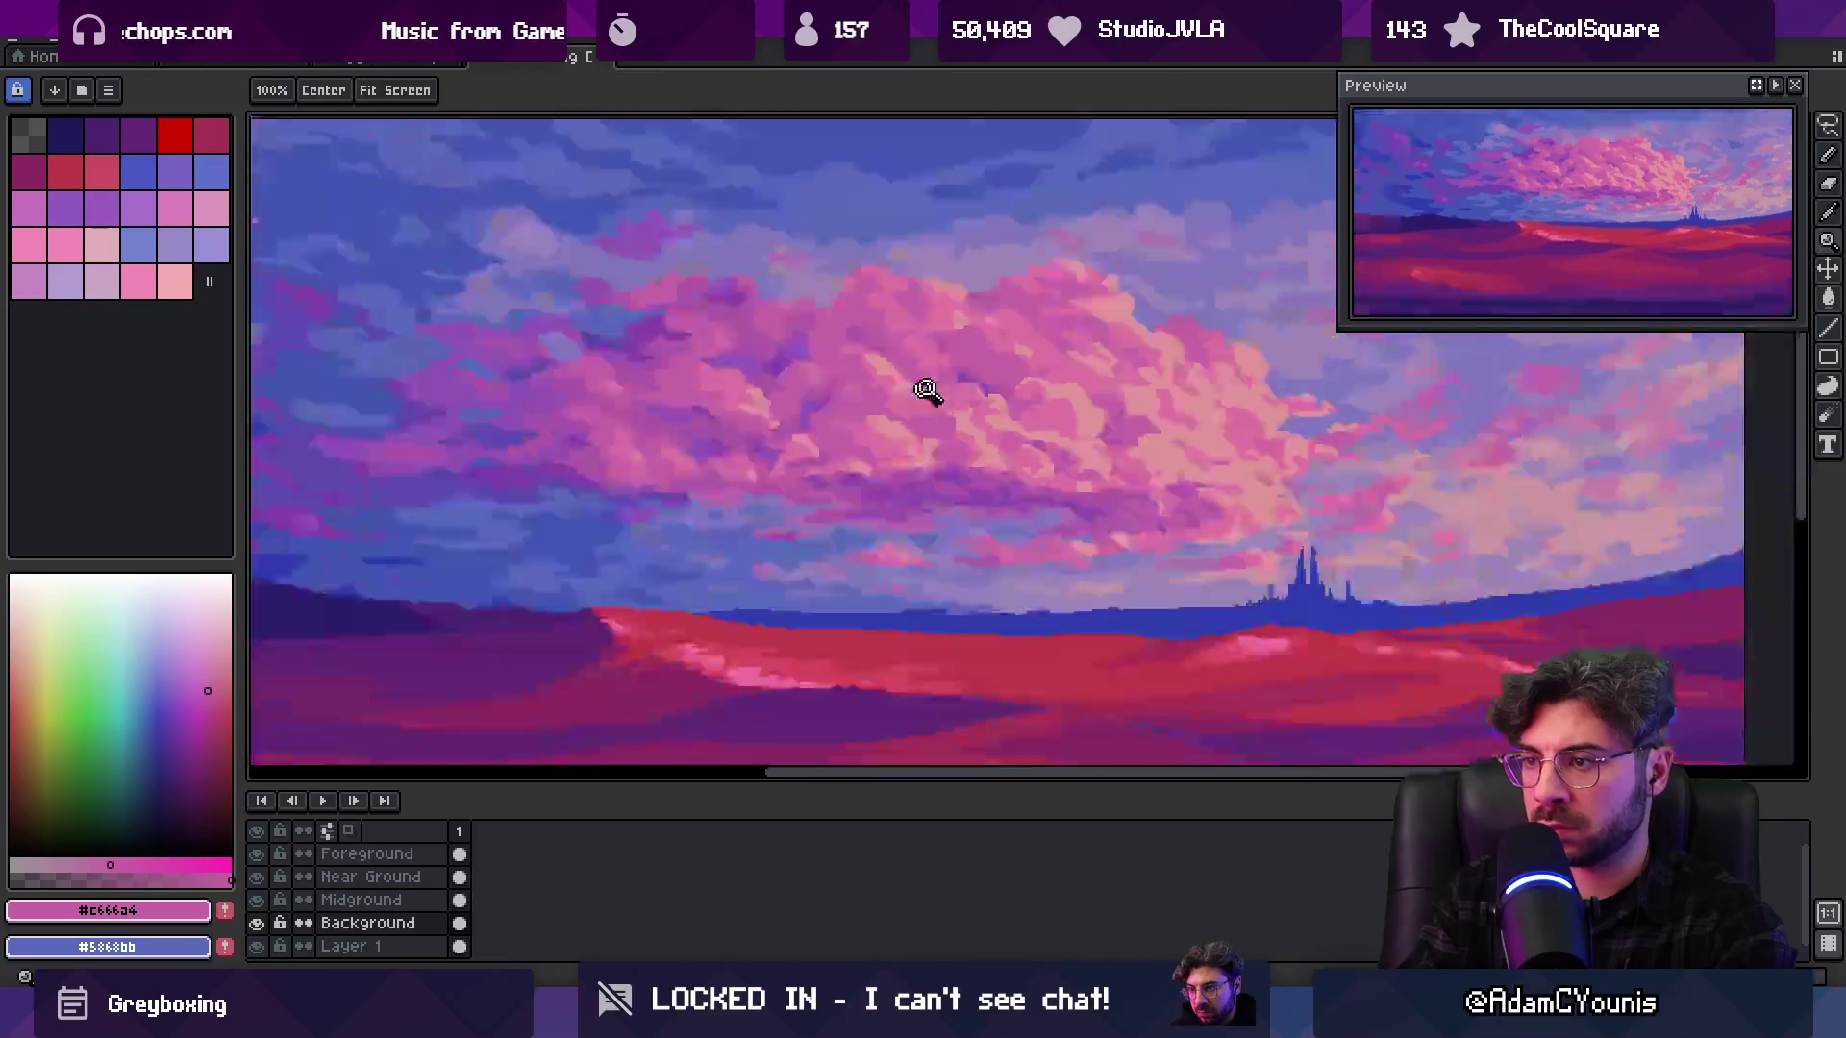
{"action": "scroll", "coordinate": [990, 394], "scroll_direction": "up", "scroll_amount": 5}
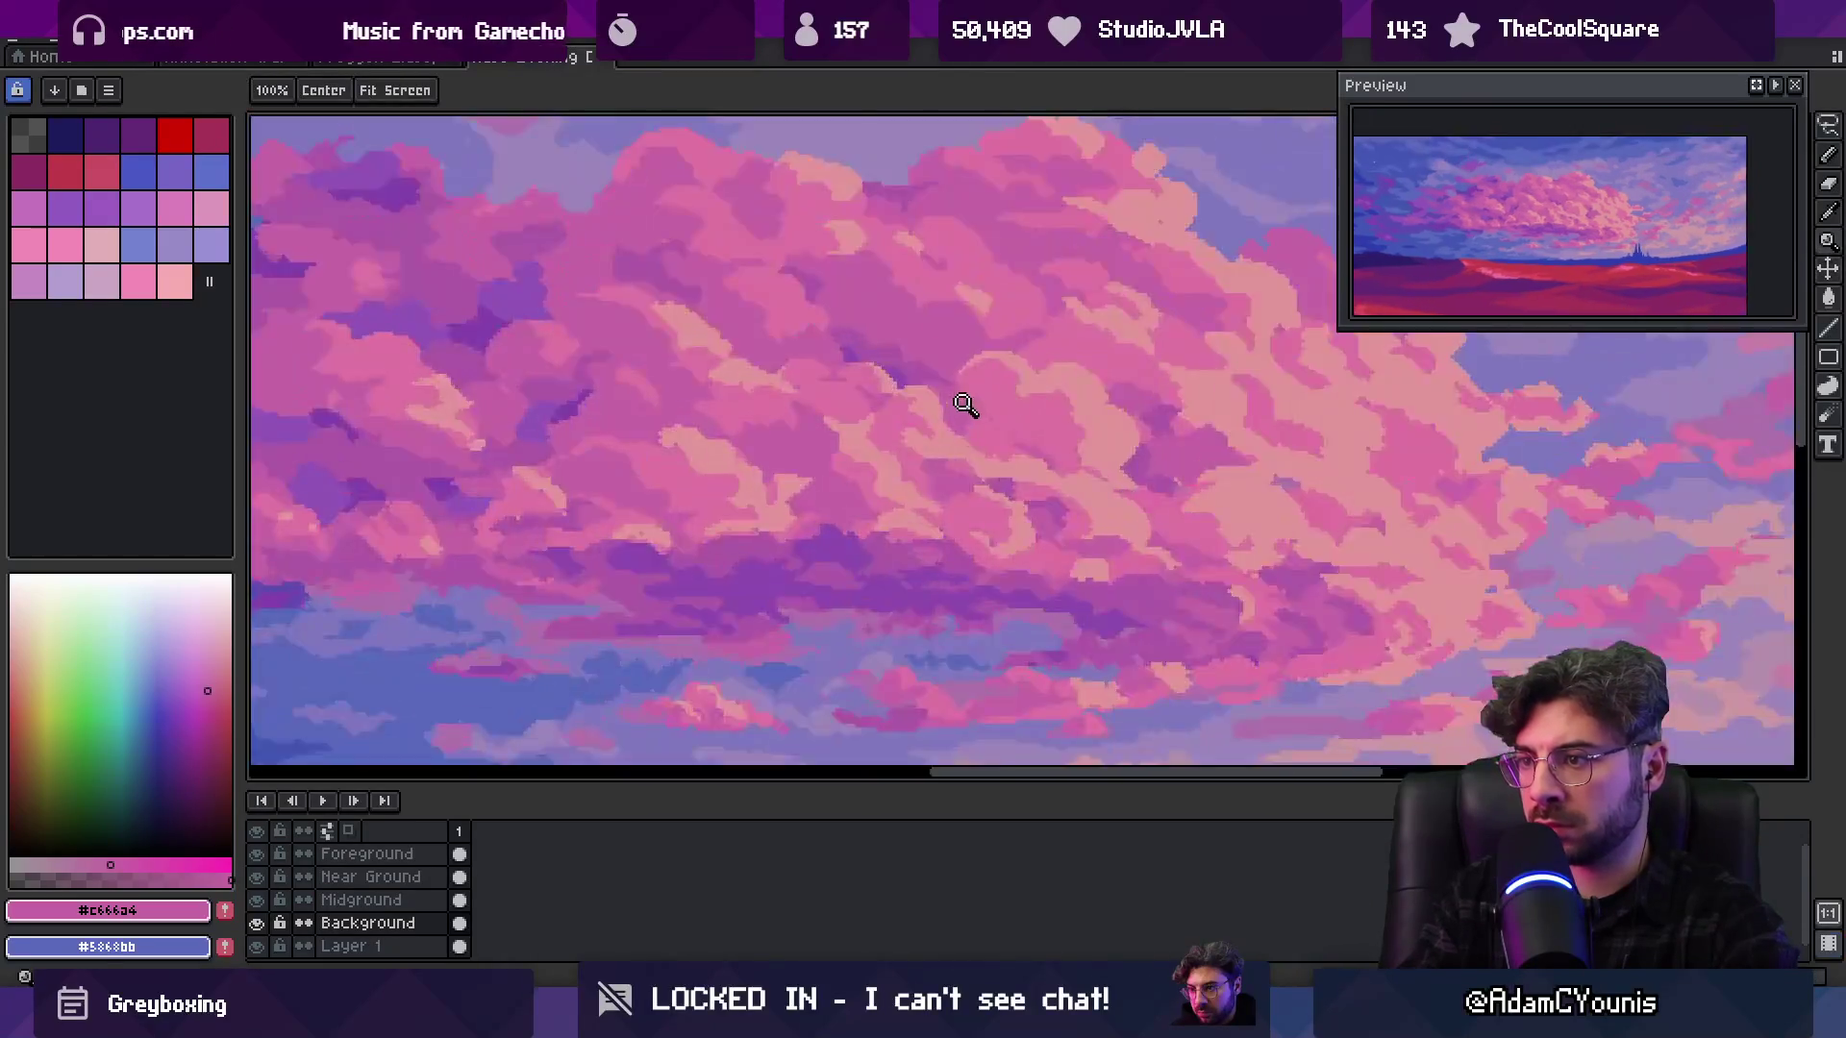
{"action": "key", "text": "b"}
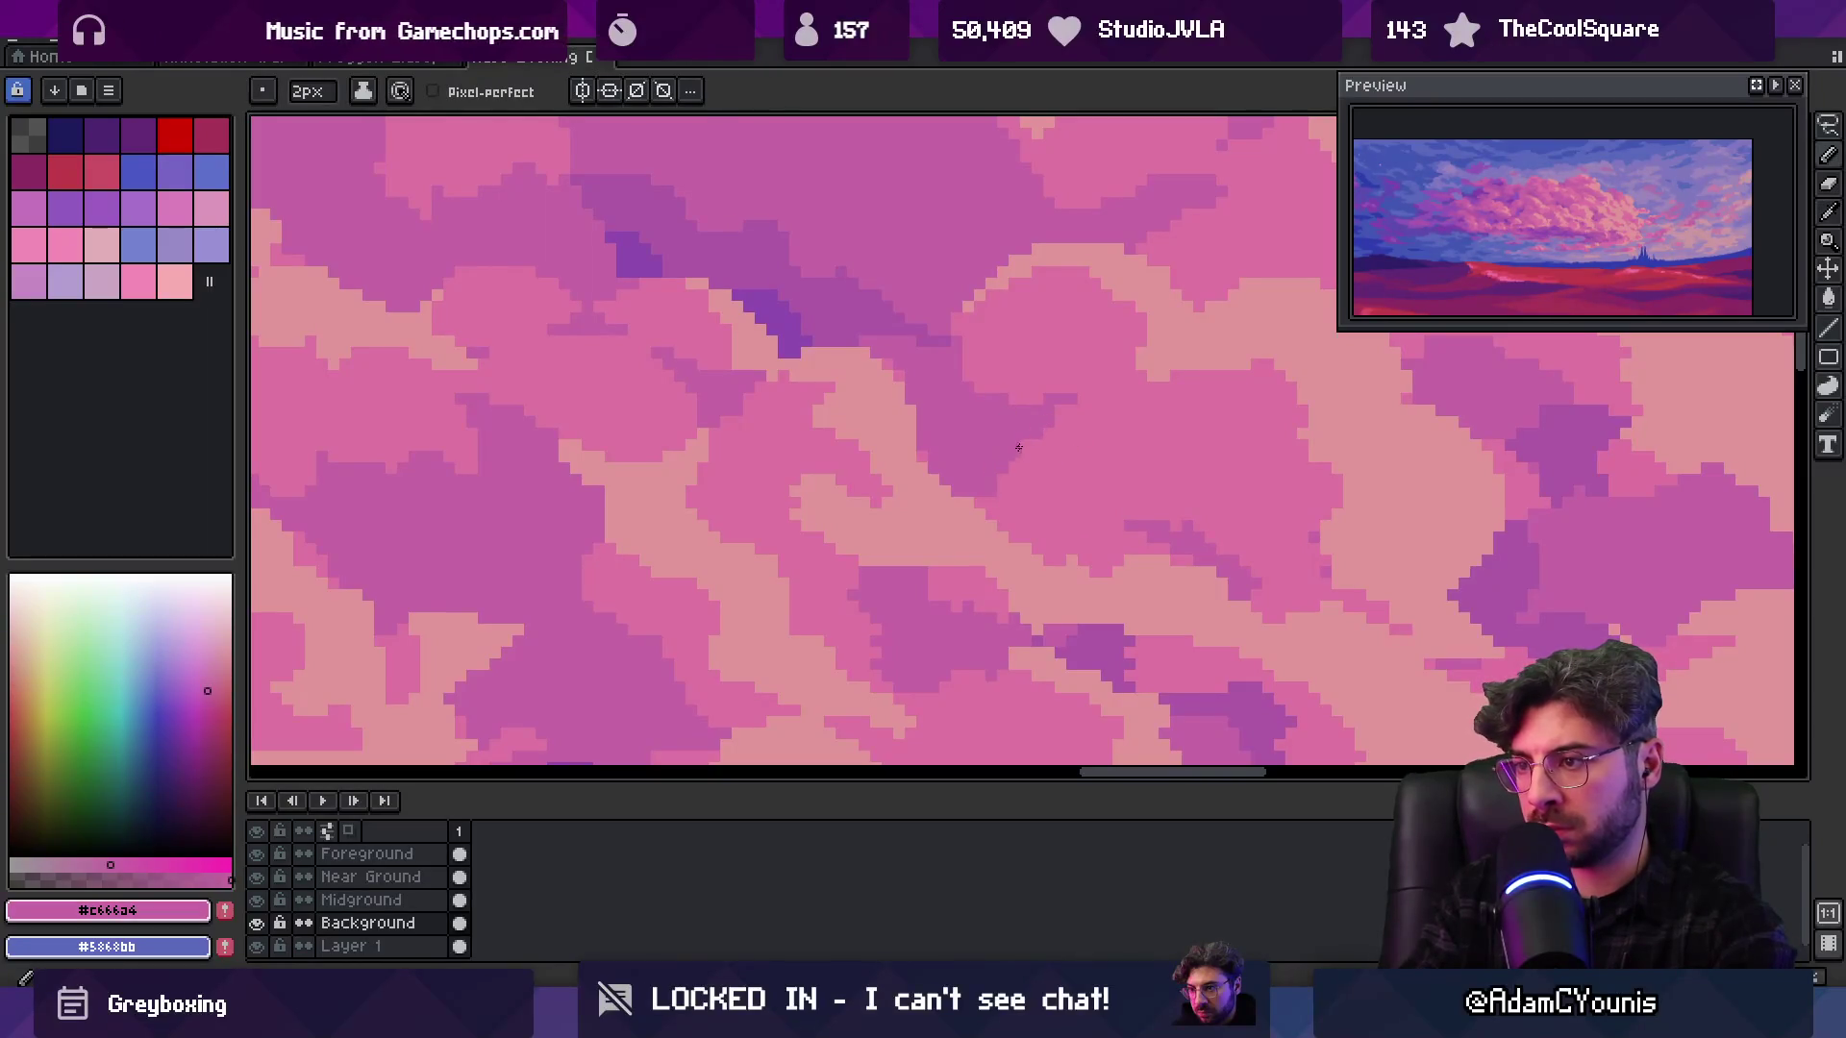
Recentre the view on the painting and dab a lighter pink patch onto the cloud
{"action": "left_click", "coordinate": [1046, 462], "text": "alt"}
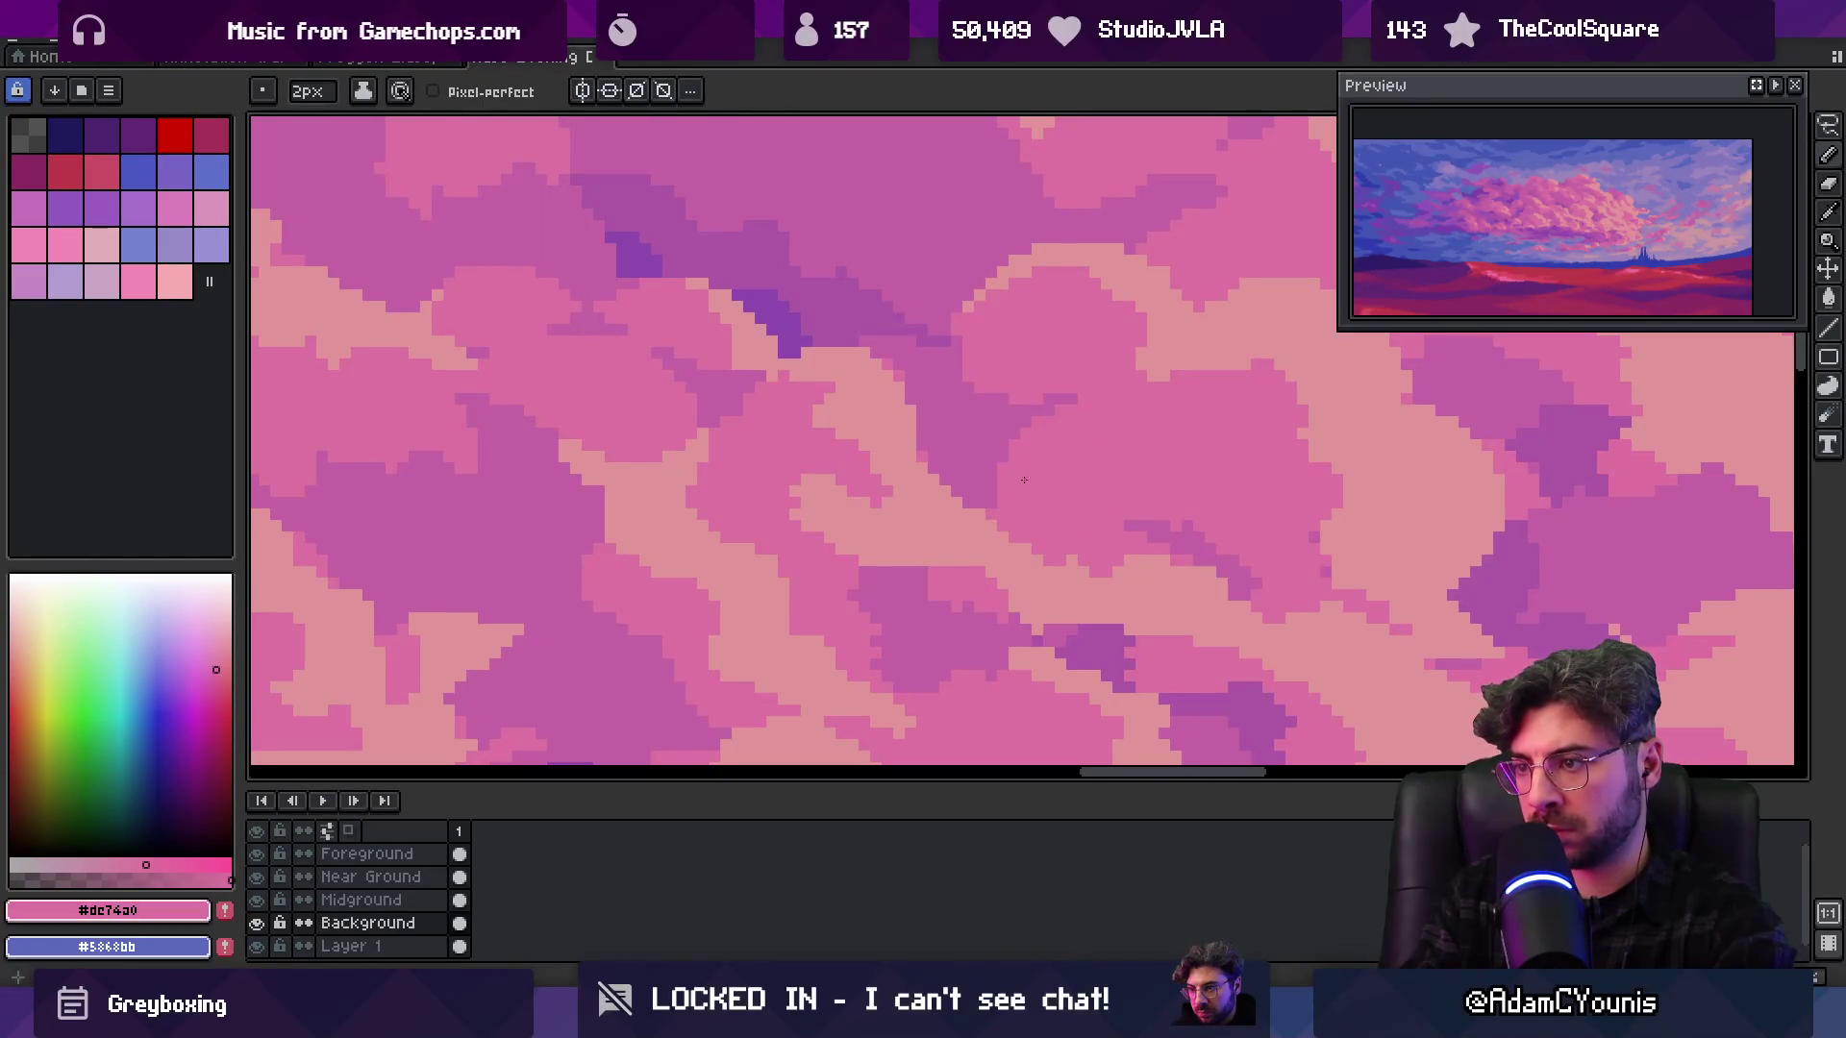
{"action": "scroll", "coordinate": [1010, 416], "scroll_direction": "down", "scroll_amount": 3}
{"action": "scroll", "coordinate": [989, 441], "scroll_direction": "up", "scroll_amount": 3}
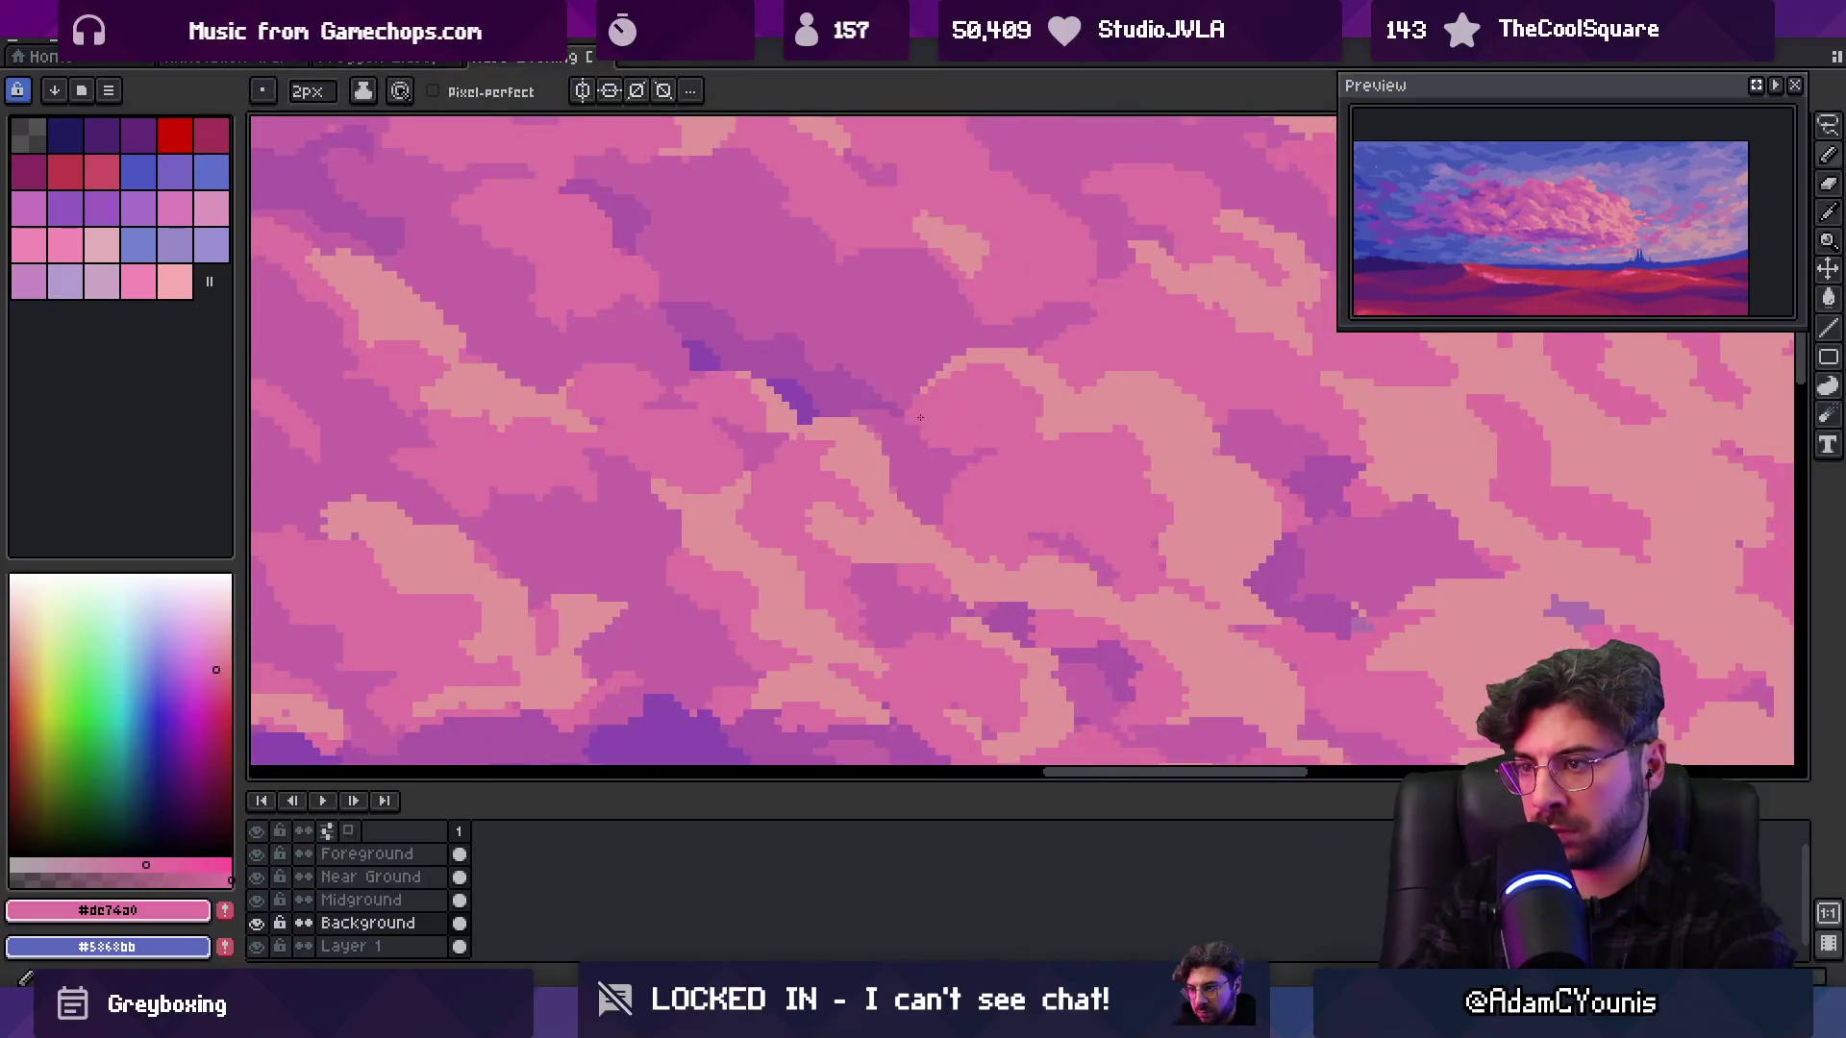
{"action": "key", "text": "z"}
{"action": "scroll", "coordinate": [971, 433], "scroll_direction": "right", "scroll_amount": 1}
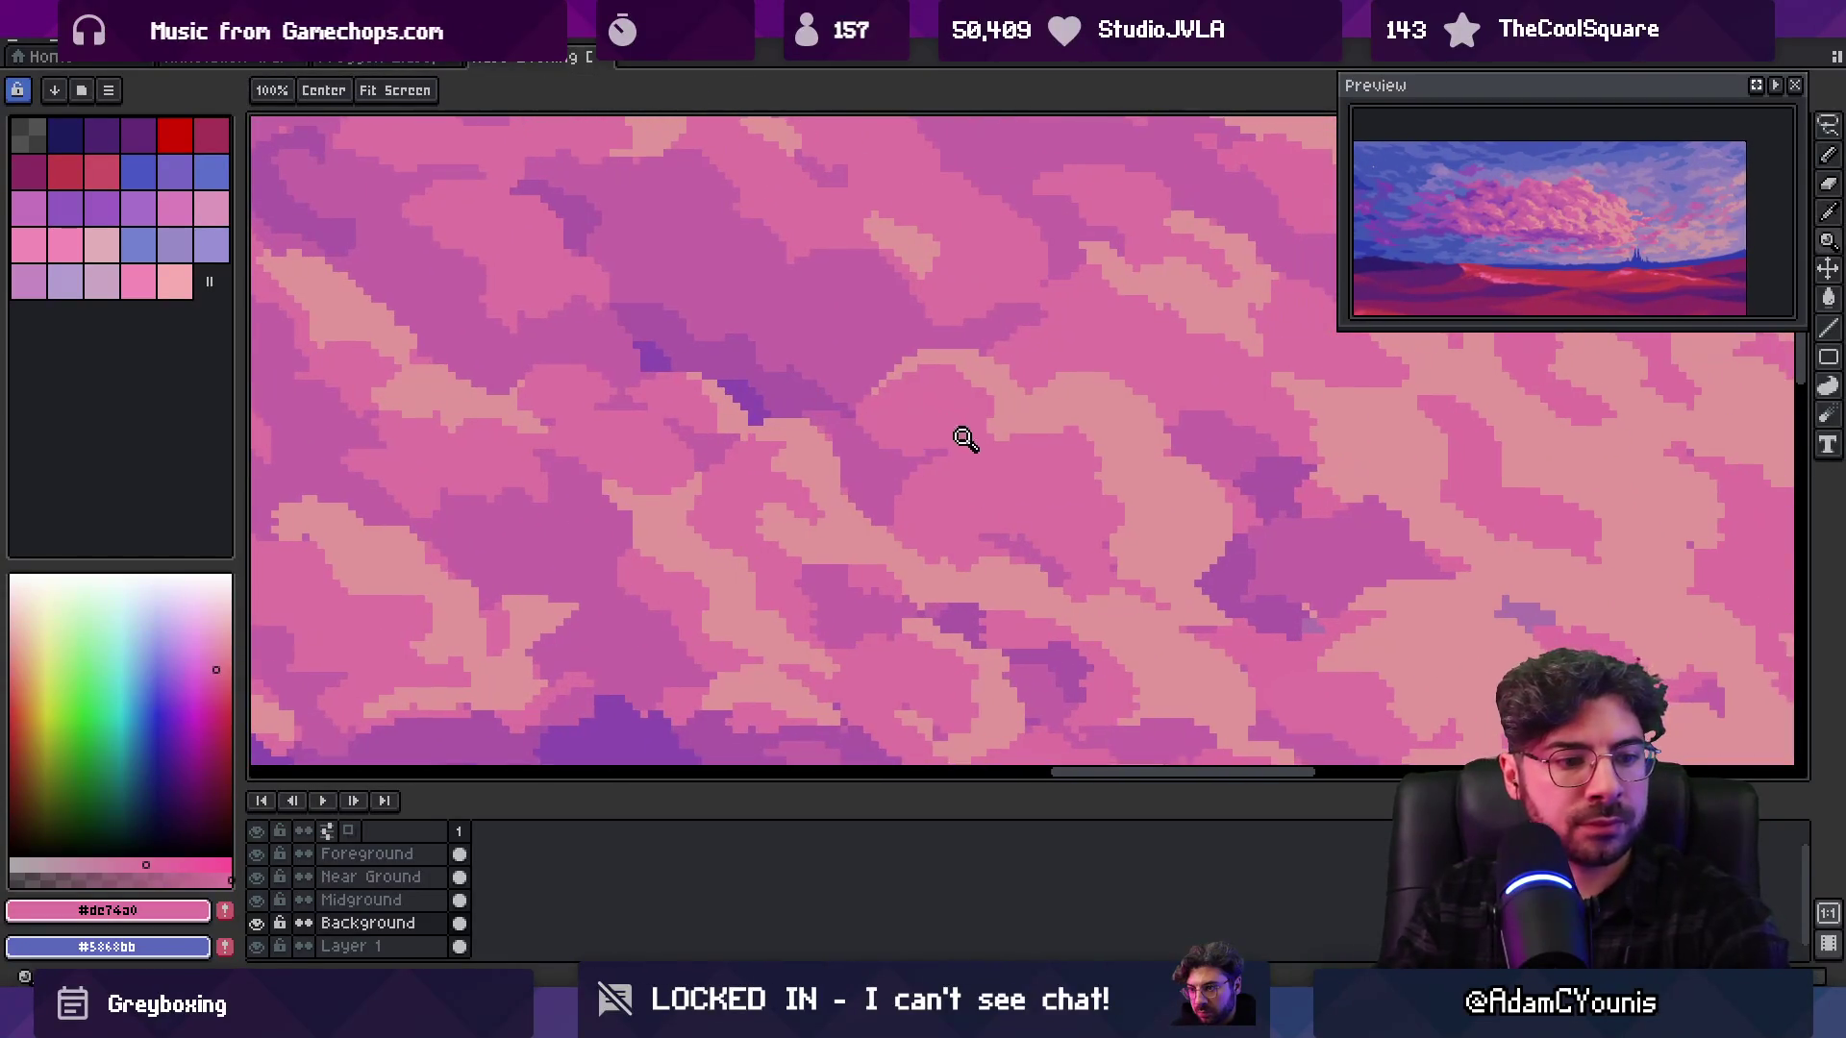
{"action": "scroll", "coordinate": [926, 391], "scroll_direction": "down", "scroll_amount": 2}
{"action": "mouse_move", "coordinate": [972, 379]}
{"action": "left_mouse_down"}
{"action": "mouse_move", "coordinate": [1057, 395]}
{"action": "mouse_move", "coordinate": [1248, 375]}
{"action": "left_mouse_up"}
{"action": "scroll", "coordinate": [1133, 384], "scroll_direction": "down", "scroll_amount": 2}
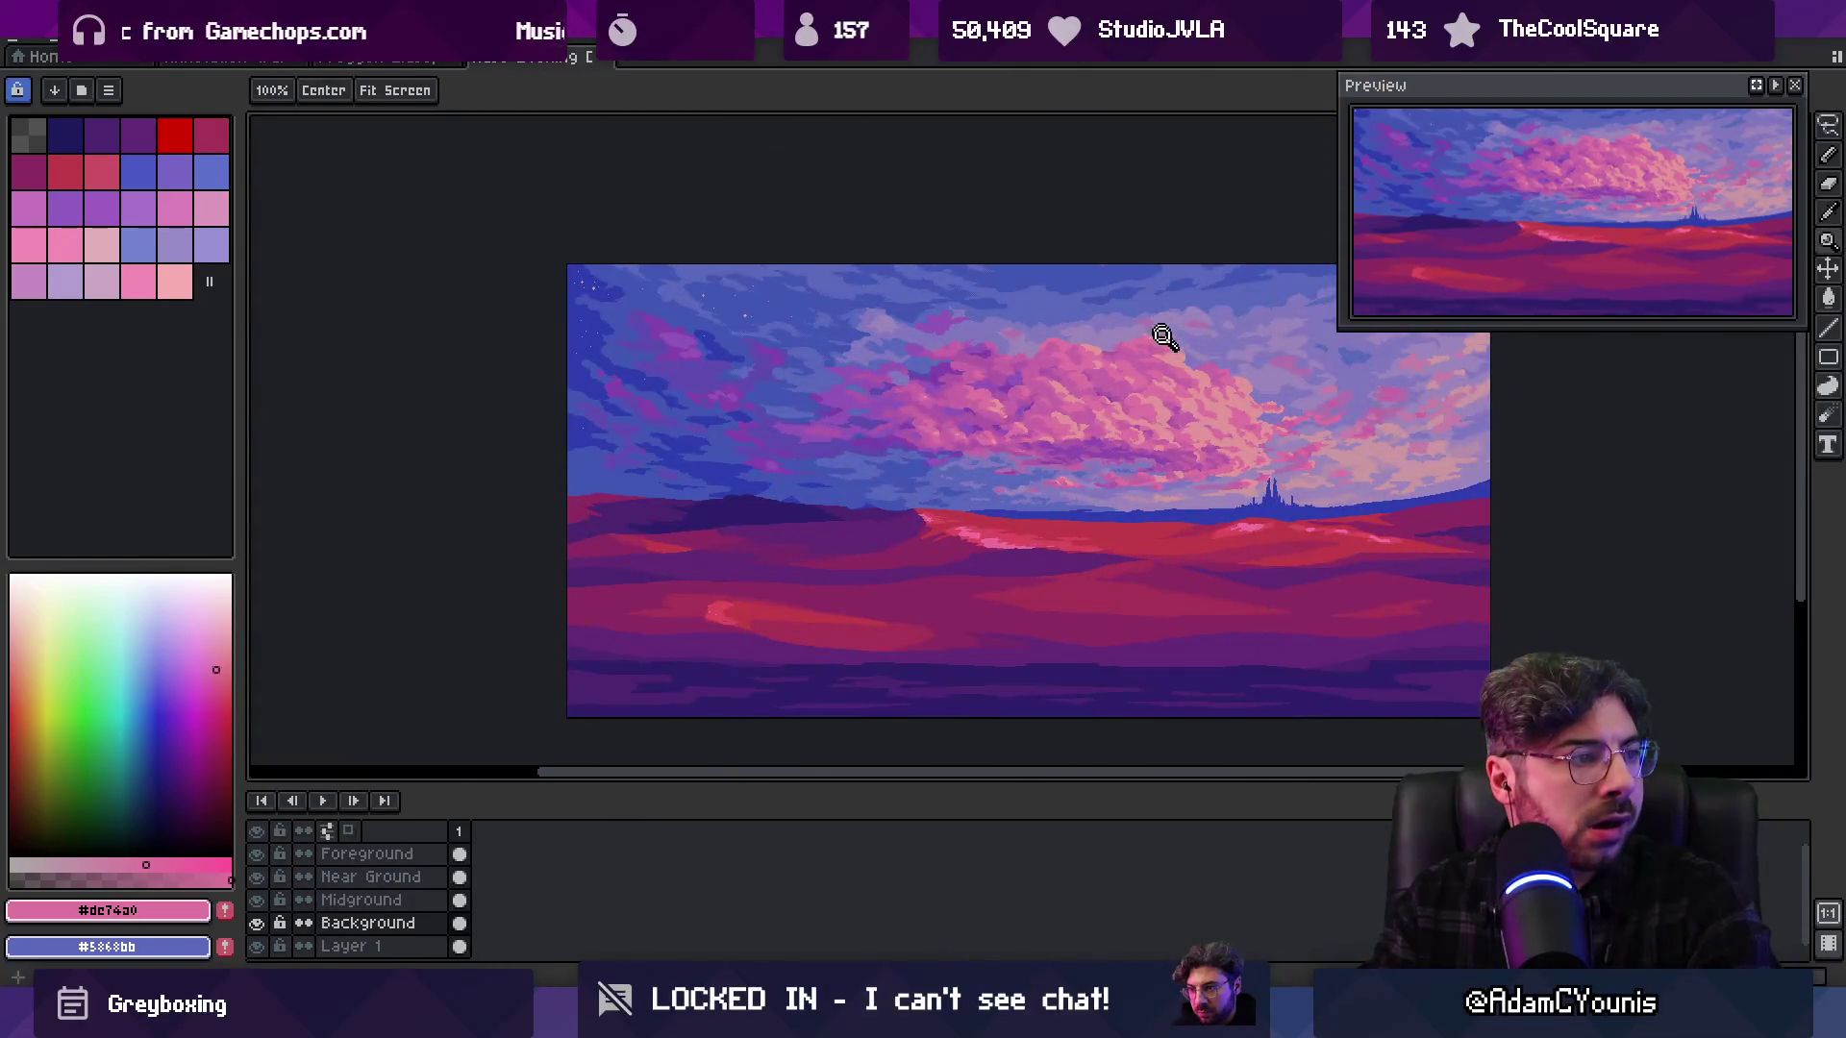
{"action": "scroll", "coordinate": [1184, 377], "scroll_direction": "up", "scroll_amount": 2}
{"action": "scroll", "coordinate": [1112, 374], "scroll_direction": "up", "scroll_amount": 2}
{"action": "key", "text": "b"}
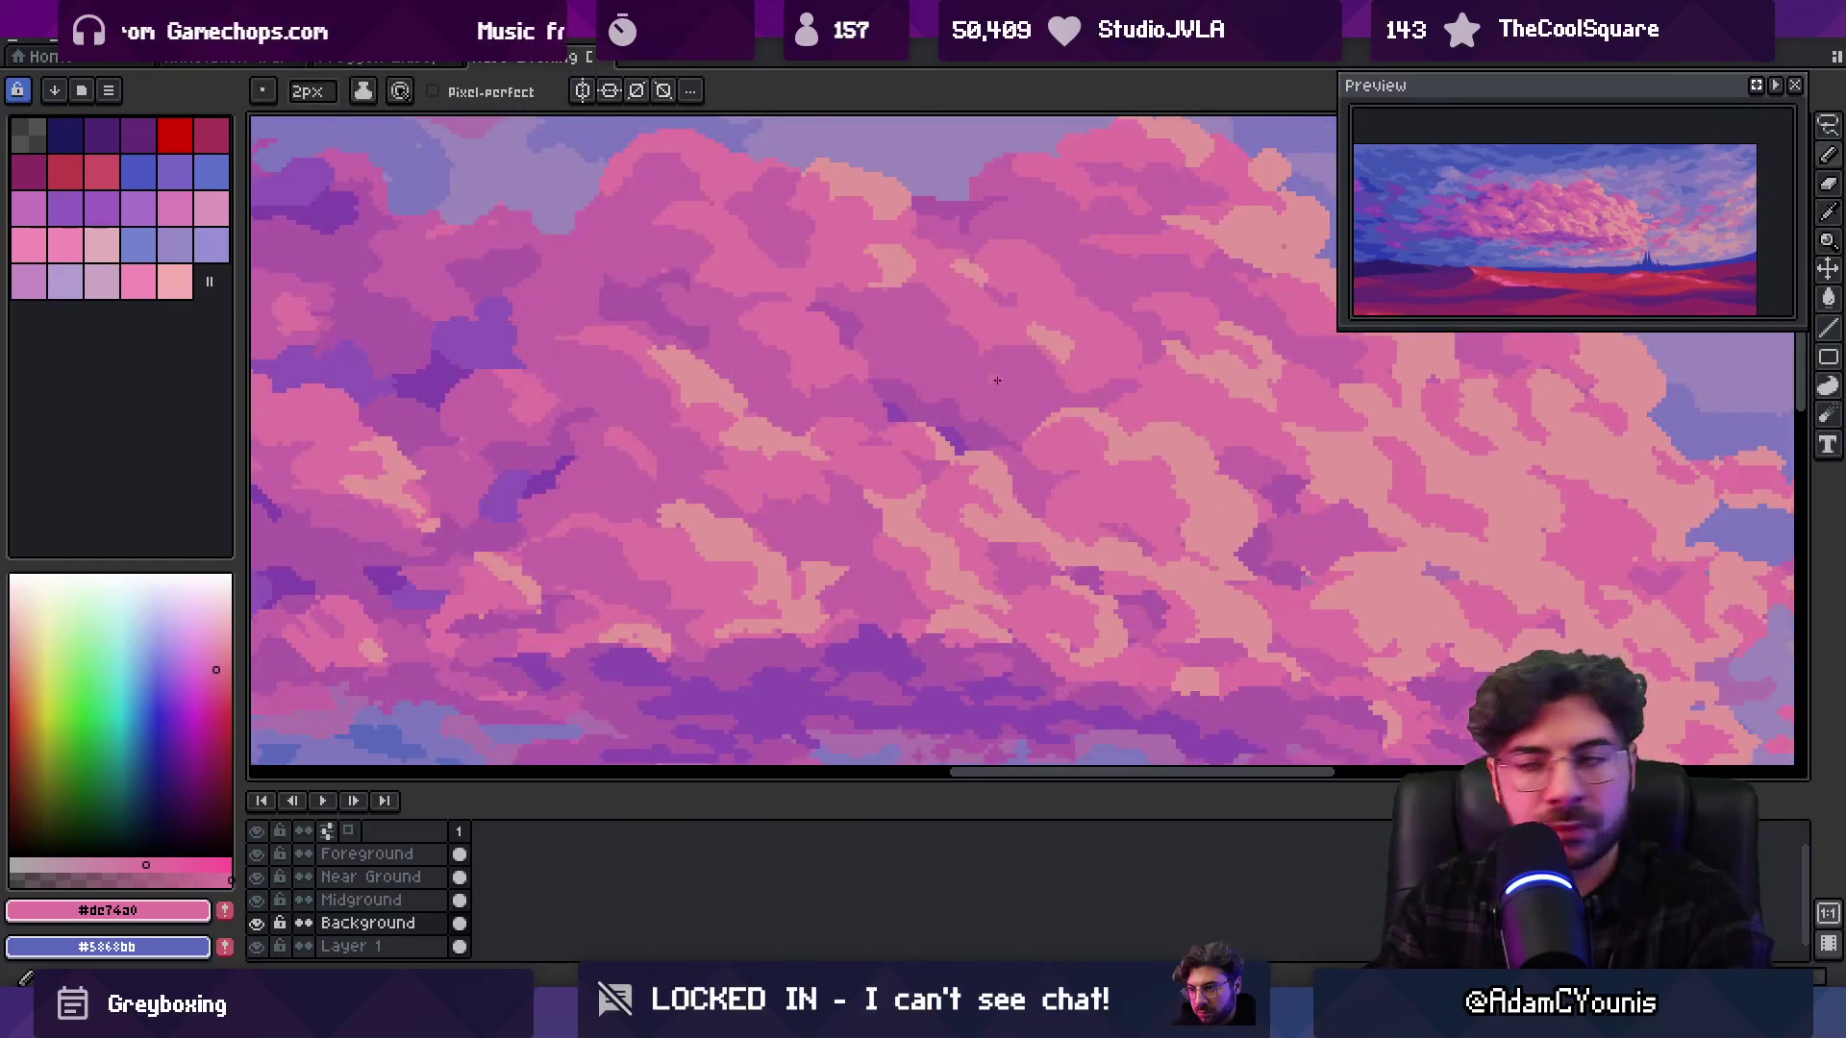
{"action": "left_click_drag", "start_coordinate": [1034, 405], "coordinate": [1017, 400]}
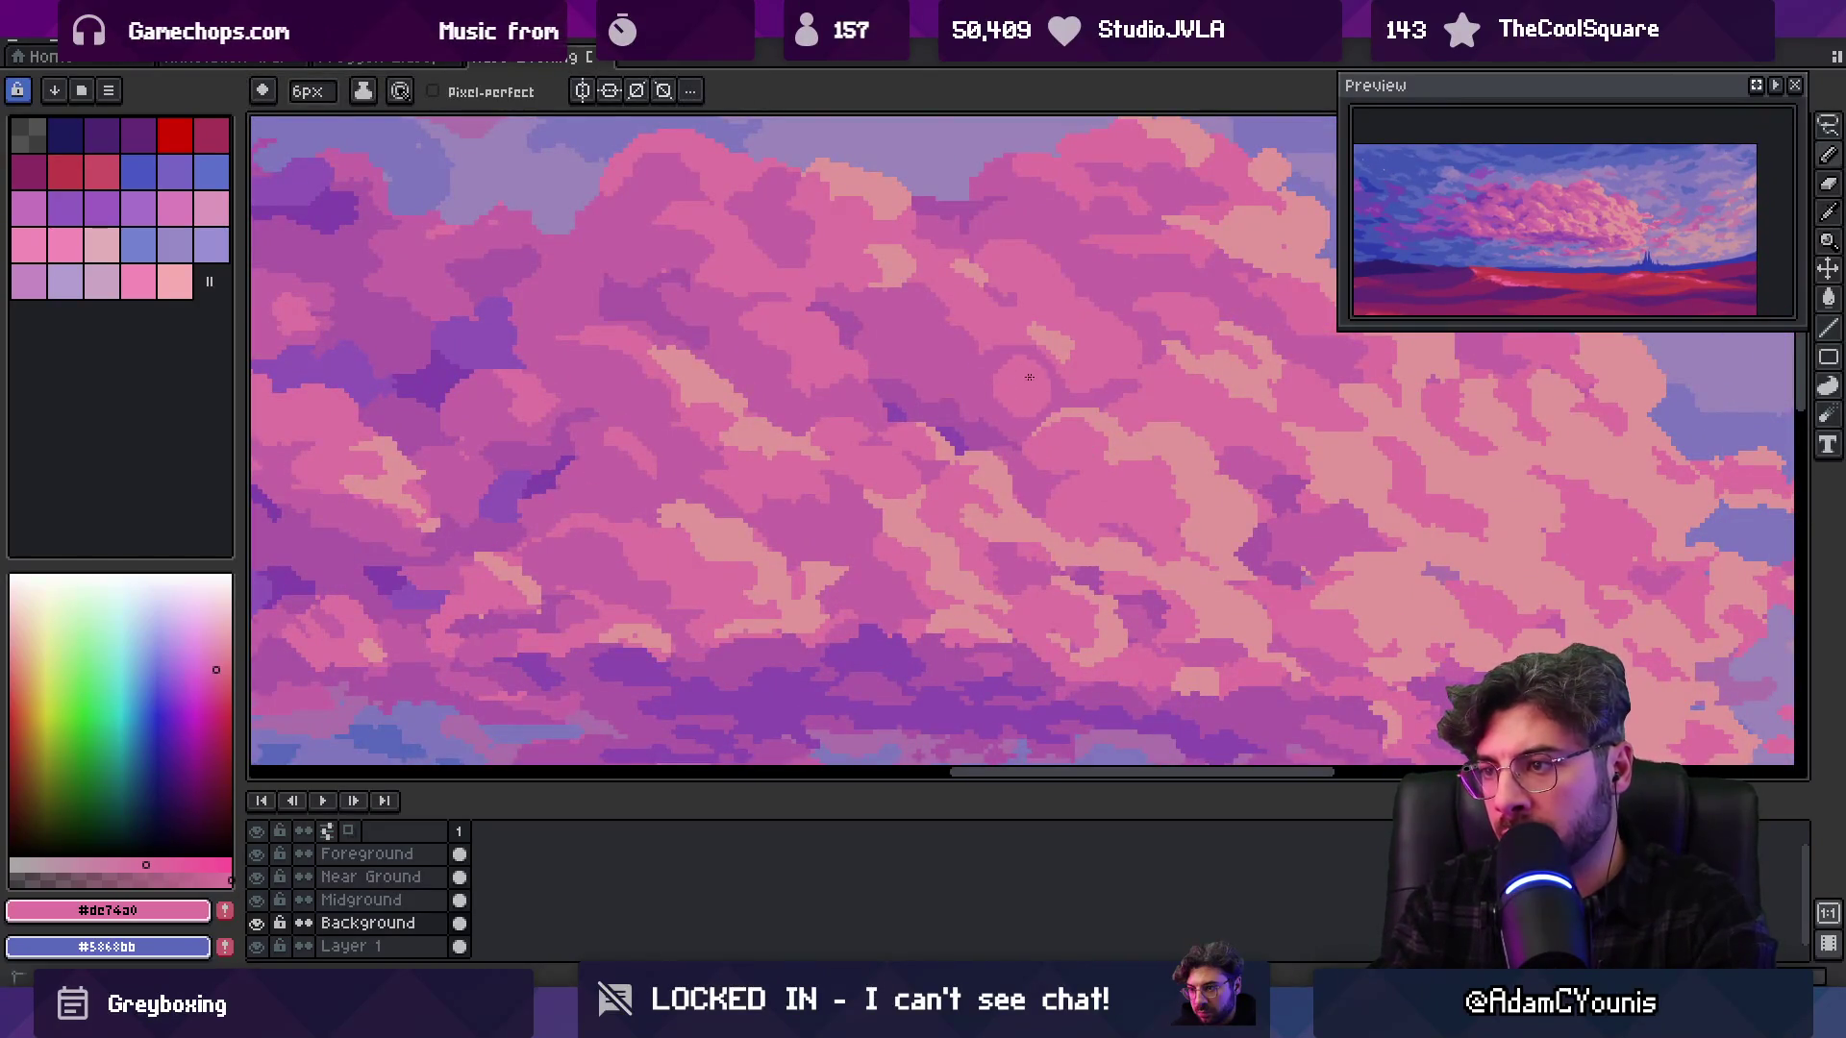
Sample the darker pink #c666a4 and mid pink #dc74a0 cloud tones, checking the whole painting
{"action": "scroll", "coordinate": [1079, 321], "scroll_direction": "down", "scroll_amount": 2}
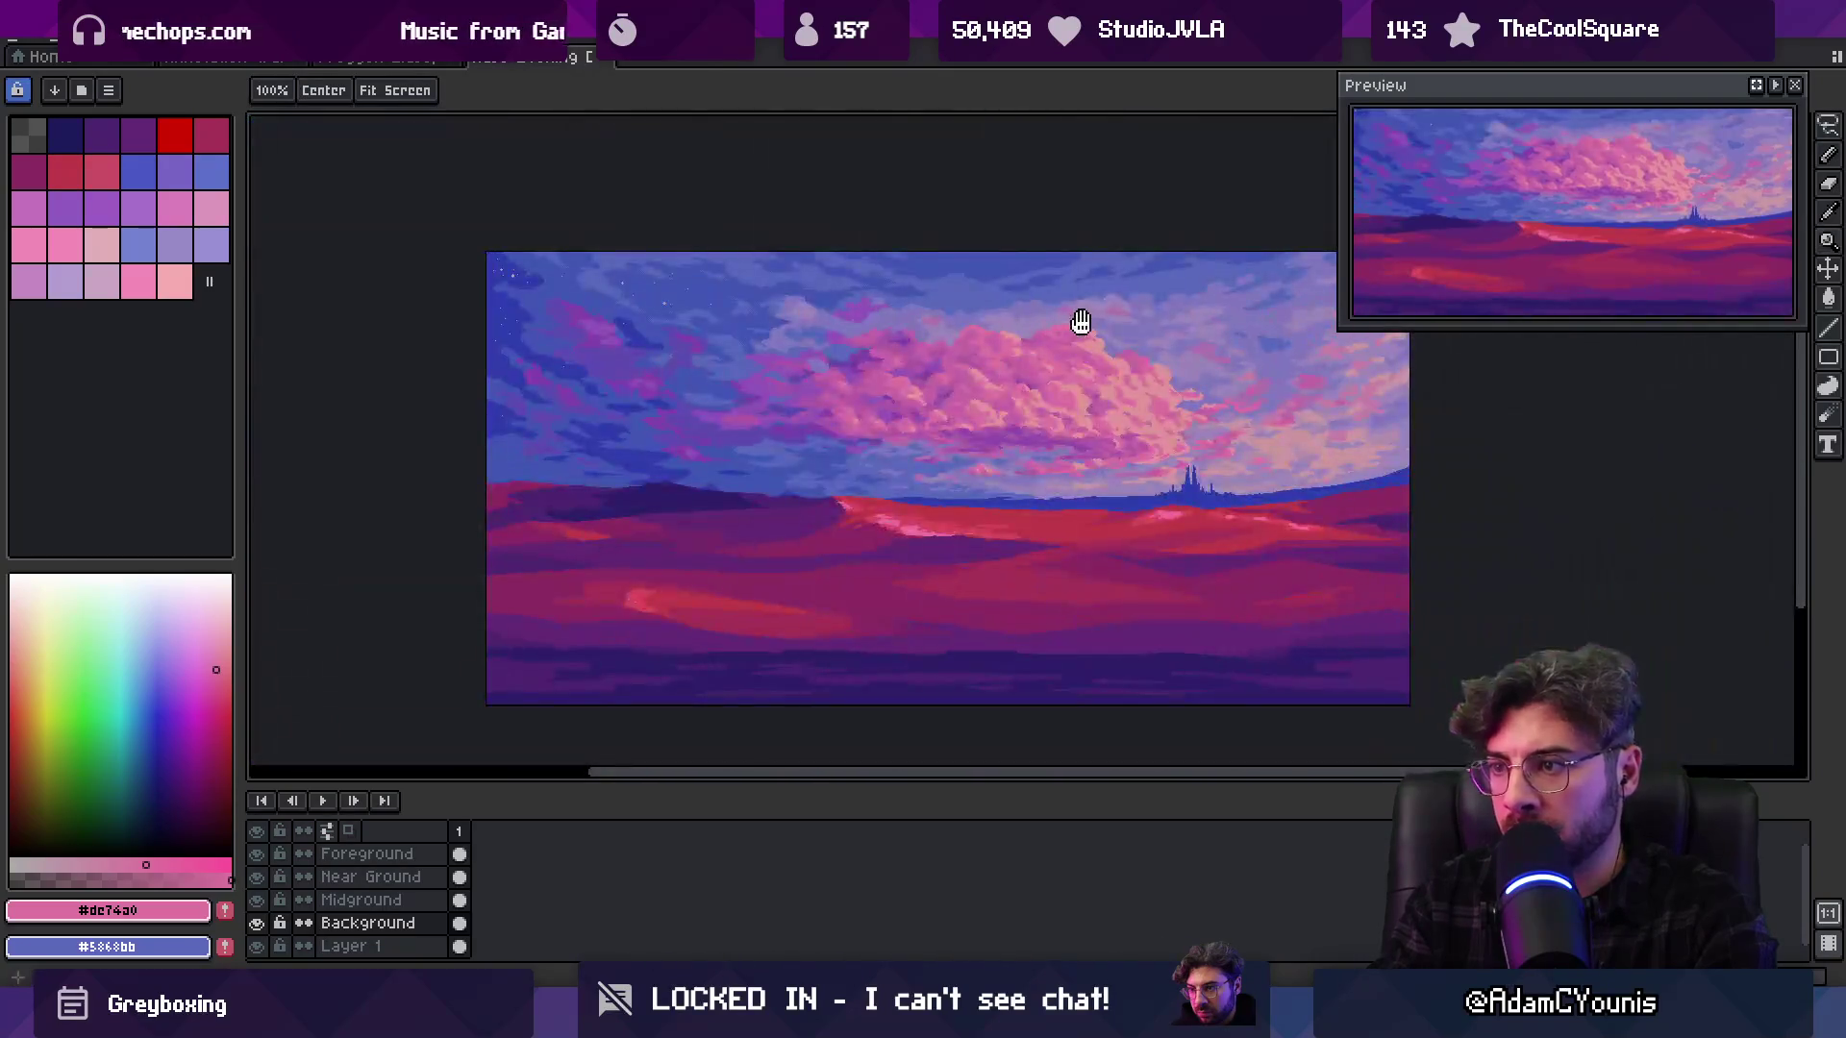
{"action": "scroll", "coordinate": [1081, 366], "scroll_direction": "up", "scroll_amount": 3}
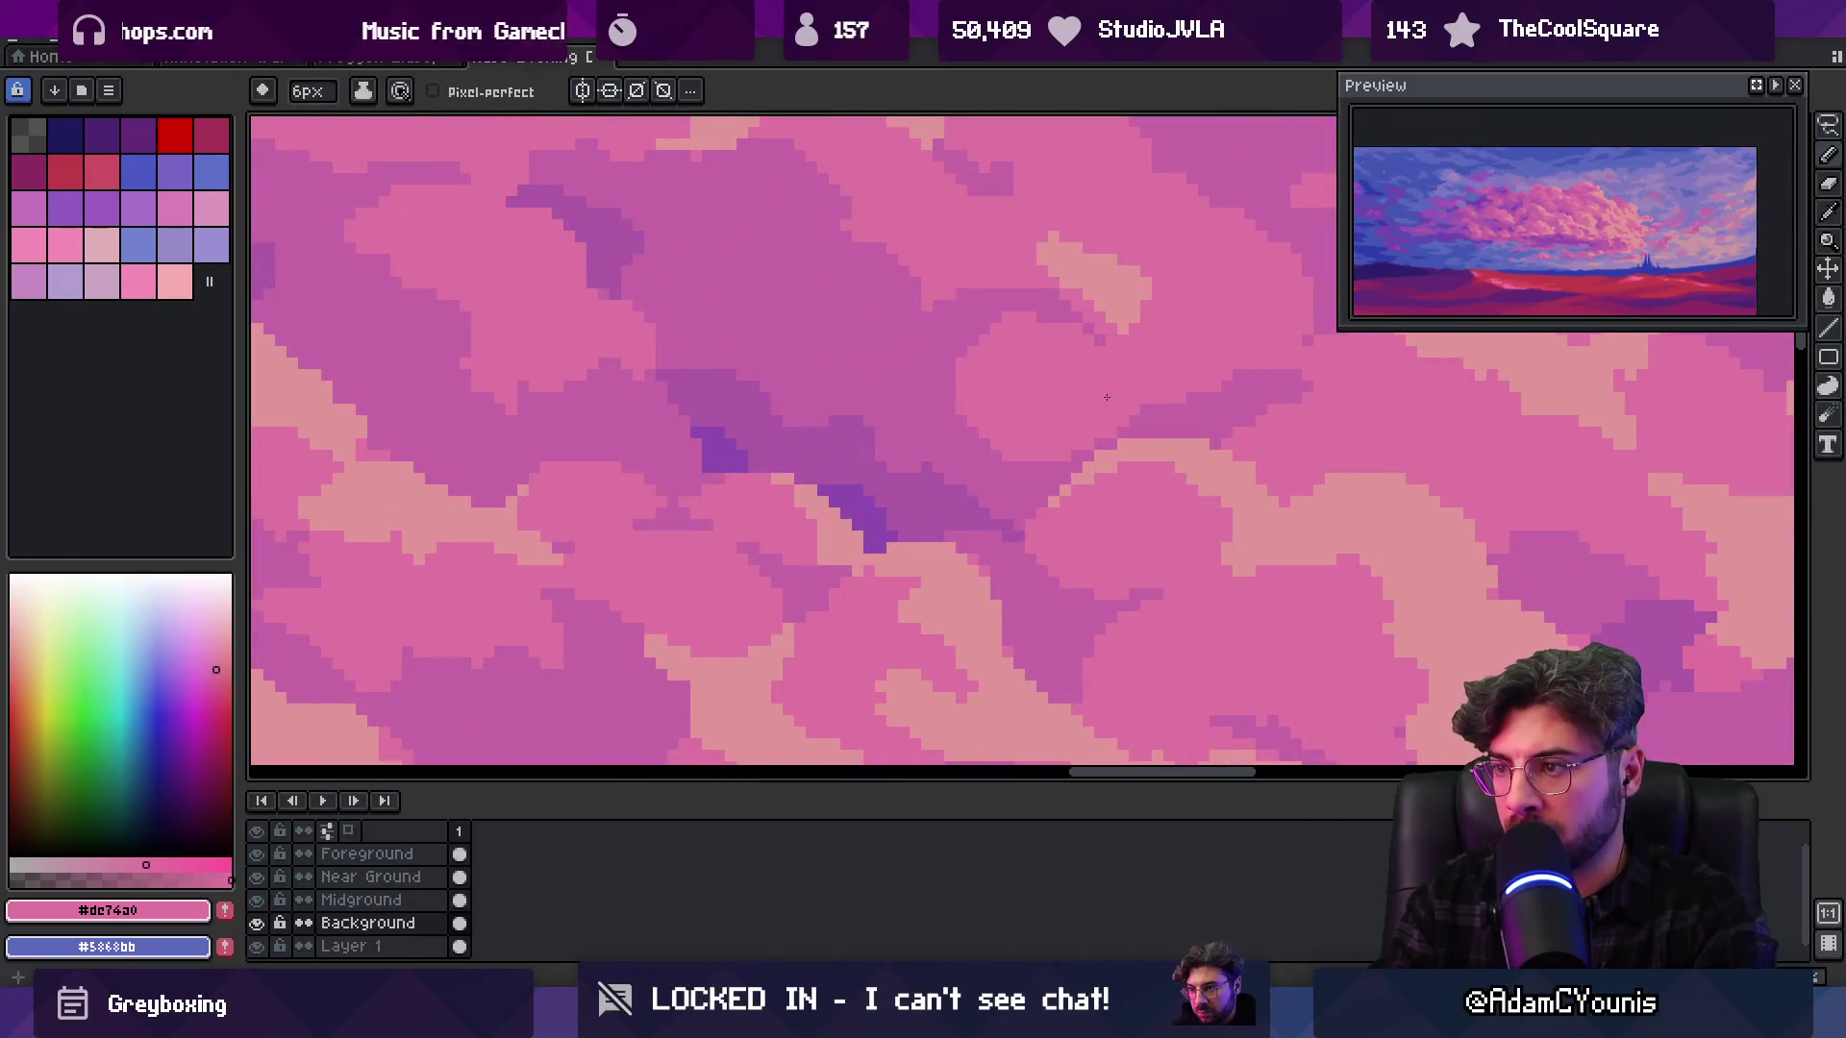
{"action": "left_click", "coordinate": [989, 457], "text": "alt"}
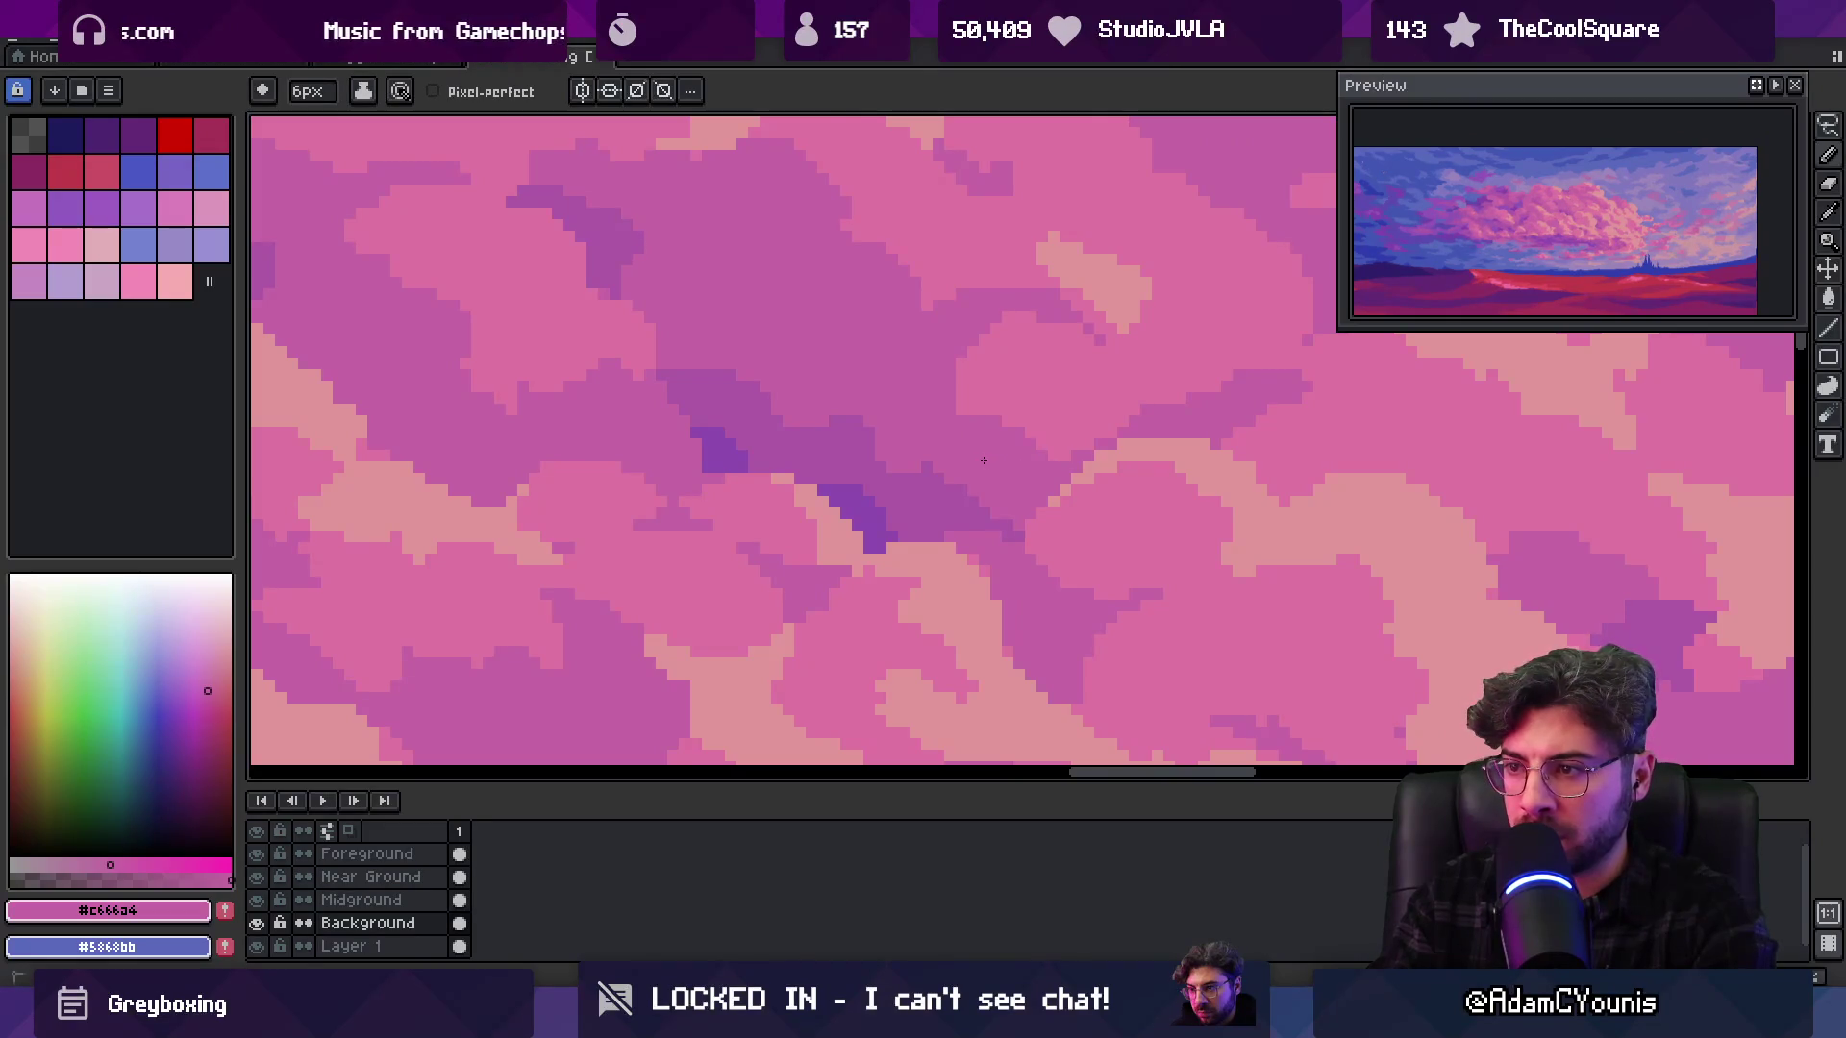
{"action": "key", "text": "z"}
{"action": "scroll", "coordinate": [983, 461], "scroll_direction": "down", "scroll_amount": 4}
{"action": "scroll", "coordinate": [1103, 382], "scroll_direction": "up", "scroll_amount": 3}
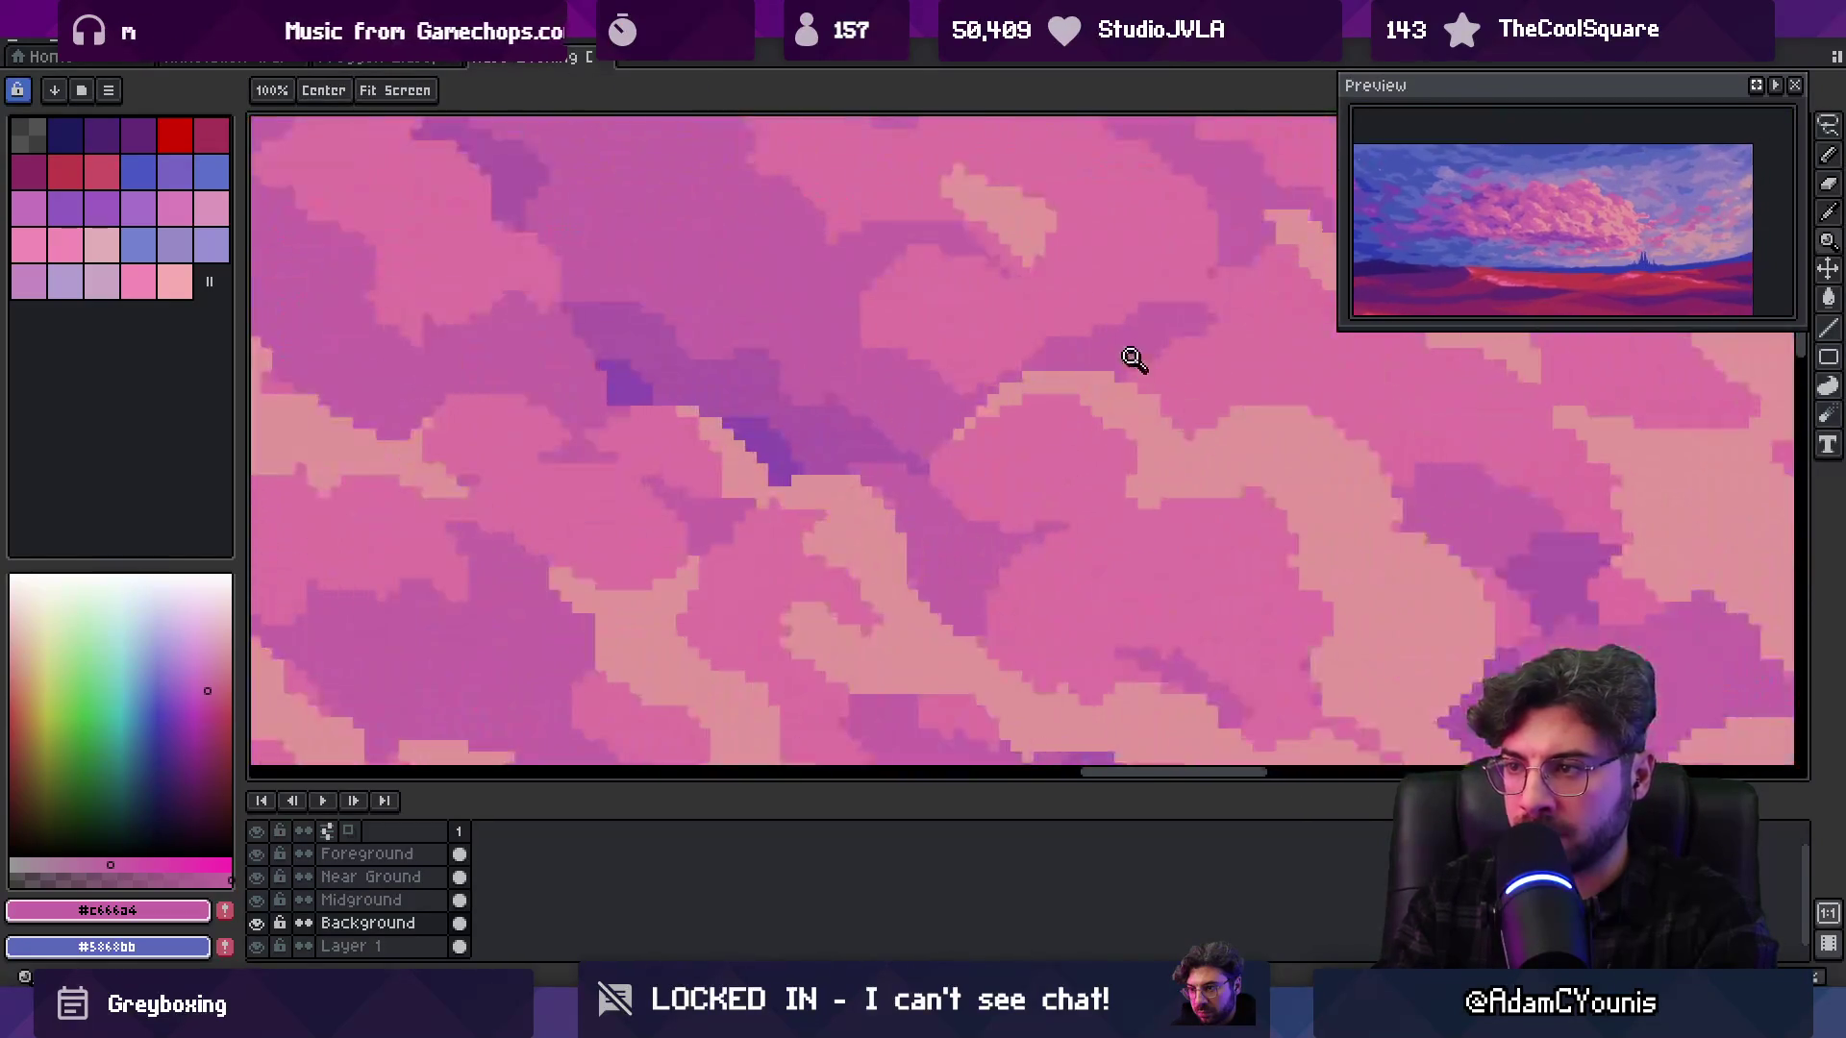
{"action": "key", "text": "b"}
{"action": "left_click", "coordinate": [1030, 297], "text": "alt"}
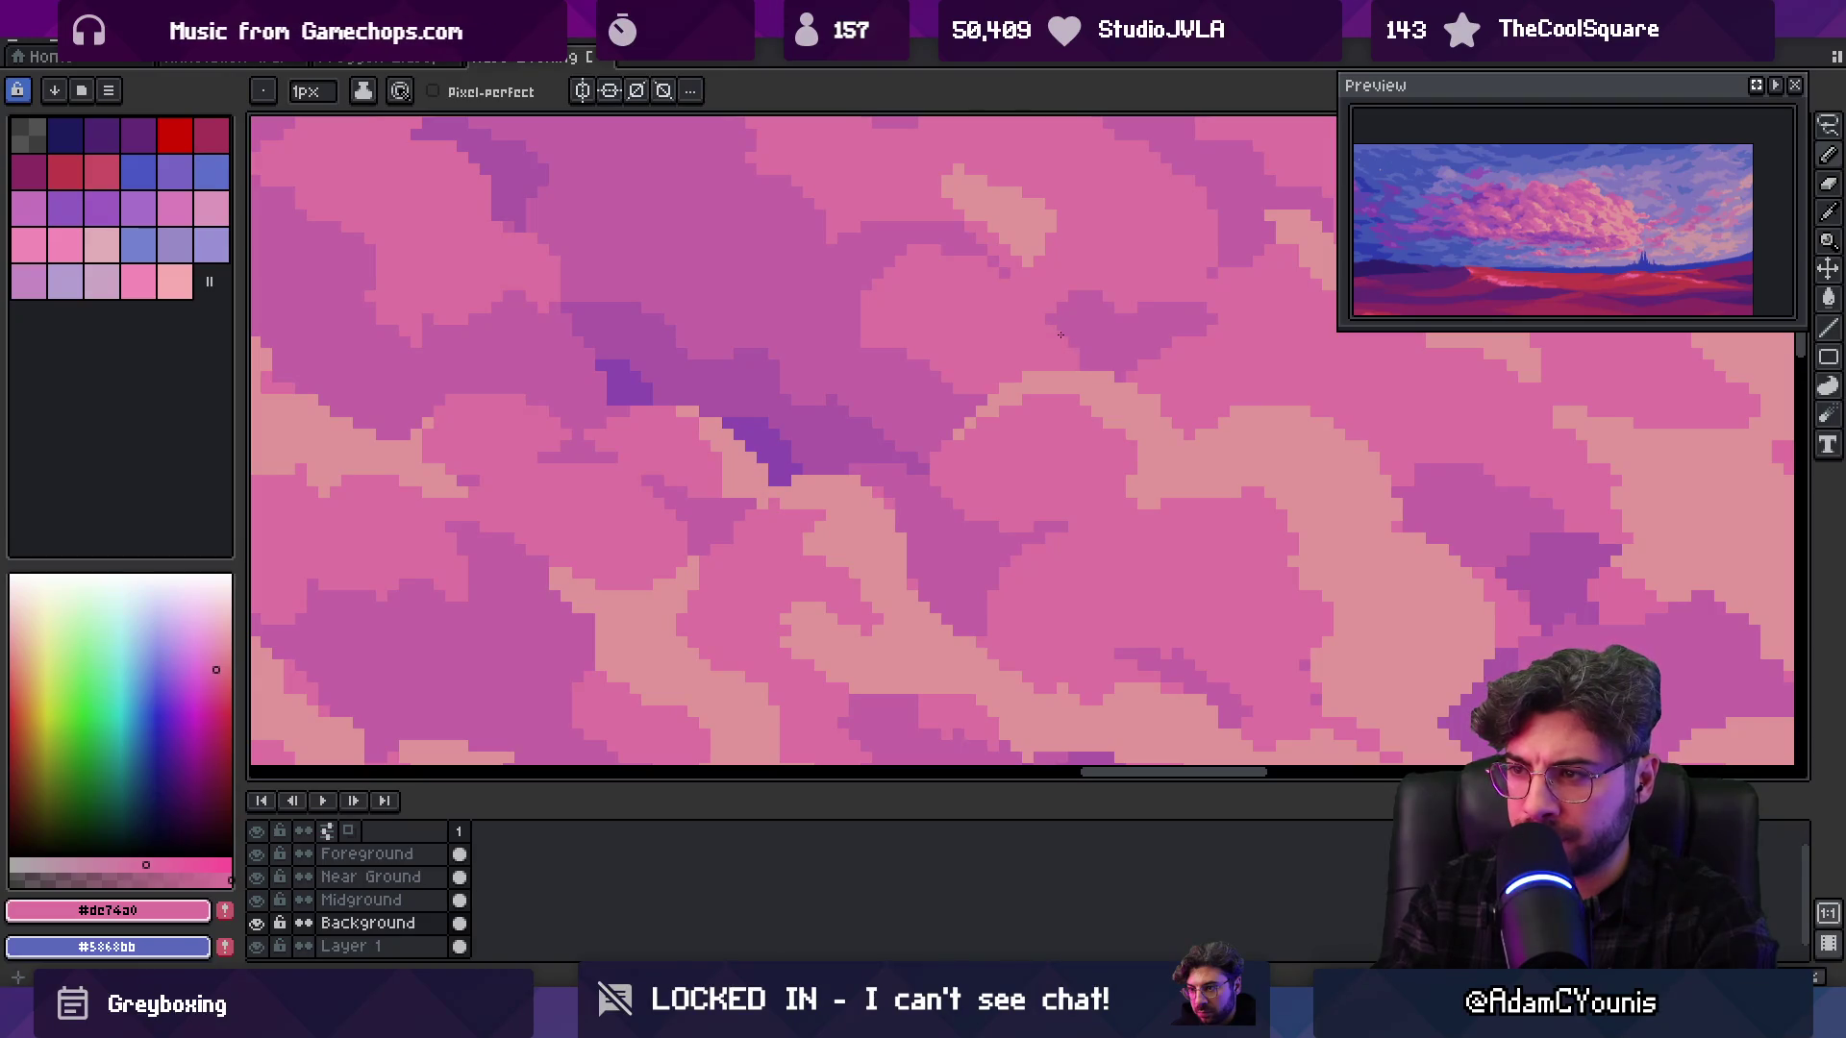
{"action": "left_click", "coordinate": [970, 243], "text": "alt"}
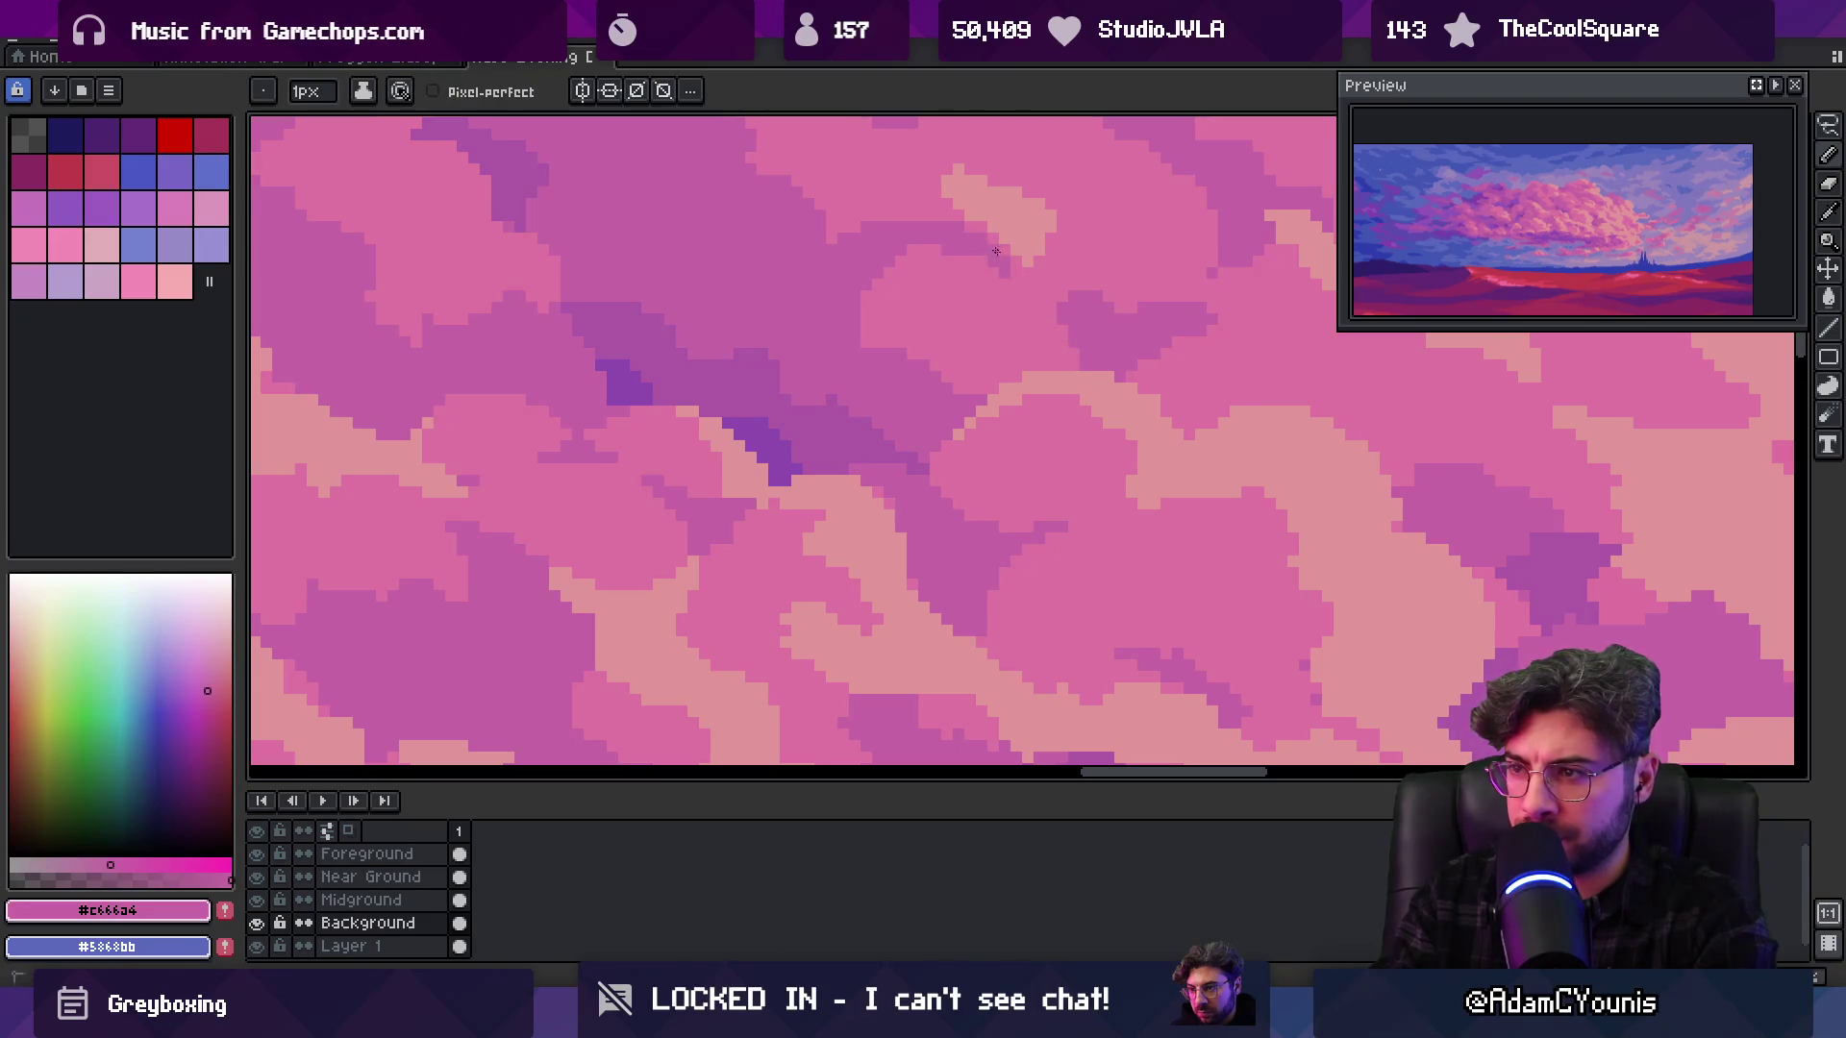
{"action": "key", "text": "z"}
{"action": "left_click", "coordinate": [1038, 276], "text": "alt"}
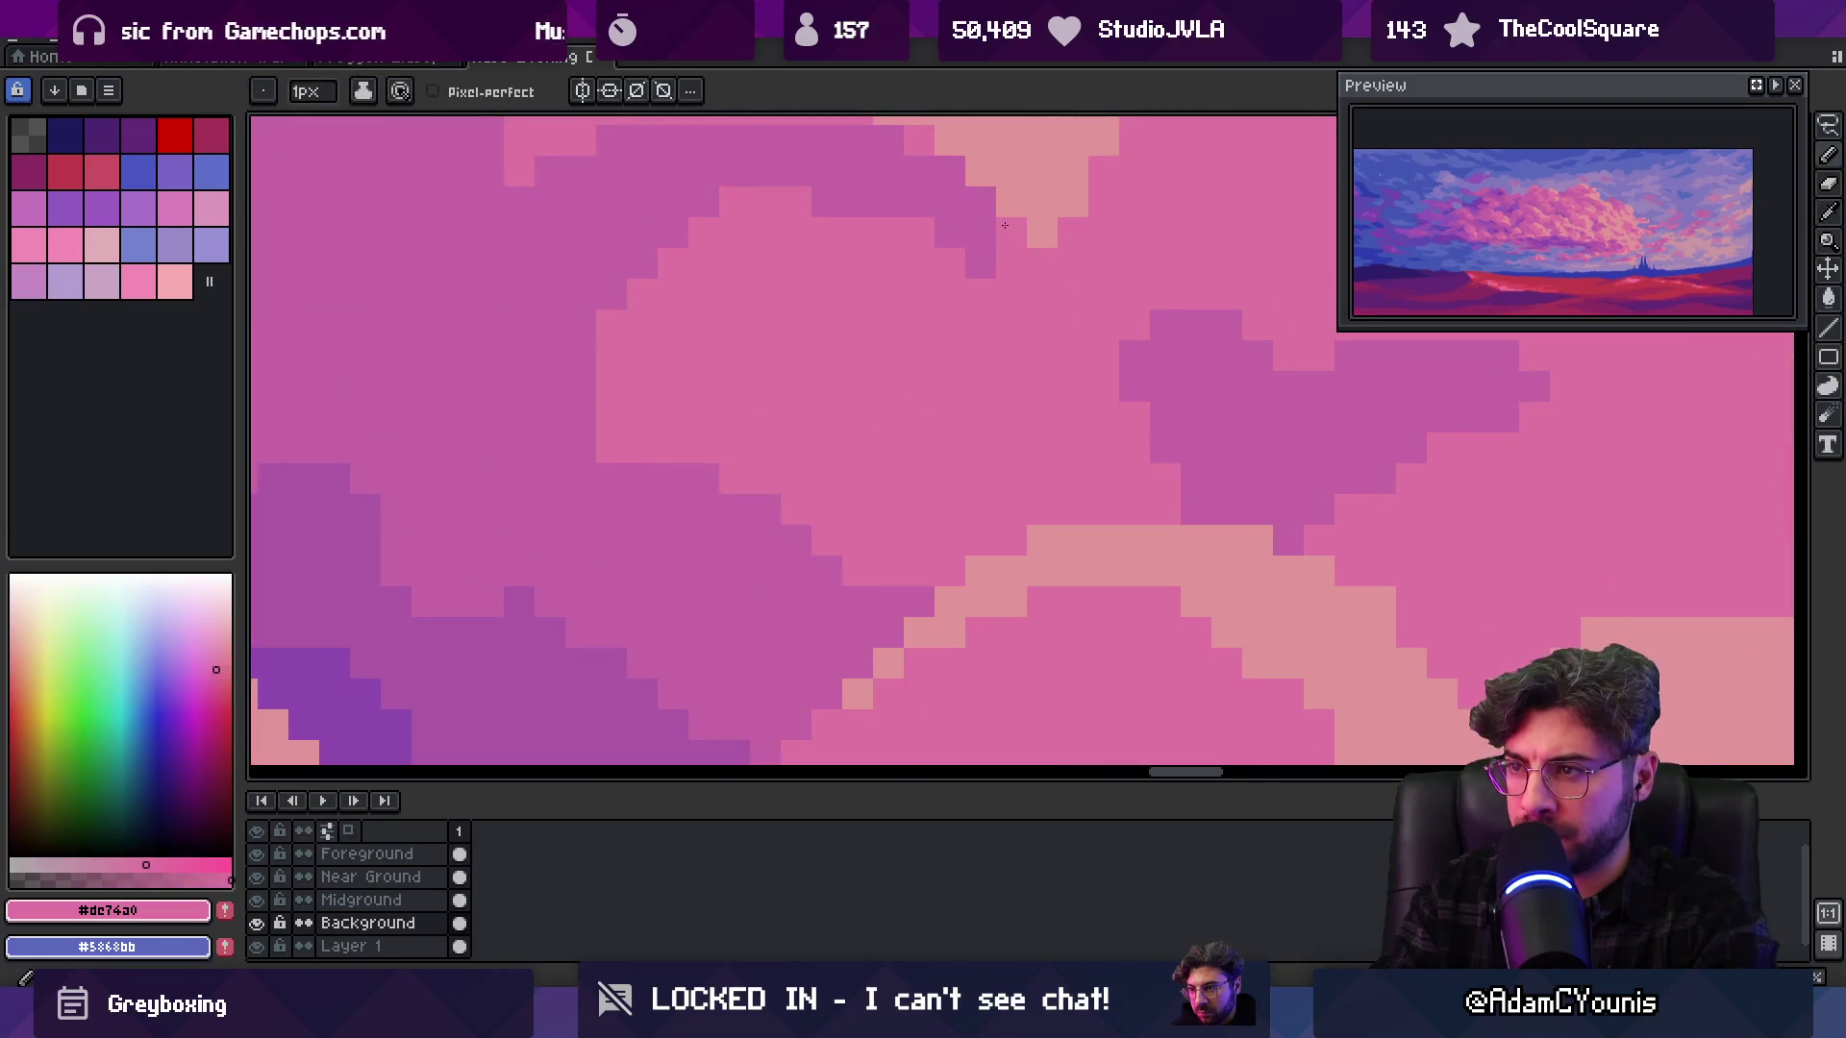
{"action": "scroll", "coordinate": [1005, 276], "scroll_direction": "down", "scroll_amount": 4}
{"action": "scroll", "coordinate": [997, 350], "scroll_direction": "down", "scroll_amount": 1}
{"action": "scroll", "coordinate": [1006, 372], "scroll_direction": "up", "scroll_amount": 5}
{"action": "key", "text": "b"}
{"action": "scroll", "coordinate": [945, 399], "scroll_direction": "down", "scroll_amount": 5}
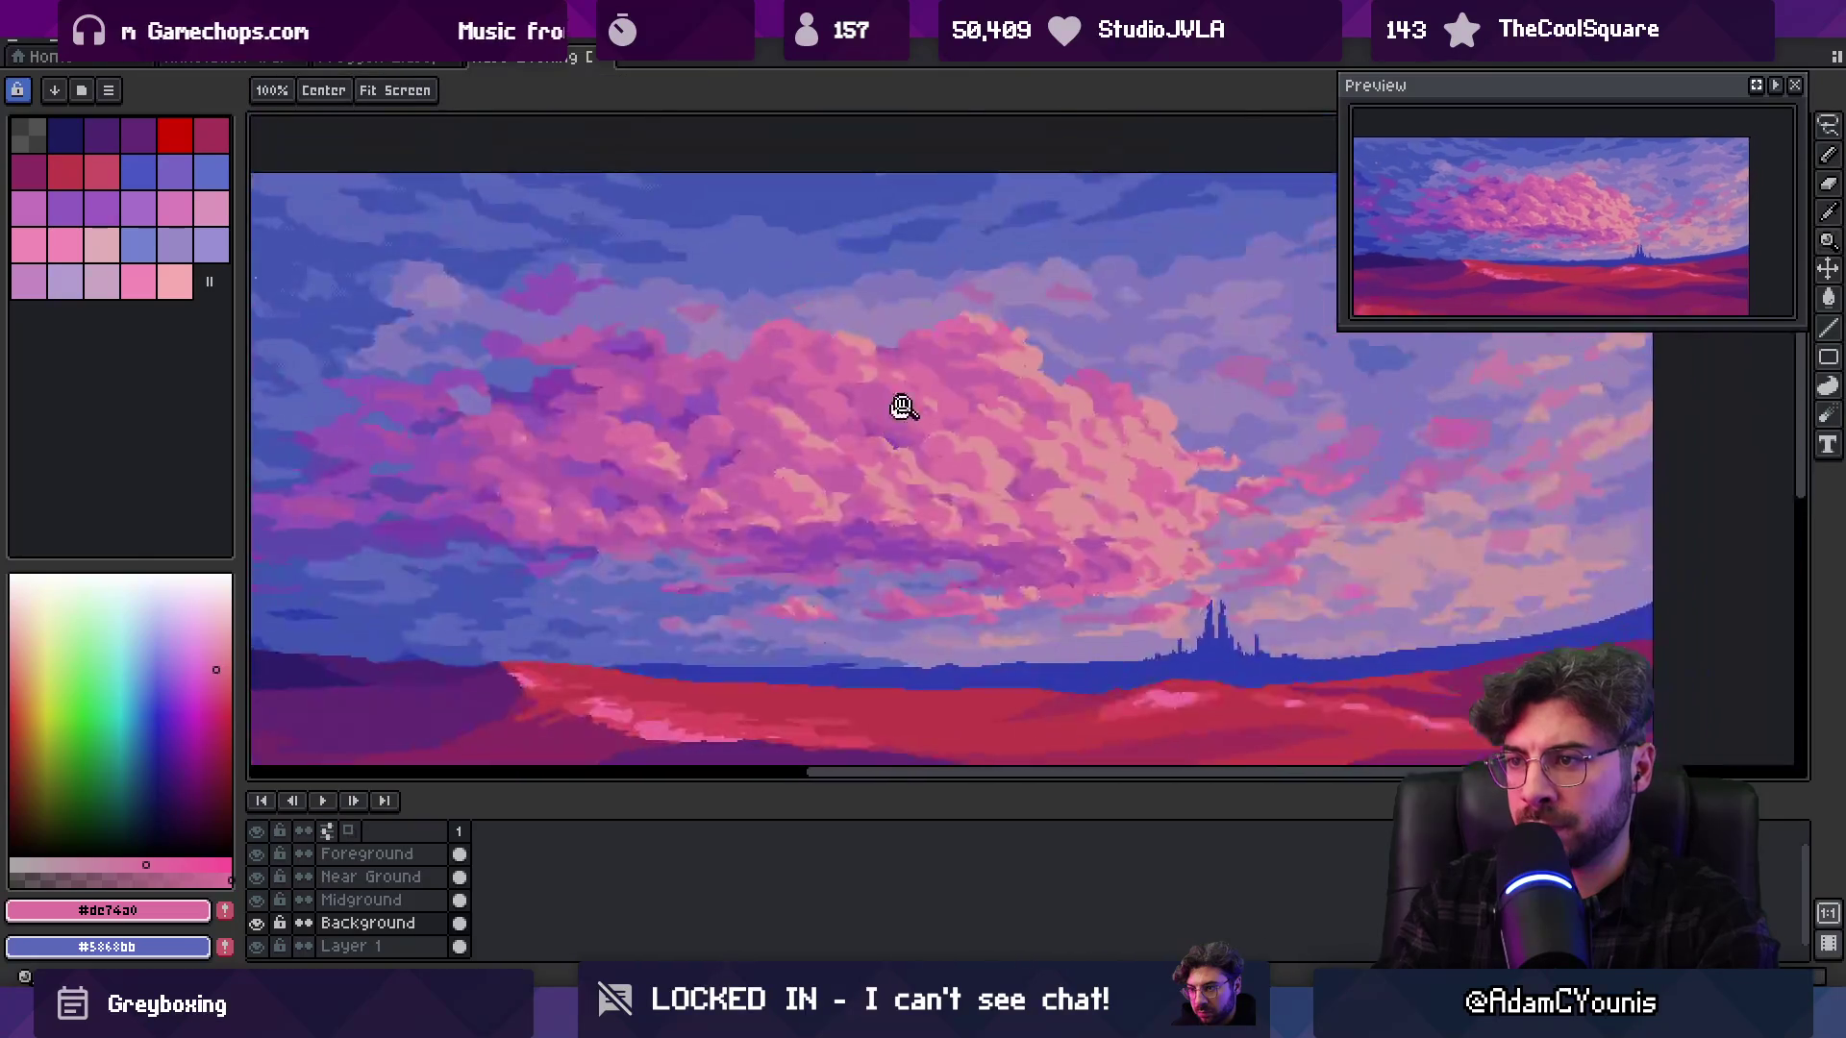
{"action": "scroll", "coordinate": [943, 404], "scroll_direction": "up", "scroll_amount": 3}
Sample the light salmon highlight and mid pink, ending on #c666a4 as the drawing colour
{"action": "left_click", "coordinate": [926, 411], "text": "alt"}
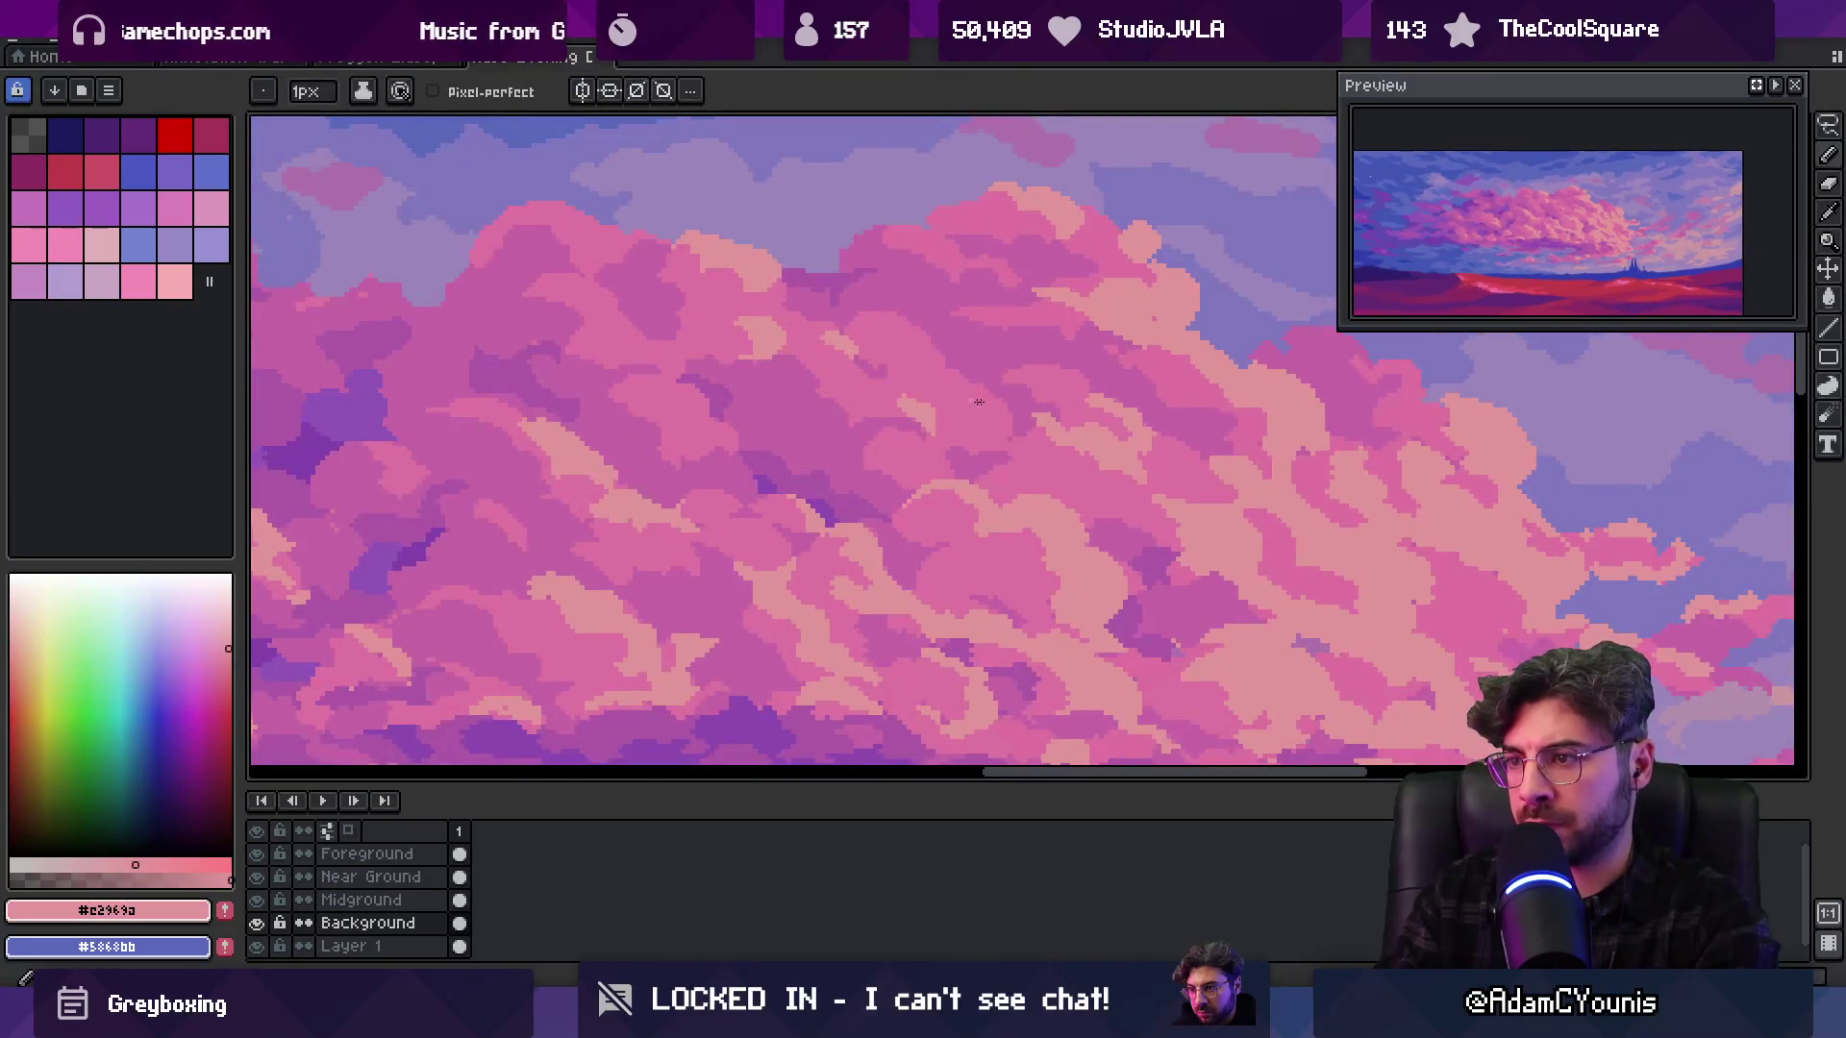
{"action": "key", "text": "z"}
{"action": "scroll", "coordinate": [1039, 395], "scroll_direction": "down", "scroll_amount": 4}
{"action": "scroll", "coordinate": [1042, 374], "scroll_direction": "up", "scroll_amount": 1}
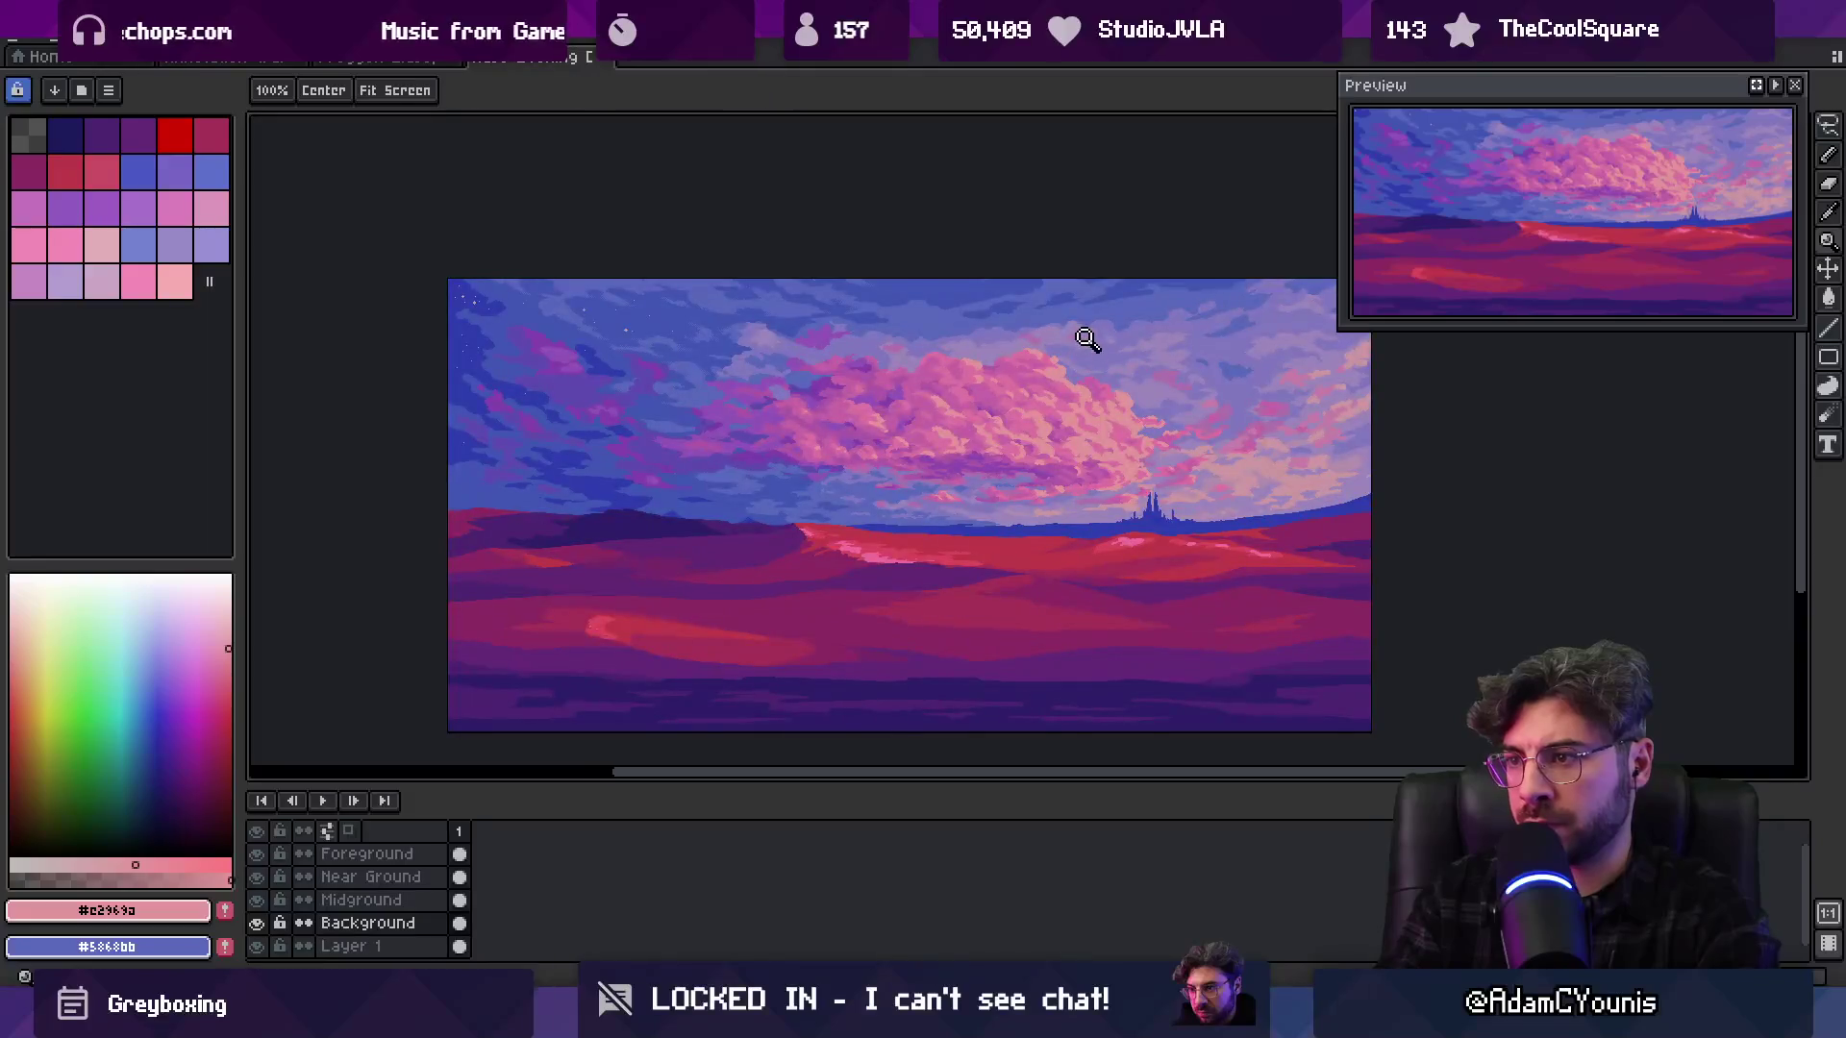
{"action": "scroll", "coordinate": [1046, 383], "scroll_direction": "up", "scroll_amount": 5}
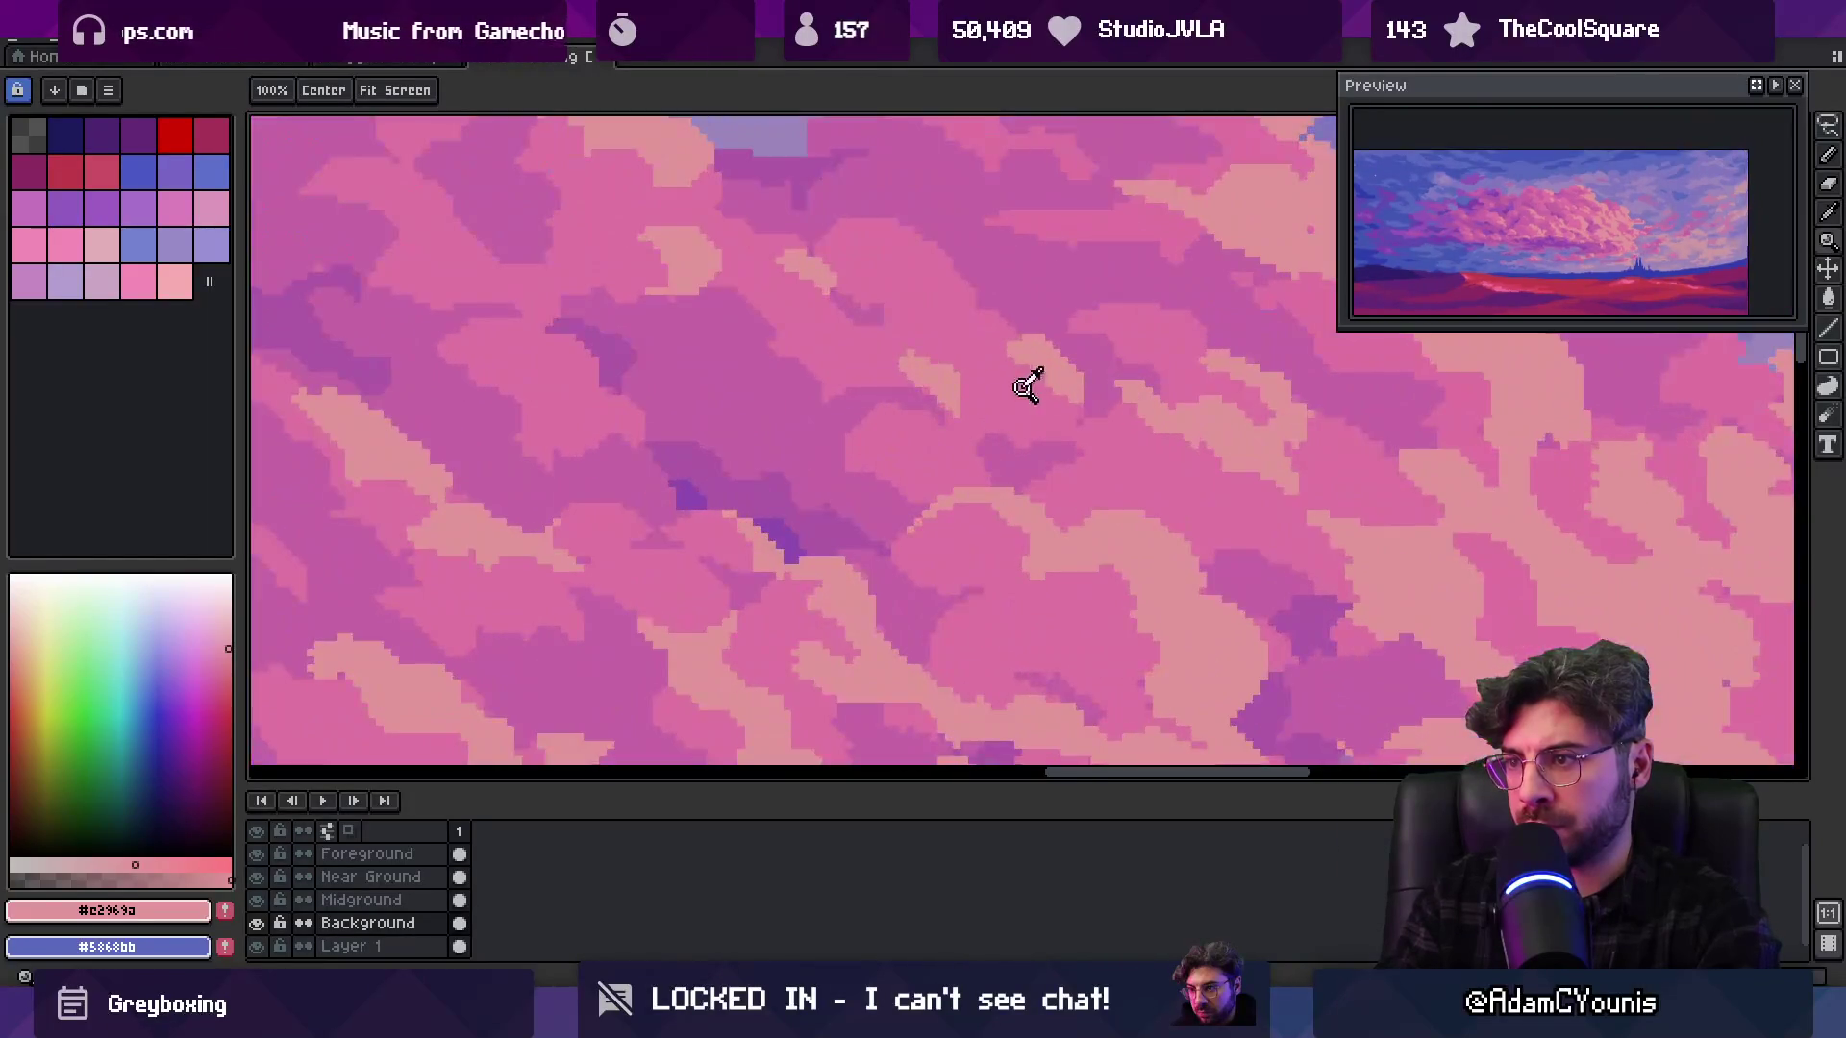
{"action": "key", "text": "b"}
{"action": "left_click", "coordinate": [1000, 354], "text": "alt"}
{"action": "scroll", "coordinate": [1072, 397], "scroll_direction": "up", "scroll_amount": 2}
{"action": "left_click", "coordinate": [1098, 402], "text": "alt"}
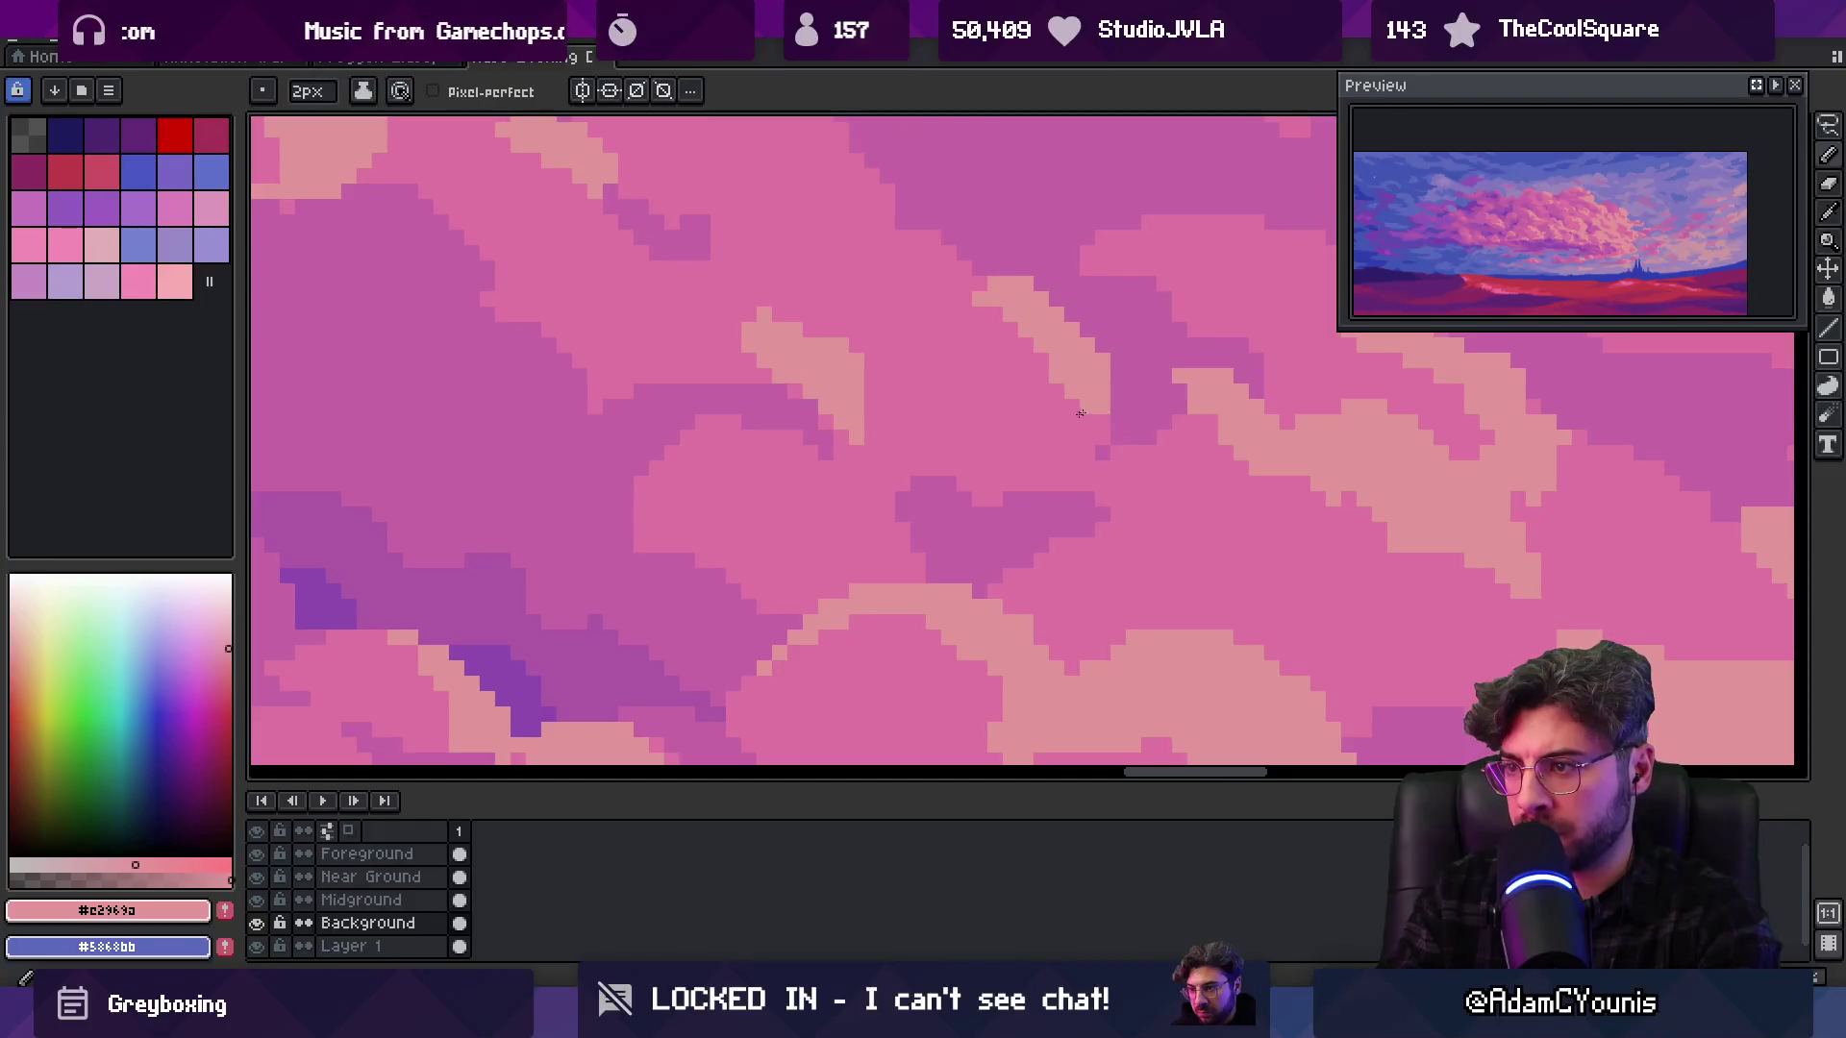
{"action": "scroll", "coordinate": [1032, 439], "scroll_direction": "up", "scroll_amount": 1}
{"action": "left_click", "coordinate": [1030, 444], "text": "alt"}
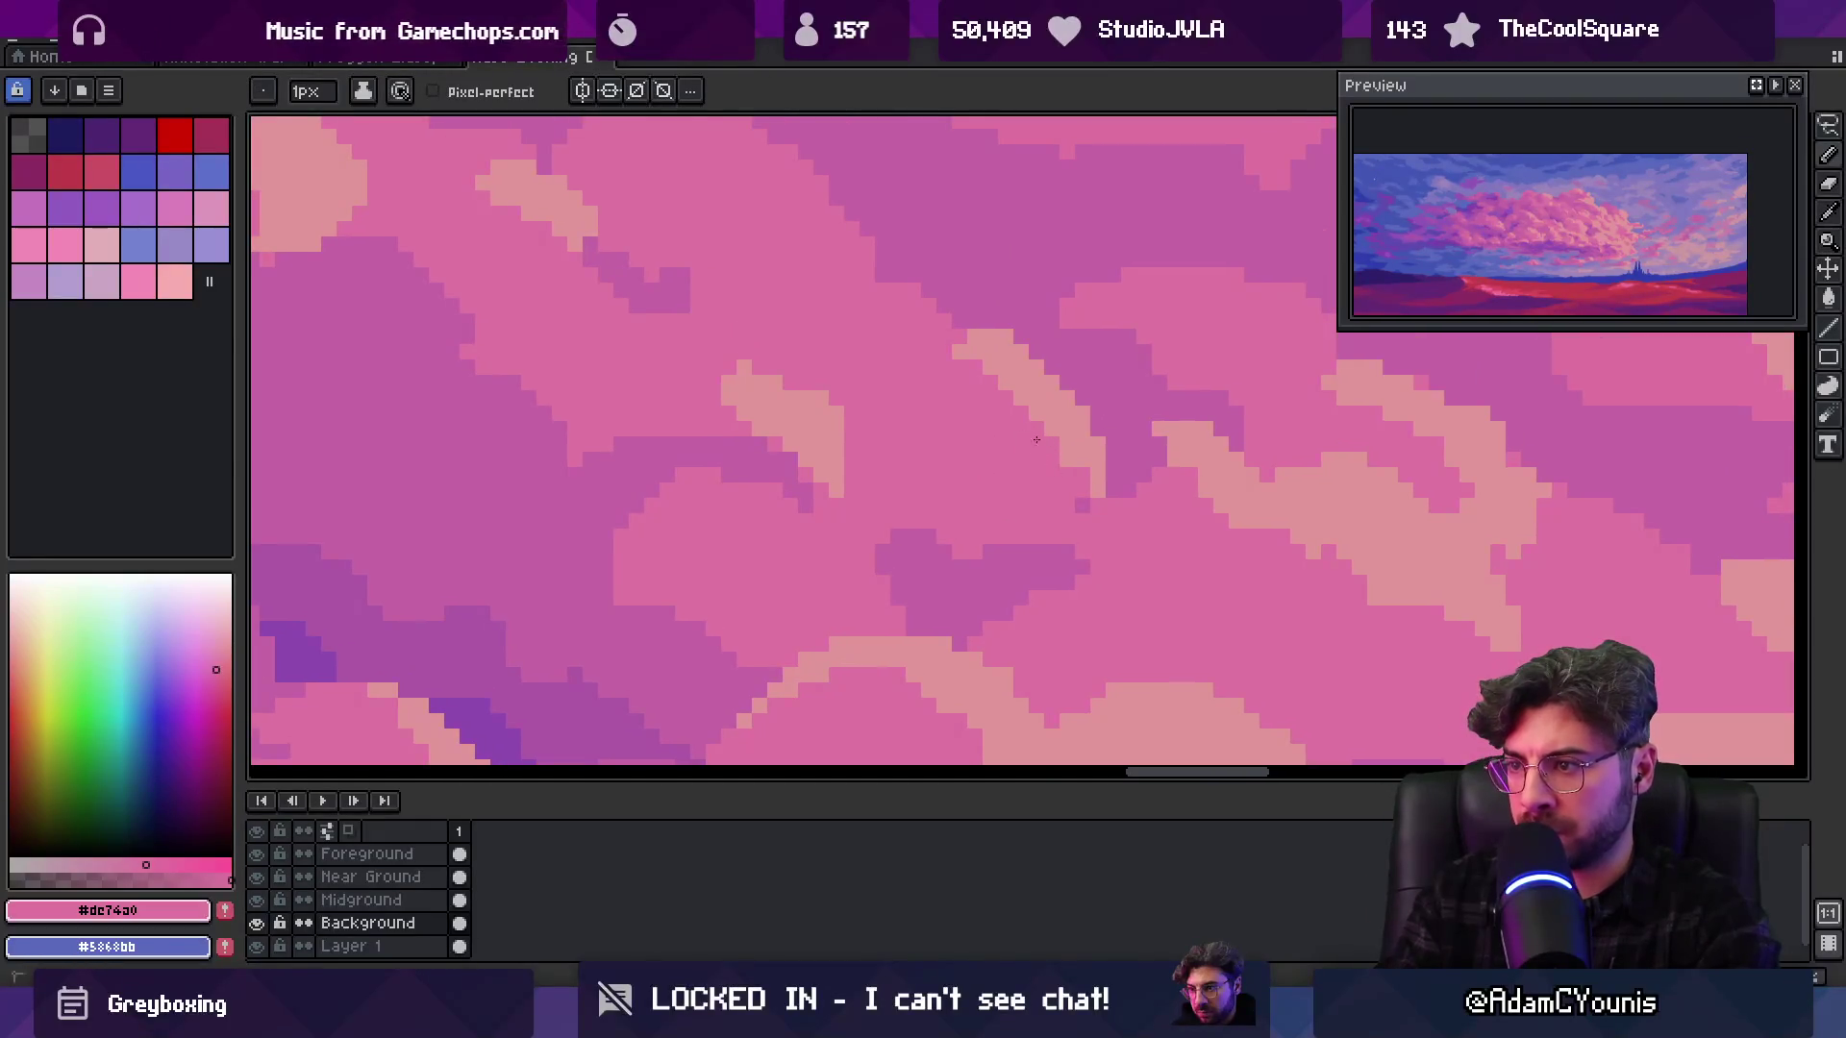
{"action": "left_click", "coordinate": [1014, 318], "text": "alt"}
{"action": "key", "text": "z"}
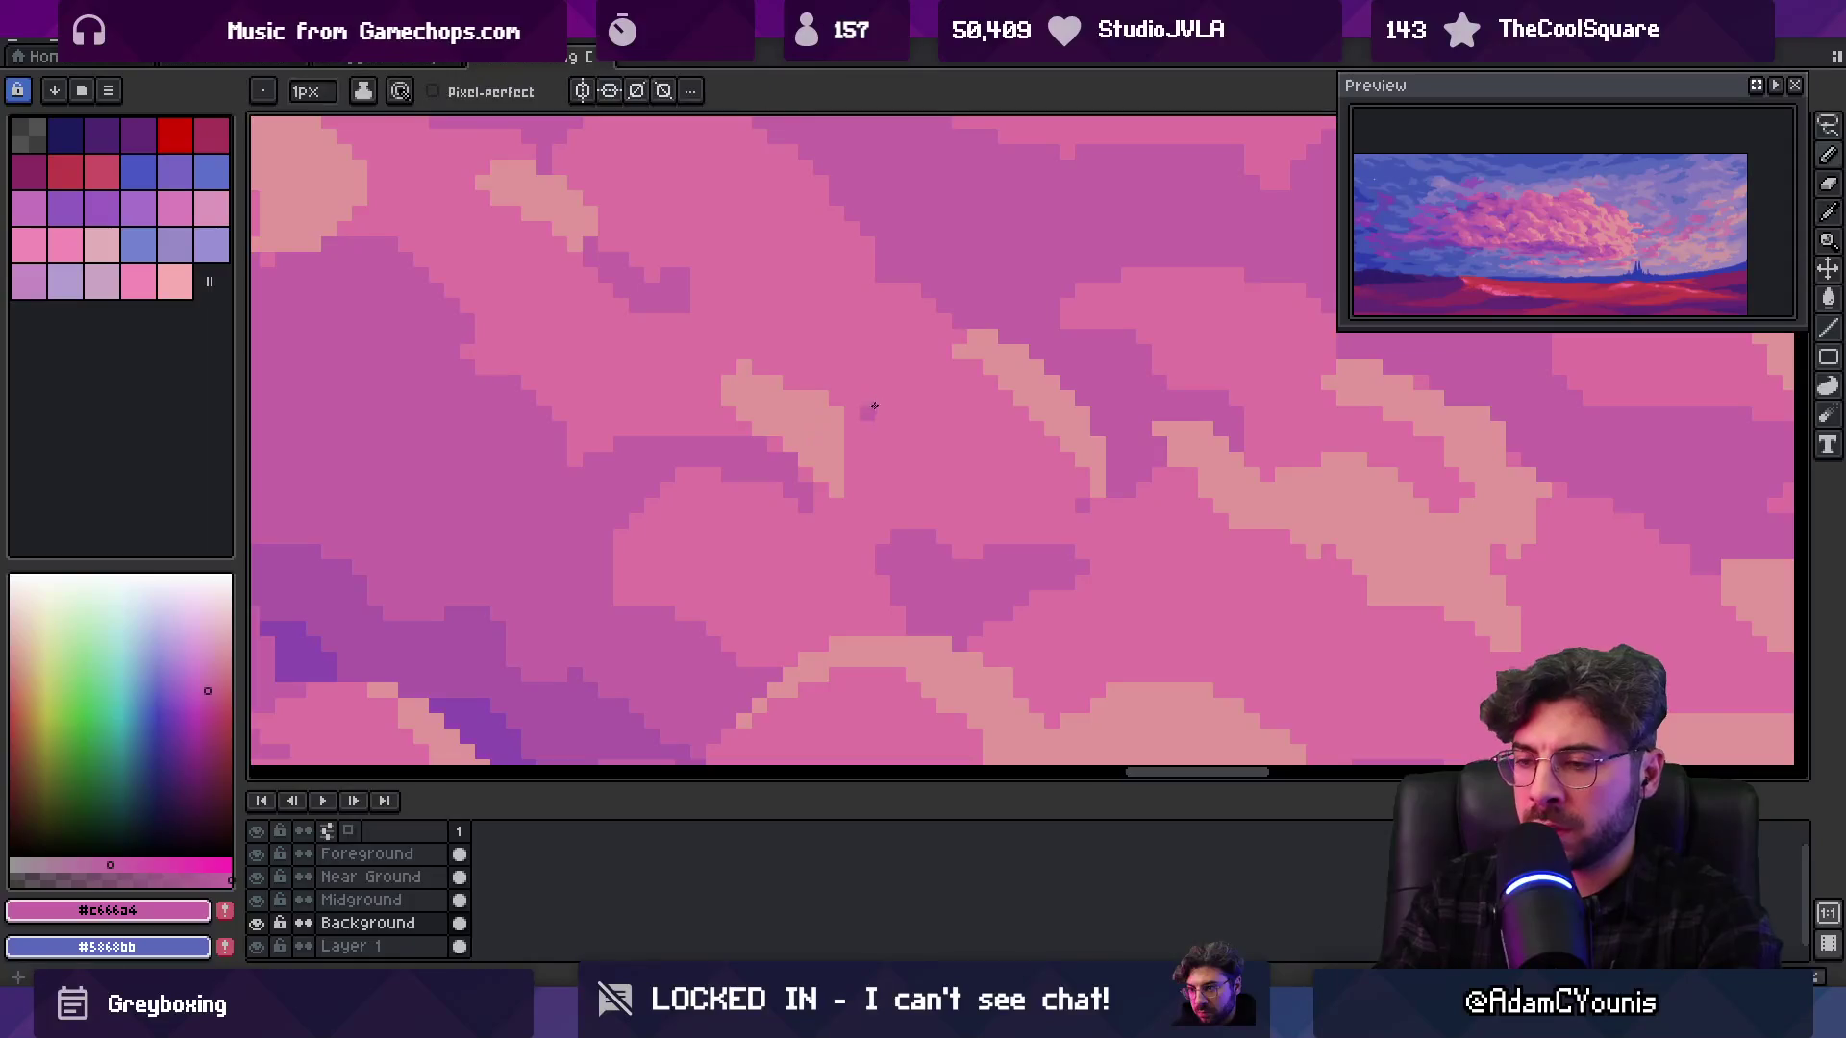
{"action": "scroll", "coordinate": [855, 433], "scroll_direction": "down", "scroll_amount": 3}
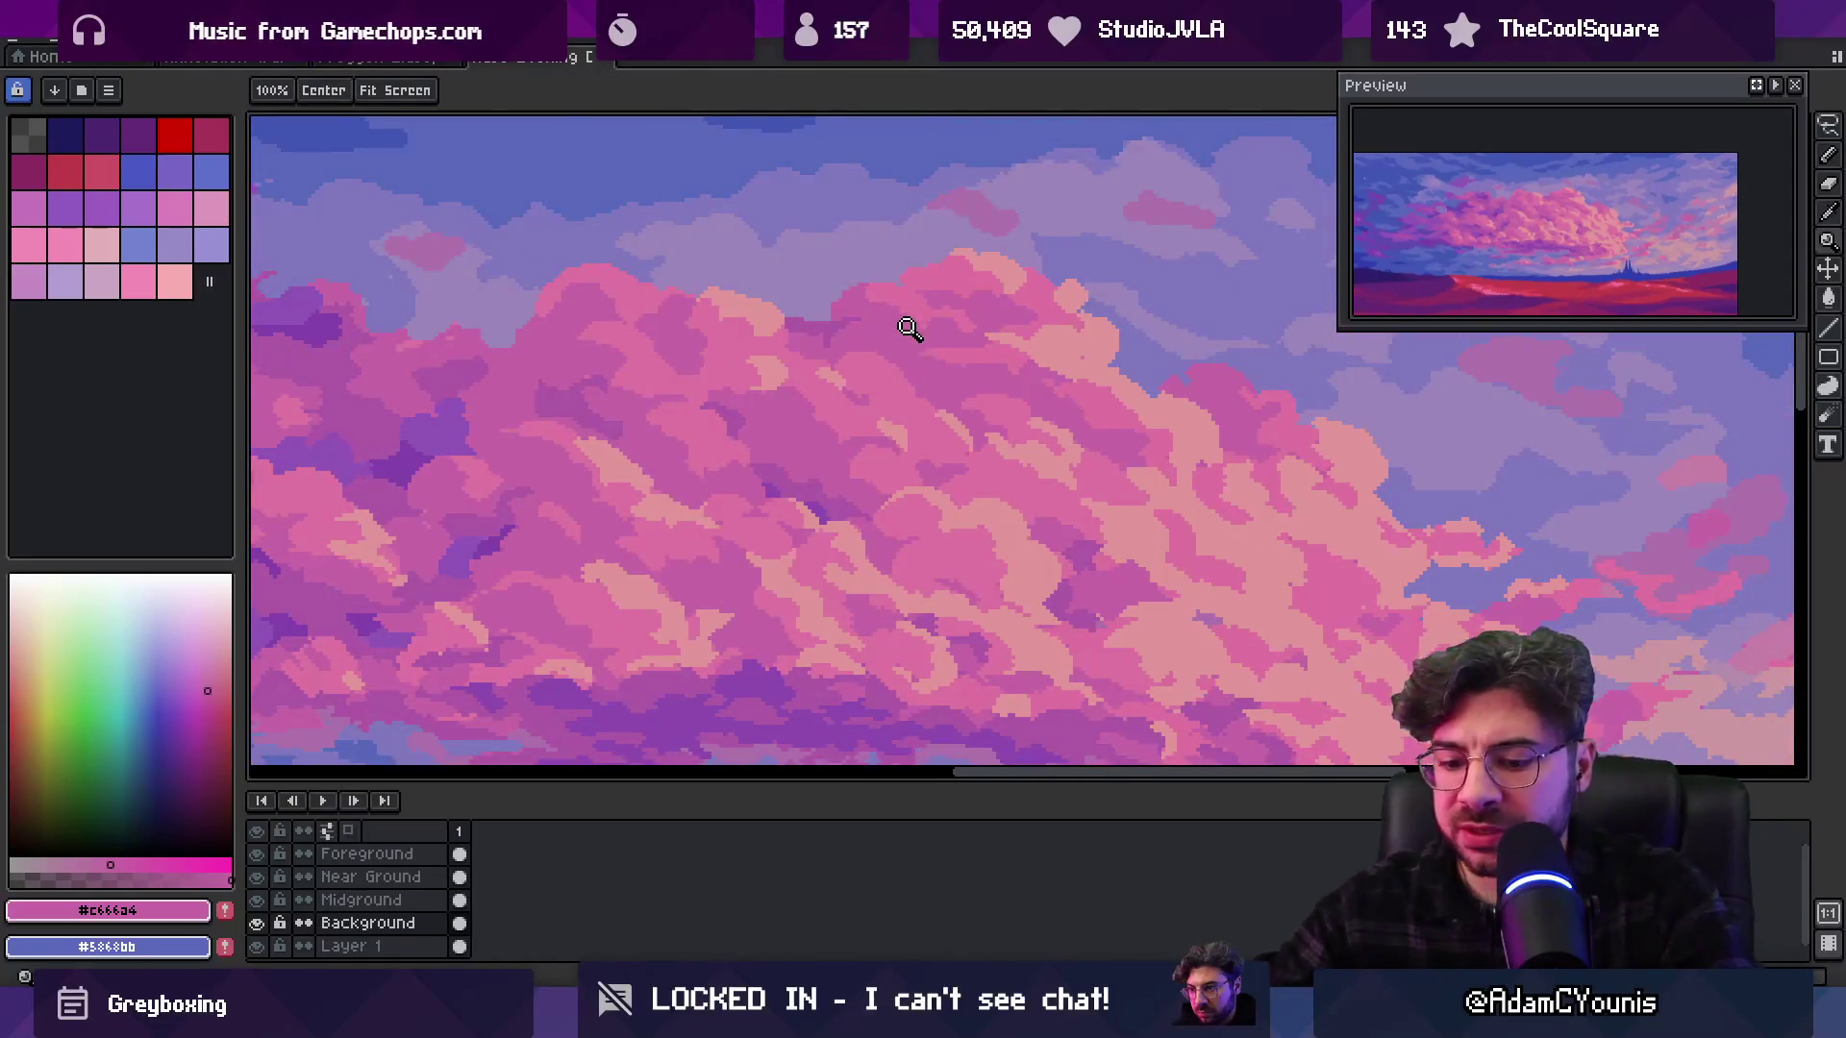
Launch Google Chrome from the Windows search
{"action": "key", "text": "super"}
{"action": "type", "text": "chrome"}
{"action": "key", "text": "Return"}
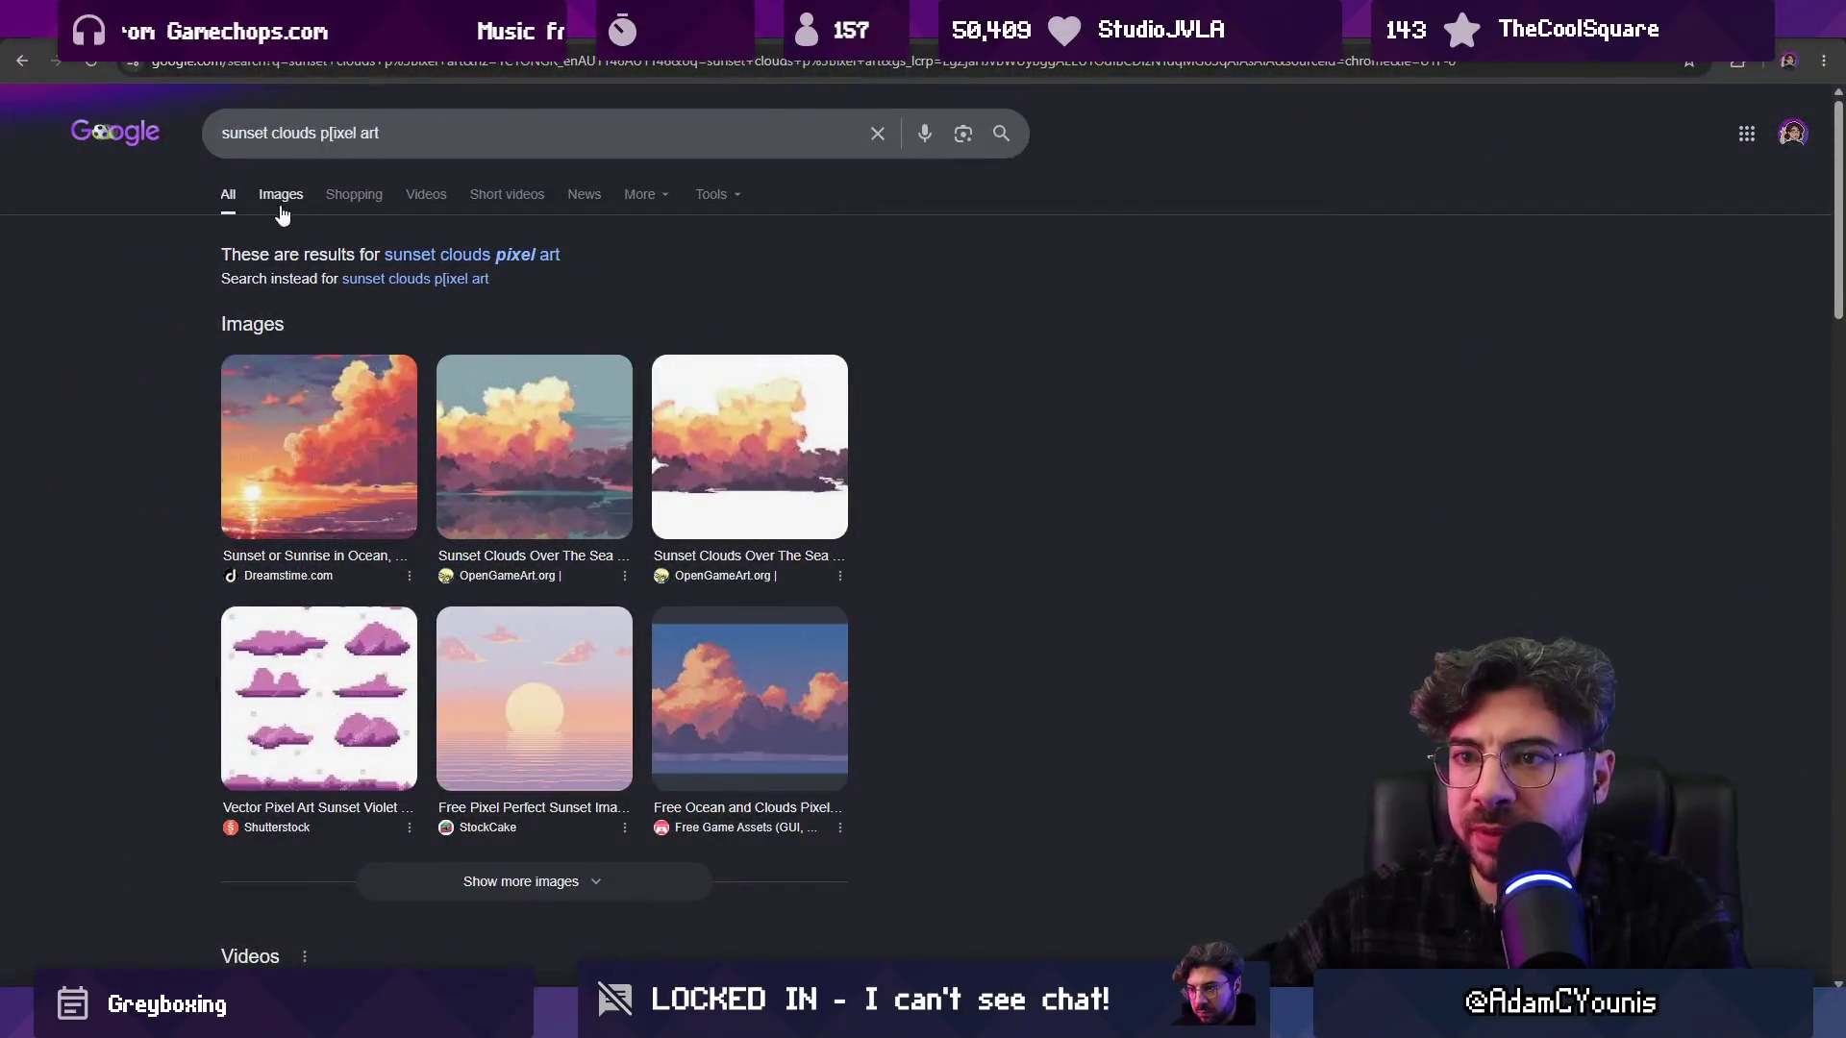
Filter the search to image results and preview the Dreamstime ocean sunset, OpenGameArt cloud and Pixelated sunset images
{"action": "left_click", "coordinate": [287, 202]}
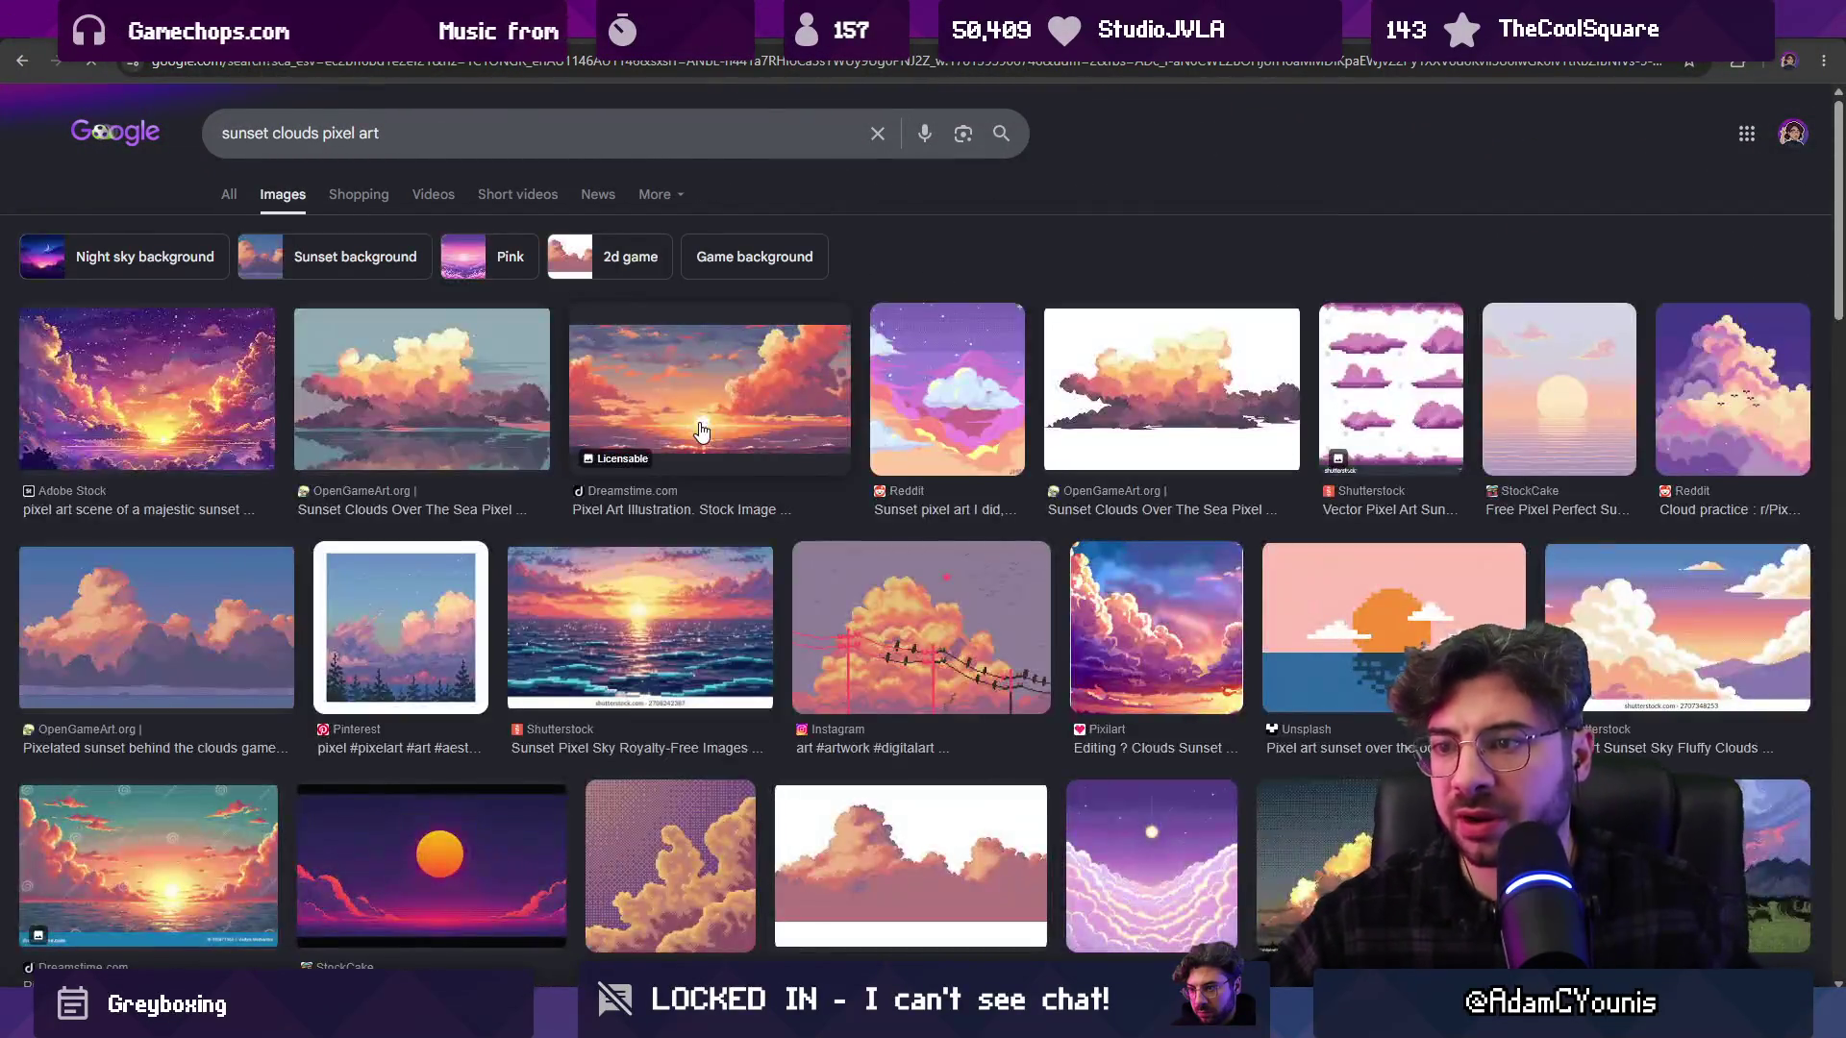
{"action": "left_click", "coordinate": [683, 419]}
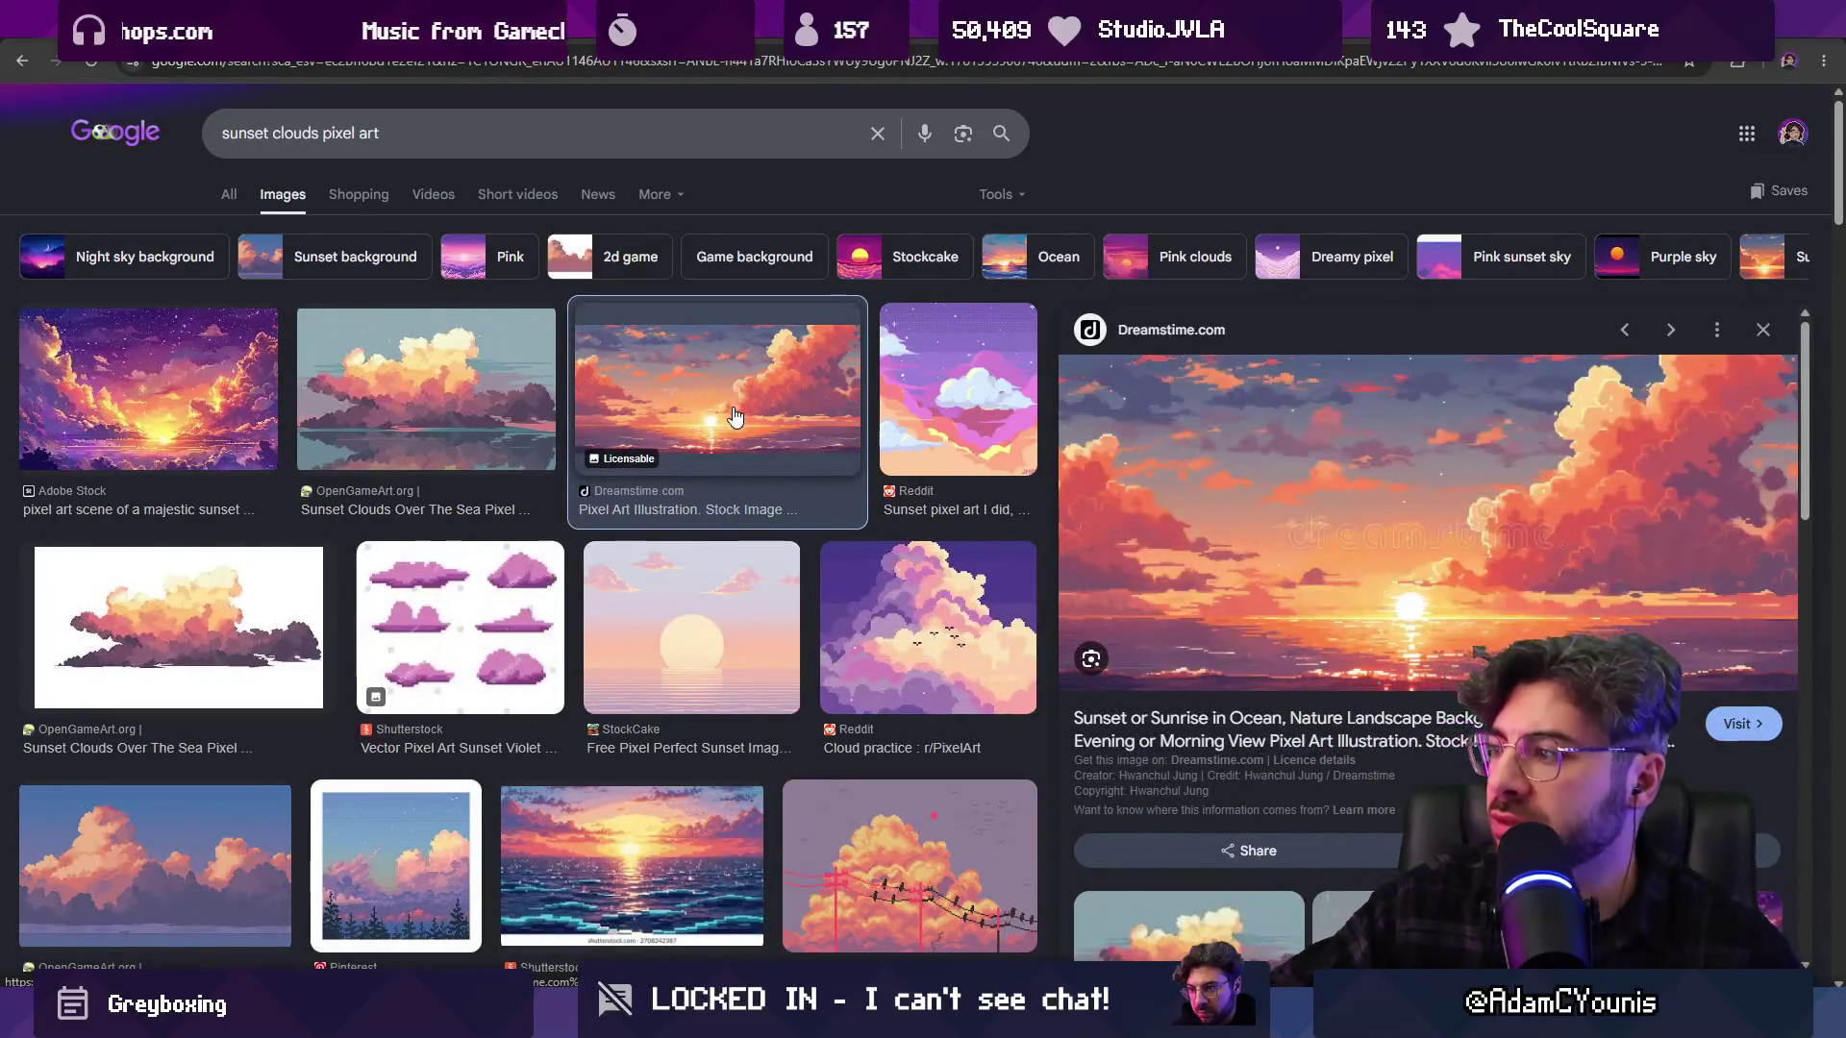
{"action": "scroll", "coordinate": [616, 582], "scroll_direction": "down", "scroll_amount": 2}
{"action": "left_click", "coordinate": [235, 441]}
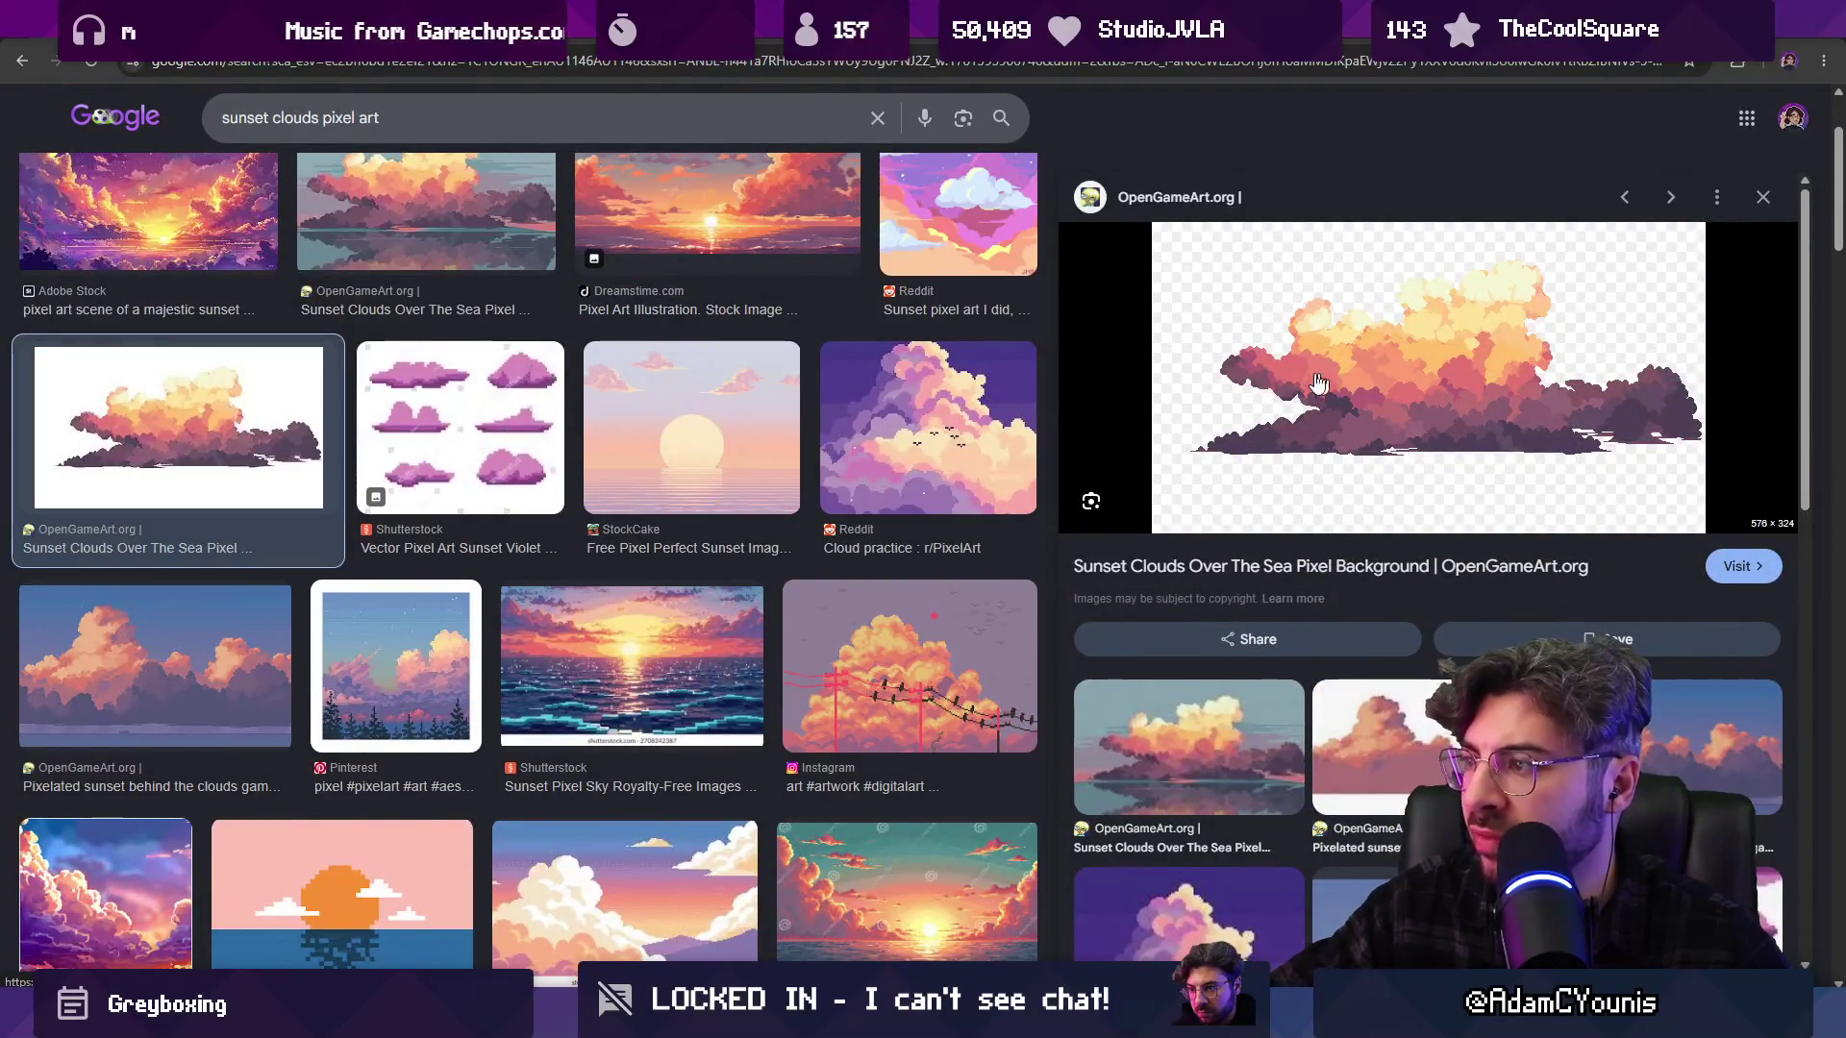
{"action": "left_click", "coordinate": [1149, 740]}
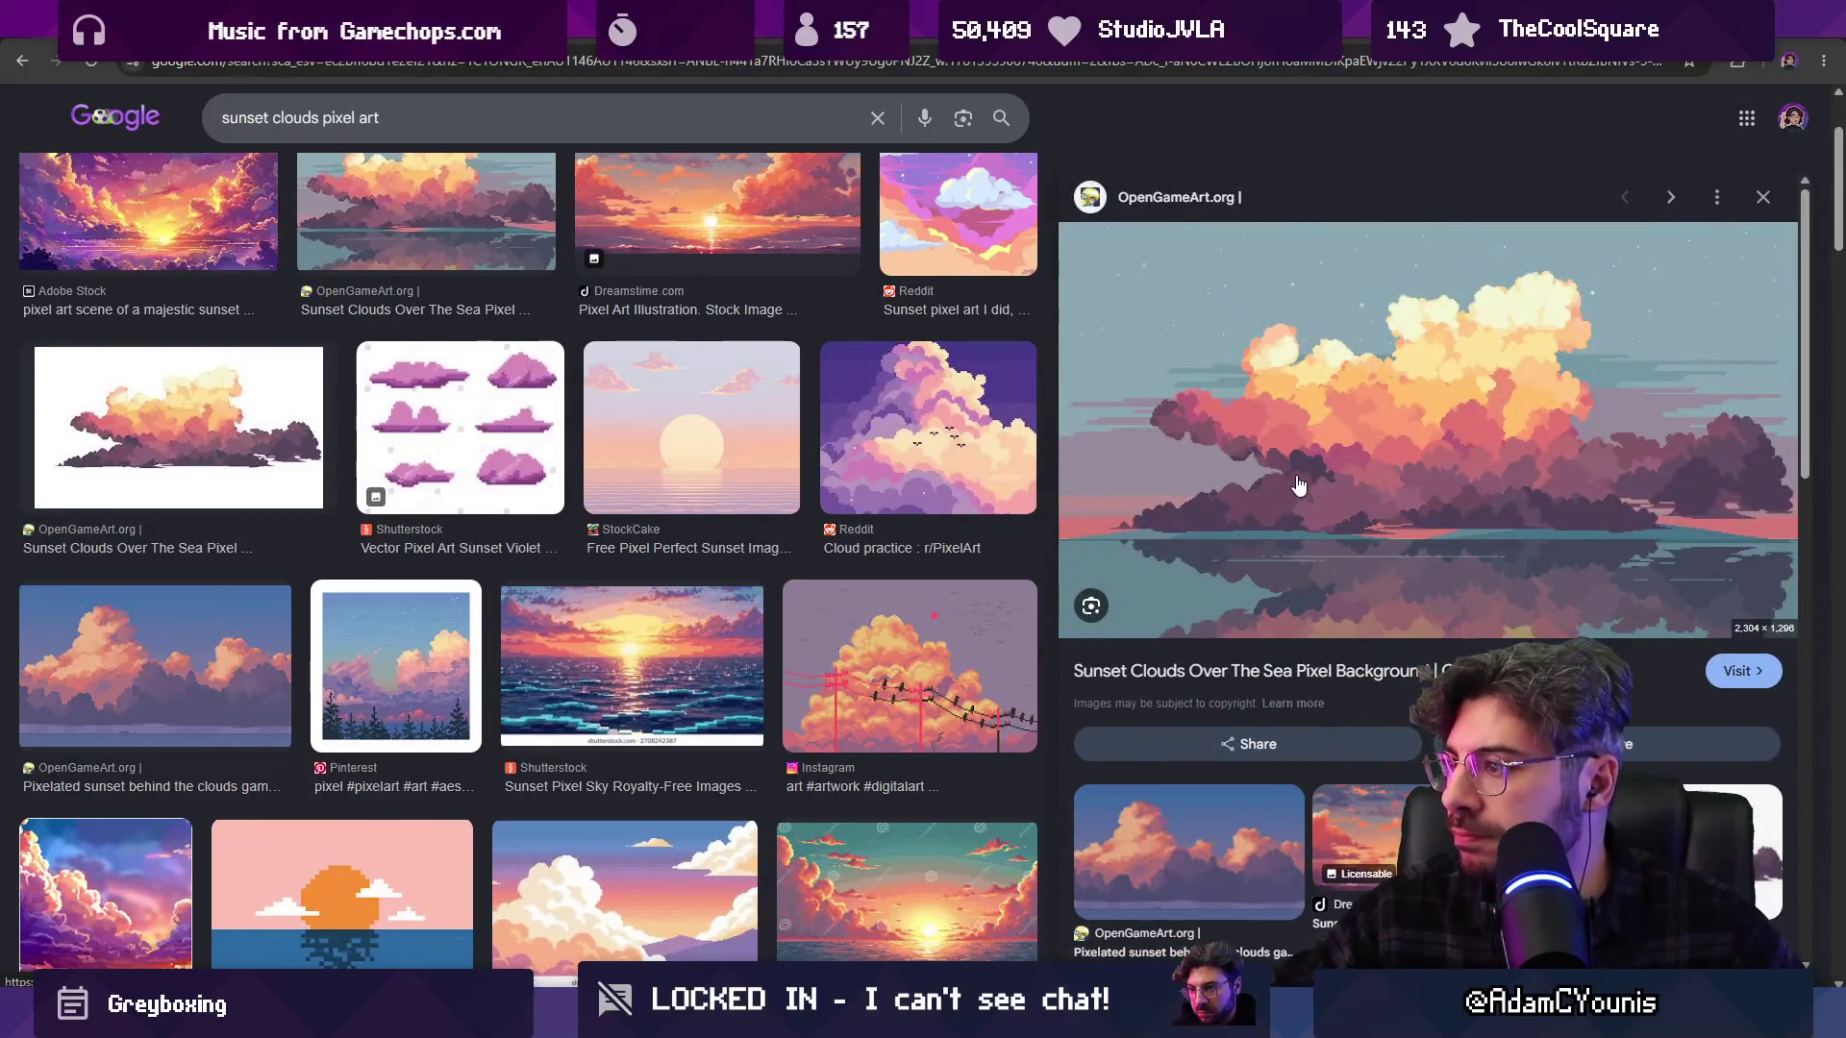
{"action": "scroll", "coordinate": [596, 537], "scroll_direction": "down", "scroll_amount": 1}
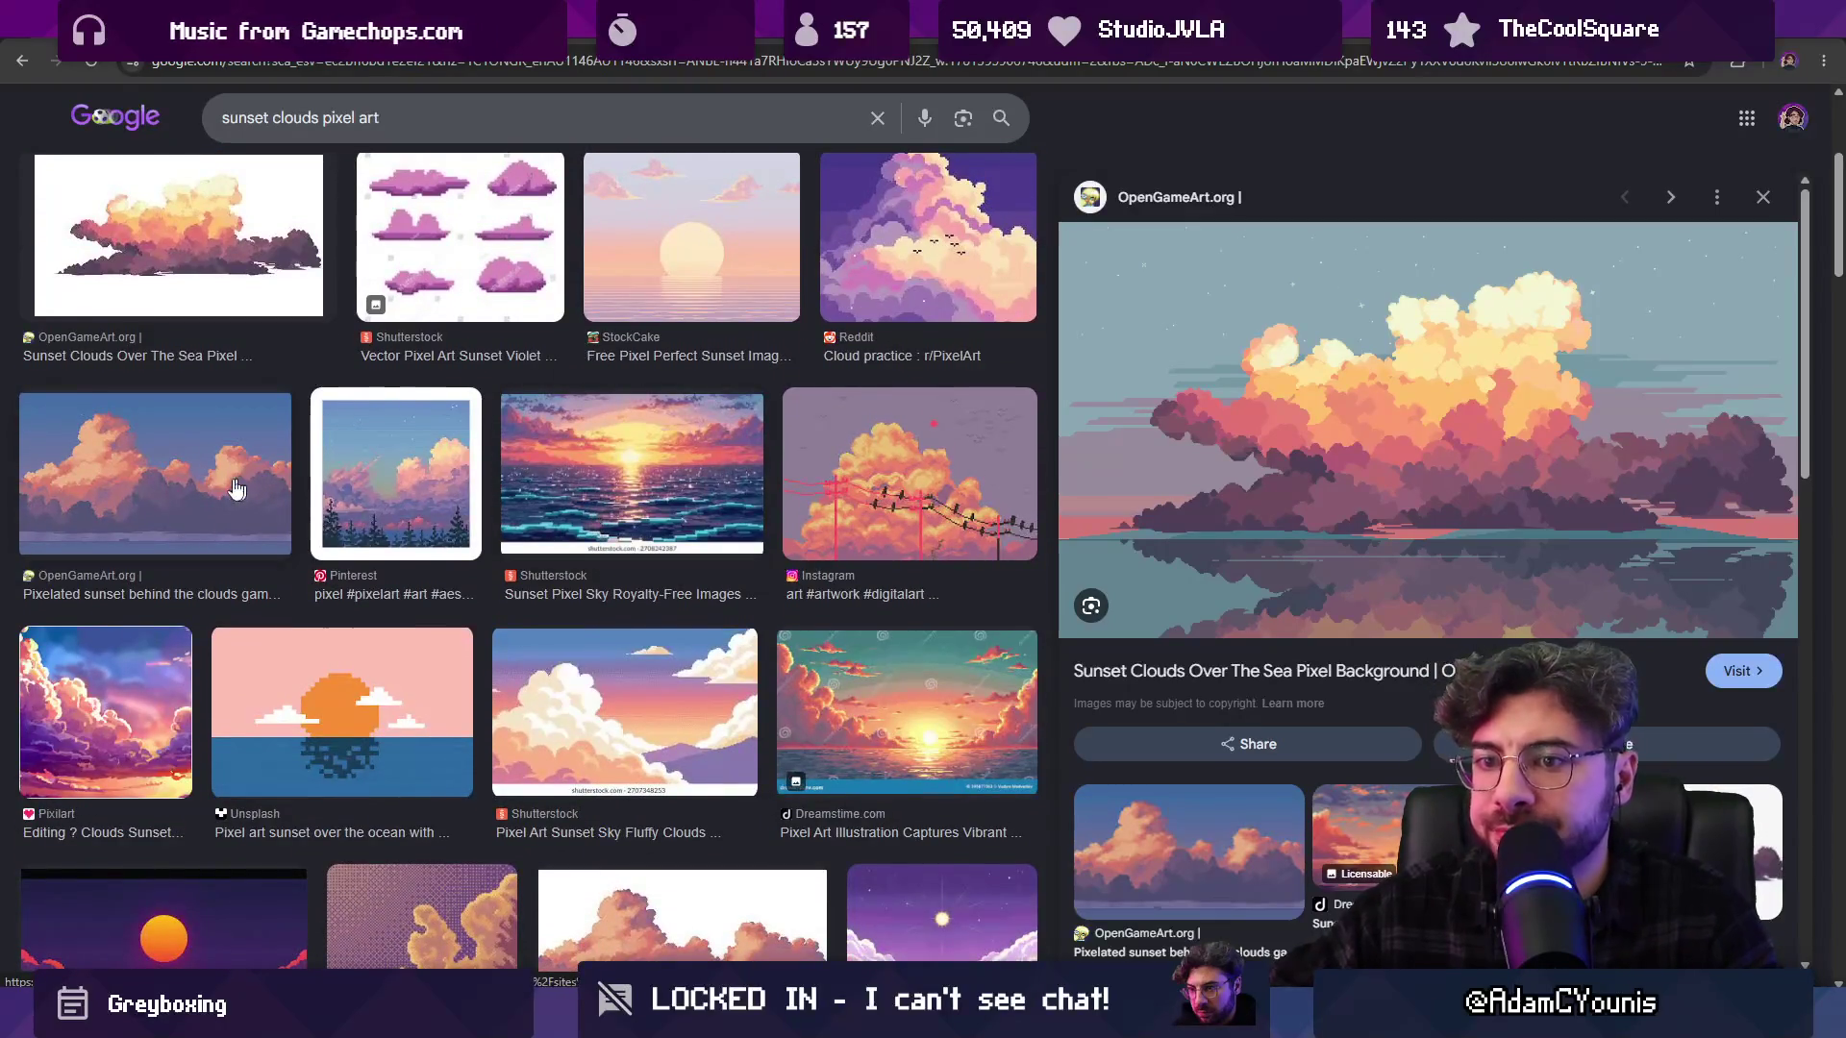
{"action": "left_click", "coordinate": [245, 486]}
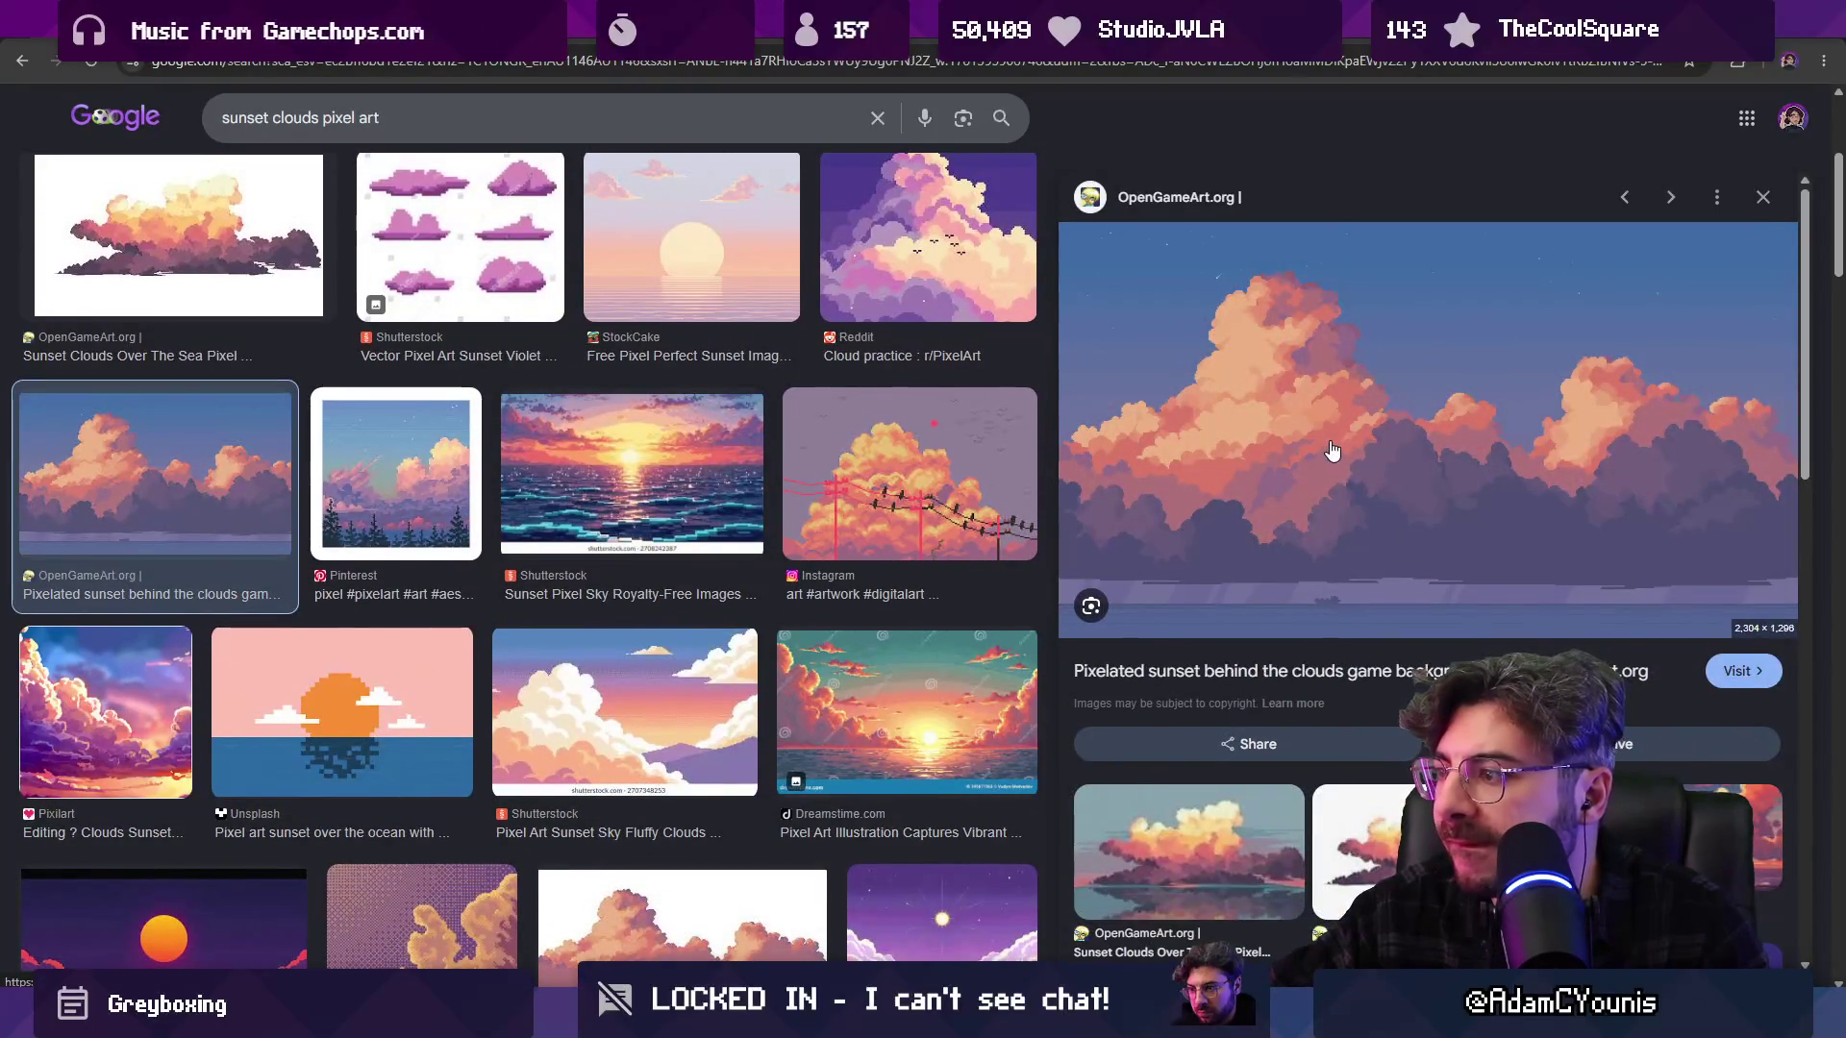
Preview further references: Sunset Clouds Over The Sea, Adobe Stock majestic sunset, Dreamstime vibrant and ocean sunsets
{"action": "scroll", "coordinate": [793, 432], "scroll_direction": "down", "scroll_amount": 3}
{"action": "scroll", "coordinate": [793, 433], "scroll_direction": "down", "scroll_amount": 3}
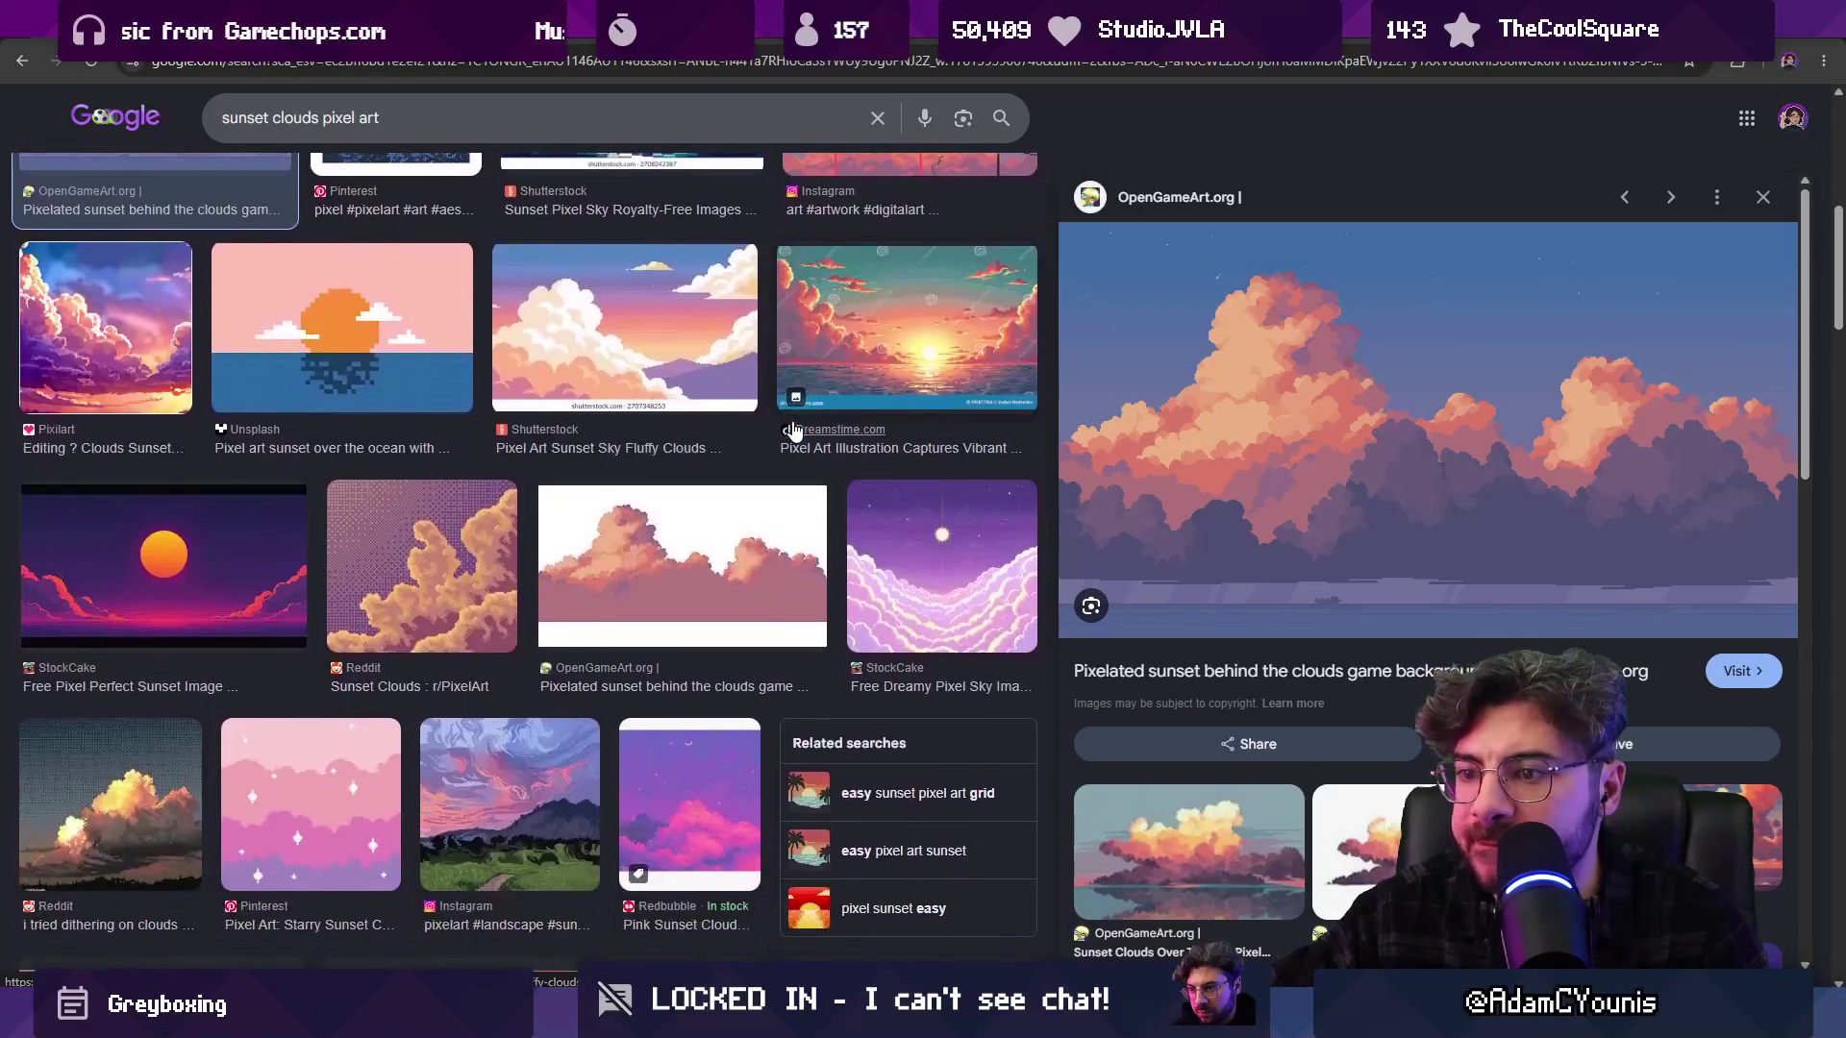
{"action": "scroll", "coordinate": [731, 414], "scroll_direction": "up", "scroll_amount": 10}
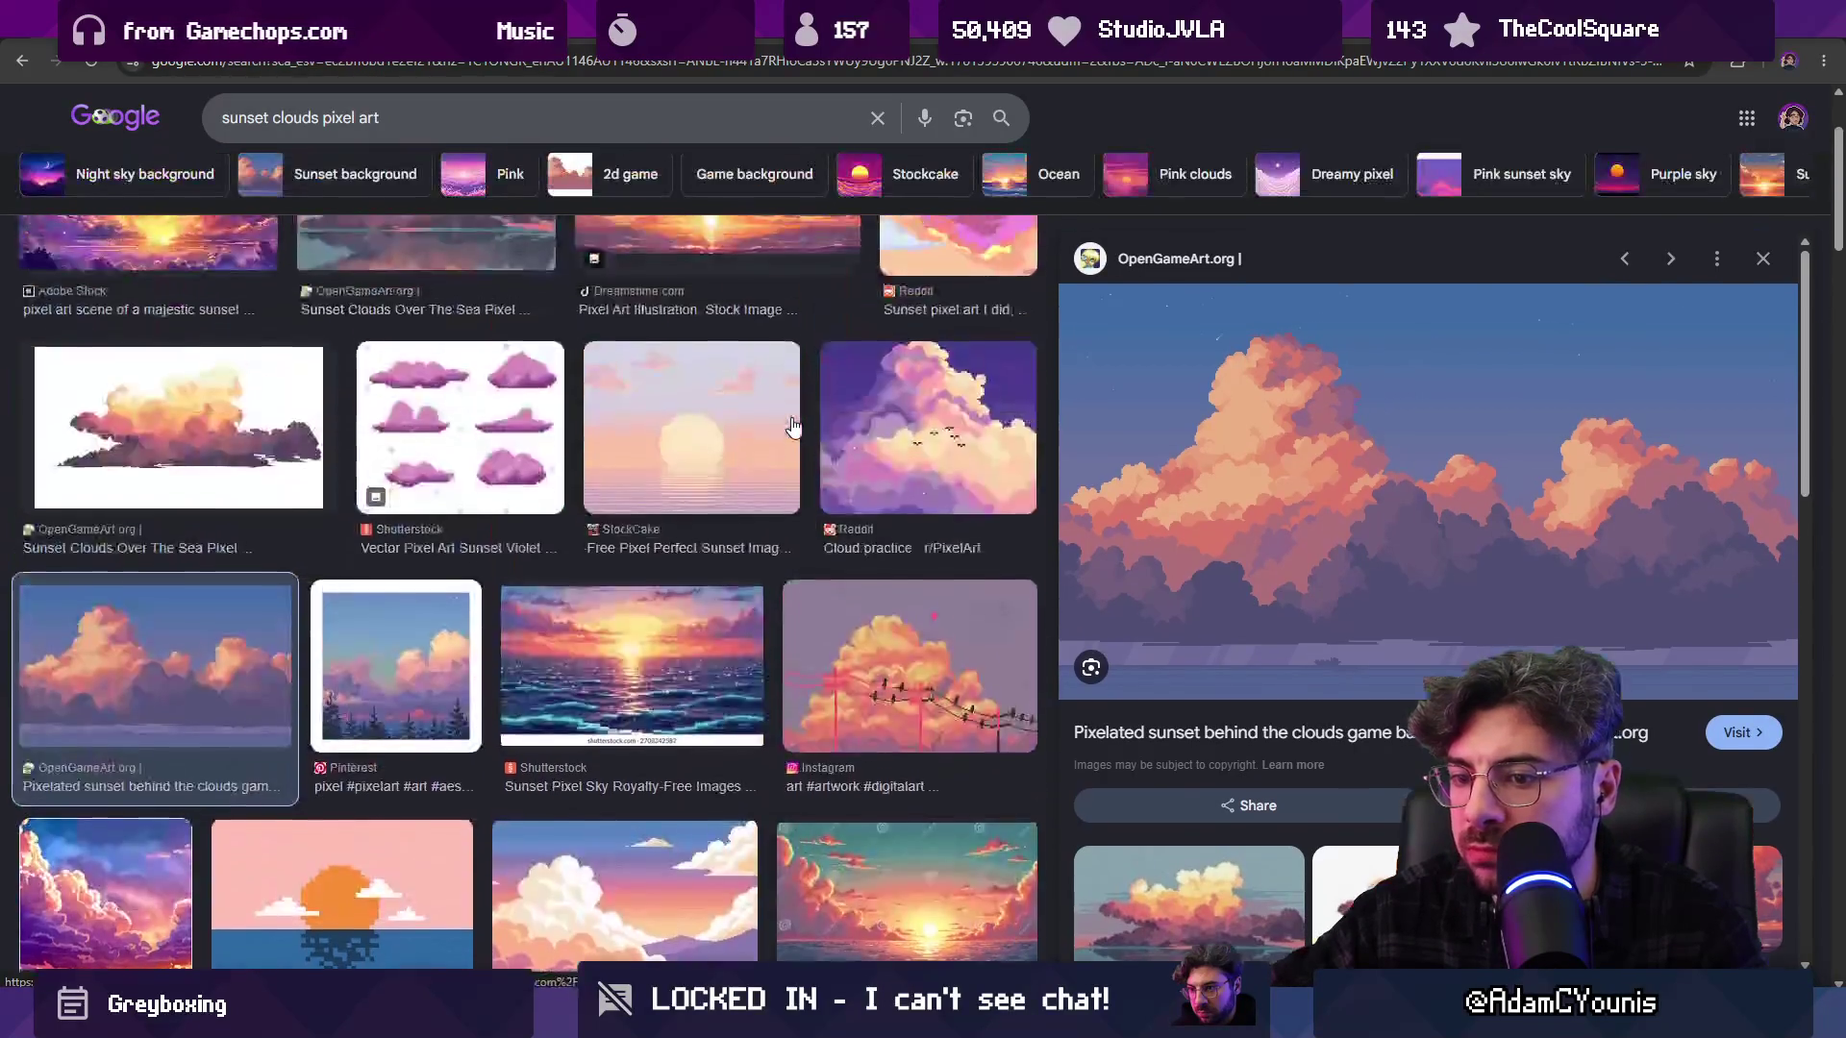
{"action": "left_click", "coordinate": [430, 378]}
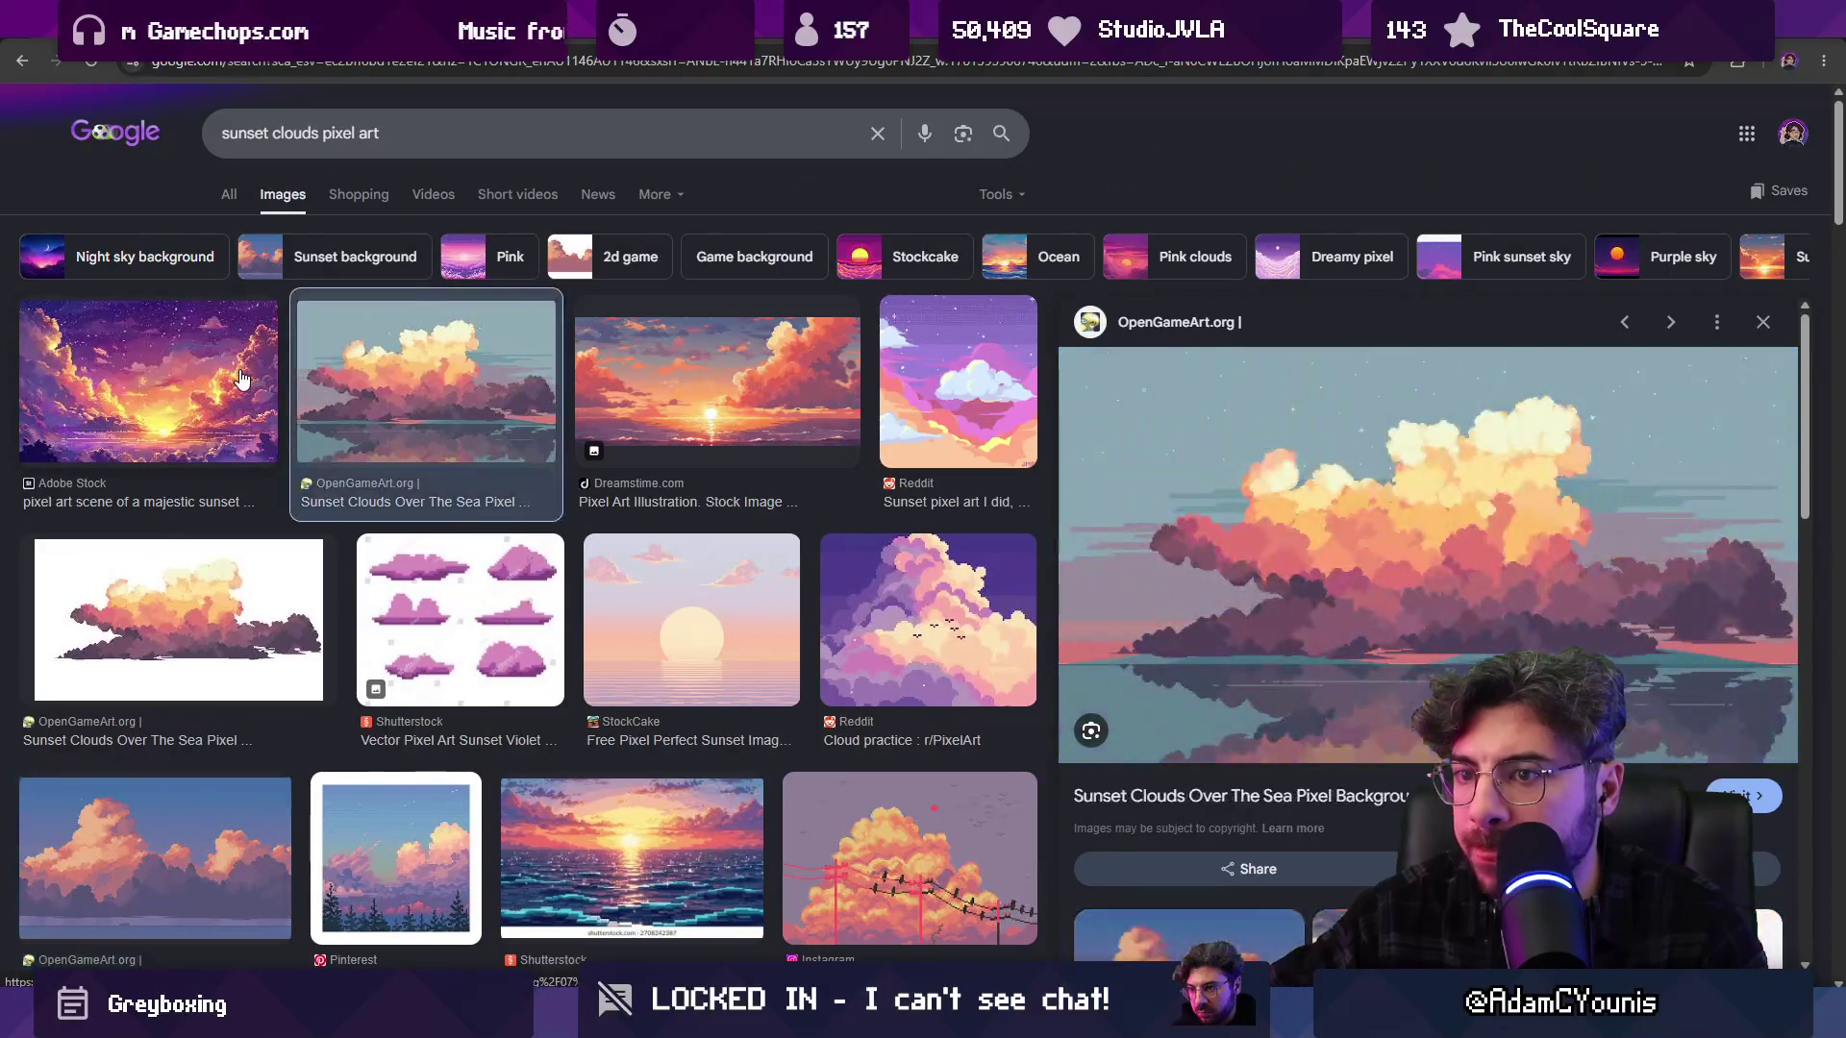
{"action": "left_click", "coordinate": [149, 384]}
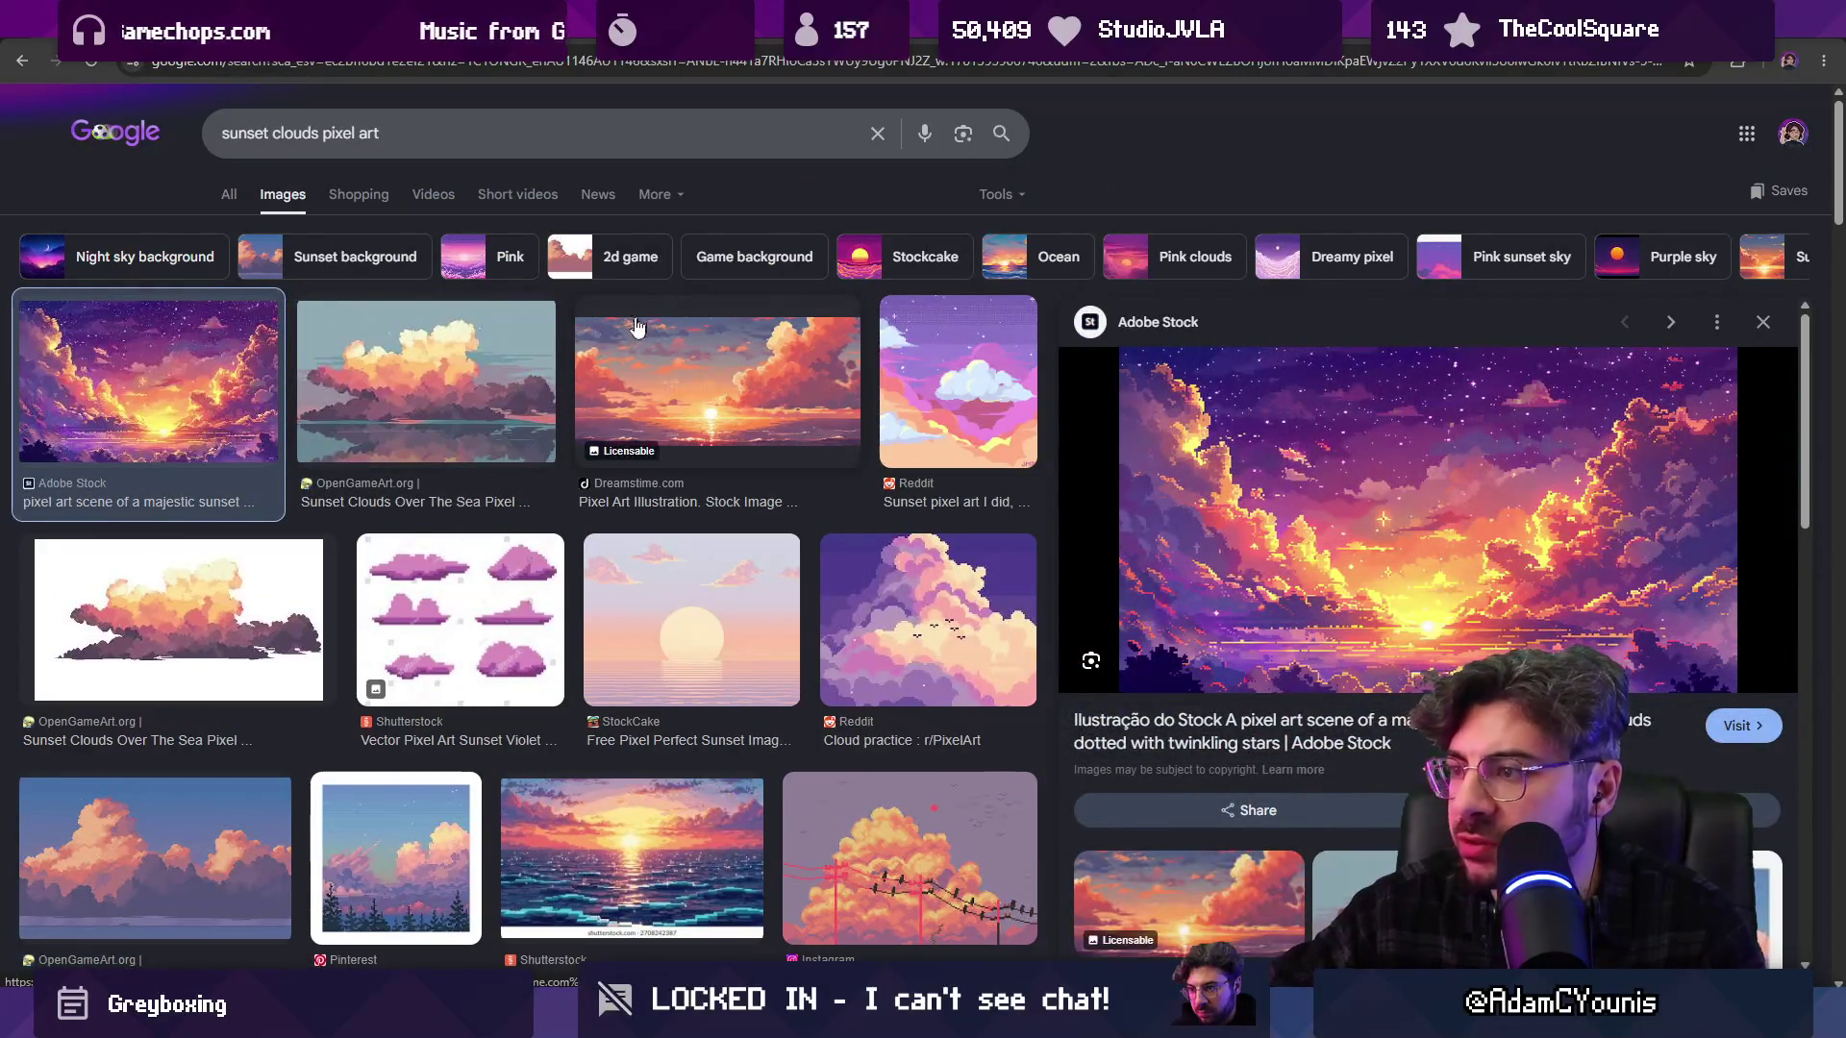
{"action": "left_click", "coordinate": [462, 384]}
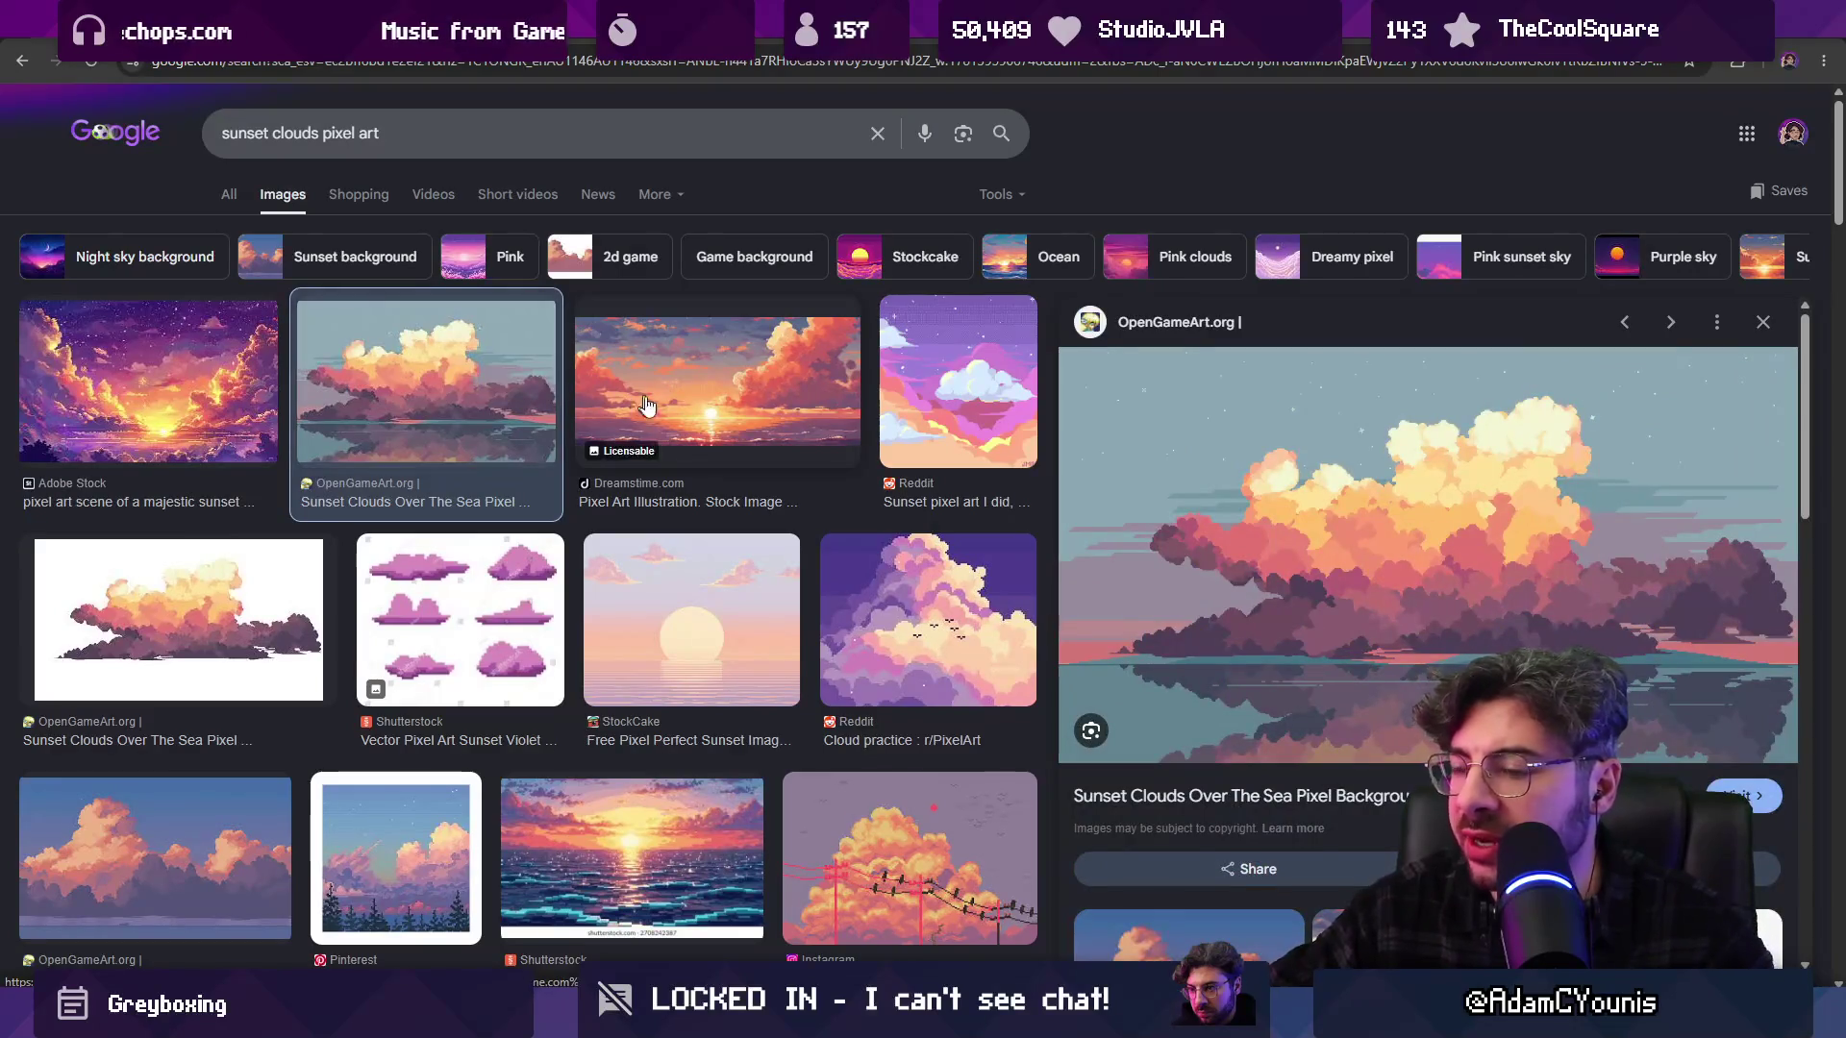
{"action": "scroll", "coordinate": [678, 409], "scroll_direction": "down", "scroll_amount": 3}
{"action": "scroll", "coordinate": [681, 413], "scroll_direction": "down", "scroll_amount": 3}
{"action": "left_click", "coordinate": [846, 558]}
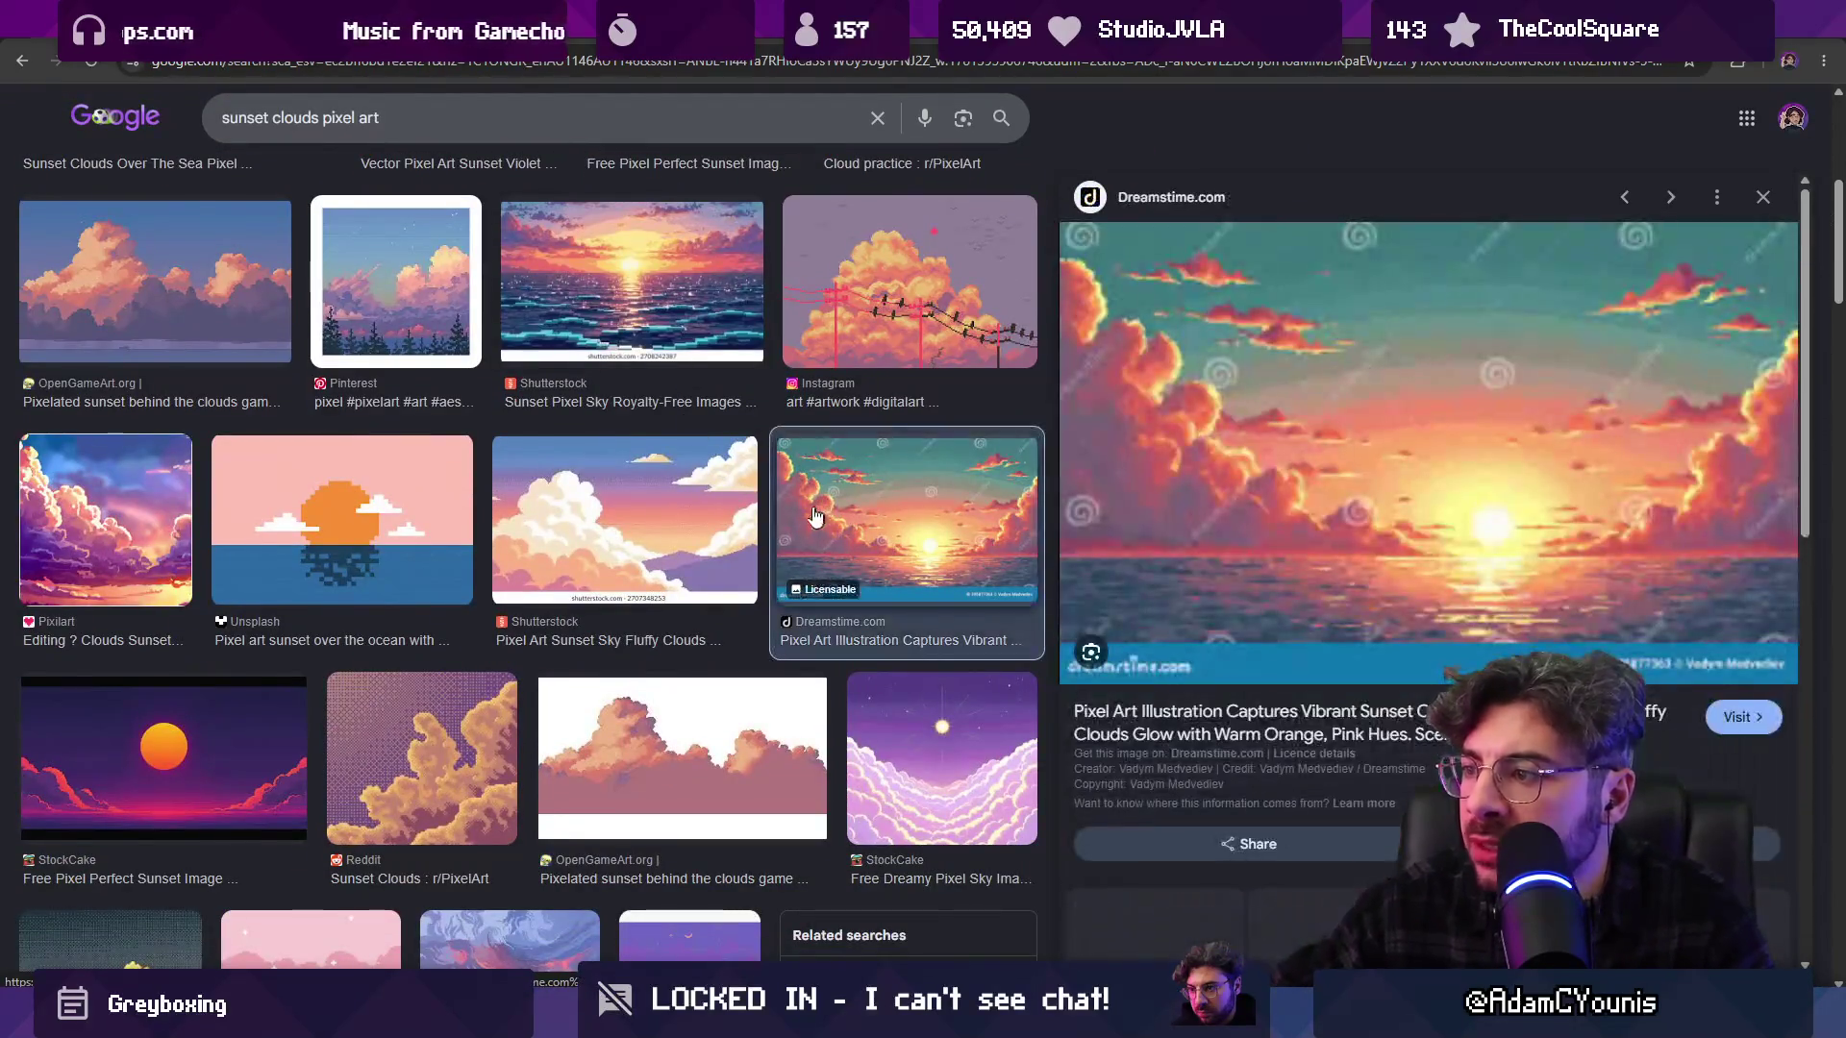
{"action": "scroll", "coordinate": [535, 573], "scroll_direction": "down", "scroll_amount": 1}
{"action": "scroll", "coordinate": [534, 573], "scroll_direction": "down", "scroll_amount": 7}
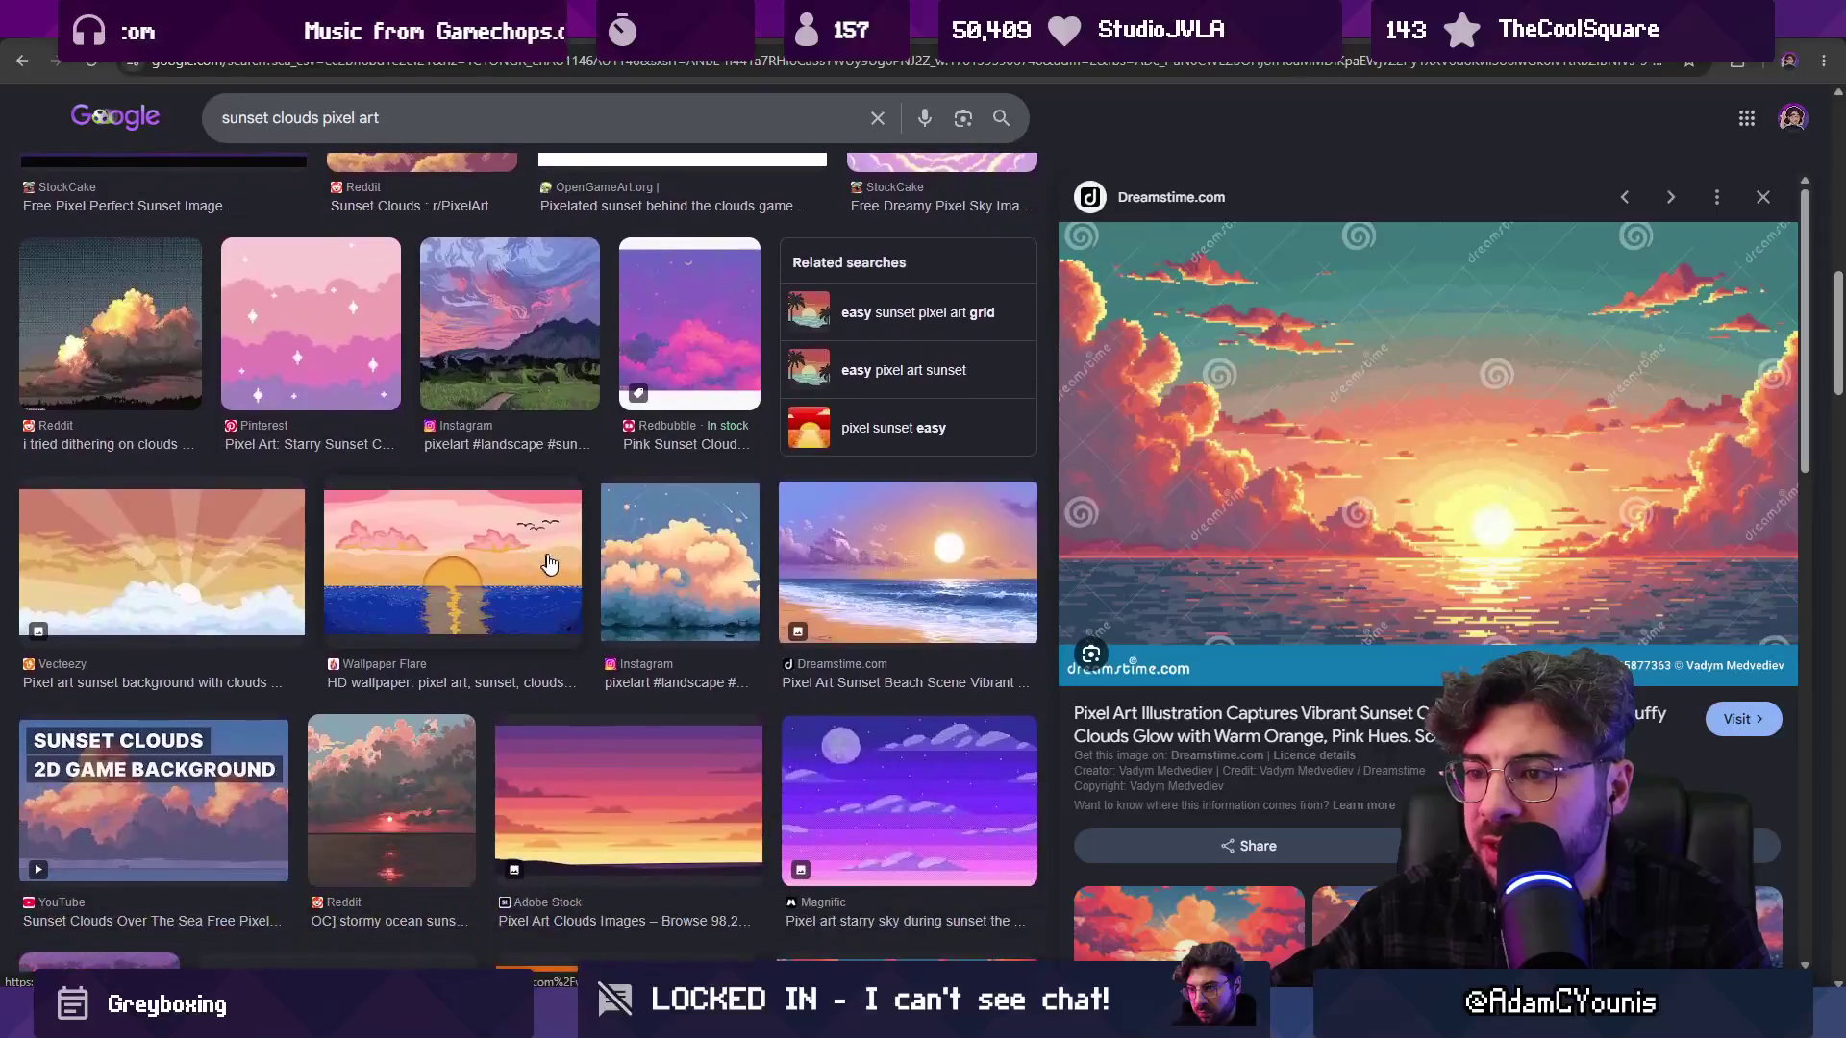
{"action": "scroll", "coordinate": [635, 559], "scroll_direction": "down", "scroll_amount": 5}
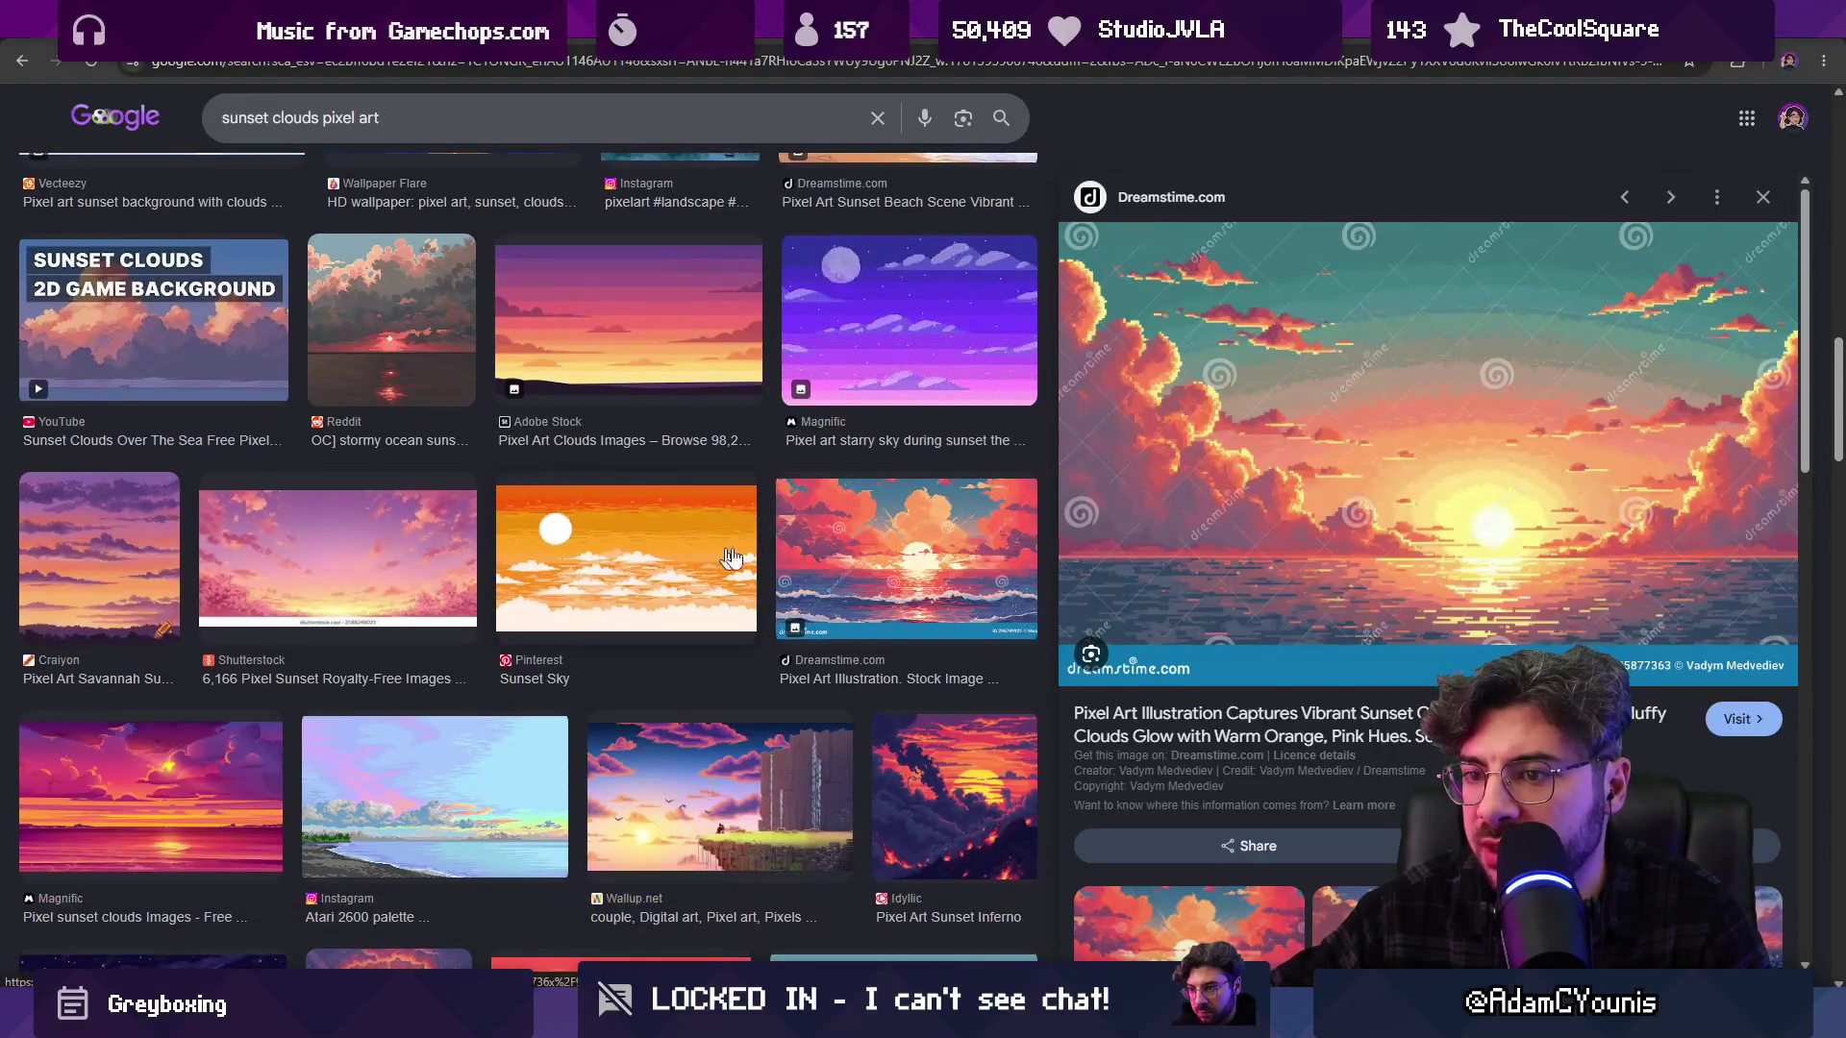
{"action": "left_click", "coordinate": [815, 556]}
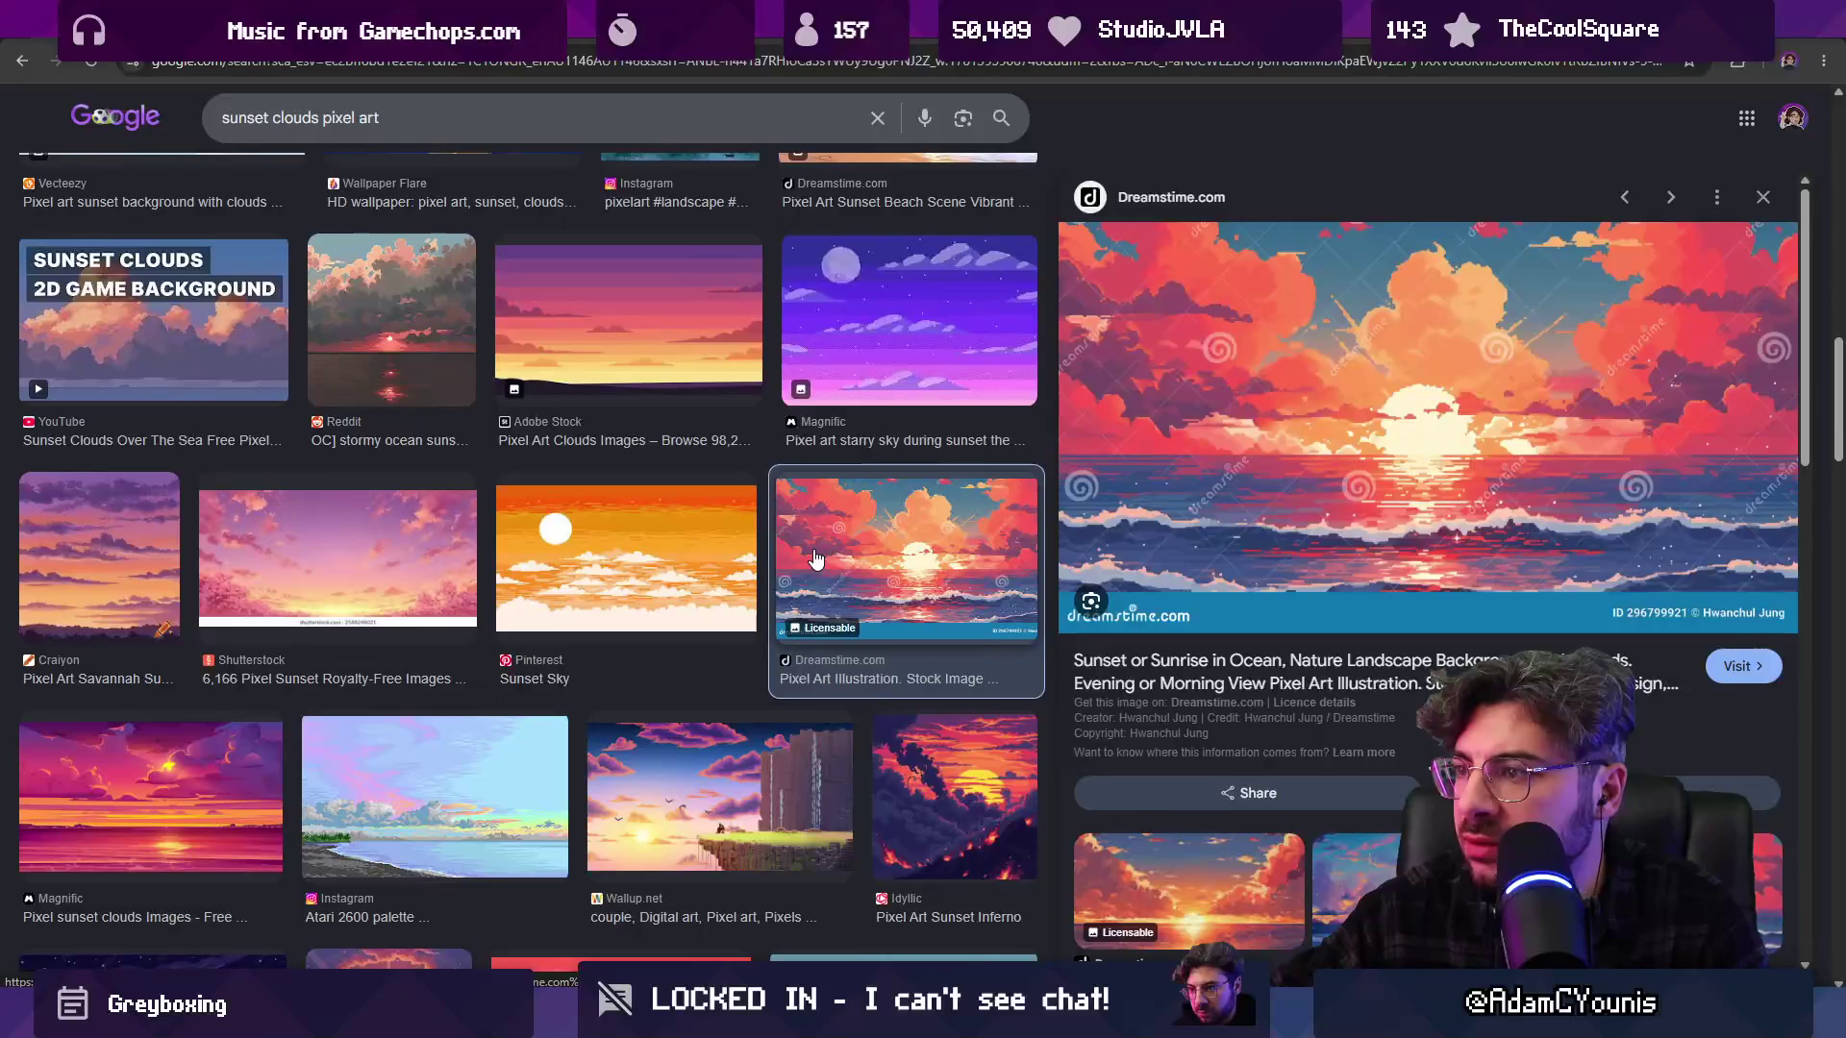
Check the Pixel Art Sunset Inferno image, settle on the Dreamstime ocean sunset, and return to Aseprite
{"action": "scroll", "coordinate": [351, 553], "scroll_direction": "down", "scroll_amount": 1}
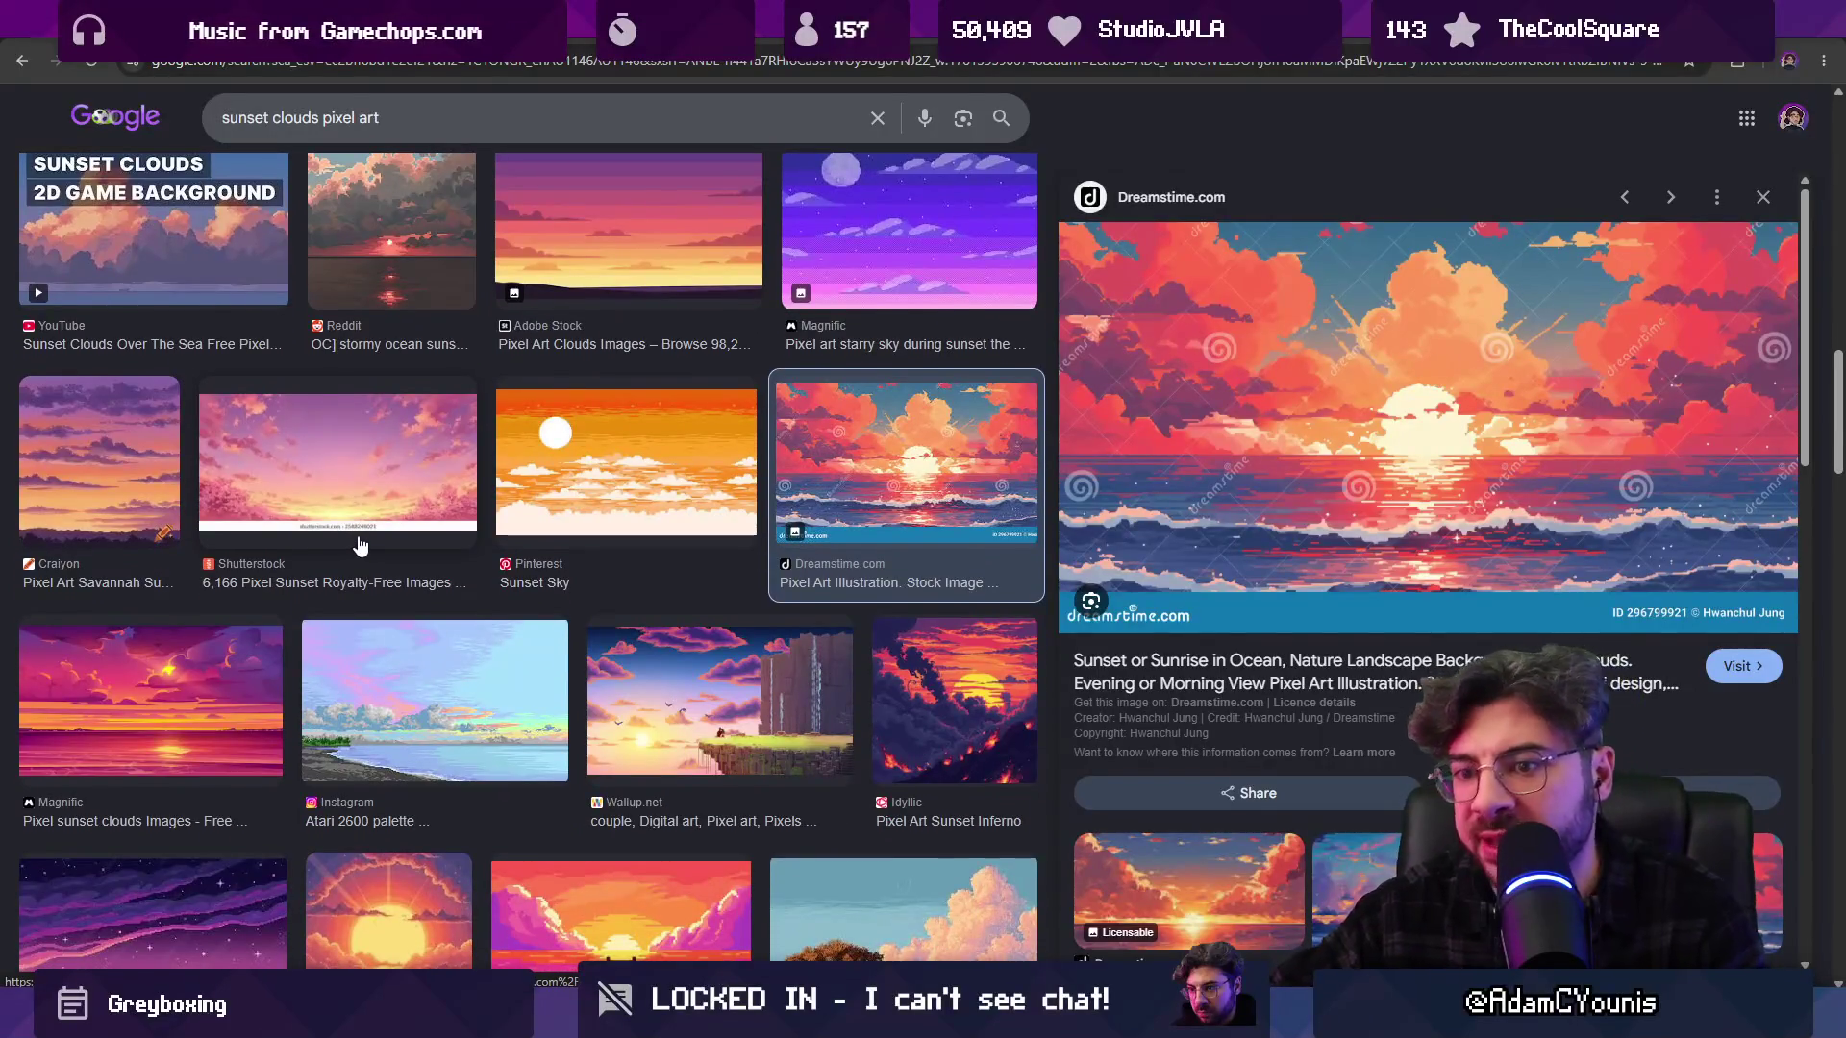
{"action": "scroll", "coordinate": [375, 543], "scroll_direction": "down", "scroll_amount": 2}
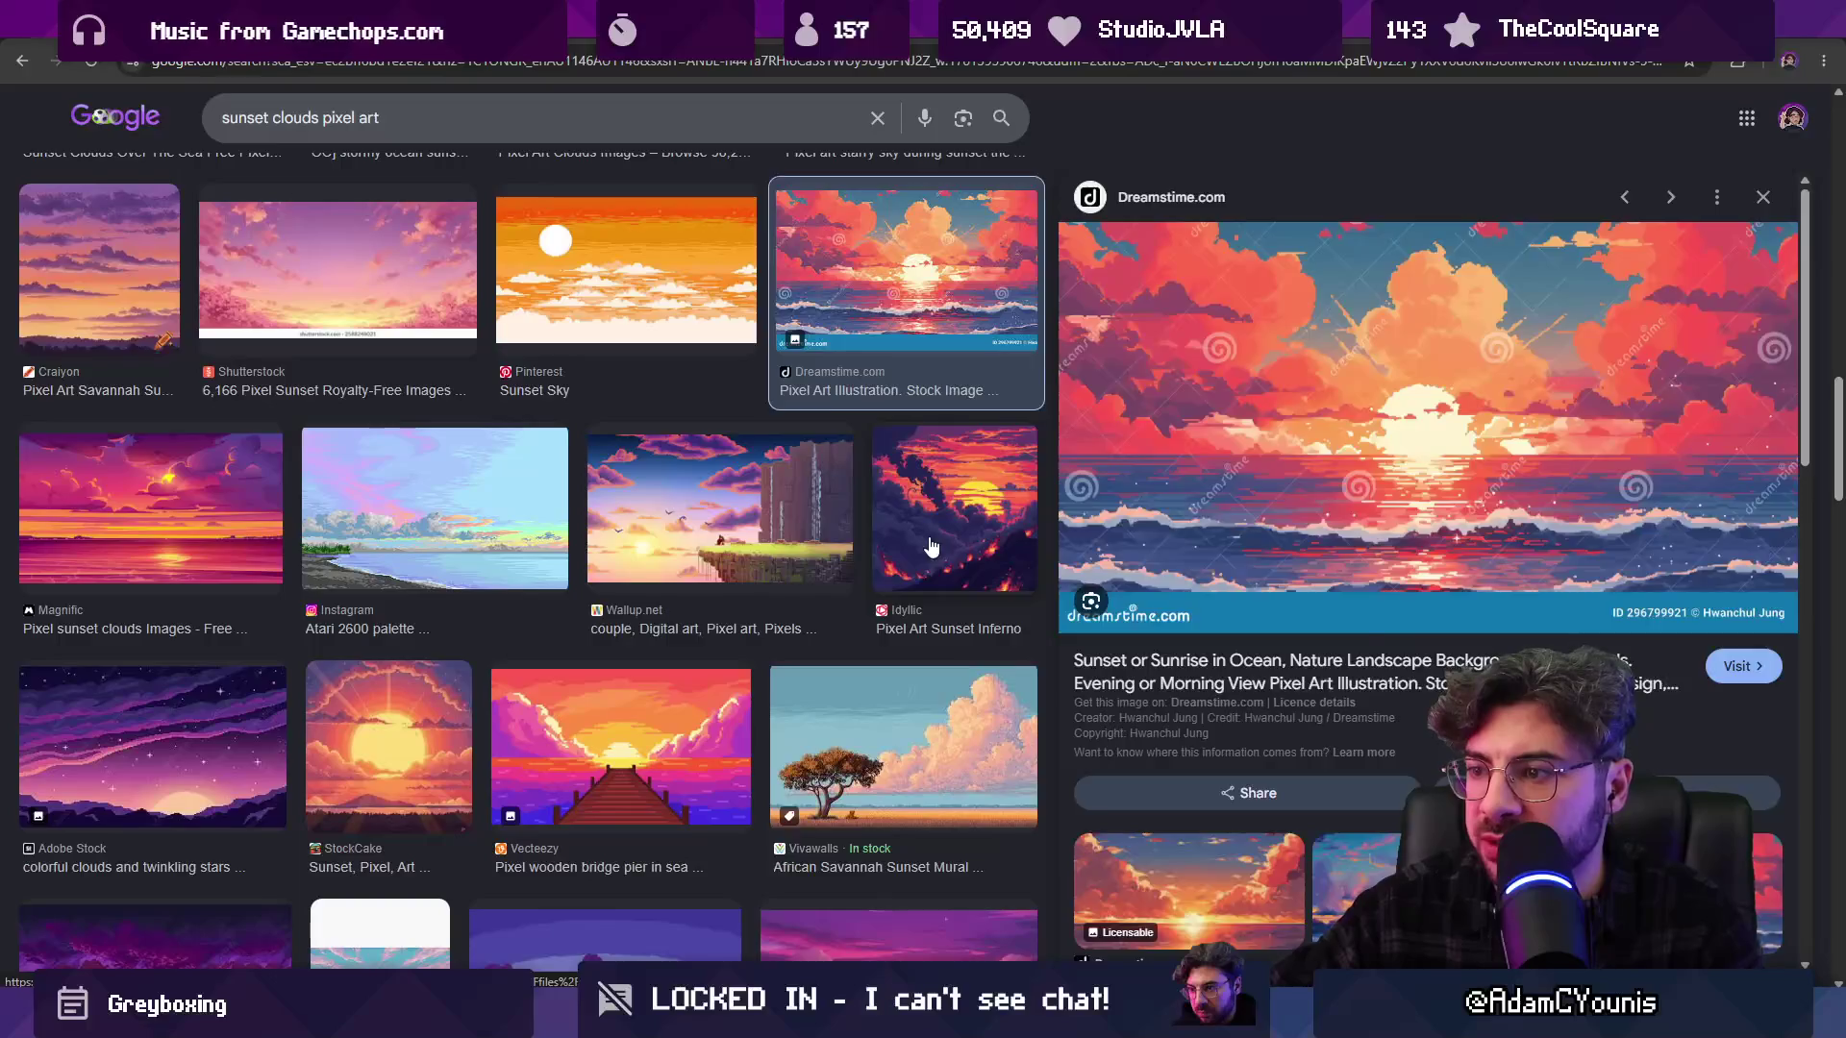
{"action": "left_click", "coordinate": [930, 546]}
{"action": "scroll", "coordinate": [1216, 663], "scroll_direction": "down", "scroll_amount": 1}
{"action": "scroll", "coordinate": [1216, 663], "scroll_direction": "down", "scroll_amount": 2}
{"action": "scroll", "coordinate": [654, 577], "scroll_direction": "down", "scroll_amount": 3}
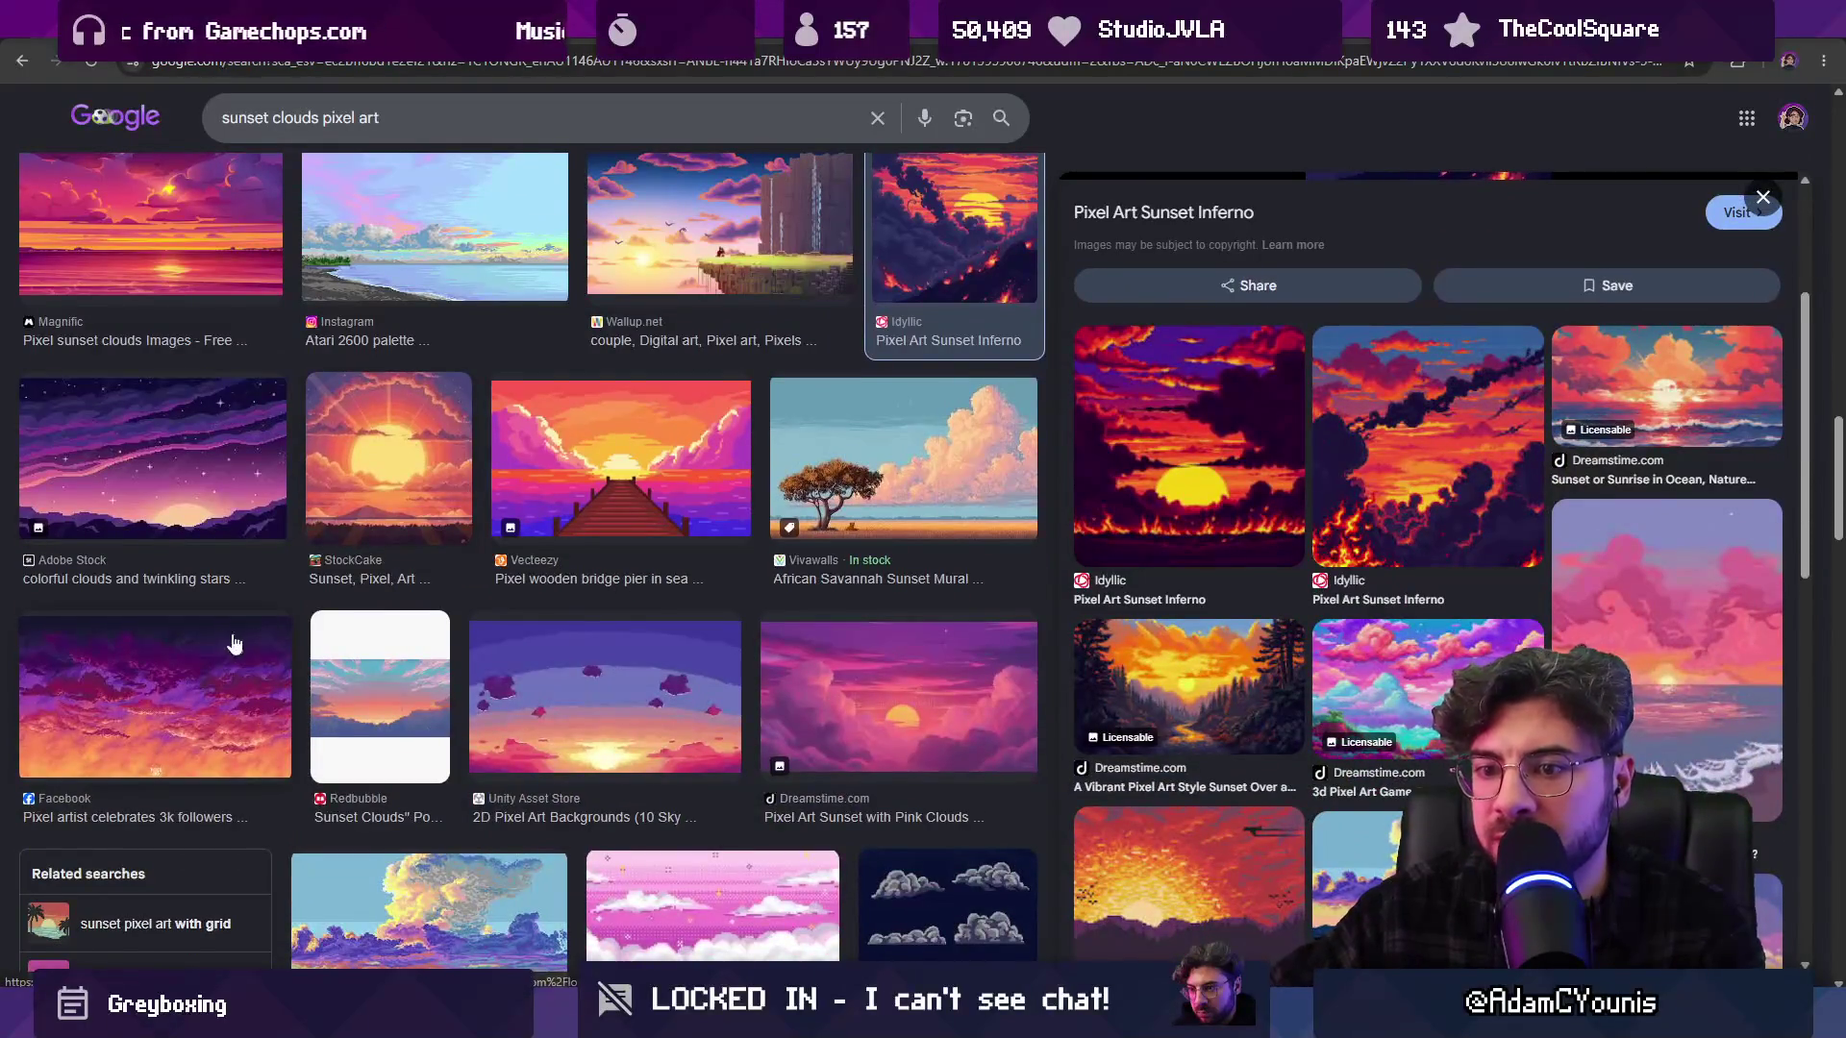
{"action": "scroll", "coordinate": [327, 644], "scroll_direction": "down", "scroll_amount": 5}
{"action": "scroll", "coordinate": [481, 596], "scroll_direction": "up", "scroll_amount": 5}
{"action": "scroll", "coordinate": [672, 558], "scroll_direction": "down", "scroll_amount": 6}
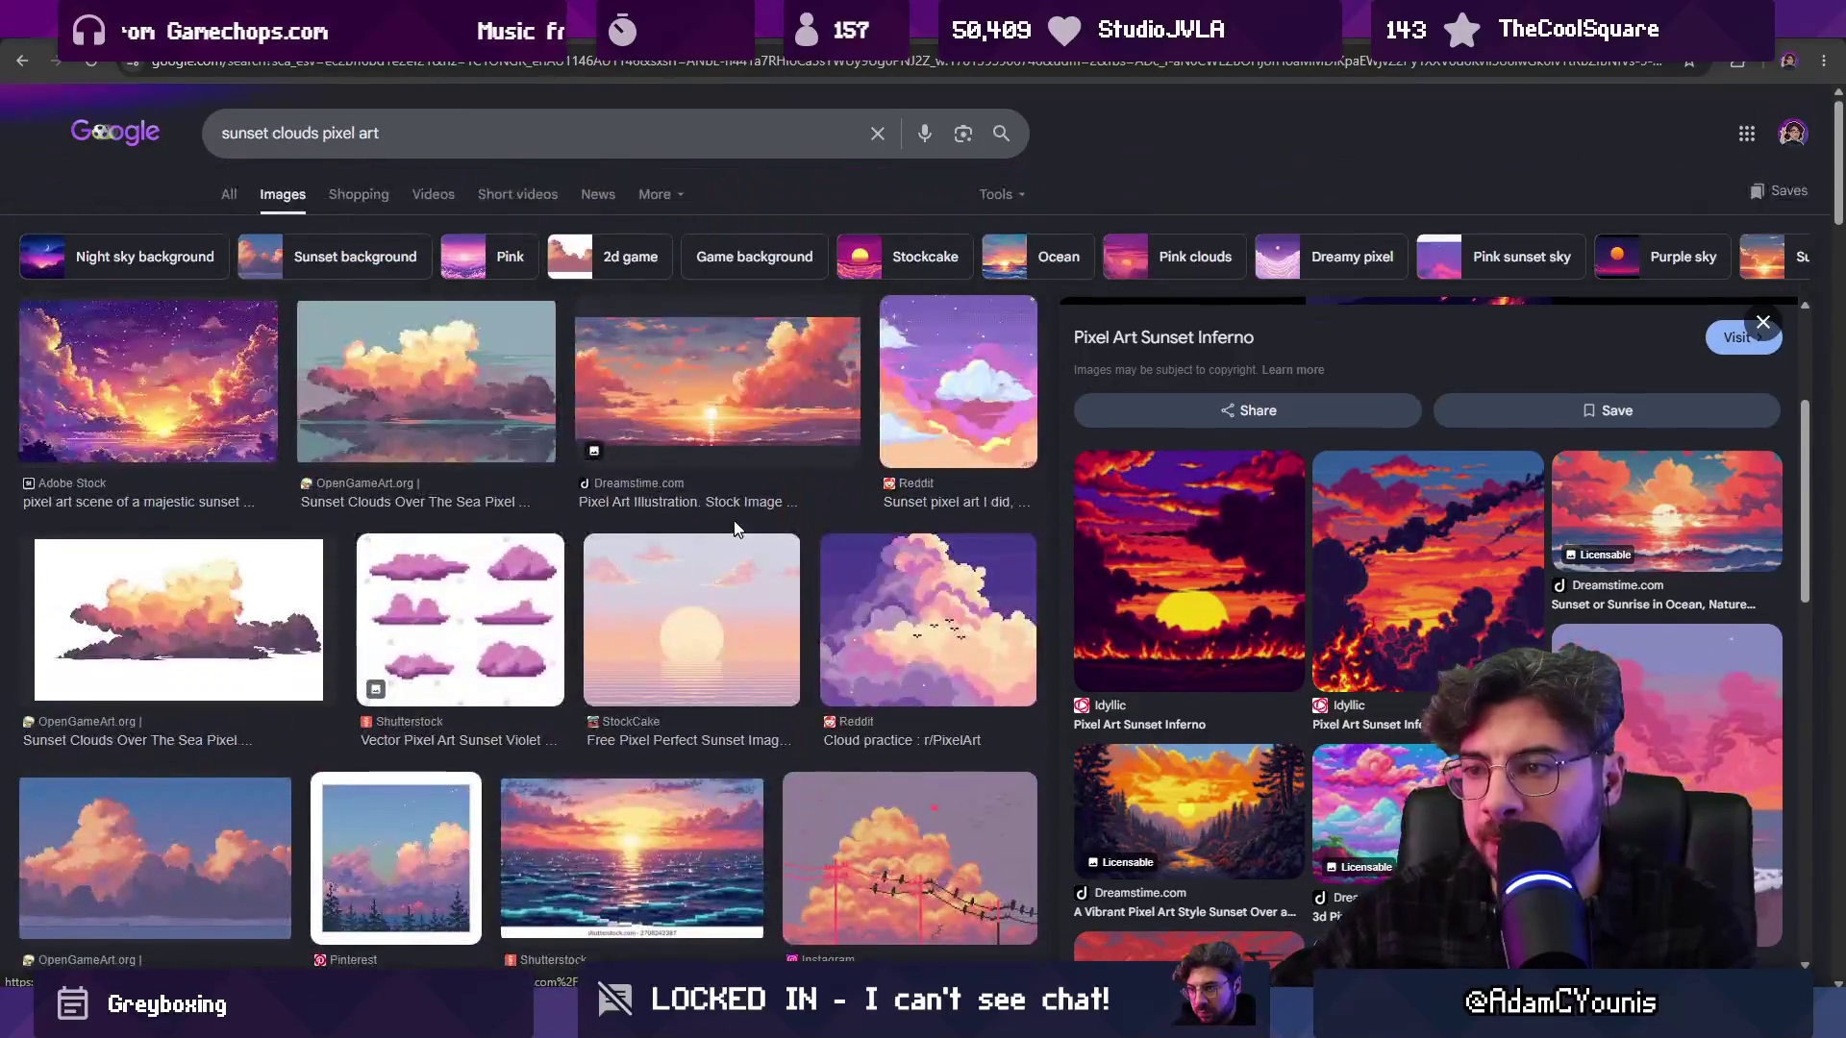
{"action": "left_click", "coordinate": [692, 399]}
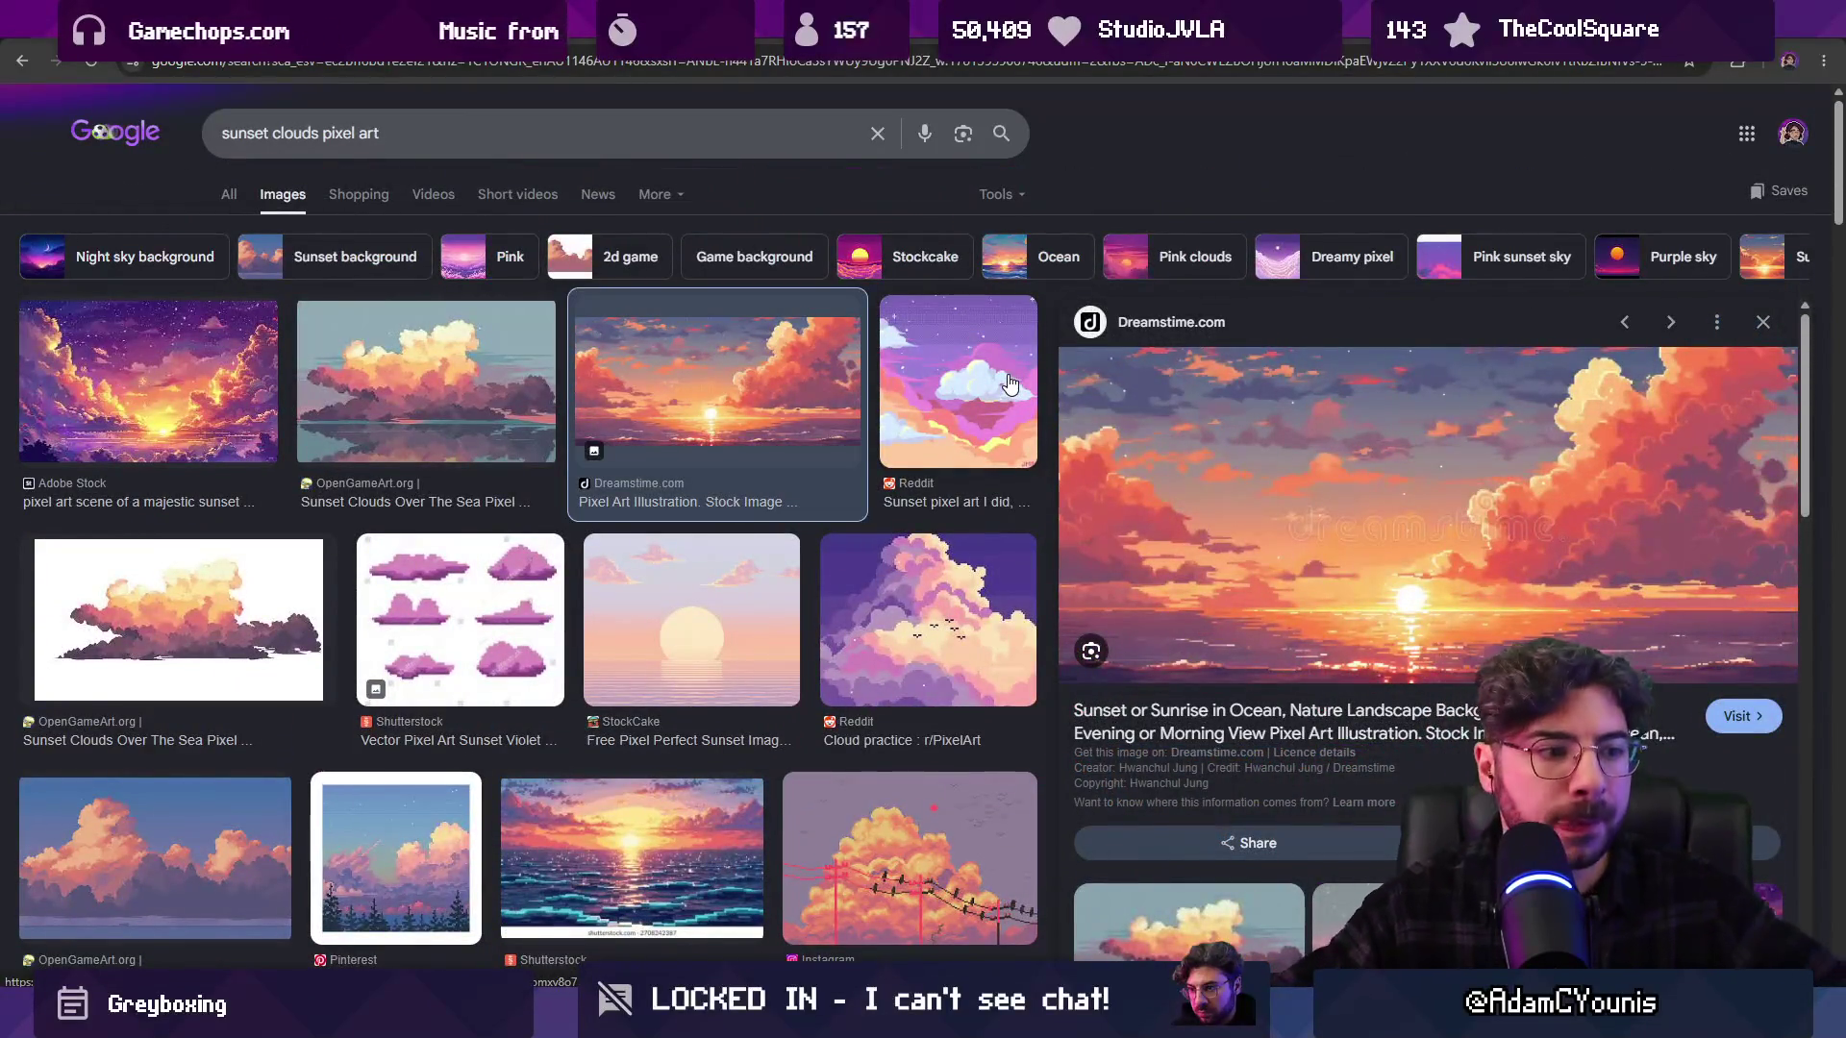
{"action": "key", "text": "alt+Tab"}
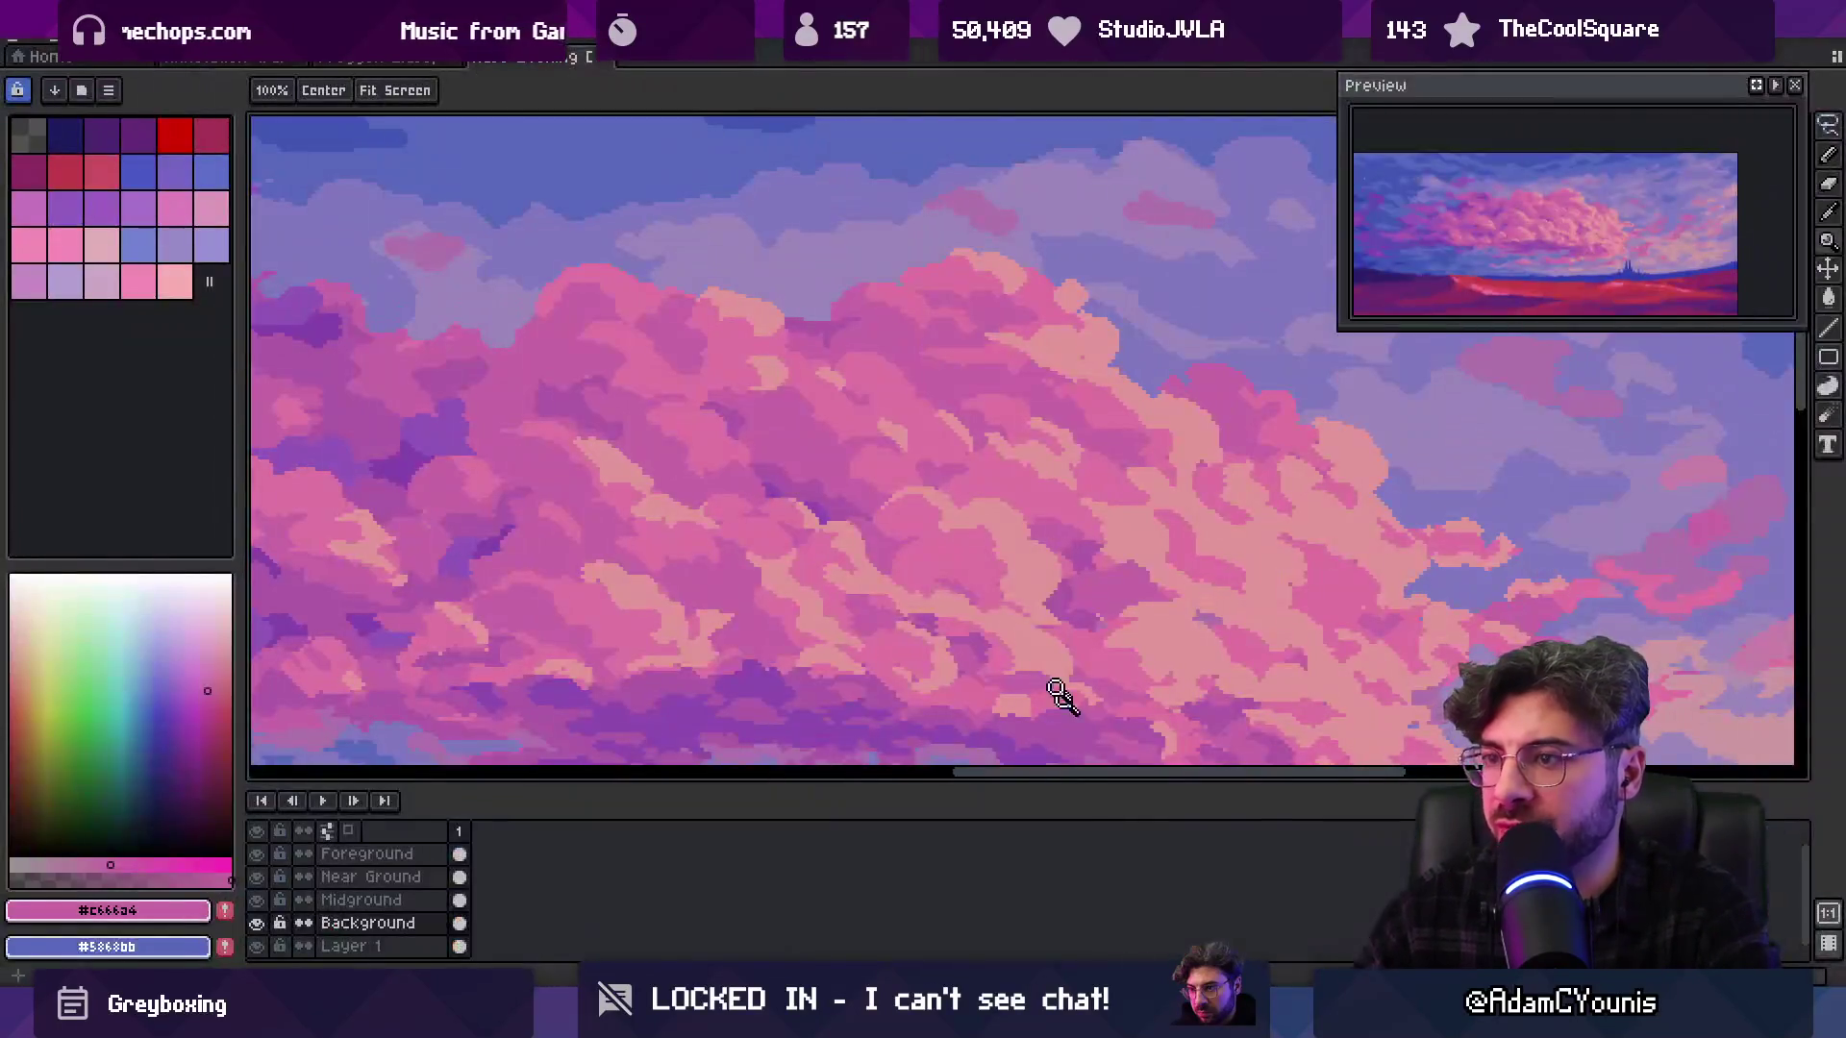
Zoom in and out on the pink cloud mass to inspect it
{"action": "scroll", "coordinate": [898, 379], "scroll_direction": "down", "scroll_amount": 3}
{"action": "scroll", "coordinate": [914, 371], "scroll_direction": "up", "scroll_amount": 4}
{"action": "scroll", "coordinate": [931, 358], "scroll_direction": "down", "scroll_amount": 3}
{"action": "scroll", "coordinate": [952, 351], "scroll_direction": "up", "scroll_amount": 3}
{"action": "key", "text": "alt"}
{"action": "scroll", "coordinate": [864, 396], "scroll_direction": "down", "scroll_amount": 3}
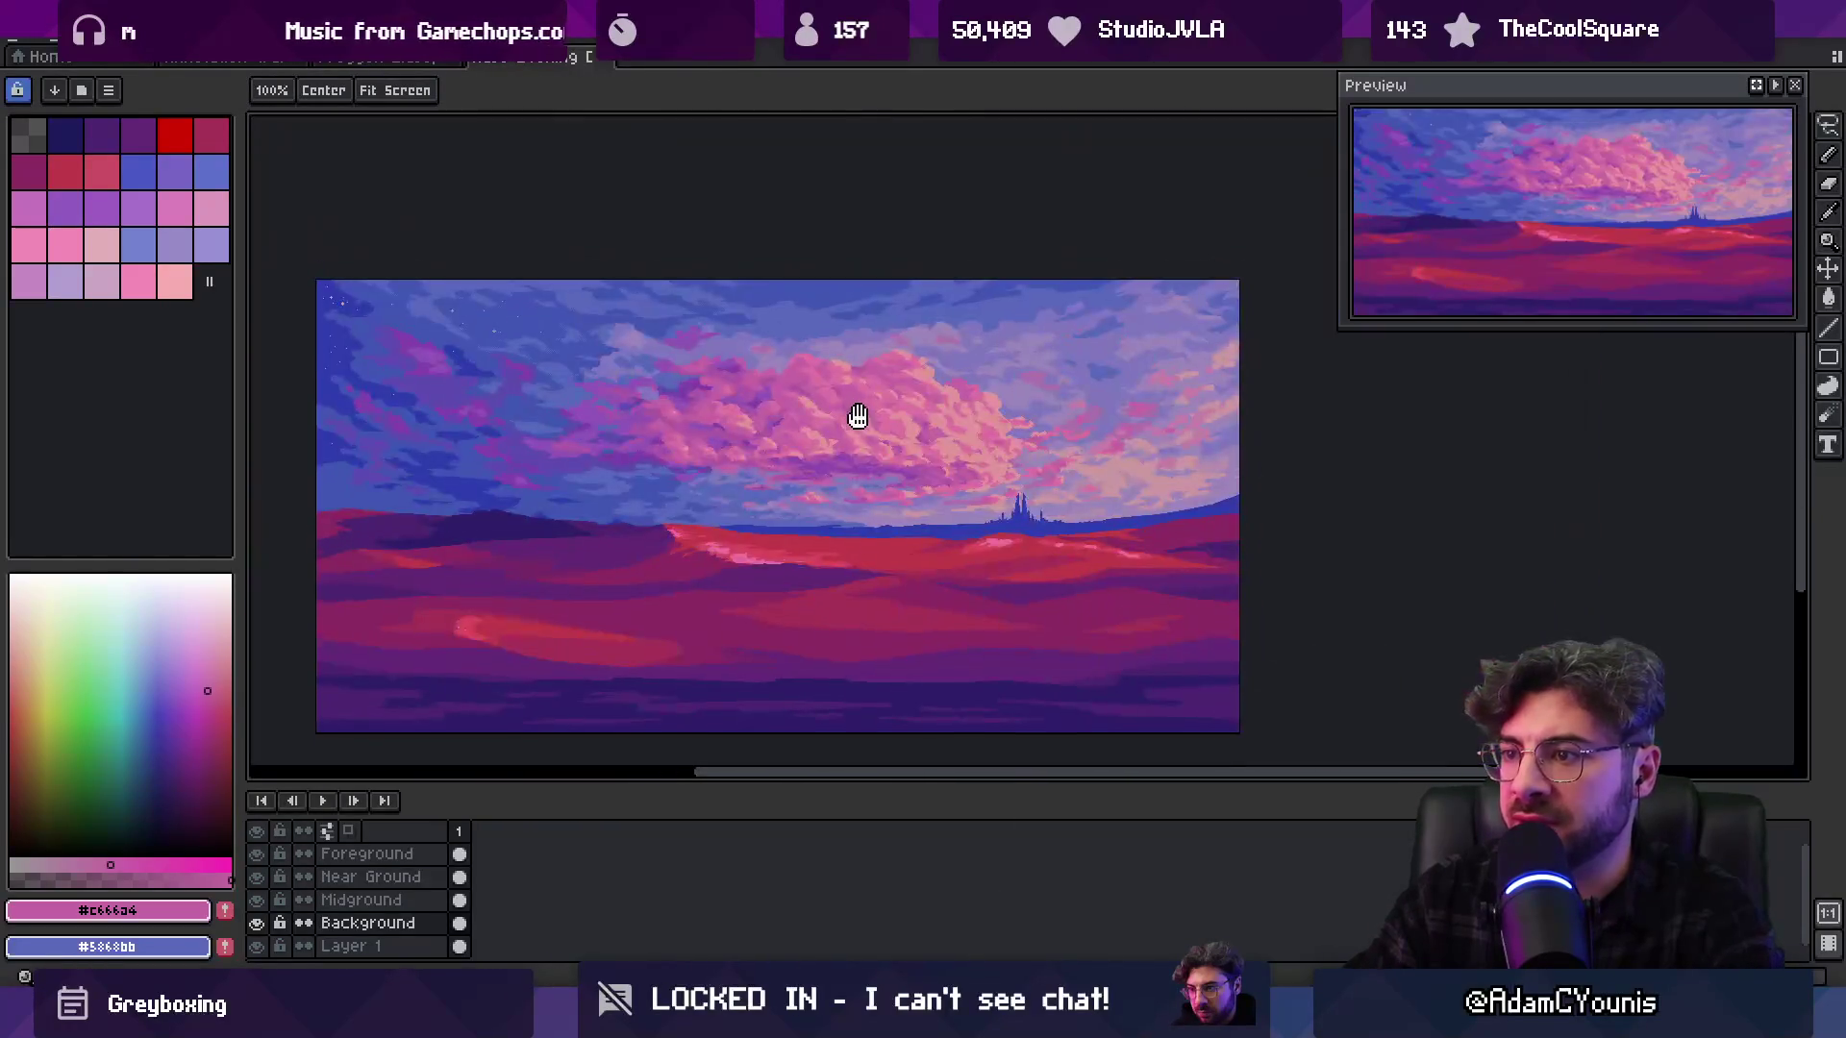
{"action": "scroll", "coordinate": [869, 403], "scroll_direction": "up", "scroll_amount": 3}
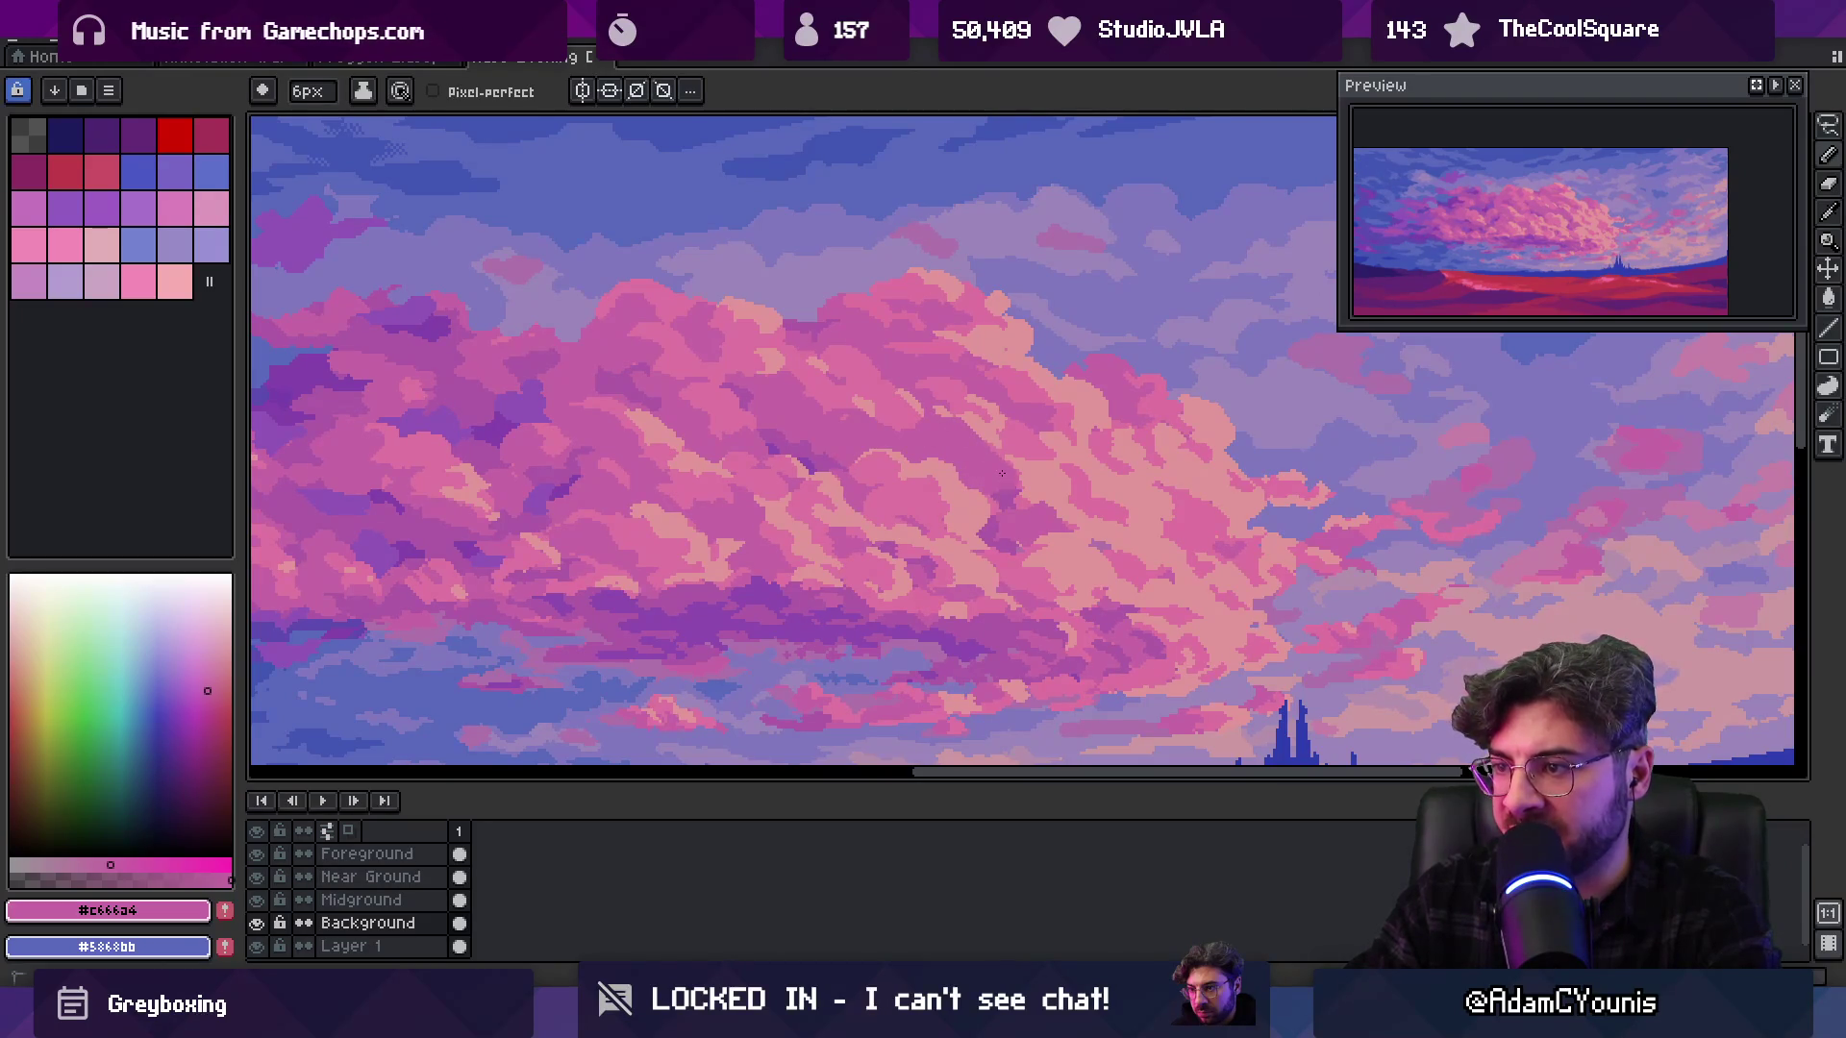
{"action": "scroll", "coordinate": [824, 420], "scroll_direction": "down", "scroll_amount": 2}
Lasso a freehand region of the clouds, then zoom around and switch back to the brush
{"action": "key", "text": "q"}
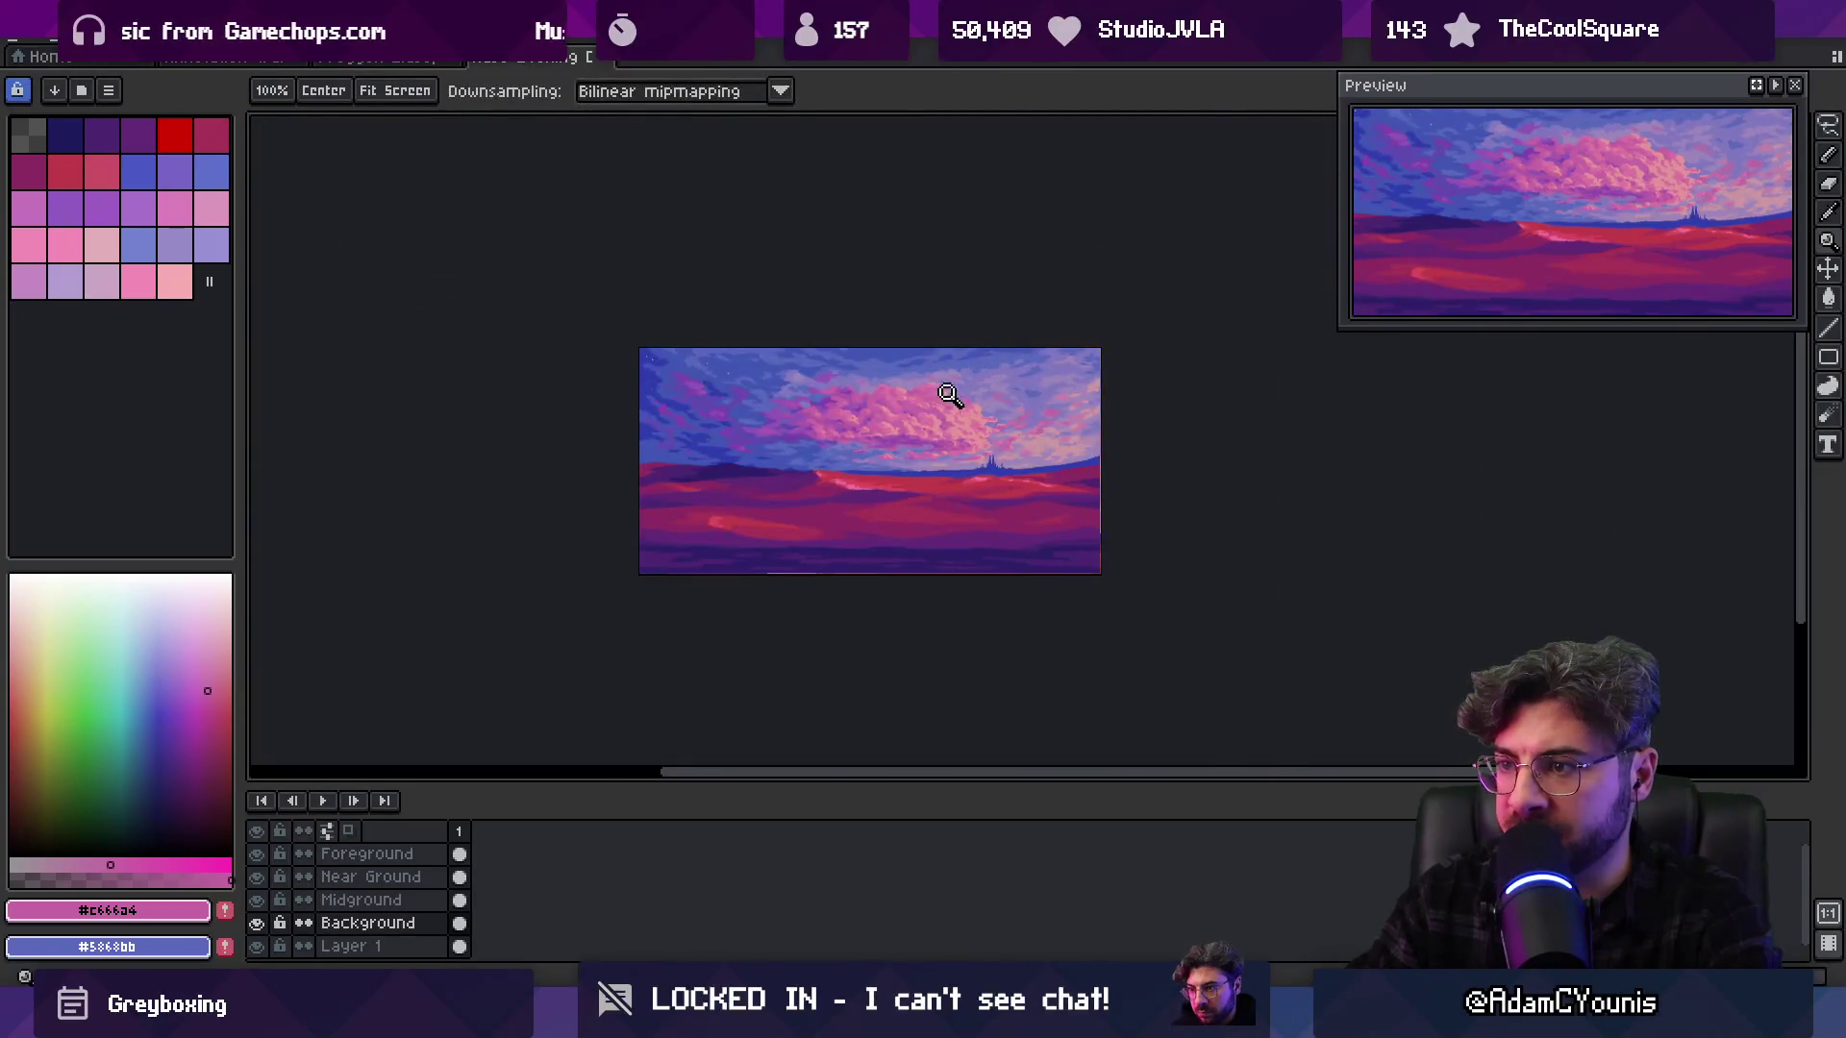
{"action": "scroll", "coordinate": [947, 392], "scroll_direction": "up", "scroll_amount": 2}
{"action": "mouse_move", "coordinate": [896, 451]}
{"action": "left_mouse_down"}
{"action": "mouse_move", "coordinate": [833, 571]}
{"action": "mouse_move", "coordinate": [952, 510]}
{"action": "left_mouse_up"}
{"action": "key", "text": "z"}
{"action": "scroll", "coordinate": [936, 412], "scroll_direction": "down", "scroll_amount": 5}
{"action": "scroll", "coordinate": [964, 409], "scroll_direction": "up", "scroll_amount": 1}
{"action": "scroll", "coordinate": [929, 462], "scroll_direction": "up", "scroll_amount": 4}
{"action": "key", "text": "b"}
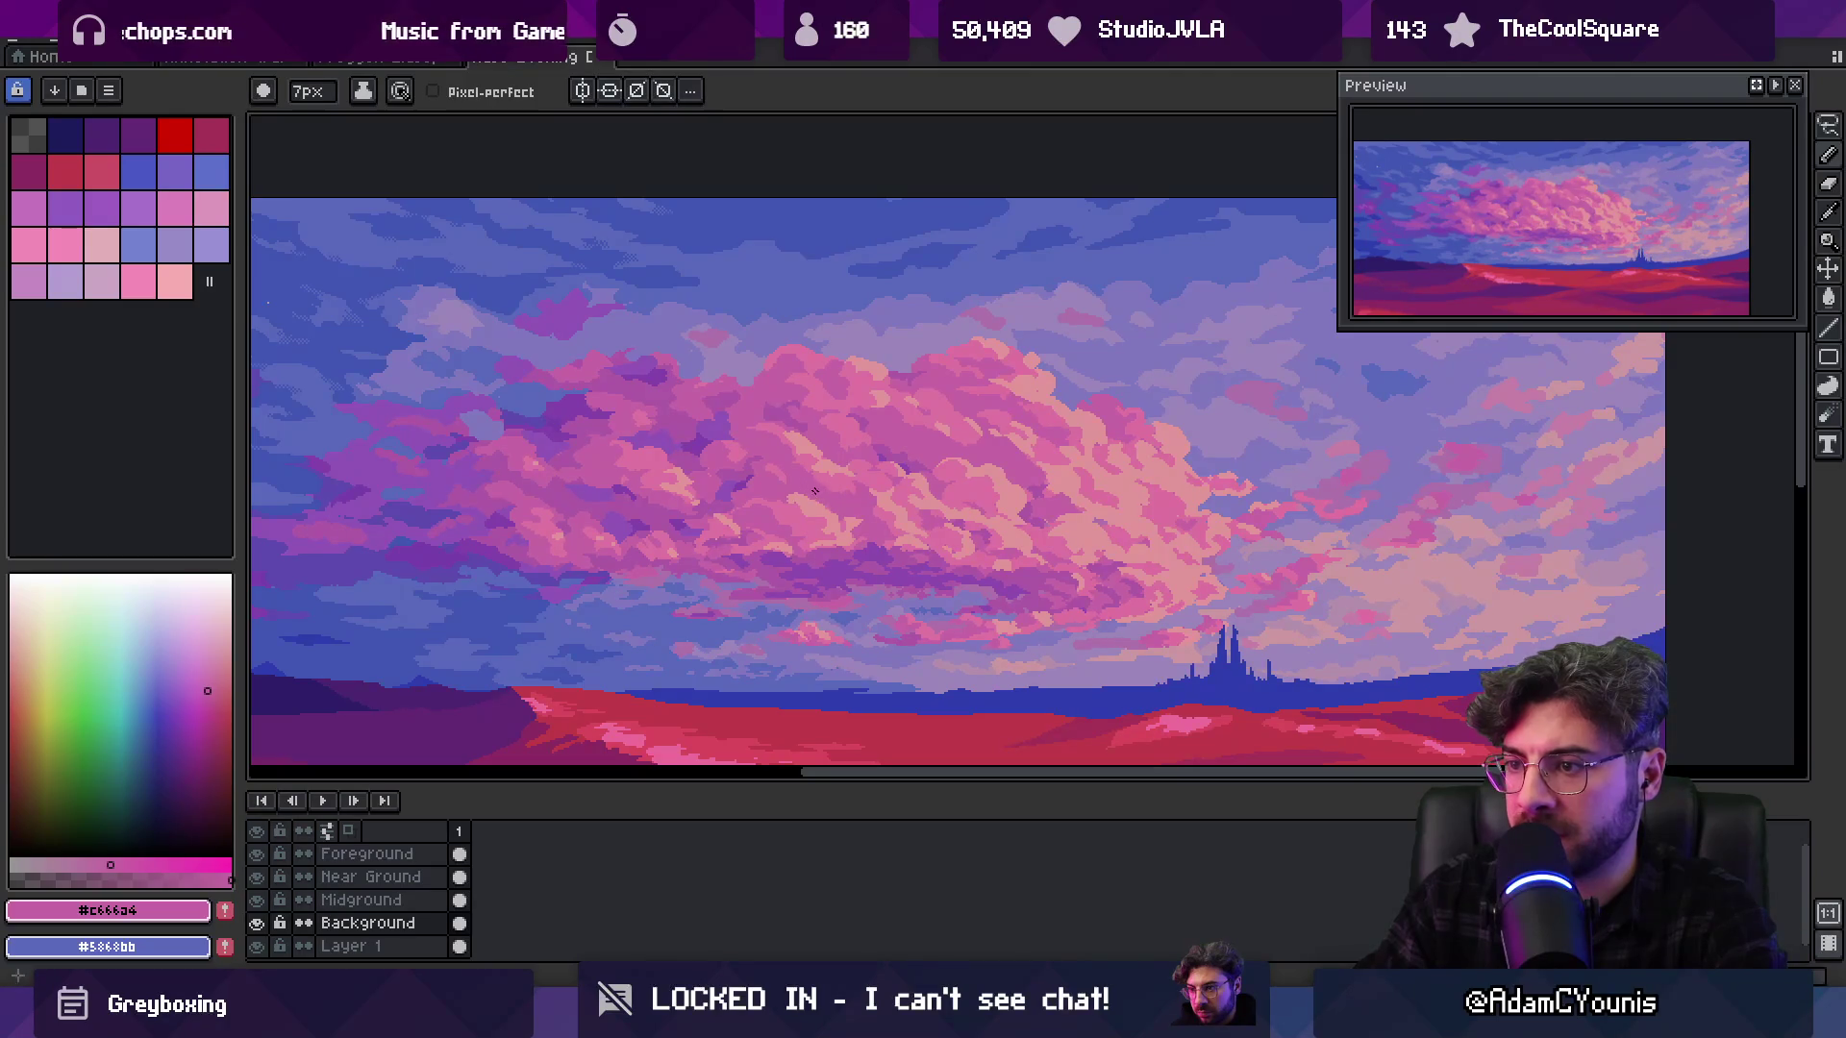
{"action": "key", "text": "z"}
{"action": "scroll", "coordinate": [955, 377], "scroll_direction": "down", "scroll_amount": 3}
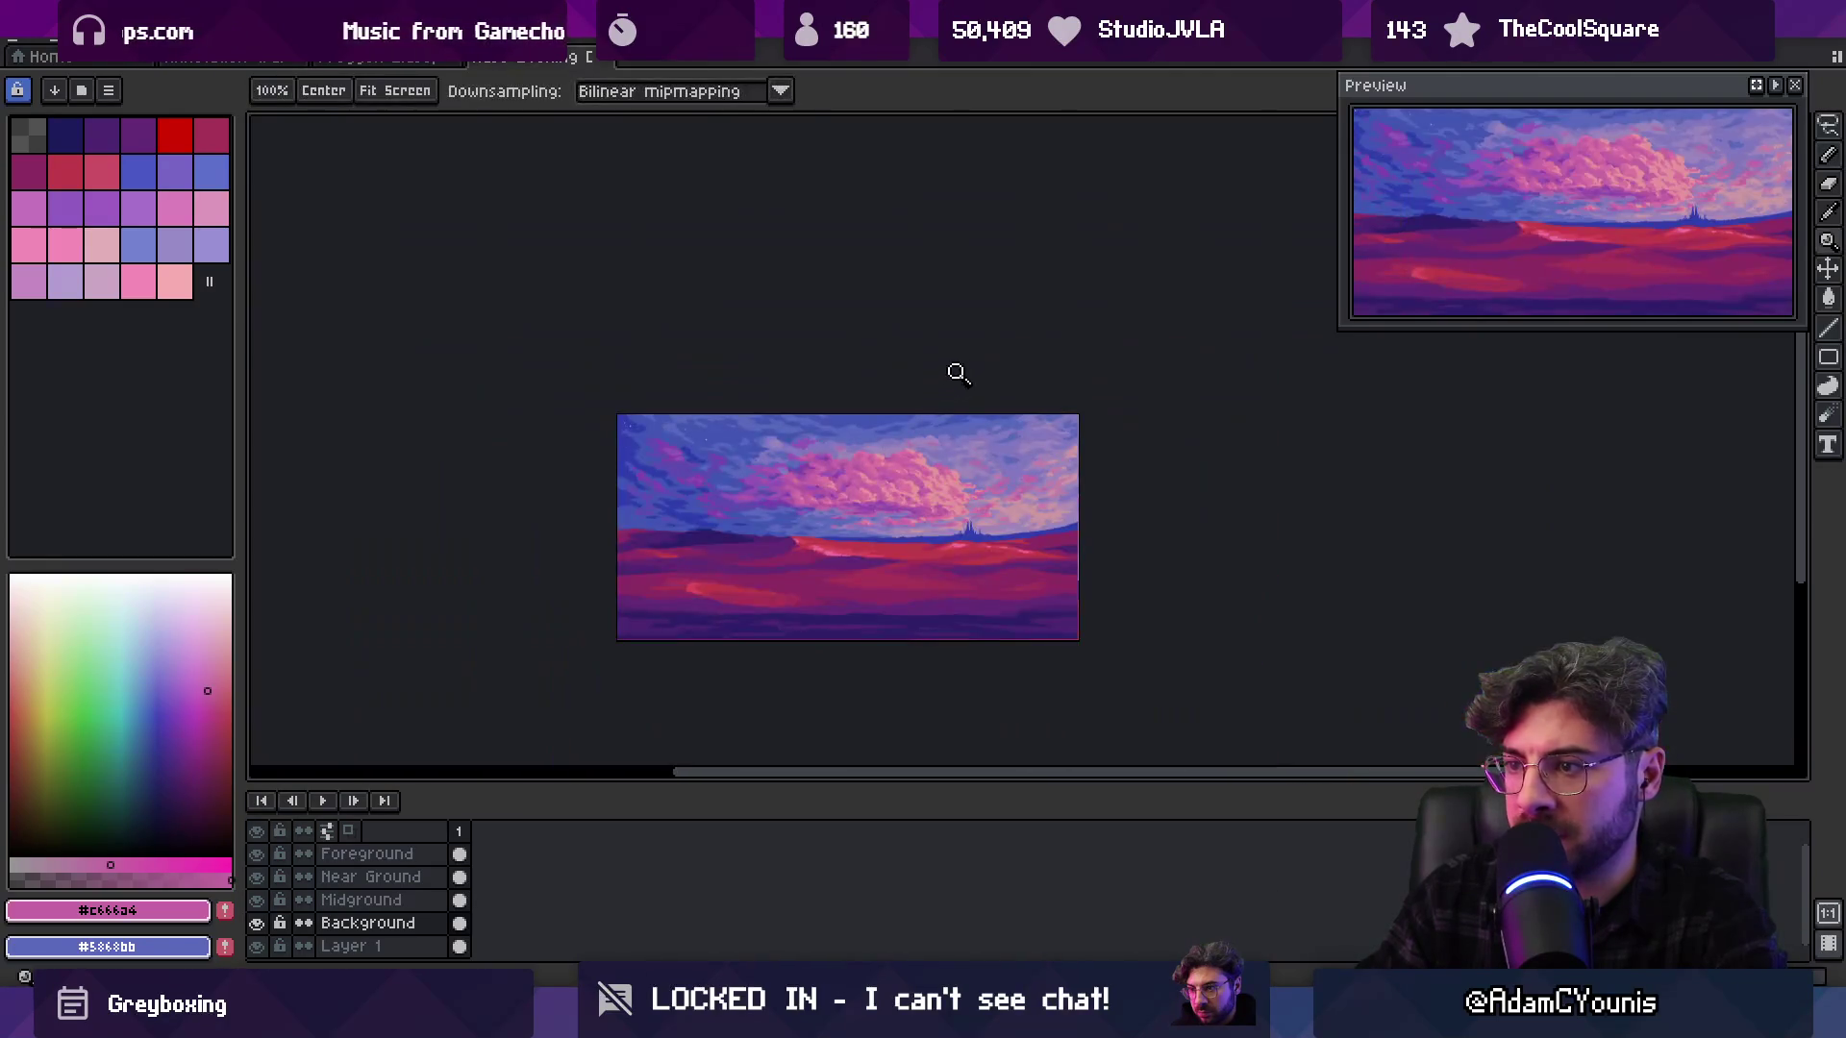
{"action": "scroll", "coordinate": [894, 478], "scroll_direction": "up", "scroll_amount": 5}
Pencil the big cloud's top edge using light pink #dc74a0, mid pink #c666a4 and pale peach #e2969a
{"action": "key", "text": "b"}
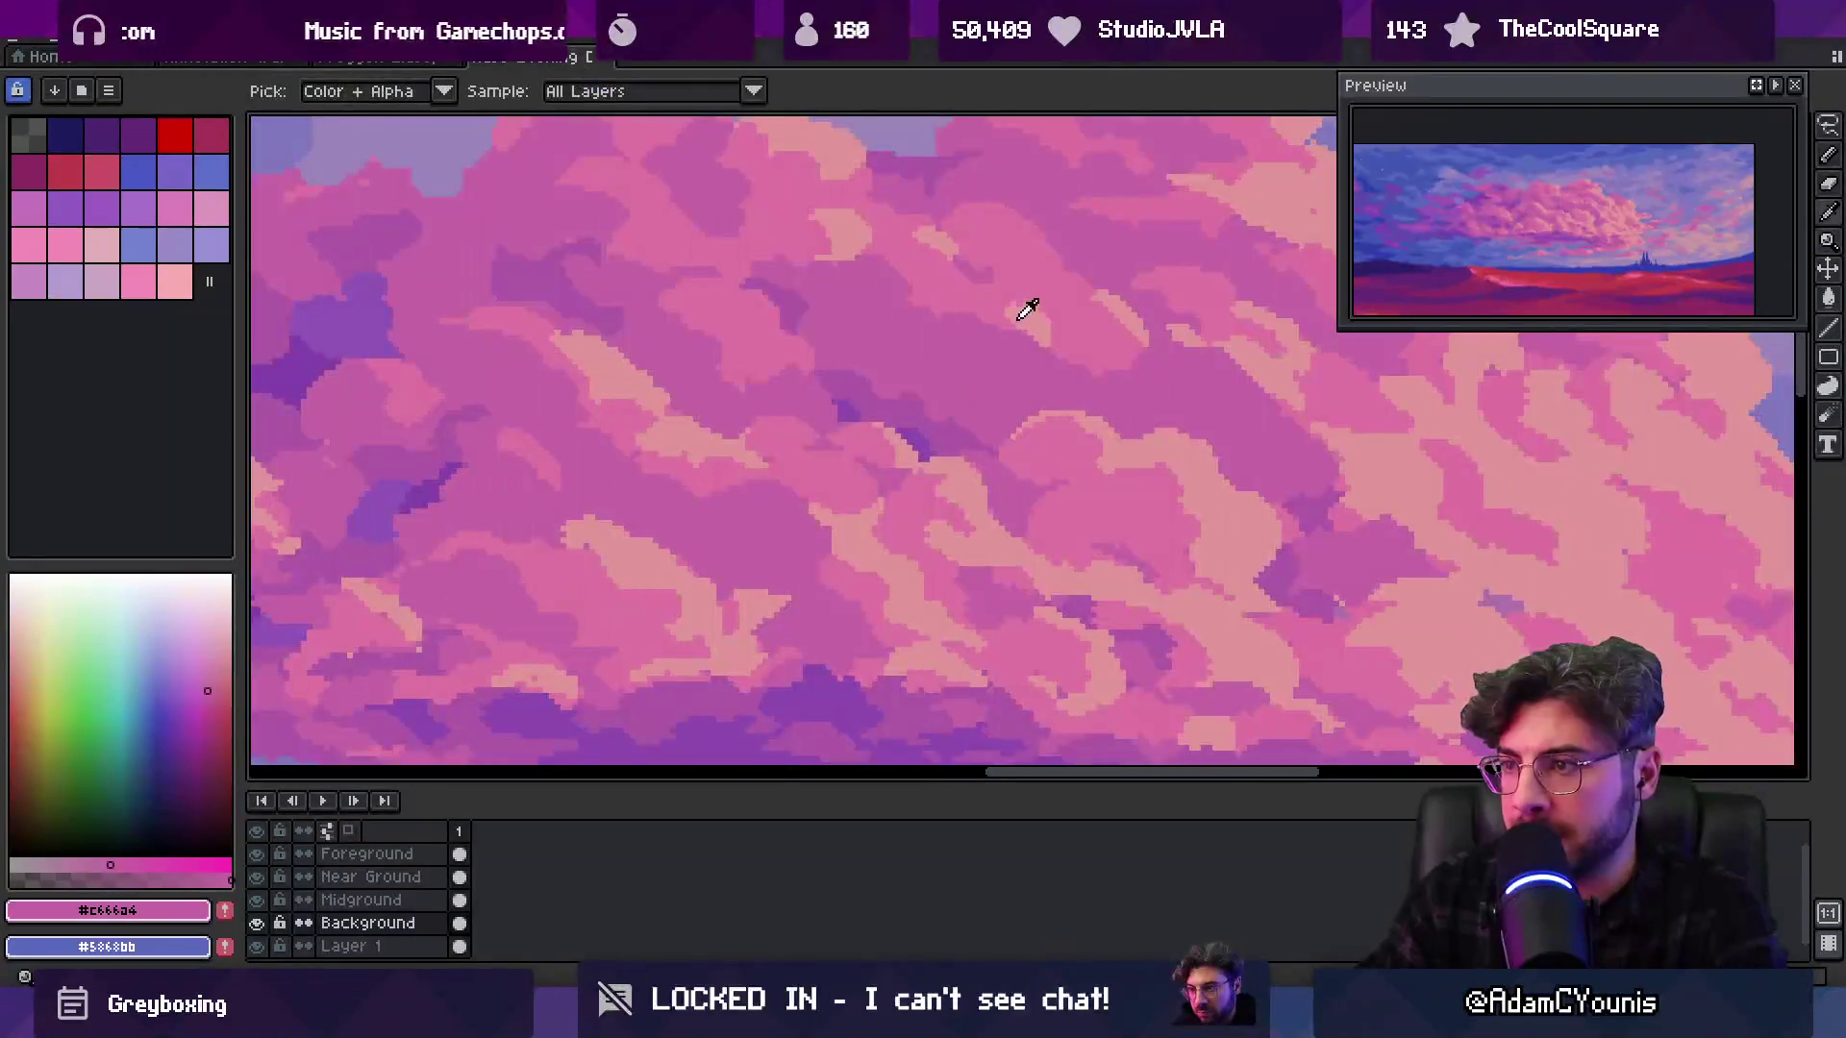
{"action": "left_click", "coordinate": [1029, 313], "text": "alt"}
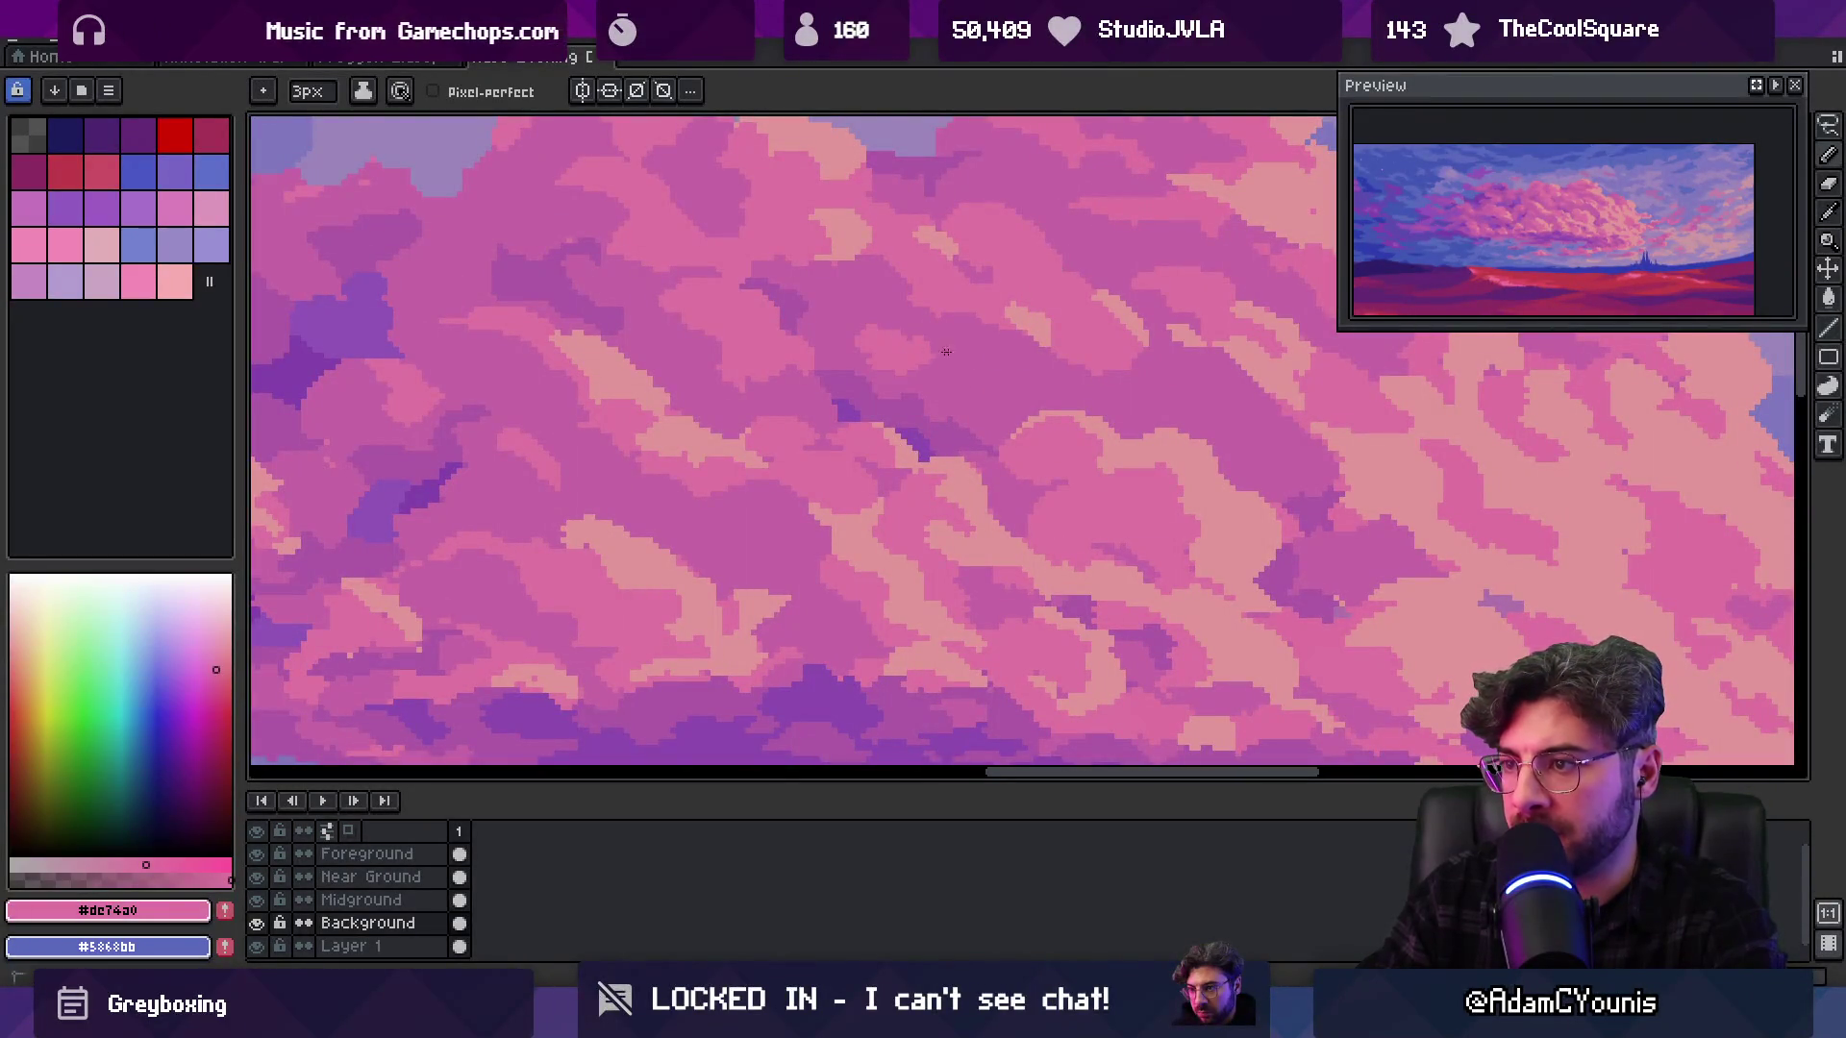
{"action": "left_click", "coordinate": [1029, 363], "text": "alt"}
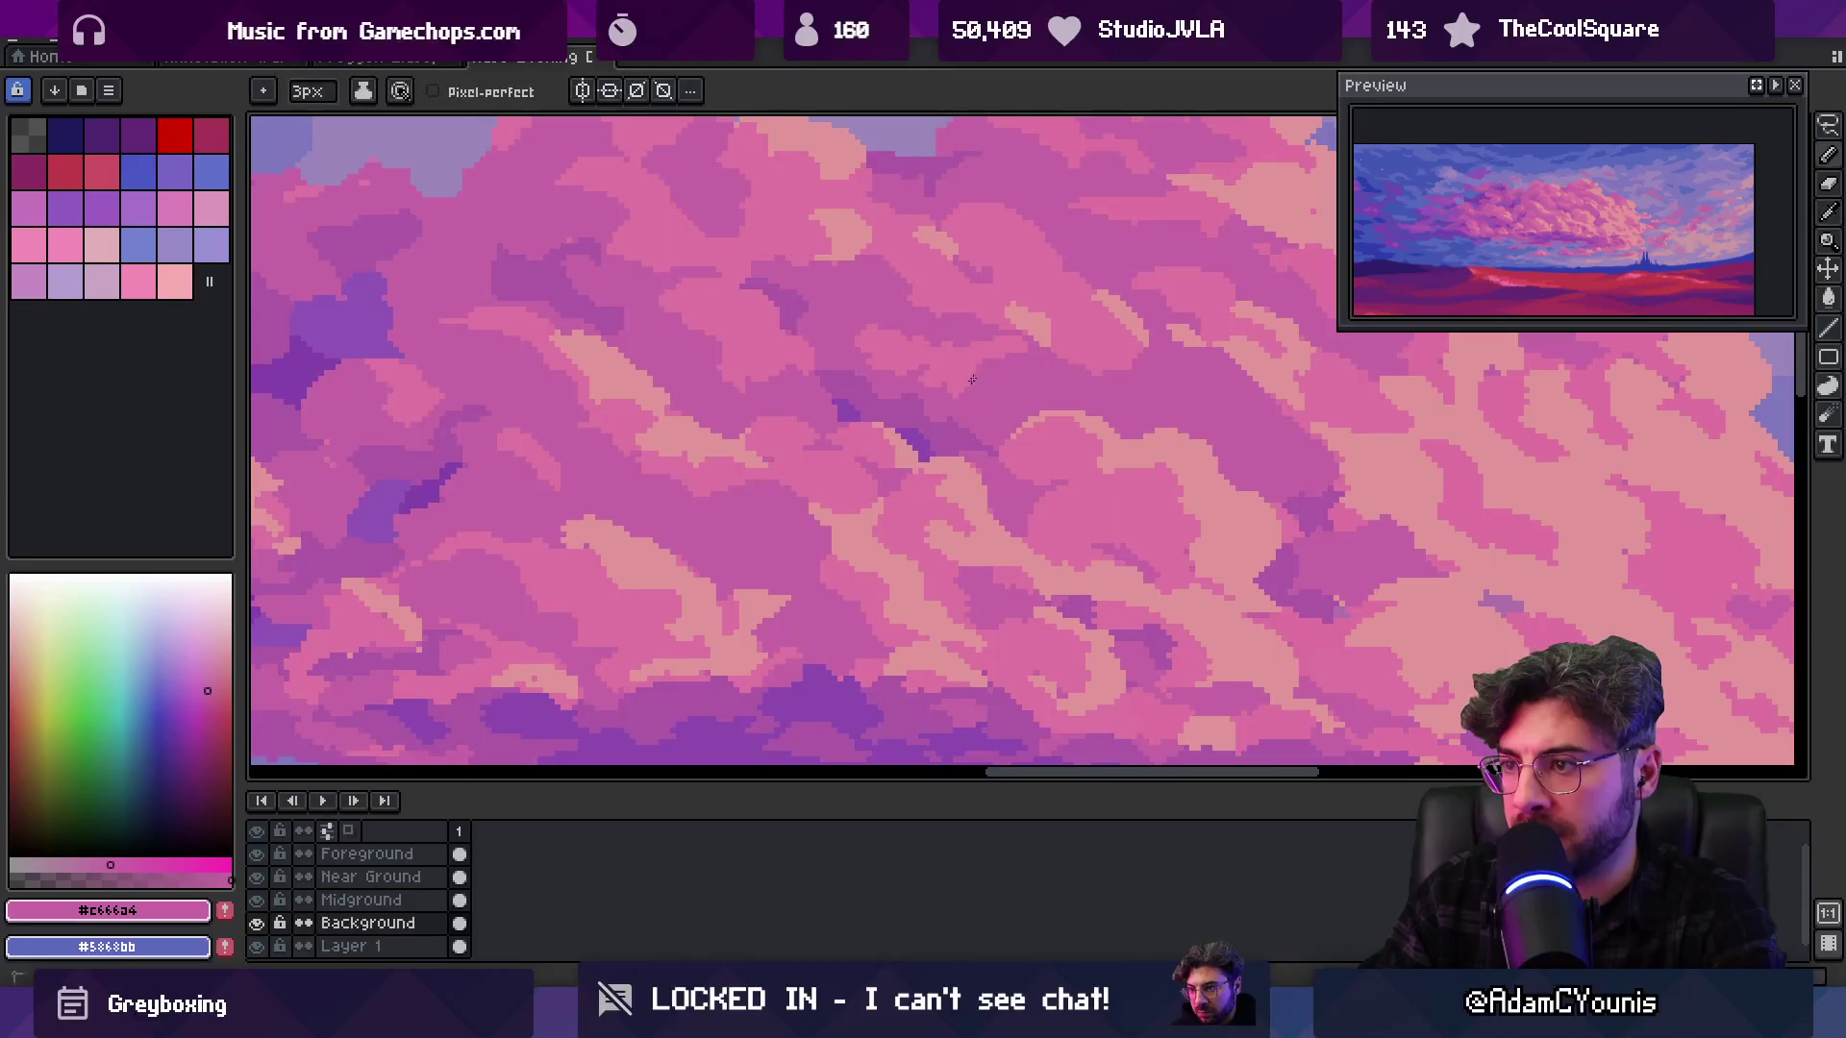
{"action": "left_click", "coordinate": [964, 346], "text": "alt"}
{"action": "key", "text": "z"}
{"action": "scroll", "coordinate": [989, 358], "scroll_direction": "down", "scroll_amount": 5}
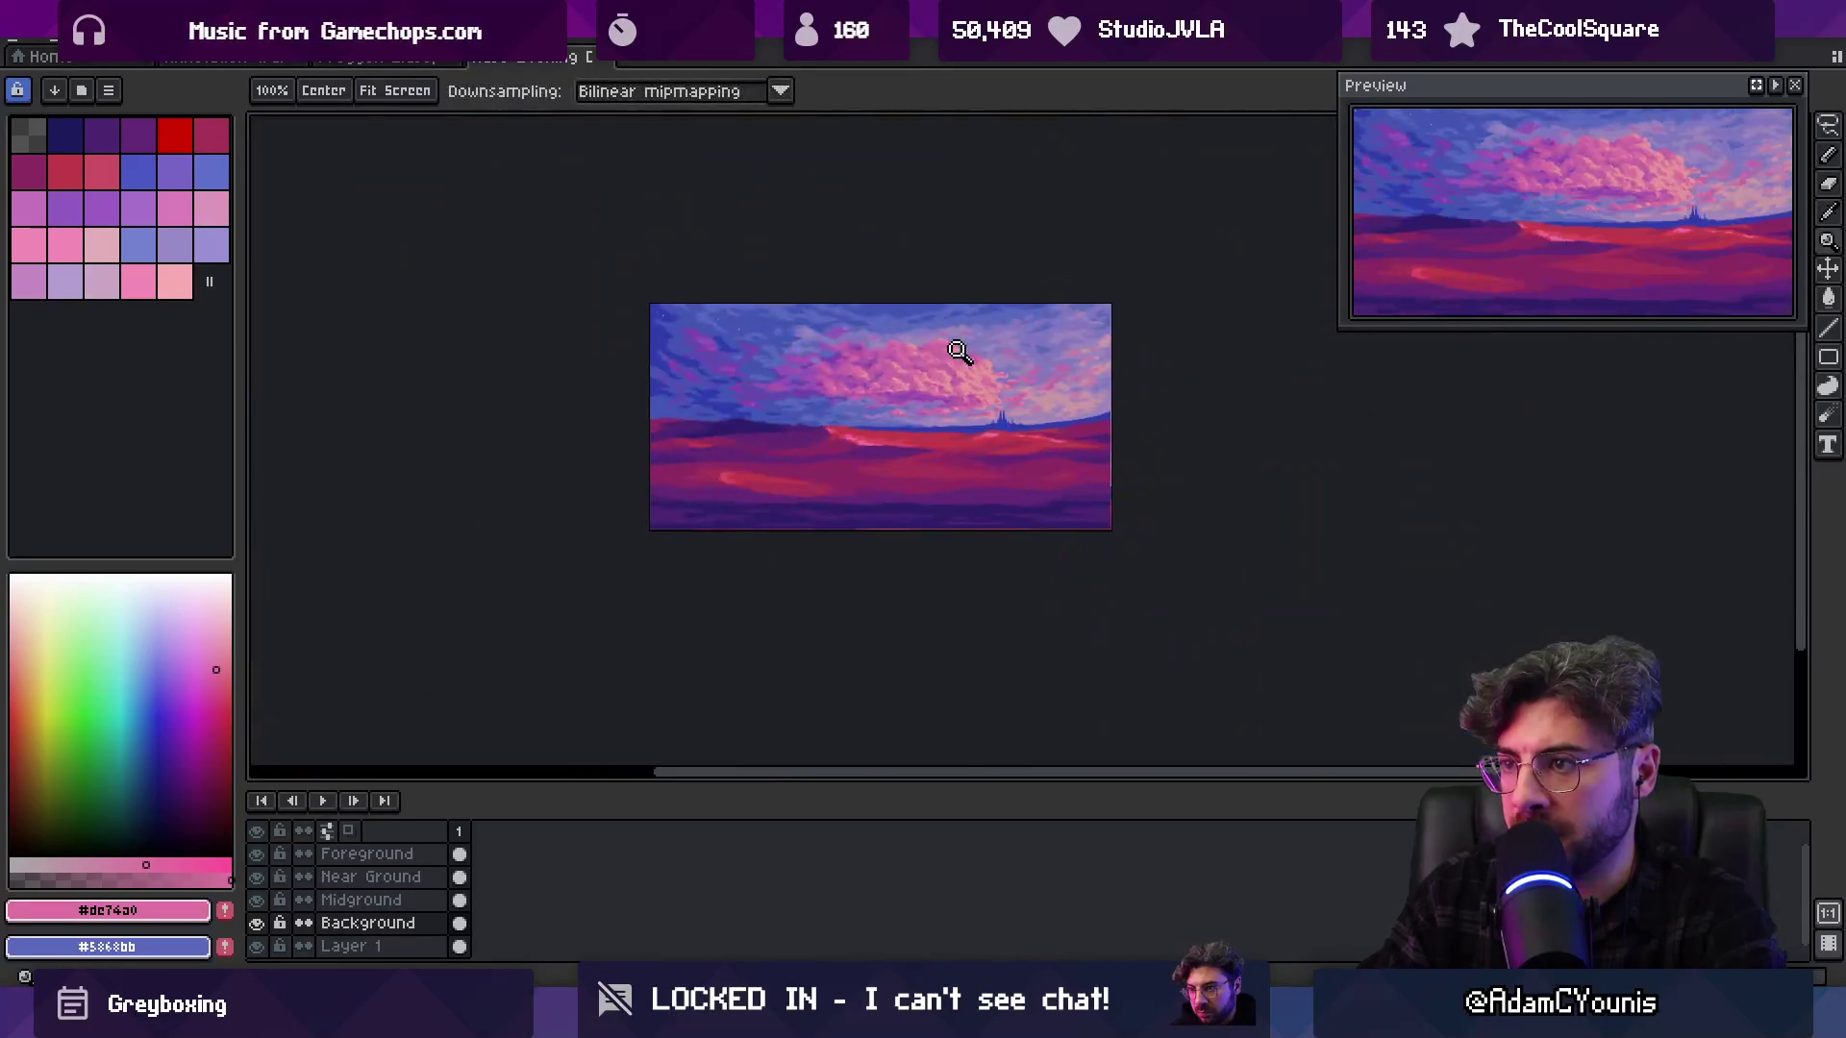
{"action": "scroll", "coordinate": [974, 370], "scroll_direction": "up", "scroll_amount": 5}
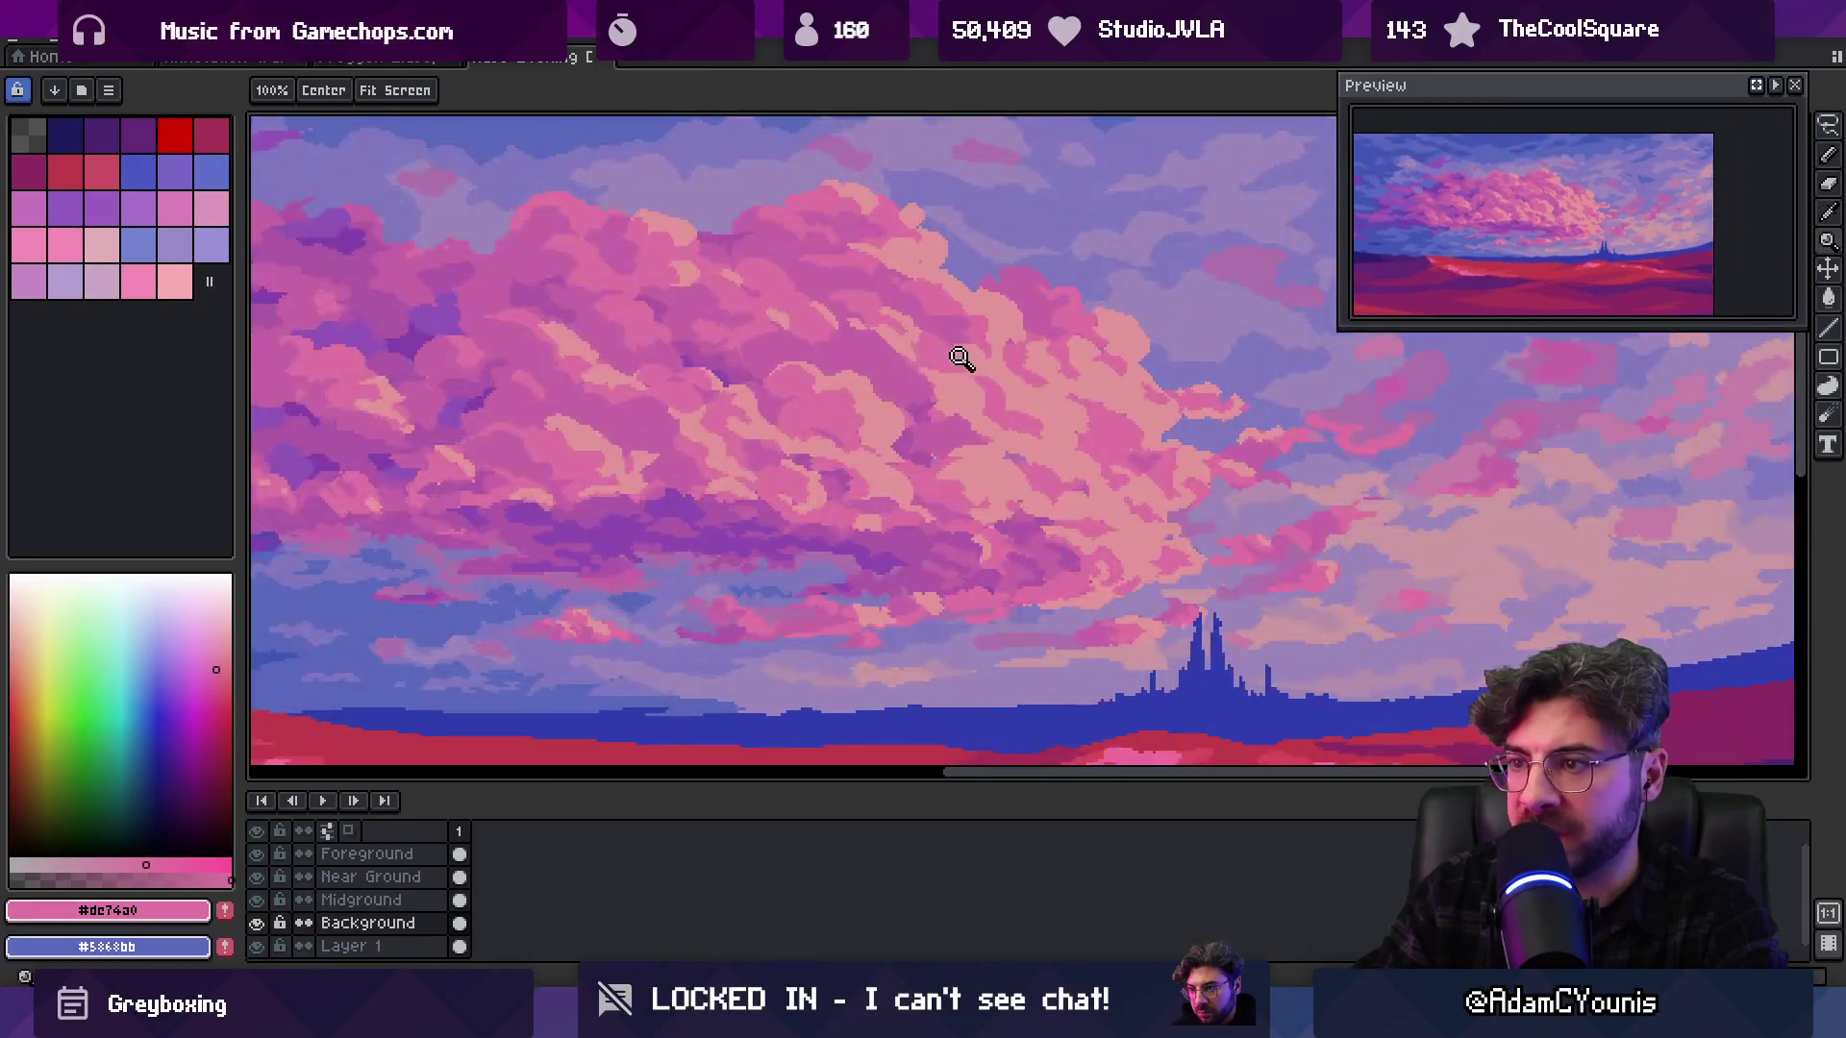
{"action": "left_click", "coordinate": [903, 375], "text": "alt"}
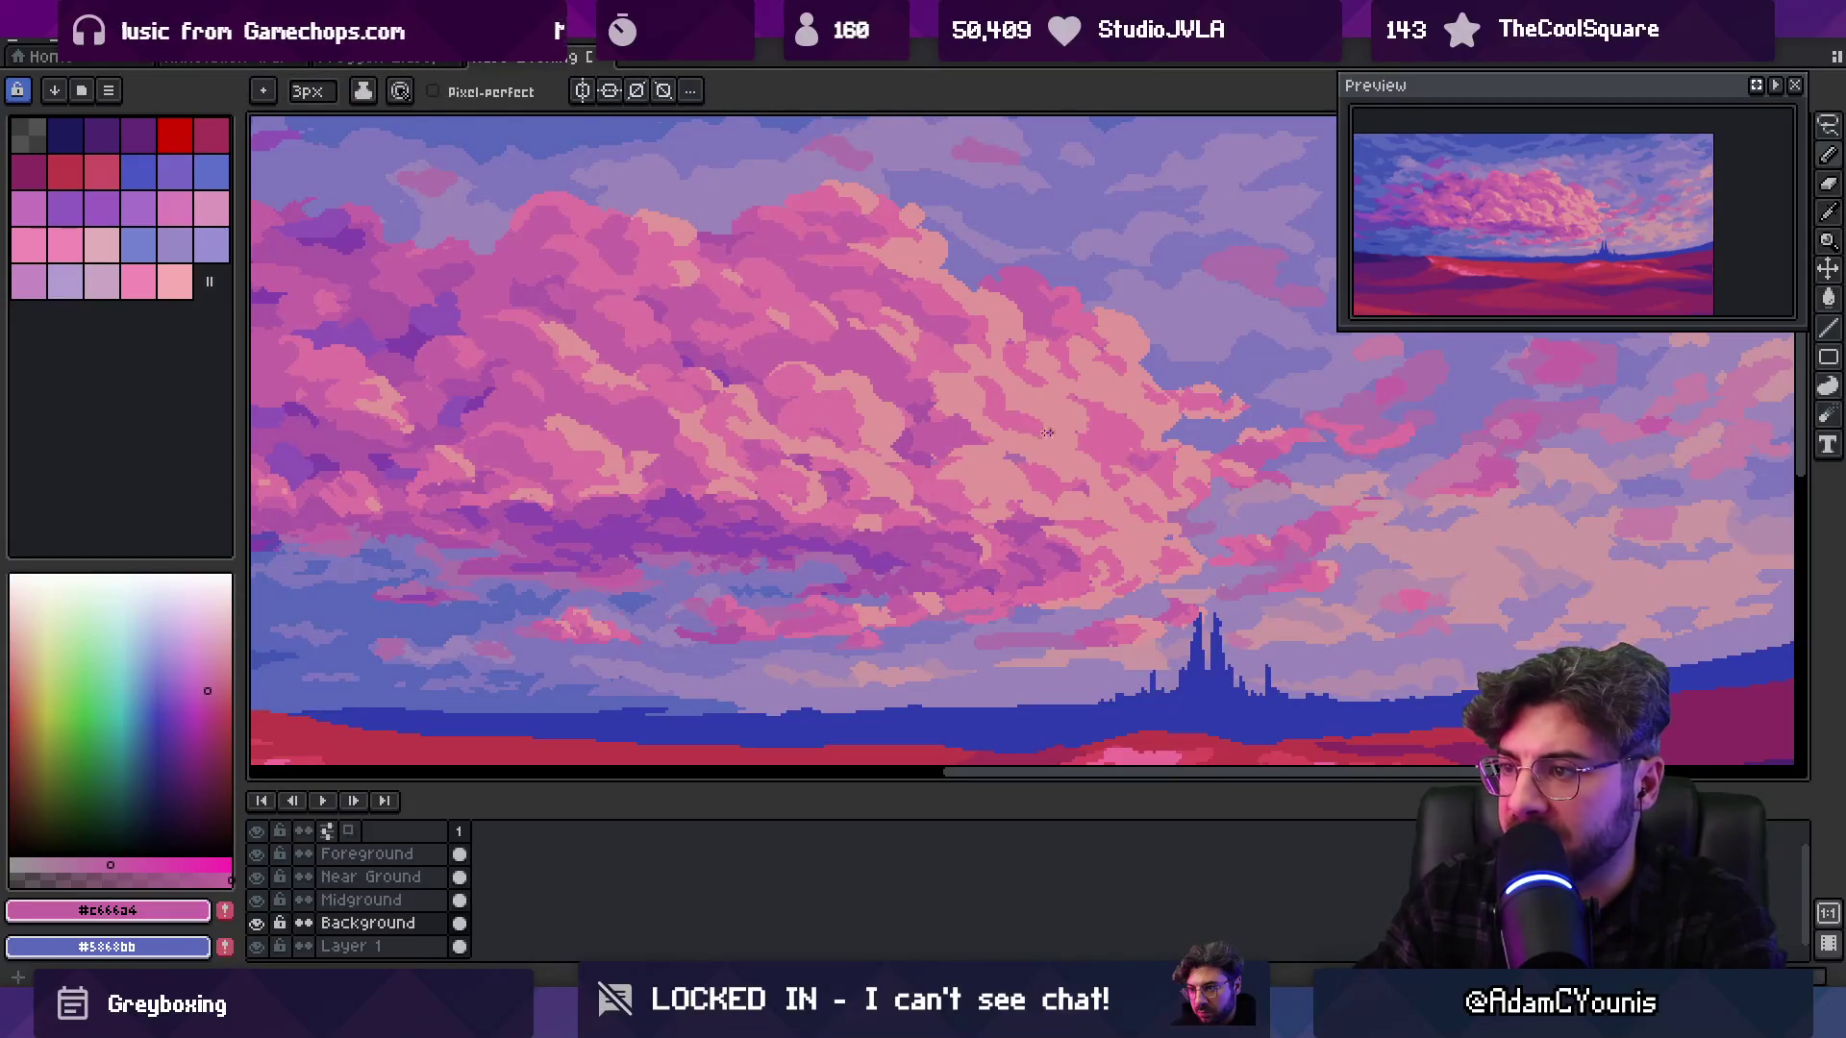
{"action": "scroll", "coordinate": [1032, 433], "scroll_direction": "up", "scroll_amount": 1}
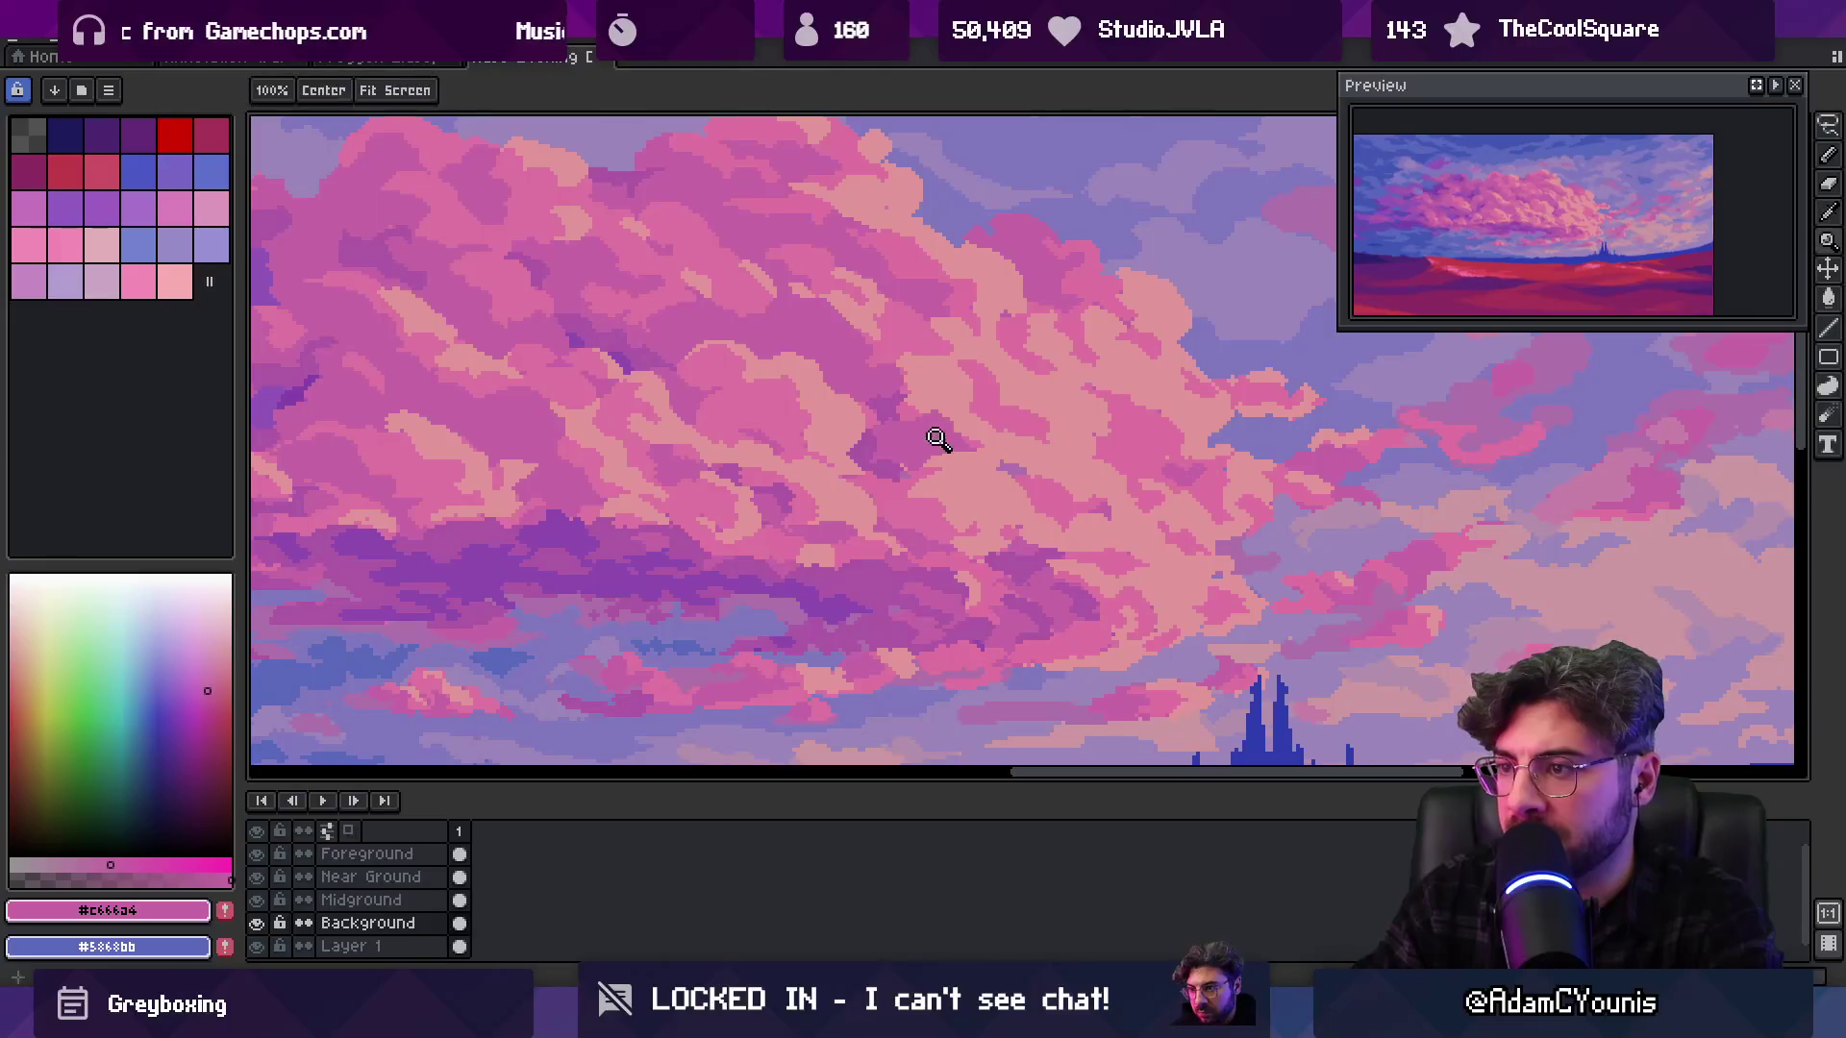
{"action": "scroll", "coordinate": [1048, 394], "scroll_direction": "down", "scroll_amount": 2}
{"action": "scroll", "coordinate": [1063, 404], "scroll_direction": "up", "scroll_amount": 2}
{"action": "left_click", "coordinate": [1050, 418], "text": "alt"}
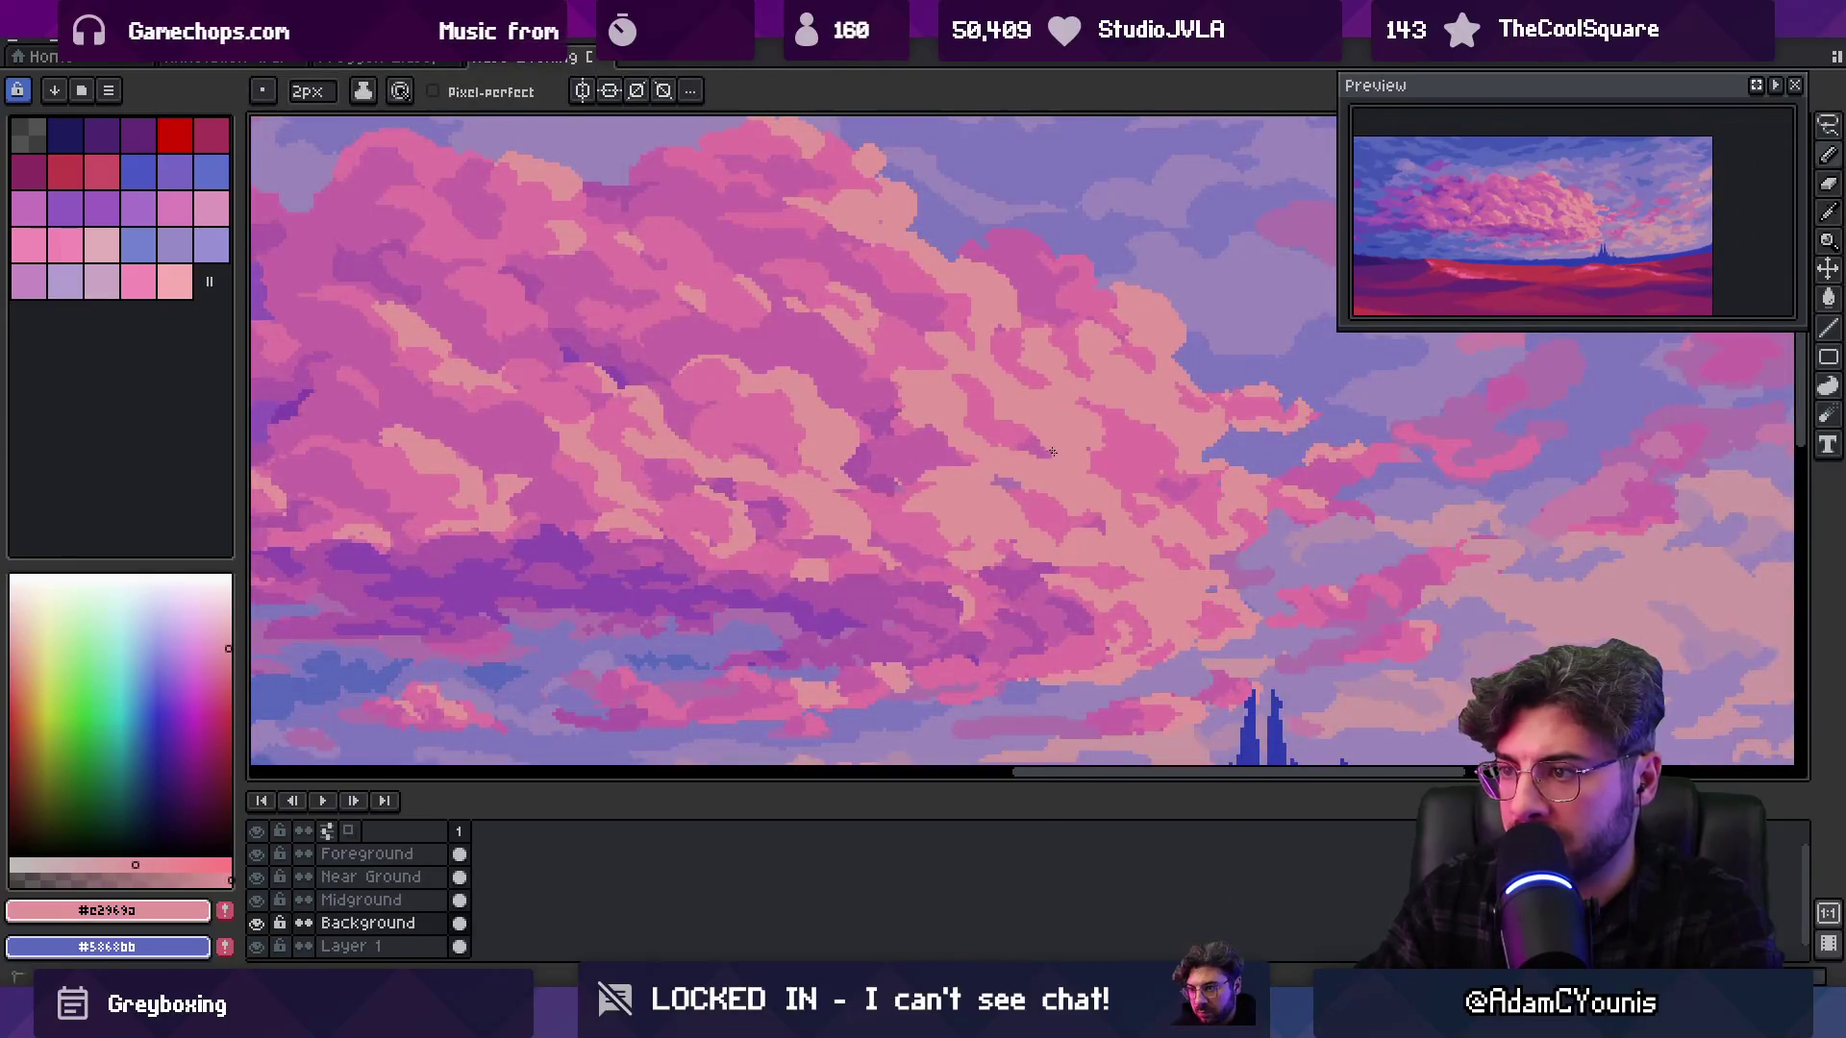
Continue along the upper outline, alternating mid pink #c666a4 and light pink #dc74a0 pixels
{"action": "scroll", "coordinate": [1029, 404], "scroll_direction": "down", "scroll_amount": 3}
{"action": "scroll", "coordinate": [1053, 385], "scroll_direction": "up", "scroll_amount": 1}
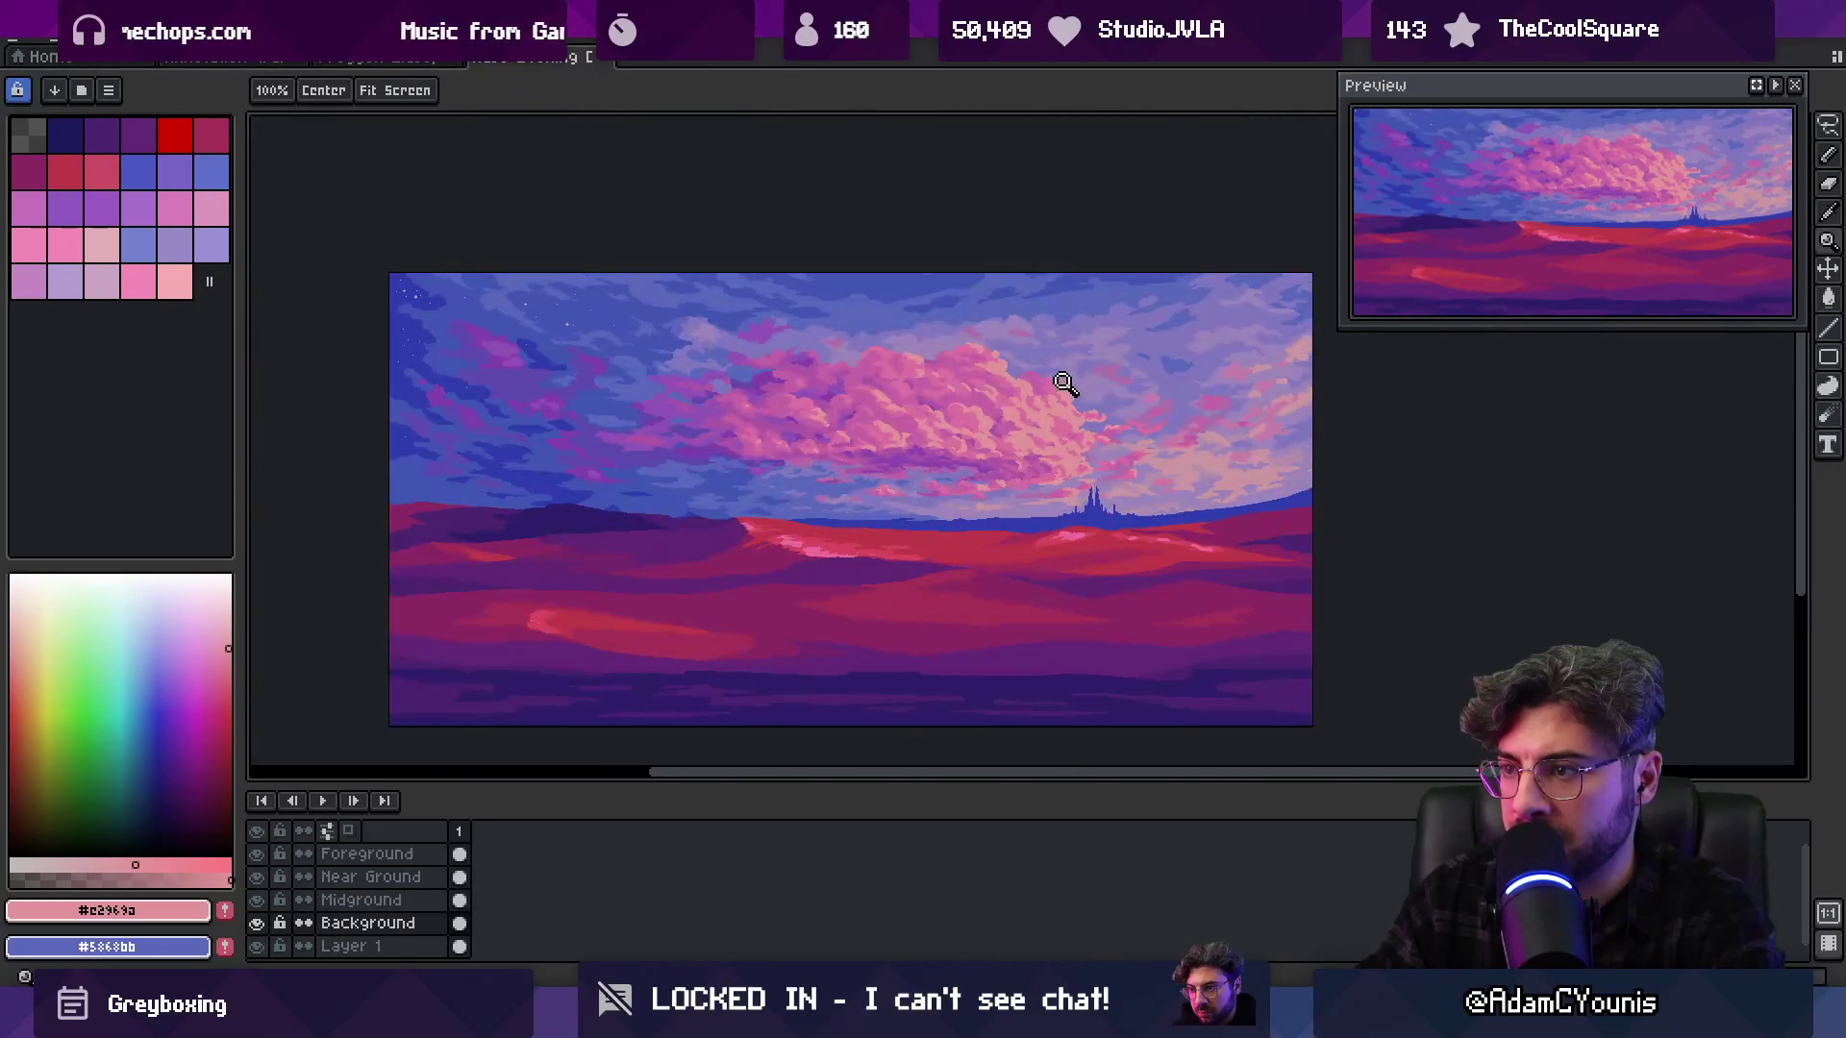
{"action": "scroll", "coordinate": [907, 424], "scroll_direction": "up", "scroll_amount": 2}
{"action": "left_click", "coordinate": [932, 452], "text": "alt"}
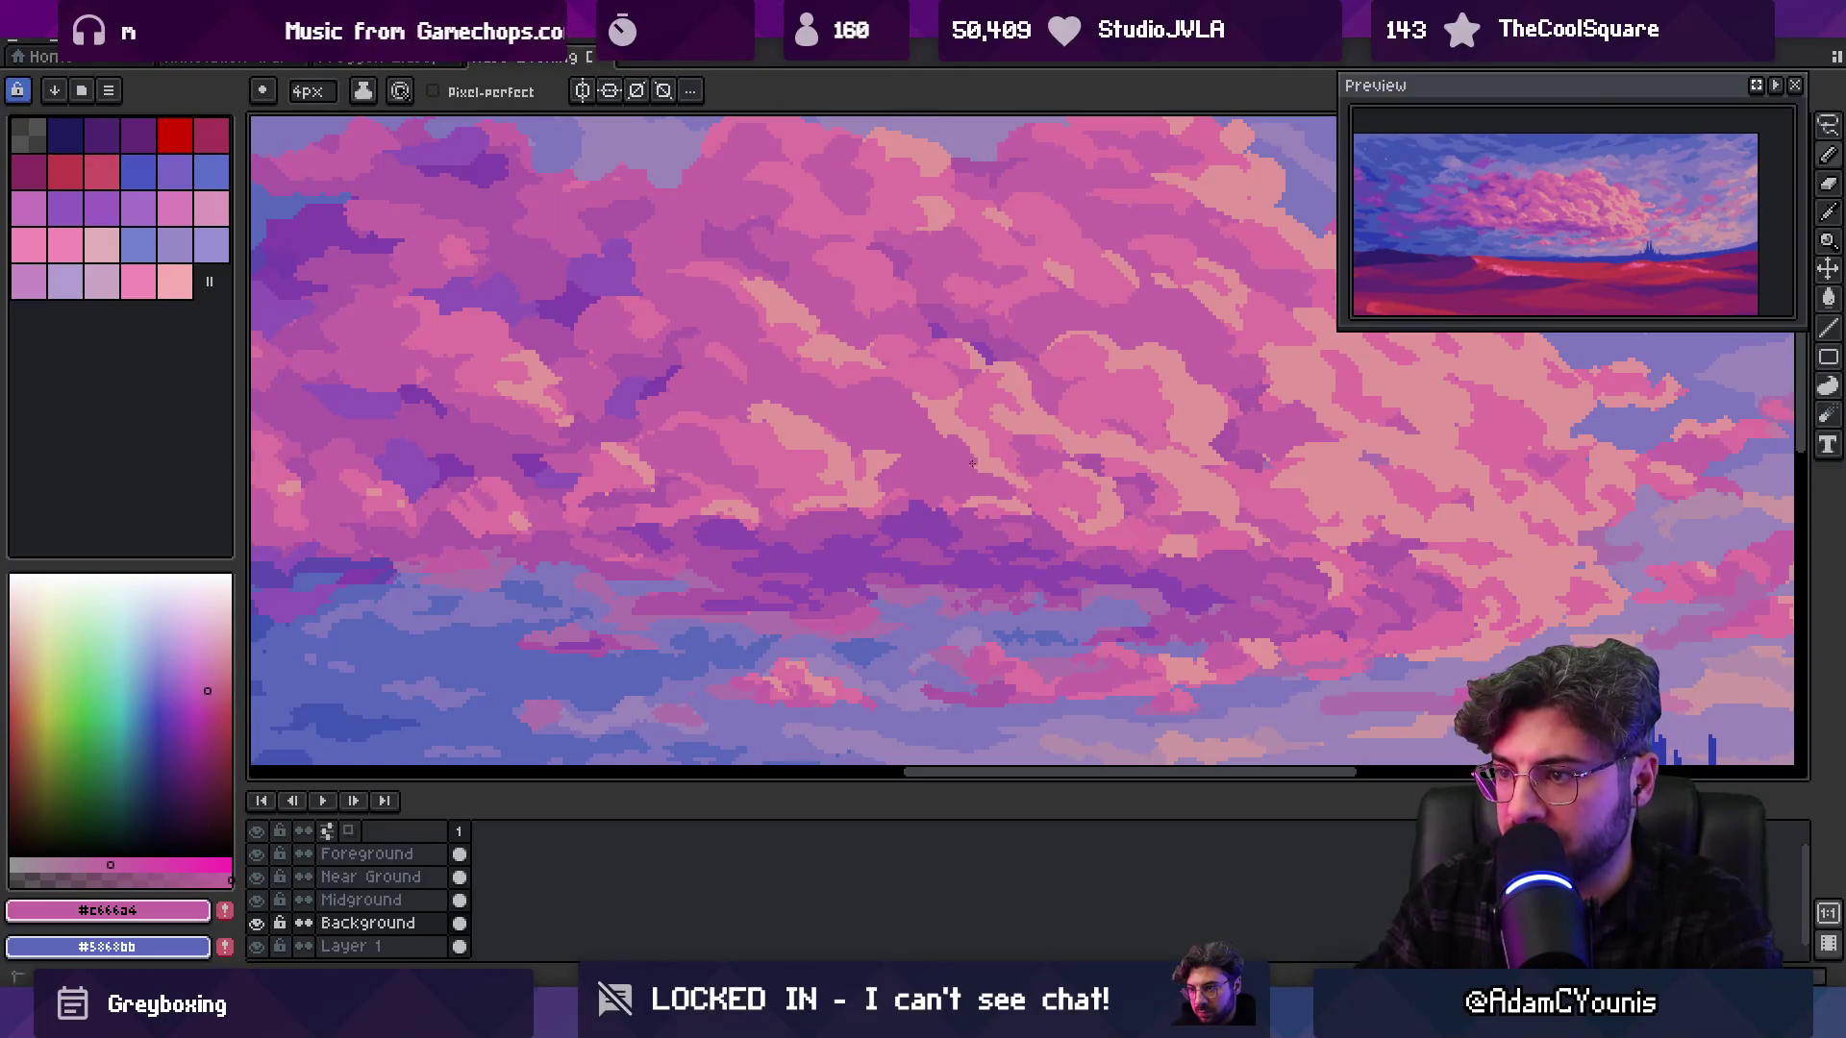
{"action": "scroll", "coordinate": [971, 462], "scroll_direction": "down", "scroll_amount": 3}
{"action": "scroll", "coordinate": [1047, 402], "scroll_direction": "up", "scroll_amount": 1}
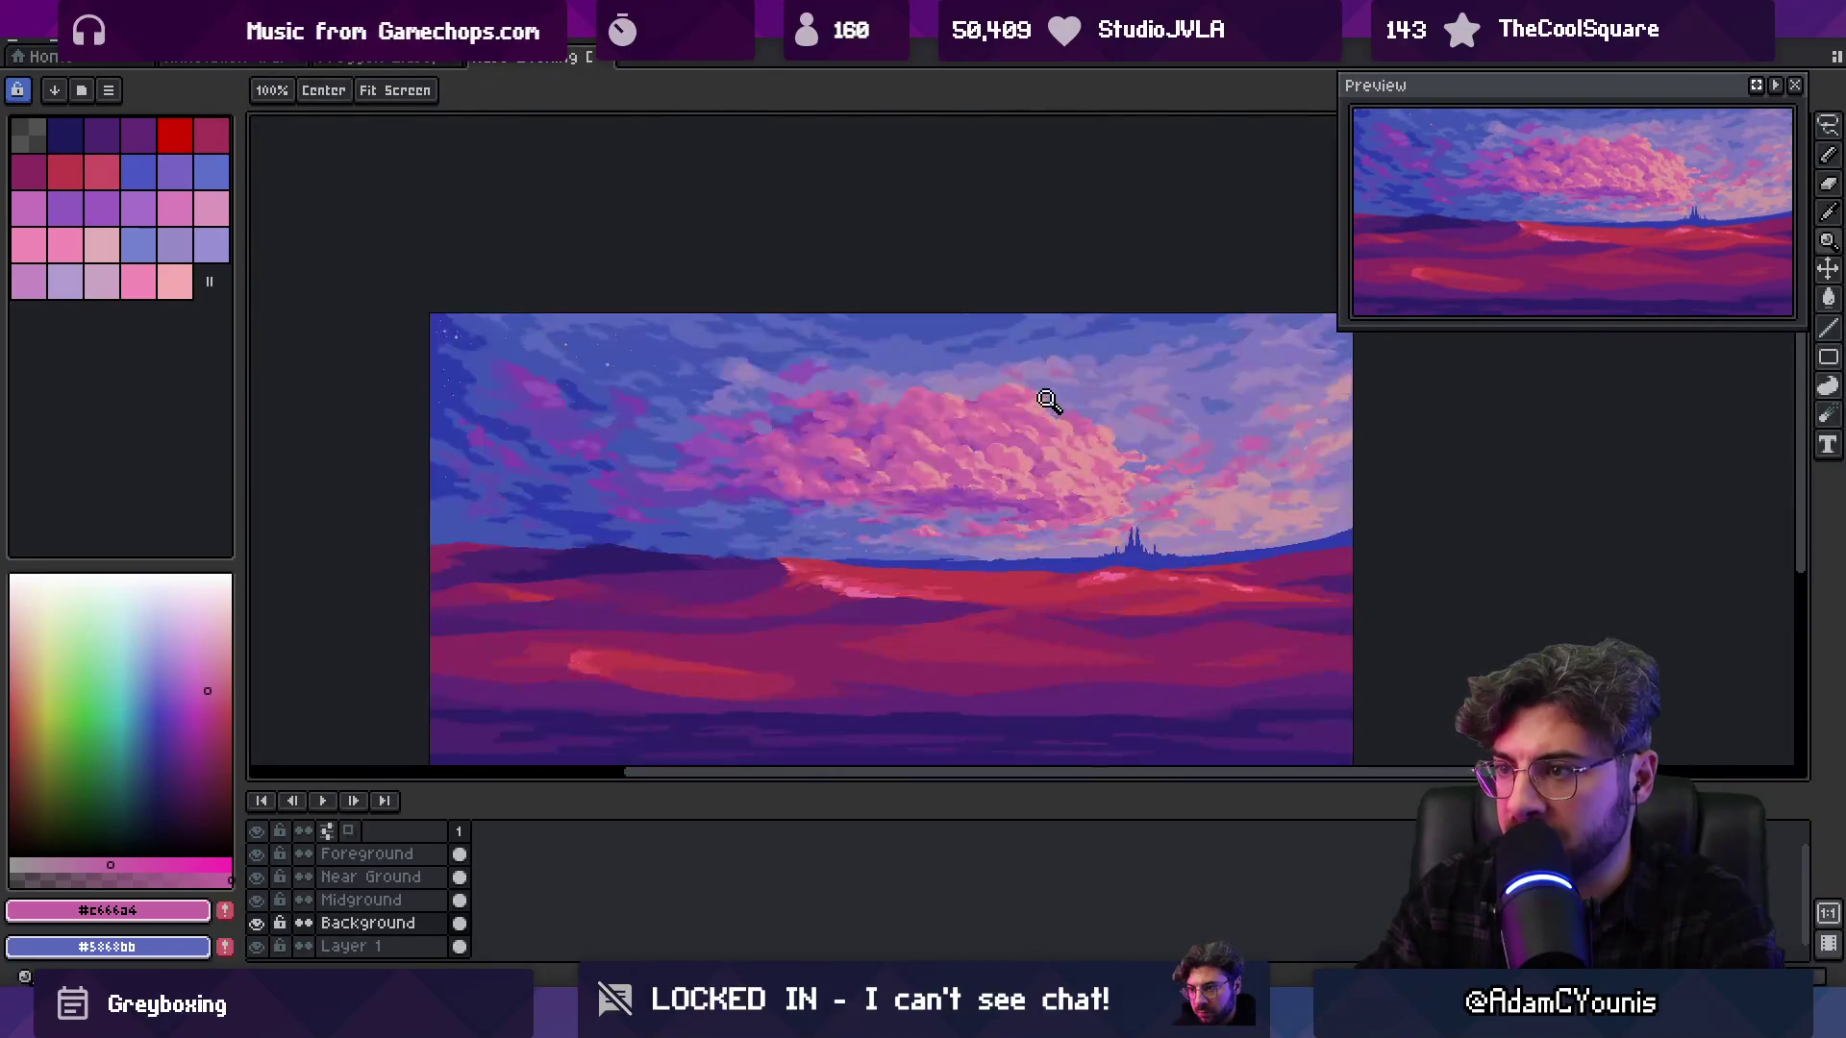
{"action": "scroll", "coordinate": [952, 461], "scroll_direction": "up", "scroll_amount": 3}
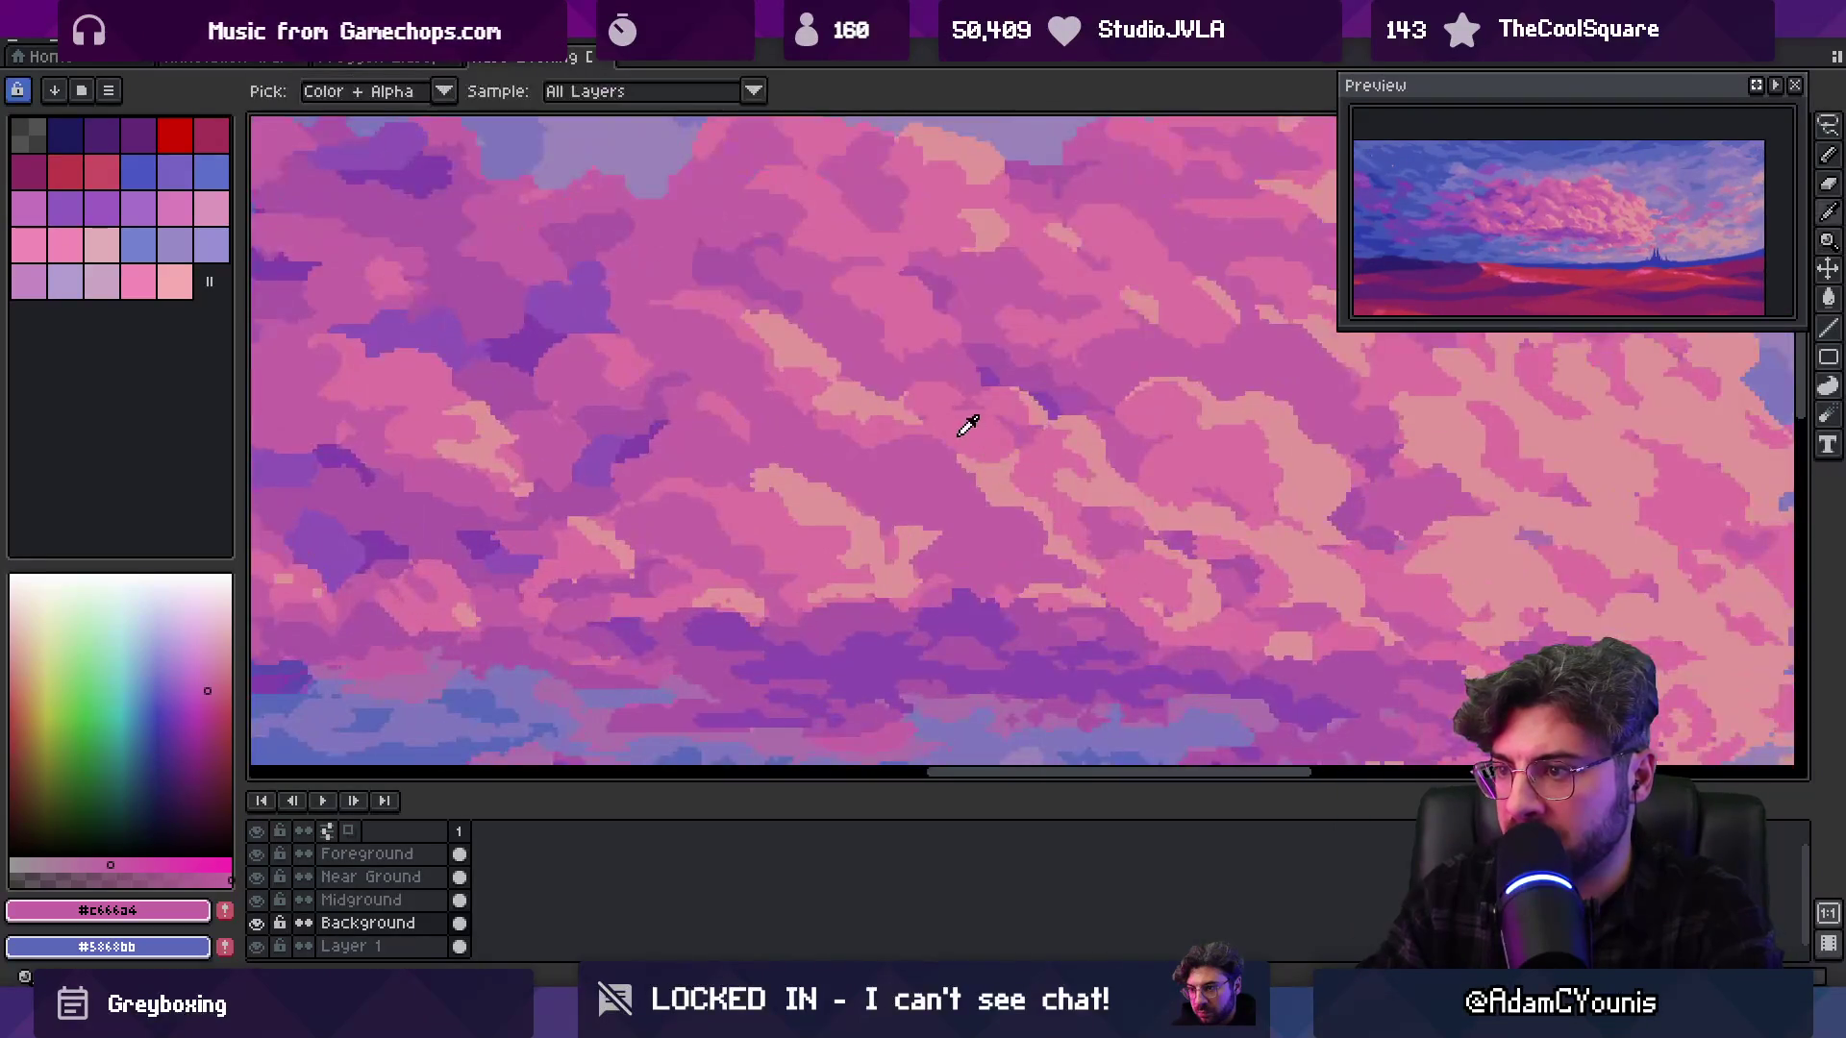
{"action": "left_click", "coordinate": [967, 469], "text": "alt"}
{"action": "left_click", "coordinate": [876, 463], "text": "alt"}
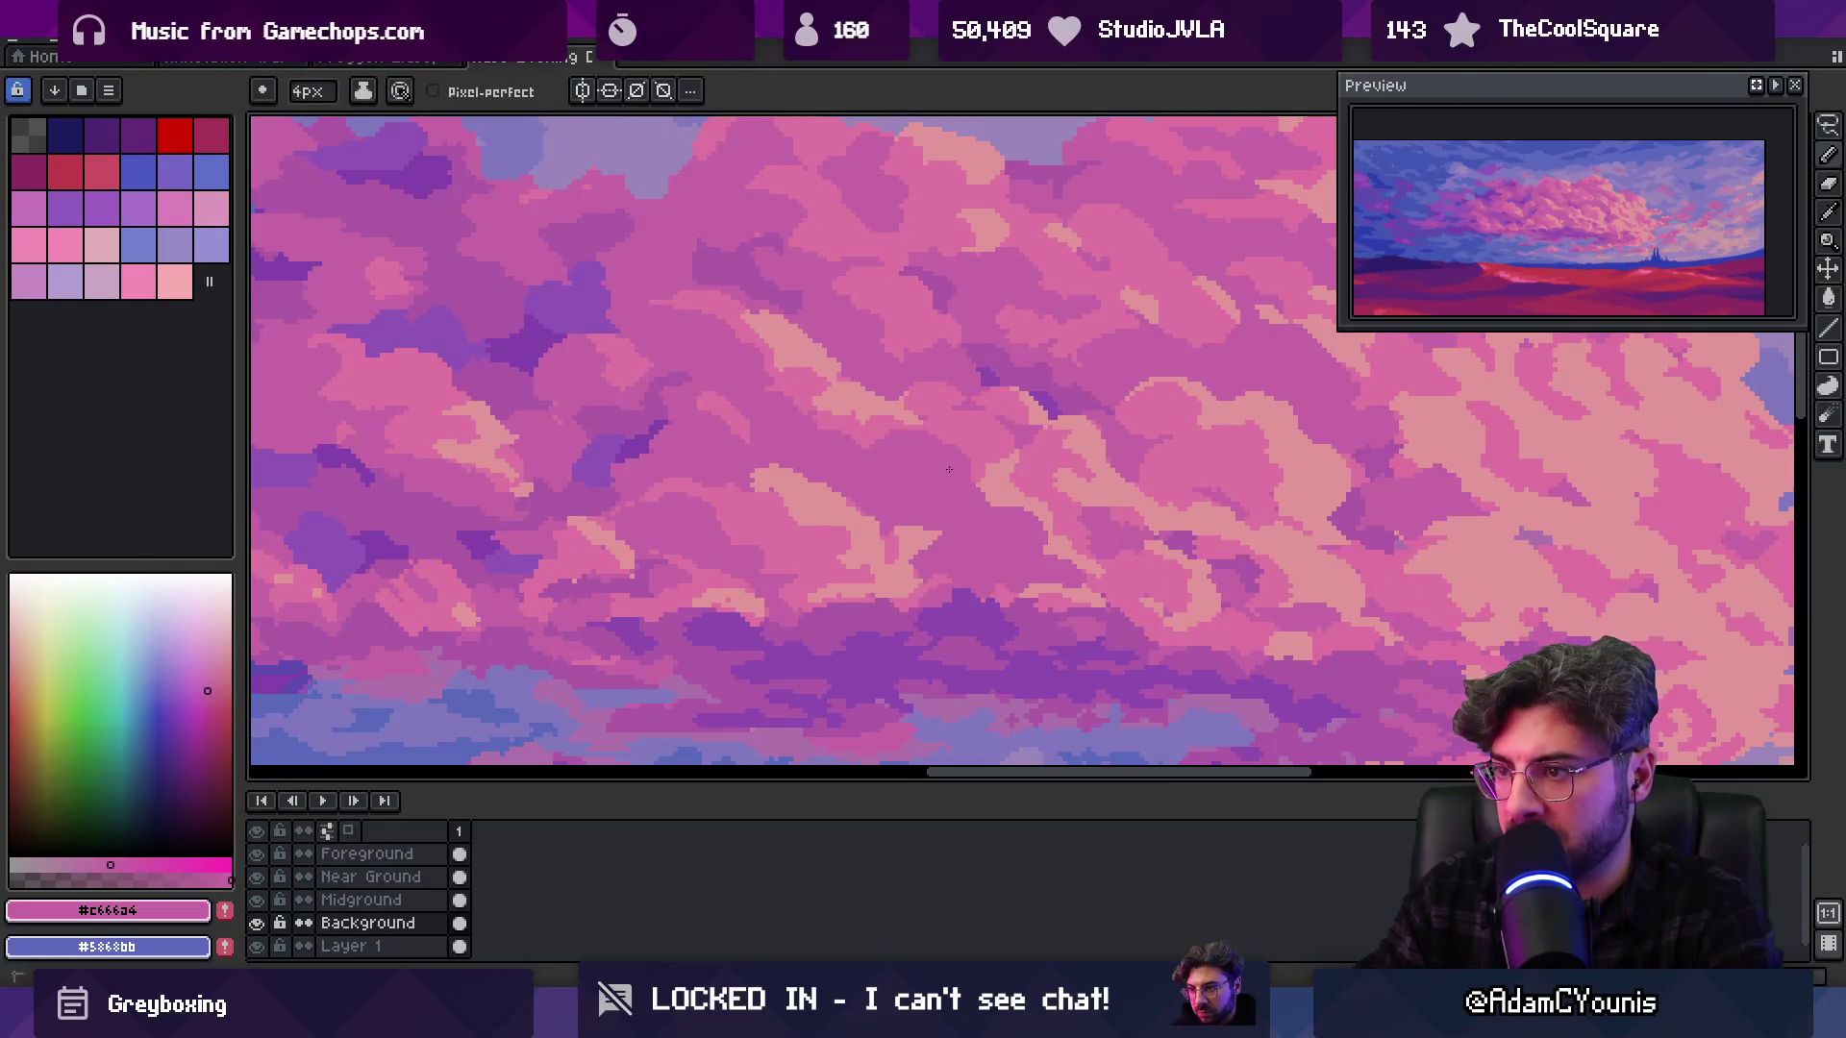
{"action": "scroll", "coordinate": [948, 463], "scroll_direction": "down", "scroll_amount": 3}
{"action": "scroll", "coordinate": [935, 417], "scroll_direction": "up", "scroll_amount": 3}
{"action": "left_click", "coordinate": [912, 485], "text": "alt"}
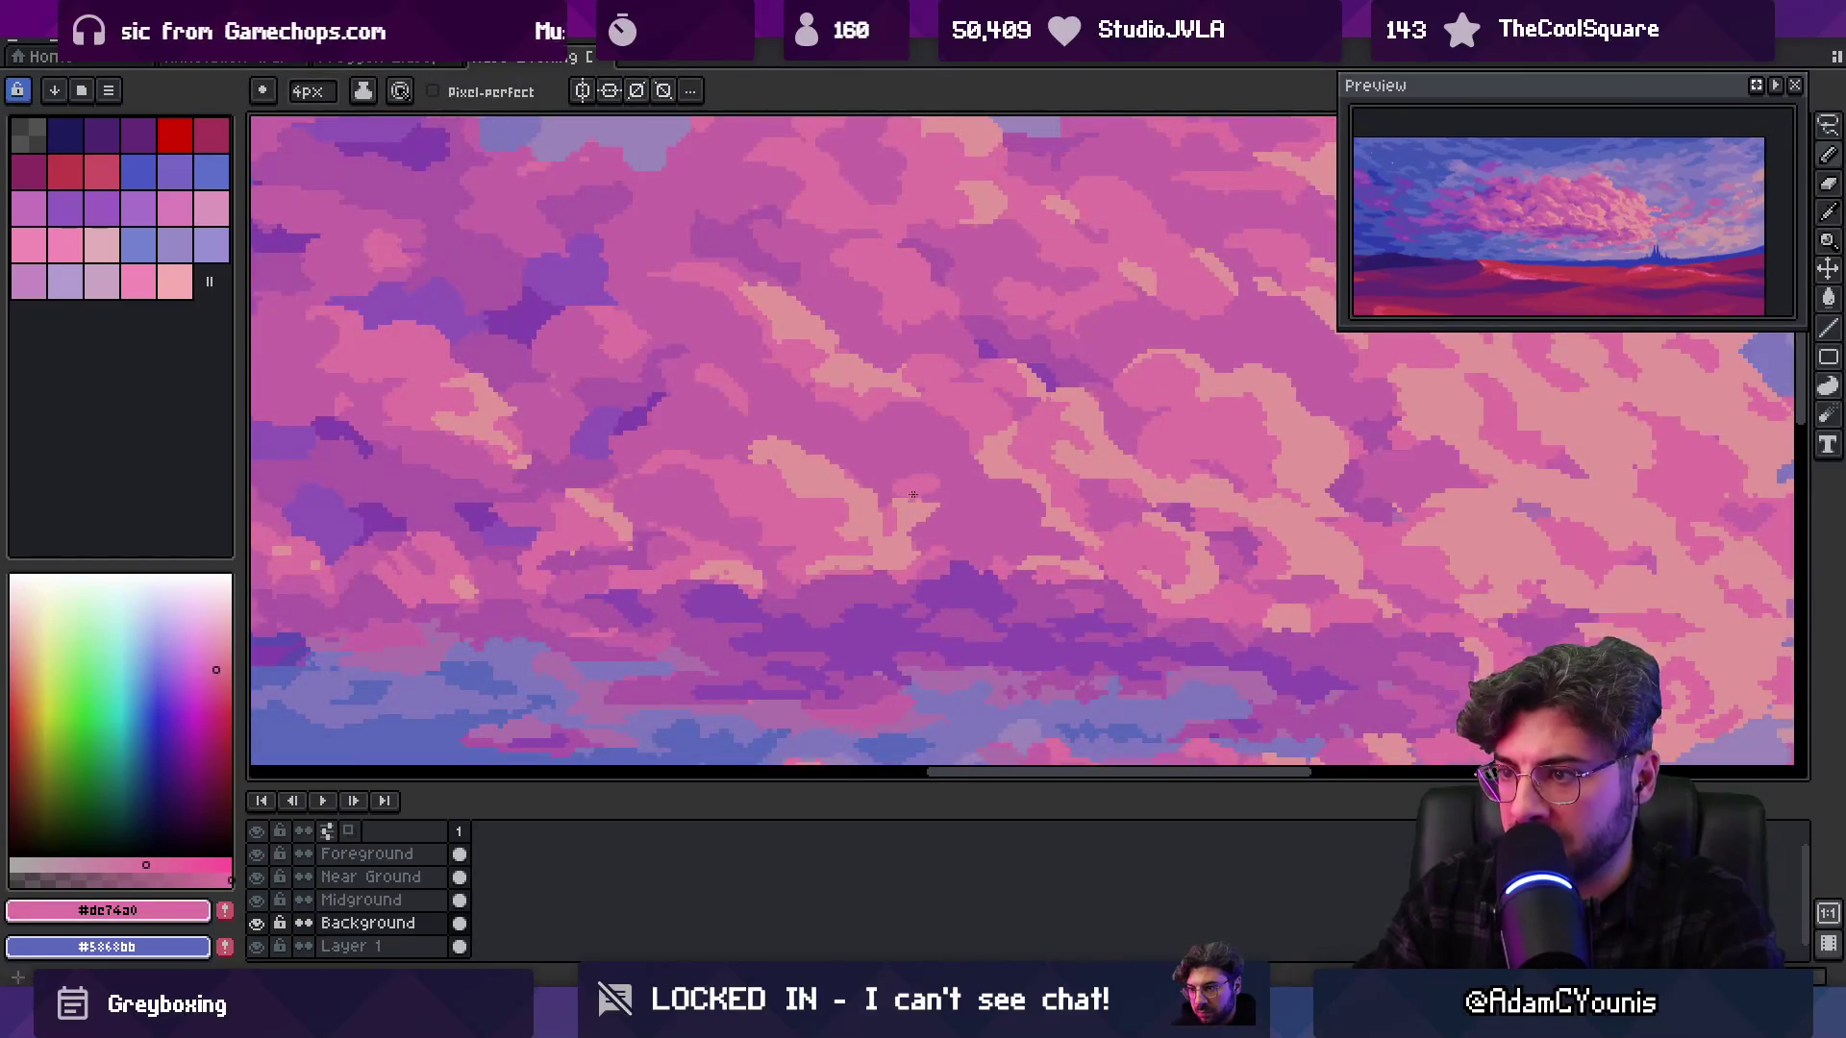
{"action": "left_click", "coordinate": [913, 510], "text": "alt"}
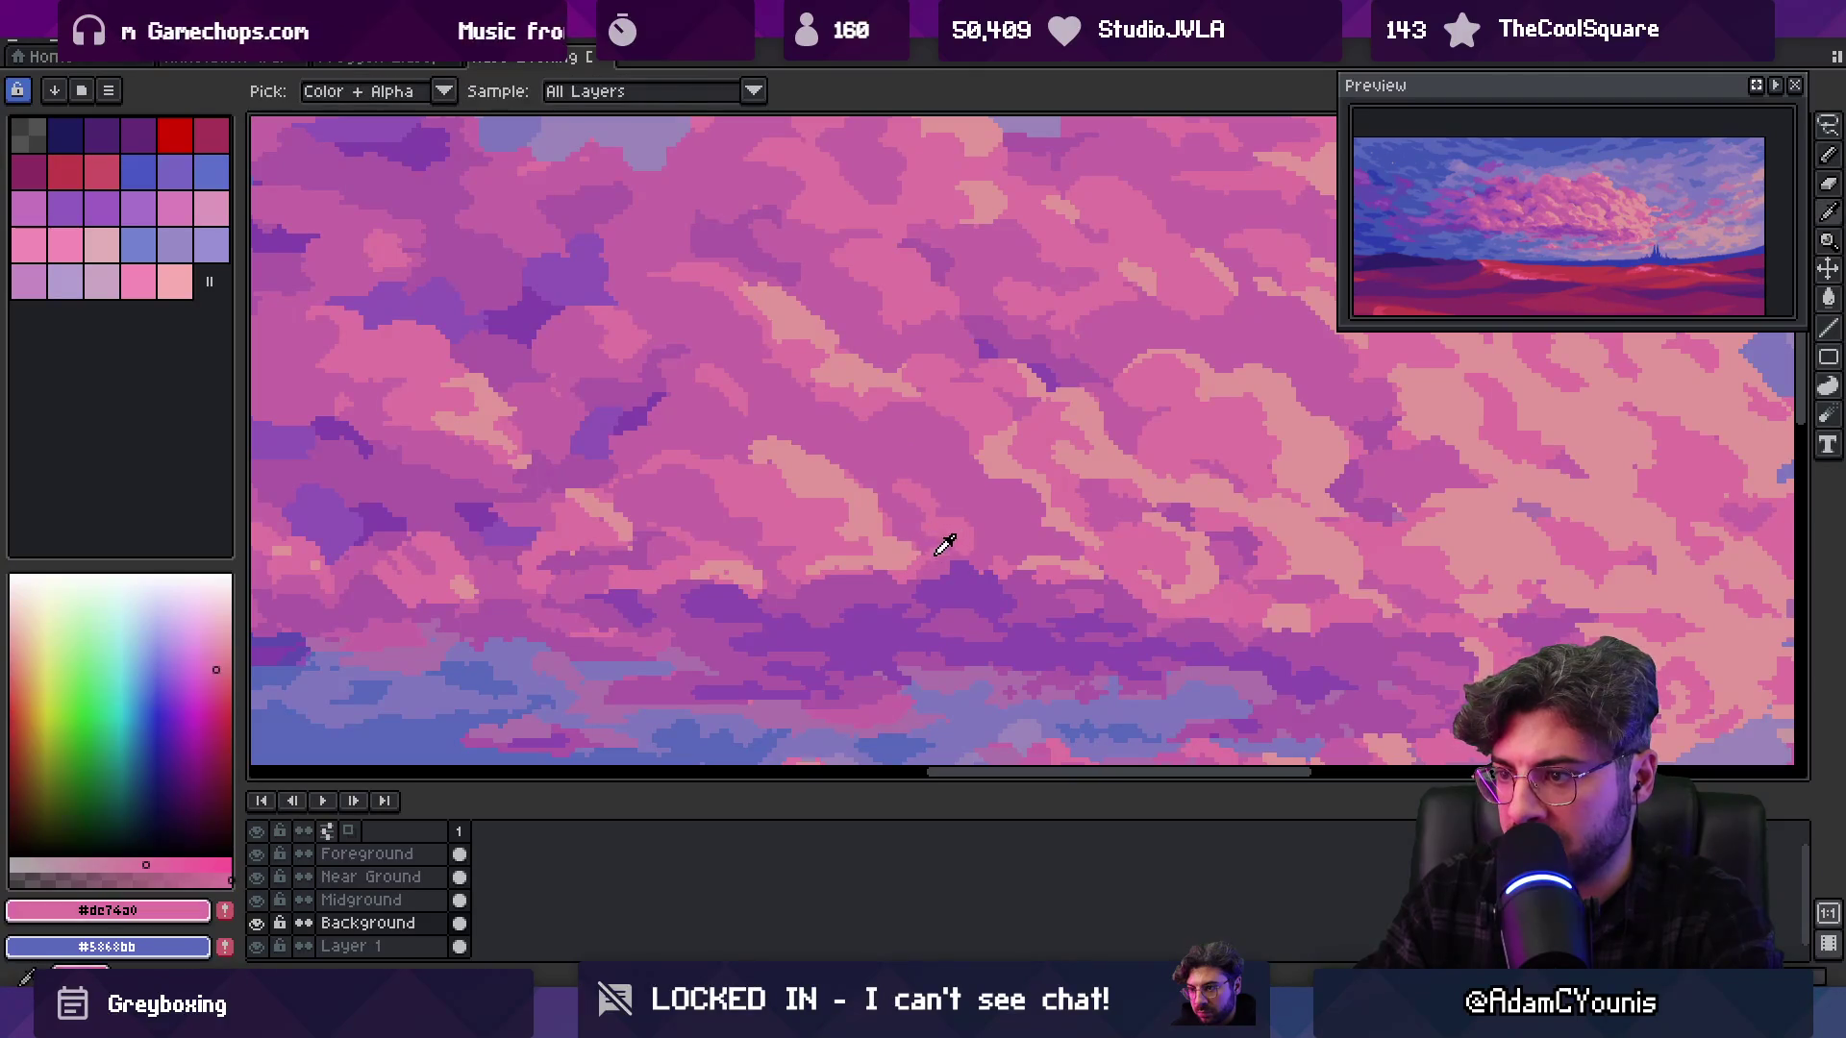
{"action": "left_click", "coordinate": [972, 528], "text": "alt"}
{"action": "left_click", "coordinate": [969, 535], "text": "alt"}
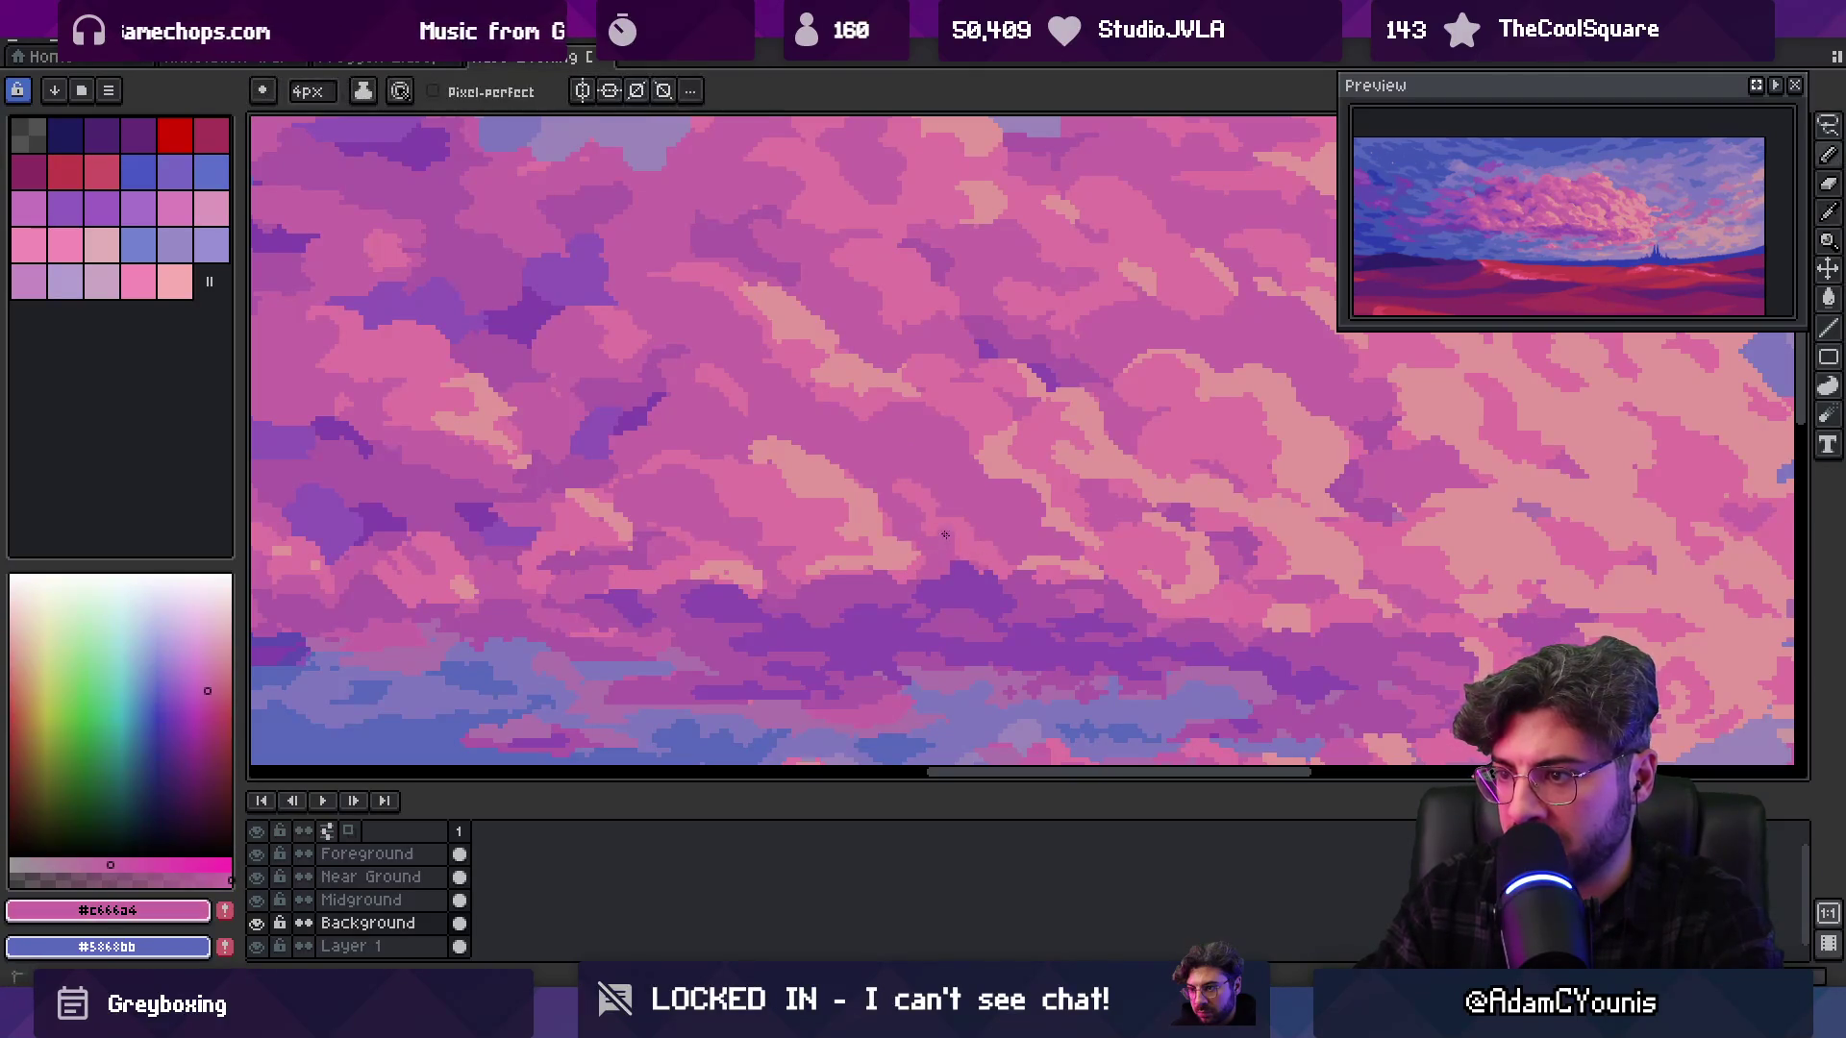
{"action": "left_click", "coordinate": [978, 525], "text": "alt"}
Add more #c666a4 and #dc74a0 pixels, then shade with deeper magenta #ac5aa7
{"action": "key", "text": "z"}
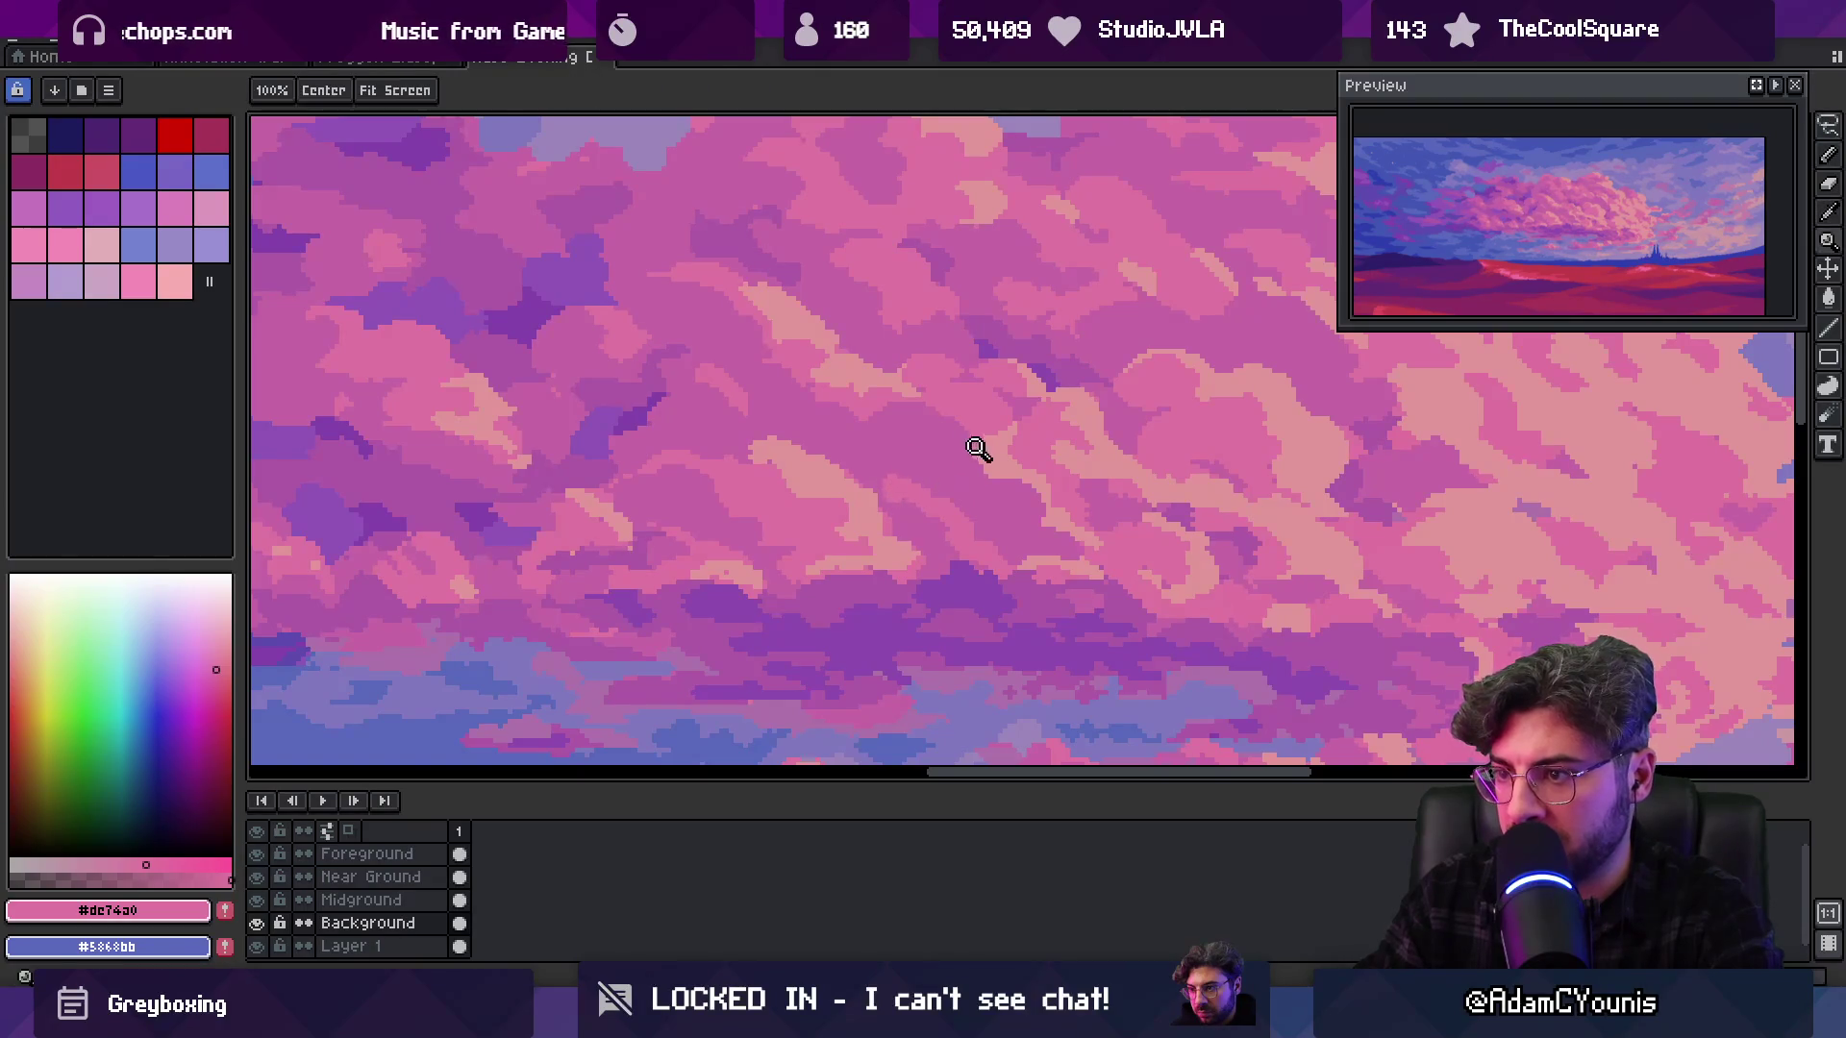
{"action": "scroll", "coordinate": [948, 423], "scroll_direction": "down", "scroll_amount": 3}
{"action": "scroll", "coordinate": [972, 405], "scroll_direction": "down", "scroll_amount": 1}
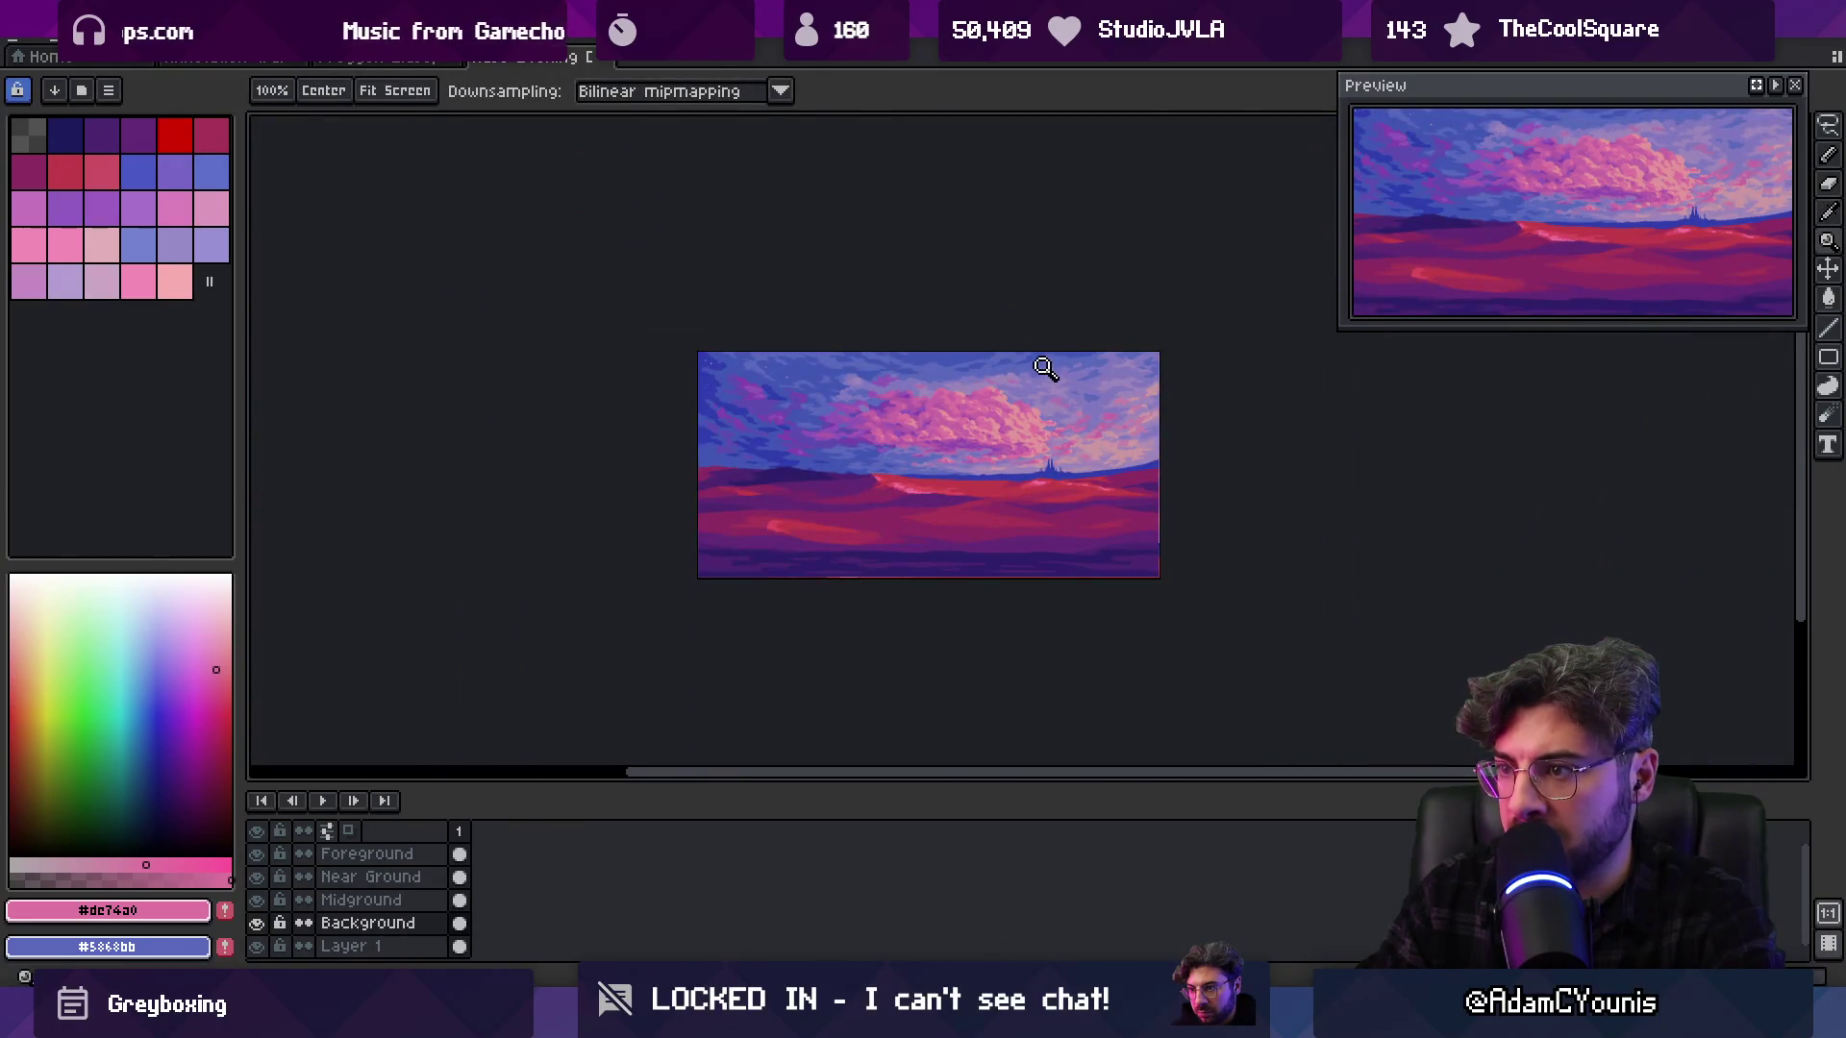
{"action": "scroll", "coordinate": [1041, 362], "scroll_direction": "up", "scroll_amount": 5}
{"action": "key", "text": "b"}
{"action": "left_click", "coordinate": [889, 437], "text": "alt"}
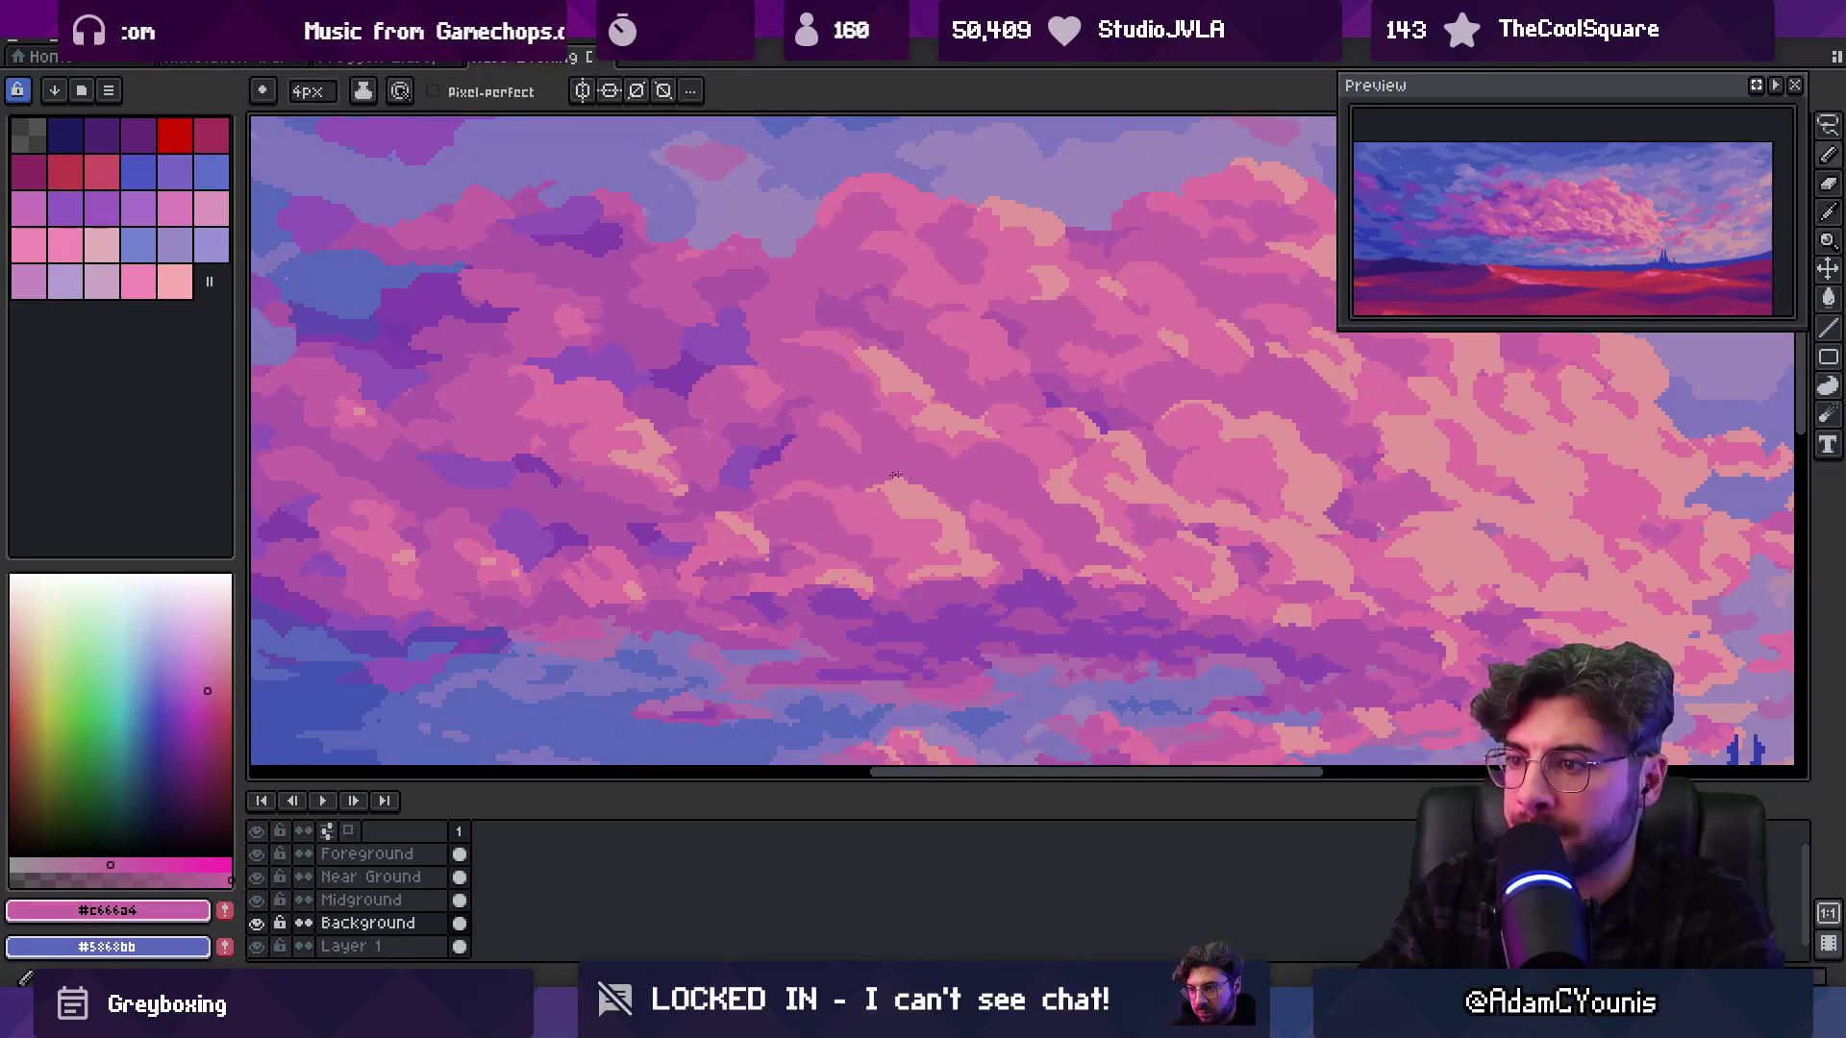
{"action": "left_click", "coordinate": [886, 488], "text": "alt"}
{"action": "left_click", "coordinate": [852, 502], "text": "alt"}
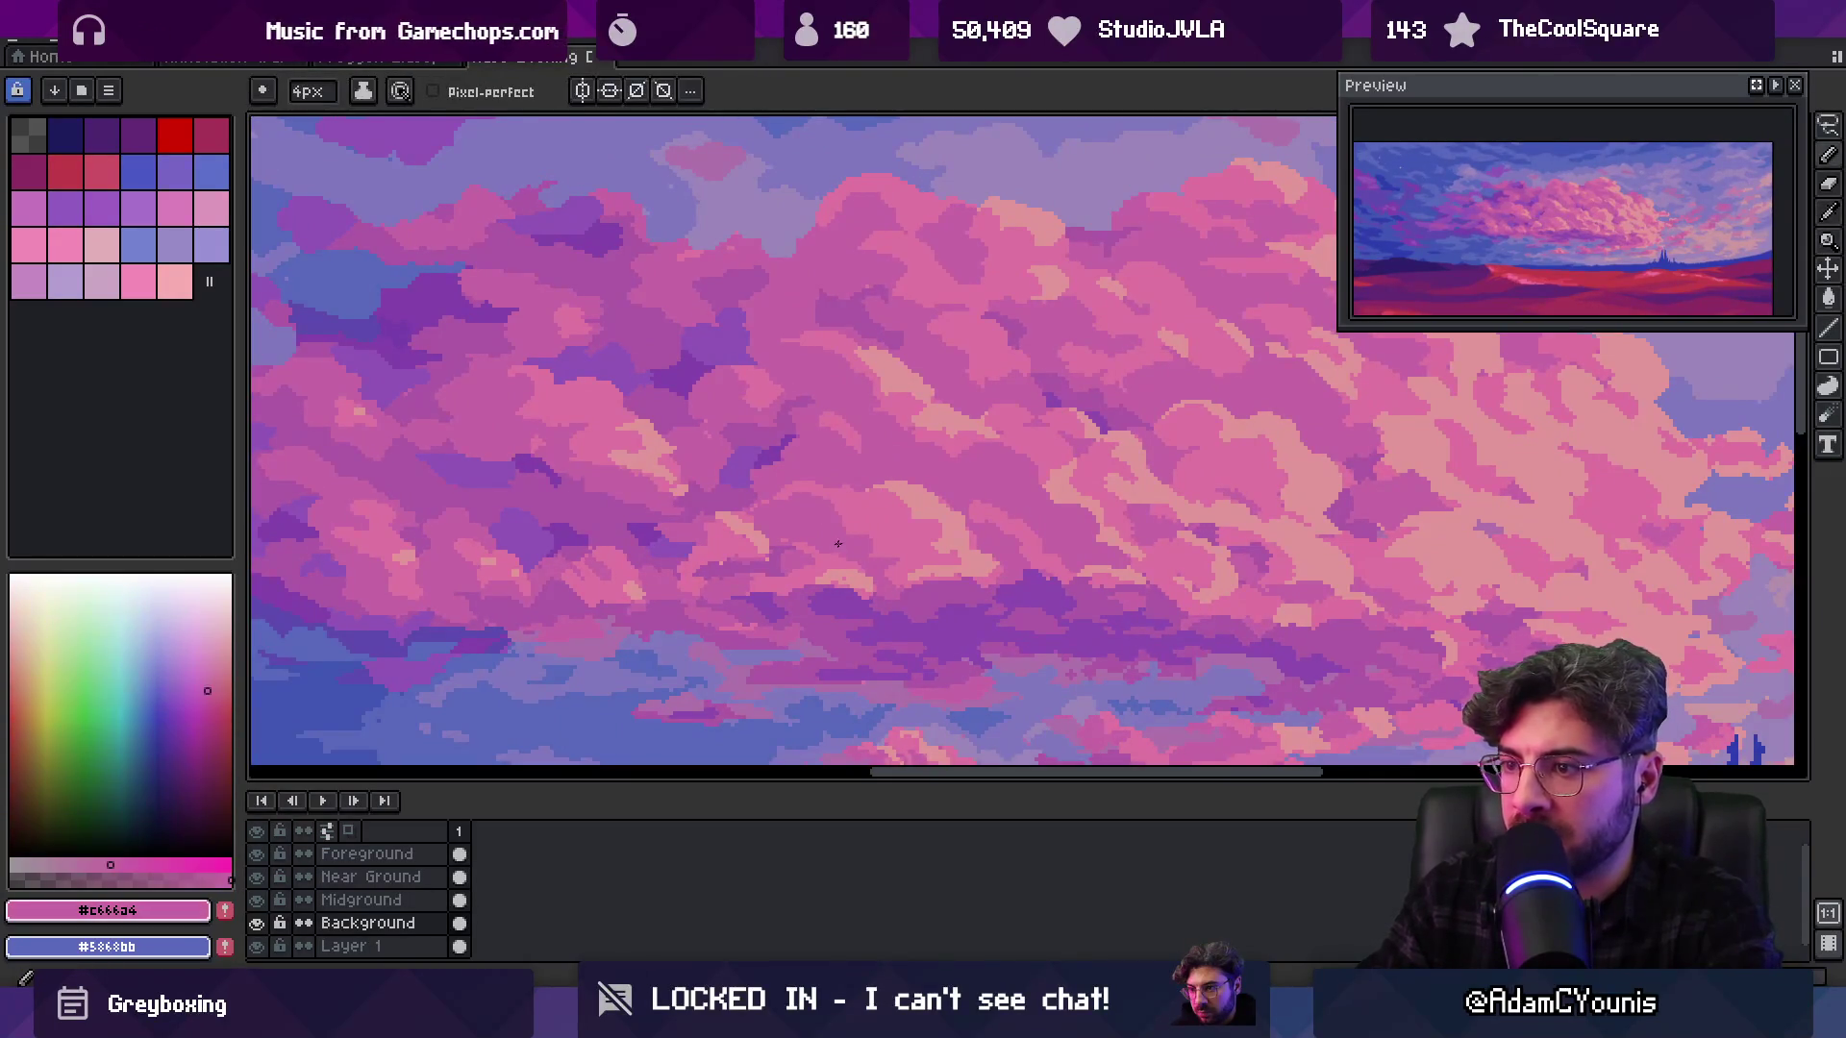
{"action": "left_click", "coordinate": [856, 486], "text": "alt"}
{"action": "key", "text": "z"}
{"action": "scroll", "coordinate": [845, 453], "scroll_direction": "down", "scroll_amount": 3}
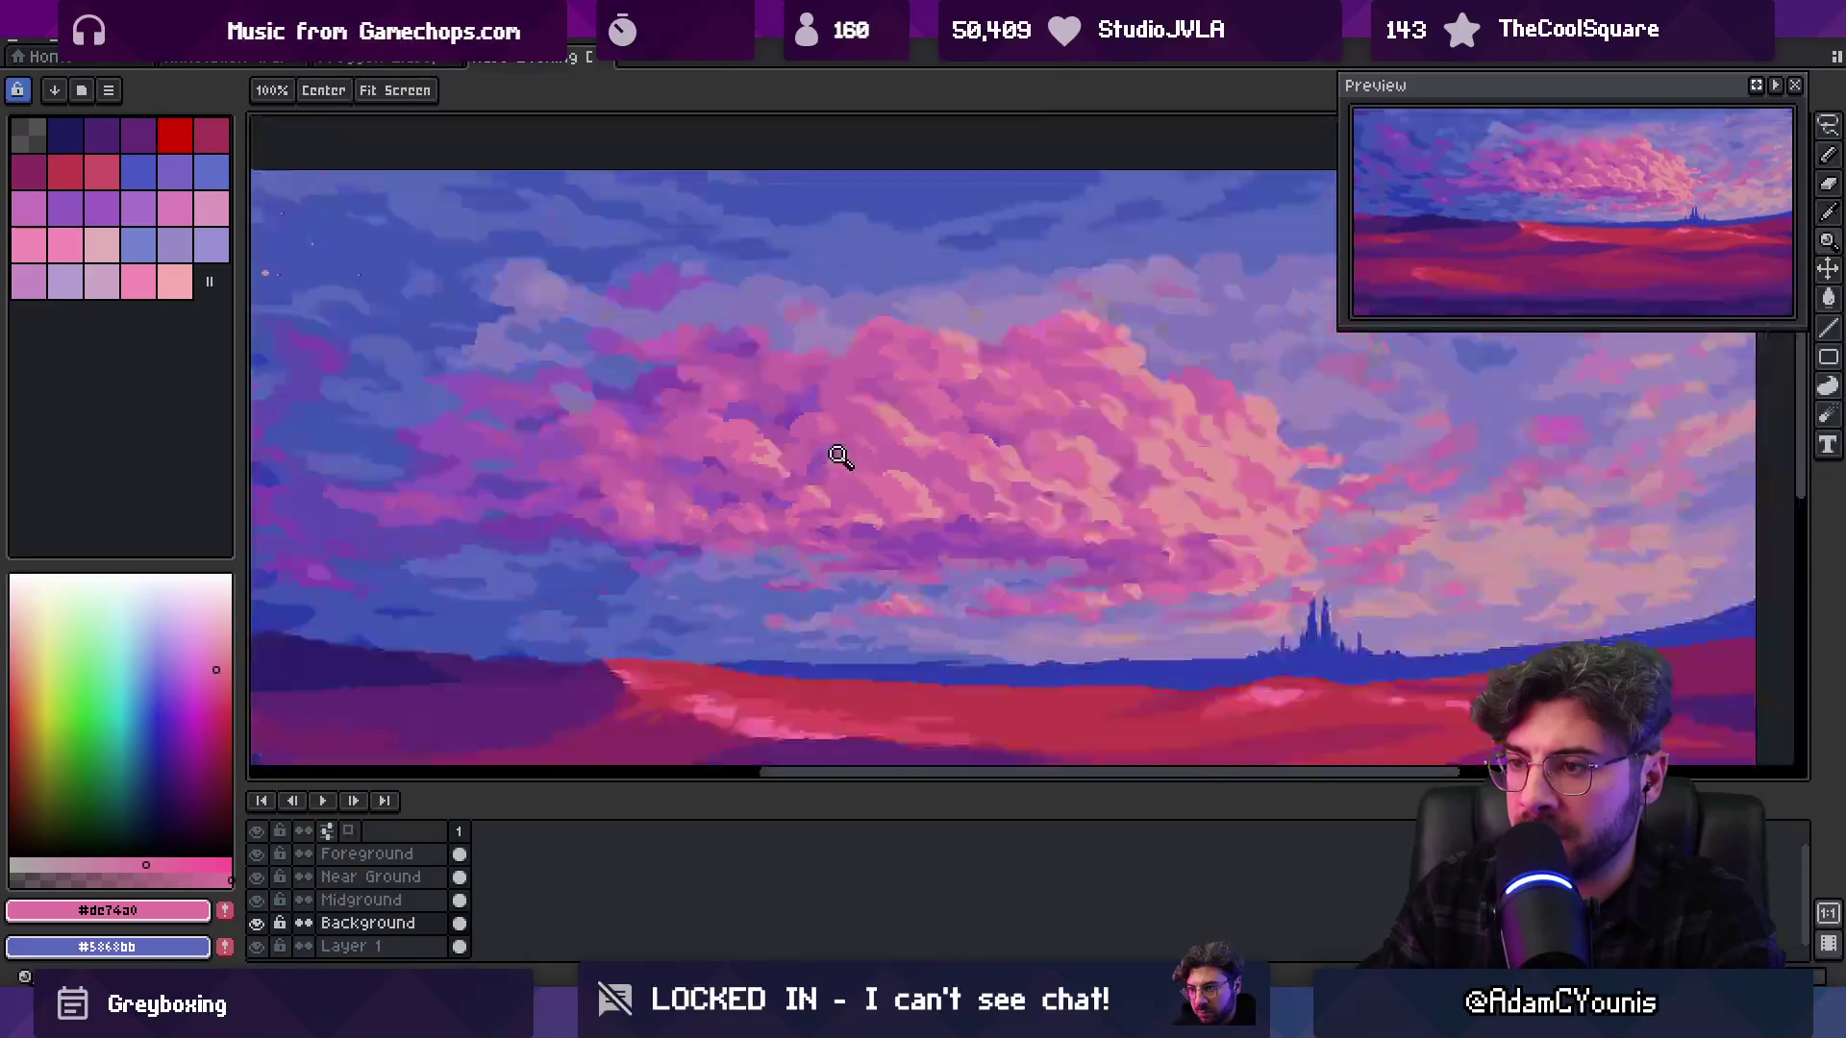
{"action": "scroll", "coordinate": [880, 459], "scroll_direction": "up", "scroll_amount": 5}
{"action": "key", "text": "b"}
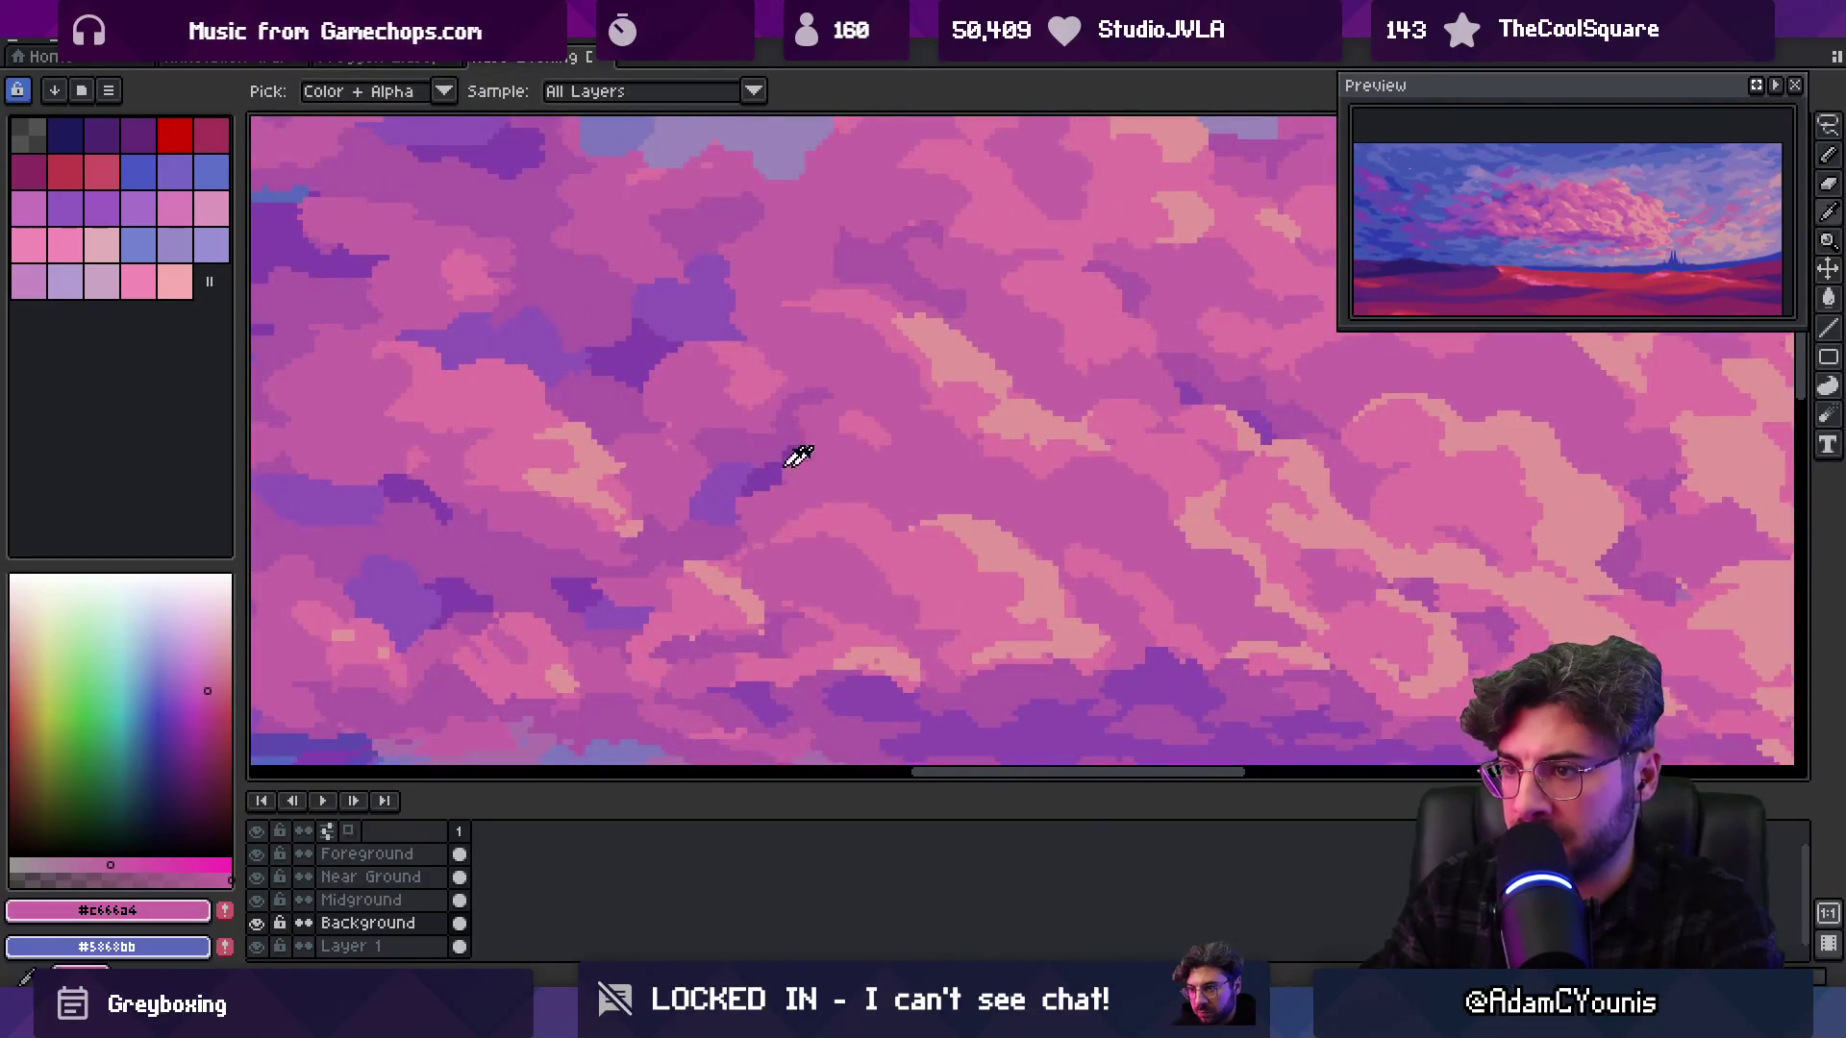
{"action": "left_click", "coordinate": [769, 437], "text": "alt"}
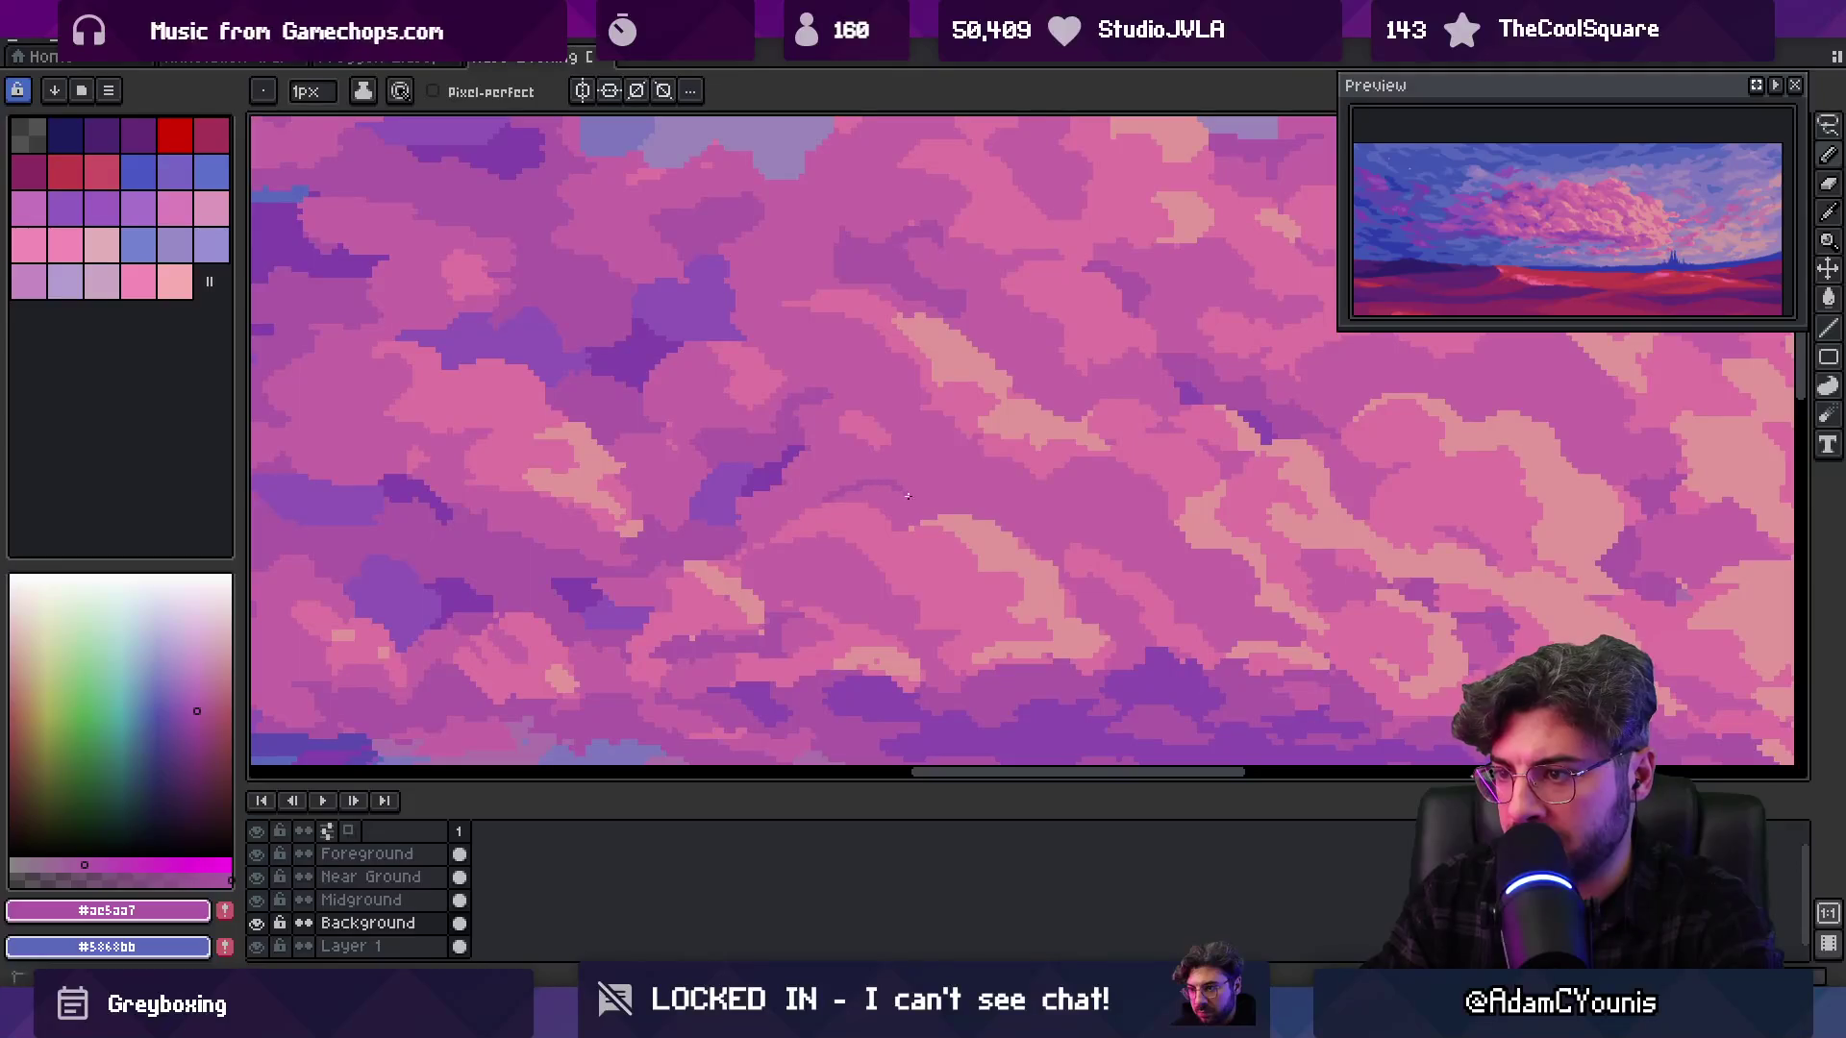
Cut into the cloud edge with the purple sky colour, then light pink, and shrink the brush to 4px
{"action": "key", "text": "z"}
{"action": "scroll", "coordinate": [940, 441], "scroll_direction": "down", "scroll_amount": 5}
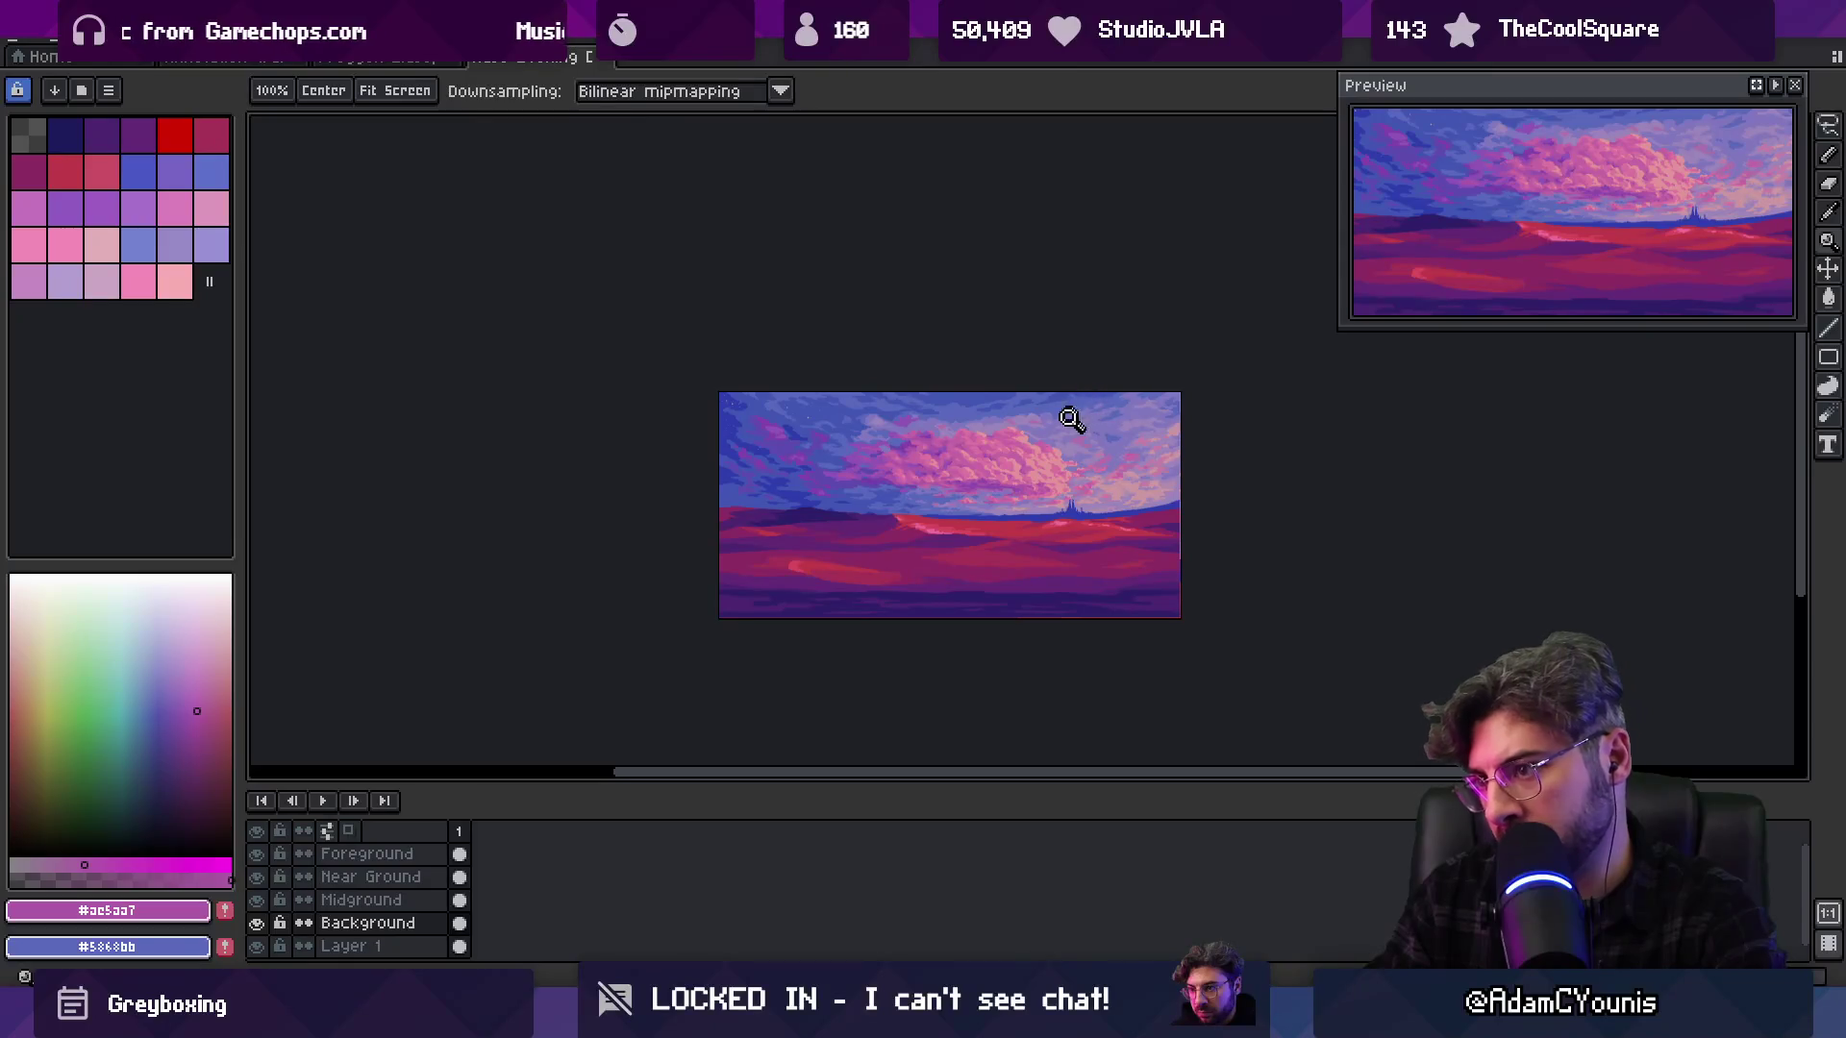
{"action": "scroll", "coordinate": [1074, 416], "scroll_direction": "up", "scroll_amount": 5}
{"action": "key", "text": "alt"}
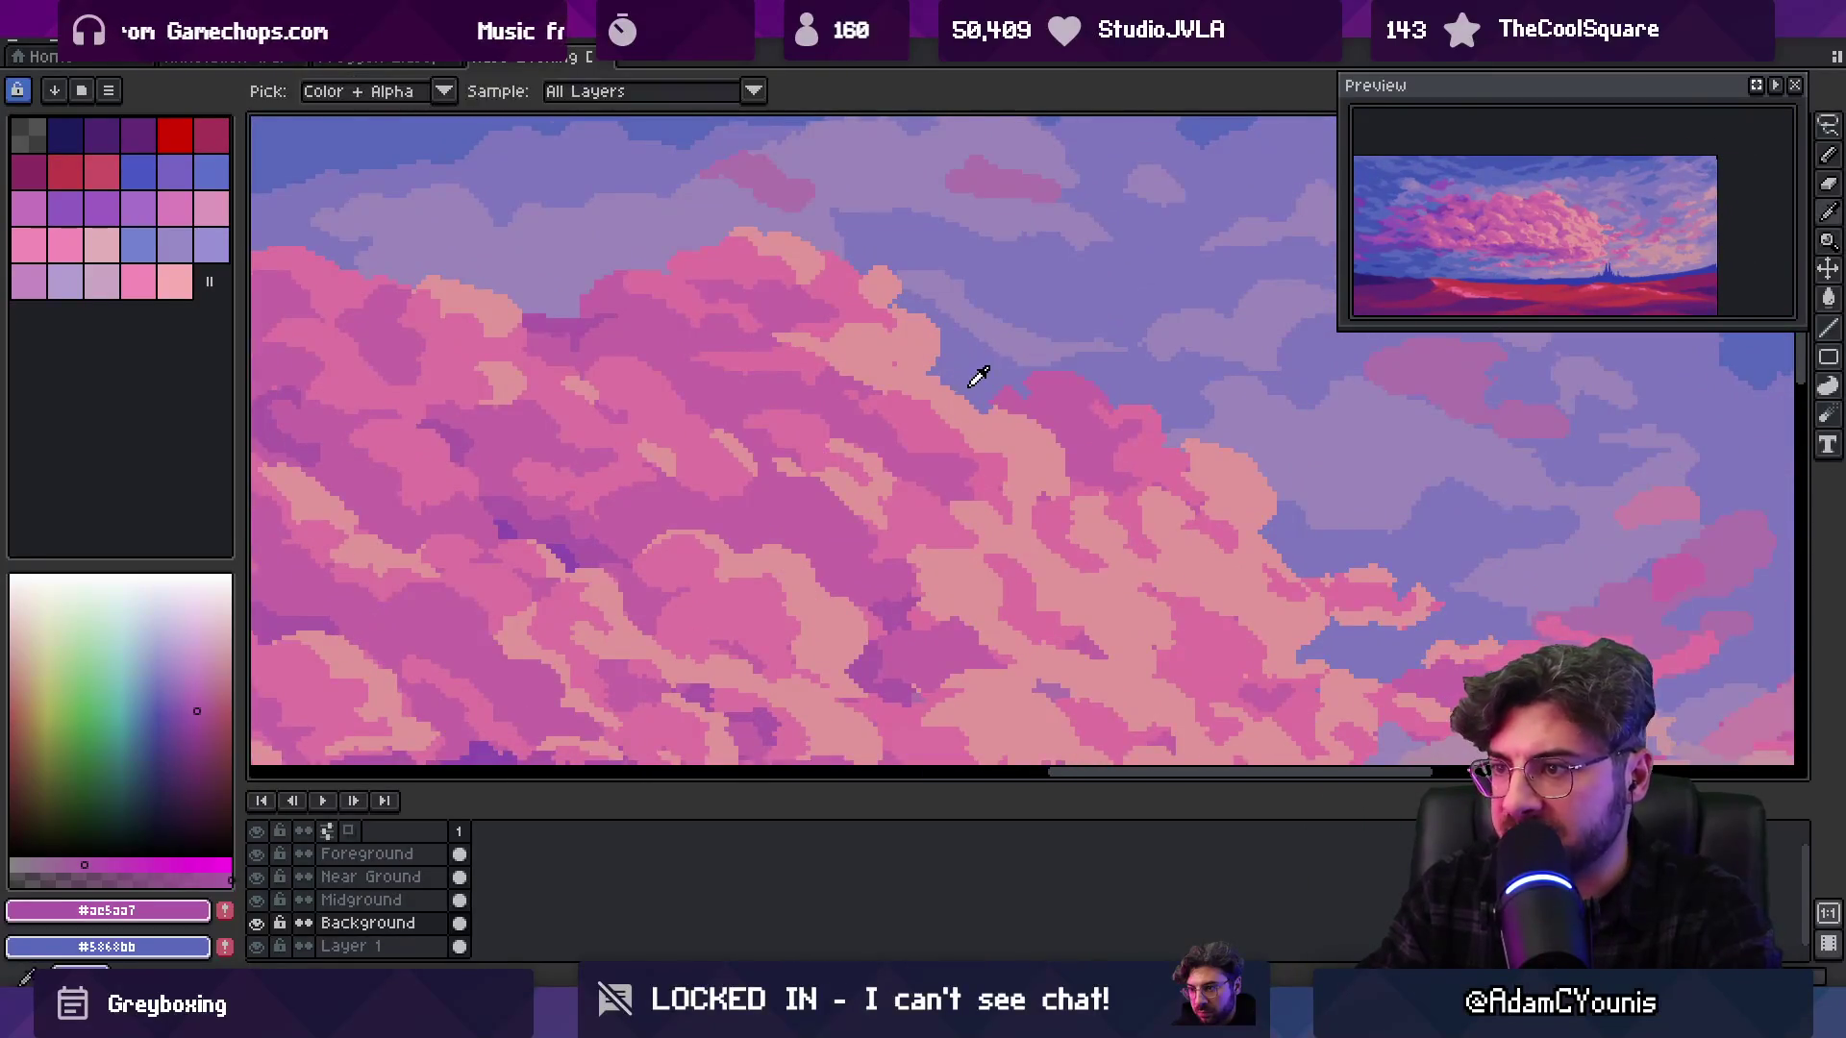
{"action": "left_click", "coordinate": [952, 380], "text": "alt"}
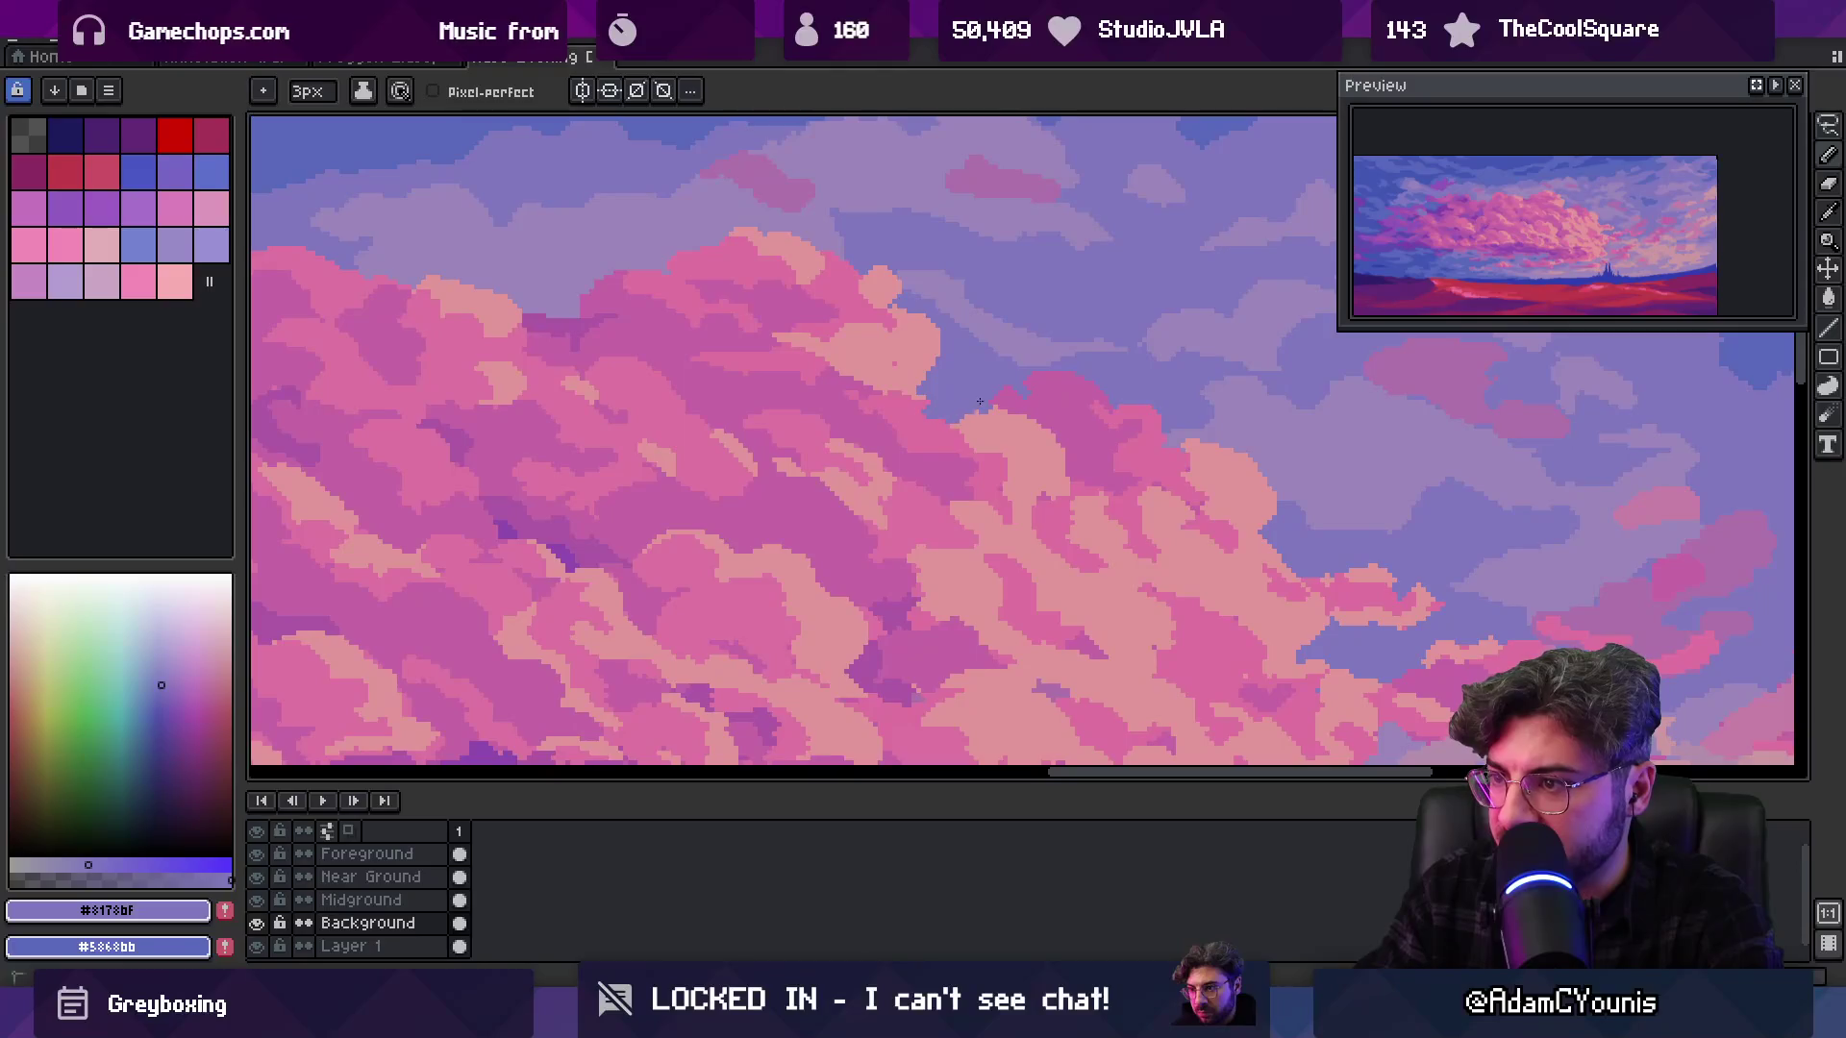
{"action": "key", "text": "z"}
{"action": "scroll", "coordinate": [976, 411], "scroll_direction": "down", "scroll_amount": 5}
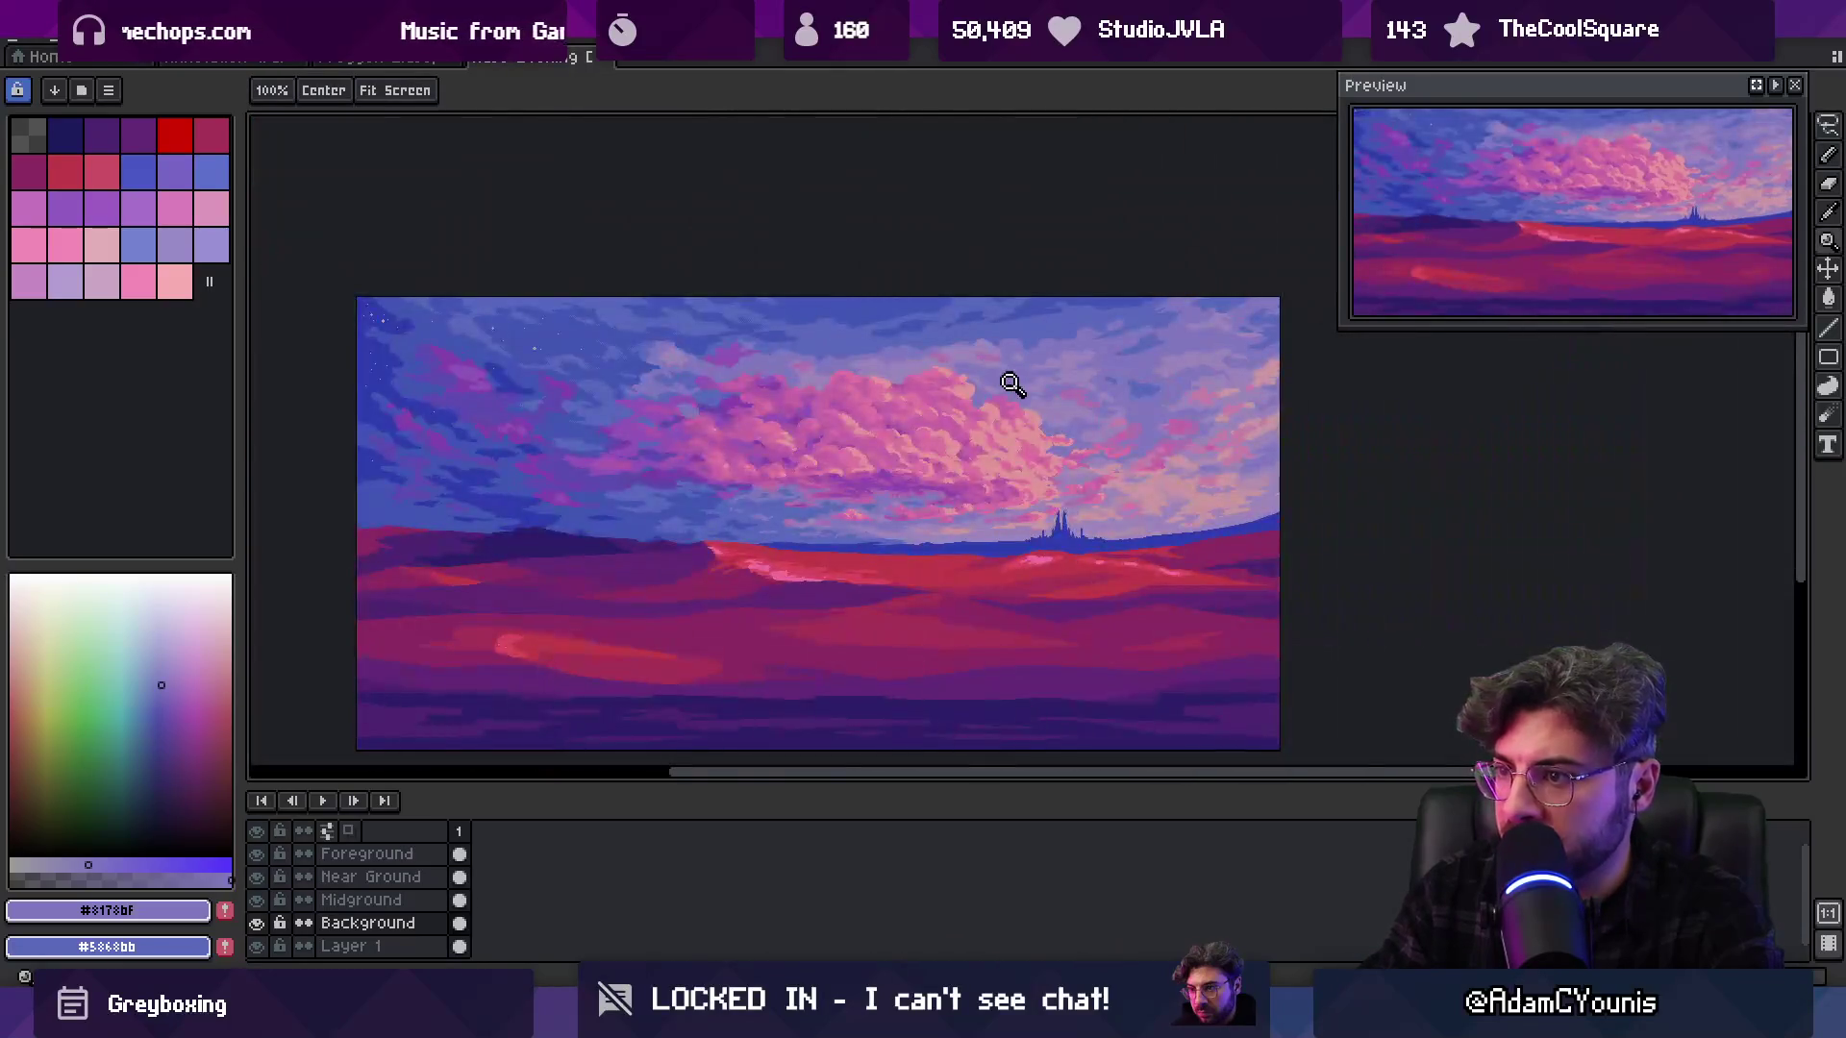
{"action": "scroll", "coordinate": [1001, 400], "scroll_direction": "up", "scroll_amount": 5}
{"action": "key", "text": "alt"}
{"action": "left_click", "coordinate": [927, 436], "text": "alt"}
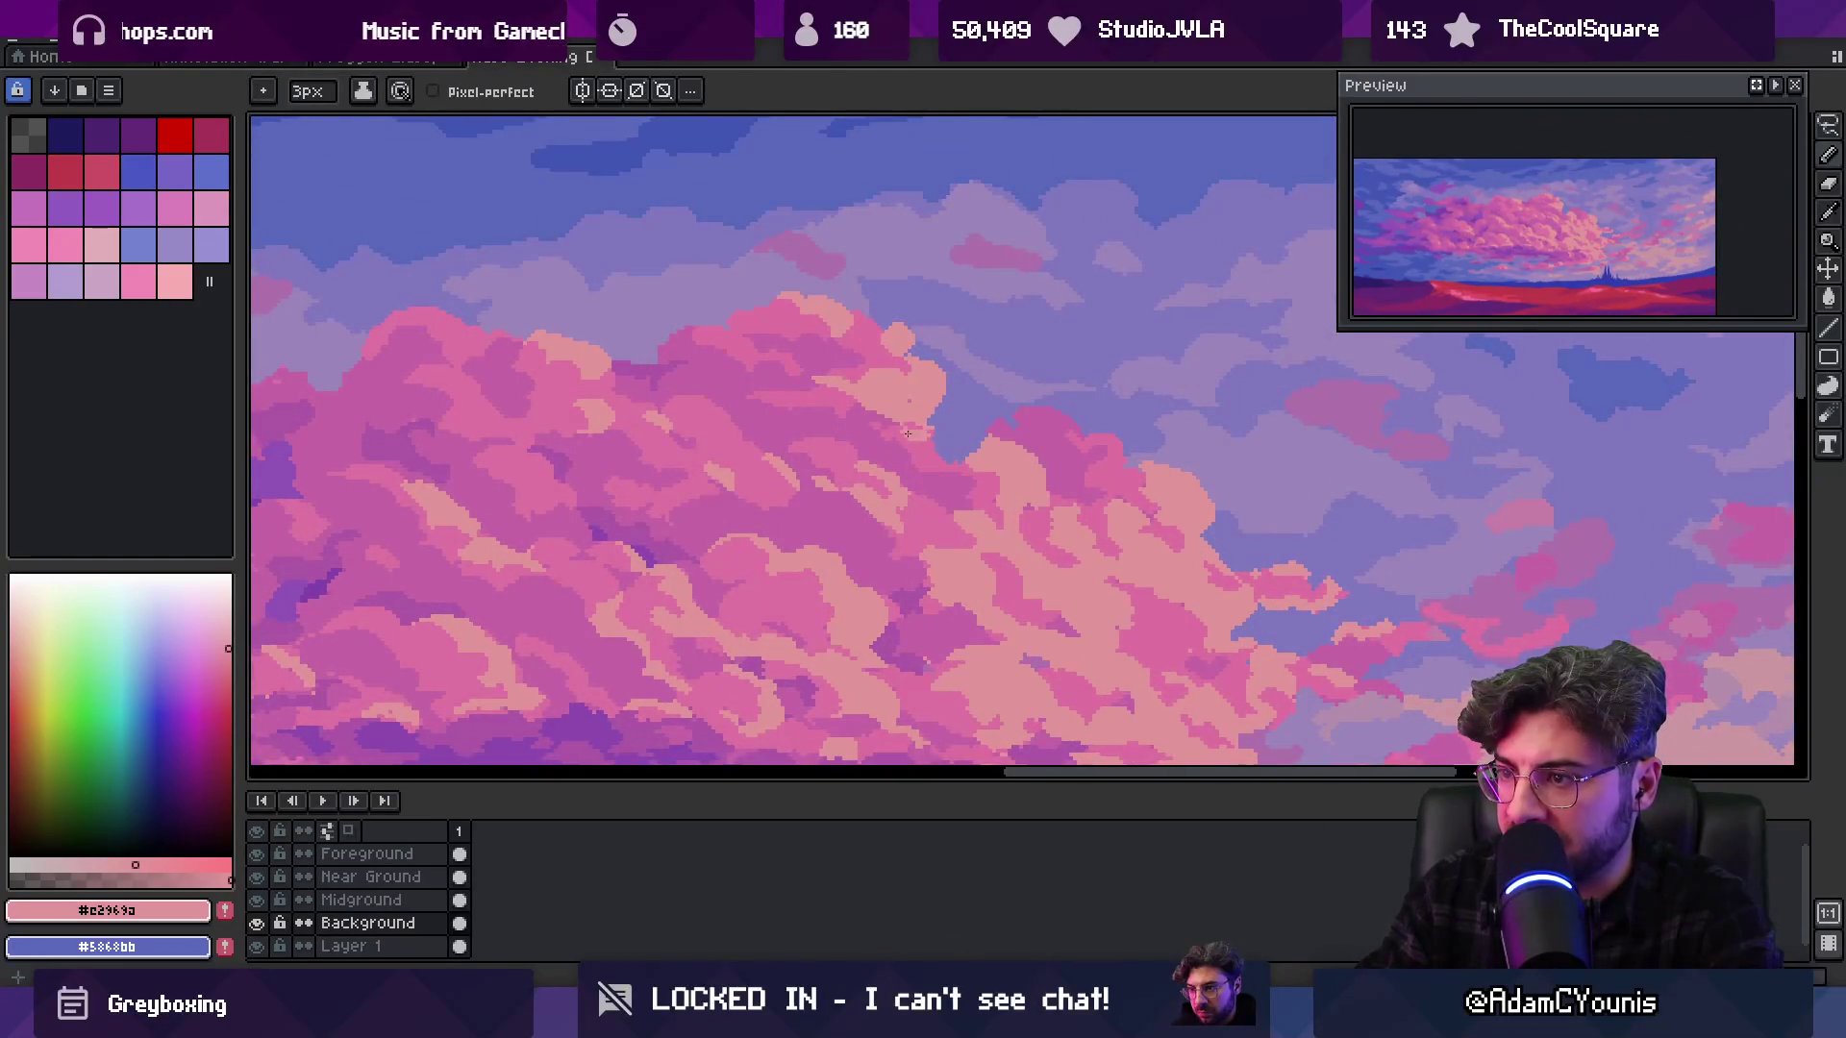
{"action": "key", "text": "minus"}
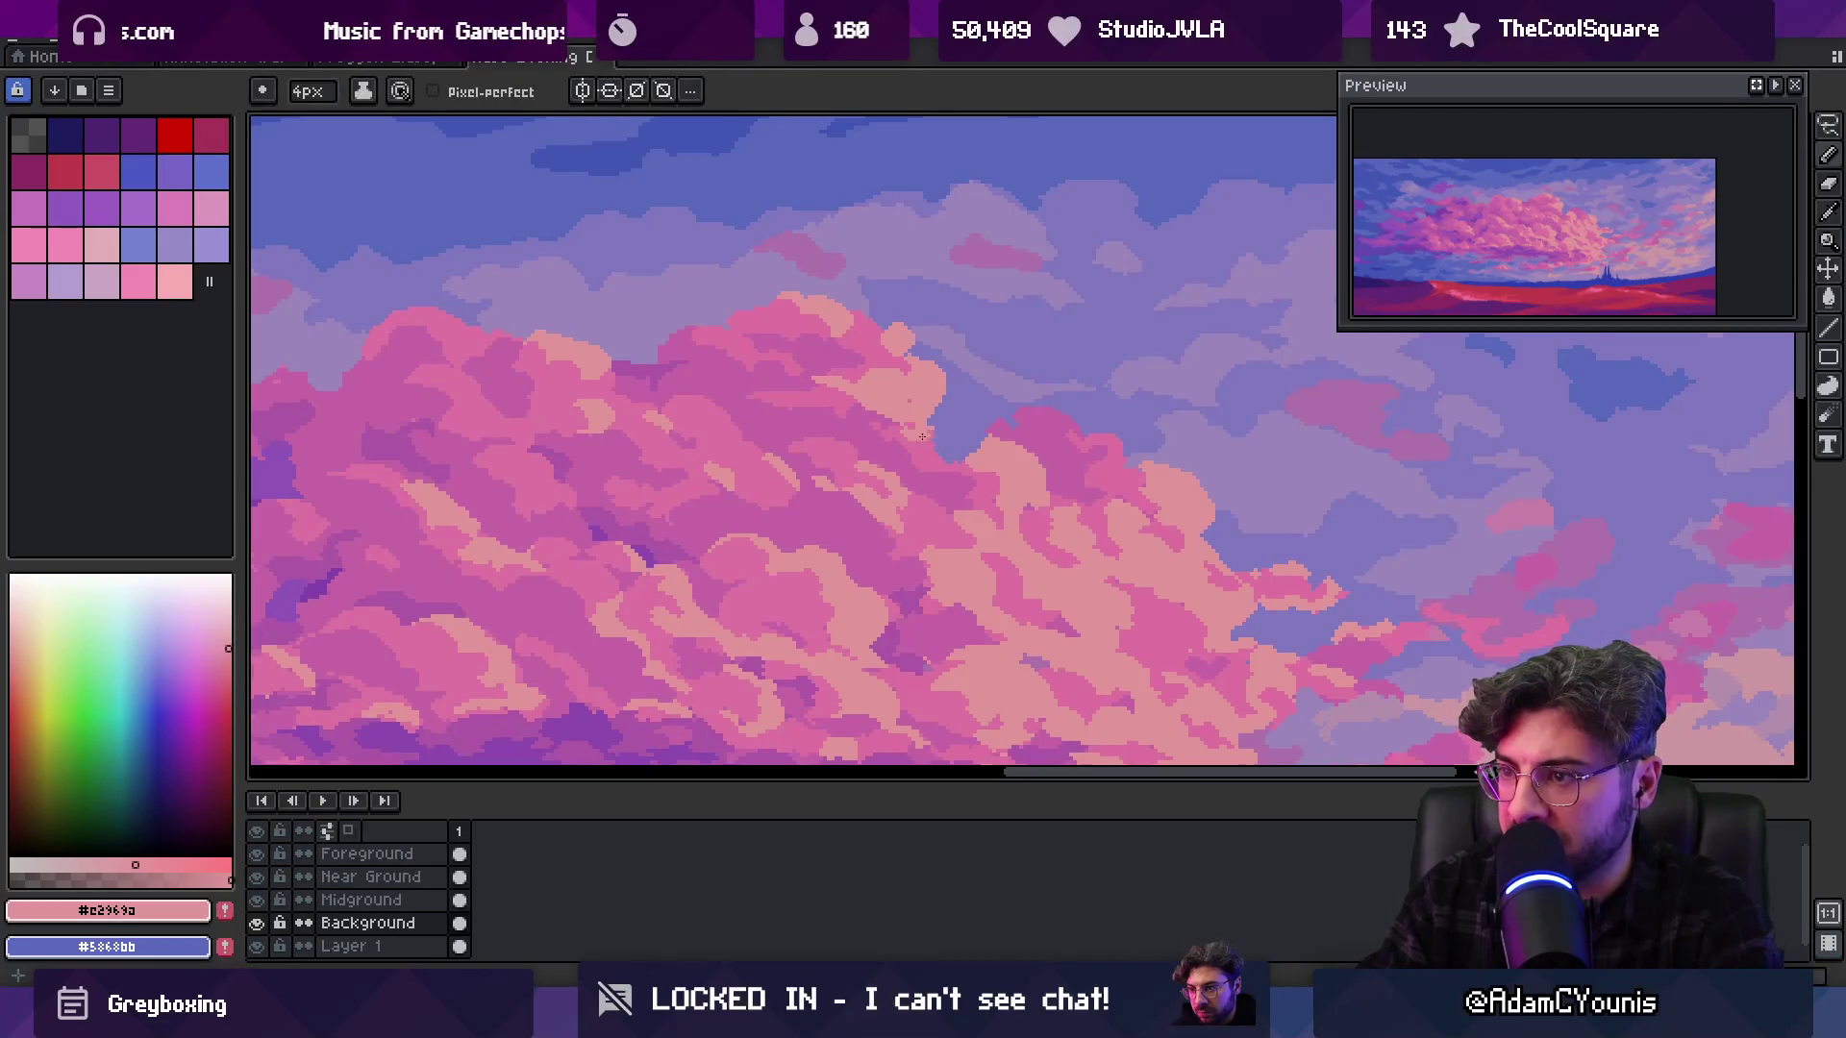
Refine the outline with lavender sky colour, mid pink and a lighter pink
{"action": "key", "text": "z"}
{"action": "scroll", "coordinate": [998, 445], "scroll_direction": "down", "scroll_amount": 5}
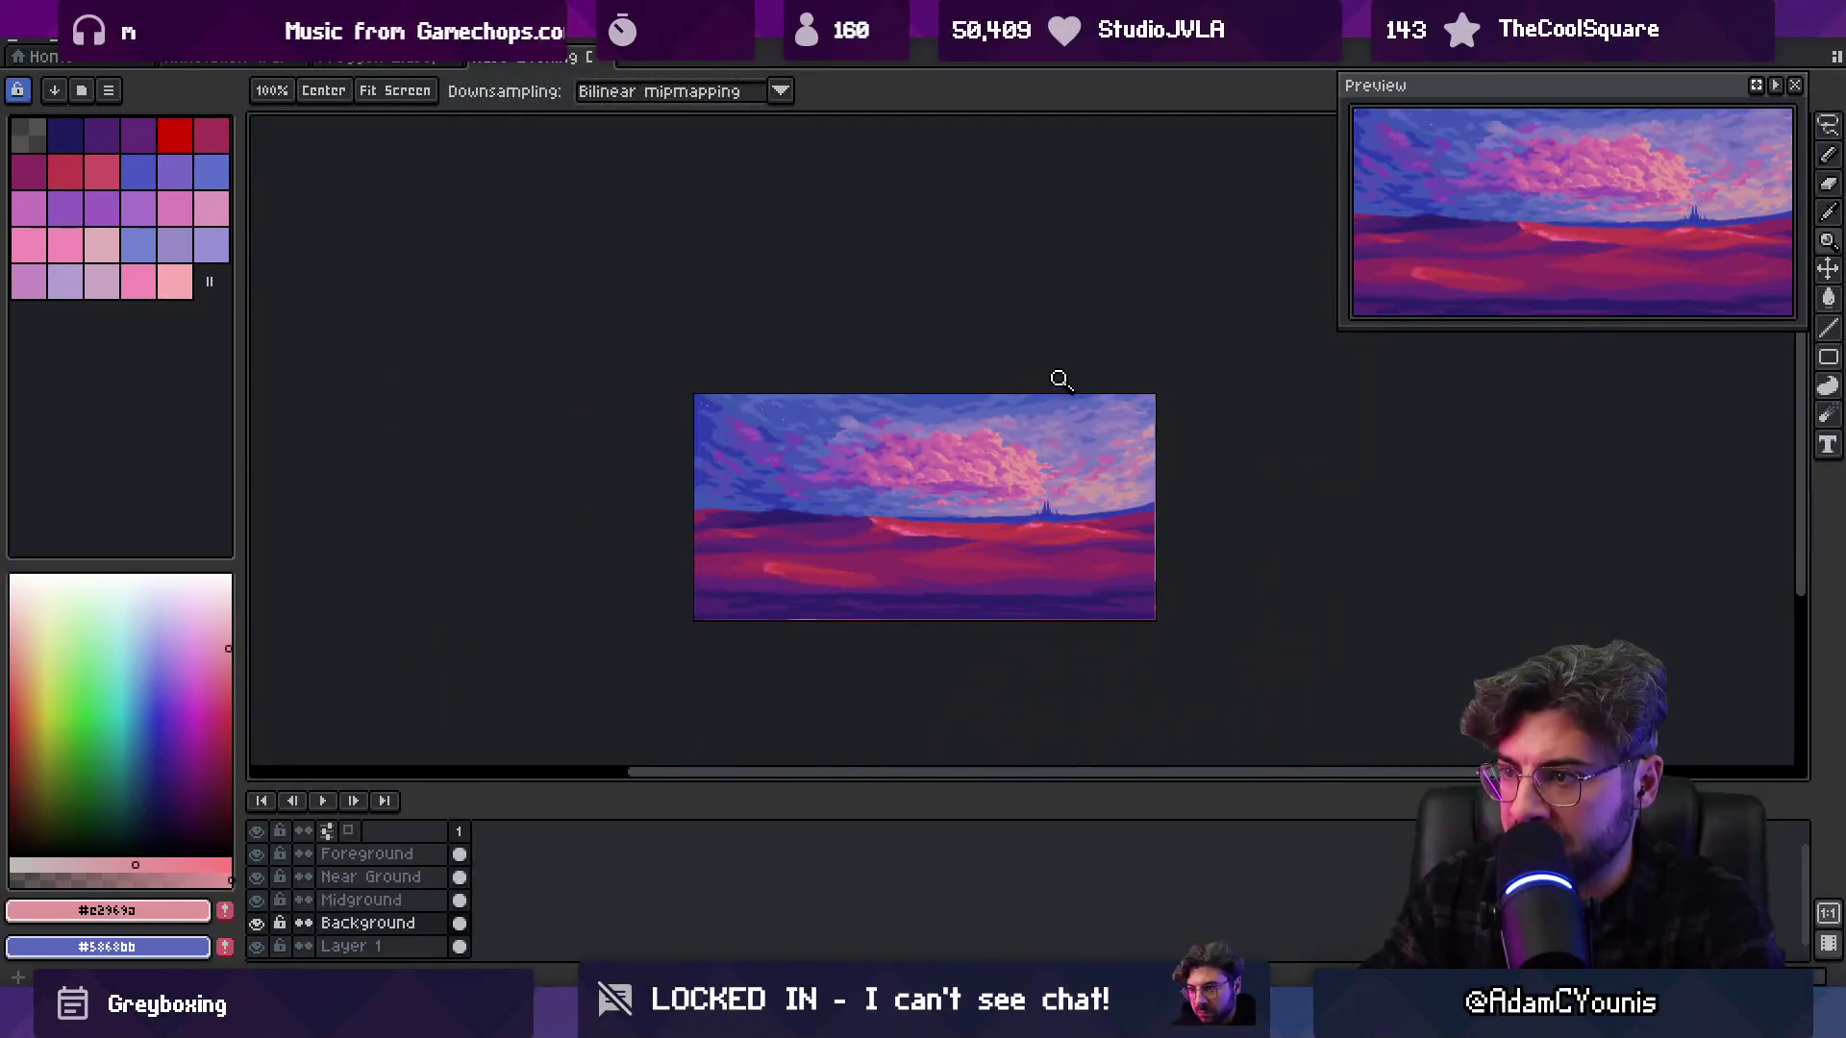
{"action": "scroll", "coordinate": [1031, 412], "scroll_direction": "up", "scroll_amount": 5}
{"action": "scroll", "coordinate": [954, 438], "scroll_direction": "up", "scroll_amount": 1}
{"action": "key", "text": "b"}
{"action": "left_click", "coordinate": [878, 400], "text": "alt"}
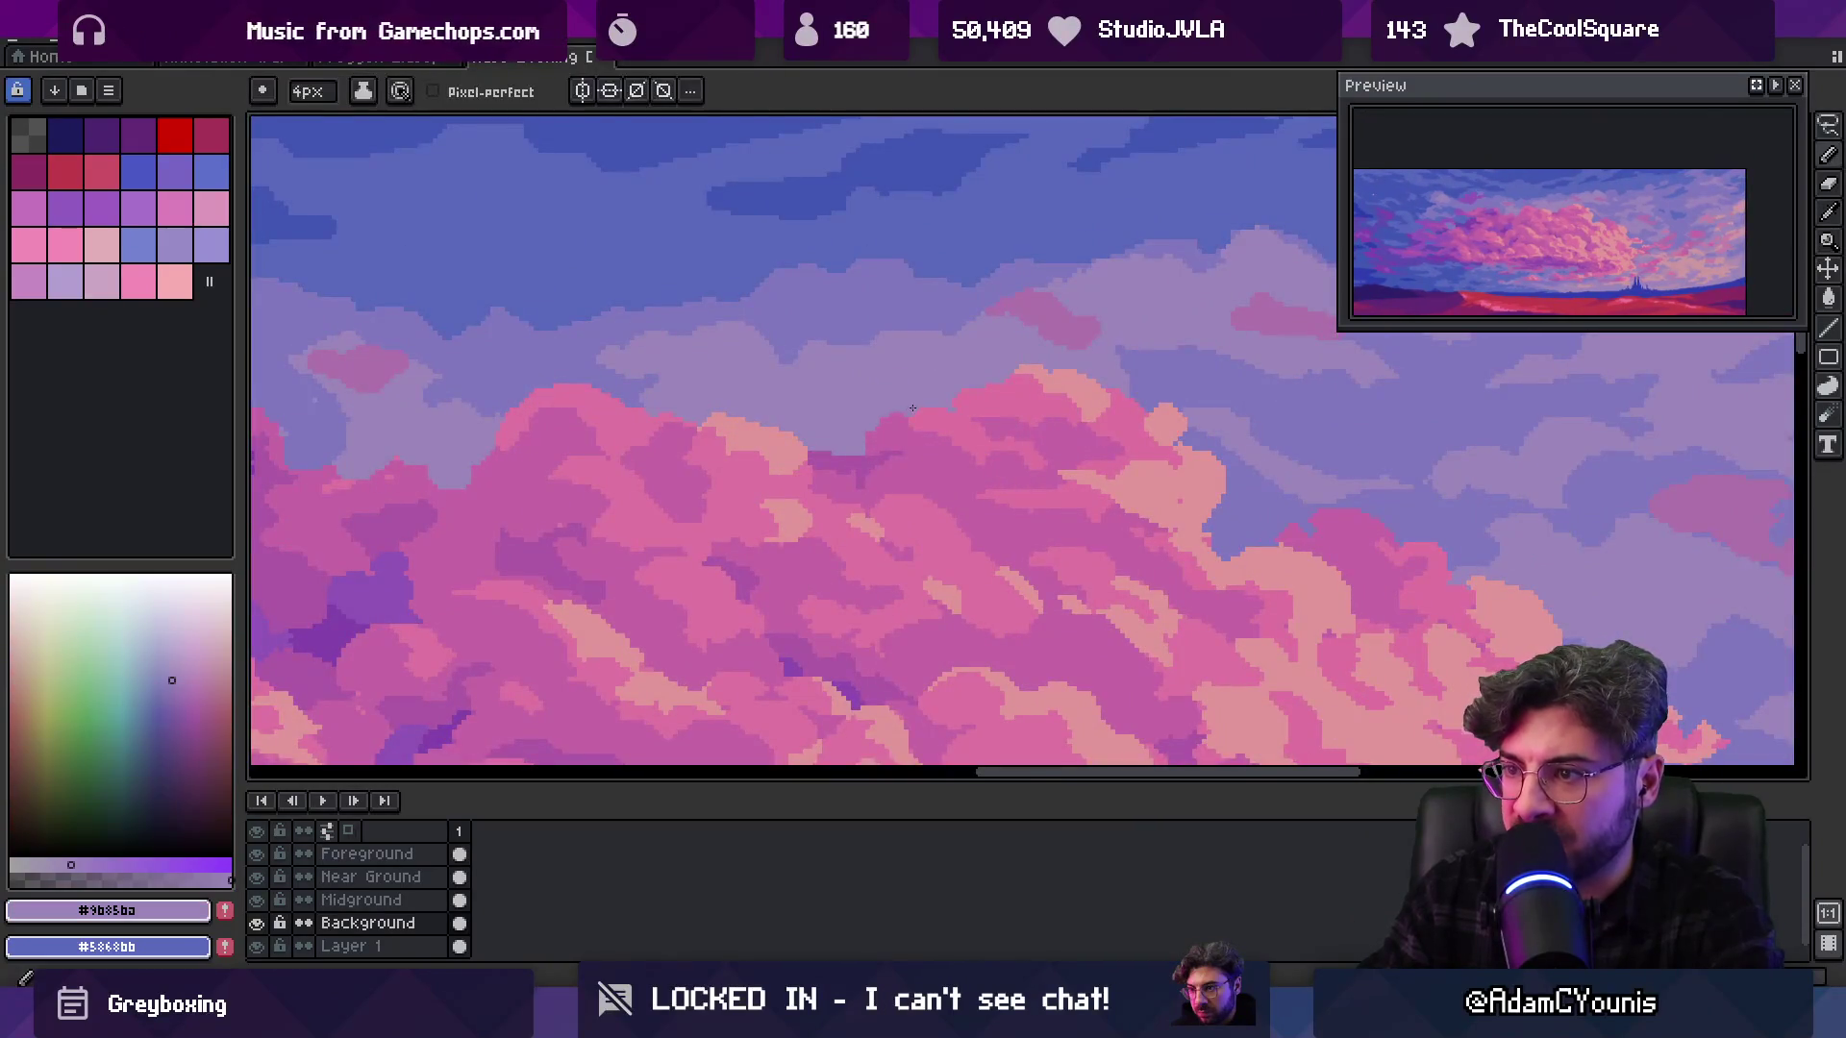
{"action": "left_click", "coordinate": [860, 452], "text": "alt"}
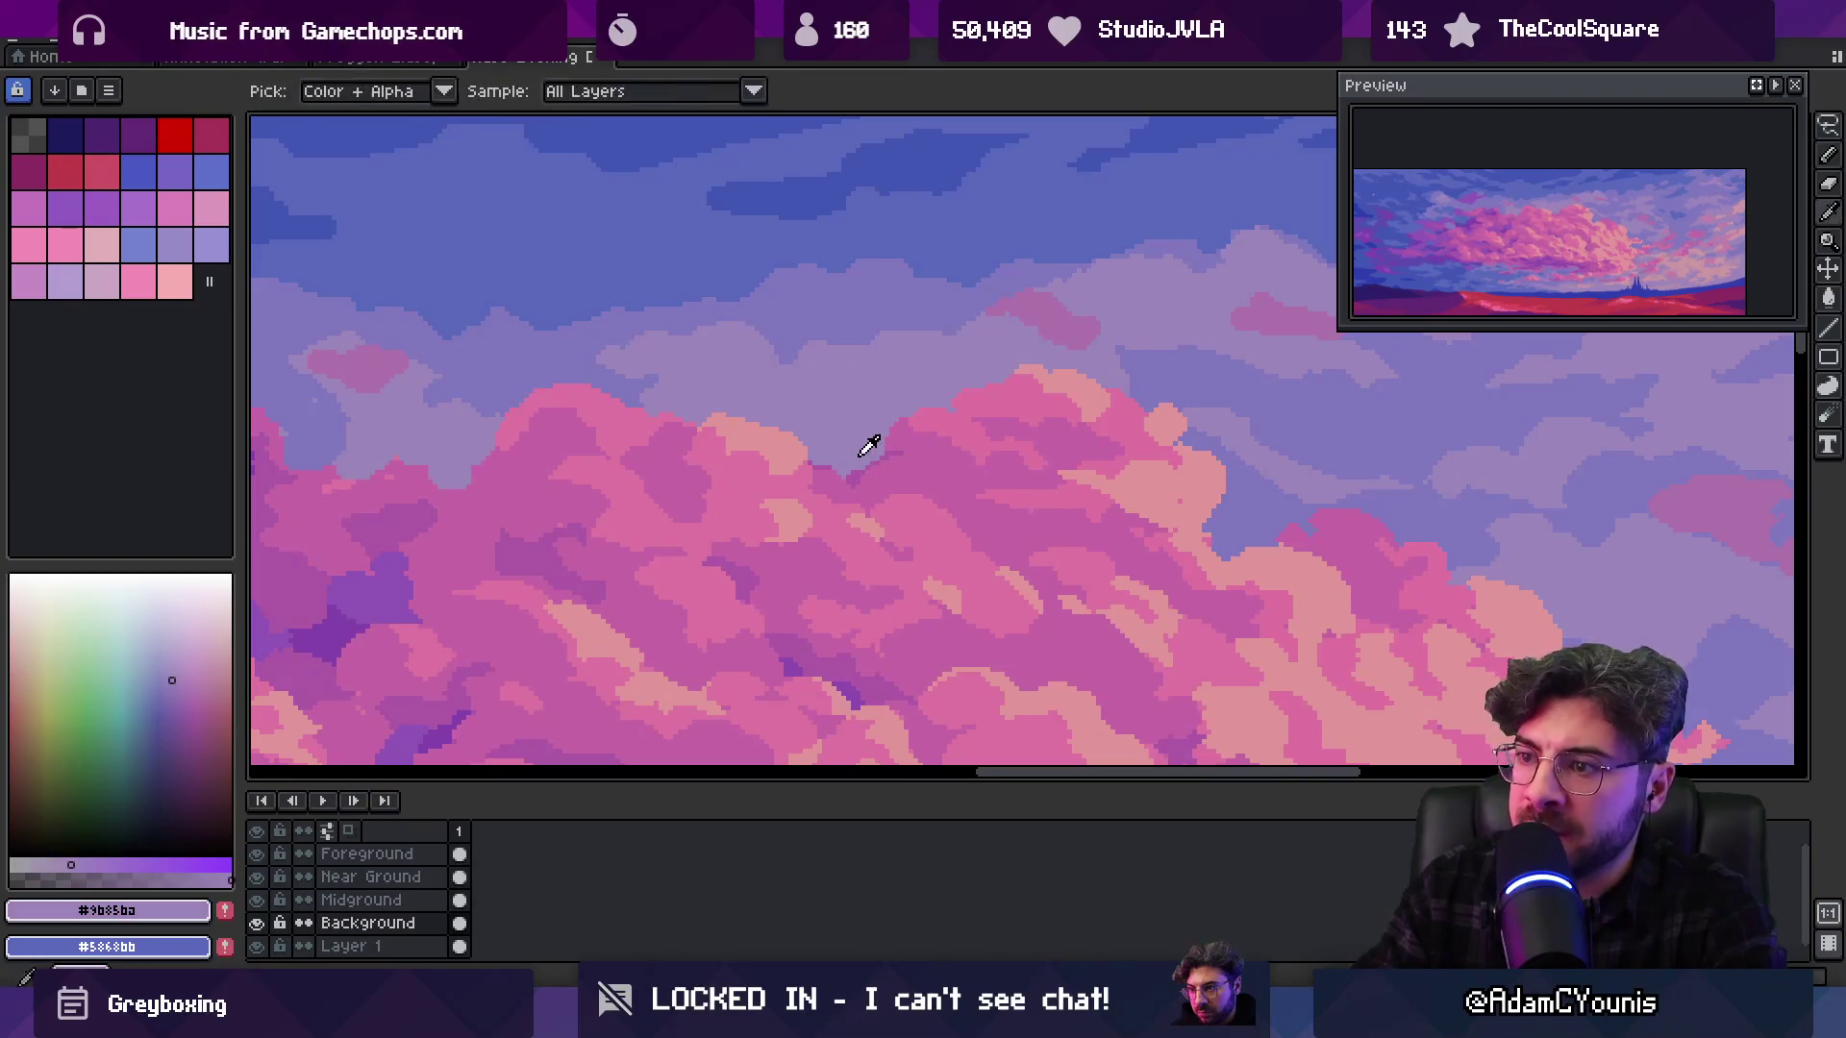
{"action": "left_click", "coordinate": [899, 469], "text": "alt"}
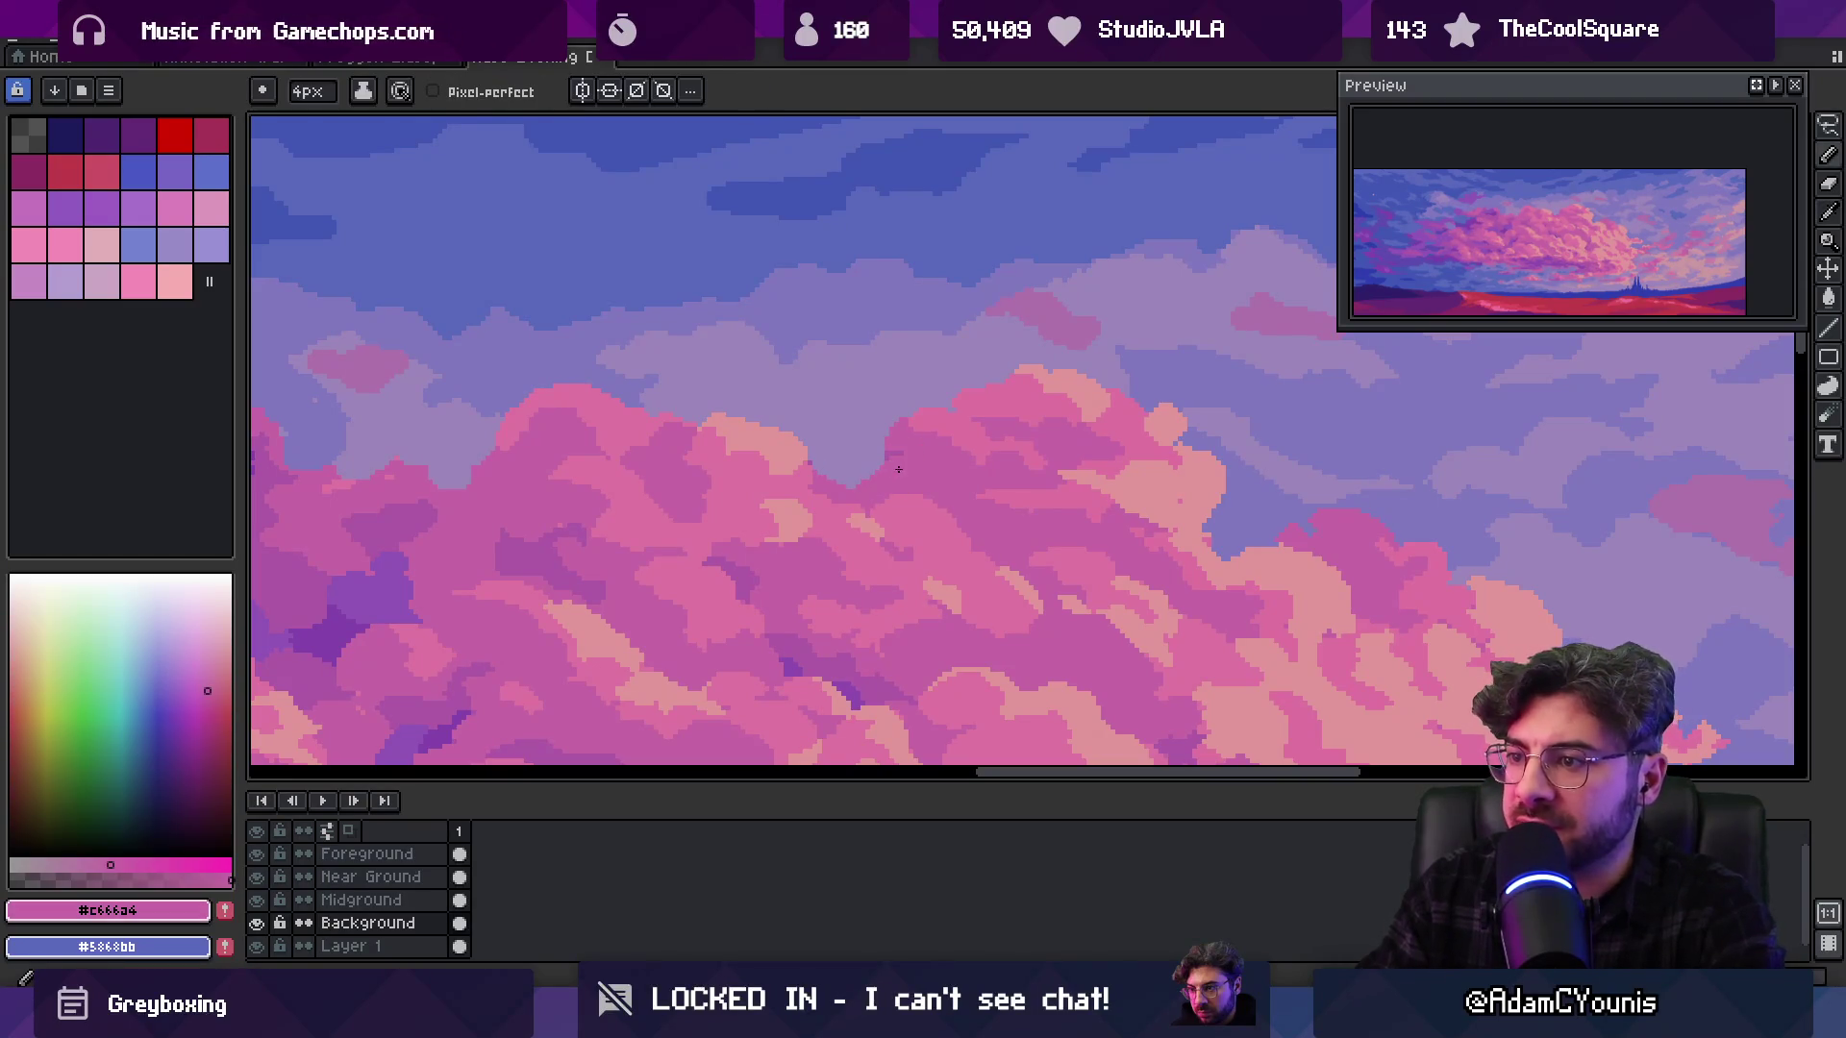
{"action": "left_click", "coordinate": [853, 488], "text": "alt"}
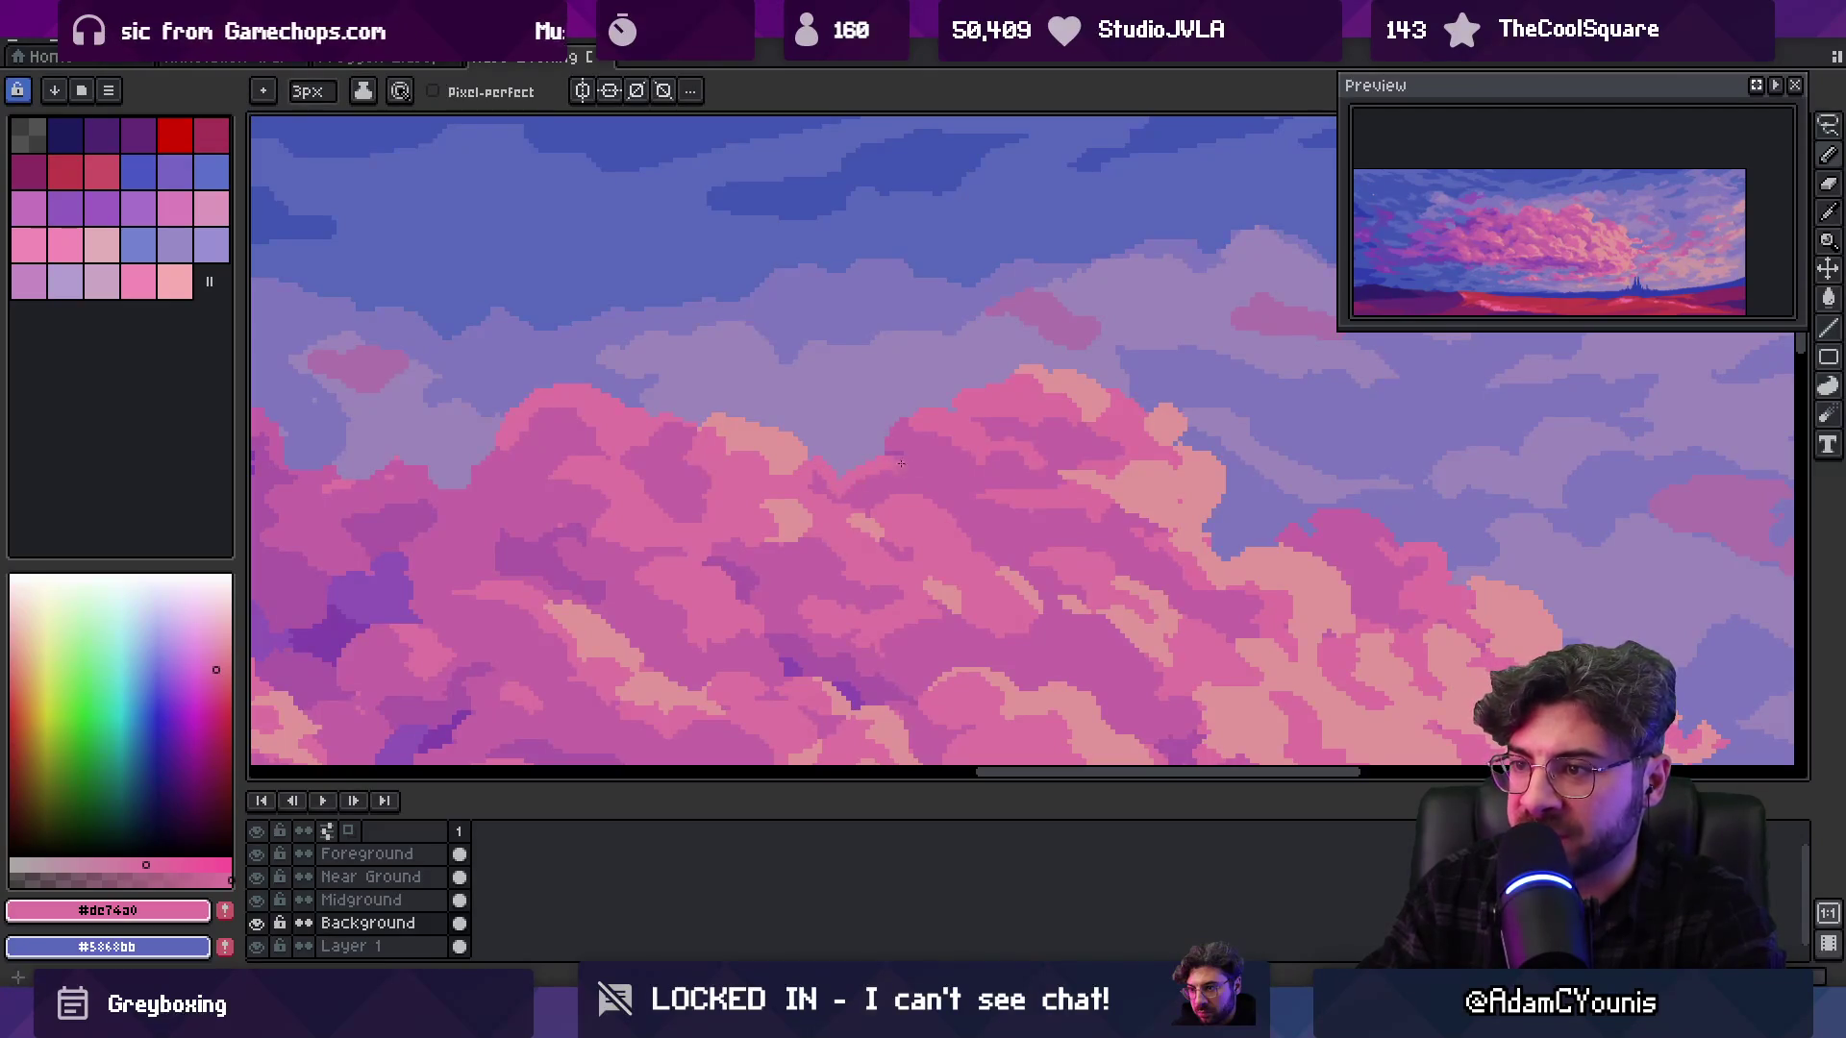
Zoom in closely on the cloud top and touch it up with mid pink #c666a4
{"action": "key", "text": "z"}
{"action": "scroll", "coordinate": [898, 465], "scroll_direction": "down", "scroll_amount": 5}
{"action": "left_click", "coordinate": [986, 462]}
{"action": "left_click", "coordinate": [954, 478]}
{"action": "left_click", "coordinate": [931, 503], "text": "alt"}
{"action": "left_click_drag", "start_coordinate": [906, 486], "coordinate": [940, 488]}
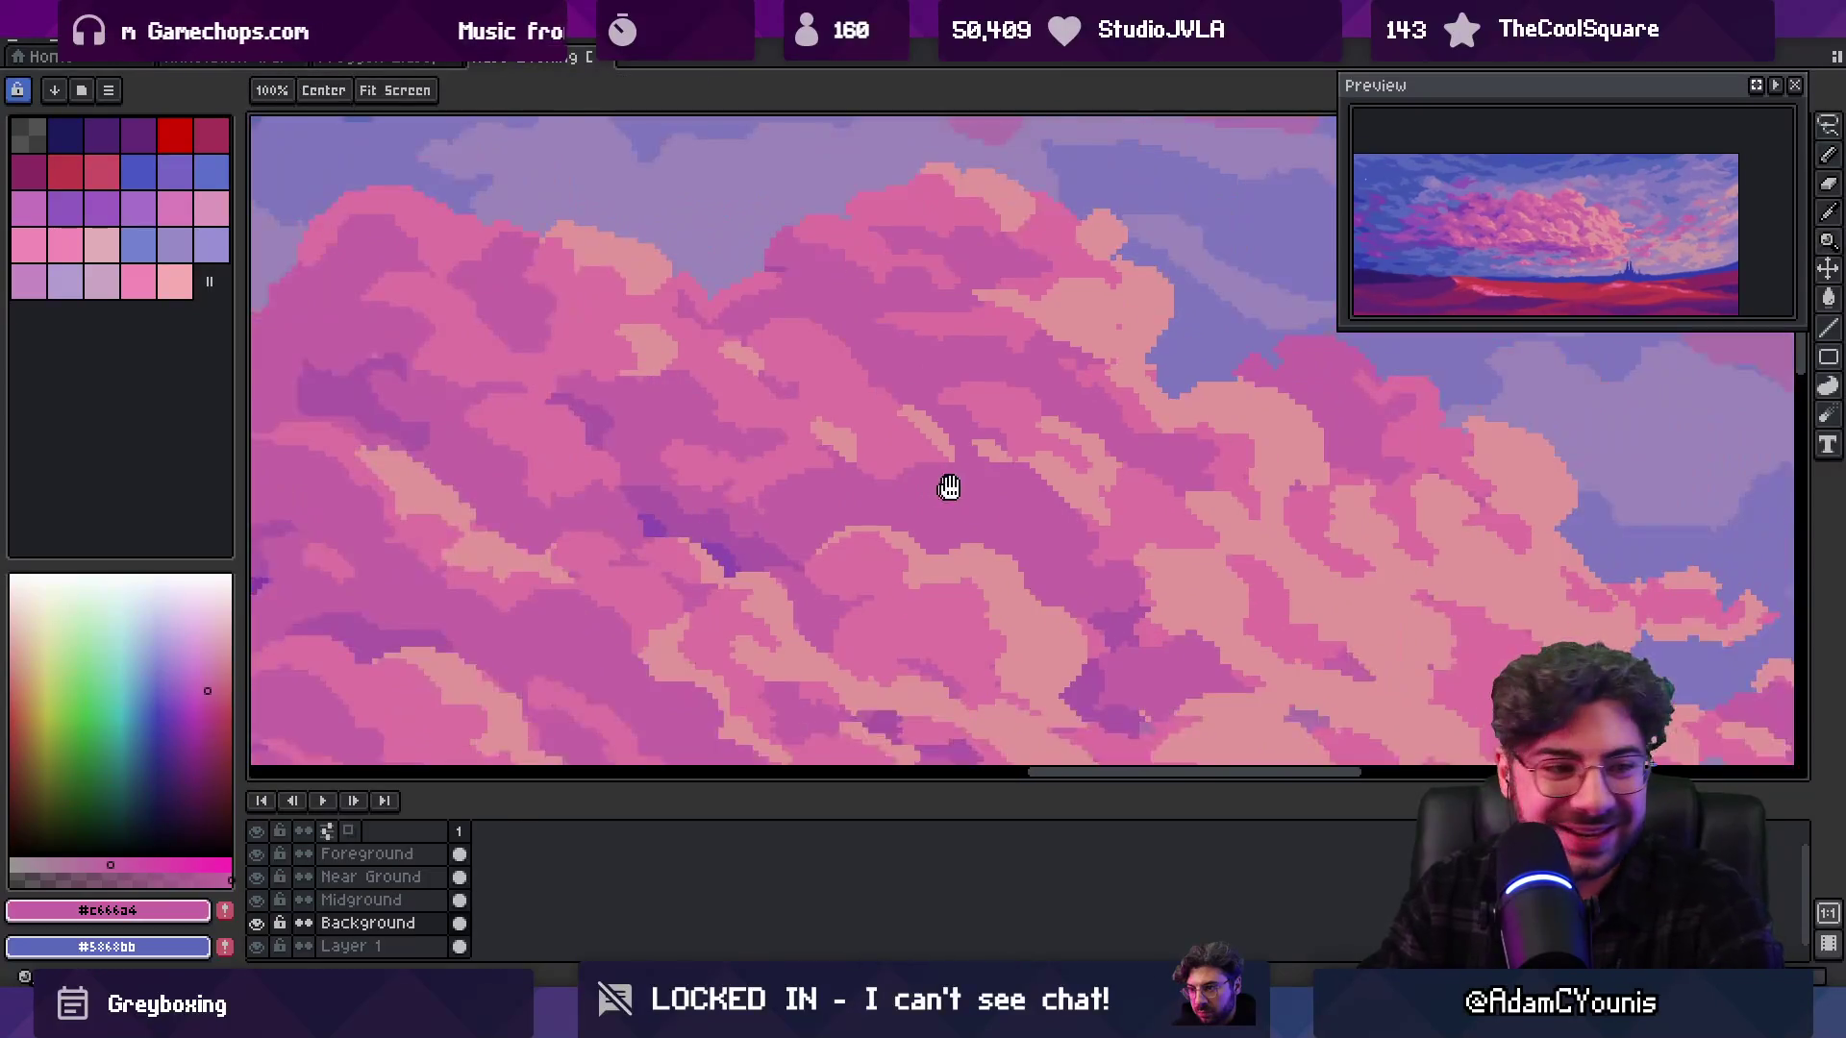
Zoom in on the small cloud beside the main mass and trim it with the purple sky colour
{"action": "scroll", "coordinate": [940, 488], "scroll_direction": "down", "scroll_amount": 5}
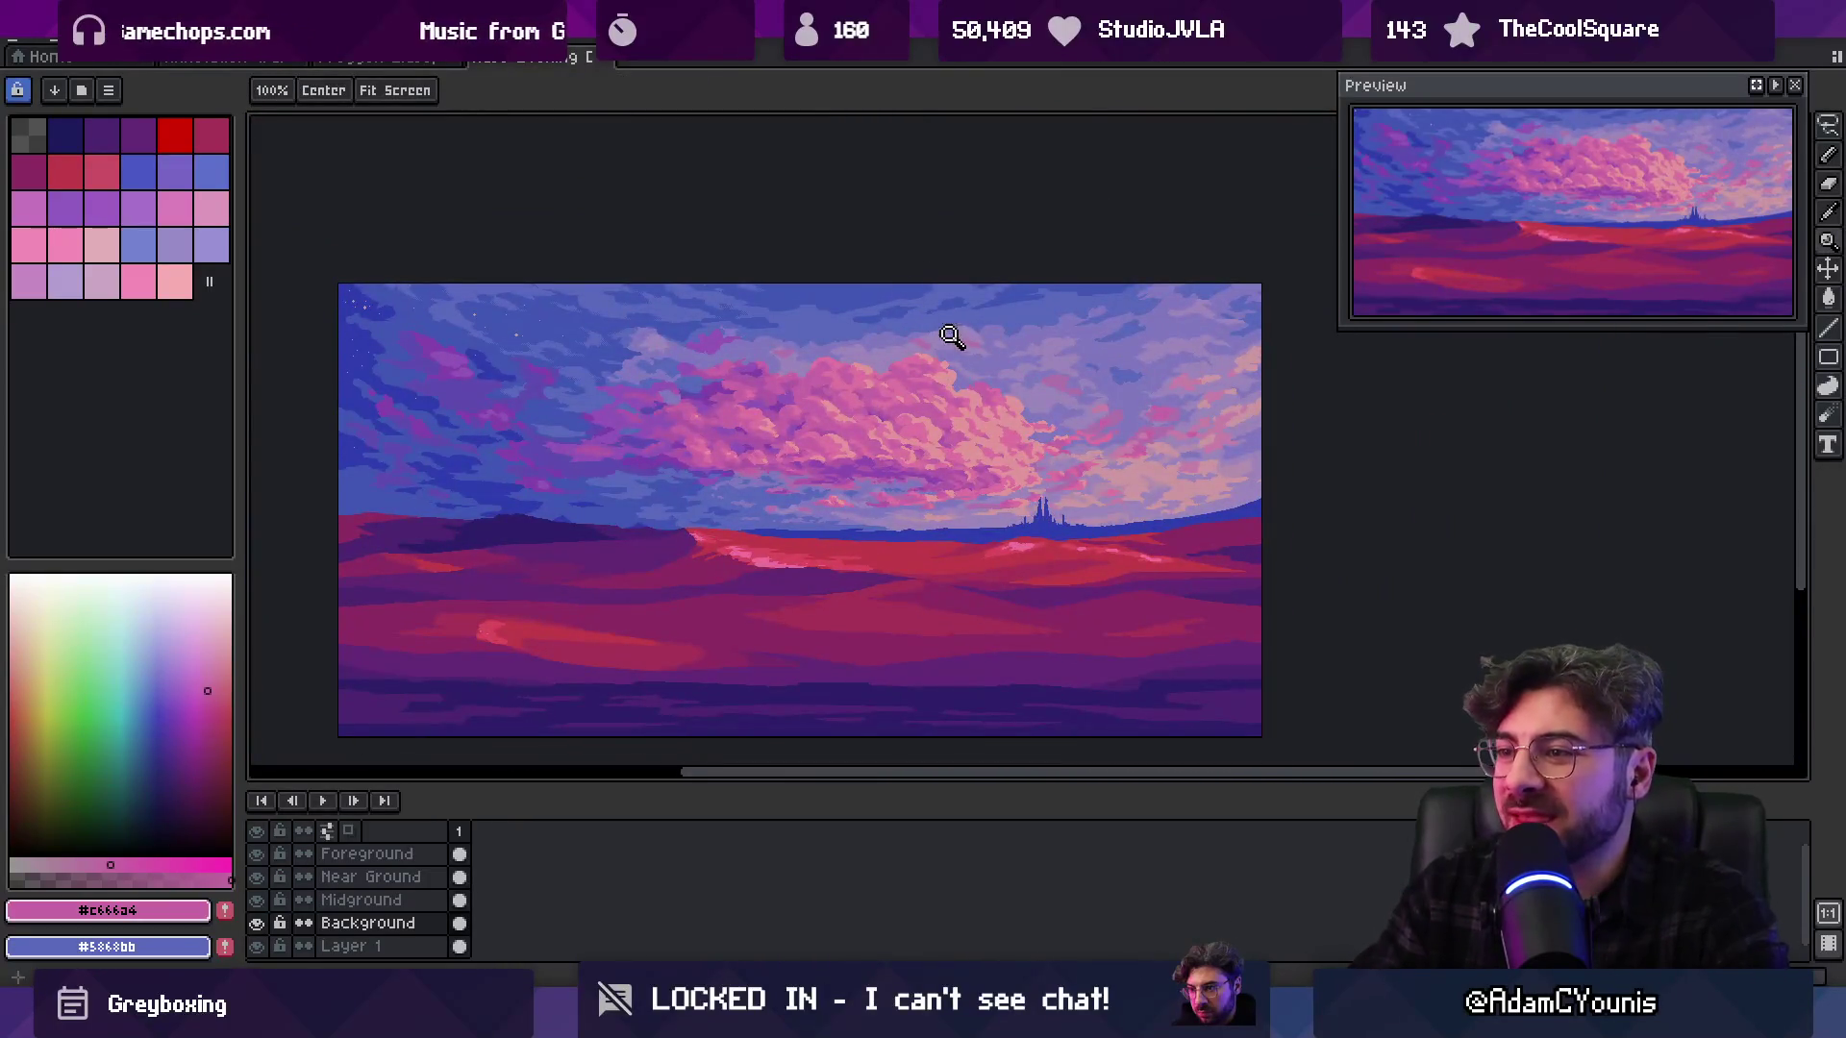
{"action": "scroll", "coordinate": [963, 327], "scroll_direction": "down", "scroll_amount": 1}
{"action": "scroll", "coordinate": [1026, 344], "scroll_direction": "up", "scroll_amount": 6}
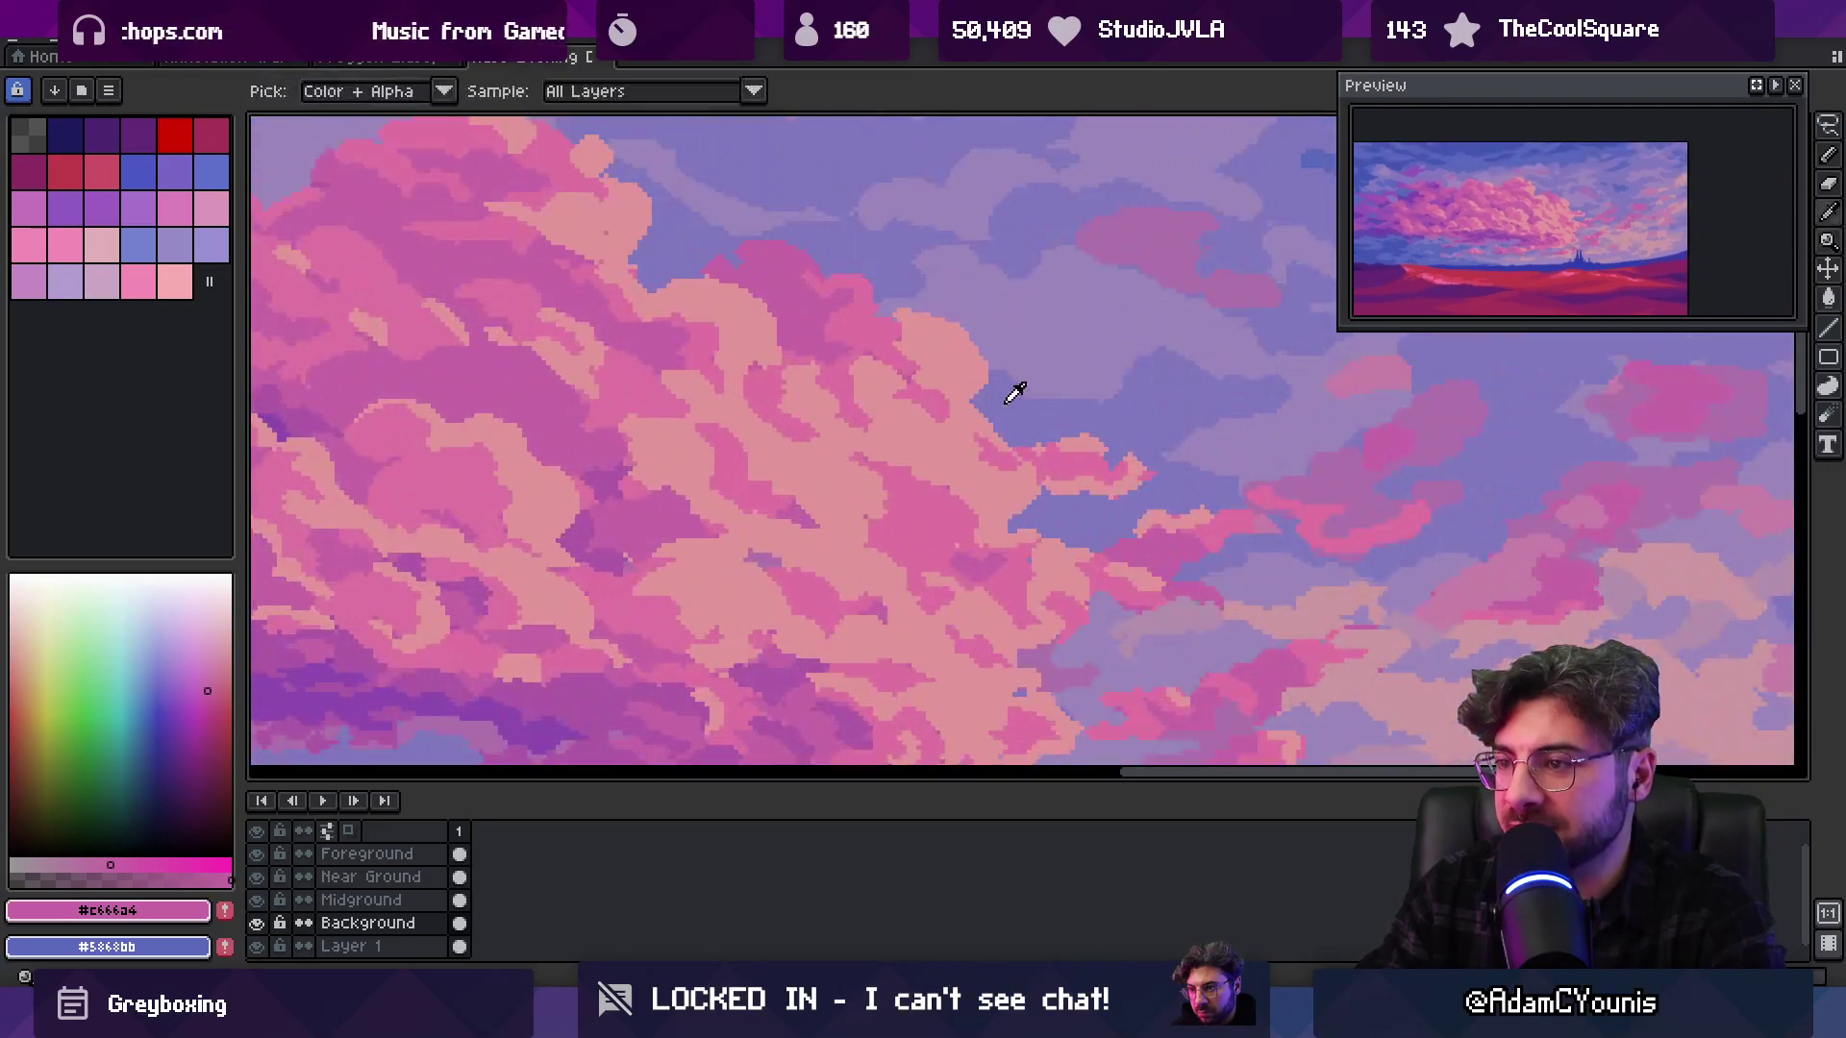
{"action": "key", "text": "b"}
{"action": "left_click", "coordinate": [980, 421], "text": "alt"}
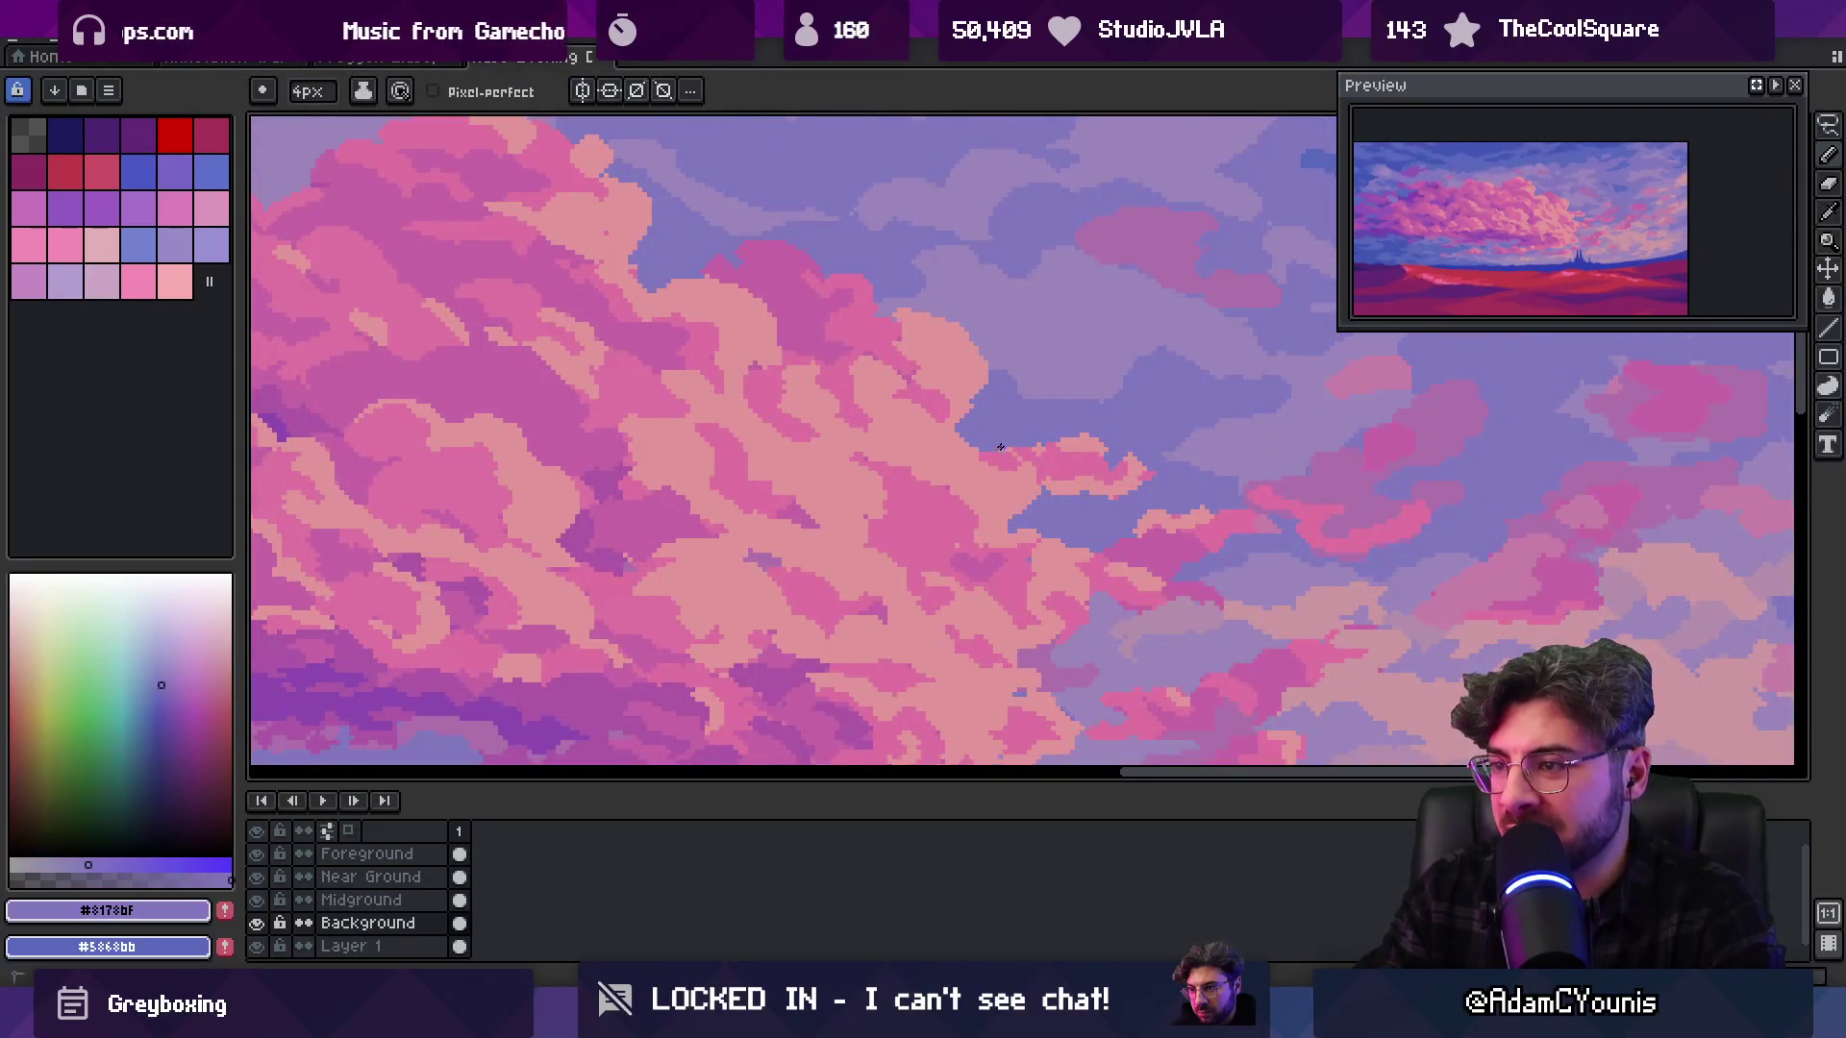
{"action": "left_click_drag", "start_coordinate": [1005, 444], "coordinate": [927, 334]}
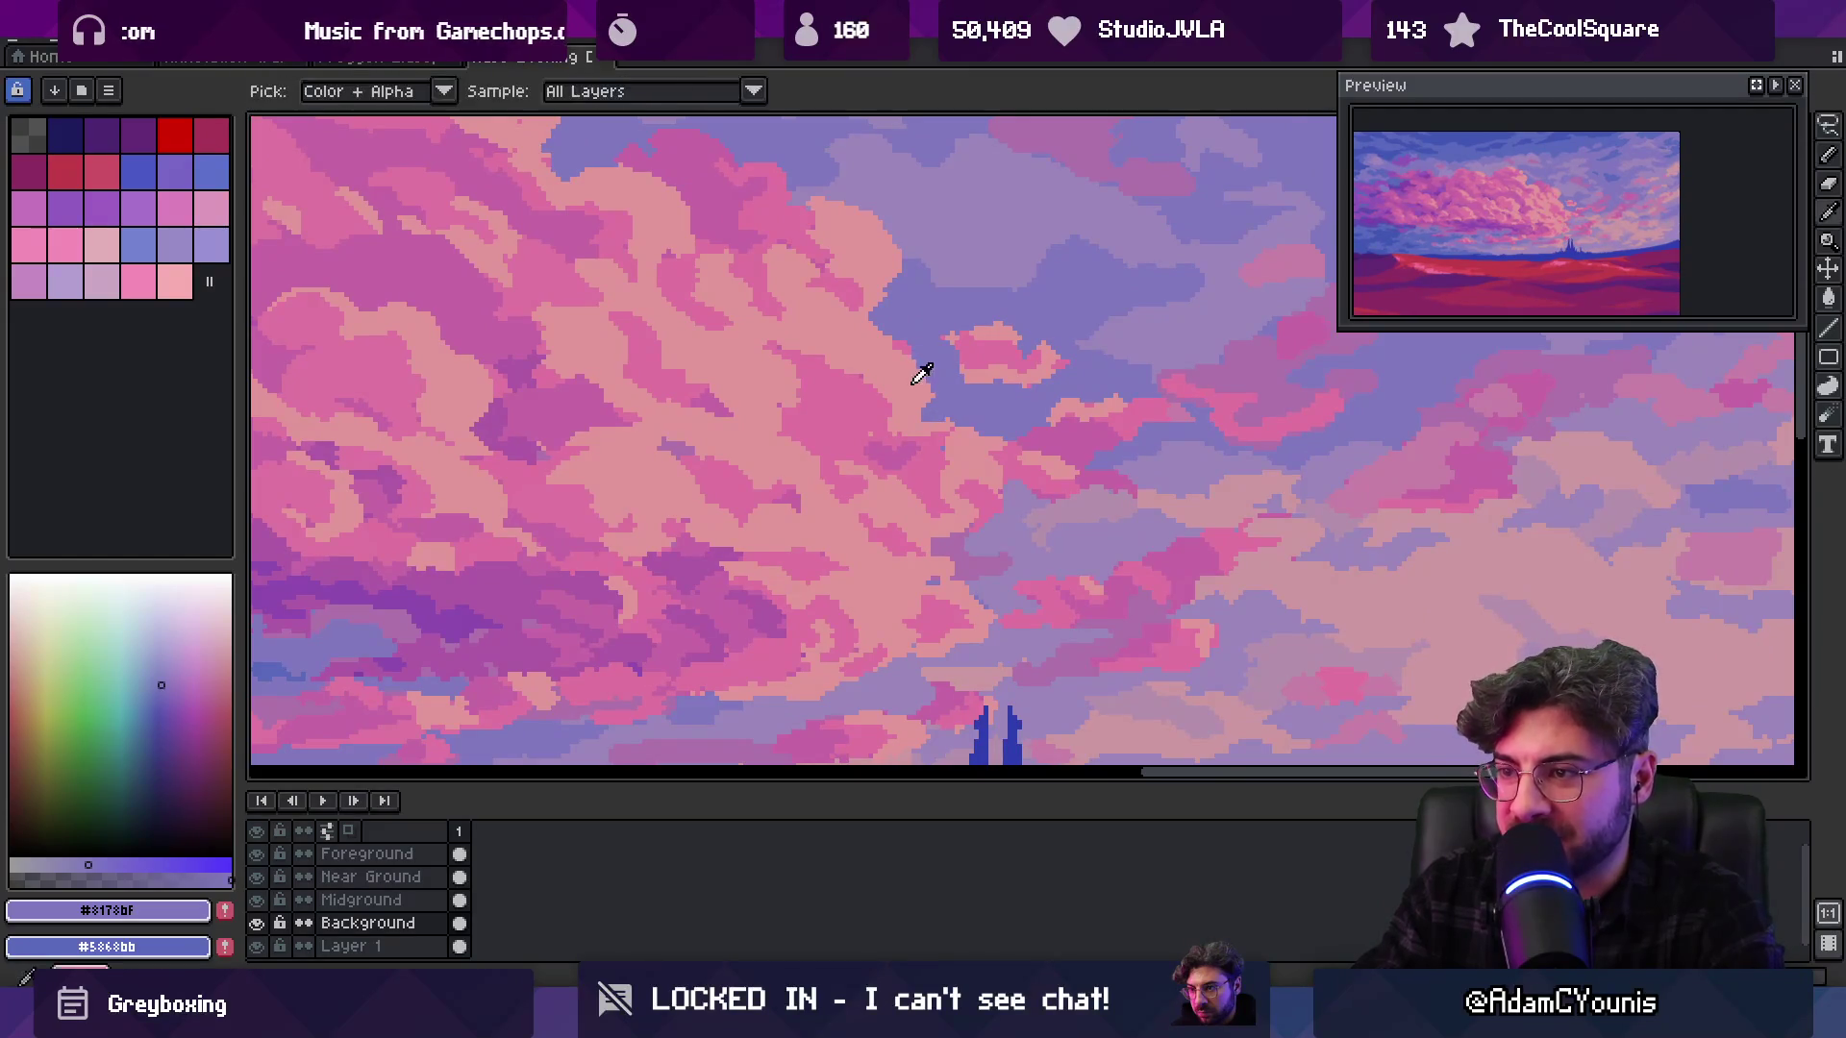
{"action": "left_click", "coordinate": [927, 379], "text": "alt"}
{"action": "left_click", "coordinate": [961, 383], "text": "alt"}
Shape the small puff with light pink and lavender sky pixels
{"action": "key", "text": "z"}
{"action": "scroll", "coordinate": [968, 377], "scroll_direction": "down", "scroll_amount": 6}
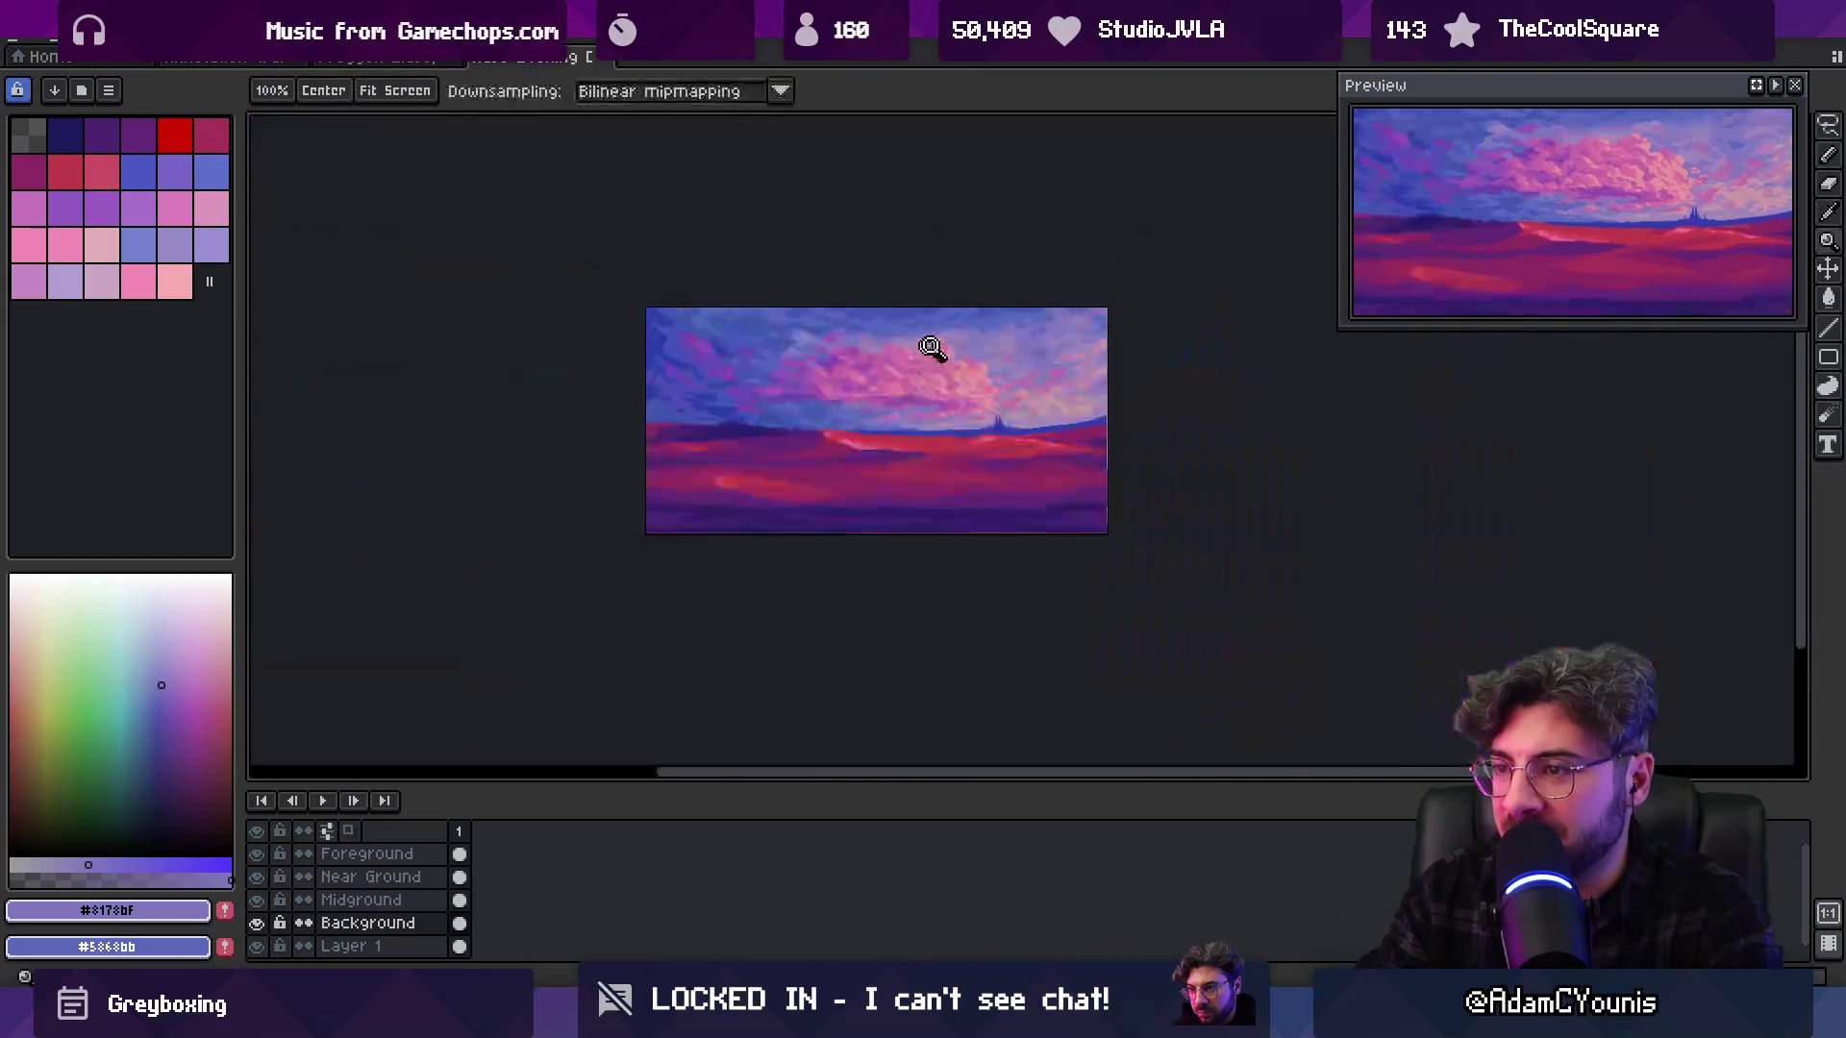
{"action": "scroll", "coordinate": [1029, 331], "scroll_direction": "up", "scroll_amount": 6}
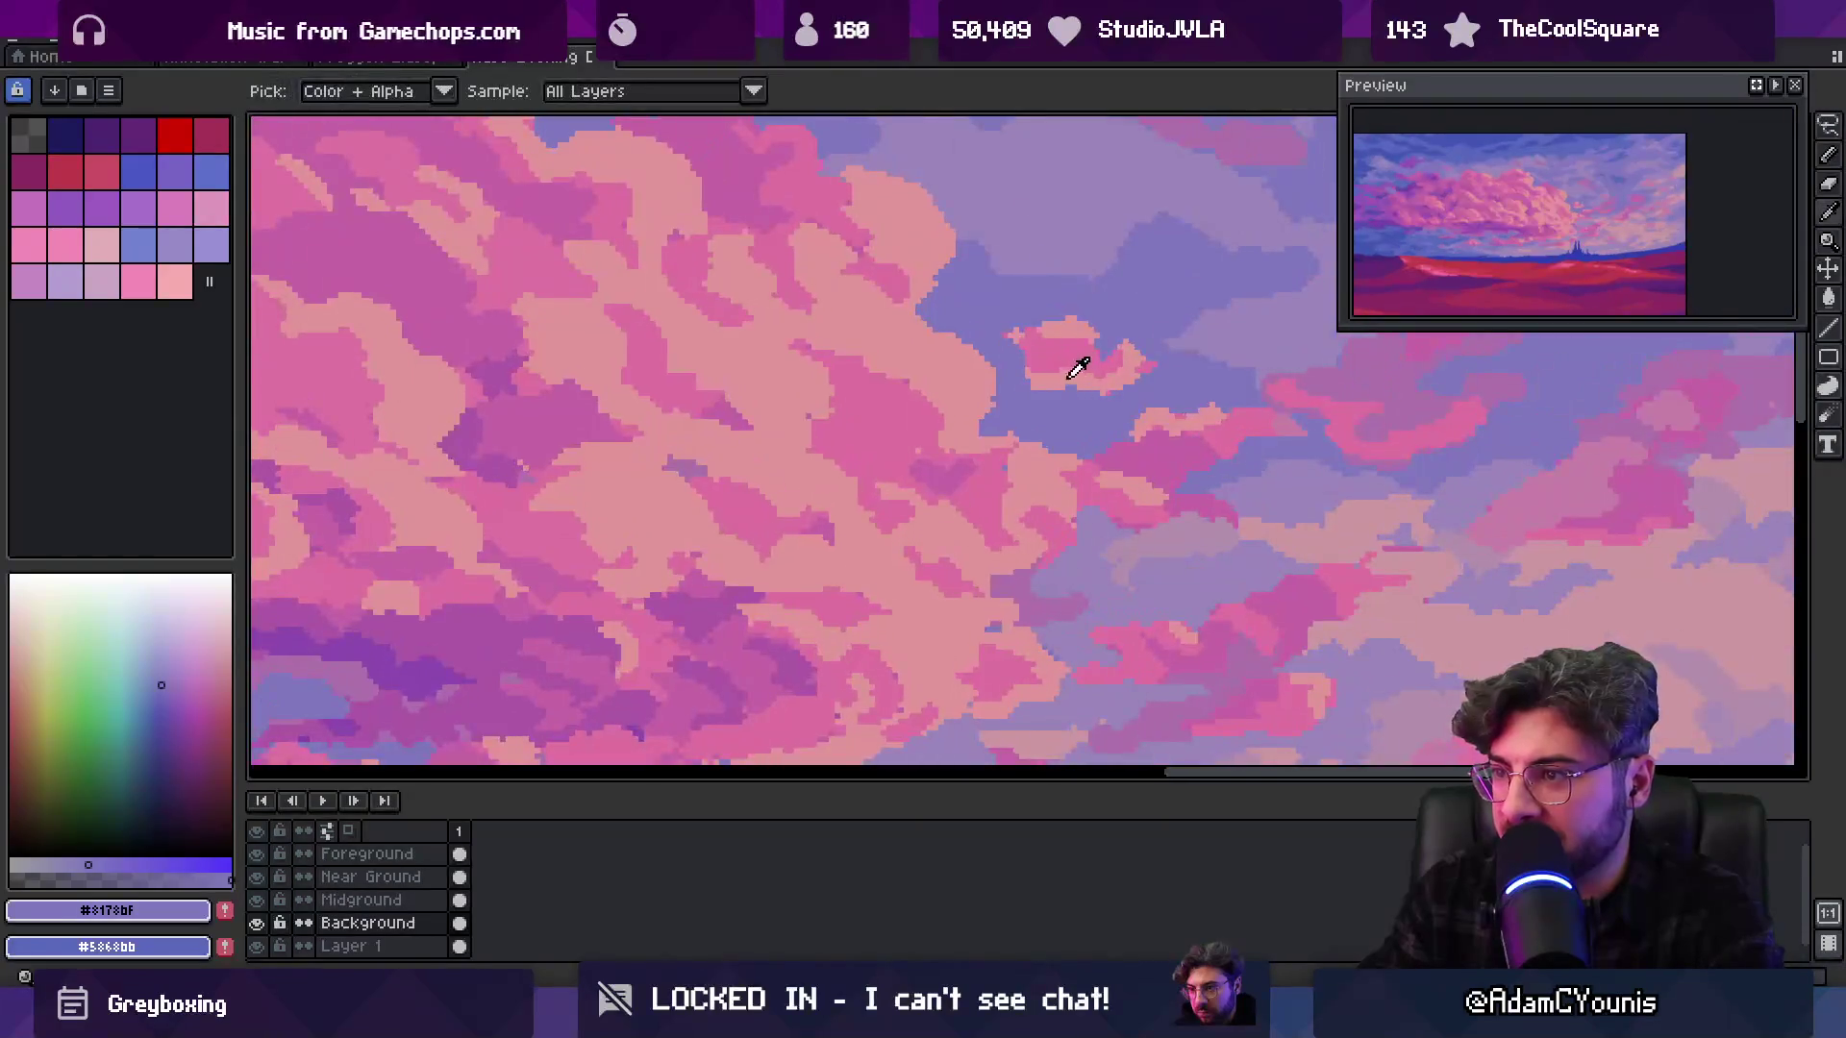
{"action": "left_click", "coordinate": [1023, 350], "text": "alt"}
{"action": "left_click", "coordinate": [1104, 514], "text": "alt"}
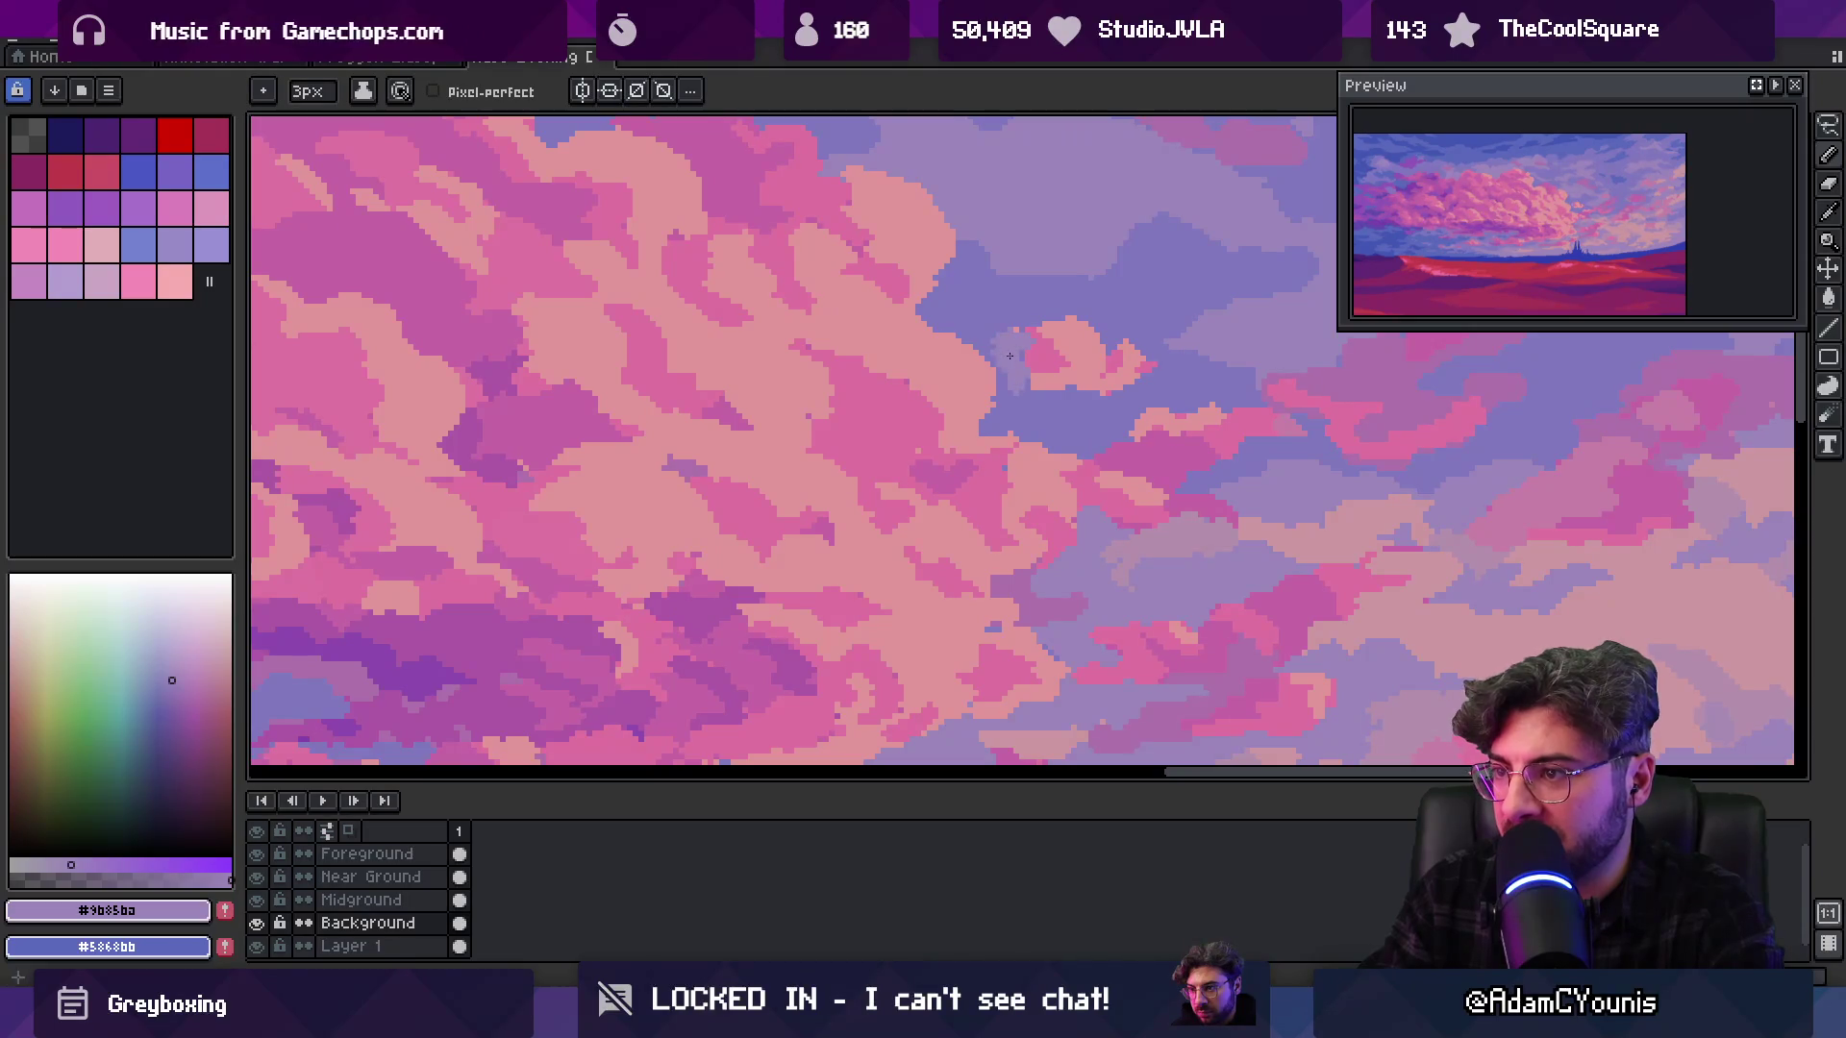
{"action": "key", "text": "v"}
{"action": "scroll", "coordinate": [1003, 354], "scroll_direction": "down", "scroll_amount": 6}
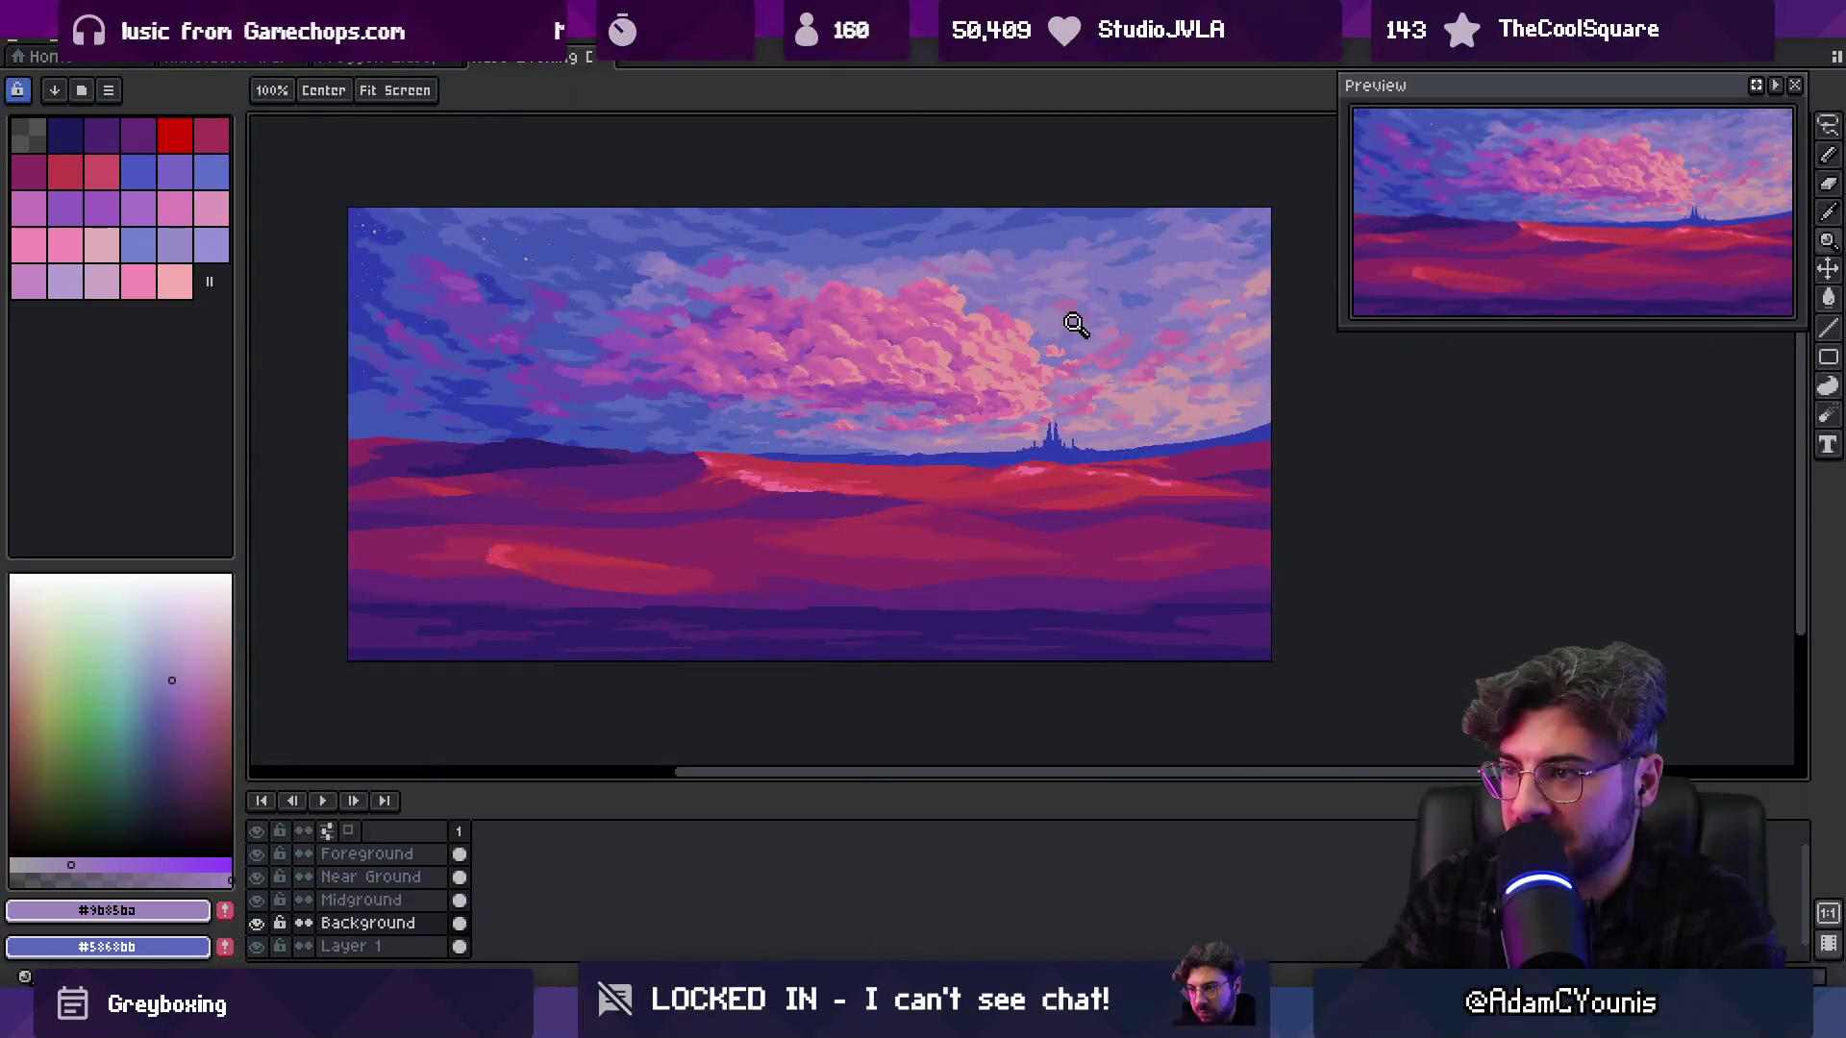
Shade the wisp with muted purple-pink, brighter pink and pale pink #e2969a
{"action": "key", "text": "b"}
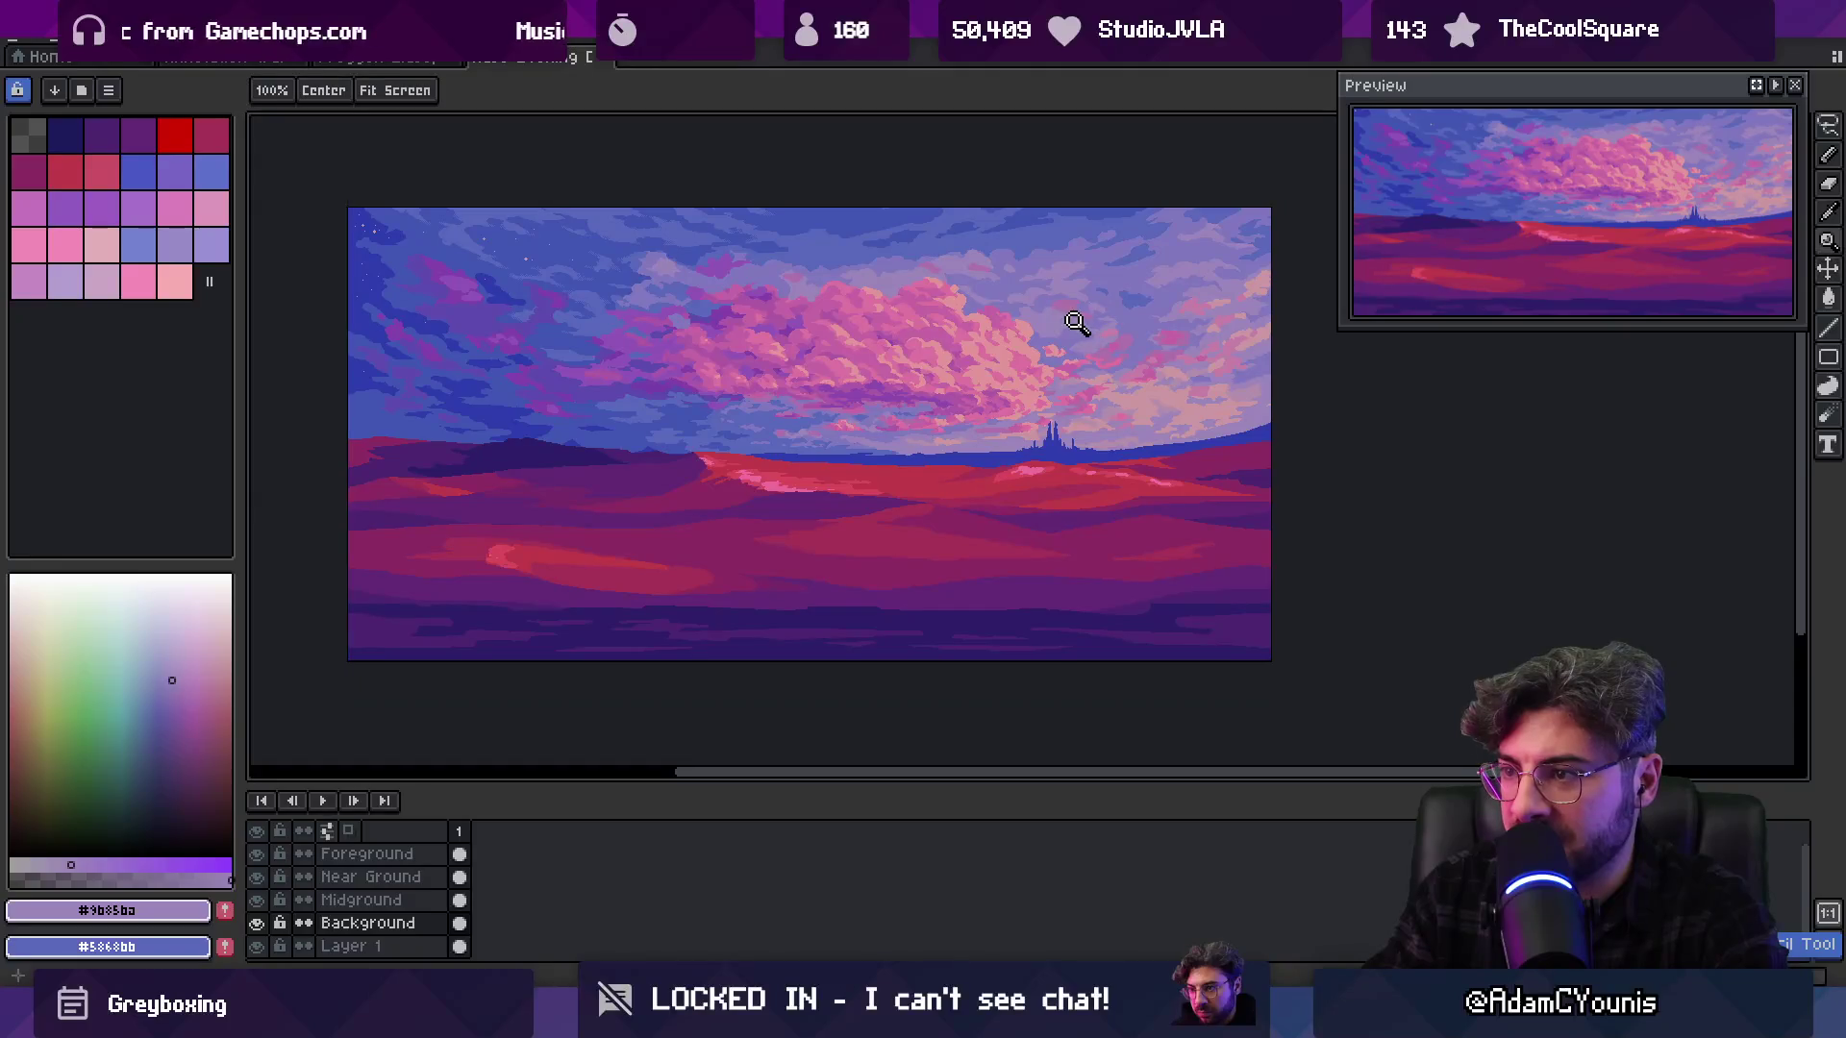
{"action": "scroll", "coordinate": [1084, 346], "scroll_direction": "up", "scroll_amount": 6}
{"action": "left_click", "coordinate": [1217, 181], "text": "alt"}
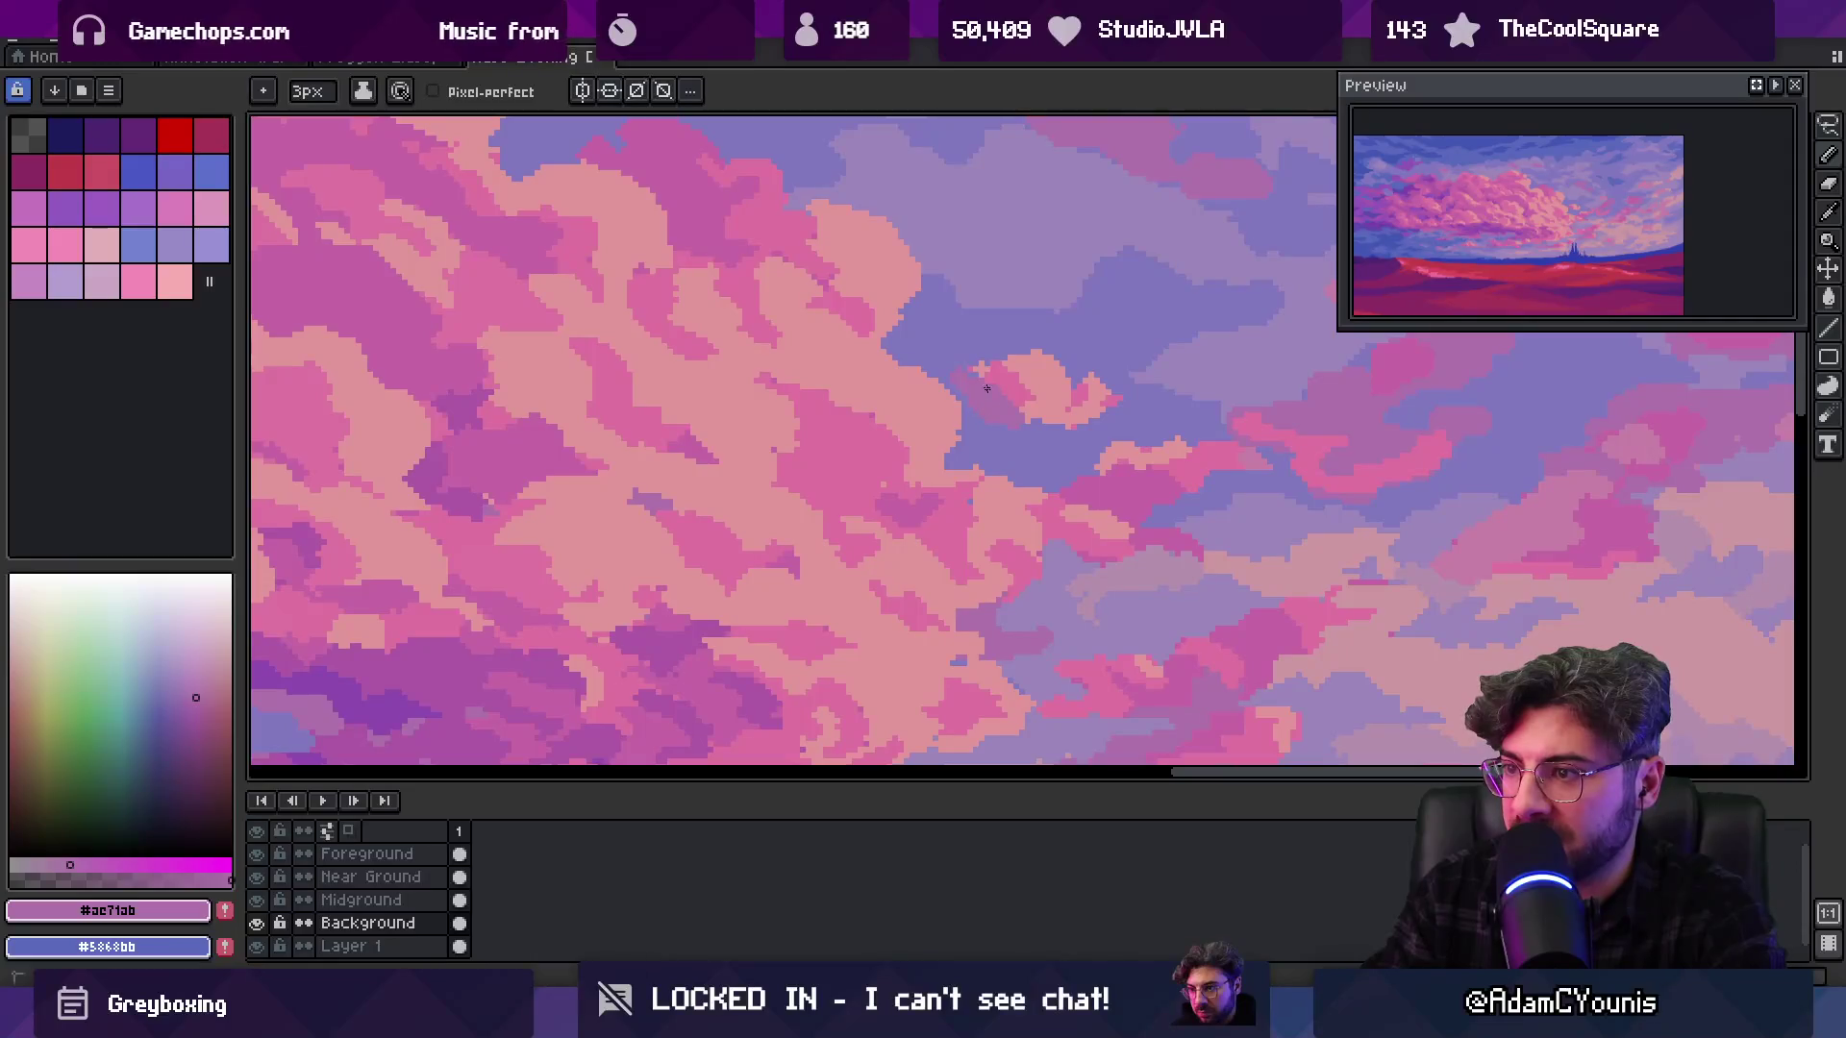
{"action": "left_click", "coordinate": [1020, 385], "text": "alt"}
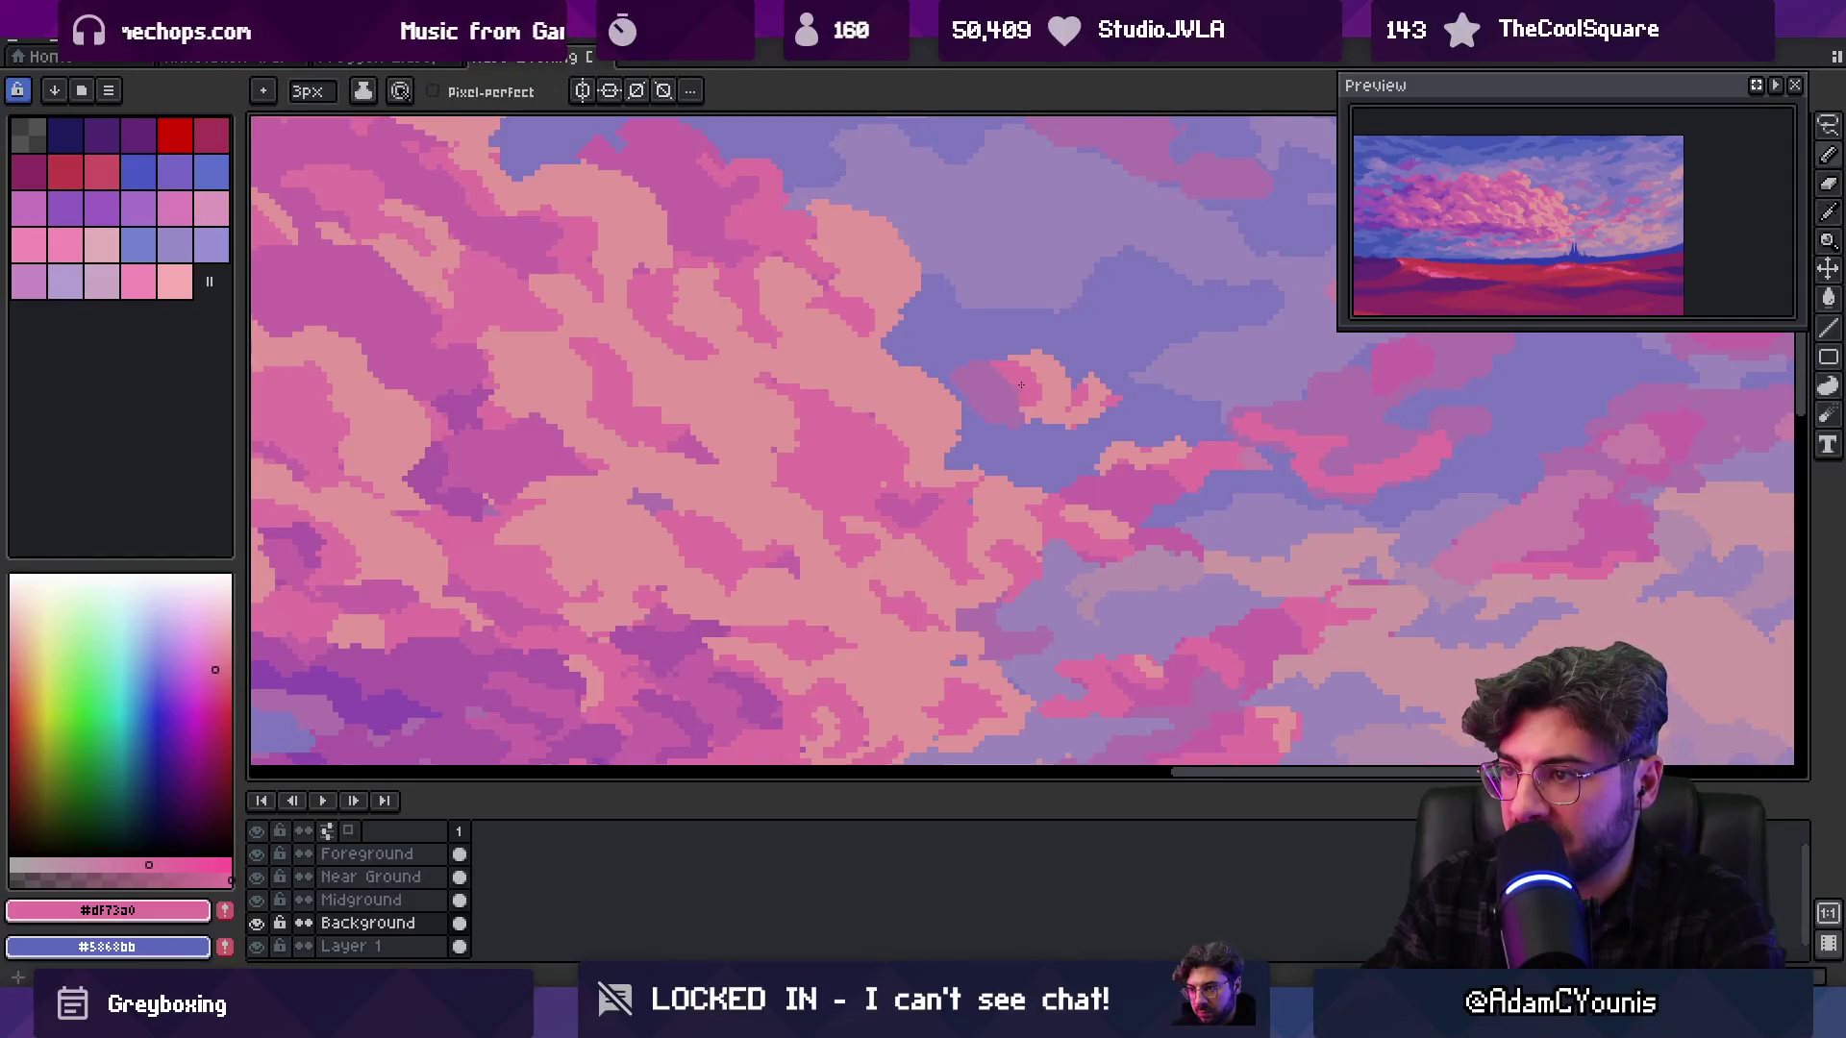
{"action": "left_click", "coordinate": [1036, 408], "text": "alt"}
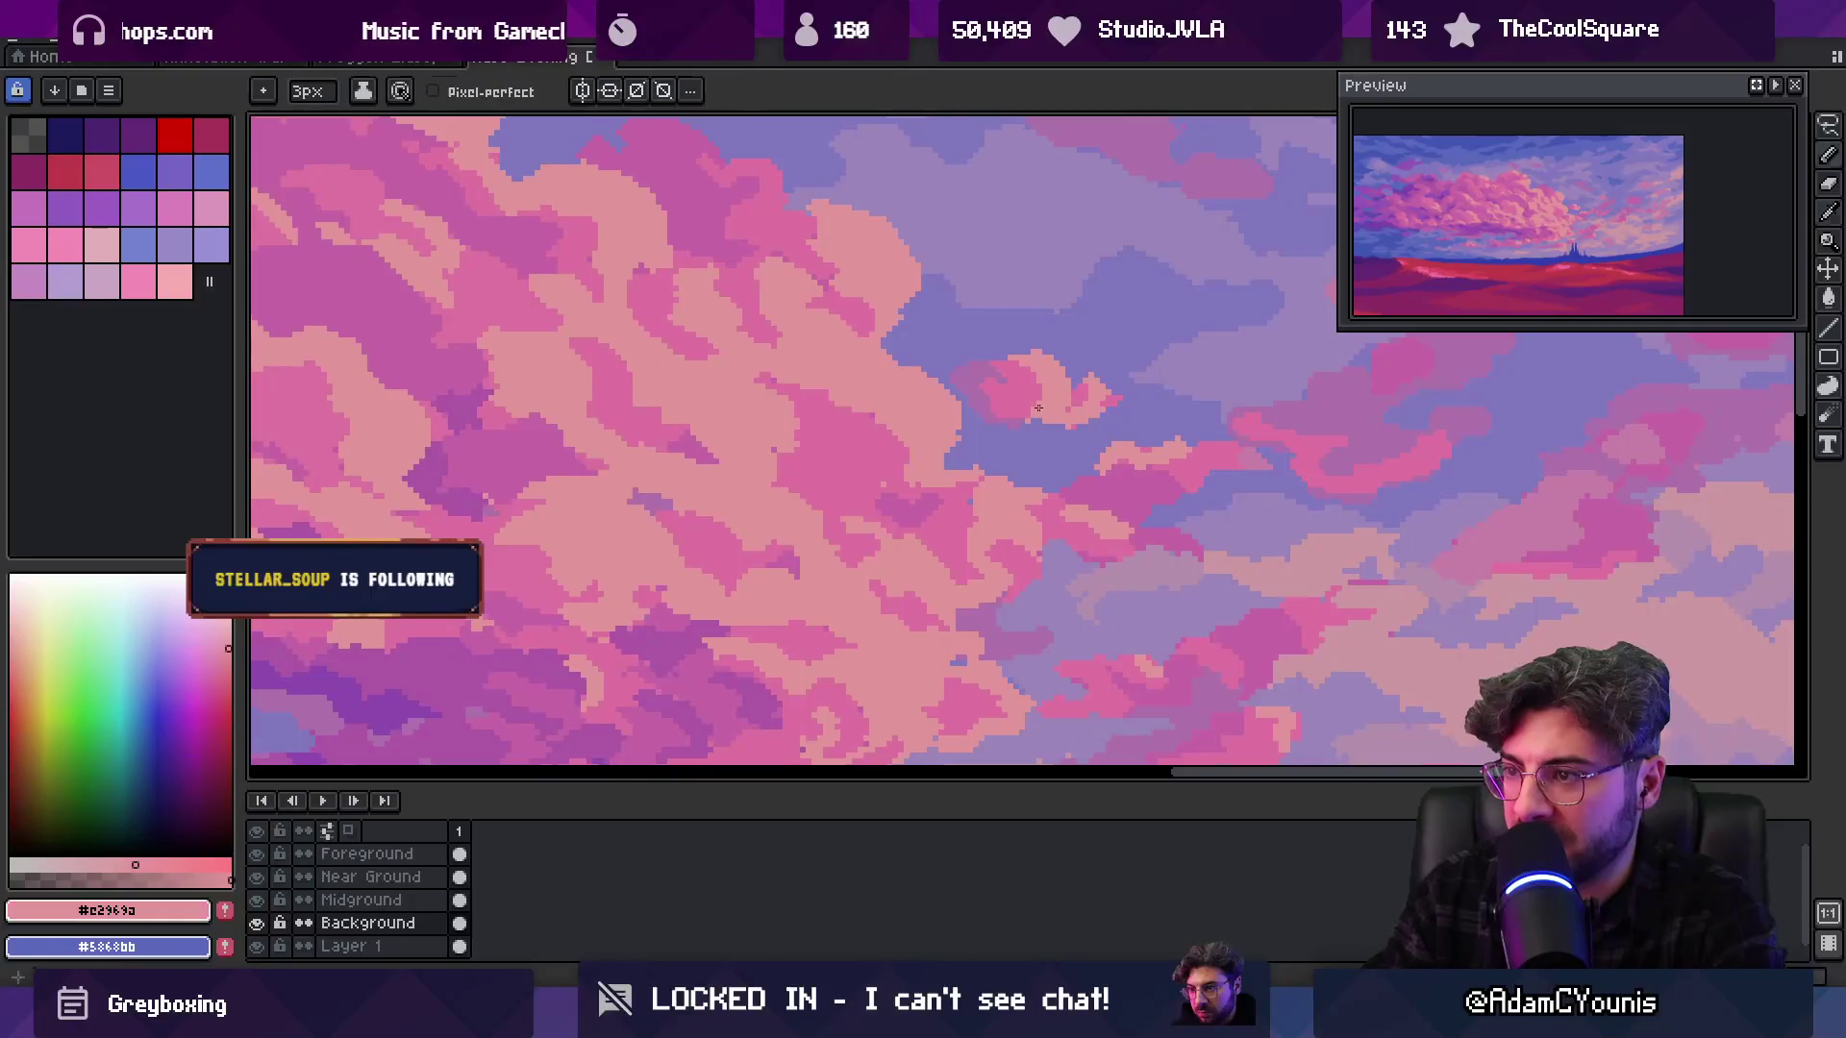
{"action": "key", "text": "z"}
{"action": "scroll", "coordinate": [1043, 365], "scroll_direction": "down", "scroll_amount": 3}
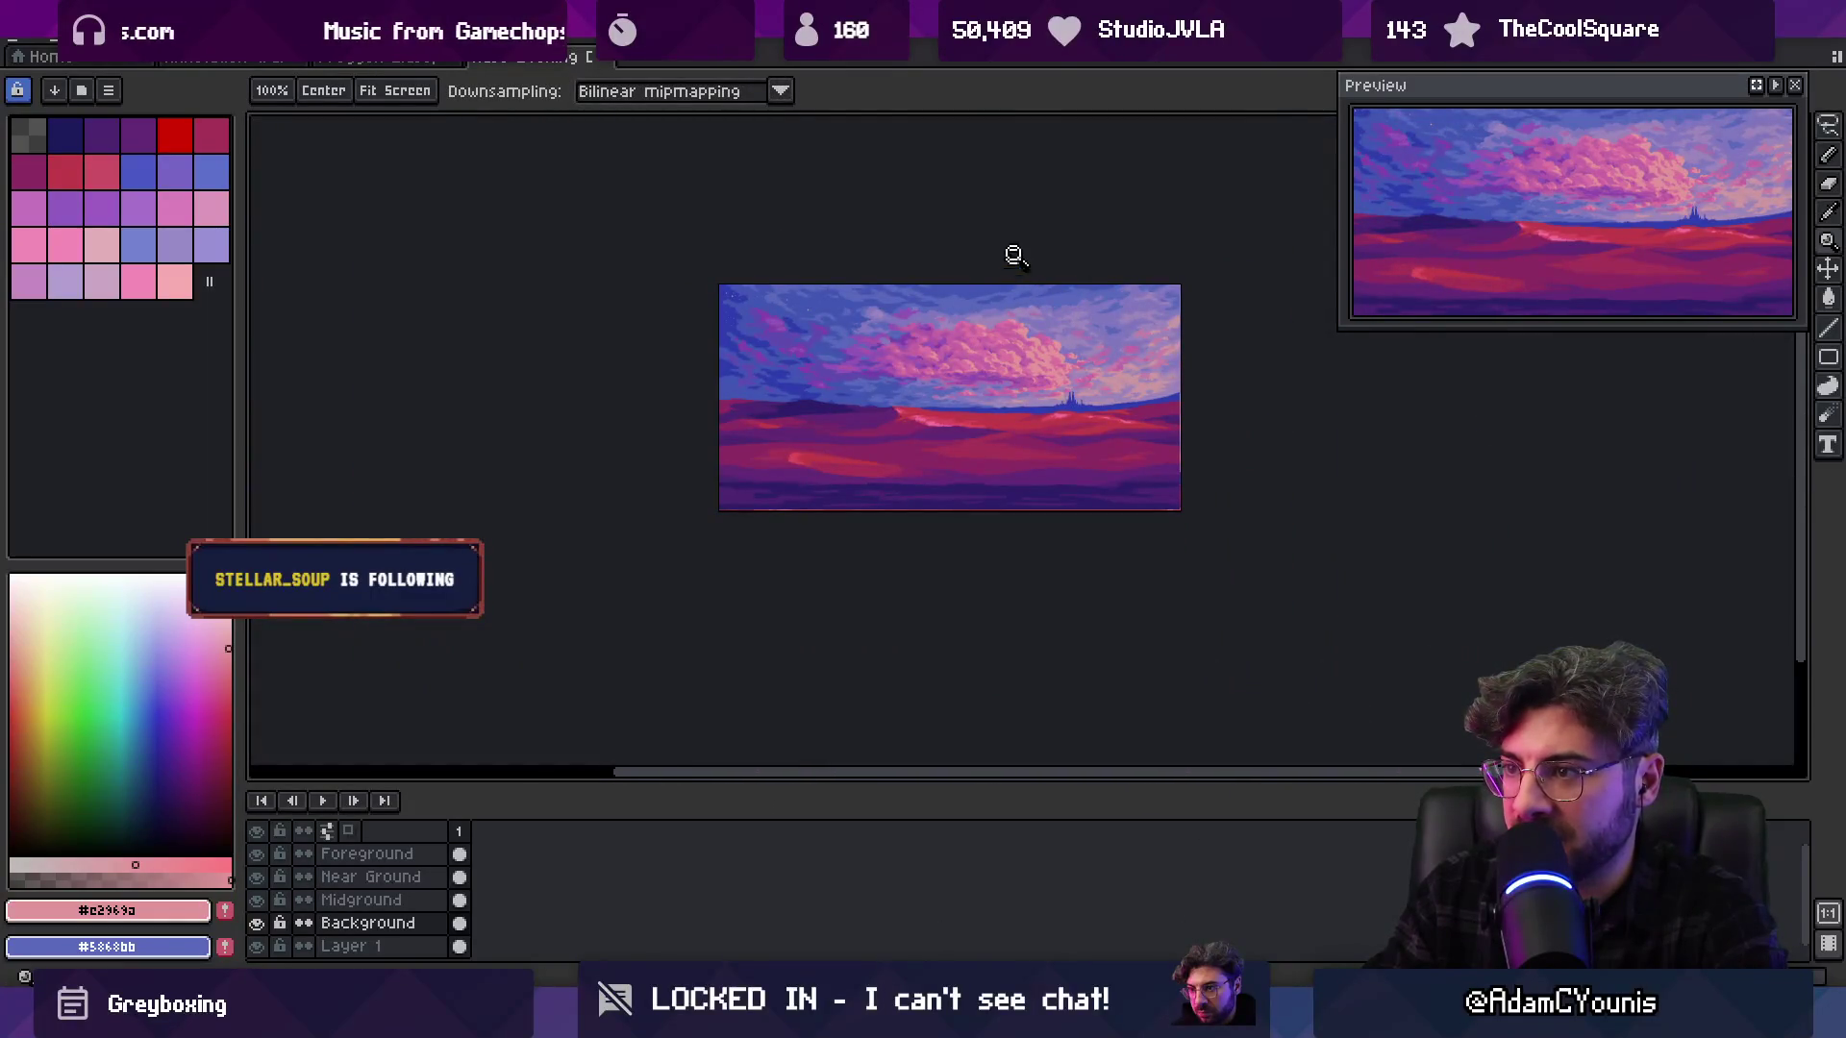
Shrink the pencil to 4px and repaint the cloud with magenta-purple, mid pink and deeper purple-pink
{"action": "scroll", "coordinate": [1042, 336], "scroll_direction": "up", "scroll_amount": 1}
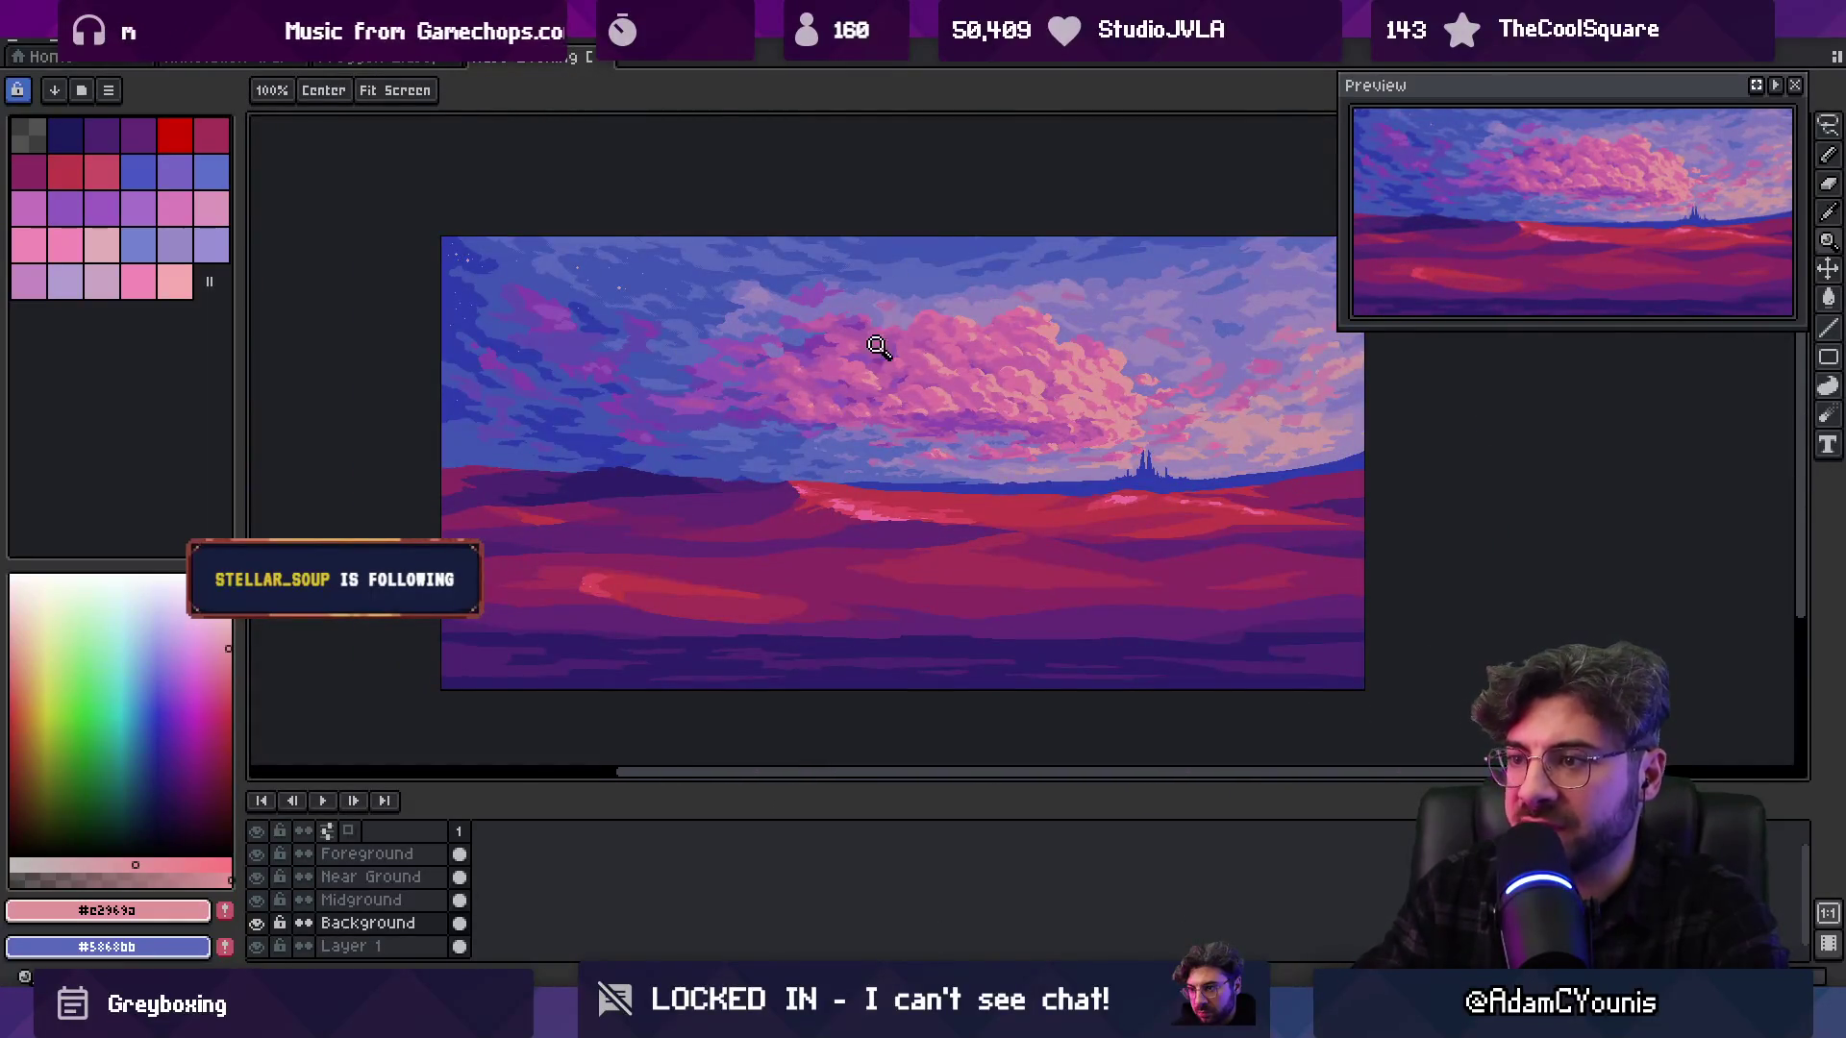
{"action": "scroll", "coordinate": [879, 341], "scroll_direction": "up", "scroll_amount": 3}
{"action": "left_click", "coordinate": [853, 321], "text": "alt"}
{"action": "key", "text": "b"}
{"action": "key", "text": "minus"}
{"action": "key", "text": "minus"}
{"action": "key", "text": "minus"}
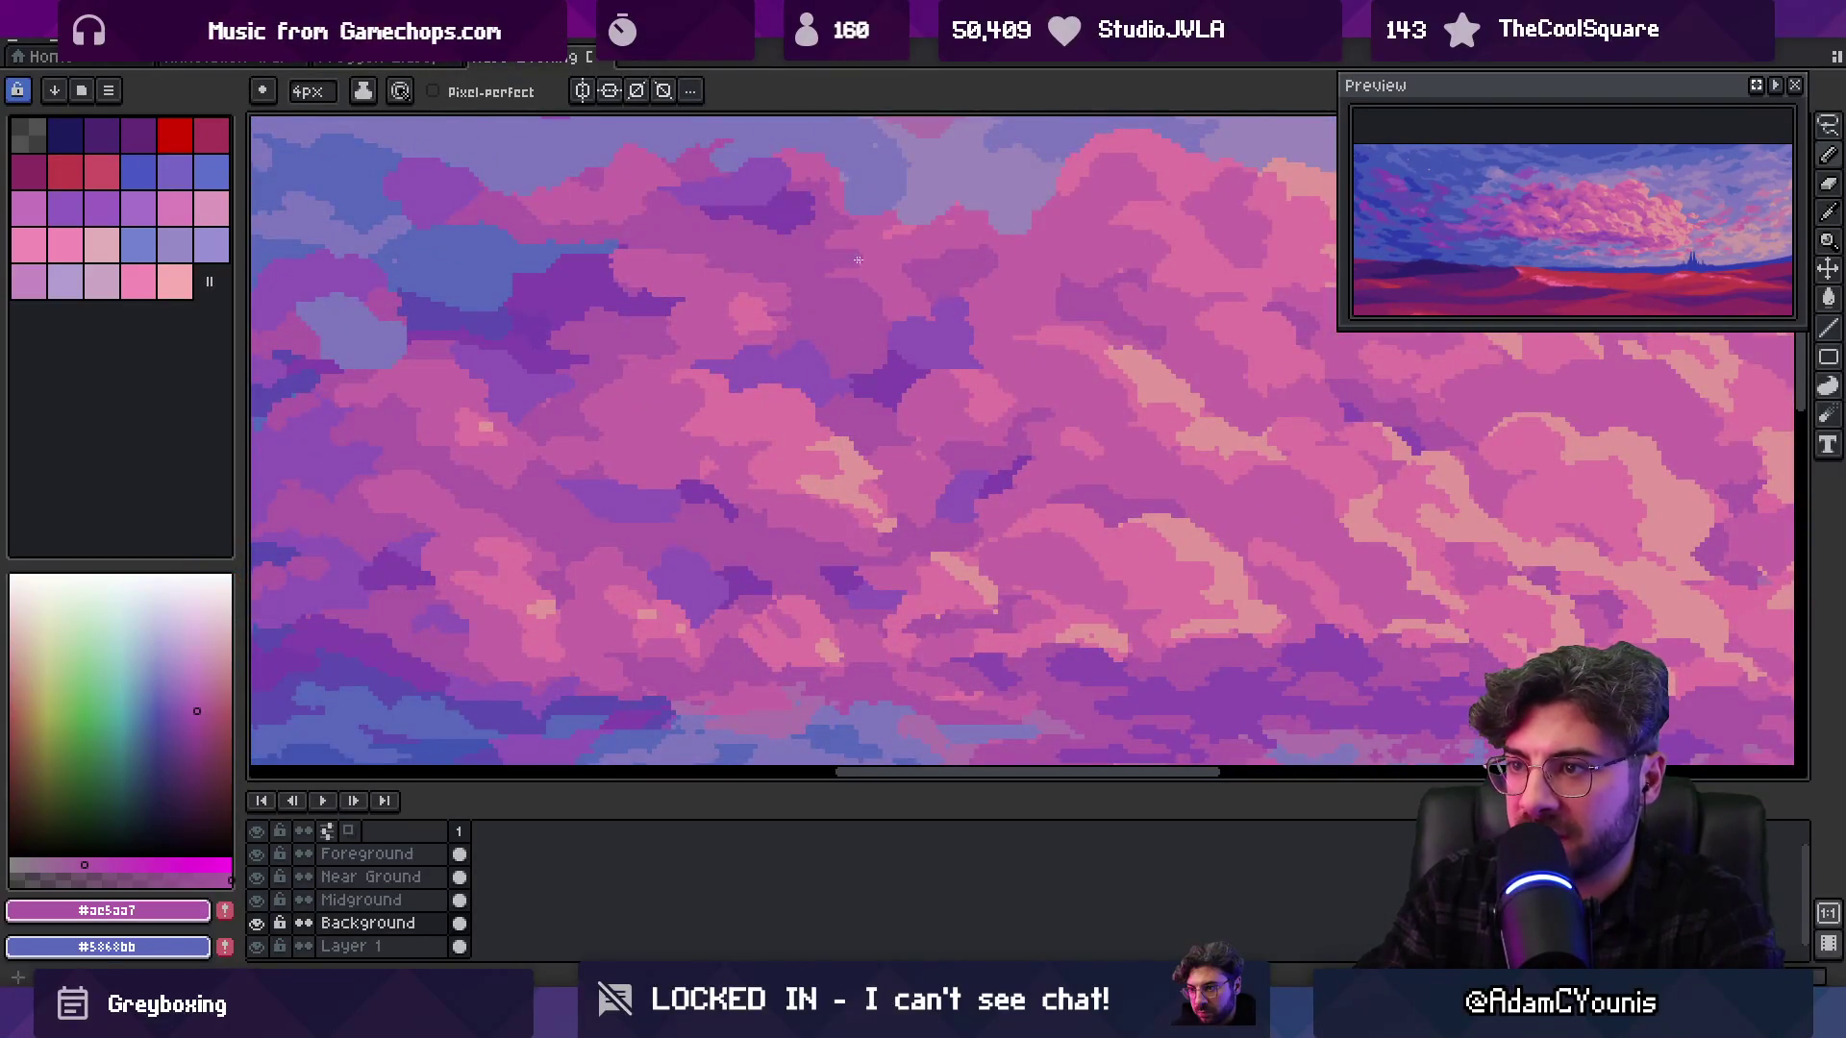
{"action": "left_click", "coordinate": [832, 287], "text": "alt"}
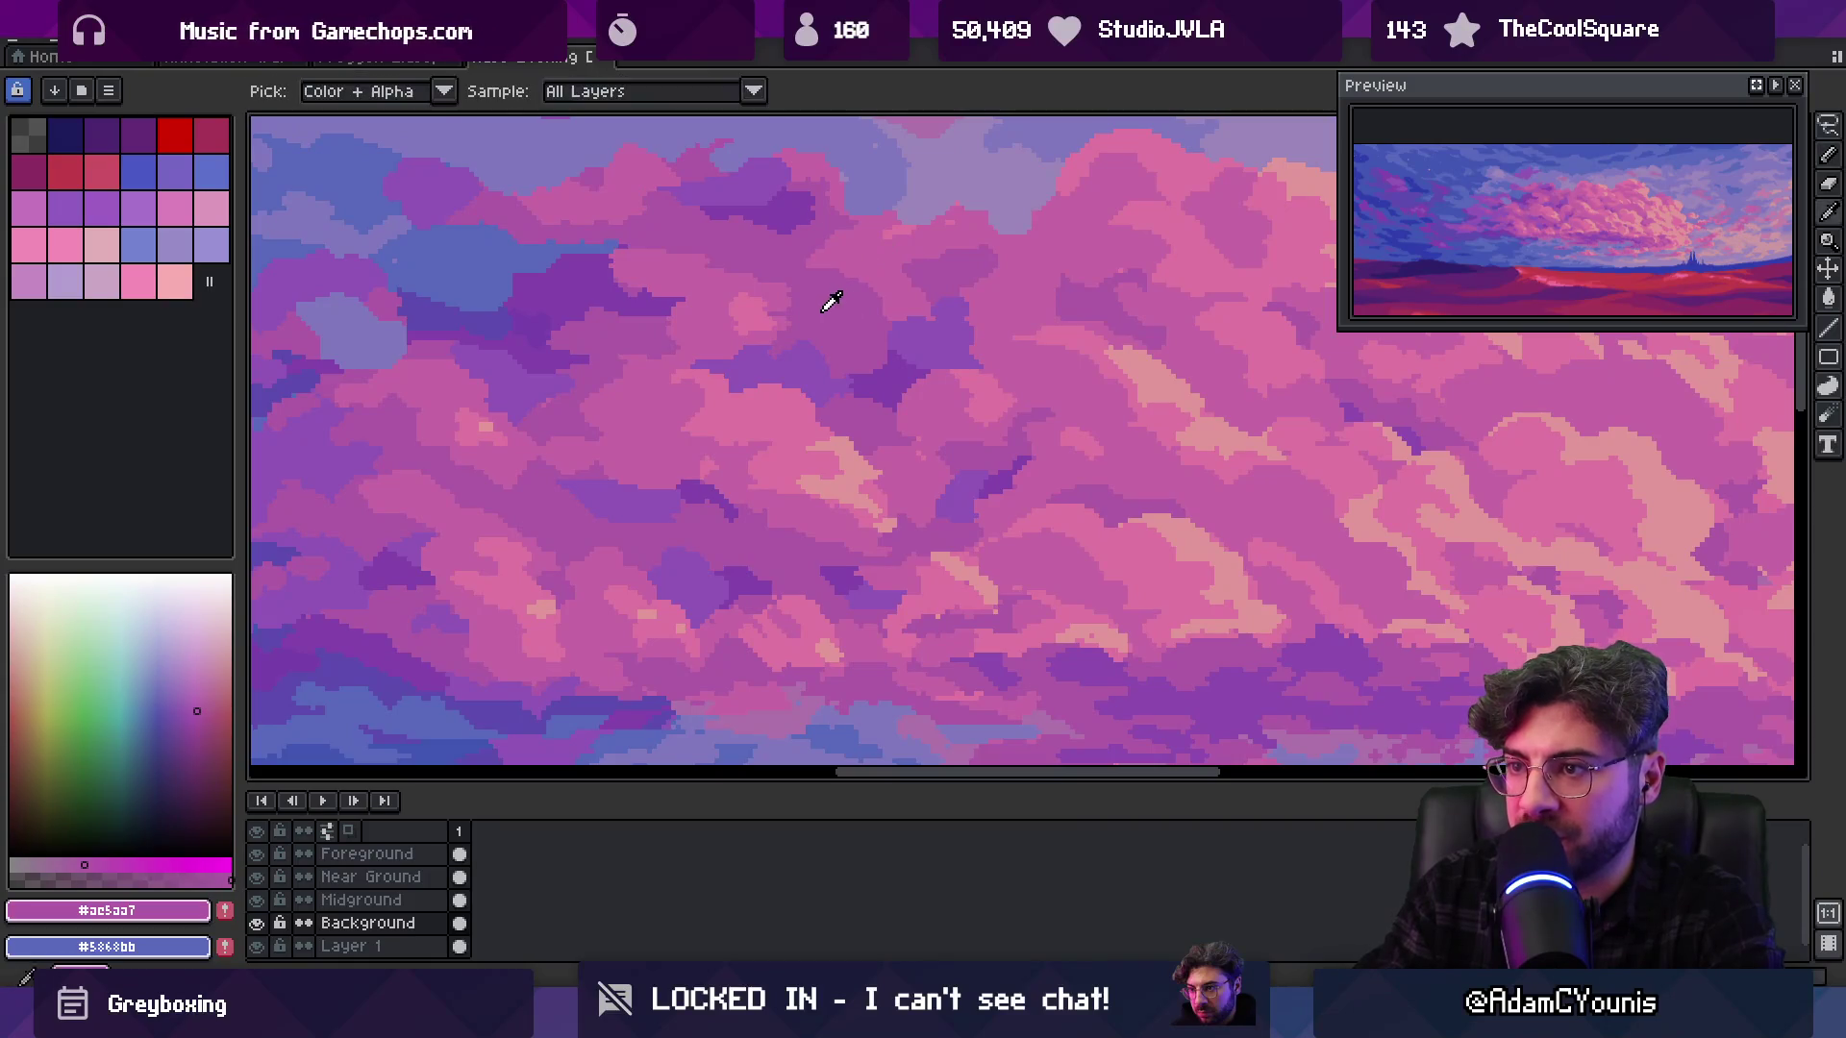
{"action": "left_click", "coordinate": [769, 312], "text": "alt"}
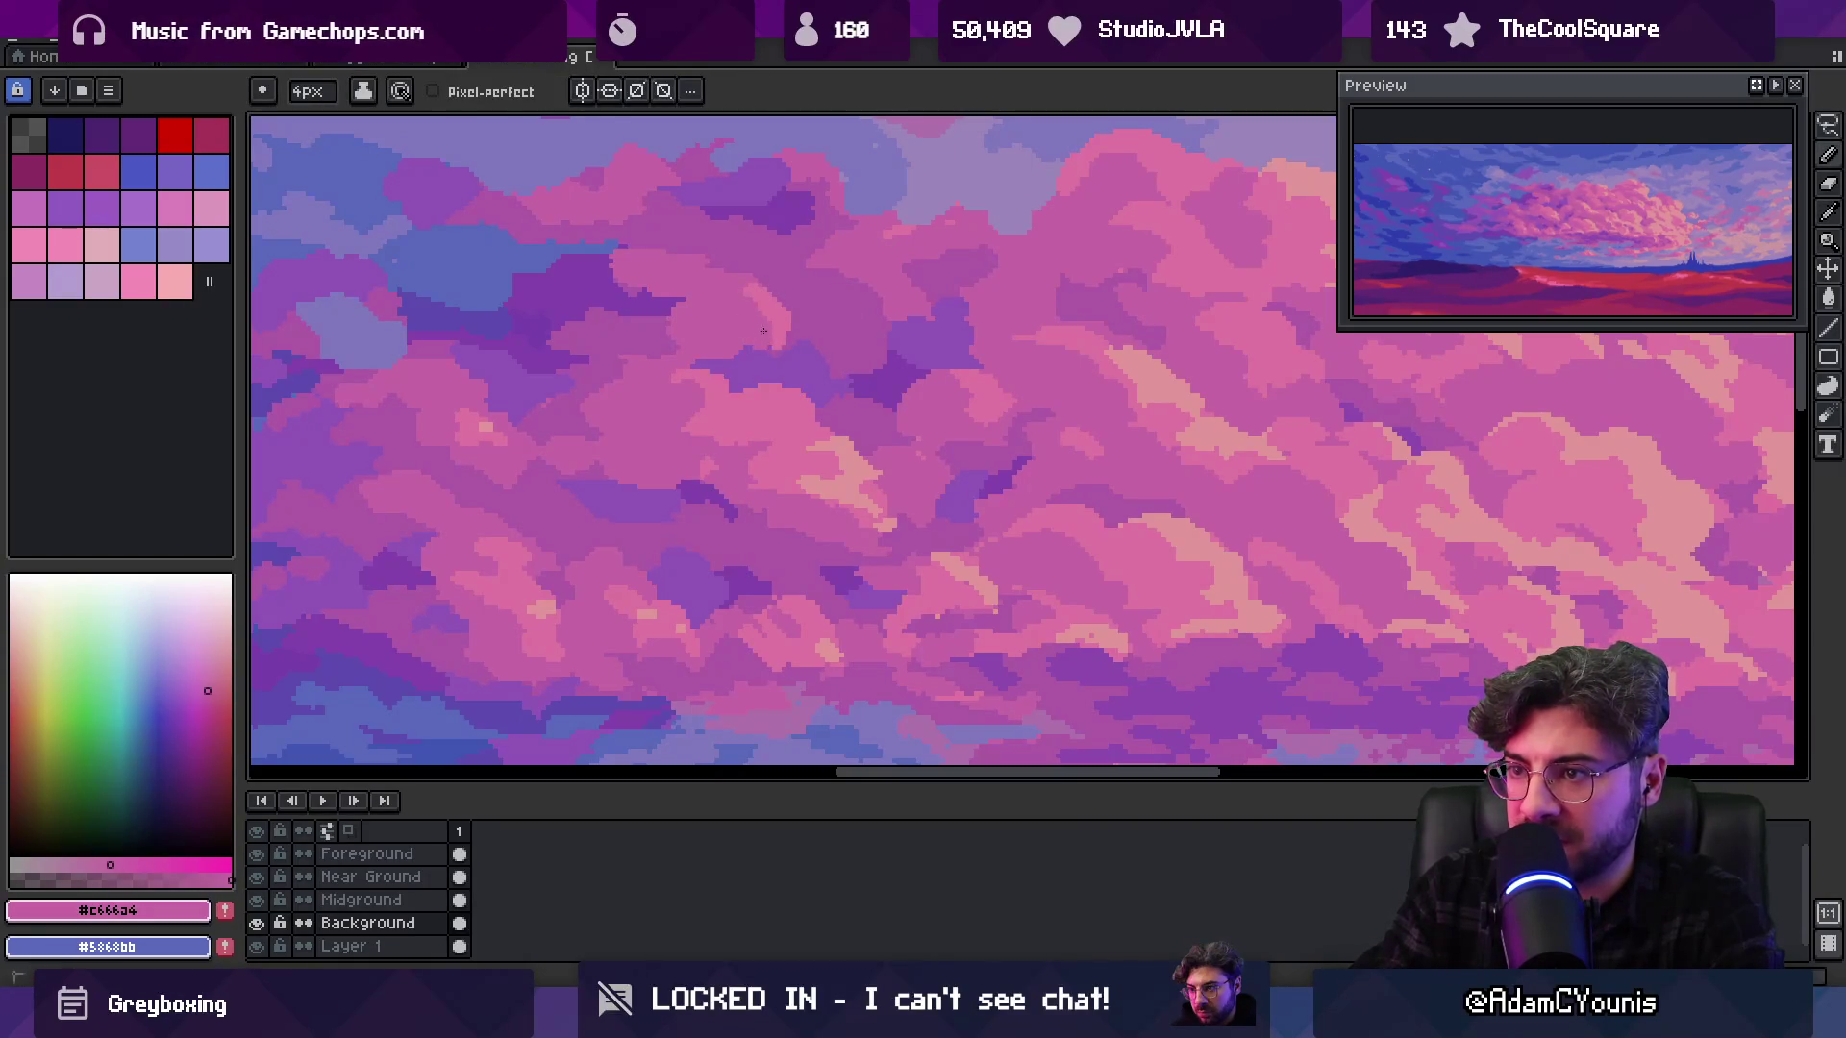
{"action": "left_click", "coordinate": [693, 345], "text": "alt"}
{"action": "scroll", "coordinate": [698, 345], "scroll_direction": "down", "scroll_amount": 3}
Check the whole painting, then shade the cloud with purple #9155b7 and pink #ac5aa7
{"action": "key", "text": "z"}
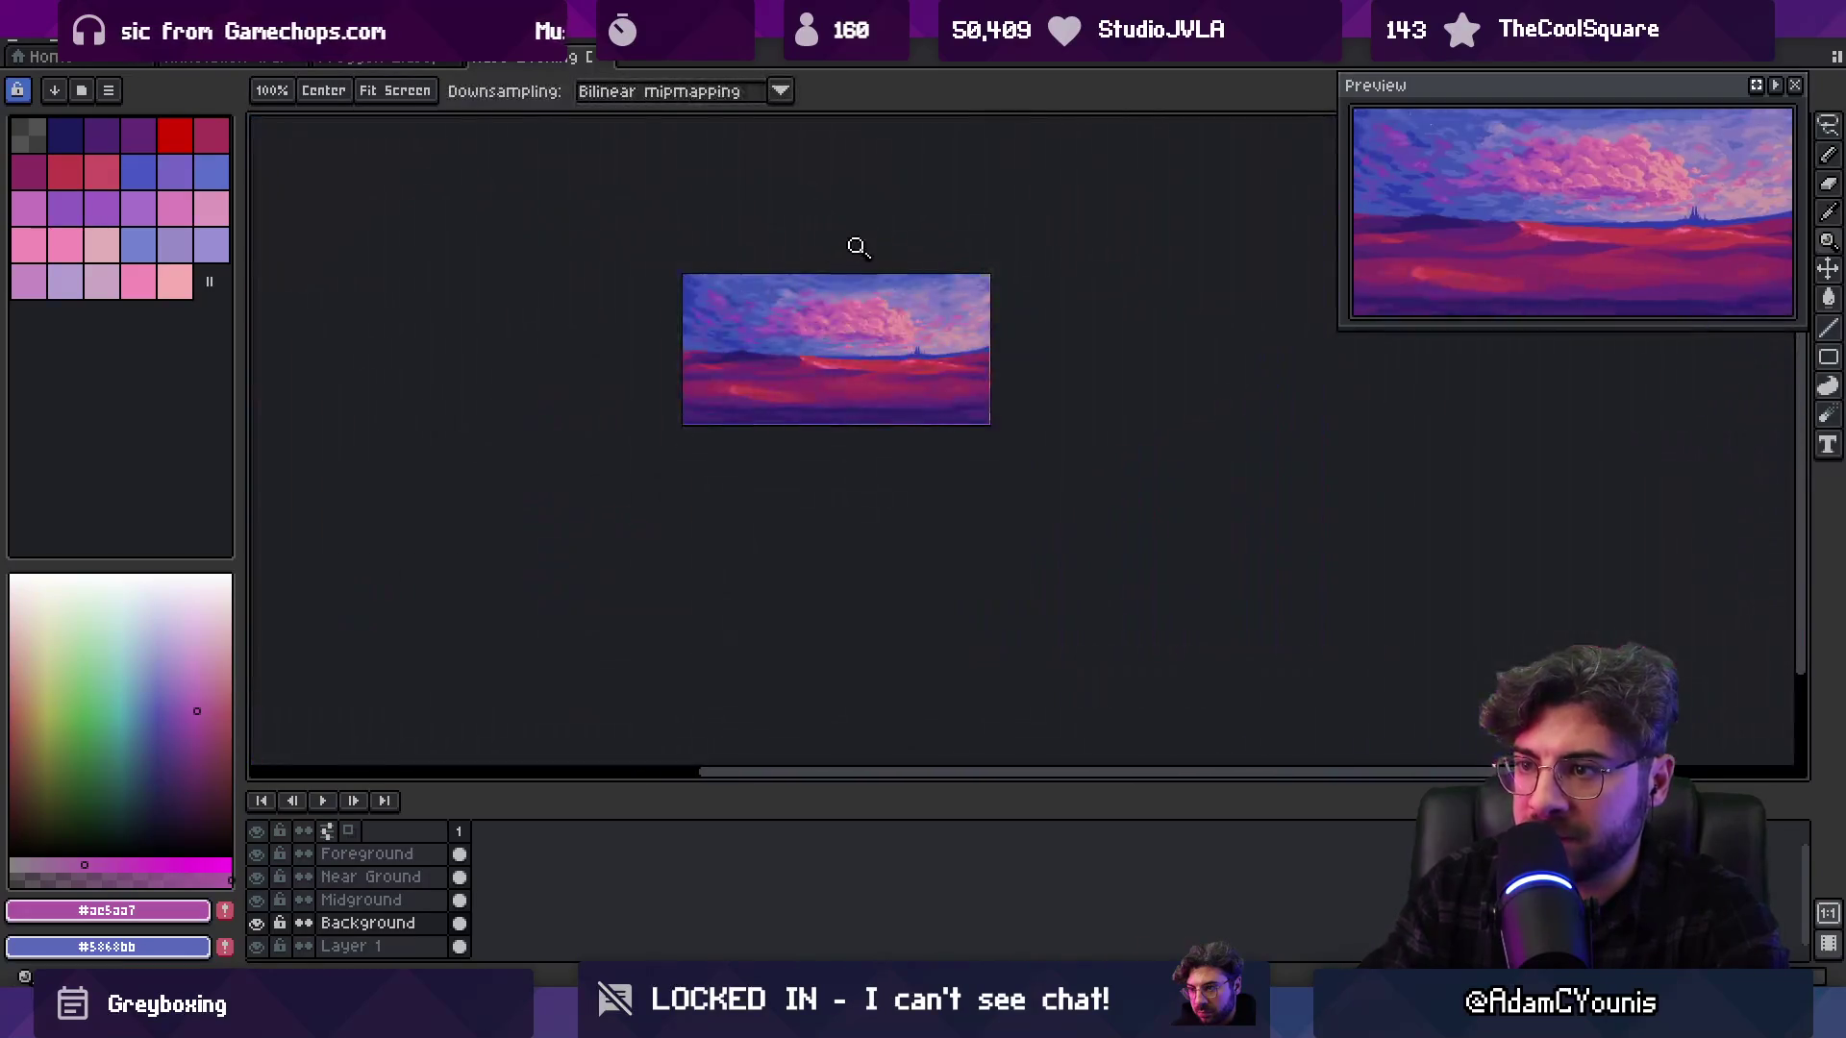
{"action": "scroll", "coordinate": [857, 301], "scroll_direction": "up", "scroll_amount": 4}
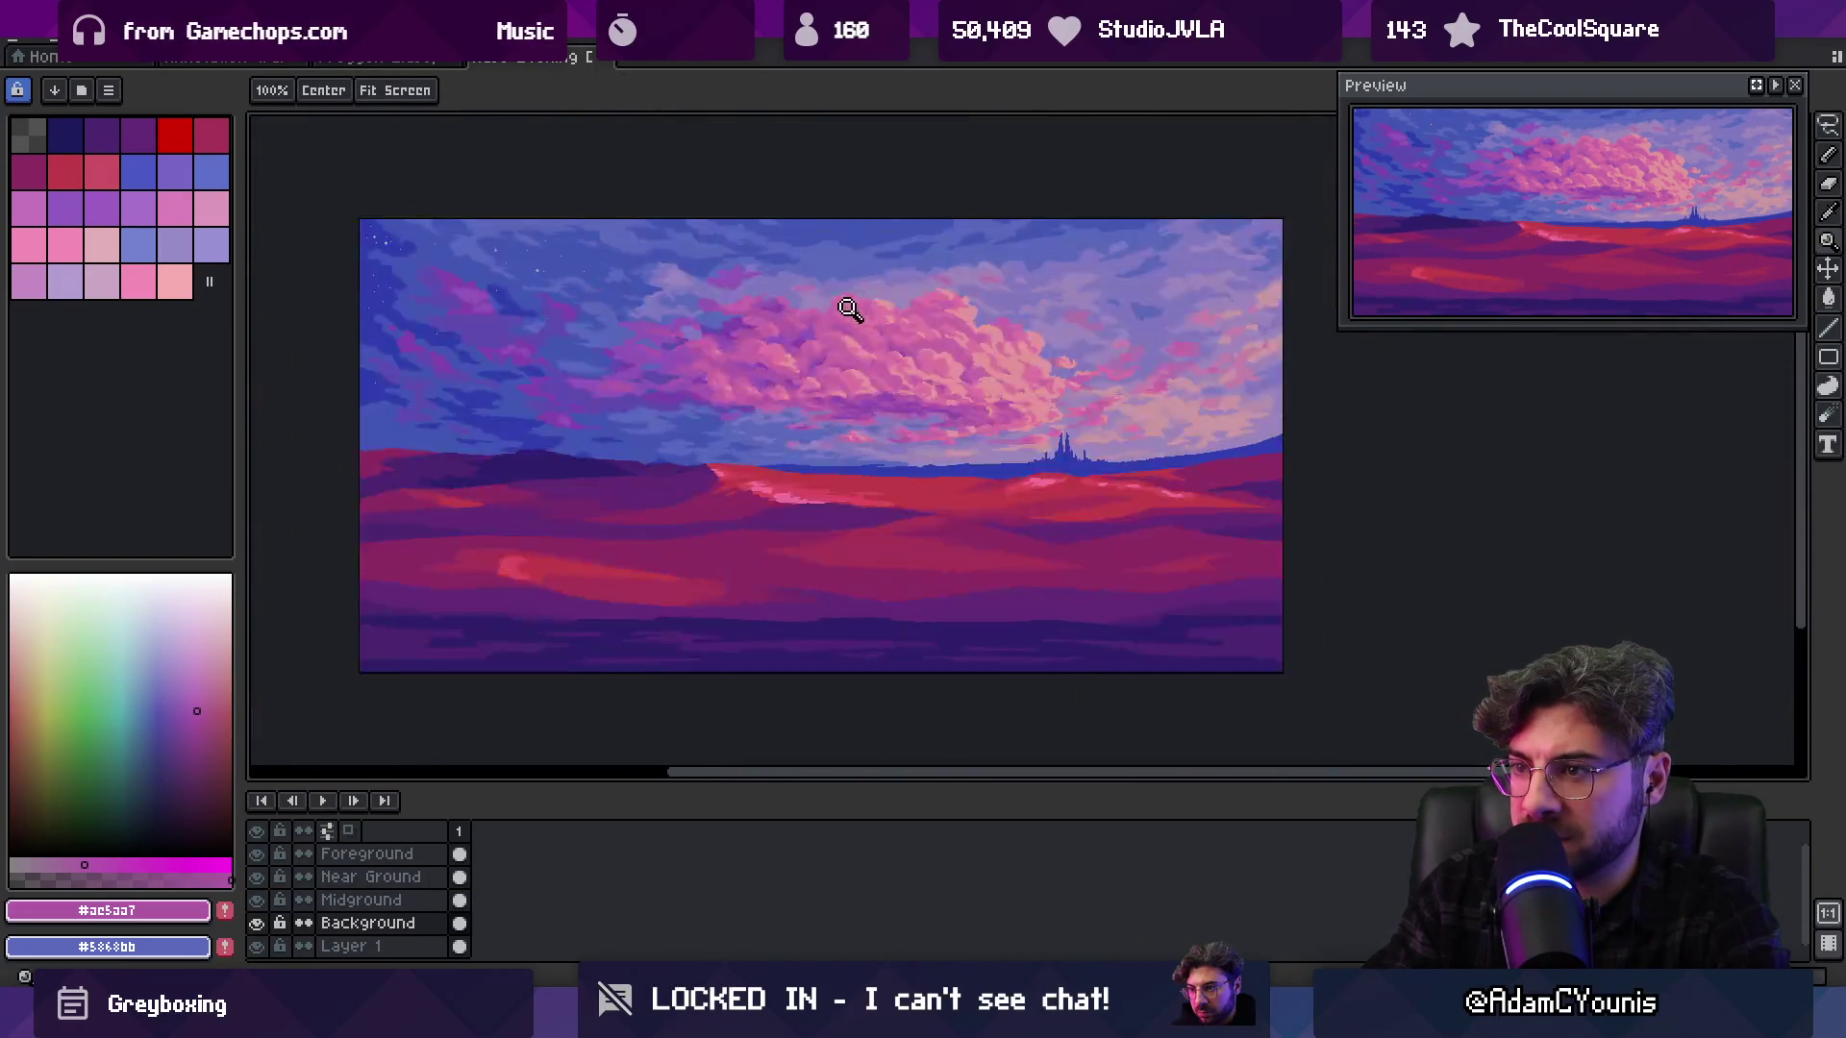
{"action": "key", "text": "z"}
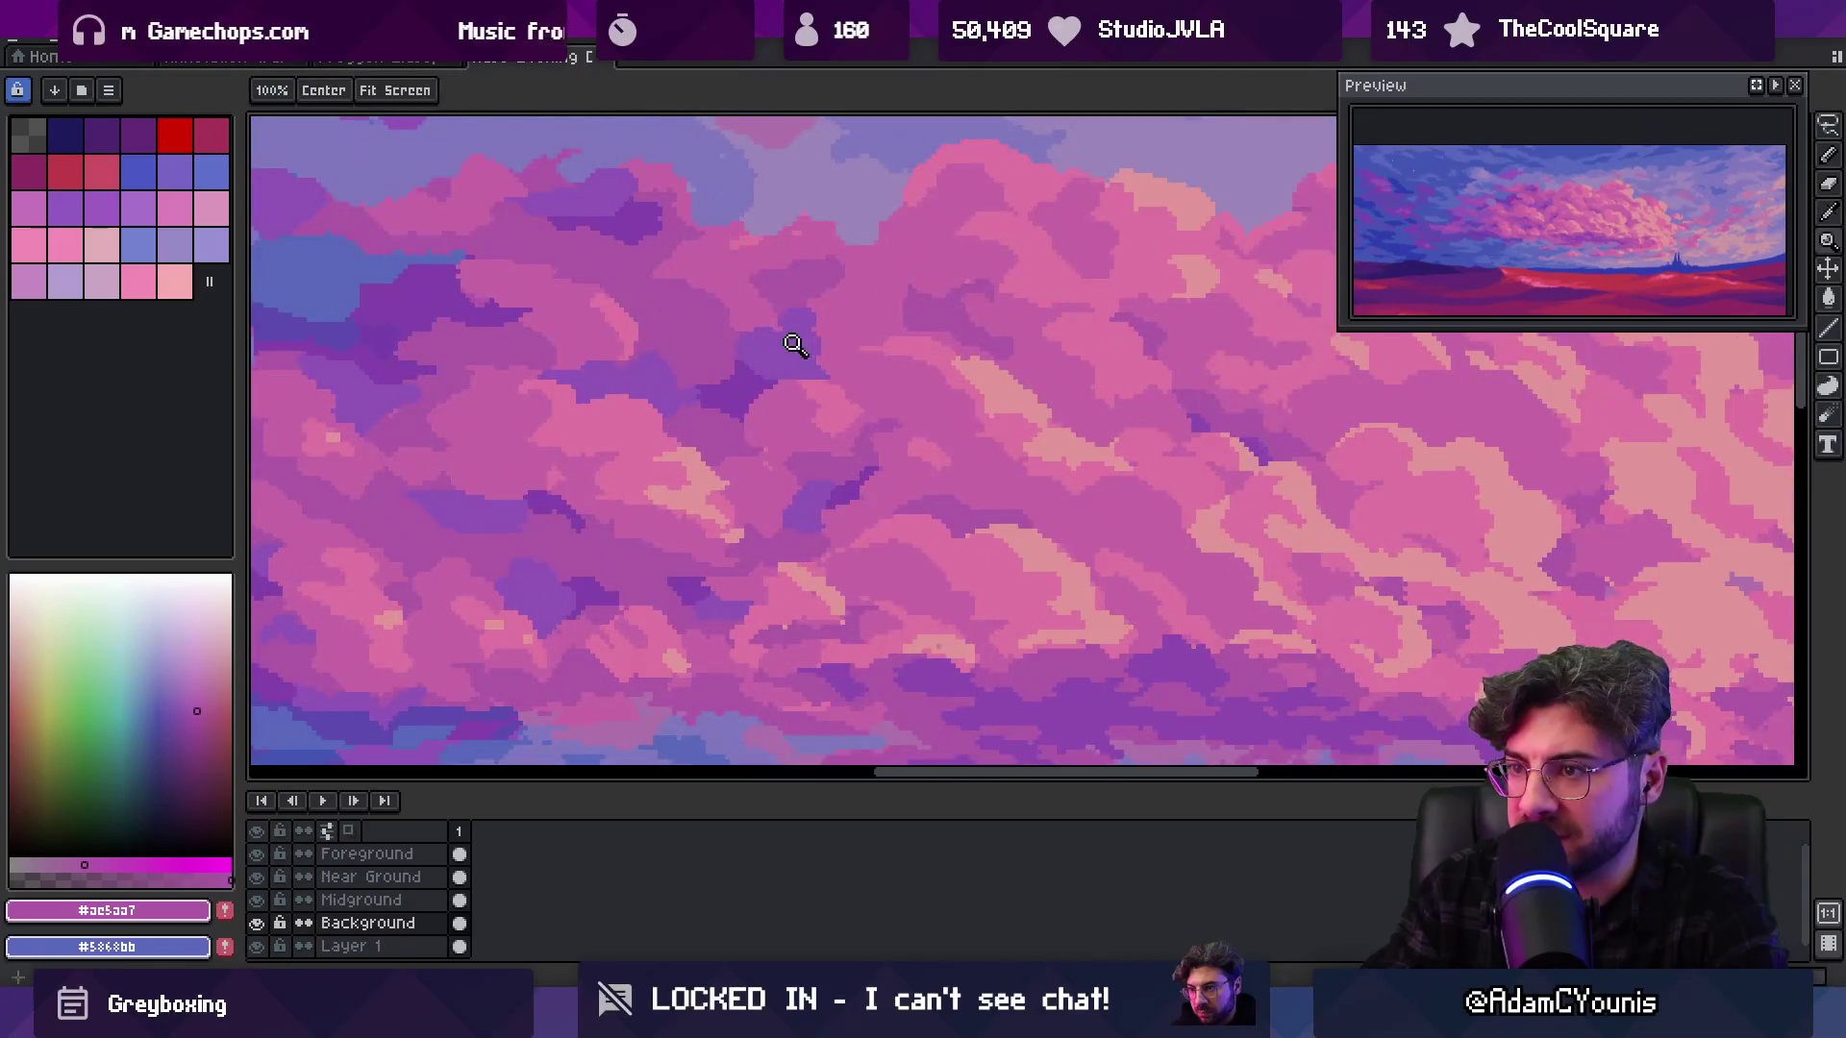
{"action": "scroll", "coordinate": [822, 293], "scroll_direction": "down", "scroll_amount": 3}
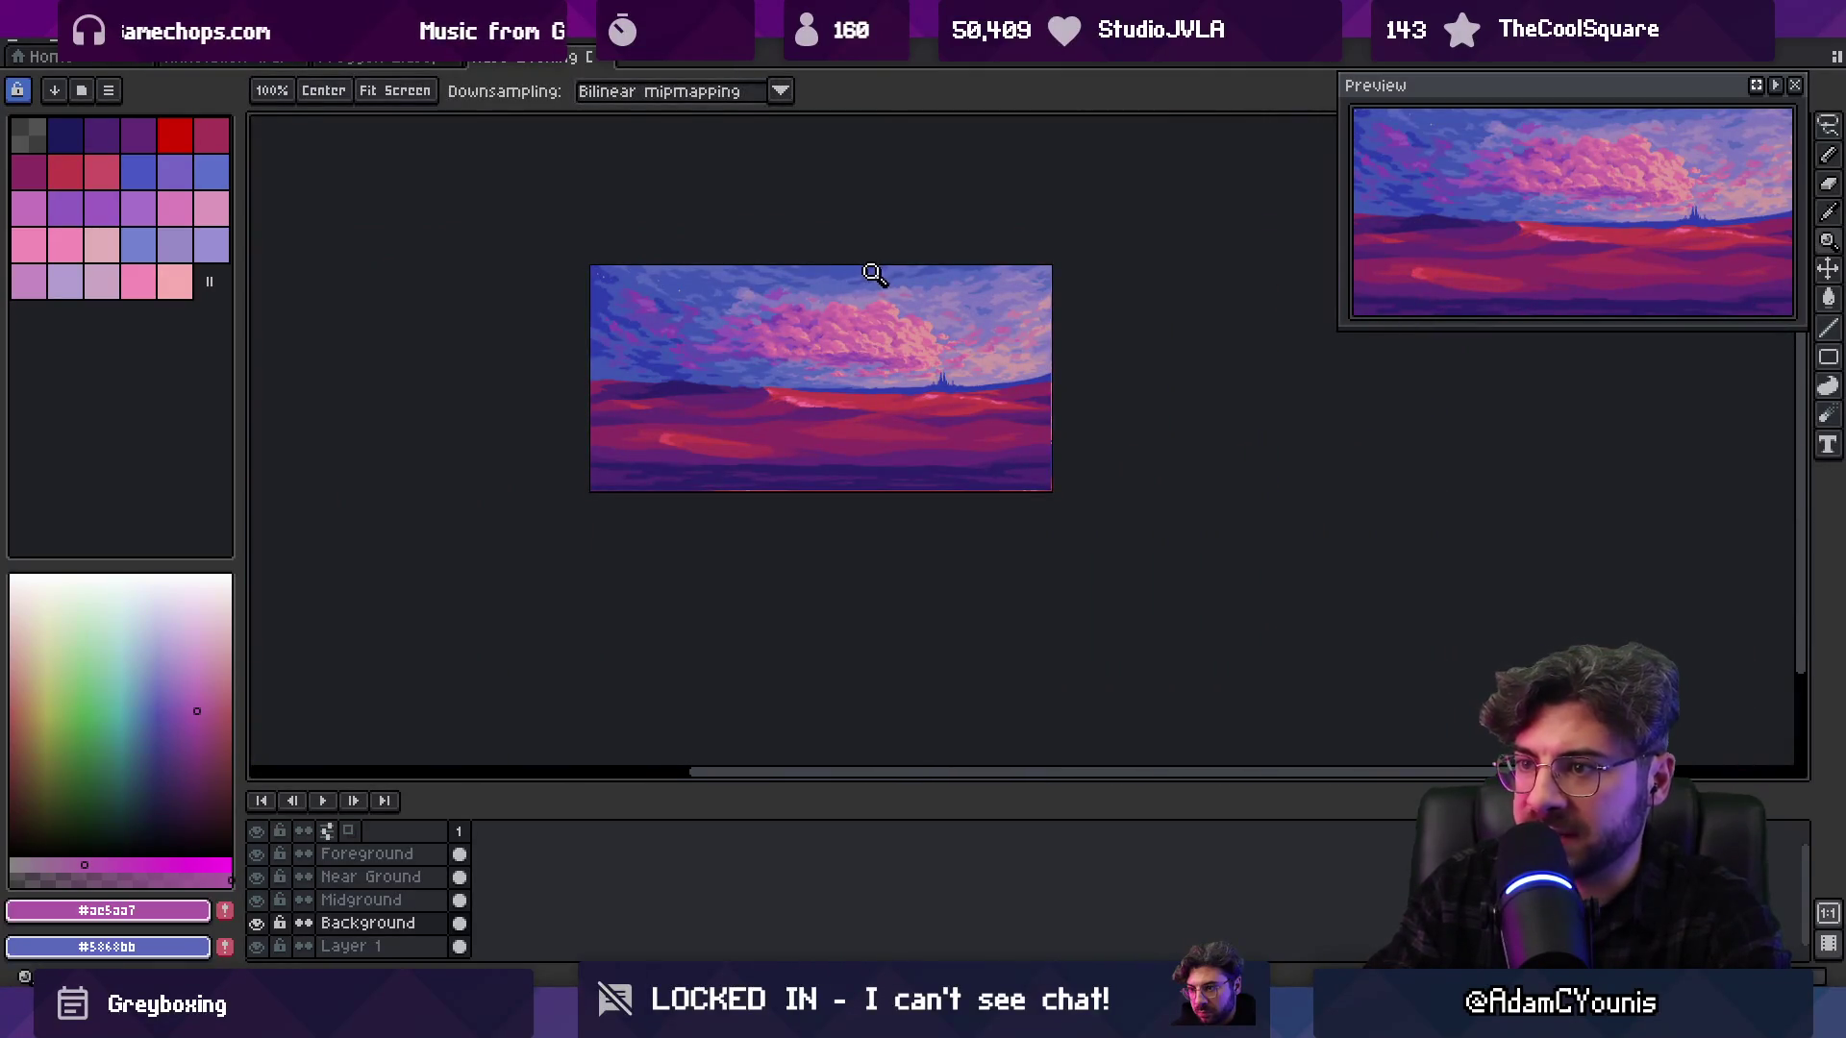
{"action": "scroll", "coordinate": [857, 296], "scroll_direction": "up", "scroll_amount": 3}
{"action": "key", "text": "b"}
{"action": "left_click", "coordinate": [906, 303], "text": "alt"}
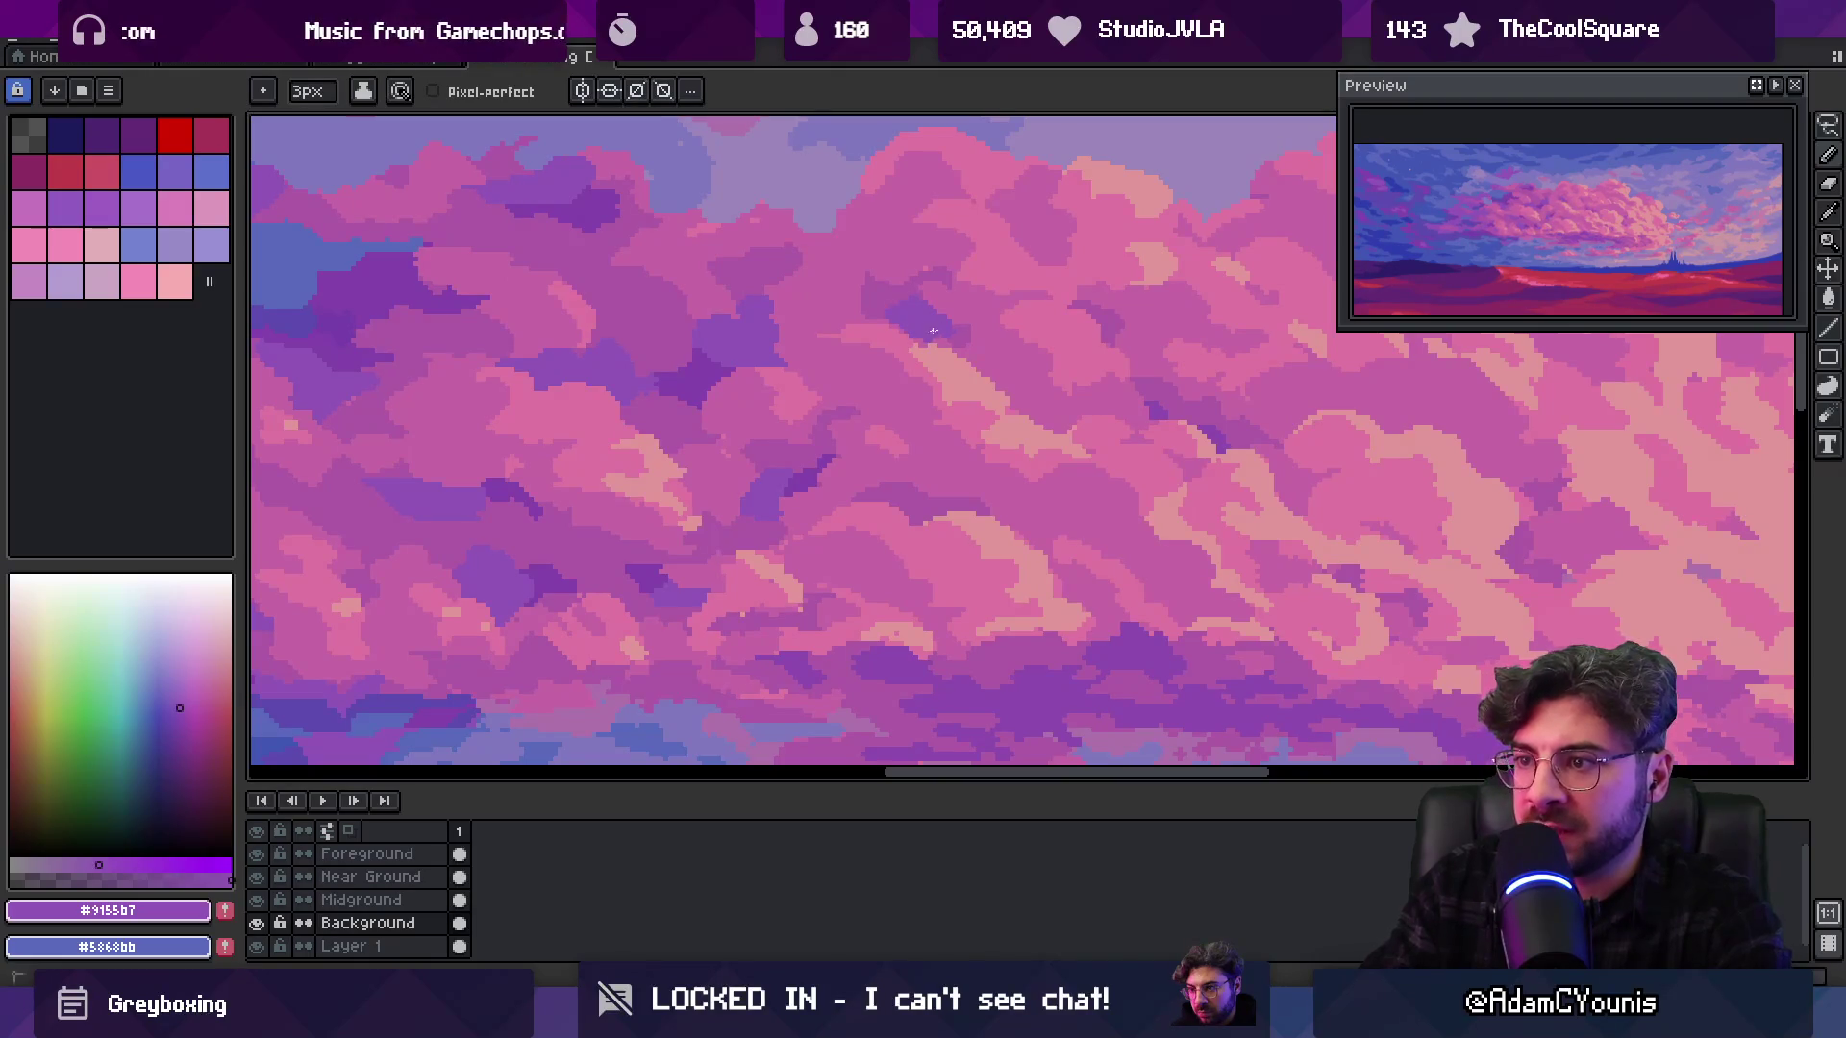
{"action": "scroll", "coordinate": [939, 313], "scroll_direction": "down", "scroll_amount": 3}
{"action": "scroll", "coordinate": [955, 276], "scroll_direction": "up", "scroll_amount": 3}
{"action": "left_click", "coordinate": [882, 338]}
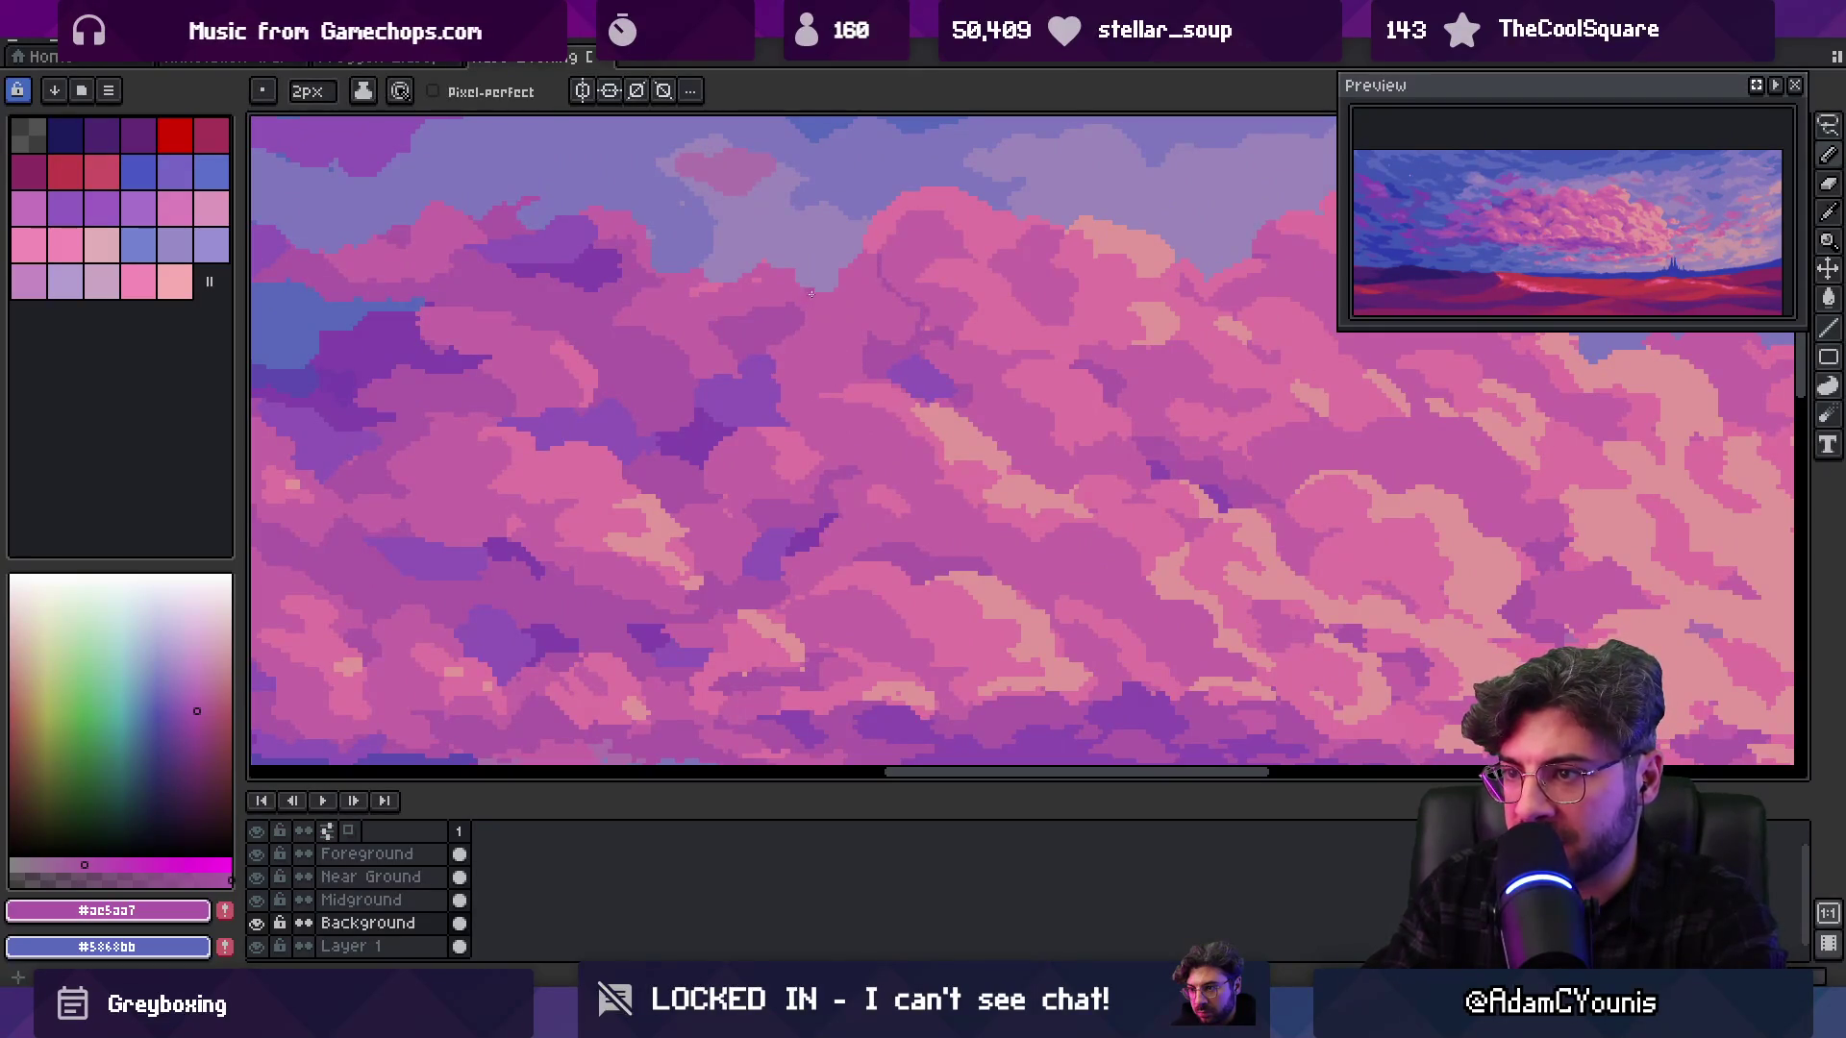
Touch up the cloud with pinks #c666a4 and #dc74a0 picked from the canvas
{"action": "key", "text": "z"}
{"action": "scroll", "coordinate": [825, 330], "scroll_direction": "down", "scroll_amount": 4}
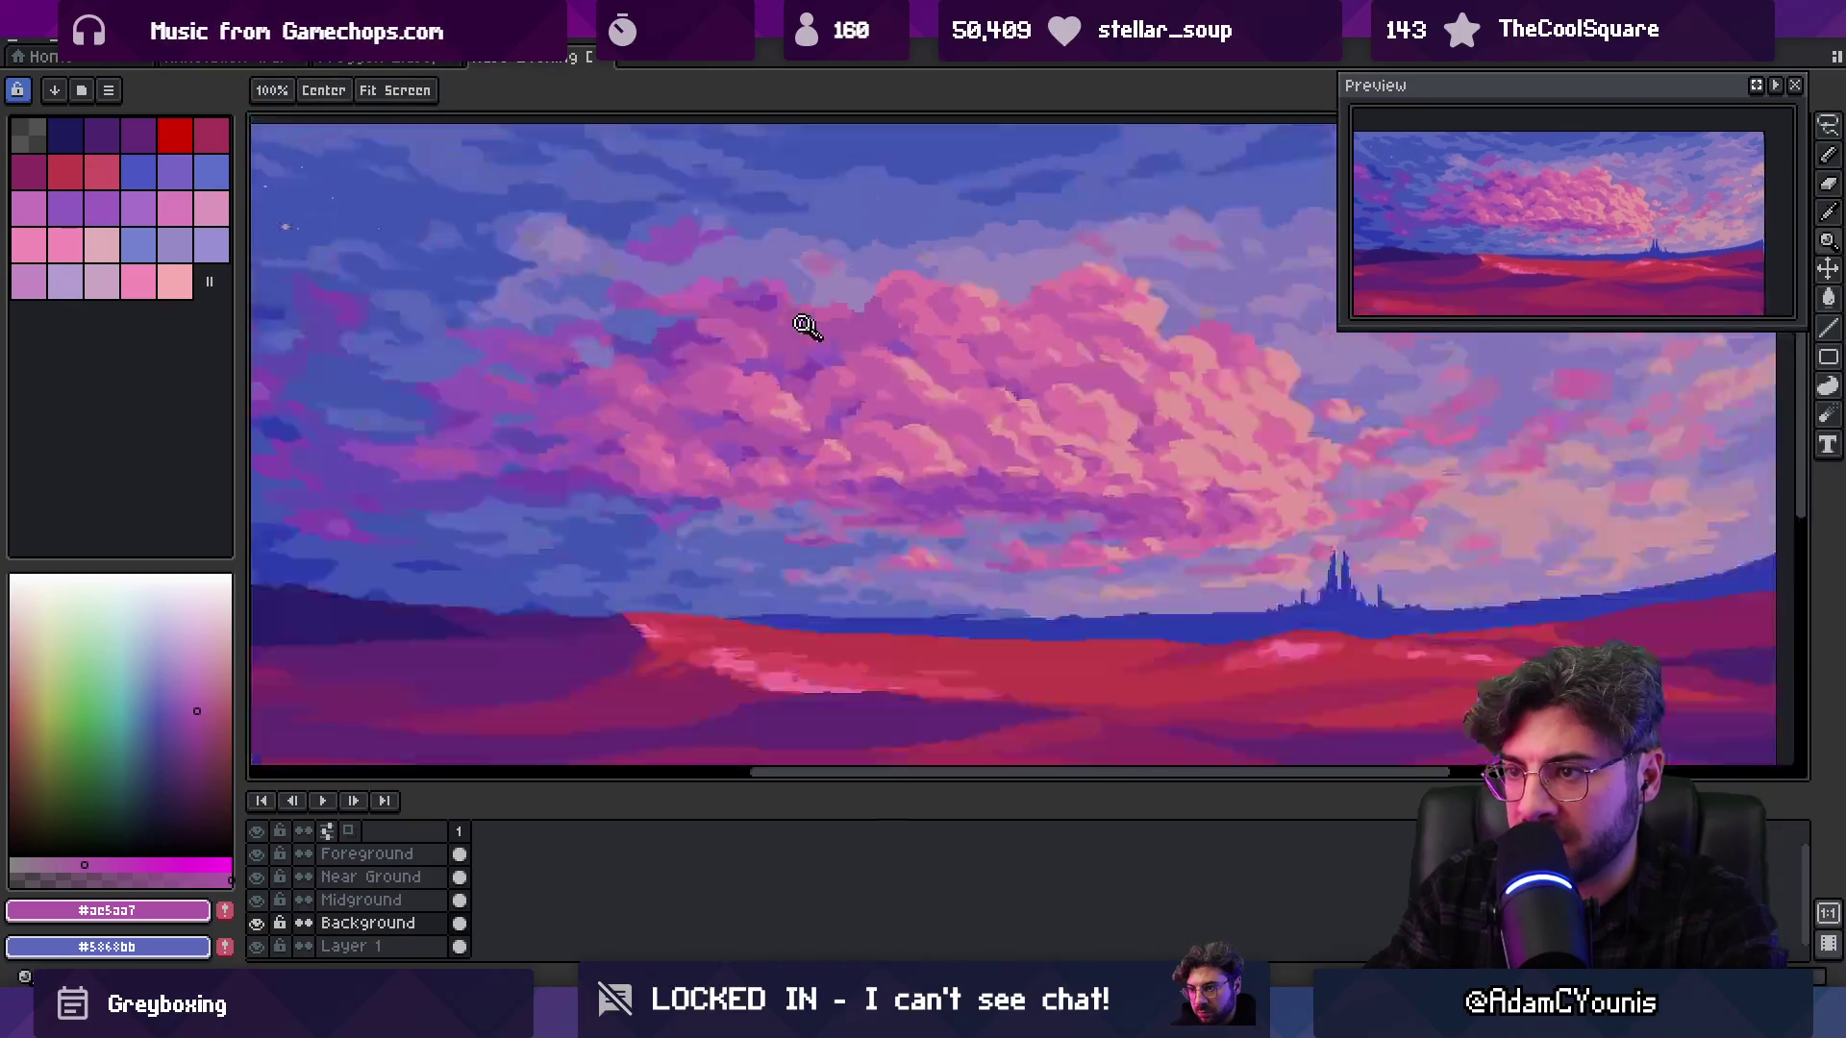
{"action": "scroll", "coordinate": [924, 295], "scroll_direction": "up", "scroll_amount": 4}
{"action": "key", "text": "i"}
{"action": "left_click", "coordinate": [903, 284]}
{"action": "key", "text": "b"}
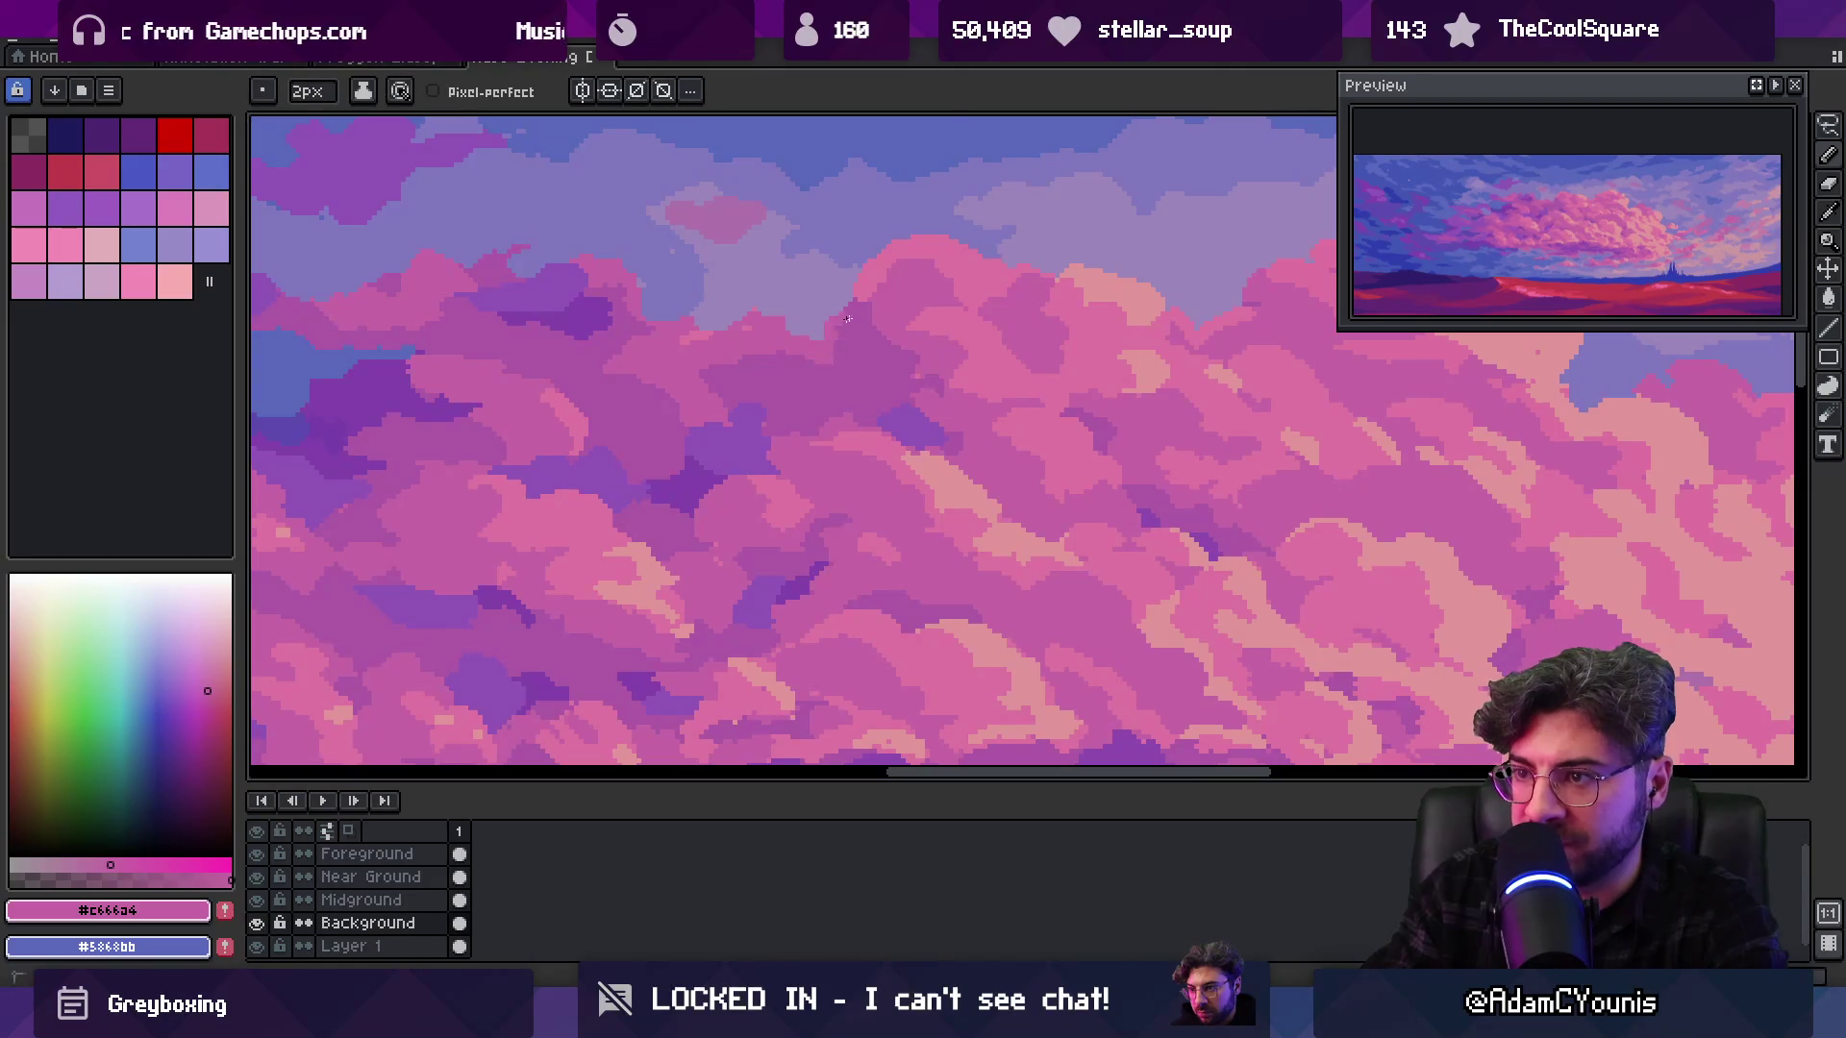
{"action": "key", "text": "i"}
{"action": "left_click", "coordinate": [793, 344]}
{"action": "key", "text": "b"}
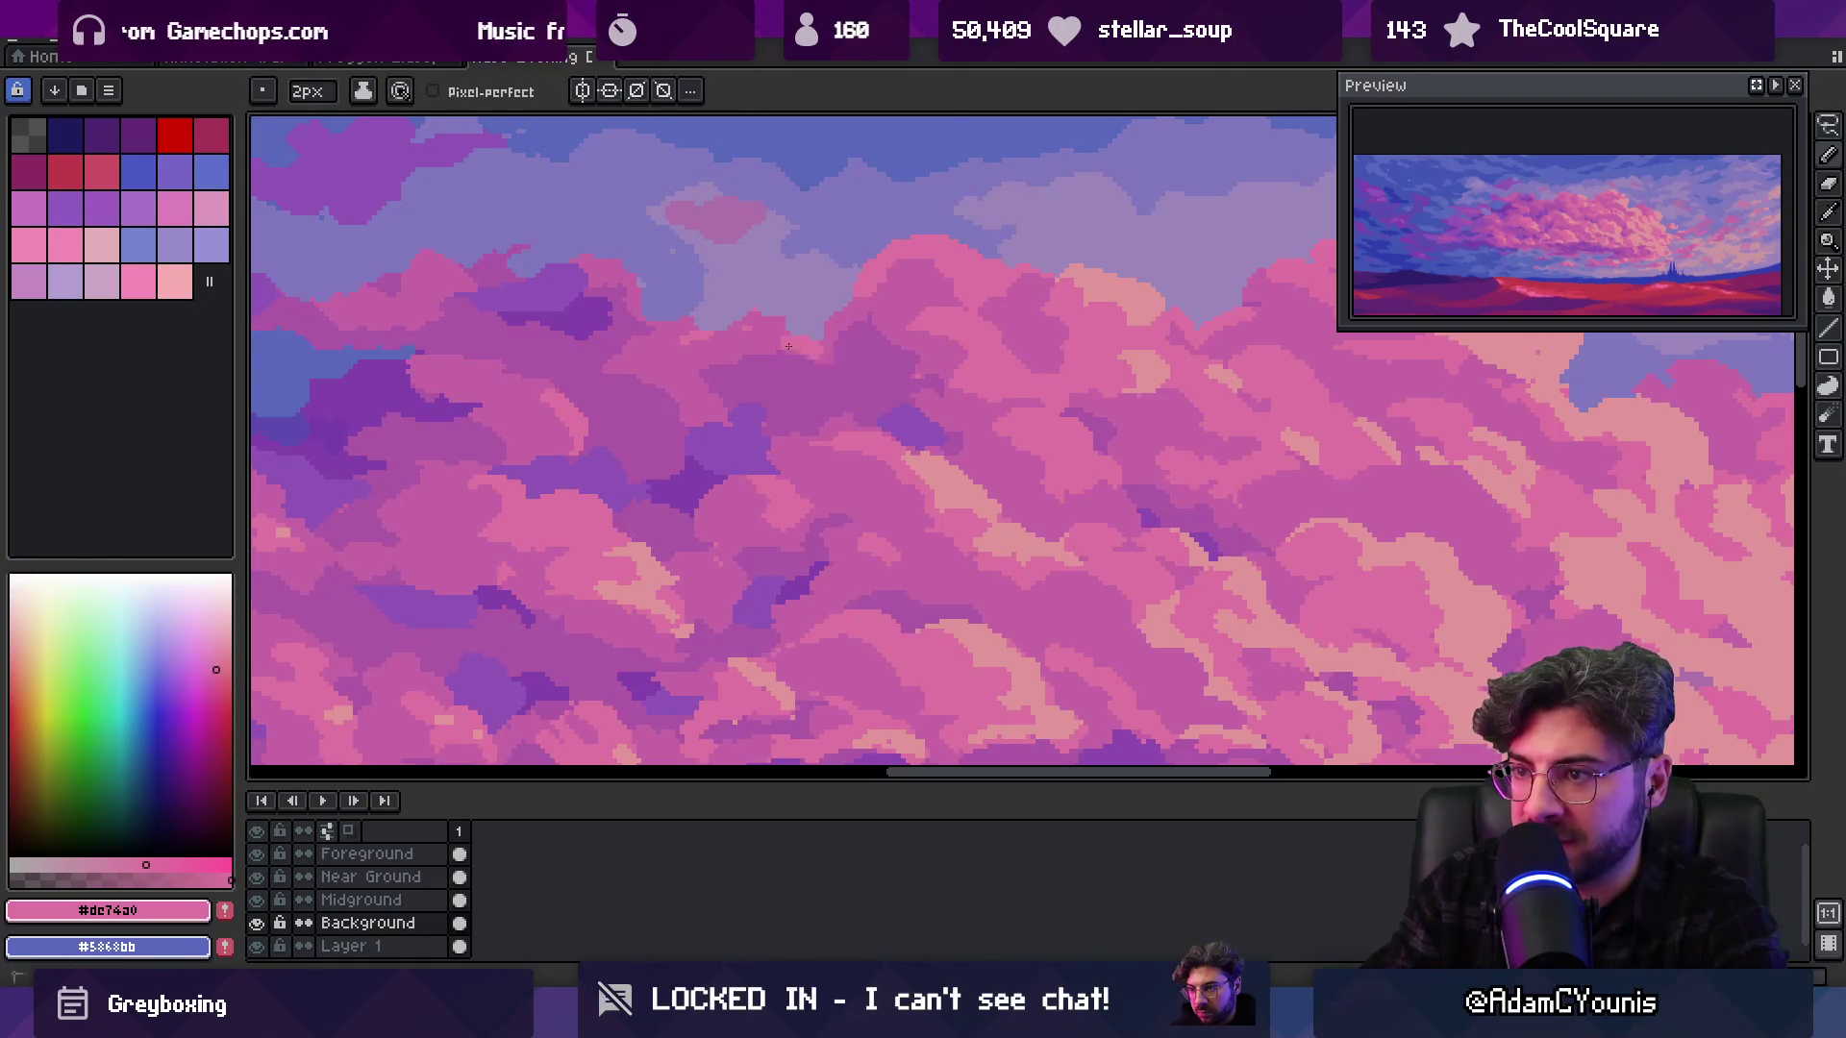
{"action": "key", "text": "i"}
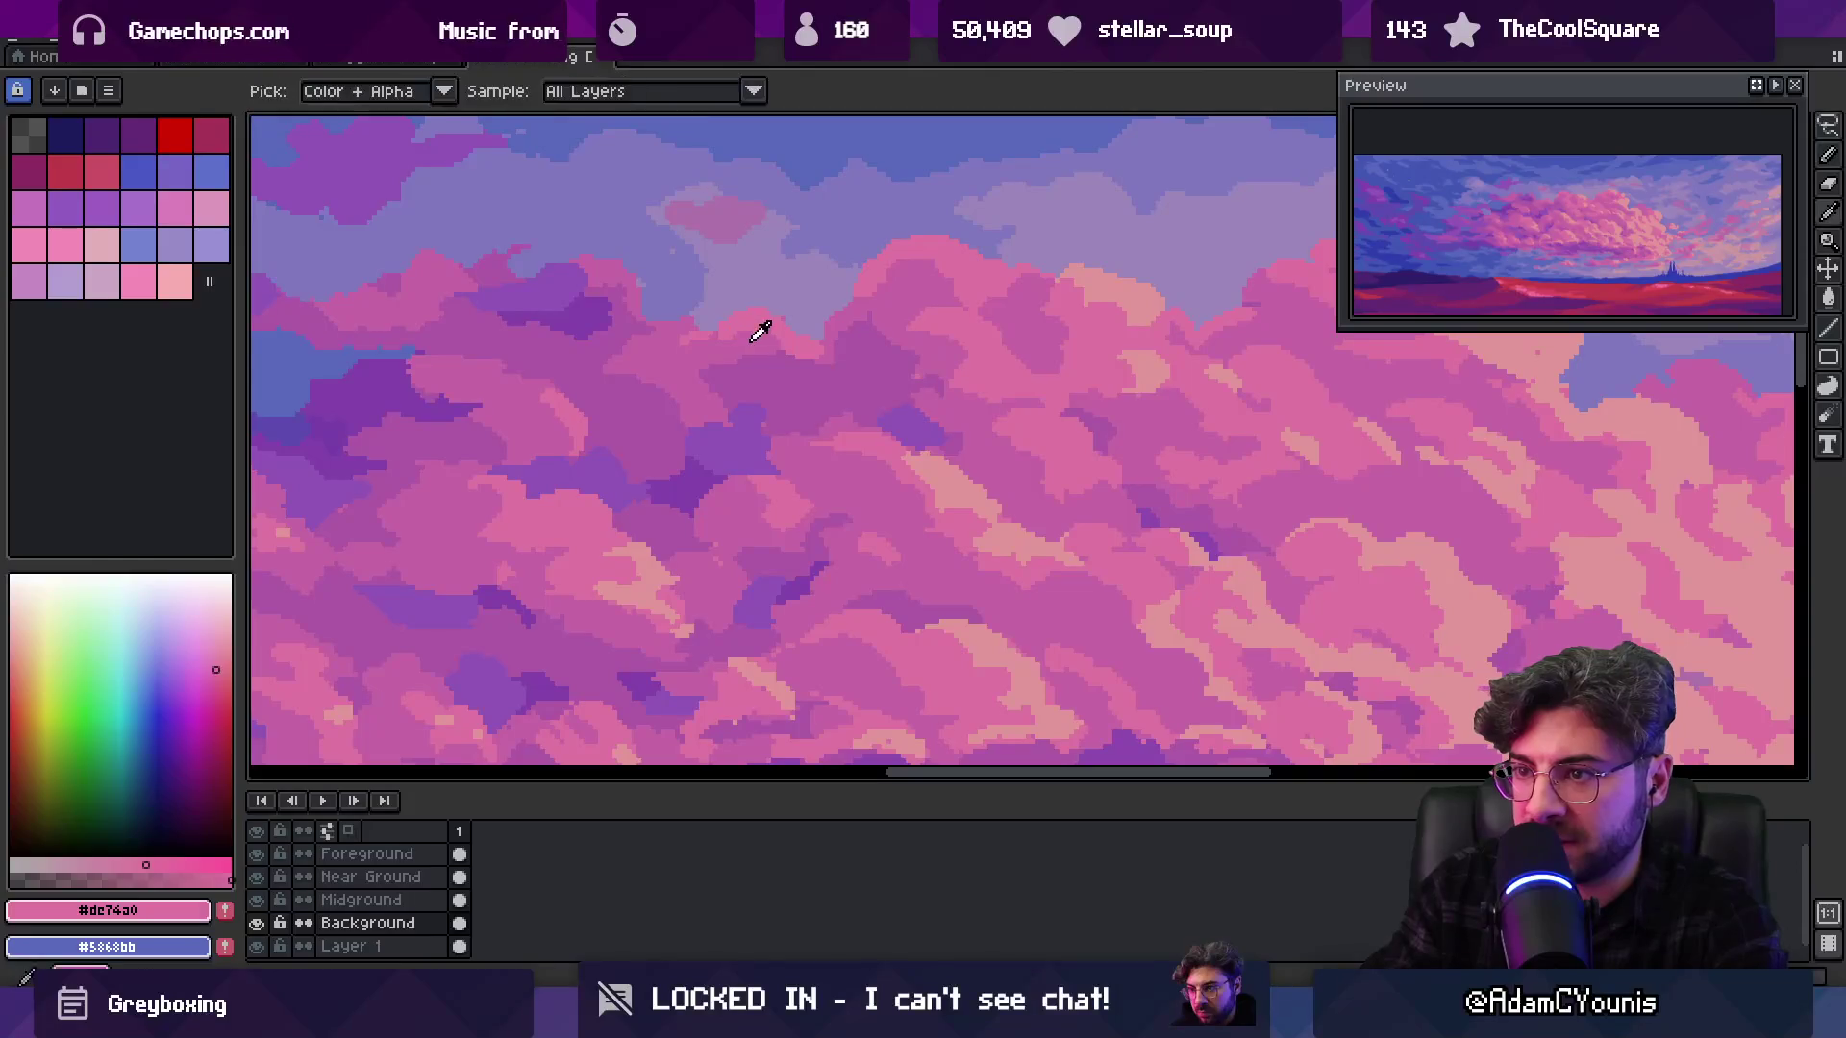
{"action": "left_click", "coordinate": [753, 326]}
{"action": "key", "text": "b"}
Add darker pink #ac5aa7 shading to the cloud after checking the full view
{"action": "key", "text": "z"}
{"action": "scroll", "coordinate": [762, 309], "scroll_direction": "down", "scroll_amount": 4}
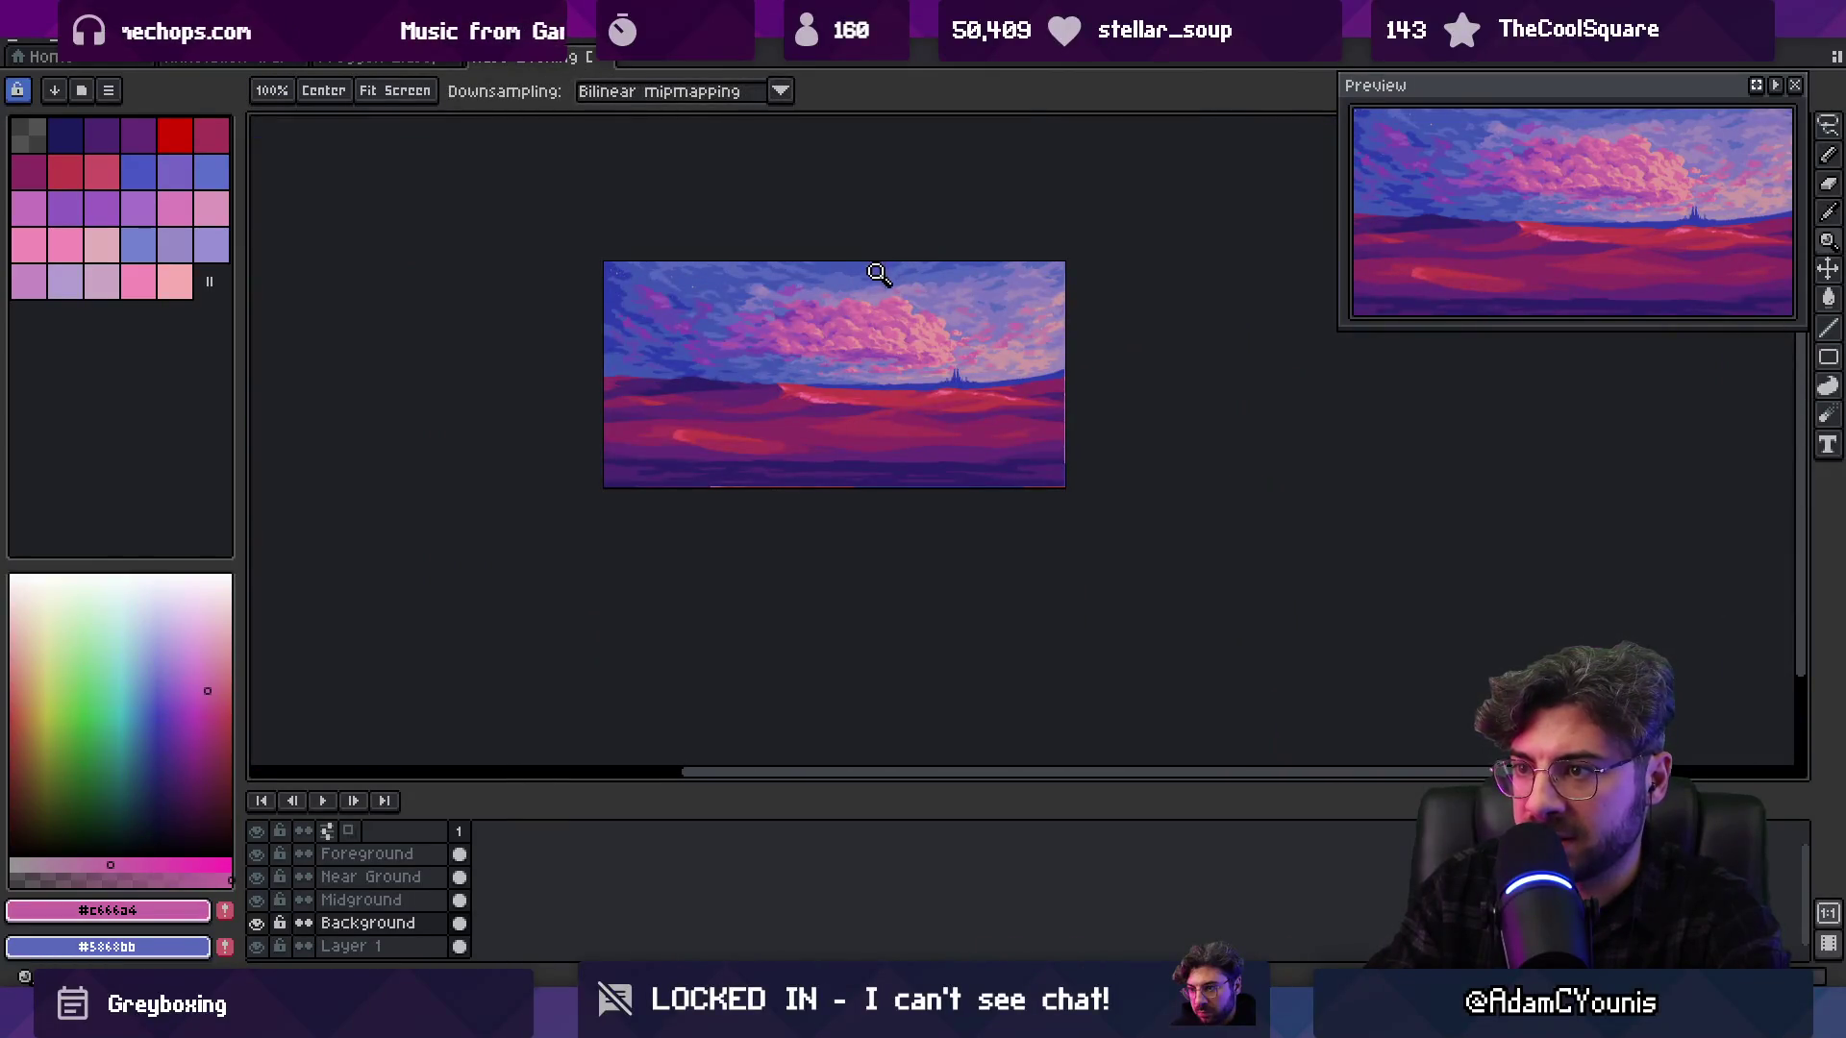
{"action": "scroll", "coordinate": [875, 284], "scroll_direction": "up", "scroll_amount": 4}
{"action": "key", "text": "i"}
{"action": "key", "text": "b"}
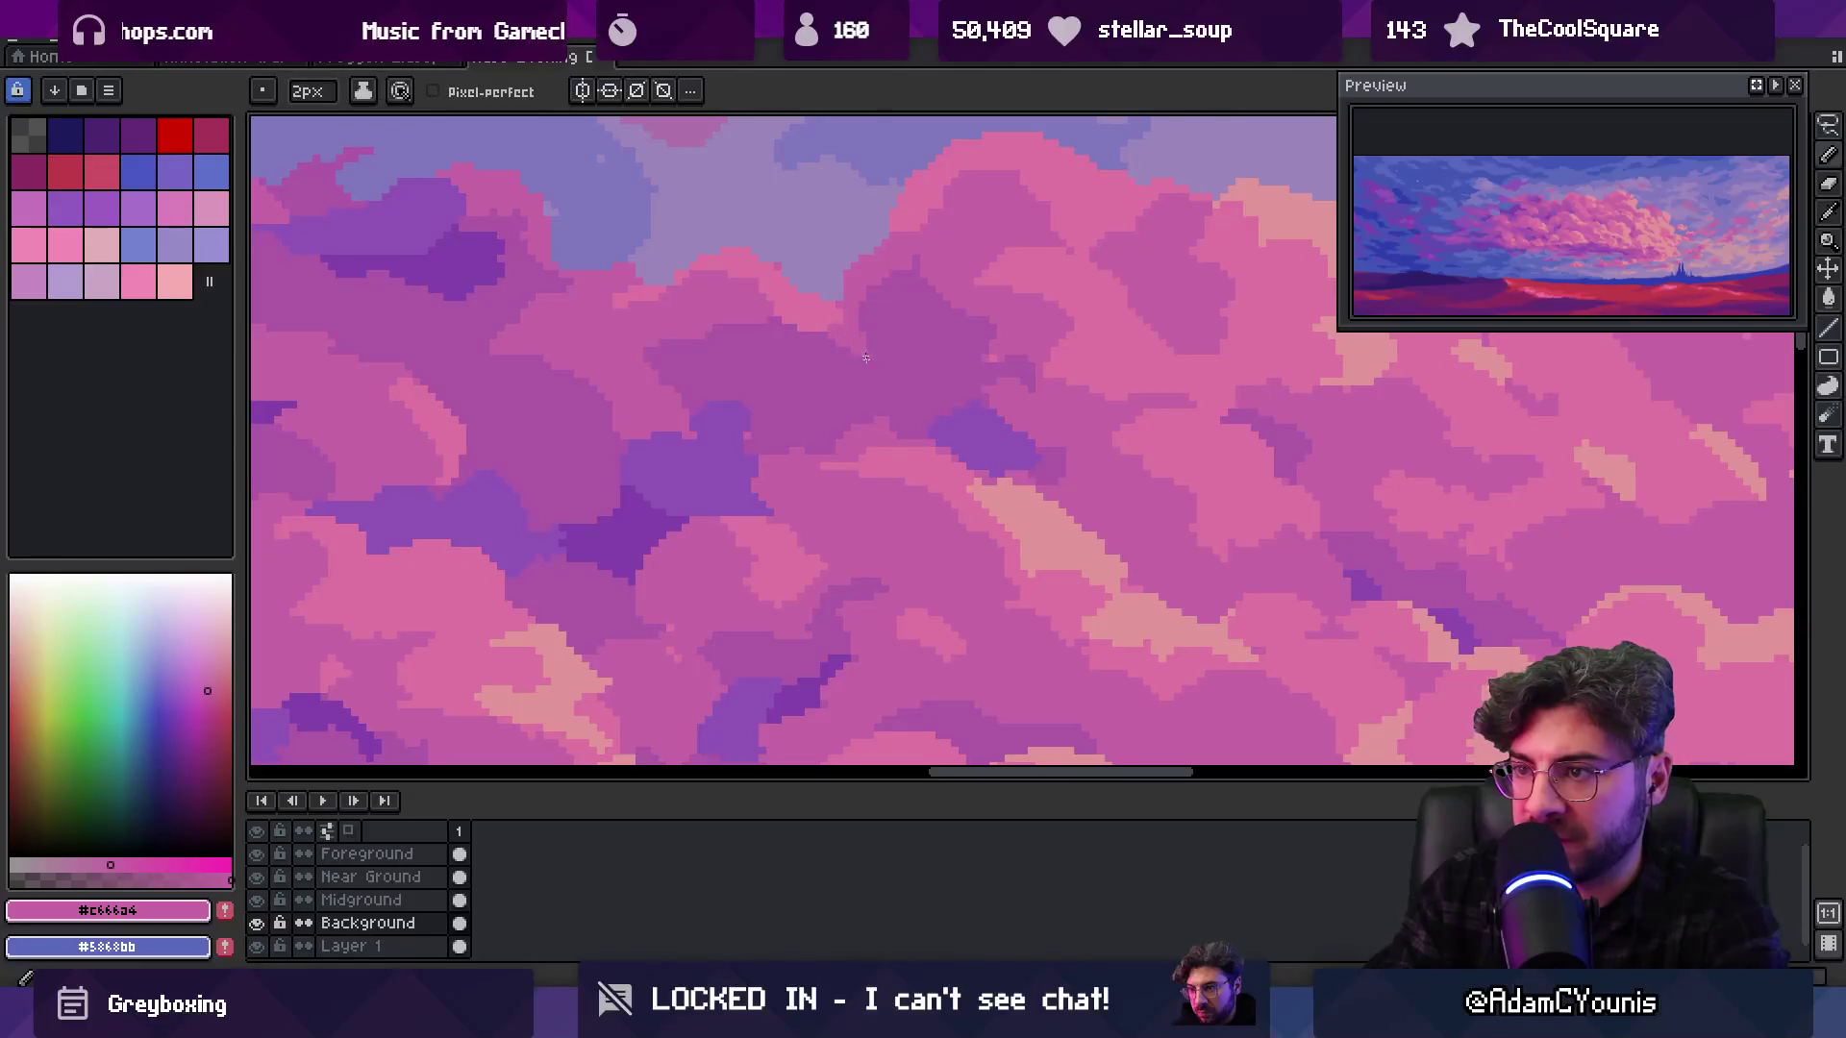
{"action": "left_click", "coordinate": [844, 376], "text": "alt"}
Alternate #dc74a0, #c666a4 and #ac5aa7 along the cloud edge, then switch to the fill tool
{"action": "key", "text": "z"}
{"action": "scroll", "coordinate": [911, 301], "scroll_direction": "down", "scroll_amount": 4}
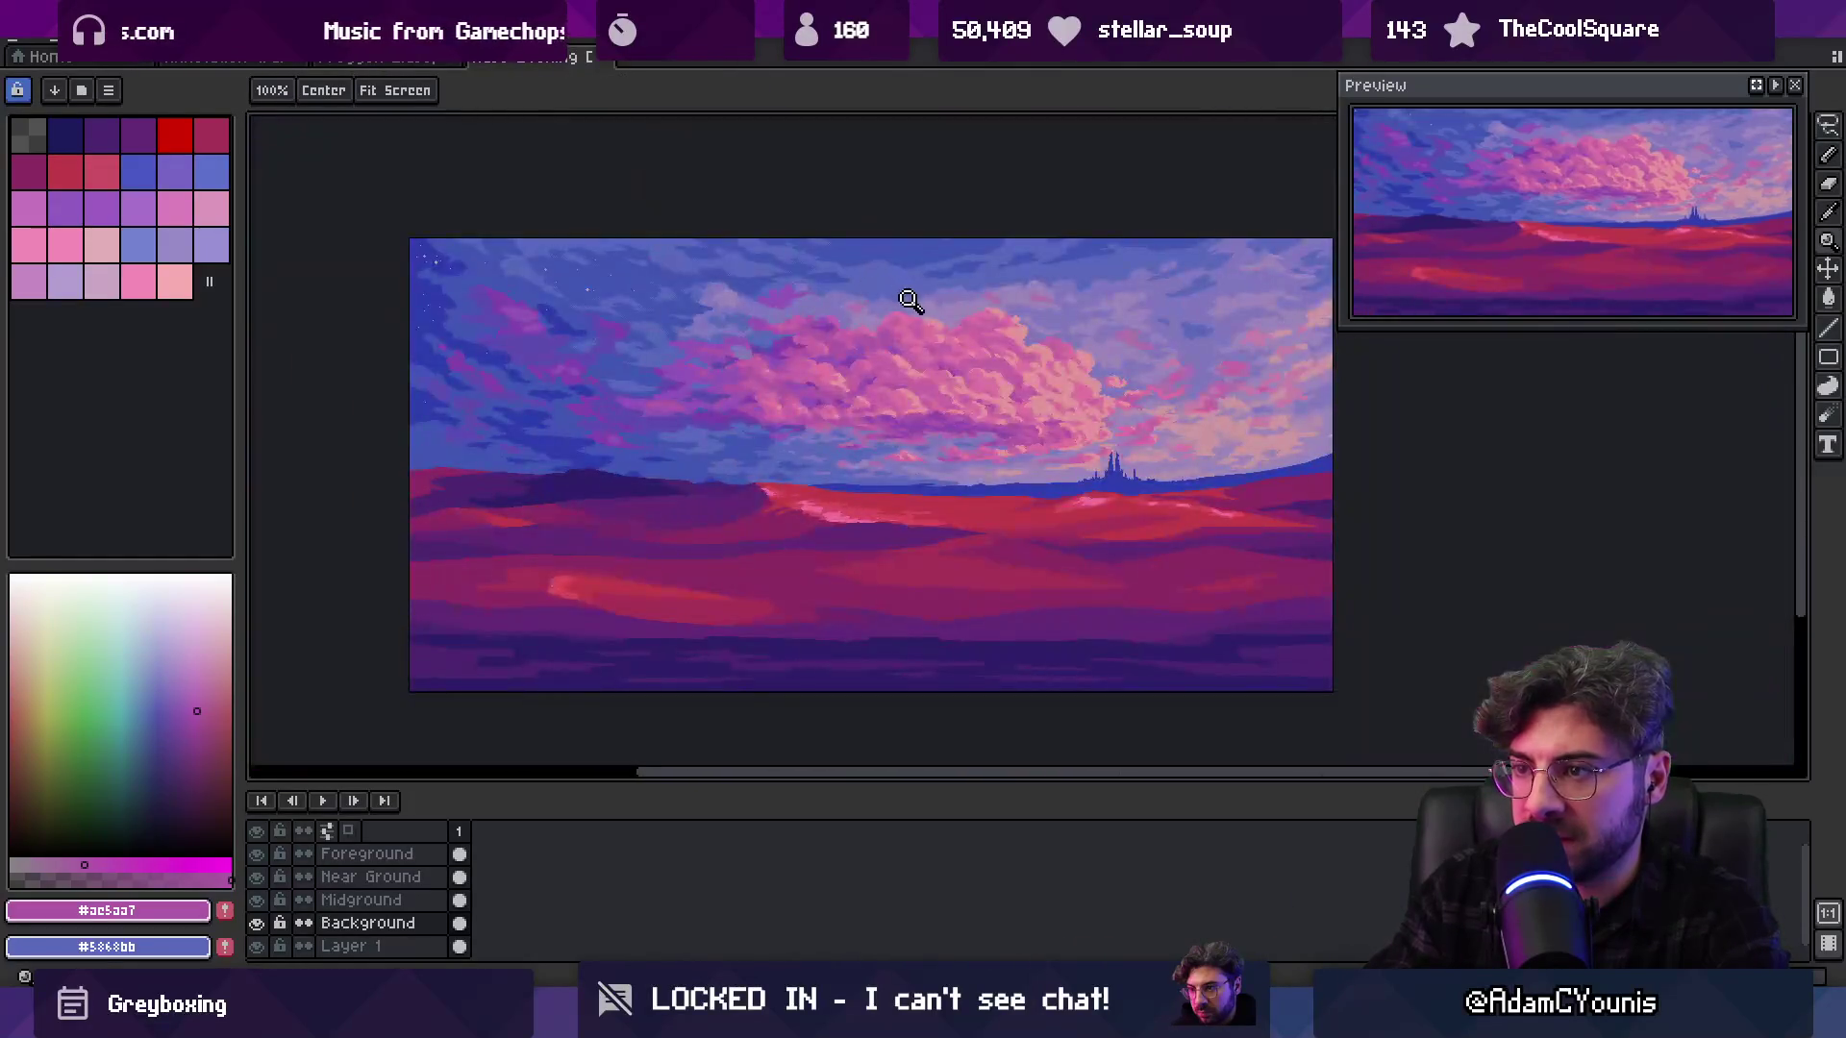
{"action": "scroll", "coordinate": [899, 317], "scroll_direction": "up", "scroll_amount": 4}
{"action": "key", "text": "i"}
{"action": "left_click", "coordinate": [934, 319]}
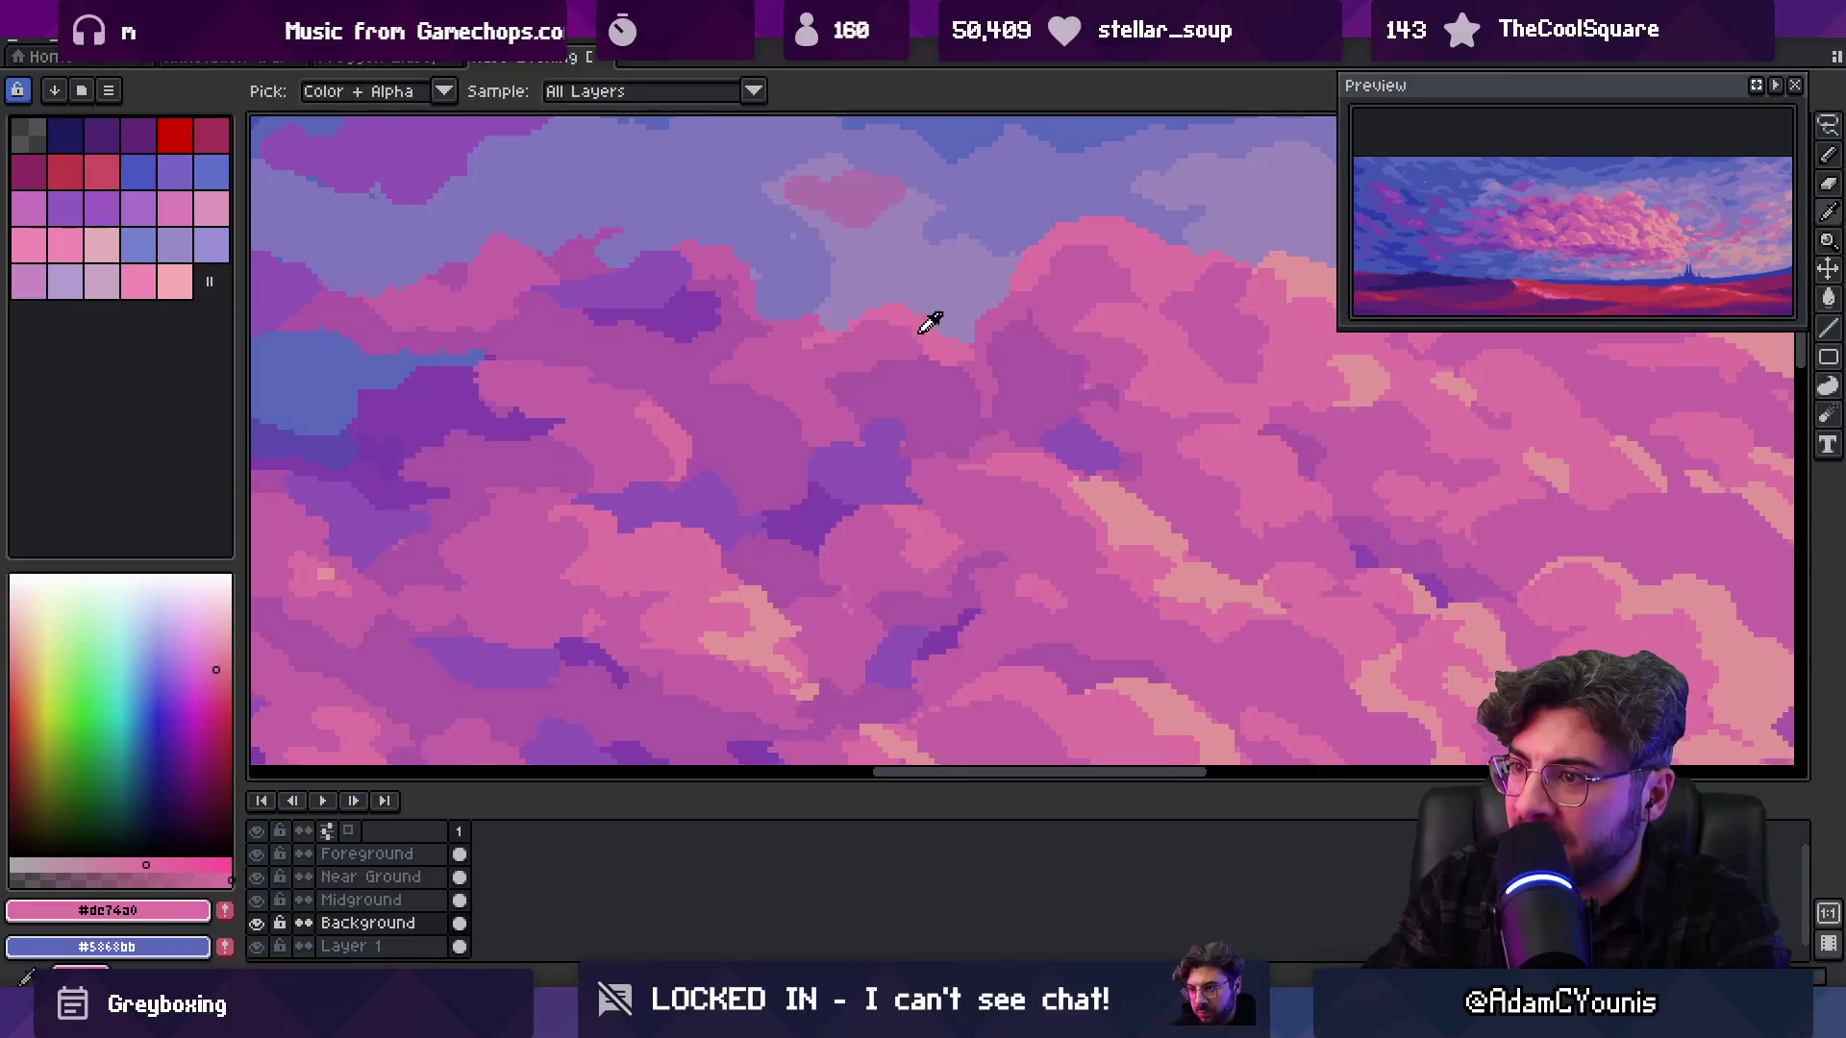
{"action": "key", "text": "b"}
{"action": "left_click", "coordinate": [832, 400], "text": "alt"}
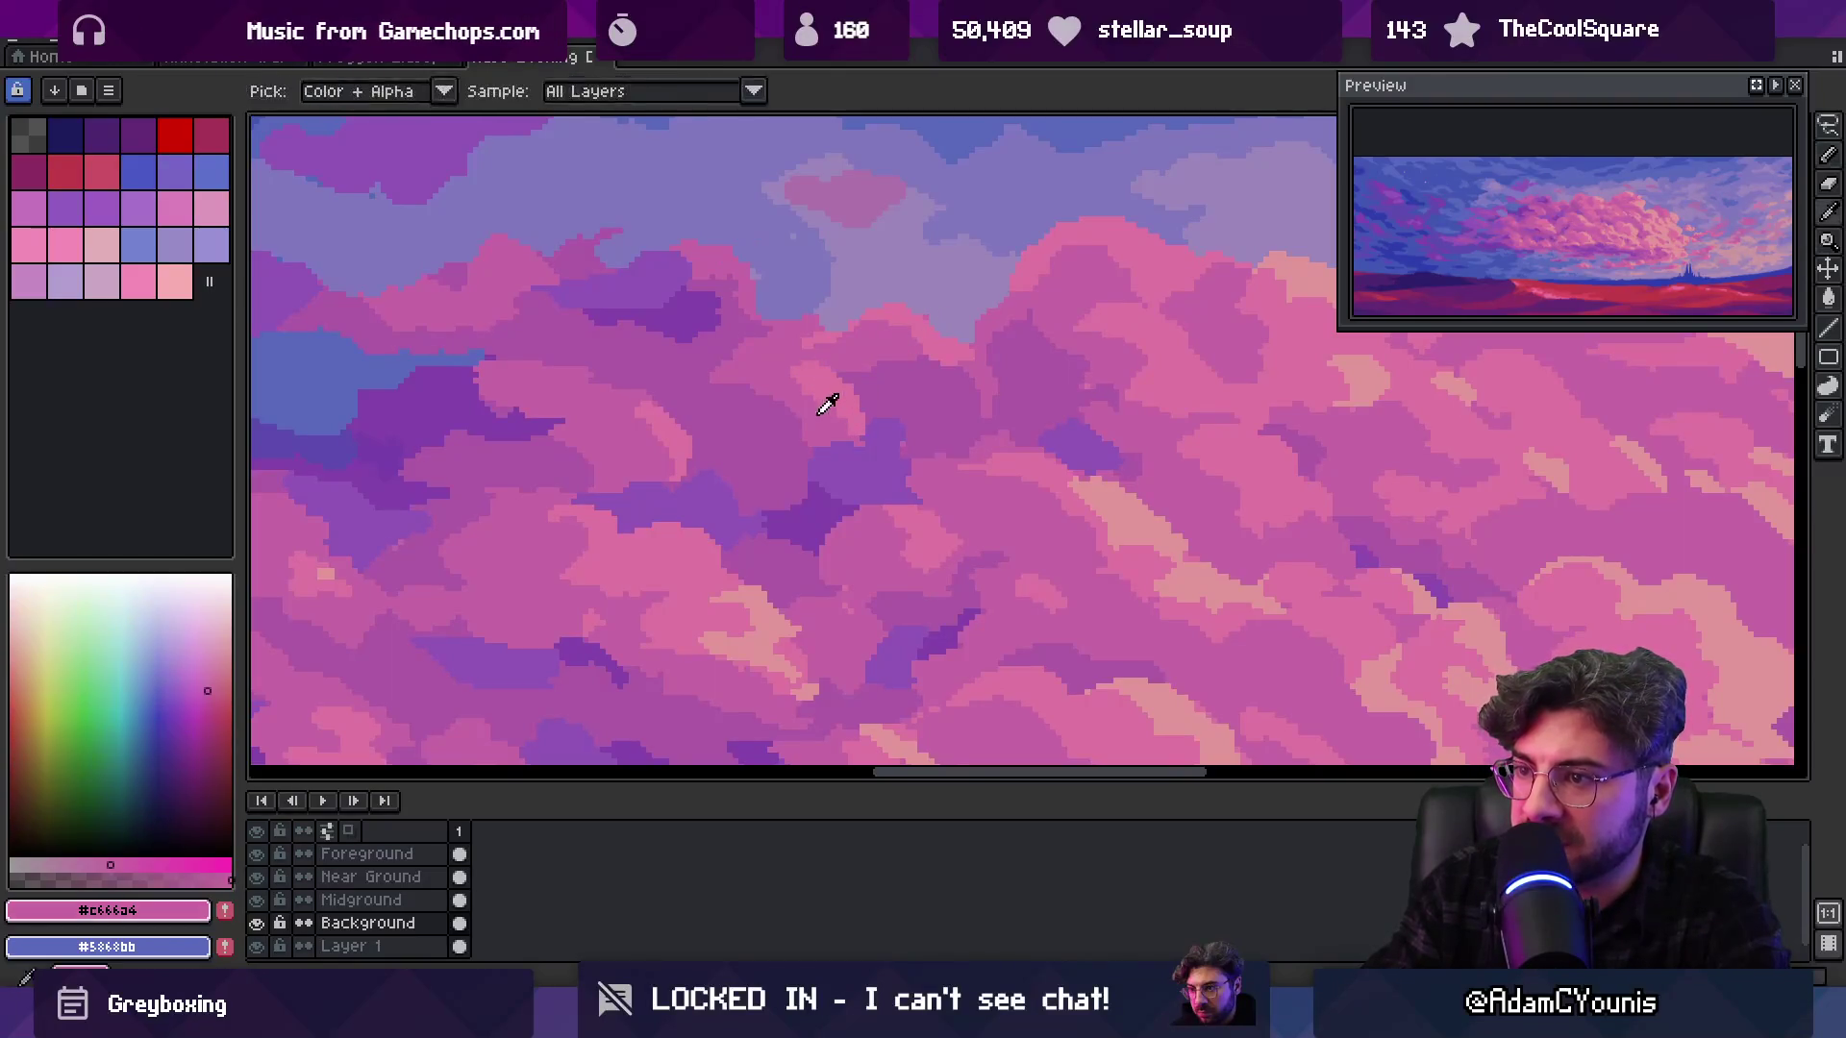
{"action": "left_click", "coordinate": [927, 318], "text": "alt"}
{"action": "left_click", "coordinate": [906, 359], "text": "alt"}
{"action": "key", "text": "g"}
Fill cloud areas with pink #c666a4 and pencil in purple #9155b7 accents
{"action": "key", "text": "z"}
{"action": "scroll", "coordinate": [865, 330], "scroll_direction": "down", "scroll_amount": 2}
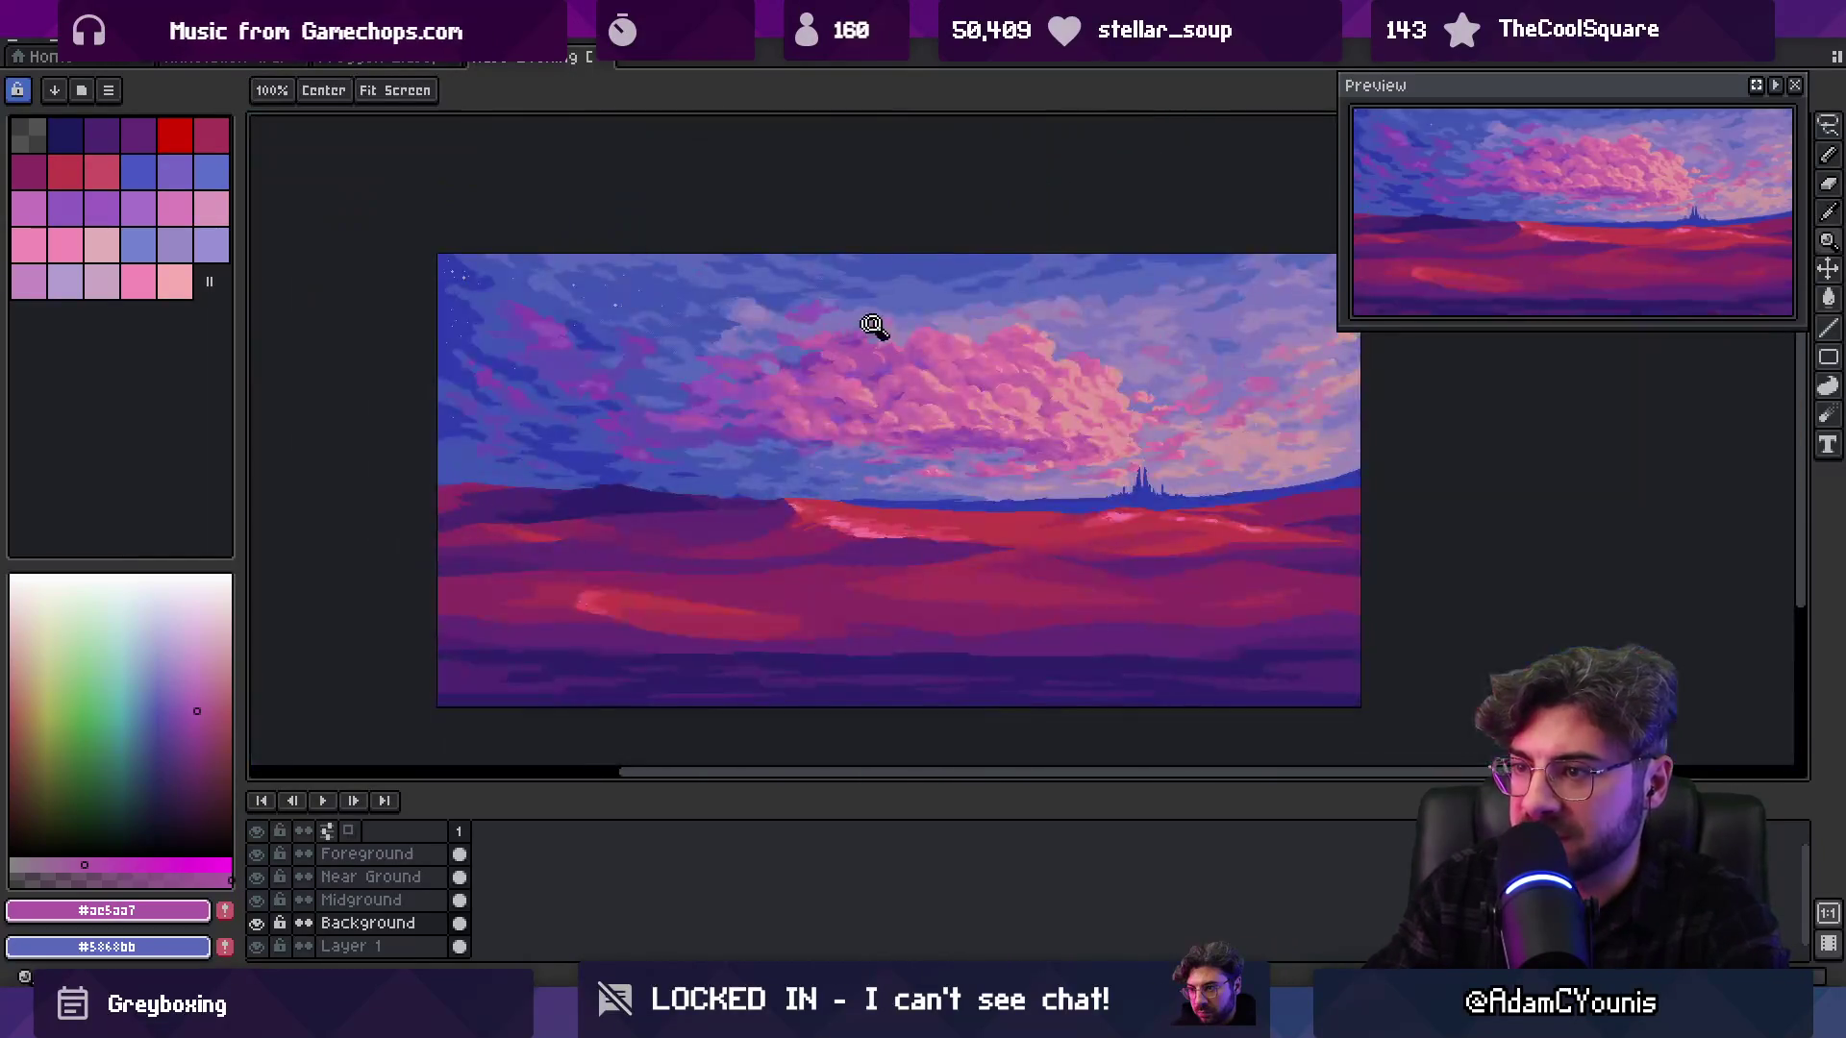
{"action": "scroll", "coordinate": [934, 284], "scroll_direction": "down", "scroll_amount": 1}
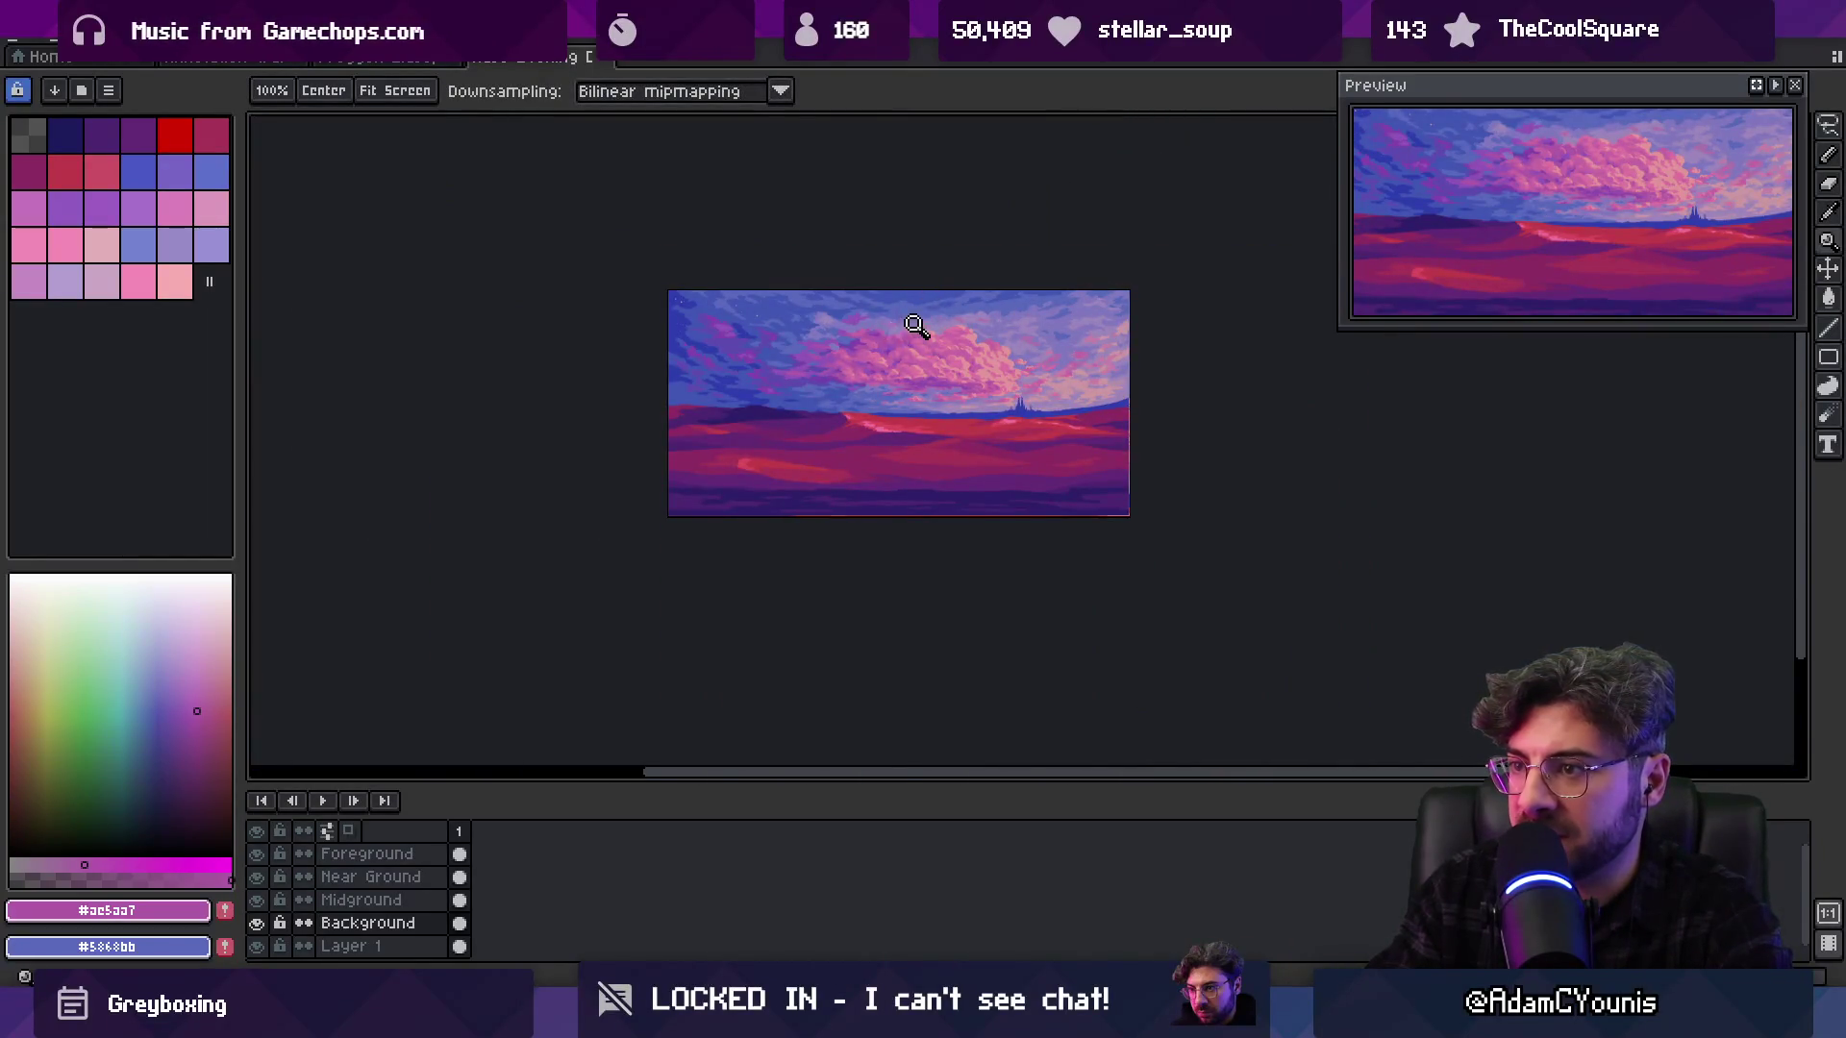
{"action": "scroll", "coordinate": [903, 326], "scroll_direction": "up", "scroll_amount": 4}
{"action": "left_click", "coordinate": [1041, 377], "text": "alt"}
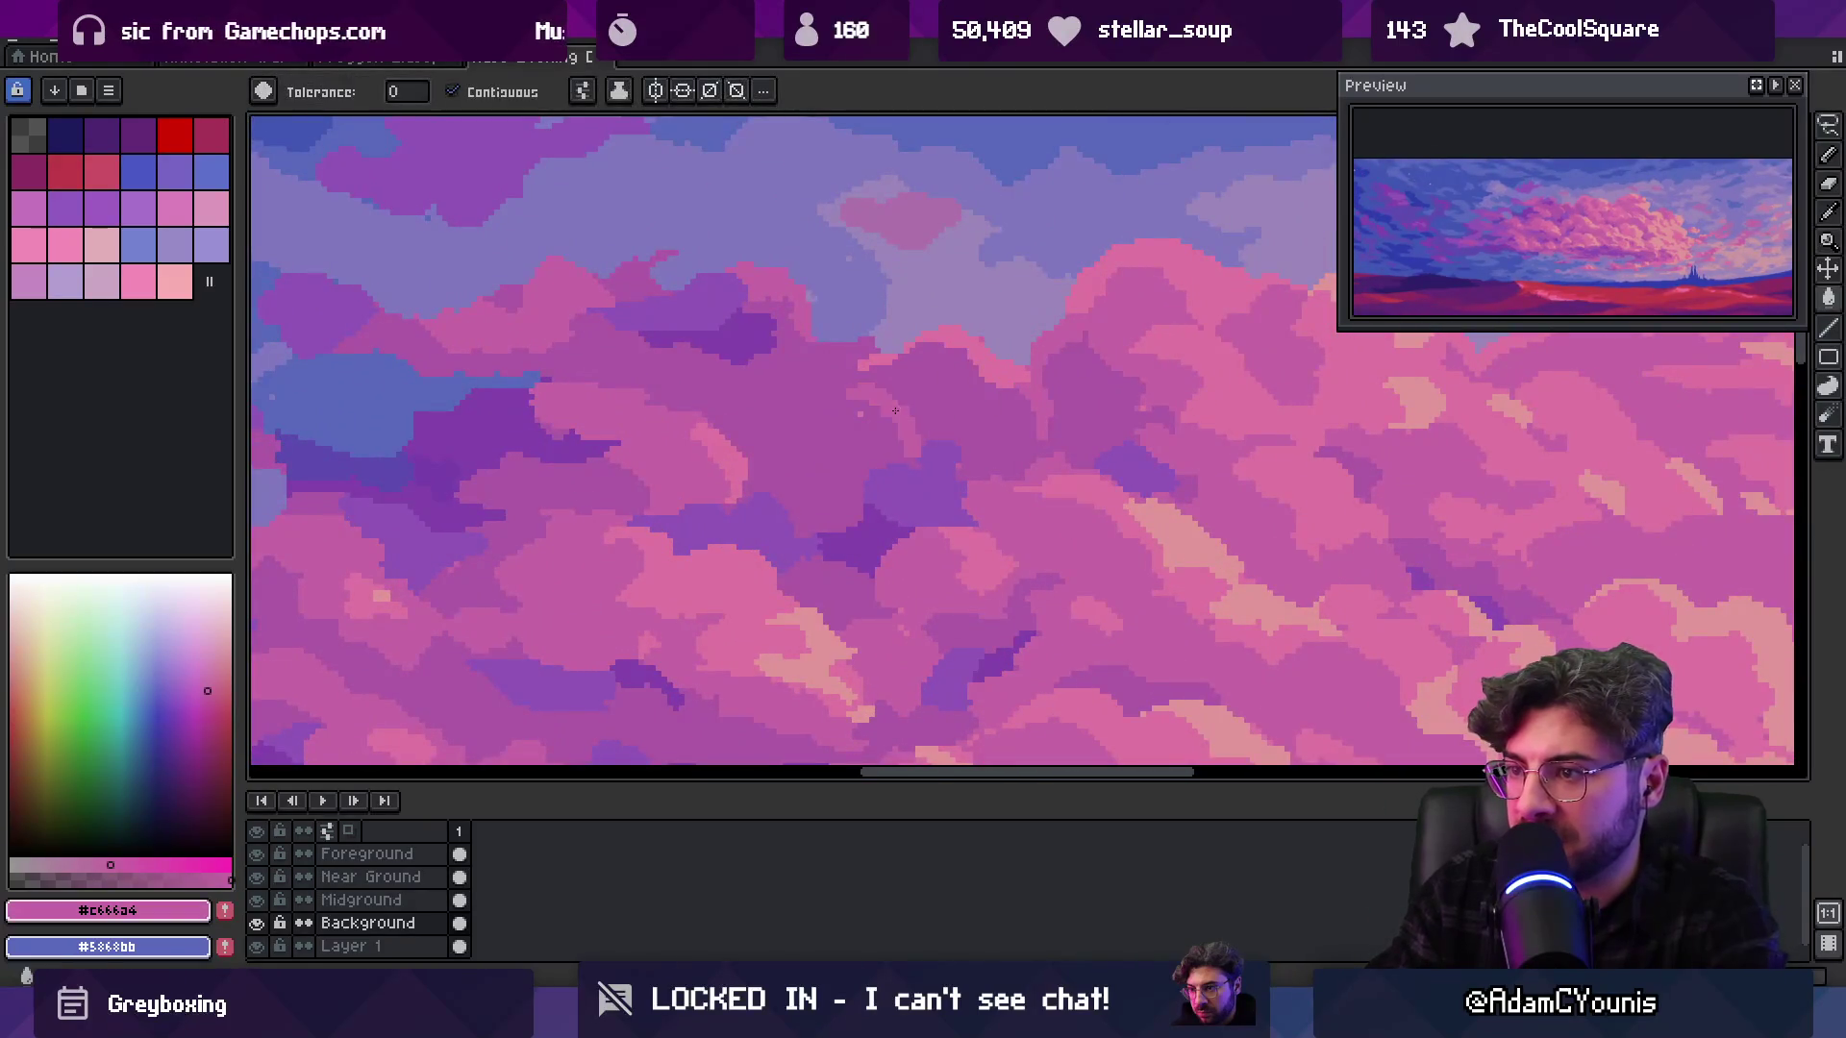
{"action": "key", "text": "z"}
{"action": "scroll", "coordinate": [986, 332], "scroll_direction": "down", "scroll_amount": 3}
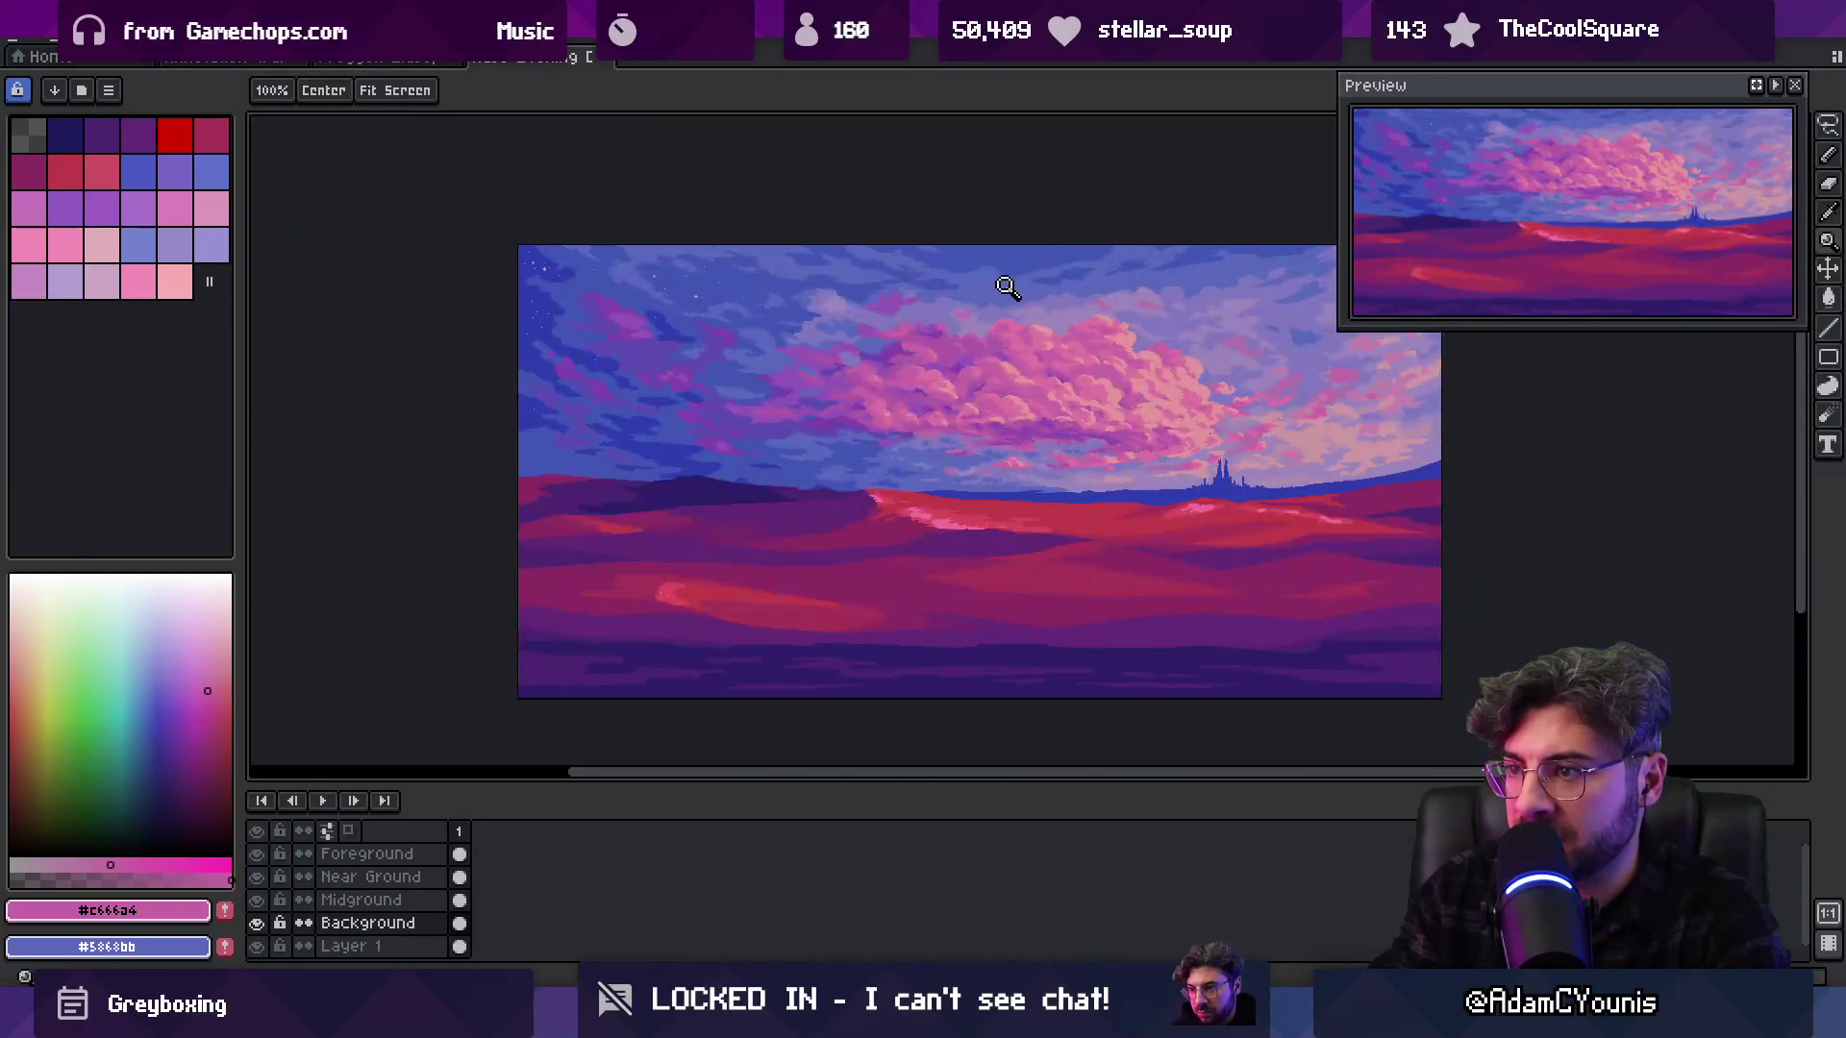
{"action": "scroll", "coordinate": [991, 326], "scroll_direction": "up", "scroll_amount": 4}
{"action": "key", "text": "b"}
{"action": "left_click", "coordinate": [902, 286], "text": "alt"}
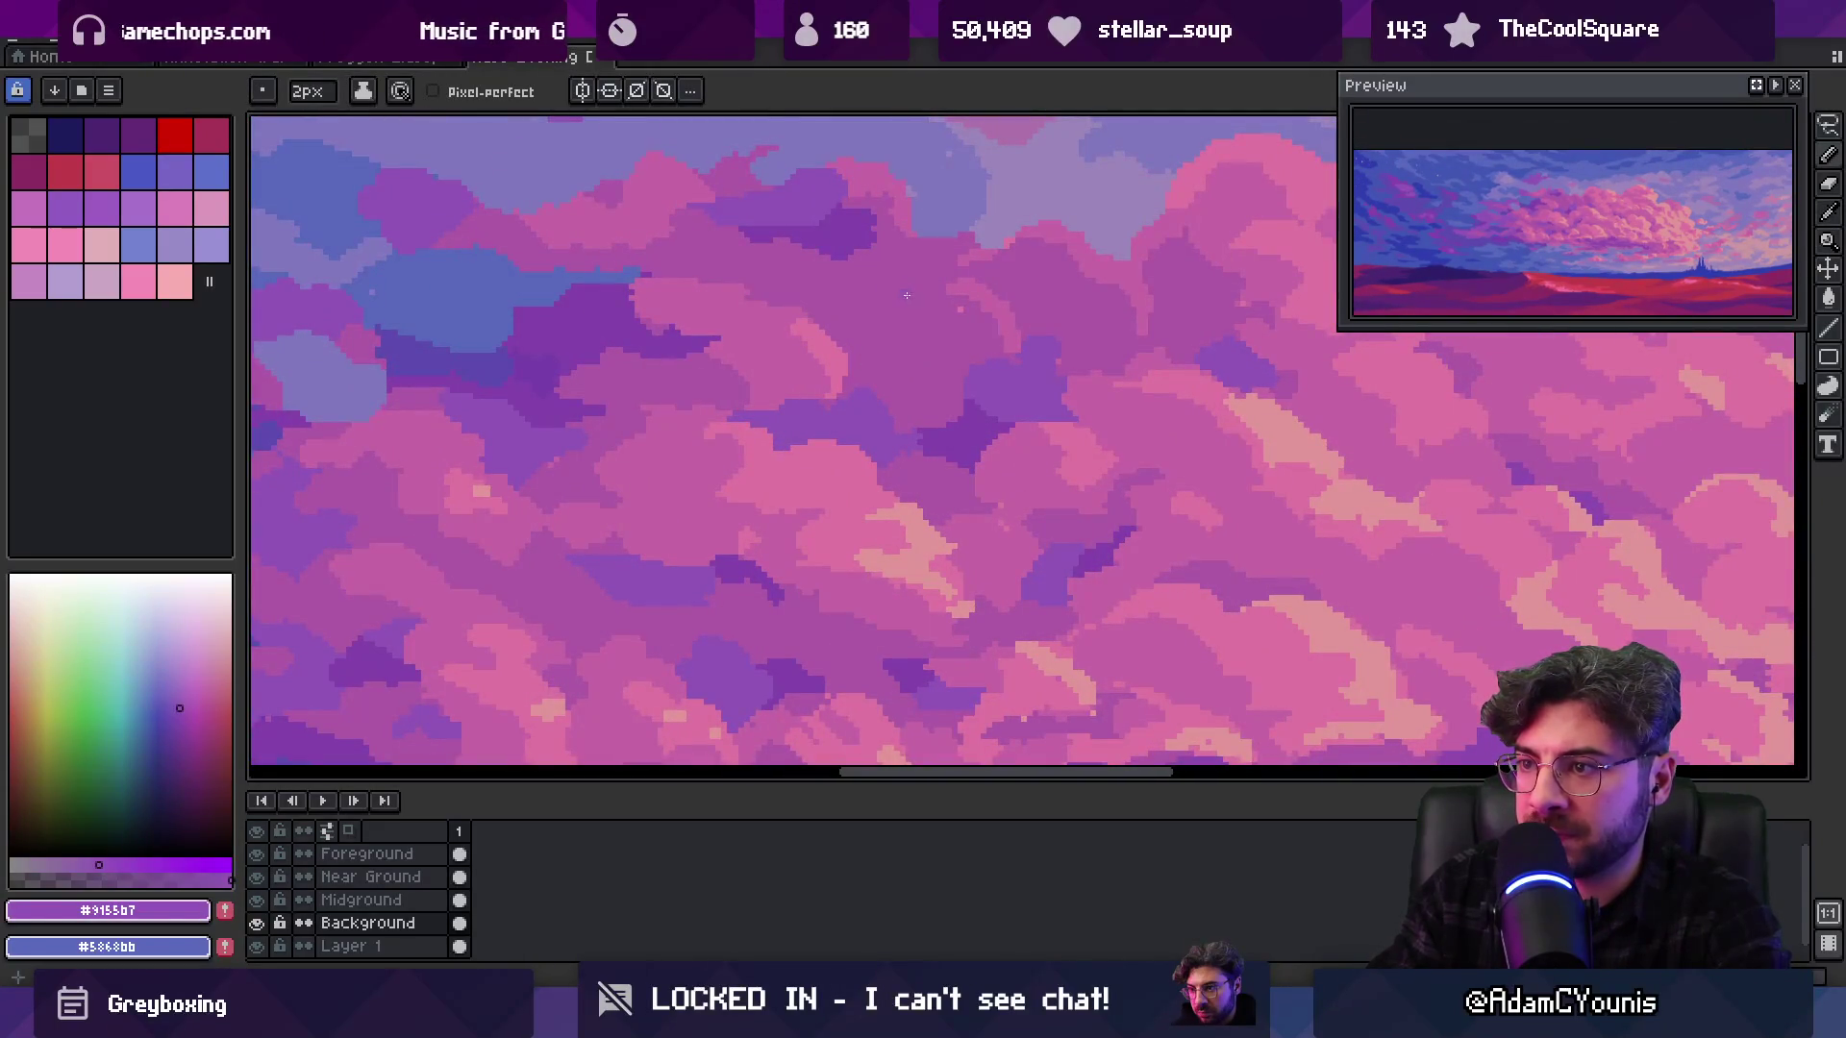
Paint #c666a4 and #ac5aa7 into the cloud, undoing an accidental shift of the Background clouds
{"action": "key", "text": "z"}
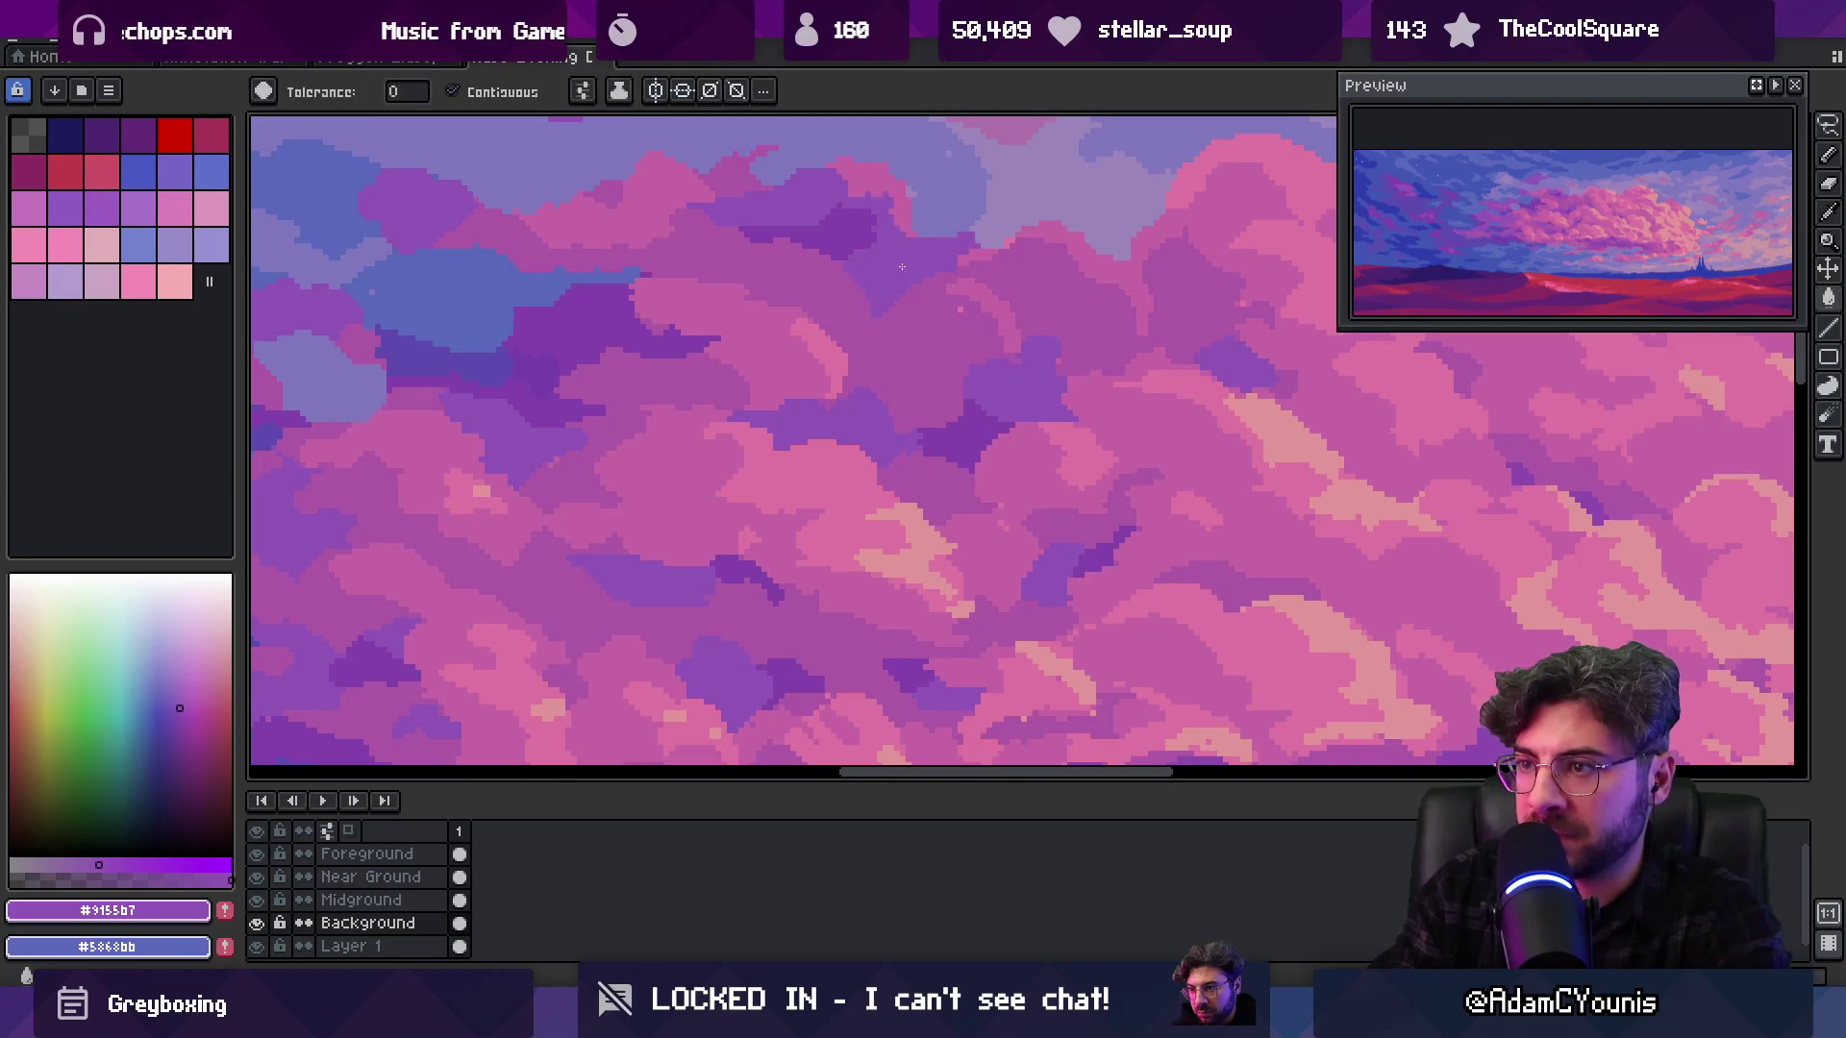
{"action": "scroll", "coordinate": [934, 236], "scroll_direction": "down", "scroll_amount": 4}
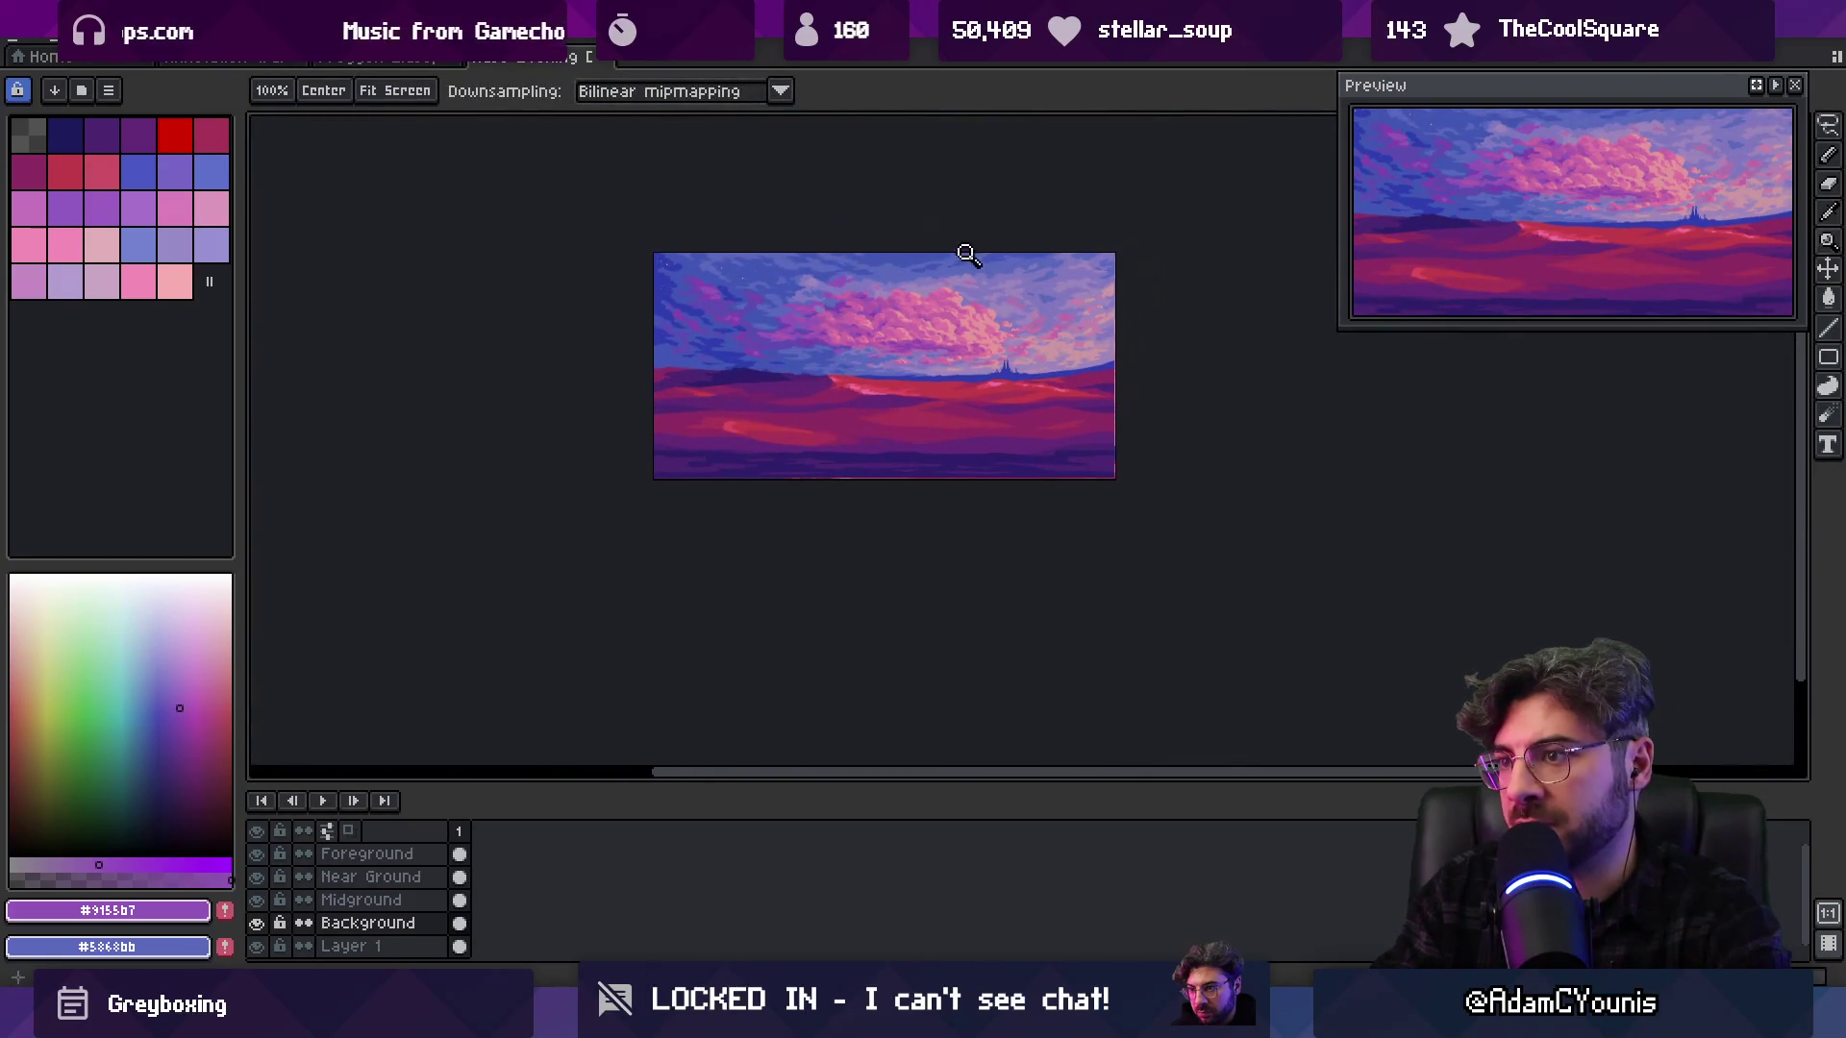
{"action": "scroll", "coordinate": [908, 295], "scroll_direction": "up", "scroll_amount": 4}
{"action": "scroll", "coordinate": [908, 296], "scroll_direction": "up", "scroll_amount": 2}
{"action": "key", "text": "b"}
{"action": "left_click", "coordinate": [709, 375], "text": "alt"}
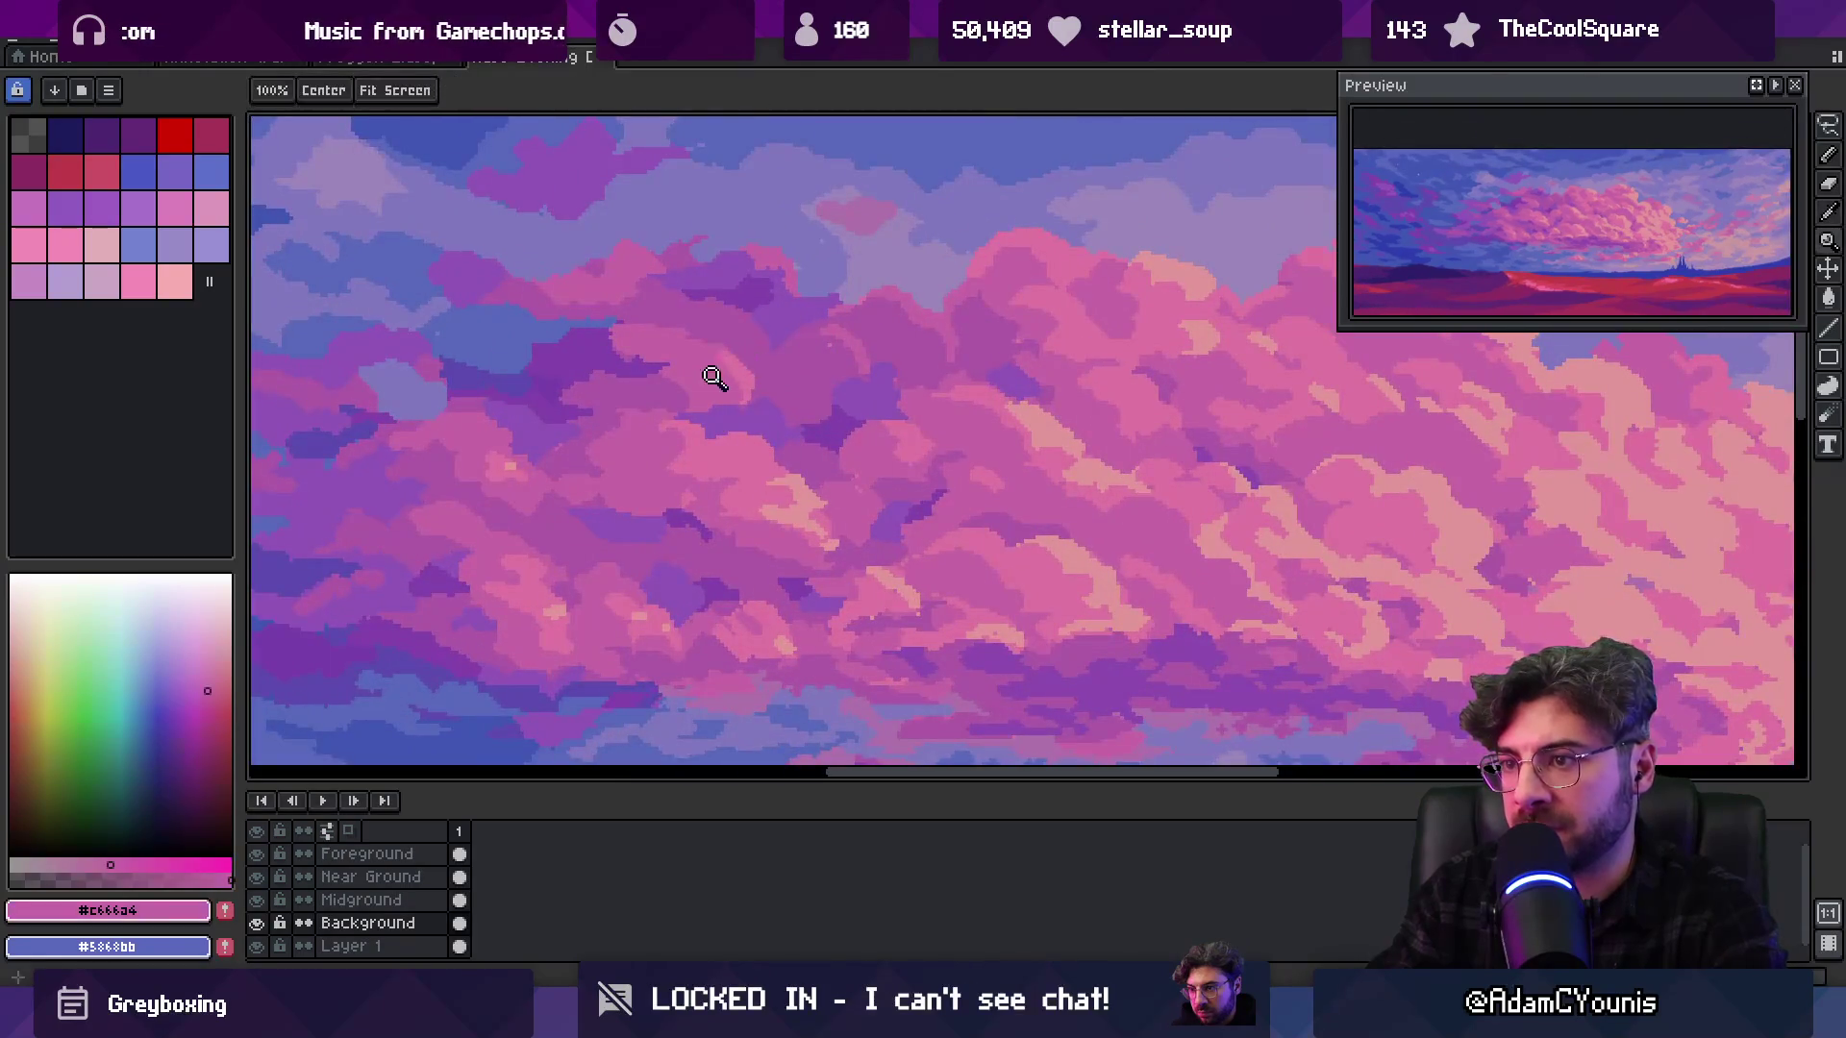
{"action": "left_click", "coordinate": [849, 363], "text": "alt"}
{"action": "key", "text": "v"}
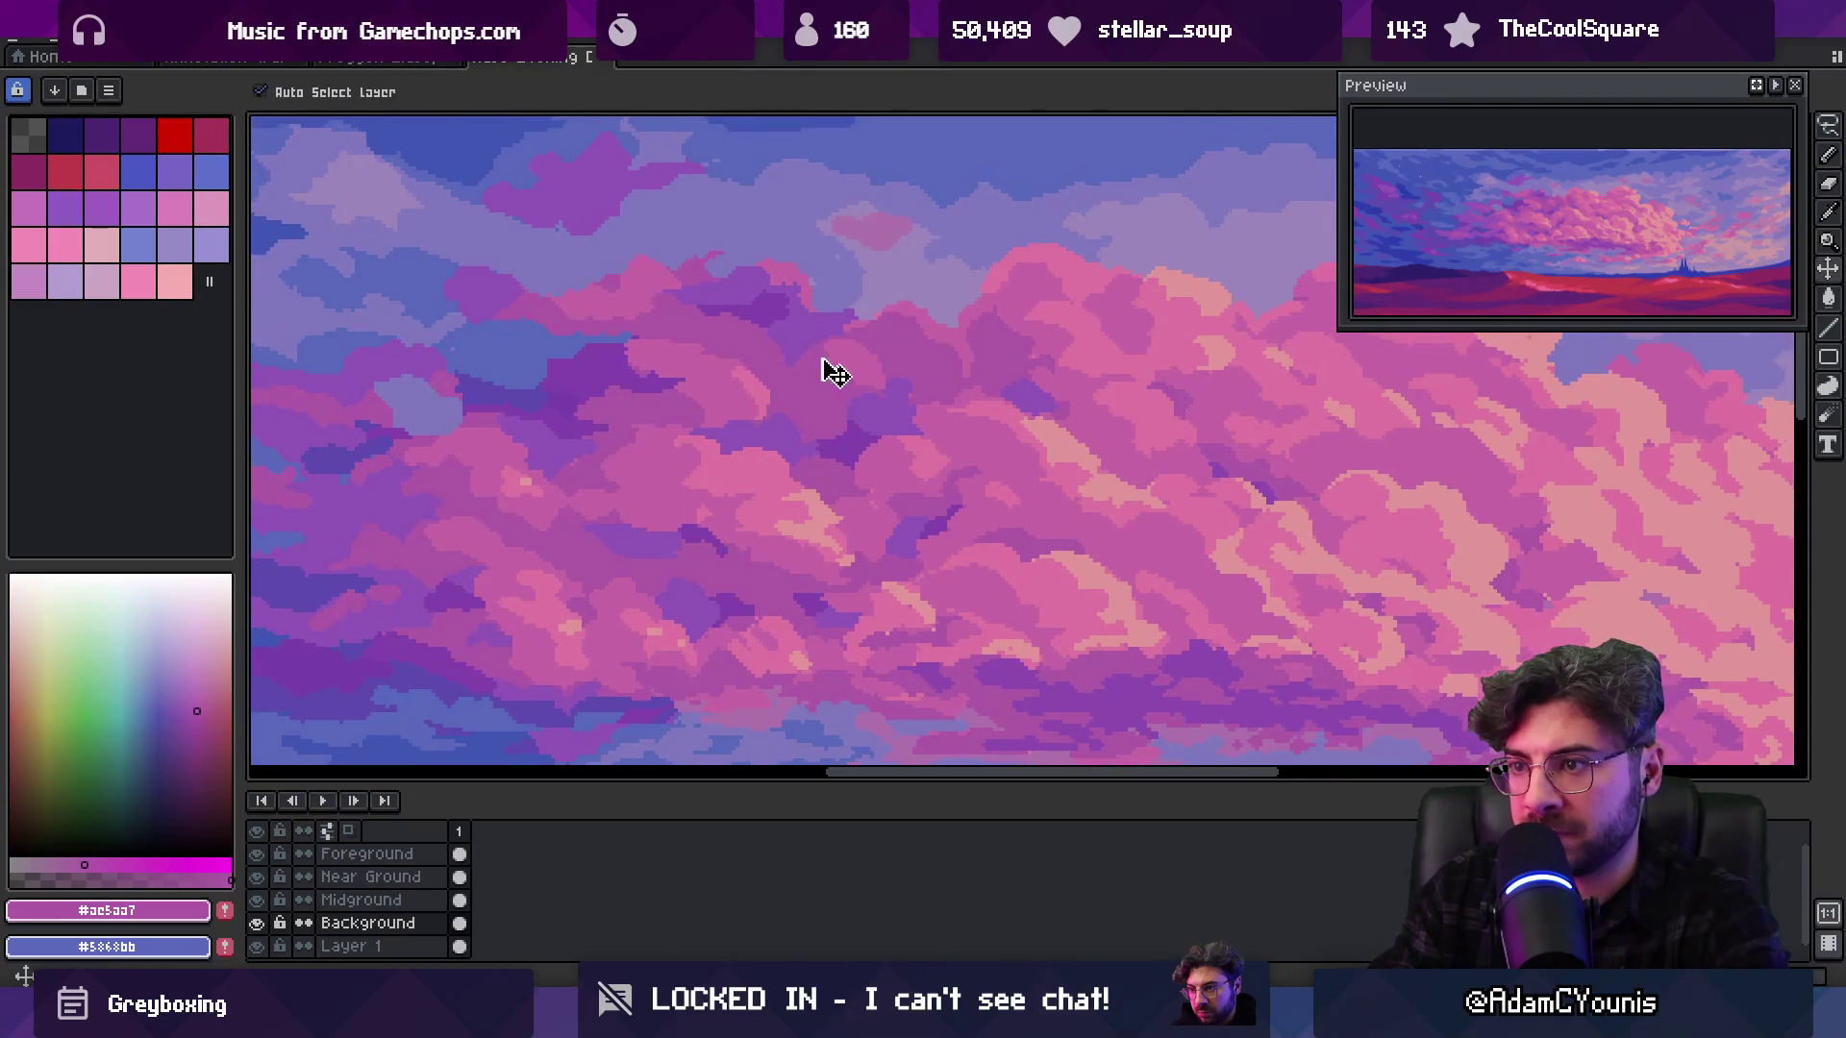
{"action": "left_click_drag", "start_coordinate": [816, 367], "coordinate": [843, 378]}
{"action": "key", "text": "ctrl+z"}
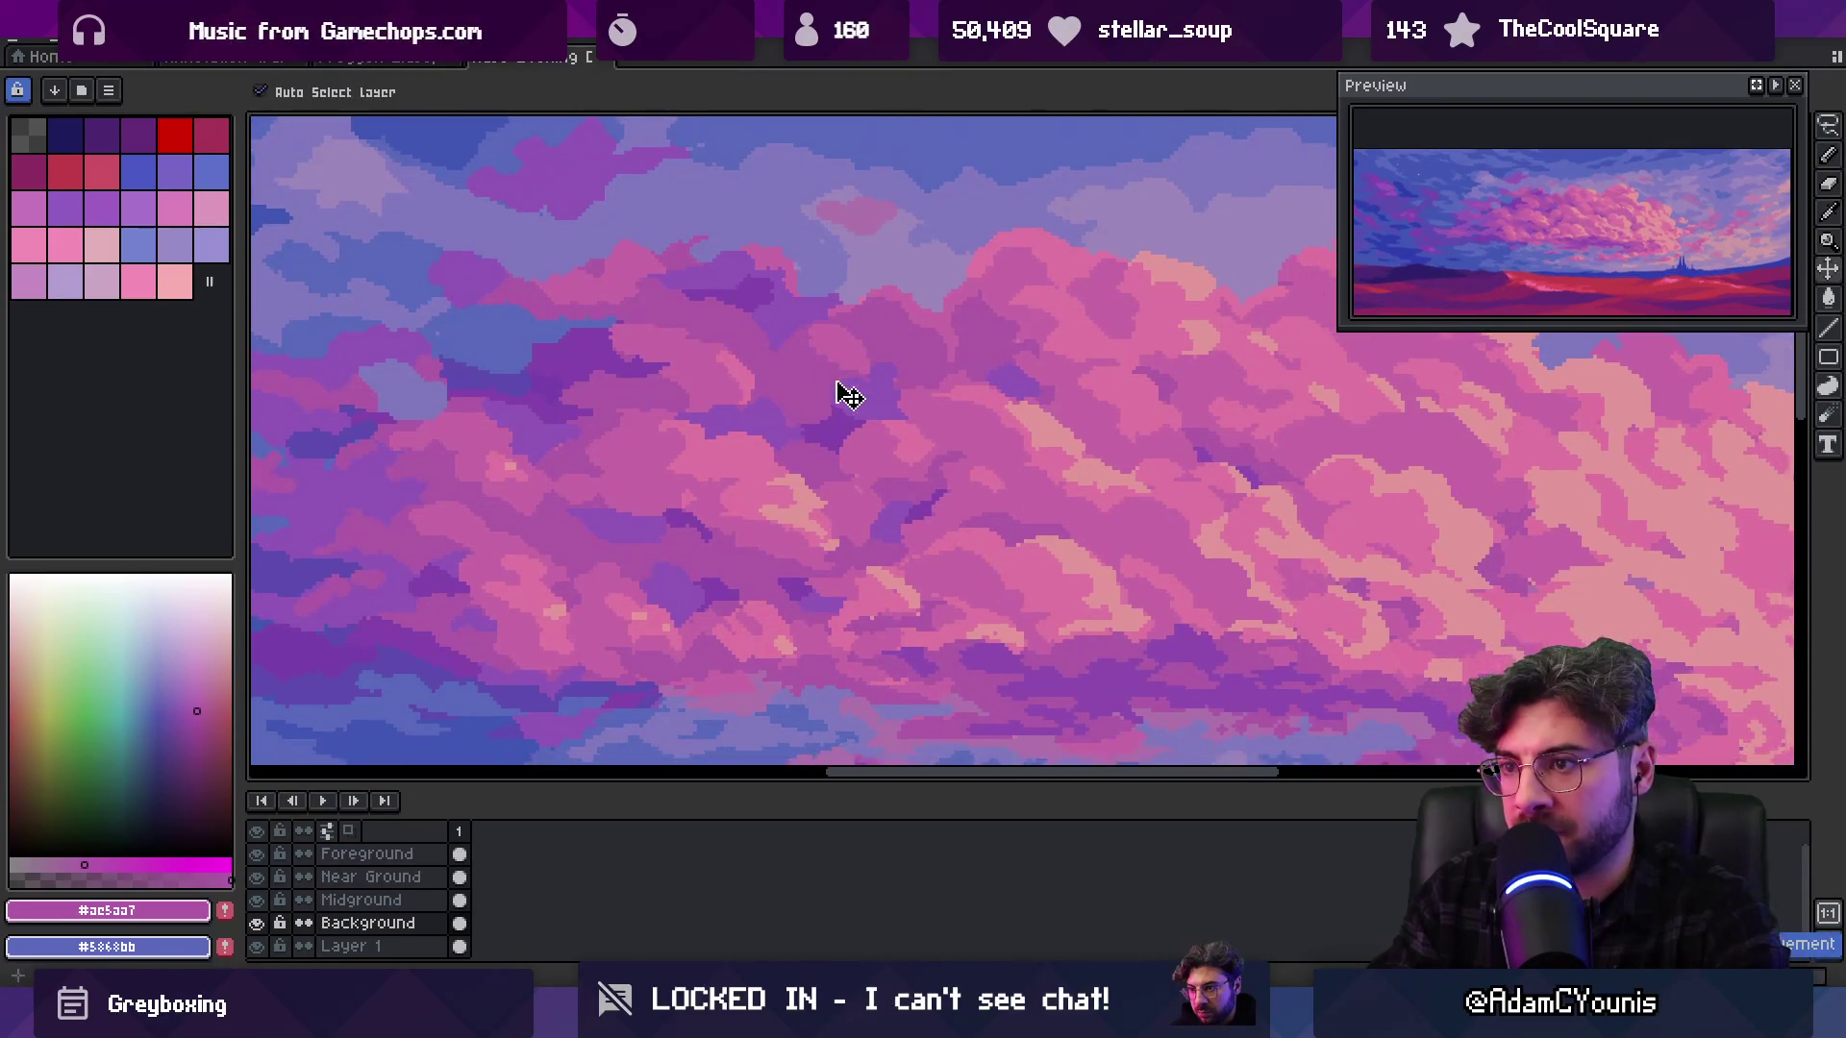
{"action": "key", "text": "b"}
Shade the lower cloud with purple #9155b7 and pink #ac5aa7
{"action": "scroll", "coordinate": [851, 369], "scroll_direction": "down", "scroll_amount": 4}
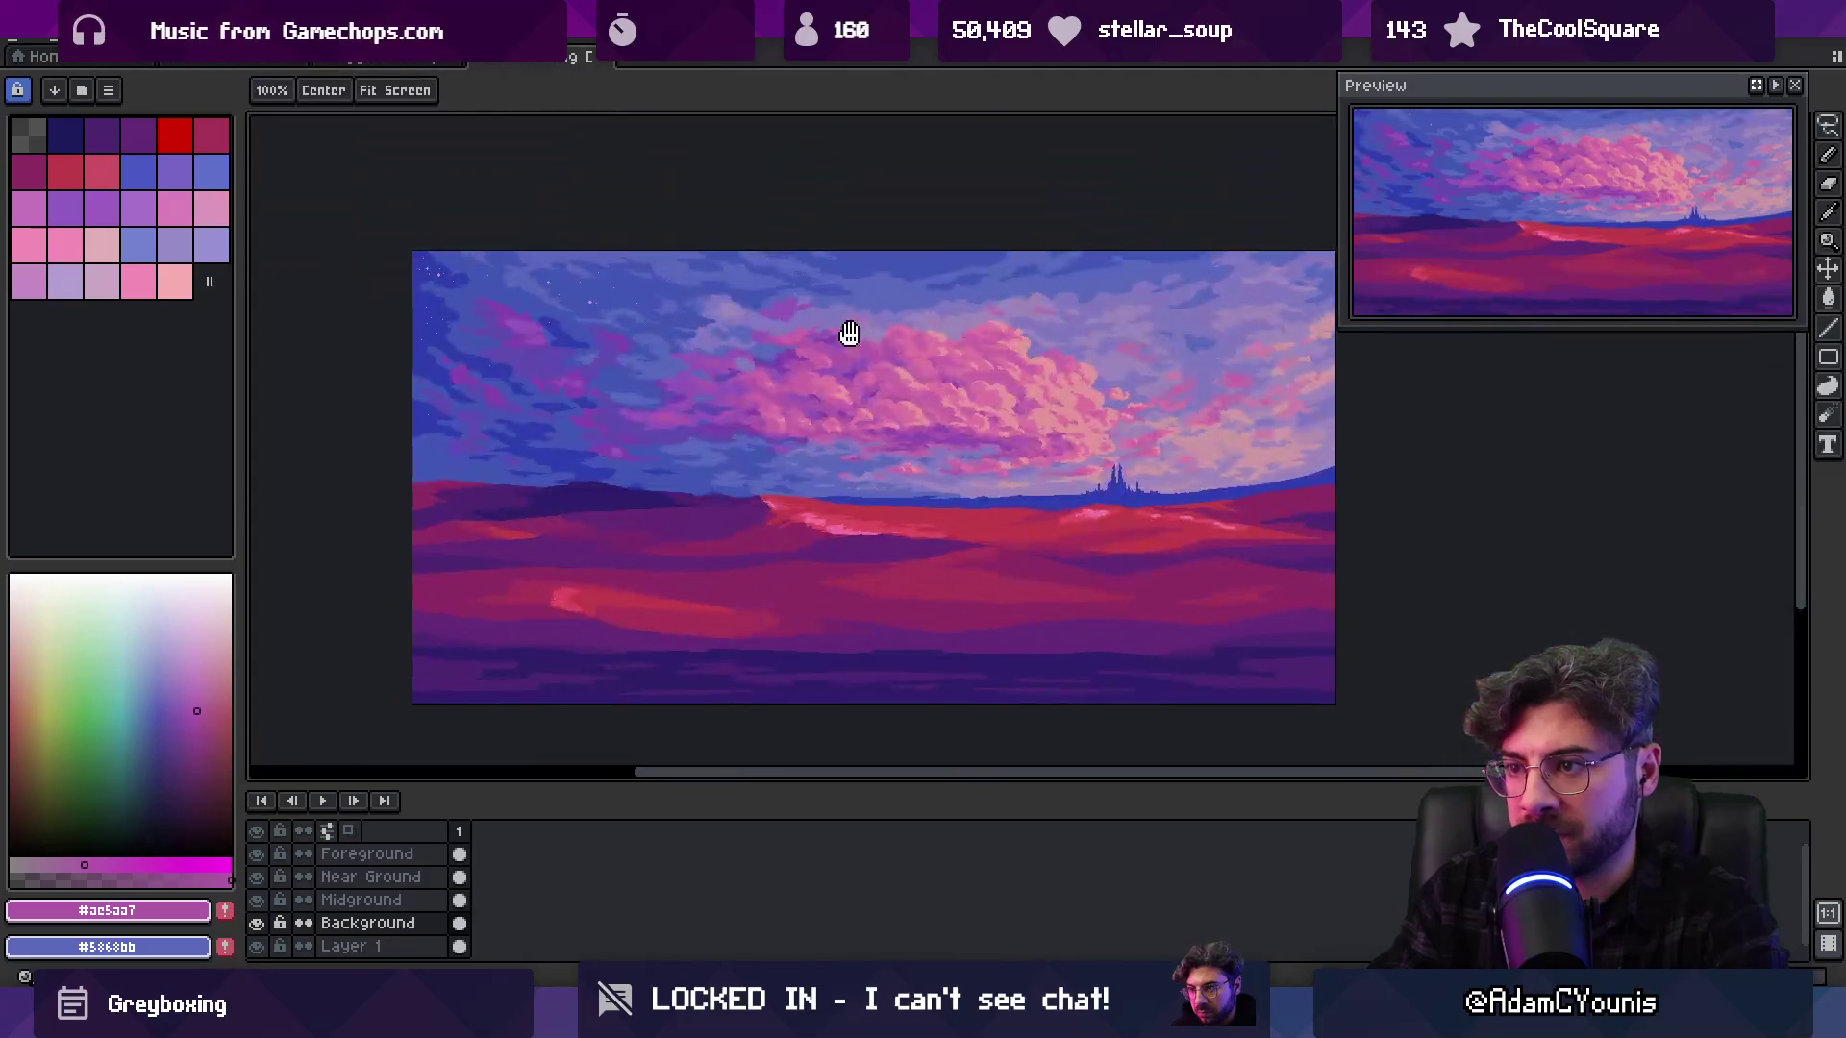
{"action": "scroll", "coordinate": [848, 334], "scroll_direction": "up", "scroll_amount": 4}
{"action": "left_click", "coordinate": [811, 387], "text": "alt"}
{"action": "left_click", "coordinate": [815, 395], "text": "alt"}
{"action": "left_click", "coordinate": [760, 435], "text": "alt"}
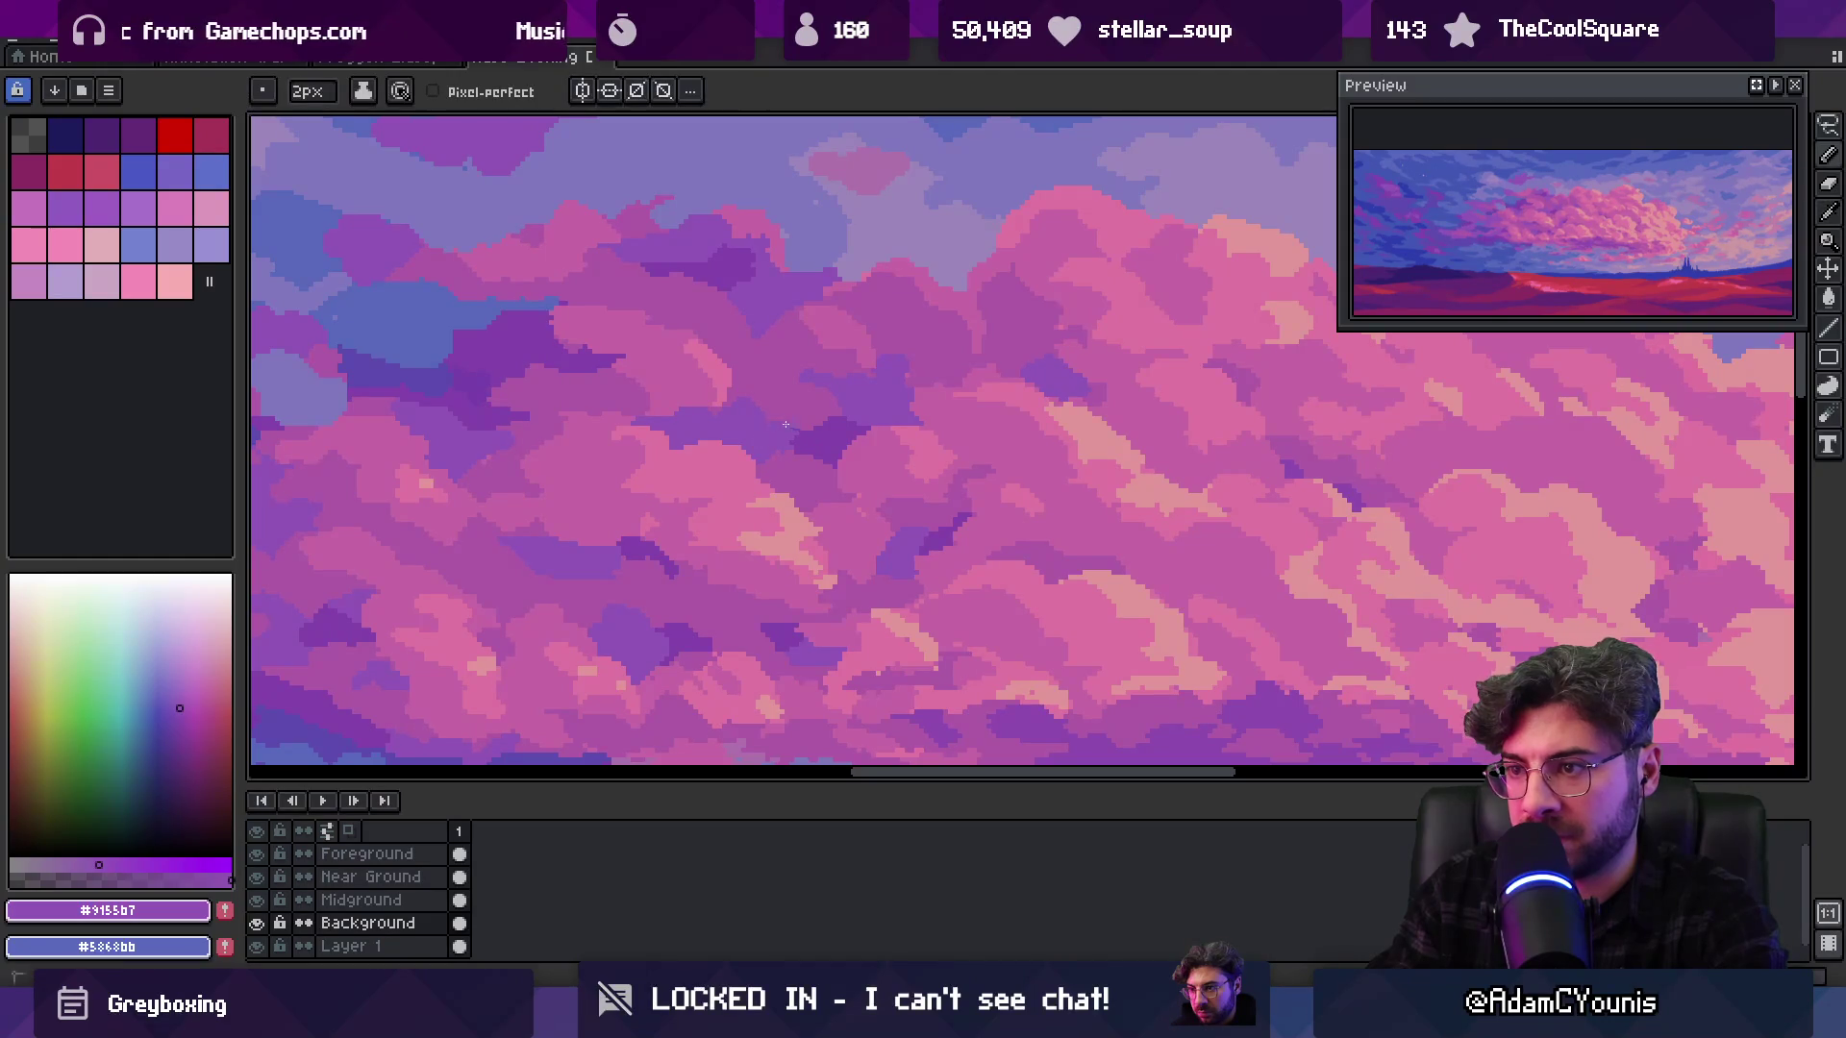
{"action": "key", "text": "z"}
{"action": "scroll", "coordinate": [827, 394], "scroll_direction": "down", "scroll_amount": 3}
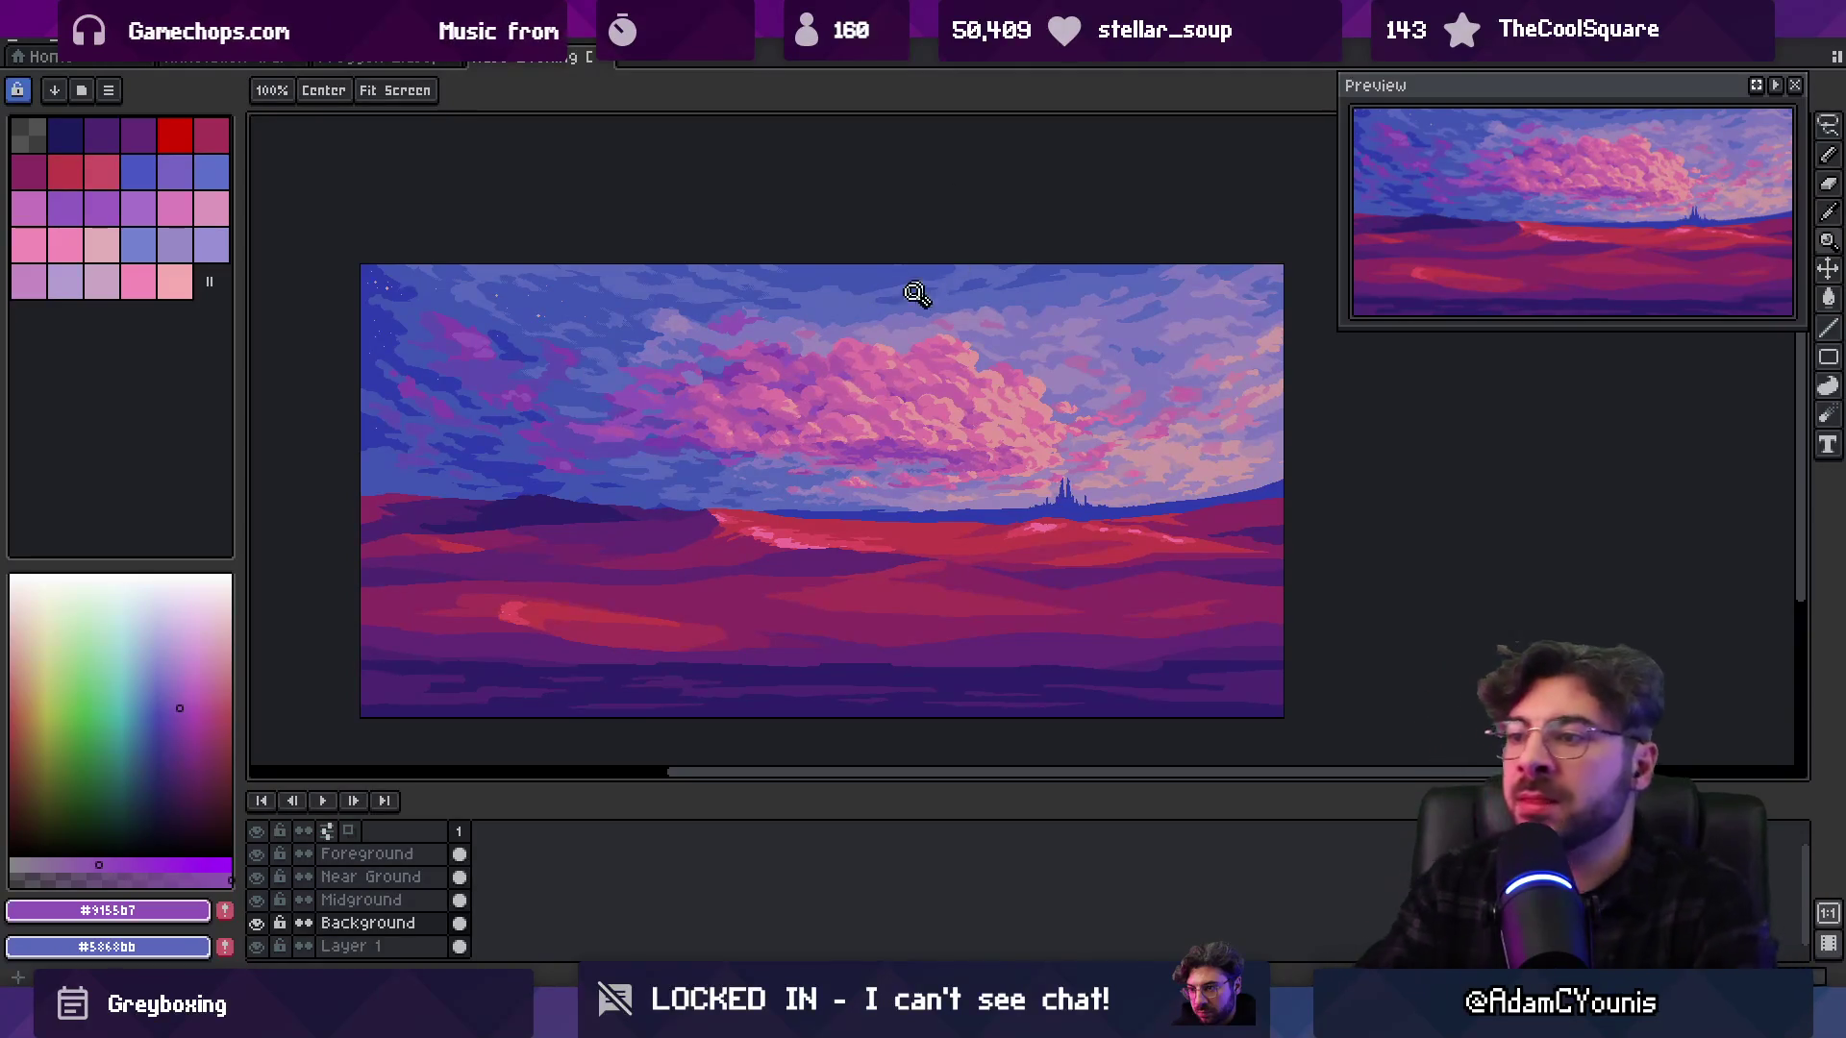
{"action": "scroll", "coordinate": [884, 365], "scroll_direction": "down", "scroll_amount": 1}
{"action": "scroll", "coordinate": [877, 394], "scroll_direction": "up", "scroll_amount": 4}
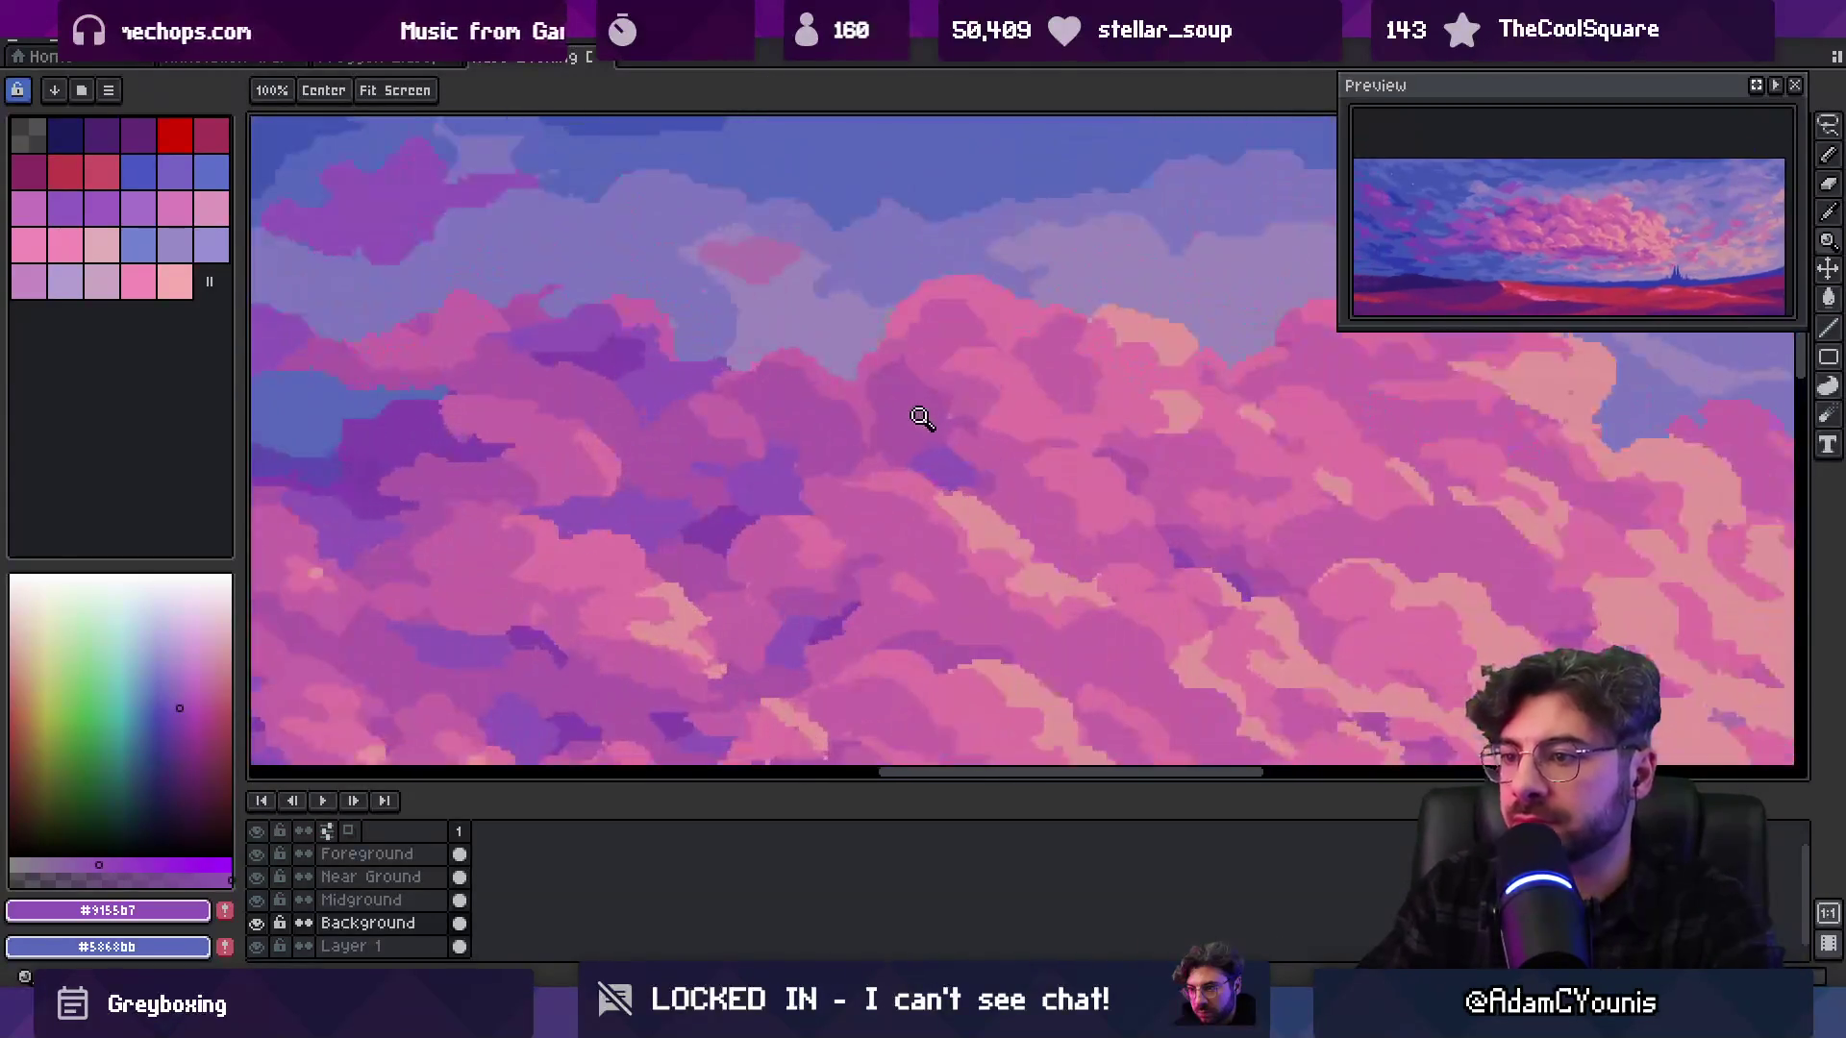
Brighten the cloud with #dc74a0 and pale pink #e2969a on the cloud tops
{"action": "key", "text": "b"}
{"action": "left_click", "coordinate": [911, 471], "text": "alt"}
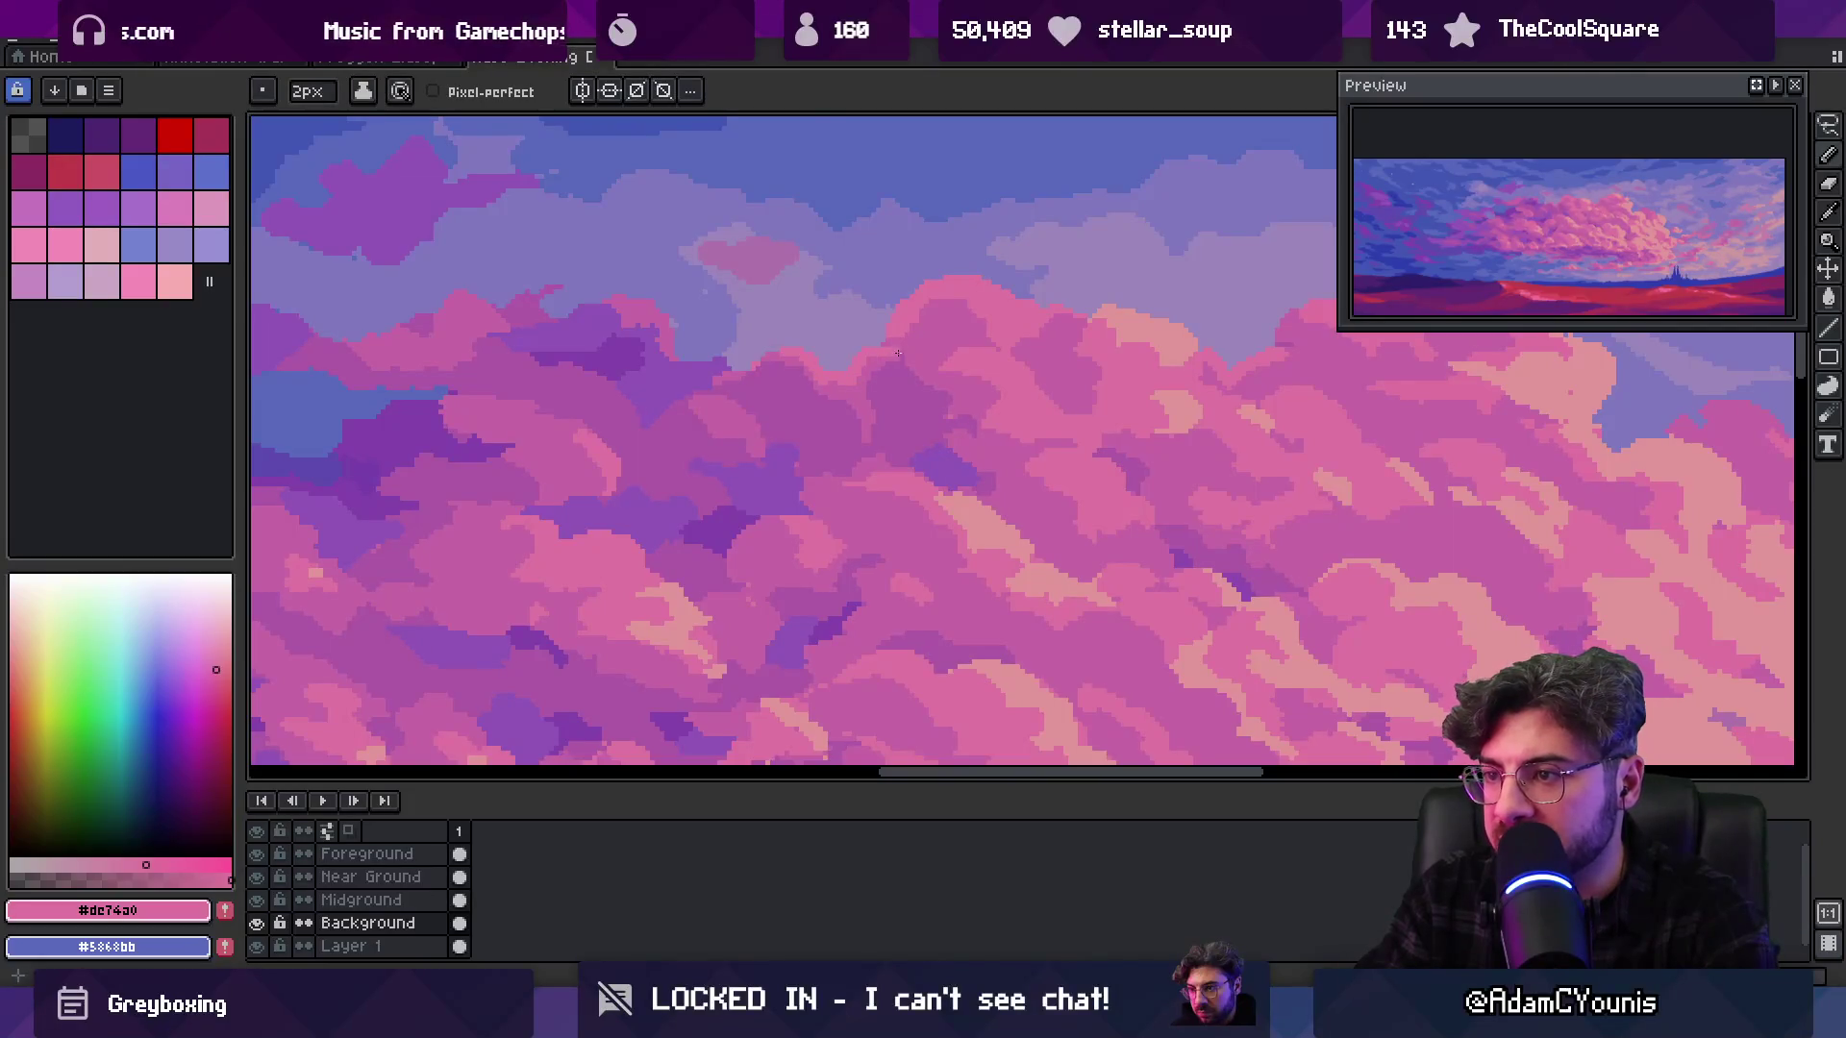
{"action": "key", "text": "alt"}
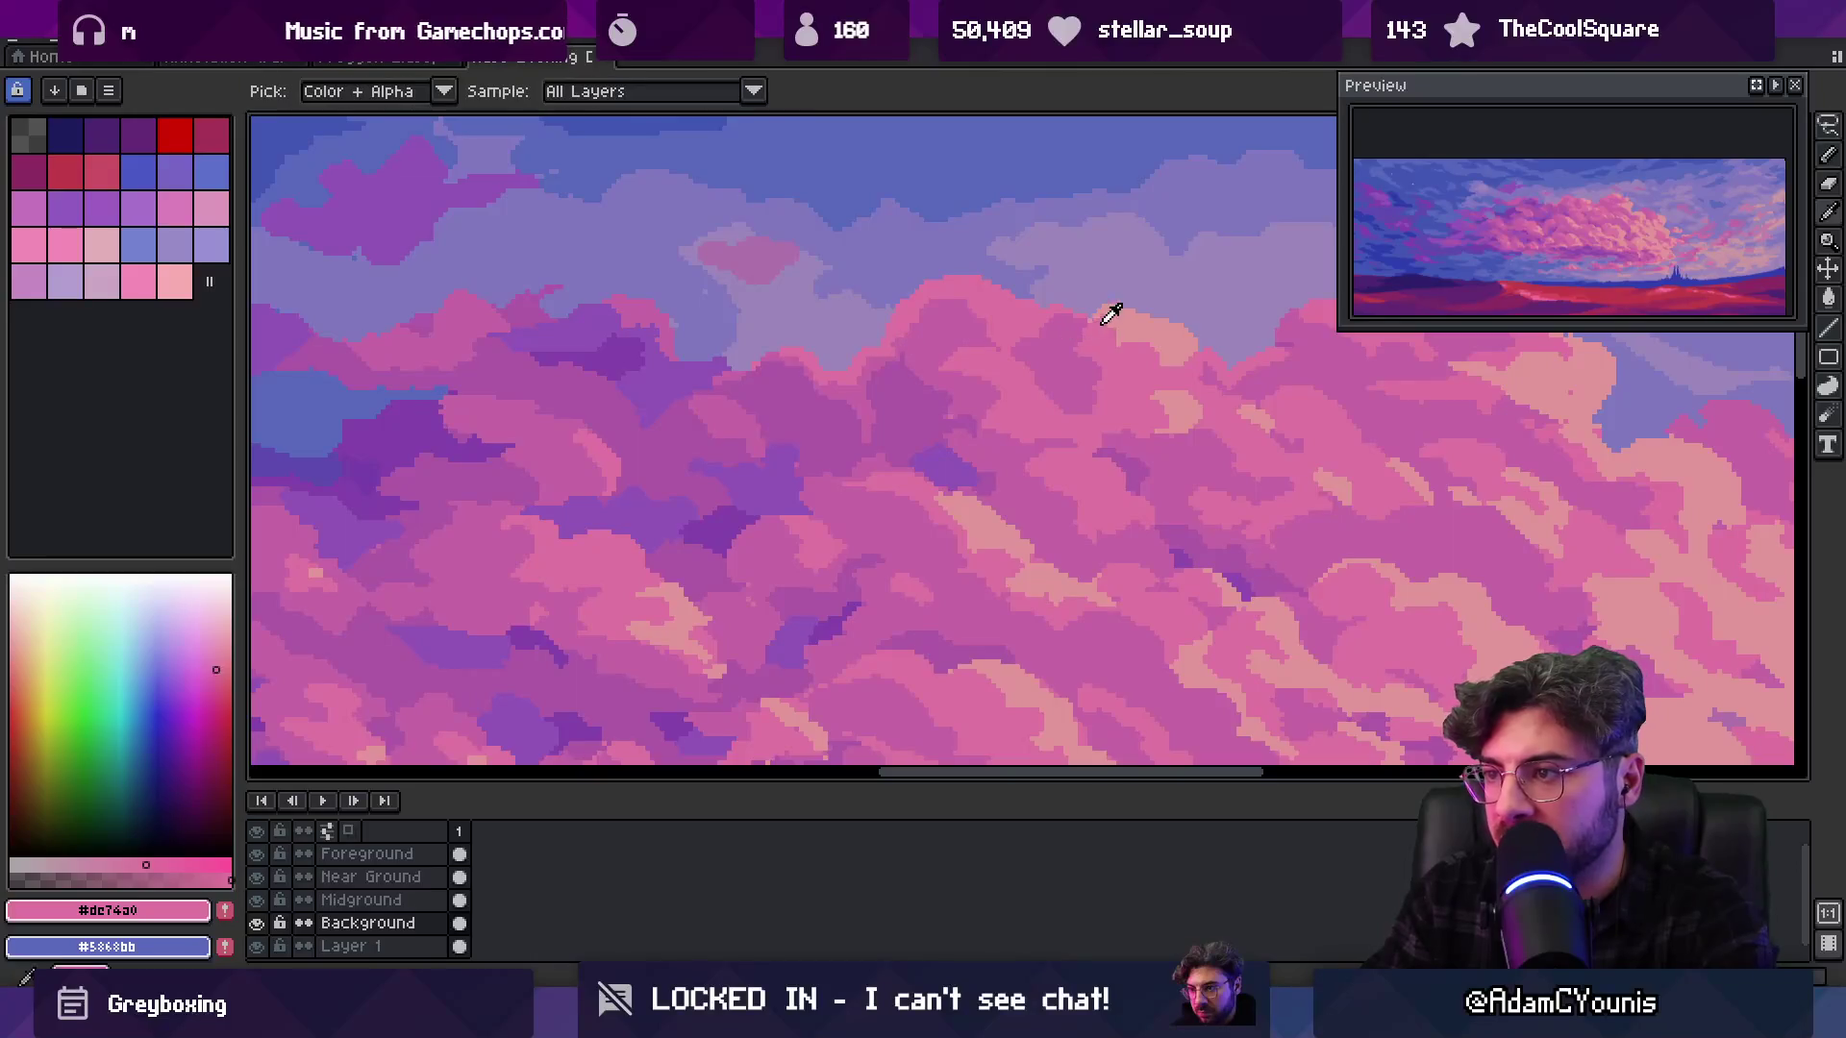
{"action": "left_click", "coordinate": [1108, 317], "text": "alt"}
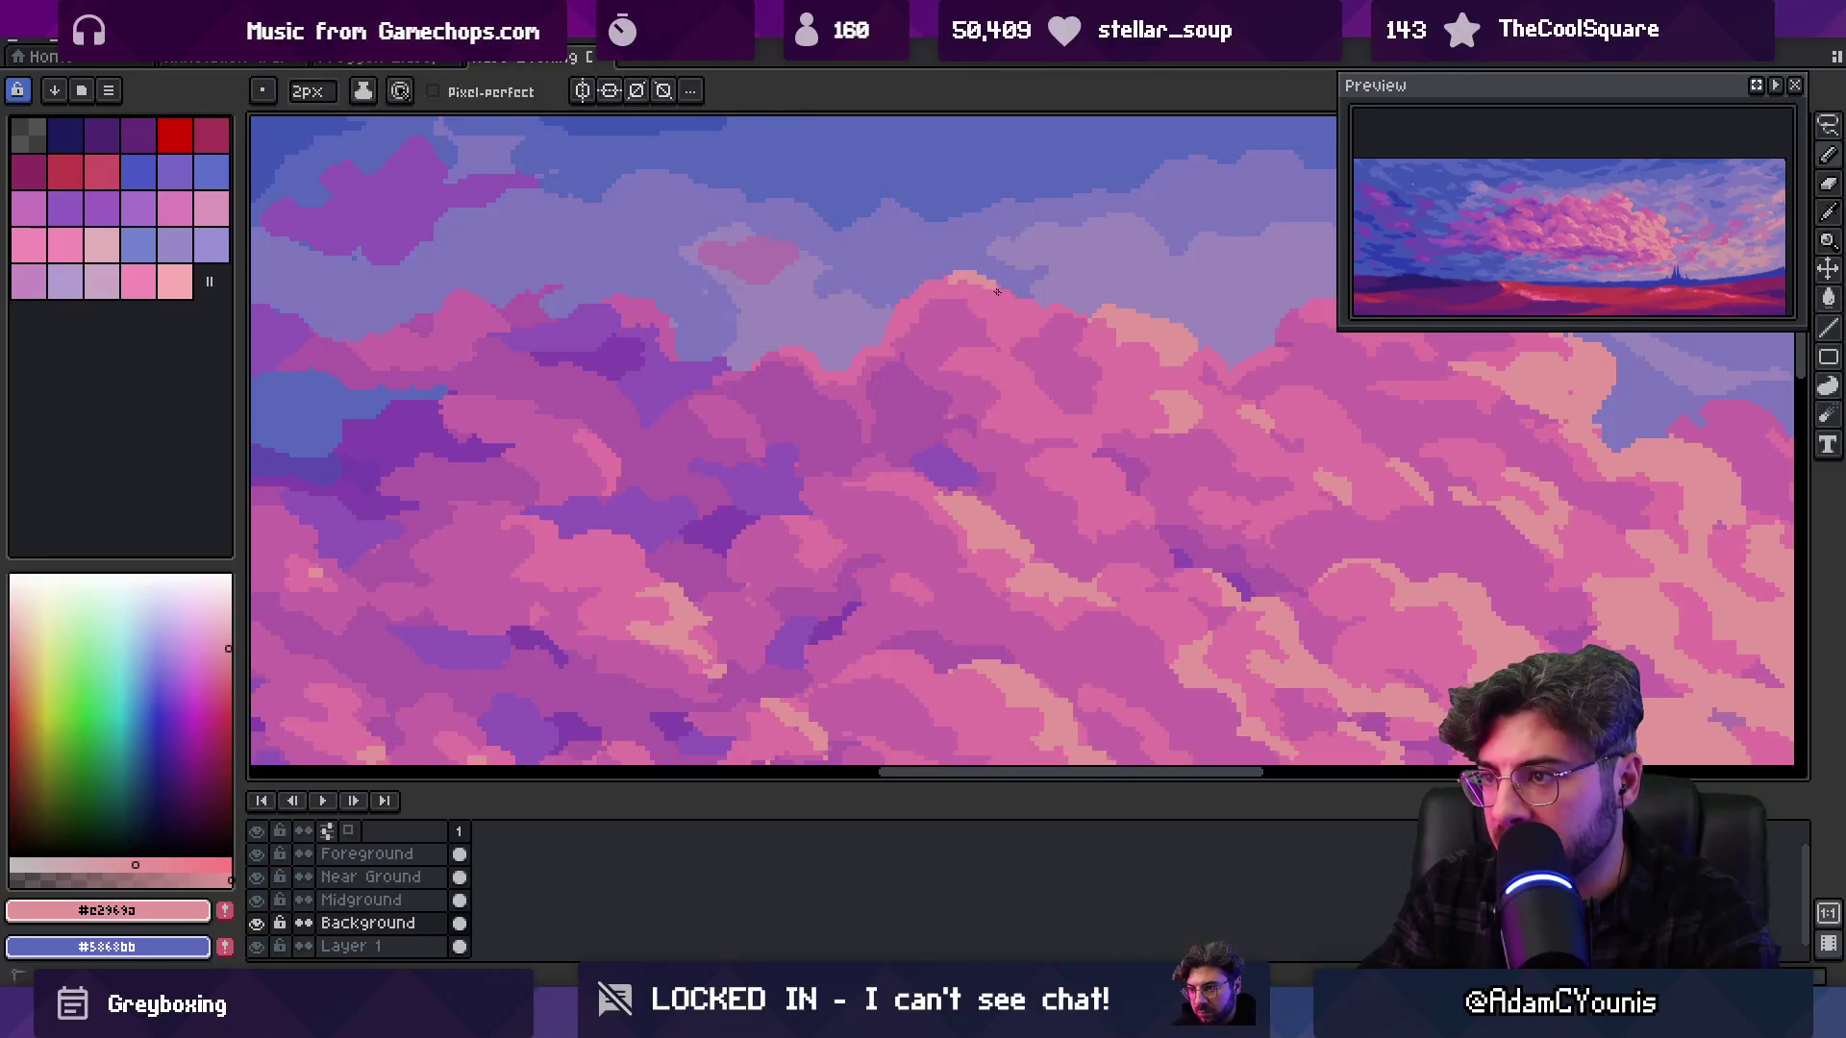
{"action": "key", "text": "z"}
{"action": "scroll", "coordinate": [1028, 317], "scroll_direction": "down", "scroll_amount": 3}
{"action": "scroll", "coordinate": [1000, 318], "scroll_direction": "up", "scroll_amount": 1}
{"action": "scroll", "coordinate": [1015, 326], "scroll_direction": "up", "scroll_amount": 1}
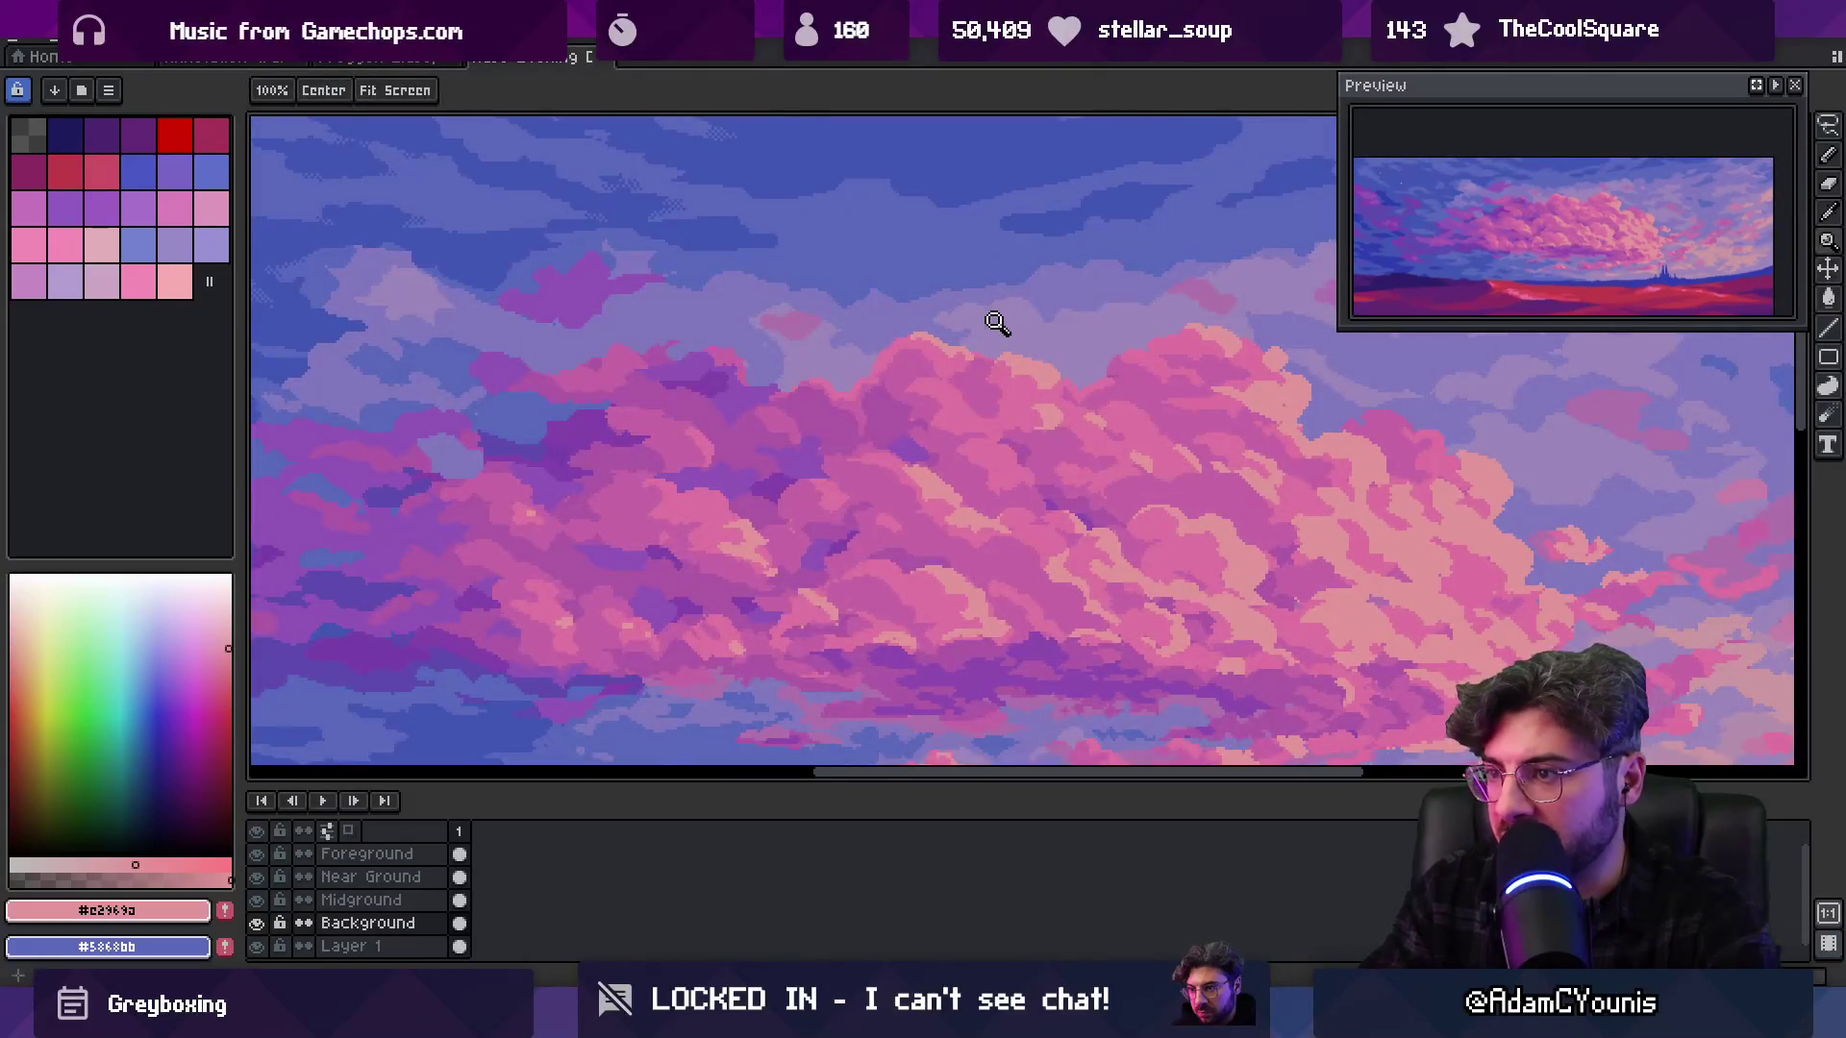
{"action": "scroll", "coordinate": [1014, 327], "scroll_direction": "up", "scroll_amount": 1}
Refine the cloud's top edge using lavender sky and pink colours, then zoom in closely
{"action": "key", "text": "alt"}
{"action": "left_click", "coordinate": [997, 341], "text": "alt"}
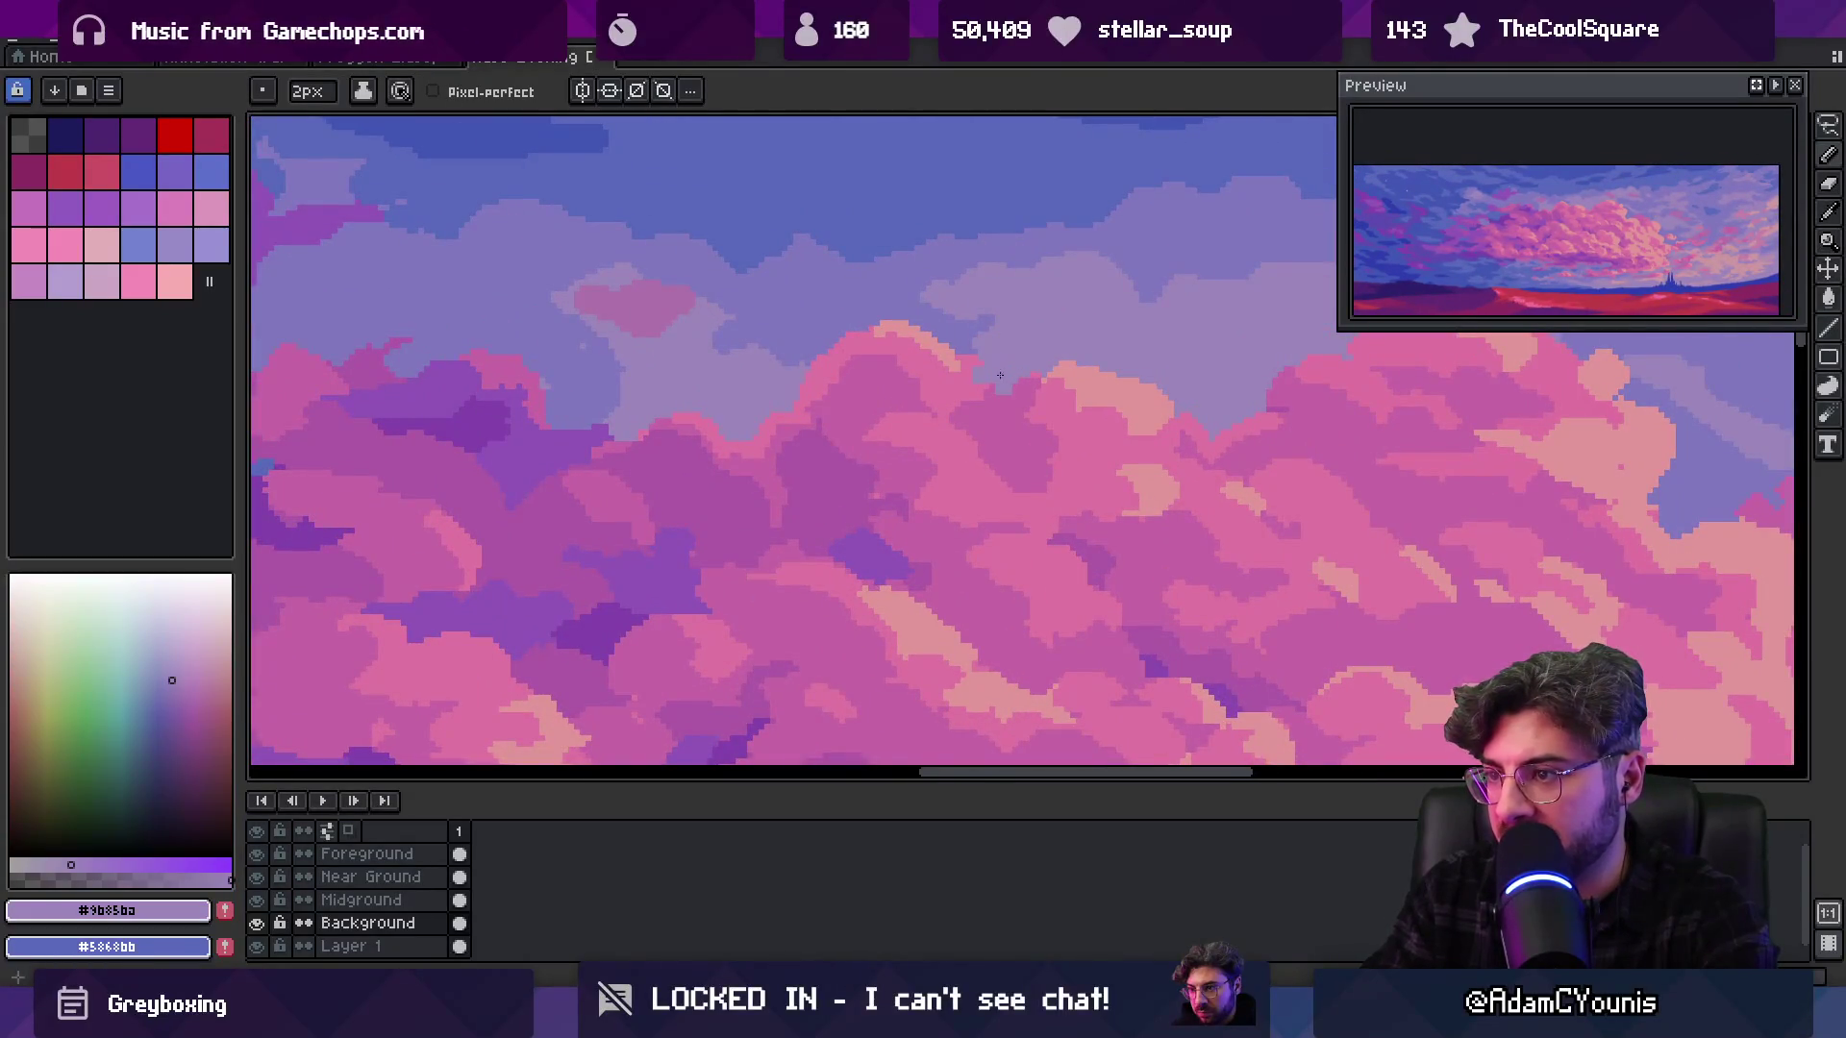
{"action": "left_click", "coordinate": [963, 385], "text": "alt"}
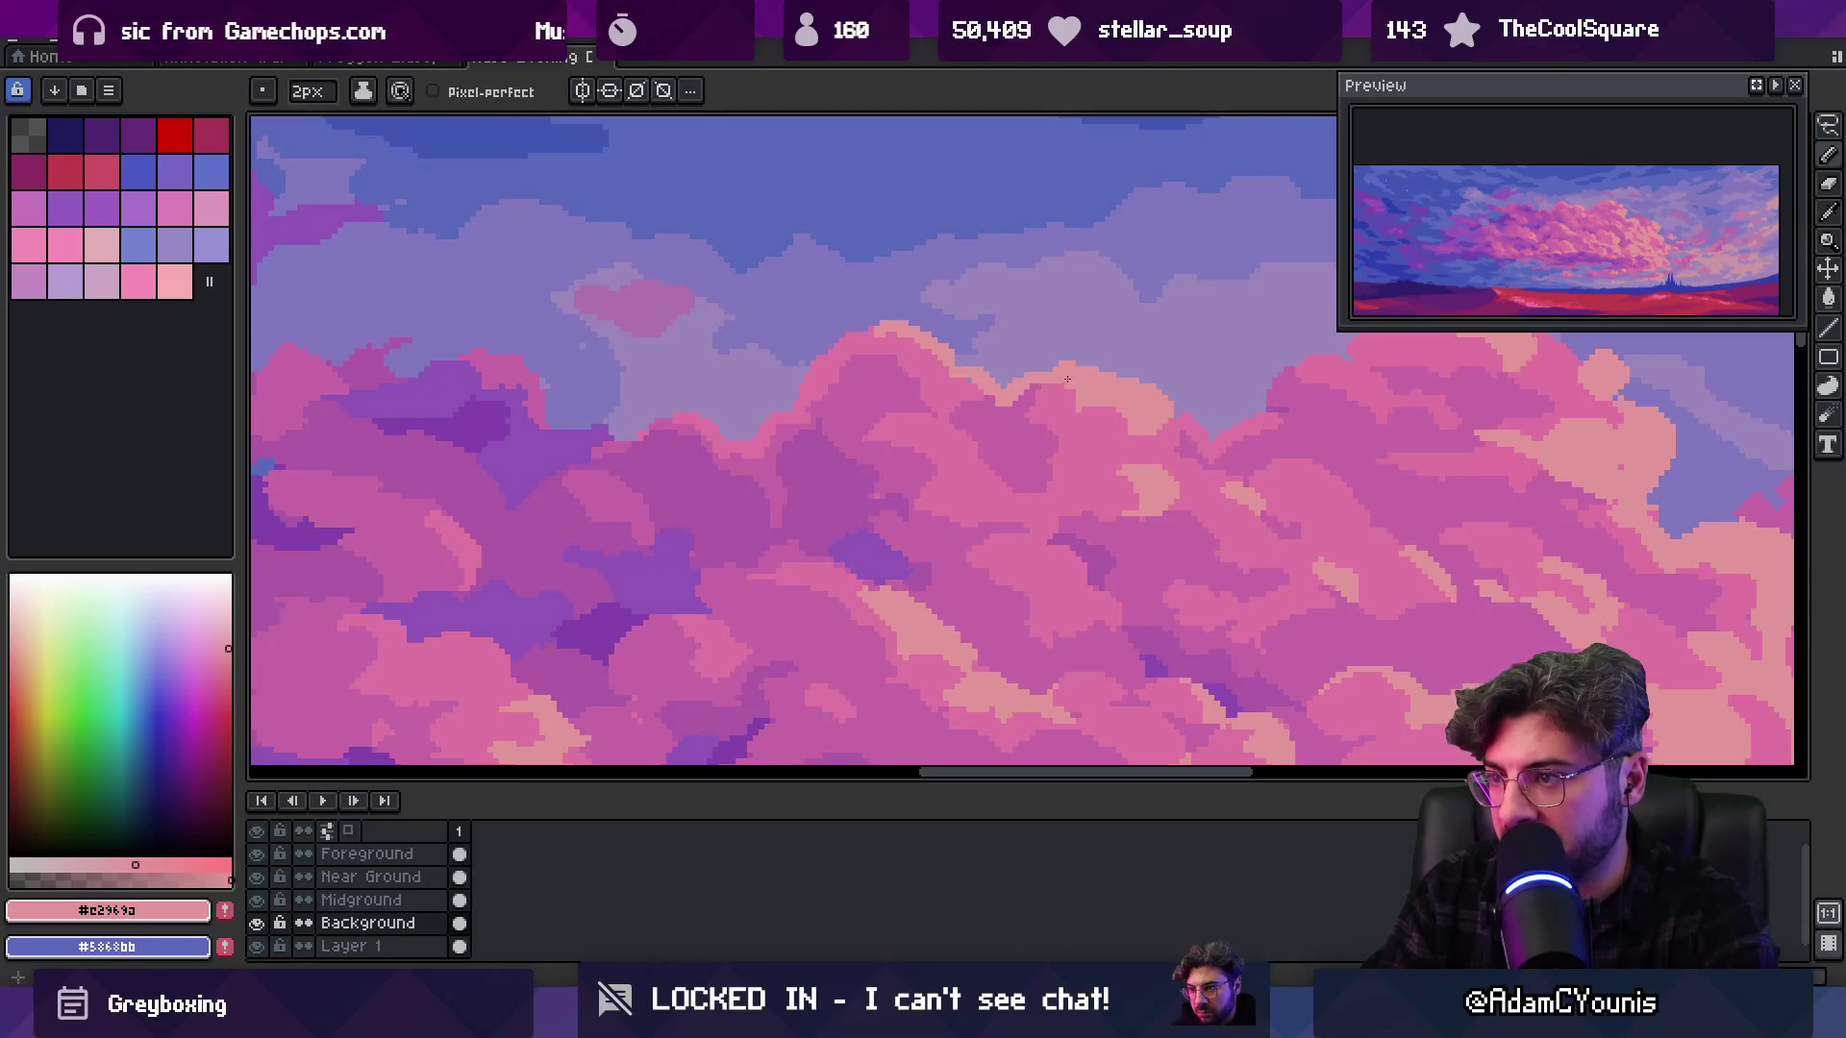
{"action": "left_click", "coordinate": [968, 390], "text": "alt"}
{"action": "key", "text": "z"}
{"action": "scroll", "coordinate": [921, 334], "scroll_direction": "down", "scroll_amount": 5}
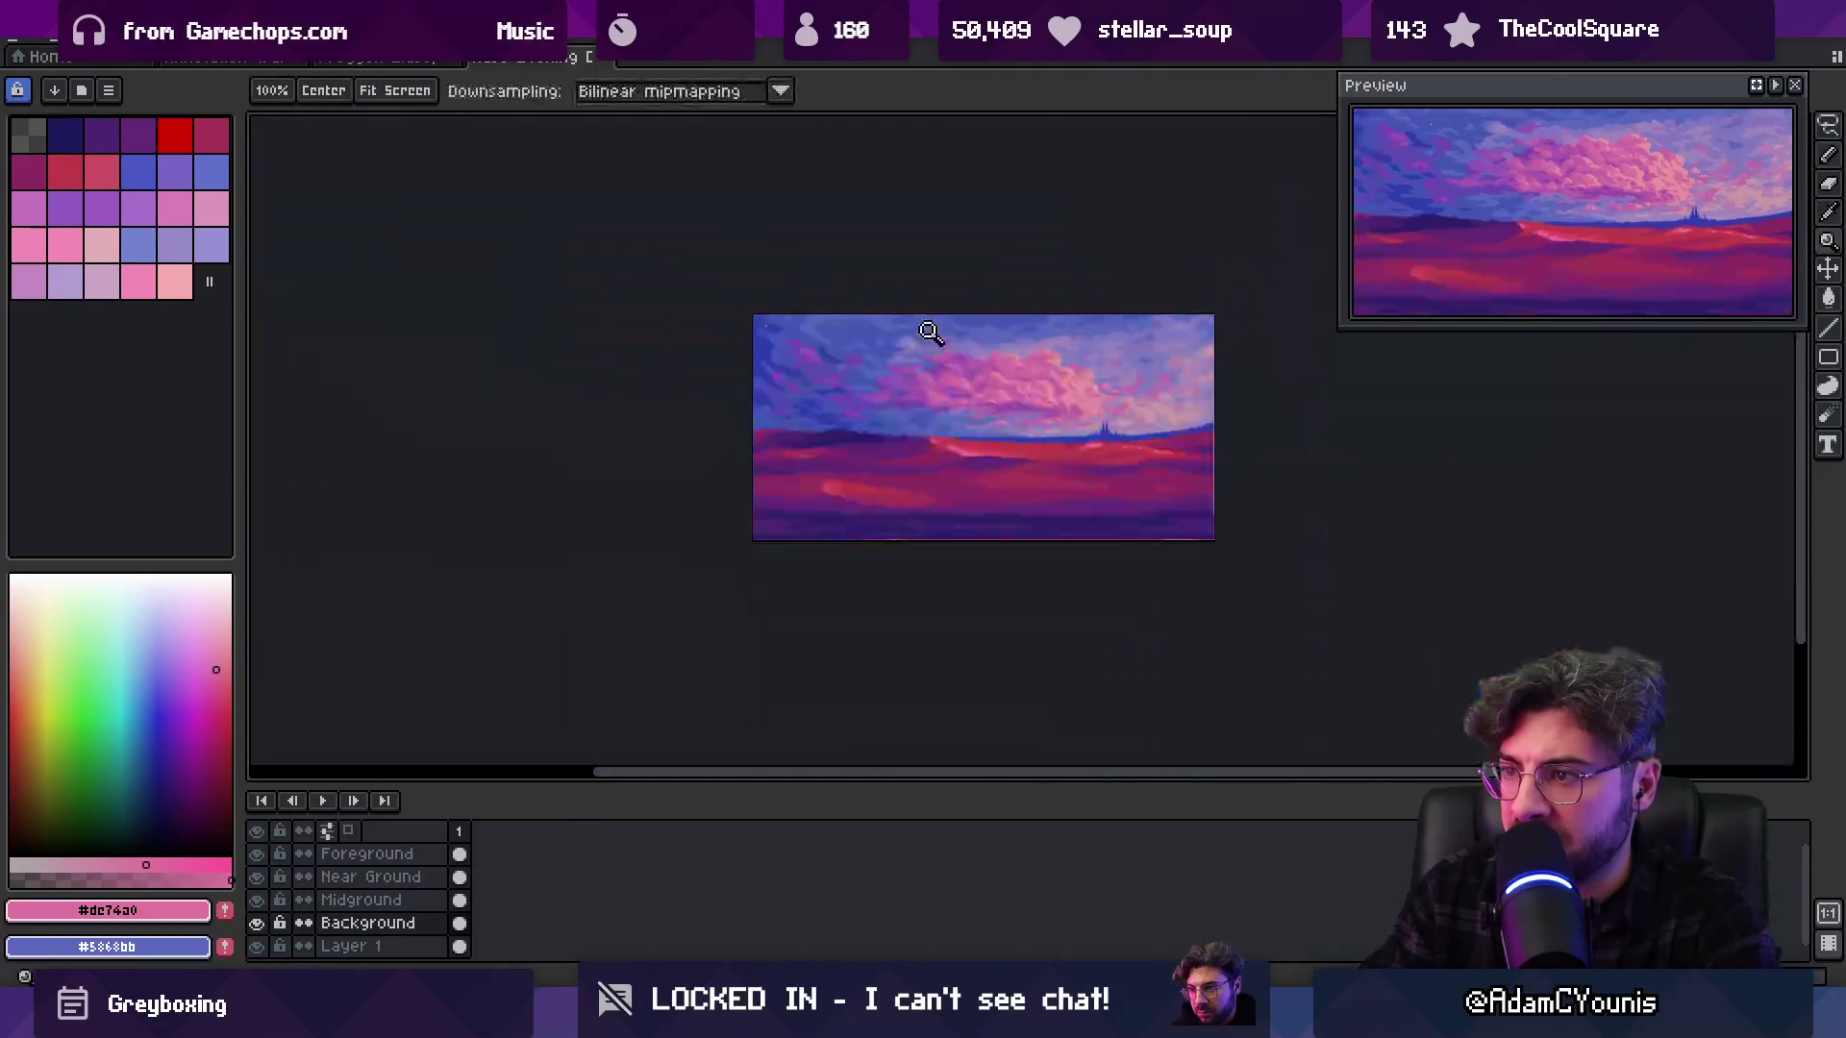
{"action": "scroll", "coordinate": [1019, 336], "scroll_direction": "right", "scroll_amount": 1}
{"action": "left_click", "coordinate": [1004, 360]}
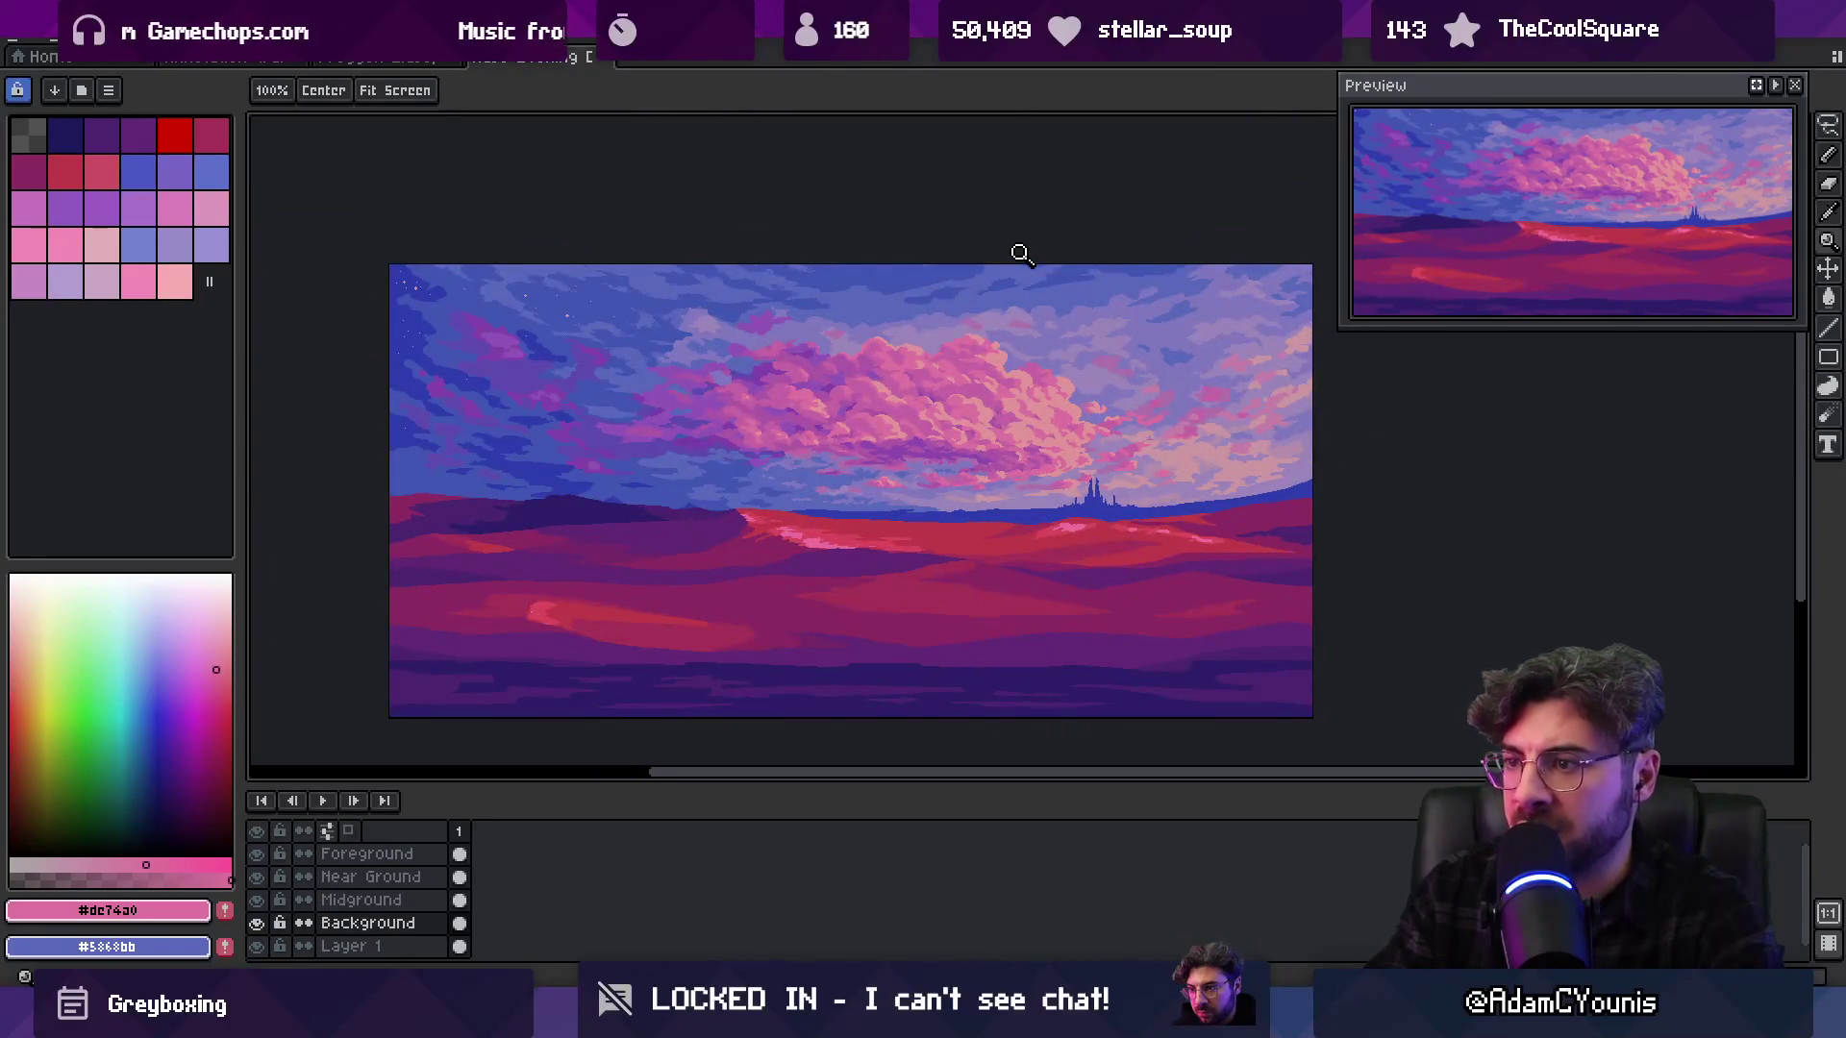
{"action": "left_click", "coordinate": [964, 452]}
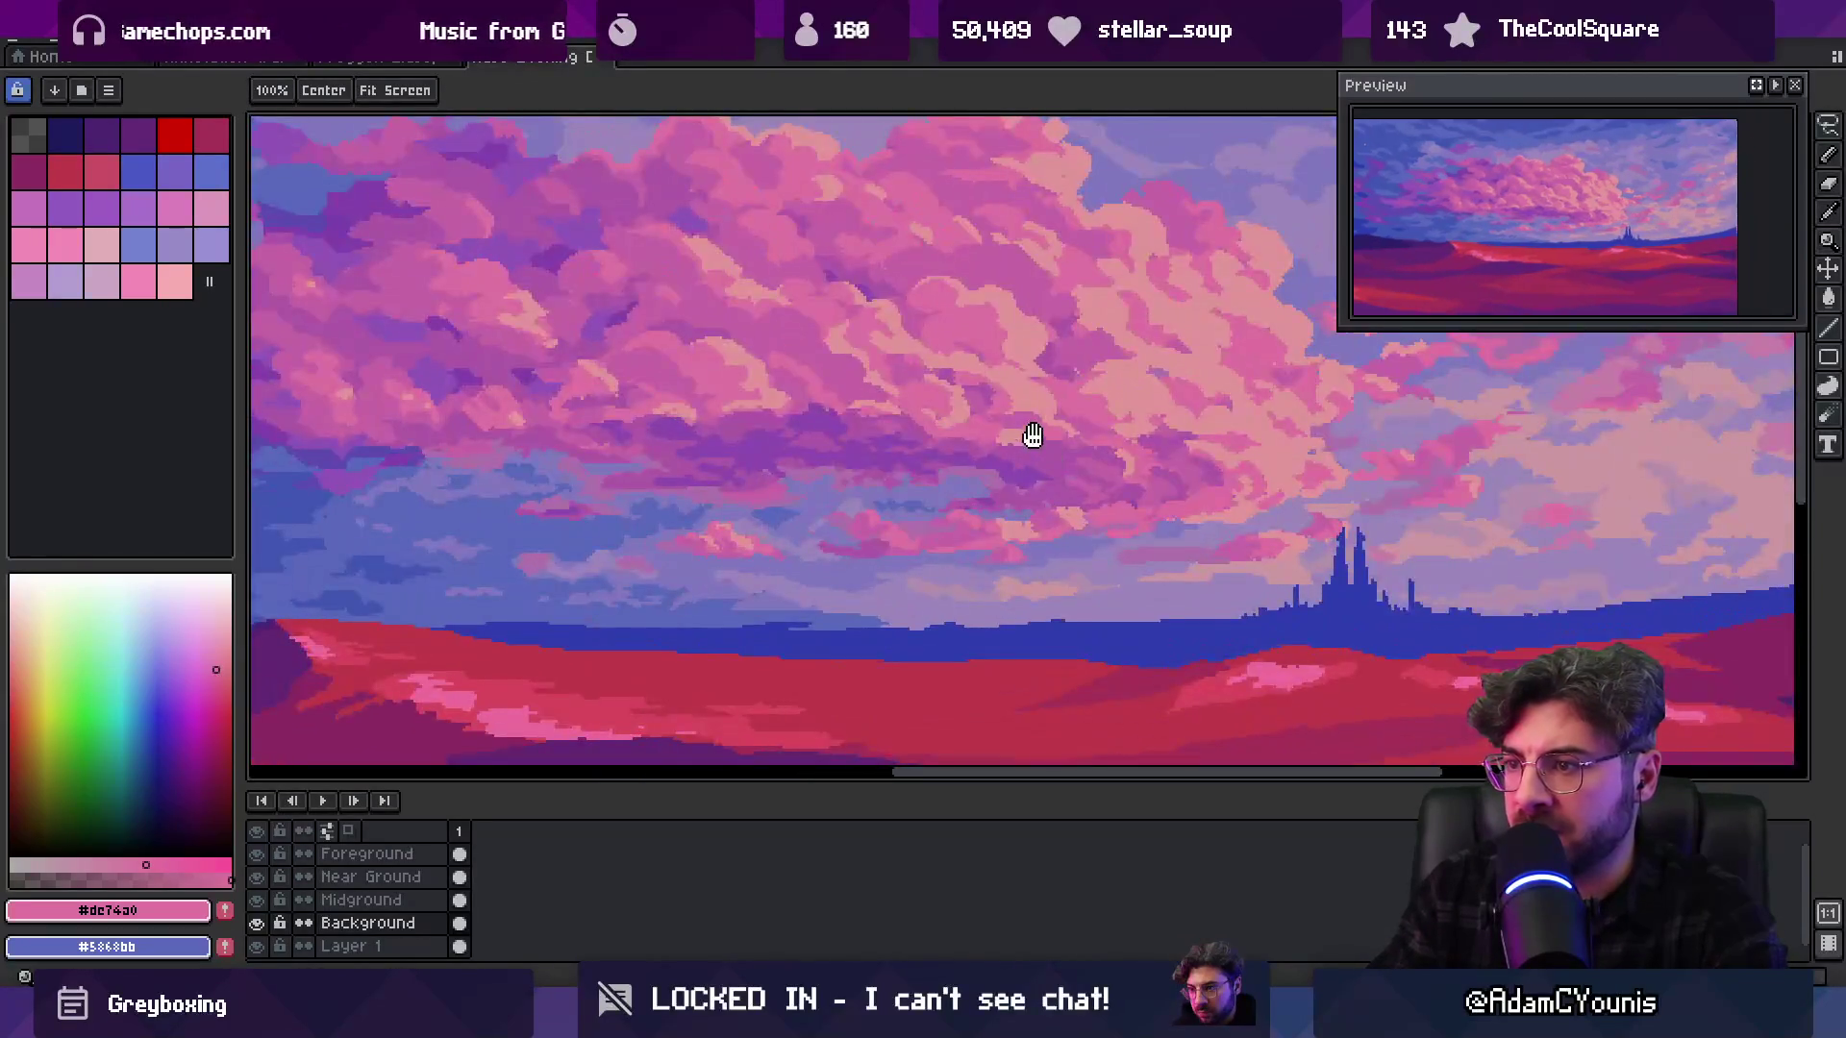
Draw a trial elliptical selection over the clouds, then deselect it
{"action": "scroll", "coordinate": [1022, 441], "scroll_direction": "right", "scroll_amount": 1}
{"action": "key", "text": "shift+m"}
{"action": "left_click_drag", "start_coordinate": [560, 360], "coordinate": [1188, 533]}
{"action": "key", "text": "ctrl+d"}
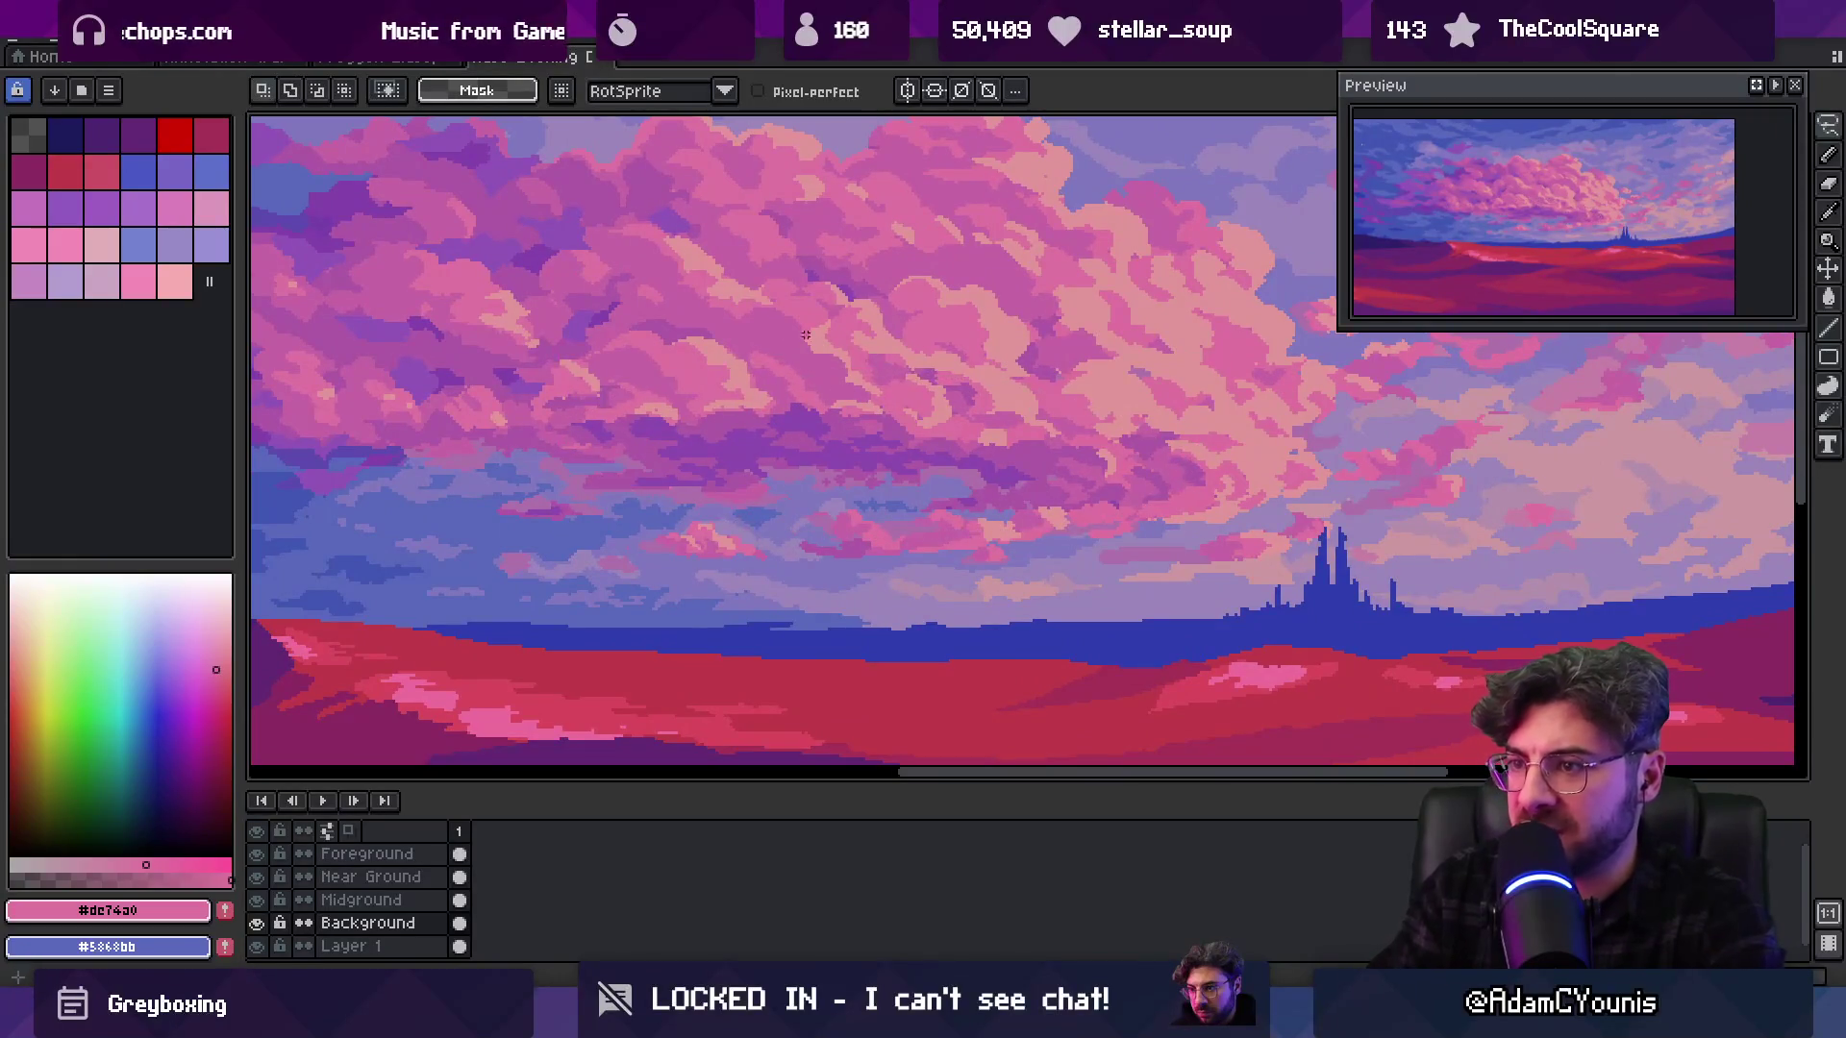
{"action": "key", "text": "b"}
Zoom toward the clouds and sample their mid-pink and lighter pink colours
{"action": "key", "text": "g"}
{"action": "key", "text": "z"}
{"action": "scroll", "coordinate": [861, 313], "scroll_direction": "down", "scroll_amount": 3}
{"action": "scroll", "coordinate": [874, 300], "scroll_direction": "up", "scroll_amount": 1}
{"action": "scroll", "coordinate": [865, 346], "scroll_direction": "up", "scroll_amount": 4}
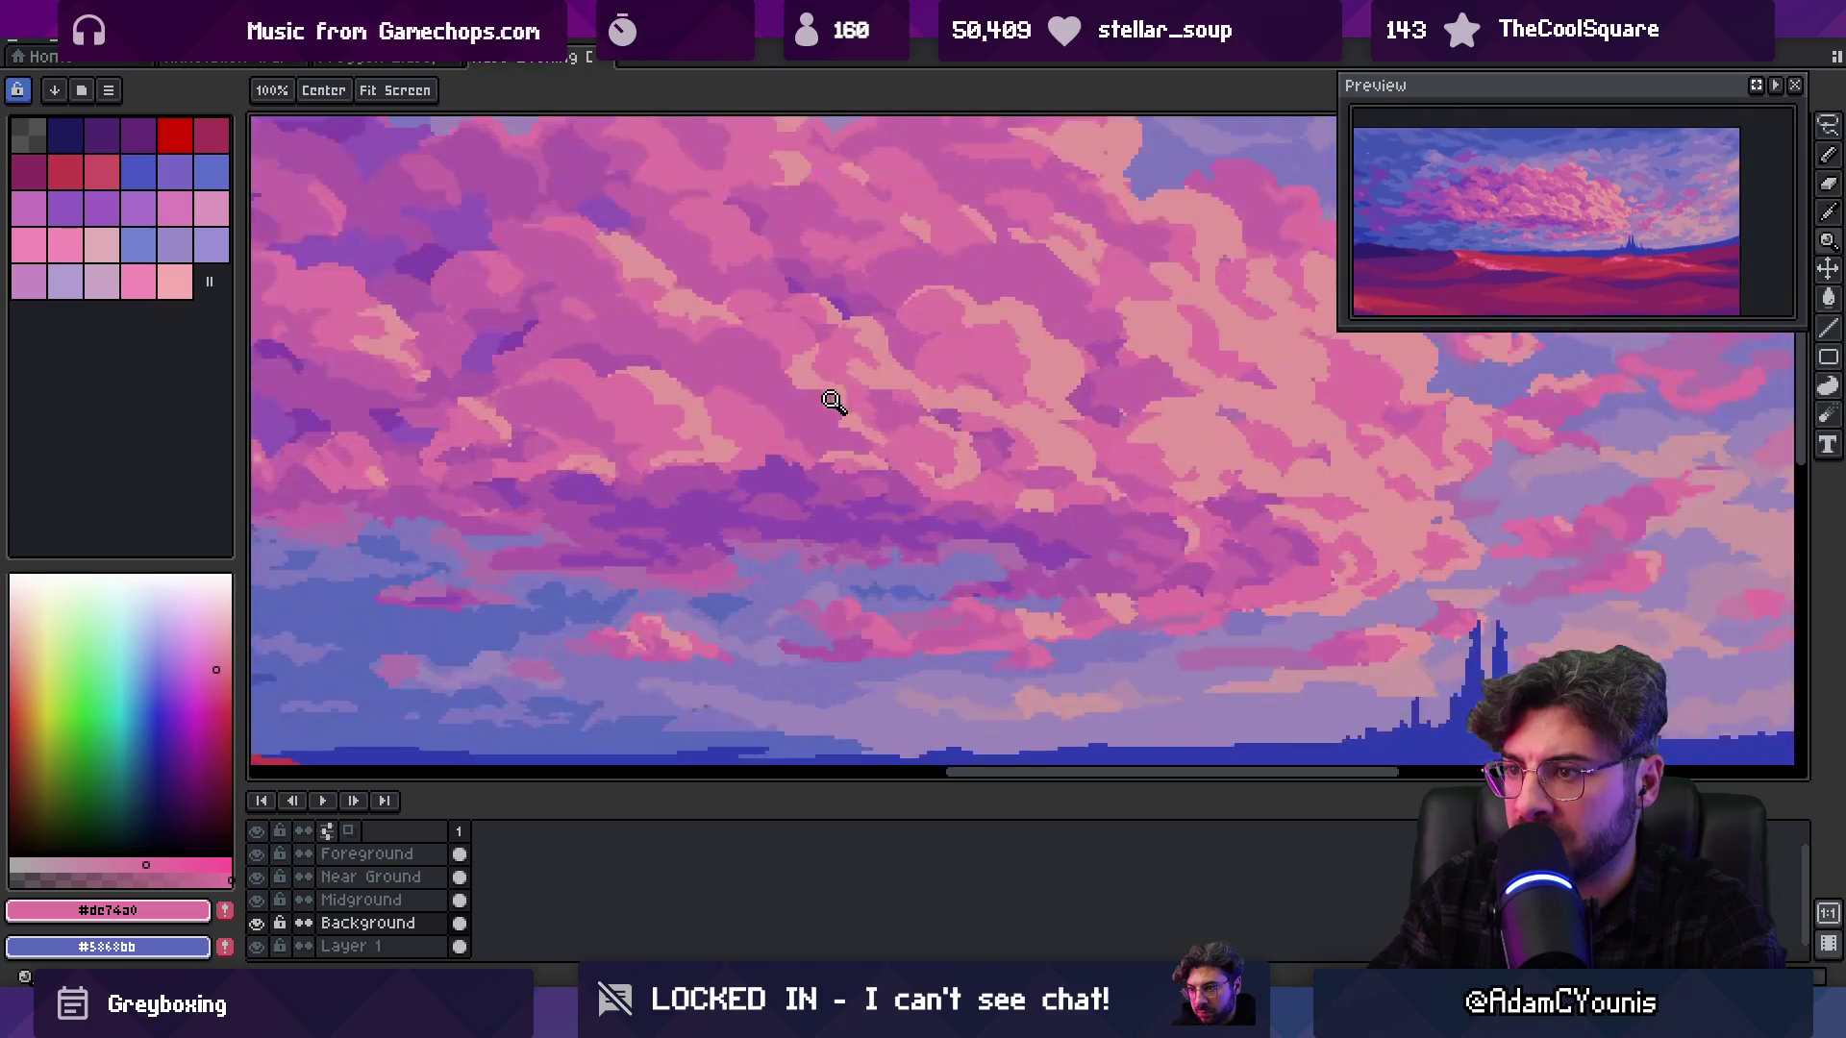
{"action": "left_click", "coordinate": [827, 430], "text": "alt"}
{"action": "key", "text": "b"}
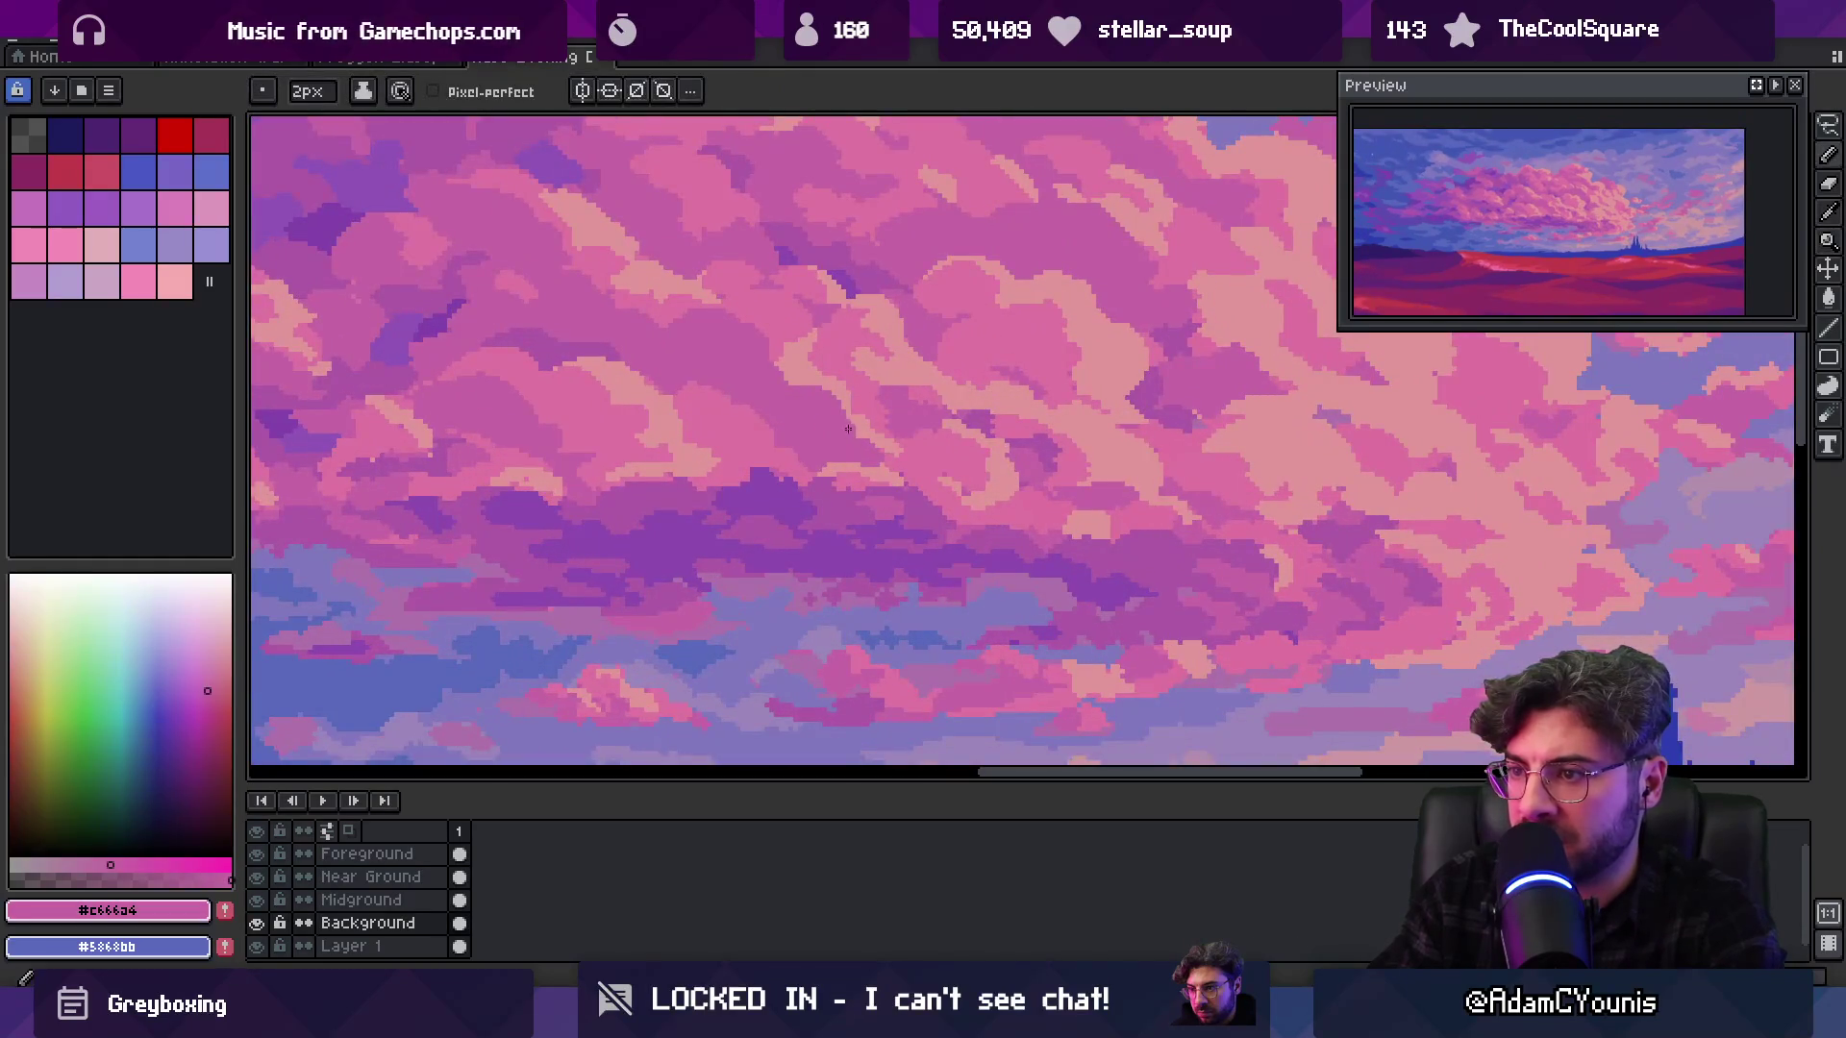
{"action": "left_click", "coordinate": [873, 412], "text": "alt"}
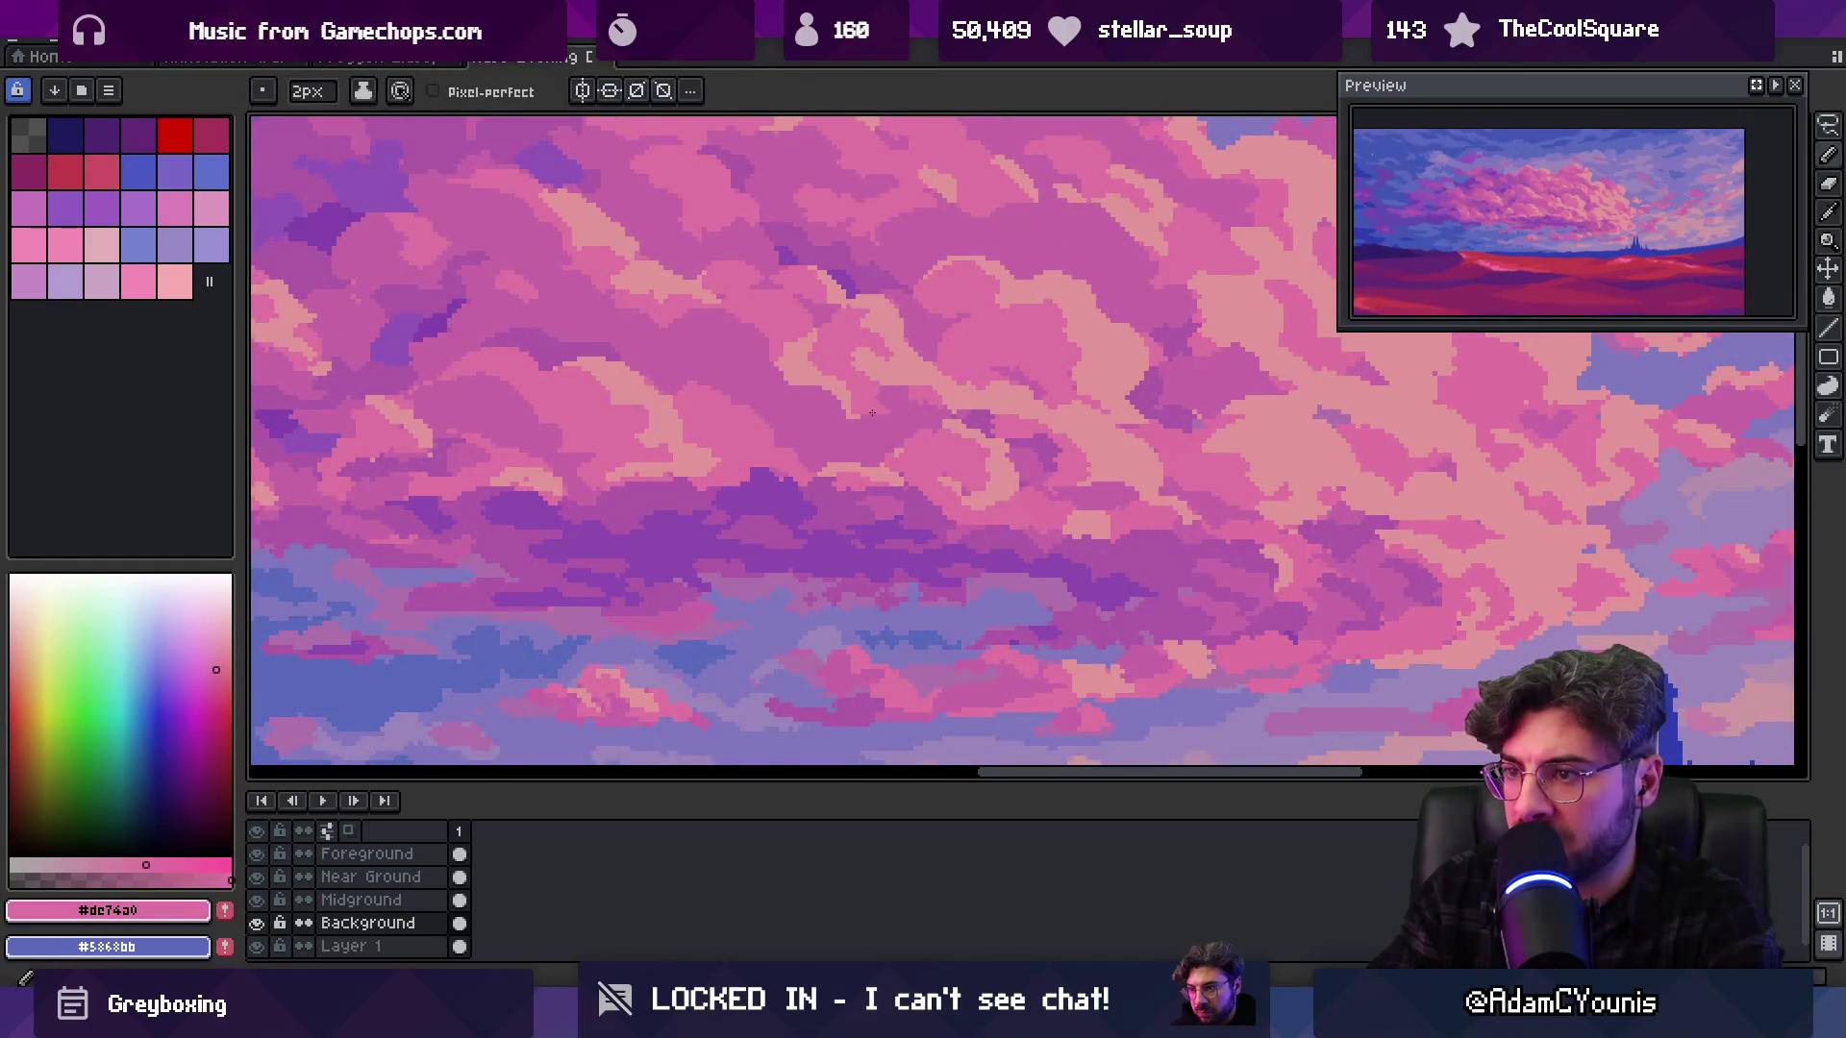
{"action": "left_click", "coordinate": [903, 402], "text": "alt"}
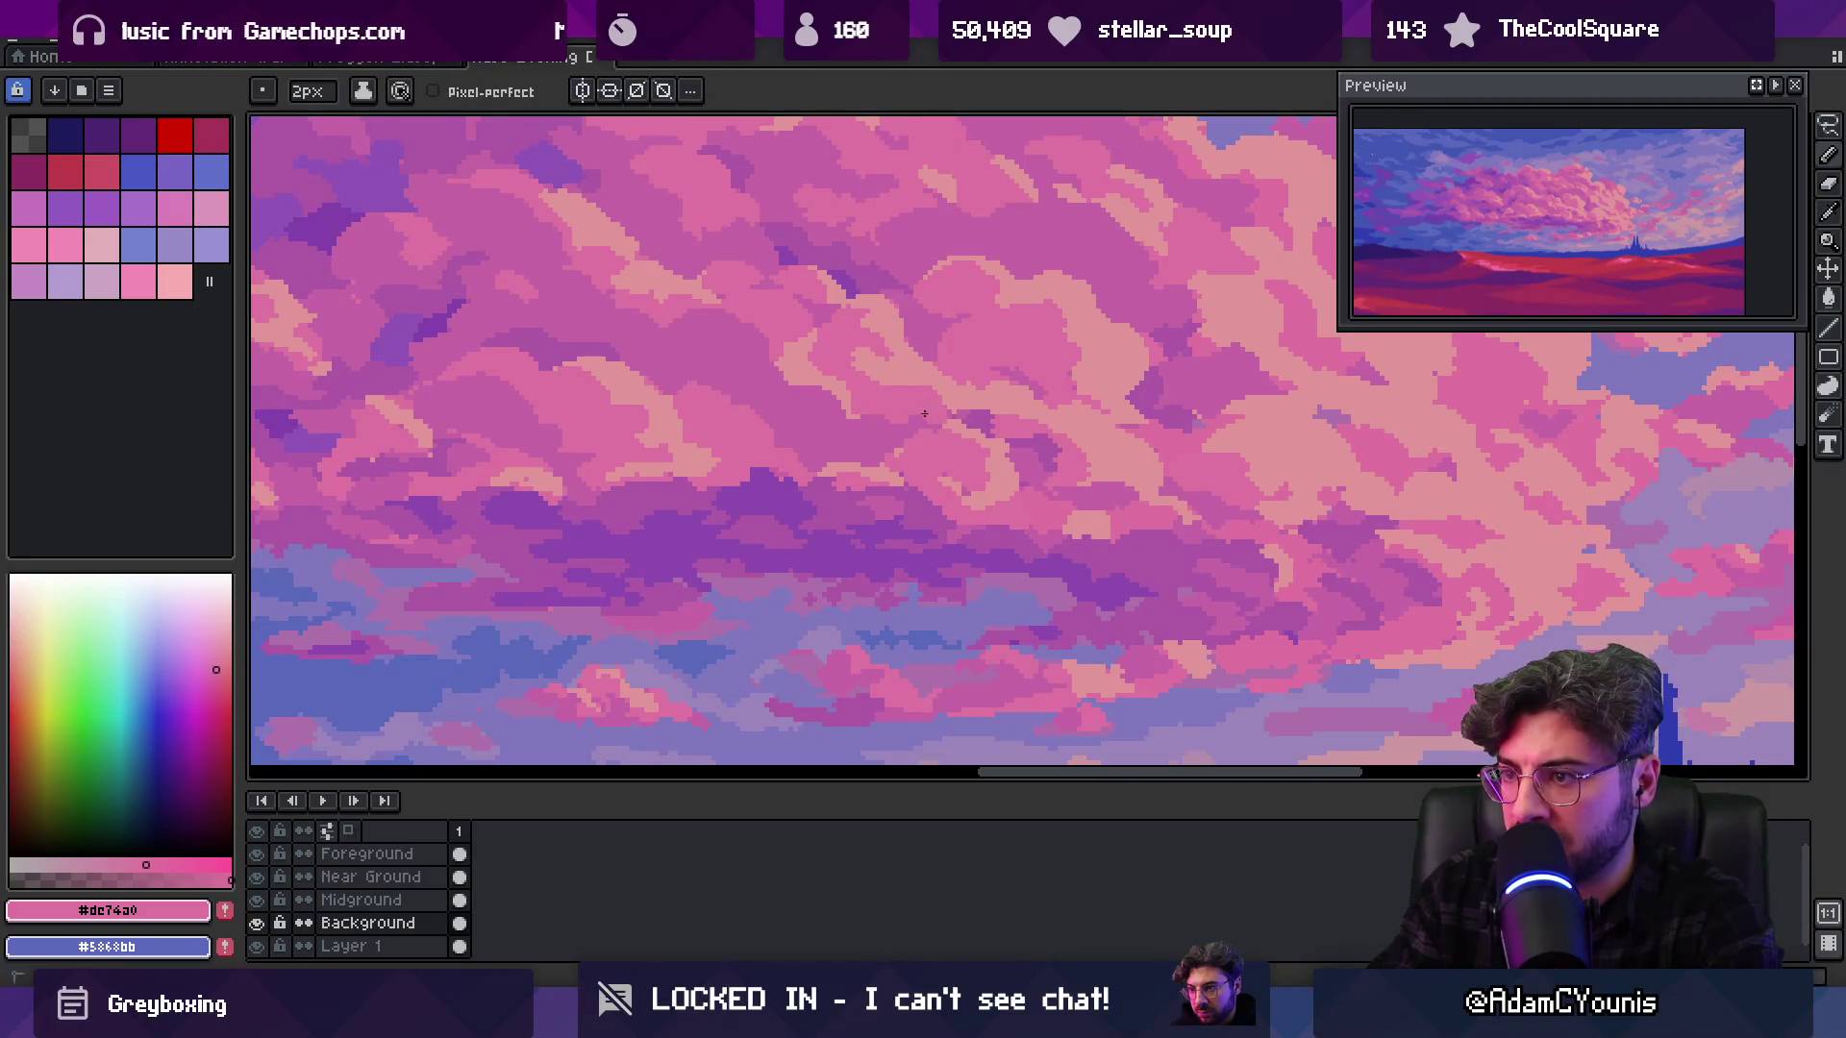
Zoom into the cloud shapes and paint pale pink highlight pixels into the cloud
{"action": "key", "text": "z"}
{"action": "scroll", "coordinate": [939, 404], "scroll_direction": "down", "scroll_amount": 2}
{"action": "scroll", "coordinate": [960, 342], "scroll_direction": "up", "scroll_amount": 3}
{"action": "left_click", "coordinate": [856, 469], "text": "alt"}
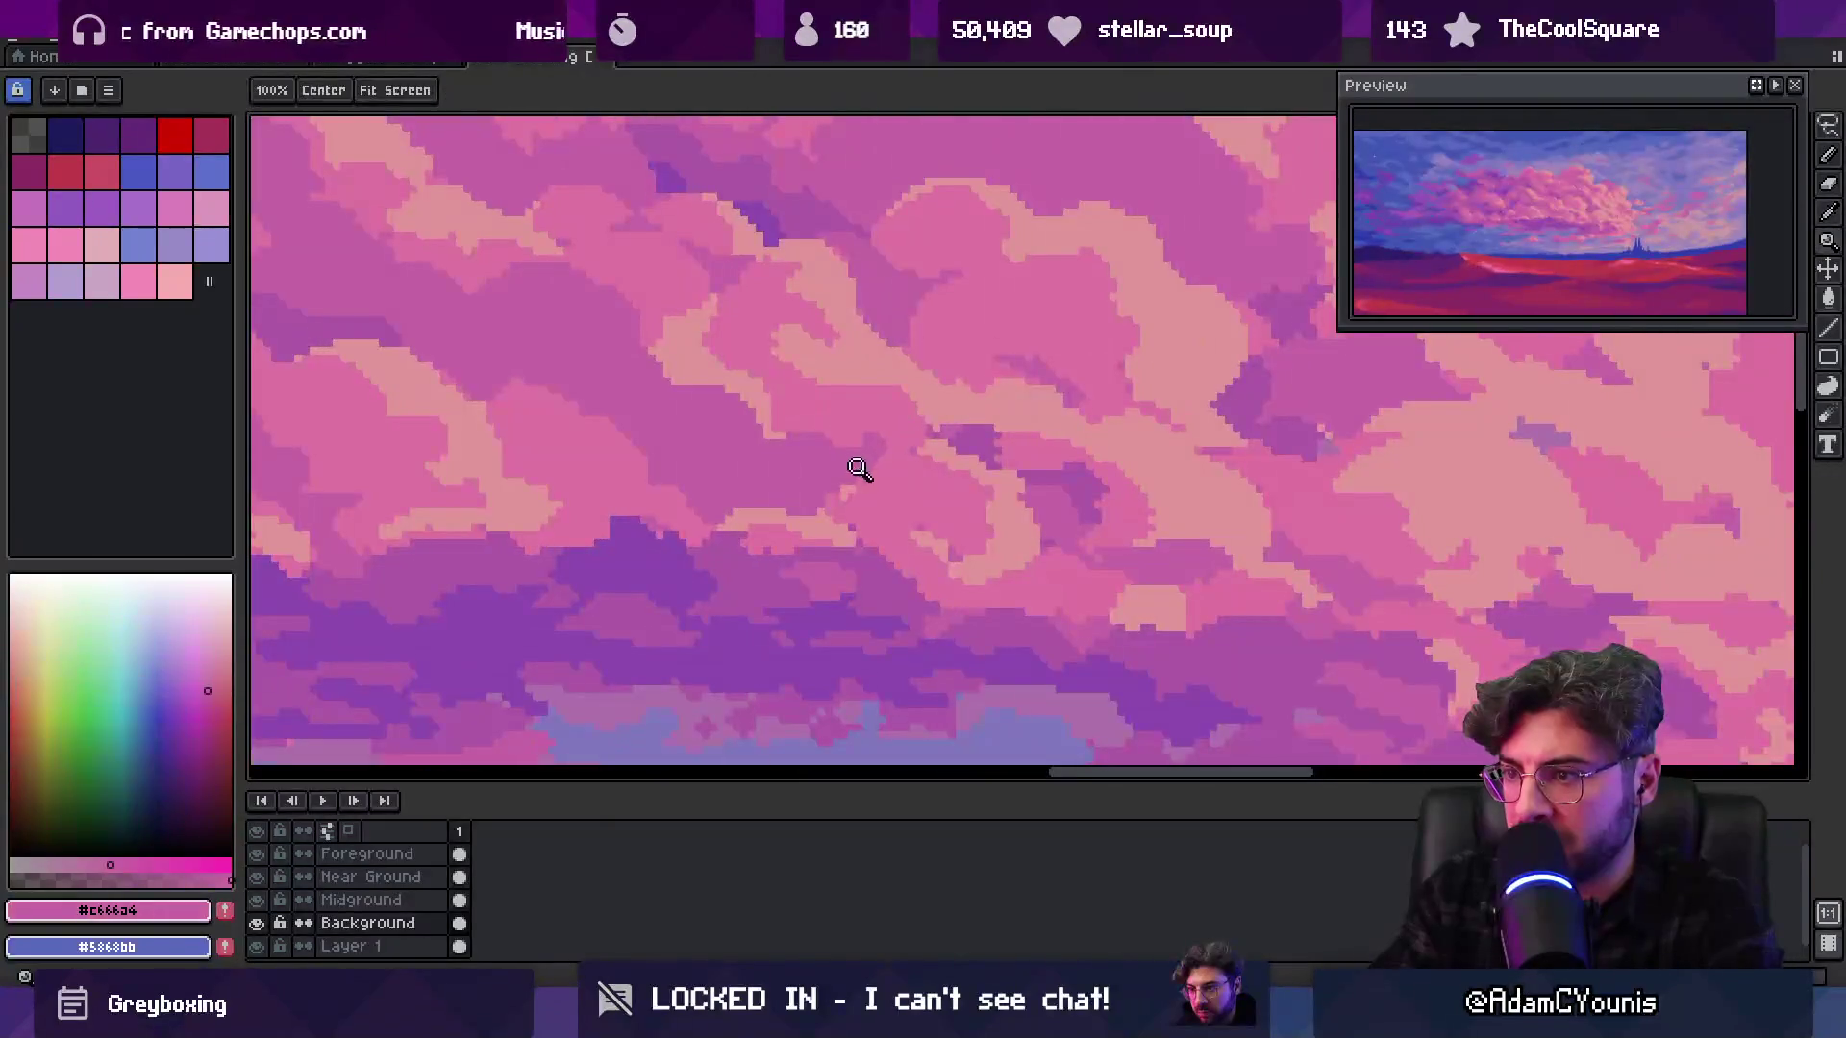
{"action": "key", "text": "b"}
{"action": "left_click", "coordinate": [883, 463], "text": "alt"}
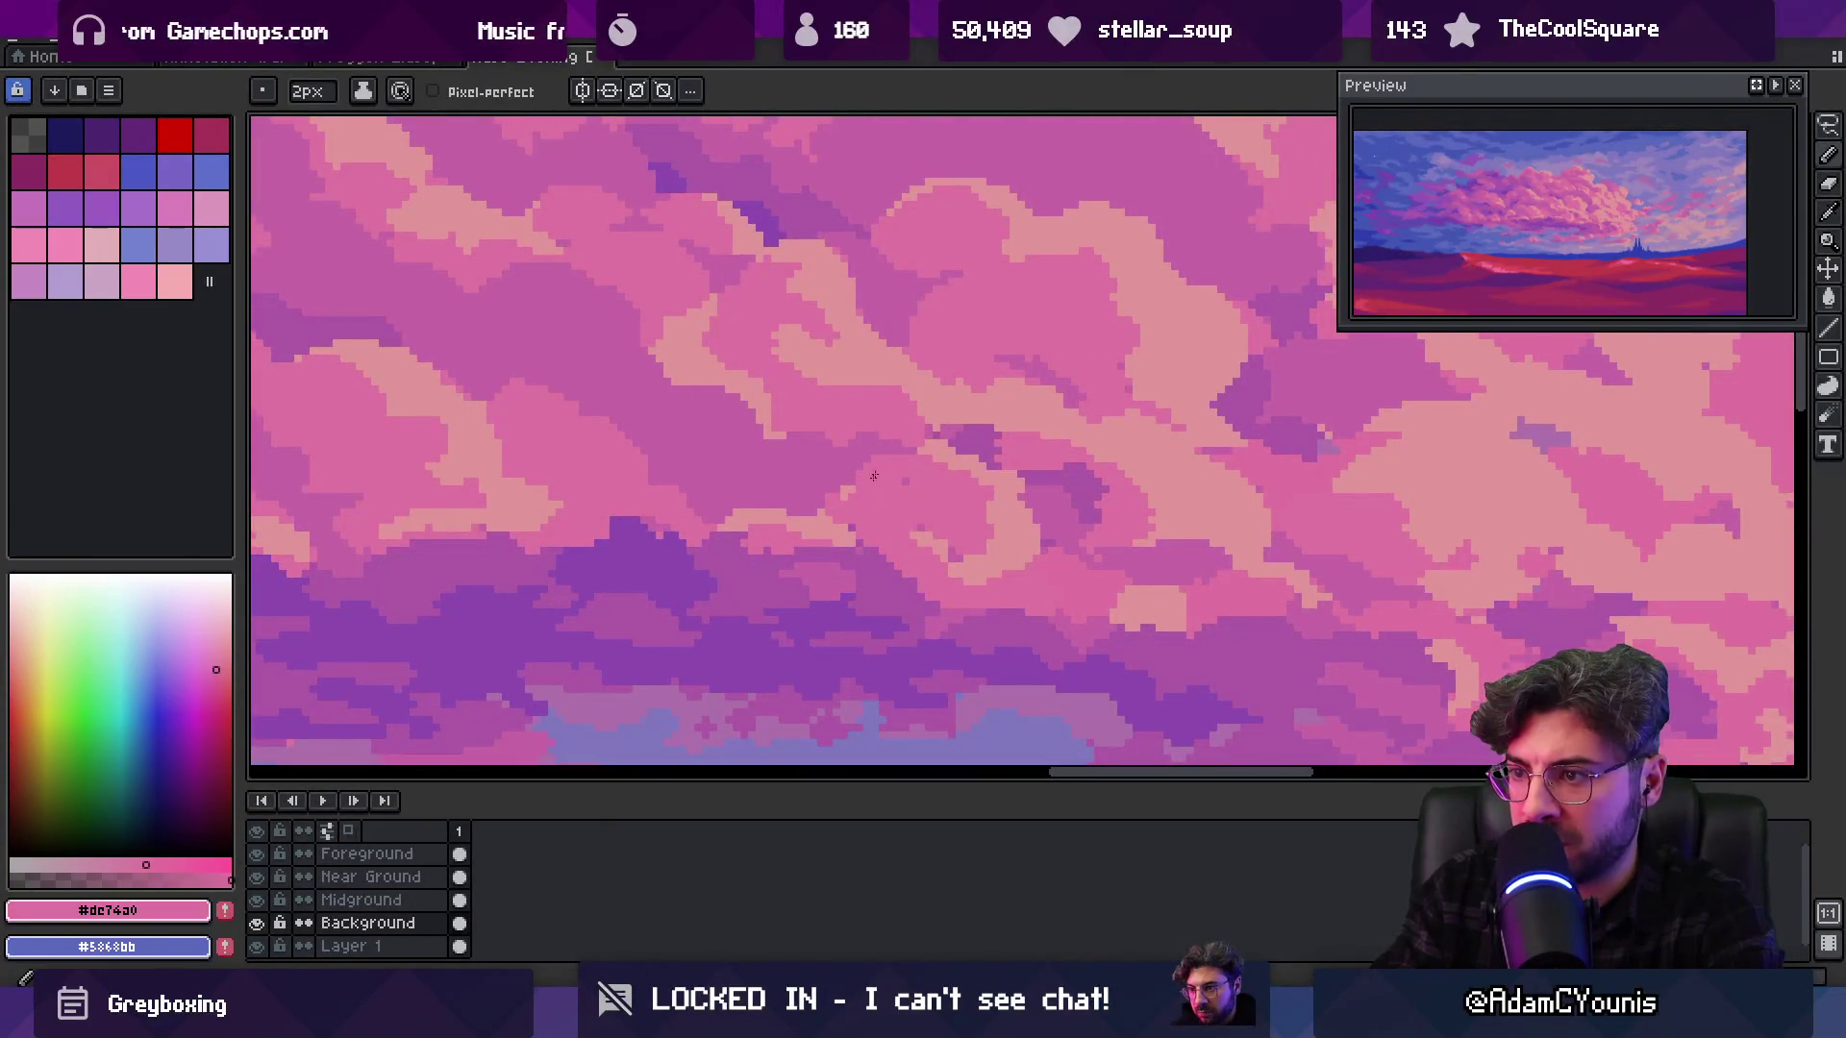
{"action": "left_click", "coordinate": [971, 488], "text": "alt"}
{"action": "mouse_move", "coordinate": [930, 437]}
{"action": "left_mouse_down"}
{"action": "mouse_move", "coordinate": [980, 461]}
{"action": "mouse_move", "coordinate": [874, 453]}
{"action": "left_mouse_up"}
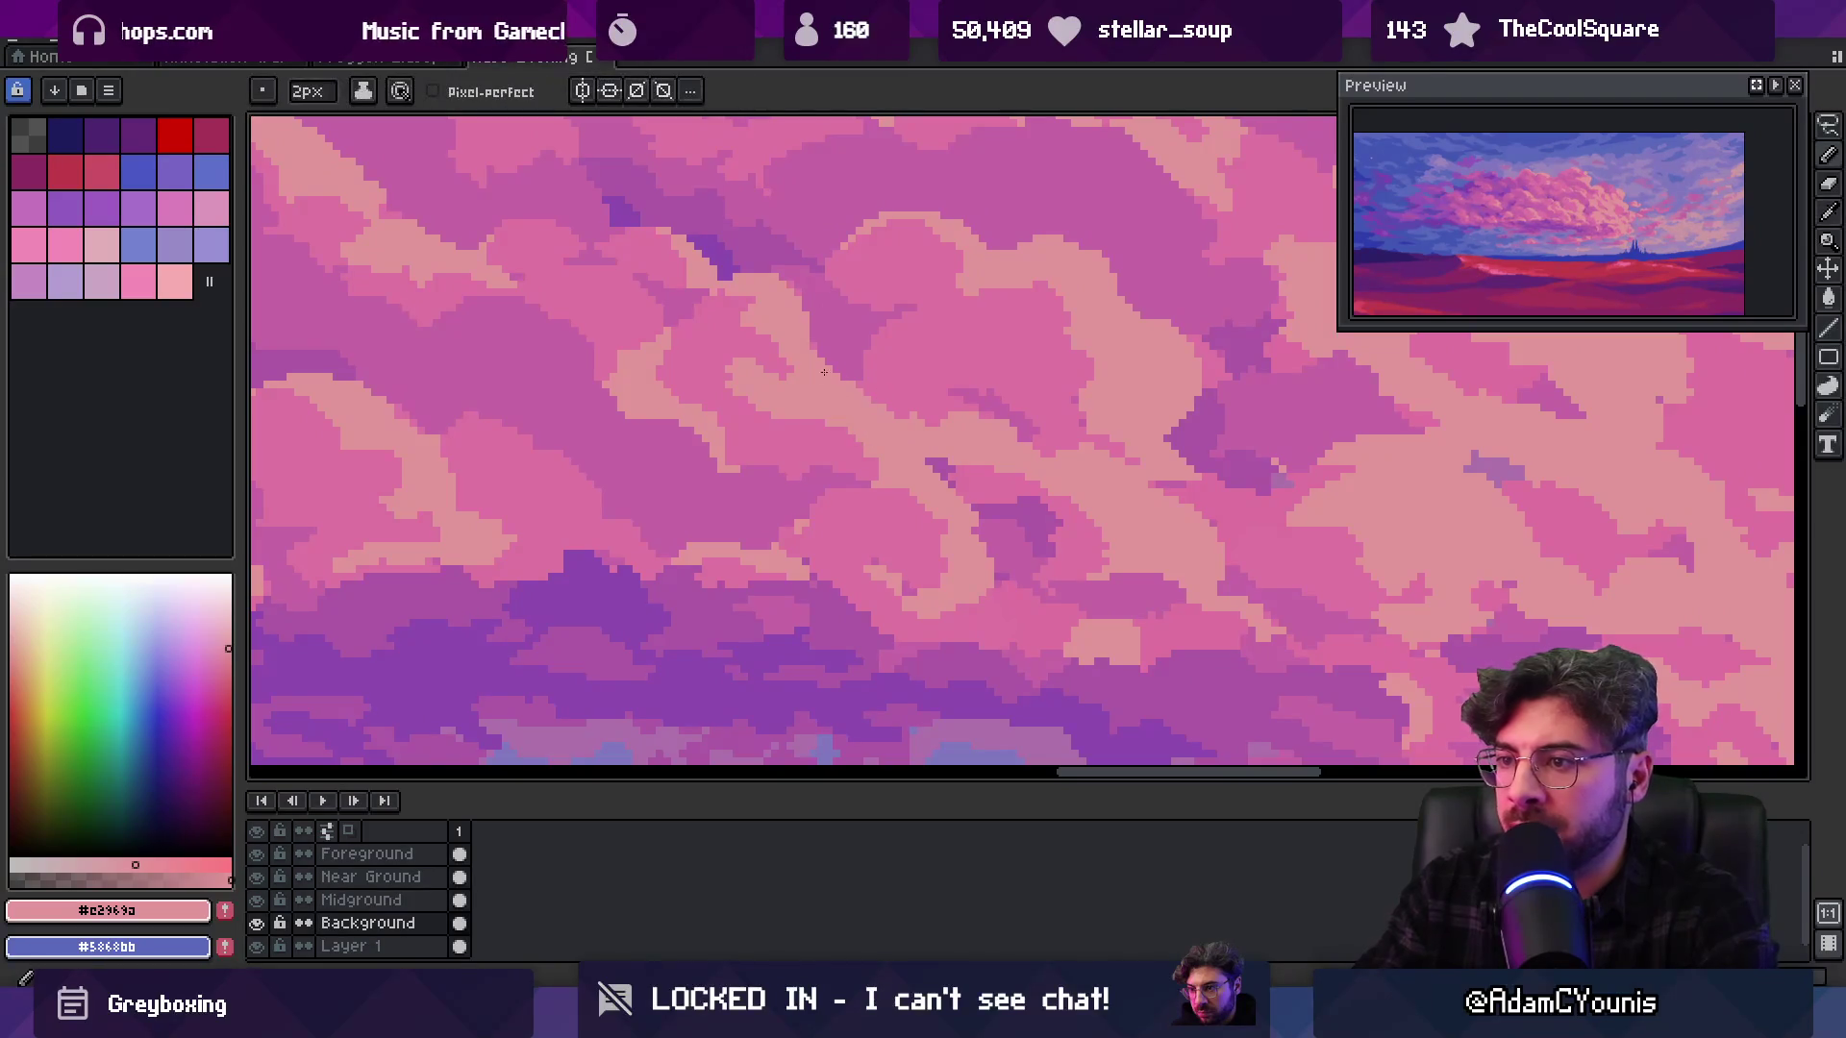
{"action": "left_click", "coordinate": [725, 360], "text": "alt"}
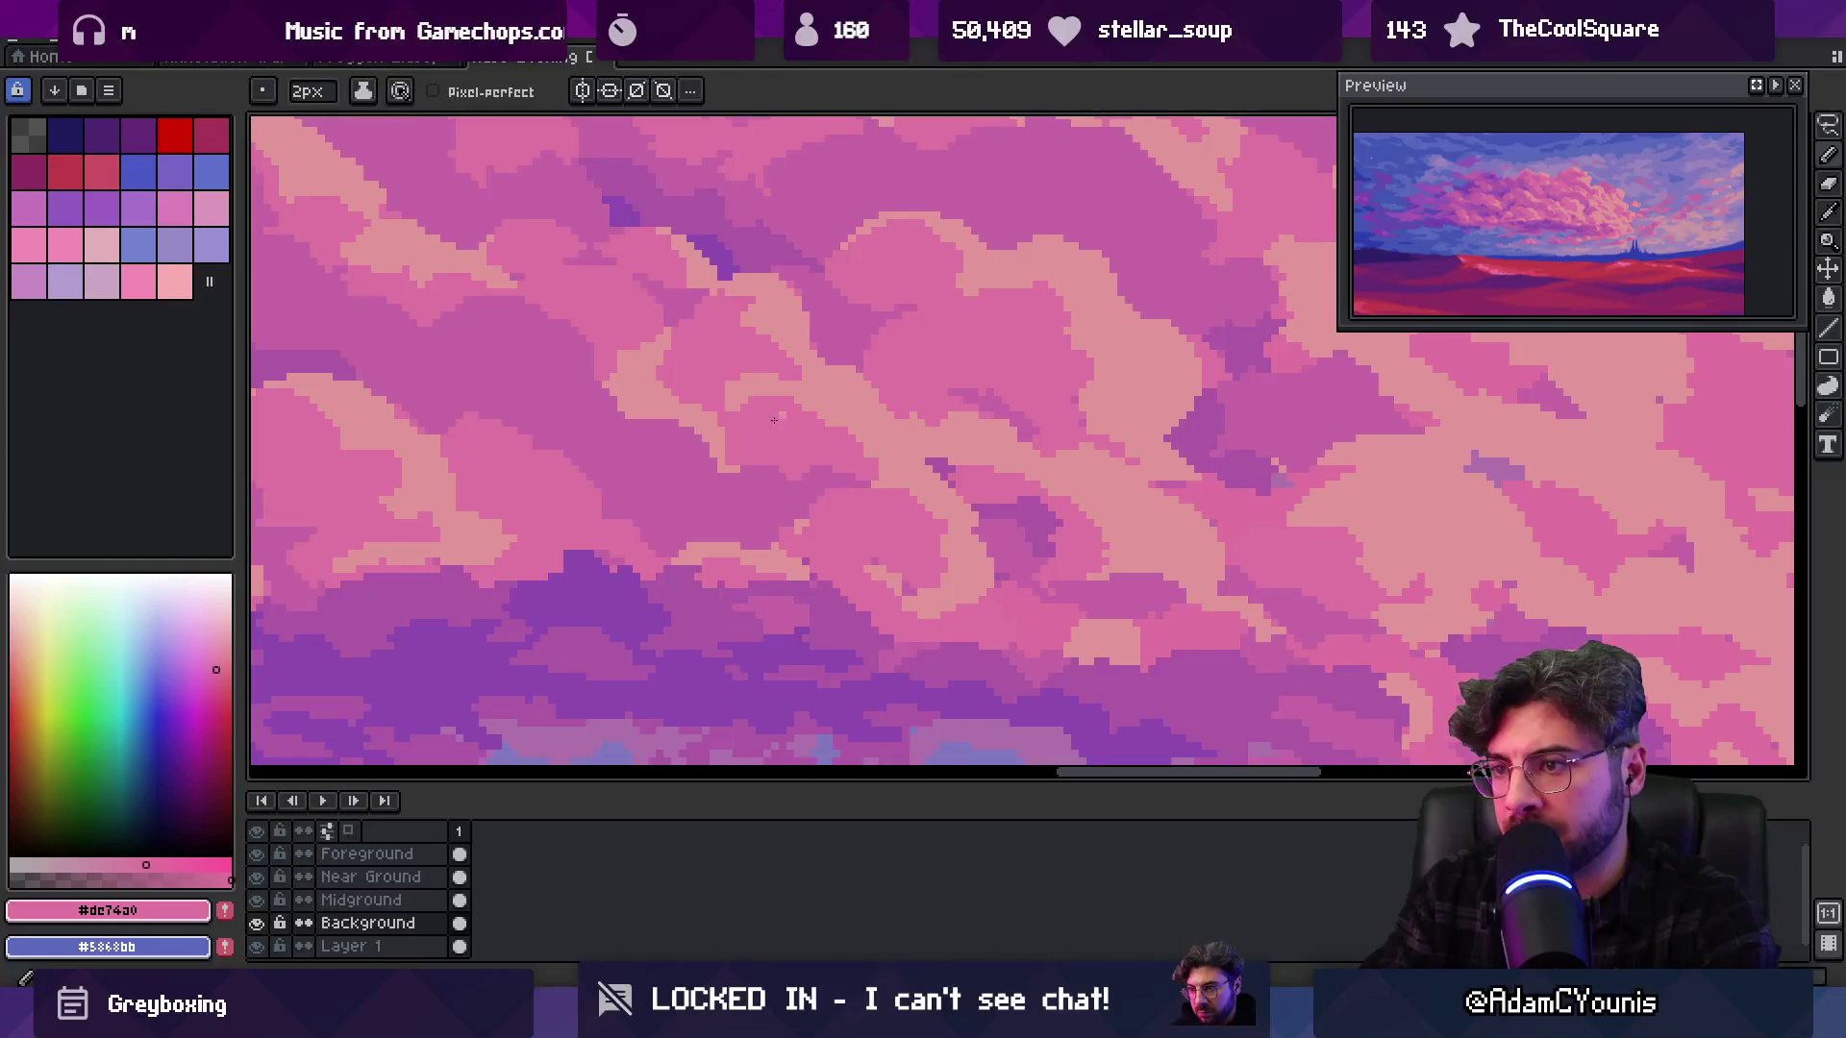
Zoom out to the whole image and back into the clouds
{"action": "key", "text": "z"}
{"action": "scroll", "coordinate": [923, 394], "scroll_direction": "down", "scroll_amount": 5}
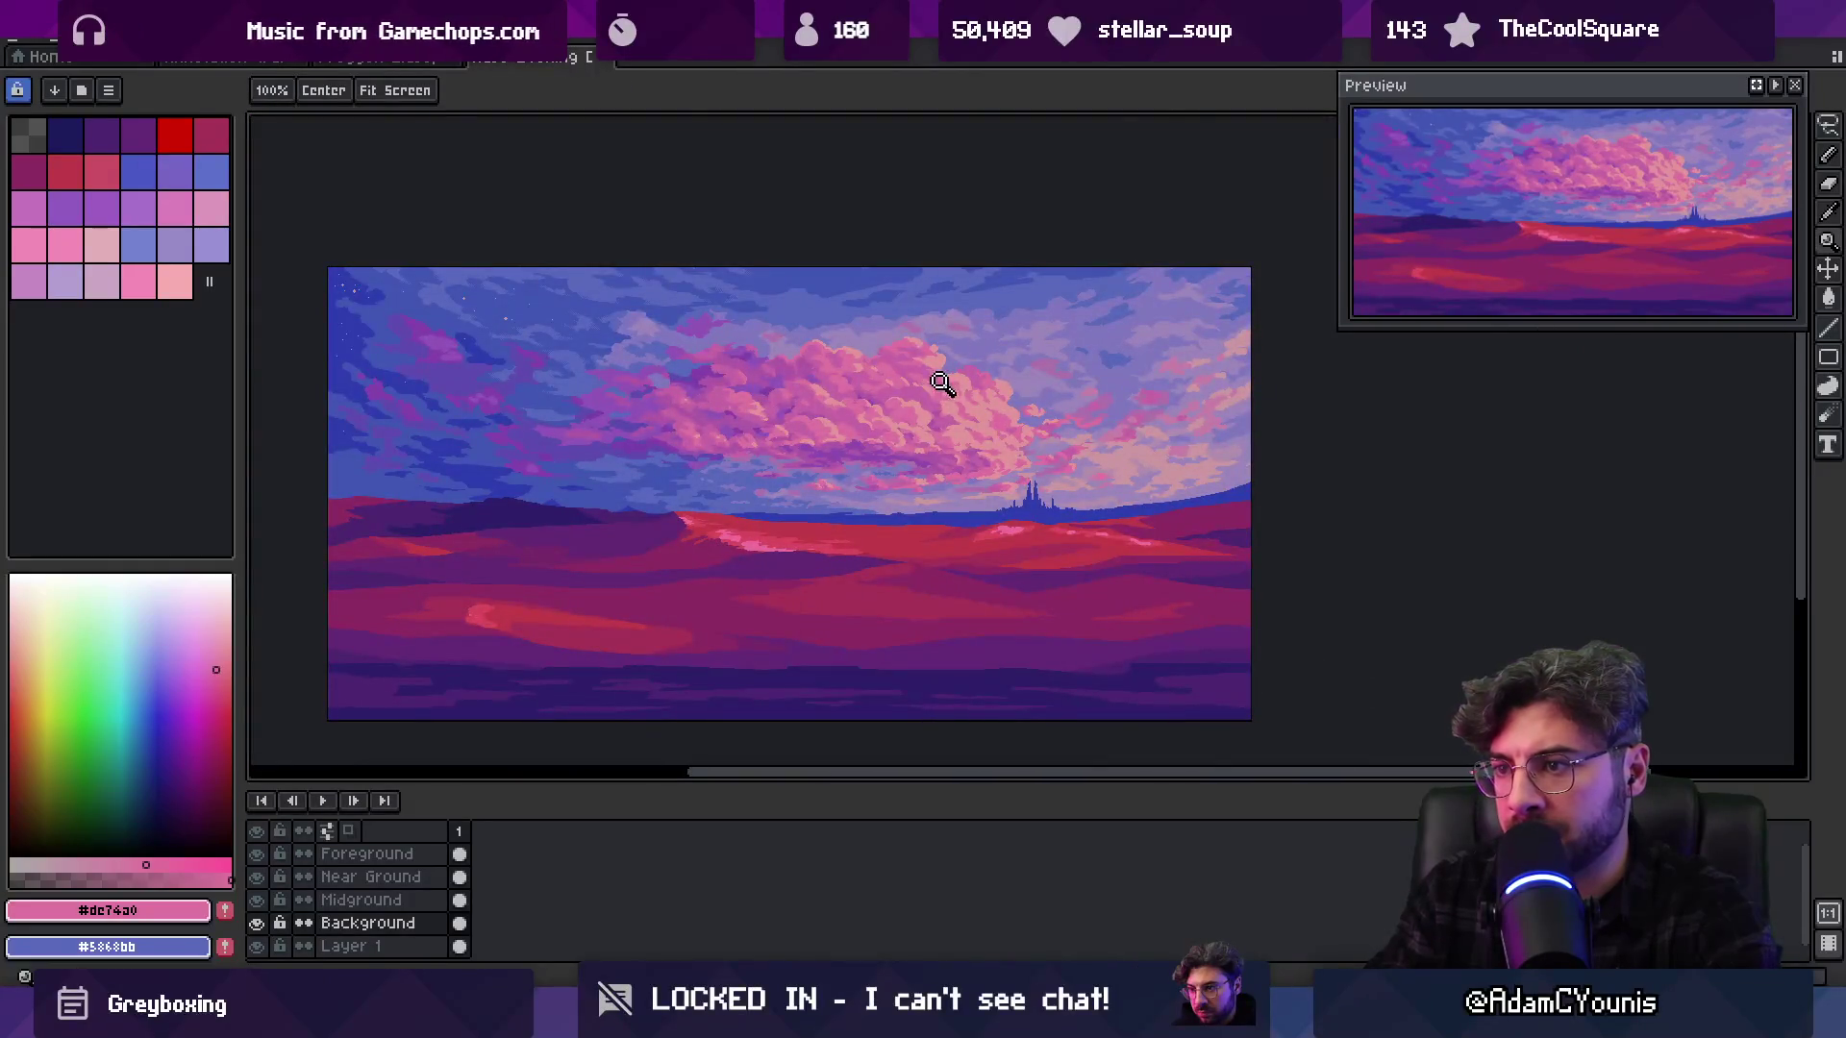
{"action": "scroll", "coordinate": [937, 384], "scroll_direction": "up", "scroll_amount": 5}
{"action": "left_click", "coordinate": [836, 422], "text": "alt"}
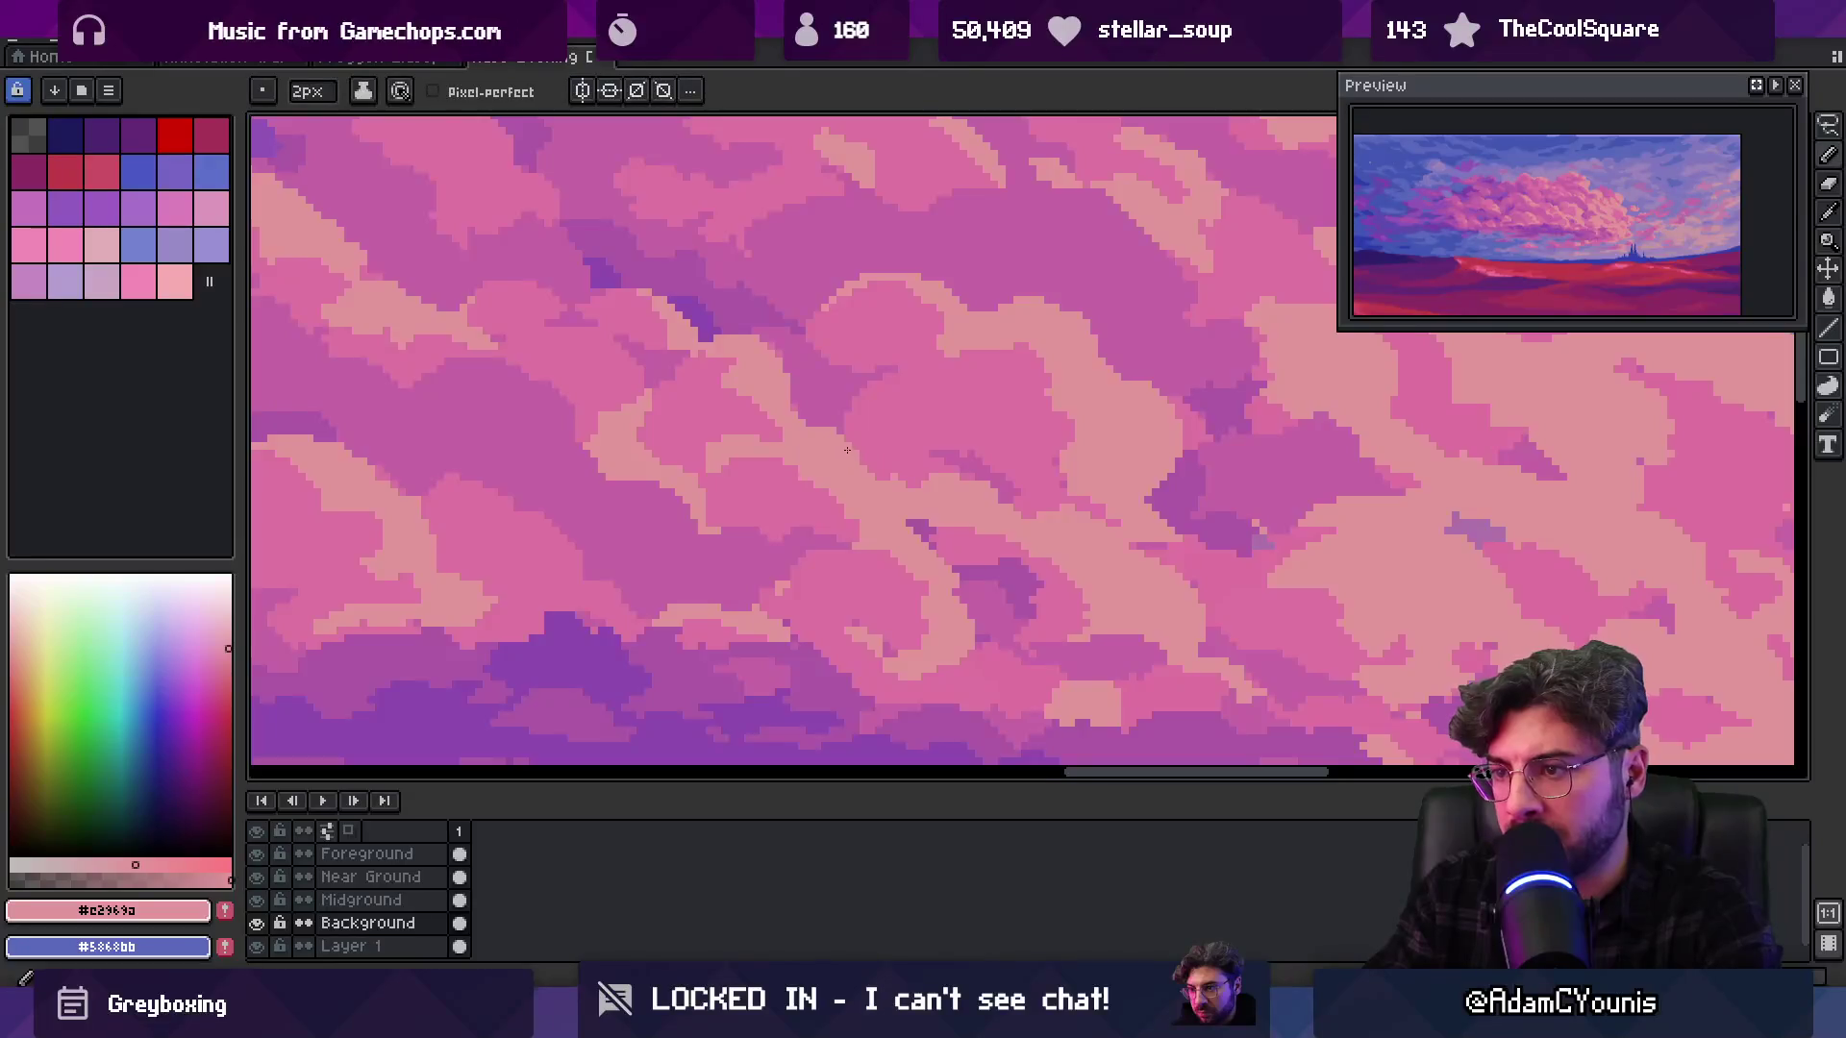
{"action": "scroll", "coordinate": [850, 454], "scroll_direction": "down", "scroll_amount": 2}
Paint pale pink highlights onto the cloud edge
{"action": "key", "text": "z"}
{"action": "scroll", "coordinate": [852, 460], "scroll_direction": "down", "scroll_amount": 2}
{"action": "scroll", "coordinate": [892, 411], "scroll_direction": "up", "scroll_amount": 2}
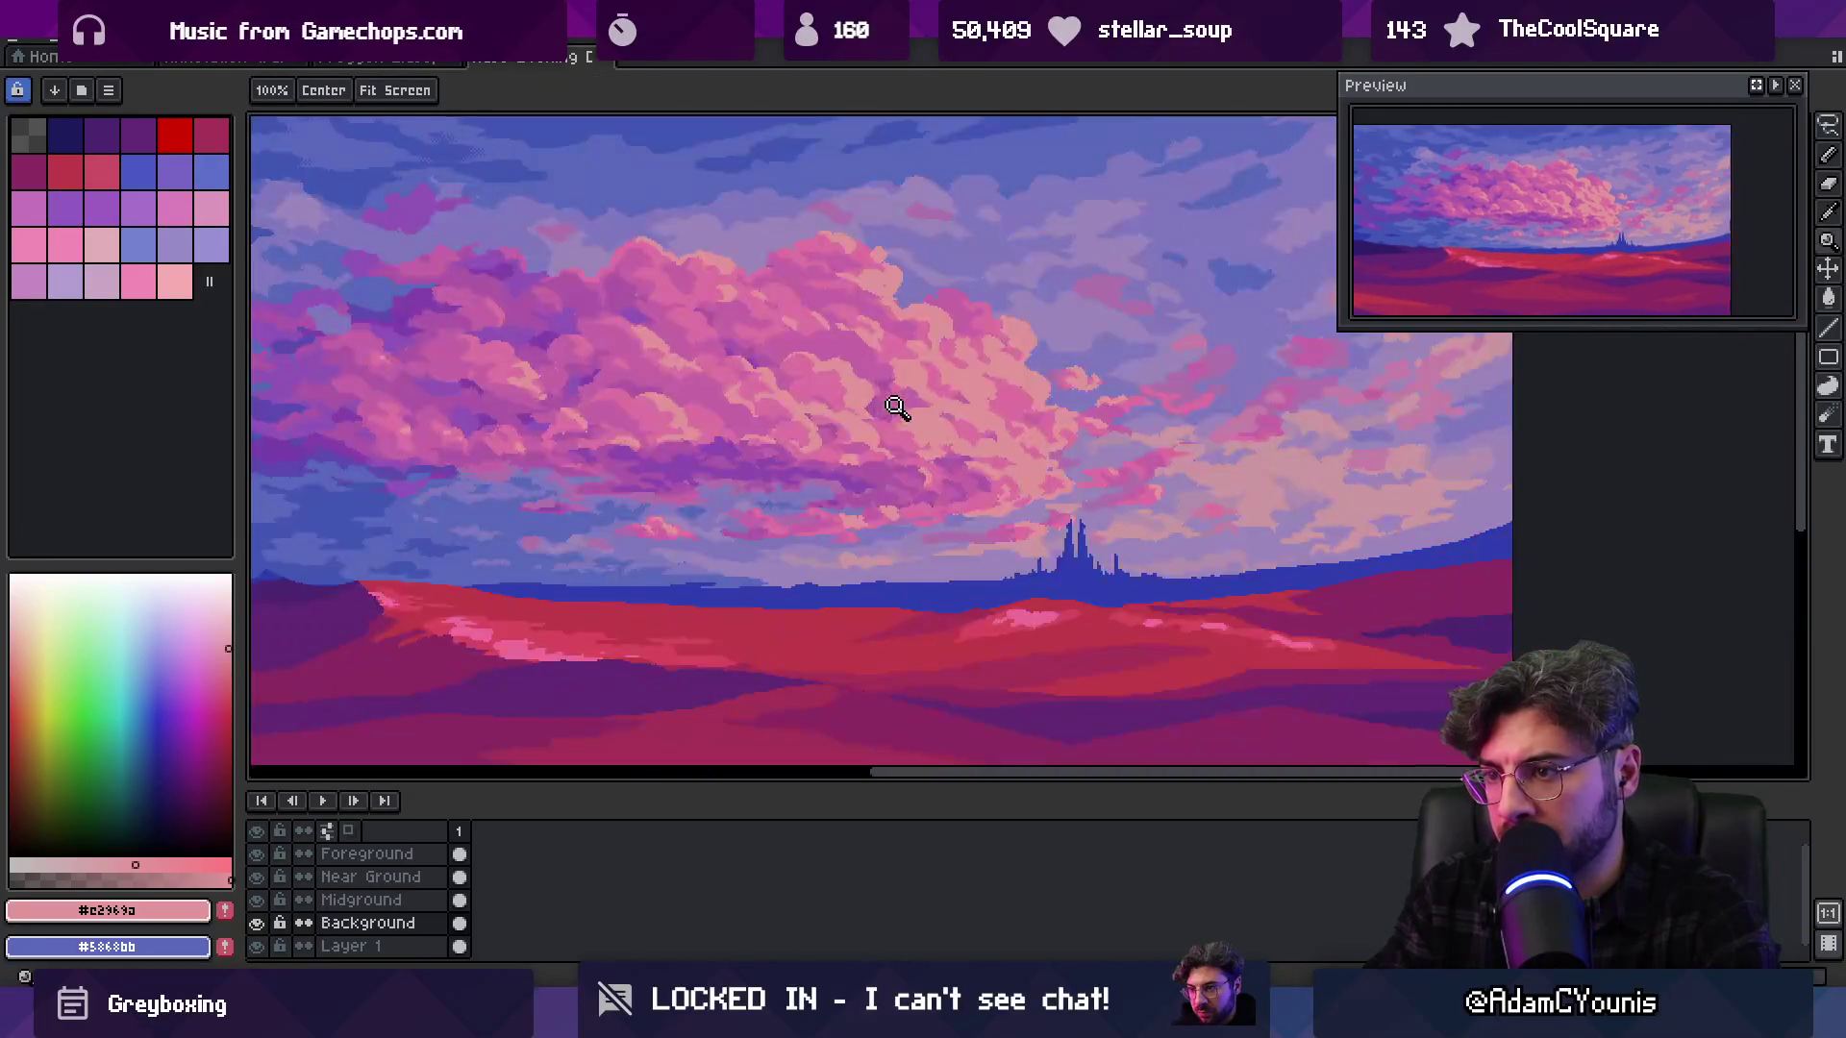
{"action": "scroll", "coordinate": [832, 371], "scroll_direction": "up", "scroll_amount": 3}
{"action": "key", "text": "b"}
{"action": "left_click", "coordinate": [794, 408], "text": "alt"}
{"action": "left_click", "coordinate": [814, 455], "text": "alt"}
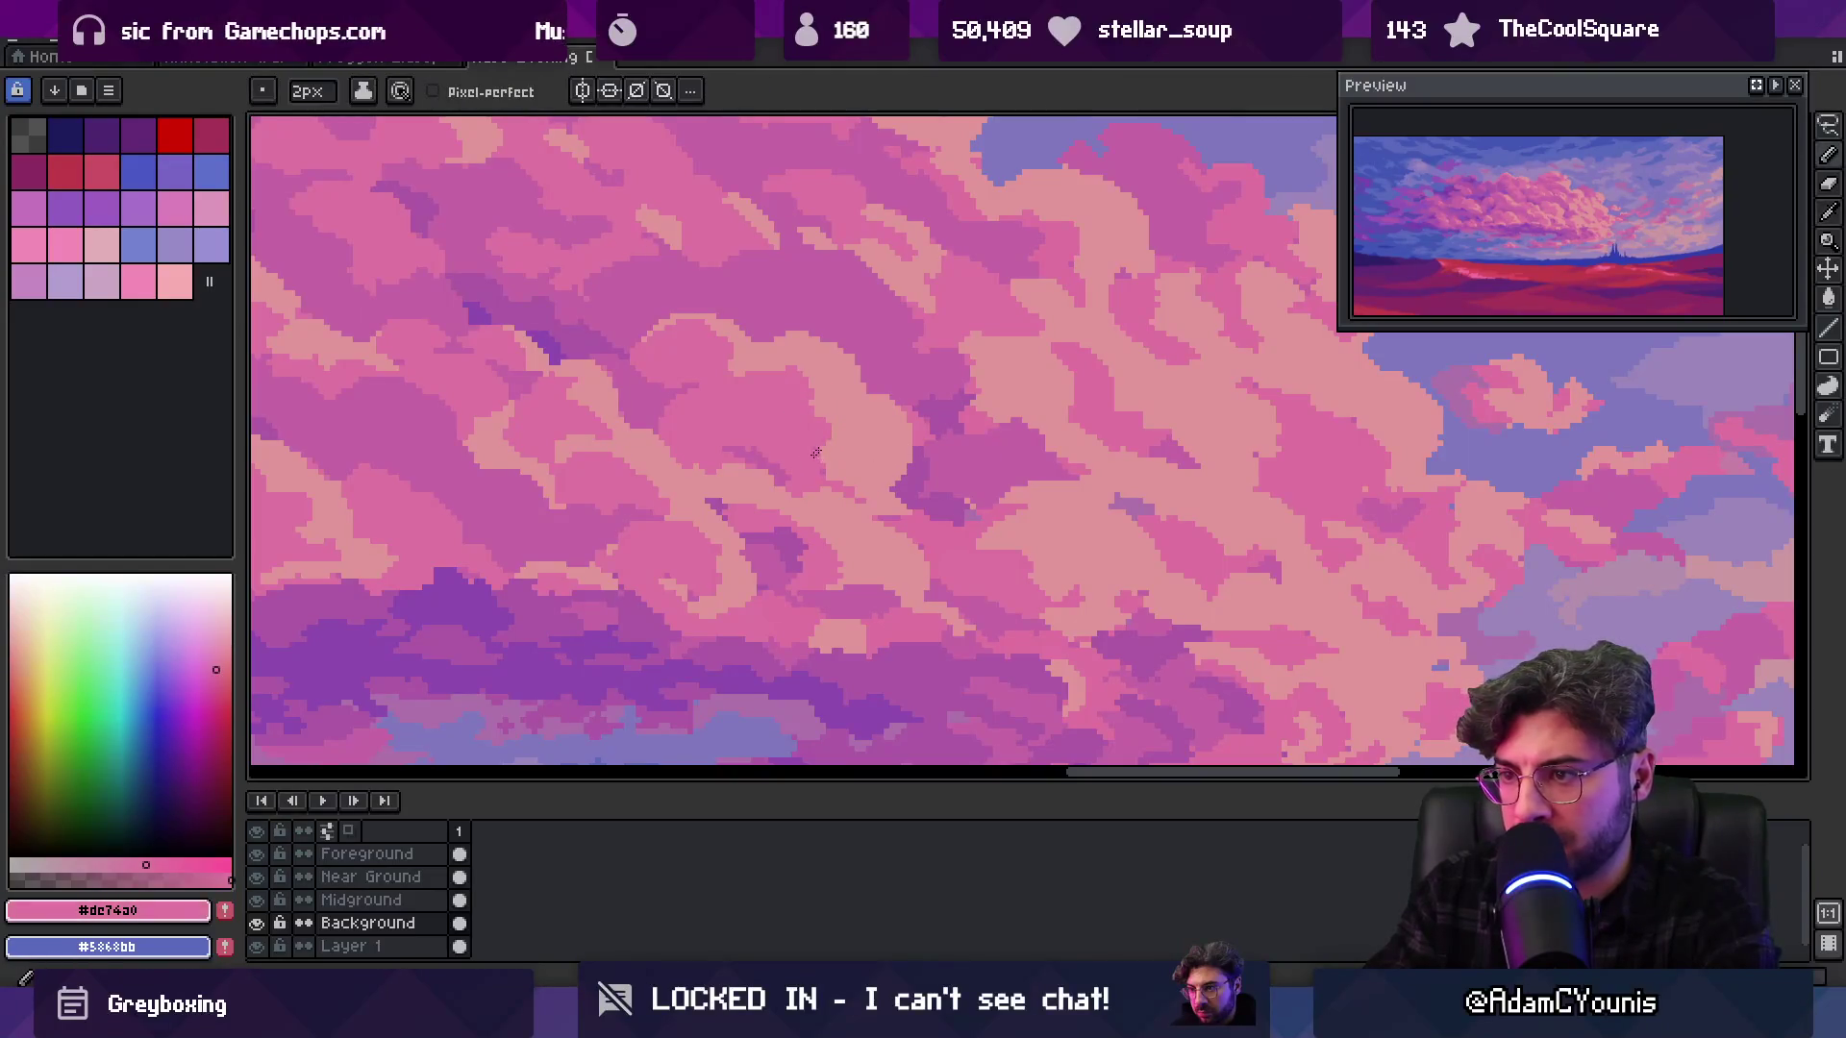
{"action": "left_click", "coordinate": [827, 451], "text": "alt"}
{"action": "left_click_drag", "start_coordinate": [780, 433], "coordinate": [814, 465]}
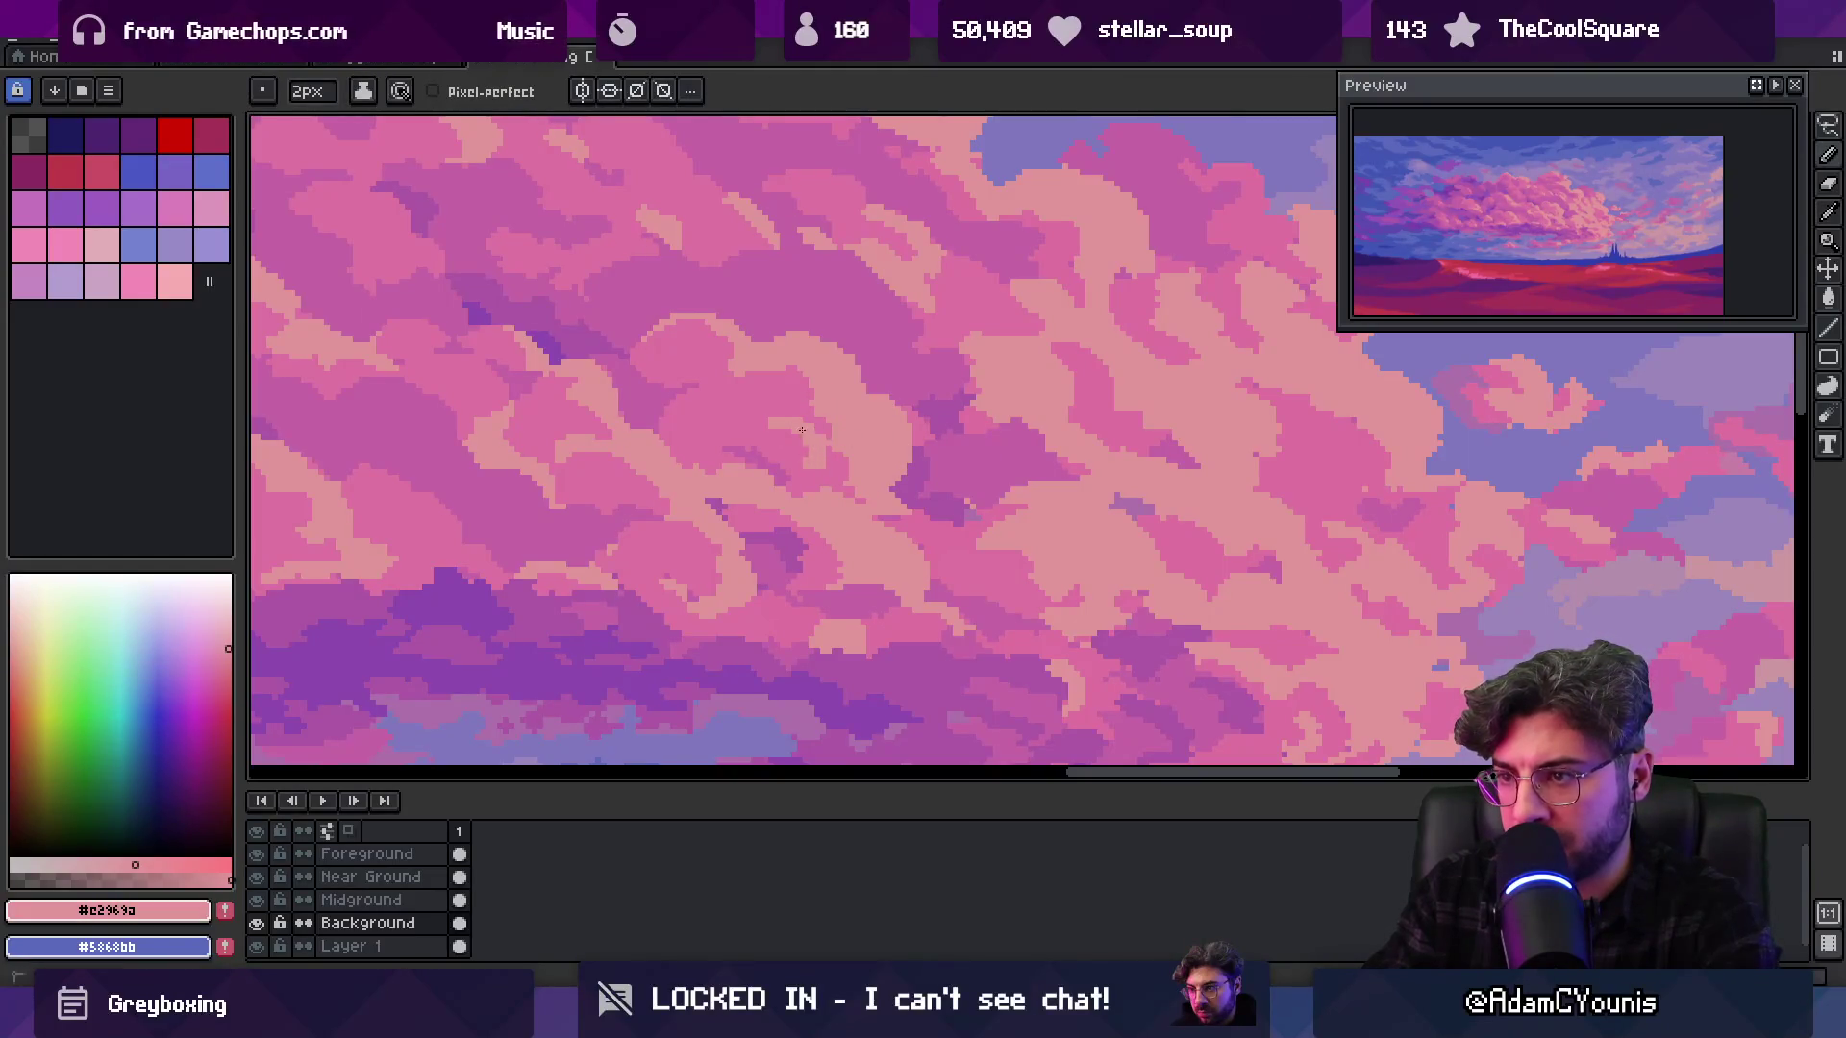
Resample the deeper and mid cloud pinks and shrink the brush to single pixels
{"action": "left_click", "coordinate": [836, 447], "text": "alt"}
{"action": "left_click", "coordinate": [808, 471], "text": "alt"}
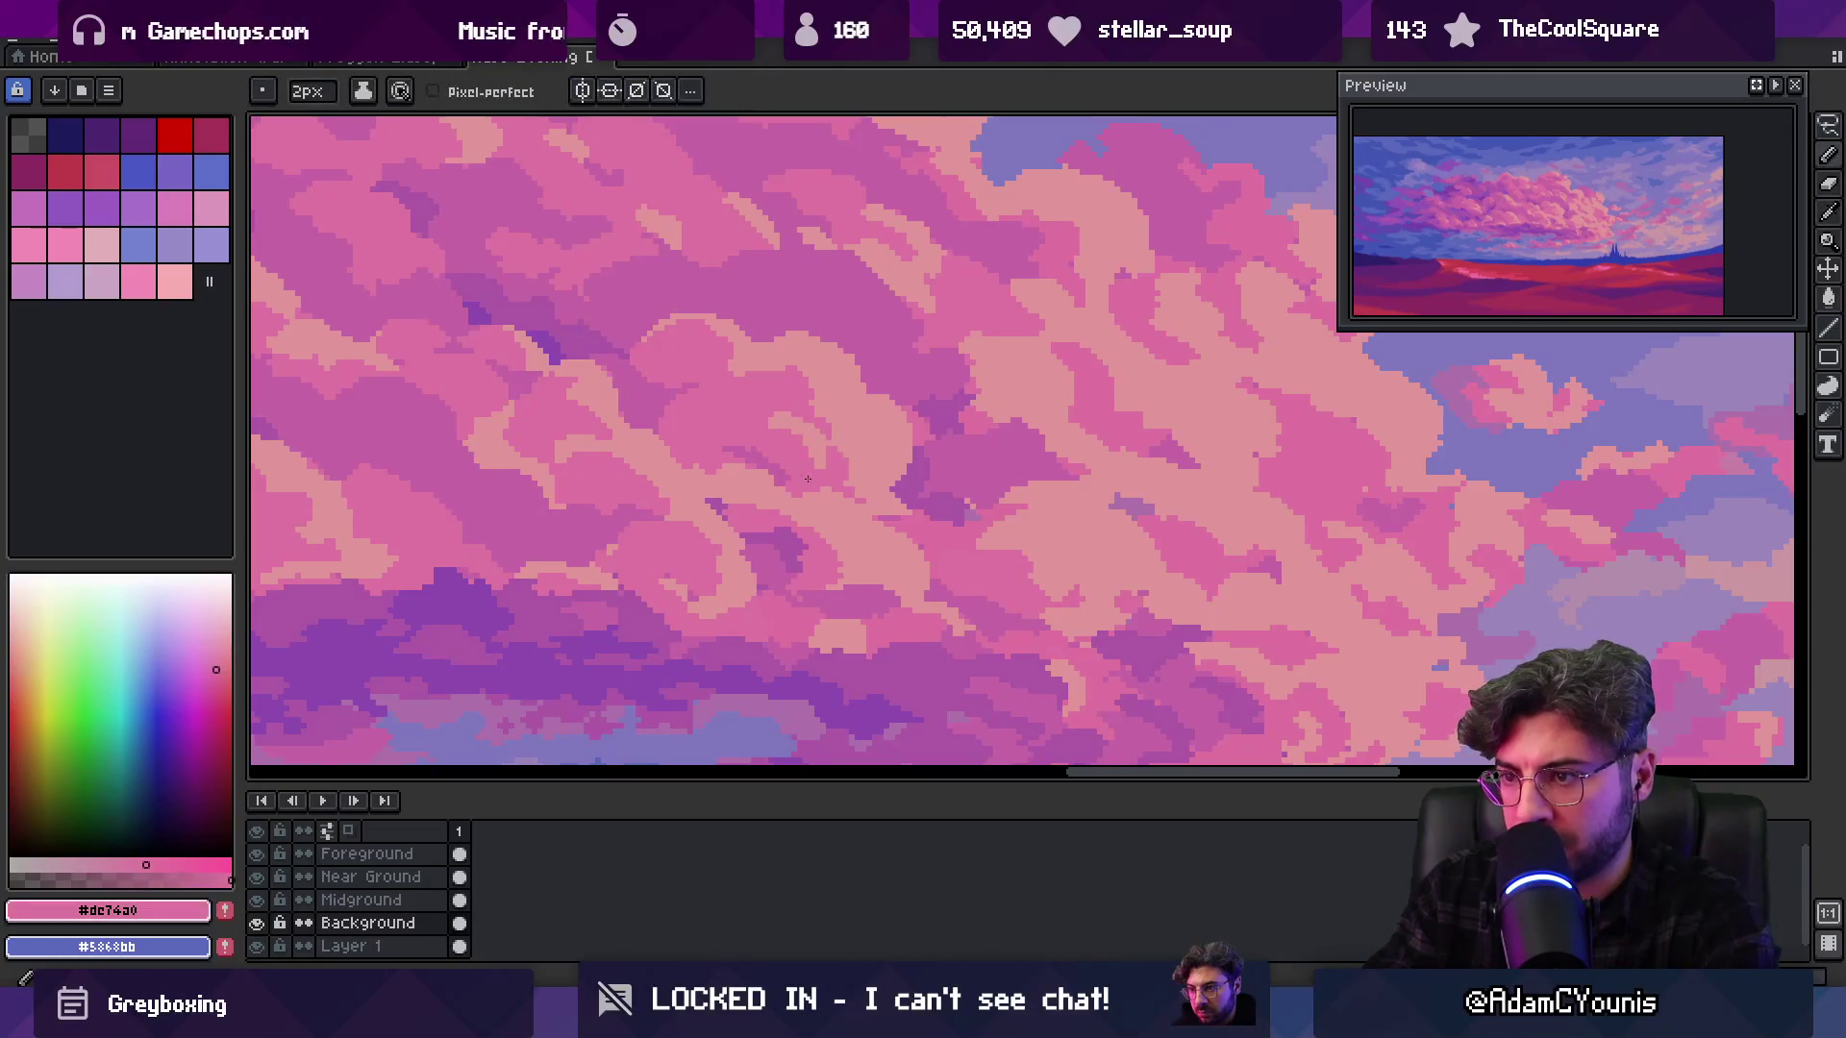
{"action": "scroll", "coordinate": [783, 404], "scroll_direction": "down", "scroll_amount": 2}
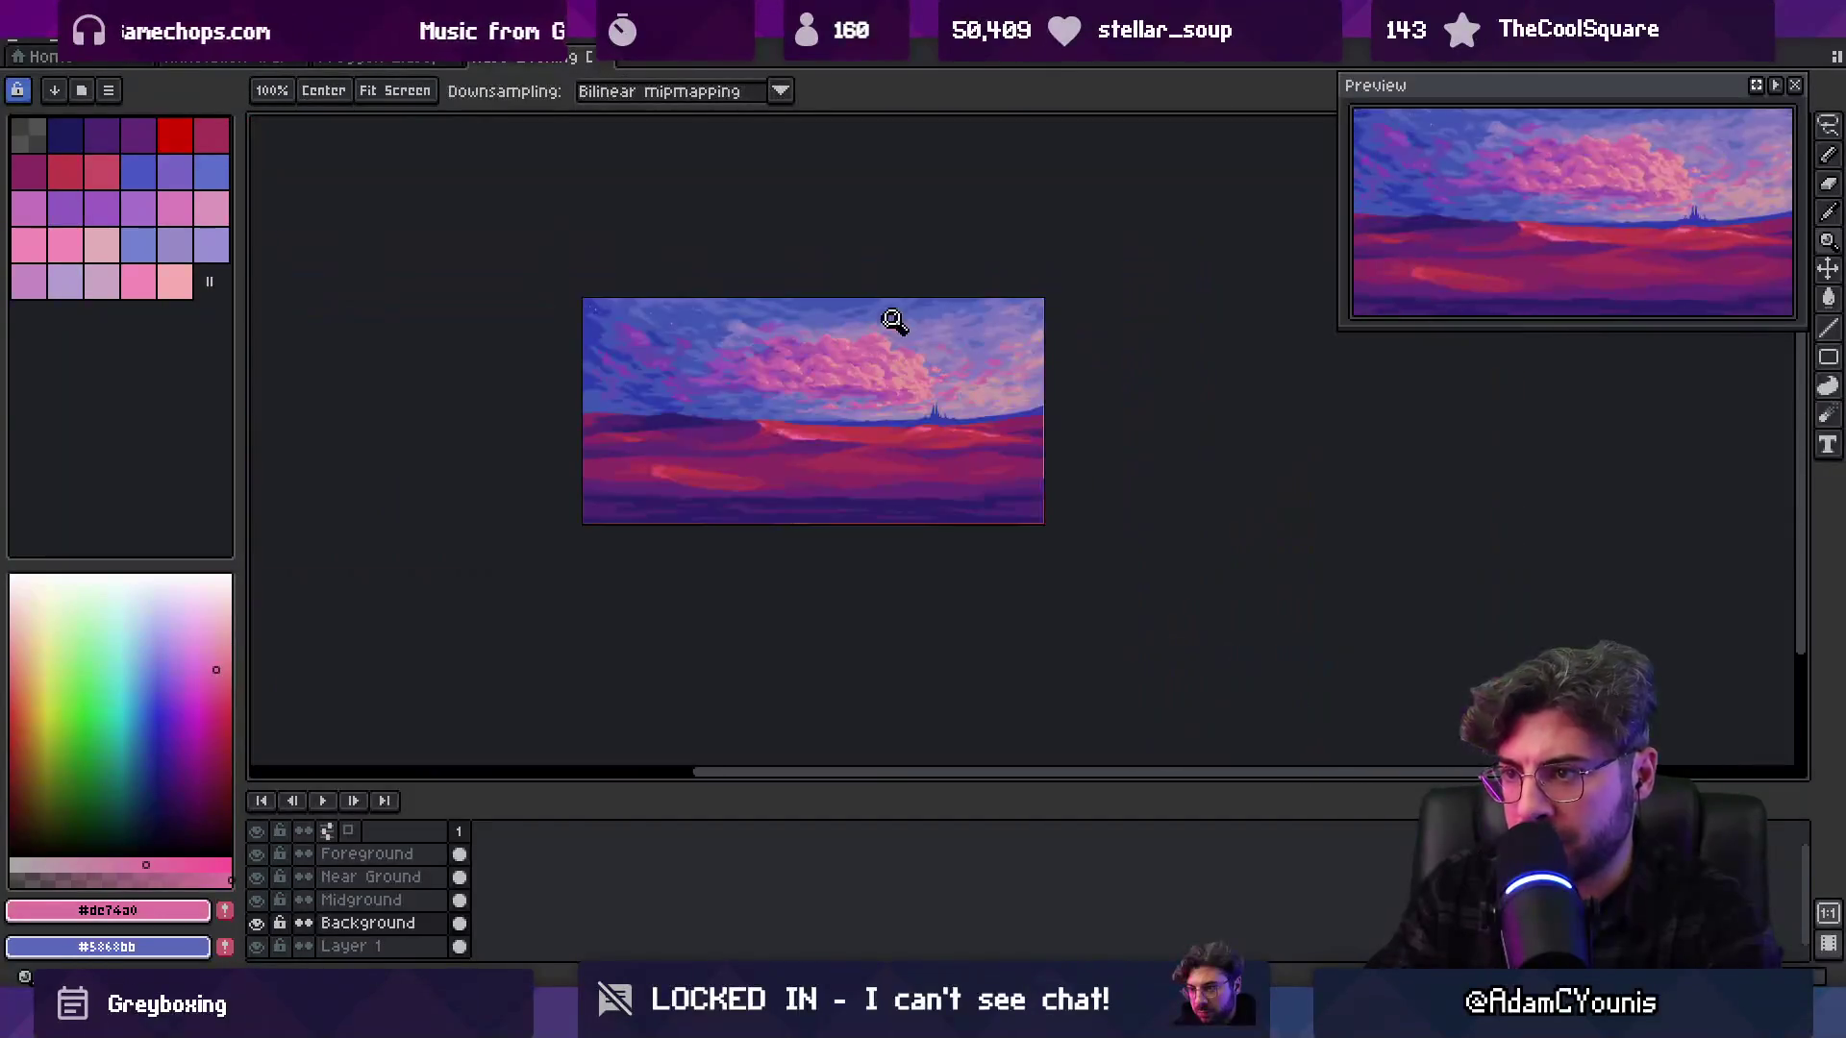
{"action": "scroll", "coordinate": [845, 399], "scroll_direction": "up", "scroll_amount": 2}
{"action": "scroll", "coordinate": [878, 417], "scroll_direction": "up", "scroll_amount": 3}
{"action": "key", "text": "alt"}
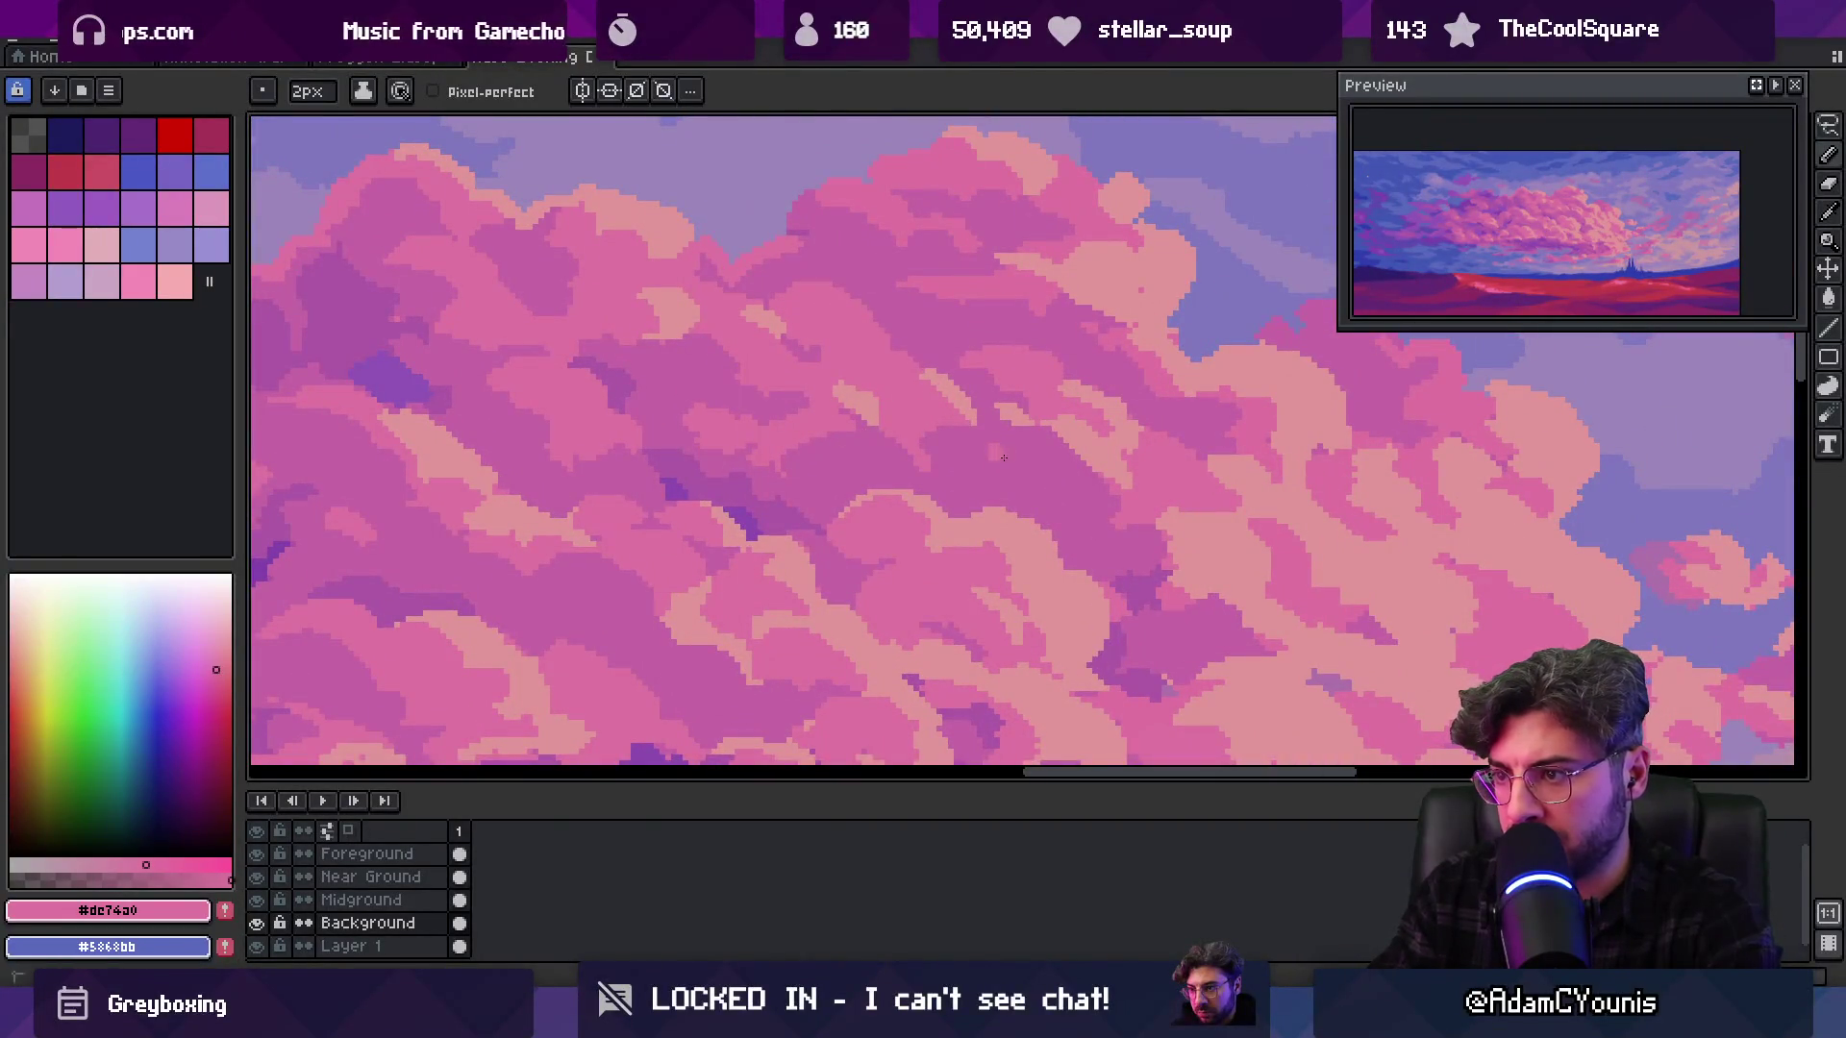
{"action": "left_click", "coordinate": [974, 450], "text": "alt"}
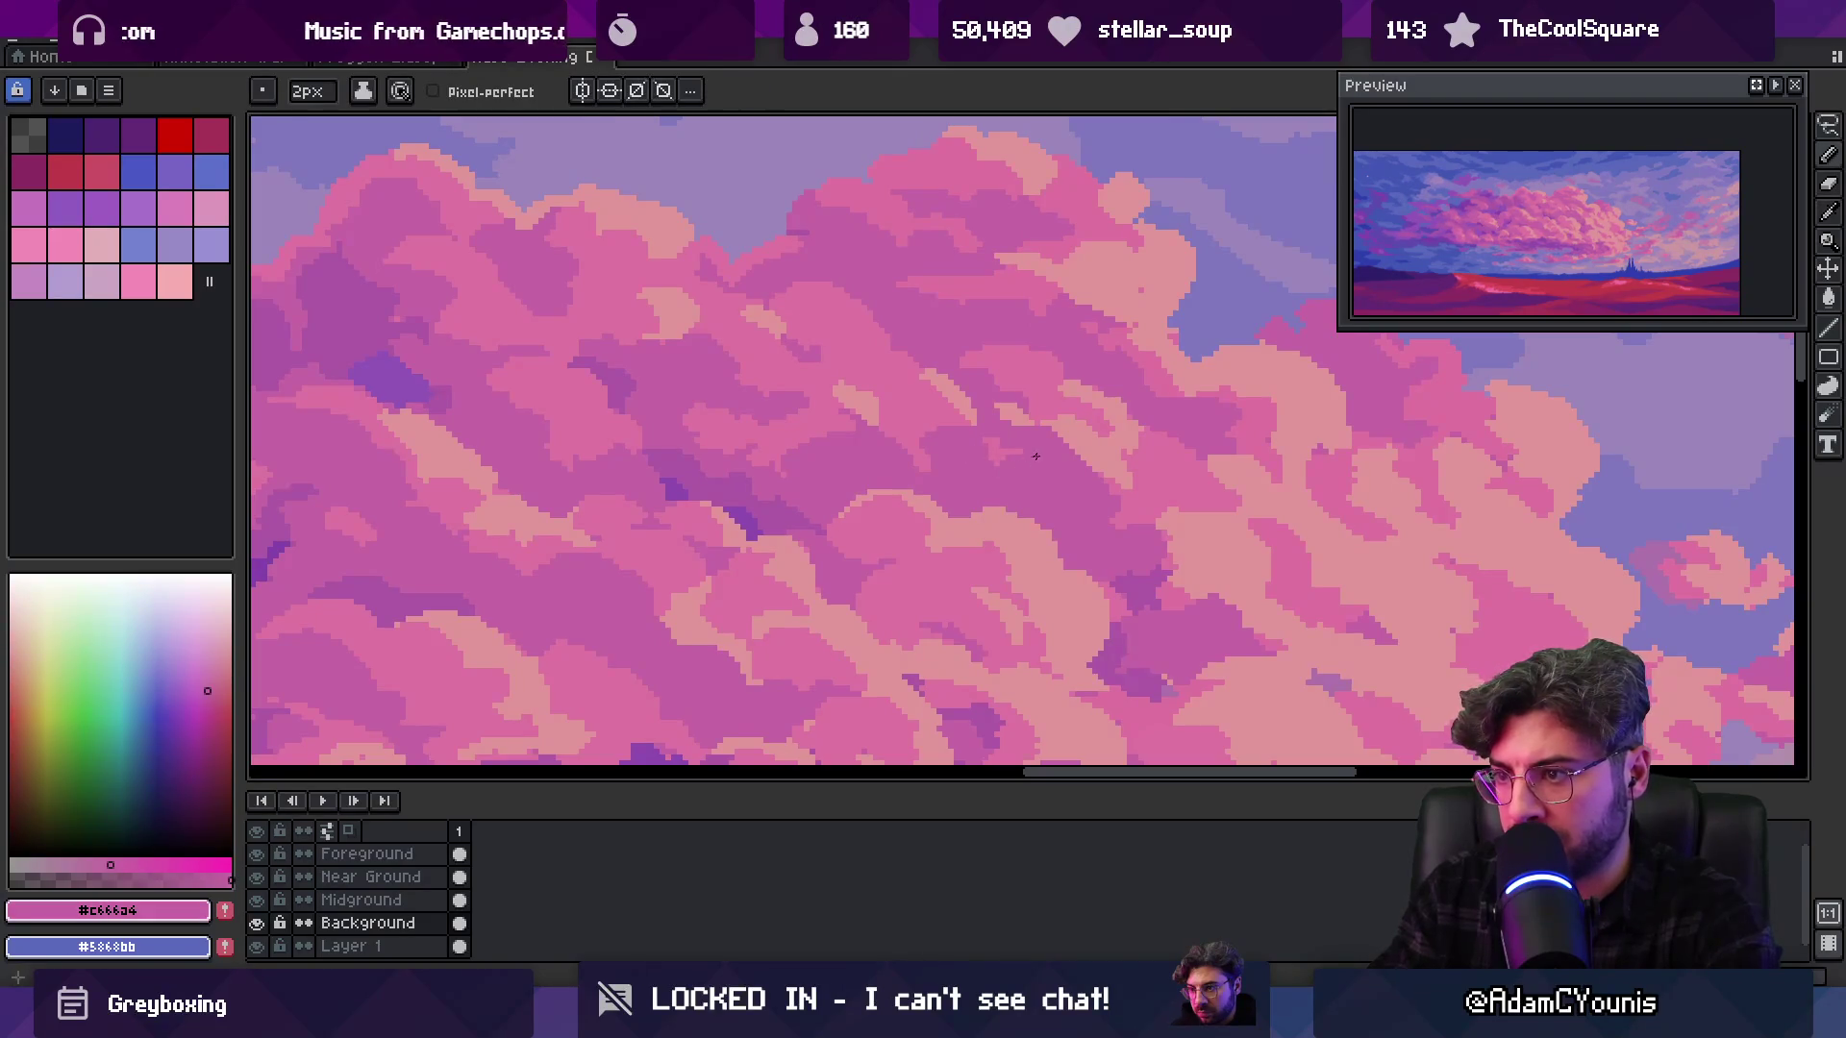
{"action": "scroll", "coordinate": [1034, 458], "scroll_direction": "up", "scroll_amount": 2}
{"action": "left_click", "coordinate": [993, 445], "text": "alt"}
{"action": "key", "text": "minus"}
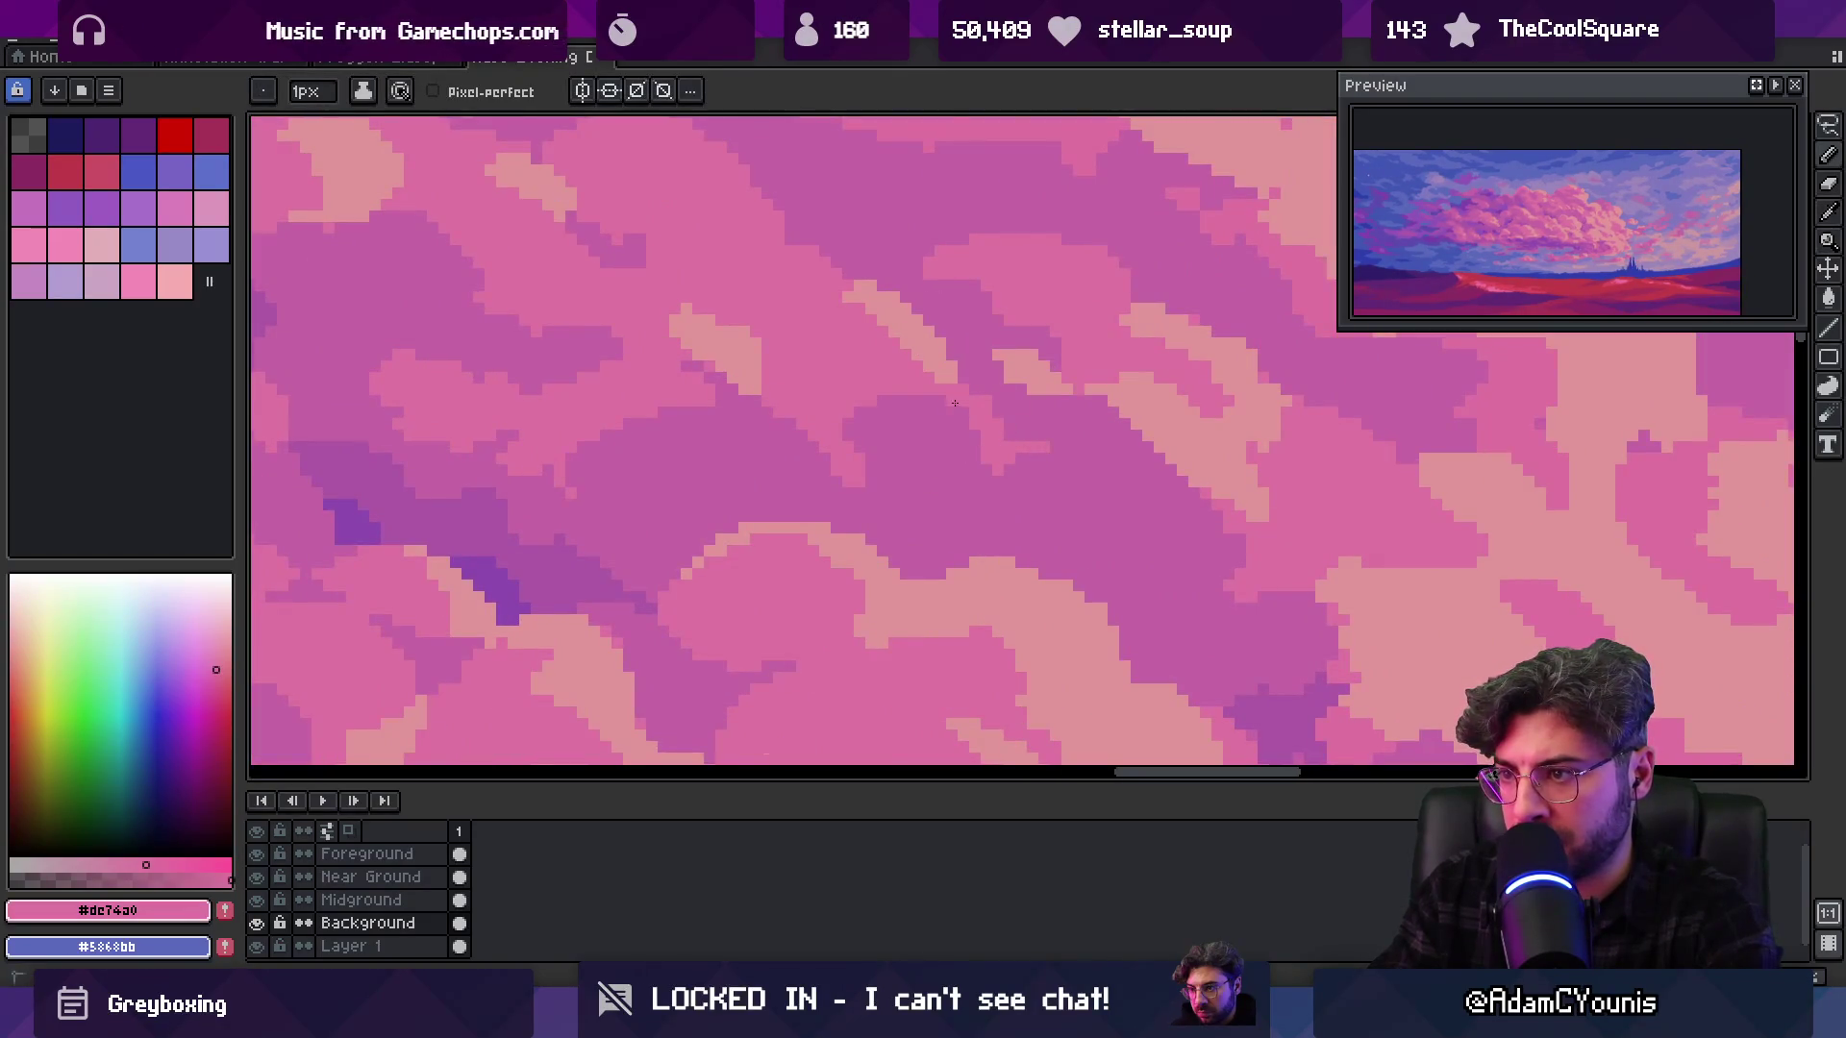
Sample the mid-pink, then the darker purple-pink shadow colour from the clouds
{"action": "key", "text": "z"}
{"action": "scroll", "coordinate": [989, 392], "scroll_direction": "down", "scroll_amount": 3}
{"action": "scroll", "coordinate": [993, 404], "scroll_direction": "up", "scroll_amount": 2}
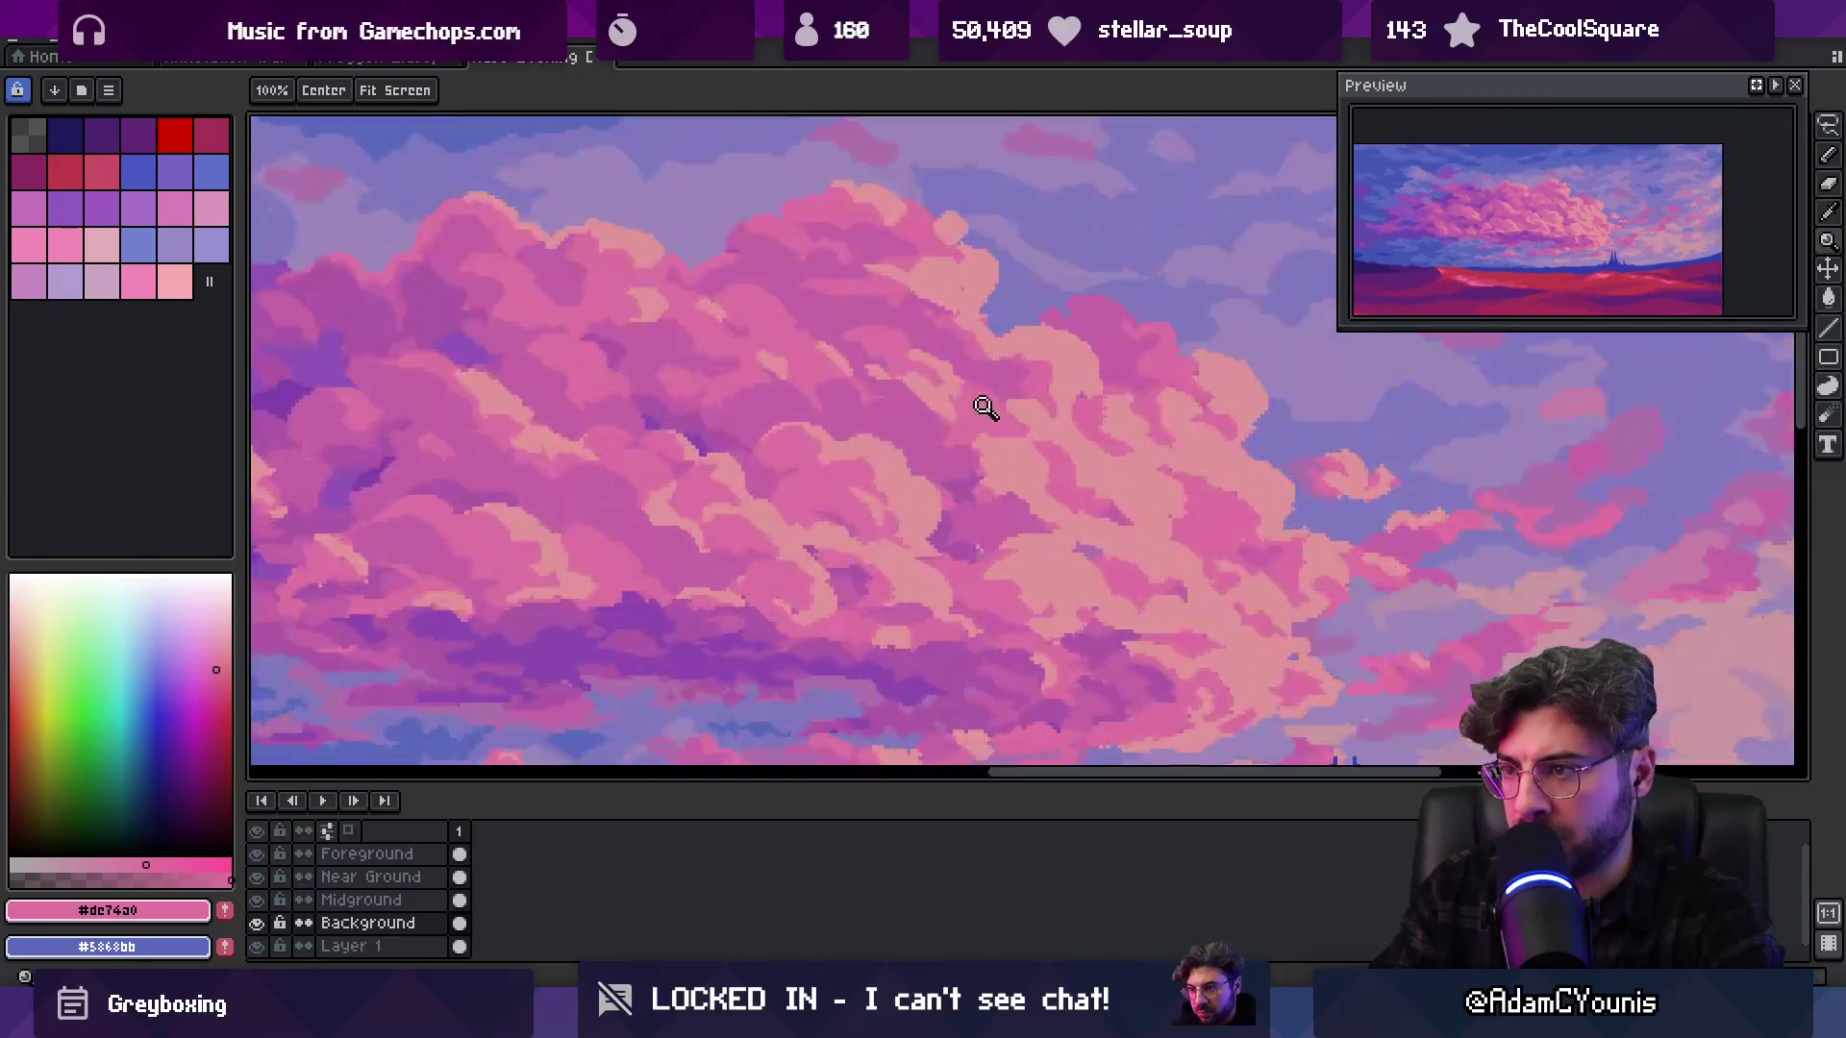
{"action": "scroll", "coordinate": [995, 405], "scroll_direction": "up", "scroll_amount": 1}
{"action": "key", "text": "b"}
{"action": "left_click", "coordinate": [897, 400], "text": "alt"}
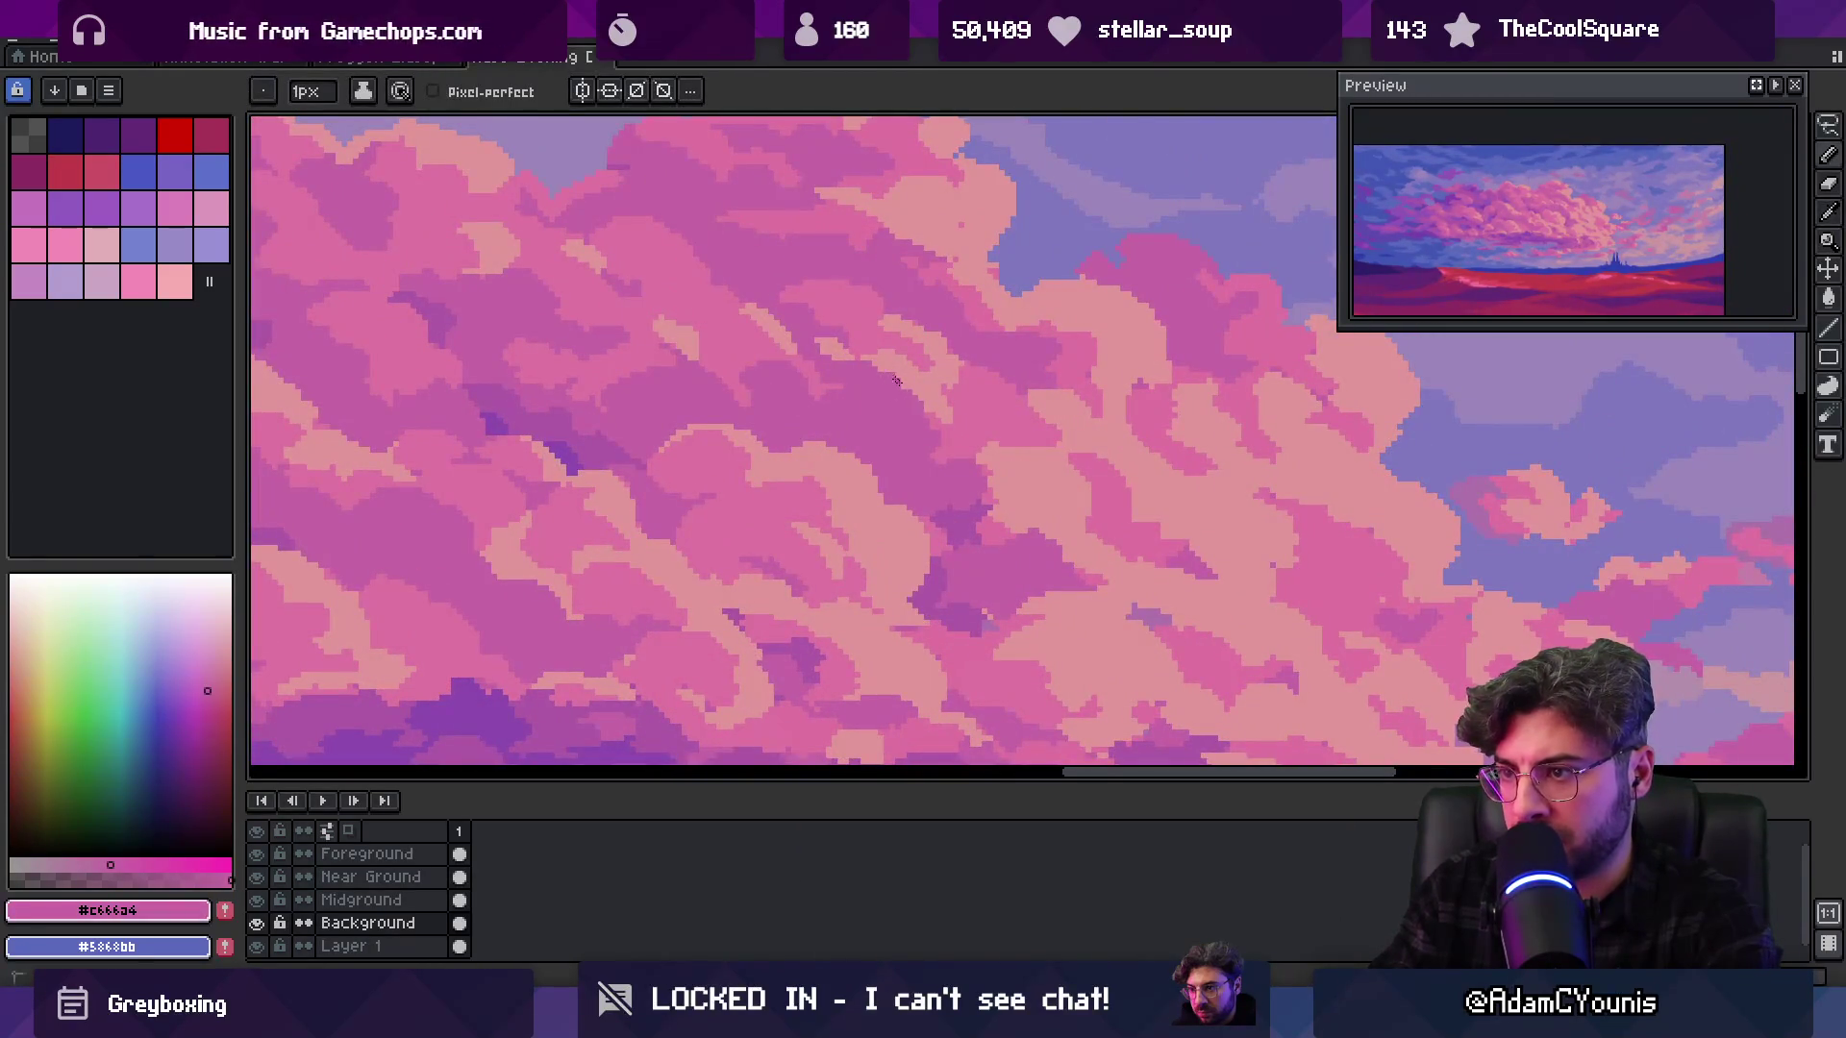
{"action": "scroll", "coordinate": [913, 418], "scroll_direction": "down", "scroll_amount": 3}
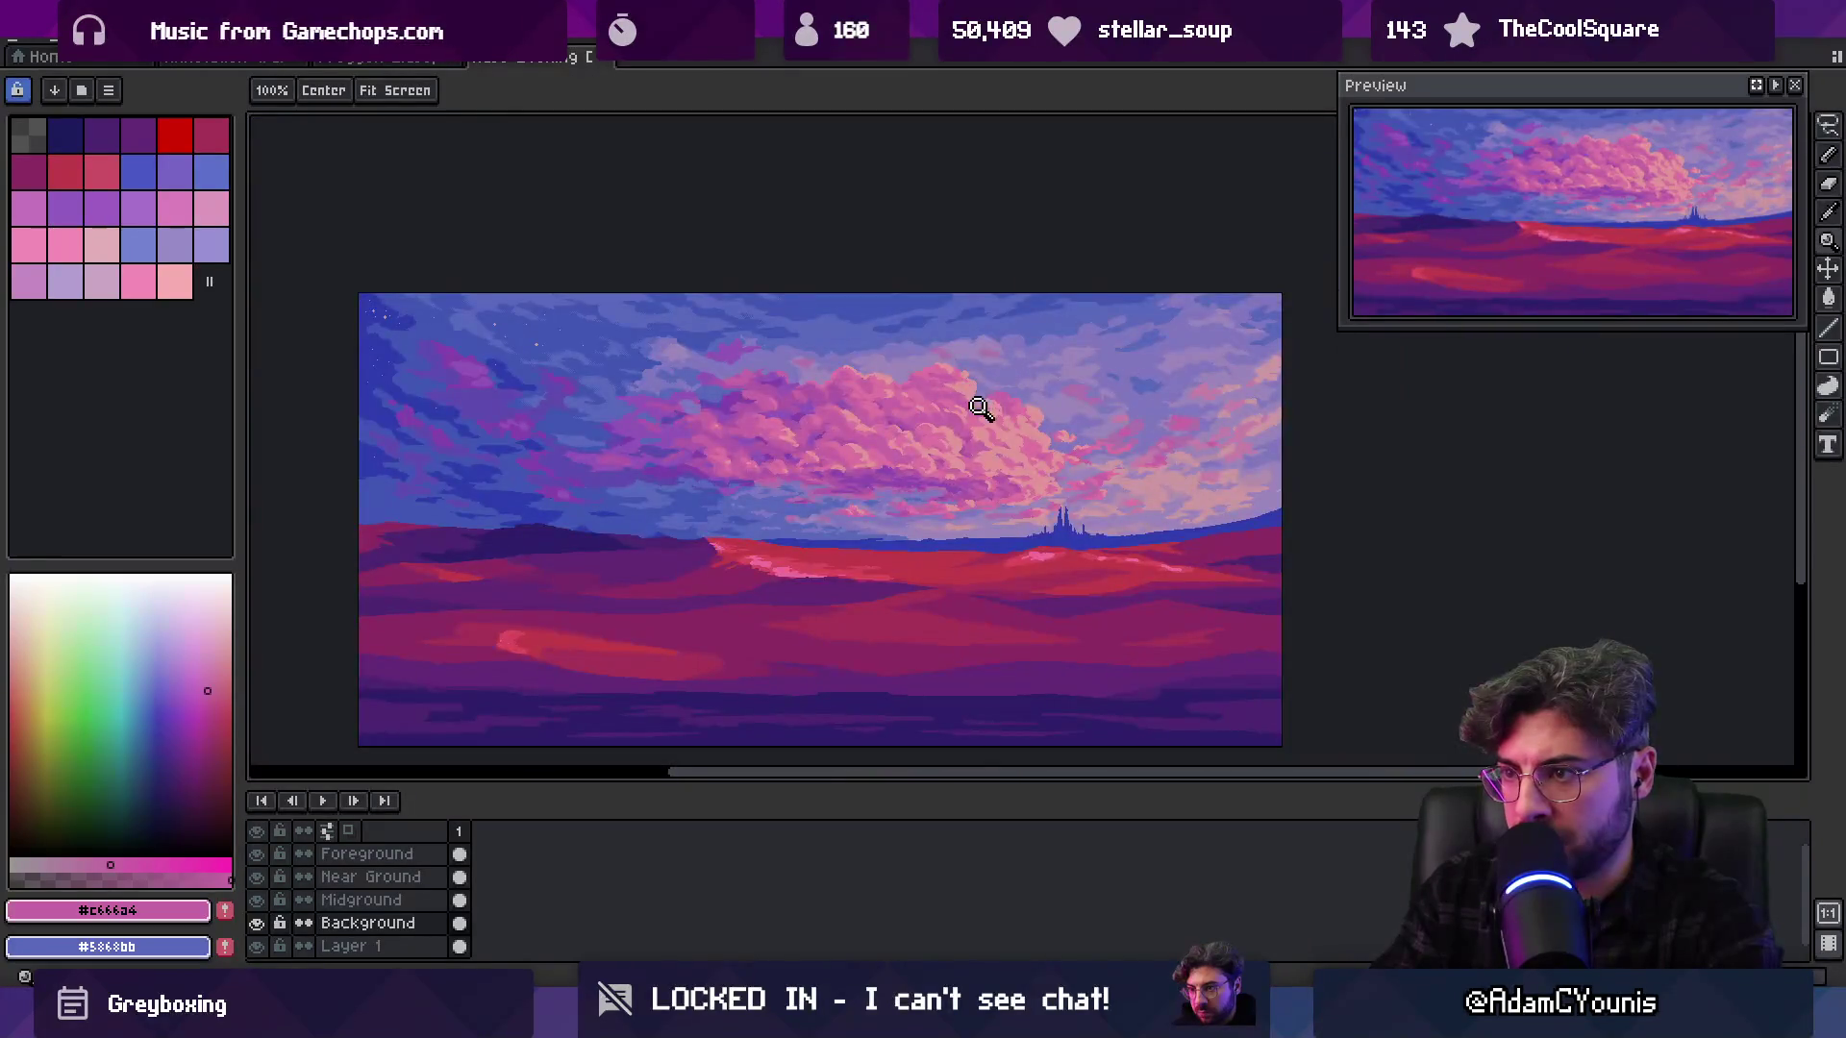
{"action": "scroll", "coordinate": [990, 409], "scroll_direction": "up", "scroll_amount": 3}
{"action": "left_click", "coordinate": [901, 380], "text": "alt"}
Zoom out to the whole image, zoom close on the clouds and castle, and pick a mid pink
{"action": "key", "text": "z"}
{"action": "scroll", "coordinate": [819, 378], "scroll_direction": "down", "scroll_amount": 3}
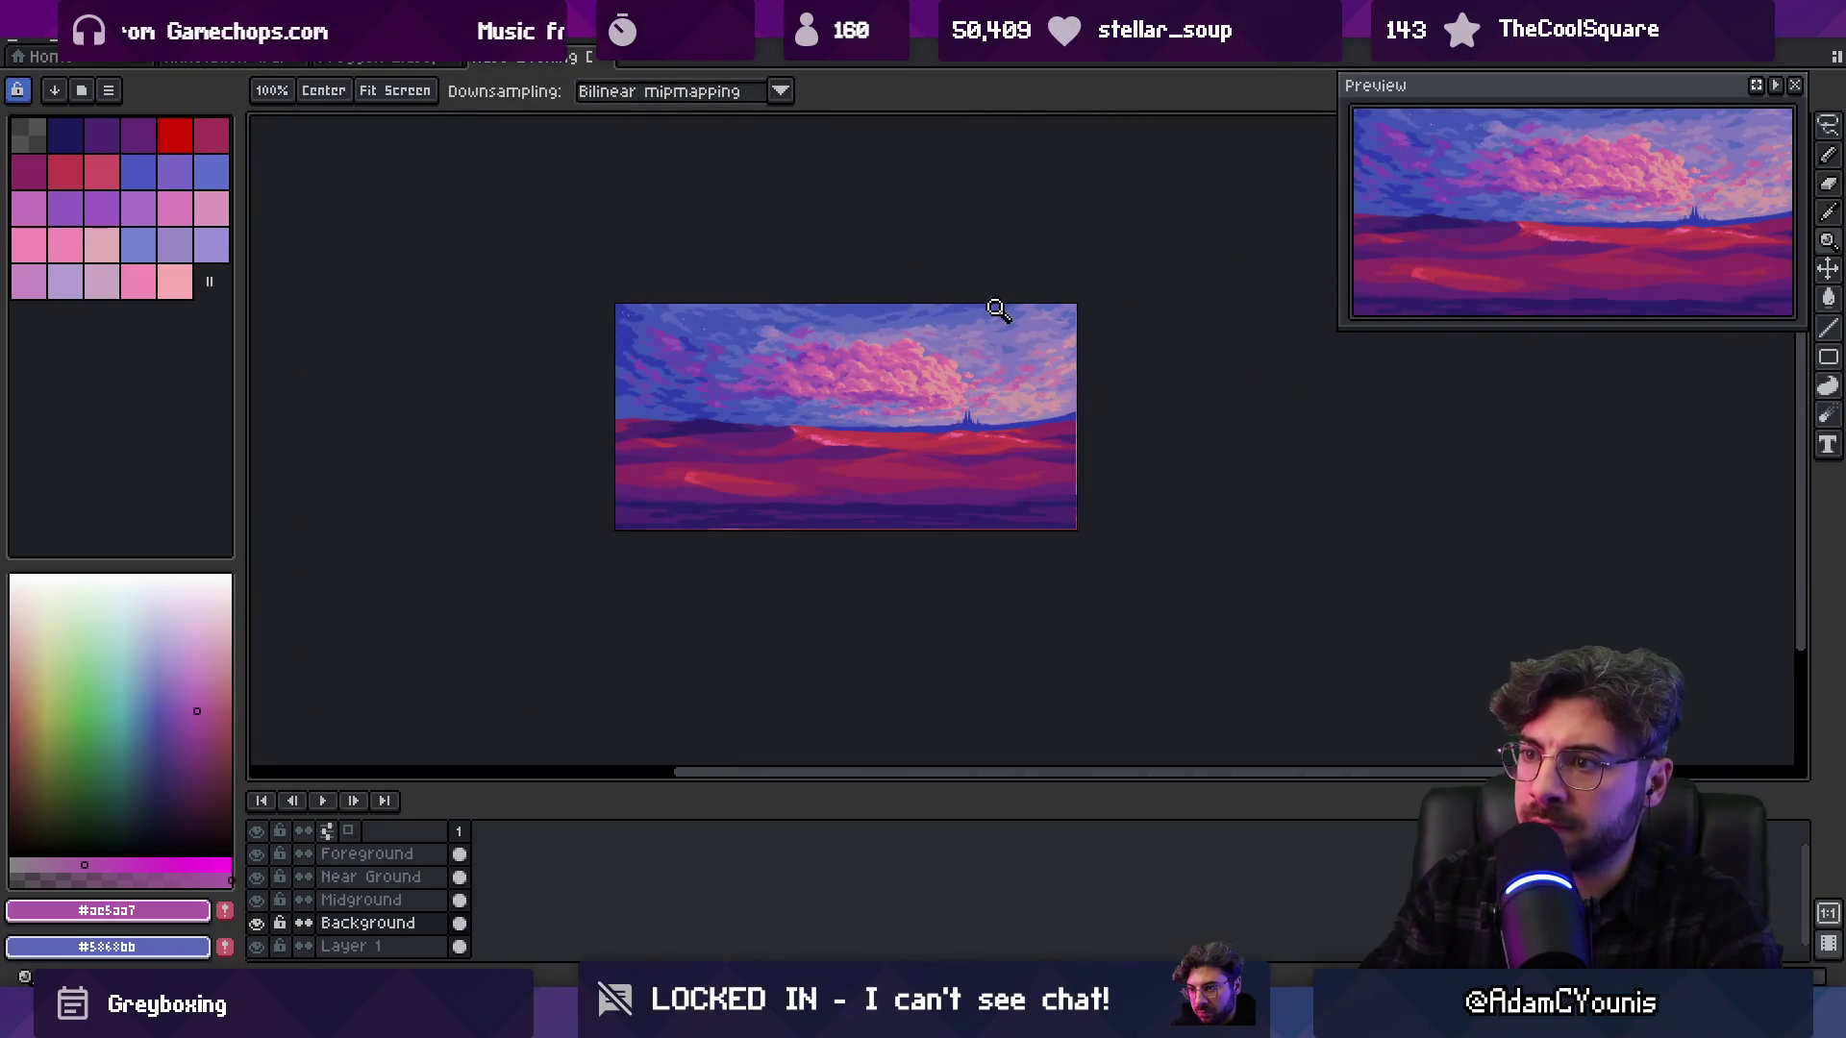
{"action": "left_click", "coordinate": [960, 348]}
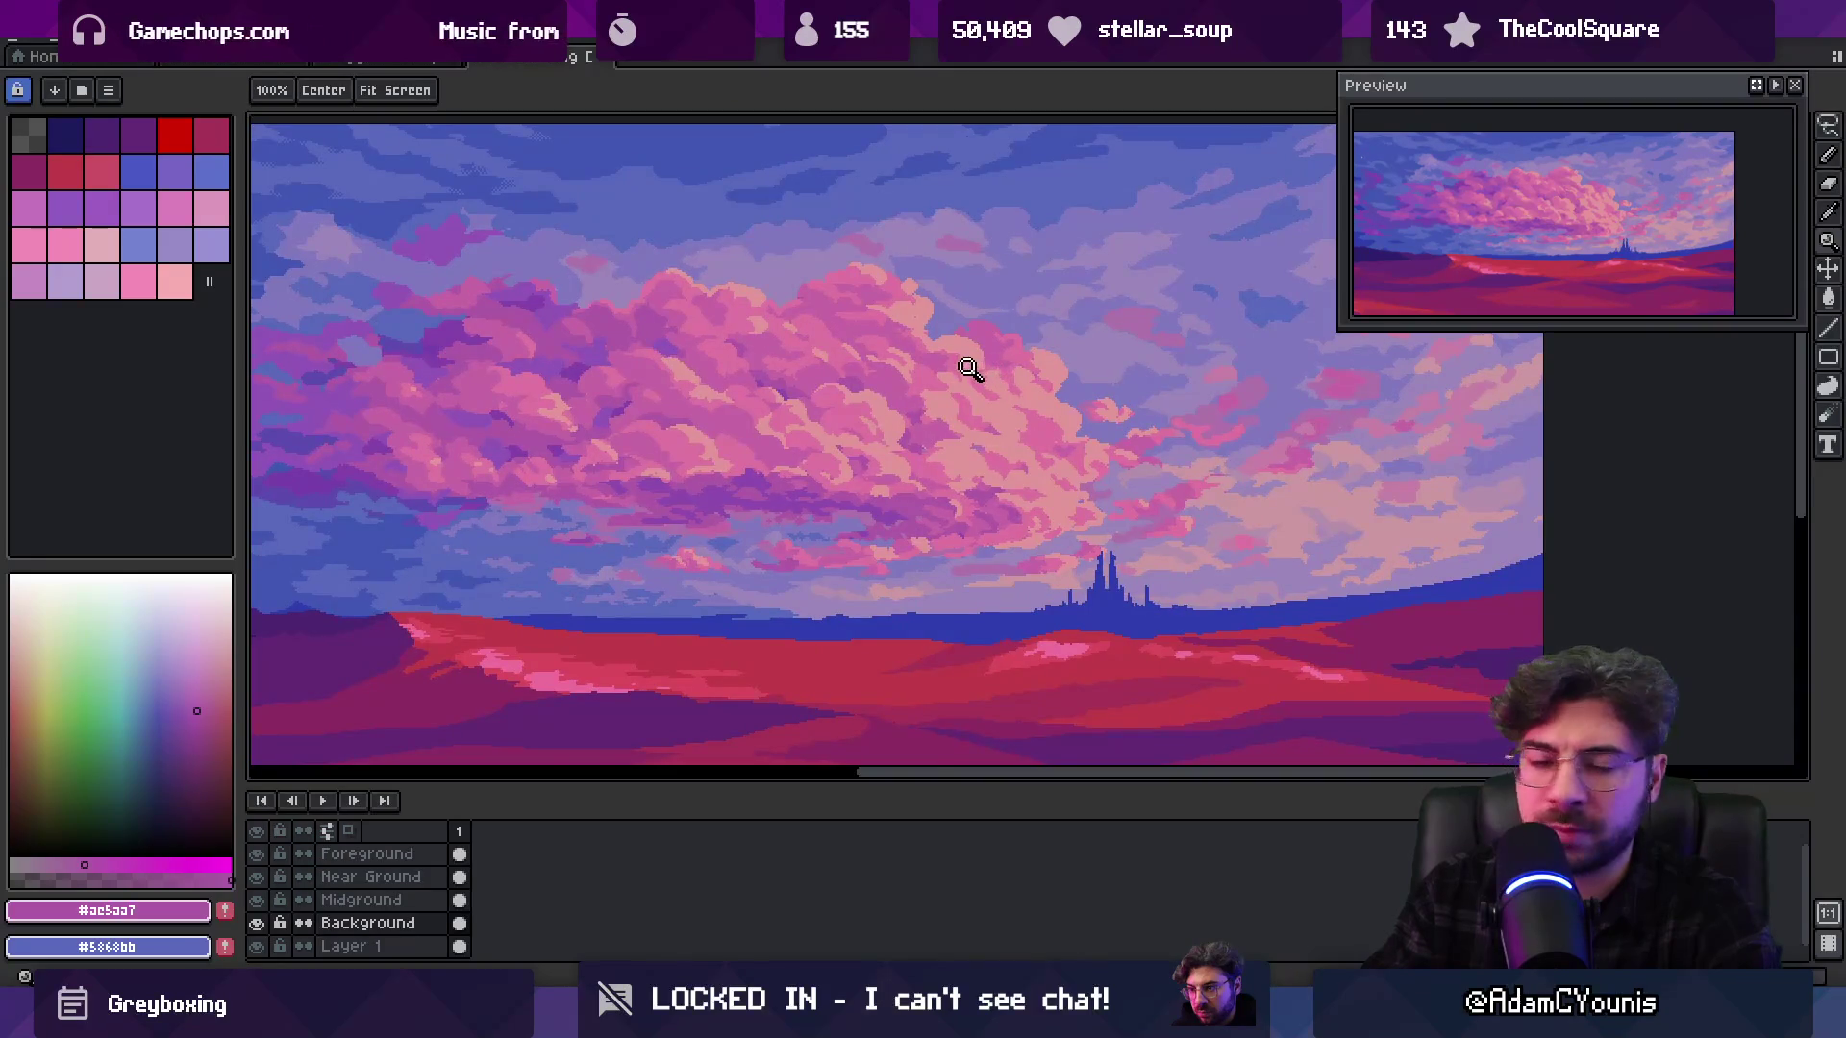
{"action": "right_click", "coordinate": [941, 367]}
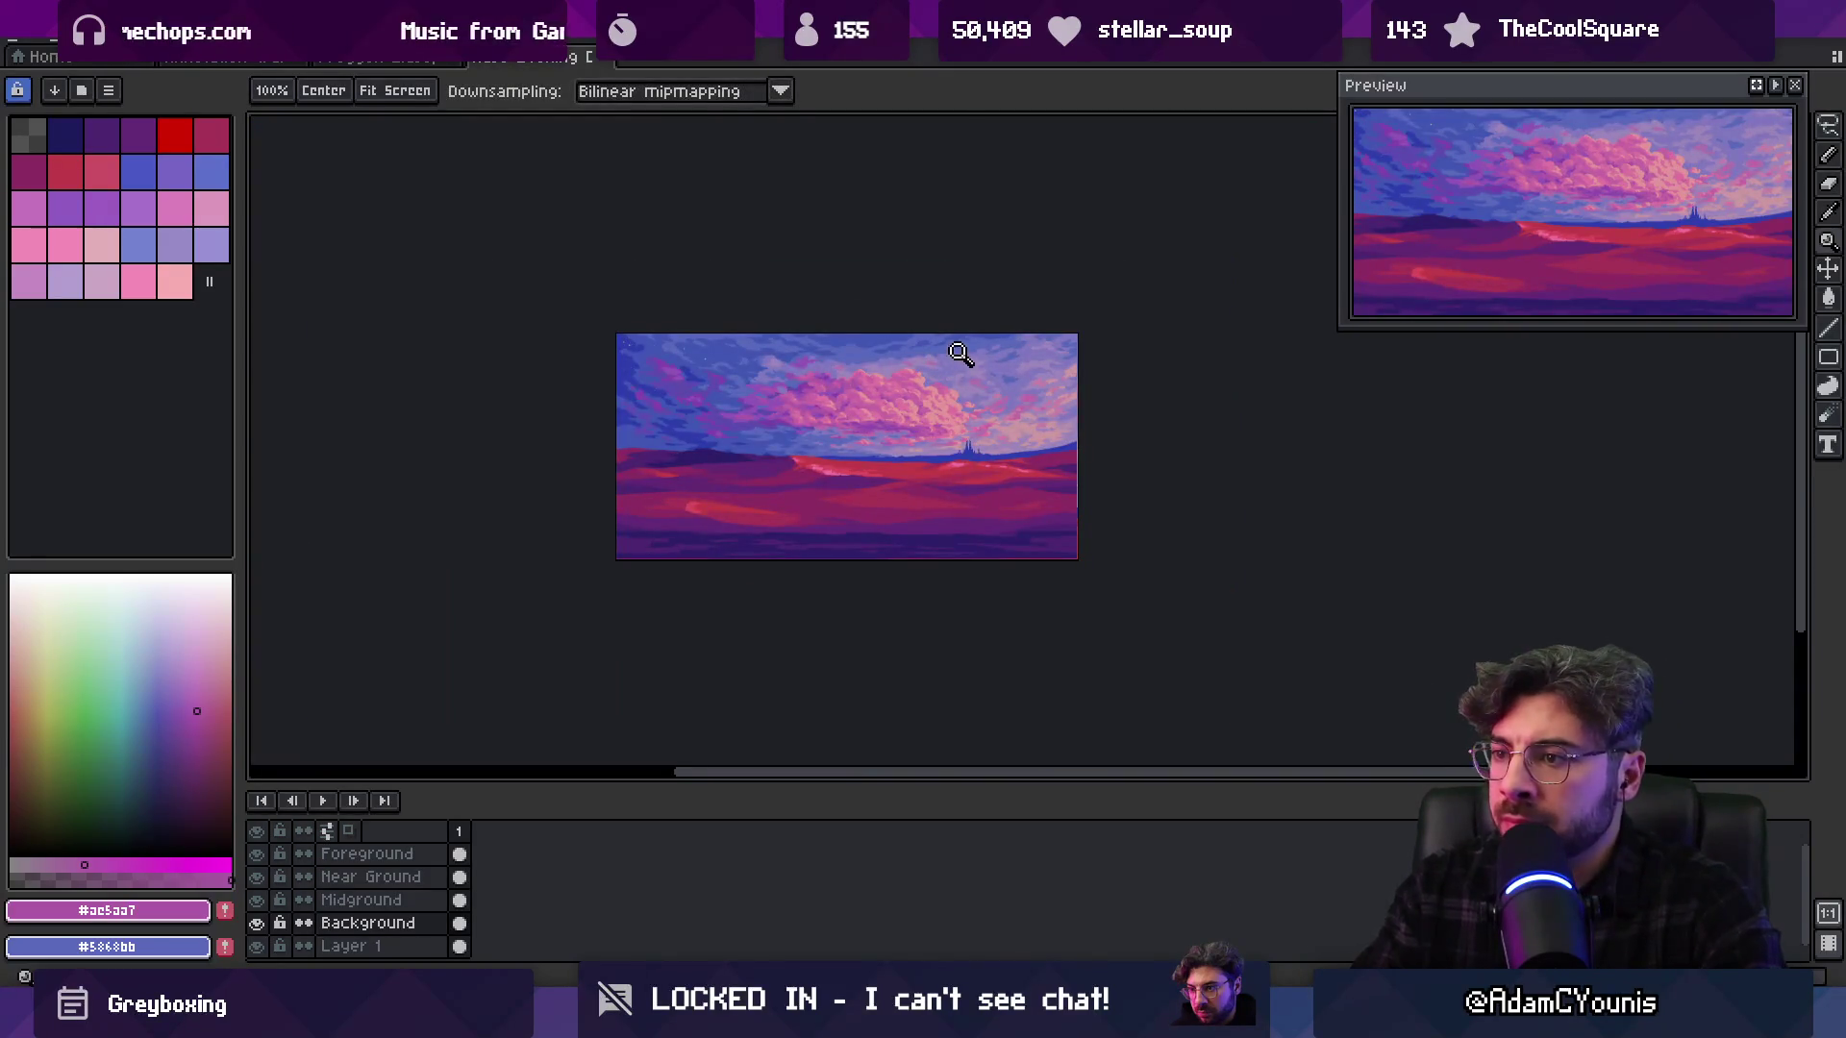
{"action": "left_click", "coordinate": [975, 394]}
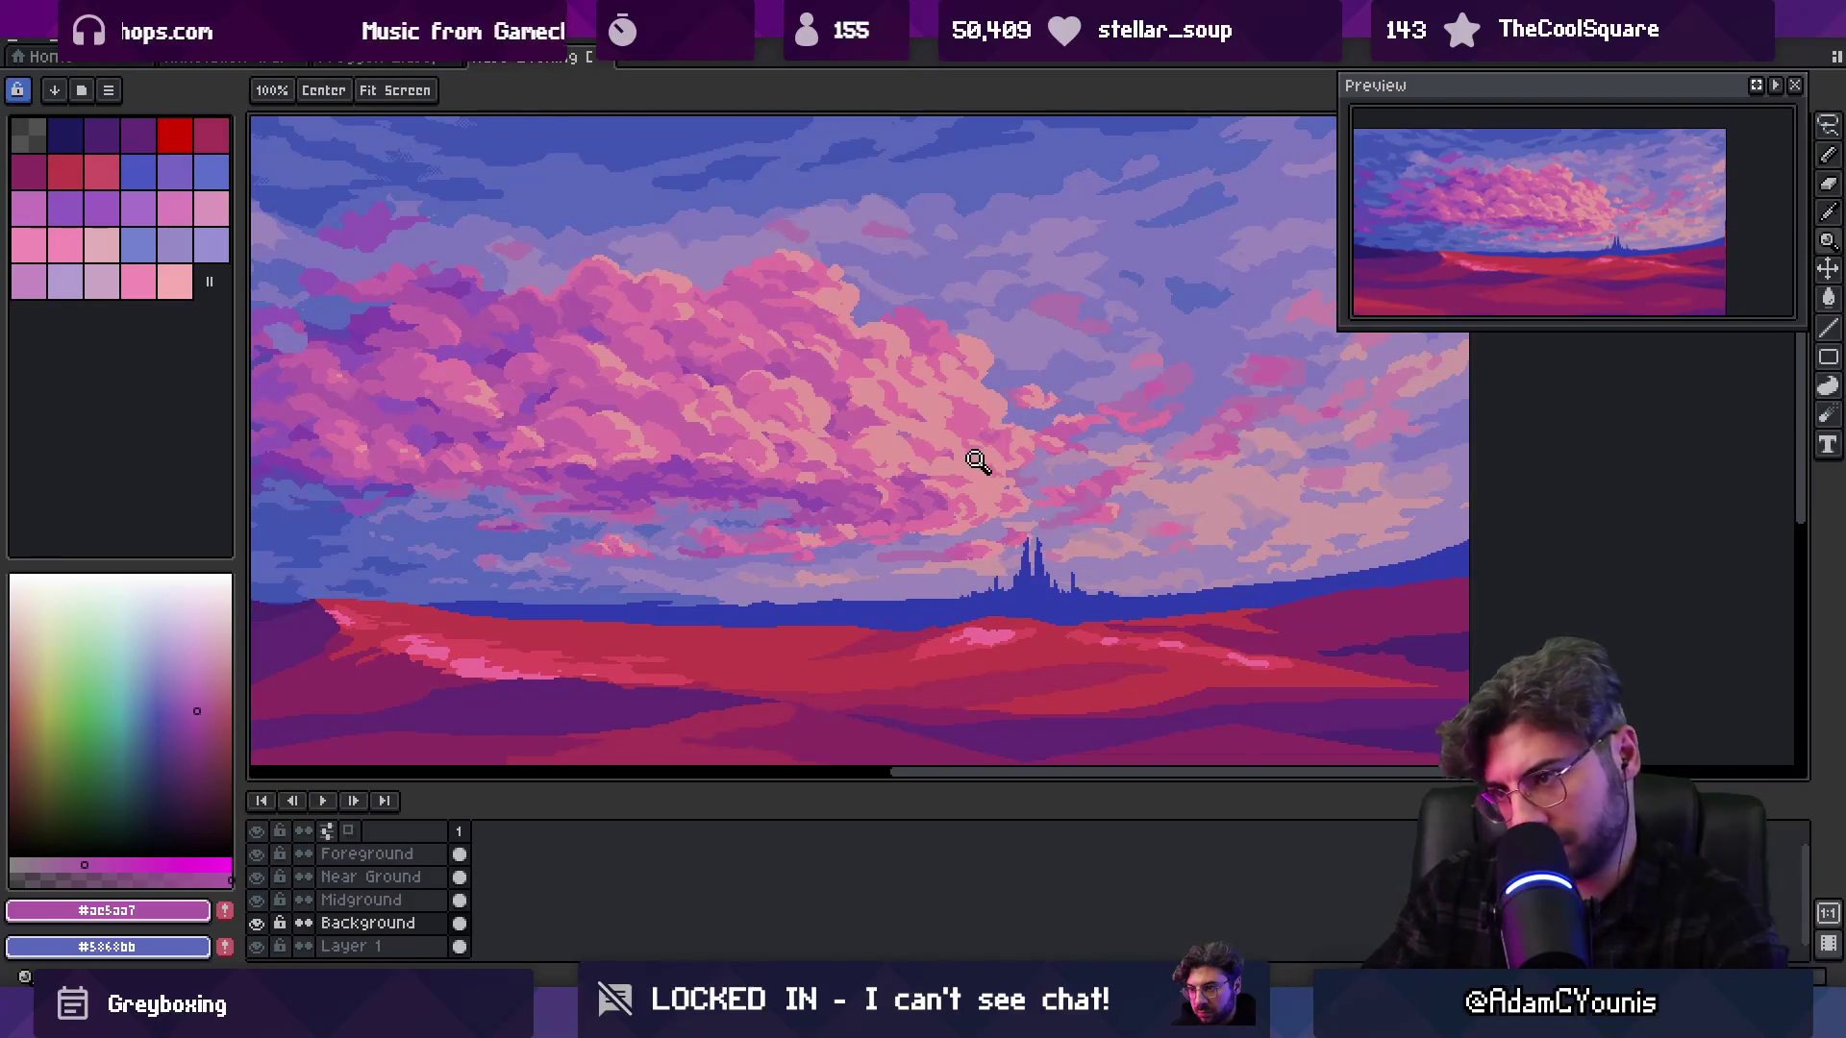
{"action": "left_click", "coordinate": [1005, 424]}
{"action": "key", "text": "b"}
{"action": "left_click", "coordinate": [968, 412], "text": "alt"}
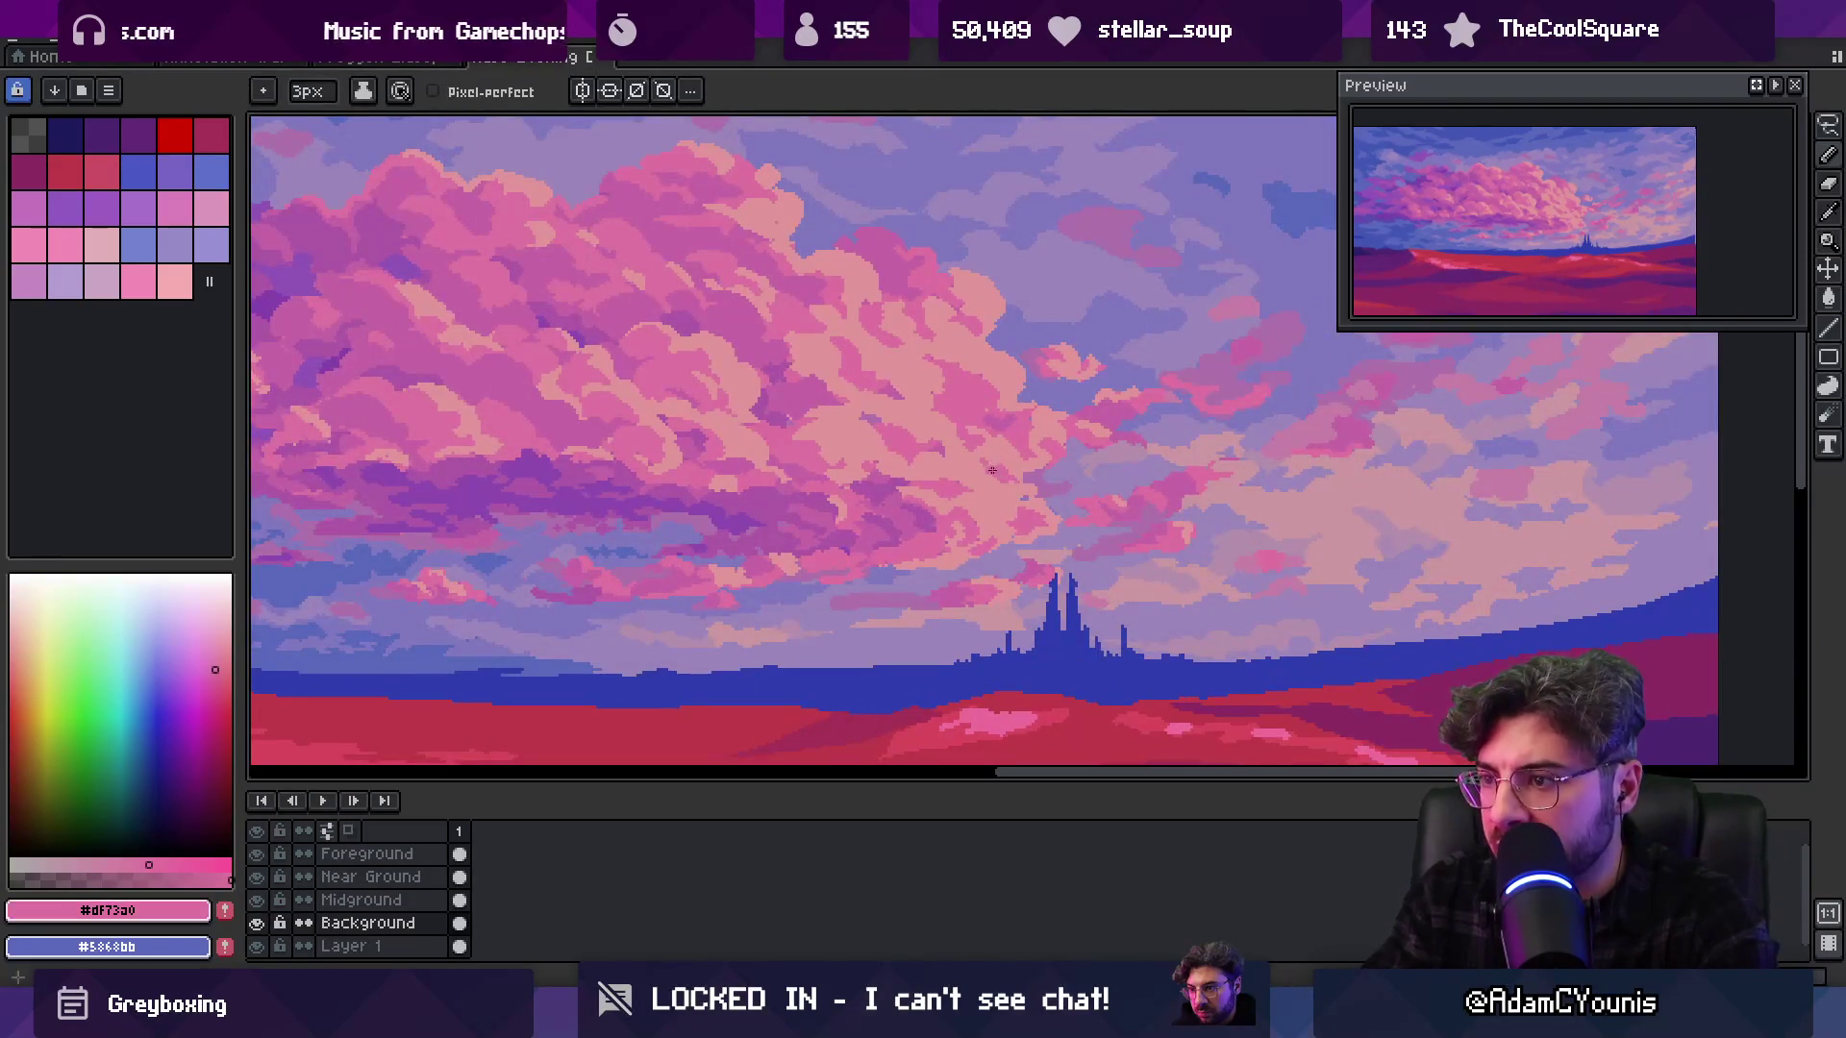
{"action": "scroll", "coordinate": [994, 469], "scroll_direction": "up", "scroll_amount": 1}
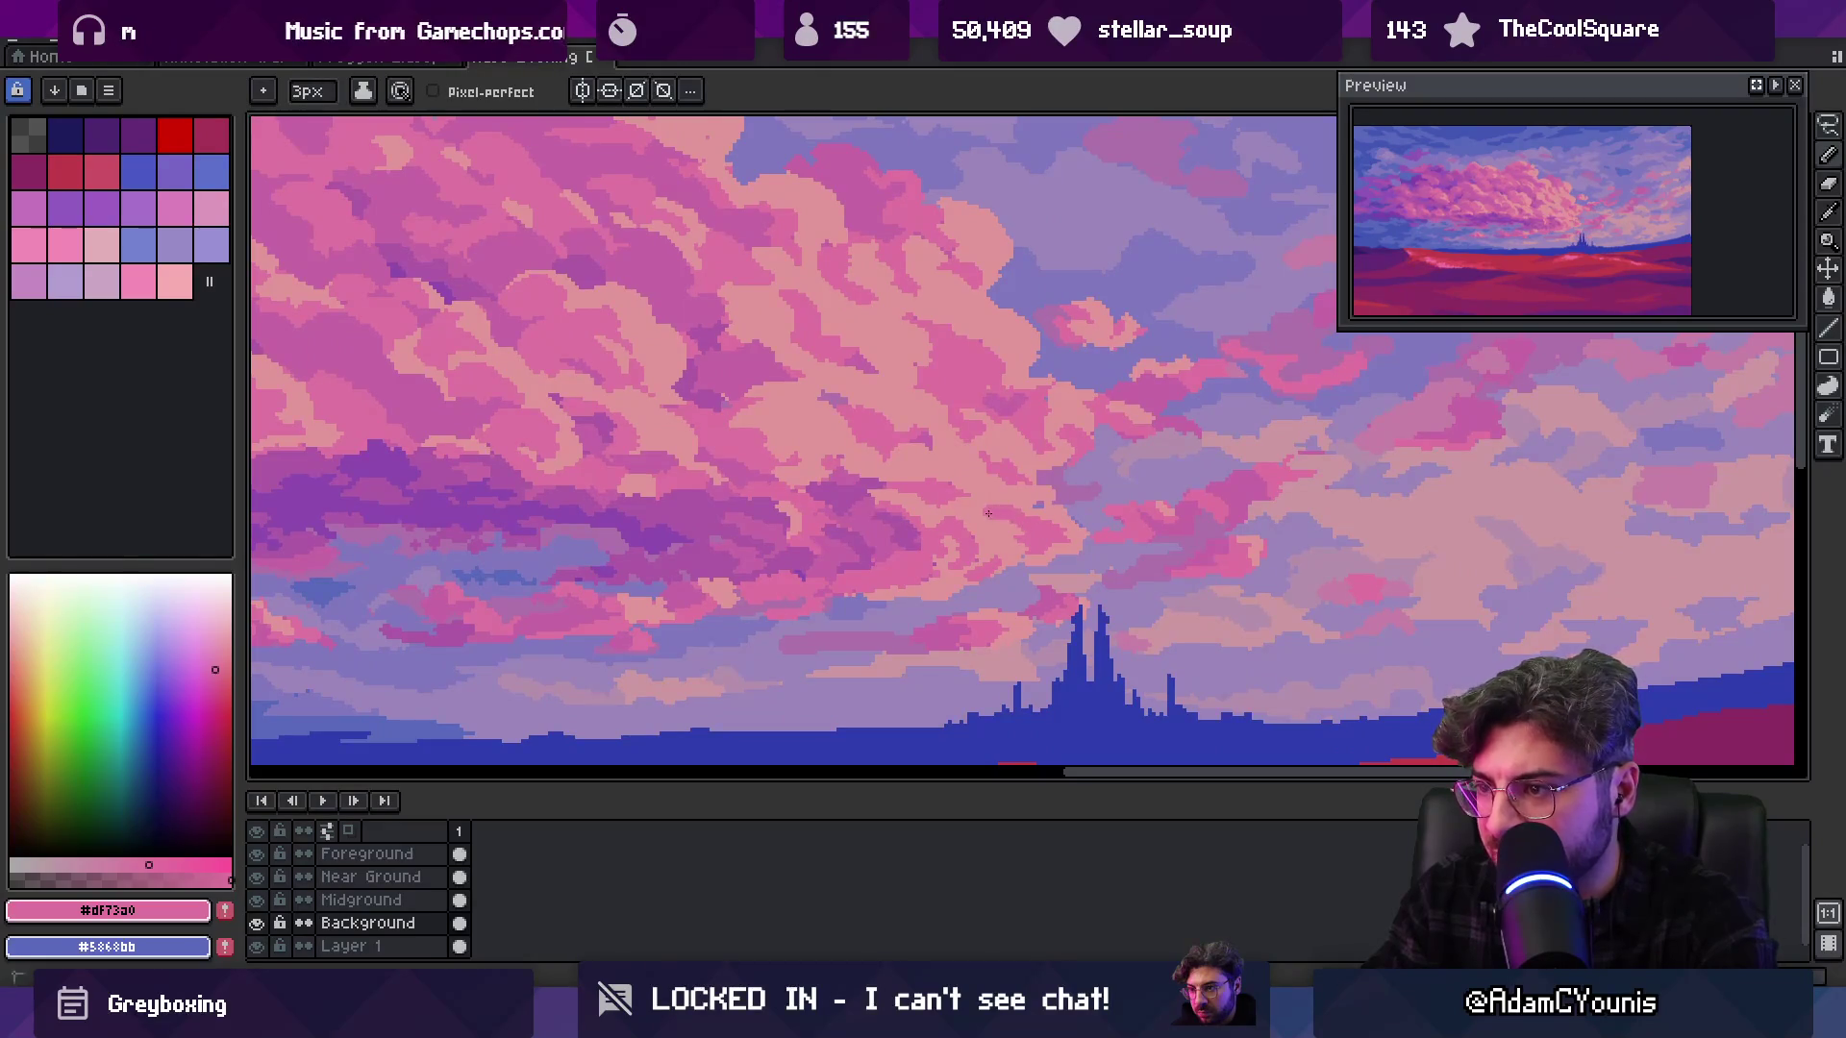
{"action": "left_click", "coordinate": [1011, 461], "text": "alt"}
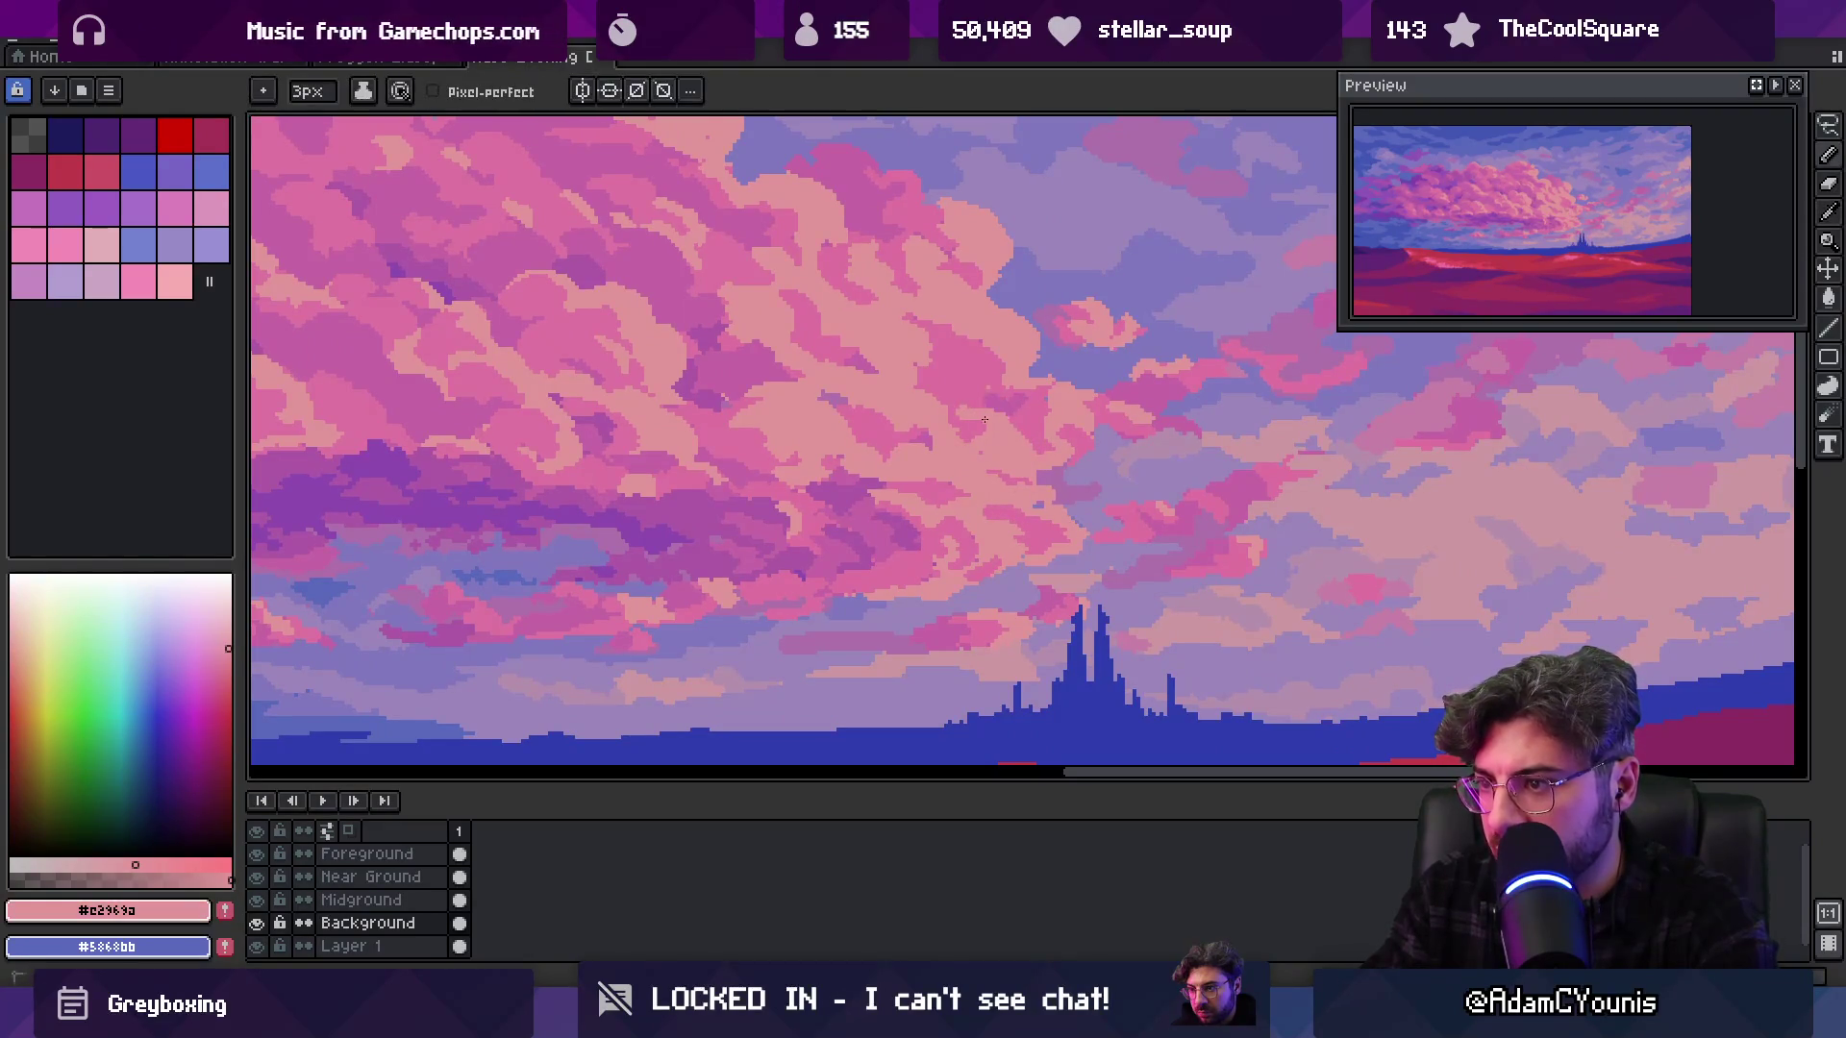
{"action": "left_click", "coordinate": [964, 397], "text": "alt"}
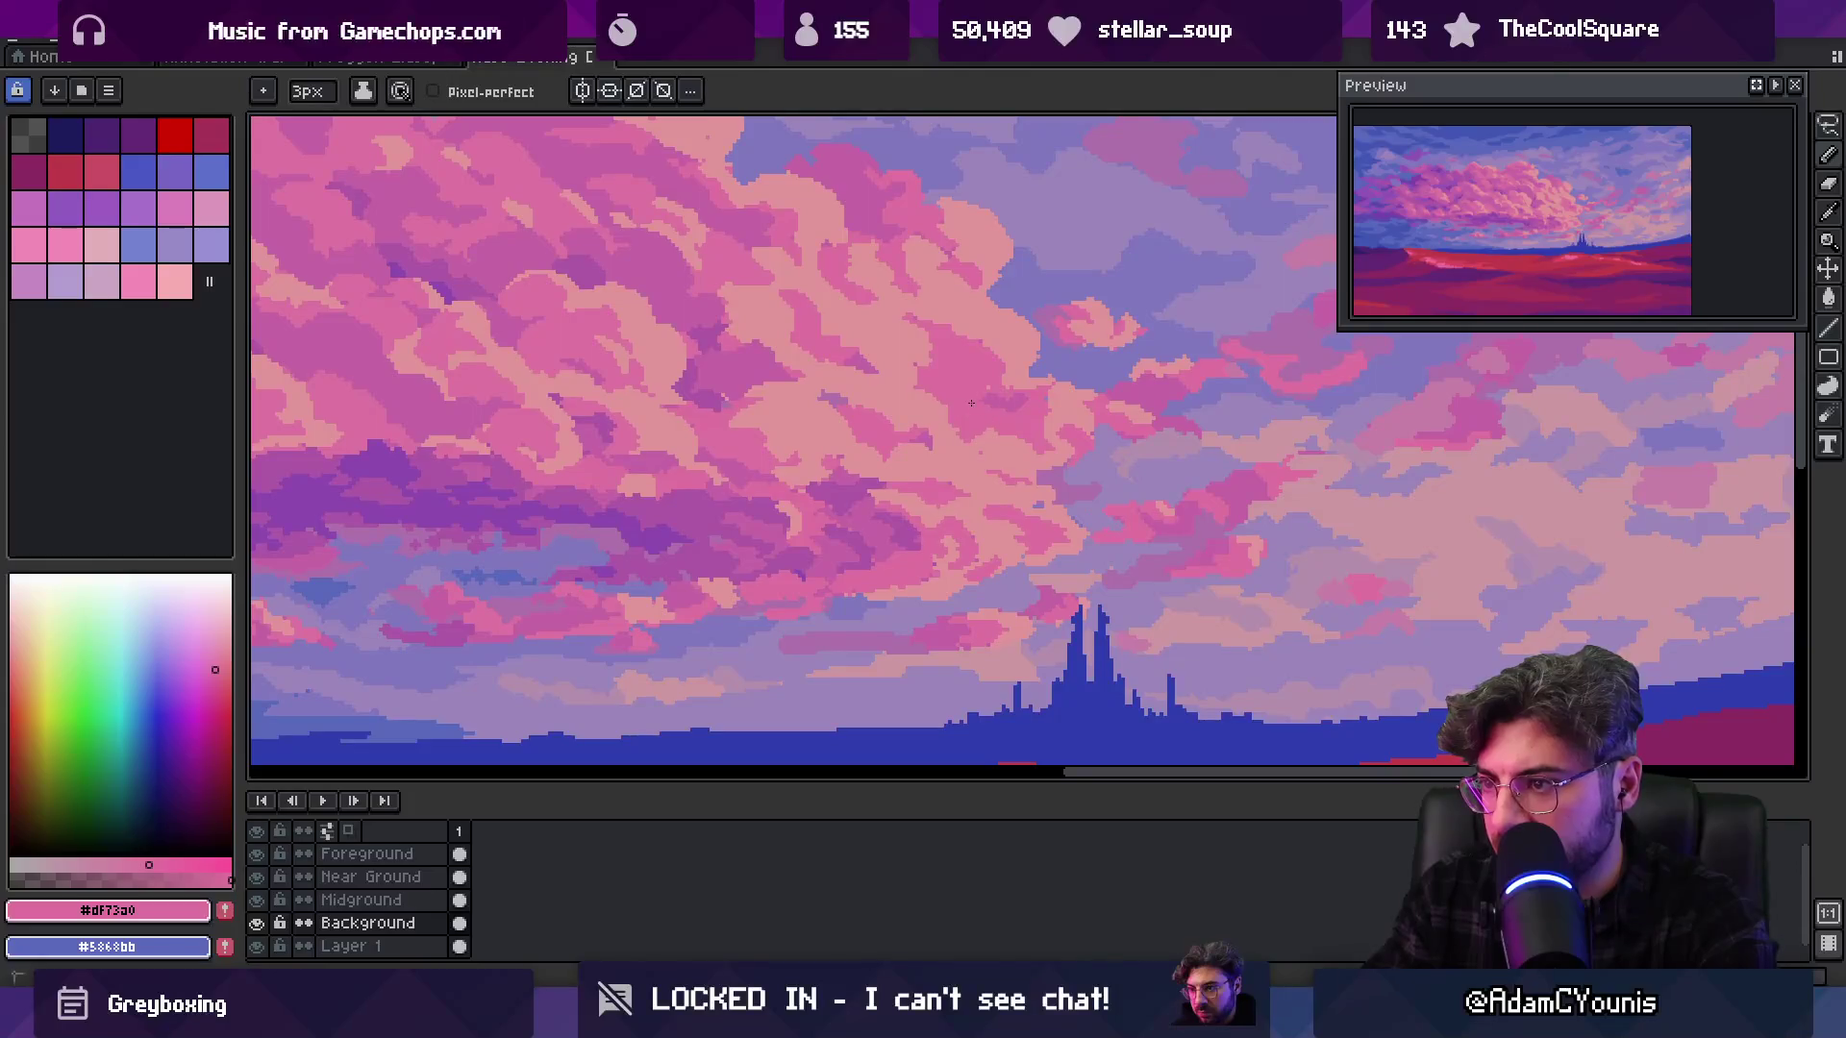
{"action": "scroll", "coordinate": [1039, 330], "scroll_direction": "down", "scroll_amount": 3}
{"action": "scroll", "coordinate": [1022, 399], "scroll_direction": "up", "scroll_amount": 4}
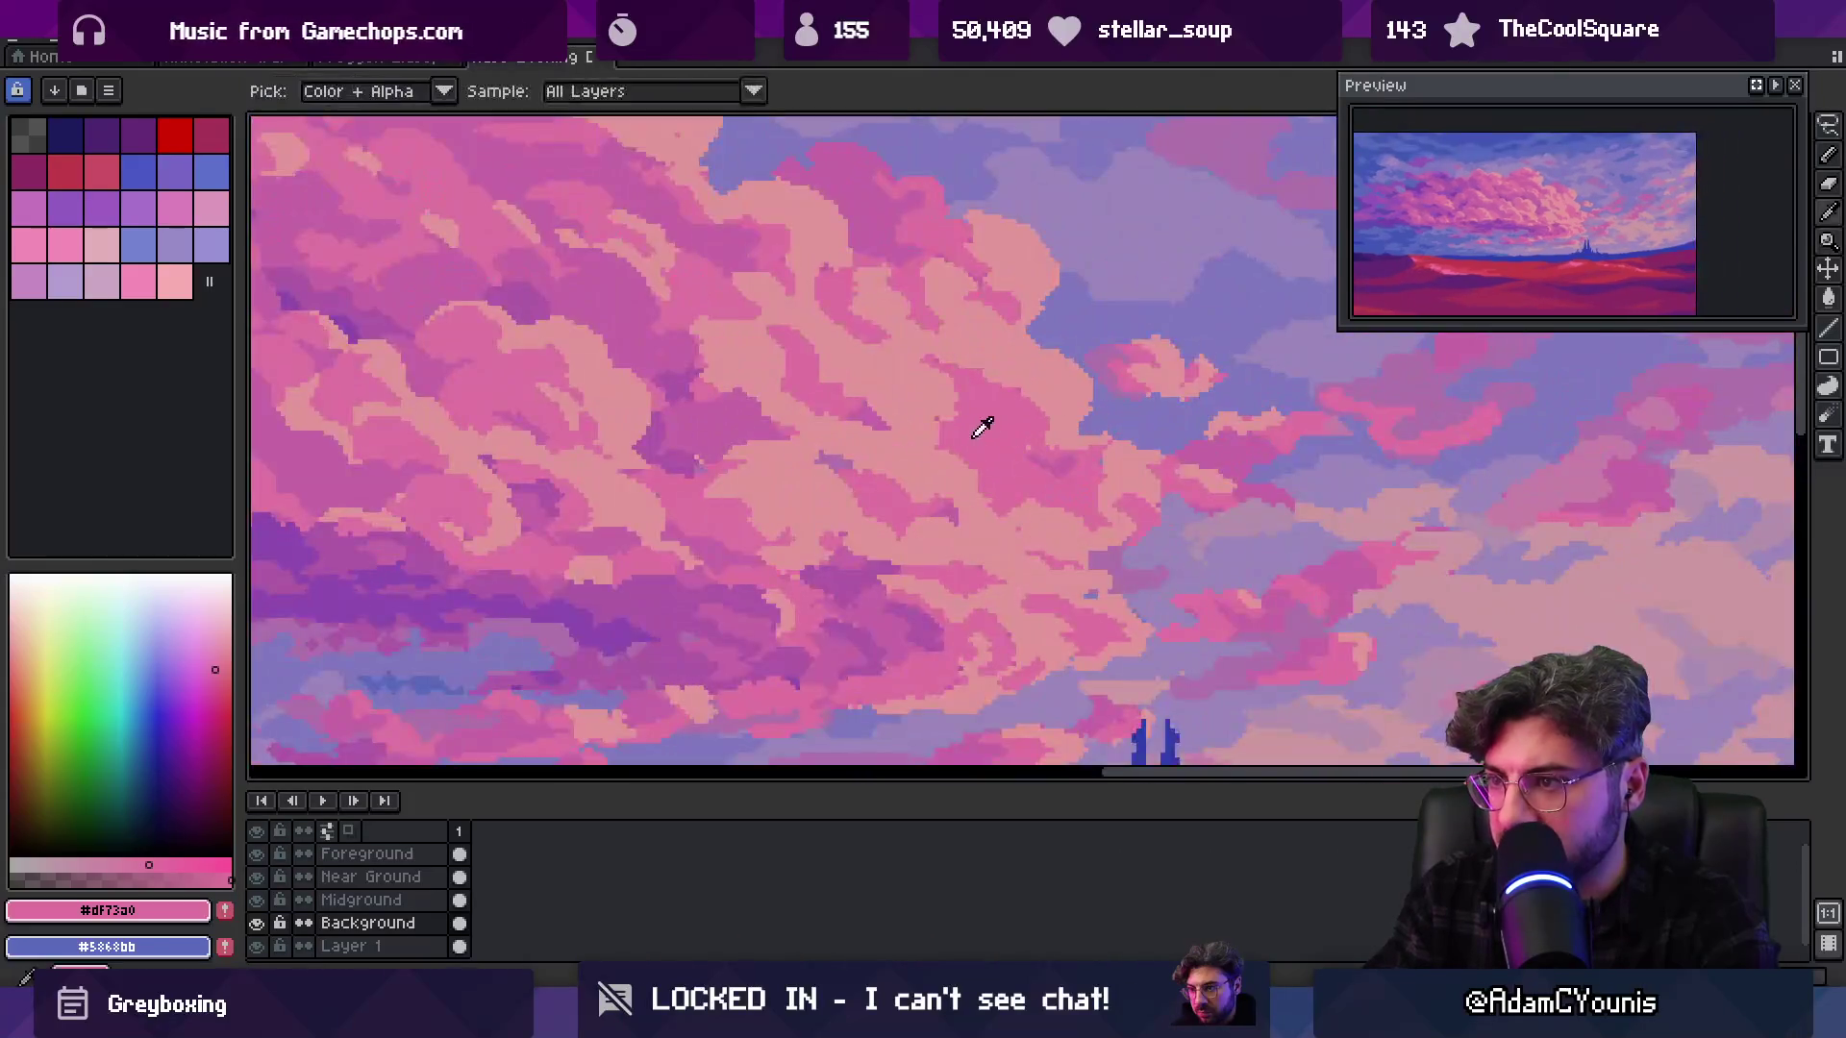
{"action": "left_click", "coordinate": [988, 425], "text": "alt"}
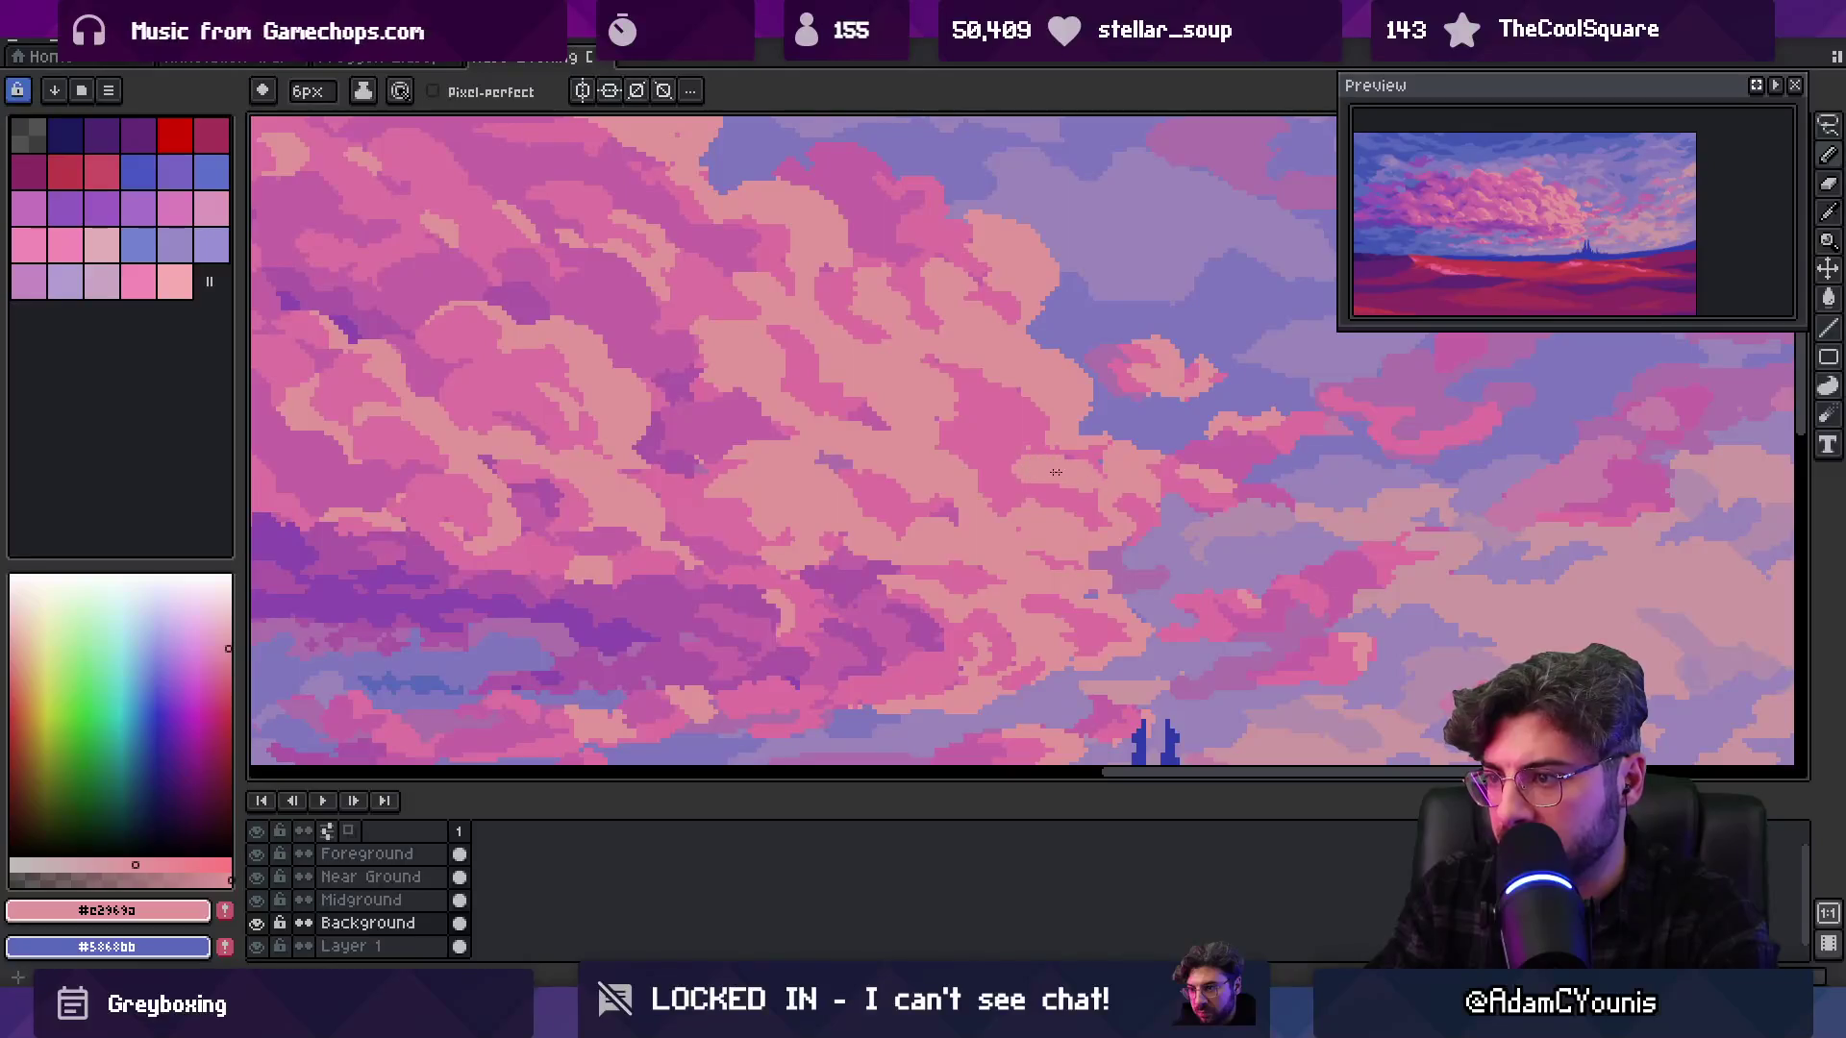
{"action": "left_click", "coordinate": [1053, 468], "text": "alt"}
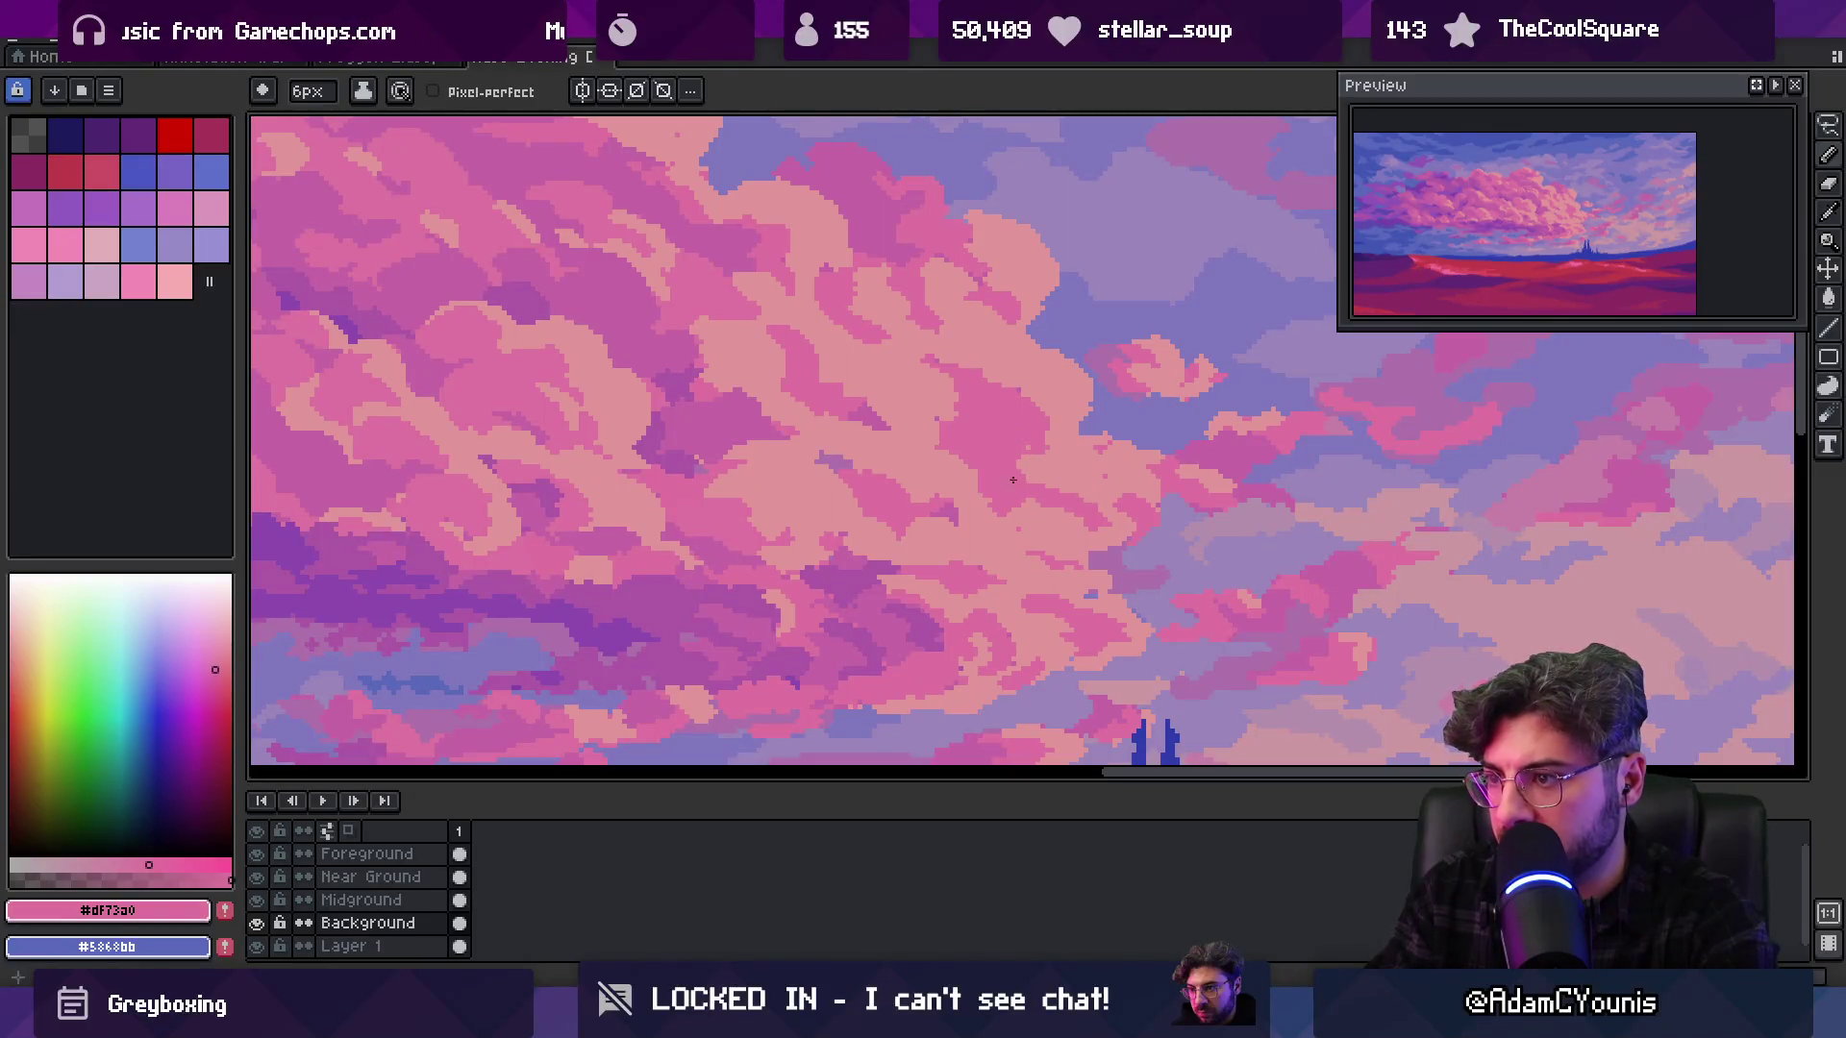
{"action": "left_click", "coordinate": [1076, 466], "text": "alt"}
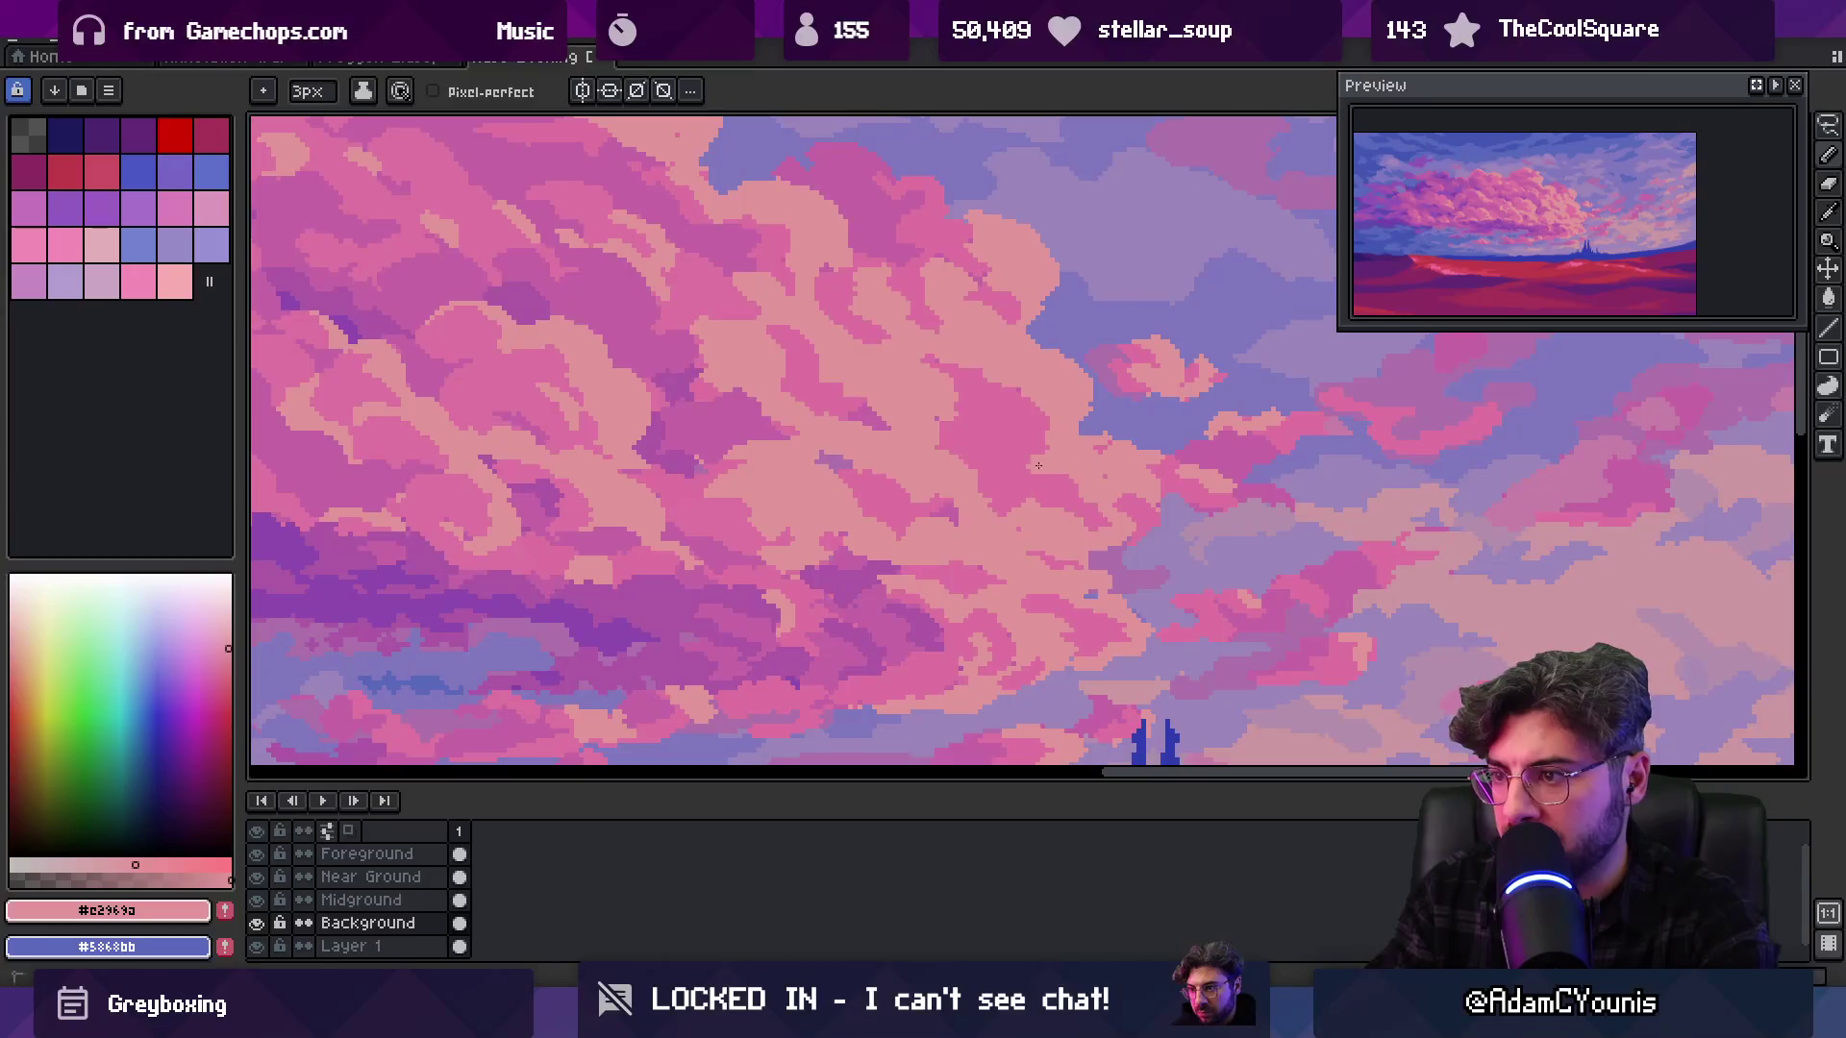
{"action": "left_click", "coordinate": [1081, 476], "text": "alt"}
{"action": "left_click", "coordinate": [1043, 403], "text": "alt"}
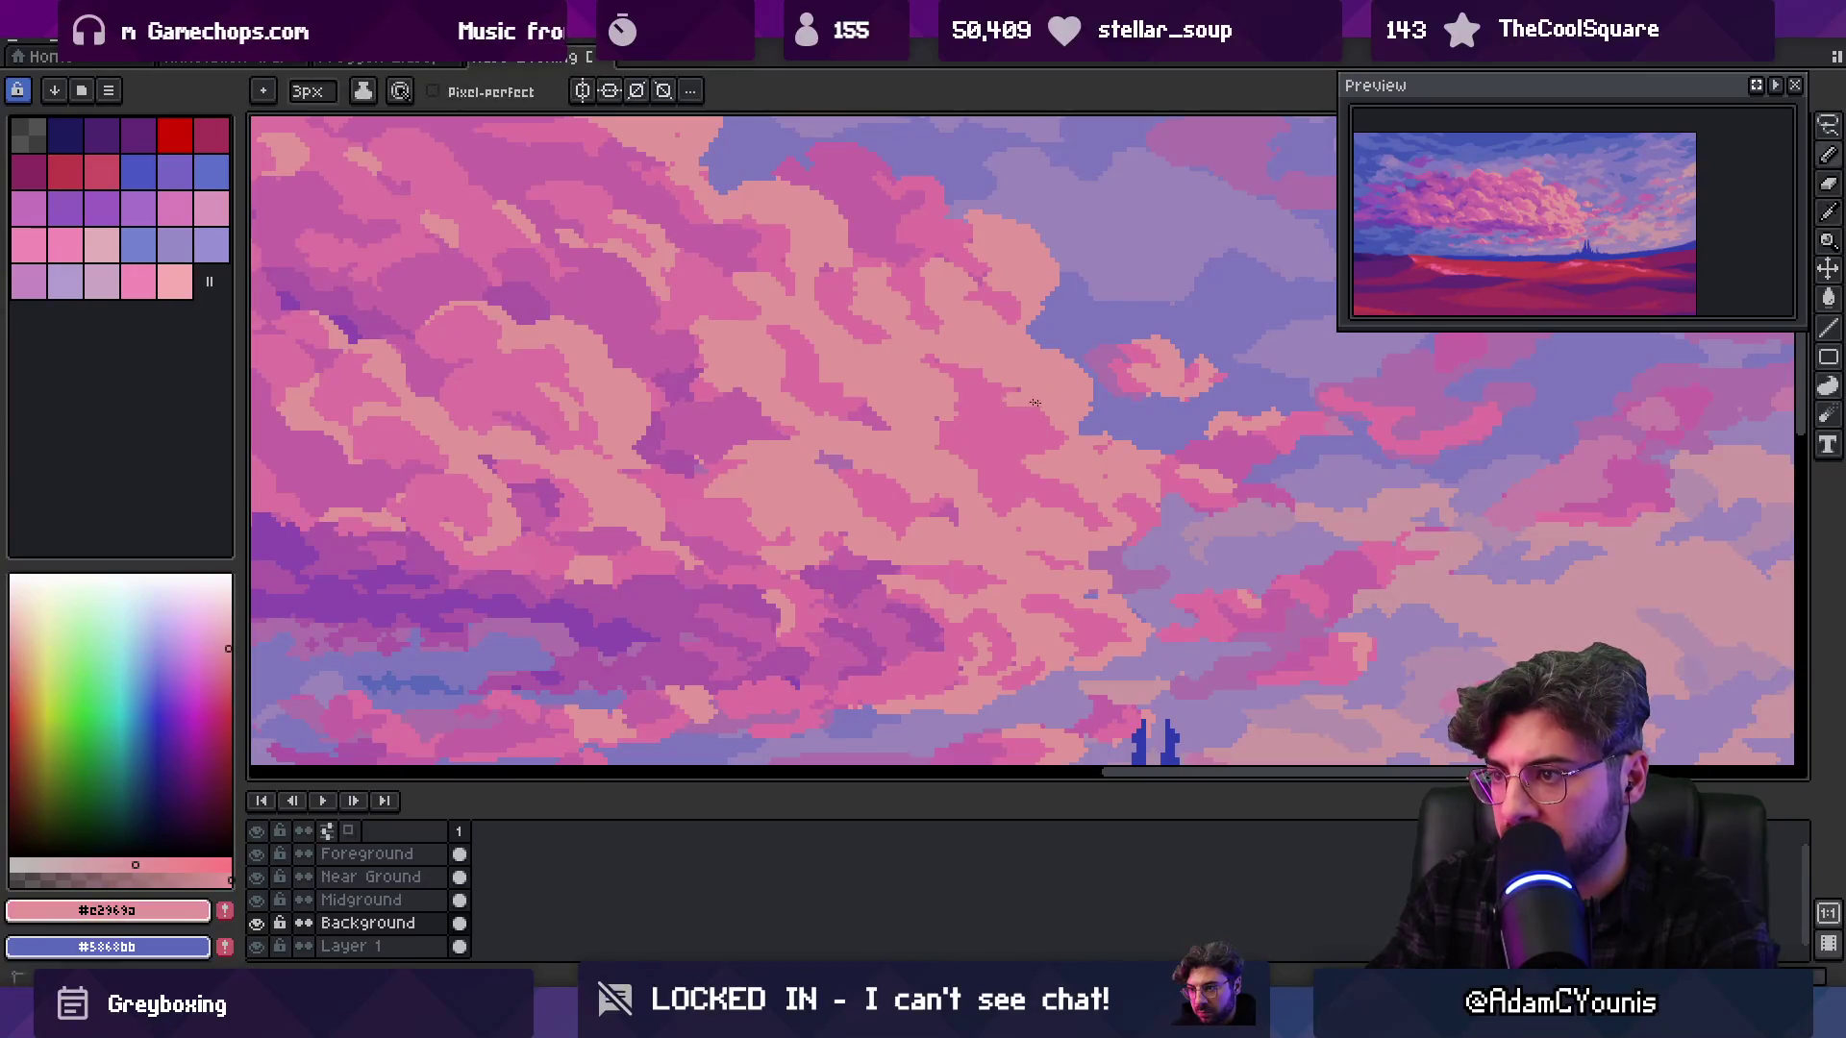
{"action": "left_click", "coordinate": [982, 388], "text": "alt"}
{"action": "left_click", "coordinate": [1000, 409], "text": "alt"}
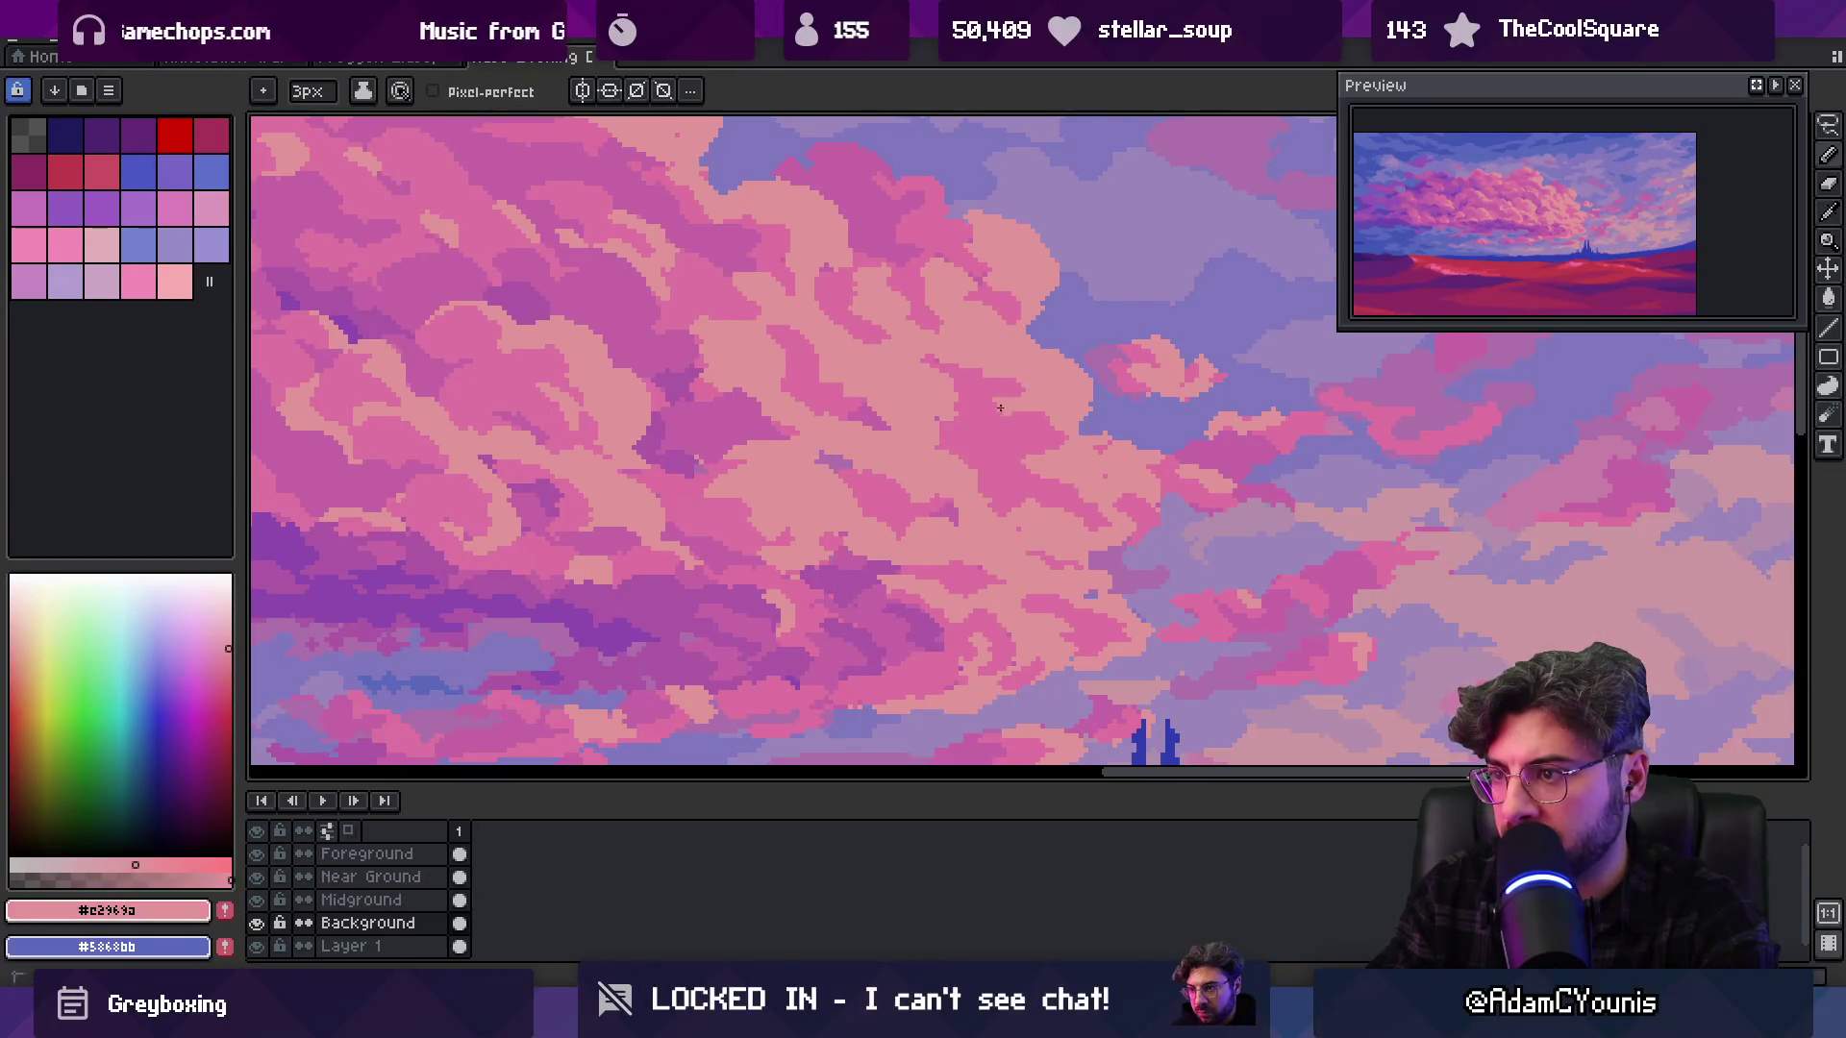
{"action": "key", "text": "z"}
{"action": "scroll", "coordinate": [1044, 409], "scroll_direction": "down", "scroll_amount": 5}
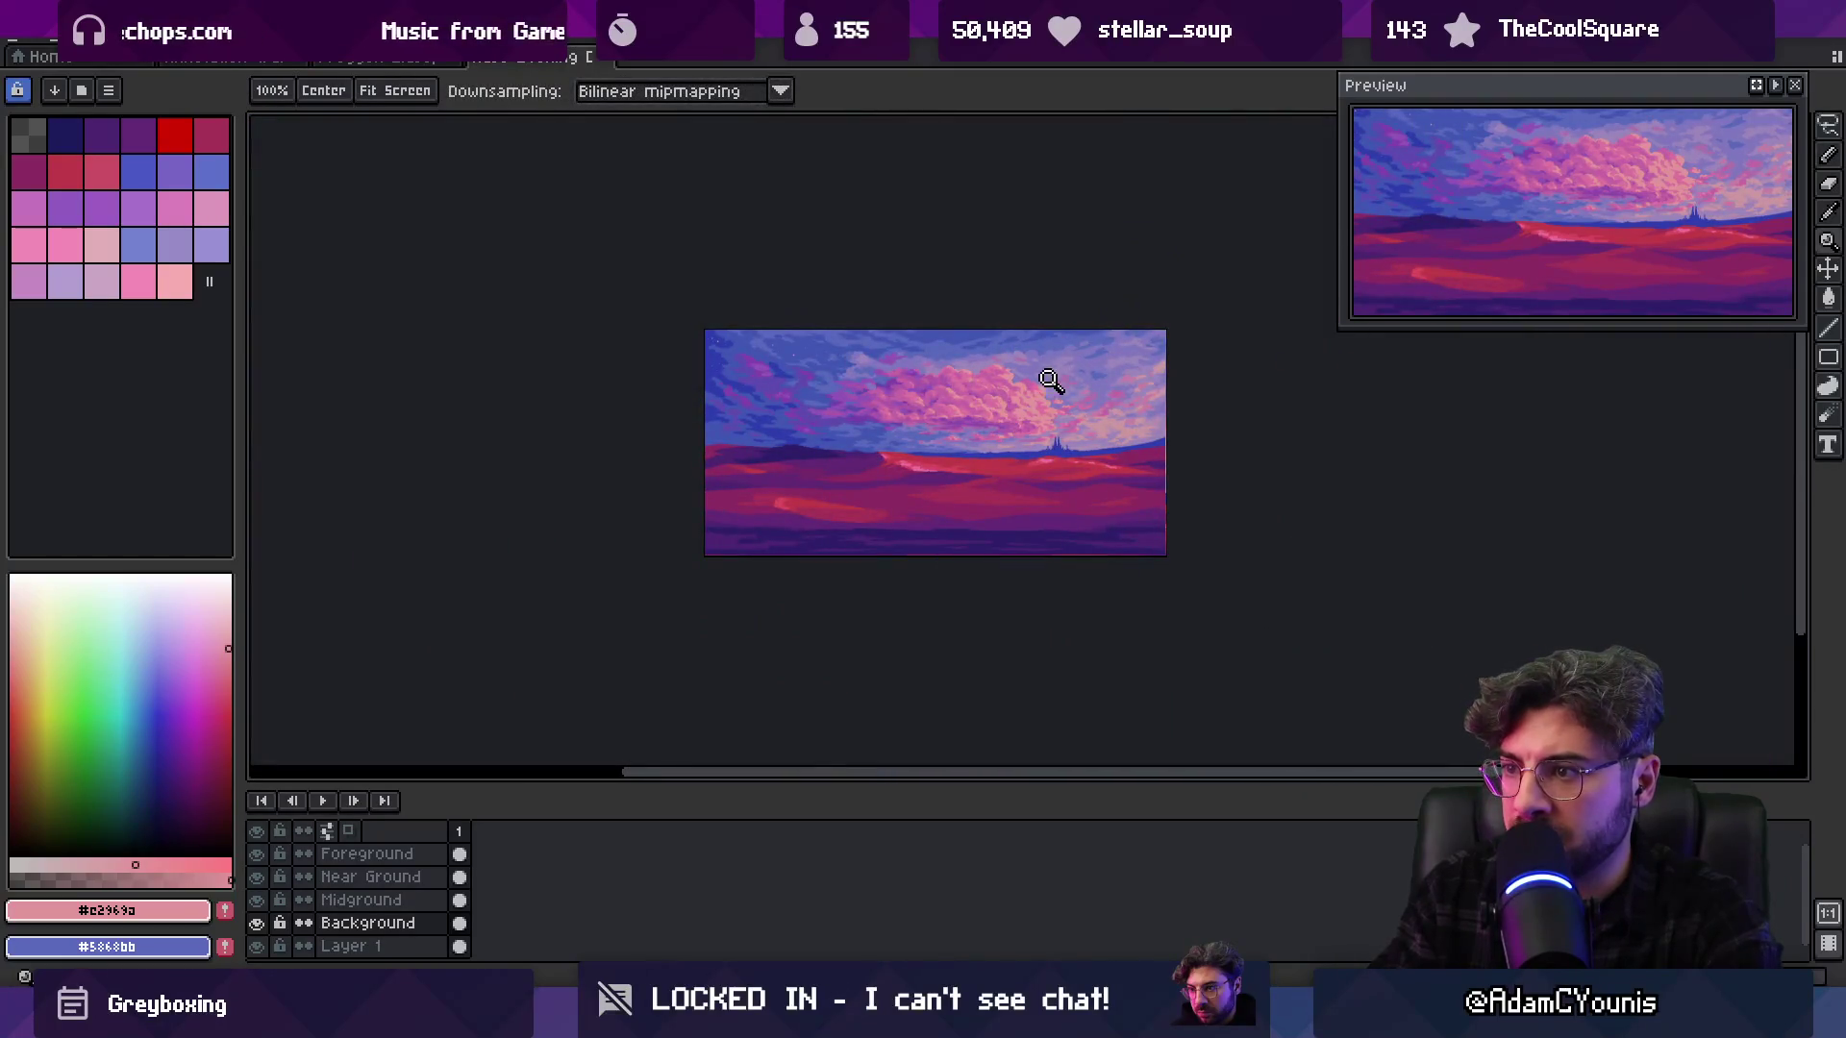
{"action": "scroll", "coordinate": [1055, 375], "scroll_direction": "up", "scroll_amount": 5}
{"action": "key", "text": "b"}
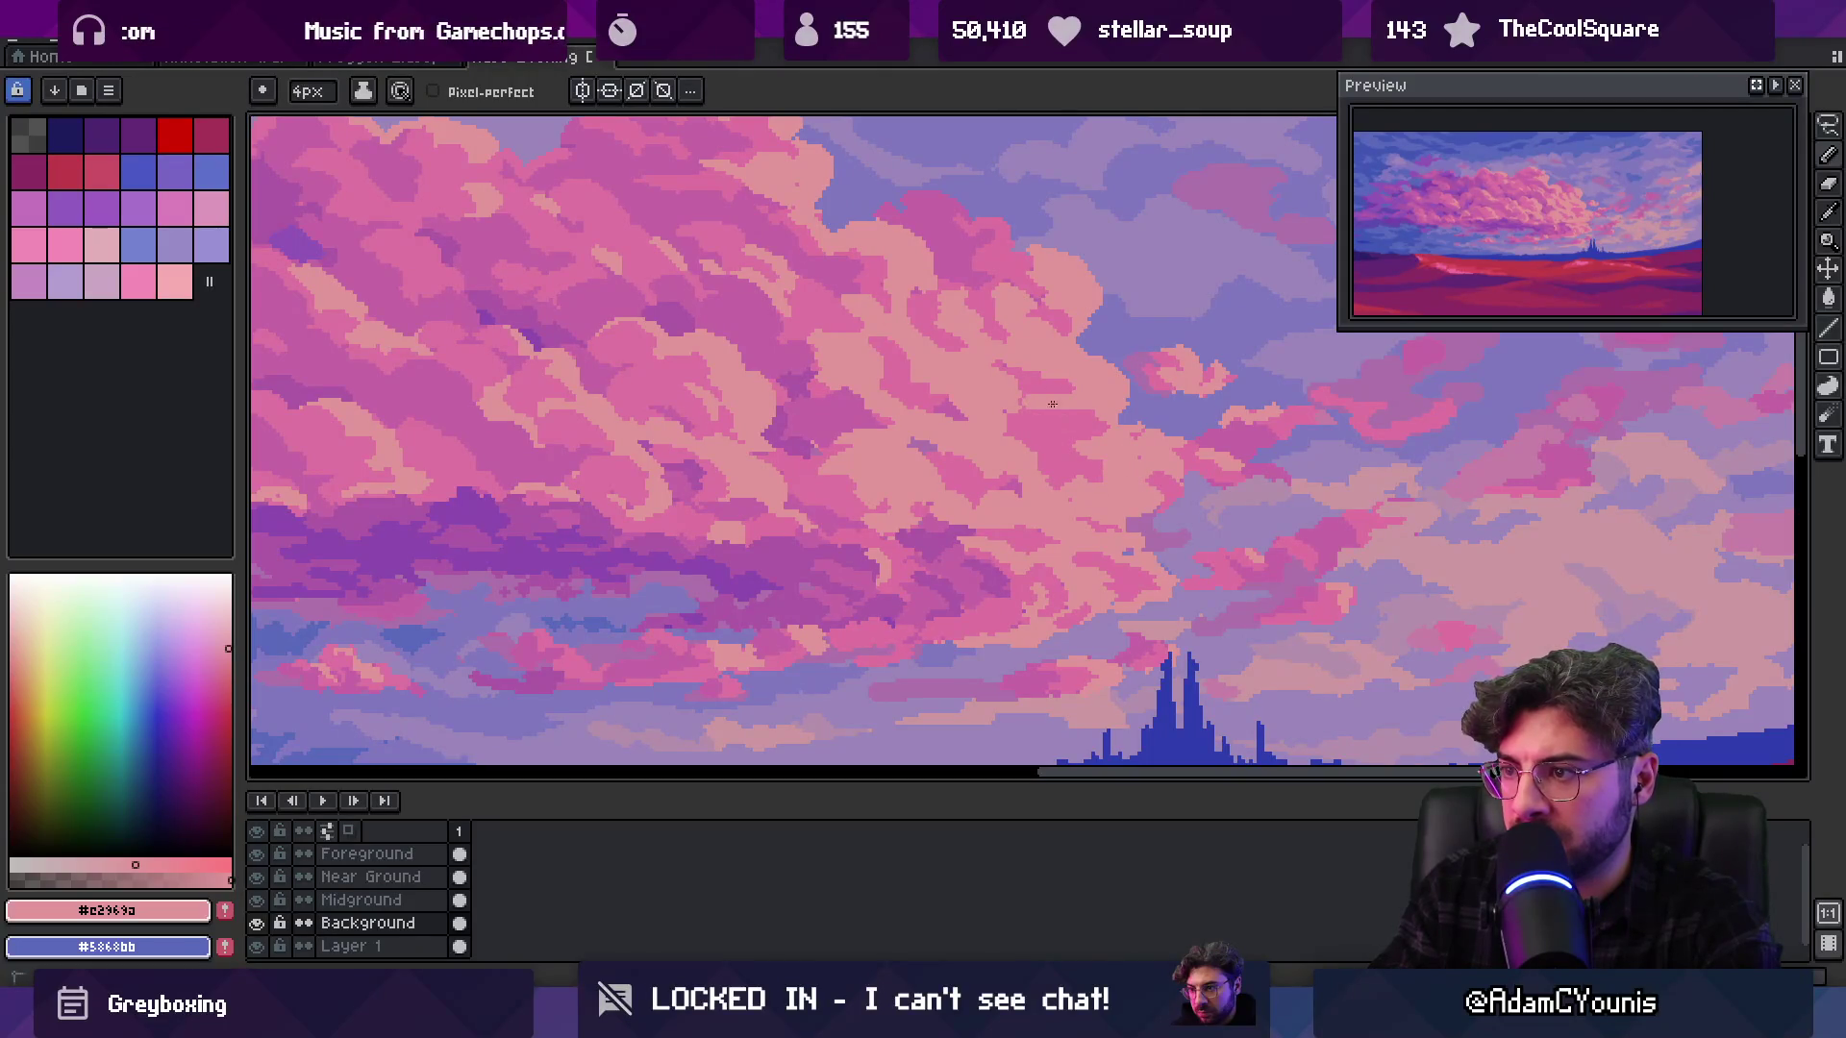
{"action": "left_click", "coordinate": [1025, 418], "text": "alt"}
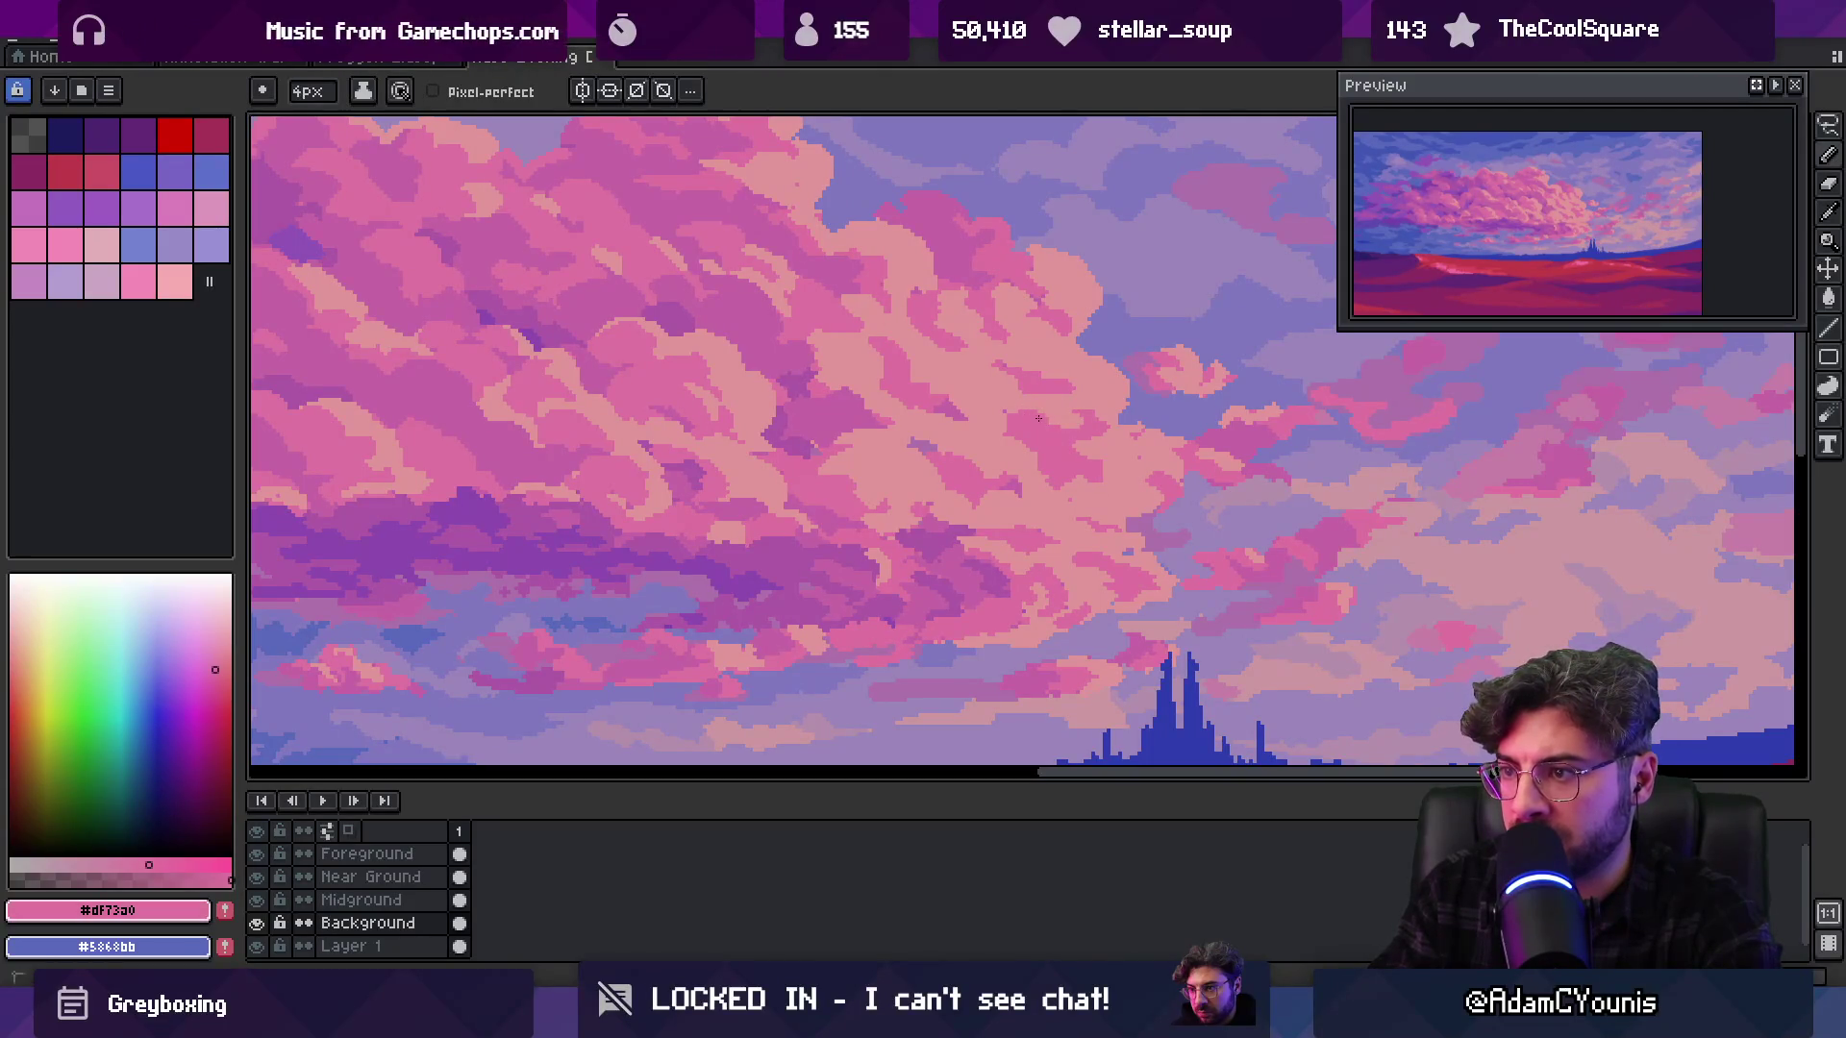
{"action": "left_click", "coordinate": [1046, 395], "text": "alt"}
{"action": "left_click", "coordinate": [1044, 421], "text": "alt"}
{"action": "left_click", "coordinate": [1057, 393], "text": "alt"}
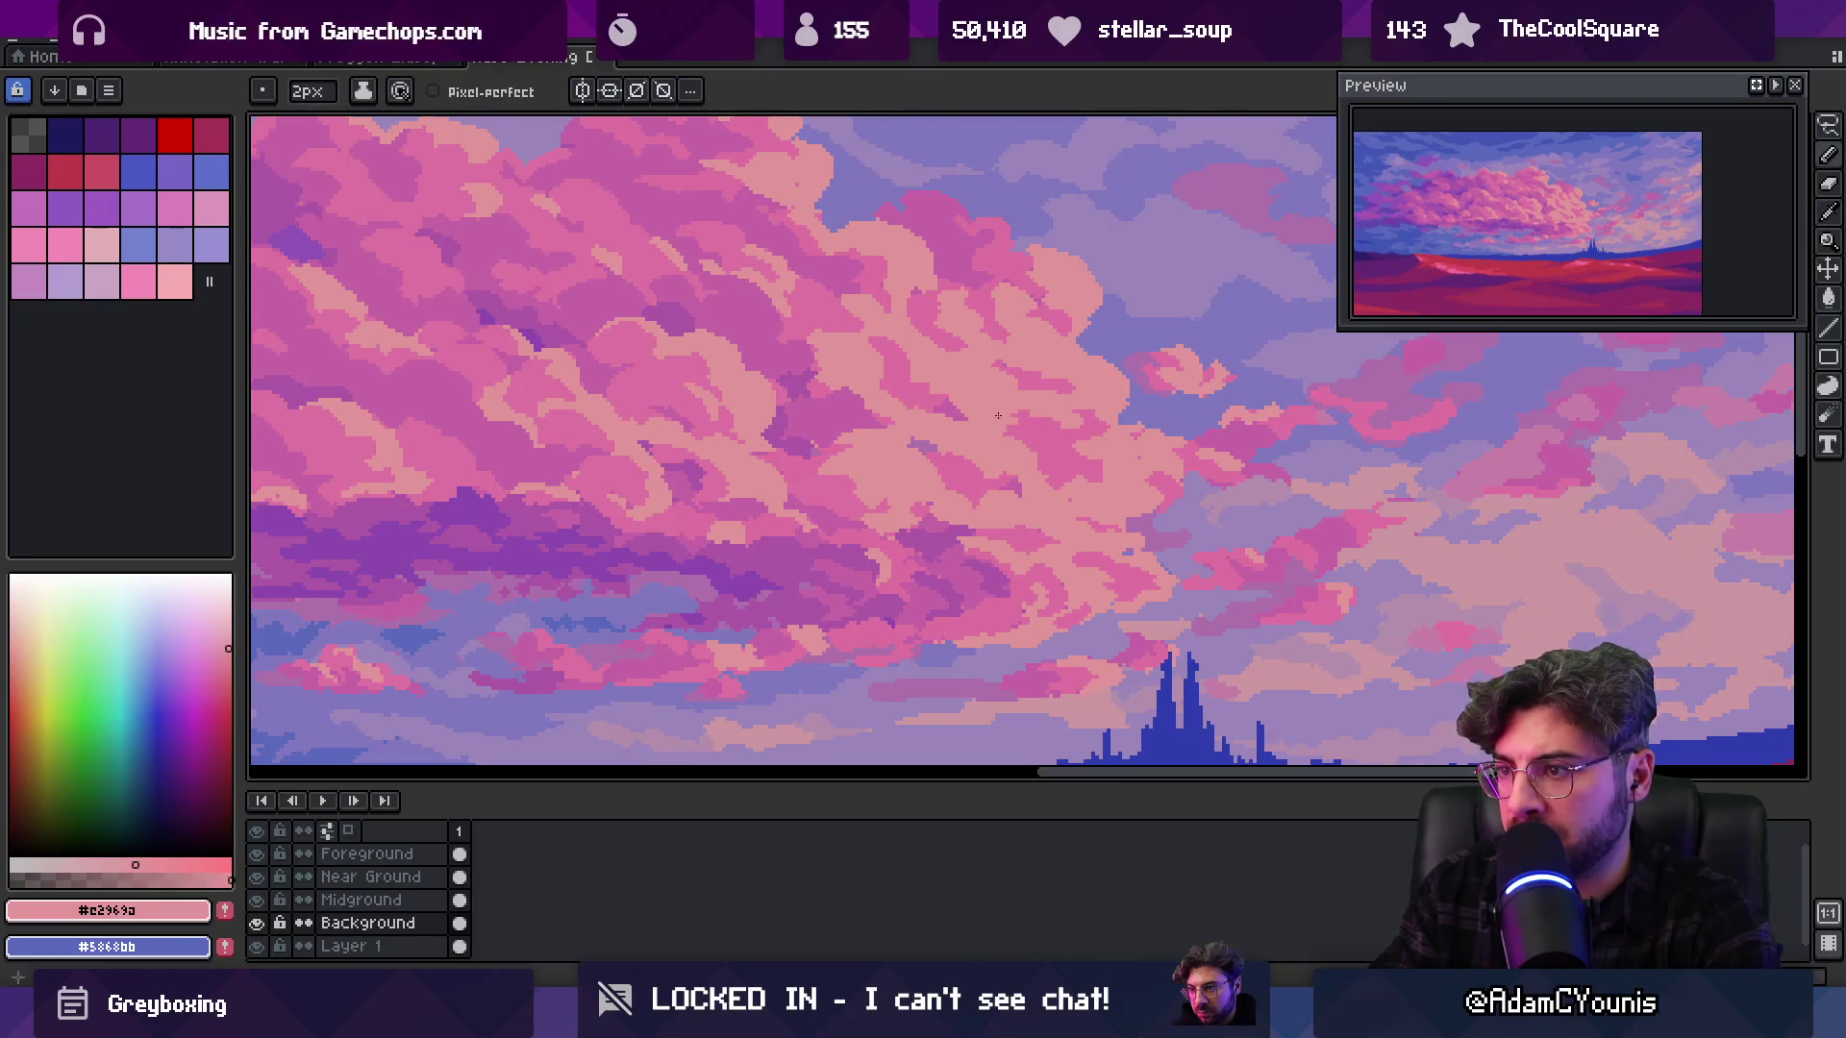
{"action": "key", "text": "z"}
{"action": "right_click", "coordinate": [1022, 350]}
{"action": "right_click", "coordinate": [1042, 337]}
{"action": "right_click", "coordinate": [1086, 331]}
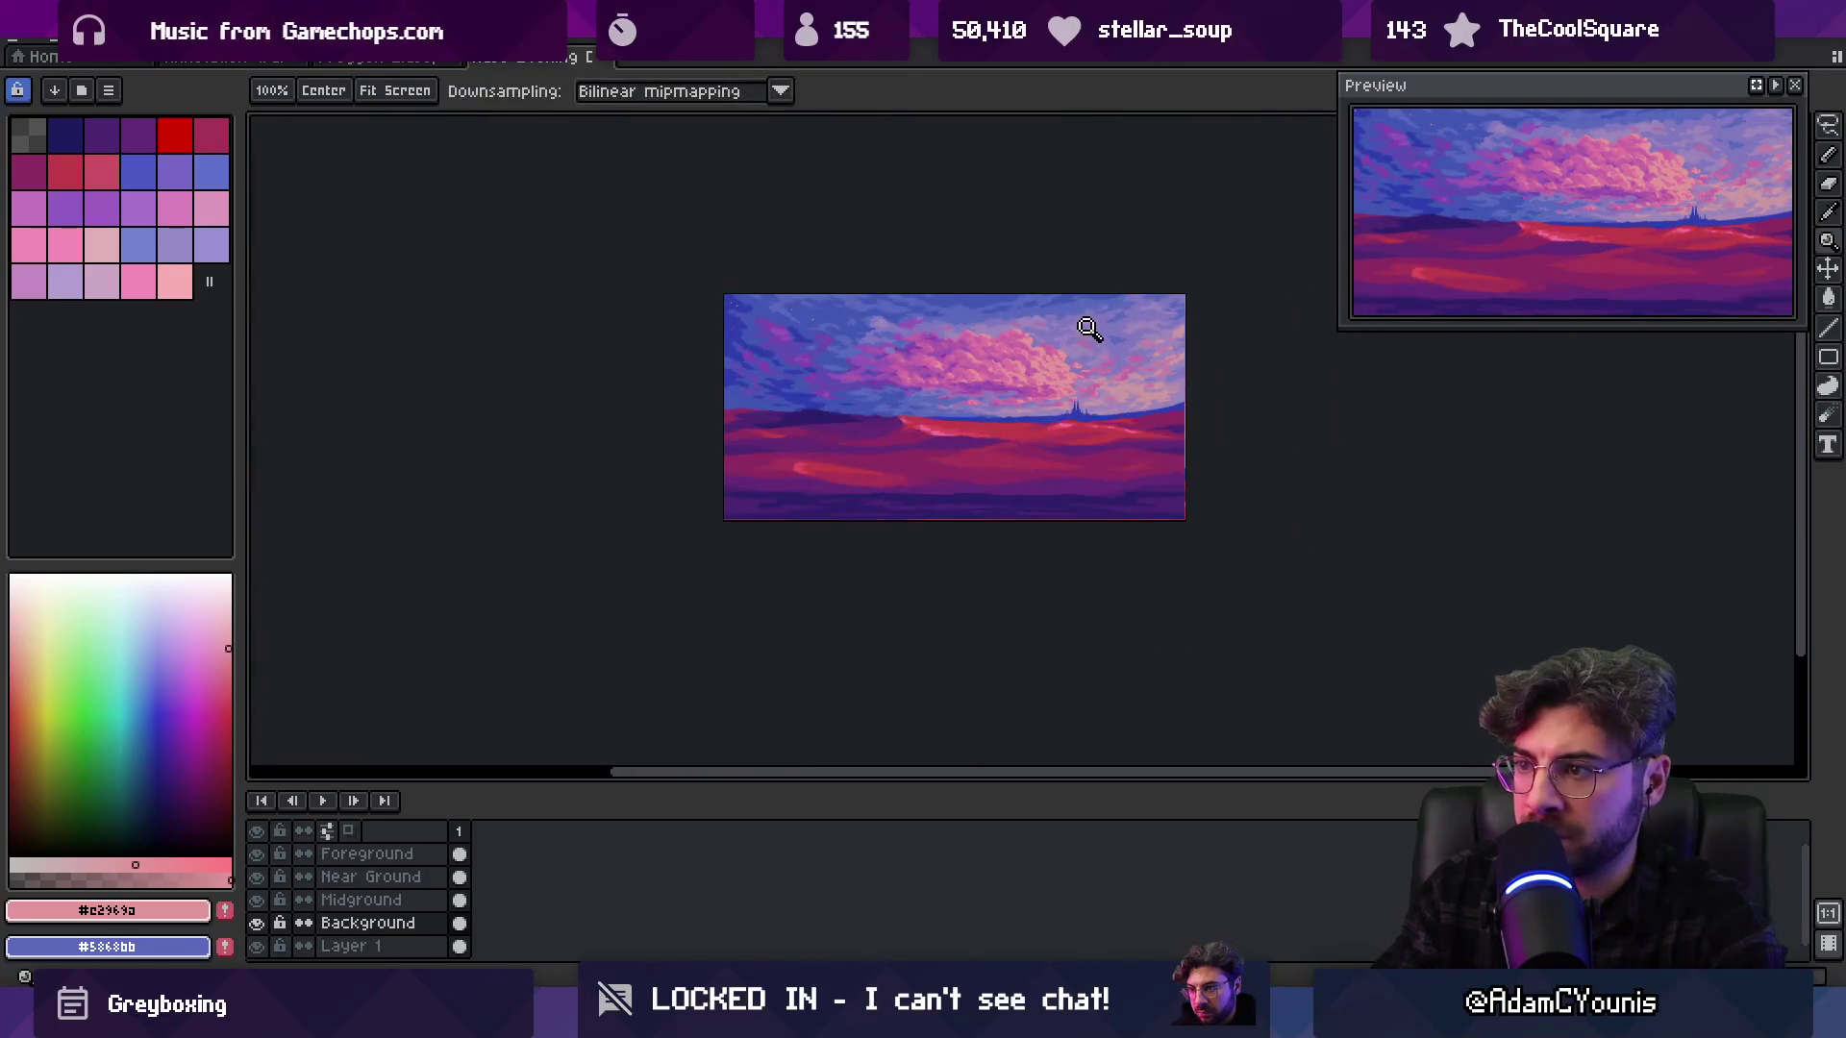
{"action": "left_click", "coordinate": [1102, 337]}
{"action": "left_click", "coordinate": [1107, 394]}
{"action": "key", "text": "b"}
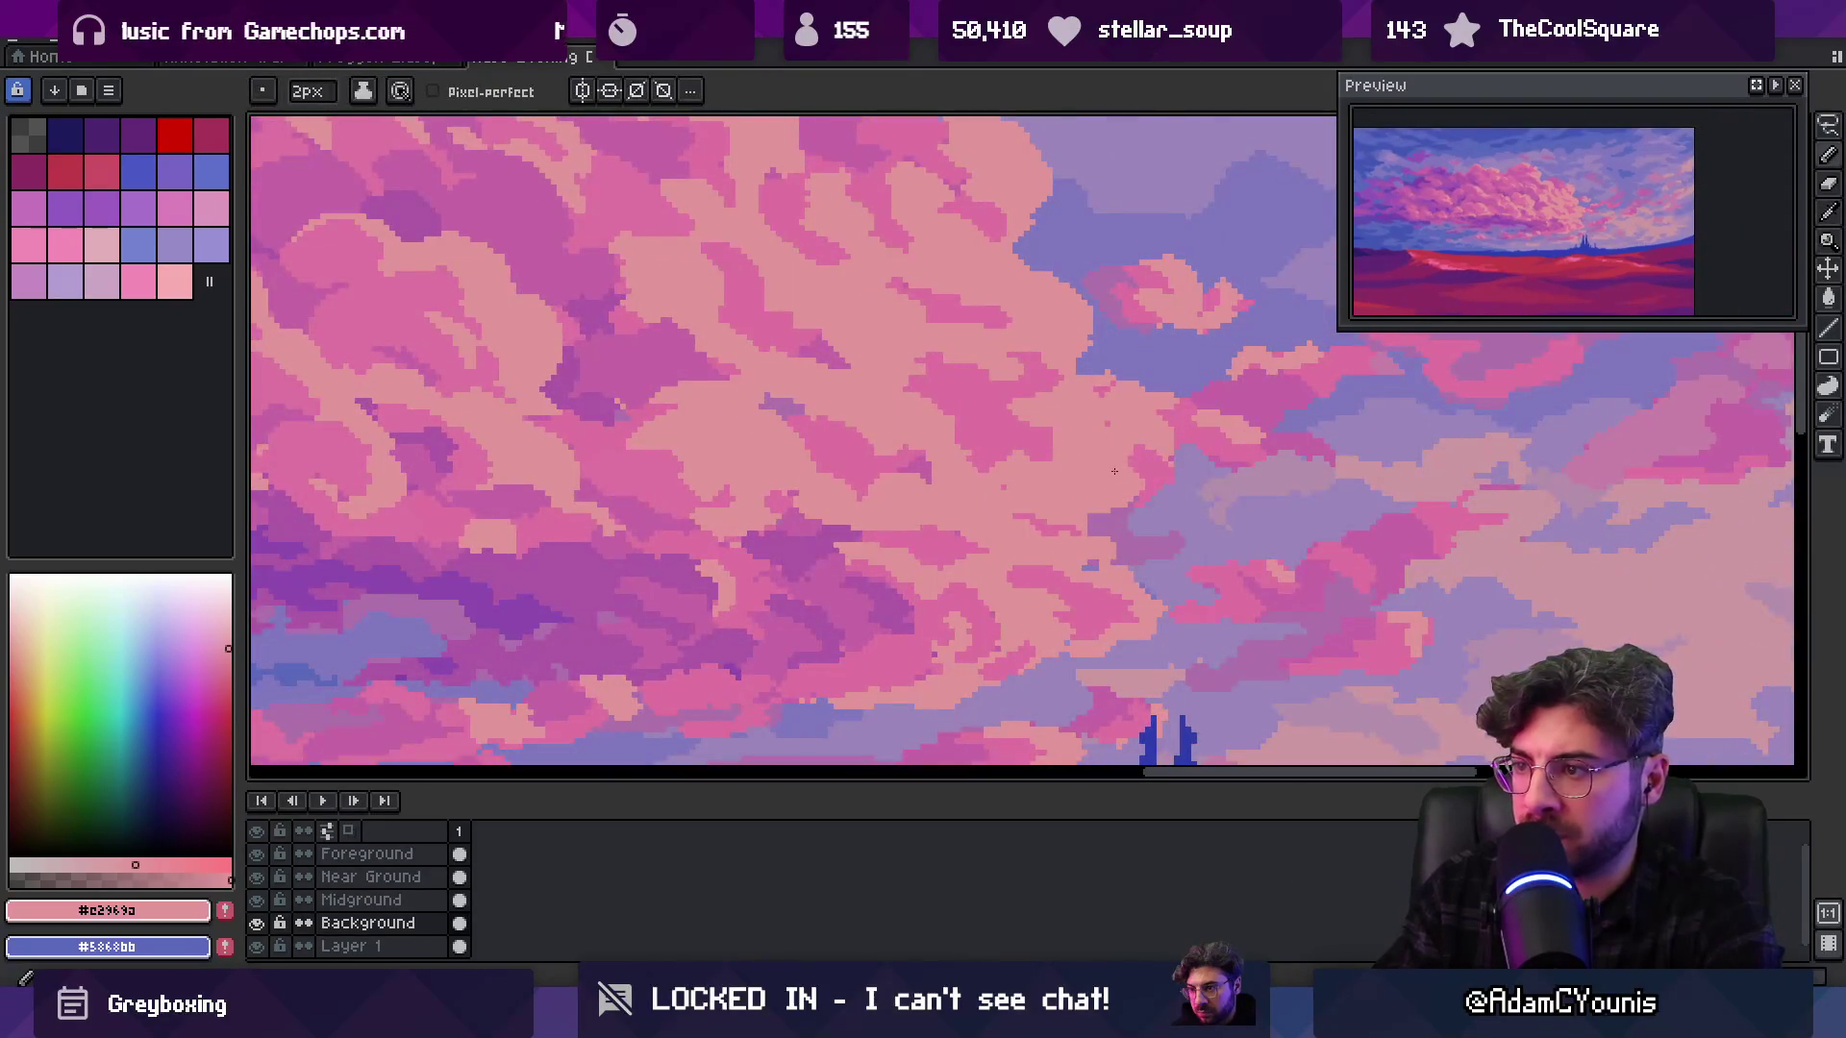
{"action": "key", "text": "z"}
{"action": "right_click", "coordinate": [1047, 420]}
{"action": "right_click", "coordinate": [1000, 400]}
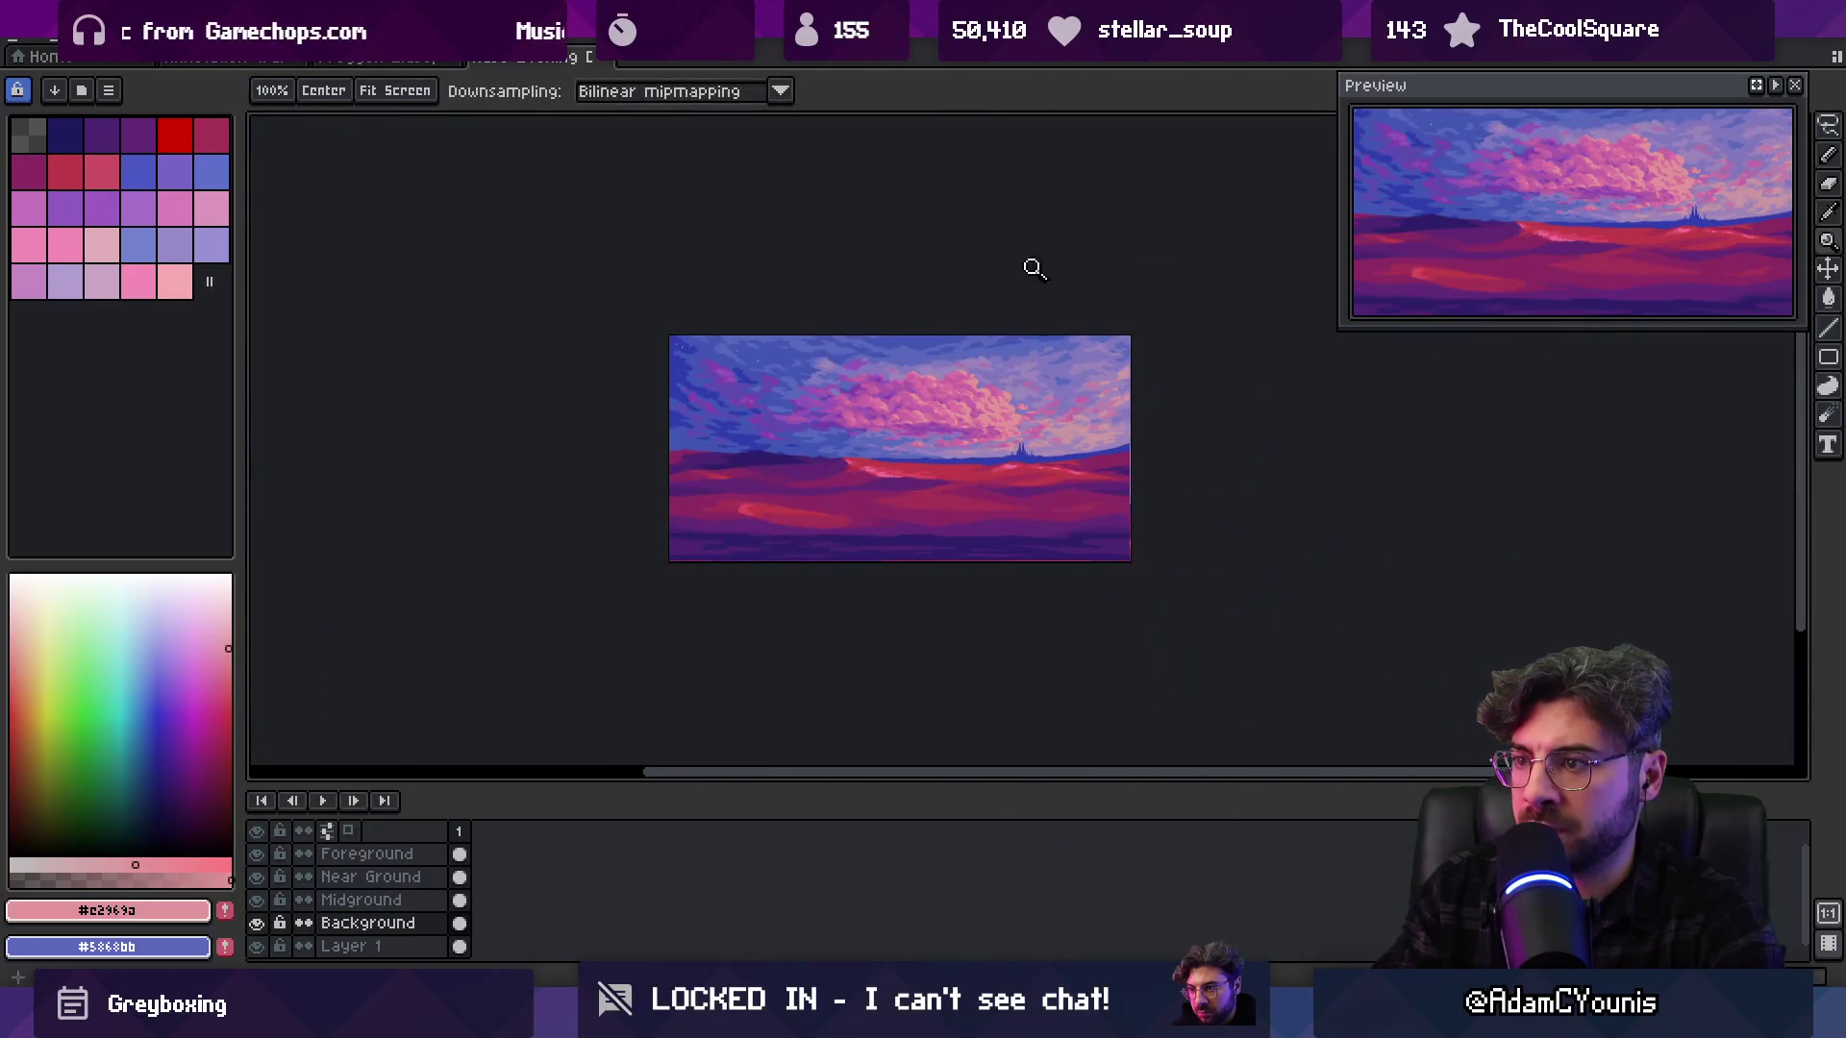
{"action": "left_click", "coordinate": [1000, 400]}
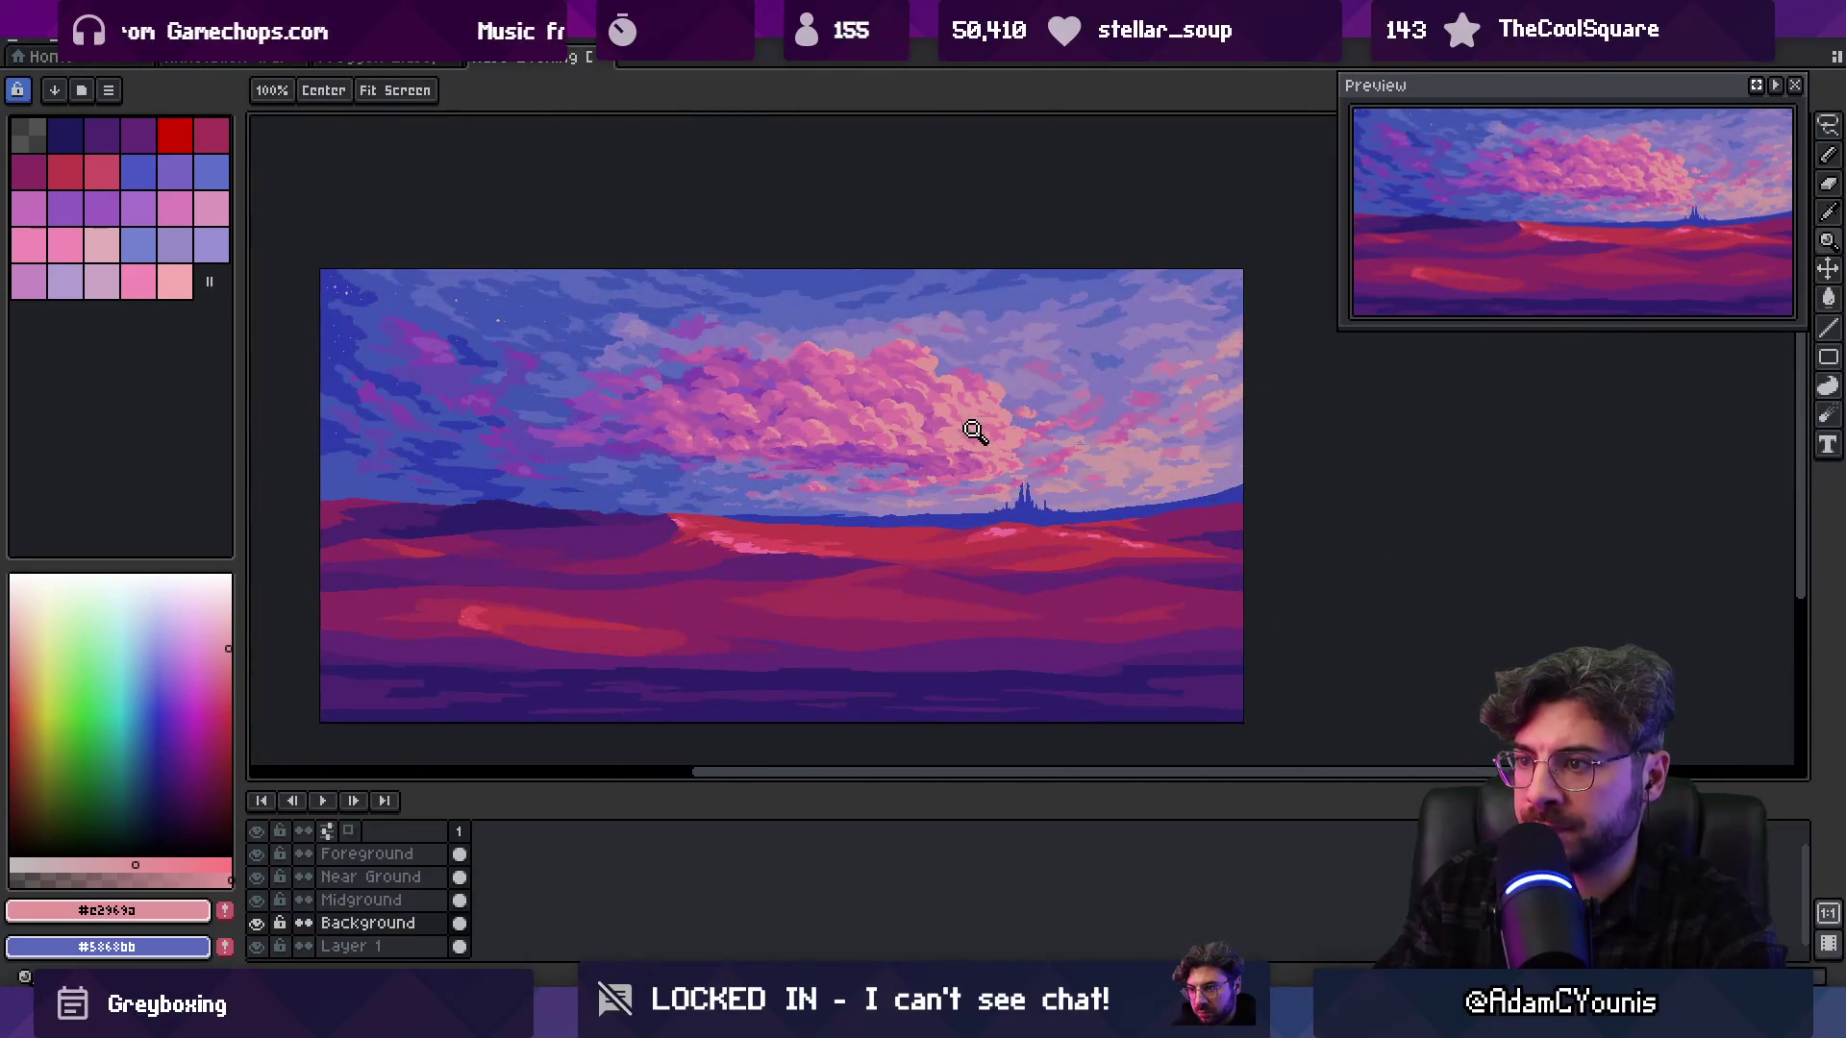
{"action": "left_click", "coordinate": [969, 430]}
{"action": "left_click", "coordinate": [969, 430]}
{"action": "key", "text": "i"}
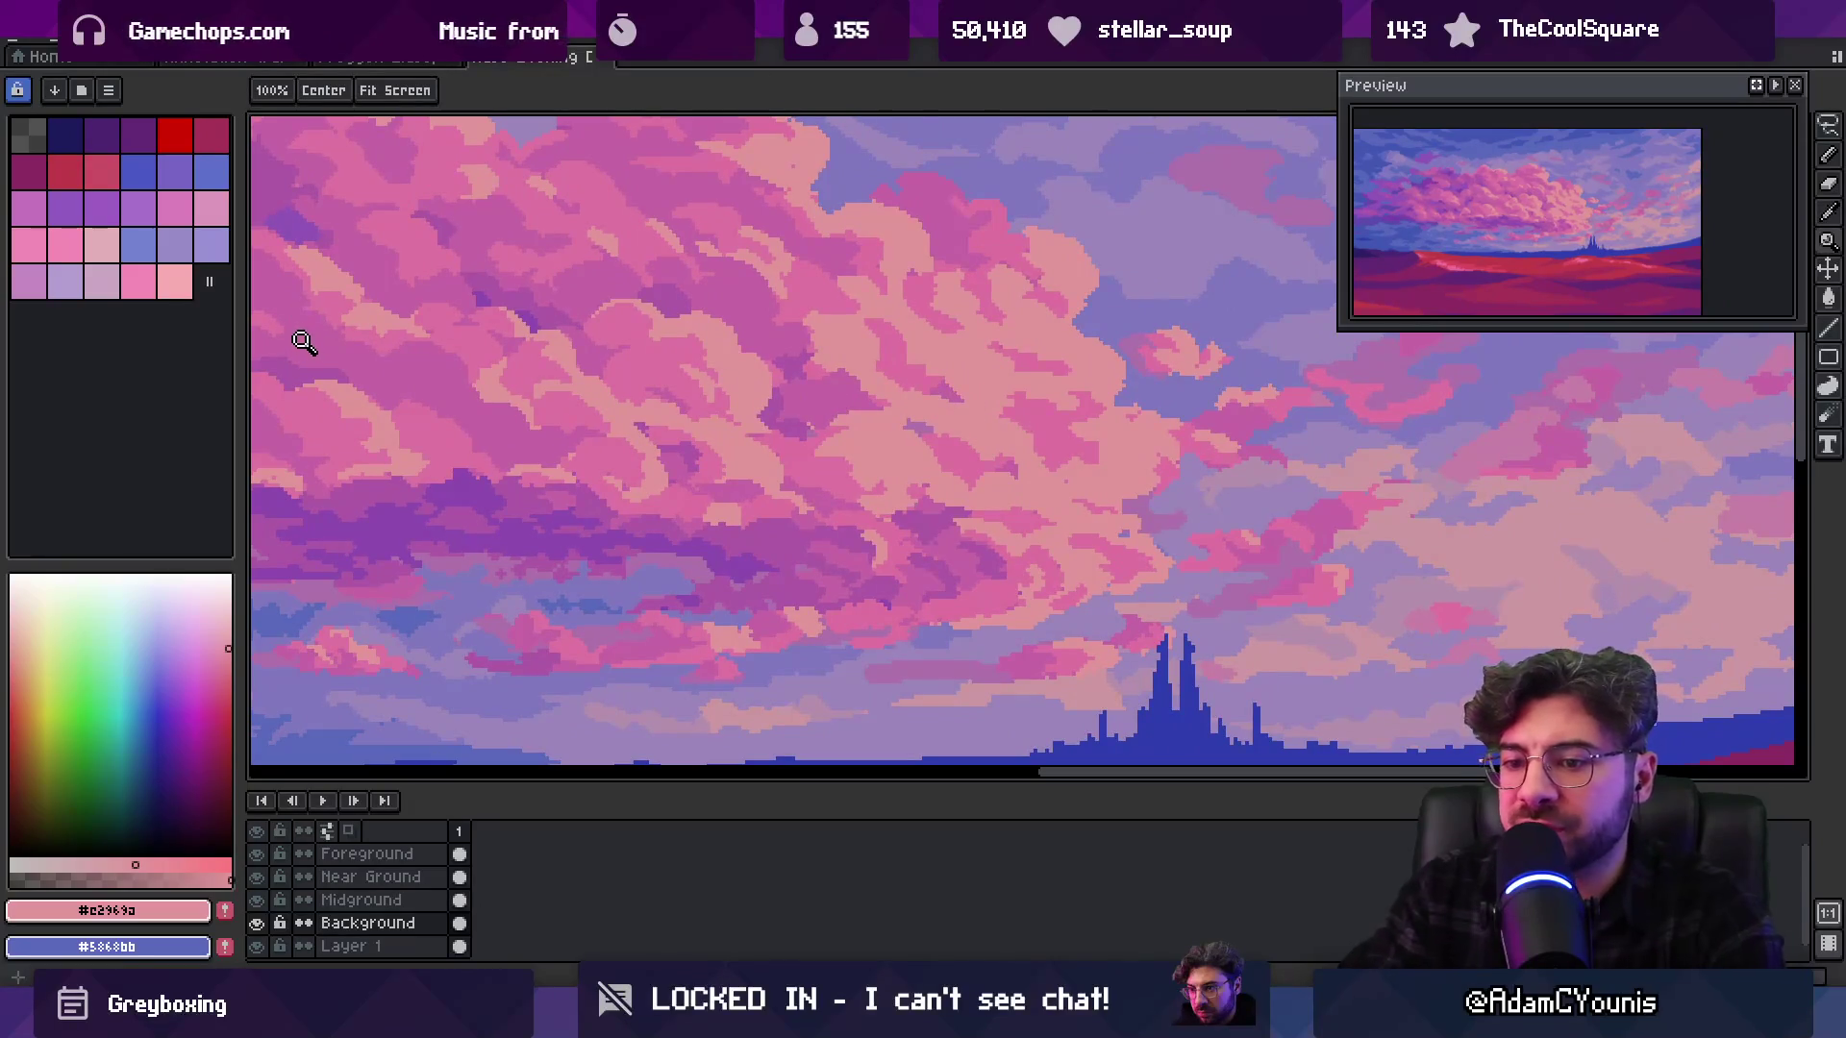
Make palette swatch Idx-28 light pink the drawing colour and set the pencil ink to Shading
{"action": "key", "text": "i"}
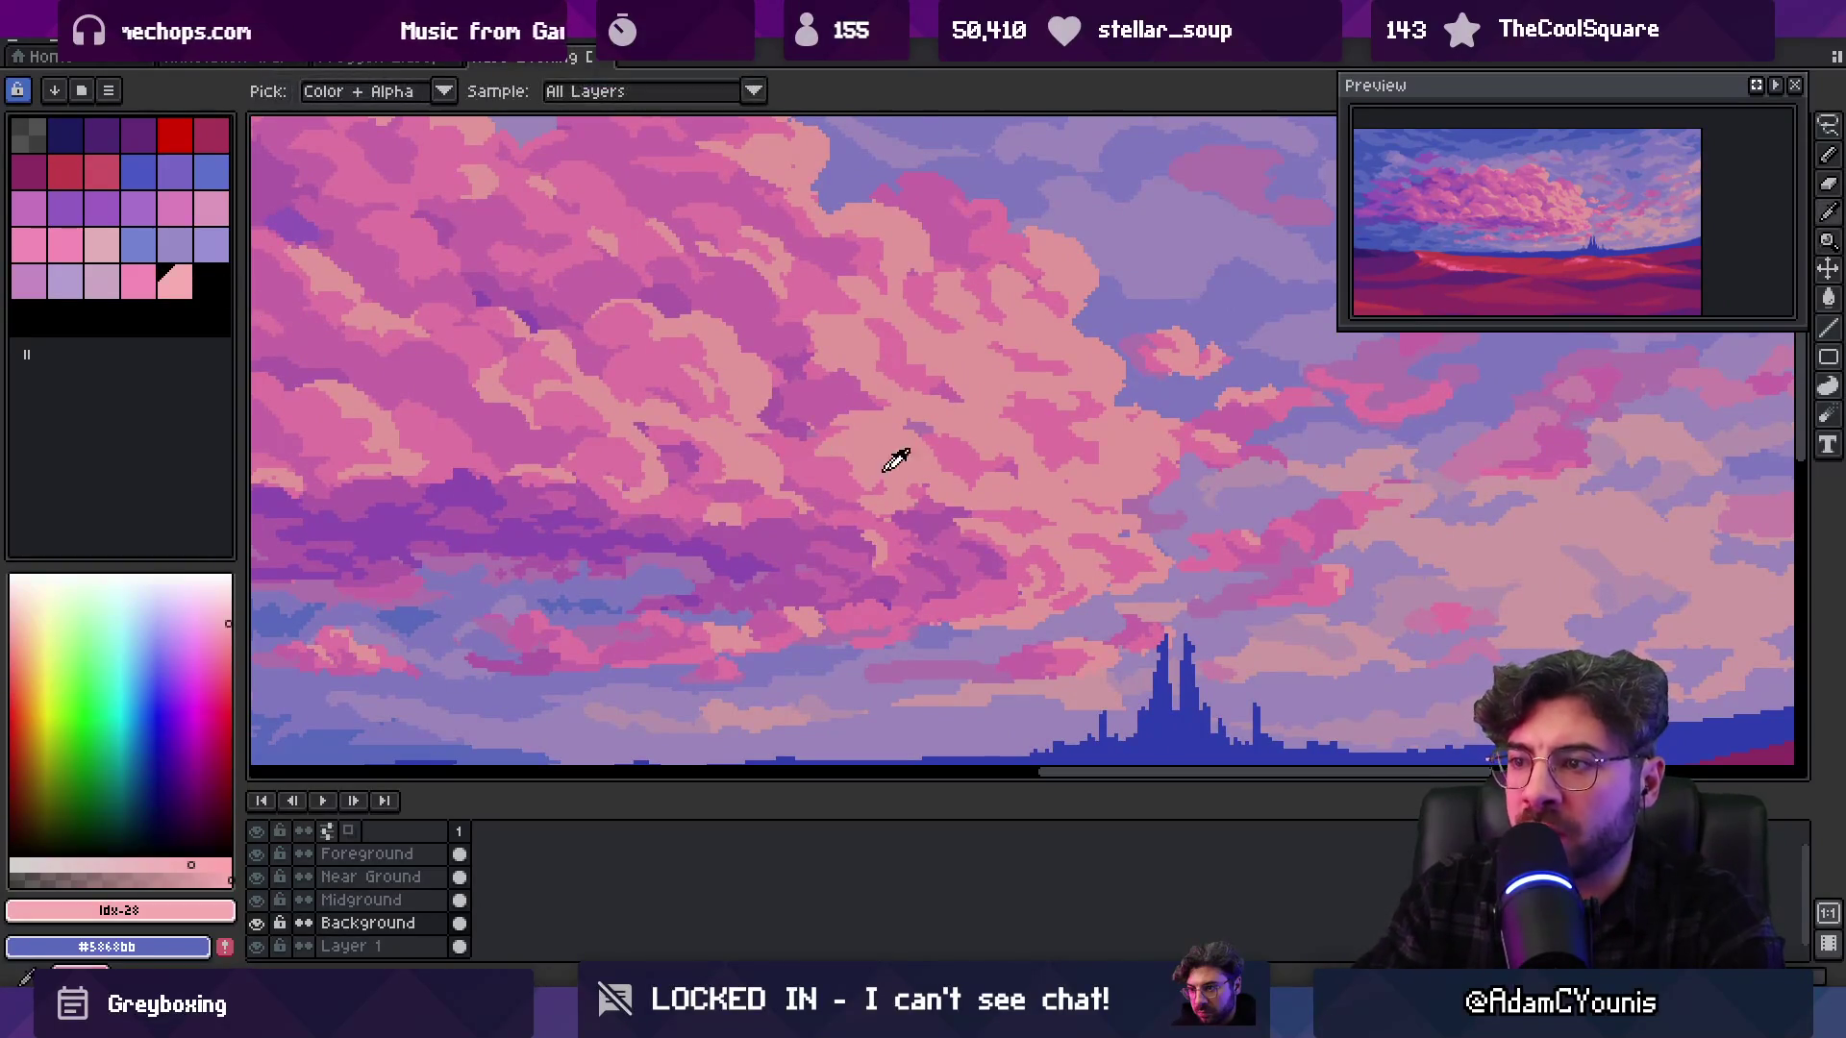
{"action": "key", "text": "z"}
{"action": "left_click", "coordinate": [226, 911]}
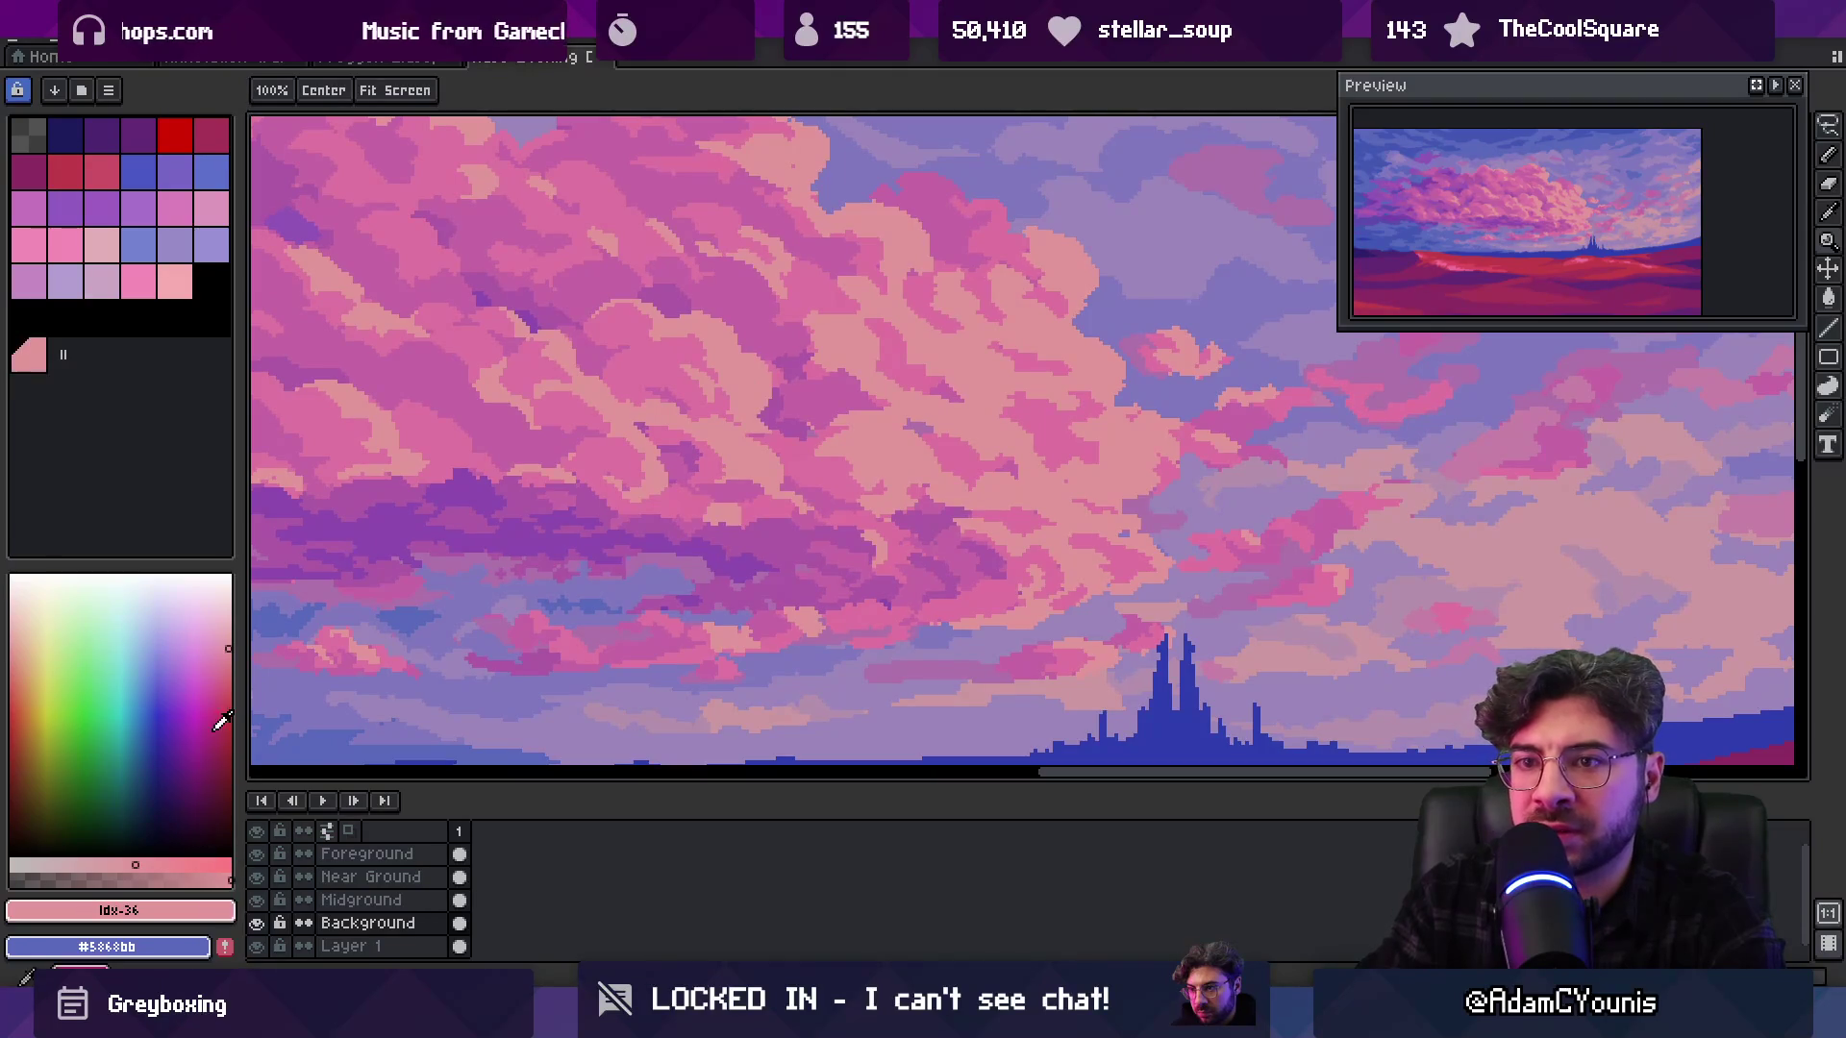
{"action": "key", "text": "b"}
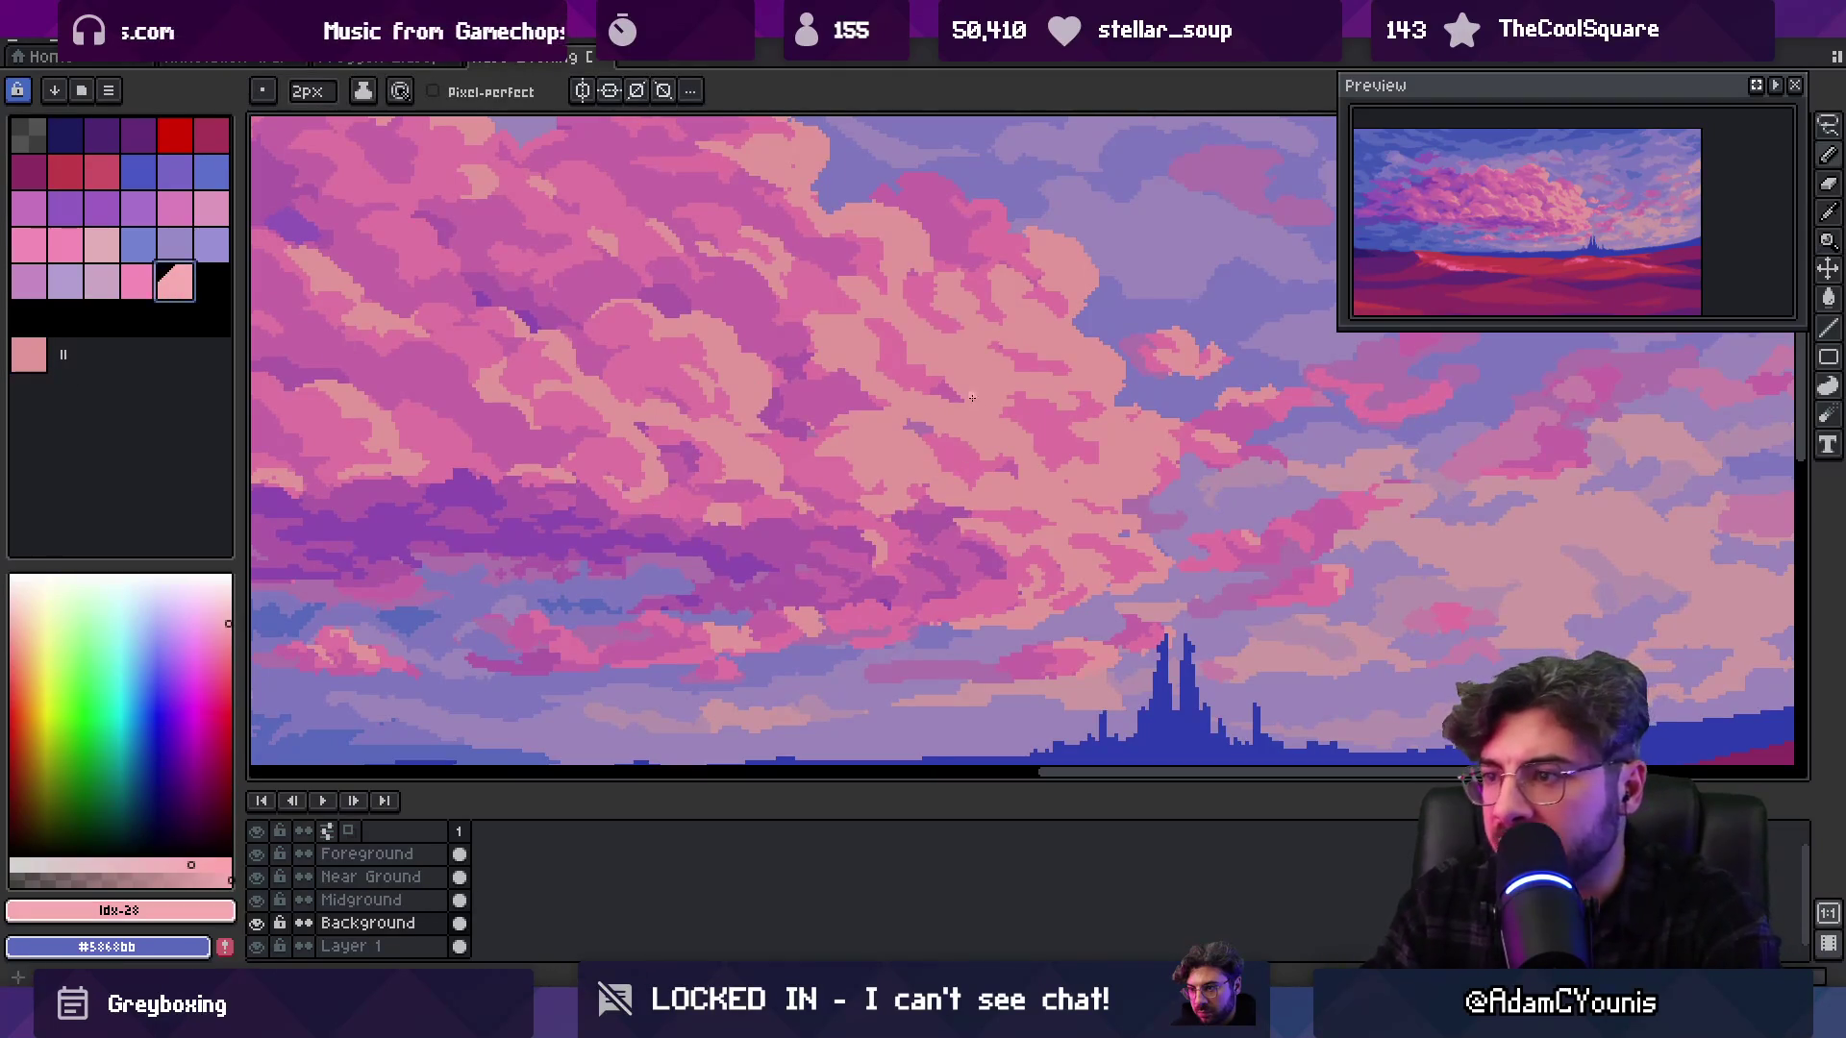
{"action": "key", "text": "z"}
{"action": "scroll", "coordinate": [991, 380], "scroll_direction": "down", "scroll_amount": 3}
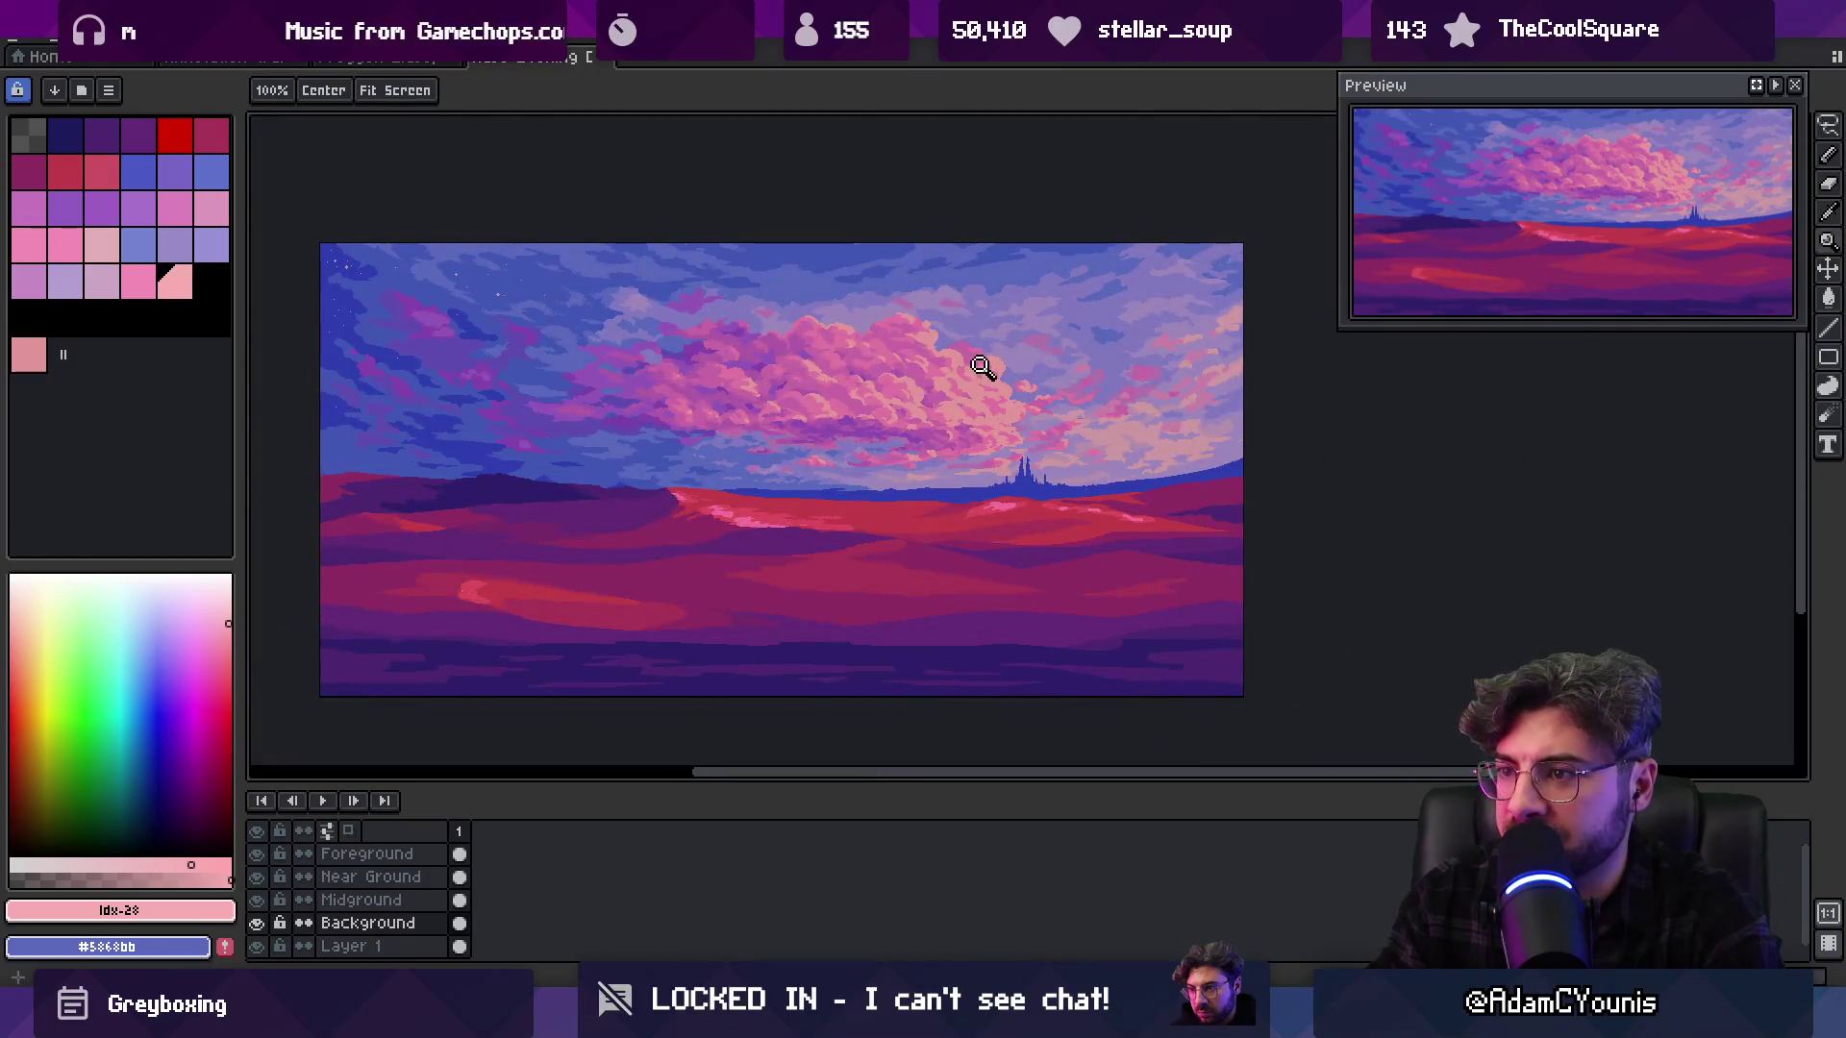
{"action": "scroll", "coordinate": [990, 404], "scroll_direction": "up", "scroll_amount": 4}
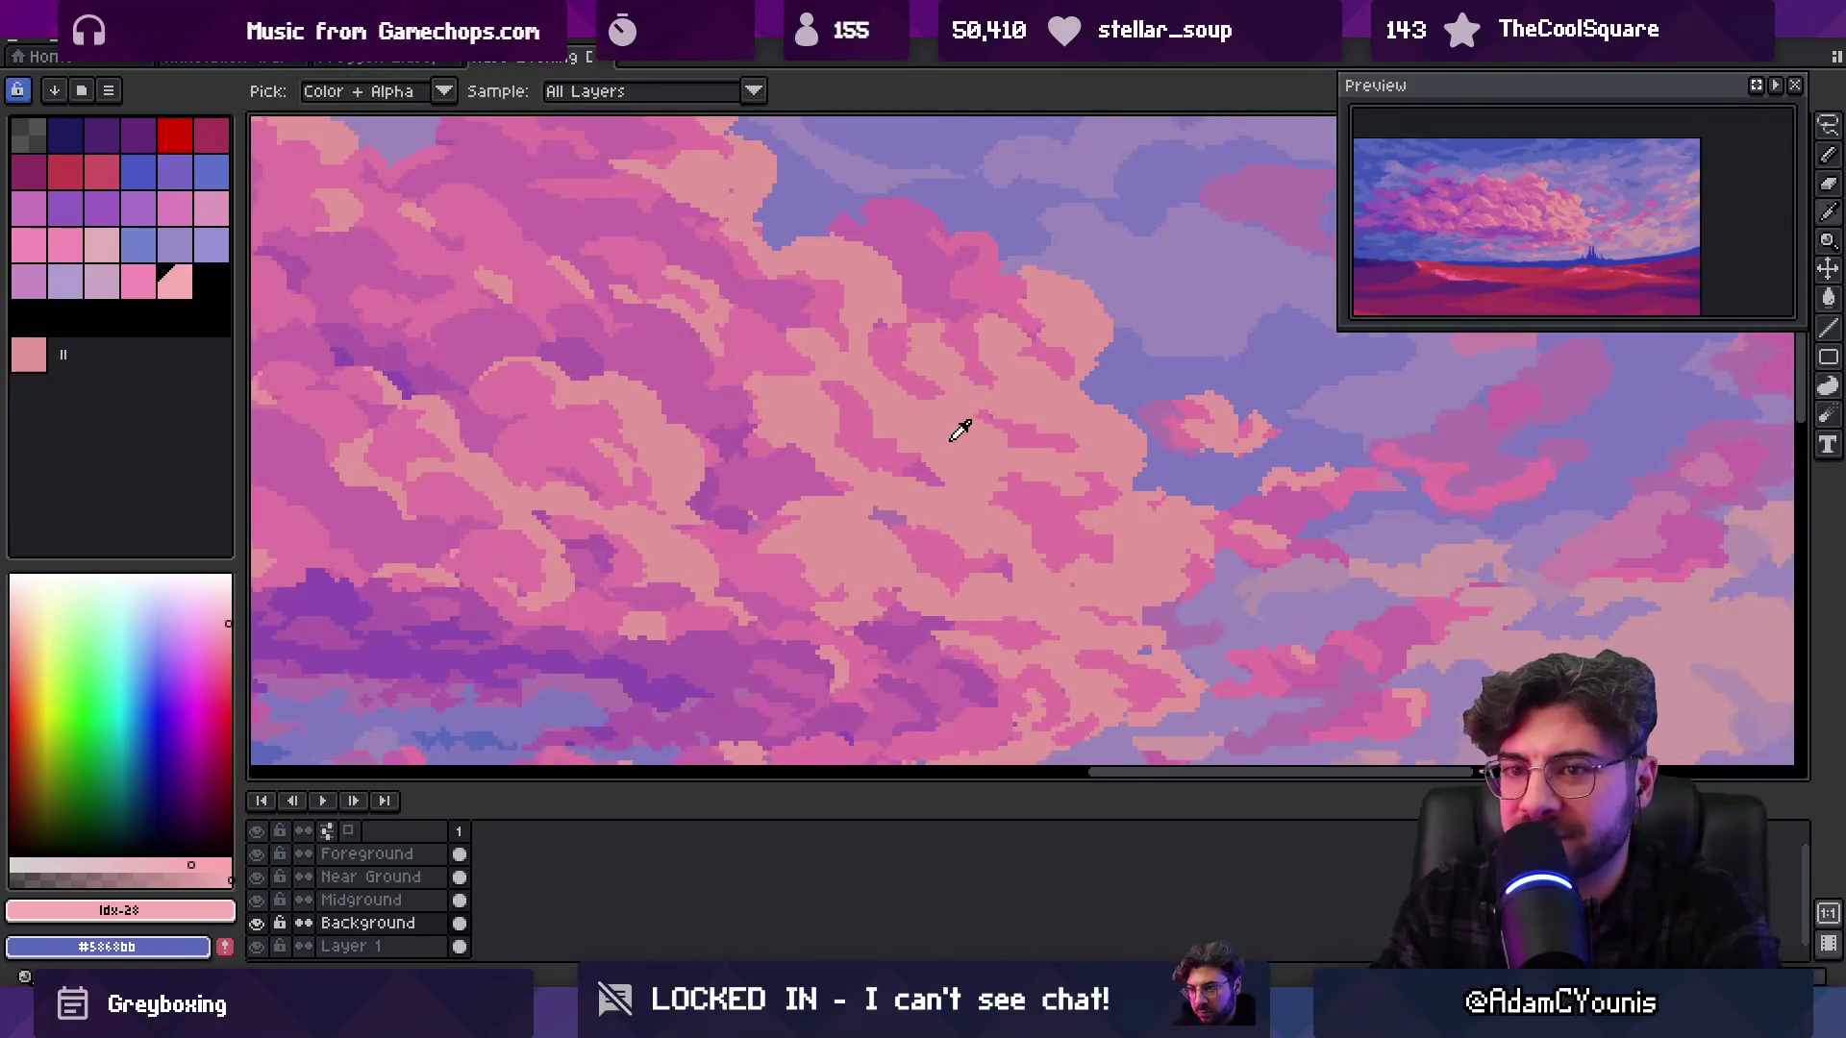
{"action": "left_click", "coordinate": [960, 424], "text": "alt"}
{"action": "left_click", "coordinate": [175, 282]}
{"action": "key", "text": "b"}
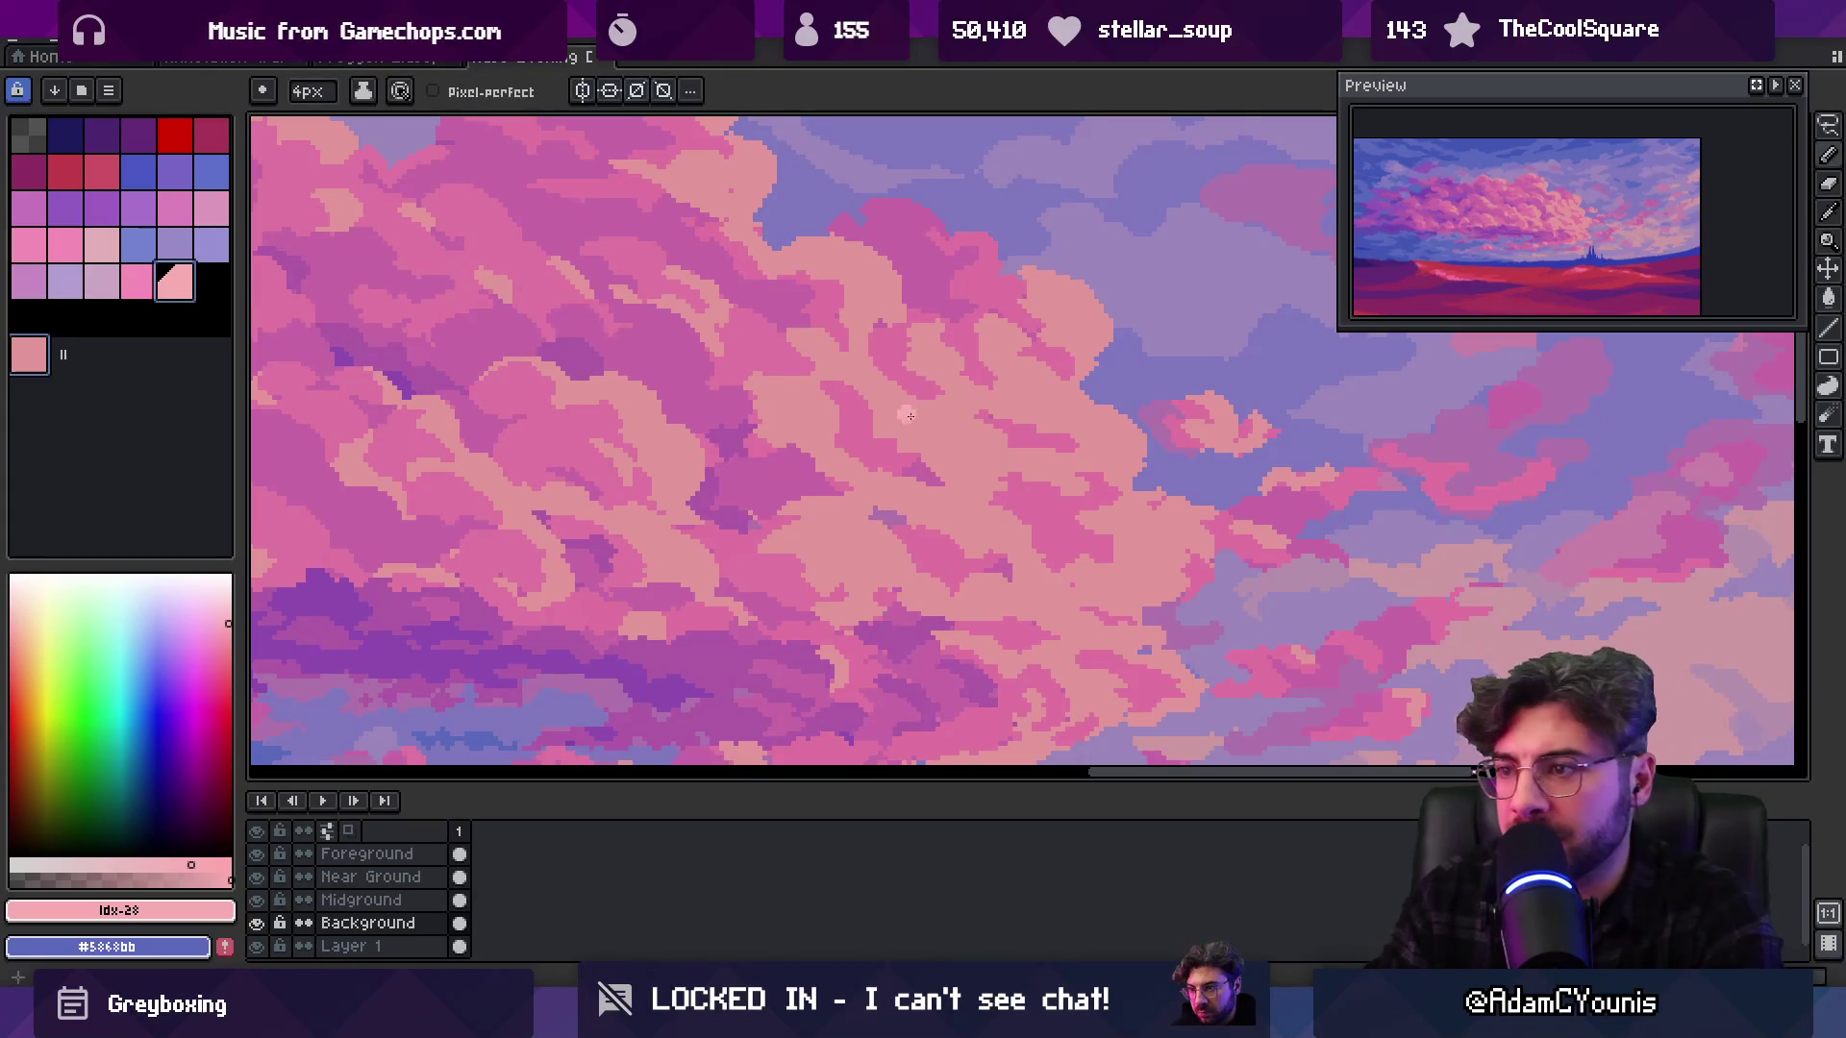
{"action": "key", "text": "b"}
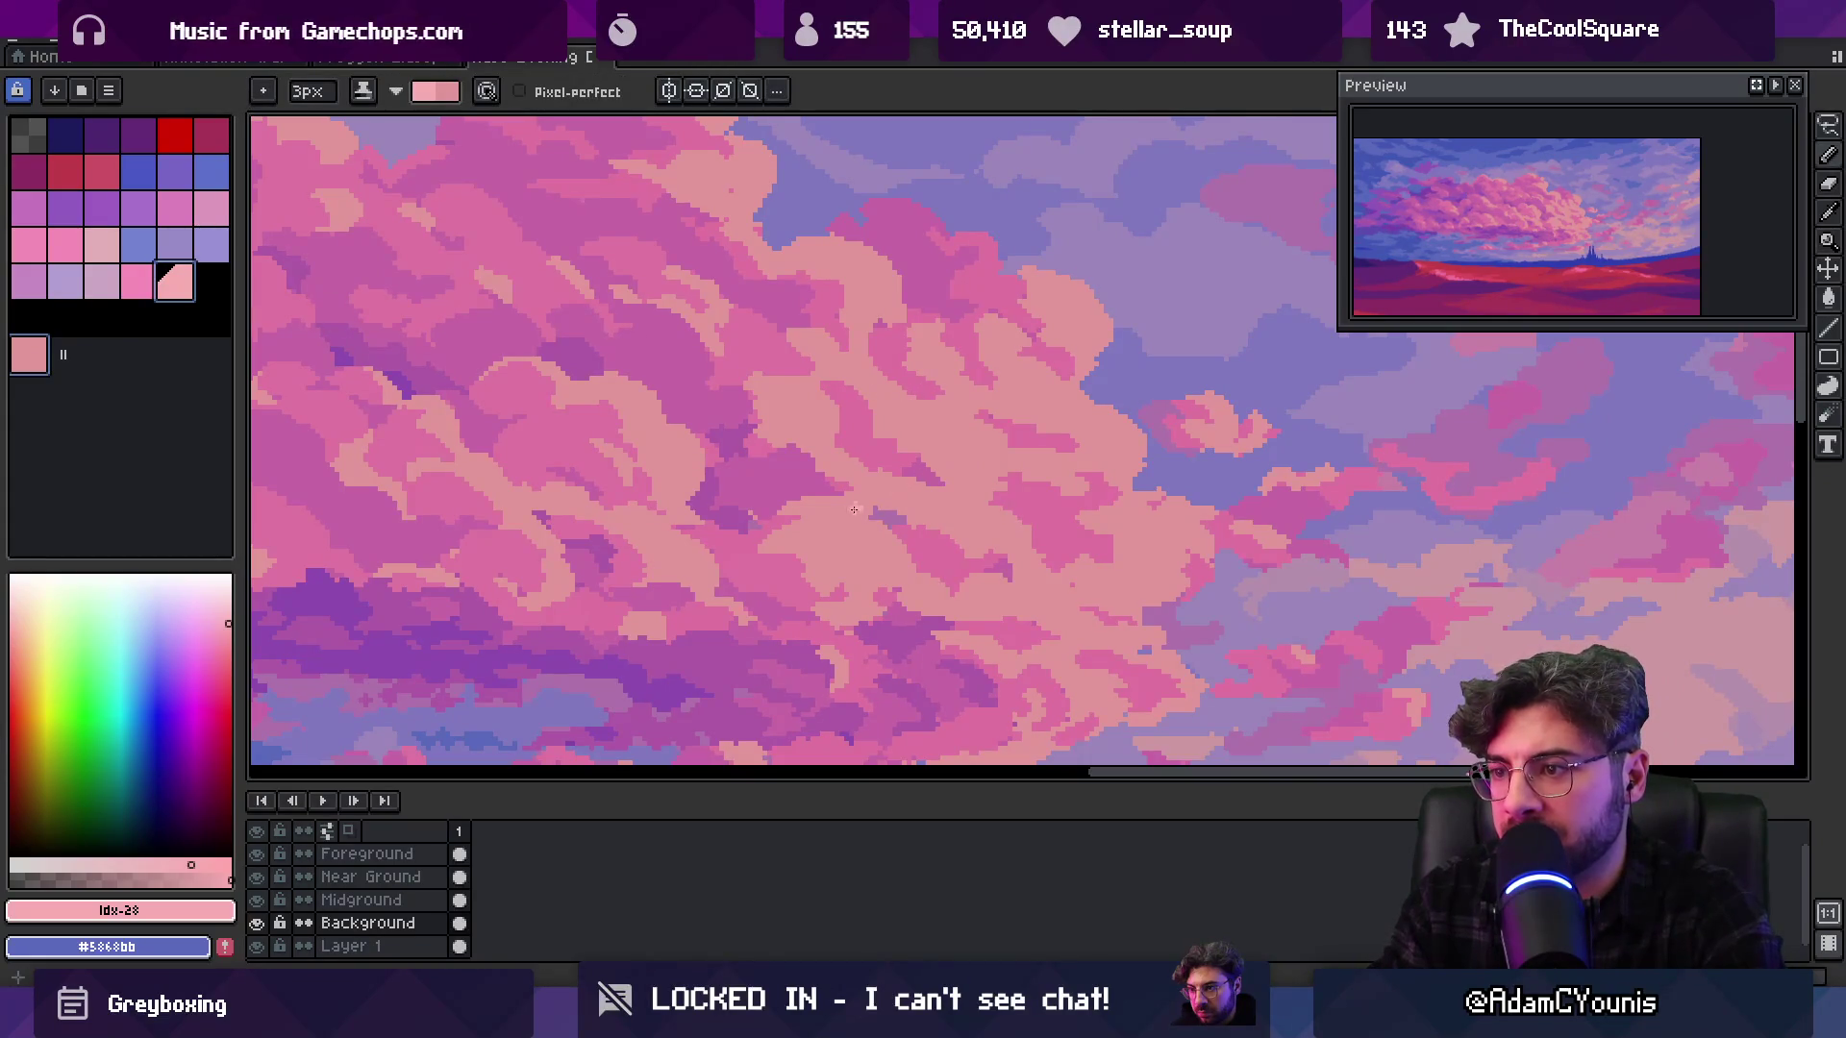
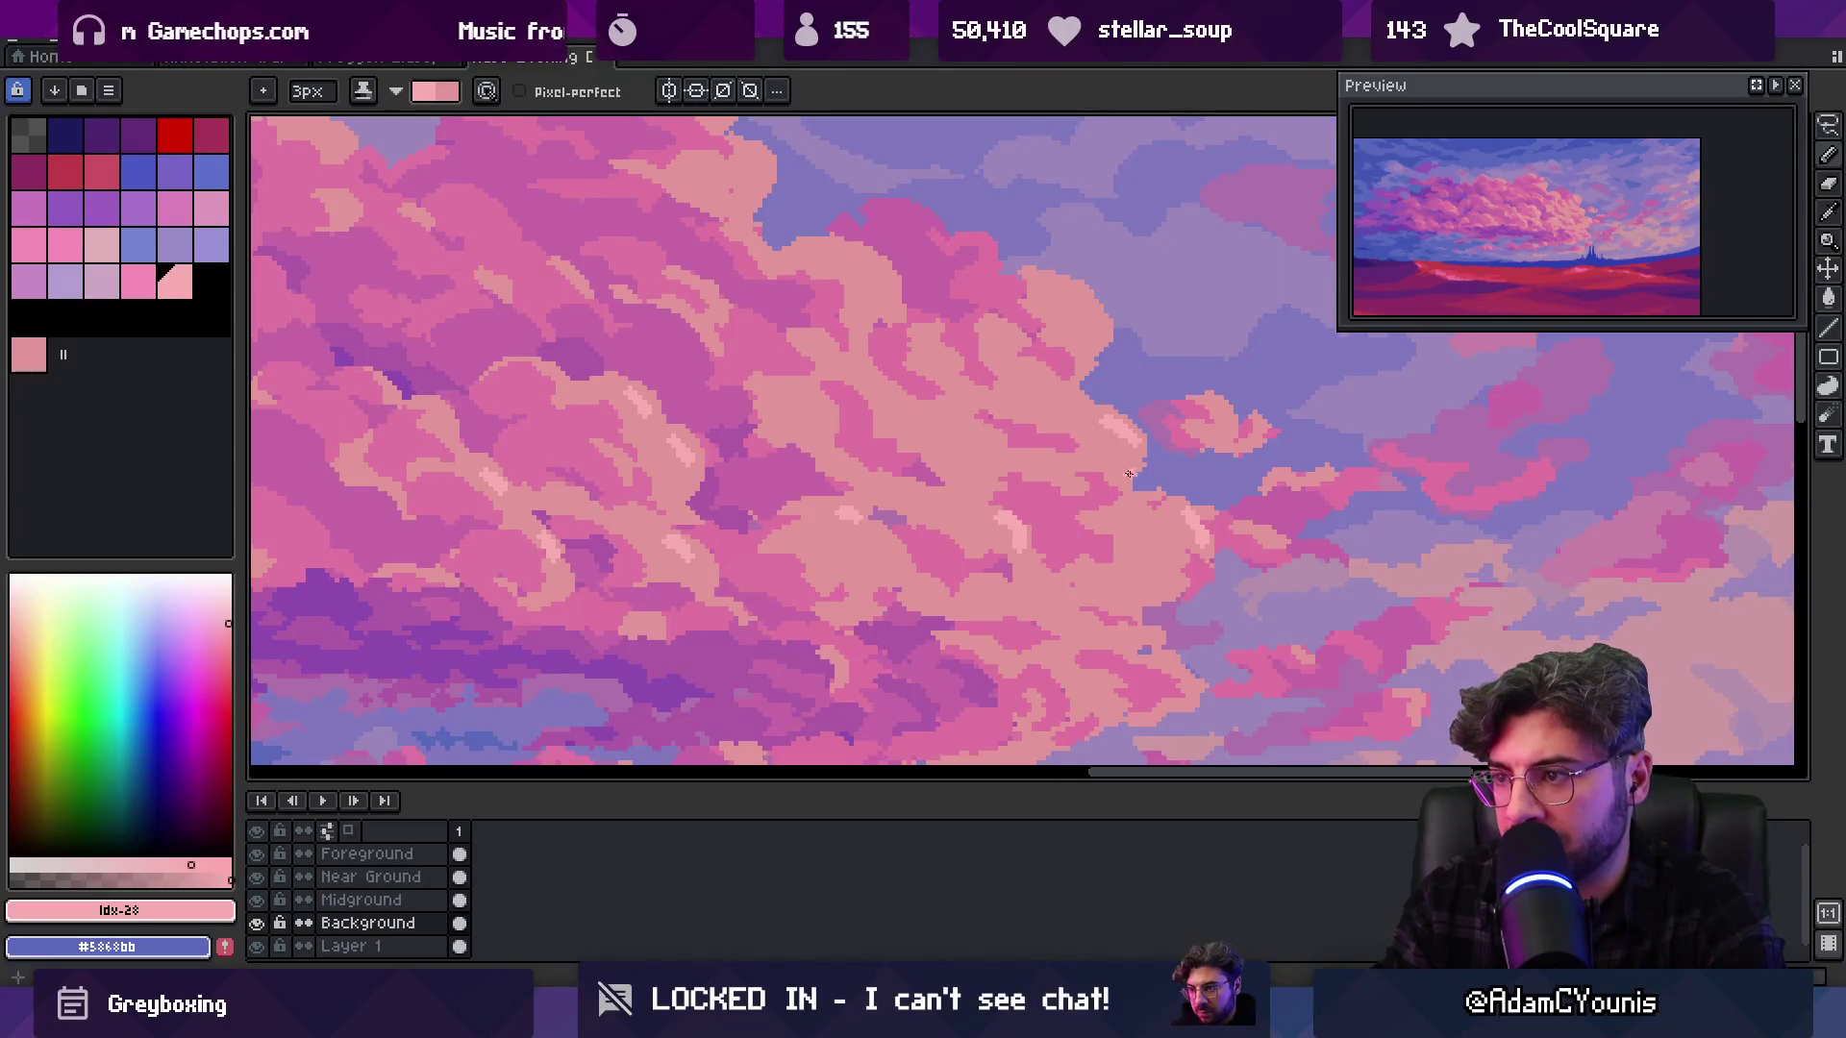
Zoom out to review the whole sunset scene, then zoom back in on the large pink cloud
{"action": "key", "text": "z"}
{"action": "right_click", "coordinate": [907, 424]}
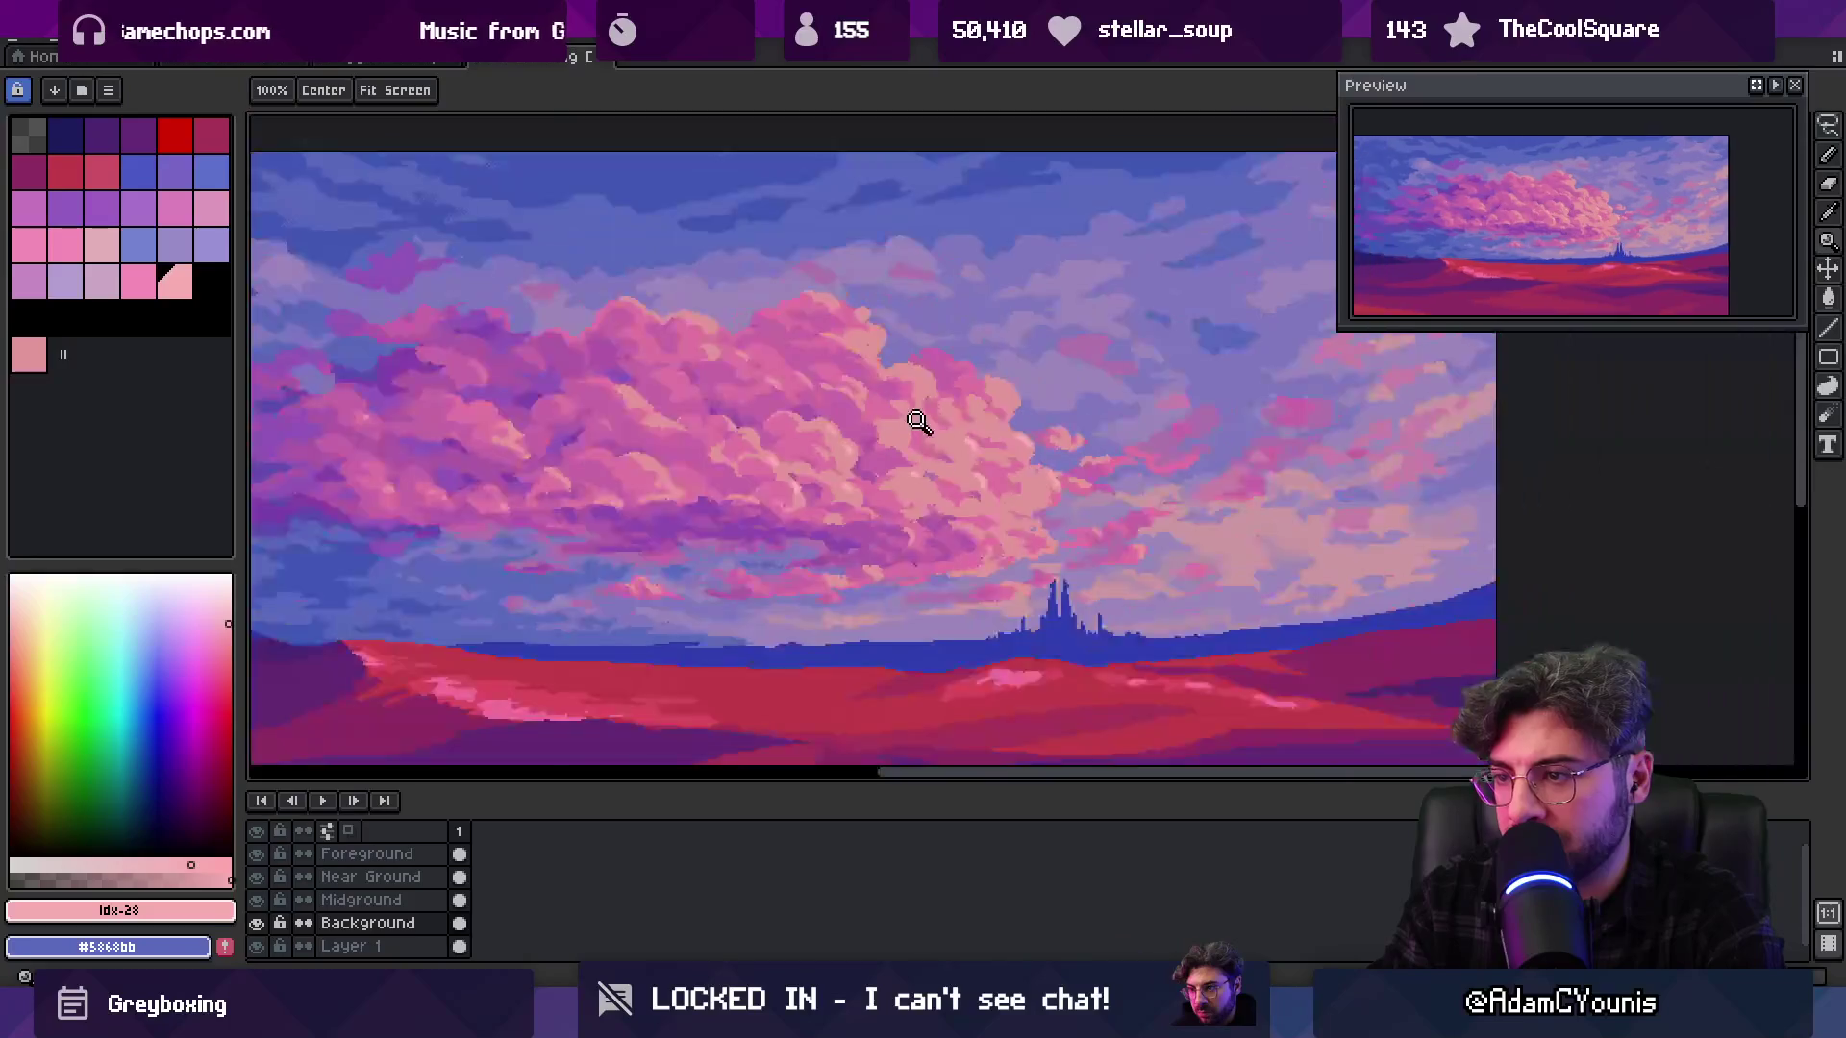
{"action": "right_click", "coordinate": [997, 385]}
{"action": "key", "text": "v"}
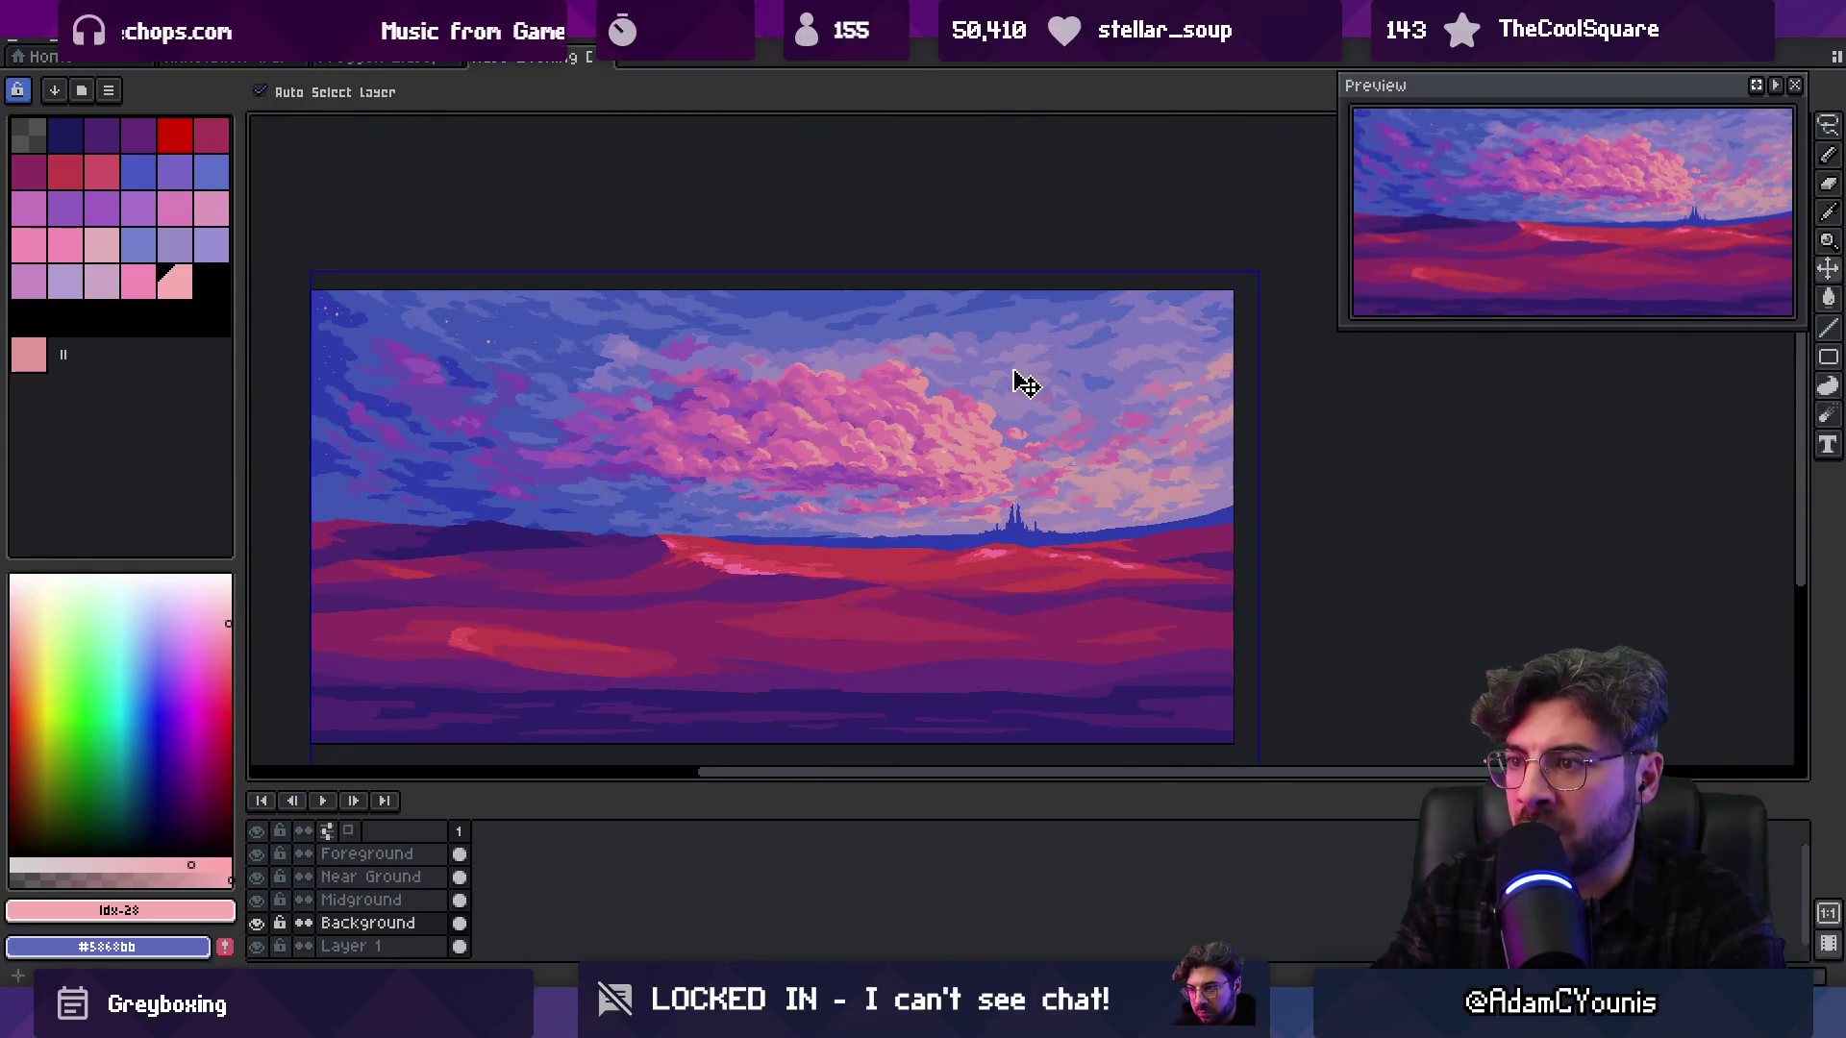
{"action": "key", "text": "z"}
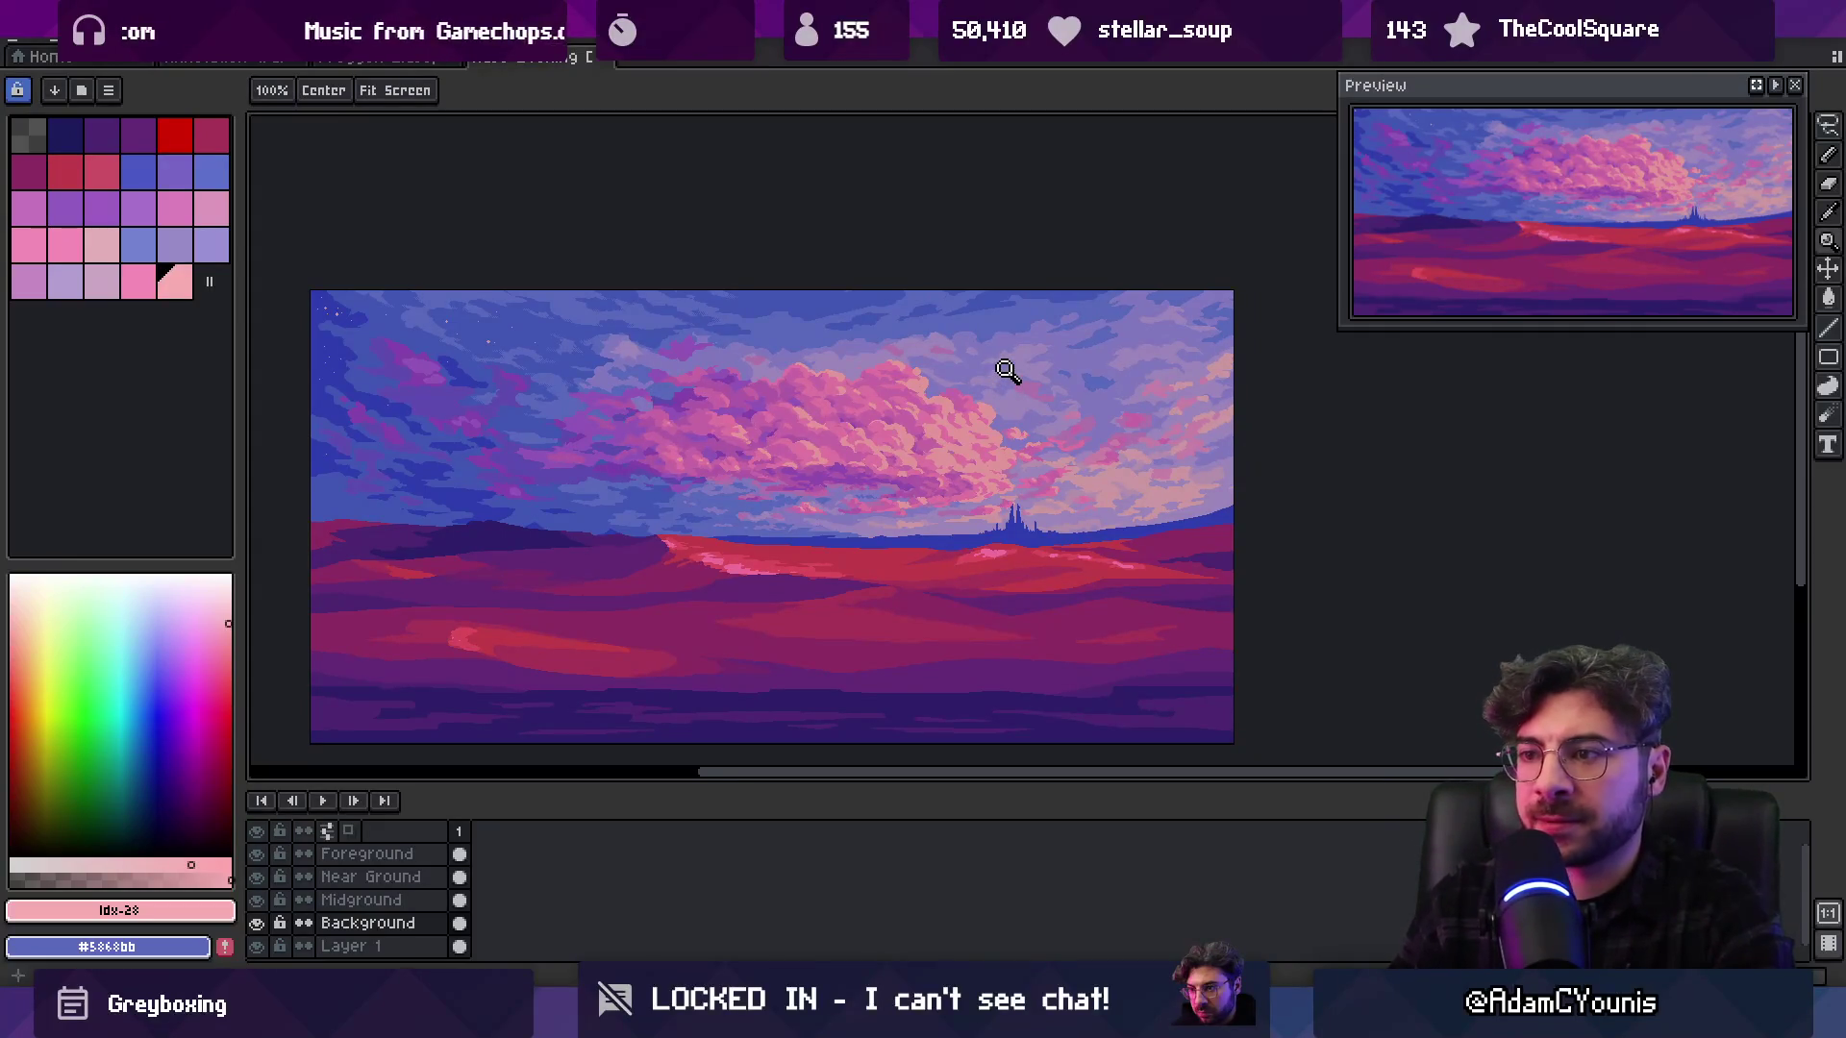
{"action": "left_click", "coordinate": [942, 415]}
{"action": "key", "text": "b"}
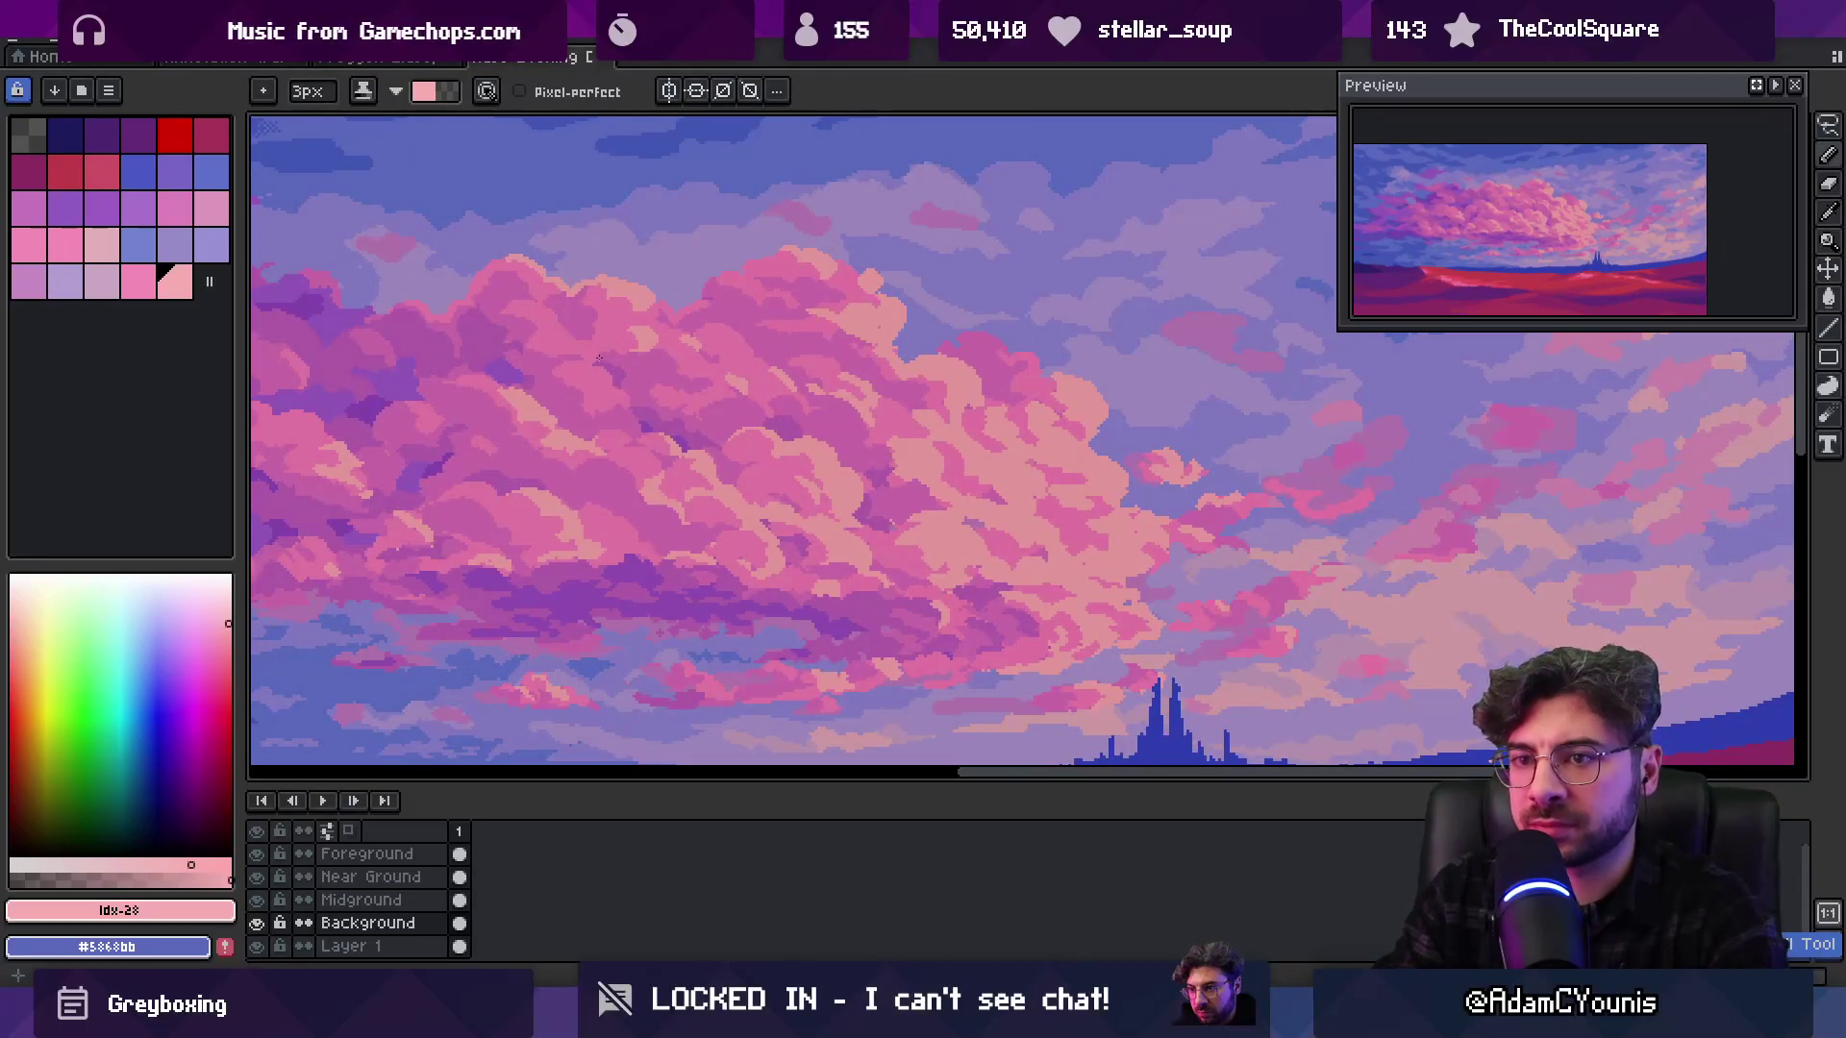
{"action": "key", "text": "v"}
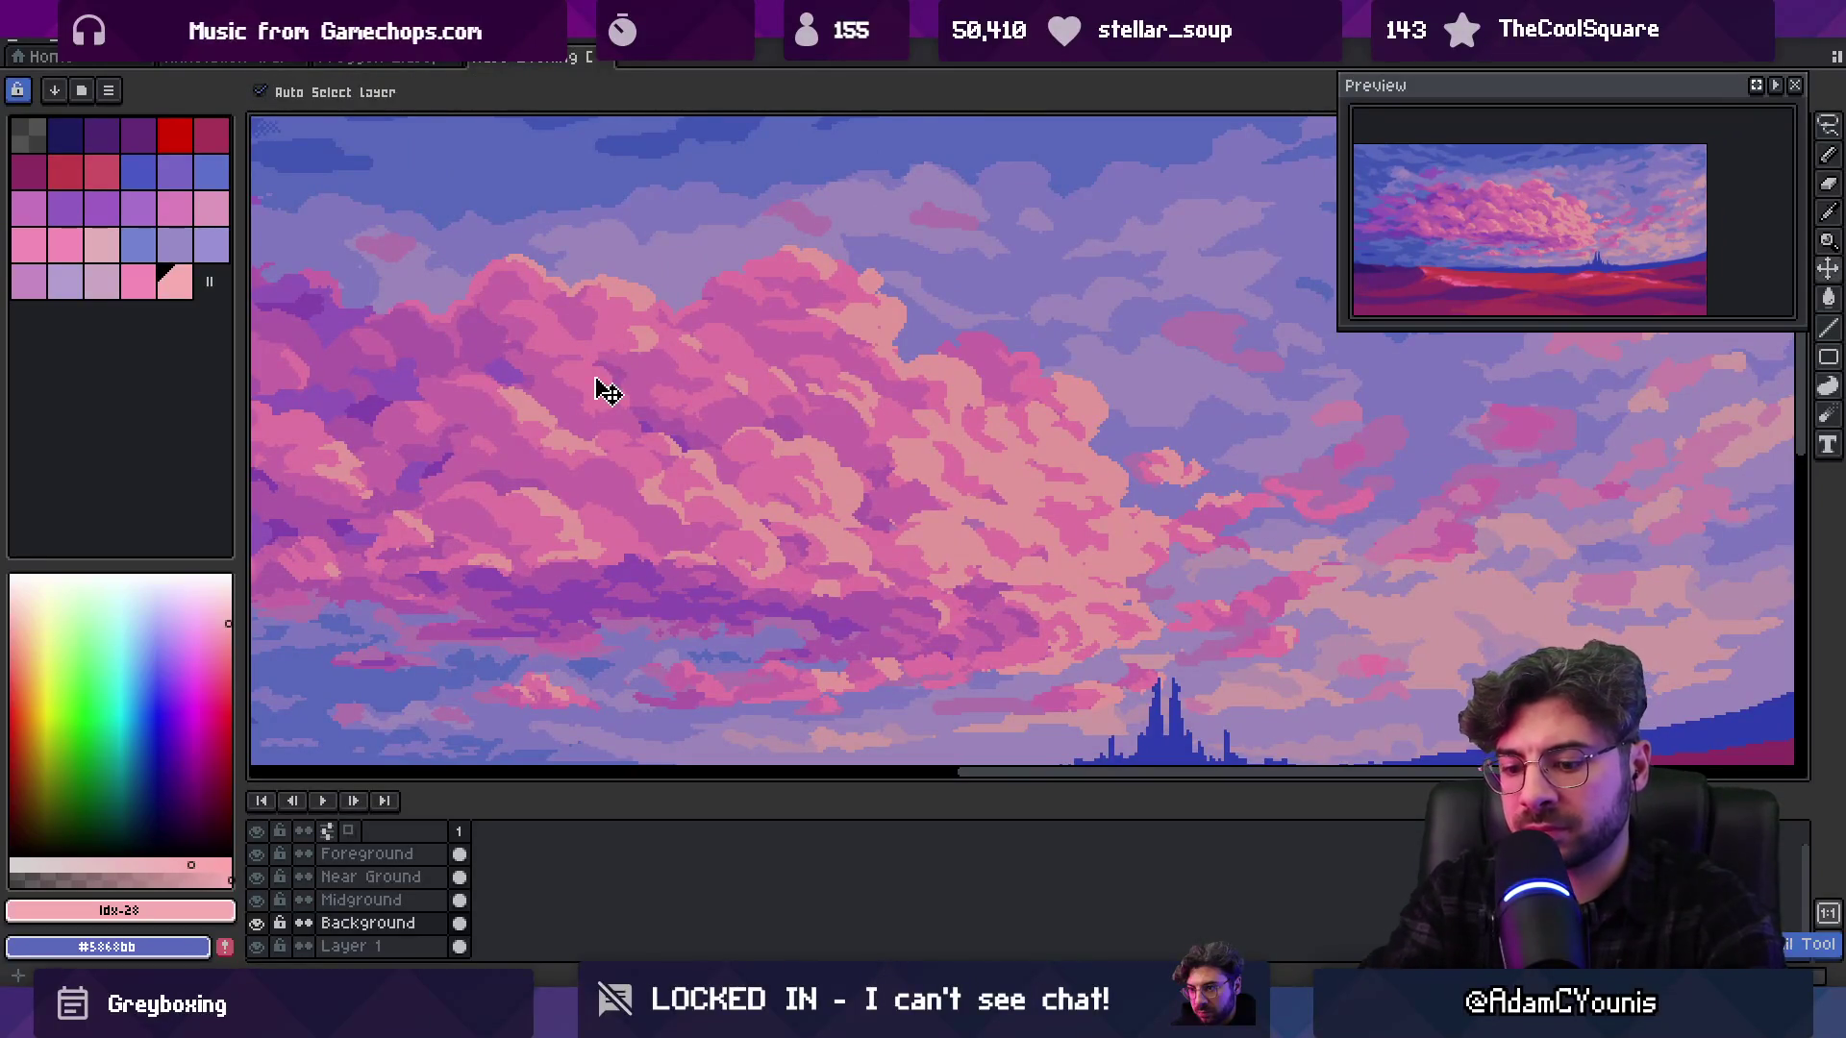
{"action": "key", "text": "b"}
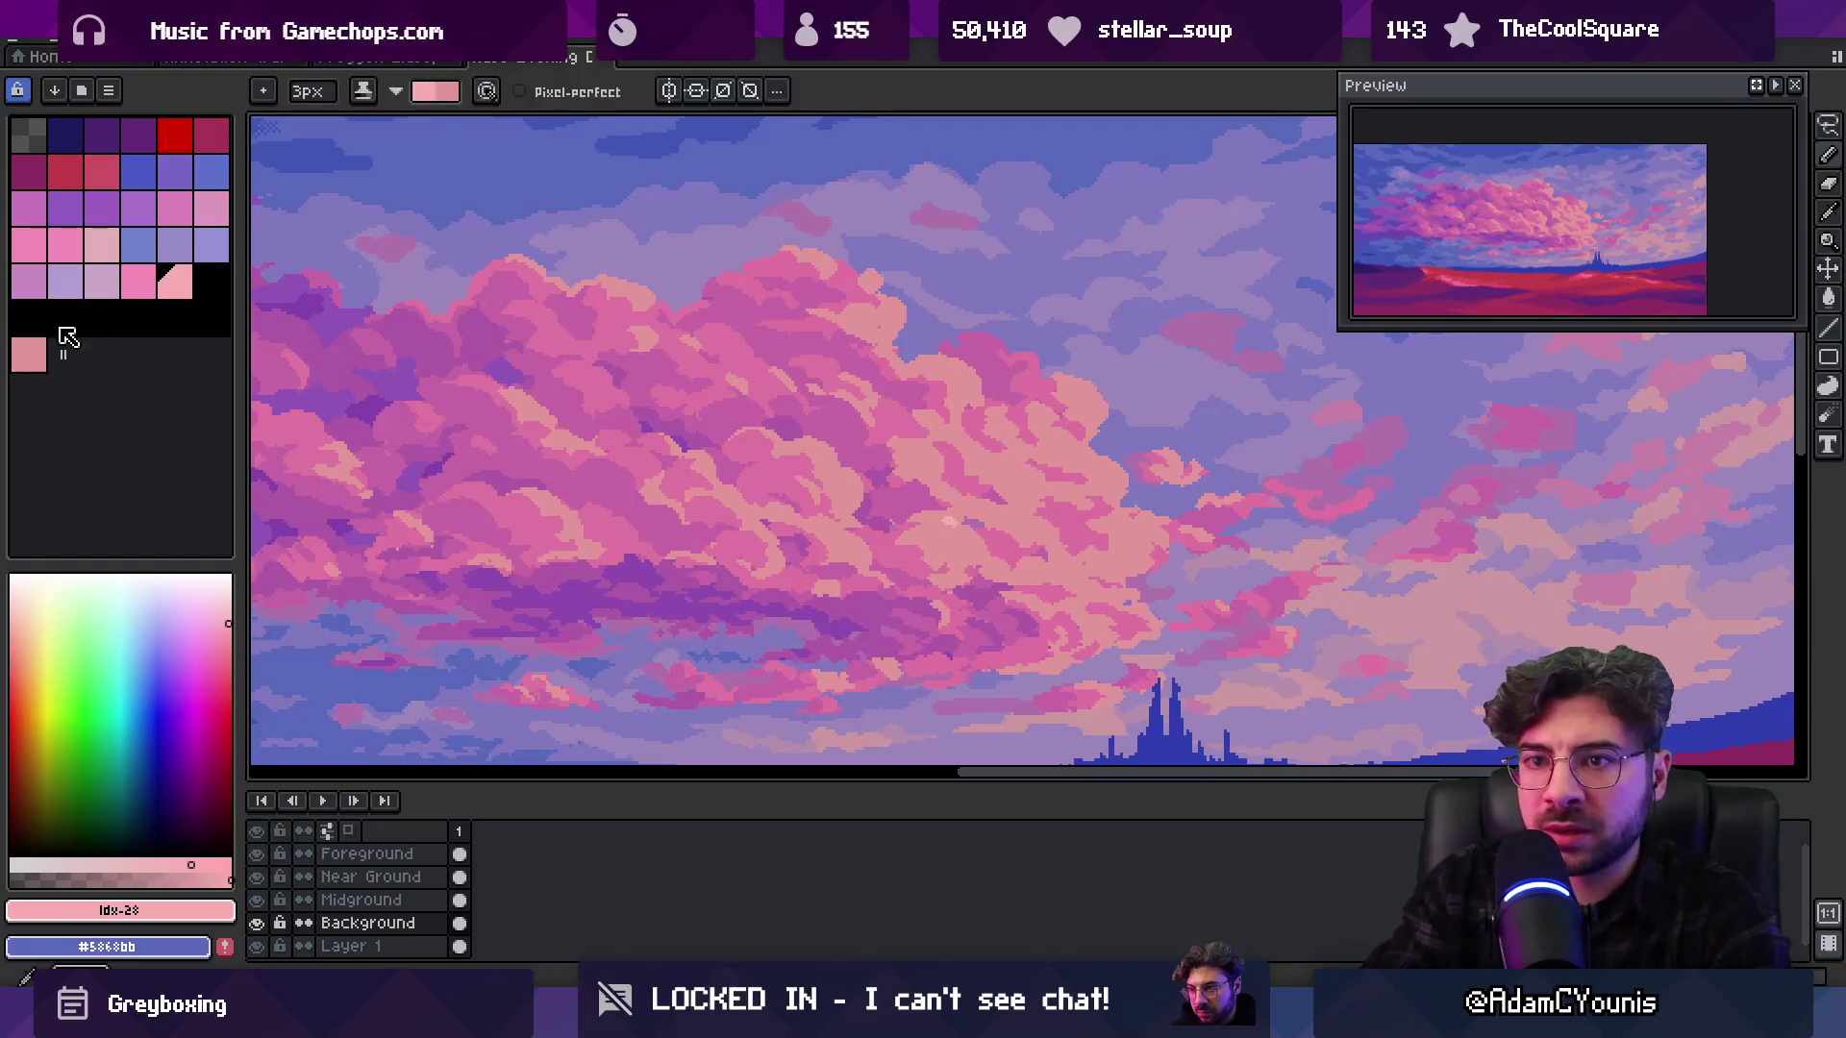
{"action": "key", "text": "z"}
{"action": "scroll", "coordinate": [859, 488], "scroll_direction": "down", "scroll_amount": 1}
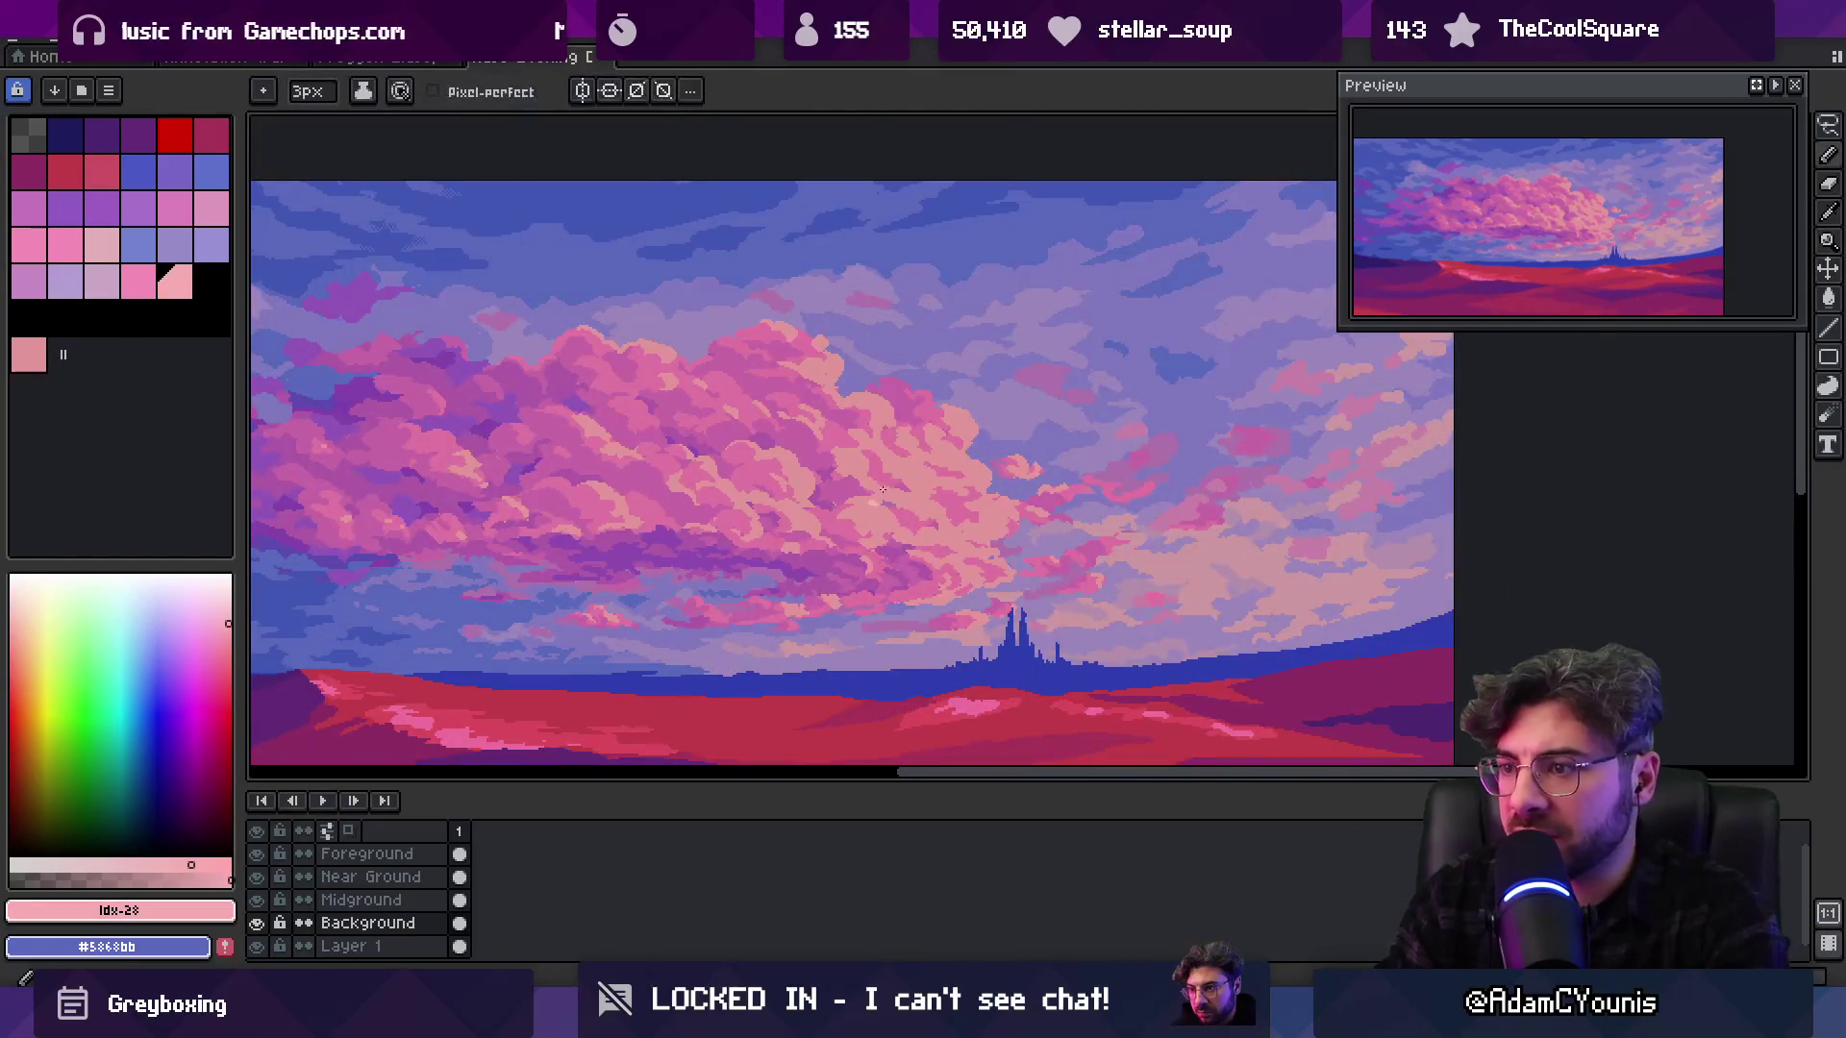
{"action": "scroll", "coordinate": [938, 442], "scroll_direction": "down", "scroll_amount": 3}
{"action": "scroll", "coordinate": [957, 443], "scroll_direction": "up", "scroll_amount": 1}
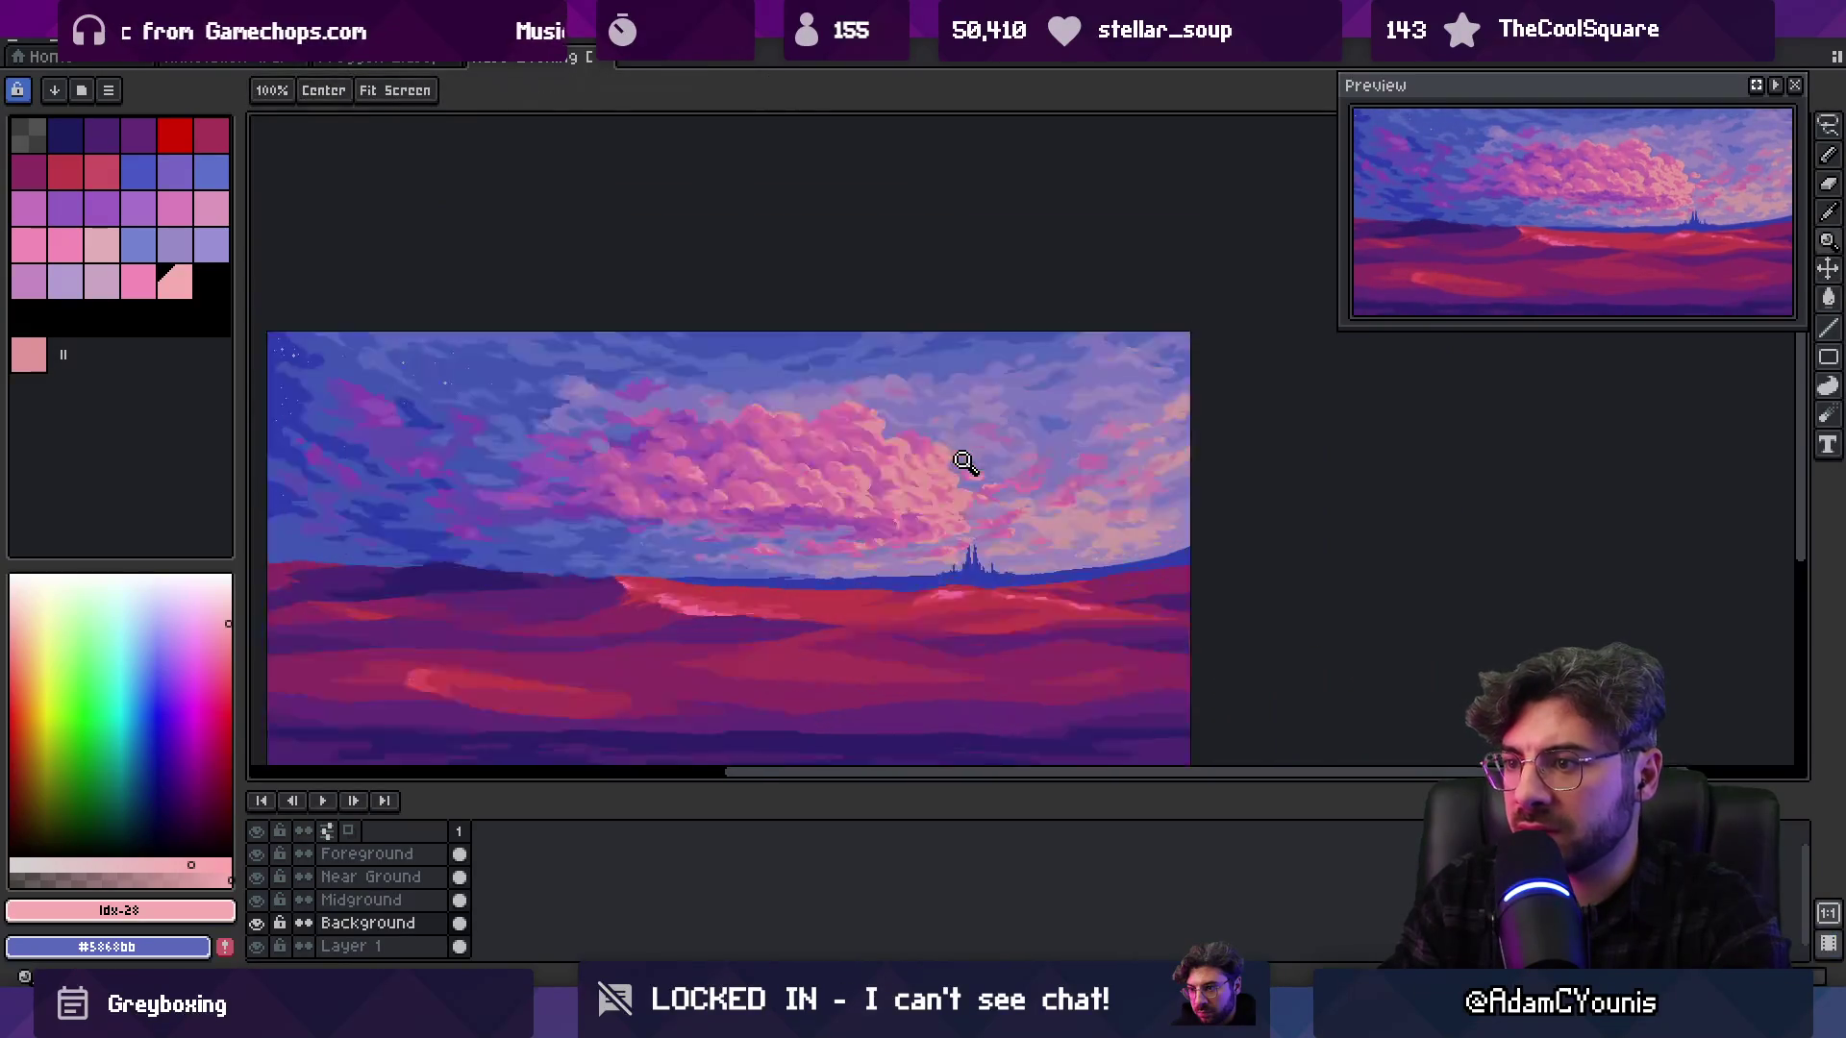
{"action": "scroll", "coordinate": [959, 465], "scroll_direction": "up", "scroll_amount": 1}
{"action": "scroll", "coordinate": [918, 460], "scroll_direction": "down", "scroll_amount": 1}
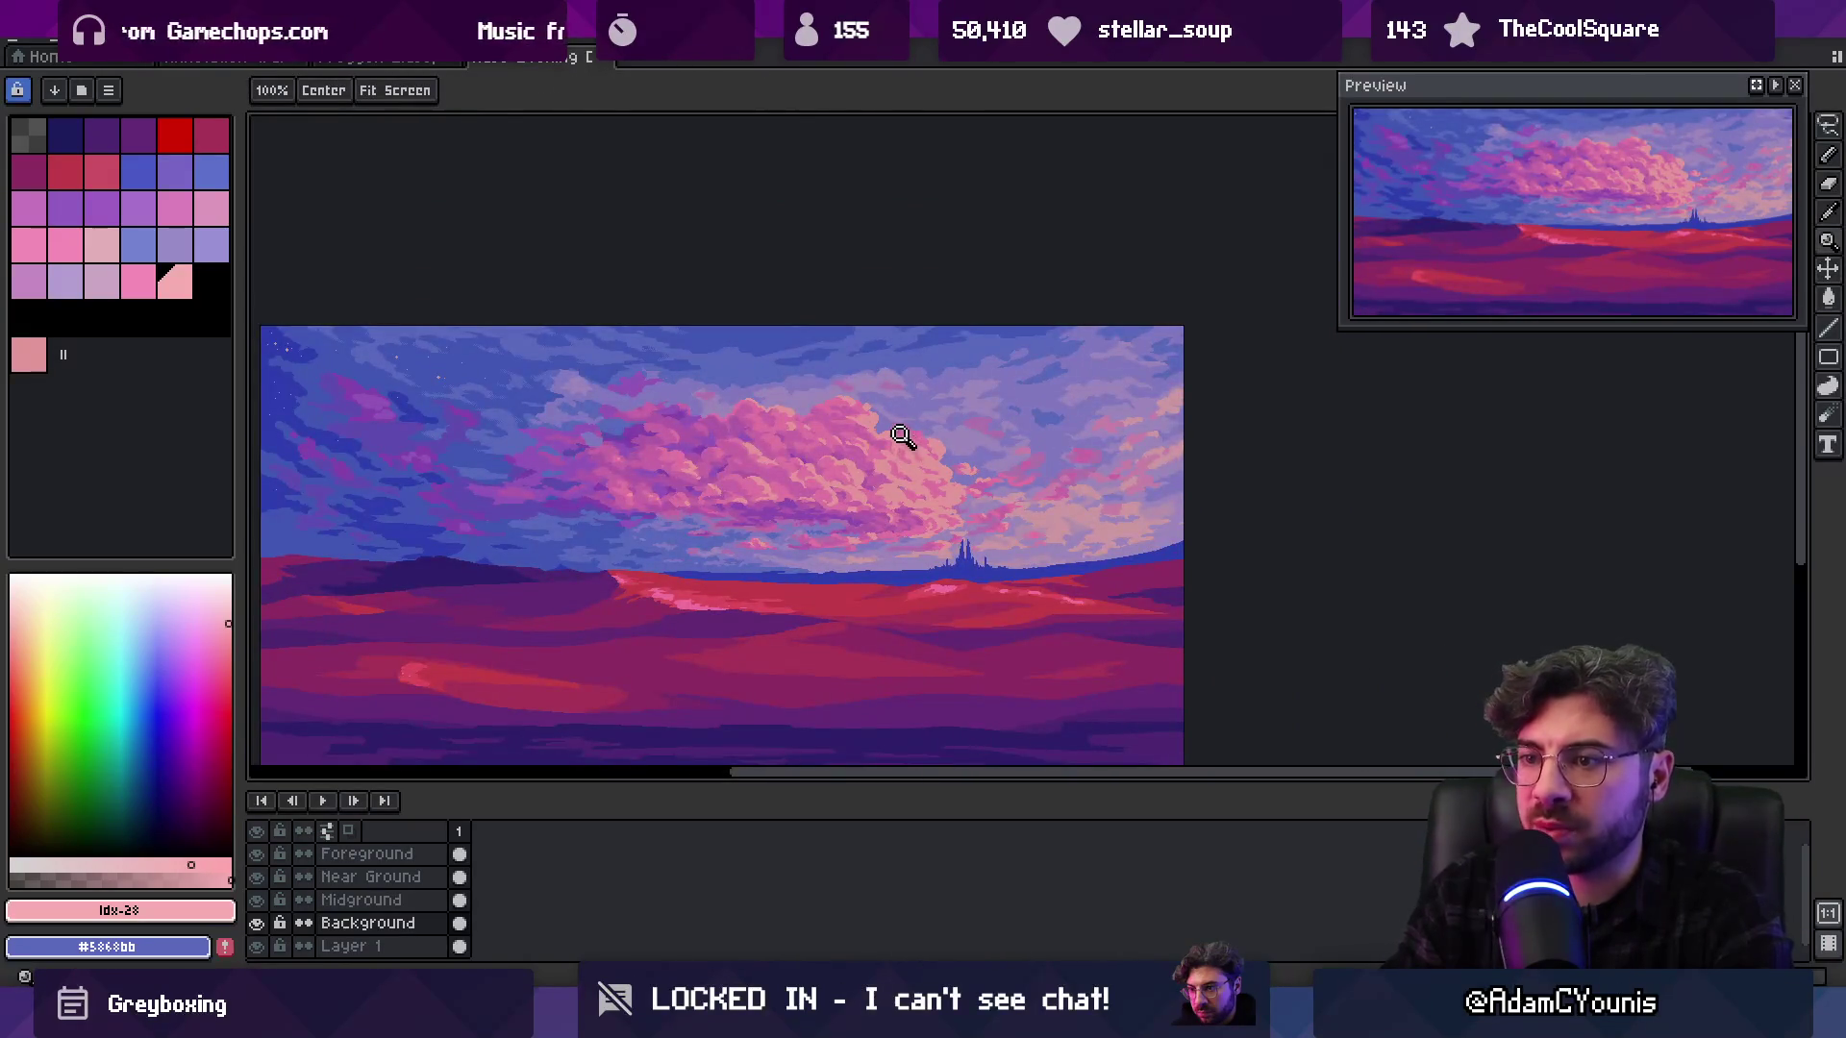
Brush a pale pink highlight from the palette along the large cloud's edge
{"action": "left_click", "coordinate": [174, 281]}
{"action": "key", "text": "b"}
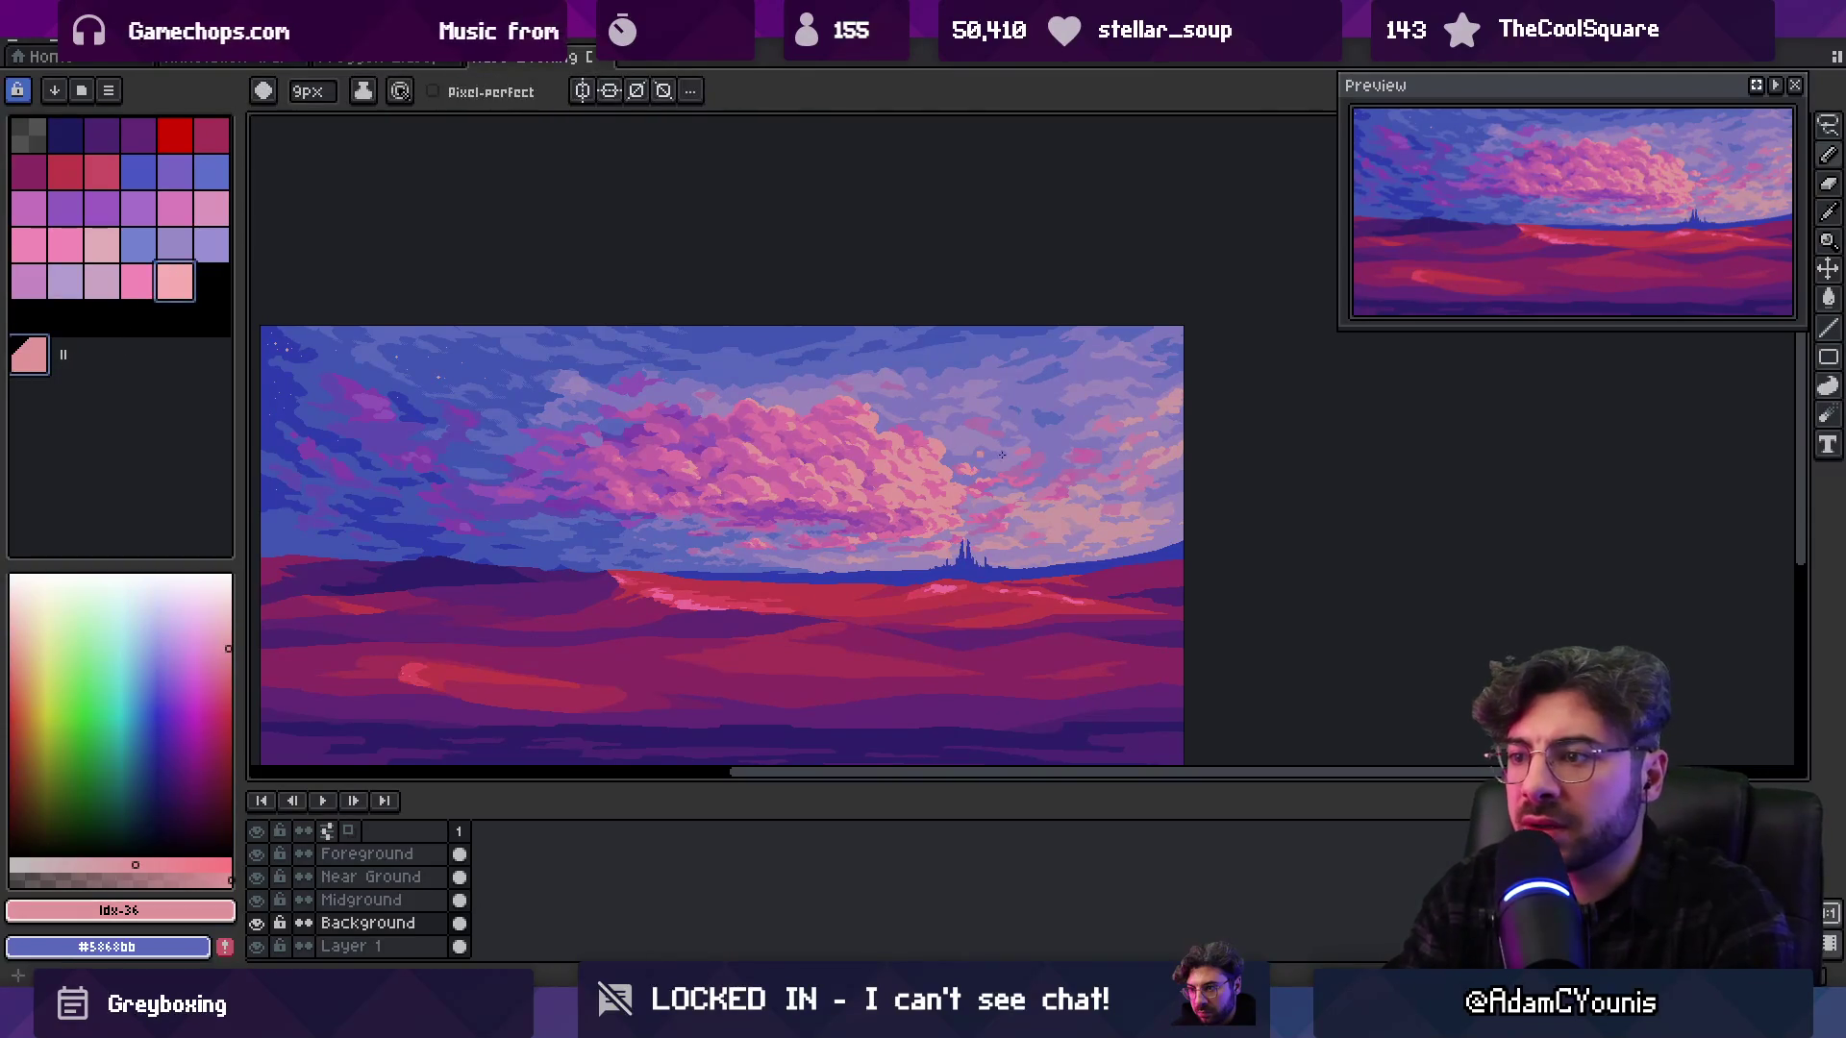
{"action": "left_click_drag", "start_coordinate": [952, 466], "coordinate": [936, 499]}
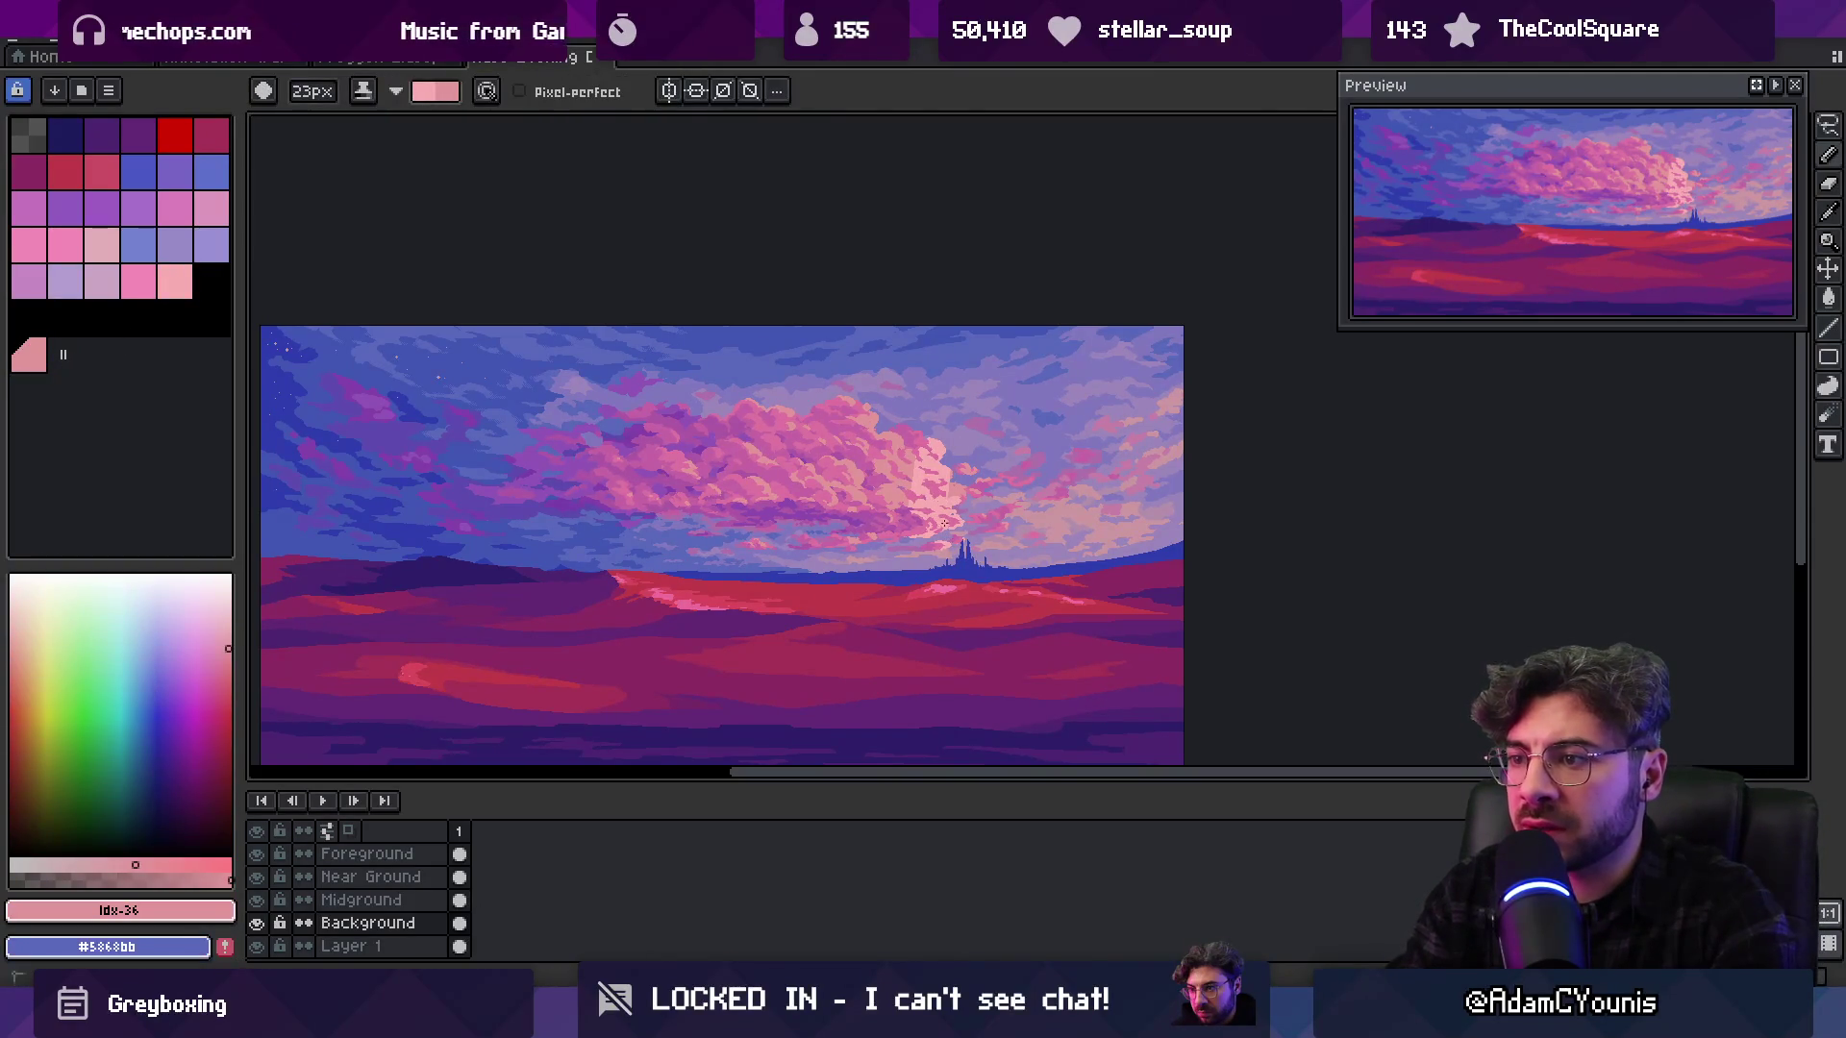
{"action": "key", "text": "x"}
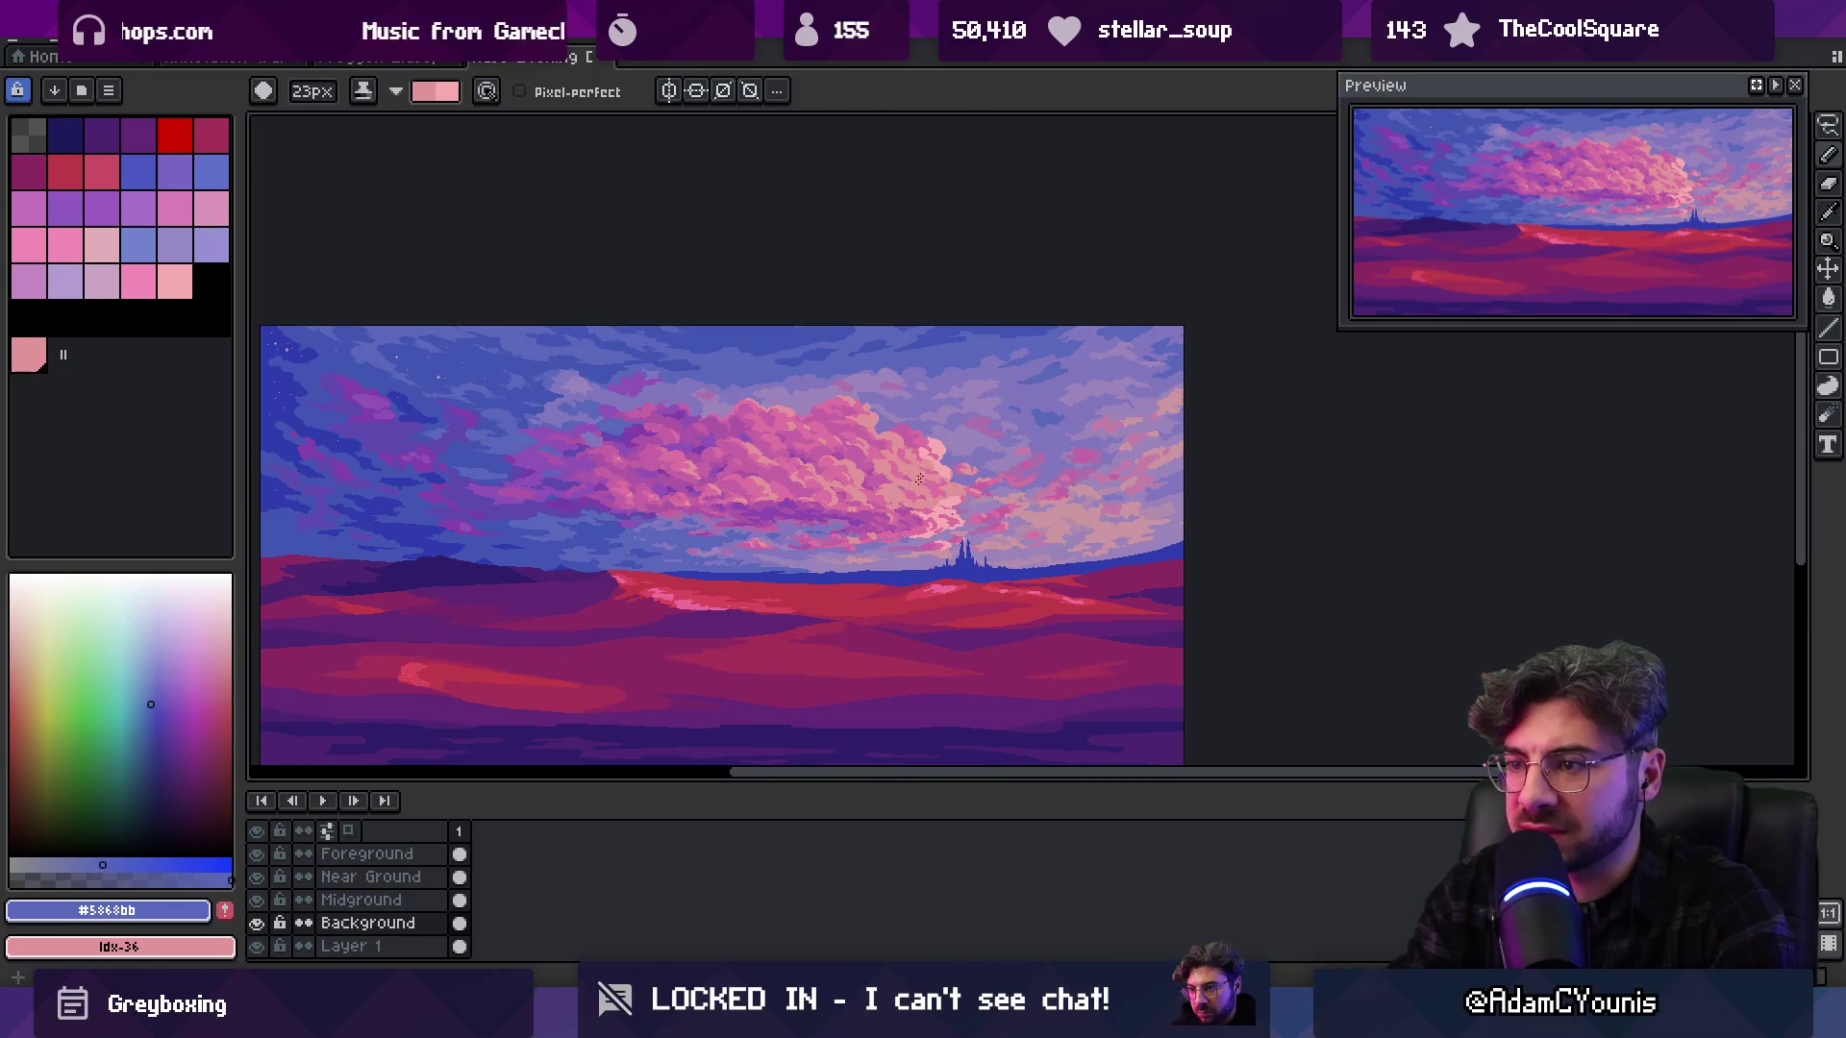
{"action": "key", "text": "z"}
{"action": "scroll", "coordinate": [953, 388], "scroll_direction": "down", "scroll_amount": 2}
{"action": "scroll", "coordinate": [960, 416], "scroll_direction": "up", "scroll_amount": 1}
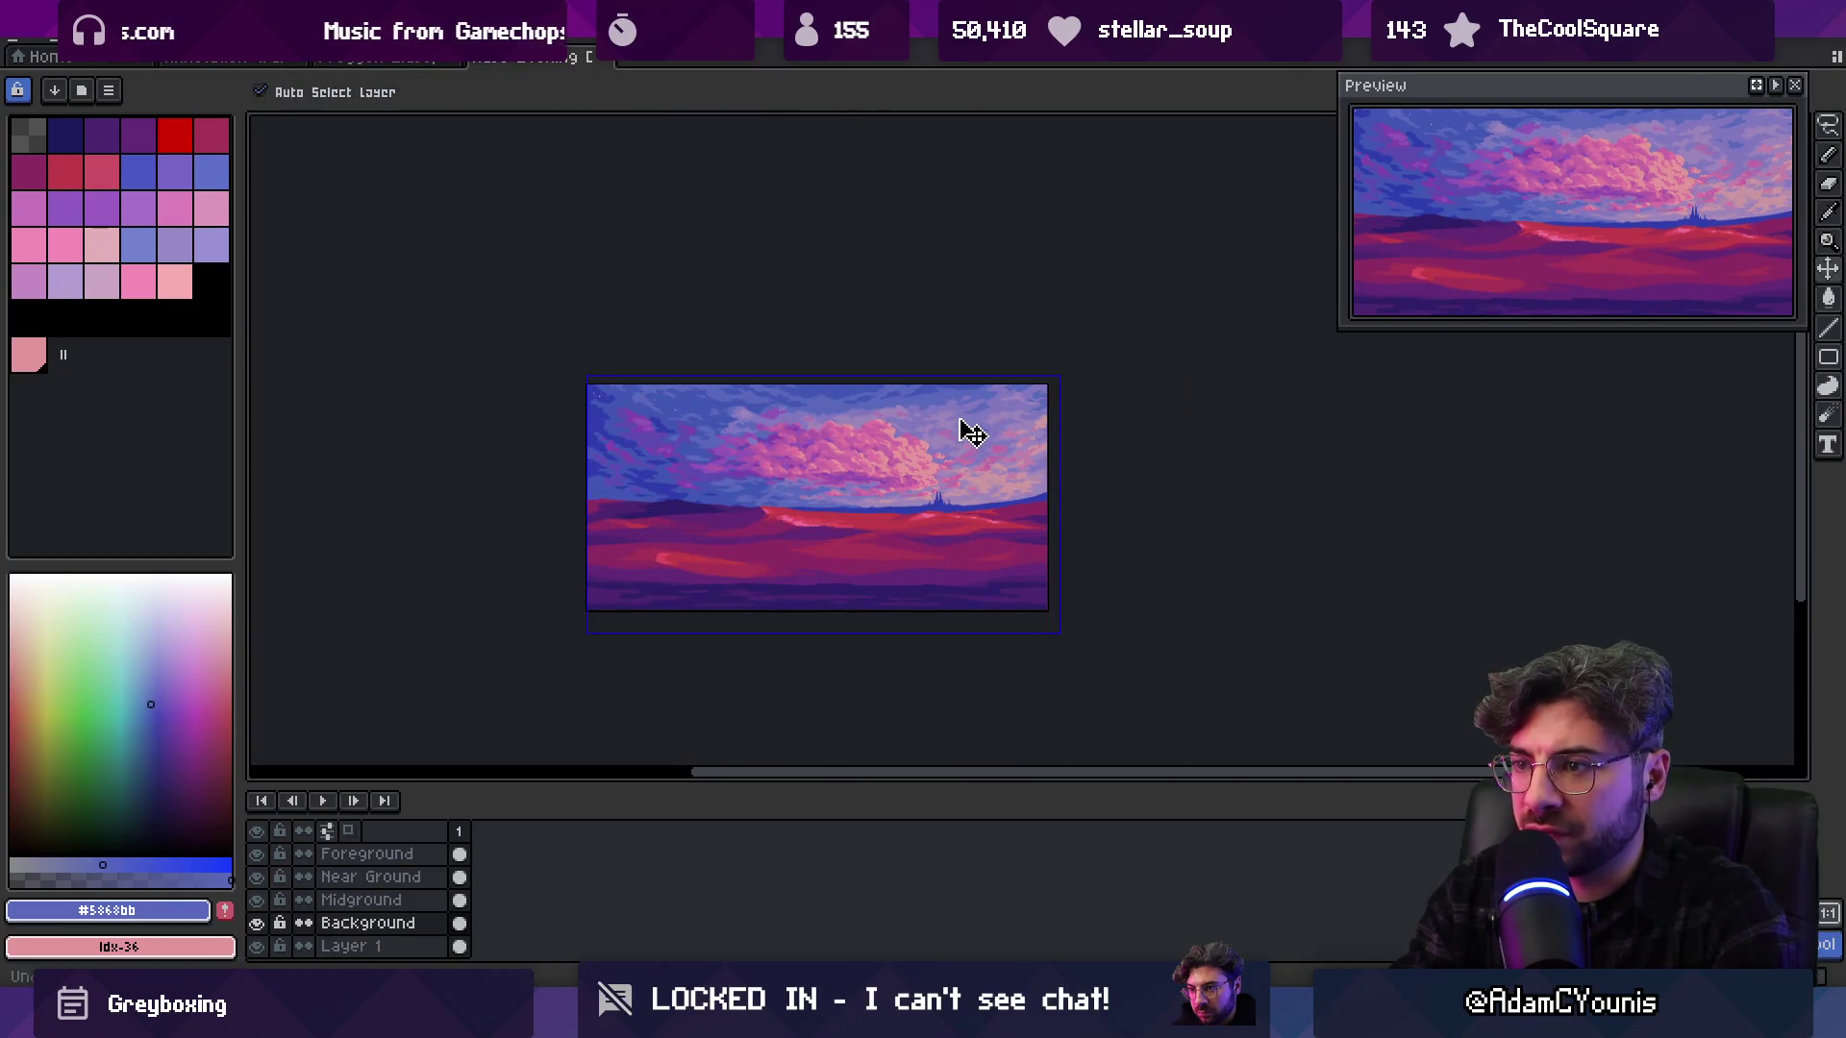
{"action": "scroll", "coordinate": [922, 451], "scroll_direction": "up", "scroll_amount": 3}
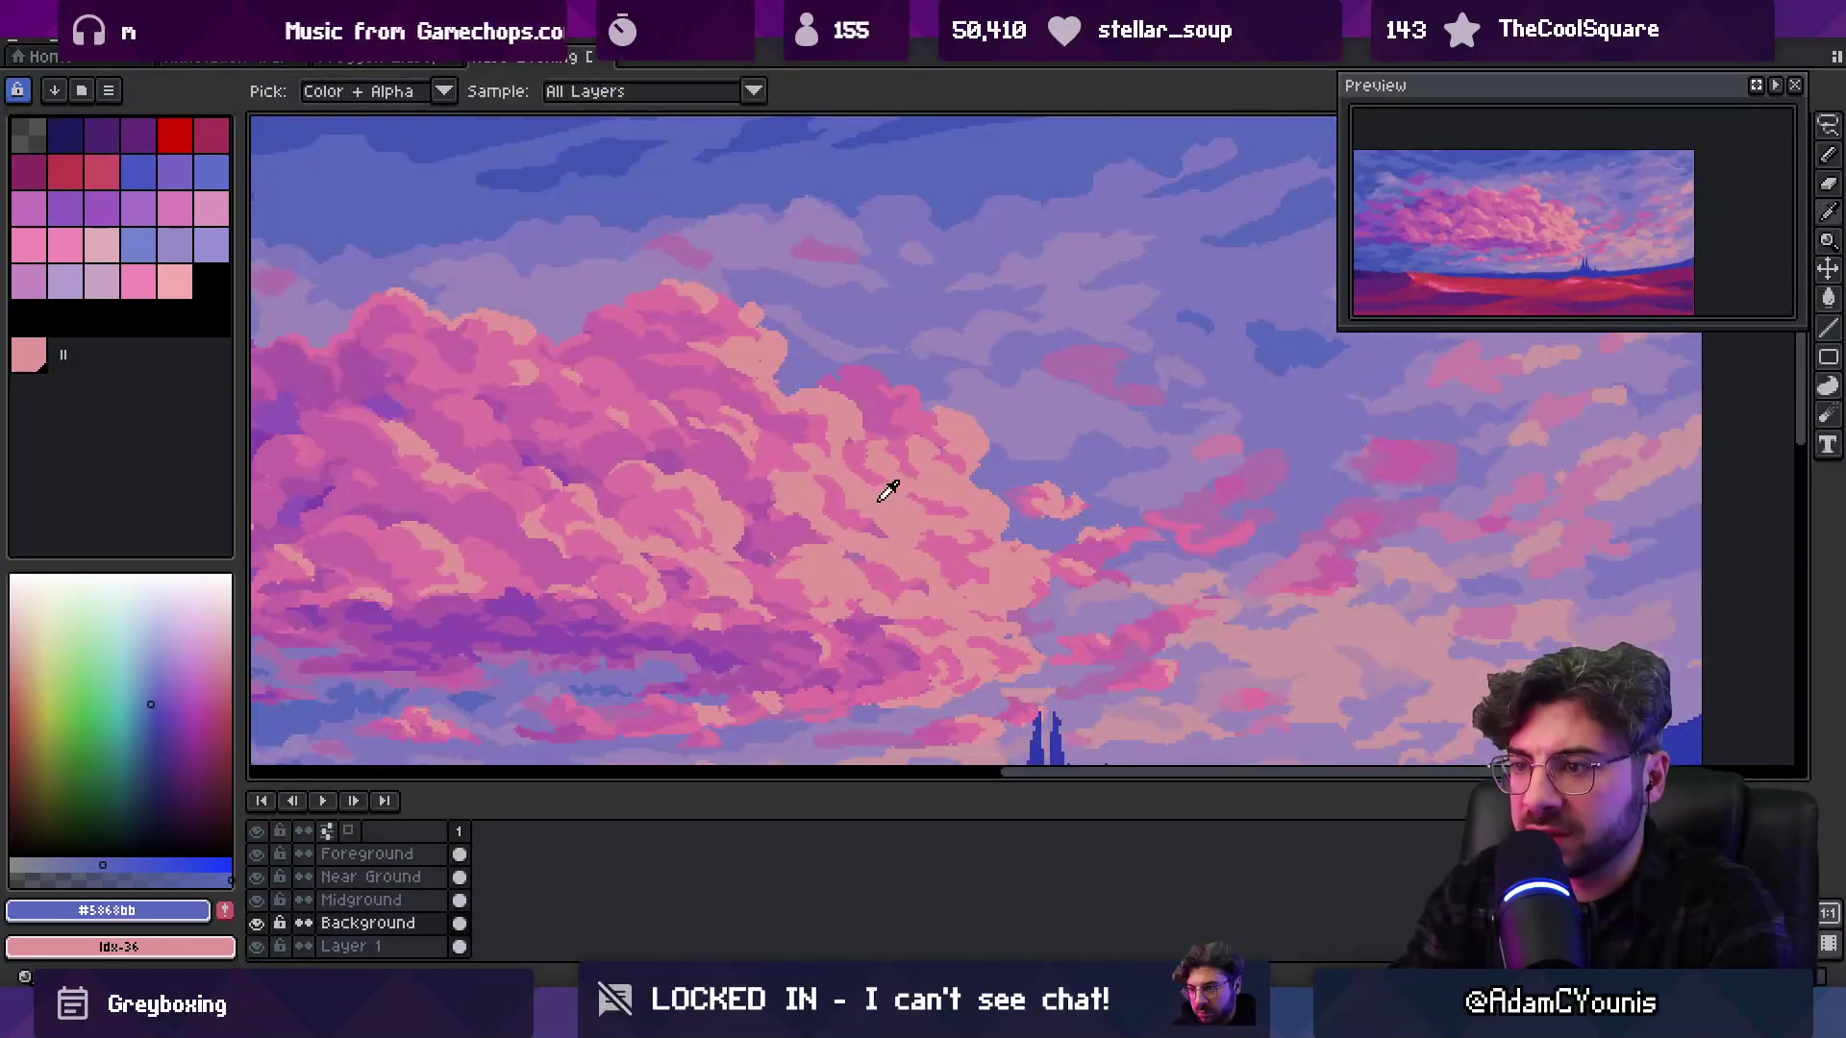
{"action": "key", "text": "x"}
Sample cloud pinks with the Eyedropper, settling on the pale pink, and widen the palette panel
{"action": "key", "text": "i"}
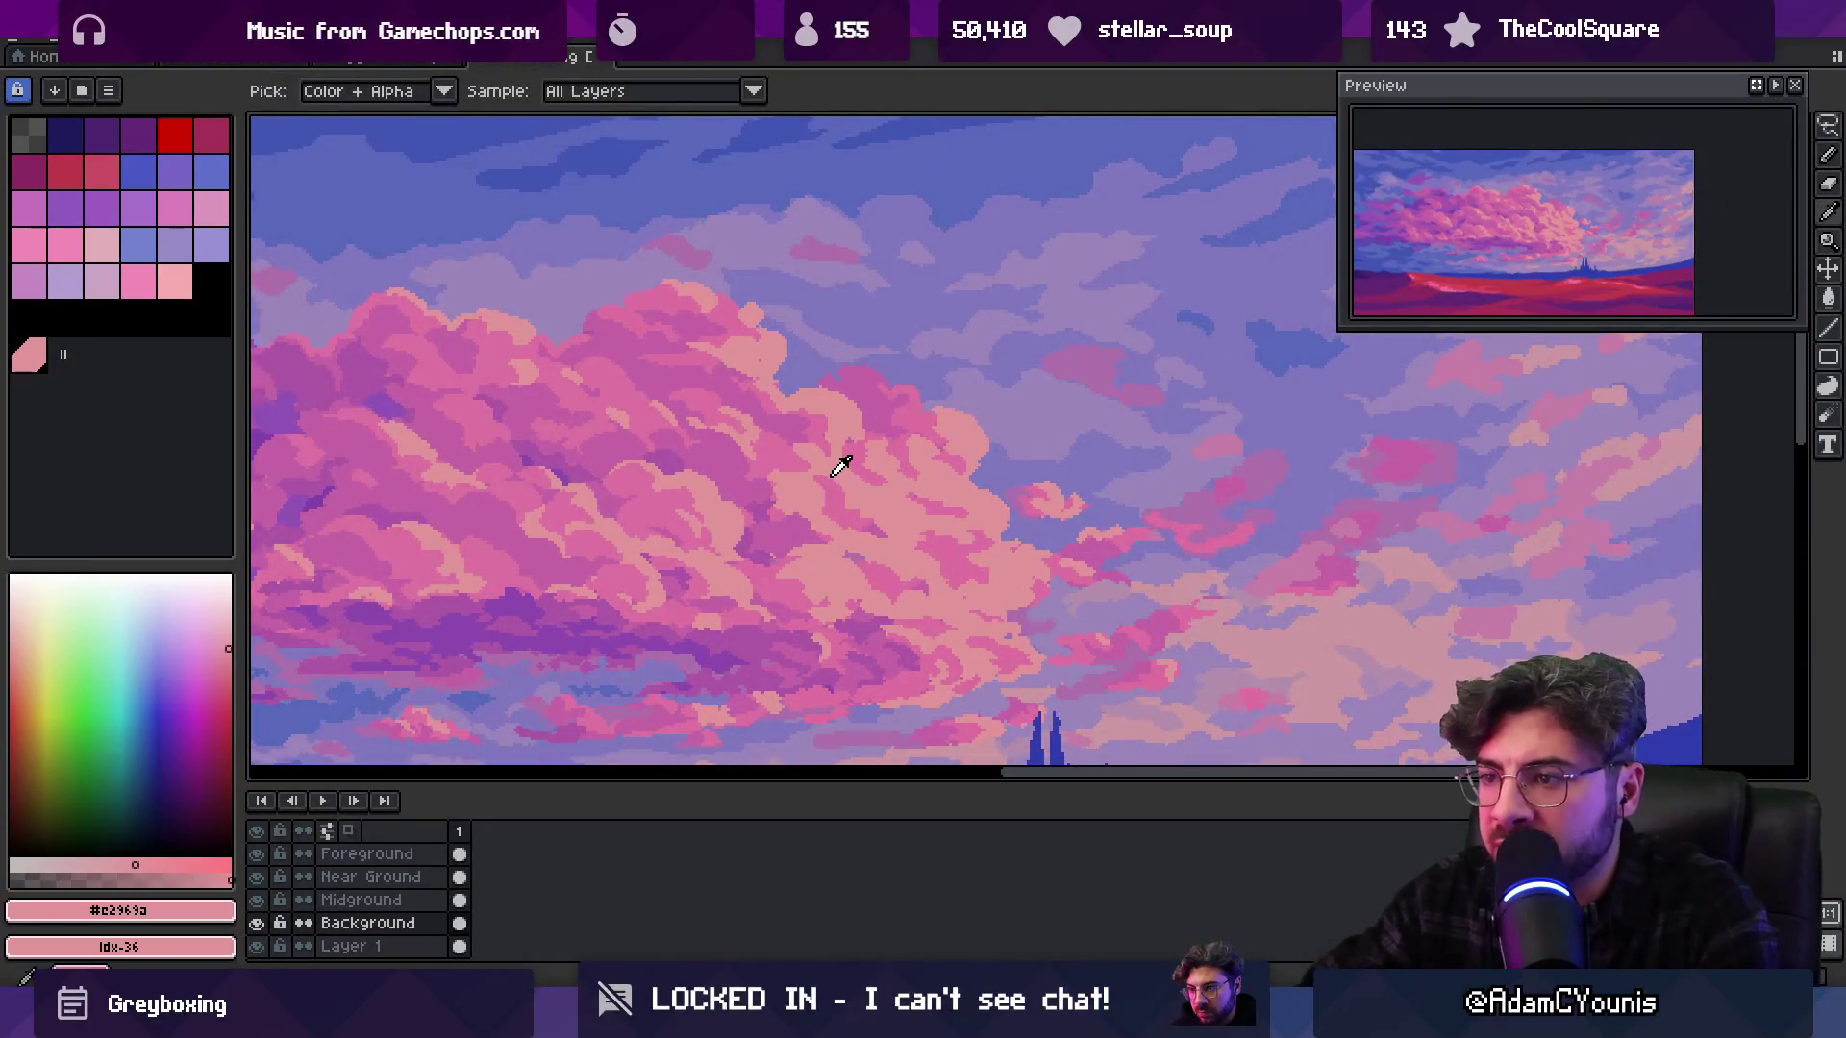
{"action": "left_click", "coordinate": [840, 480]}
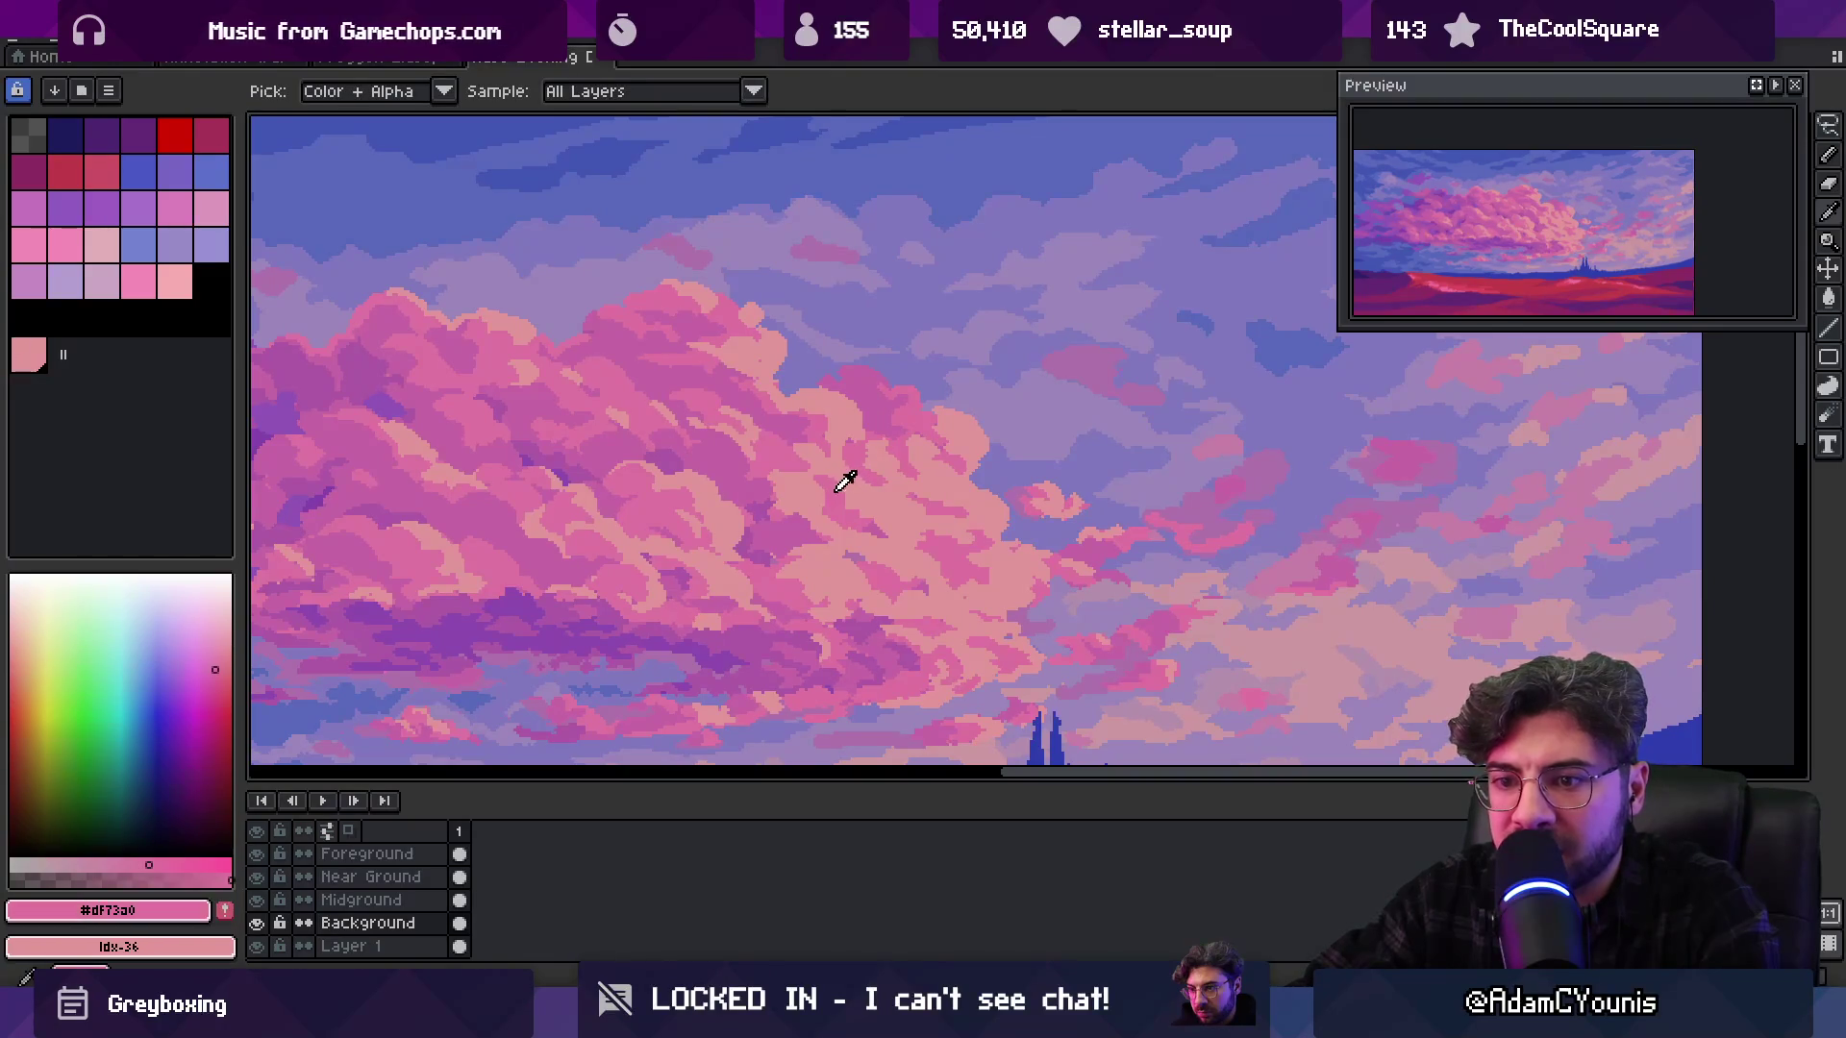
{"action": "left_click", "coordinate": [771, 478]}
{"action": "left_click", "coordinate": [771, 475]}
{"action": "left_click", "coordinate": [783, 441]}
{"action": "left_click", "coordinate": [795, 465]}
{"action": "left_click", "coordinate": [779, 468]}
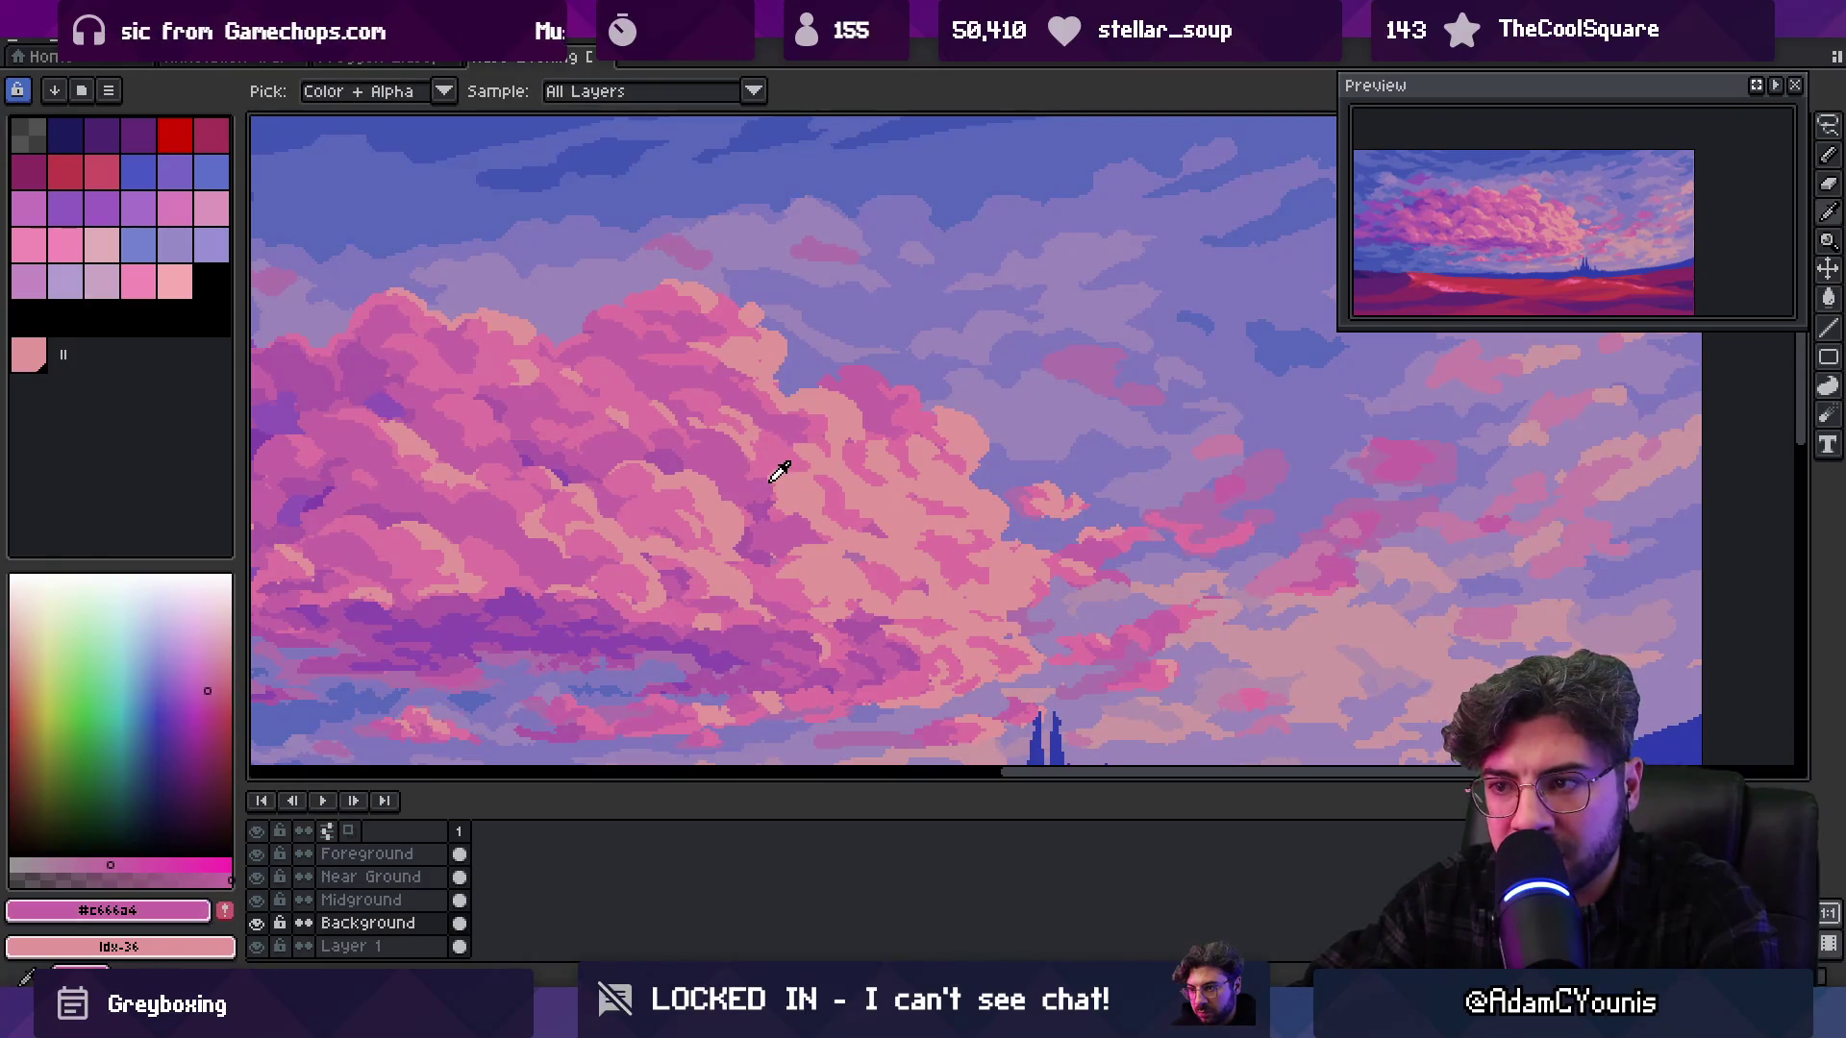
{"action": "key", "text": "z"}
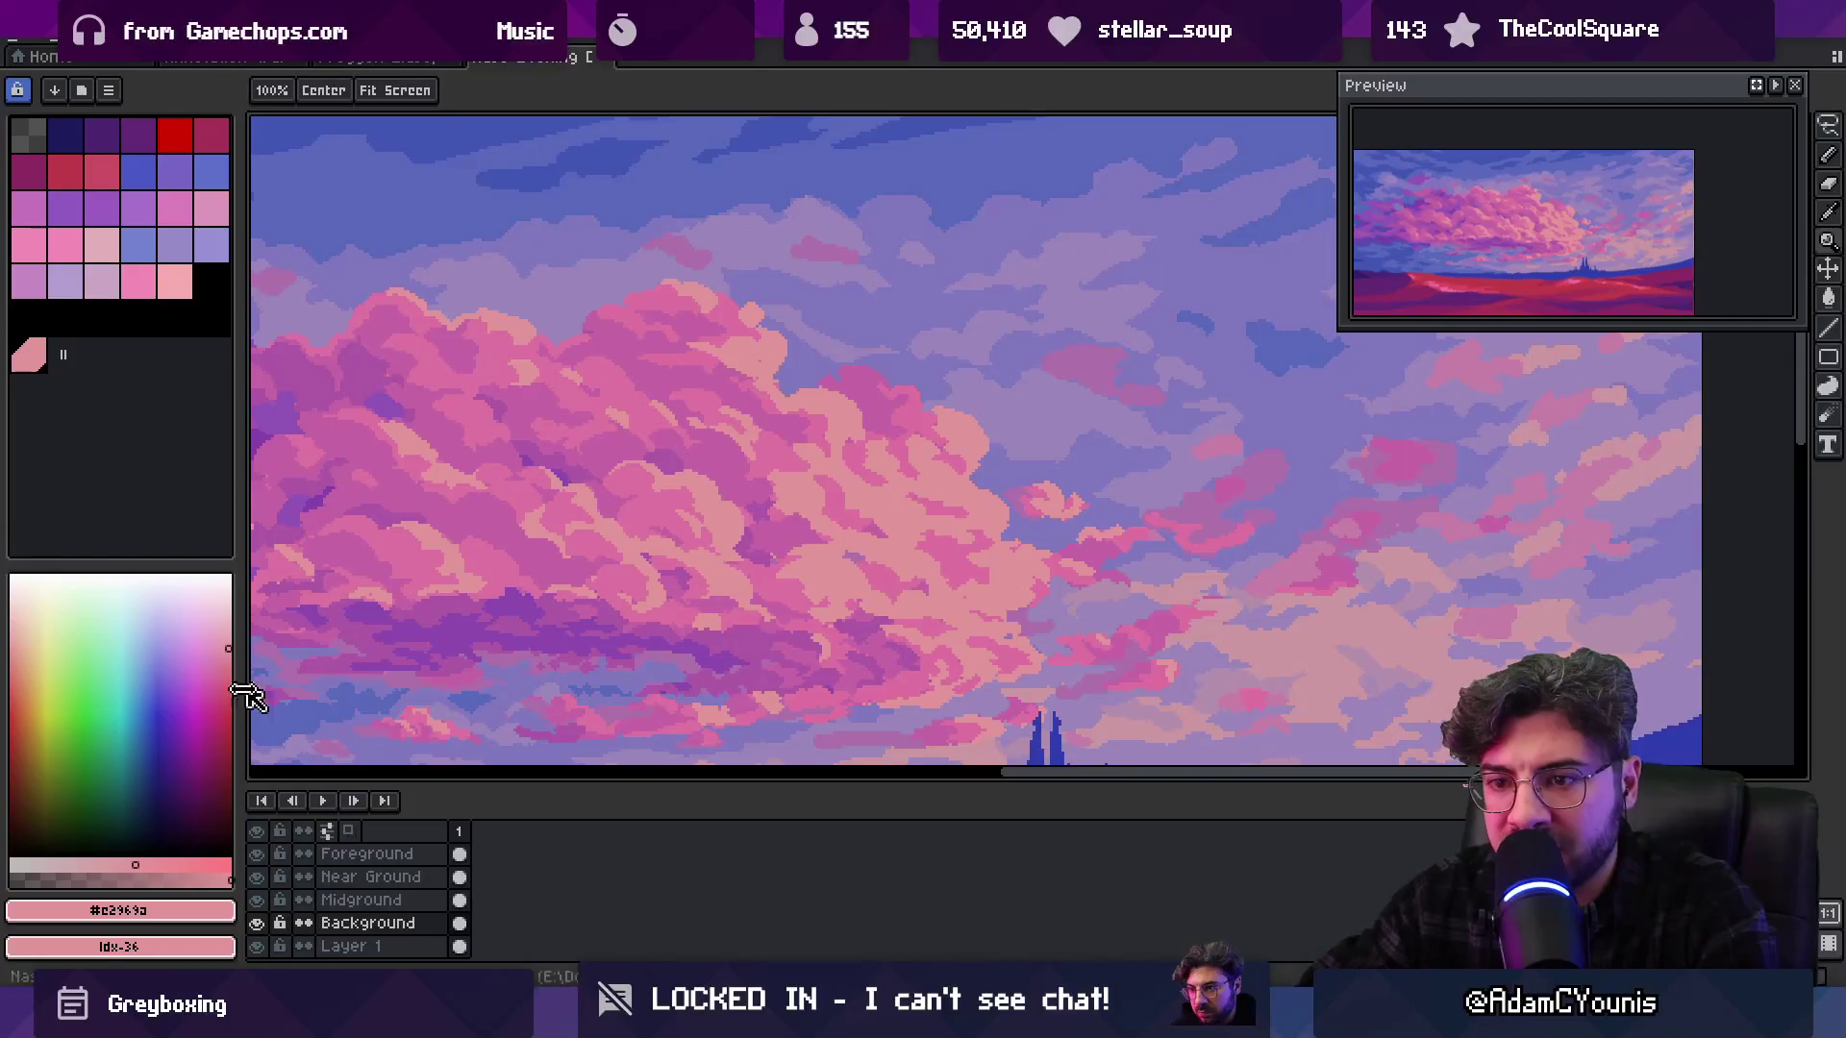
{"action": "left_click_drag", "start_coordinate": [242, 676], "coordinate": [294, 673]}
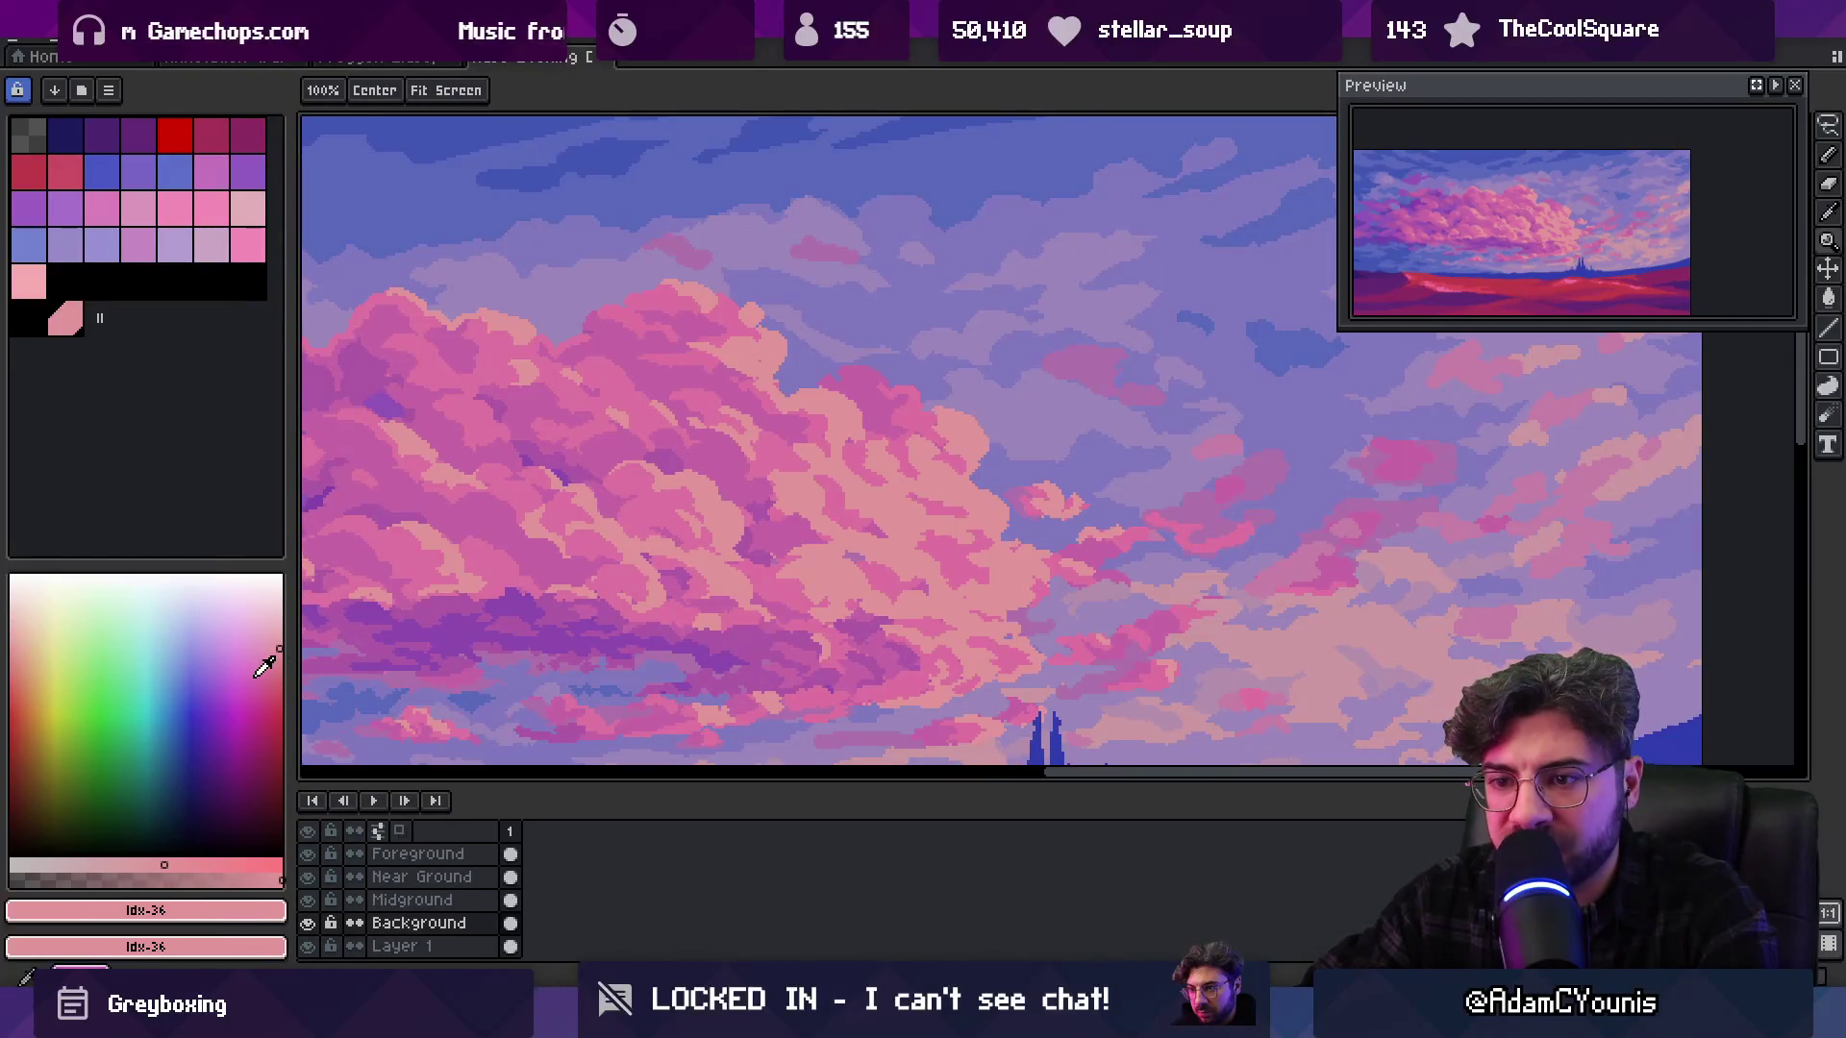
Sample muted and brighter pinks from the cloud with the Eyedropper while zooming in and out
{"action": "key", "text": "i"}
{"action": "key", "text": "g"}
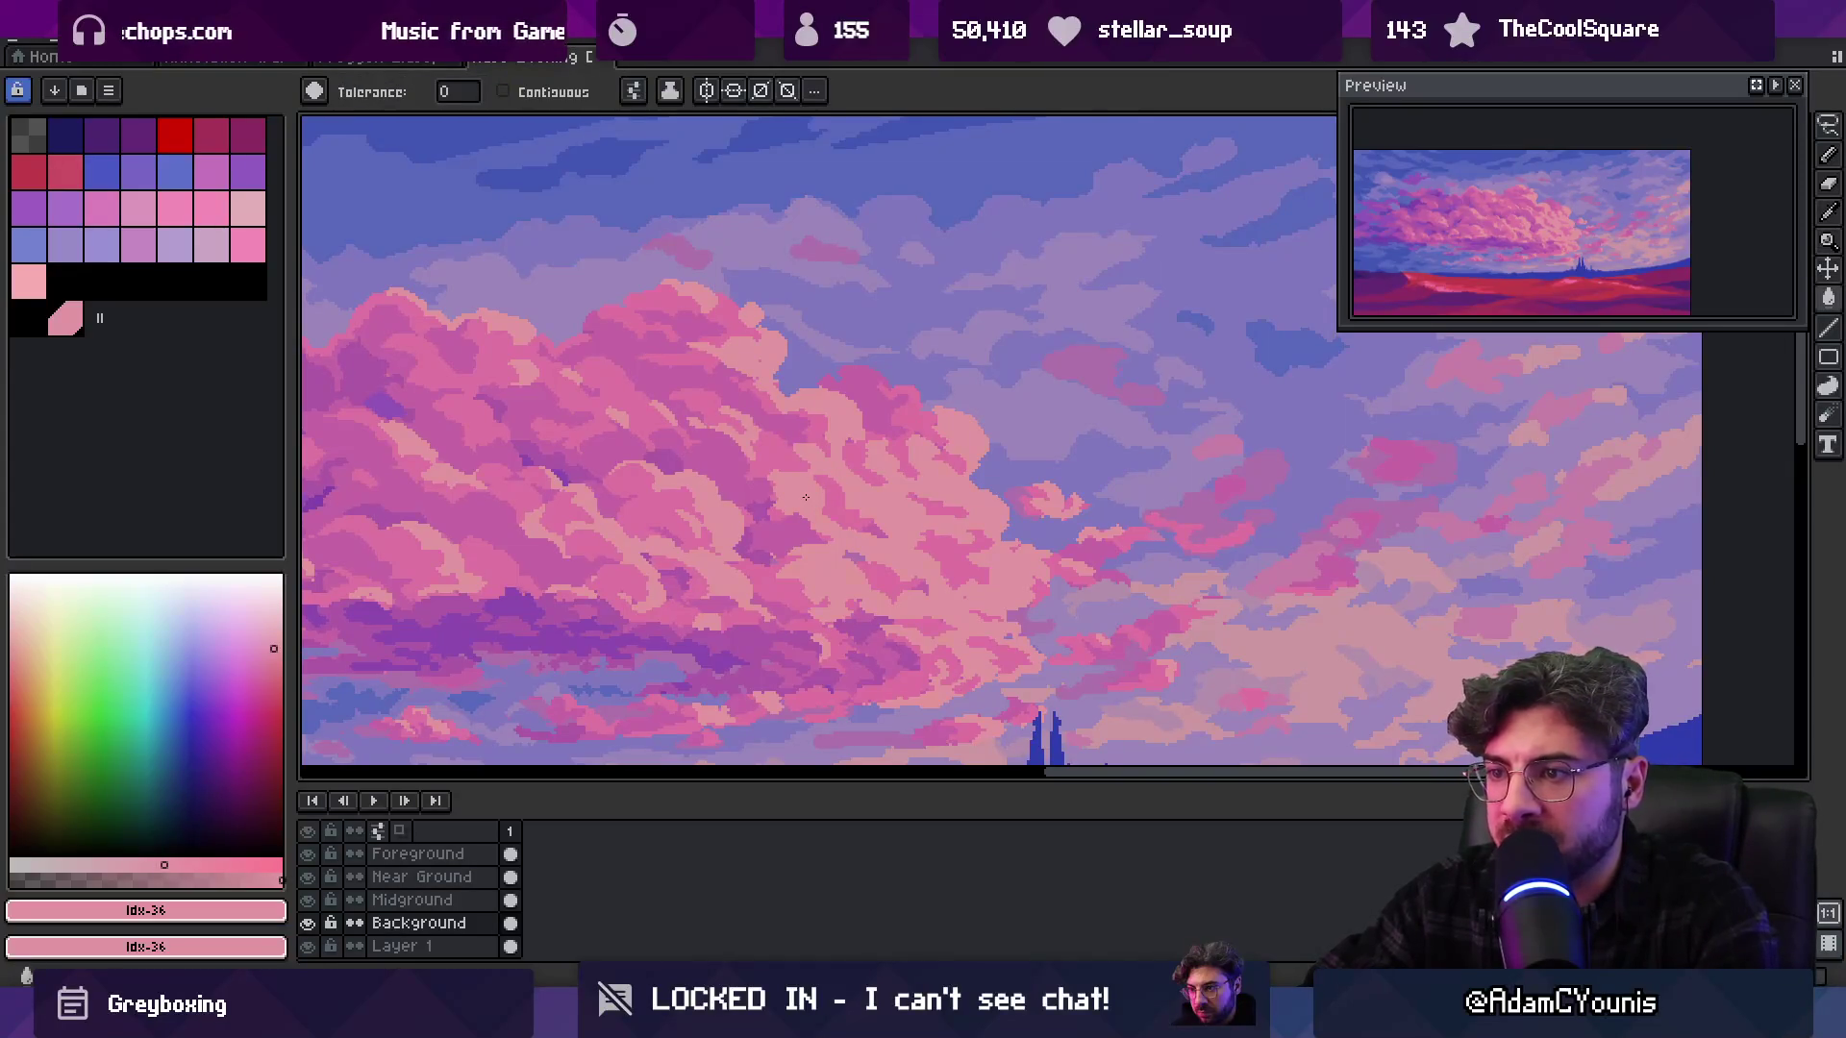
{"action": "scroll", "coordinate": [805, 496], "scroll_direction": "down", "scroll_amount": 3}
{"action": "scroll", "coordinate": [808, 494], "scroll_direction": "up", "scroll_amount": 5}
{"action": "key", "text": "i"}
{"action": "left_click", "coordinate": [810, 493]}
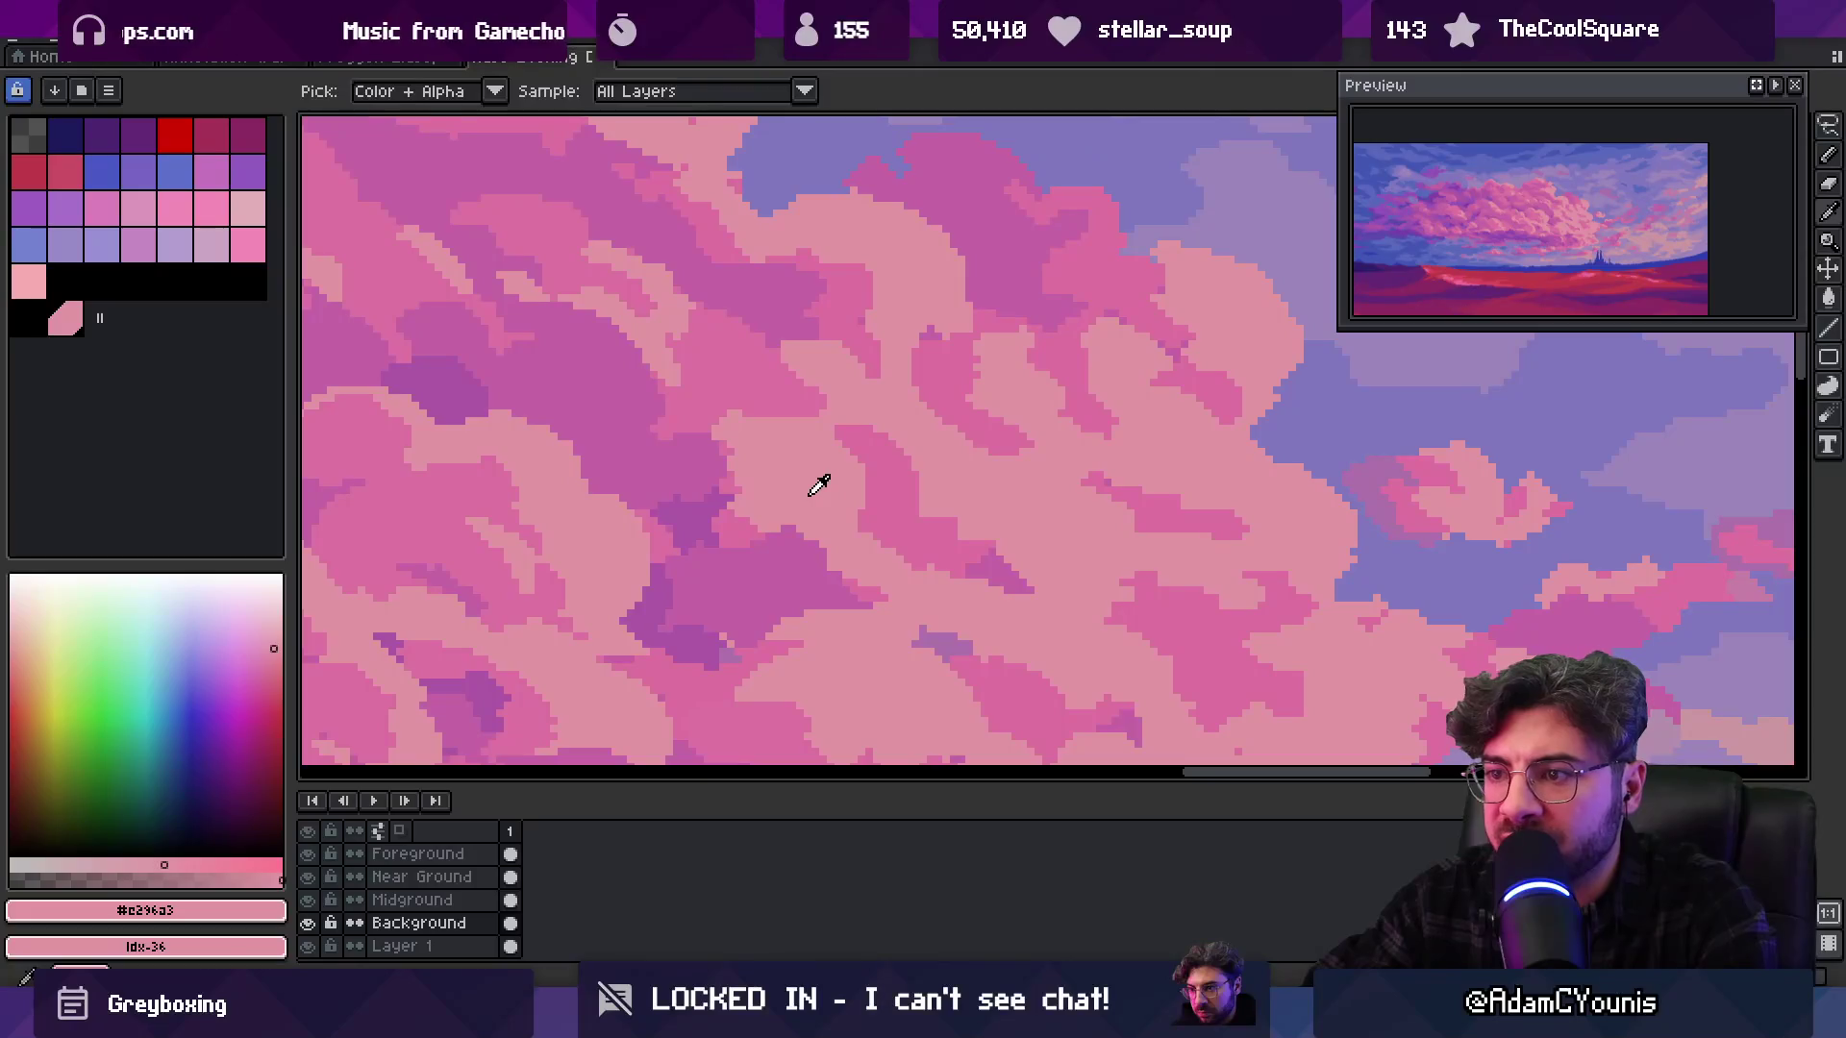
{"action": "left_click", "coordinate": [746, 385]}
{"action": "left_click", "coordinate": [758, 404]}
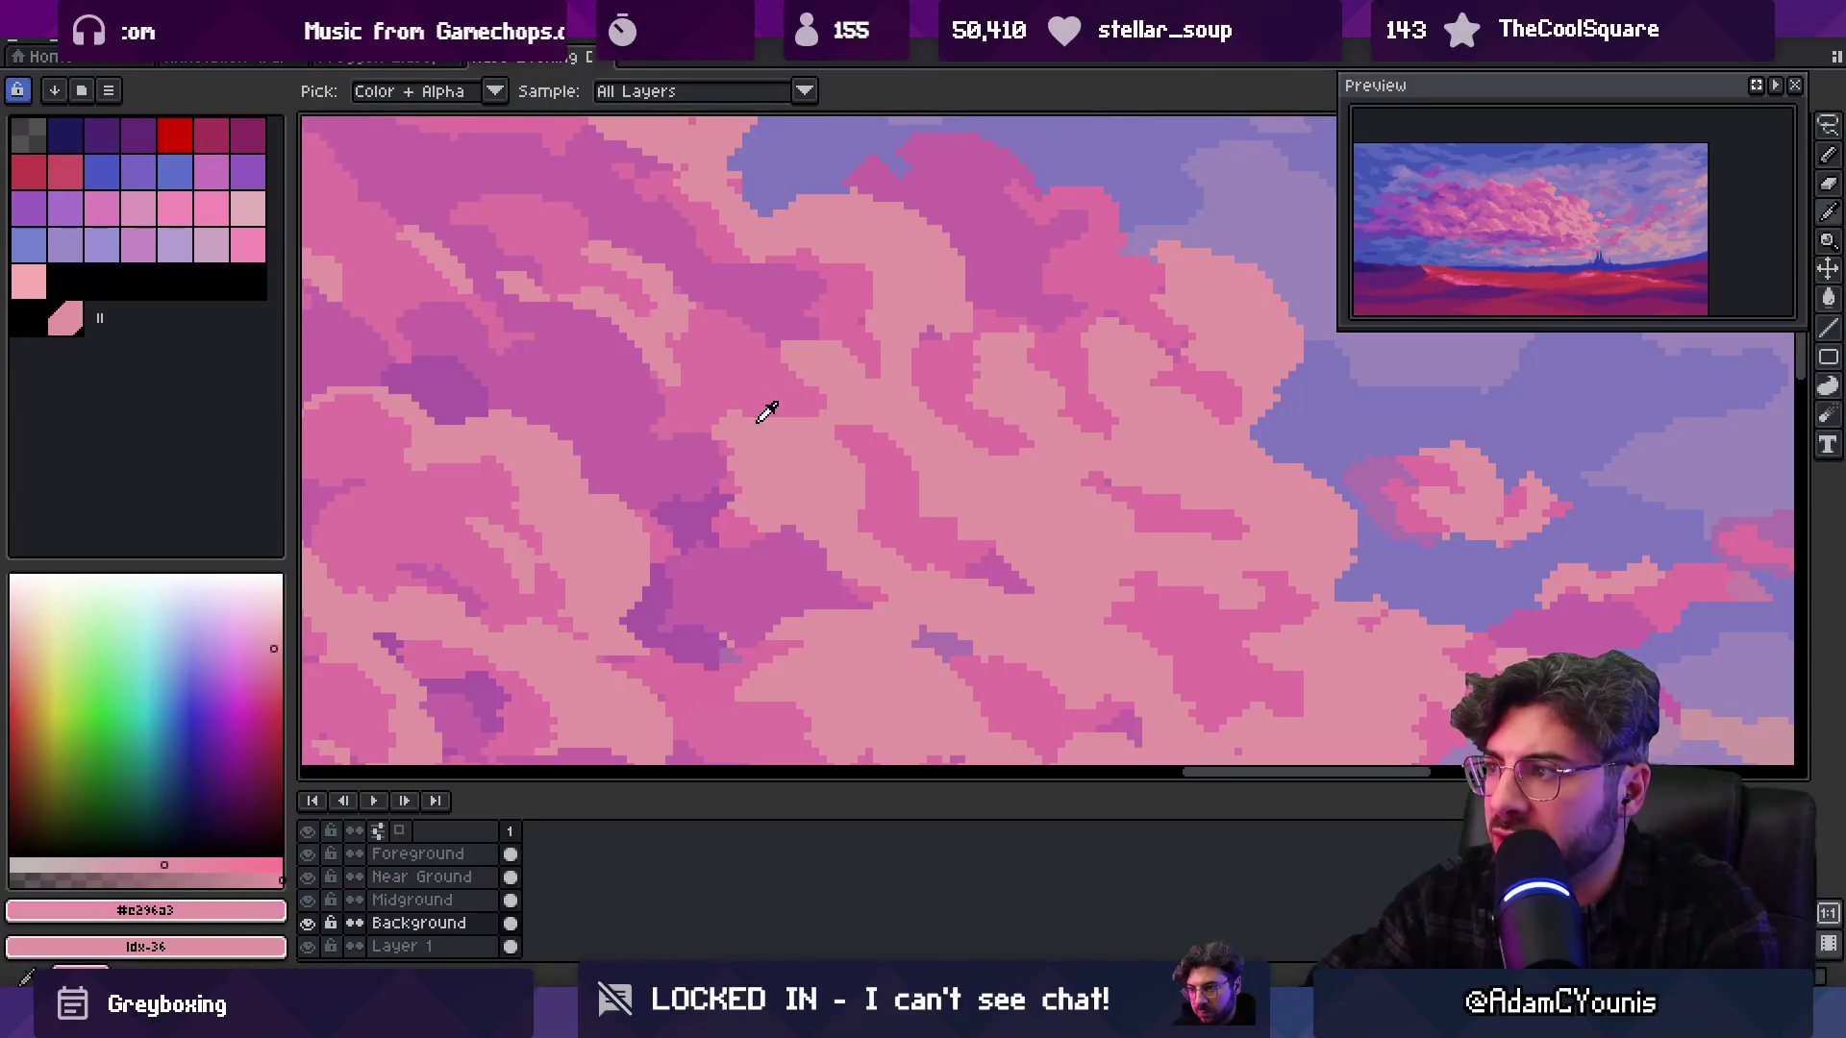
{"action": "key", "text": "g"}
{"action": "scroll", "coordinate": [865, 433], "scroll_direction": "down", "scroll_amount": 4}
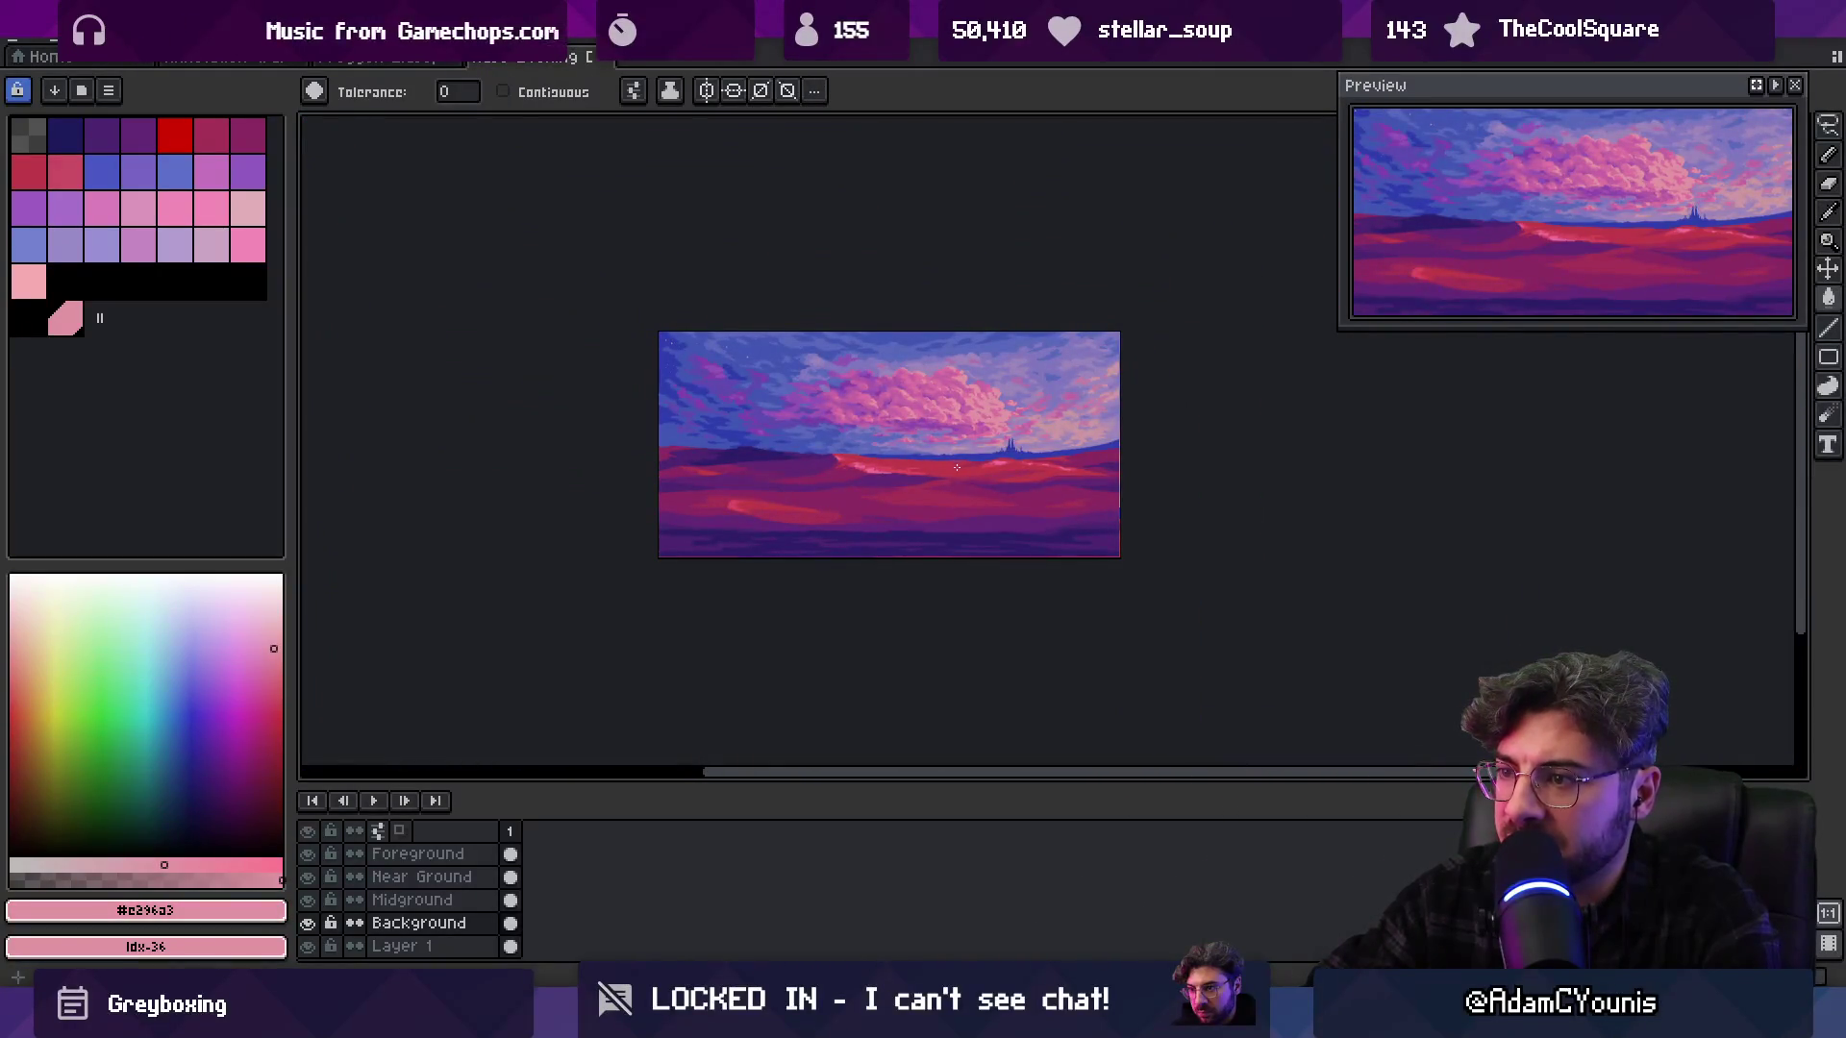
{"action": "scroll", "coordinate": [981, 440], "scroll_direction": "up", "scroll_amount": 3}
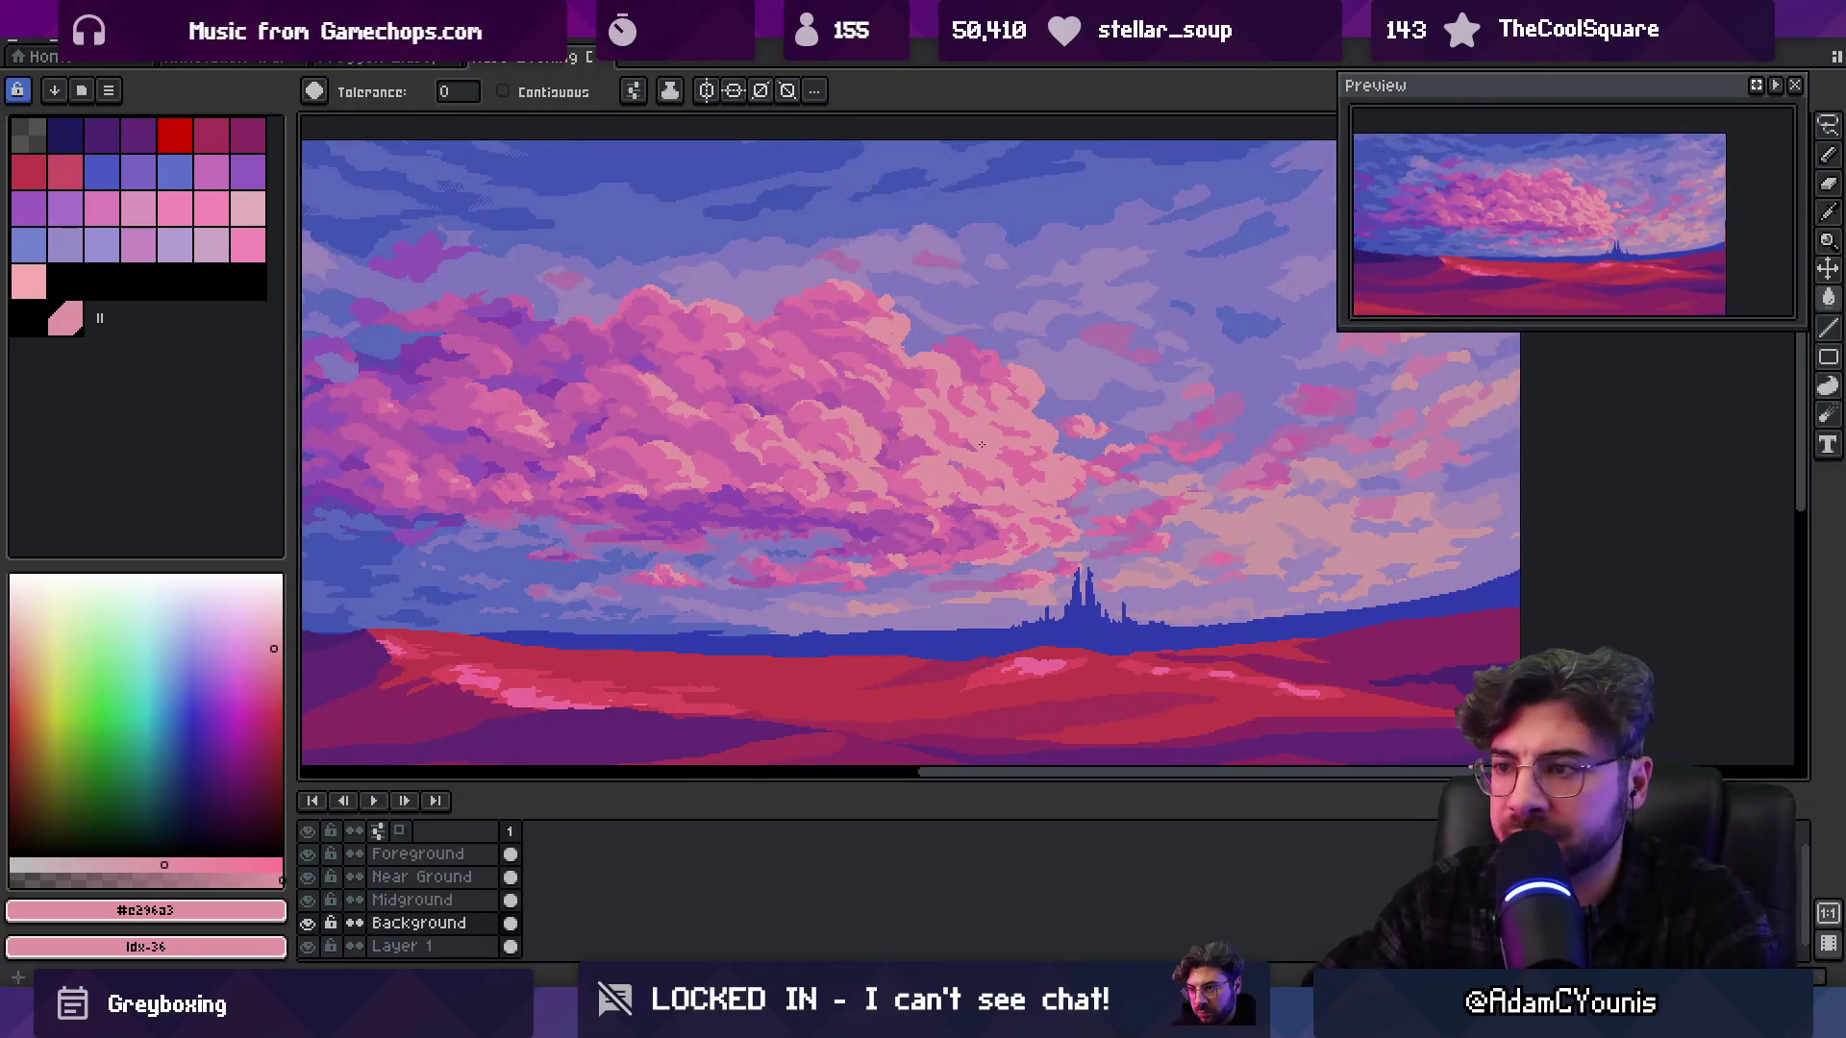
{"action": "scroll", "coordinate": [981, 445], "scroll_direction": "down", "scroll_amount": 3}
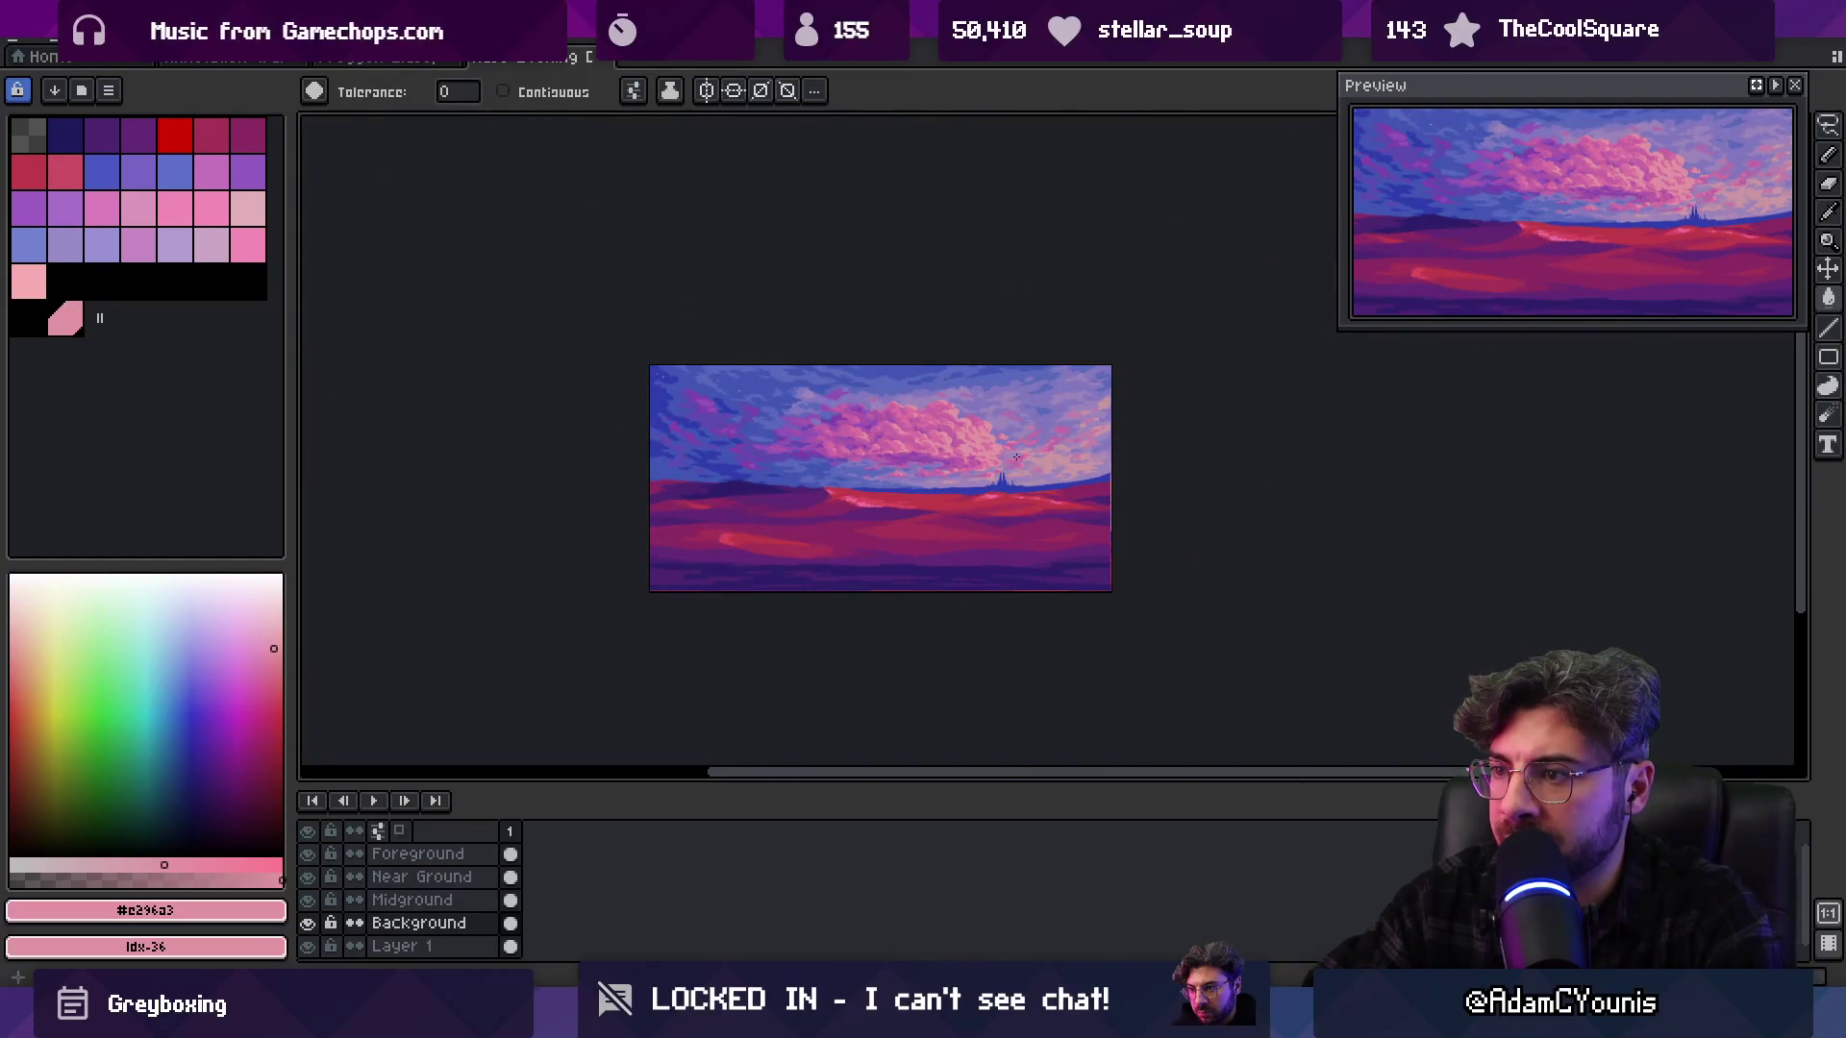
{"action": "scroll", "coordinate": [1015, 457], "scroll_direction": "up", "scroll_amount": 3}
Sample a pink from the clouds near the castle, then the muted cloud pink again
{"action": "key", "text": "i"}
{"action": "left_click", "coordinate": [1096, 460]}
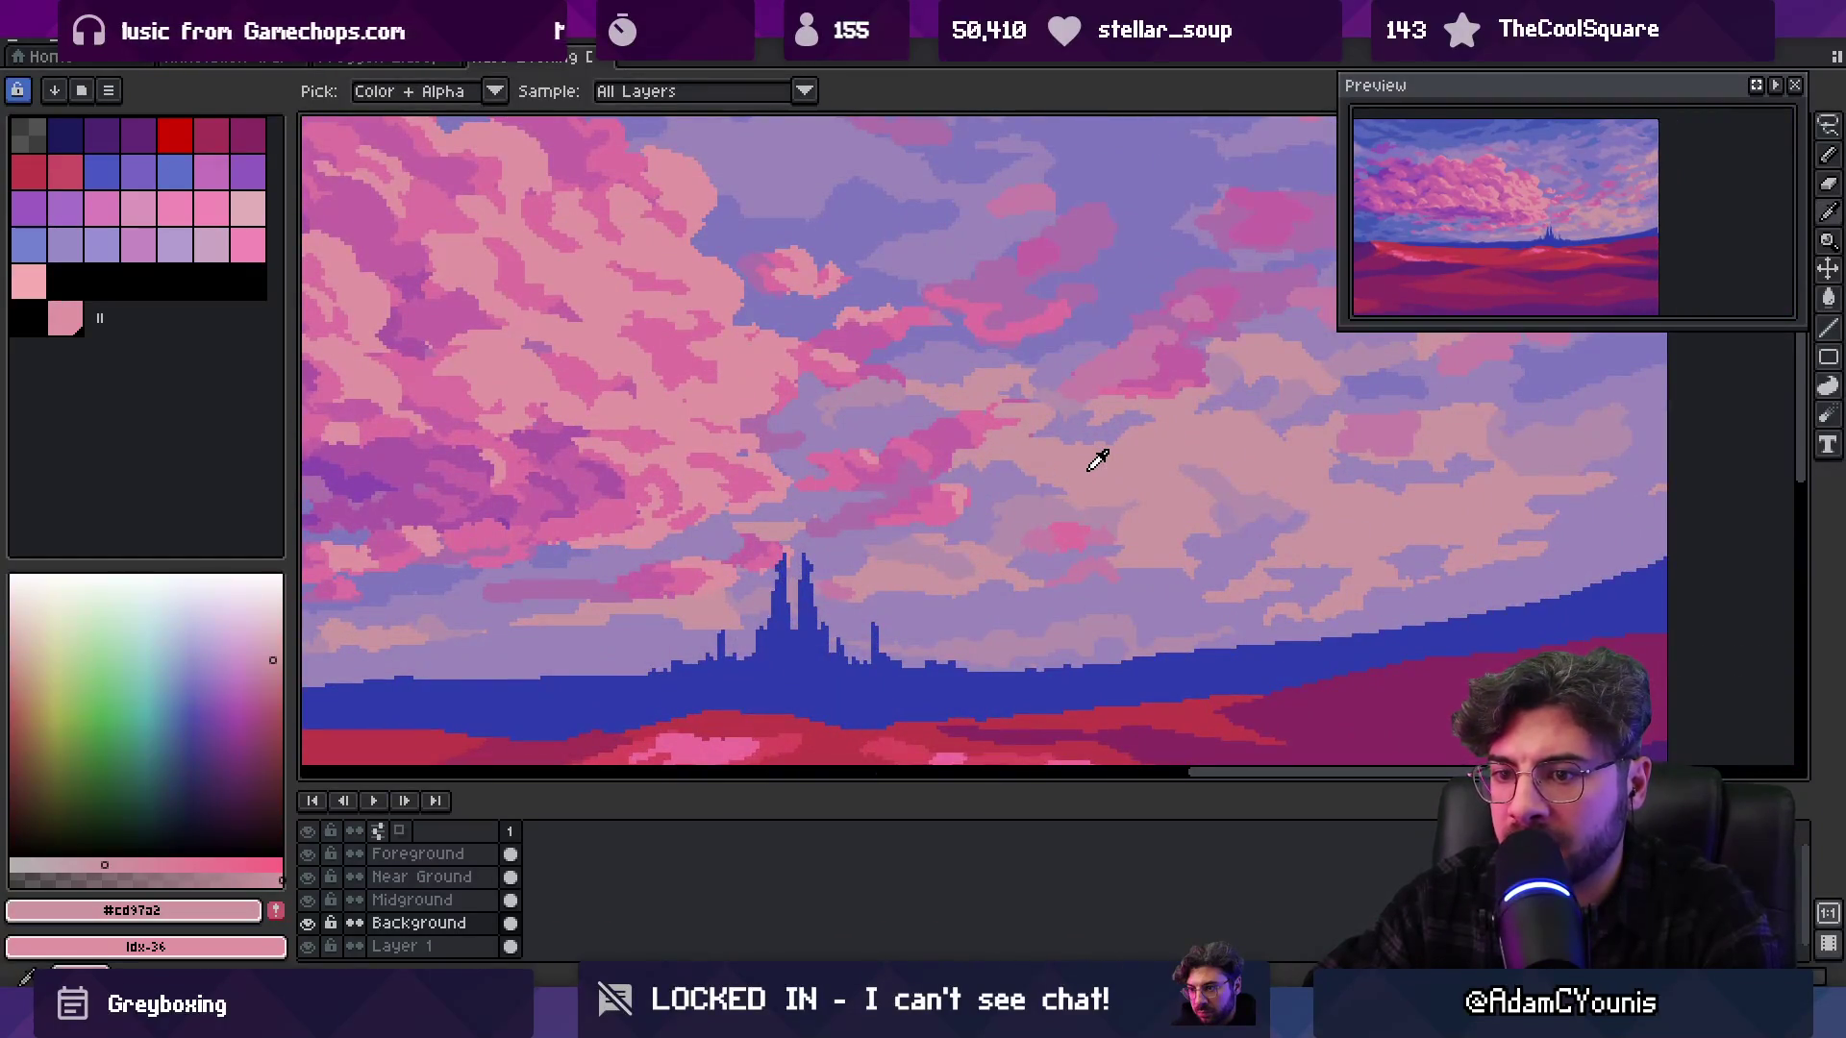
{"action": "left_click", "coordinate": [746, 371]}
{"action": "key", "text": "g"}
{"action": "scroll", "coordinate": [913, 408], "scroll_direction": "down", "scroll_amount": 3}
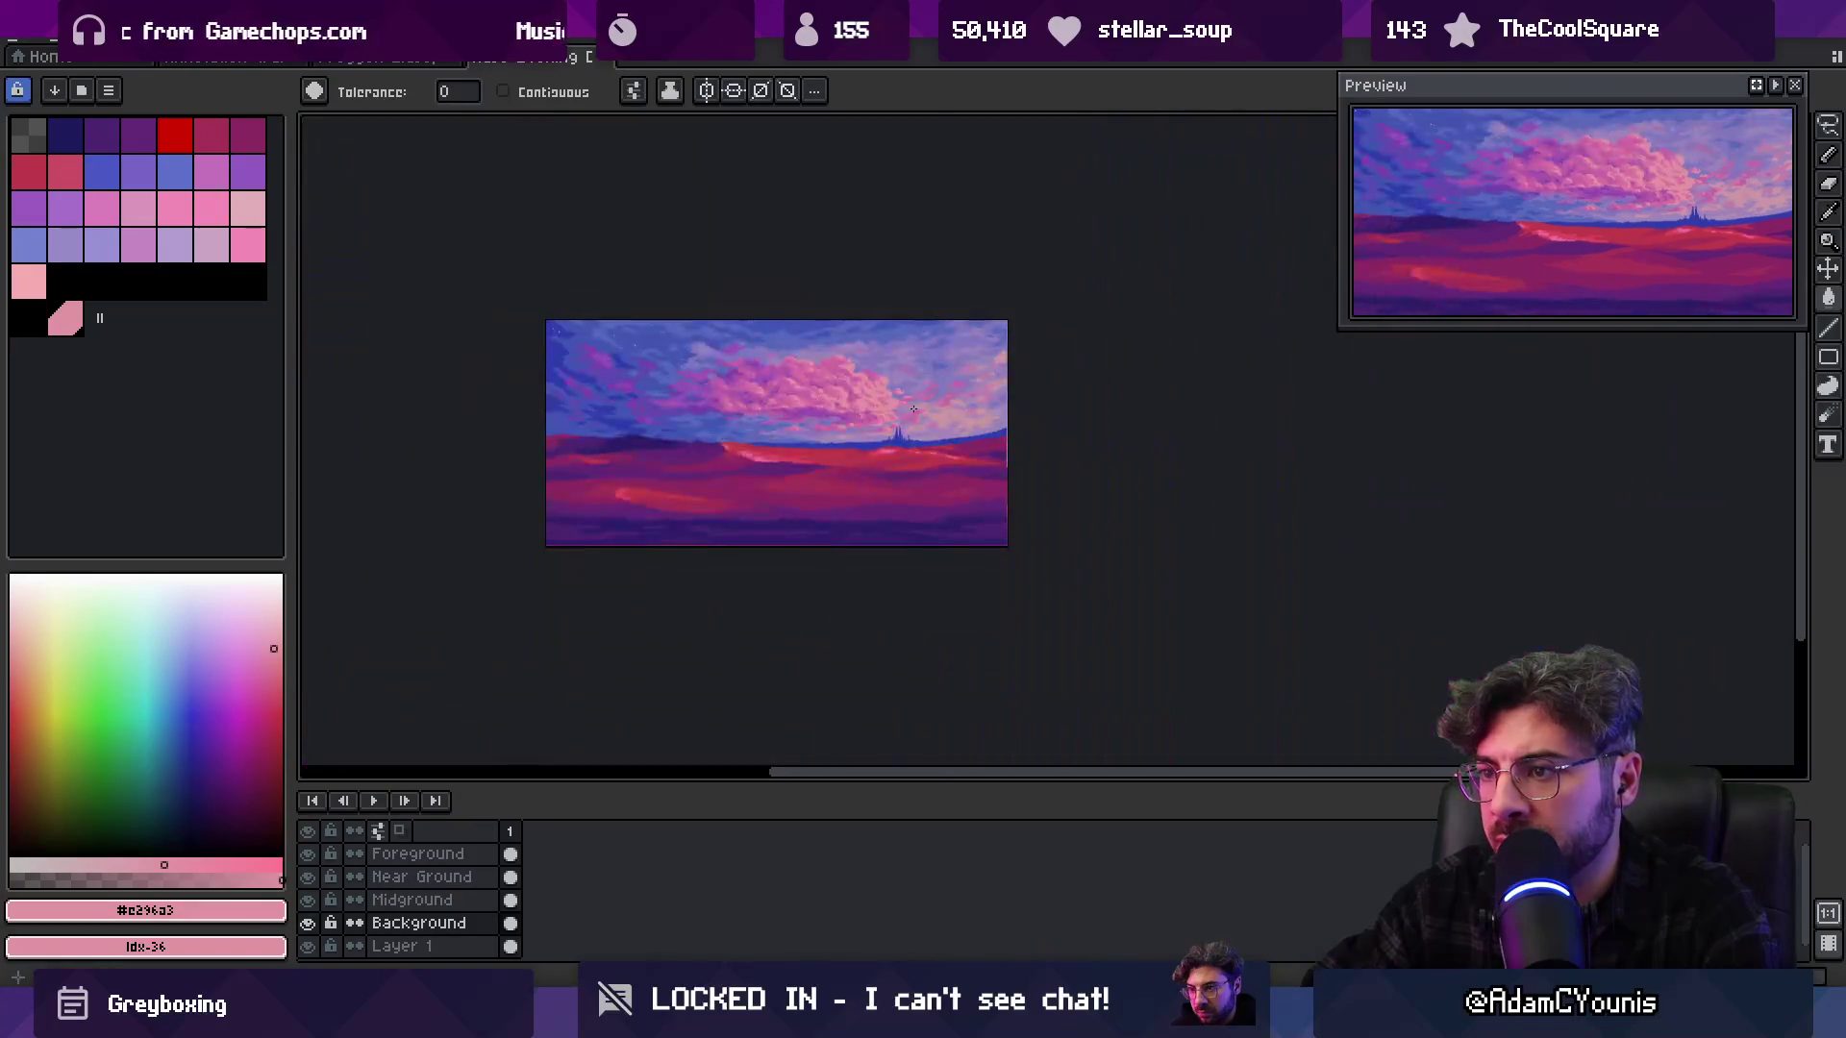
{"action": "scroll", "coordinate": [744, 411], "scroll_direction": "up", "scroll_amount": 1}
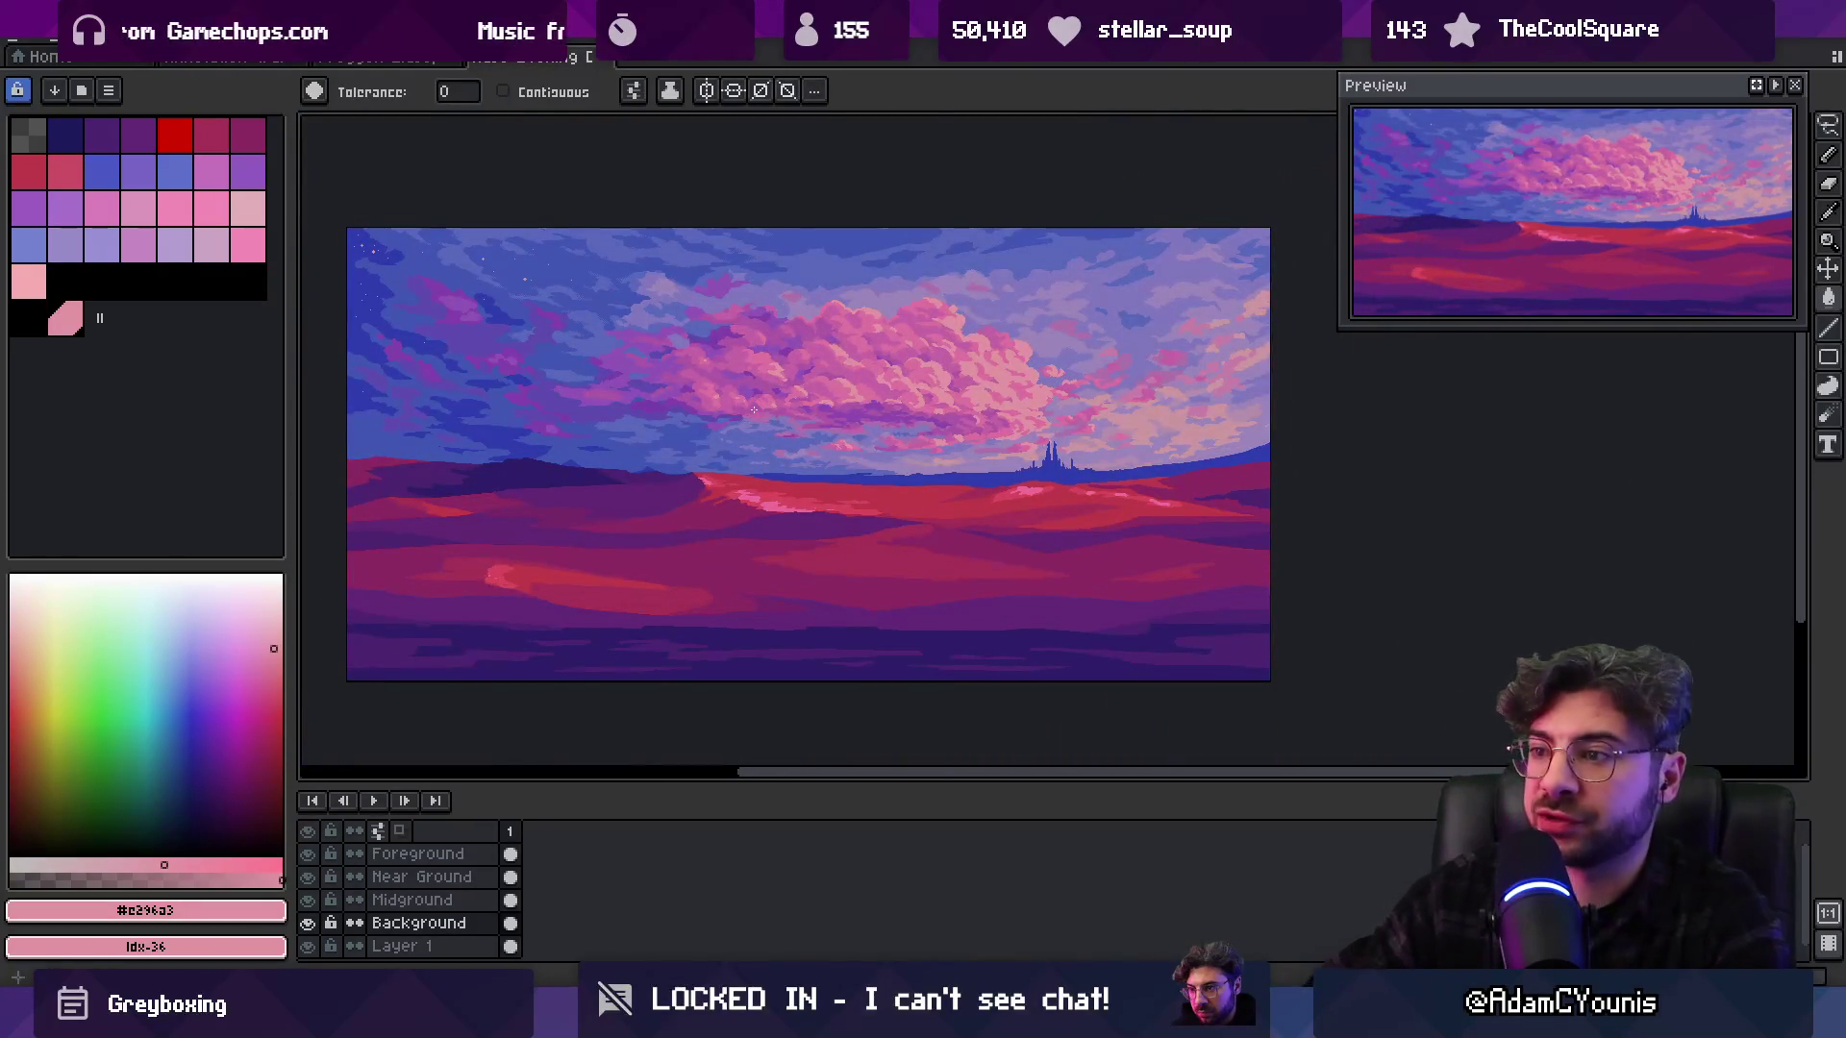
{"action": "scroll", "coordinate": [956, 371], "scroll_direction": "up", "scroll_amount": 5}
Brush a light pink patch over the clouds, undo it, shrink the brush, and zoom out
{"action": "key", "text": "z"}
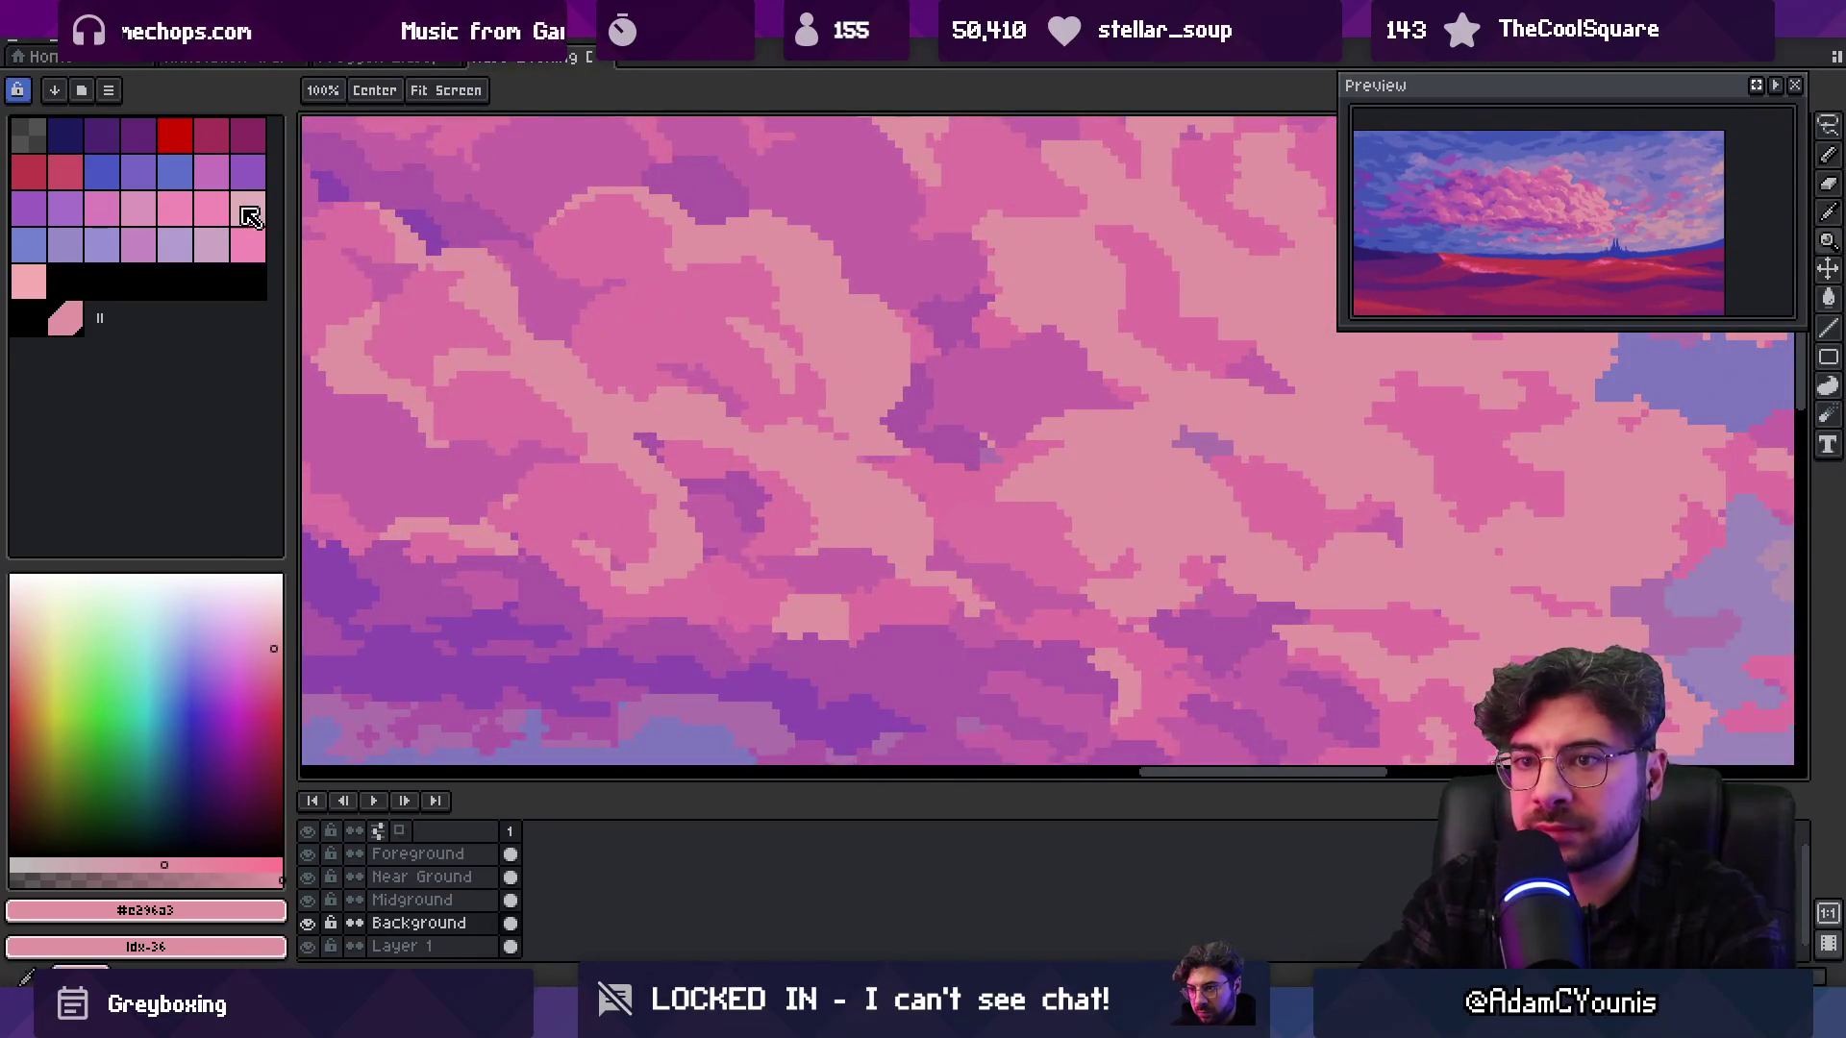
{"action": "left_click", "coordinate": [244, 211]}
{"action": "key", "text": "b"}
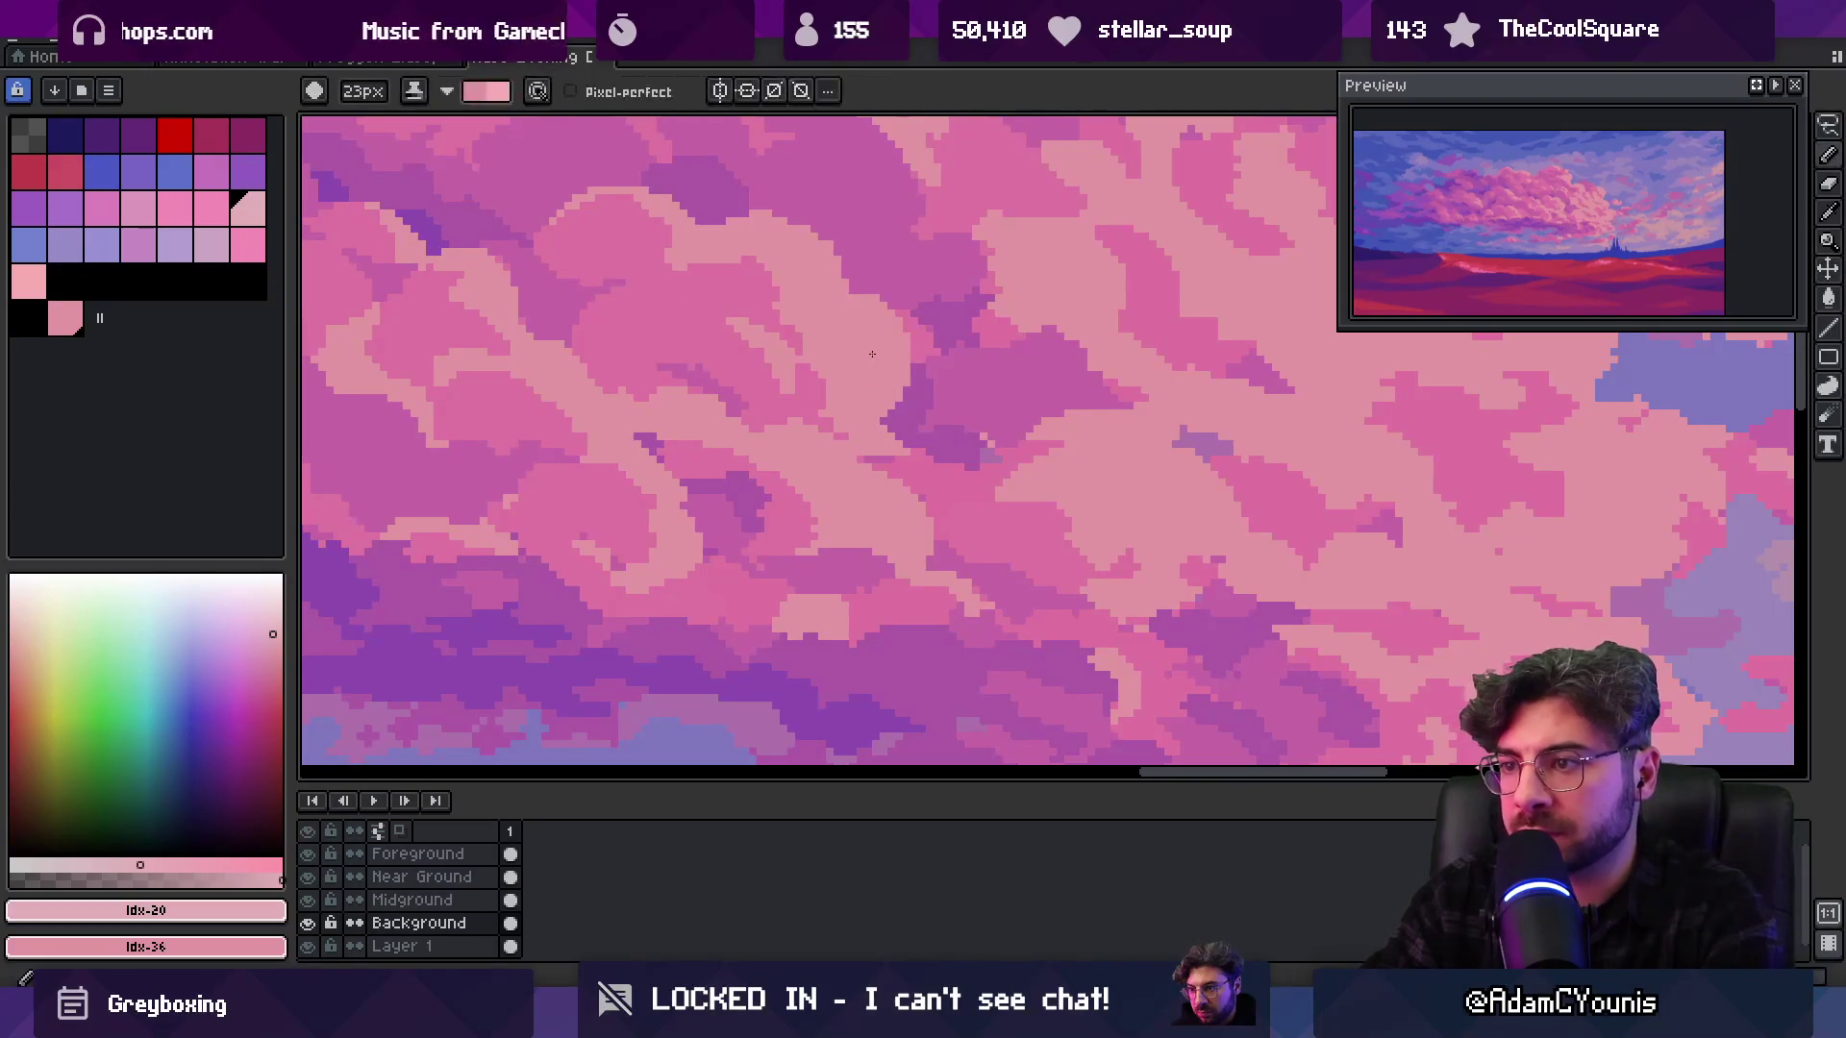
{"action": "left_click_drag", "start_coordinate": [894, 350], "coordinate": [893, 356]}
{"action": "key", "text": "minus"}
{"action": "key", "text": "minus"}
{"action": "key", "text": "minus"}
{"action": "key", "text": "ctrl+z"}
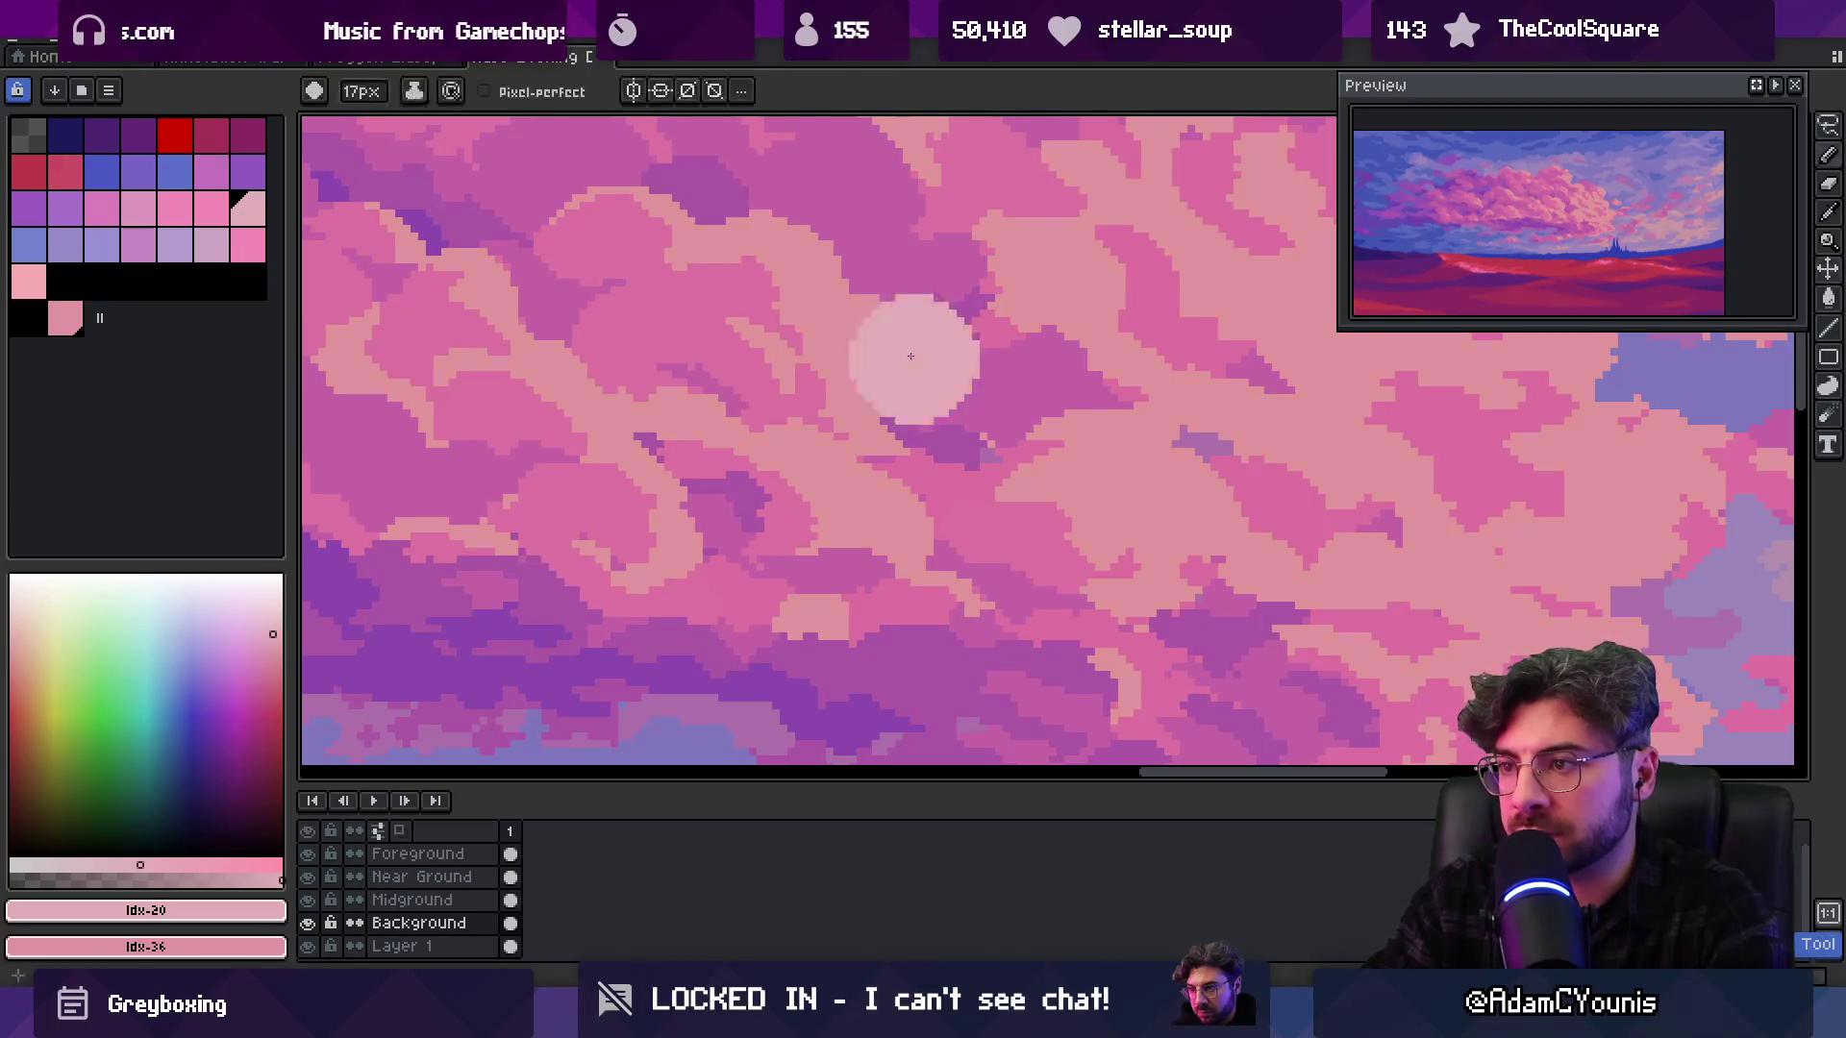
{"action": "key", "text": "z"}
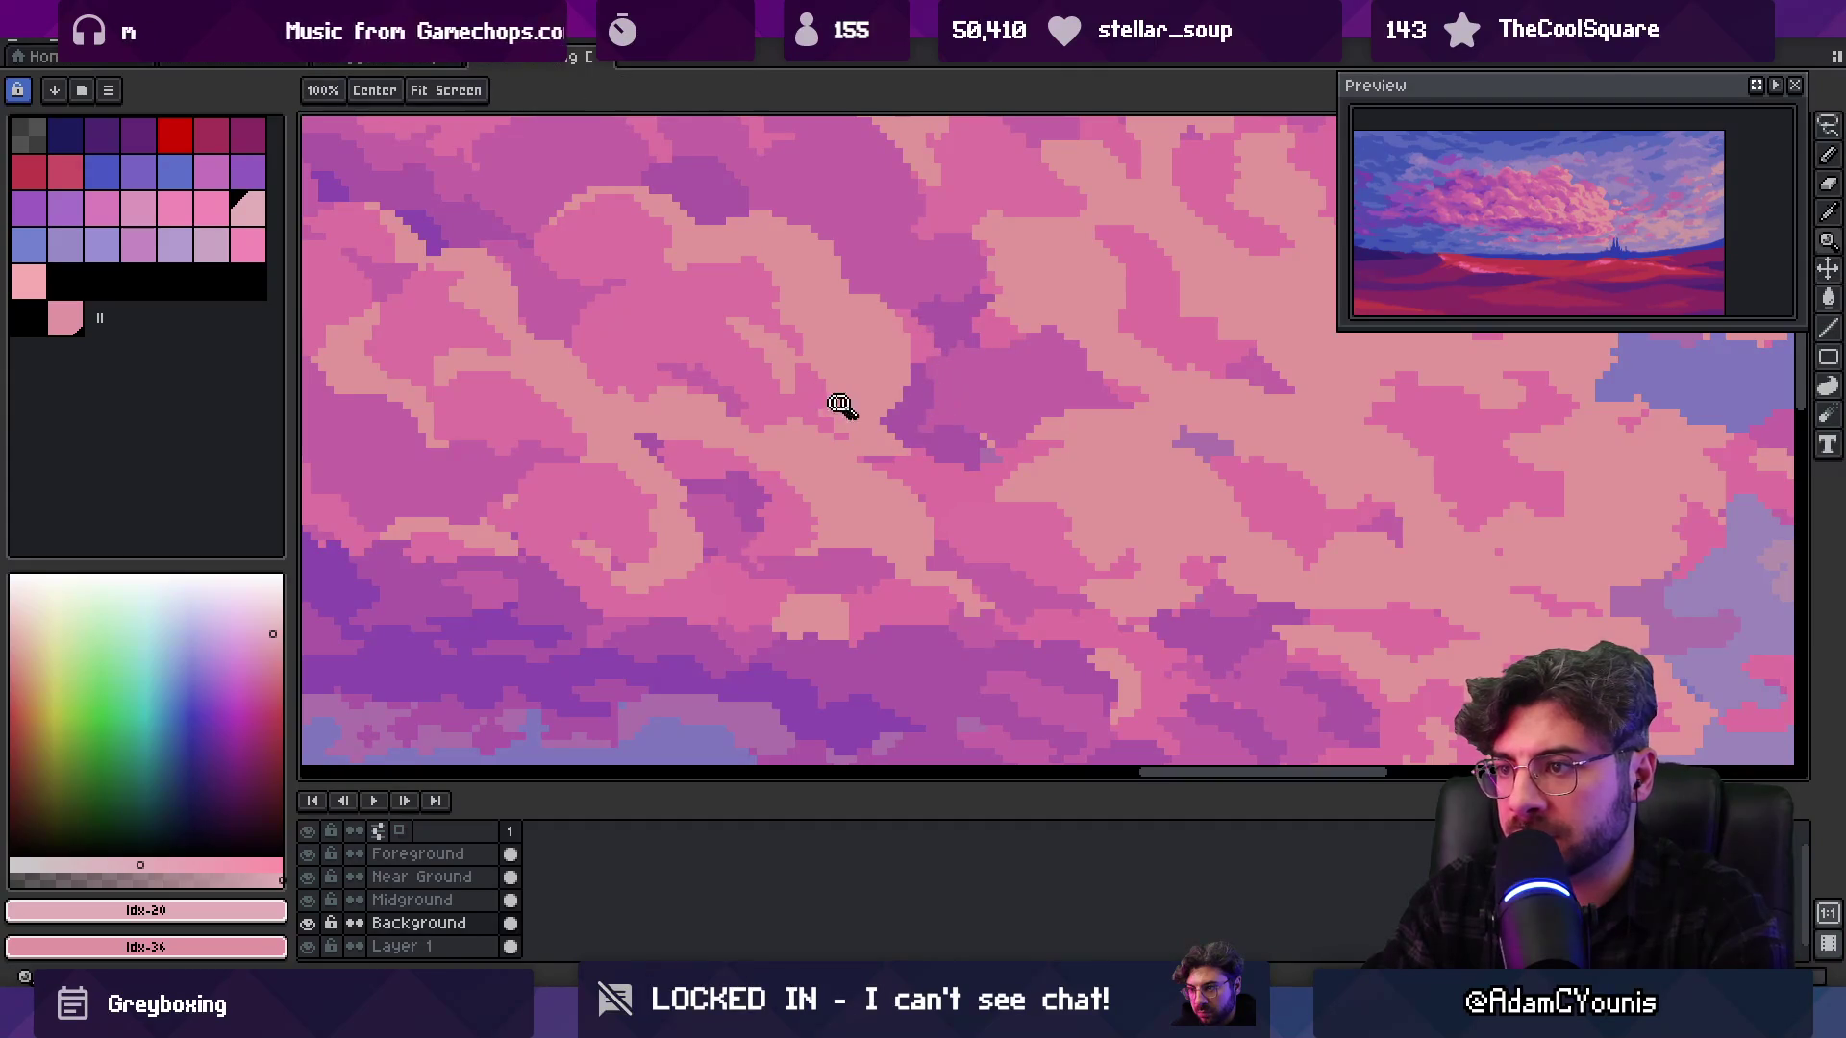
{"action": "scroll", "coordinate": [885, 403], "scroll_direction": "down", "scroll_amount": 3}
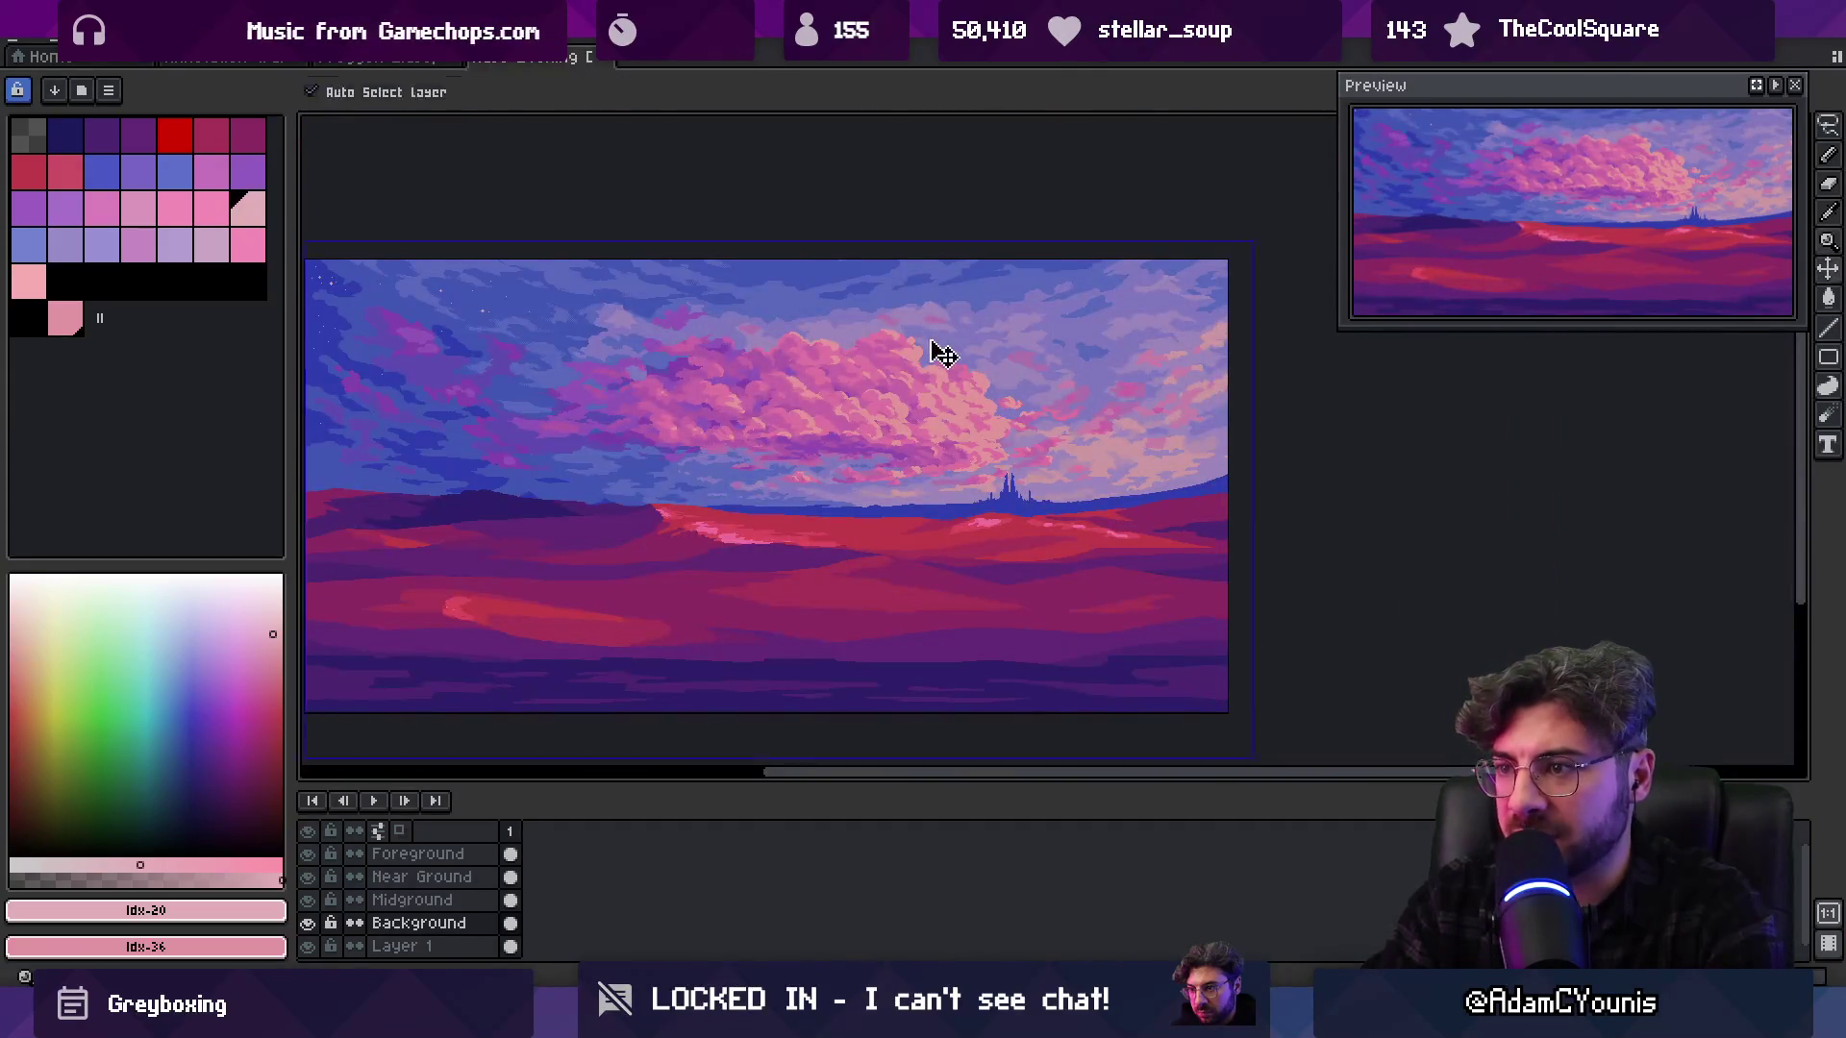
Choose a new cloud colour from the palette and zoom around the clouds
{"action": "scroll", "coordinate": [921, 352], "scroll_direction": "up", "scroll_amount": 3}
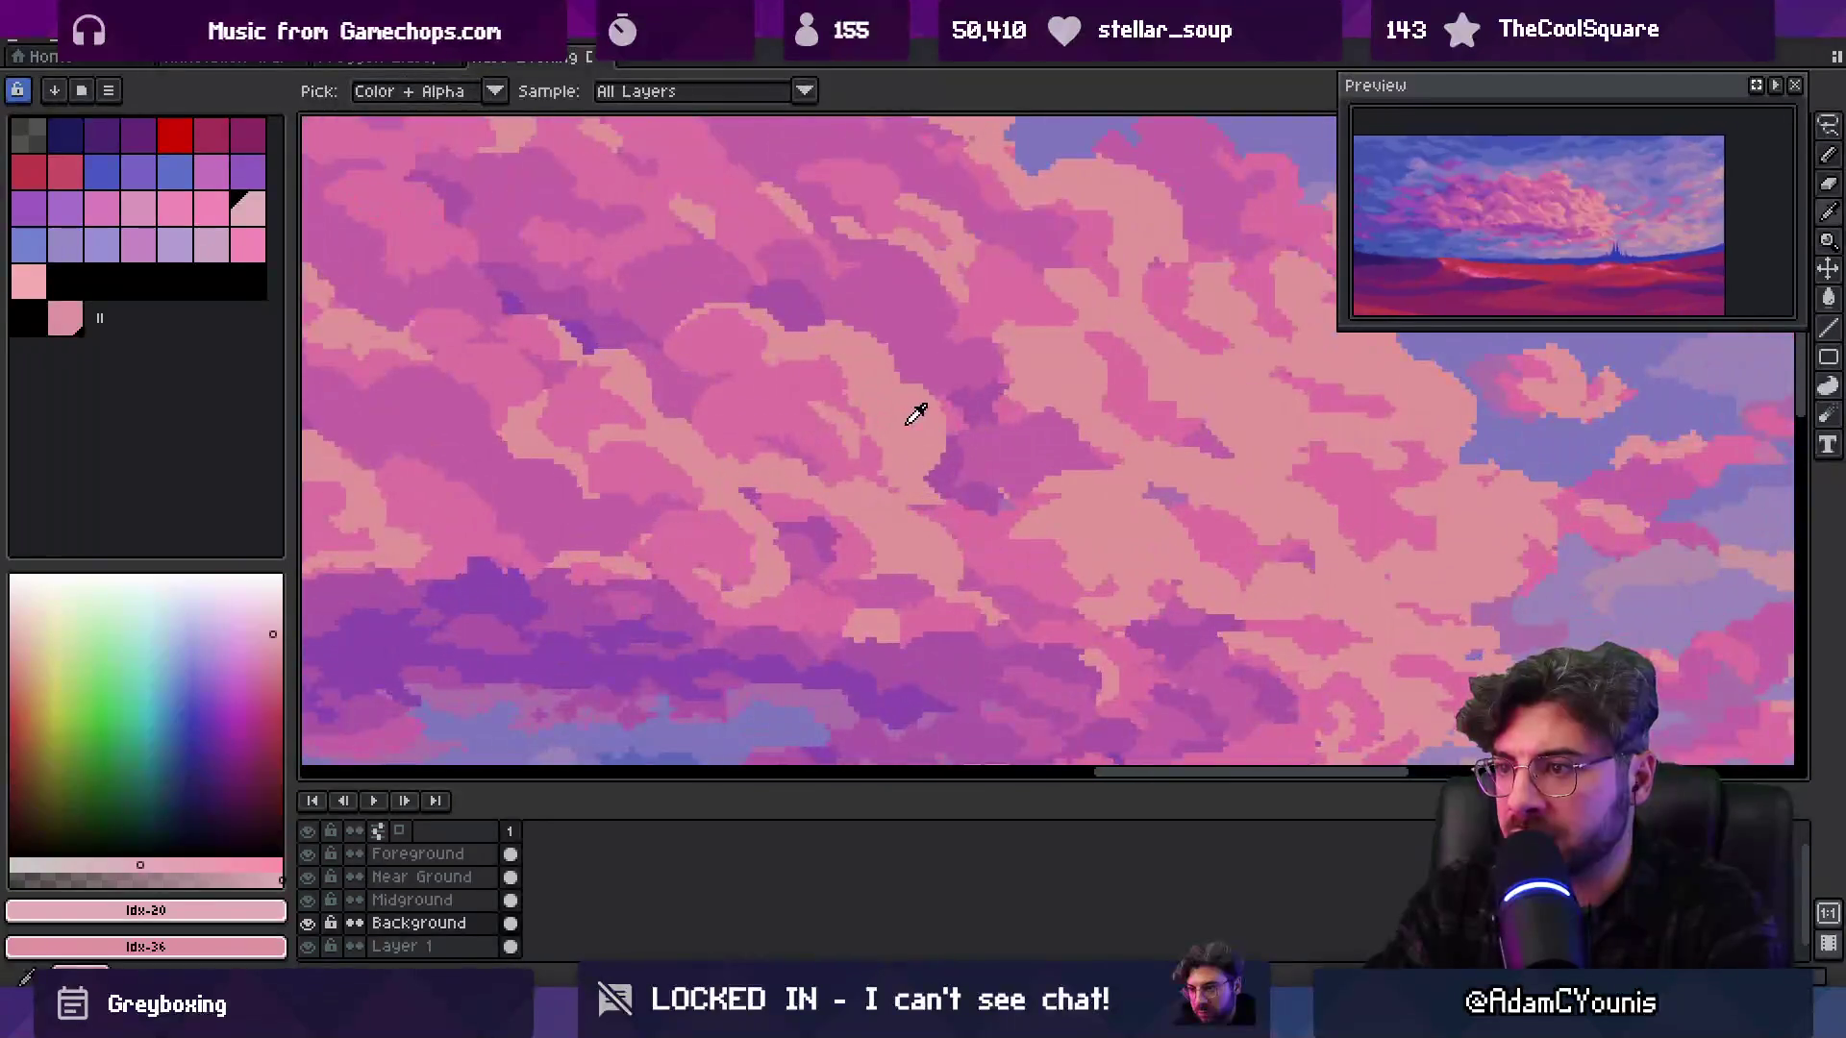
{"action": "left_click", "coordinate": [24, 629]}
{"action": "key", "text": "f"}
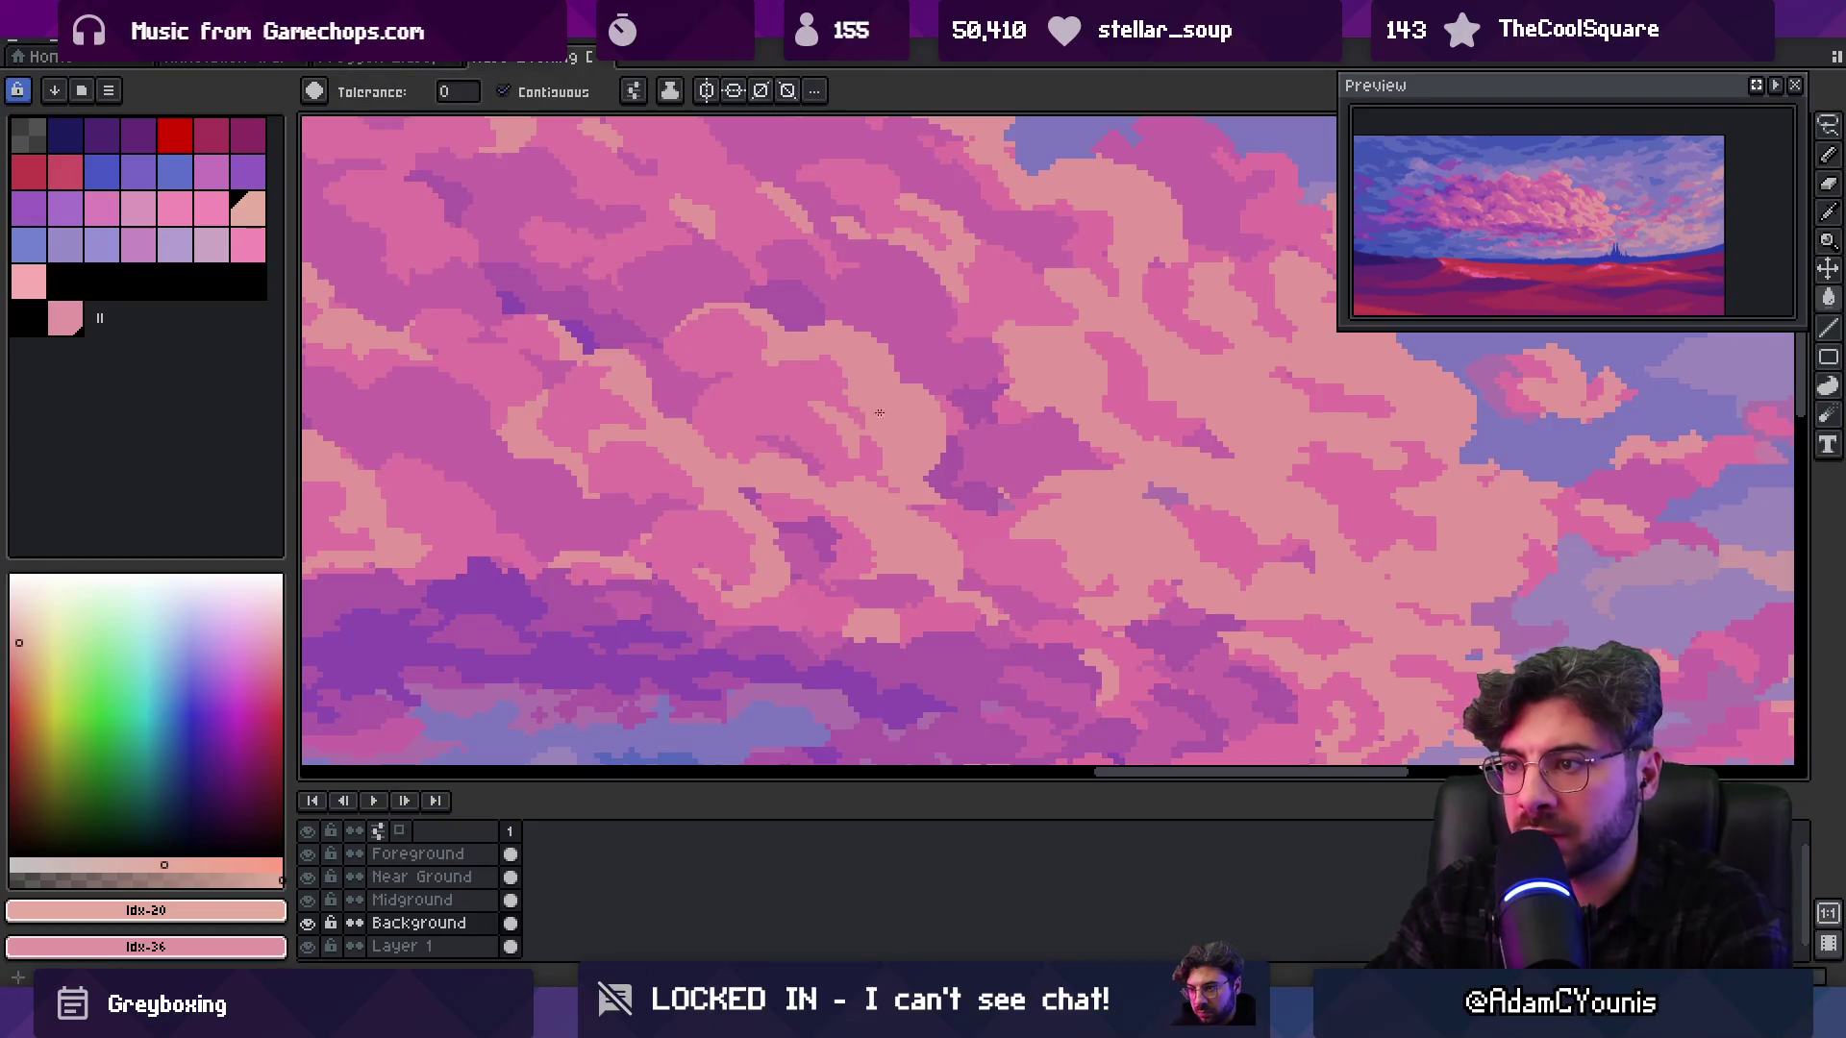
{"action": "key", "text": "z"}
{"action": "scroll", "coordinate": [856, 394], "scroll_direction": "down", "scroll_amount": 3}
{"action": "scroll", "coordinate": [896, 377], "scroll_direction": "down", "scroll_amount": 1}
{"action": "scroll", "coordinate": [933, 384], "scroll_direction": "up", "scroll_amount": 3}
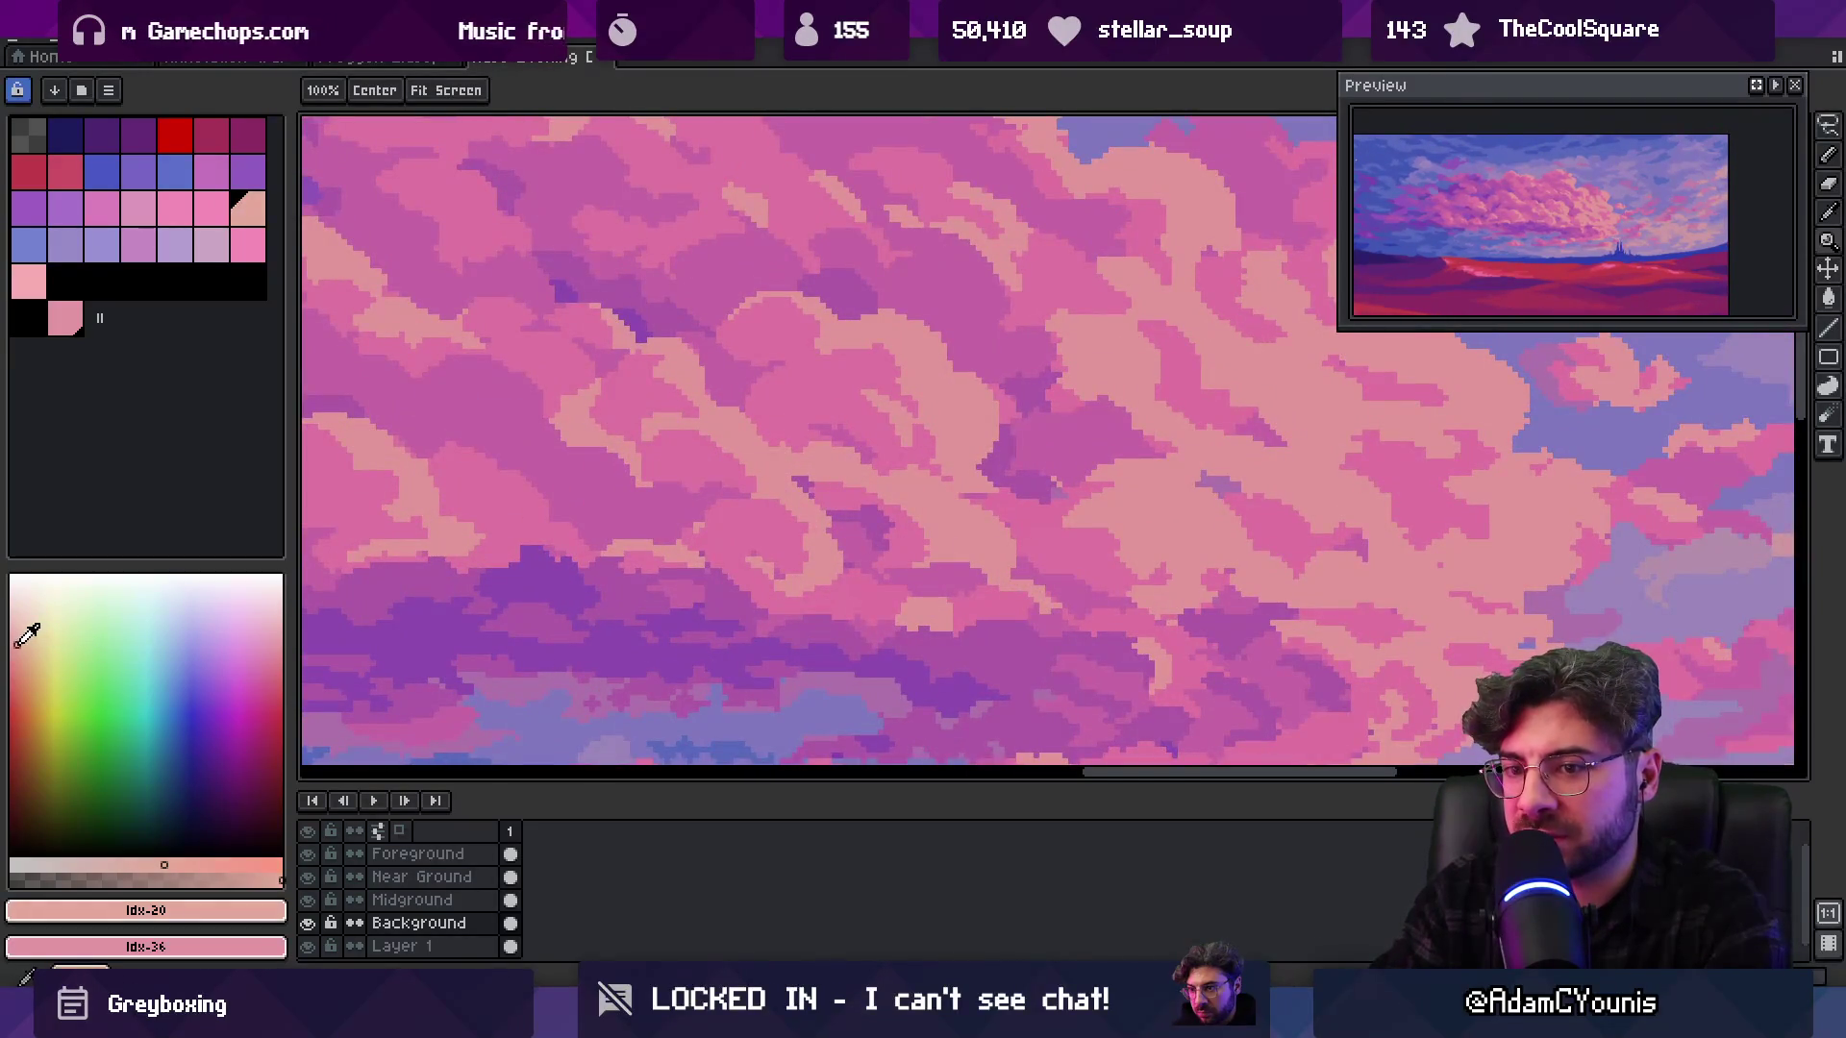
Paint-bucket a cloud patch with lighter peach, then shift the colour to a pinker shade
{"action": "key", "text": "g"}
{"action": "left_click", "coordinate": [955, 399]}
{"action": "left_click", "coordinate": [37, 635]}
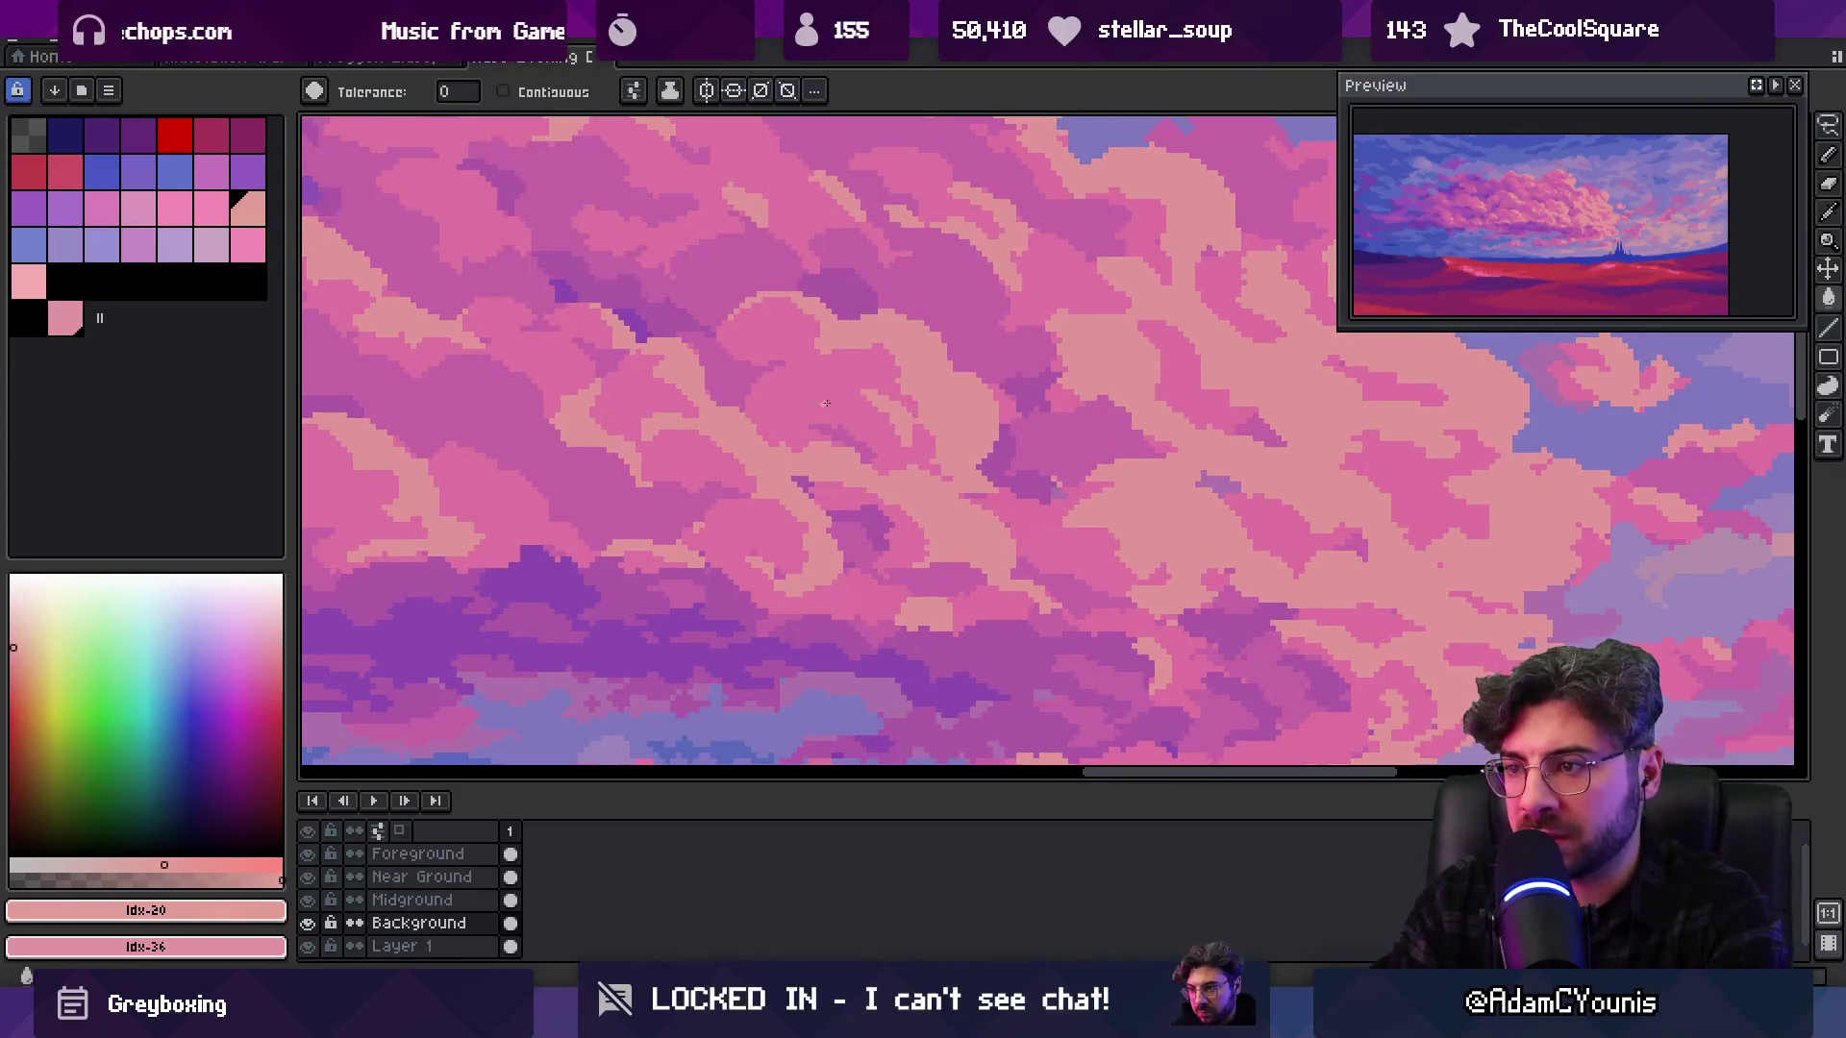
{"action": "key", "text": "z"}
{"action": "scroll", "coordinate": [930, 394], "scroll_direction": "down", "scroll_amount": 3}
{"action": "scroll", "coordinate": [908, 359], "scroll_direction": "up", "scroll_amount": 1}
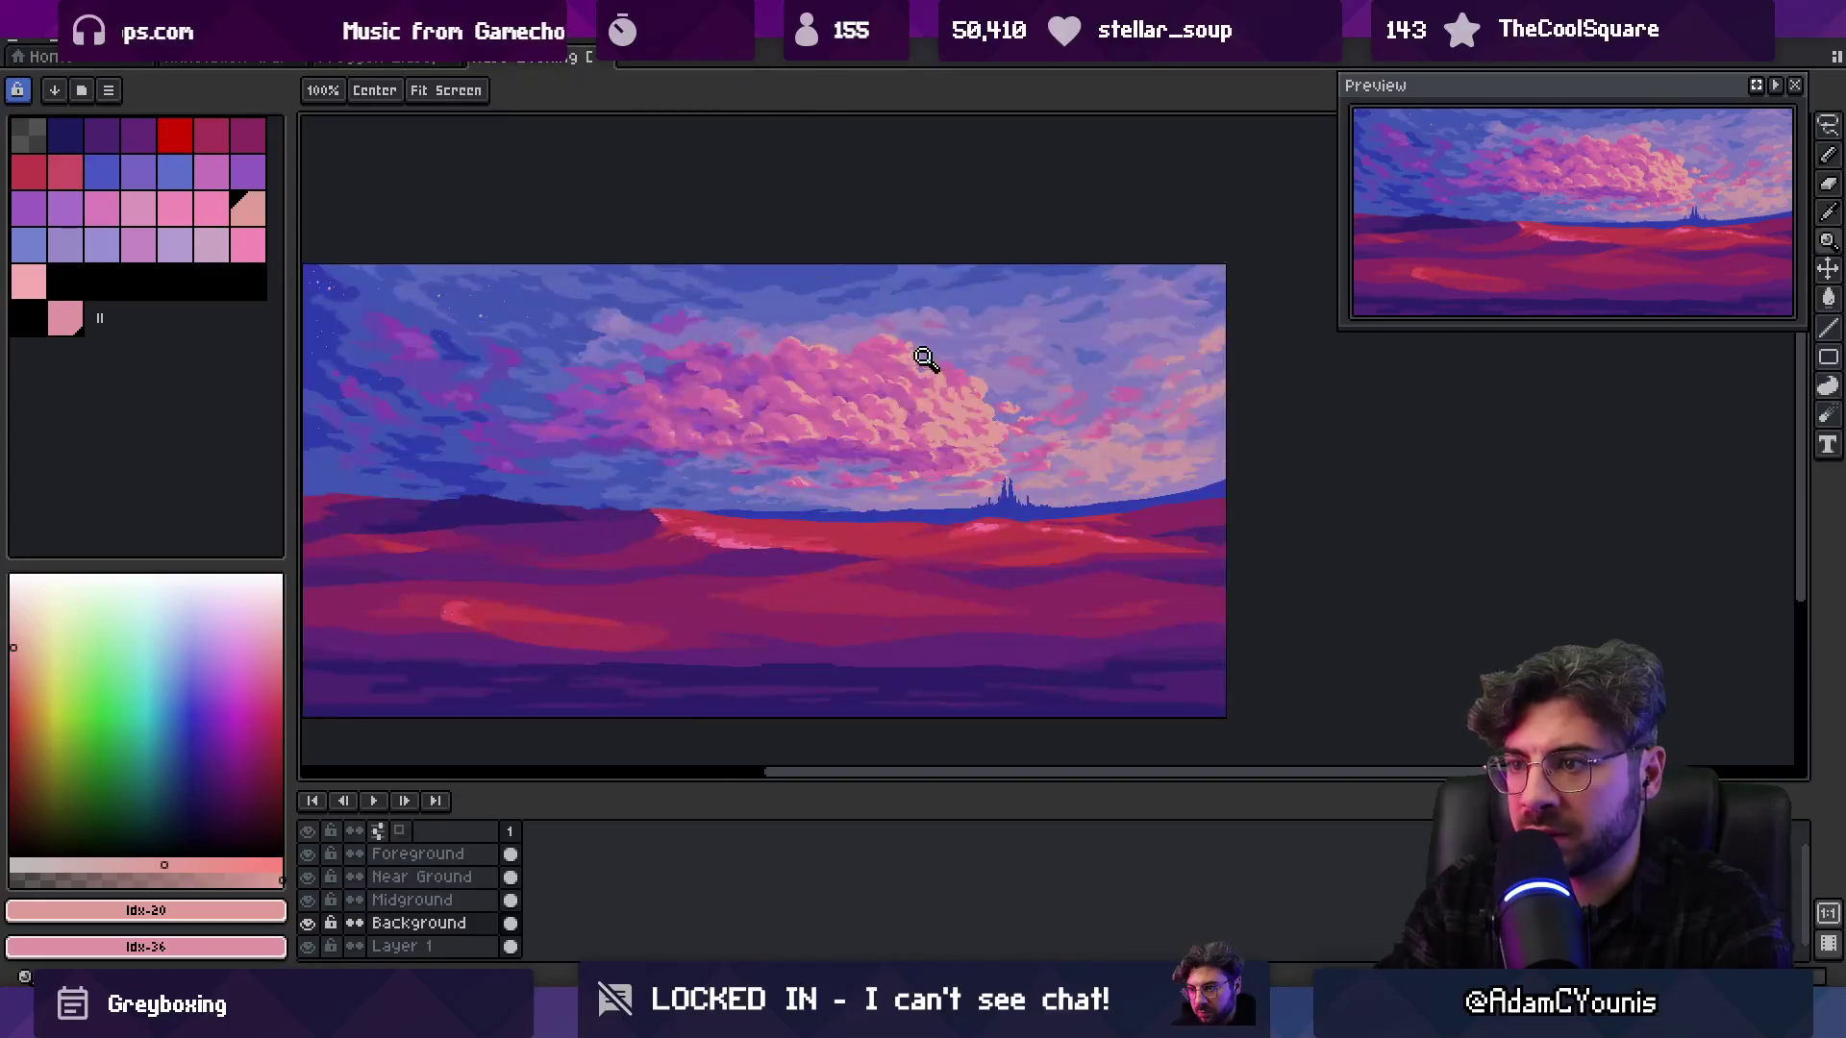
{"action": "scroll", "coordinate": [884, 385], "scroll_direction": "up", "scroll_amount": 2}
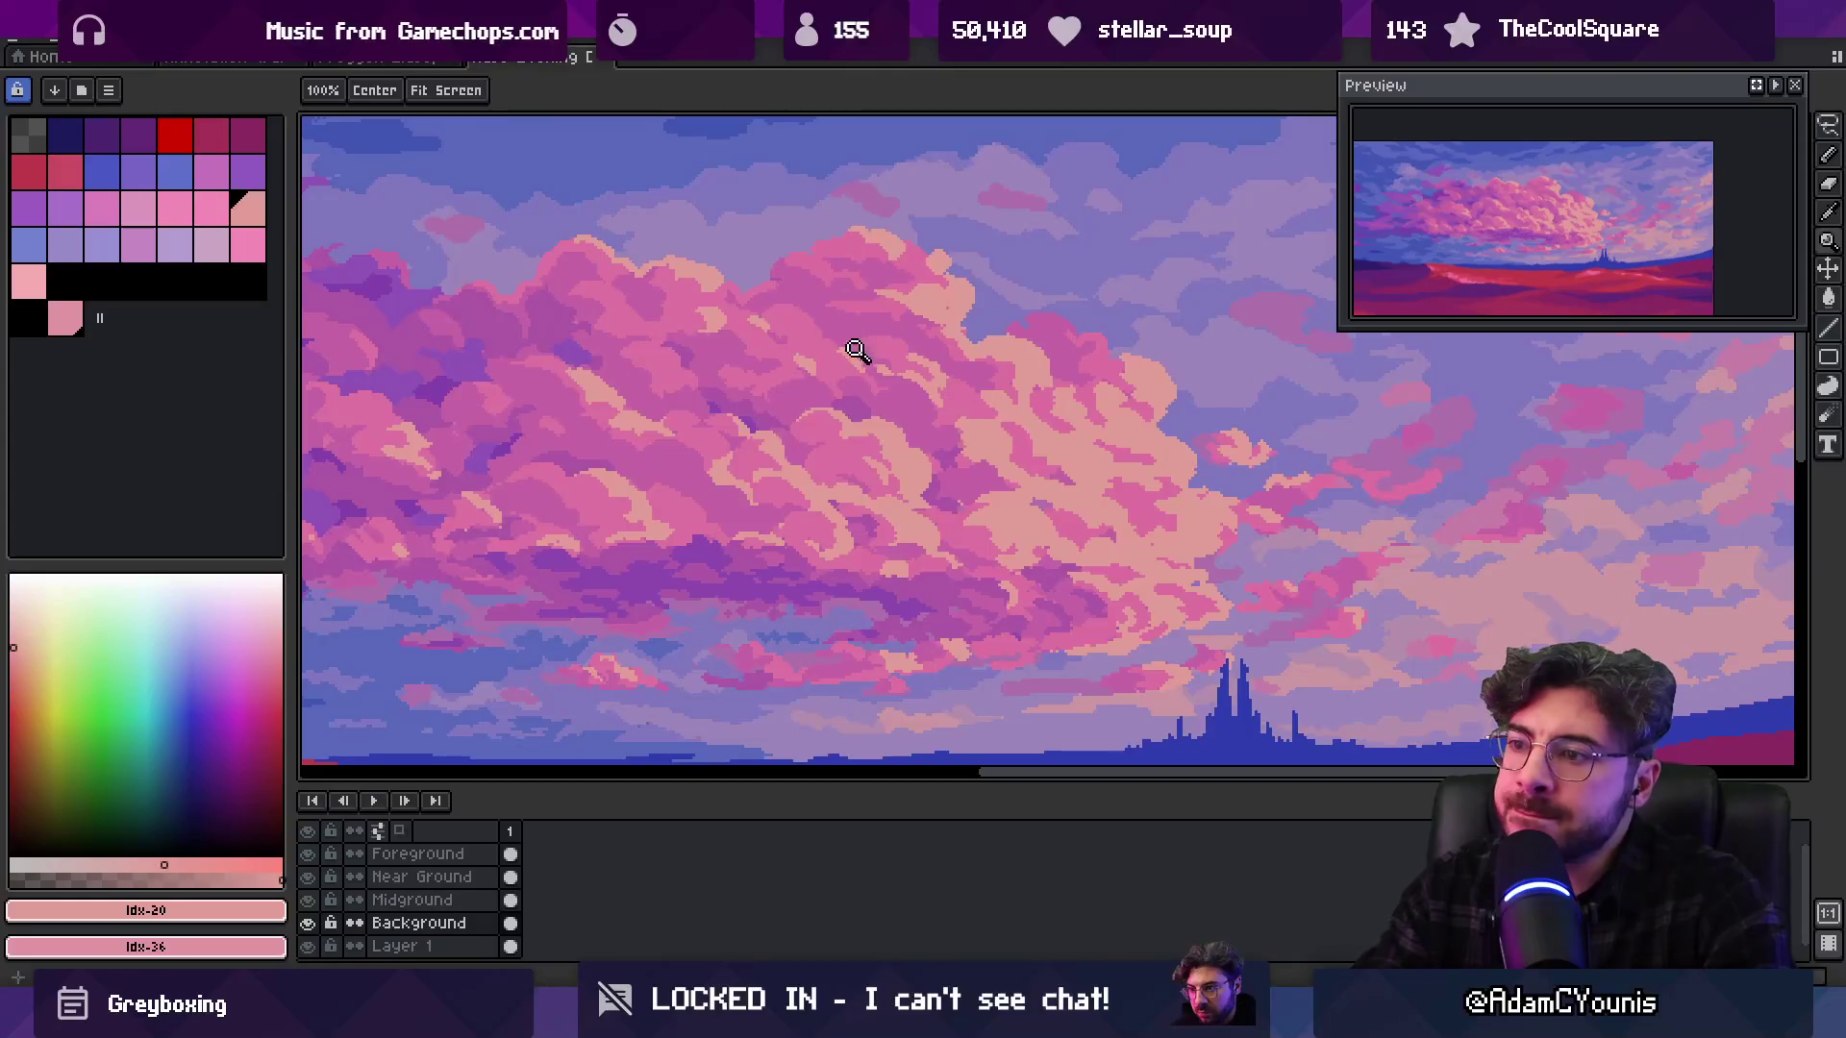
{"action": "scroll", "coordinate": [884, 365], "scroll_direction": "down", "scroll_amount": 2}
Zoom into the central pink clouds and sample the pink and lighter peach colours
{"action": "key", "text": "v"}
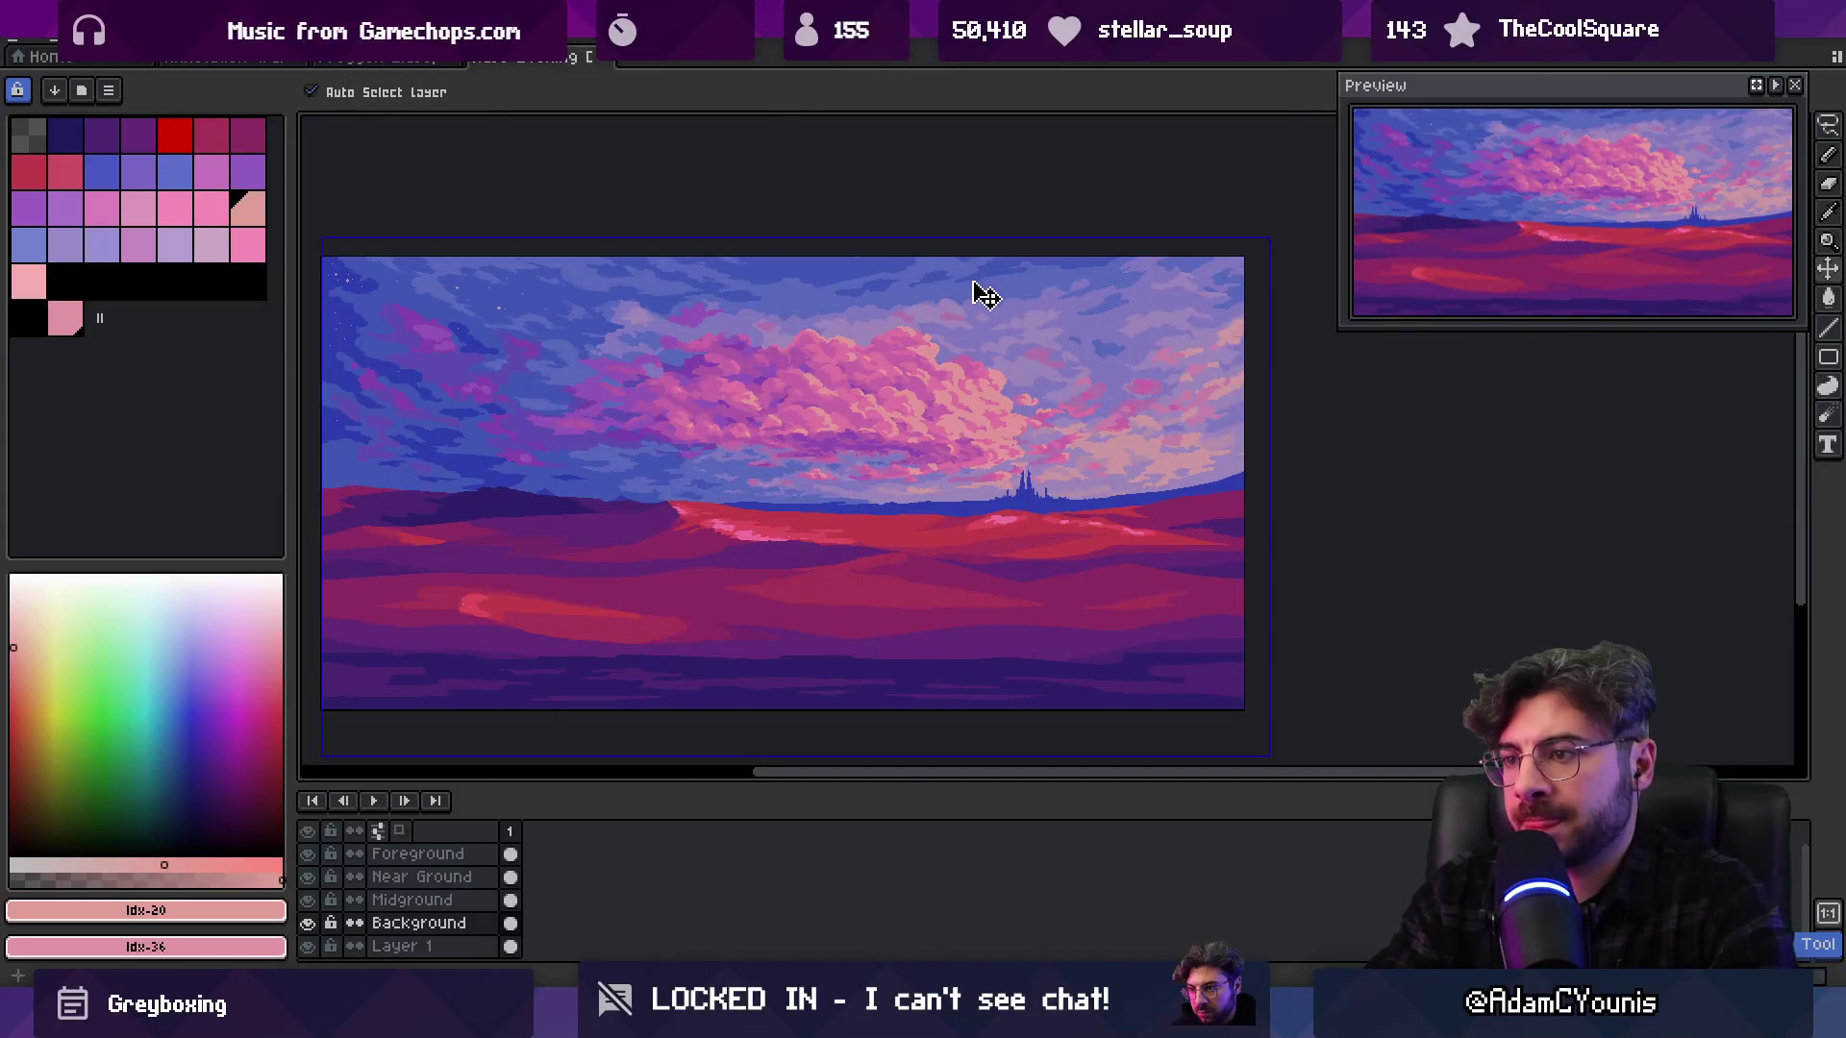
{"action": "key", "text": "z"}
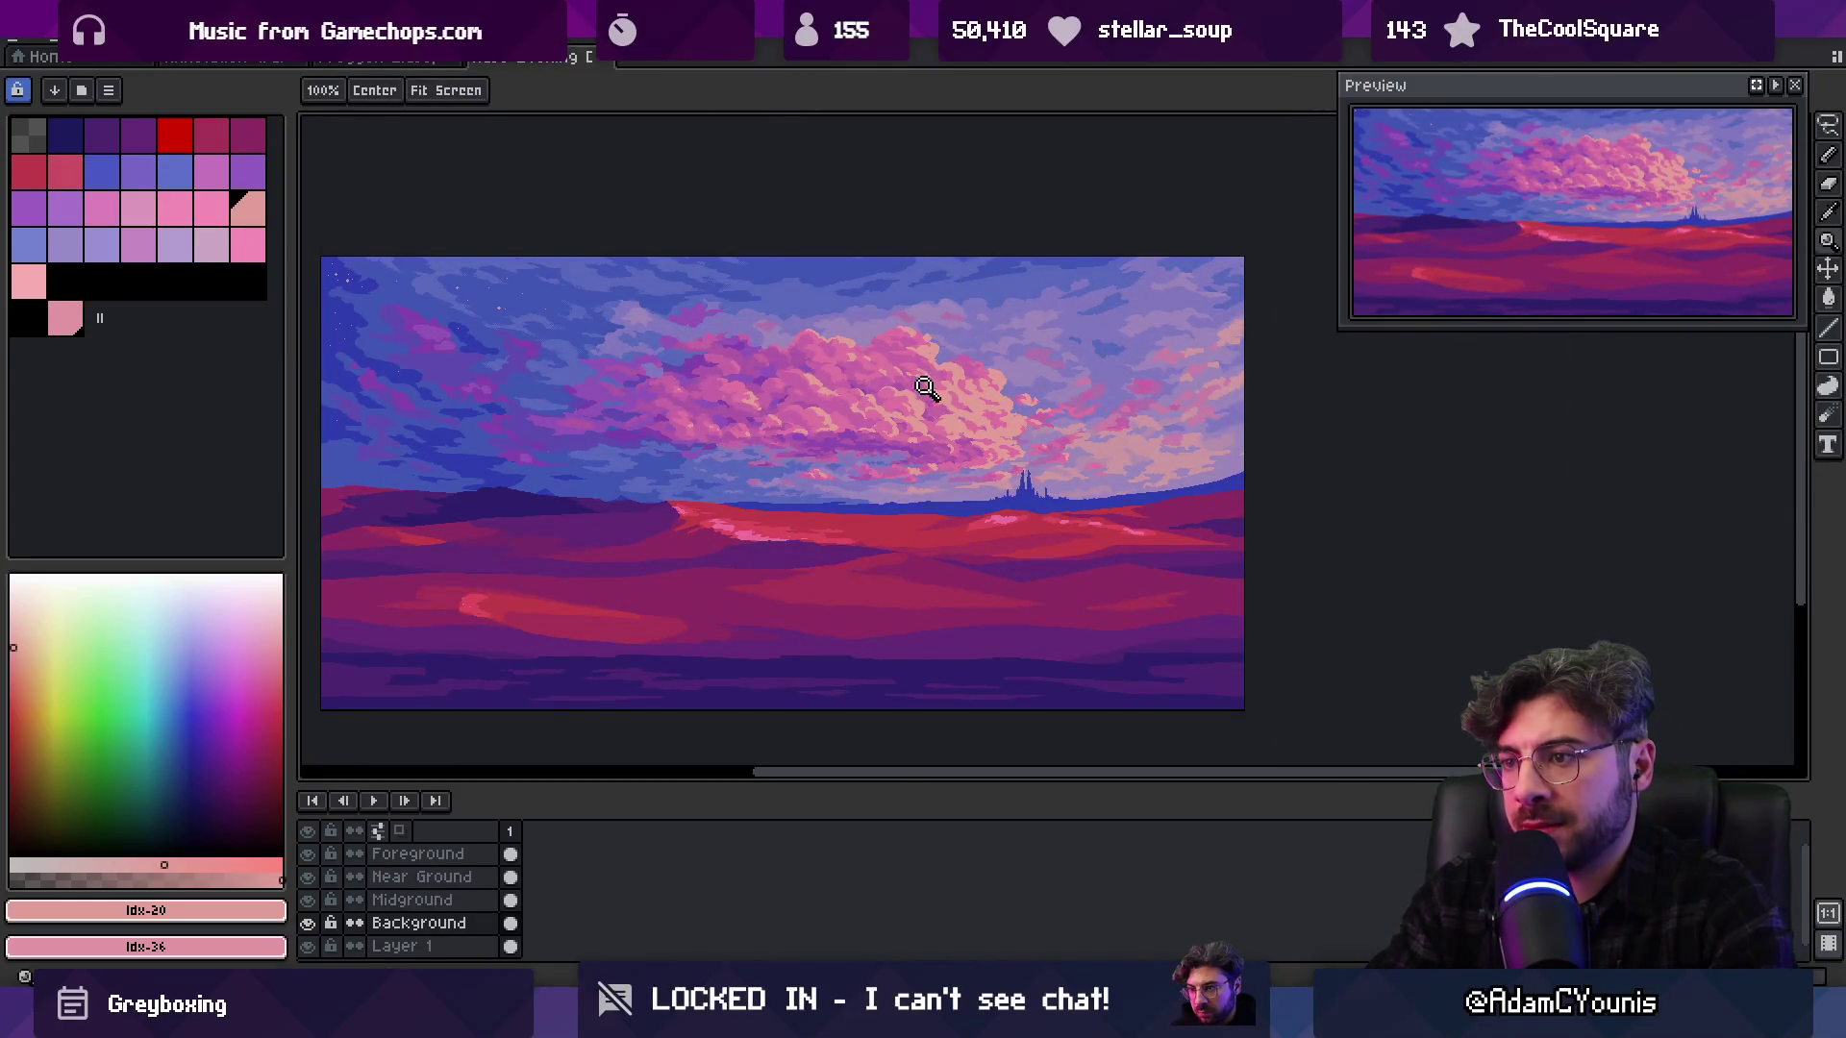
{"action": "left_click", "coordinate": [930, 381]}
{"action": "key", "text": "v"}
{"action": "key", "text": "i"}
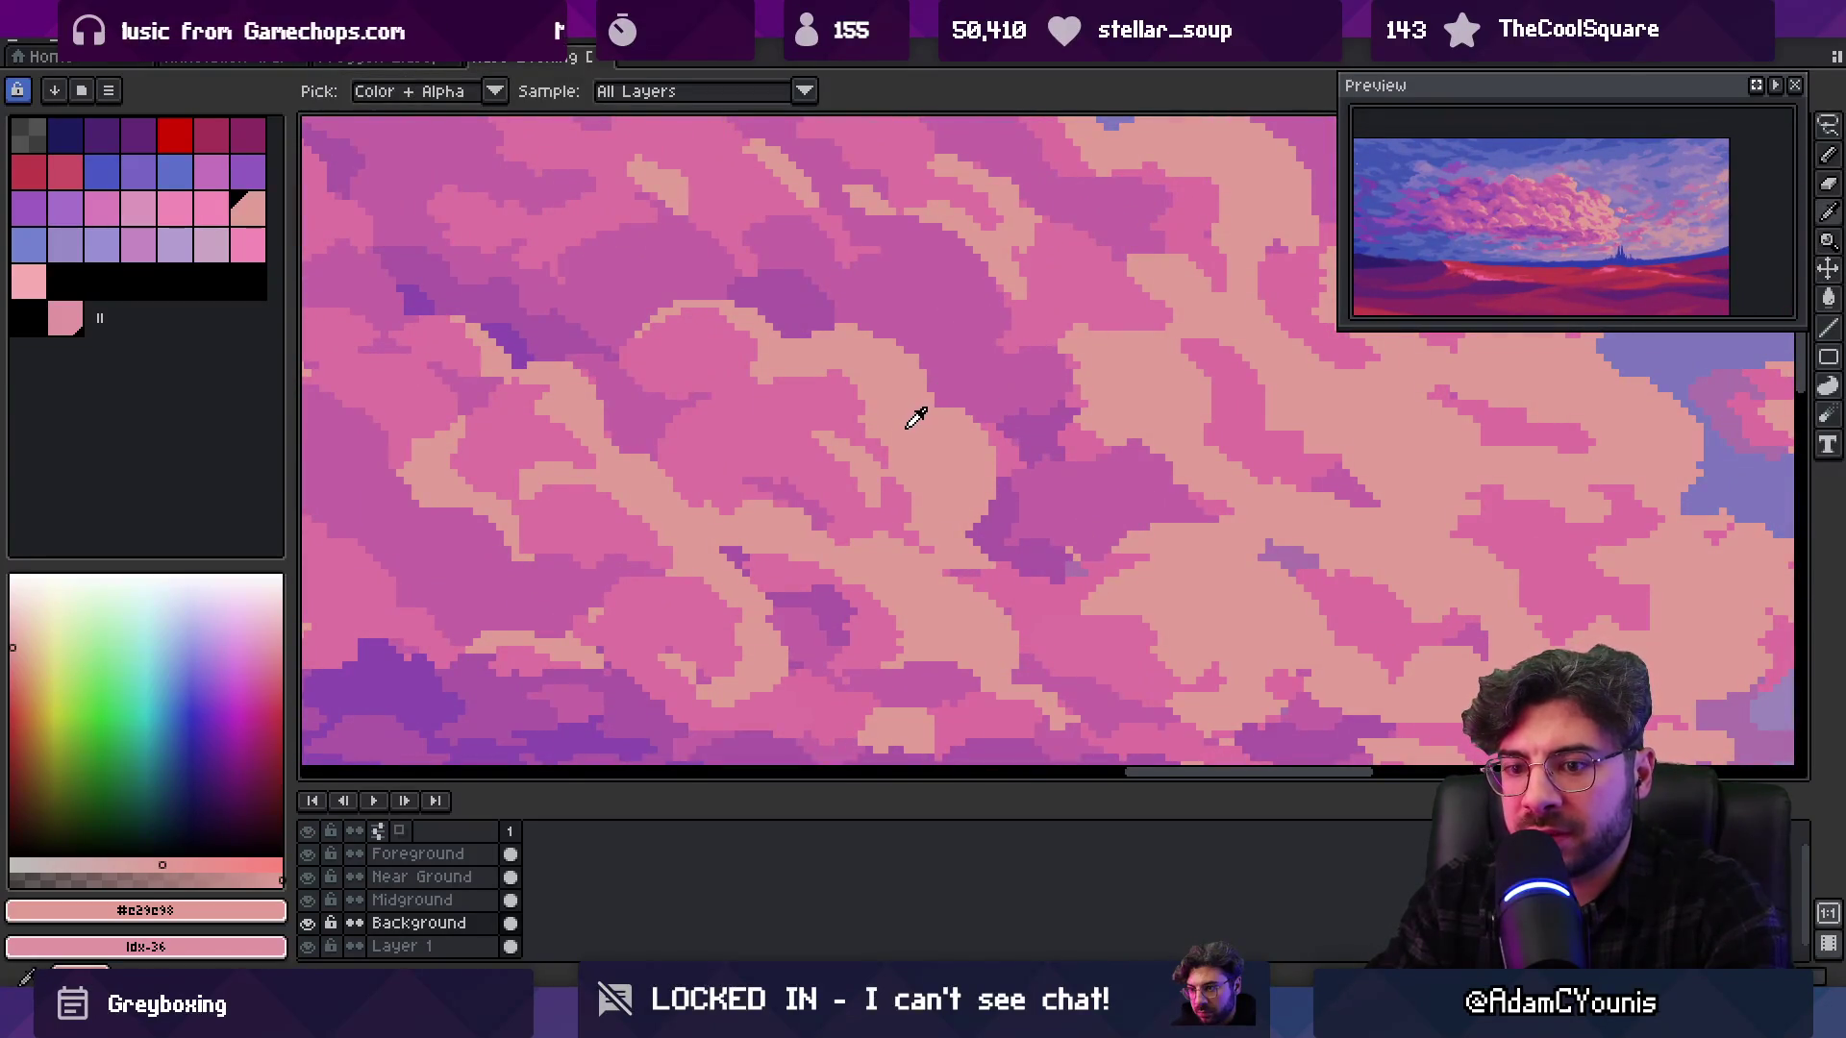
{"action": "key", "text": "z"}
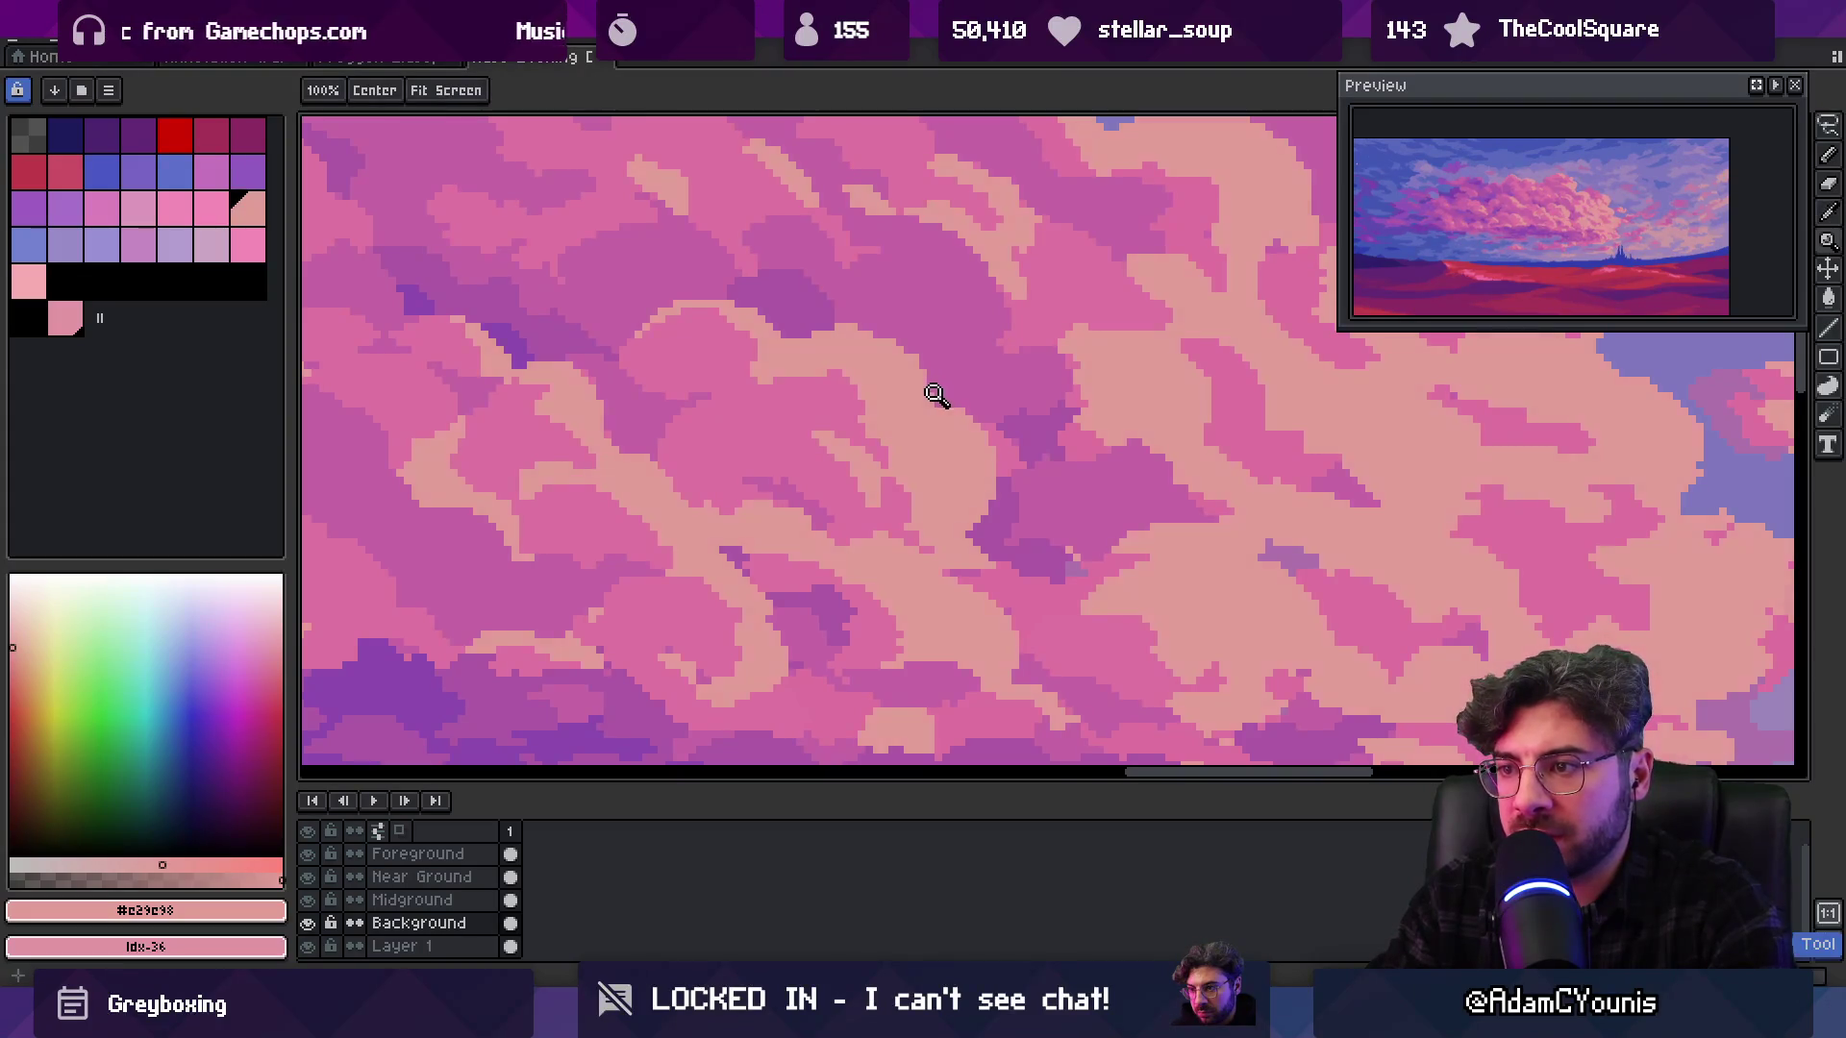
{"action": "left_click", "coordinate": [911, 428], "text": "alt"}
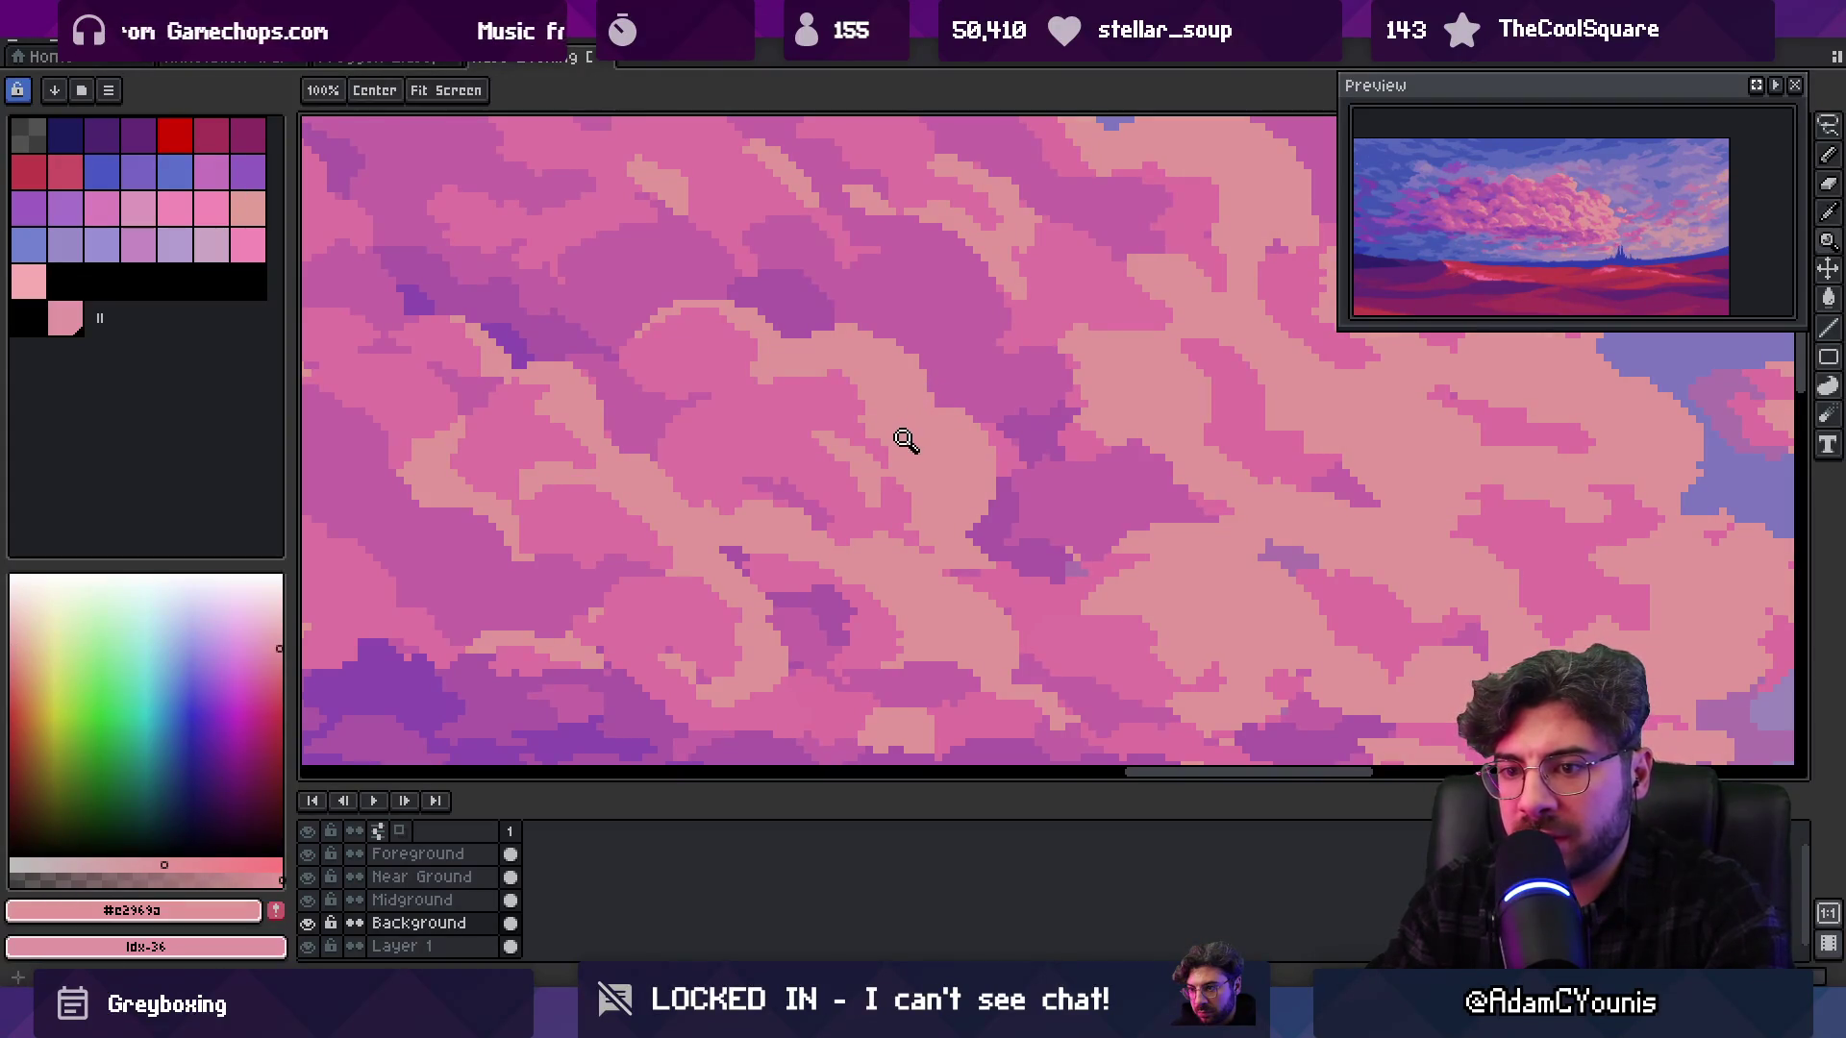
{"action": "left_click", "coordinate": [910, 433], "text": "alt"}
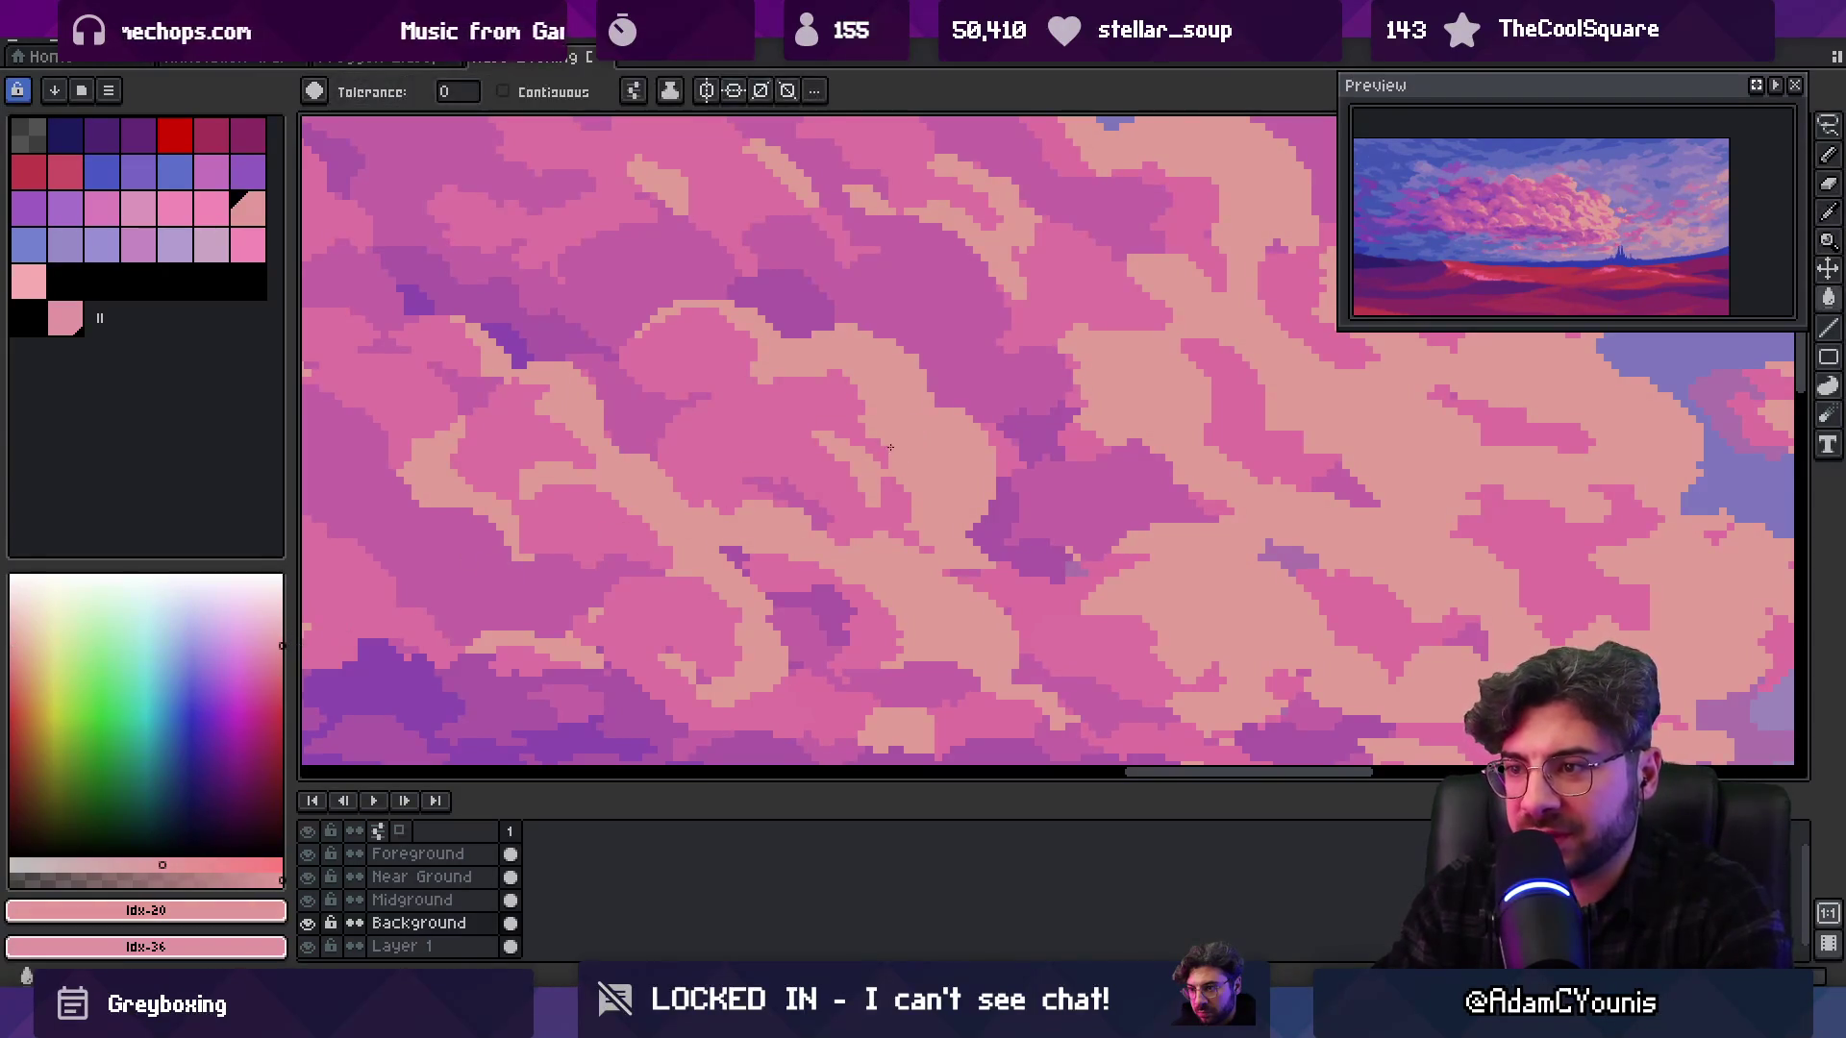
Zoom back out and bring up the Background layer's context menu
{"action": "scroll", "coordinate": [914, 431], "scroll_direction": "down", "scroll_amount": 3}
{"action": "scroll", "coordinate": [862, 383], "scroll_direction": "down", "scroll_amount": 1}
{"action": "scroll", "coordinate": [820, 382], "scroll_direction": "down", "scroll_amount": 1}
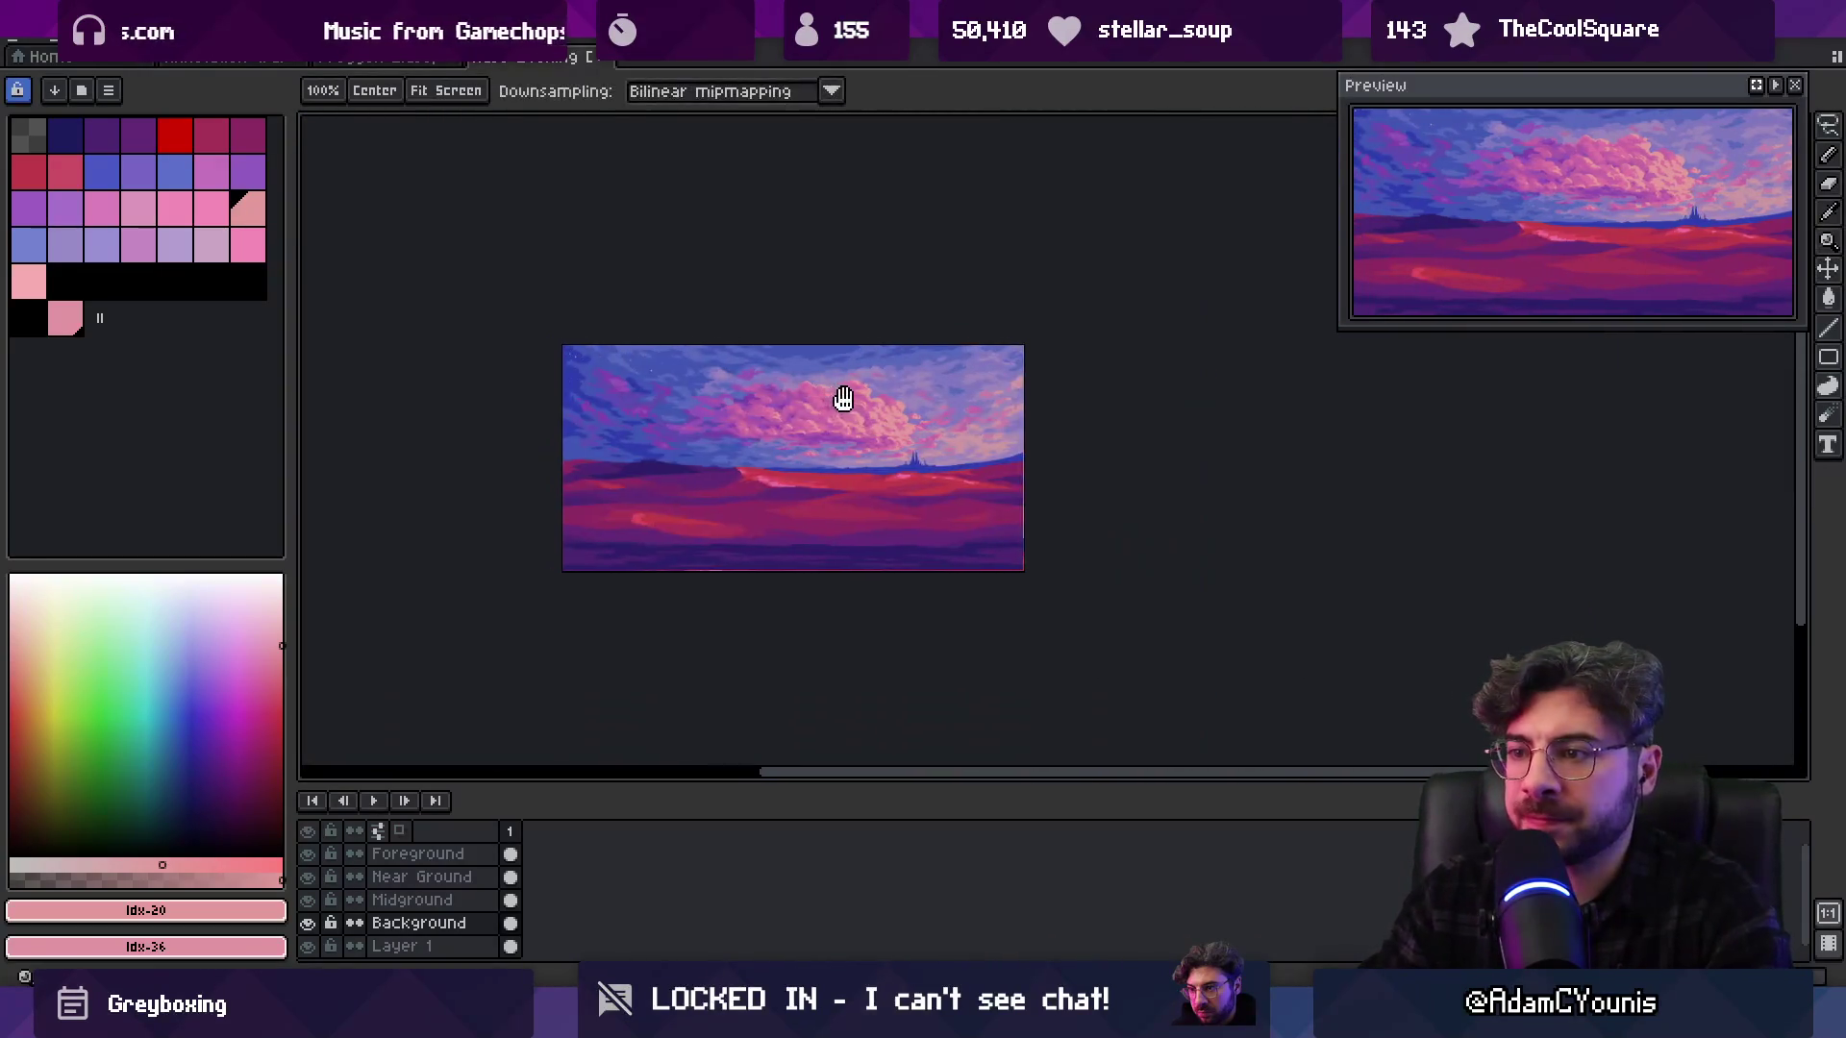
{"action": "scroll", "coordinate": [836, 400], "scroll_direction": "up", "scroll_amount": 1}
{"action": "right_click", "coordinate": [493, 920]}
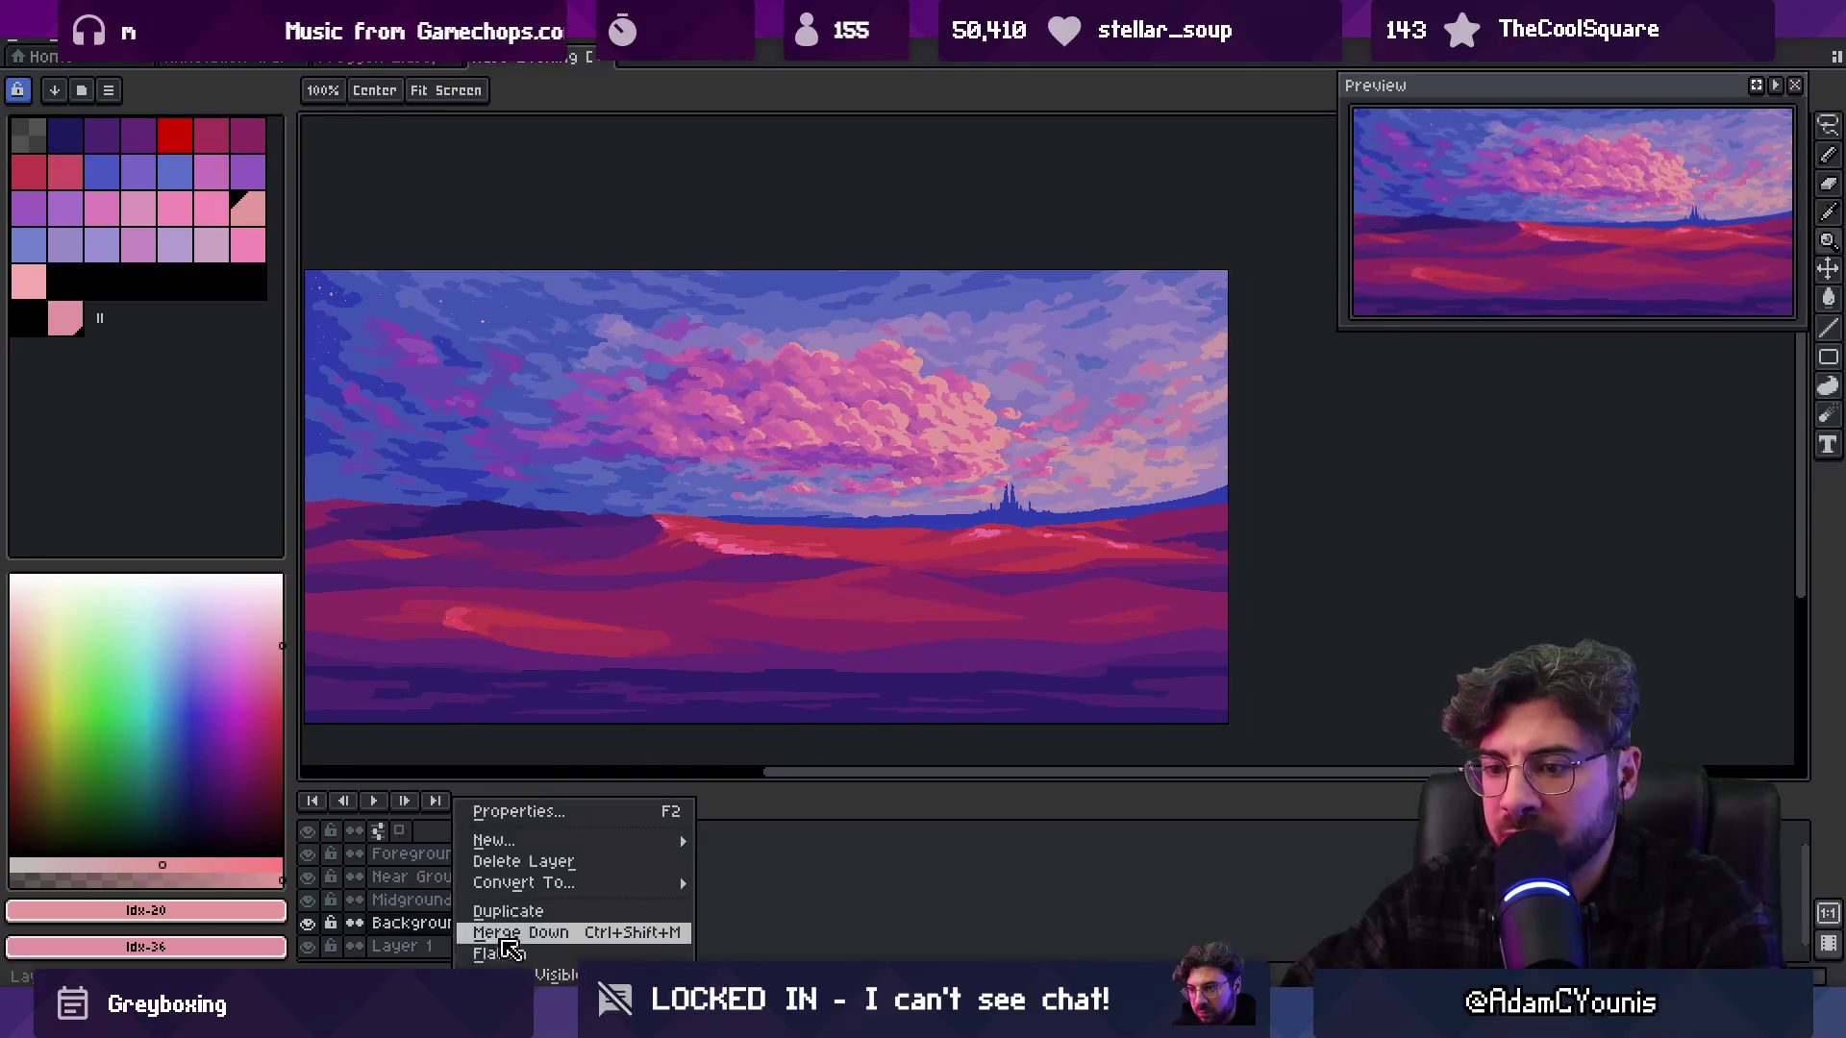
Merge the Background layer down into Layer 1, rename it 'Background', and switch to Unity
{"action": "left_click", "coordinate": [519, 931]}
{"action": "double_click", "coordinate": [436, 928]}
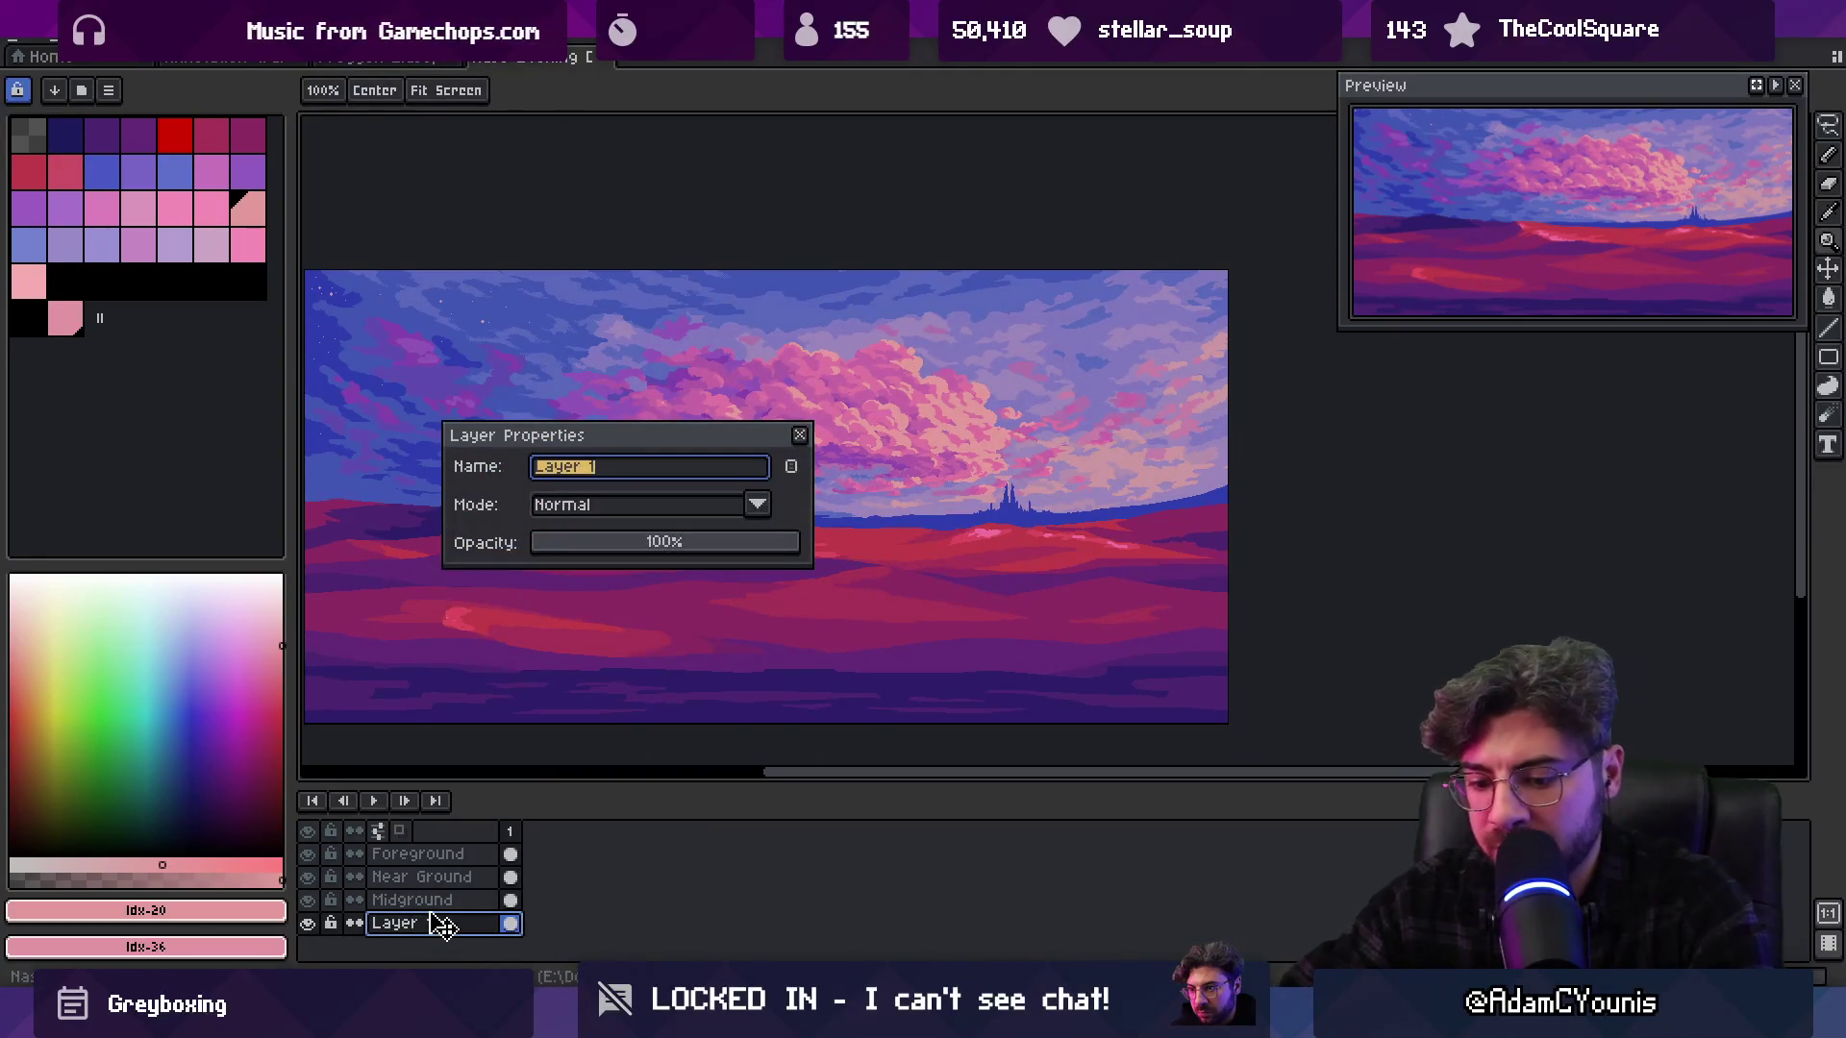
{"action": "type", "text": "background"}
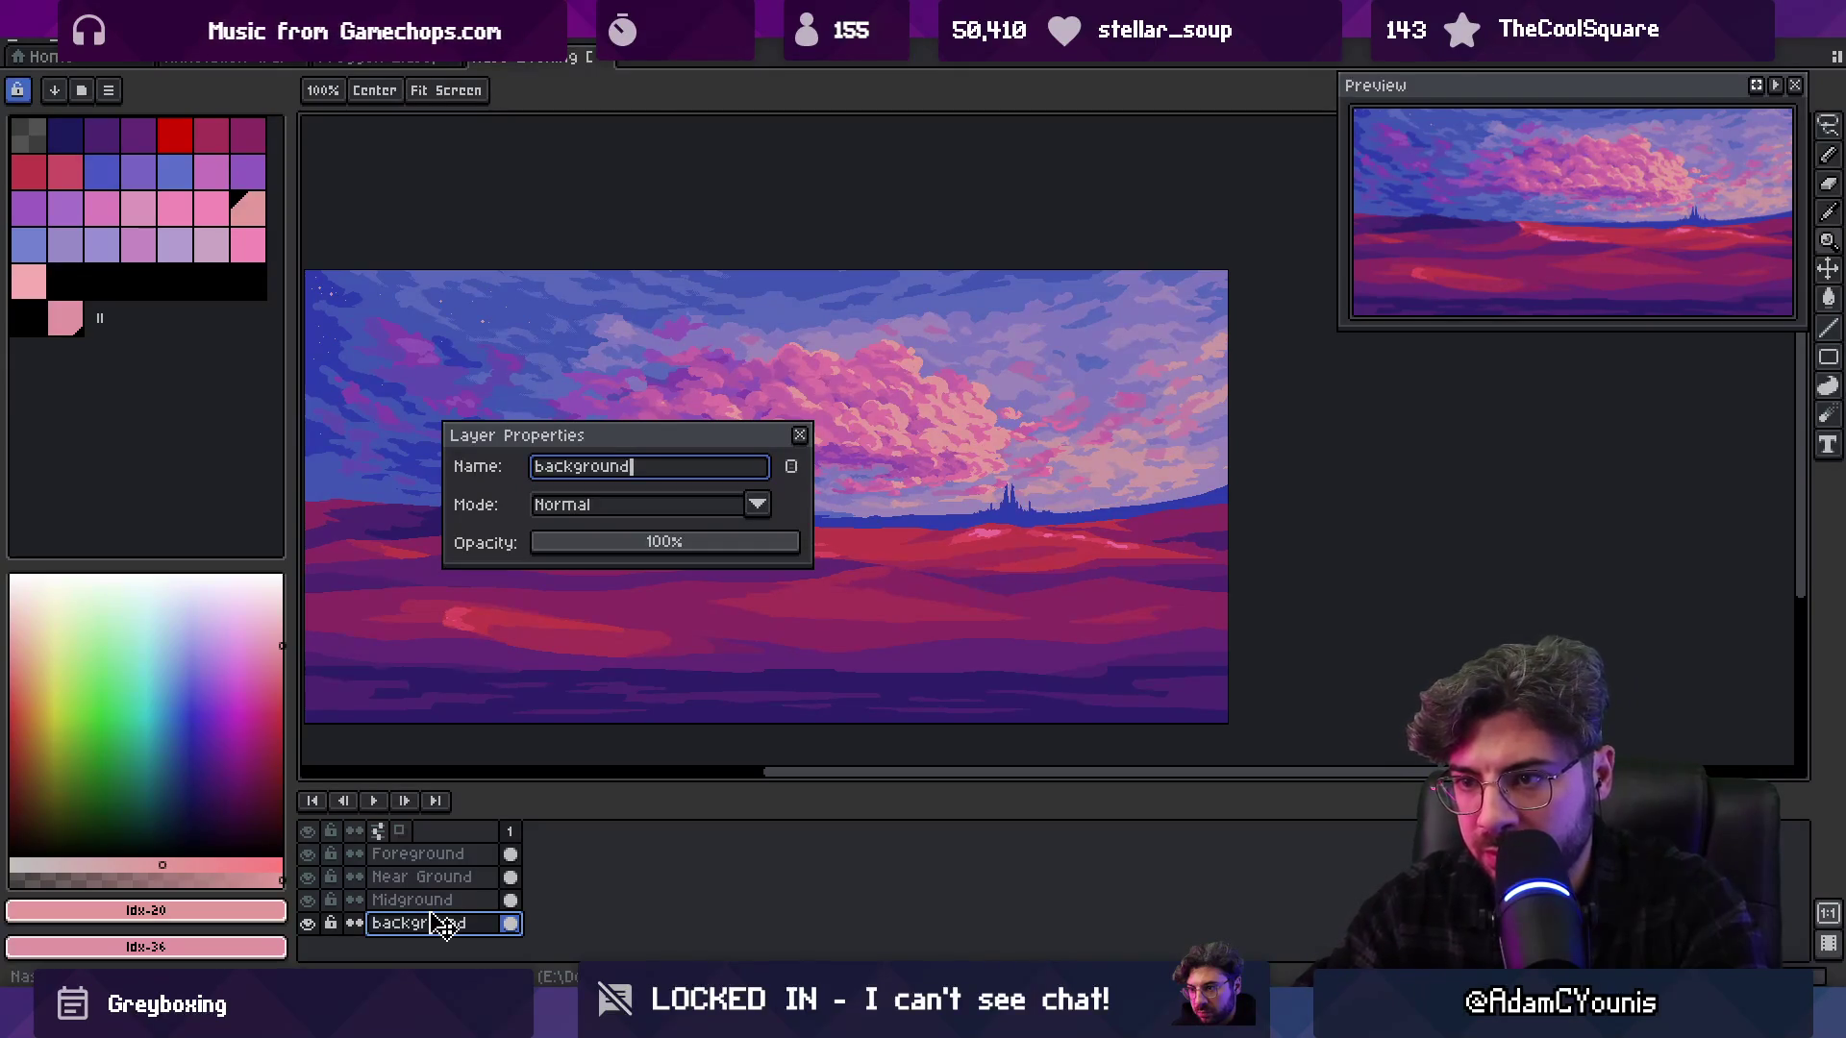
{"action": "type", "text": "B"}
{"action": "key", "text": "Return"}
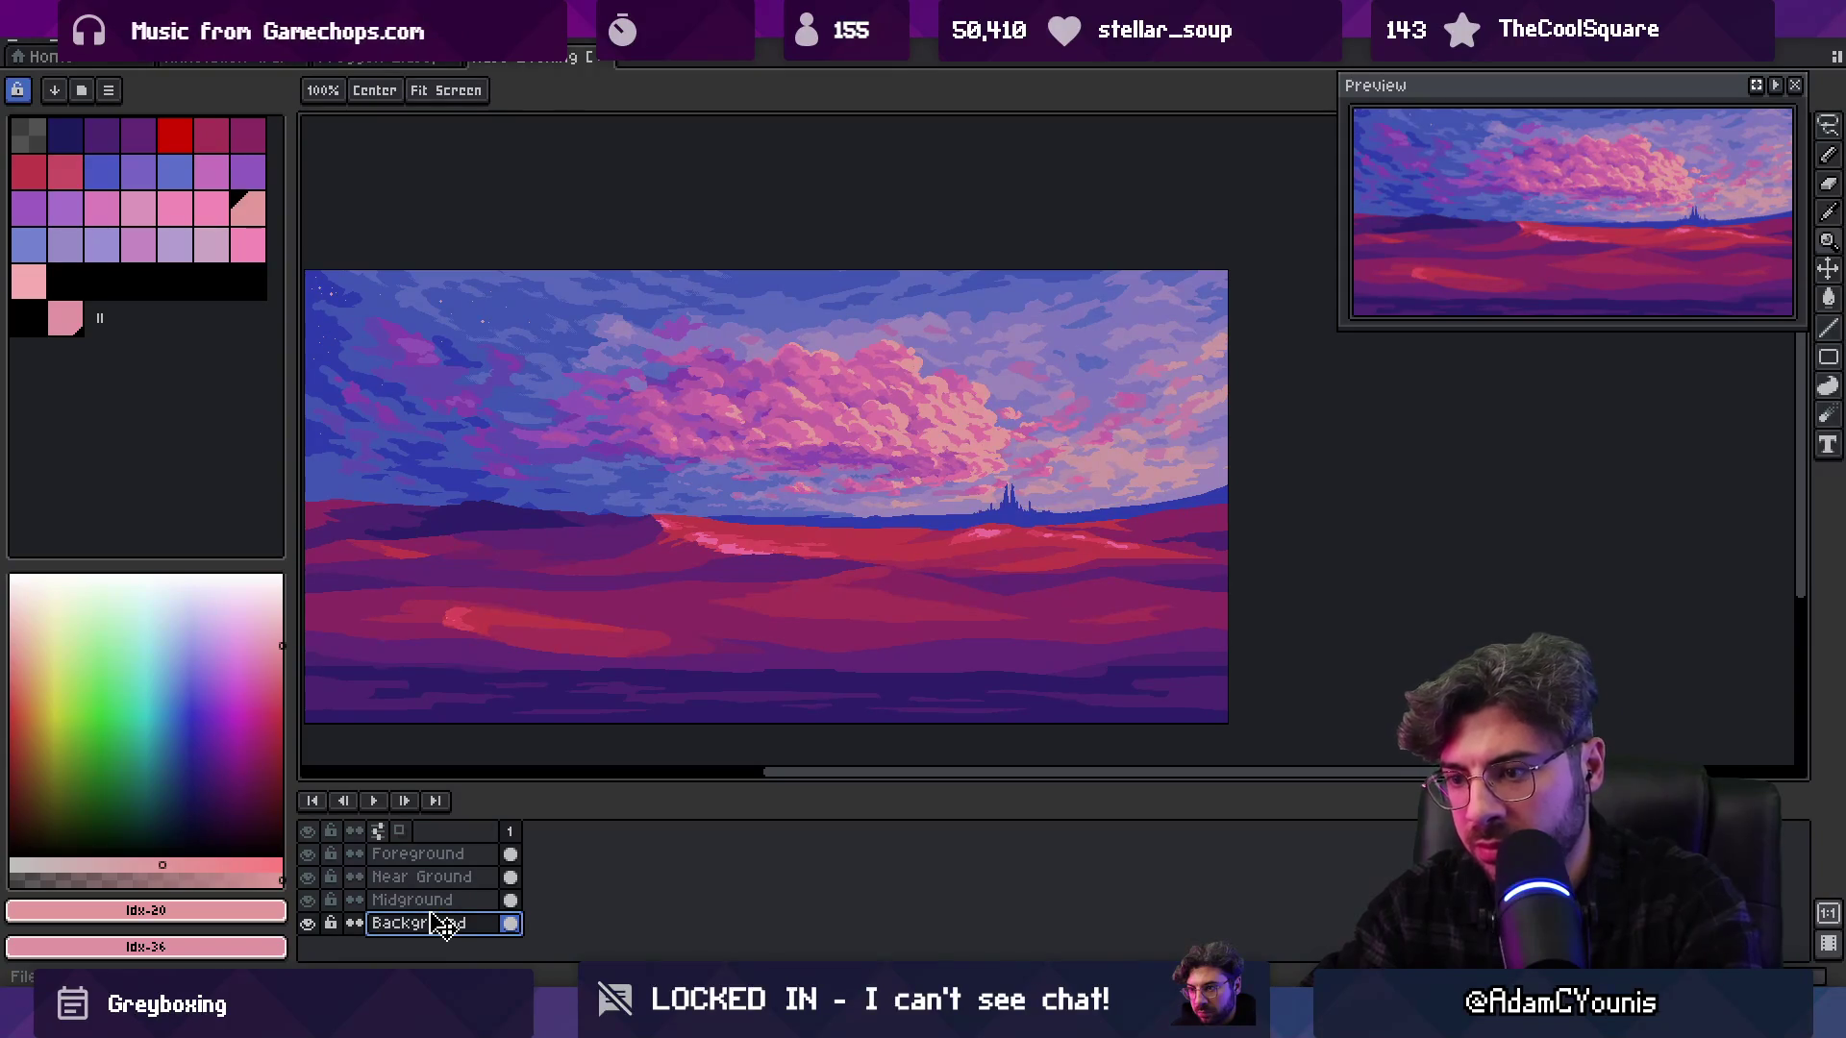
{"action": "key", "text": "alt+Tab"}
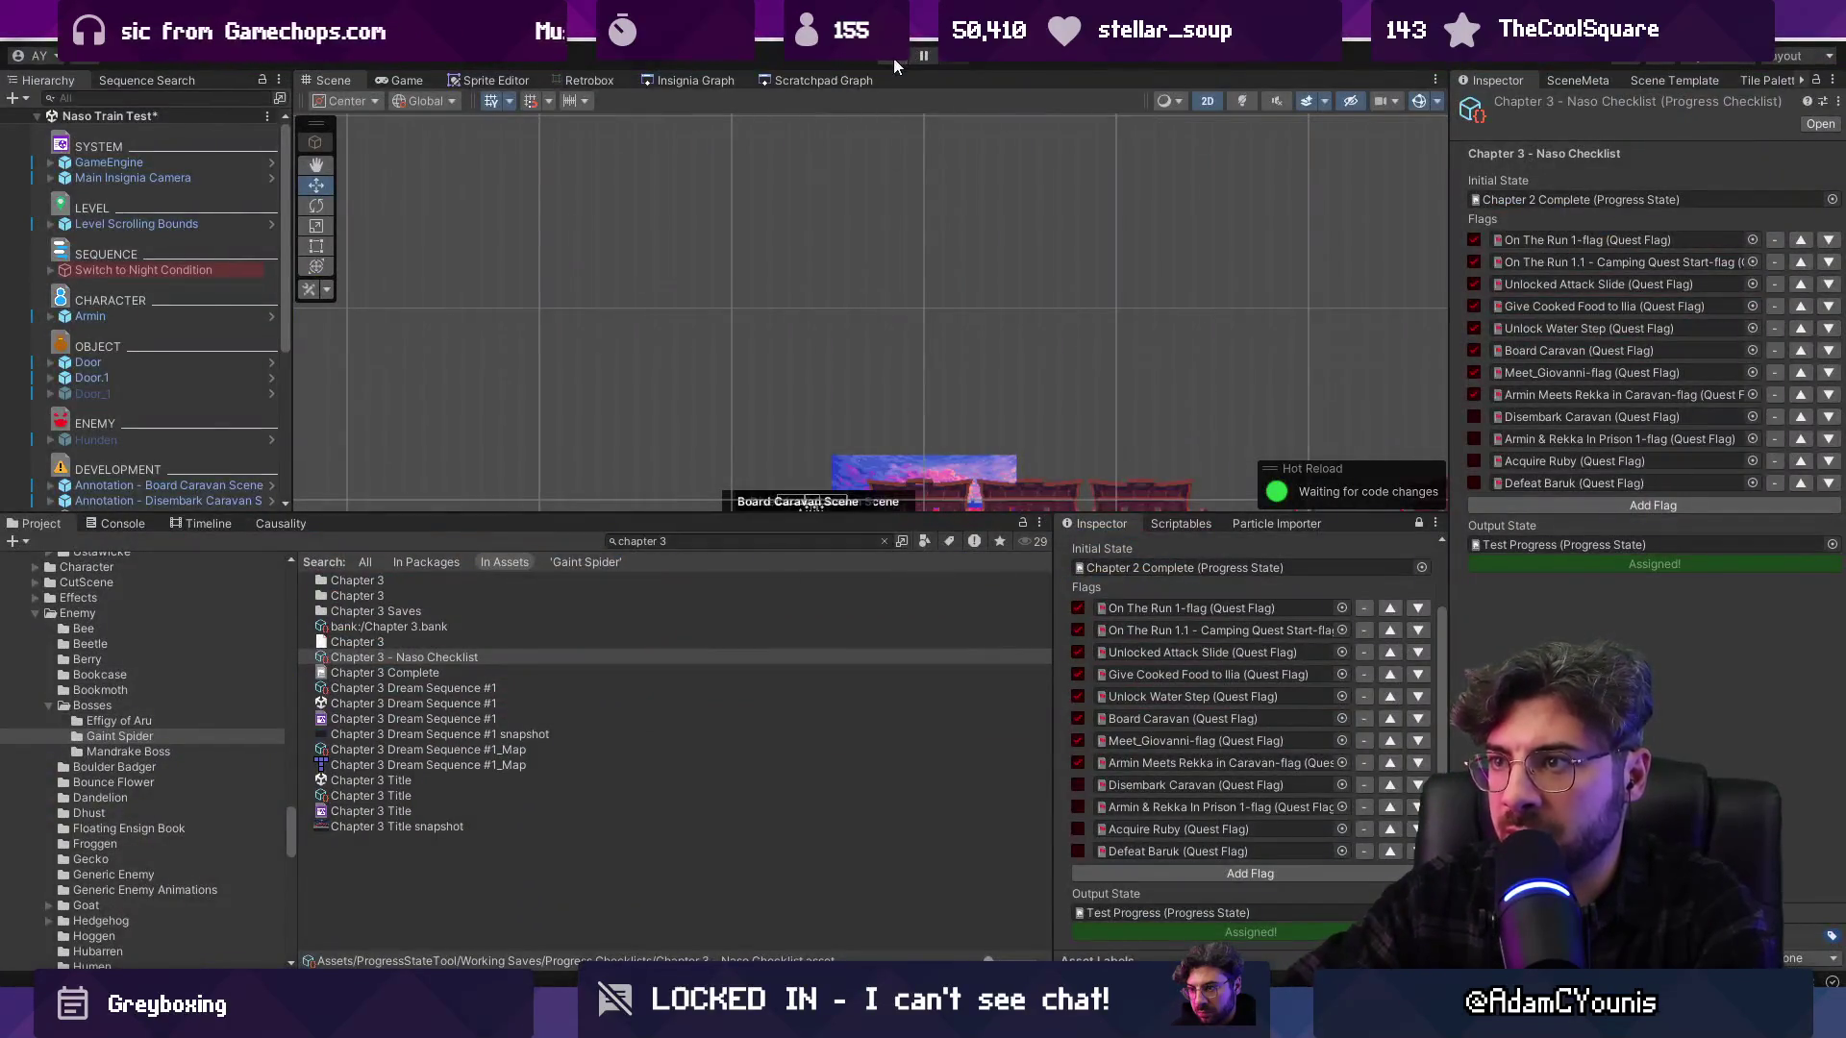
Play the game and run the character back and forth through the caravan deck areas
{"action": "left_click", "coordinate": [892, 58]}
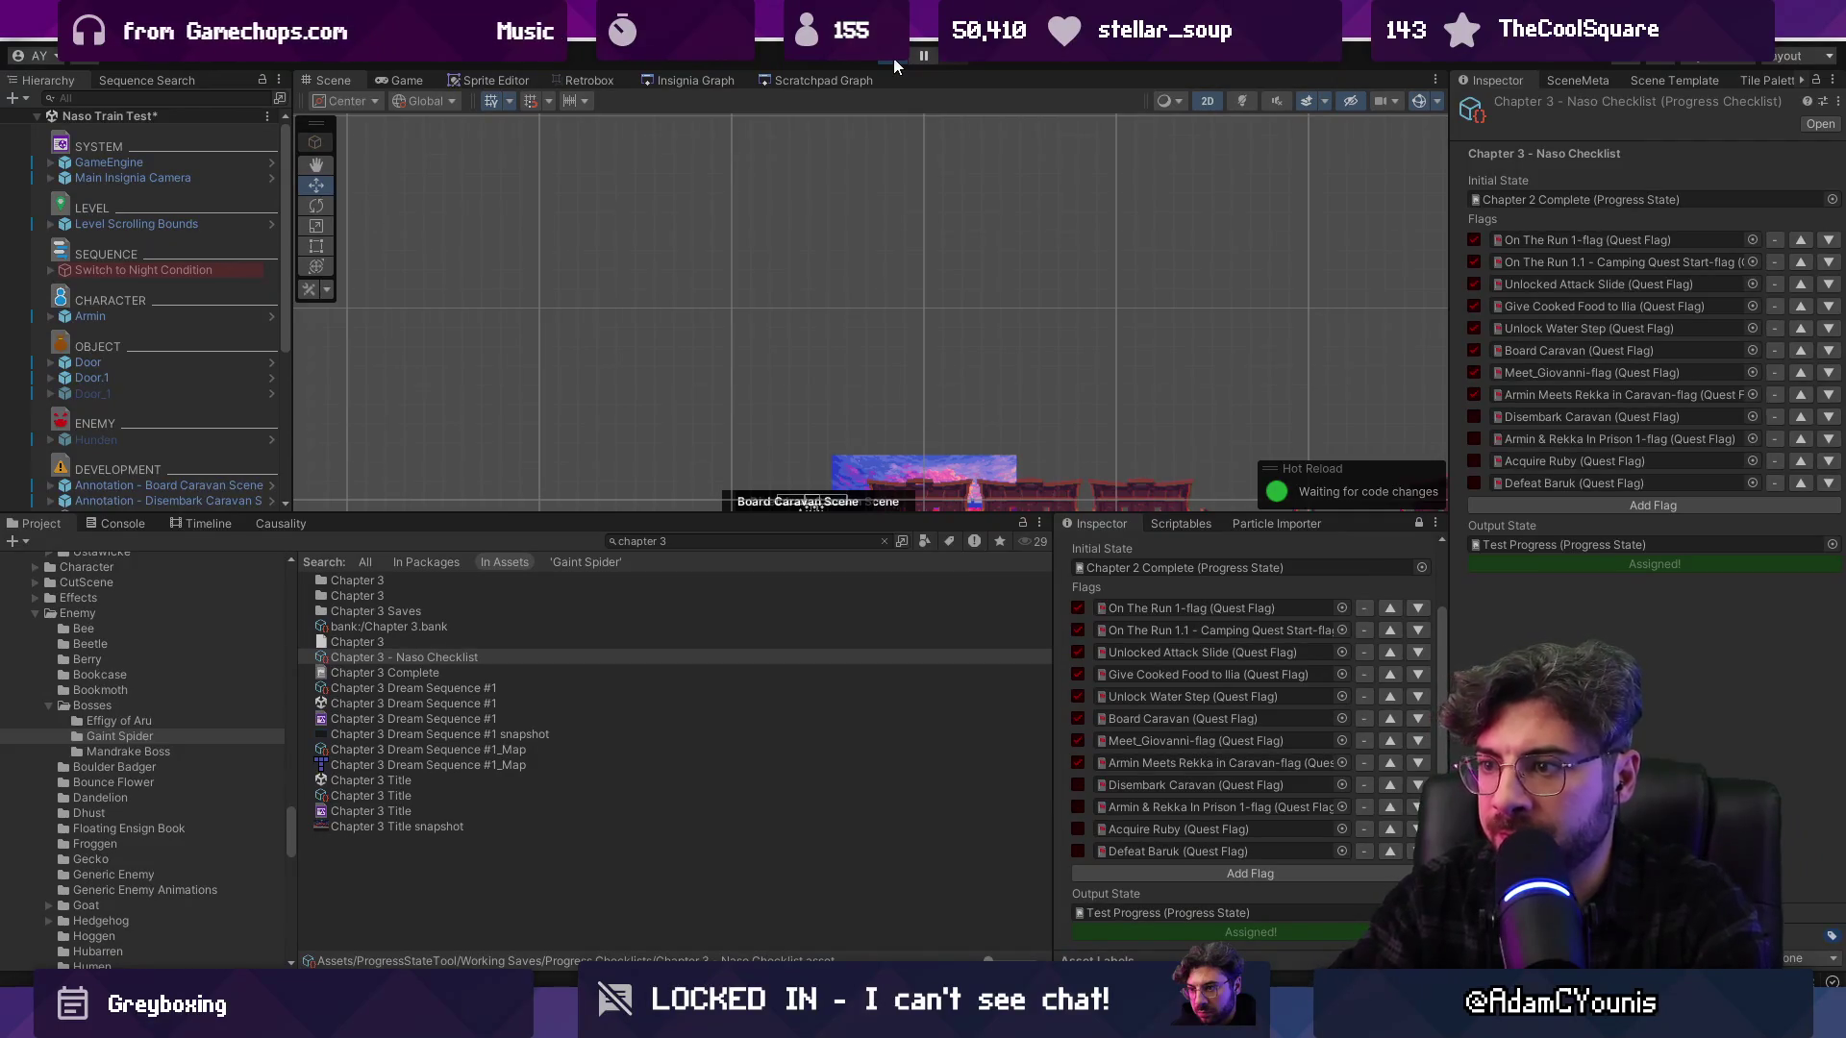
{"action": "key", "text": "Right"}
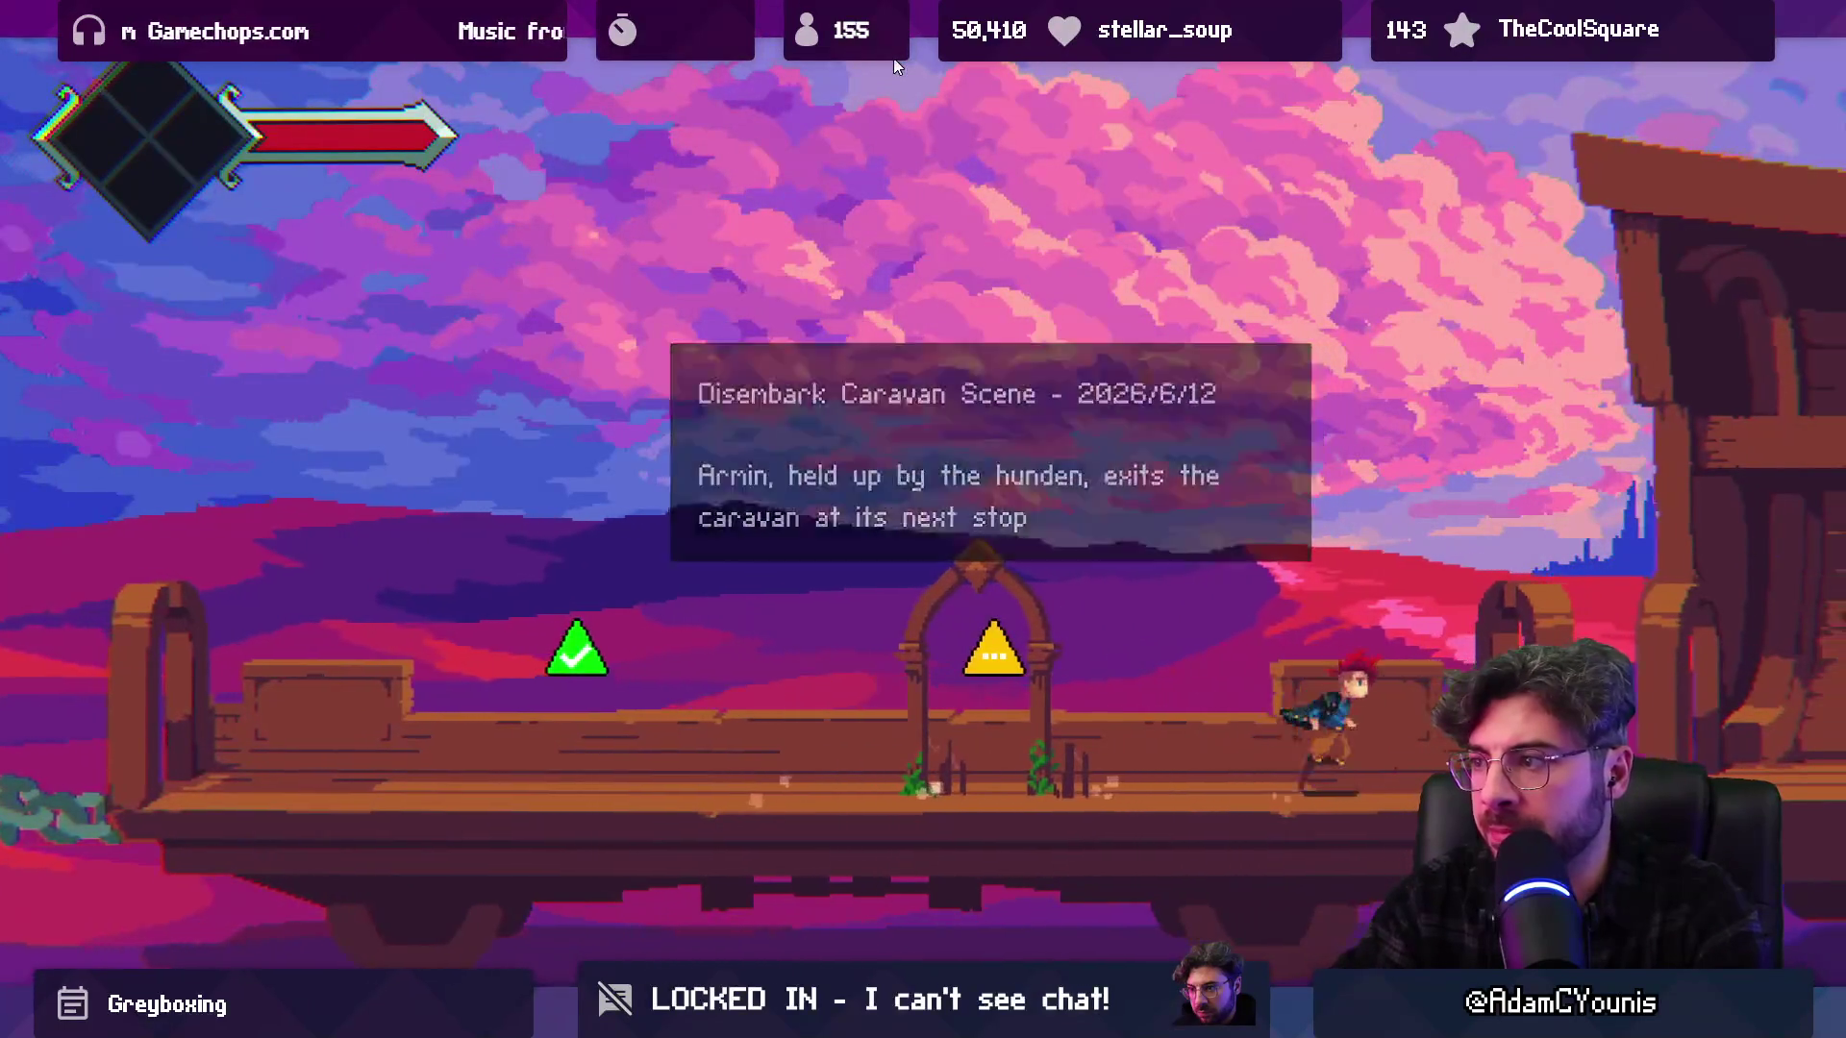
{"action": "key", "text": "space"}
{"action": "key", "text": "Left"}
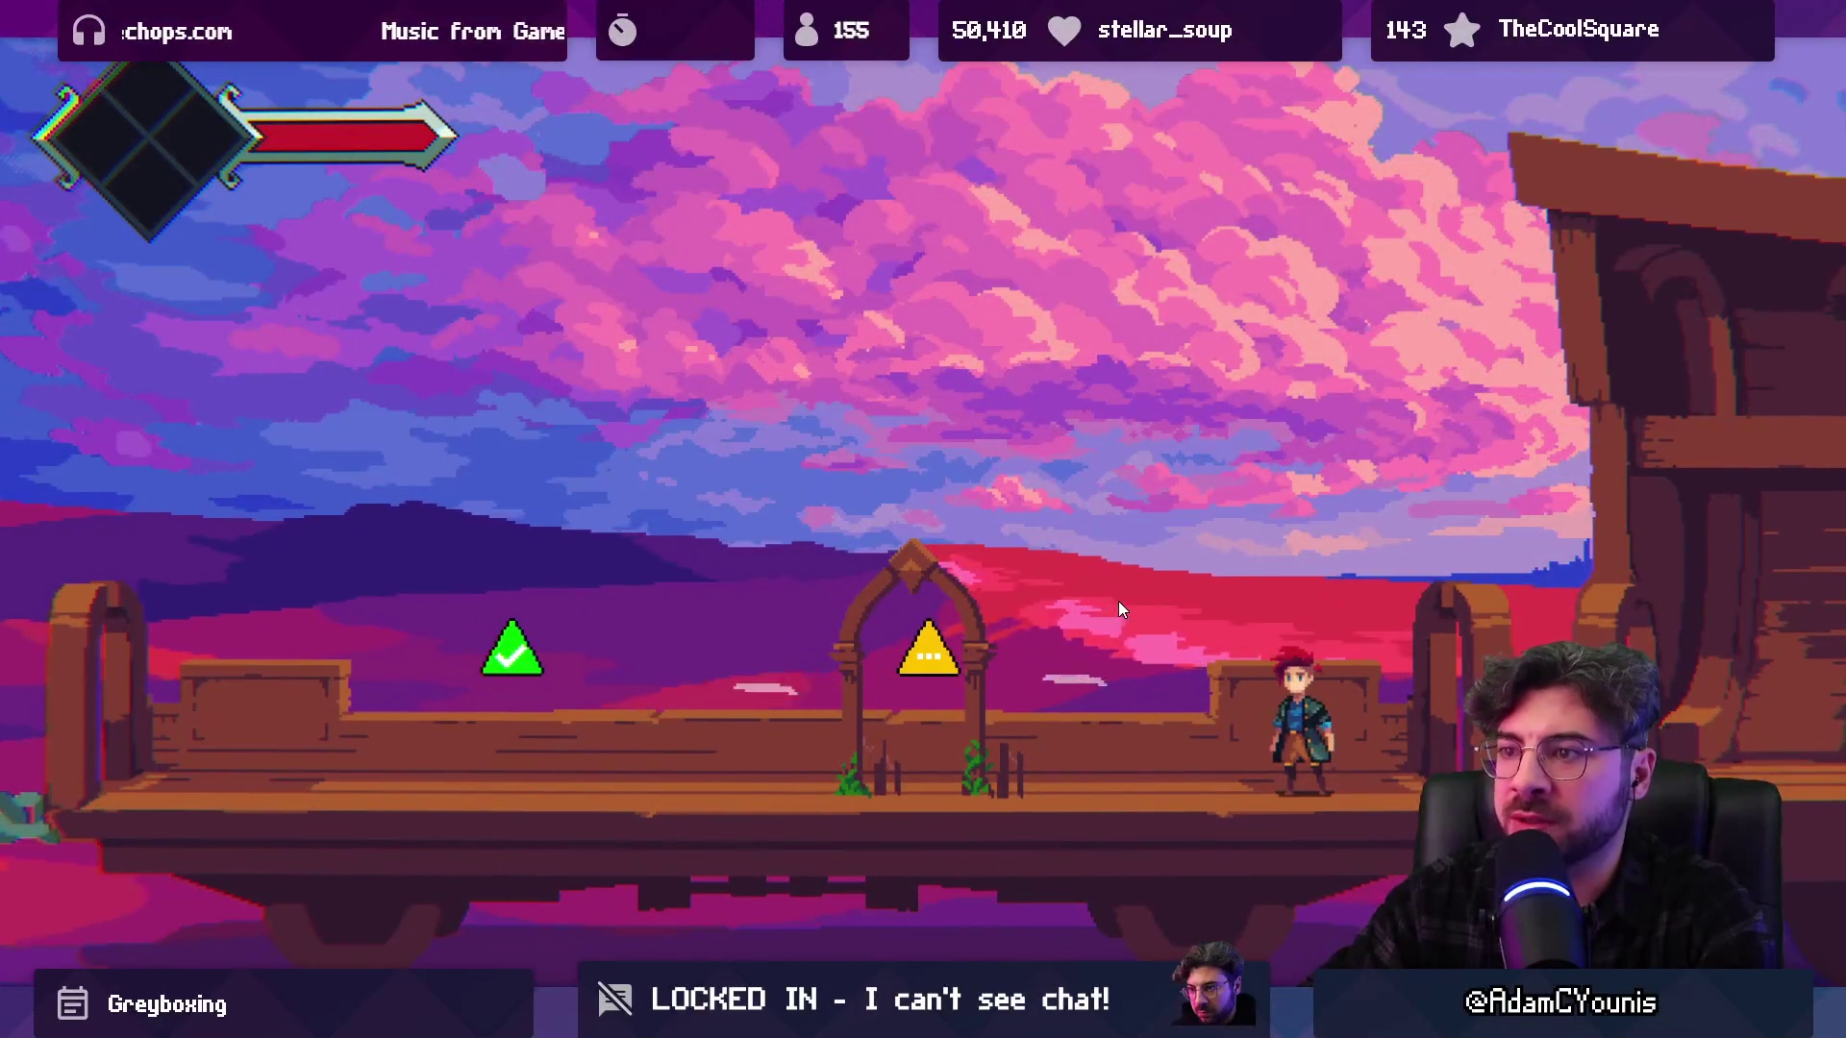
{"action": "left_click", "coordinate": [999, 656]}
{"action": "key", "text": "Right"}
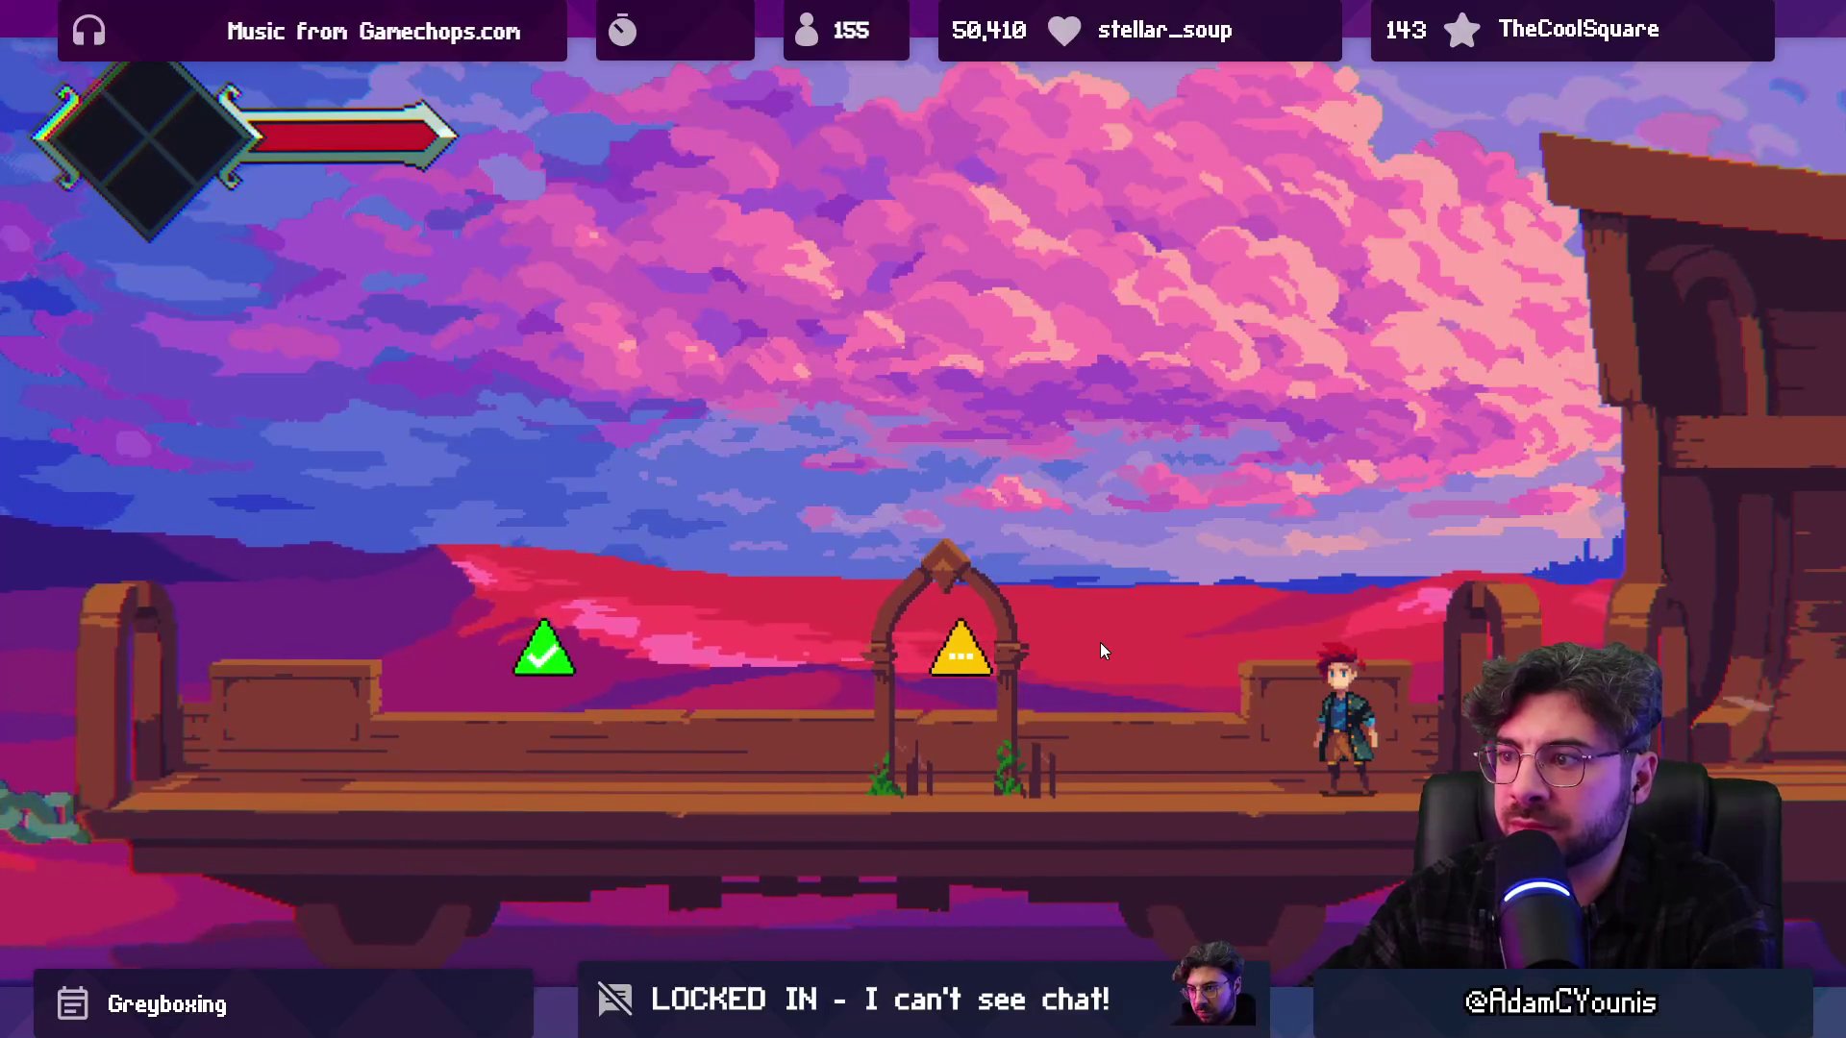
{"action": "key", "text": "Right"}
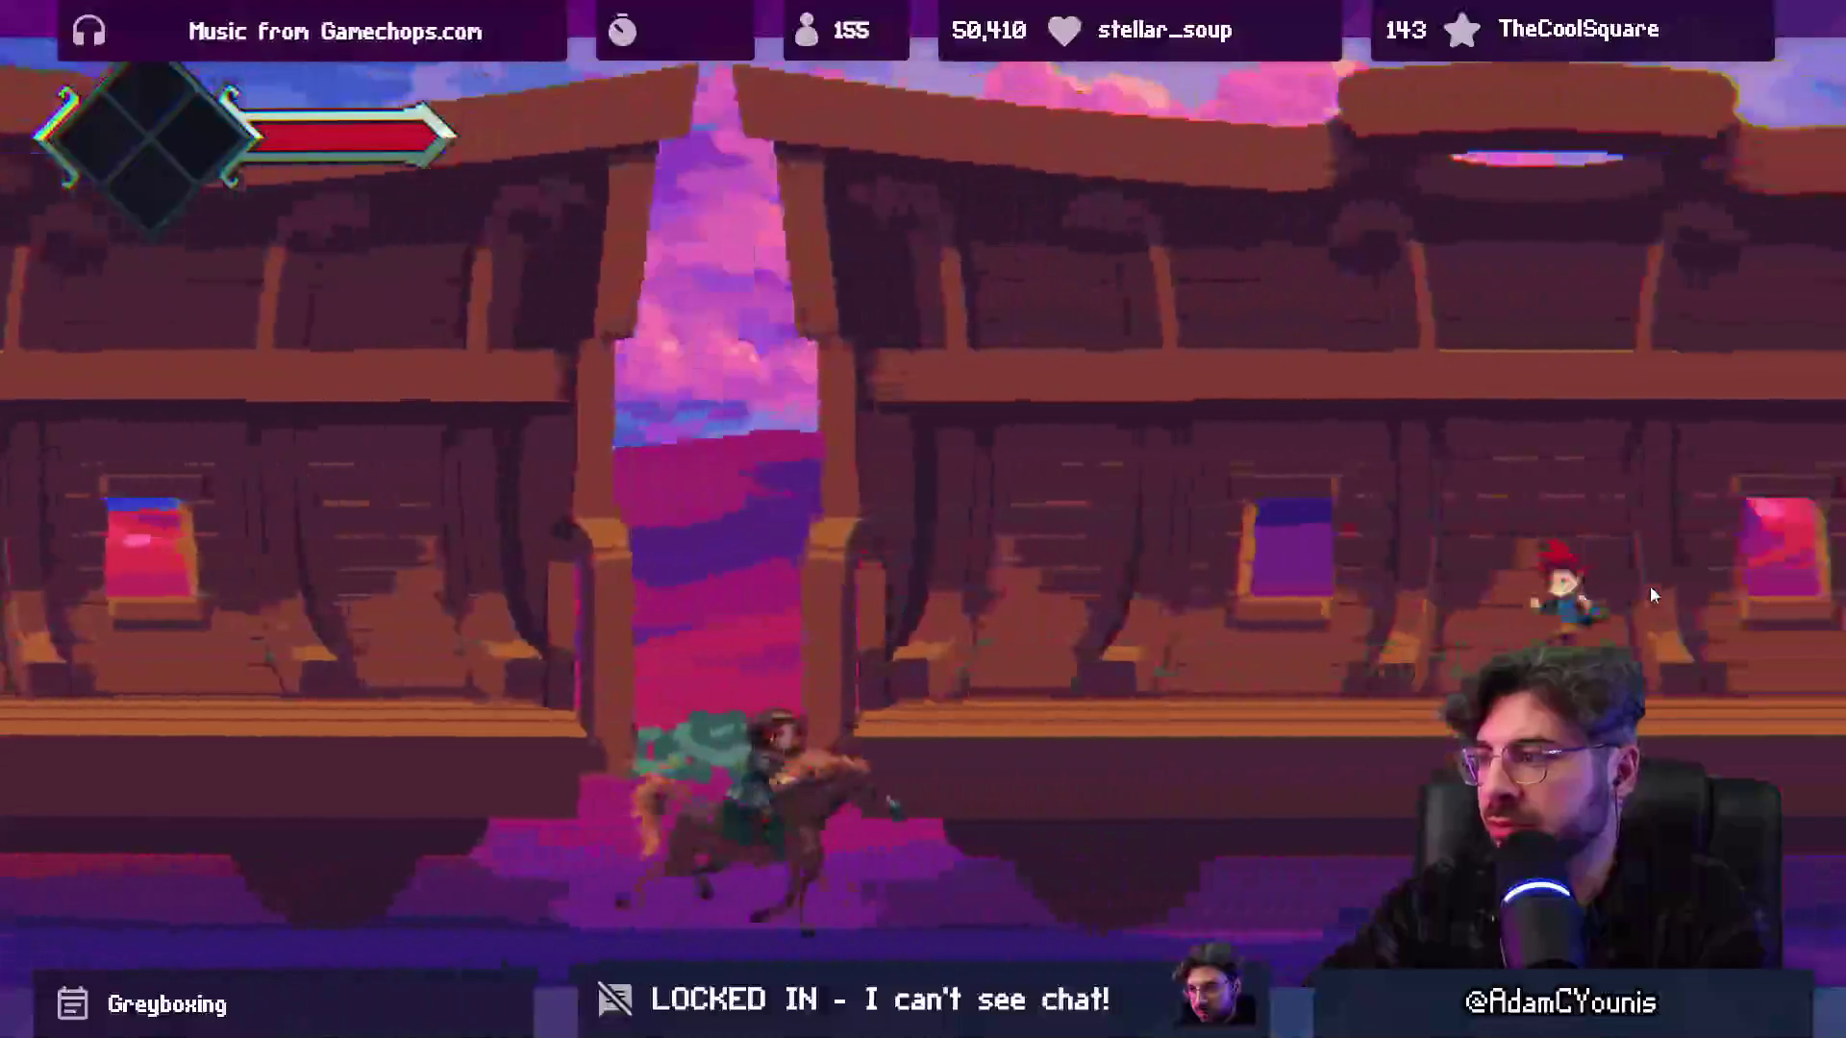
{"action": "key", "text": "Right"}
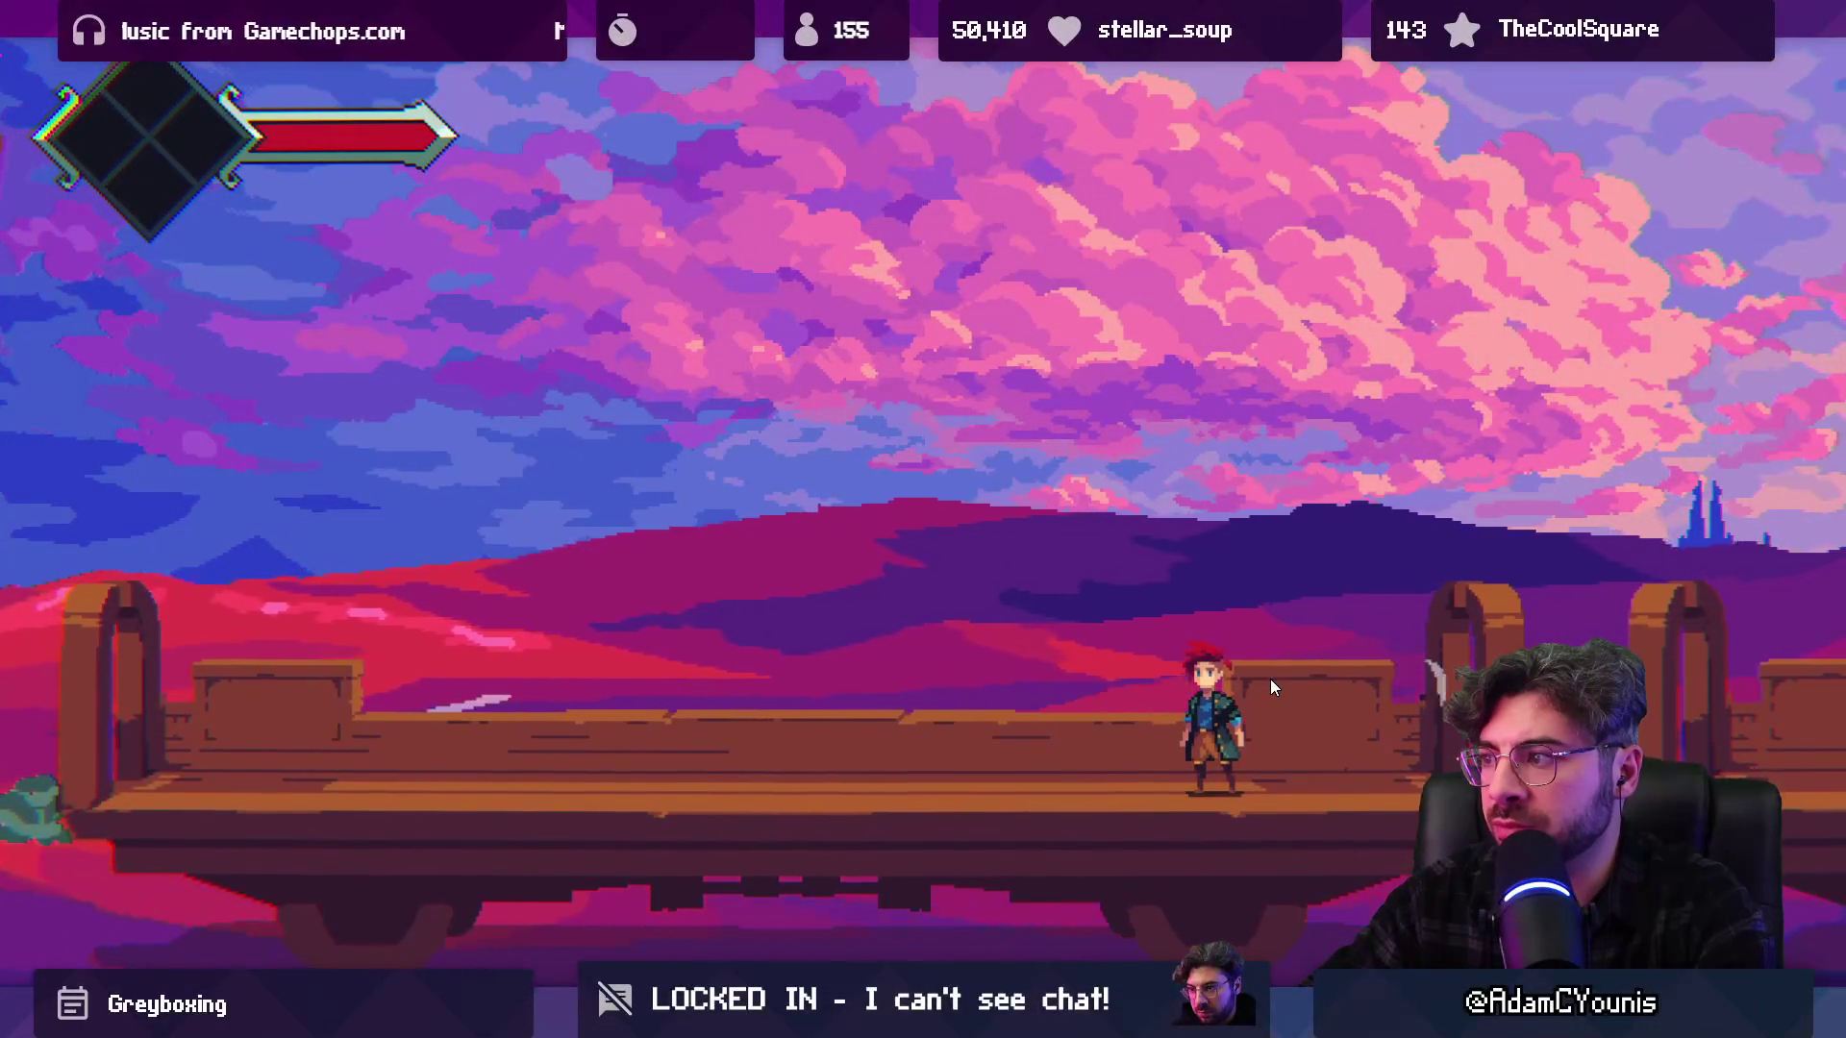
{"action": "key", "text": "Right"}
{"action": "key", "text": "Left"}
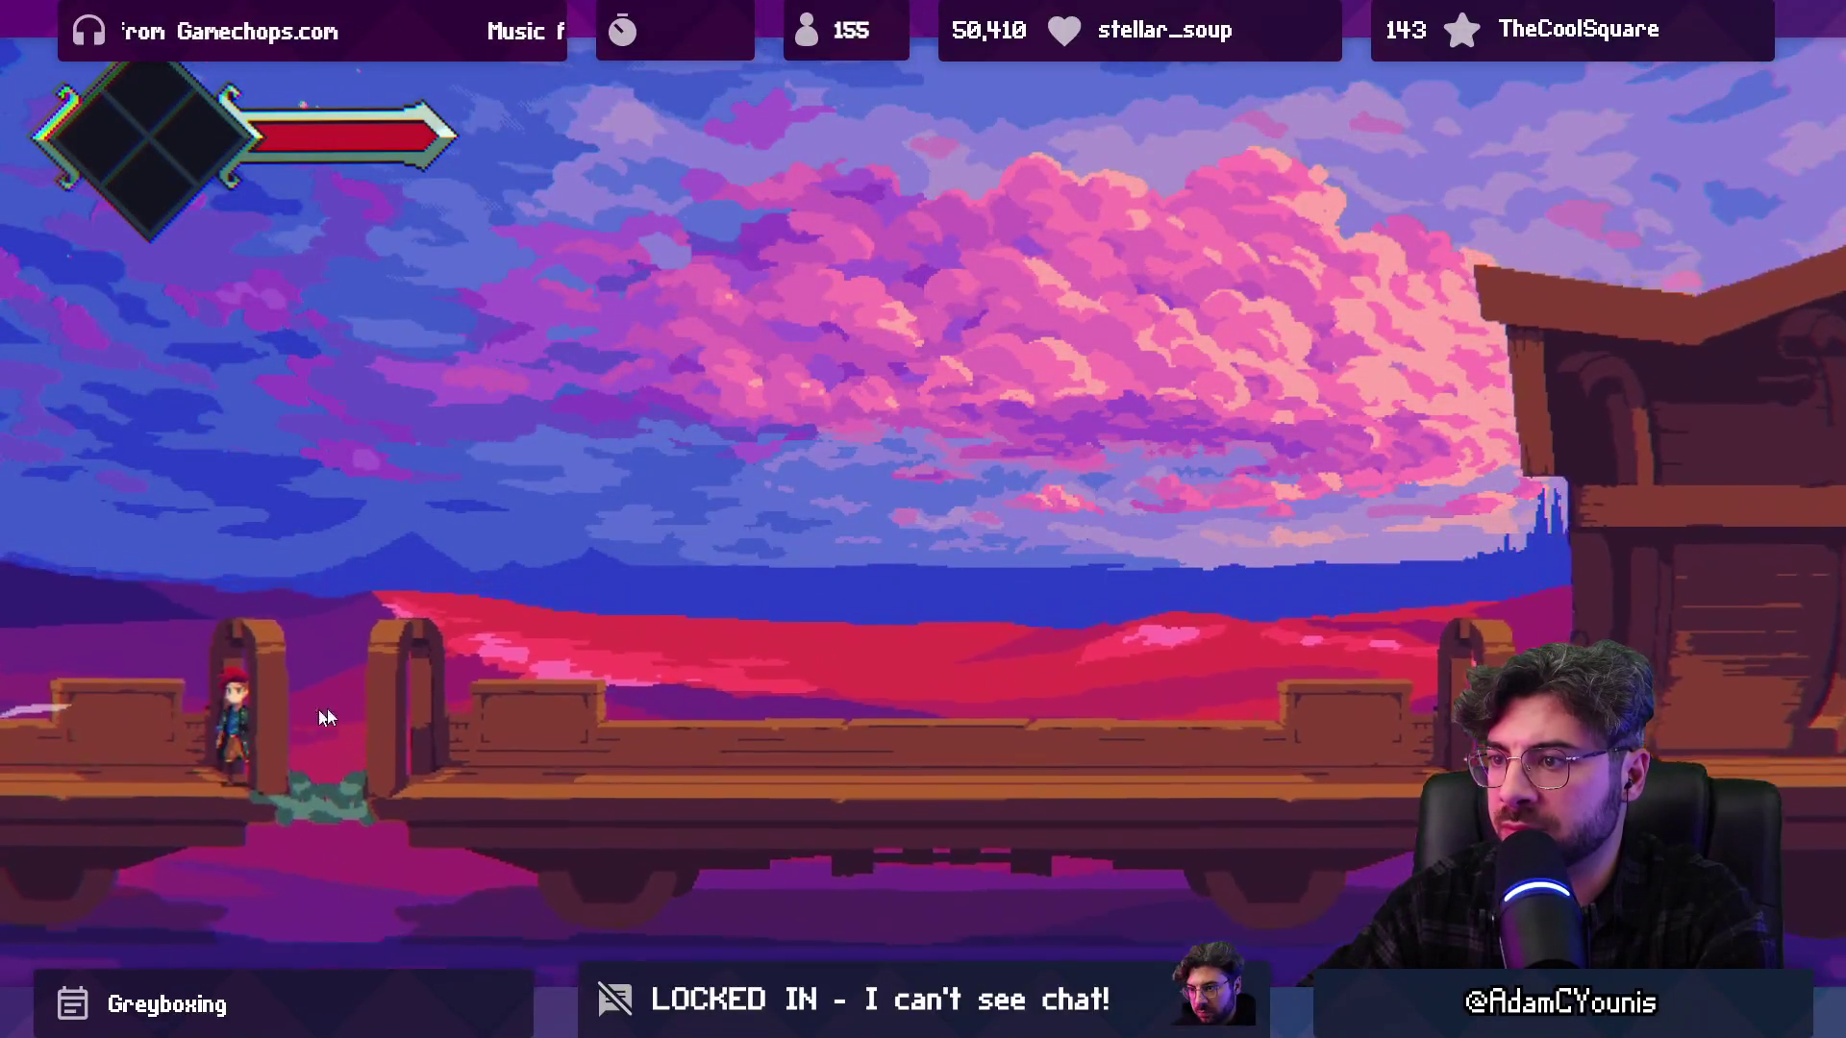
{"action": "key", "text": "Left"}
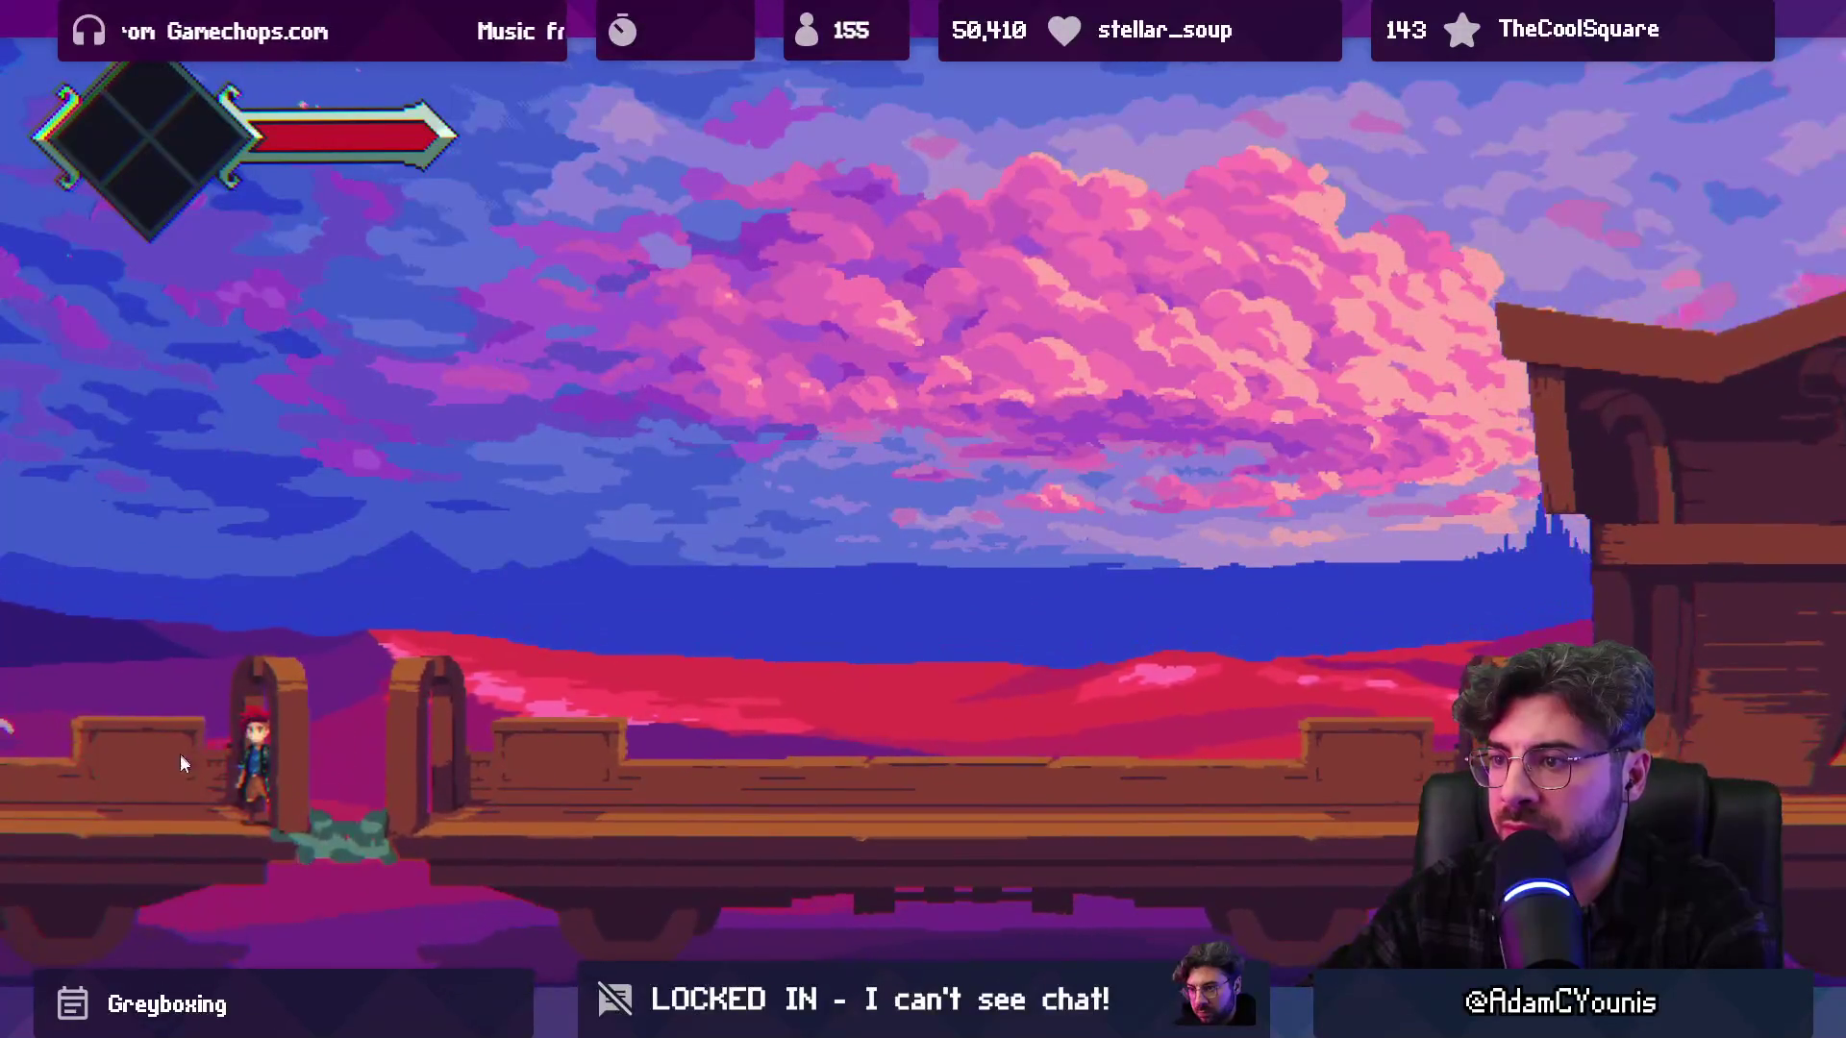
{"action": "key", "text": "Right"}
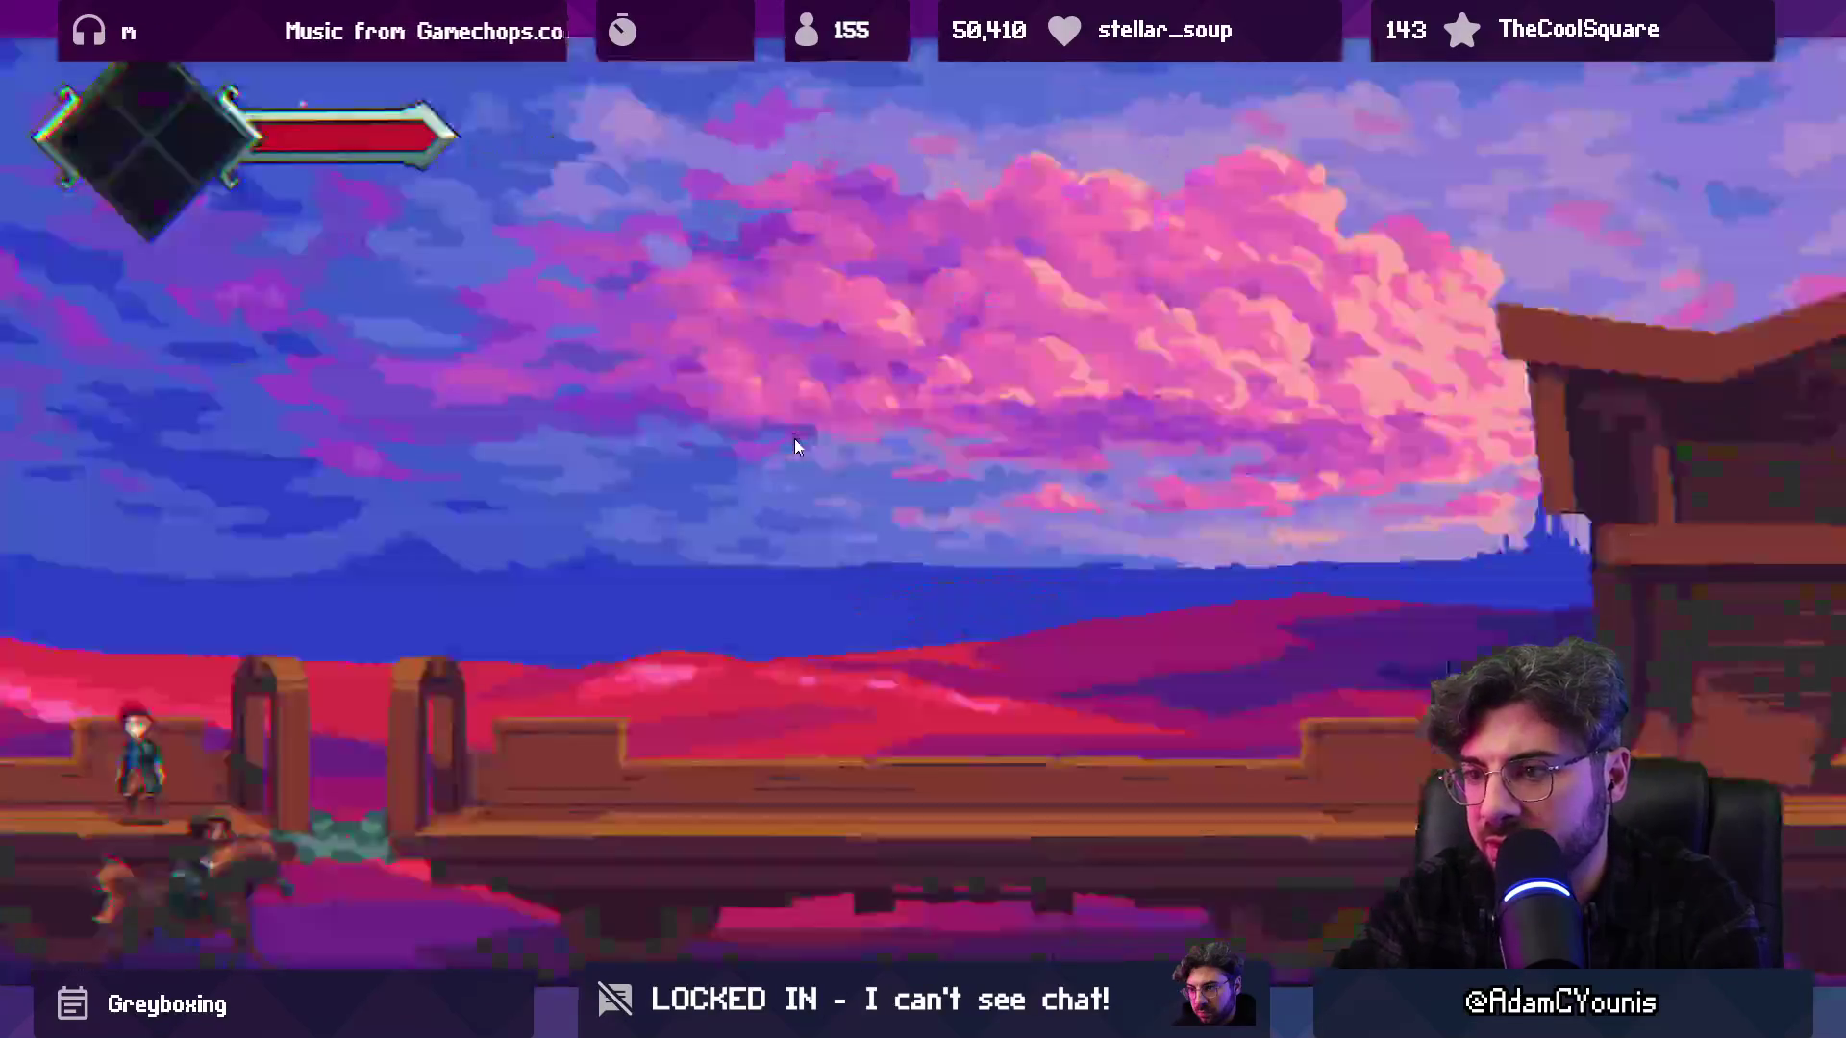
Turn the Retro Filter off in the journal's Settings > Video, then resume and restore the editor layout
{"action": "key", "text": "Escape"}
{"action": "key", "text": "s"}
{"action": "key", "text": "s"}
{"action": "key", "text": "Return"}
{"action": "key", "text": "Return"}
{"action": "key", "text": "s"}
{"action": "key", "text": "Return"}
{"action": "key", "text": "s"}
{"action": "key", "text": "s"}
{"action": "key", "text": "s"}
{"action": "key", "text": "Escape"}
{"action": "key", "text": "Escape"}
{"action": "key", "text": "d"}
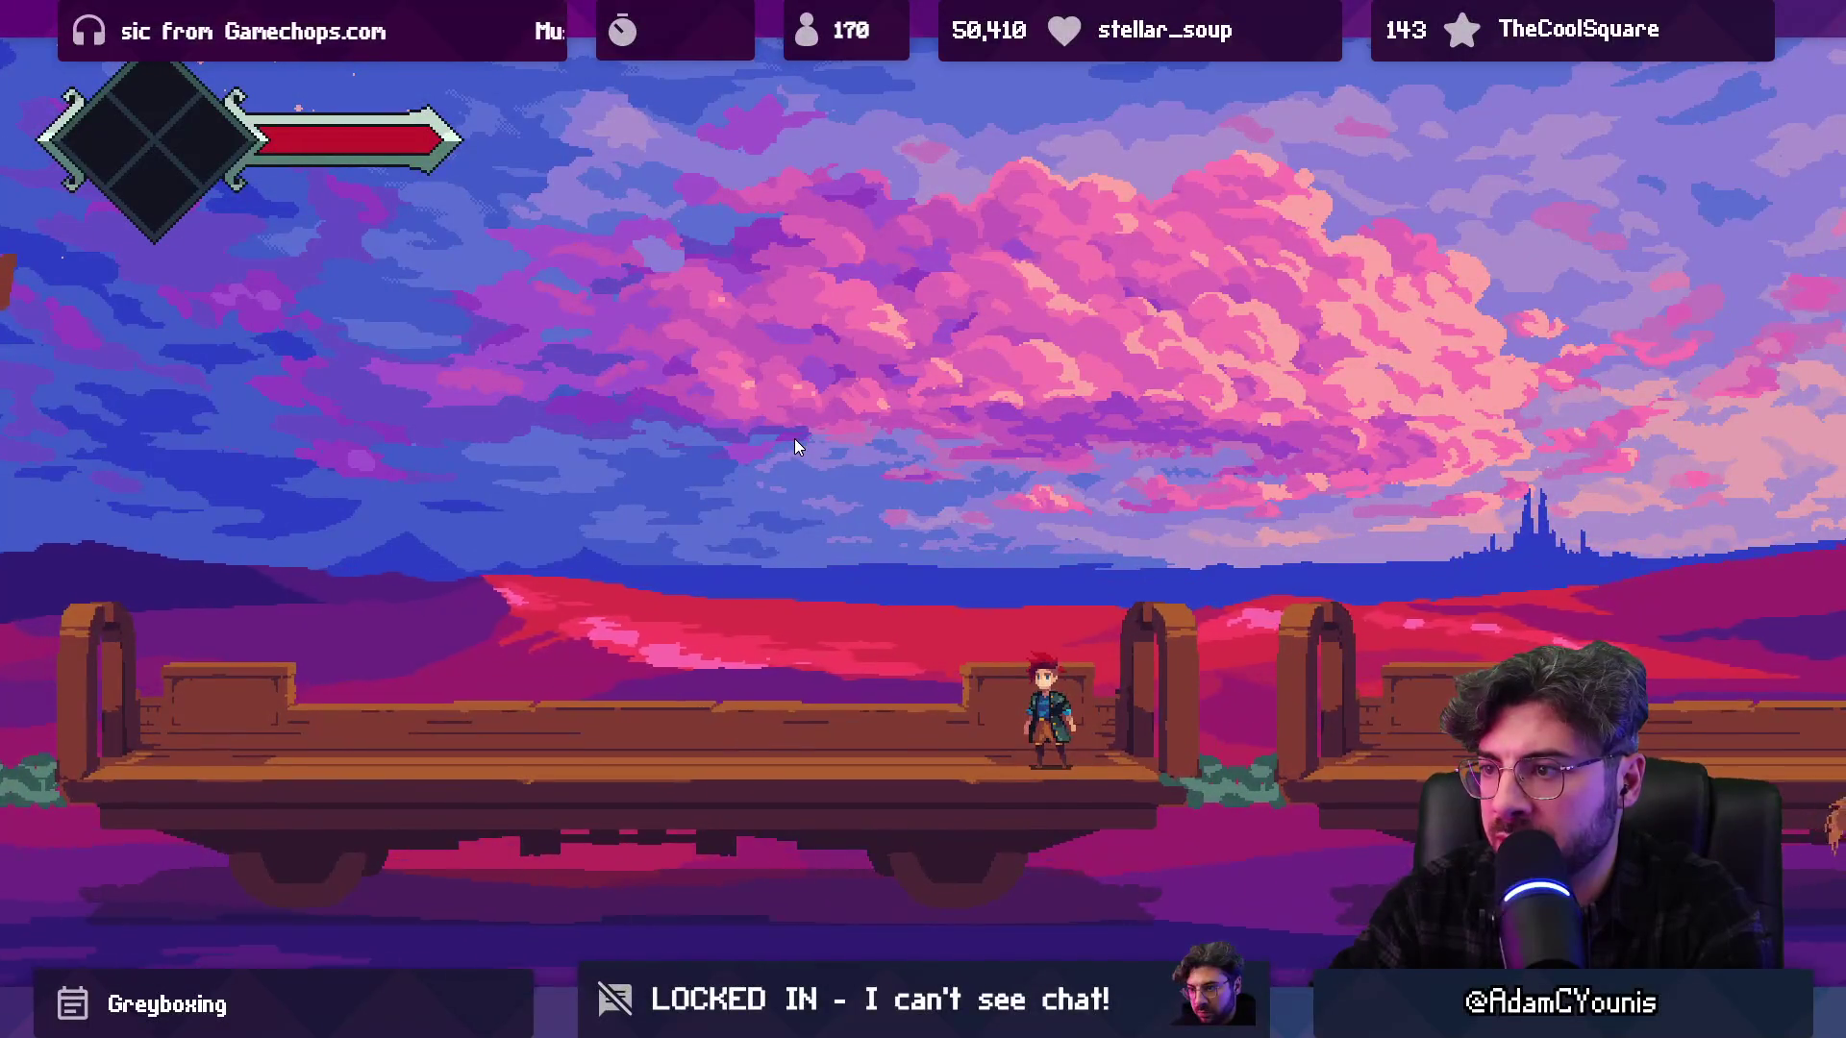
{"action": "key", "text": "shift+space"}
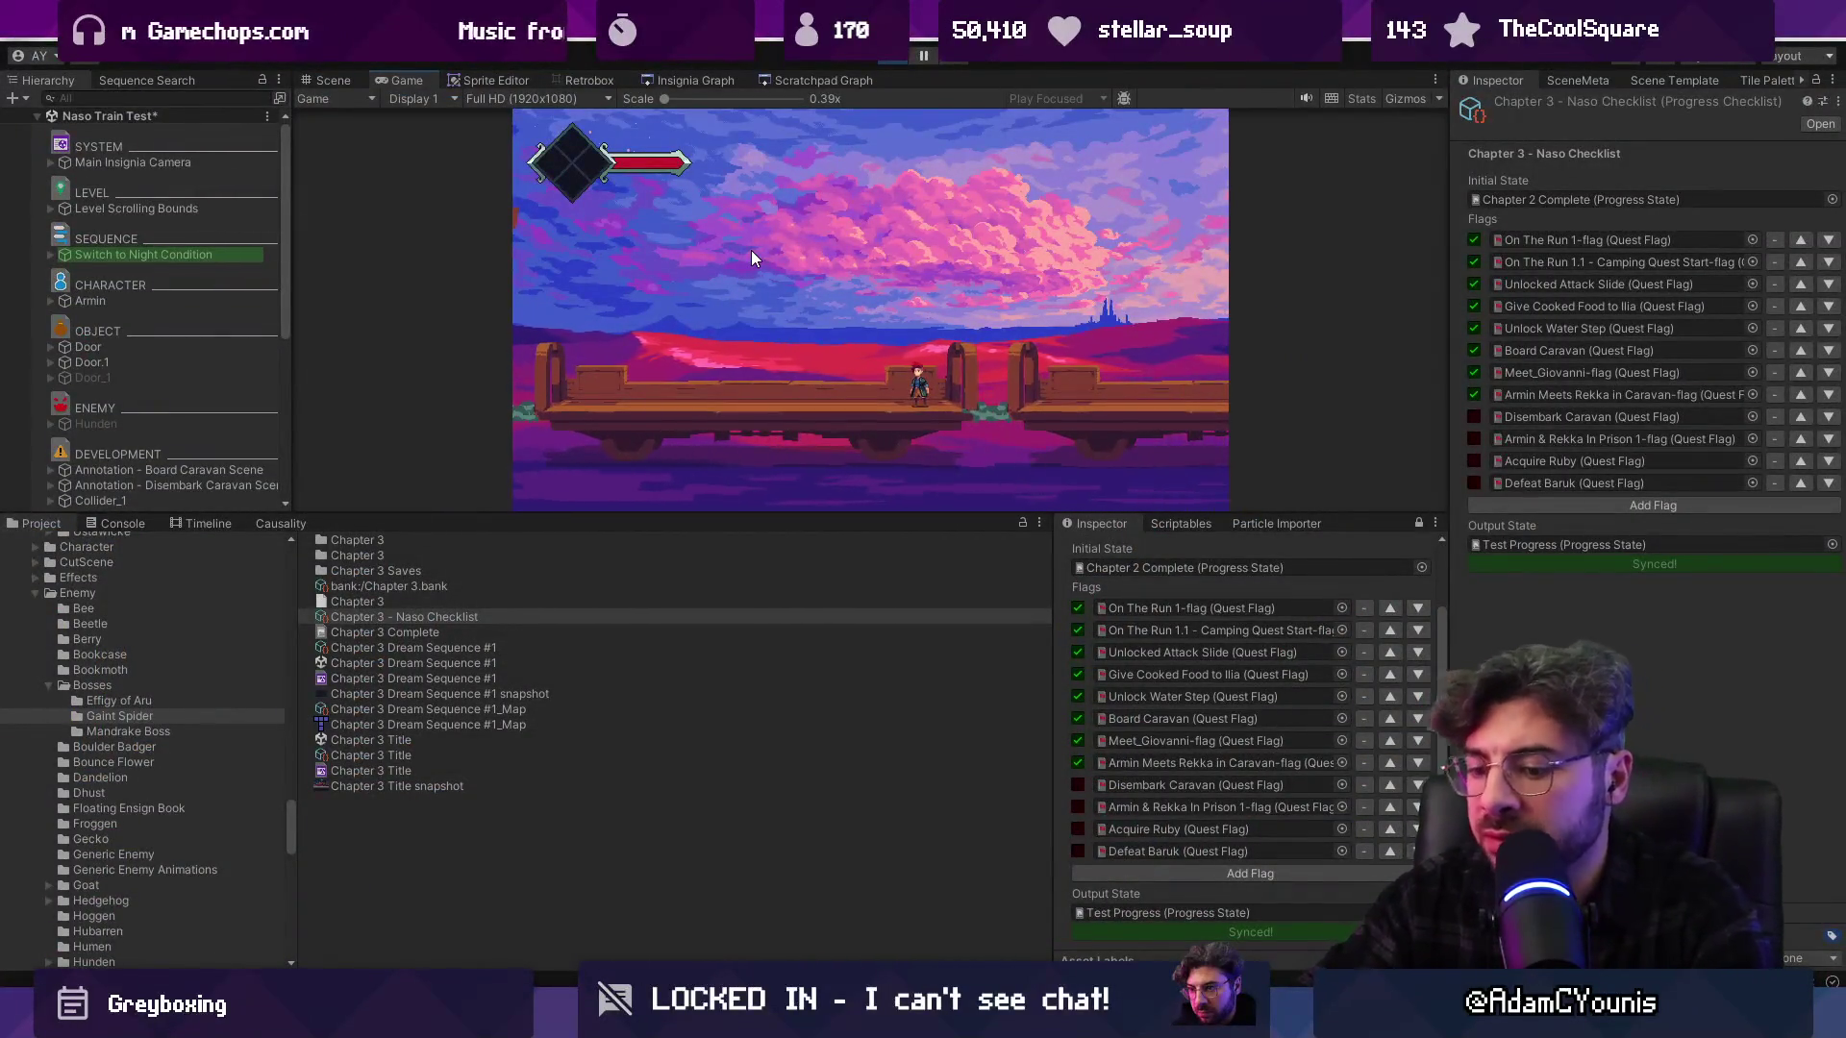
Filter the Hierarchy by 'zone camera' and step through the zone cameras in the Scene view
{"action": "key", "text": "shift+space"}
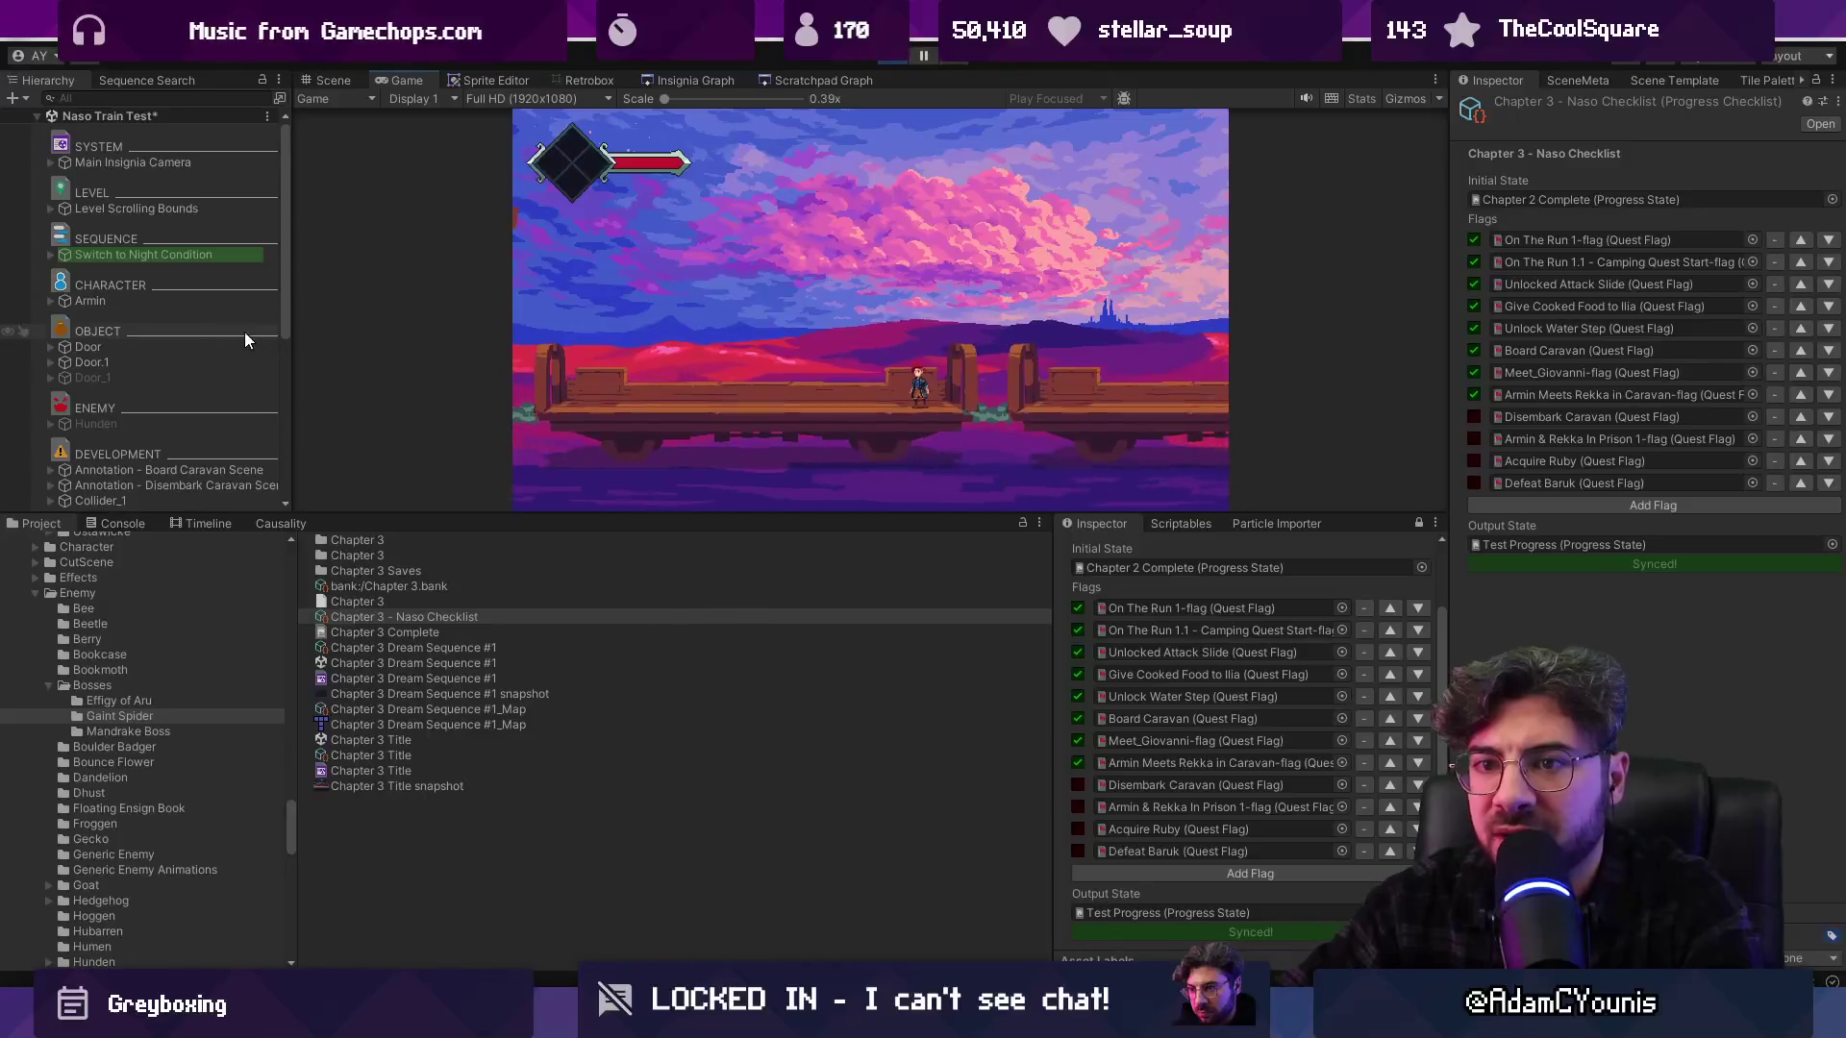
{"action": "left_click", "coordinate": [218, 99]}
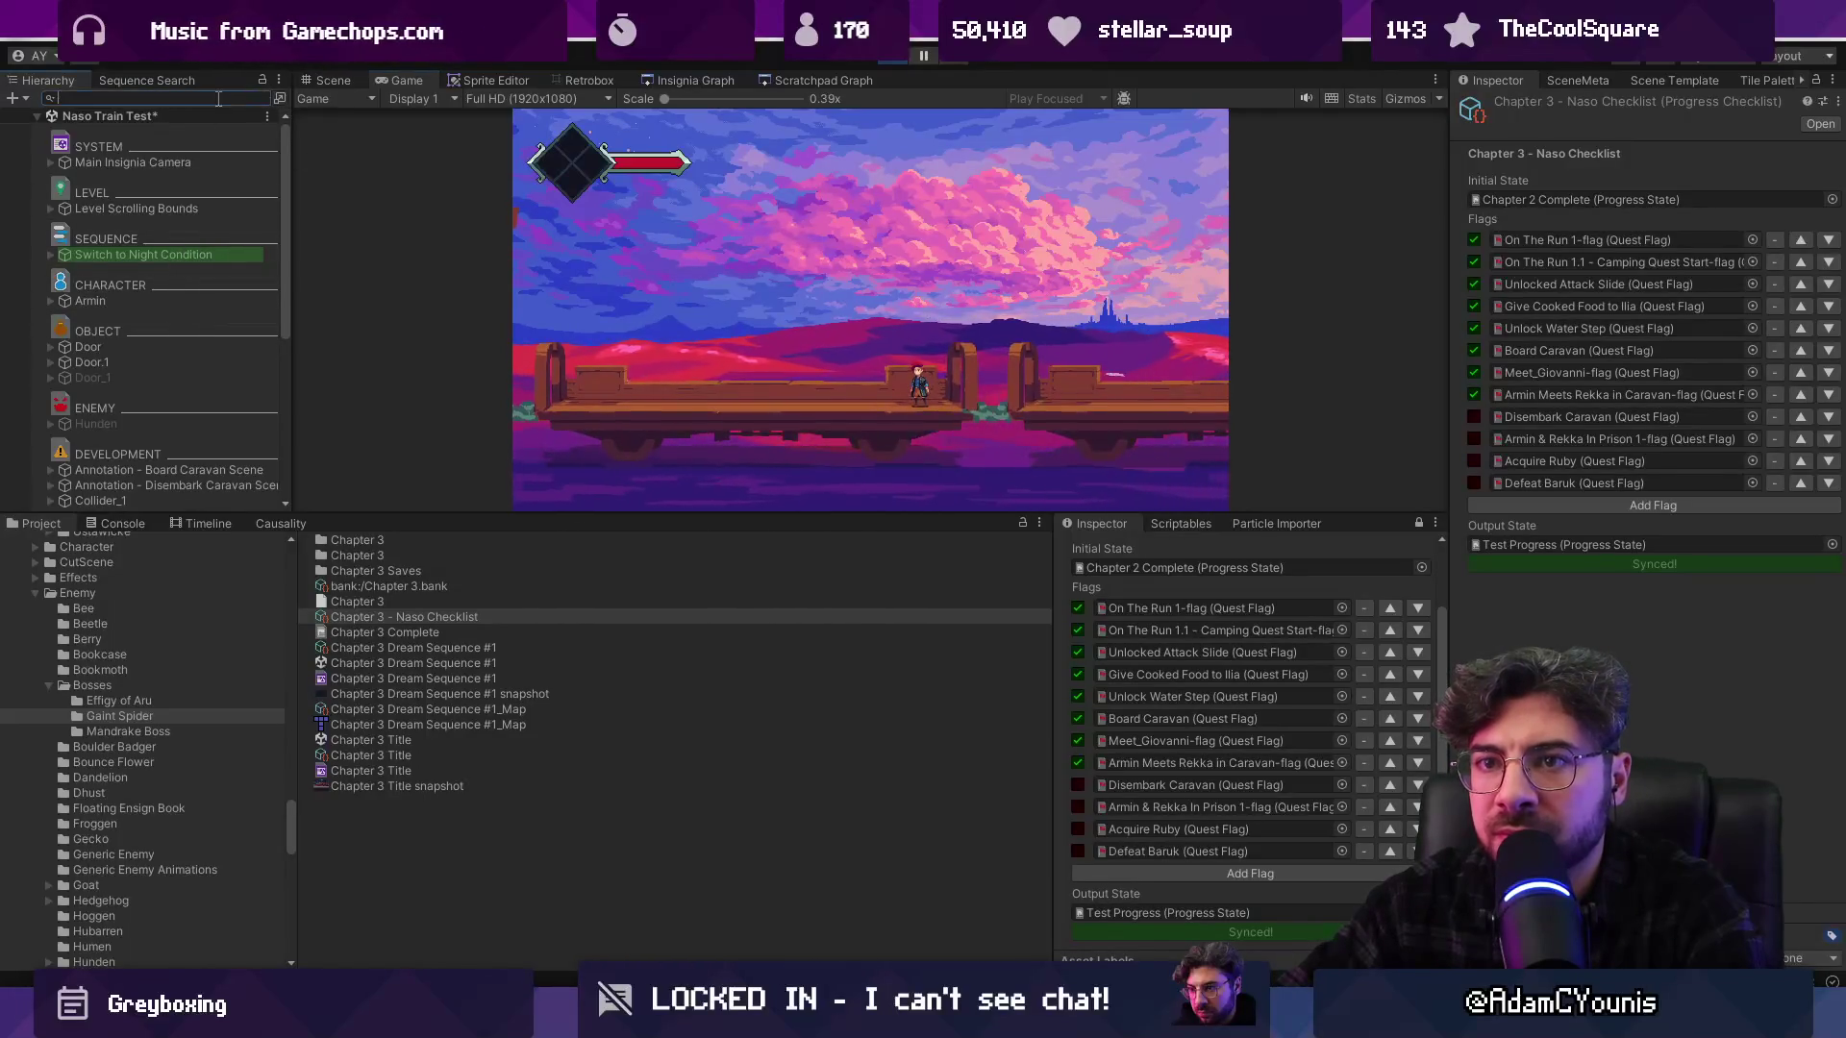
{"action": "type", "text": "zone camera"}
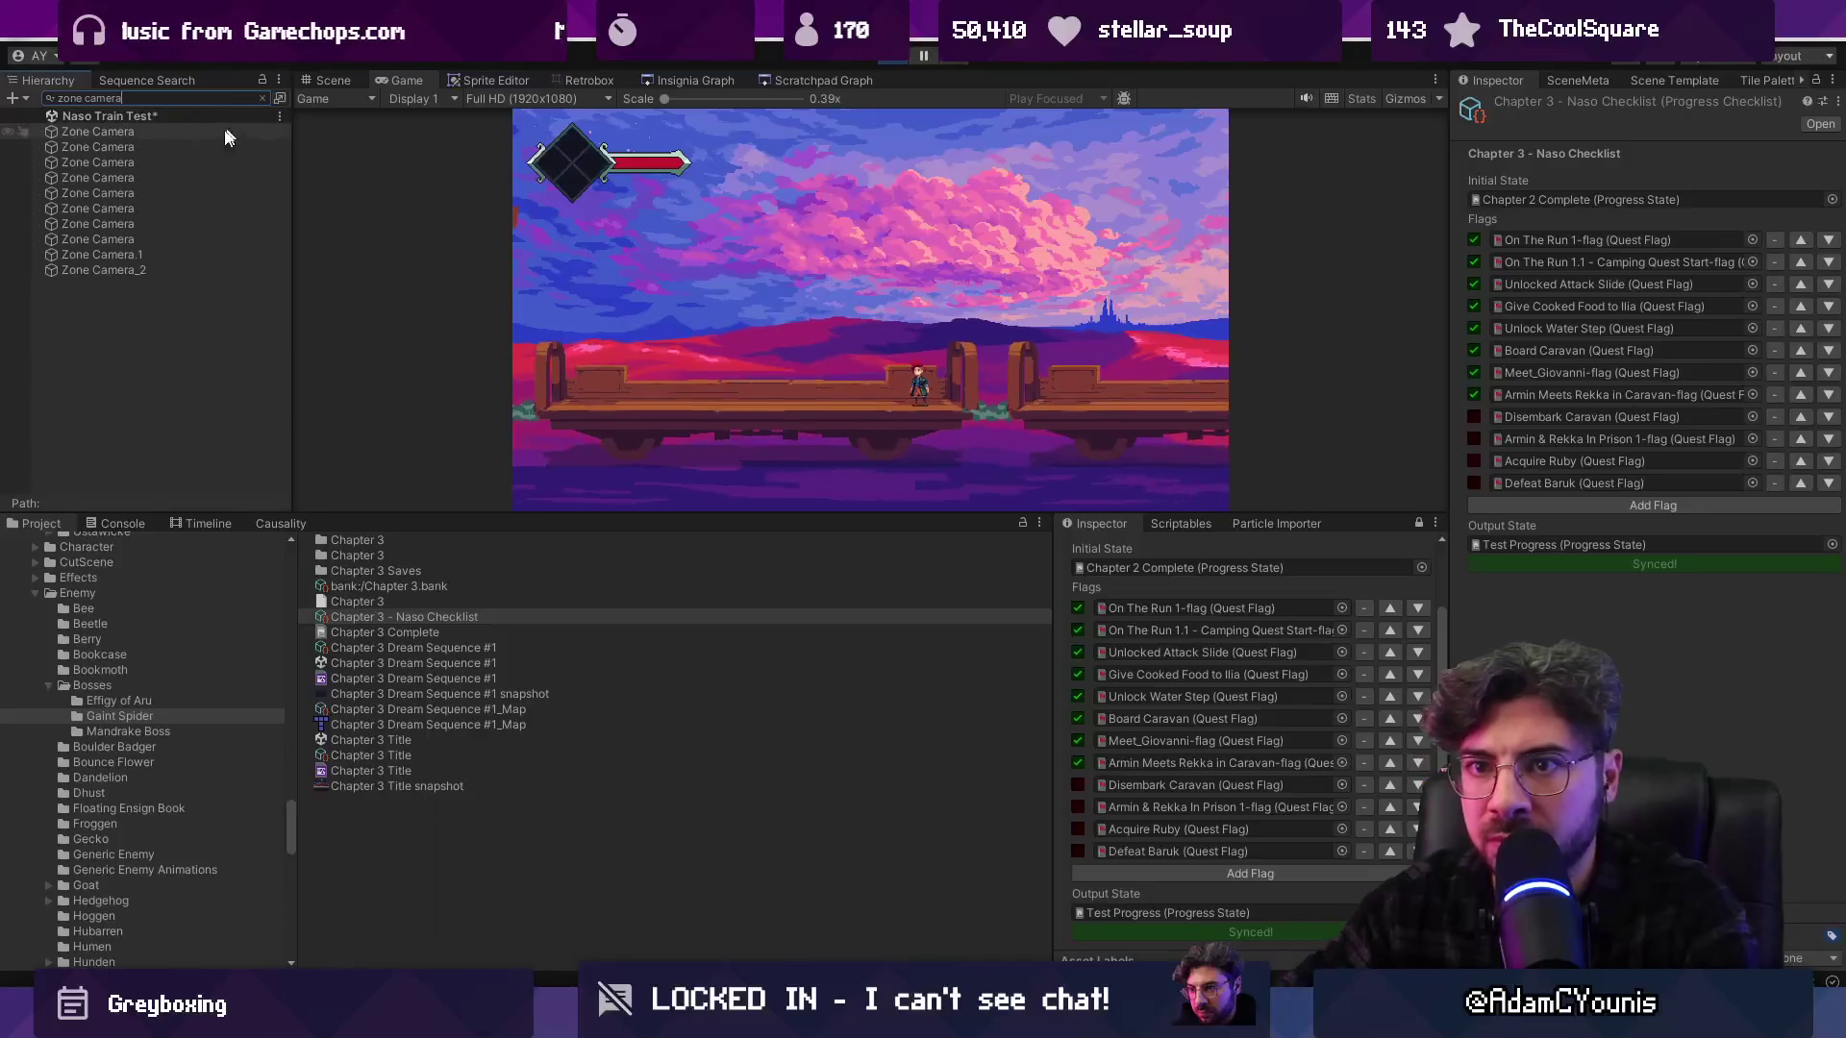
{"action": "left_click", "coordinate": [161, 130]}
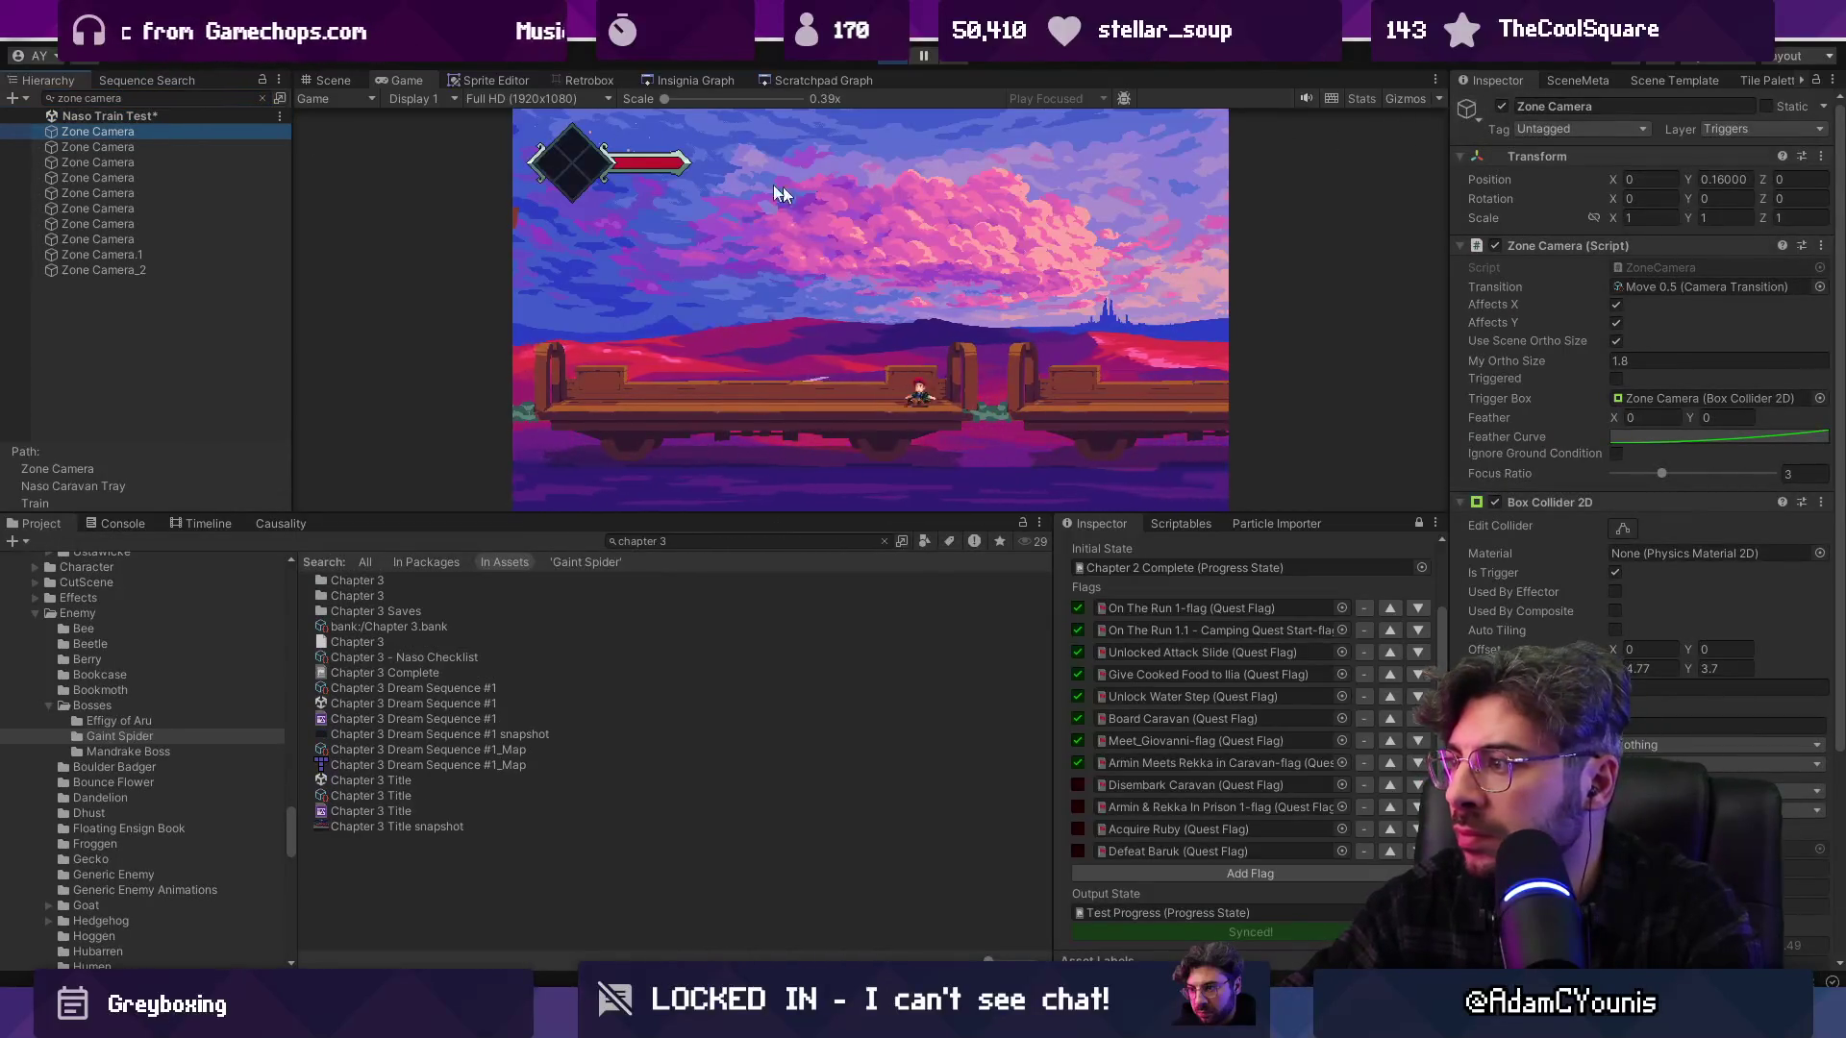
{"action": "left_click", "coordinate": [348, 77]}
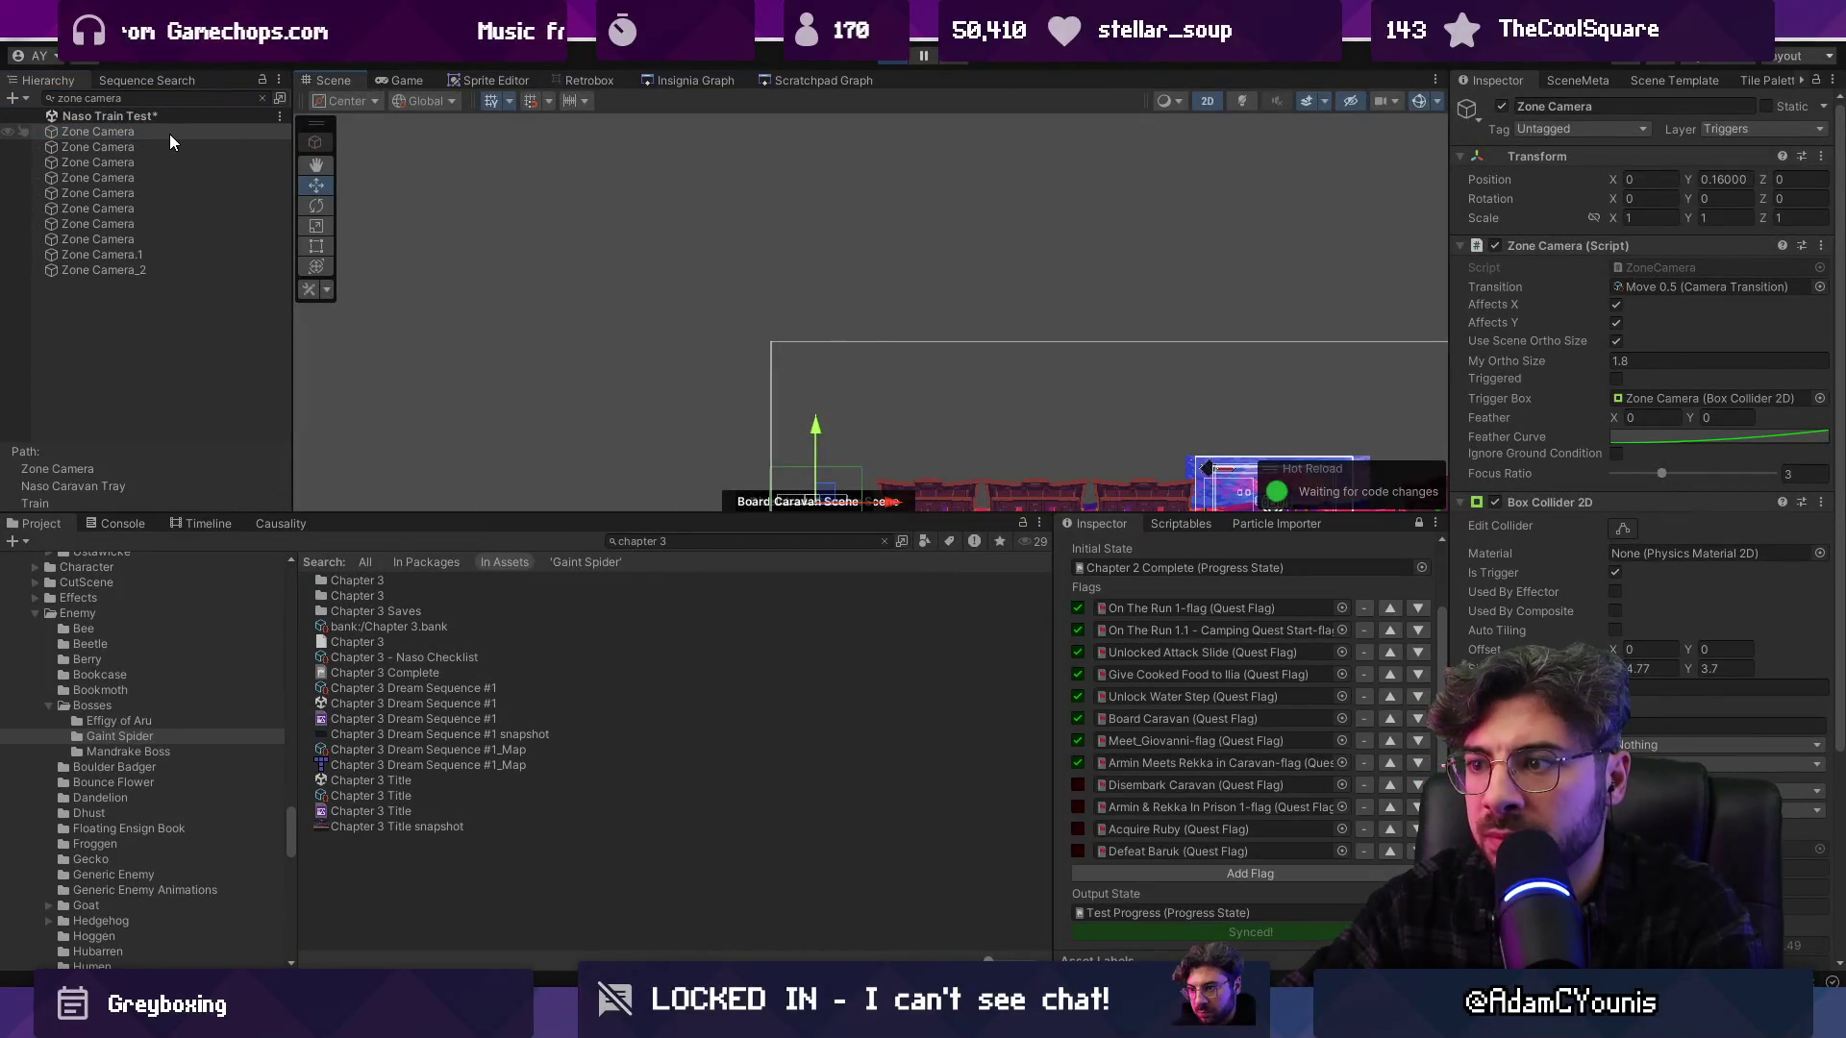
{"action": "double_click", "coordinate": [173, 145]}
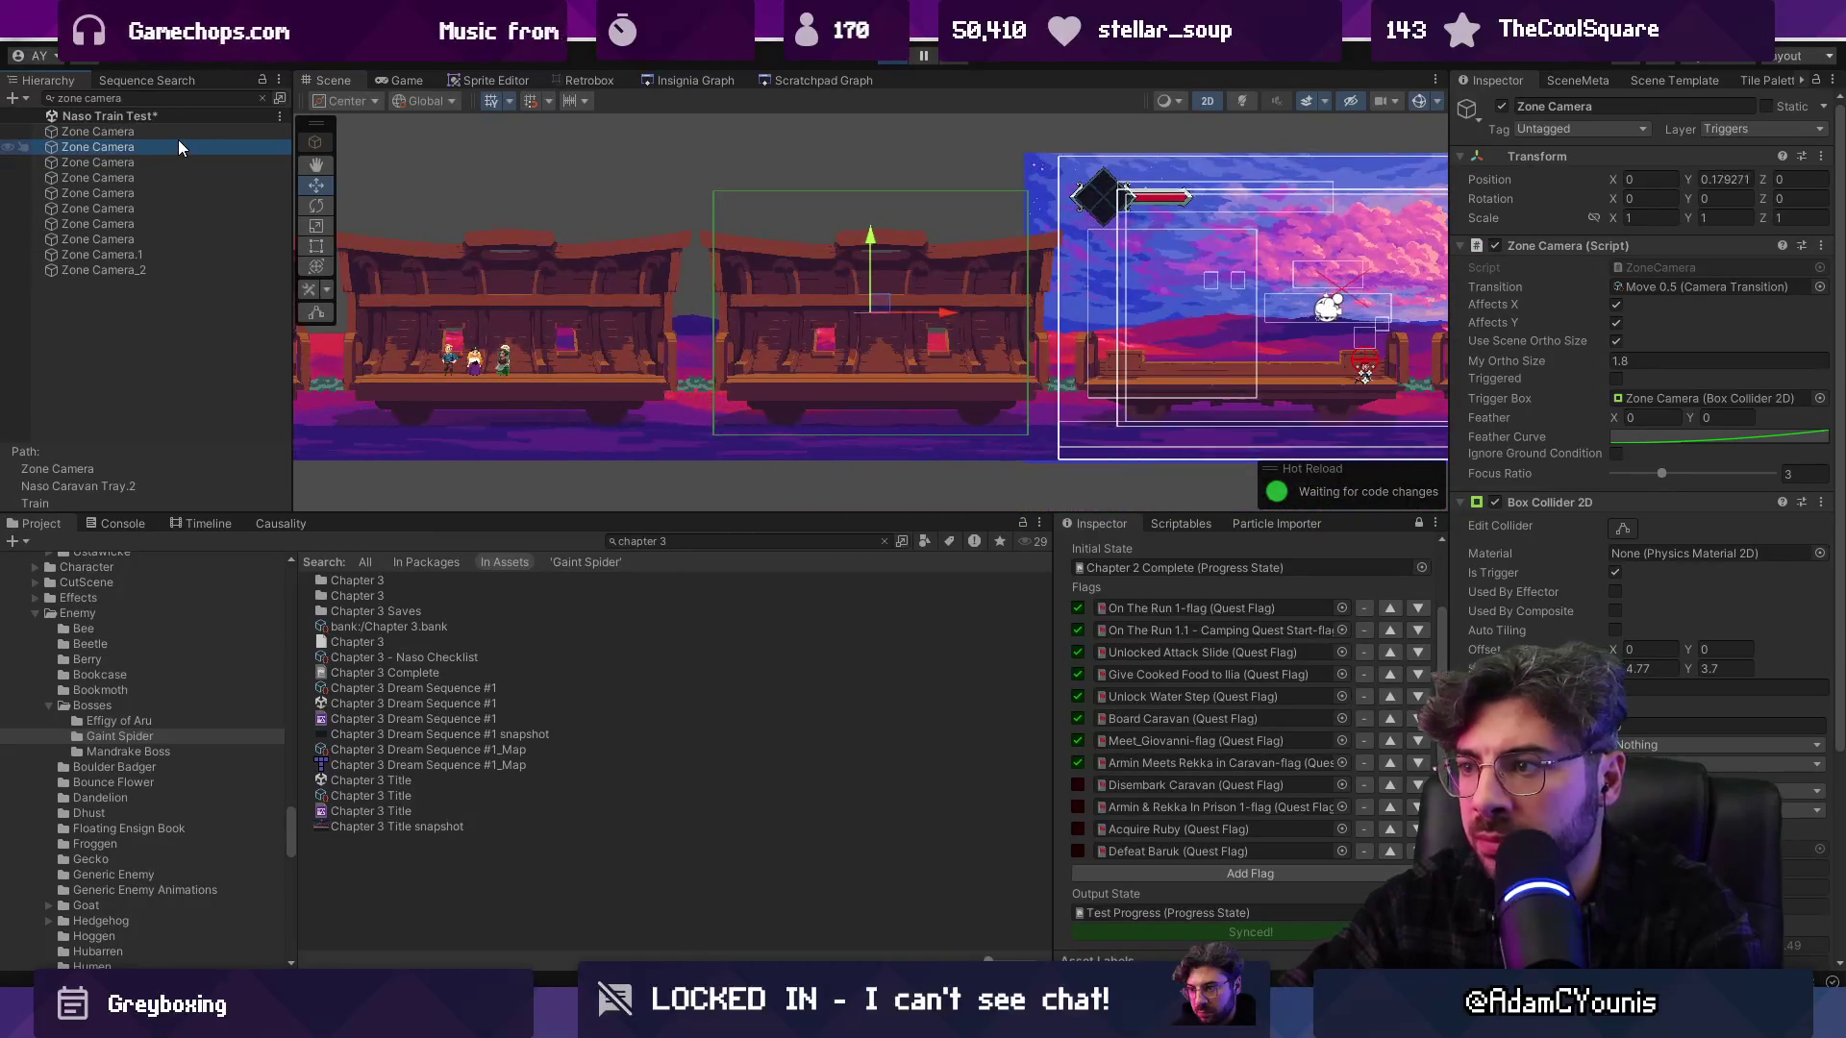
{"action": "key", "text": "Down"}
{"action": "key", "text": "Down"}
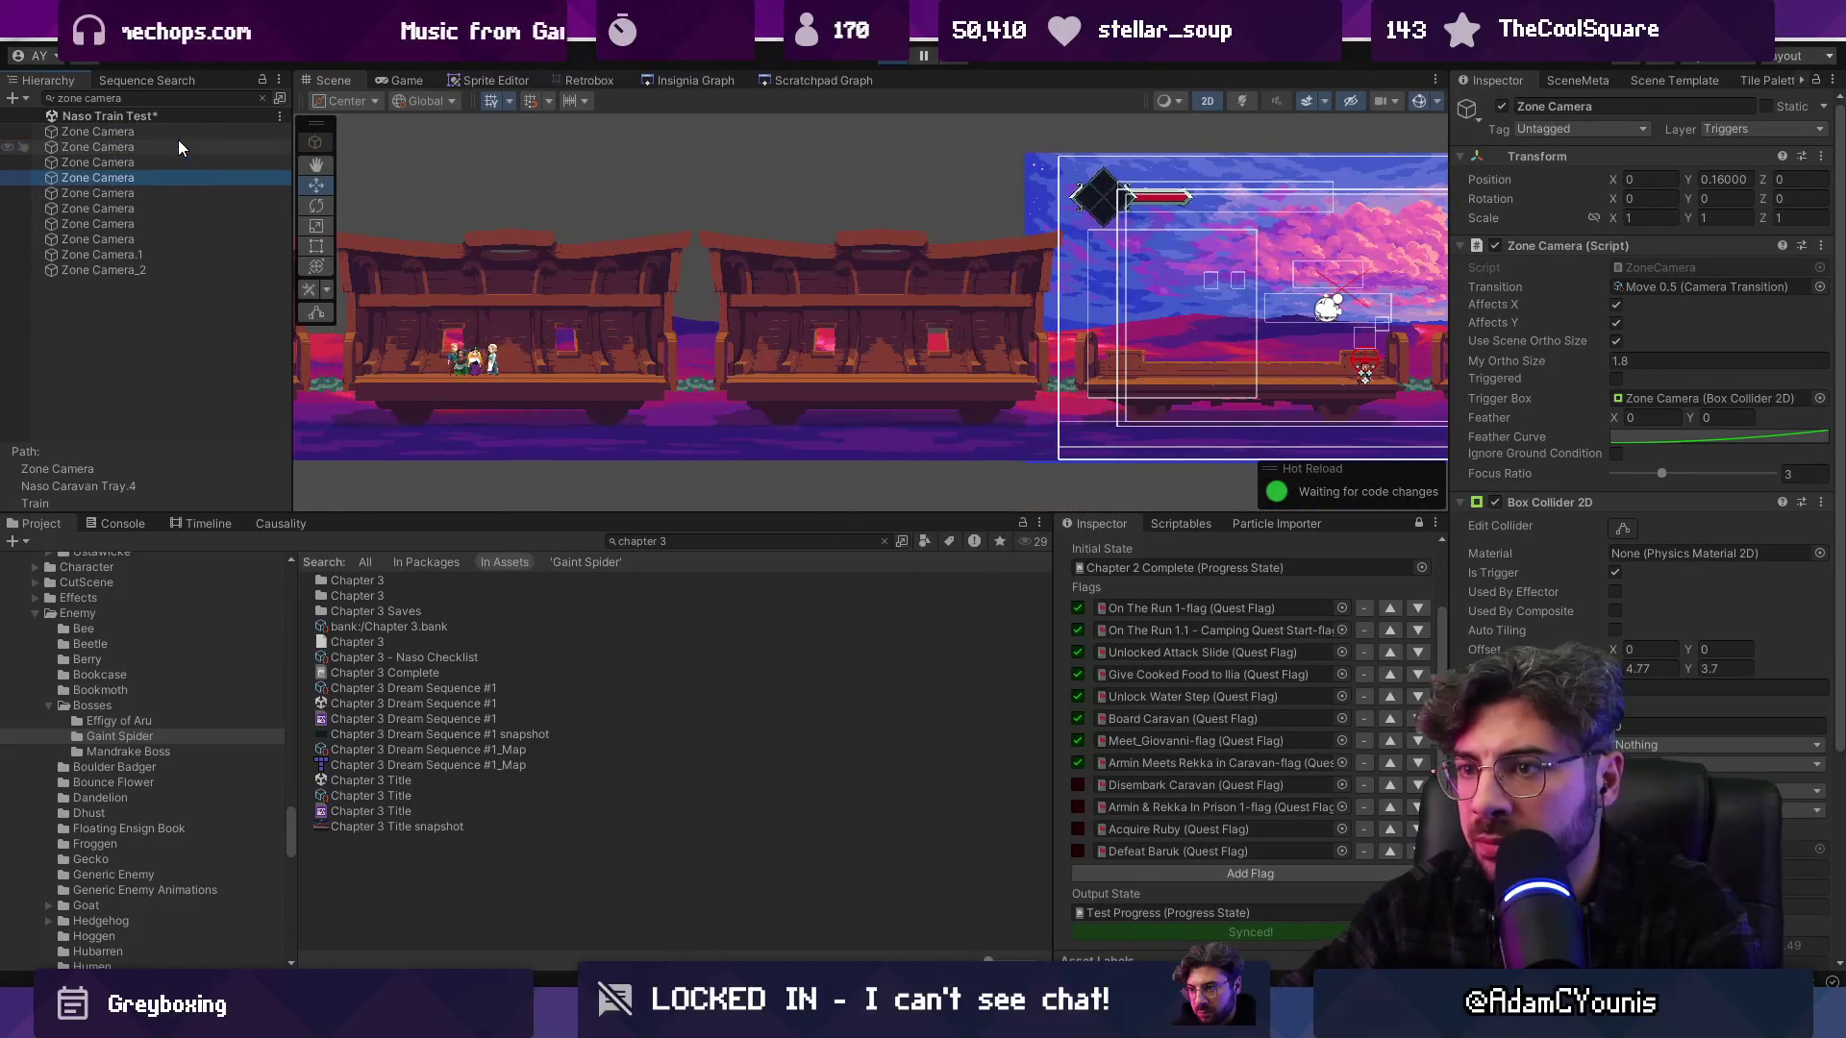
{"action": "key", "text": "Down"}
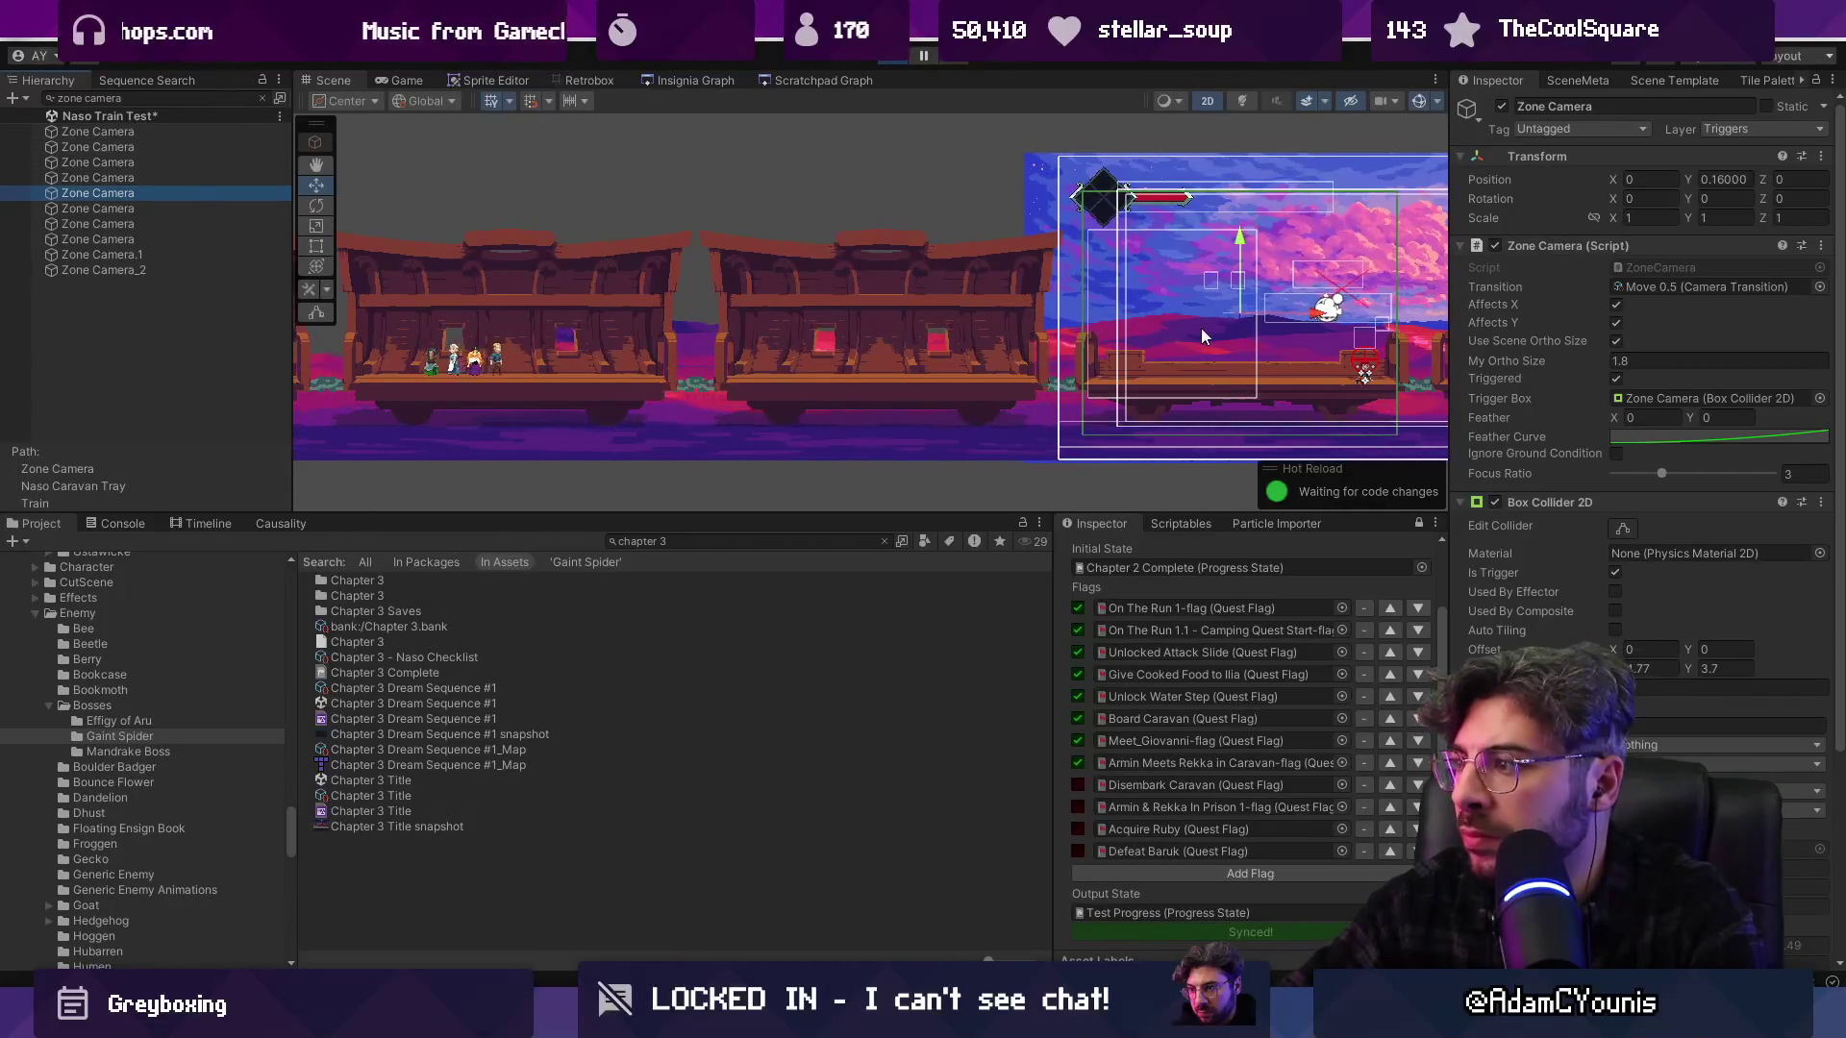
{"action": "scroll", "coordinate": [1201, 334], "scroll_direction": "up", "scroll_amount": 5}
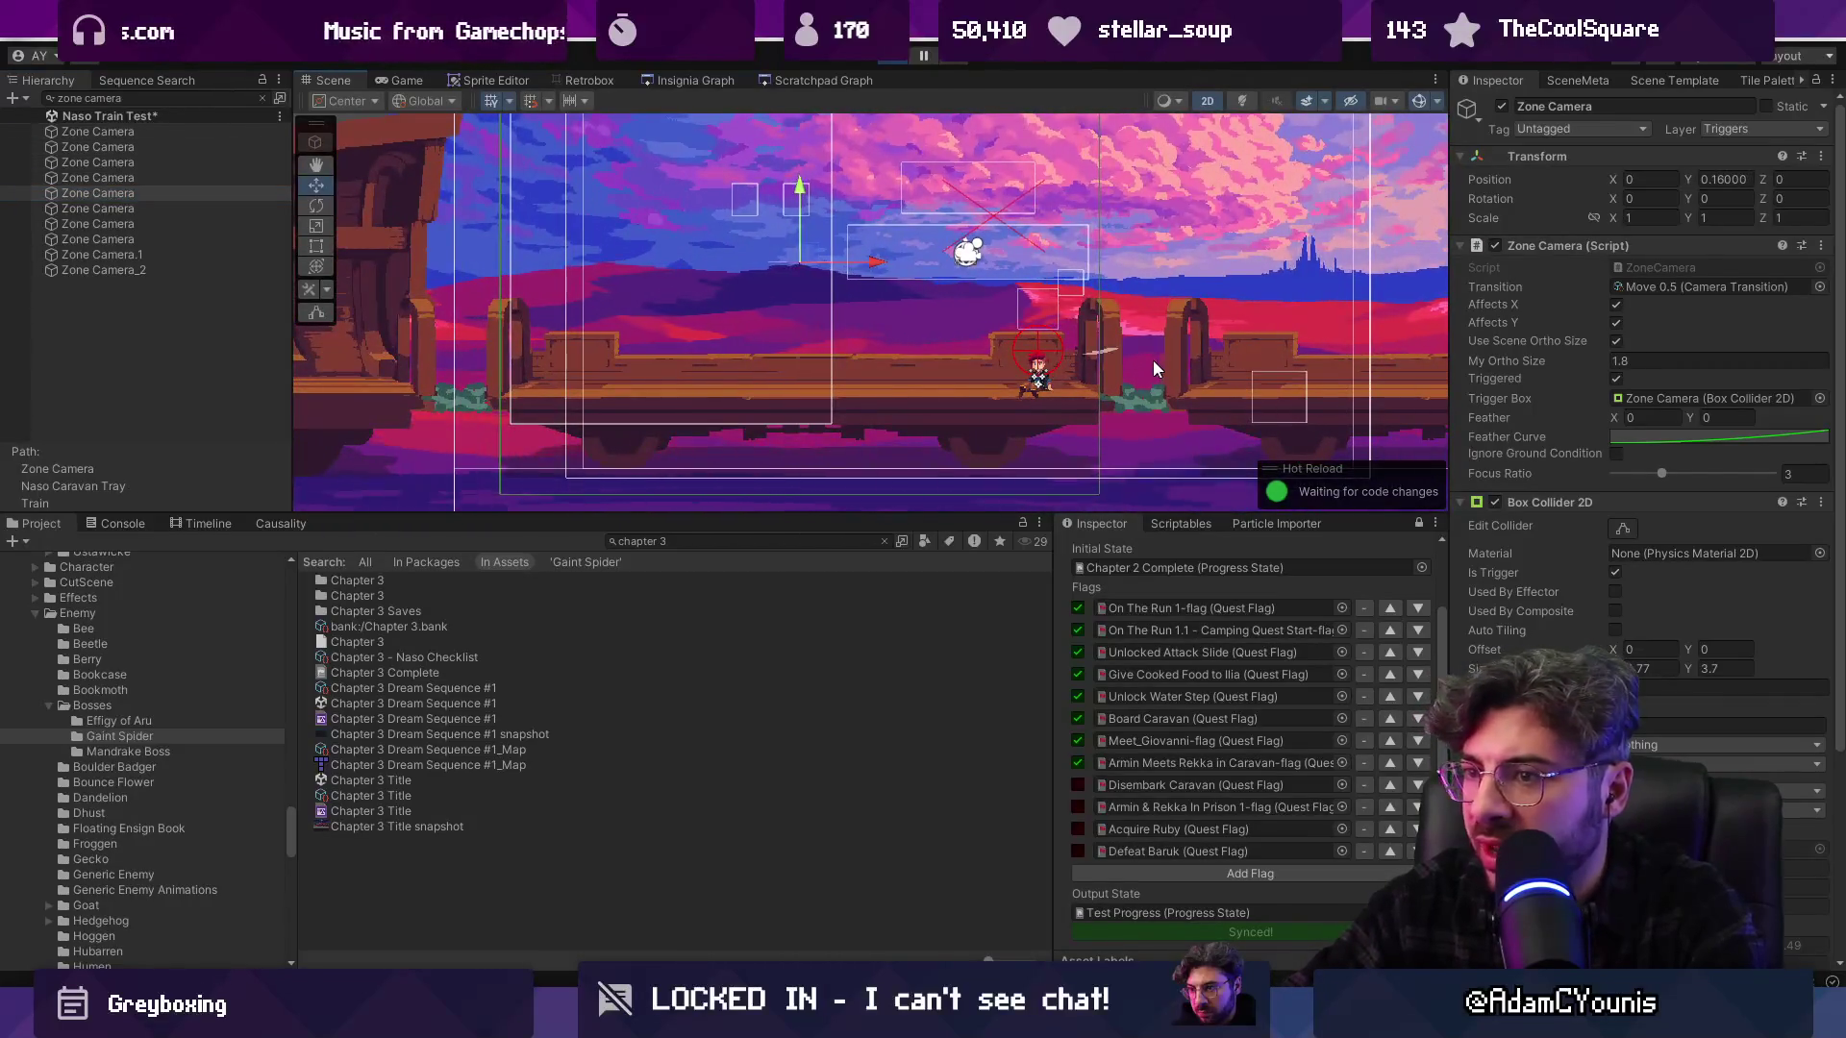
Playtest the deck in full-screen Game view, then stop the game and return to Scene view
{"action": "left_click", "coordinate": [415, 85]}
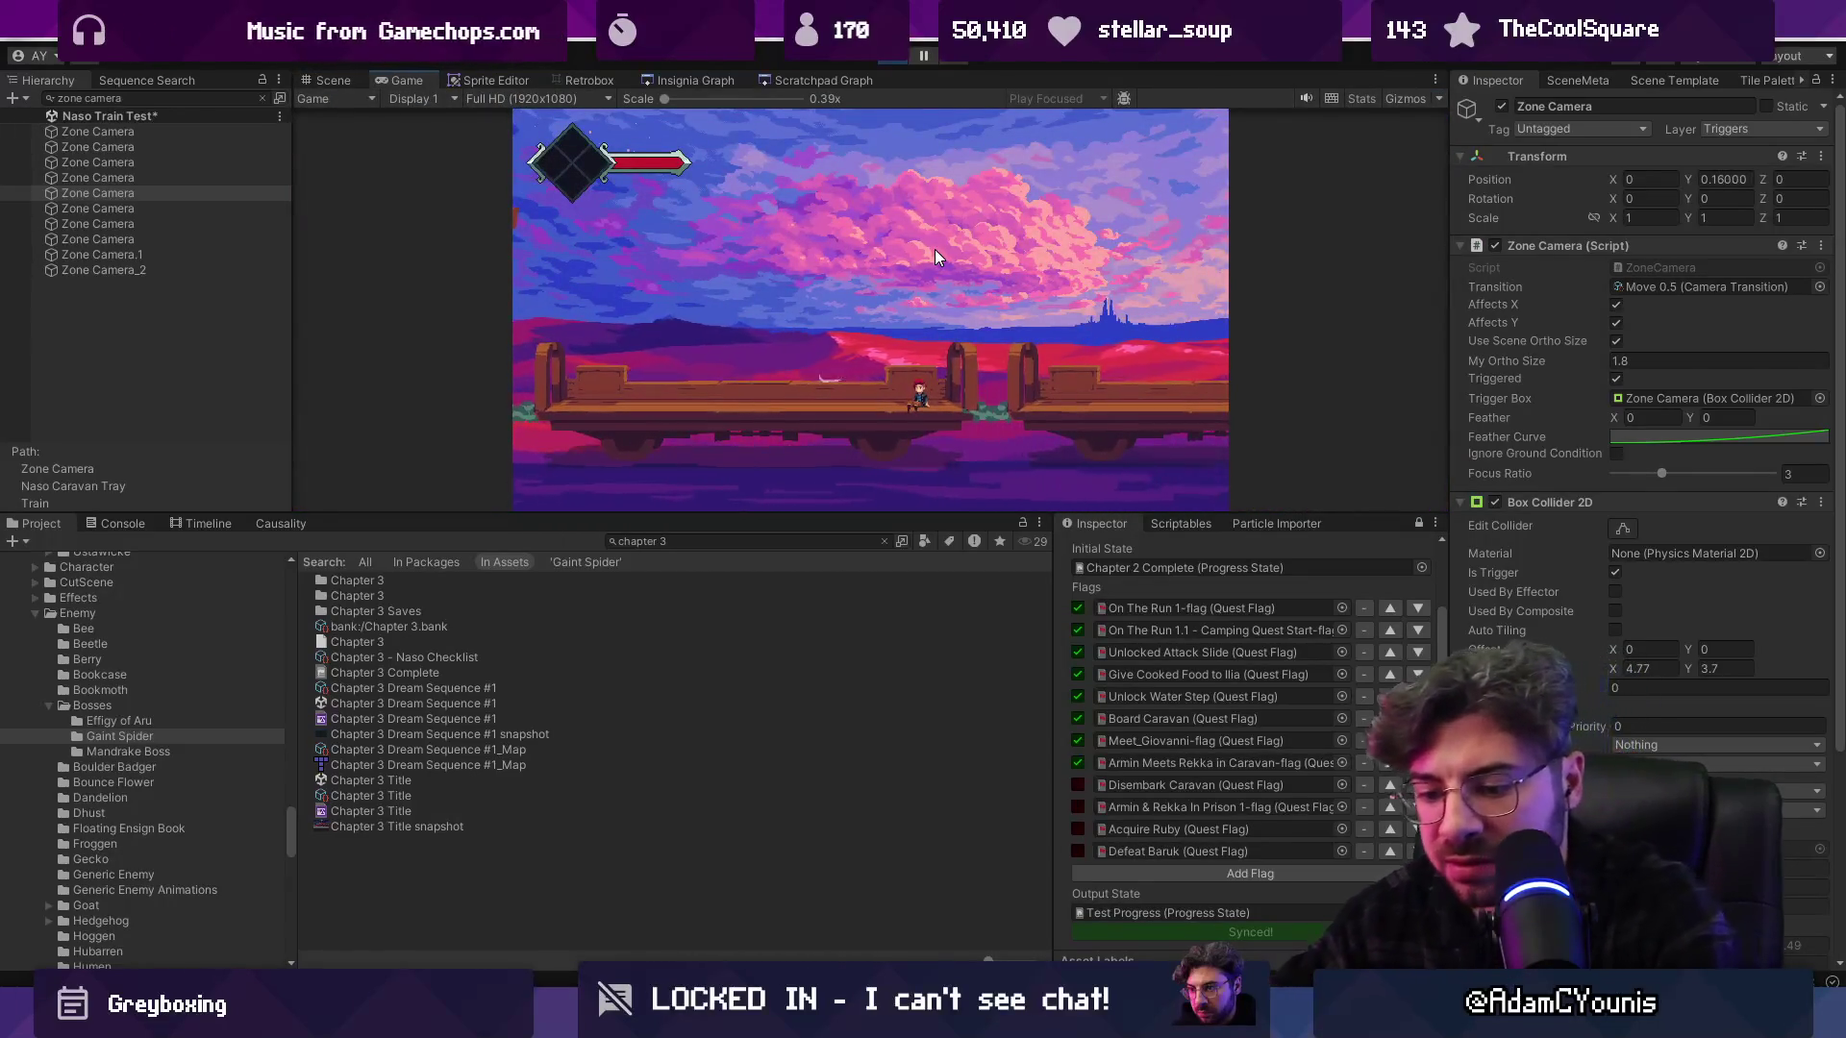
{"action": "key", "text": "ctrl+shift+F7"}
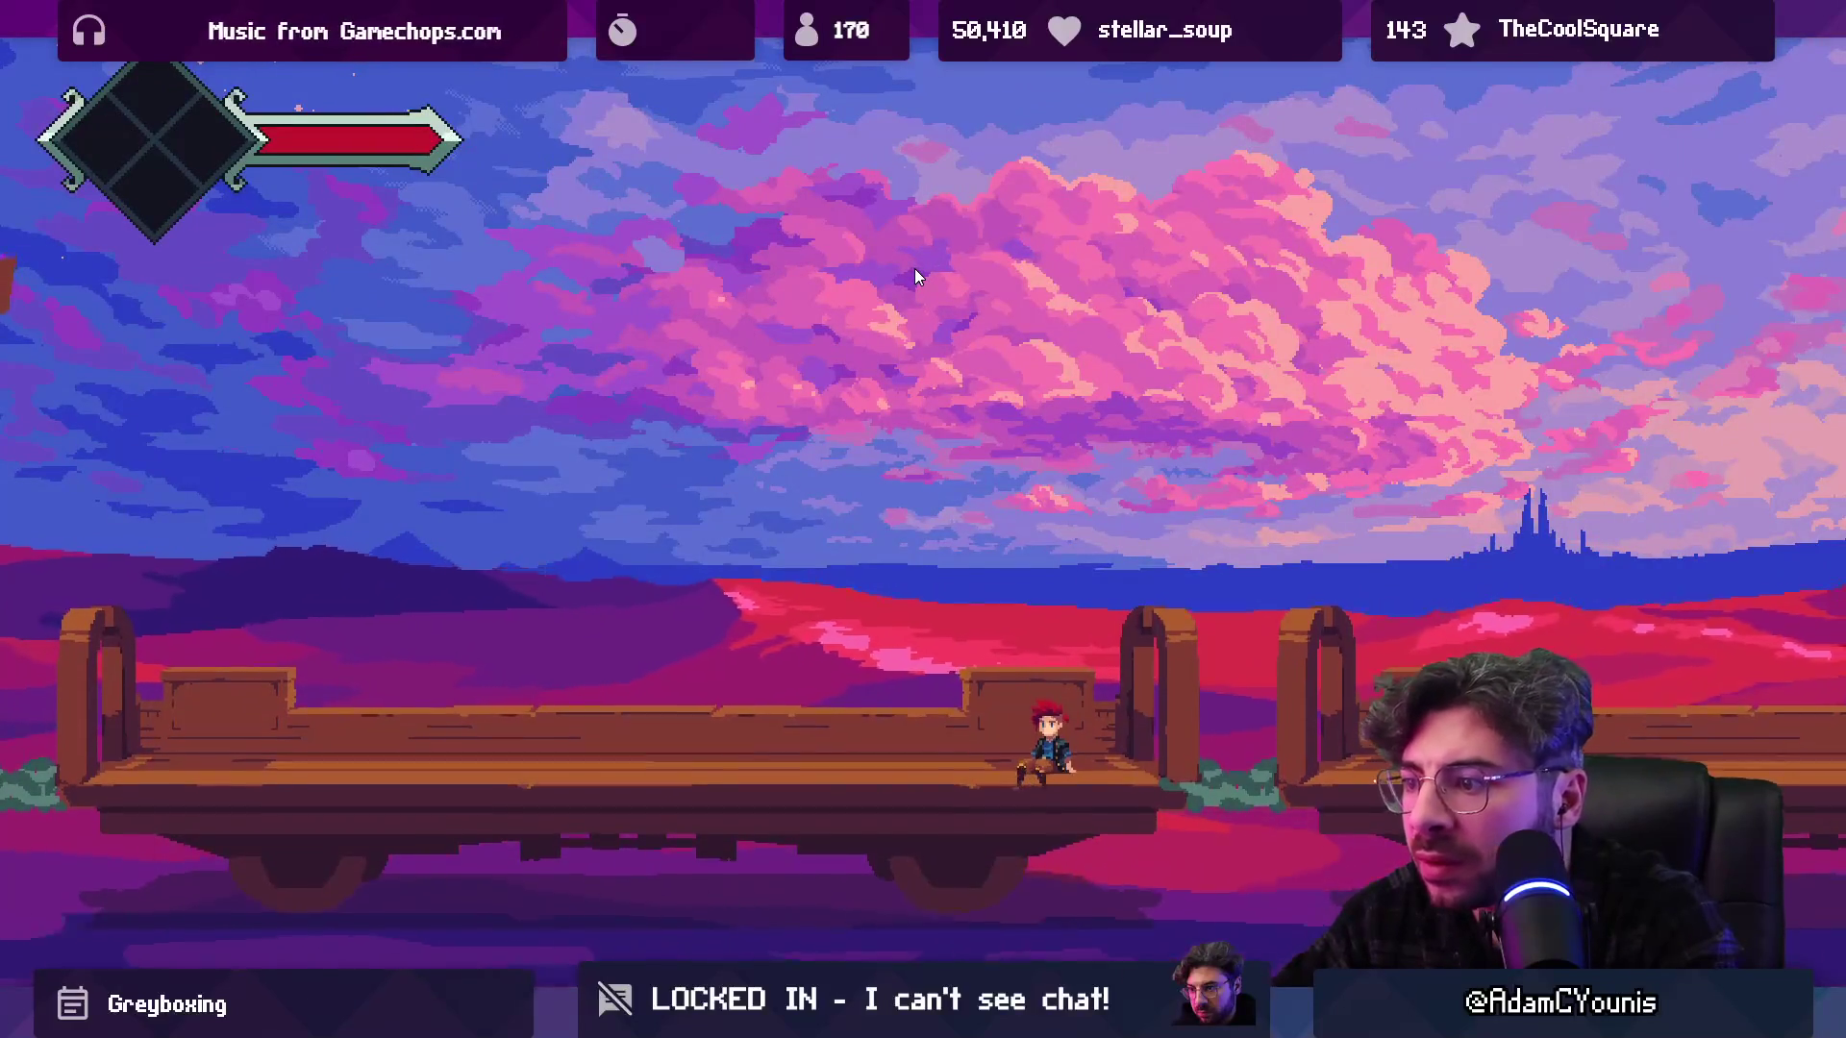
{"action": "key", "text": "space"}
{"action": "key", "text": "Left"}
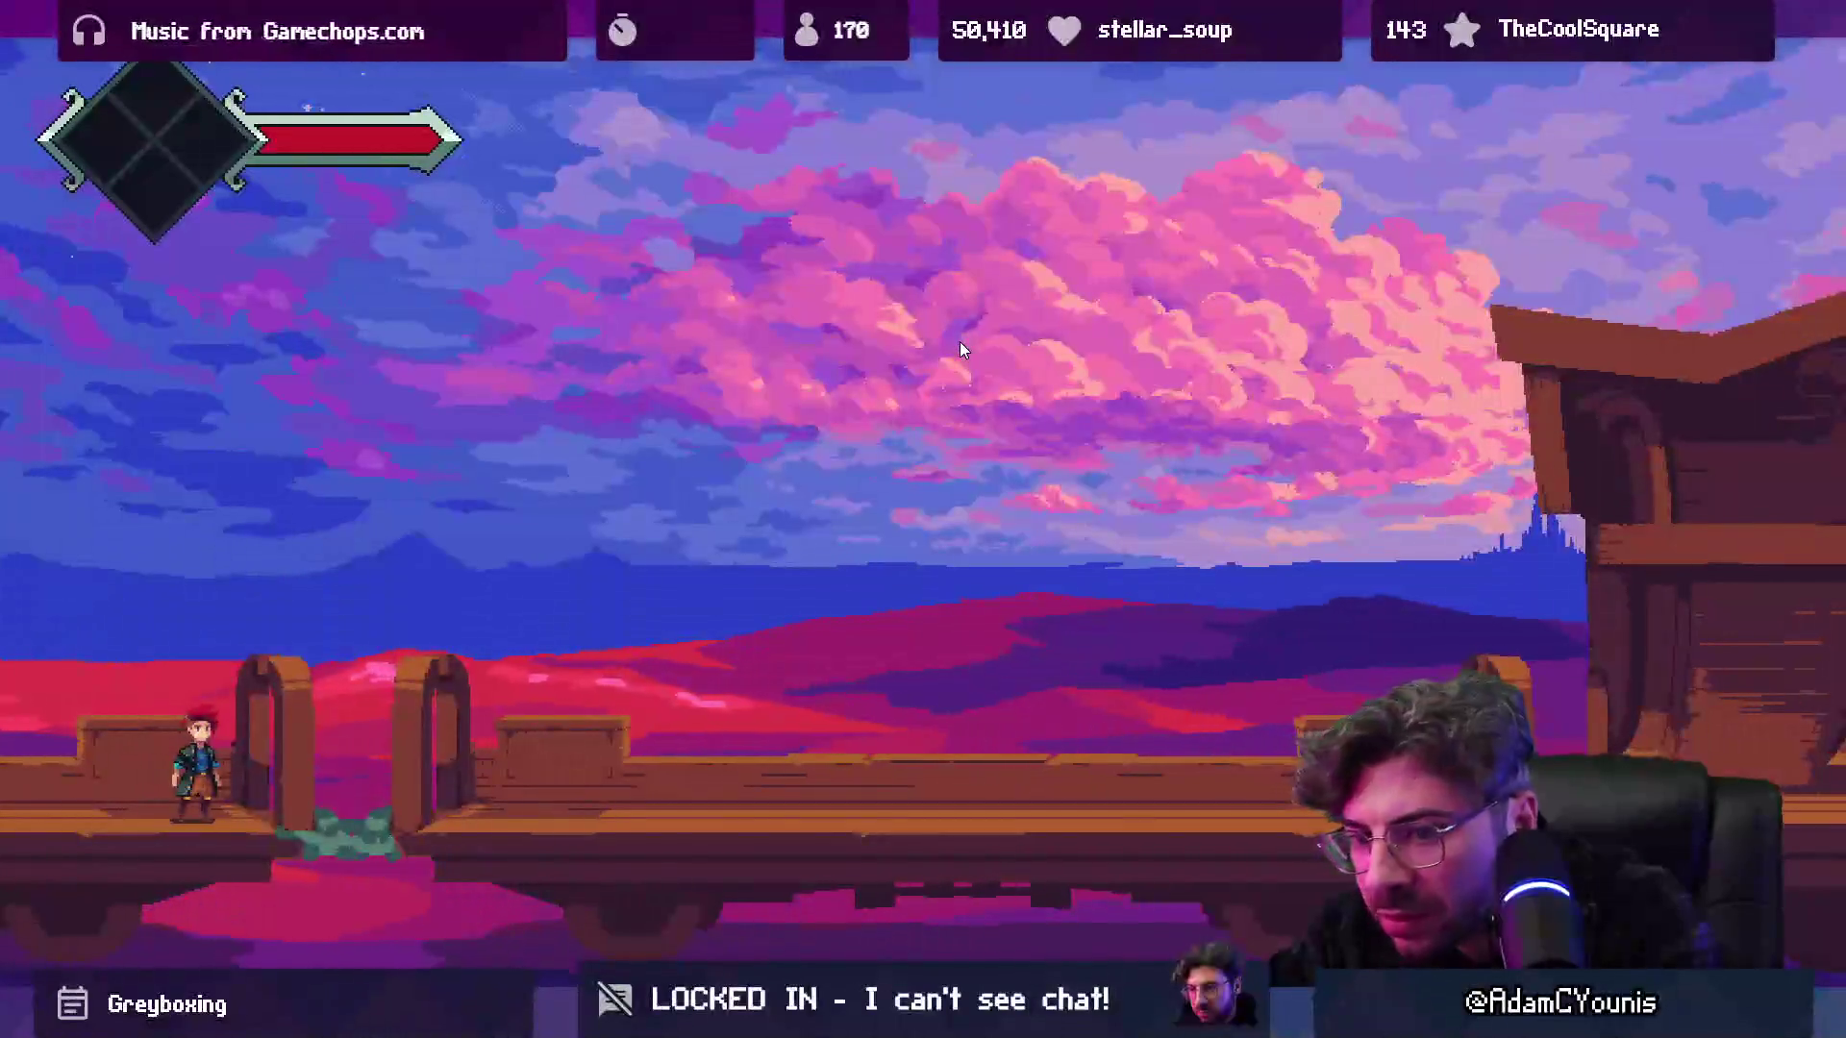
{"action": "key", "text": "ctrl+shift+F7"}
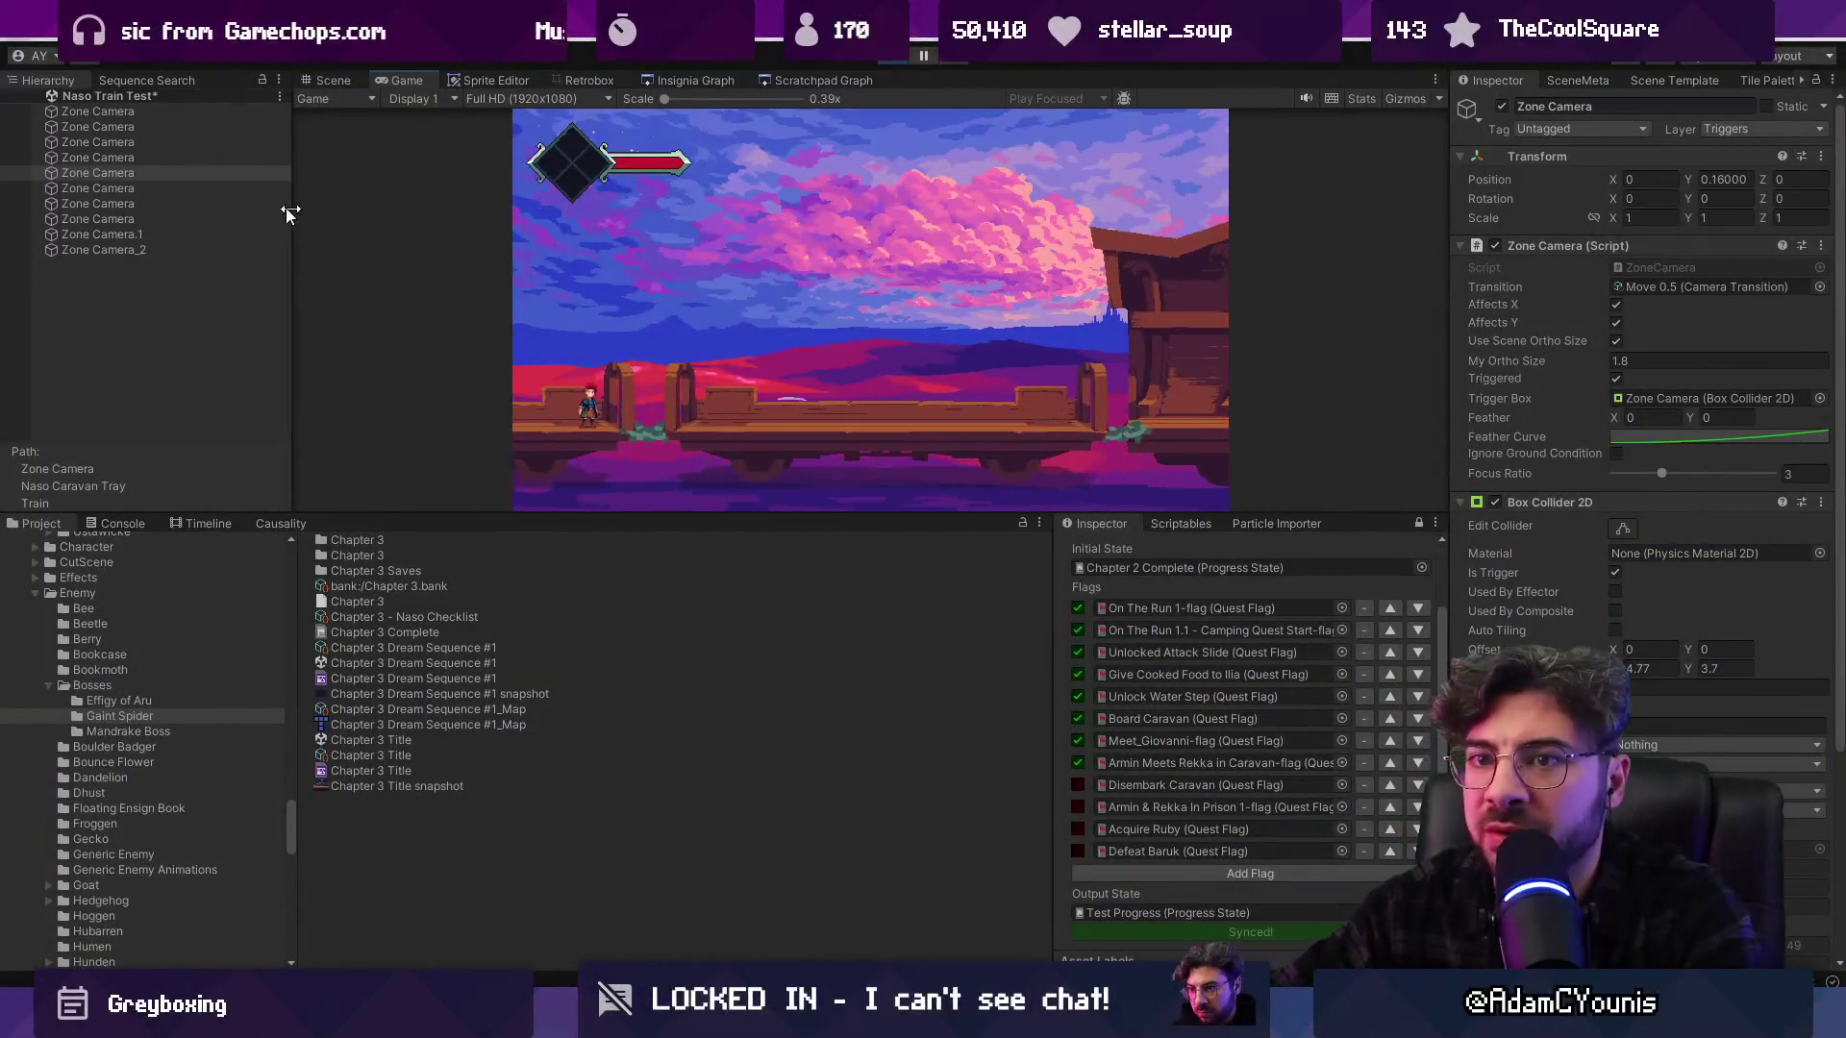
{"action": "key", "text": "ctrl+p"}
{"action": "left_click", "coordinate": [322, 83]}
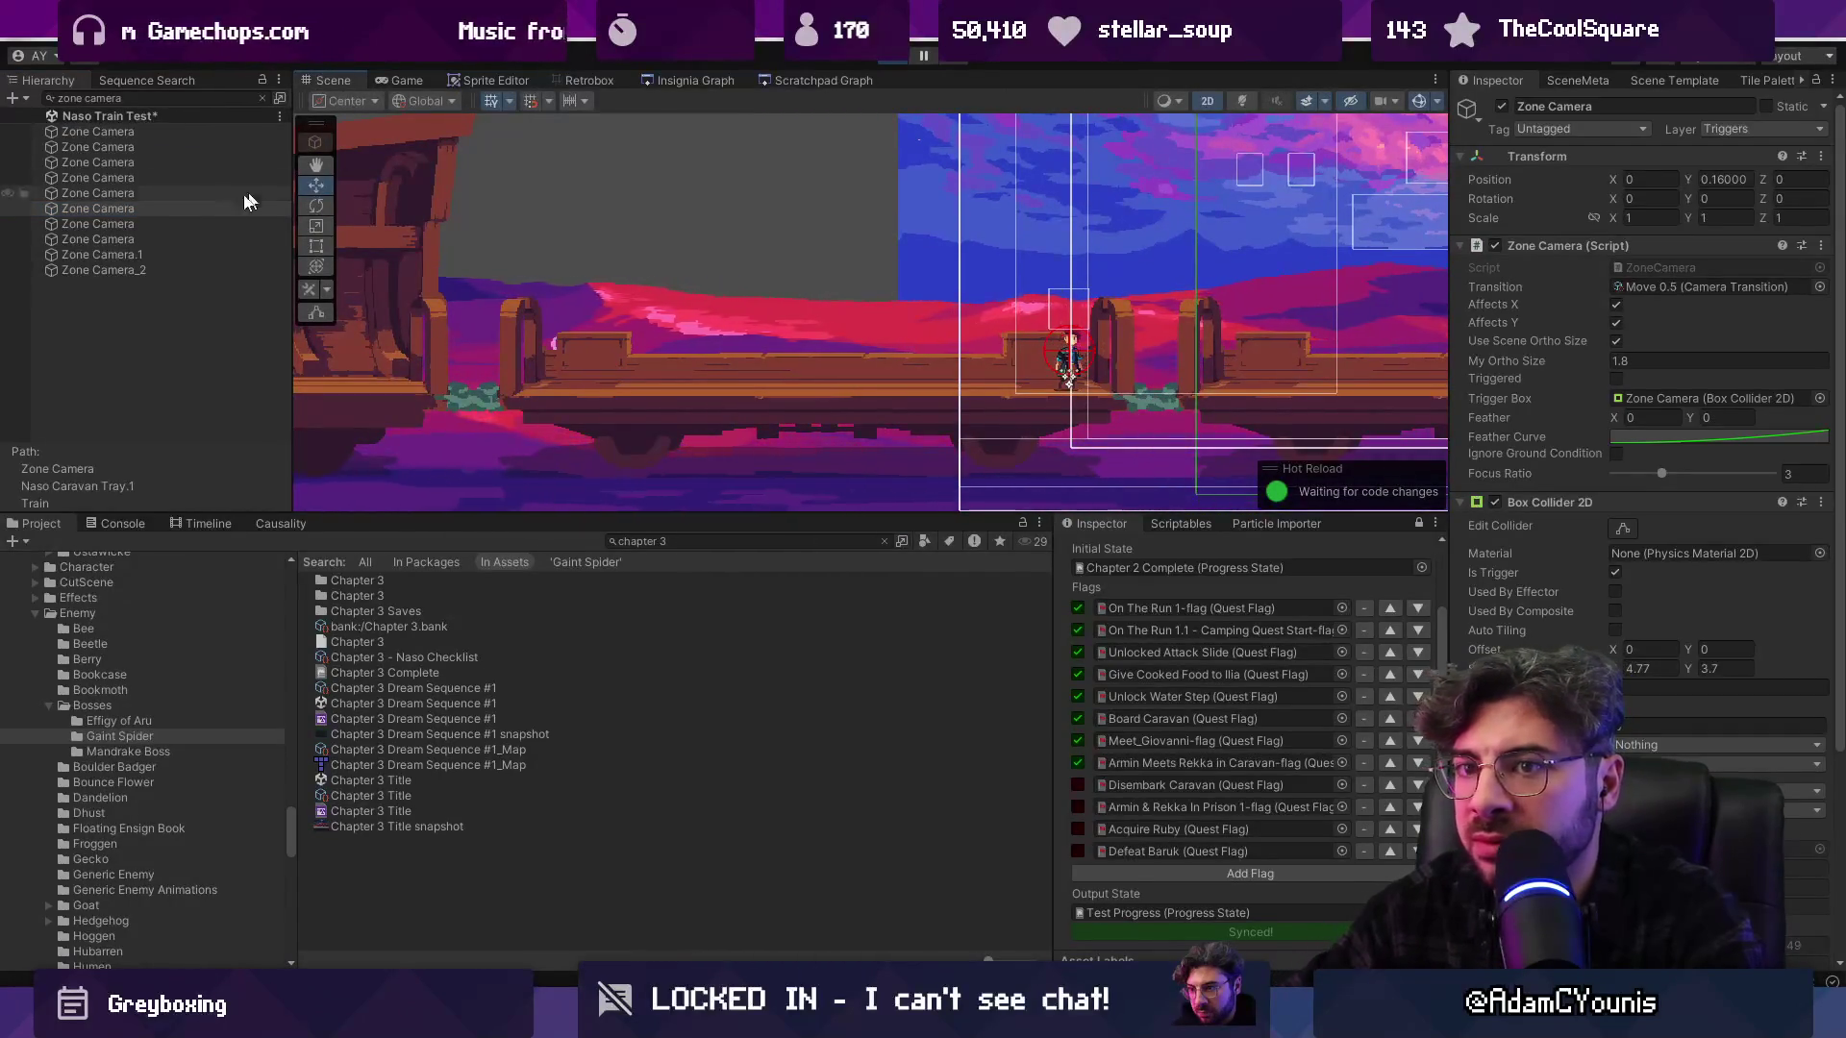
Select Zone Camera_2, set My Ortho Size to 2.3, and playtest walking right in full screen
{"action": "left_click", "coordinate": [187, 223]}
{"action": "key", "text": "Down"}
{"action": "key", "text": "Down"}
{"action": "key", "text": "Down"}
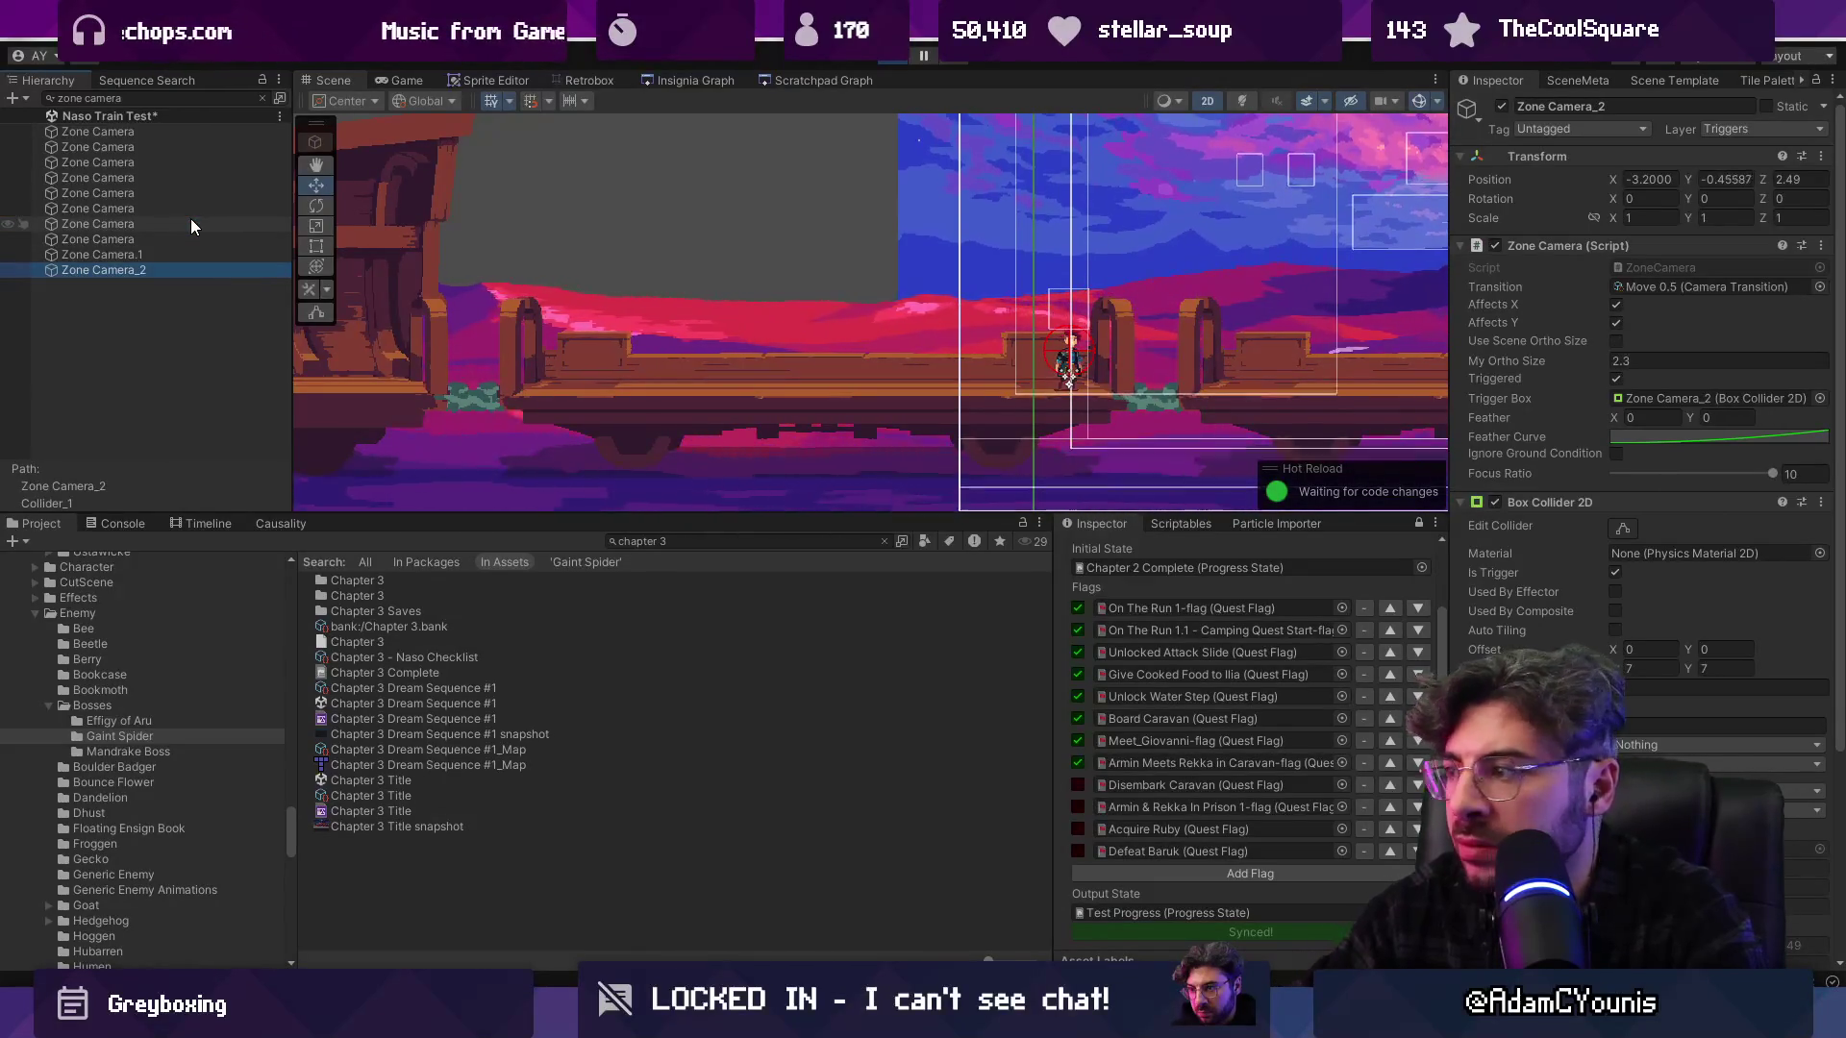
{"action": "left_click", "coordinate": [1675, 362]}
{"action": "type", "text": "2.7"}
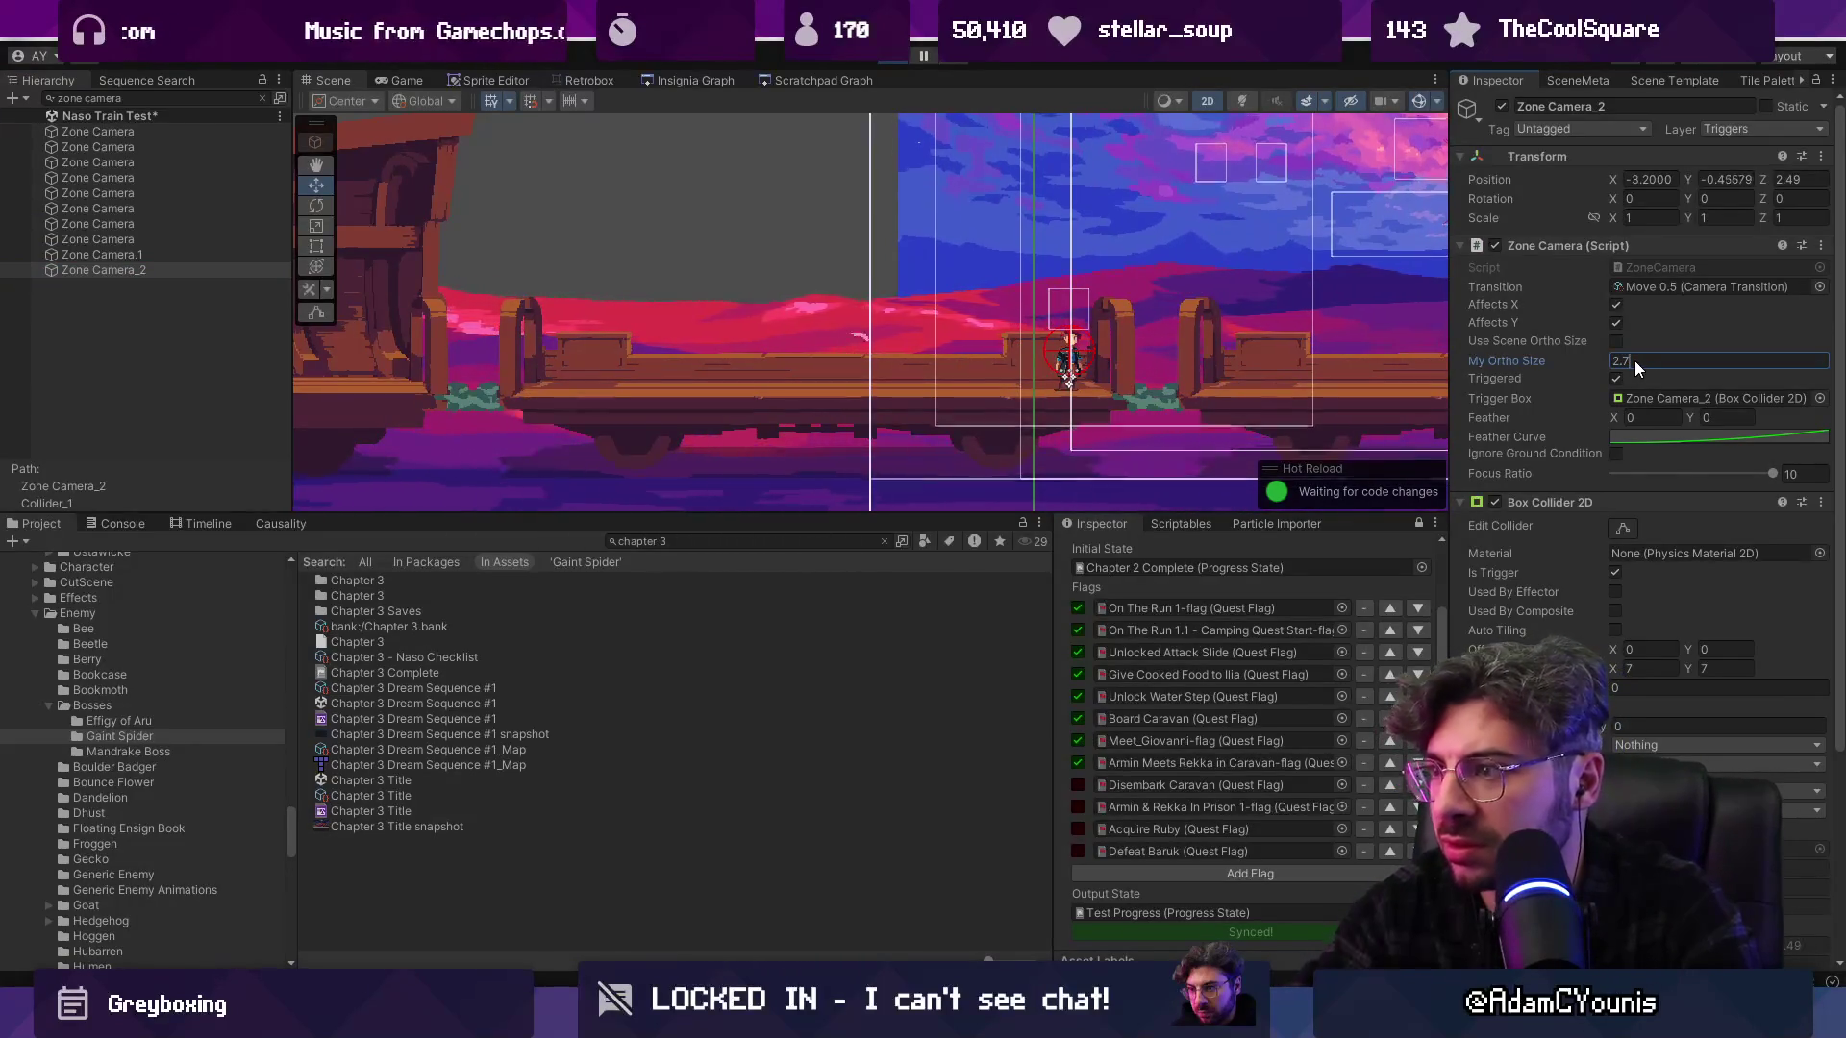
{"action": "key", "text": "BackSpace"}
{"action": "type", "text": "3"}
{"action": "key", "text": "F11"}
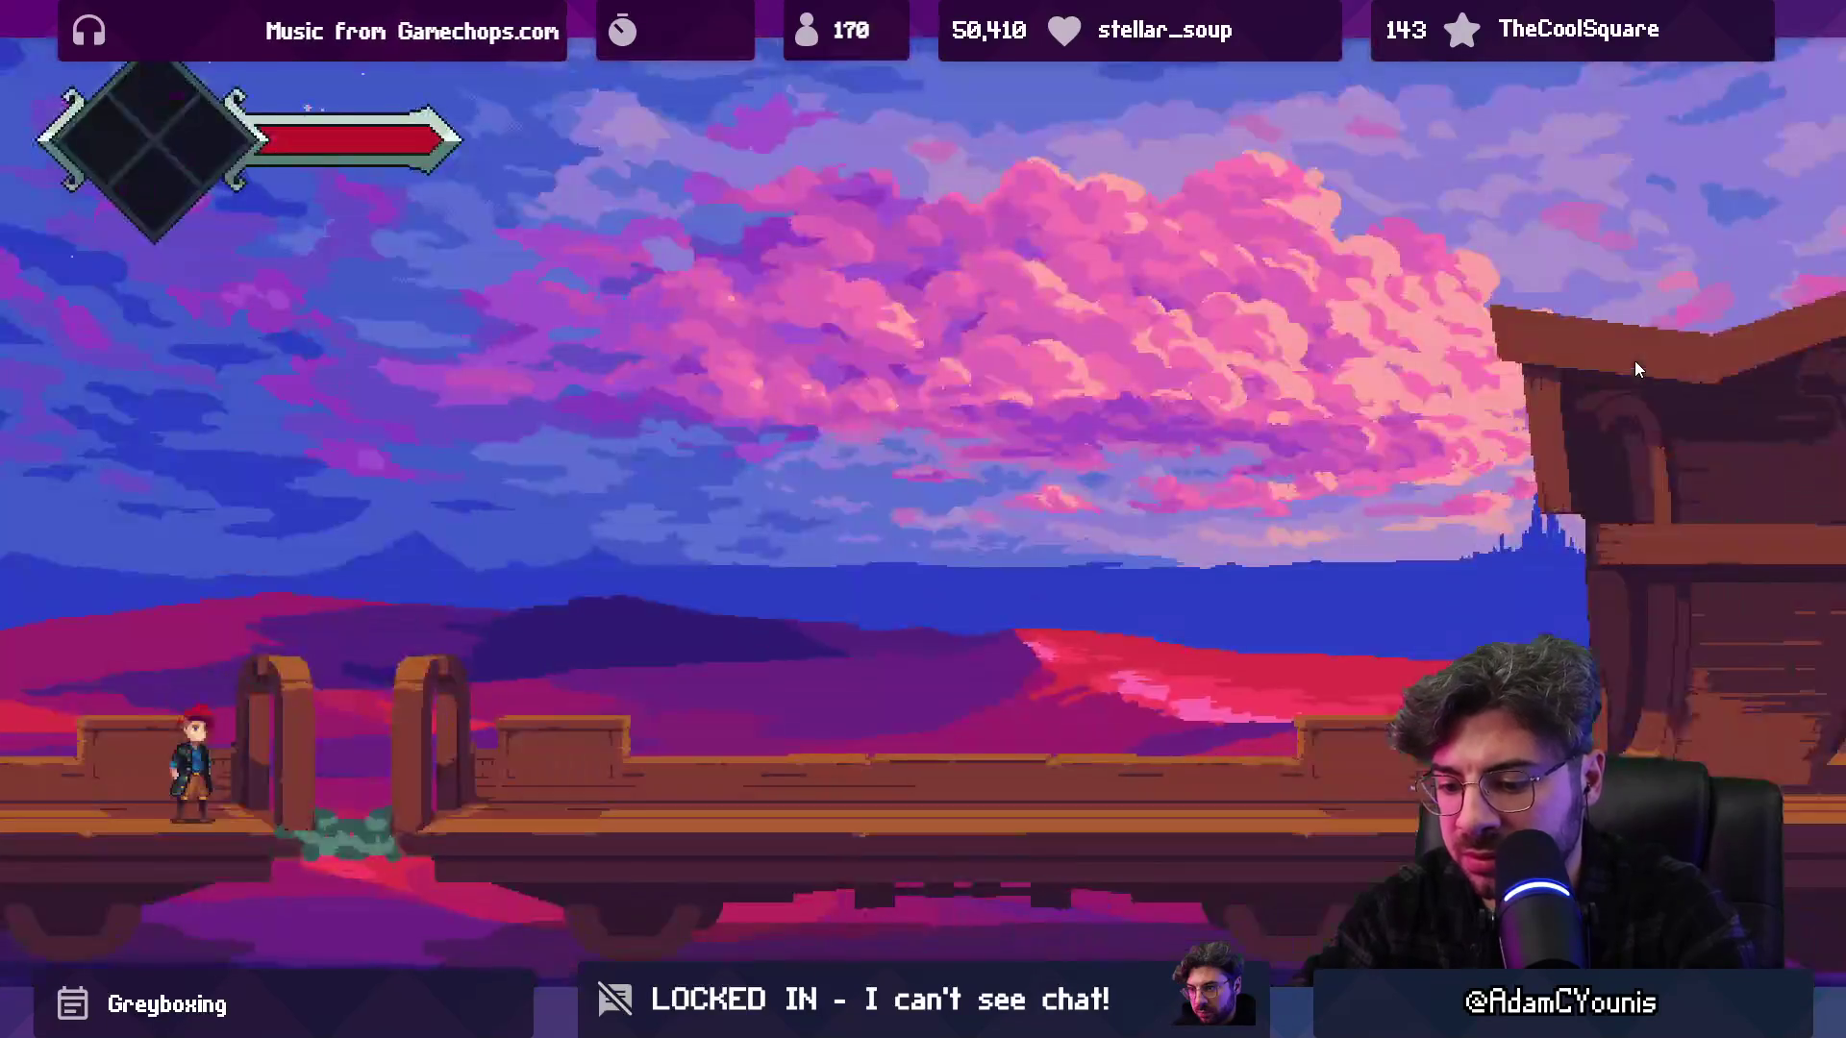
{"action": "key", "text": "Right"}
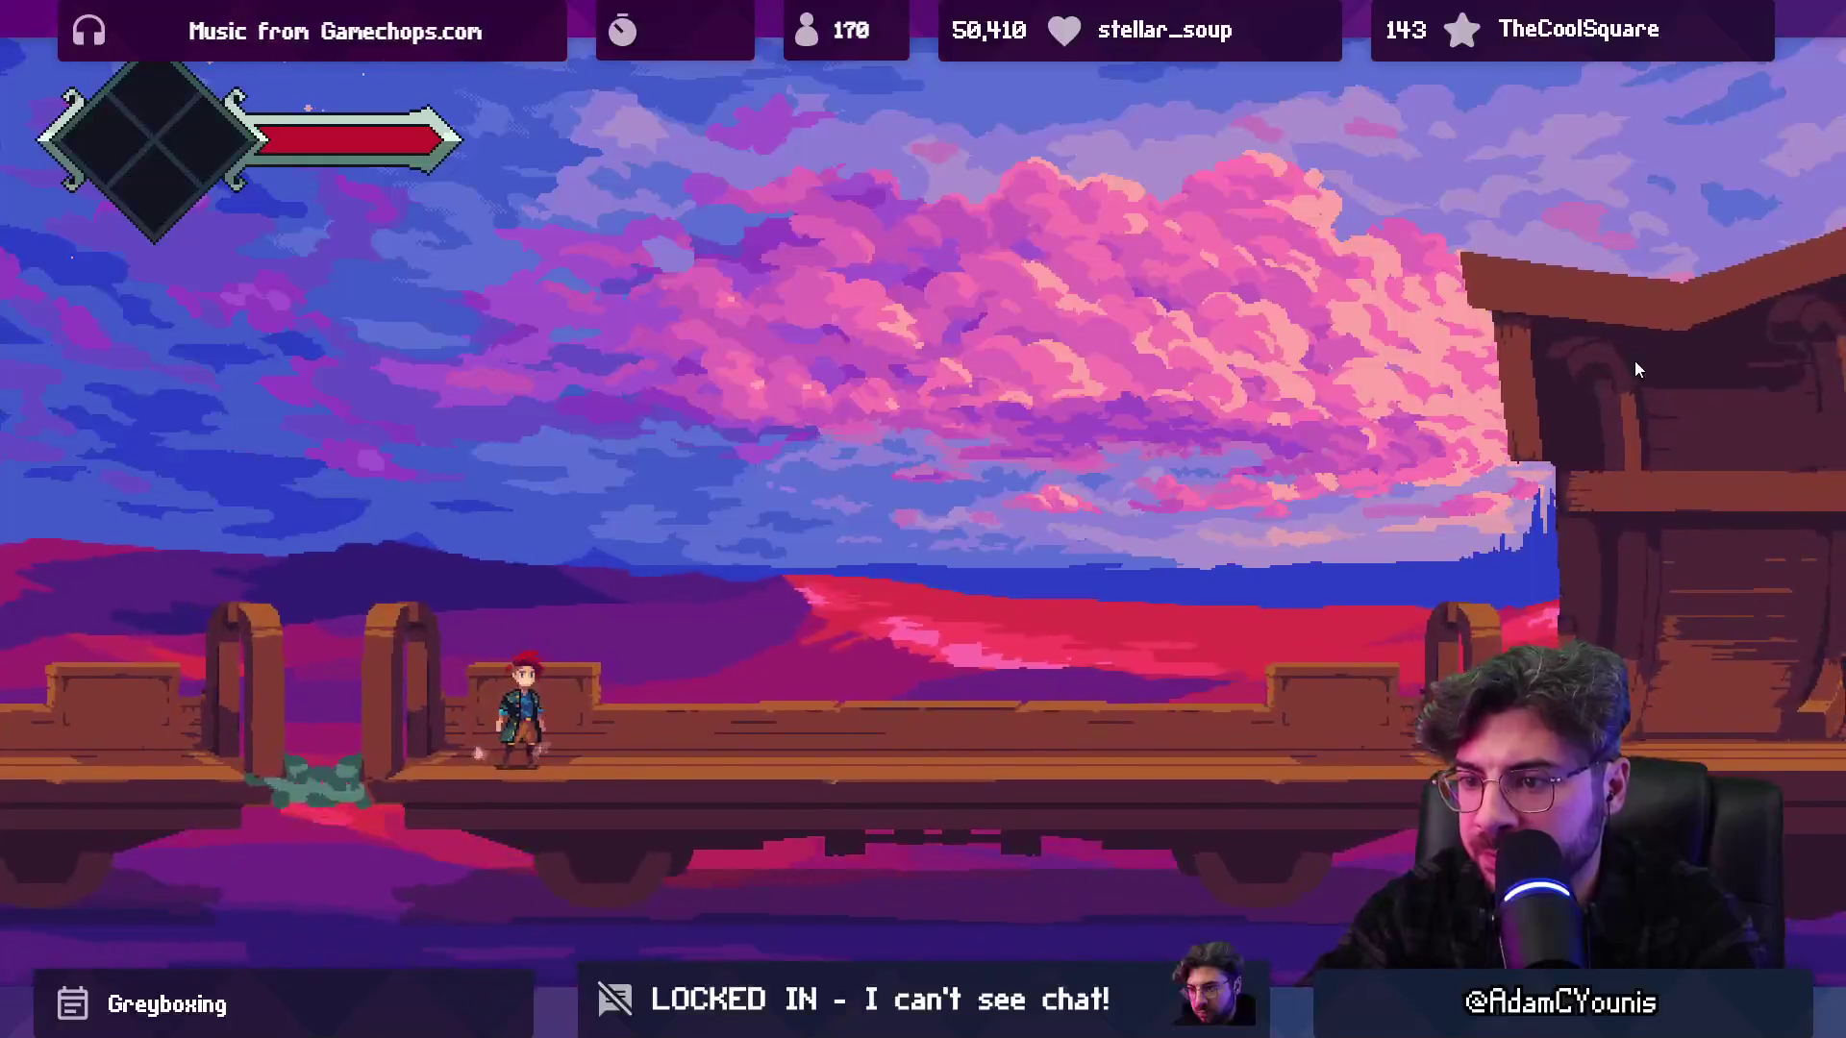
{"action": "key", "text": "F11"}
Try an ortho size of 2.7, running and attacking across the bridge in full screen
{"action": "type", "text": "2.7"}
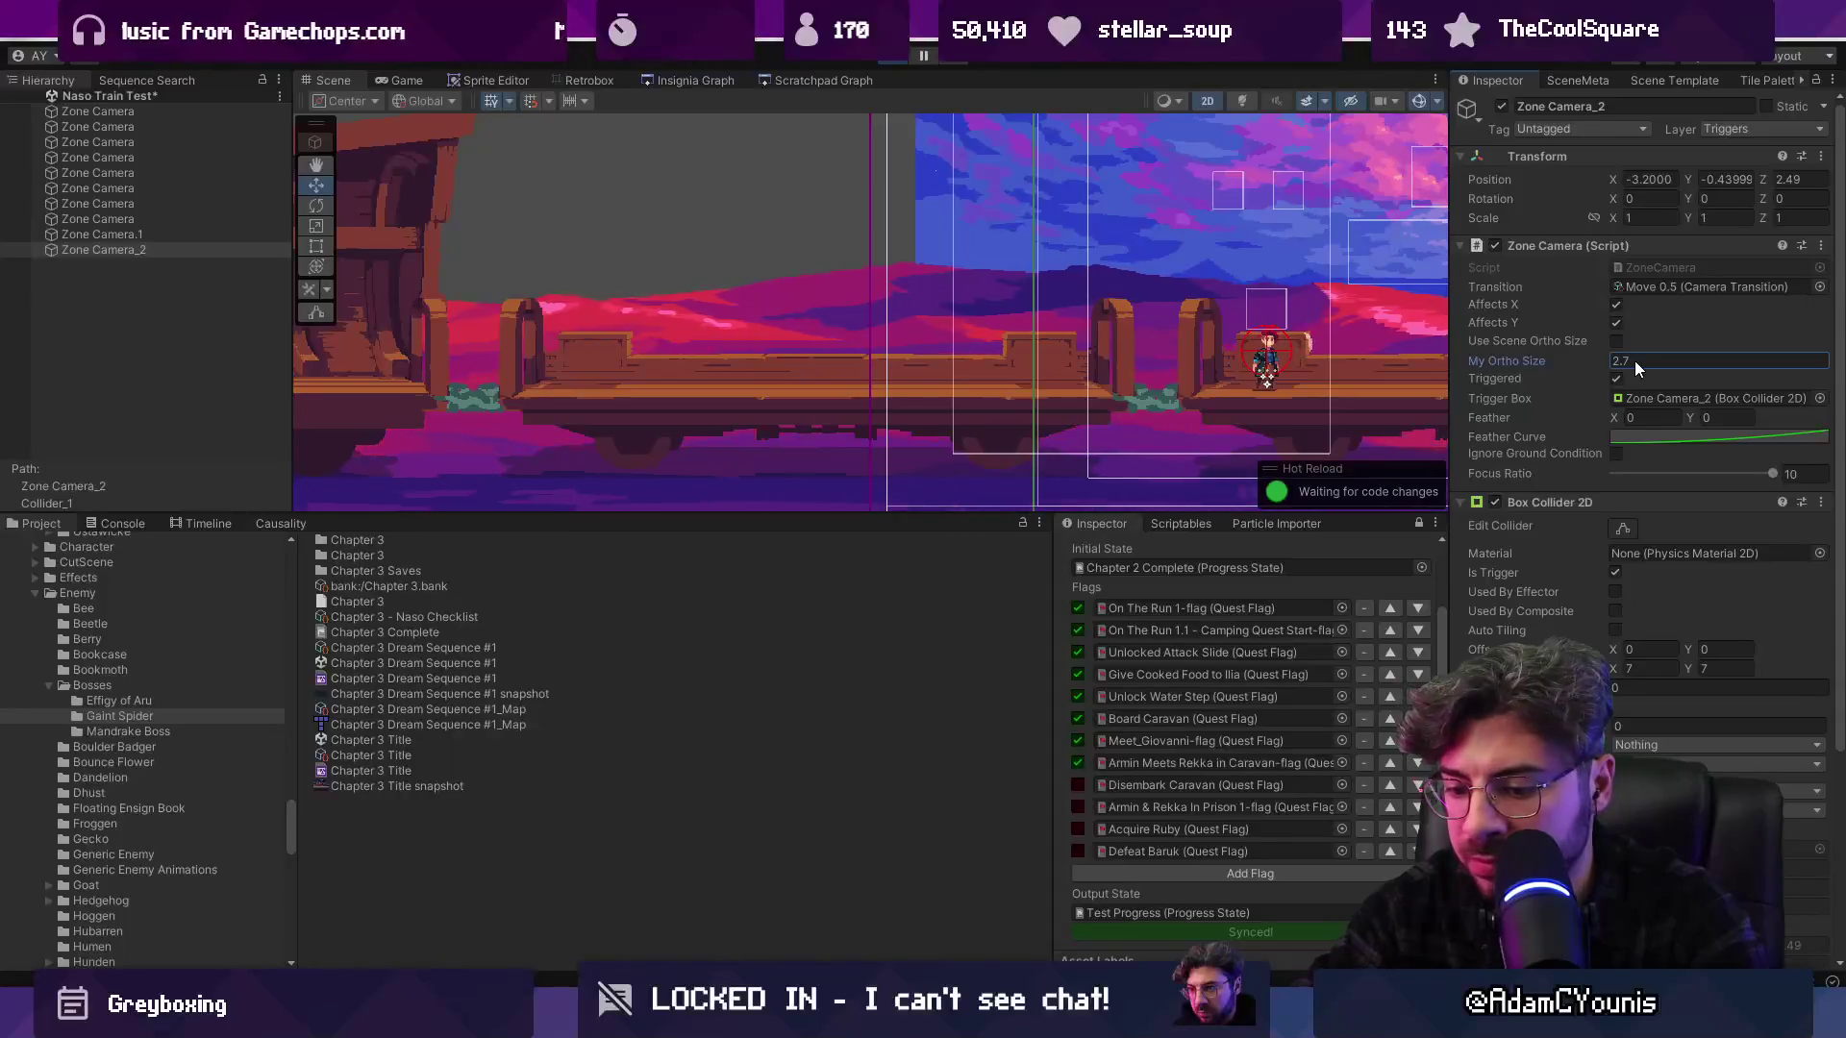
{"action": "key", "text": "F11"}
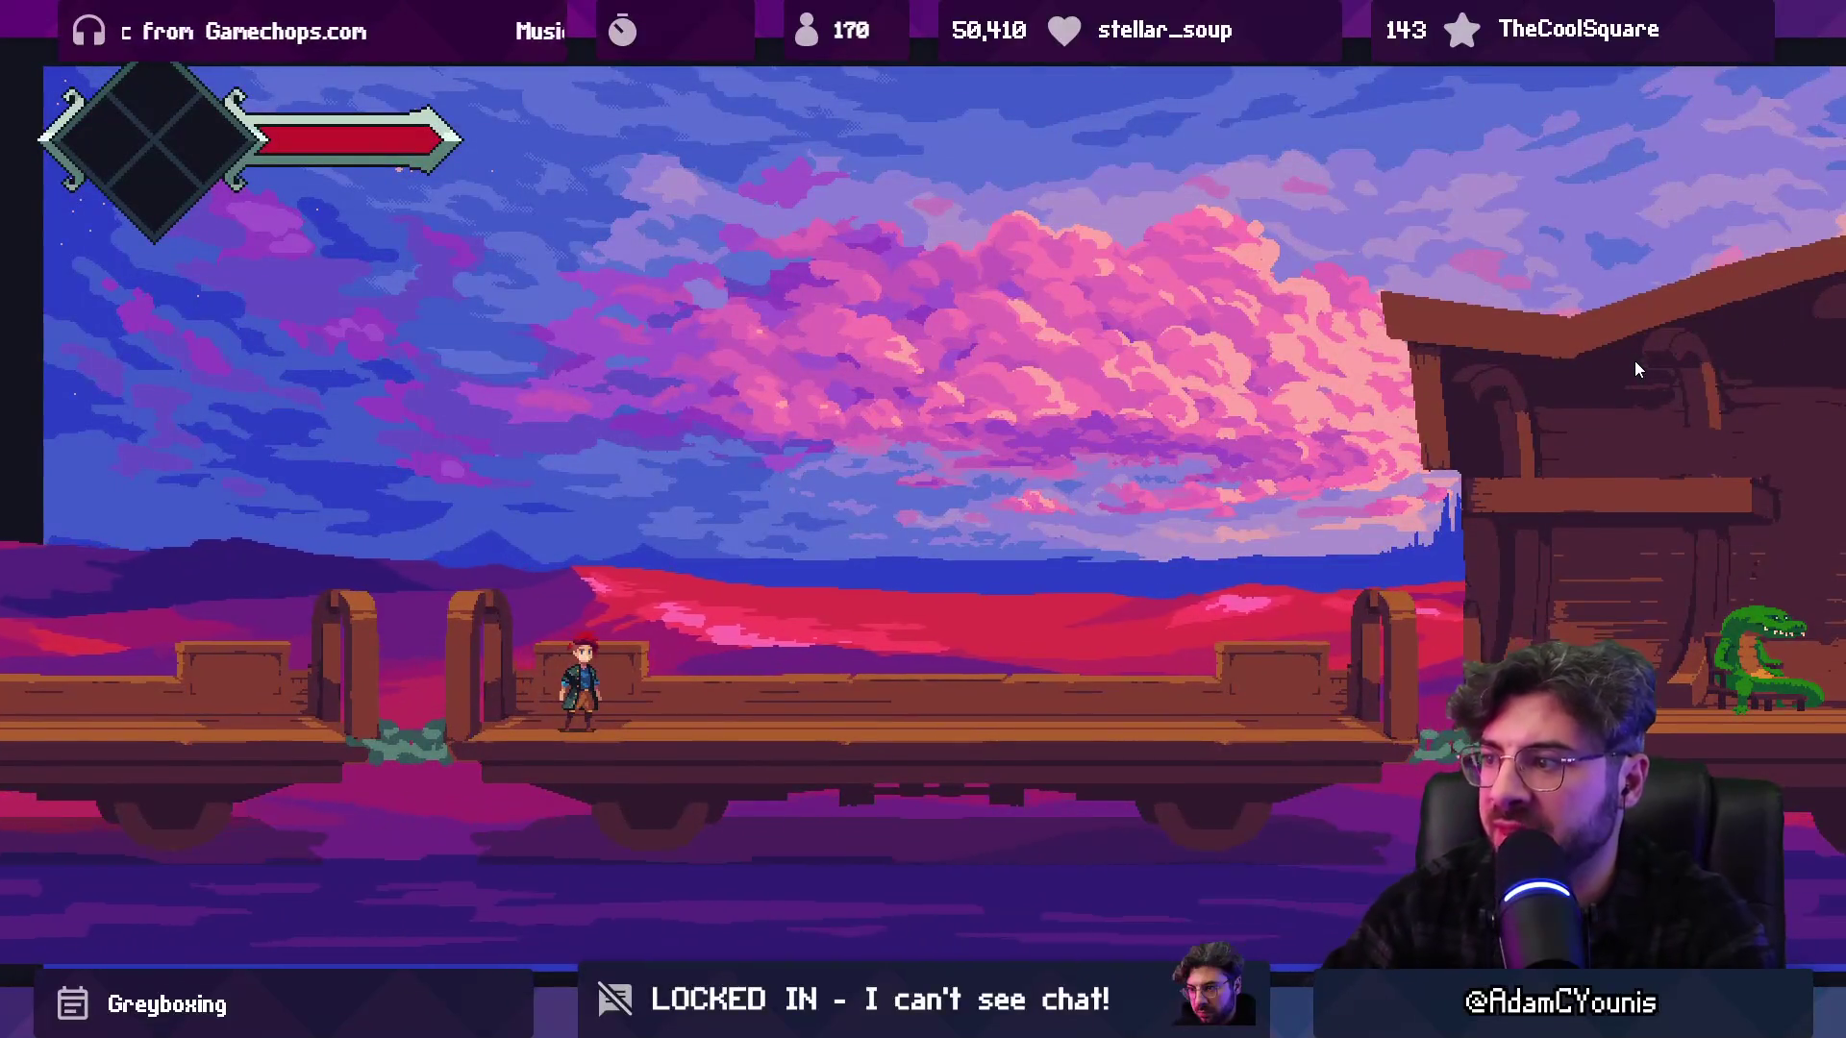
{"action": "key", "text": "Right"}
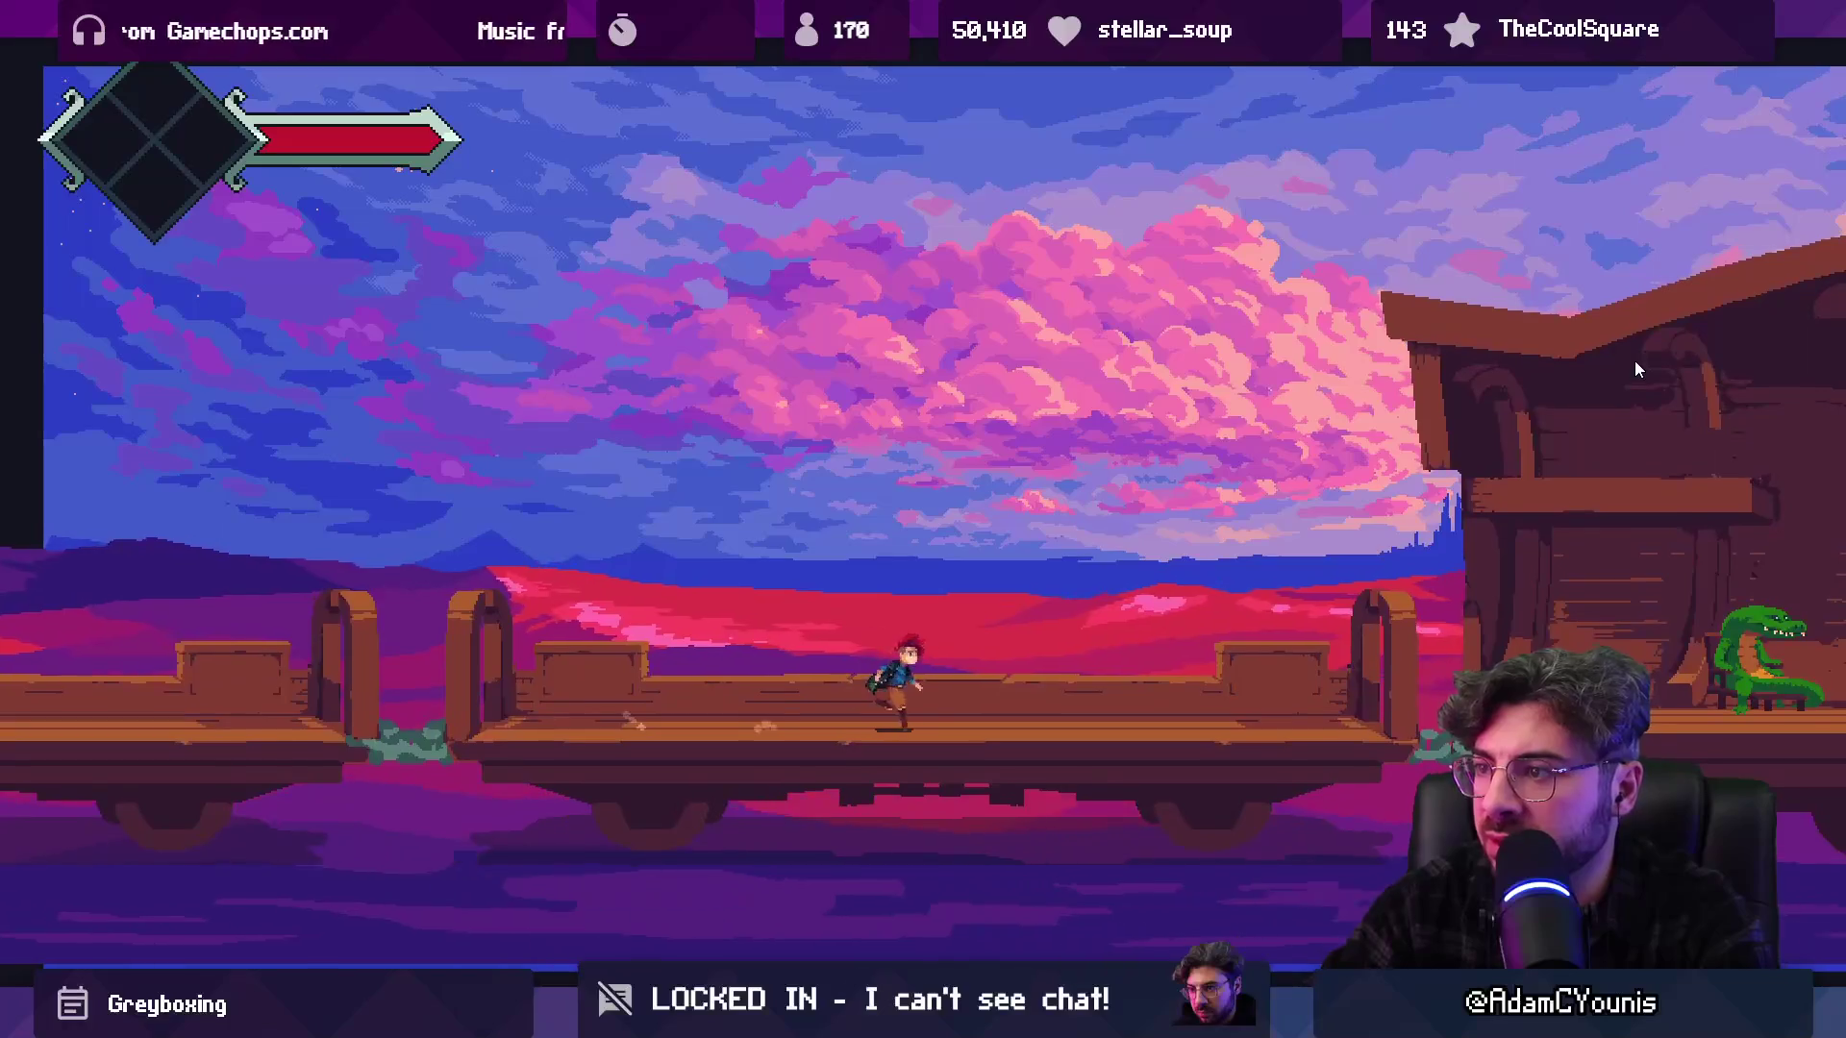
{"action": "key", "text": "x"}
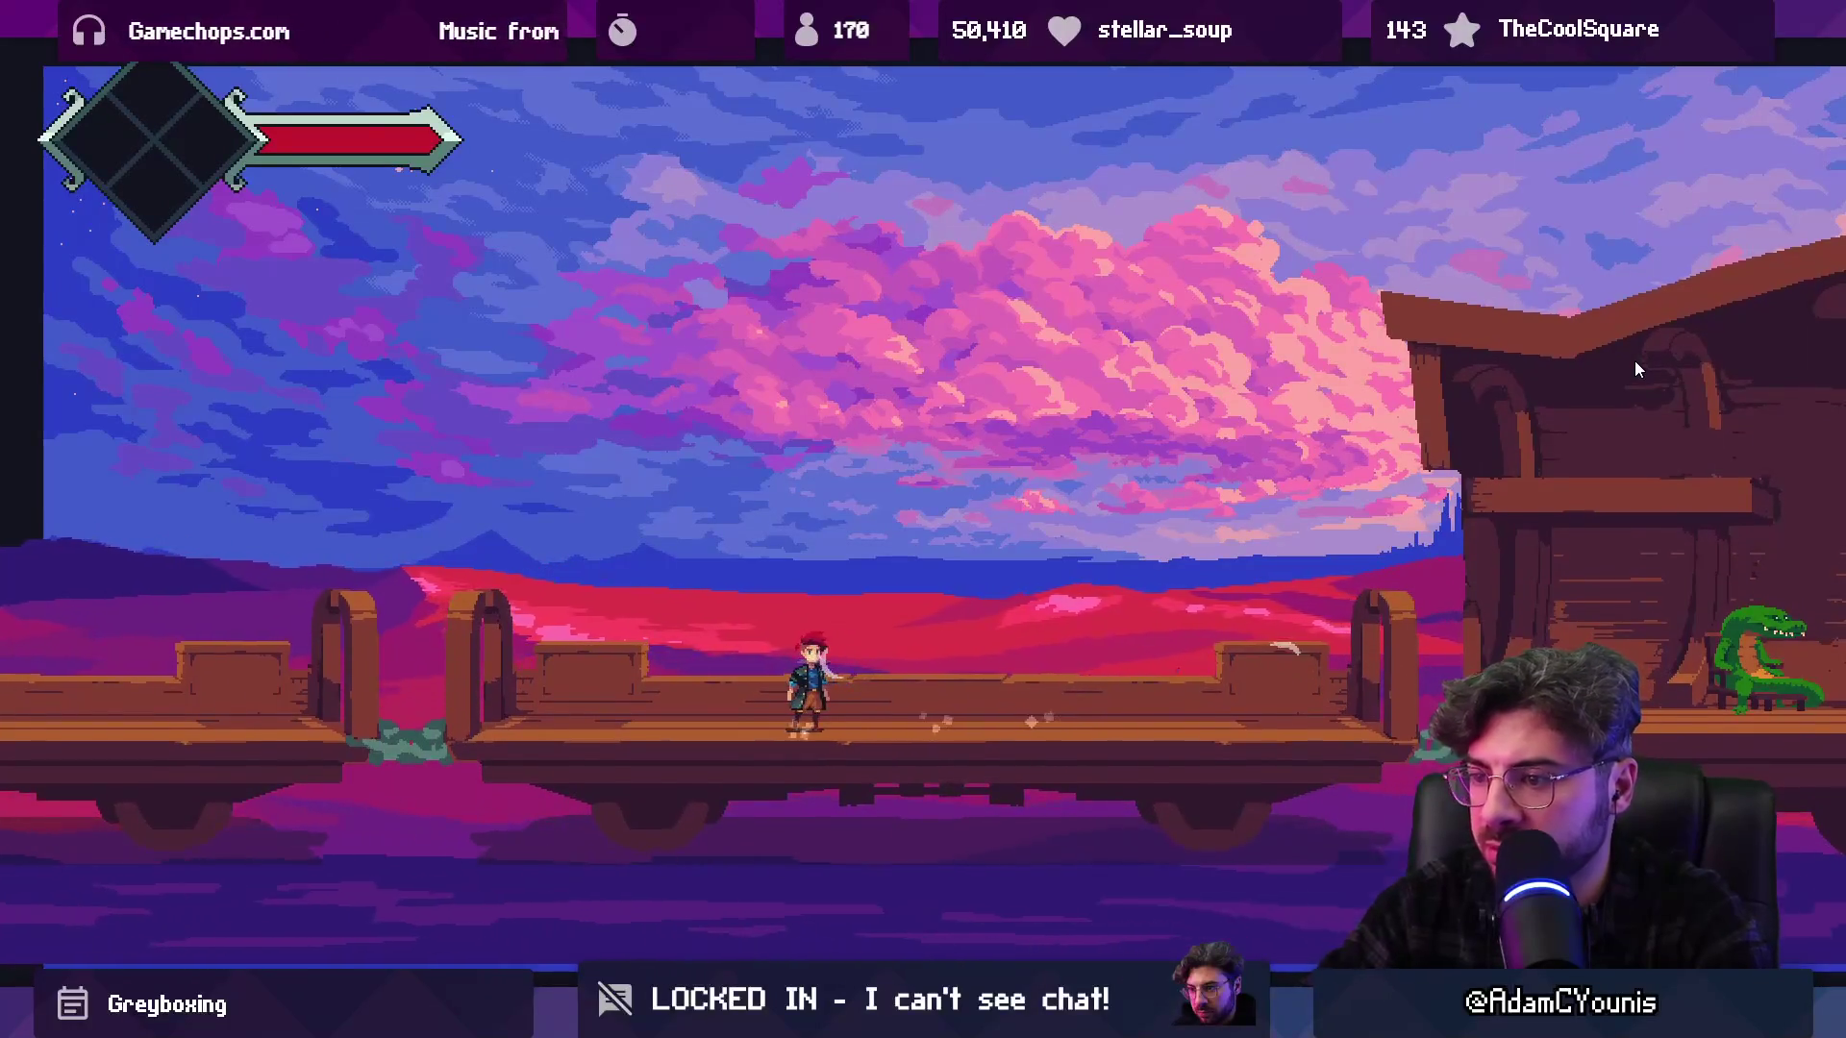
{"action": "key", "text": "F11"}
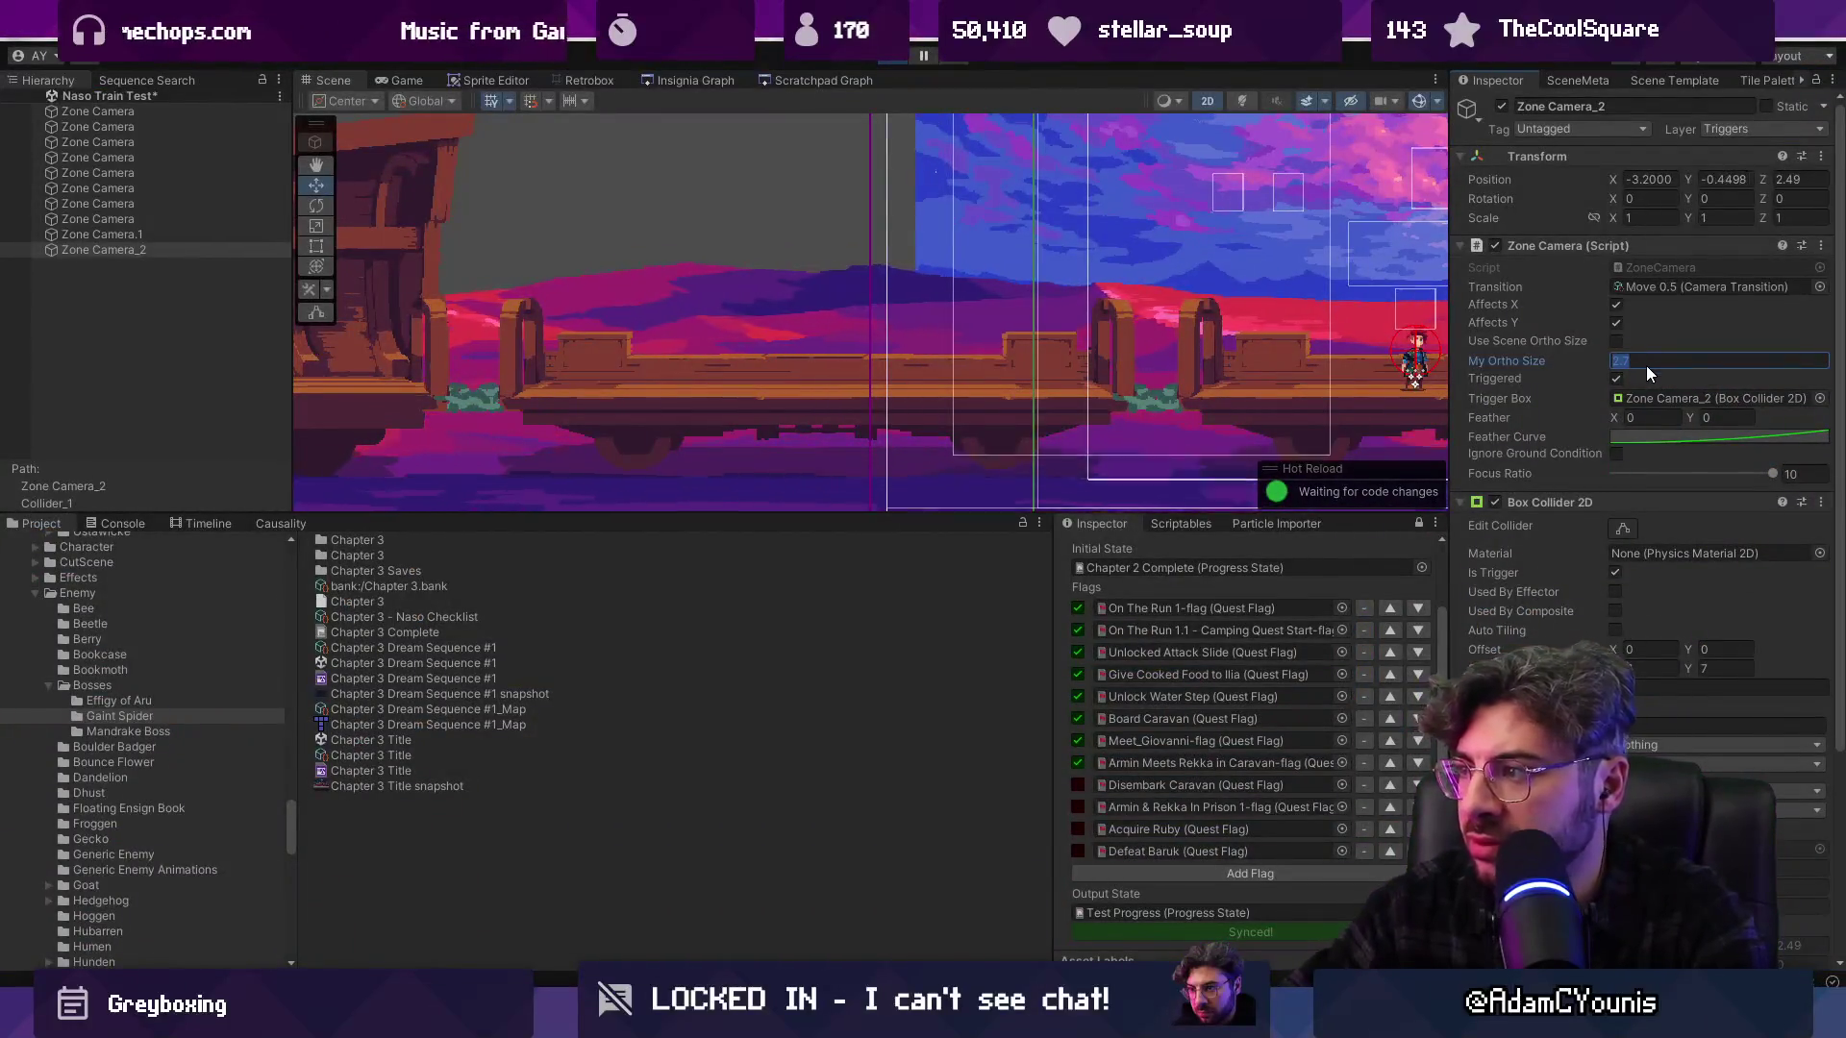
Try an ortho size of 2.35, walking left on the bridge in full screen
{"action": "type", "text": "1.8"}
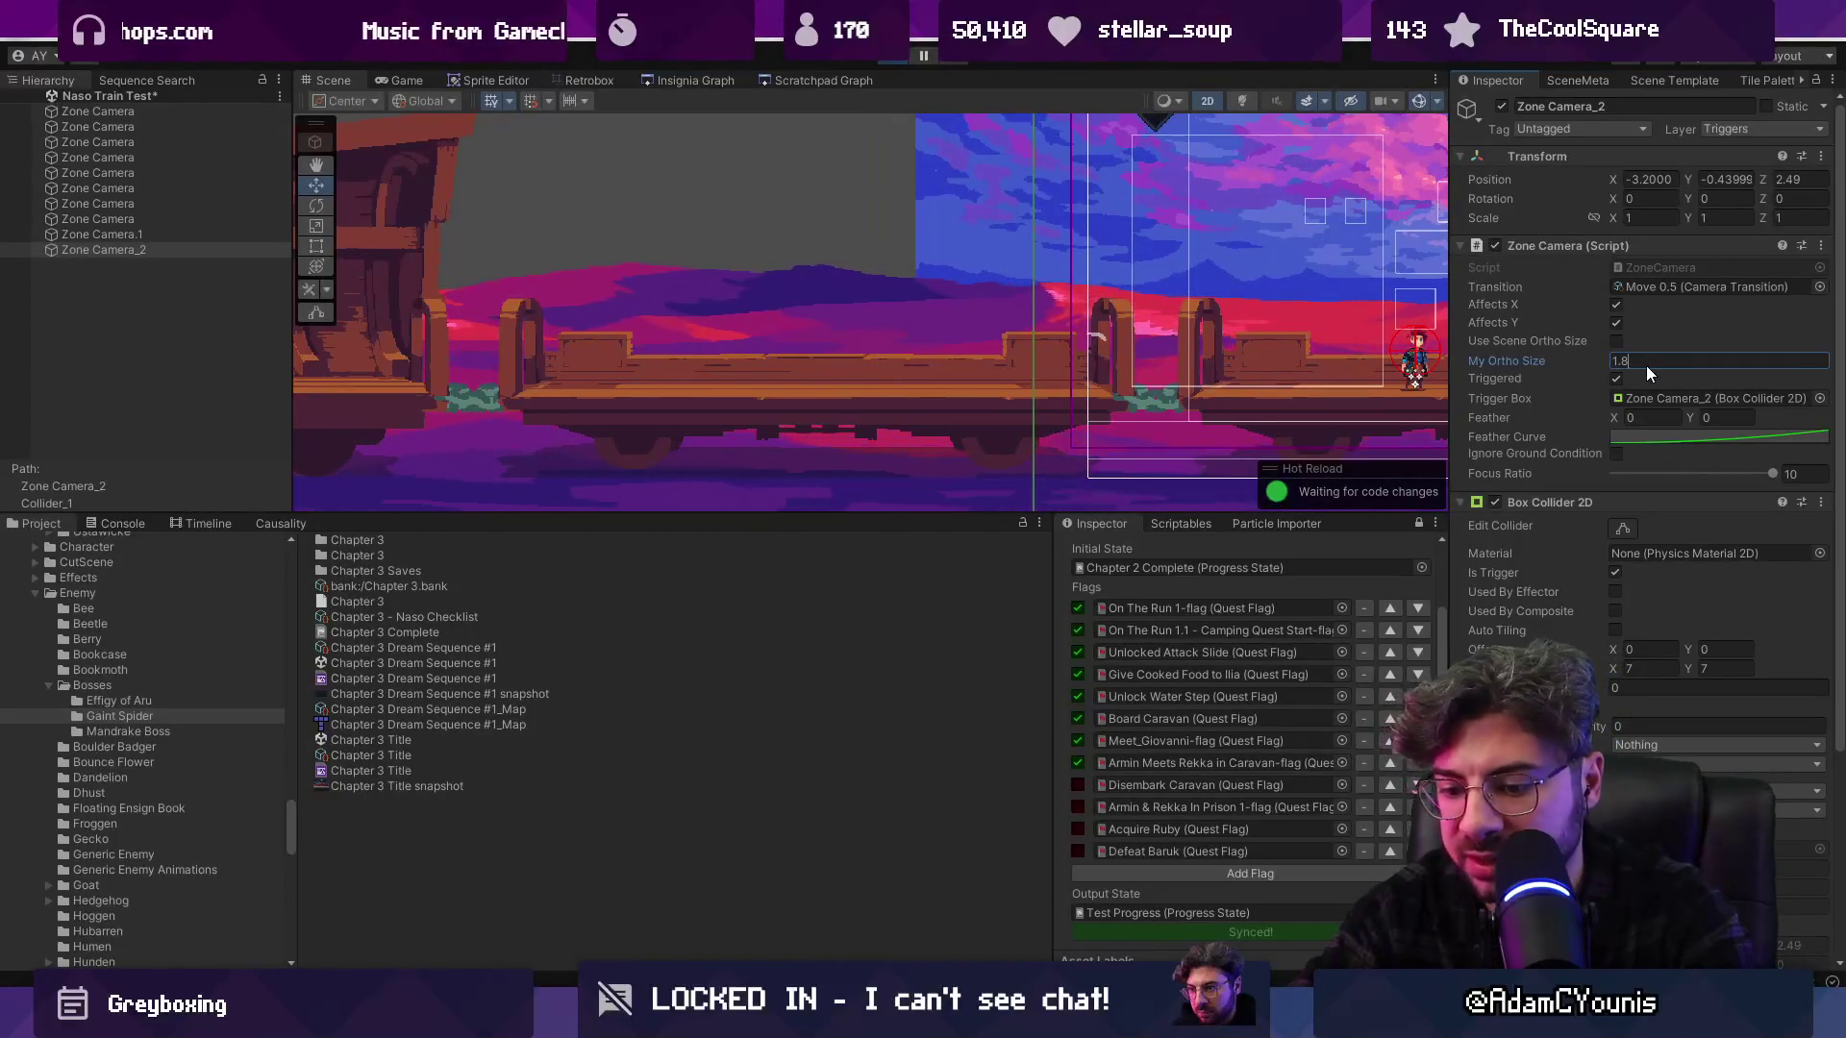
{"action": "key", "text": "BackSpace"}
{"action": "key", "text": "BackSpace"}
{"action": "key", "text": "BackSpace"}
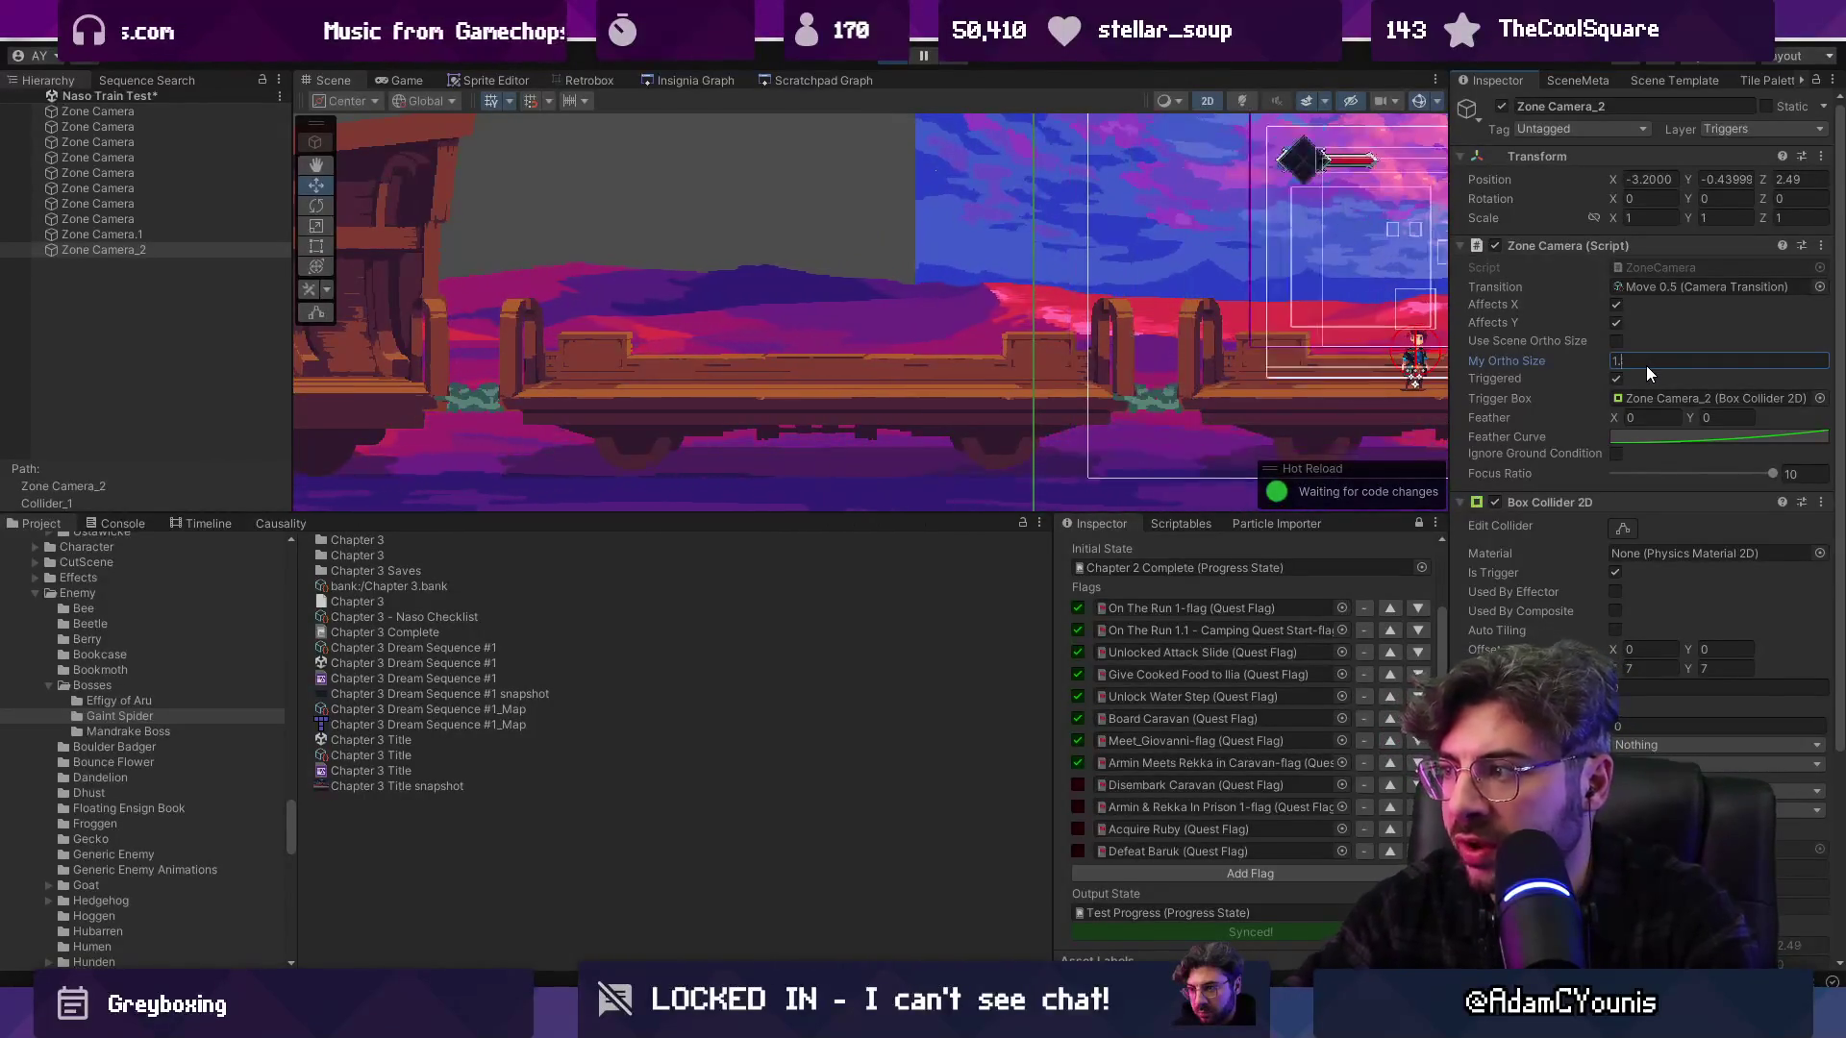
{"action": "type", "text": "2.35"}
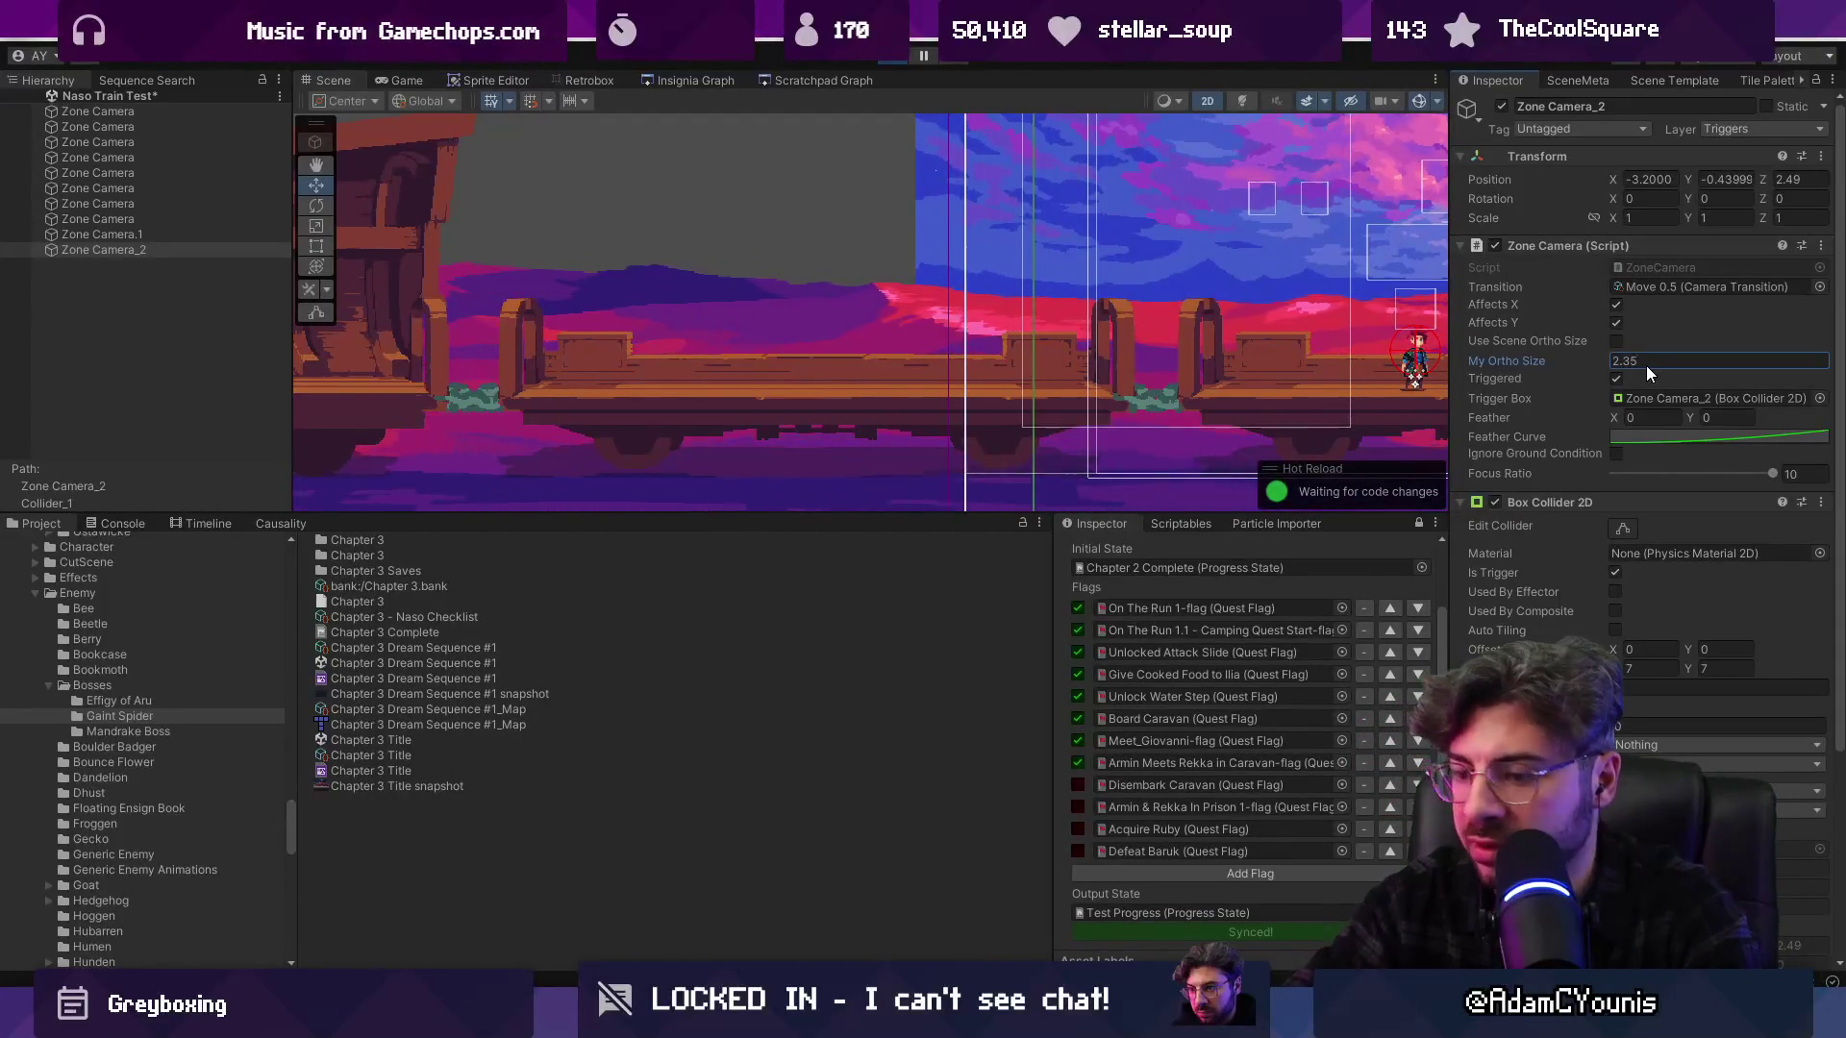
{"action": "key", "text": "ctrl+p"}
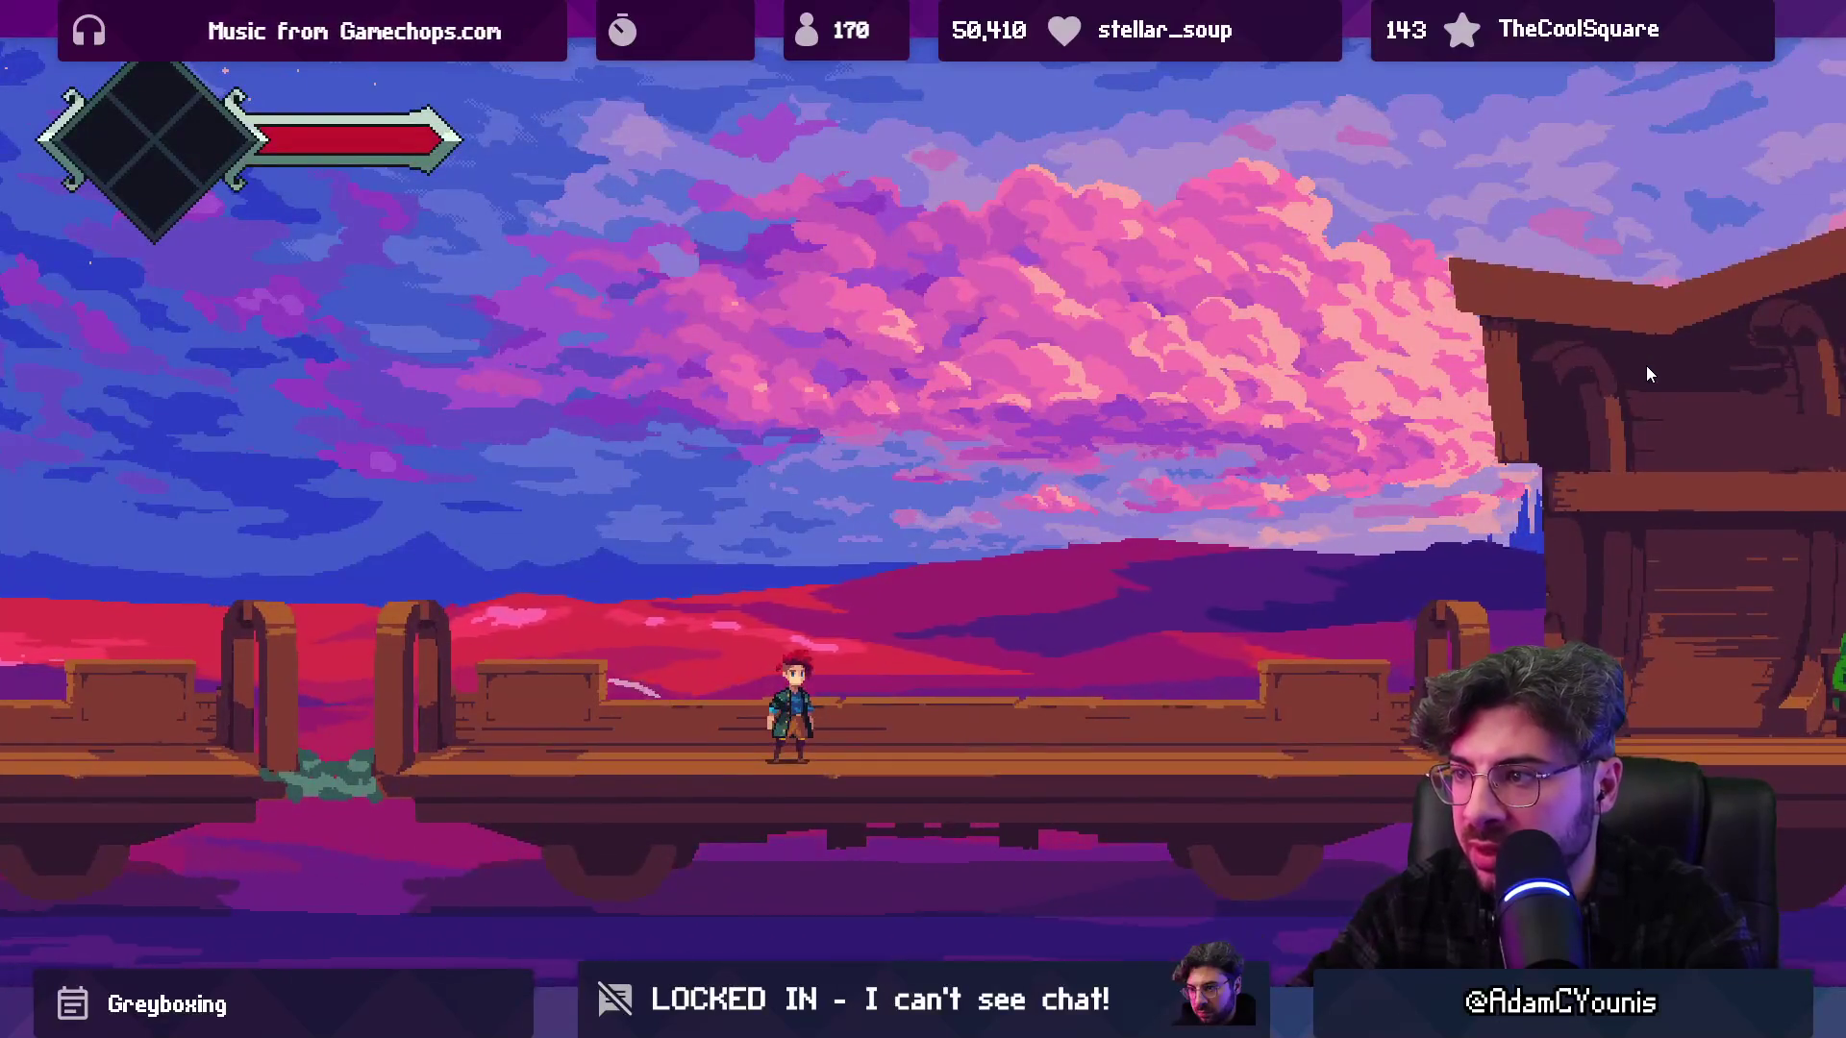
{"action": "key", "text": "Left"}
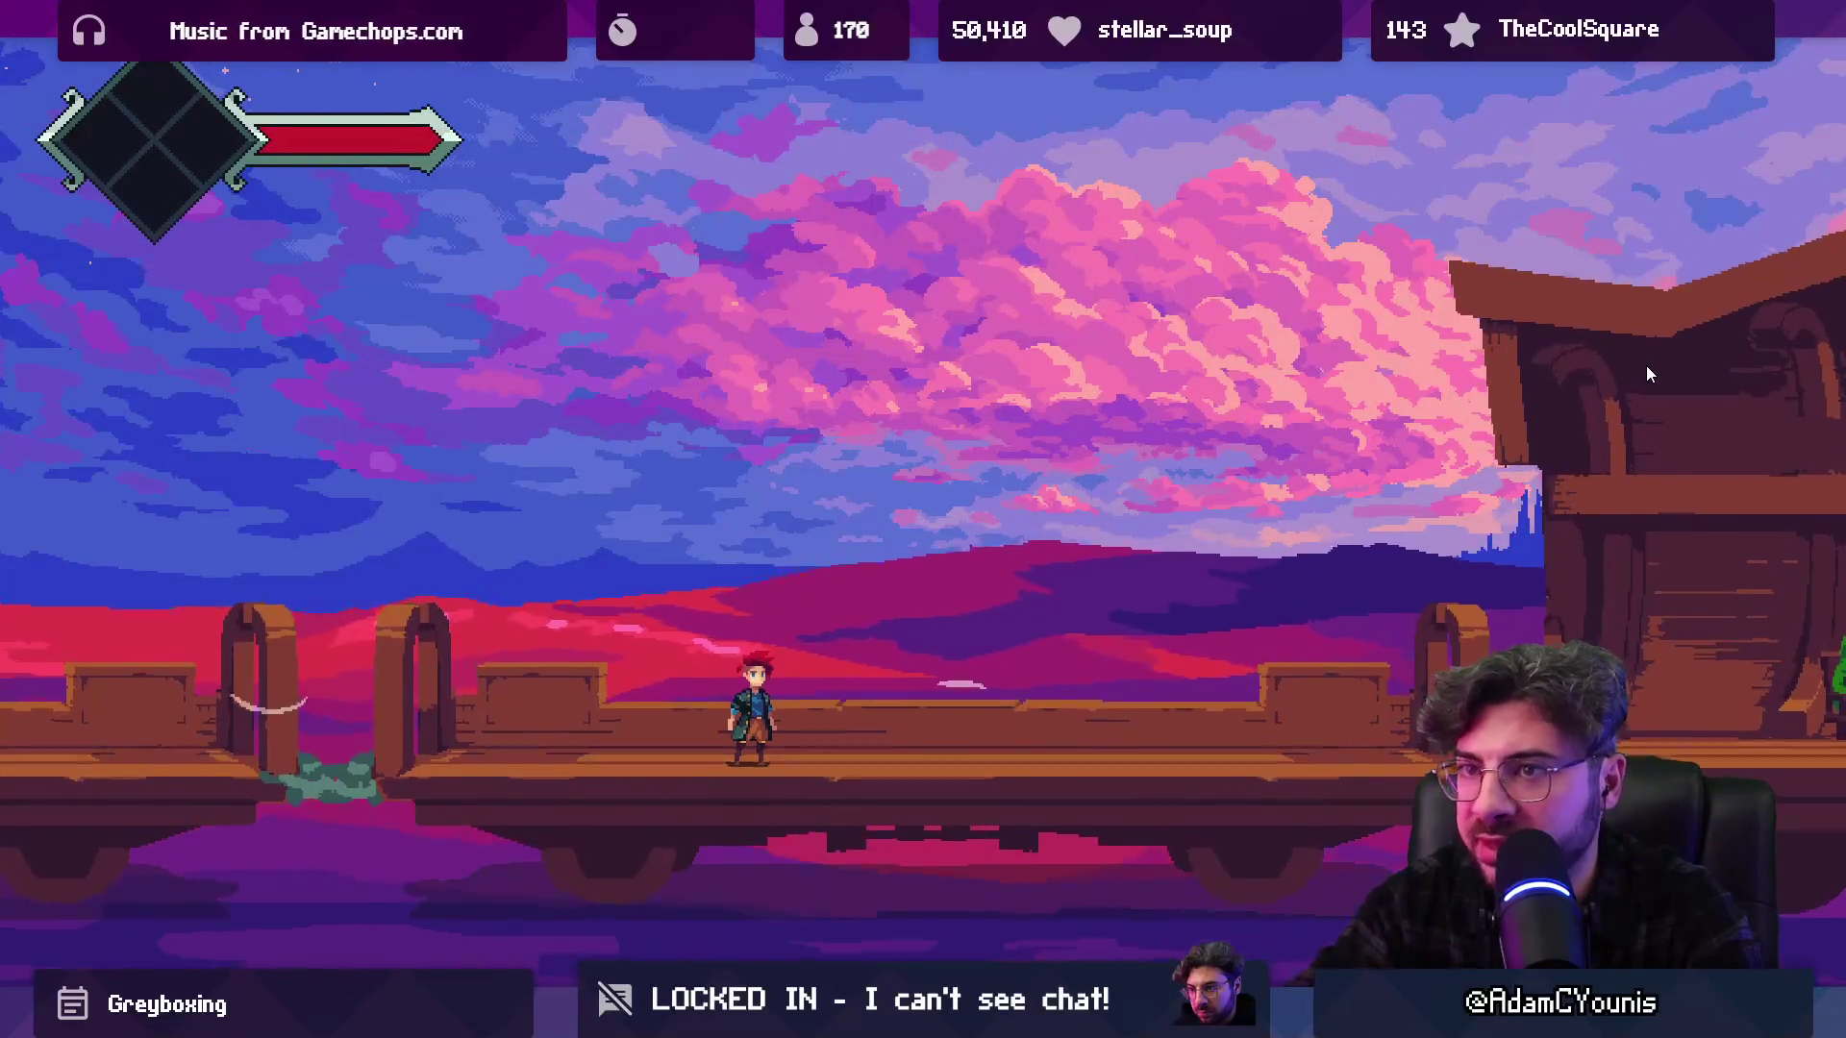
{"action": "key", "text": "ctrl+p"}
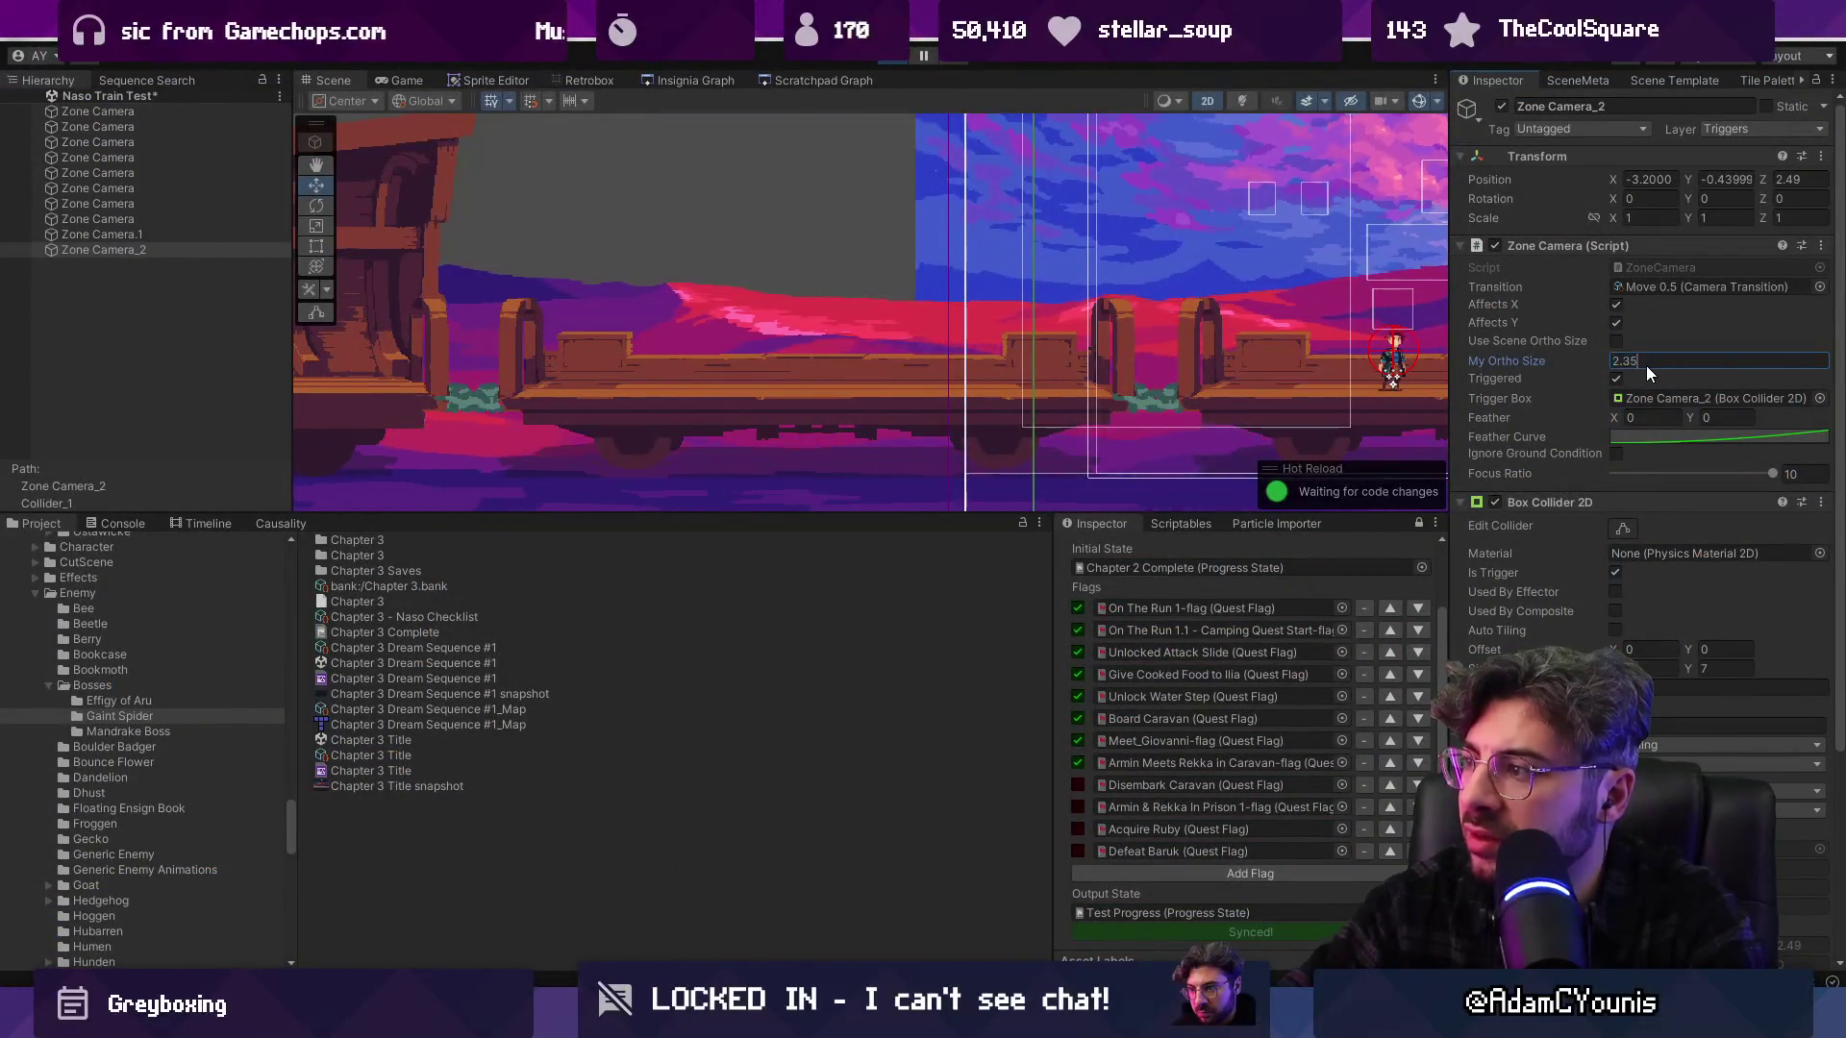
Clear the My Ortho Size field to re-enter 1.8
{"action": "type", "text": "2."}
{"action": "key", "text": "BackSpace"}
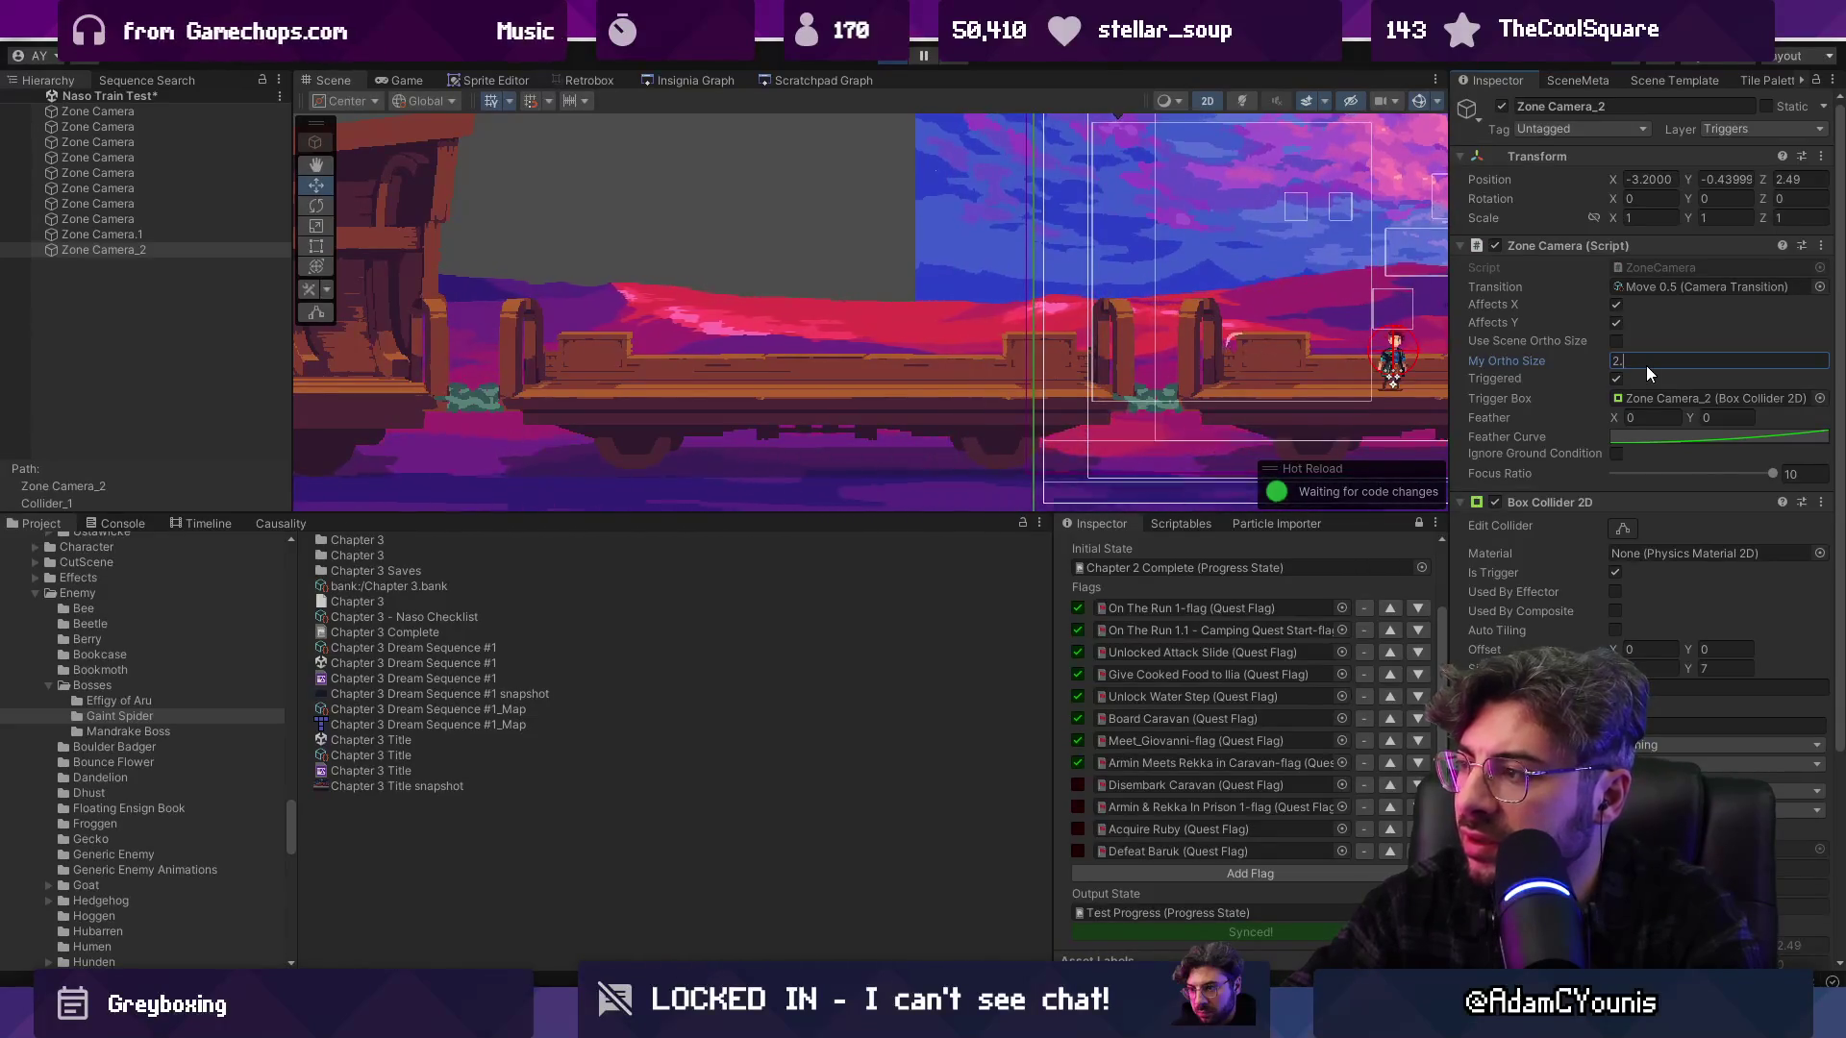
{"action": "key", "text": "BackSpace"}
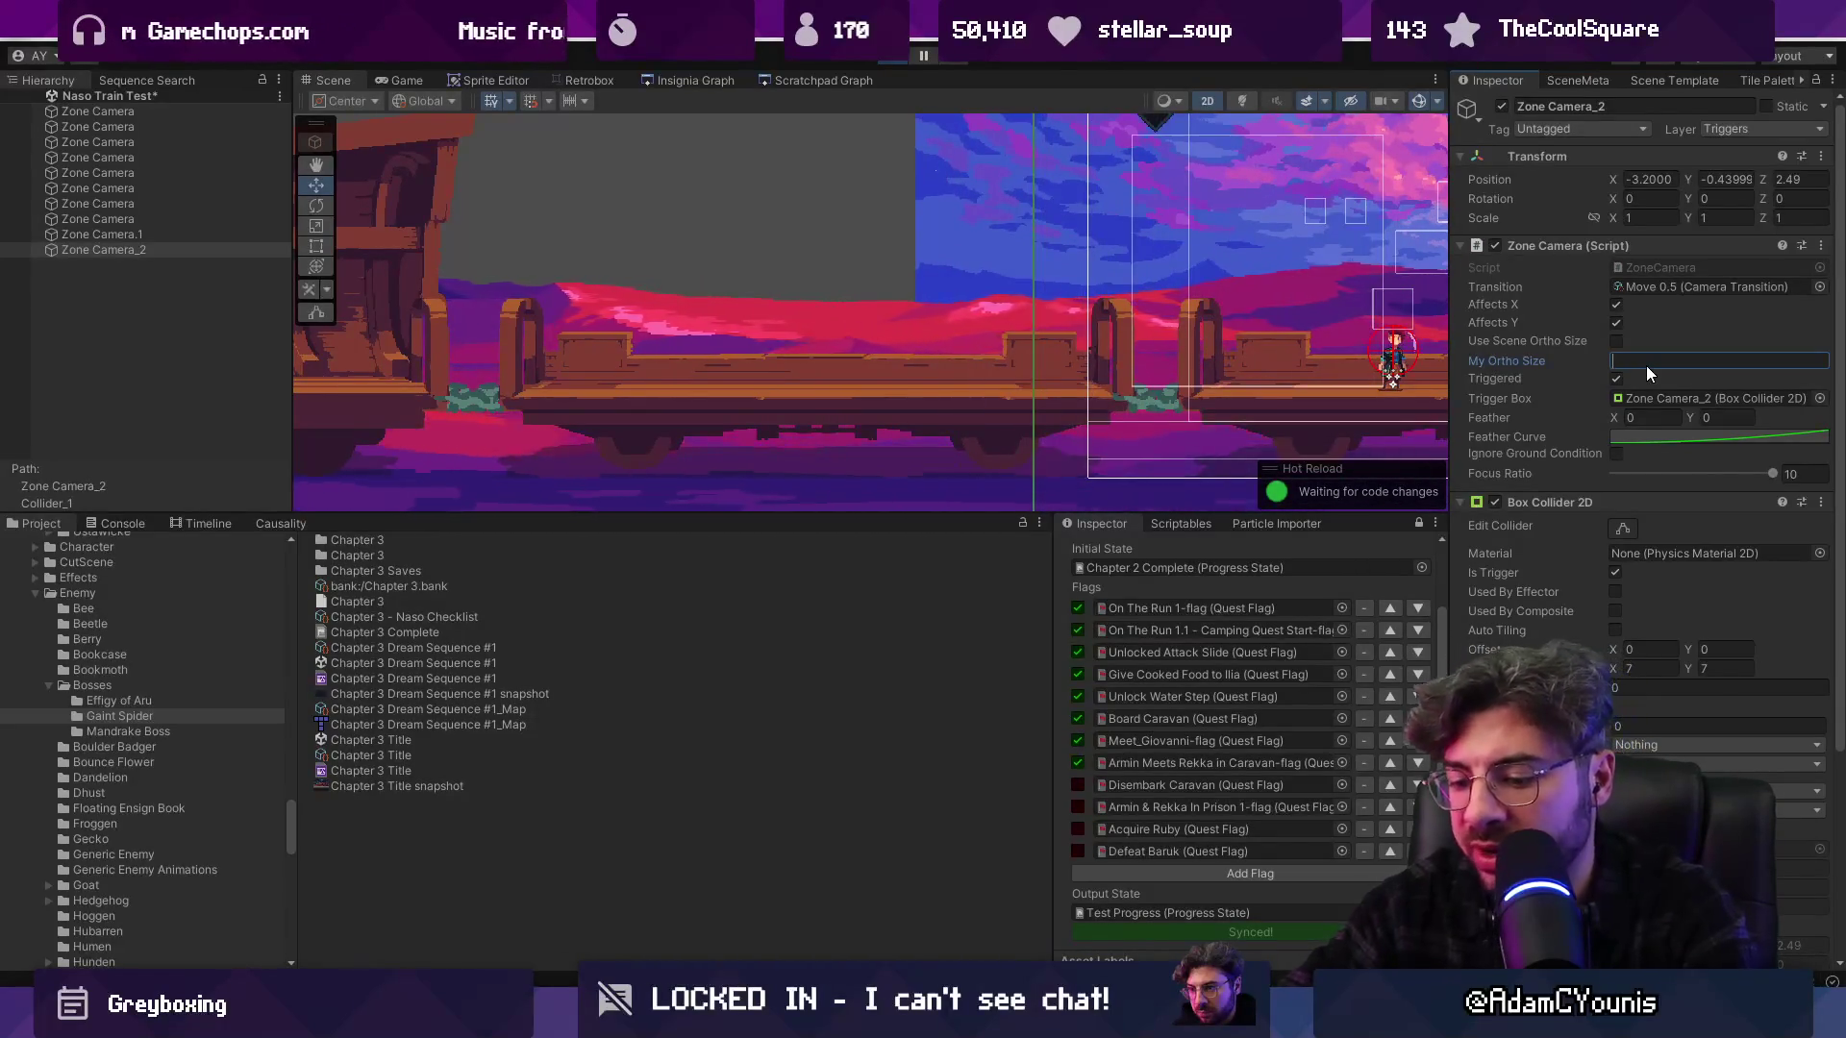